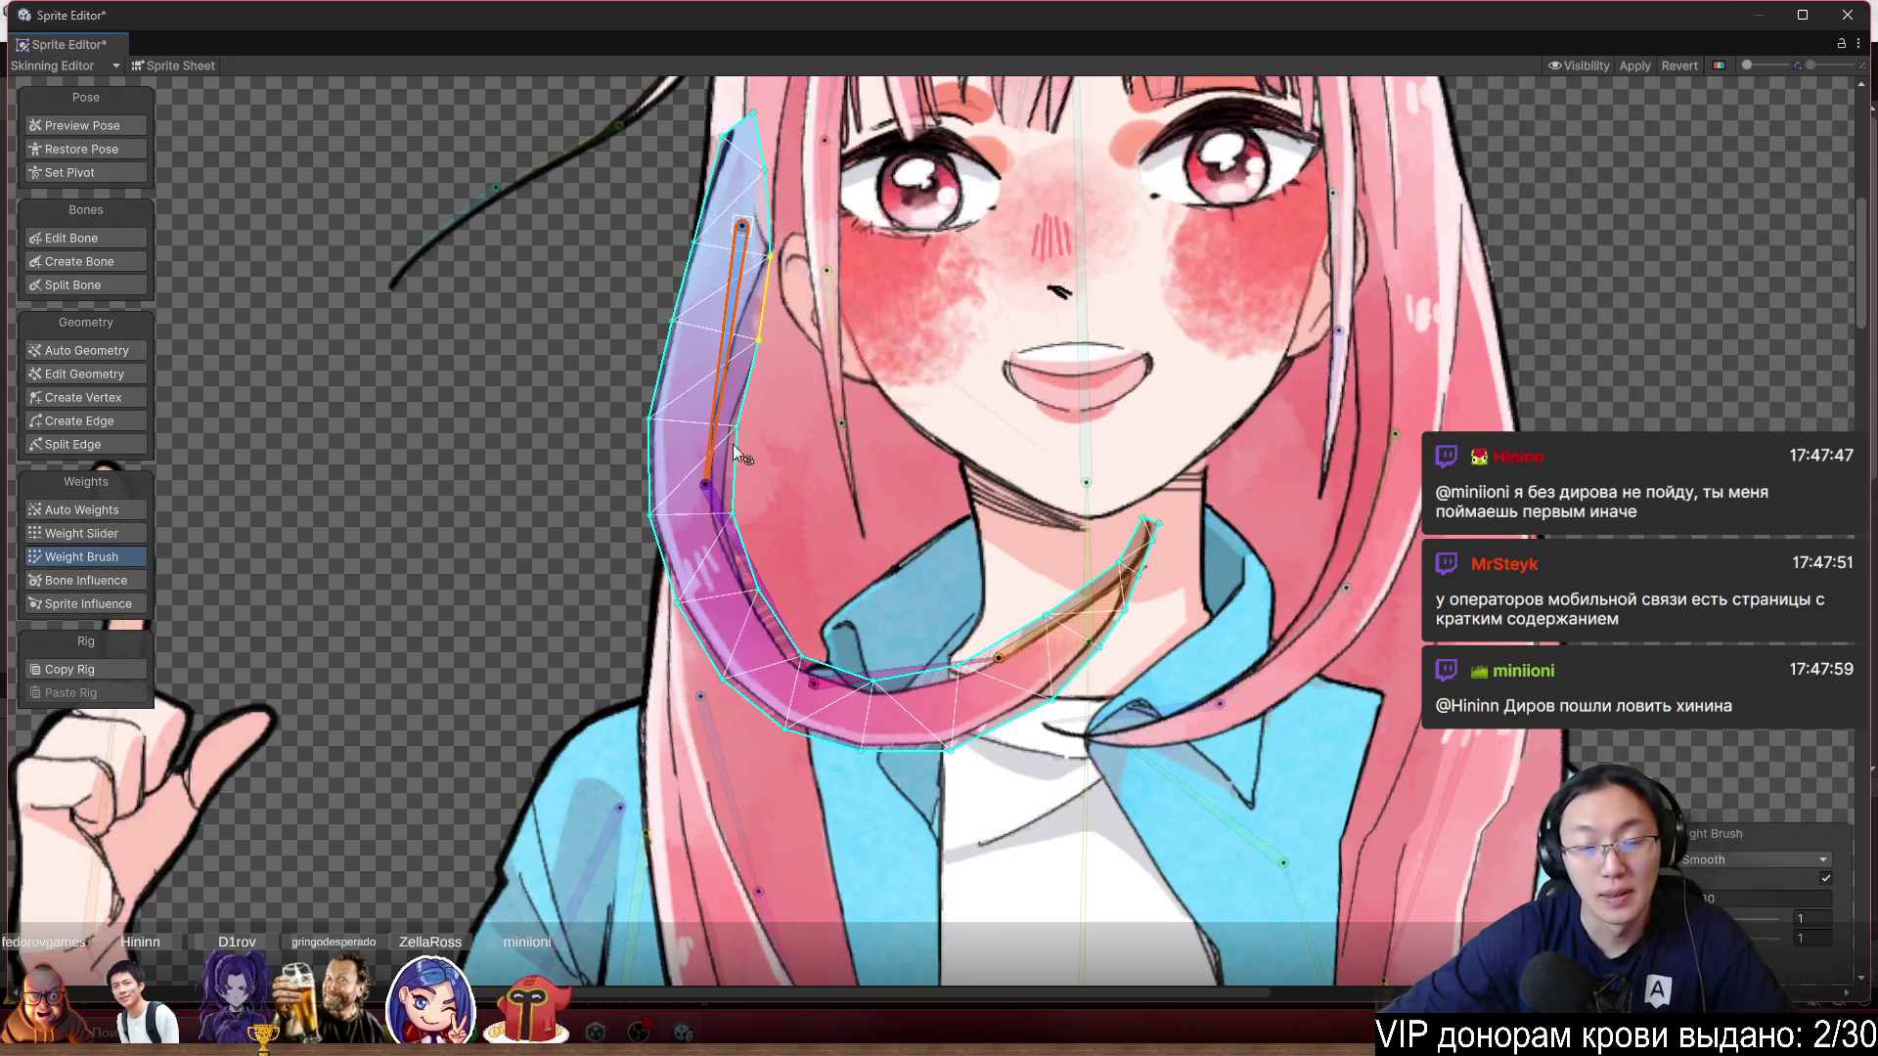
Set the Weight Brush to Add And Subtract and paint weight onto the left hair tip.
left_click(1084, 448)
left_click(1792, 862)
left_click(1760, 882)
mouse_move(772, 357)
left_mouse_down()
mouse_move(787, 293)
mouse_move(734, 323)
left_mouse_up()
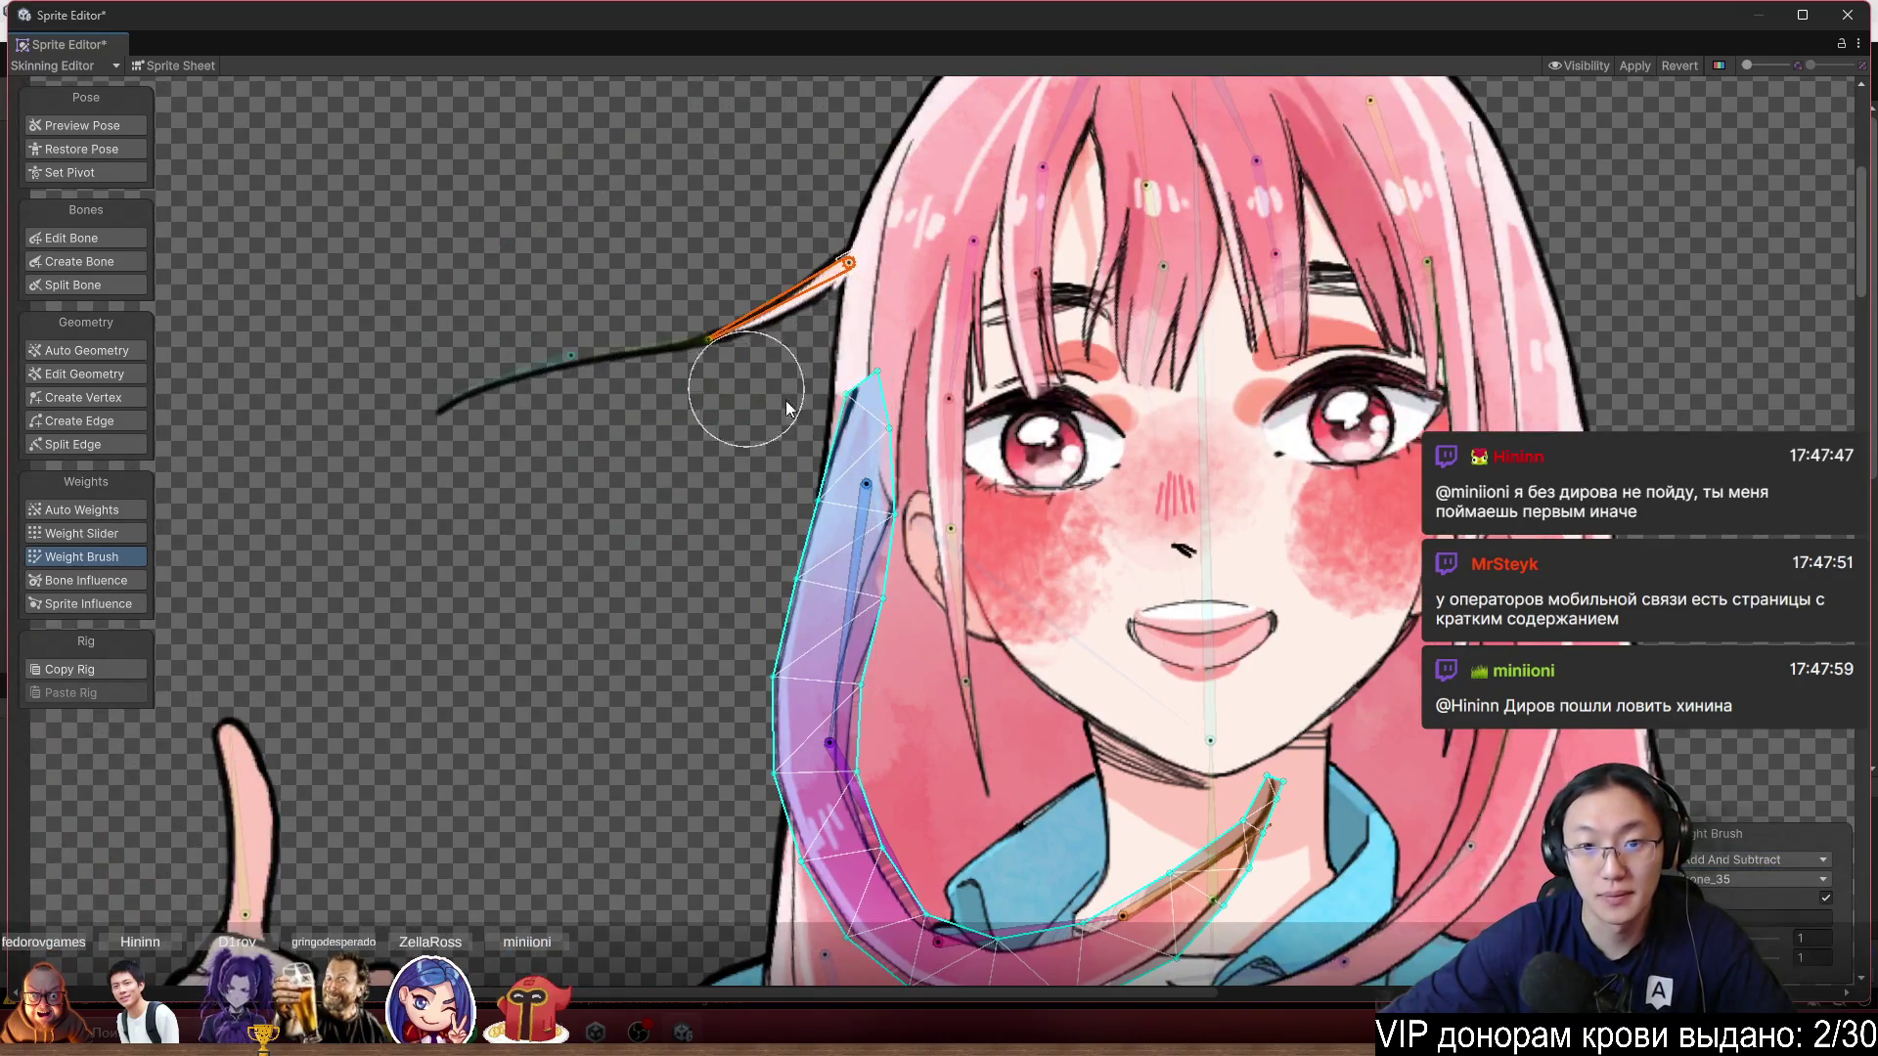
left_click(1205, 533)
left_click_drag(841, 421, 849, 455)
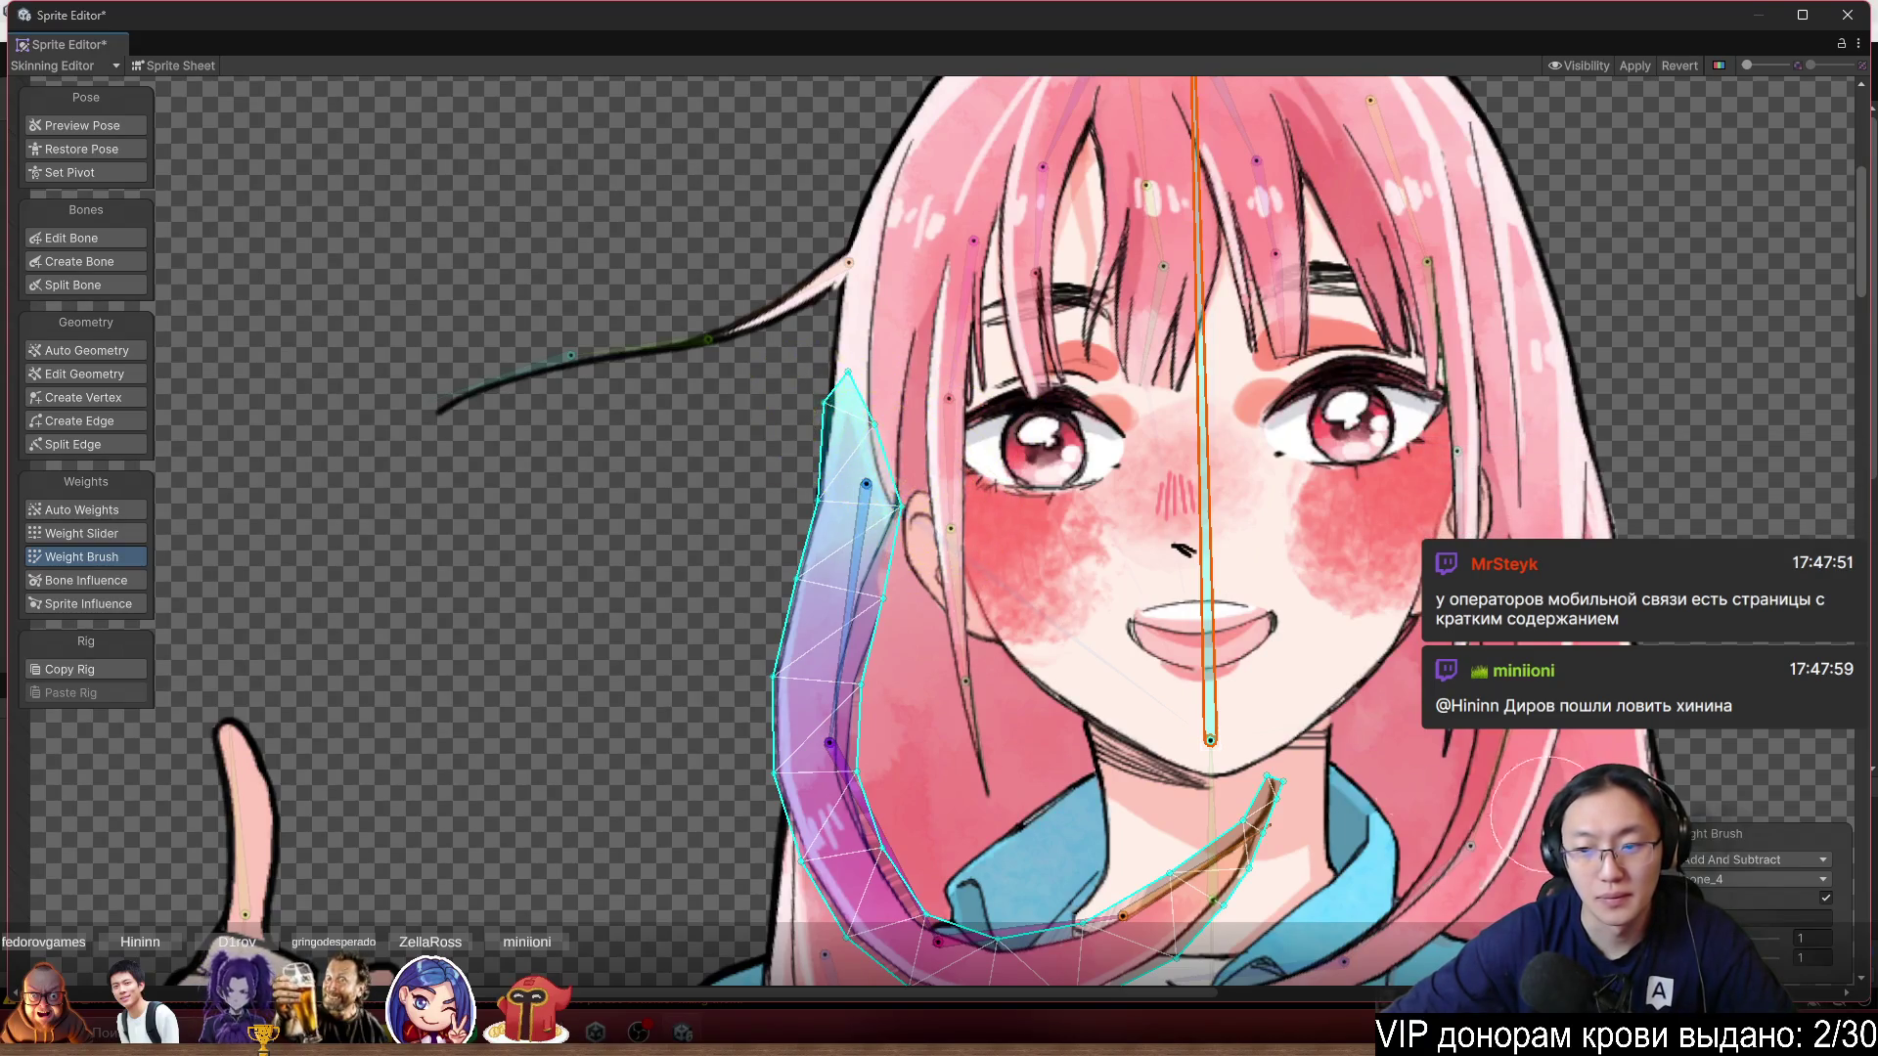
Switch the brush to Smooth and smooth the weights along the hair strand.
left_click(1761, 859)
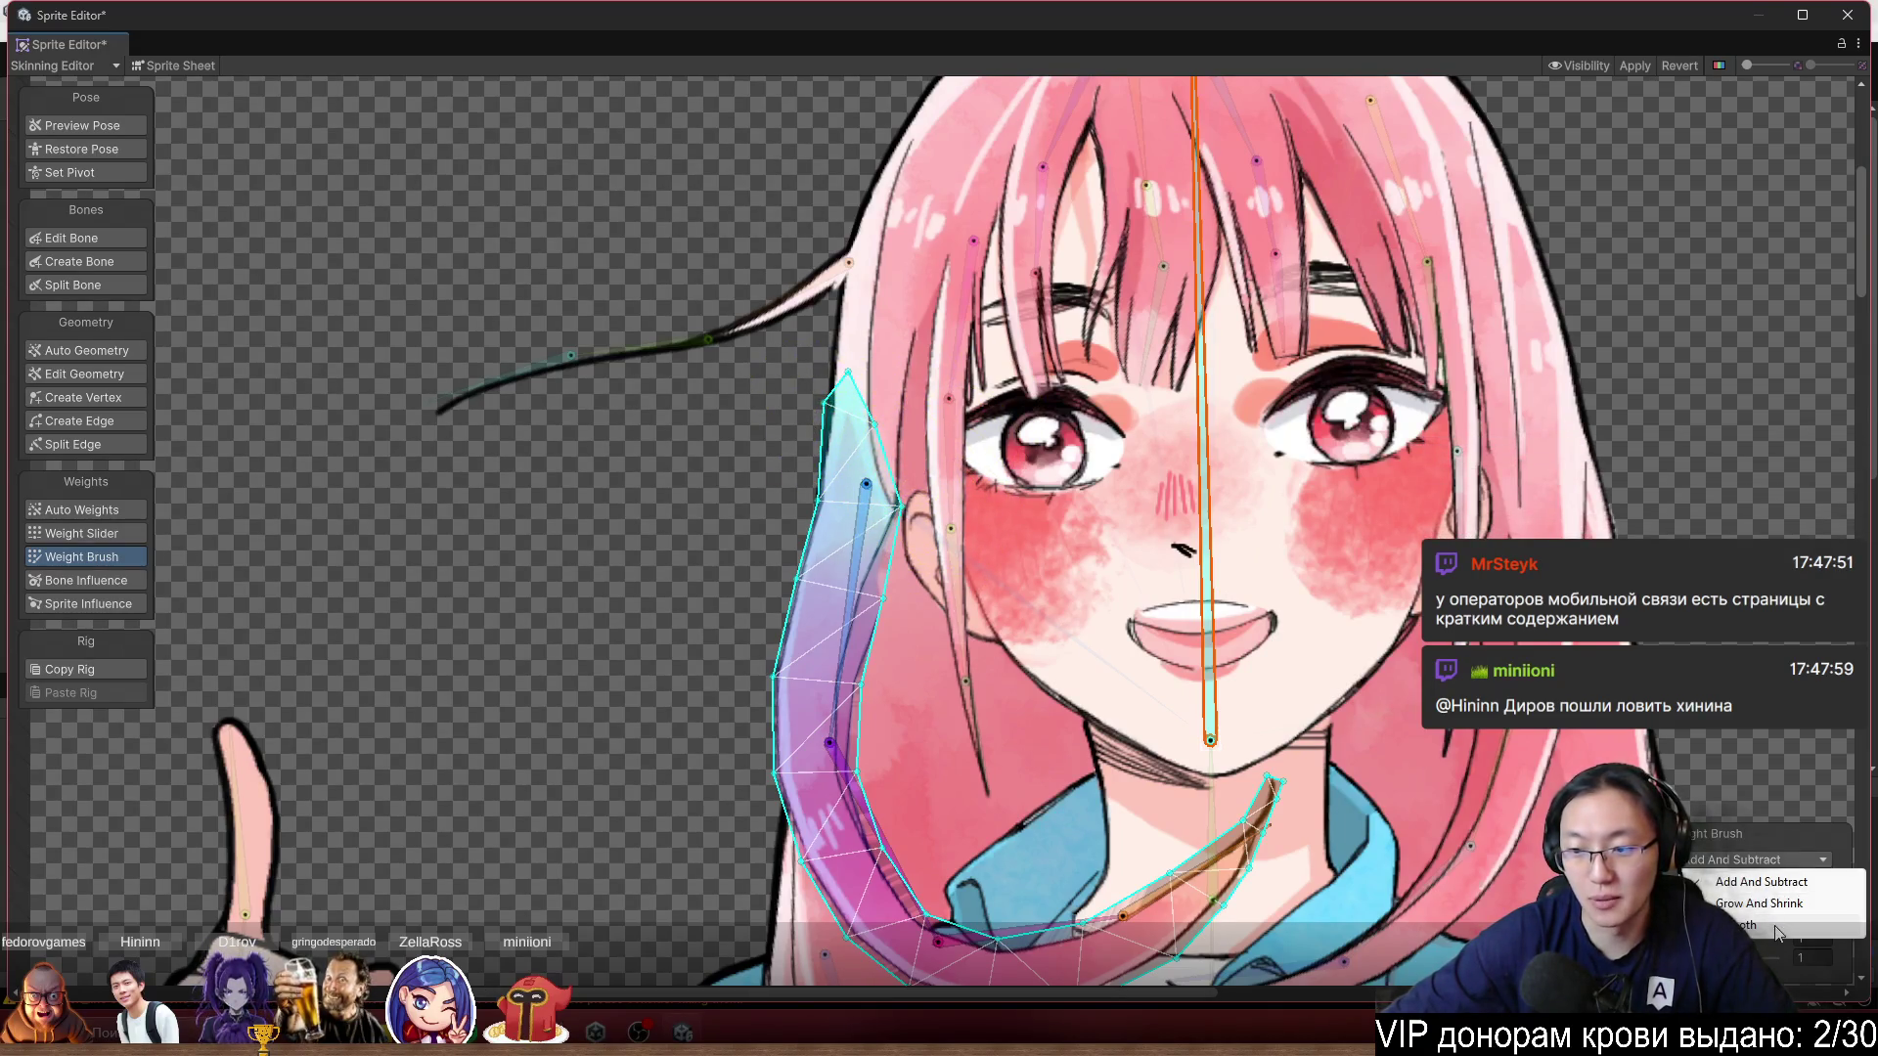
left_click(1751, 906)
left_click_drag(819, 651, 815, 553)
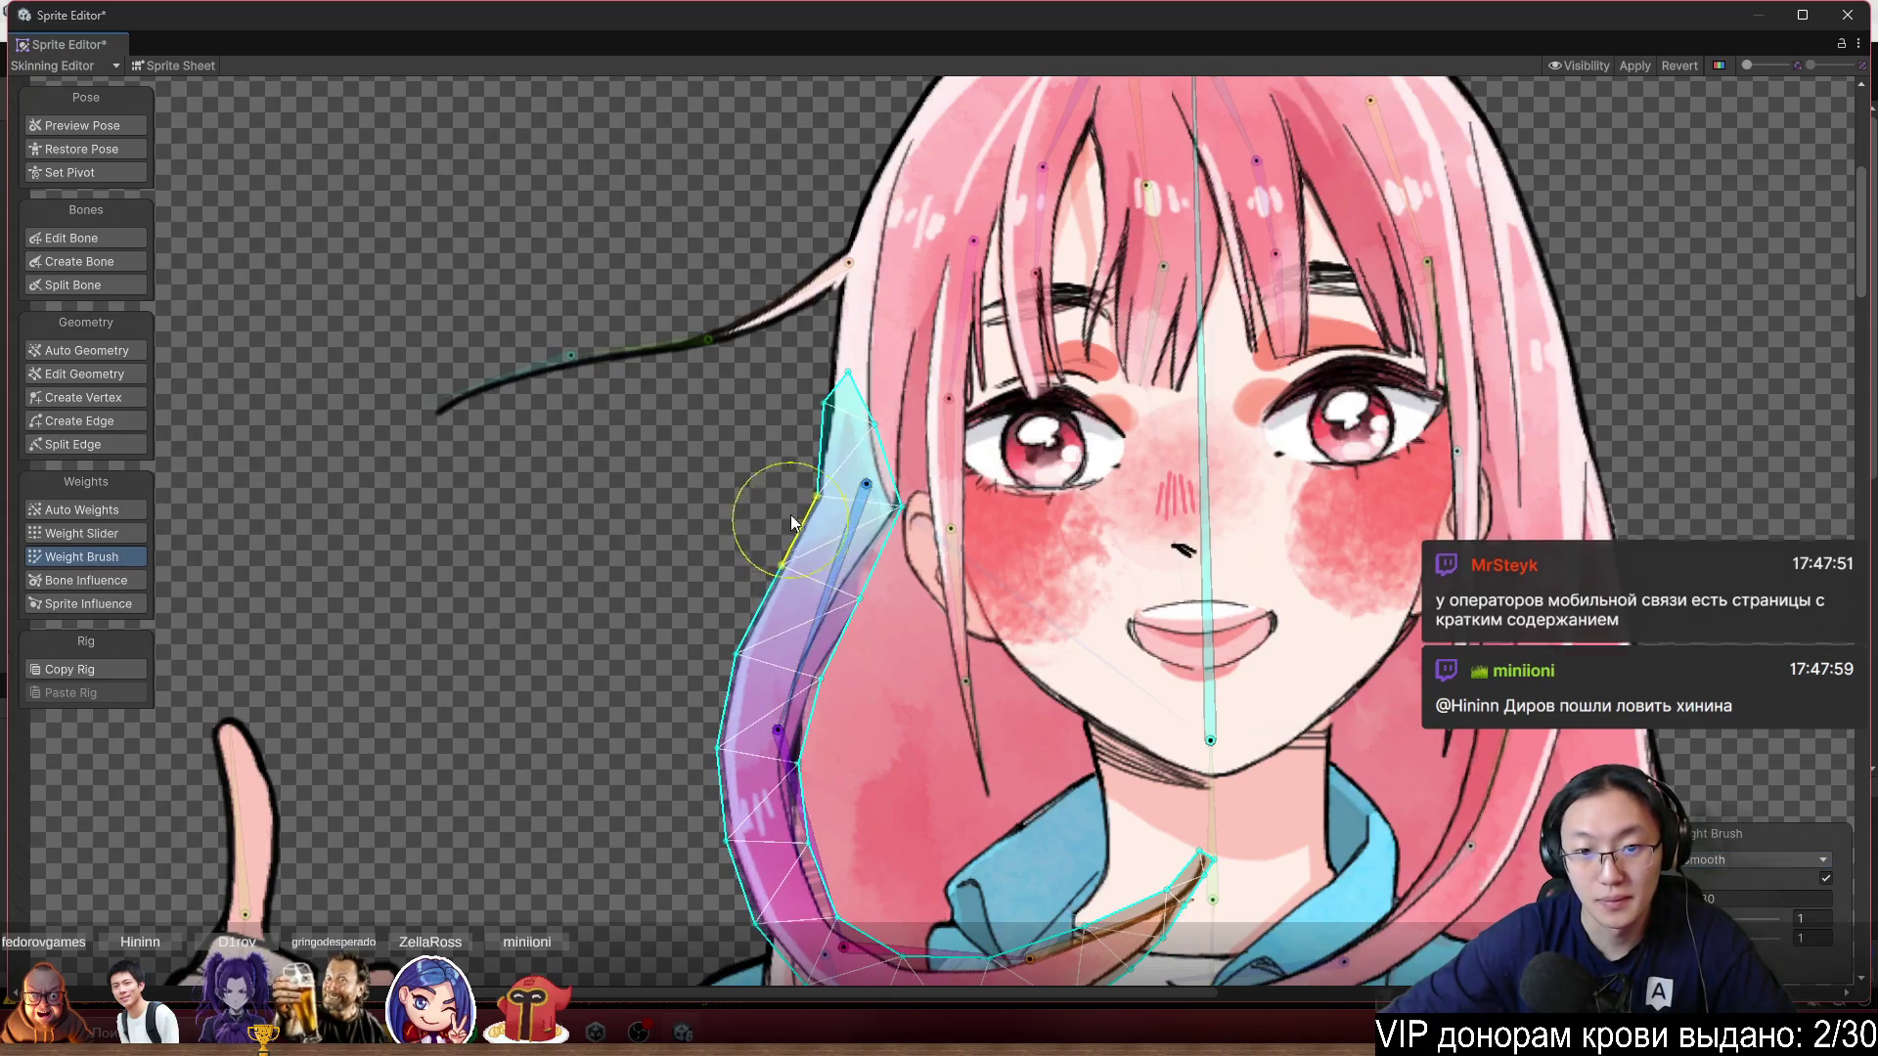
mouse_move(829, 711)
left_mouse_down()
mouse_move(861, 622)
mouse_move(890, 730)
mouse_move(871, 743)
mouse_move(831, 630)
left_mouse_up()
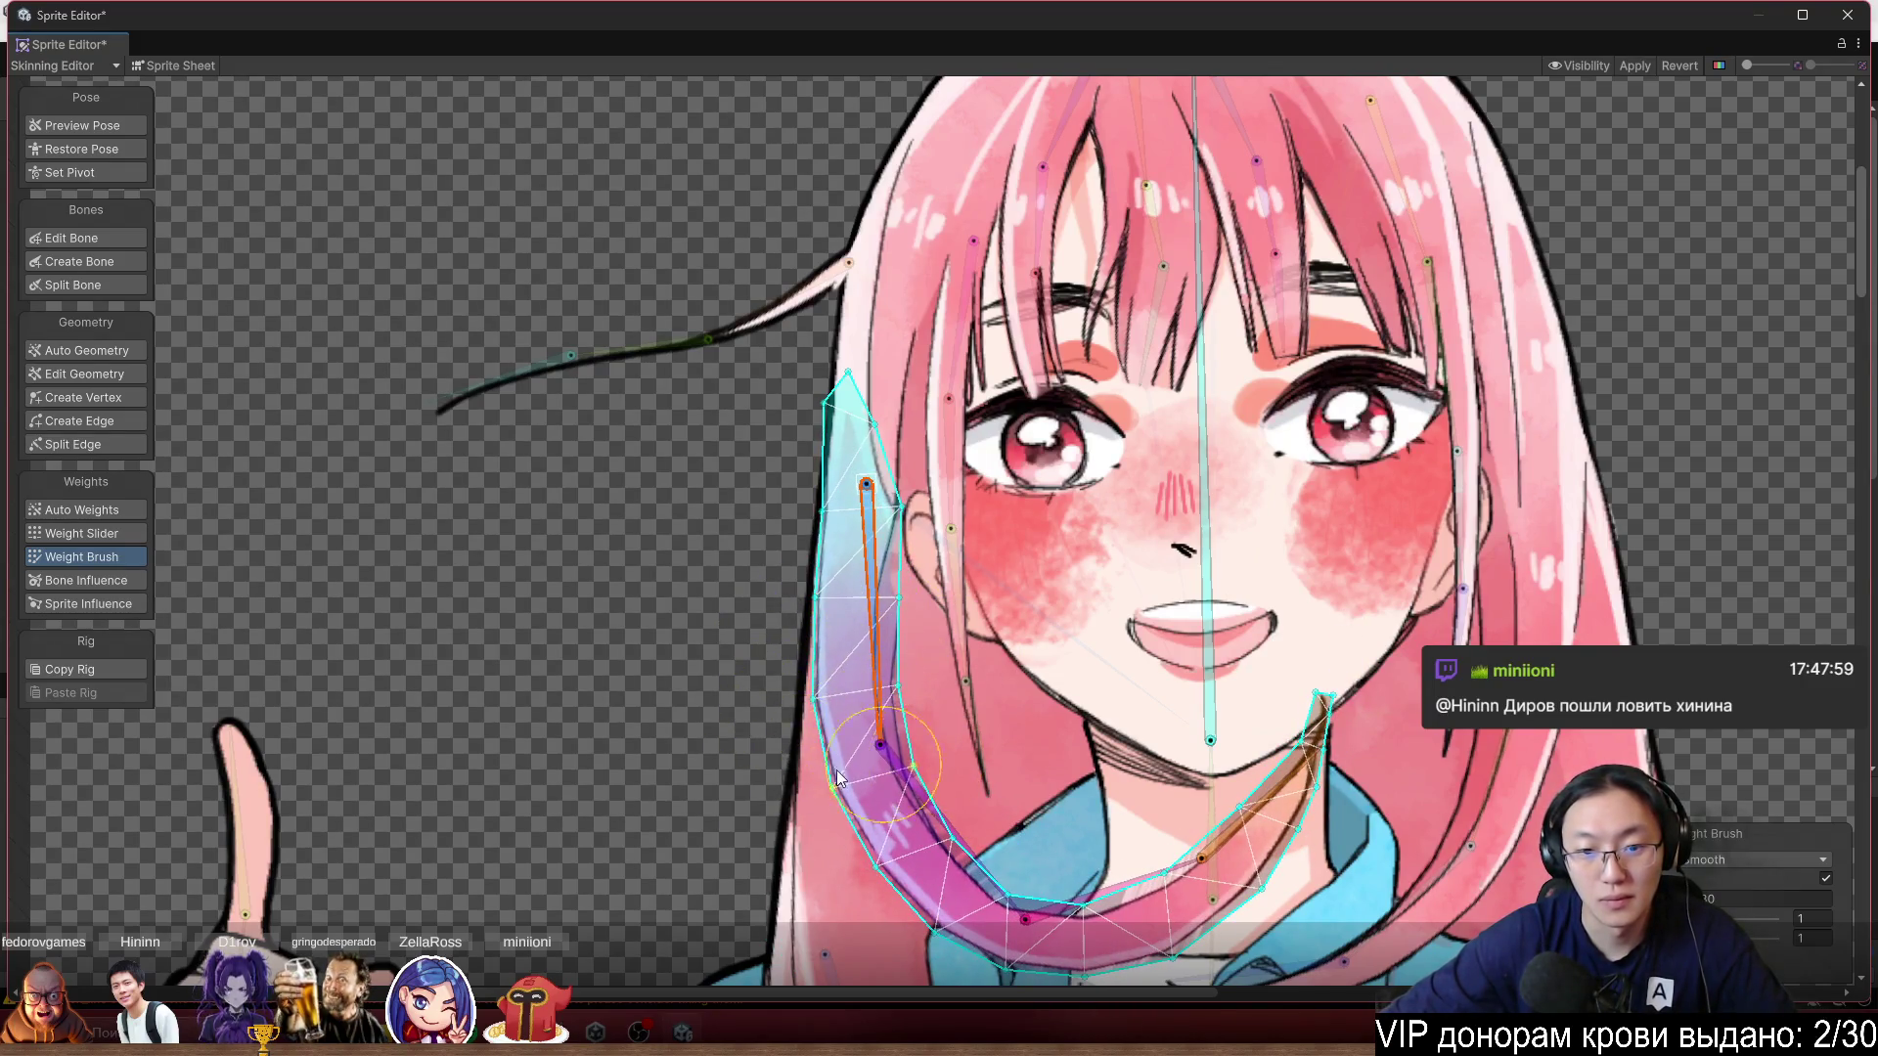
scroll(1272, 653, "down", 4)
left_click_drag(1271, 653, 1189, 582)
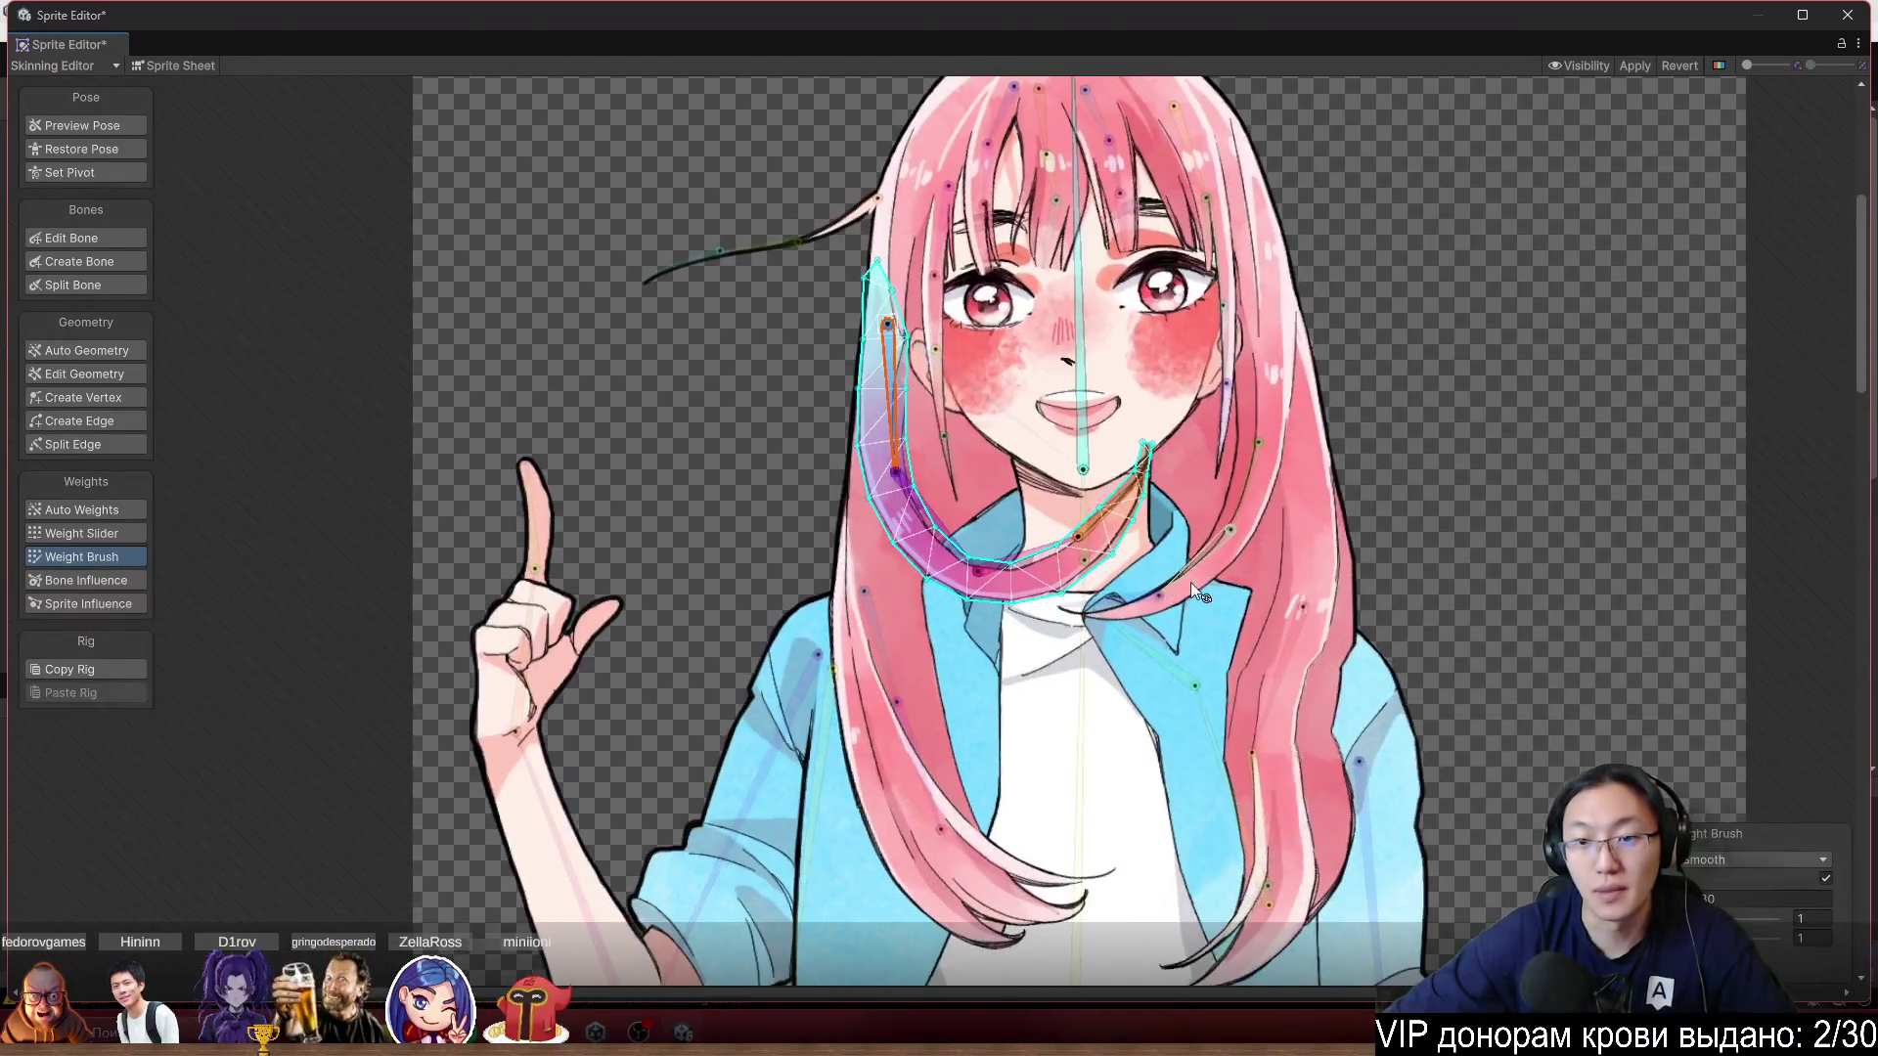
Rotate the right hair-strand bone to preview how the long hair deforms.
mouse_move(1506, 427)
left_mouse_down()
mouse_move(1467, 420)
mouse_move(1404, 161)
left_mouse_up()
left_click(1162, 507)
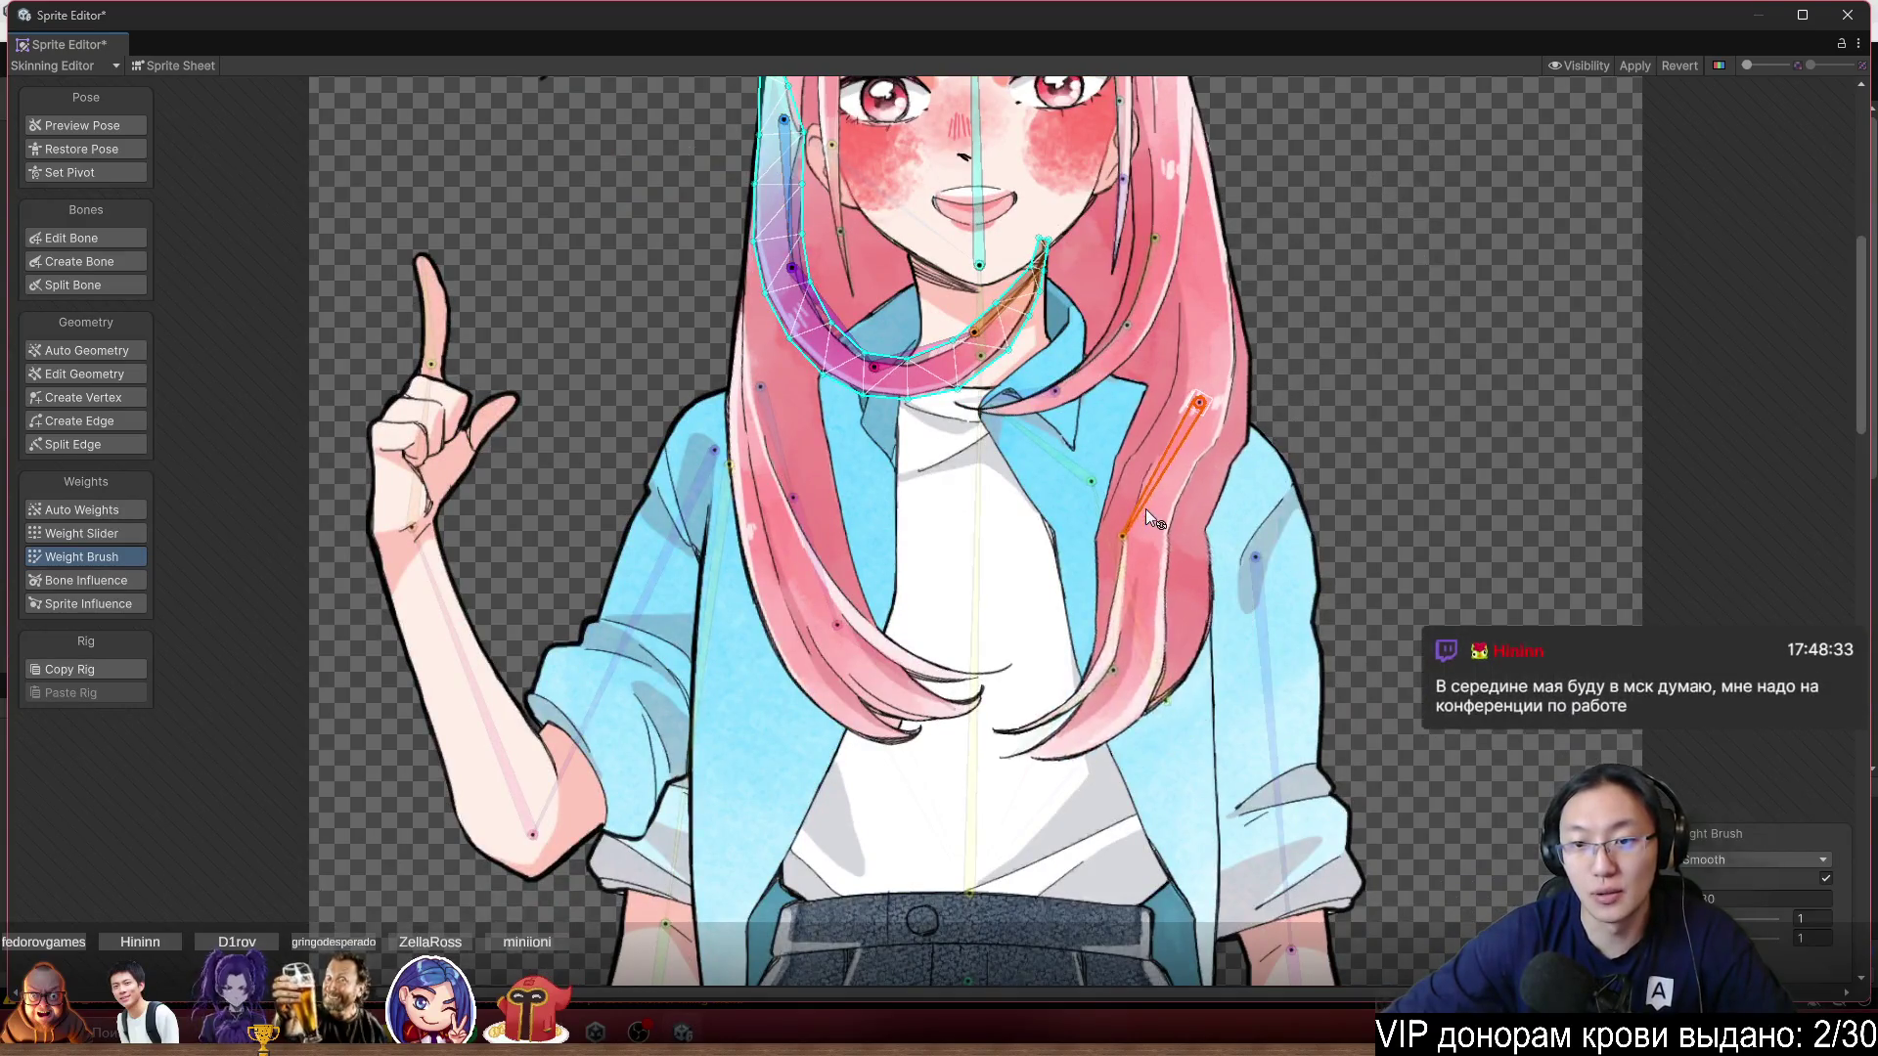
mouse_move(1153, 614)
left_mouse_down()
mouse_move(1060, 584)
mouse_move(1009, 604)
mouse_move(1070, 584)
mouse_move(1050, 554)
mouse_move(1060, 637)
mouse_move(1046, 596)
mouse_move(976, 608)
mouse_move(953, 542)
left_mouse_up()
left_click_drag(1156, 534, 1135, 497)
scroll(1186, 460, "up", 3)
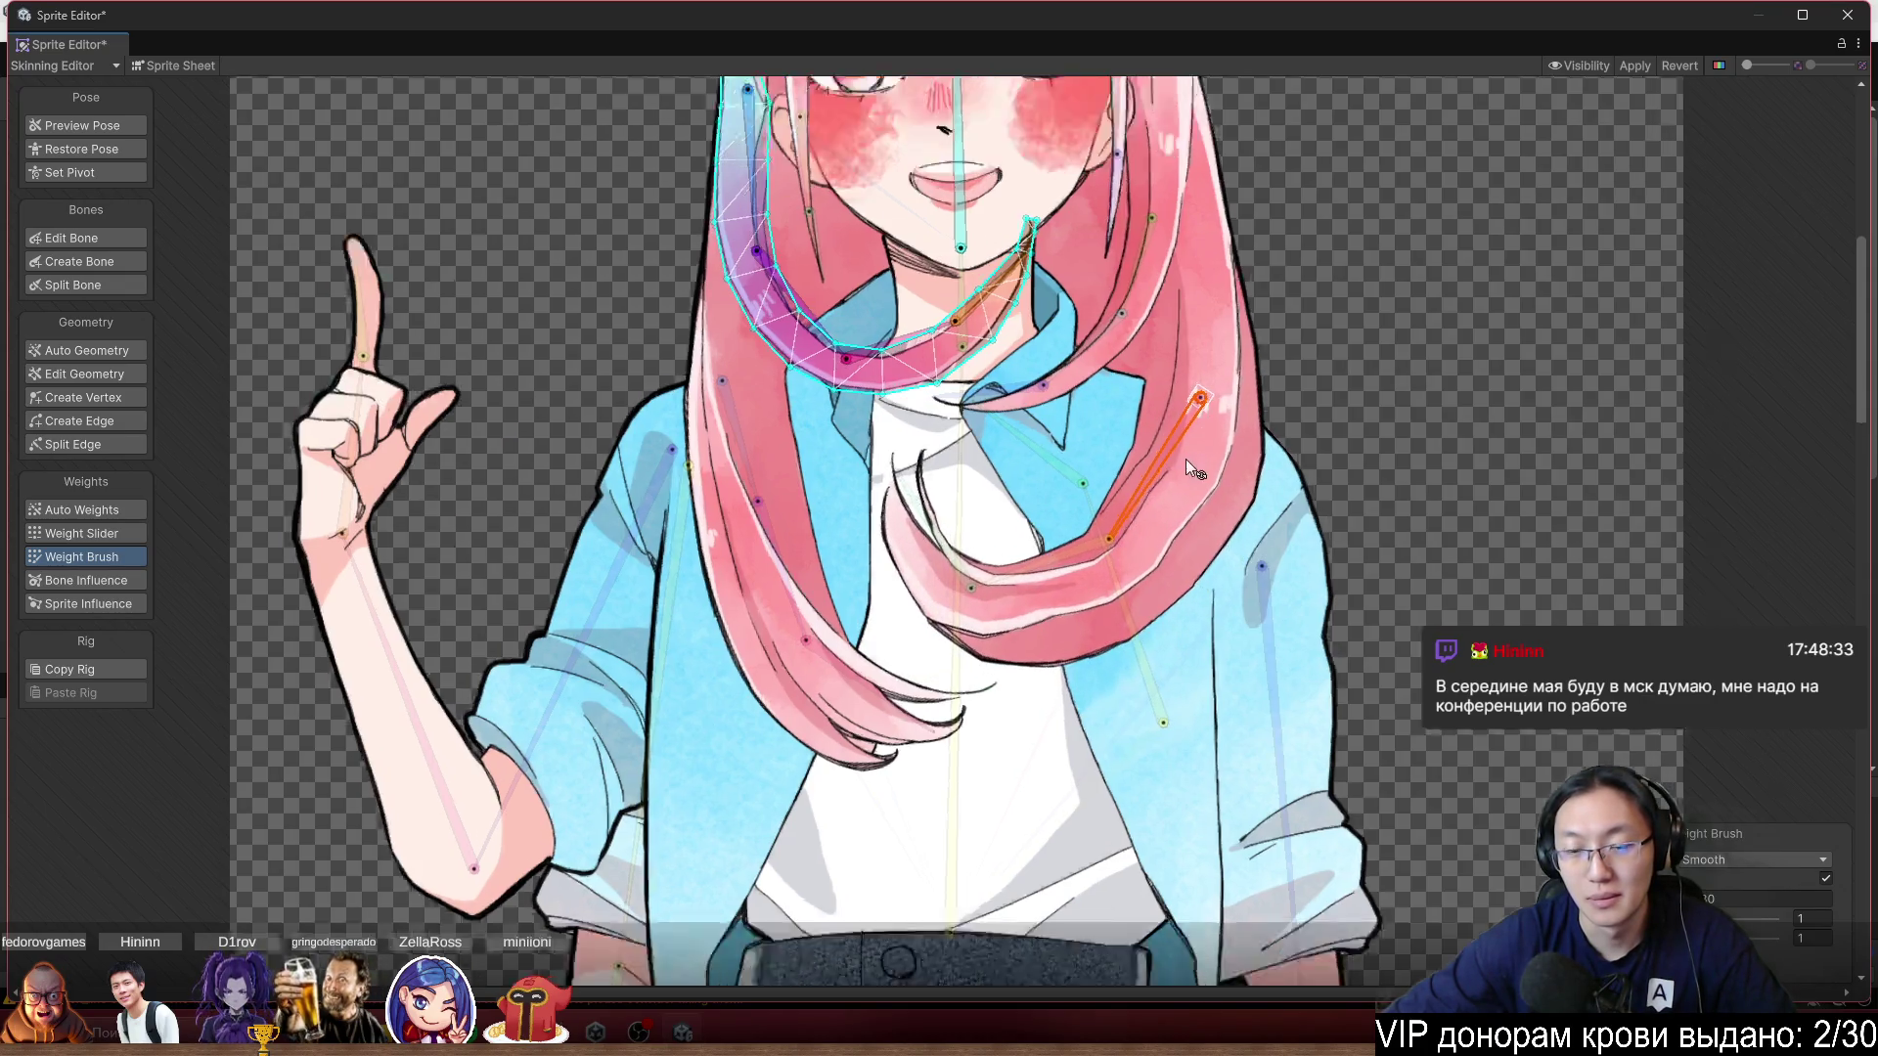
Inspect the collar, shirt and hair sprite weights, test a hair bone, then pick Create Vertex.
left_click(1024, 648)
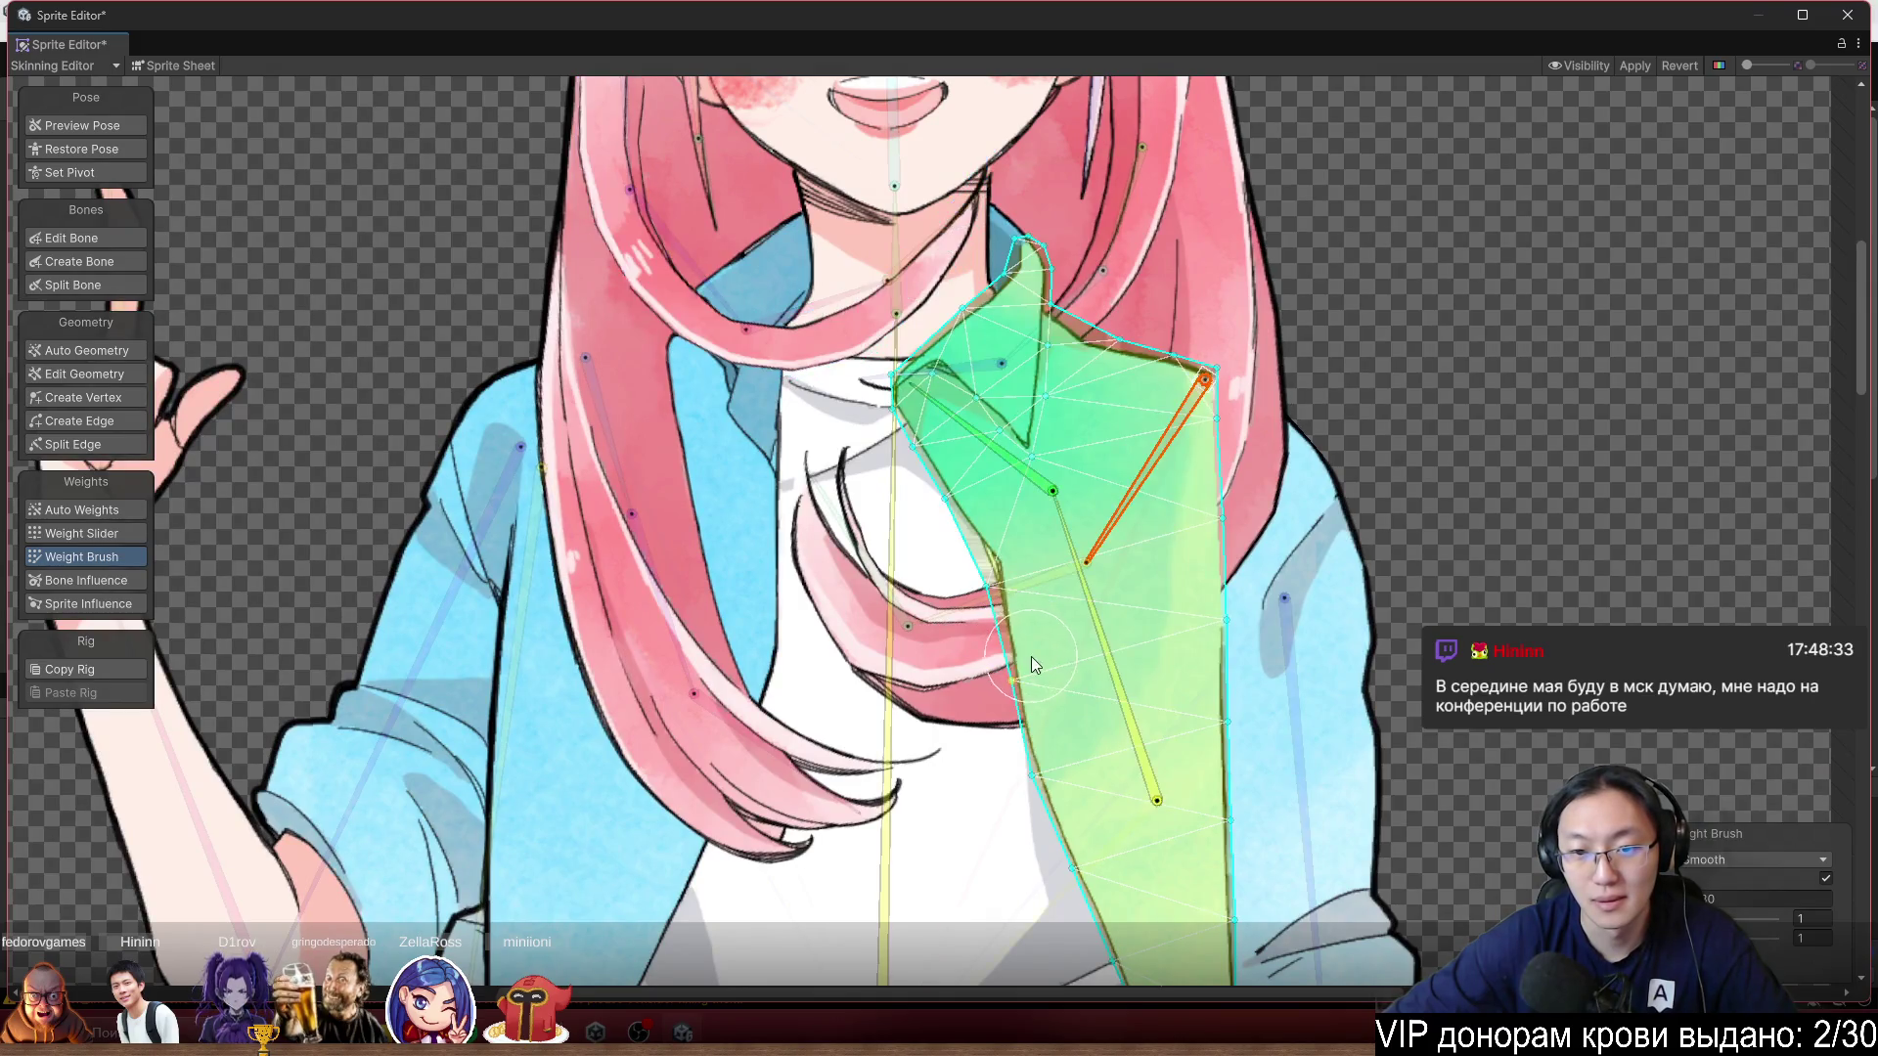
left_click(941, 688)
left_click(941, 681)
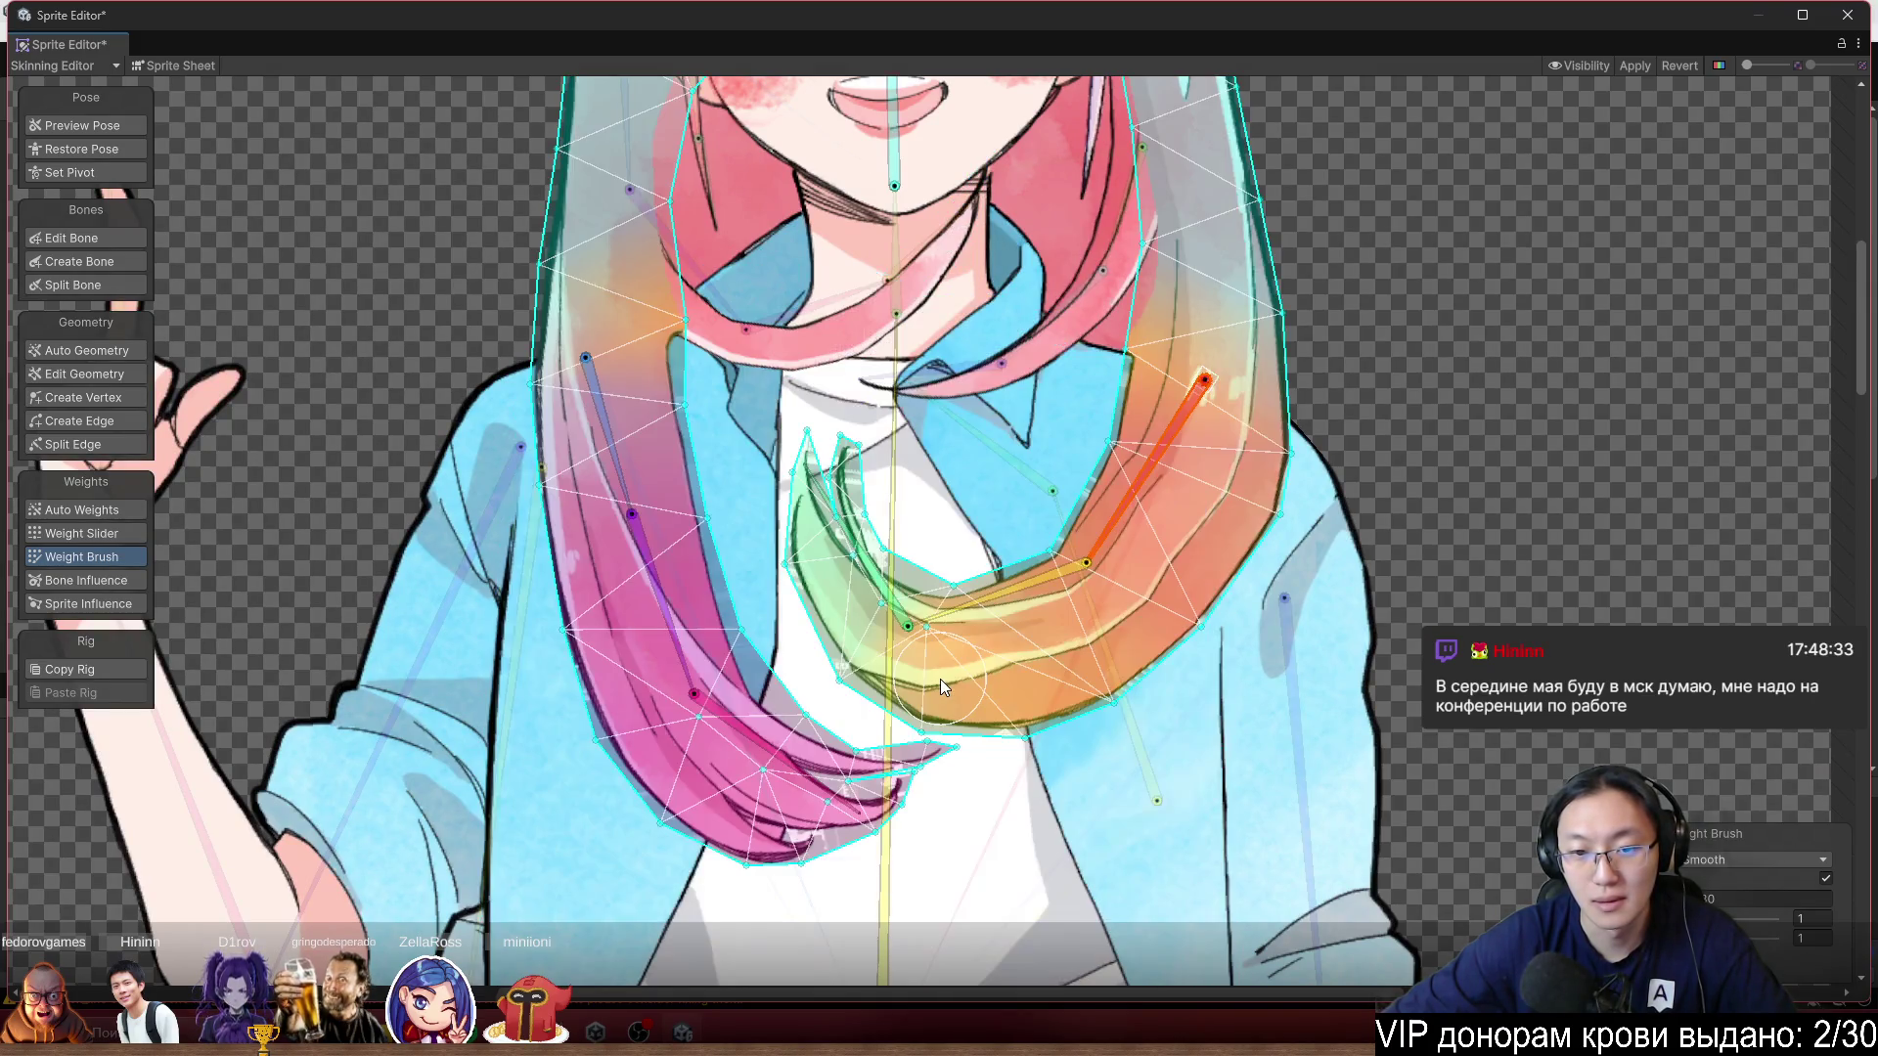
scroll(969, 665, "up", 3)
left_click_drag(1006, 571, 1040, 632)
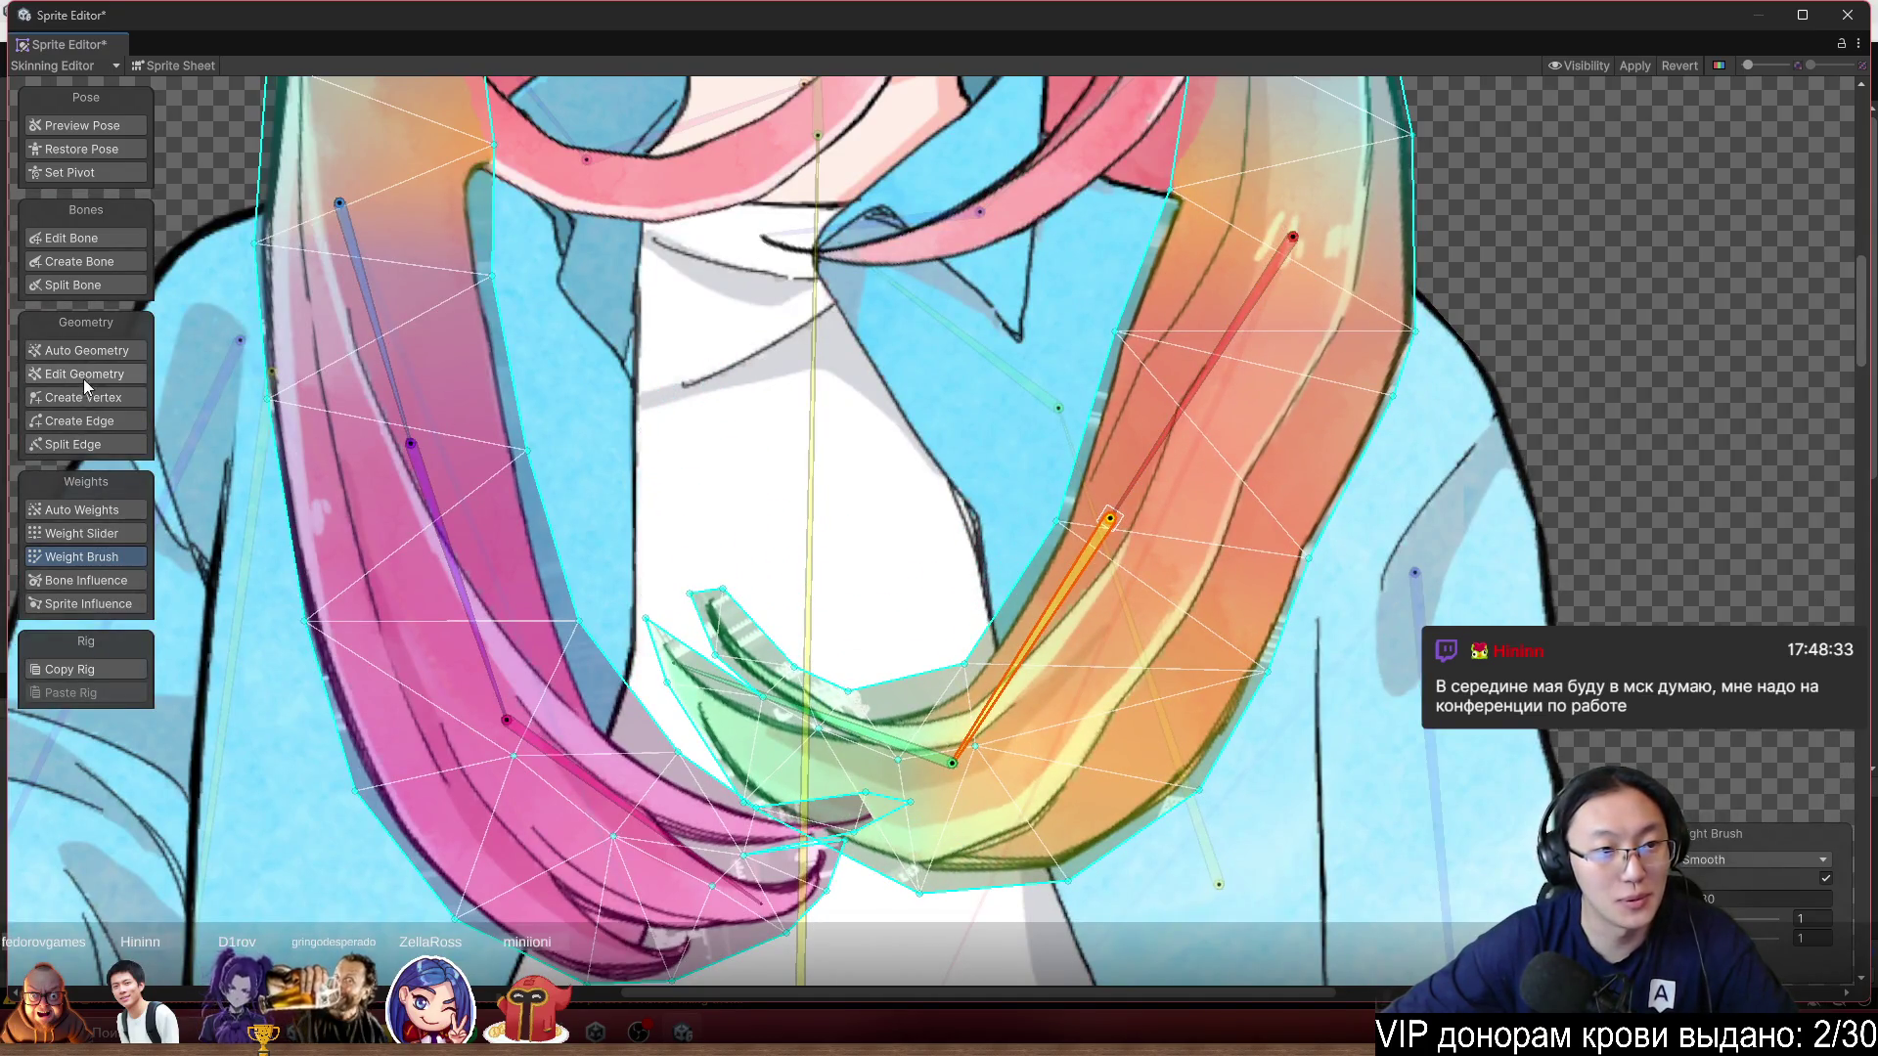
left_click(104, 403)
scroll(1257, 690, "down", 5)
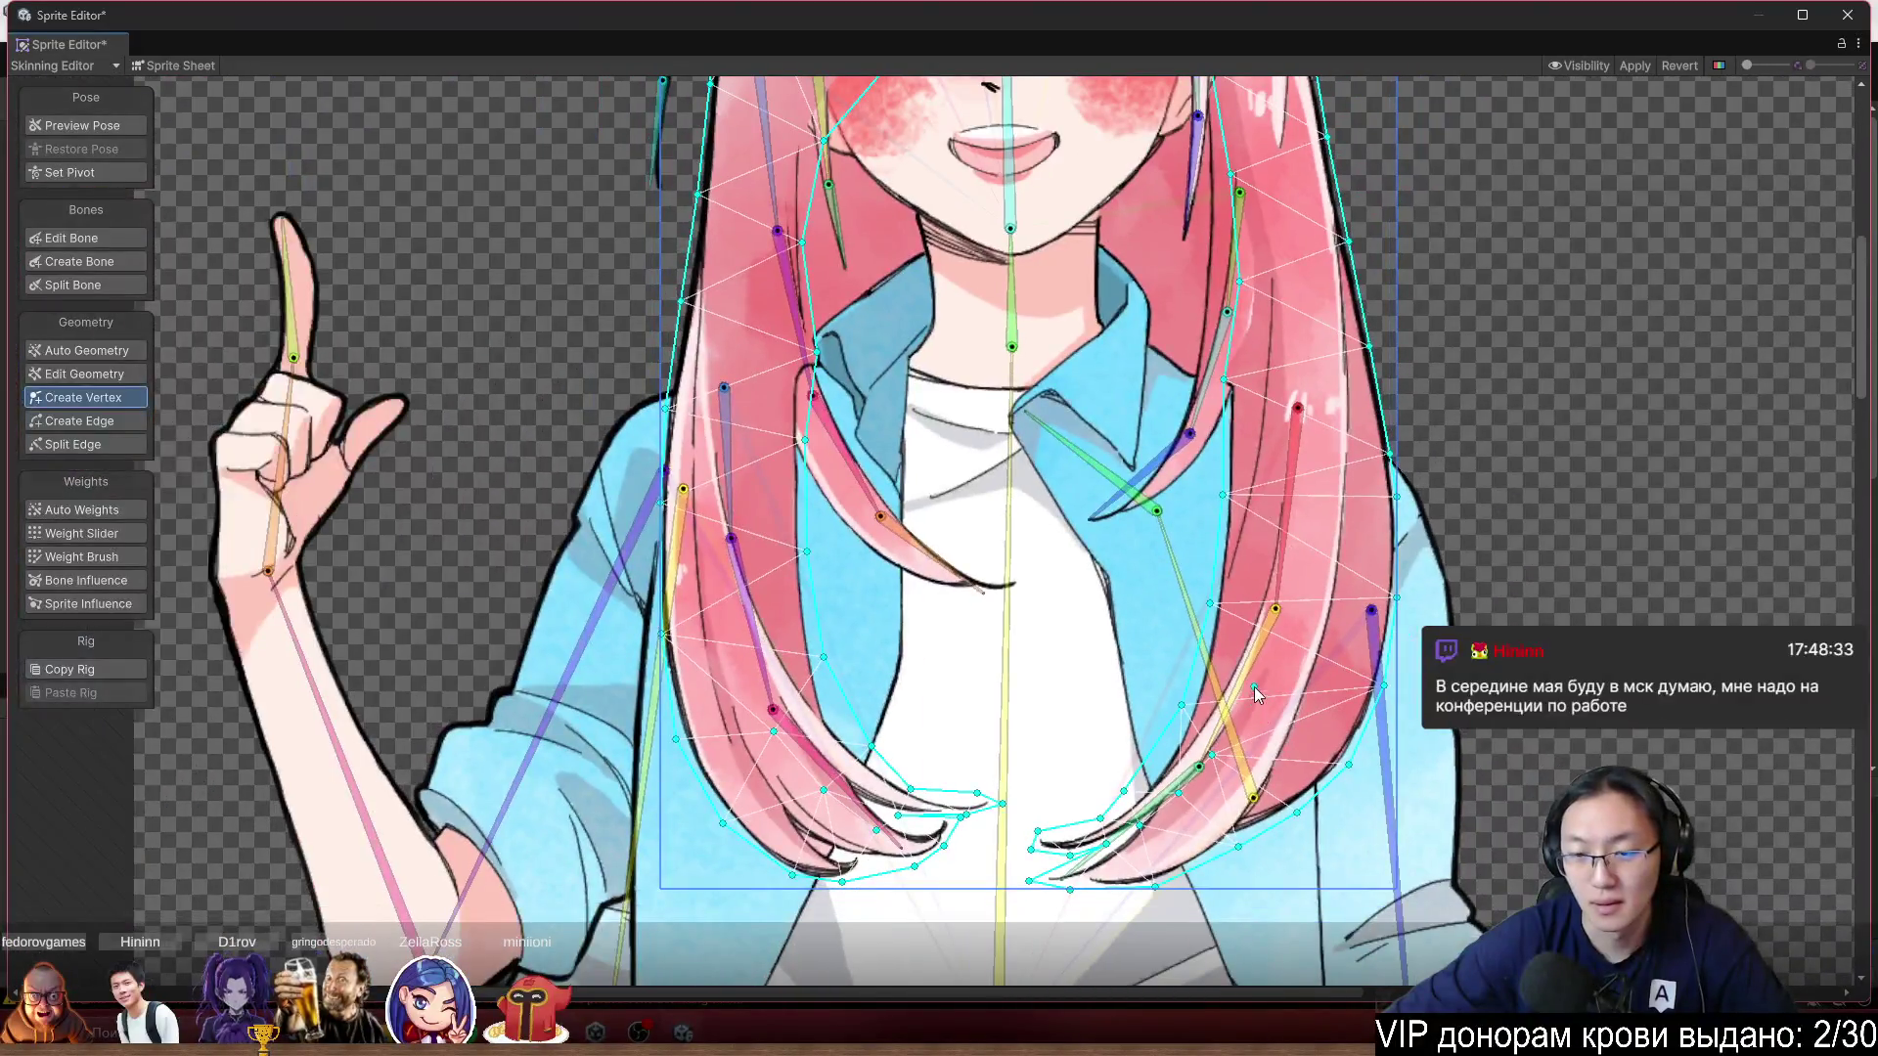
Add seven vertices along the right hair strand's inner and outer edges, then return to Weight Brush.
left_click(1254, 660)
left_click(1277, 569)
left_click(1292, 483)
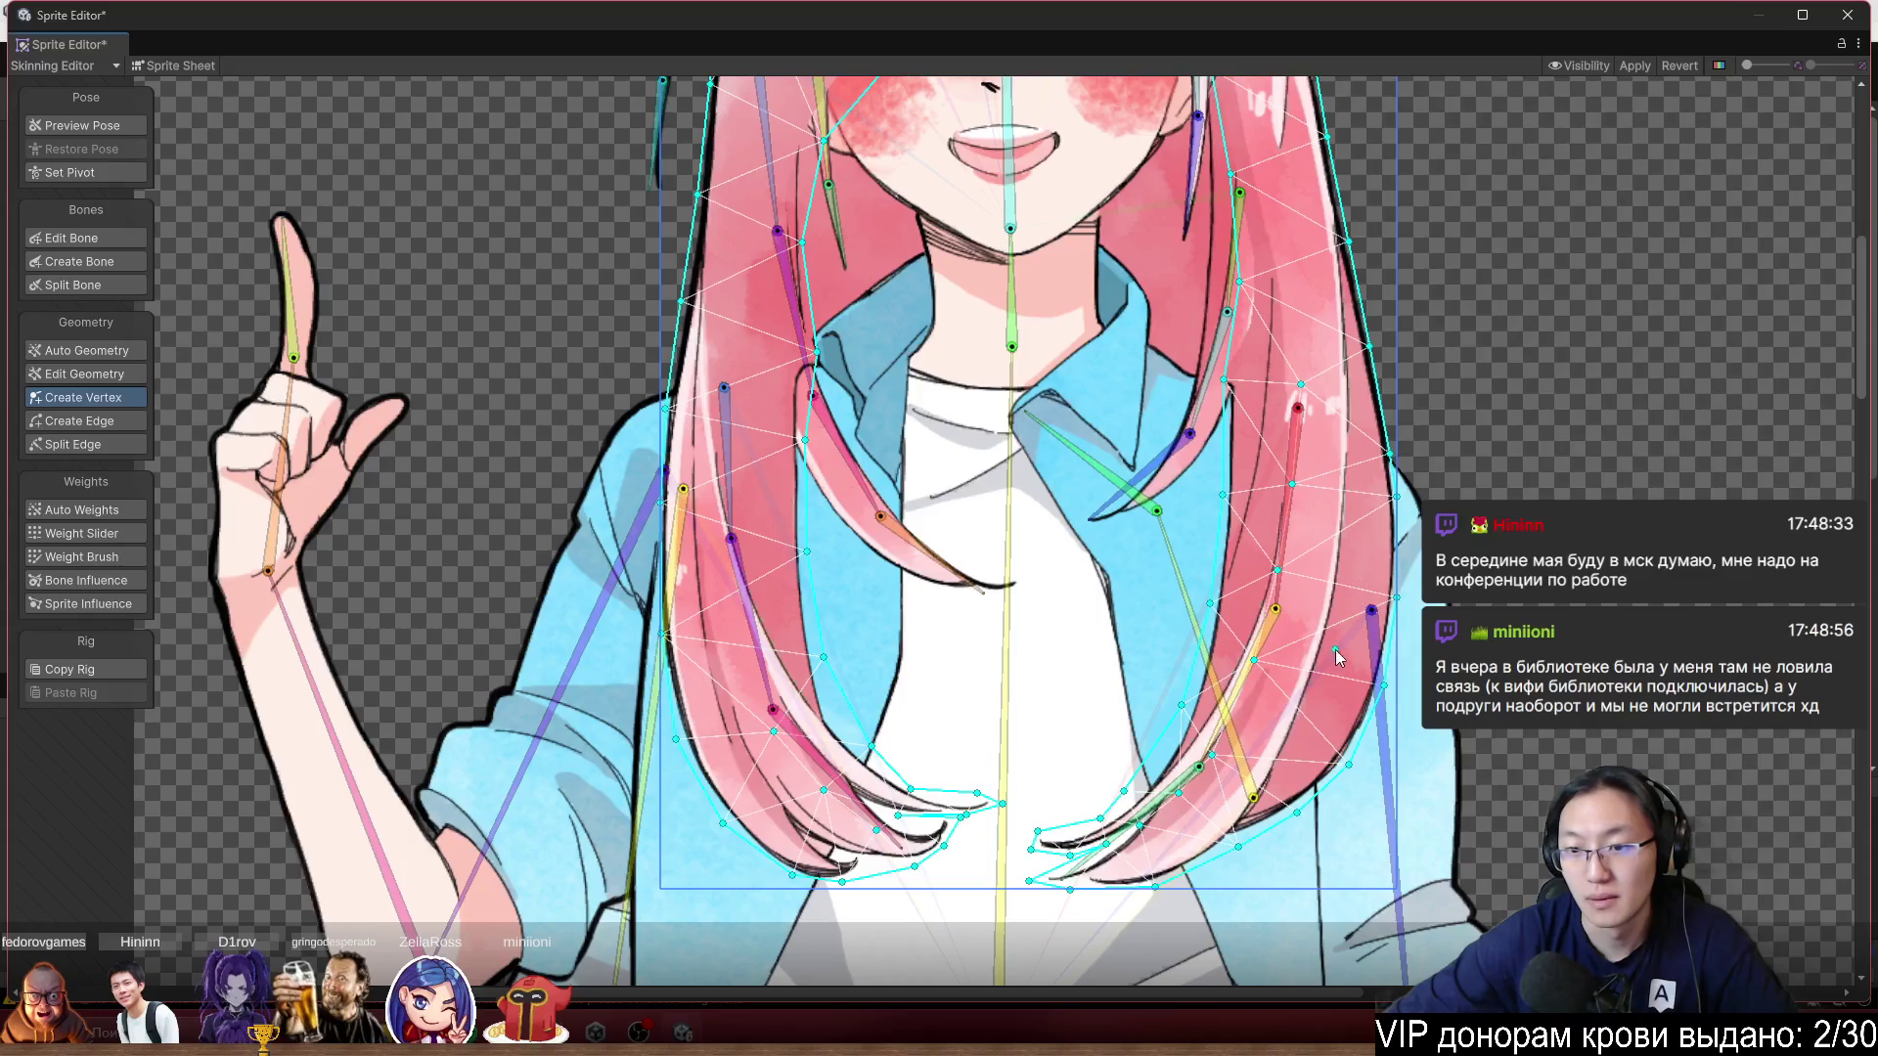
left_click(1289, 741)
left_click(1319, 651)
left_click(1340, 508)
left_click(1348, 427)
left_click(82, 556)
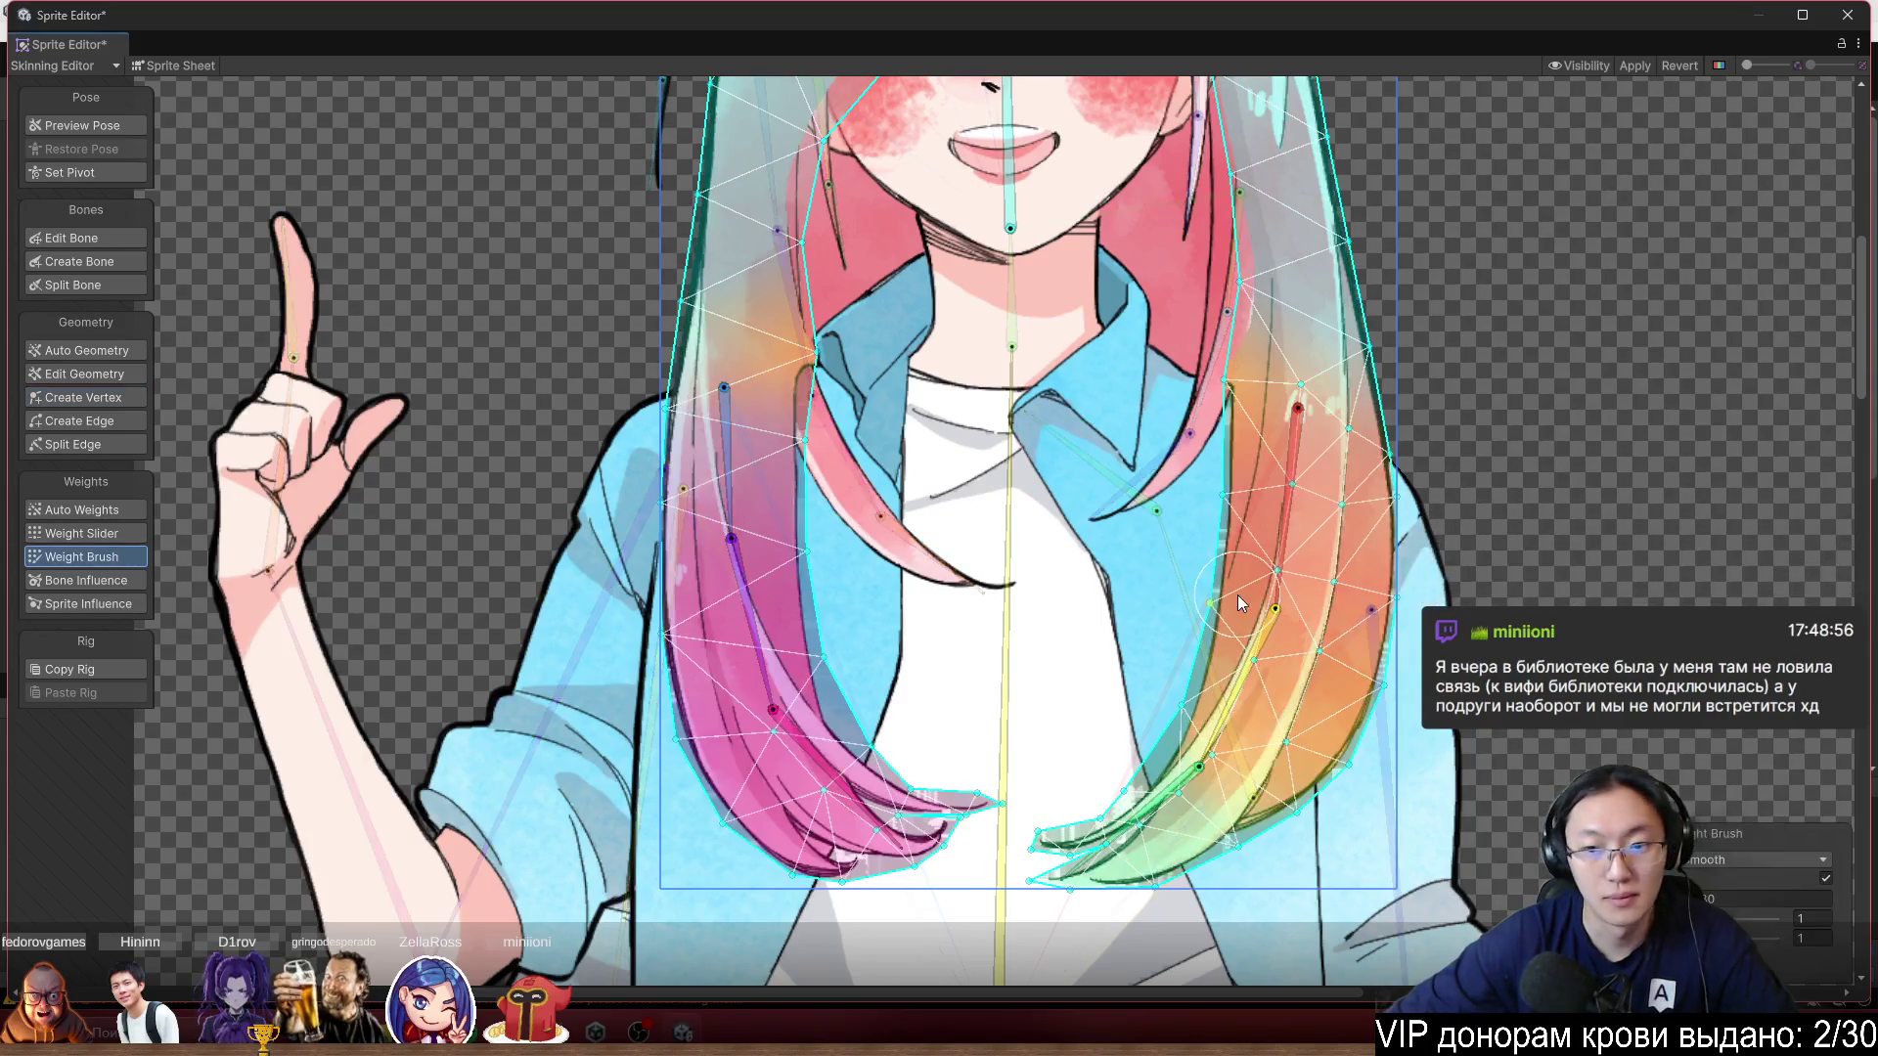
Select the hair bone, then paint and smooth weights along the lower right strand.
left_click(1179, 663)
left_click_drag(1174, 655, 1158, 644)
scroll(1158, 644, "right", 3)
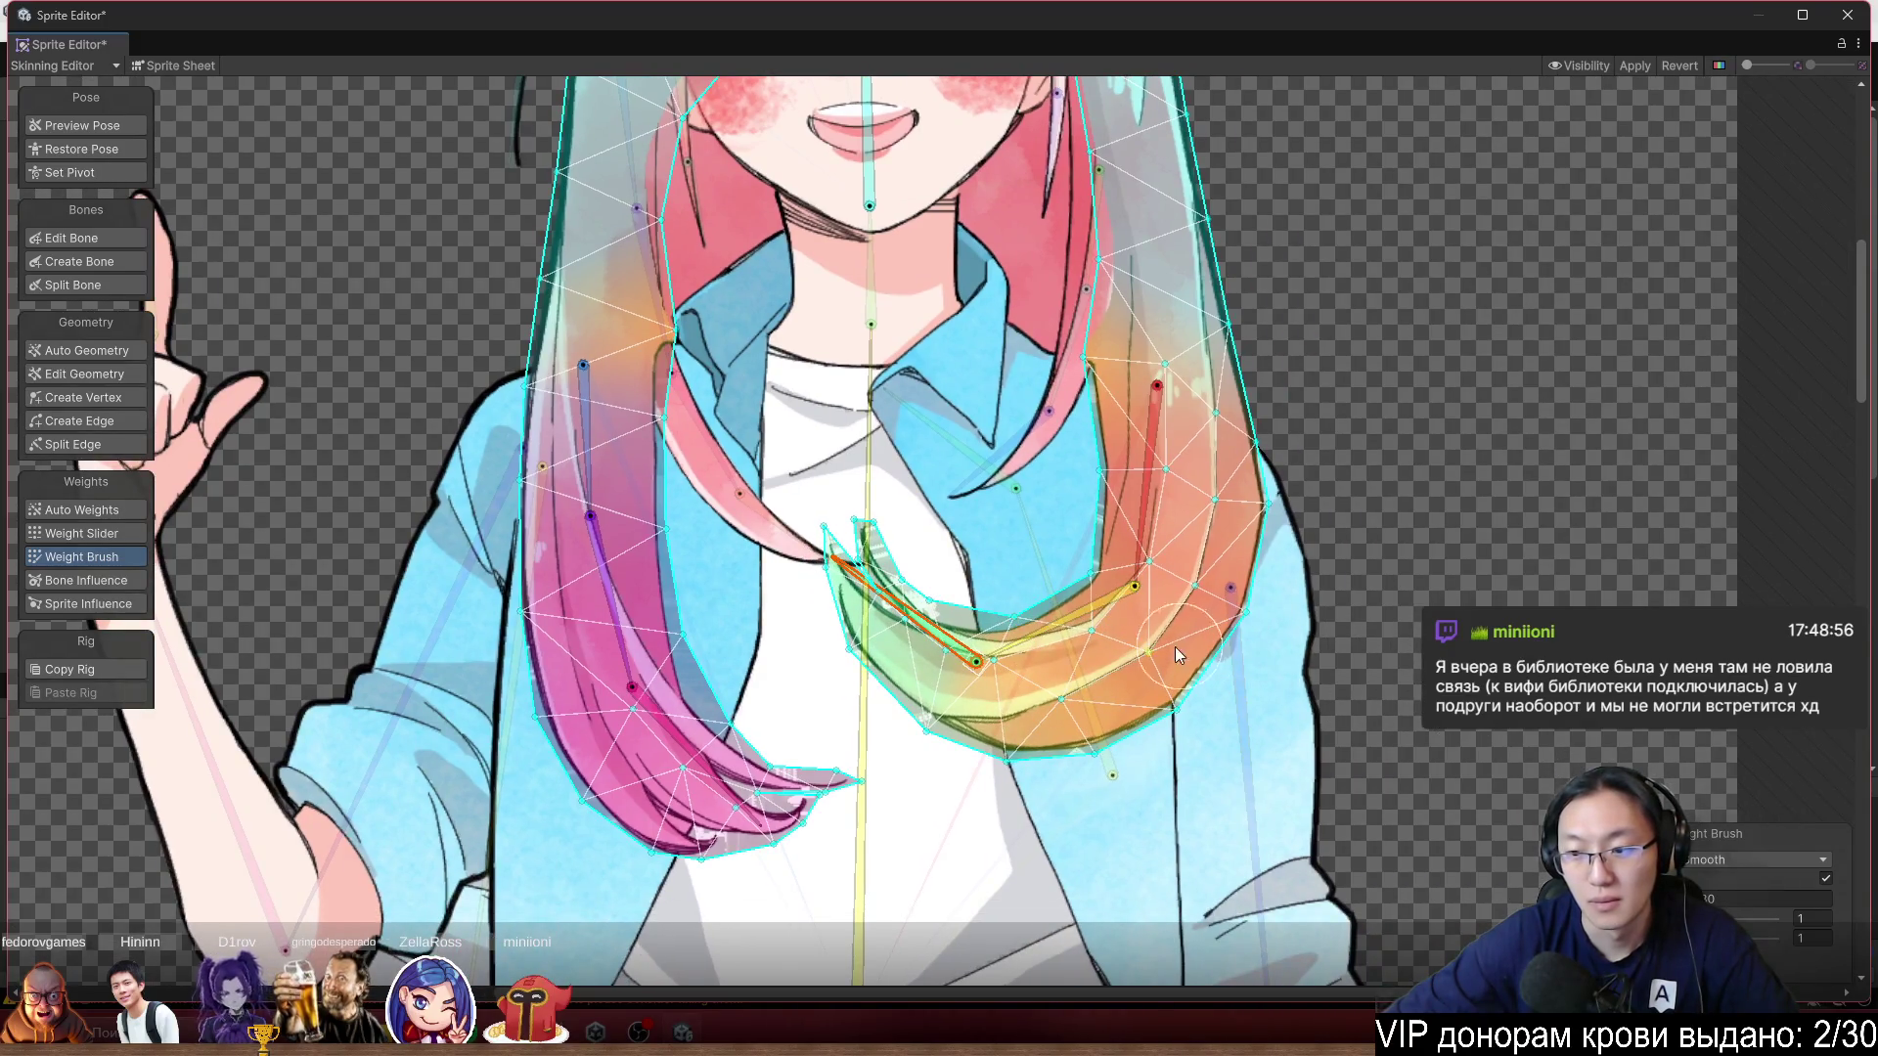
mouse_move(1095, 548)
left_mouse_down()
mouse_move(1073, 518)
mouse_move(1183, 505)
left_mouse_up()
mouse_move(1242, 641)
left_mouse_down()
mouse_move(1118, 741)
mouse_move(988, 748)
mouse_move(870, 666)
mouse_move(907, 696)
left_mouse_up()
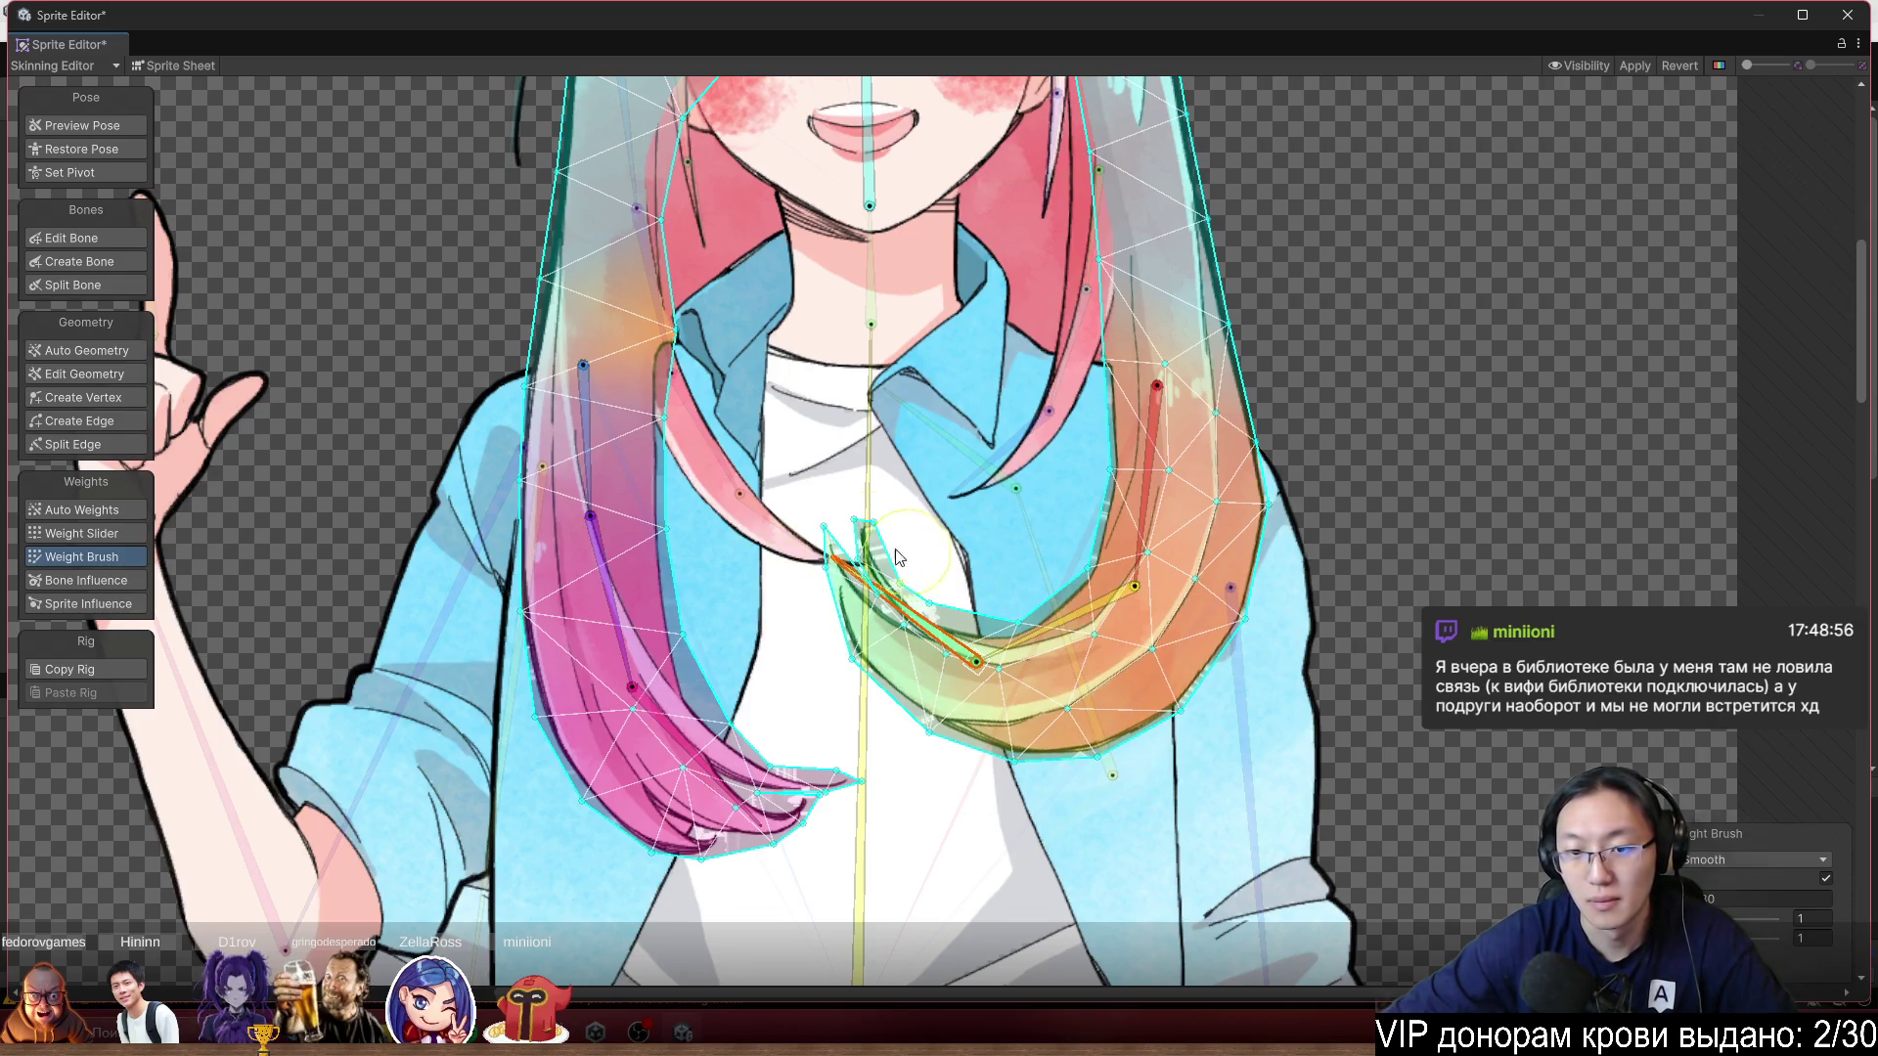
Rotate hair bones to test the curled tip, undoing one test pose.
mouse_move(1088, 627)
left_mouse_down()
mouse_move(1047, 614)
mouse_move(1076, 596)
mouse_move(1113, 638)
mouse_move(1035, 758)
mouse_move(1047, 818)
mouse_move(1021, 795)
left_mouse_up()
key("ctrl+z")
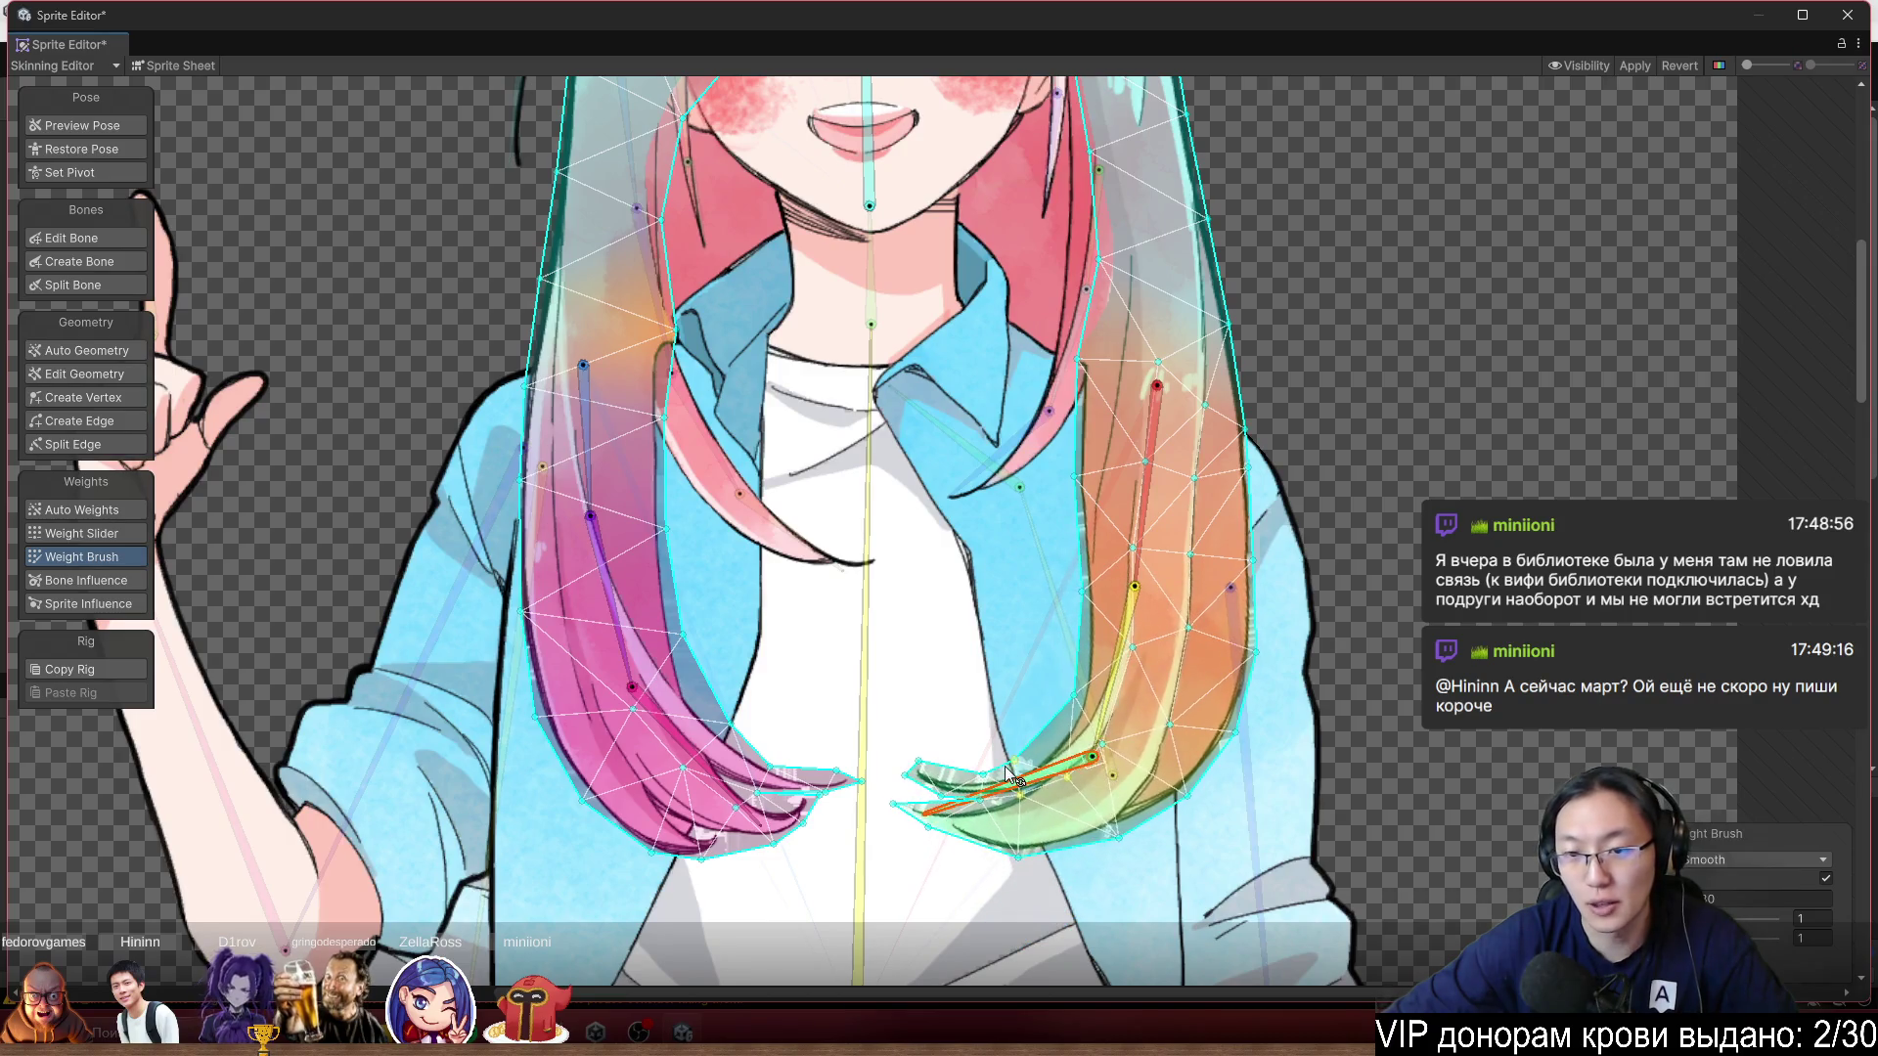
left_click_drag(1102, 707, 1062, 684)
scroll(1029, 539, "up", 1)
scroll(1024, 521, "up", 1)
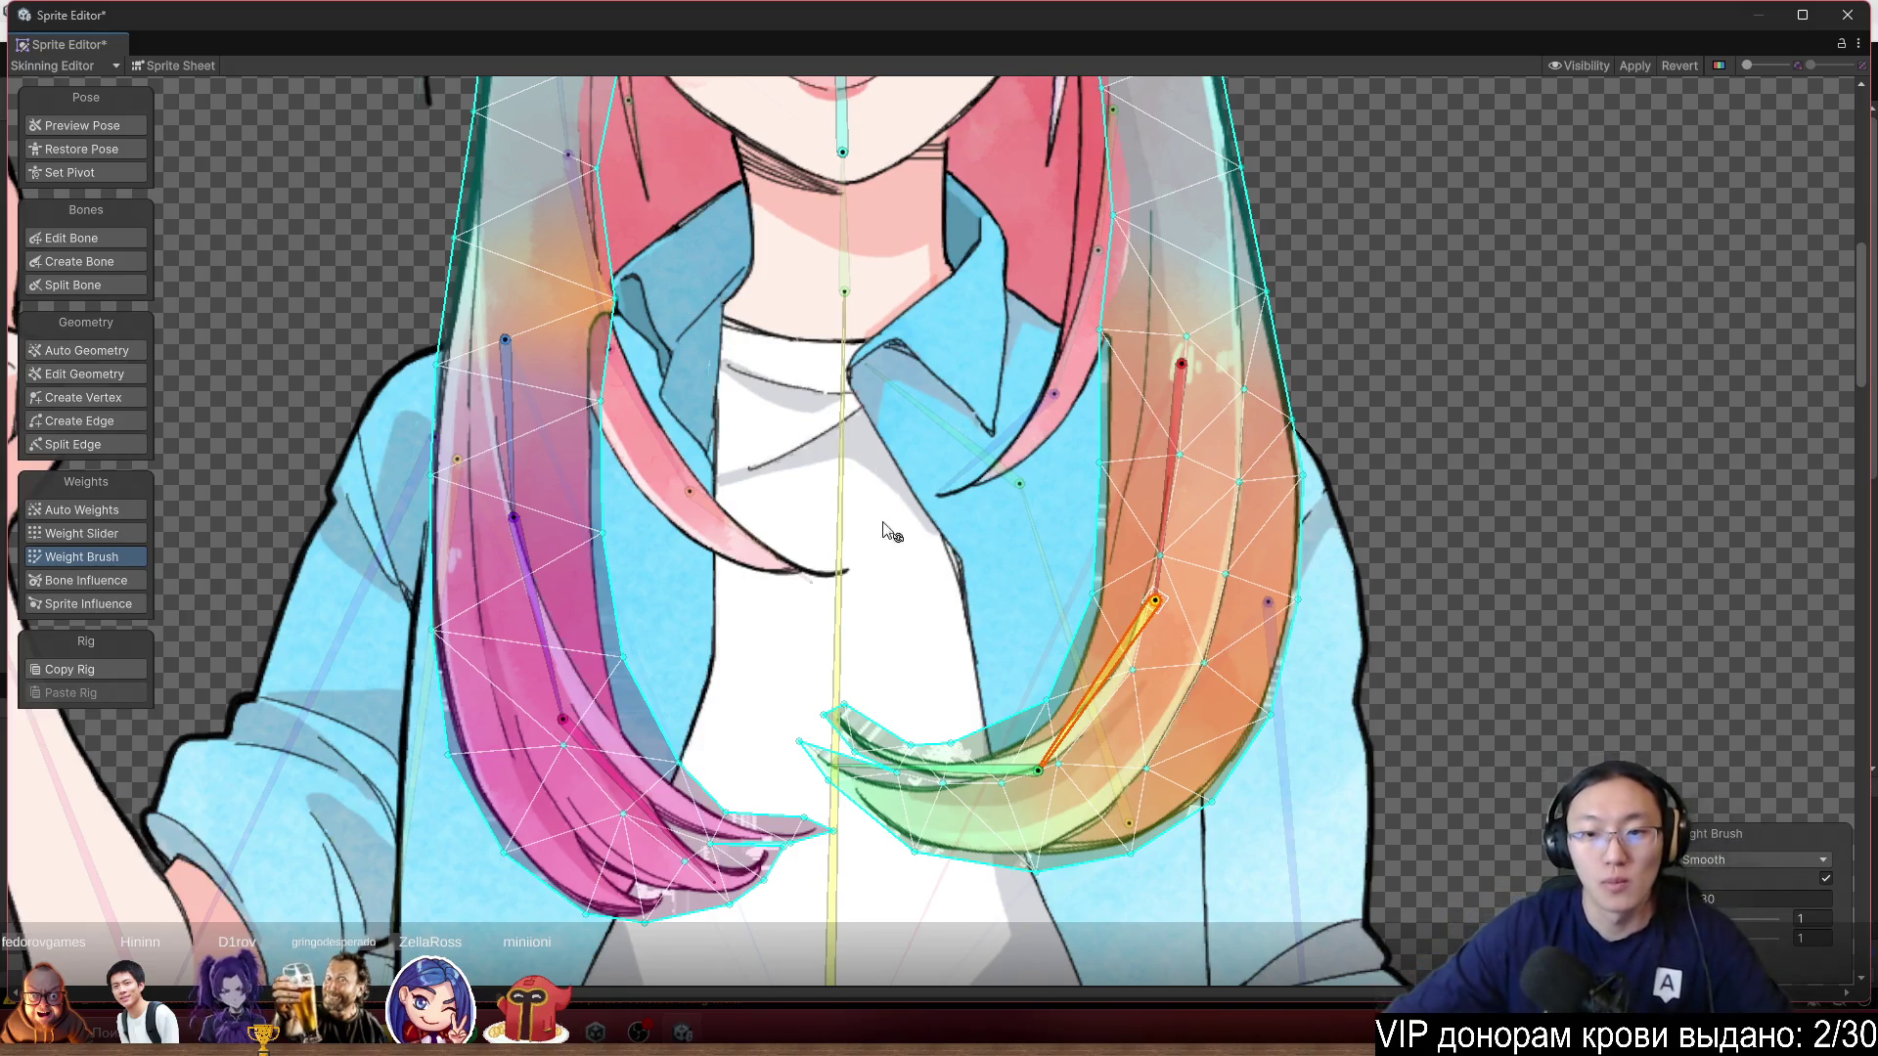
Deselect all sprites and paint weights on the raised upper arm.
scroll(888, 530, "up", 3)
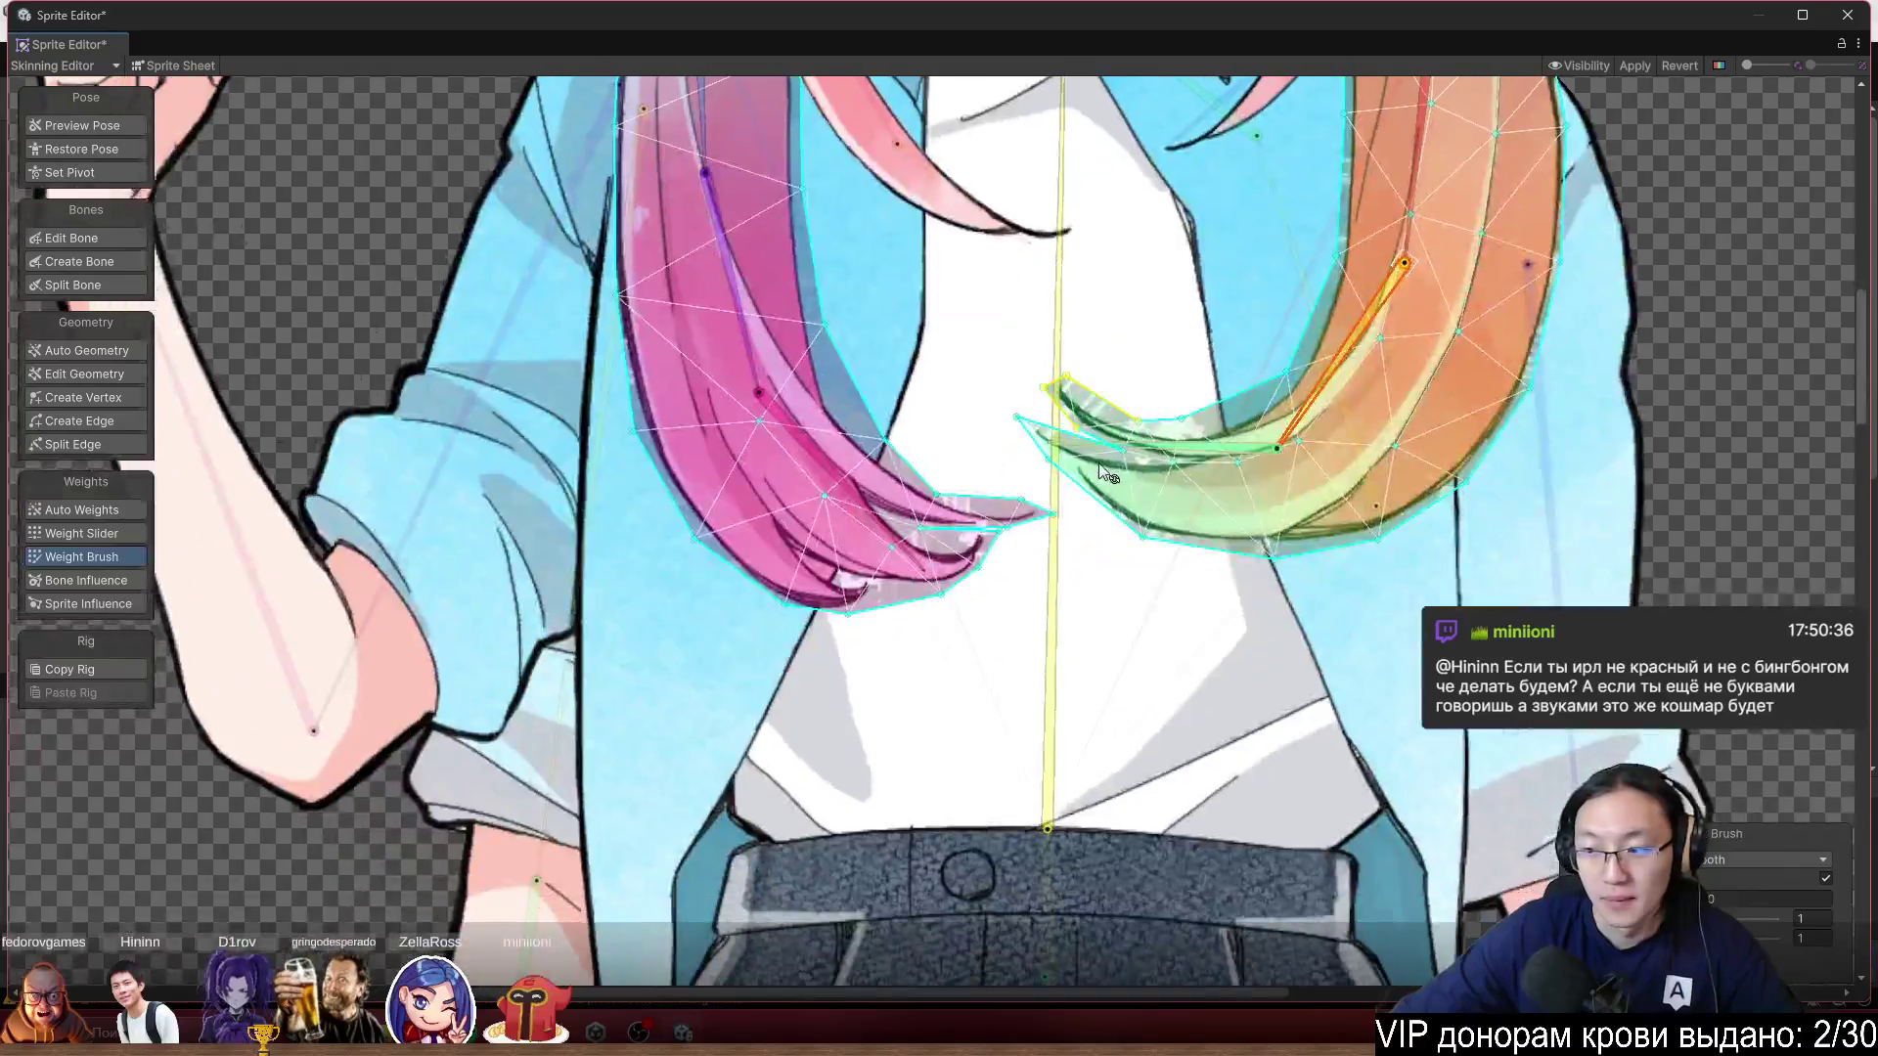
left_click_drag(1105, 472, 1051, 352)
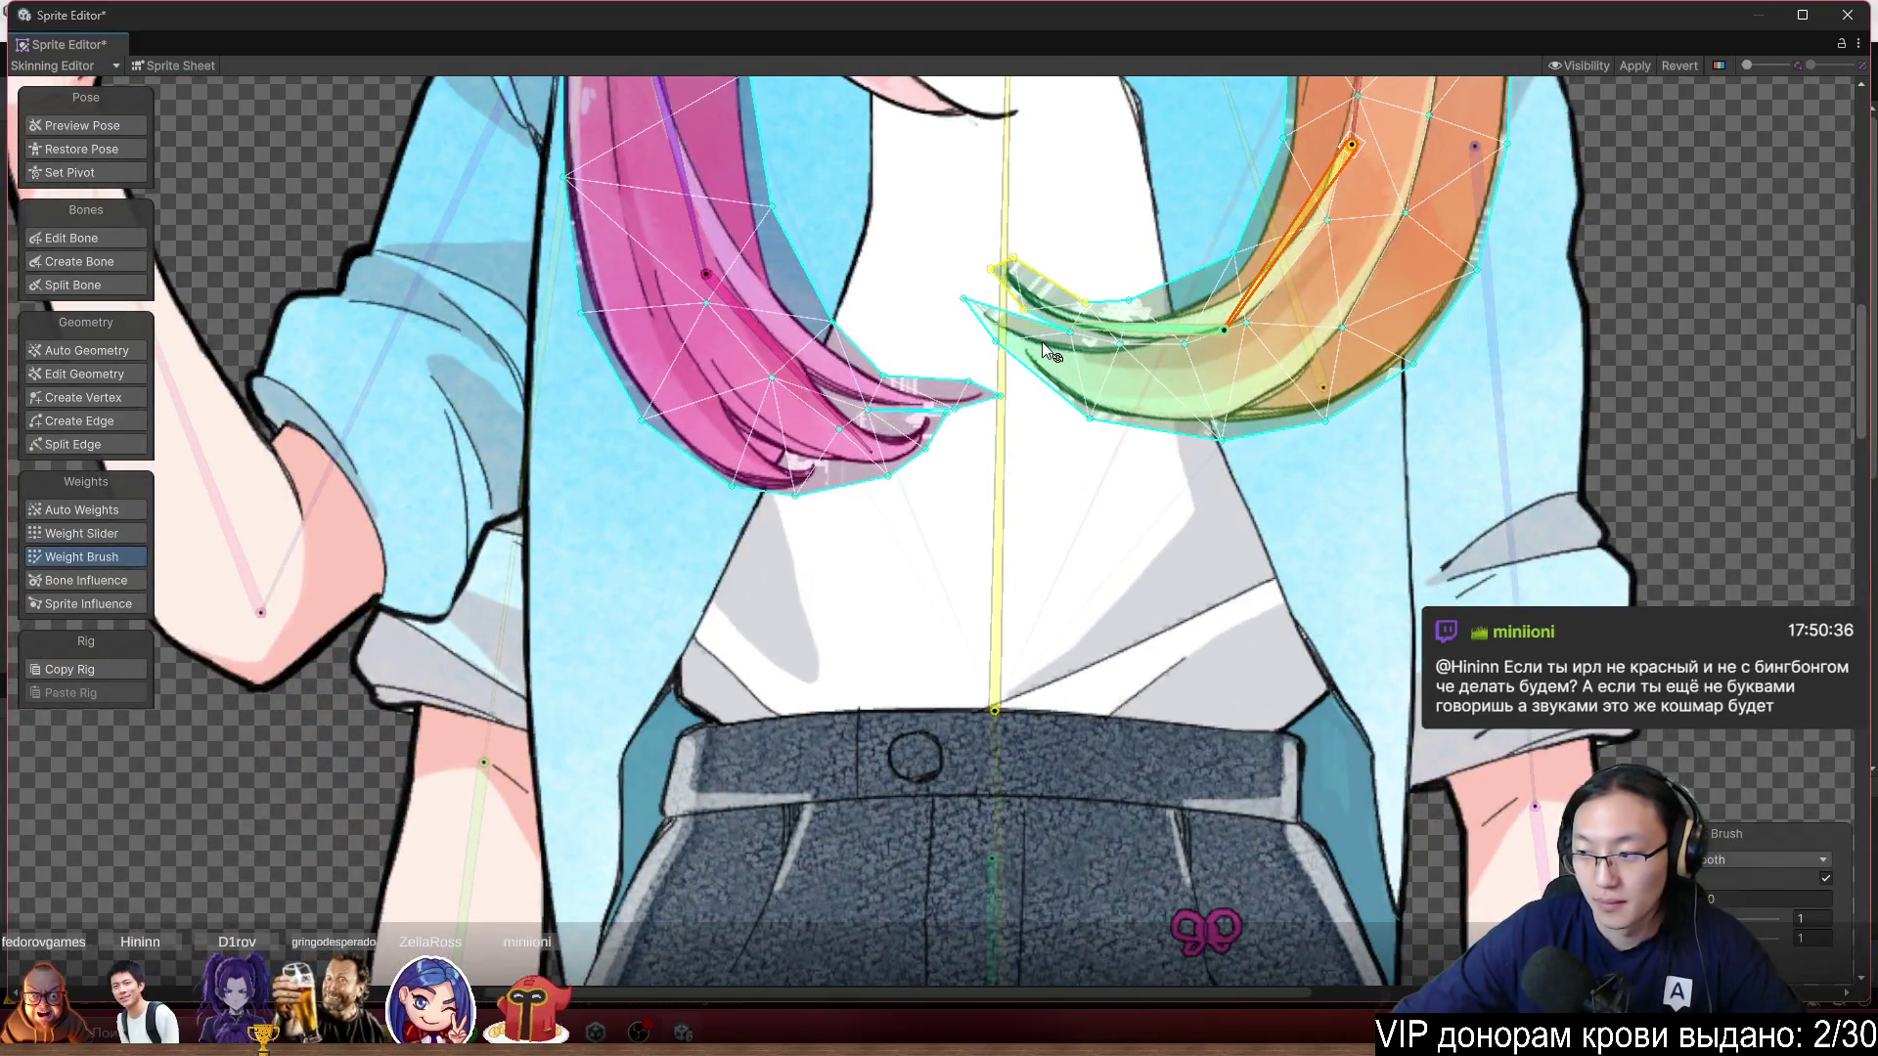
left_click_drag(1044, 574, 961, 536)
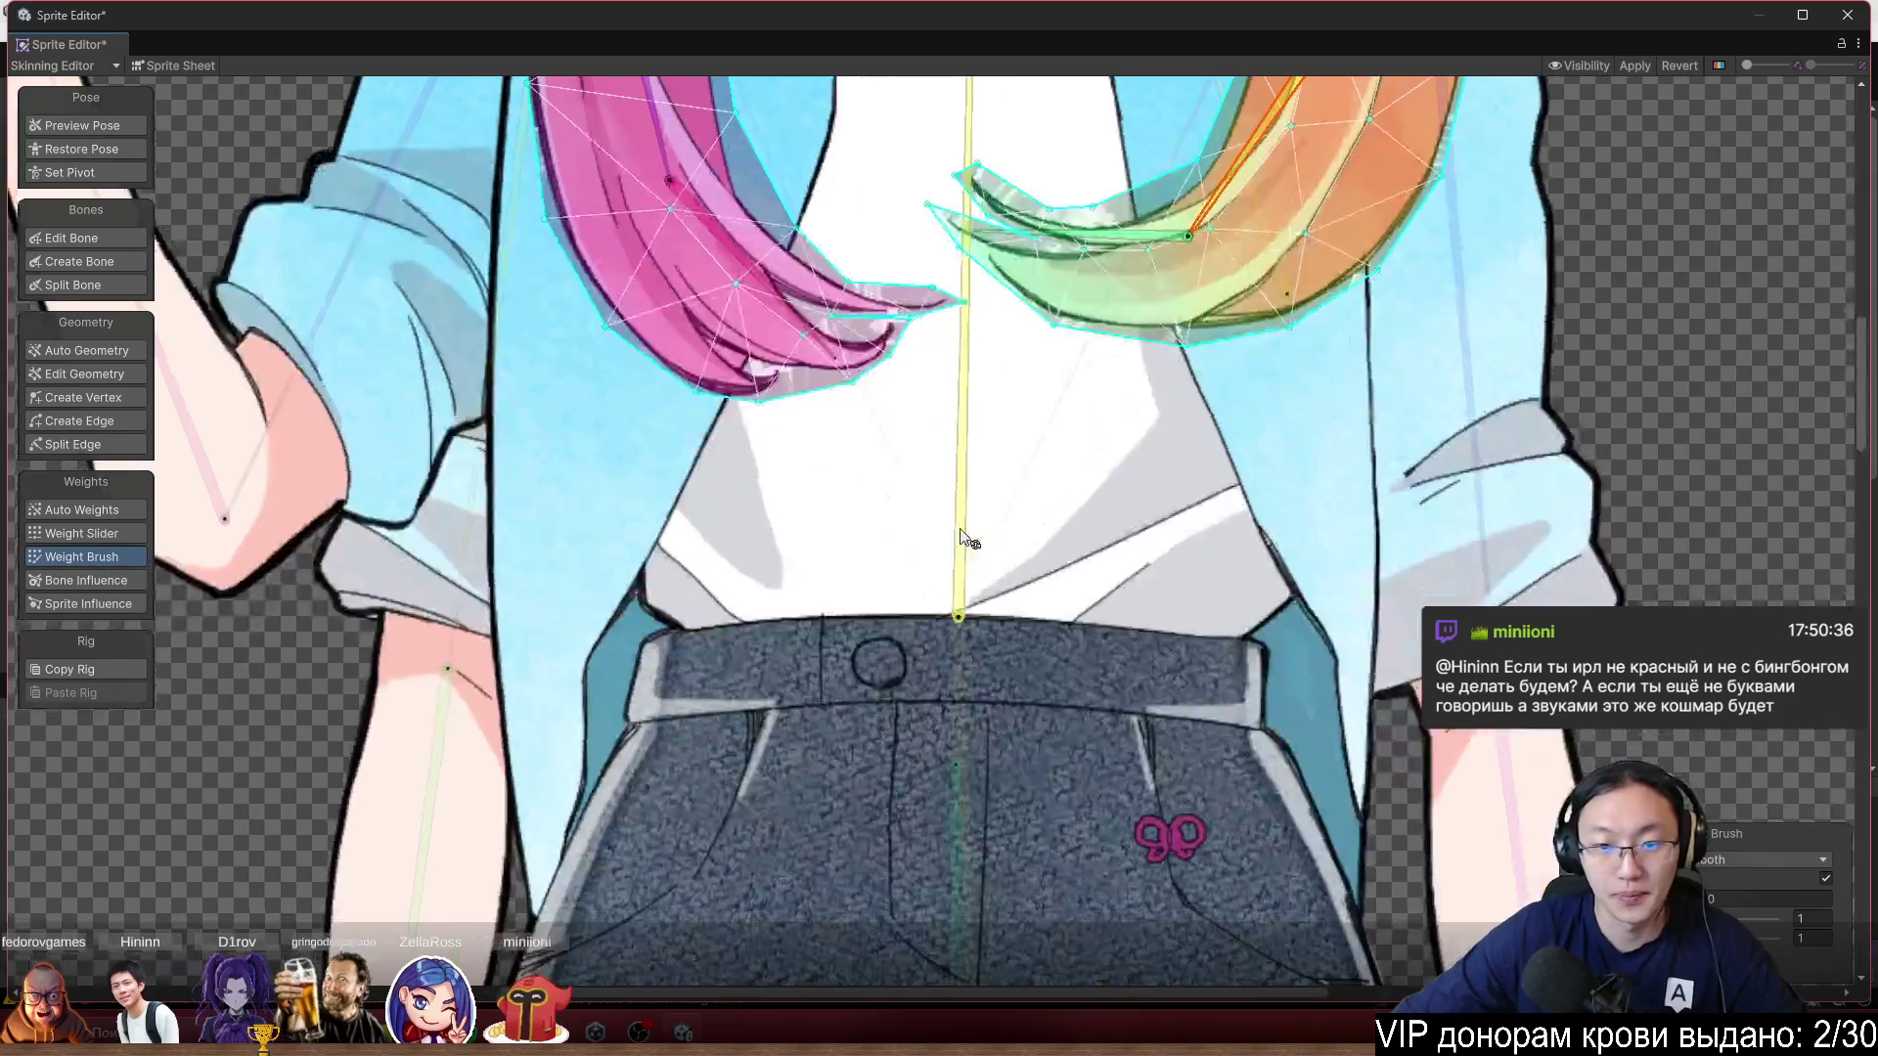
scroll(978, 519, "down", 10)
left_click(1311, 447)
scroll(622, 486, "up", 6)
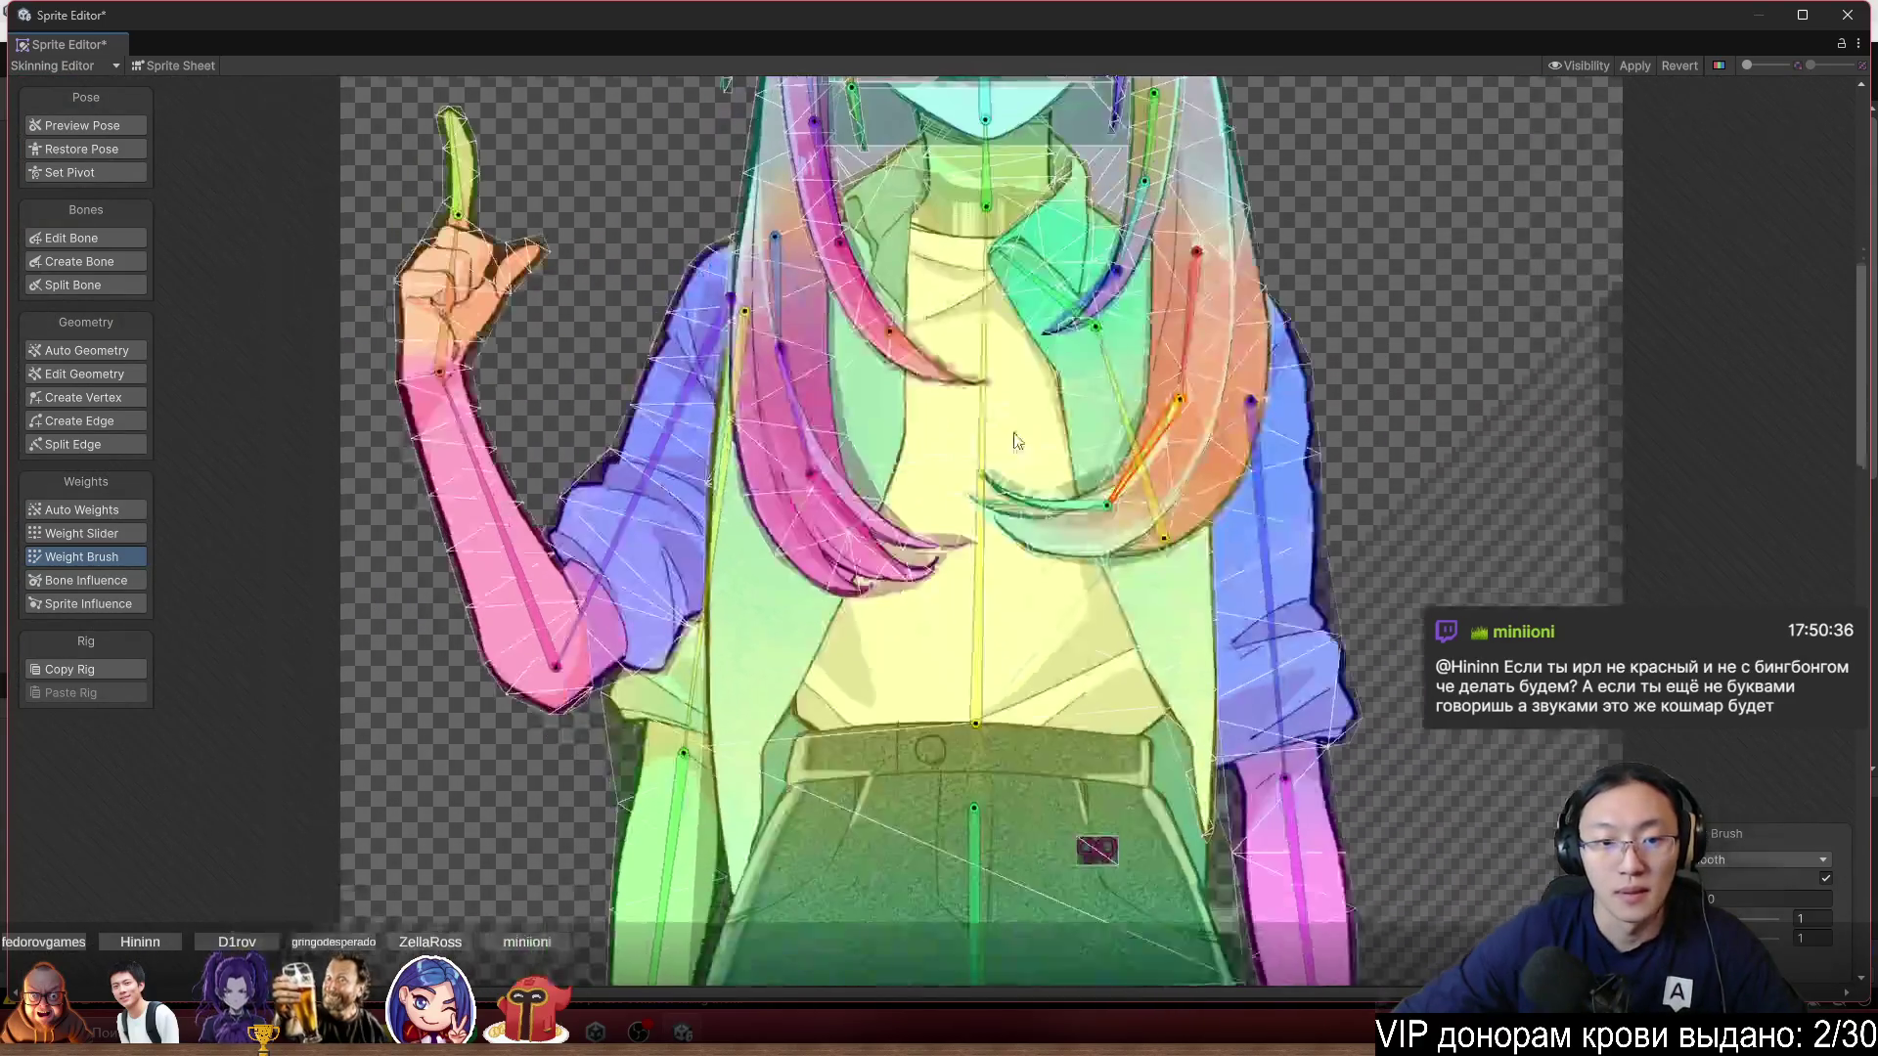
mouse_move(689, 520)
left_mouse_down()
mouse_move(700, 562)
mouse_move(672, 614)
mouse_move(632, 588)
mouse_move(659, 493)
left_mouse_up()
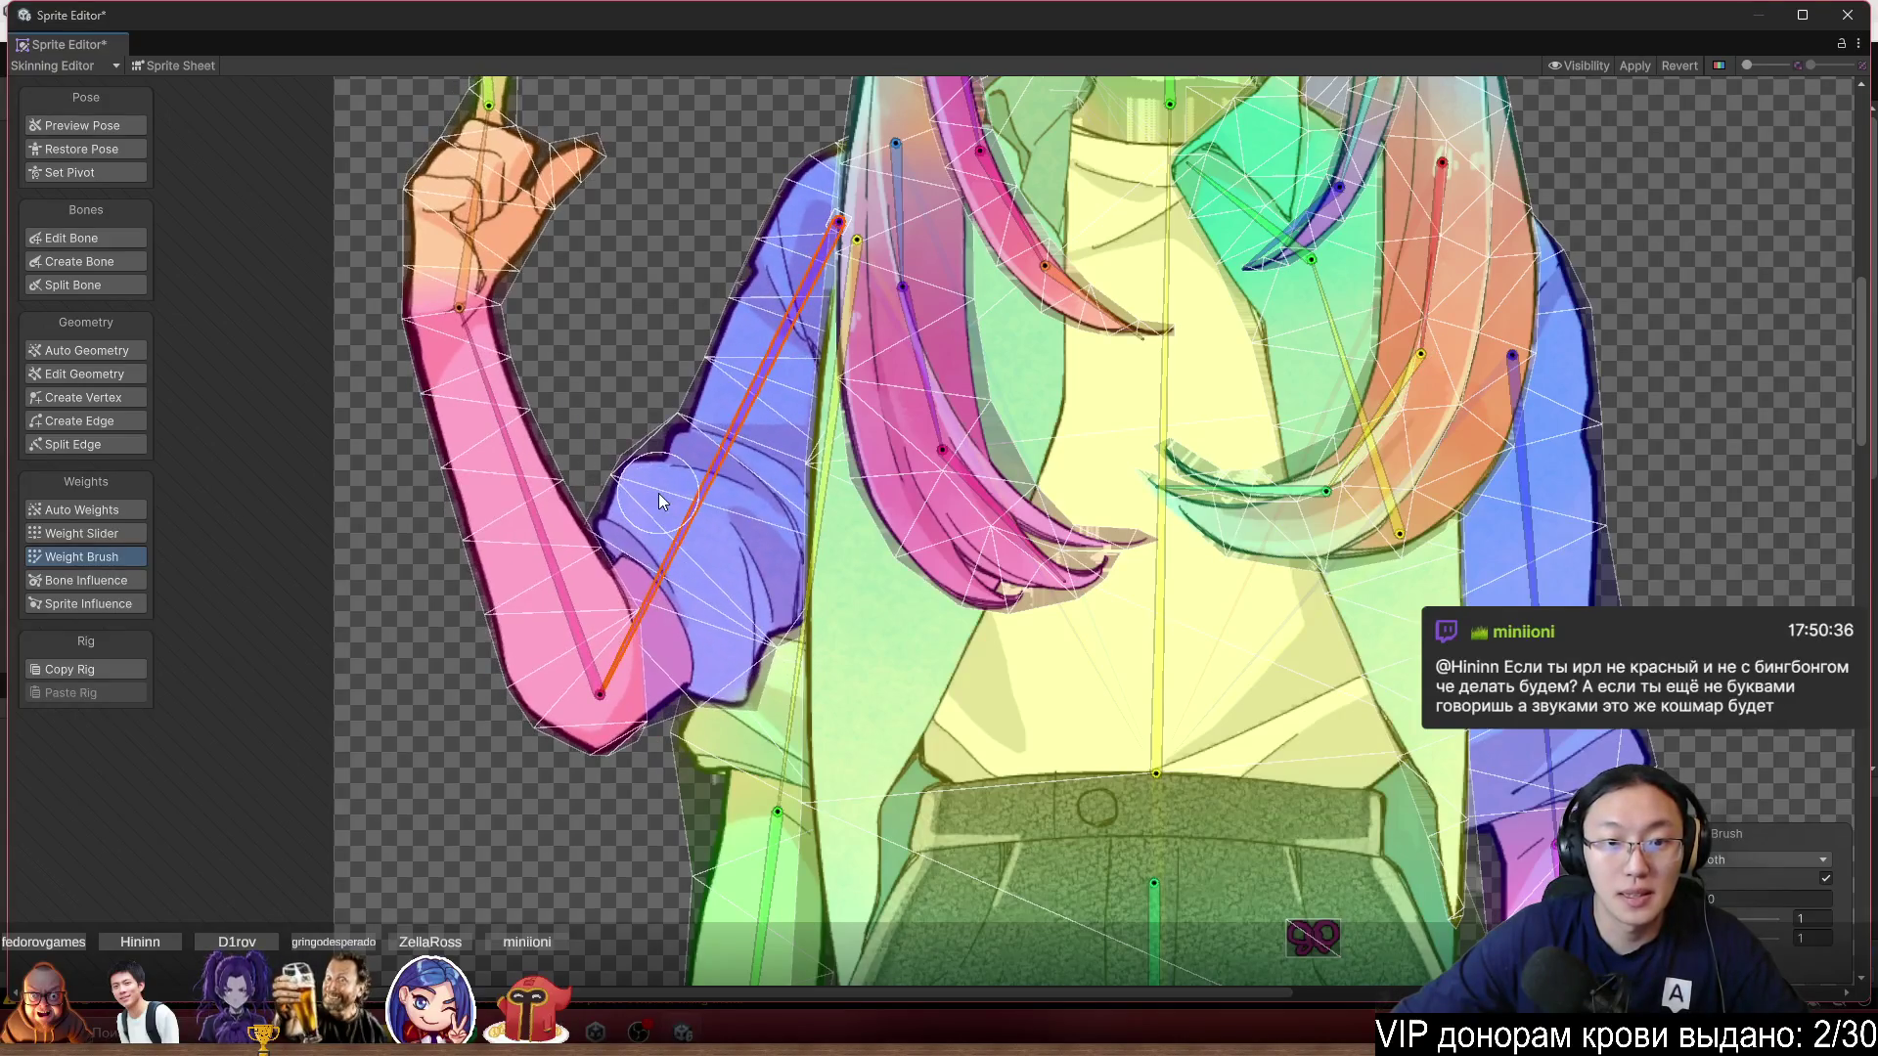
Select the blue sleeve sprite and repaint its weights along the upper-left edge.
left_click(659, 493)
scroll(718, 229, "up", 3)
mouse_move(779, 348)
left_mouse_down()
mouse_move(835, 431)
mouse_move(790, 333)
left_mouse_up()
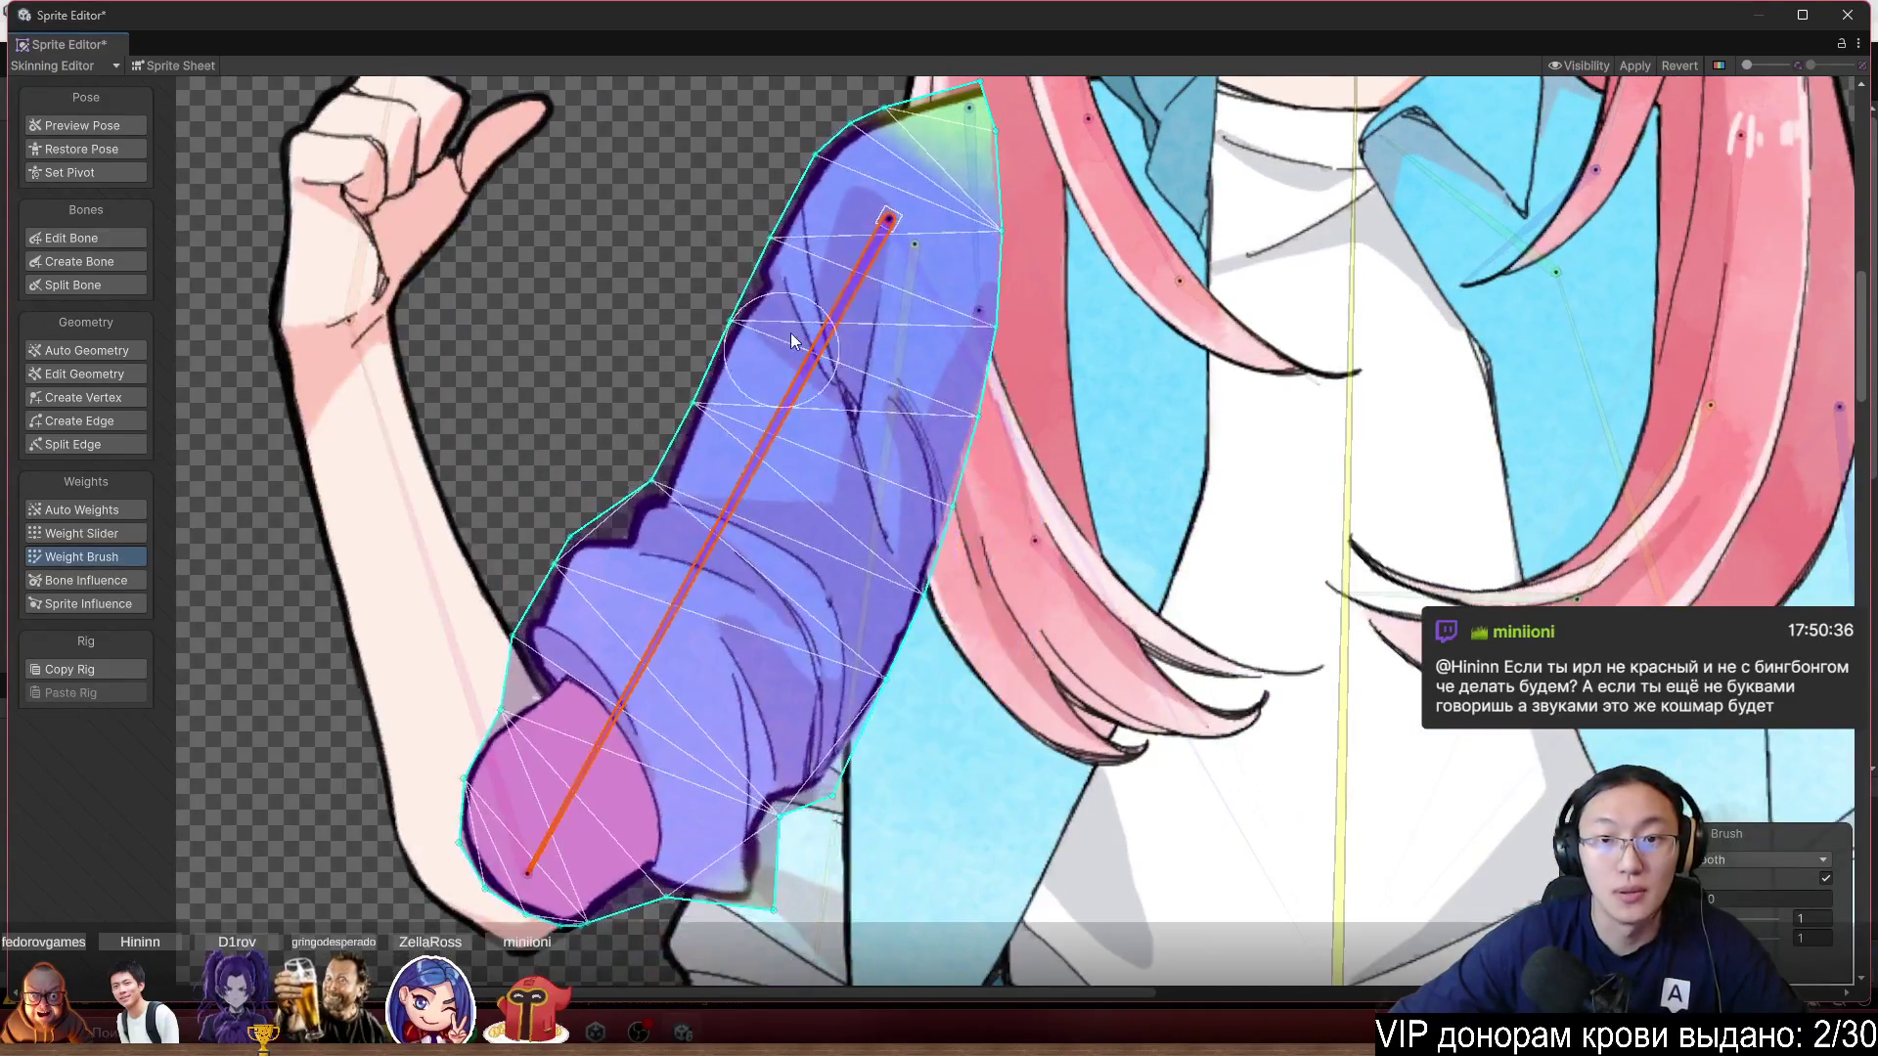
mouse_move(841, 96)
left_mouse_down()
mouse_move(728, 311)
mouse_move(825, 409)
mouse_move(696, 489)
mouse_move(753, 590)
mouse_move(547, 530)
mouse_move(655, 590)
mouse_move(782, 624)
left_mouse_up()
scroll(835, 258, "up", 2)
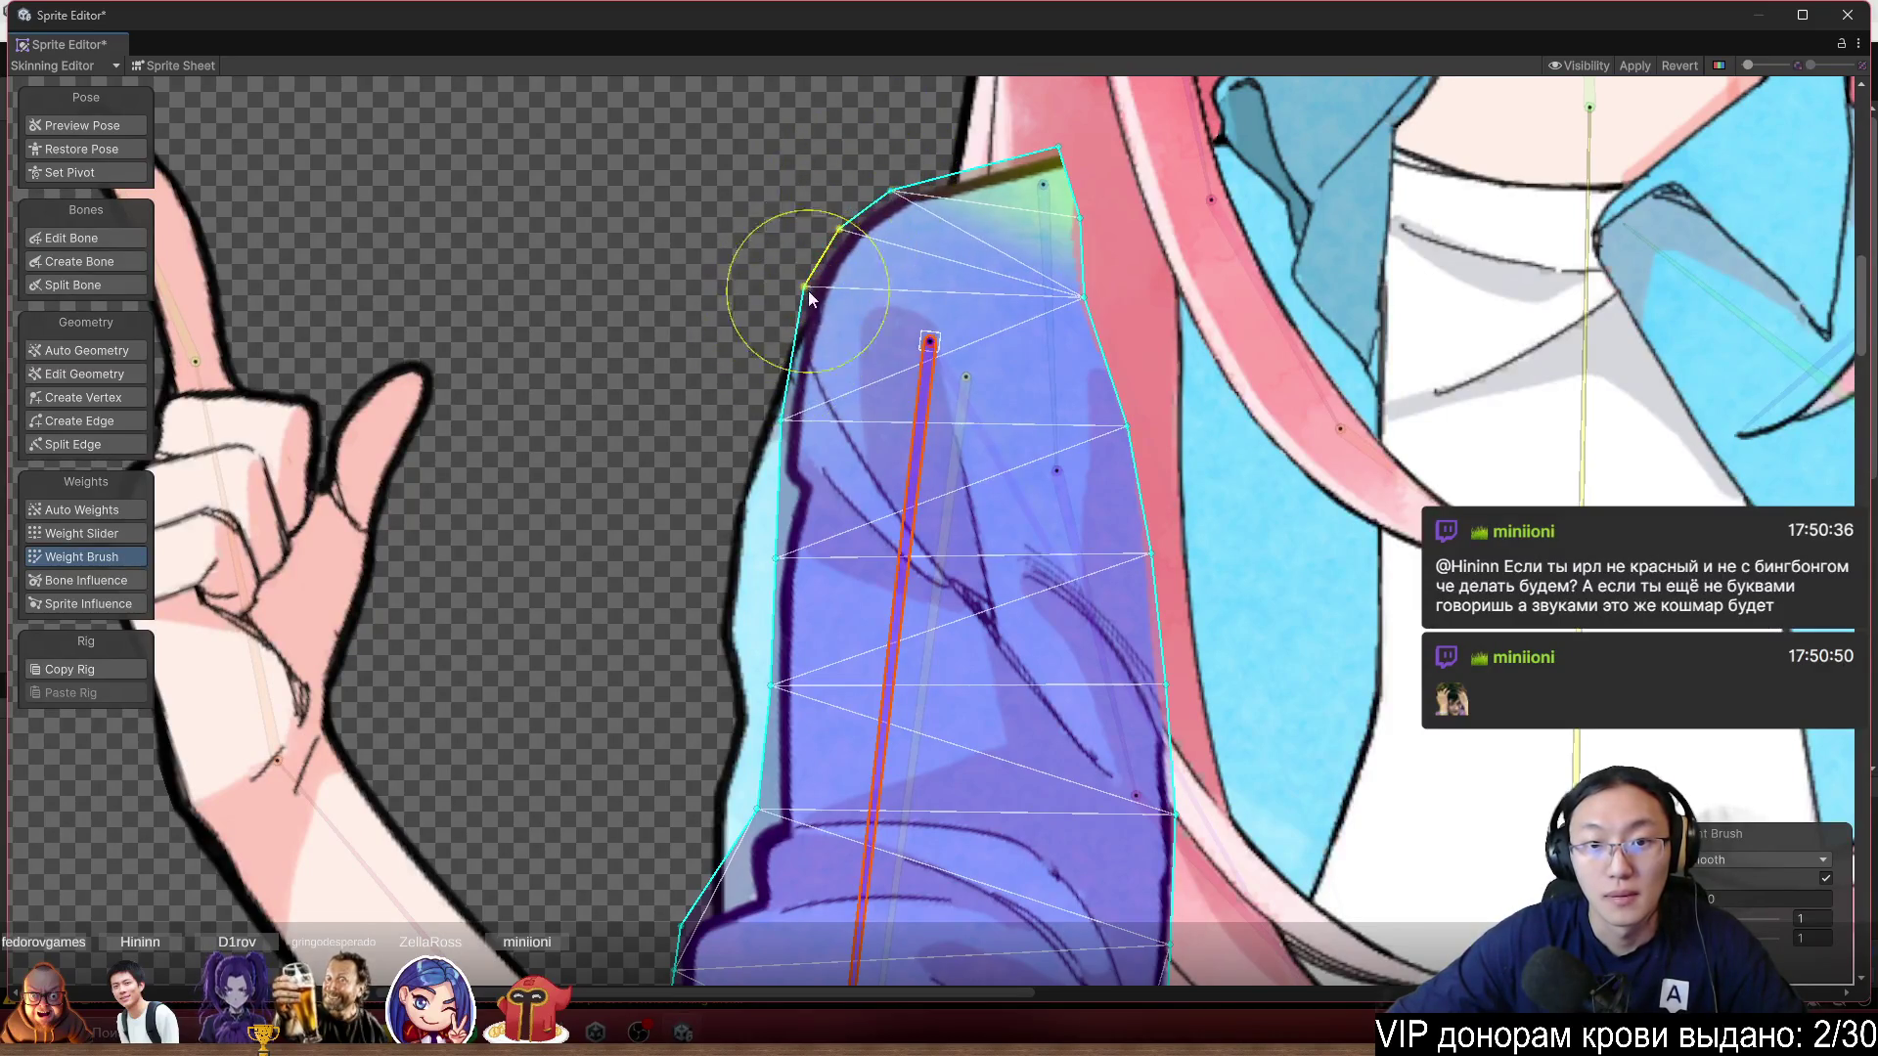
Repaint the lower sleeve, then select the forearm sprite and repaint forearm and hand weights.
left_click_drag(861, 465, 908, 265)
scroll(909, 265, "down", 1)
mouse_move(918, 360)
left_mouse_down()
mouse_move(696, 671)
mouse_move(743, 767)
mouse_move(626, 790)
mouse_move(595, 809)
mouse_move(617, 836)
left_mouse_up()
left_click(683, 559)
scroll(631, 526, "up", 1)
mouse_move(632, 526)
left_mouse_down()
mouse_move(700, 468)
mouse_move(619, 465)
mouse_move(714, 434)
mouse_move(673, 370)
mouse_move(665, 412)
left_mouse_up()
scroll(730, 625, "down", 2)
scroll(782, 688, "up", 3)
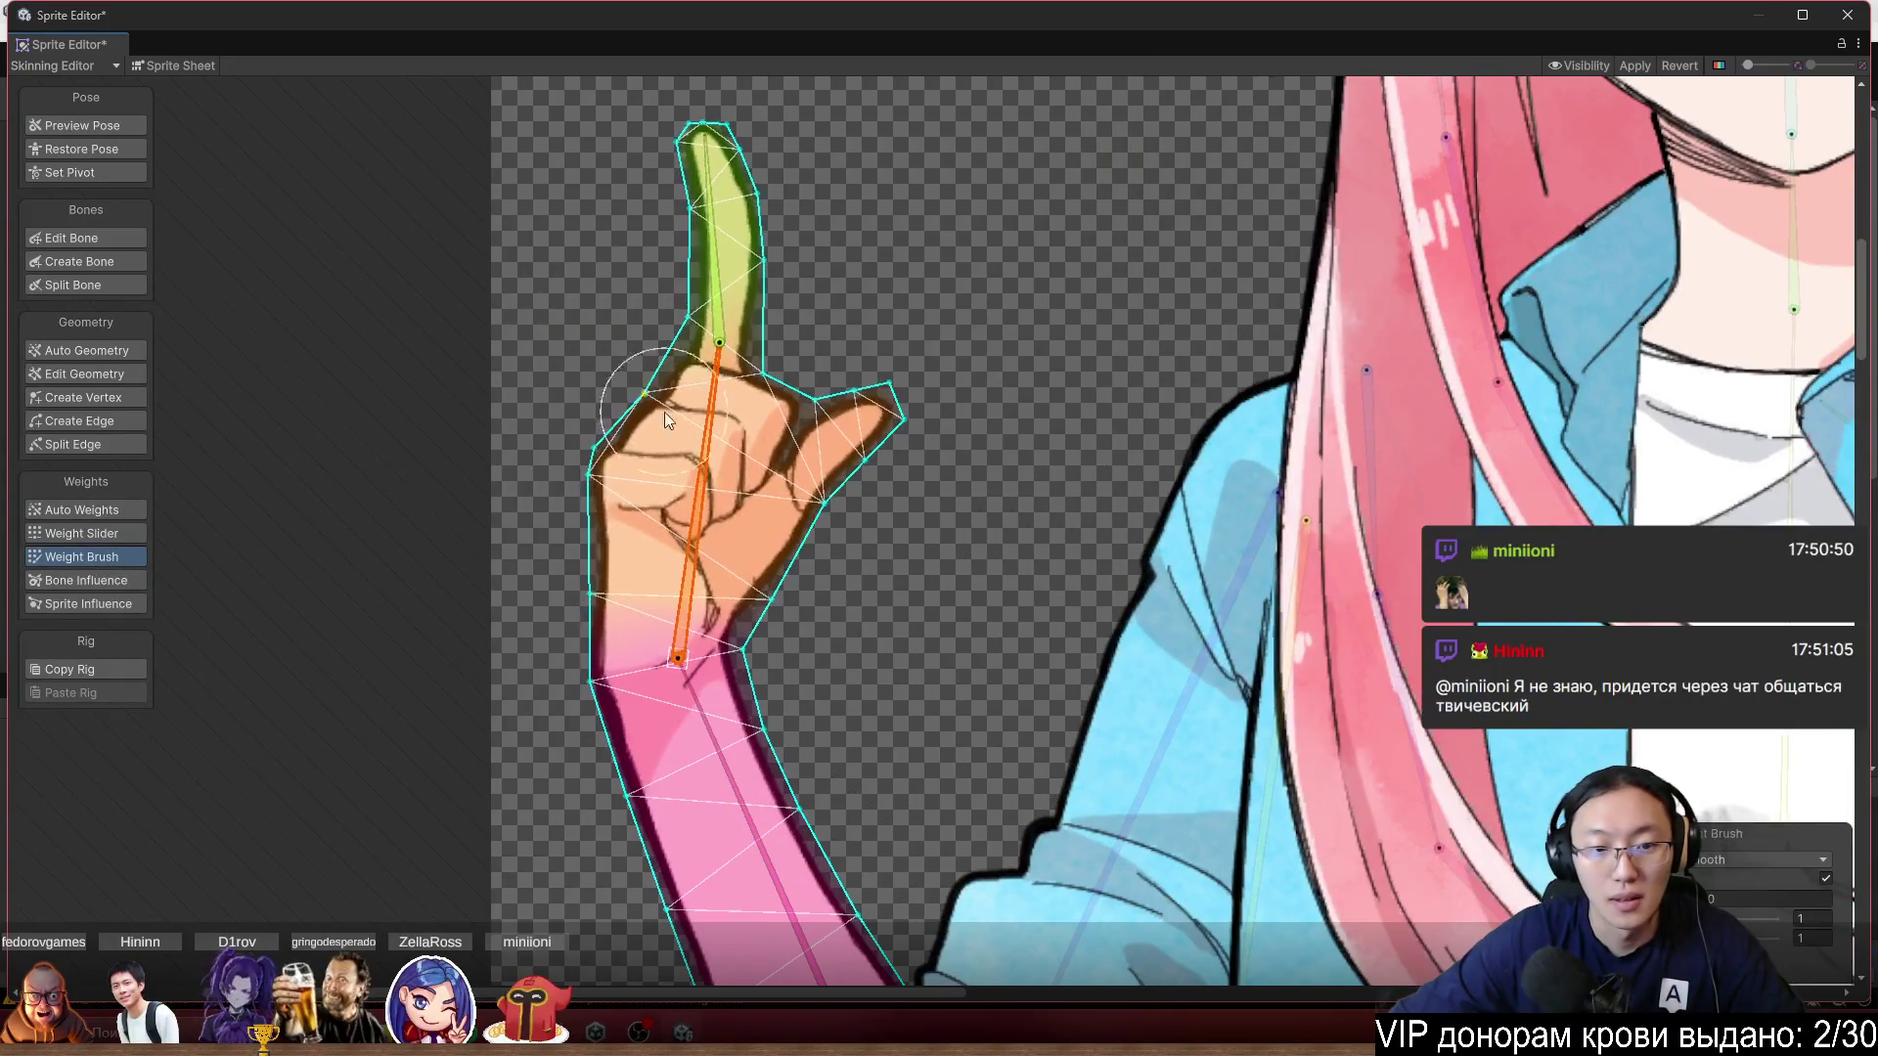
scroll(547, 672, "up", 2)
Paint weights along the wrist and up the index-finger bone, then rotate the finger to test.
mouse_move(548, 673)
left_mouse_down()
mouse_move(648, 596)
mouse_move(591, 652)
mouse_move(722, 487)
mouse_move(812, 471)
mouse_move(800, 431)
mouse_move(736, 404)
mouse_move(819, 396)
mouse_move(758, 360)
left_mouse_up()
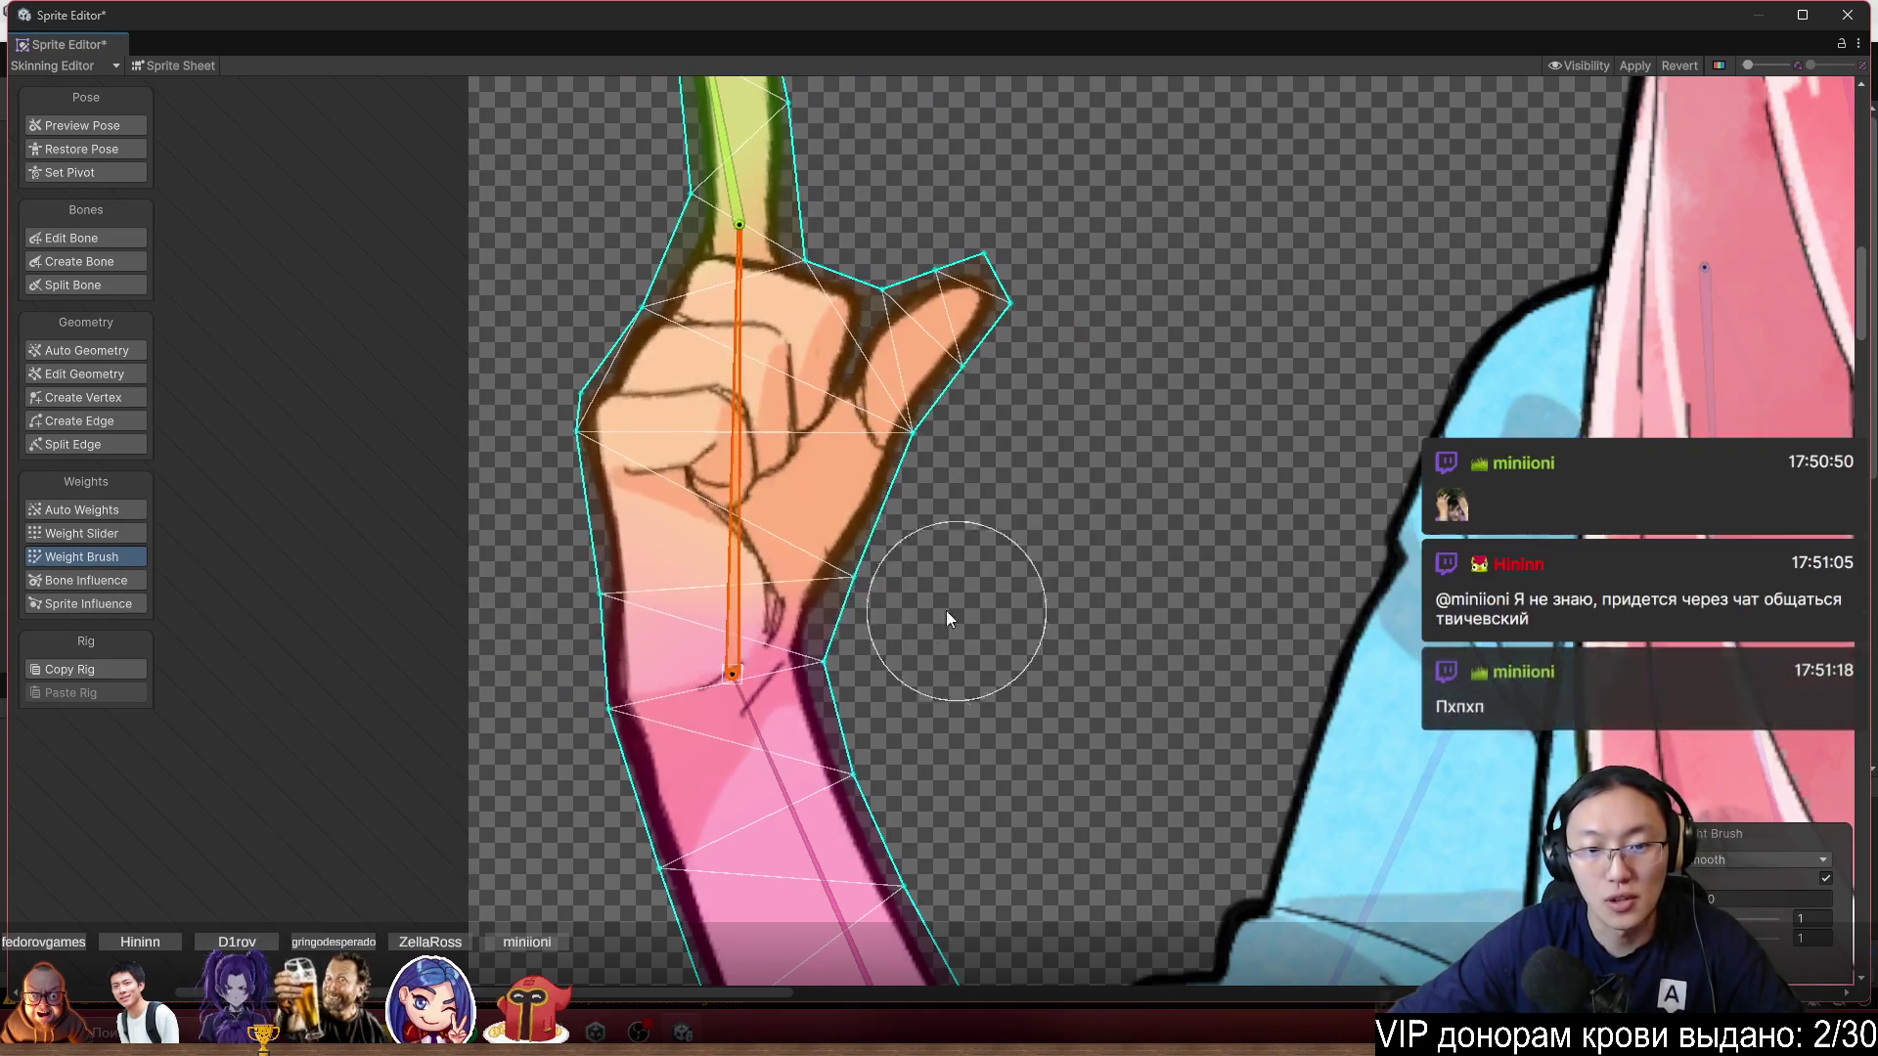
mouse_move(783, 563)
left_mouse_down()
mouse_move(749, 528)
mouse_move(757, 358)
mouse_move(653, 336)
mouse_move(707, 330)
mouse_move(829, 636)
left_mouse_up()
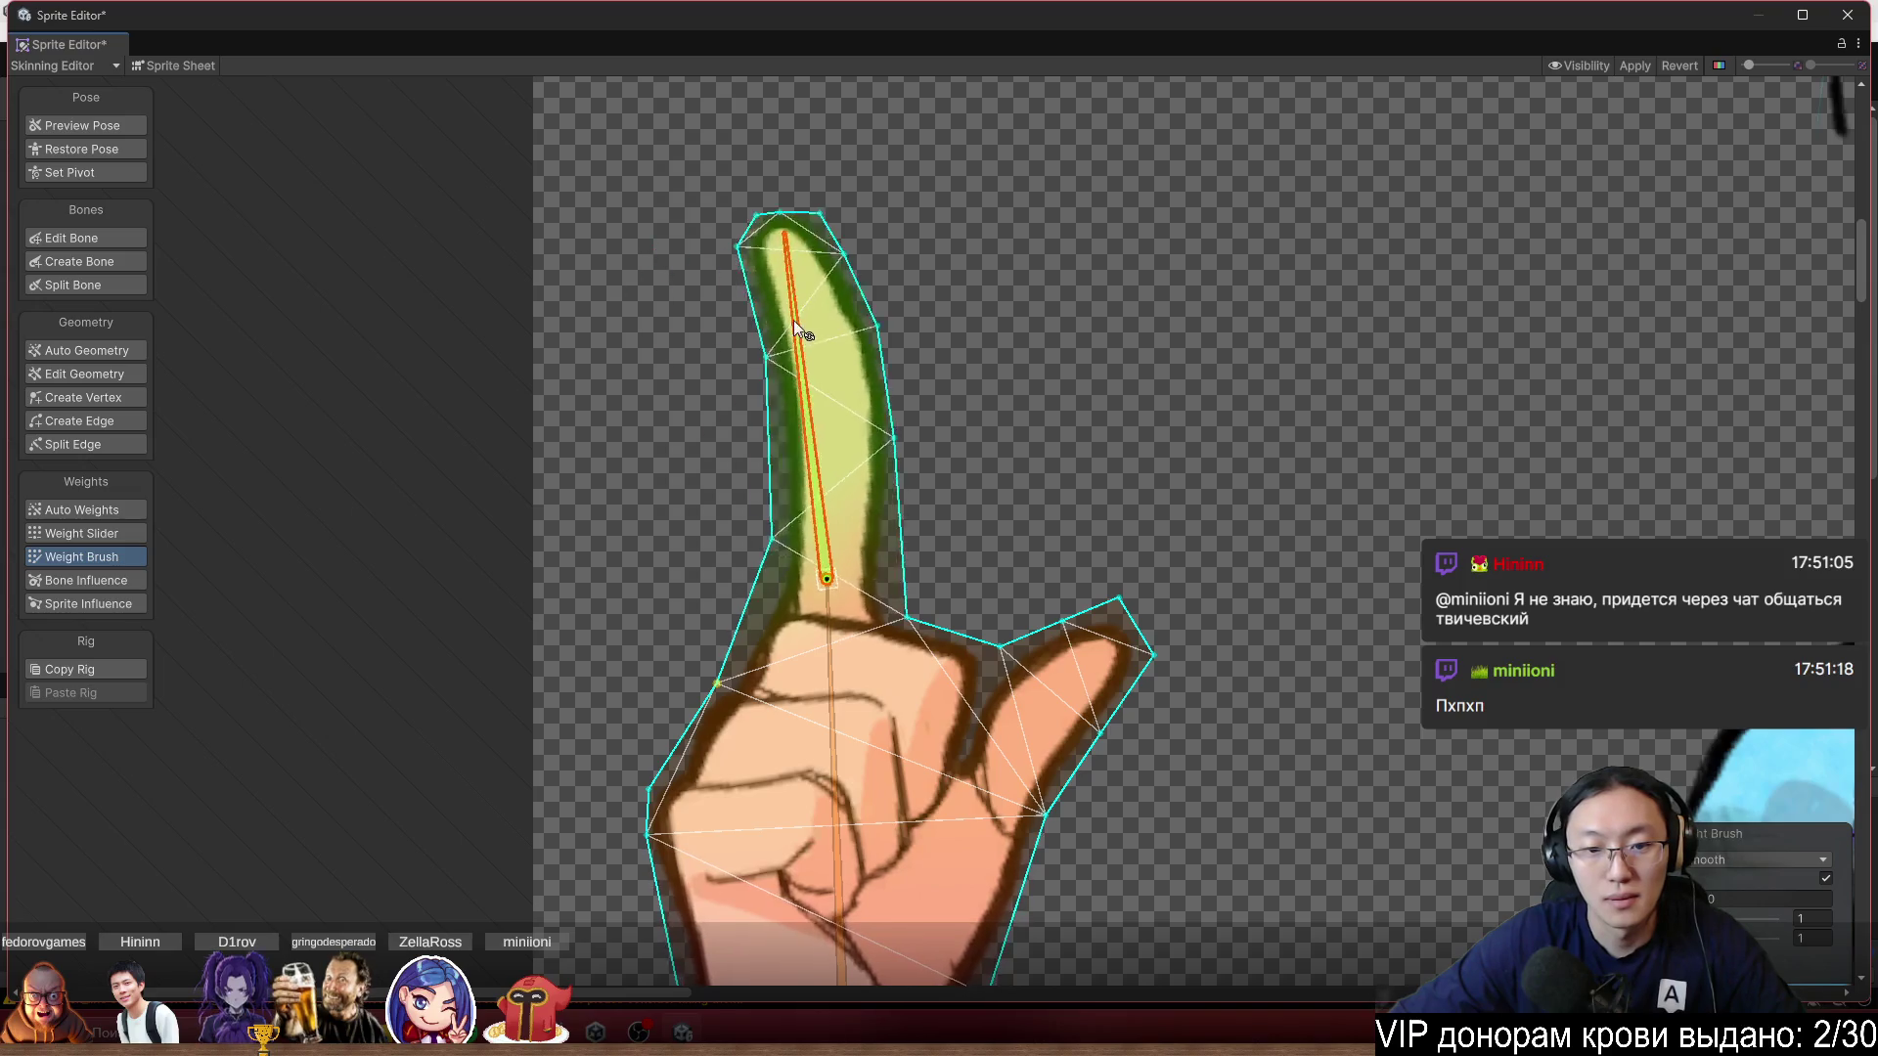
scroll(770, 319, "down", 3)
mouse_move(820, 460)
left_mouse_down()
mouse_move(802, 417)
mouse_move(841, 398)
left_mouse_up()
scroll(840, 398, "up", 2)
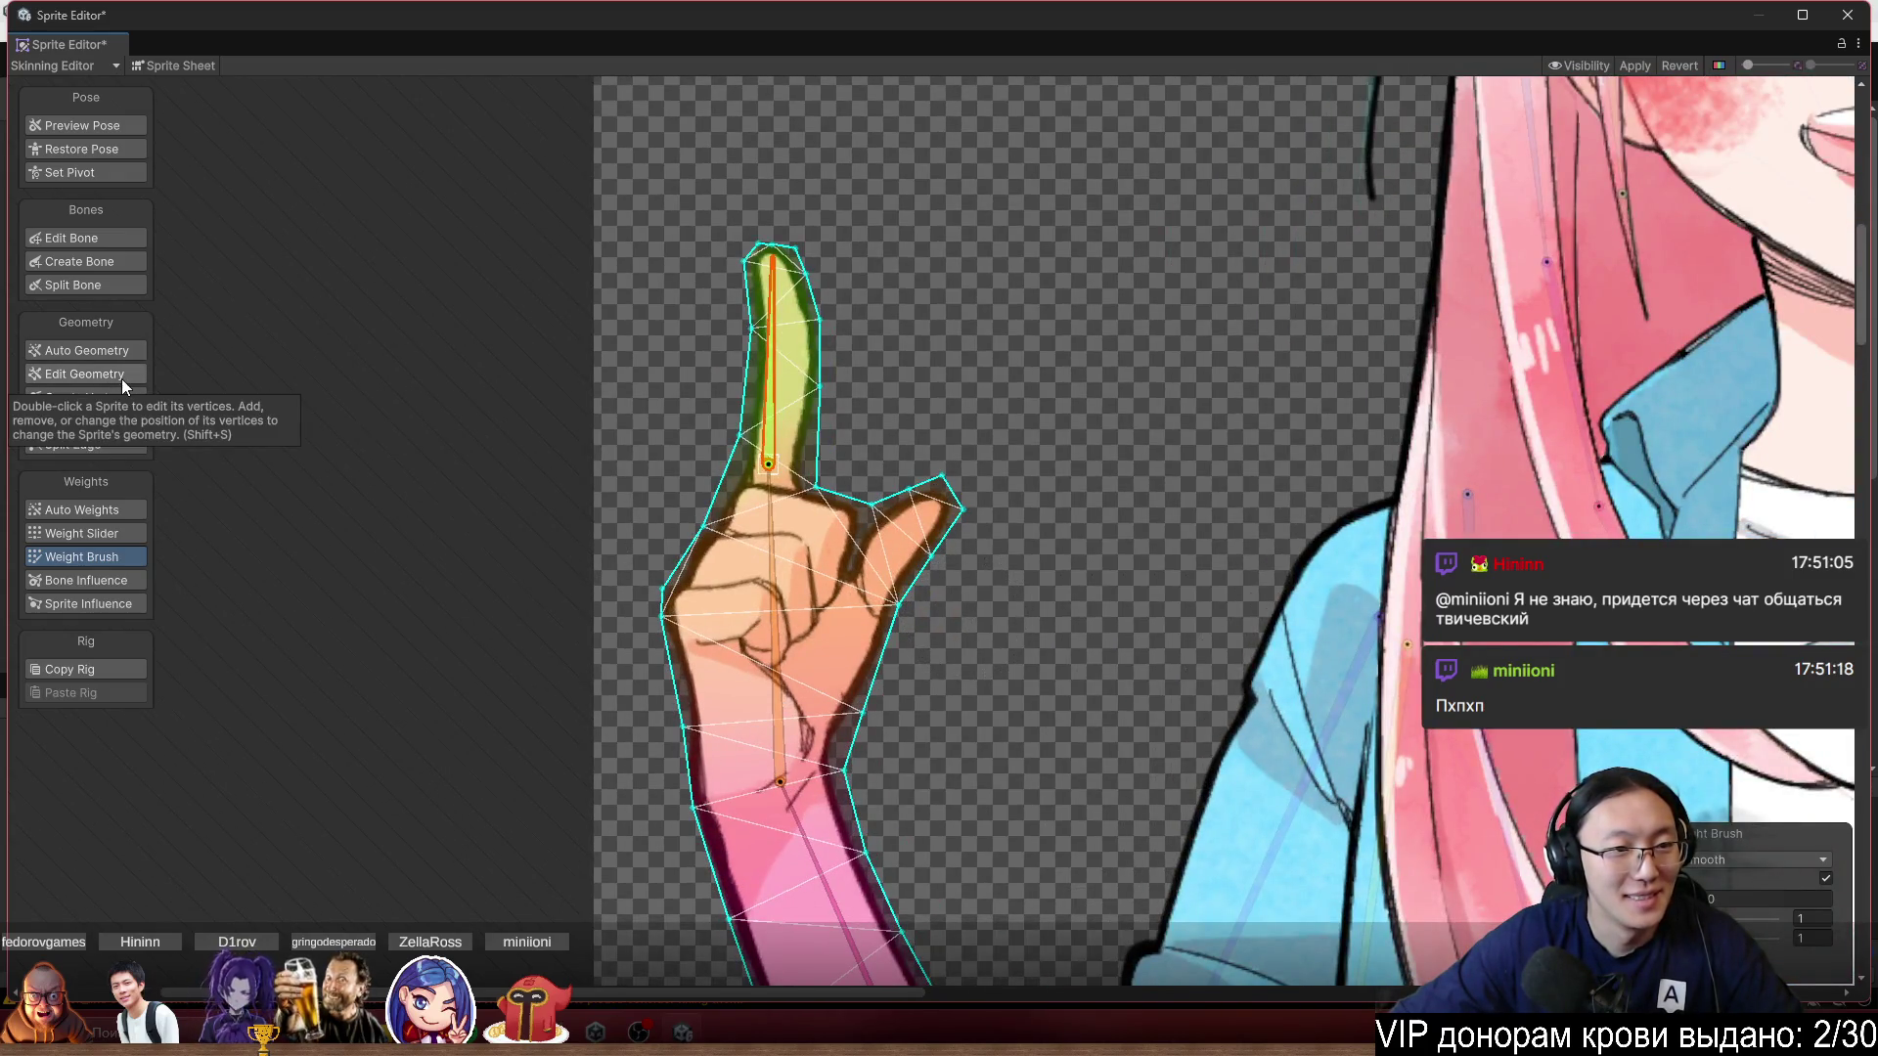
Bend the index-finger bone to test its weights and return it upright.
left_click(117, 243)
scroll(808, 765, "up", 2)
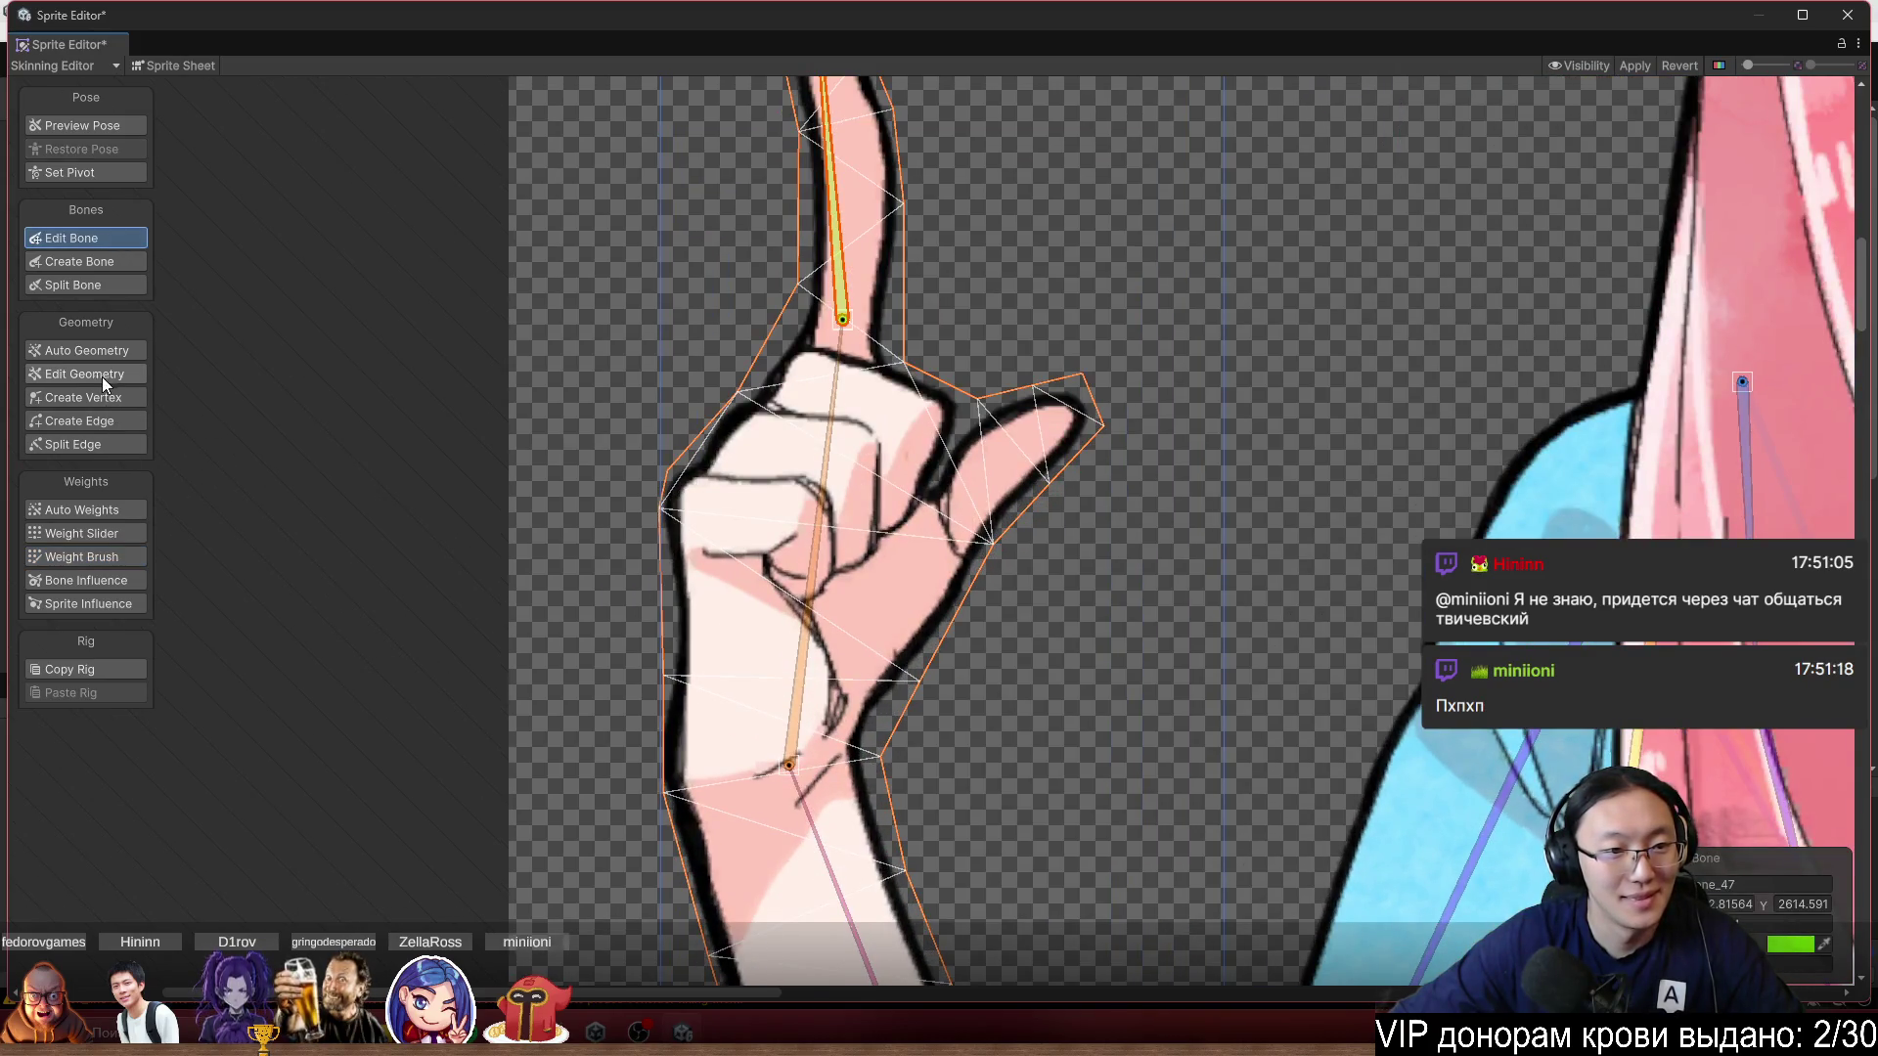
left_click(112, 533)
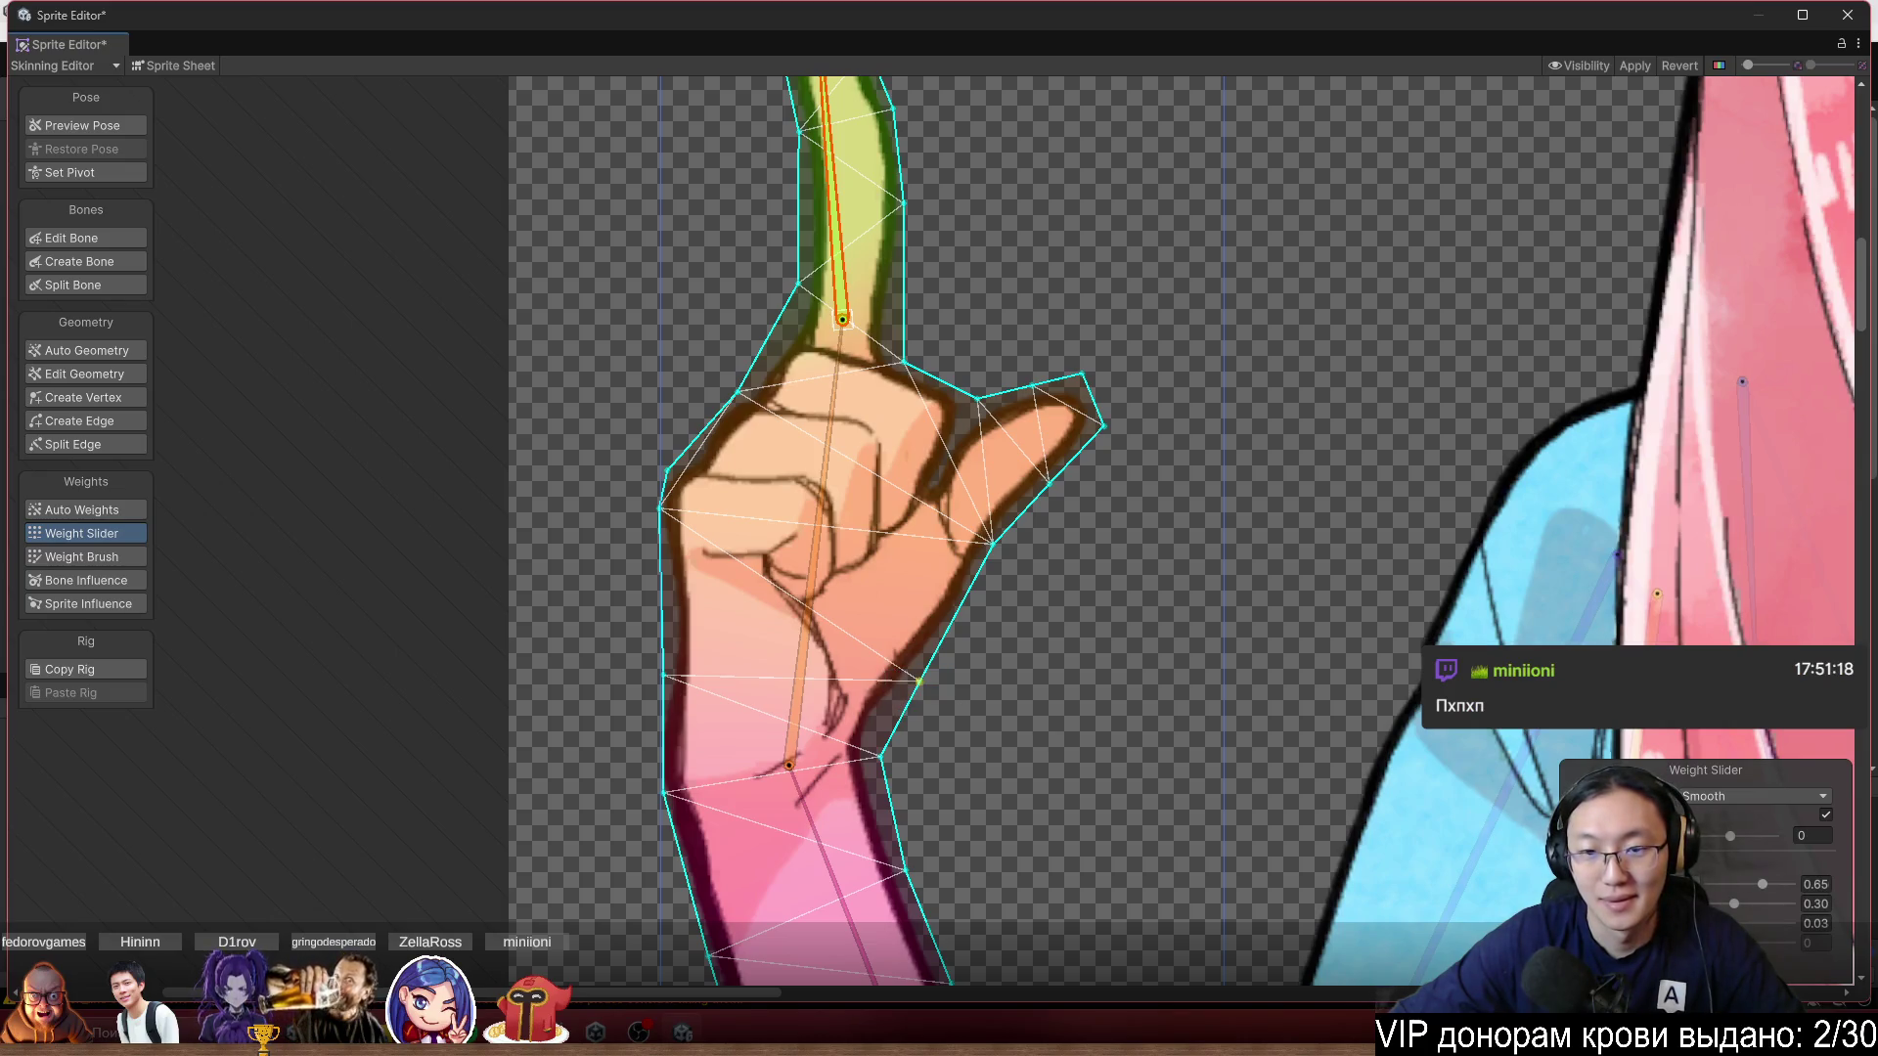
left_click_drag(835, 225, 758, 235)
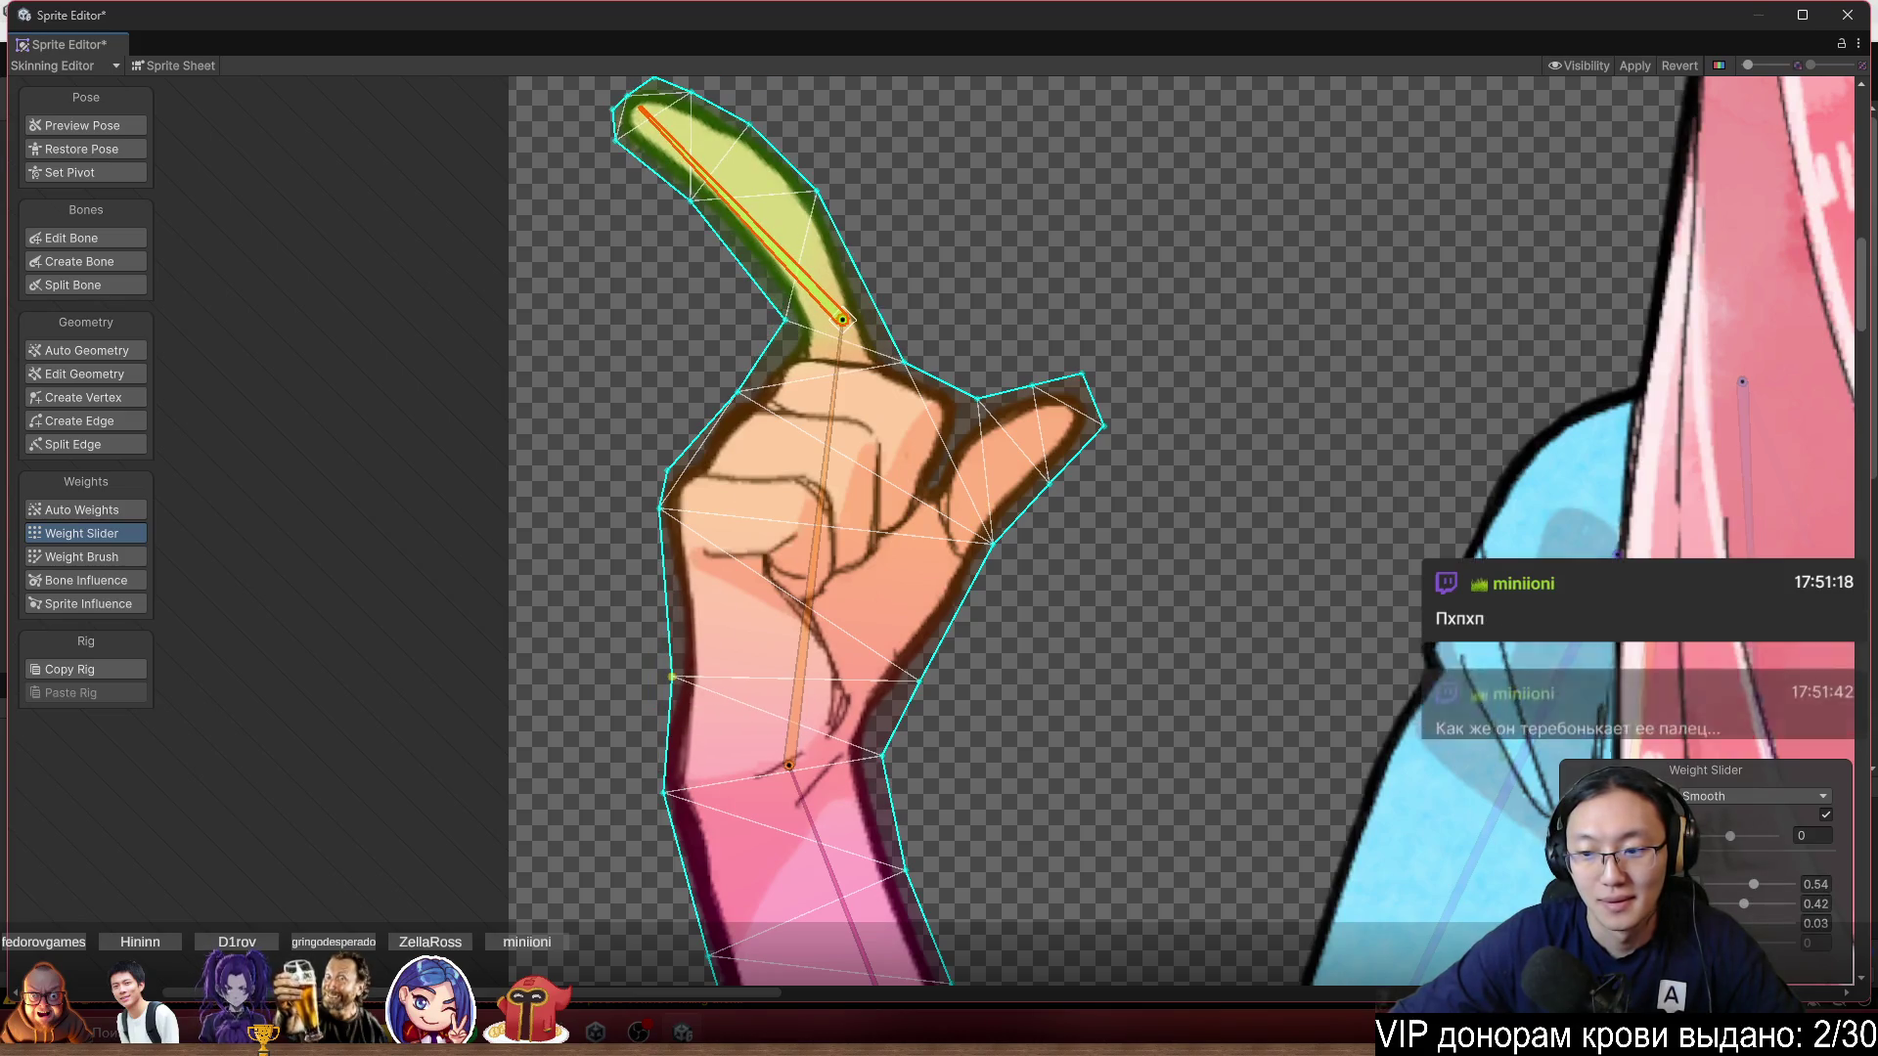
left_click_drag(772, 246, 824, 190)
left_click(880, 756)
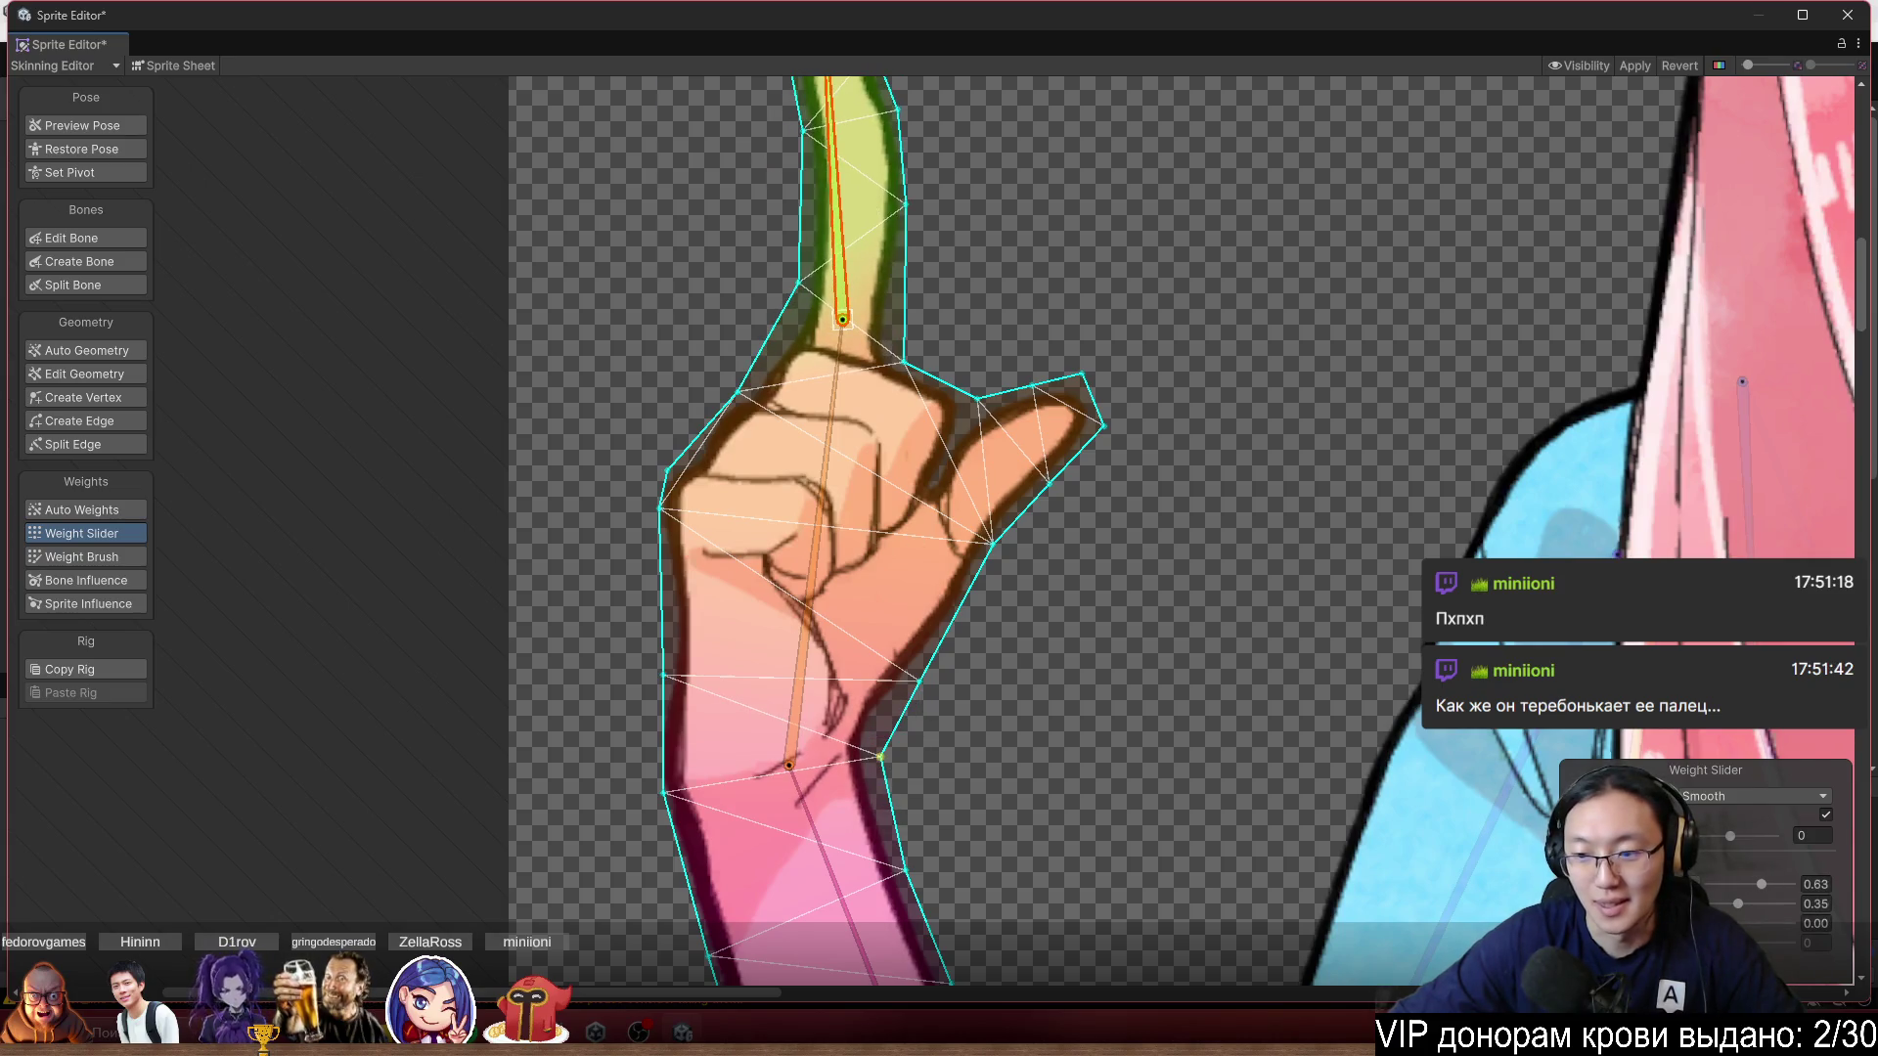
mouse_move(832, 205)
left_mouse_down()
mouse_move(818, 145)
mouse_move(836, 116)
mouse_move(804, 109)
mouse_move(826, 127)
mouse_move(700, 227)
left_mouse_up()
scroll(714, 235, "up", 5)
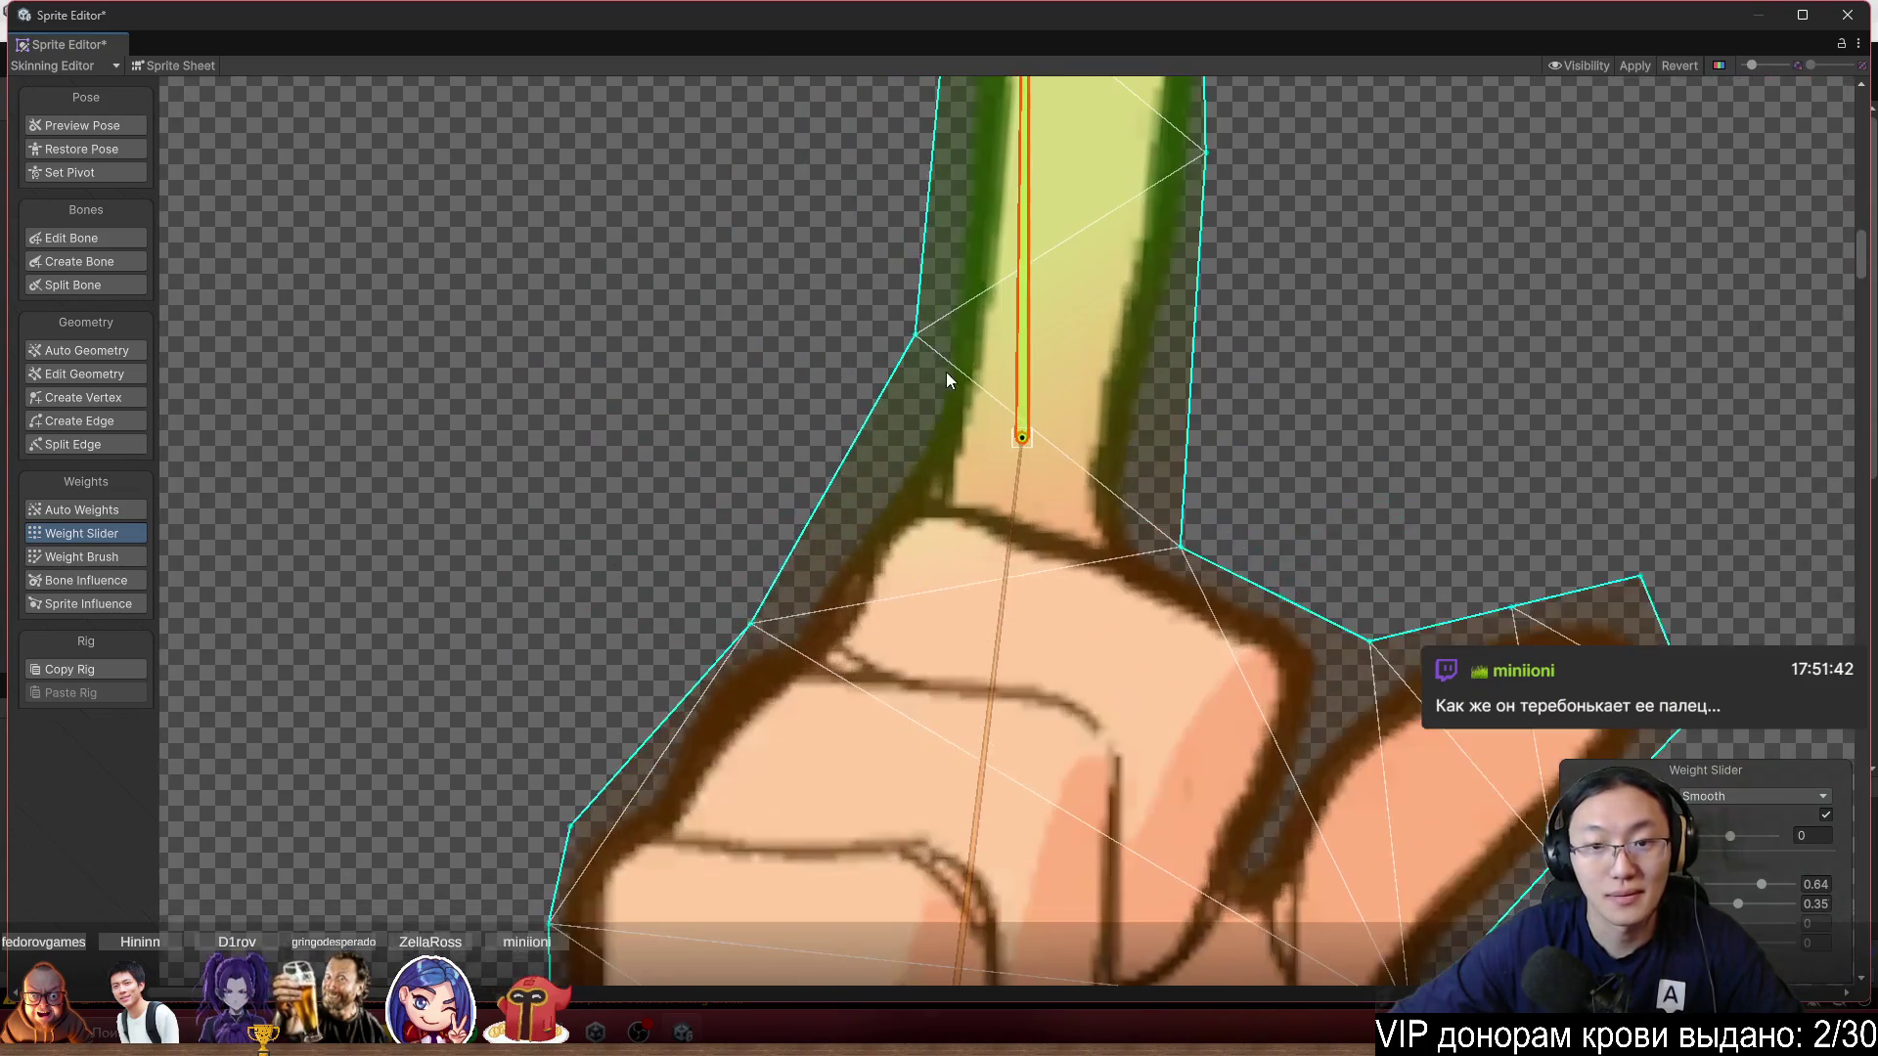
Use Create Vertex to pull the finger-base outline vertex down toward the knuckle.
left_click(111, 397)
scroll(1025, 452, "up", 2)
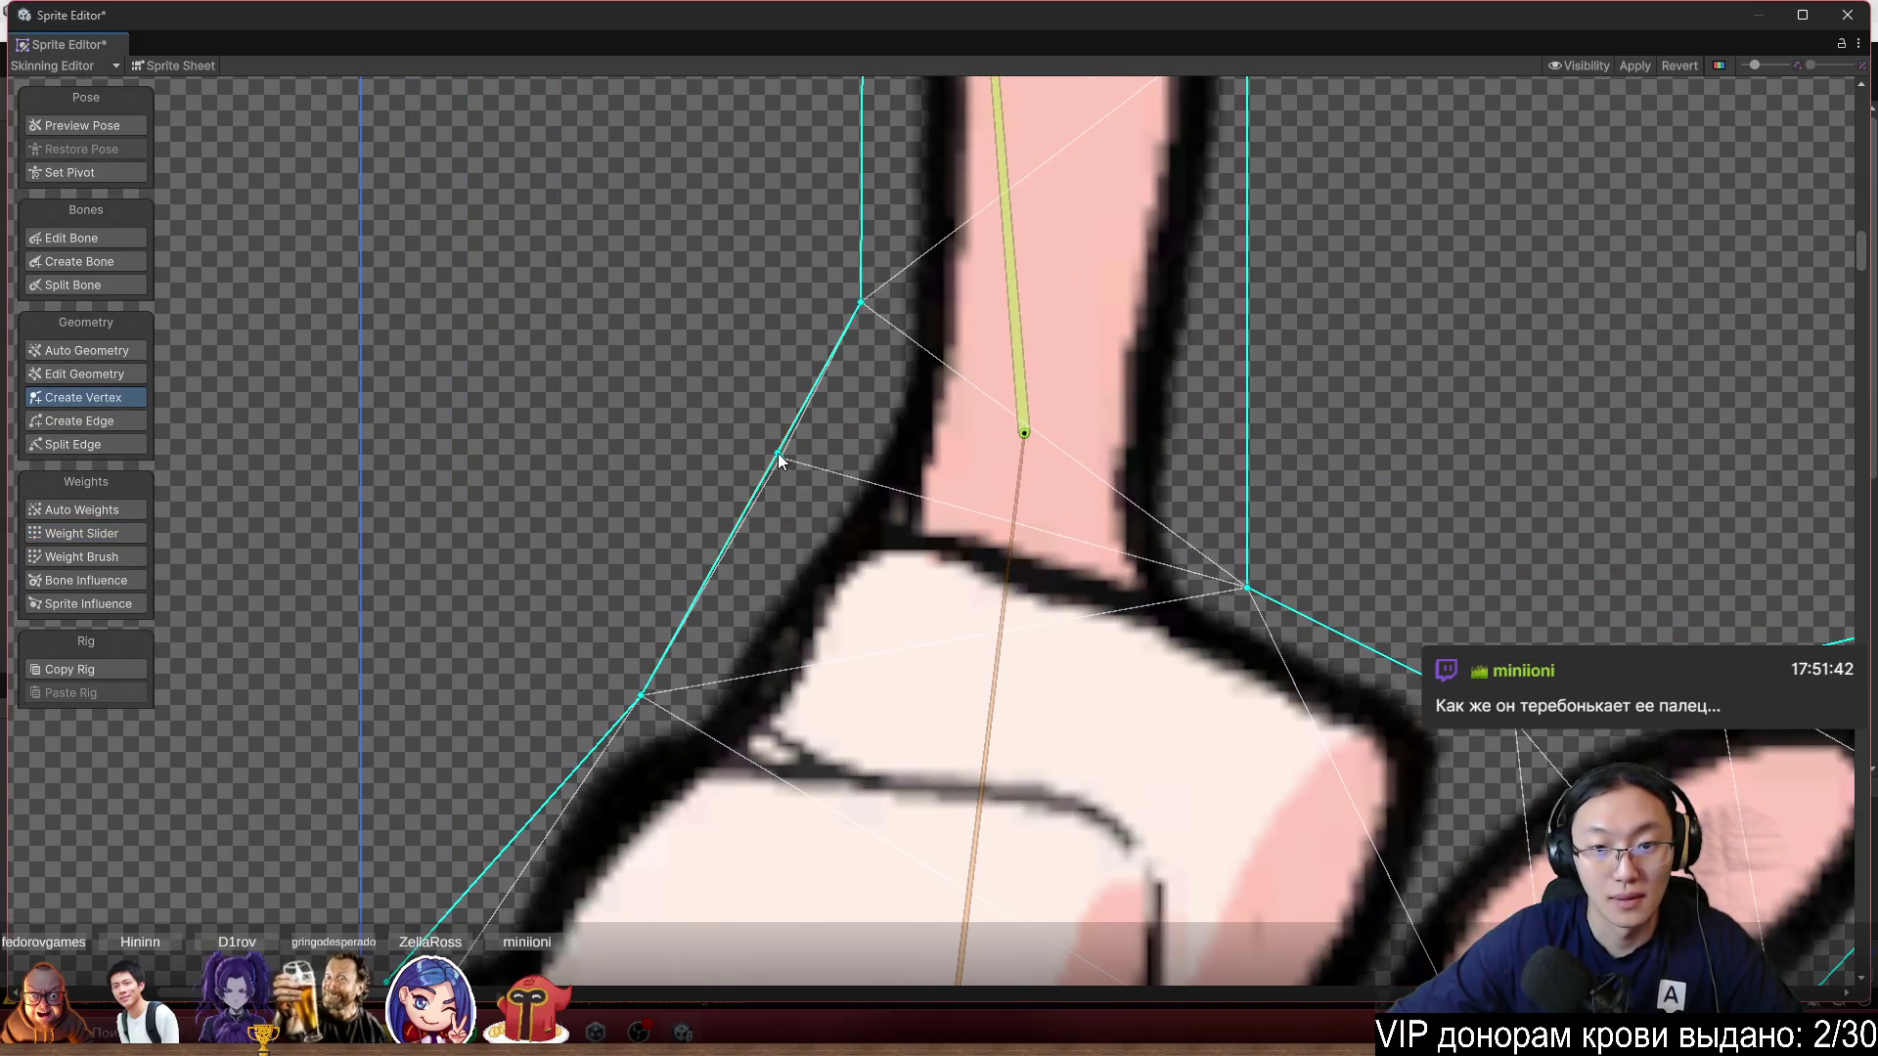
mouse_move(779, 460)
left_mouse_down()
mouse_move(838, 473)
mouse_move(822, 501)
left_mouse_up()
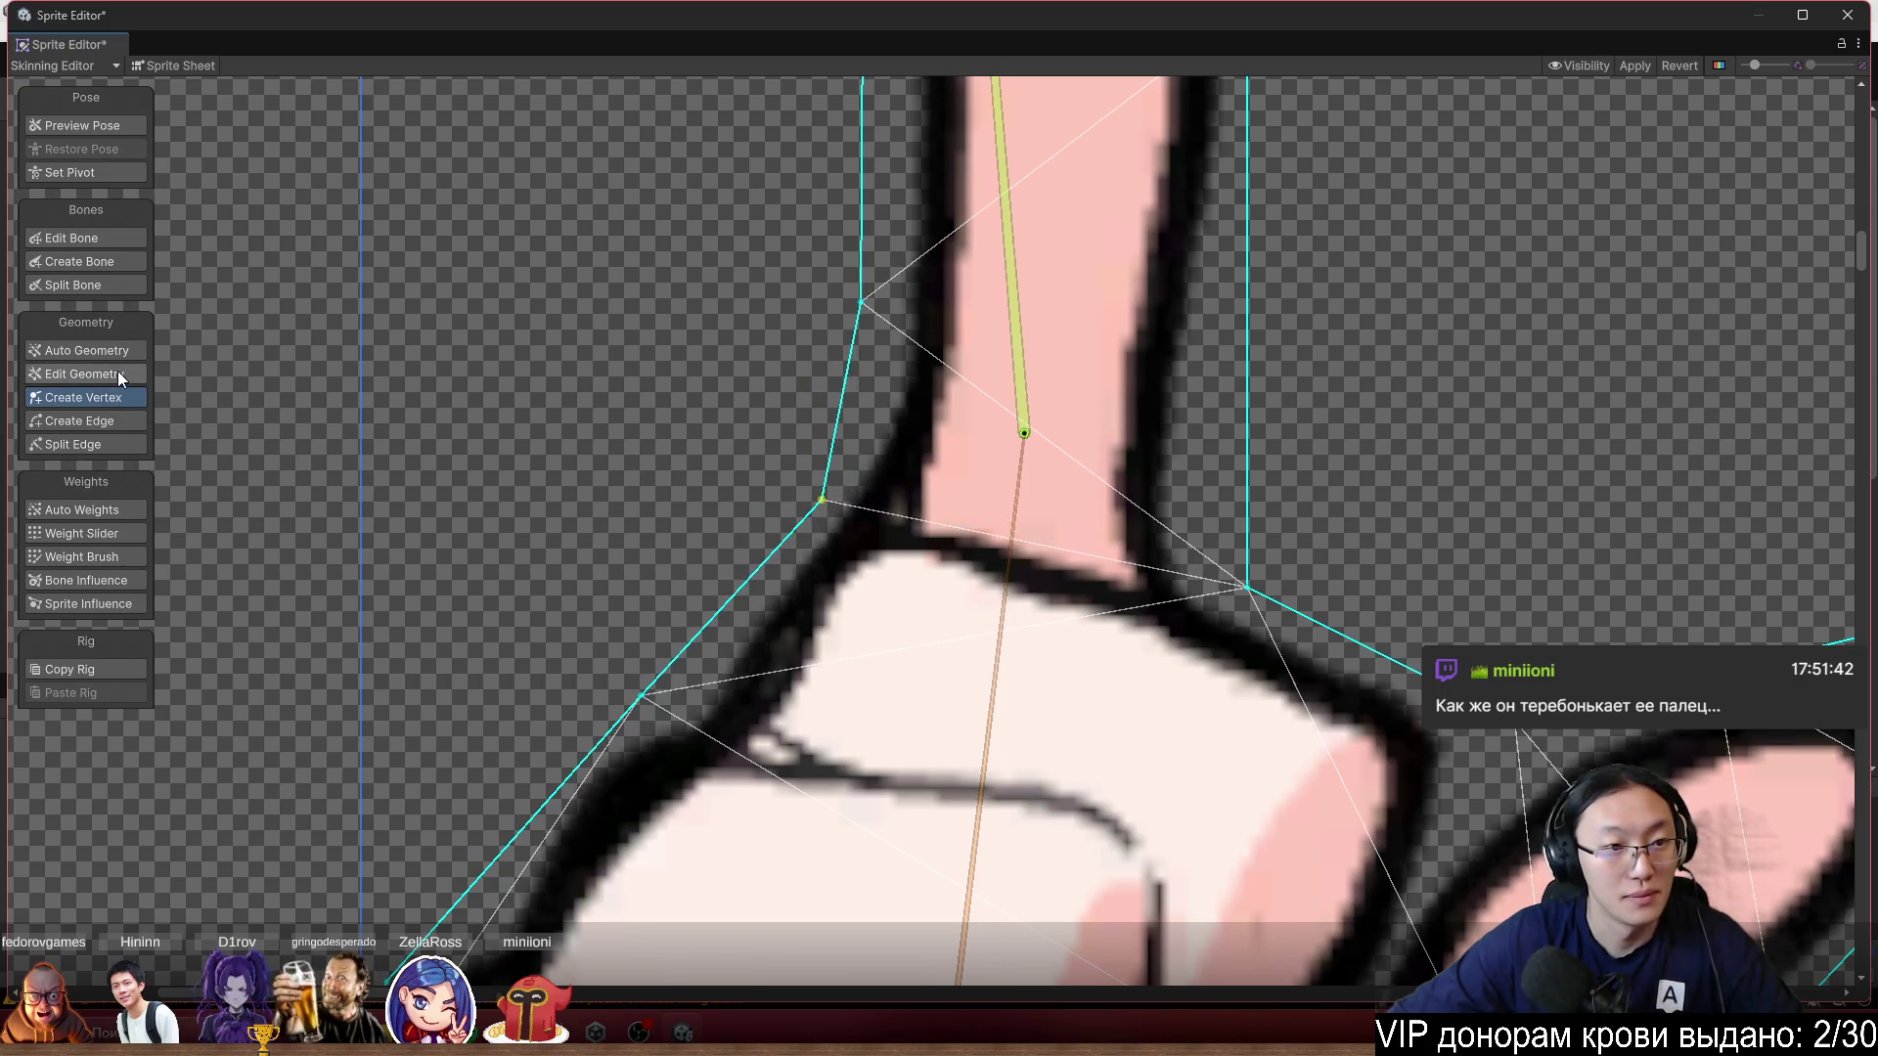
left_click(86, 533)
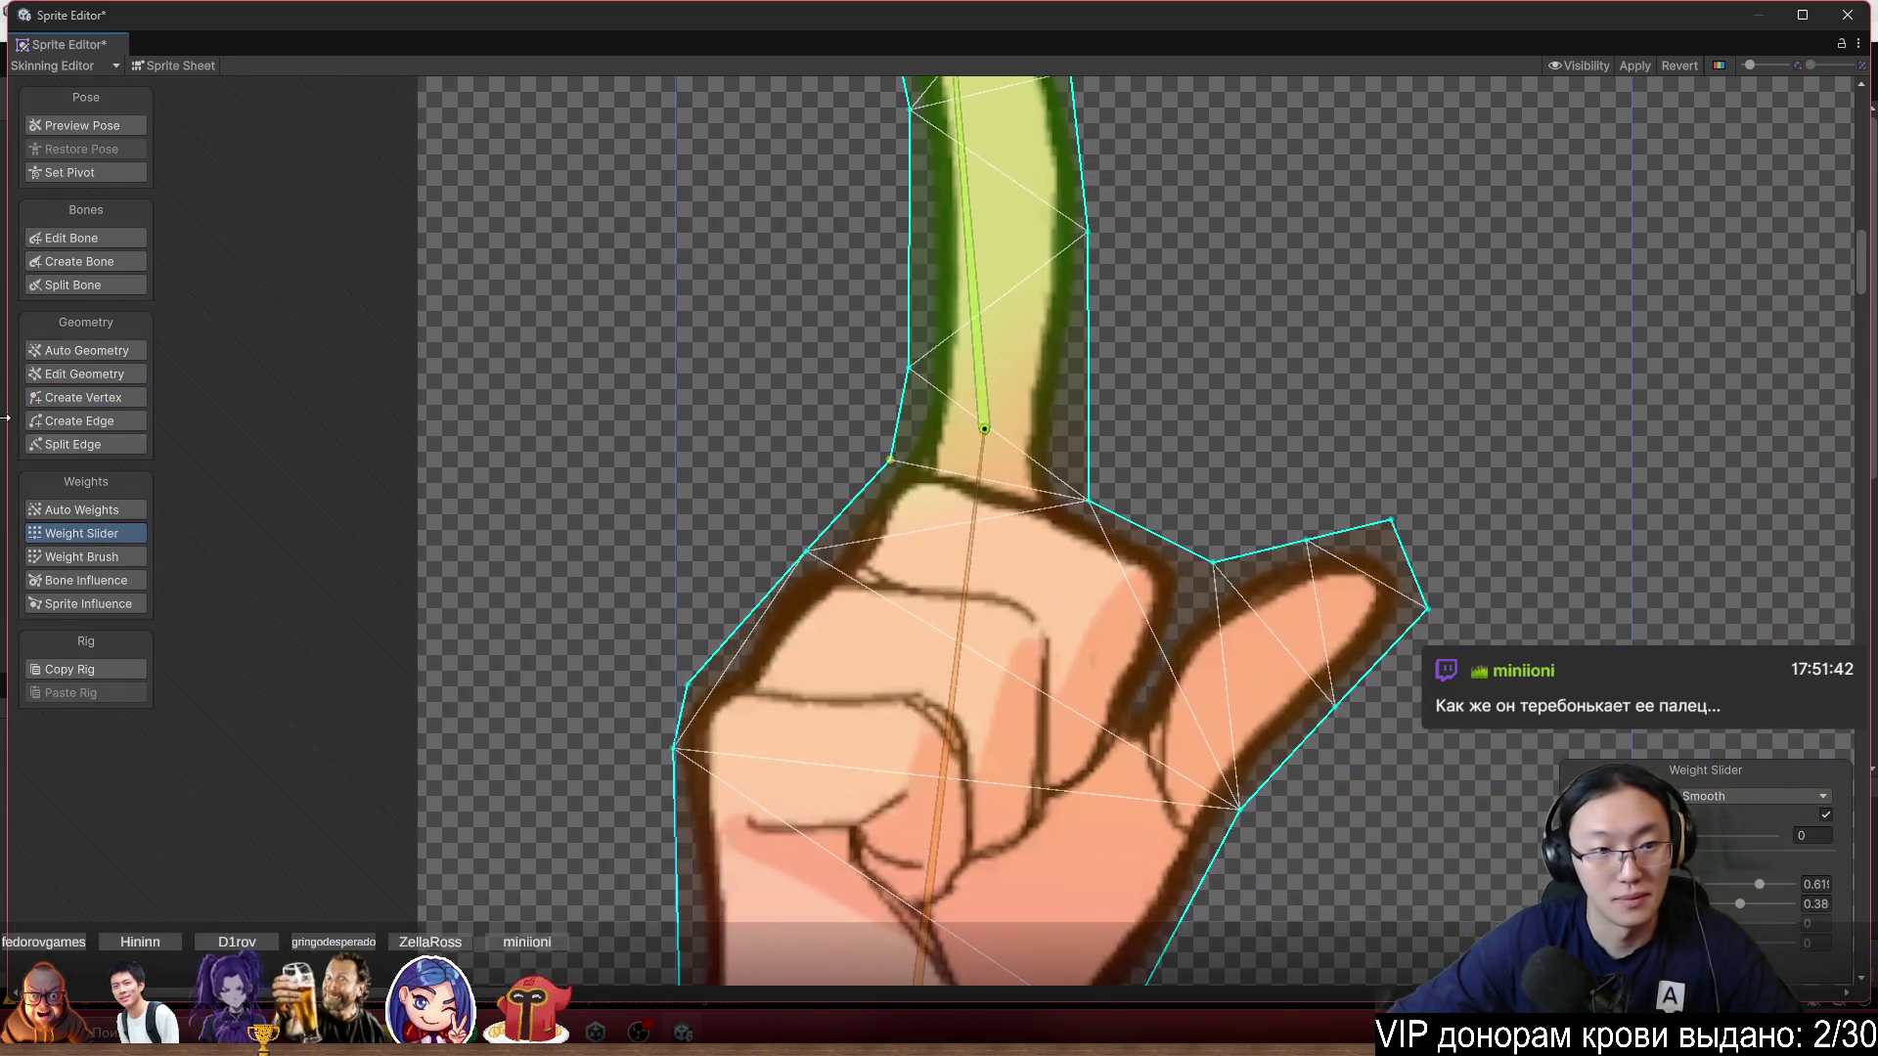
Set the Weight Brush to Add And Subtract and tilt the upper finger bone to test bending.
left_click(86, 557)
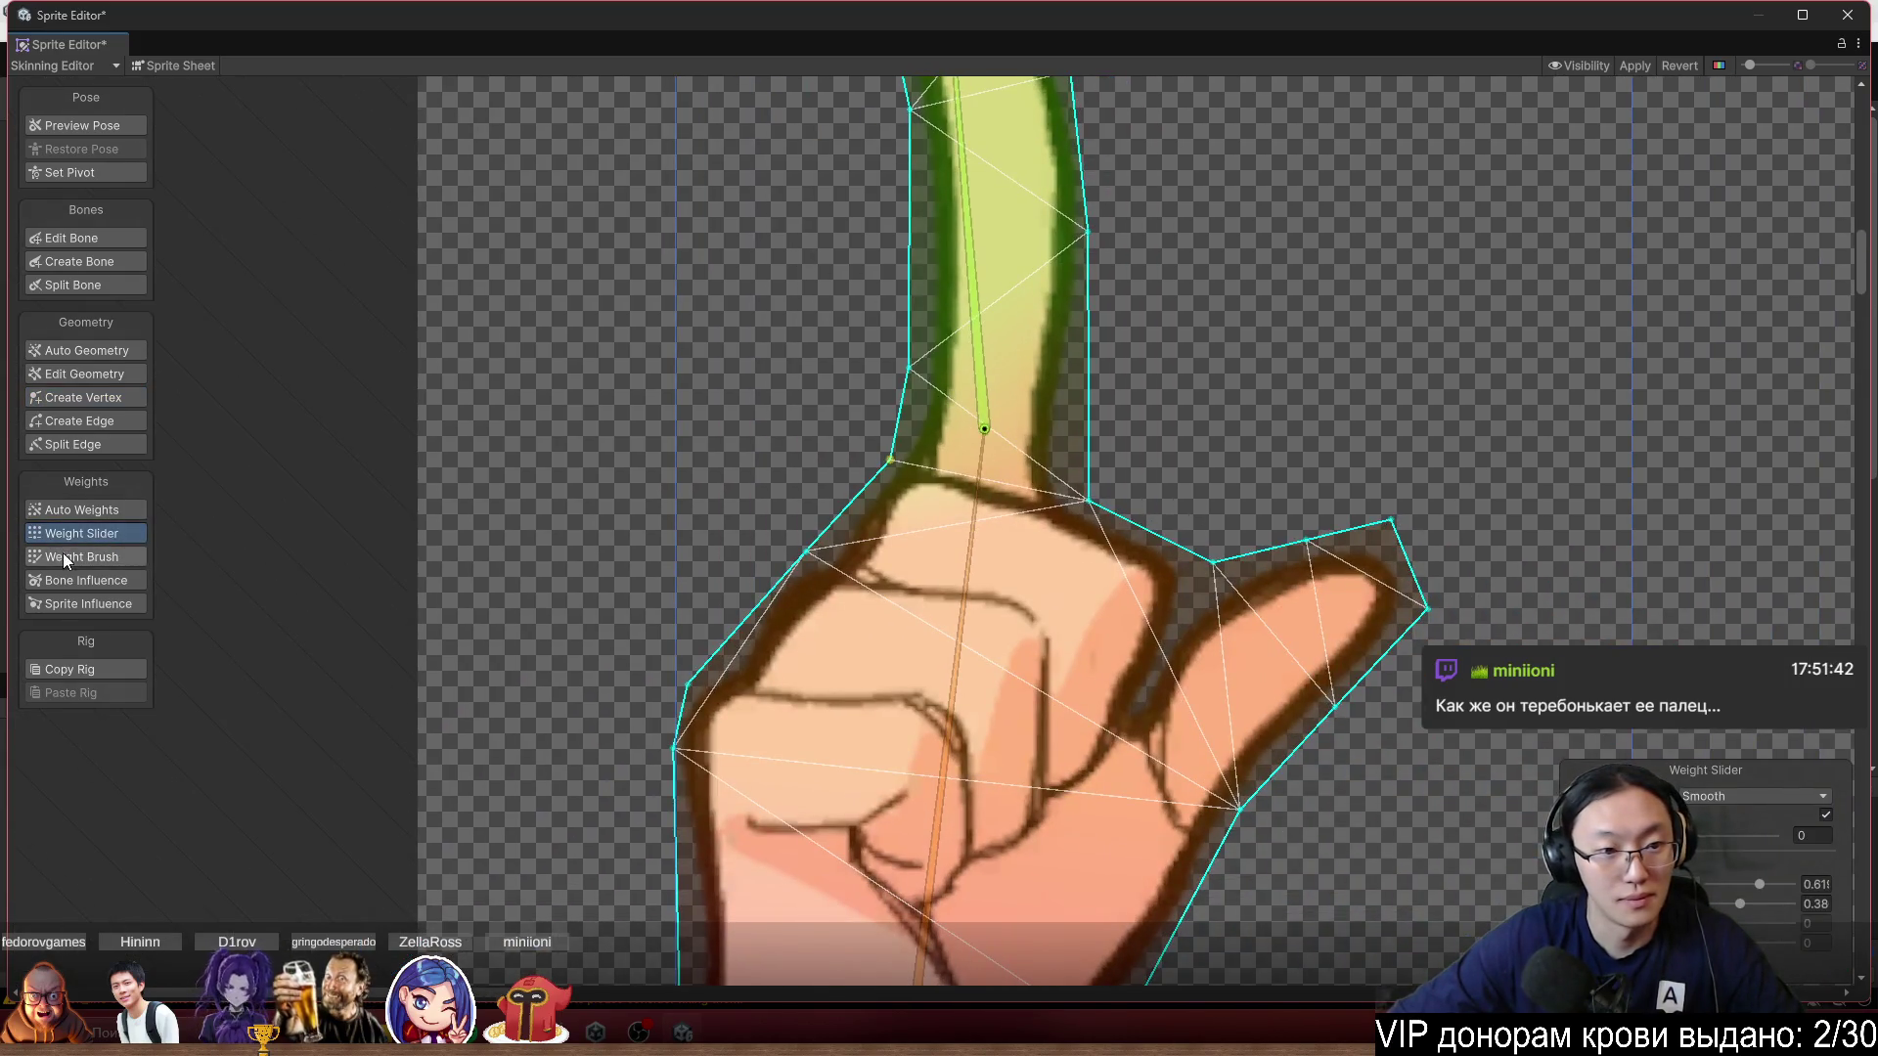
scroll(1269, 634, "down", 3)
left_click(1765, 861)
left_click(1760, 883)
scroll(1213, 663, "up", 2)
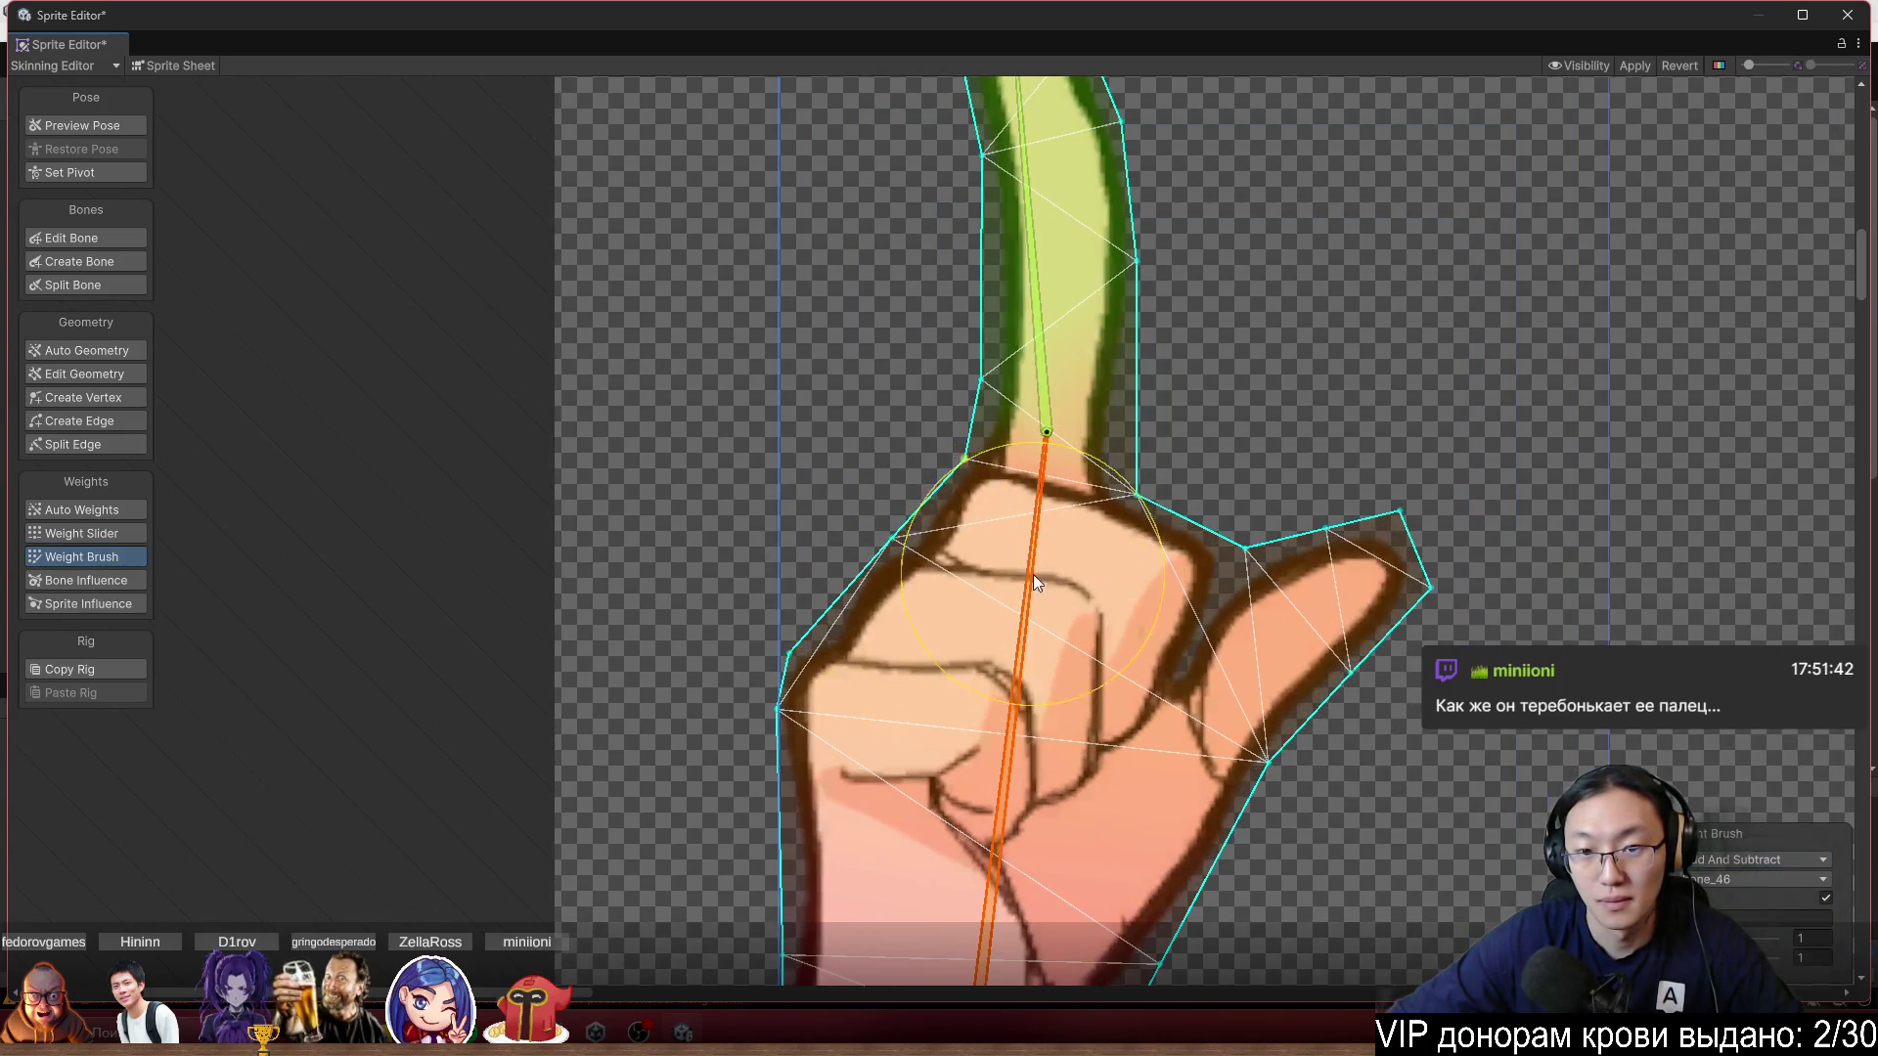
mouse_move(1045, 339)
left_mouse_down()
mouse_move(1010, 181)
mouse_move(1043, 117)
mouse_move(1156, 109)
mouse_move(1115, 88)
mouse_move(1126, 67)
left_mouse_up()
Rotate both forearms and hands at the elbows and wrists to test their deformation.
scroll(1170, 498, "down", 5)
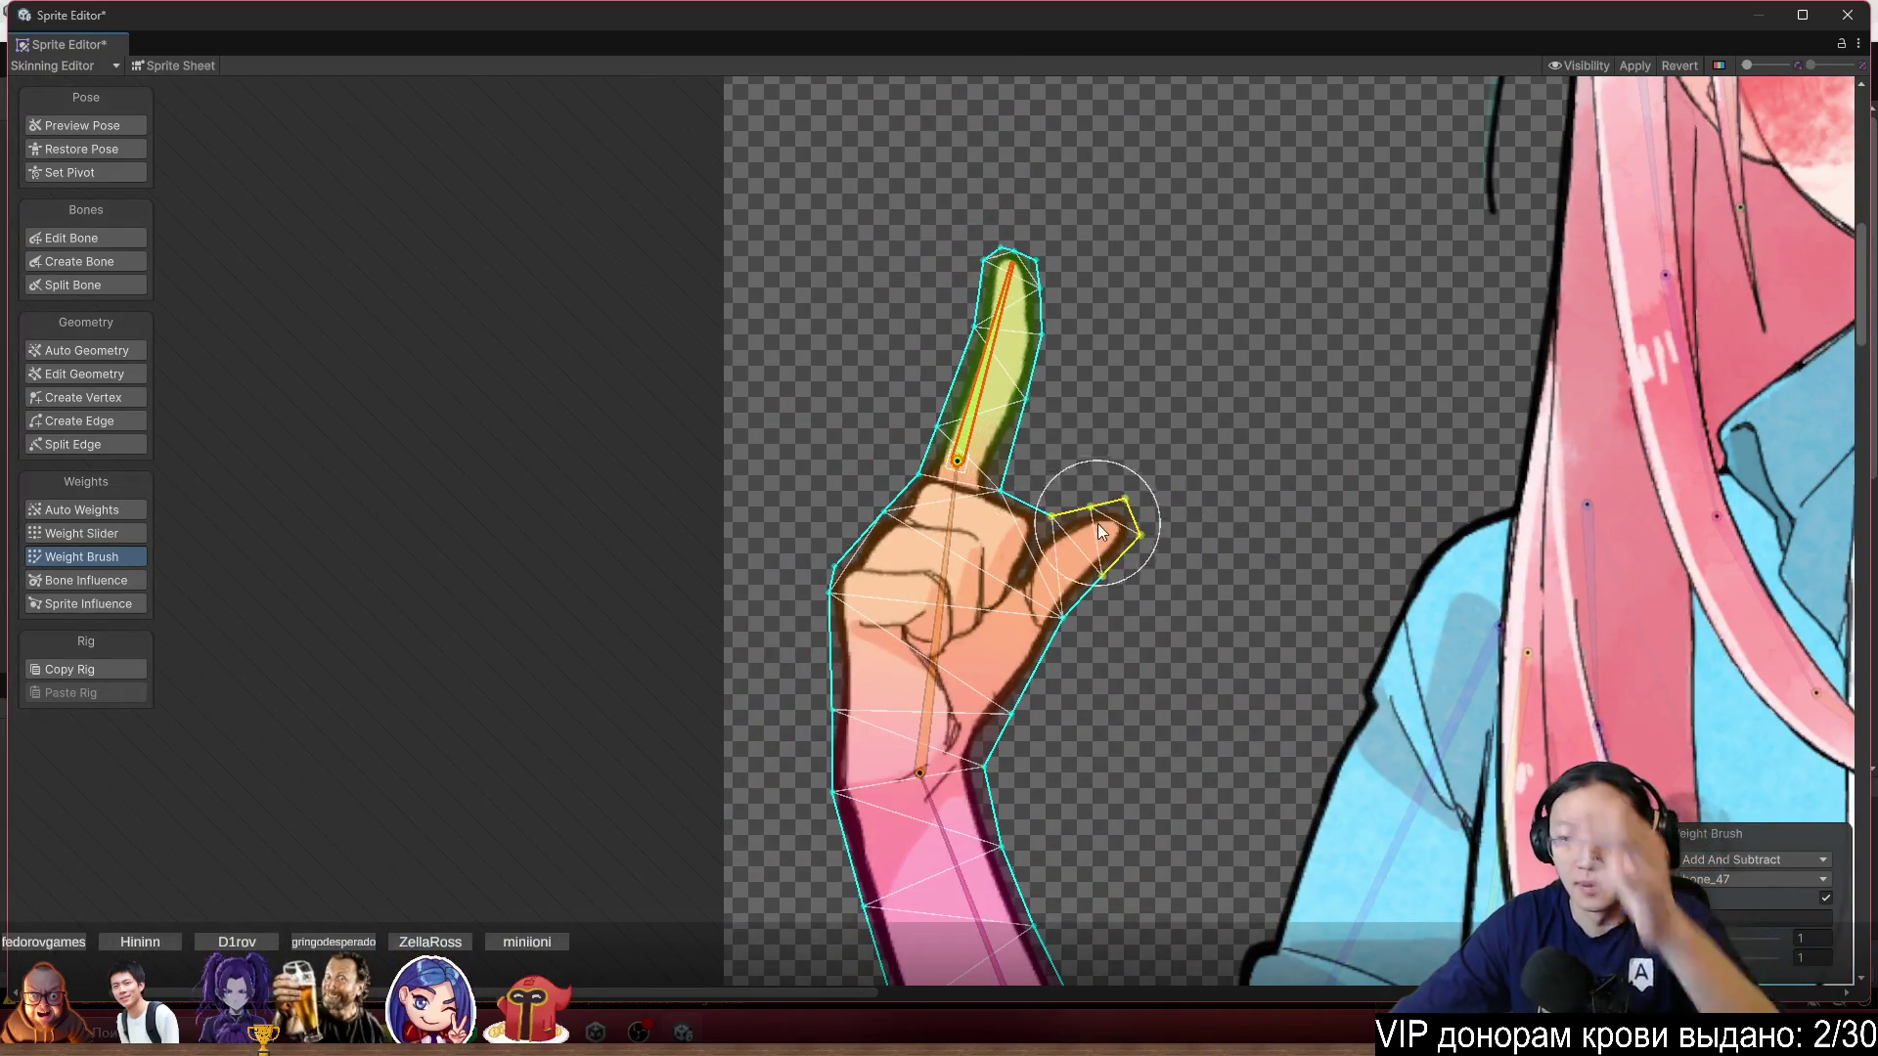
scroll(1097, 524, "up", 3)
scroll(1057, 431, "down", 5)
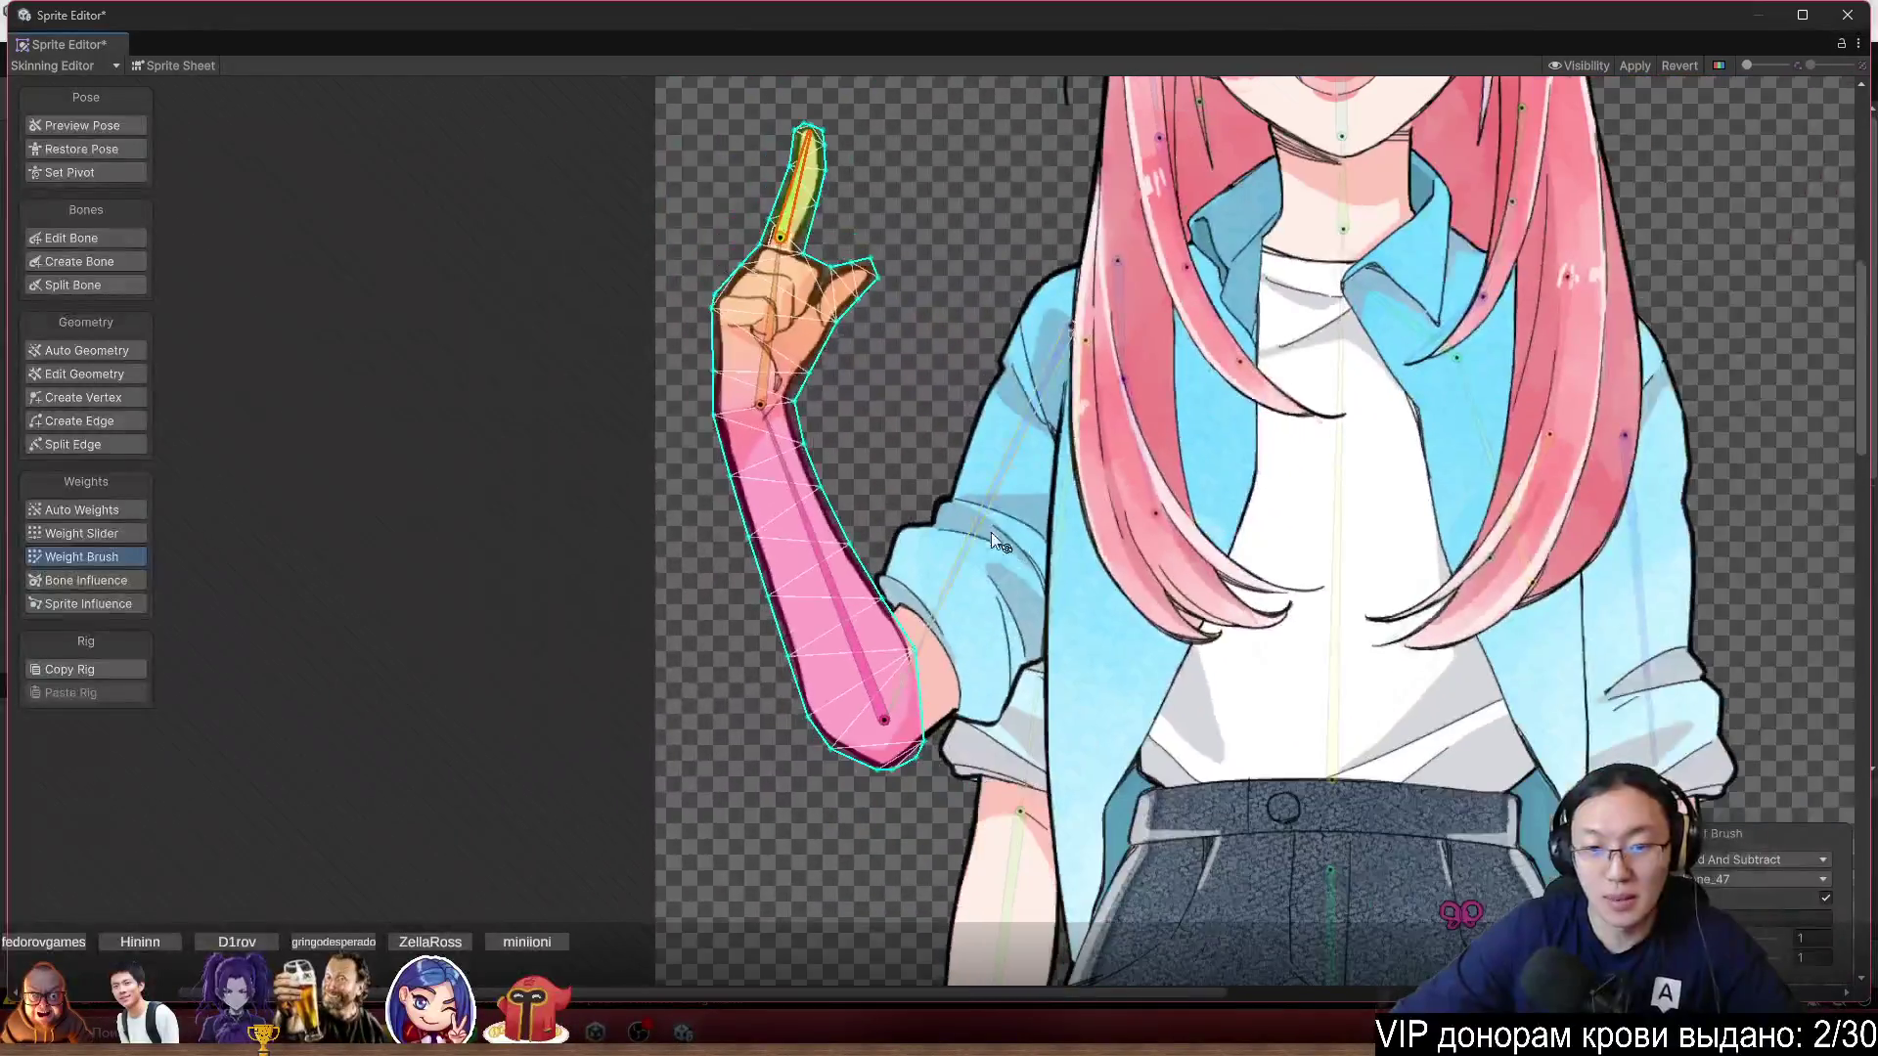
scroll(1191, 503, "up", 3)
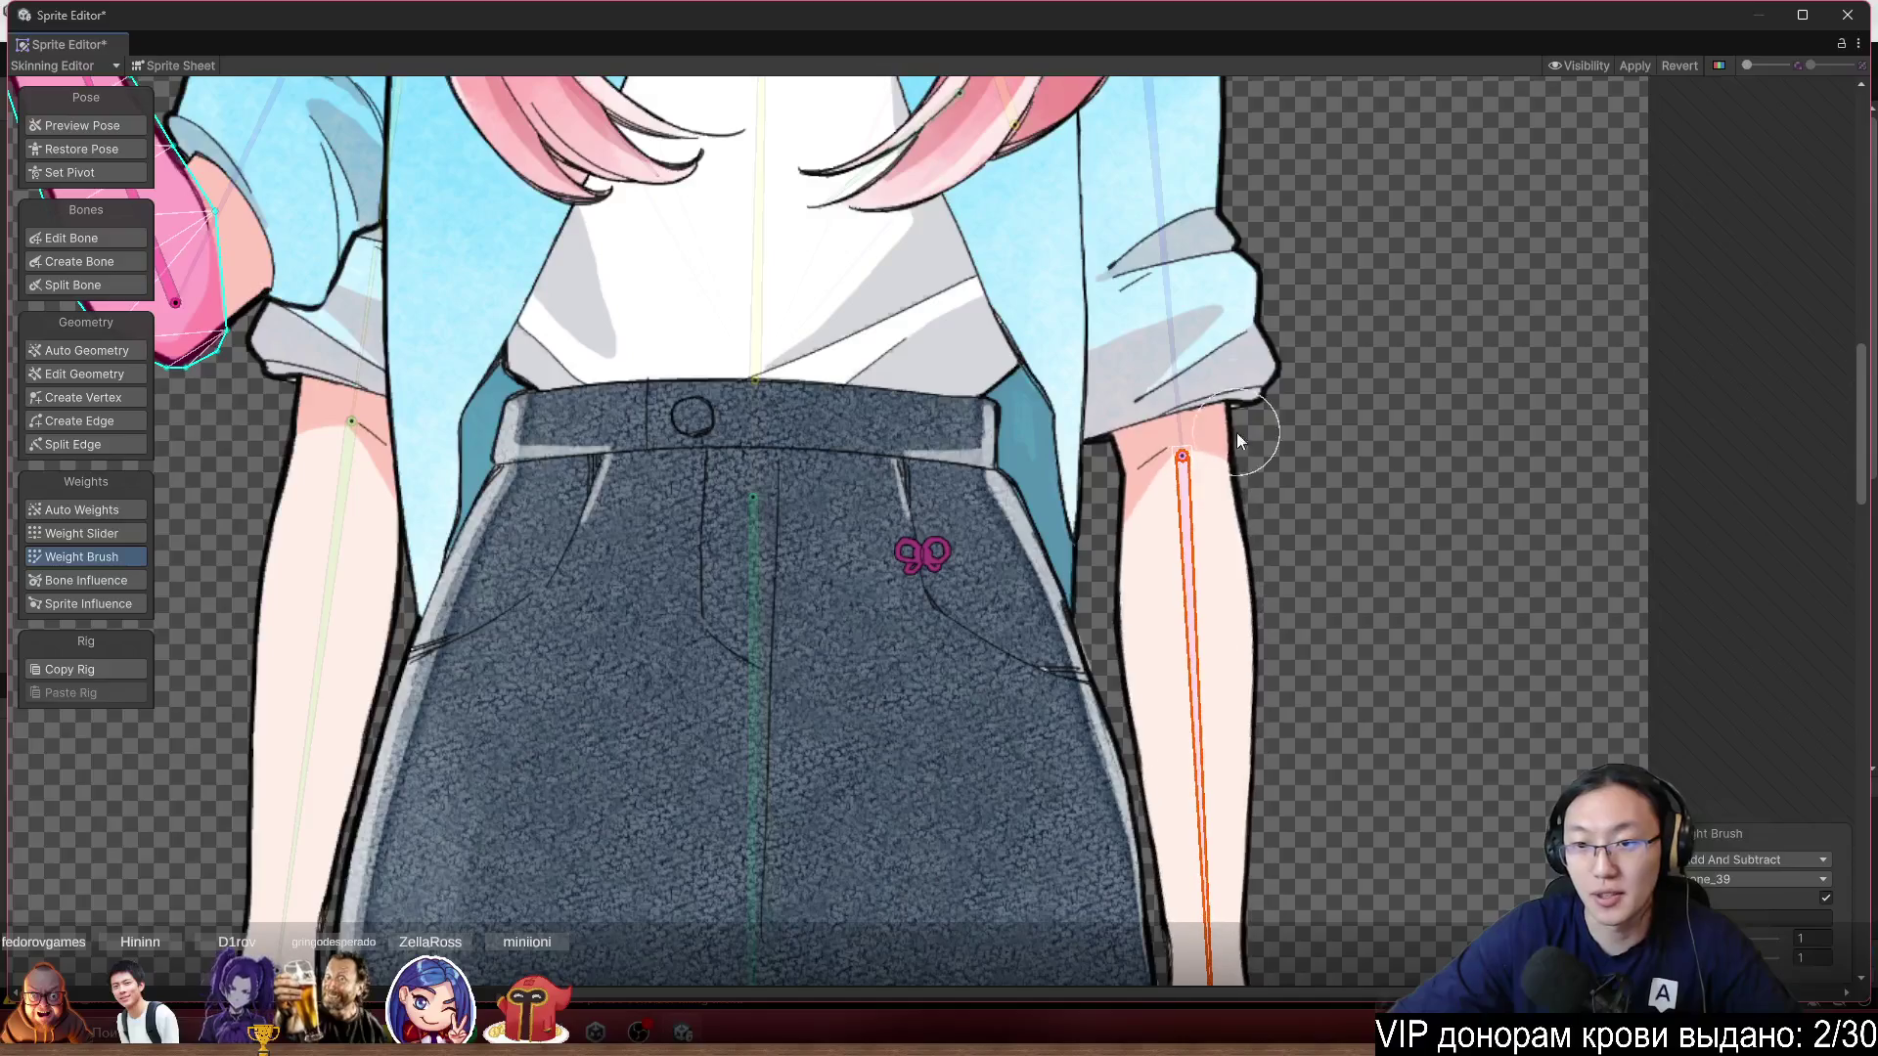
scroll(1195, 419, "down", 2)
scroll(1360, 410, "up", 2)
mouse_move(1094, 572)
left_mouse_down()
mouse_move(1134, 644)
mouse_move(1086, 700)
mouse_move(1150, 729)
mouse_move(1083, 755)
mouse_move(1146, 777)
mouse_move(1115, 818)
left_mouse_up()
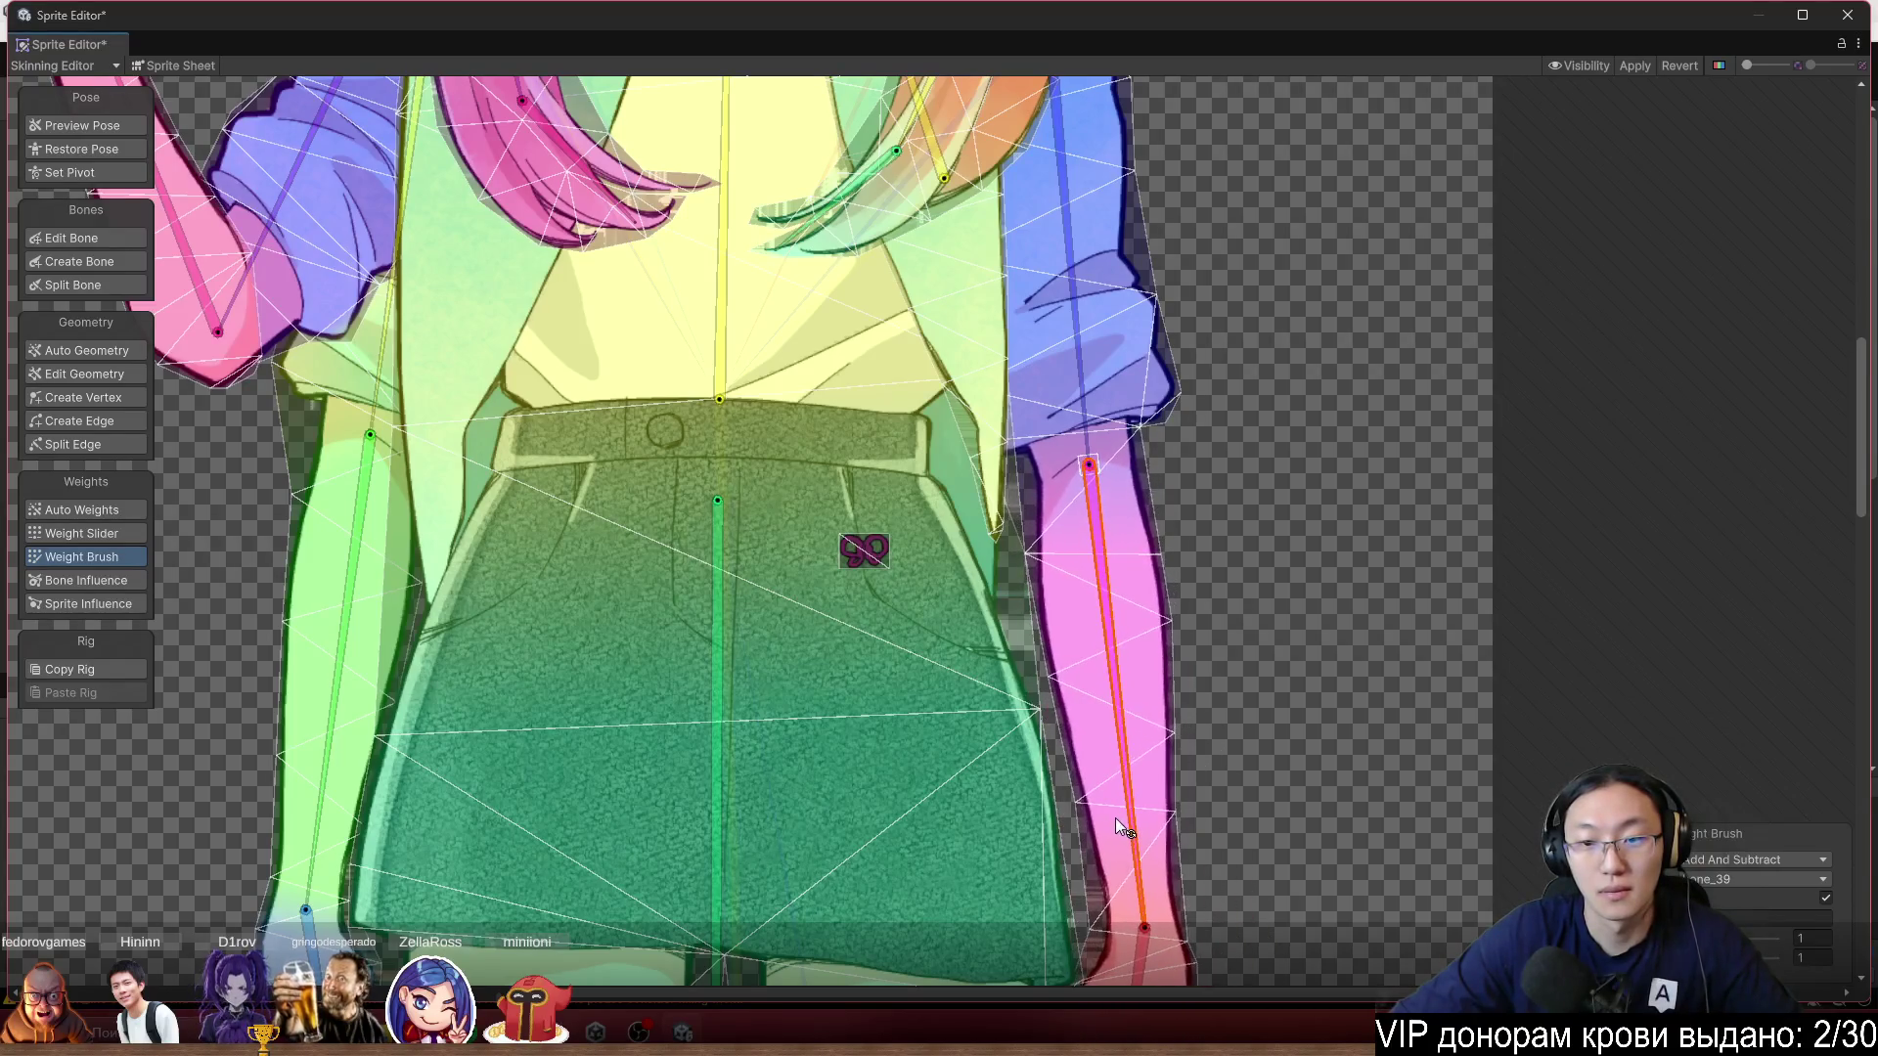
scroll(1229, 387, "down", 2)
left_click_drag(1188, 694, 1186, 726)
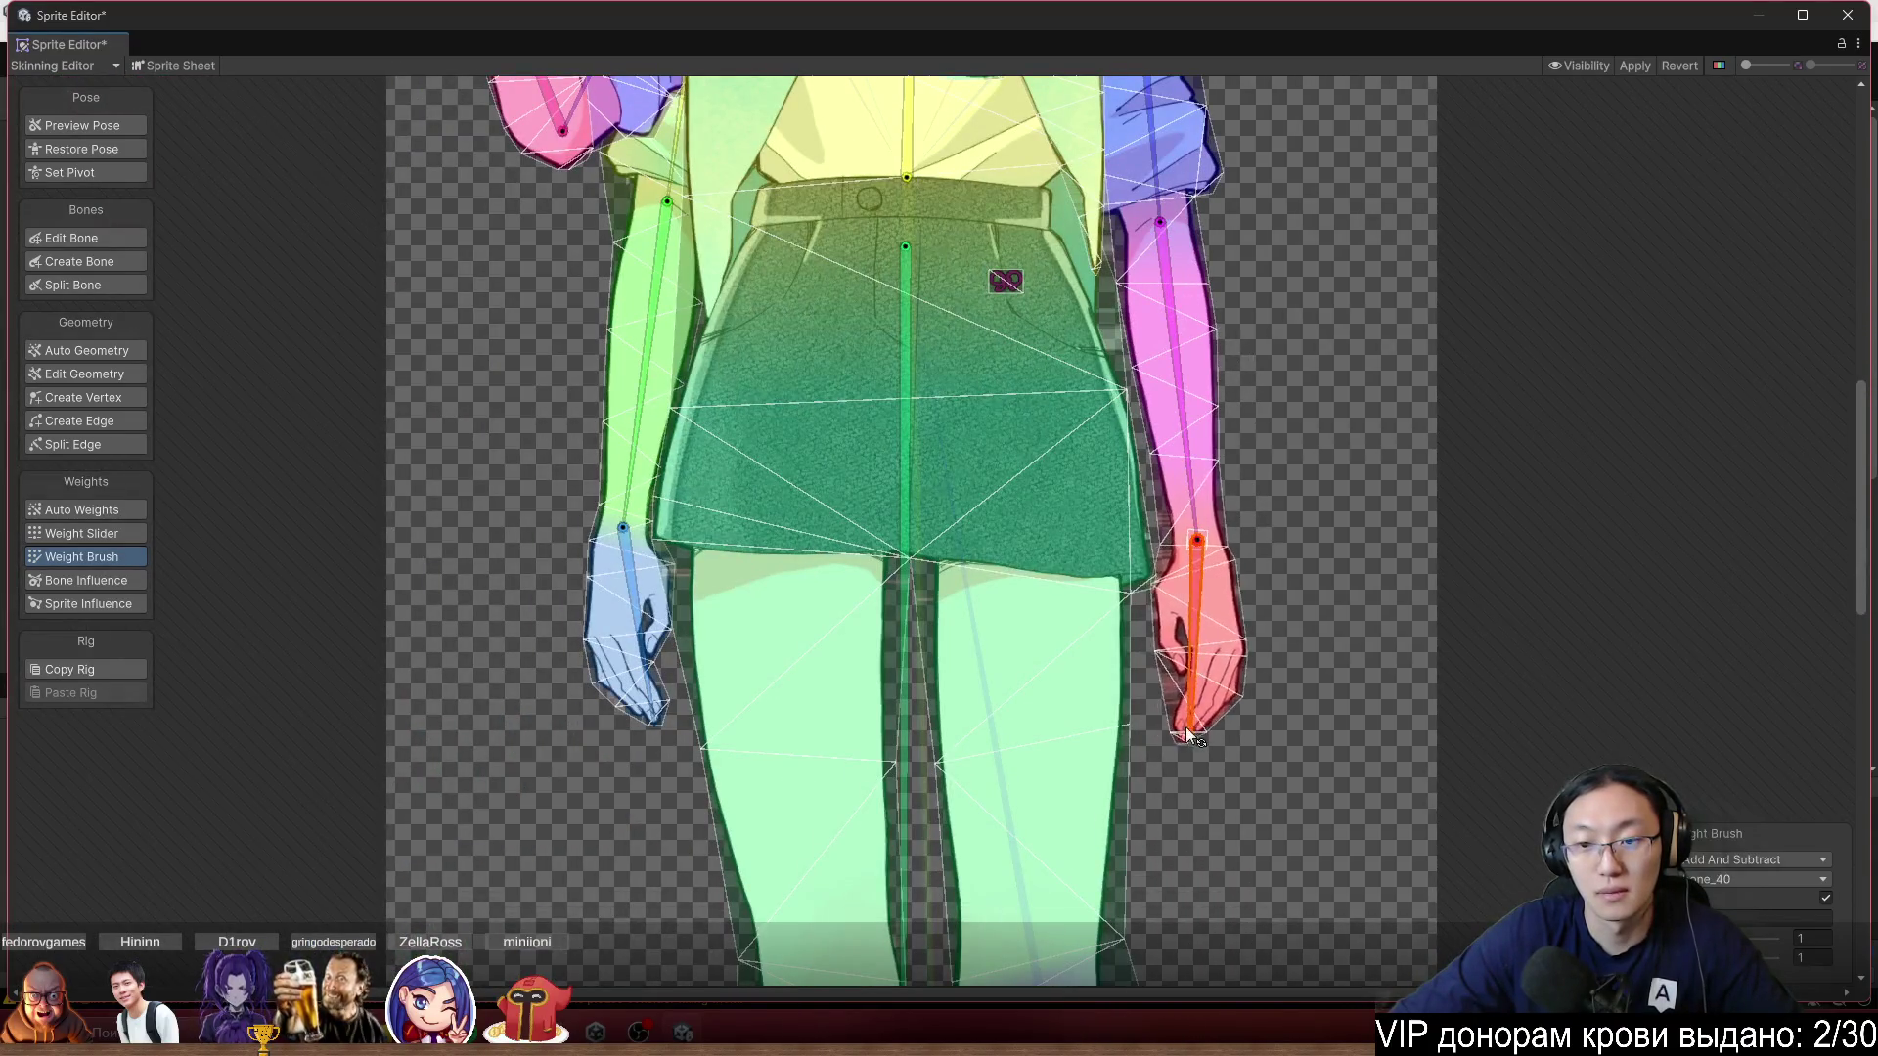
mouse_move(616, 460)
left_mouse_down()
mouse_move(630, 489)
mouse_move(607, 517)
left_mouse_up()
left_click_drag(611, 587, 603, 628)
scroll(603, 629, "up", 2)
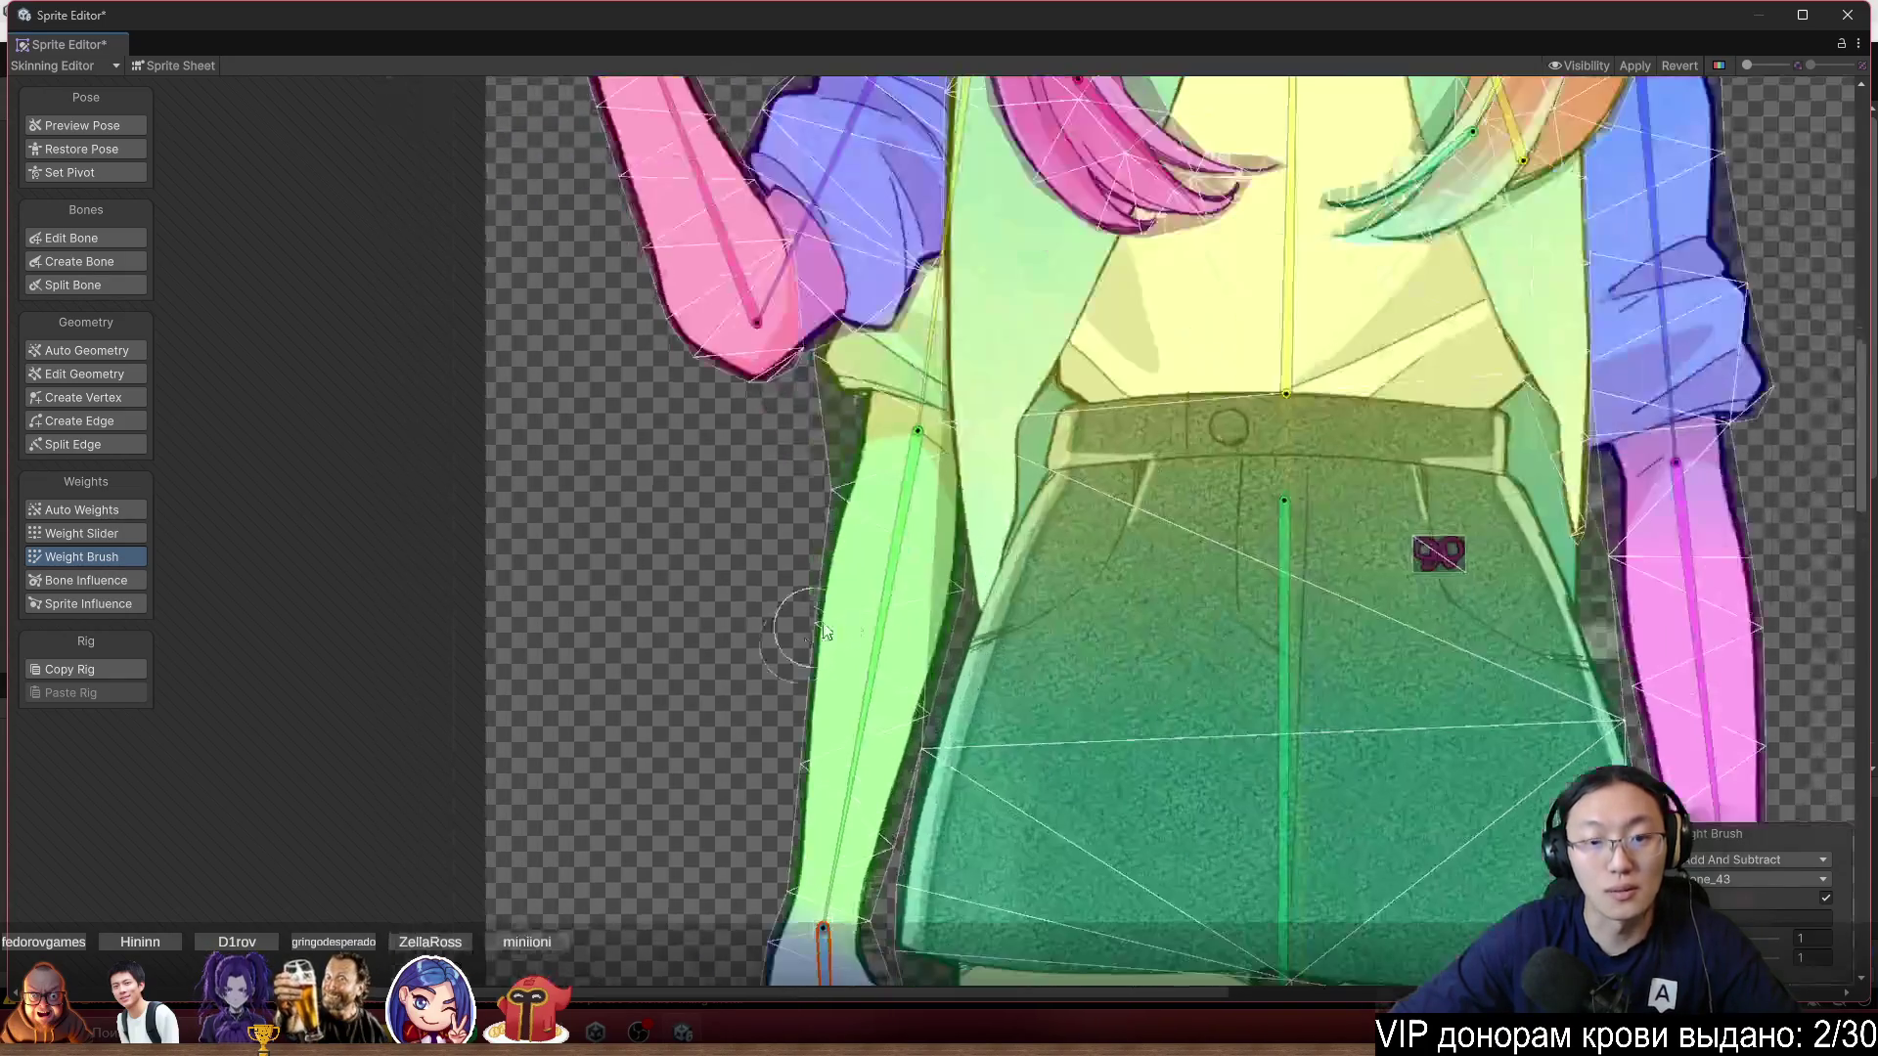
left_click_drag(855, 632, 892, 665)
scroll(892, 666, "down", 3)
scroll(846, 643, "up", 5)
Select bone_38 on the blue sleeve arm and show only its weights.
left_click(983, 602)
scroll(1054, 547, "down", 3)
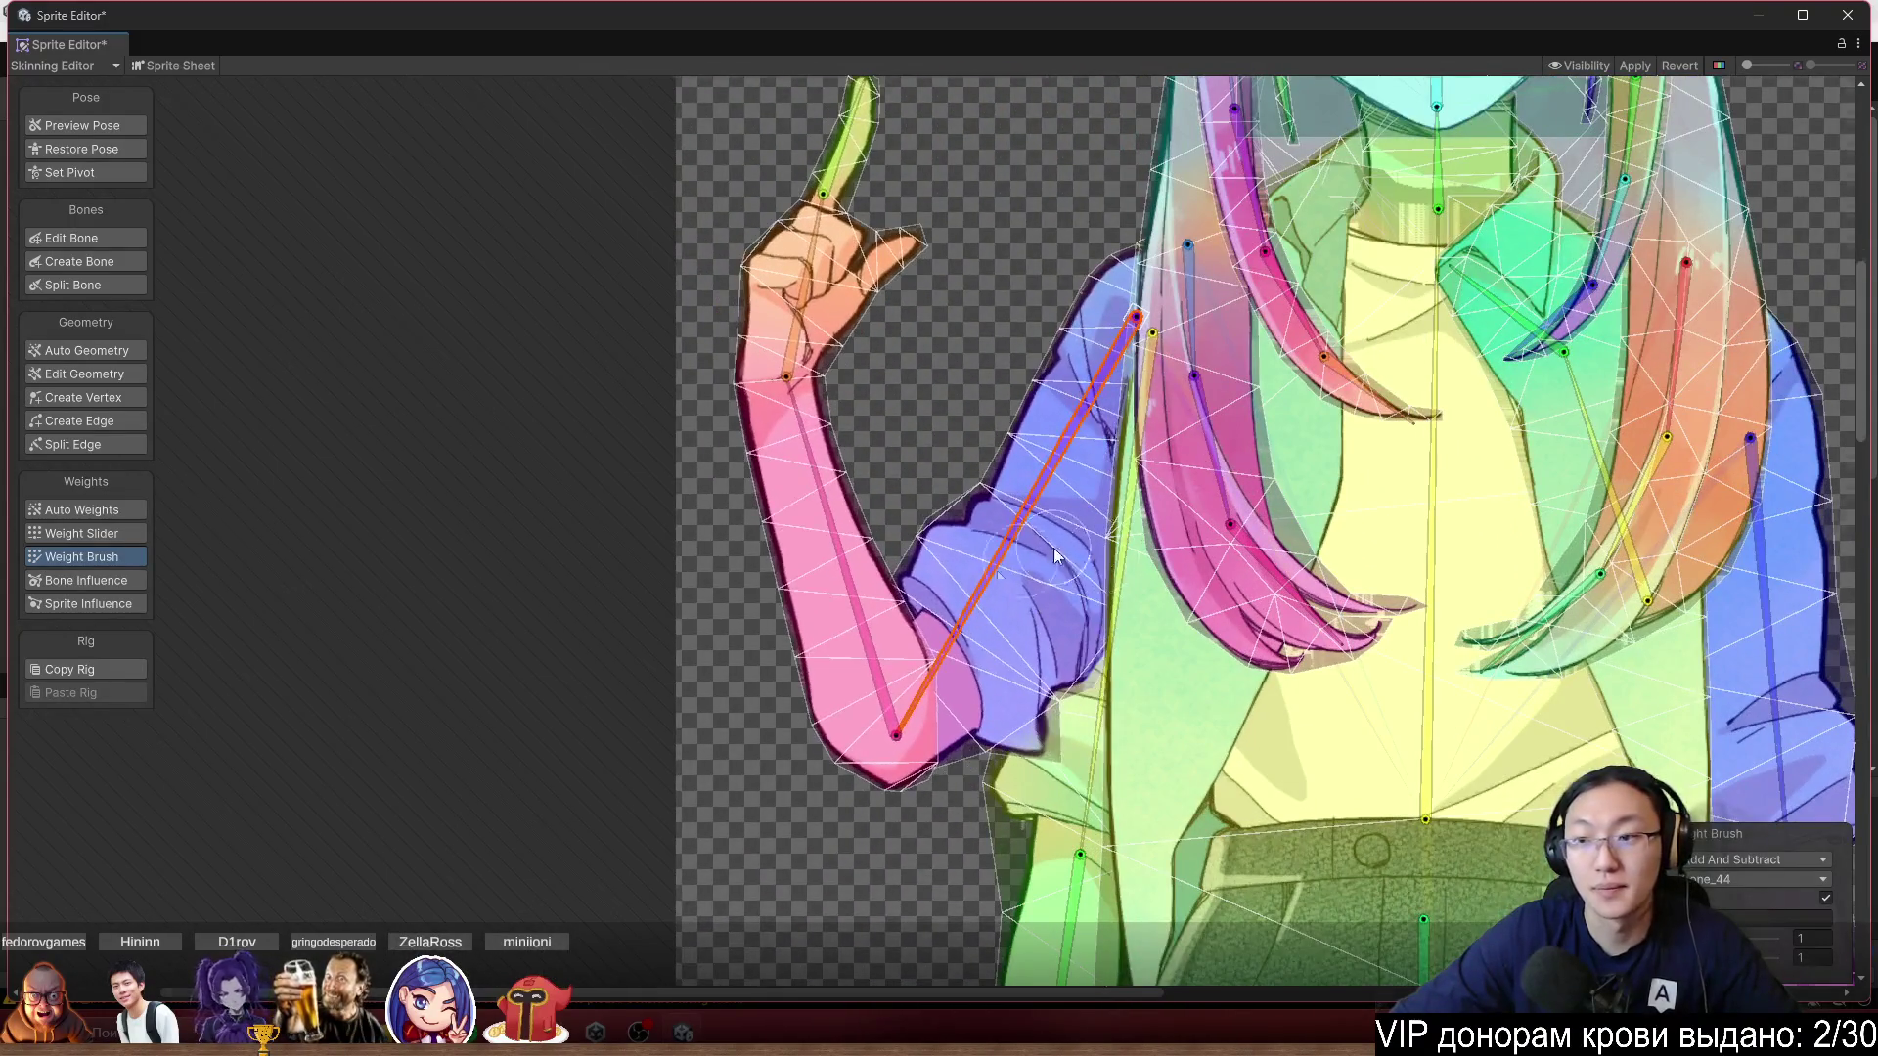
scroll(1053, 547, "up", 3)
left_click(1140, 674)
left_click(1211, 682)
scroll(1187, 465, "up", 2)
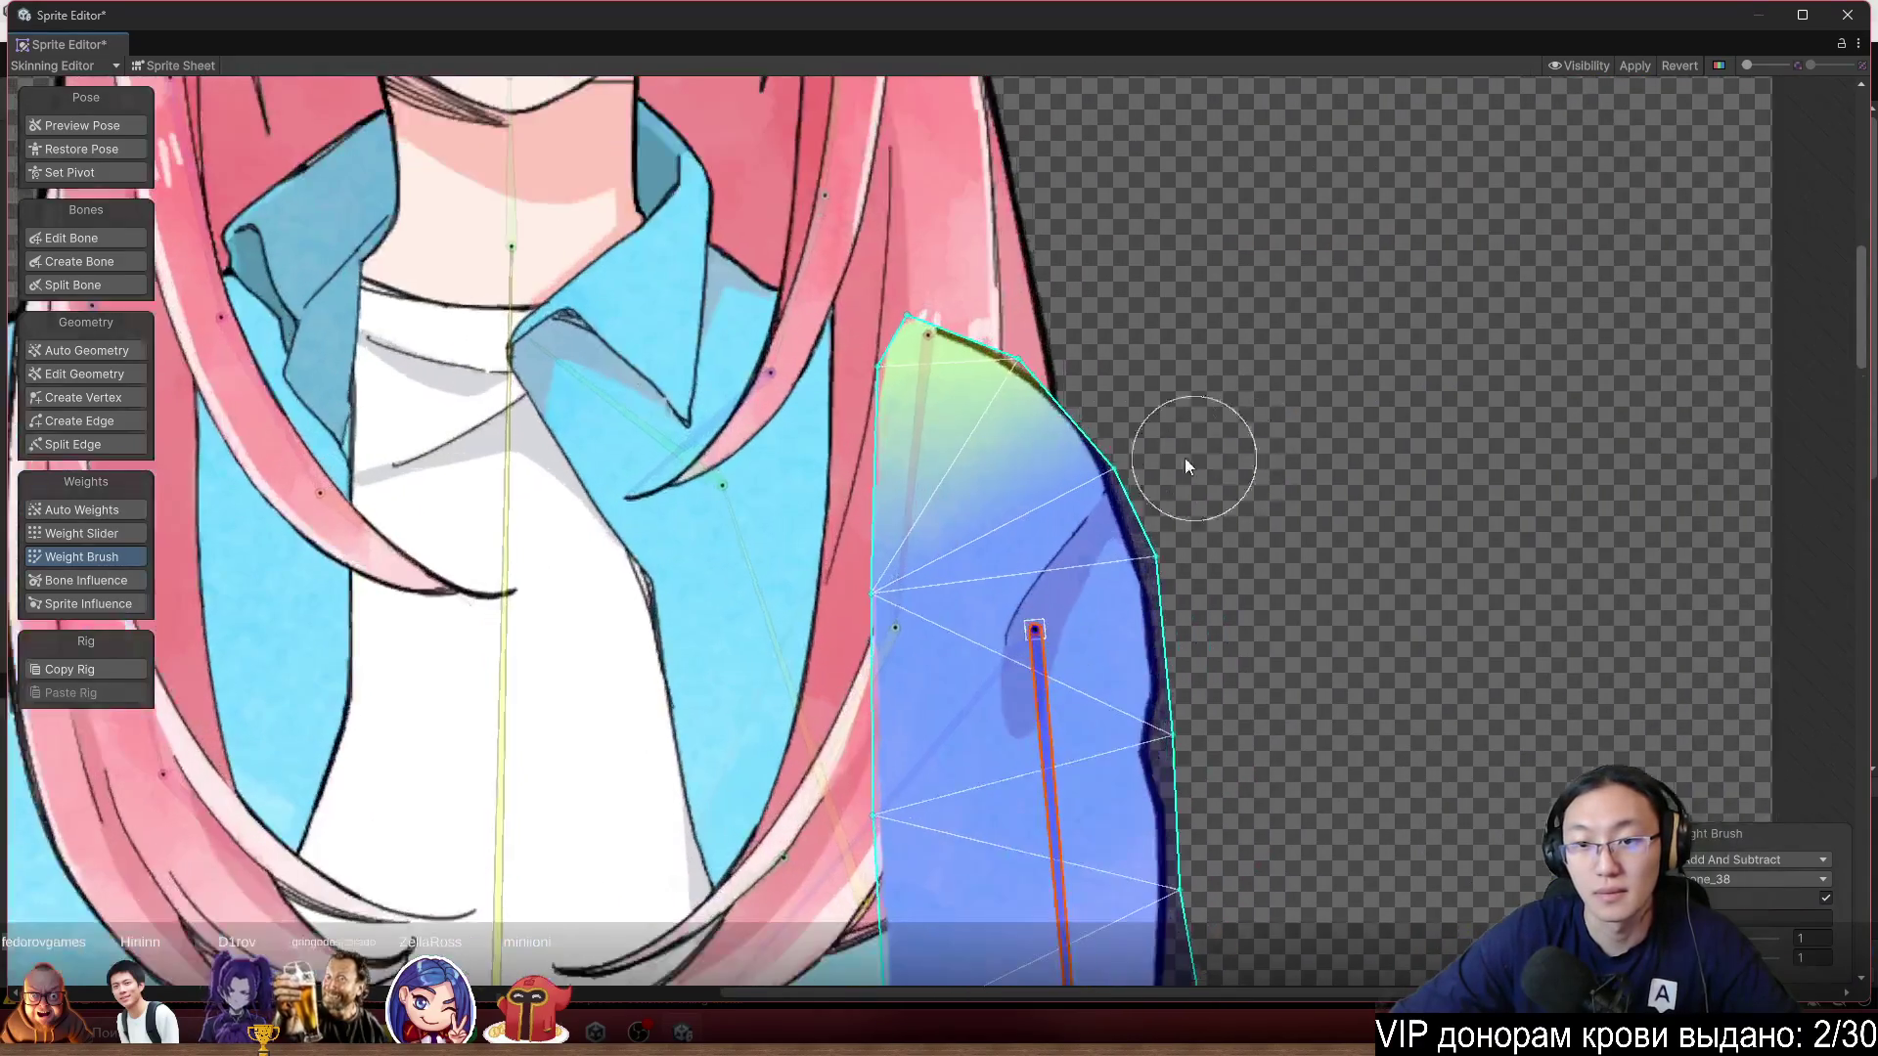
Switch the brush to Smooth and smooth the blue sleeve from shoulder top down to lower arm.
left_click(1755, 860)
left_click(1751, 901)
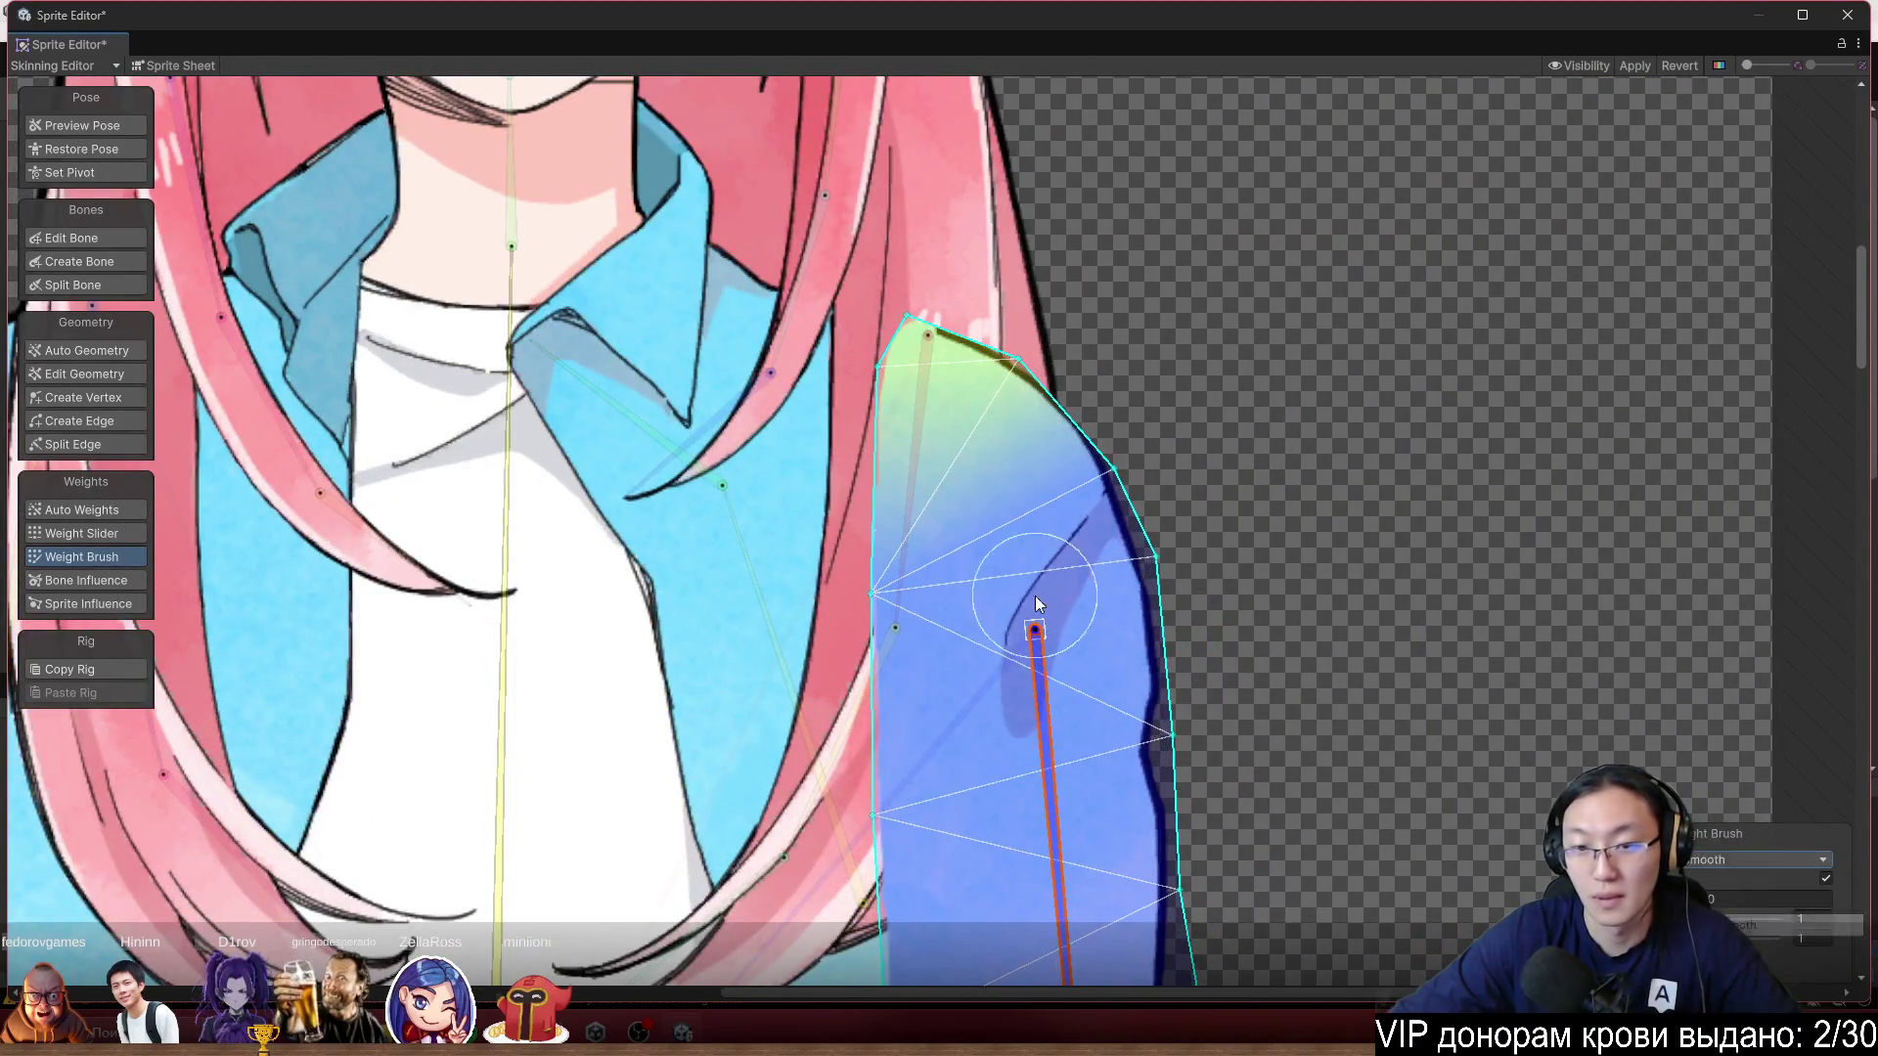
left_click_drag(1023, 461, 1113, 374)
left_click_drag(1138, 478, 920, 497)
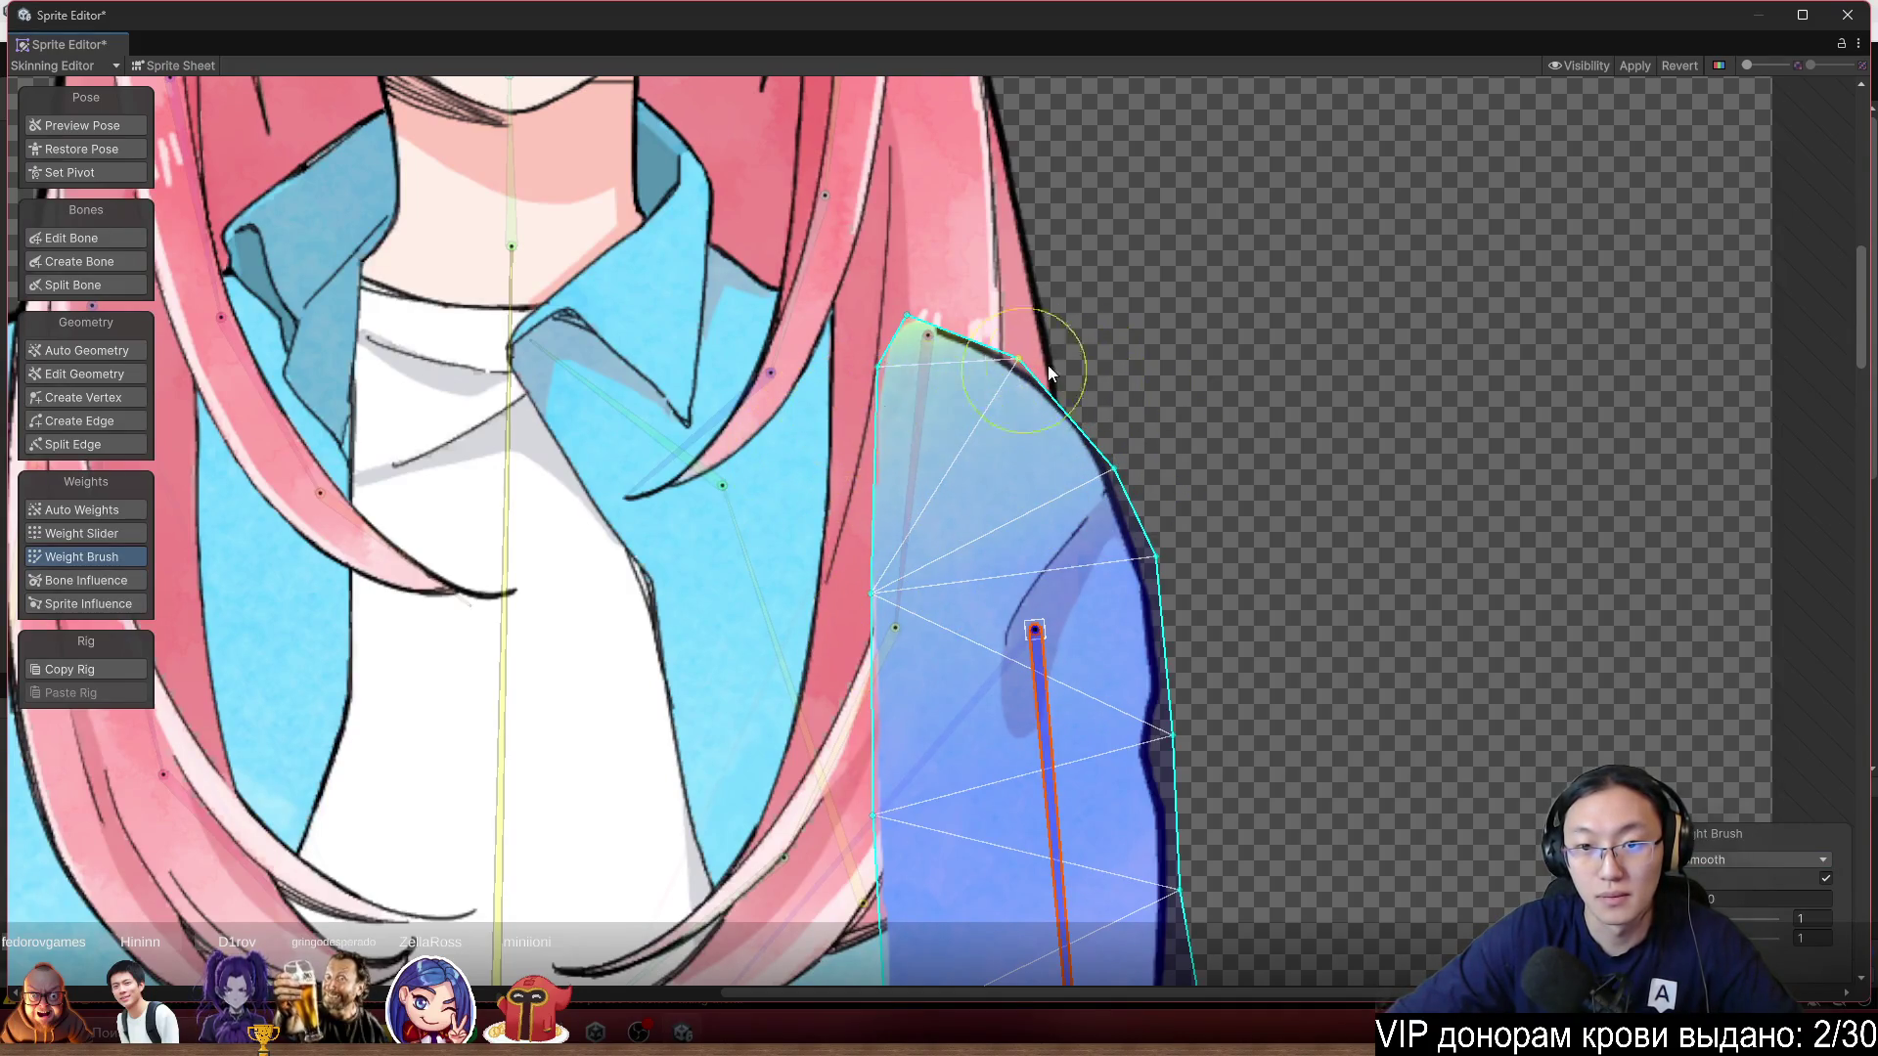
mouse_move(974, 614)
left_mouse_down()
mouse_move(1145, 794)
mouse_move(1147, 904)
mouse_move(1228, 325)
left_mouse_up()
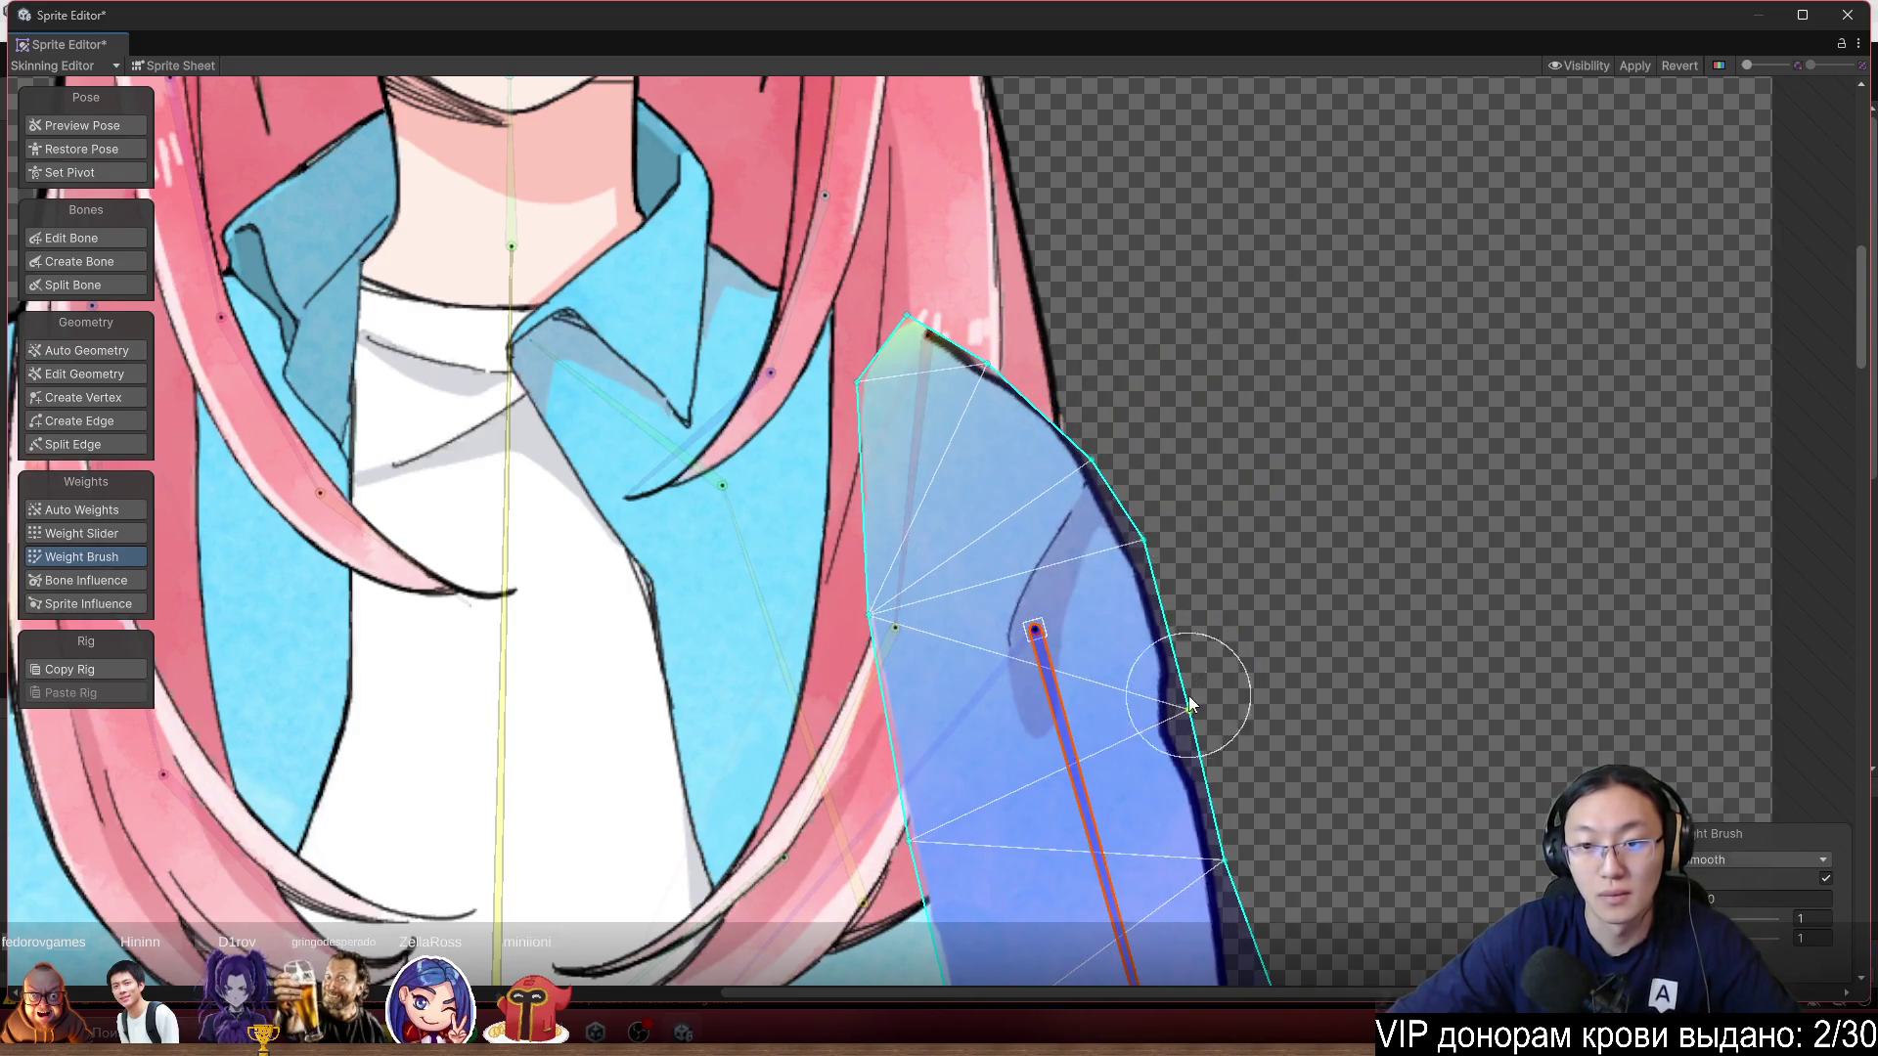
left_click_drag(1138, 773, 1001, 869)
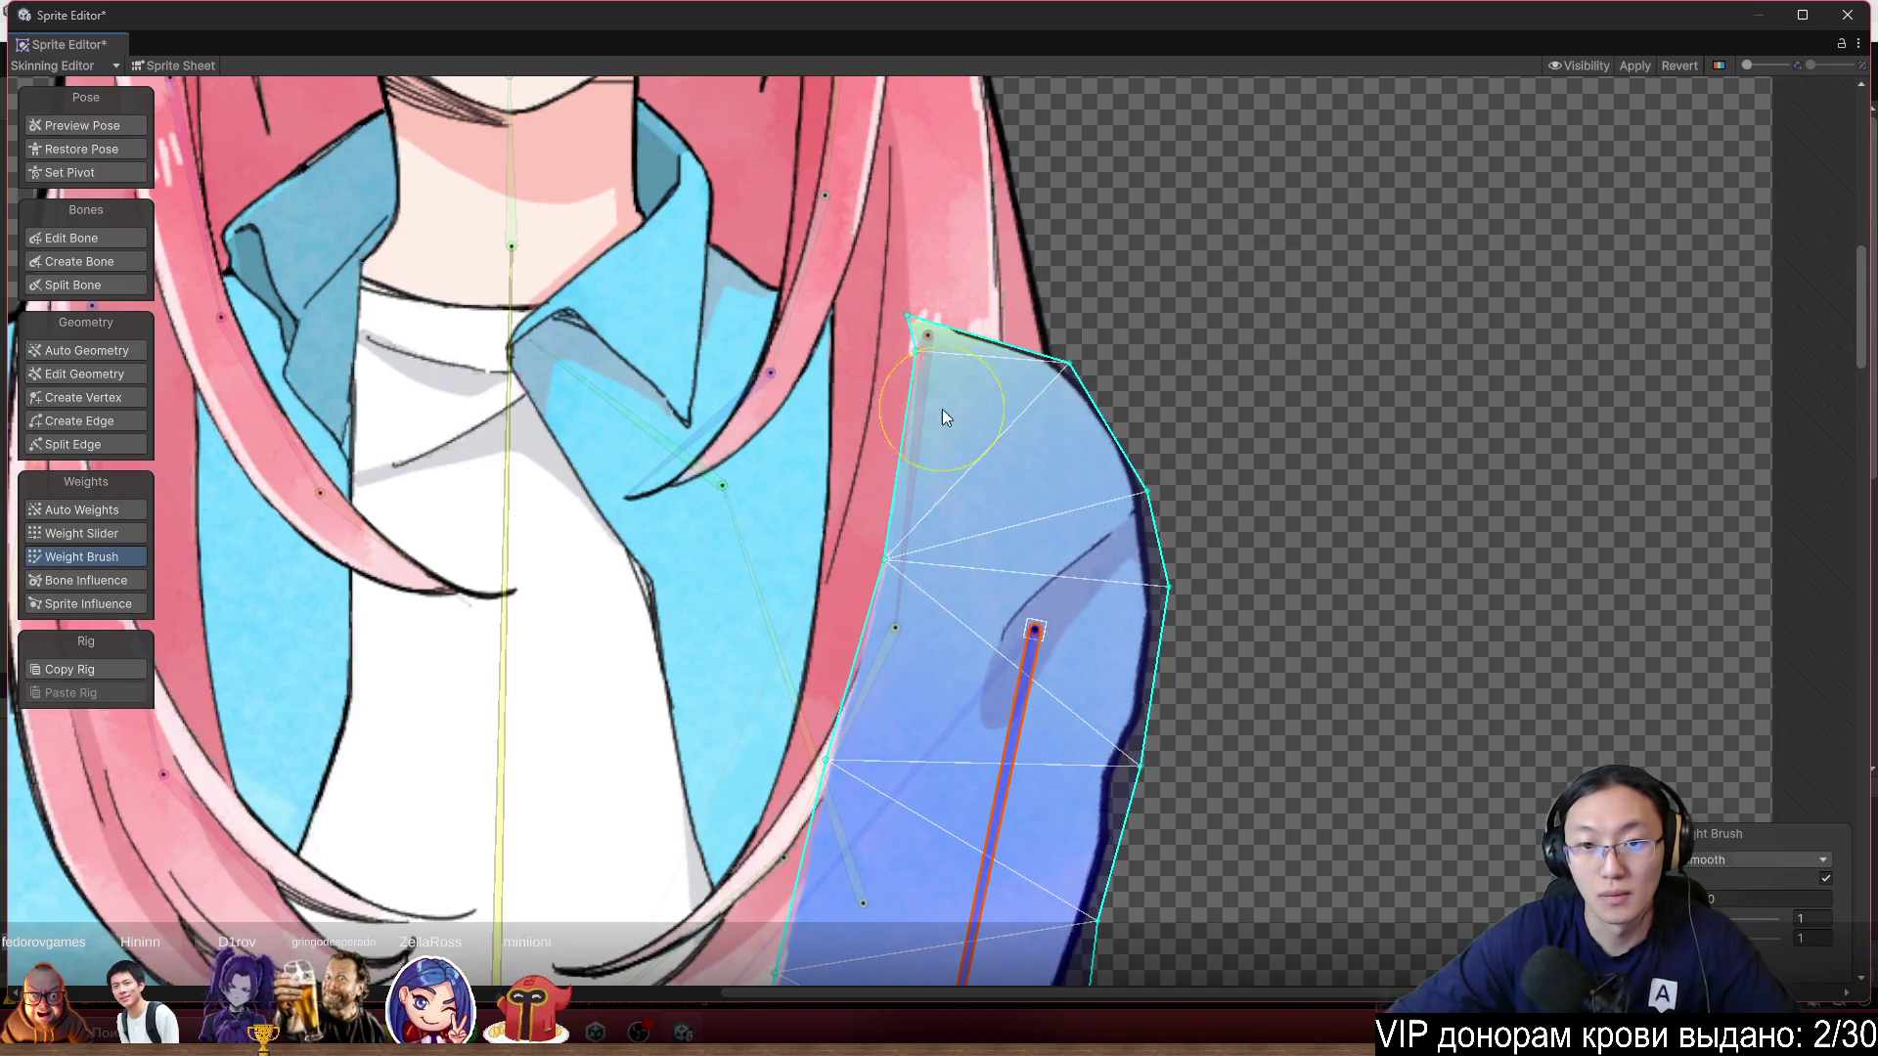
mouse_move(998, 483)
left_mouse_down()
mouse_move(1000, 941)
mouse_move(1033, 984)
mouse_move(989, 994)
mouse_move(1007, 976)
left_mouse_up()
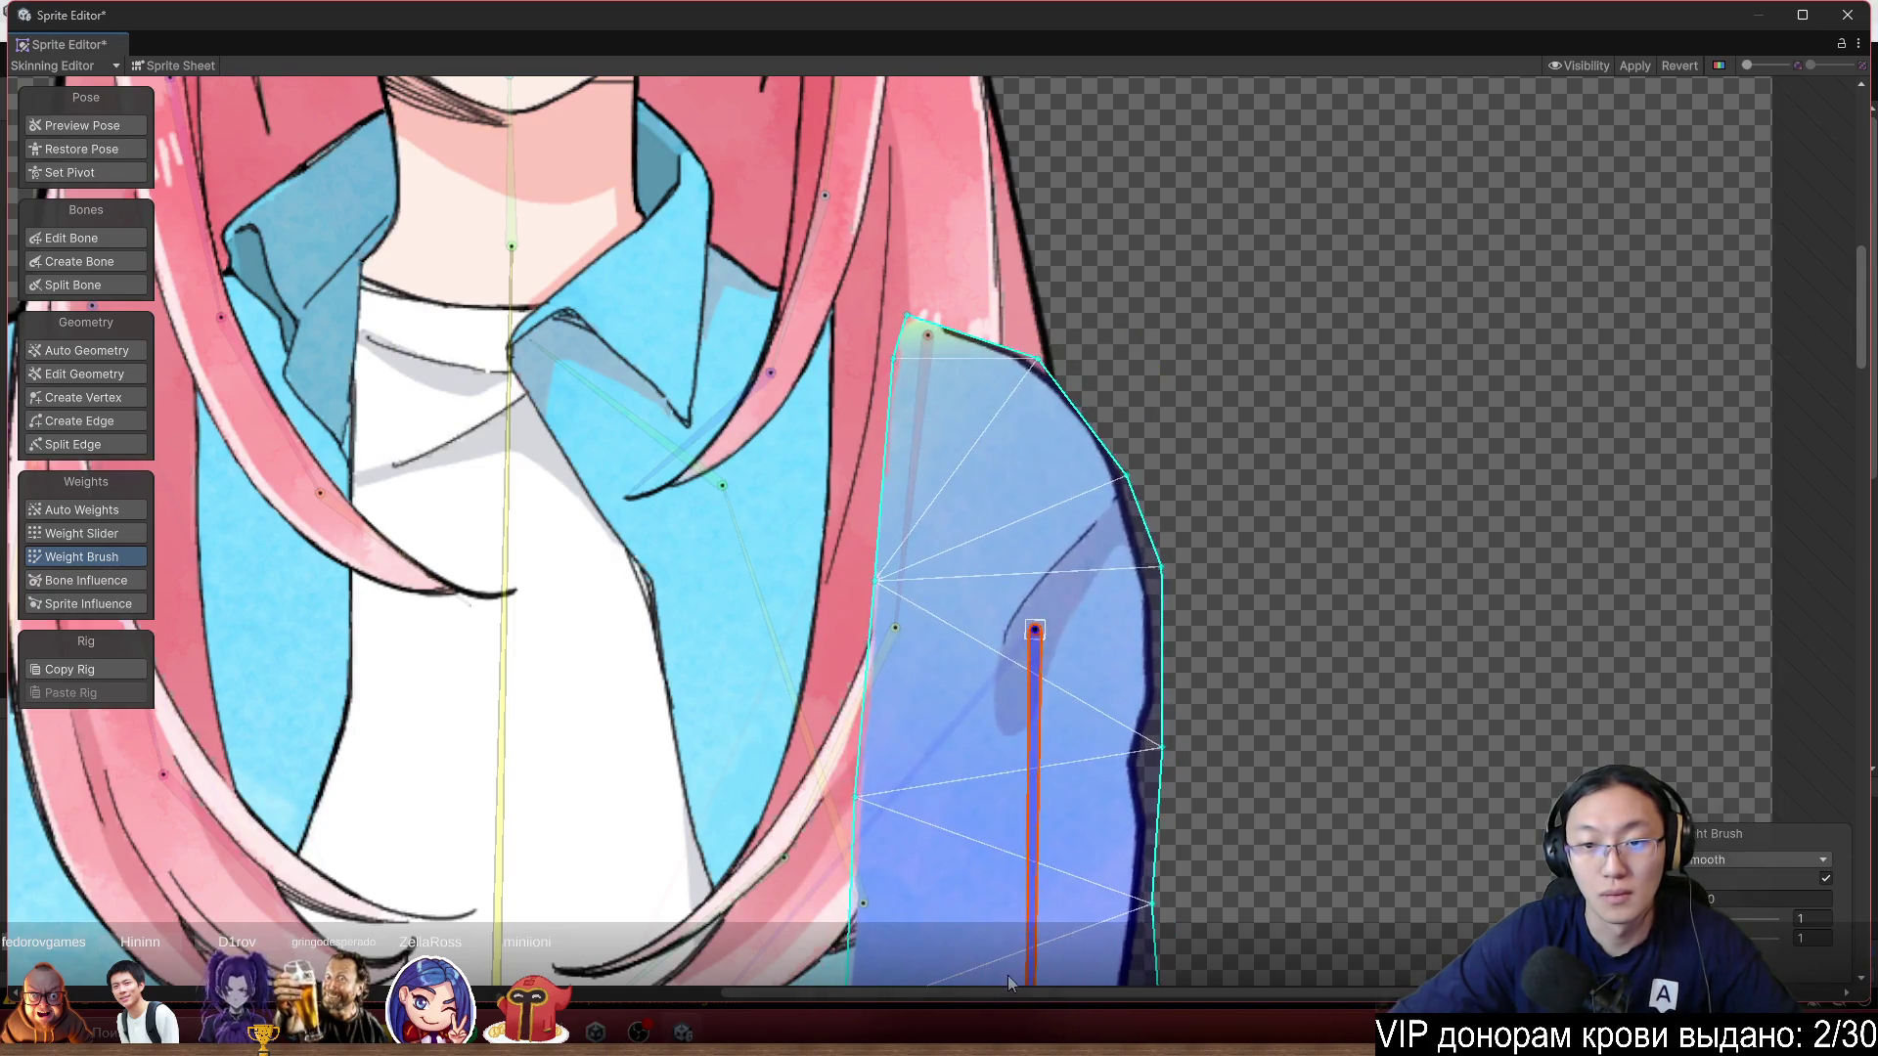
scroll(1007, 976, "down", 5)
scroll(1538, 410, "up", 6)
scroll(1322, 292, "up", 3)
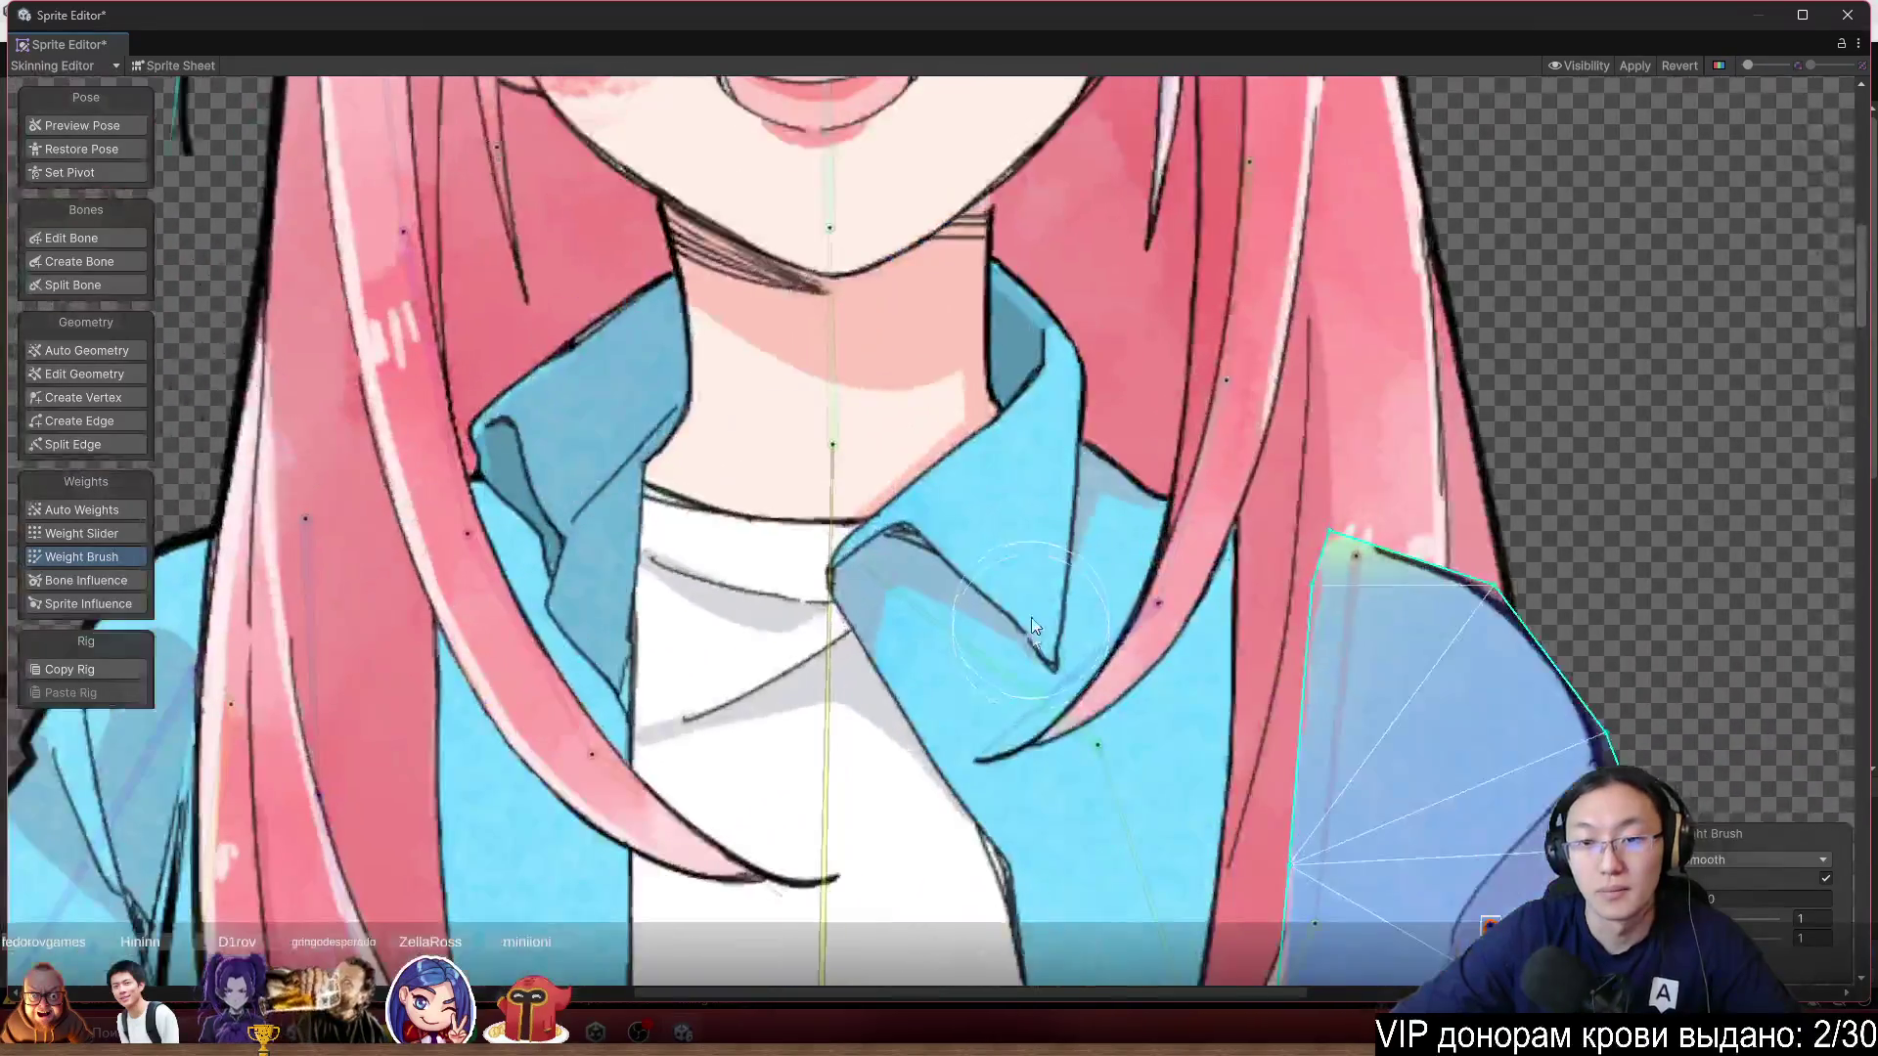
Select the collar piece below the neck and smooth its weights near the top edge.
mouse_move(1154, 609)
left_mouse_down()
mouse_move(1117, 632)
mouse_move(1113, 671)
mouse_move(1119, 655)
left_mouse_up()
left_click(1158, 537)
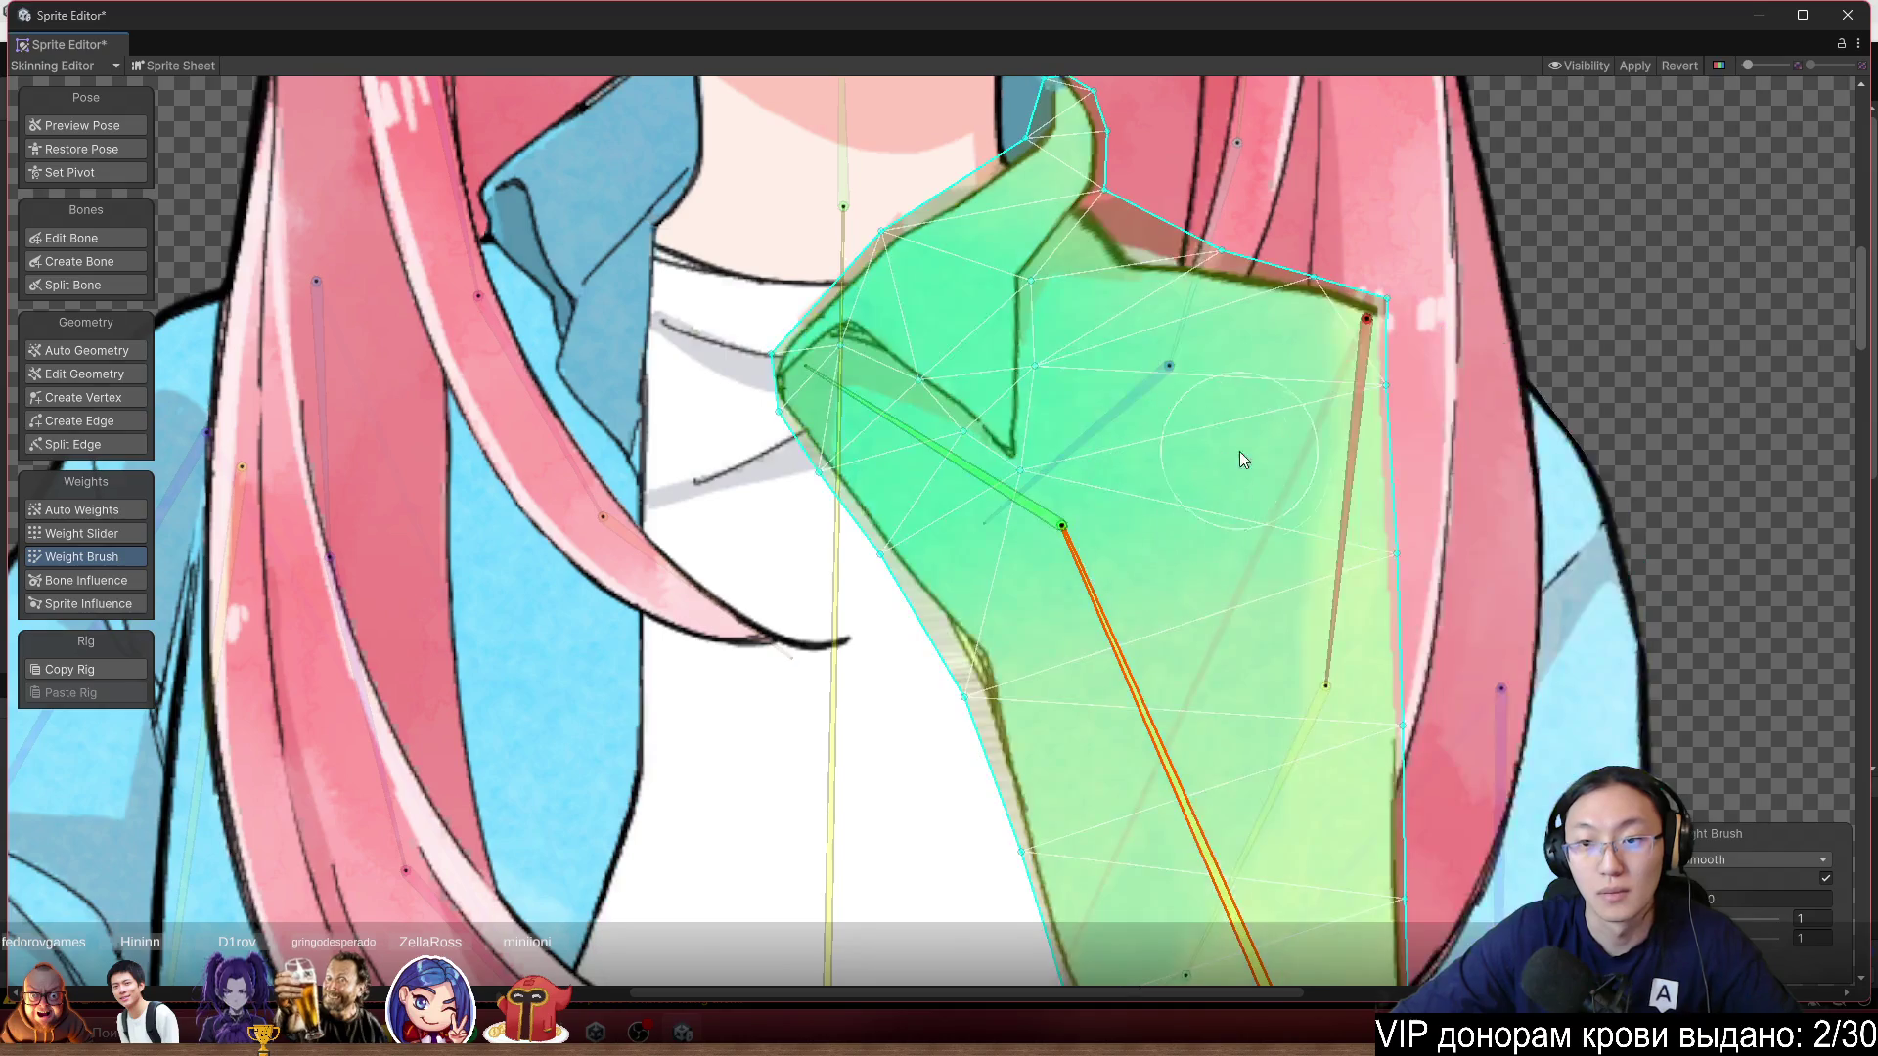
mouse_move(1246, 320)
left_mouse_down()
mouse_move(1100, 345)
mouse_move(1113, 370)
mouse_move(1094, 374)
mouse_move(1085, 329)
mouse_move(1078, 366)
left_mouse_up()
Set the brush back to Add And Subtract, test the collar bones, and paint the vertical bone's weight along the collar's top edge.
left_click(1730, 866)
left_click(1733, 877)
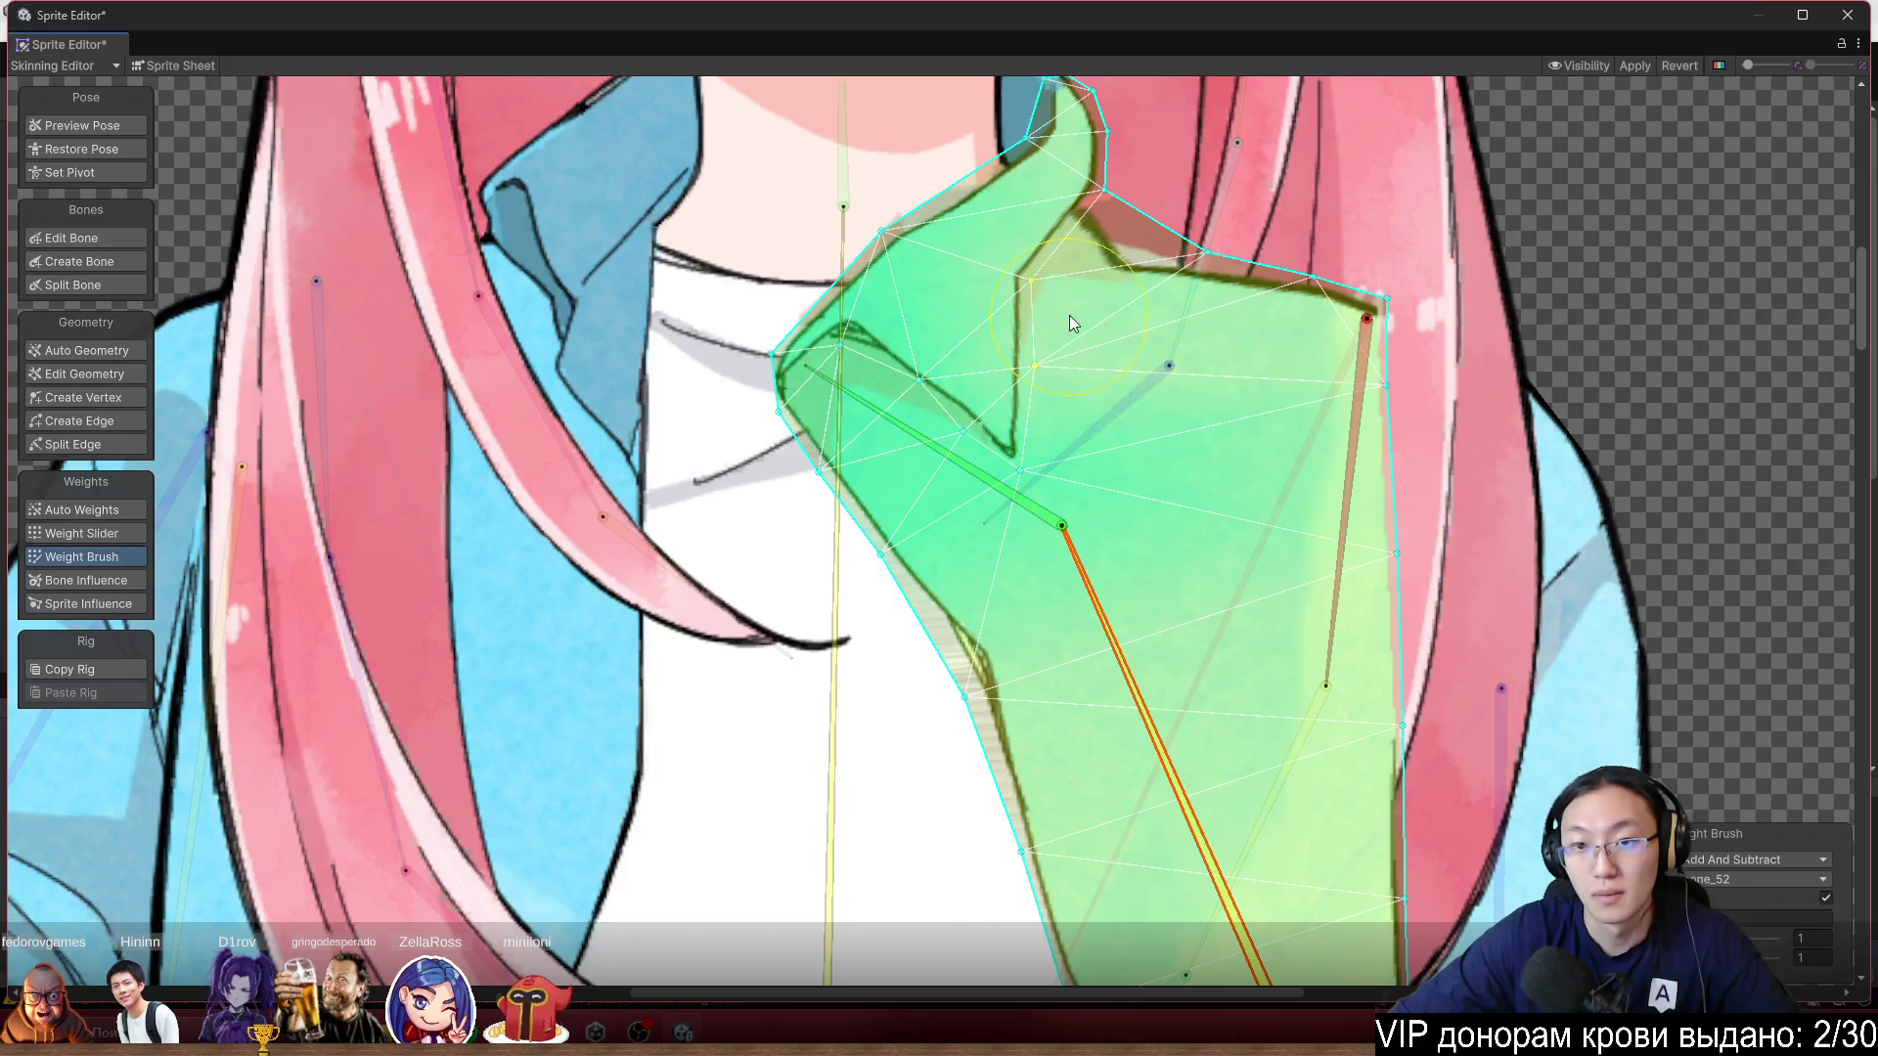
mouse_move(1114, 642)
left_mouse_down()
mouse_move(1156, 669)
mouse_move(1199, 655)
mouse_move(1172, 674)
mouse_move(1189, 711)
mouse_move(863, 501)
left_mouse_up()
left_click(840, 499)
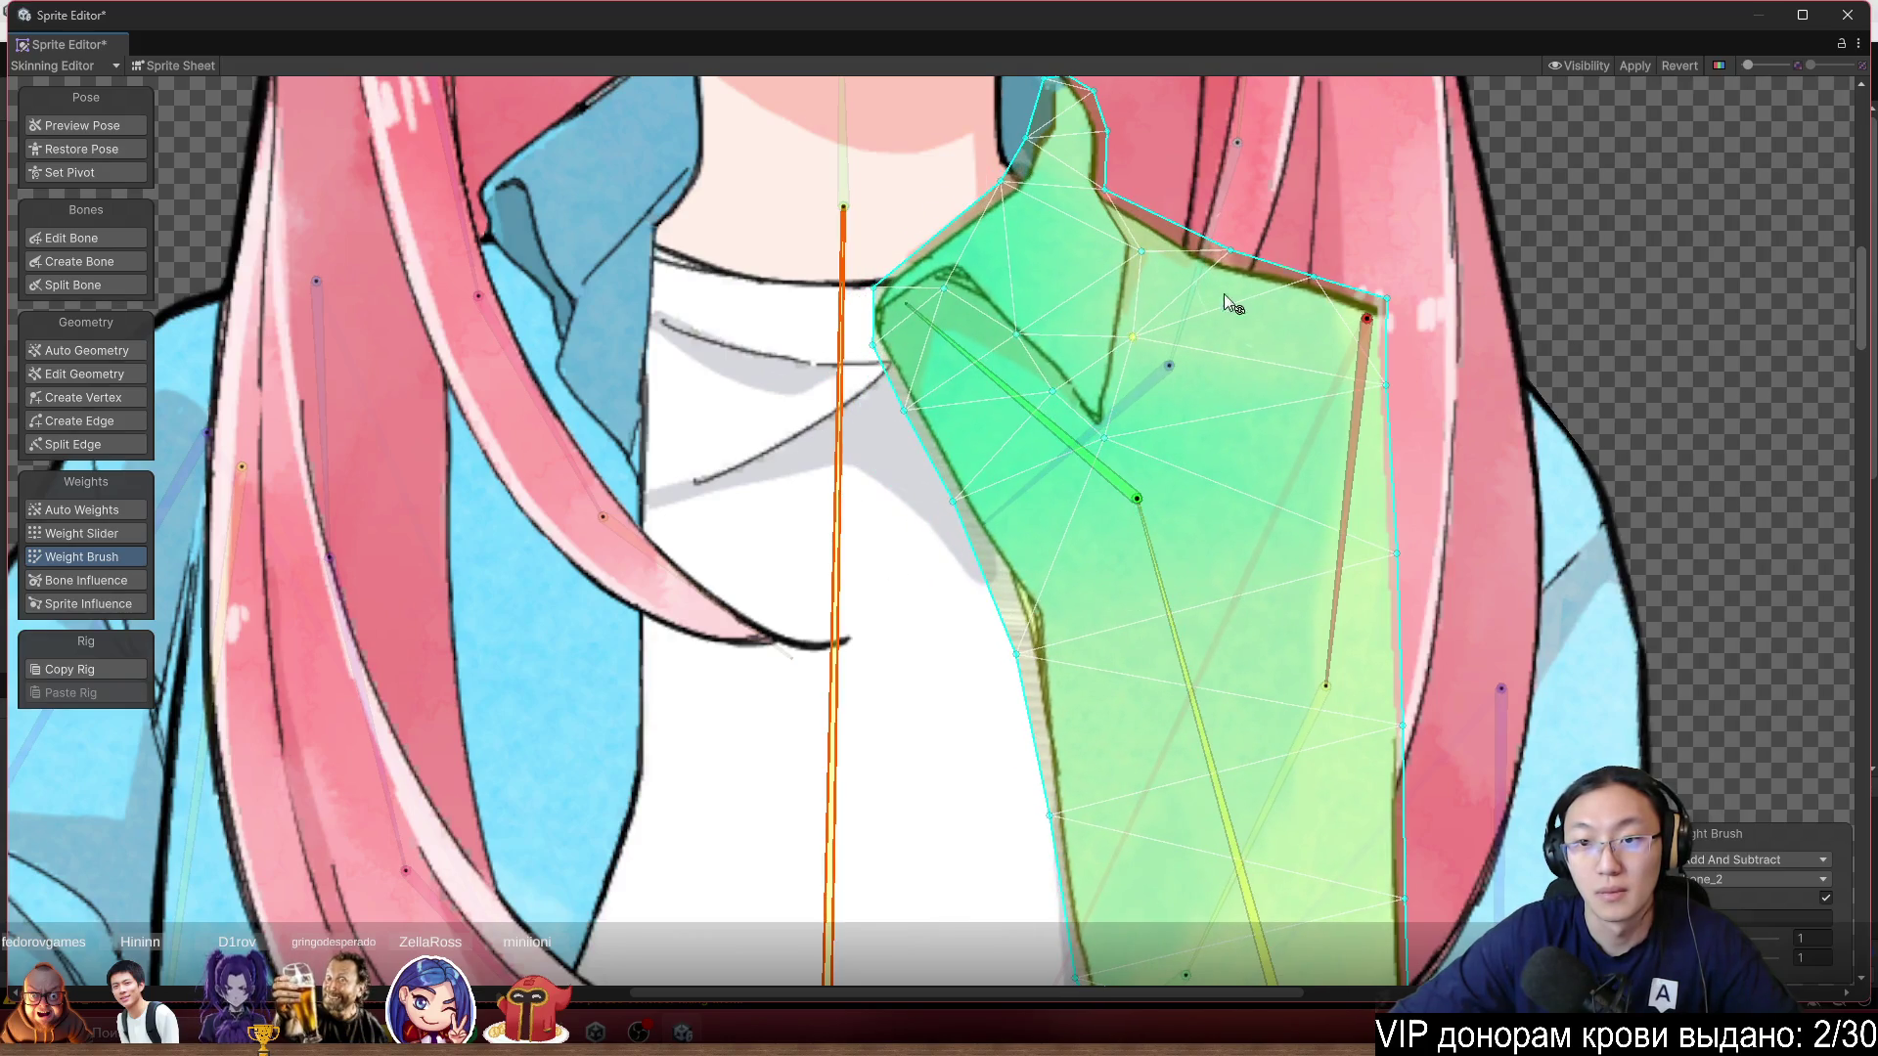
mouse_move(1164, 581)
left_mouse_down()
mouse_move(1129, 591)
mouse_move(1164, 595)
left_mouse_up()
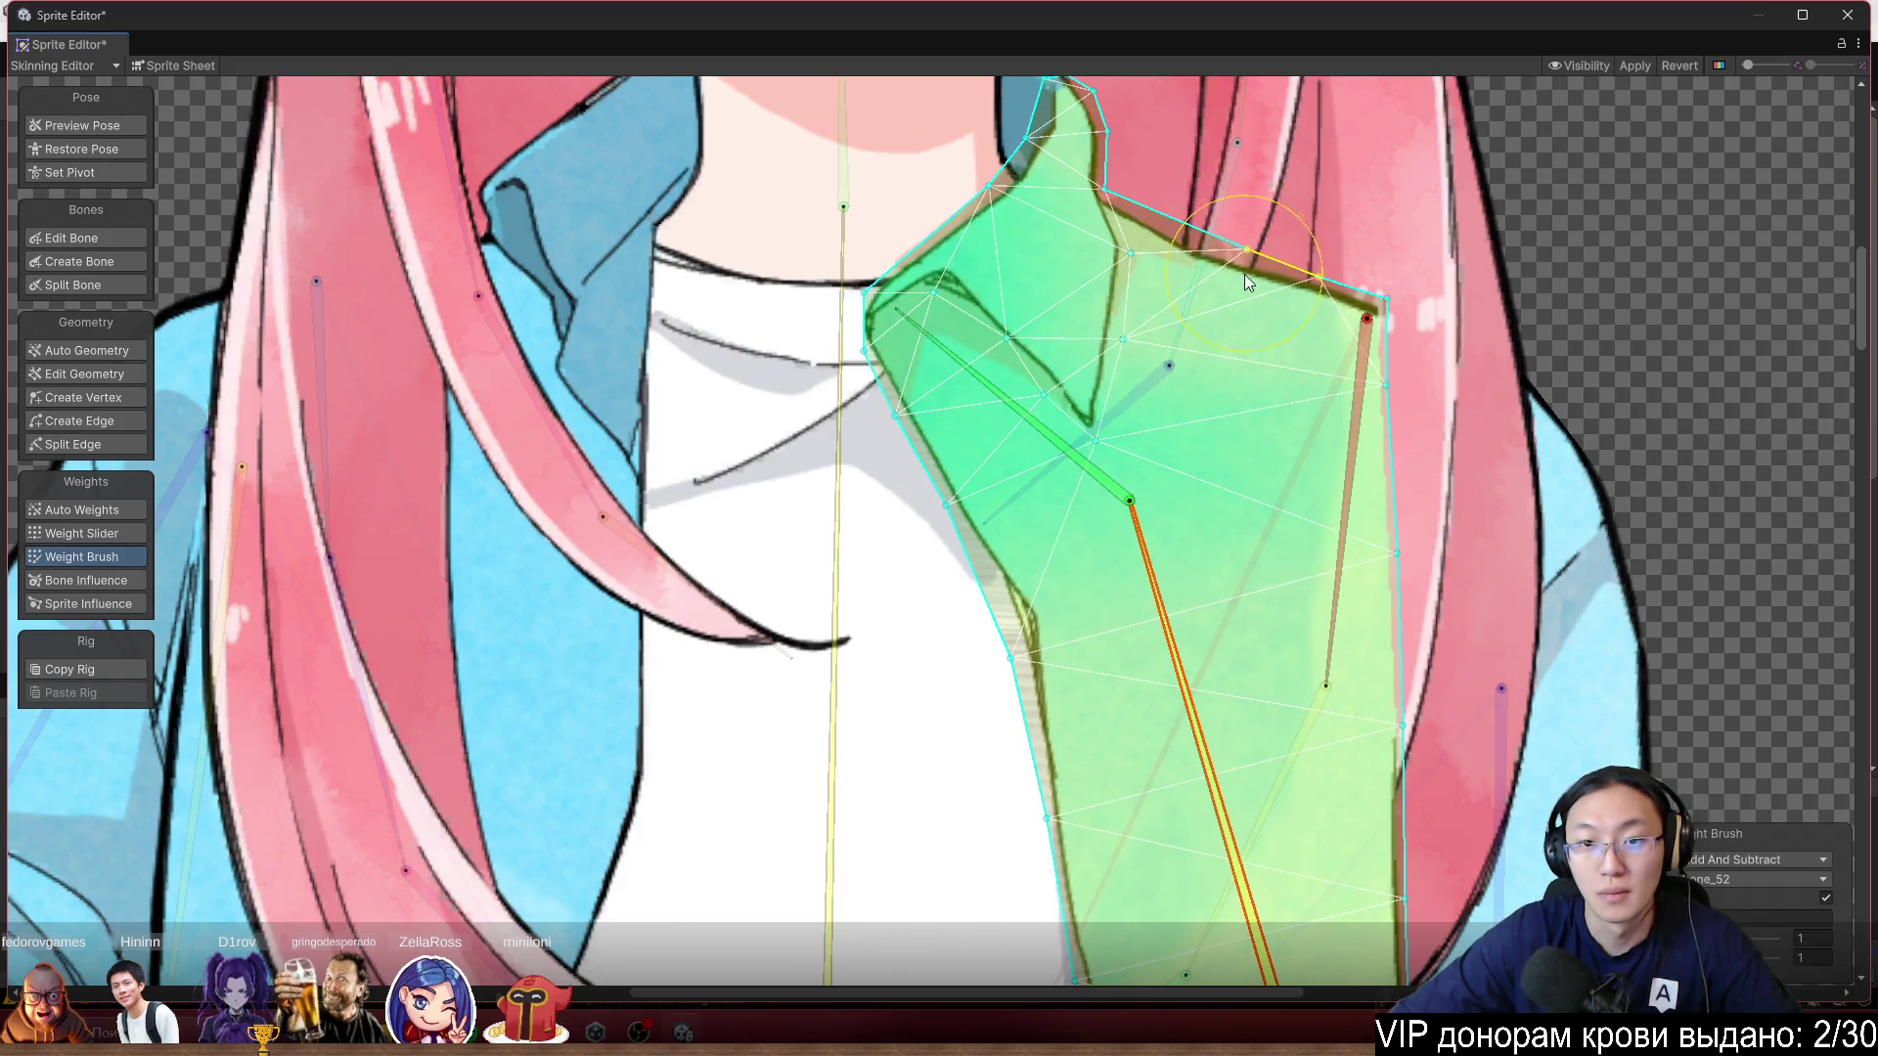
left_click(843, 419)
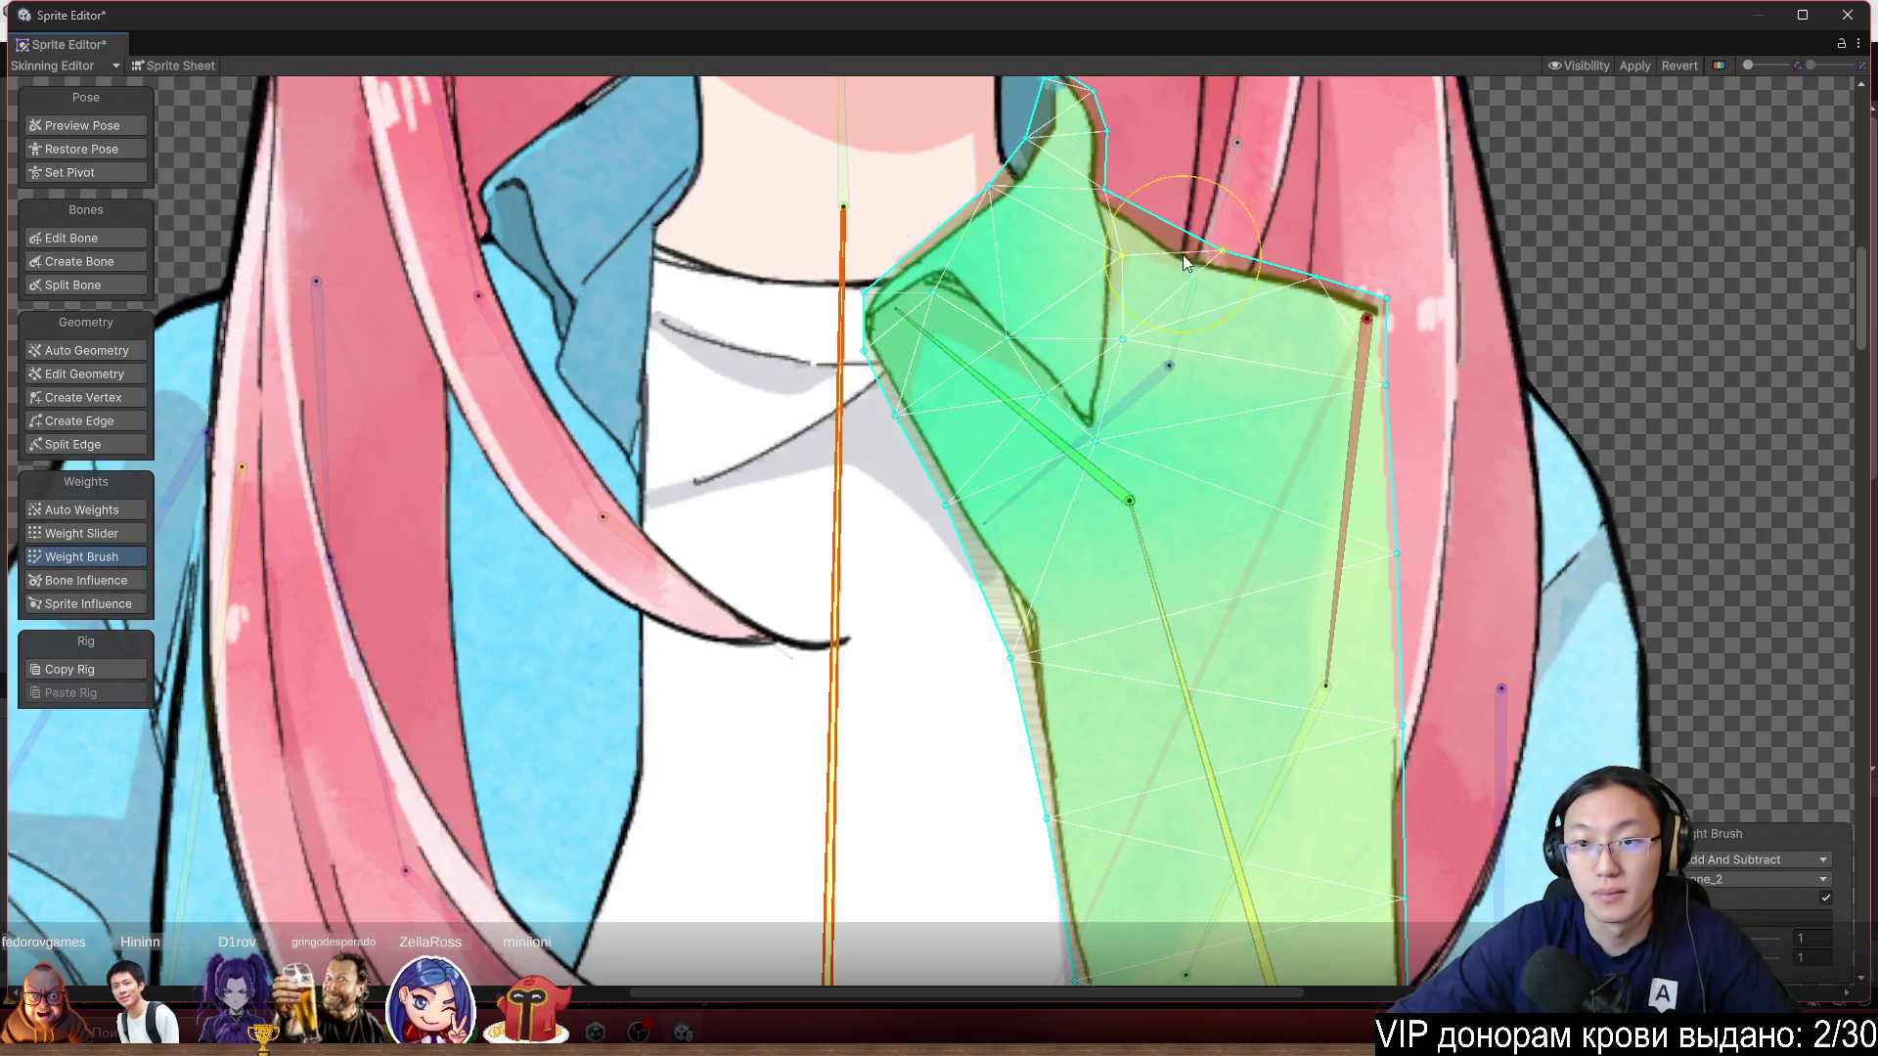
left_click_drag(1186, 253, 1184, 235)
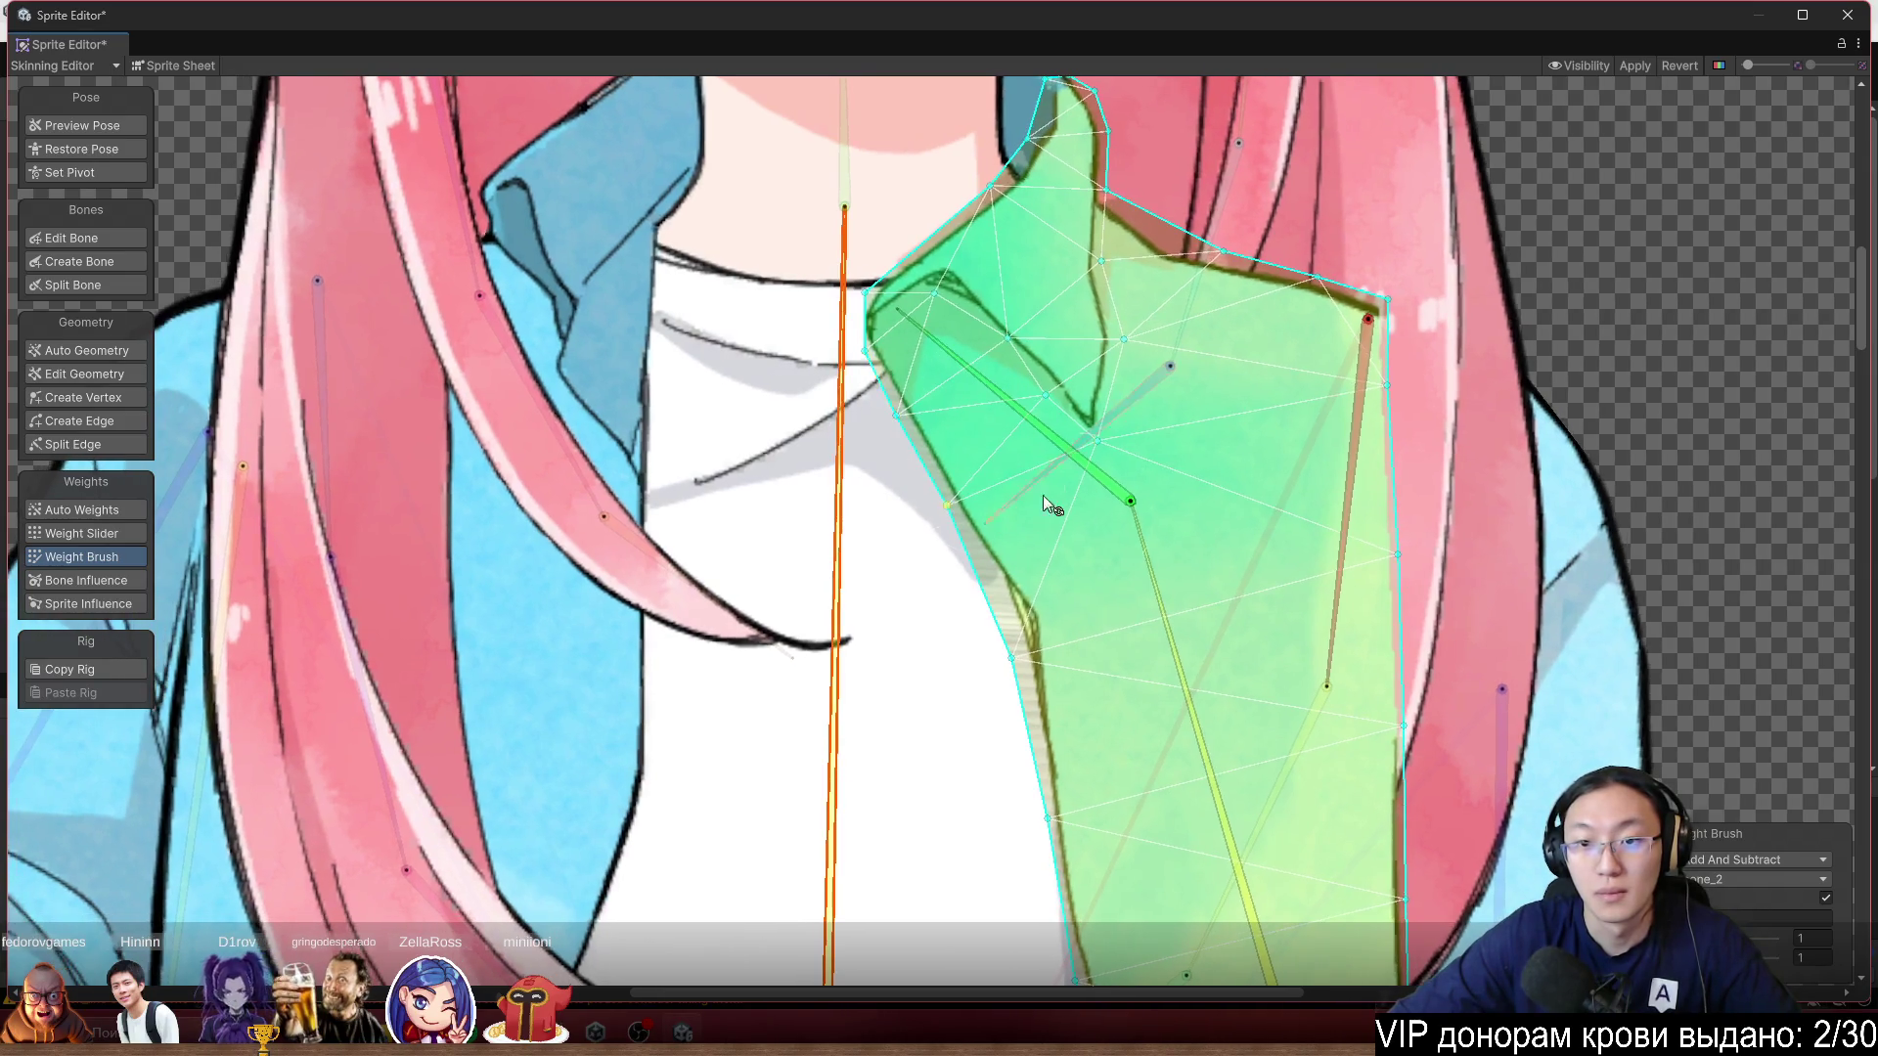
left_click(1159, 586)
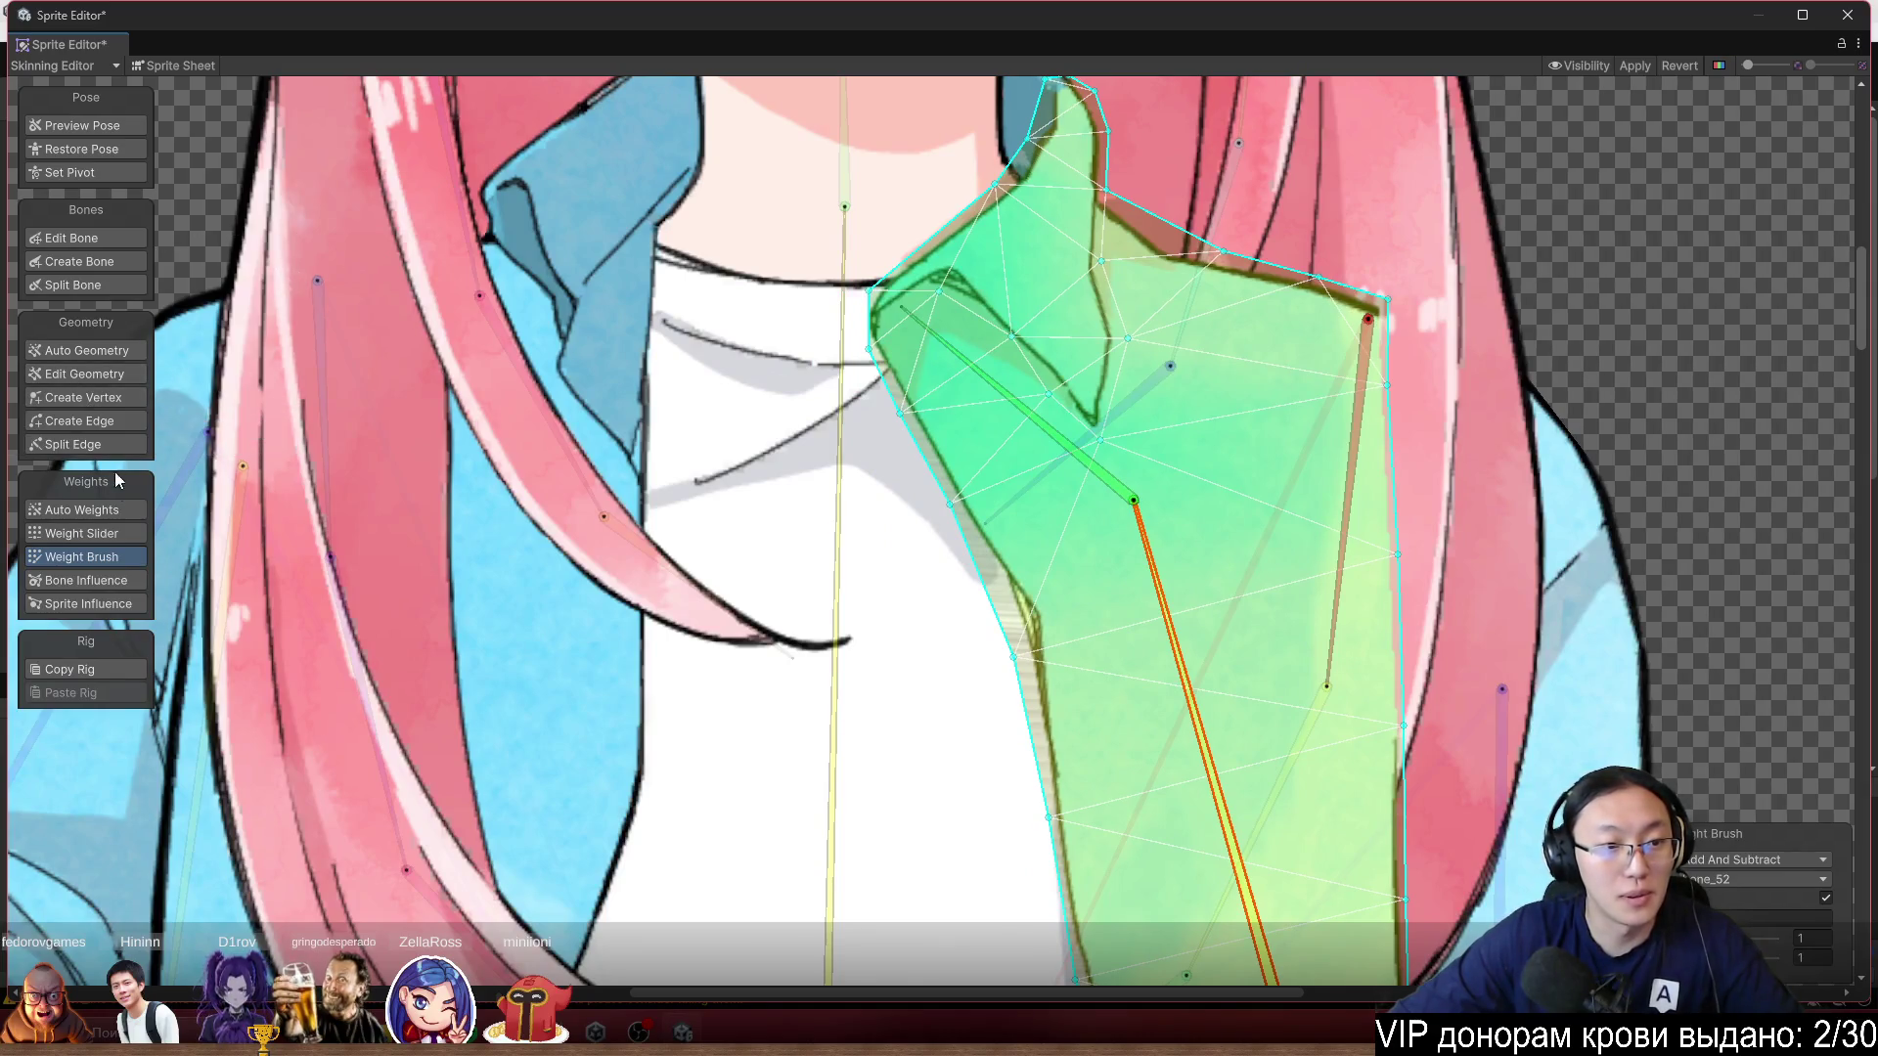
Add a mesh vertex on the collar's upper right edge.
left_click(109, 397)
scroll(1066, 252, "up", 3)
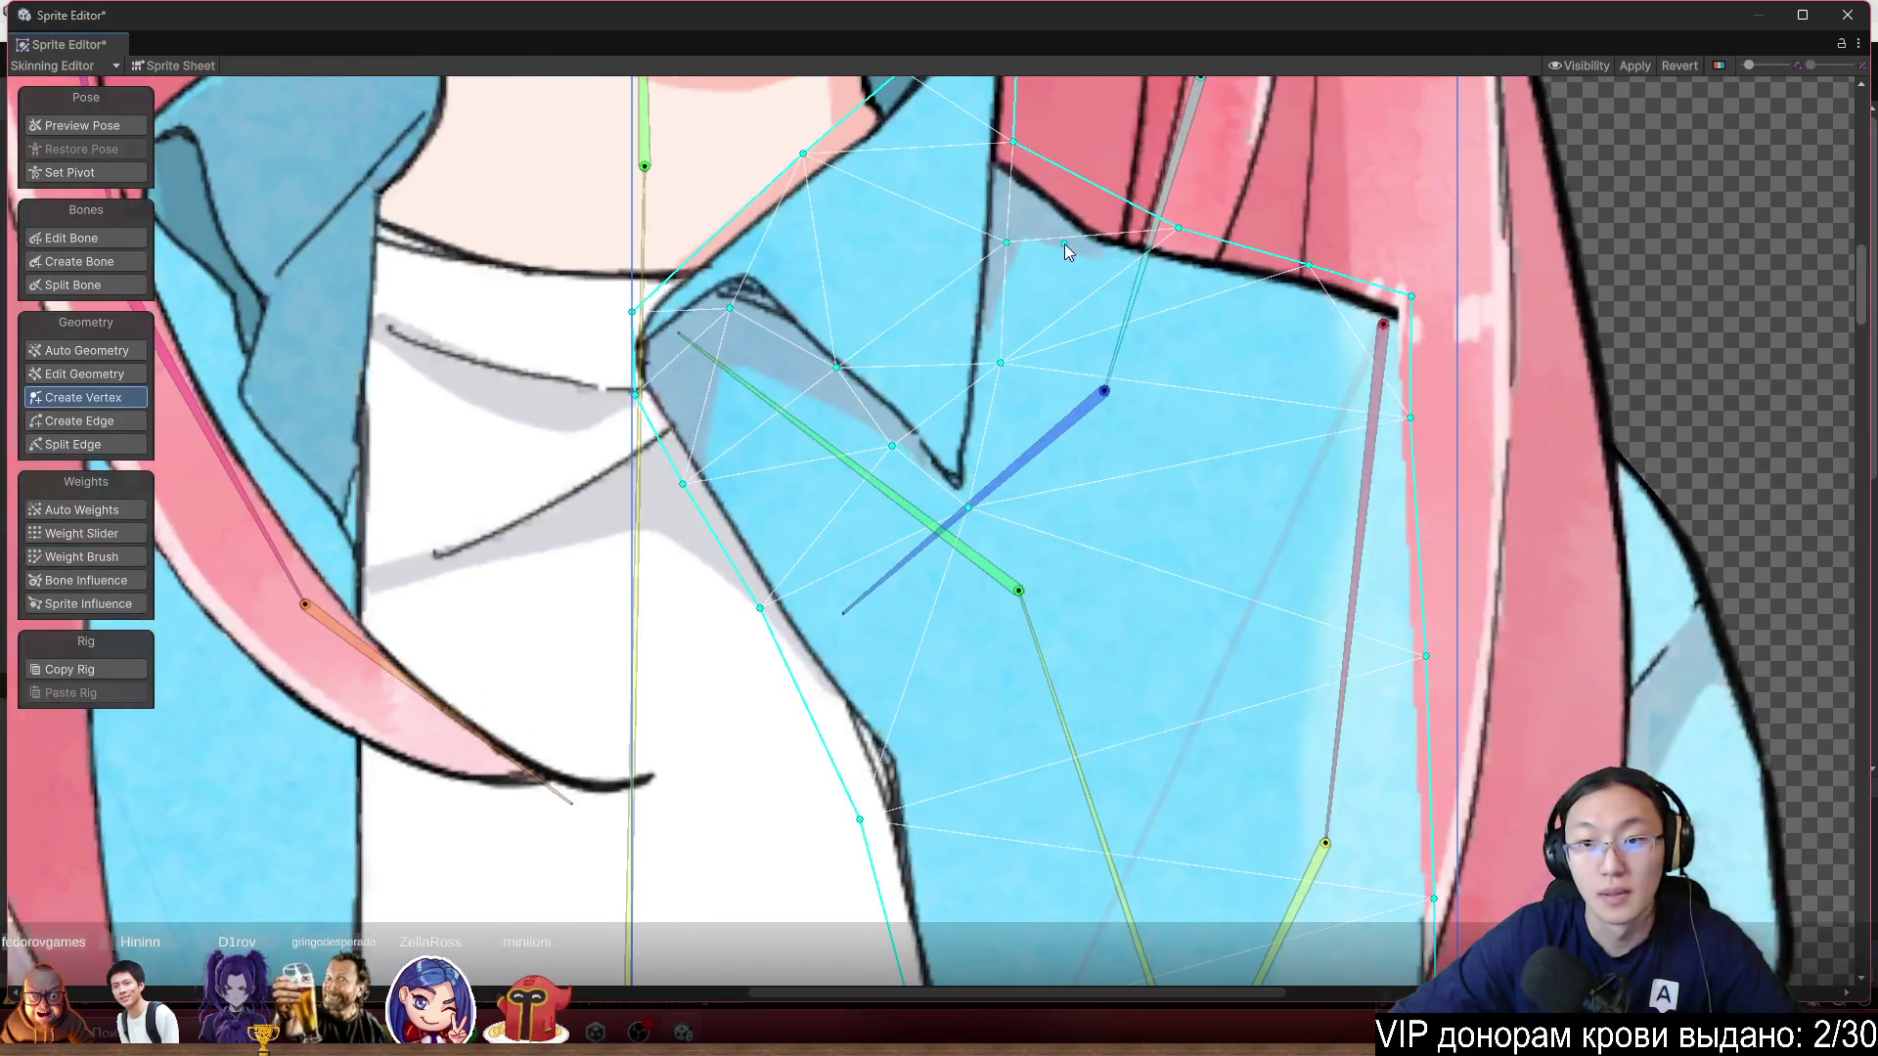
left_click(1180, 292)
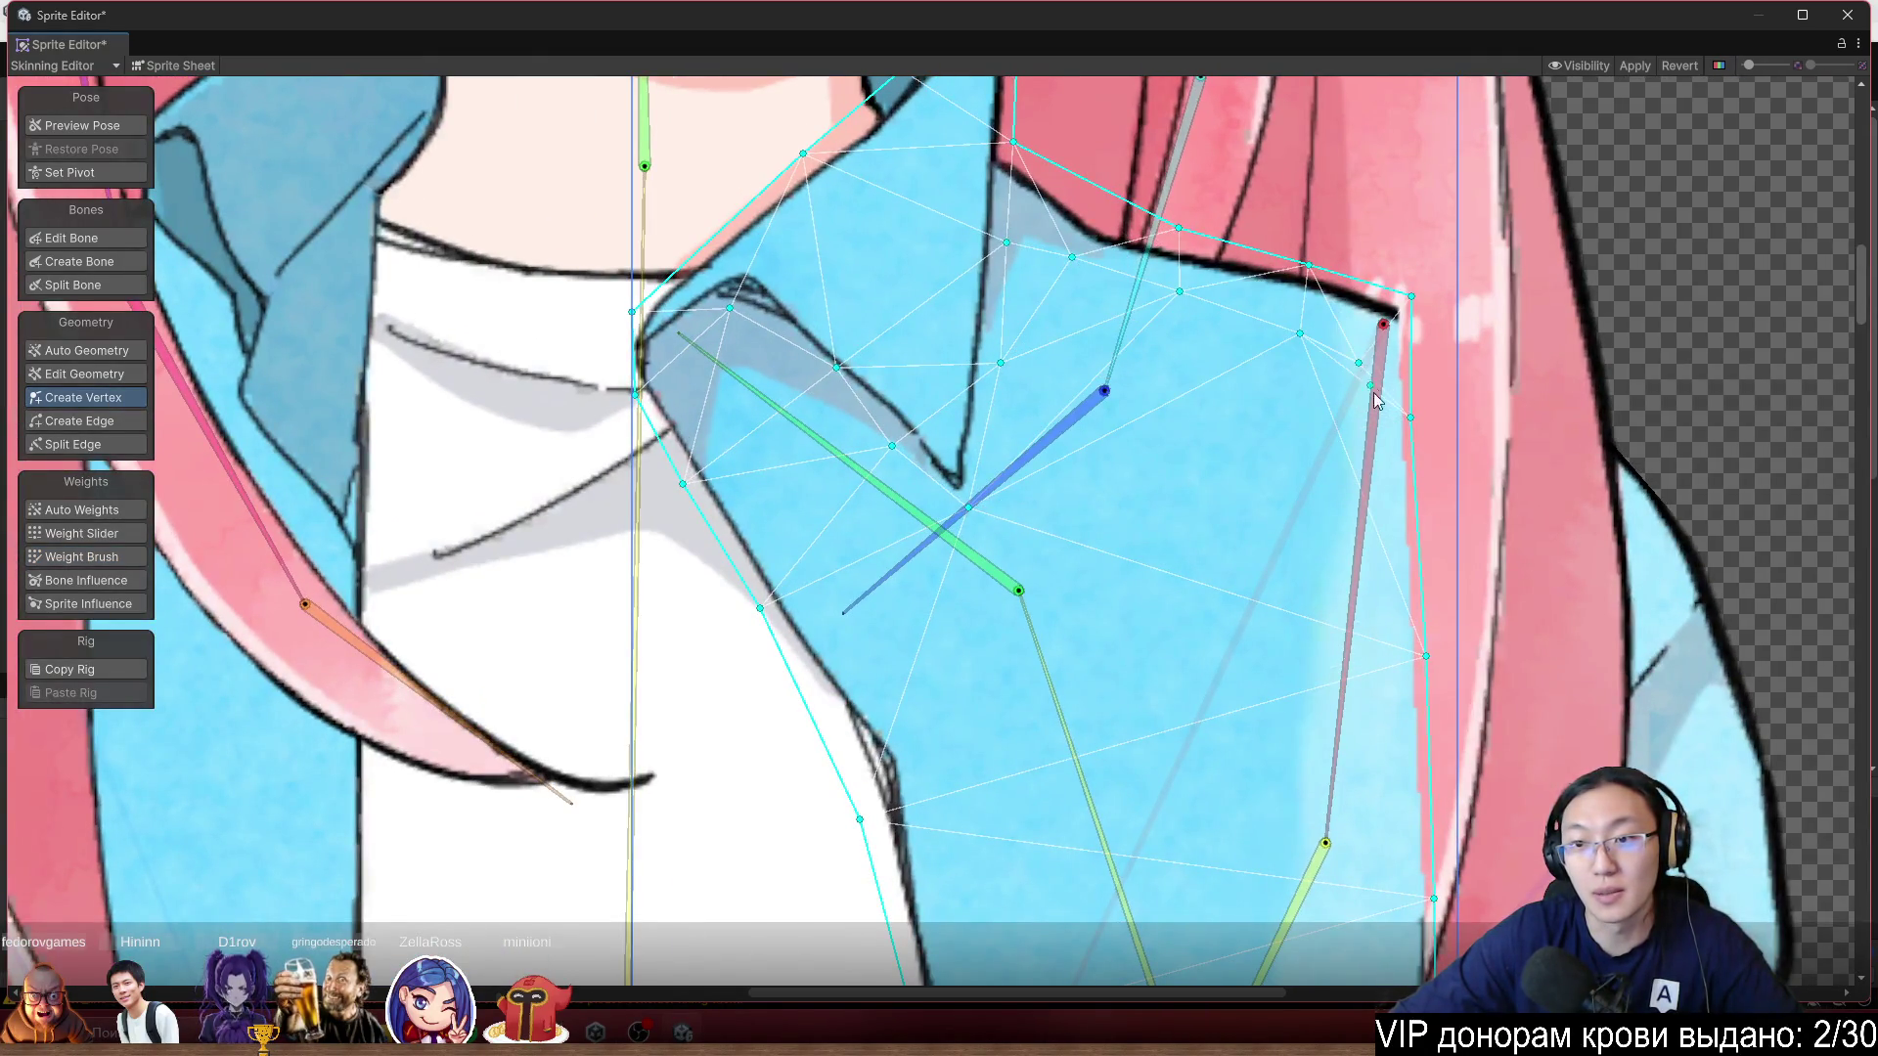
scroll(1374, 399, "down", 5)
scroll(1326, 504, "up", 4)
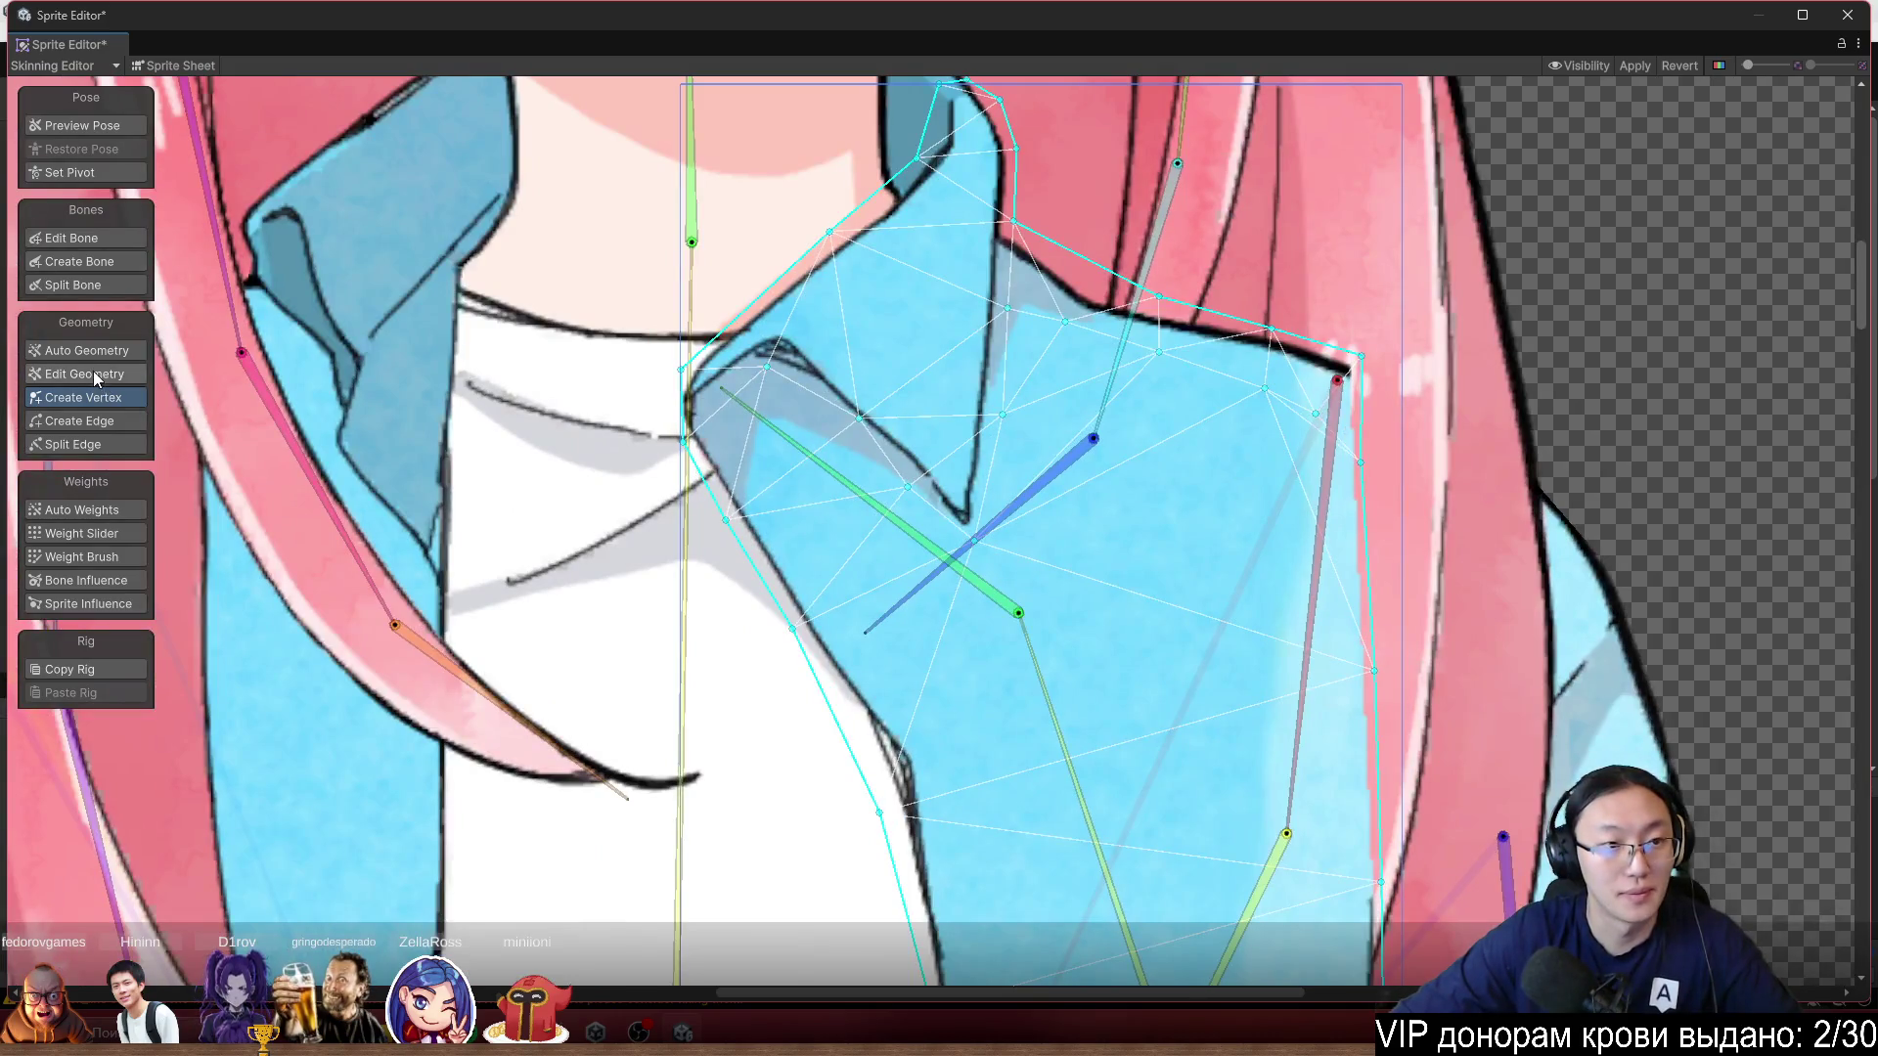
With the Weight Brush, pick bone_52 and bone_2 and paint diagonal-bone weight over the shoulder.
left_click(105, 536)
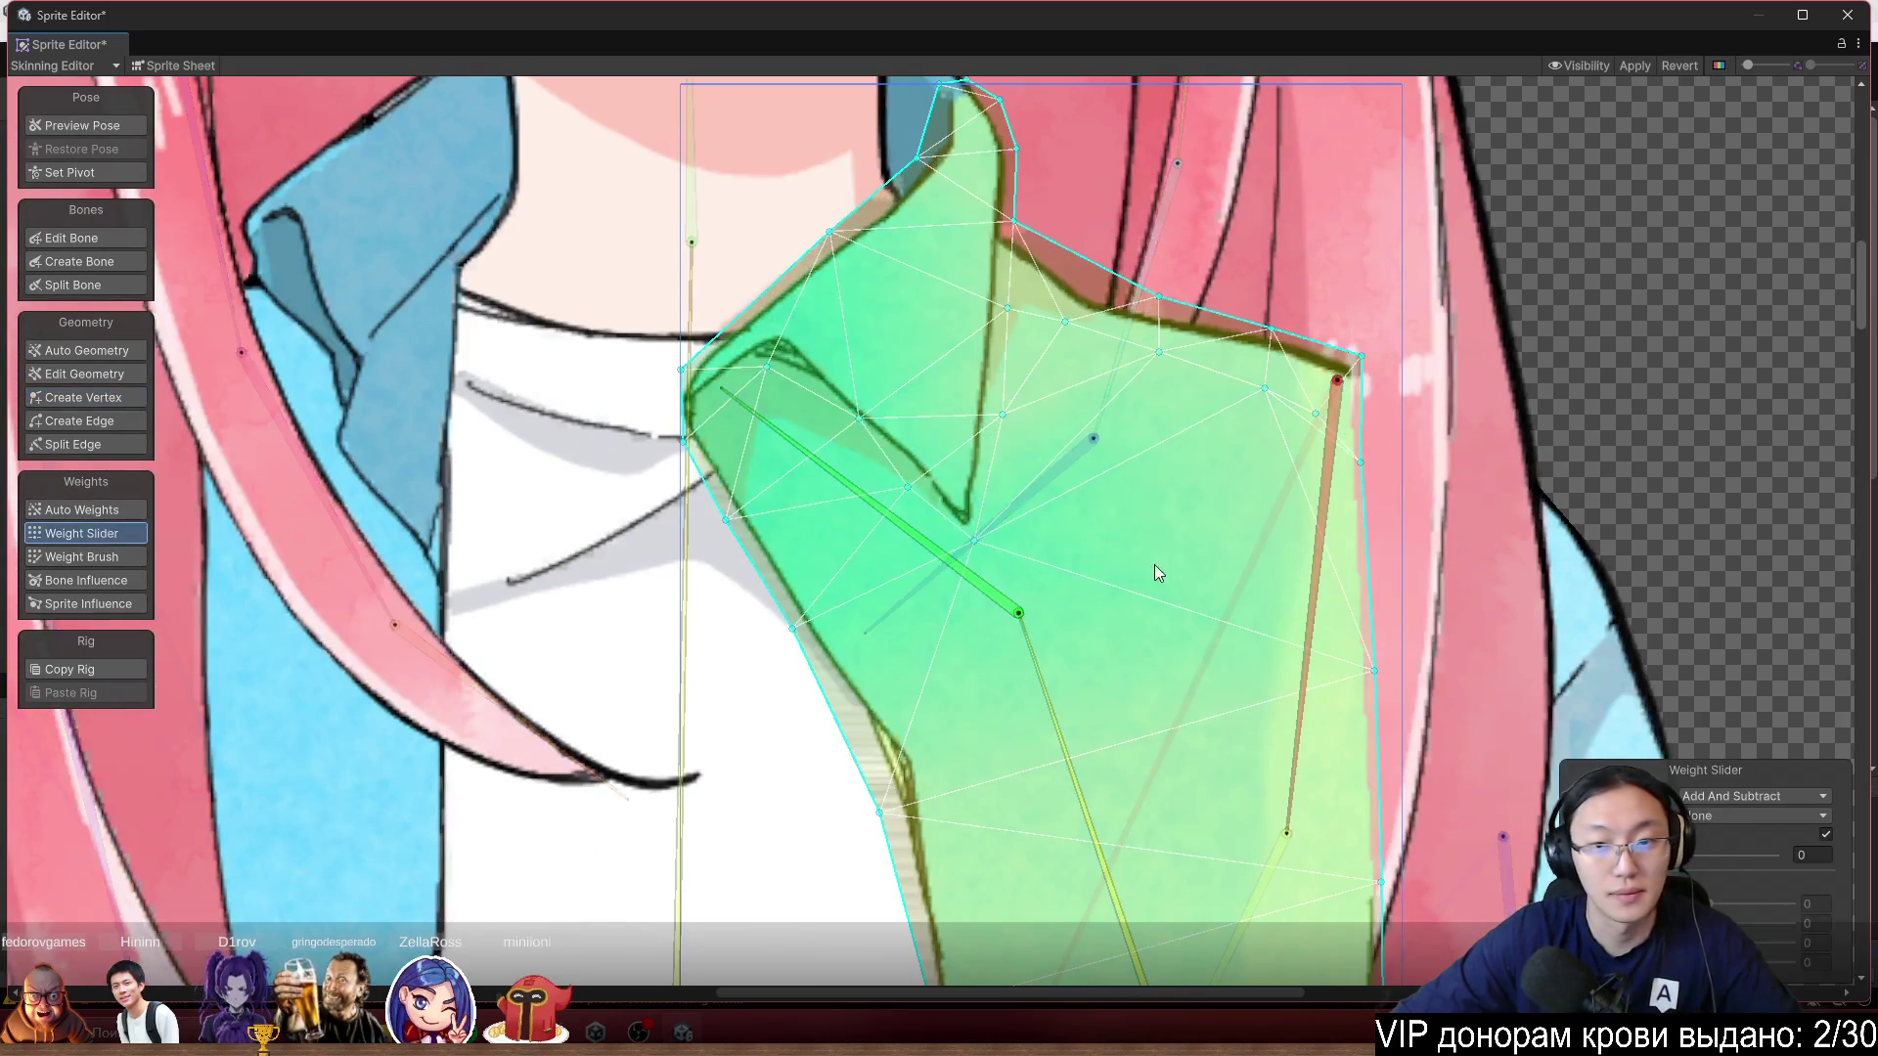
scroll(1154, 565, "down", 2)
left_click(86, 556)
scroll(1222, 437, "up", 2)
left_click(1003, 601)
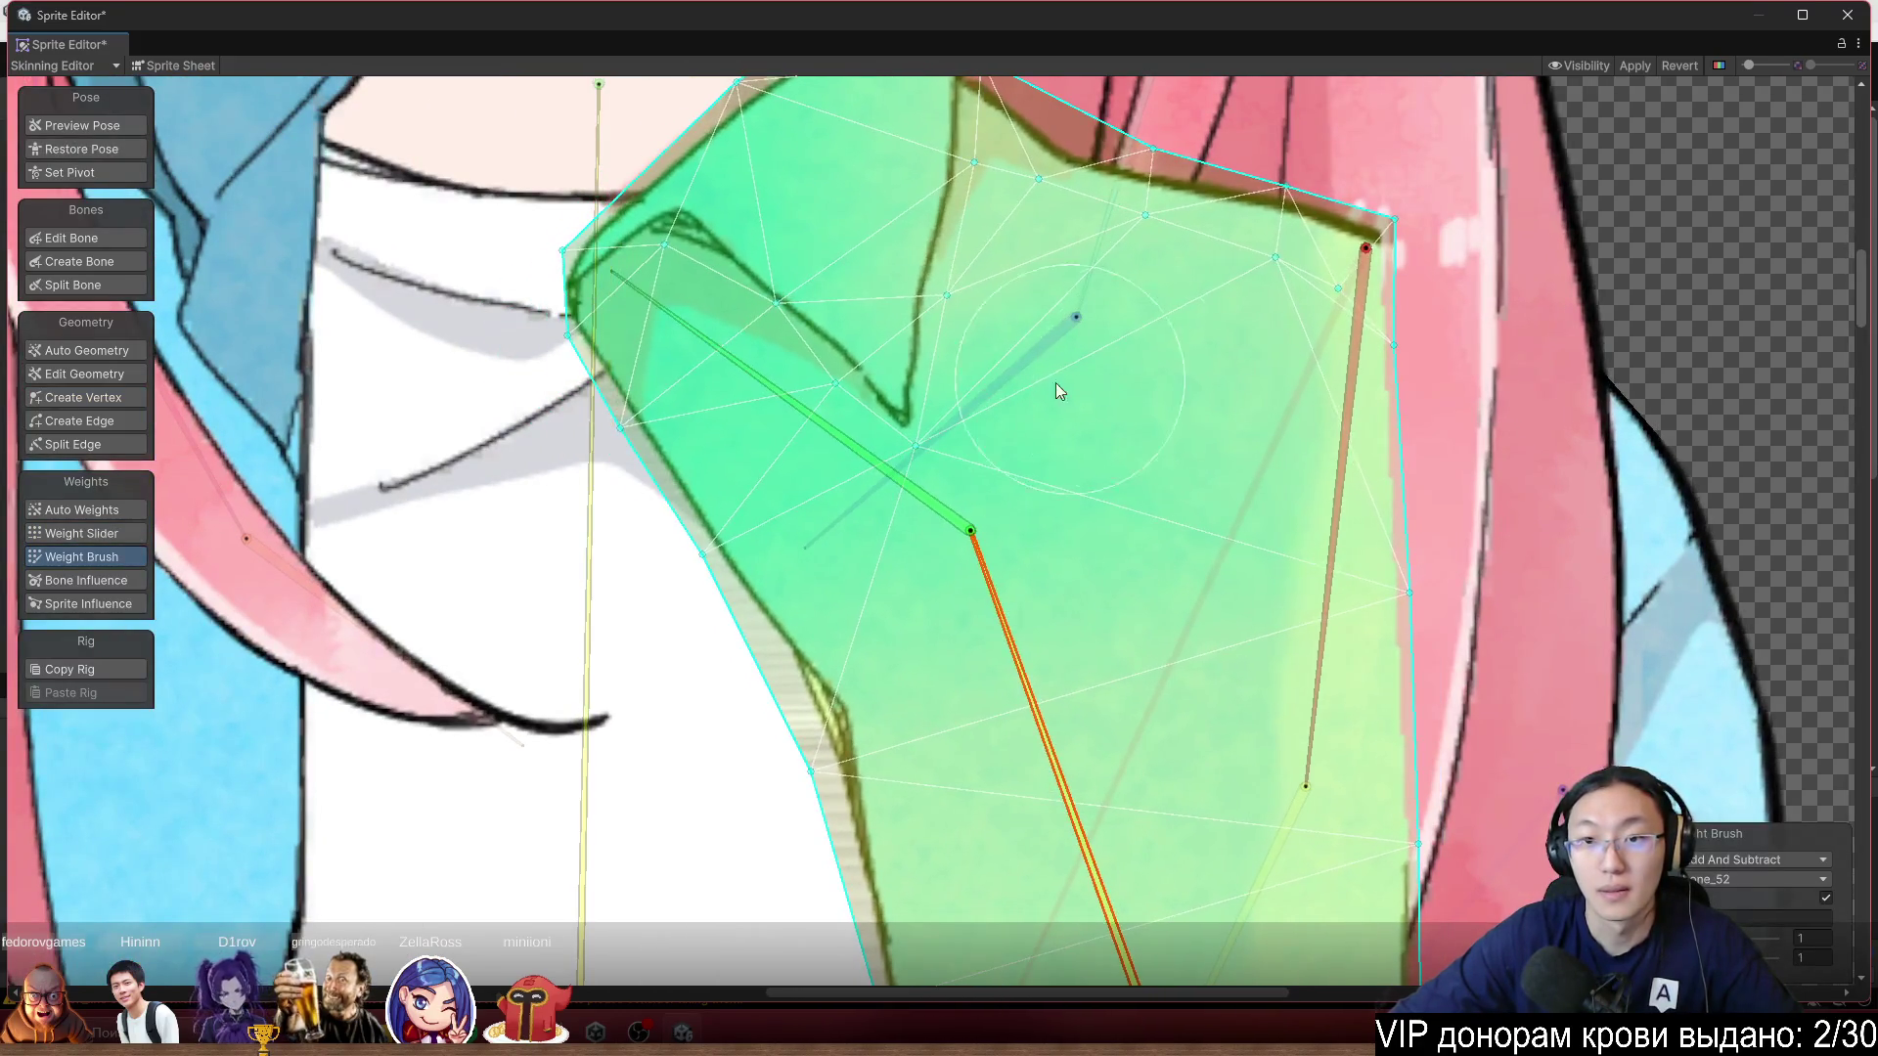
scroll(1054, 383, "down", 2)
left_click(706, 372)
scroll(1255, 258, "up", 2)
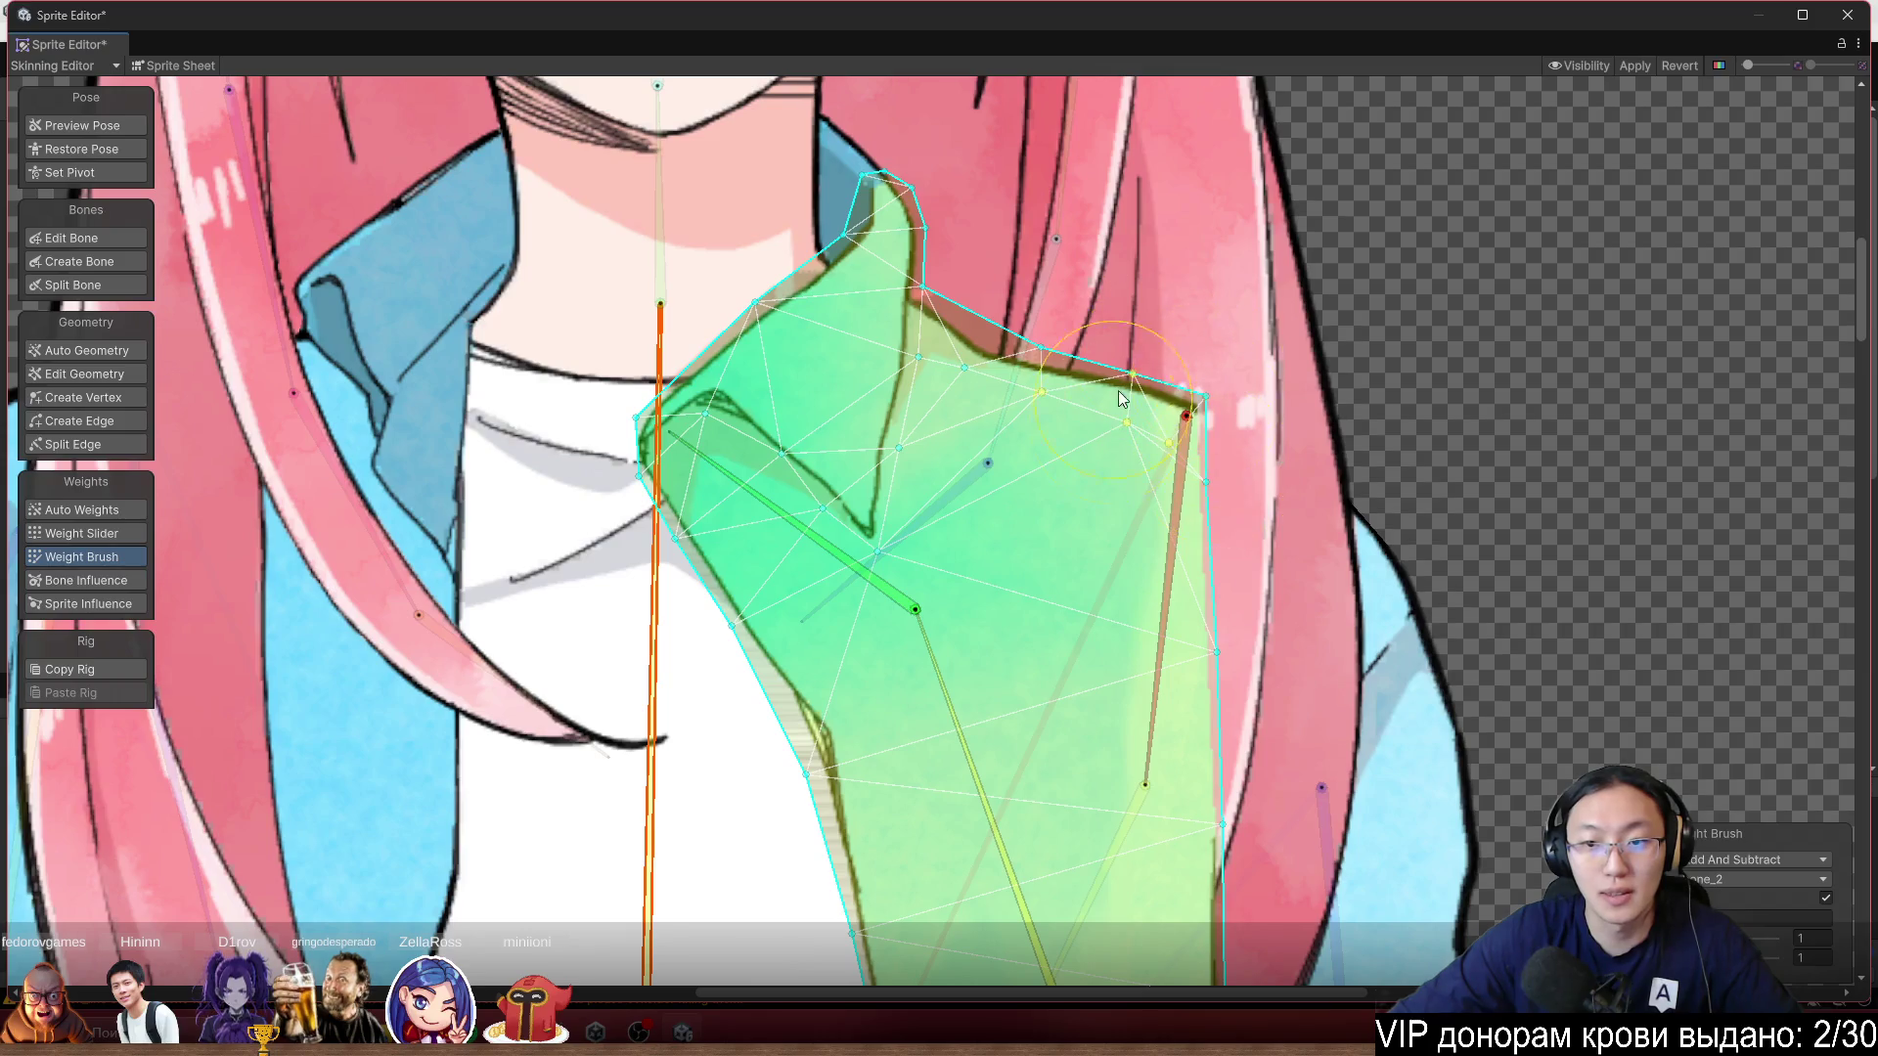
mouse_move(966, 672)
left_mouse_down()
mouse_move(1023, 683)
mouse_move(974, 688)
mouse_move(1004, 684)
mouse_move(927, 484)
left_mouse_up()
scroll(897, 340, "up", 5)
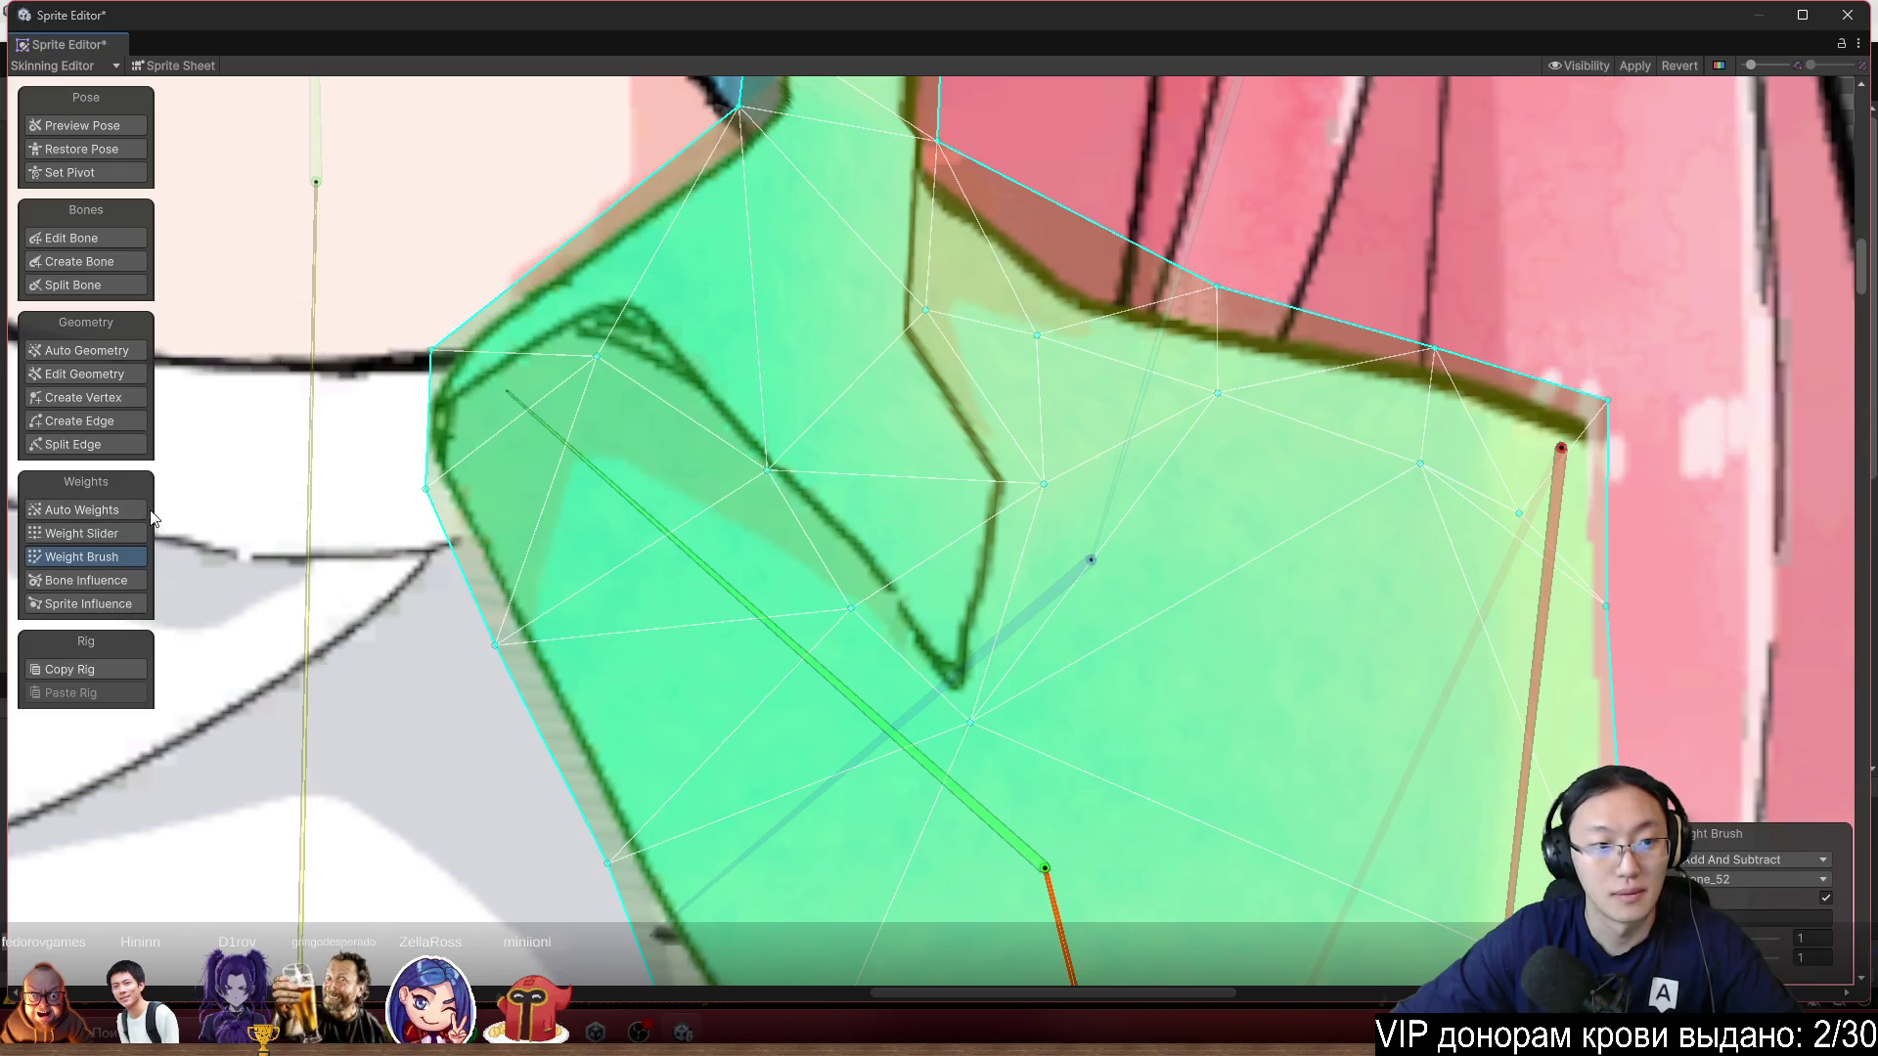
Drag four collar vertices up onto the collar edge and down into the notch.
left_click(97, 398)
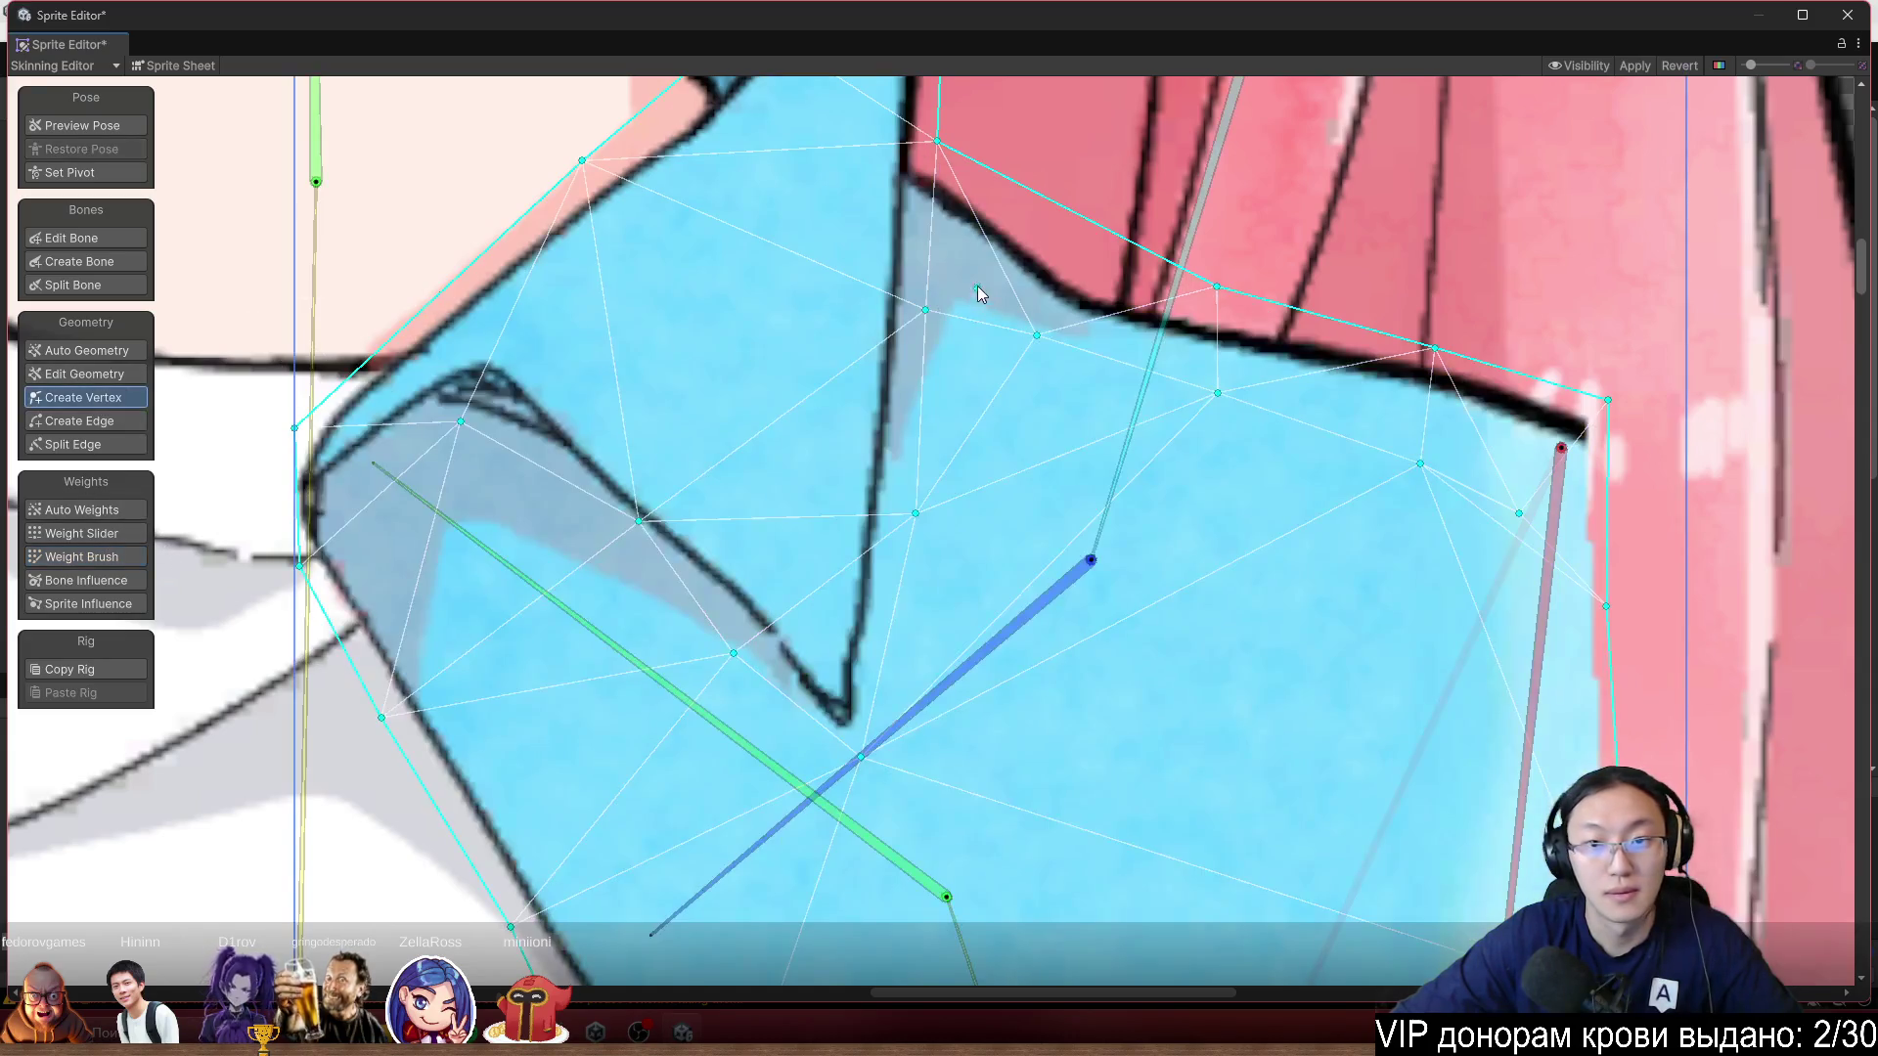
mouse_move(946, 311)
left_mouse_down()
mouse_move(915, 288)
mouse_move(946, 284)
left_mouse_up()
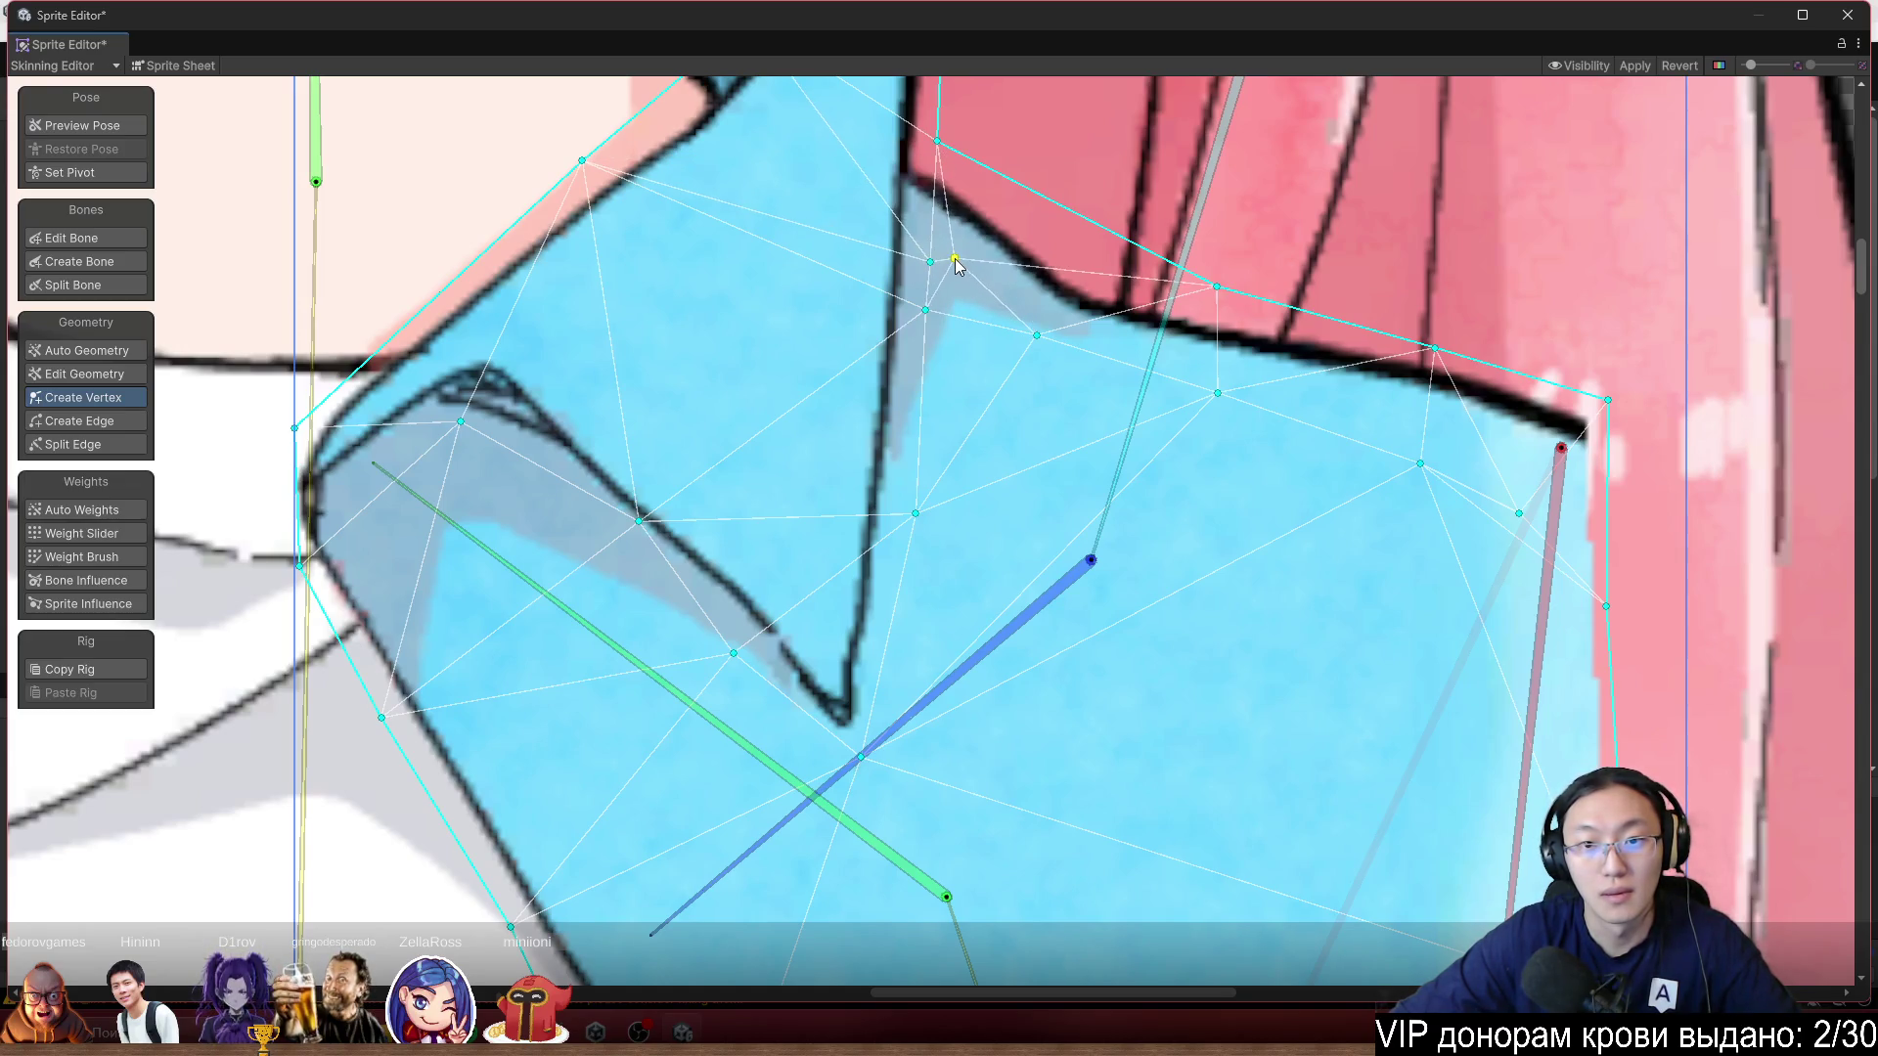
left_click_drag(930, 264, 918, 237)
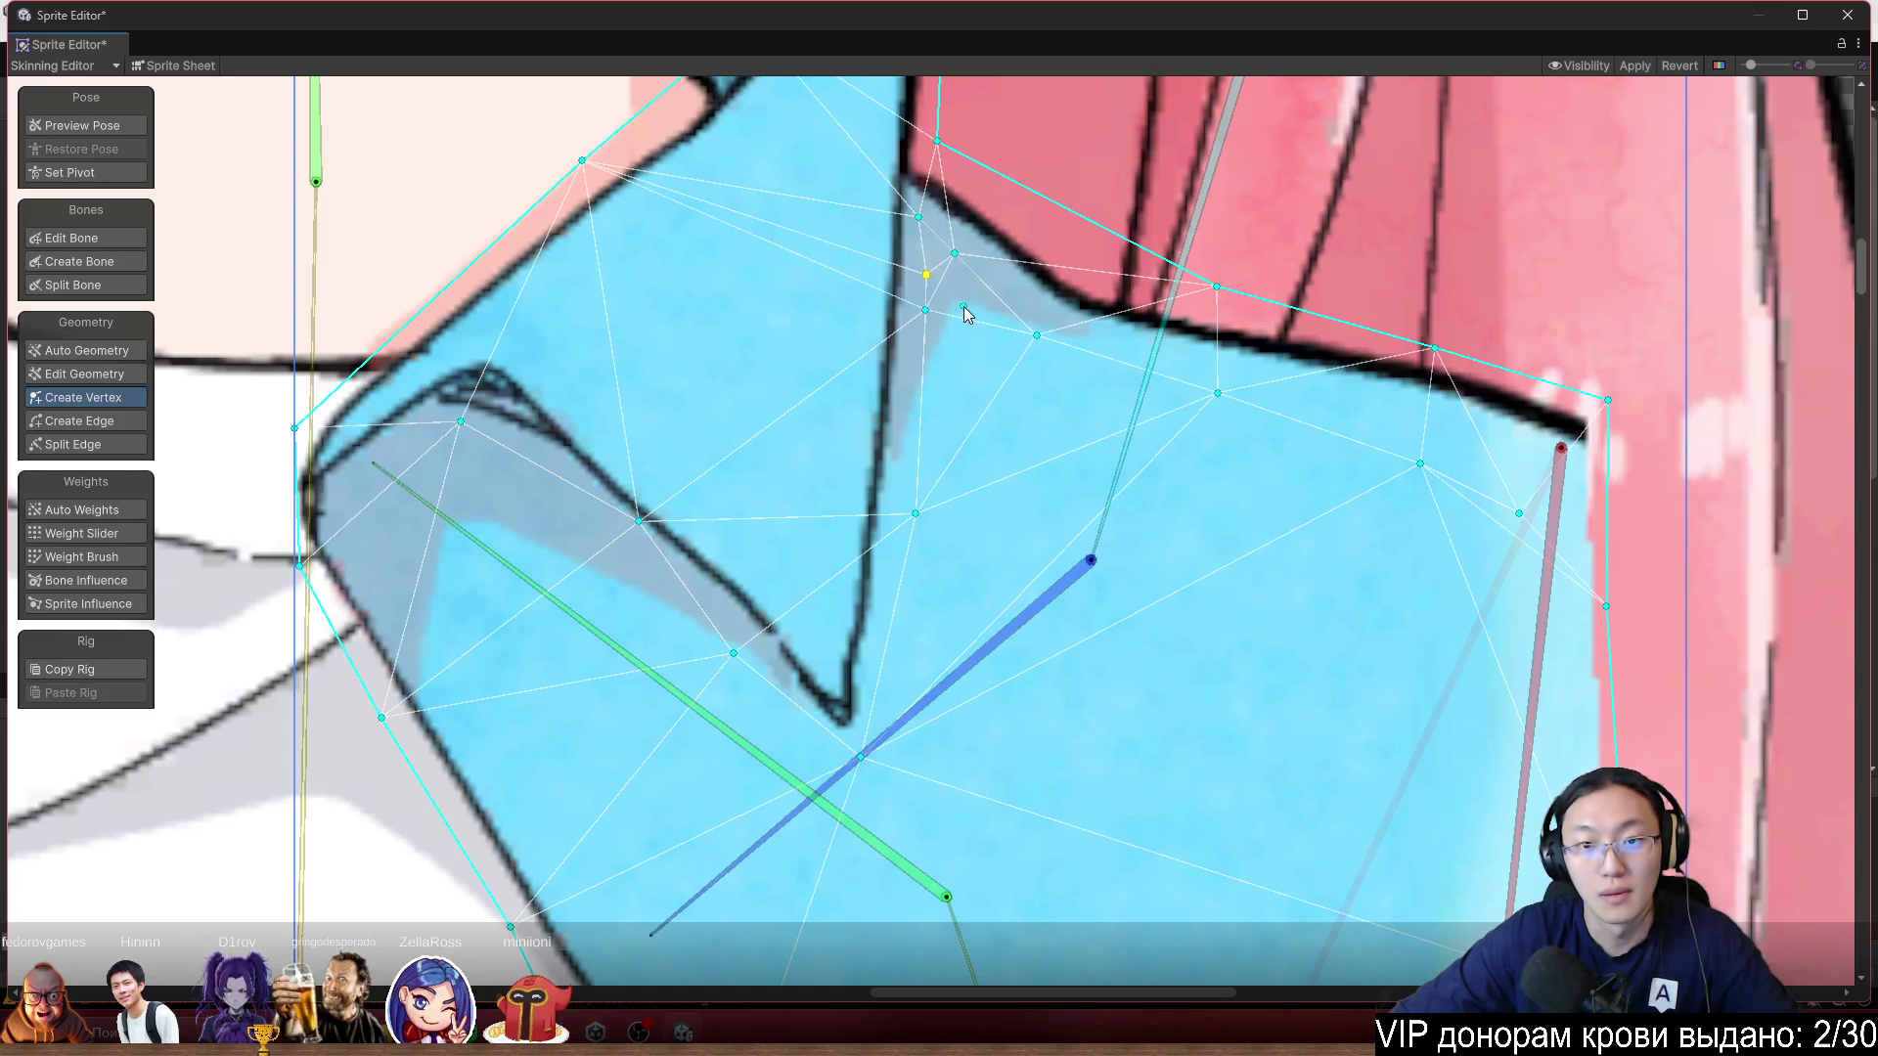
left_click_drag(928, 321, 927, 381)
scroll(926, 381, "down", 3)
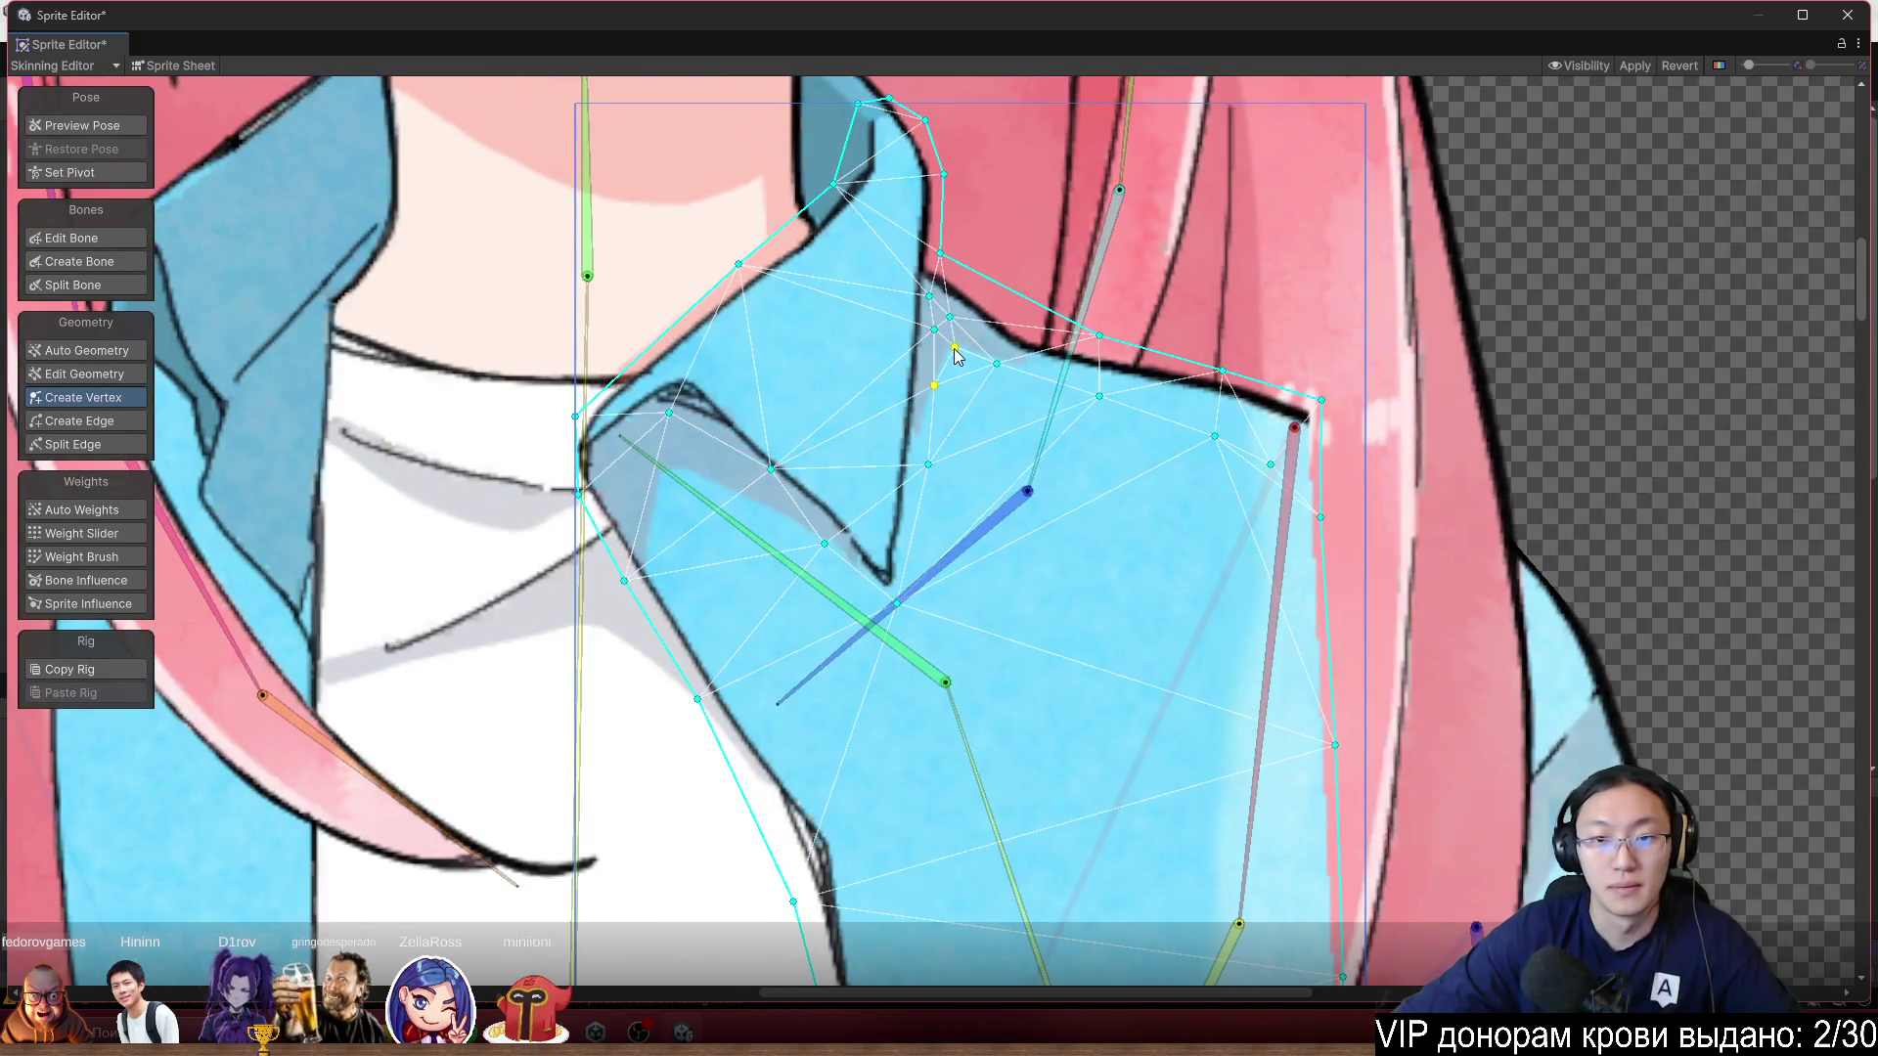
mouse_move(962, 367)
left_mouse_down()
mouse_move(1007, 658)
mouse_move(942, 675)
mouse_move(994, 583)
mouse_move(990, 418)
left_mouse_up()
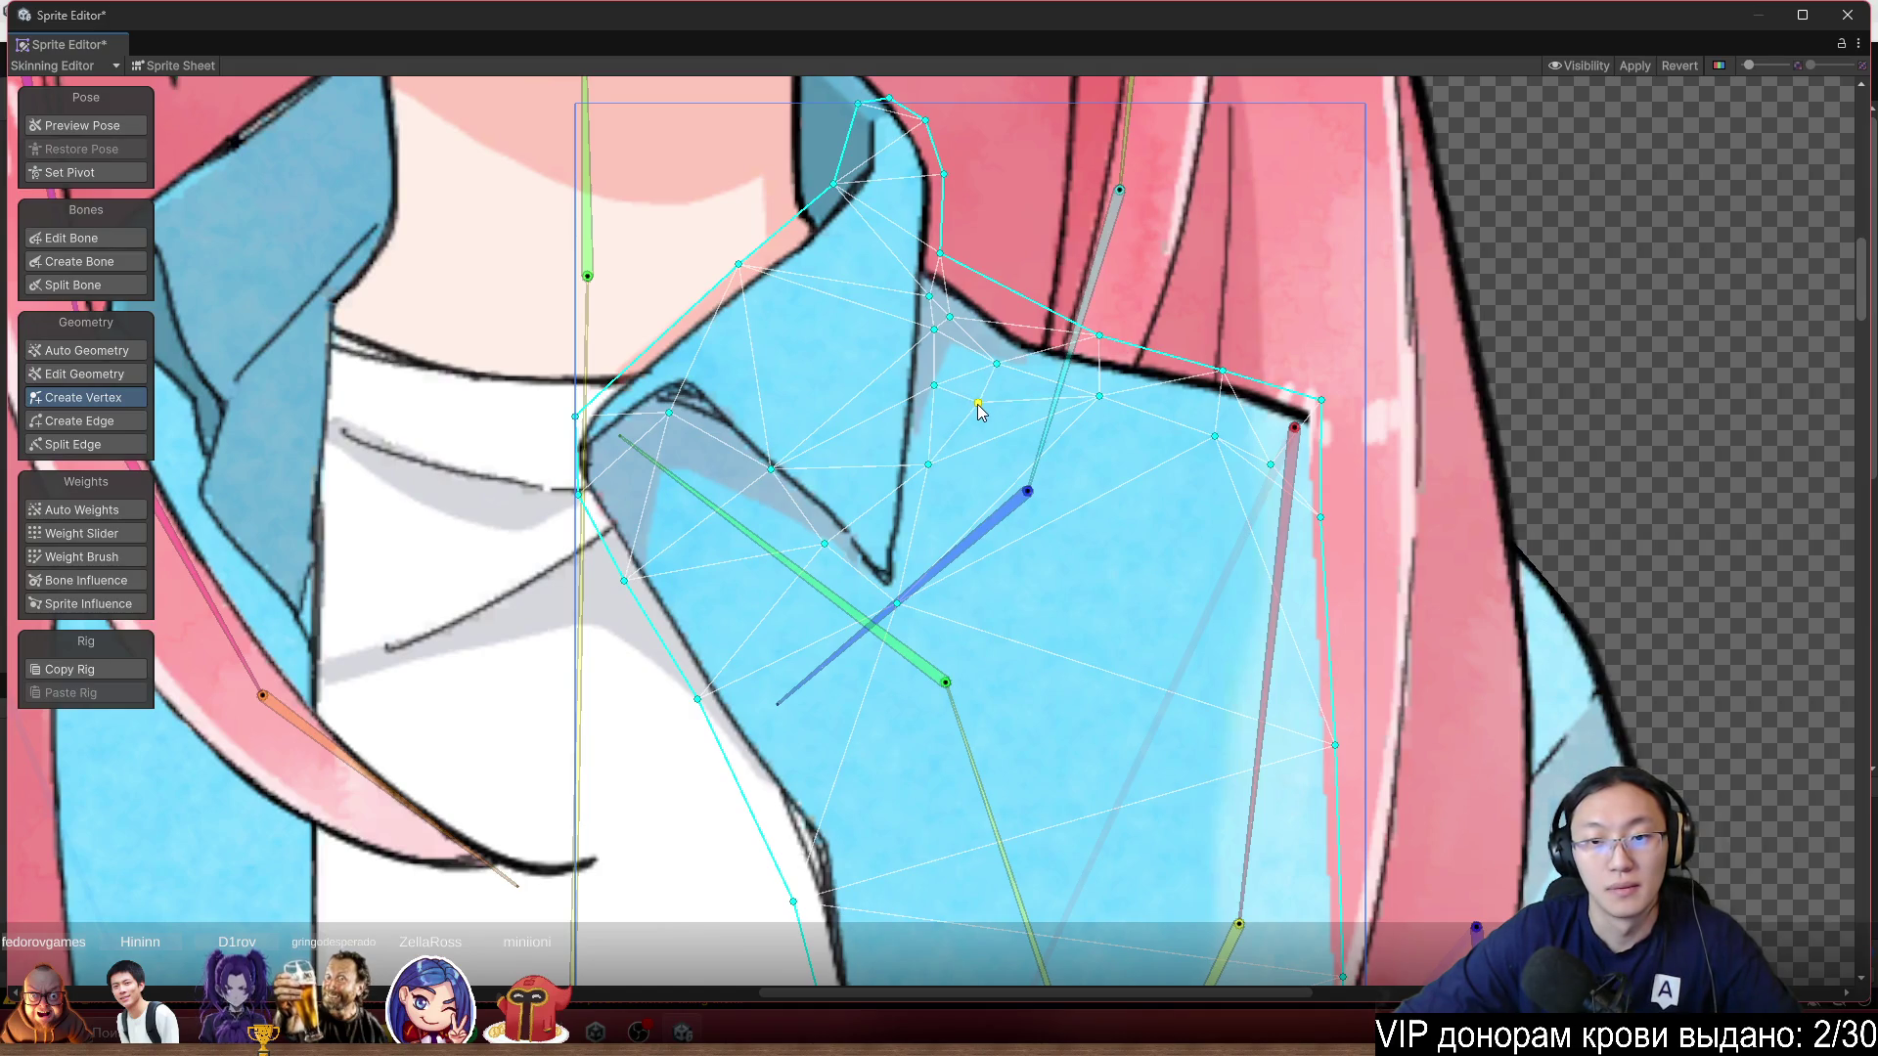
scroll(1035, 323, "up", 2)
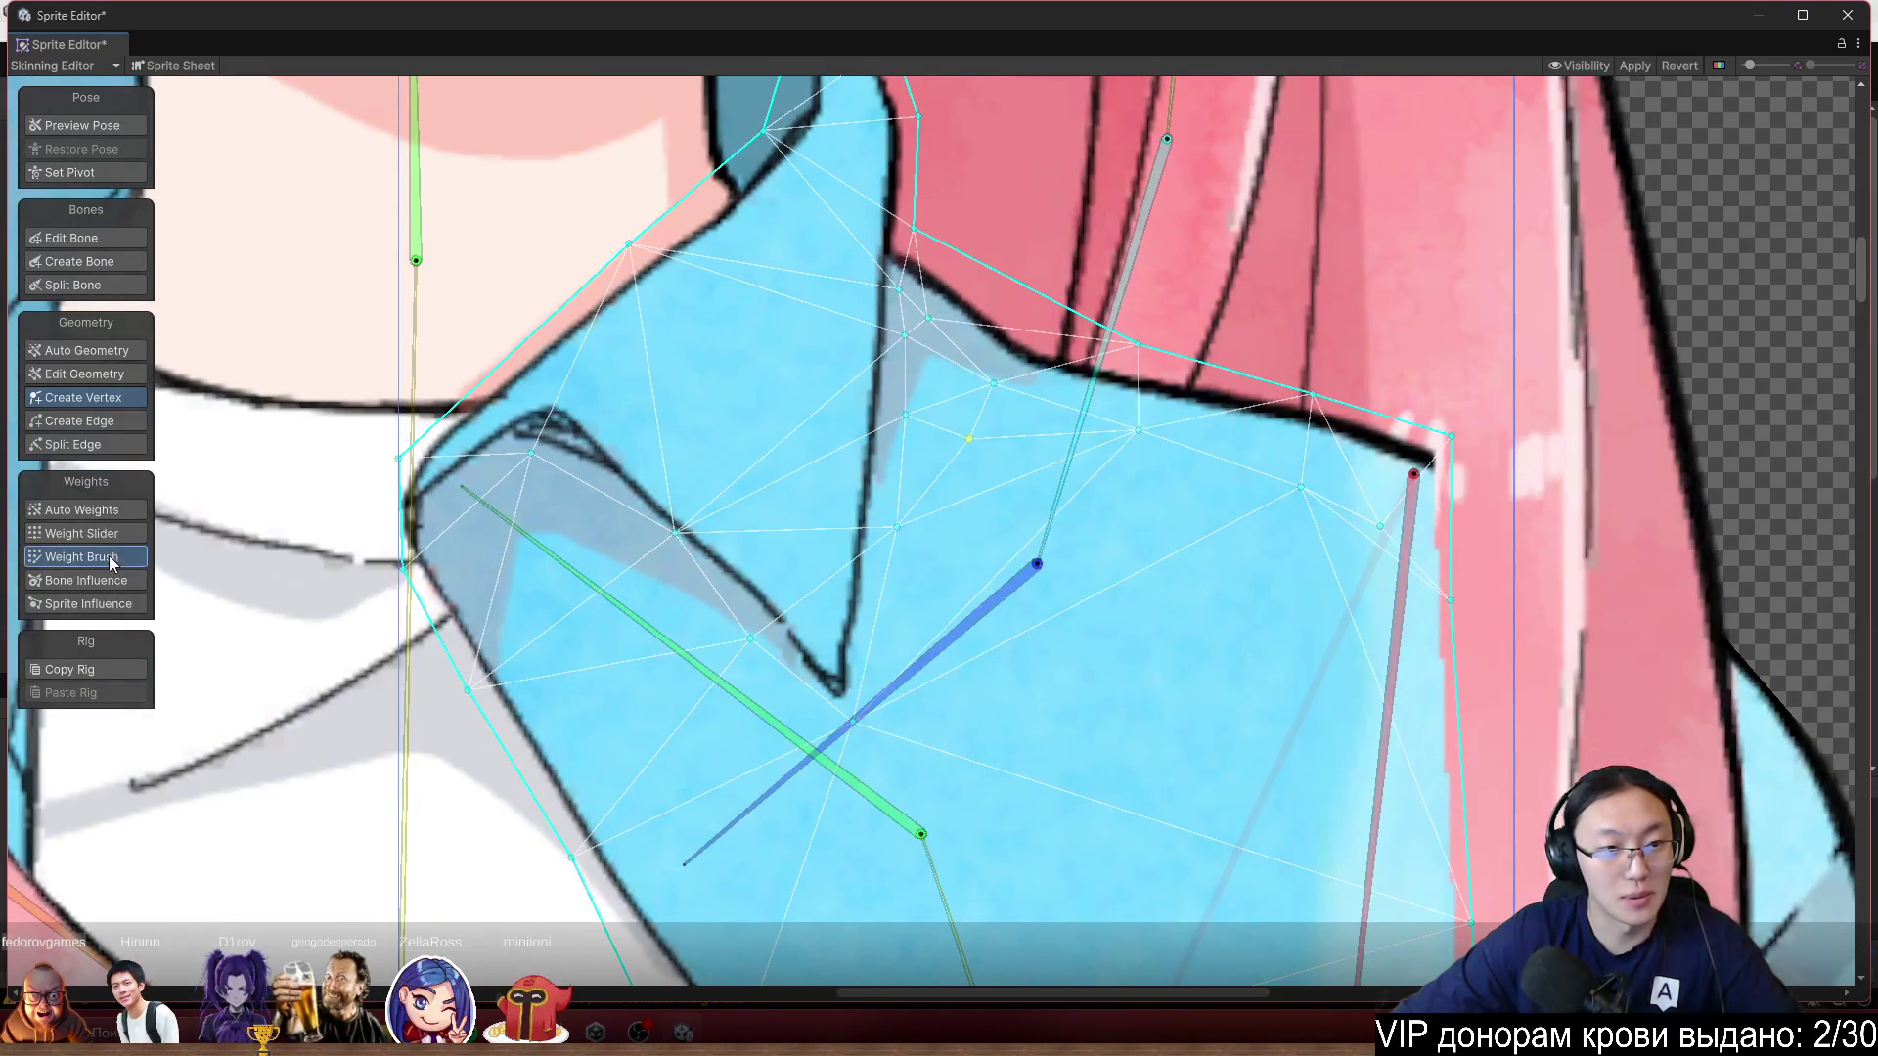
Paint bone_53 weight near the top of the mesh with the Weight Brush.
left_click(110, 560)
scroll(835, 614, "down", 2)
left_click(779, 646)
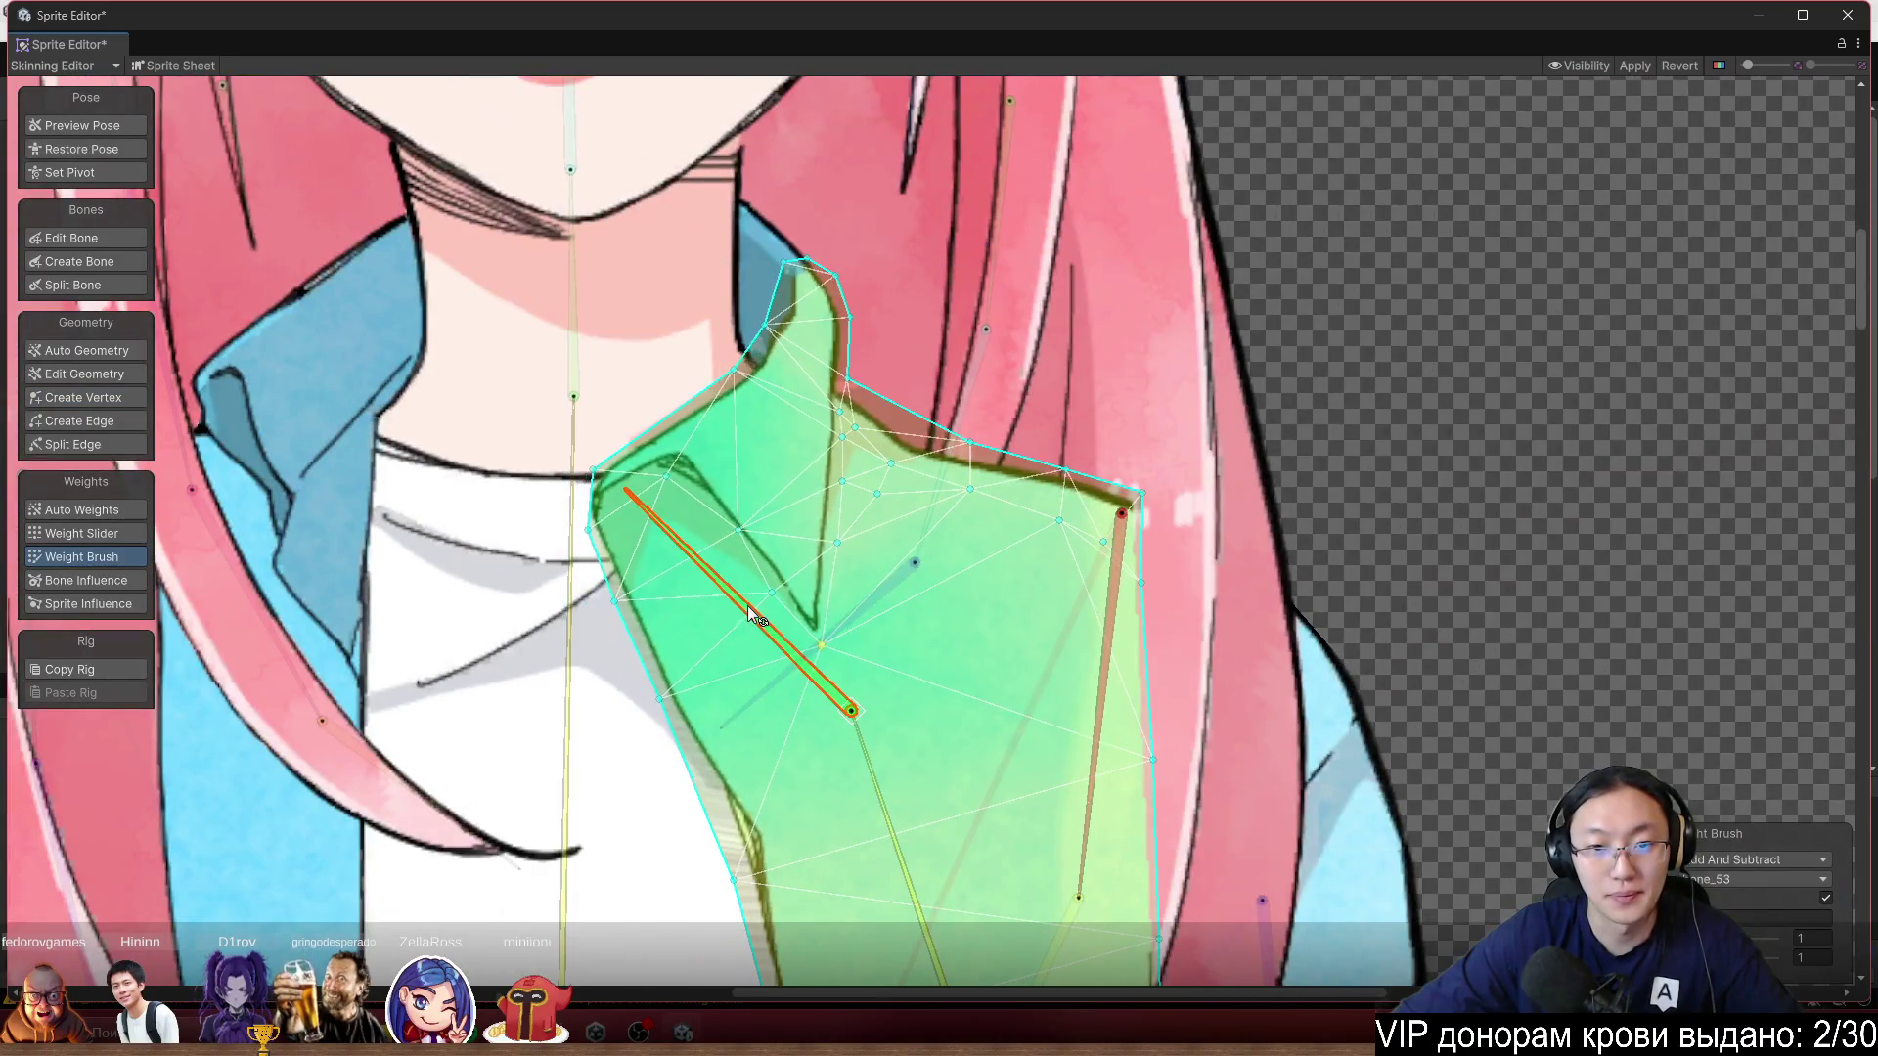
scroll(699, 415, "up", 2)
left_click_drag(708, 379, 700, 357)
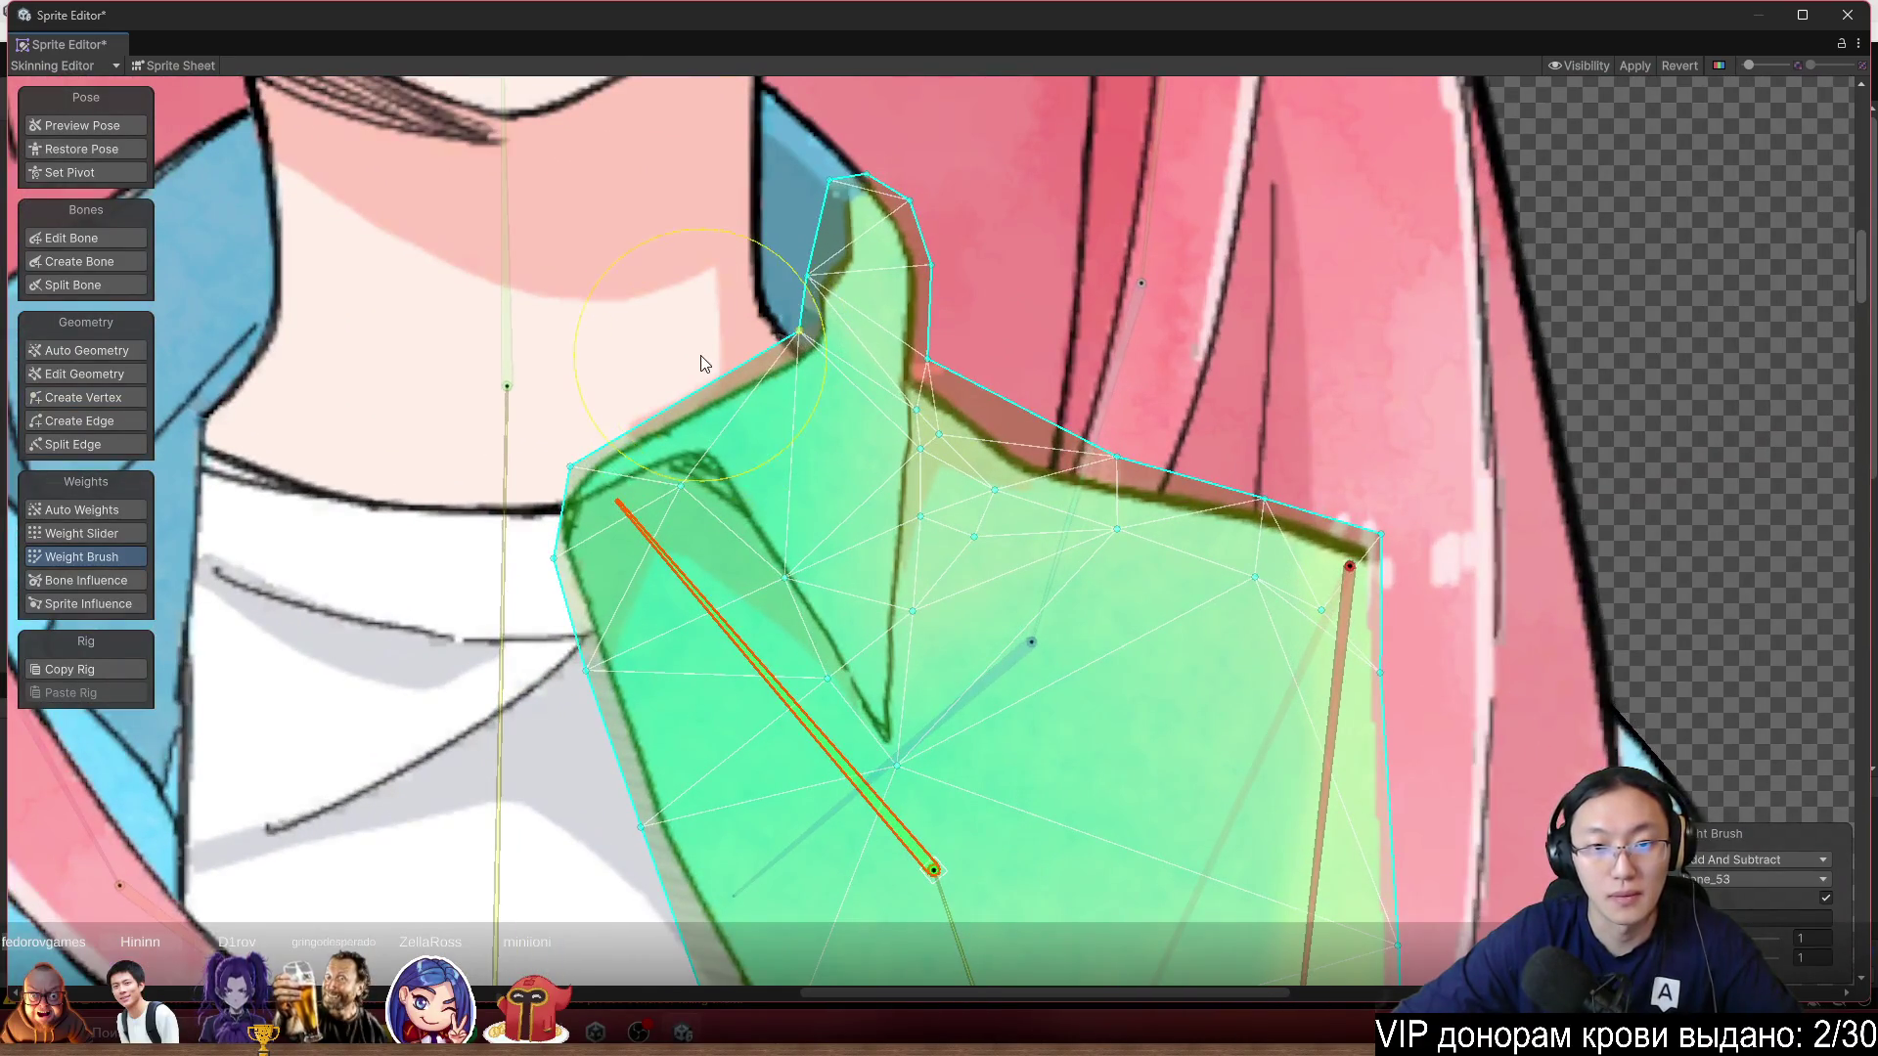
Set the brush to Smooth and smooth weights over the shoulder tip, collar notch and diagonal bone.
left_click(1751, 860)
left_click(1701, 779)
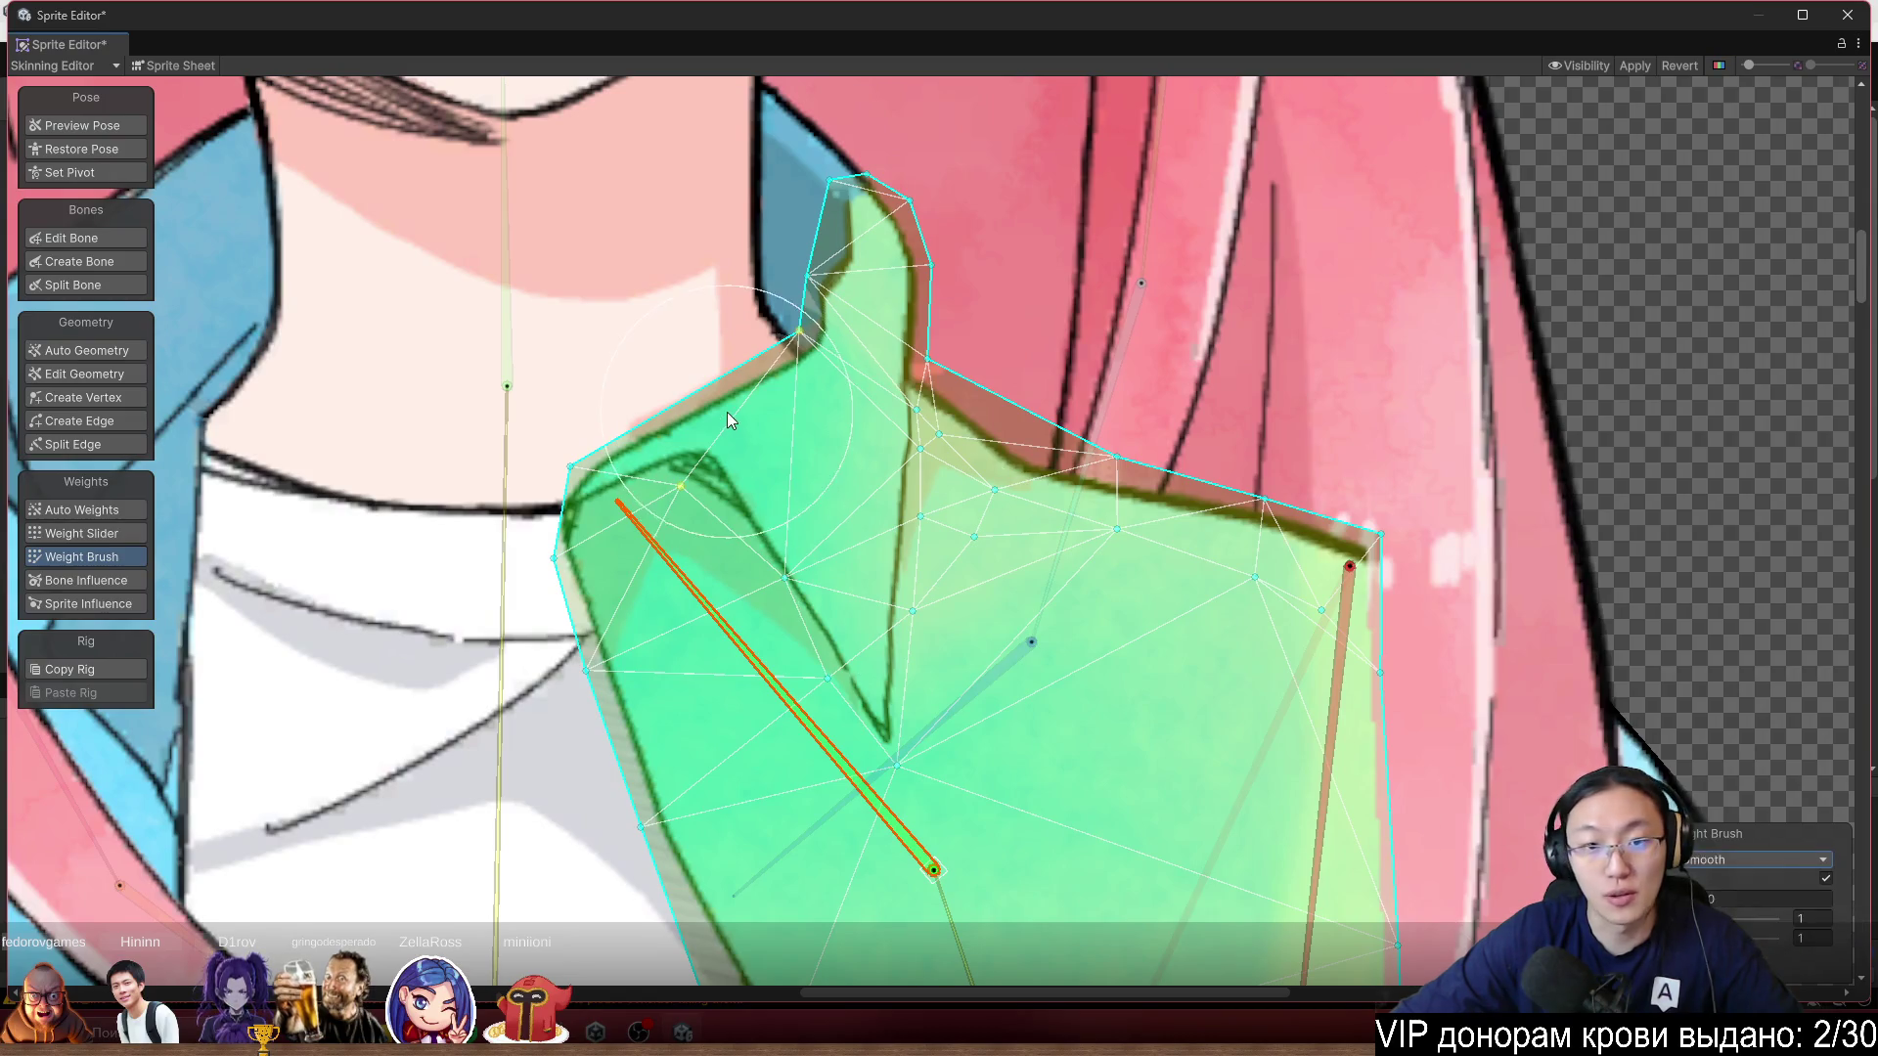
mouse_move(818, 384)
left_mouse_down()
mouse_move(771, 349)
mouse_move(743, 381)
mouse_move(749, 480)
mouse_move(704, 557)
mouse_move(780, 534)
mouse_move(853, 645)
left_mouse_up()
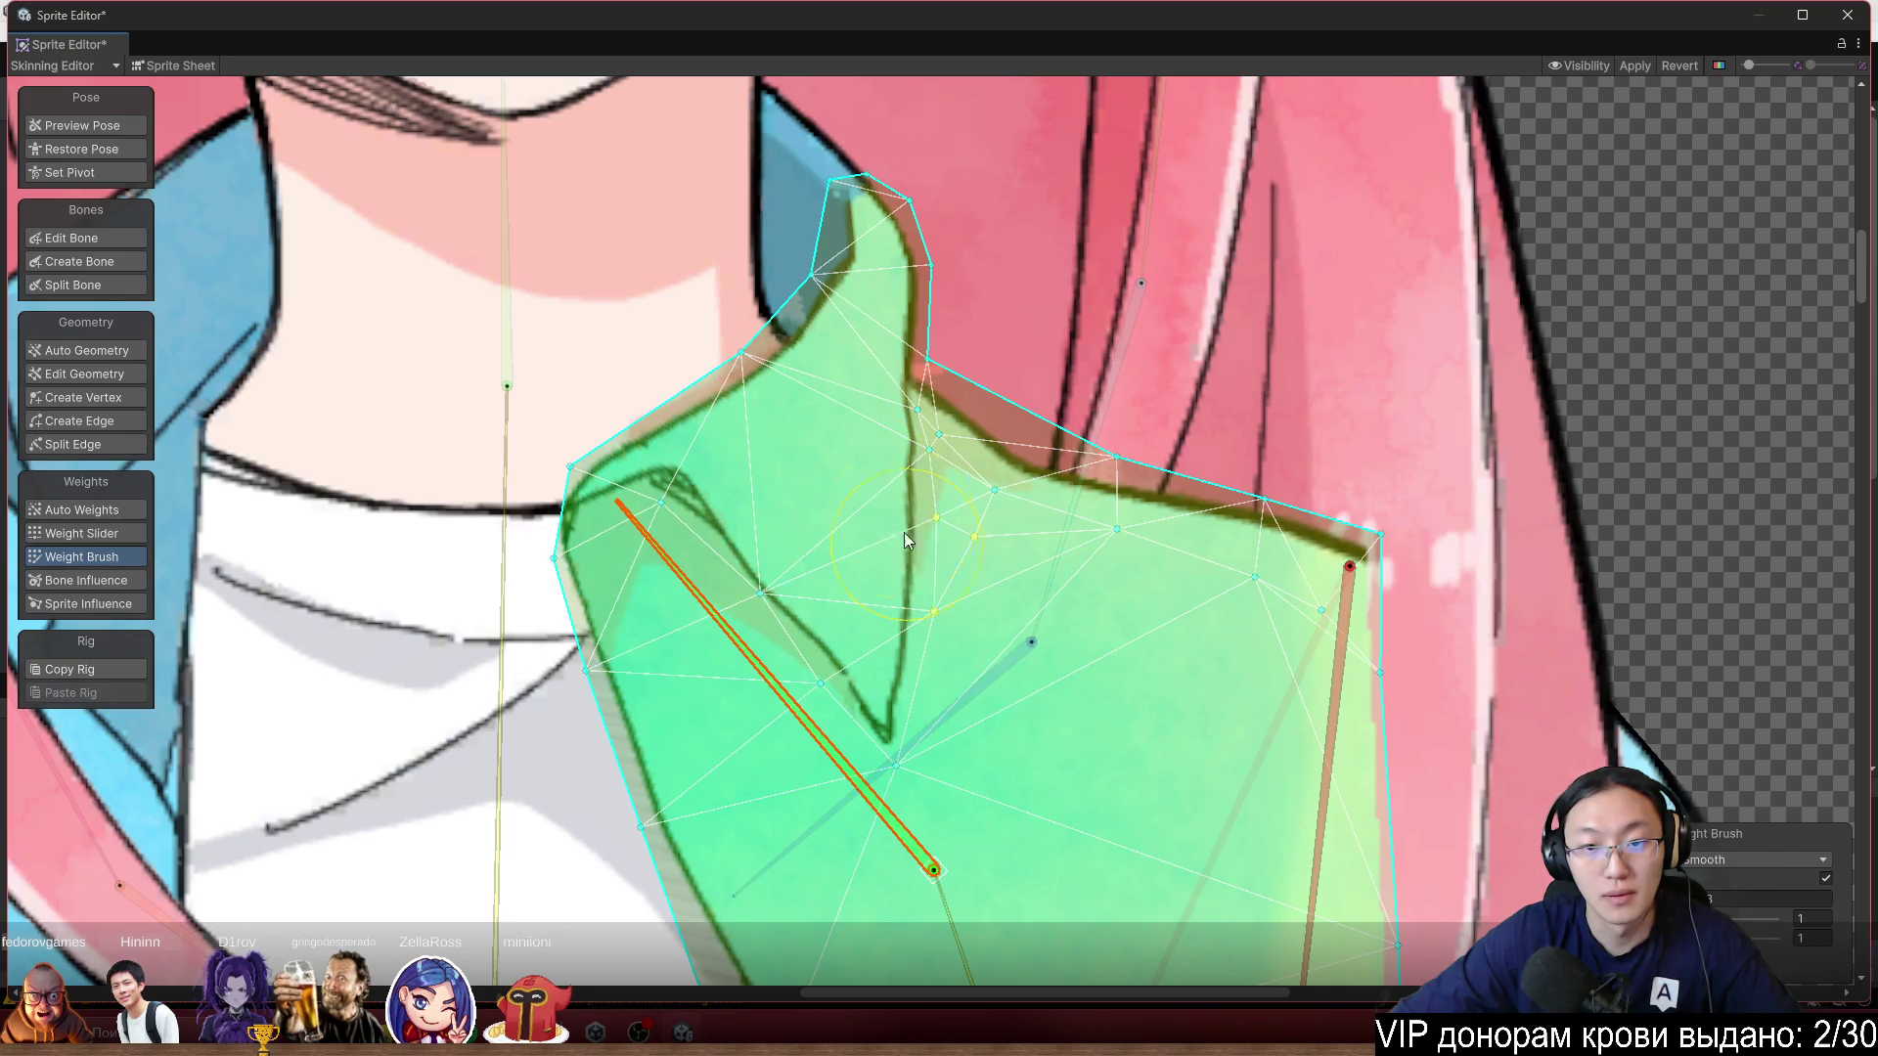
left_click_drag(999, 692, 930, 671)
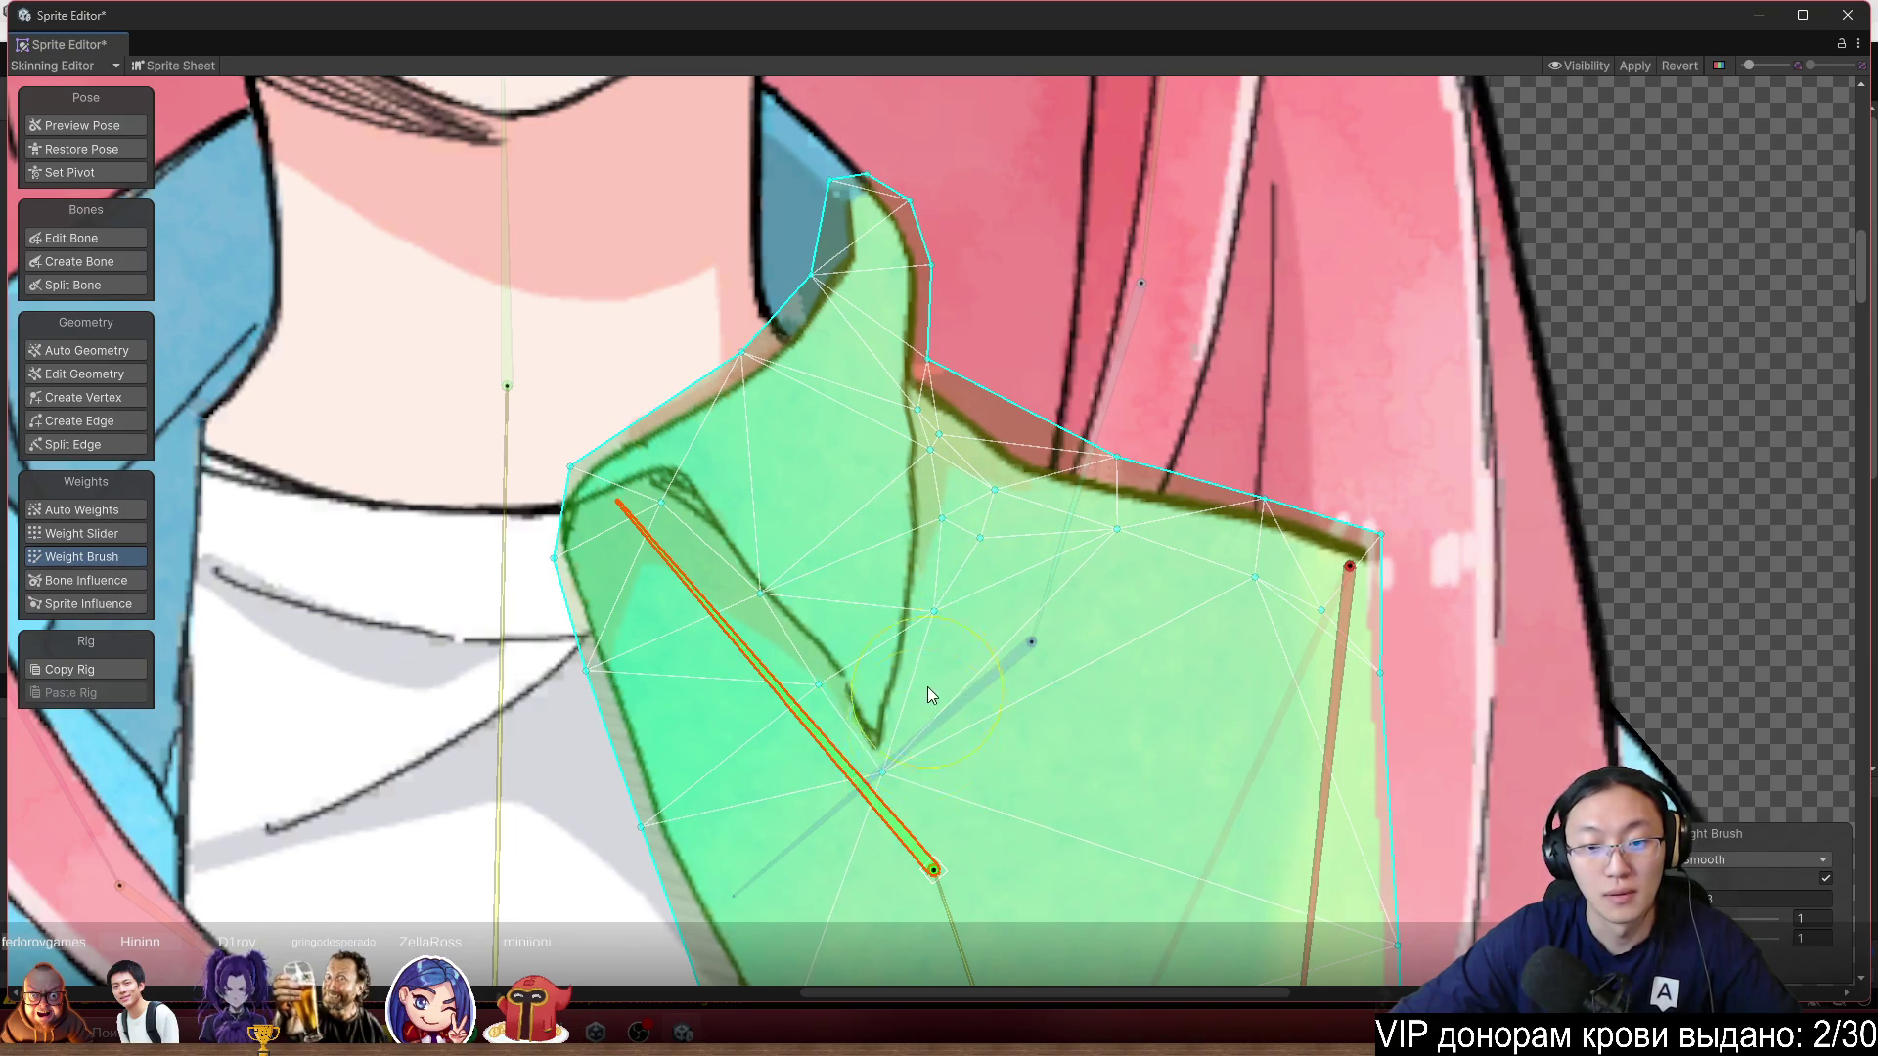
left_click_drag(1081, 658, 1105, 556)
mouse_move(821, 562)
left_mouse_down()
mouse_move(793, 564)
mouse_move(767, 617)
mouse_move(796, 490)
mouse_move(770, 548)
mouse_move(764, 222)
mouse_move(802, 227)
mouse_move(773, 328)
mouse_move(641, 583)
mouse_move(759, 490)
mouse_move(710, 546)
mouse_move(743, 509)
mouse_move(692, 541)
mouse_move(675, 518)
mouse_move(685, 548)
mouse_move(717, 502)
mouse_move(683, 547)
mouse_move(748, 499)
left_mouse_up()
scroll(748, 499, "up", 2)
Raise two shoulder vertices' main bone weights with the sliders, the lower one to 0.67.
left_click(137, 539)
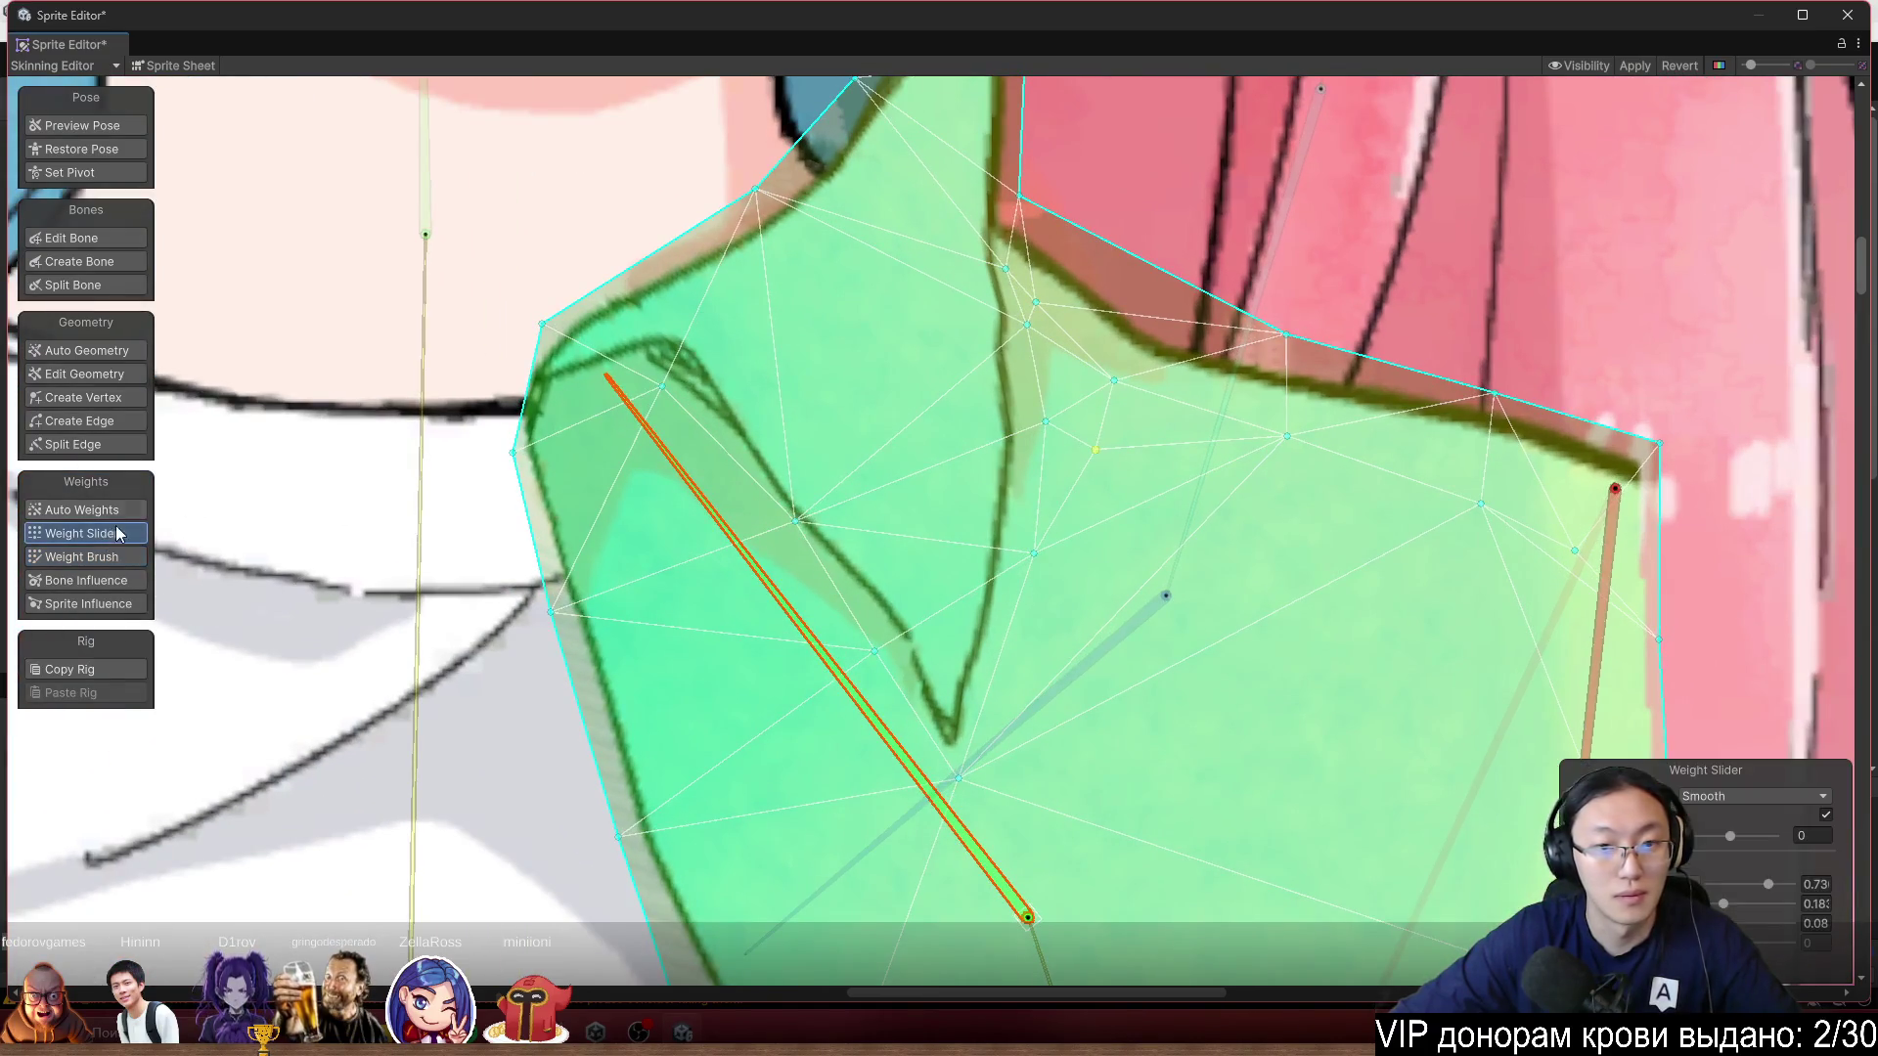
left_click(1027, 325)
left_click_drag(1782, 887, 1786, 888)
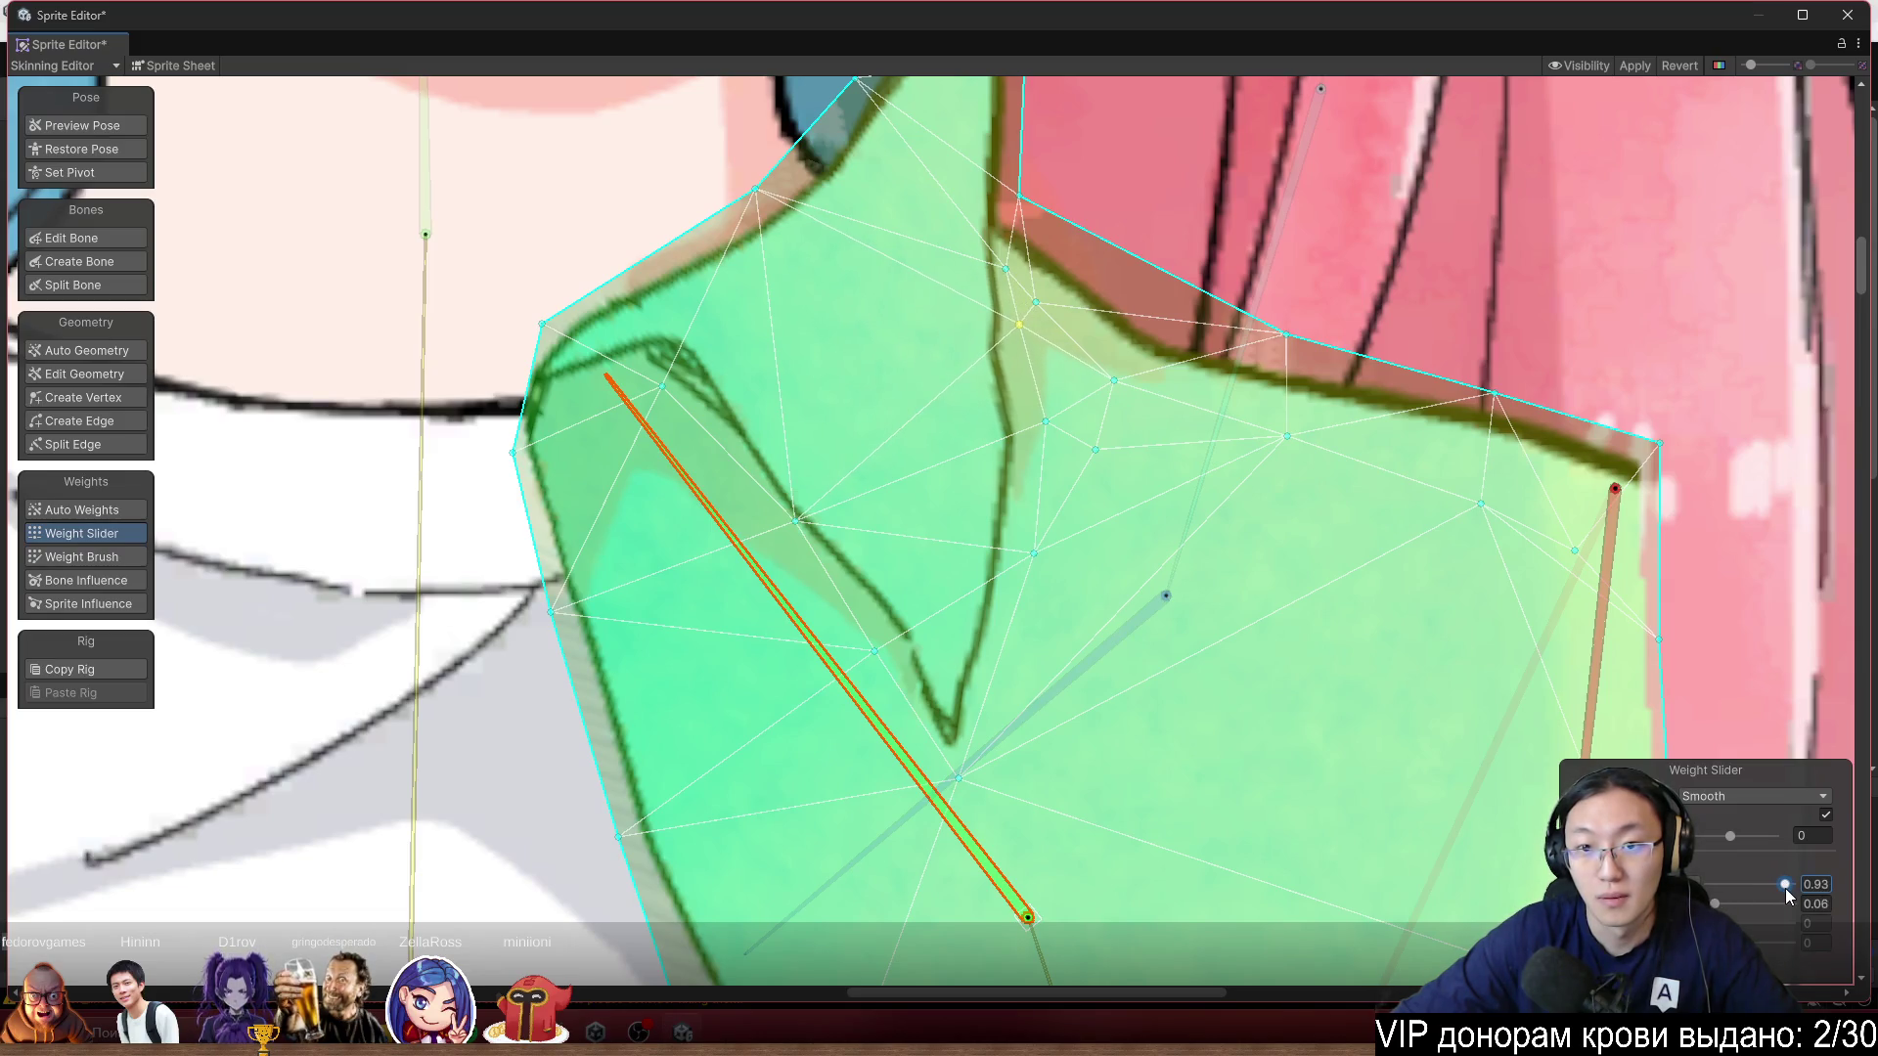
left_click(1044, 421)
left_click_drag(1753, 888, 1775, 888)
Rotate the diagonal, lower arm and upper arm bones to test the mesh deformation.
scroll(976, 632, "down", 2)
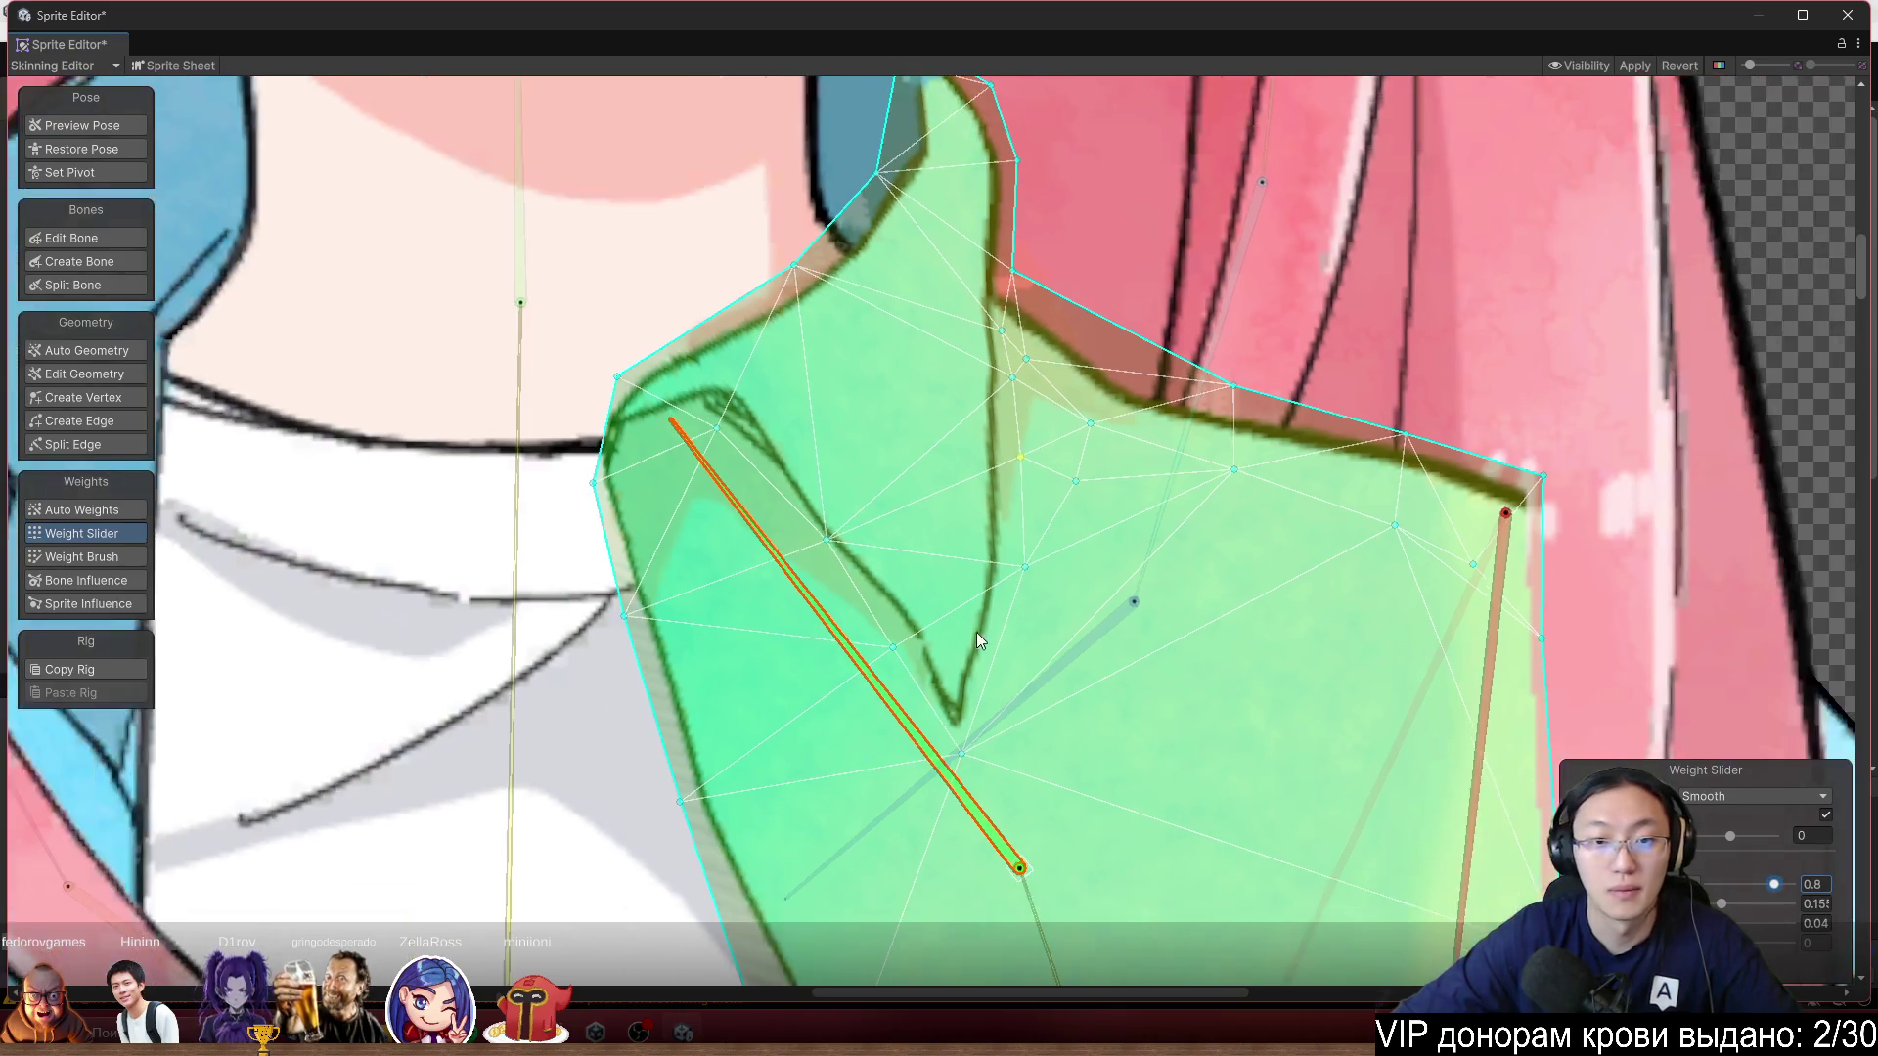
mouse_move(909, 422)
left_mouse_down()
mouse_move(860, 442)
mouse_move(939, 405)
mouse_move(885, 459)
mouse_move(955, 419)
mouse_move(937, 465)
left_mouse_up()
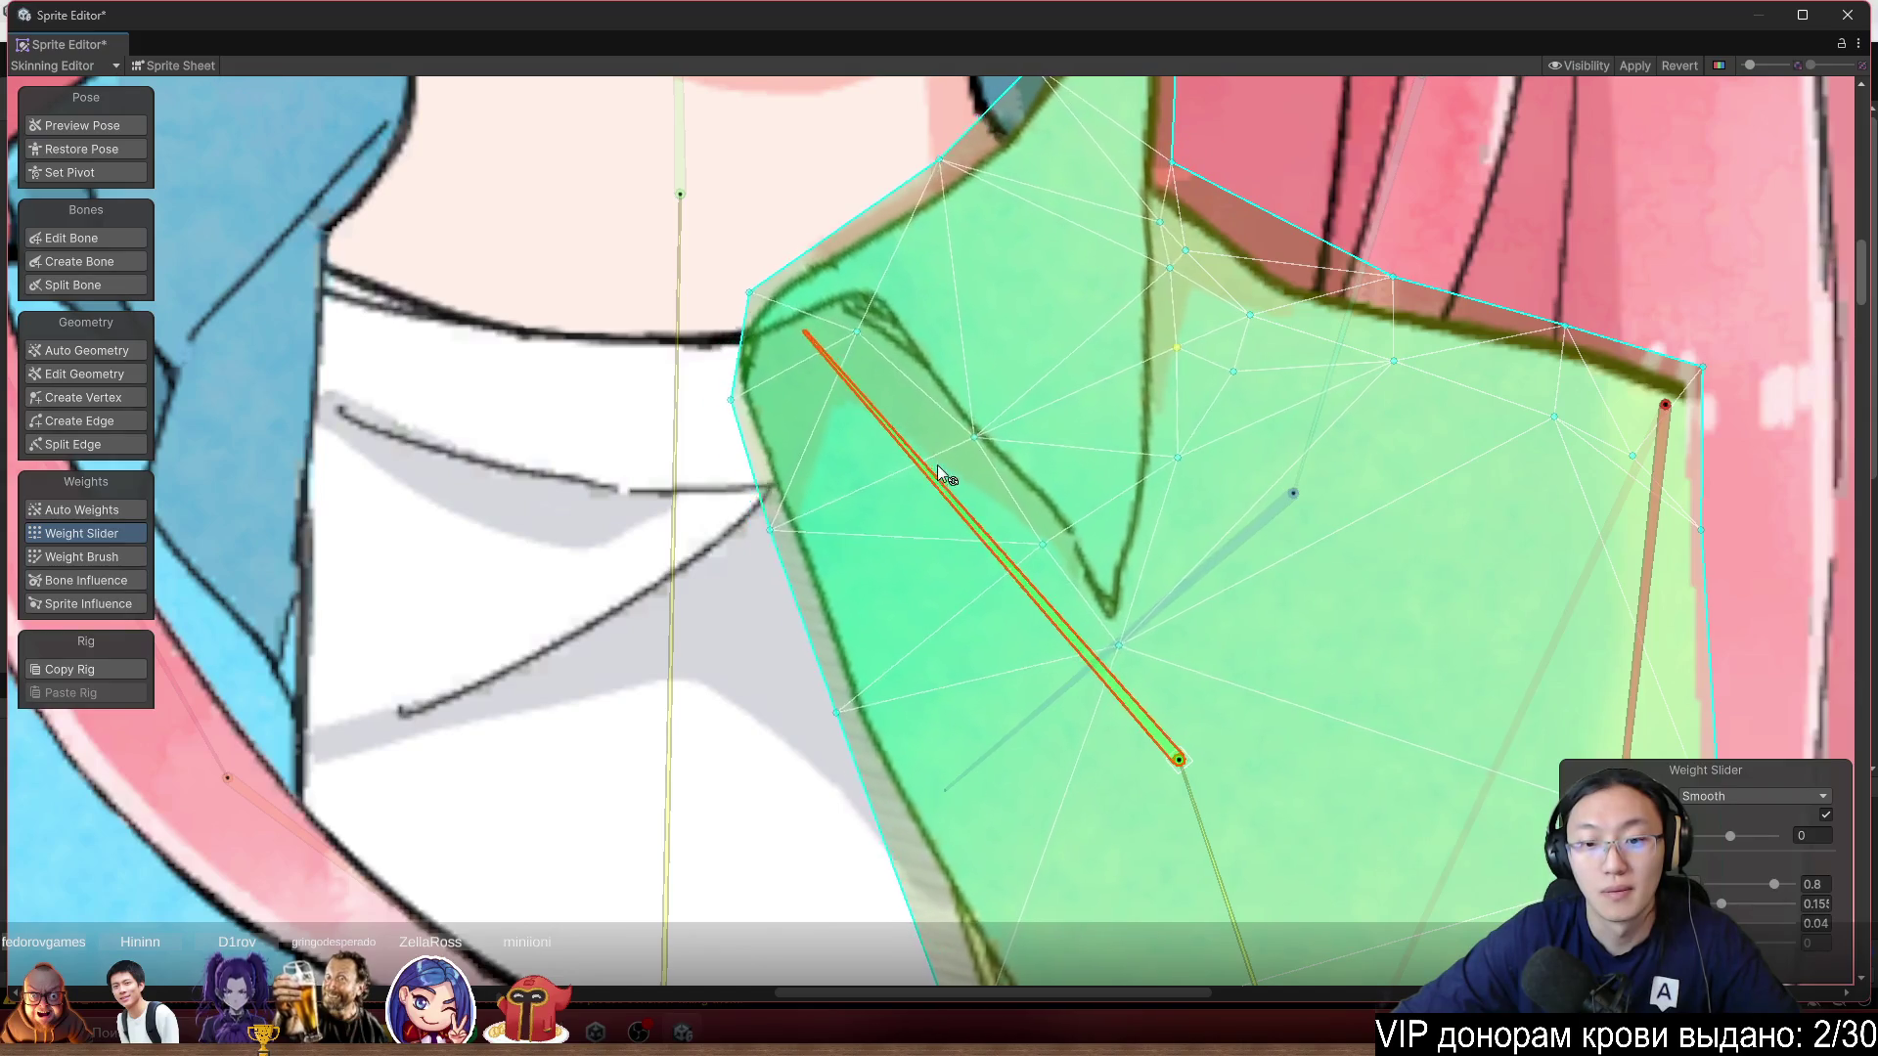
scroll(937, 466, "down", 3)
scroll(1032, 460, "down", 2)
left_click(1039, 514)
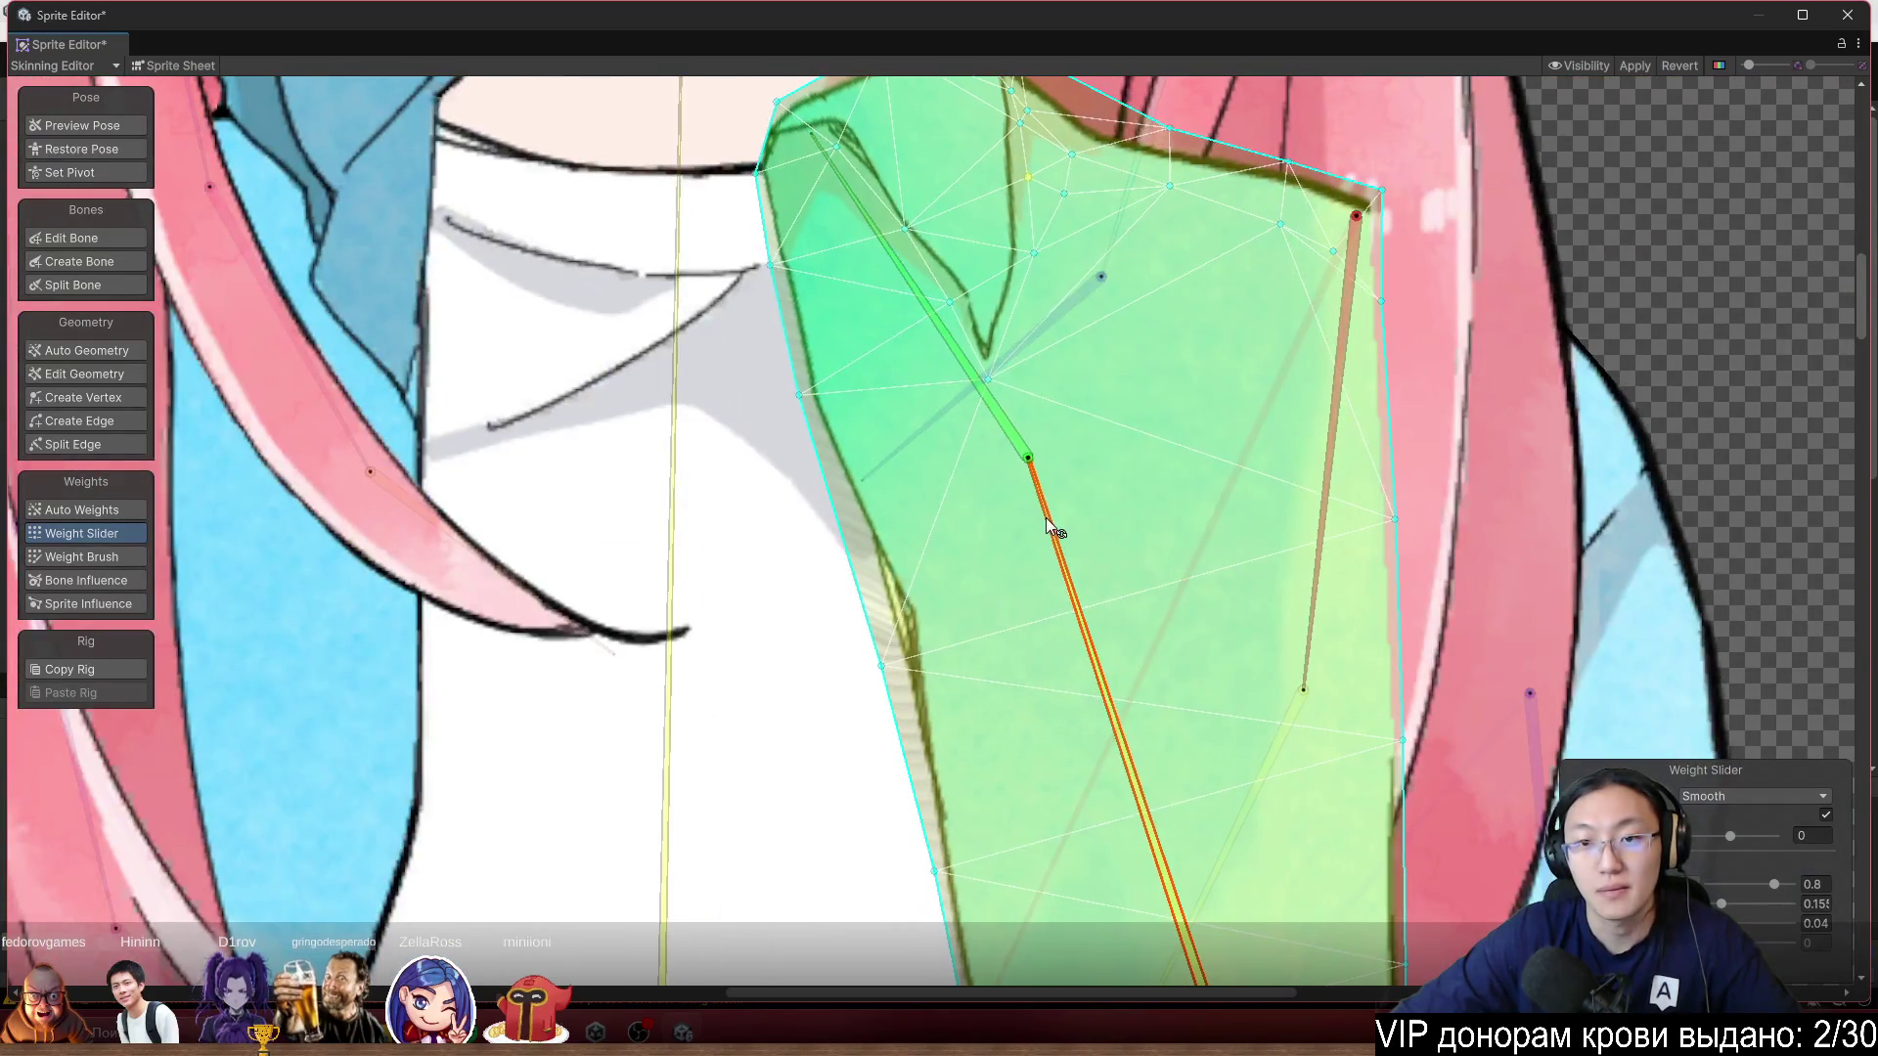
scroll(1068, 518, "down", 2)
mouse_move(1065, 530)
left_mouse_down()
mouse_move(1035, 547)
mouse_move(1065, 548)
left_mouse_up()
left_click(974, 372)
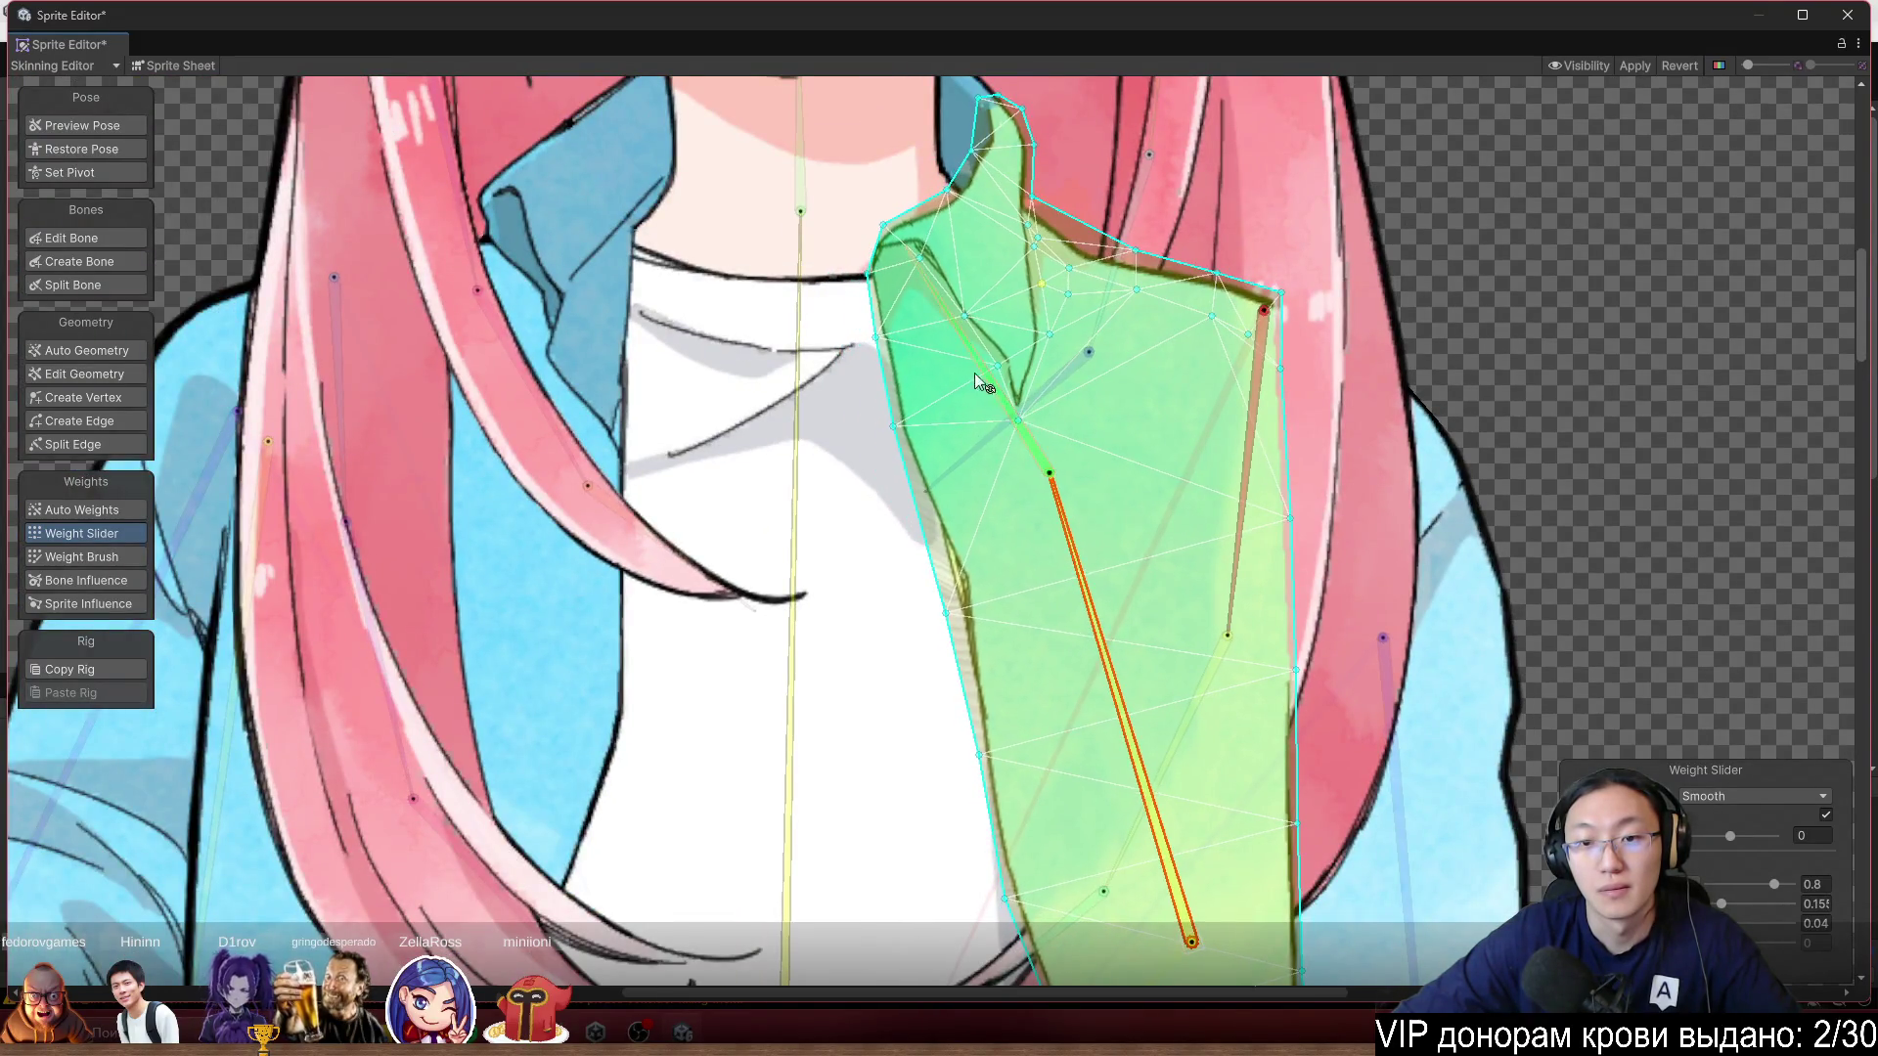
scroll(974, 373, "up", 2)
mouse_move(997, 399)
left_mouse_down()
mouse_move(925, 479)
mouse_move(919, 438)
left_mouse_up()
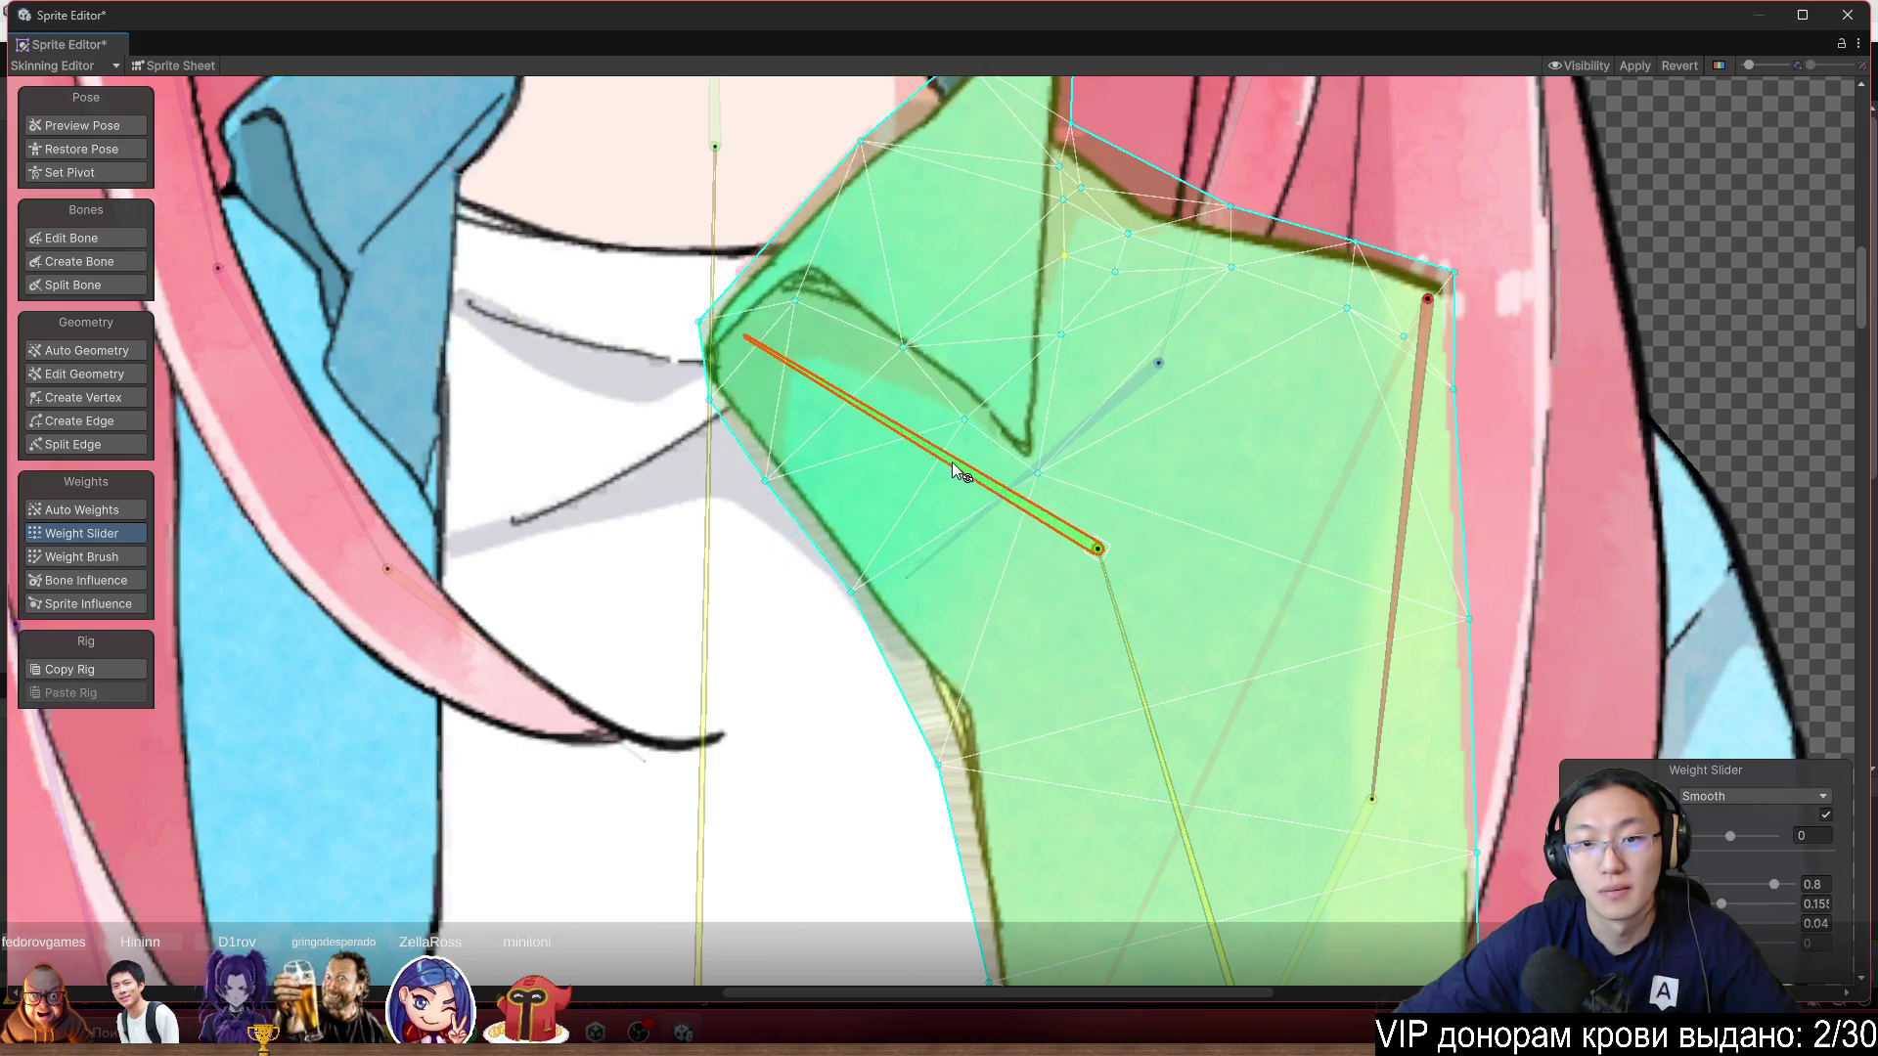
Move a vertex onto the collar's inner edge in Edit Geometry.
left_click(86, 374)
scroll(984, 380, "up", 2)
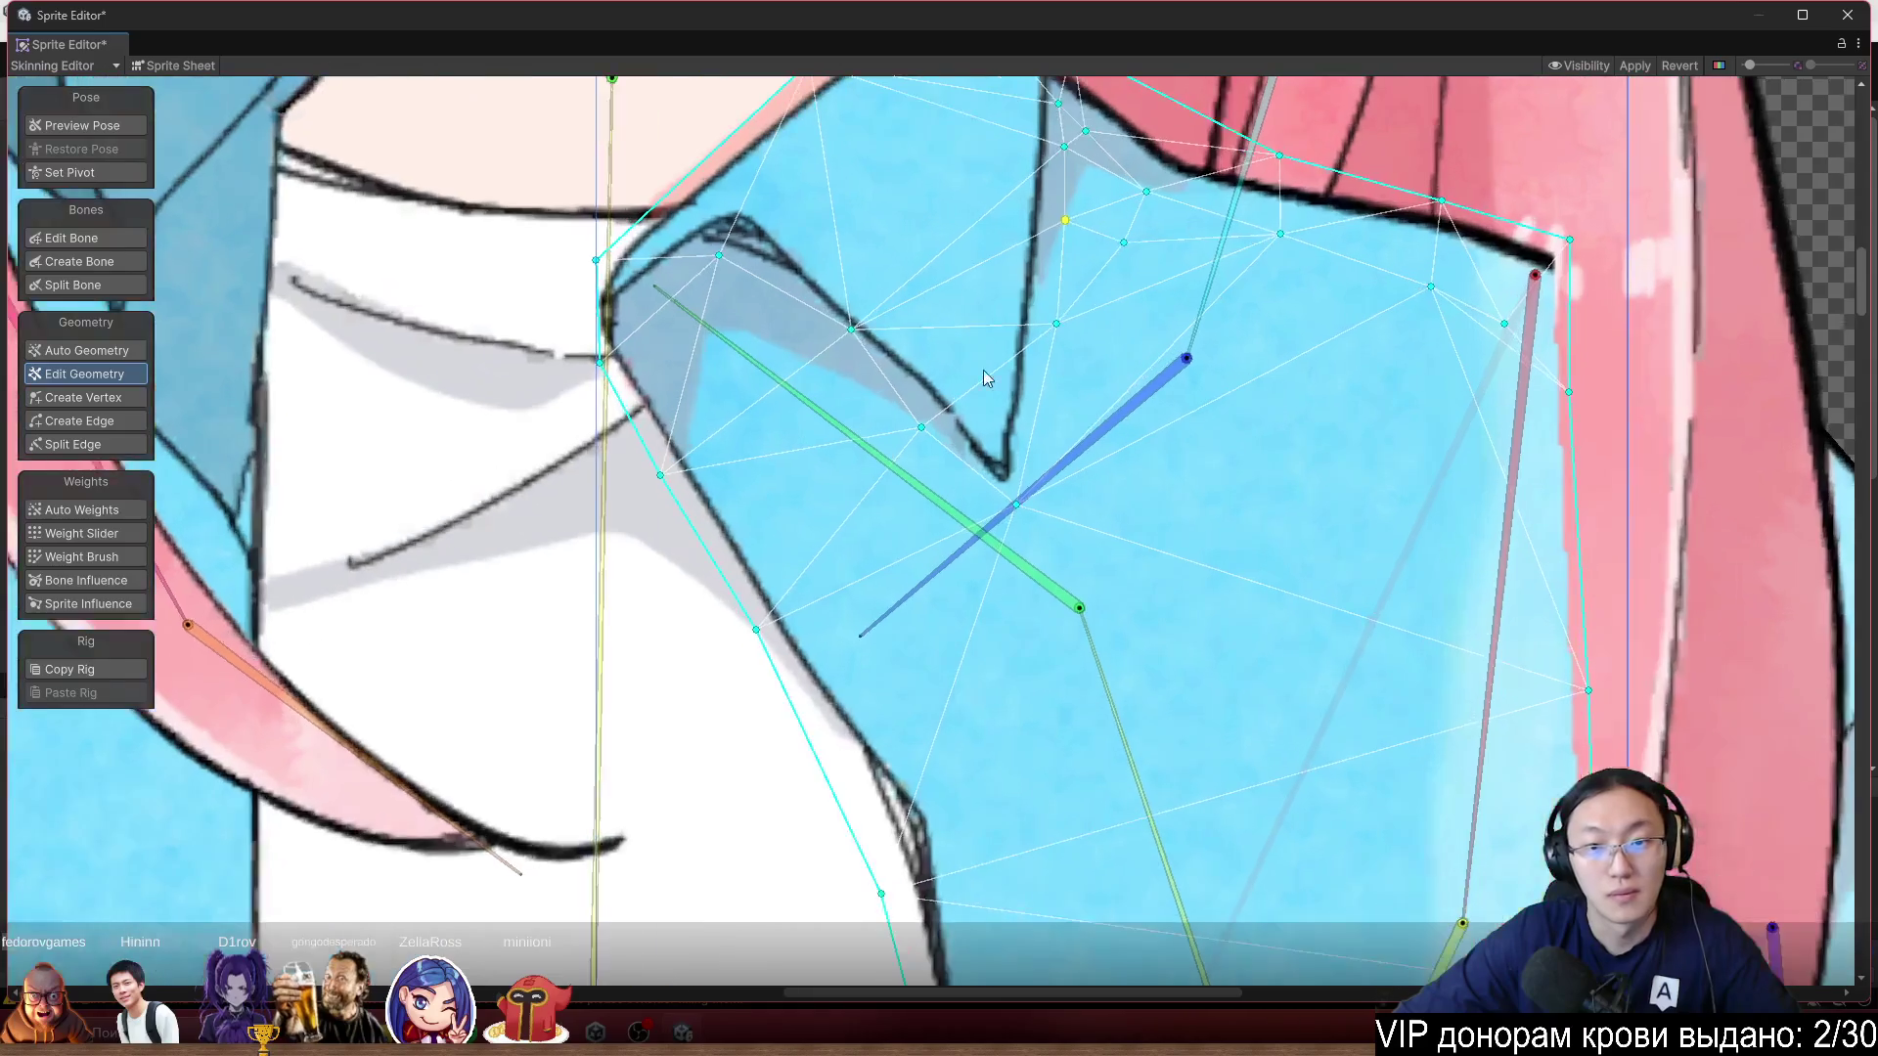
left_click_drag(934, 424, 939, 414)
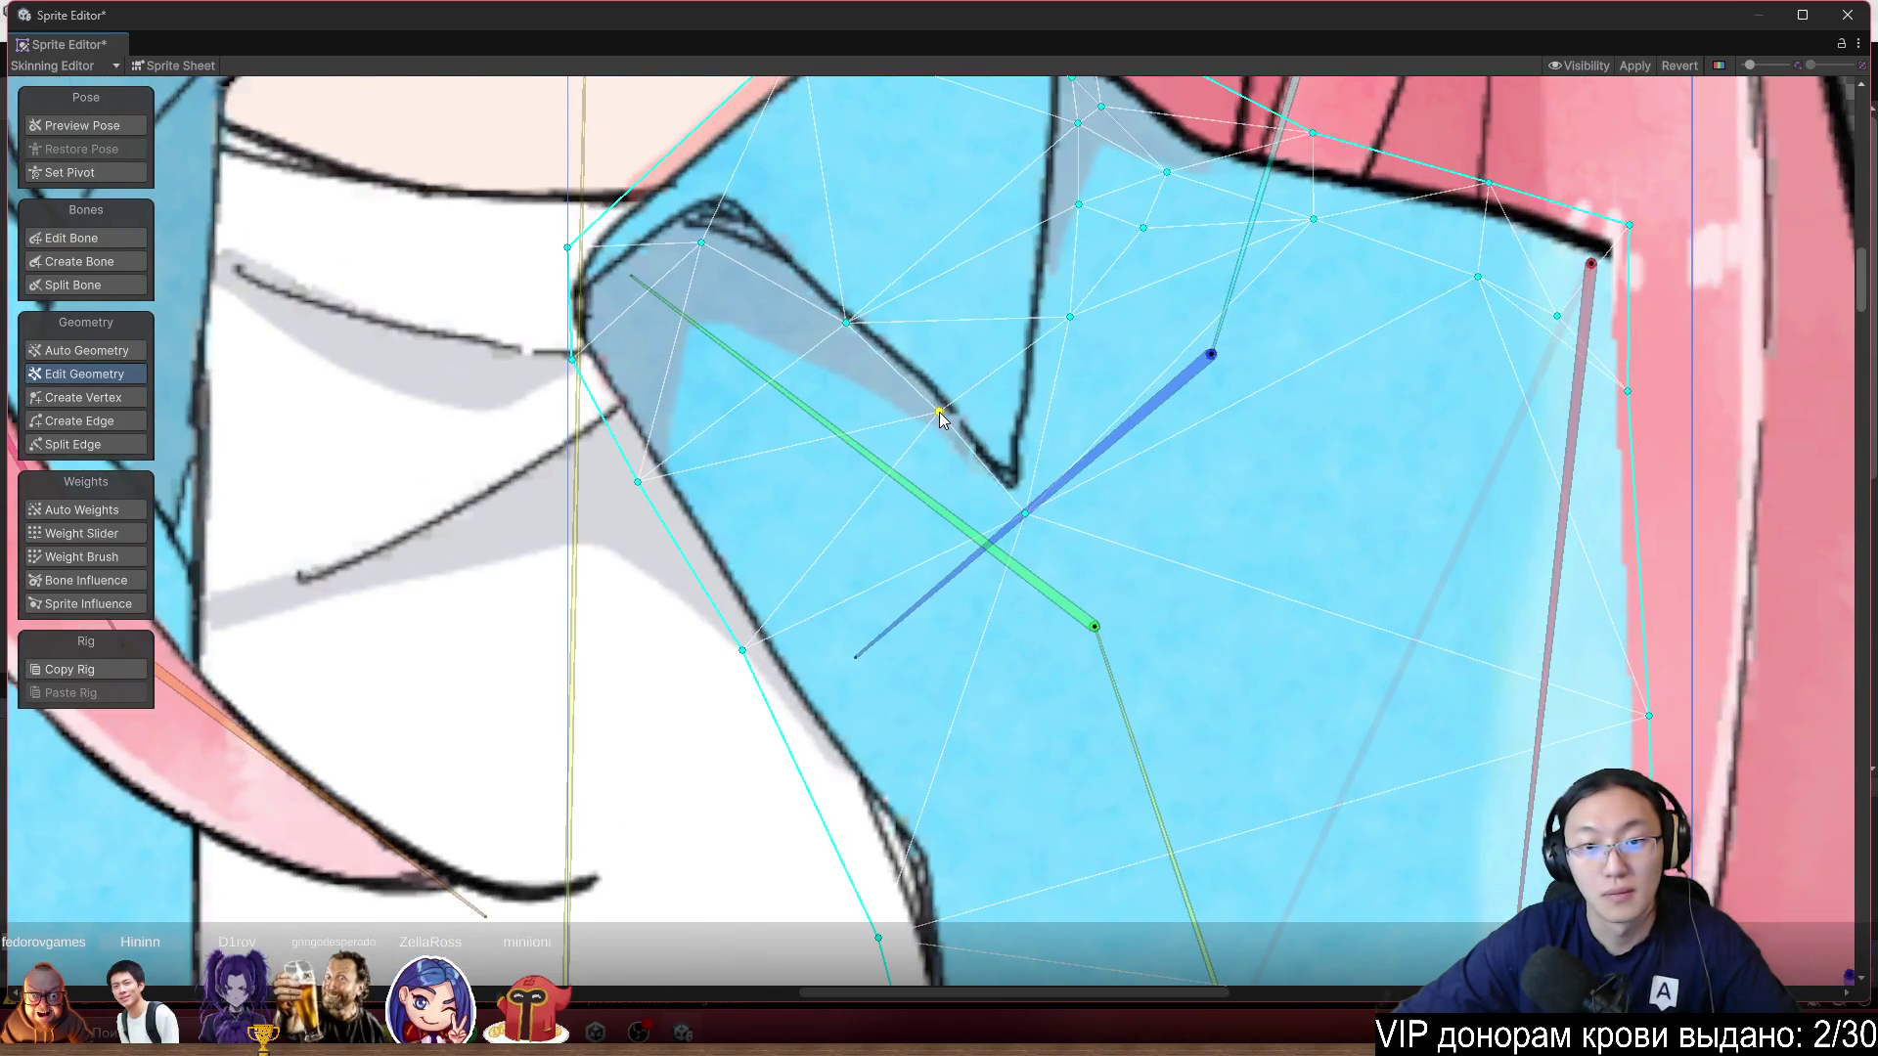
scroll(902, 456, "down", 2)
left_click_drag(1007, 537, 838, 315)
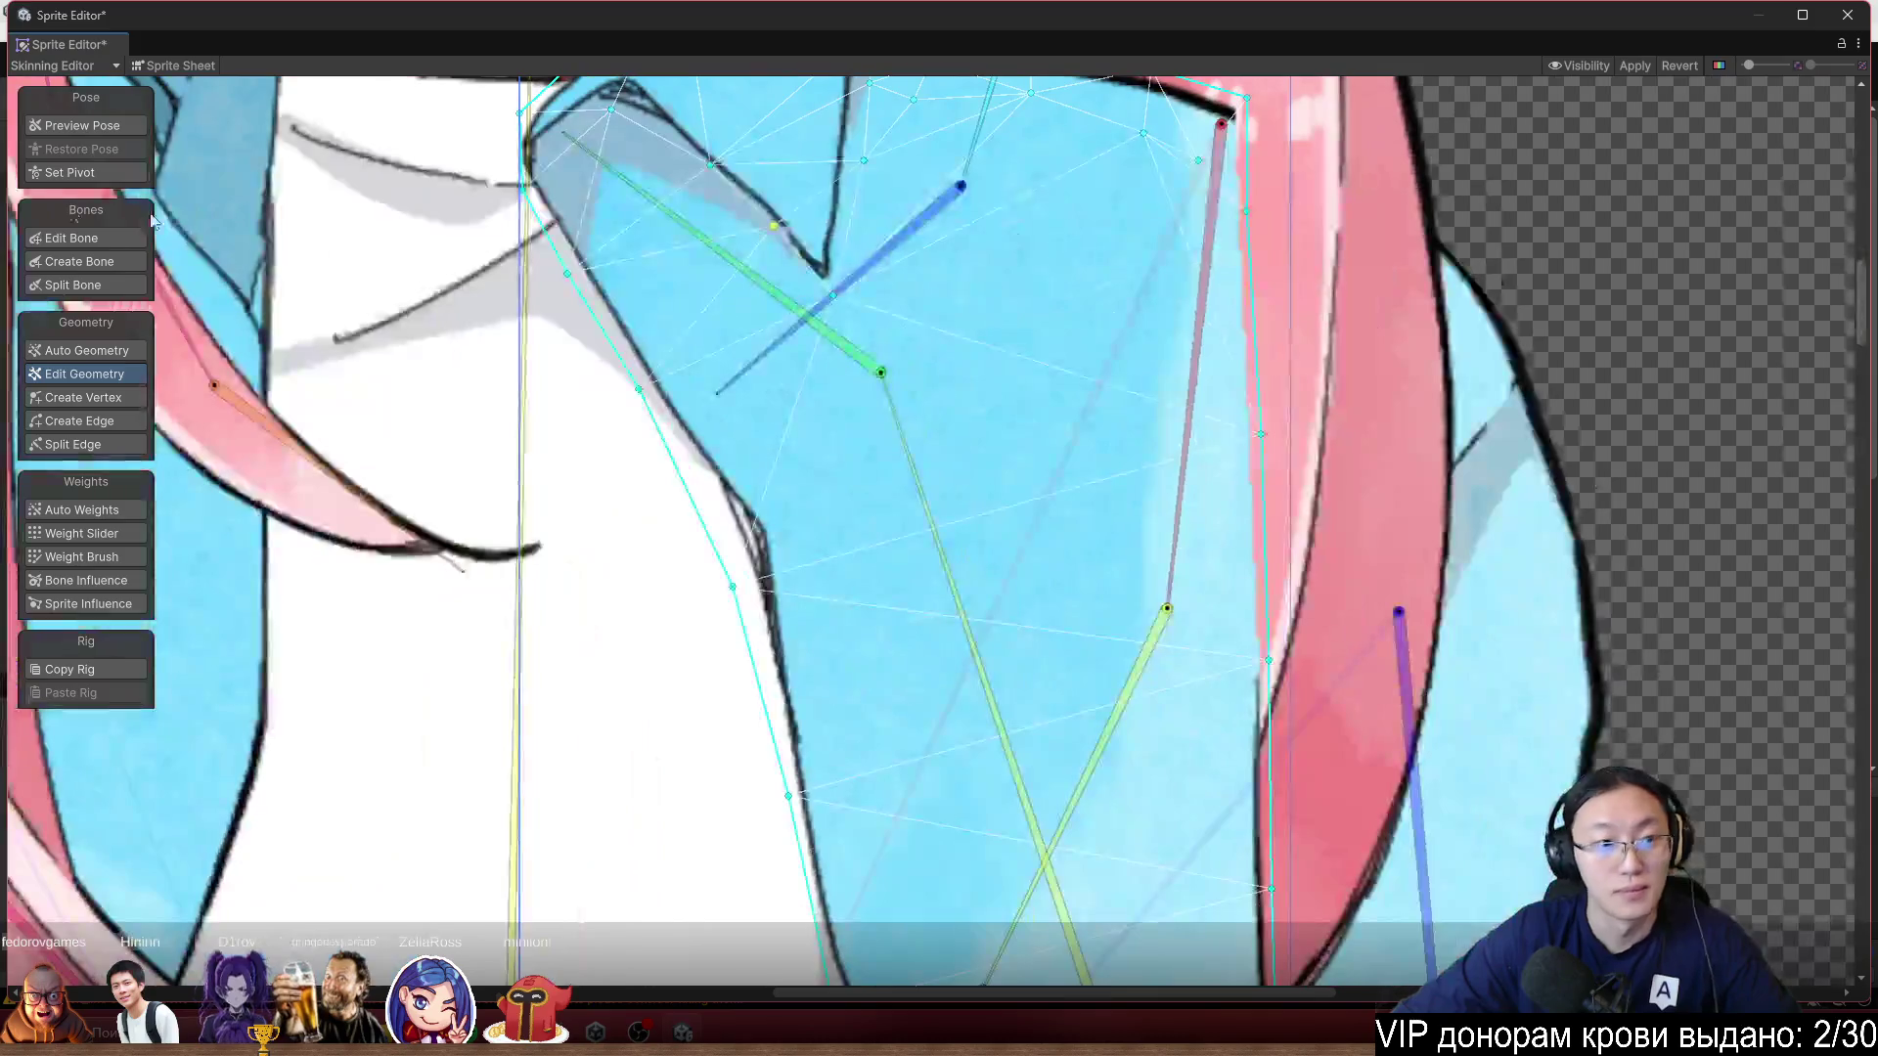
Give the collar-notch vertex full weight (1) to one bone and swing the diagonal bone to test.
left_click(83, 125)
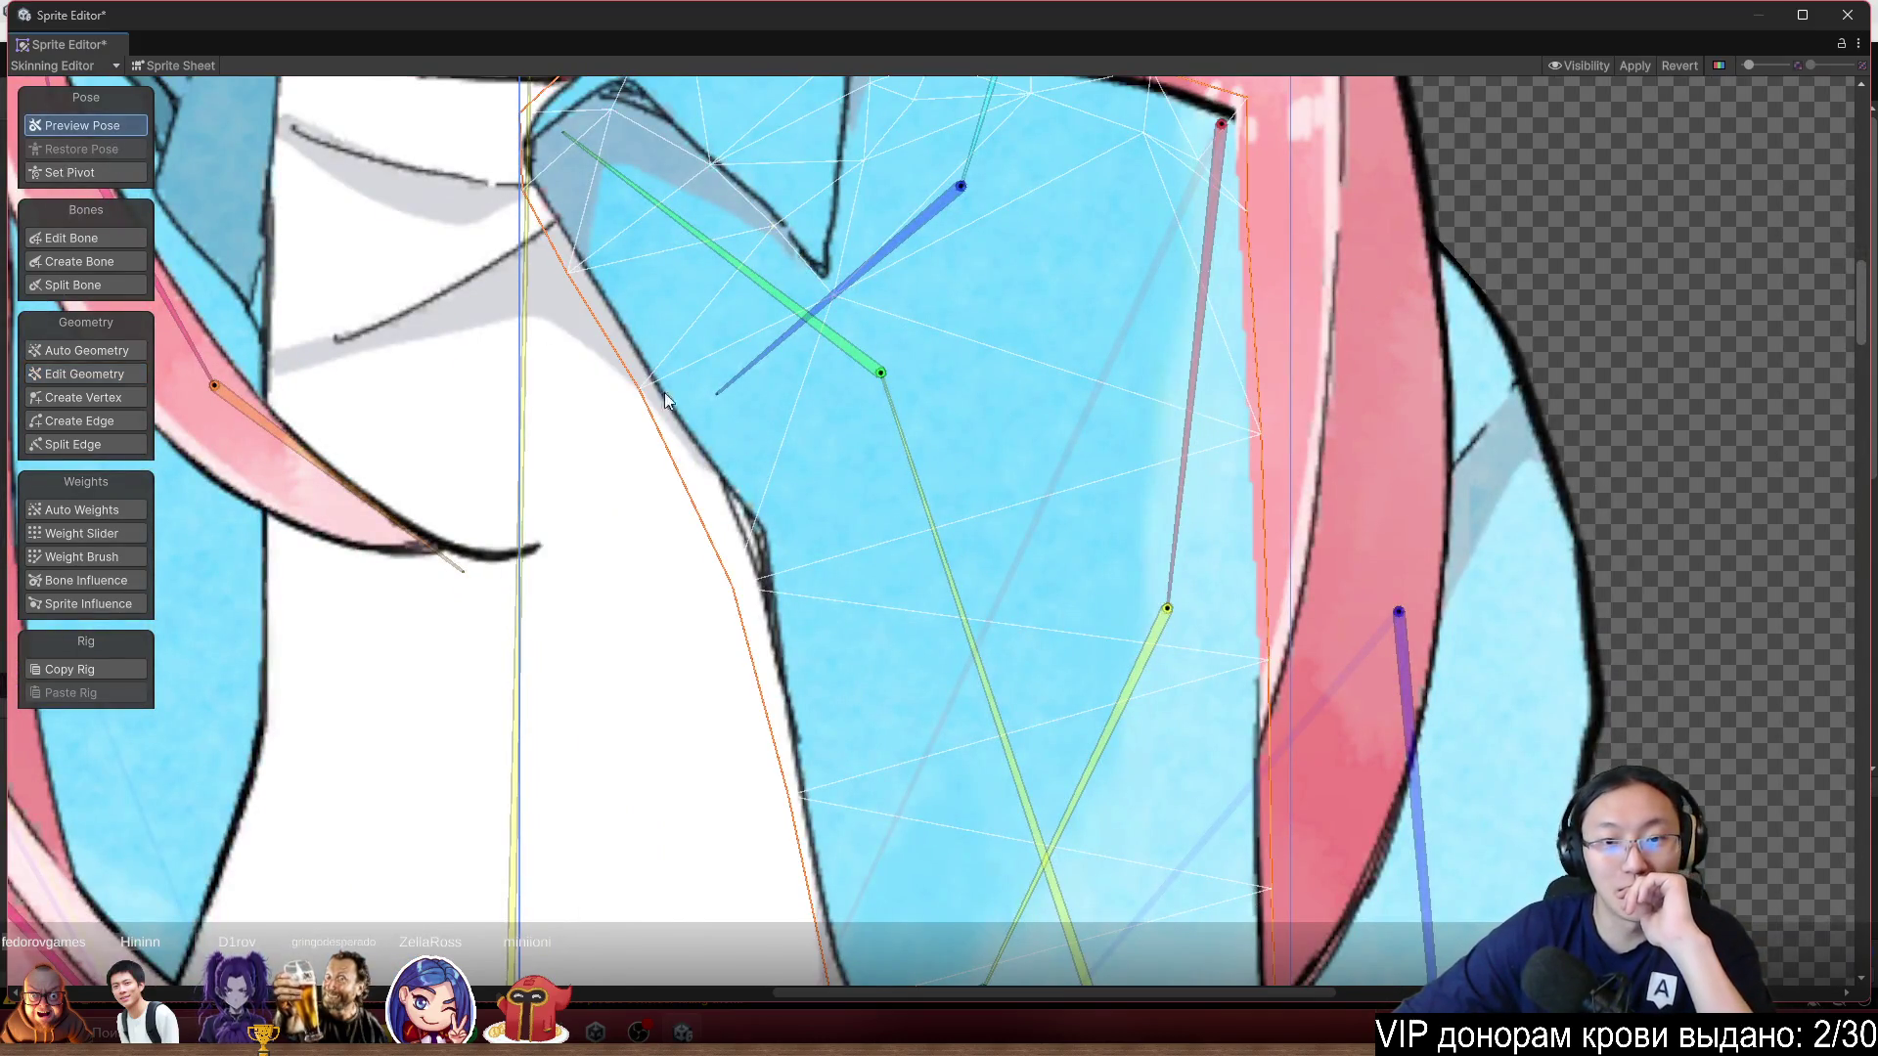
mouse_move(927, 499)
left_mouse_down()
mouse_move(954, 471)
mouse_move(947, 410)
left_mouse_up()
scroll(945, 409, "down", 2)
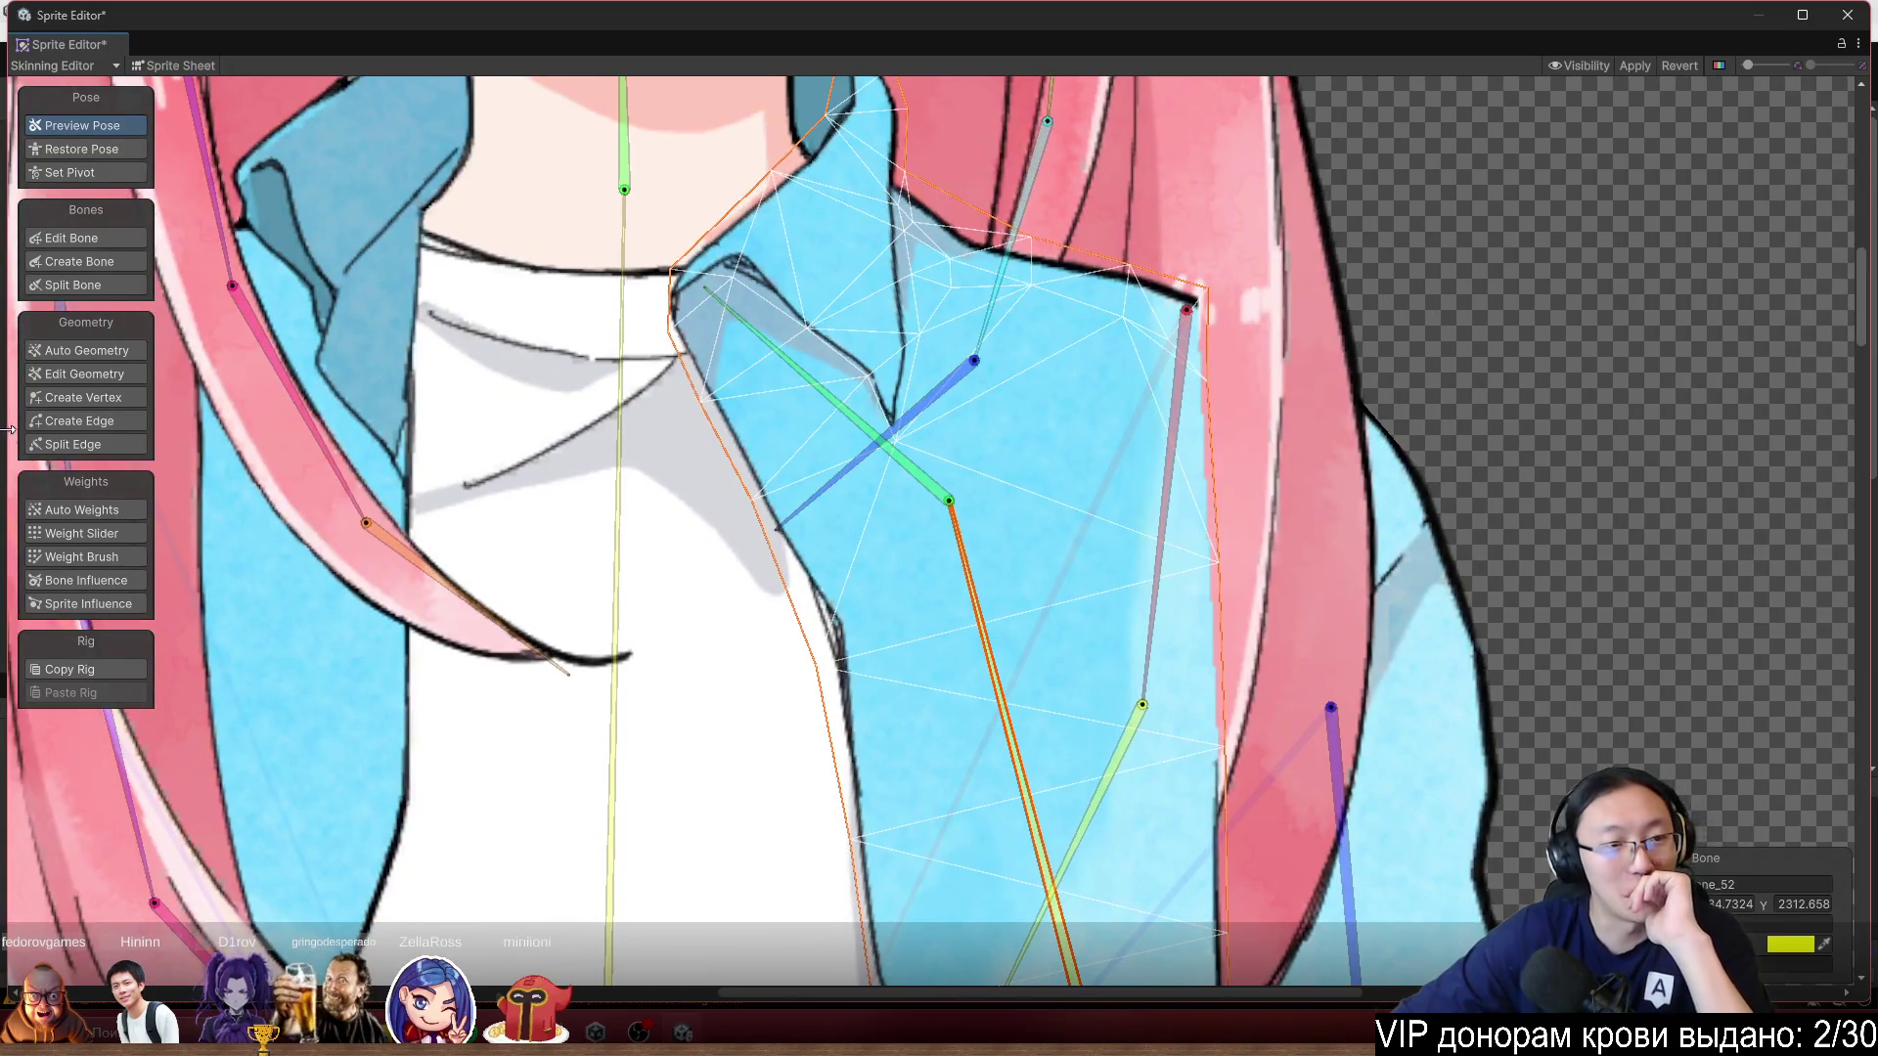
left_click(119, 534)
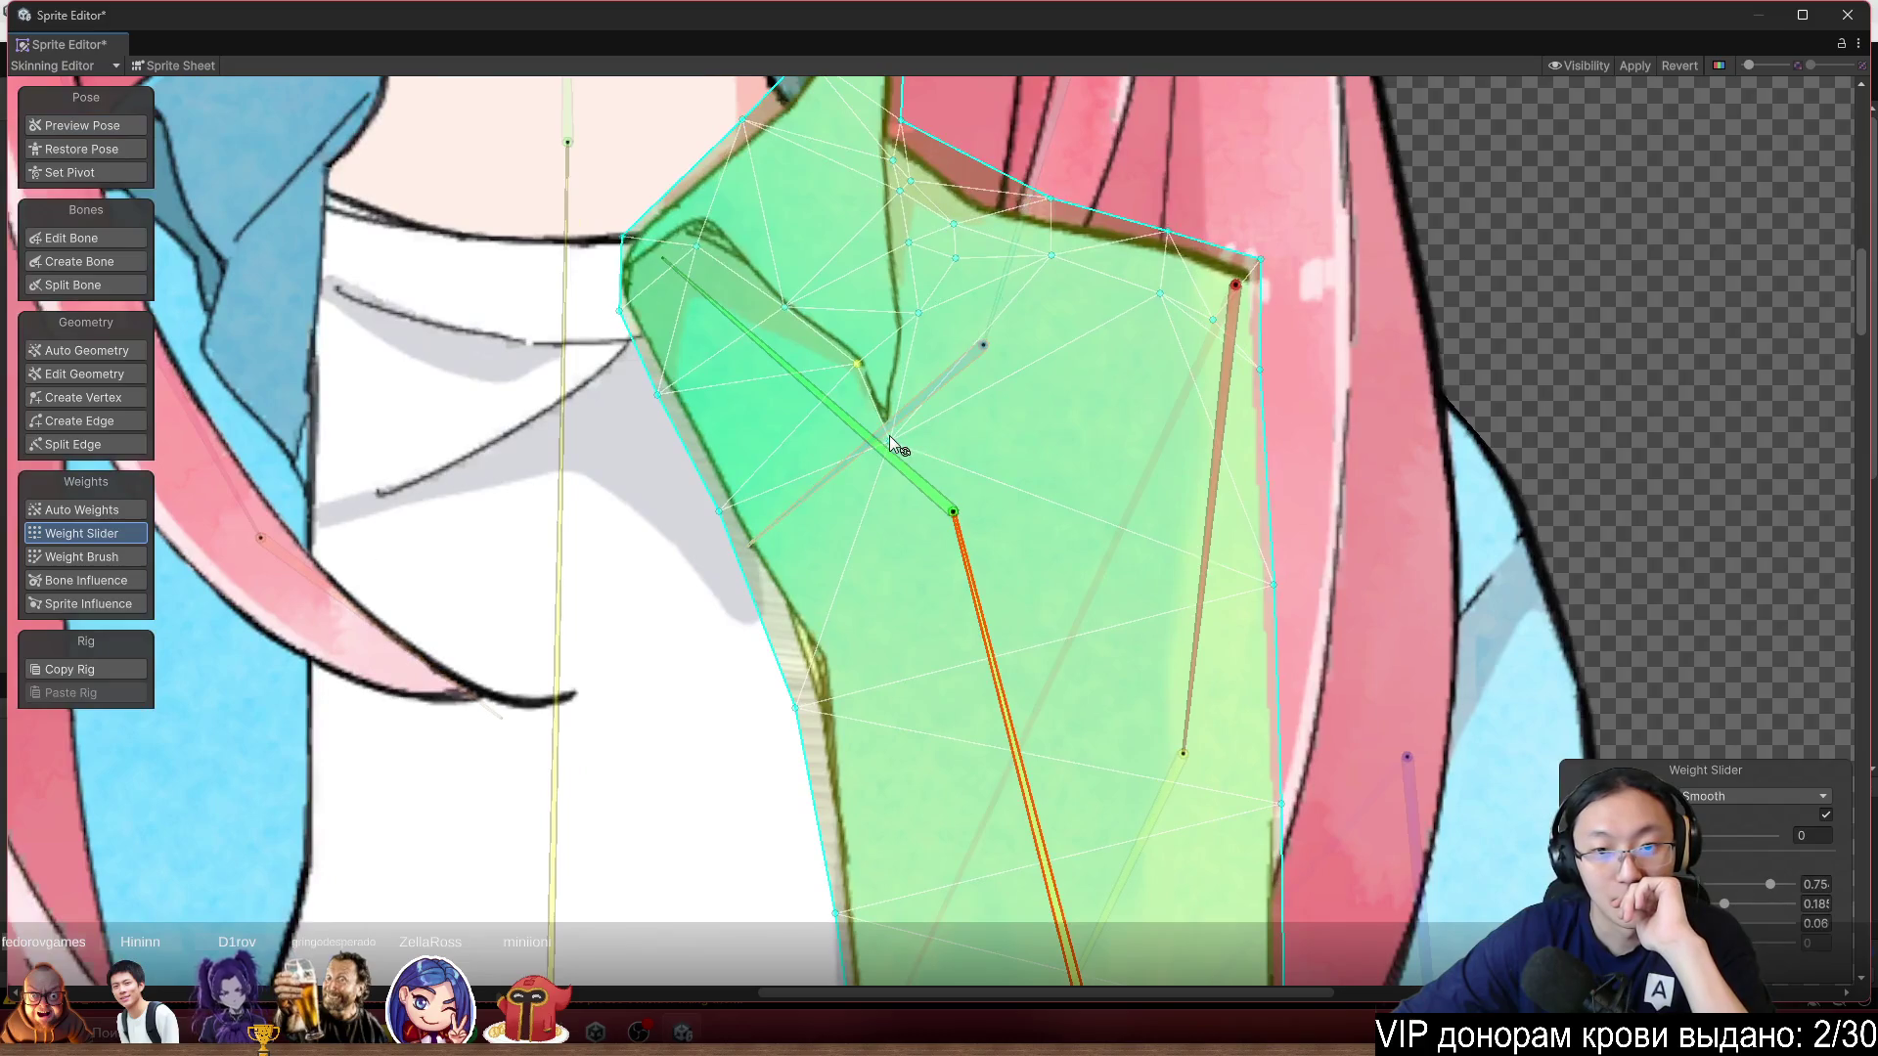
left_click(889, 441)
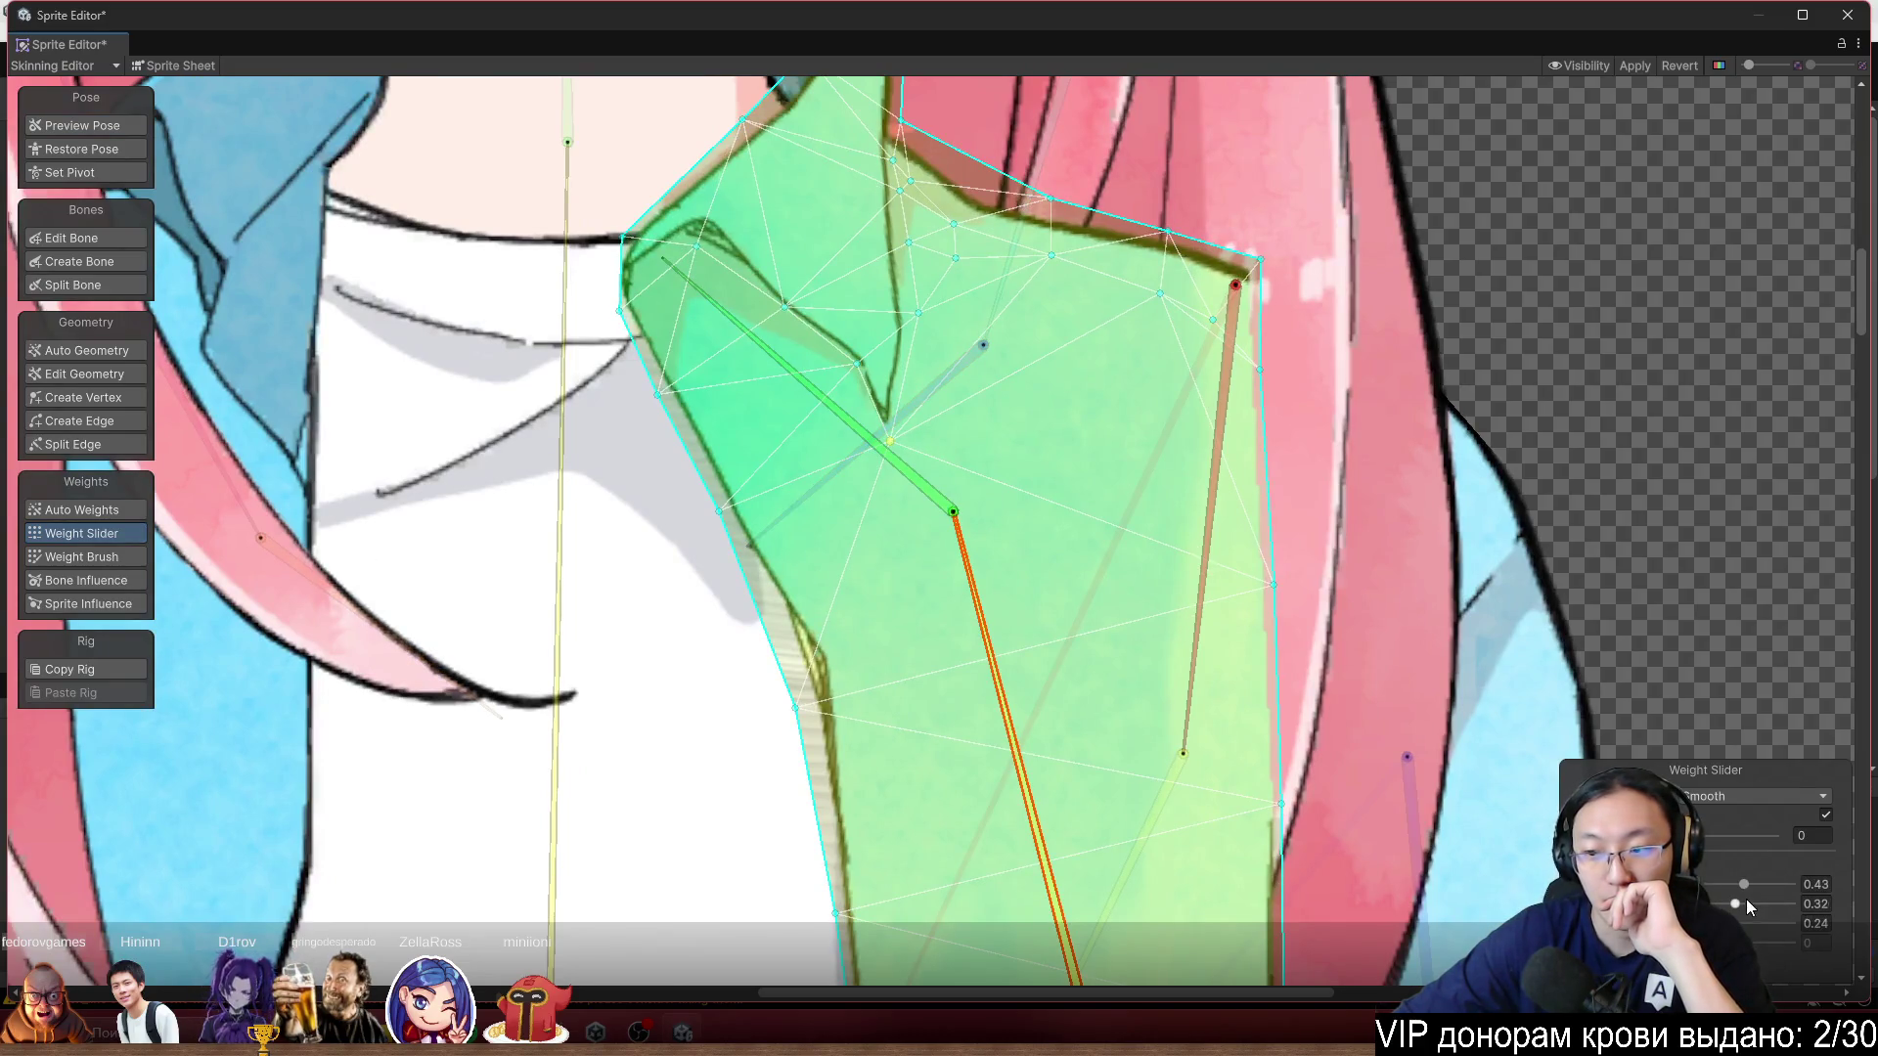
left_click_drag(1736, 906, 1794, 908)
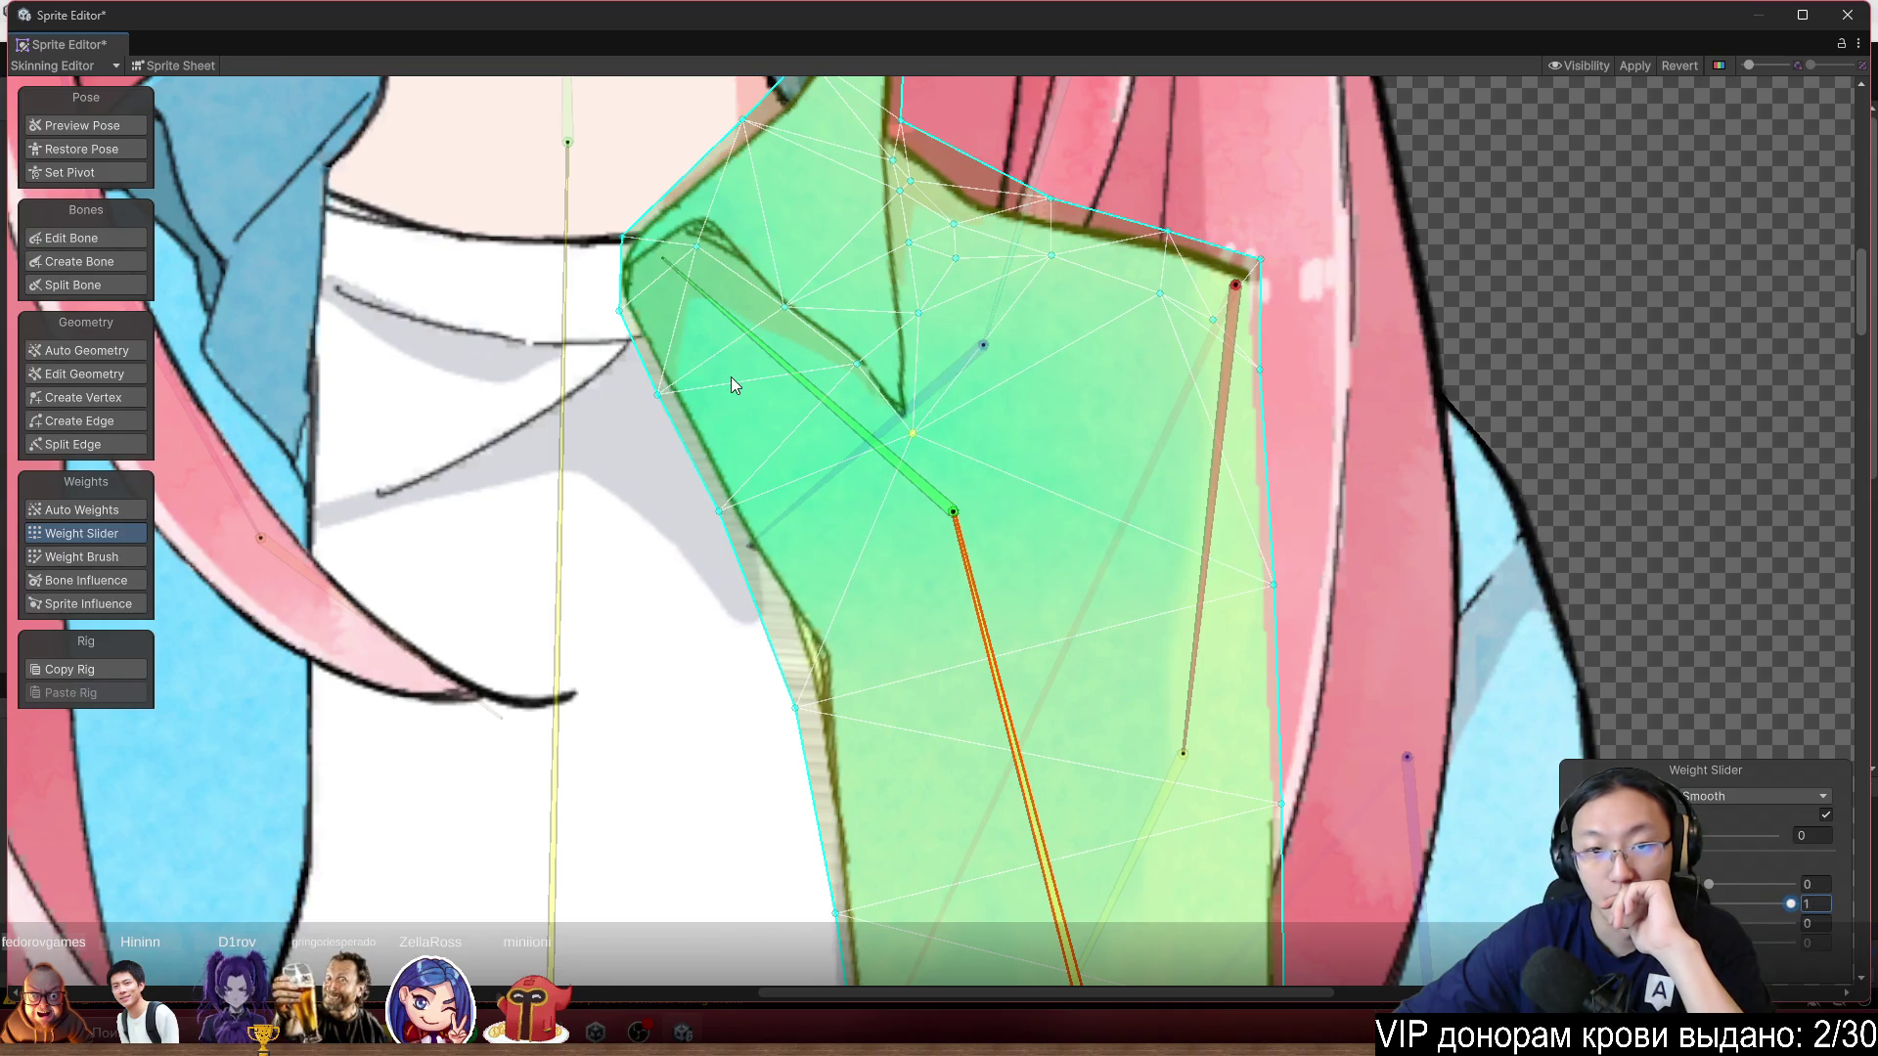
mouse_move(806, 411)
left_mouse_down()
mouse_move(794, 431)
mouse_move(822, 397)
mouse_move(775, 460)
mouse_move(807, 384)
mouse_move(760, 471)
left_mouse_up()
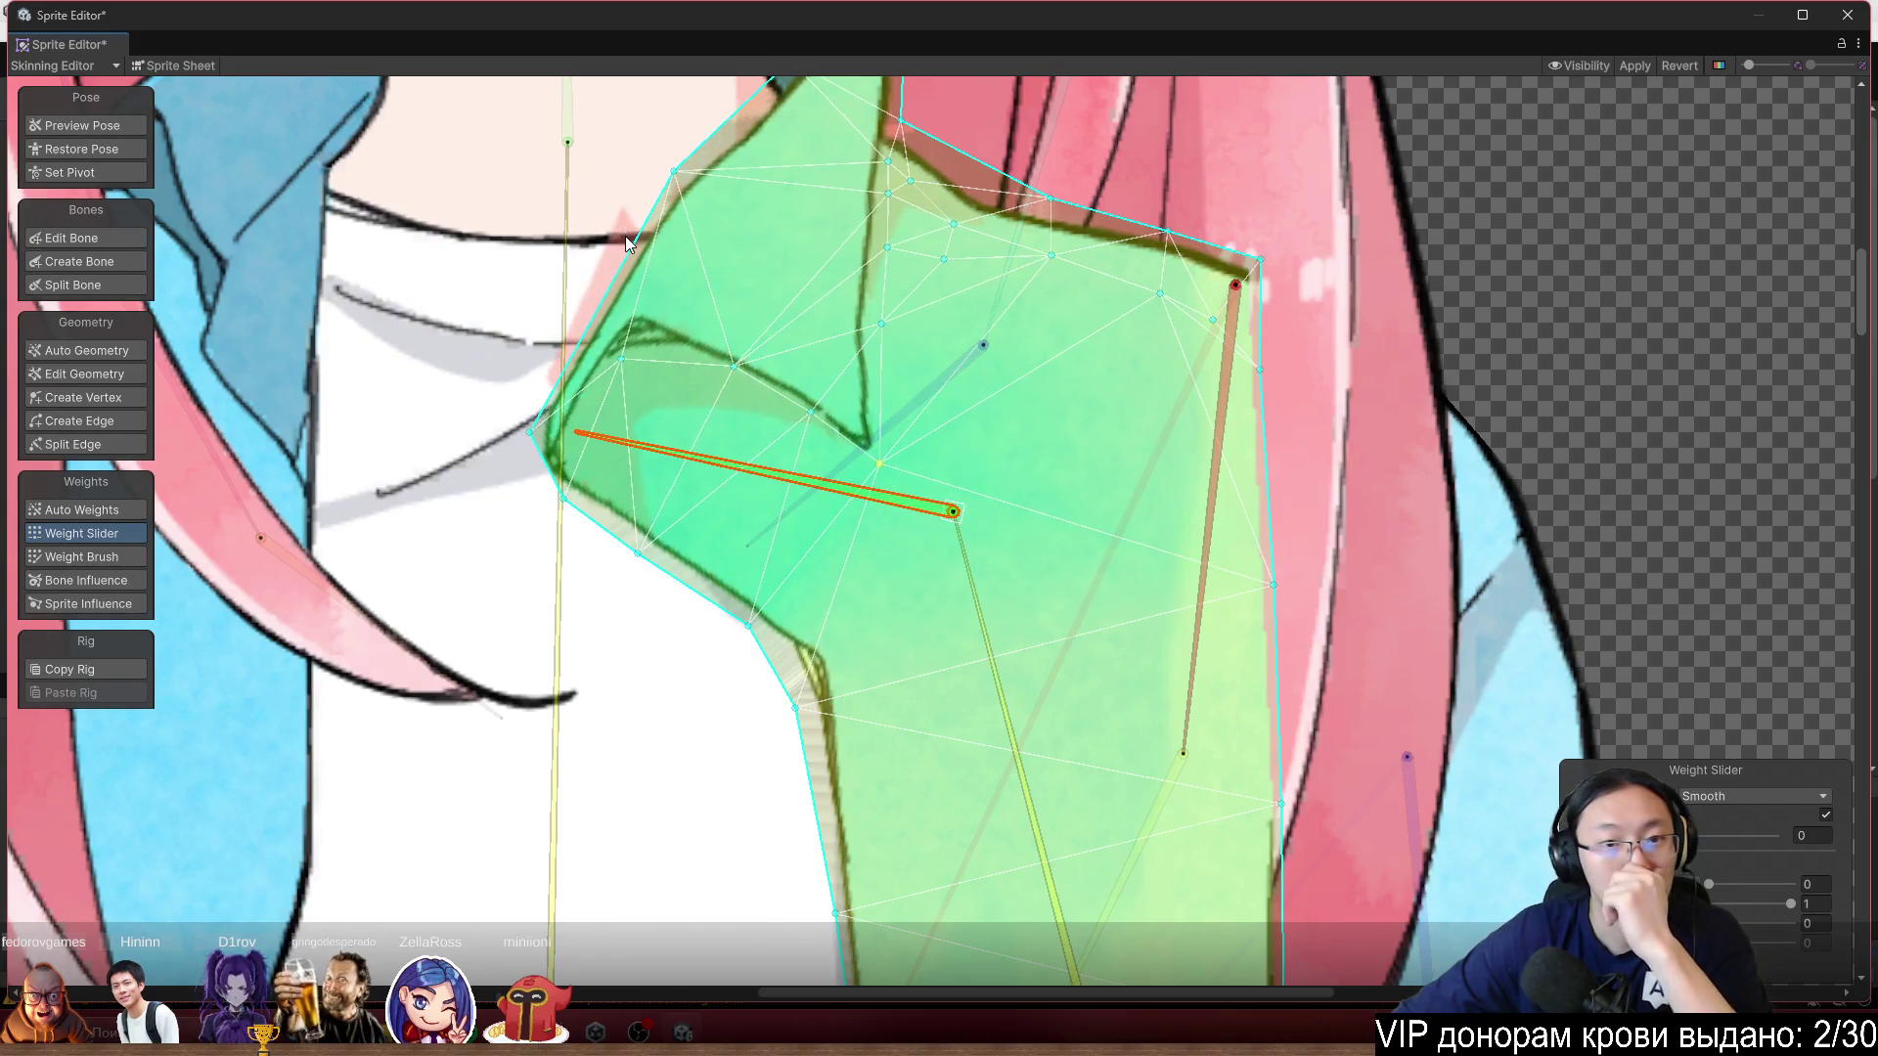
Select the small quad collar piece at the neck and bring it into view.
left_click(618, 250)
left_click_drag(610, 262, 833, 344)
scroll(929, 411, "down", 5)
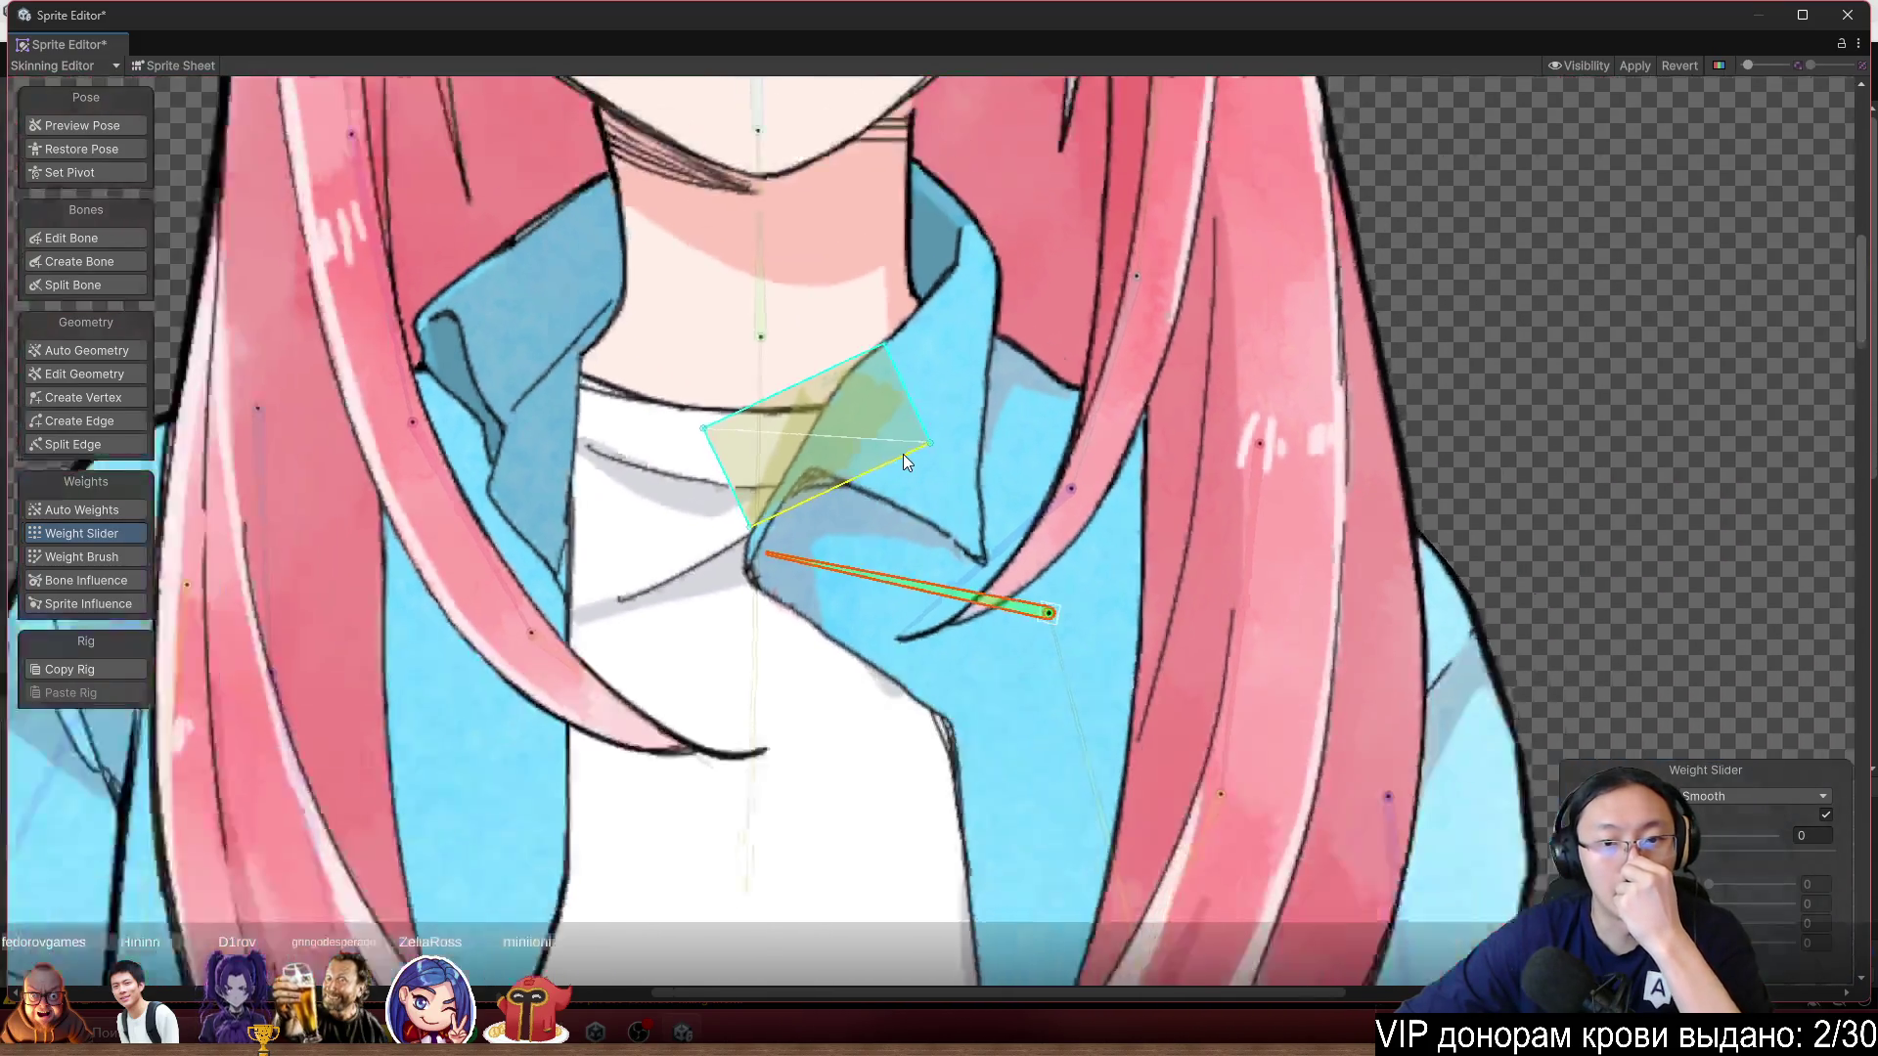
Restore the rig to its rest pose.
scroll(1096, 401, "down", 5)
scroll(1096, 401, "up", 10)
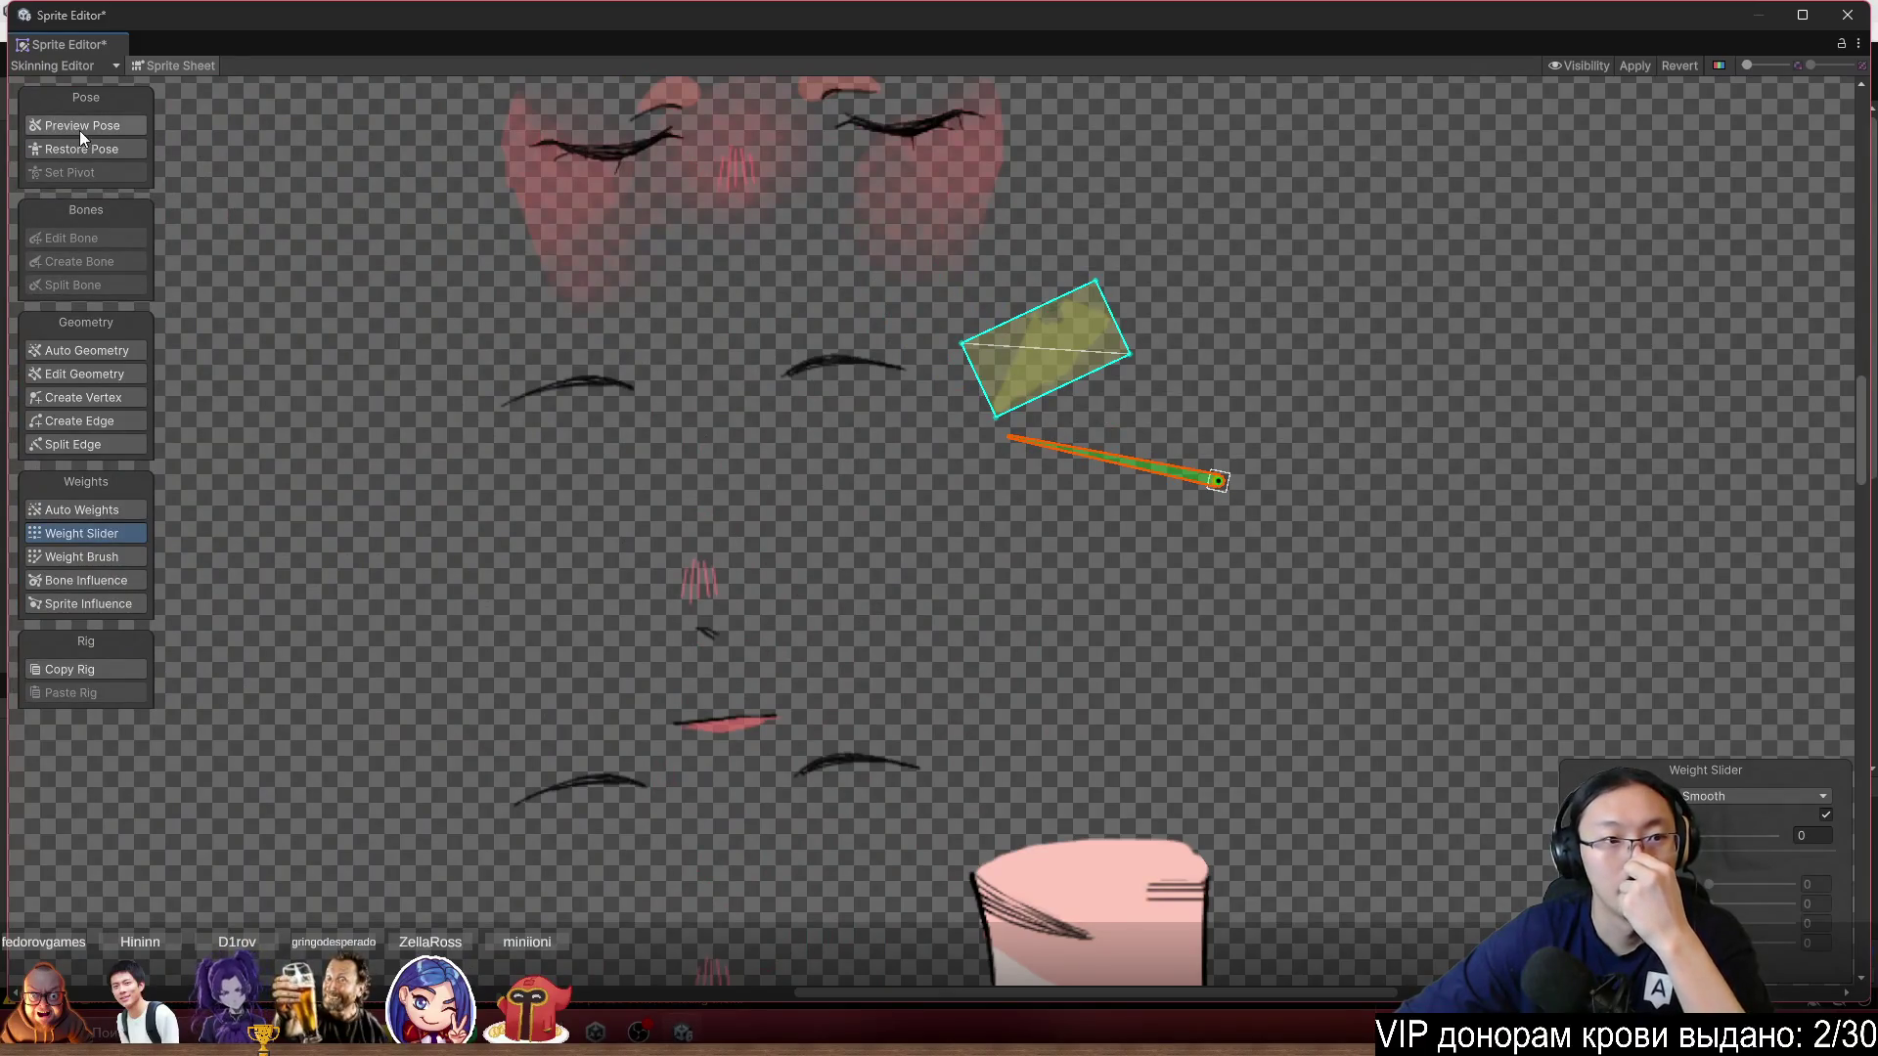
left_click(91, 147)
scroll(1194, 386, "up", 3)
scroll(991, 503, "up", 2)
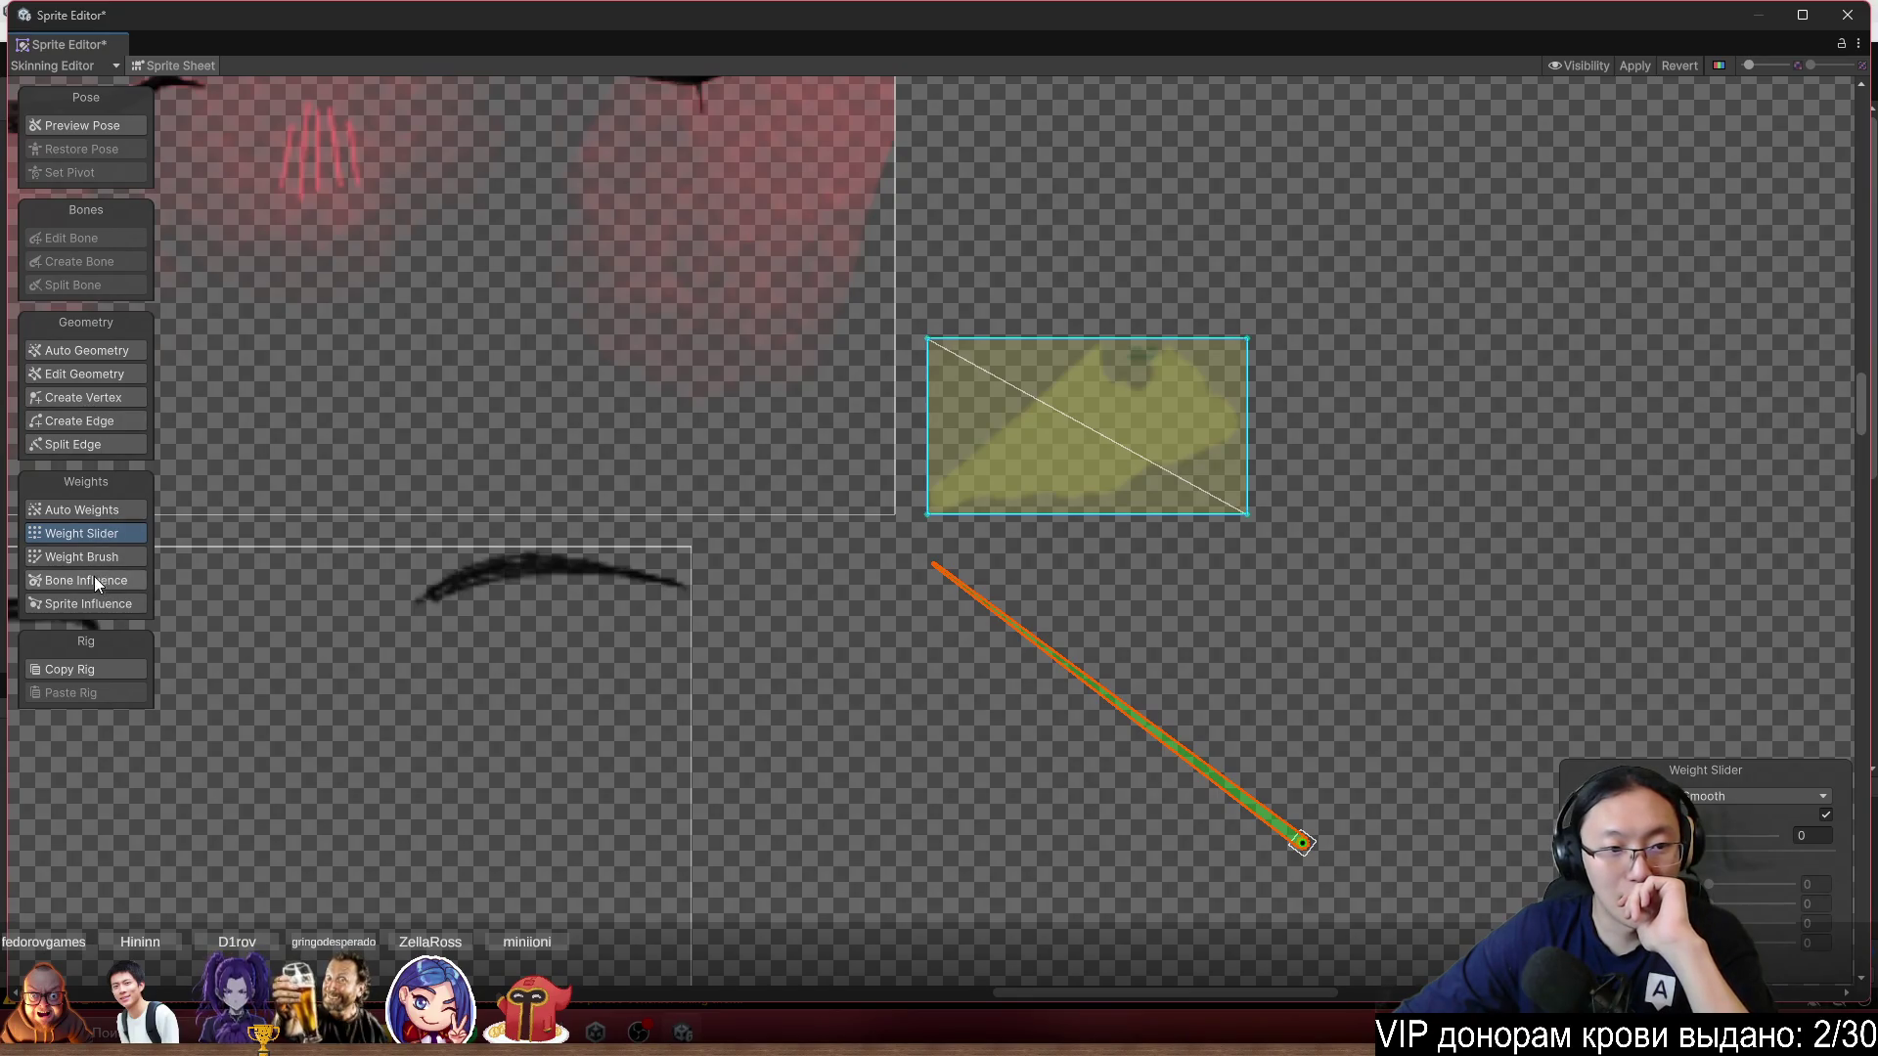
Add top-edge vertices and pull the top corners in so the mesh hugs the collar's upper outline.
left_click(102, 397)
scroll(1148, 416, "up", 3)
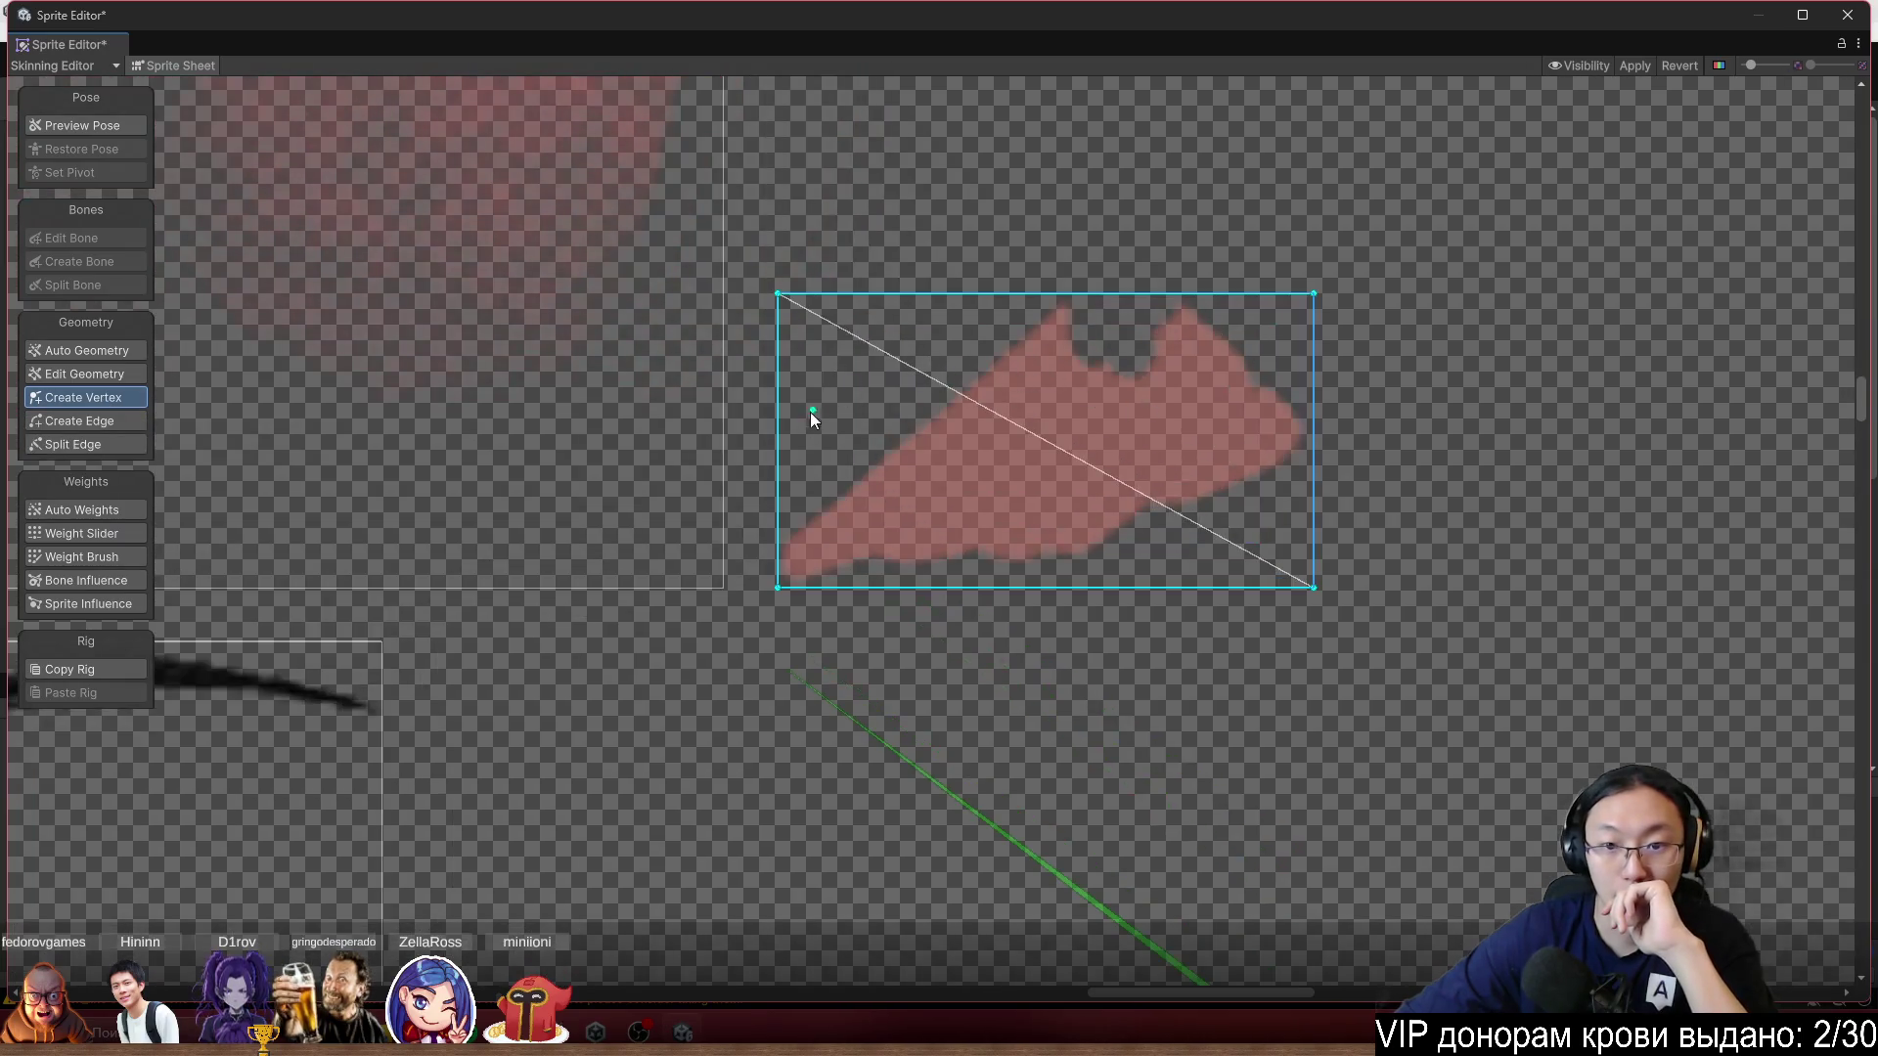
left_click_drag(780, 295, 779, 519)
left_click(877, 478)
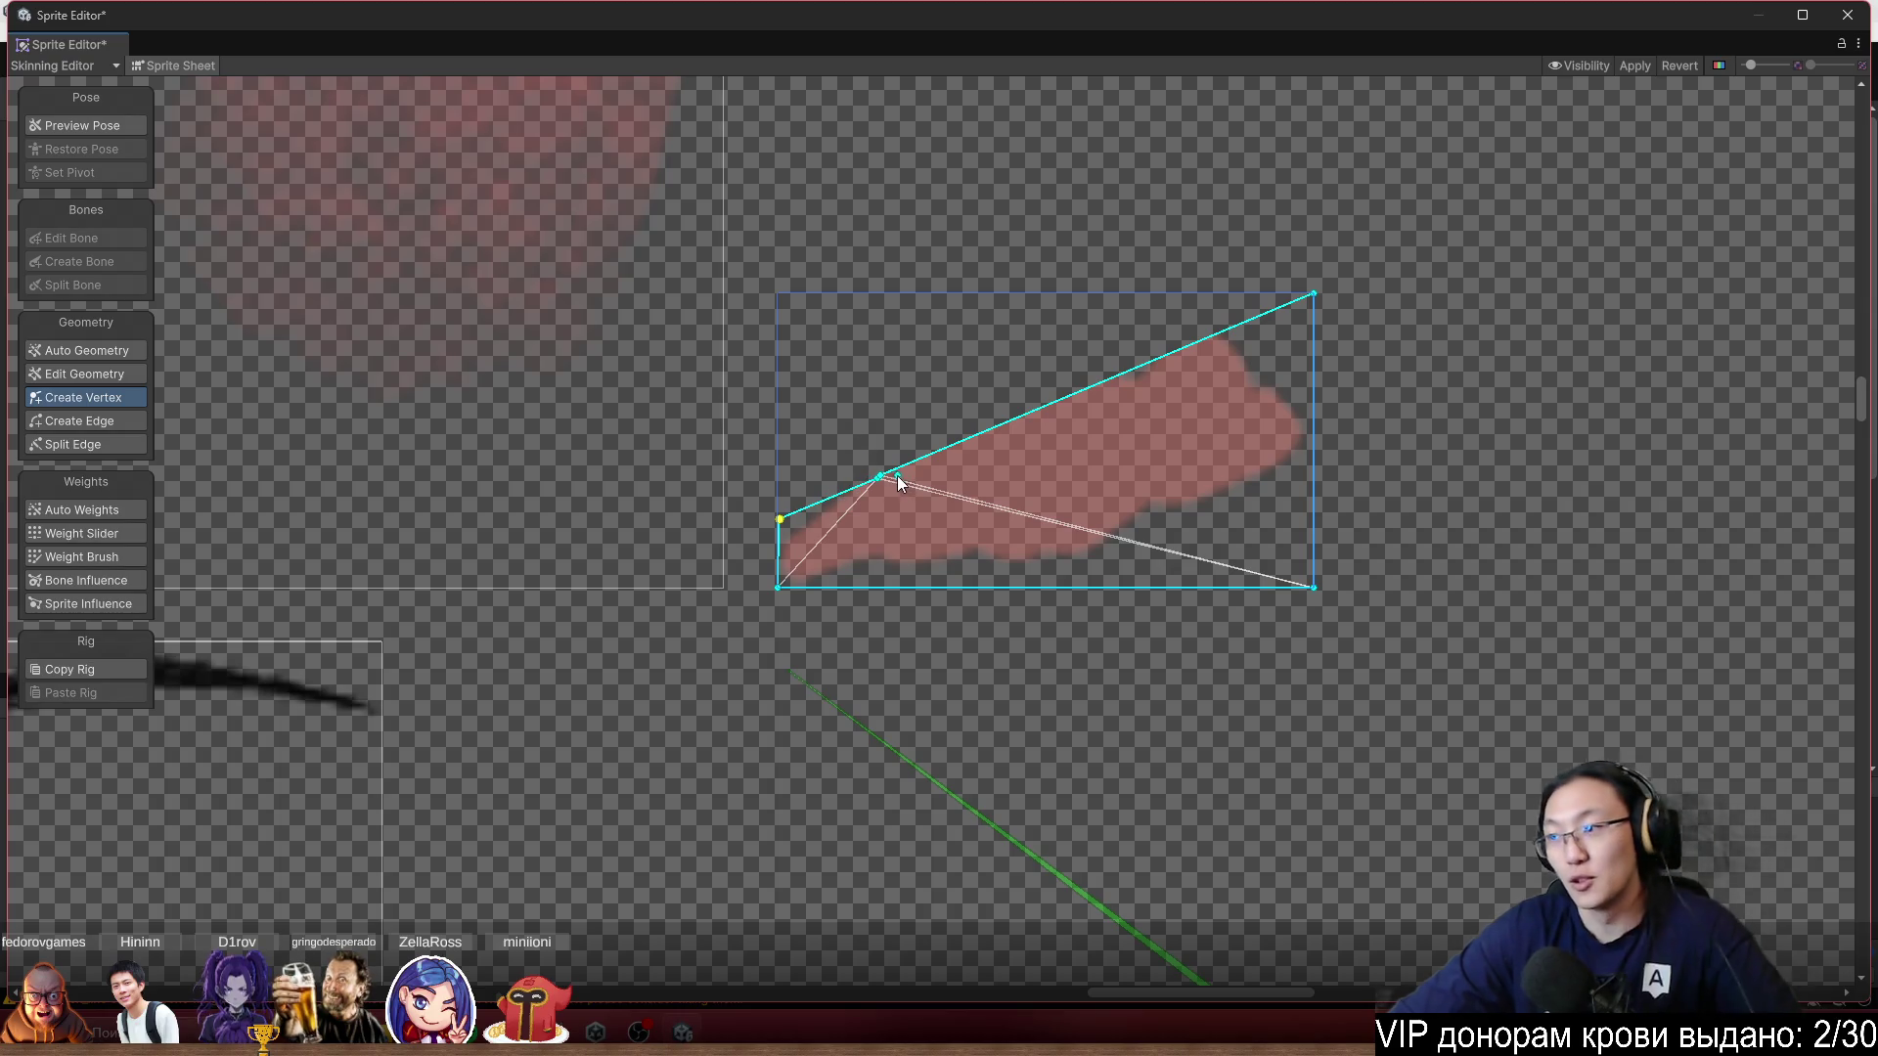
left_click_drag(878, 481, 873, 449)
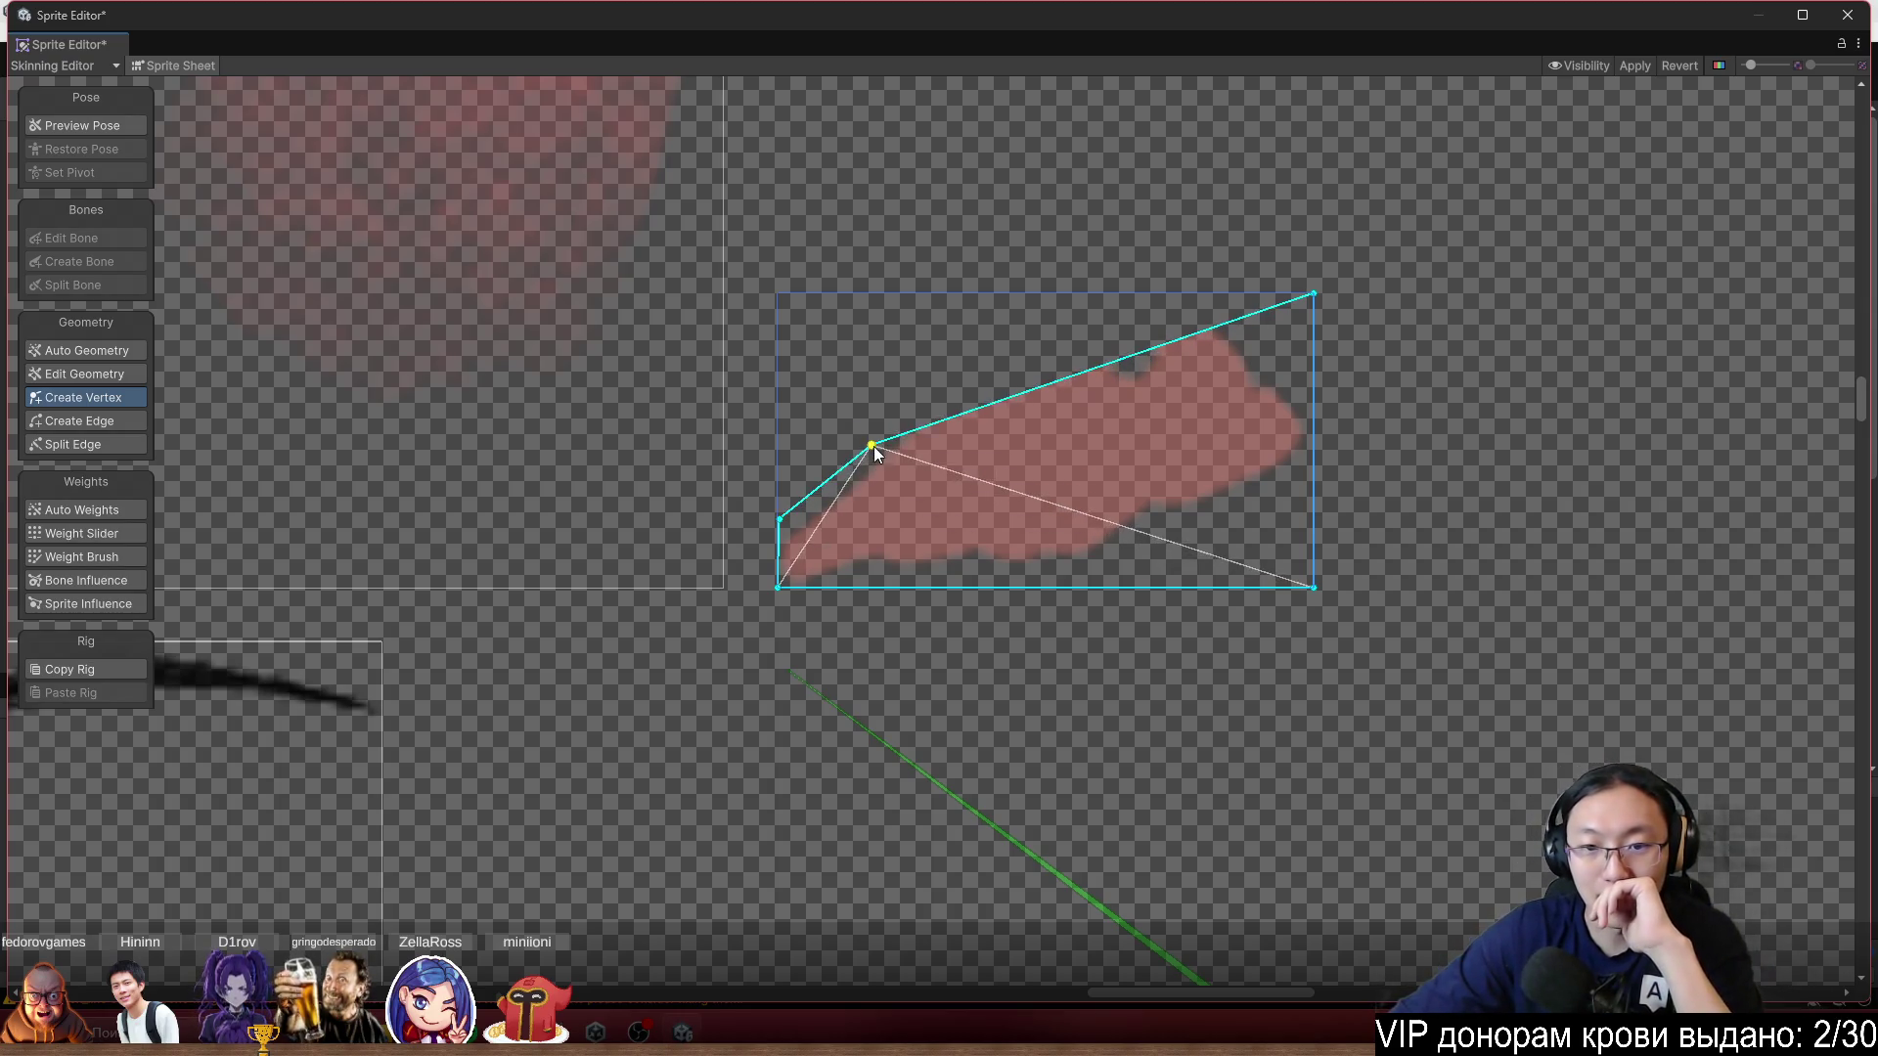
mouse_move(1027, 408)
left_mouse_down()
mouse_move(984, 344)
mouse_move(1070, 297)
left_mouse_up()
left_click(1083, 331)
left_click_drag(1316, 294, 1142, 307)
Pull the bottom-right corner to the collar tip and fit the lower-edge vertices onto the outline.
mouse_move(1315, 594)
left_mouse_down()
mouse_move(1089, 401)
mouse_move(1116, 371)
left_mouse_up()
mouse_move(1025, 420)
left_mouse_down()
mouse_move(930, 508)
mouse_move(1036, 426)
mouse_move(949, 506)
left_mouse_up()
left_click(956, 475)
left_click(958, 466)
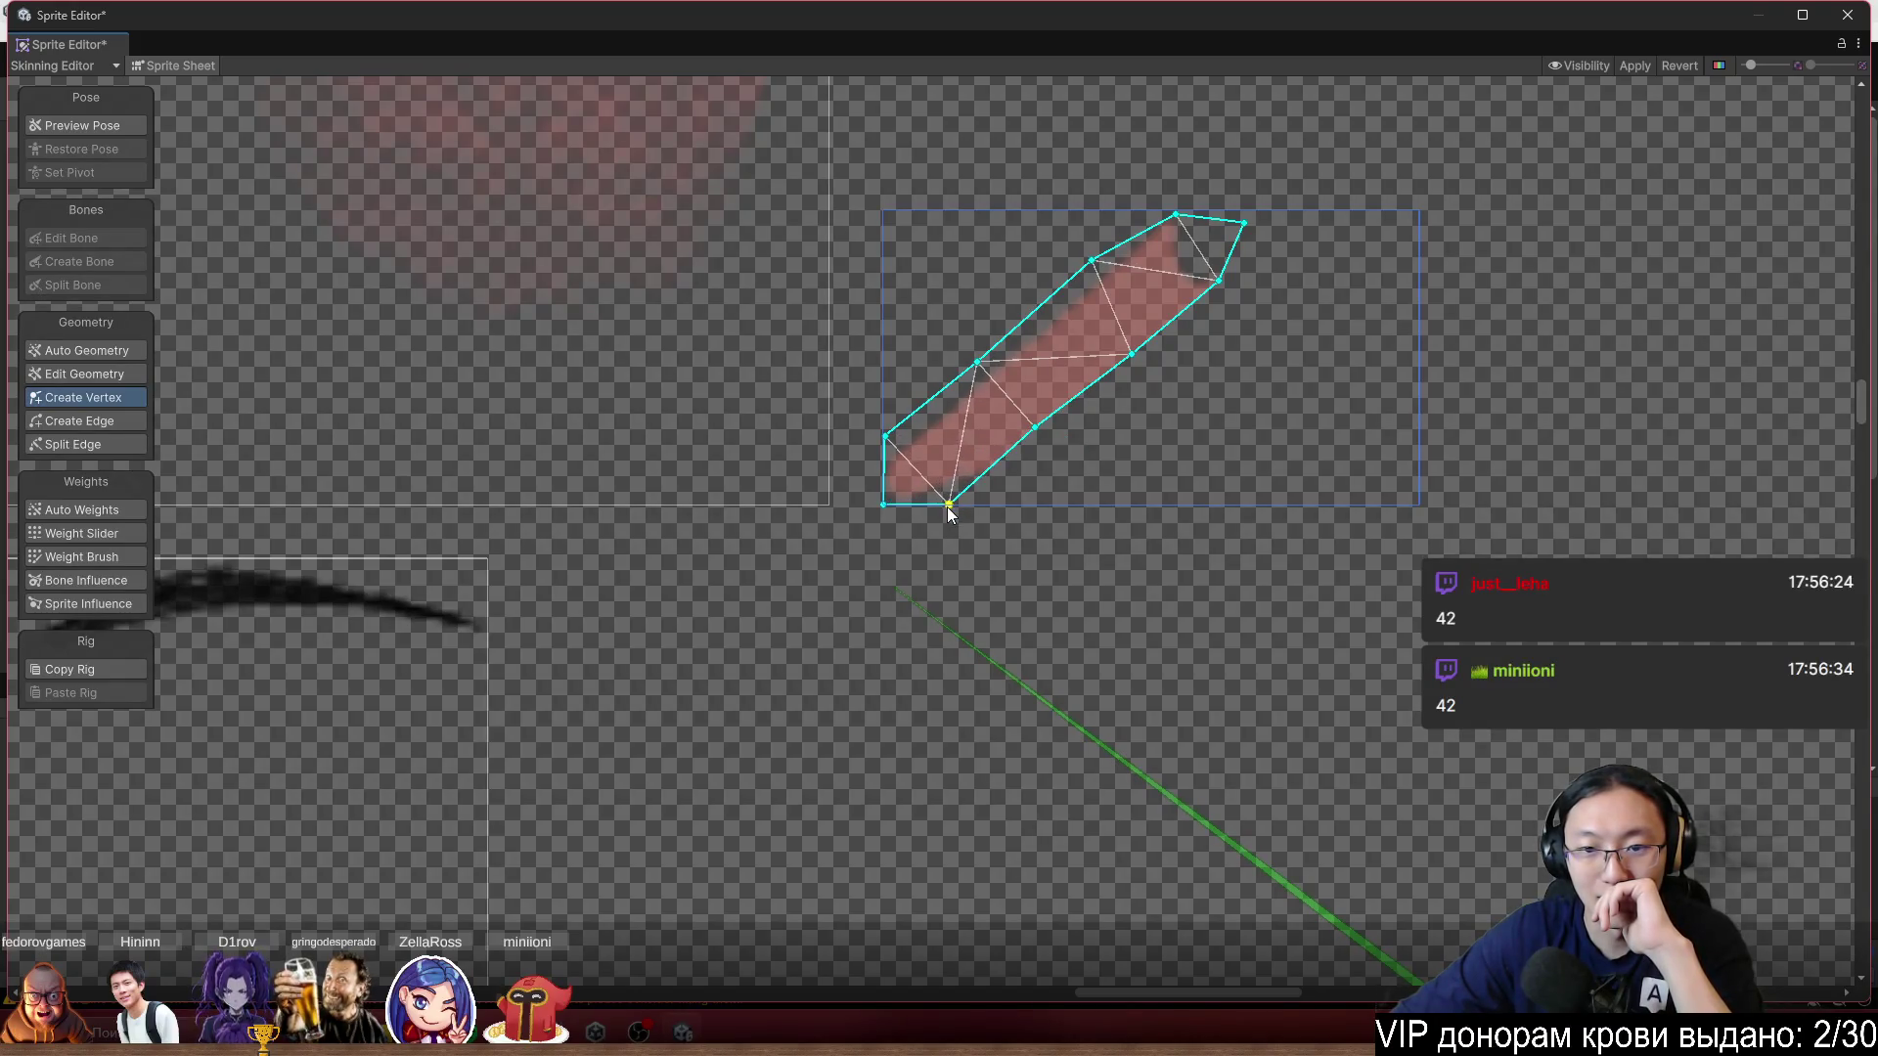
left_click(1016, 436)
left_click_drag(1036, 426, 1046, 426)
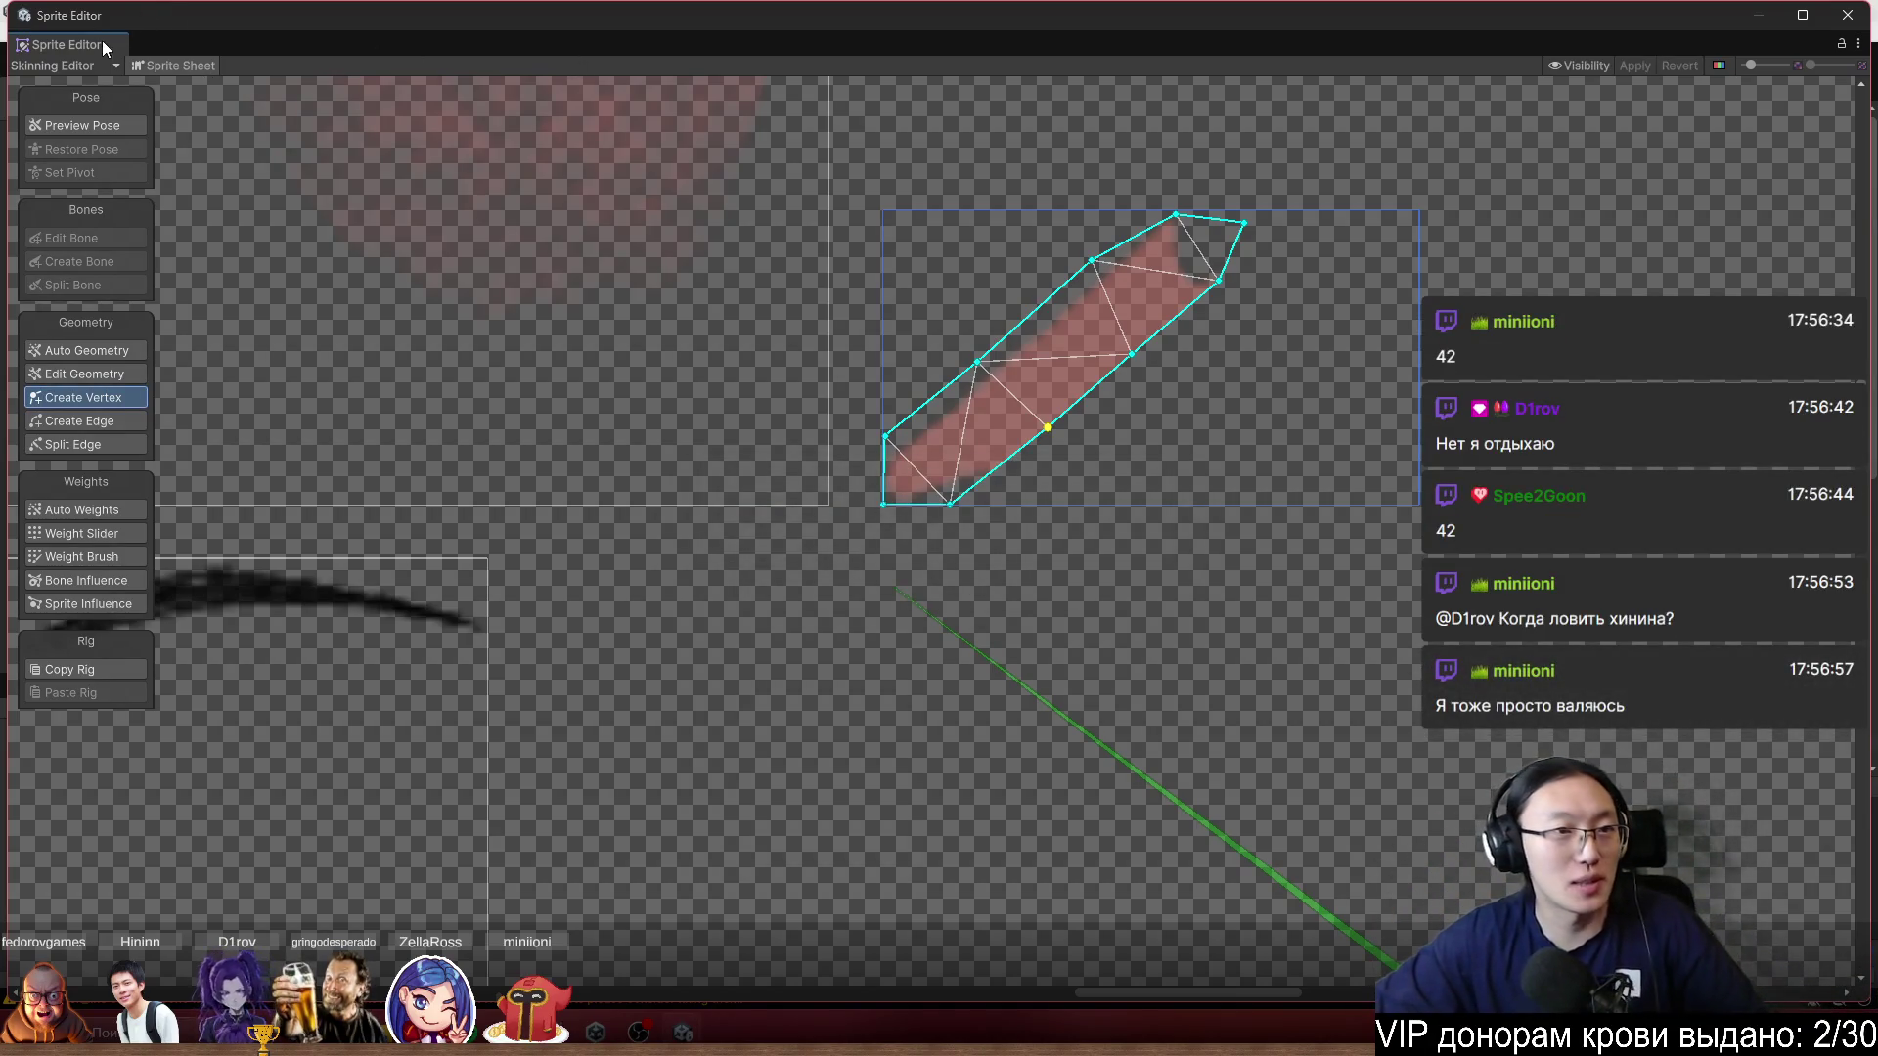
left_click(170, 68)
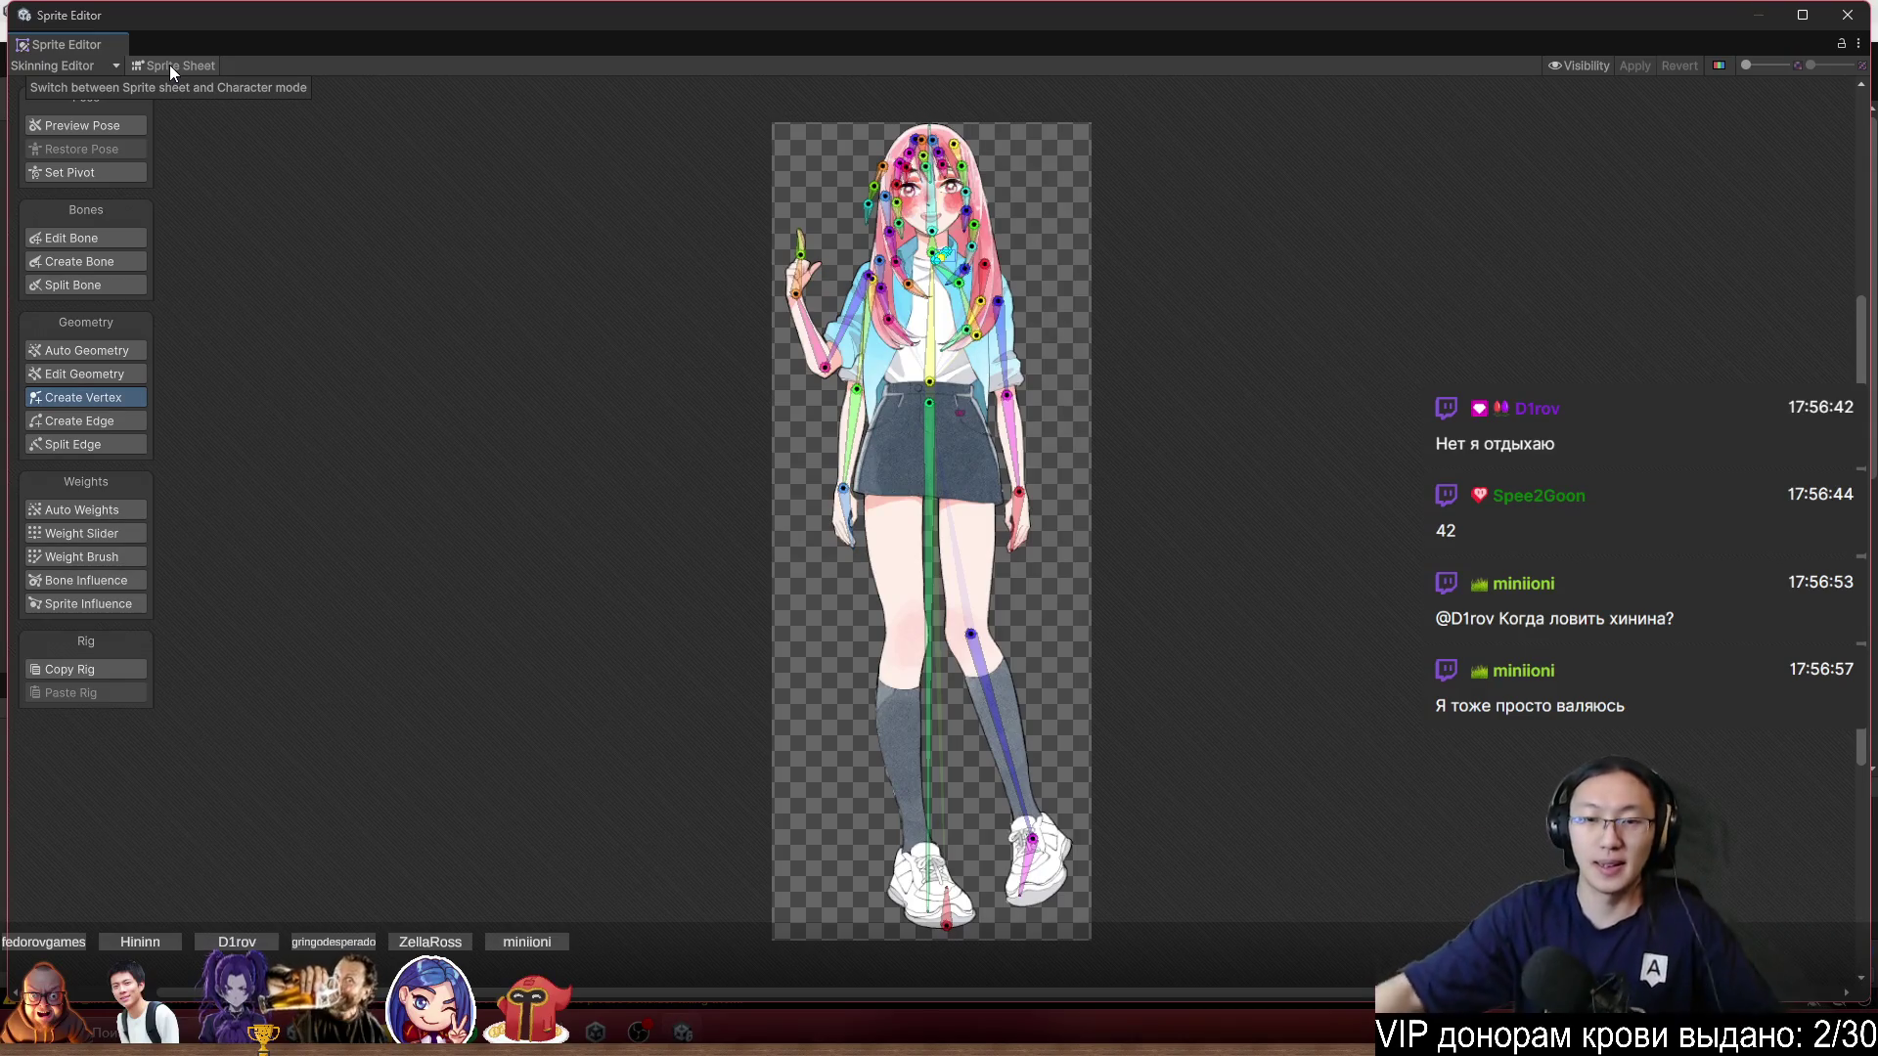
Zoom in on the neck in Character mode and select the diagonal collar bone.
scroll(963, 153, "up", 6)
scroll(984, 444, "up", 5)
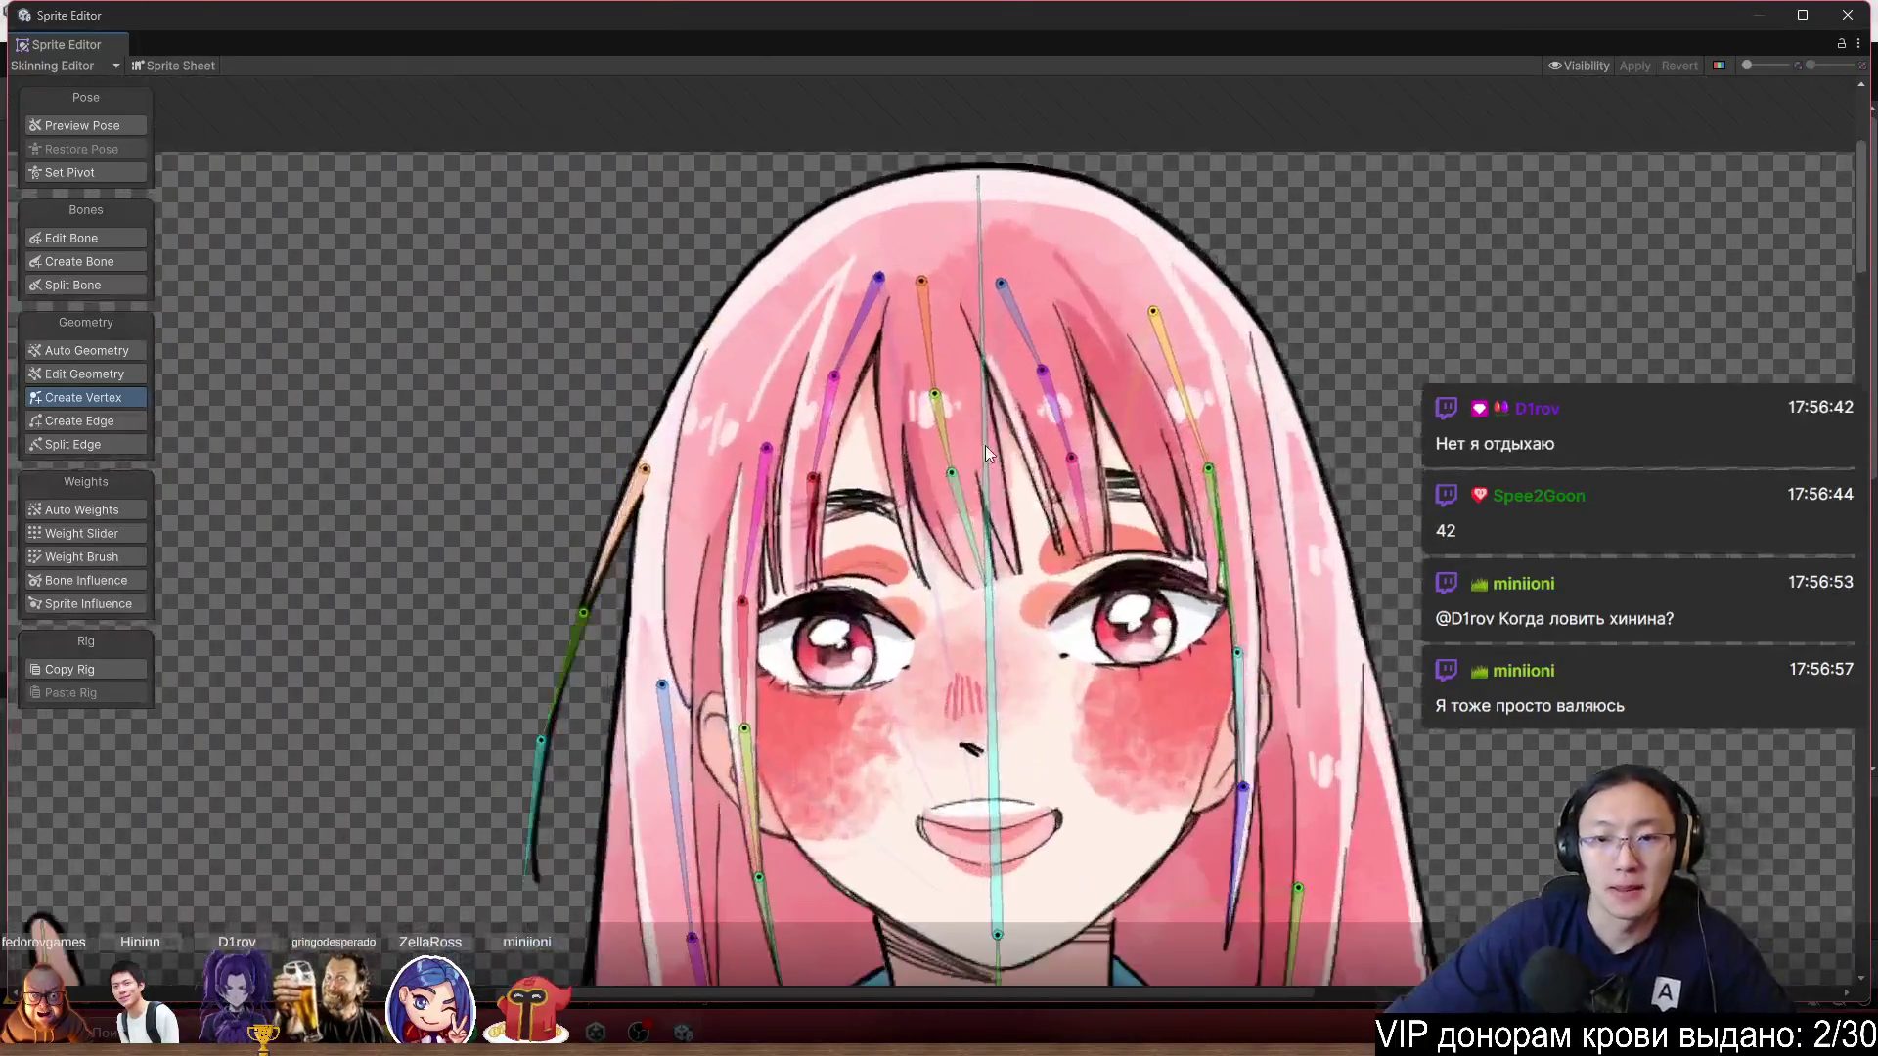
scroll(1077, 574, "up", 5)
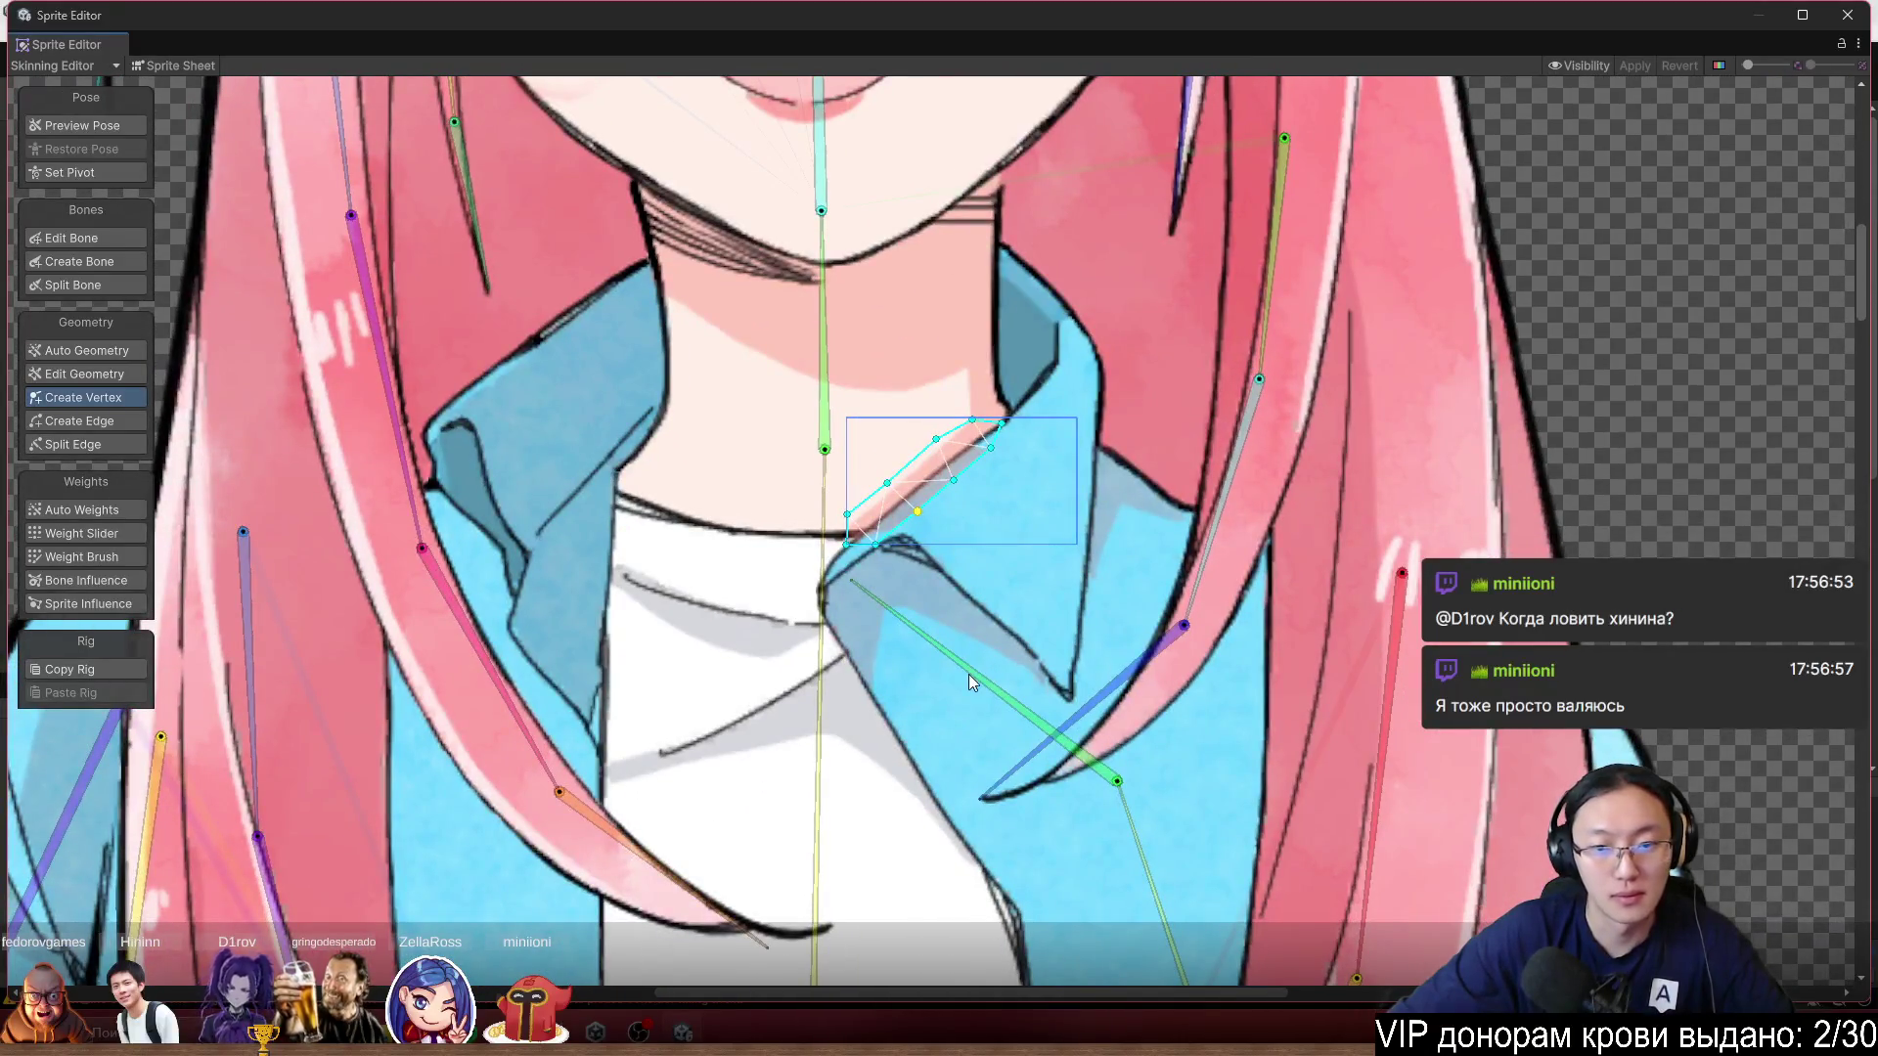
scroll(894, 549, "up", 2)
left_click(982, 696)
Paint bone_2 weight onto the collar mesh and rotate the collar bone to test it.
left_click_drag(982, 697, 987, 626)
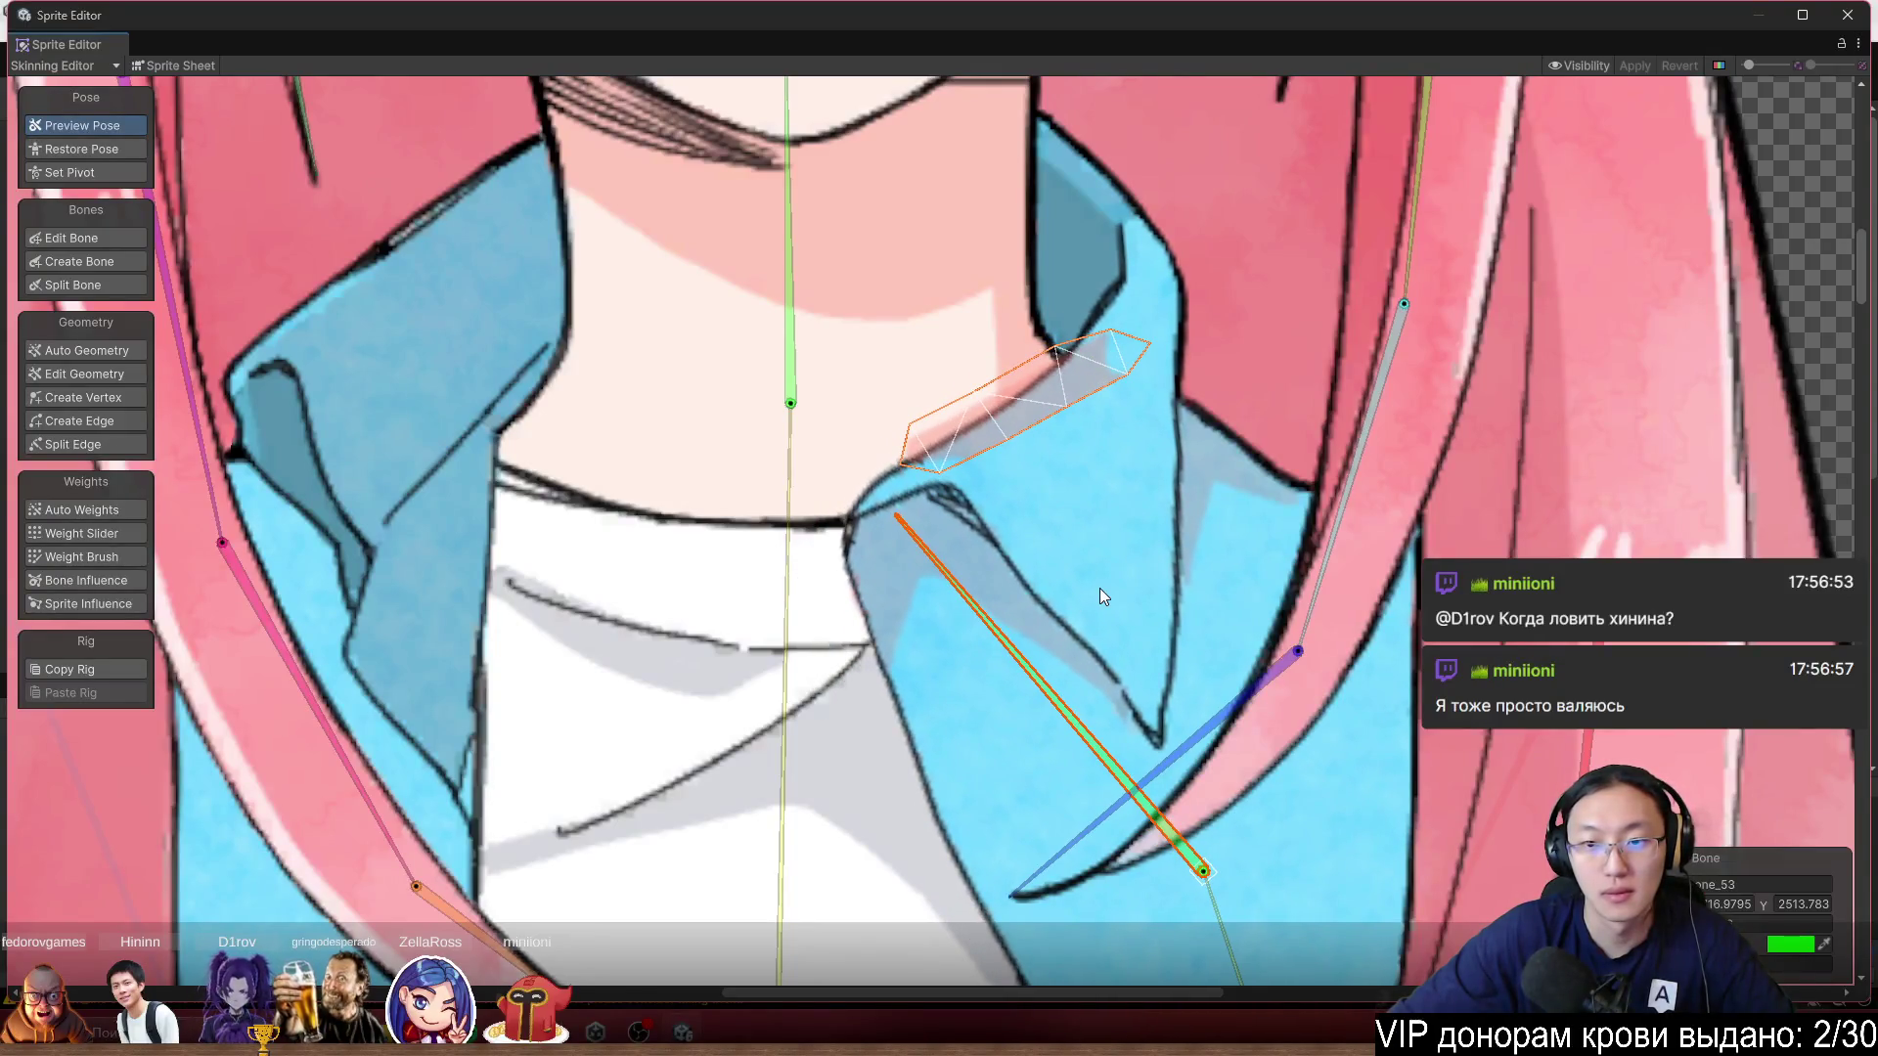
left_click(791, 679)
left_click(98, 556)
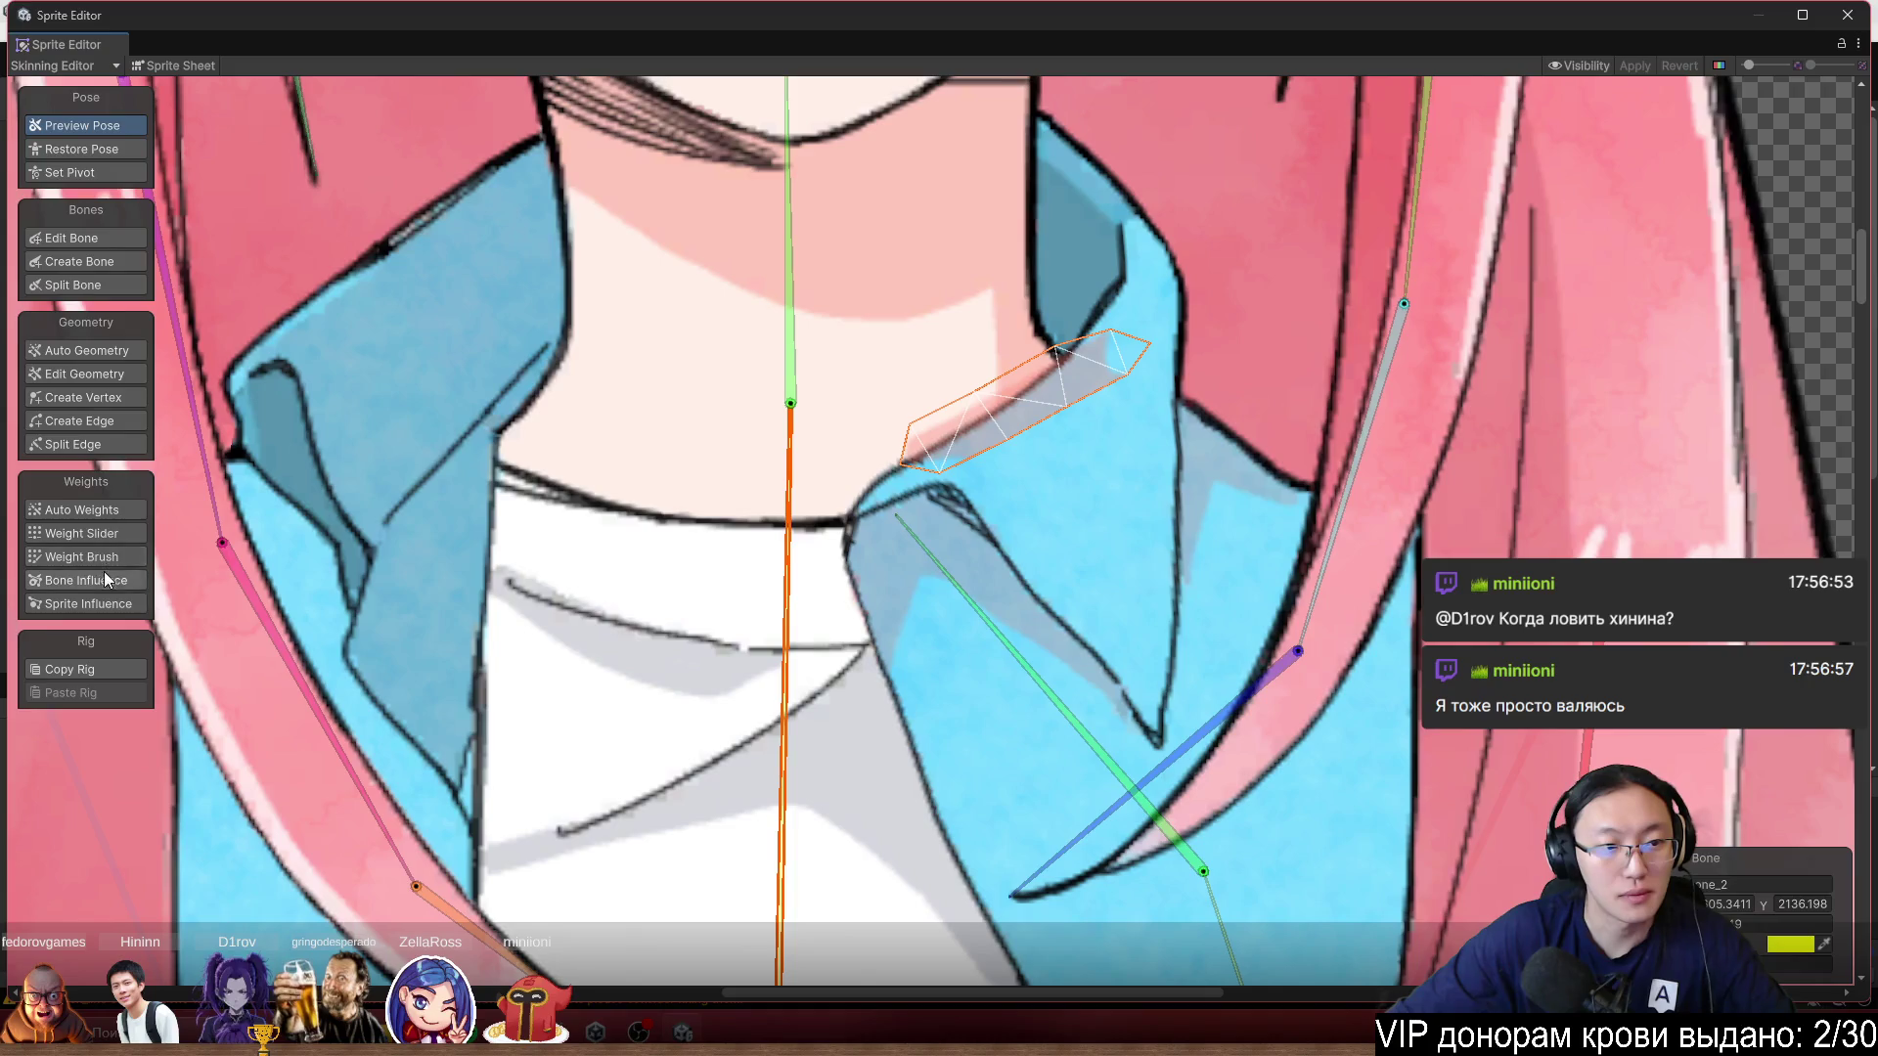
left_click_drag(1178, 311, 1158, 360)
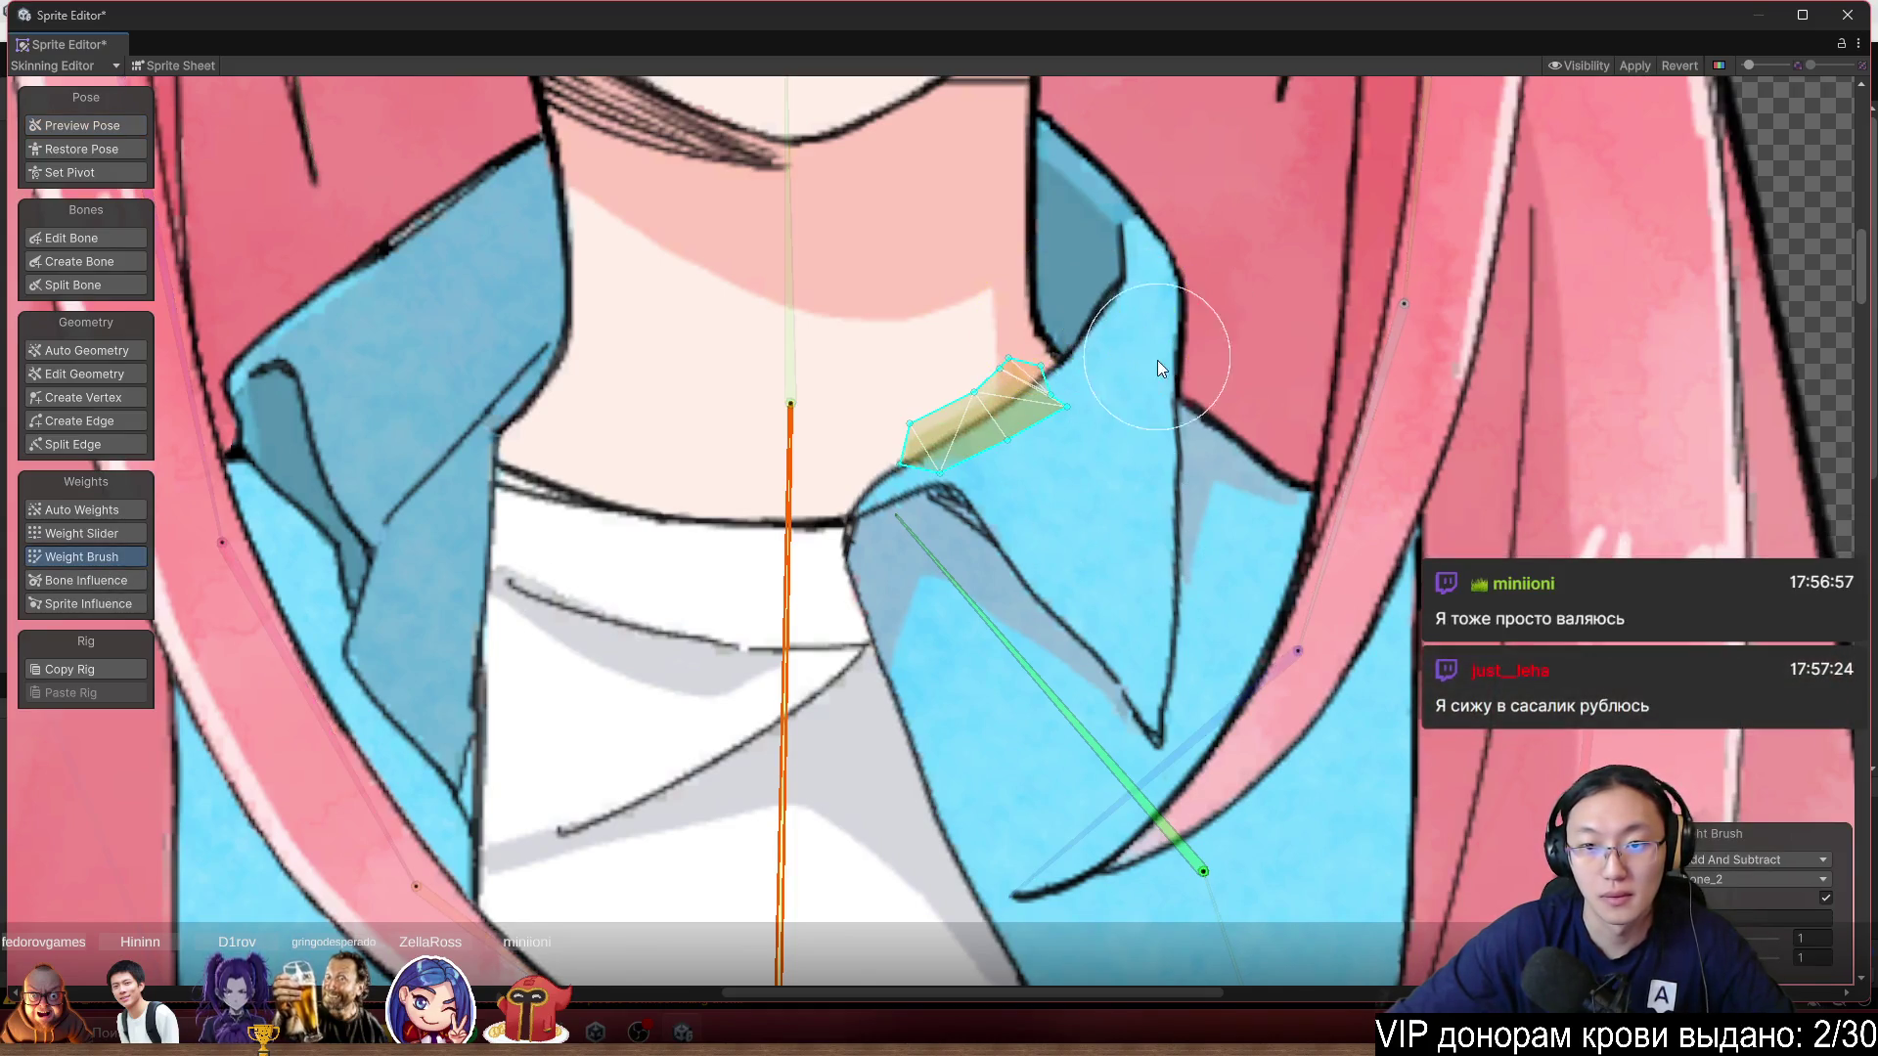
left_click(994, 600)
mouse_move(994, 601)
left_mouse_down()
mouse_move(951, 619)
mouse_move(1002, 620)
mouse_move(982, 647)
left_mouse_up()
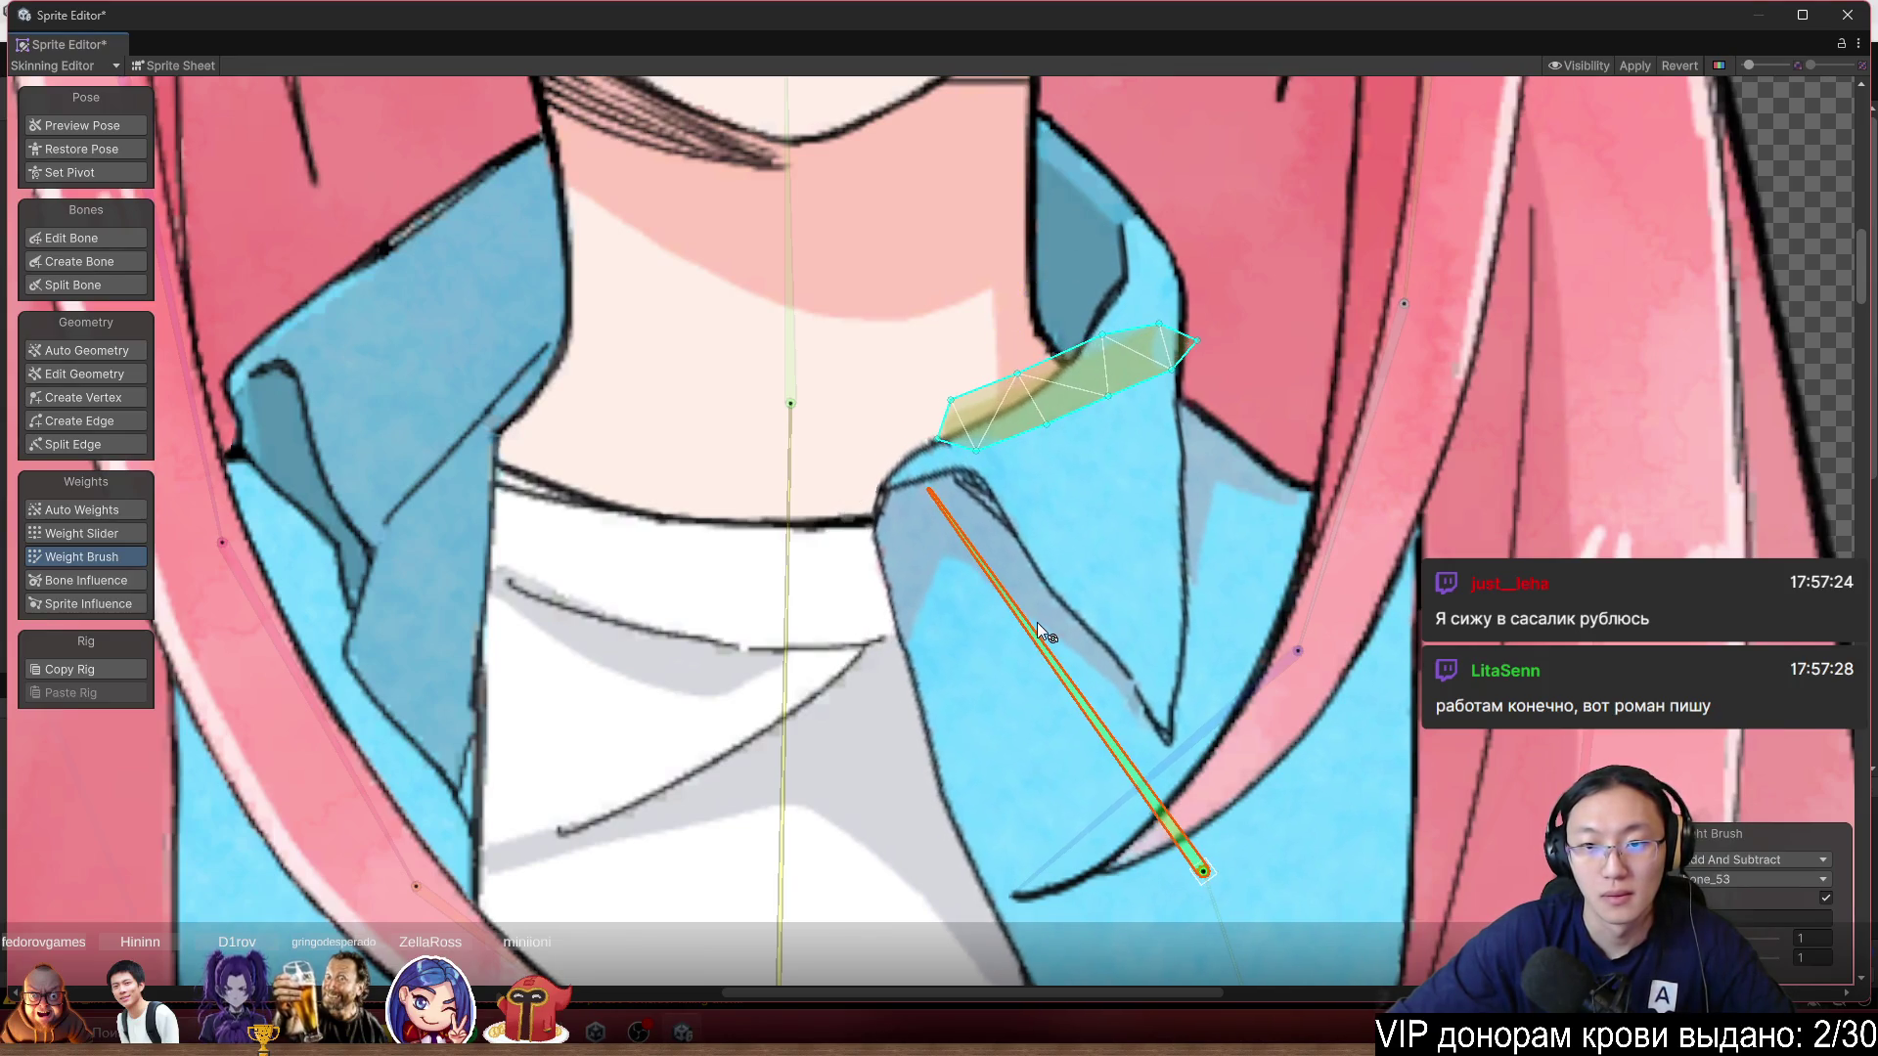
Paint more bone_2 weight across the collar and swing bone_53 to check the deformation.
scroll(1107, 522, "up", 2)
left_click(645, 499)
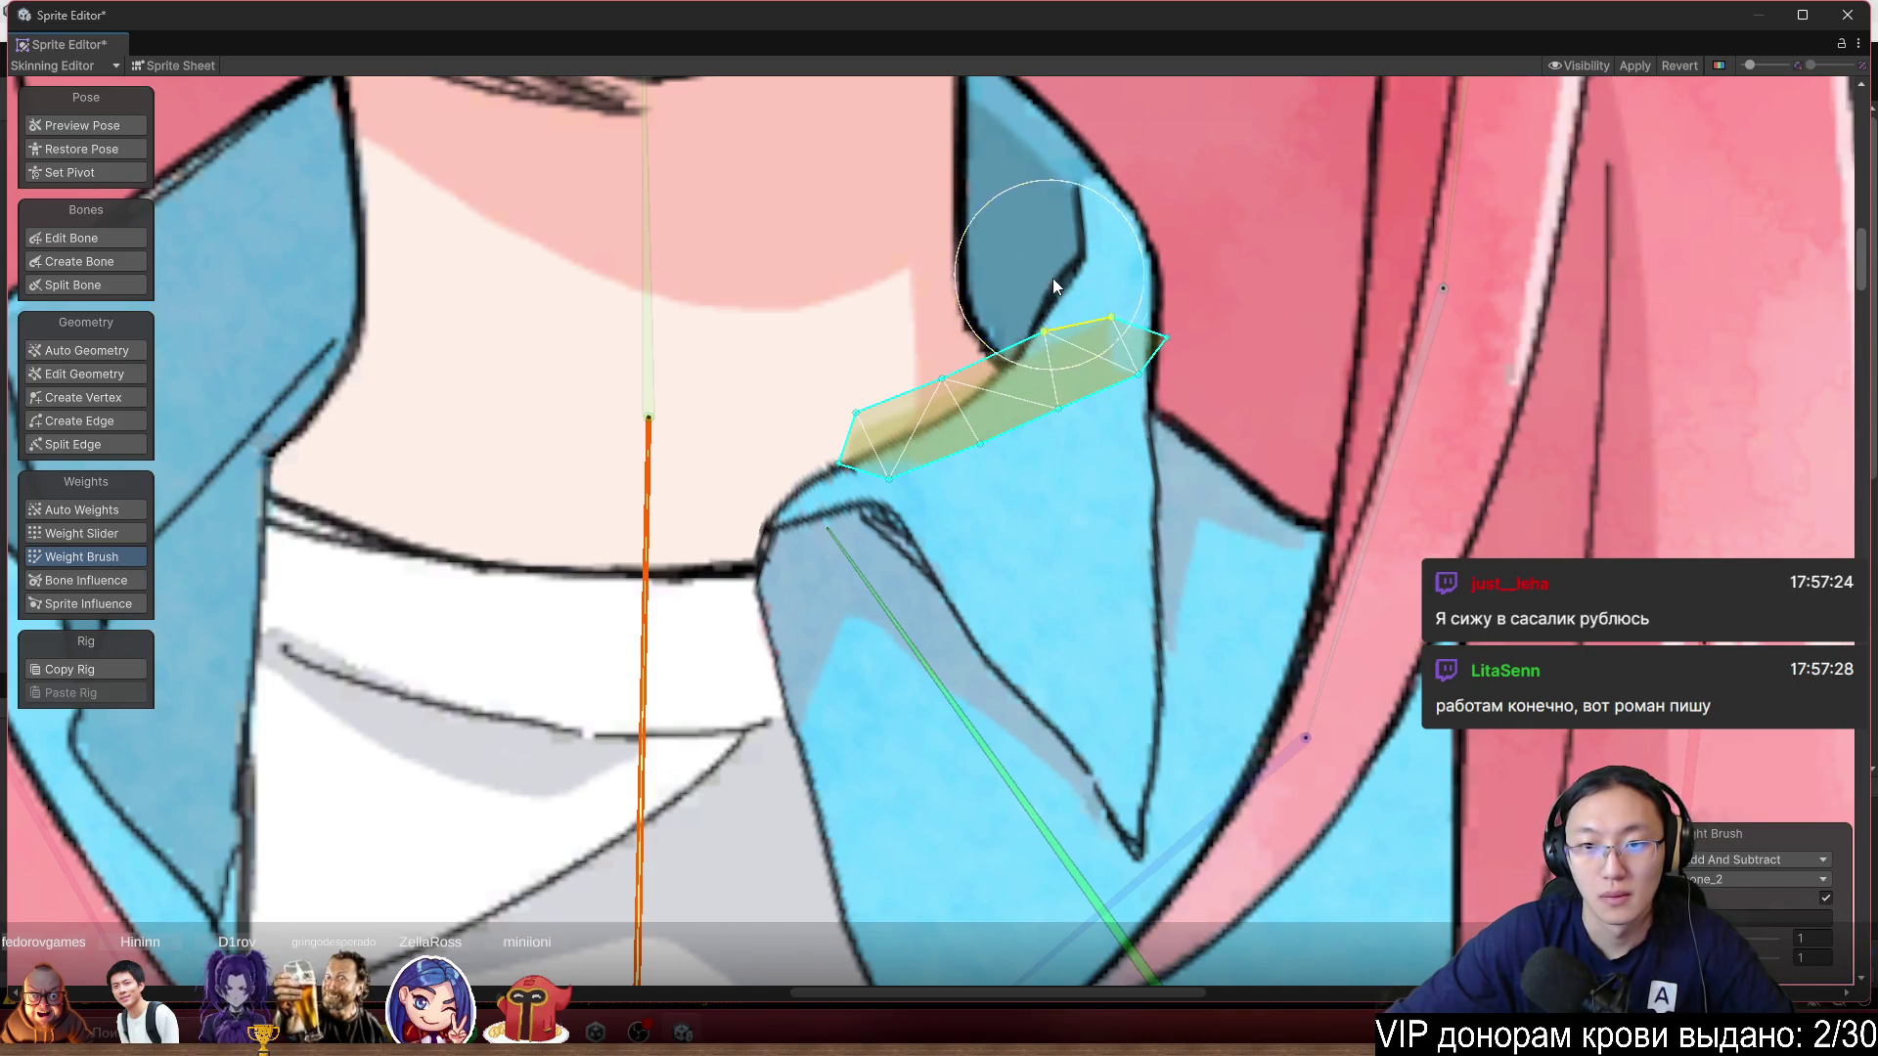
mouse_move(1091, 297)
left_mouse_down()
mouse_move(1055, 377)
mouse_move(1102, 377)
mouse_move(1159, 332)
mouse_move(1162, 295)
mouse_move(1213, 309)
left_mouse_up()
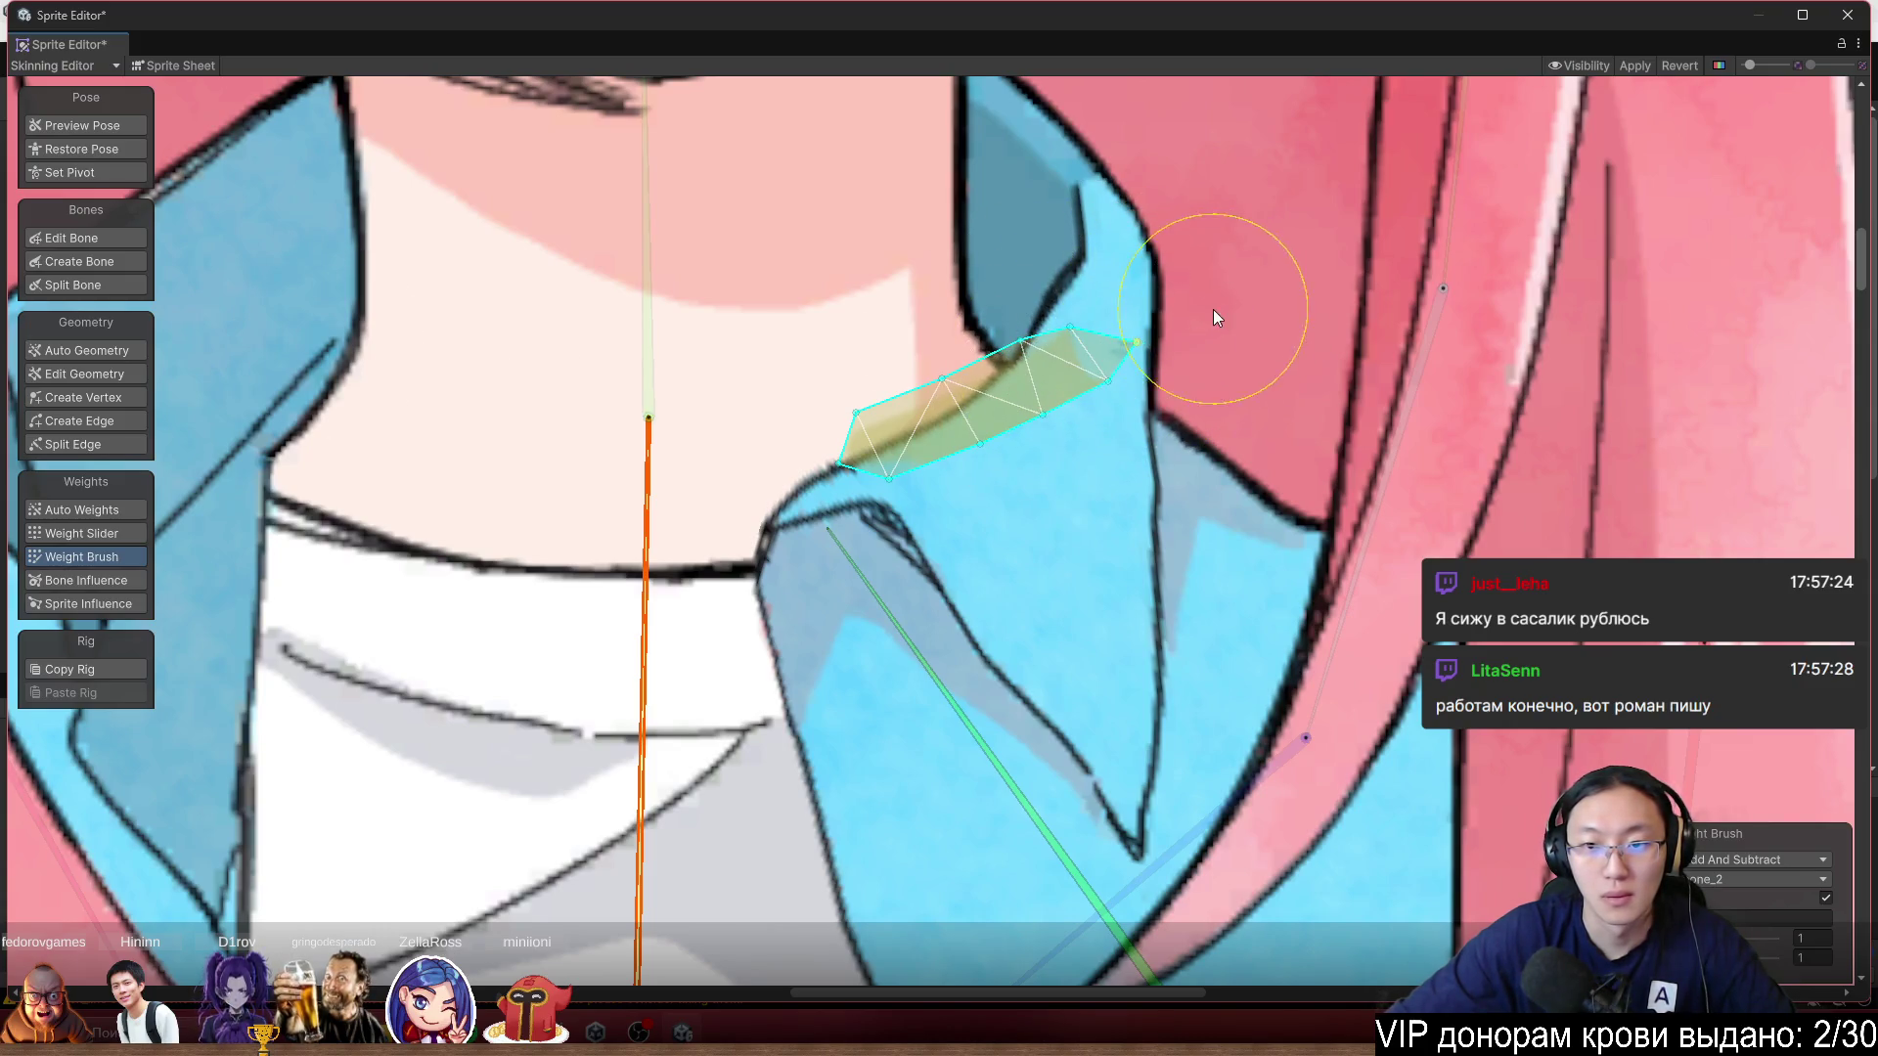
left_click(881, 599)
mouse_move(848, 622)
left_mouse_down()
mouse_move(894, 596)
mouse_move(809, 671)
mouse_move(926, 642)
mouse_move(868, 667)
mouse_move(908, 669)
mouse_move(861, 719)
mouse_move(939, 675)
left_mouse_up()
left_click(82, 125)
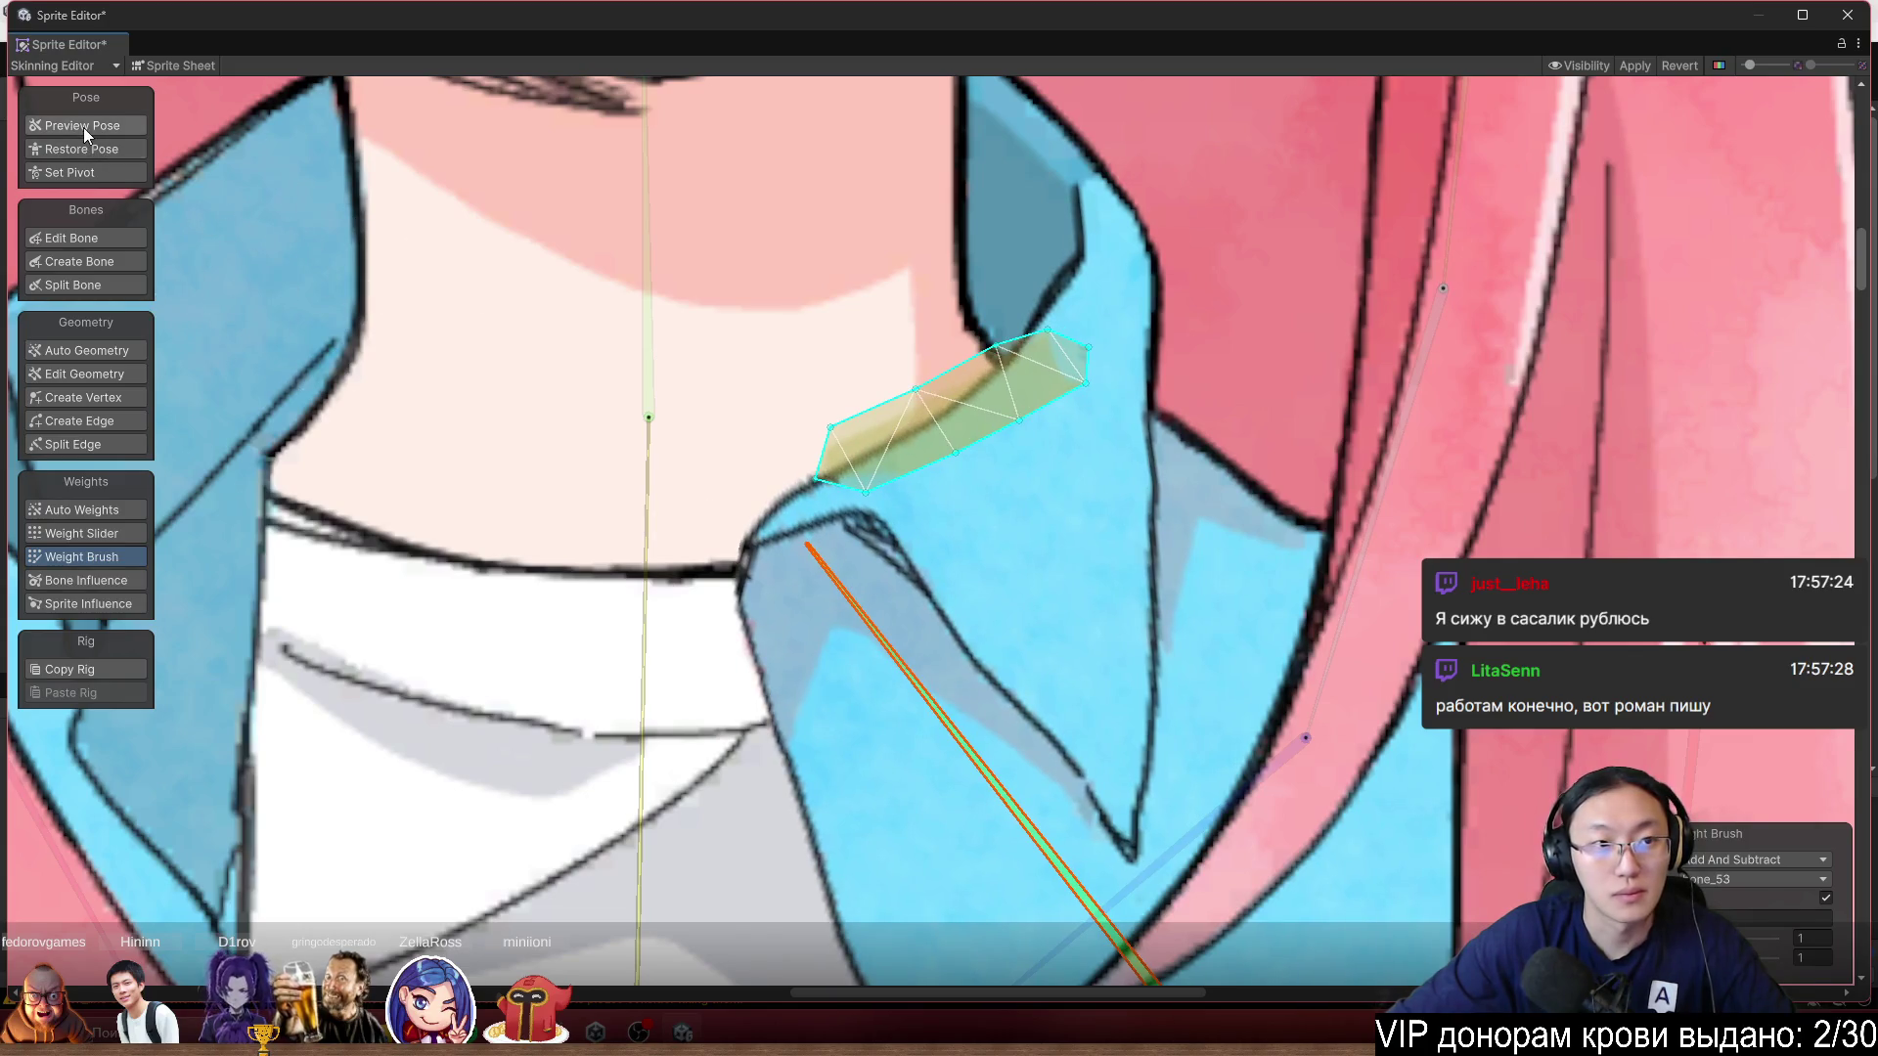
scroll(754, 398, "down", 5)
scroll(1248, 407, "up", 2)
Tilt collar bone bone_53 slightly in Preview Pose.
left_click(964, 649)
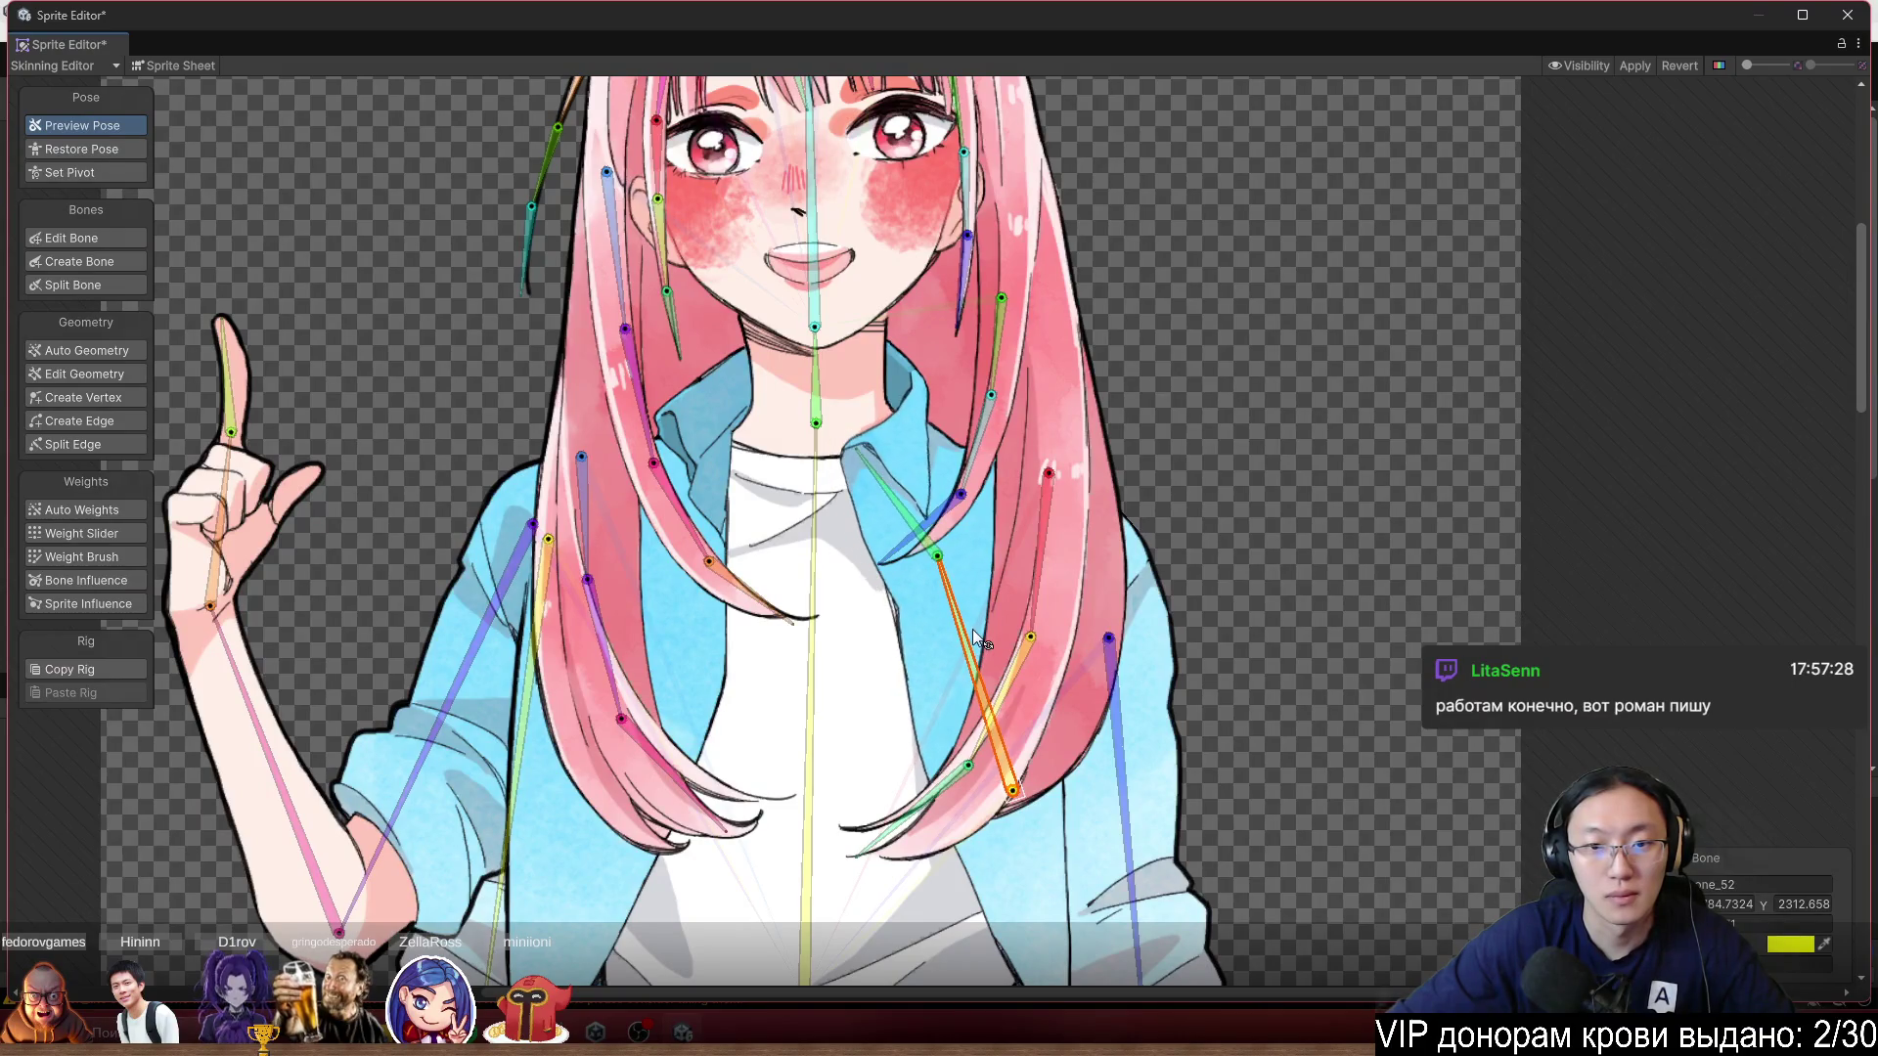
left_click(862, 477)
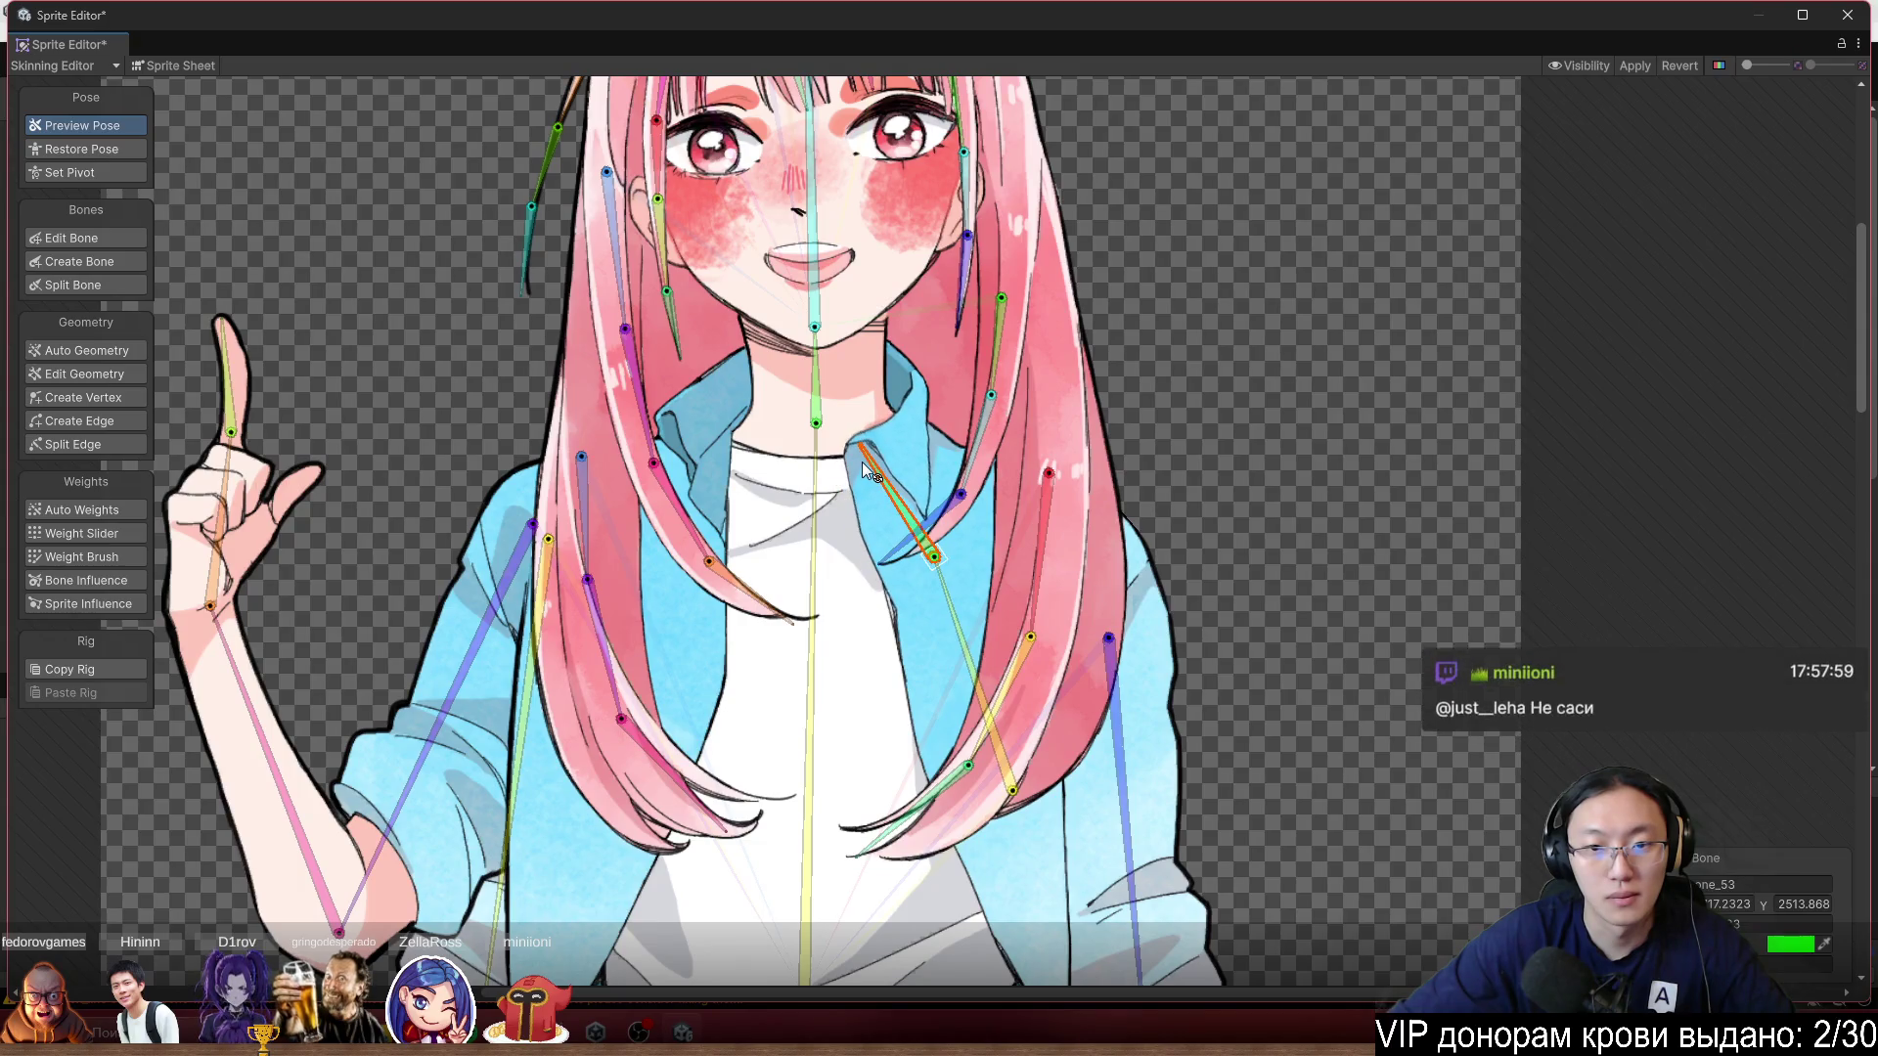
left_click_drag(859, 473, 856, 477)
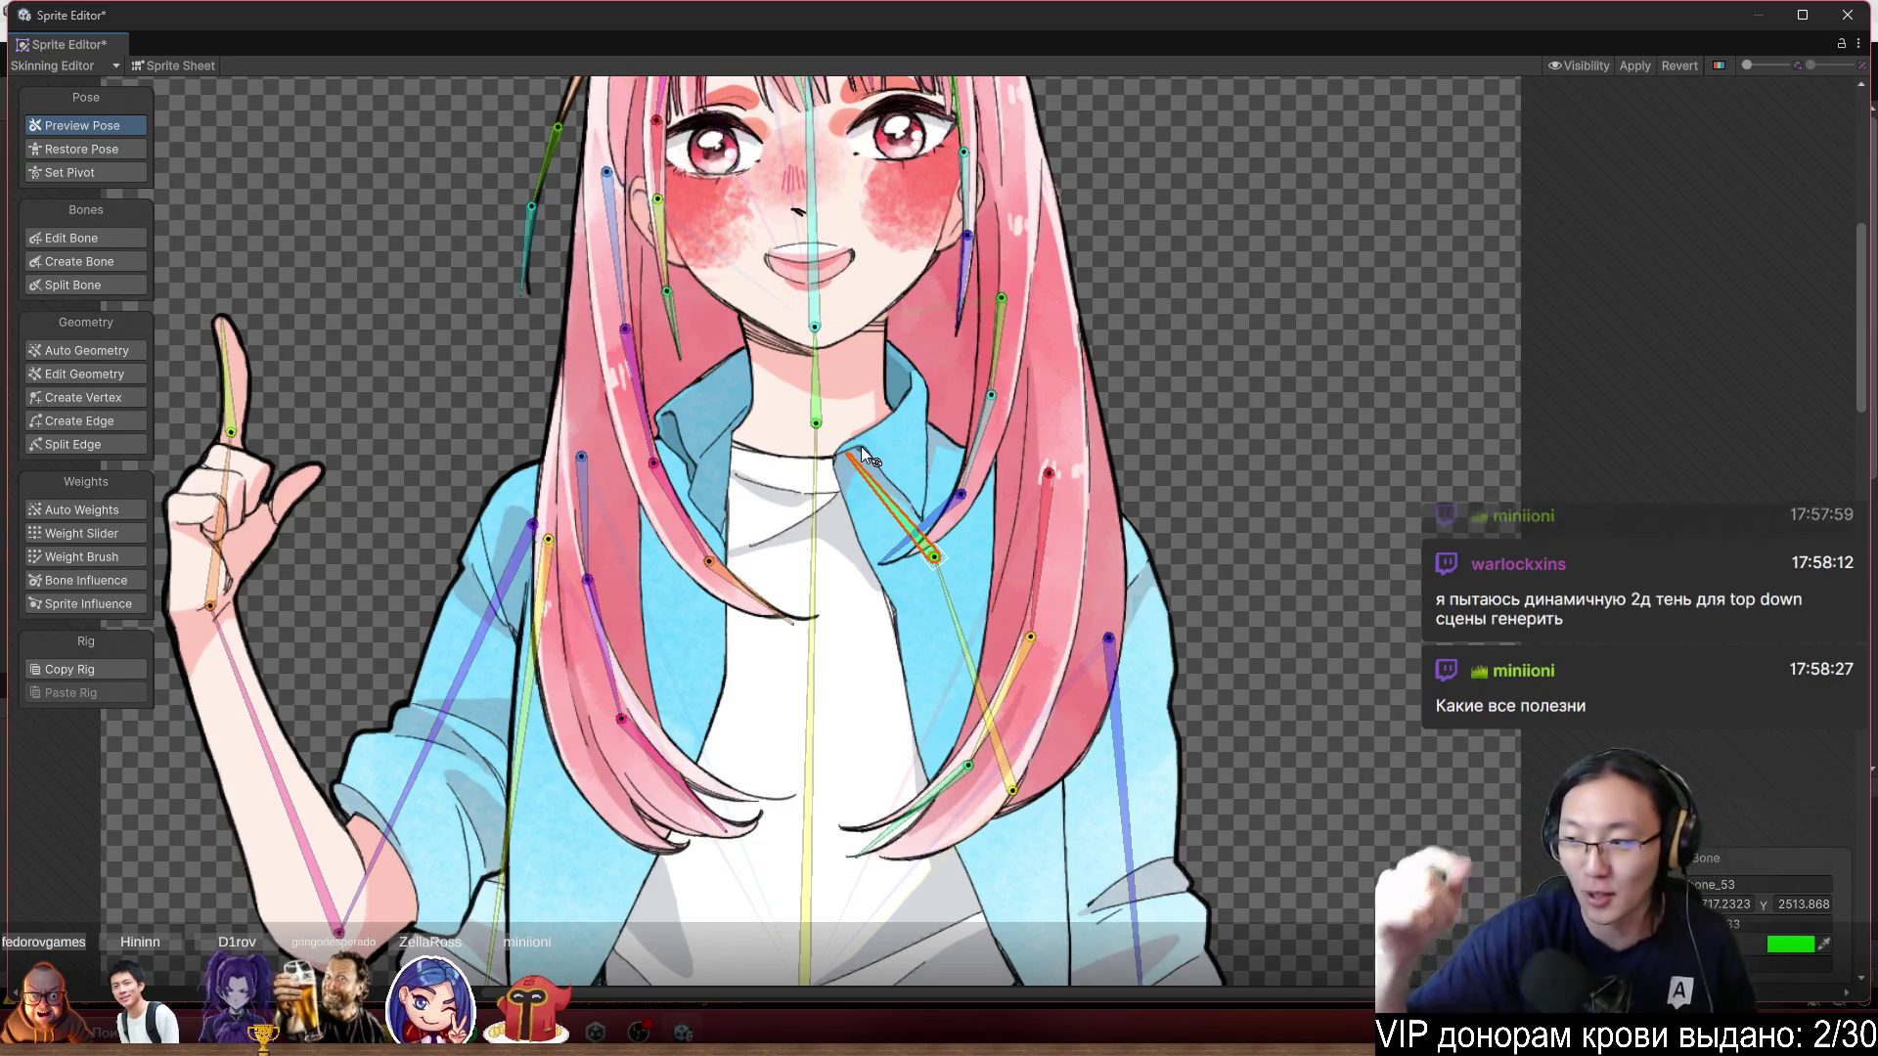
Swing the raised arm's forearm bone_45 outward about the elbow.
scroll(959, 184, "down", 3)
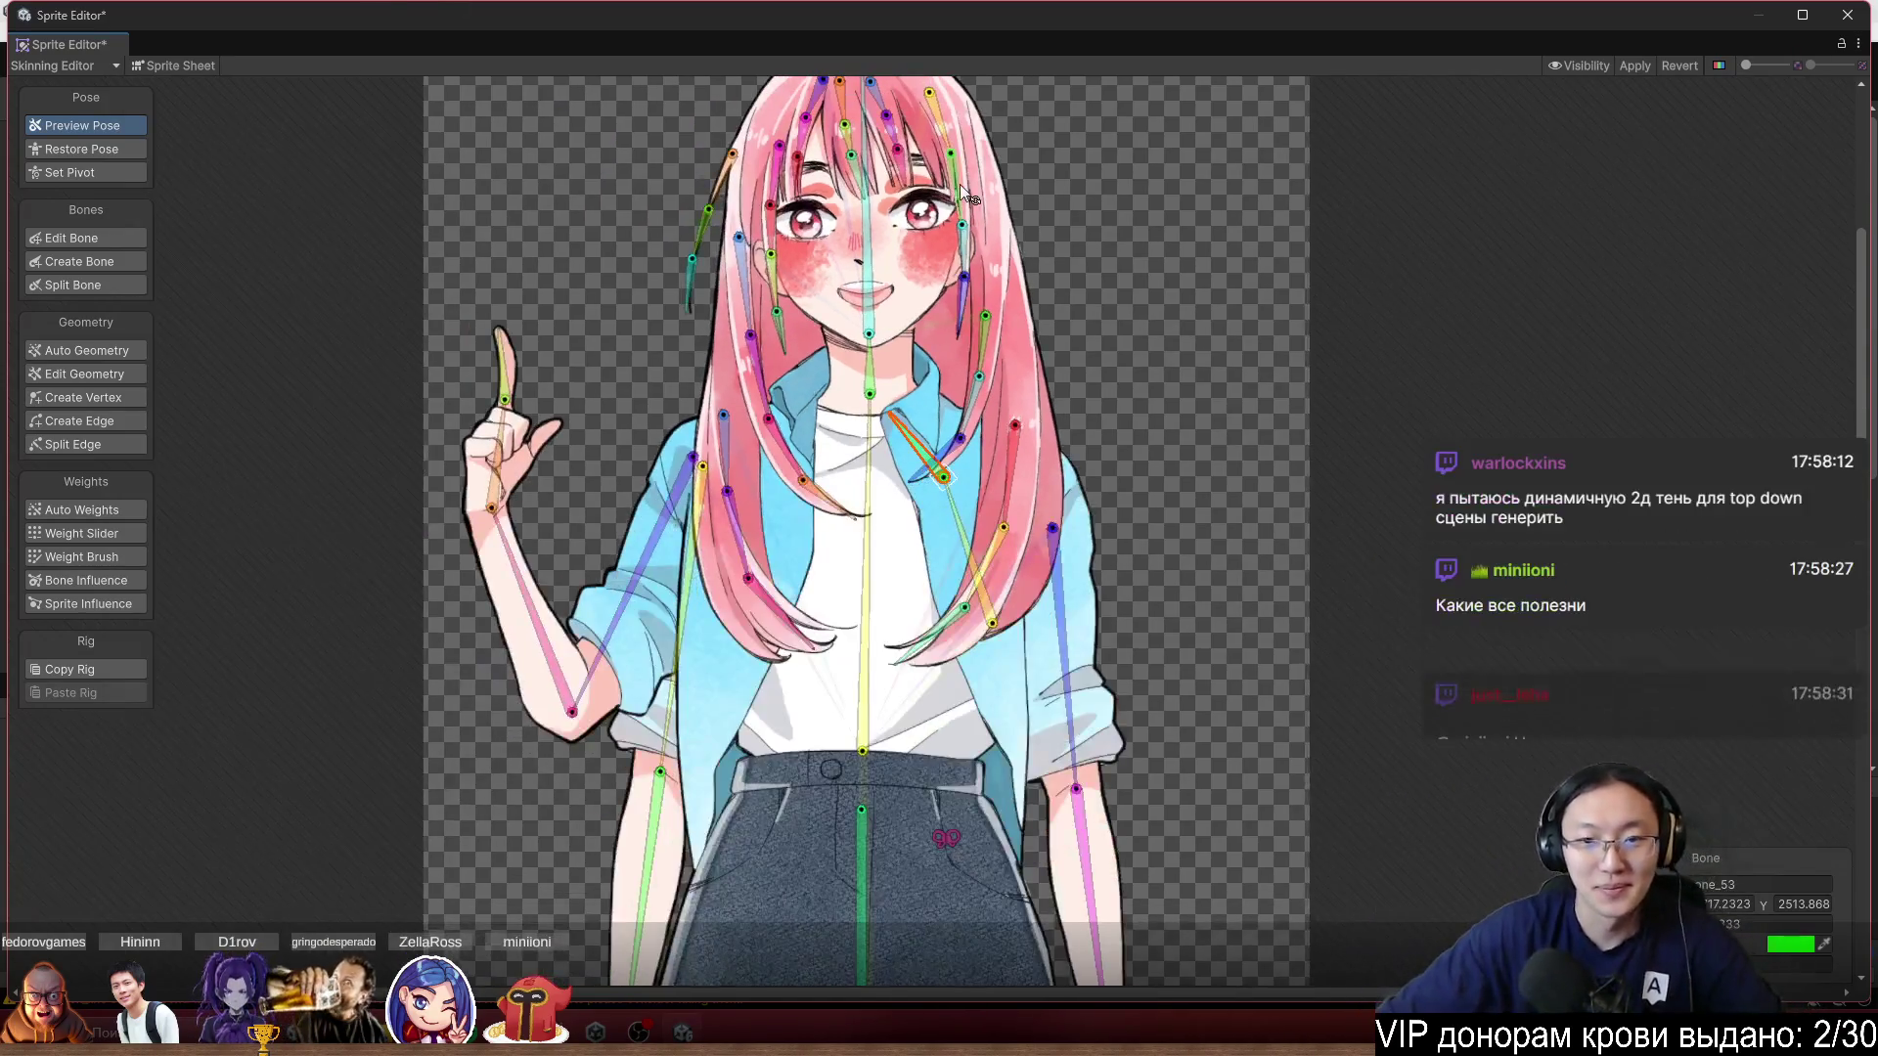
scroll(1160, 100, "up", 3)
scroll(1424, 333, "up", 1)
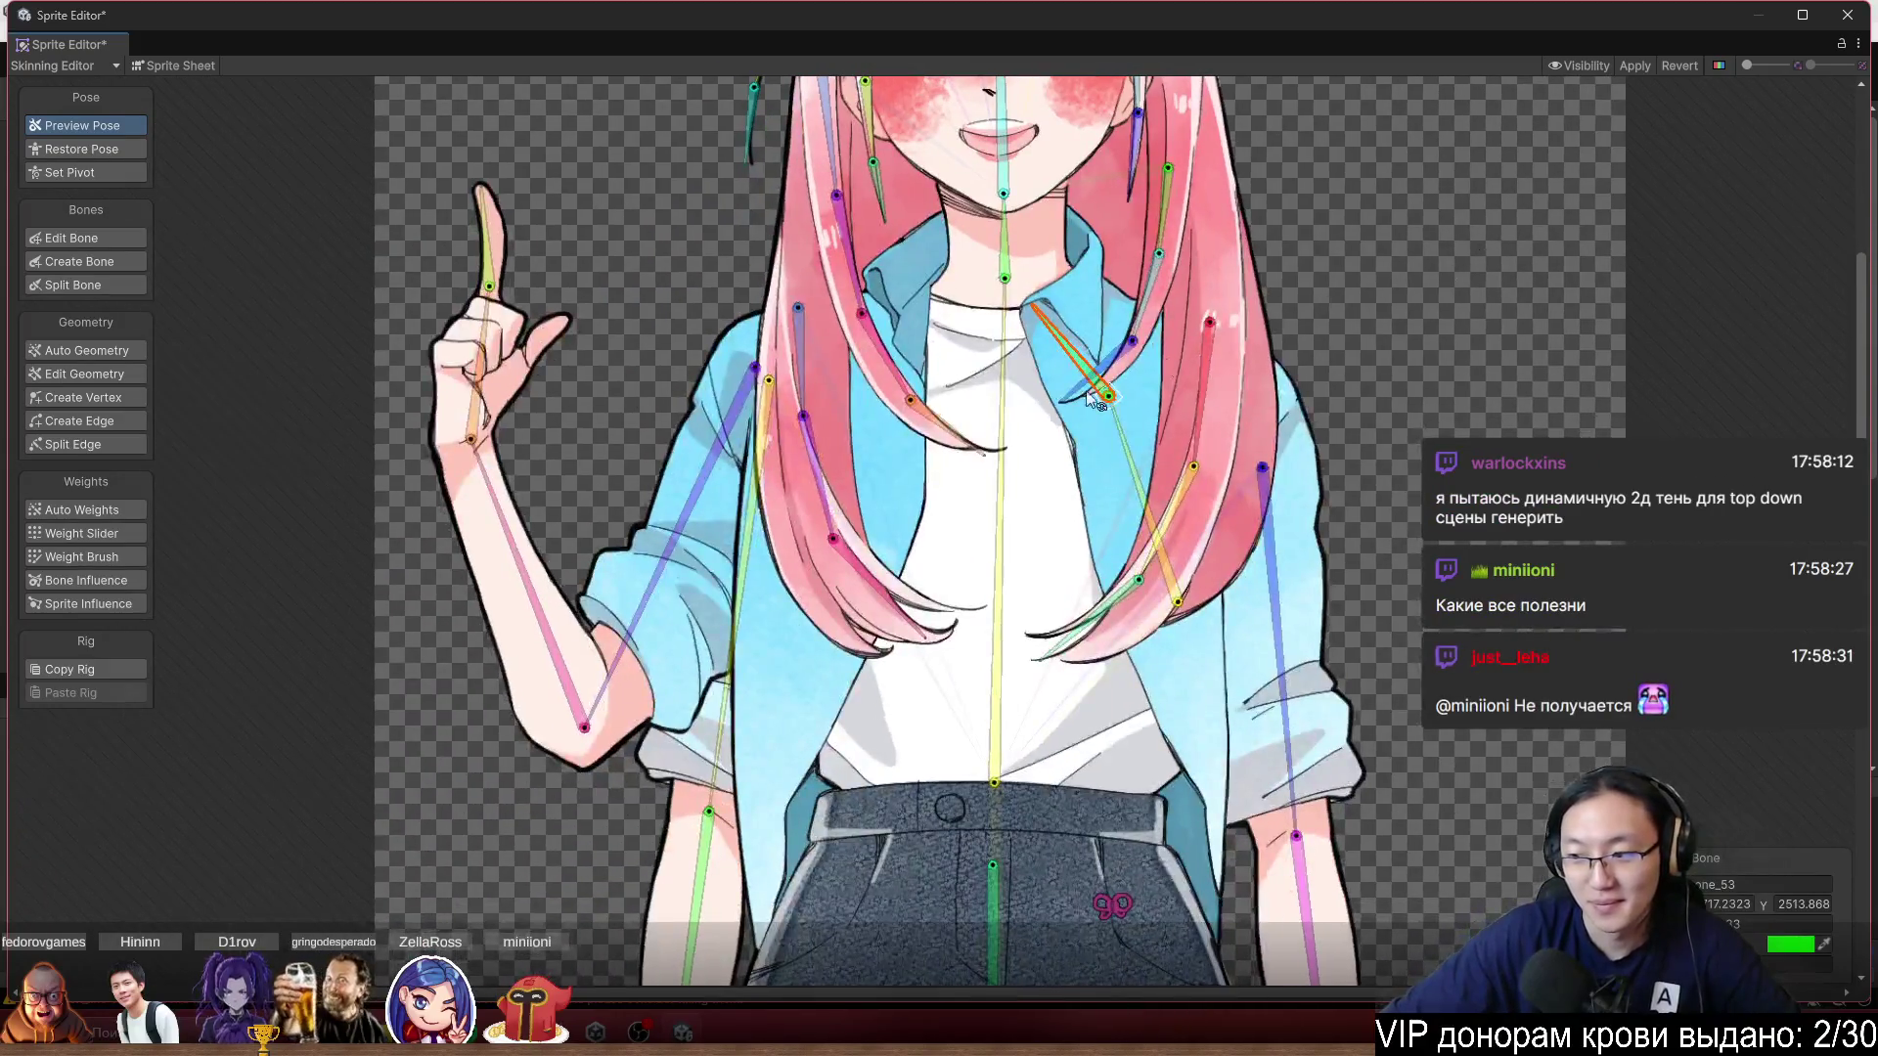
scroll(595, 542, "up", 2)
left_click(627, 639)
mouse_move(496, 636)
left_mouse_down()
mouse_move(542, 591)
mouse_move(500, 604)
left_mouse_up()
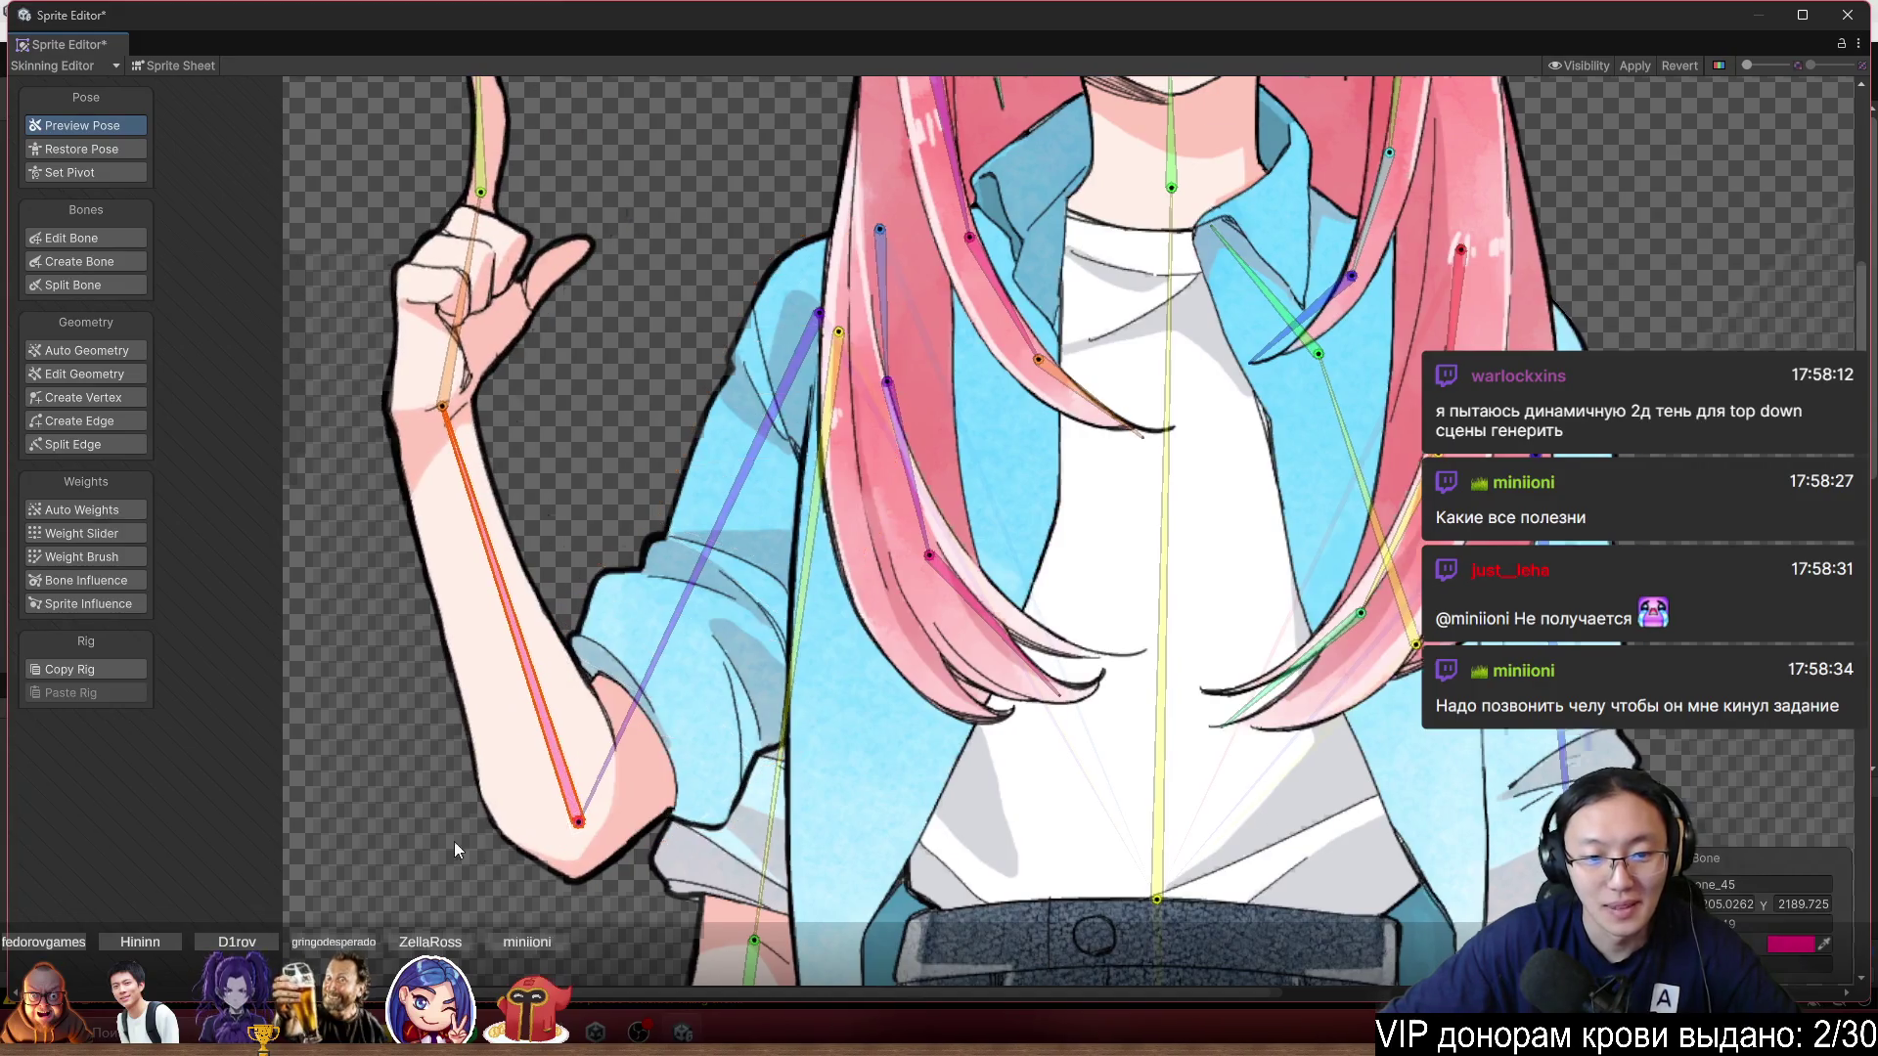
left_click_drag(454, 841, 497, 567)
mouse_move(592, 440)
left_mouse_down()
mouse_move(535, 405)
mouse_move(568, 389)
mouse_move(482, 419)
mouse_move(571, 378)
mouse_move(507, 384)
left_mouse_up()
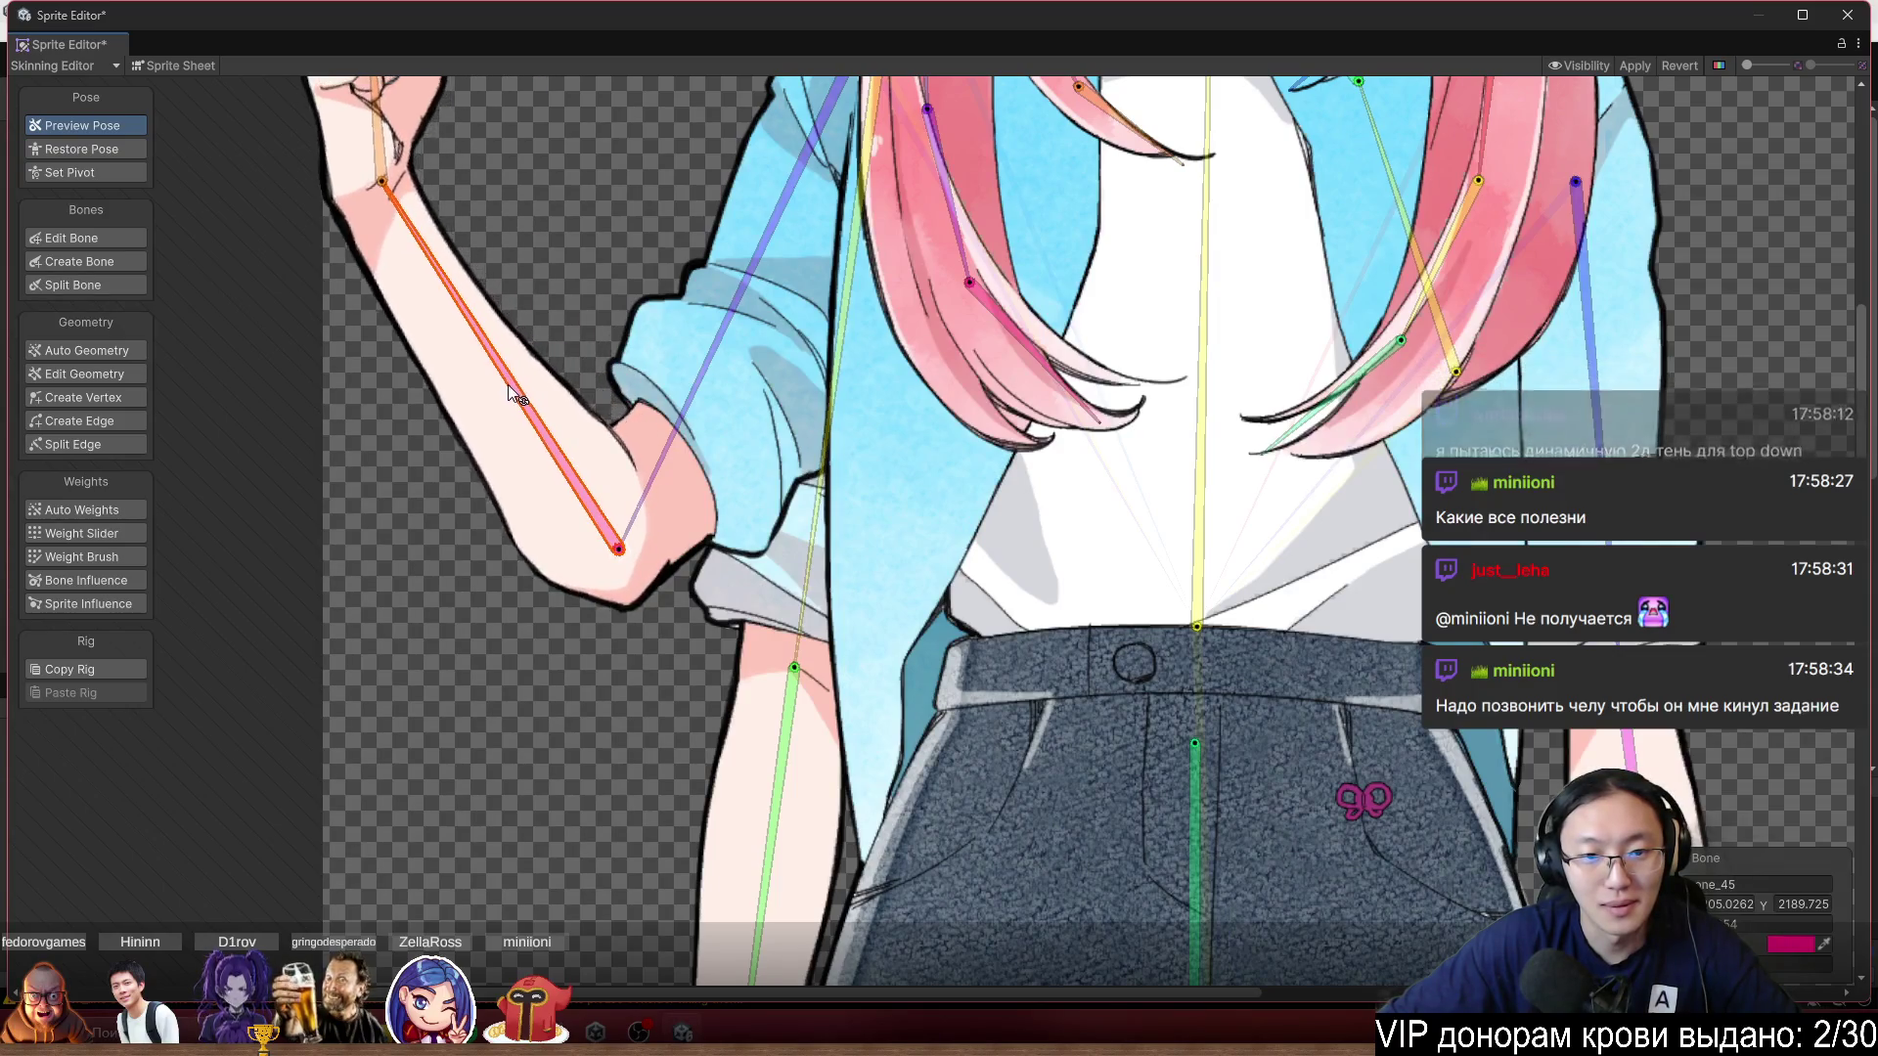
scroll(614, 584, "up", 6)
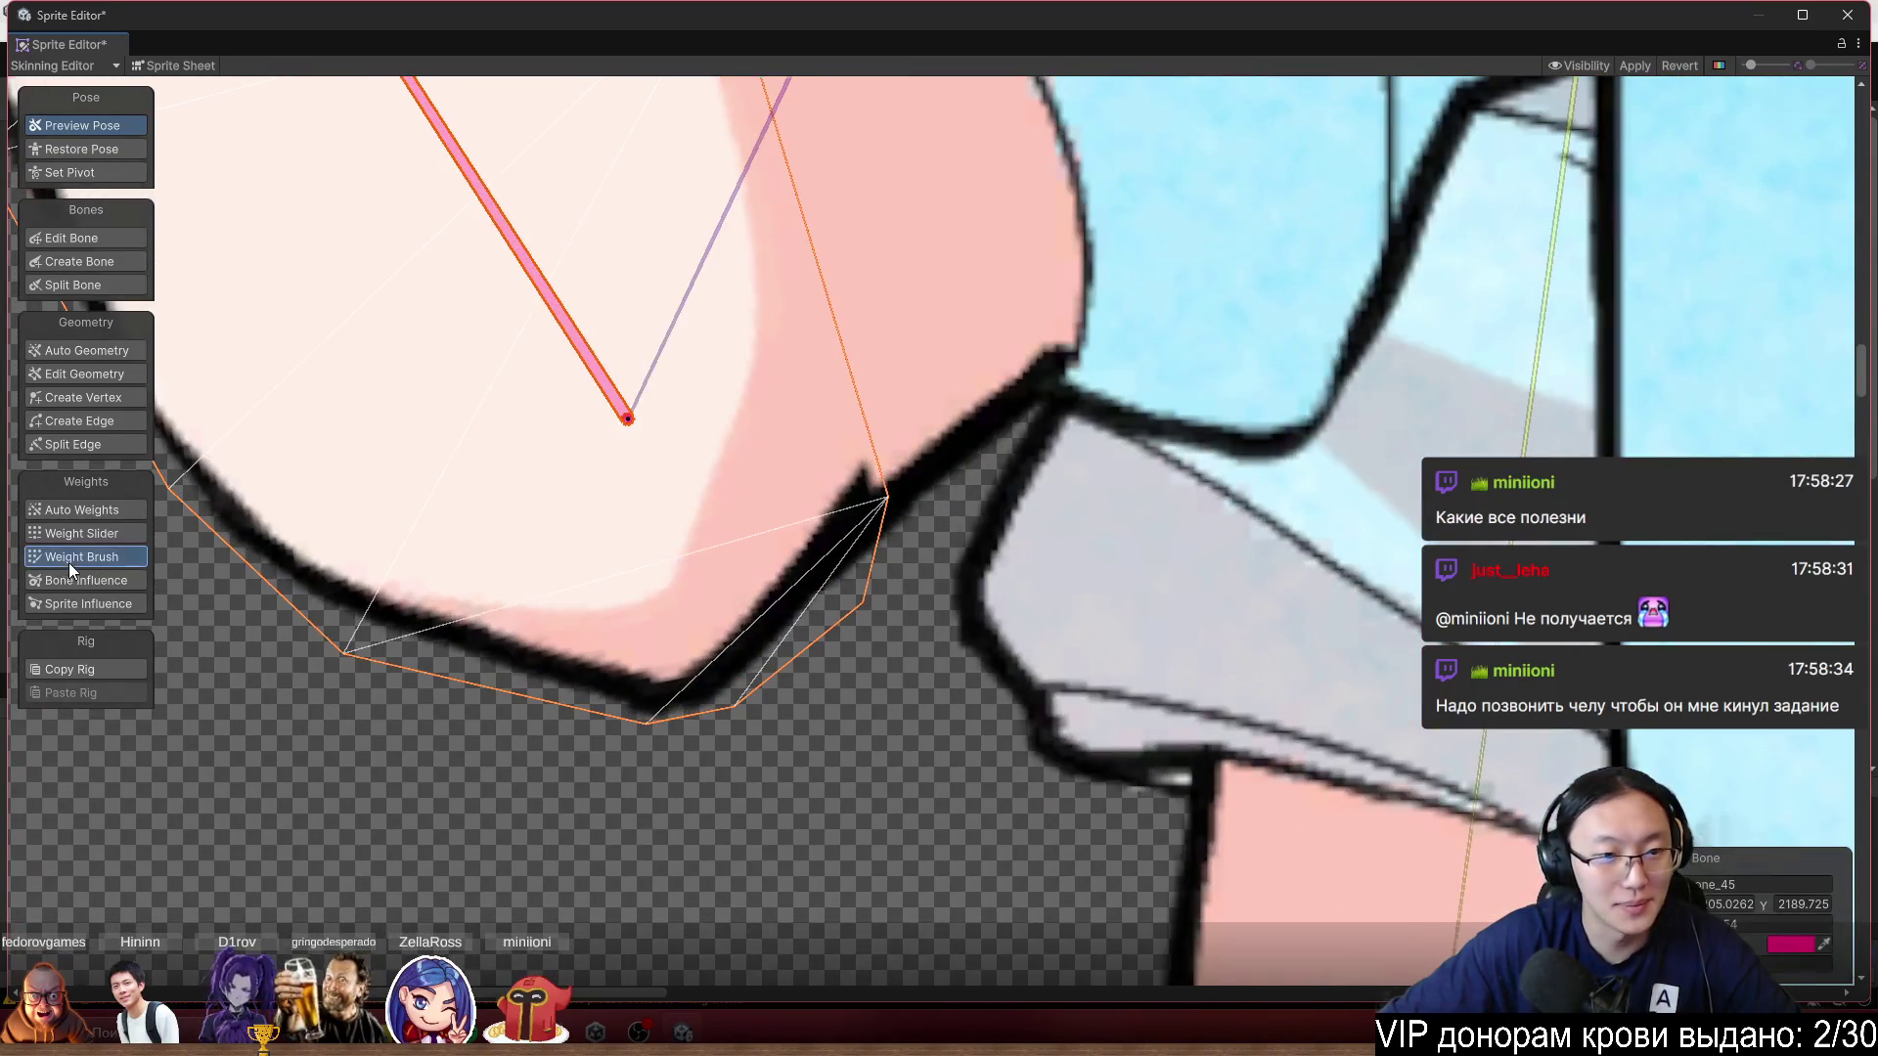
Add a vertex inside the elbow of the raised arm's mesh.
left_click(69, 556)
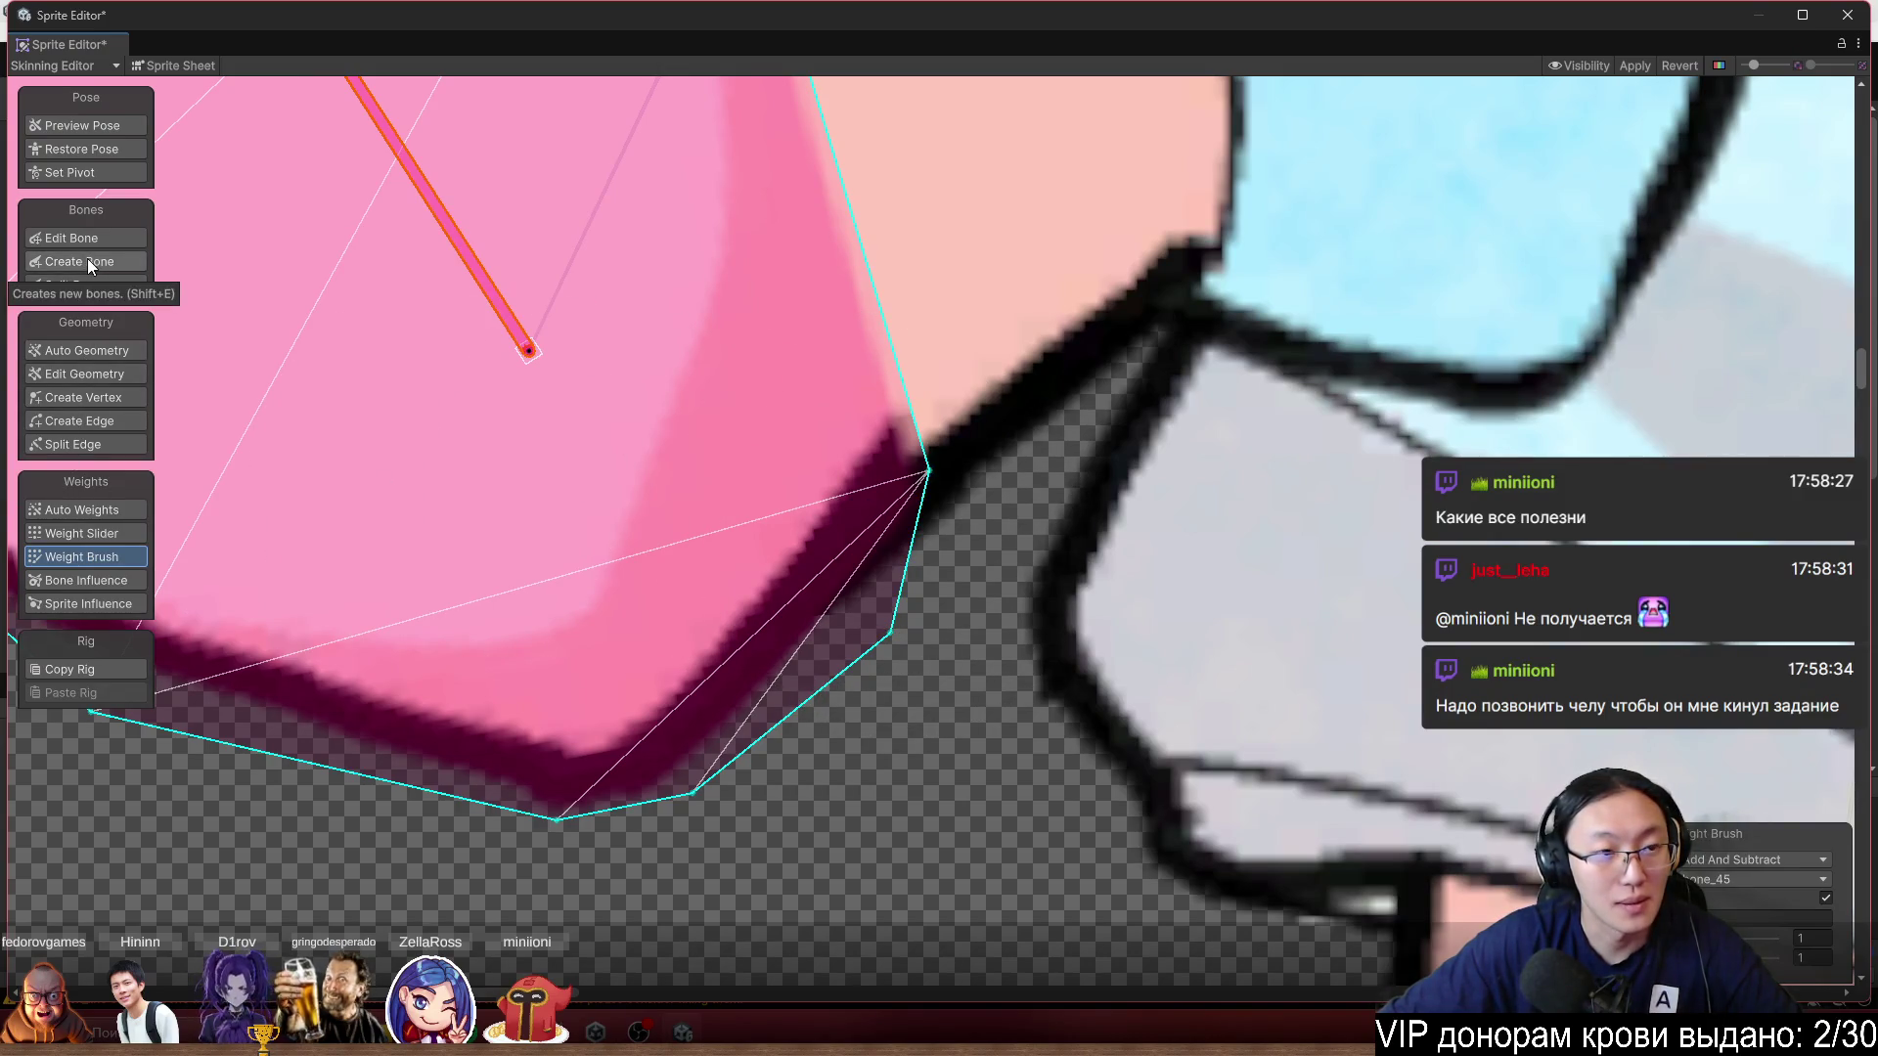
left_click(78, 405)
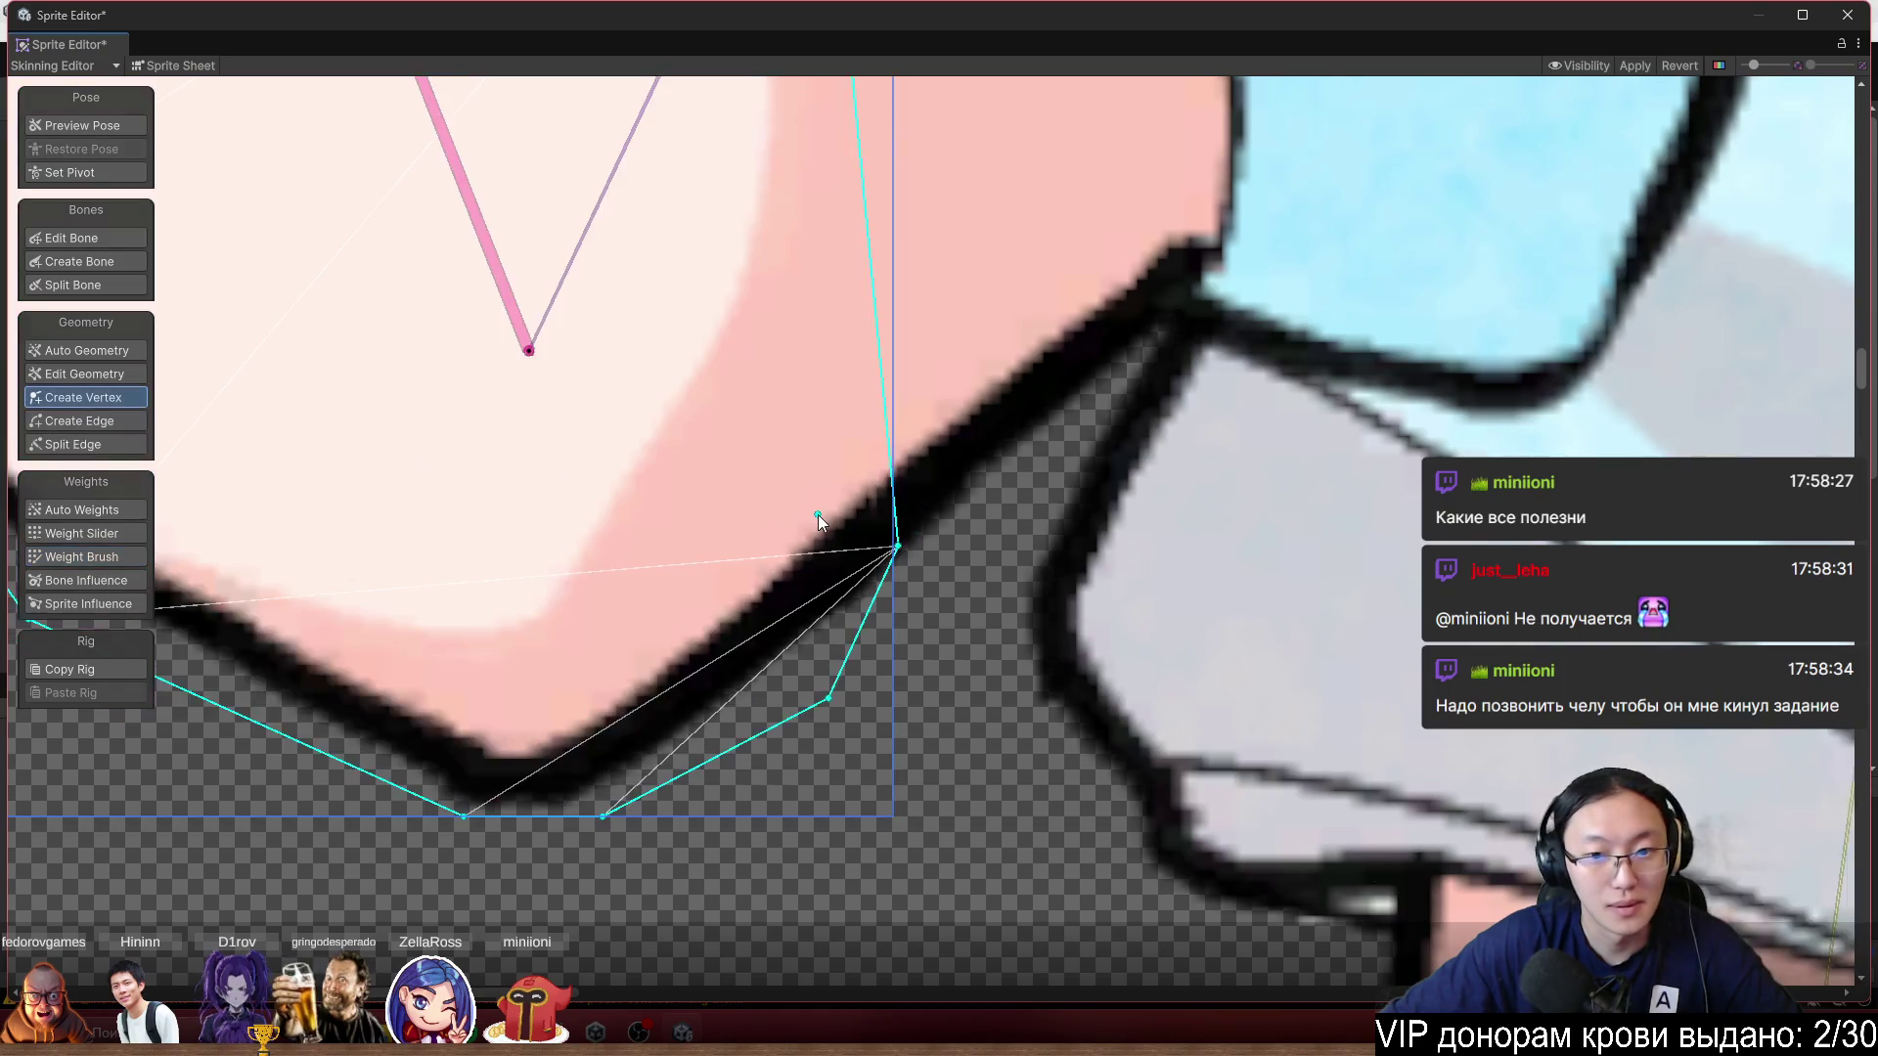
scroll(818, 514, "up", 1)
left_click_drag(886, 497, 787, 551)
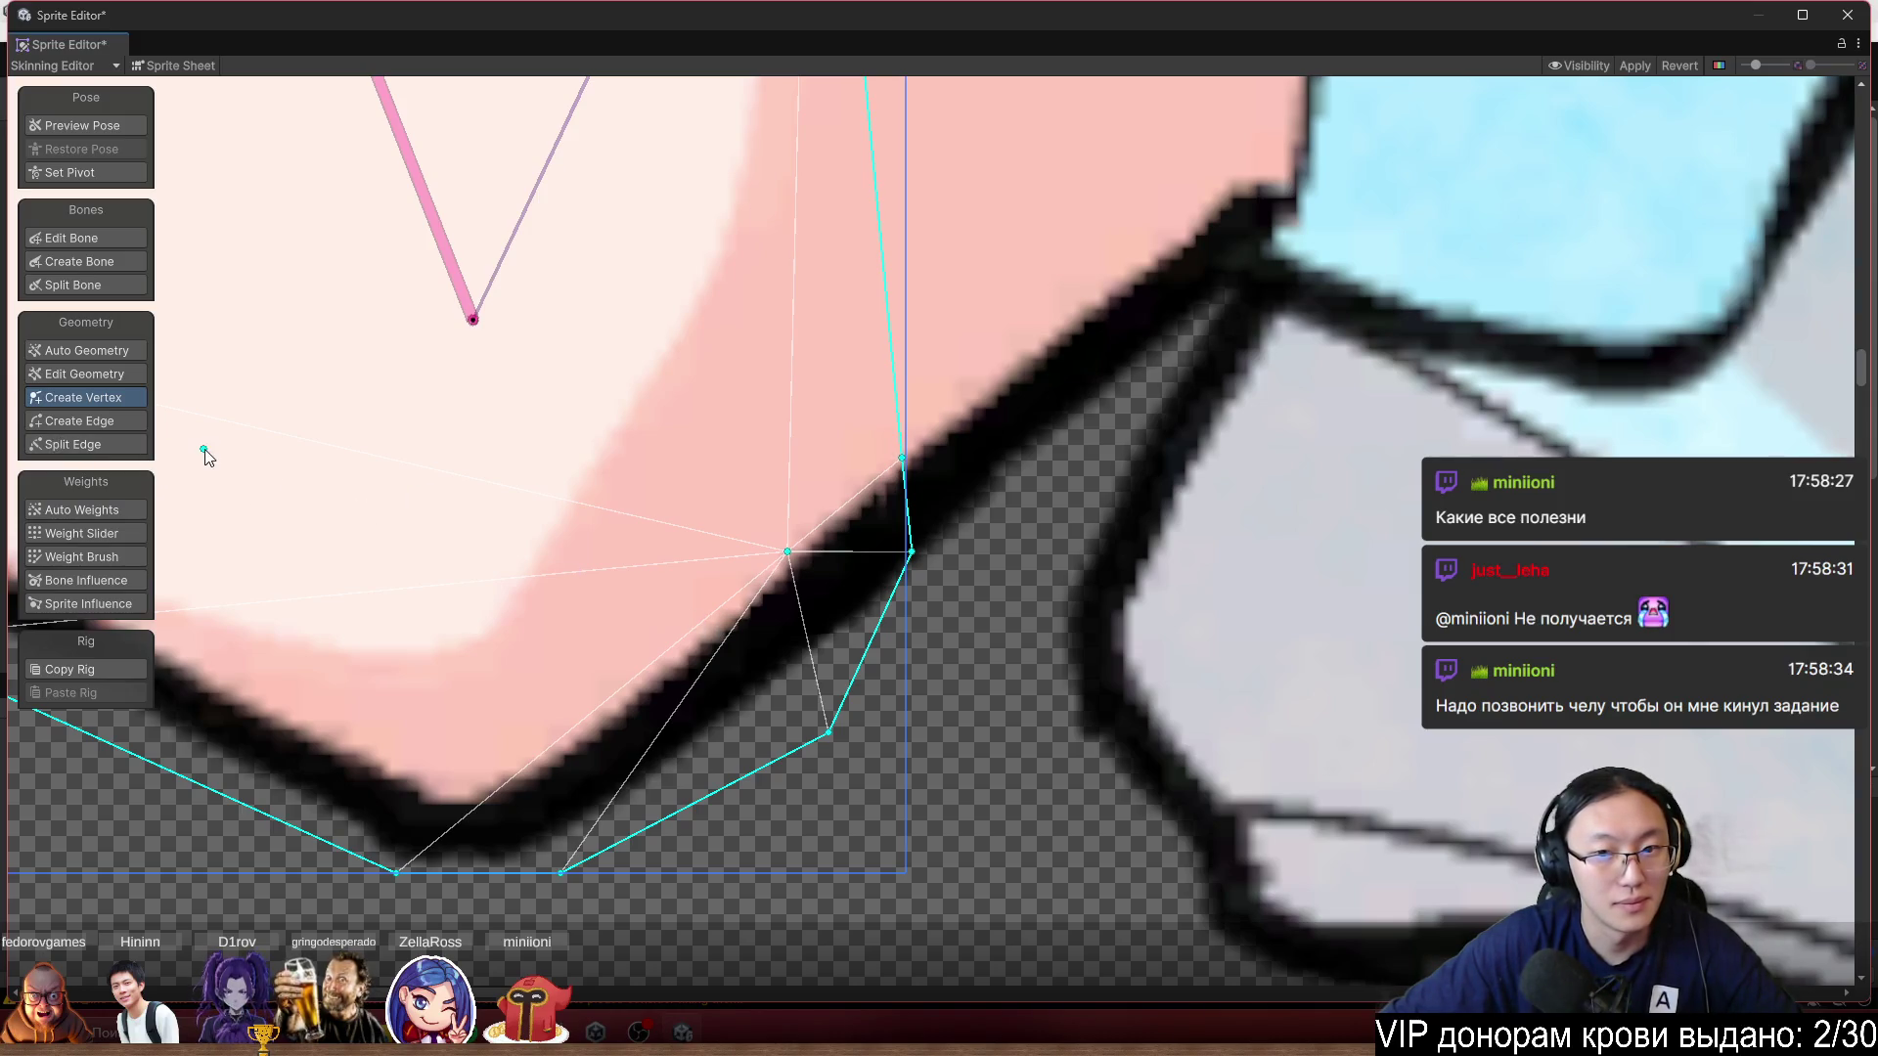
scroll(115, 526, "down", 2)
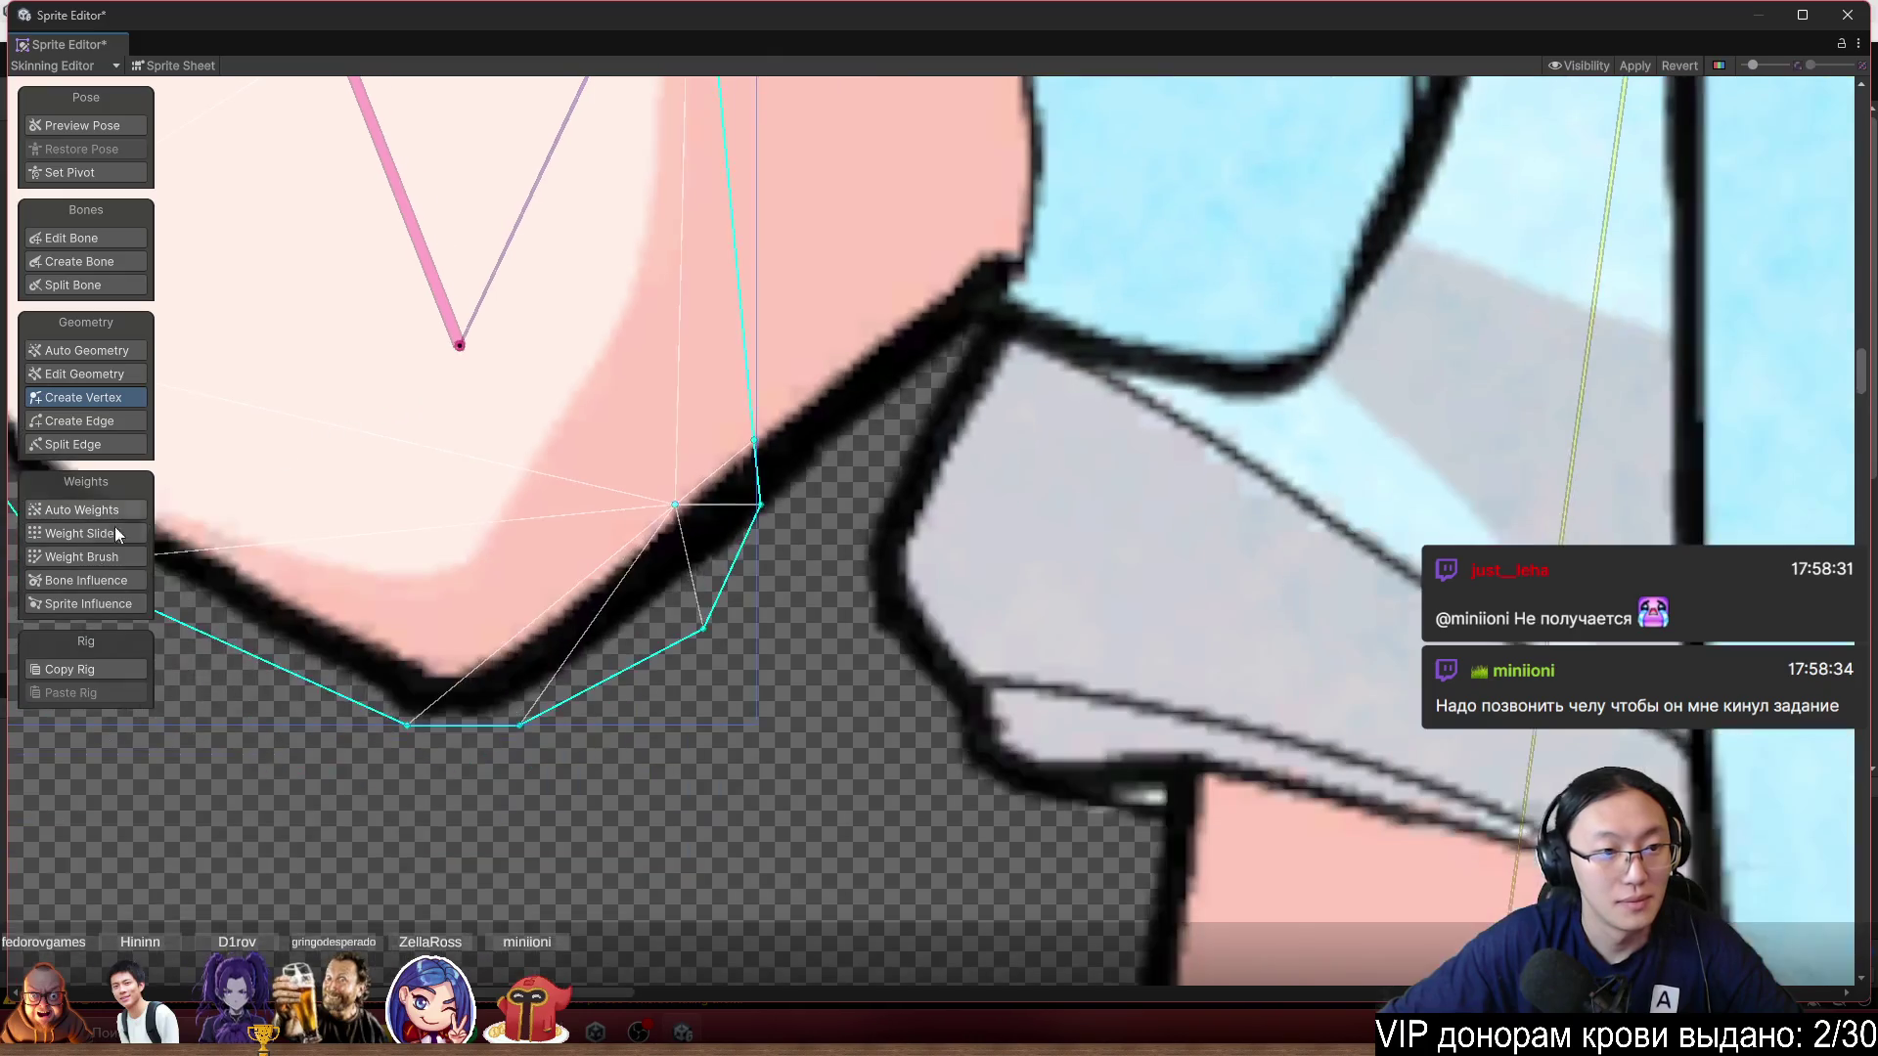
Paint bone_44 weight near the elbow vertices and rotate bone_45 to test the bend.
left_click(84, 559)
scroll(796, 478, "up", 2)
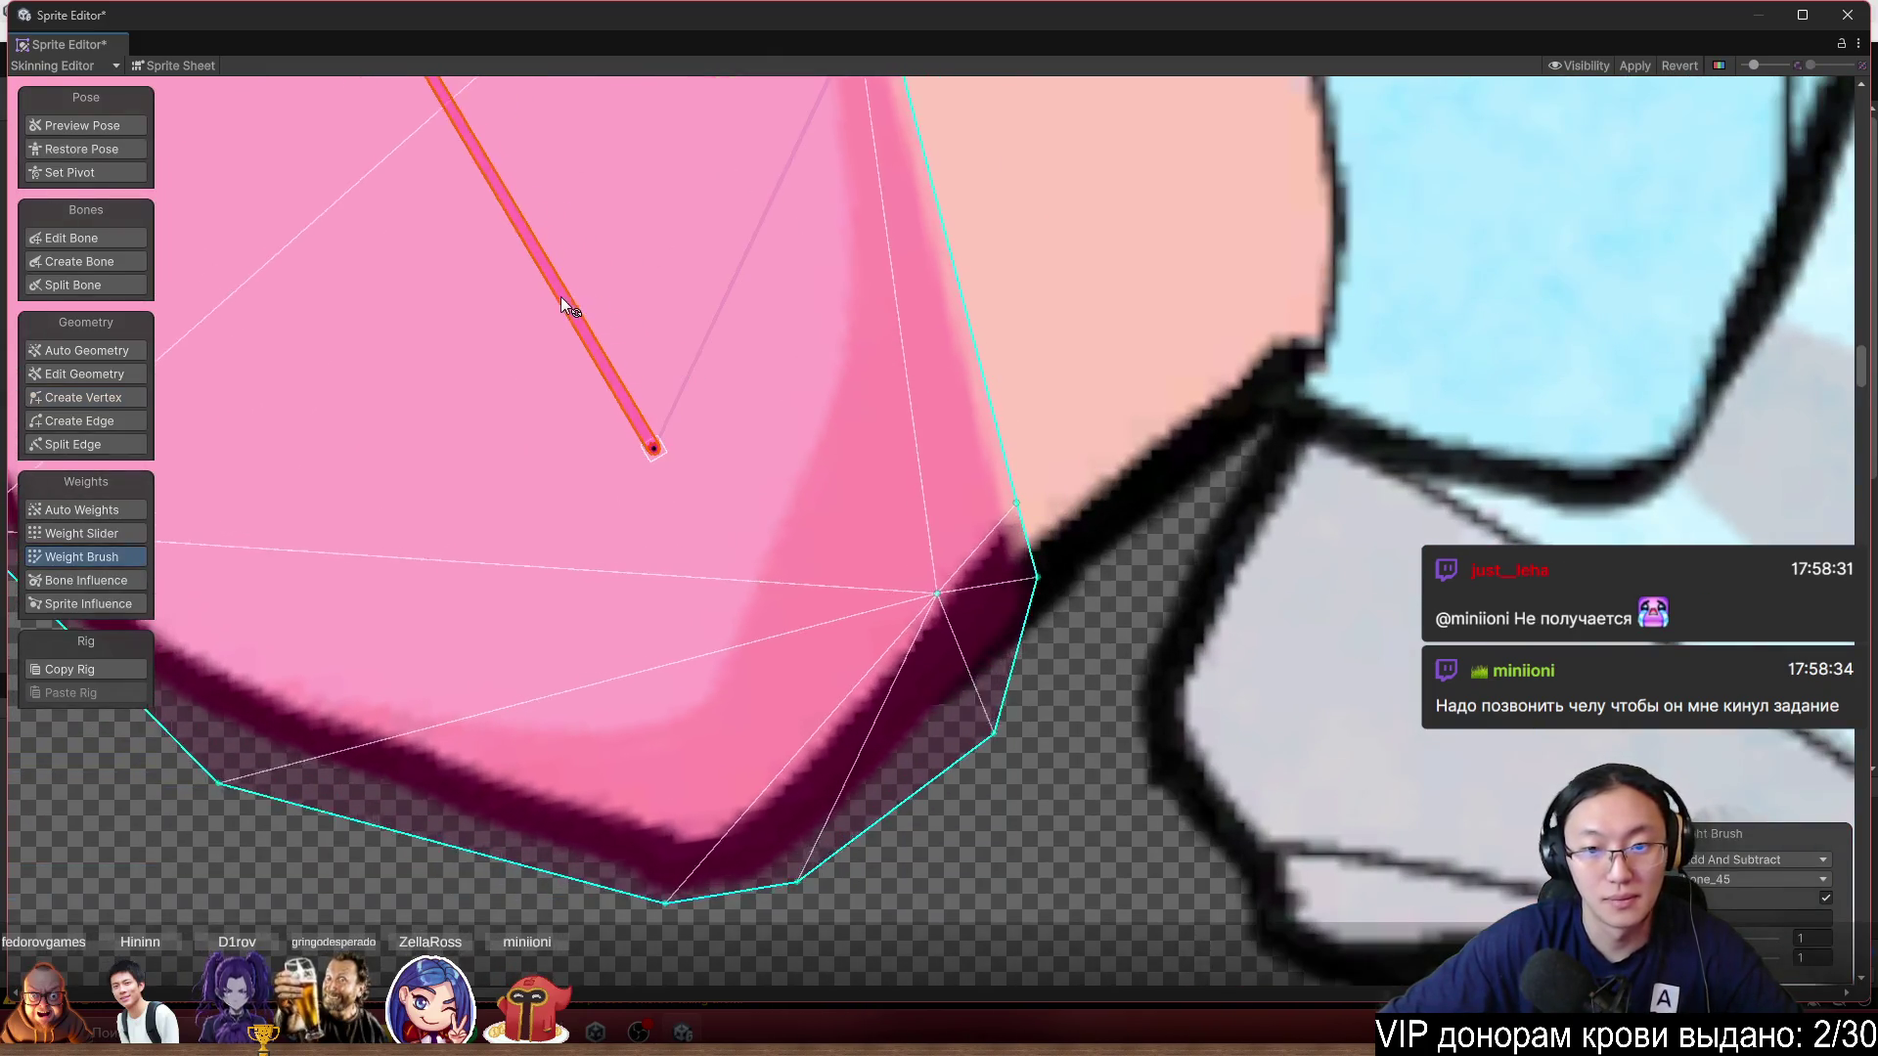
scroll(1205, 365, "down", 2)
left_click(1154, 256)
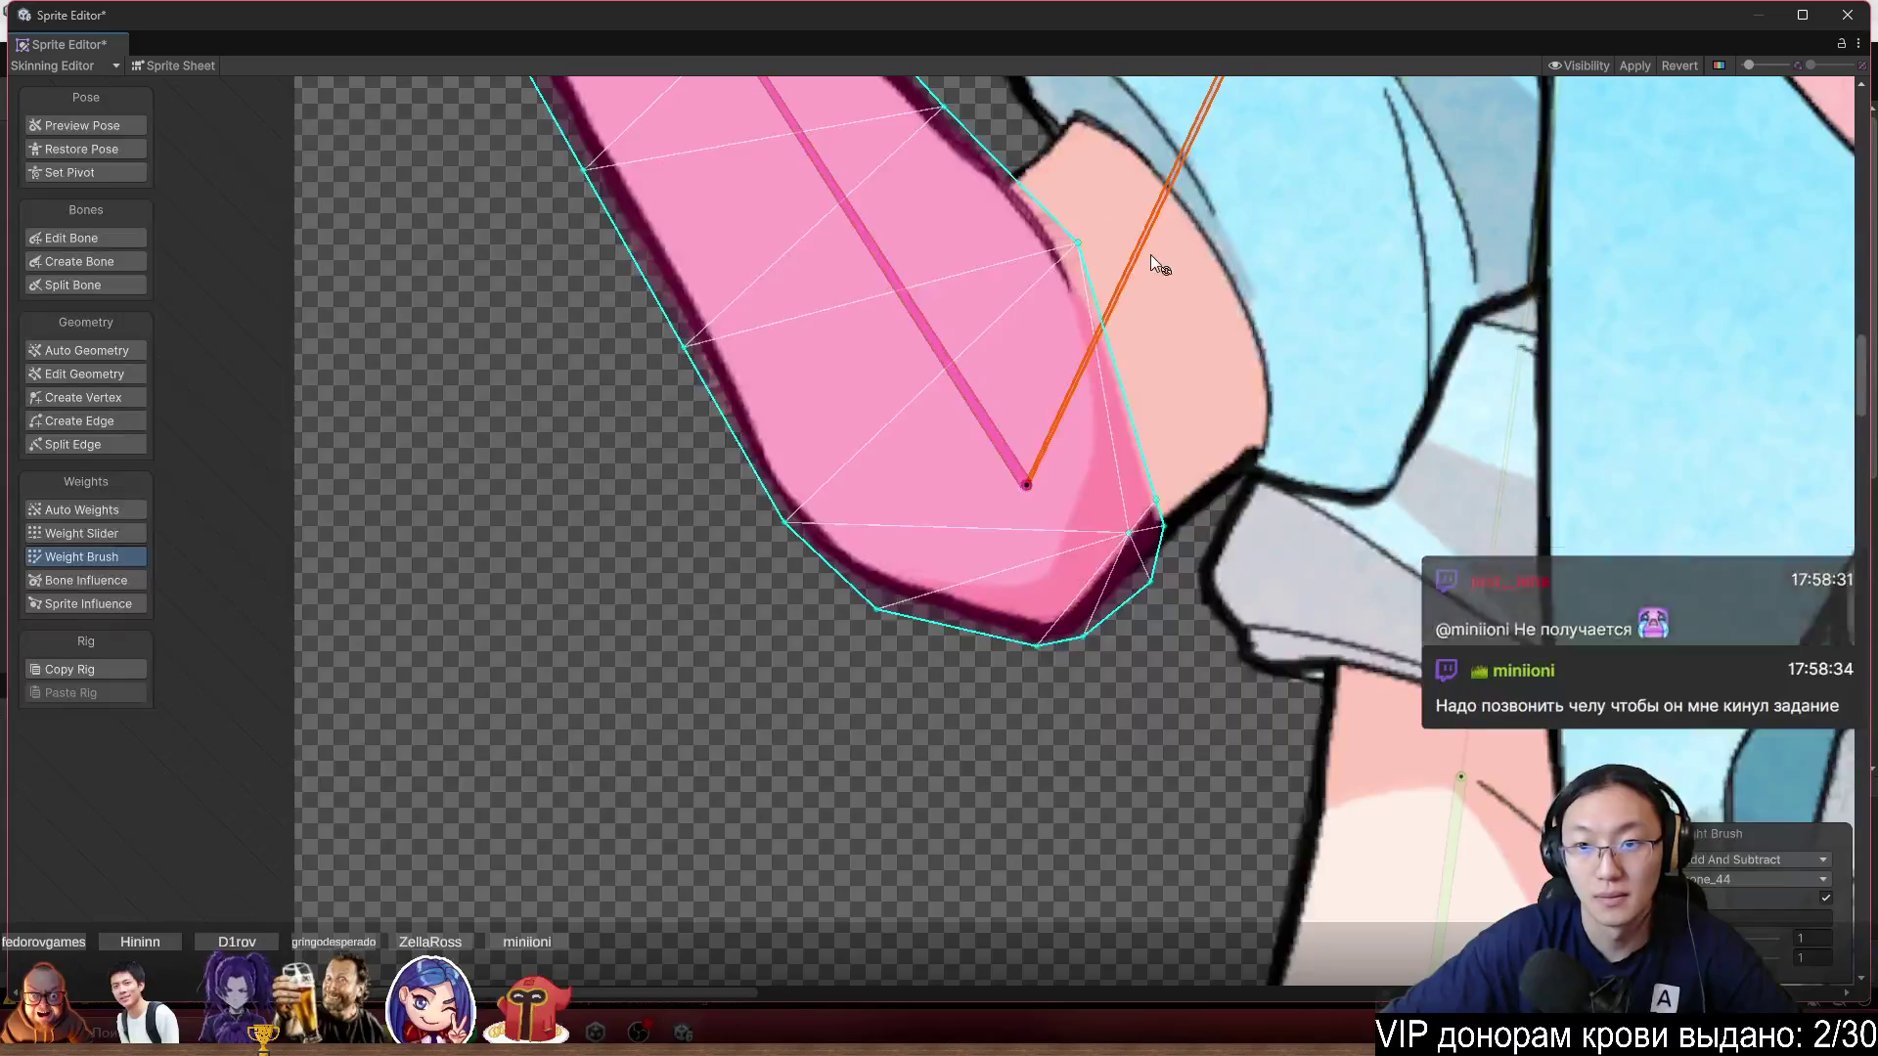
scroll(1235, 514, "up", 2)
mouse_move(1234, 515)
left_mouse_down()
mouse_move(1118, 466)
mouse_move(1134, 729)
left_mouse_up()
left_click(788, 213)
mouse_move(788, 211)
left_mouse_down()
mouse_move(732, 226)
mouse_move(673, 277)
mouse_move(789, 218)
mouse_move(726, 273)
mouse_move(807, 240)
mouse_move(740, 261)
mouse_move(773, 262)
left_mouse_up()
scroll(774, 264, "down", 10)
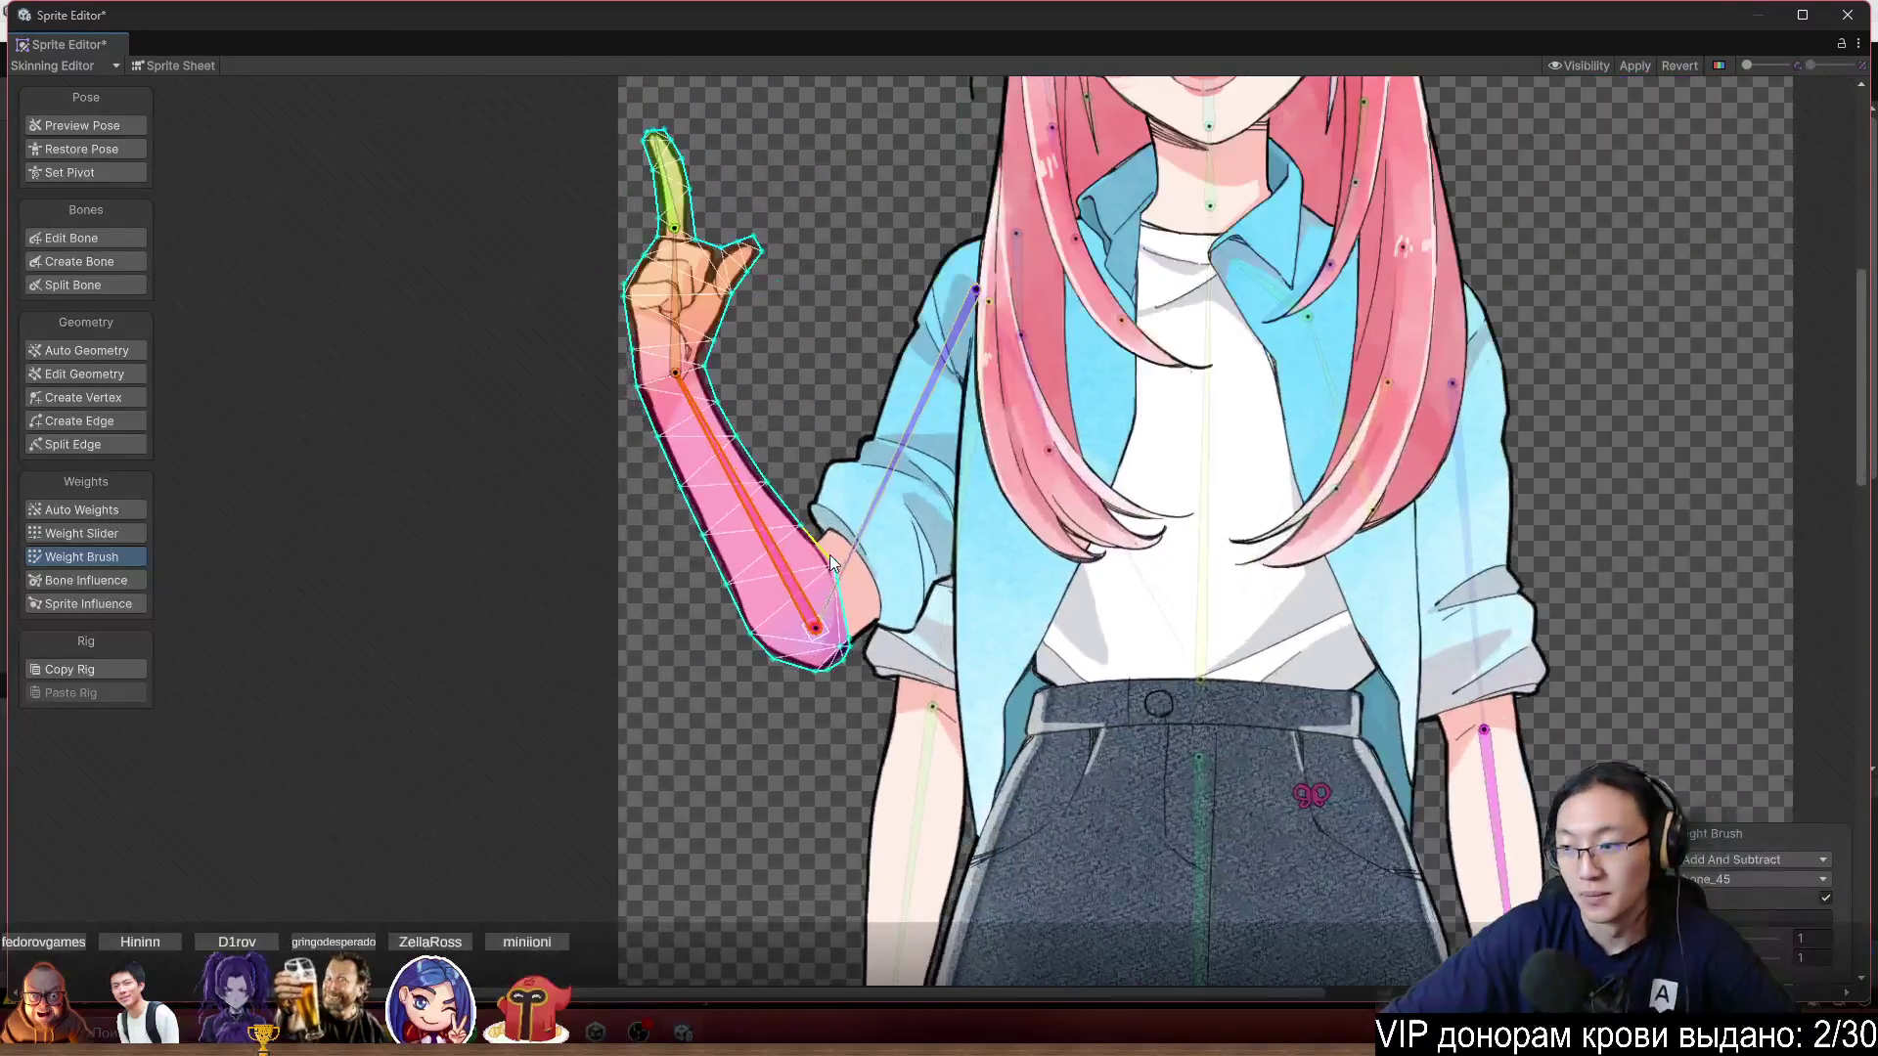
Paint the small skirt badge sprite fully onto the central hip bone.
scroll(826, 289, "down", 1)
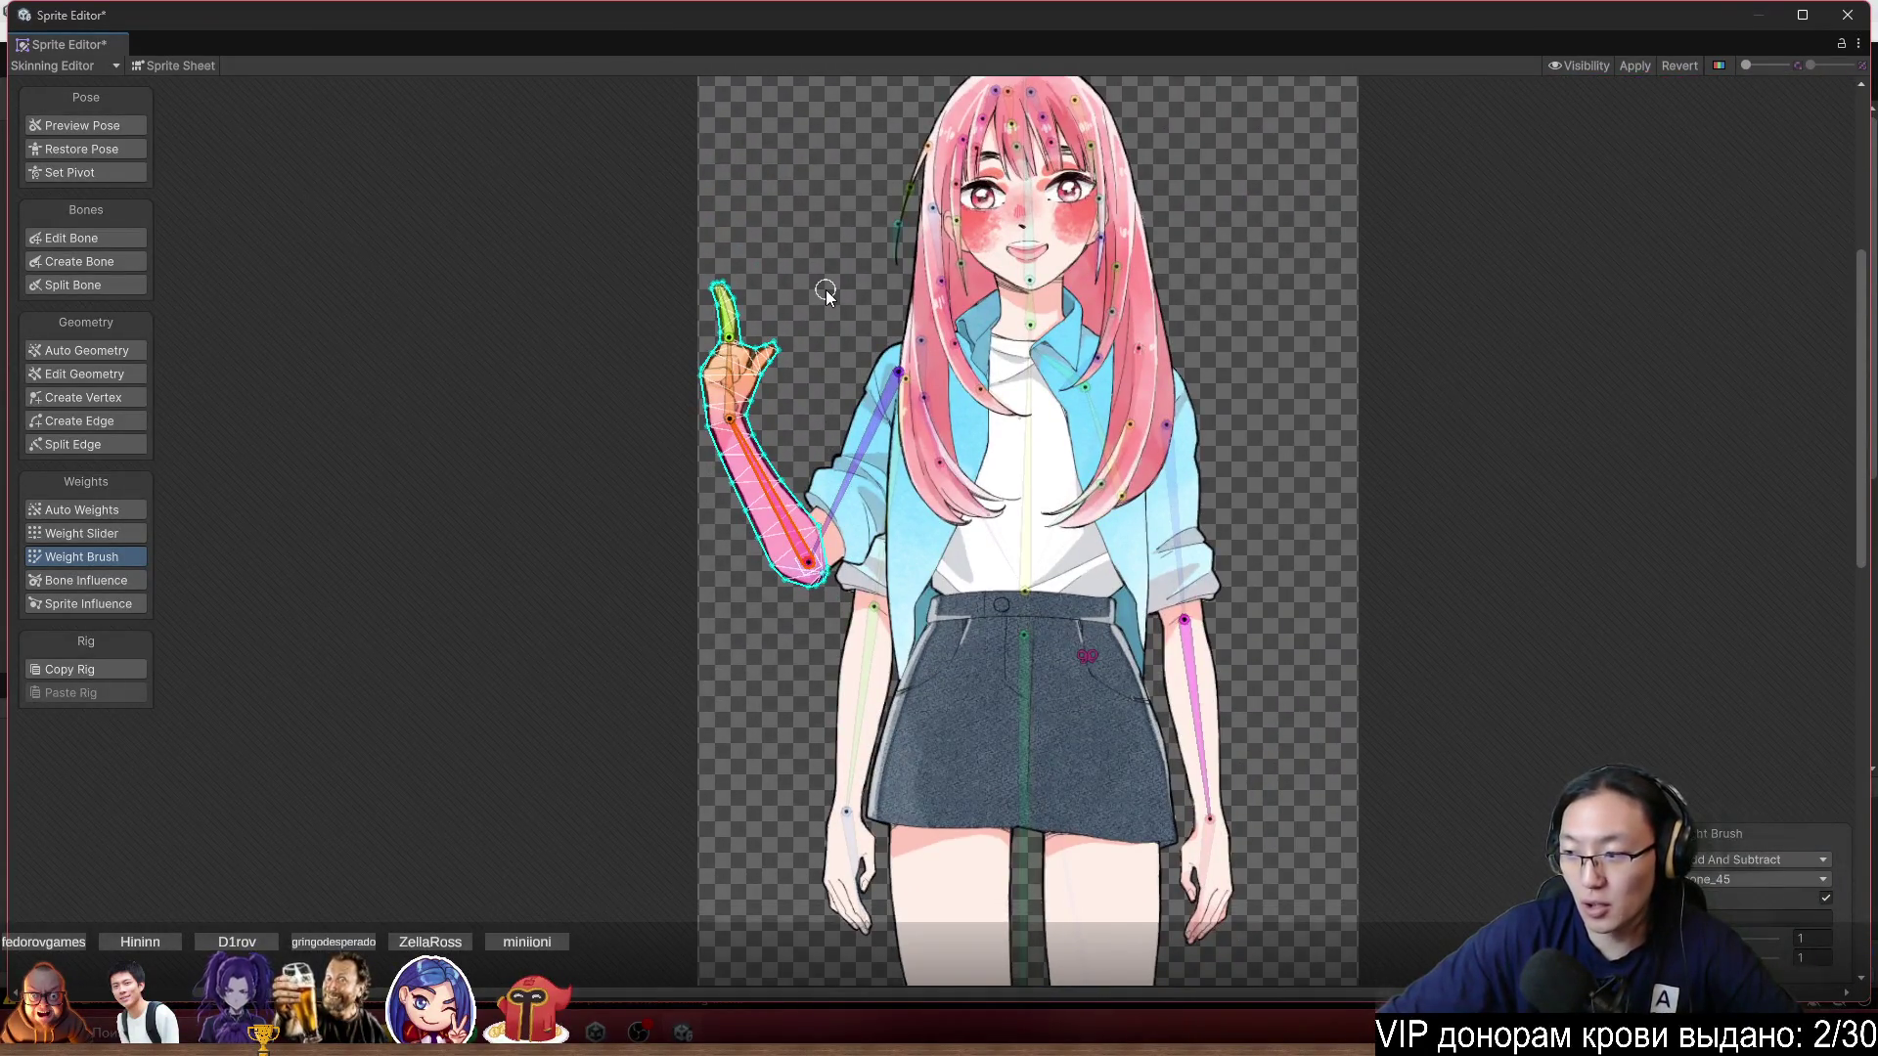
scroll(825, 290, "up", 8)
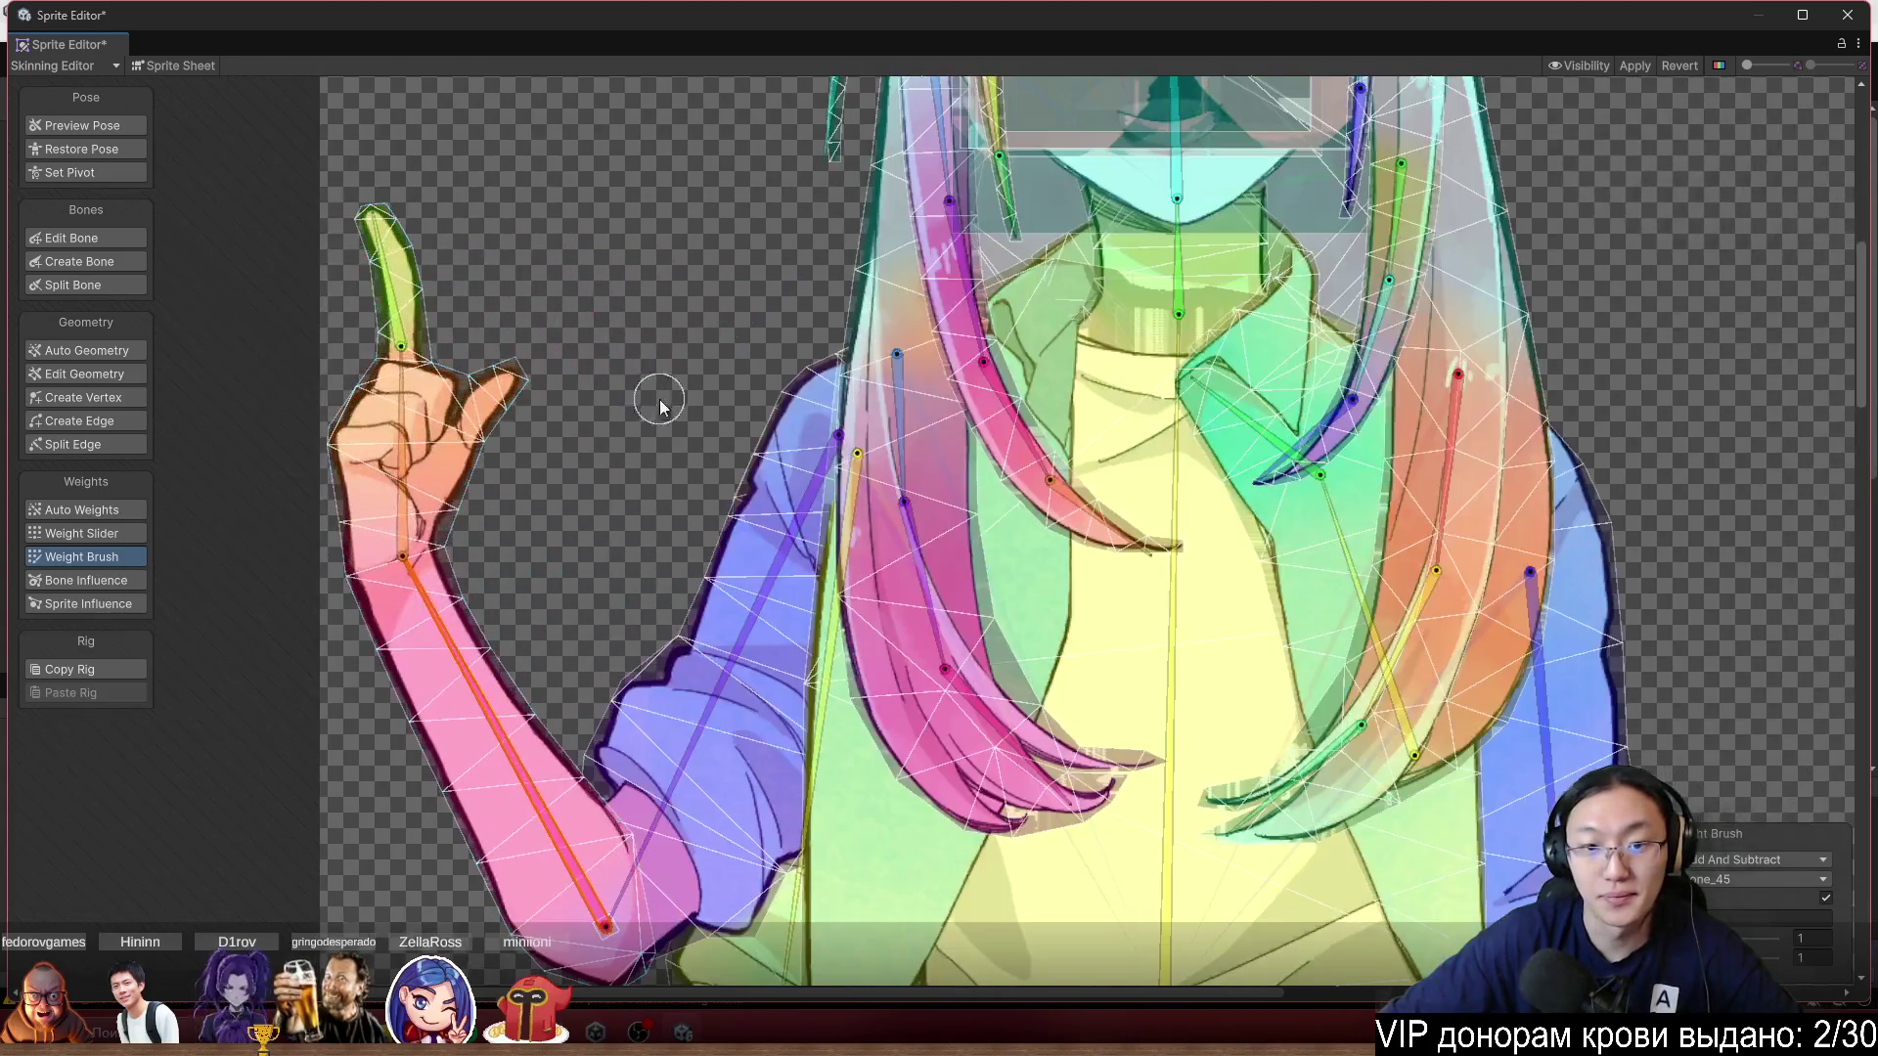
scroll(659, 399, "up", 2)
scroll(1216, 661, "down", 4)
scroll(804, 428, "up", 4)
scroll(792, 372, "up", 2)
left_click(528, 361)
left_click(729, 305)
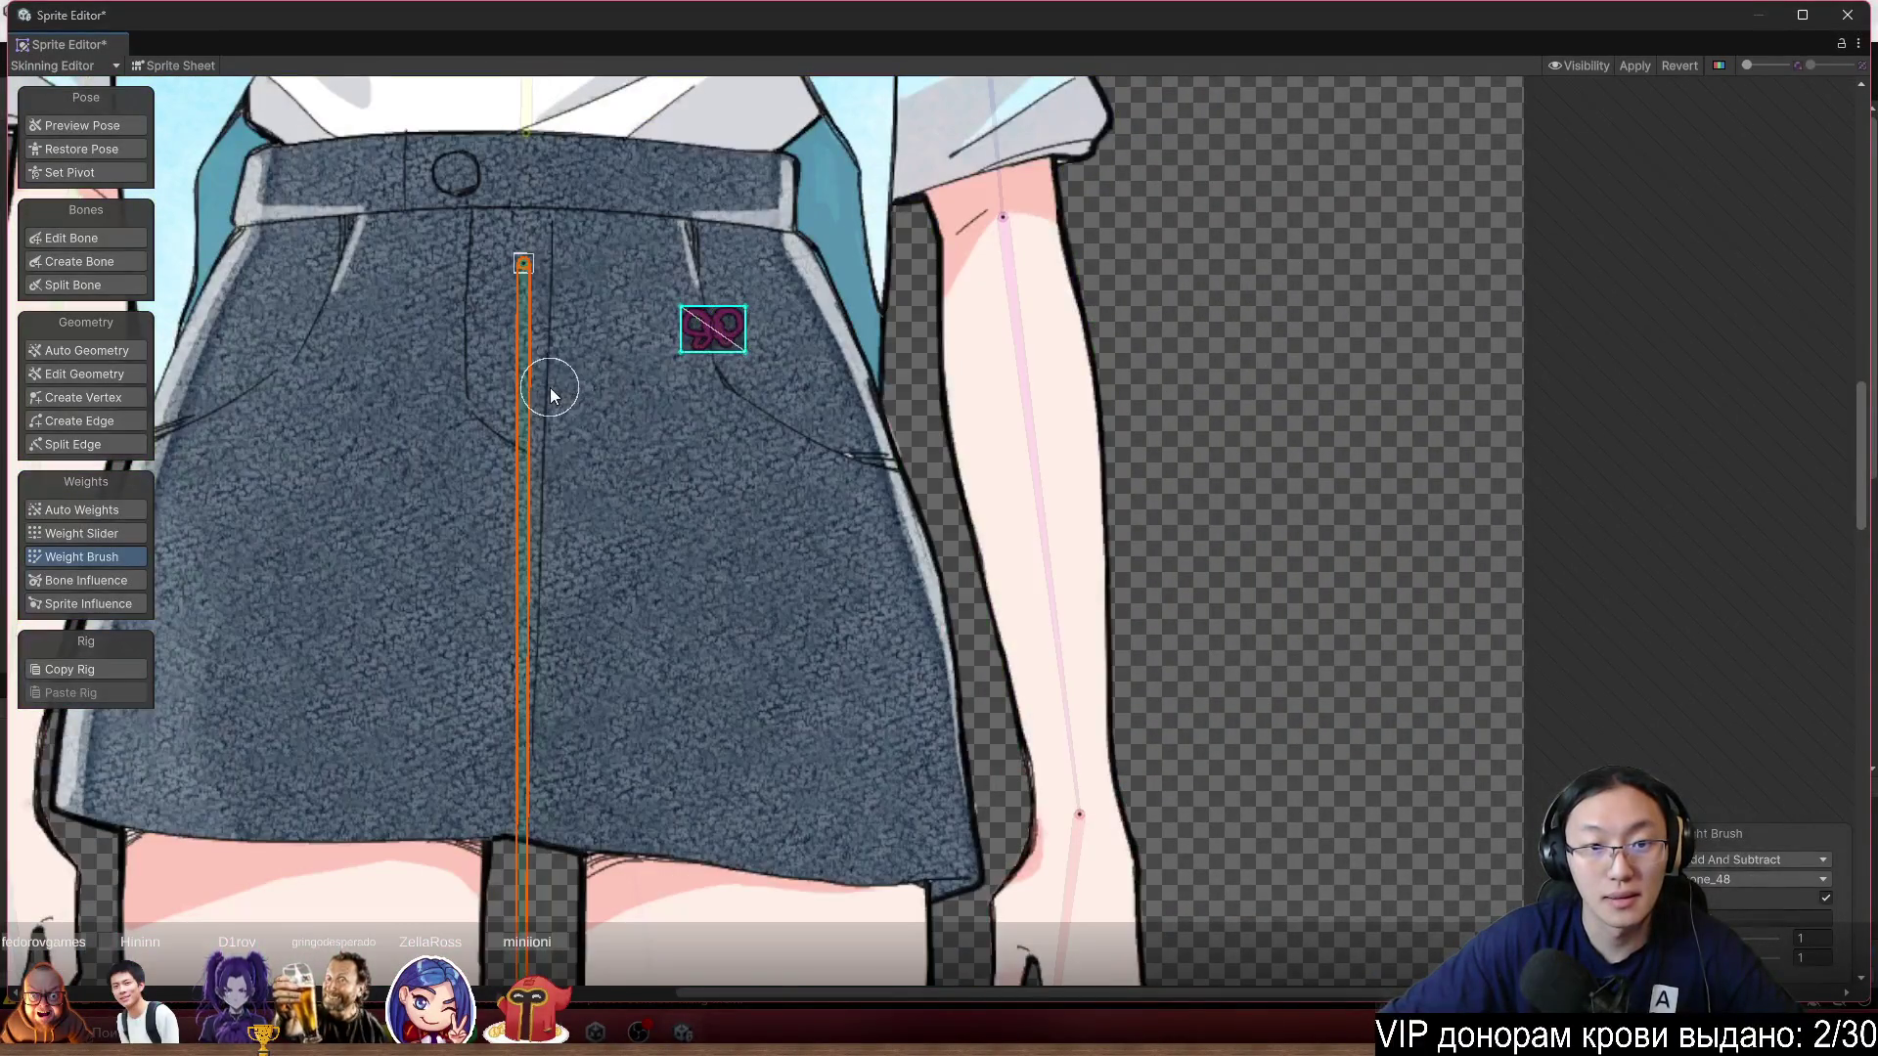
mouse_move(766, 259)
left_mouse_down()
mouse_move(713, 336)
mouse_move(746, 356)
mouse_move(705, 318)
mouse_move(699, 344)
left_mouse_up()
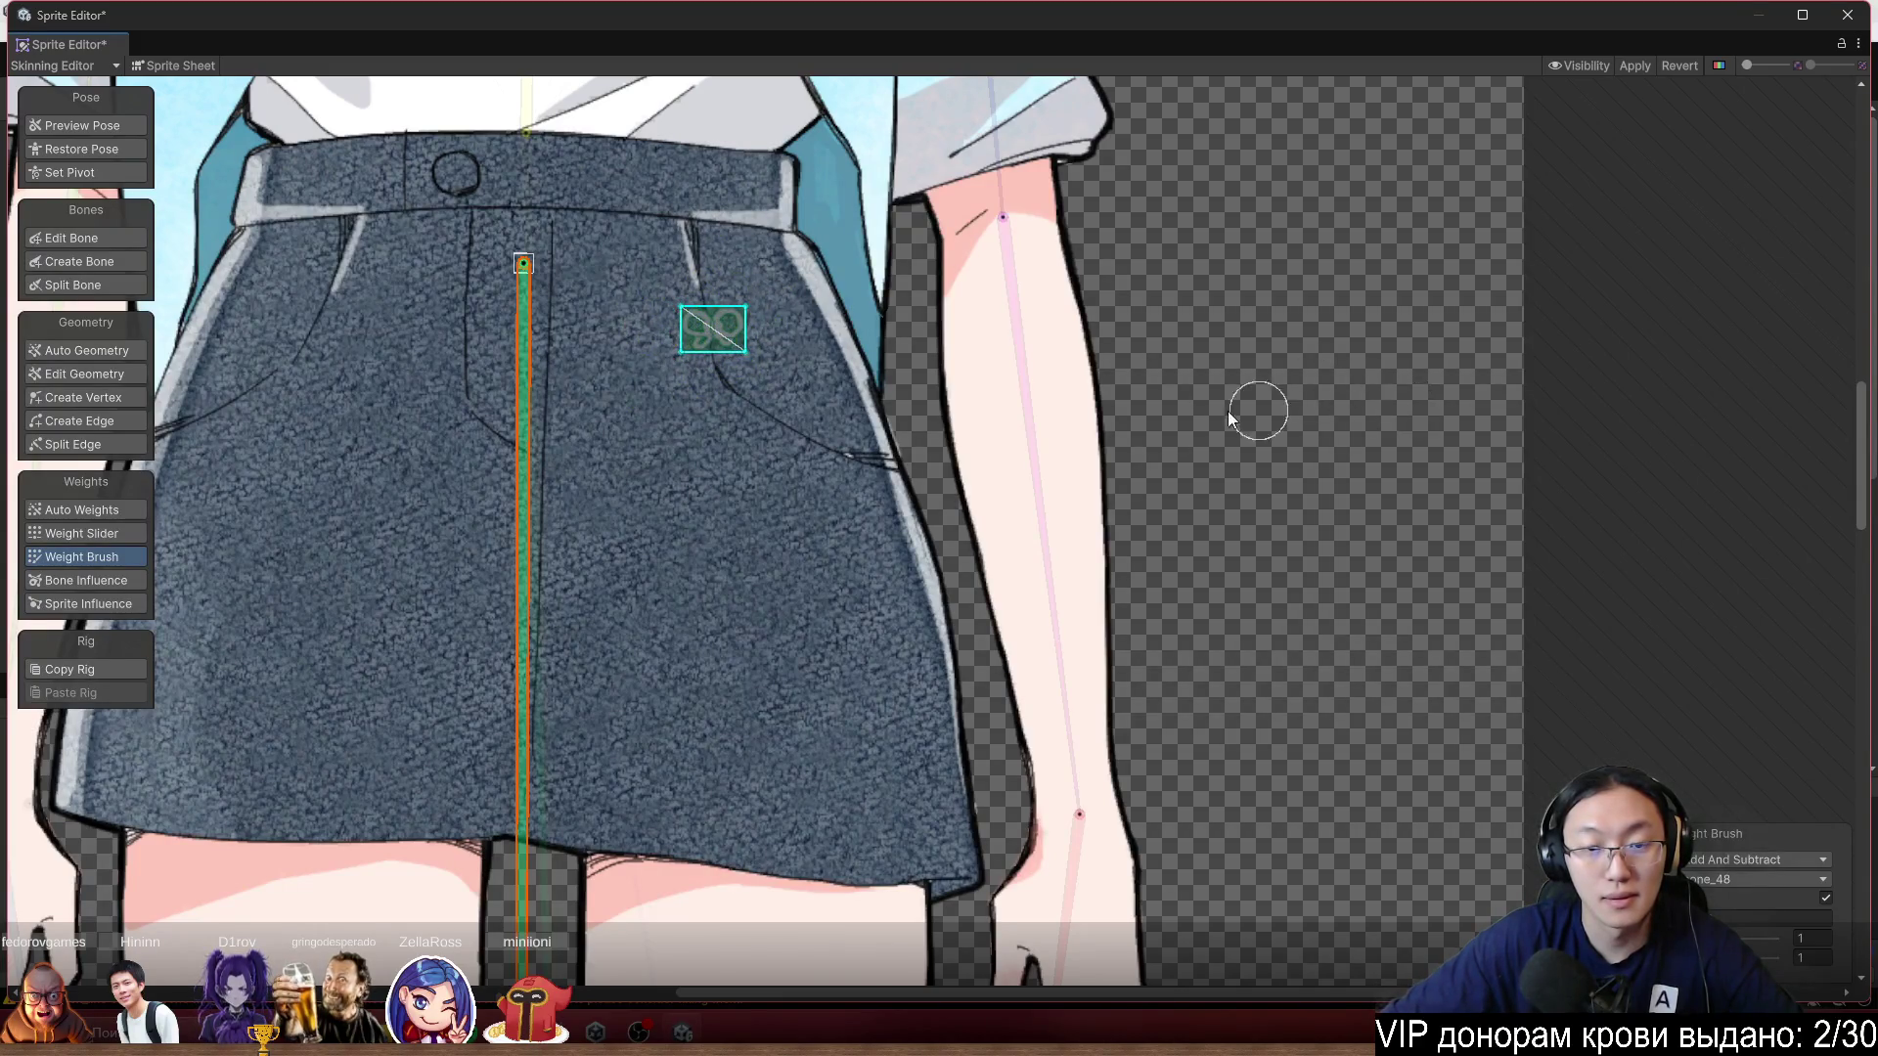
Deselect the badge, bend the lower leg at the knee, and preview the pose.
scroll(1272, 420, "down", 2)
left_click(1417, 524)
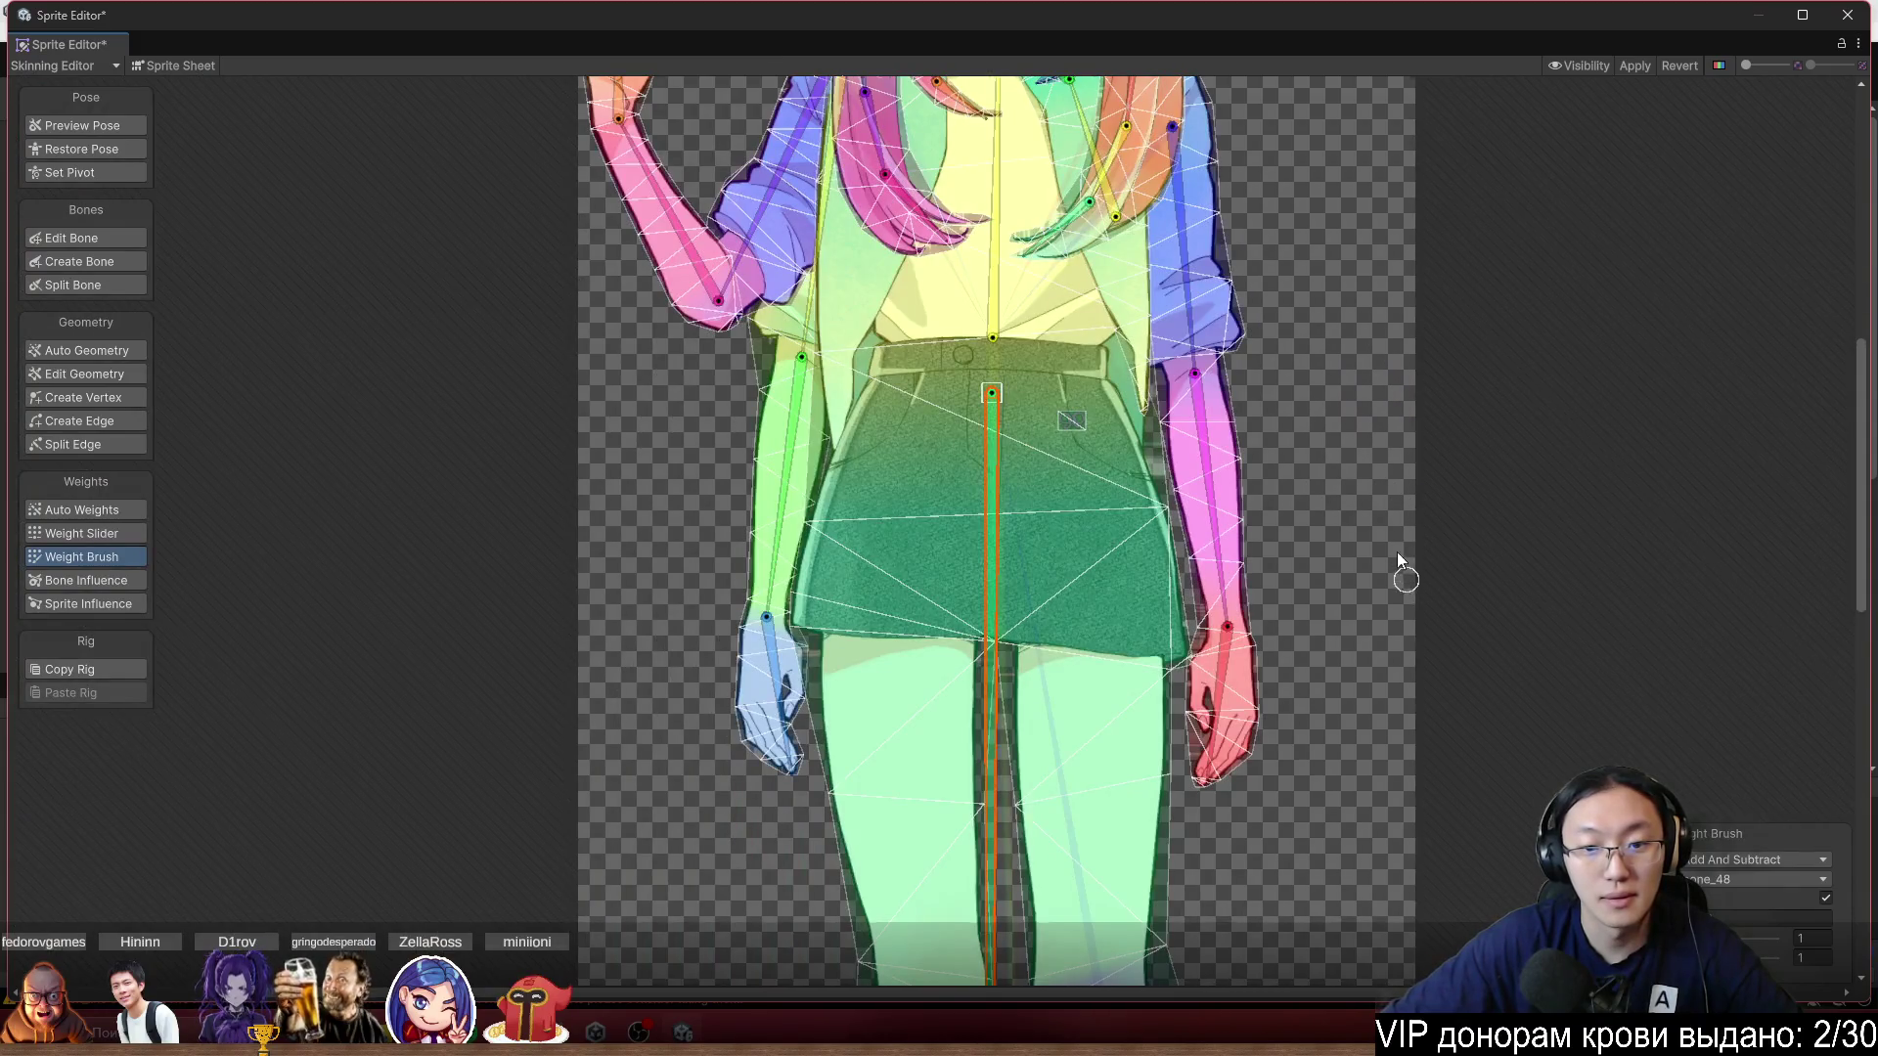
scroll(1272, 420, "down", 5)
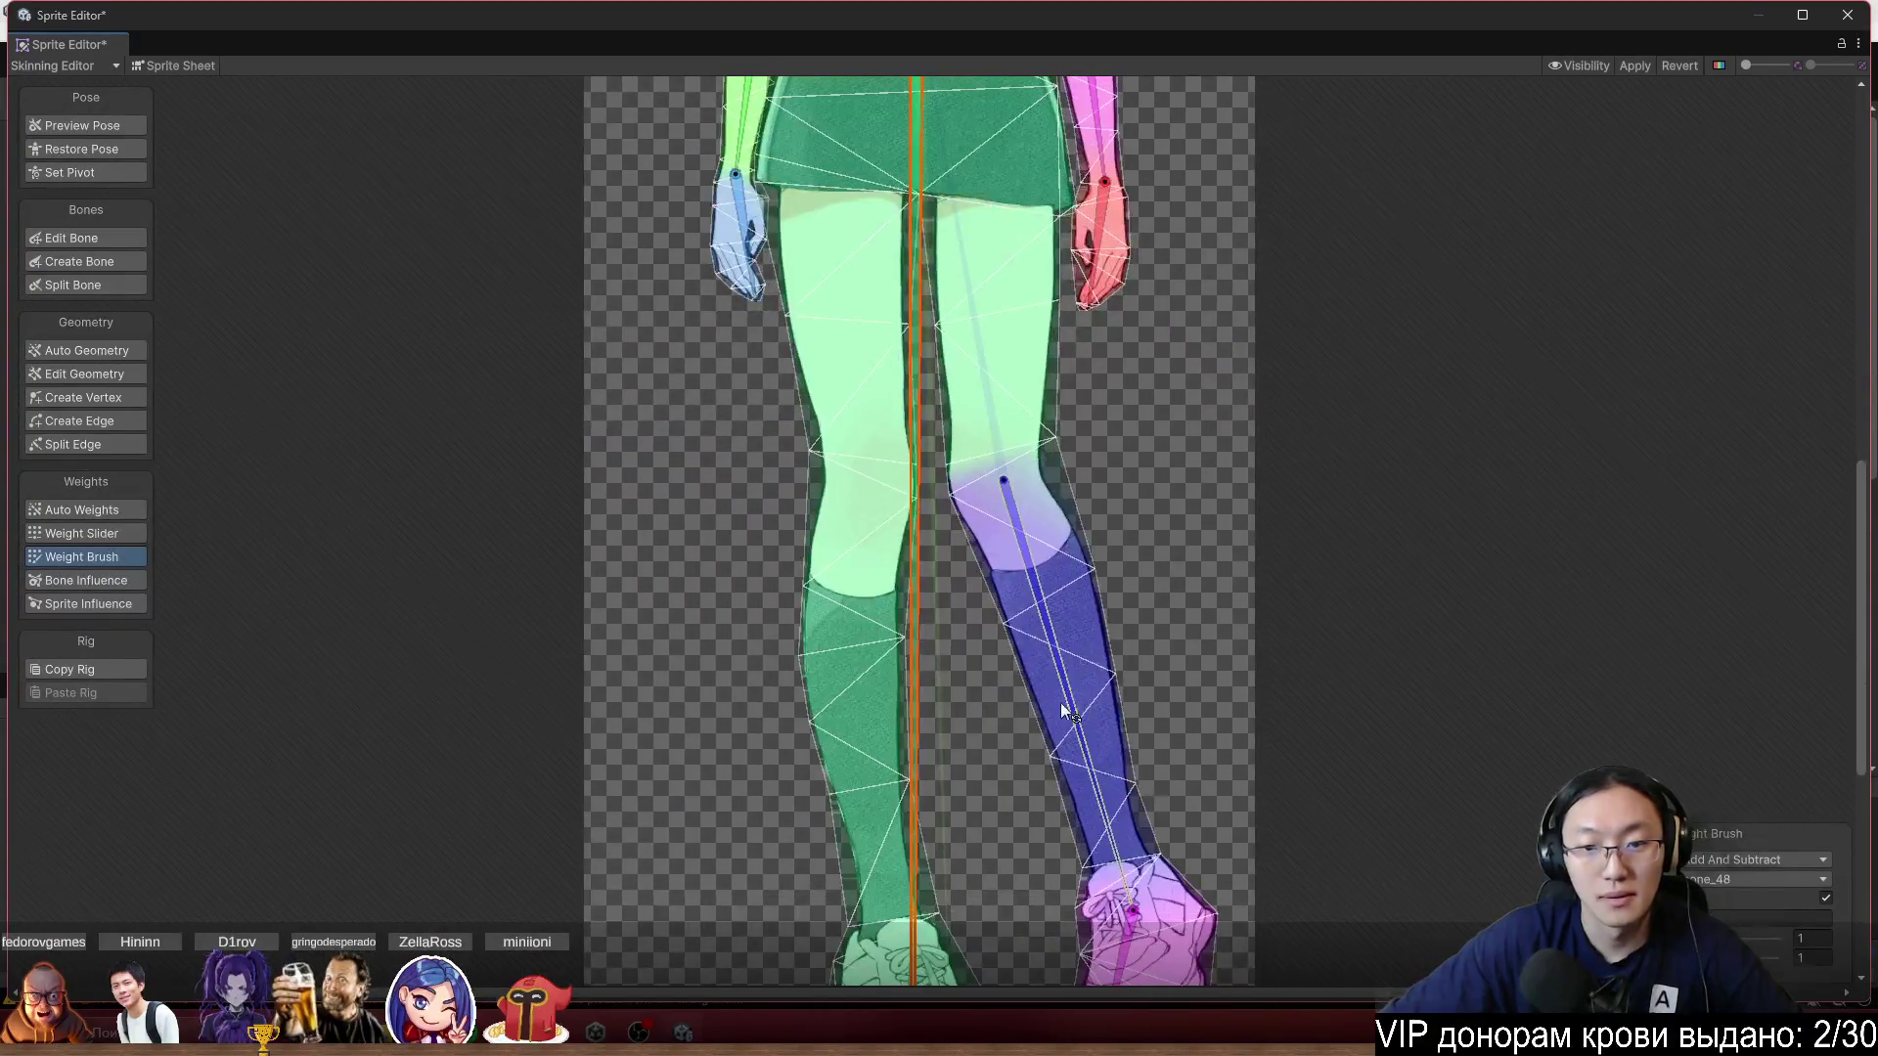
mouse_move(1064, 711)
left_mouse_down()
mouse_move(1205, 677)
mouse_move(1081, 755)
left_mouse_up()
scroll(1100, 724, "down", 5)
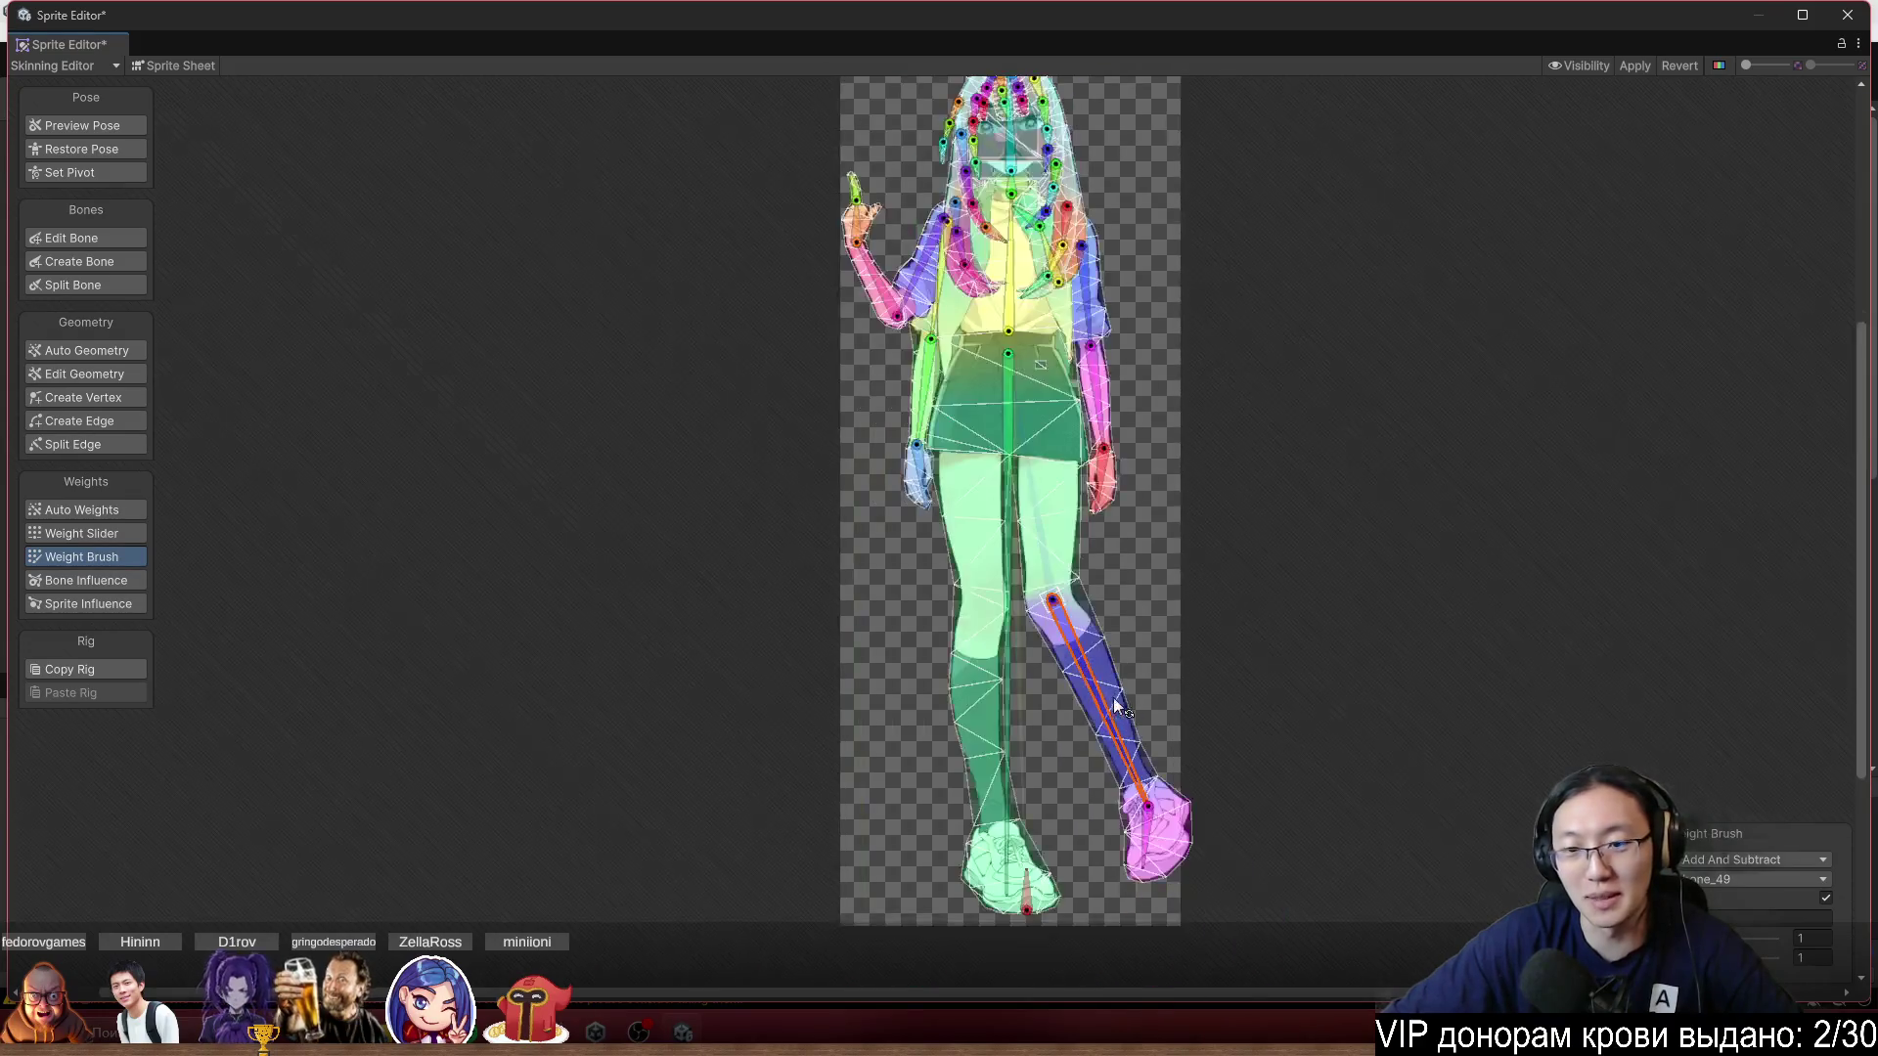
left_click(96, 125)
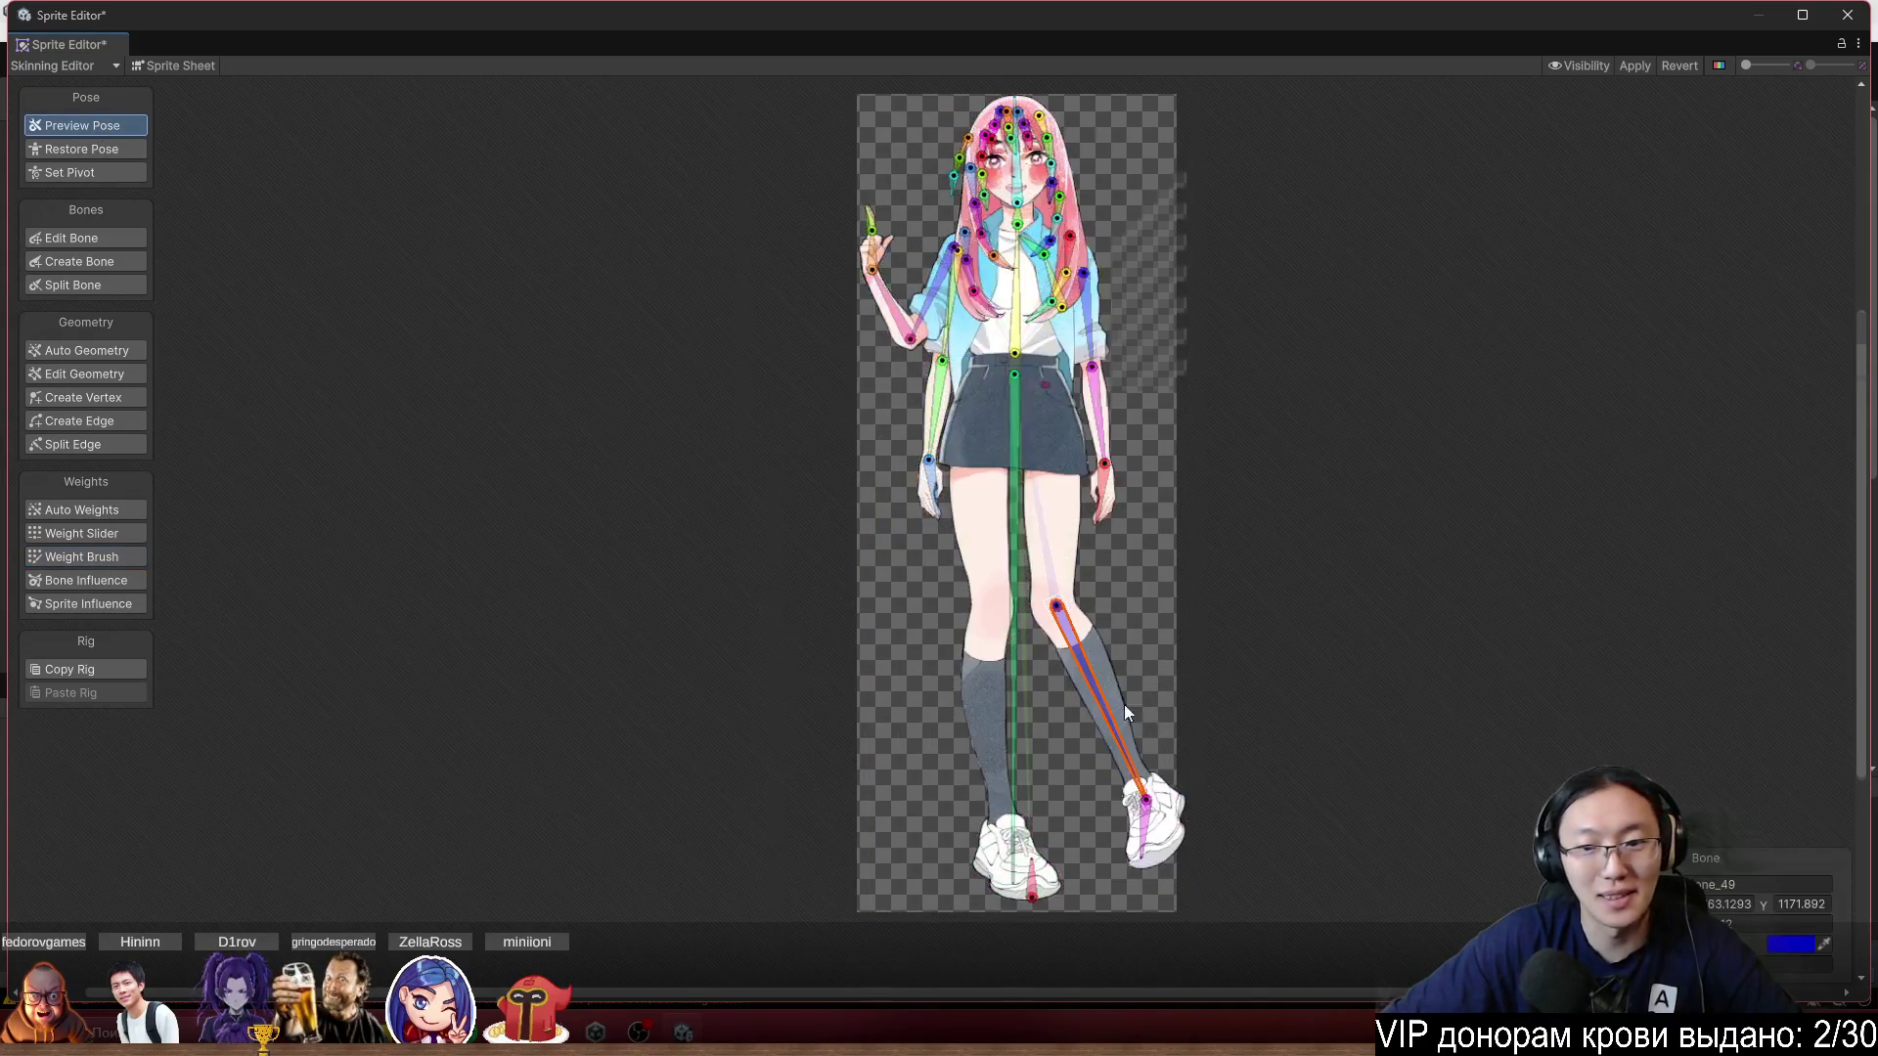
Restore the skeleton's rest pose and return to Weight Brush painting.
scroll(1092, 647, "up", 4)
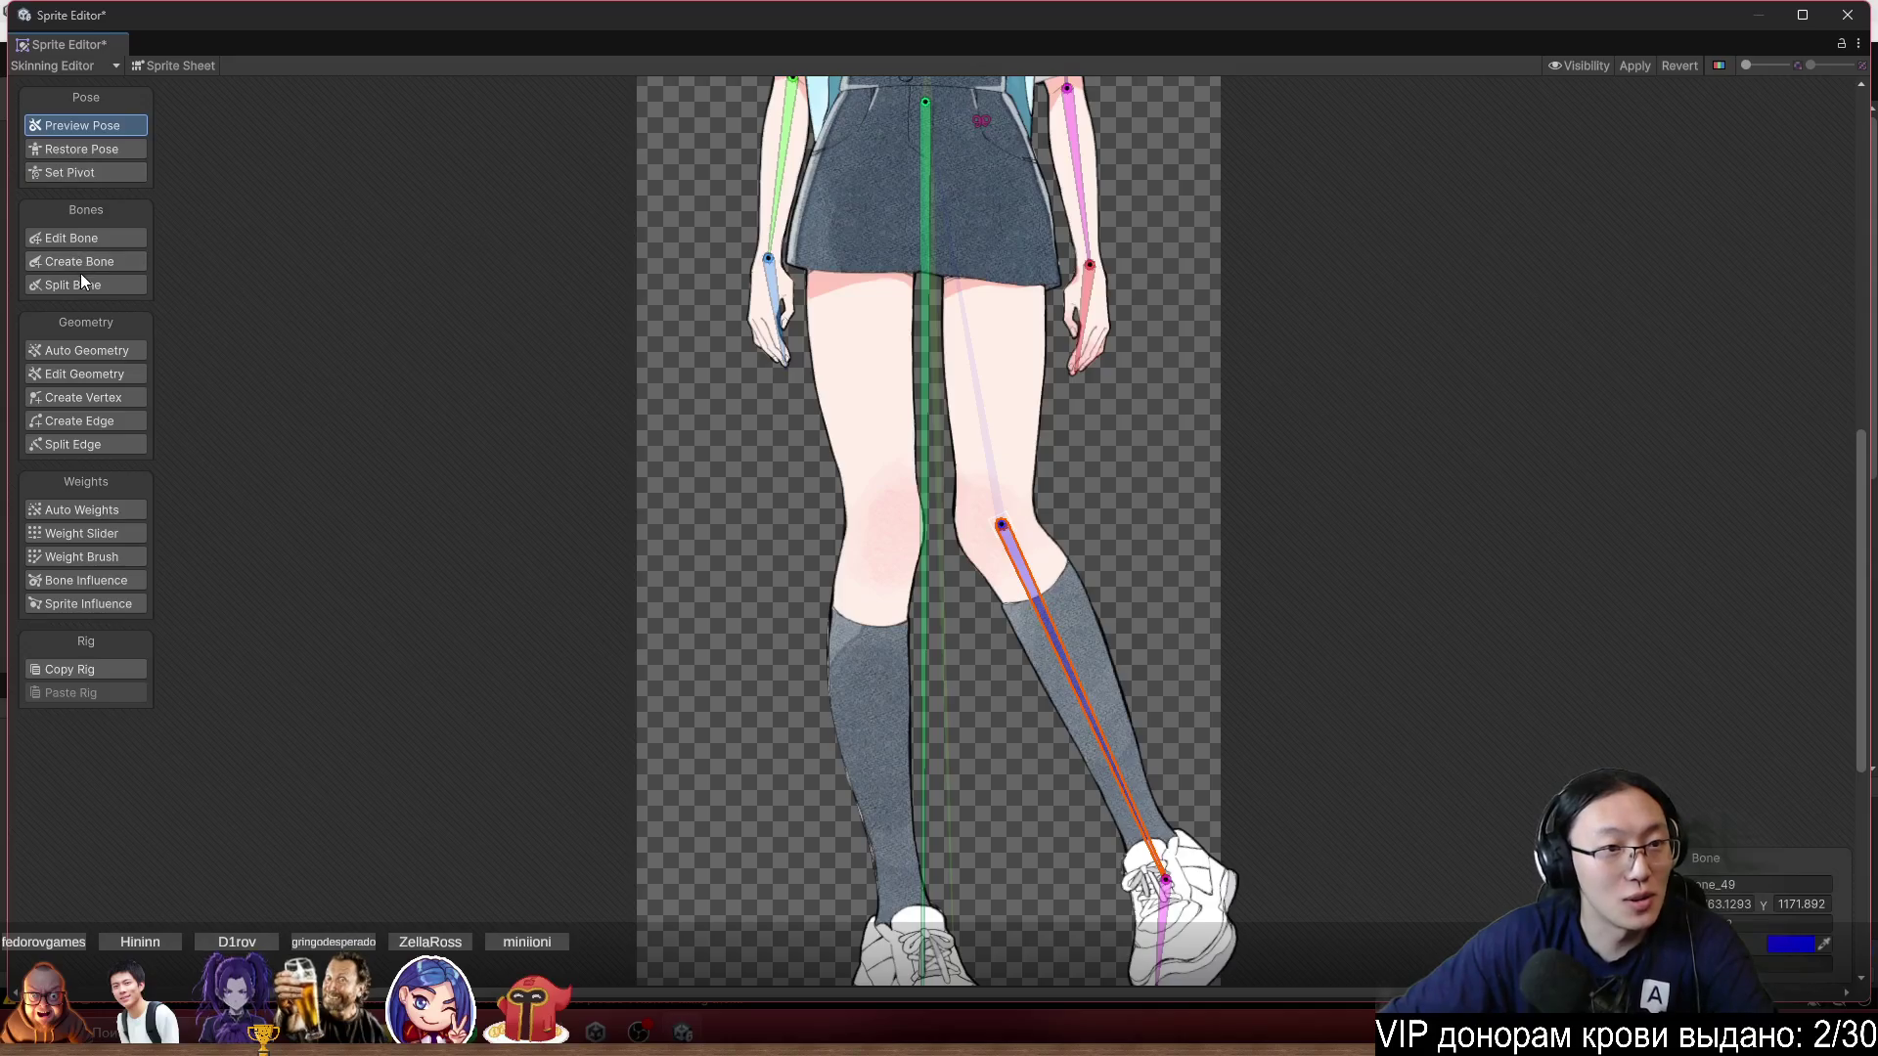
left_click(104, 238)
left_click_drag(1299, 754, 1229, 607)
left_click(1059, 758)
left_click(1060, 755)
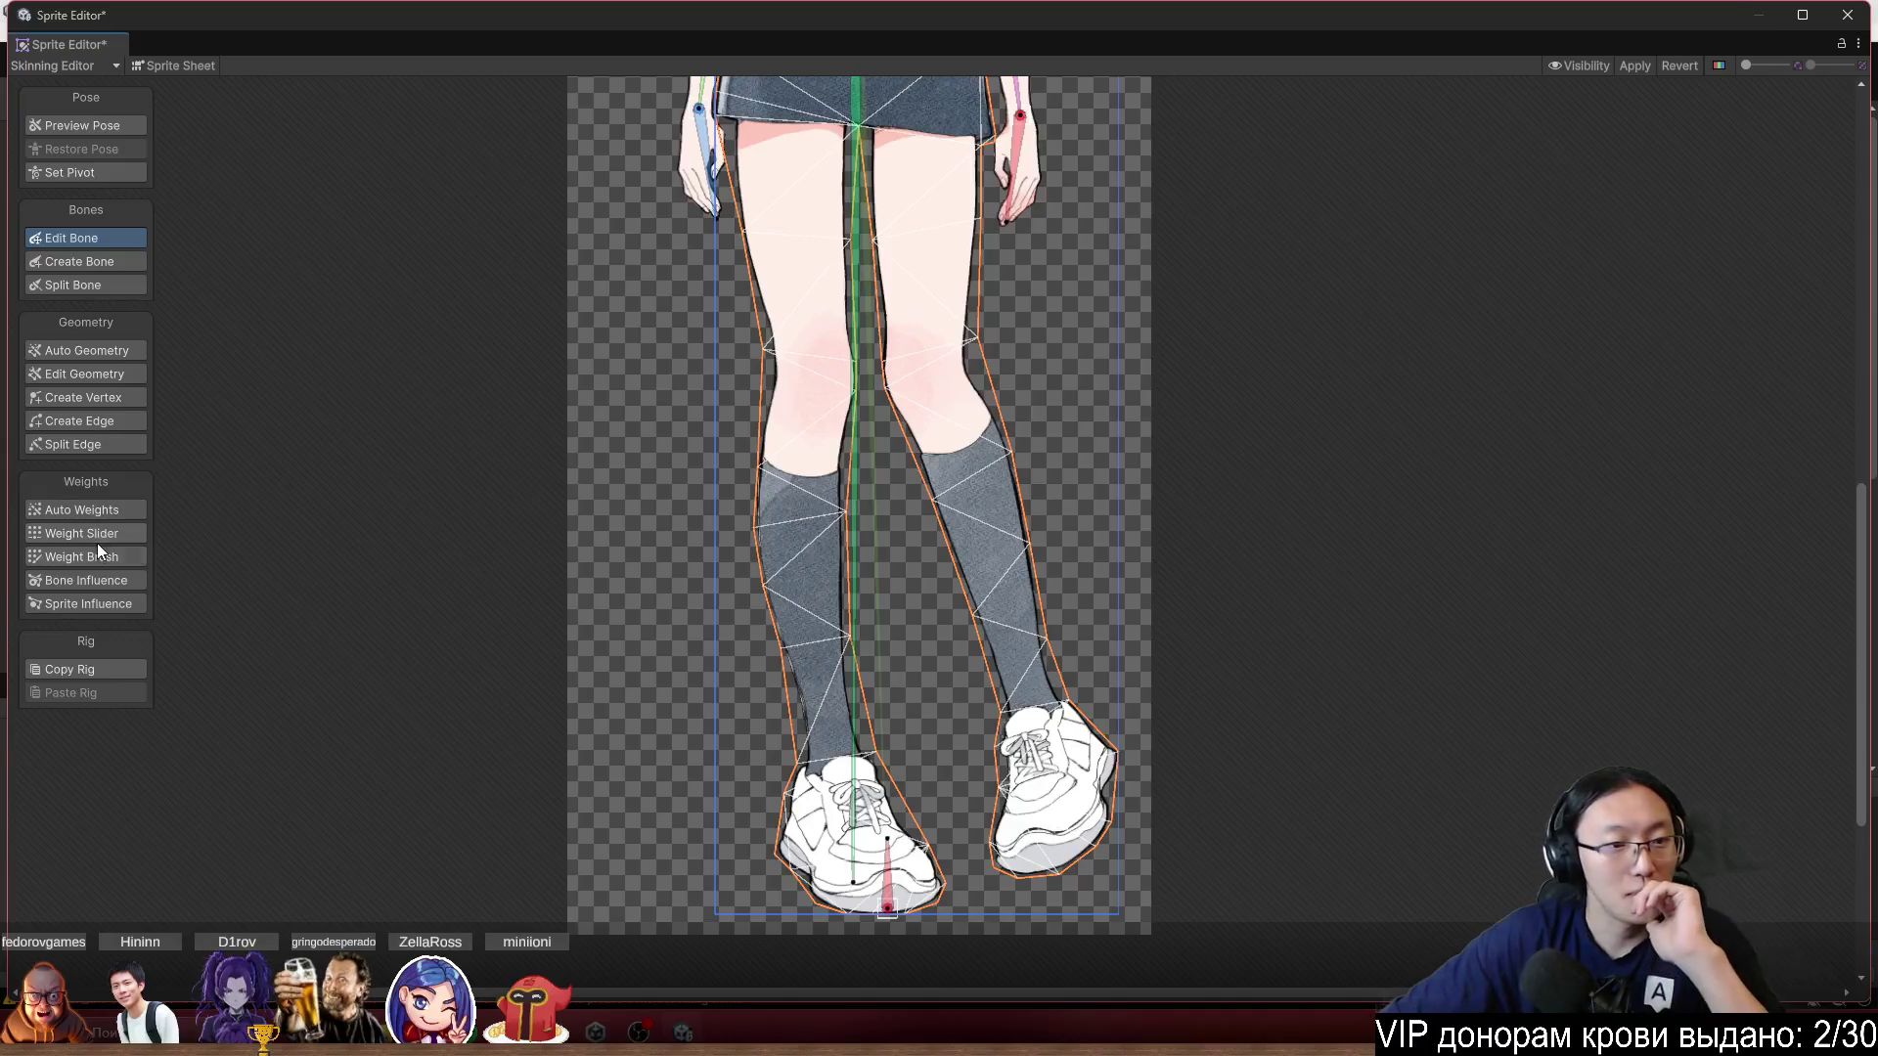
Select the main body sprite and tilt the chest bone to check torso deformation.
left_click(86, 557)
scroll(1060, 543, "down", 5)
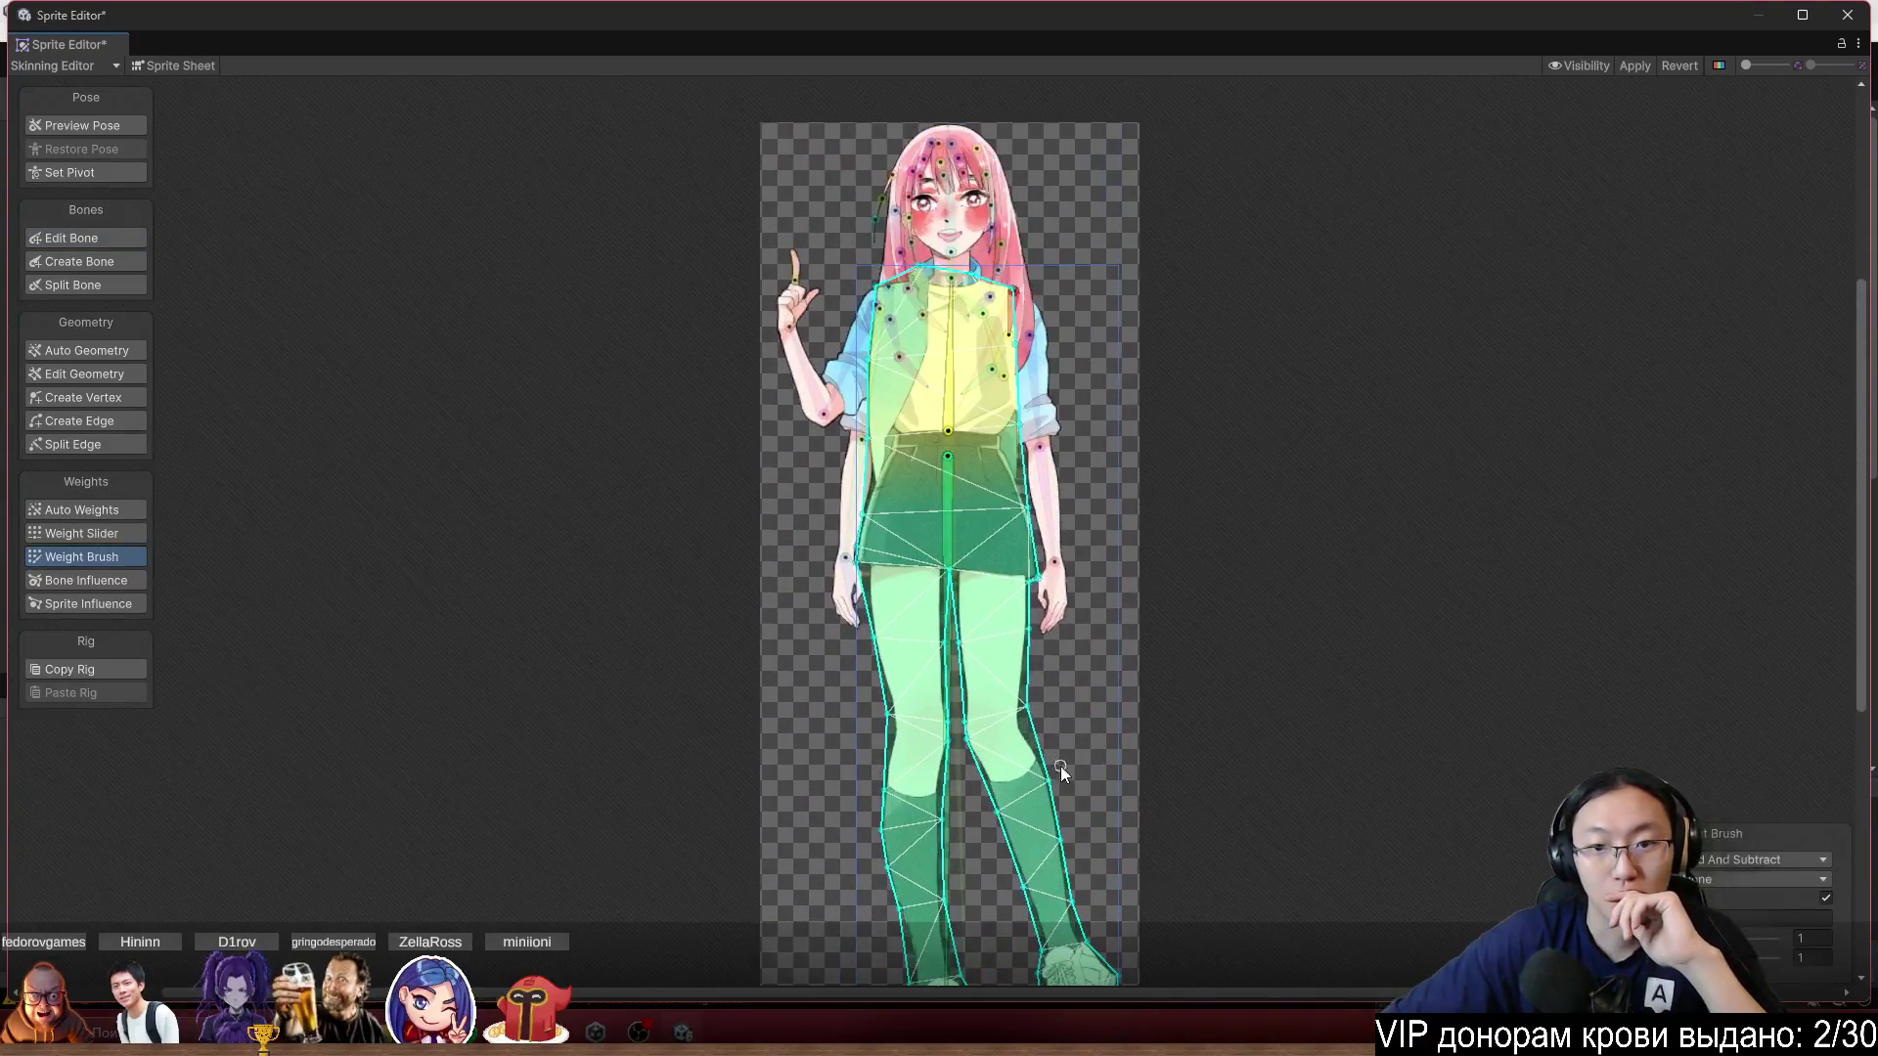
scroll(1029, 438, "up", 5)
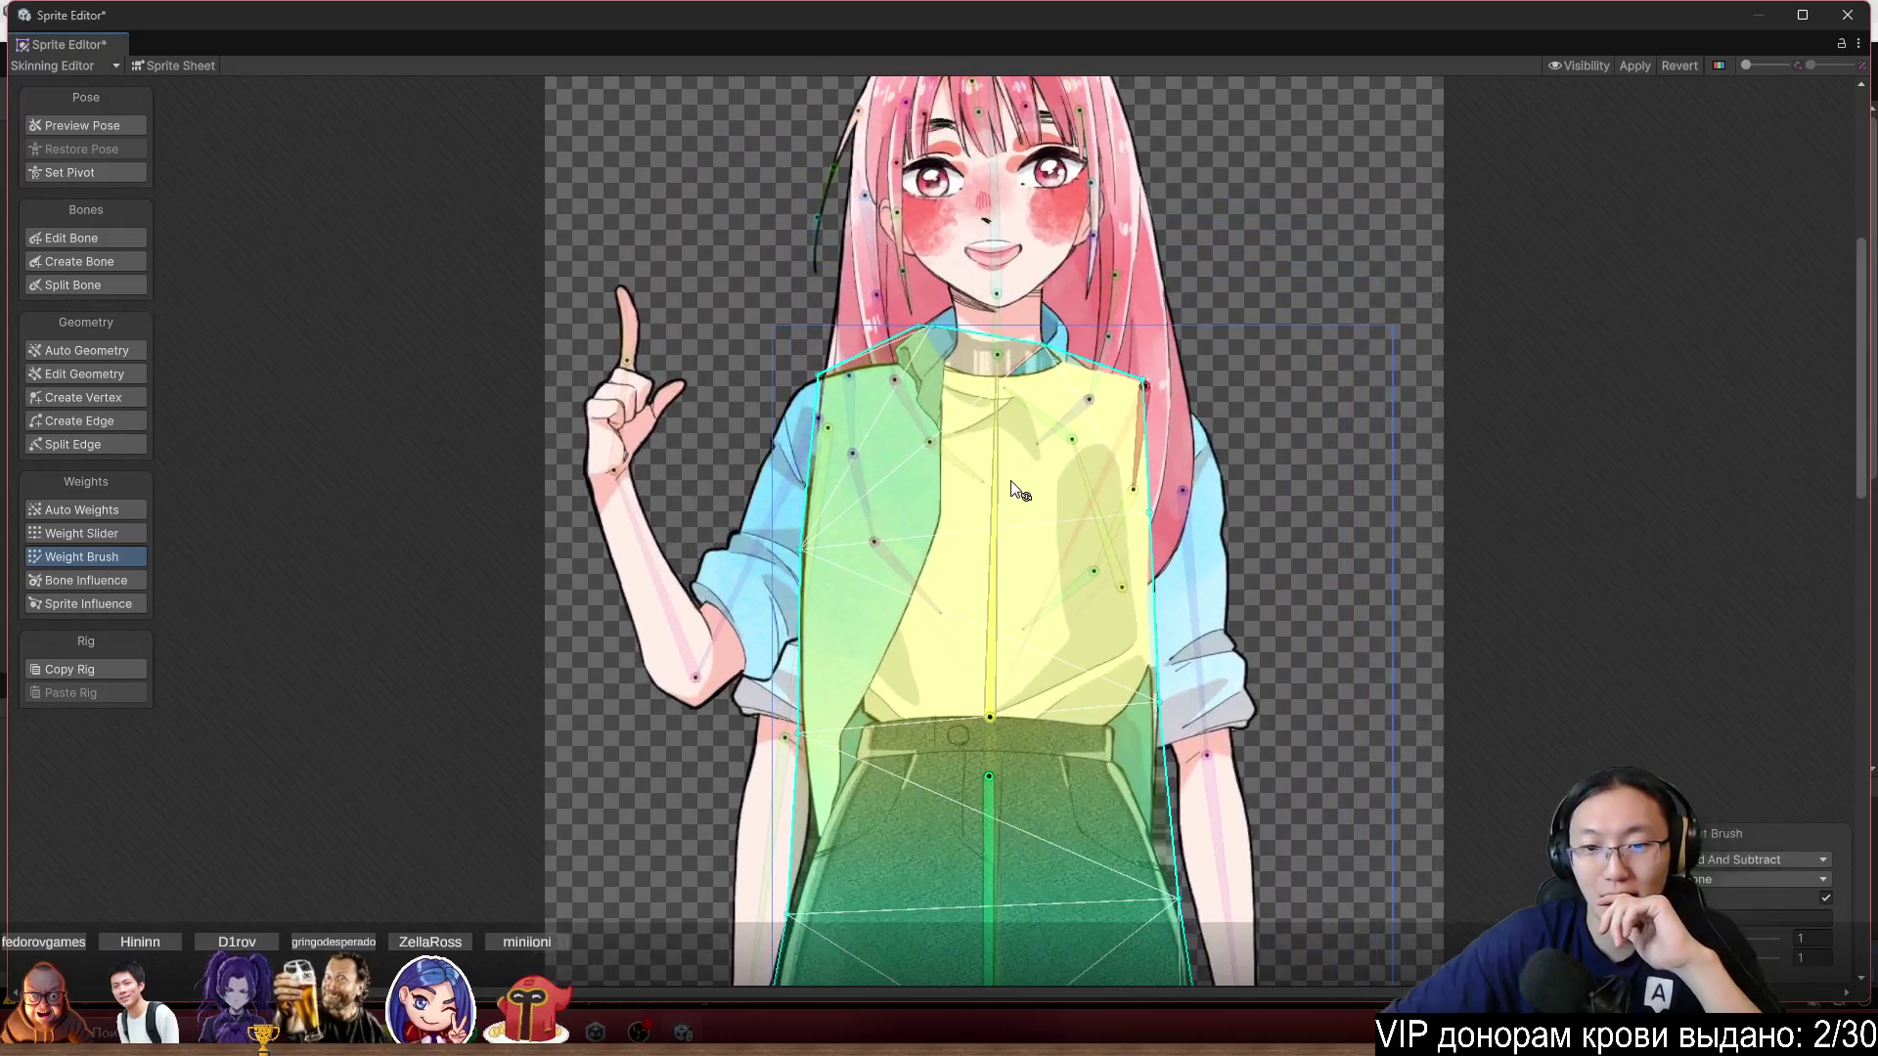
left_click_drag(1017, 488, 1045, 467)
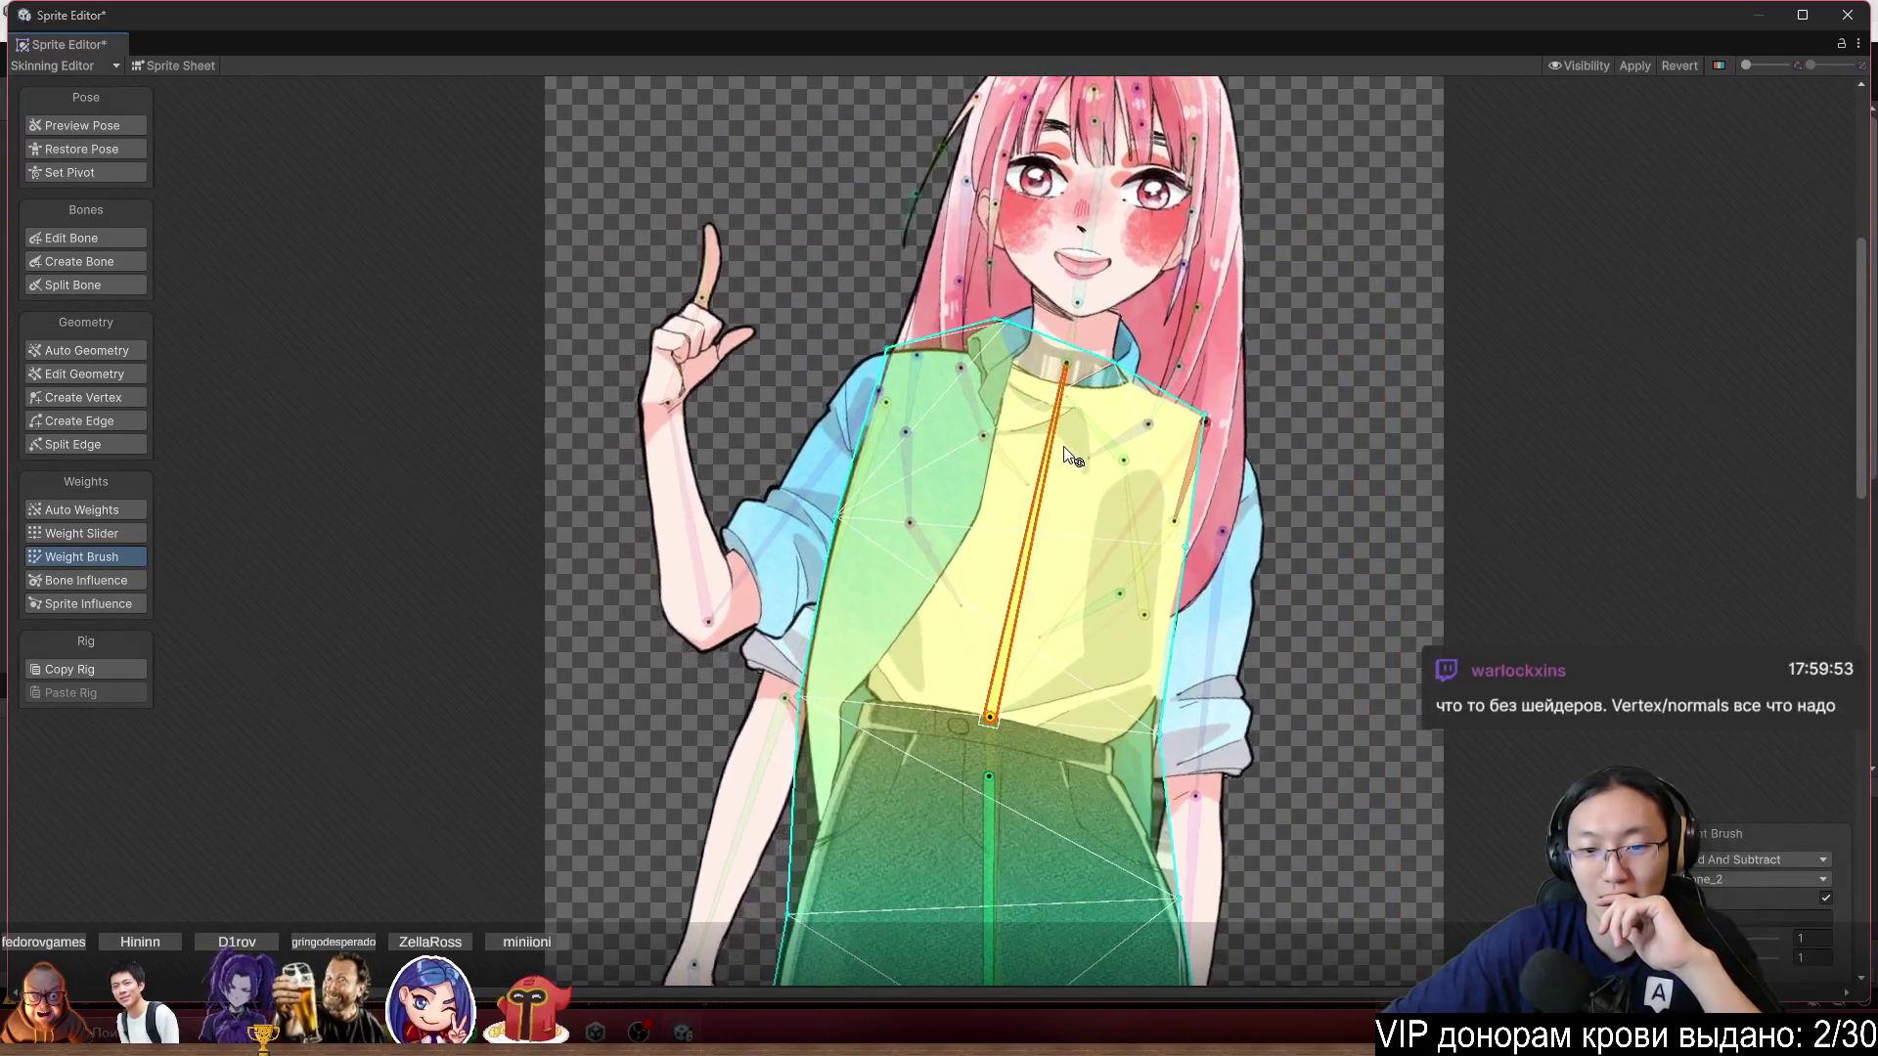
scroll(961, 402, "down", 5)
scroll(1068, 380, "up", 2)
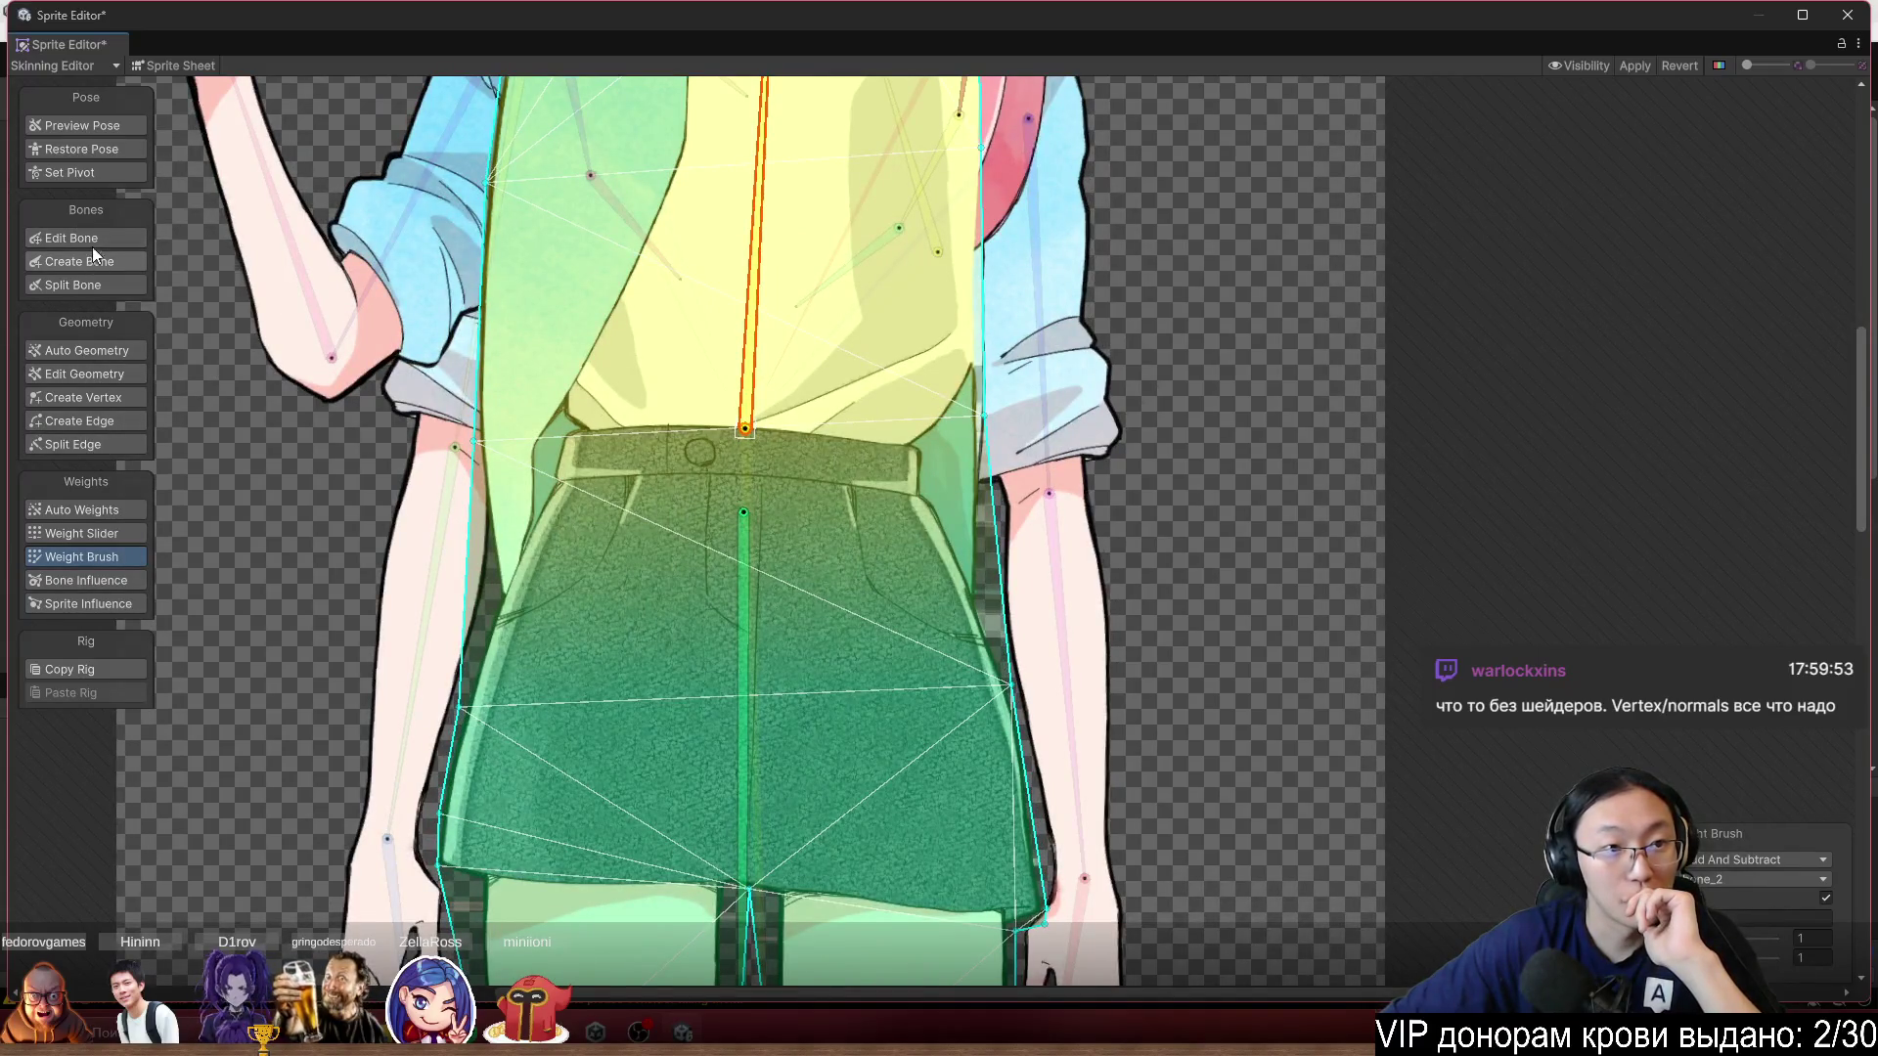
left_click(127, 376)
Add vertices along the waistband's bottom: centre, left side, left end and right side.
left_click(93, 397)
scroll(596, 467, "up", 2)
left_click(668, 475)
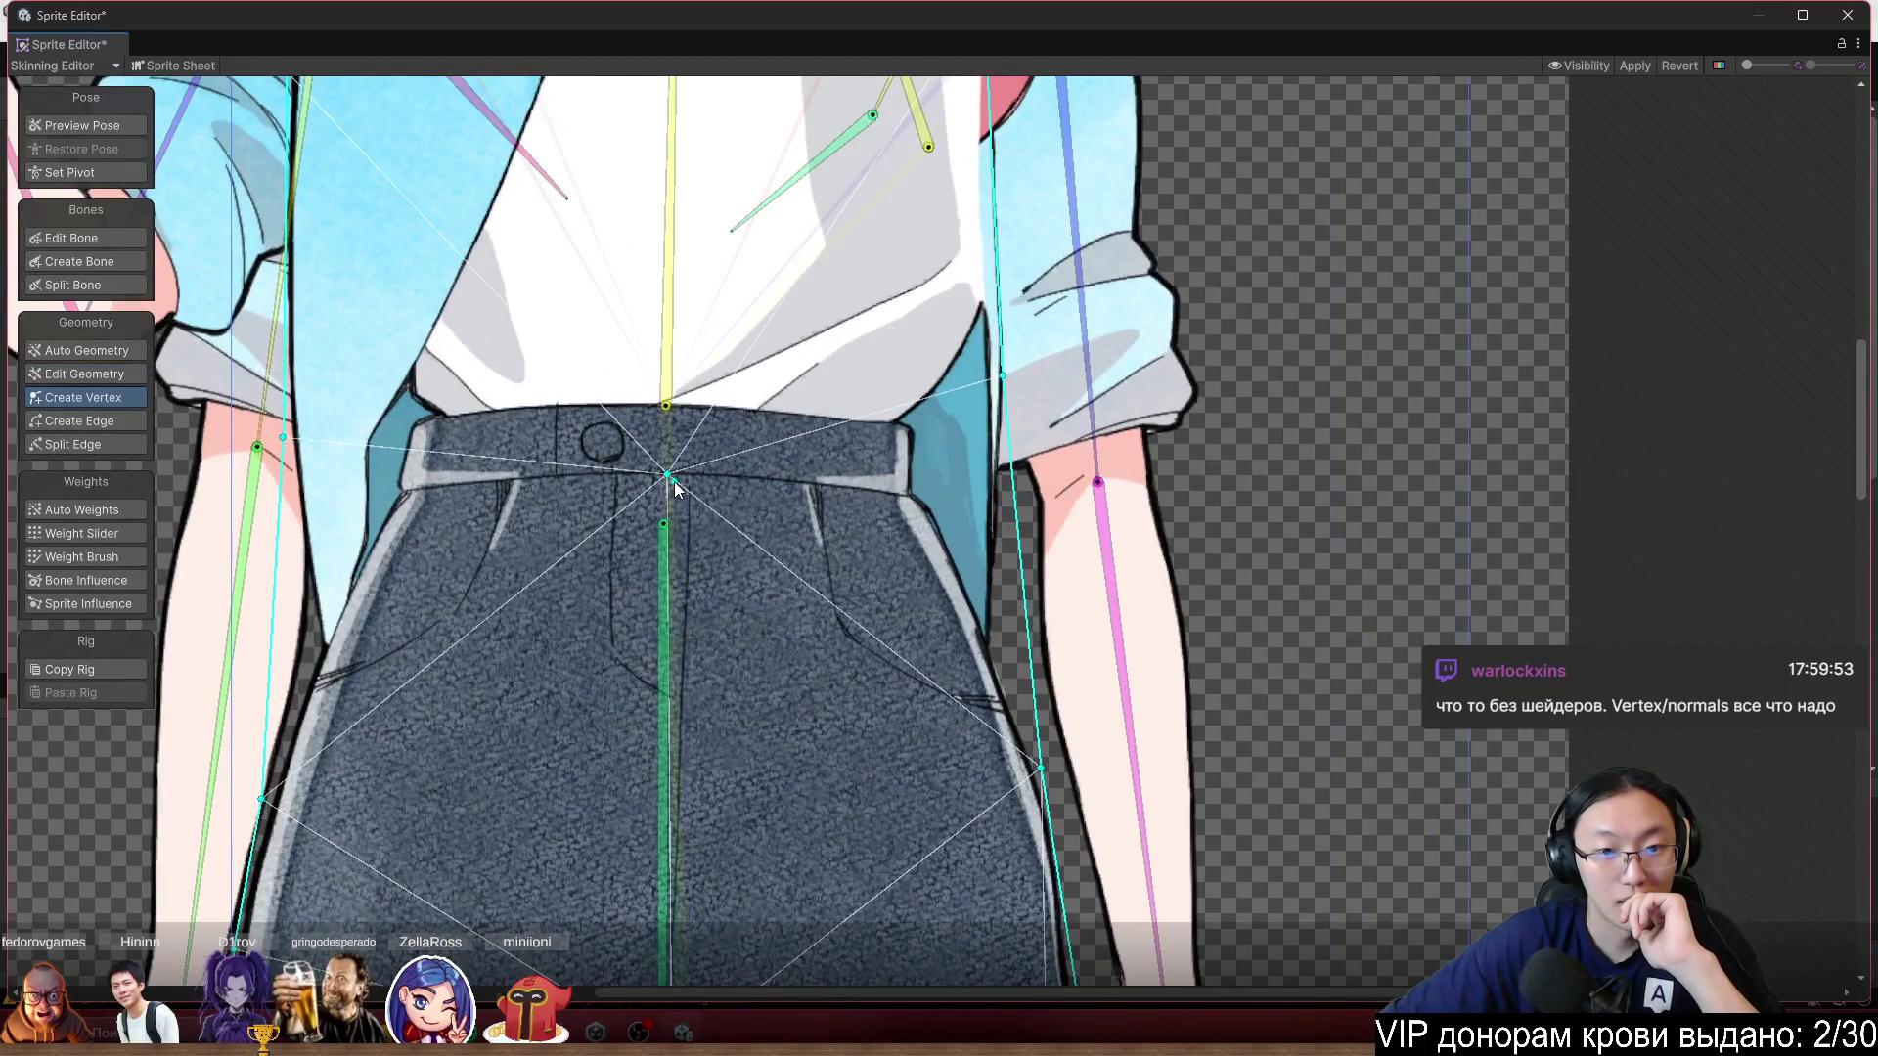
left_click(520, 478)
left_click(436, 493)
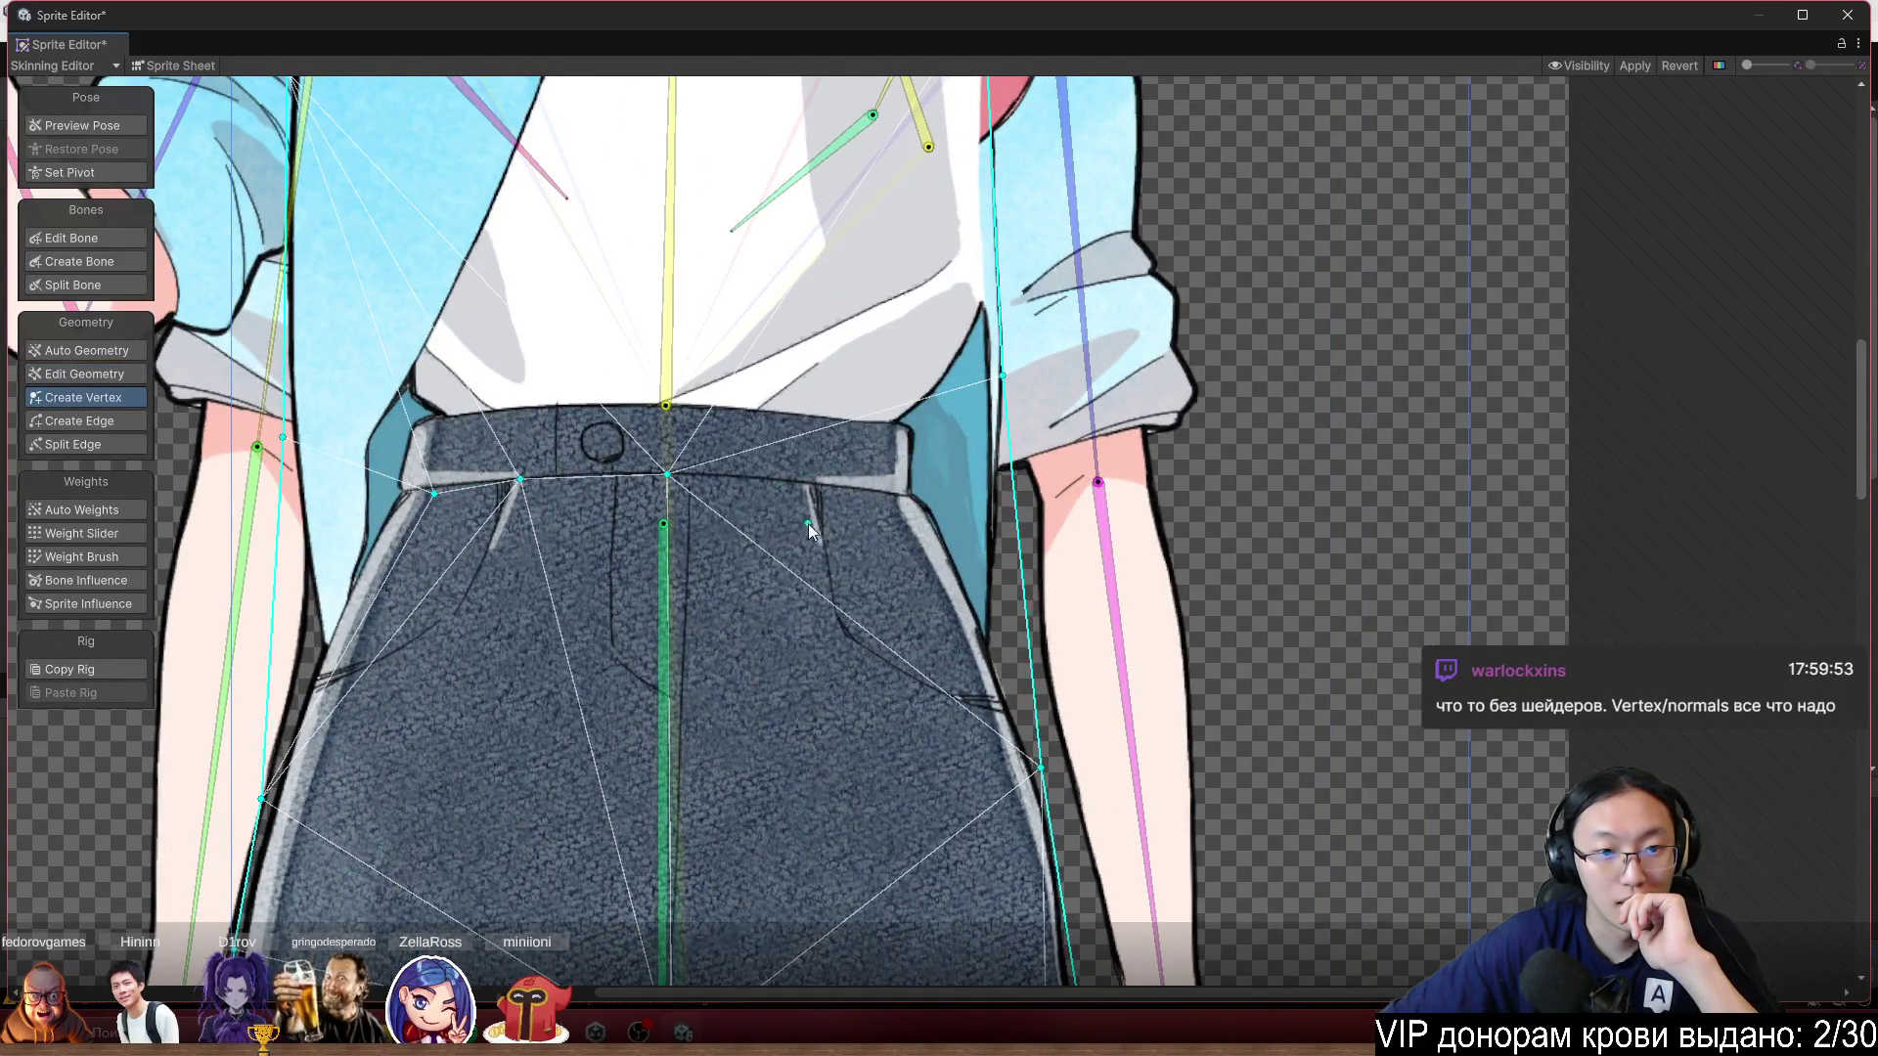
left_click(810, 488)
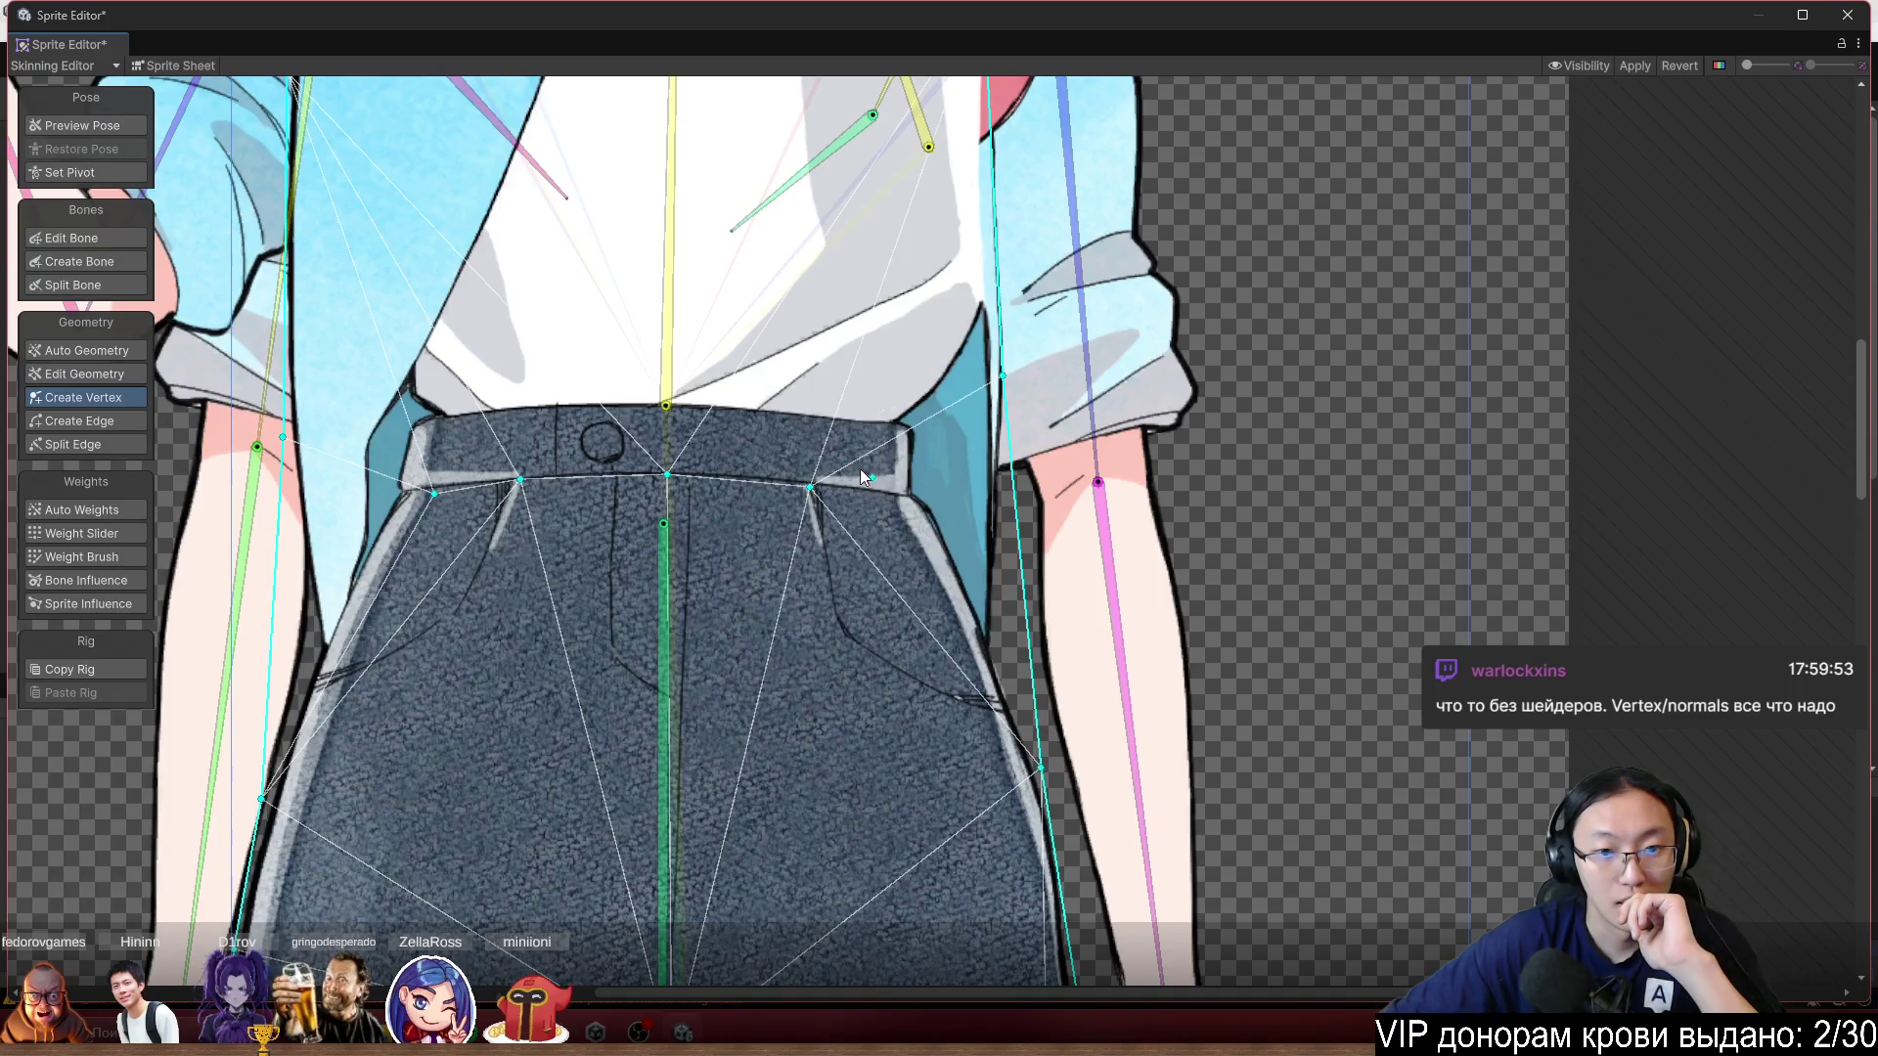
Add vertices along the waistband's top edge and at its right and lower-left corners.
left_click(668, 404)
left_click(547, 407)
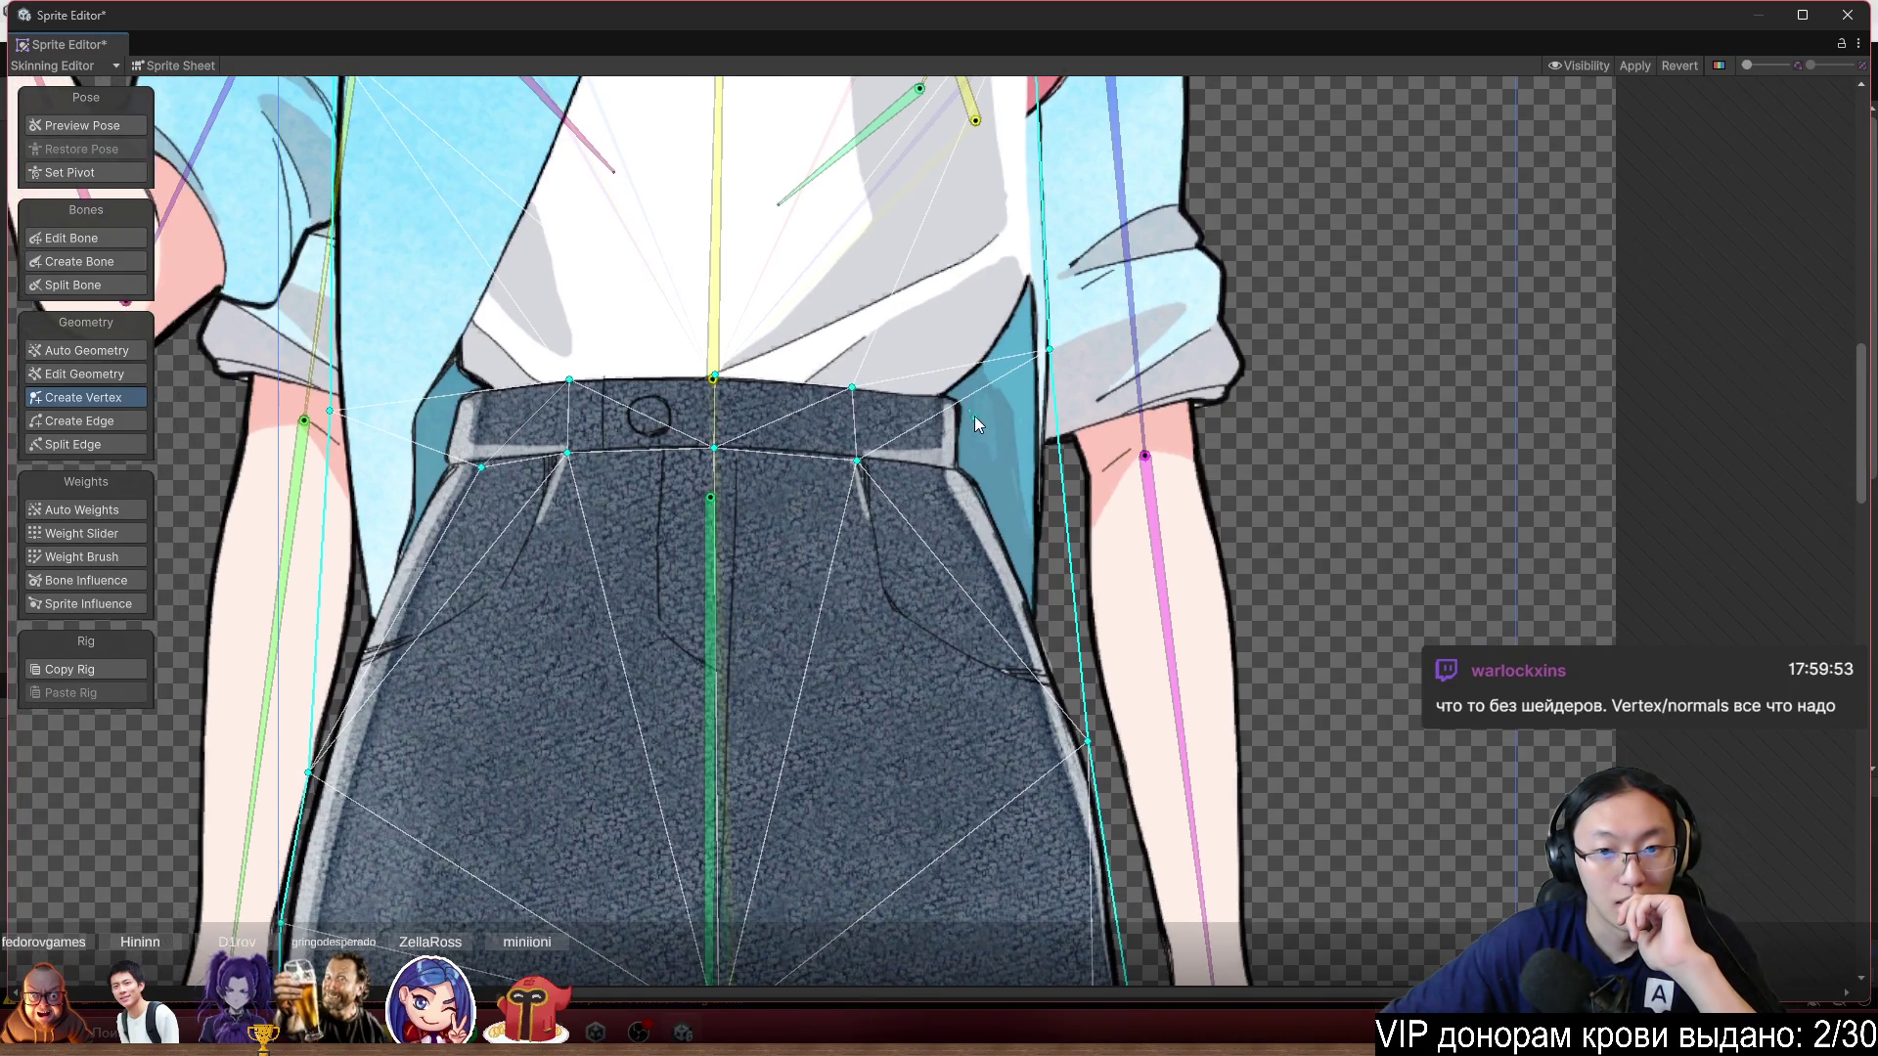
left_click(963, 400)
left_click(966, 473)
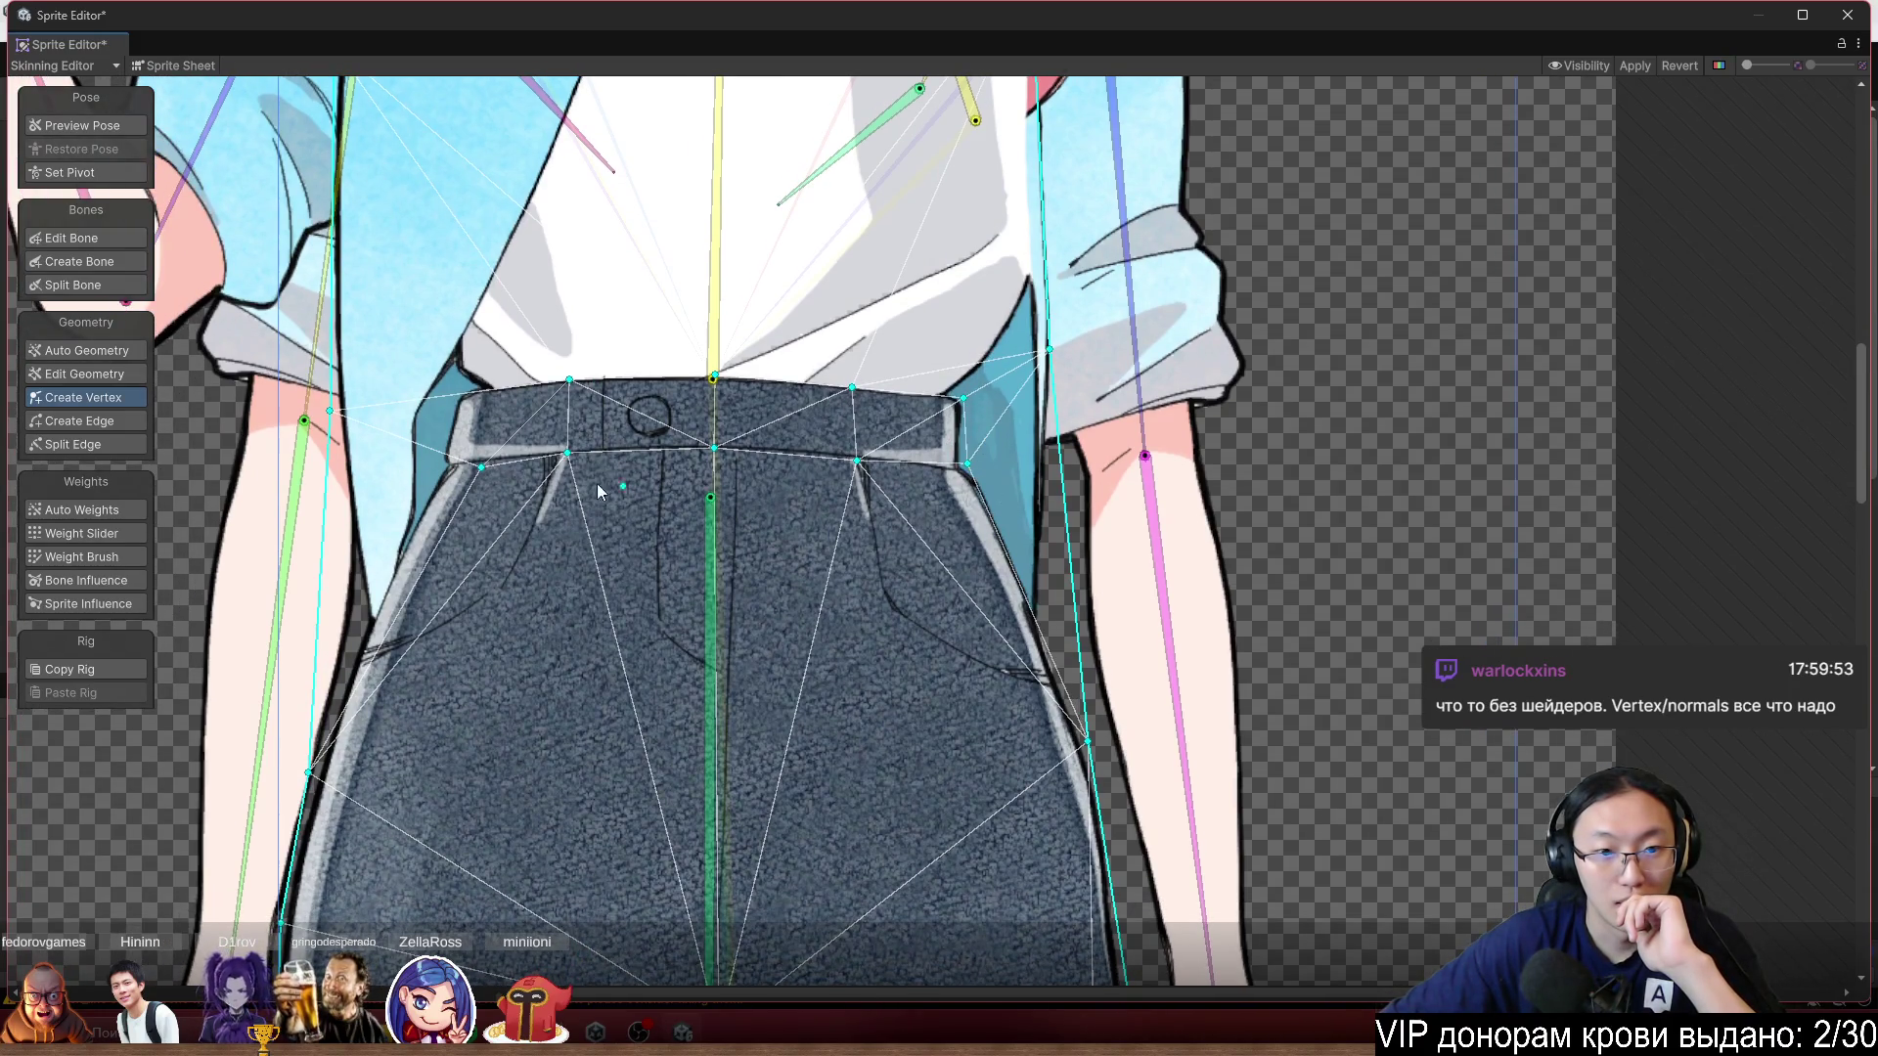
left_click(439, 459)
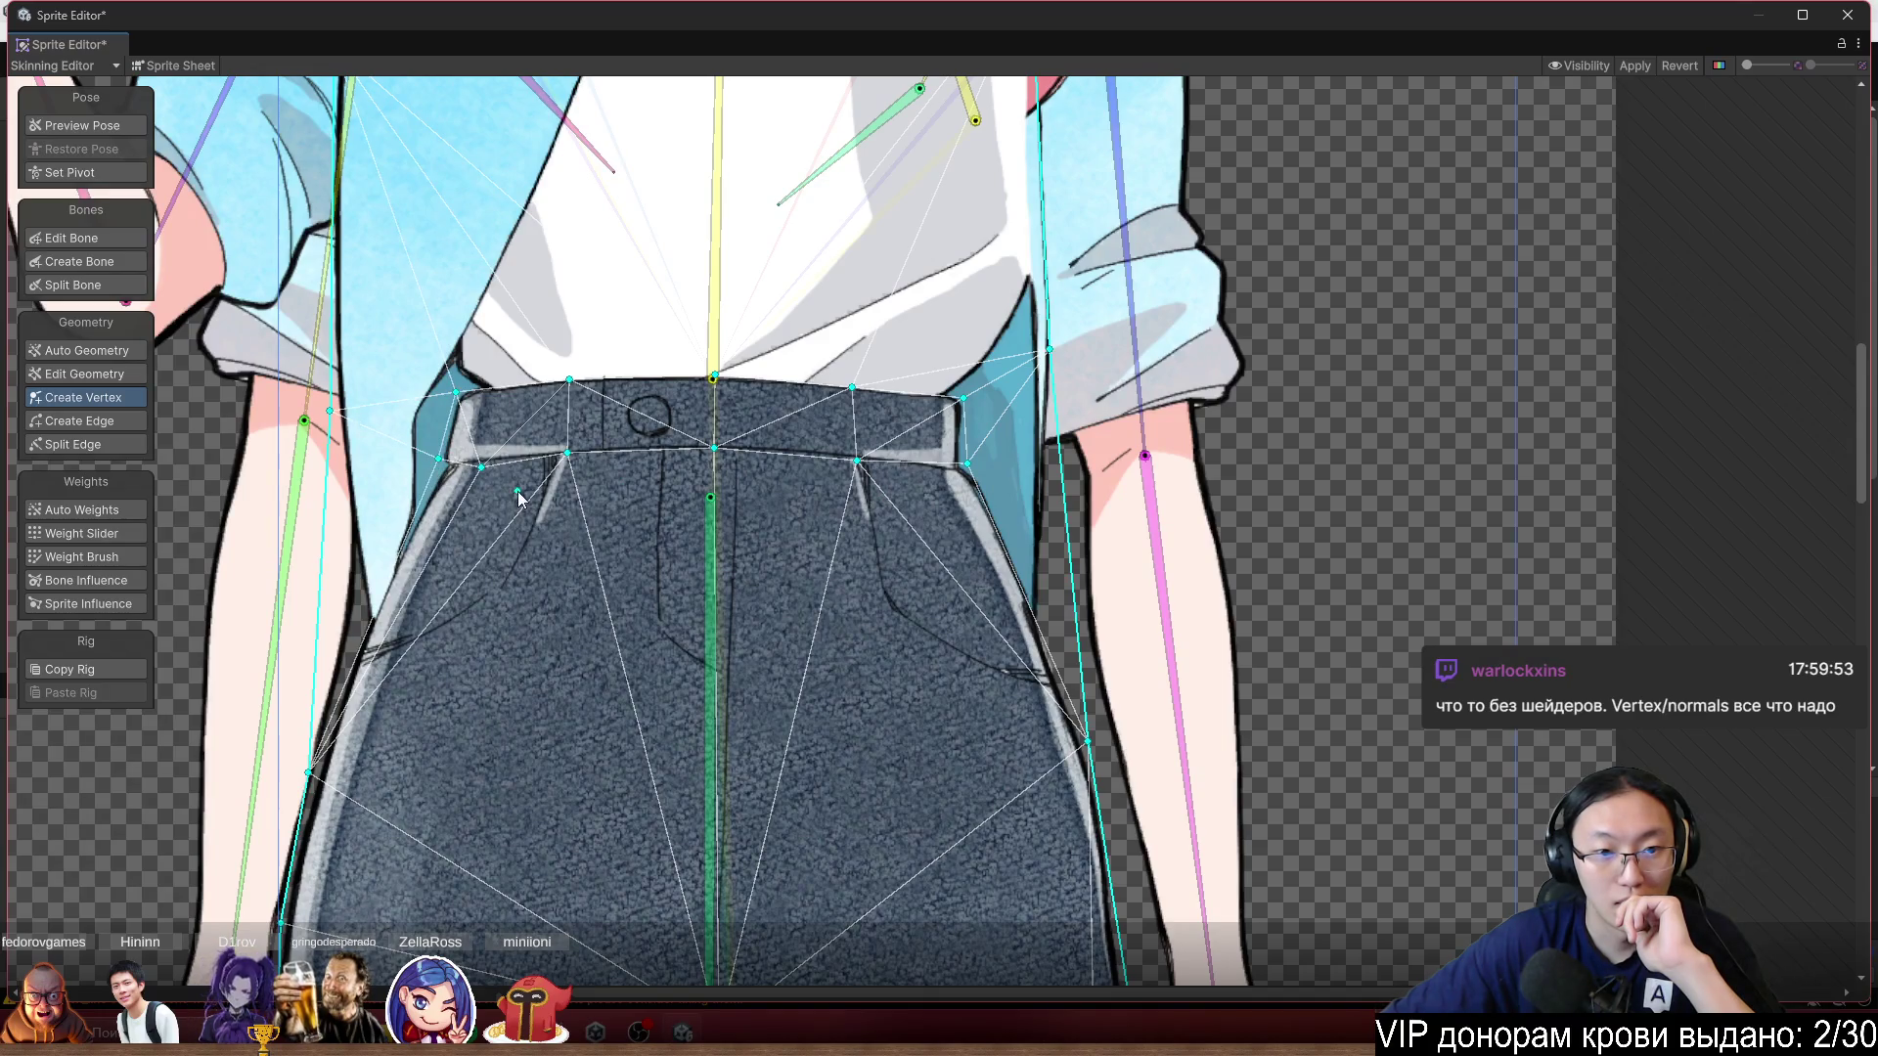
left_click(437, 471)
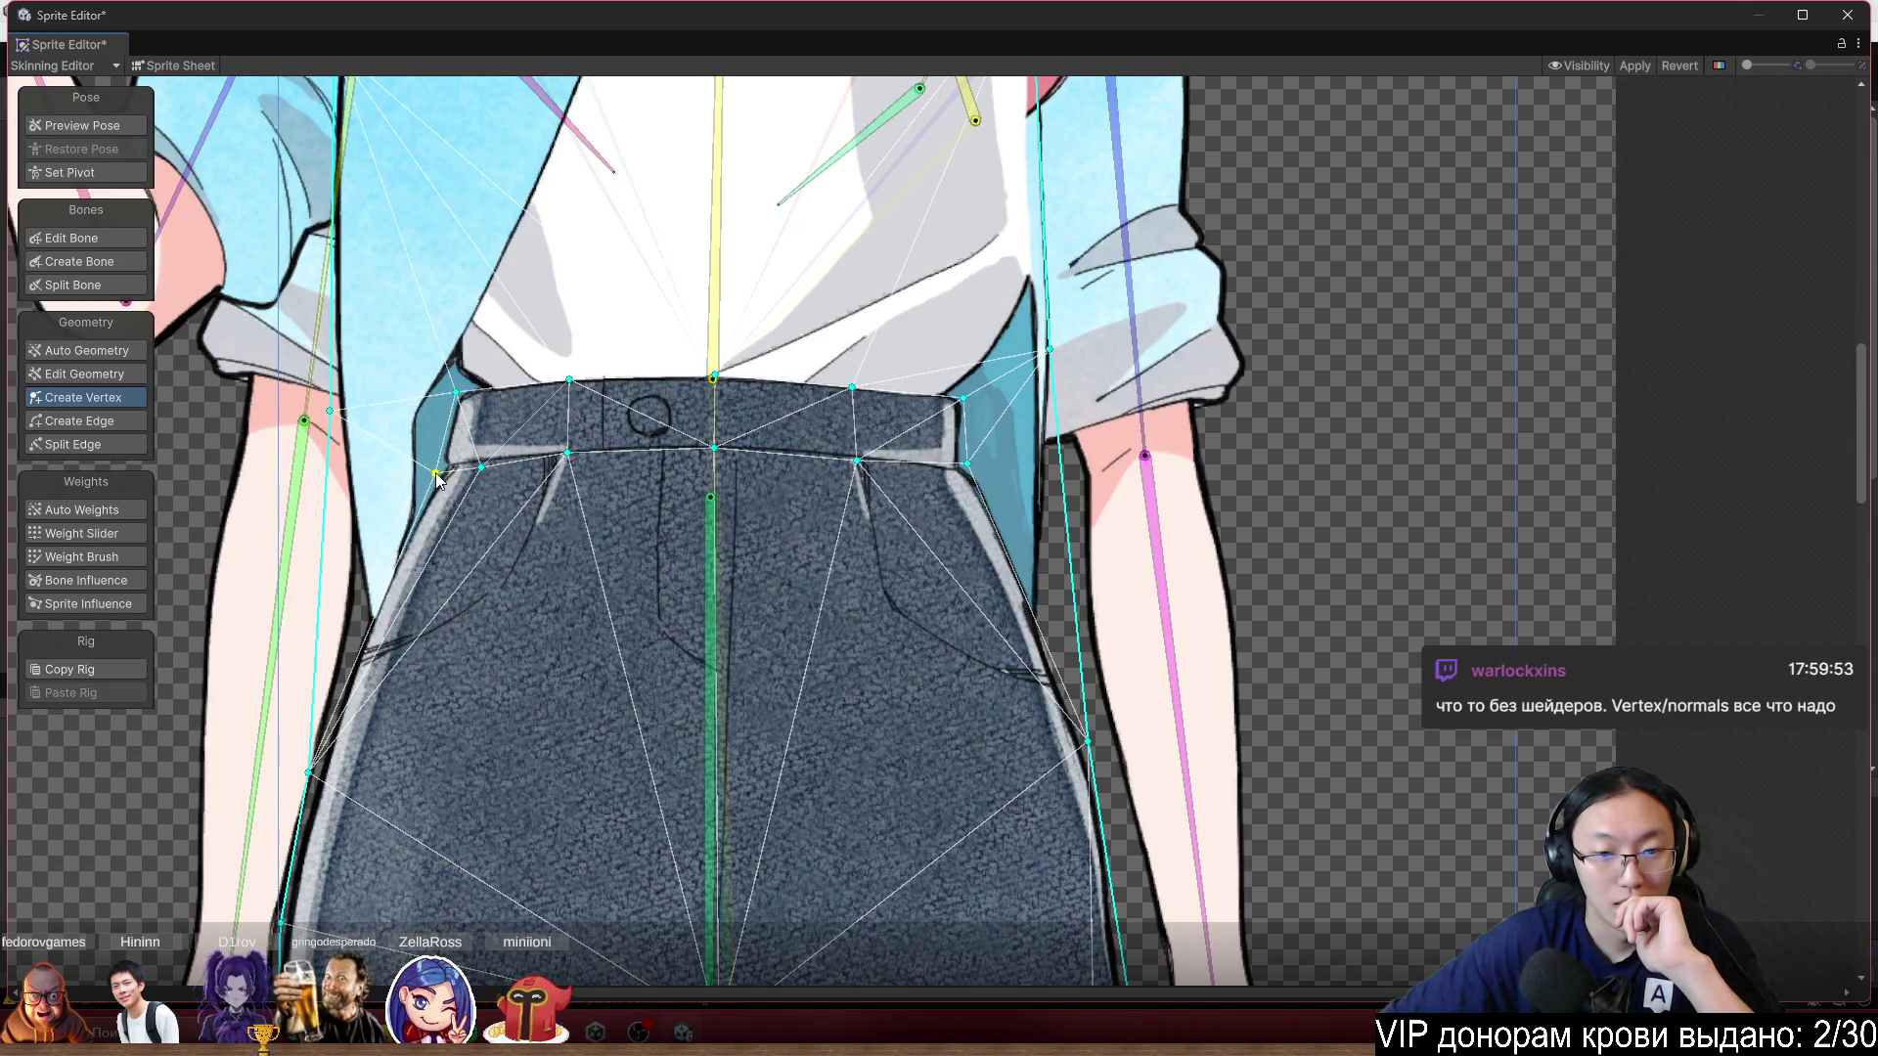
Add two torso vertices, one on the spine and one in the shirt area.
scroll(437, 476, "down", 3)
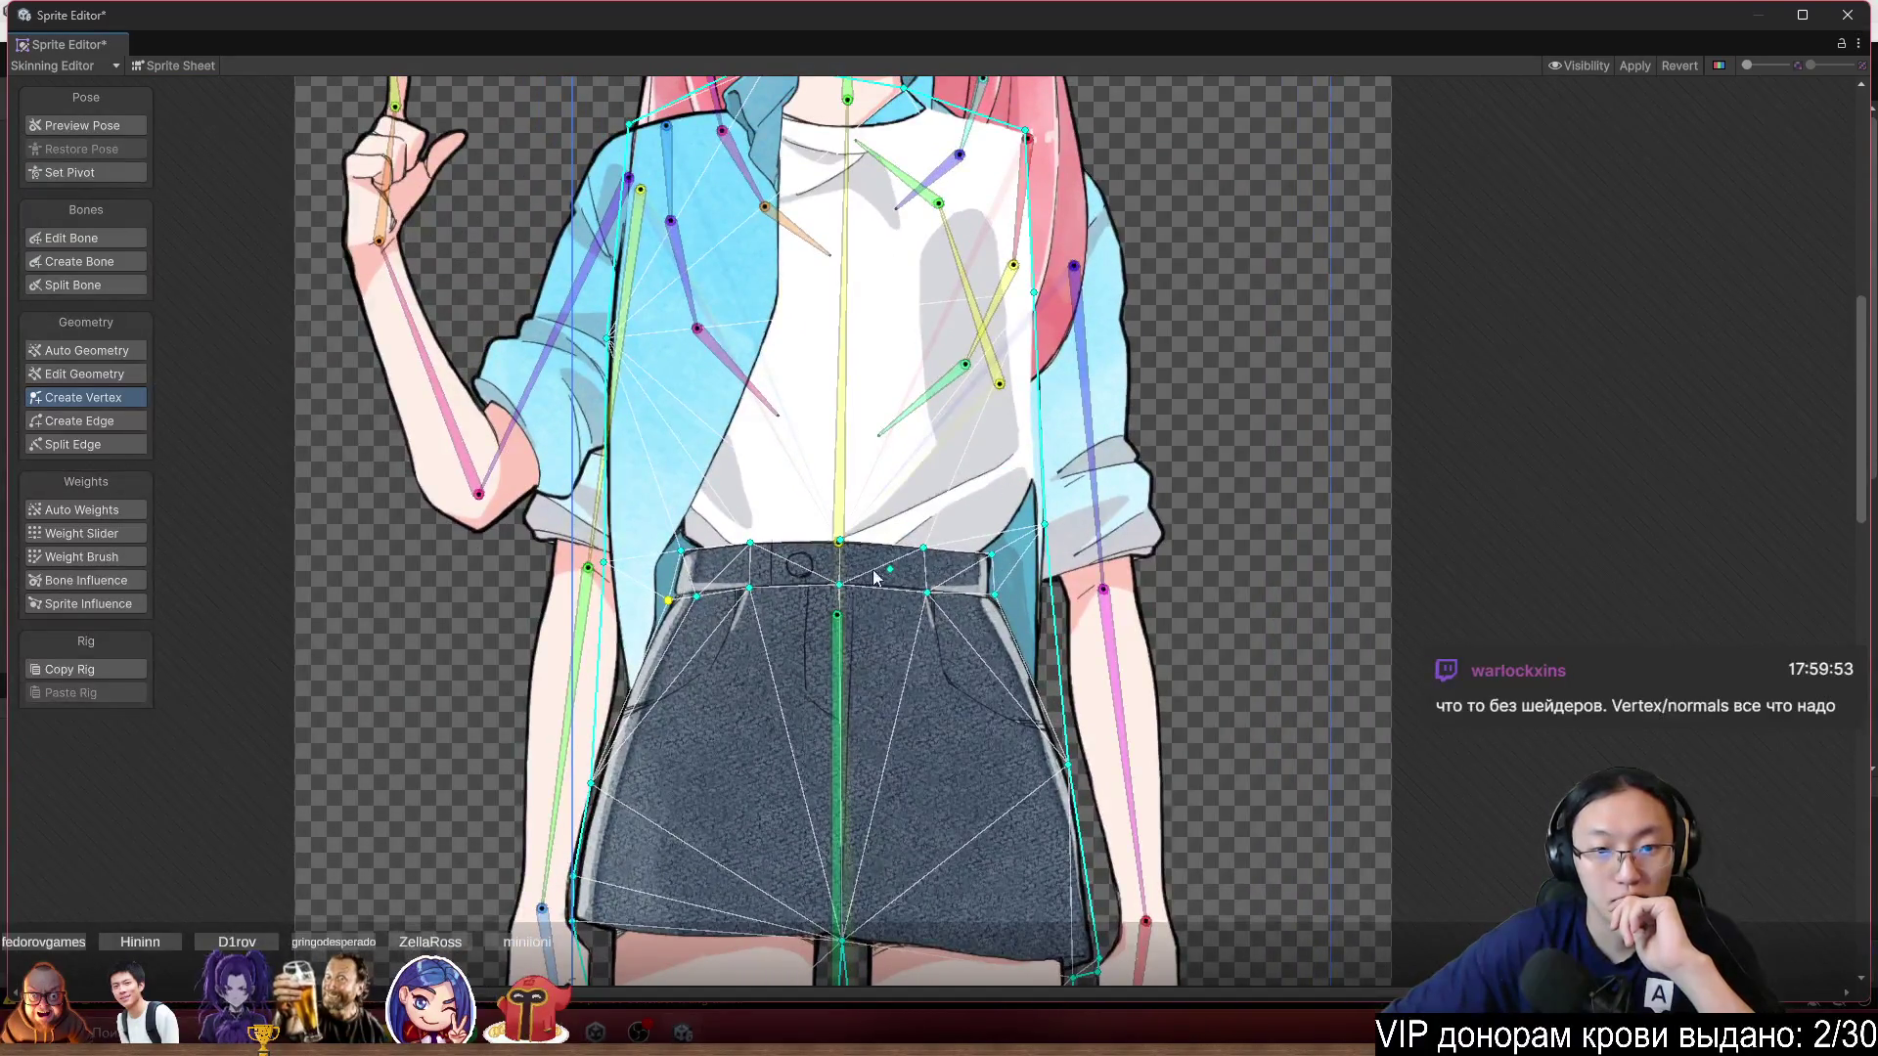
scroll(748, 577, "up", 2)
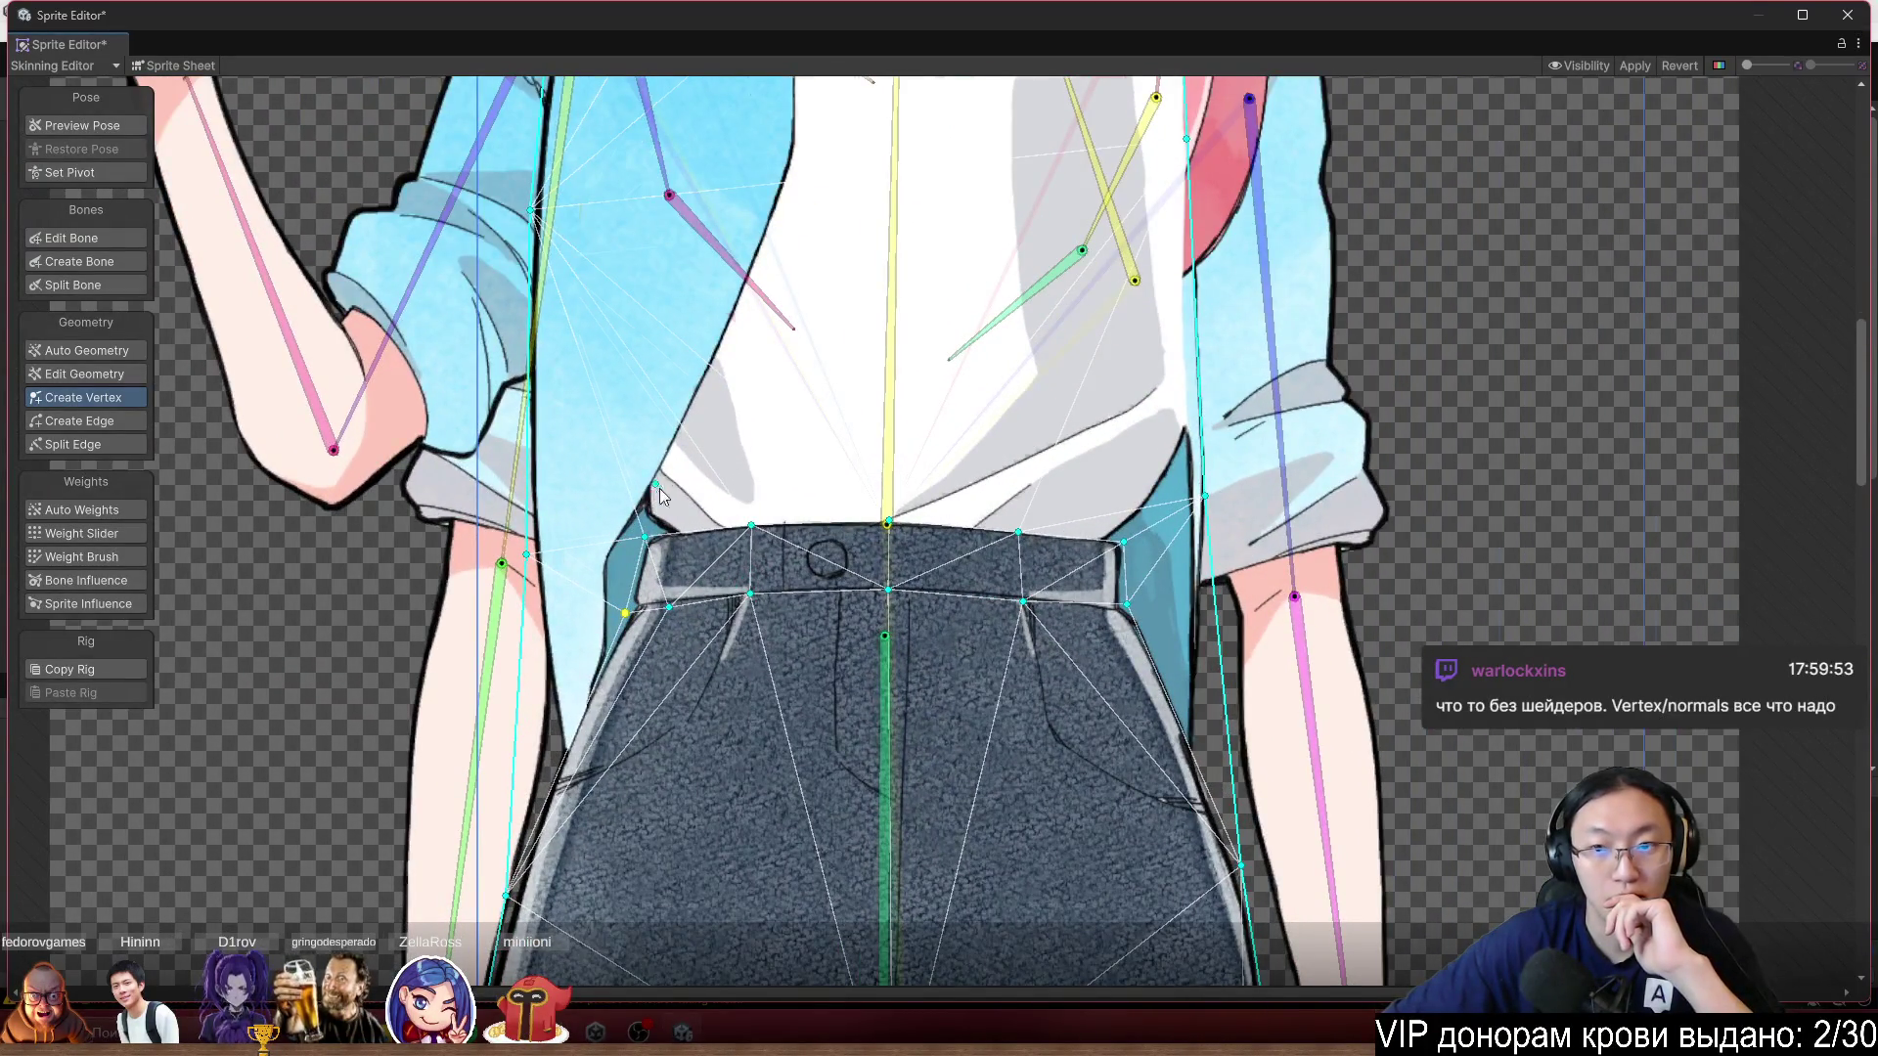
scroll(659, 489, "down", 3)
scroll(695, 354, "up", 1)
left_click(796, 341)
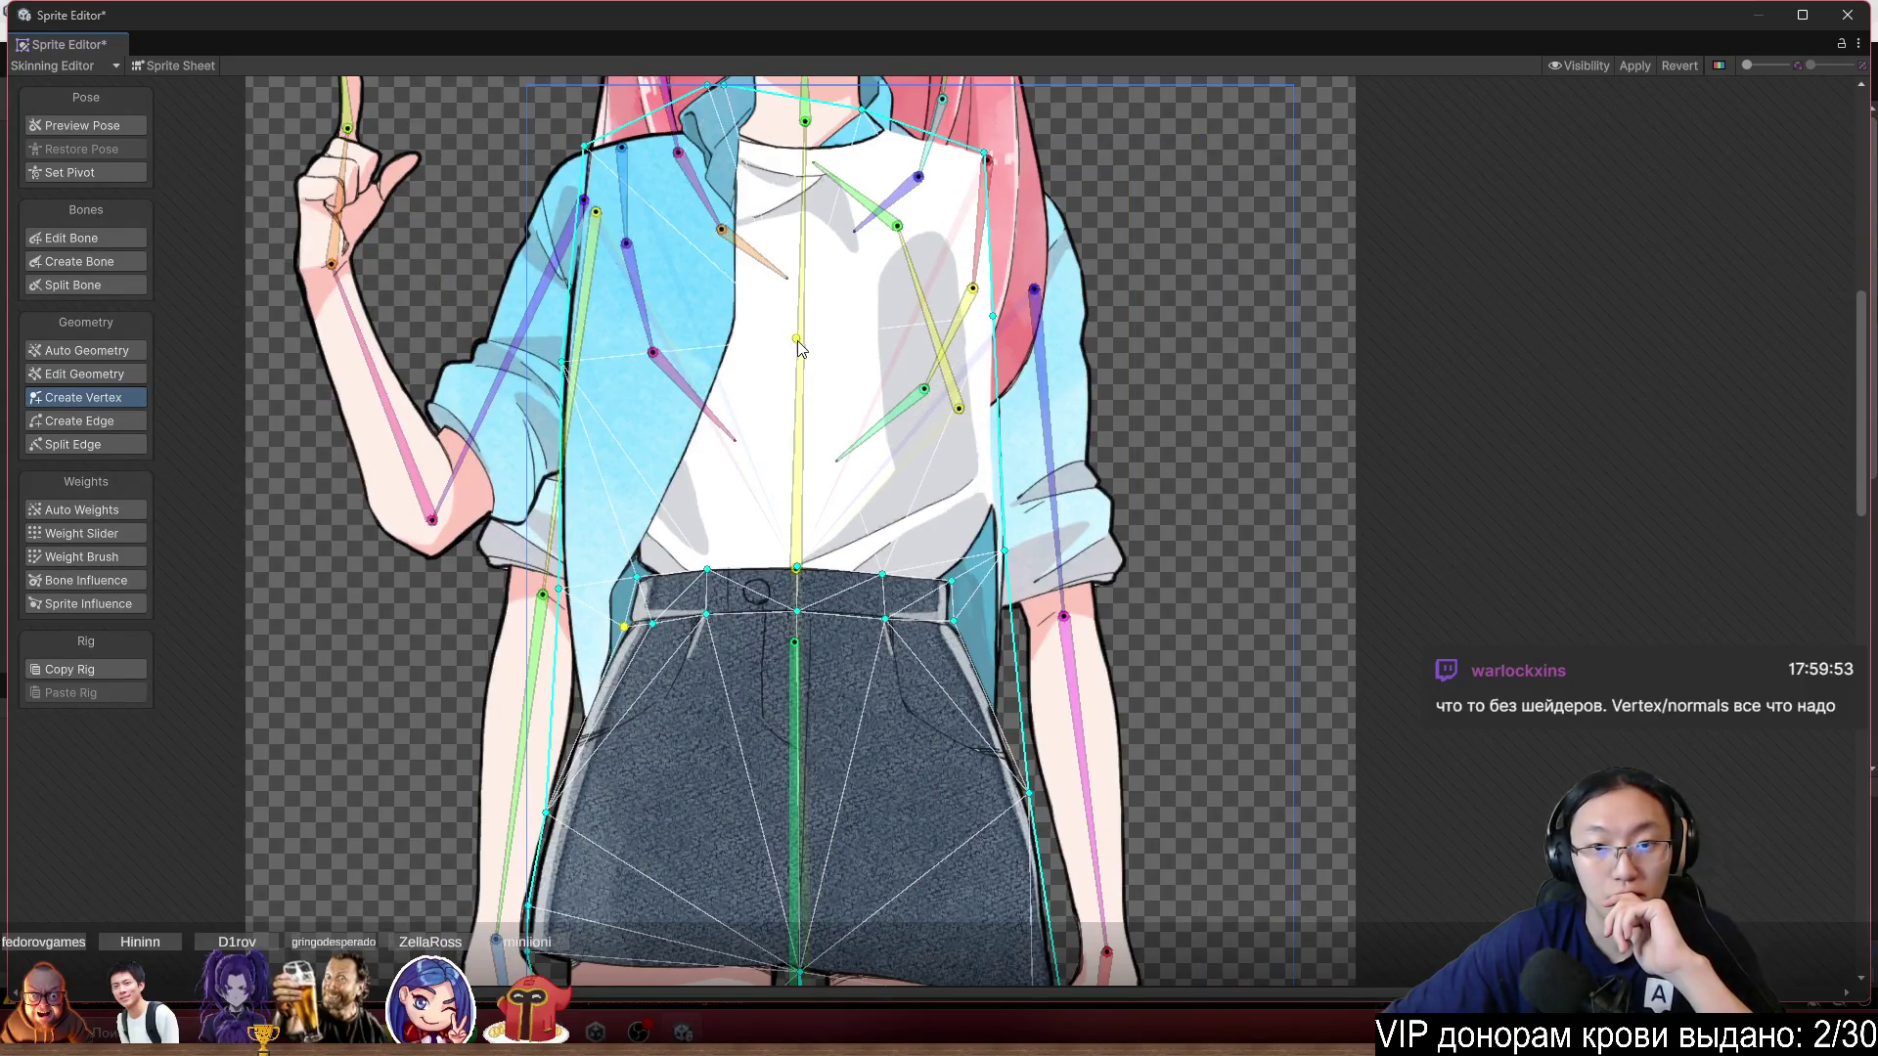
left_click(650, 323)
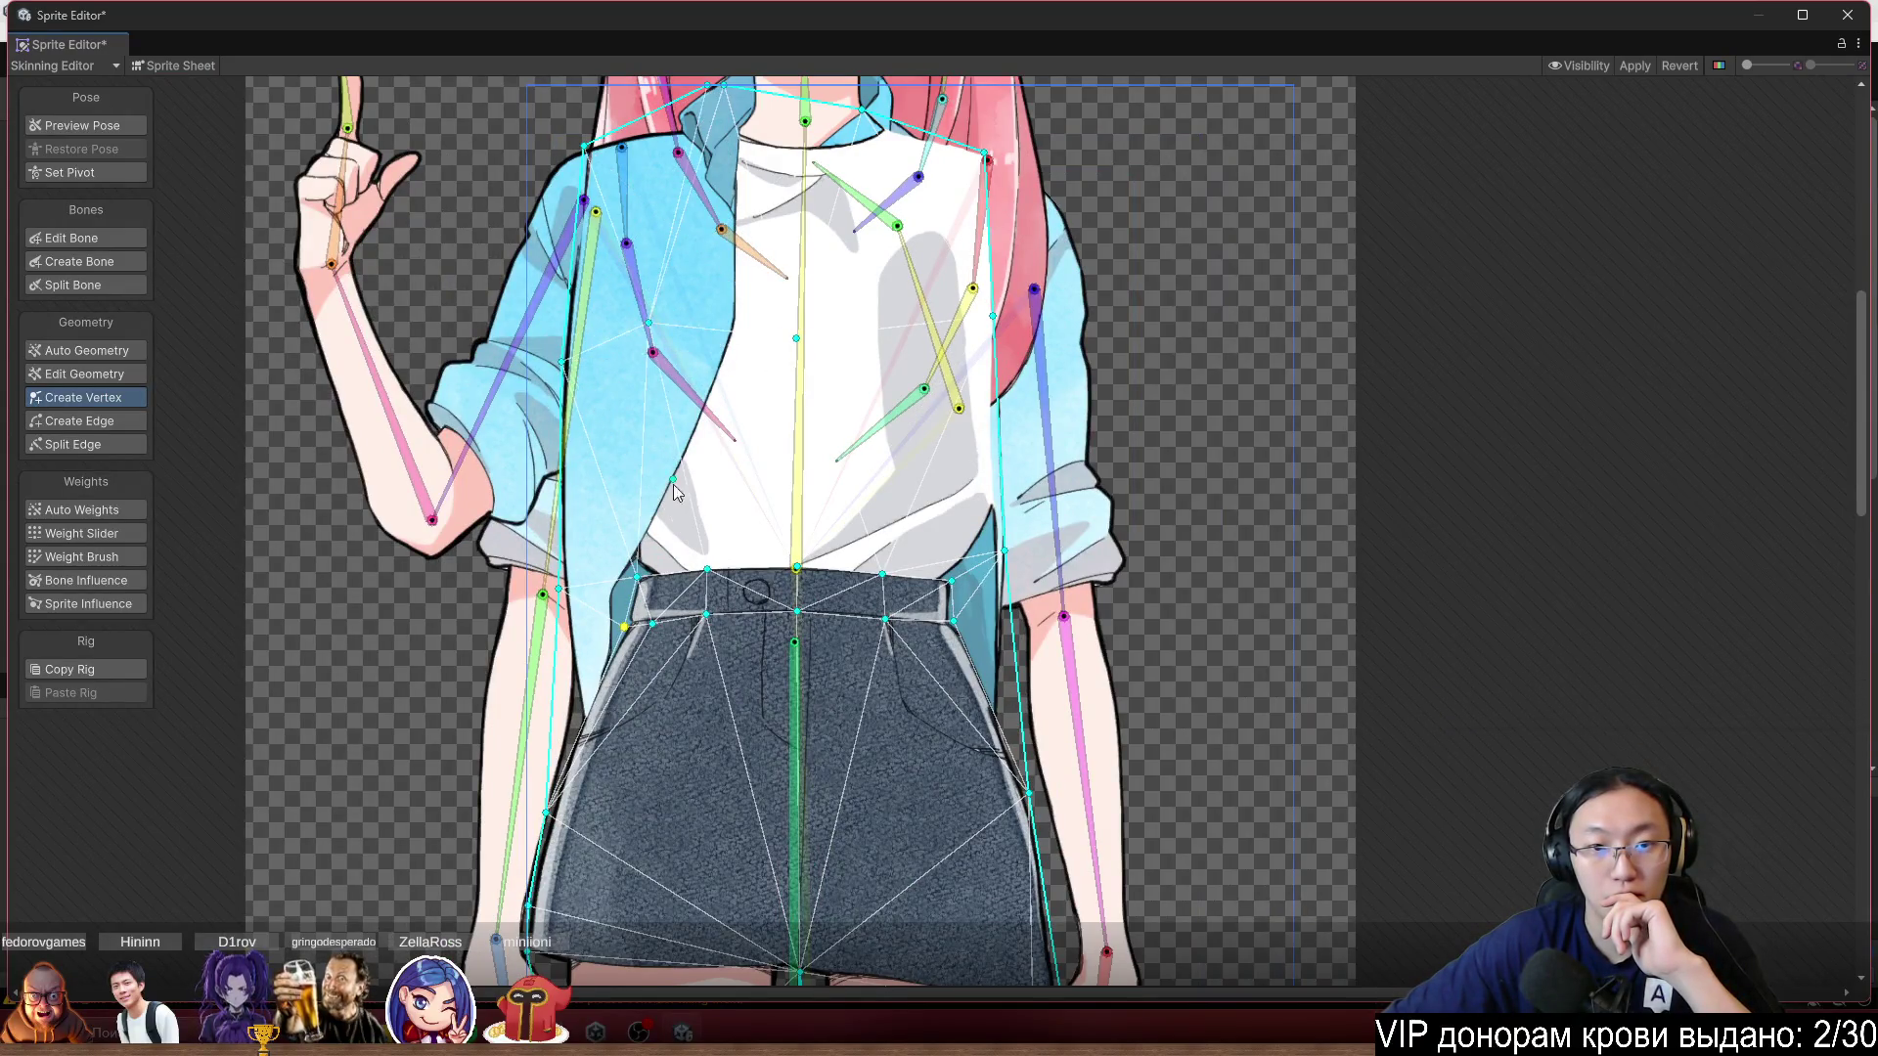
scroll(863, 423, "down", 4)
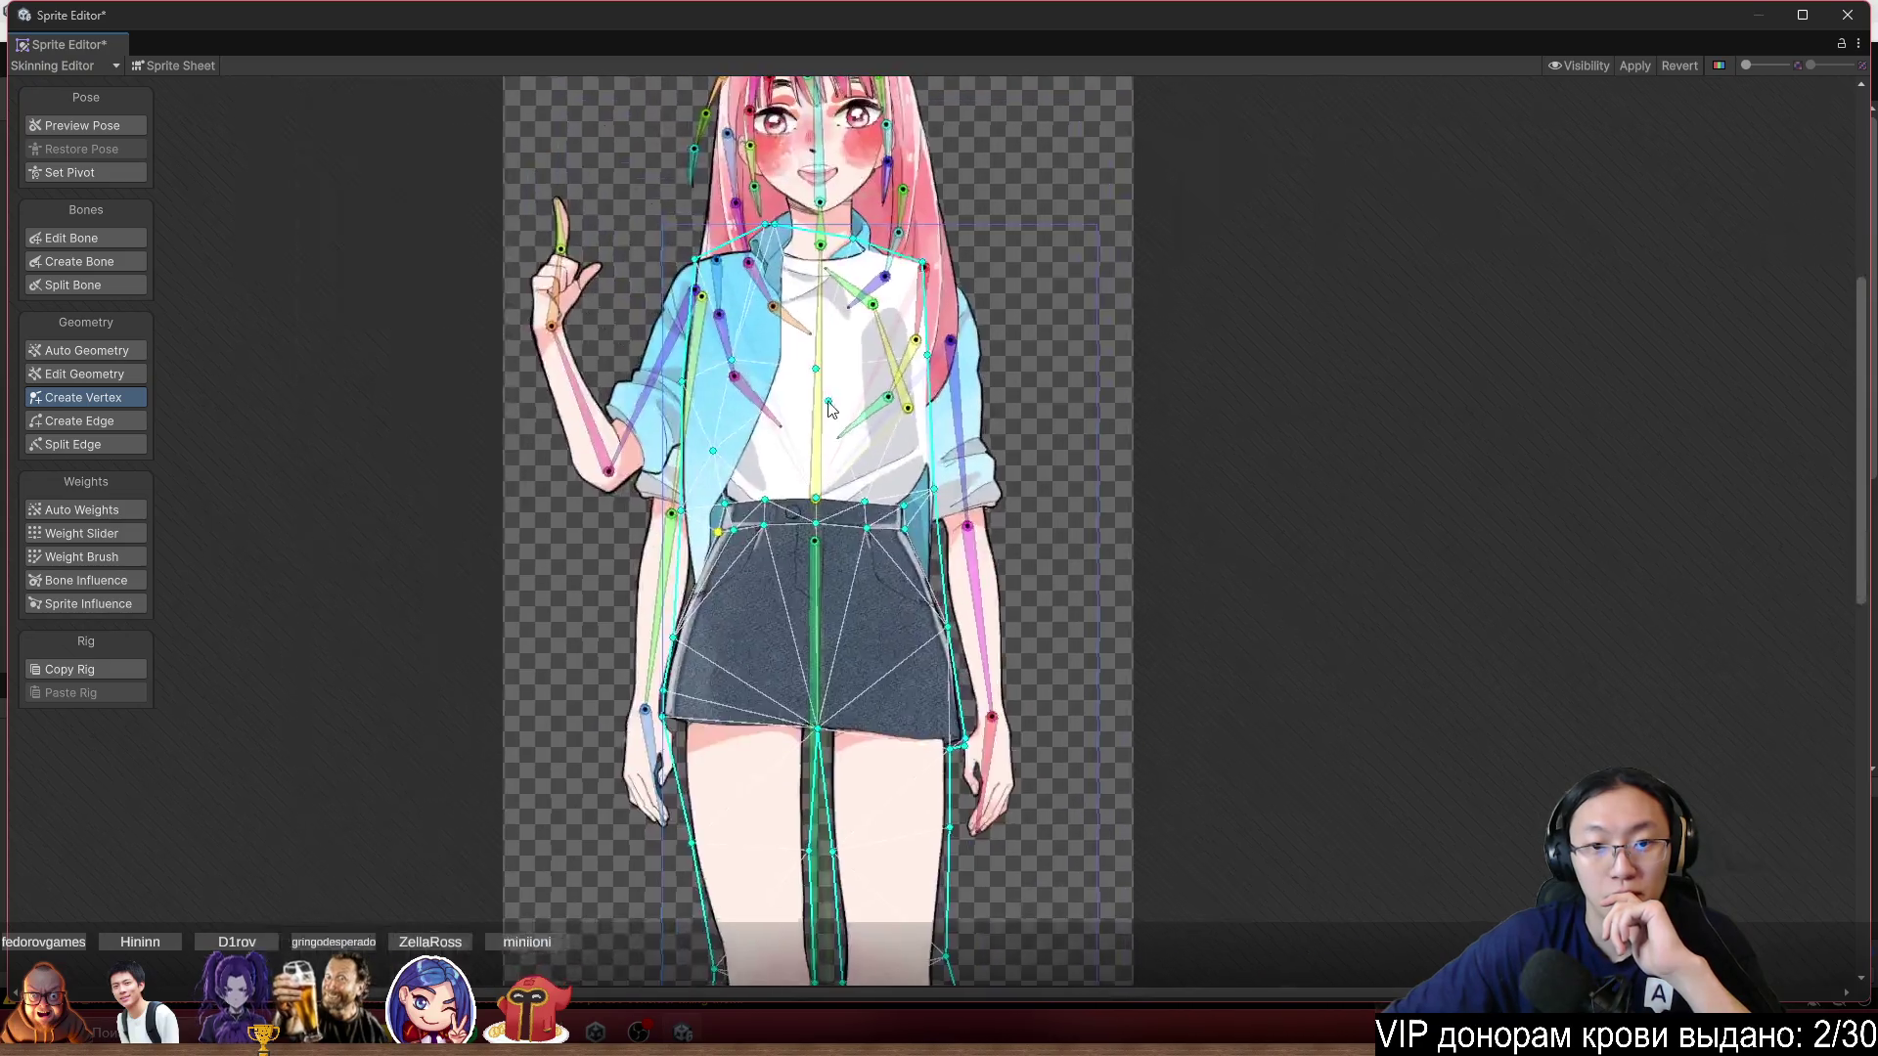
scroll(420, 249, "up", 3)
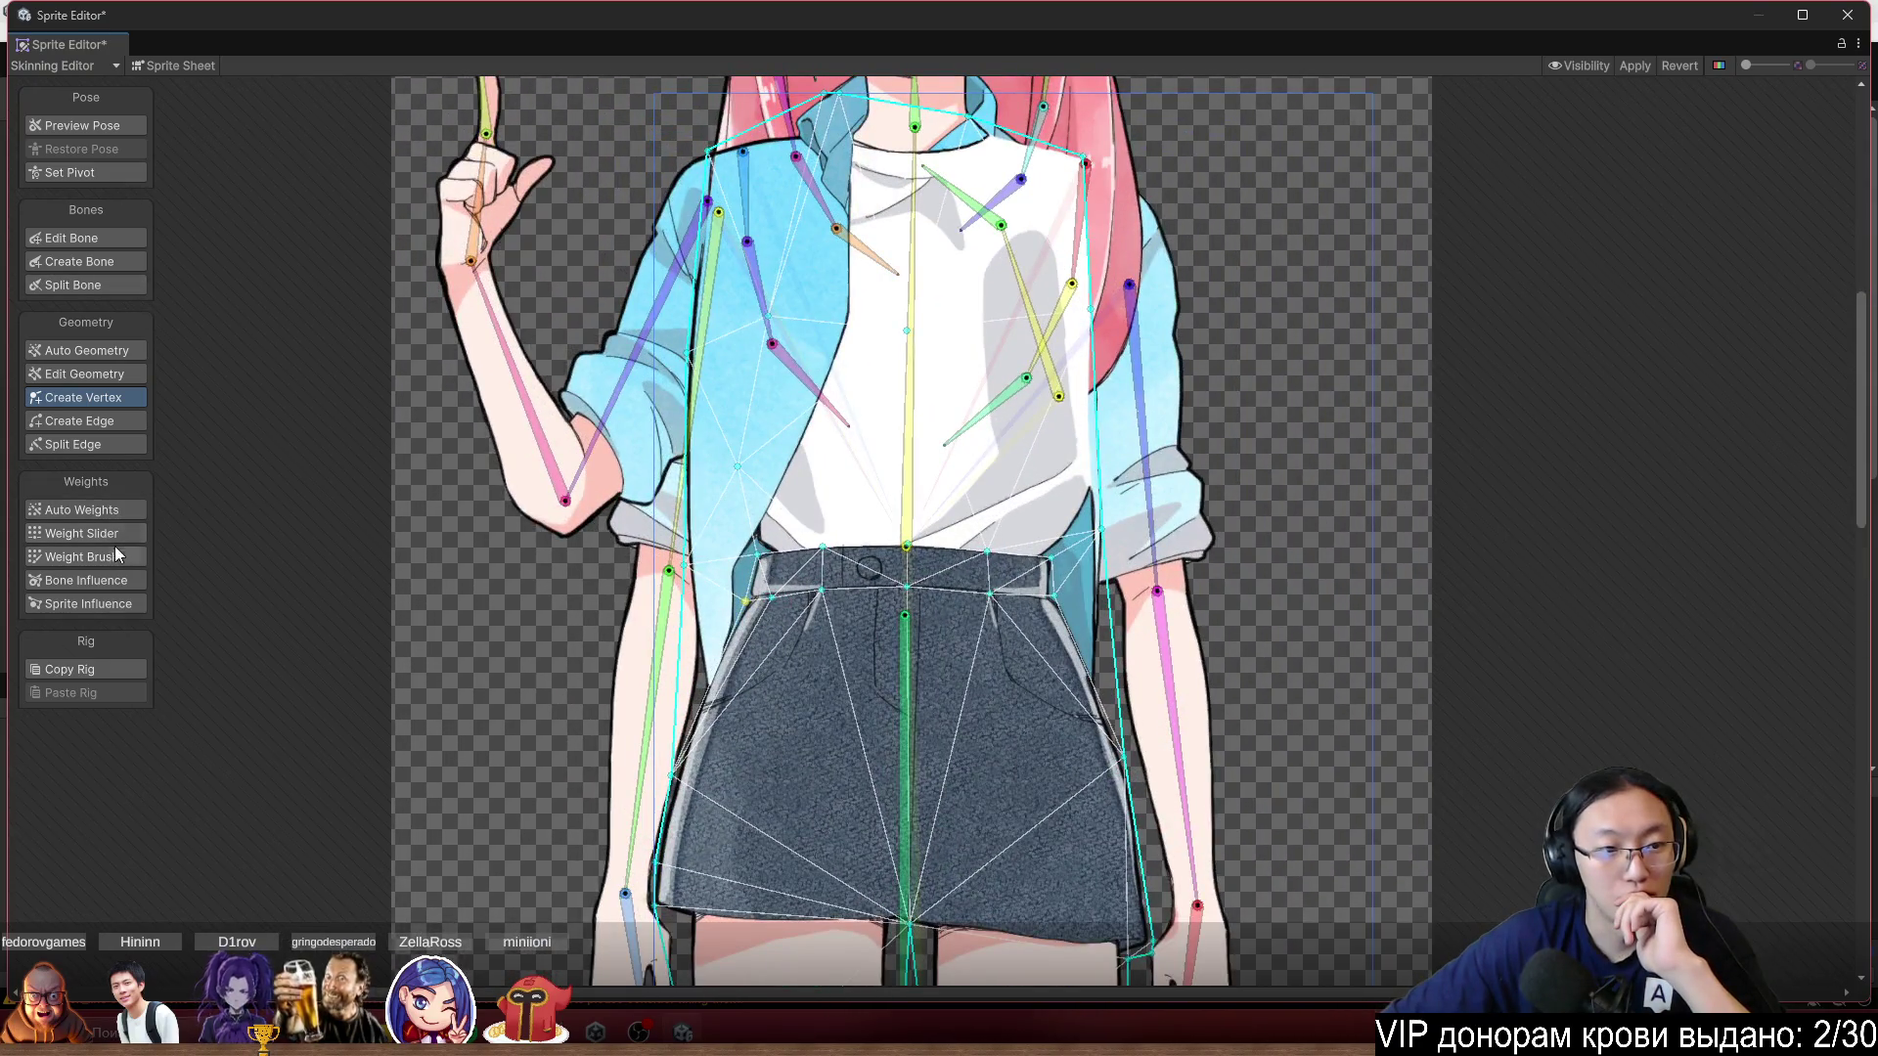
Back in Weight Brush, paint the waist weights toward the lower hip bone.
left_click(114, 554)
left_click_drag(894, 360, 948, 367)
scroll(953, 584, "up", 1)
left_click(890, 626)
mouse_move(909, 616)
left_mouse_down()
mouse_move(1064, 528)
mouse_move(748, 523)
mouse_move(689, 562)
mouse_move(987, 577)
left_mouse_up()
left_click_drag(1057, 516, 1081, 510)
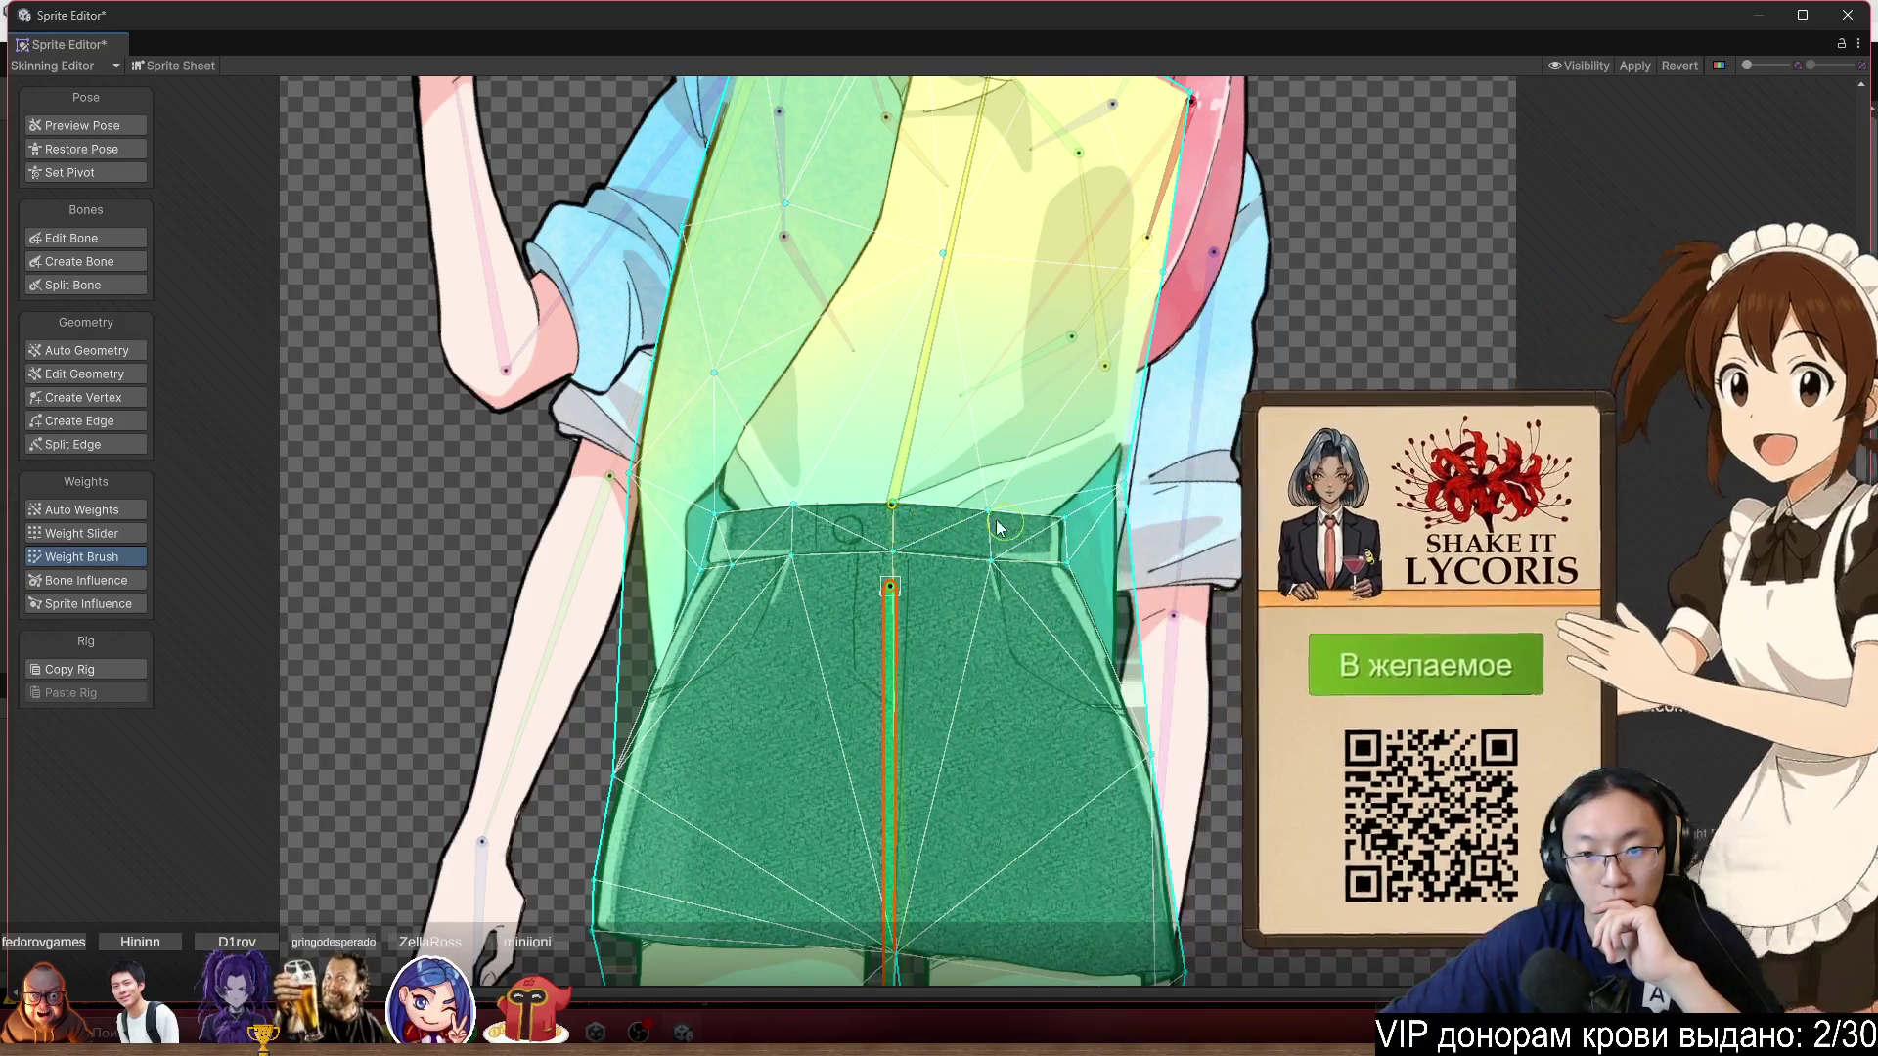
Swing the upper body left and right, then repaint the waistband, spine and belt's left side.
mouse_move(941, 250)
left_mouse_down()
mouse_move(855, 308)
mouse_move(863, 293)
left_mouse_up()
scroll(1093, 492, "up", 2)
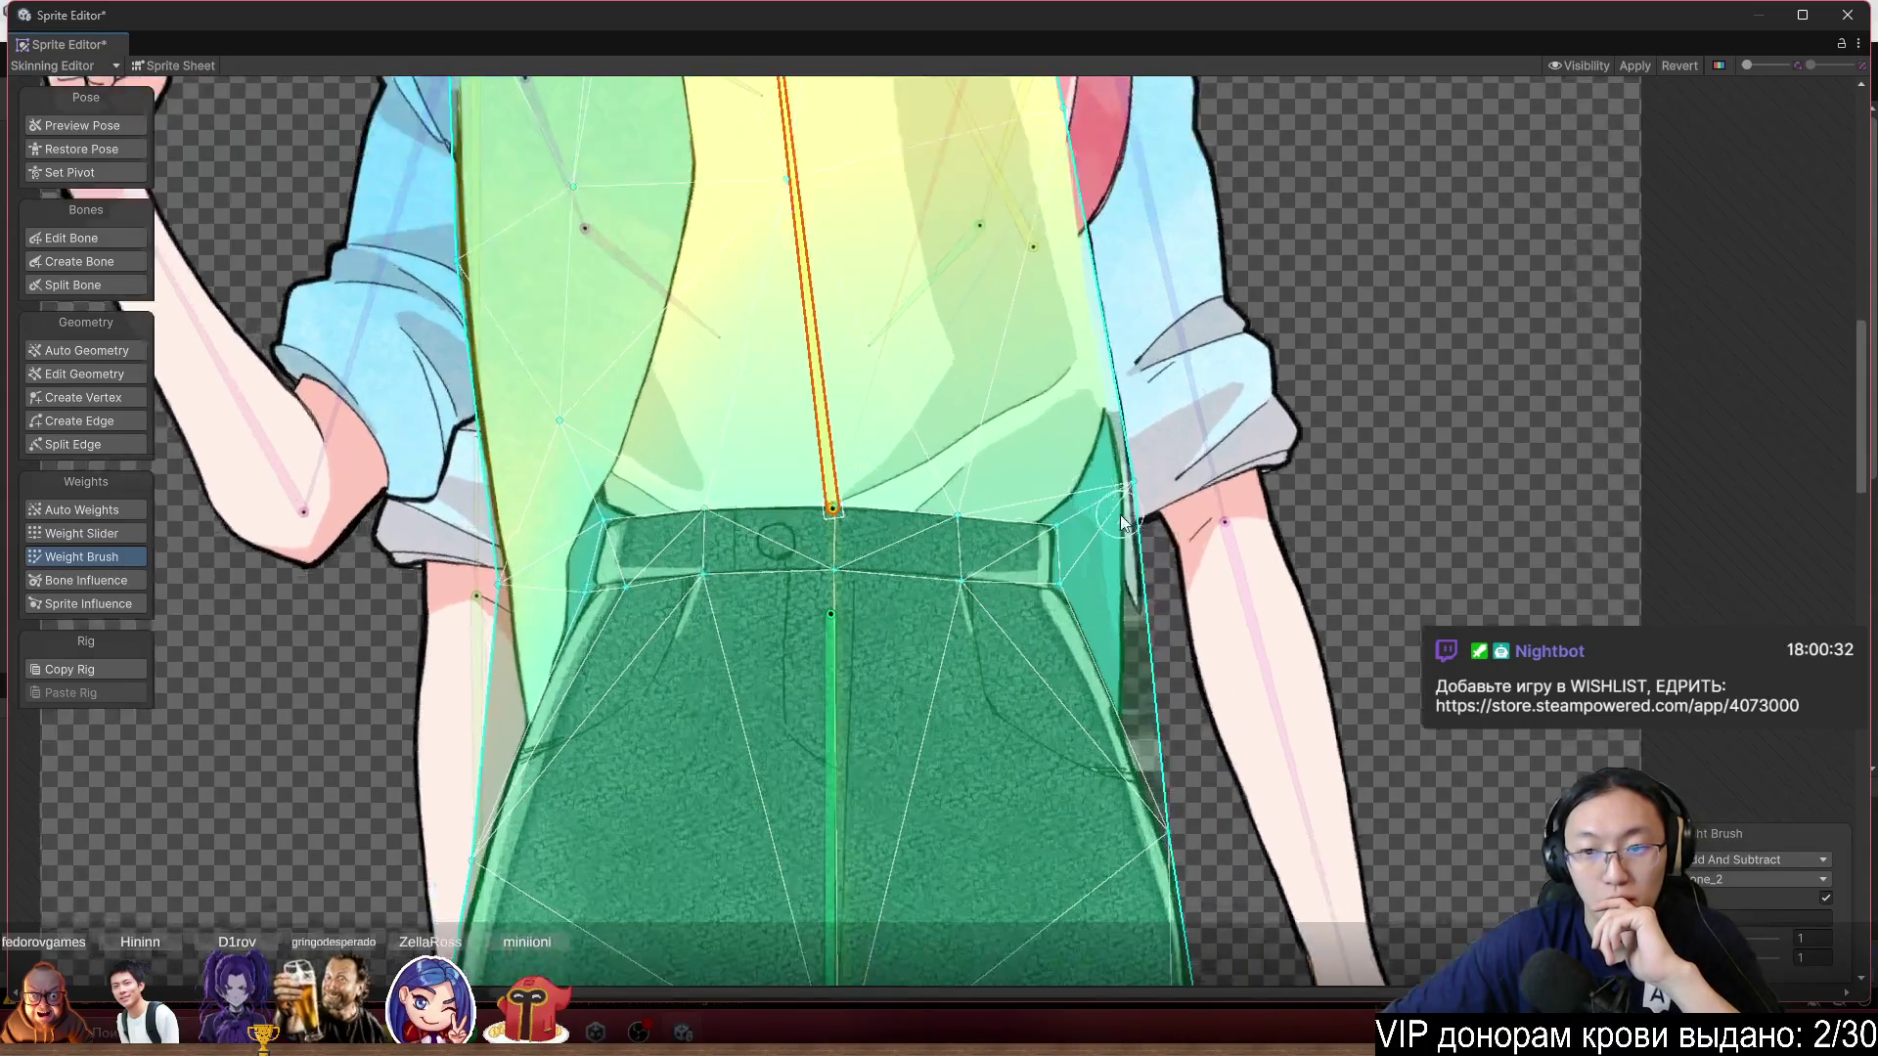
mouse_move(815, 375)
left_mouse_down()
mouse_move(866, 256)
mouse_move(907, 240)
mouse_move(876, 110)
left_mouse_up()
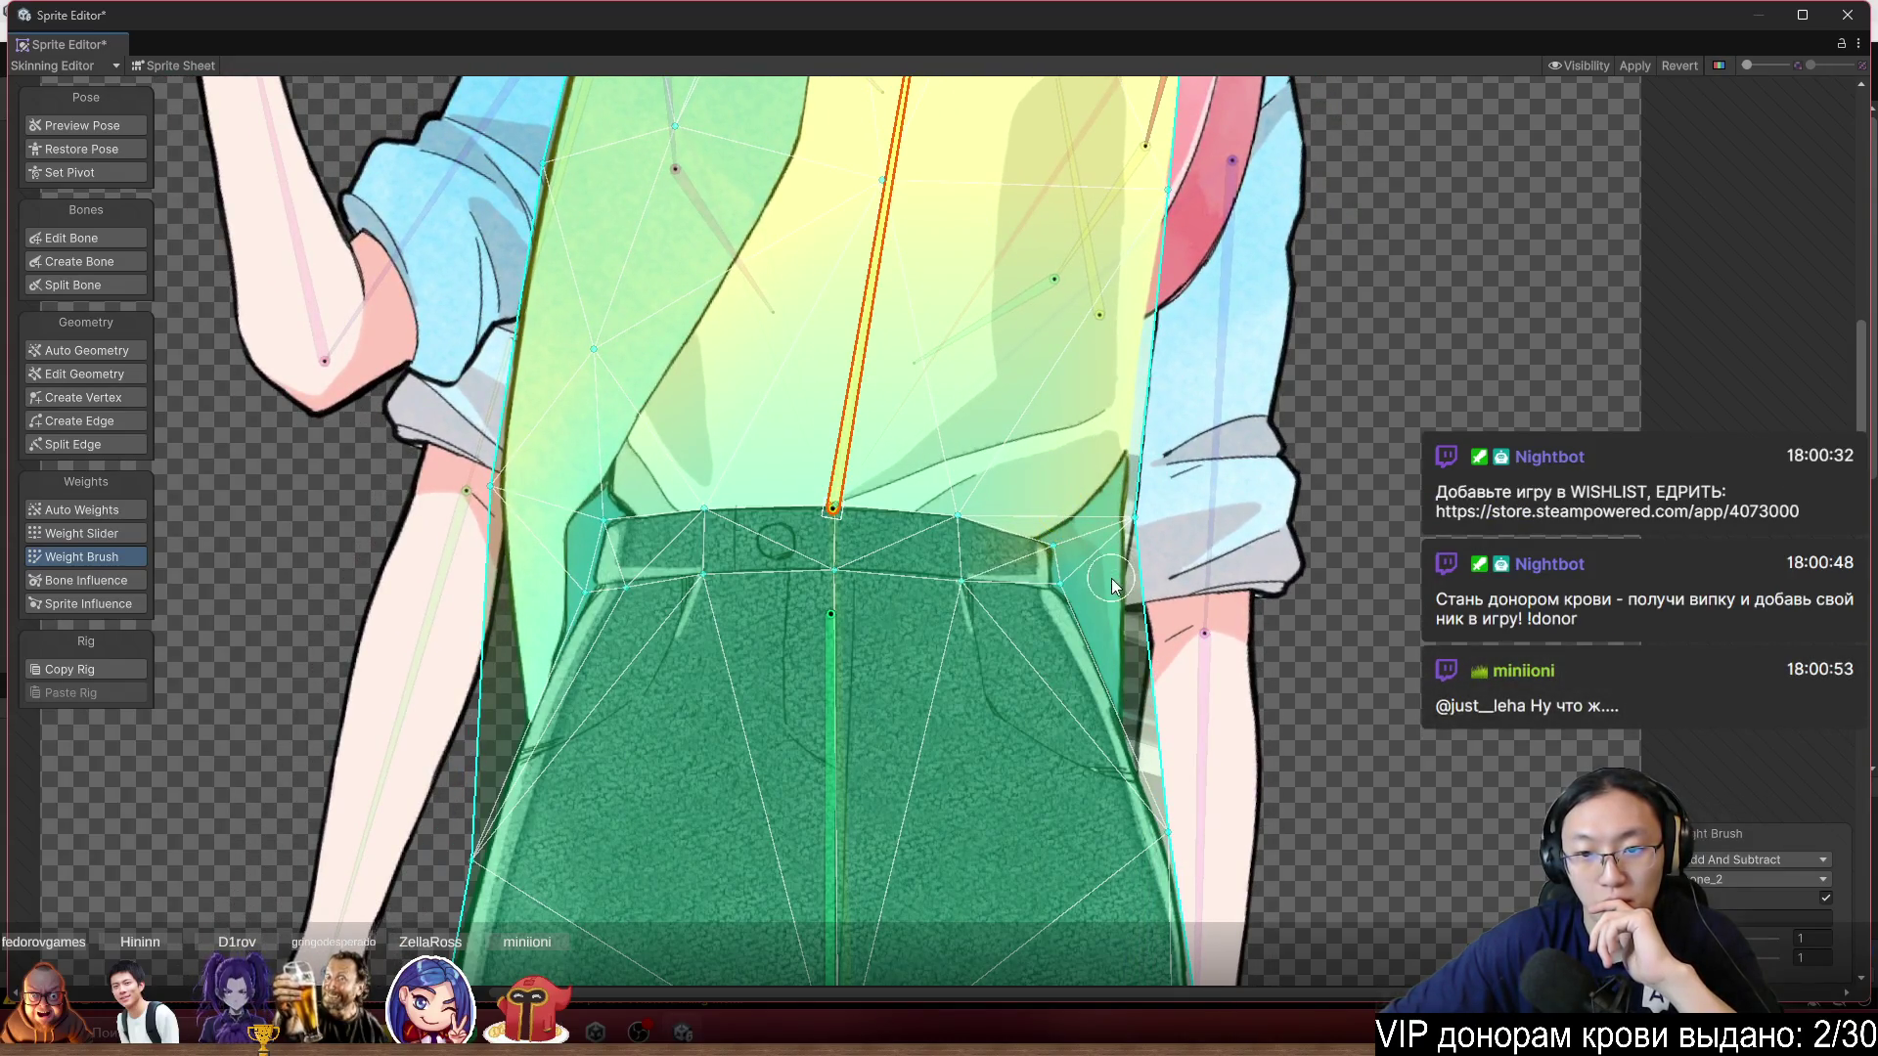
mouse_move(1089, 582)
left_mouse_down()
mouse_move(1072, 590)
mouse_move(1084, 565)
mouse_move(994, 588)
mouse_move(954, 553)
mouse_move(943, 507)
left_mouse_up()
mouse_move(866, 335)
left_mouse_down()
mouse_move(827, 299)
mouse_move(901, 301)
mouse_move(875, 257)
mouse_move(875, 167)
mouse_move(910, 239)
mouse_move(893, 189)
mouse_move(788, 132)
left_mouse_up()
scroll(675, 381, "up", 2)
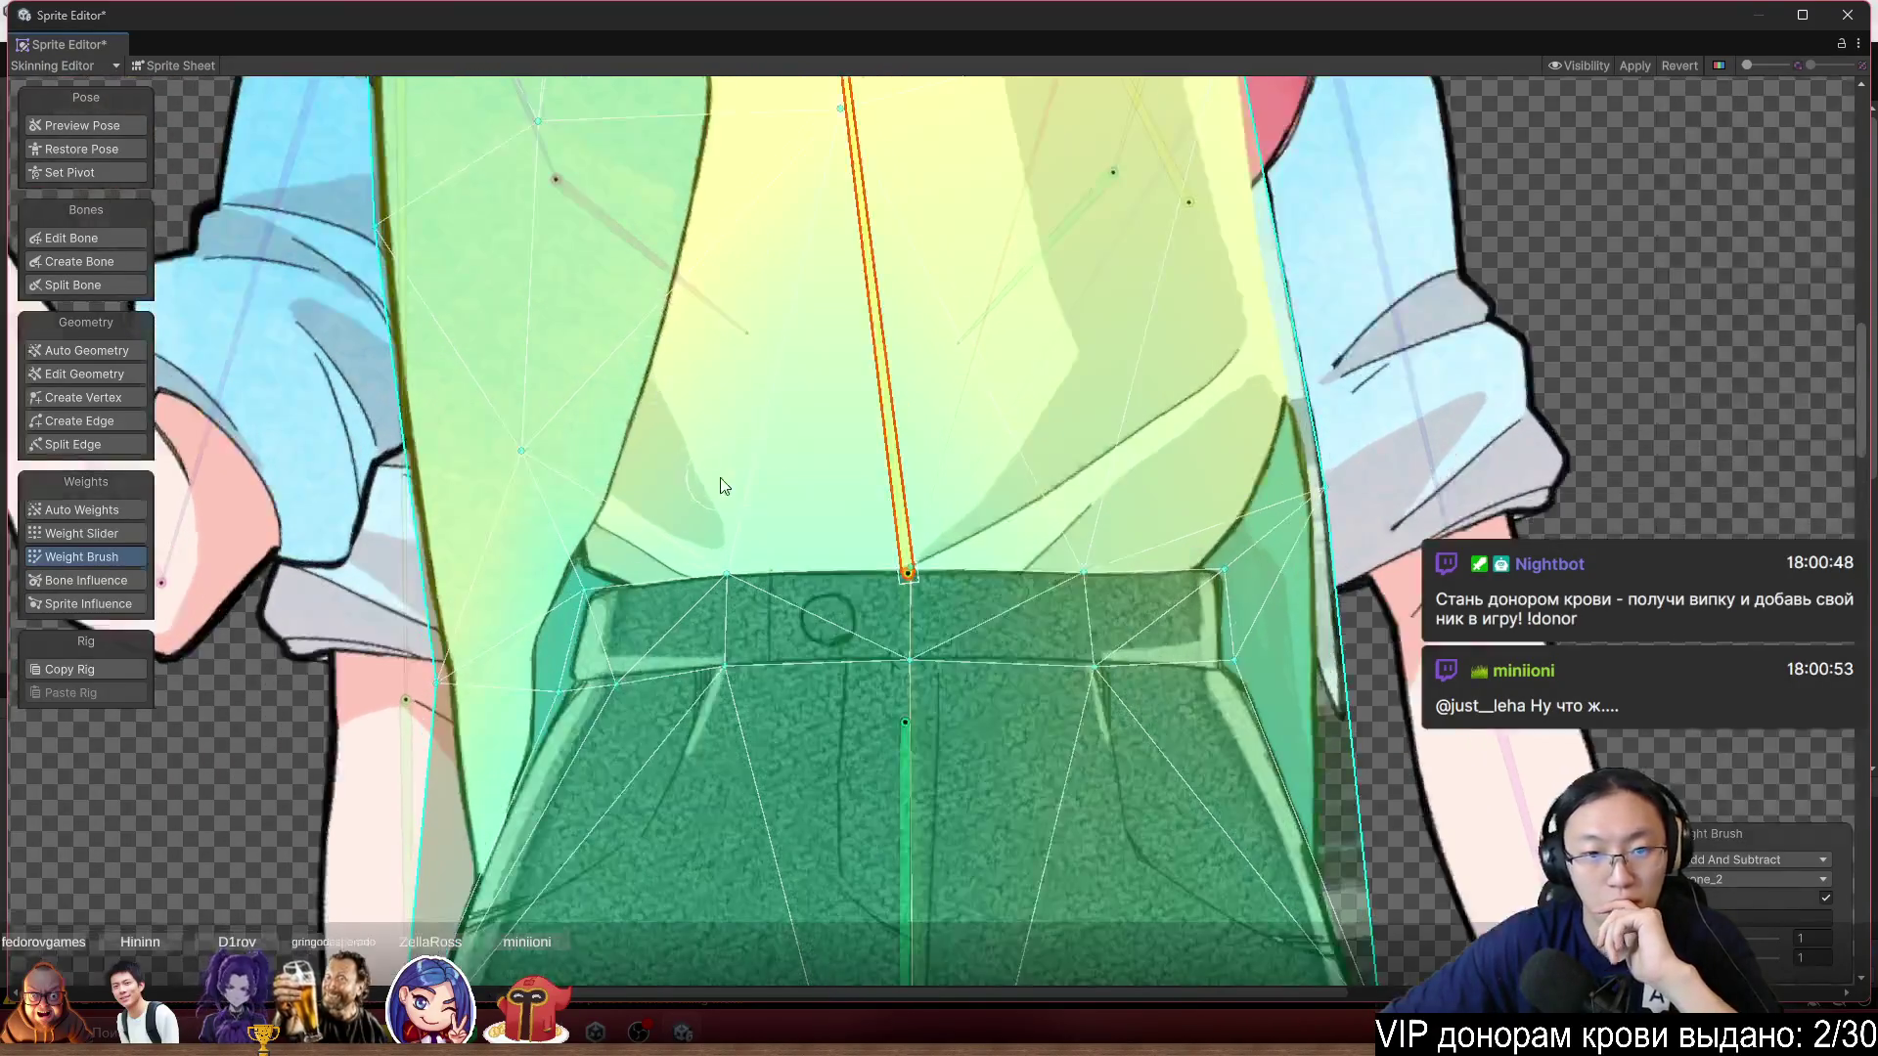
scroll(724, 486, "up", 3)
mouse_move(946, 492)
left_mouse_down()
mouse_move(786, 486)
mouse_move(830, 610)
mouse_move(727, 626)
mouse_move(878, 578)
left_mouse_up()
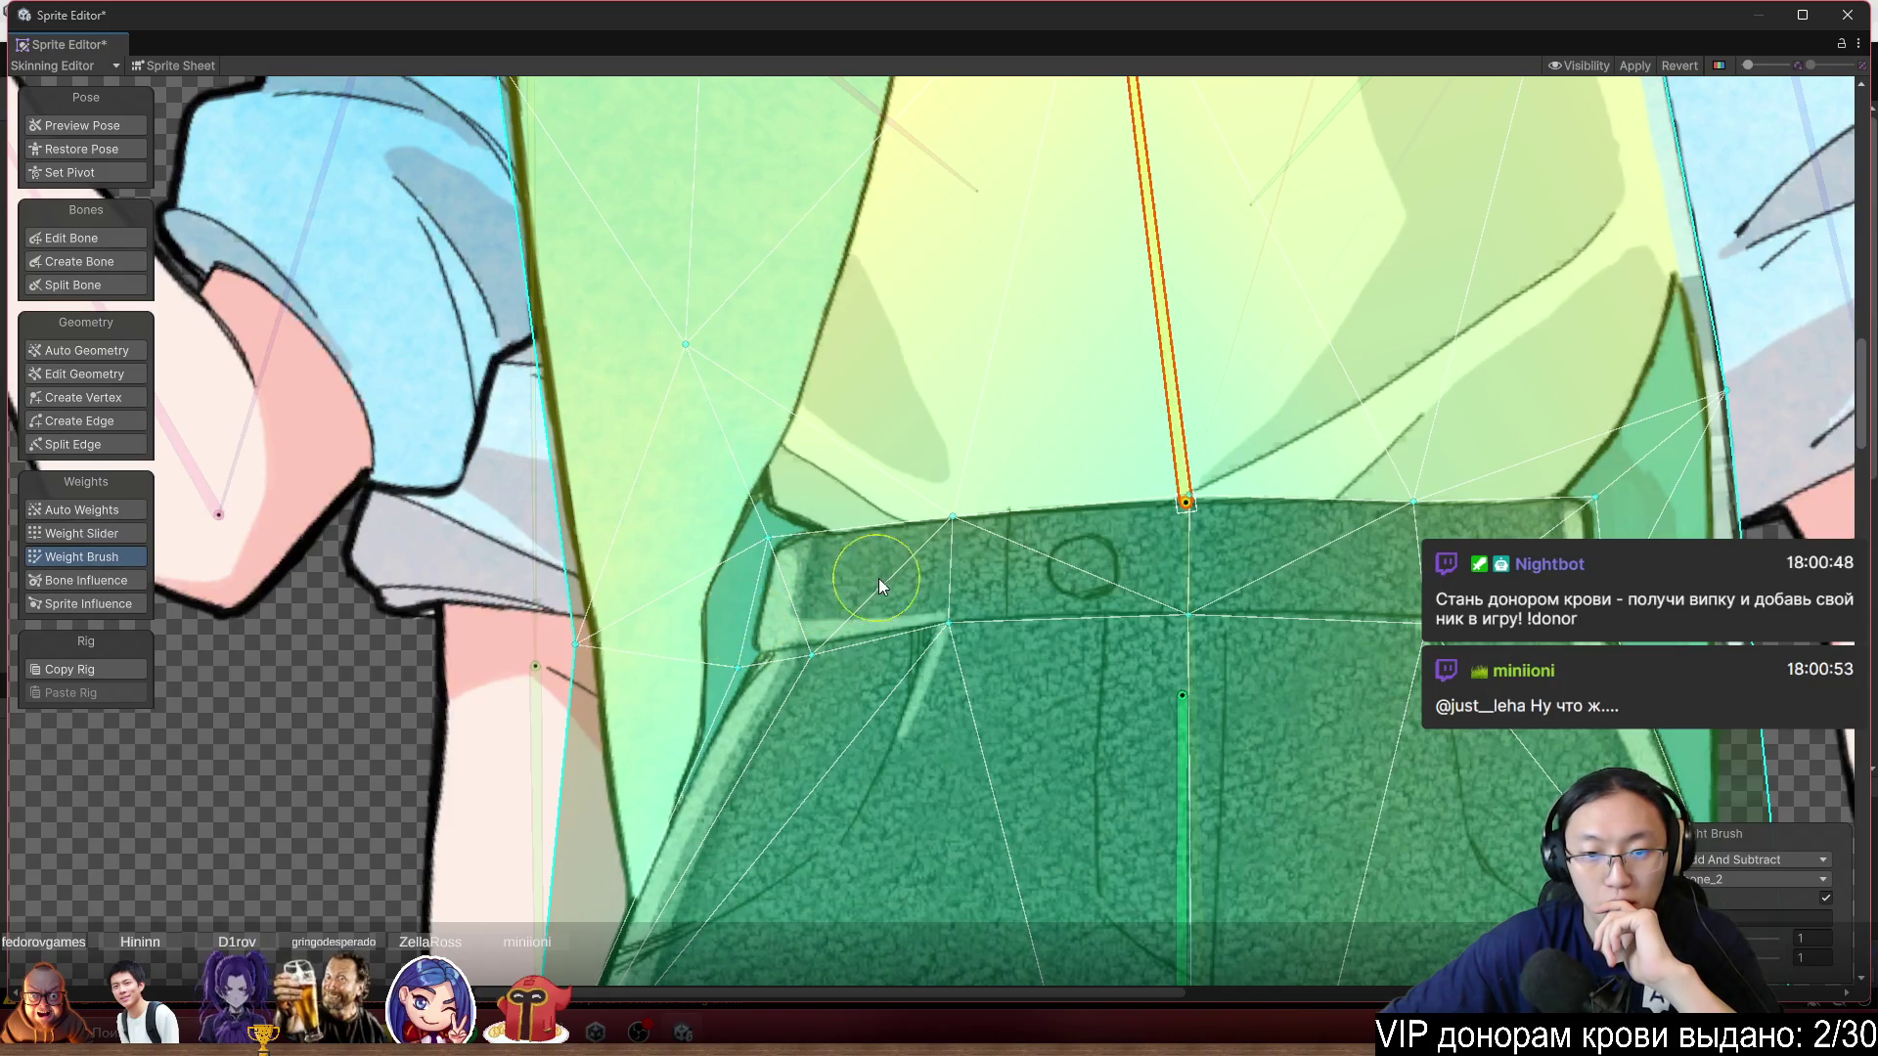
Paint the belt and waist for the upper spine bone and swing it to test the bend.
left_click(930, 596)
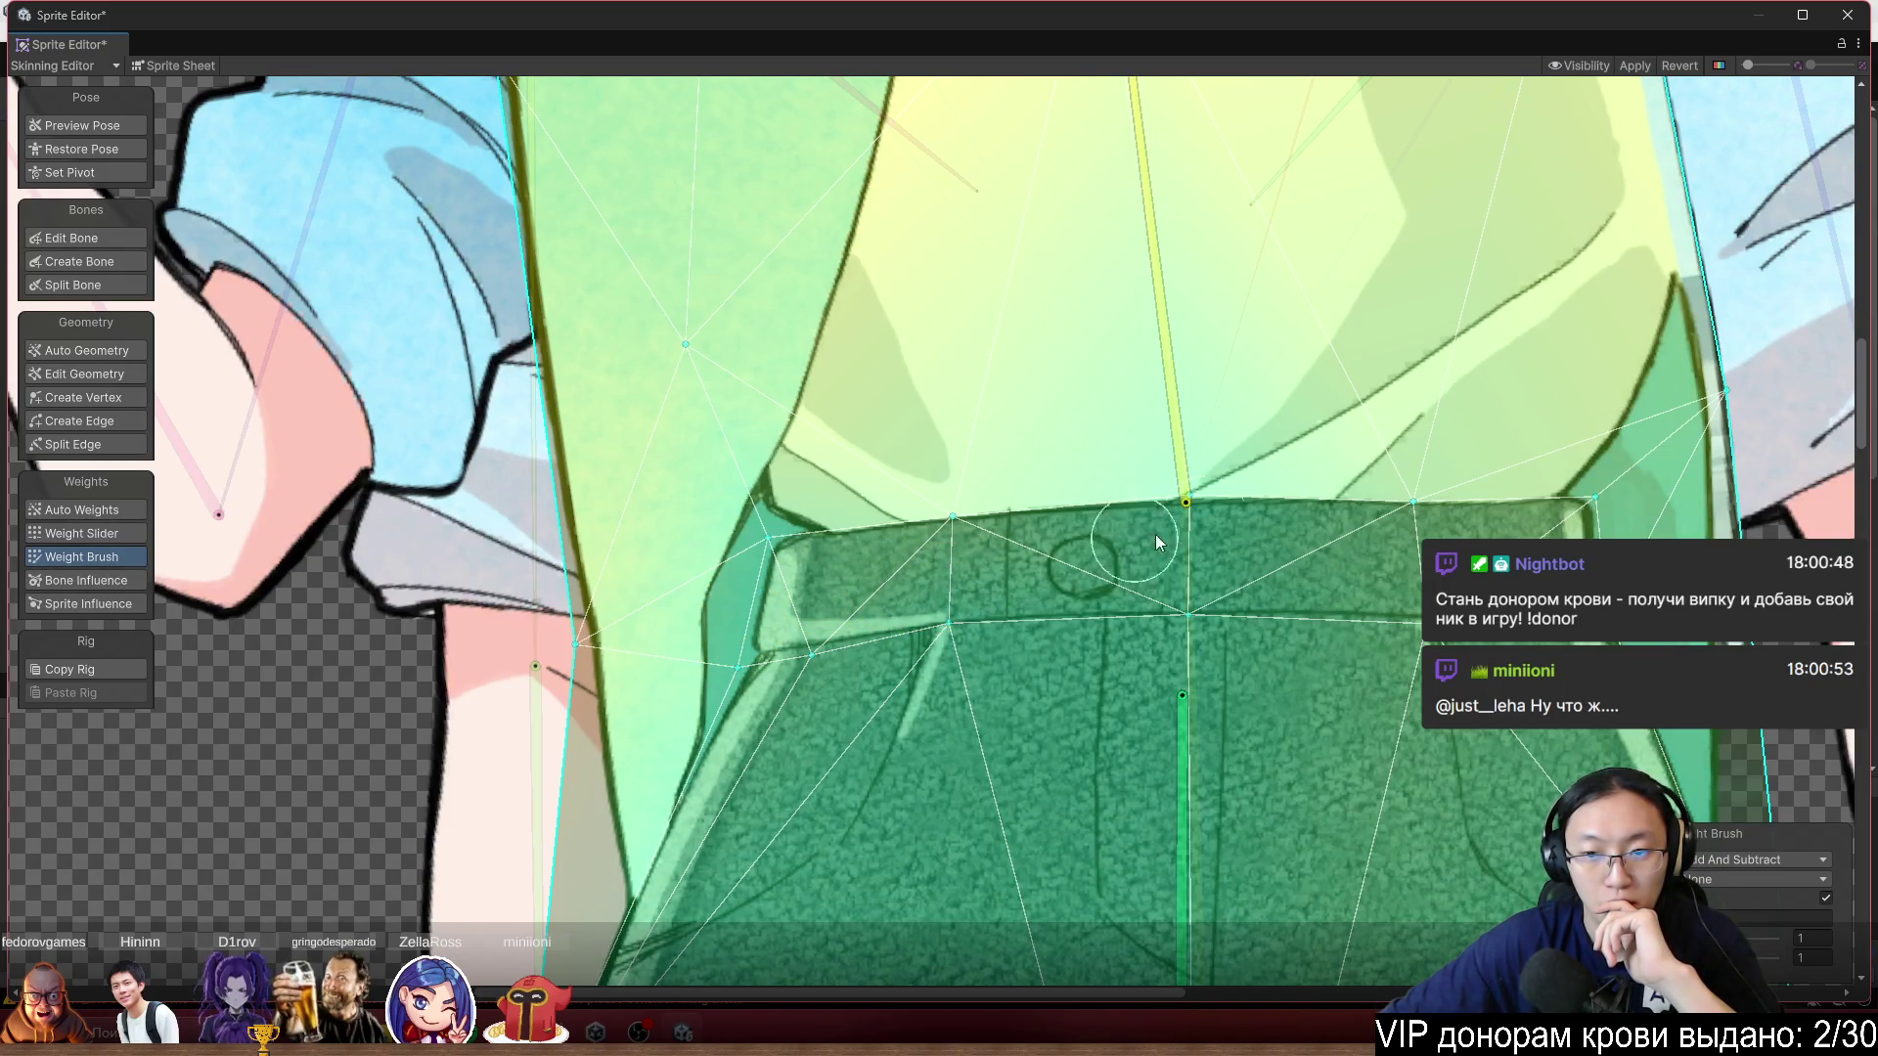
left_click(1170, 431)
left_click_drag(968, 590, 972, 600)
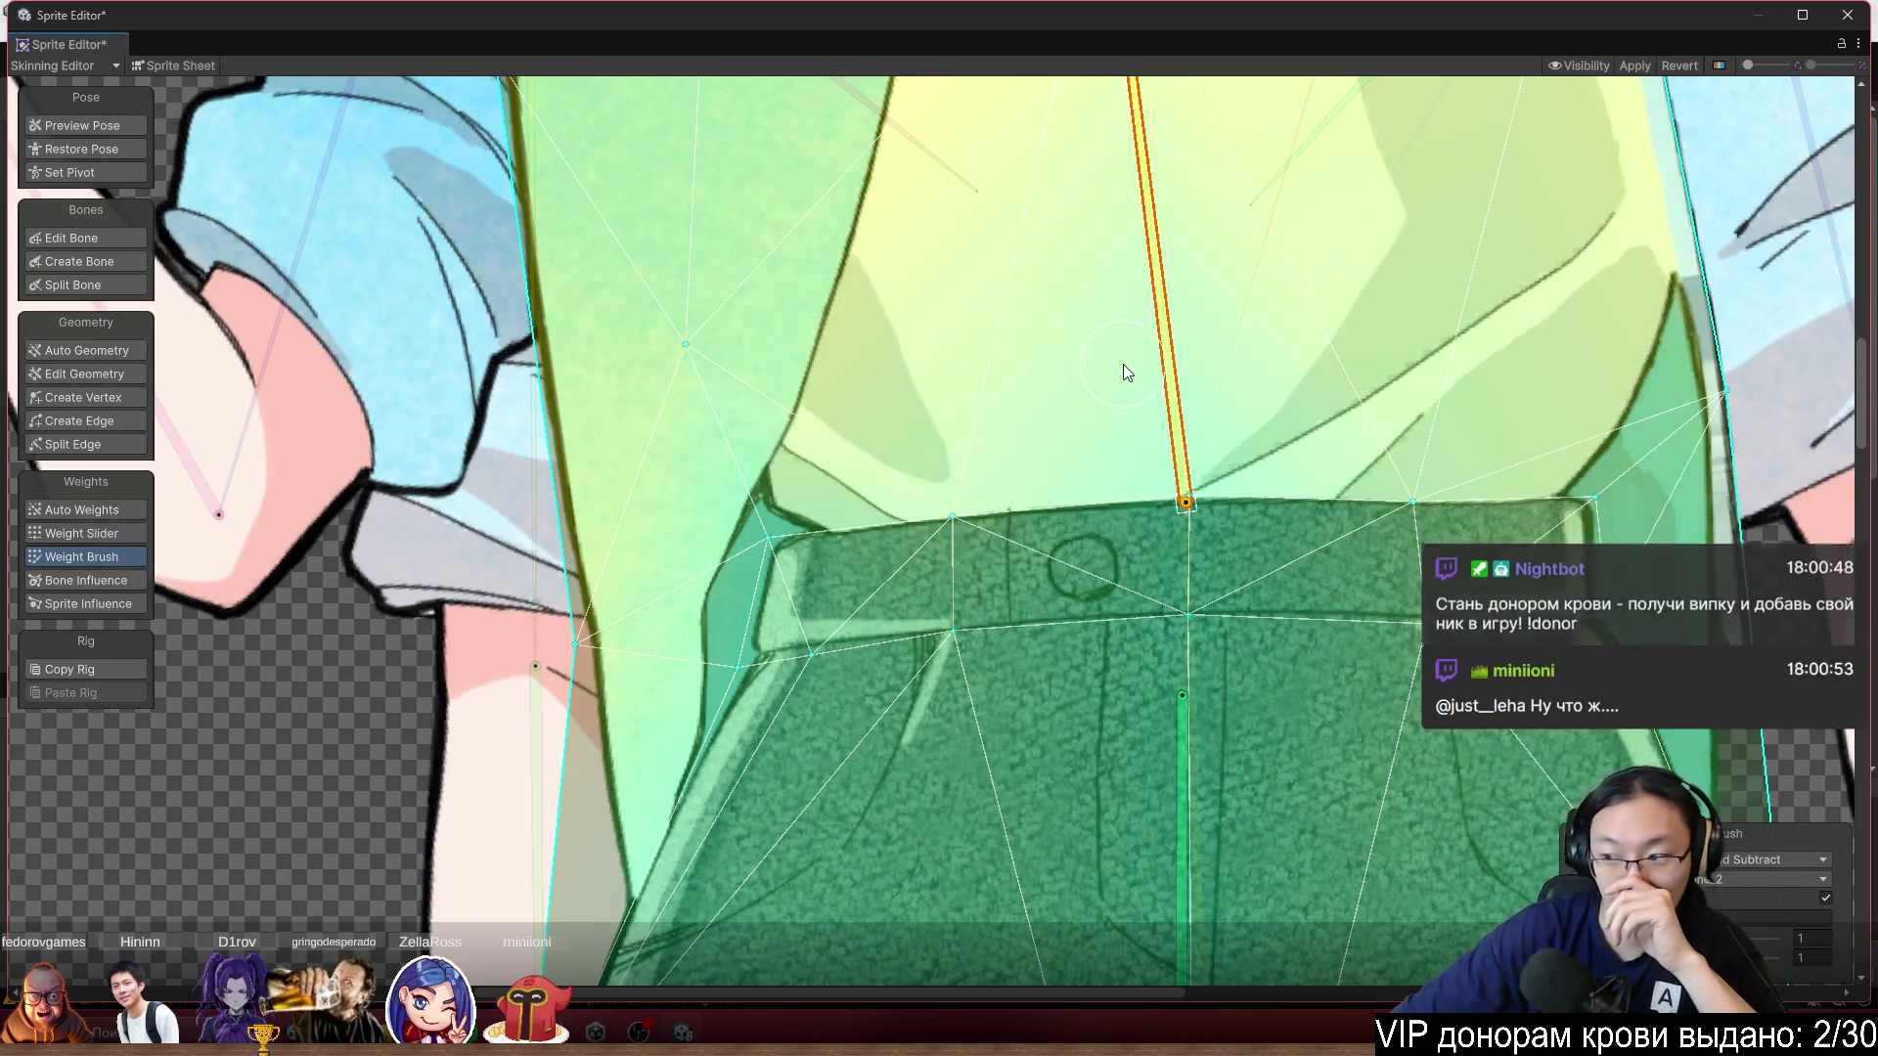
scroll(1123, 363, "down", 2)
mouse_move(1242, 308)
left_mouse_down()
mouse_move(1216, 227)
mouse_move(1244, 174)
left_mouse_up()
mouse_move(1121, 132)
left_mouse_down()
mouse_move(1071, 139)
mouse_move(1174, 142)
mouse_move(1069, 130)
left_mouse_up()
scroll(1076, 137, "up", 5)
left_click(86, 261)
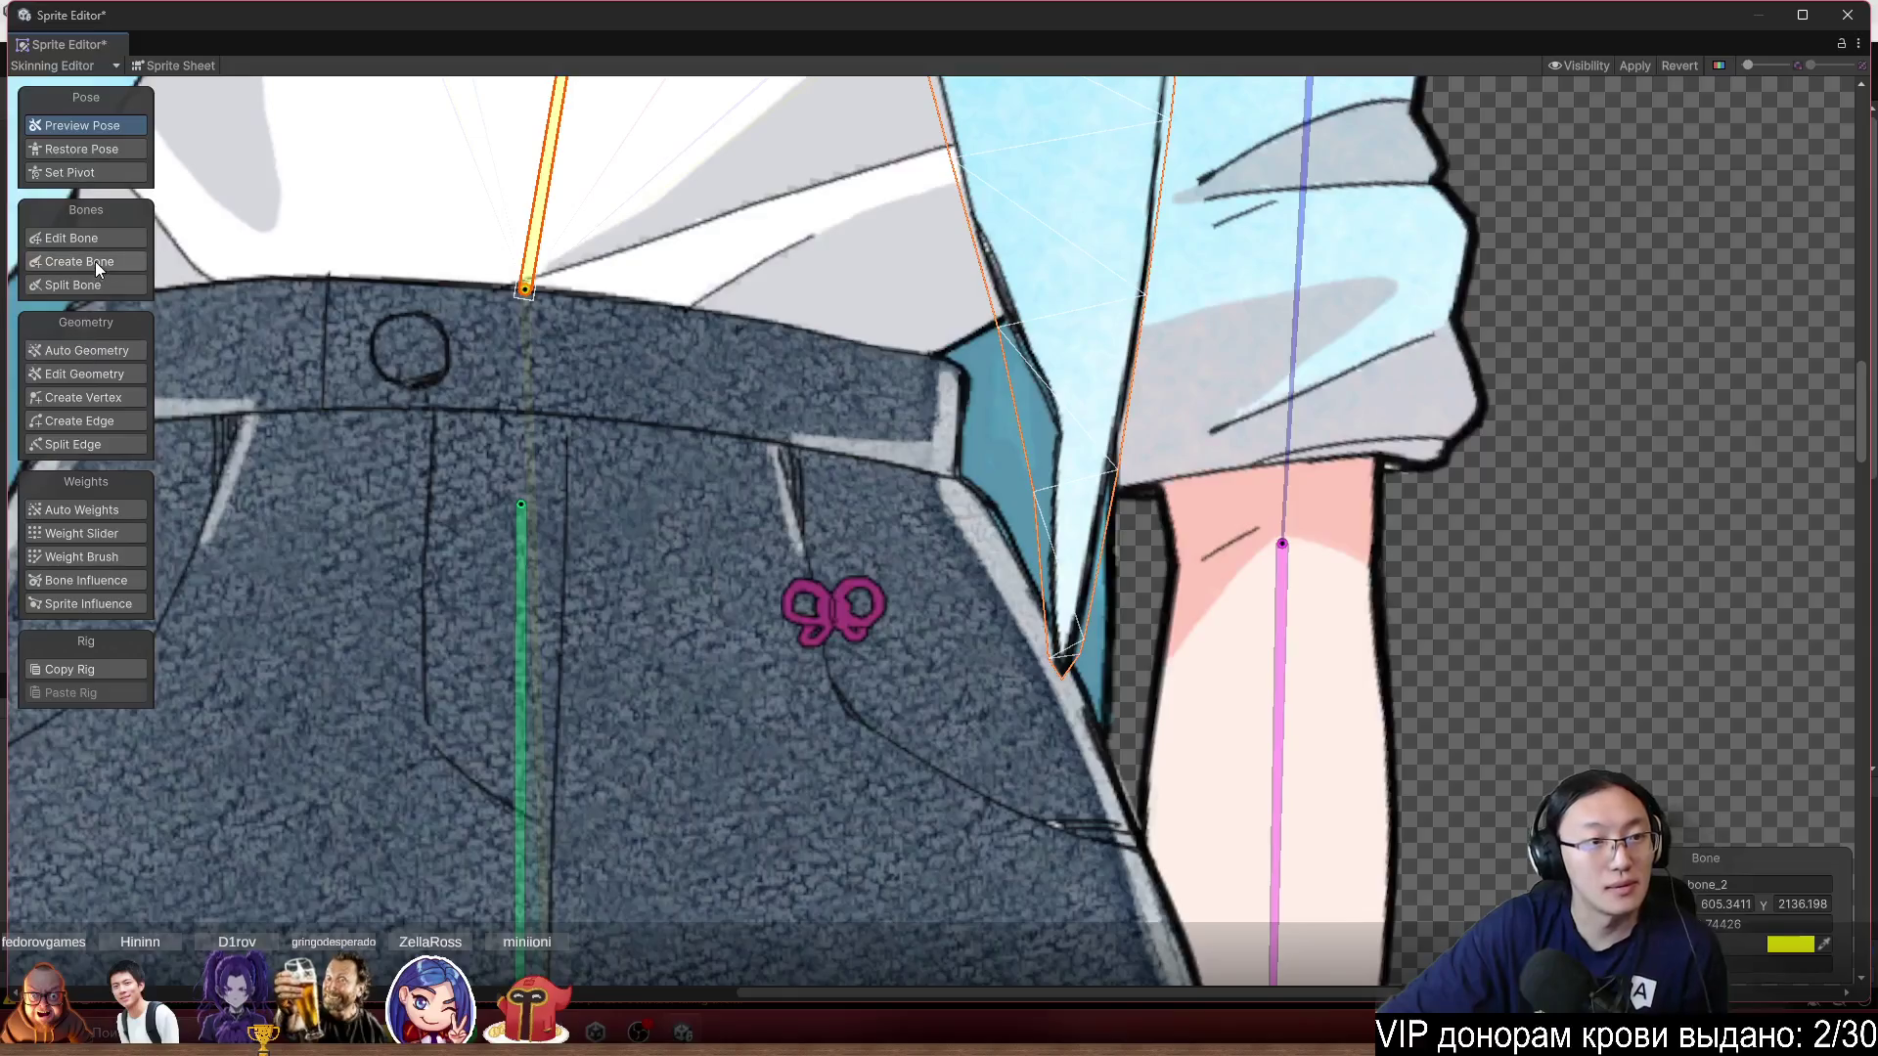
Return to weight painting and select the lower hip bone for the jacket panel.
scroll(1005, 485, "up", 3)
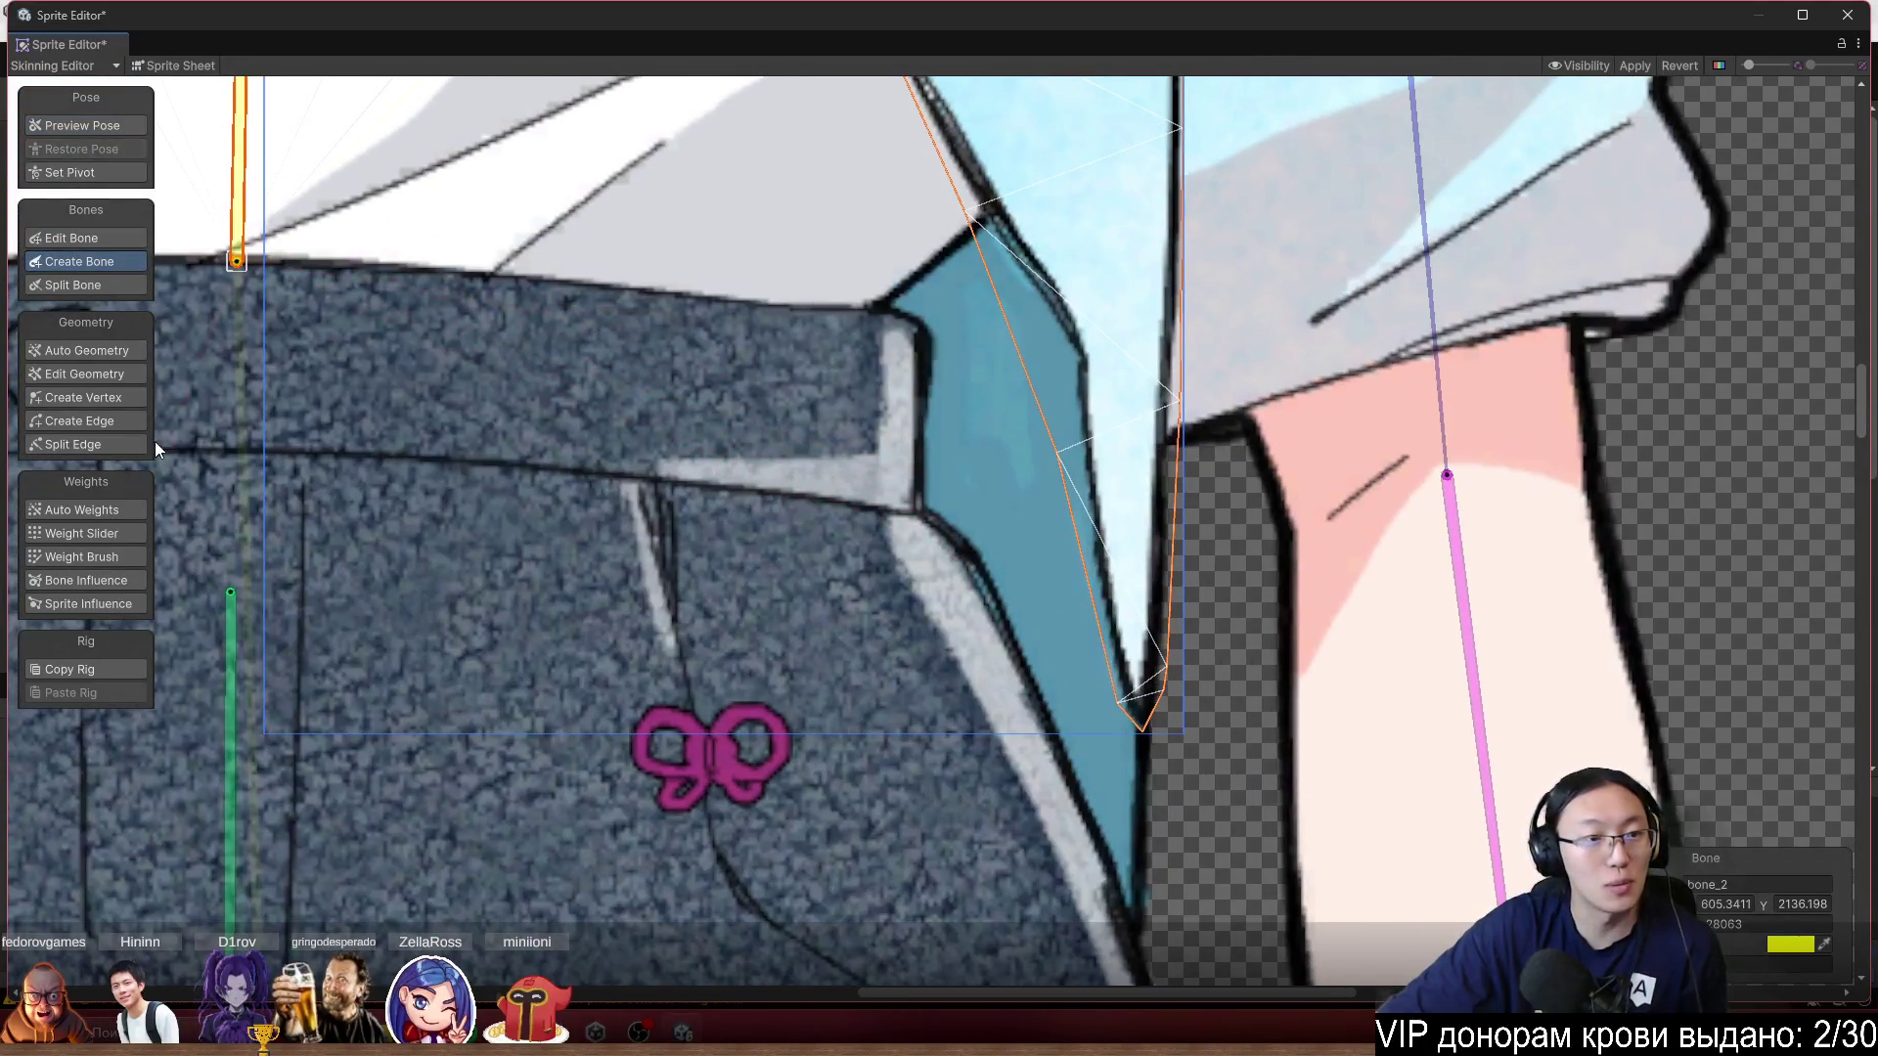
left_click(115, 395)
scroll(1046, 460, "down", 3)
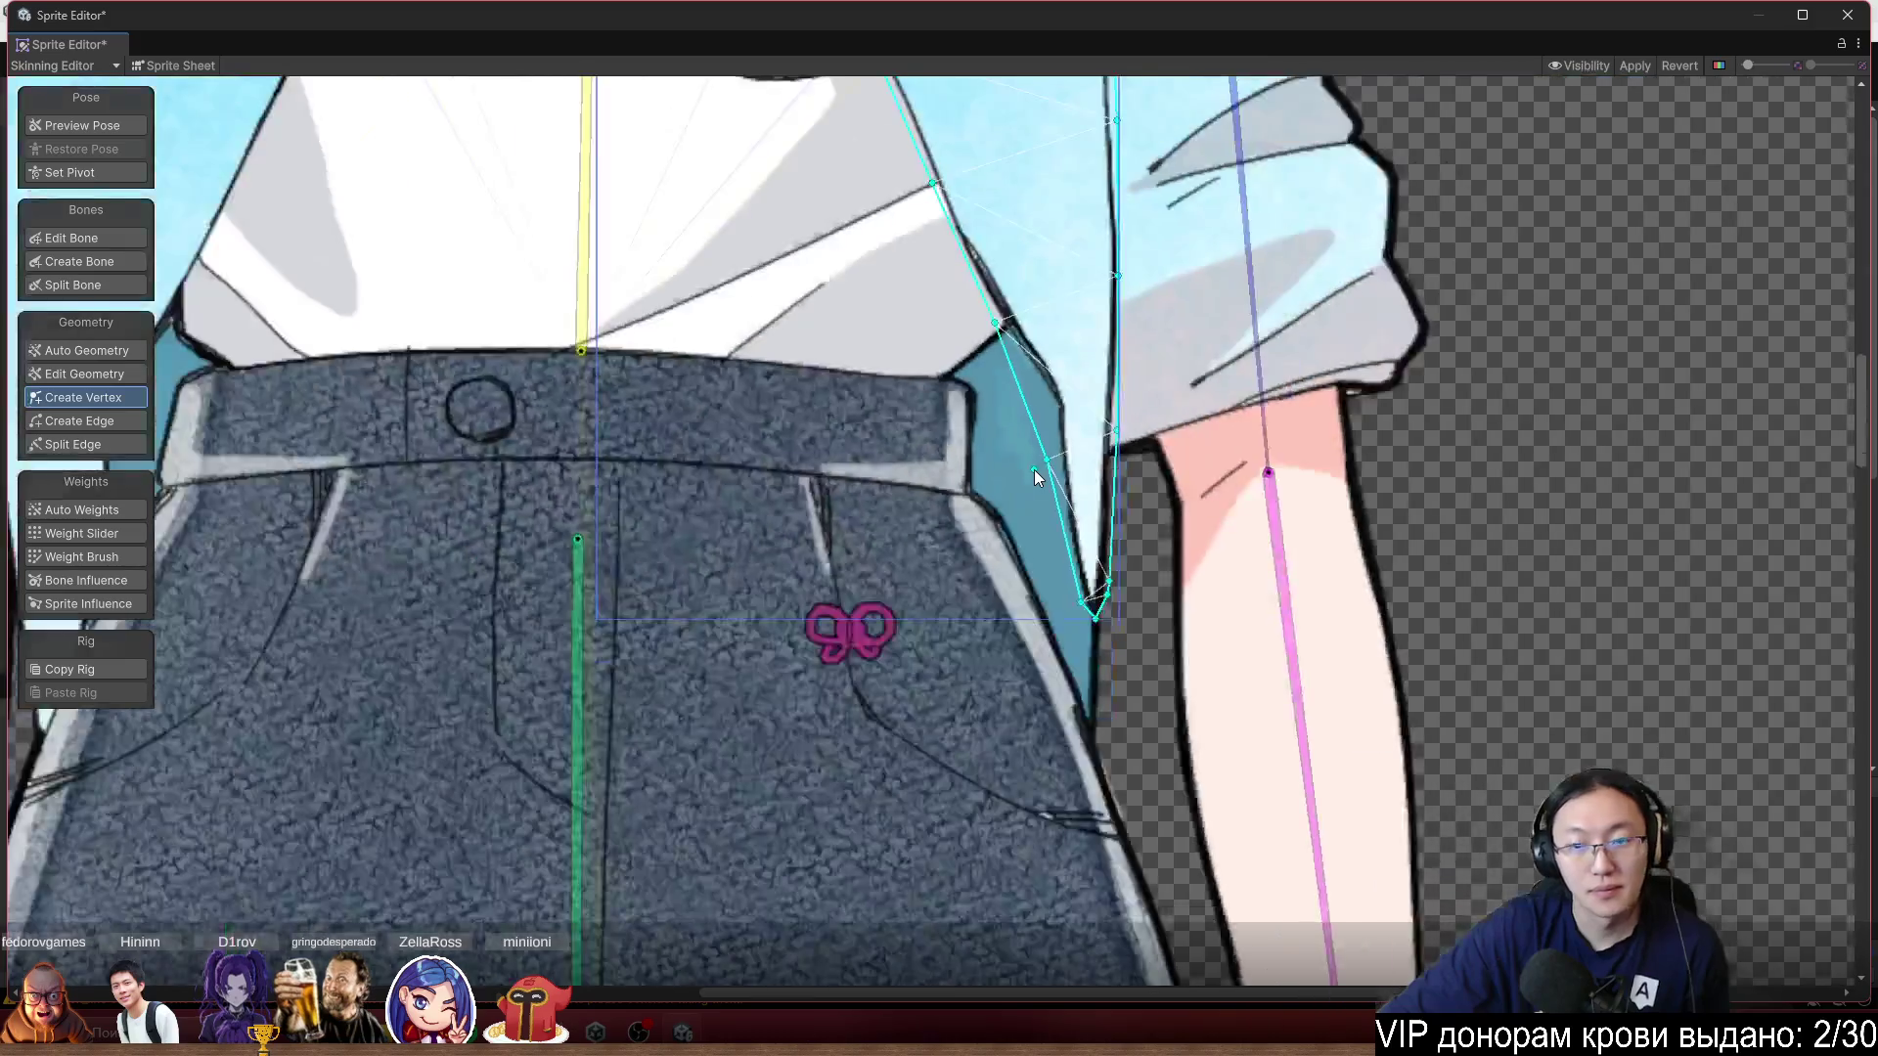
scroll(1035, 471, "down", 3)
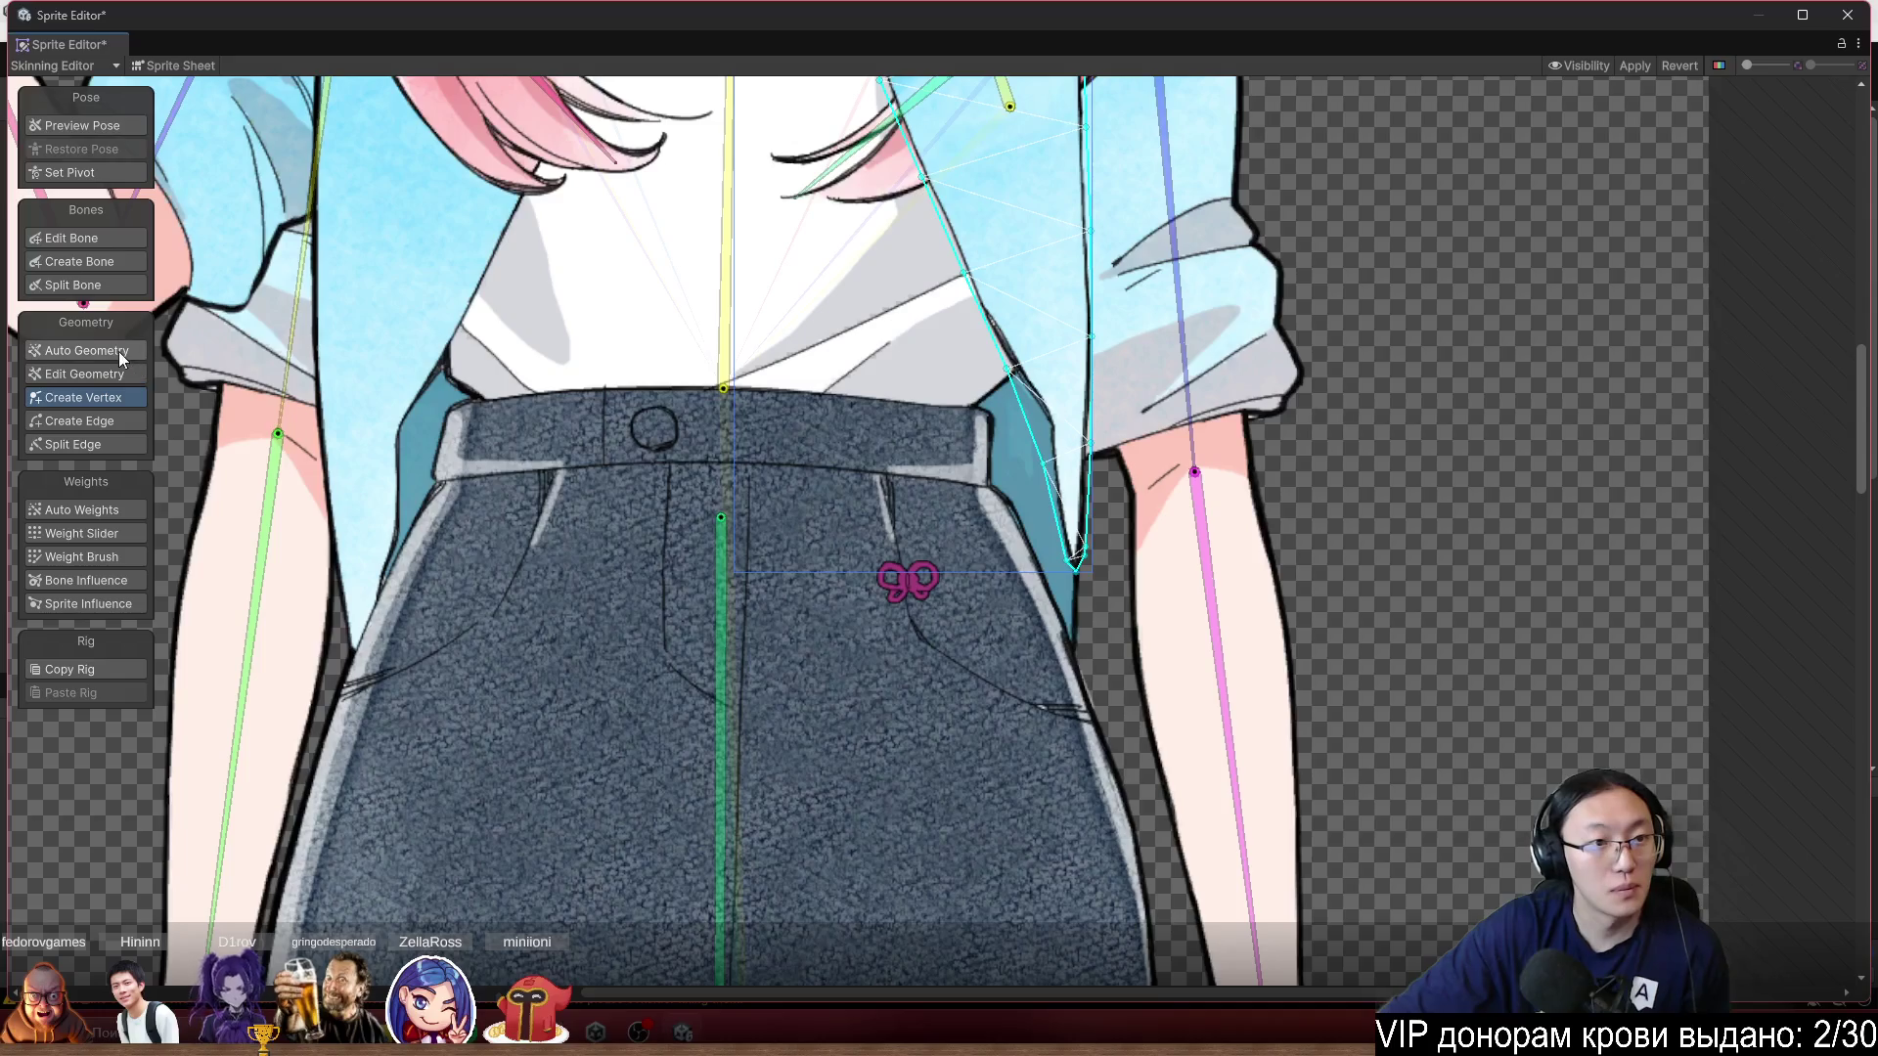
left_click(86, 556)
scroll(772, 319, "up", 2)
left_click(748, 266)
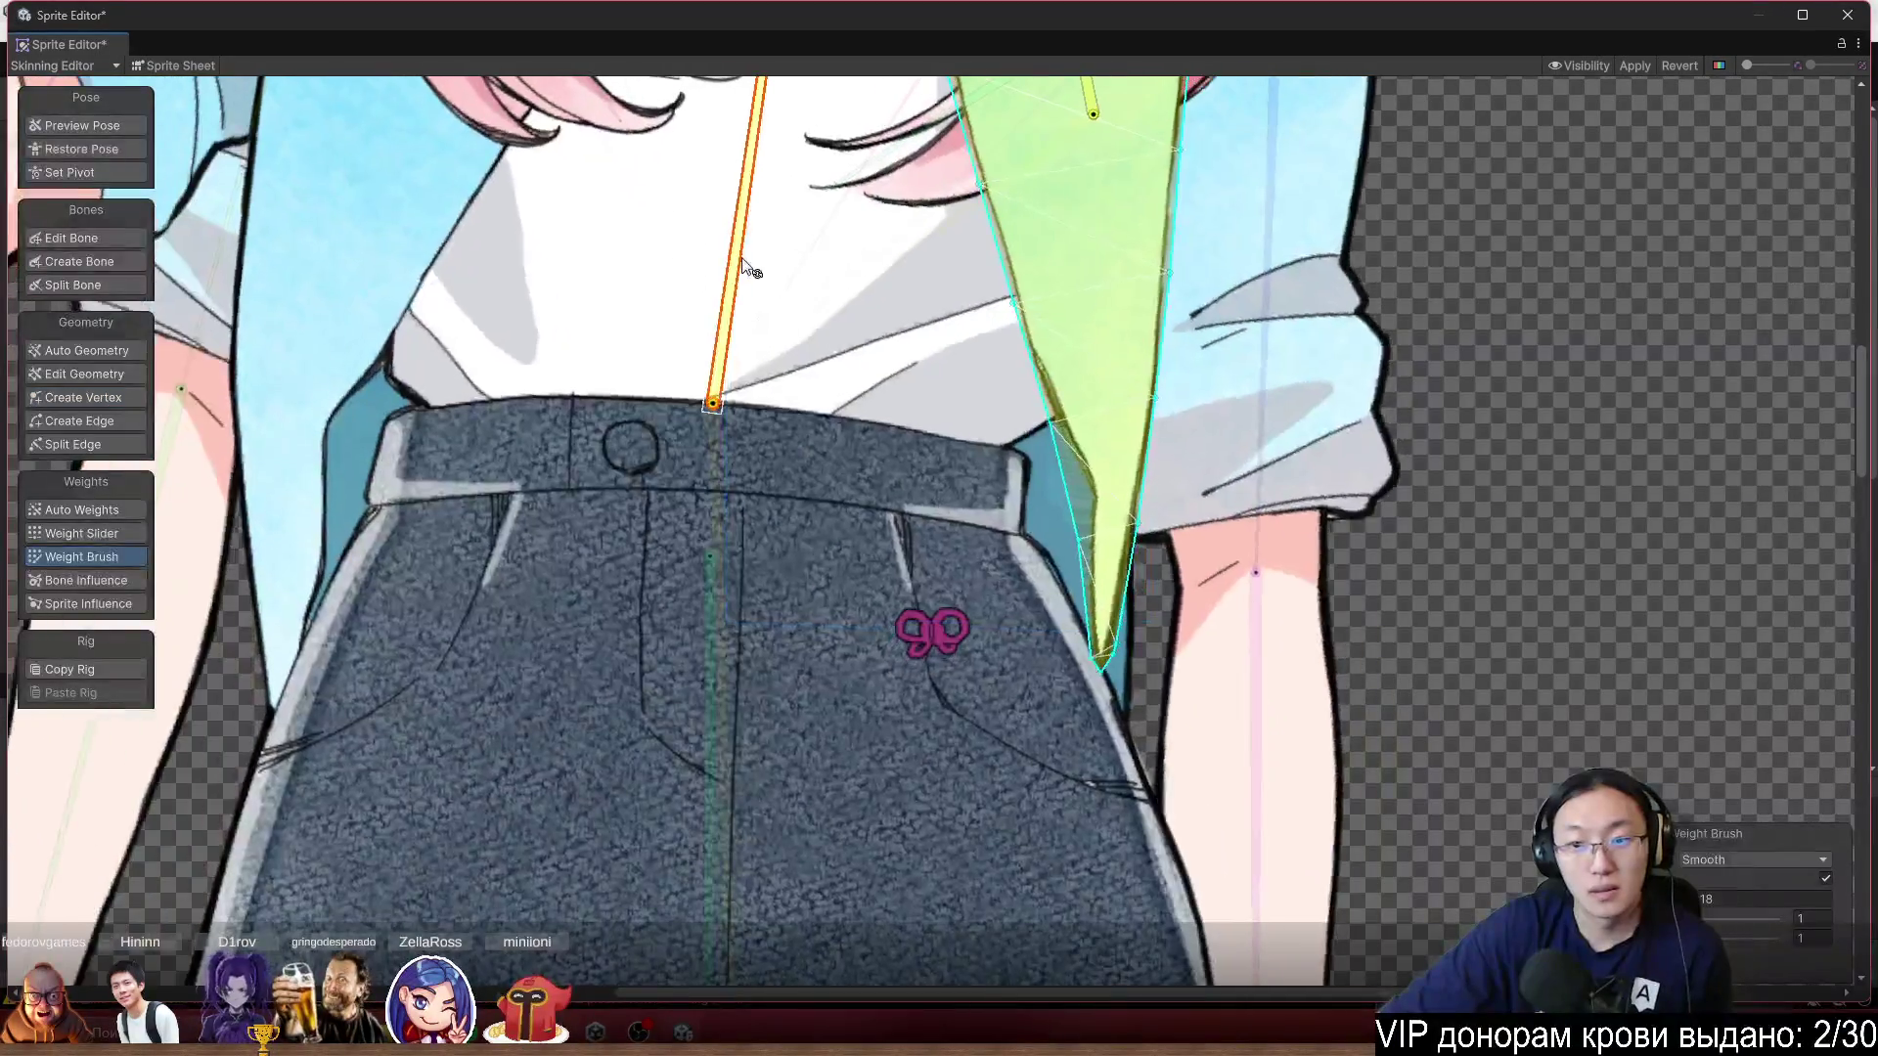
scroll(1107, 678, "up", 5)
scroll(671, 545, "down", 5)
left_click(538, 590)
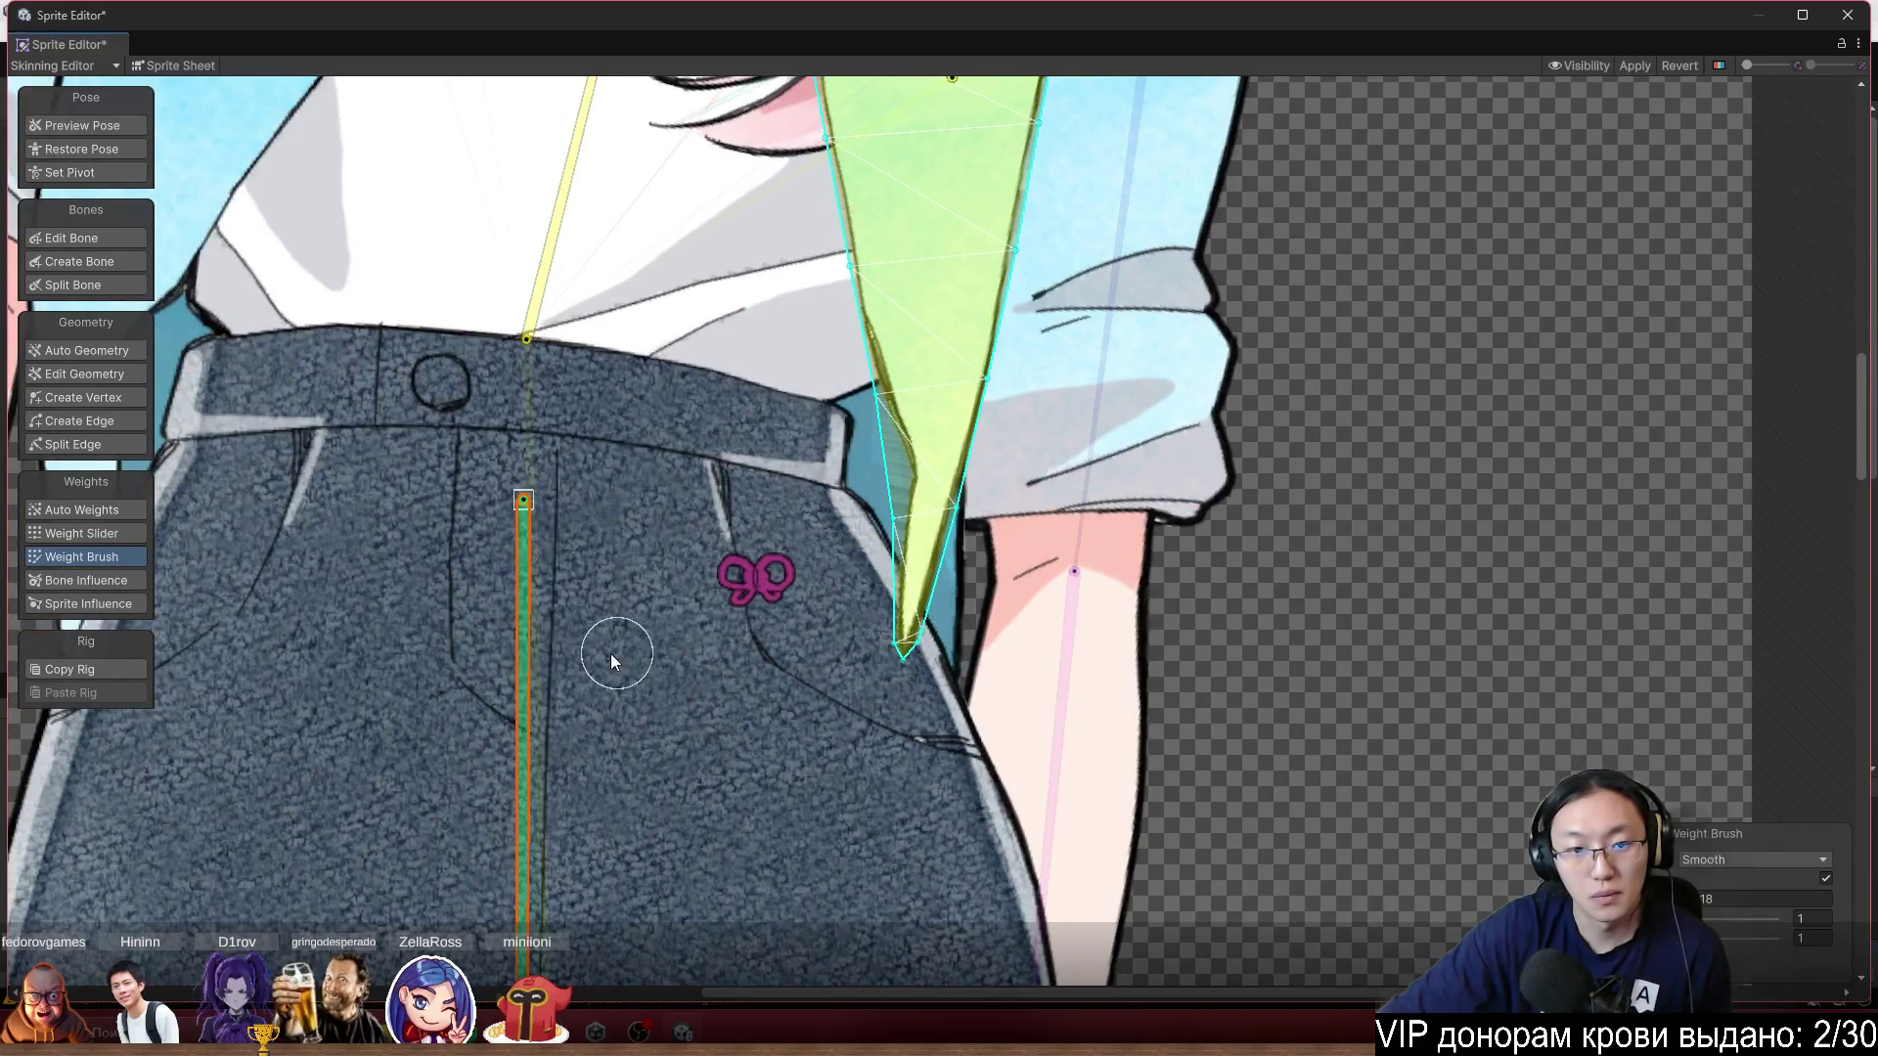
Set the brush to Add And Subtract, repaint the panel tip, and bend bone_2 to test.
left_click(1751, 860)
left_click(1731, 879)
left_click(925, 568)
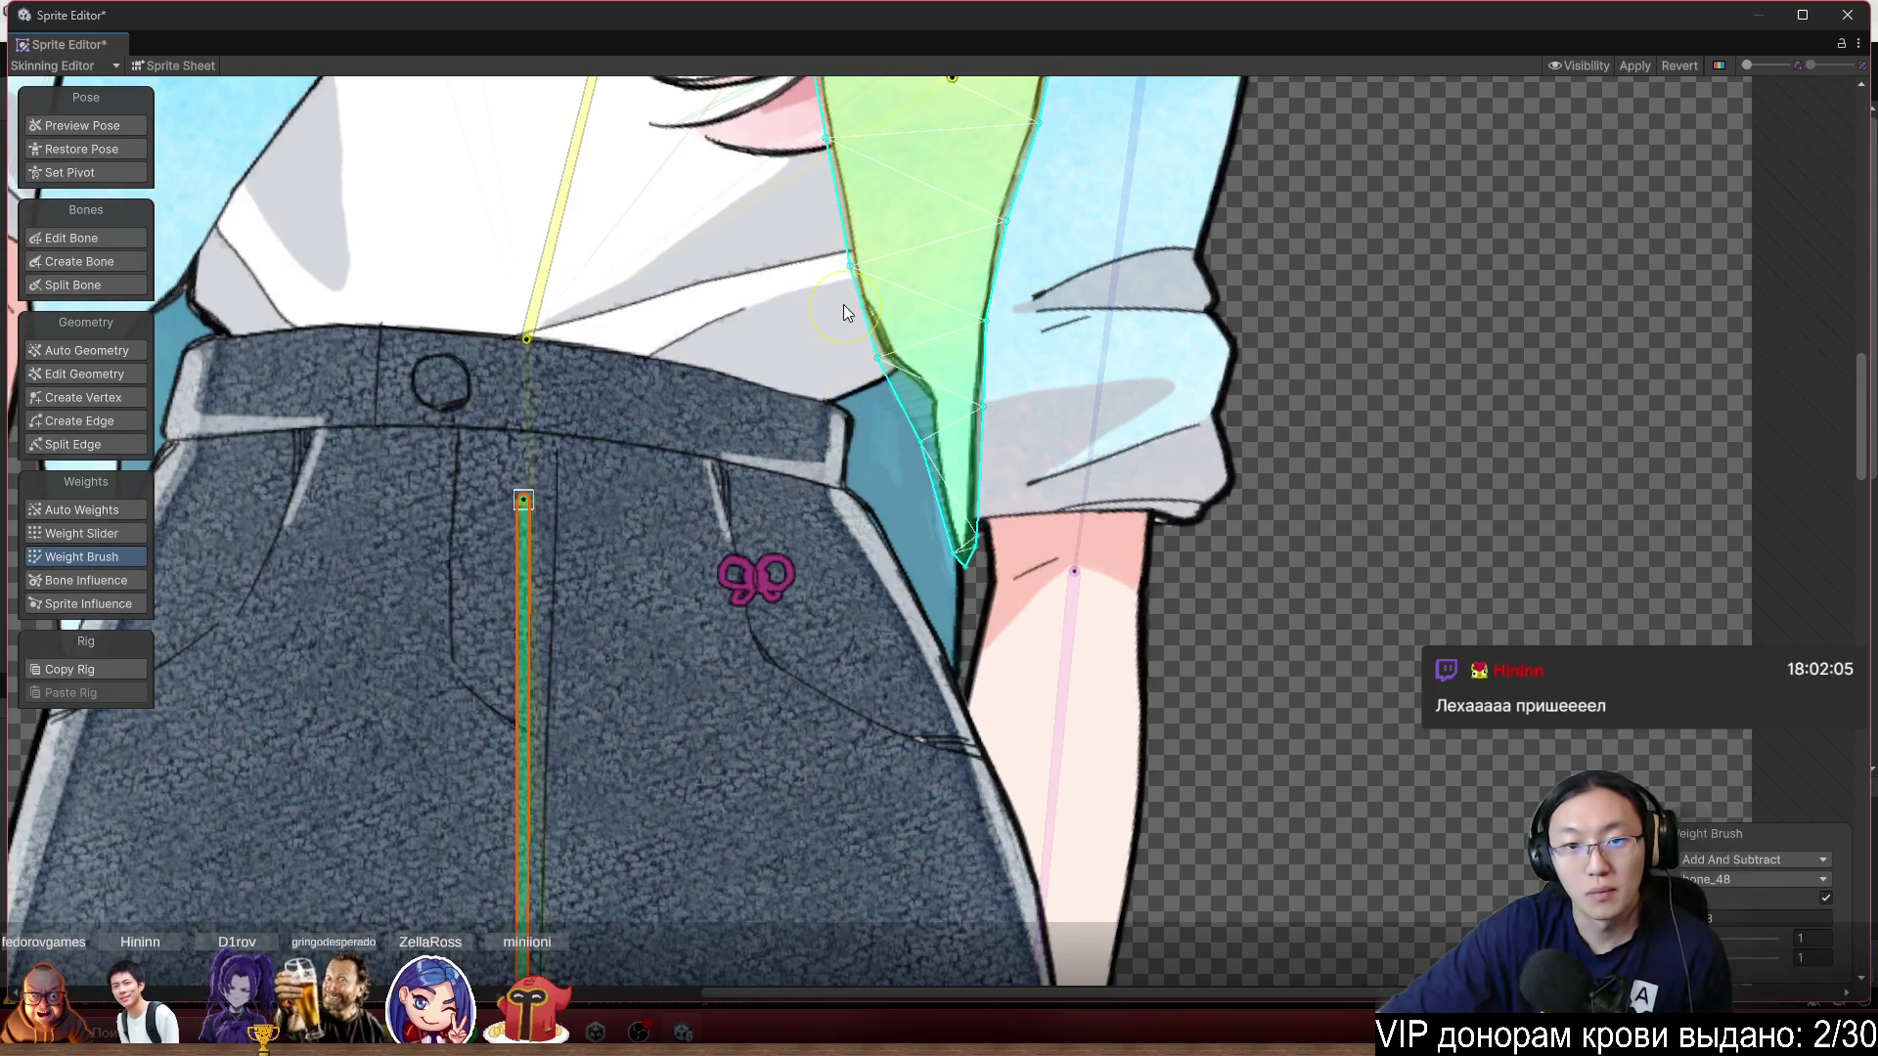
scroll(824, 272, "down", 5)
scroll(824, 272, "up", 2)
left_click(810, 283)
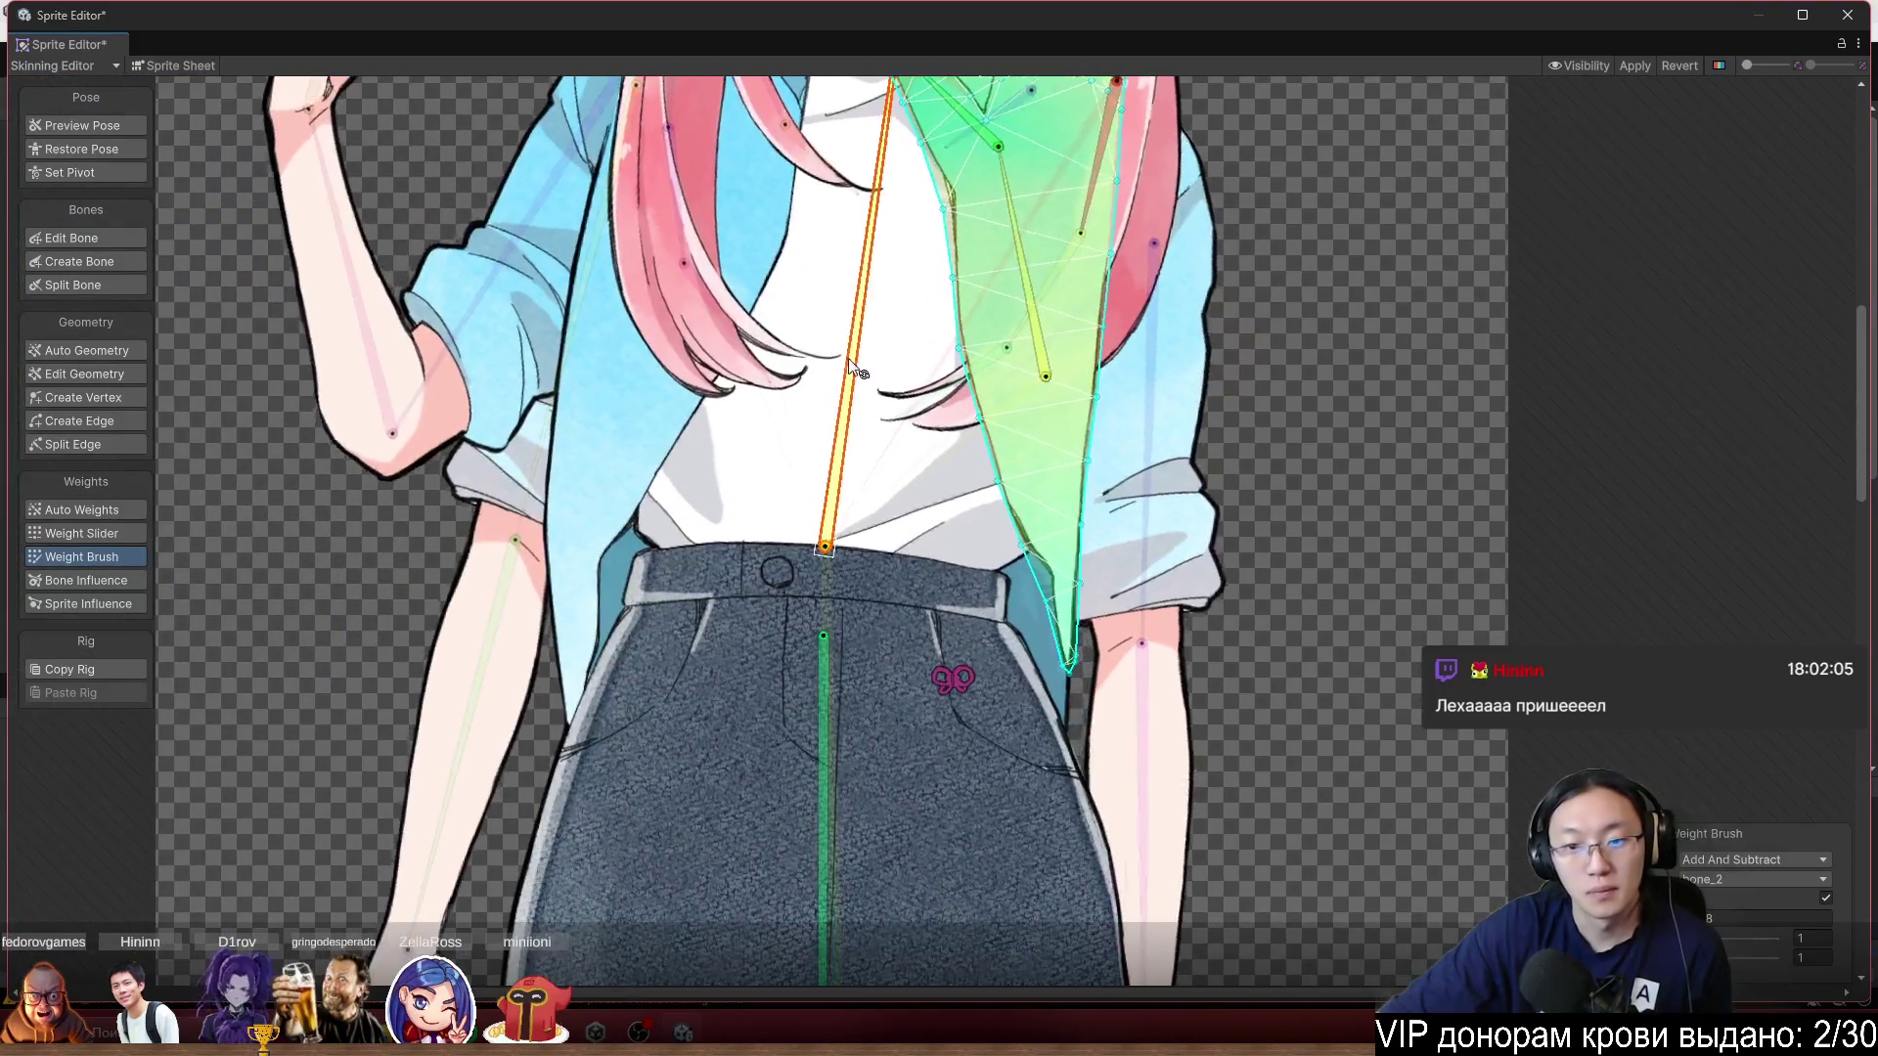
mouse_move(804, 277)
left_mouse_down()
mouse_move(782, 284)
mouse_move(929, 279)
mouse_move(966, 239)
left_mouse_up()
Paint bone_2 spine weight, then bone_48 hip weight, onto the jacket panel tip.
scroll(1039, 594, "up", 3)
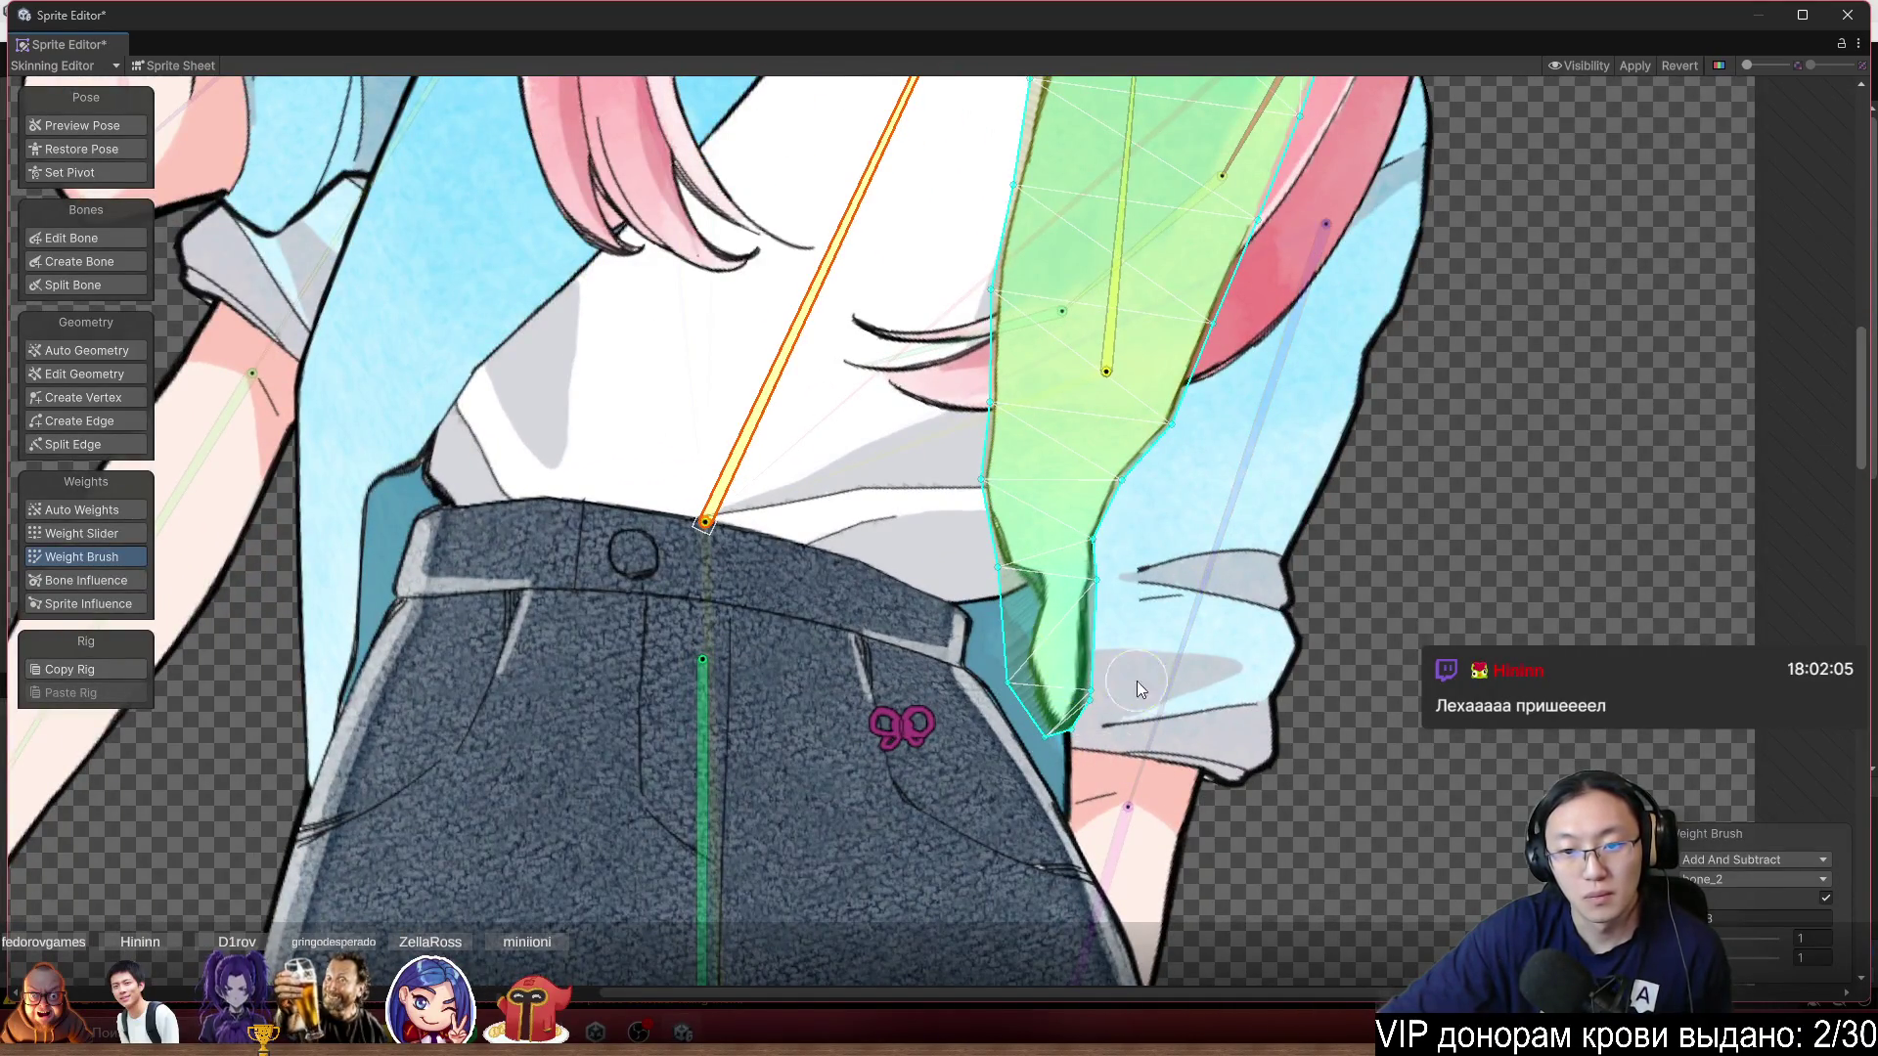
mouse_move(1070, 563)
left_mouse_down()
mouse_move(1017, 595)
mouse_move(1011, 550)
left_mouse_up()
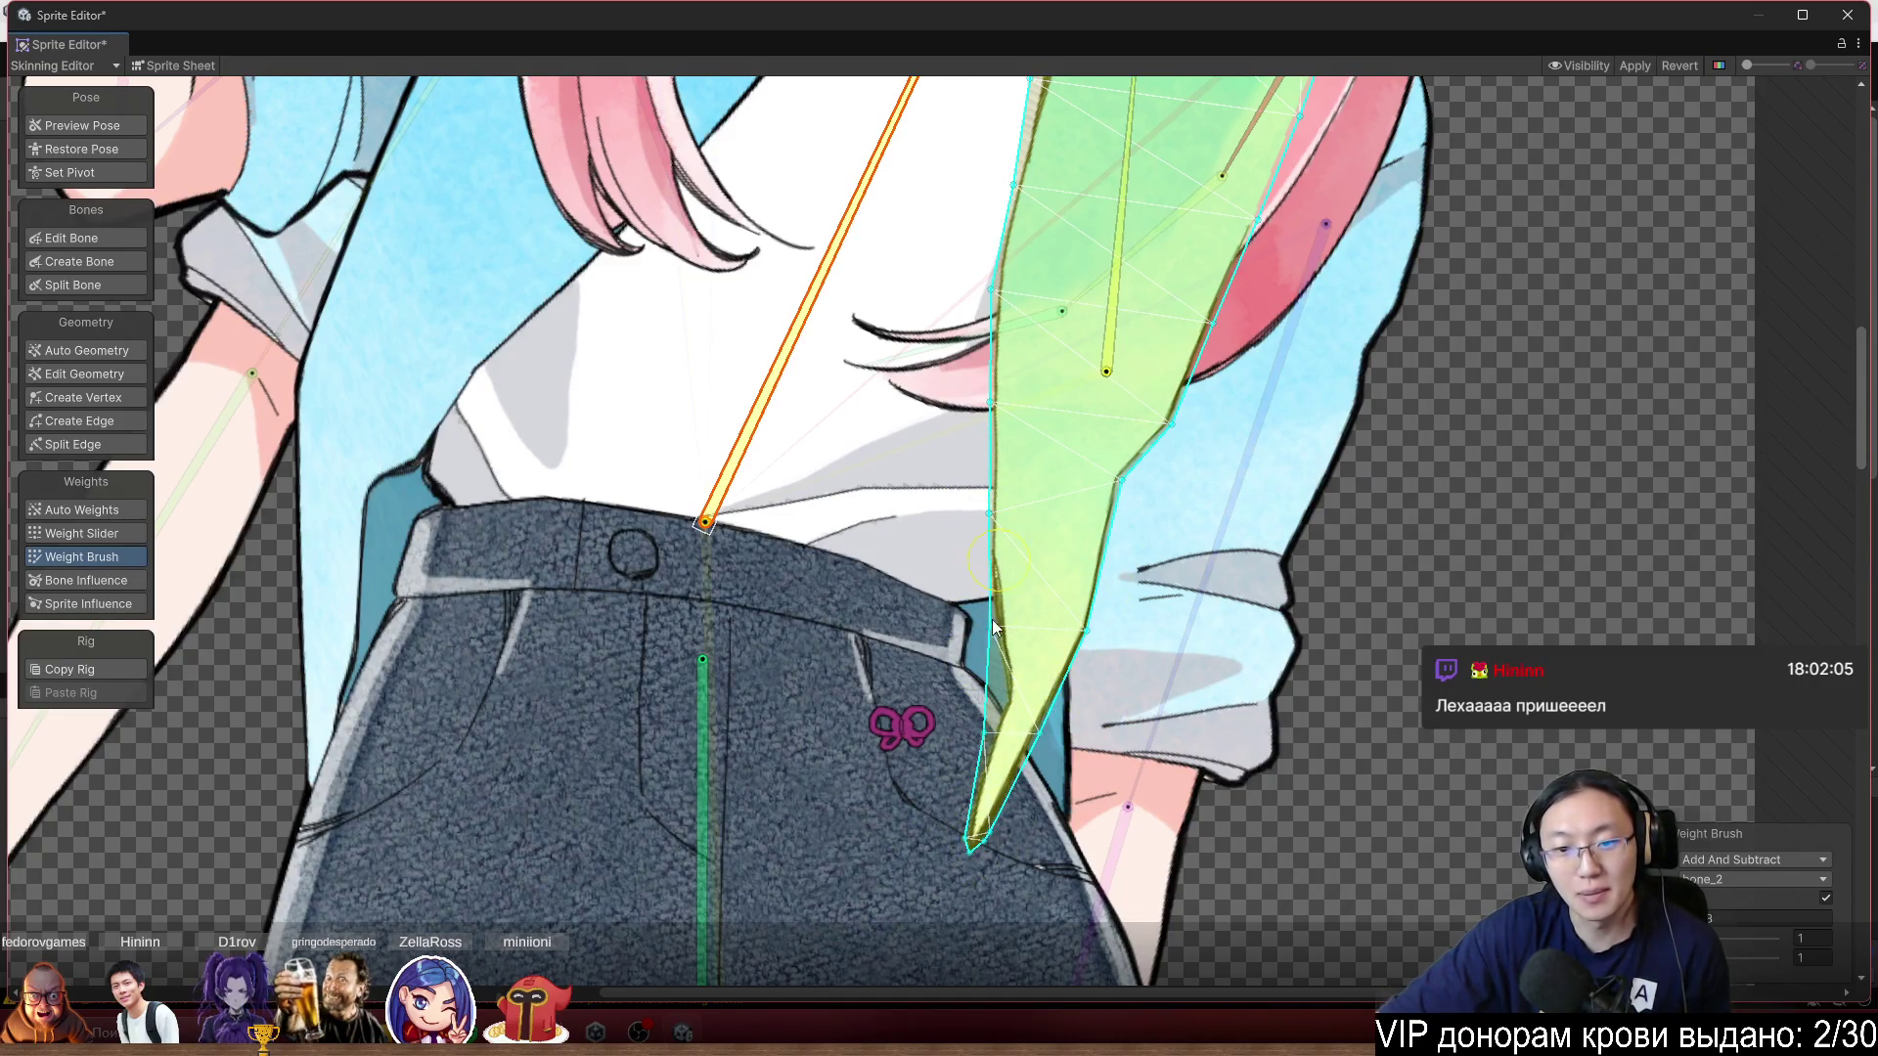
left_click(702, 724)
scroll(885, 739, "up", 2)
mouse_move(992, 846)
left_mouse_down()
mouse_move(1041, 703)
mouse_move(1132, 696)
left_mouse_up()
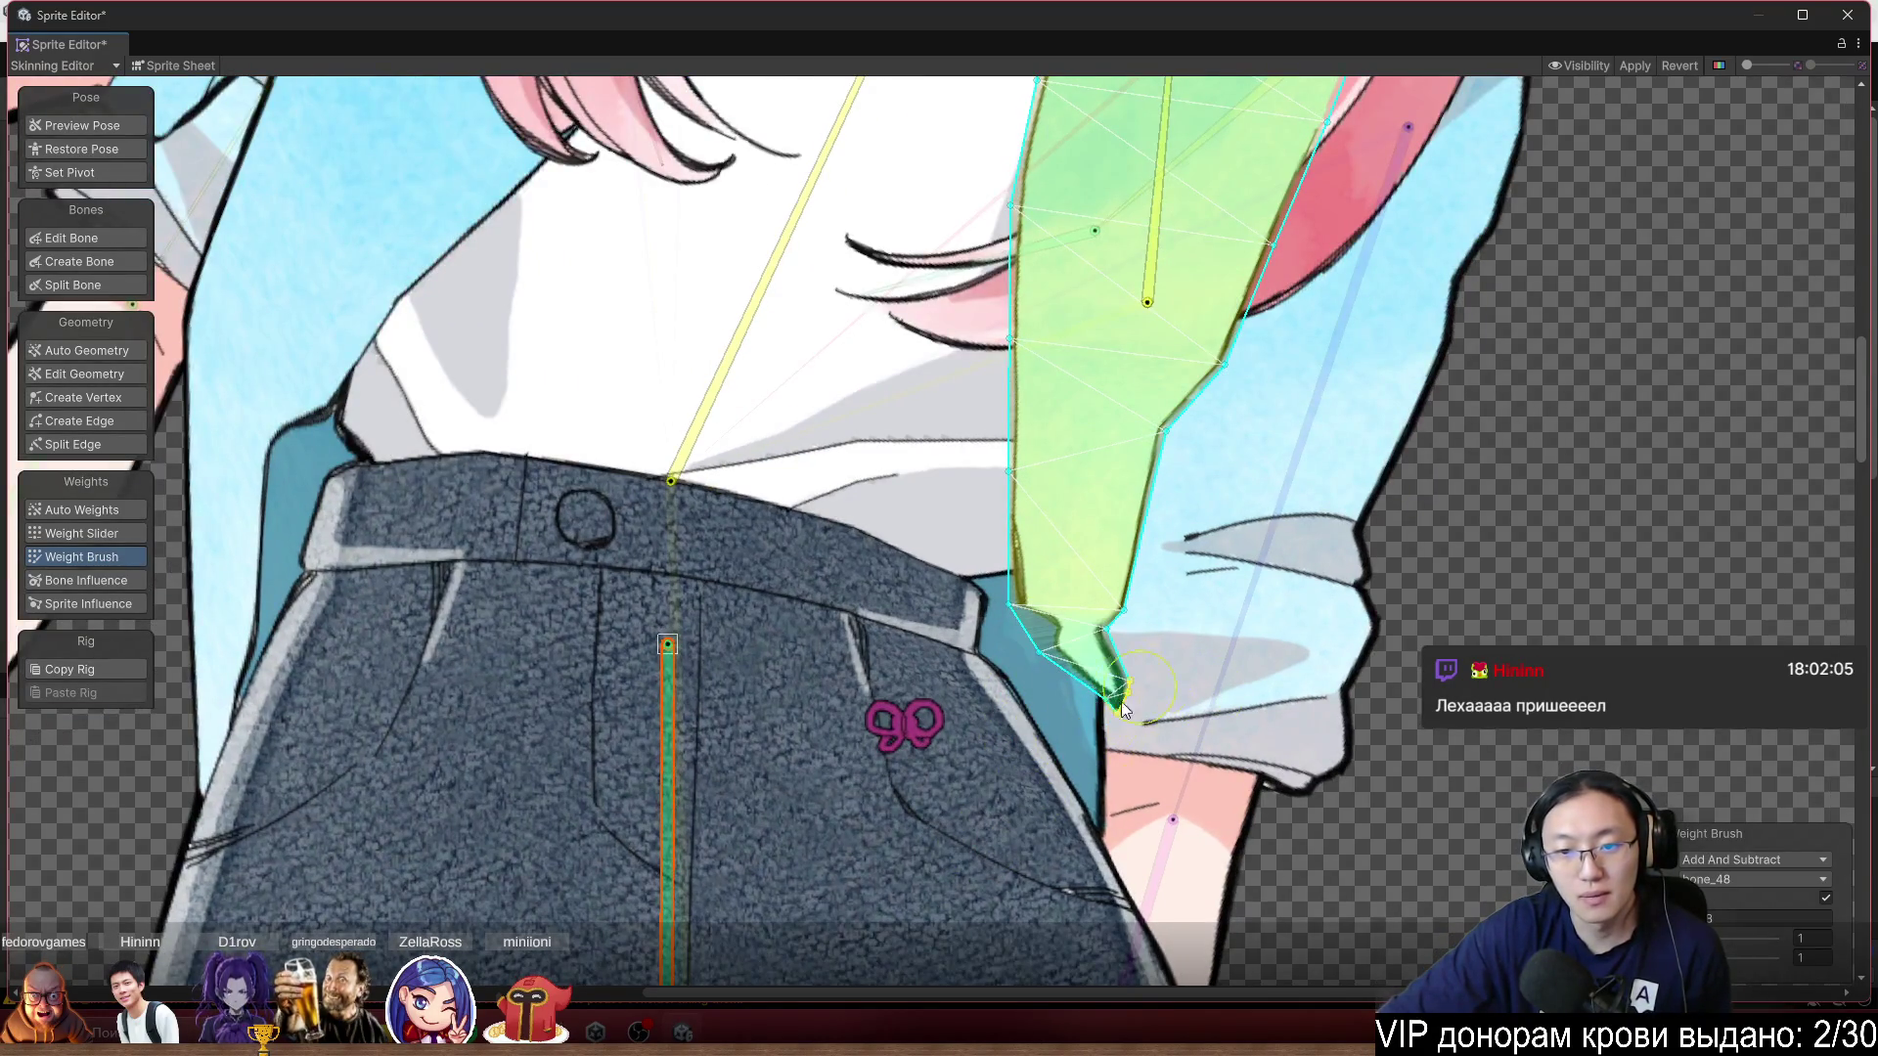
Set the brush to Smooth, smooth the sleeve and panel-tip weights, and swing the spine to check.
left_click(1780, 860)
left_click(1761, 925)
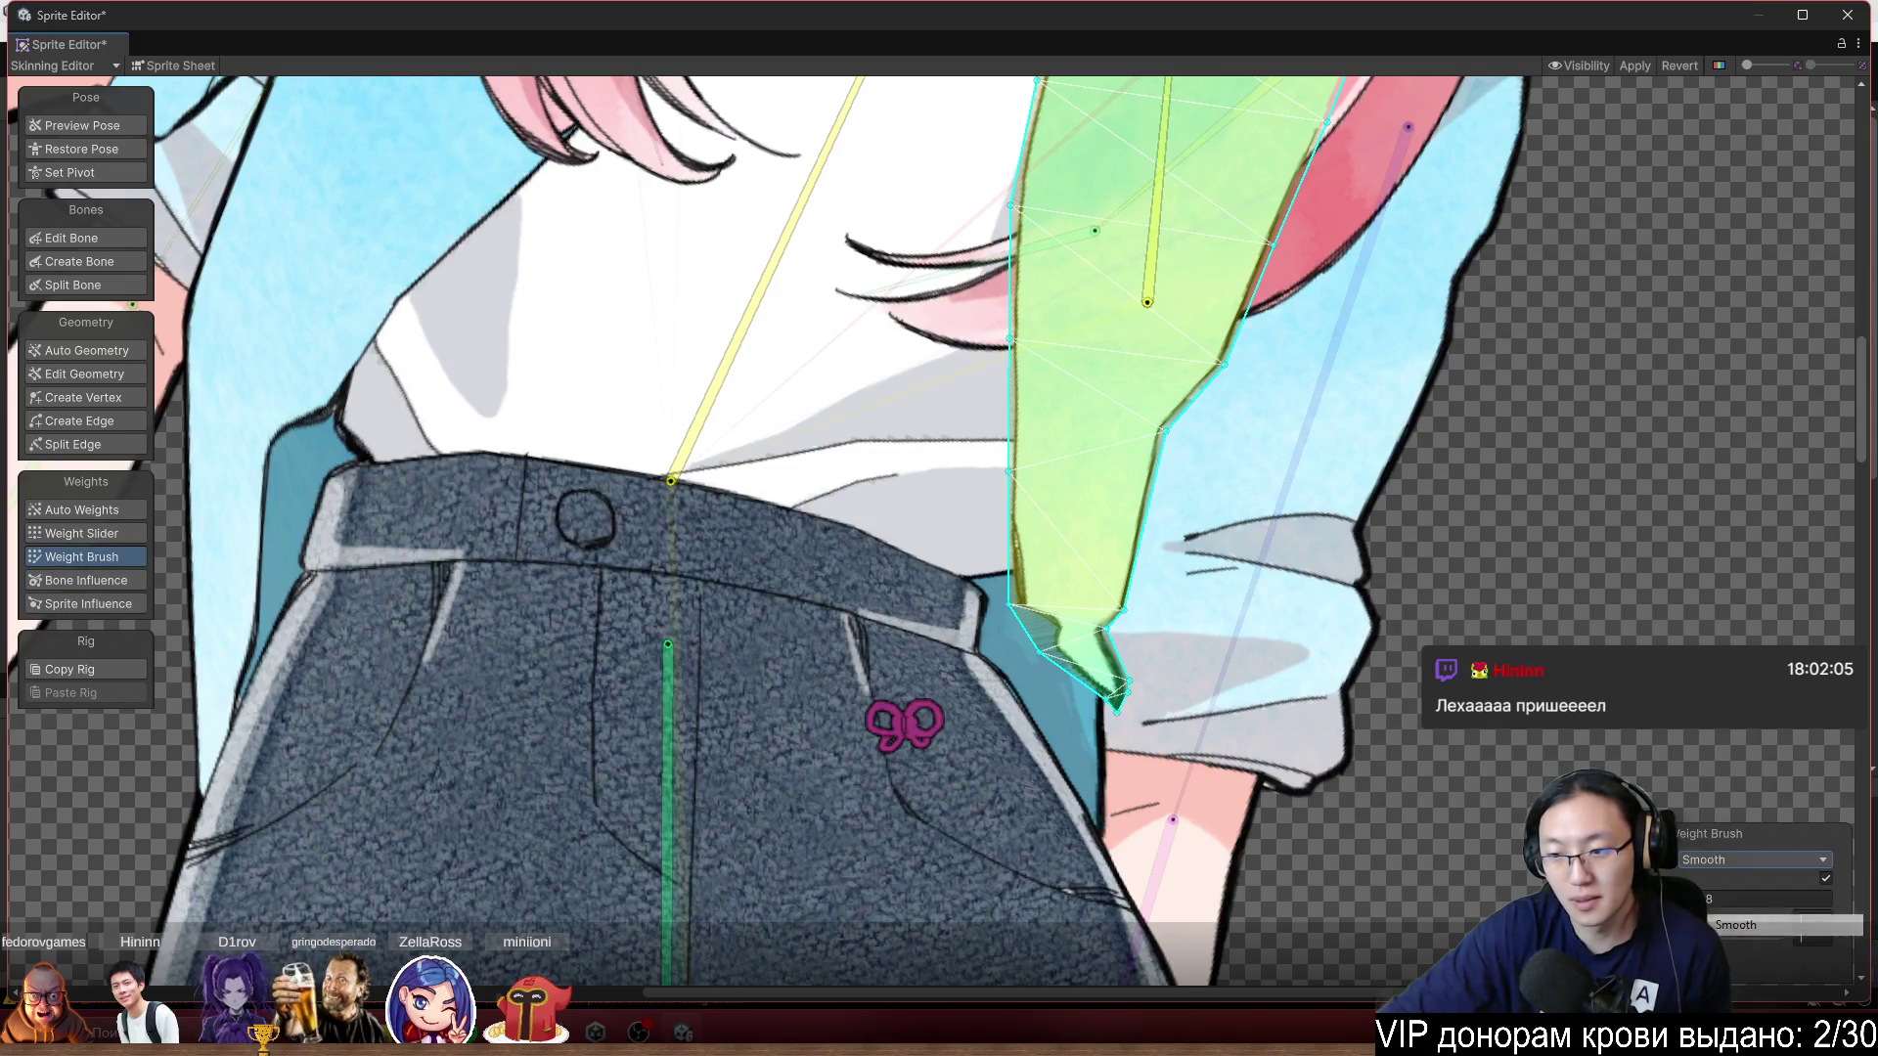
left_click(1265, 688)
left_click_drag(1158, 657, 1271, 714)
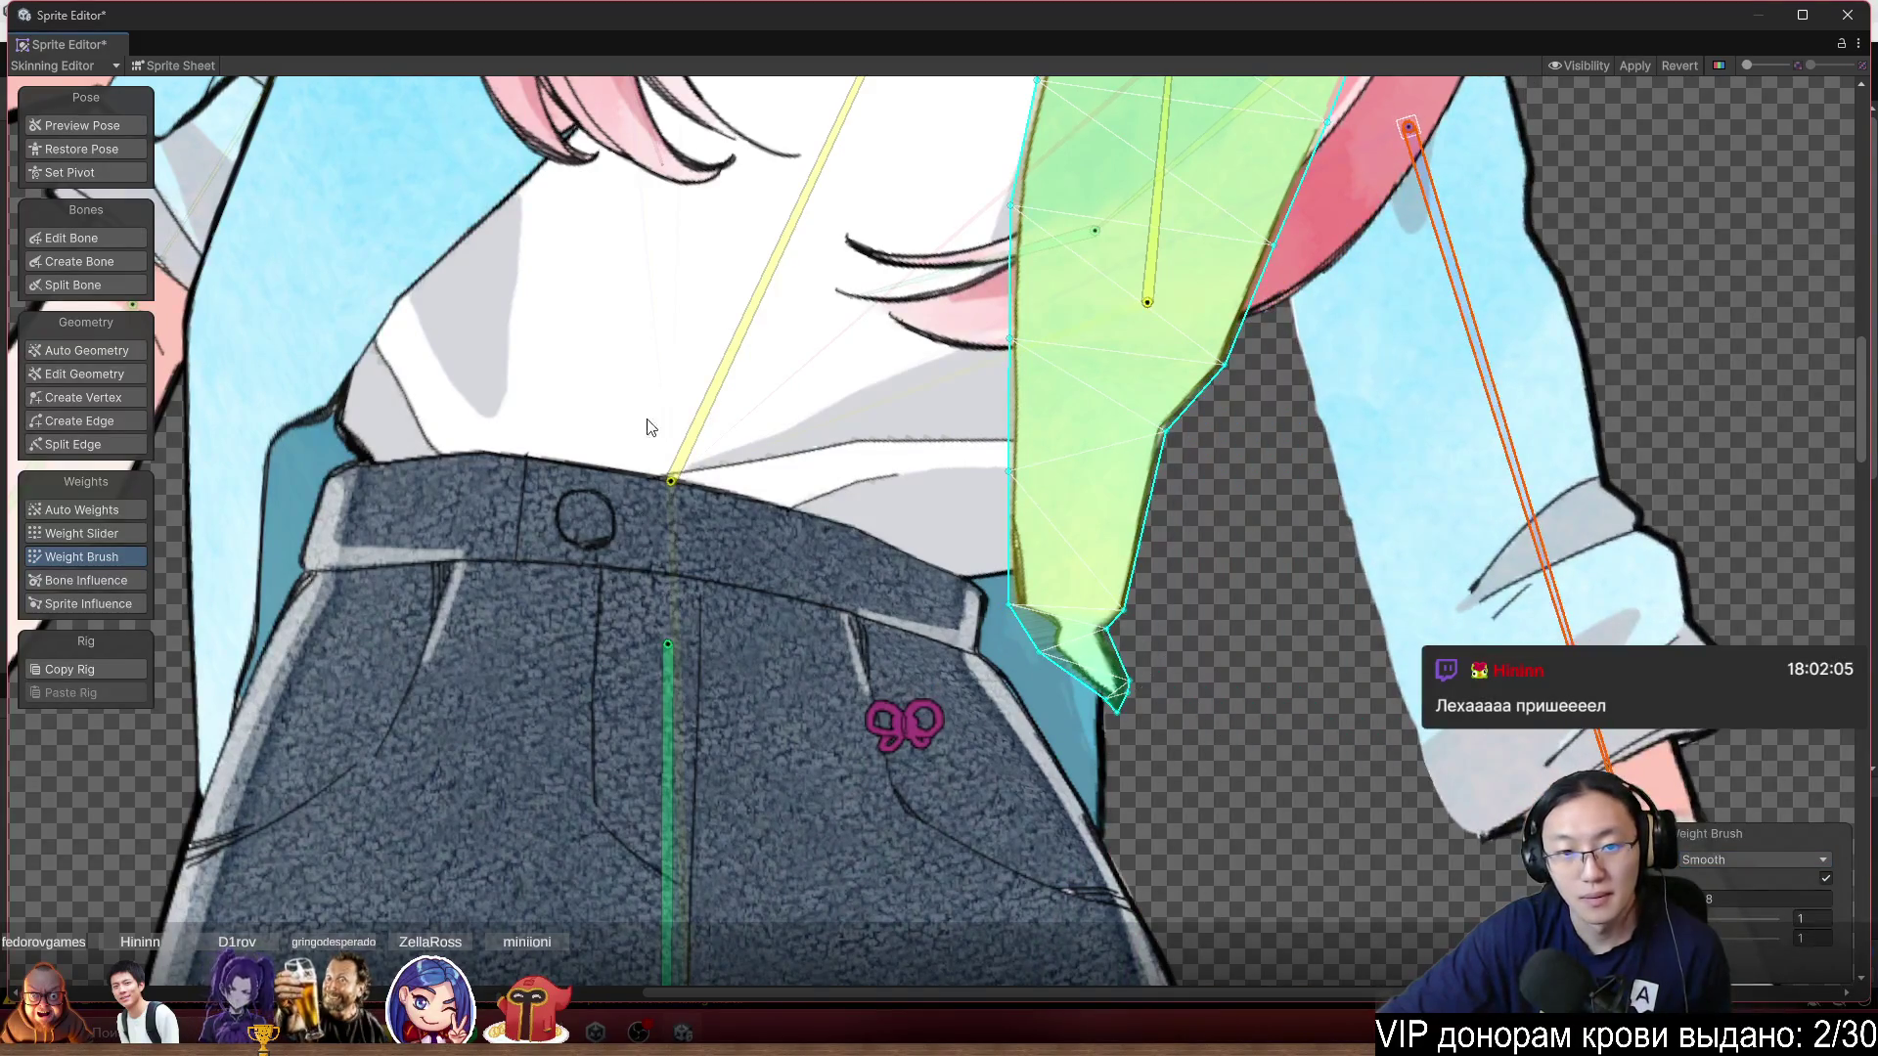
left_click(671, 655)
mouse_move(1027, 618)
left_mouse_down()
mouse_move(1142, 698)
mouse_move(1105, 724)
mouse_move(1115, 685)
mouse_move(1173, 734)
mouse_move(1110, 744)
mouse_move(1051, 646)
mouse_move(1022, 504)
mouse_move(1111, 628)
mouse_move(1086, 723)
left_mouse_up()
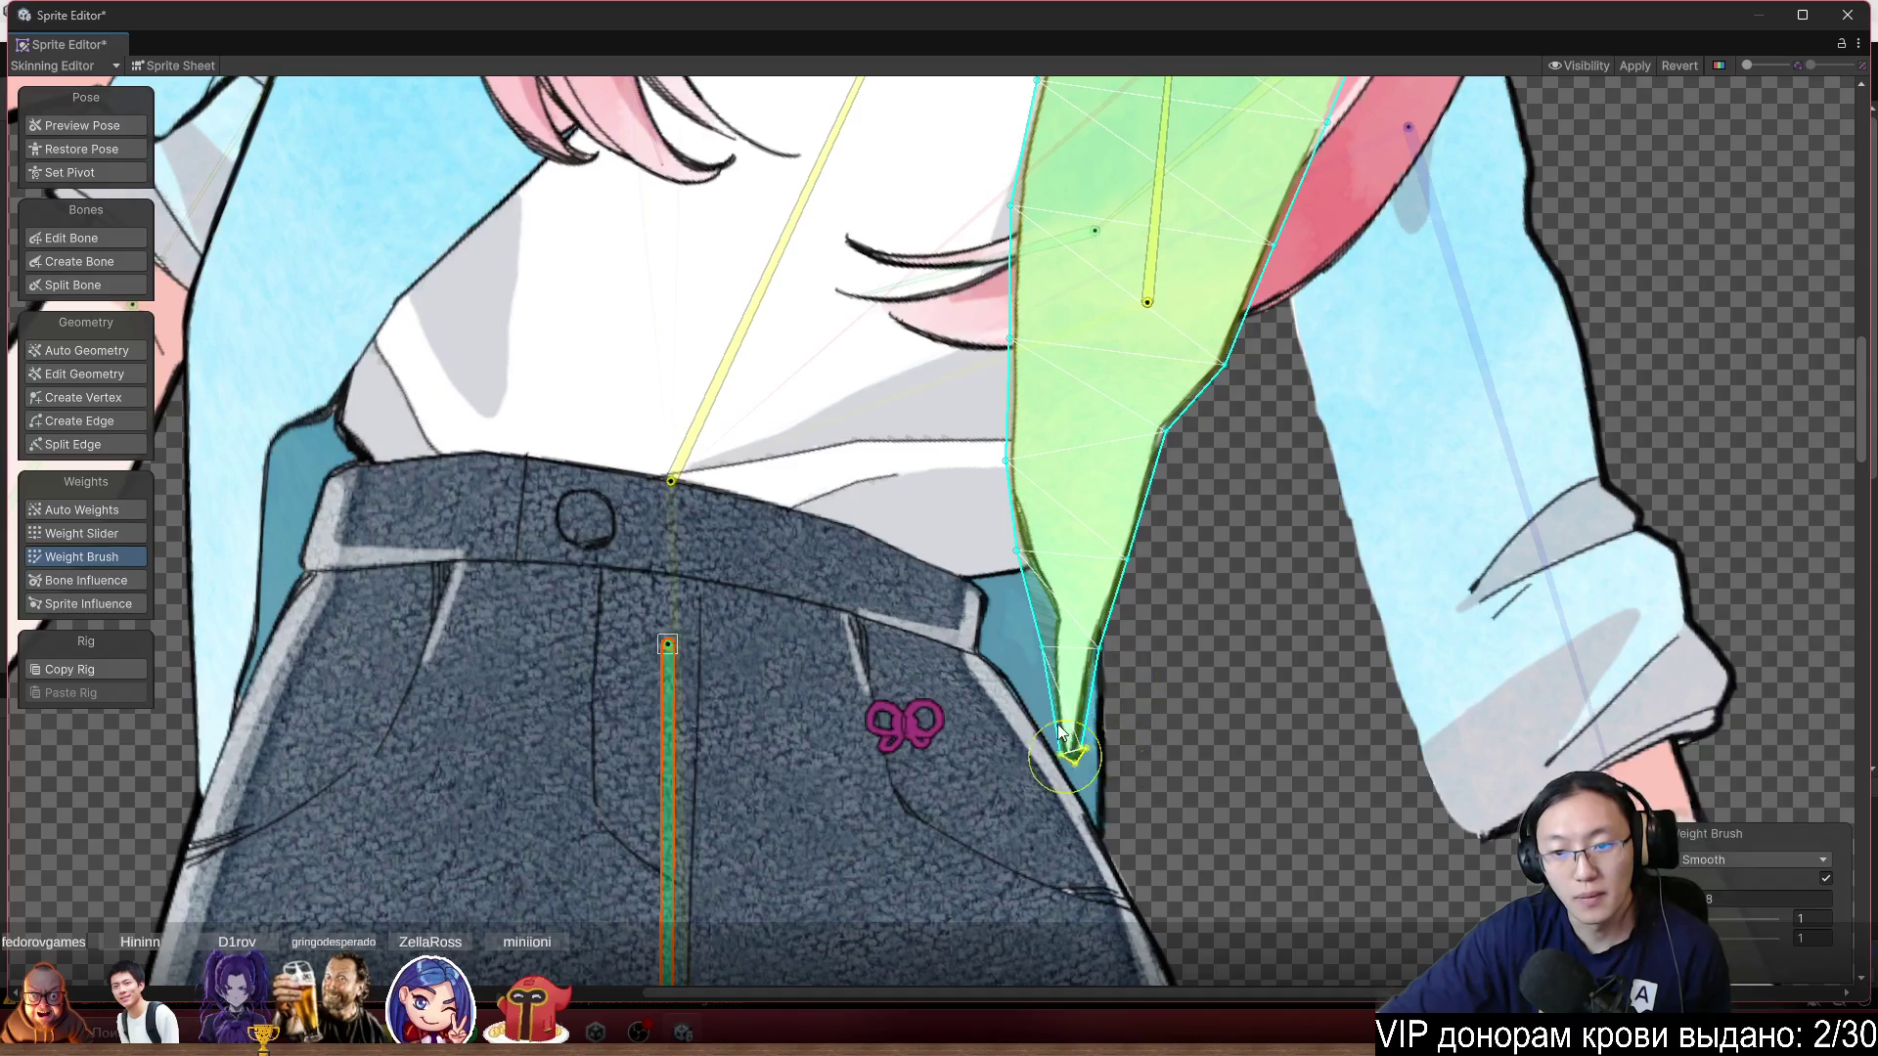
left_click(778, 227)
mouse_move(778, 227)
left_mouse_down()
mouse_move(671, 206)
mouse_move(722, 210)
mouse_move(831, 106)
mouse_move(854, 115)
left_mouse_up()
With Add And Subtract, repaint hip weight and pull back the stretched spike at the panel tip.
scroll(888, 607, "up", 2)
left_click(555, 725)
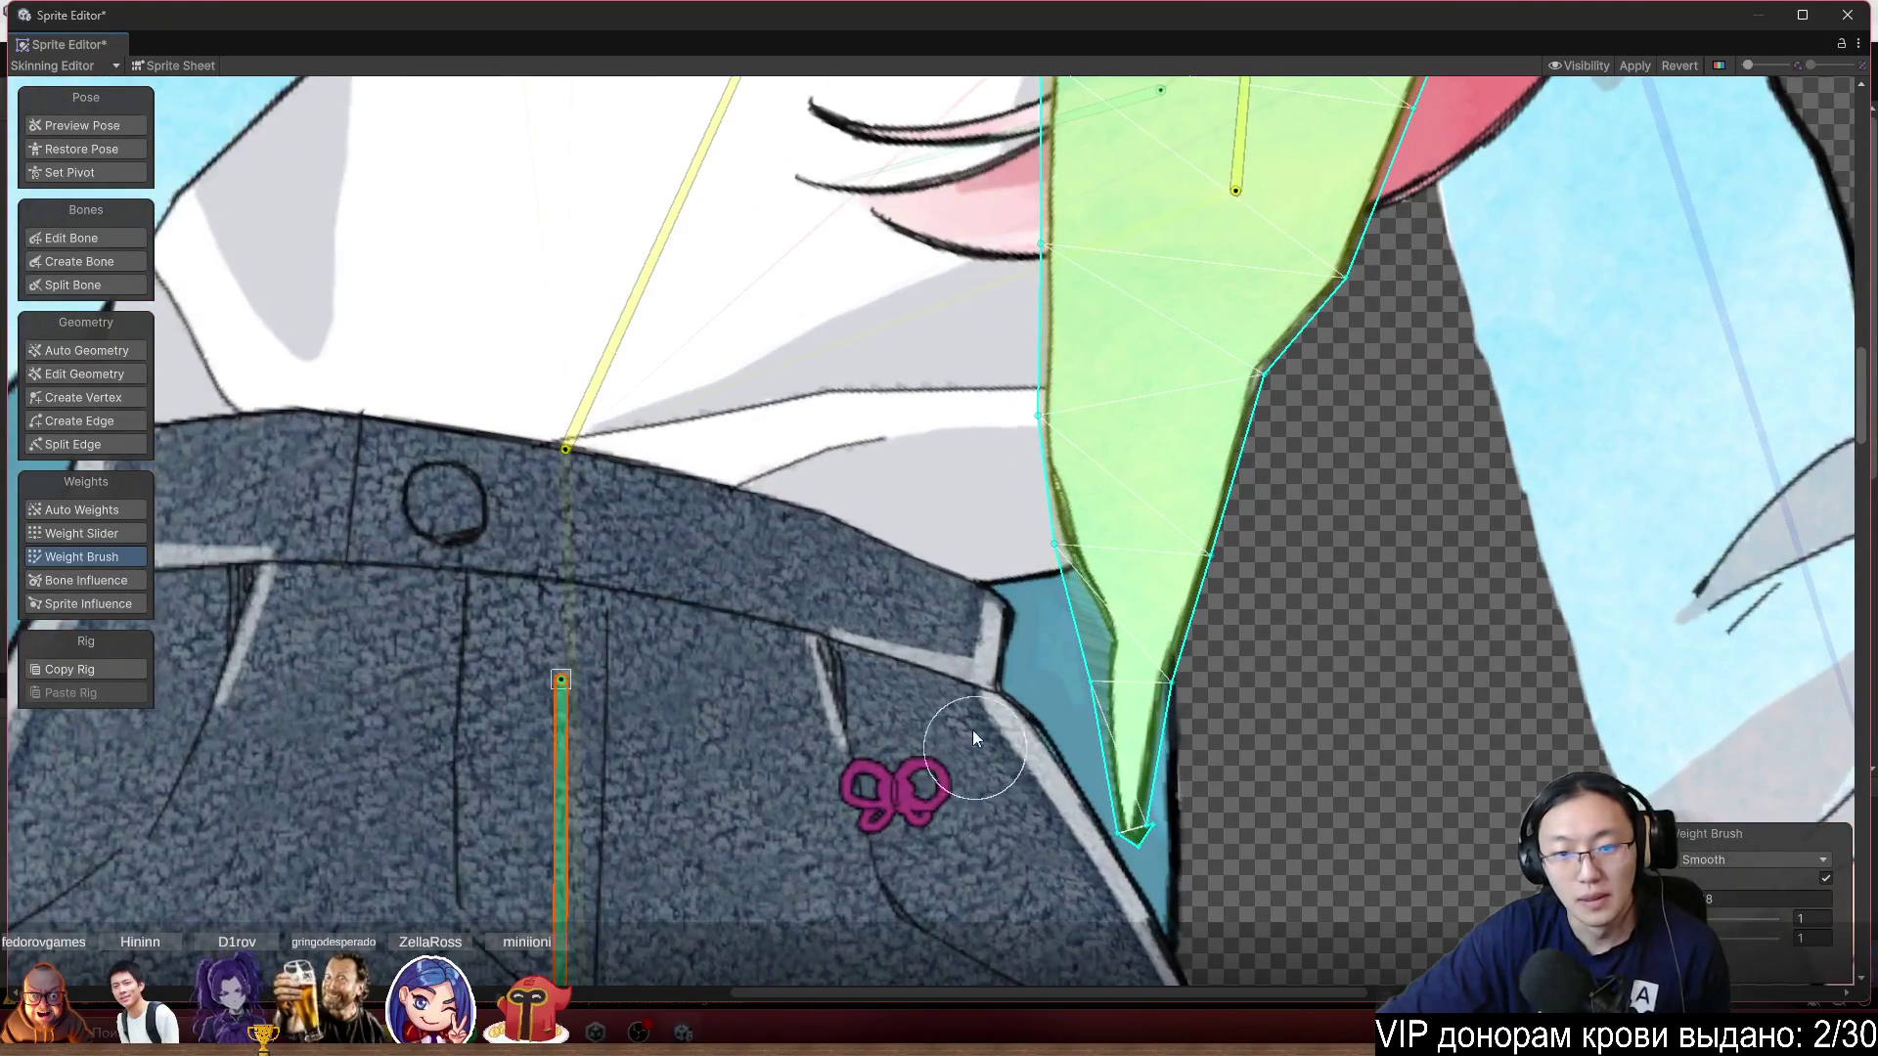
scroll(1174, 704, "up", 2)
left_click(1751, 859)
left_click(1731, 879)
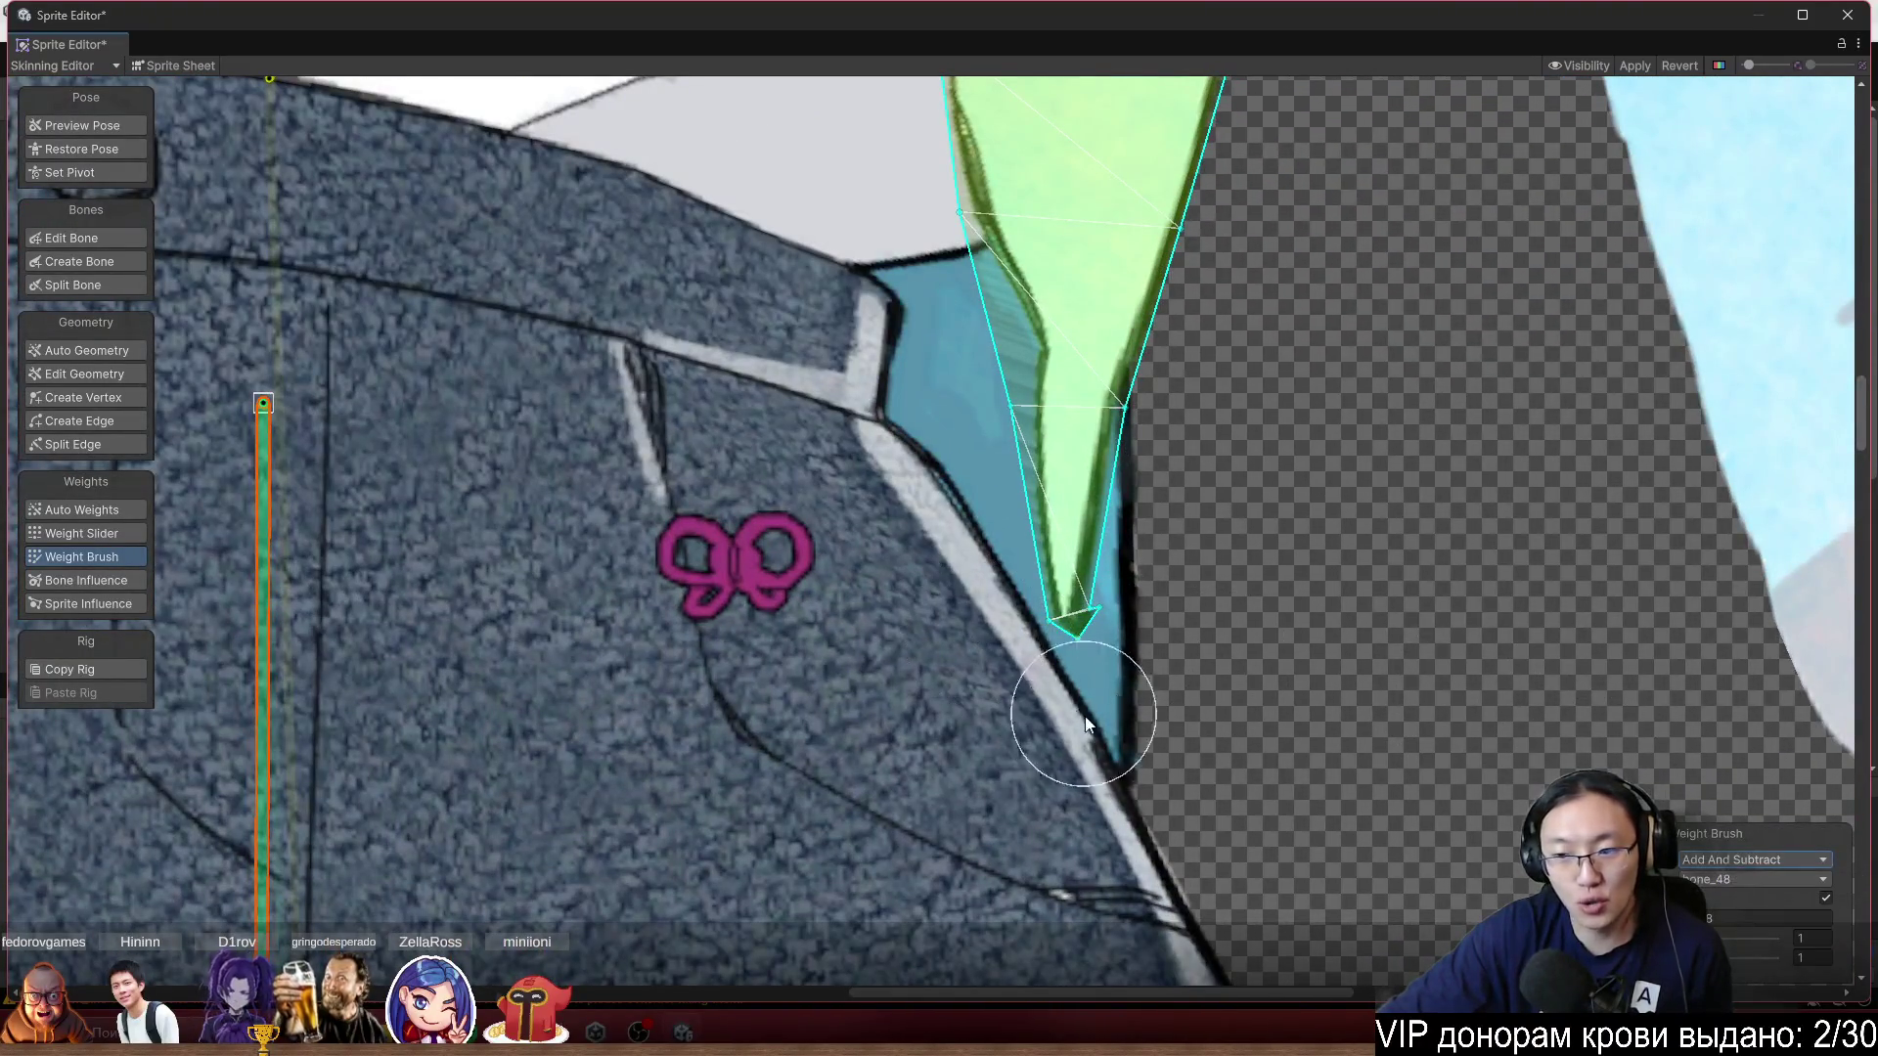
mouse_move(1174, 626)
left_mouse_down()
mouse_move(1158, 555)
mouse_move(1161, 571)
left_mouse_up()
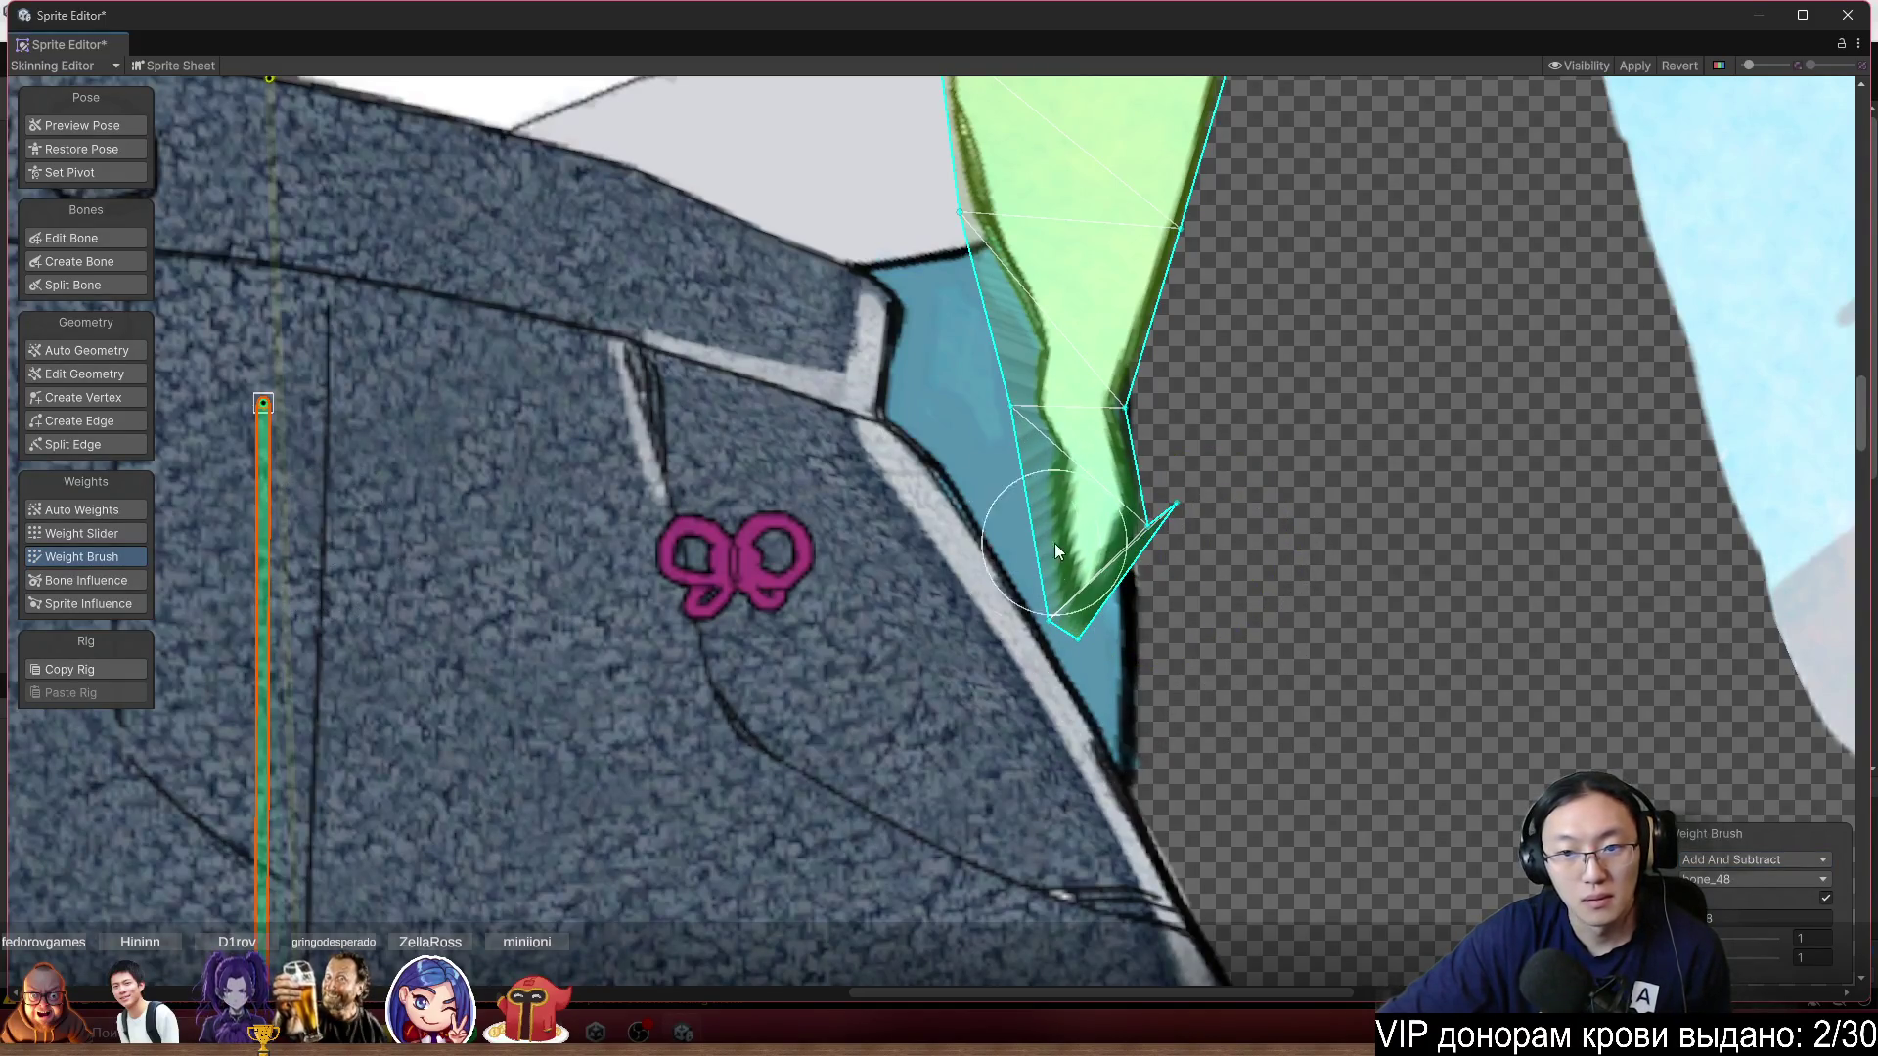
scroll(411, 293, "down", 2)
left_click(415, 281)
left_click_drag(1171, 695, 1191, 711)
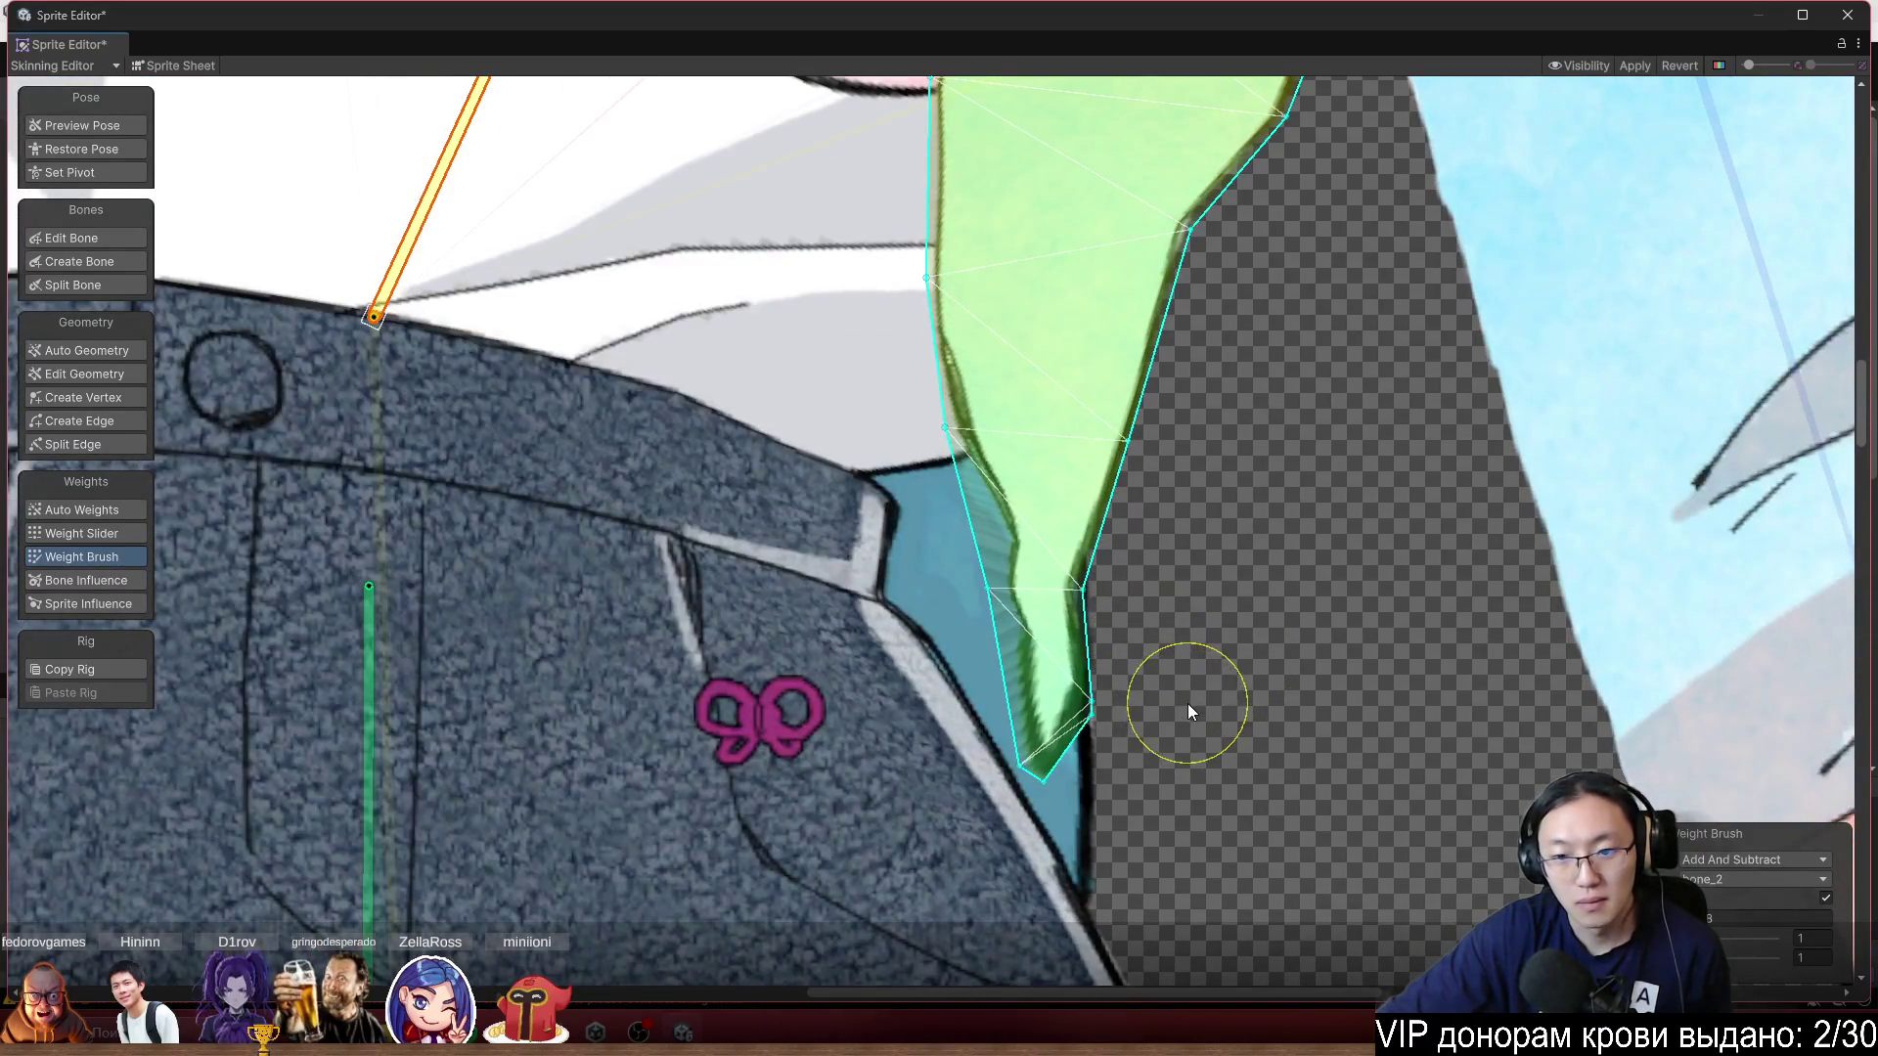
left_click(367, 669)
mouse_move(930, 802)
left_mouse_down()
mouse_move(982, 793)
mouse_move(939, 596)
mouse_move(951, 758)
mouse_move(1008, 787)
left_mouse_up()
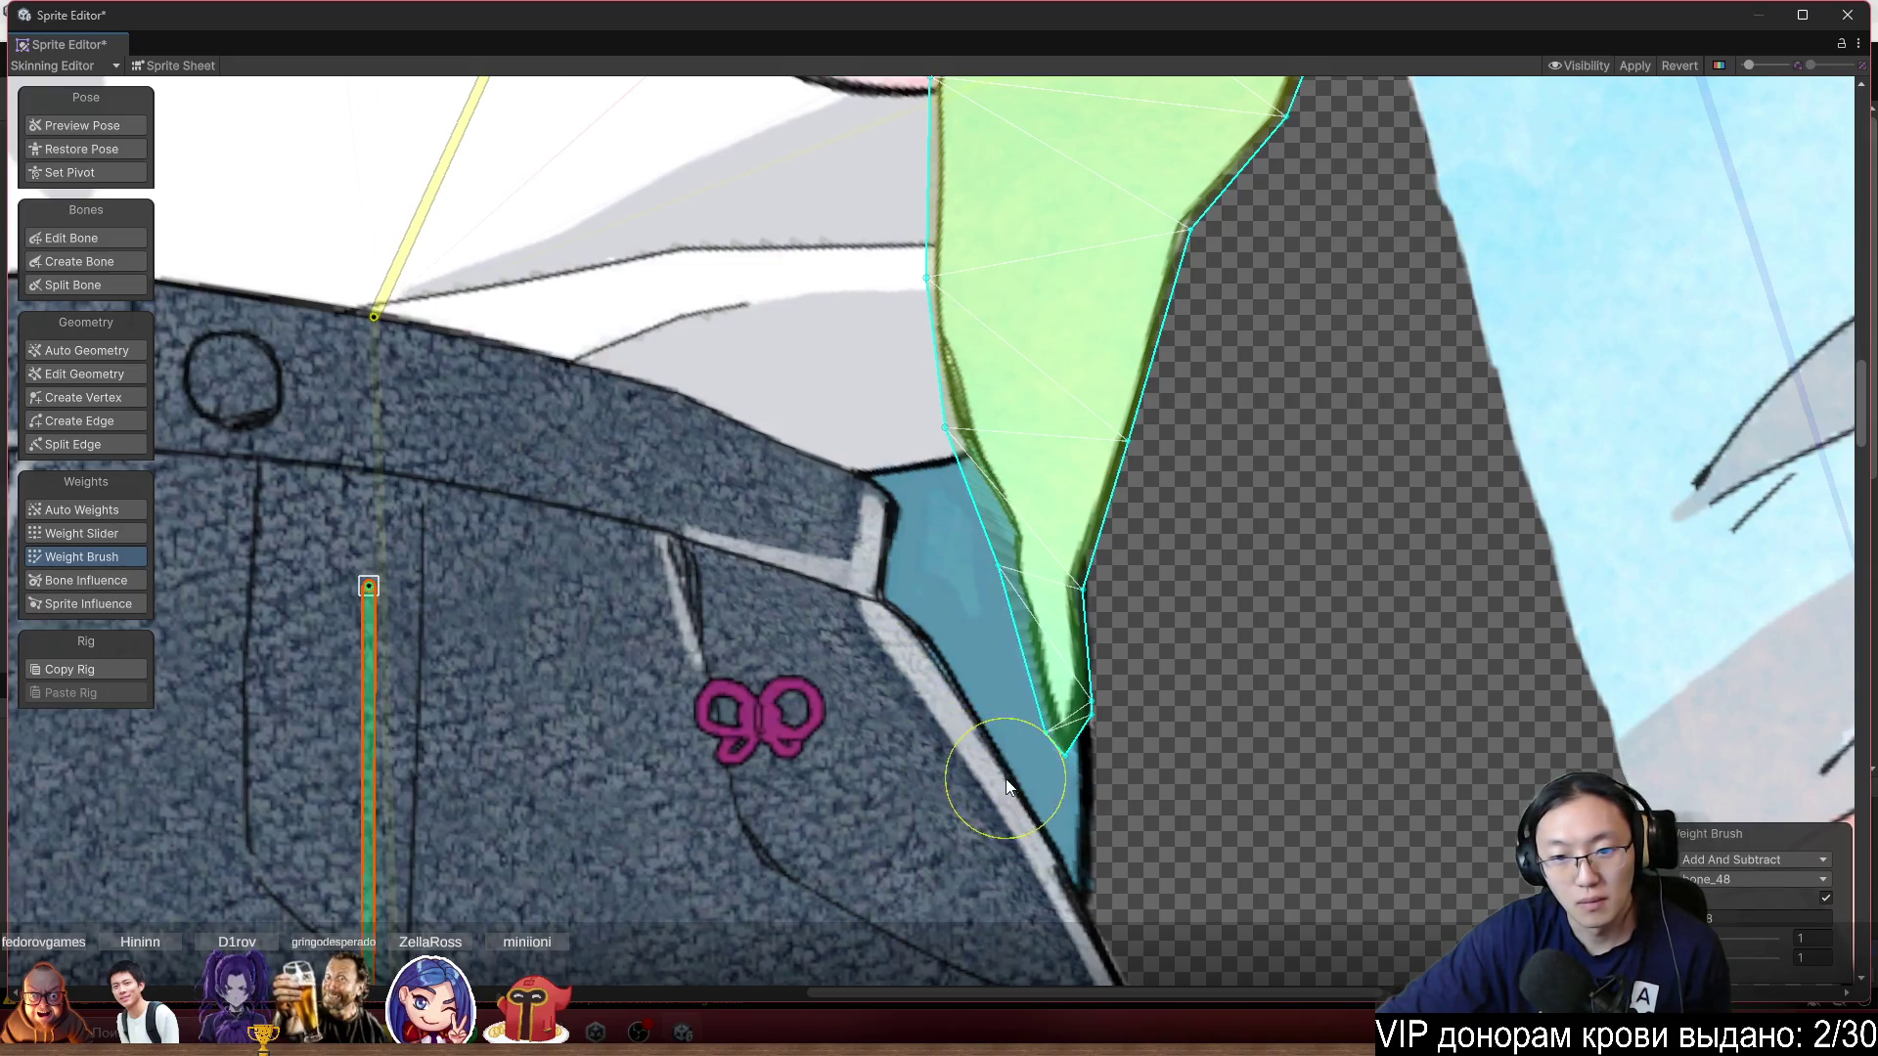
Bend the upper body to test the weights, then preview the rig pose.
scroll(904, 788, "down", 5)
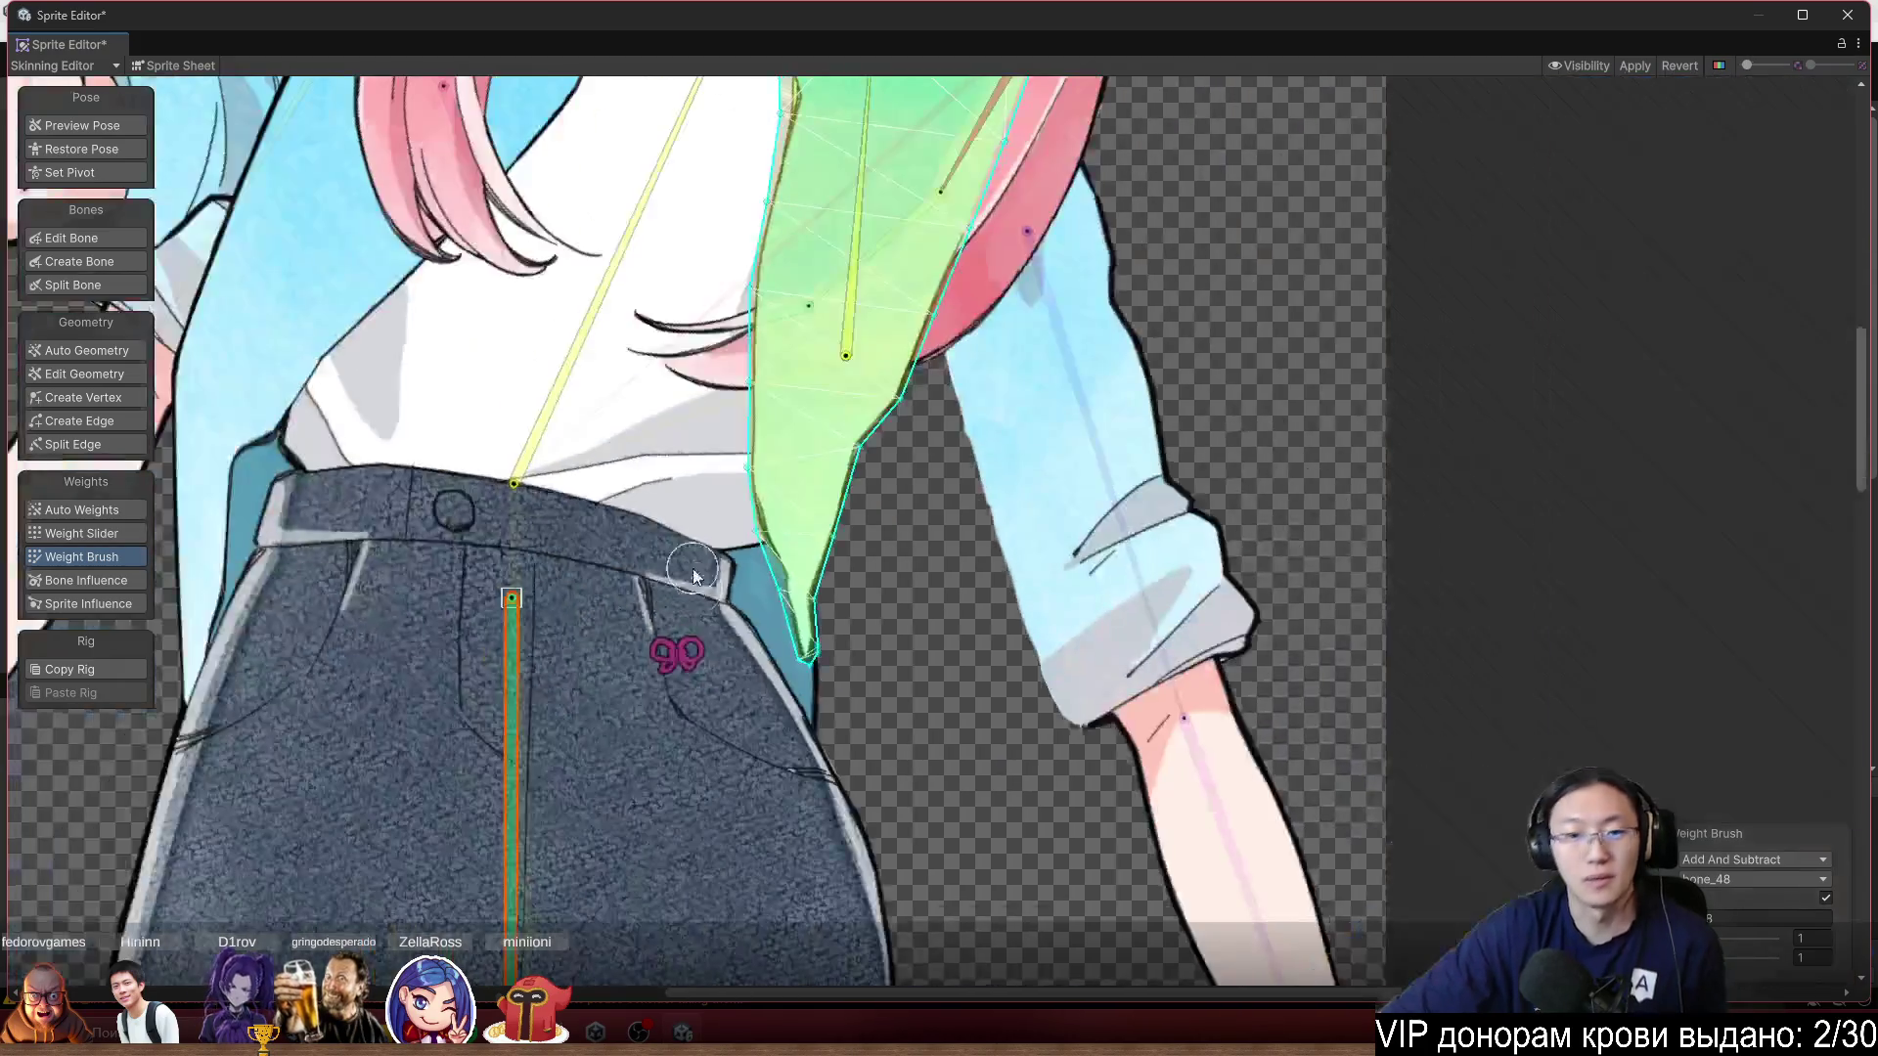
mouse_move(841, 394)
left_mouse_down()
mouse_move(729, 387)
mouse_move(795, 269)
mouse_move(838, 279)
mouse_move(773, 269)
mouse_move(802, 256)
mouse_move(782, 166)
mouse_move(787, 117)
mouse_move(837, 115)
mouse_move(814, 116)
left_mouse_up()
scroll(1113, 485, "down", 2)
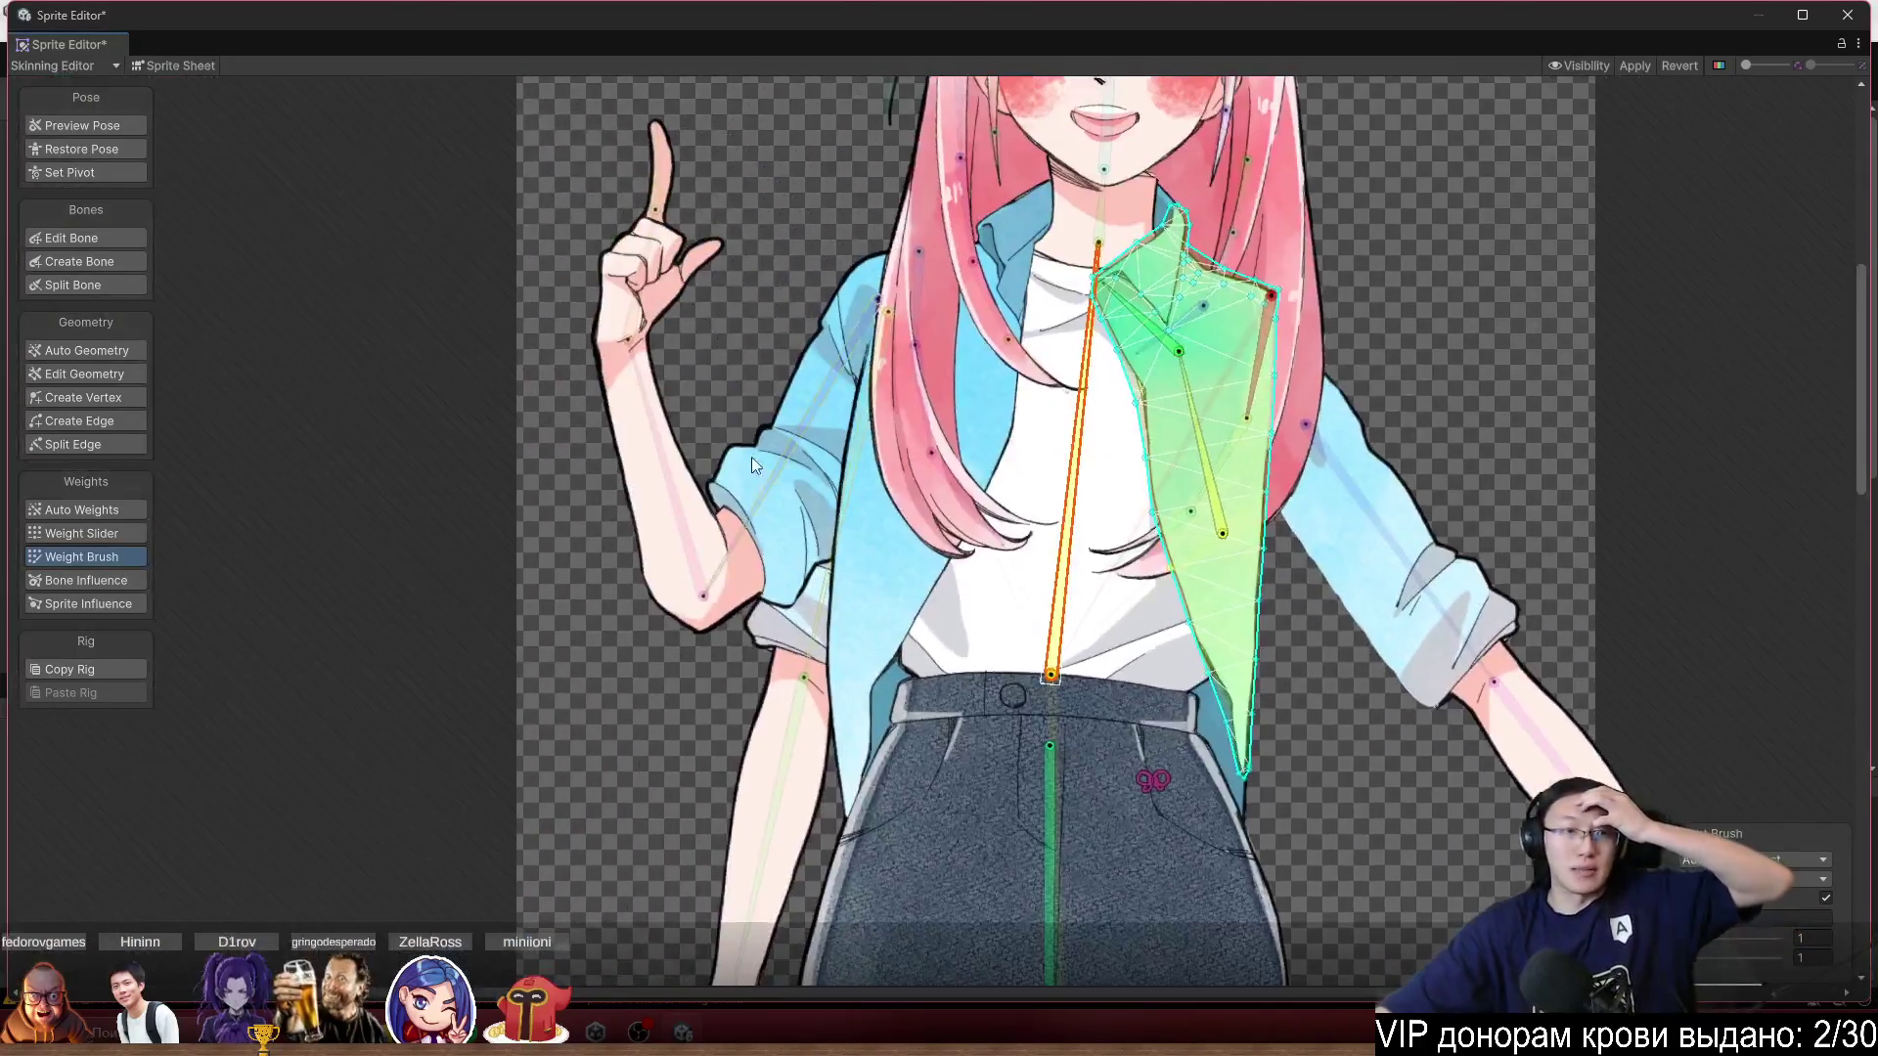
left_click(59, 125)
Rotate spine bone bone_2 back upright to straighten the test pose.
scroll(937, 415, "down", 5)
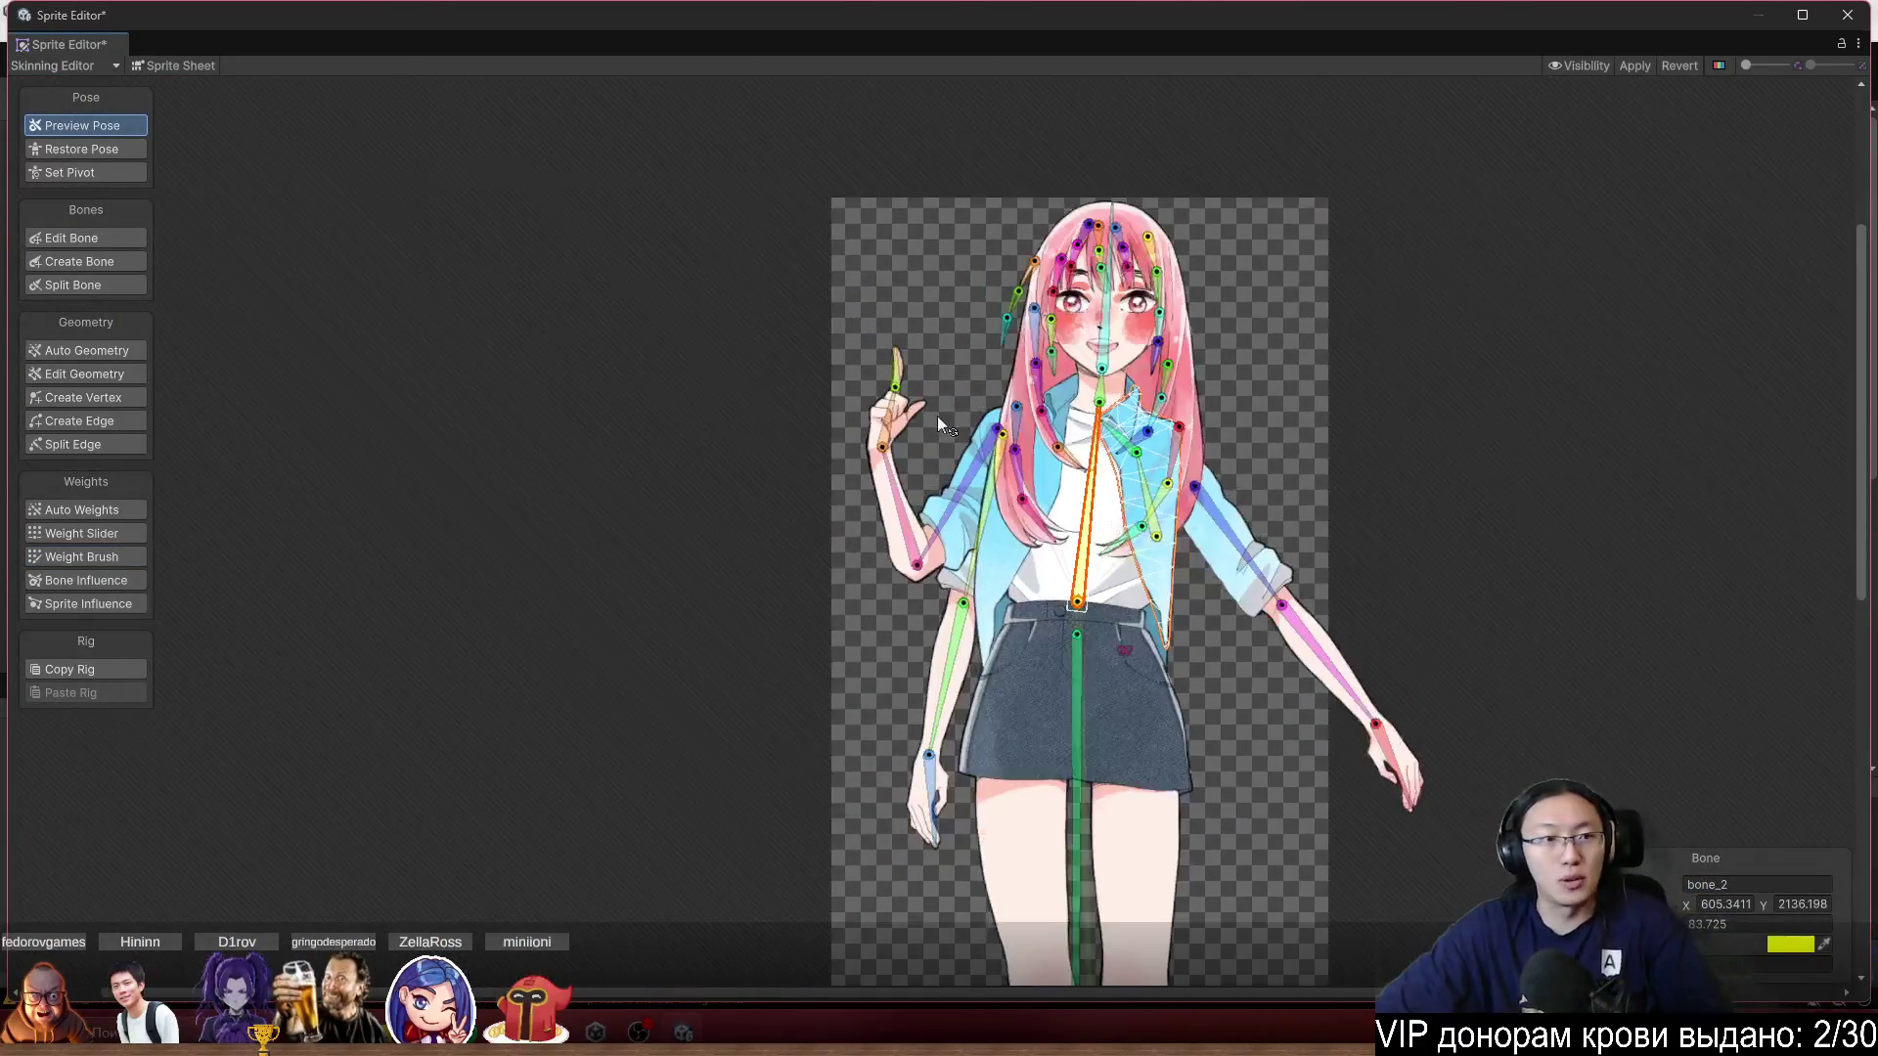
scroll(843, 486, "up", 5)
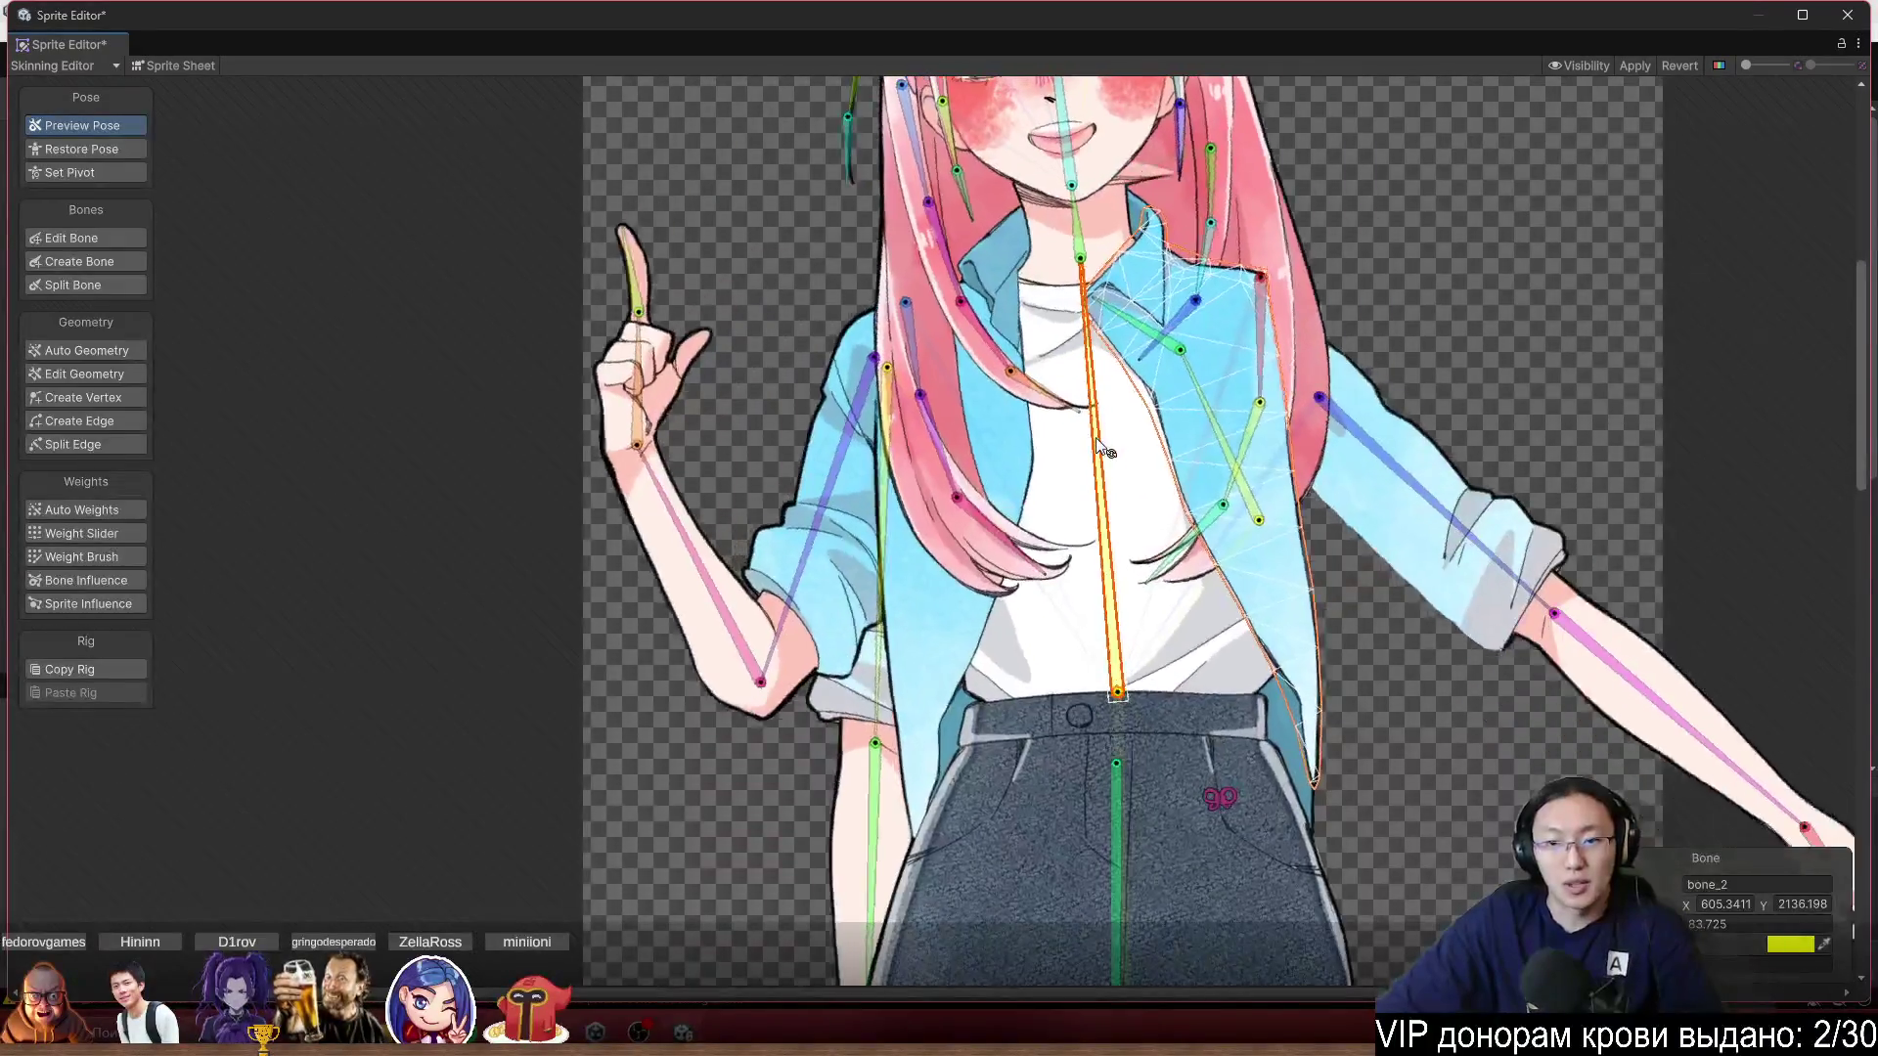
mouse_move(1251, 355)
left_mouse_down()
mouse_move(1173, 256)
mouse_move(1211, 282)
mouse_move(1125, 200)
mouse_move(1009, 169)
mouse_move(1187, 196)
mouse_move(1140, 203)
mouse_move(1230, 223)
mouse_move(1168, 260)
mouse_move(1088, 221)
mouse_move(1151, 266)
mouse_move(1124, 259)
mouse_move(1159, 252)
mouse_move(1121, 245)
left_mouse_up()
Select the raised arm bone bone_44, then close the Sprite Editor.
scroll(1115, 235, "down", 5)
scroll(1219, 371, "up", 2)
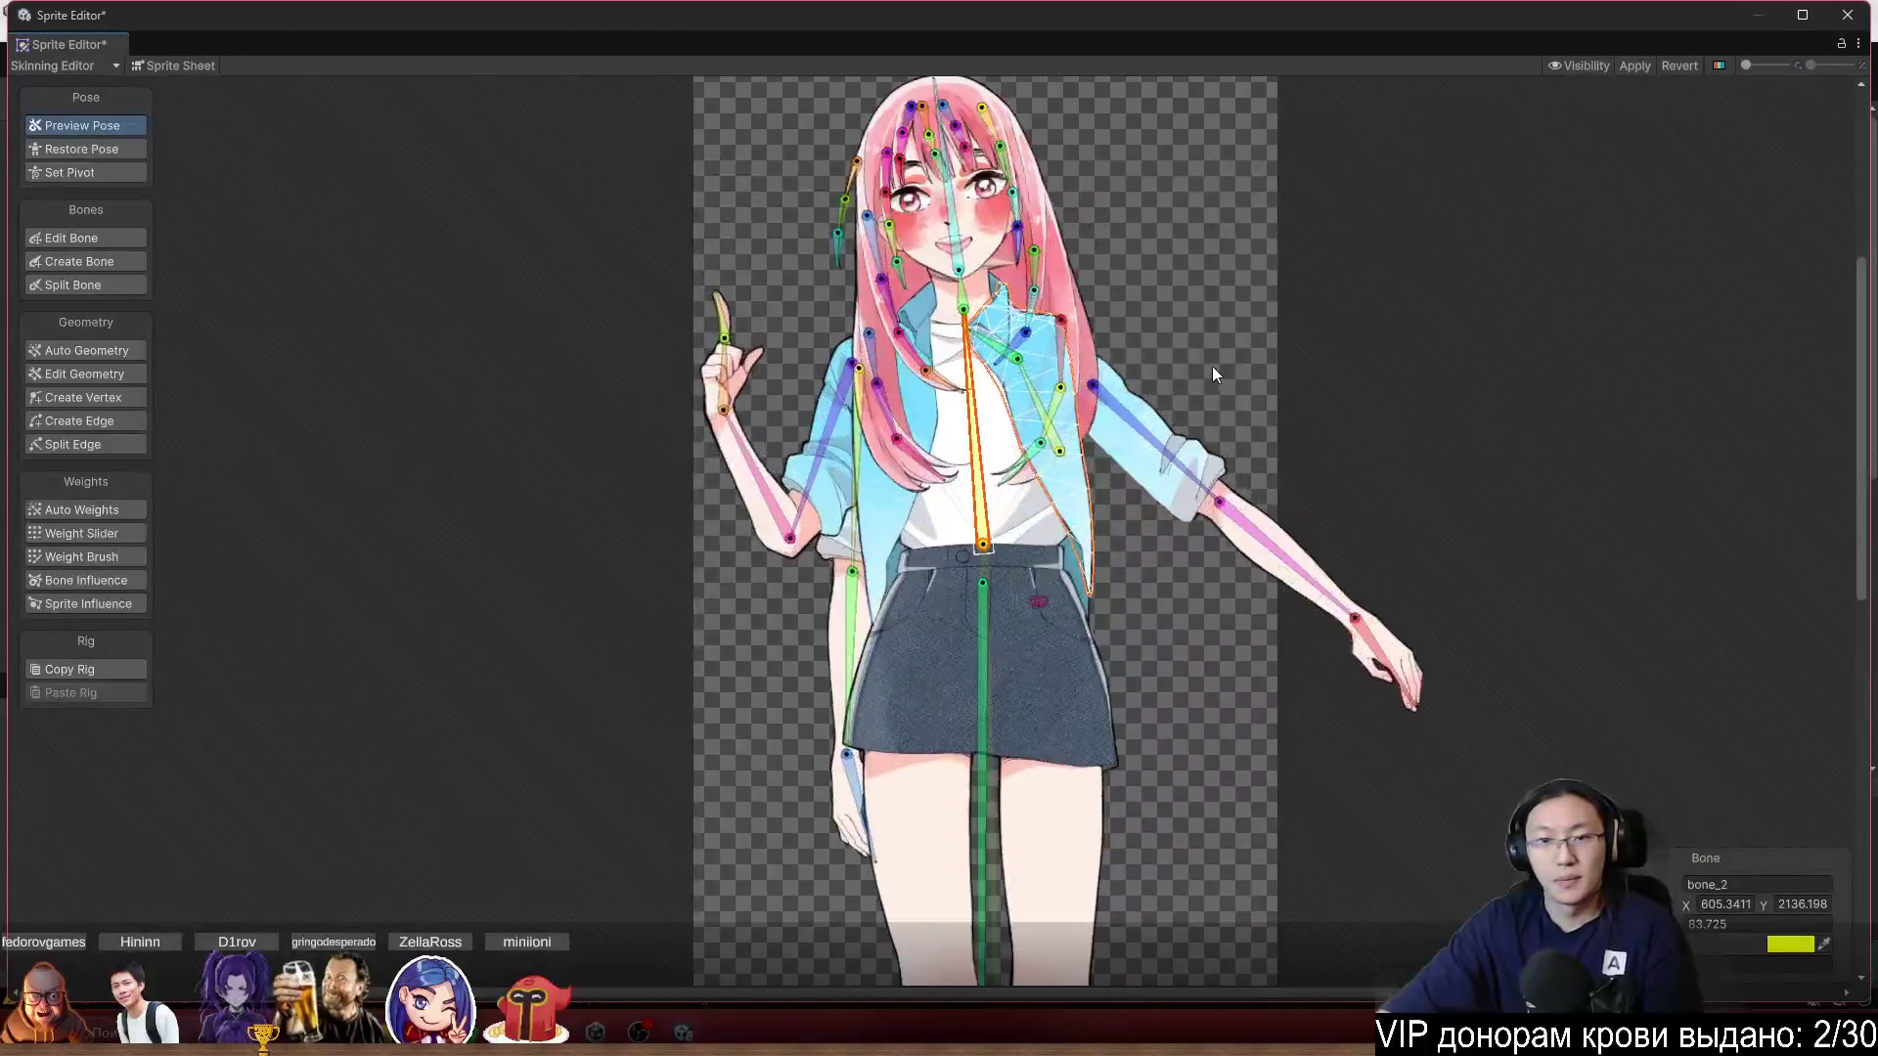
scroll(950, 328, "up", 3)
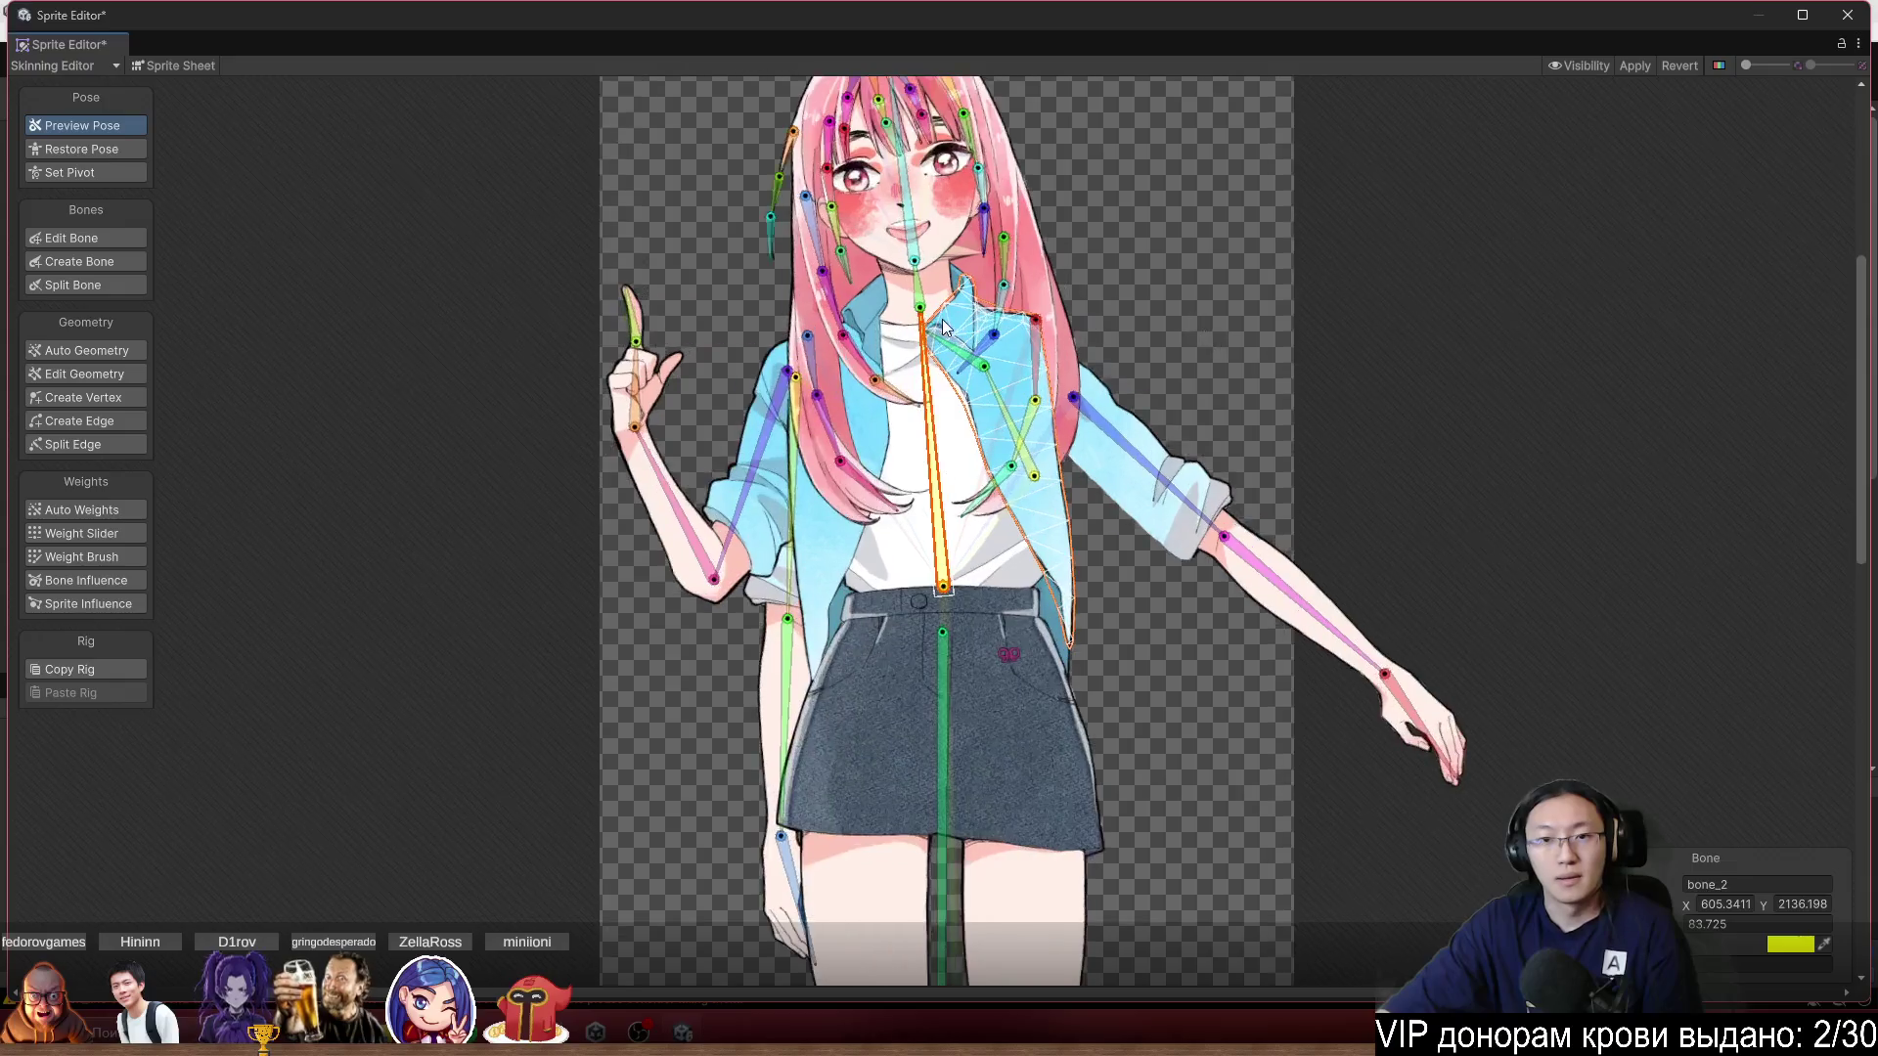
scroll(1404, 479, "down", 3)
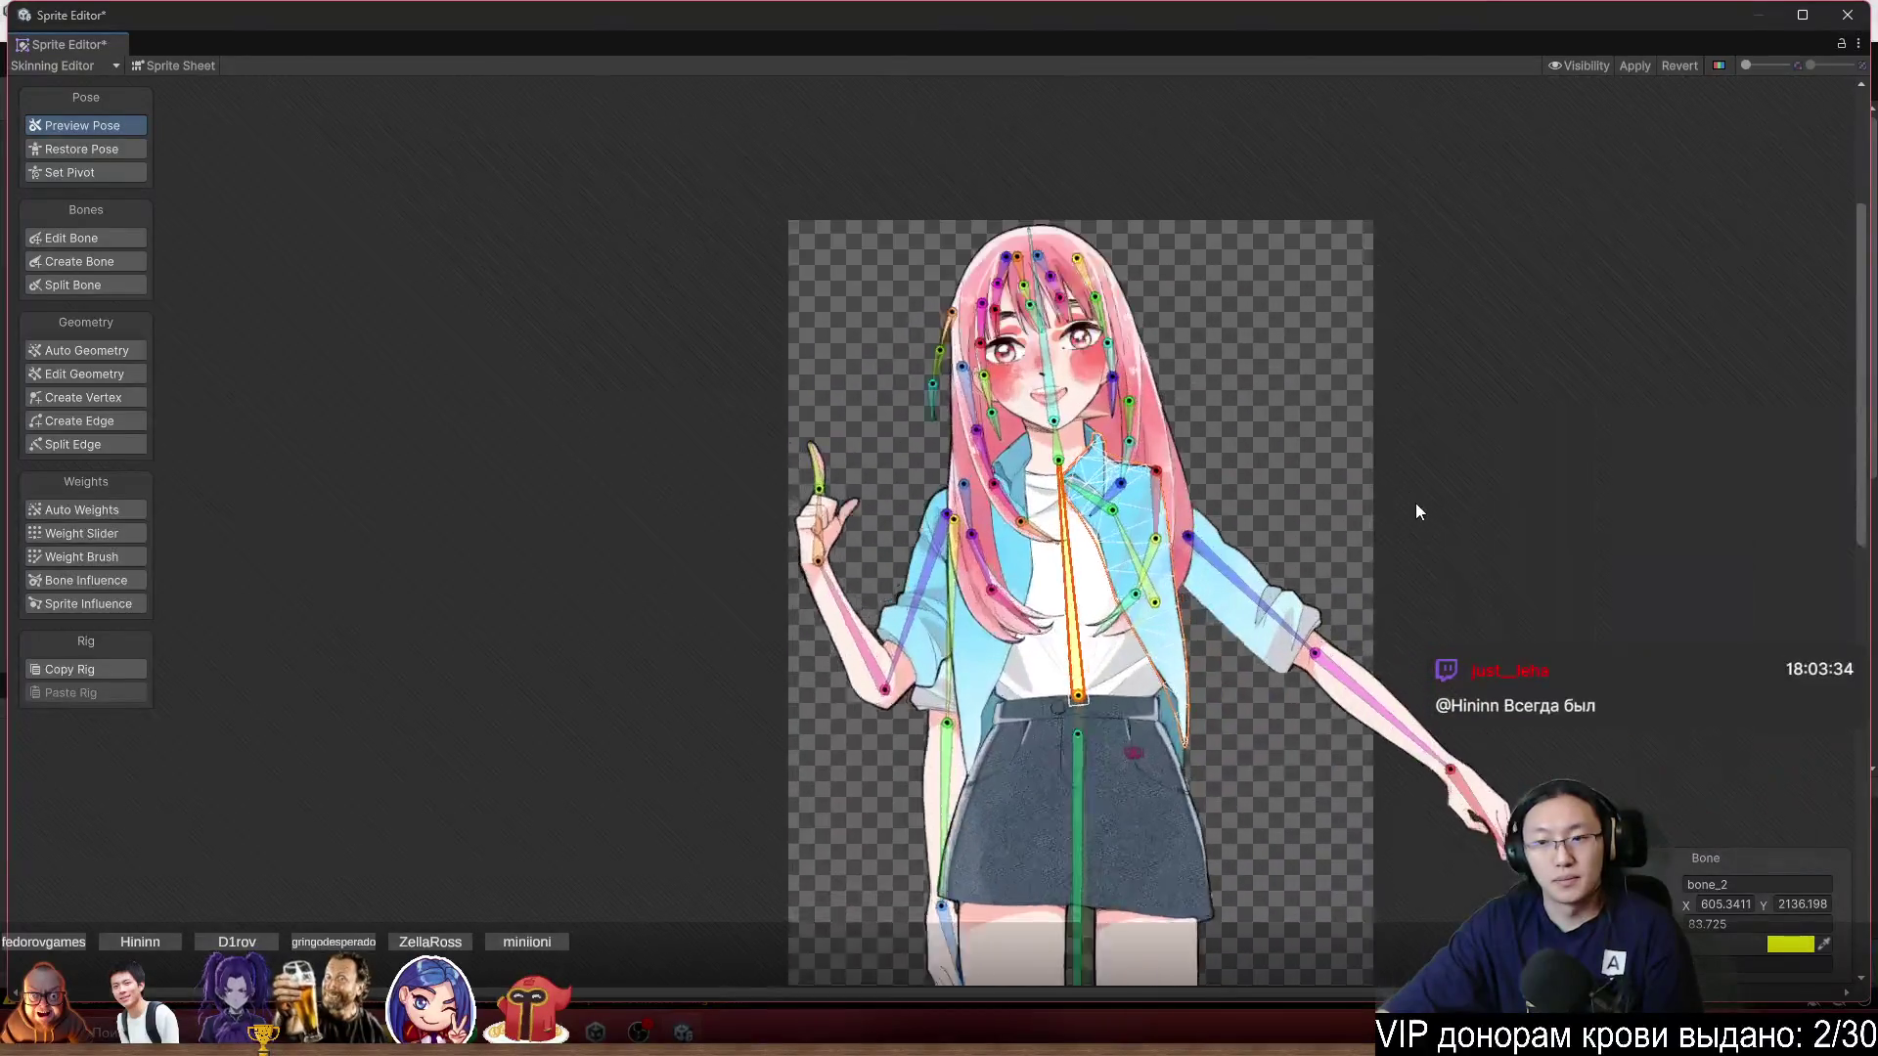
scroll(1416, 502, "up", 1)
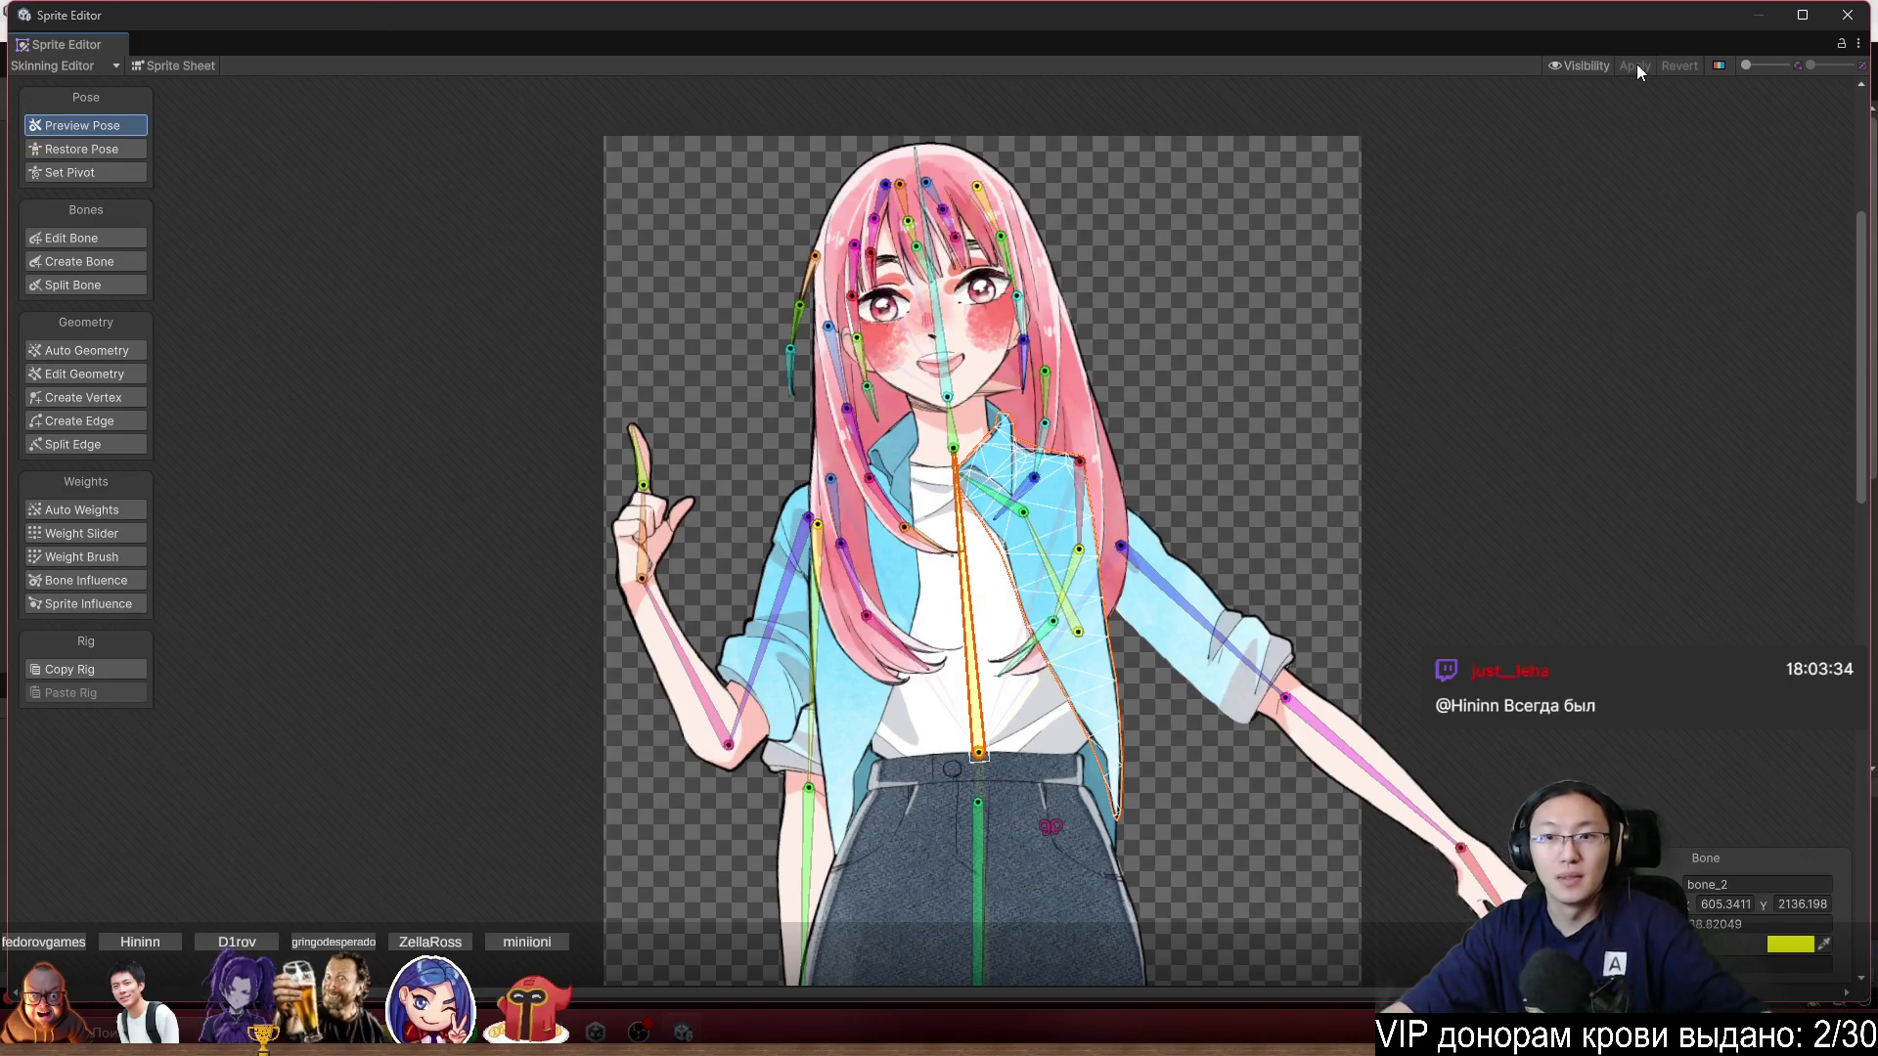
scroll(1241, 422, "down", 3)
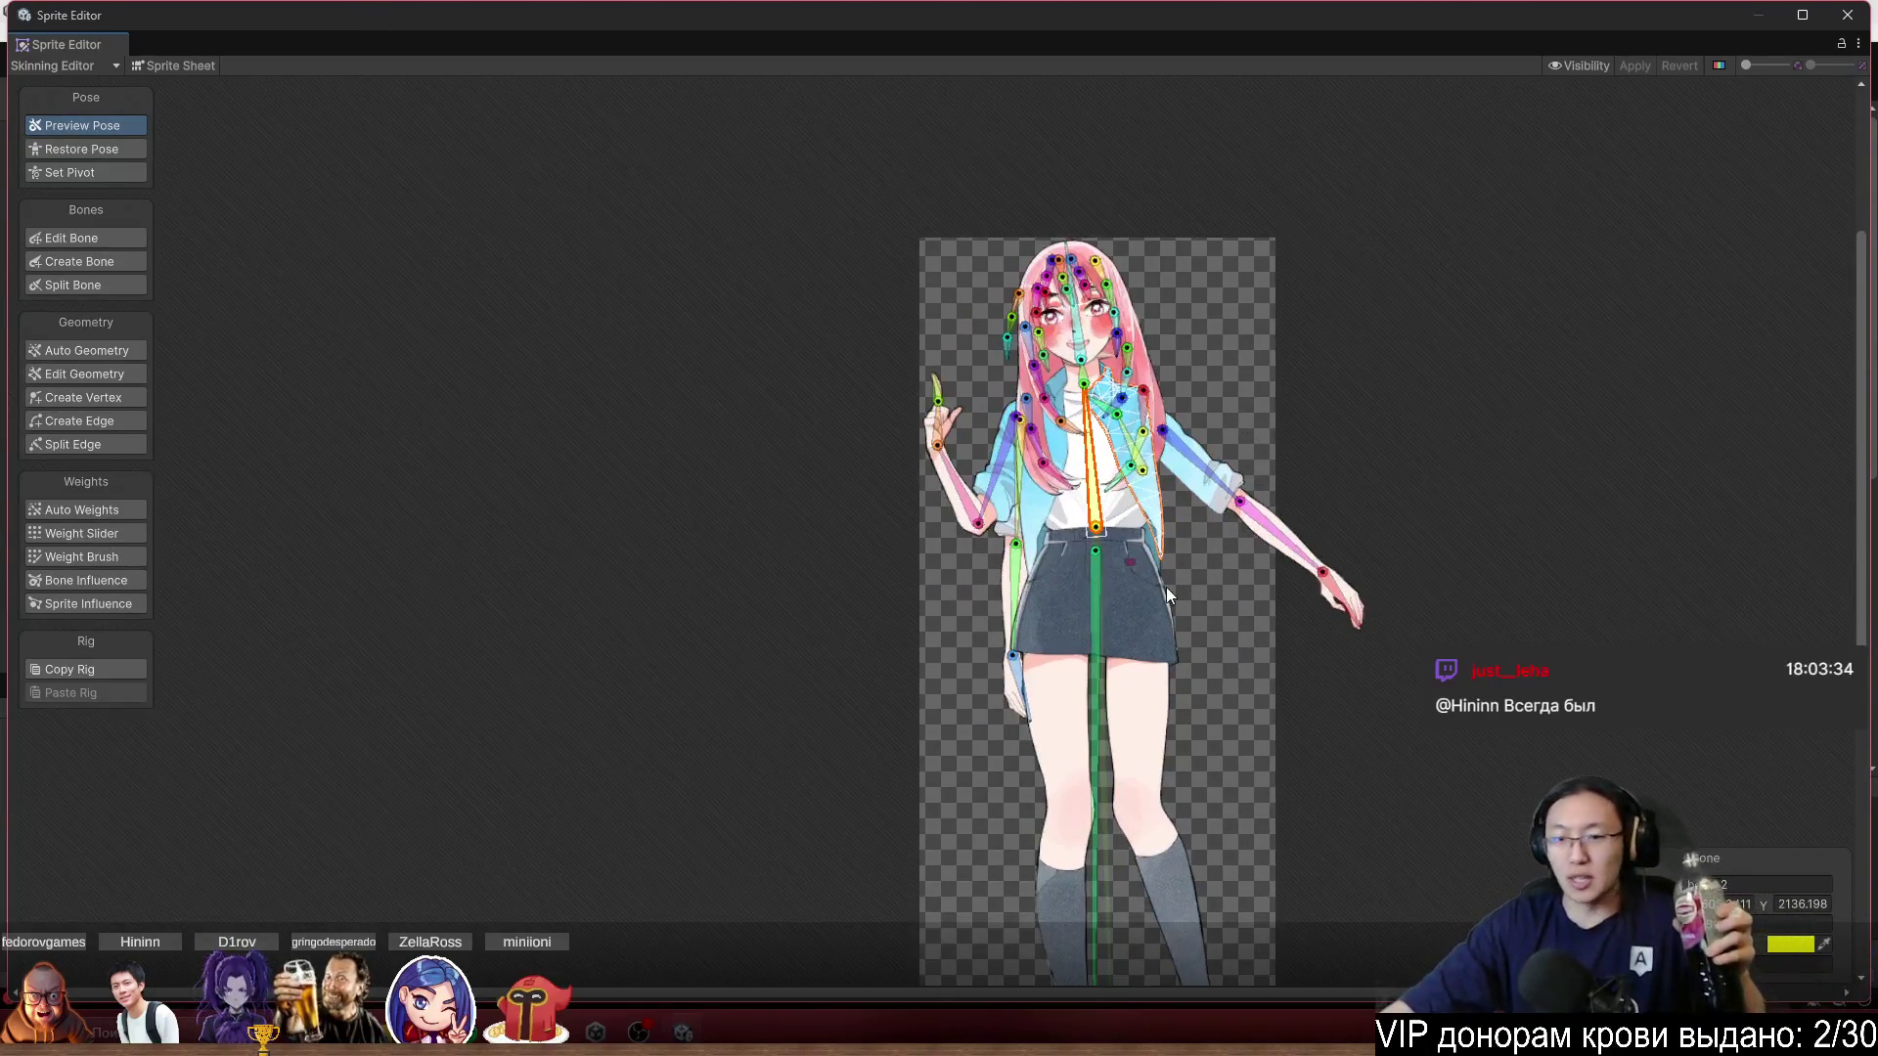
scroll(1019, 503, "up", 5)
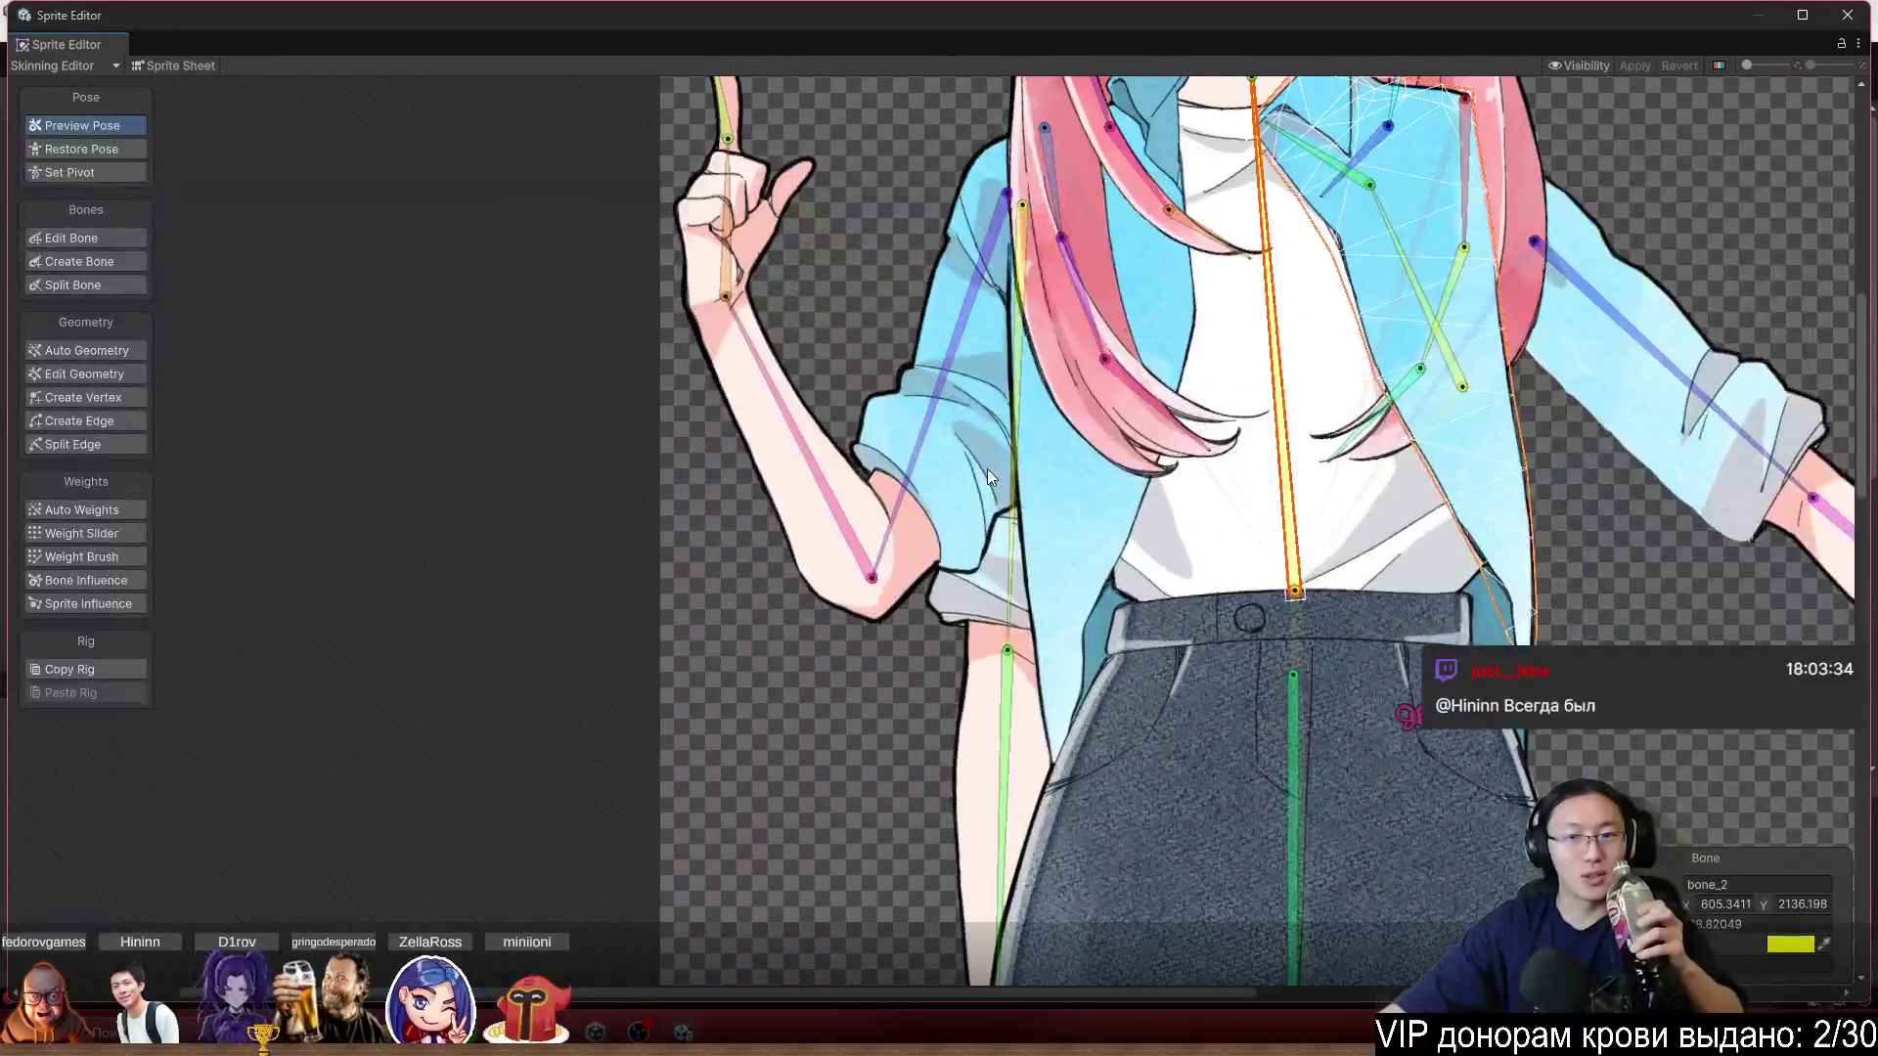
left_click(947, 395)
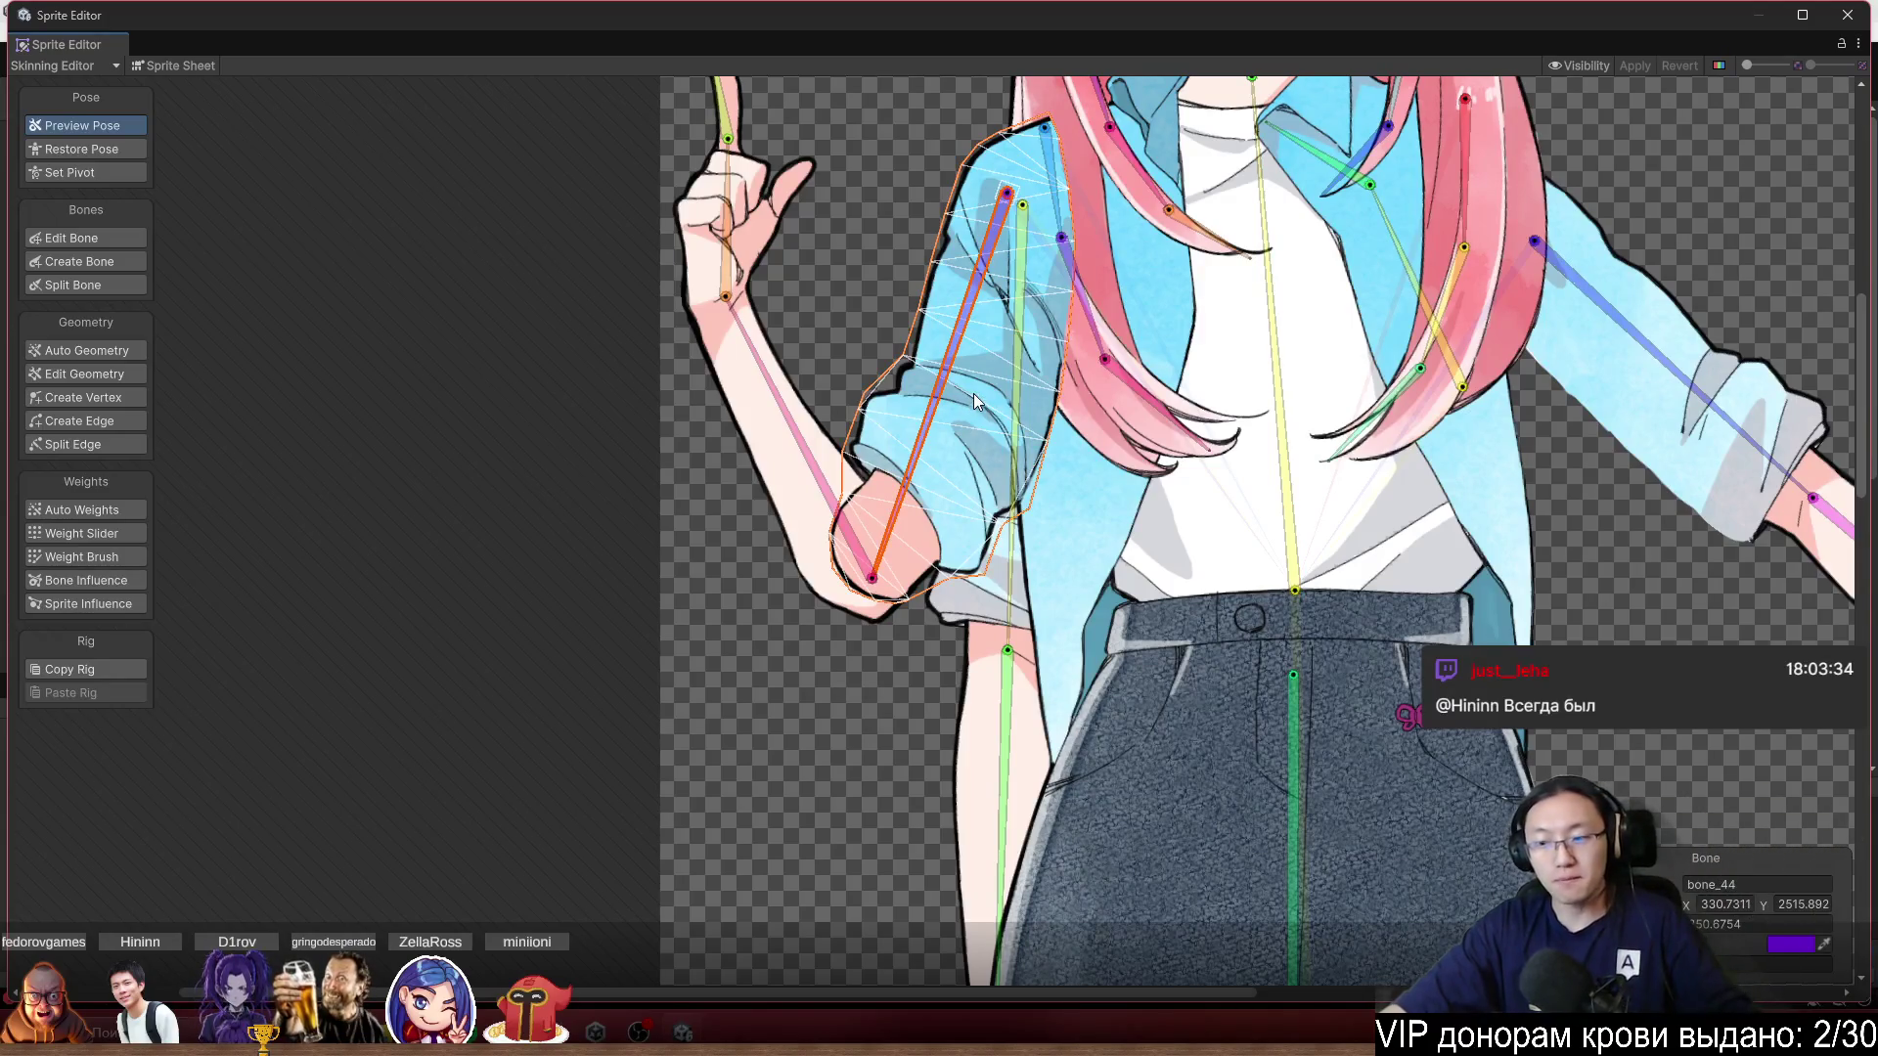
scroll(973, 393, "down", 4)
left_click(1847, 14)
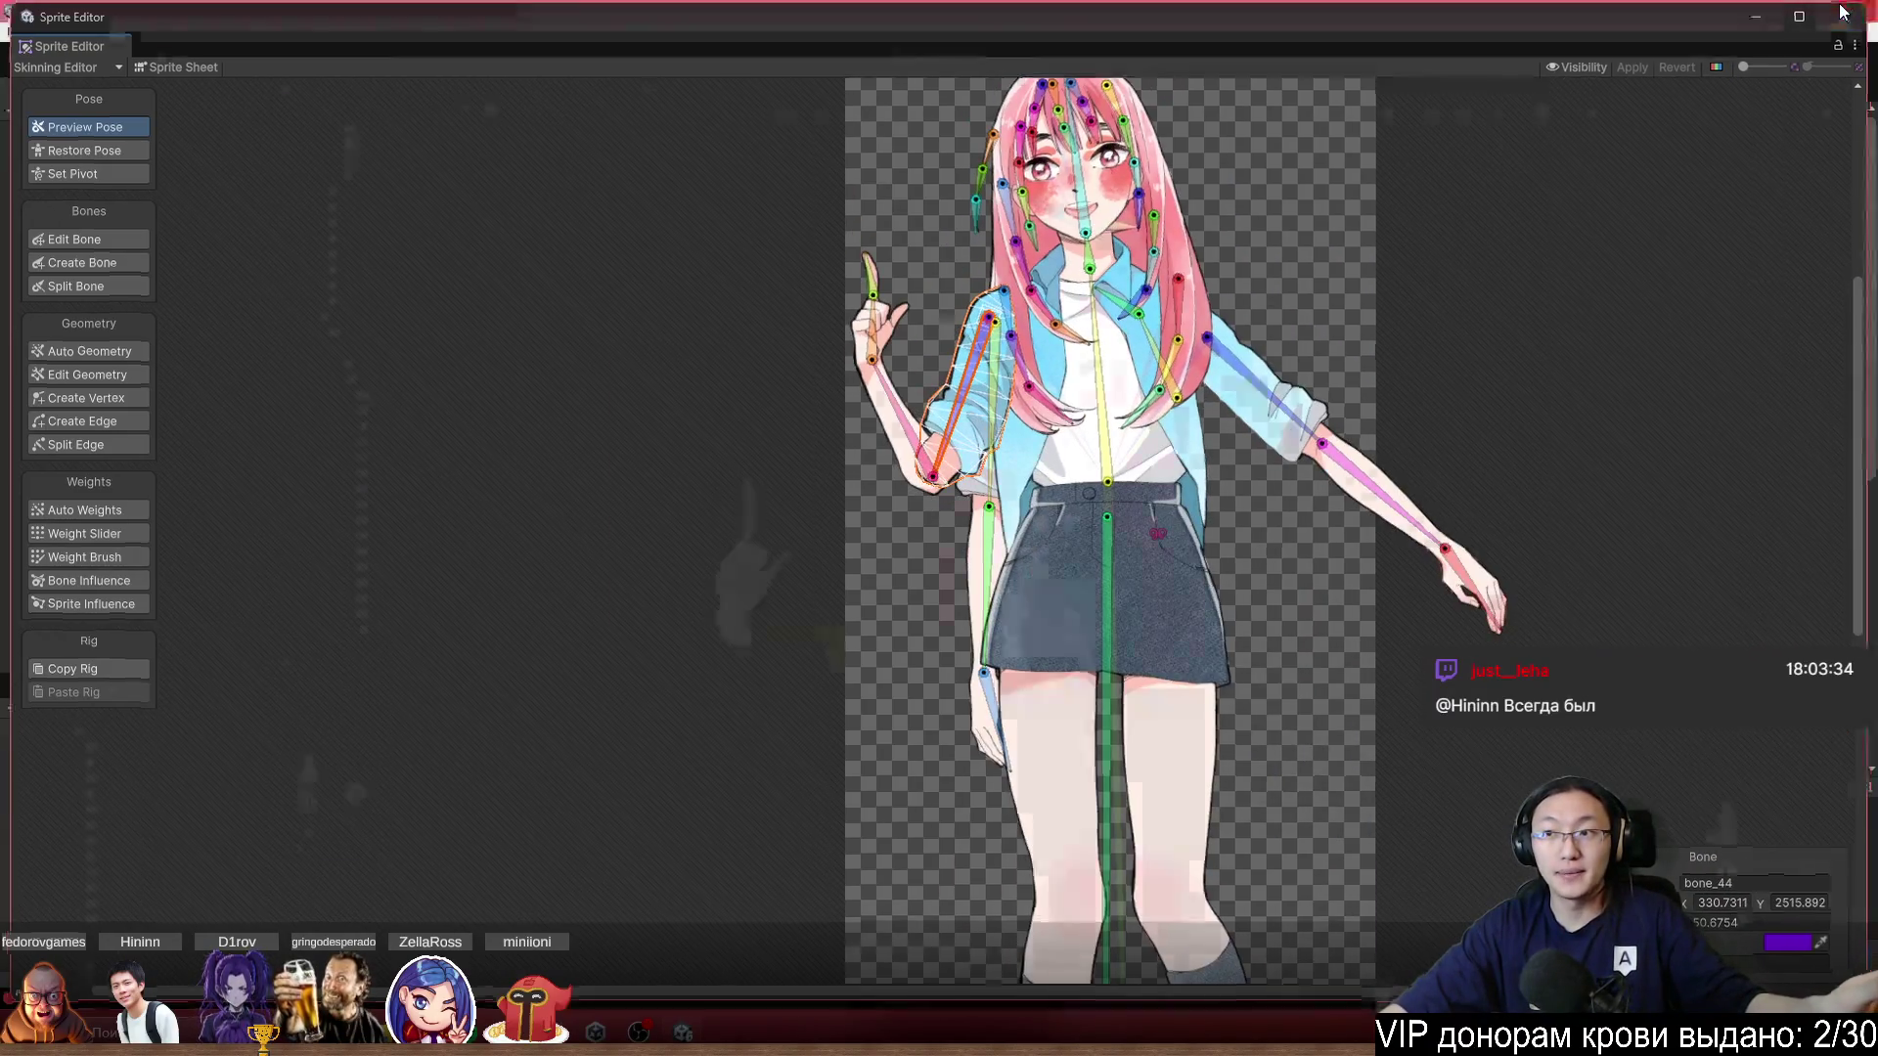
Select the character's face in the scene, cycling through the overlapping parts.
left_click(1066, 266)
left_click(1065, 259)
left_click(1064, 256)
Select Nana in the Hierarchy and shrink her to scale 0.76.
left_click(1064, 255)
scroll(1068, 350, "up", 2)
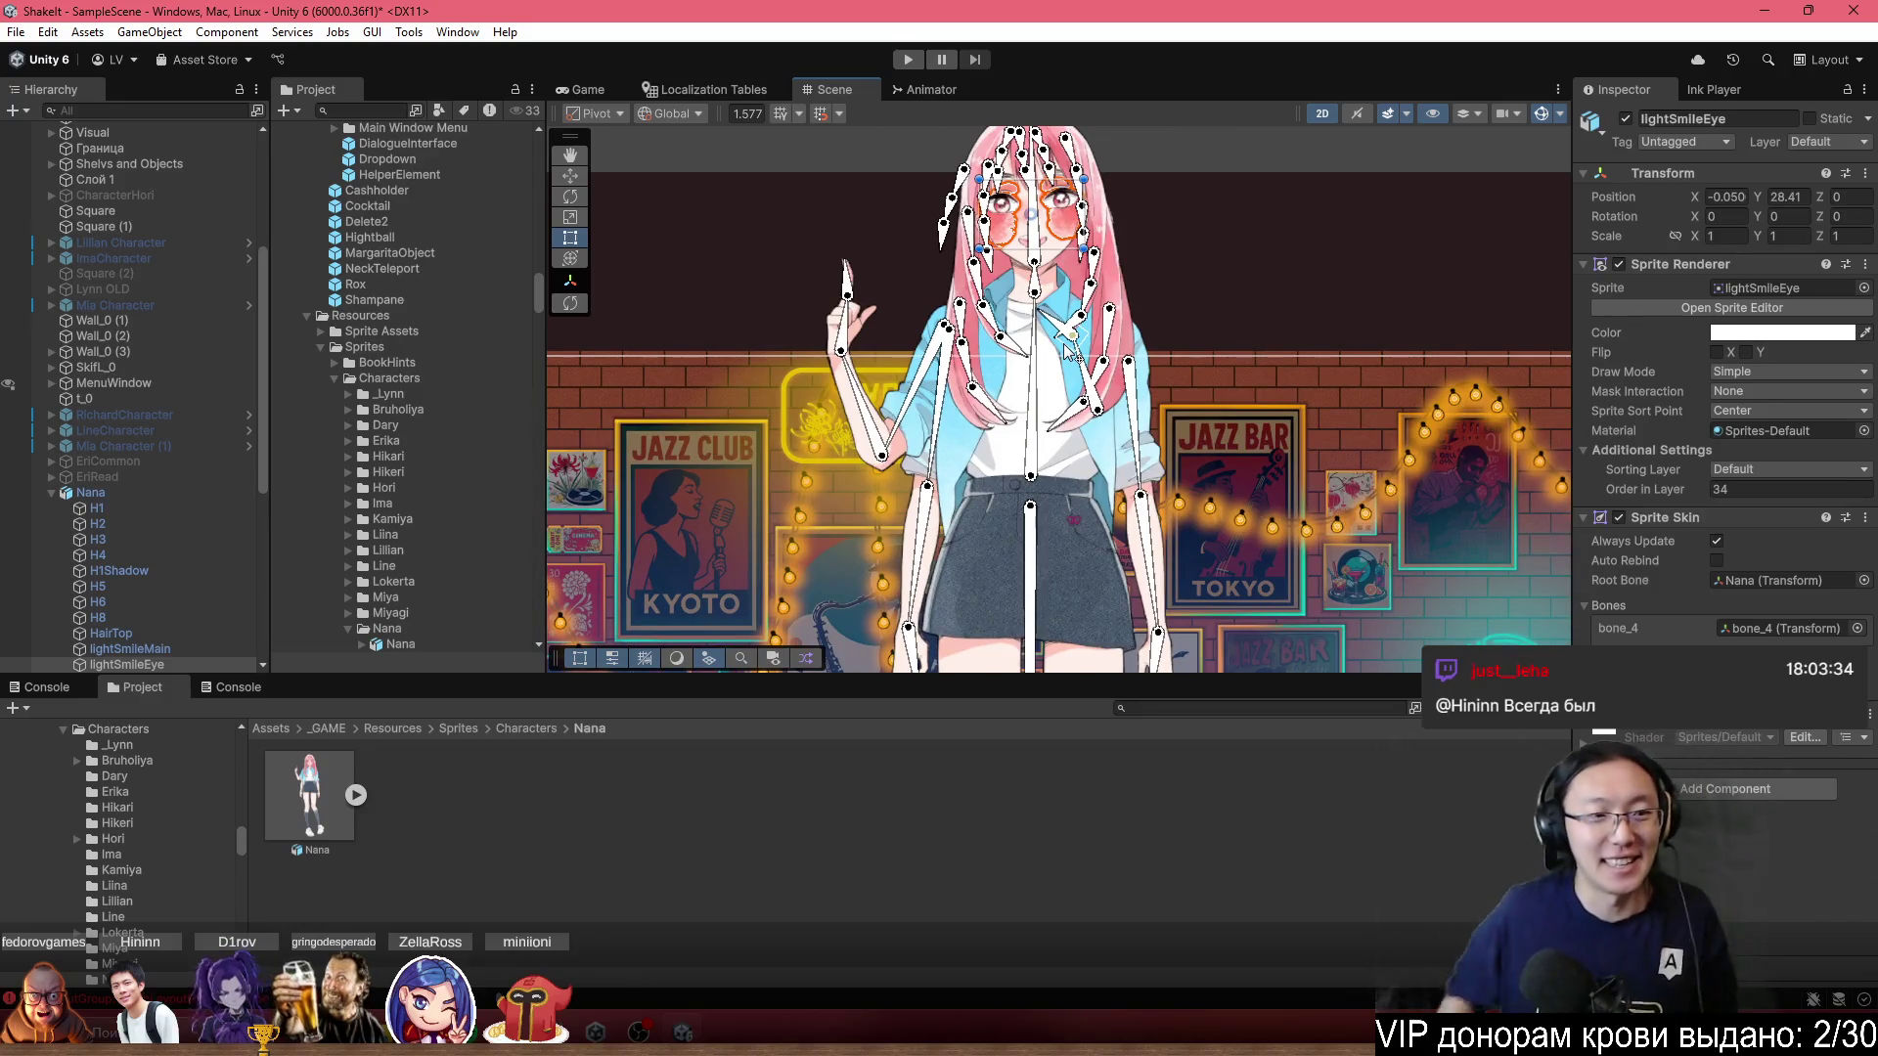
scroll(108, 391, "down", 8)
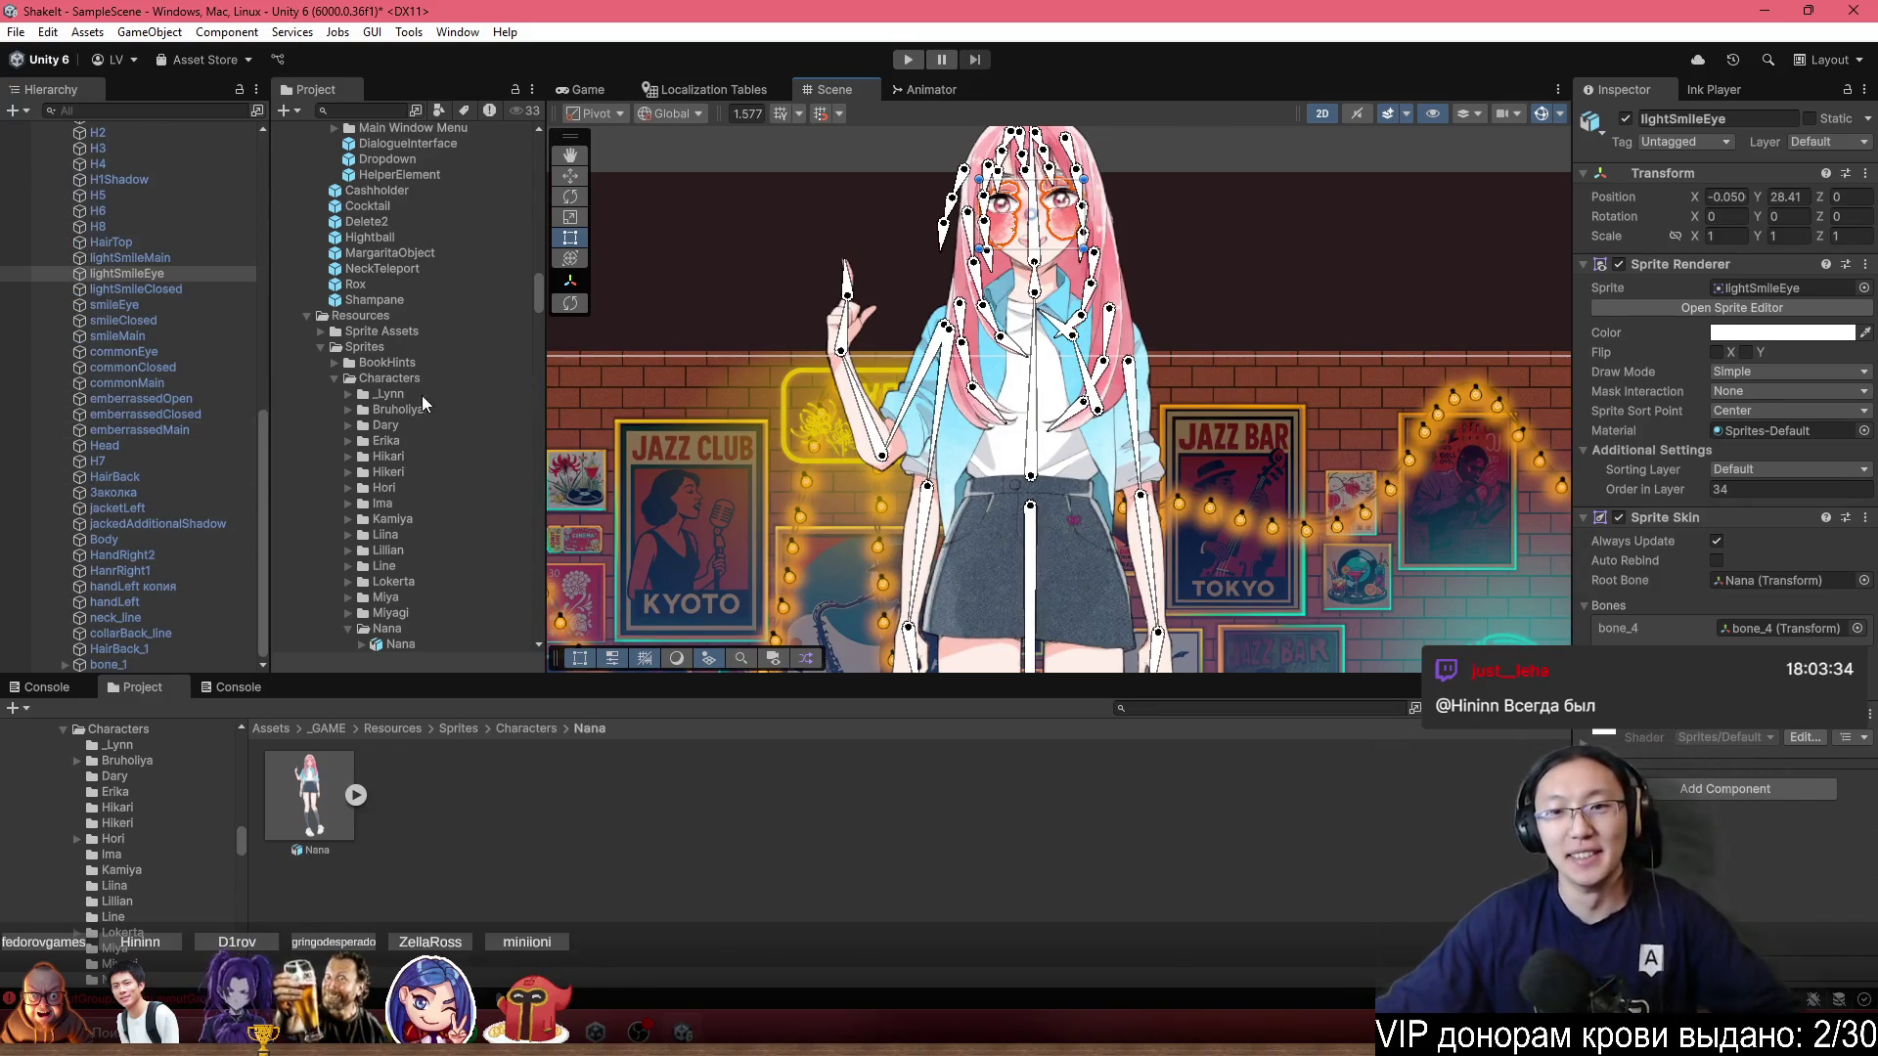
scroll(1029, 363, "down", 2)
scroll(1029, 587, "up", 2)
scroll(1029, 363, "down", 3)
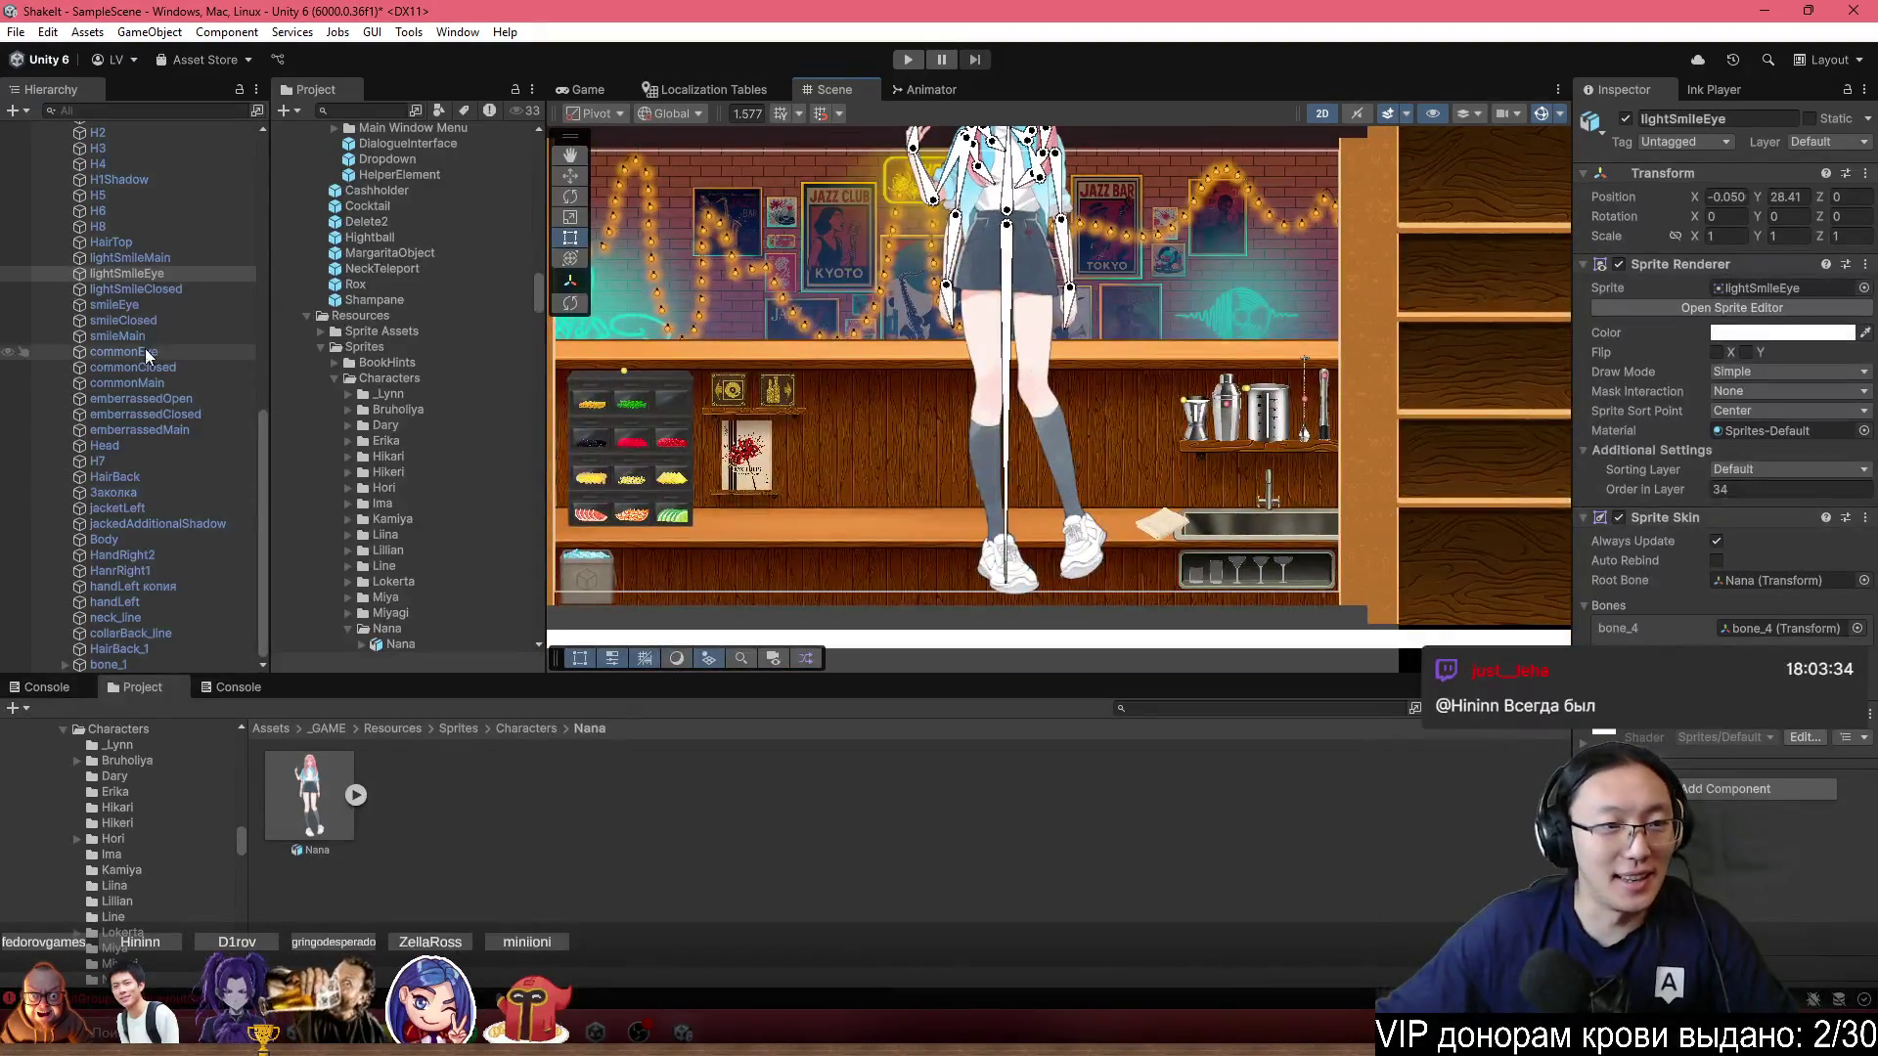
scroll(127, 372, "up", 8)
left_click(90, 512)
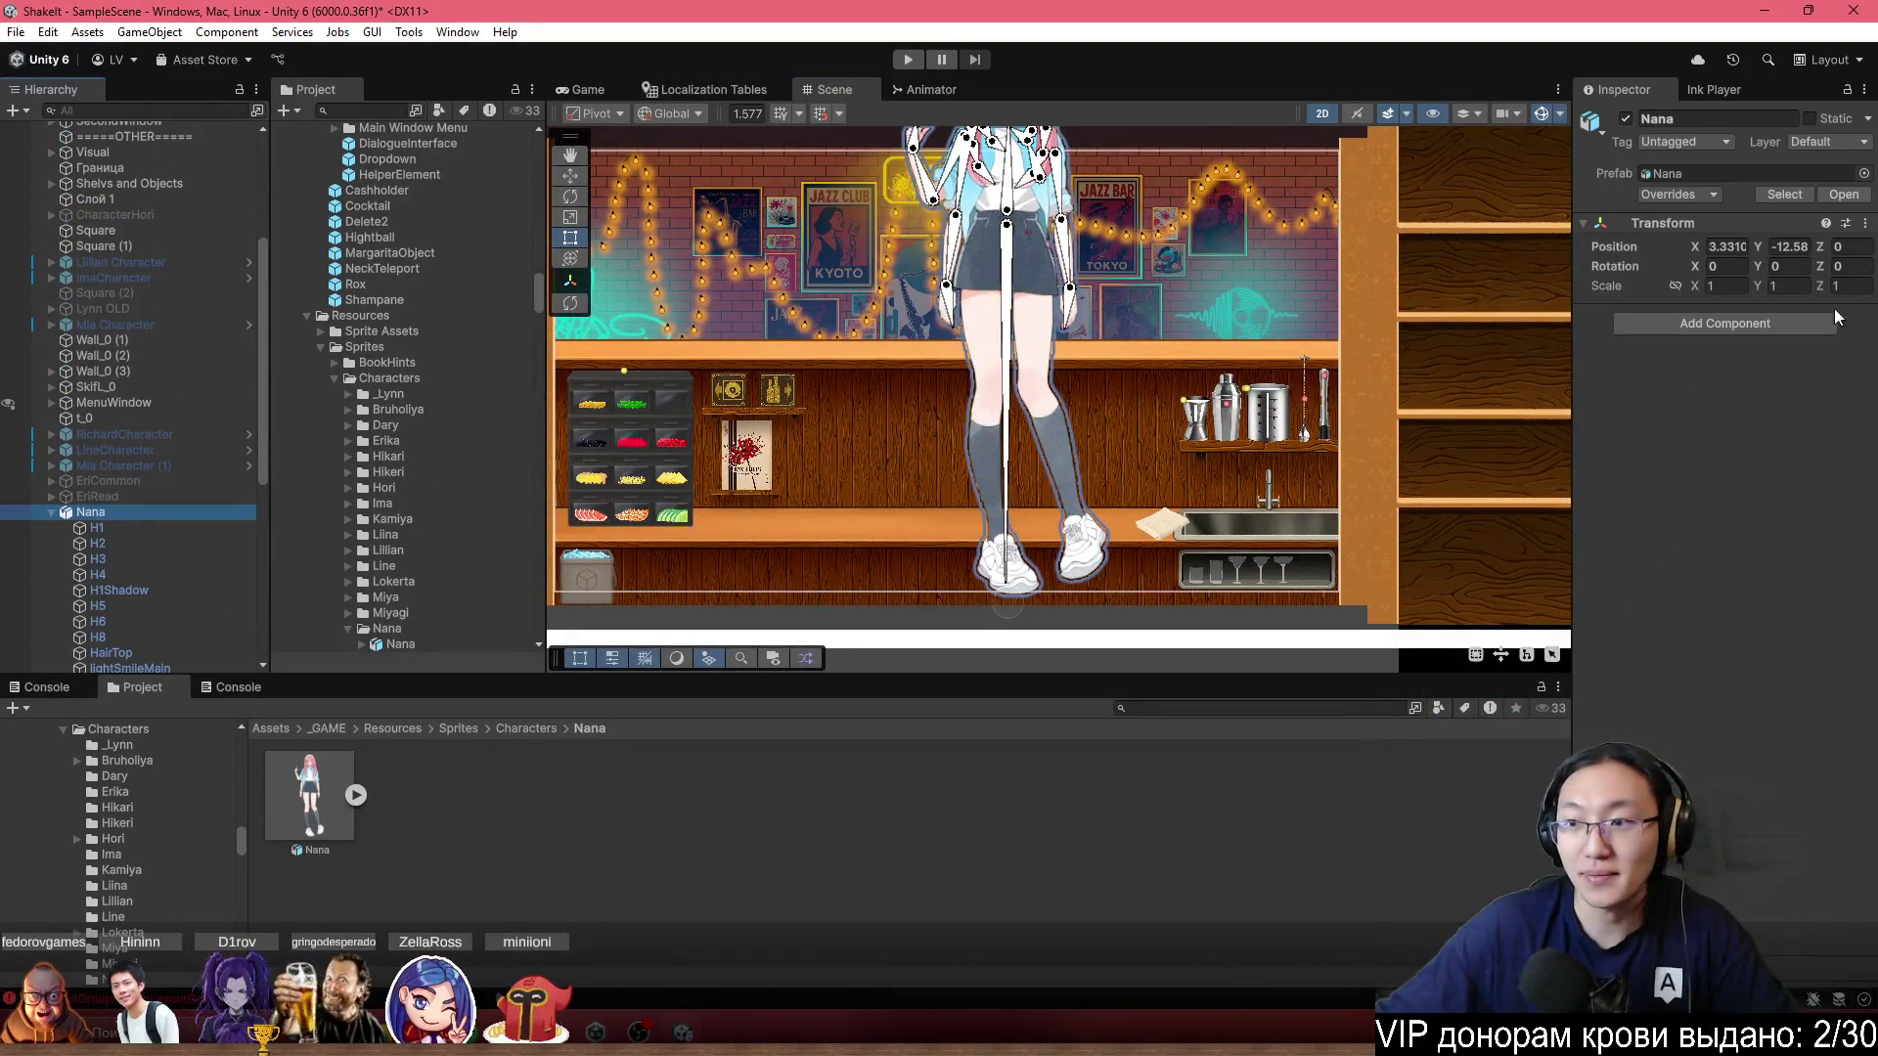
left_click_drag(1699, 290, 1684, 286)
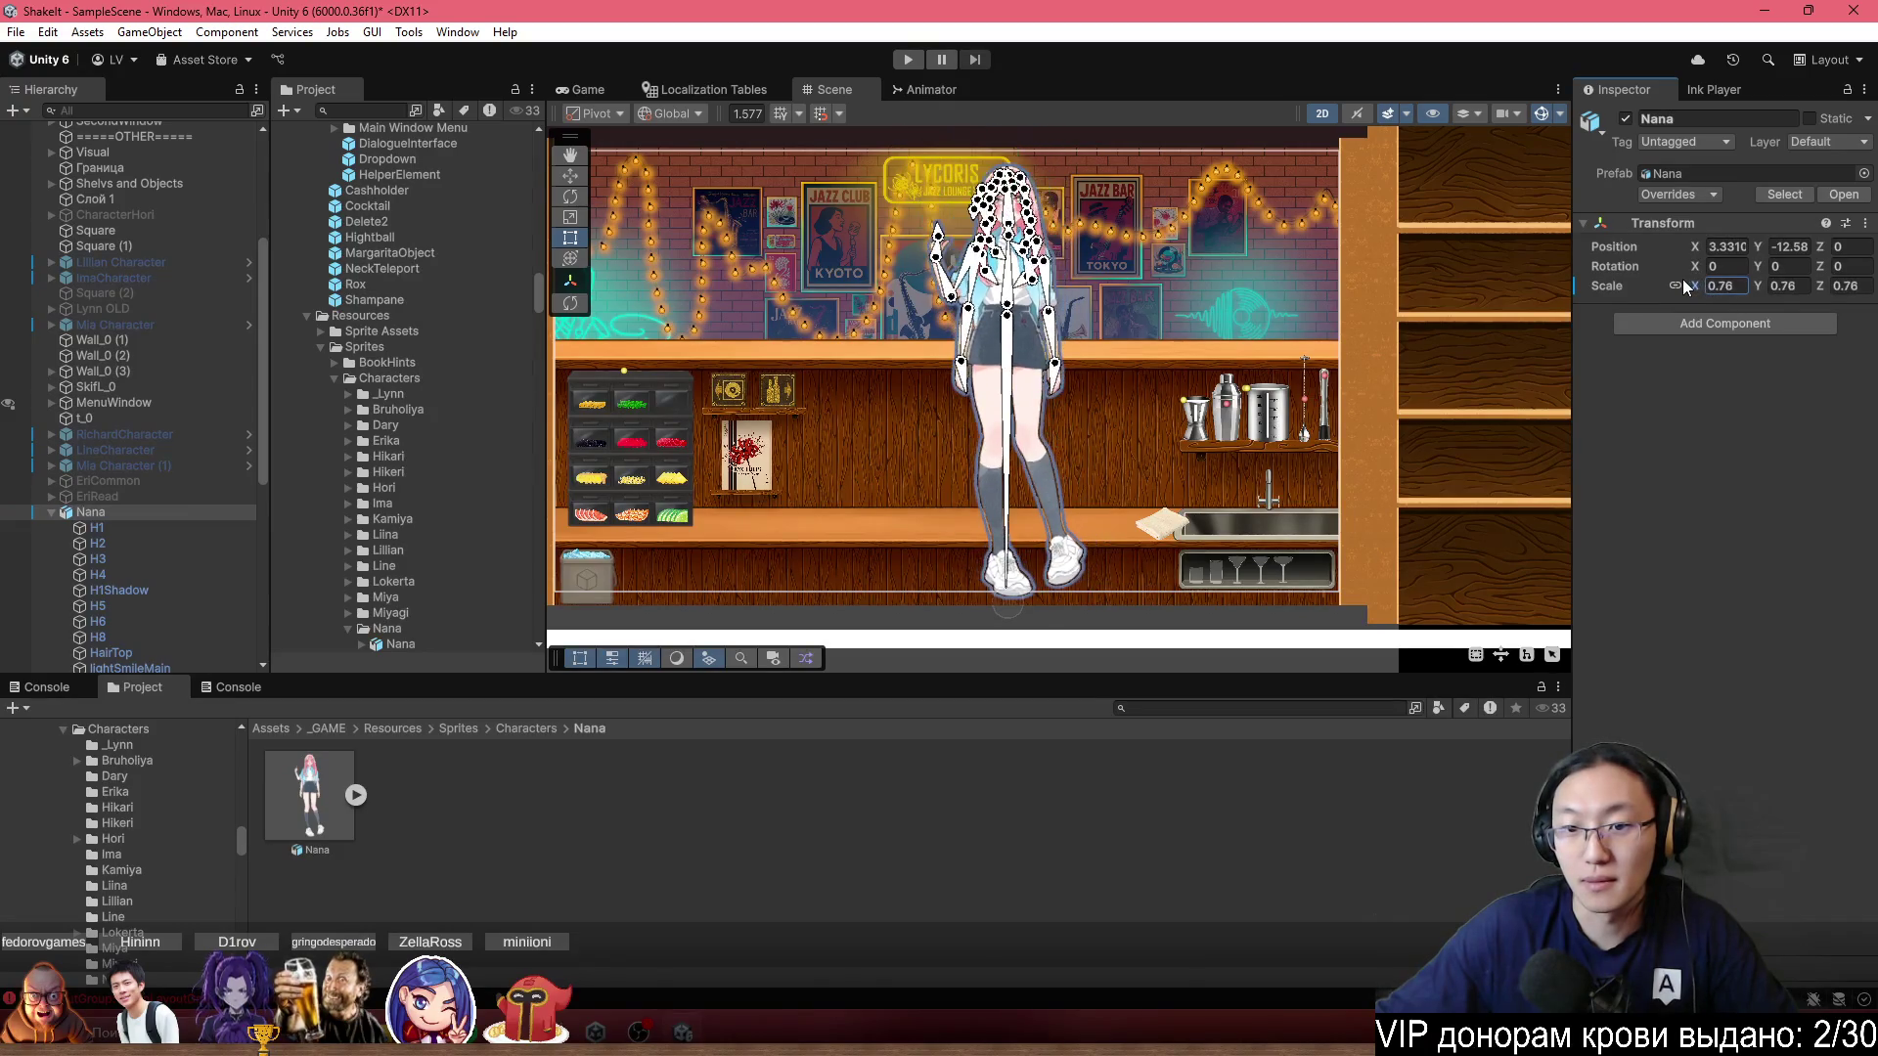
Drag Nana lower in the bar scene to Y -16.85.
scroll(1052, 355, "up", 1)
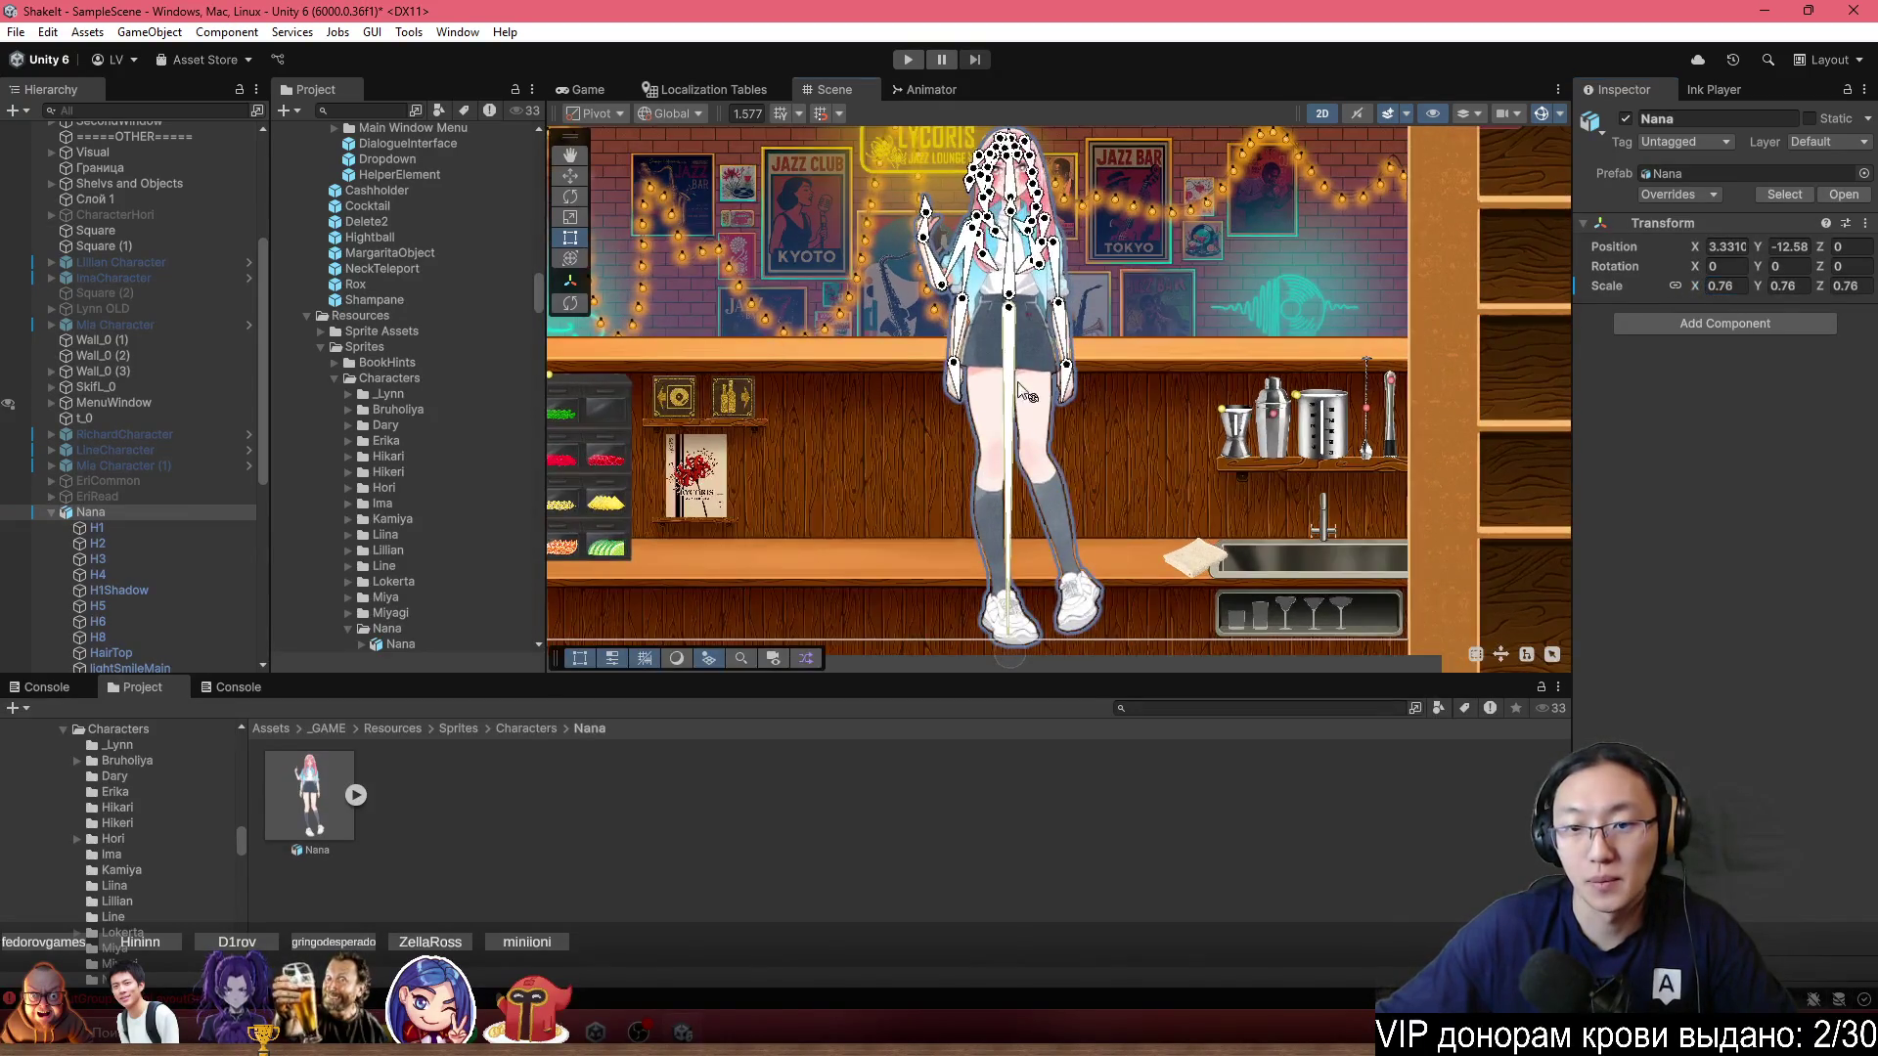
scroll(1052, 354, "up", 2)
left_click_drag(1053, 485, 1059, 558)
scroll(176, 469, "down", 3)
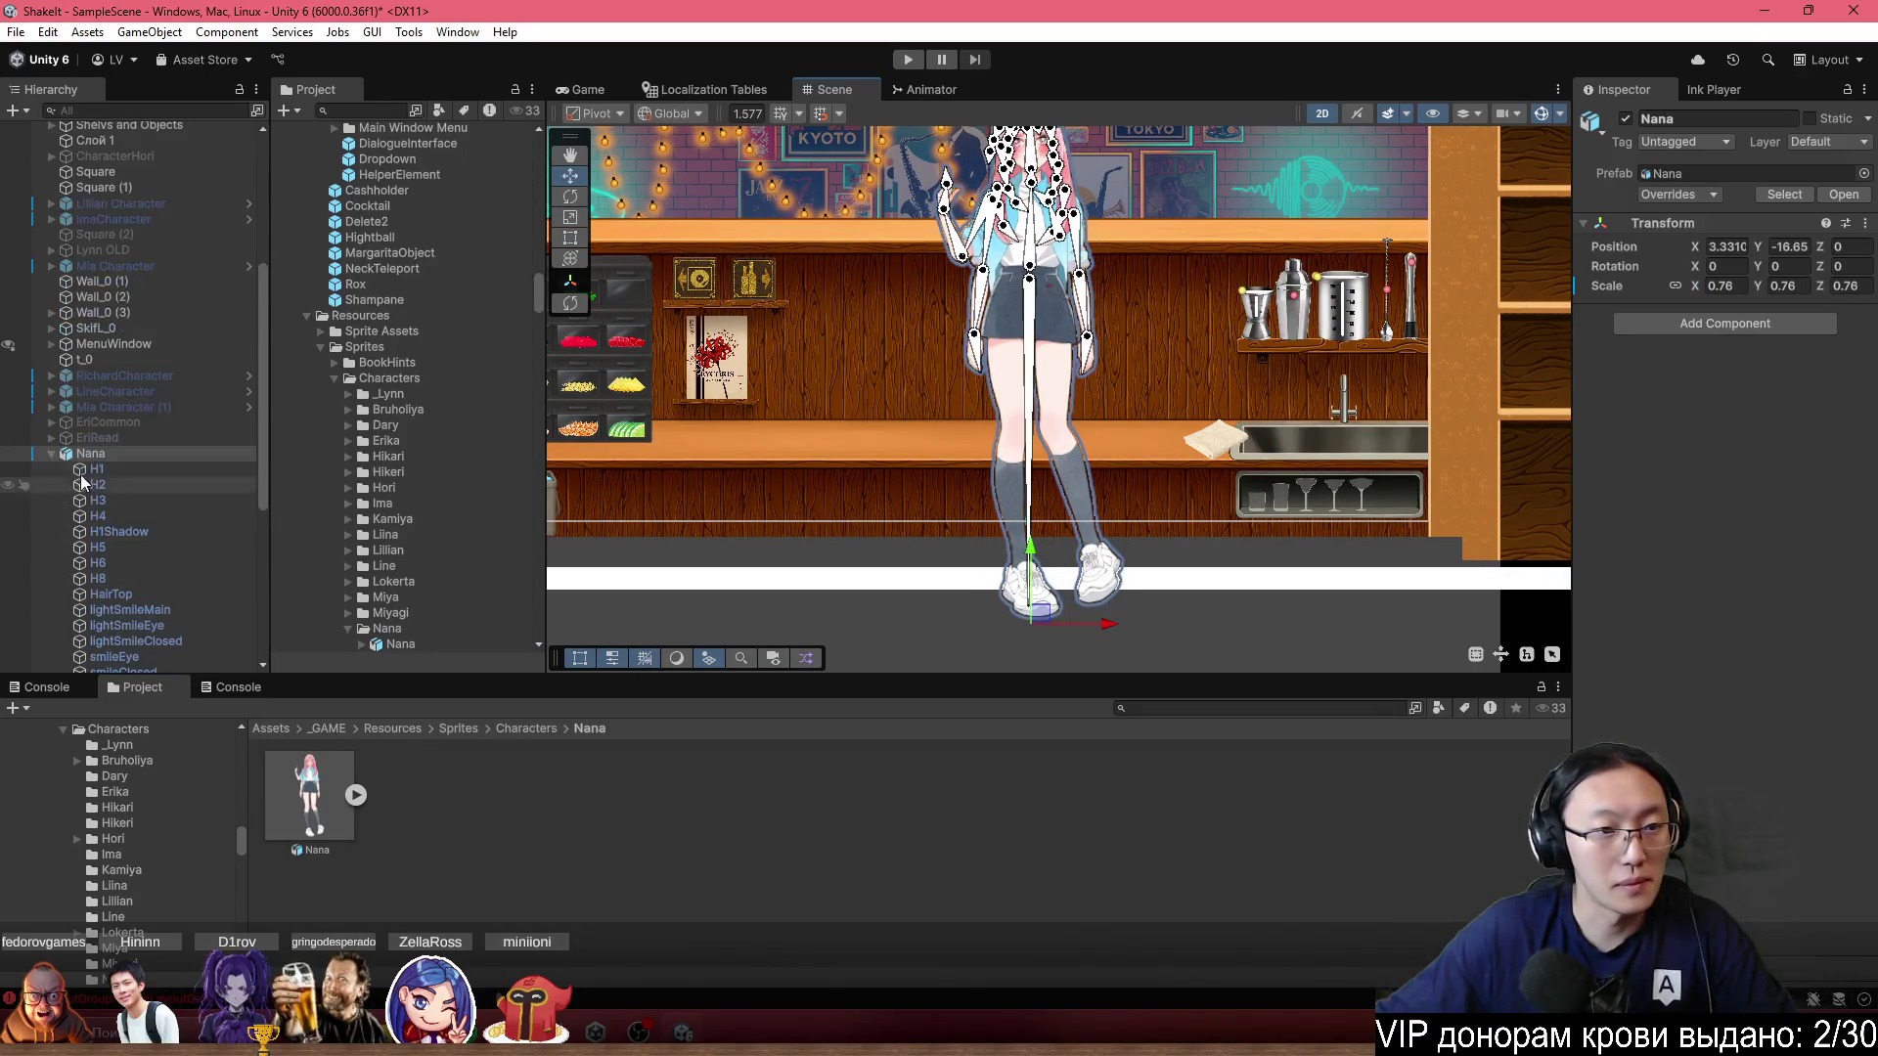
left_click(123, 447)
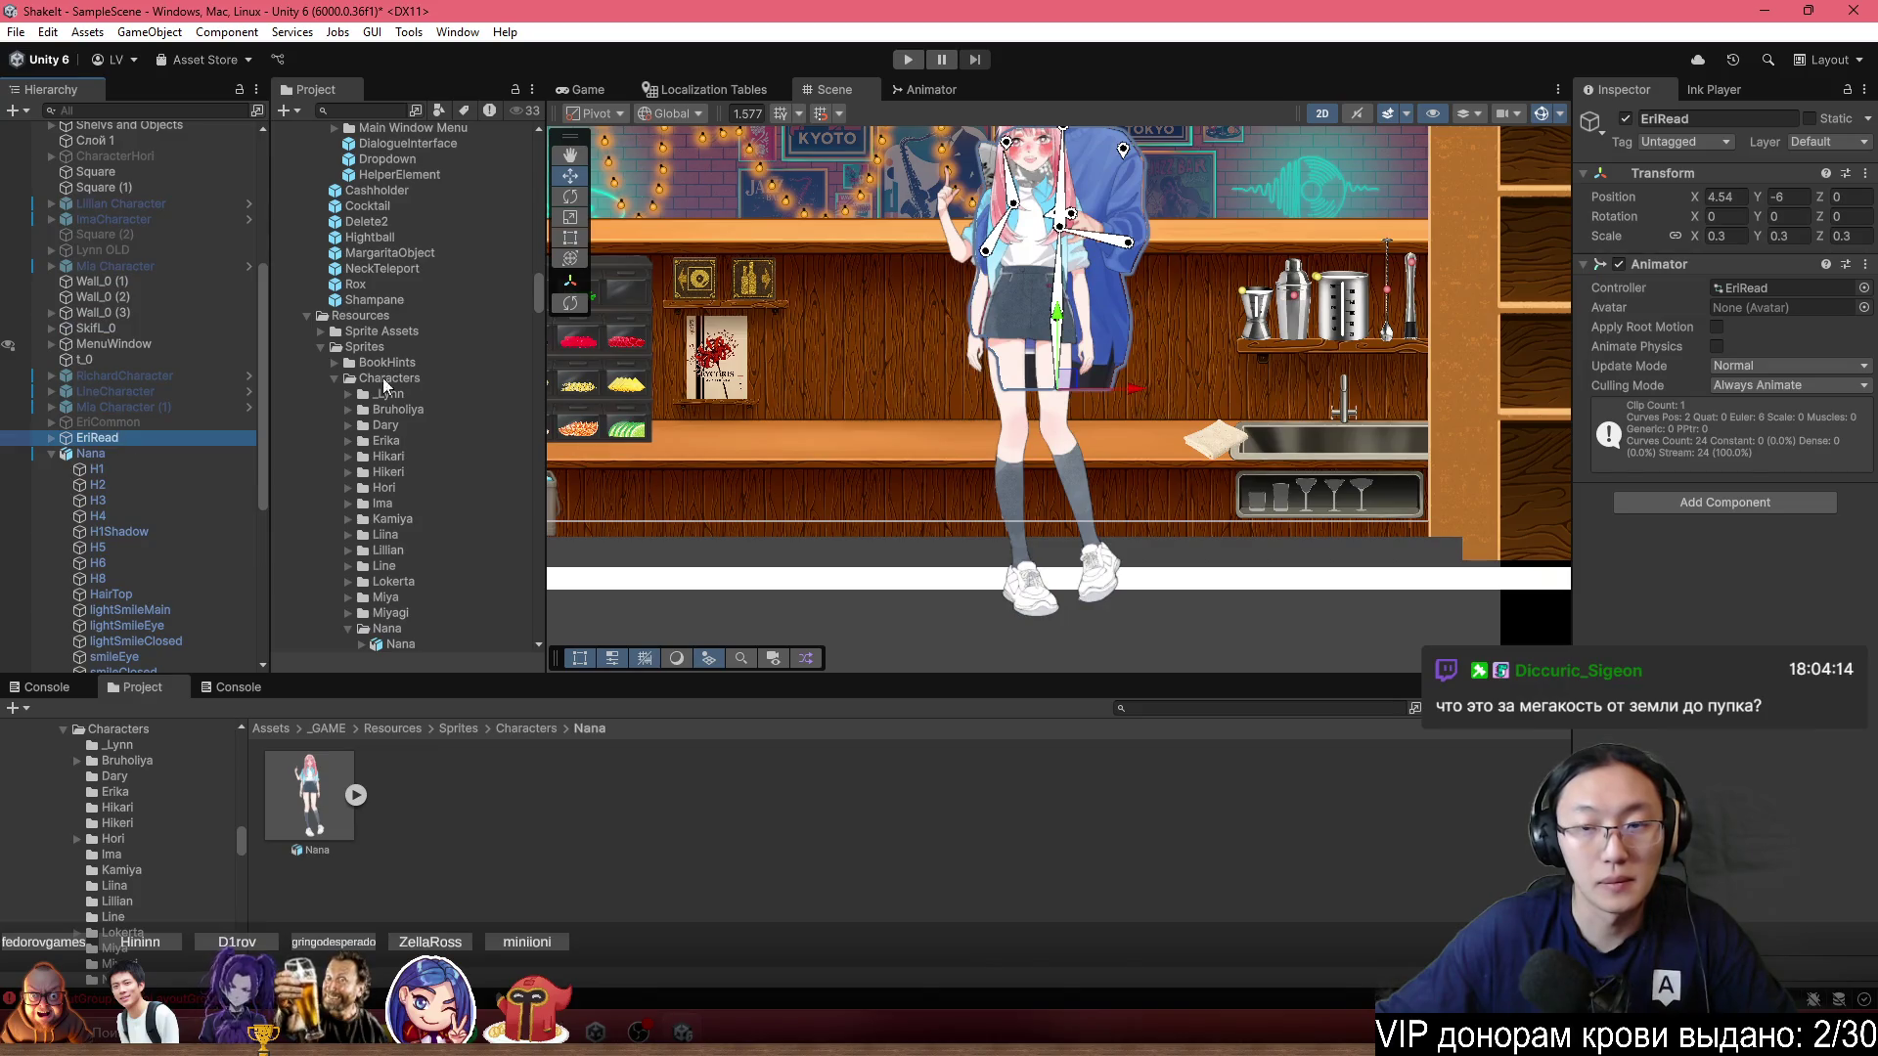
Hide EriRead and enable Mia Character (1) so she appears at the bar.
left_click_drag(1115, 384, 1108, 607)
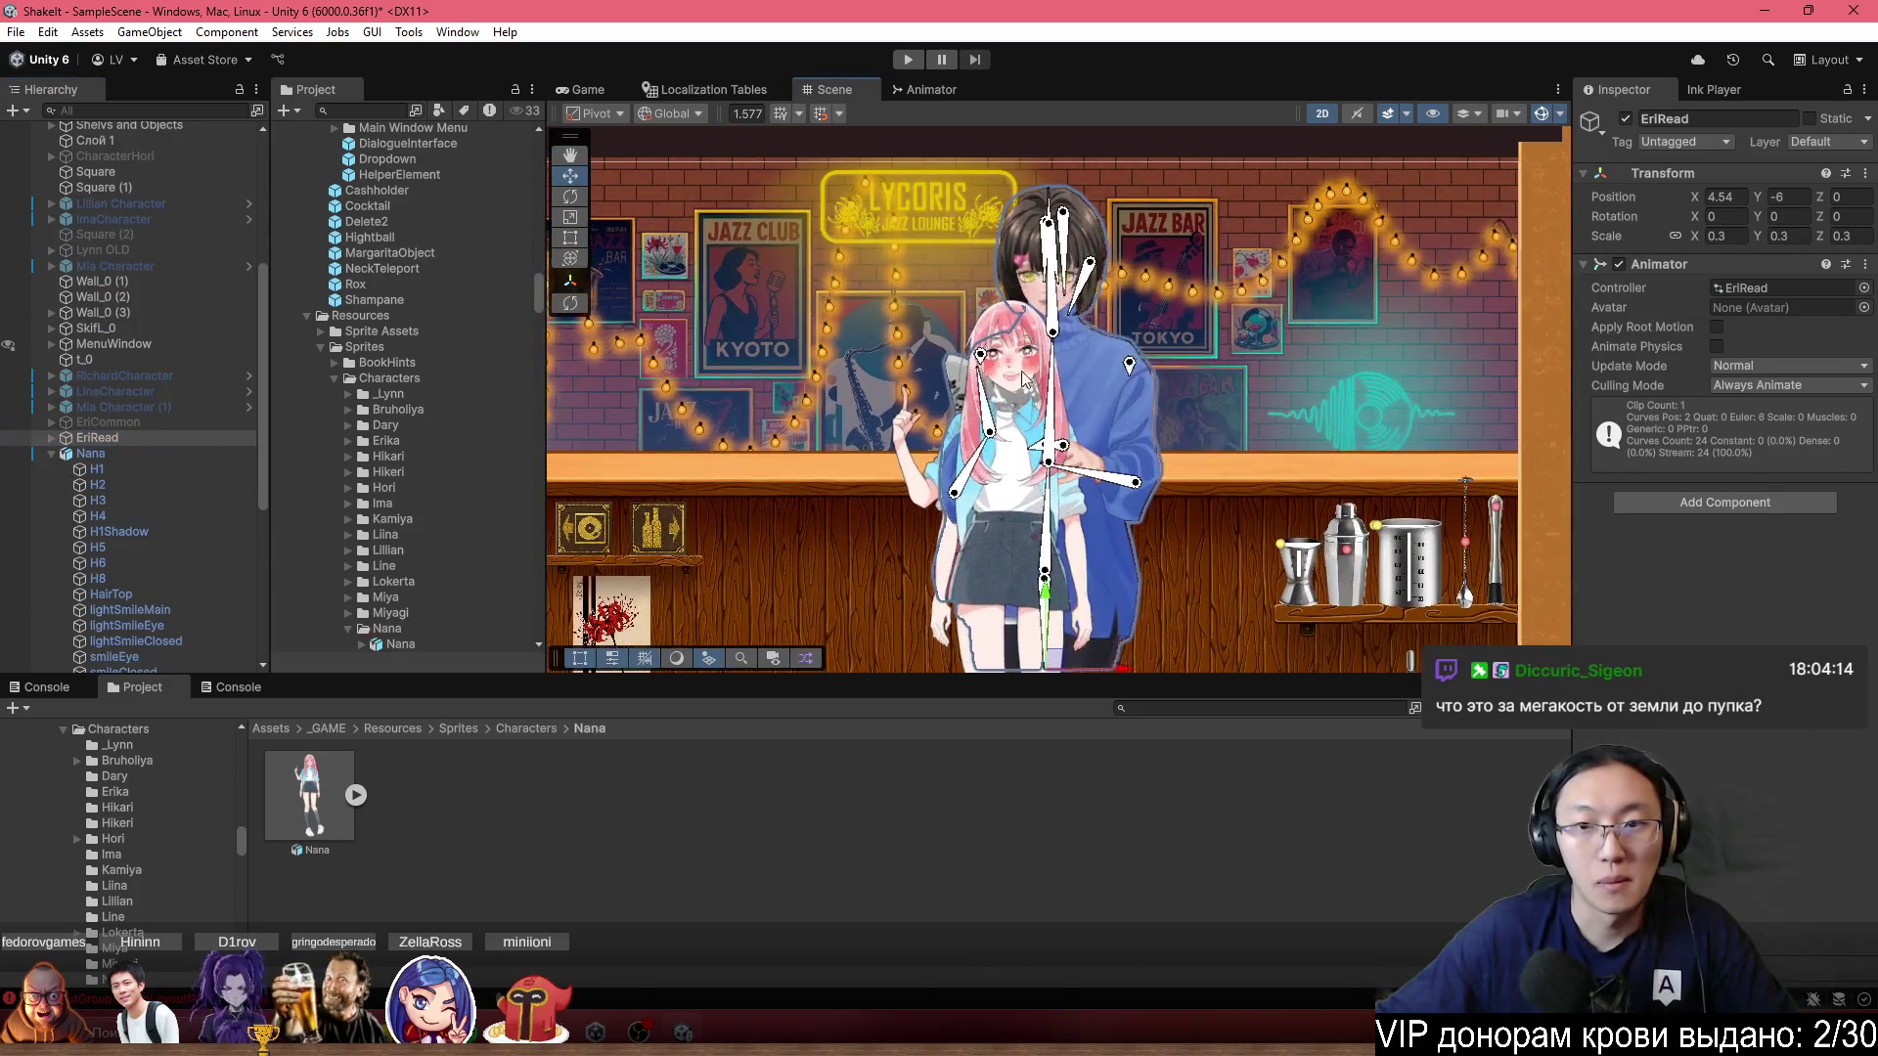
key("alt+shift+a")
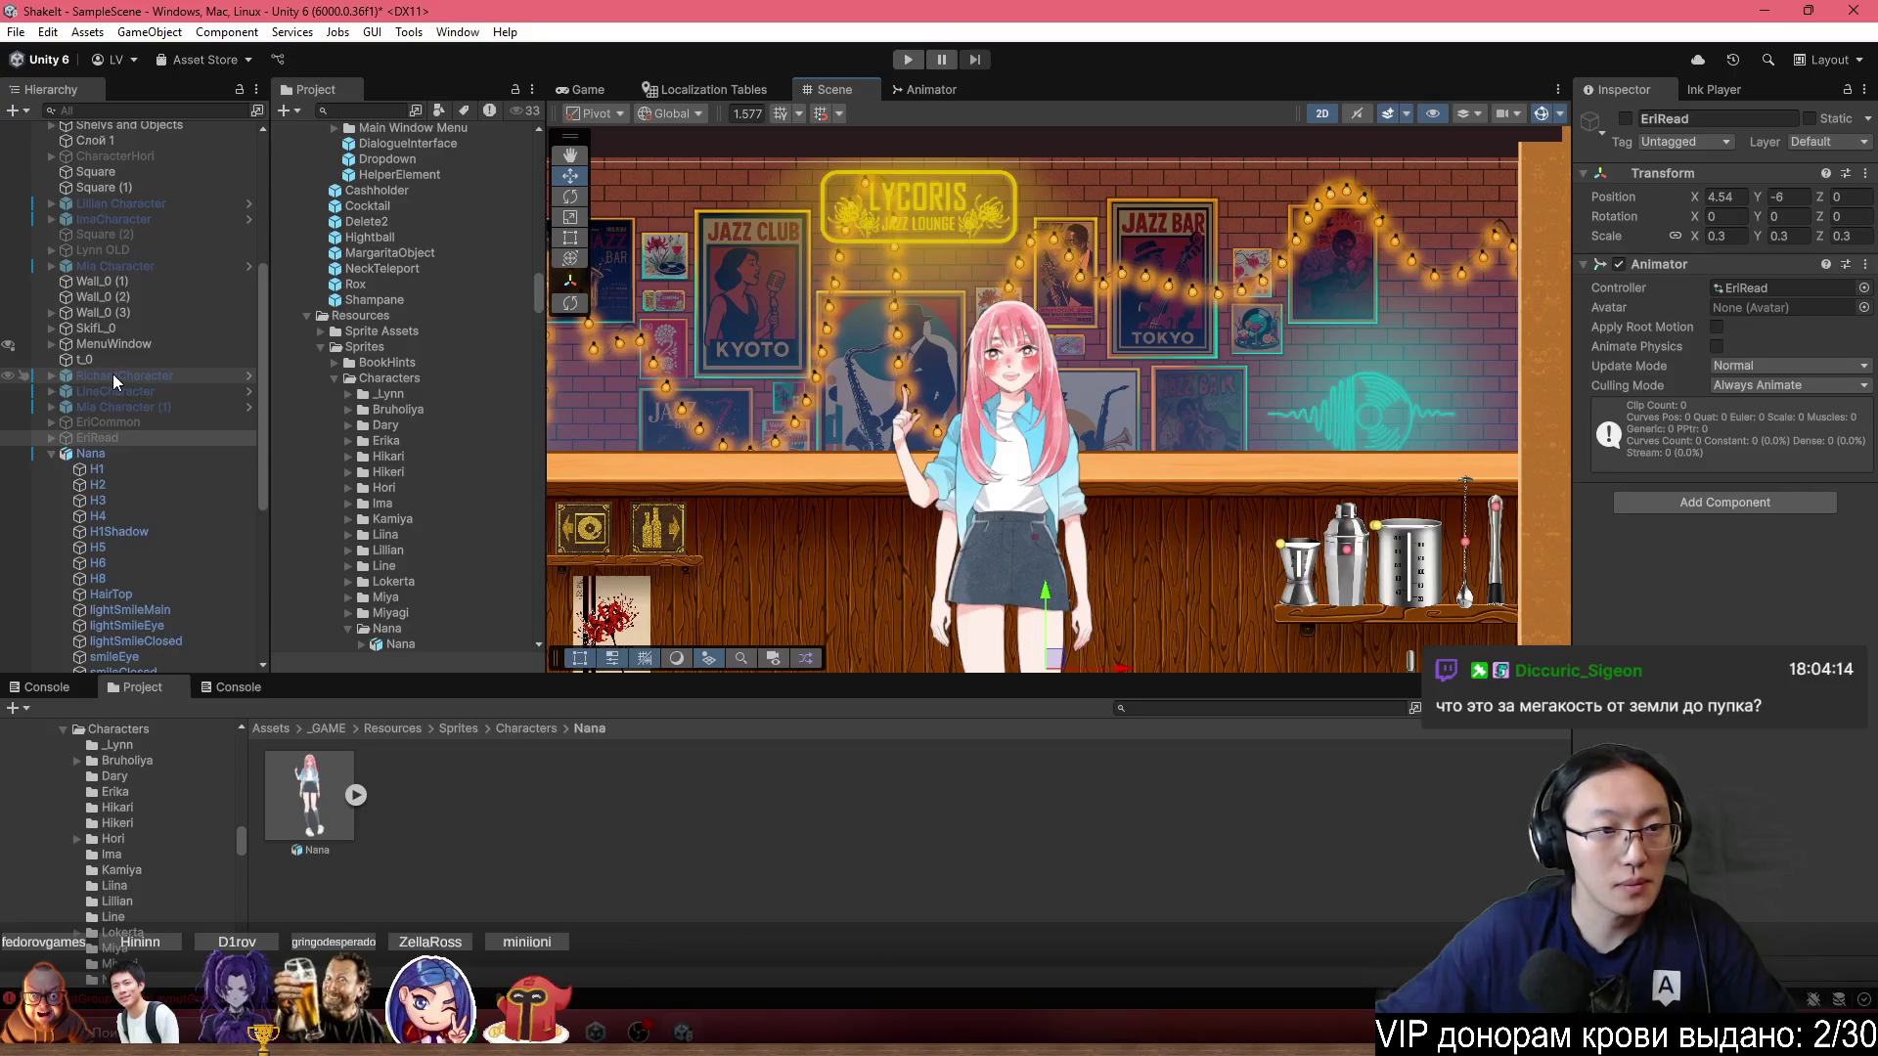
left_click(122, 391)
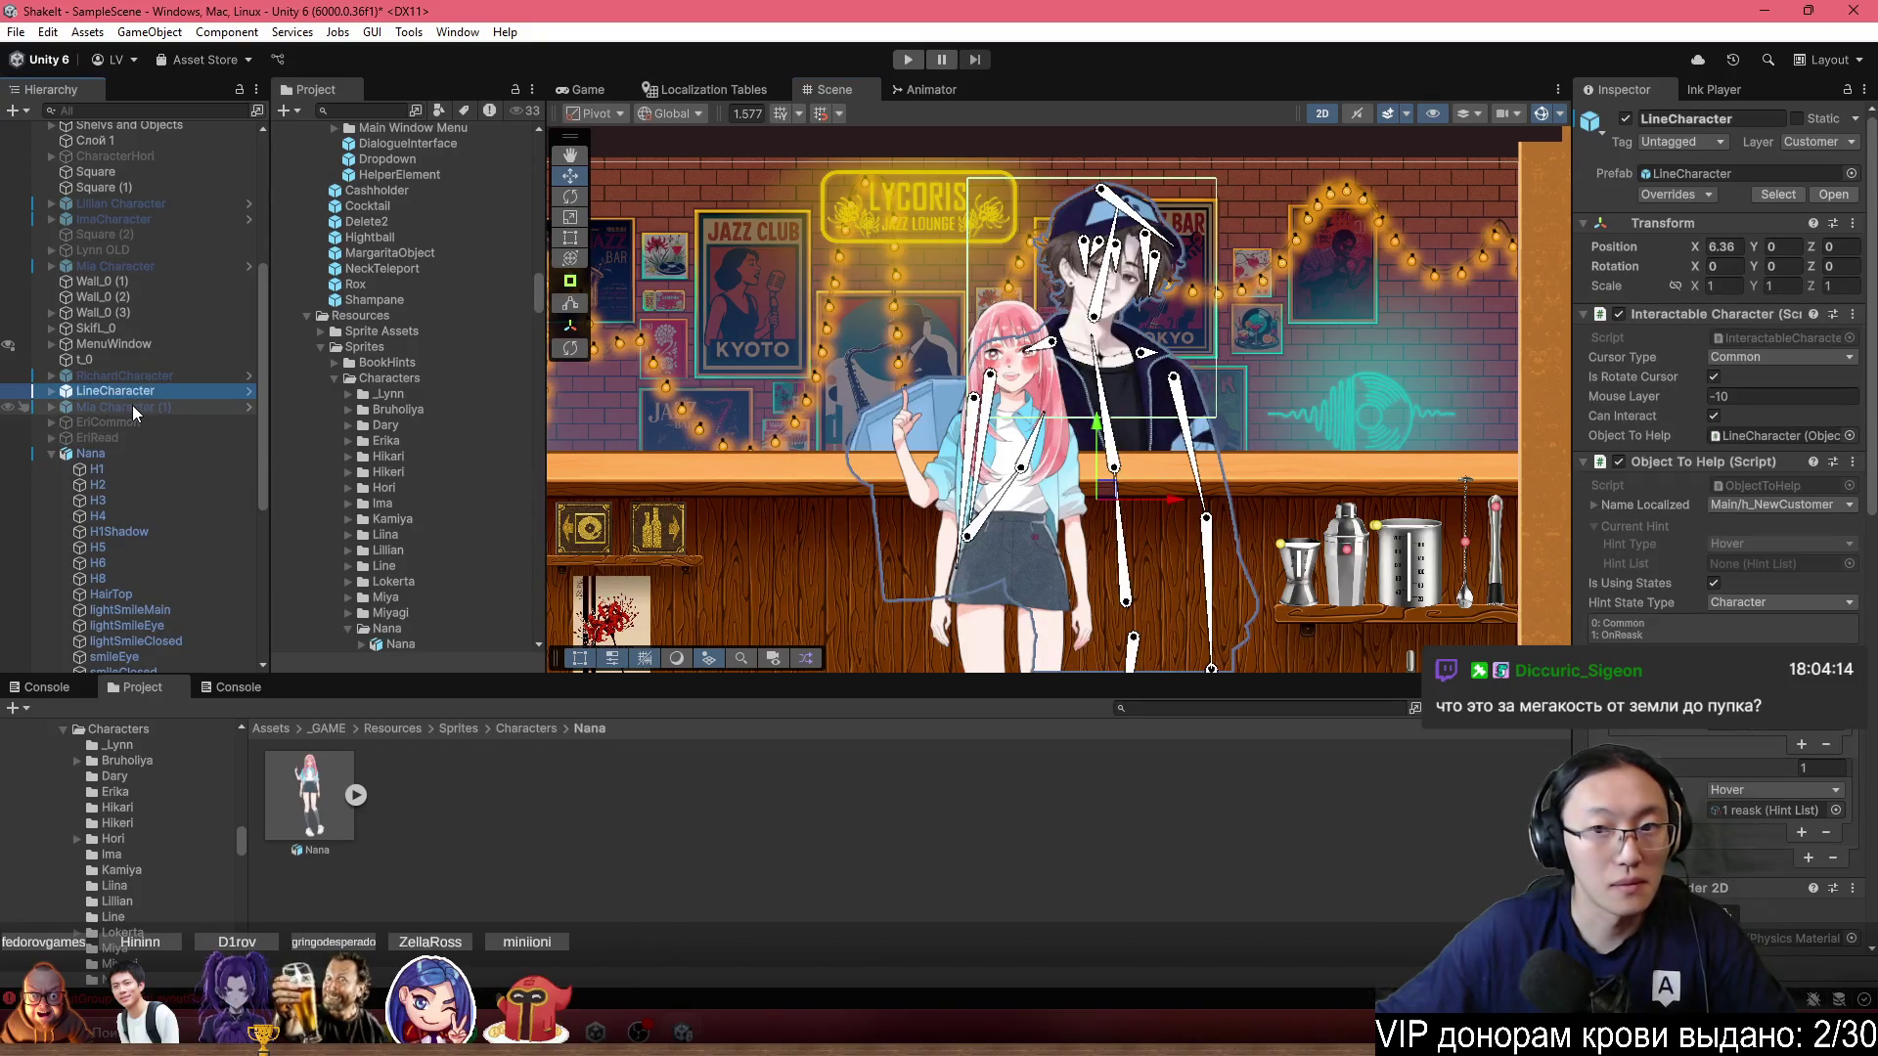
left_click(132, 405)
key("alt+shift+a")
scroll(1096, 307, "down", 3)
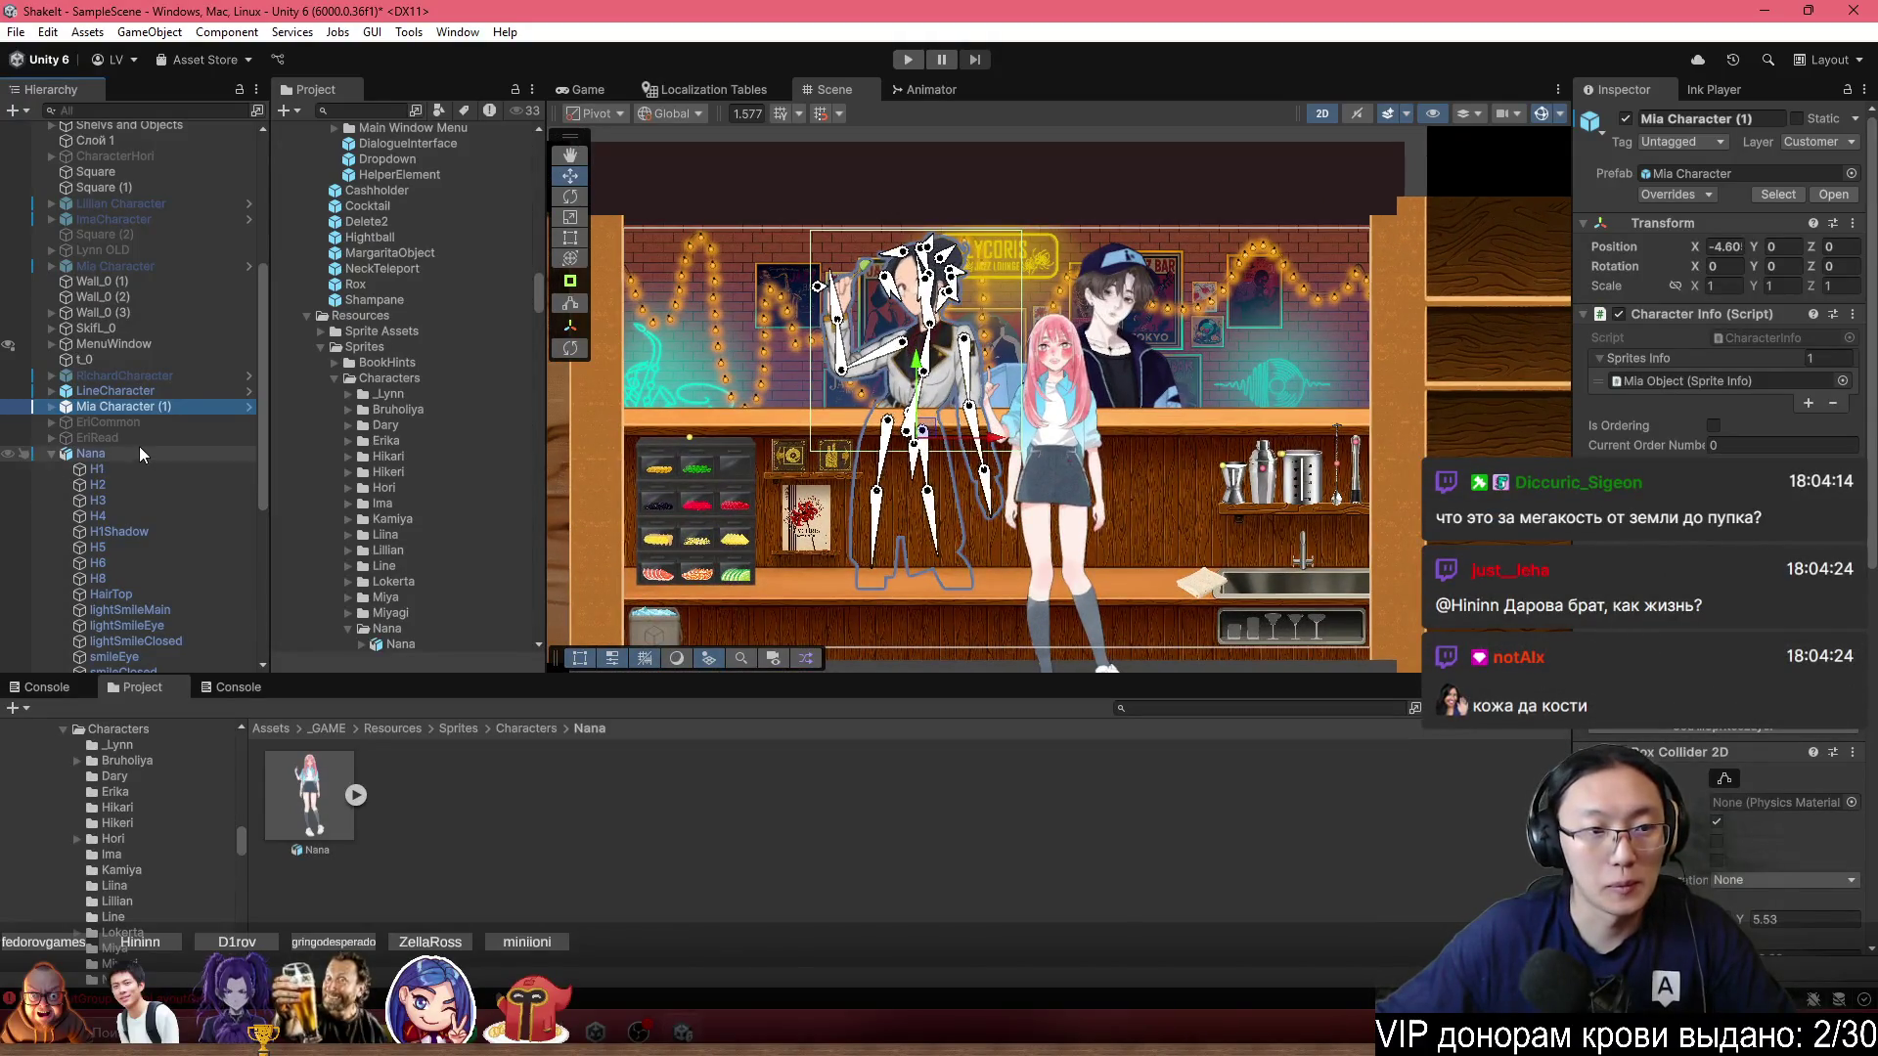
left_click(98, 437)
Move Nana down and right, and set her scale back to 1.
left_click(1017, 511)
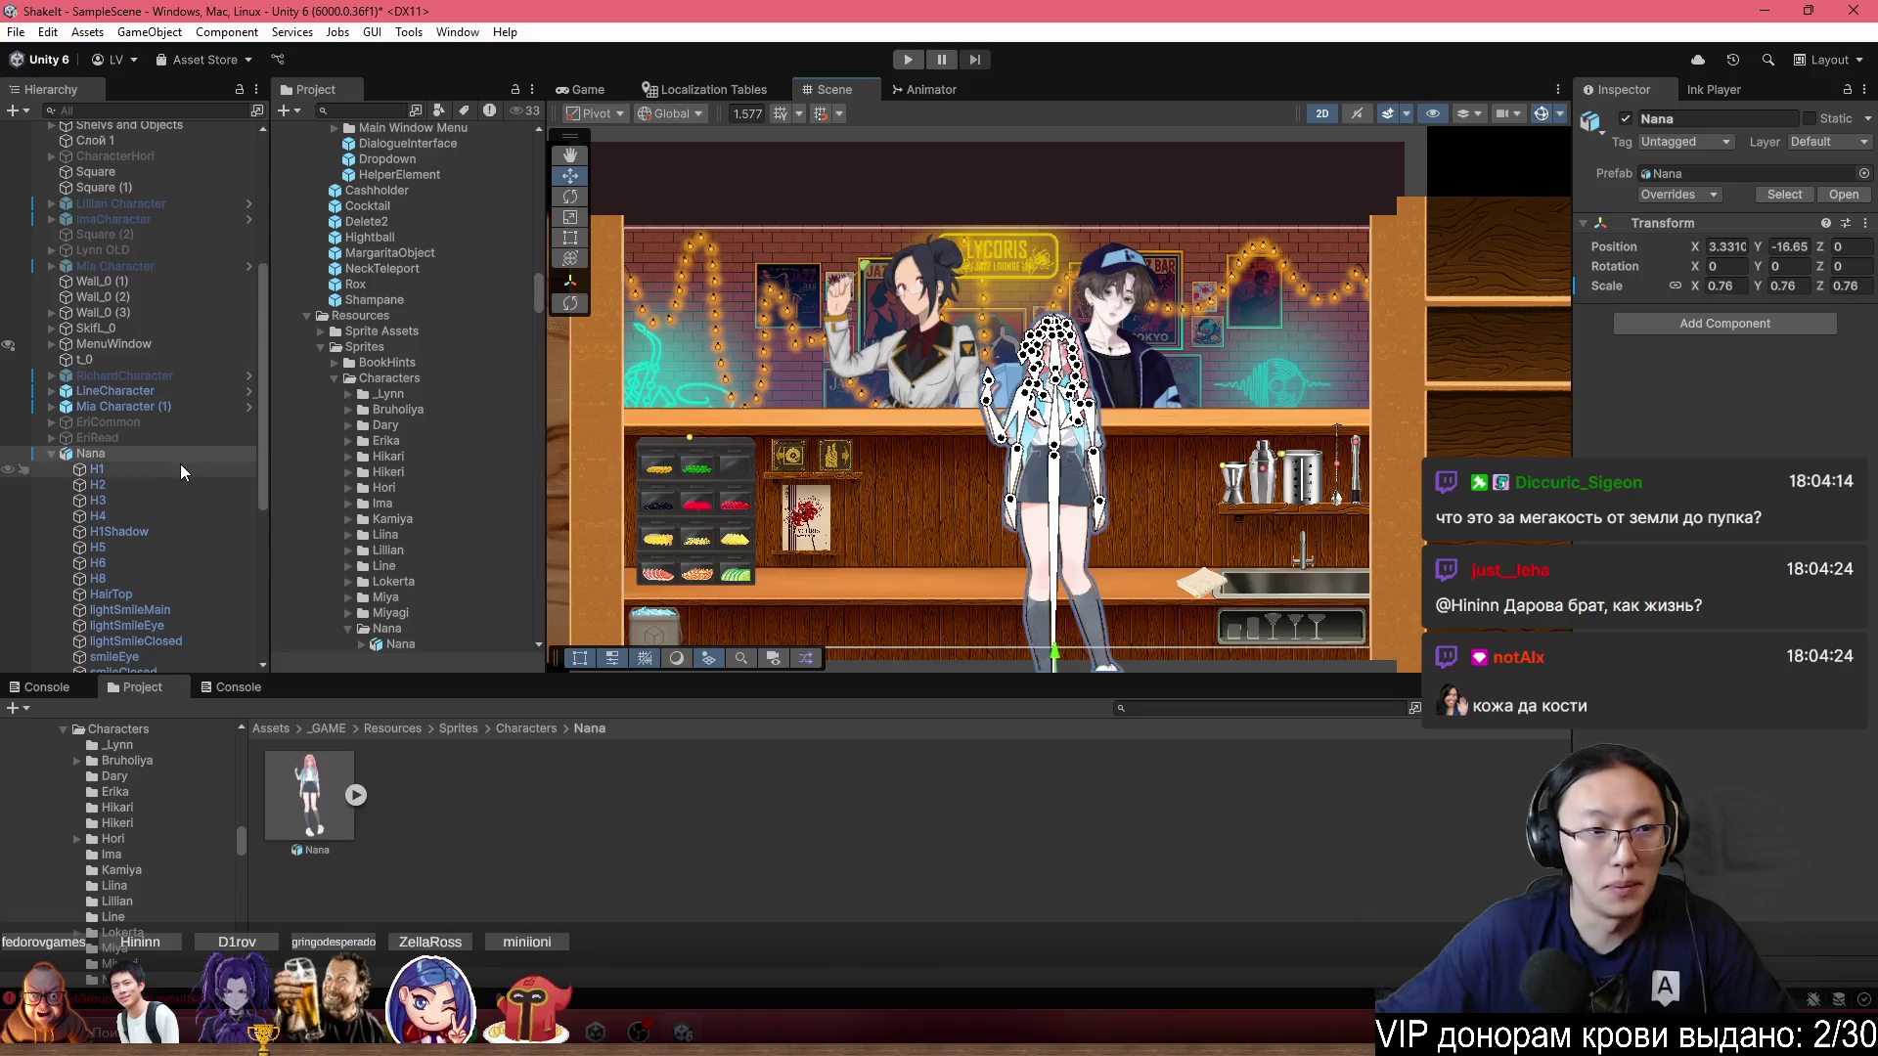
scroll(981, 435, "down", 3)
mouse_move(932, 471)
left_mouse_down()
mouse_move(1117, 611)
mouse_move(1103, 524)
left_mouse_up()
left_click(1722, 285)
type("1")
Turn off Gizmos and place Nana mid-bar at X 1.51, Y -20.39.
scroll(988, 459, "up", 6)
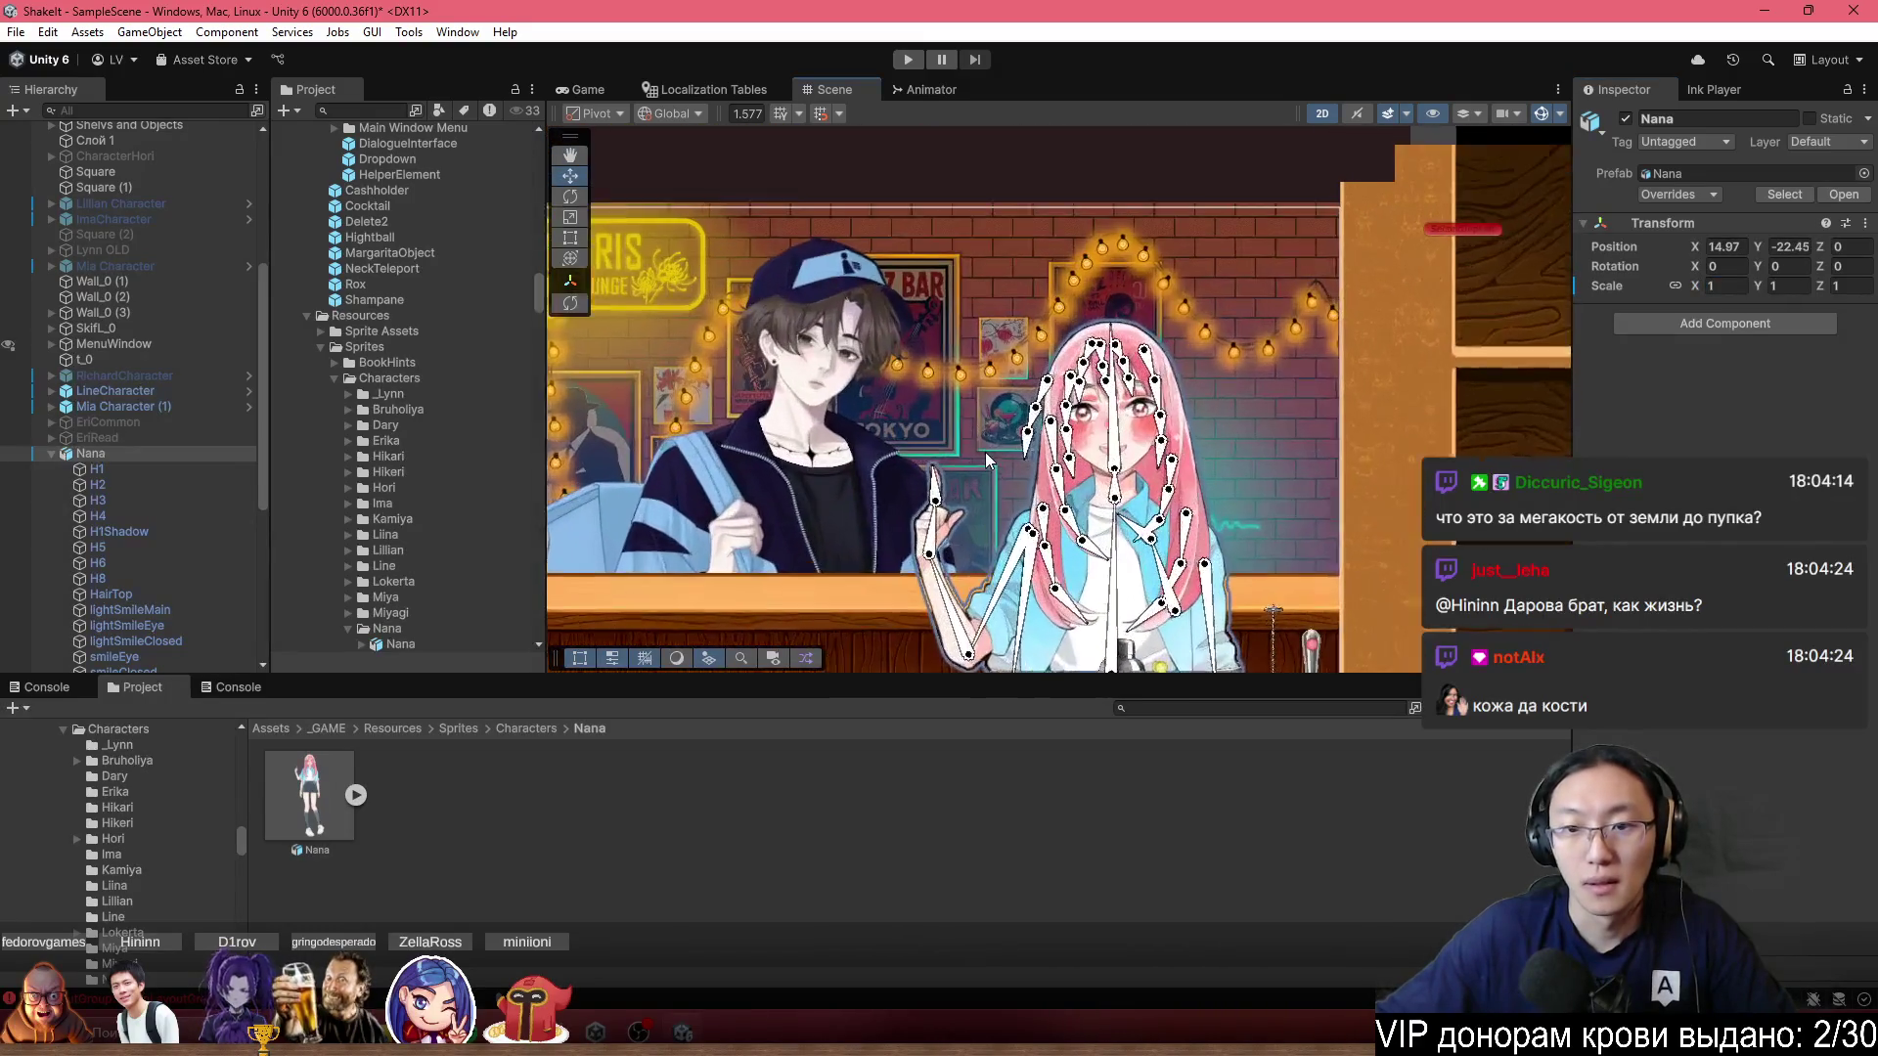
left_click_drag(988, 459, 1304, 286)
left_click(1535, 115)
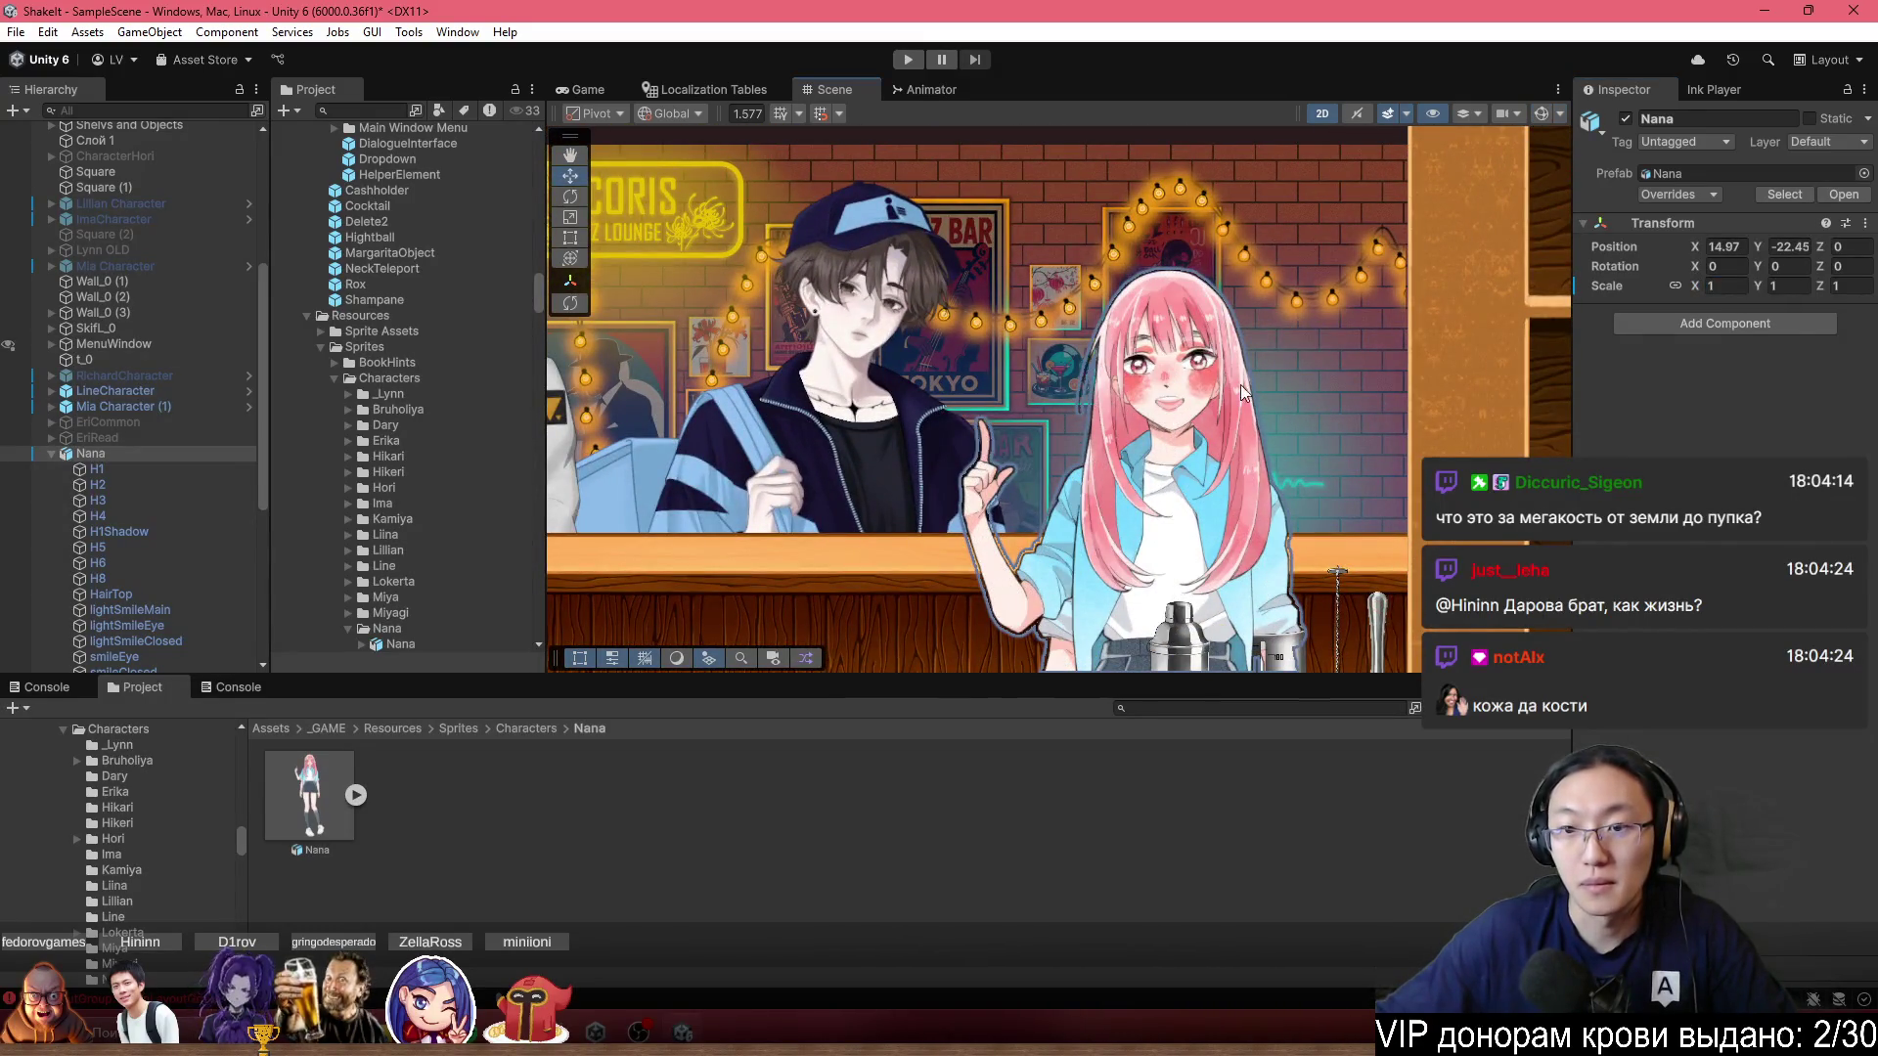
scroll(1174, 284, "down", 5)
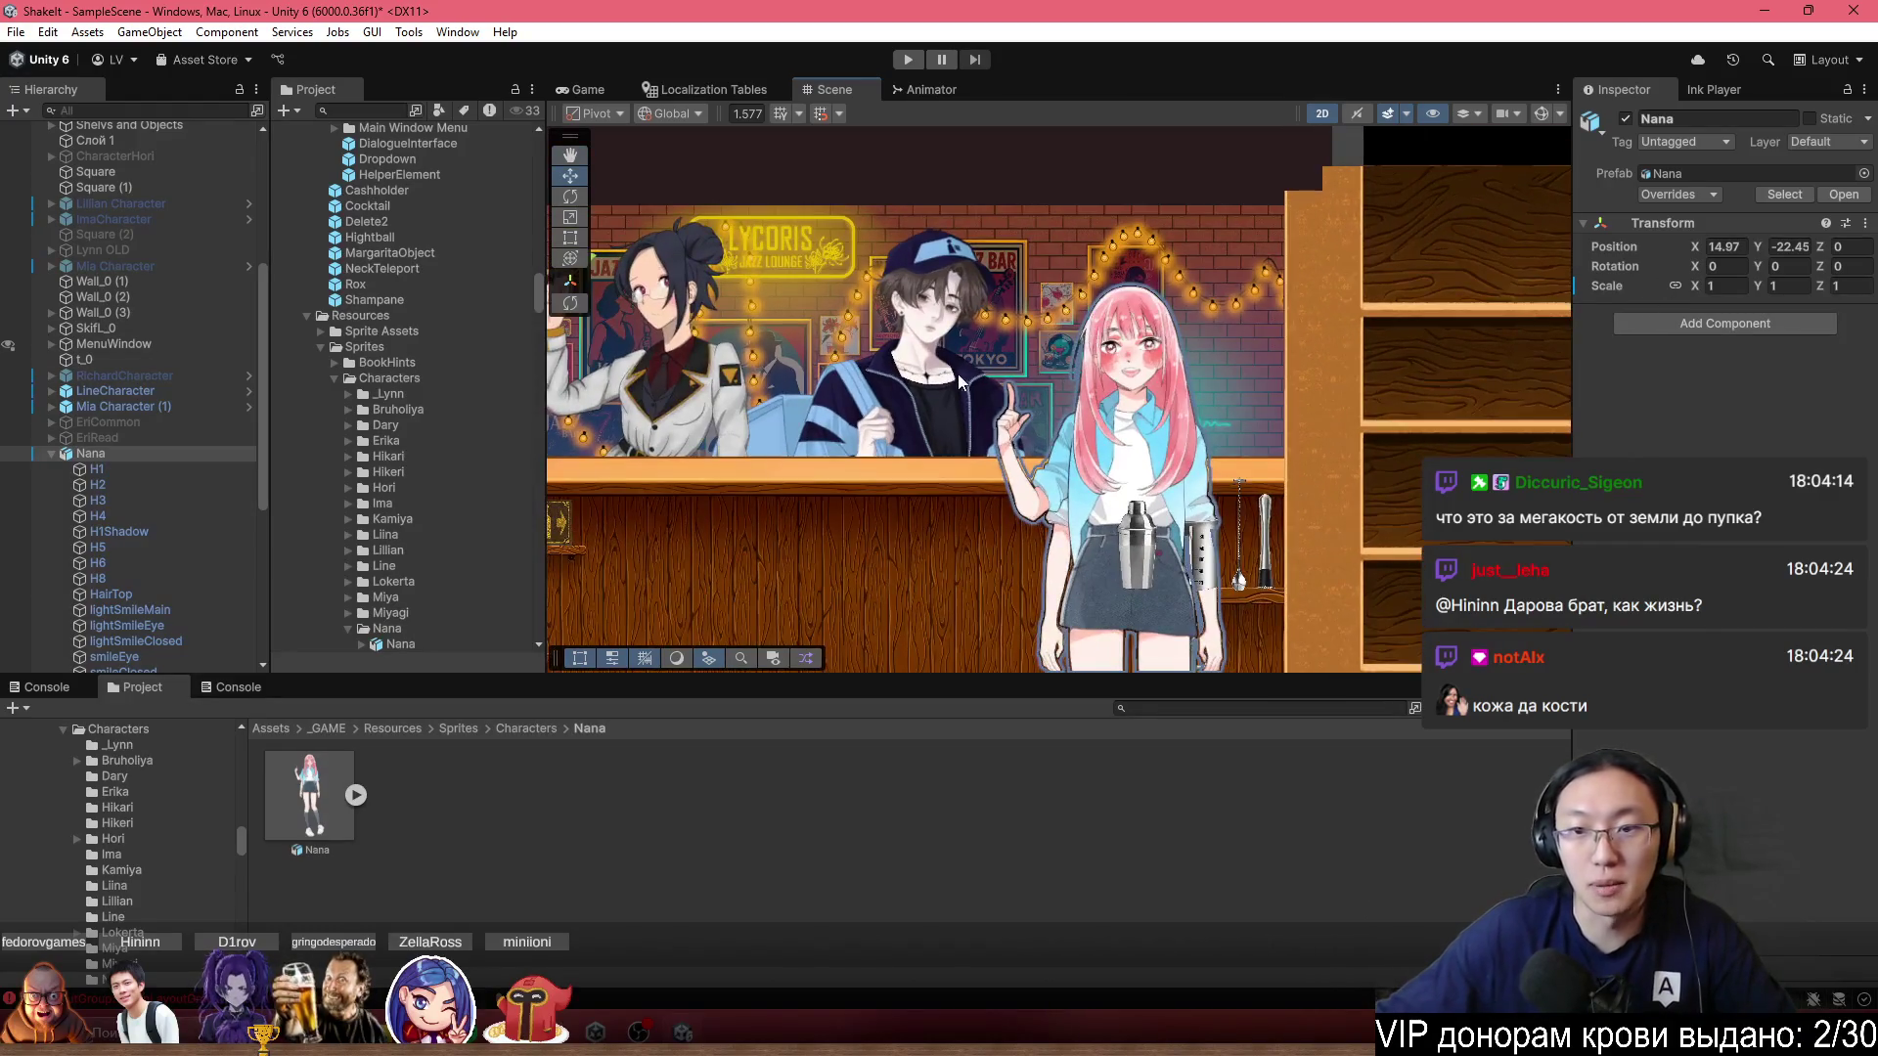
scroll(1237, 464, "down", 2)
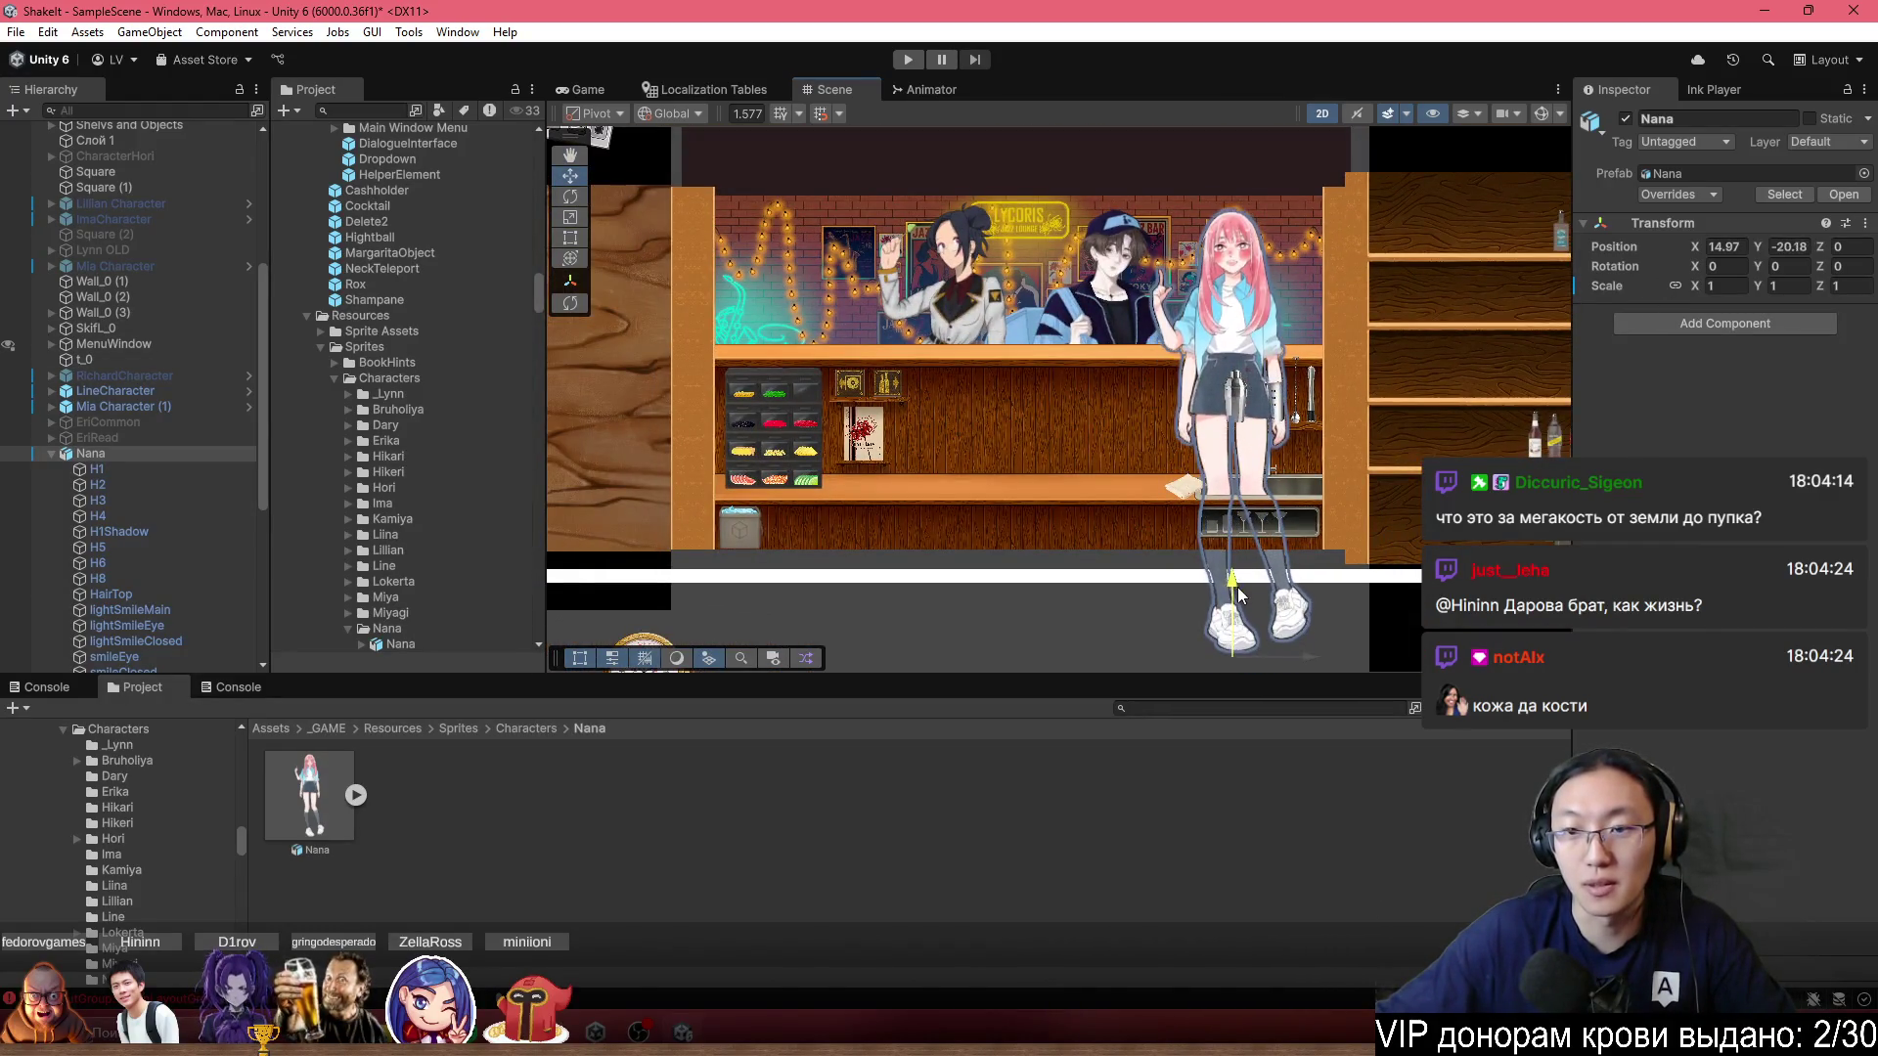
mouse_move(1242, 665)
left_mouse_down()
mouse_move(1012, 647)
mouse_move(1054, 646)
left_mouse_up()
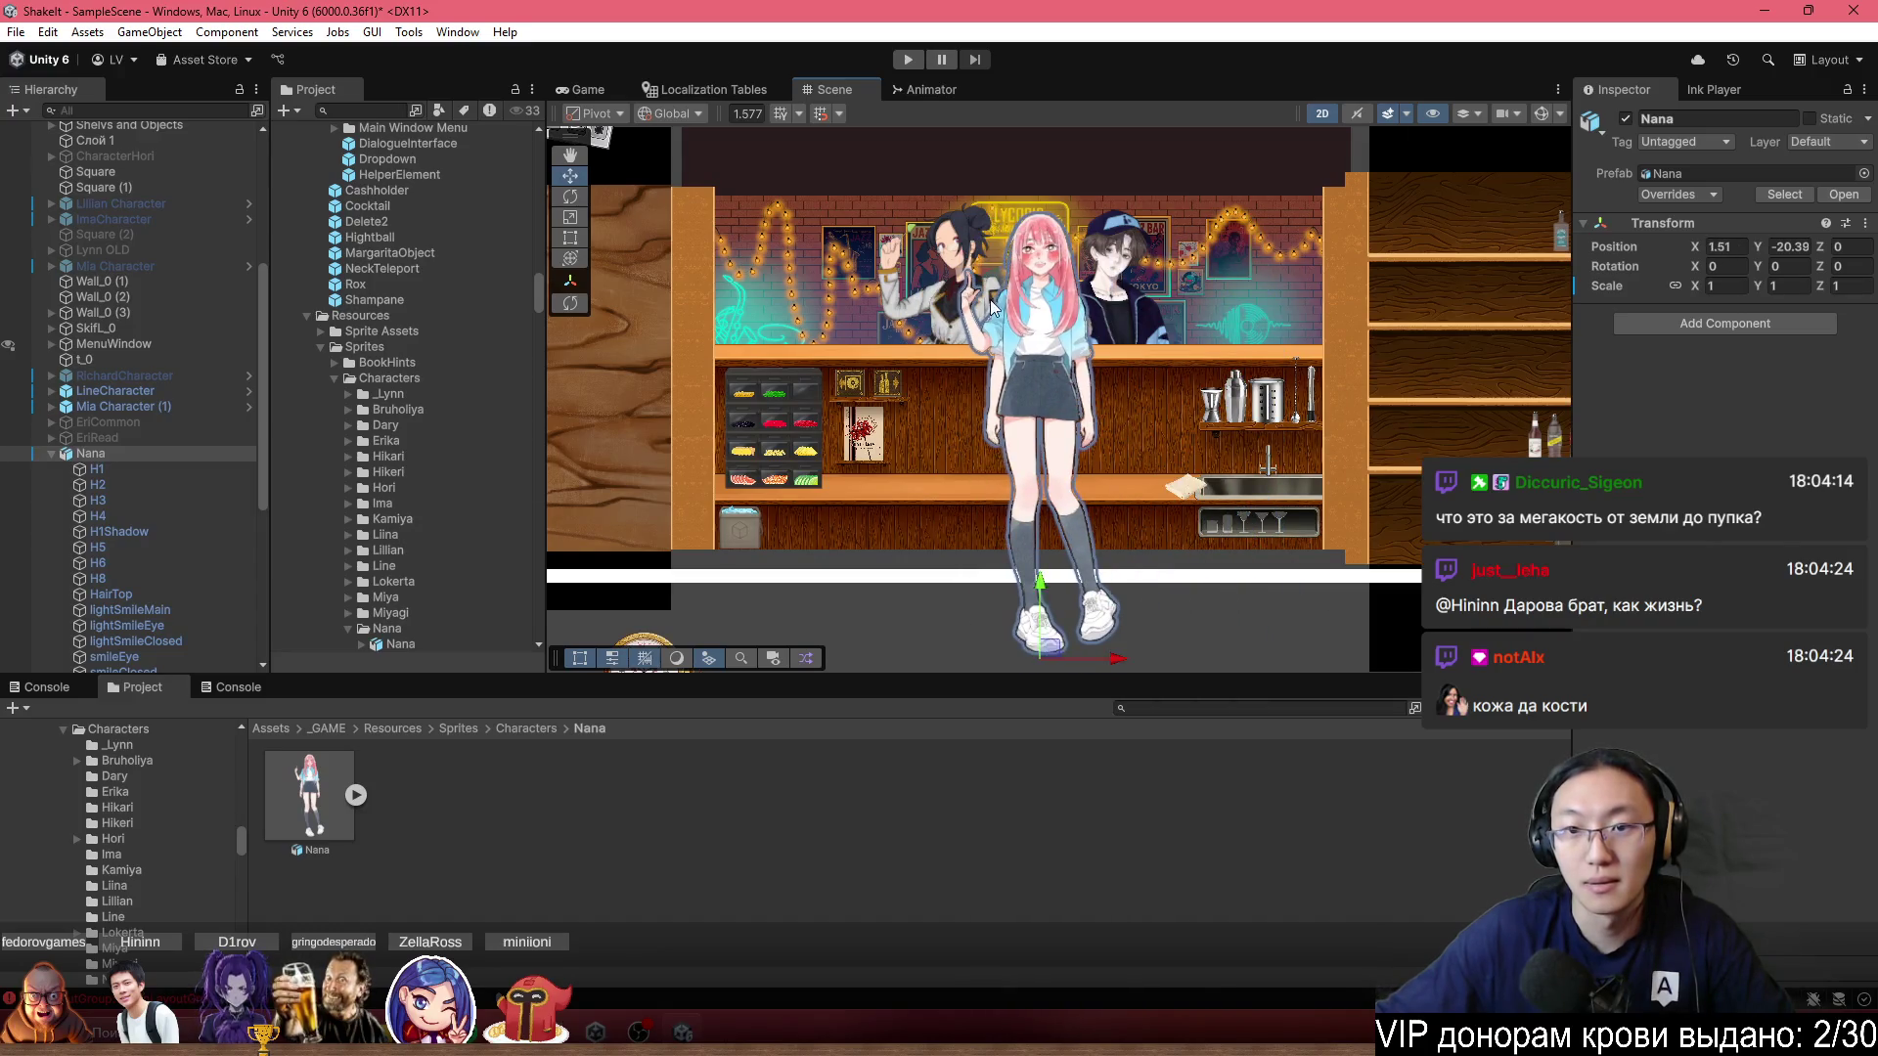
scroll(1027, 293, "up", 5)
scroll(1068, 366, "up", 2)
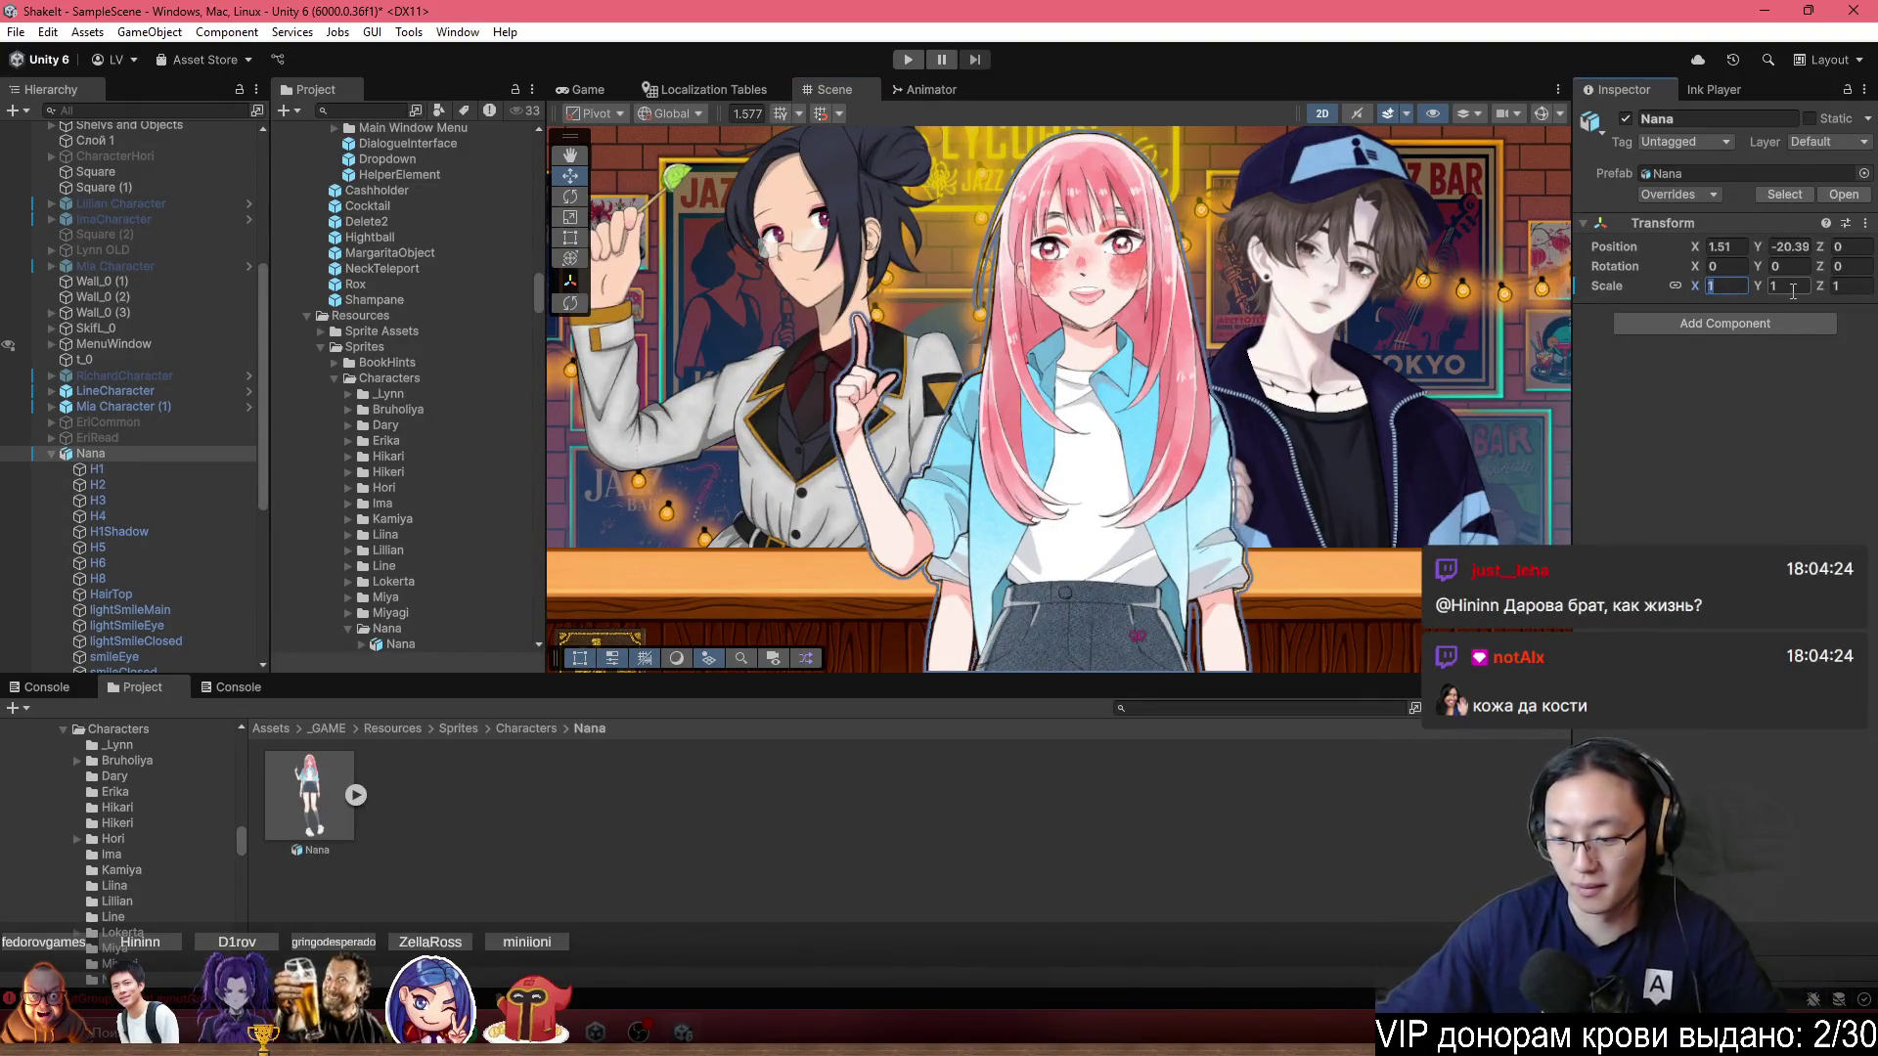
Enlarge Nana to scale 1.1 and lower her slightly to Y -22.73.
type(".1")
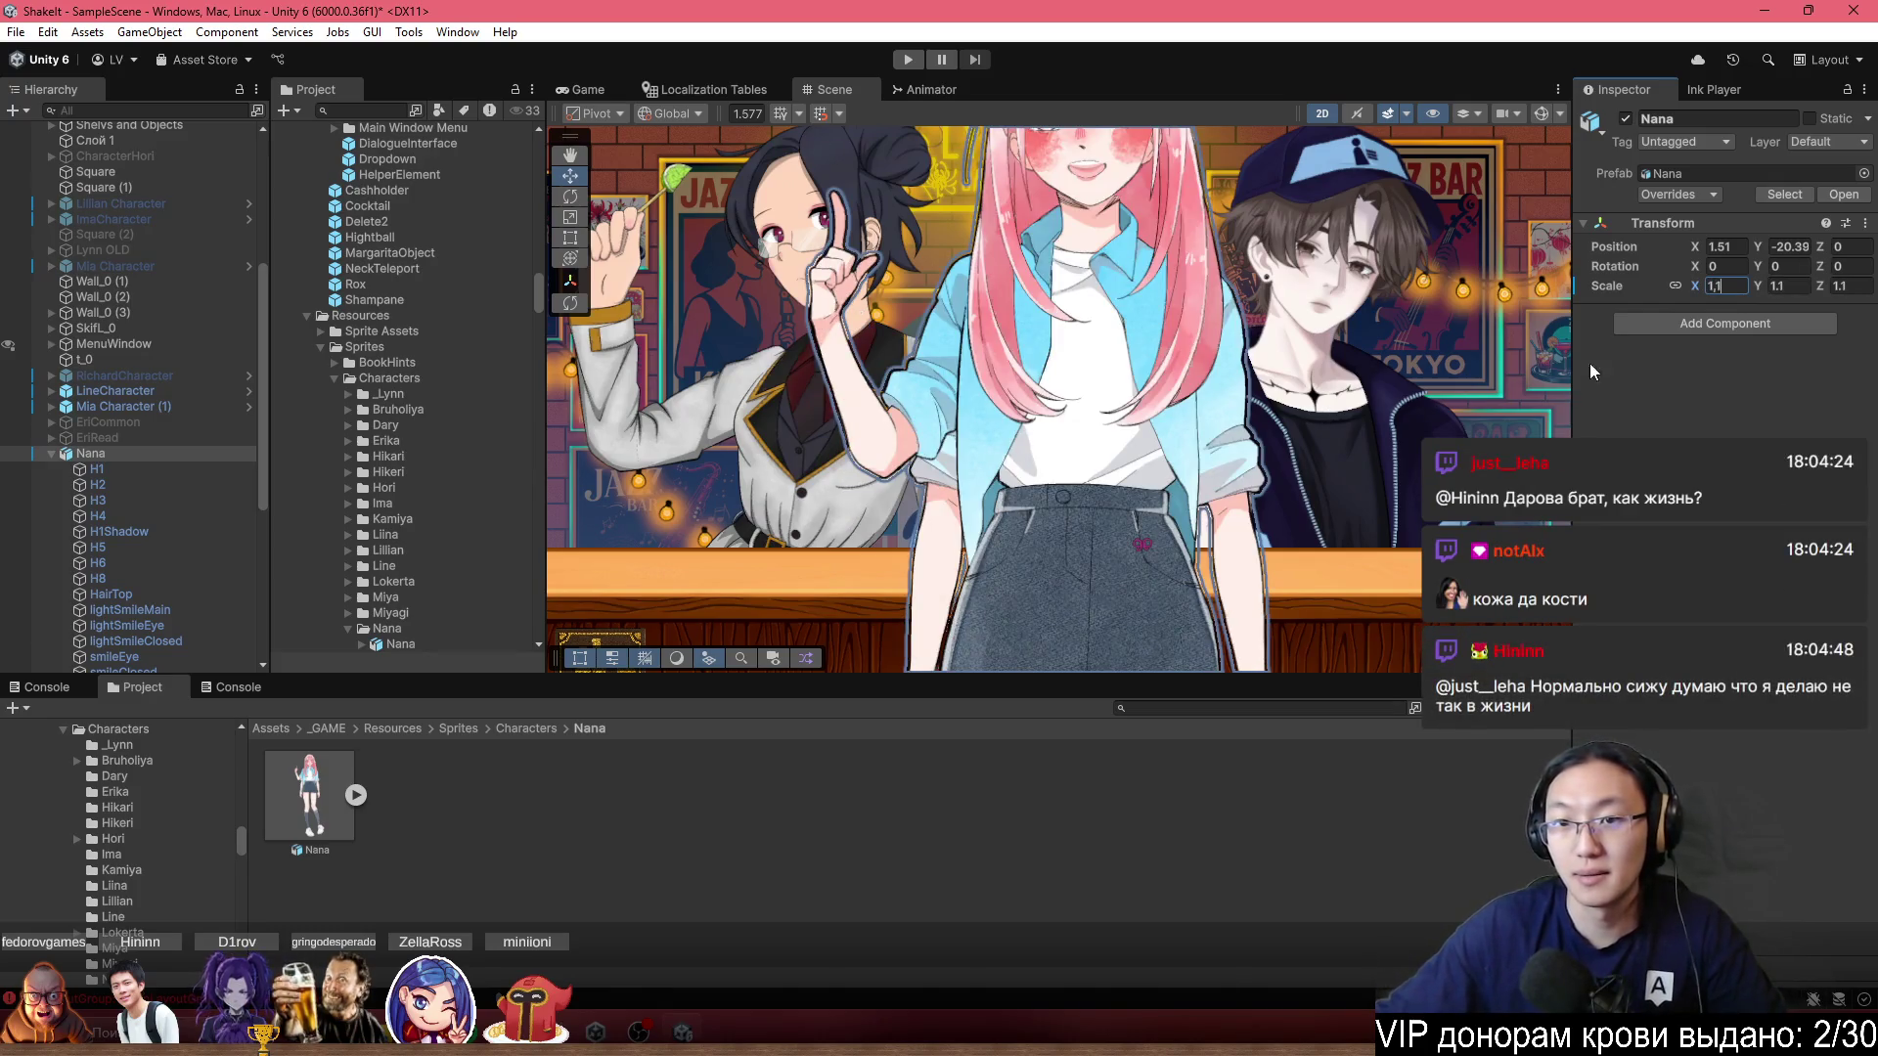
scroll(1129, 565, "down", 6)
mouse_move(1130, 566)
left_mouse_down()
mouse_move(1117, 600)
mouse_move(1096, 509)
left_mouse_up()
left_click_drag(1066, 572, 1099, 604)
scroll(1067, 429, "up", 5)
scroll(1113, 354, "up", 3)
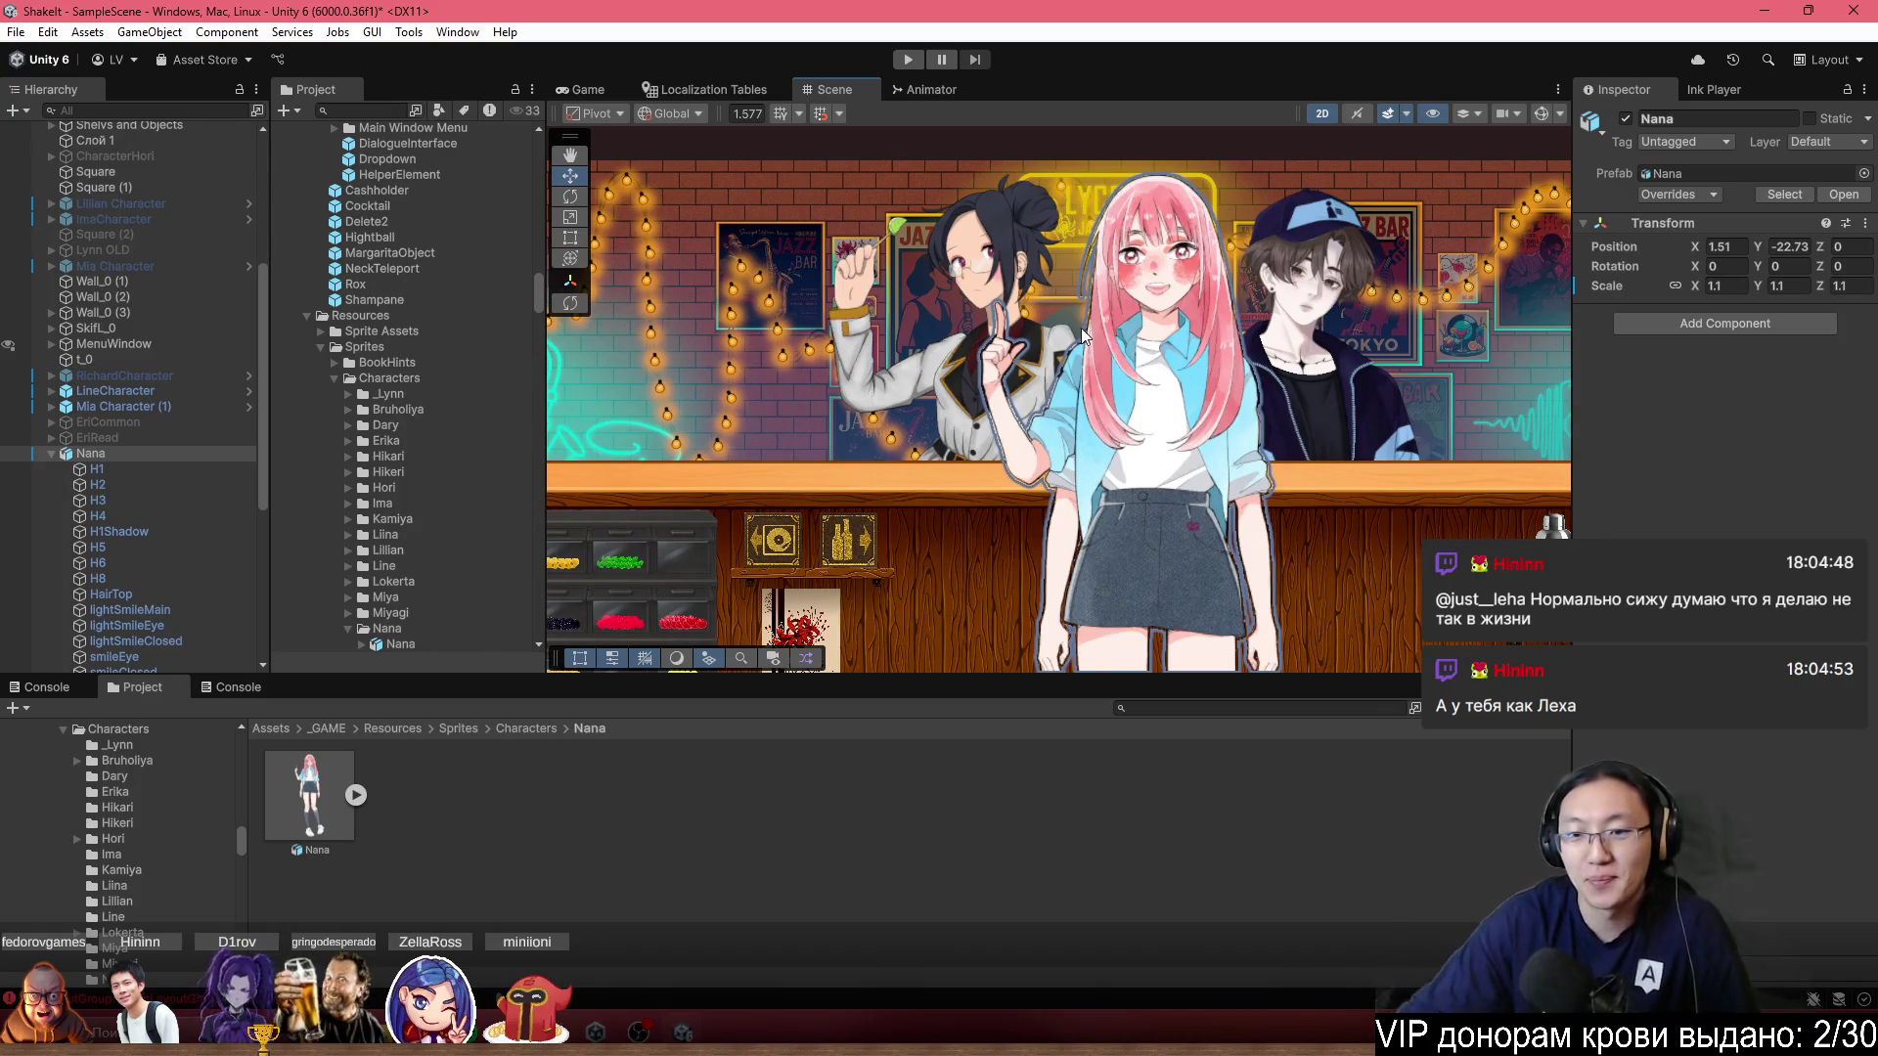
scroll(1081, 327, "down", 5)
Show the bone overlays, frame Nana's bone_1, and test-bend her leg bone, then undo it.
scroll(1134, 440, "down", 3)
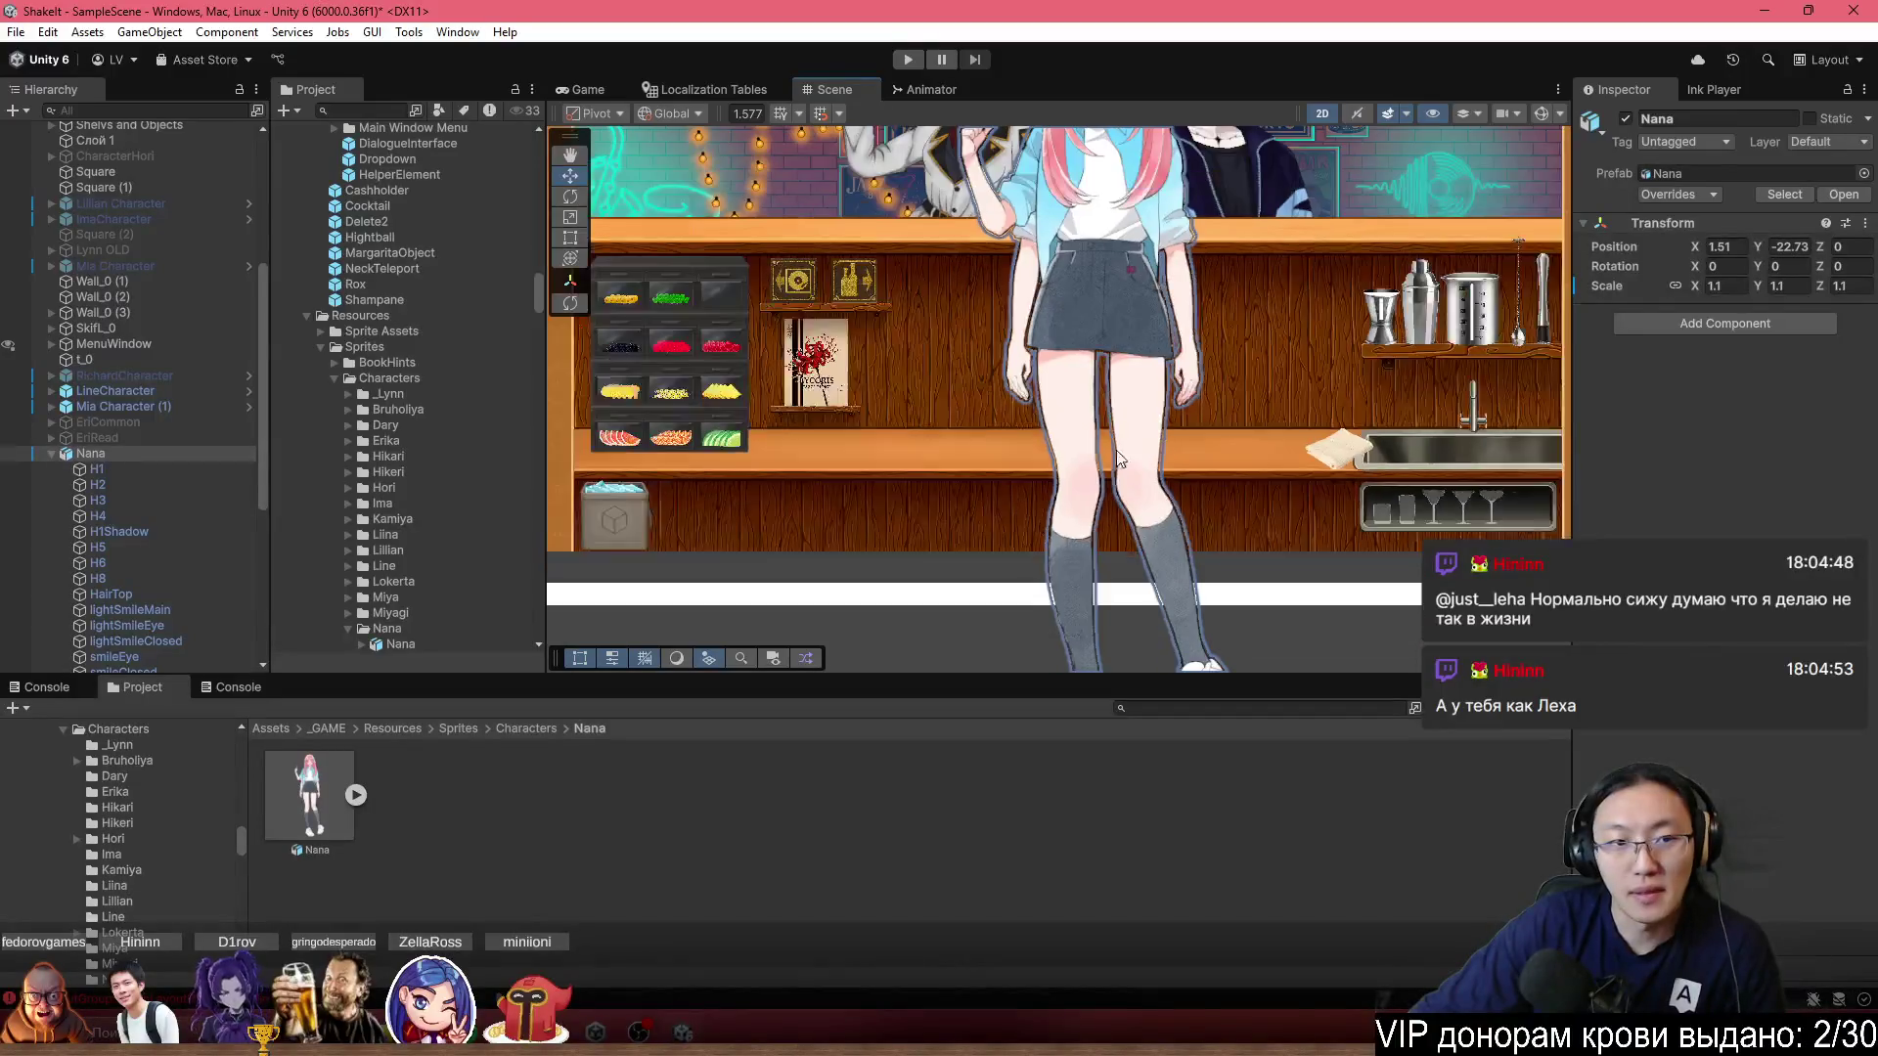
left_click(1542, 114)
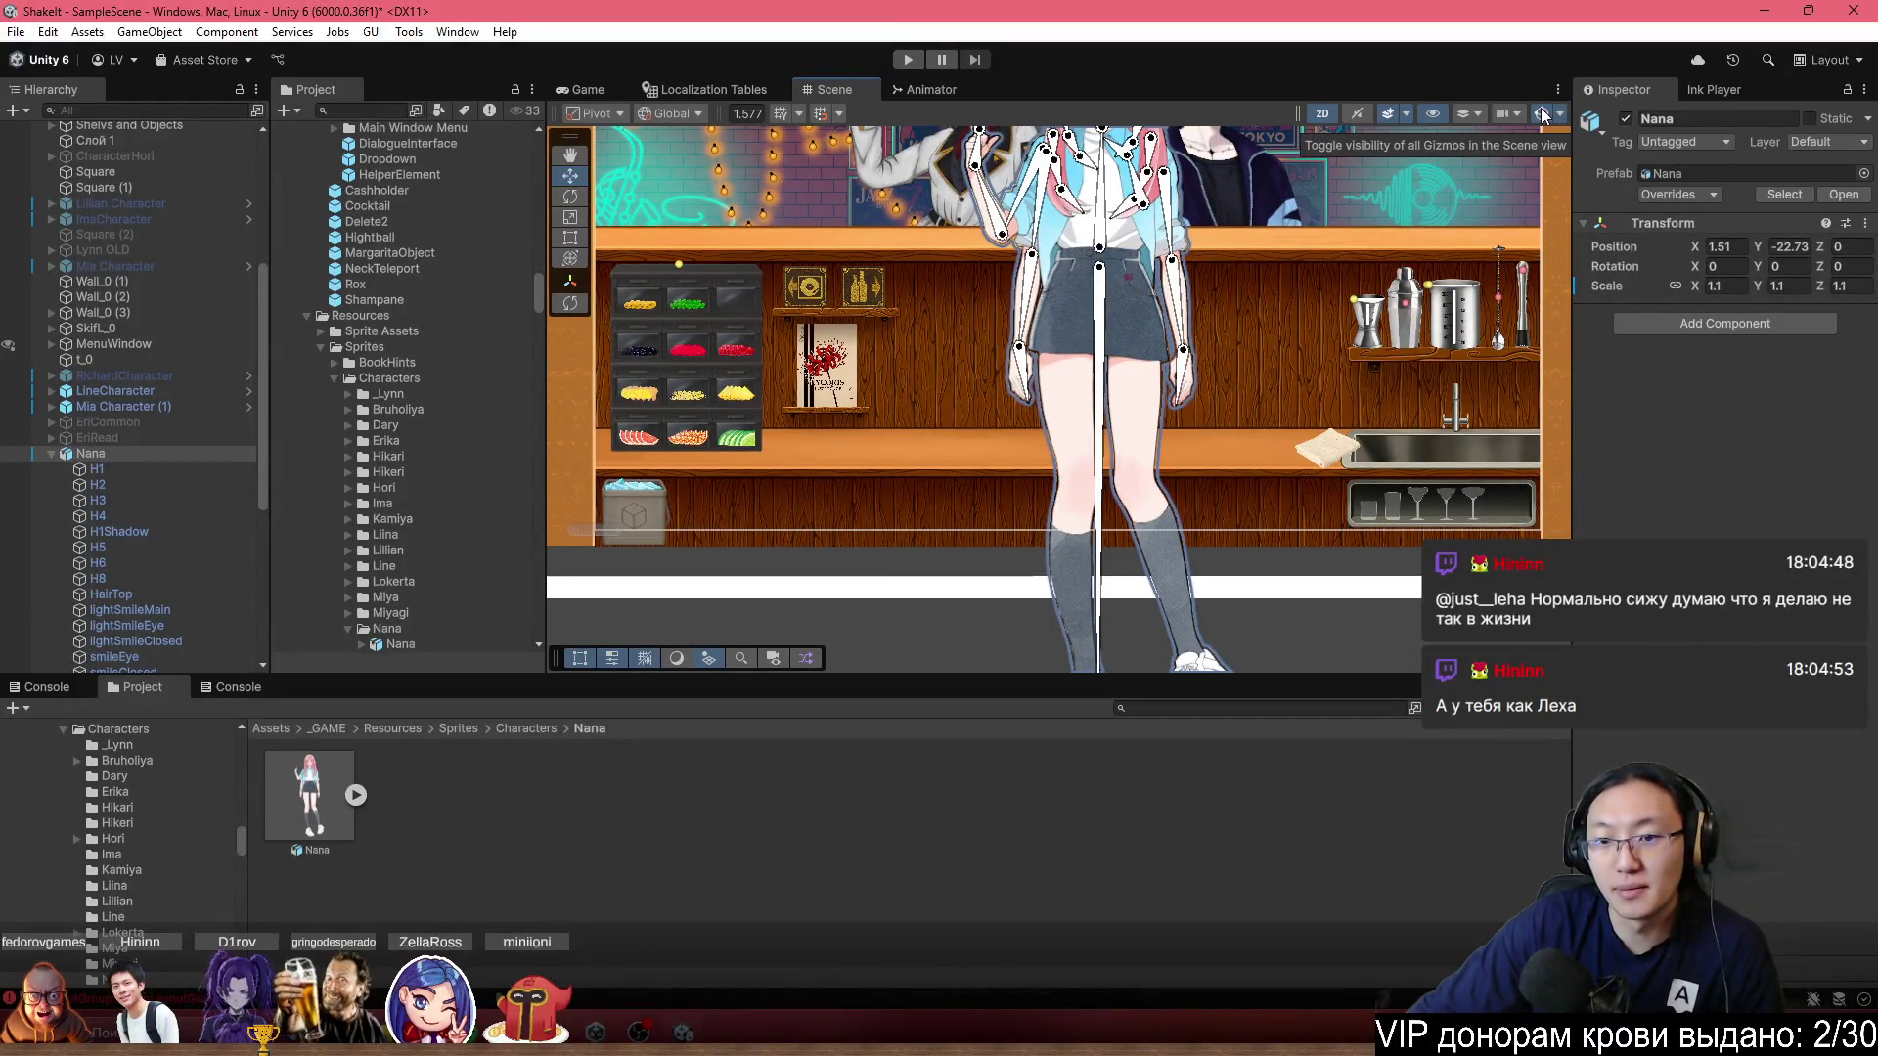
scroll(1106, 439, "down", 3)
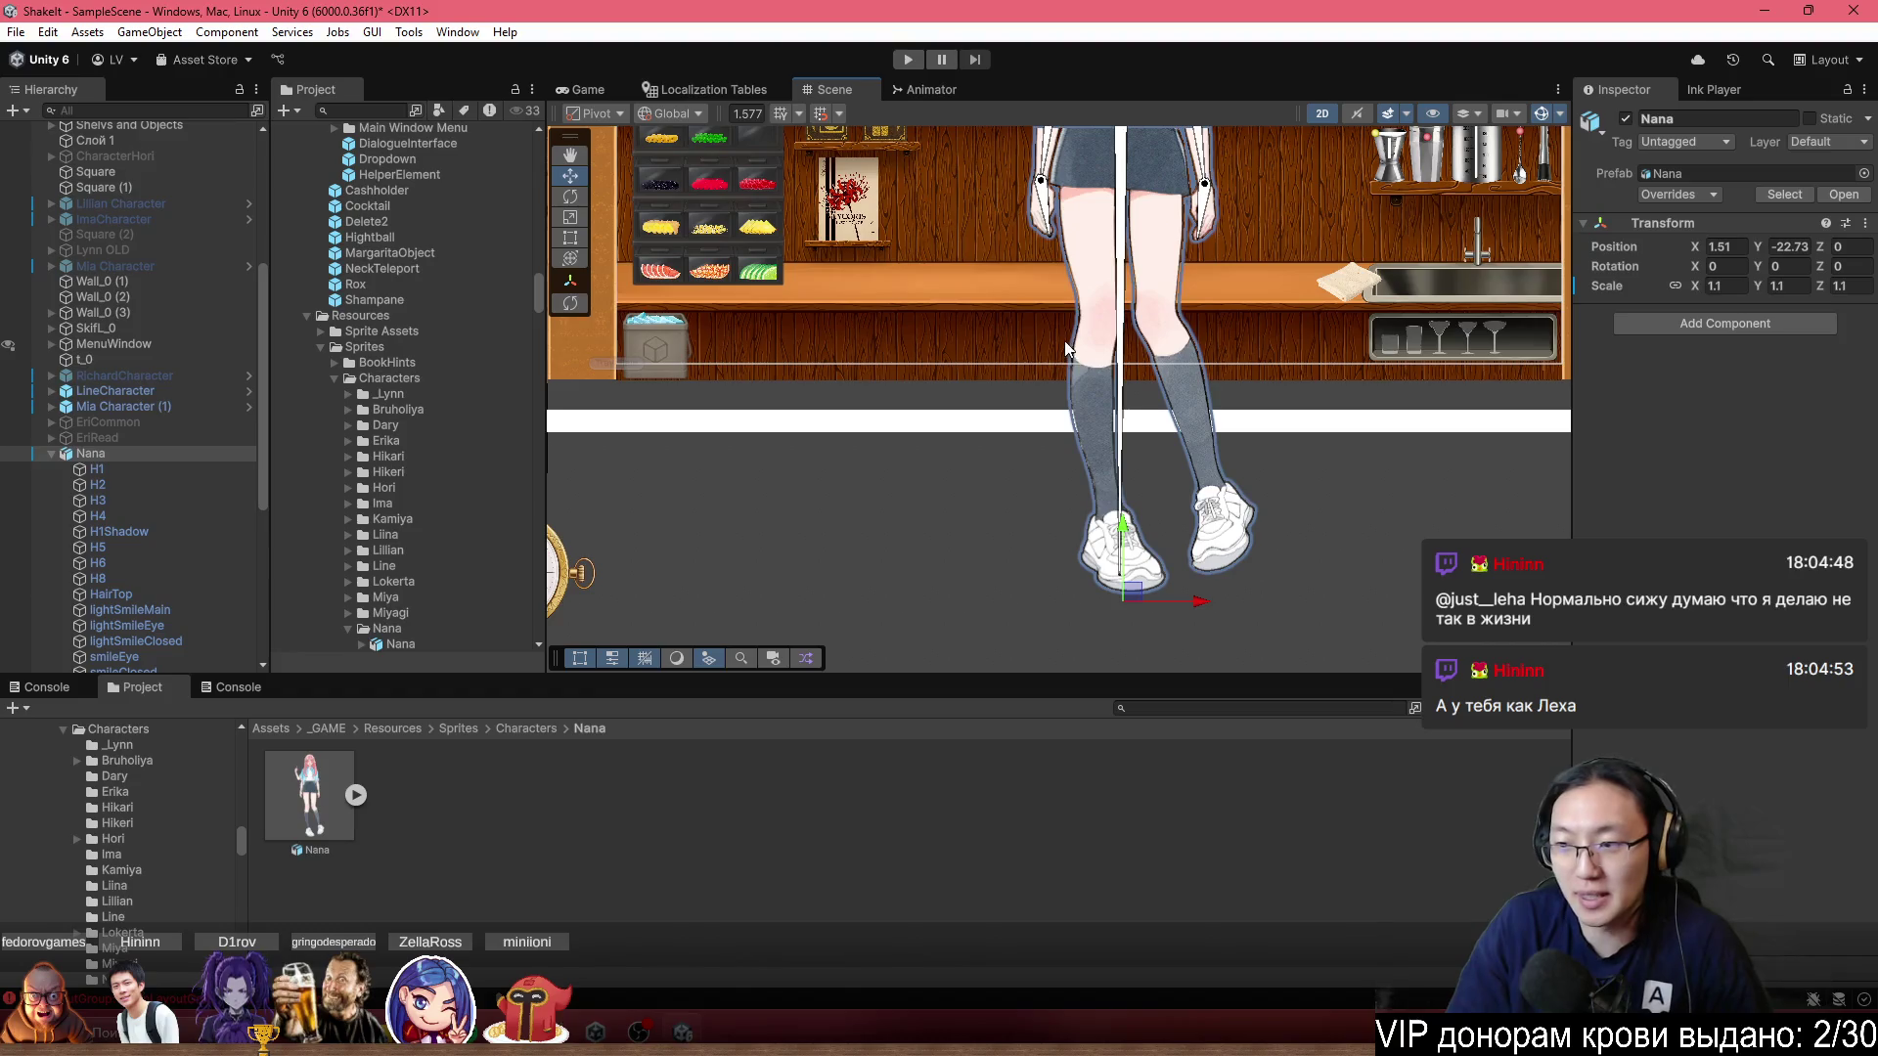
scroll(133, 559, "down", 8)
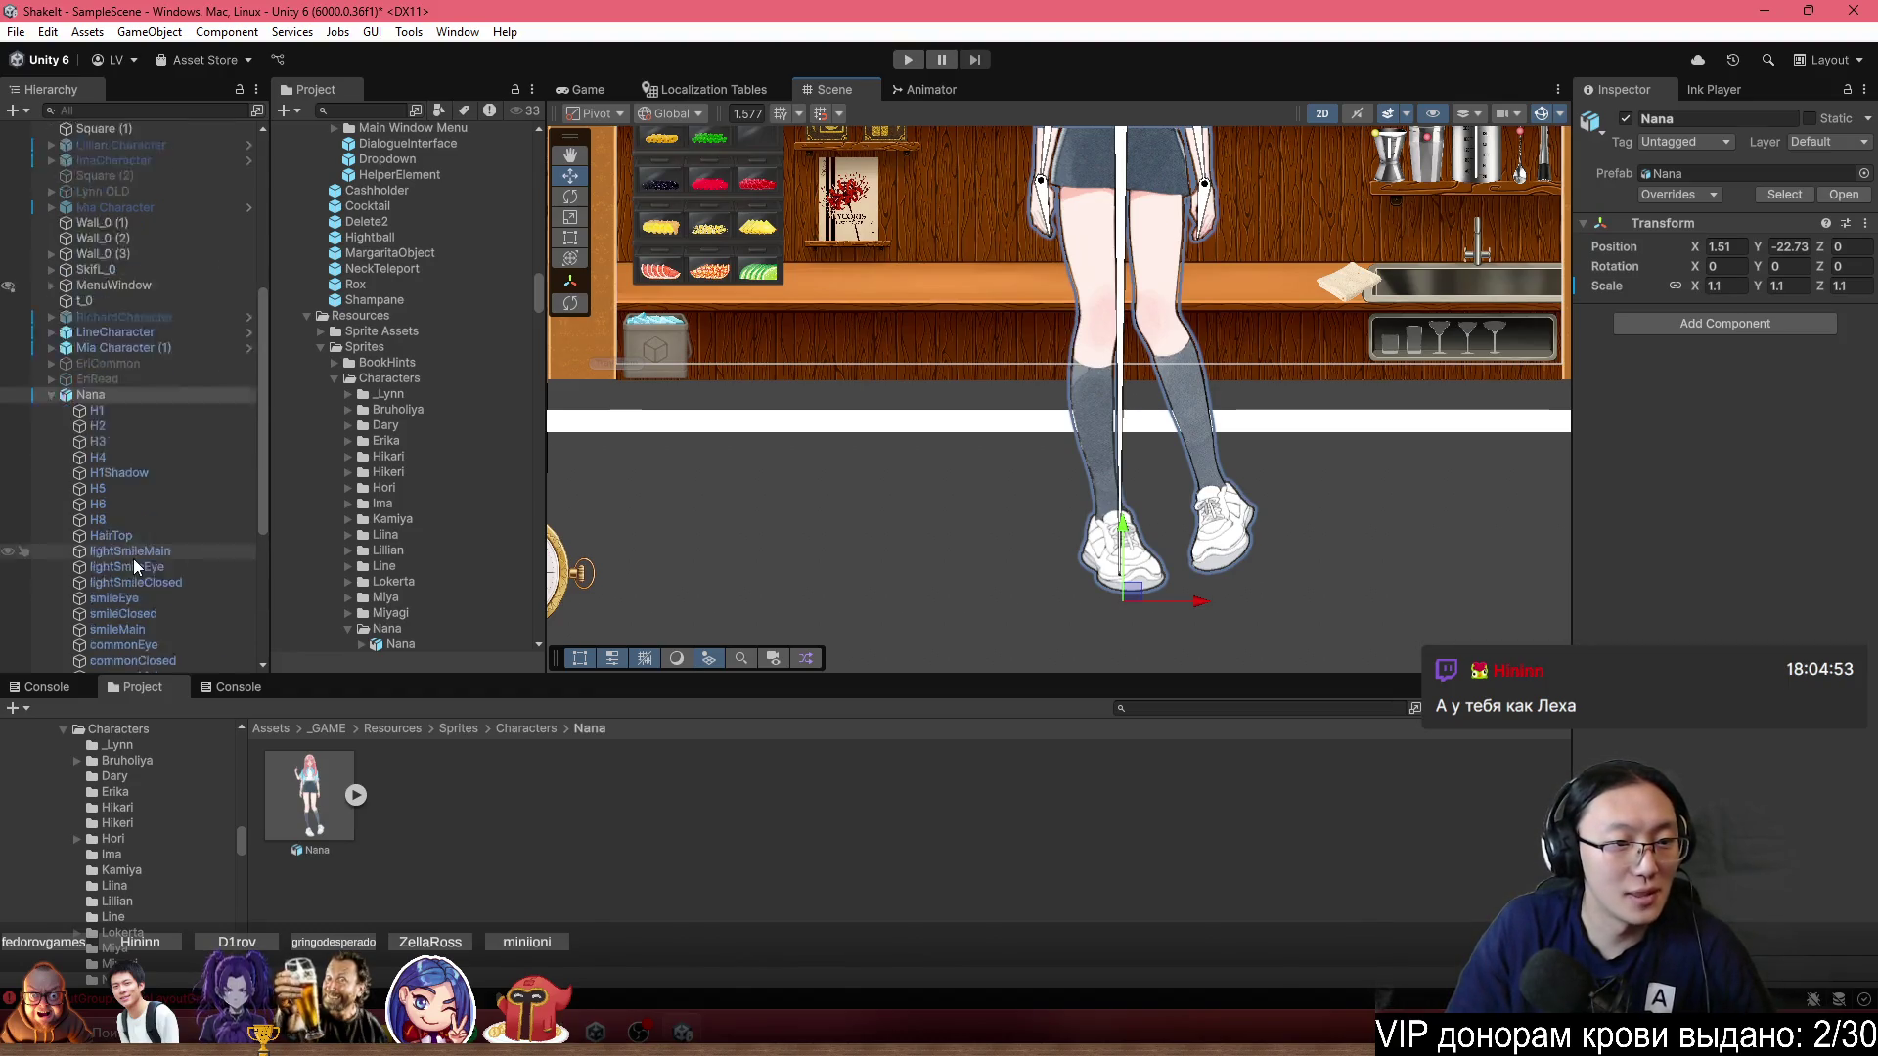
left_click(139, 663)
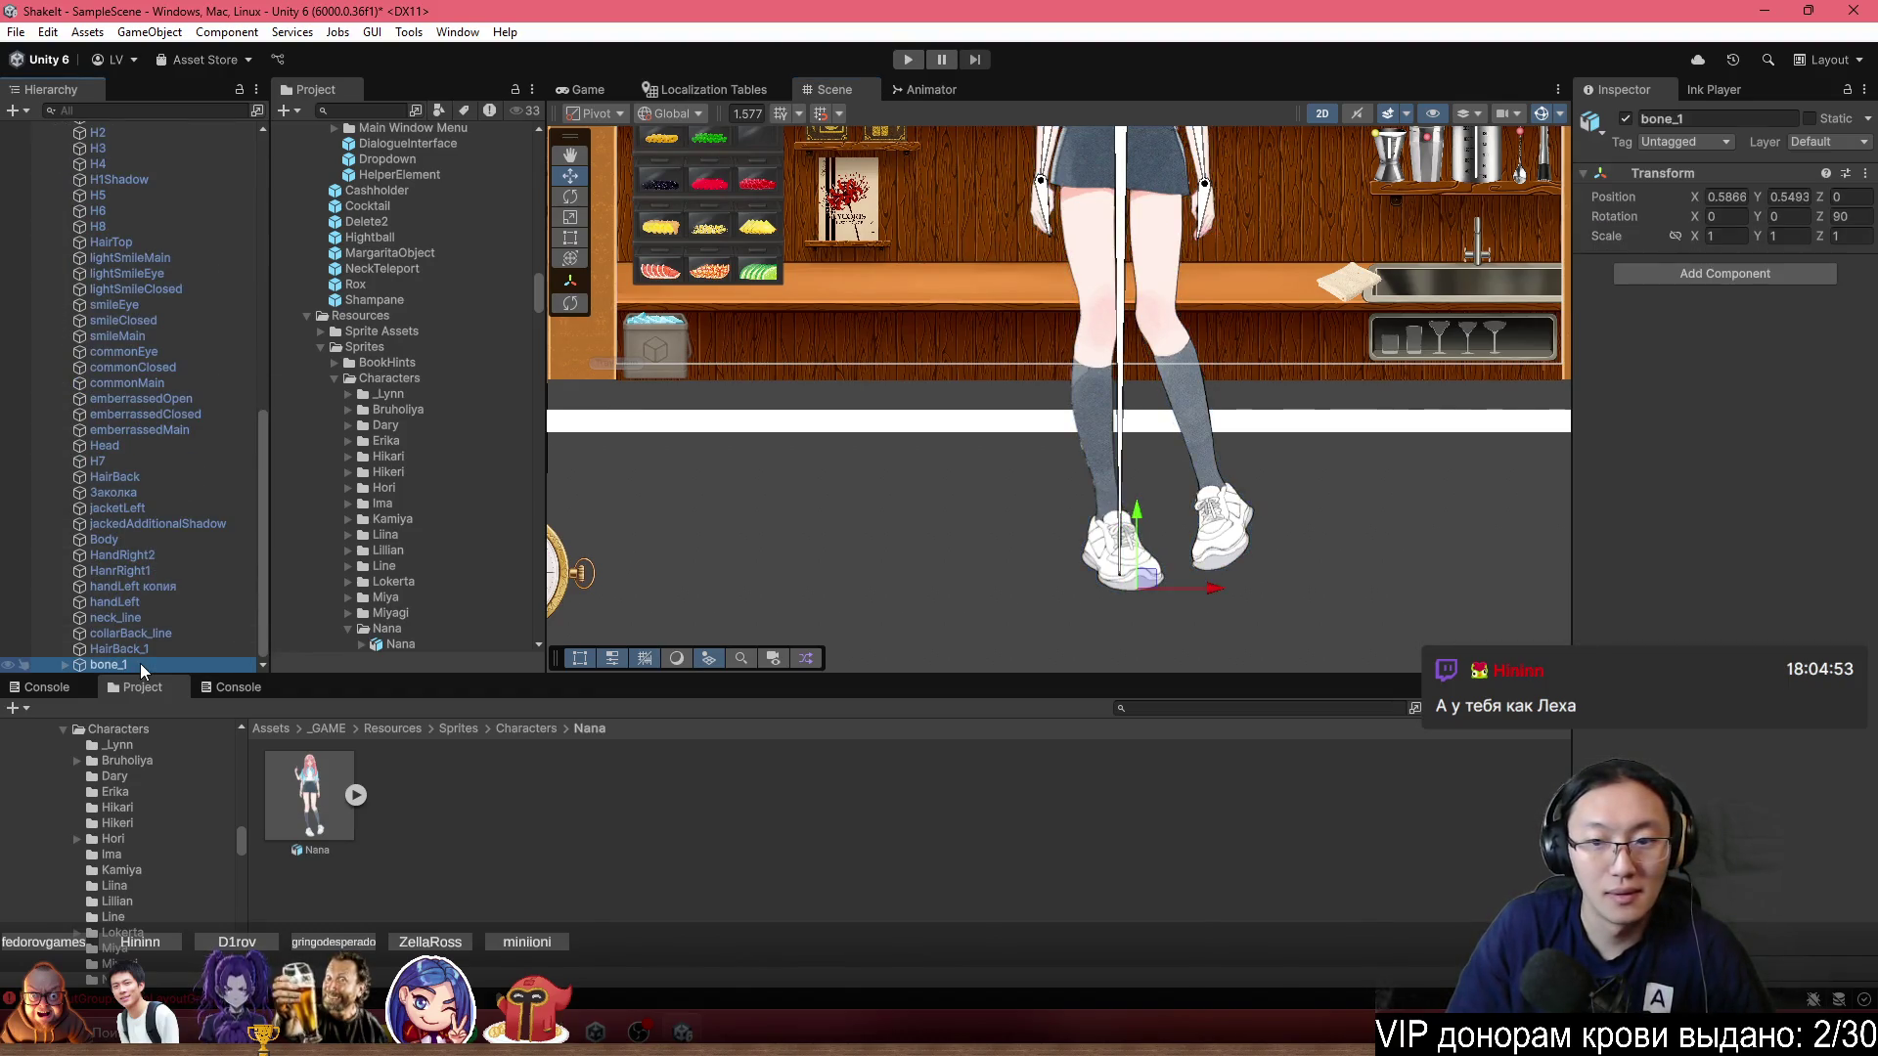
key("f")
scroll(982, 450, "up", 5)
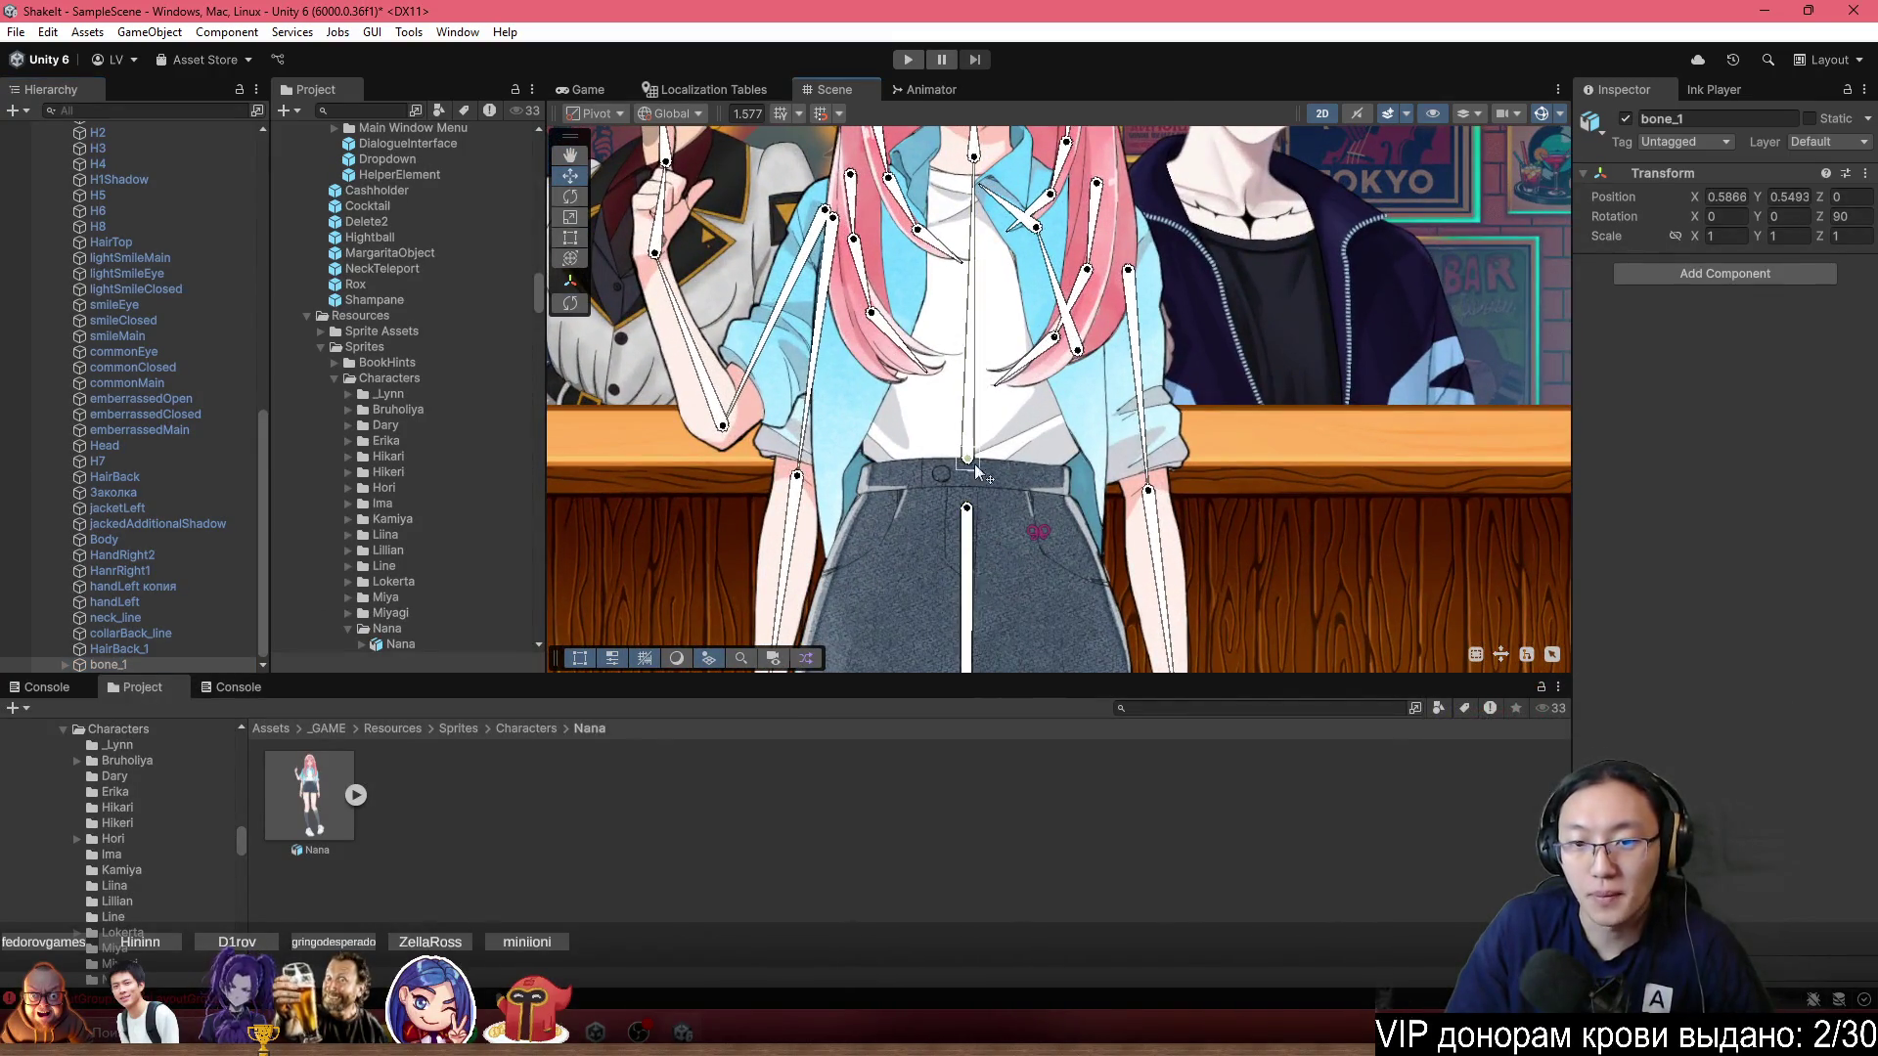
scroll(962, 525, "down", 5)
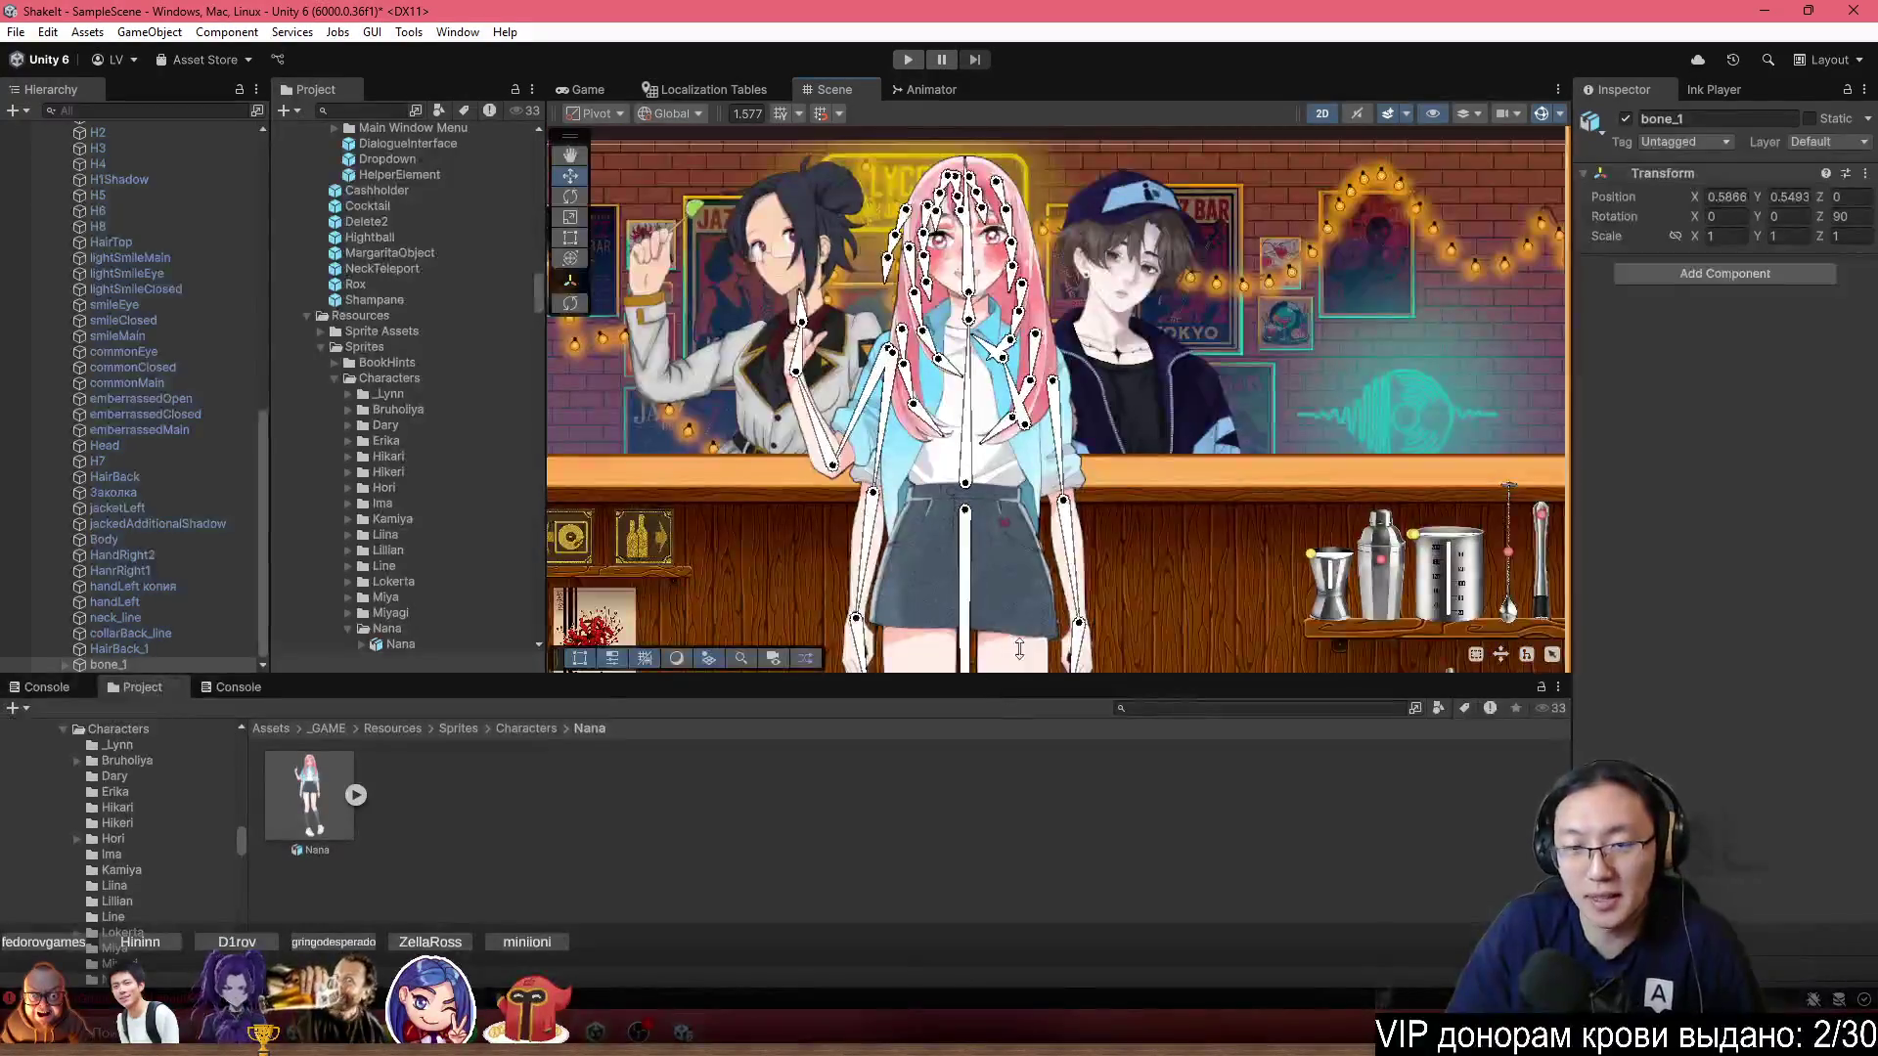
scroll(965, 528, "up", 2)
mouse_move(934, 674)
left_mouse_down()
mouse_move(929, 386)
mouse_move(1036, 426)
mouse_move(972, 491)
mouse_move(996, 539)
mouse_move(1072, 512)
mouse_move(914, 548)
mouse_move(959, 566)
mouse_move(931, 573)
left_mouse_up()
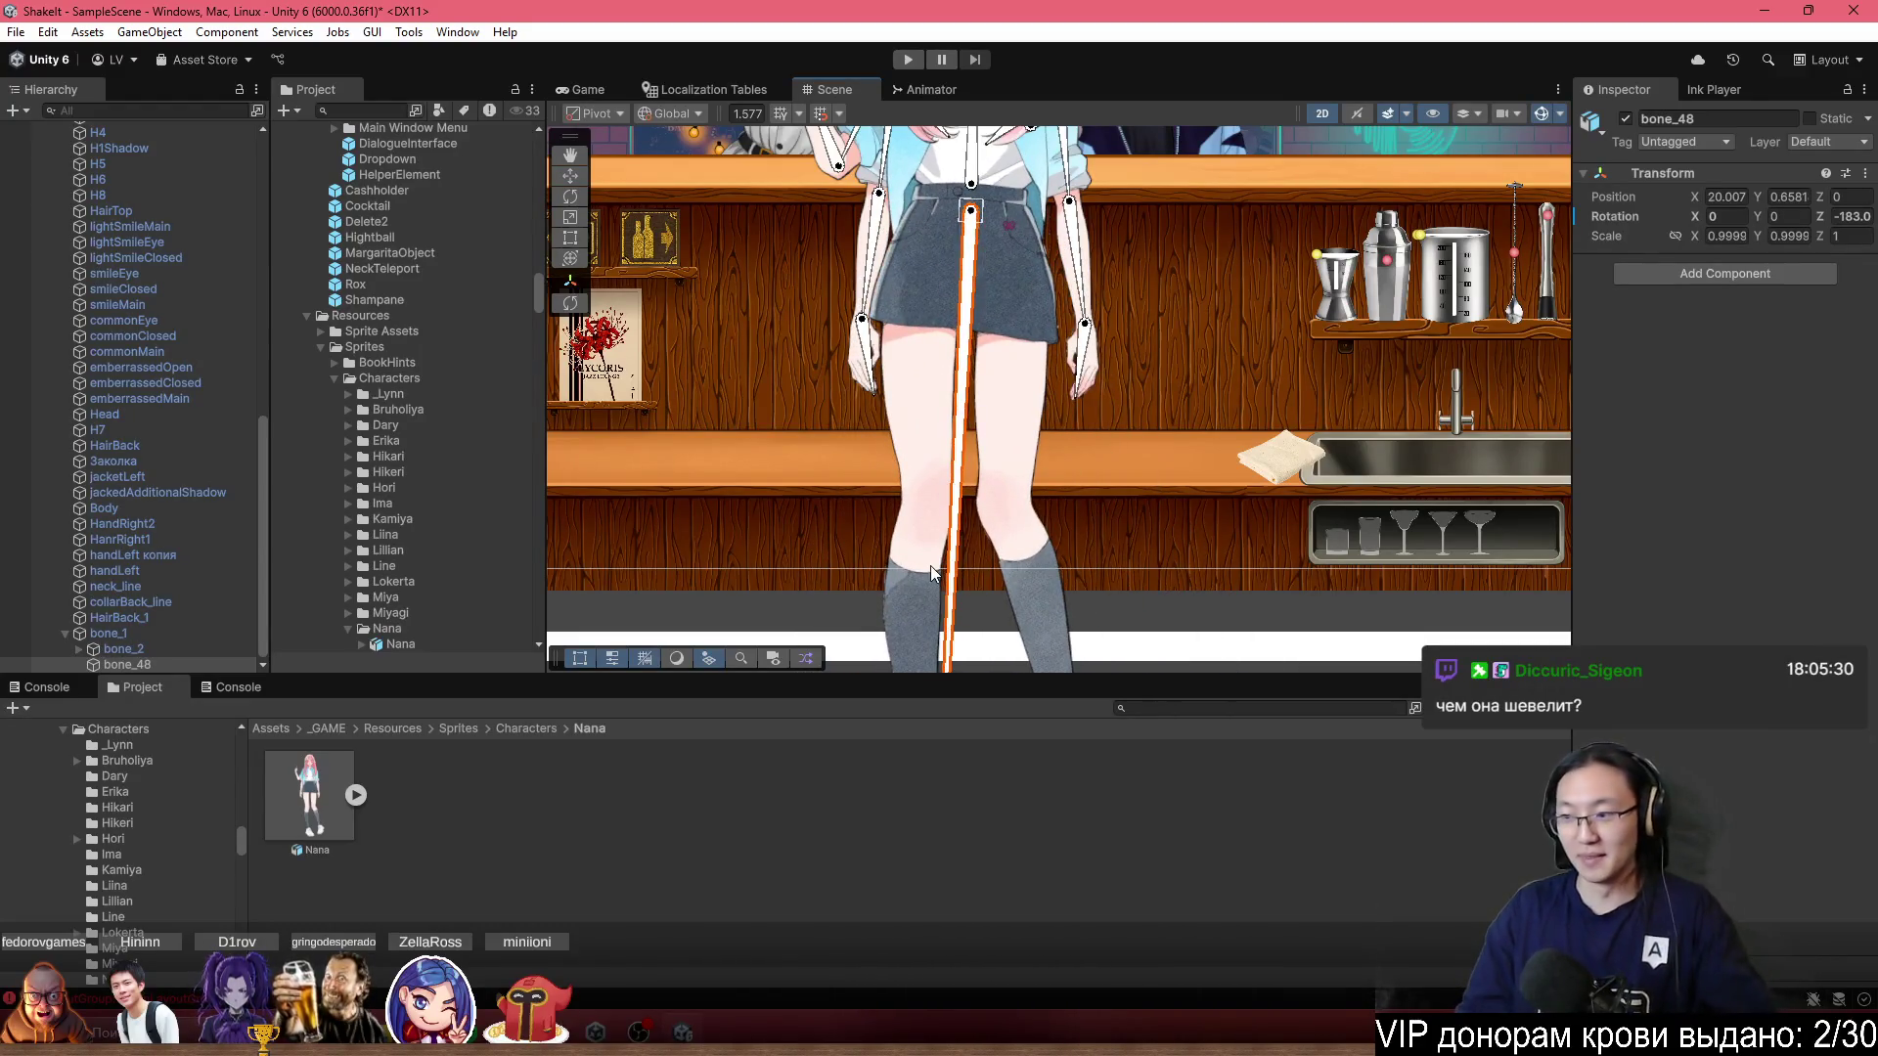
key("ctrl+z")
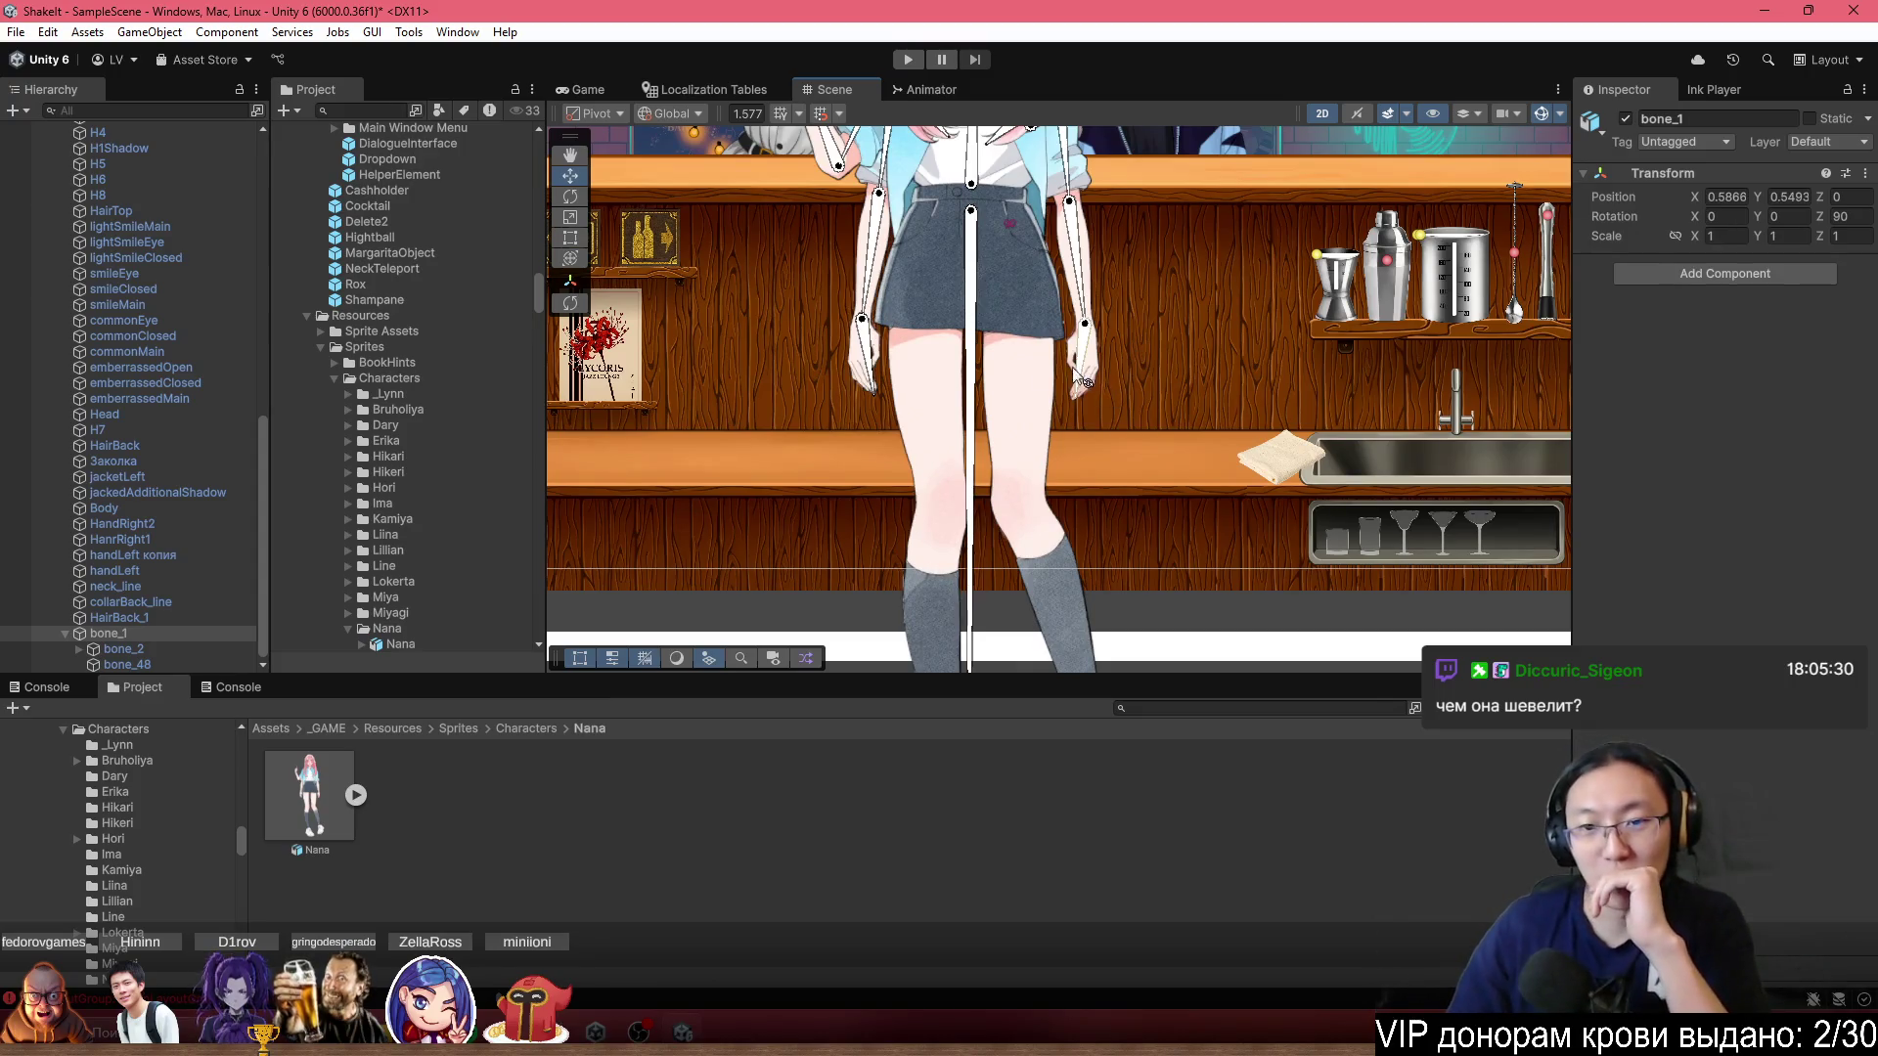
Pan the Scene view up to Nana's face and head bones.
scroll(1126, 348, "up", 3)
scroll(1225, 372, "down", 2)
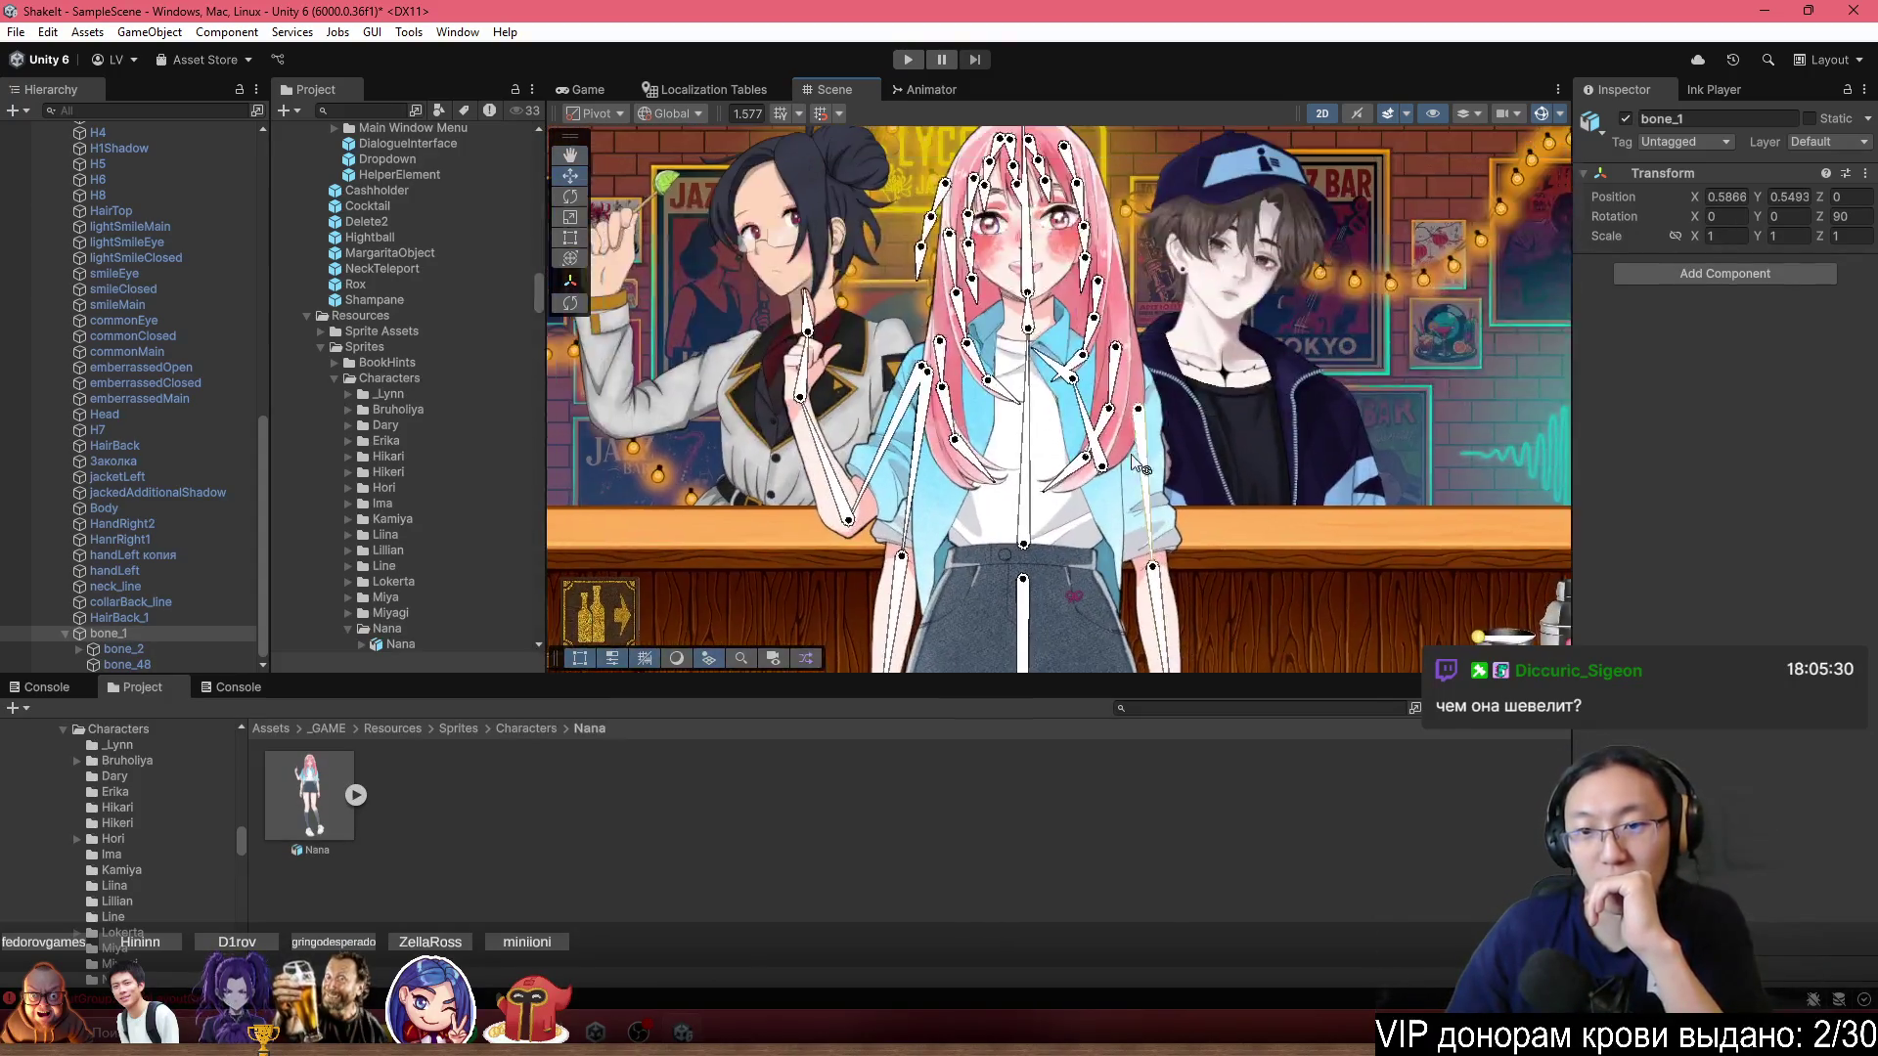
scroll(1157, 332, "up", 2)
scroll(1157, 332, "up", 1)
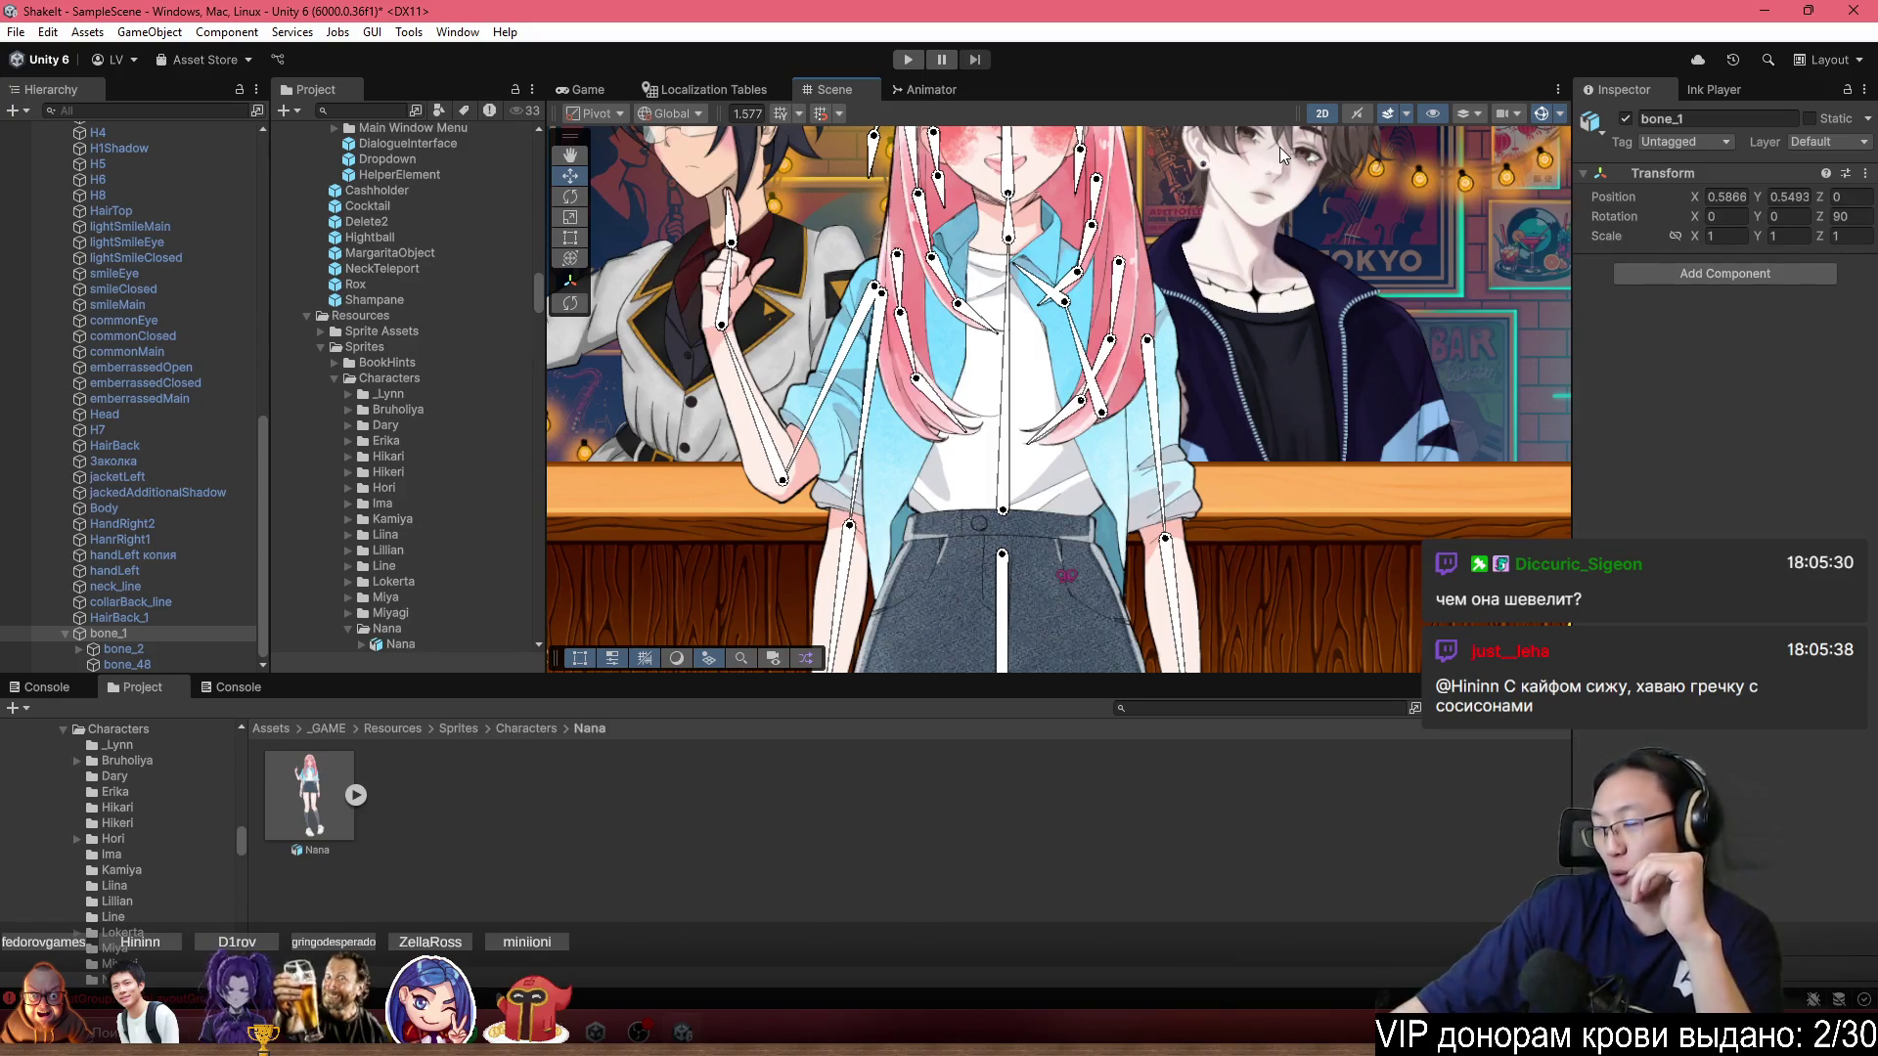
scroll(1091, 426, "up", 2)
left_click_drag(1088, 425, 1121, 518)
left_click_drag(1074, 345, 1091, 362)
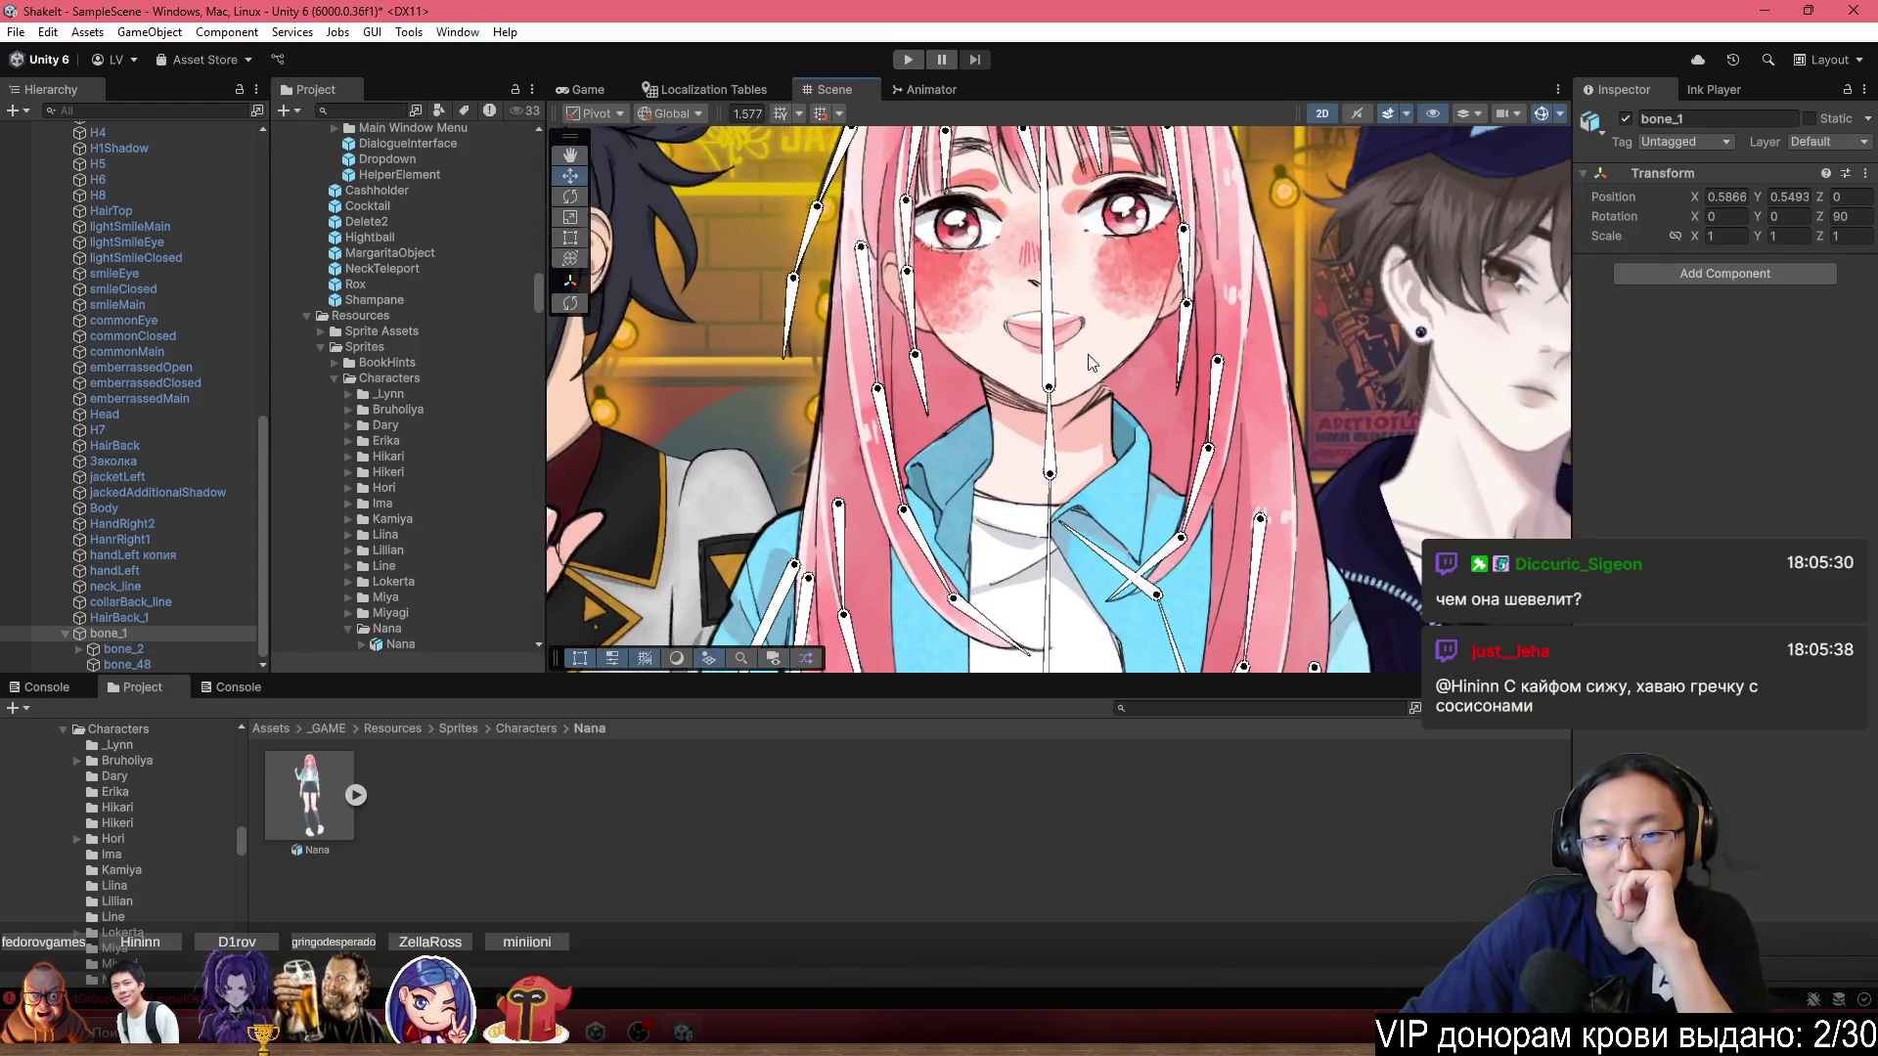
left_click(1093, 451)
Open Nana's sprite sheet in the Sprite Editor and switch to the Skinning Editor.
scroll(1096, 424, "up", 1)
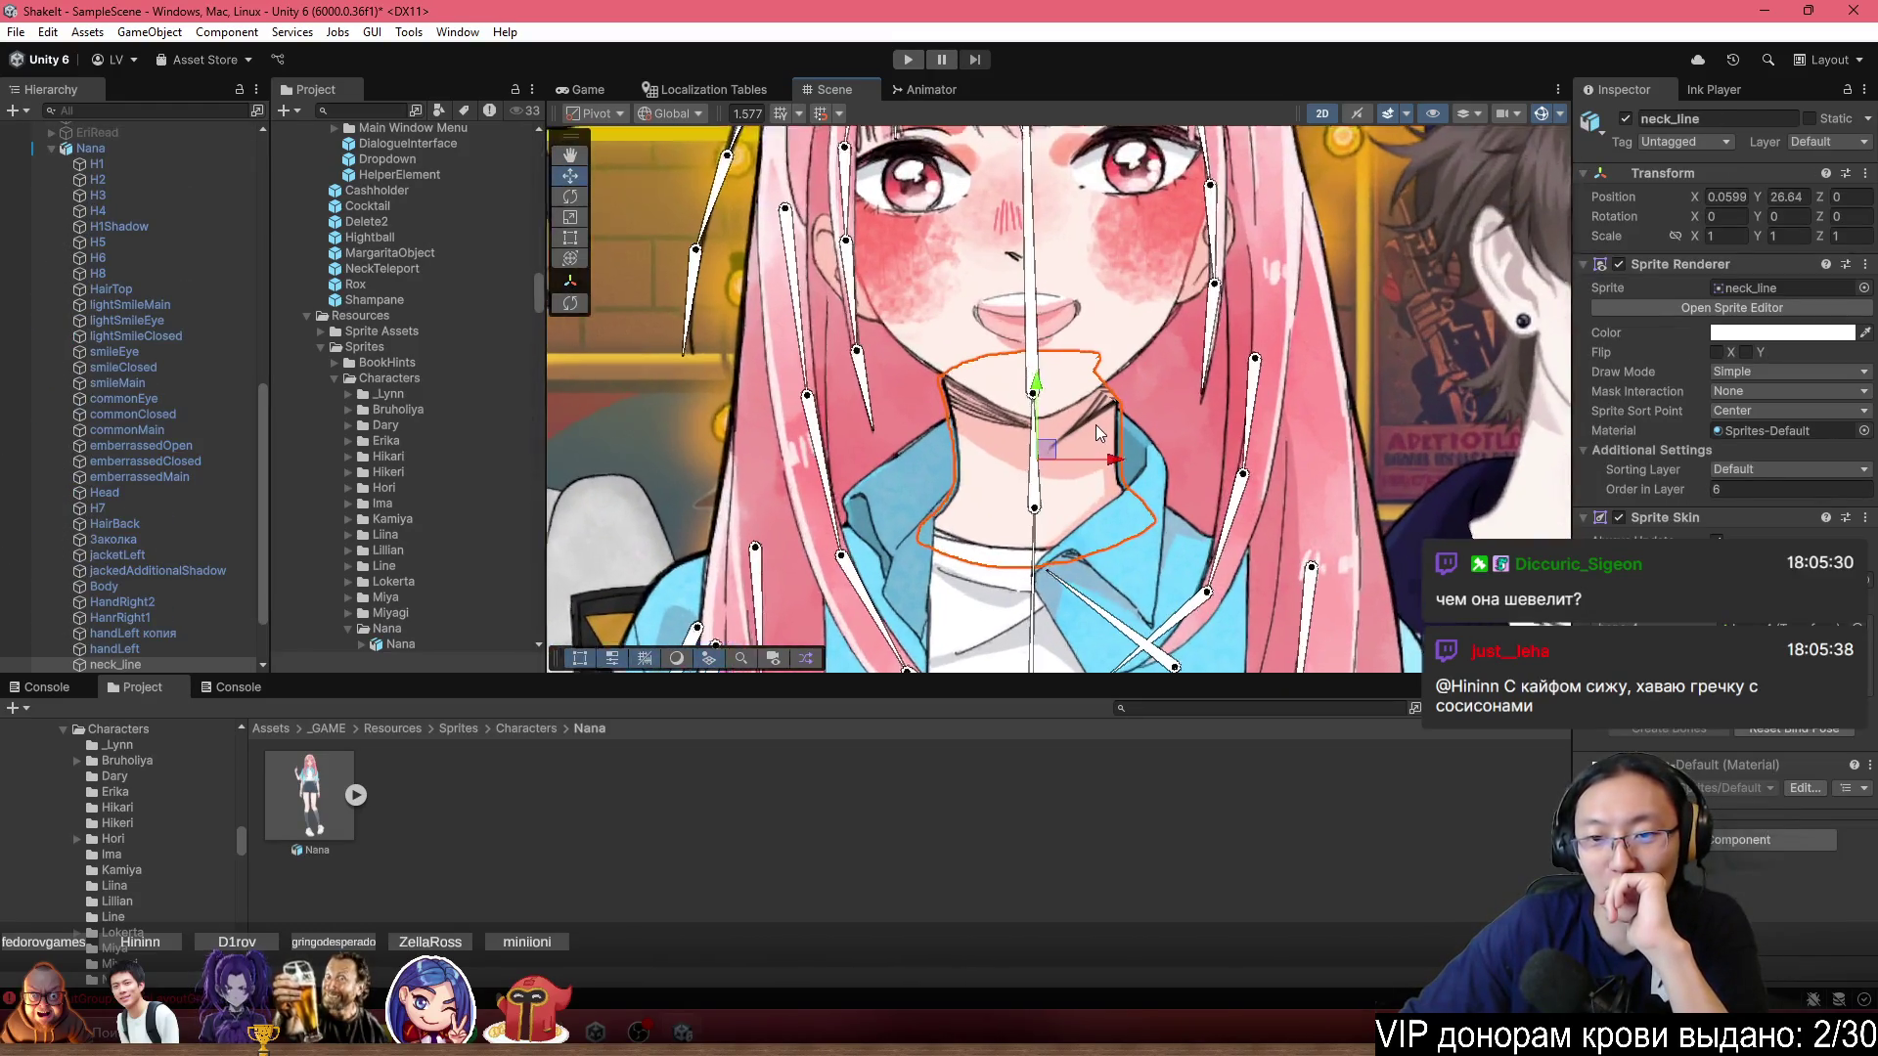
scroll(1078, 454, "down", 3)
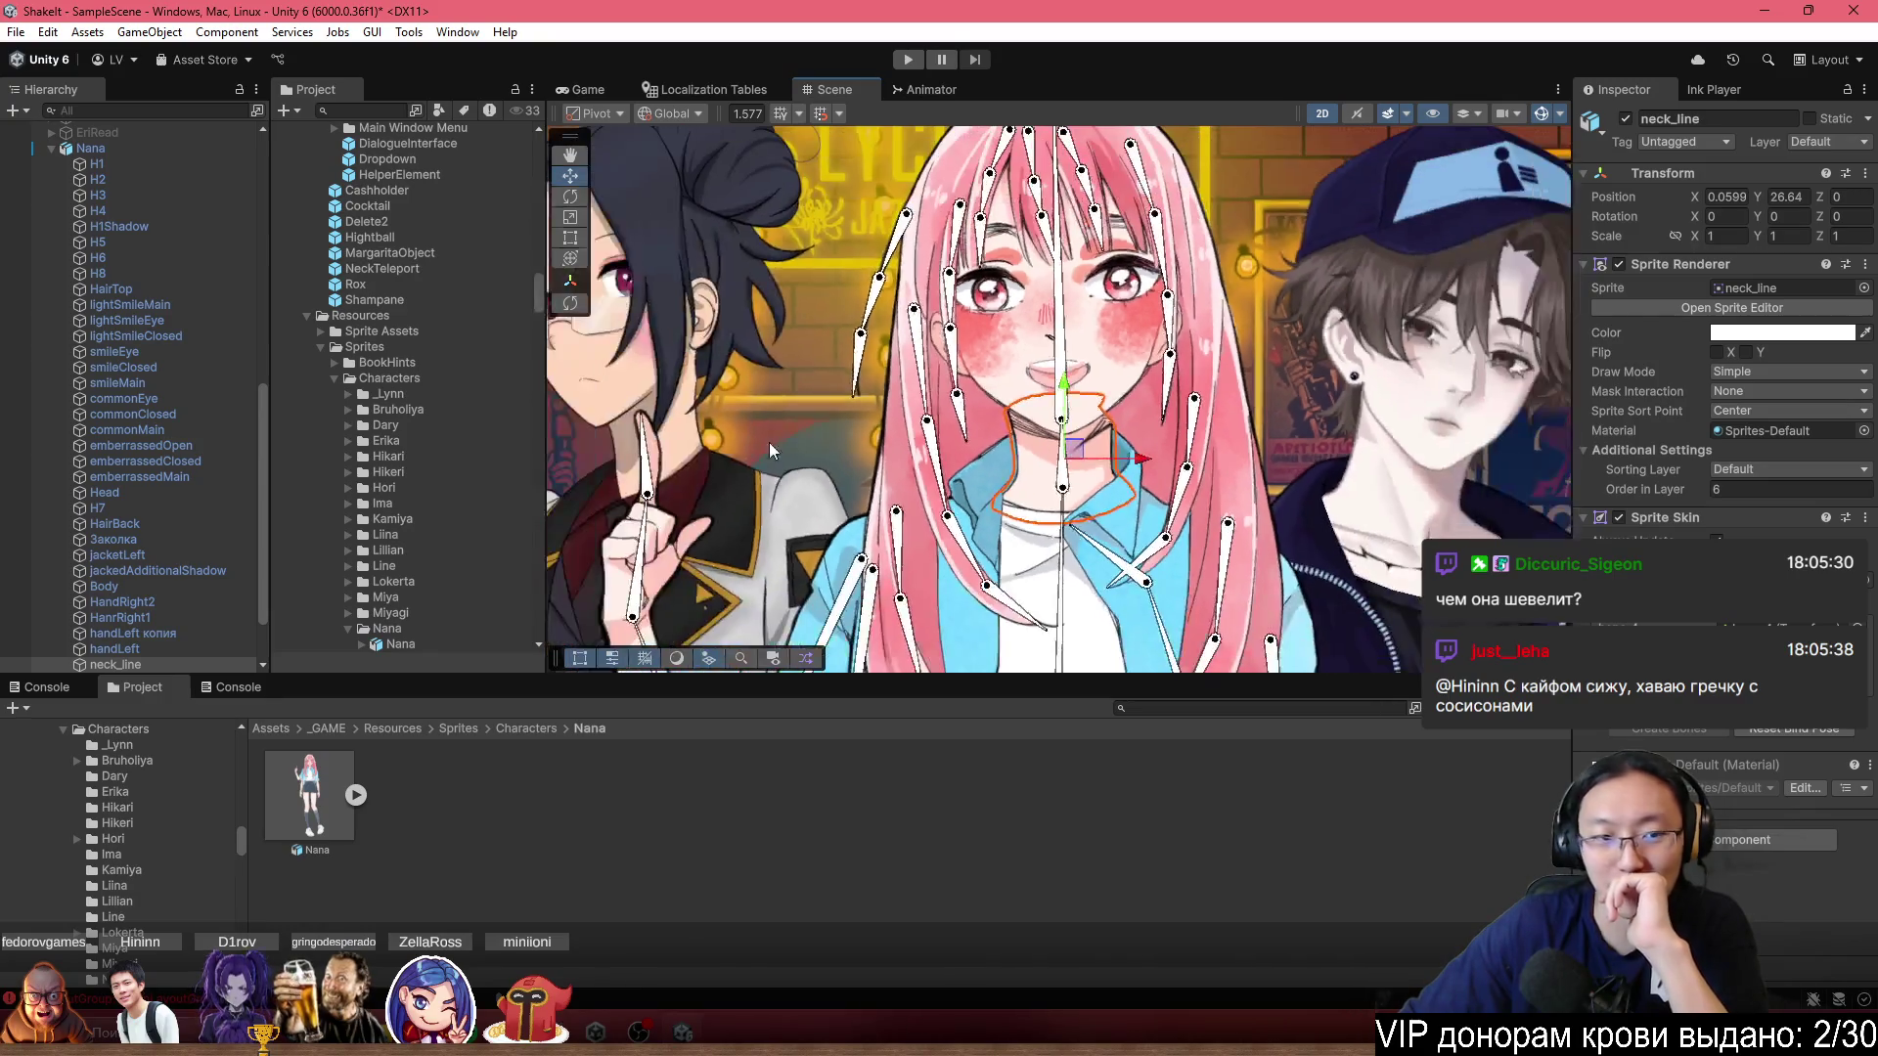
scroll(1144, 413, "up", 2)
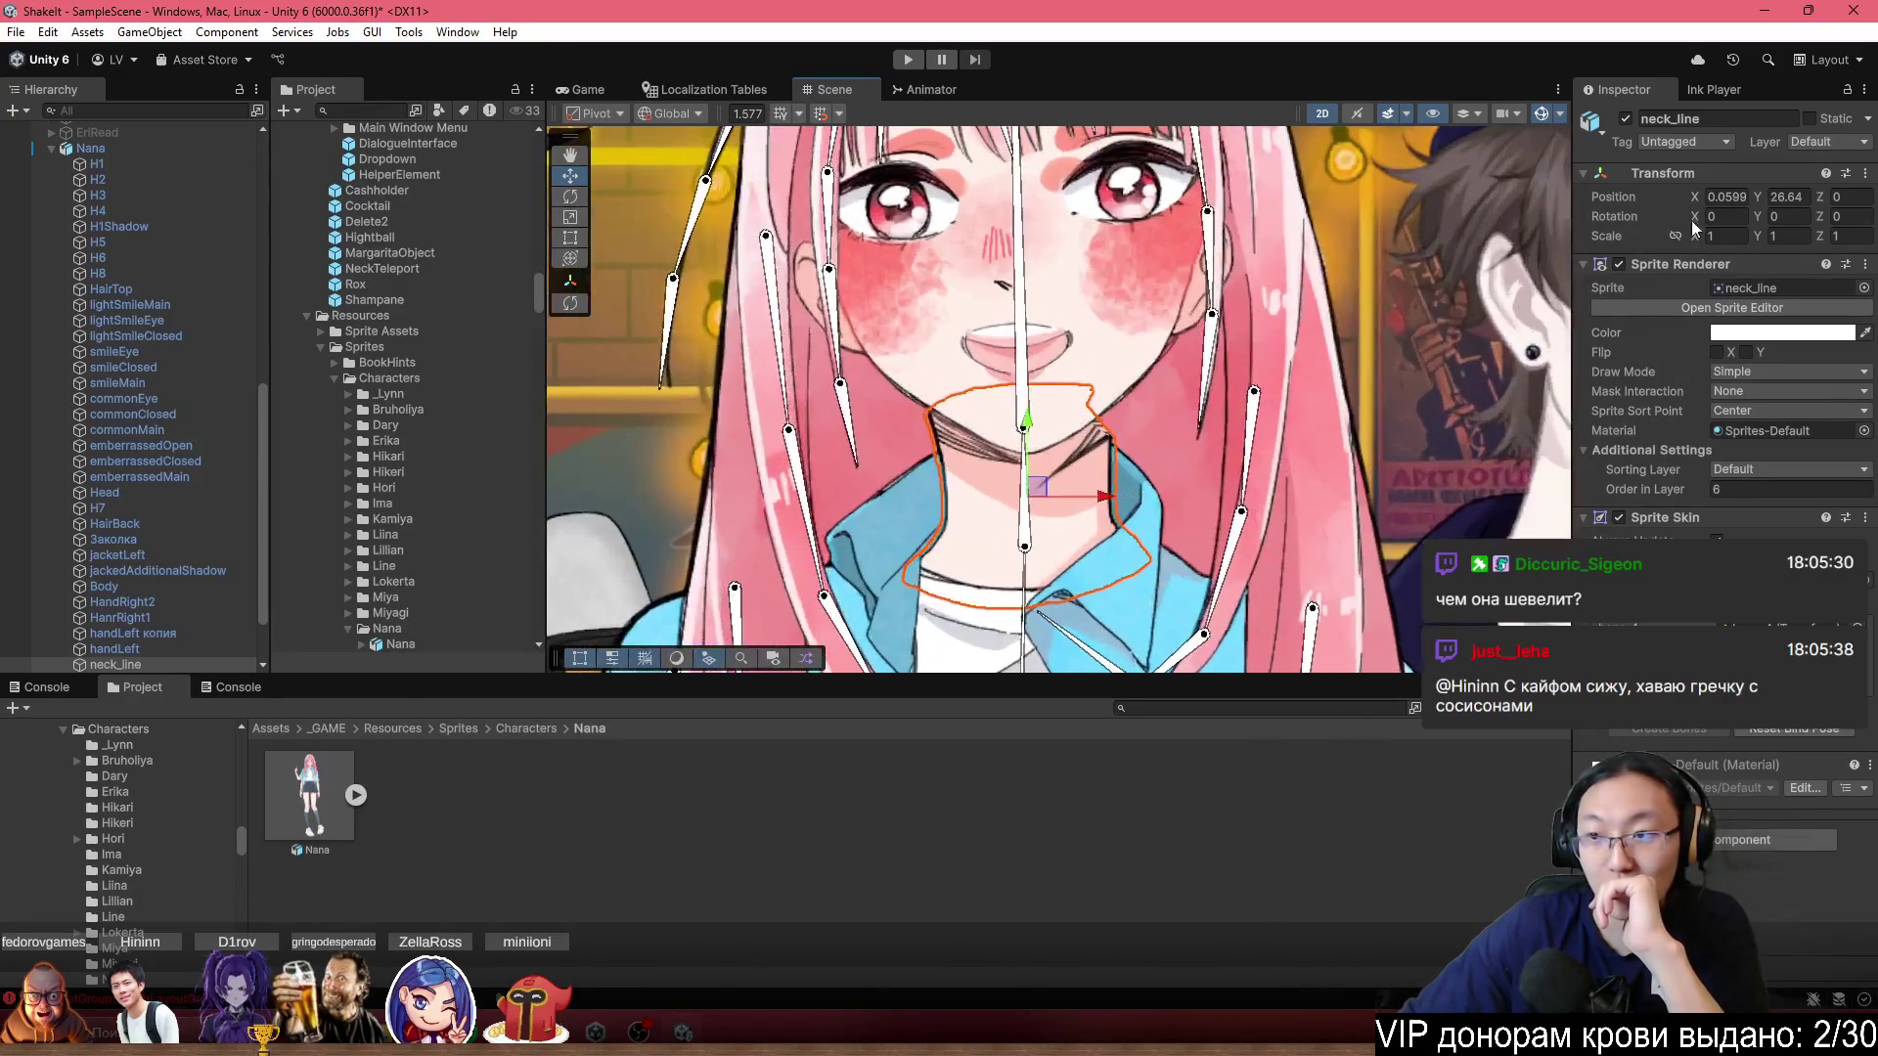
left_click(1782, 307)
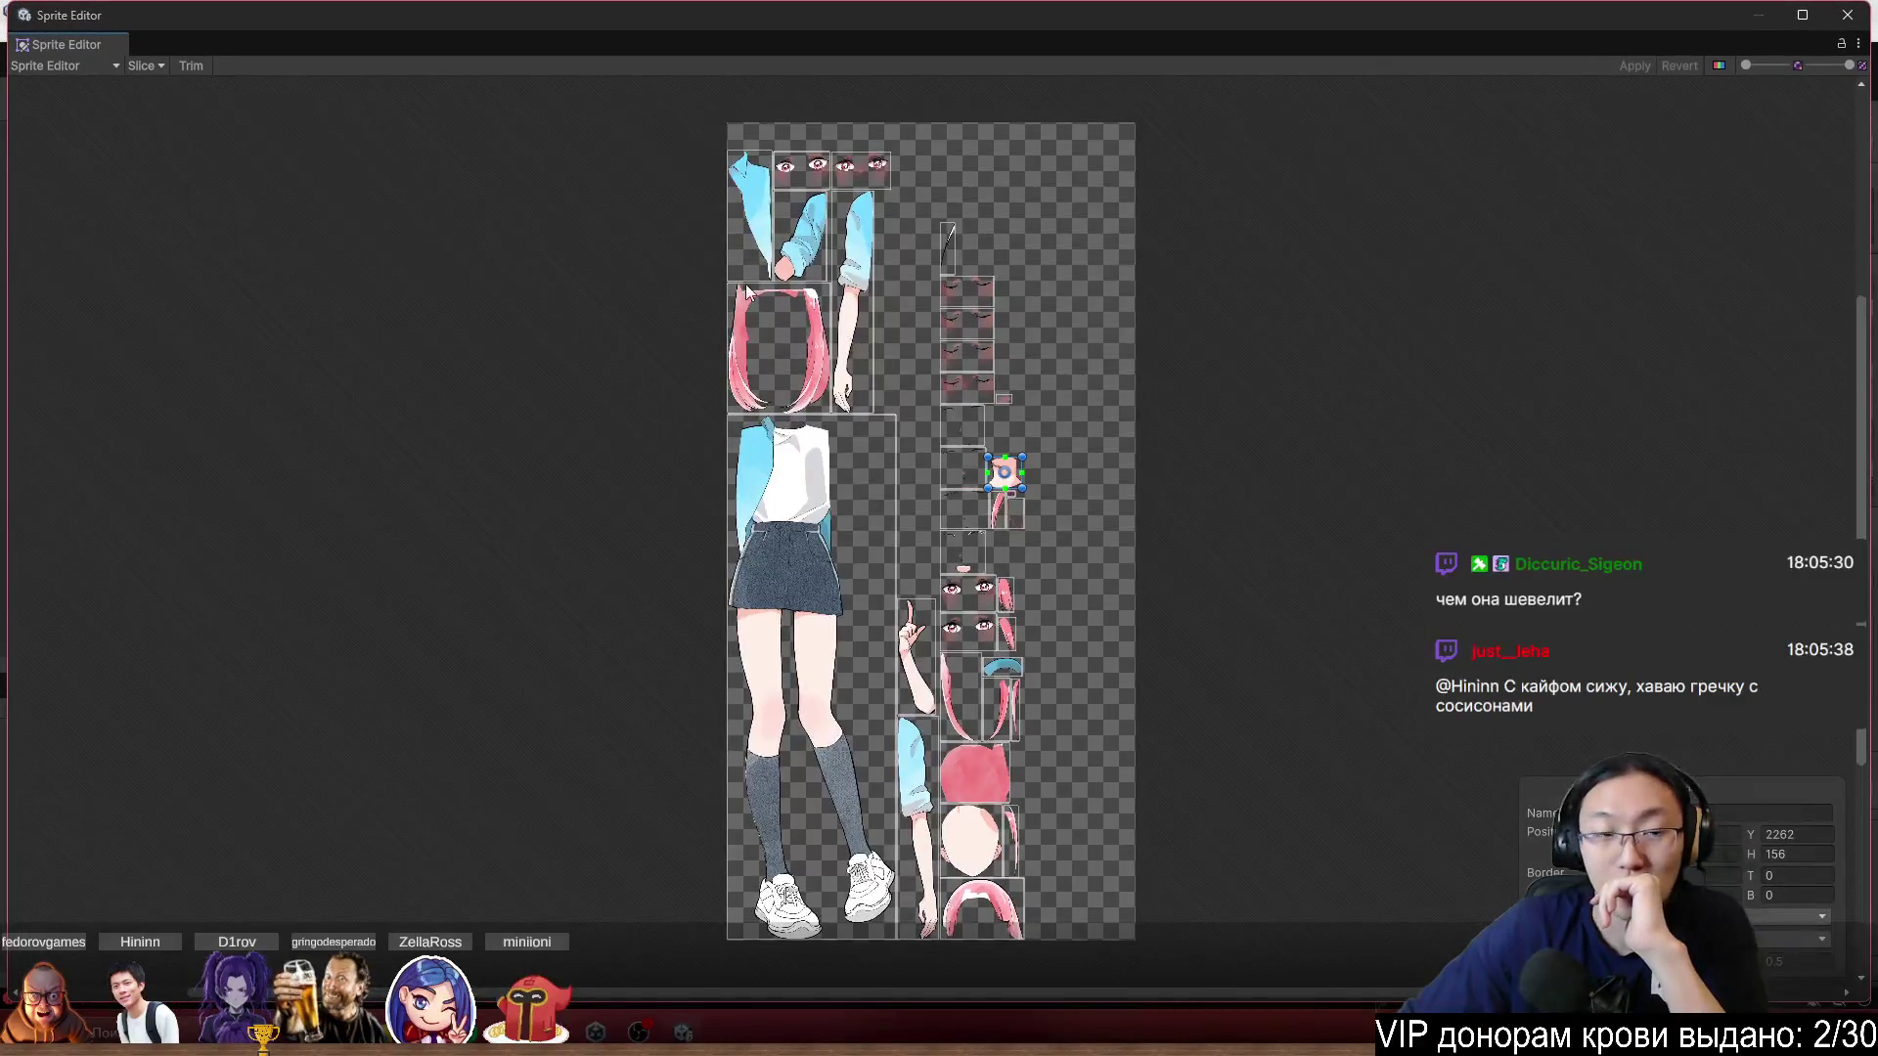
left_click(59, 65)
left_click(54, 172)
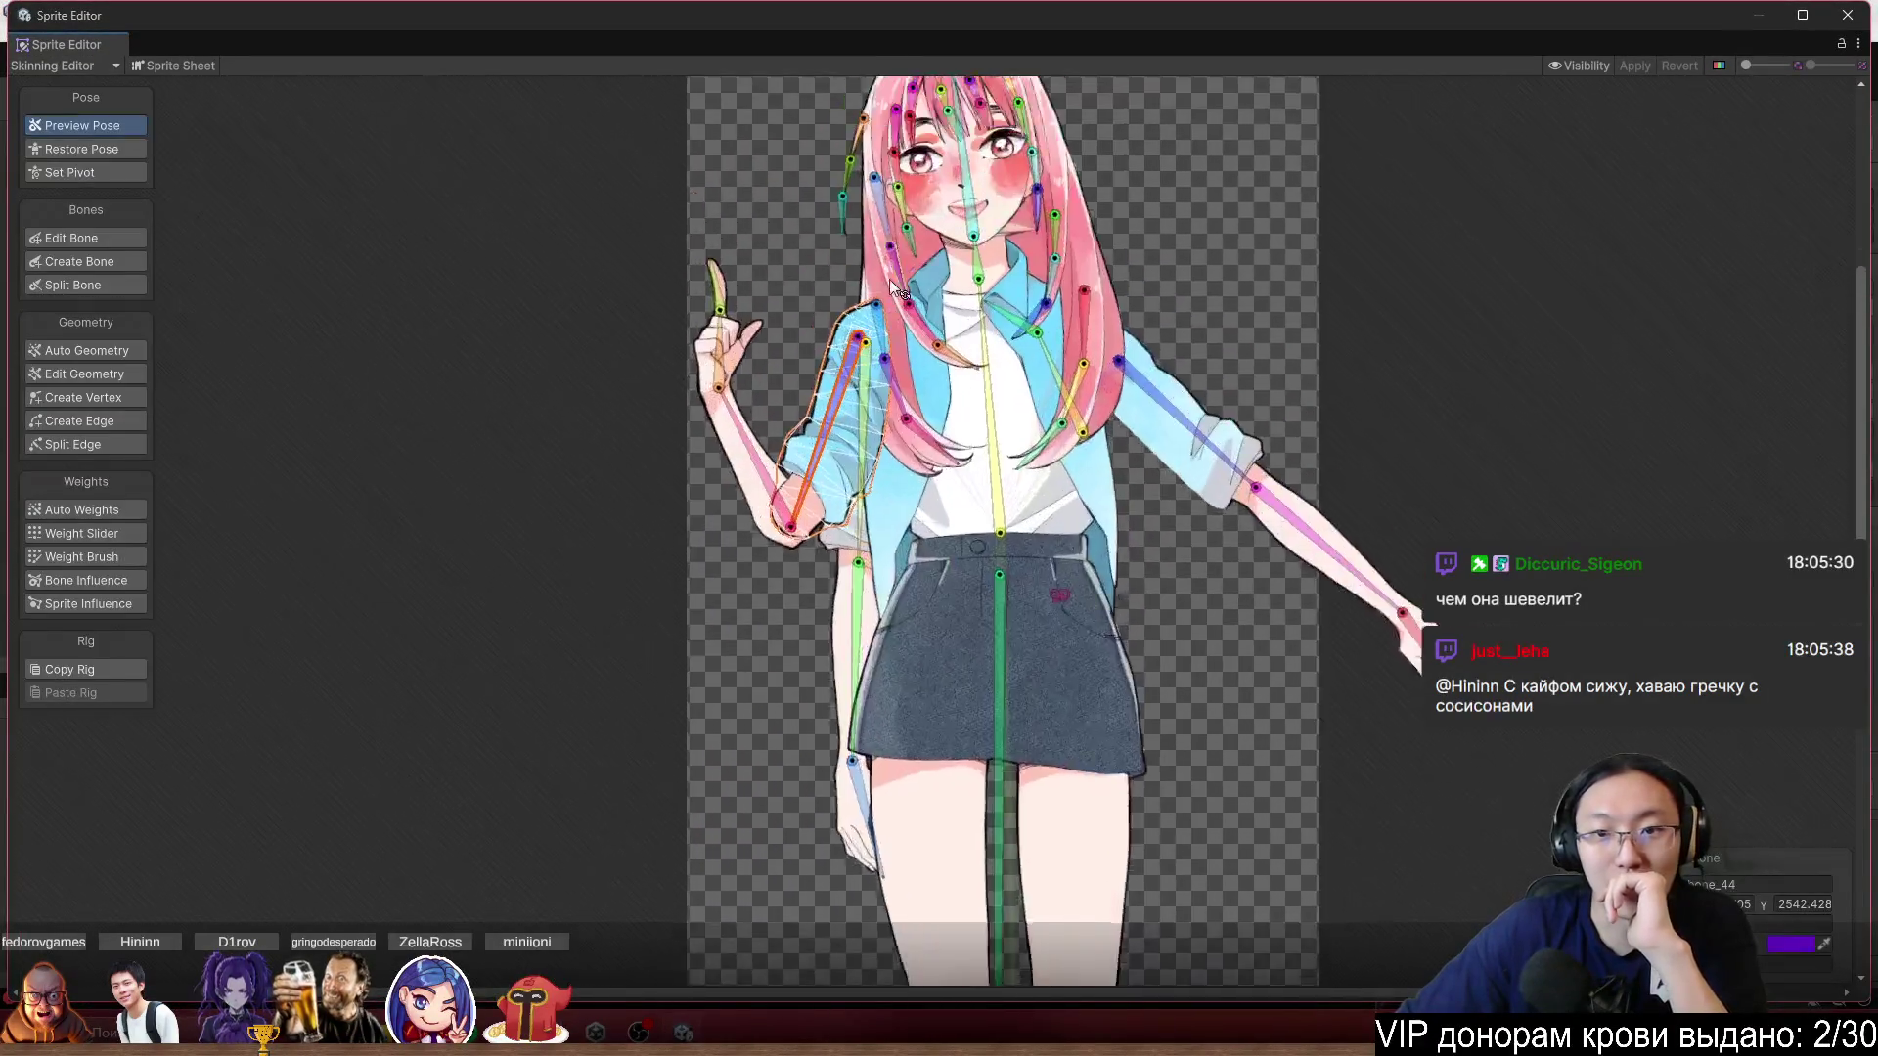
Select the neck sprite, show its weights, and pick Weight Brush with the lower neck bone.
scroll(890, 278, "up", 3)
scroll(1170, 461, "up", 2)
left_click(1170, 461)
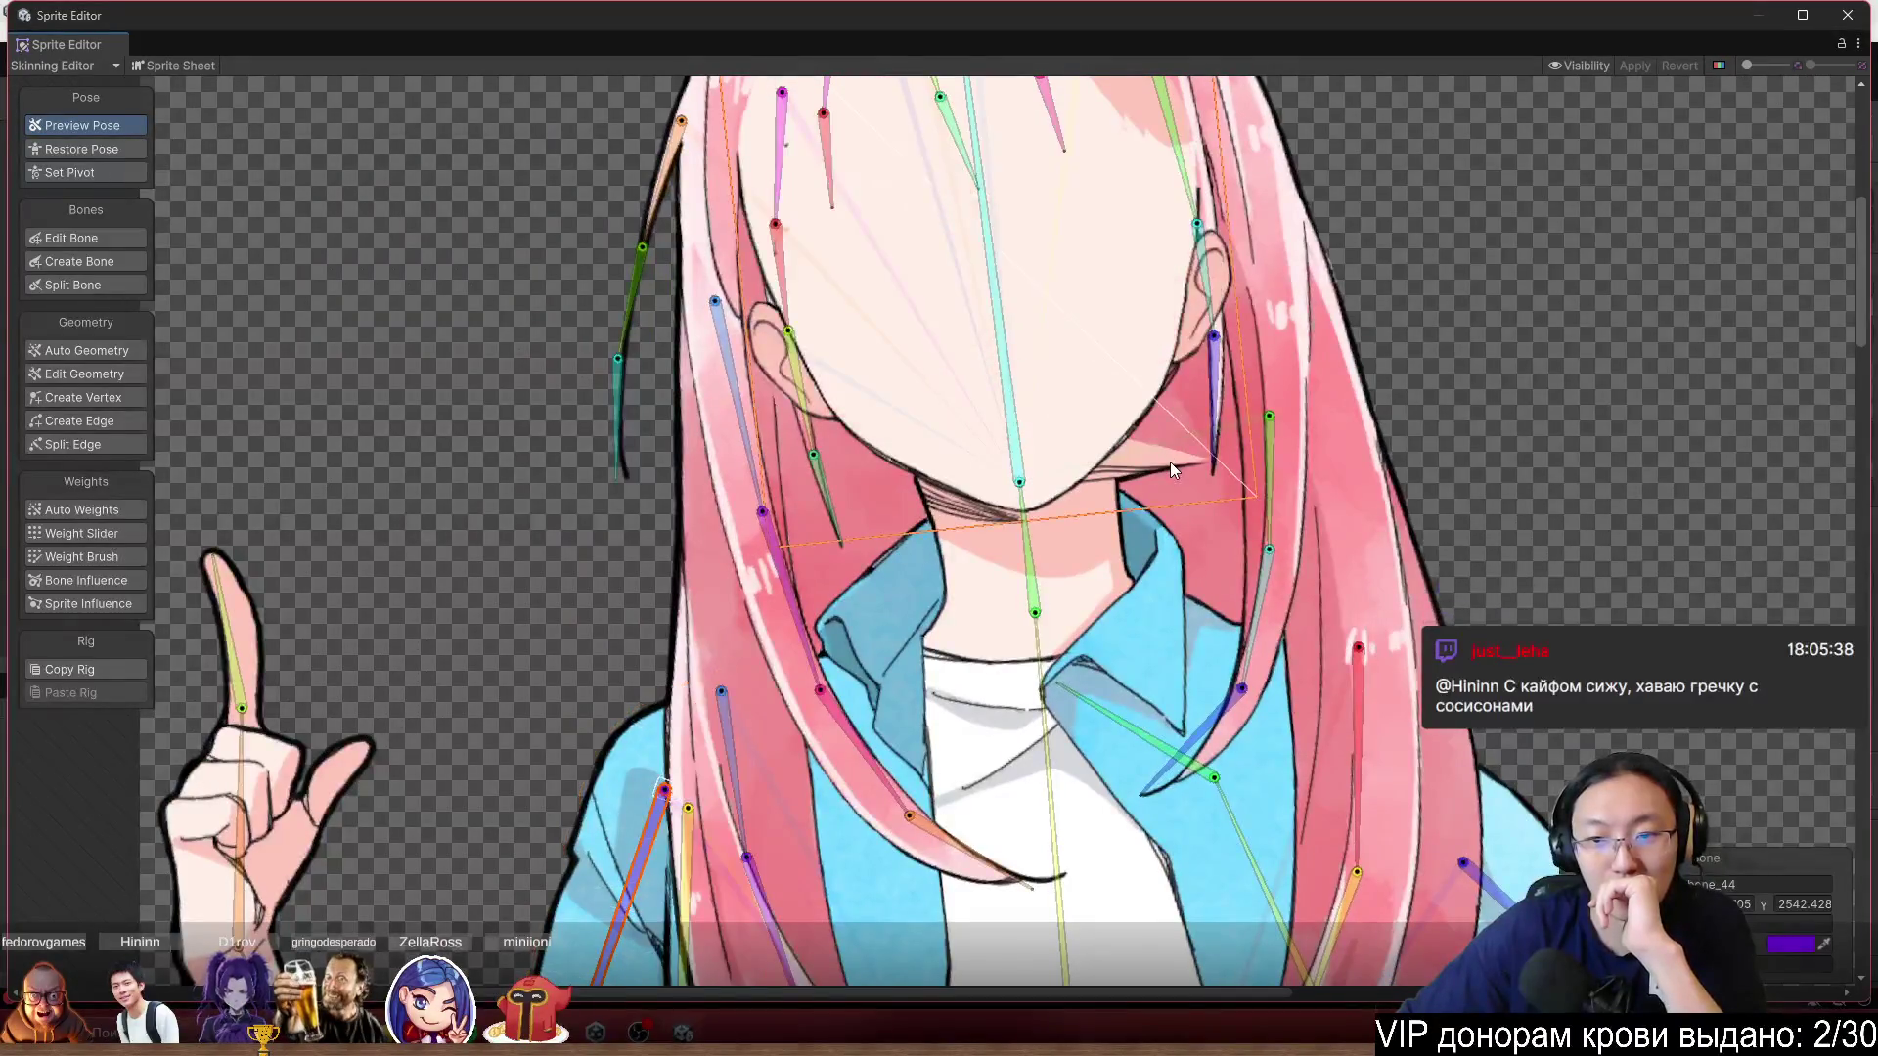
scroll(1169, 461, "up", 3)
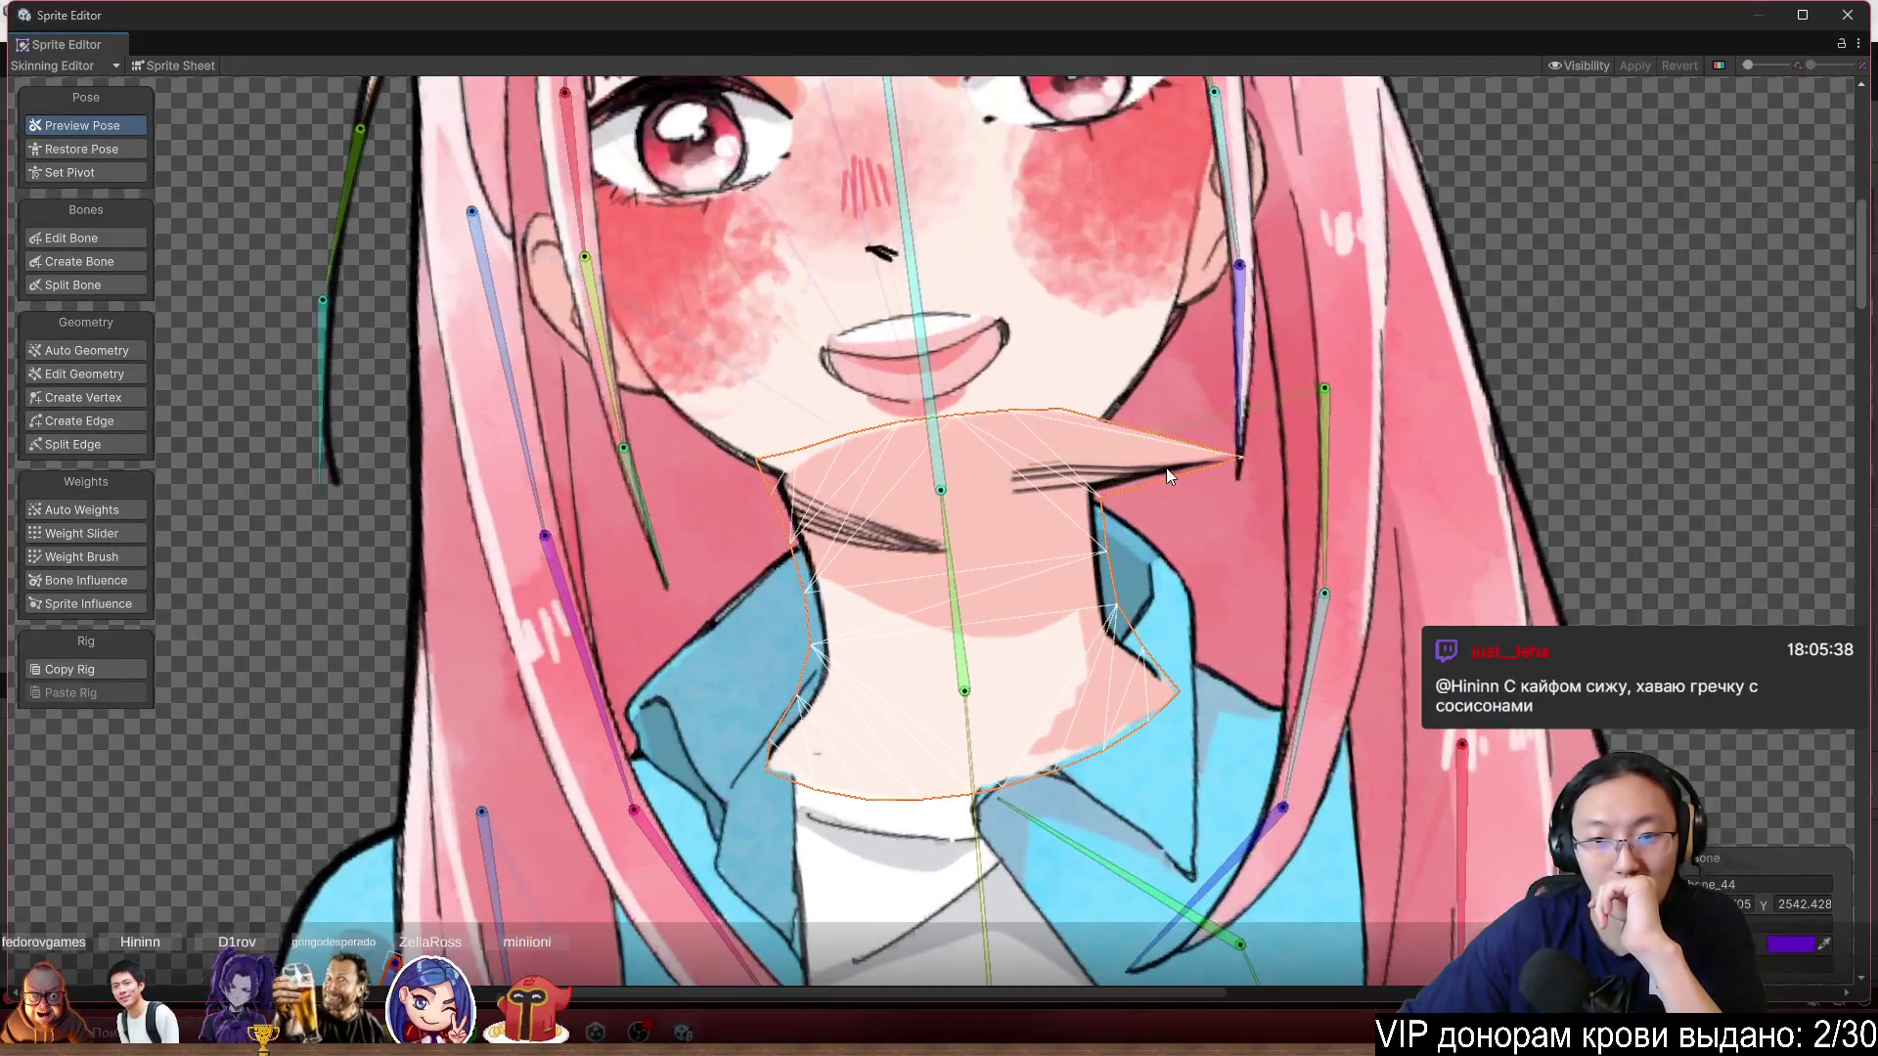
left_click(119, 536)
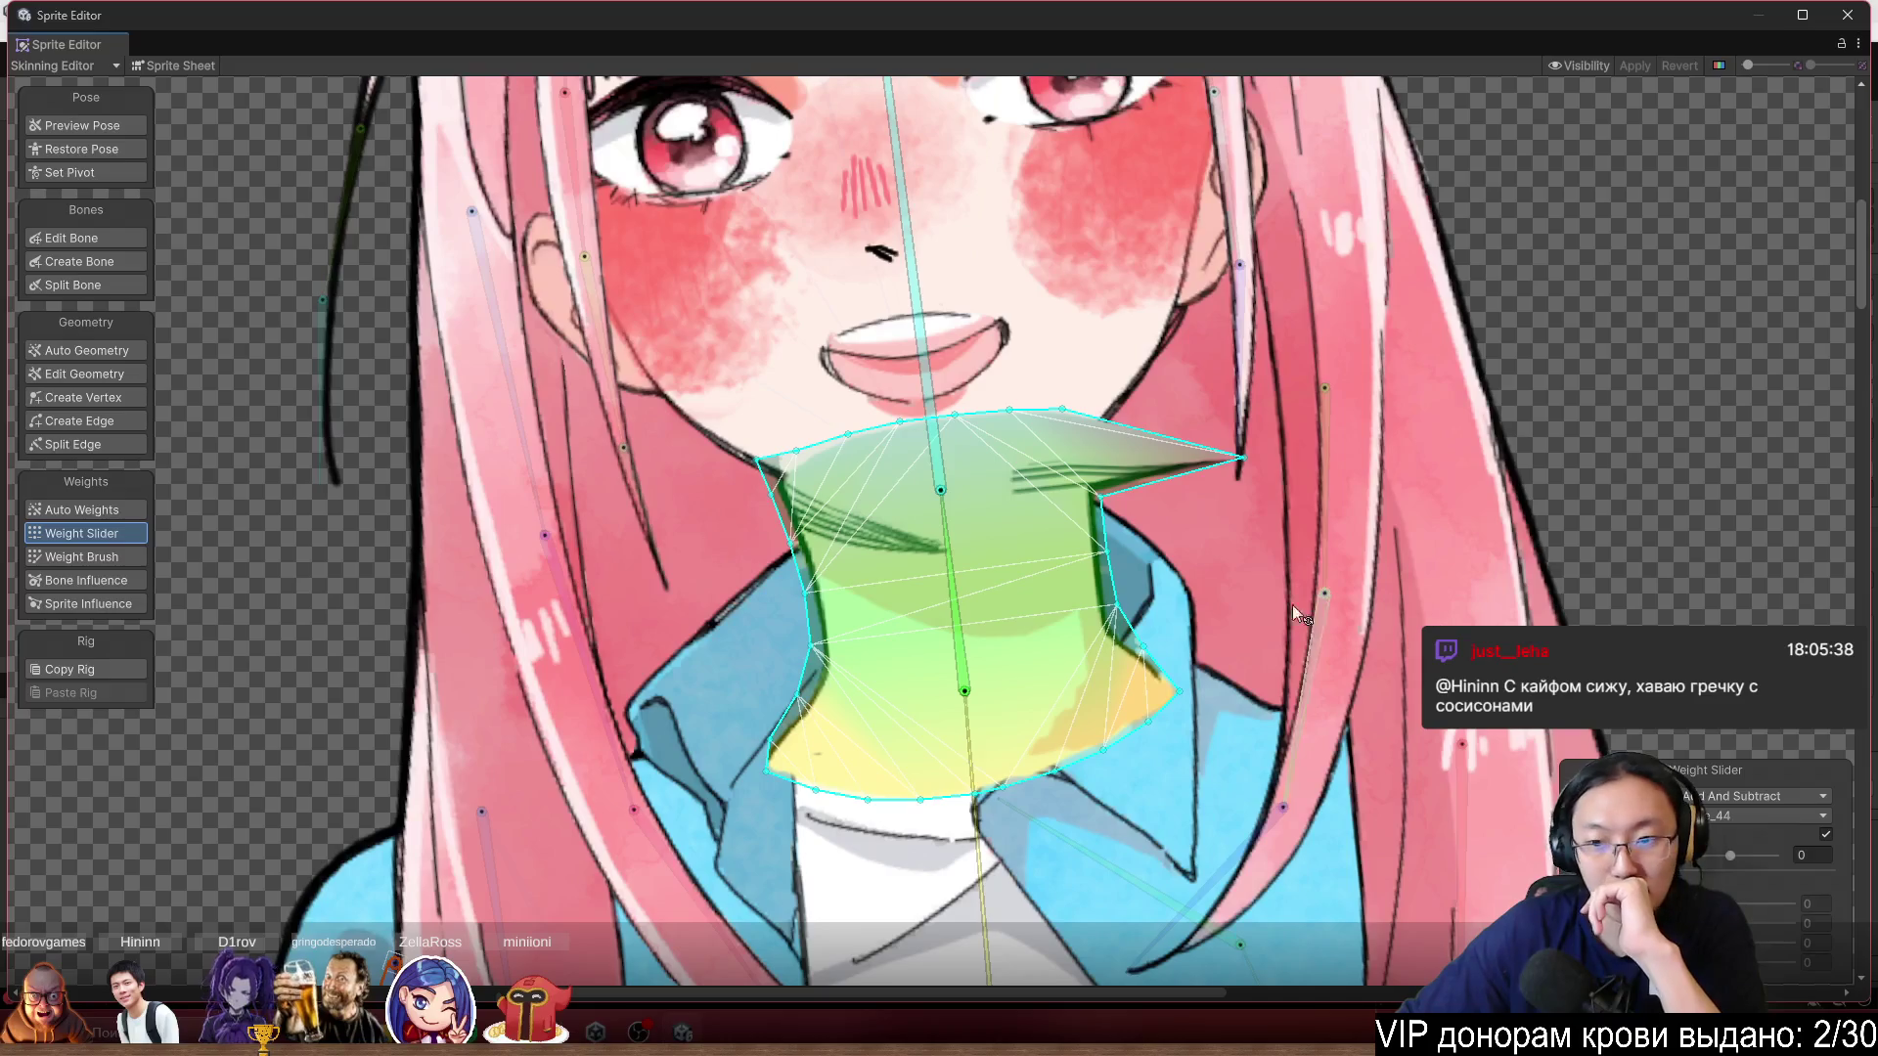
left_click(84, 557)
left_click(942, 558)
key("ctrl+z")
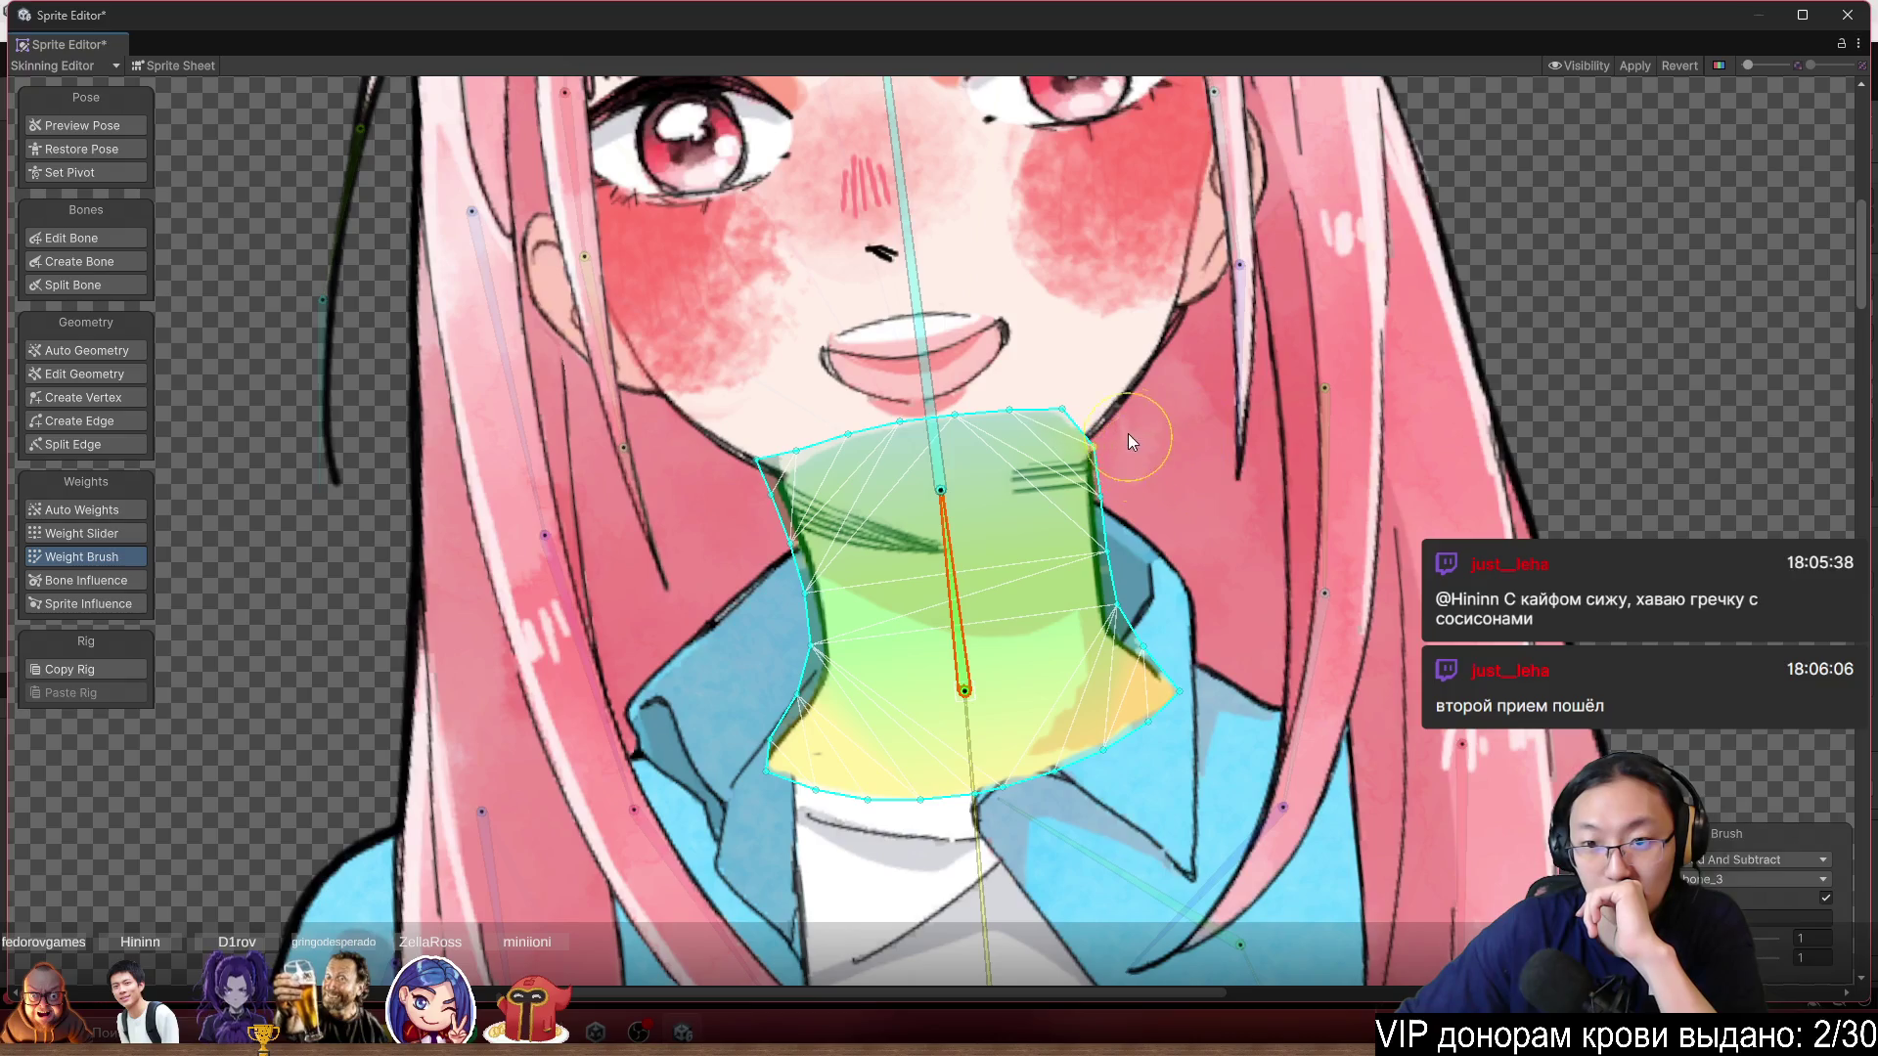
Tilt the head bone left and right to check the neck bend, then set the brush to Smooth.
left_click_drag(908, 253, 960, 259)
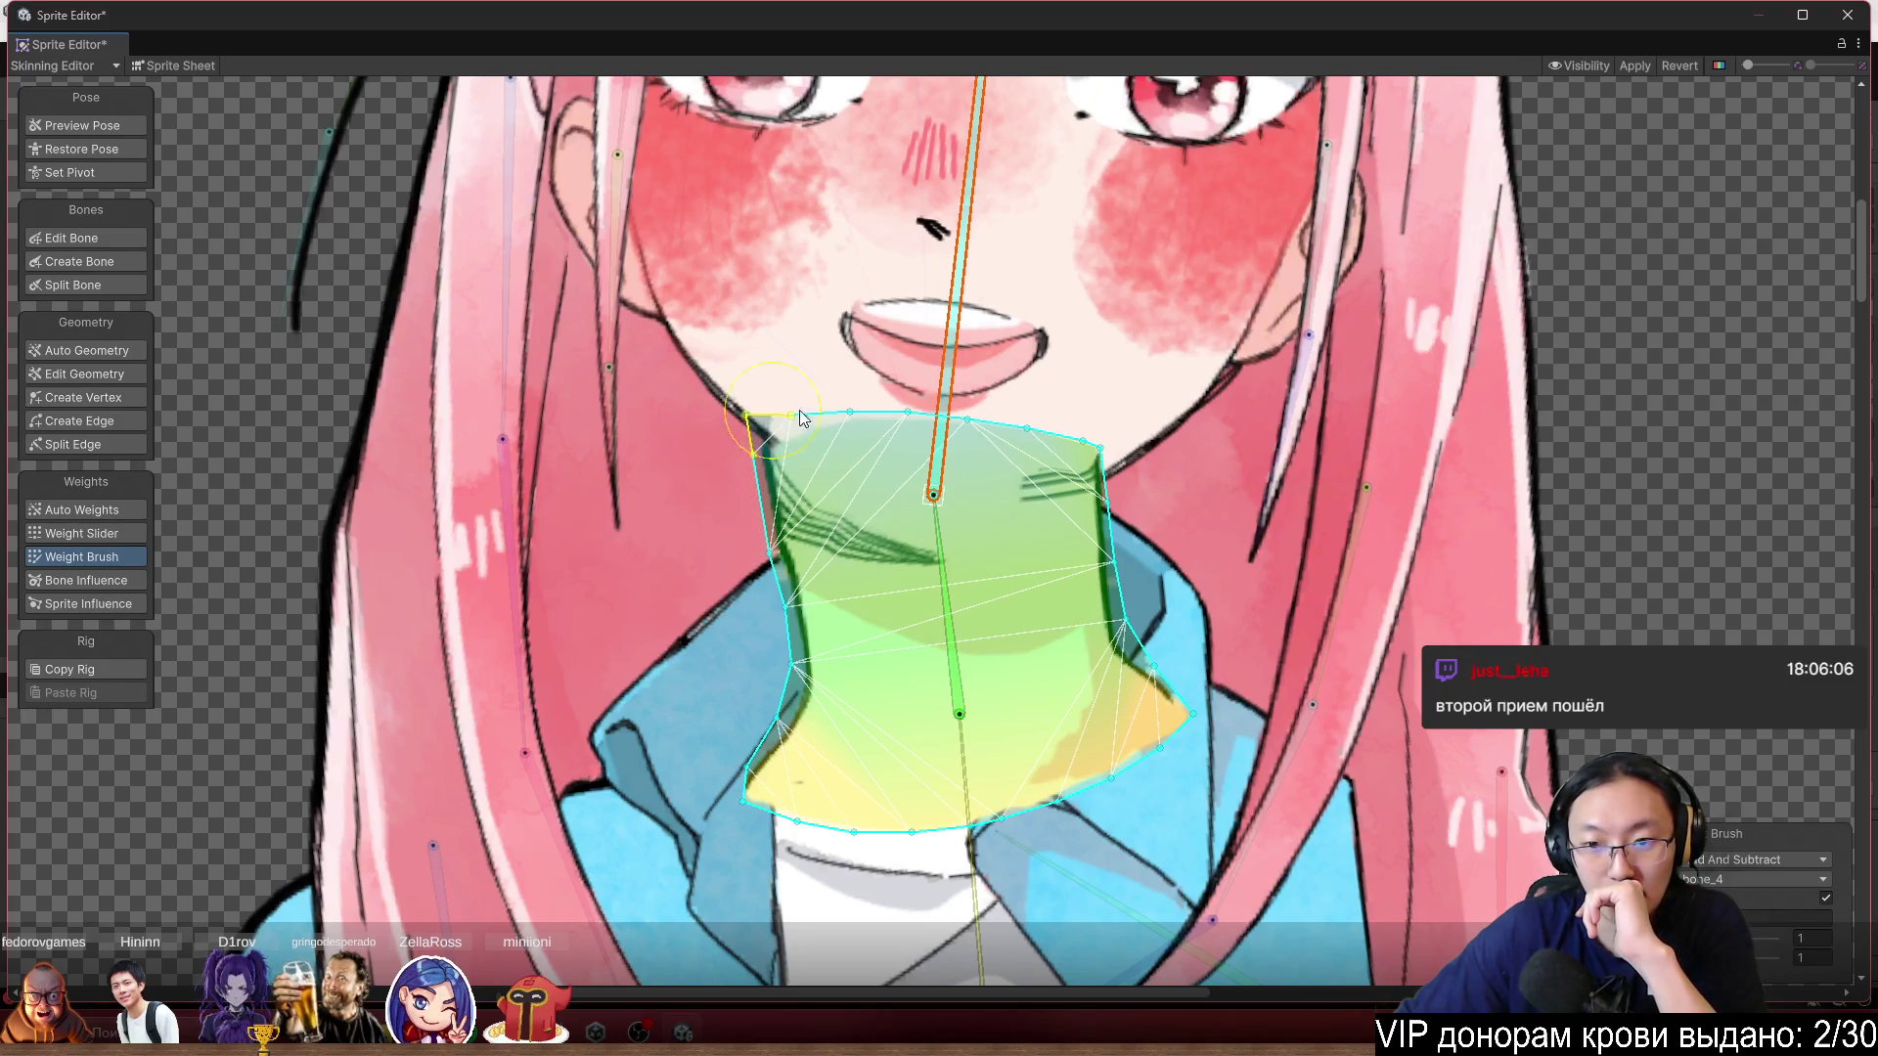
left_click_drag(968, 206, 866, 207)
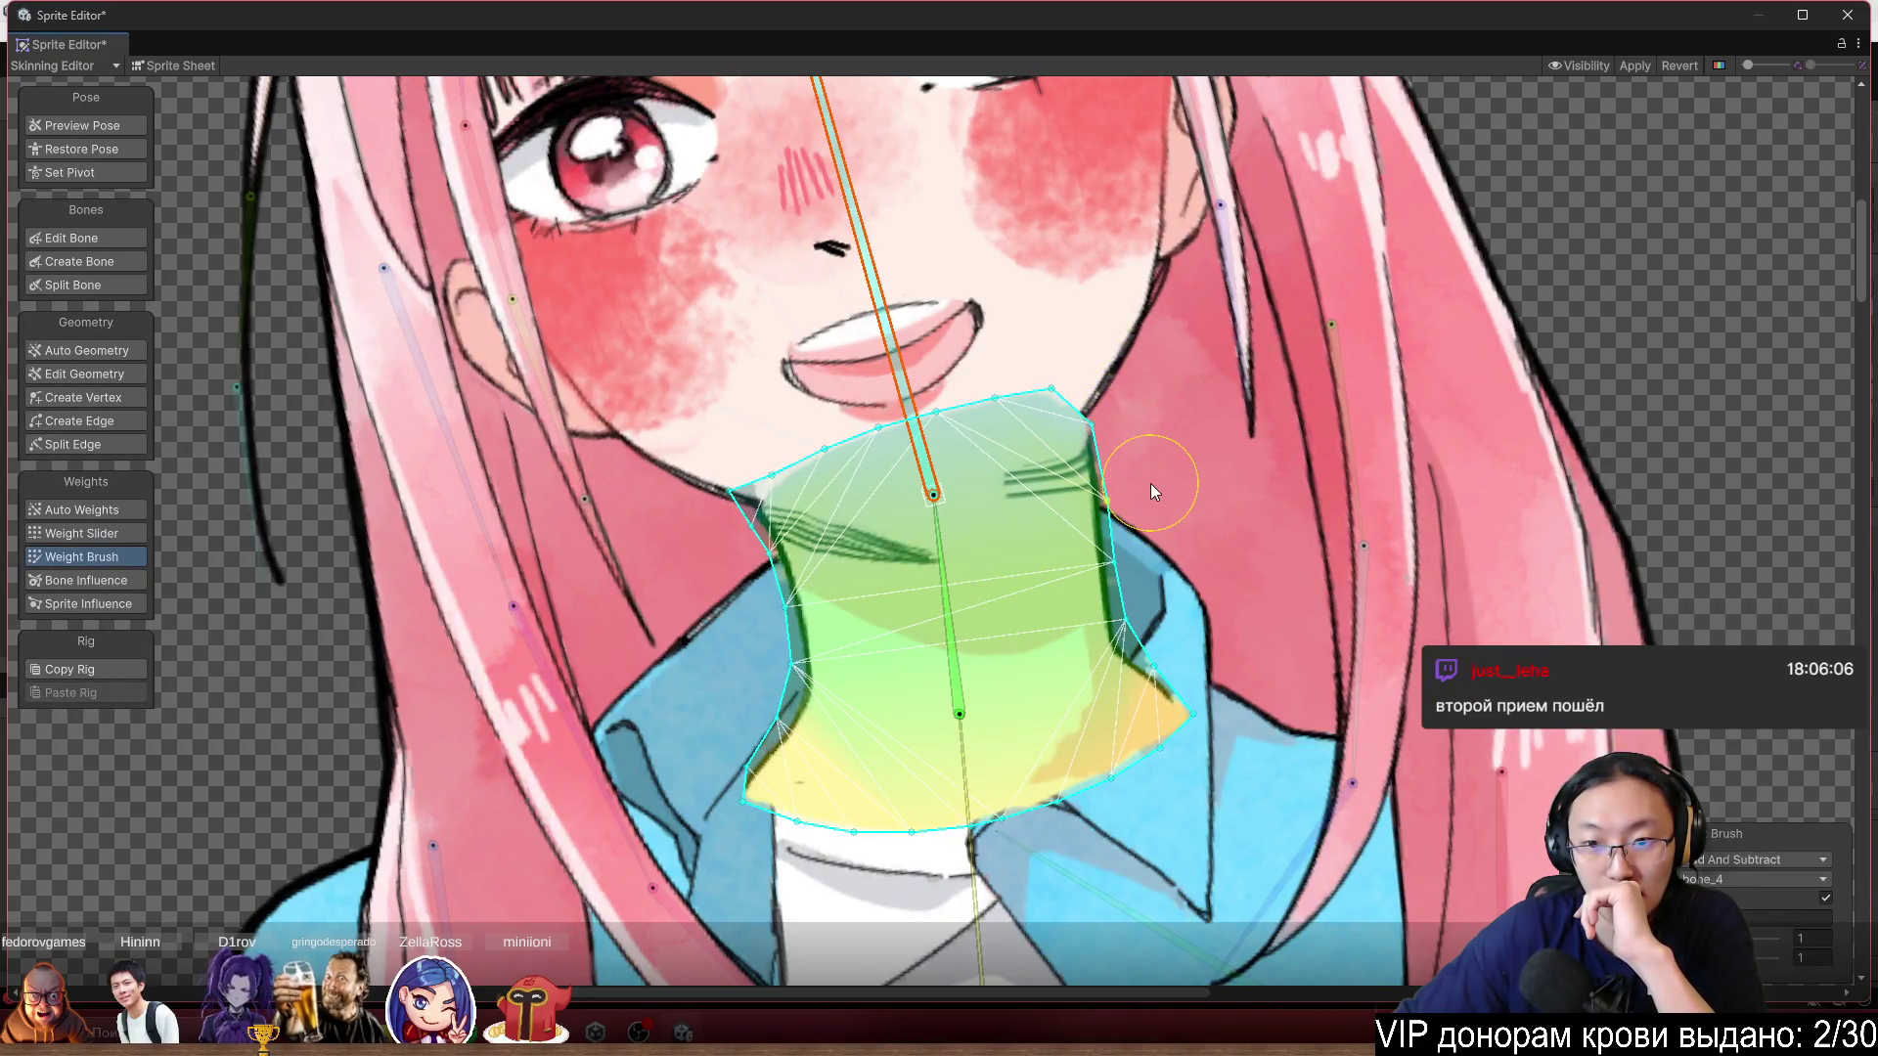
mouse_move(861, 239)
left_mouse_down()
mouse_move(976, 193)
mouse_move(984, 149)
left_mouse_up()
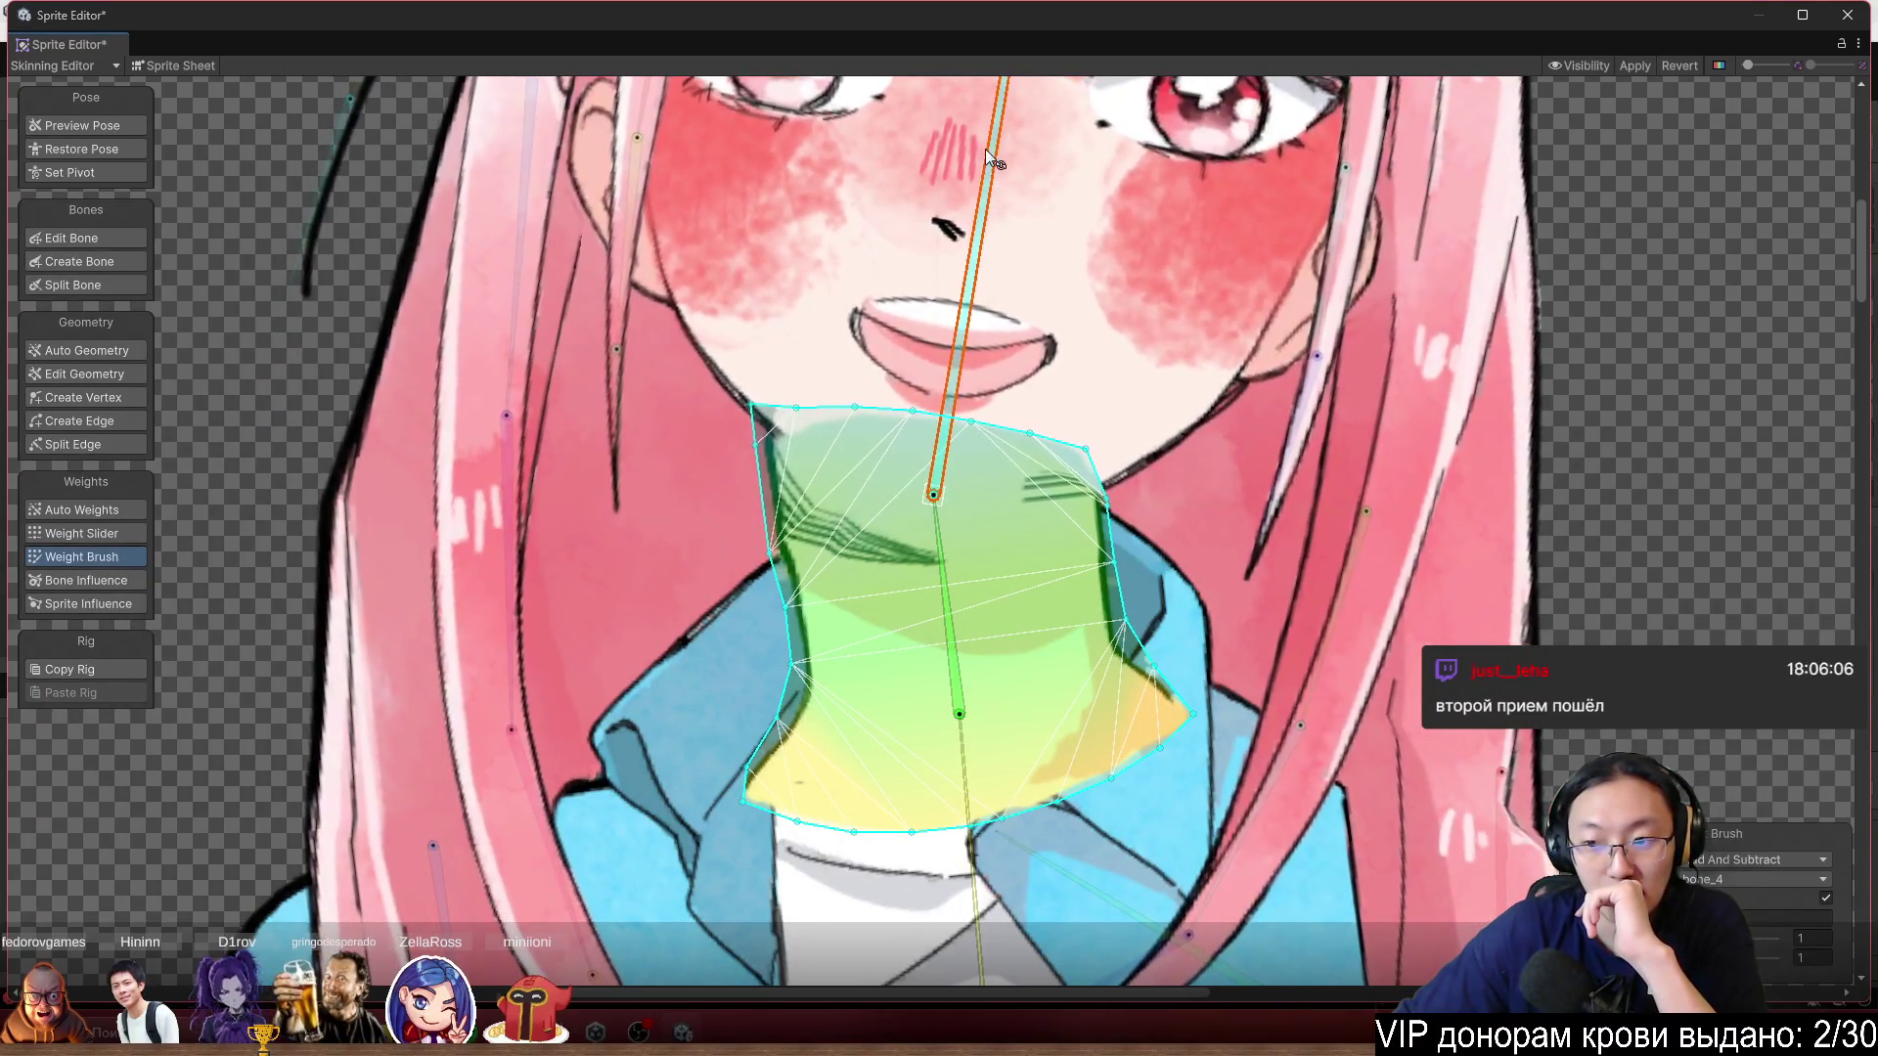
left_click(1692, 861)
left_click(1751, 924)
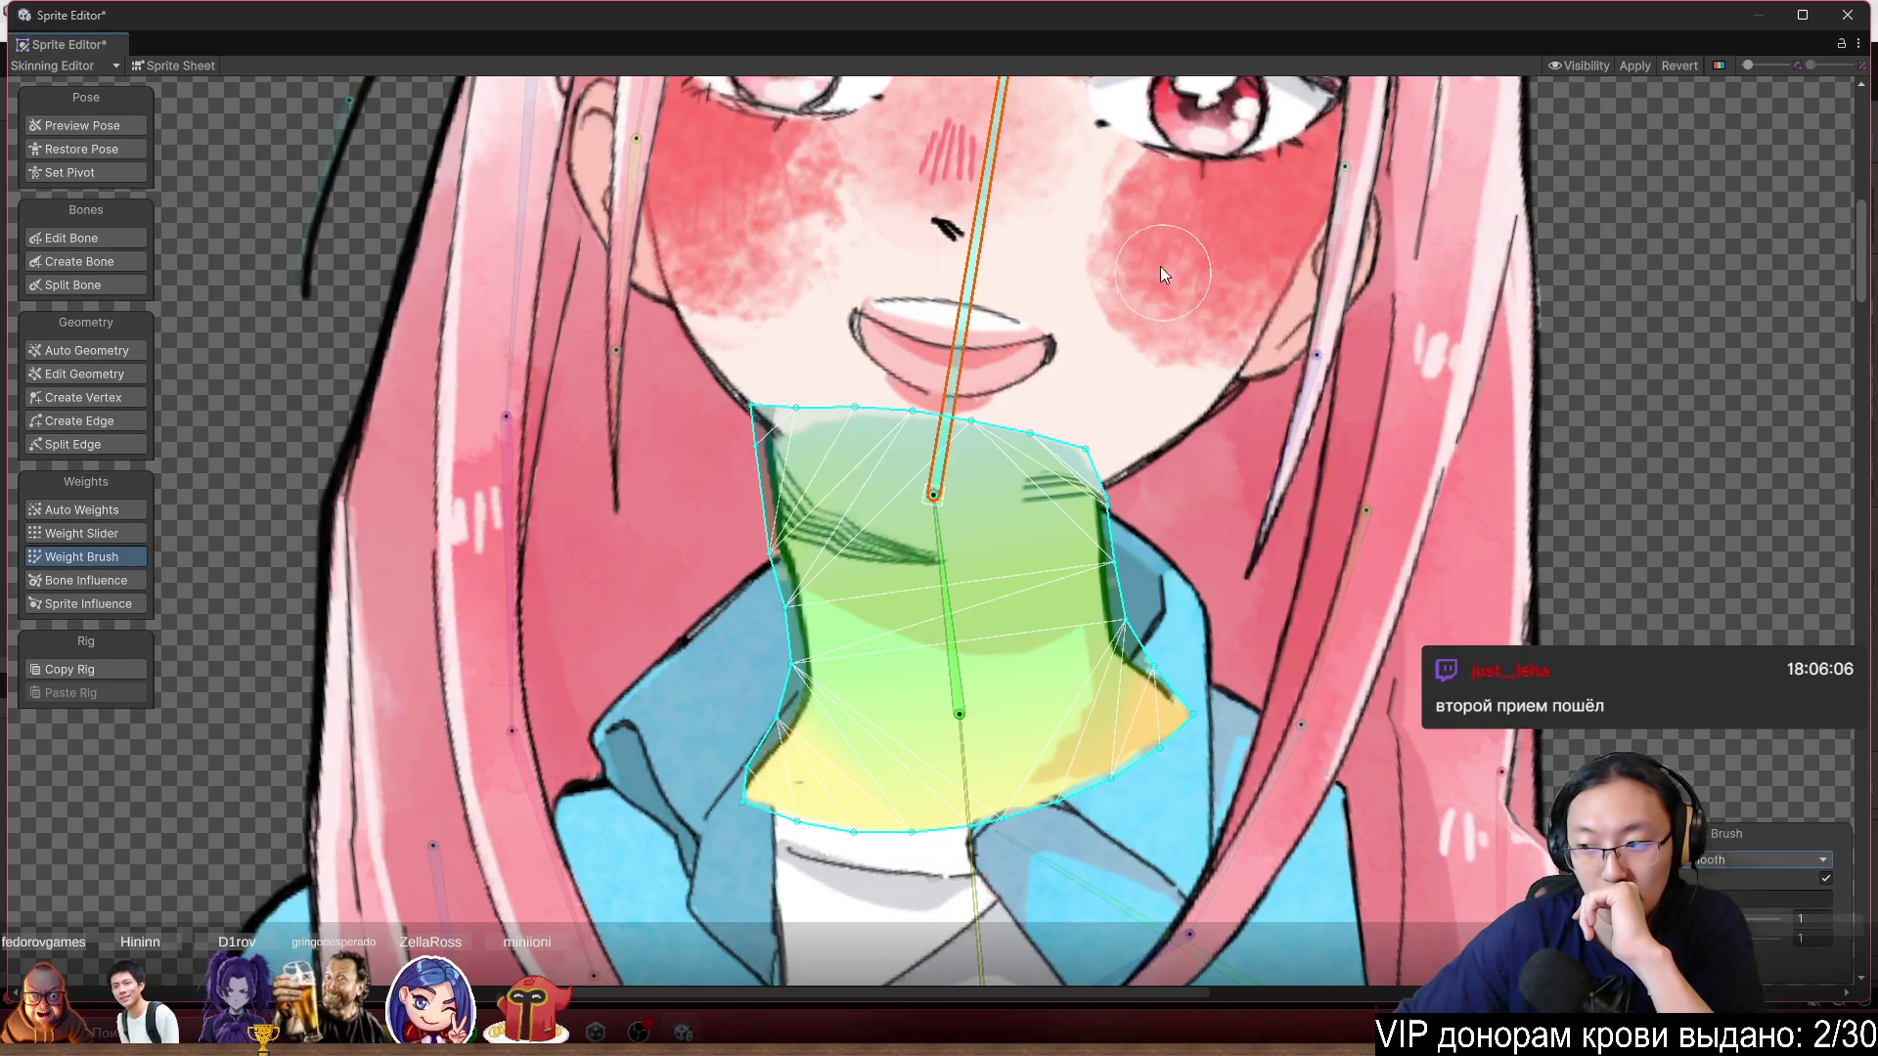
Smooth the weights along the neck's left edge, re-tilting the head to check.
mouse_move(986, 188)
left_mouse_down()
mouse_move(964, 143)
mouse_move(911, 123)
left_mouse_up()
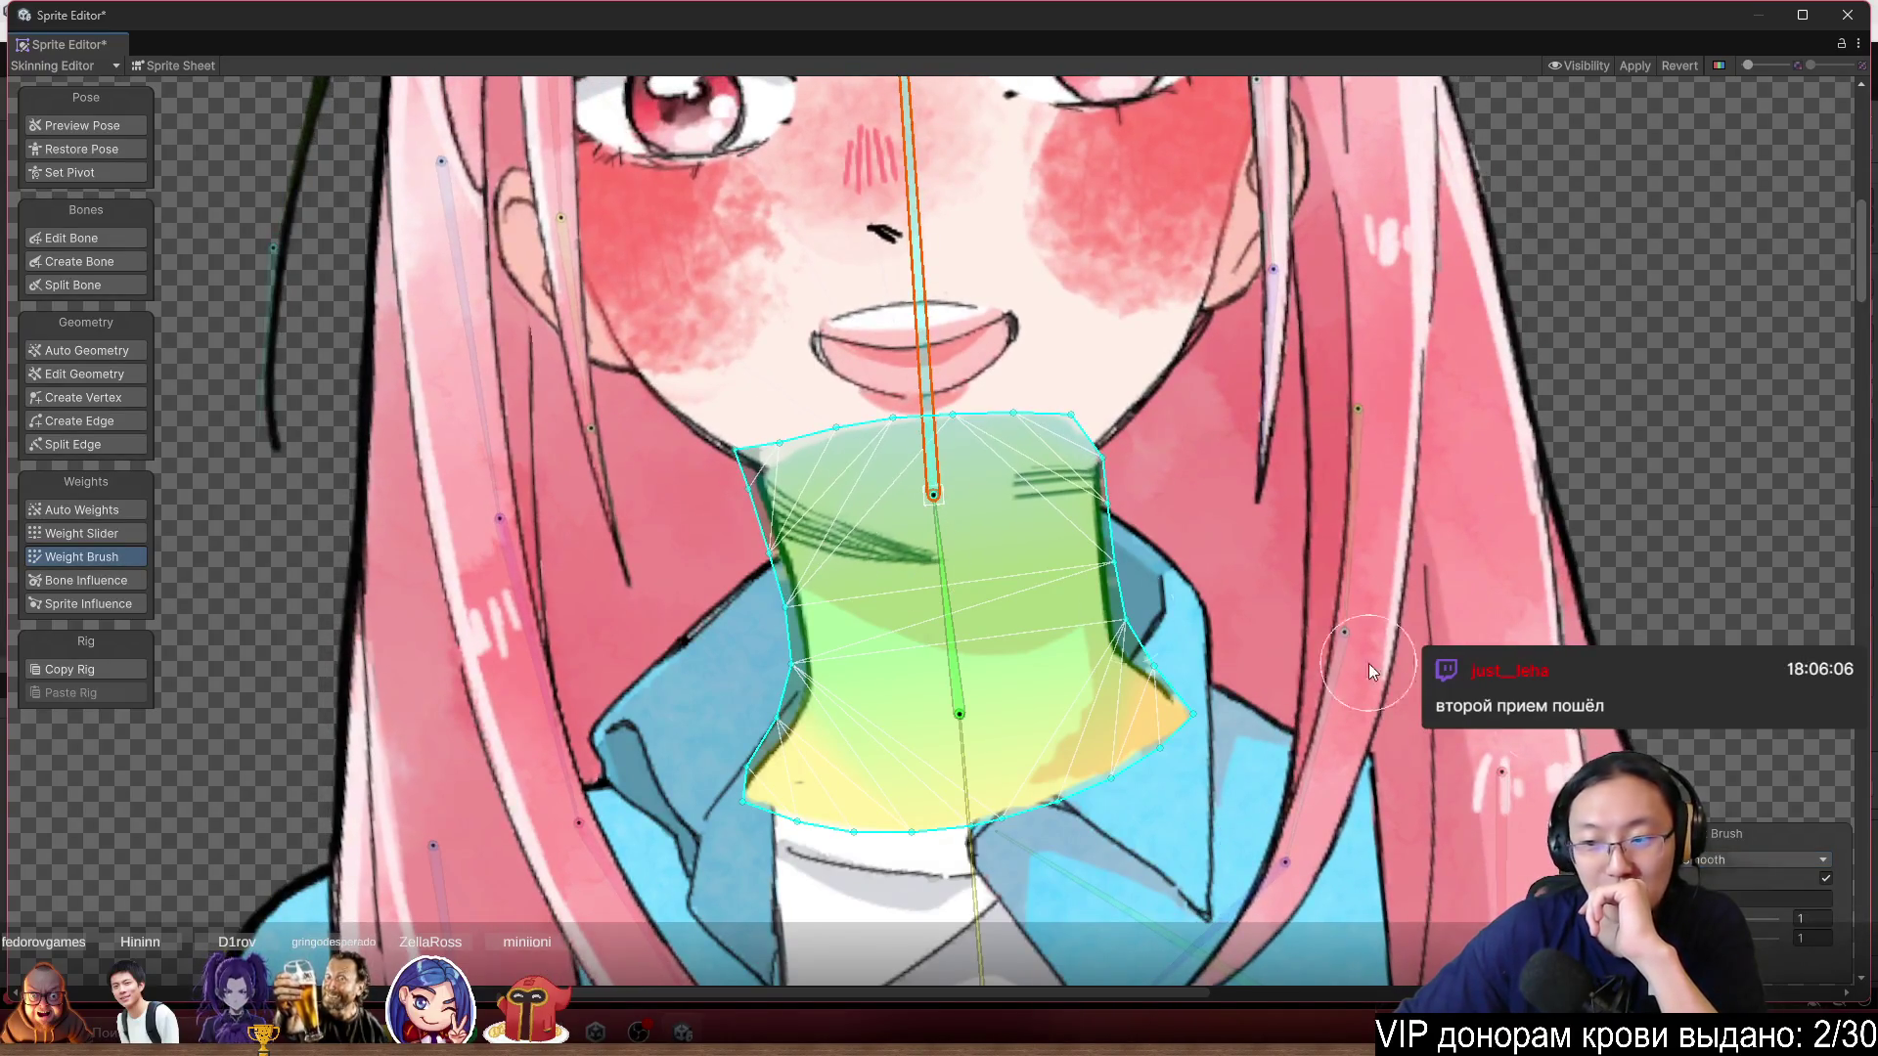
left_click_drag(909, 528, 806, 620)
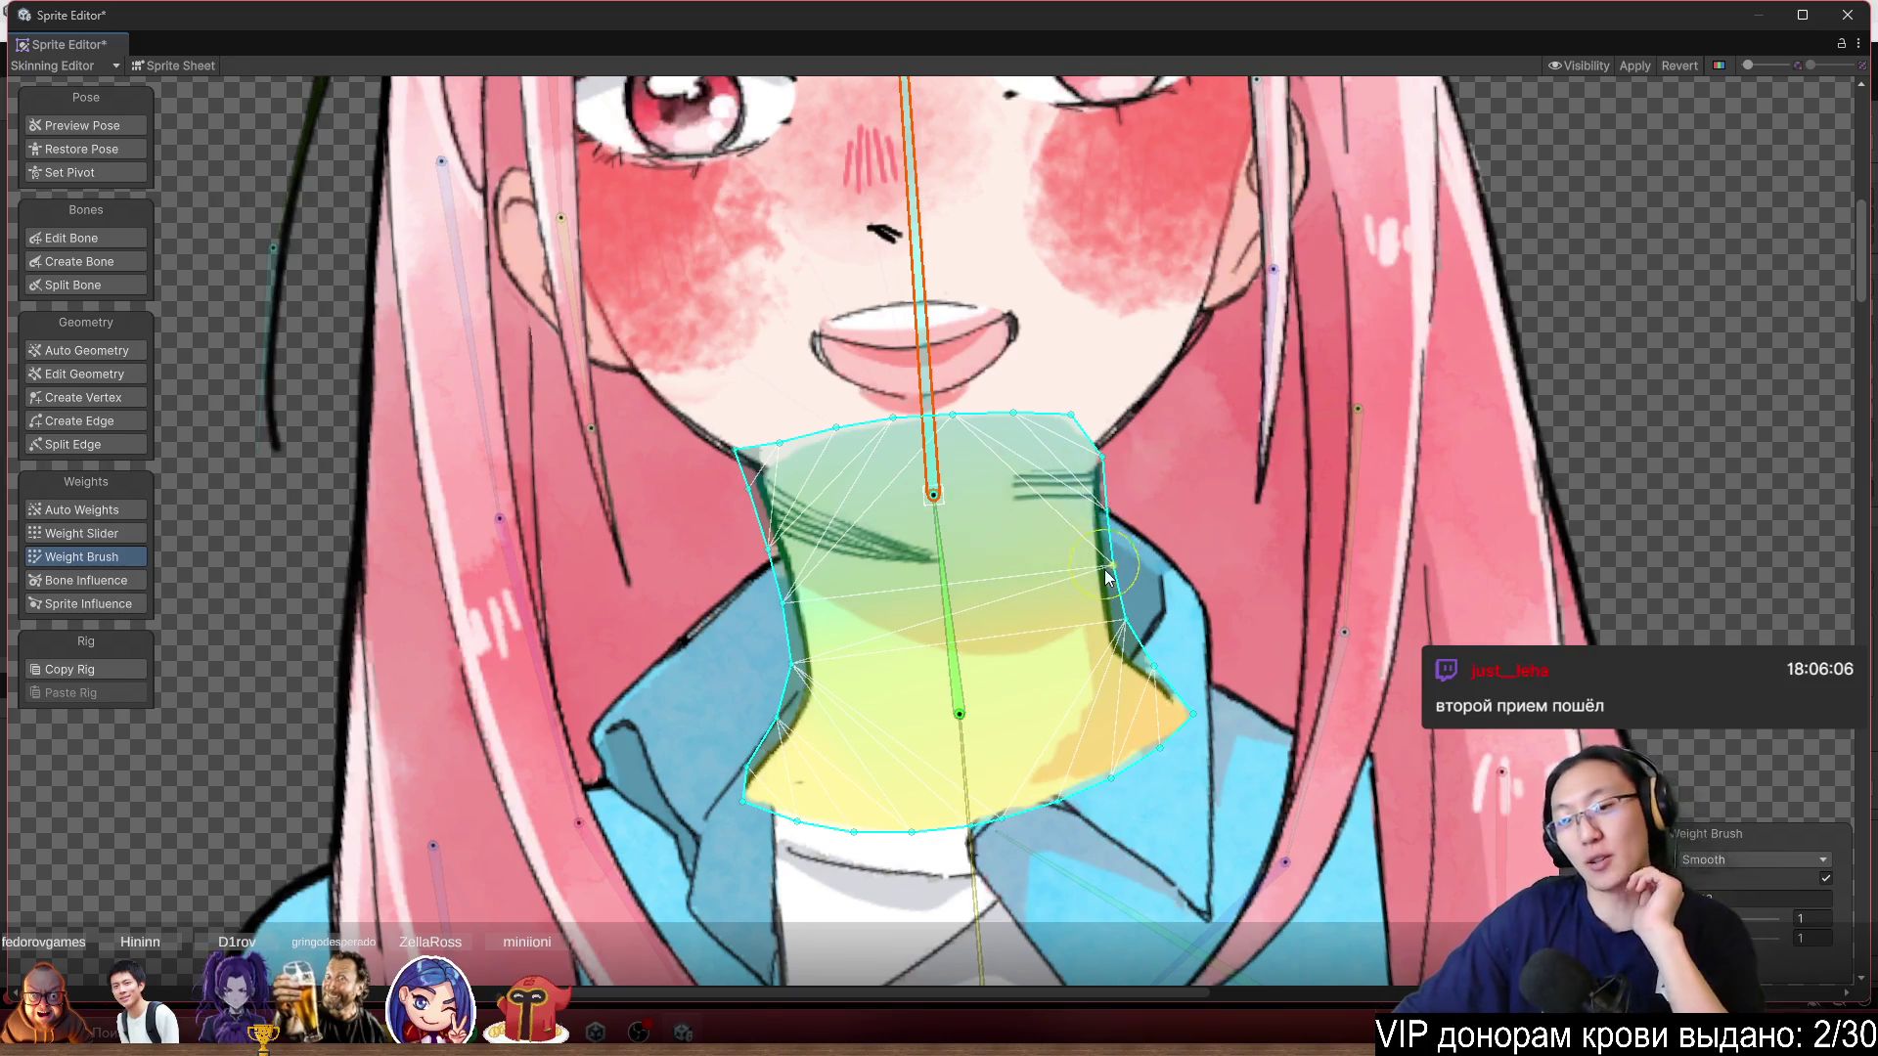
left_click_drag(923, 286, 855, 251)
mouse_move(832, 603)
left_mouse_down()
mouse_move(831, 656)
mouse_move(783, 674)
mouse_move(745, 640)
mouse_move(838, 649)
mouse_move(795, 638)
left_mouse_up()
mouse_move(856, 293)
left_mouse_down()
mouse_move(898, 154)
mouse_move(972, 90)
mouse_move(836, 27)
mouse_move(1000, 8)
left_mouse_up()
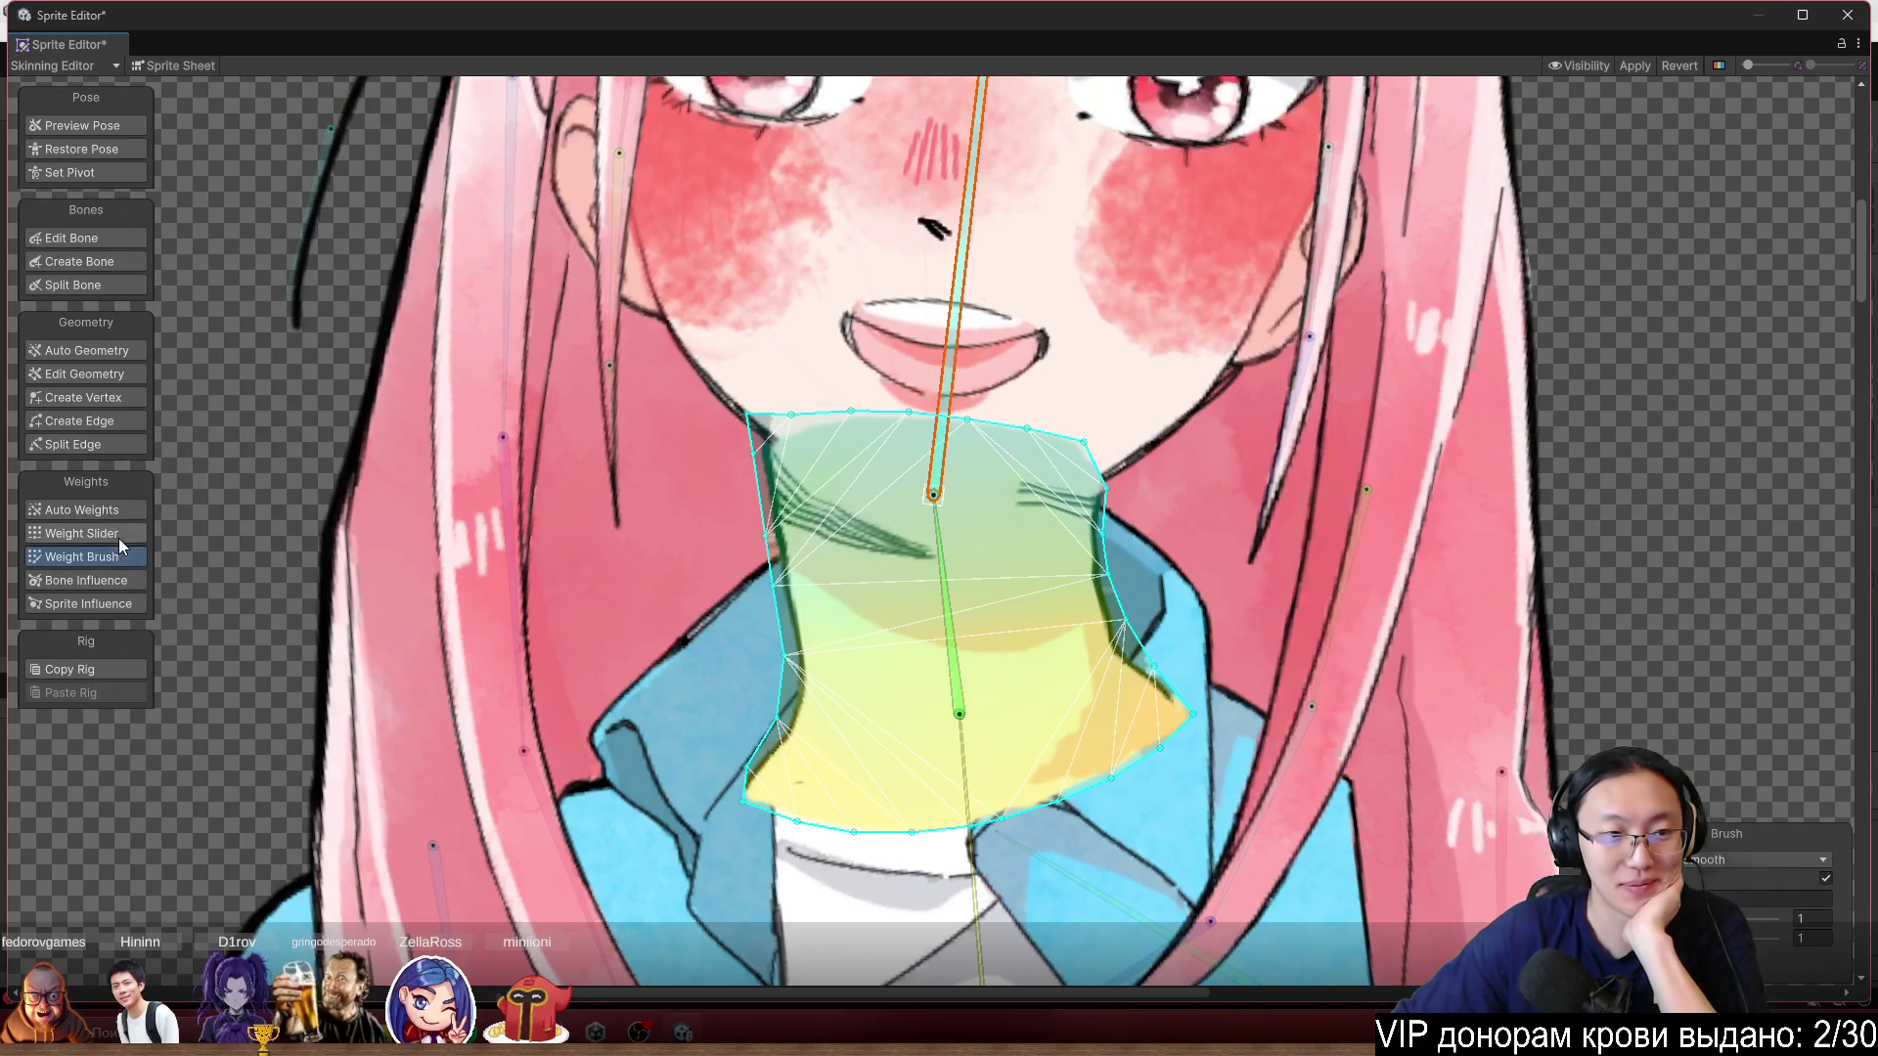
left_click(114, 397)
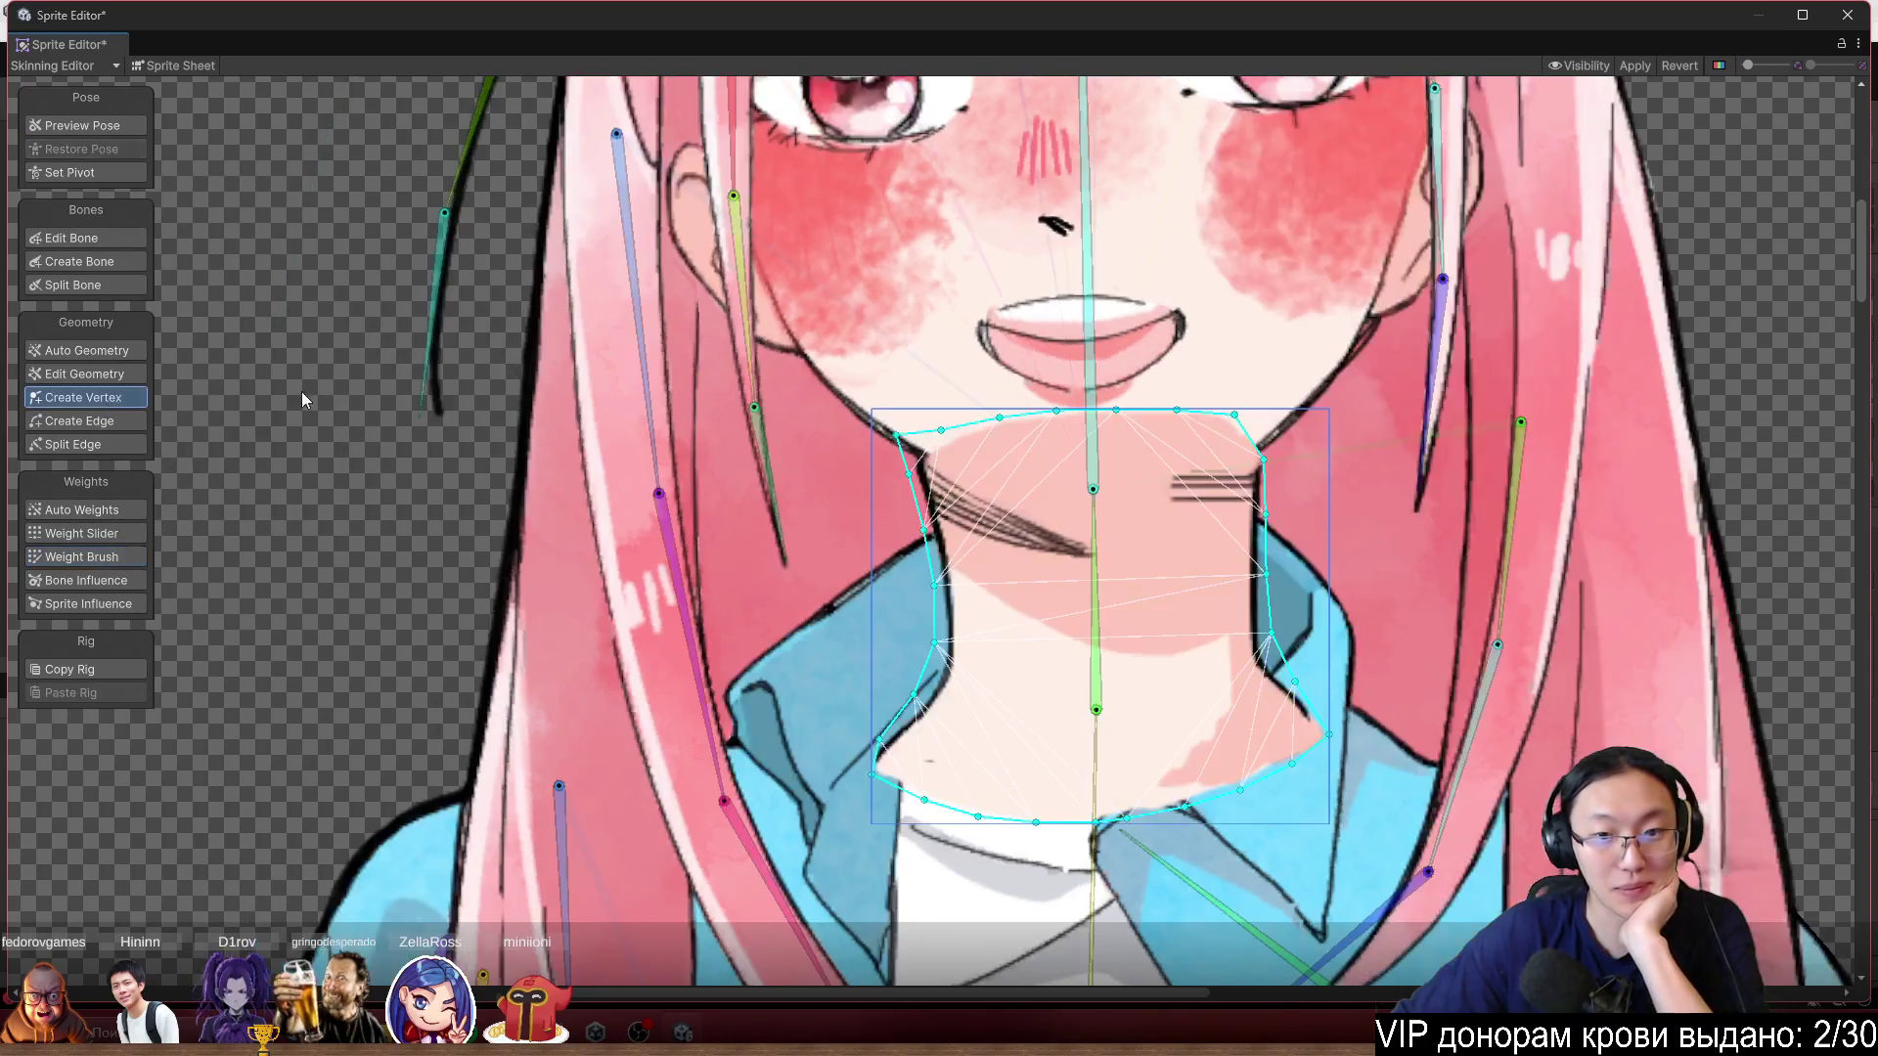
Add six vertices around the neck centre, chin shadow line and both sides of the neck bone.
scroll(1105, 575, "up", 3)
left_click(1070, 581)
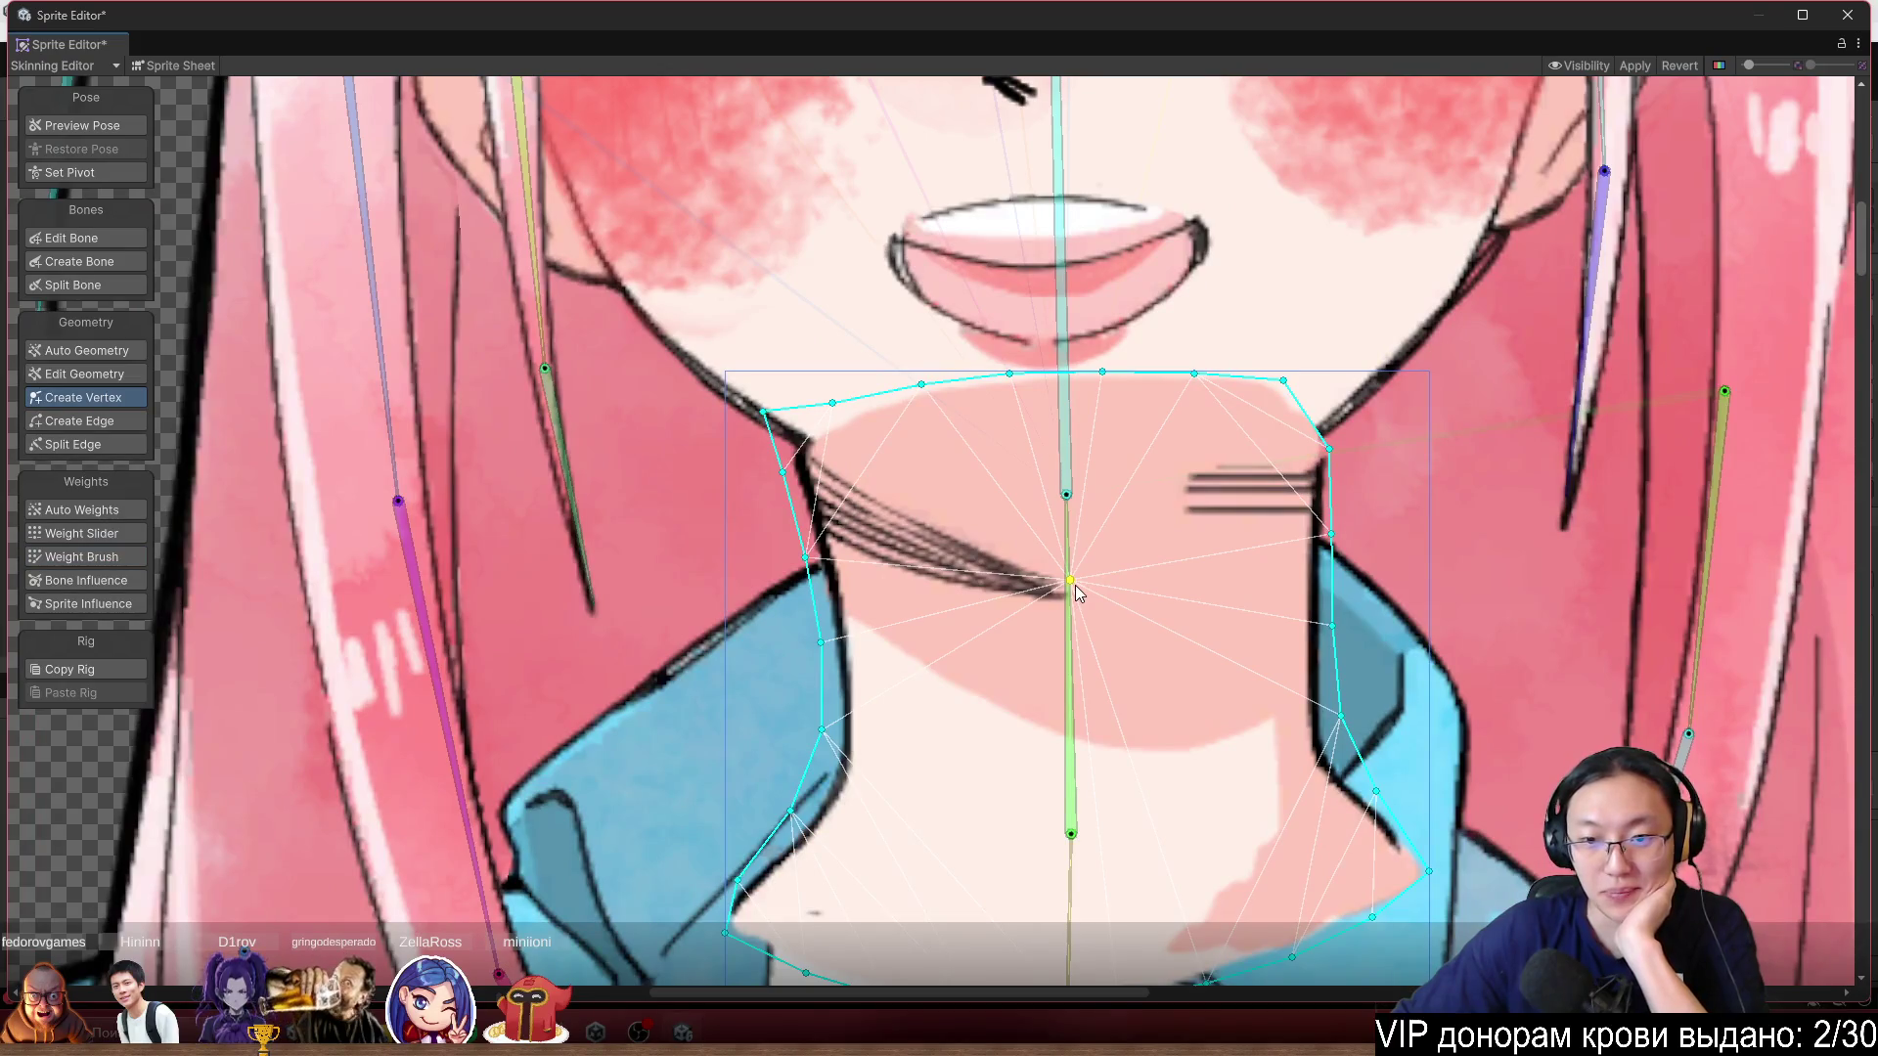
left_click(899, 499)
left_click(967, 594)
left_click(860, 572)
left_click(1054, 613)
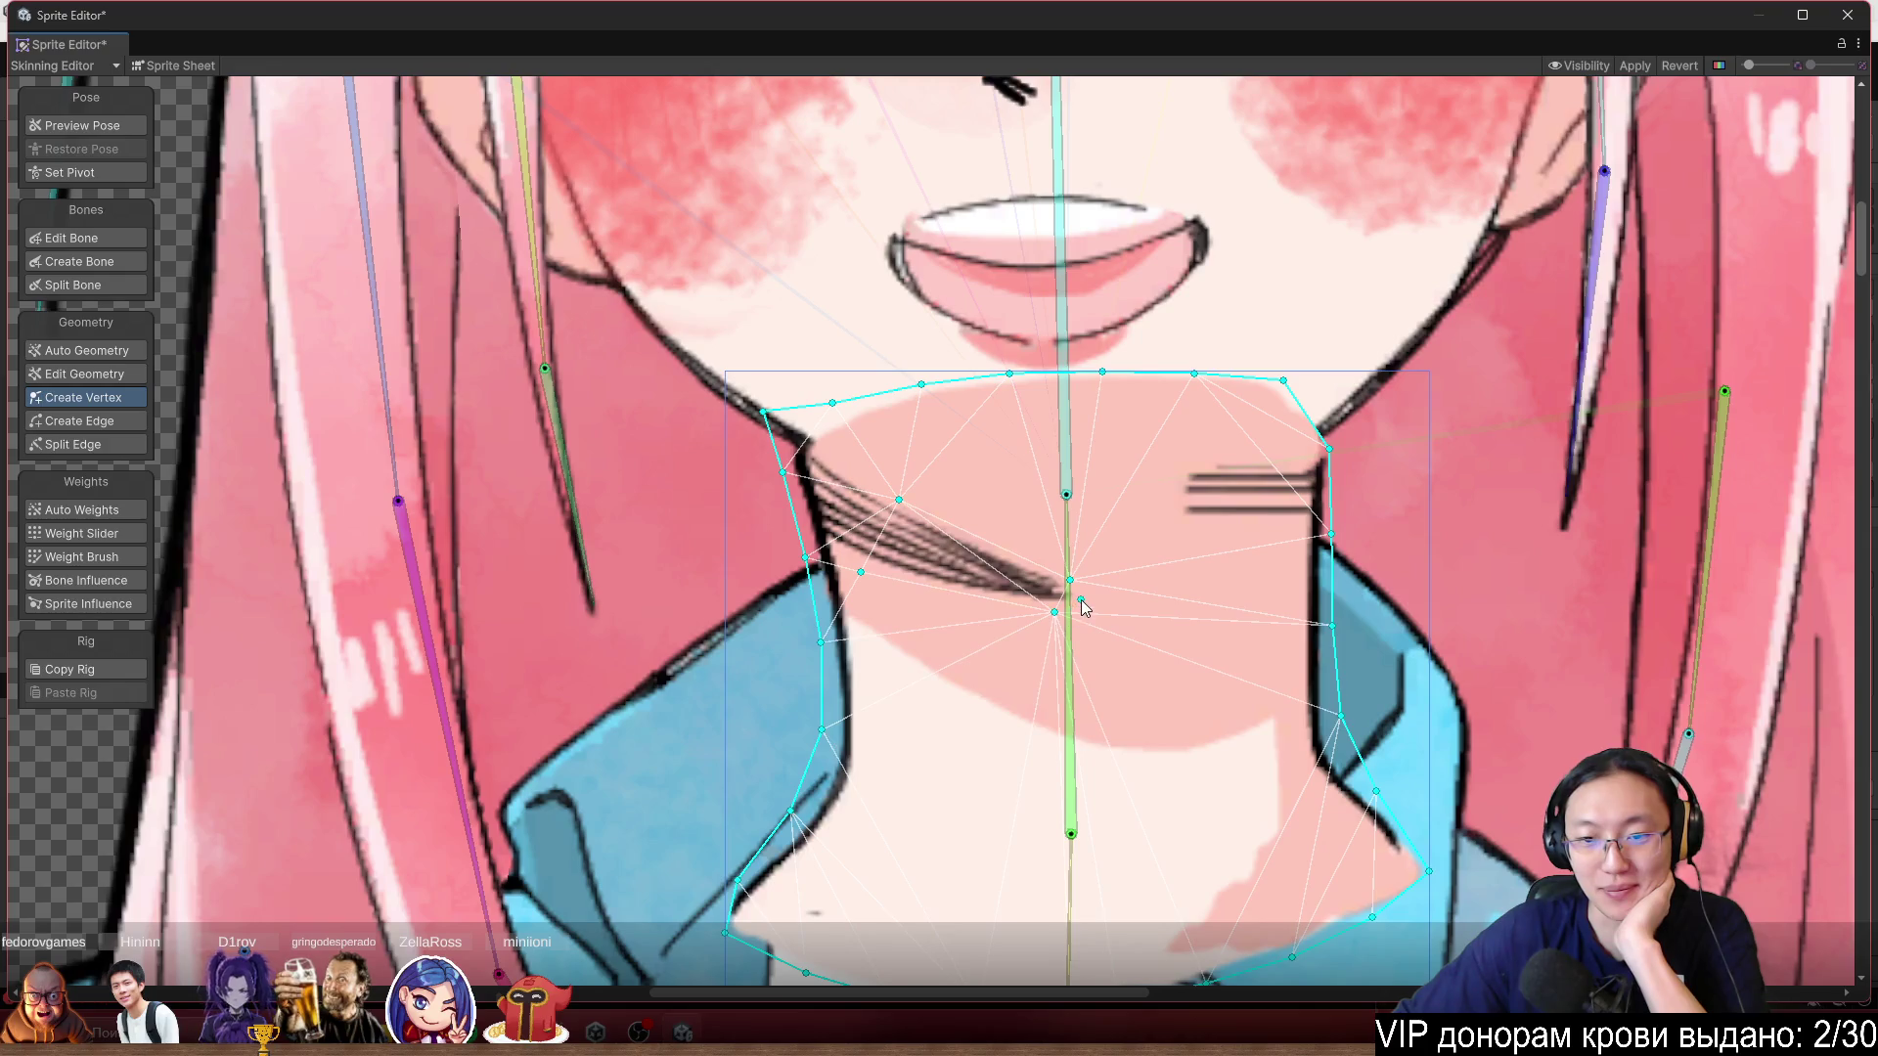
left_click(1099, 598)
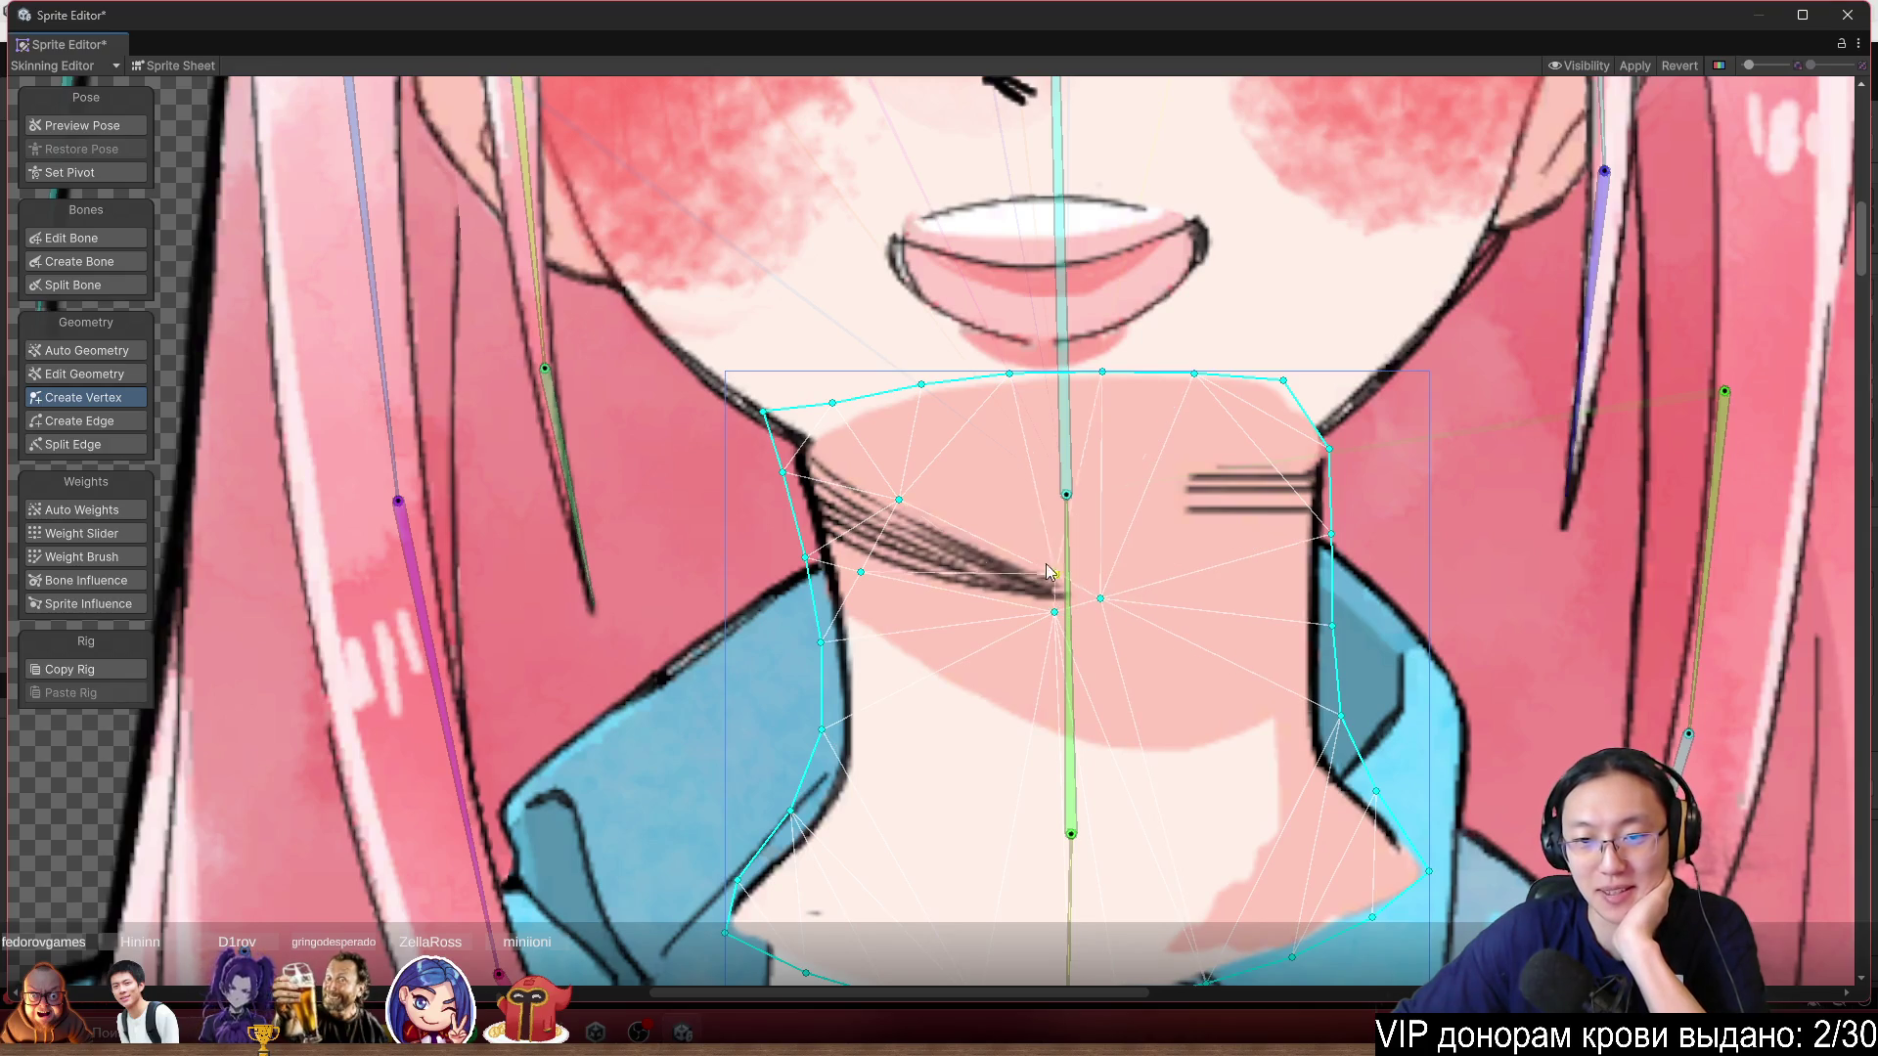
Drag two vertices onto the chin line, add one more, and tilt the neck bone in Preview Pose.
left_click_drag(1054, 614, 973, 605)
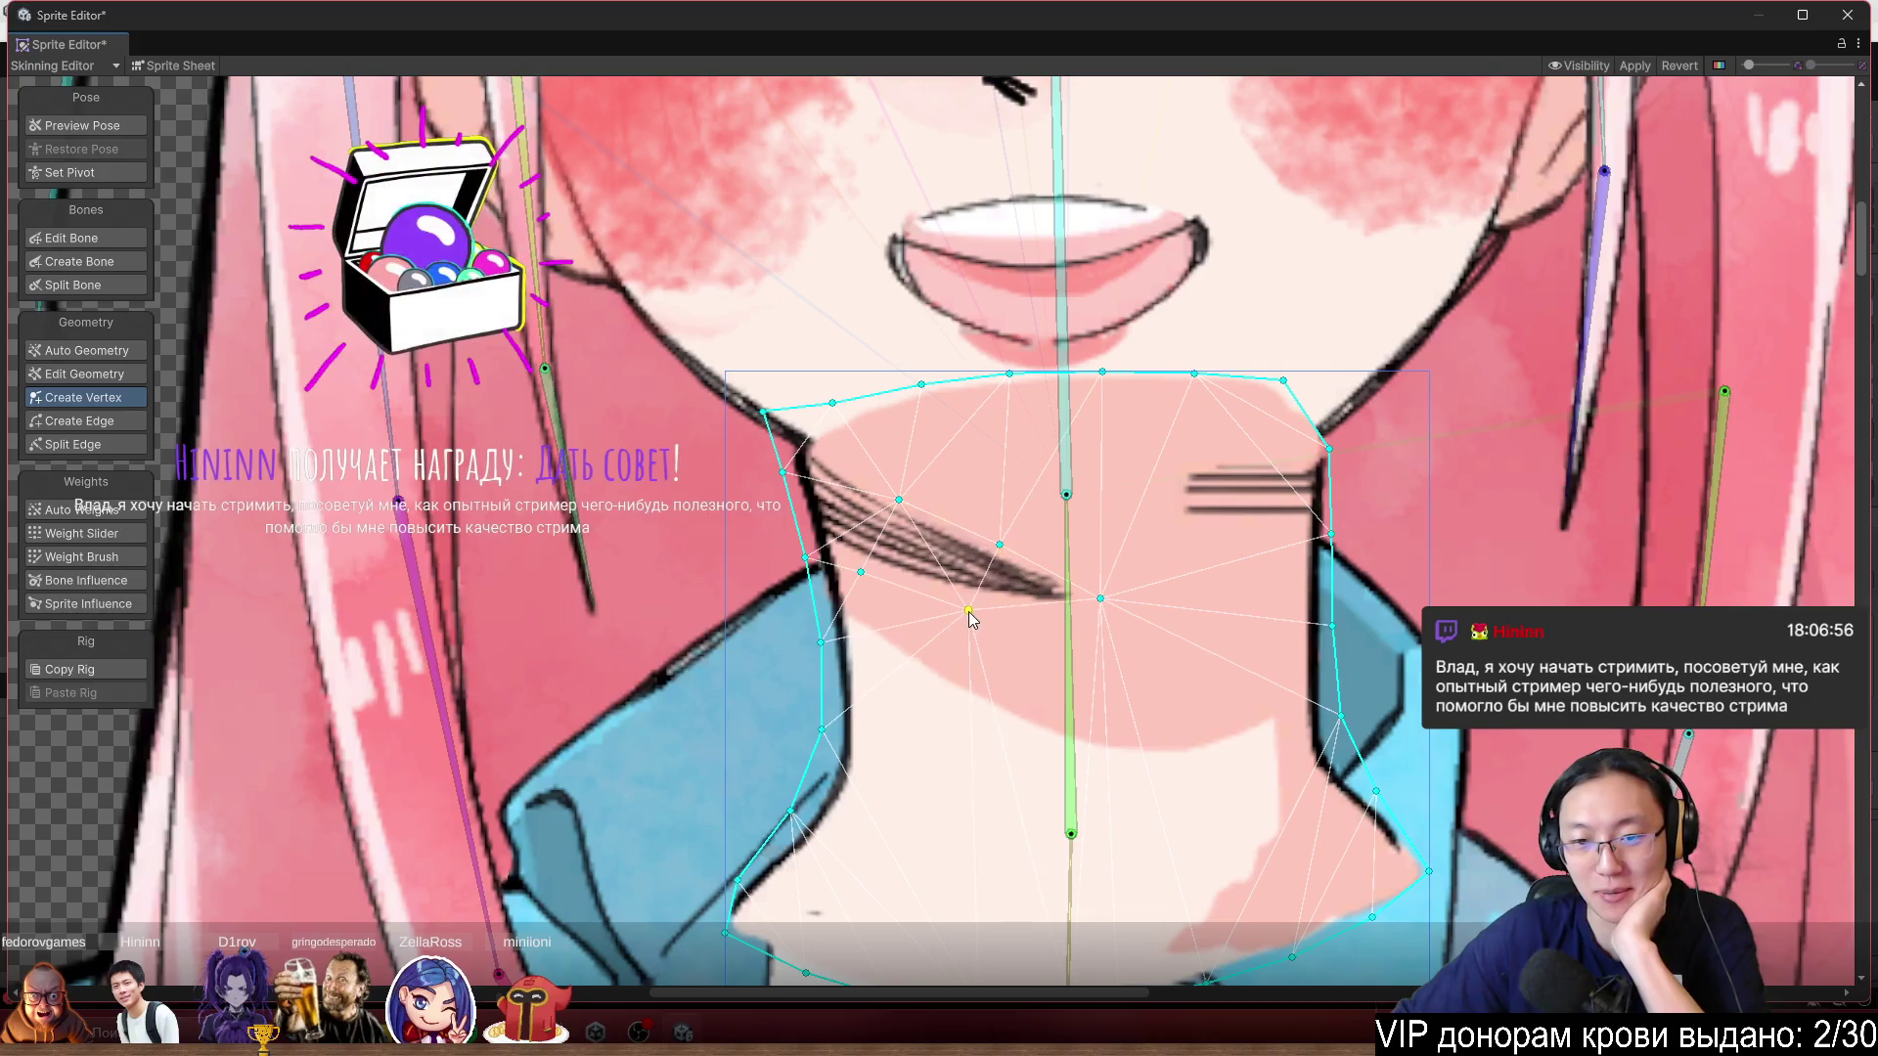
left_click_drag(1101, 600, 1078, 605)
left_click(1085, 578)
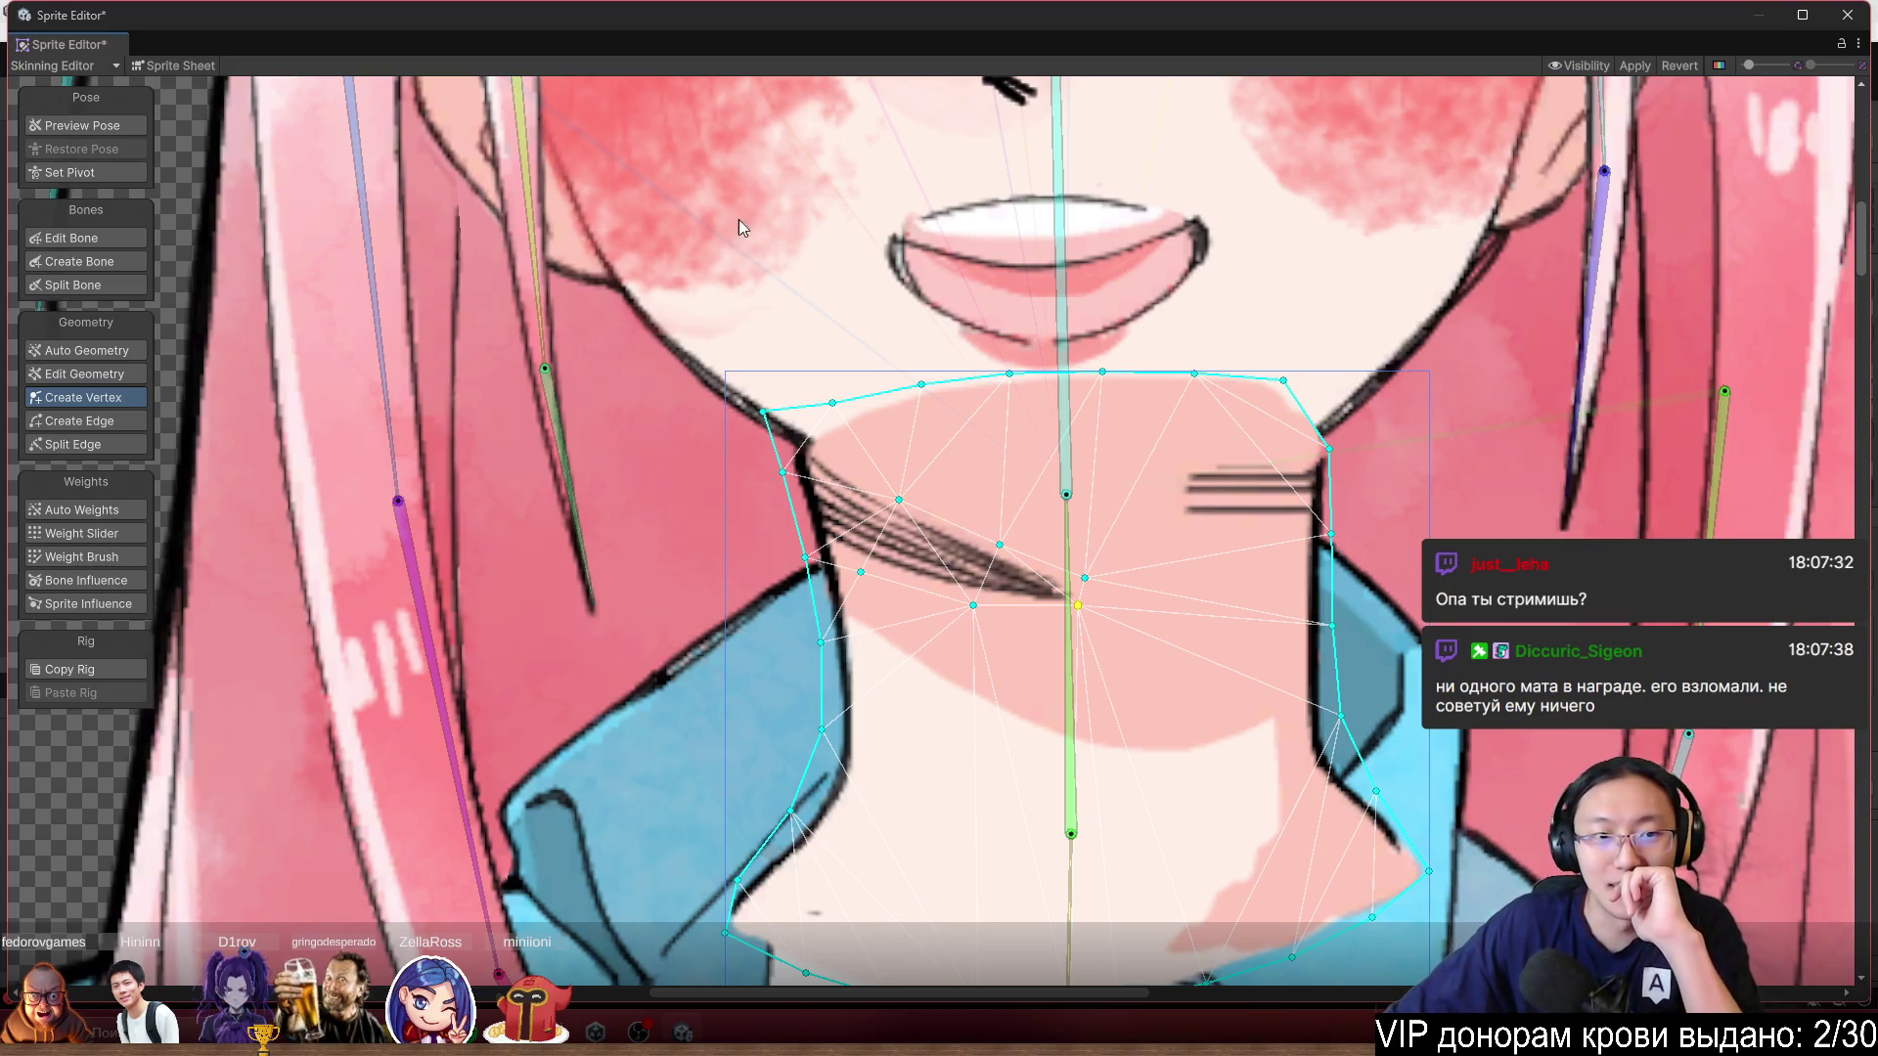
left_click(101, 130)
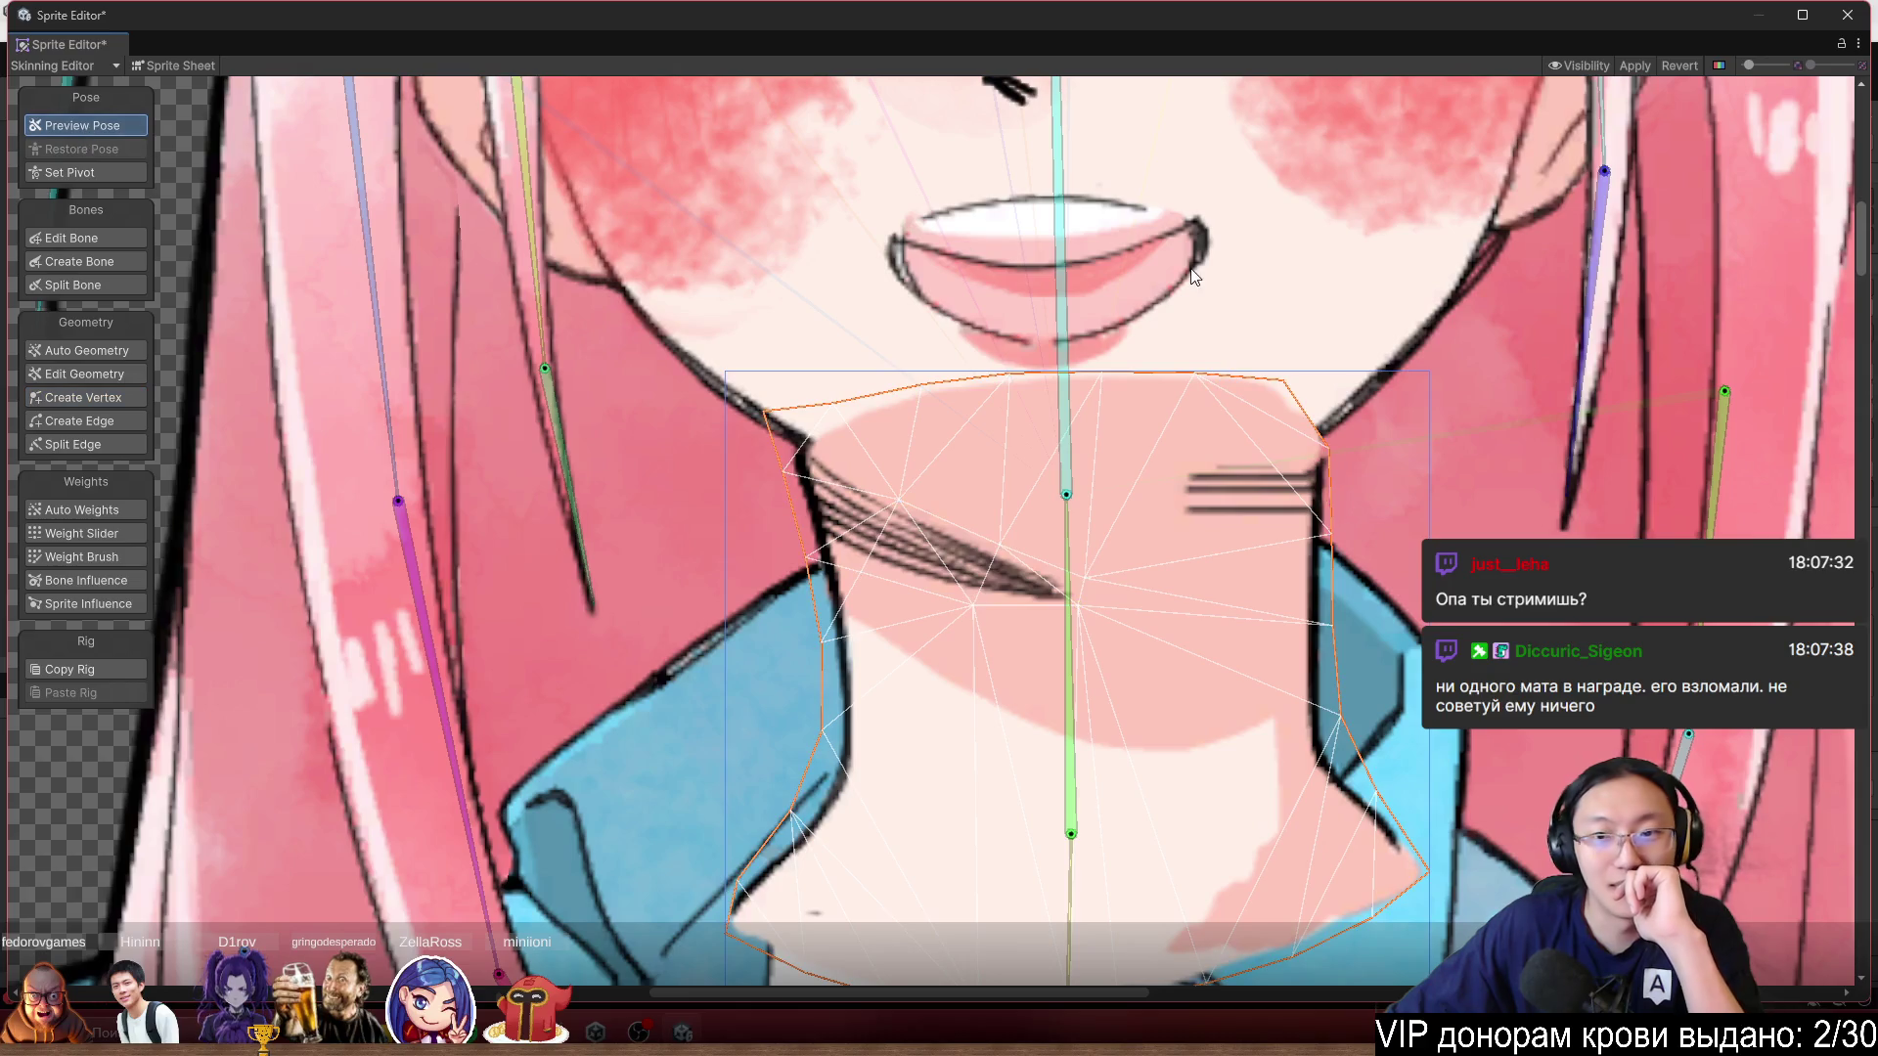
mouse_move(1056, 229)
left_mouse_down()
mouse_move(1106, 186)
mouse_move(1087, 119)
mouse_move(978, 109)
mouse_move(1012, 119)
left_mouse_up()
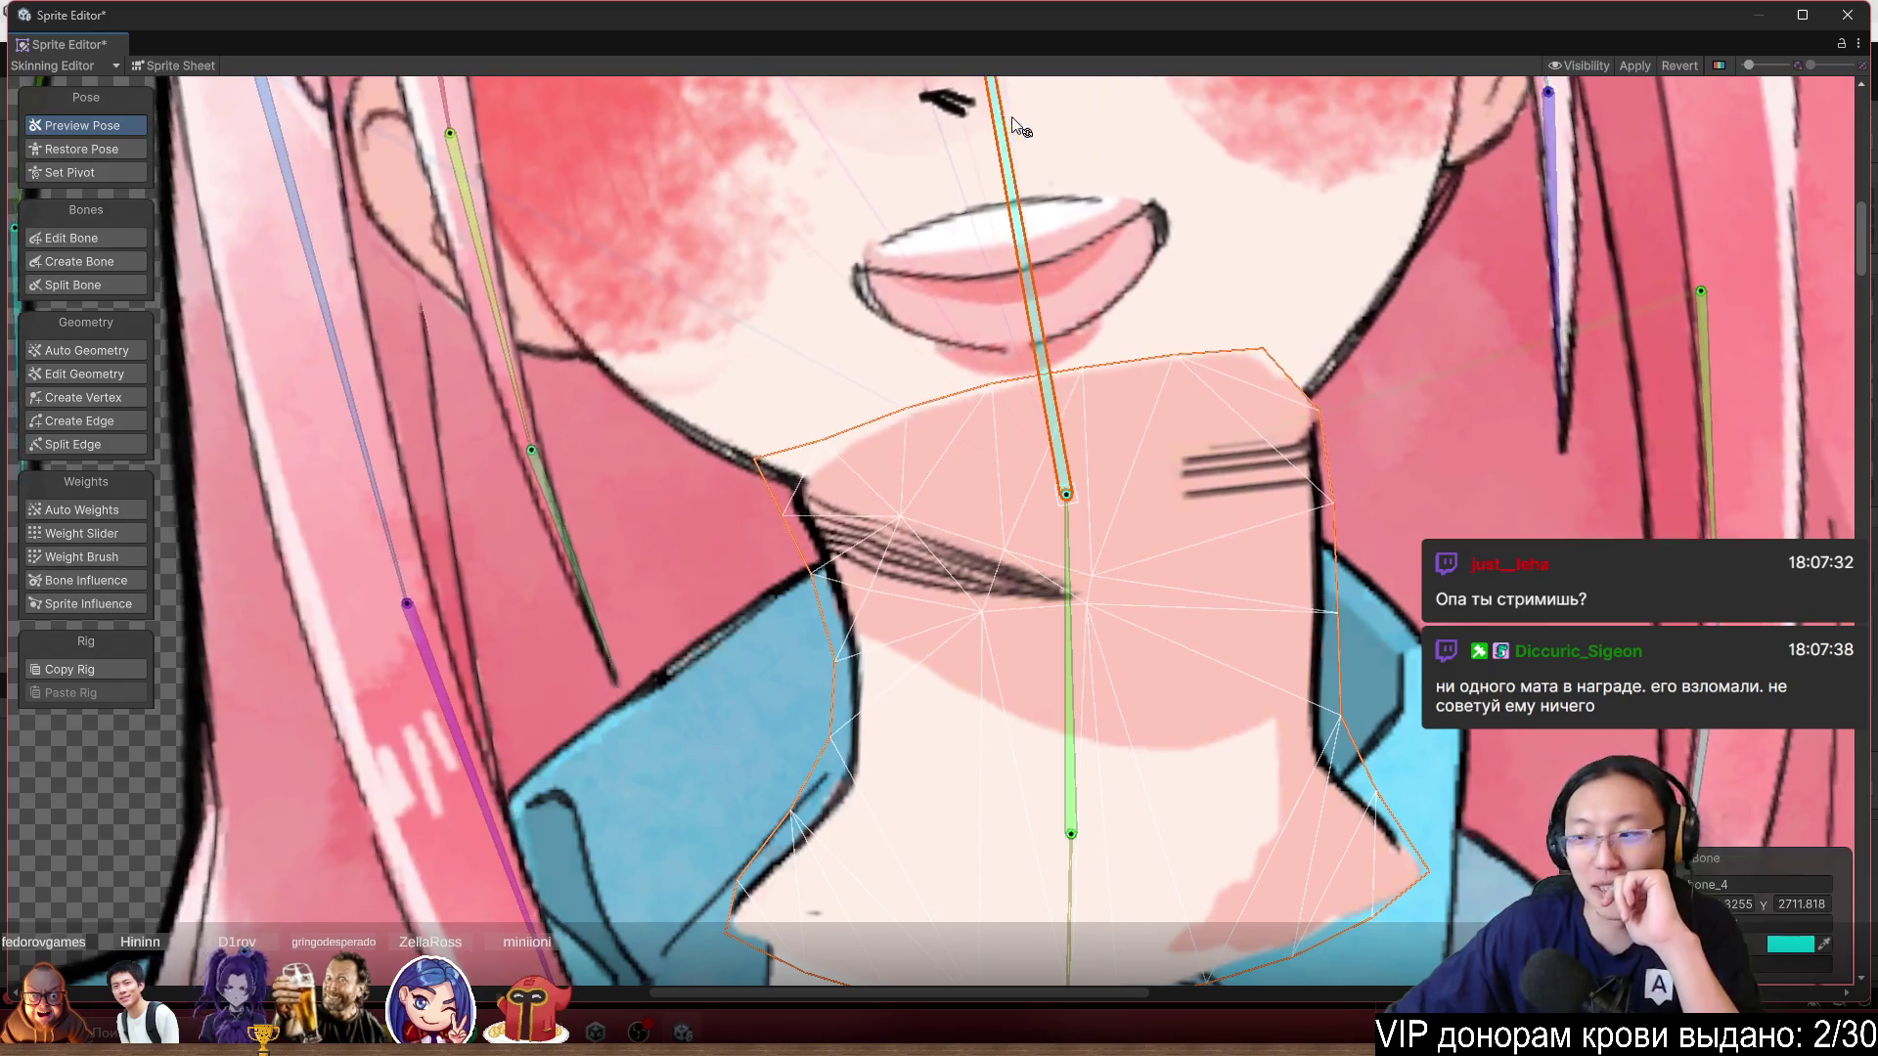
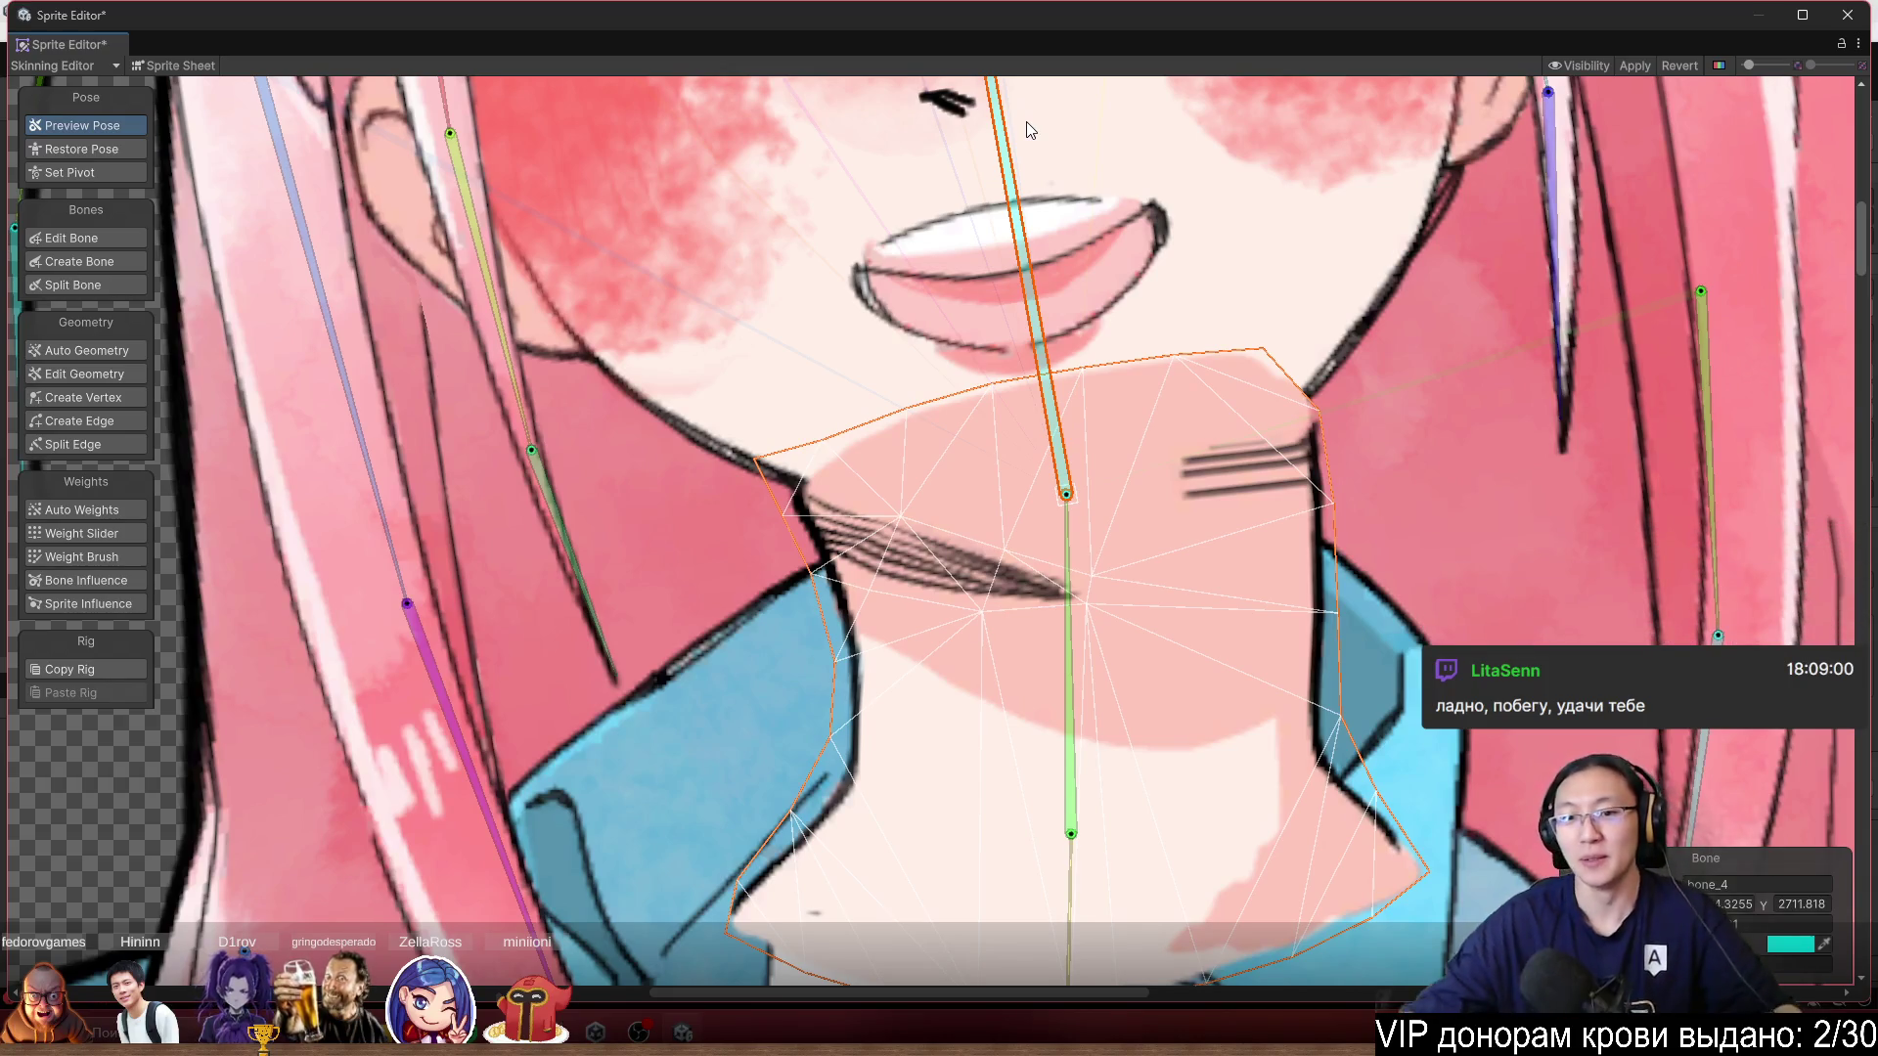
Bend the neck bone to test deformation, then paint weights across the left-centre of the neck mesh.
mouse_move(1035, 225)
left_mouse_down()
mouse_move(1071, 166)
mouse_move(1158, 106)
mouse_move(1213, 102)
mouse_move(982, 39)
mouse_move(1214, 44)
left_mouse_up()
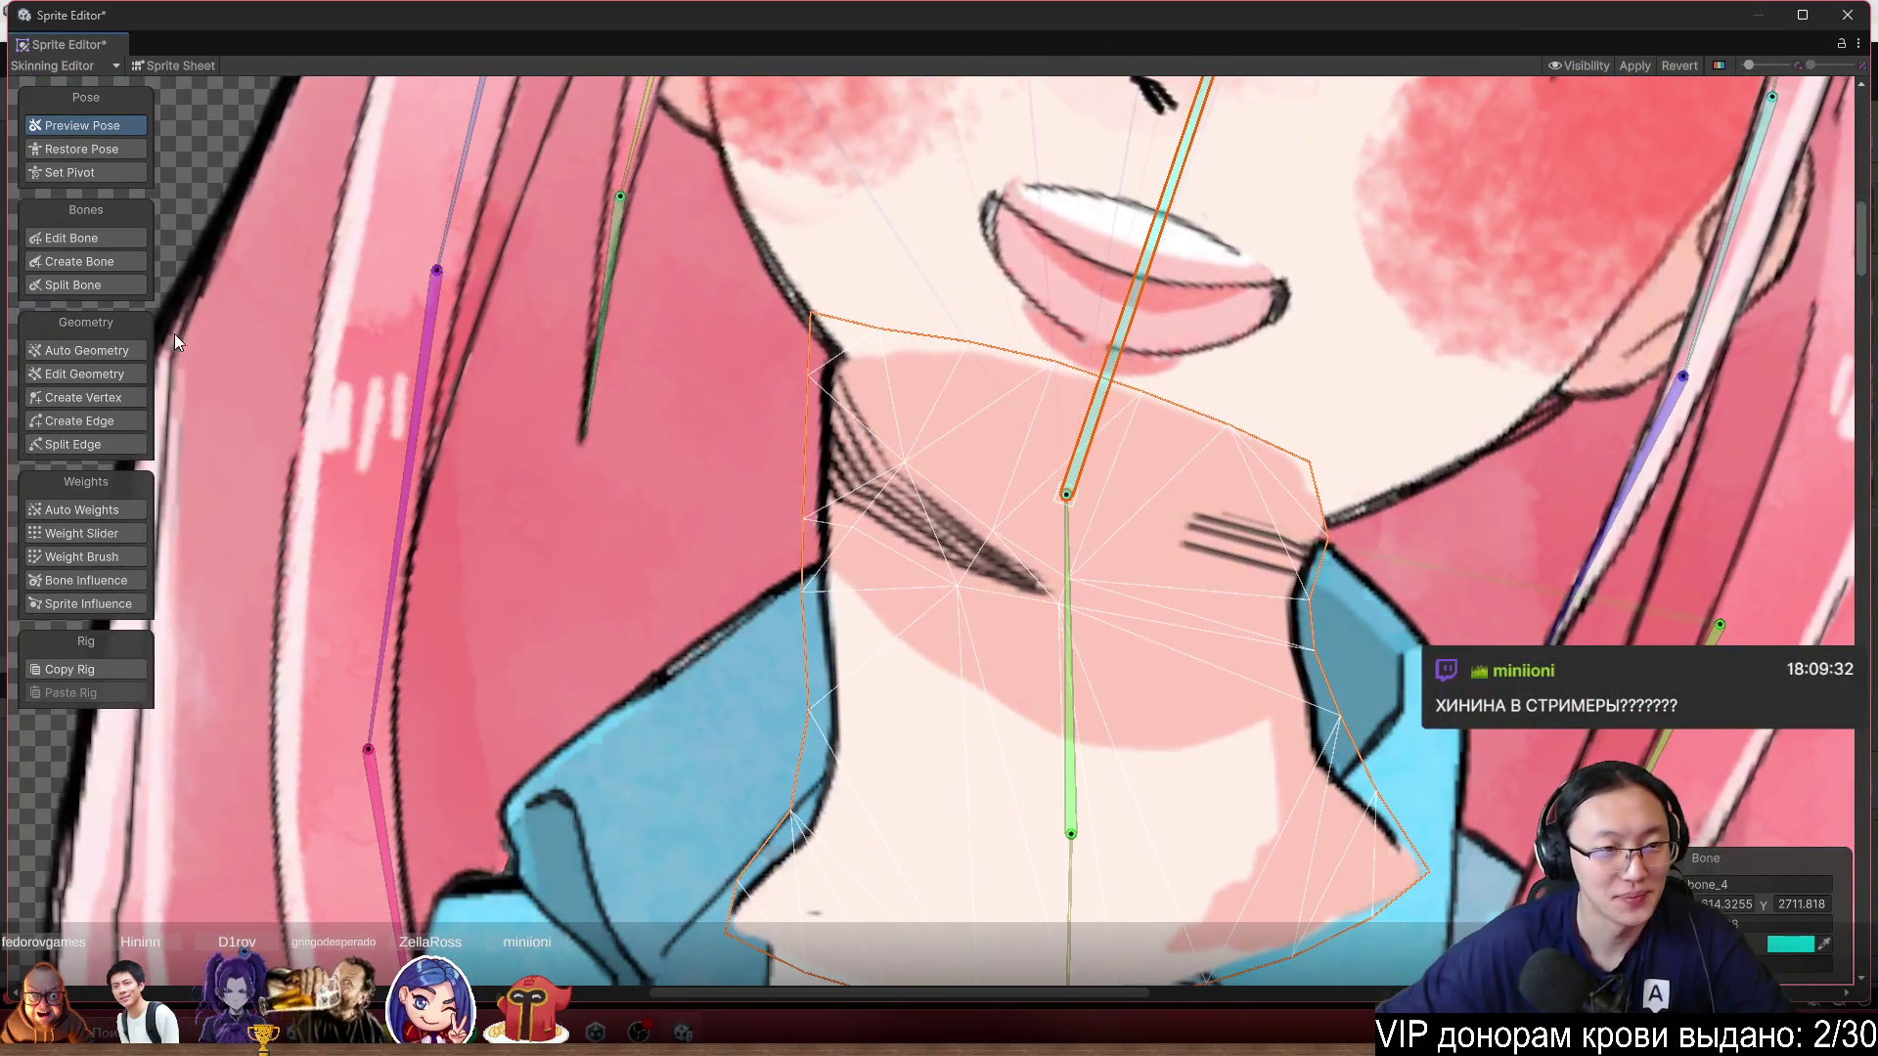
left_click(86, 401)
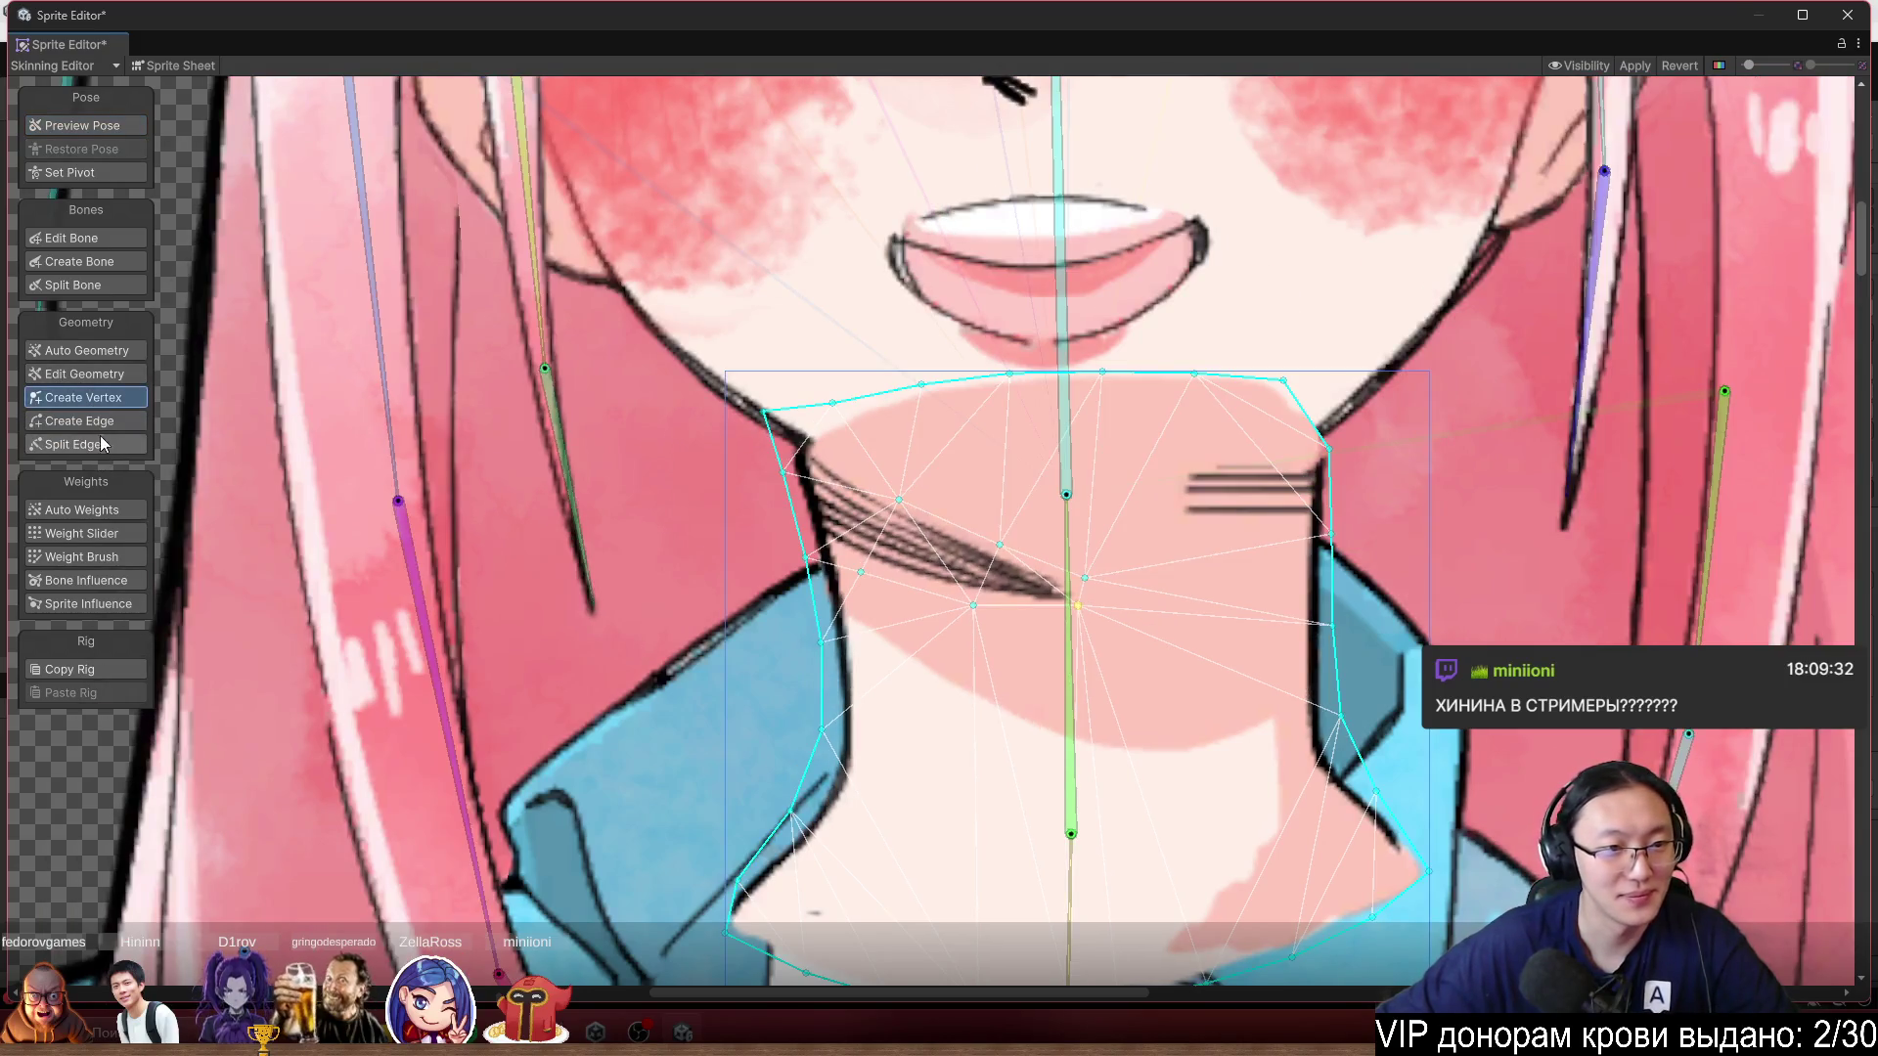
left_click(88, 557)
mouse_move(1048, 319)
left_mouse_down()
mouse_move(1111, 268)
mouse_move(1154, 284)
left_mouse_up()
mouse_move(903, 526)
left_mouse_down()
mouse_move(924, 503)
mouse_move(1014, 571)
mouse_move(1121, 612)
mouse_move(888, 575)
left_mouse_up()
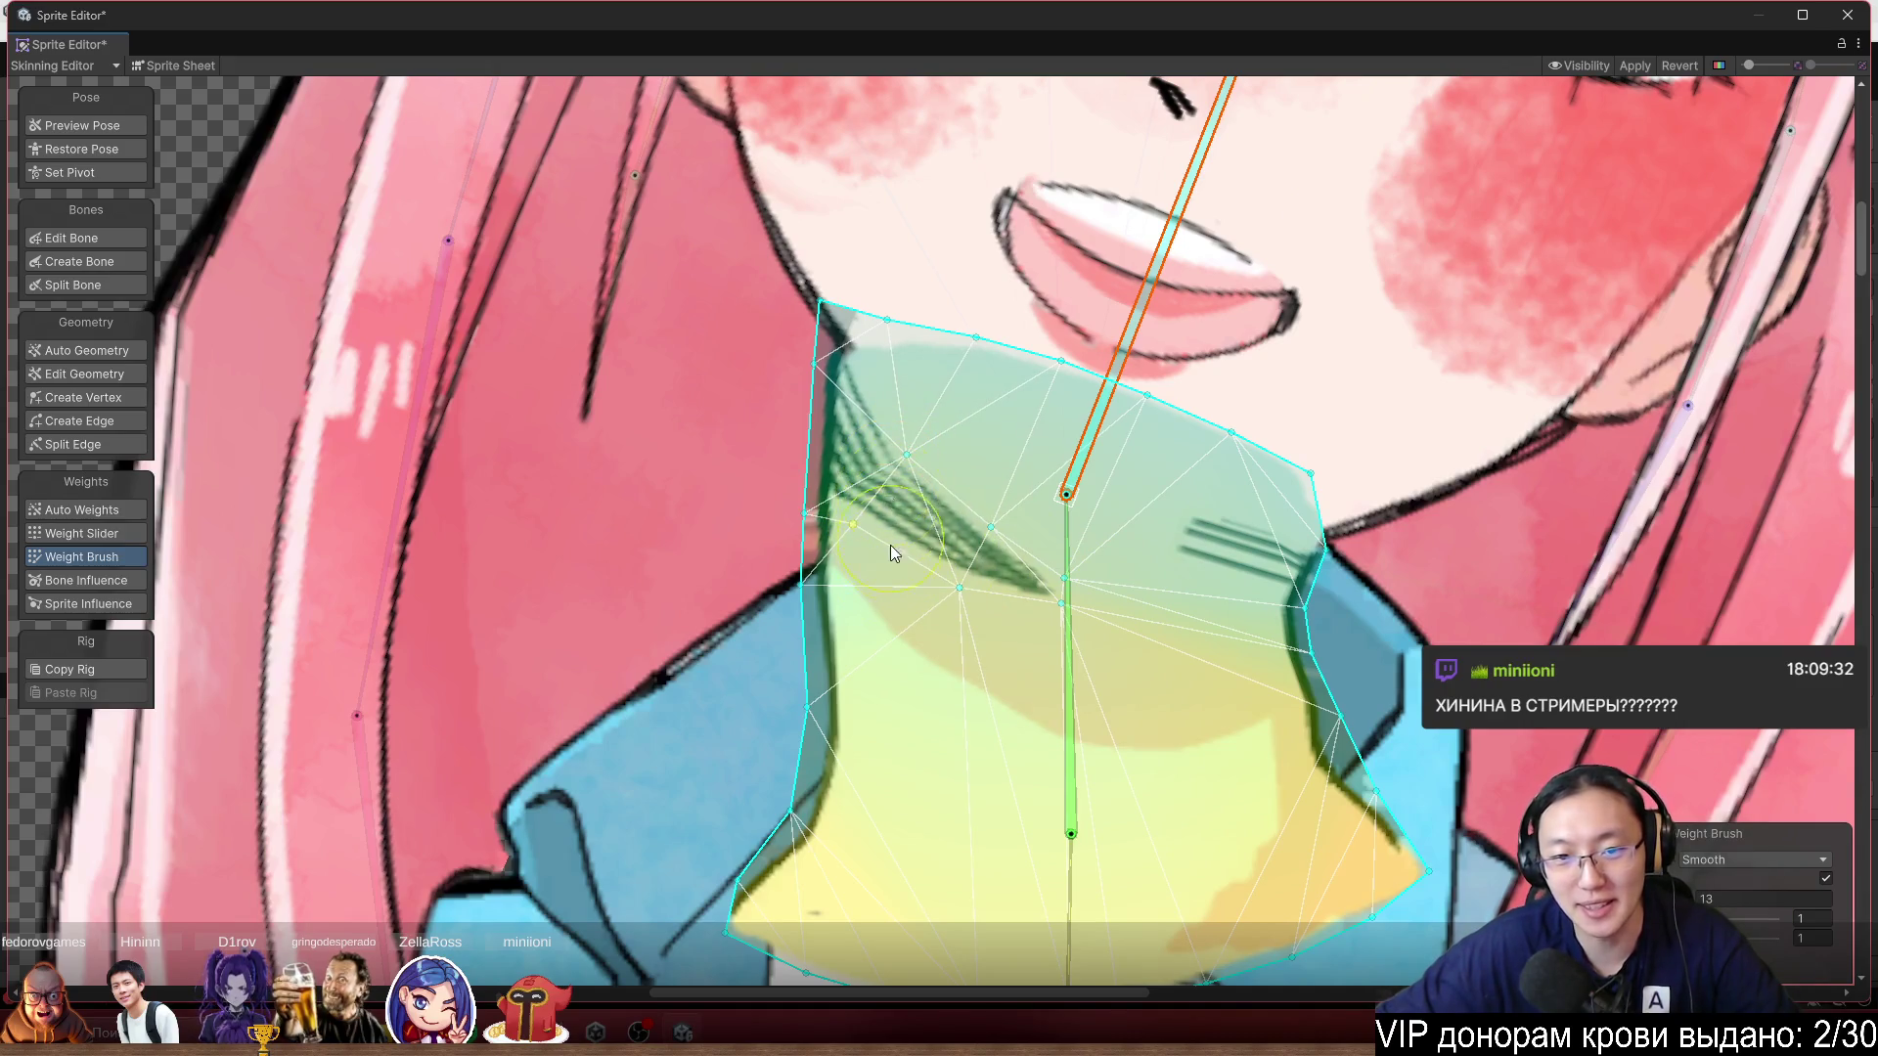
Set the Weight Brush to Add And Subtract and paint bone_3 weight onto the mesh's left part.
mouse_move(1099, 408)
left_mouse_down()
mouse_move(1076, 372)
mouse_move(1142, 368)
left_mouse_up()
left_click(1782, 861)
left_click(1753, 886)
scroll(987, 568, "up", 2)
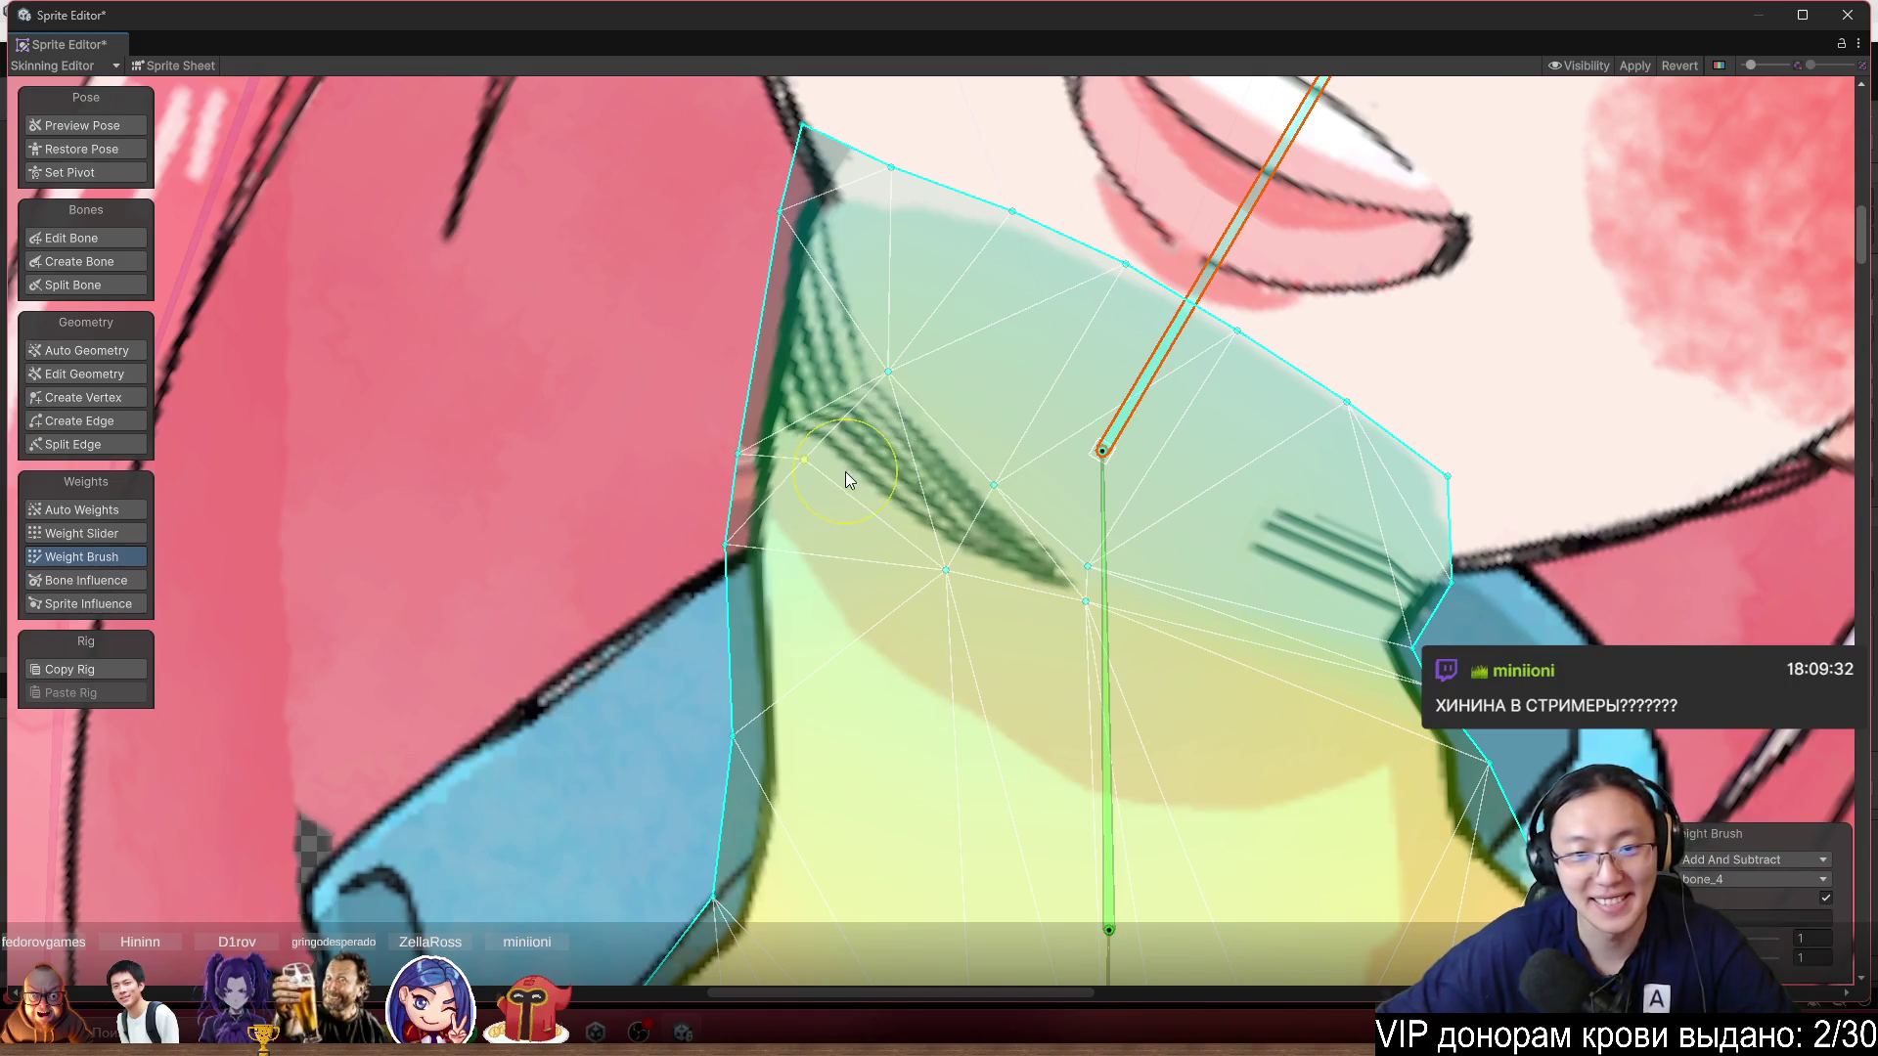
left_click(1105, 551)
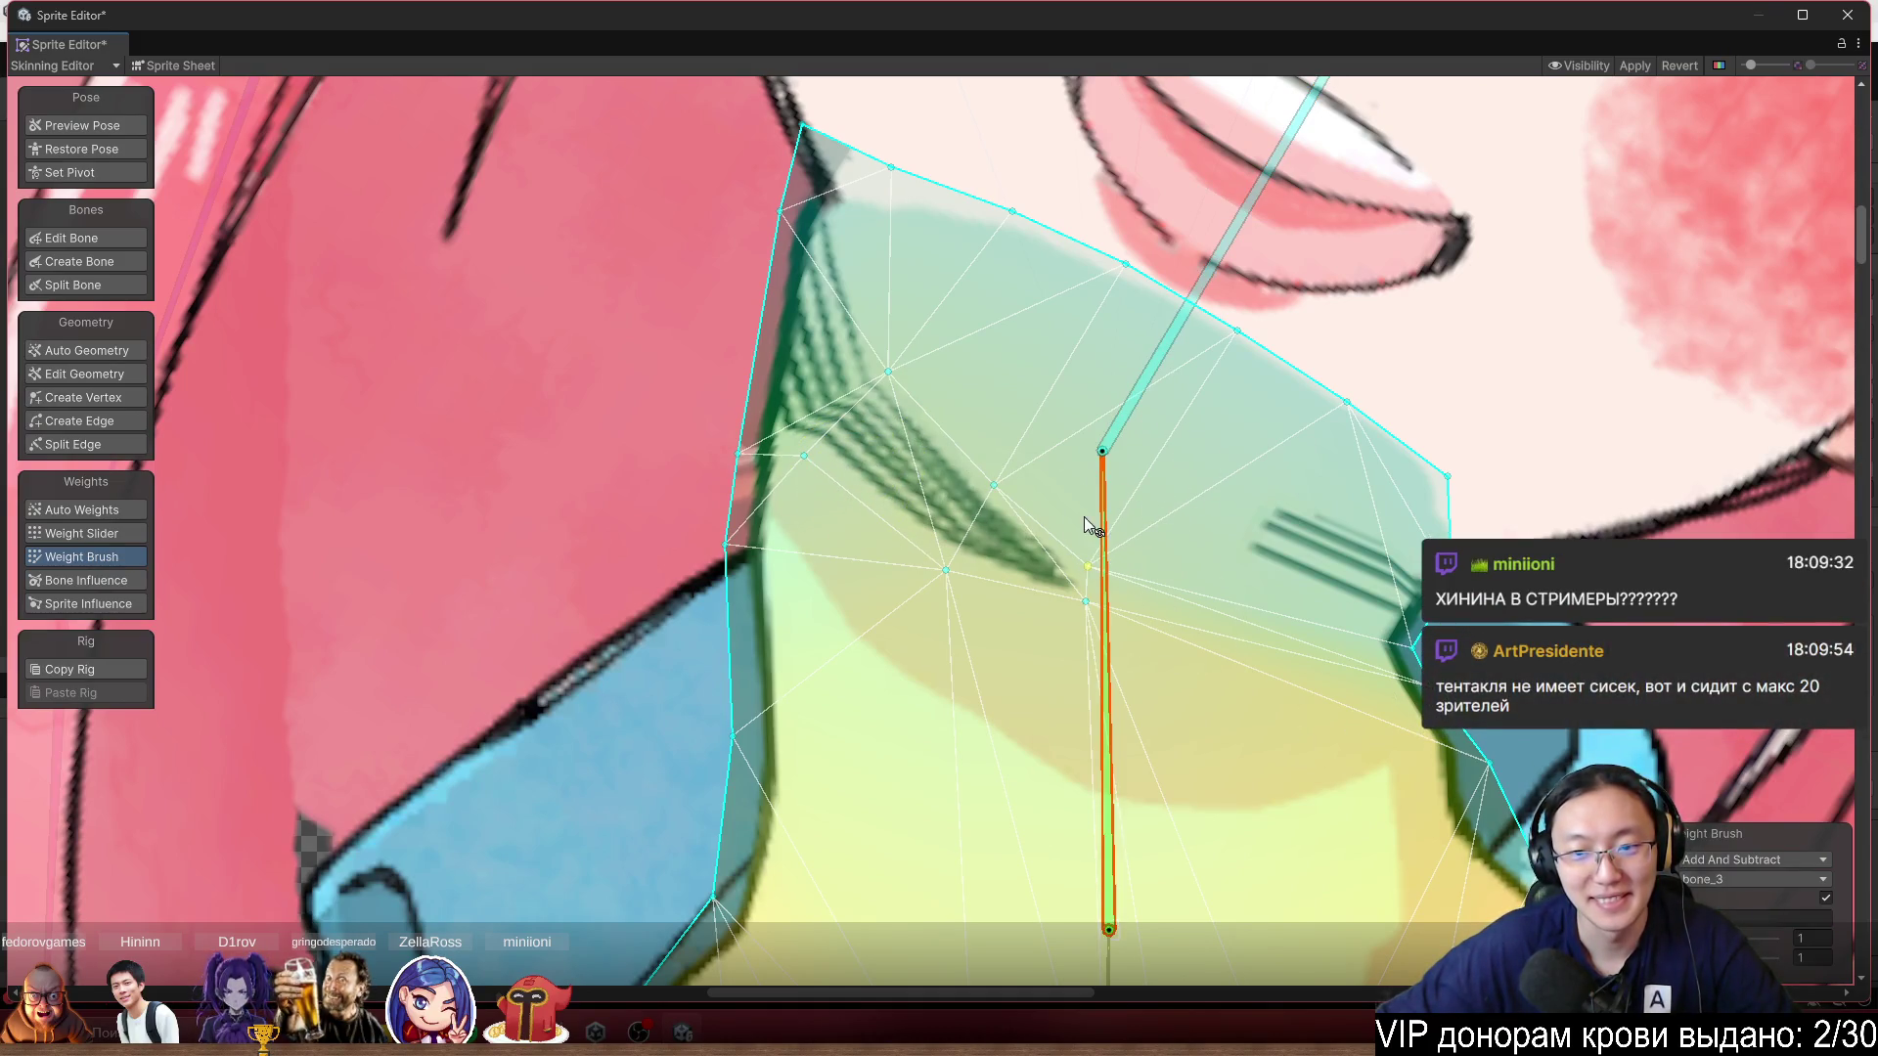
left_click_drag(853, 467, 853, 483)
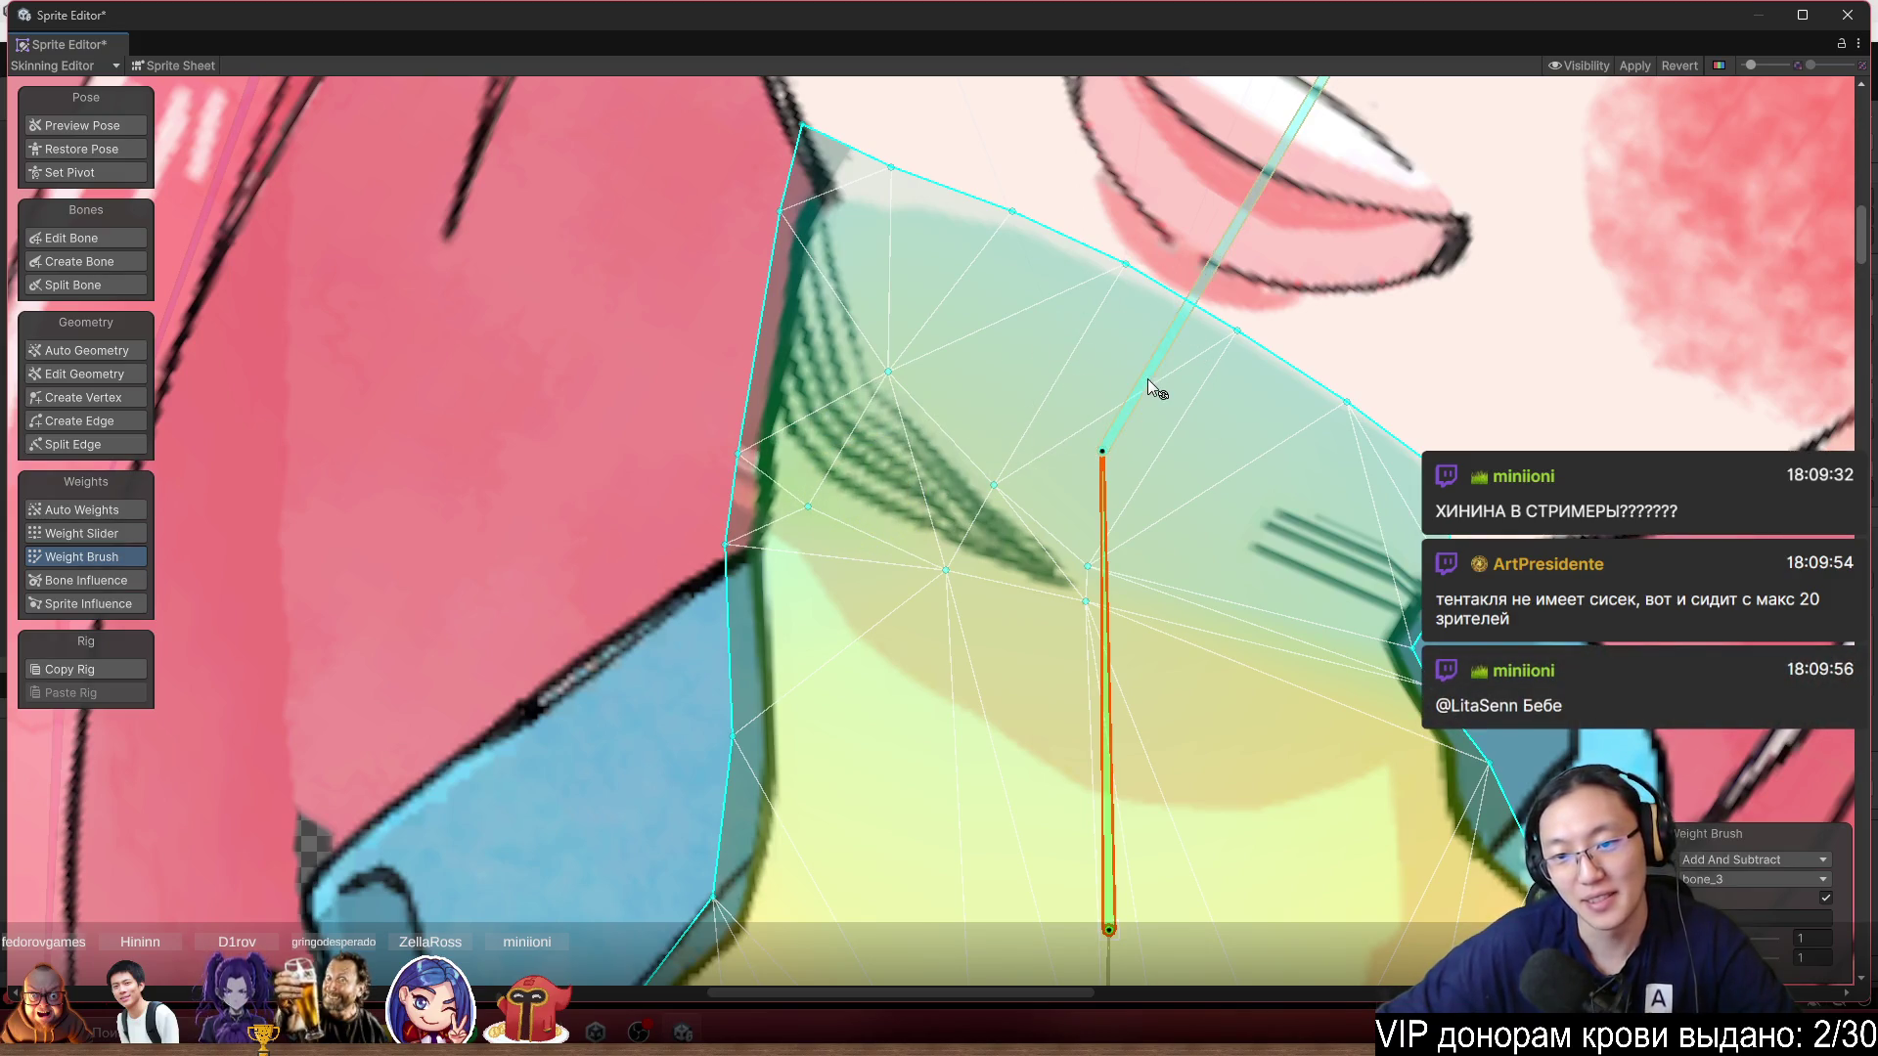
Tilt bone_4 and the upper neck bone to check how the neck deforms.
mouse_move(1170, 362)
left_mouse_down()
mouse_move(1152, 302)
mouse_move(1050, 238)
mouse_move(1148, 239)
mouse_move(1071, 217)
mouse_move(1146, 221)
mouse_move(1118, 199)
mouse_move(1135, 197)
mouse_move(1112, 132)
left_mouse_up()
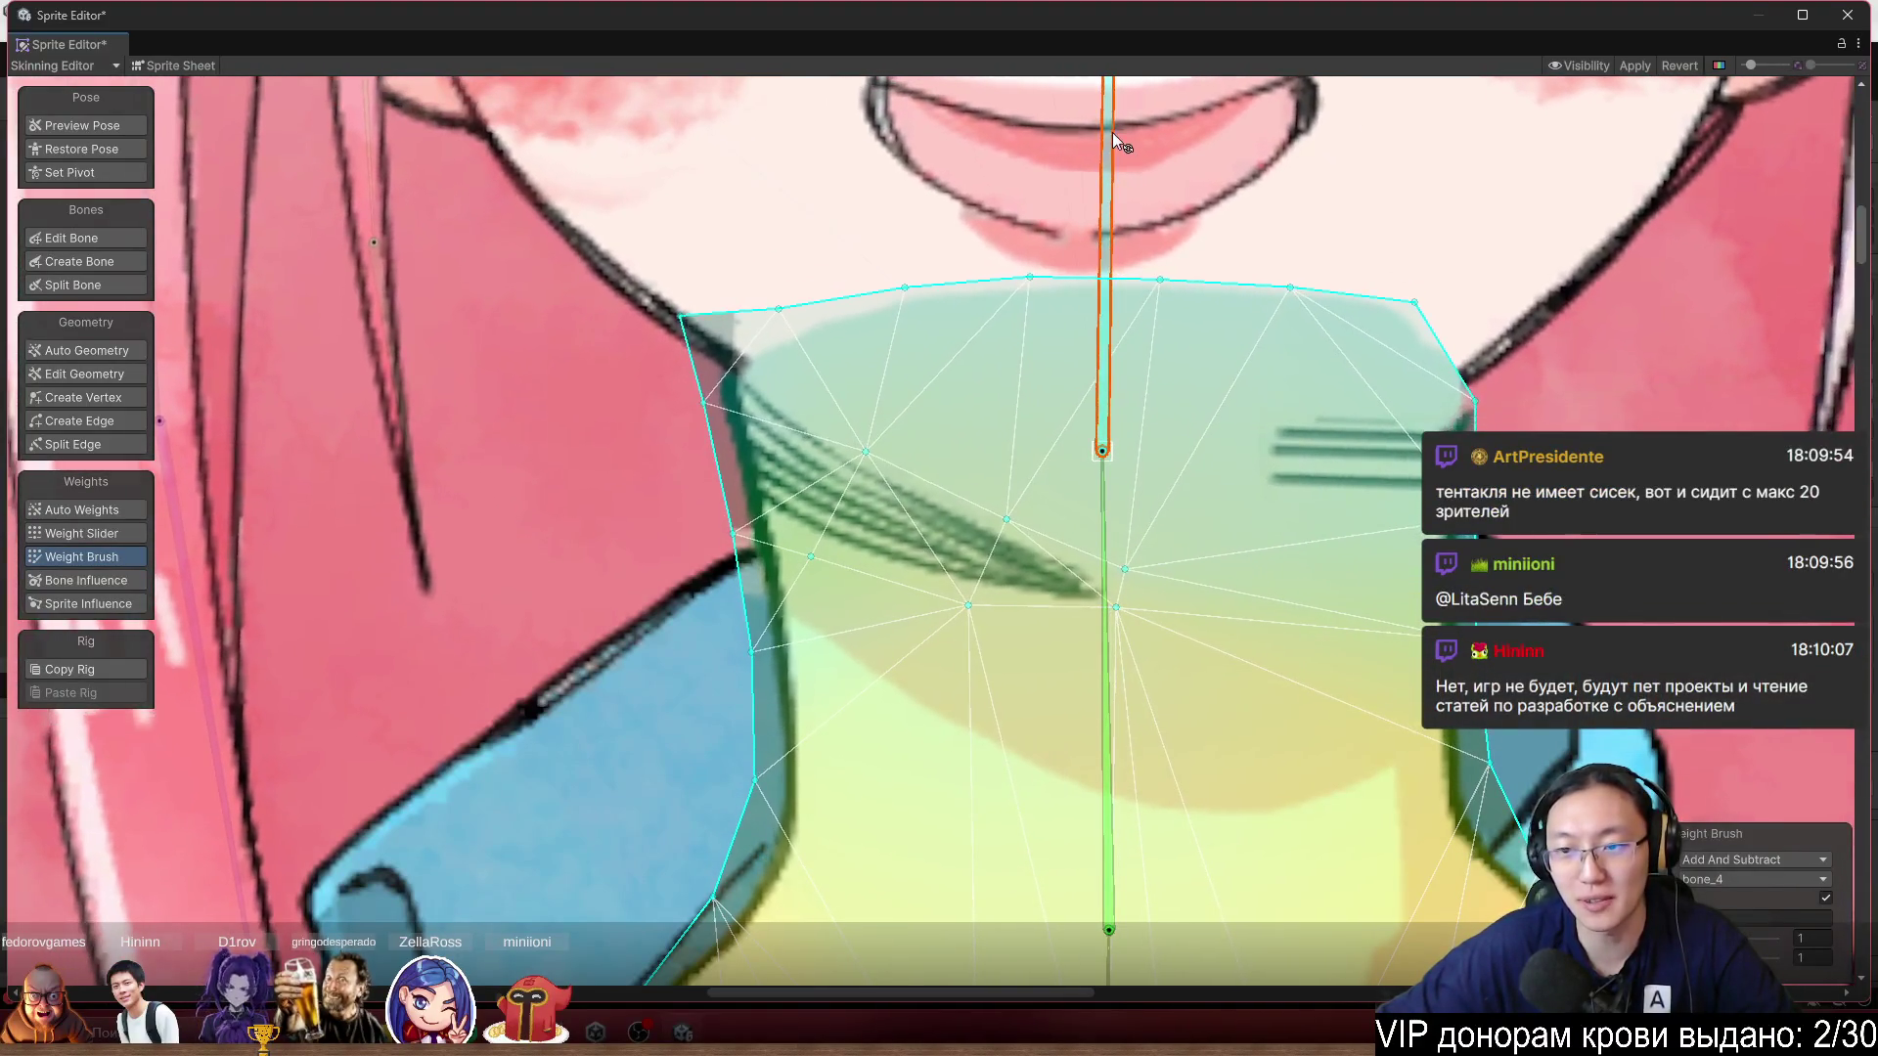
scroll(1157, 315, "down", 3)
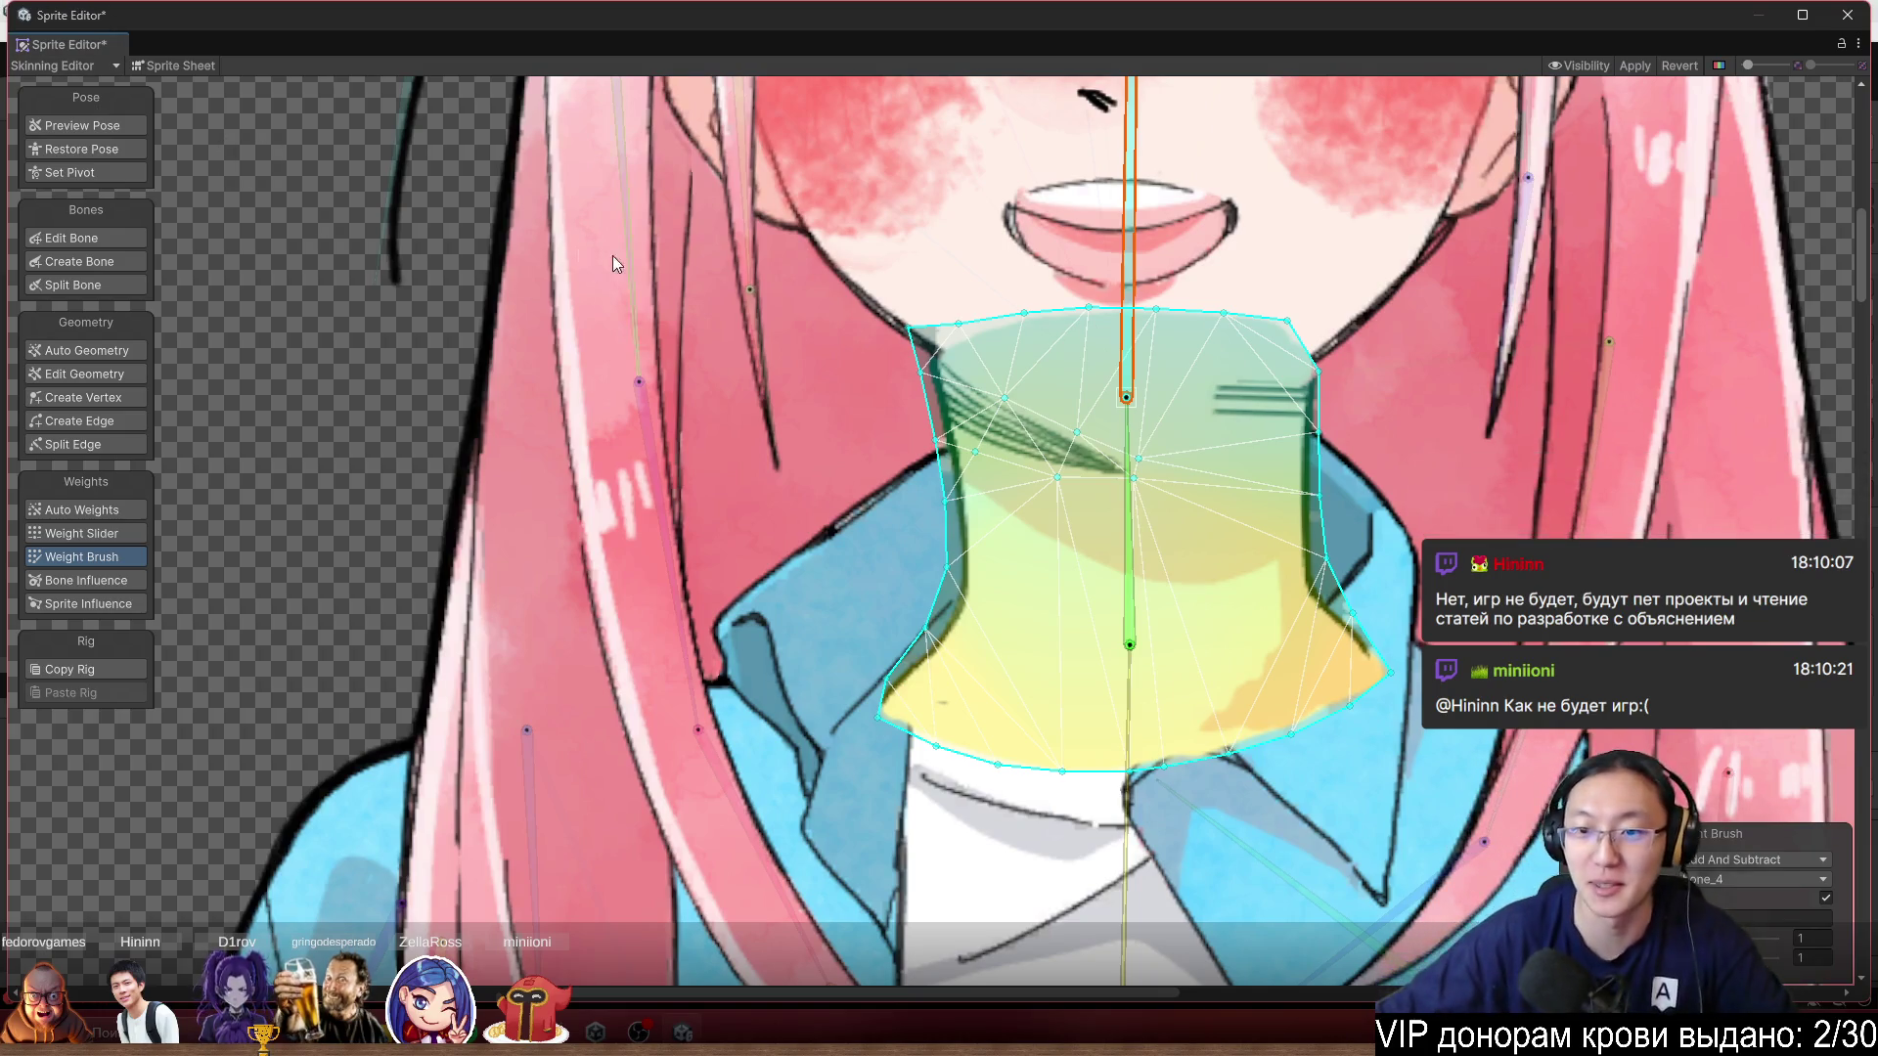
scroll(1178, 284, "up", 2)
mouse_move(1115, 210)
left_mouse_down()
mouse_move(1012, 127)
mouse_move(1073, 125)
mouse_move(1005, 133)
left_mouse_up()
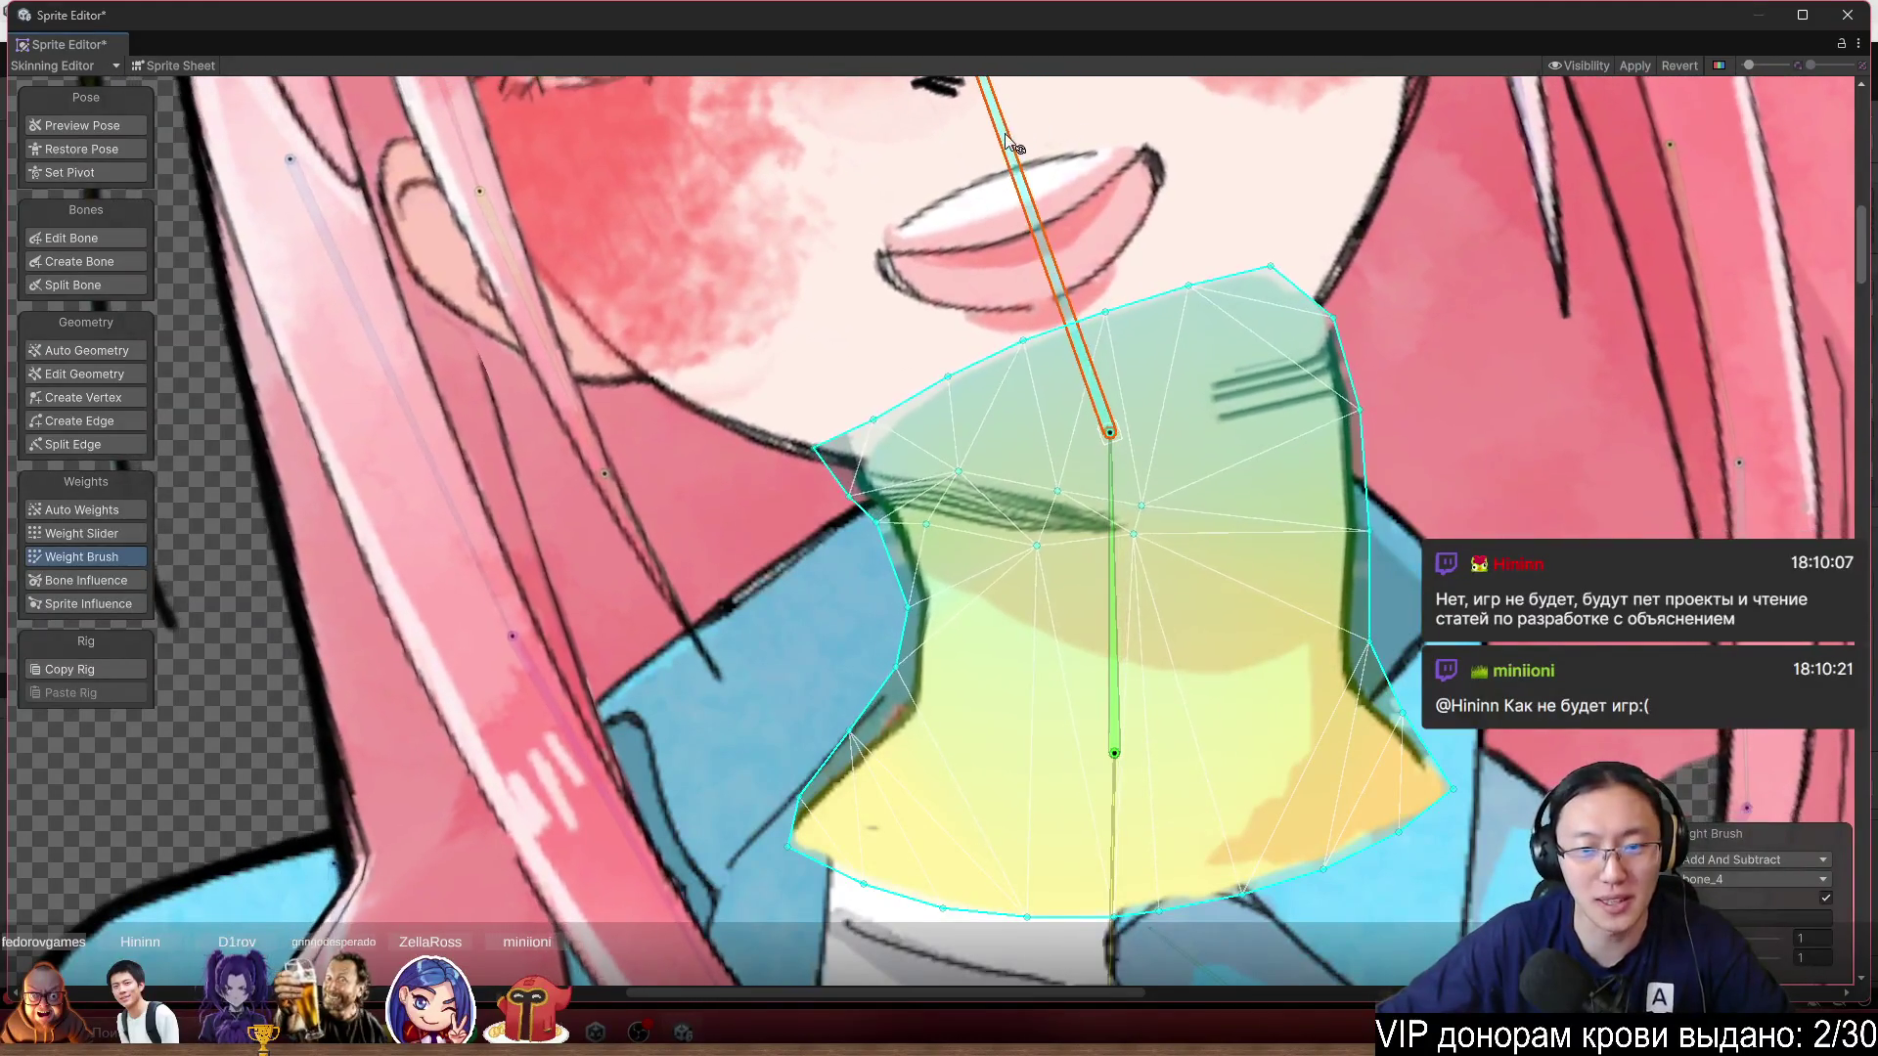
scroll(855, 602, "up", 4)
Paint bone_4 weight on the left edge and bone_3 weight near the lower right.
left_click(1303, 753)
scroll(1064, 397, "up", 3)
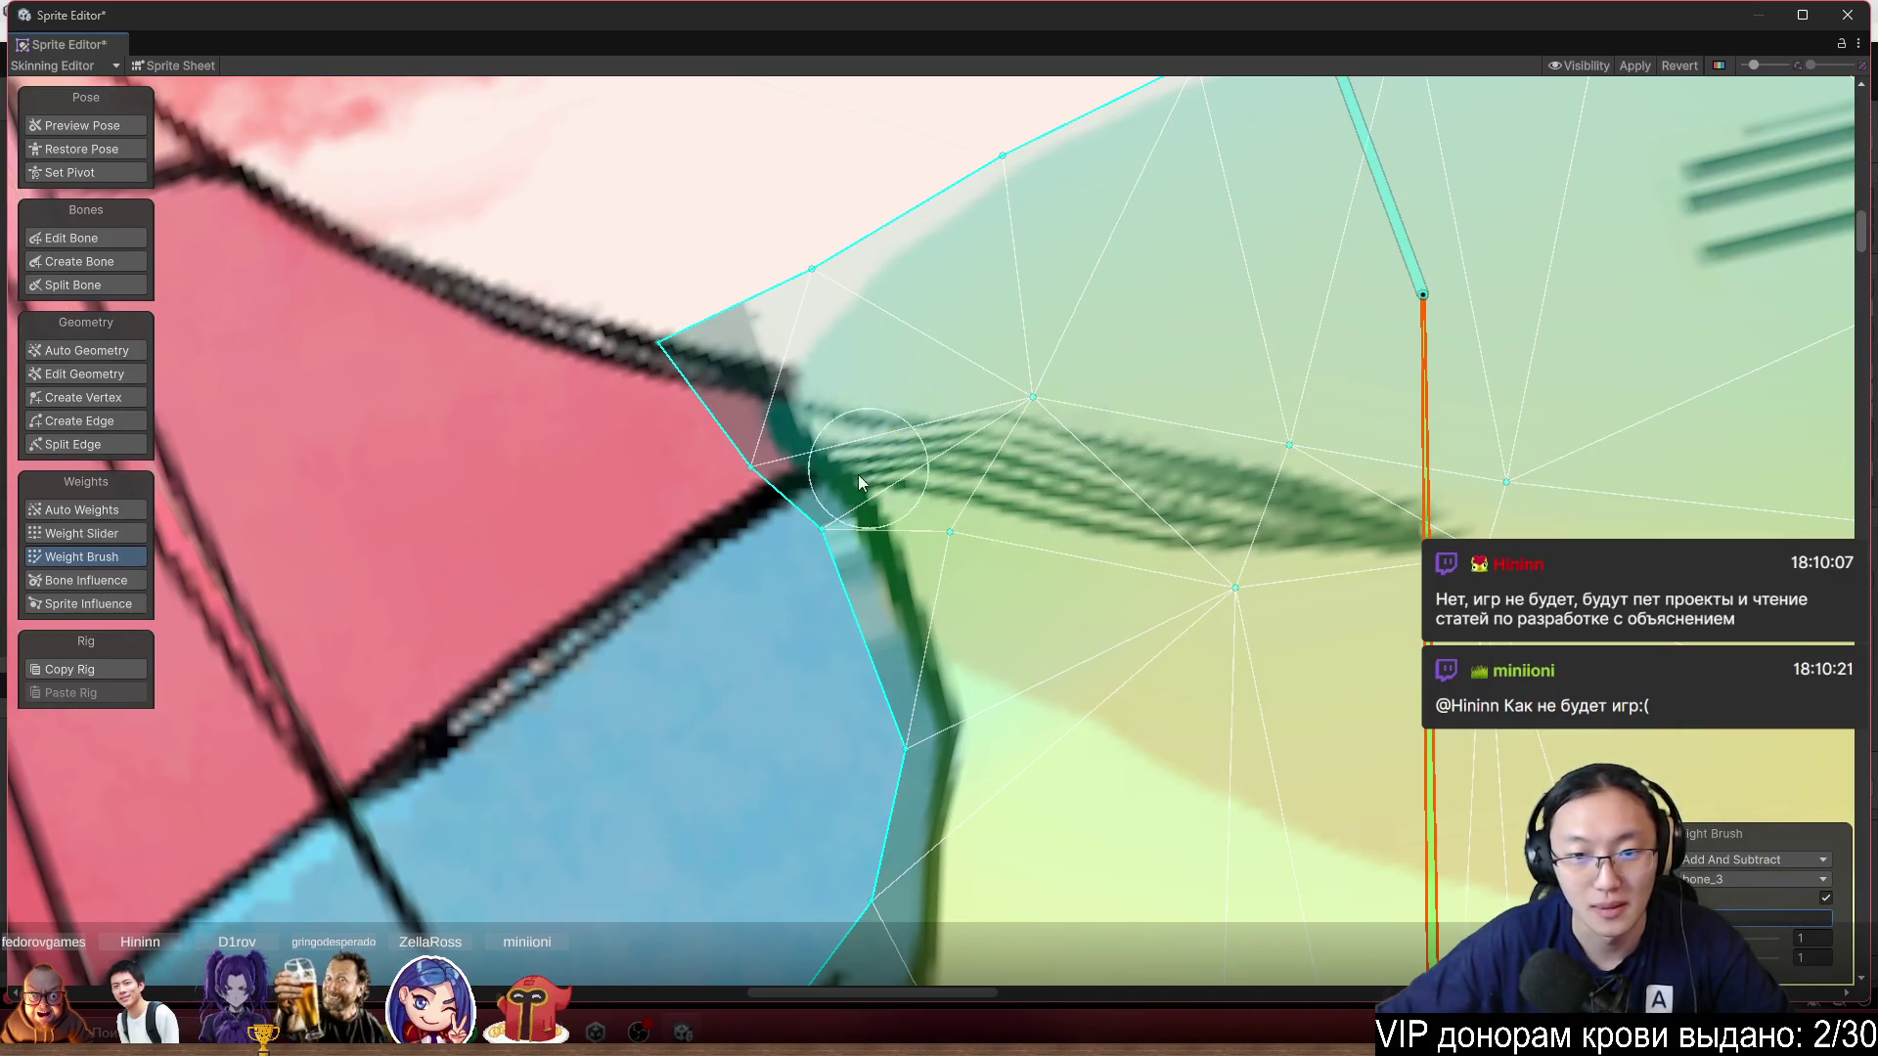
left_click(1406, 253)
left_click_drag(866, 499, 859, 515)
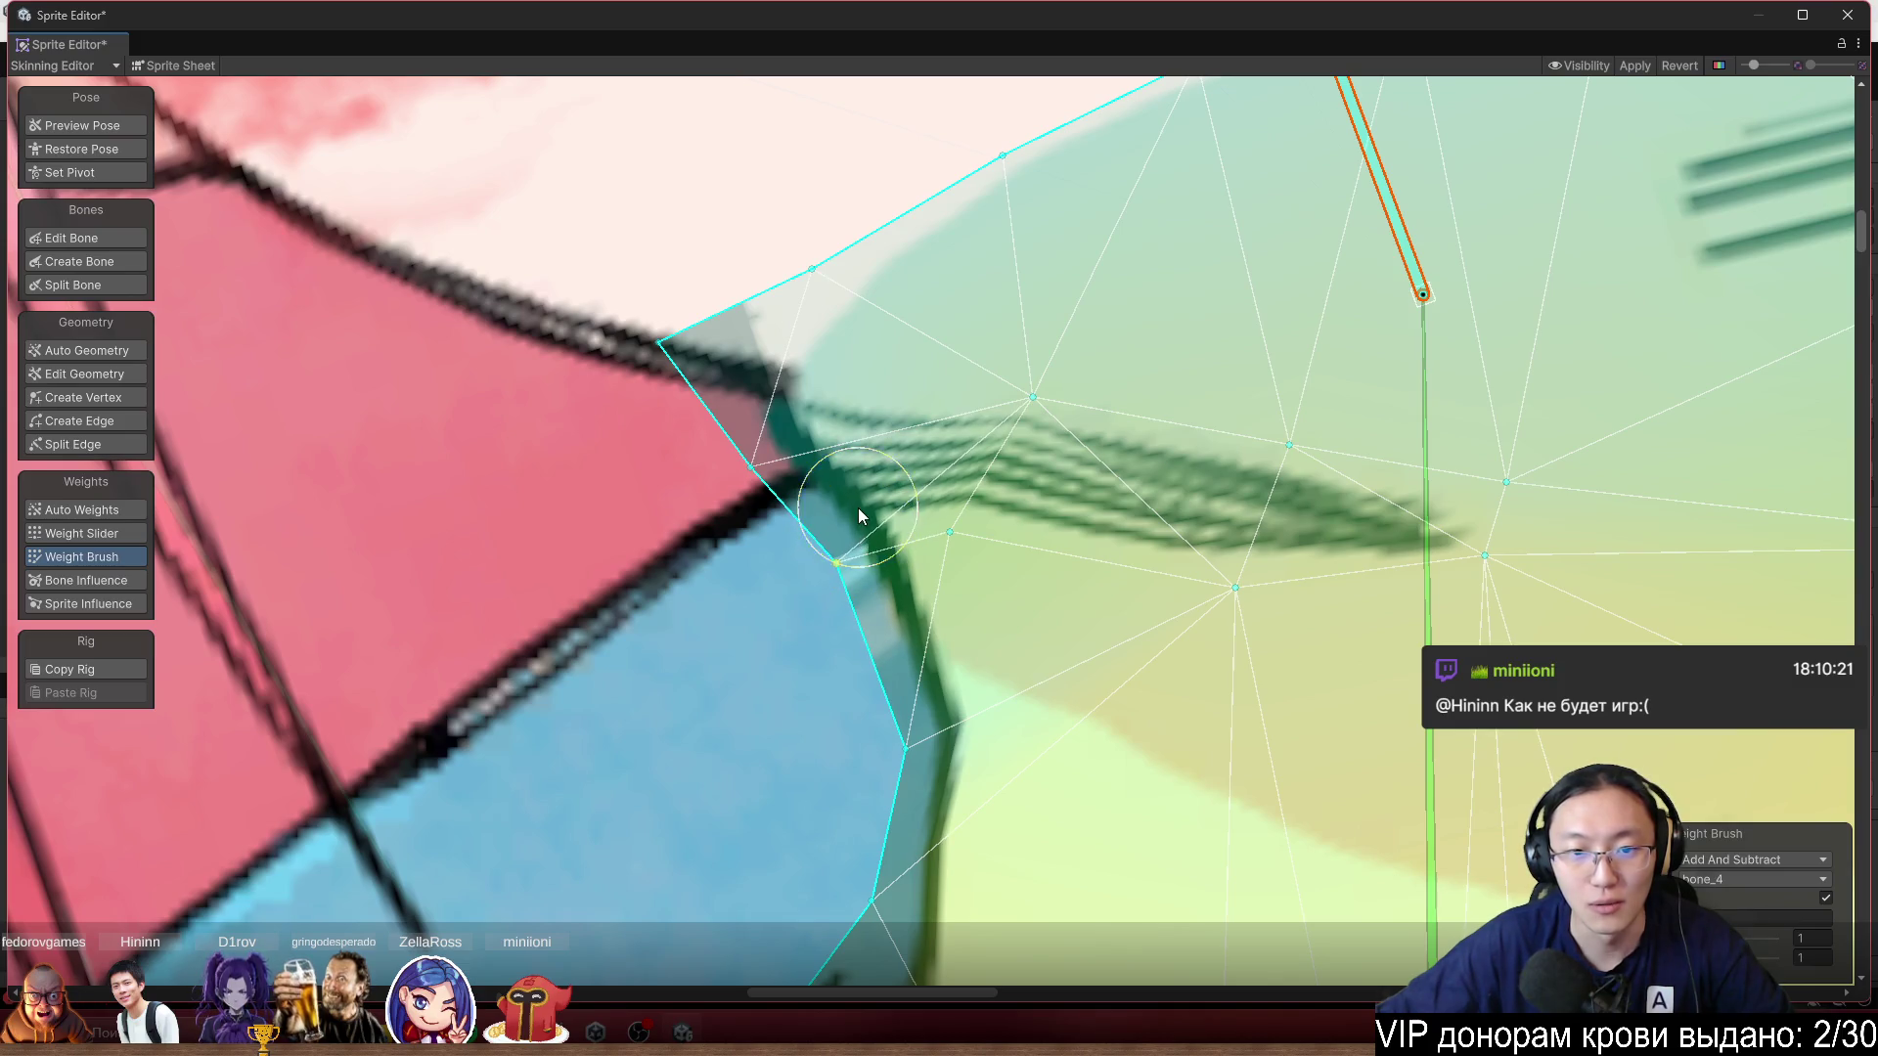
left_click(1408, 669)
left_click_drag(729, 528, 708, 467)
Straighten the upper neck bone and paint weights along the mesh's upper-left edge.
scroll(736, 607, "down", 3)
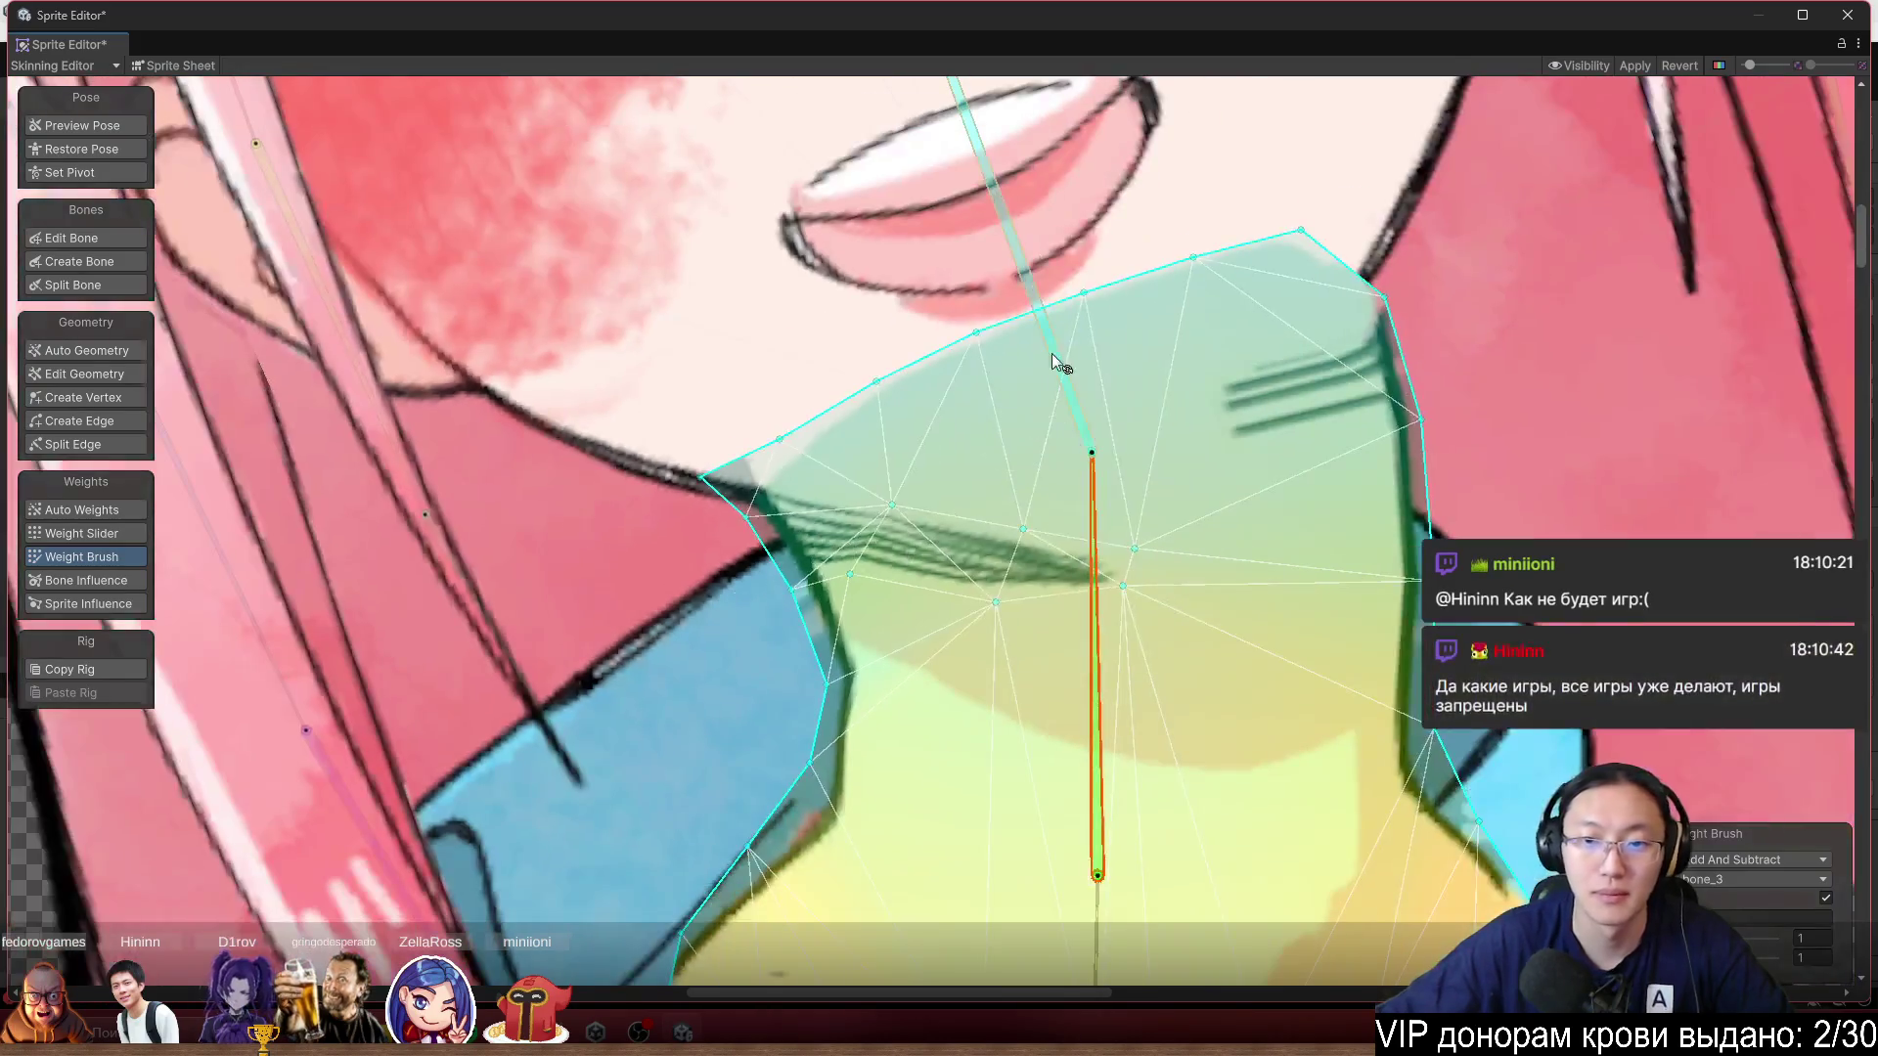
mouse_move(1019, 229)
left_mouse_down()
mouse_move(1105, 176)
mouse_move(1165, 178)
left_mouse_up()
scroll(744, 323, "up", 3)
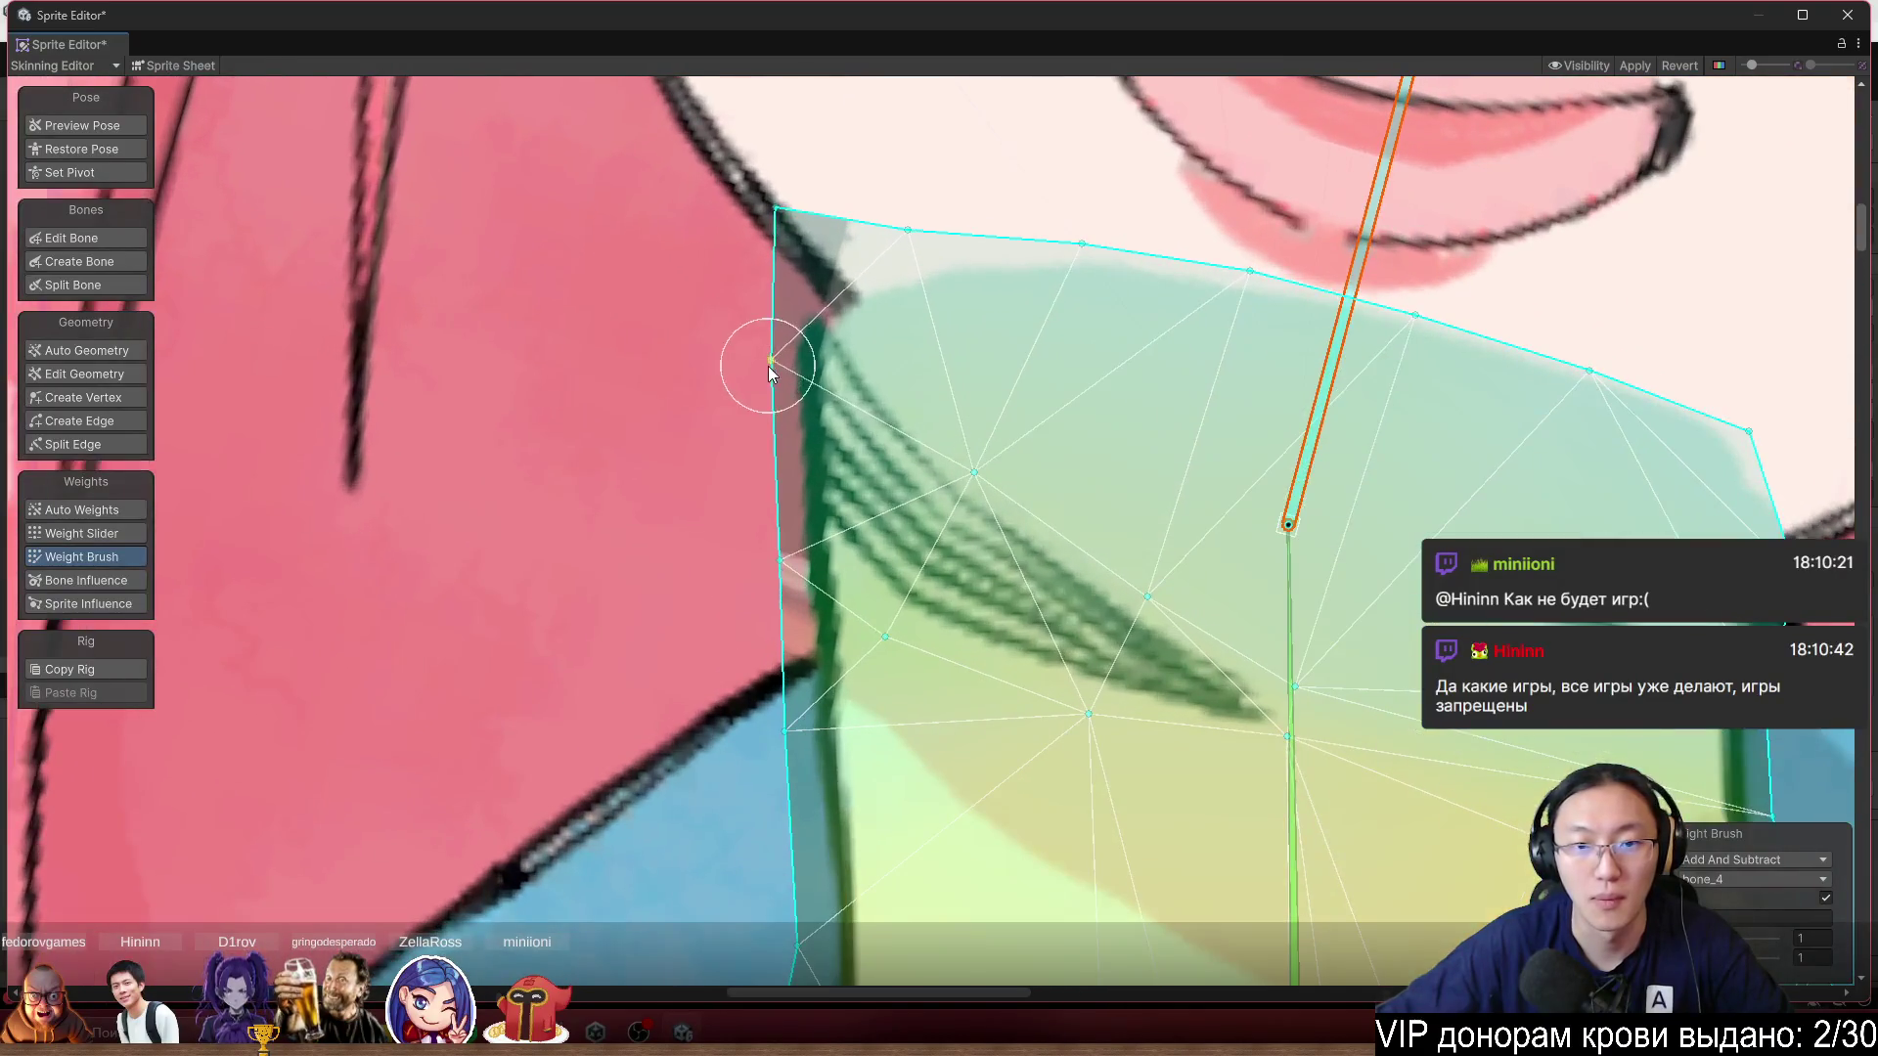
mouse_move(807, 357)
left_mouse_down()
mouse_move(755, 352)
mouse_move(755, 331)
left_mouse_up()
Swing the neck bone left to test bending, then return the head bone upright.
mouse_move(1406, 221)
left_mouse_down()
mouse_move(1305, 180)
mouse_move(1189, 178)
mouse_move(1301, 154)
left_mouse_up()
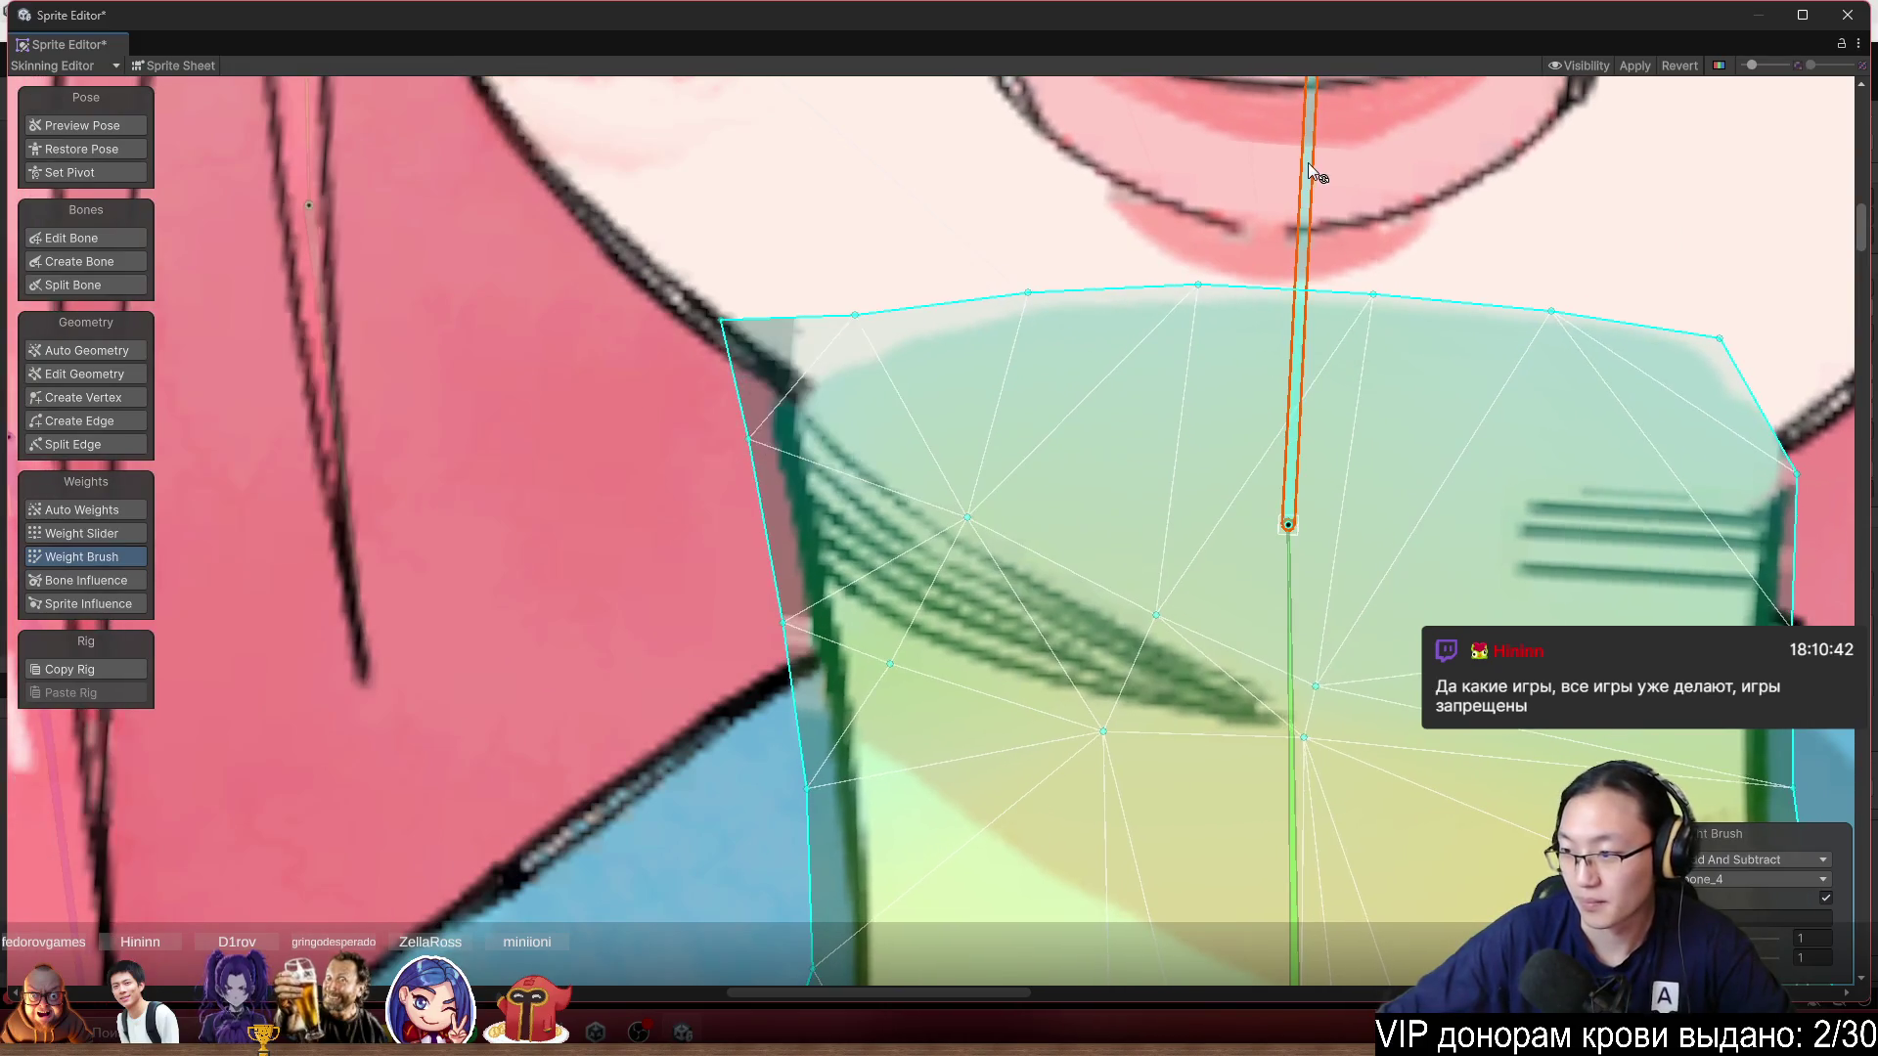
scroll(1237, 296, "down", 3)
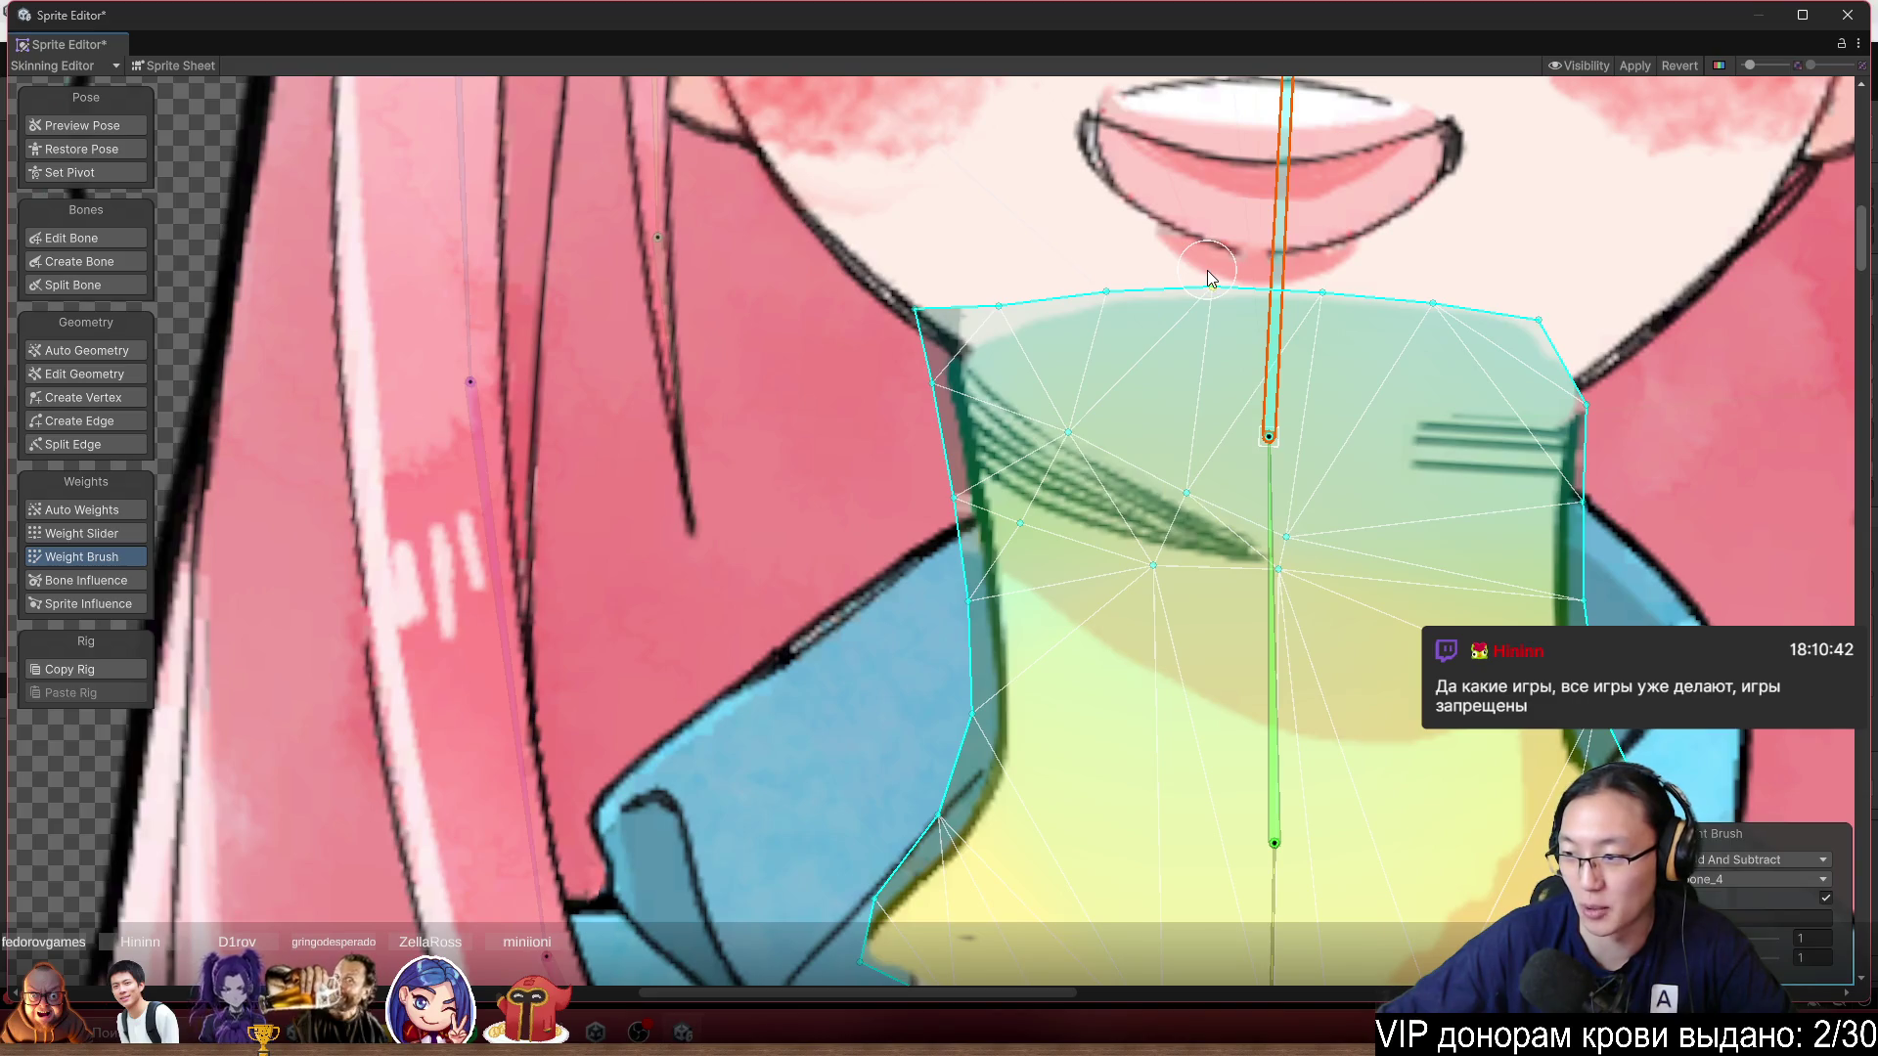
scroll(1209, 278, "down", 6)
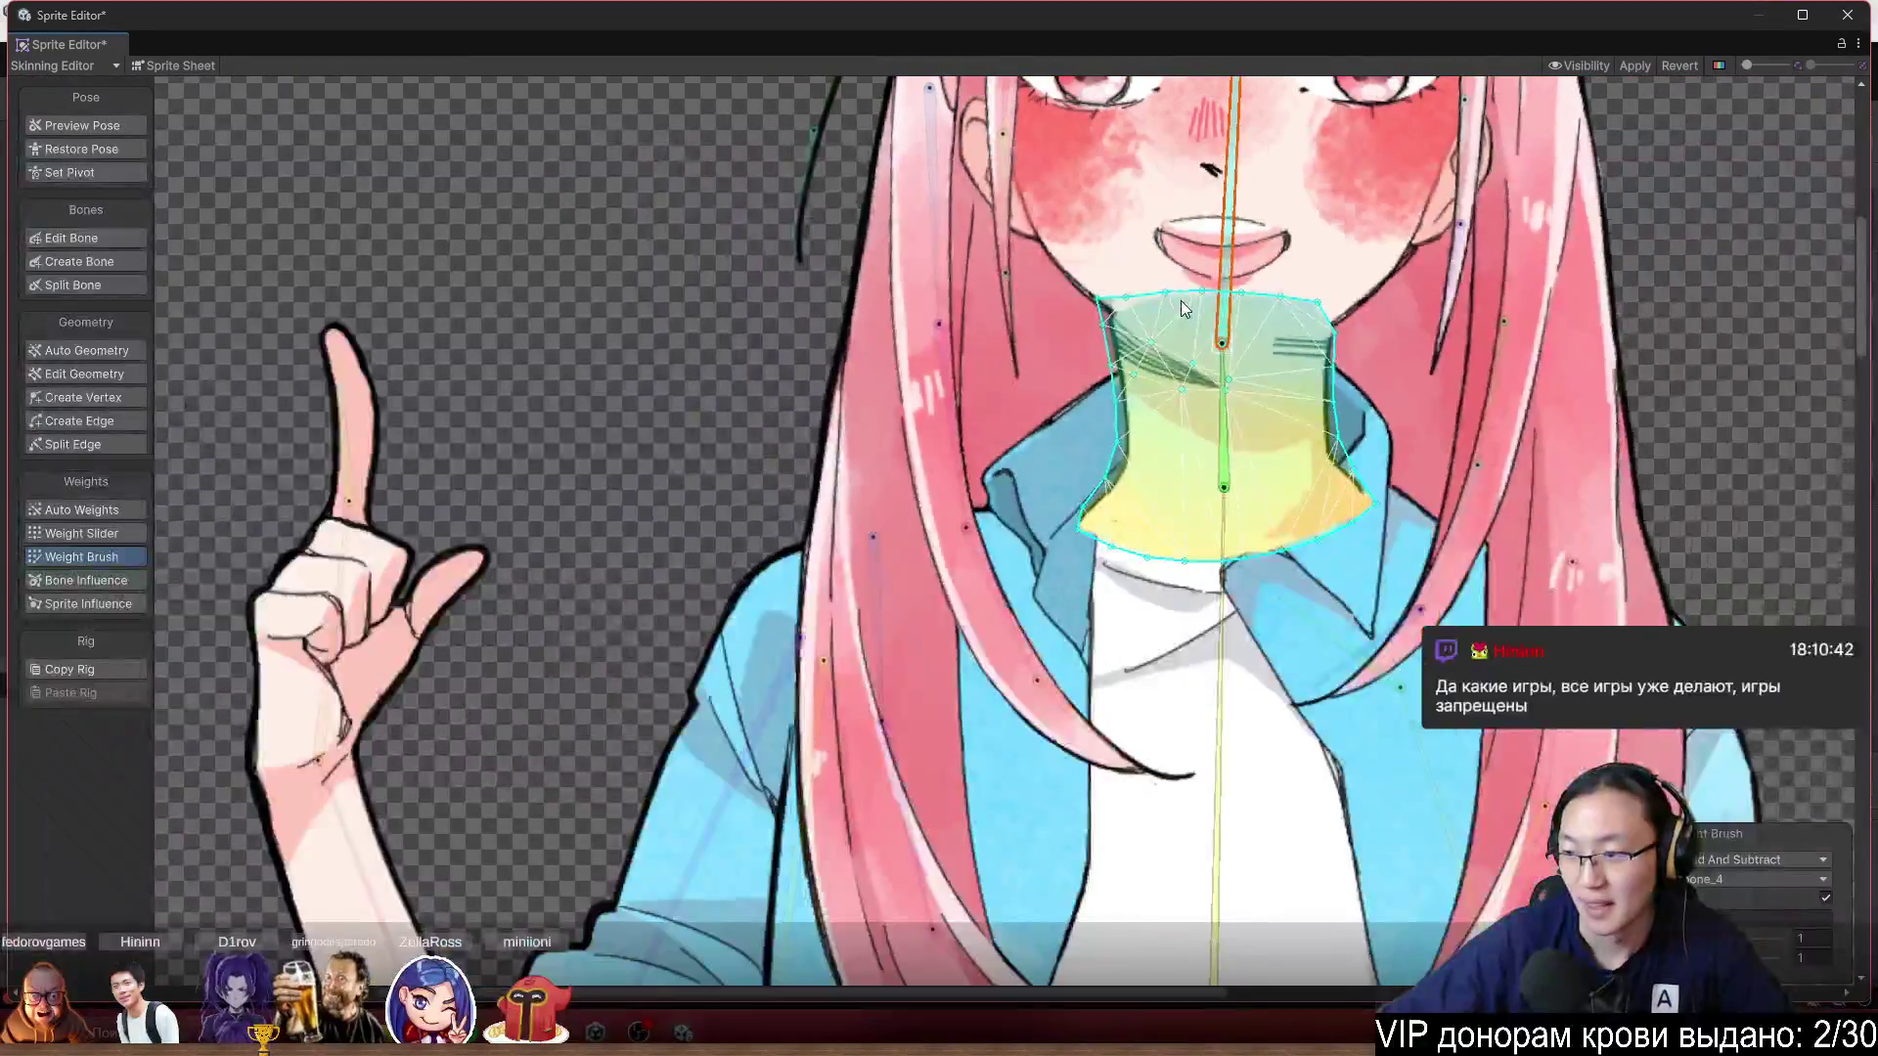
scroll(1082, 317, "up", 5)
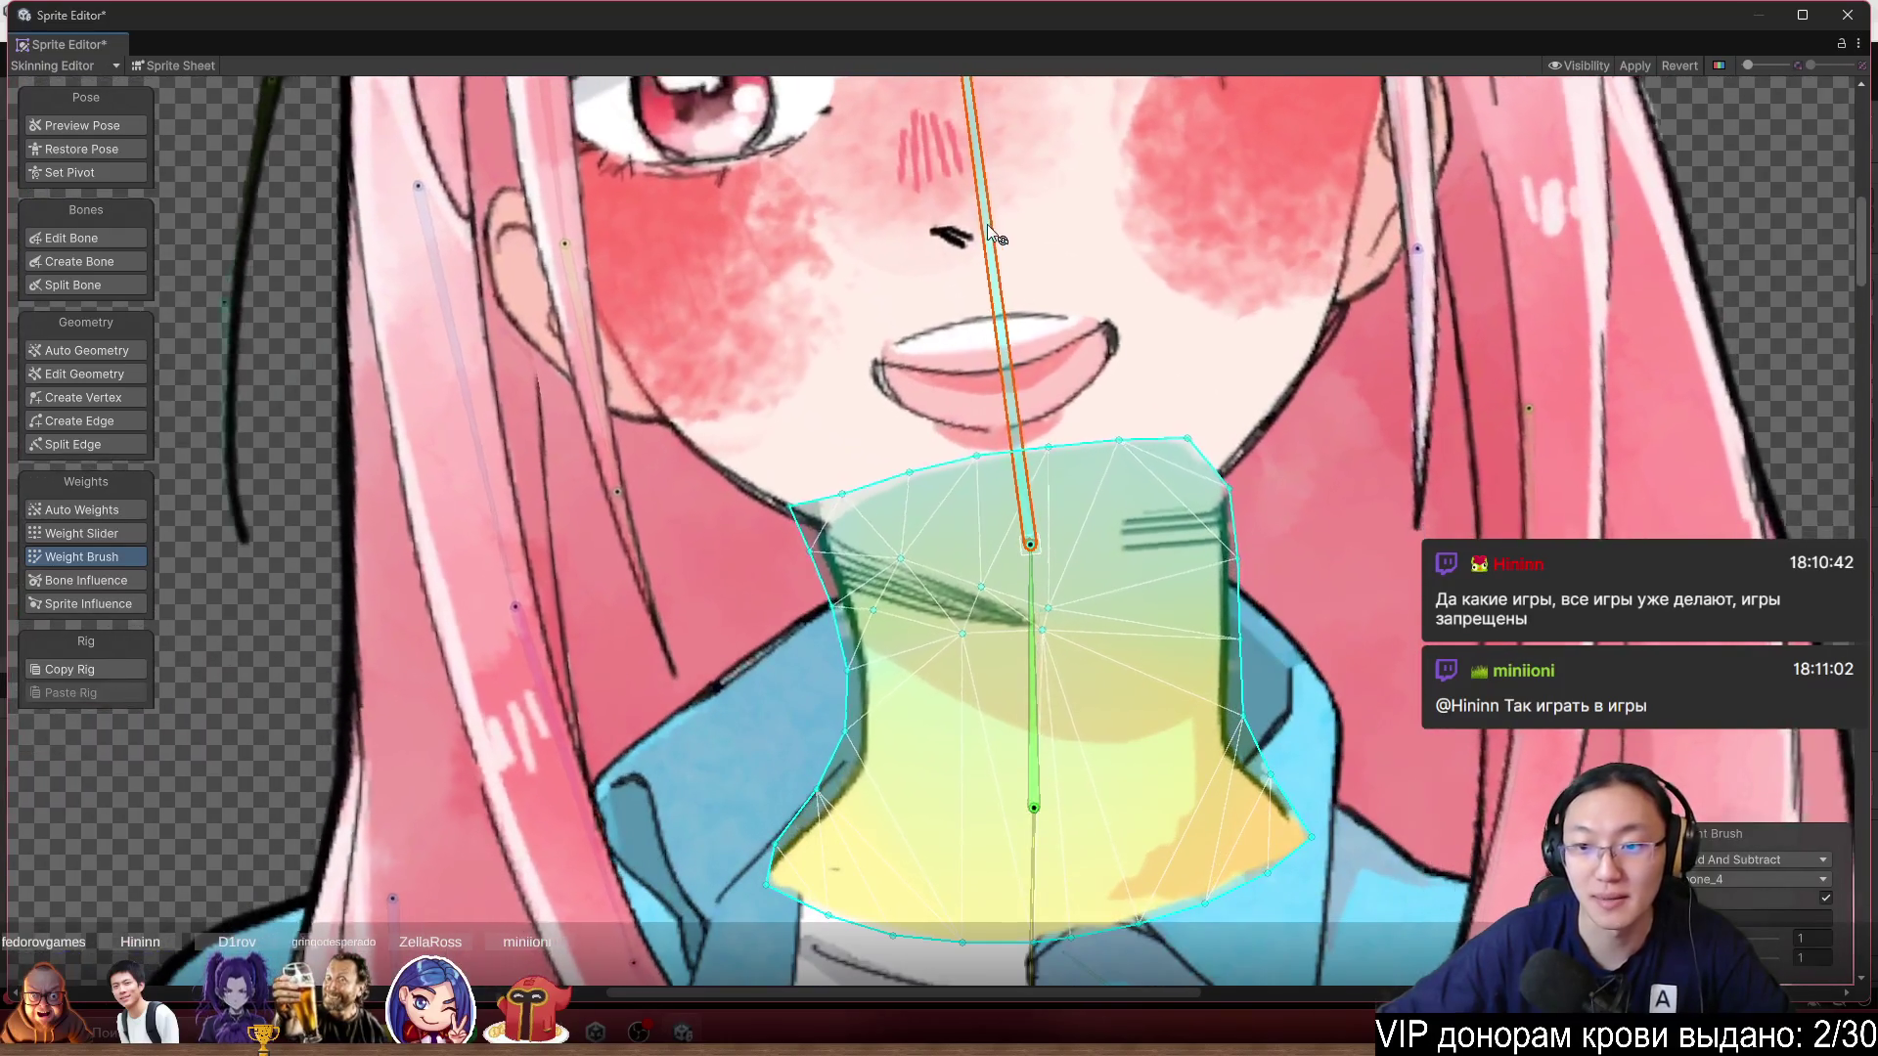
mouse_move(987, 225)
left_mouse_down()
mouse_move(1072, 197)
mouse_move(1035, 180)
mouse_move(1082, 178)
left_mouse_up()
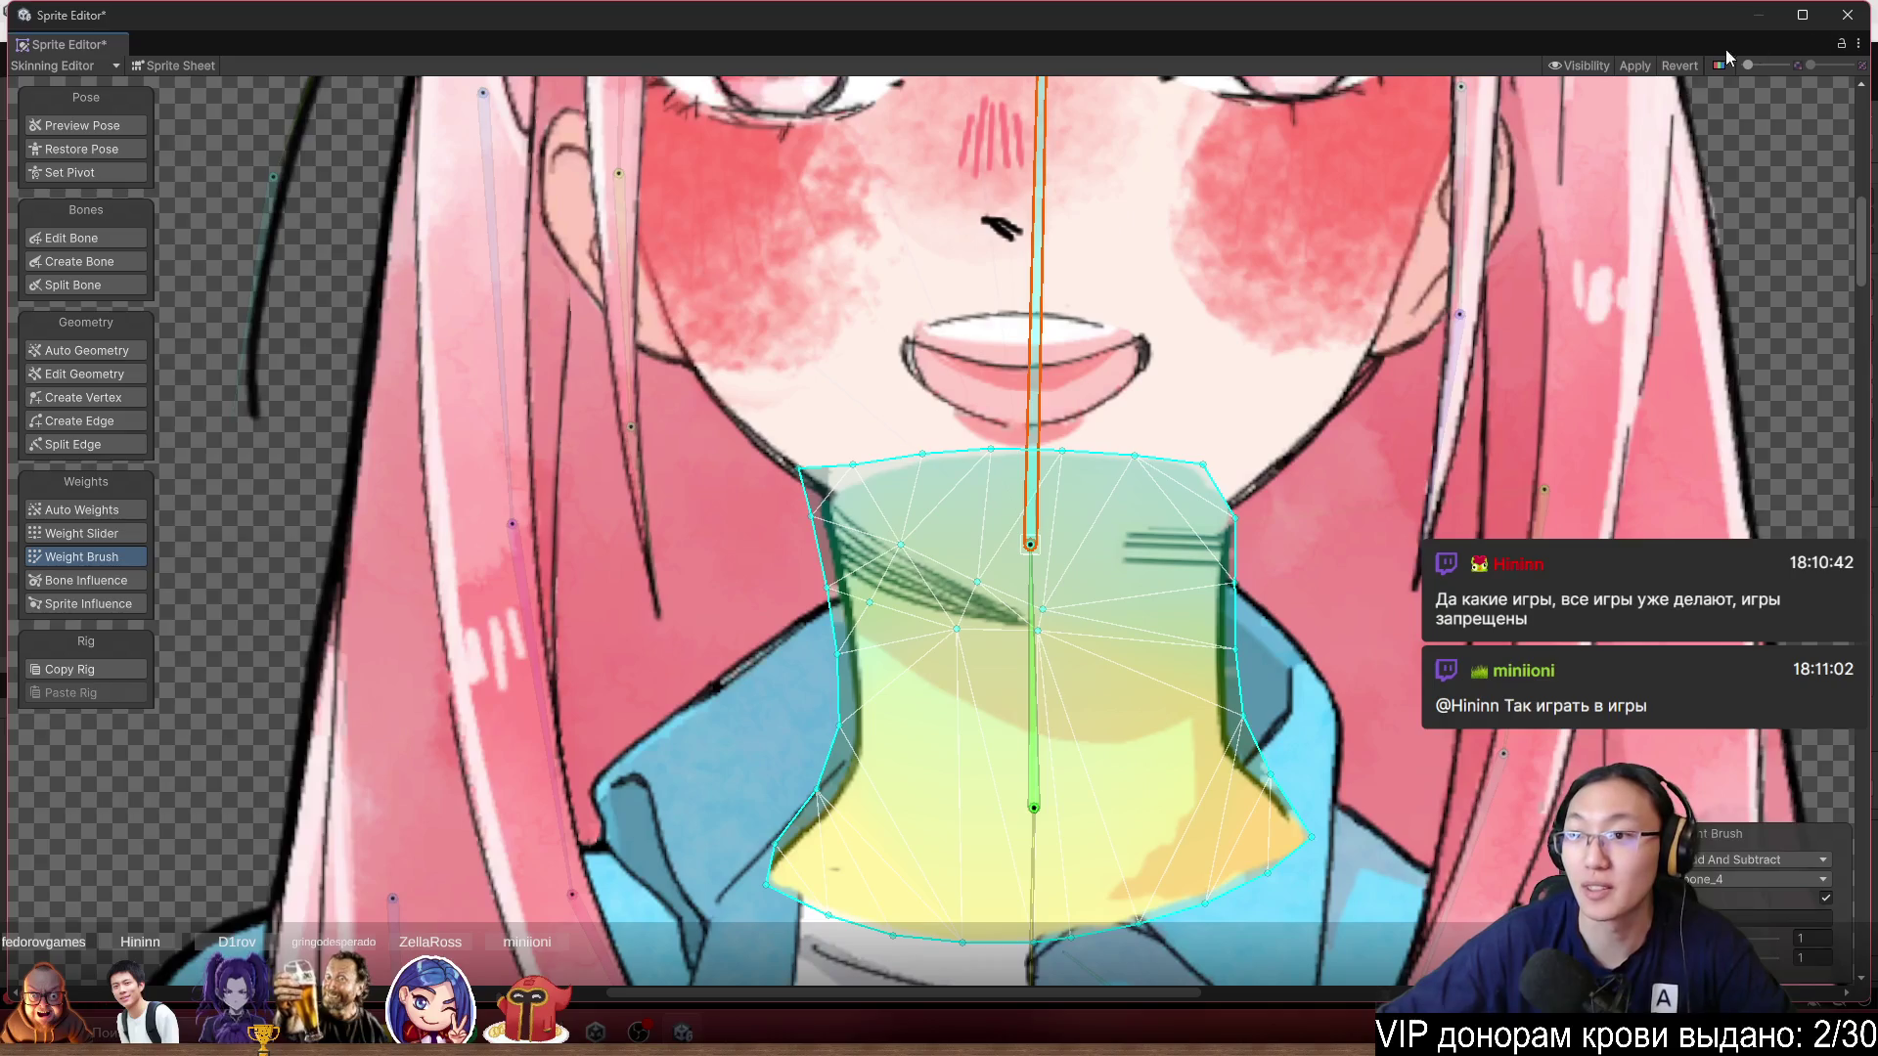
Toggle the Sprite Sheet layout on and back off to the assembled character.
left_click(174, 65)
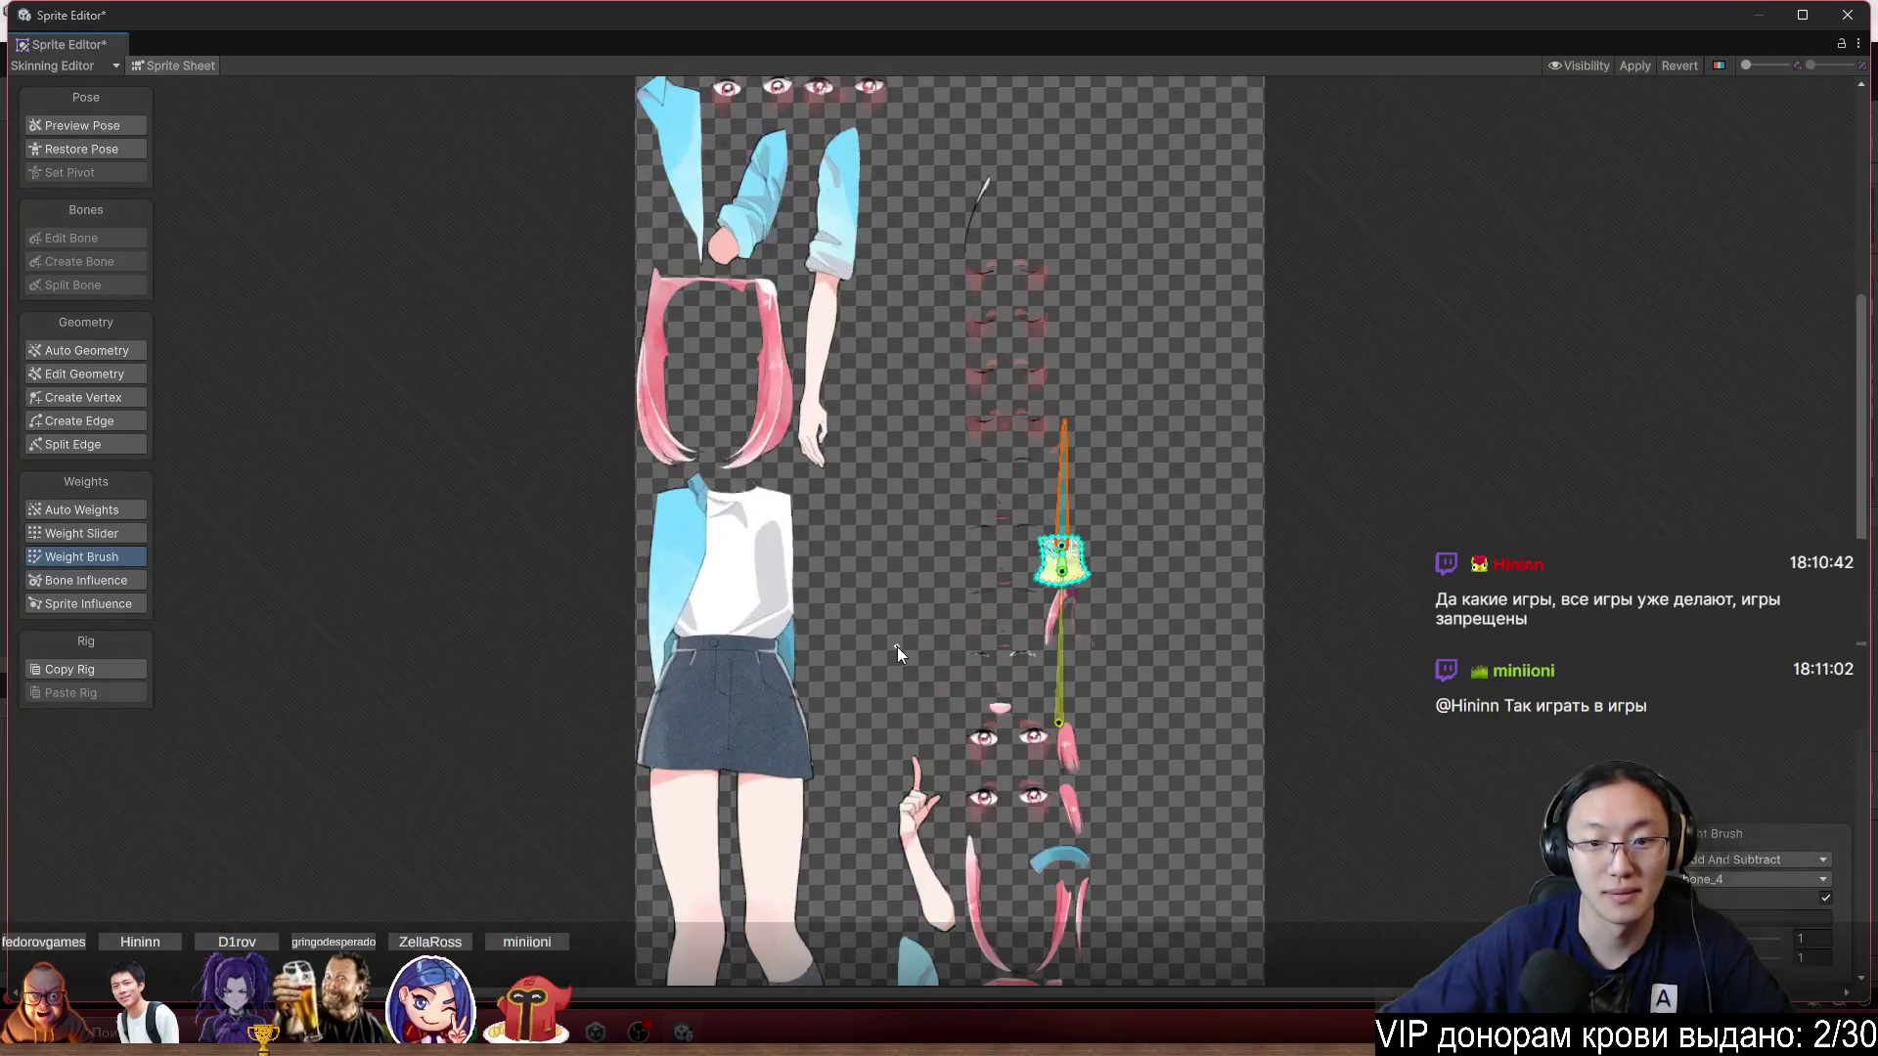
left_click(176, 64)
scroll(960, 436, "up", 10)
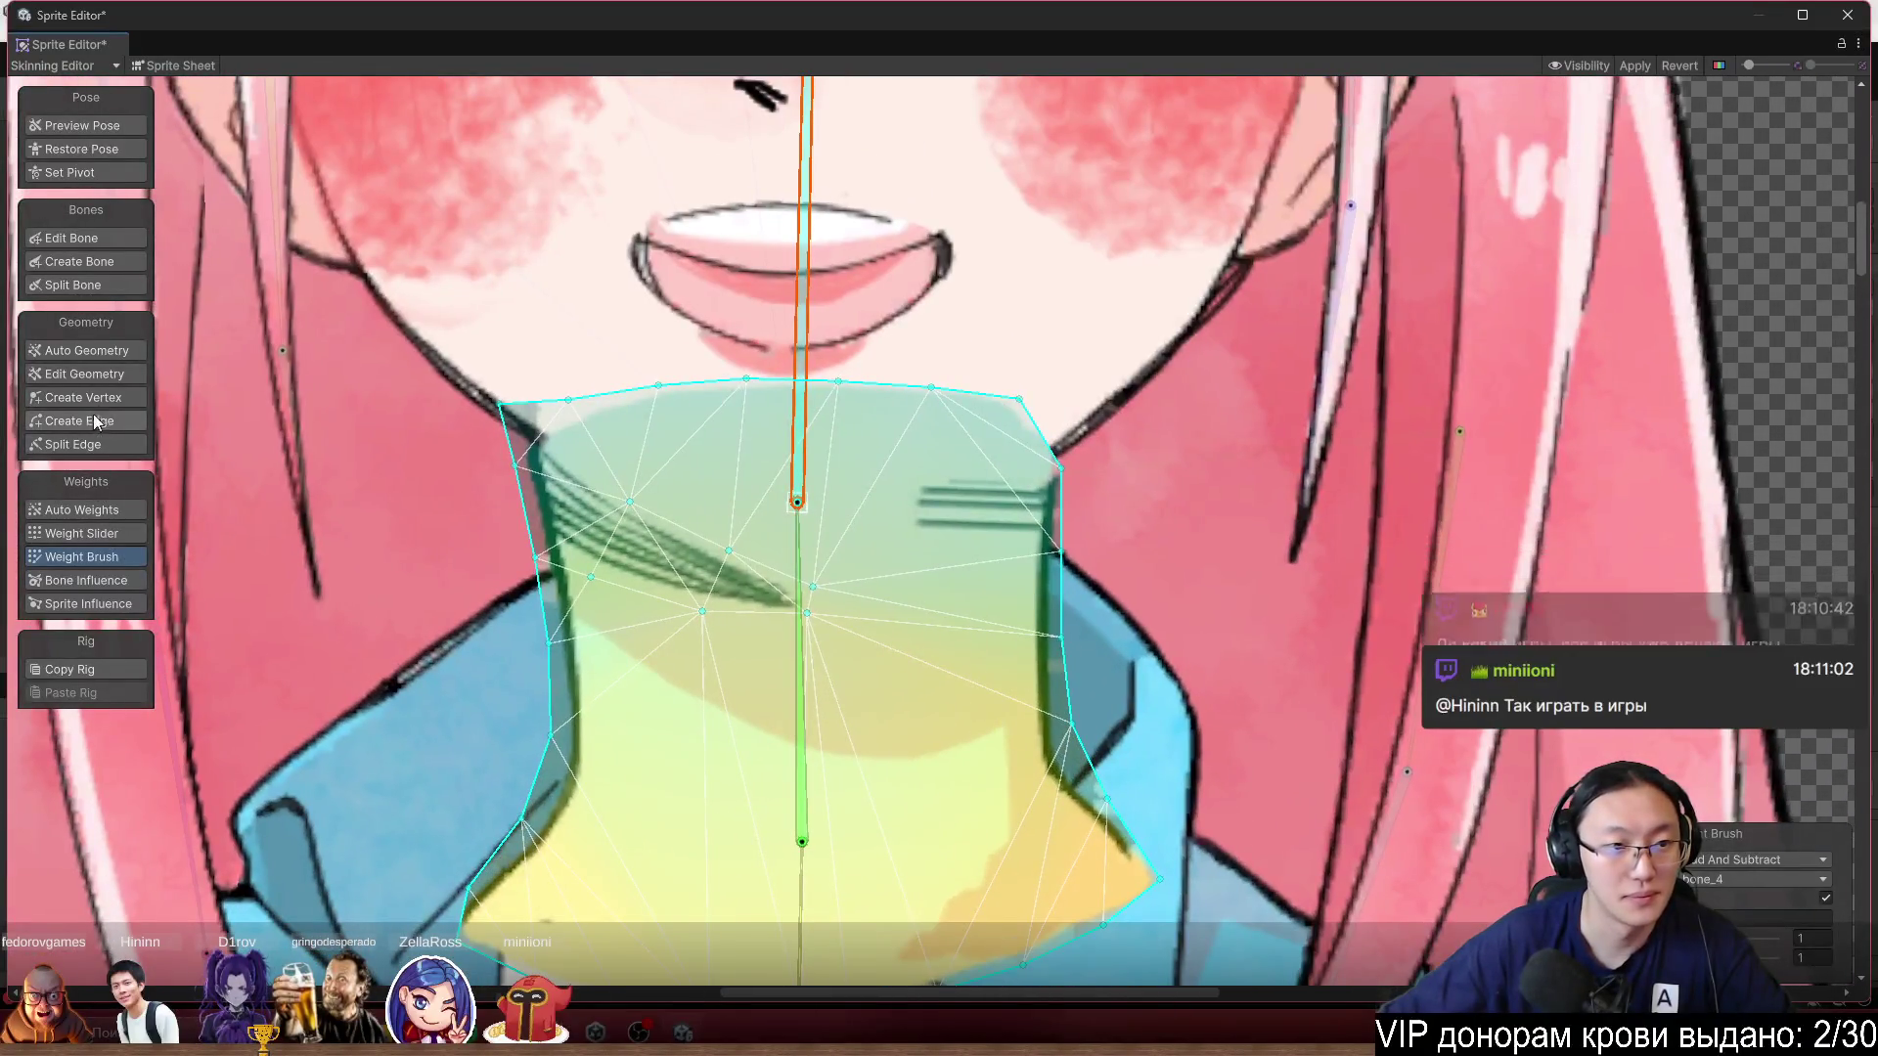
Move the neck mesh's right corner vertex up to the neckline, then return to Preview Pose.
left_click(83, 397)
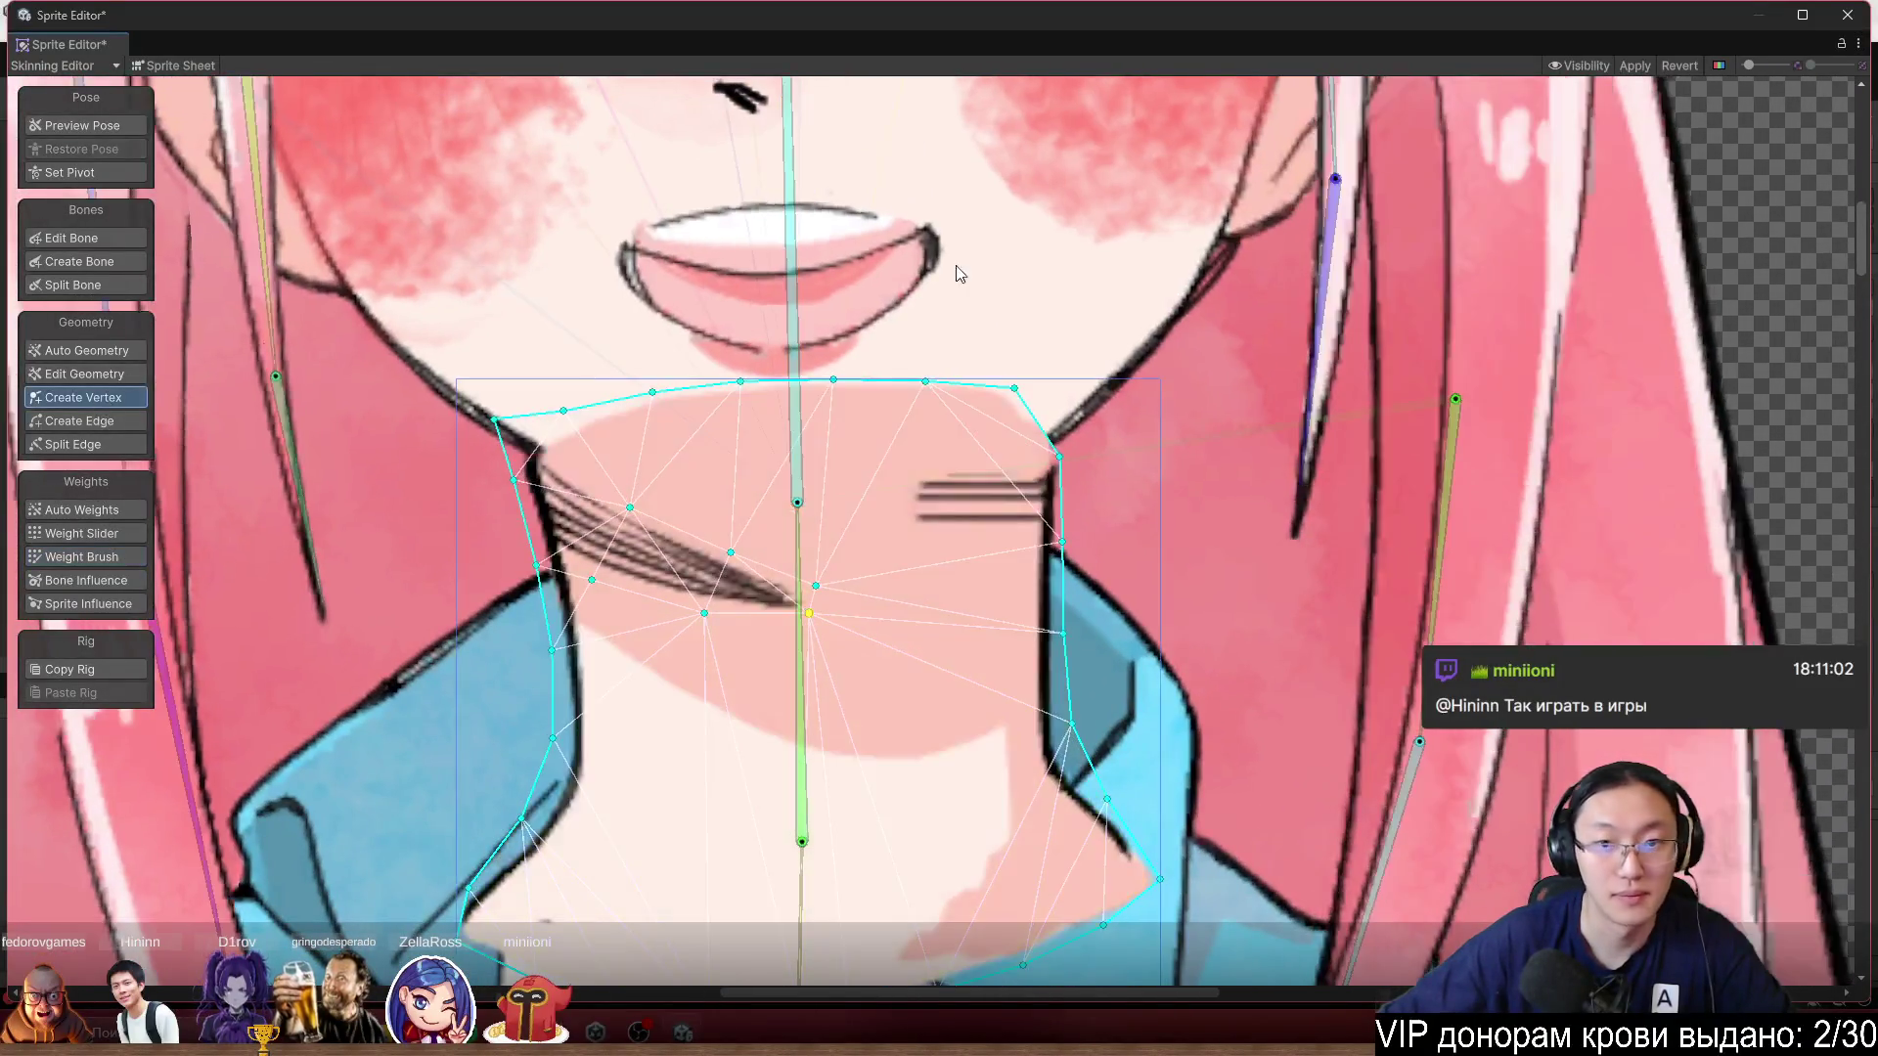
scroll(998, 587, "up", 5)
mouse_move(960, 604)
left_mouse_down()
mouse_move(1081, 497)
mouse_move(1022, 510)
left_mouse_up()
left_click_drag(1011, 692, 1031, 691)
scroll(1076, 636, "down", 5)
scroll(1166, 578, "up", 2)
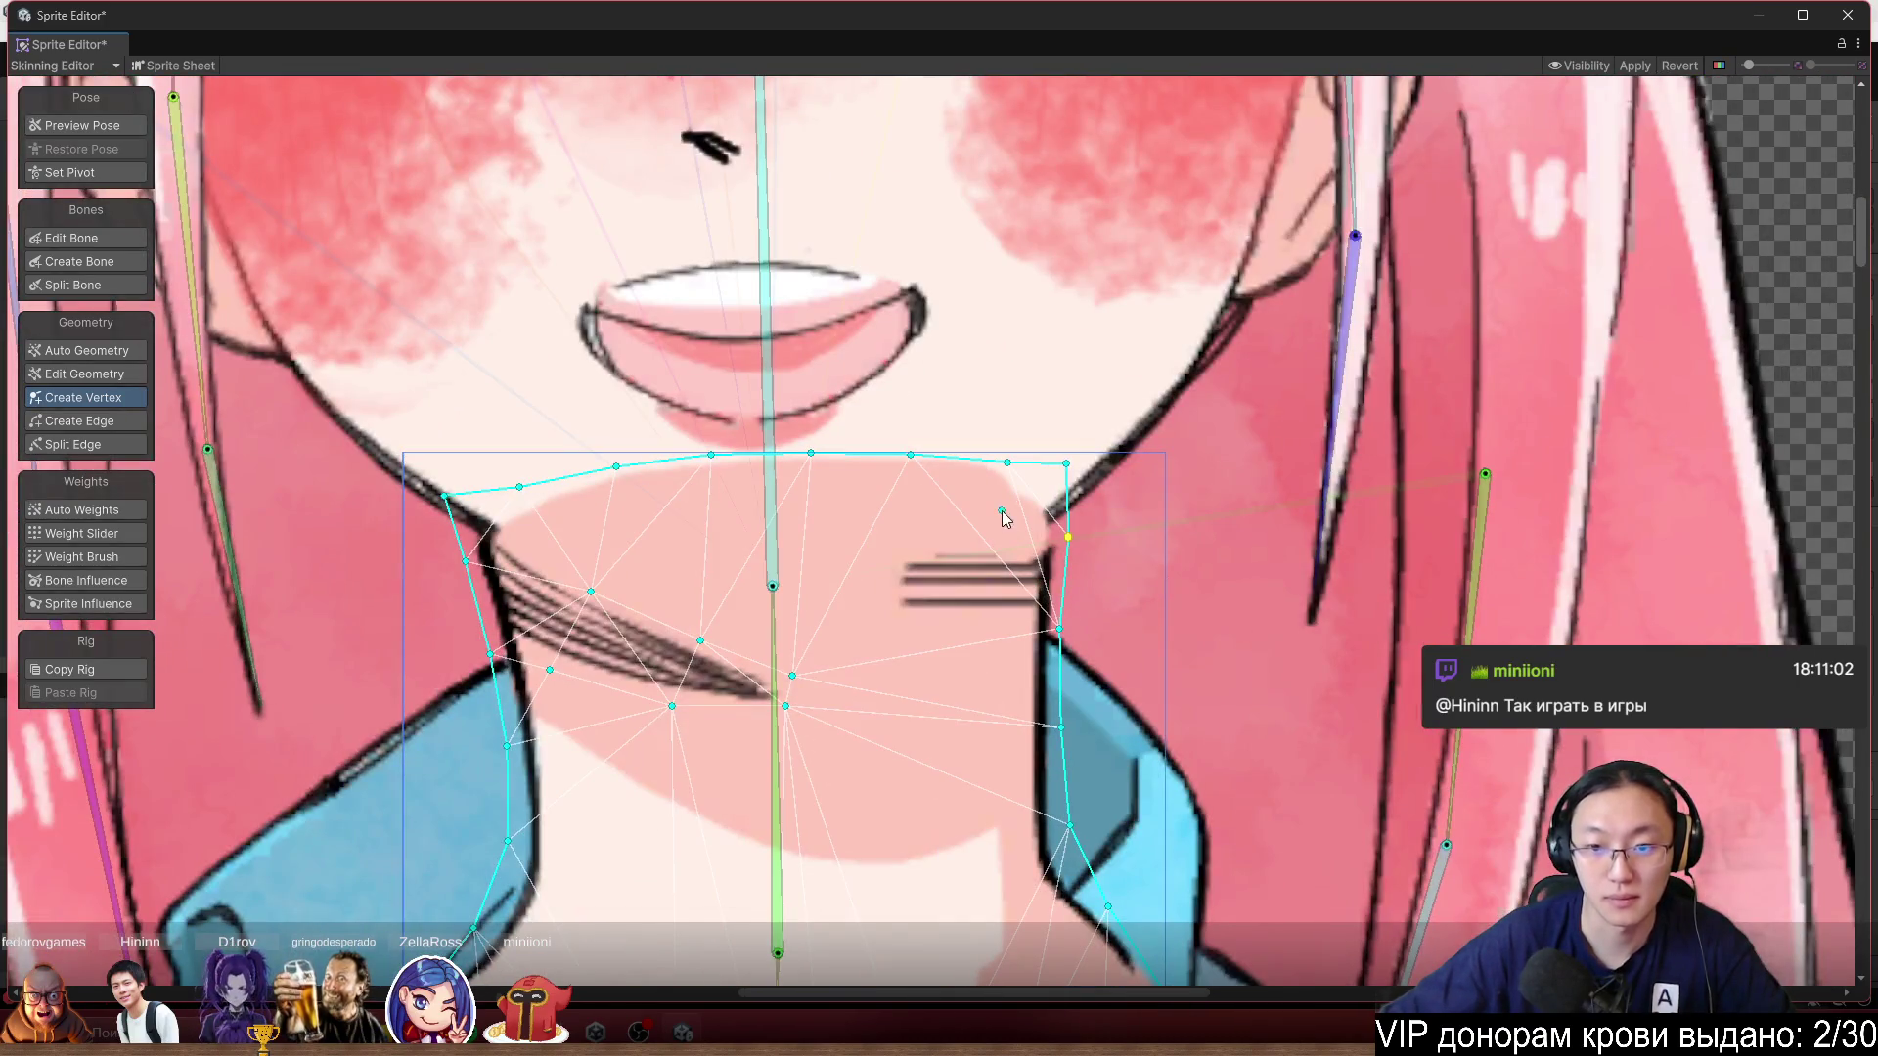
scroll(1002, 511, "up", 2)
scroll(1095, 479, "down", 3)
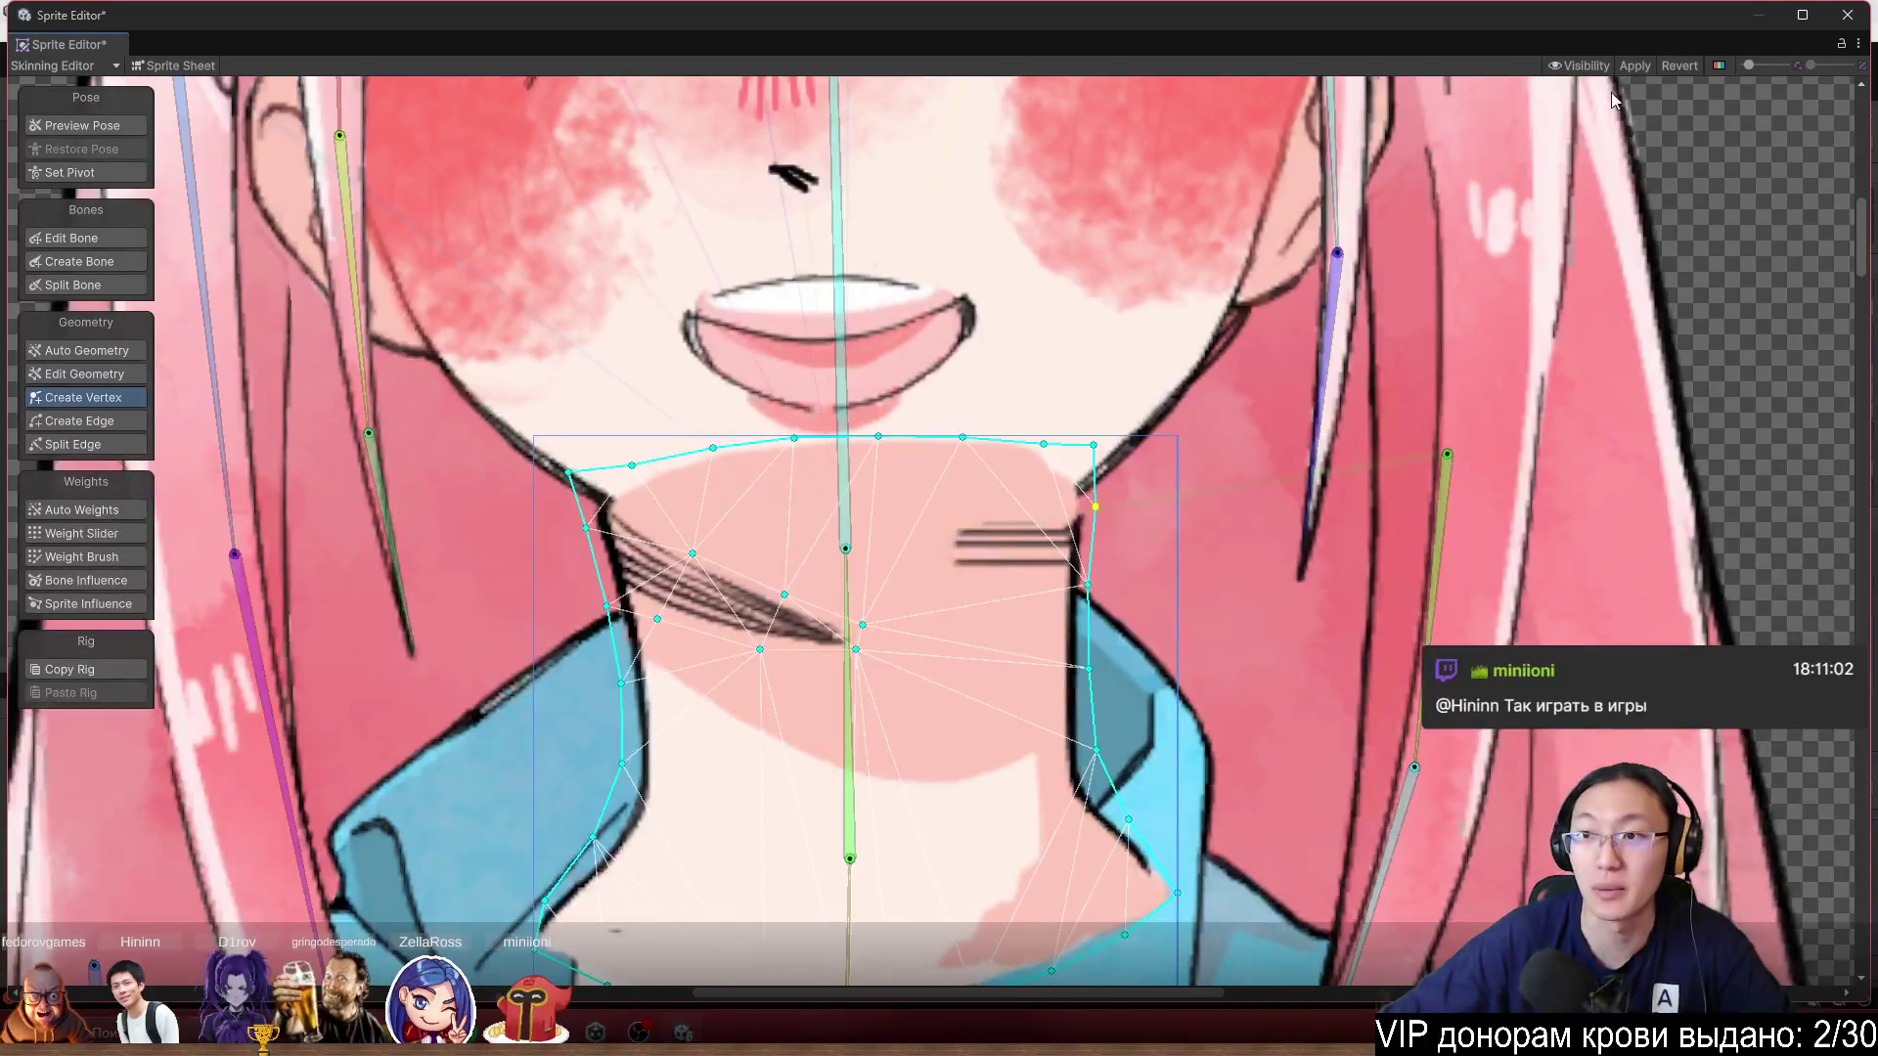
key("shift+q")
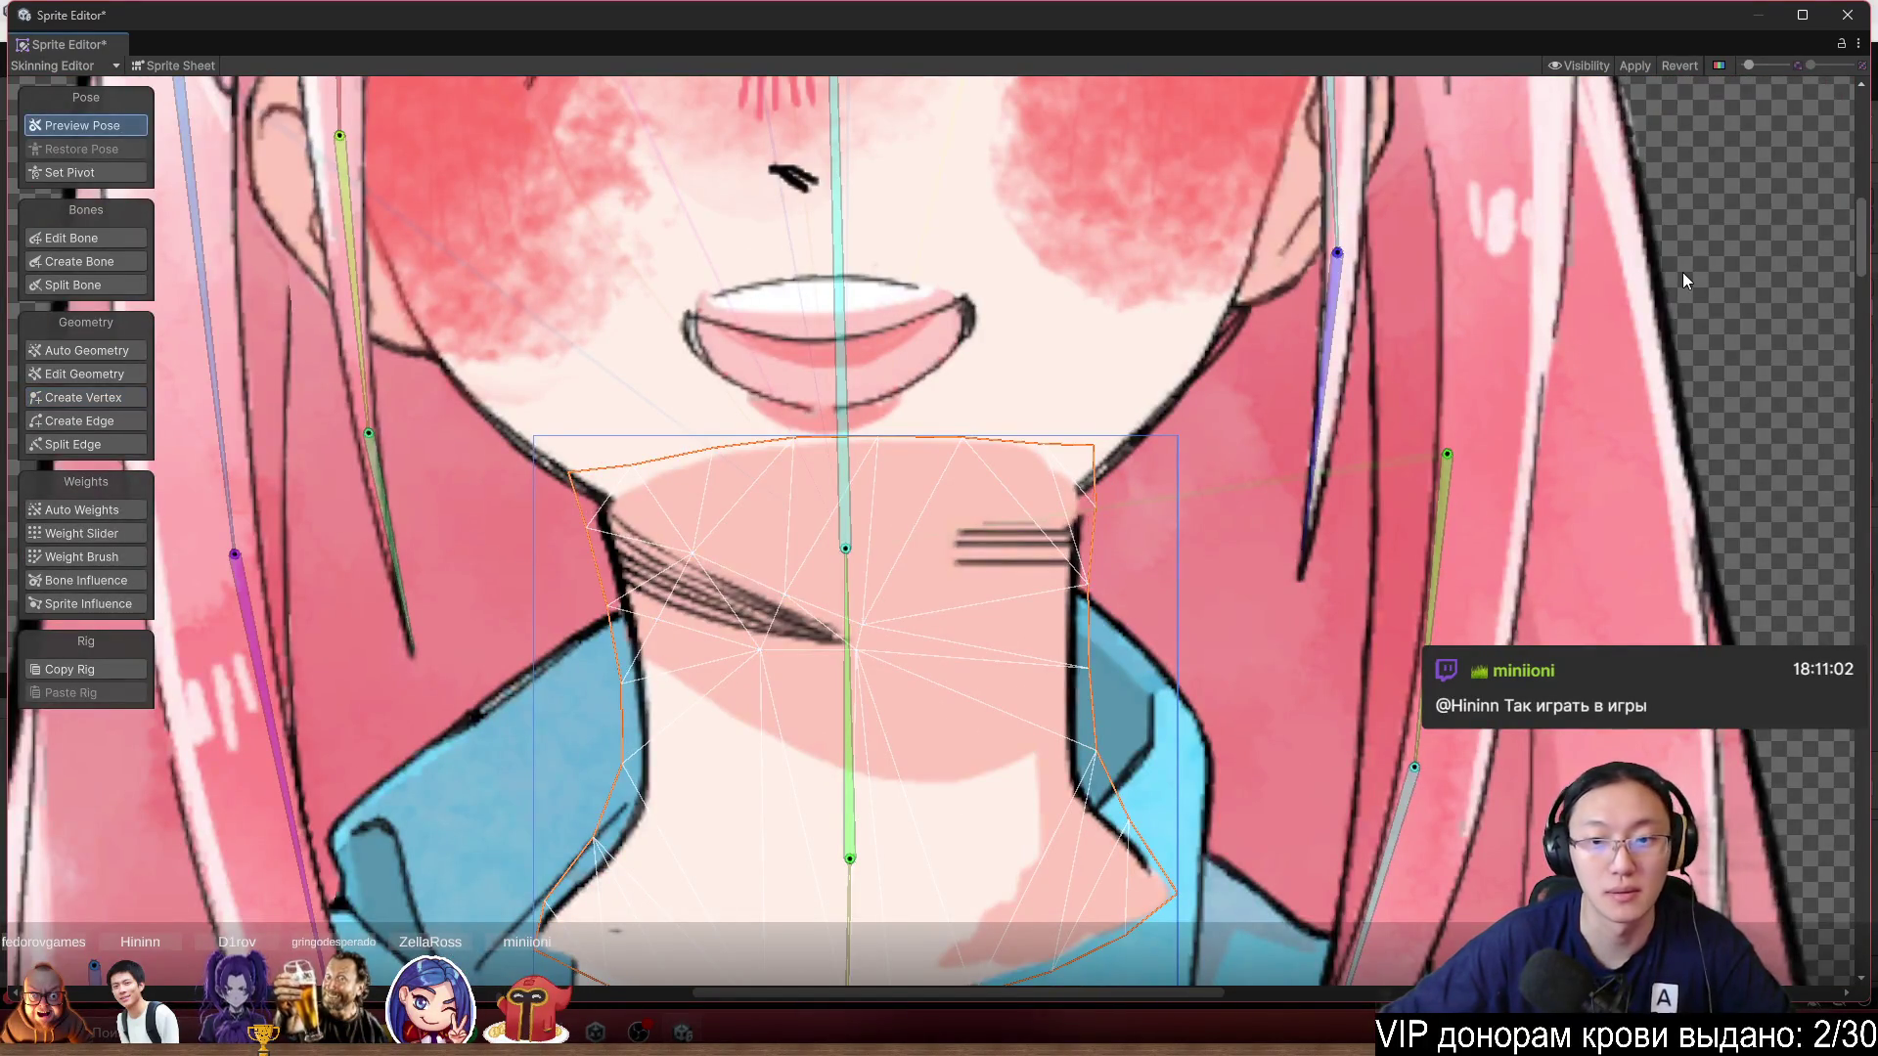
Zoom in on Nana's chin and neck, then close the Sprite Editor.
scroll(1173, 501, "down", 2)
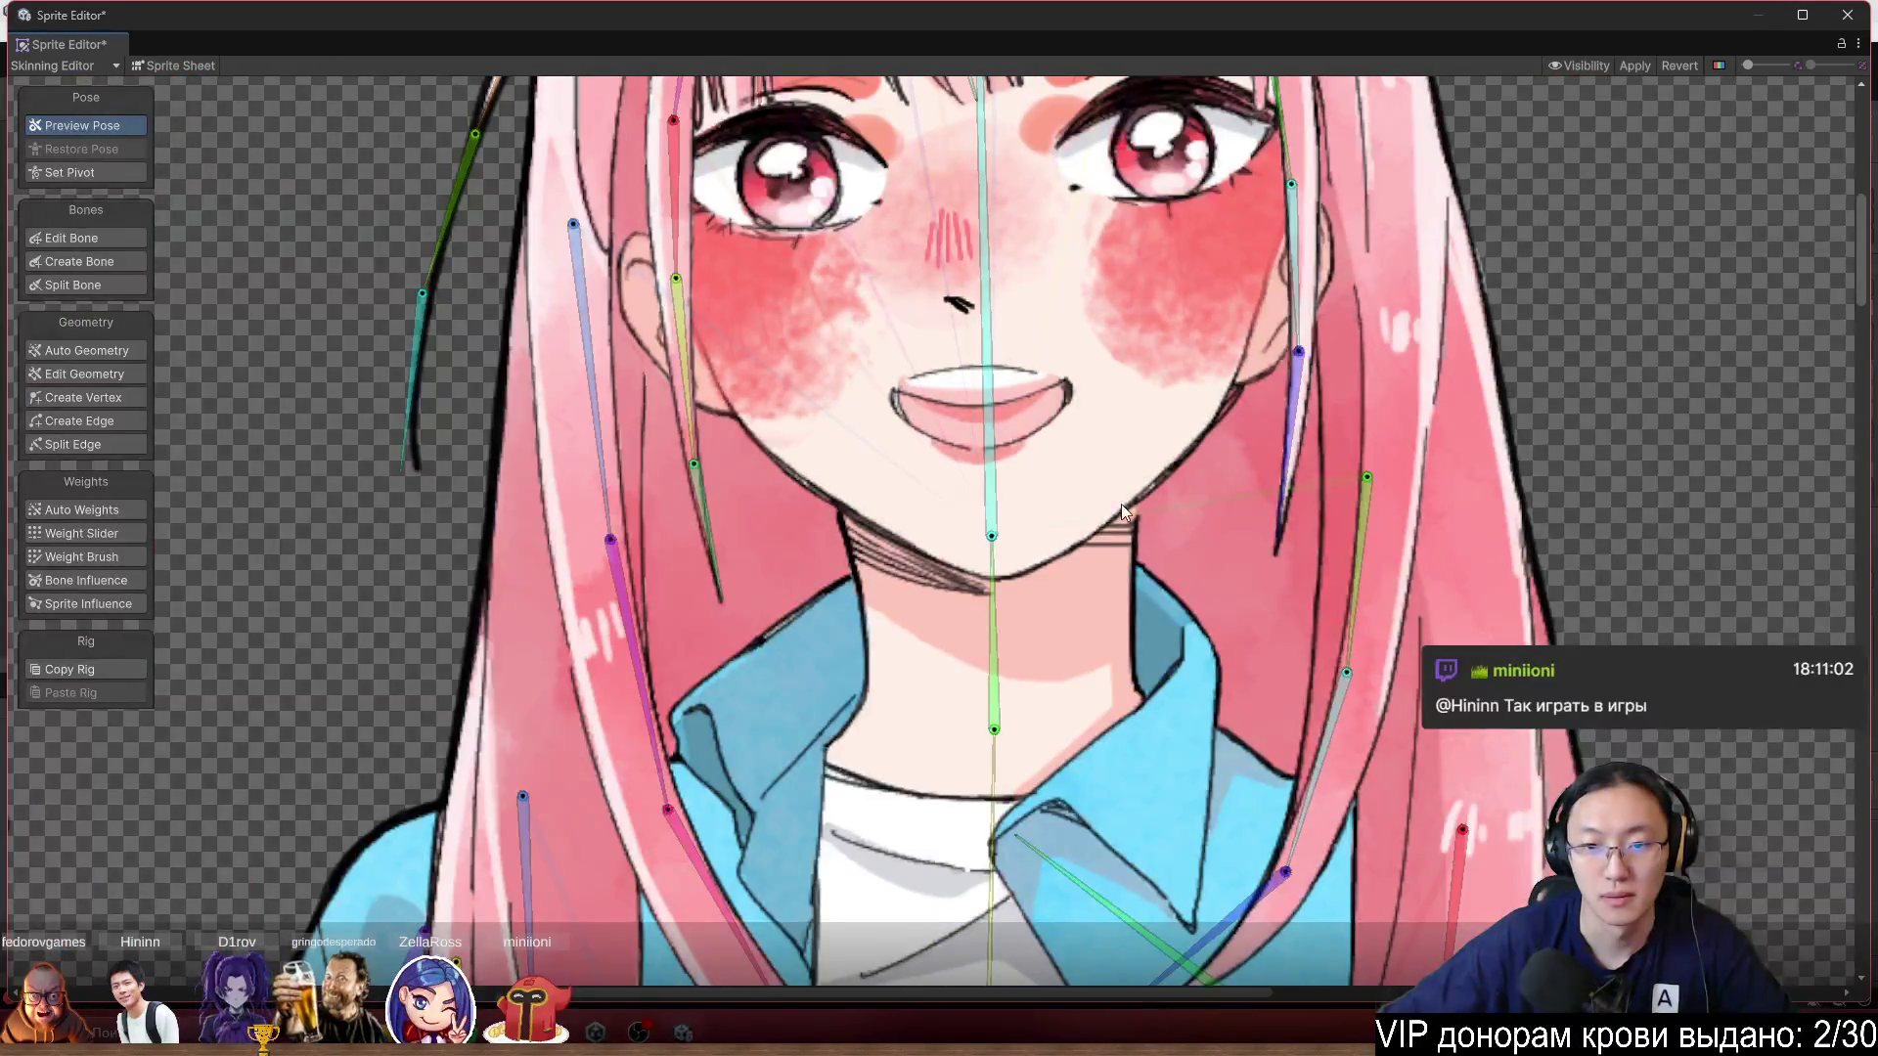
scroll(1140, 533, "up", 2)
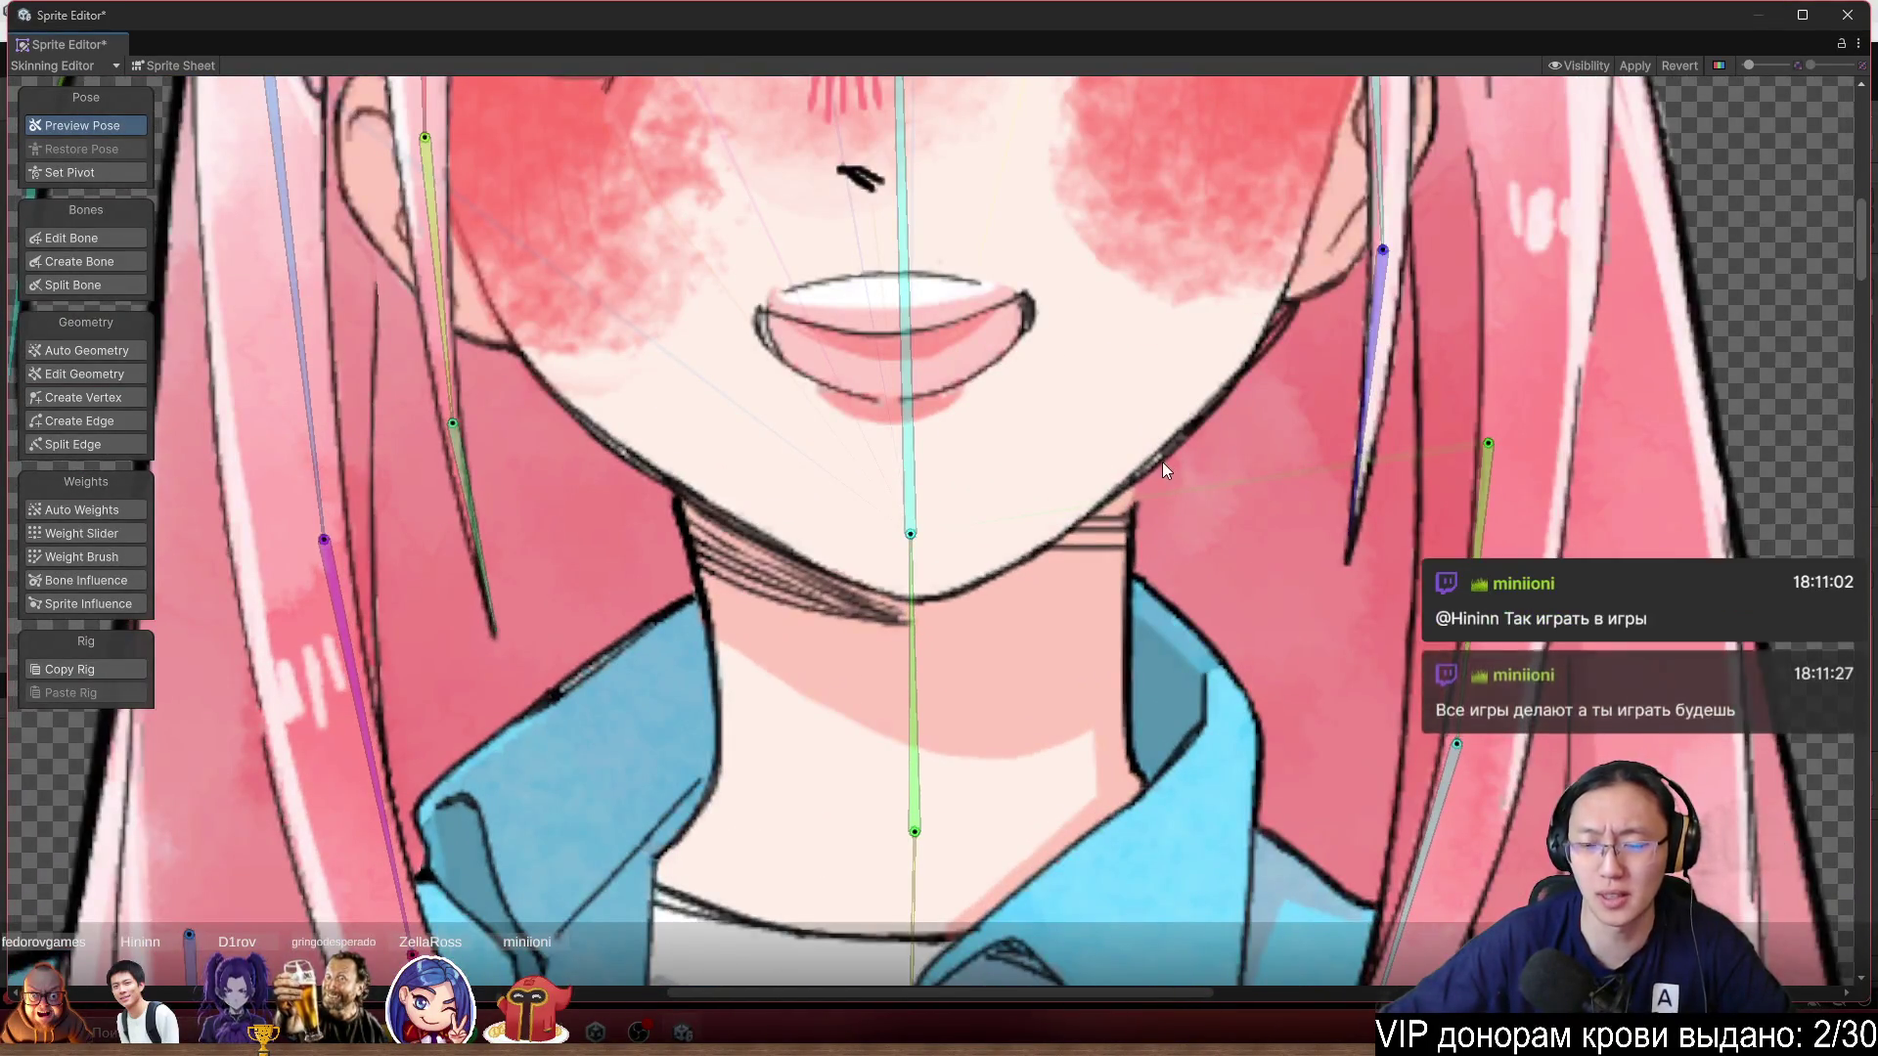
scroll(1162, 462, "down", 2)
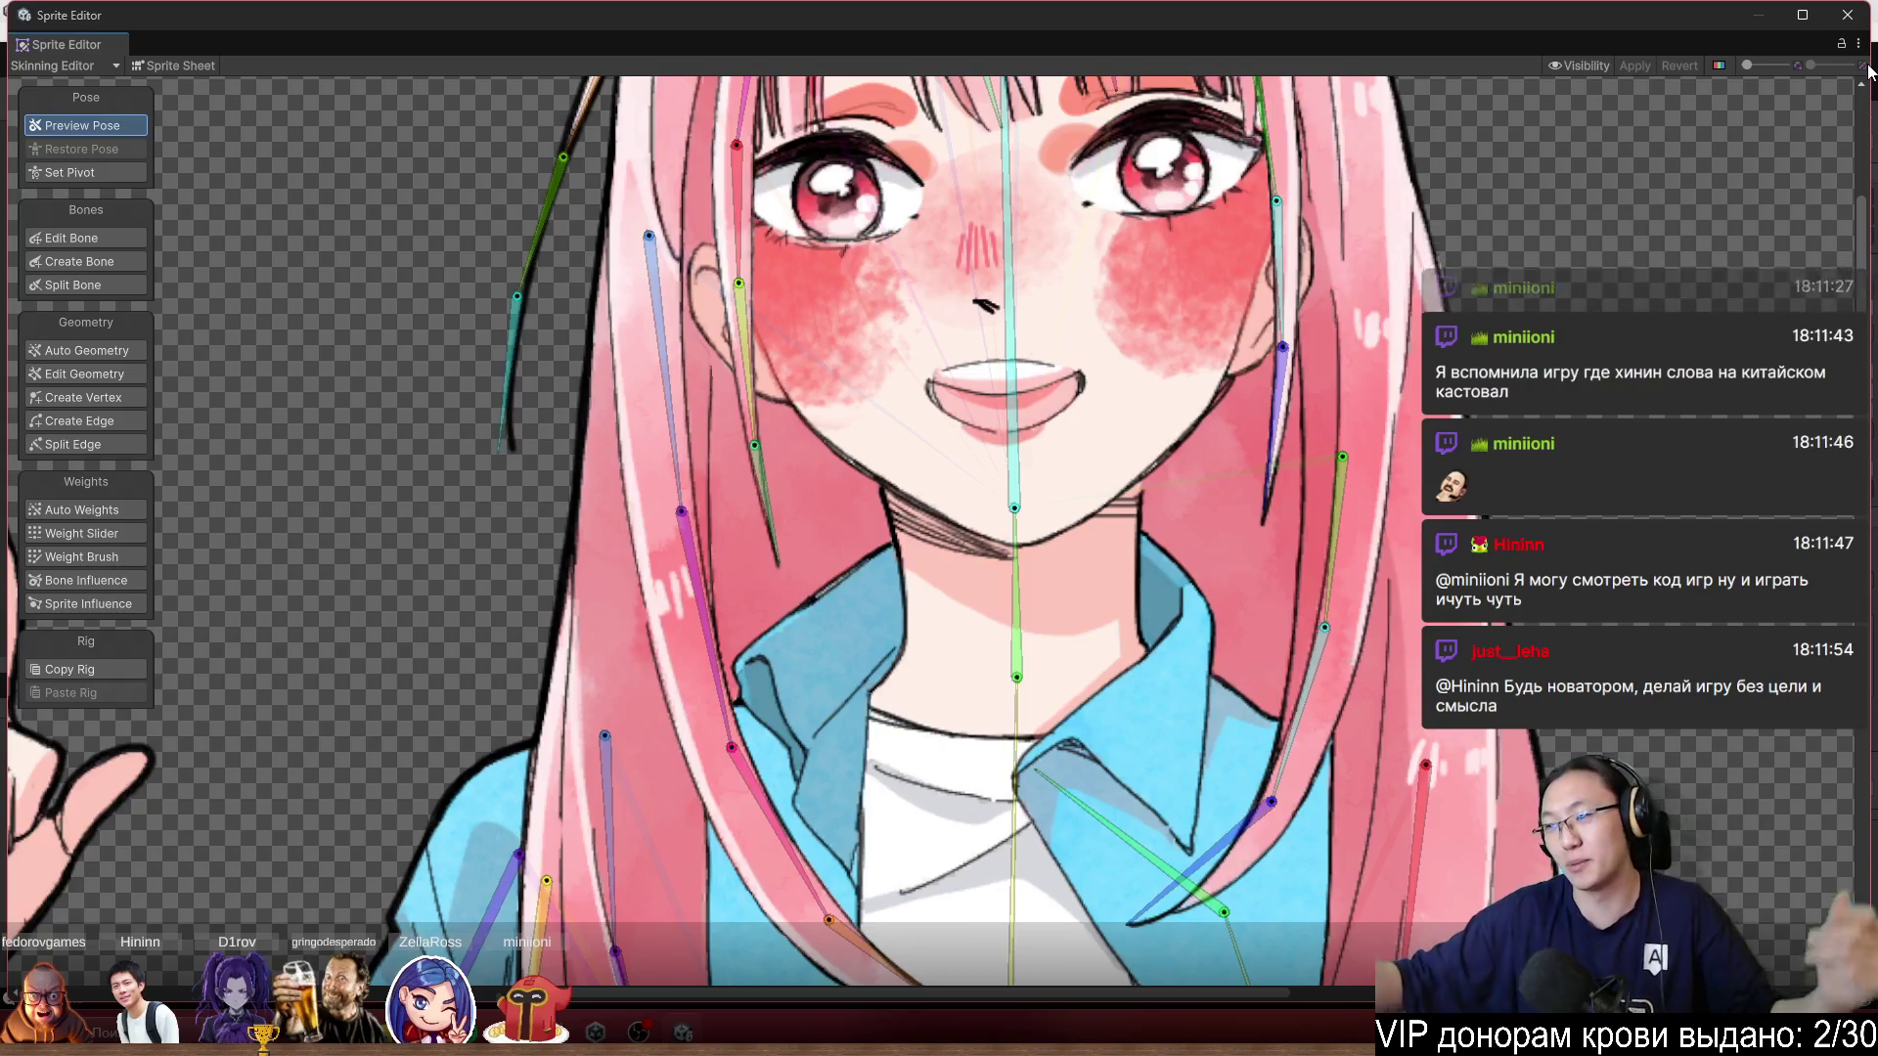
scroll(1124, 489, "up", 8)
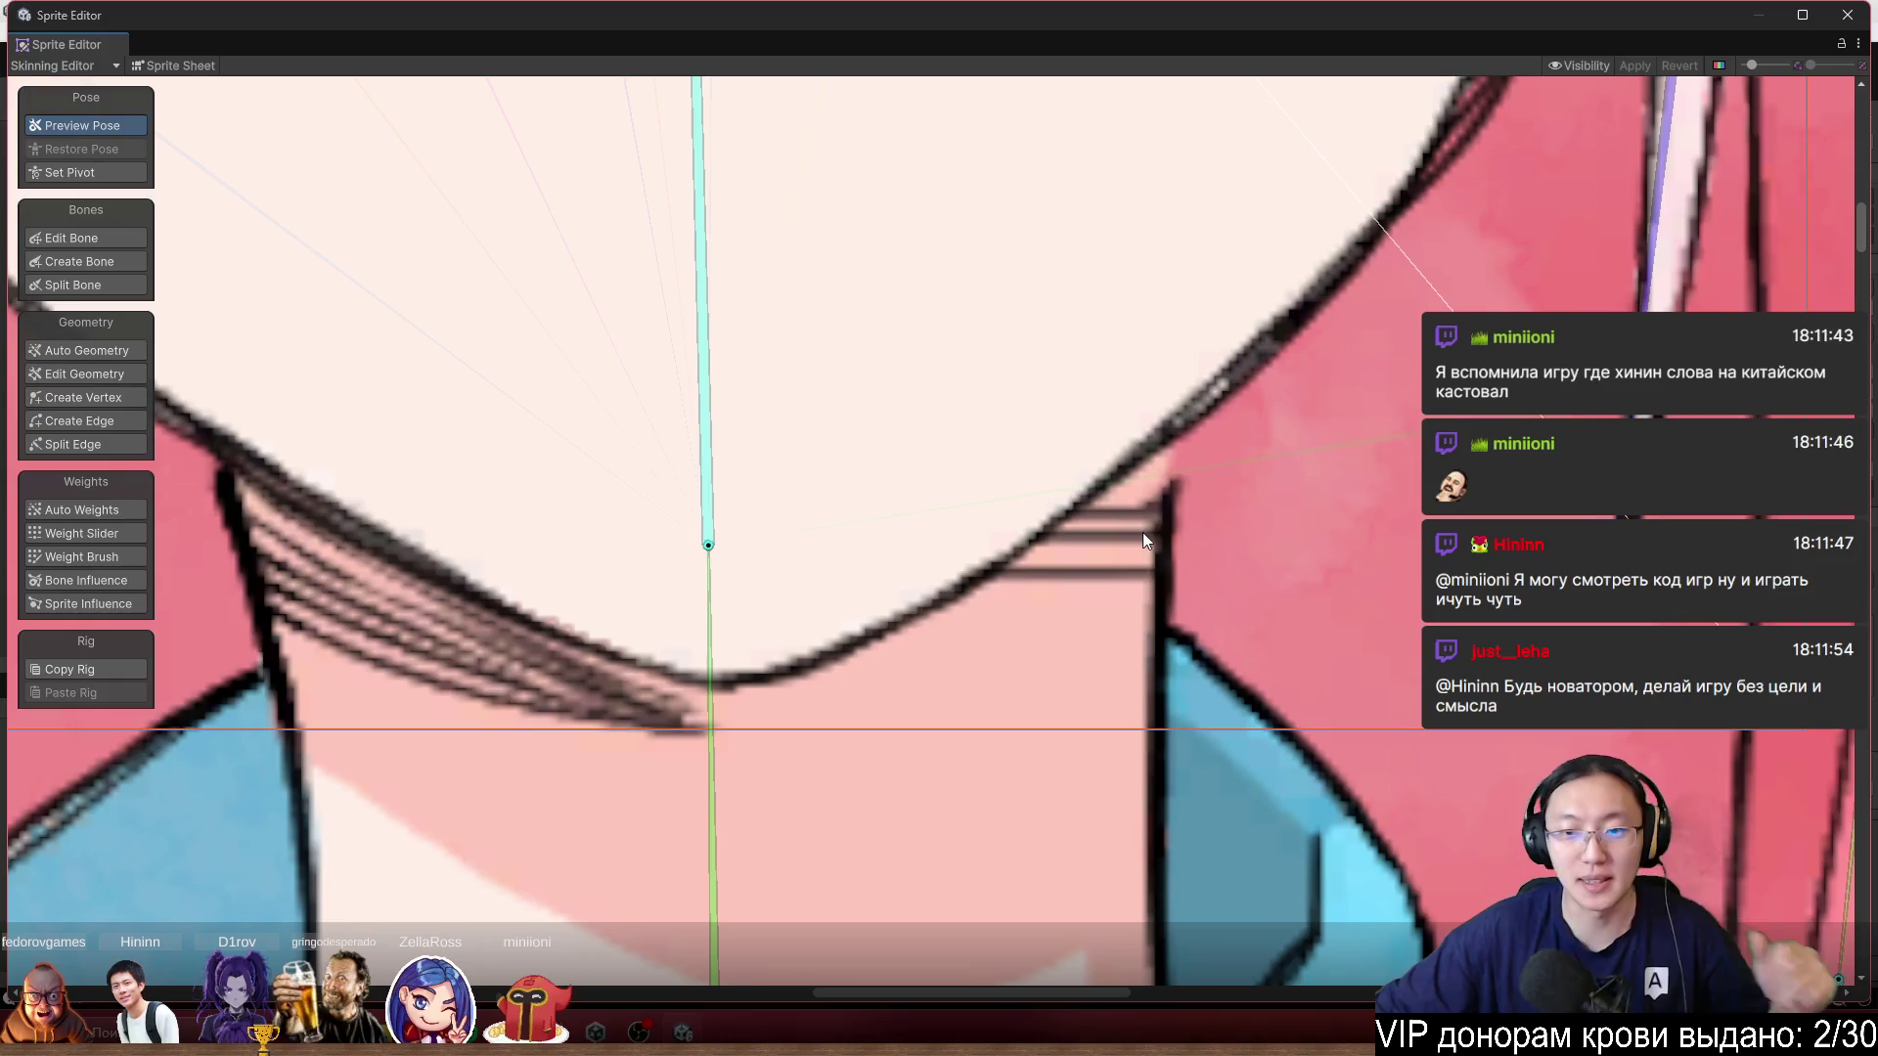
left_click(1841, 24)
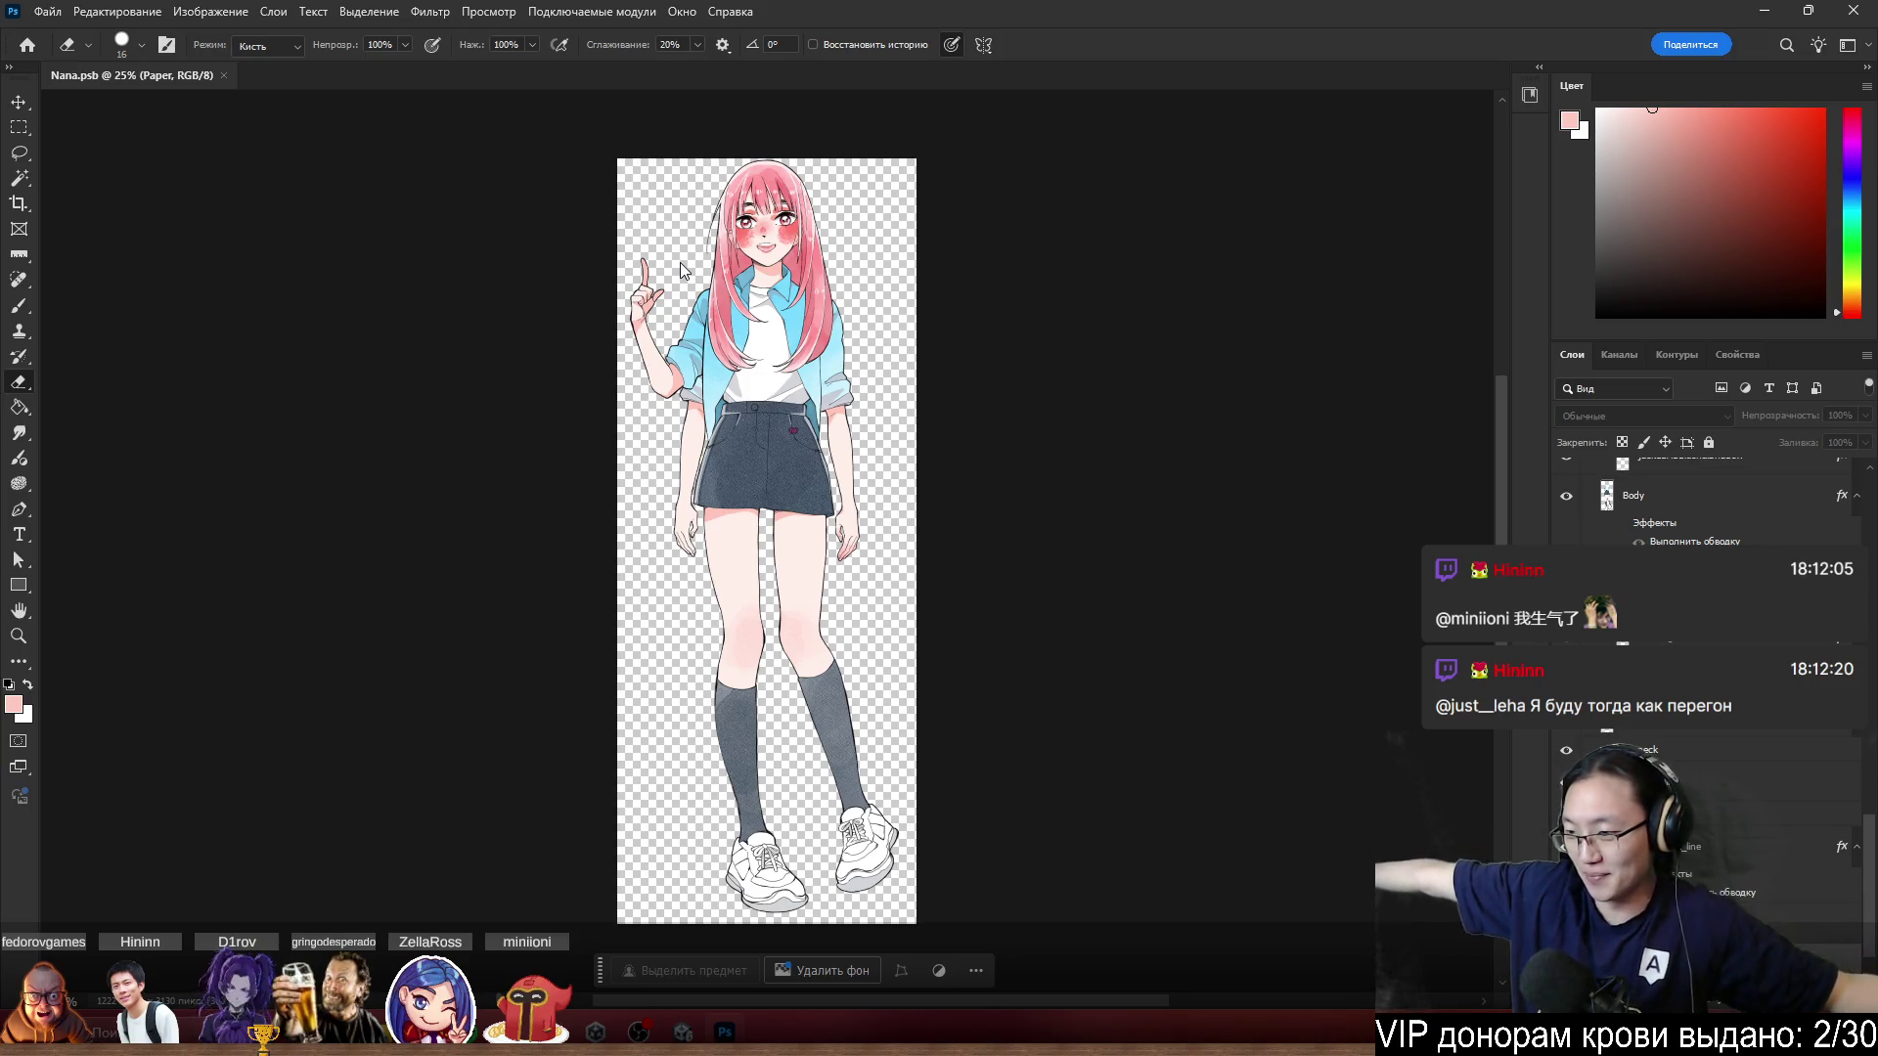
Zoom into Nana's chin in Photoshop, check the neck_line and Head layers, then close Photoshop.
scroll(679, 263, "up", 3)
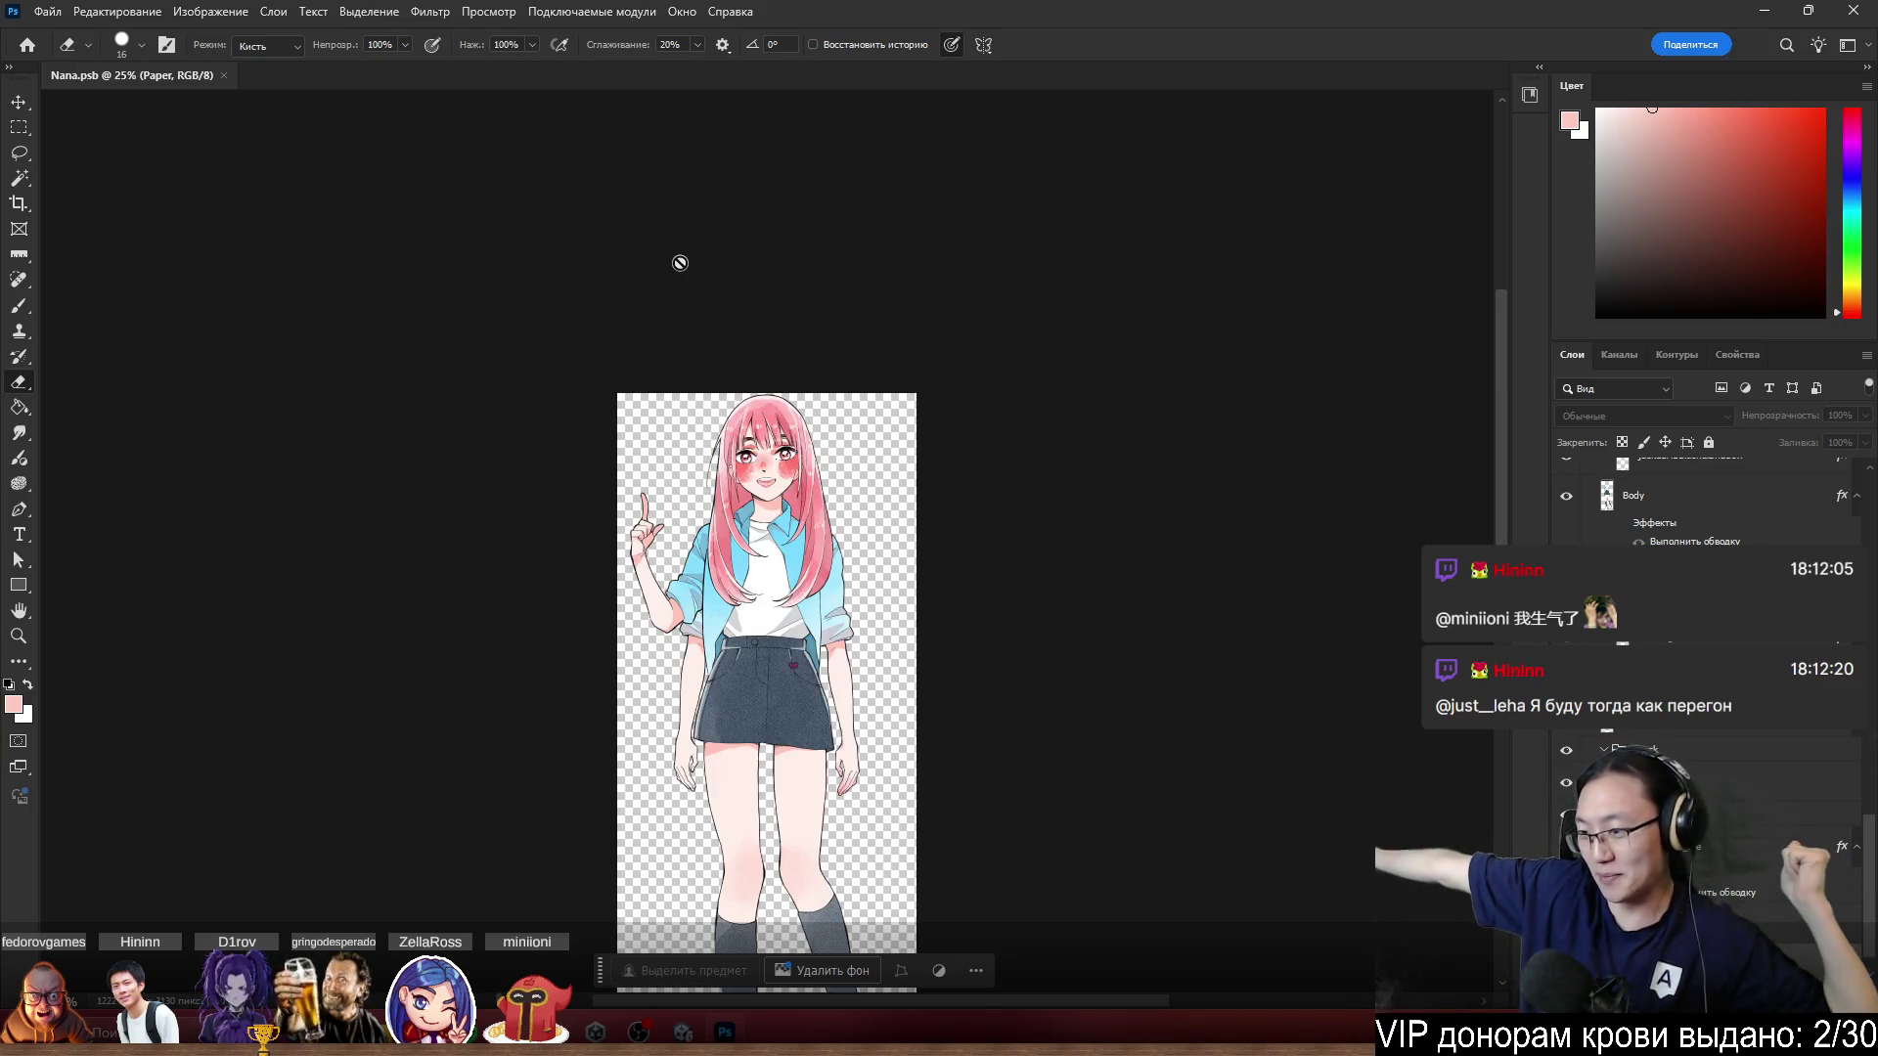
scroll(825, 455, "up", 3)
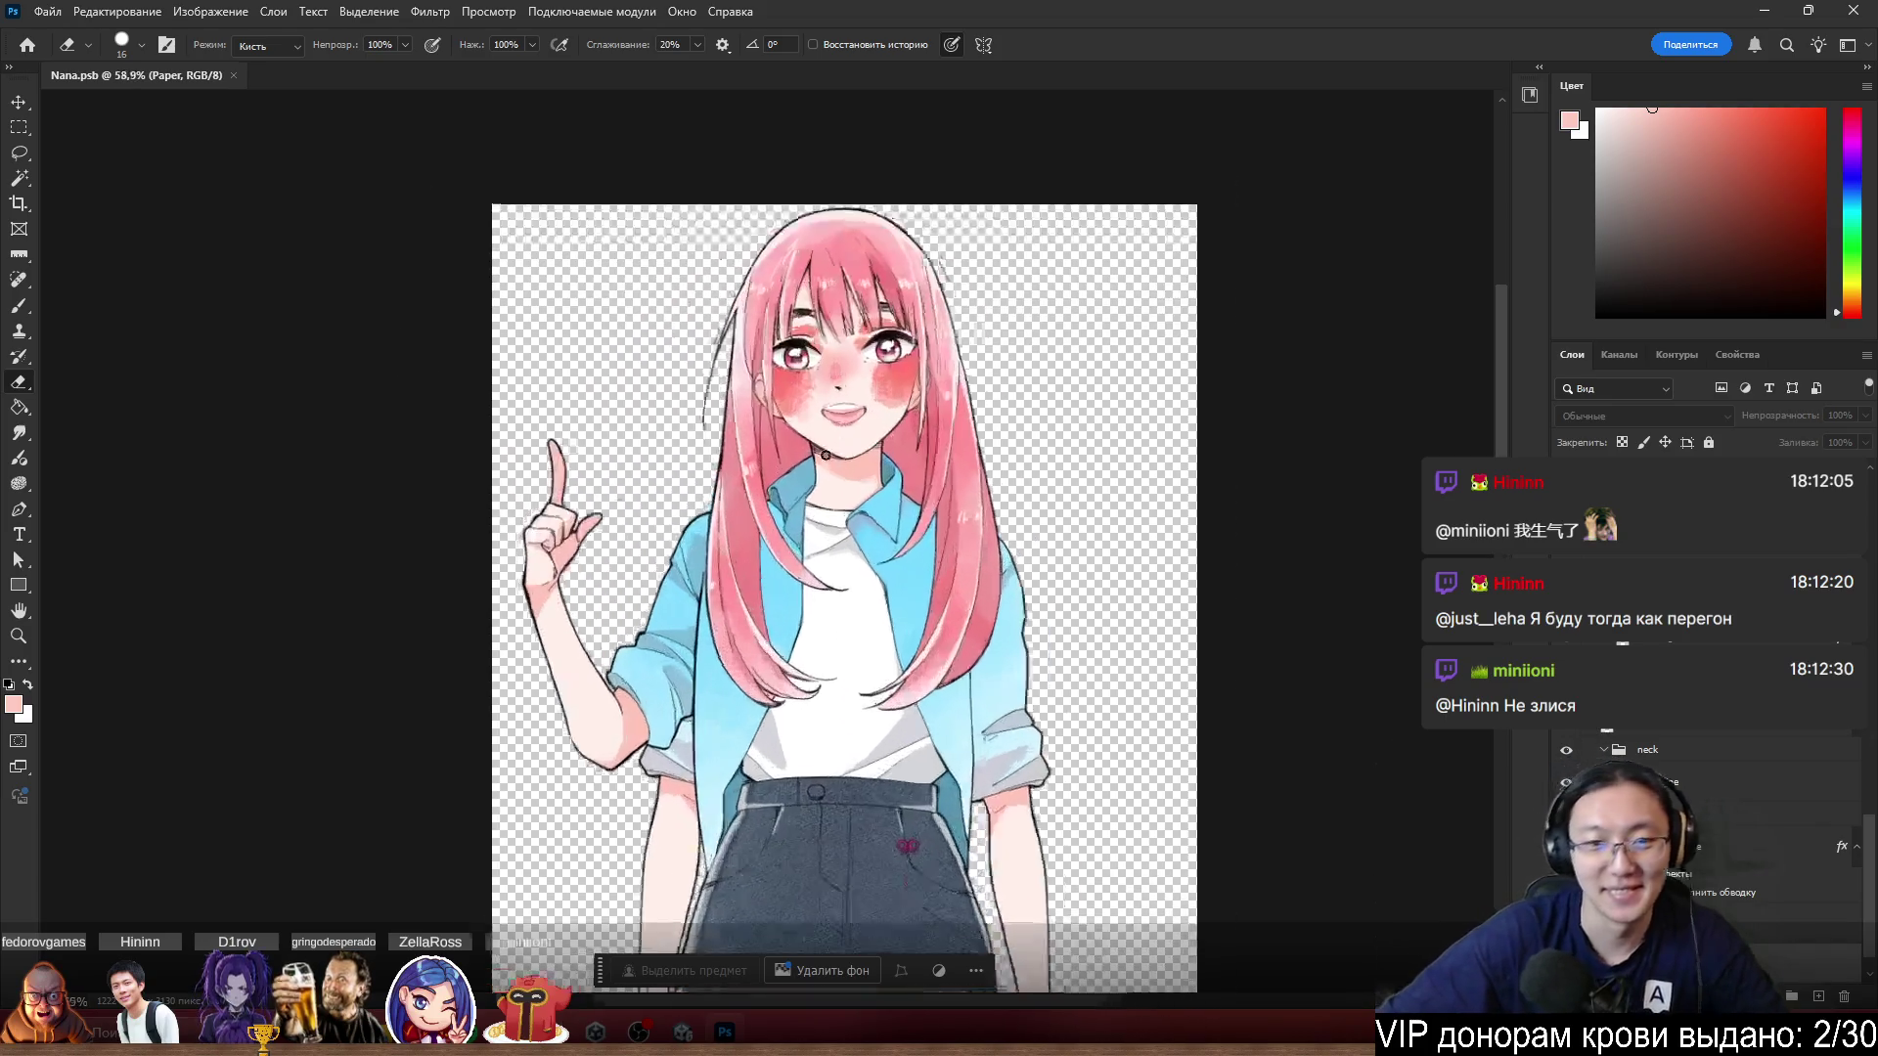
scroll(825, 455, "up", 10)
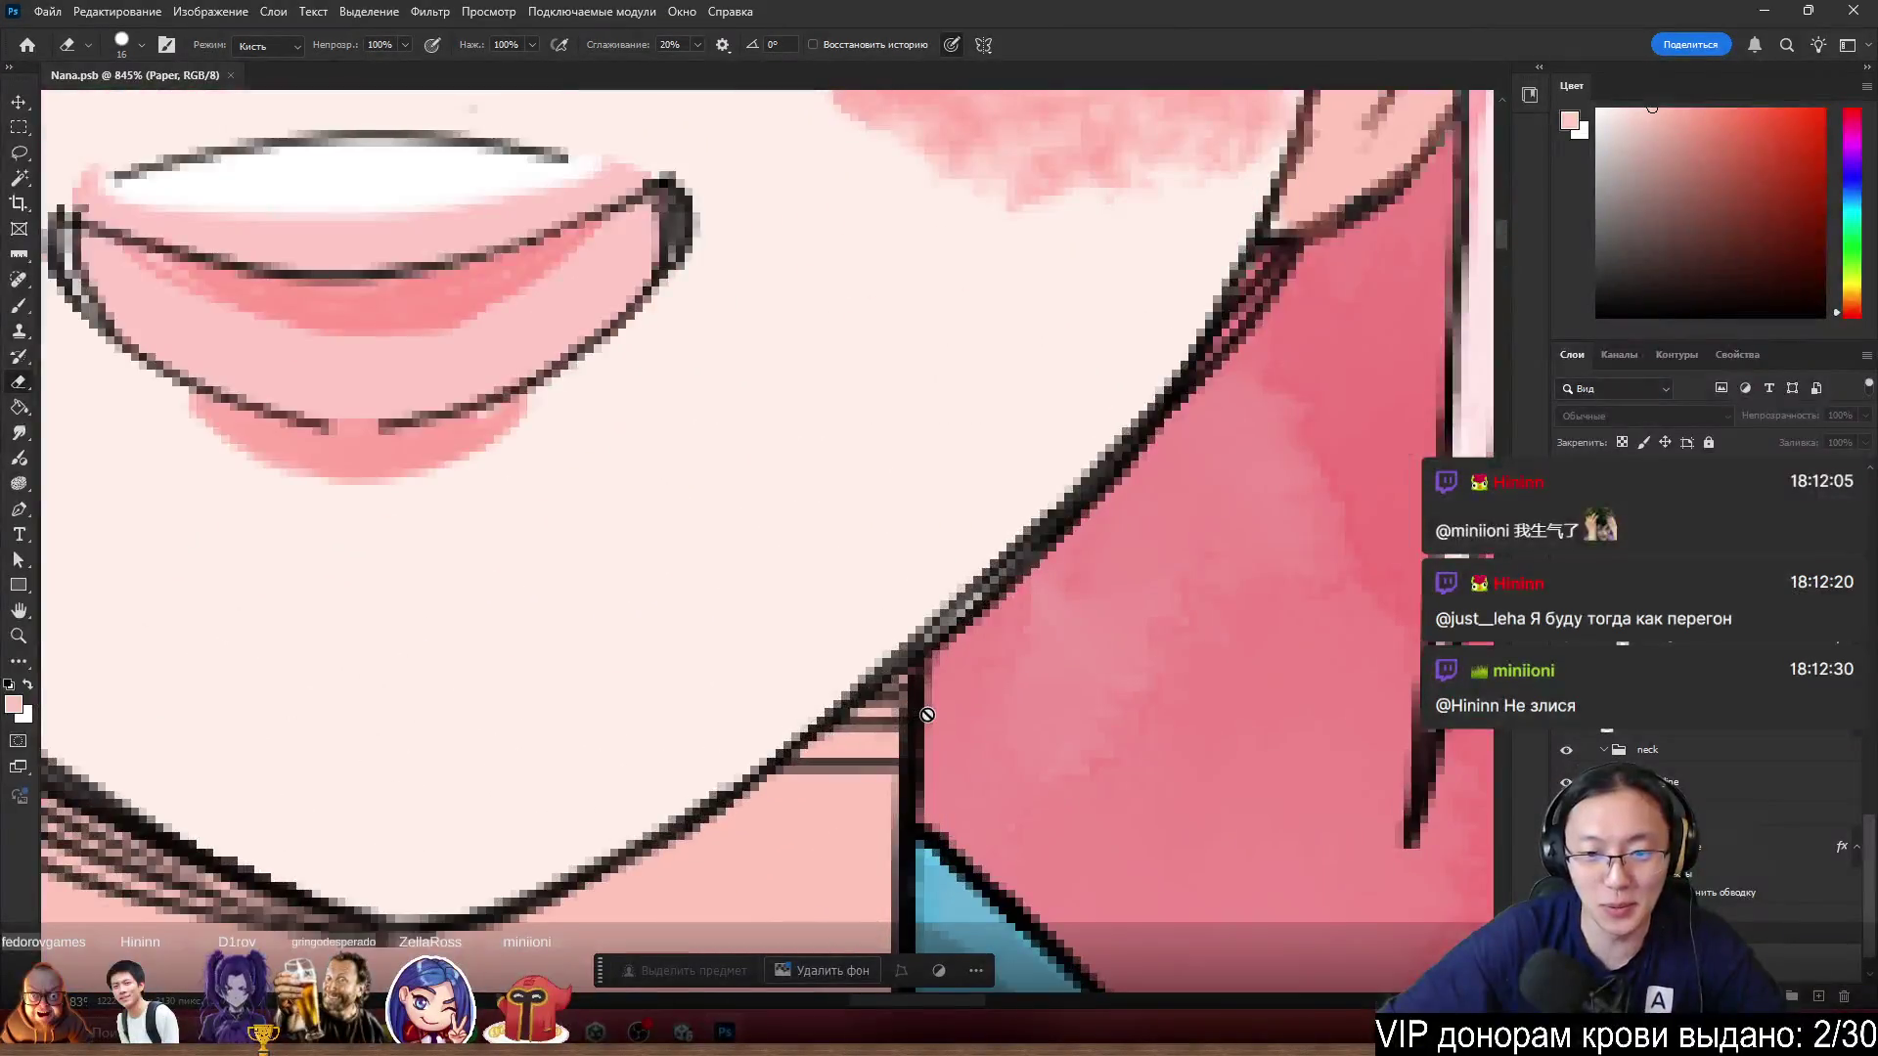
scroll(978, 743, "down", 5)
left_click(1077, 768, "ctrl")
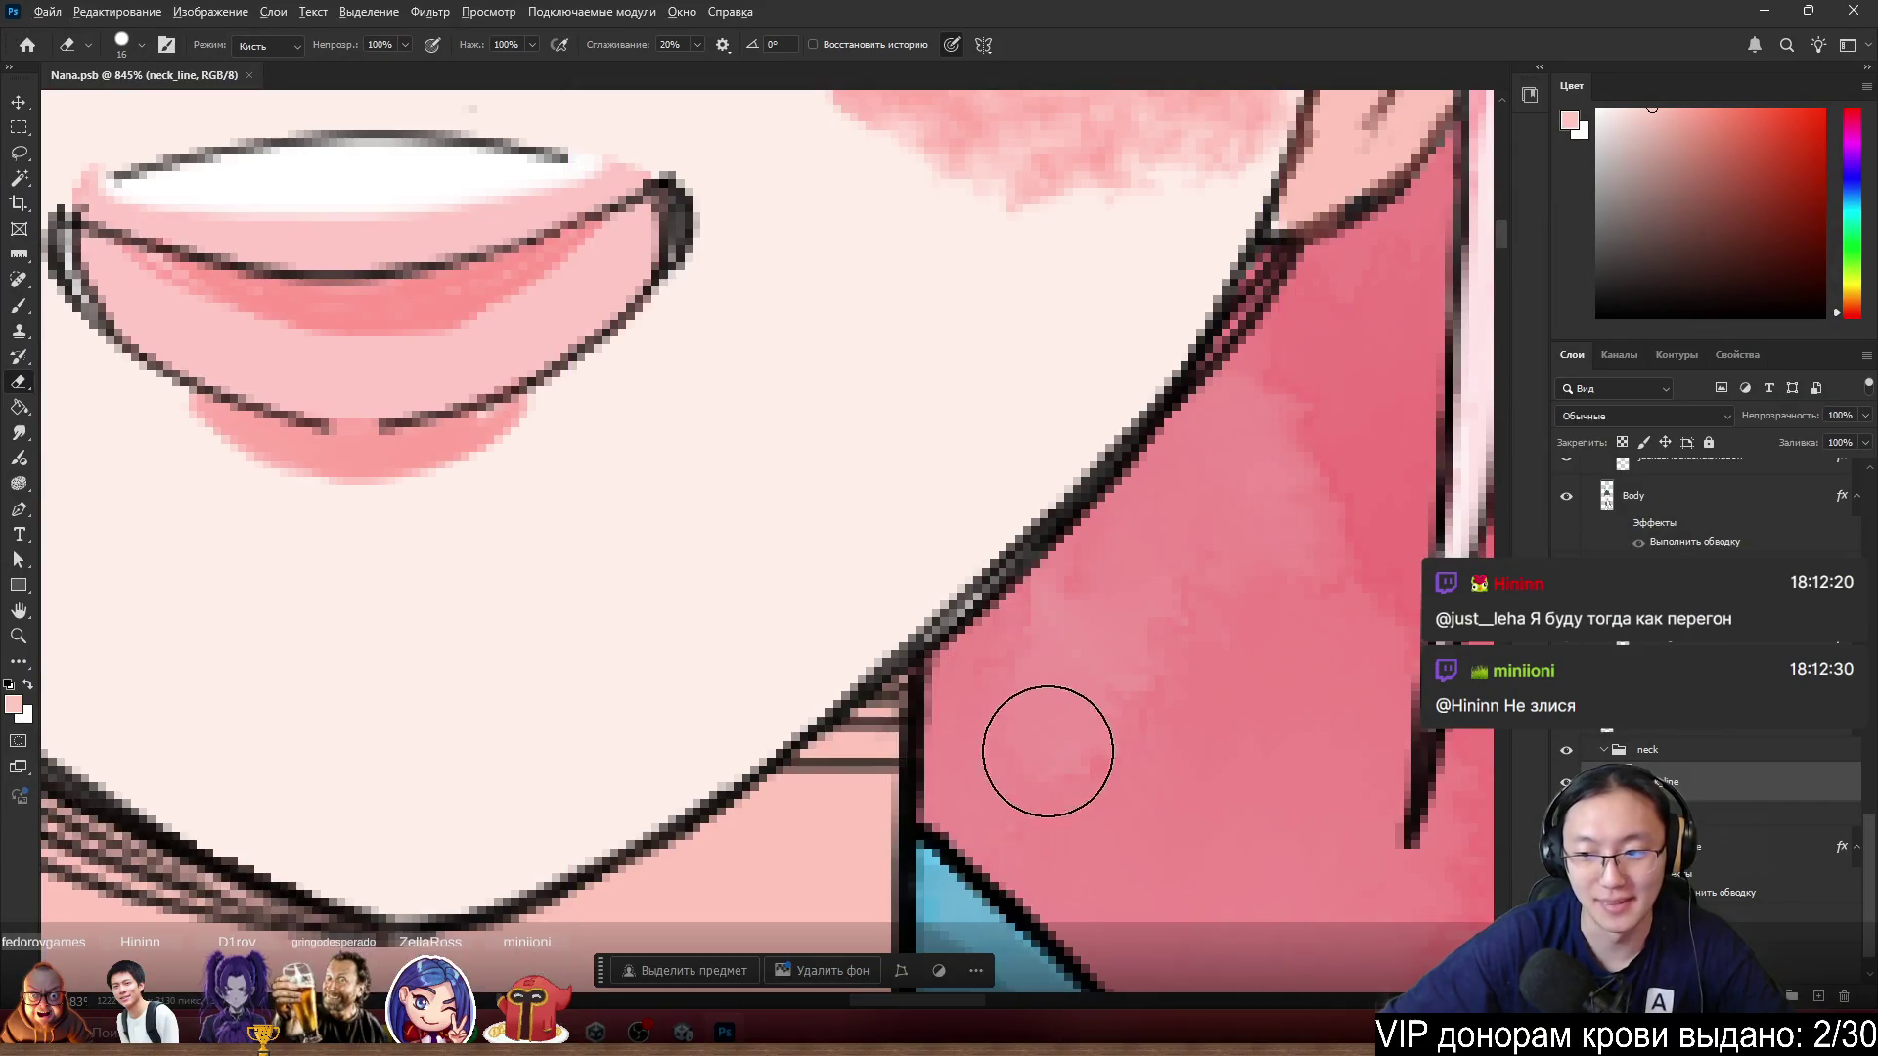
scroll(1051, 743, "down", 5)
scroll(1064, 715, "up", 3)
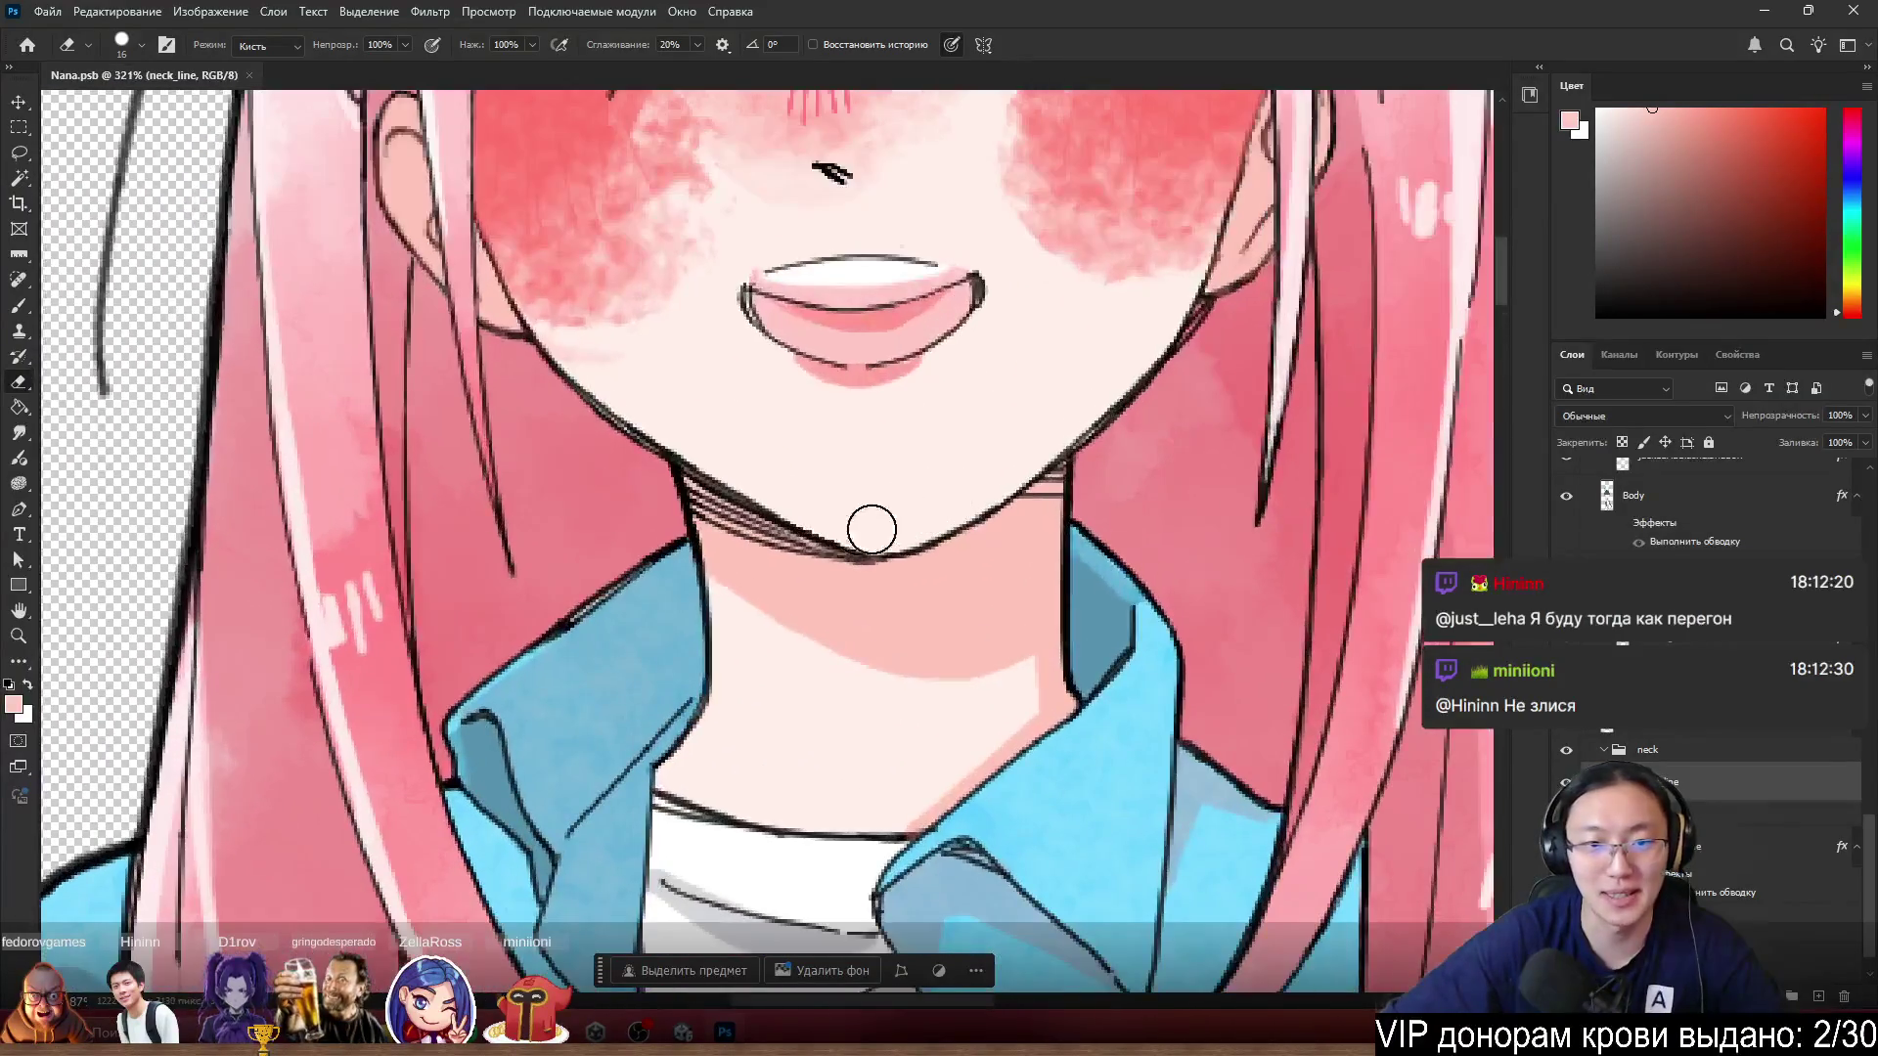
left_click(831, 391, "ctrl")
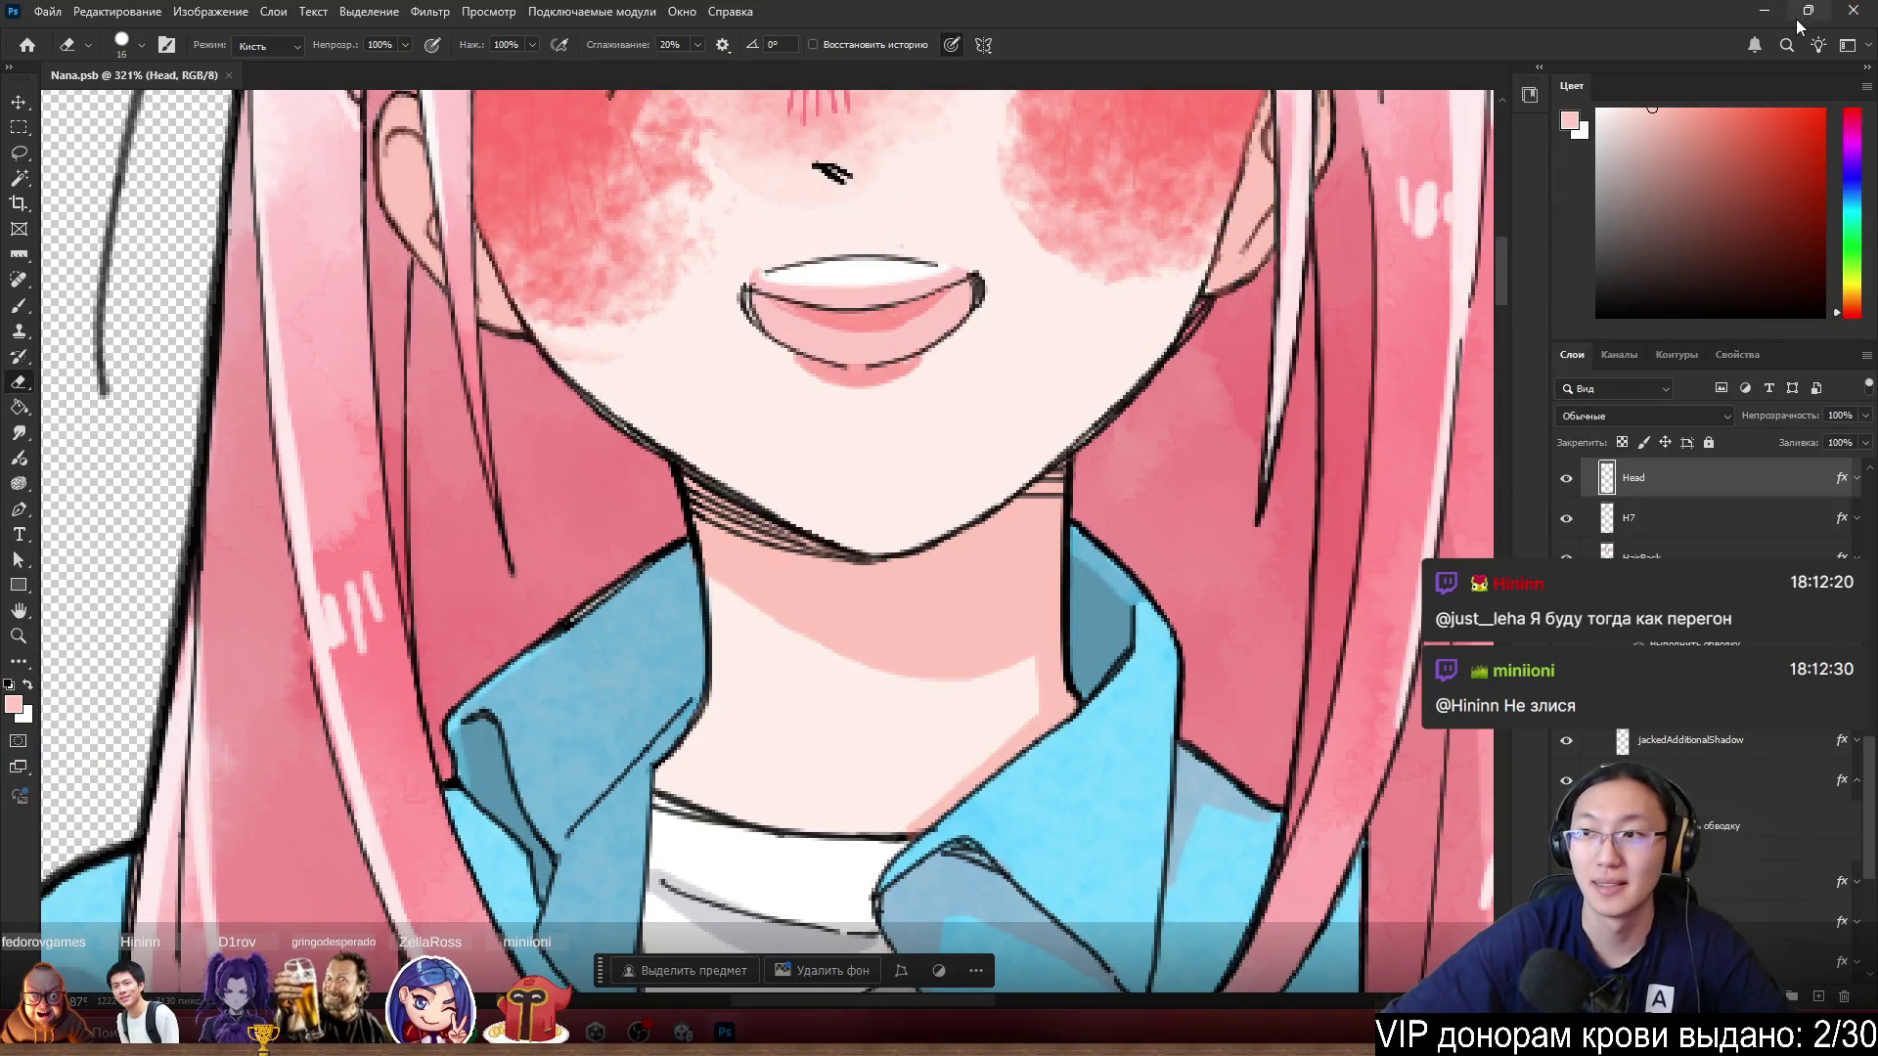
left_click(1850, 12)
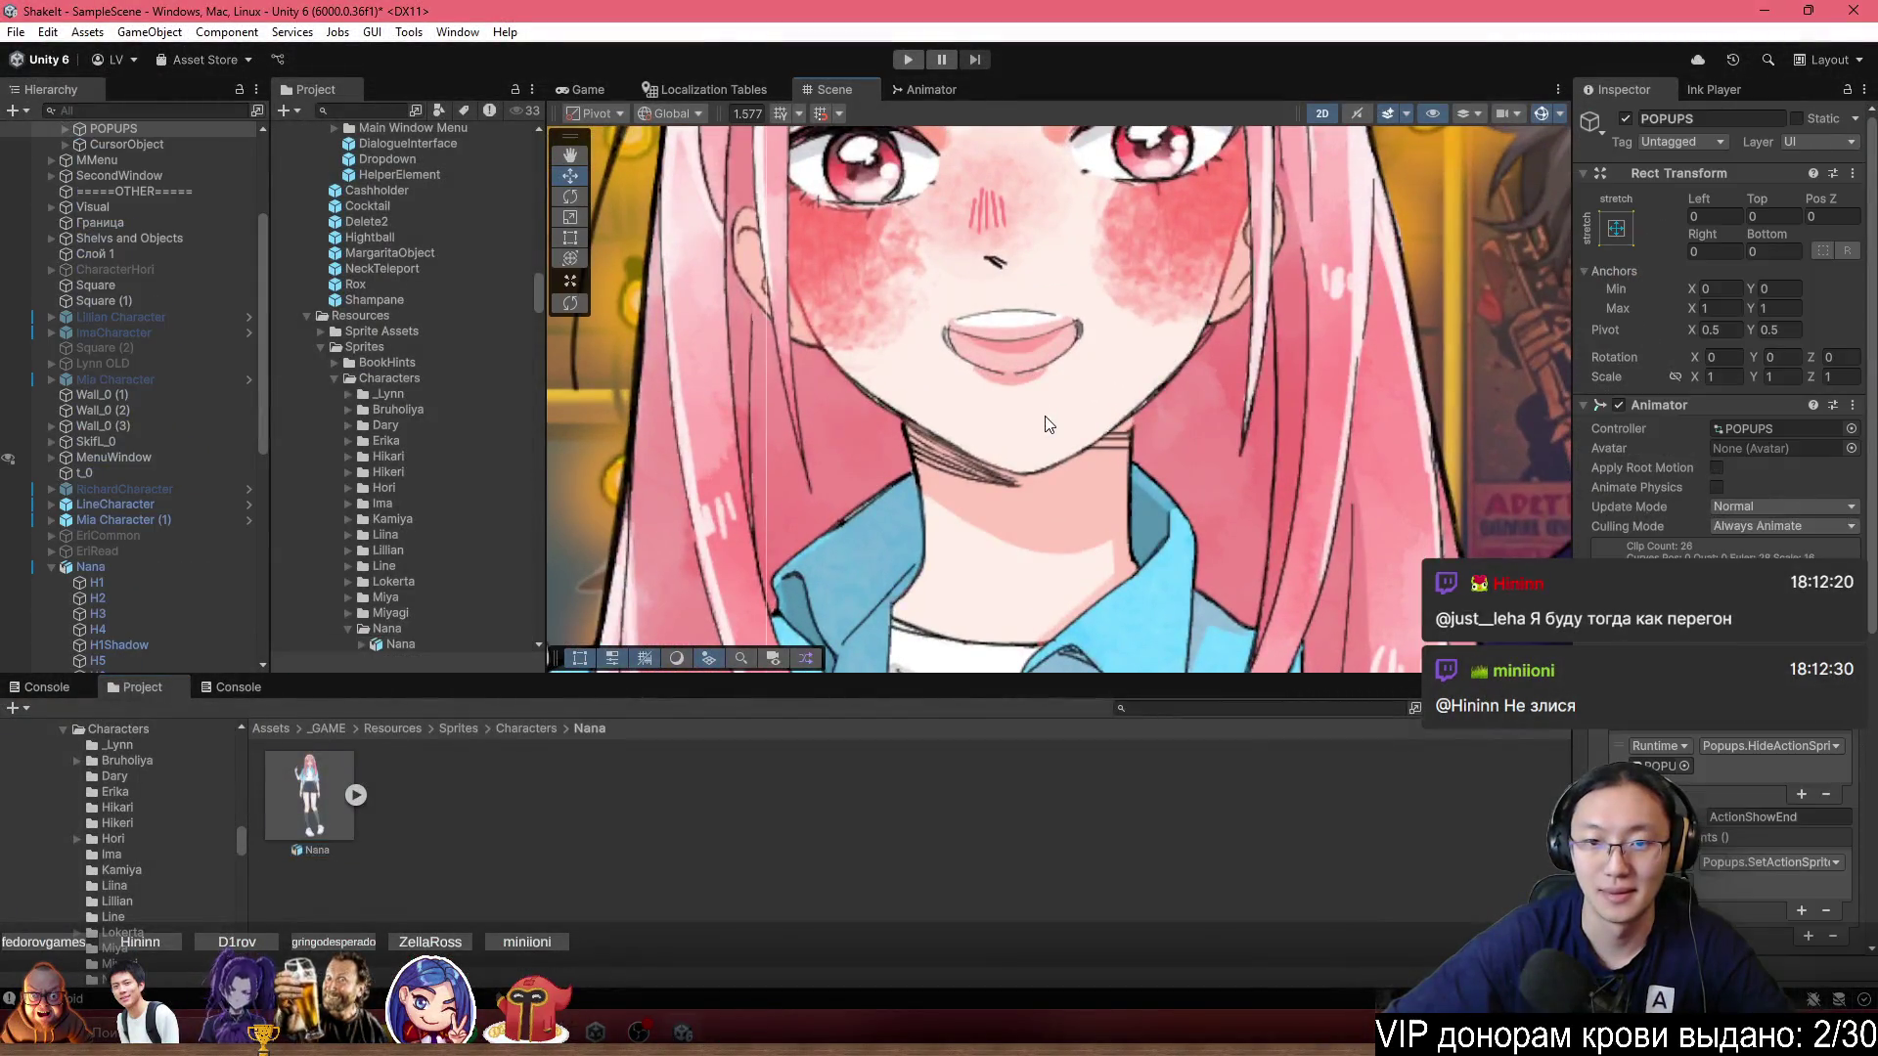
Frame Nana's Head sprite, then open the Nana asset in the Skinning Editor.
left_click(1005, 442)
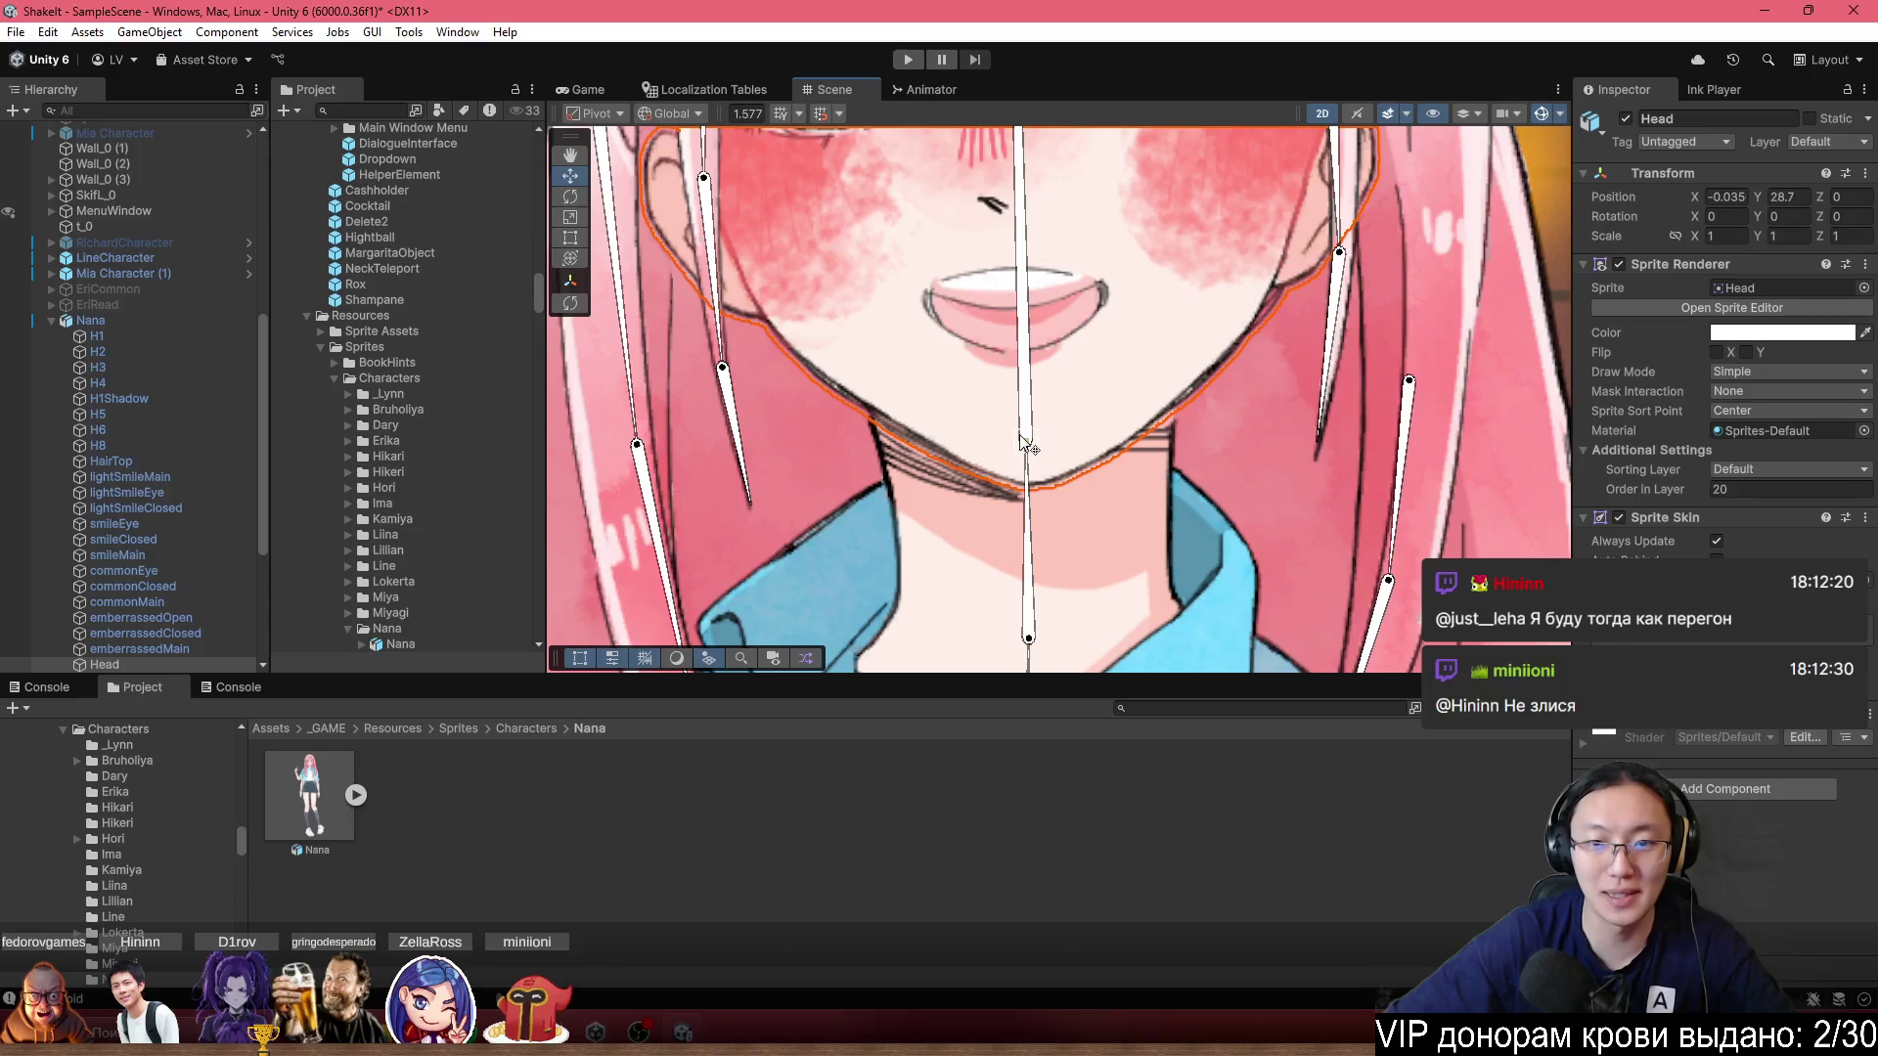
key("f")
left_click(314, 818)
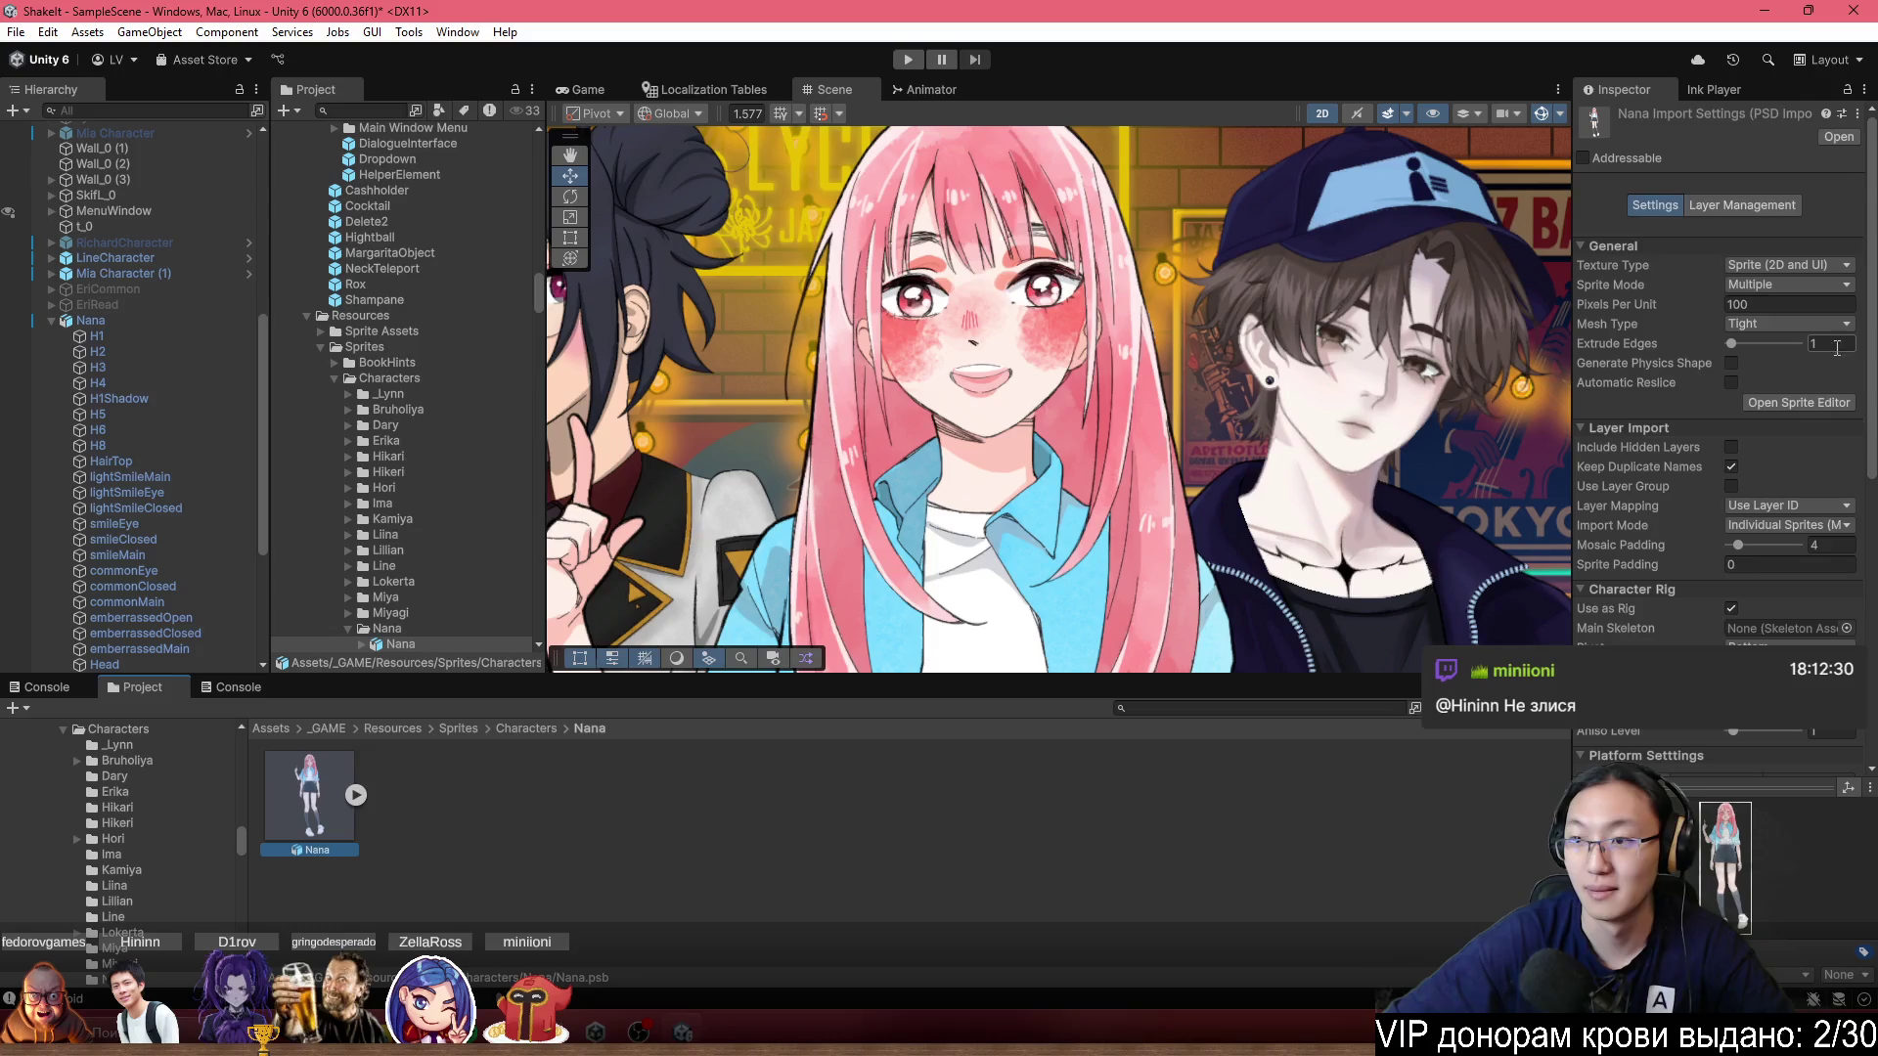
left_click(1814, 403)
left_click(59, 66)
left_click(58, 173)
Bend the head bone to test chin deformation, then show the Sprite Sheet layout.
scroll(1057, 227, "up", 5)
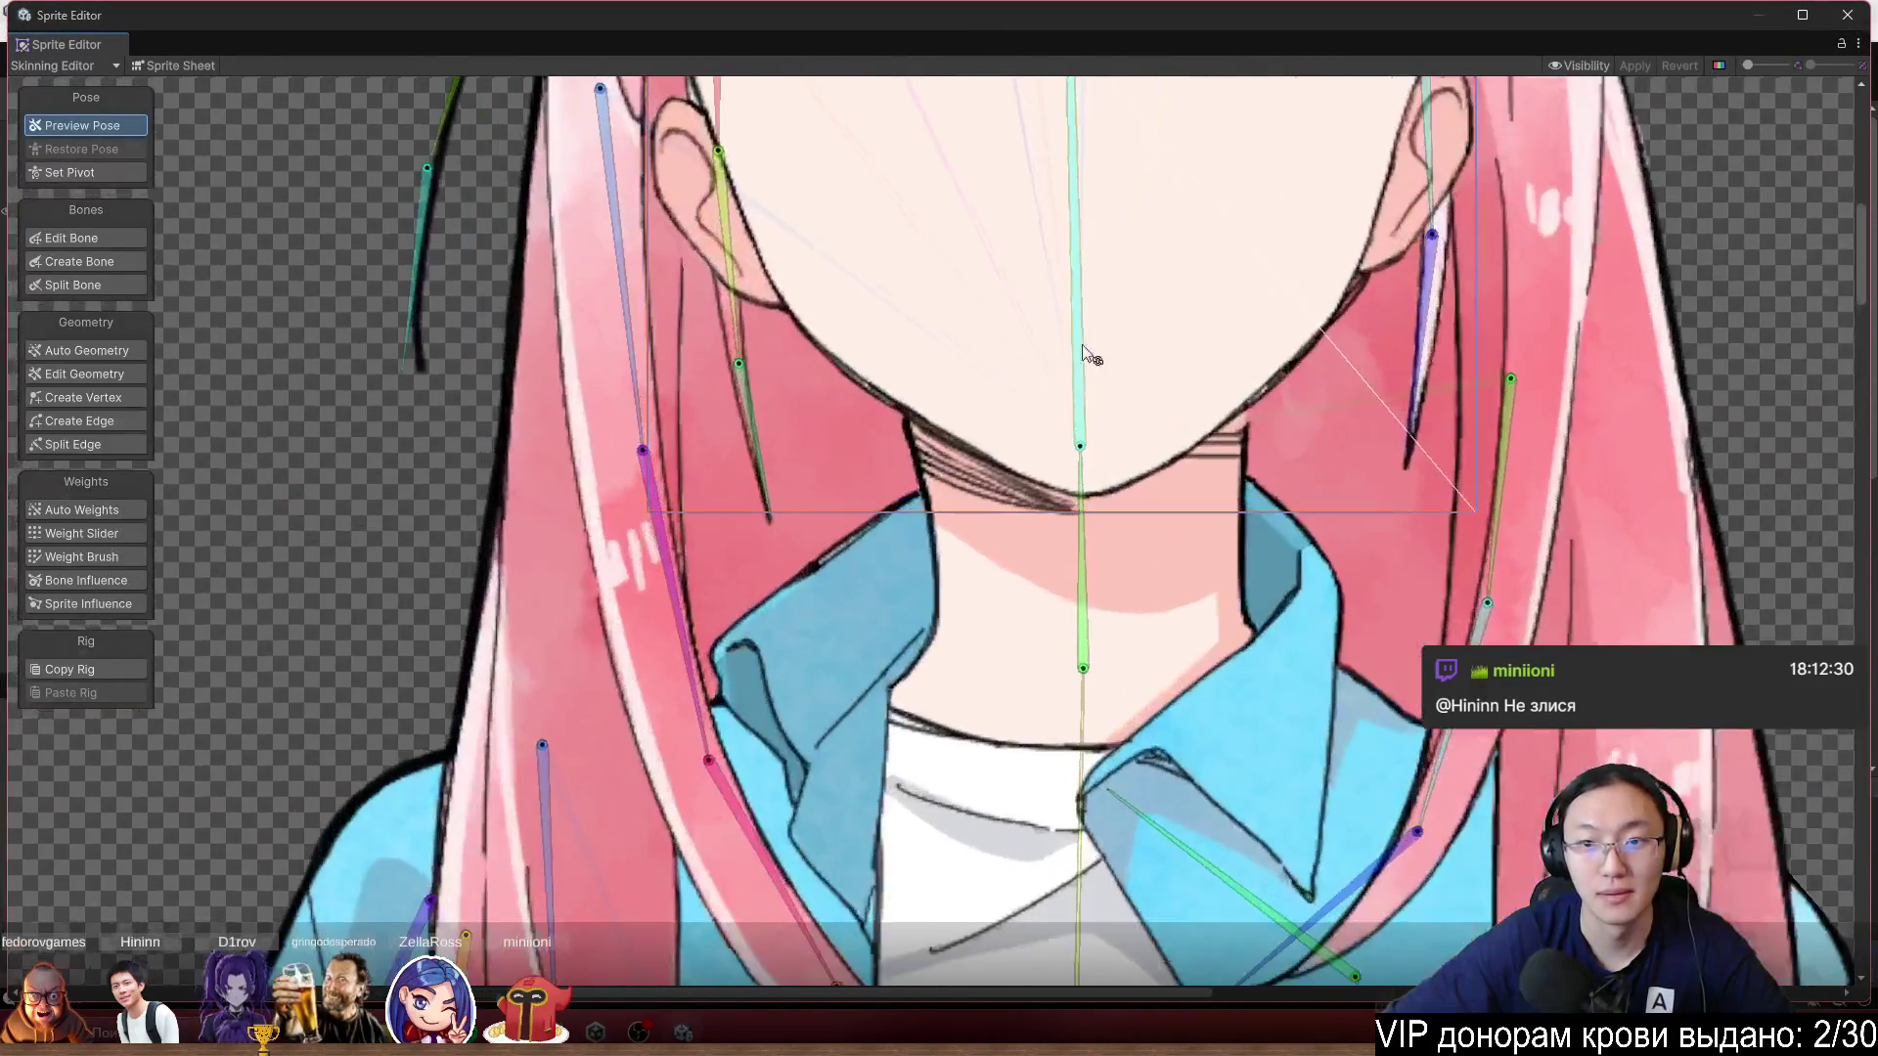
left_click(1080, 453)
mouse_move(1079, 452)
left_mouse_down()
mouse_move(1097, 482)
mouse_move(1082, 337)
mouse_move(1063, 464)
left_mouse_up()
scroll(1066, 471, "down", 2)
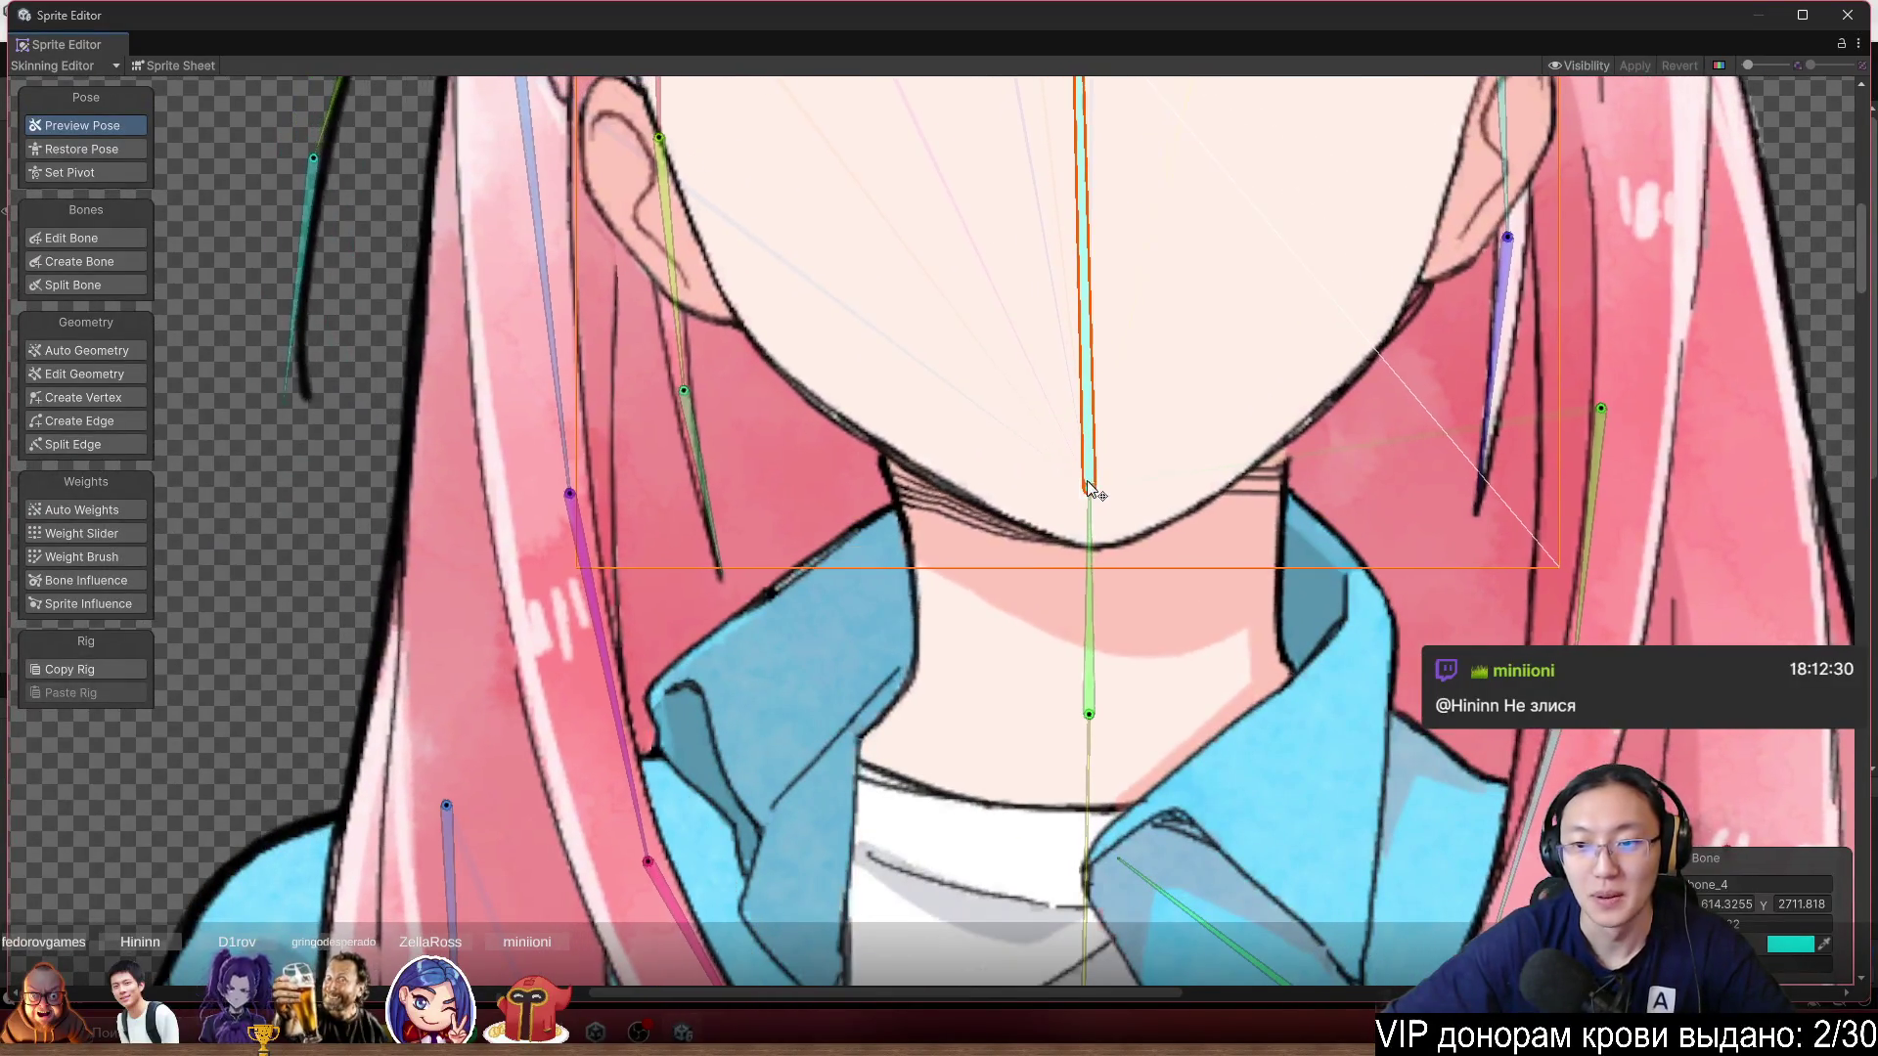
scroll(1092, 483, "down", 3)
scroll(1091, 483, "down", 2)
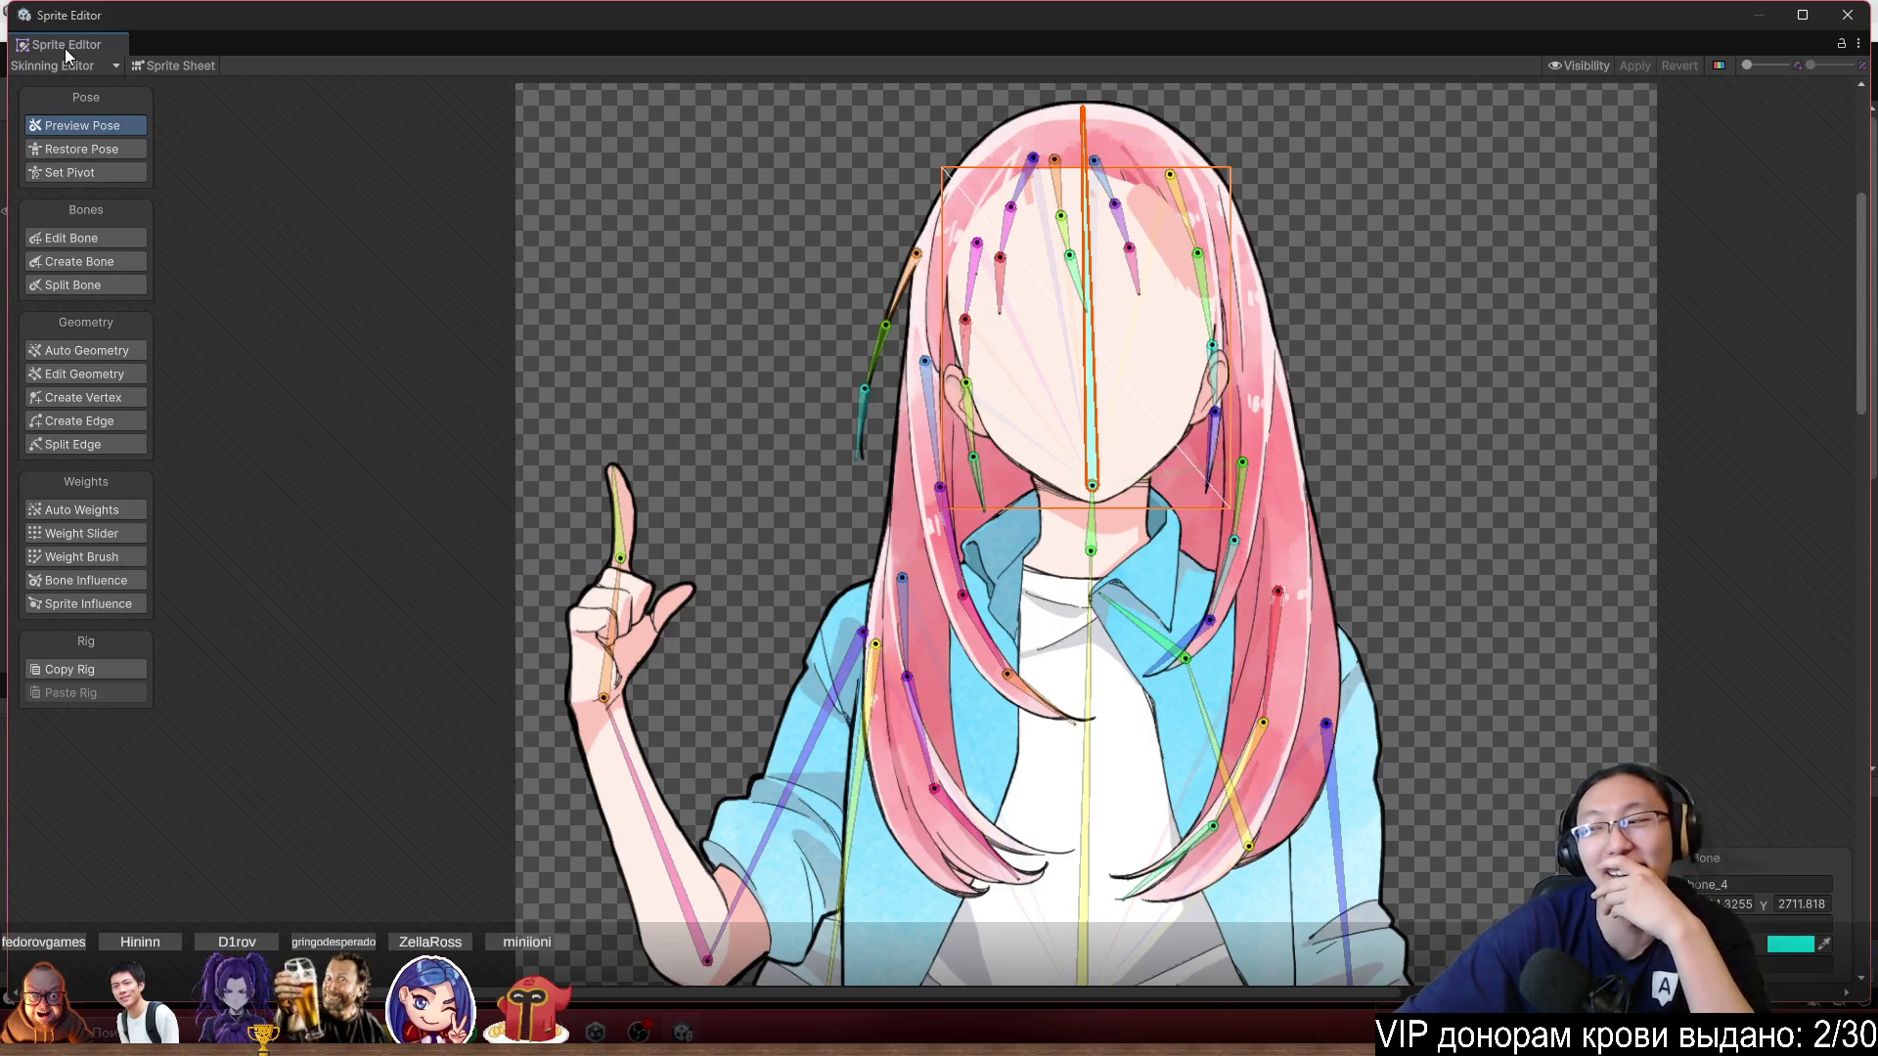
scroll(1105, 508, "up", 8)
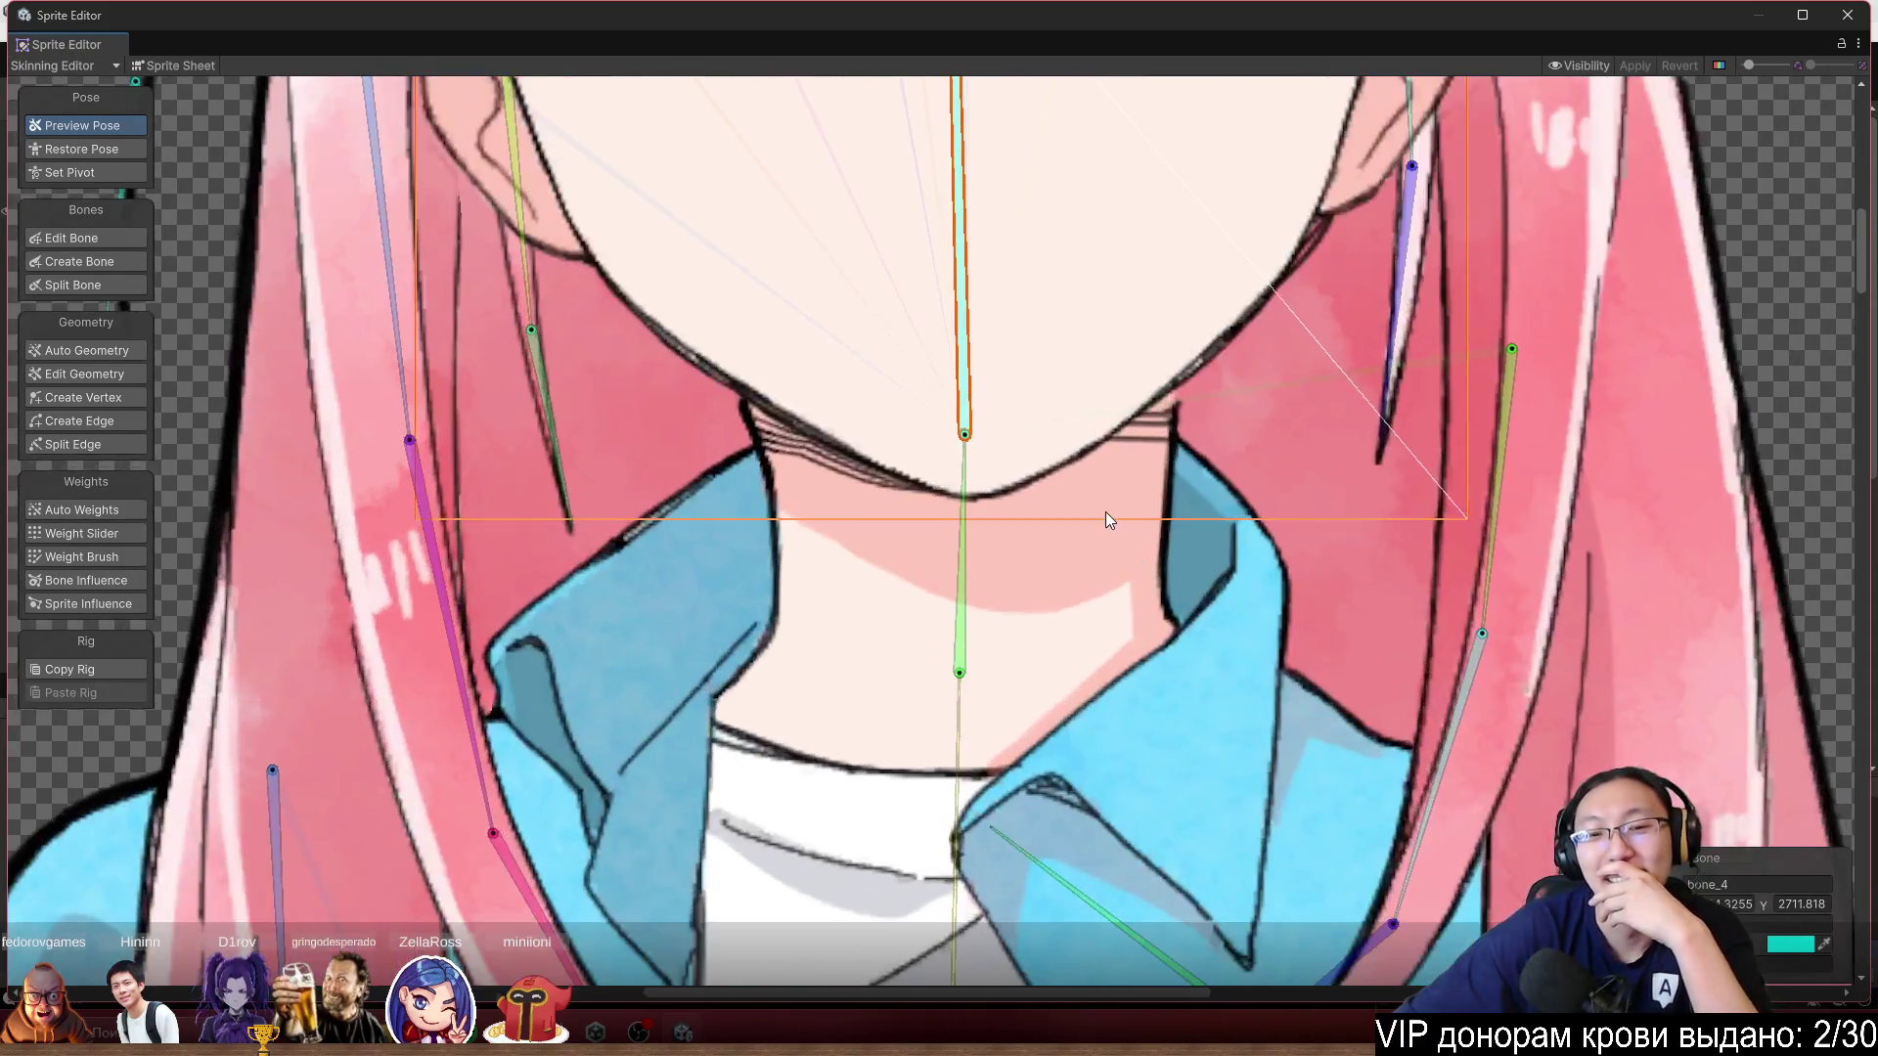
scroll(1124, 440, "up", 1)
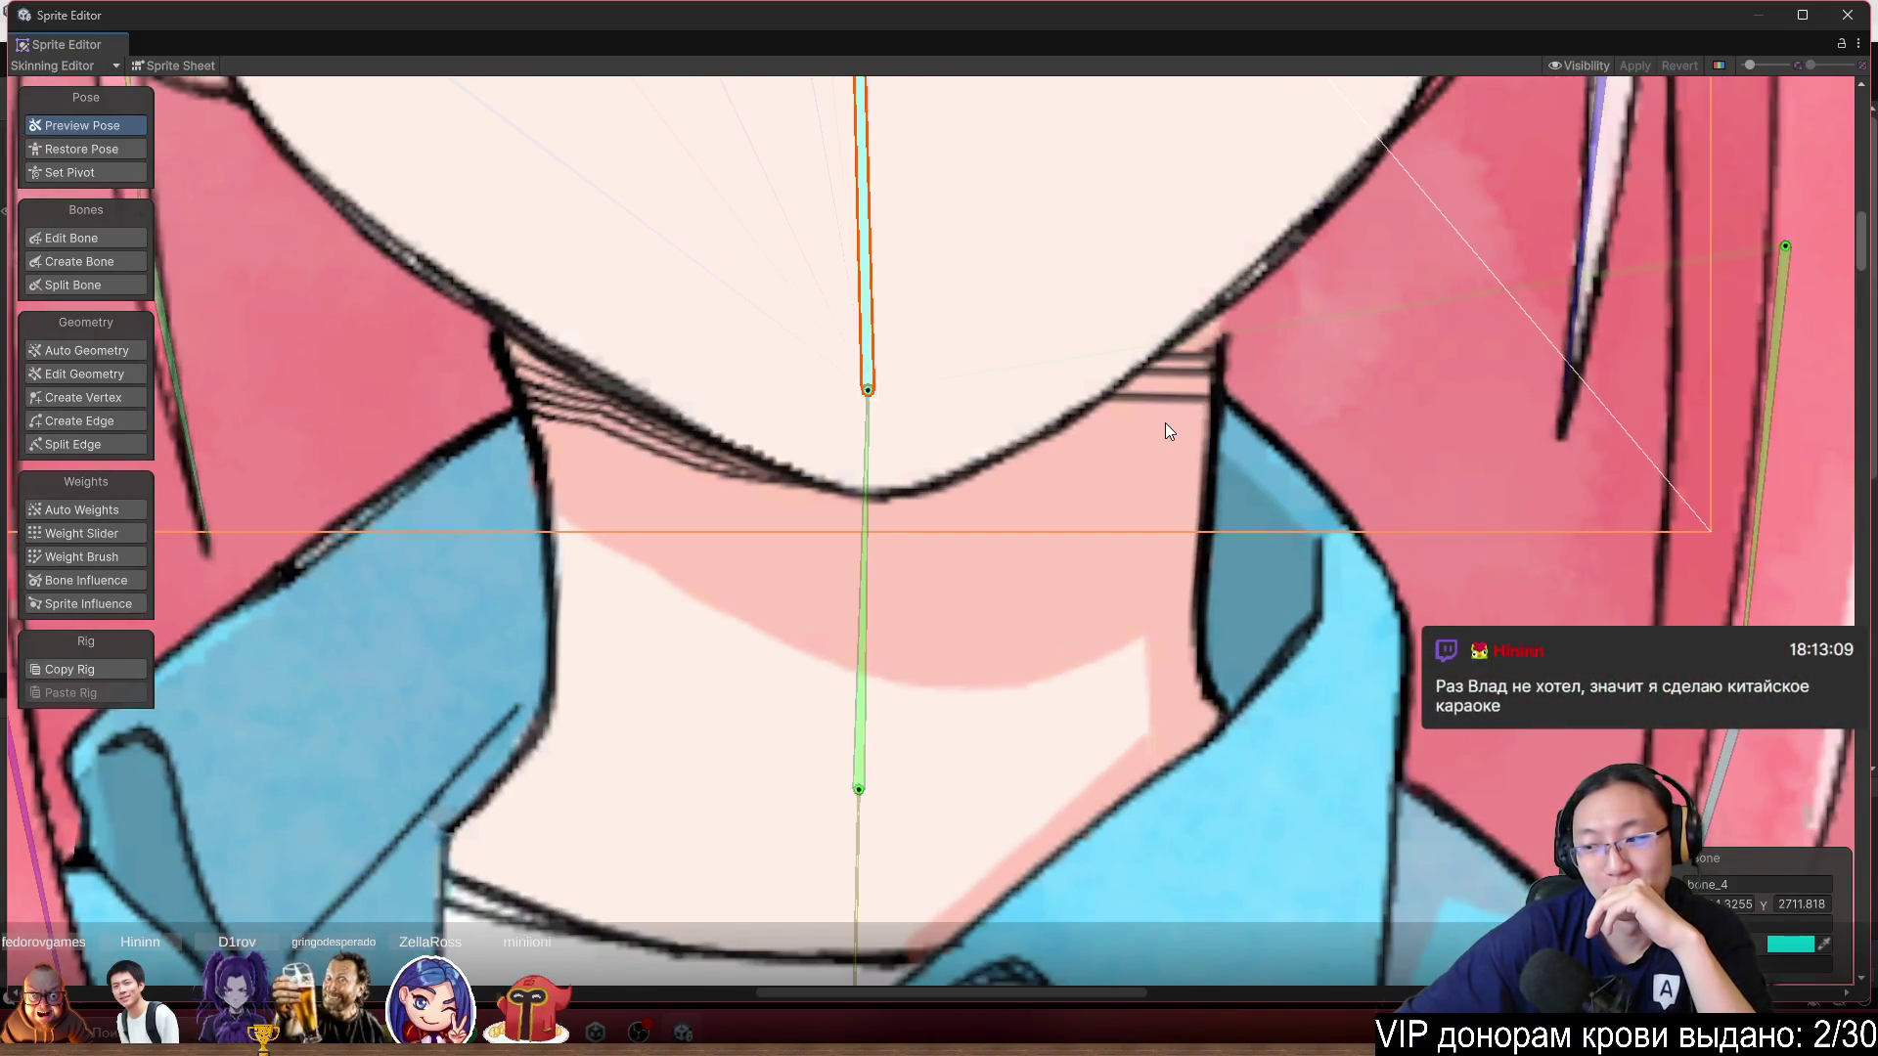
left_click(187, 70)
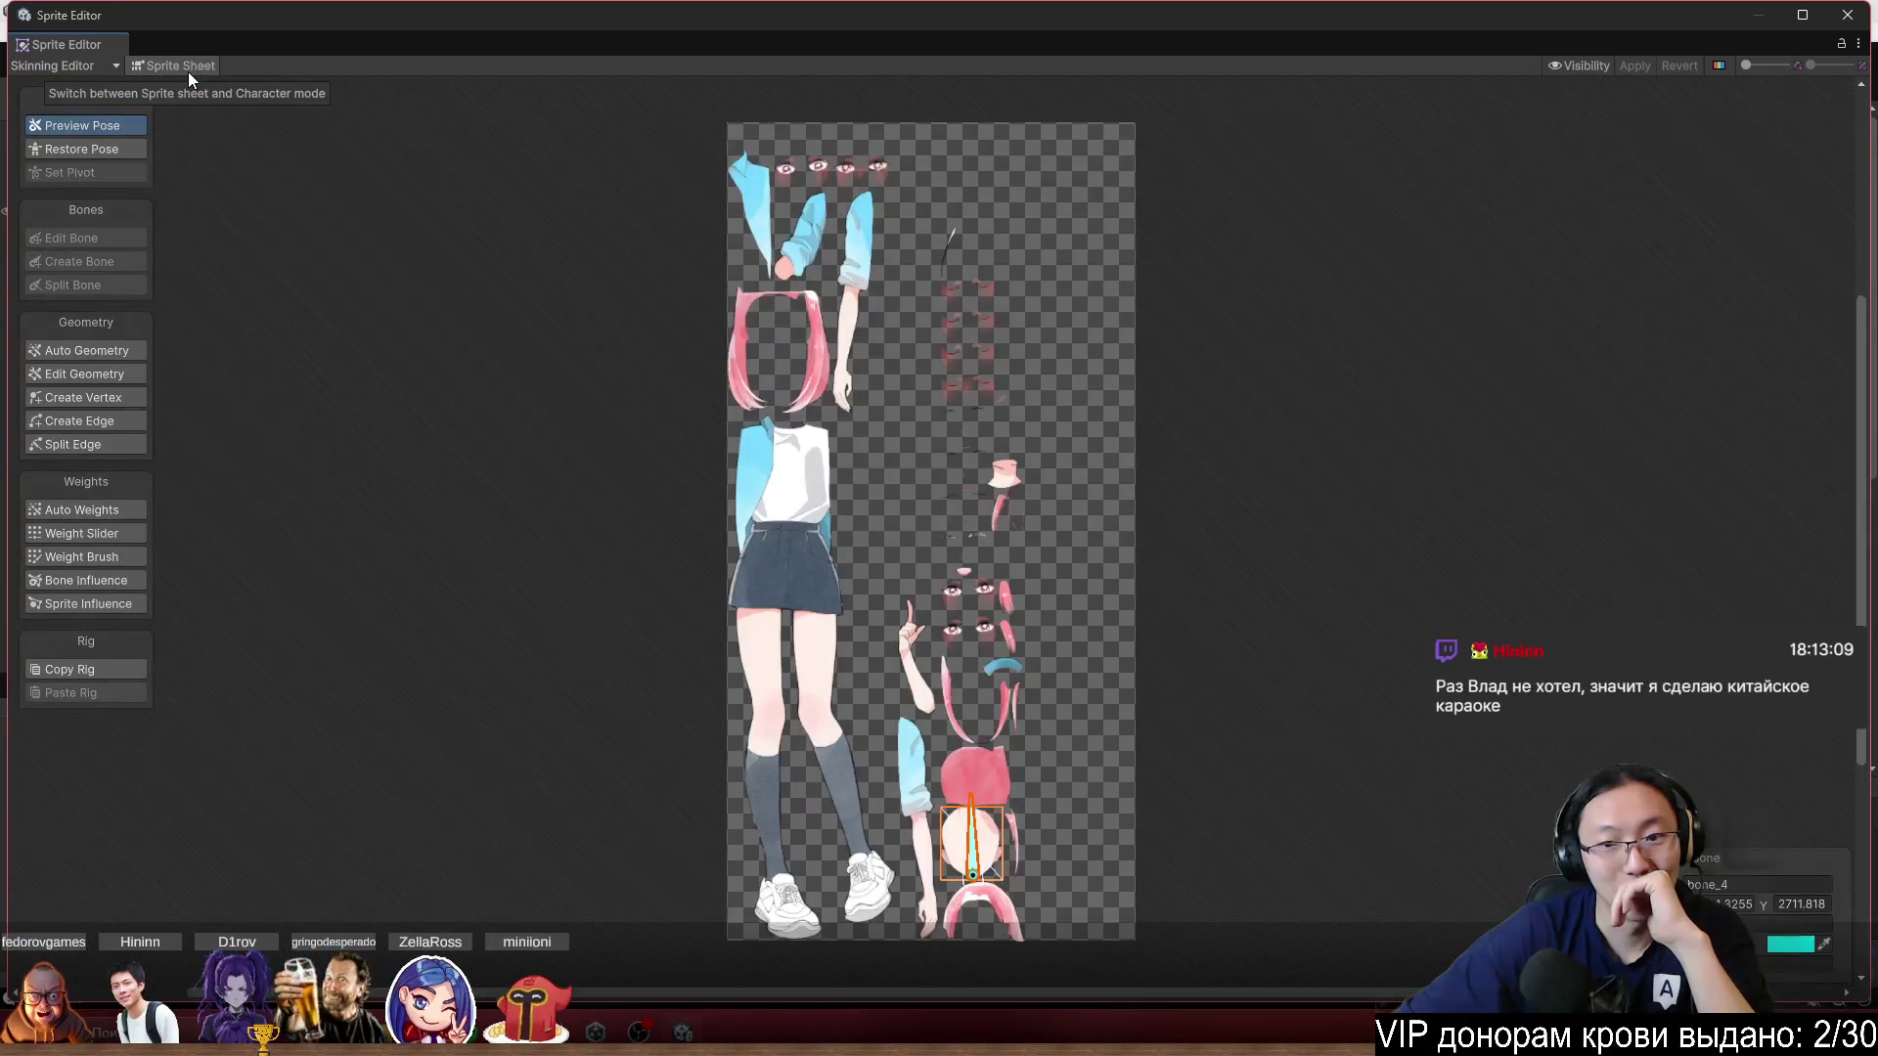
Switch from Skinning Editor to Sprite Editor mode and look at the slicing options.
left_click(70, 67)
left_click(61, 172)
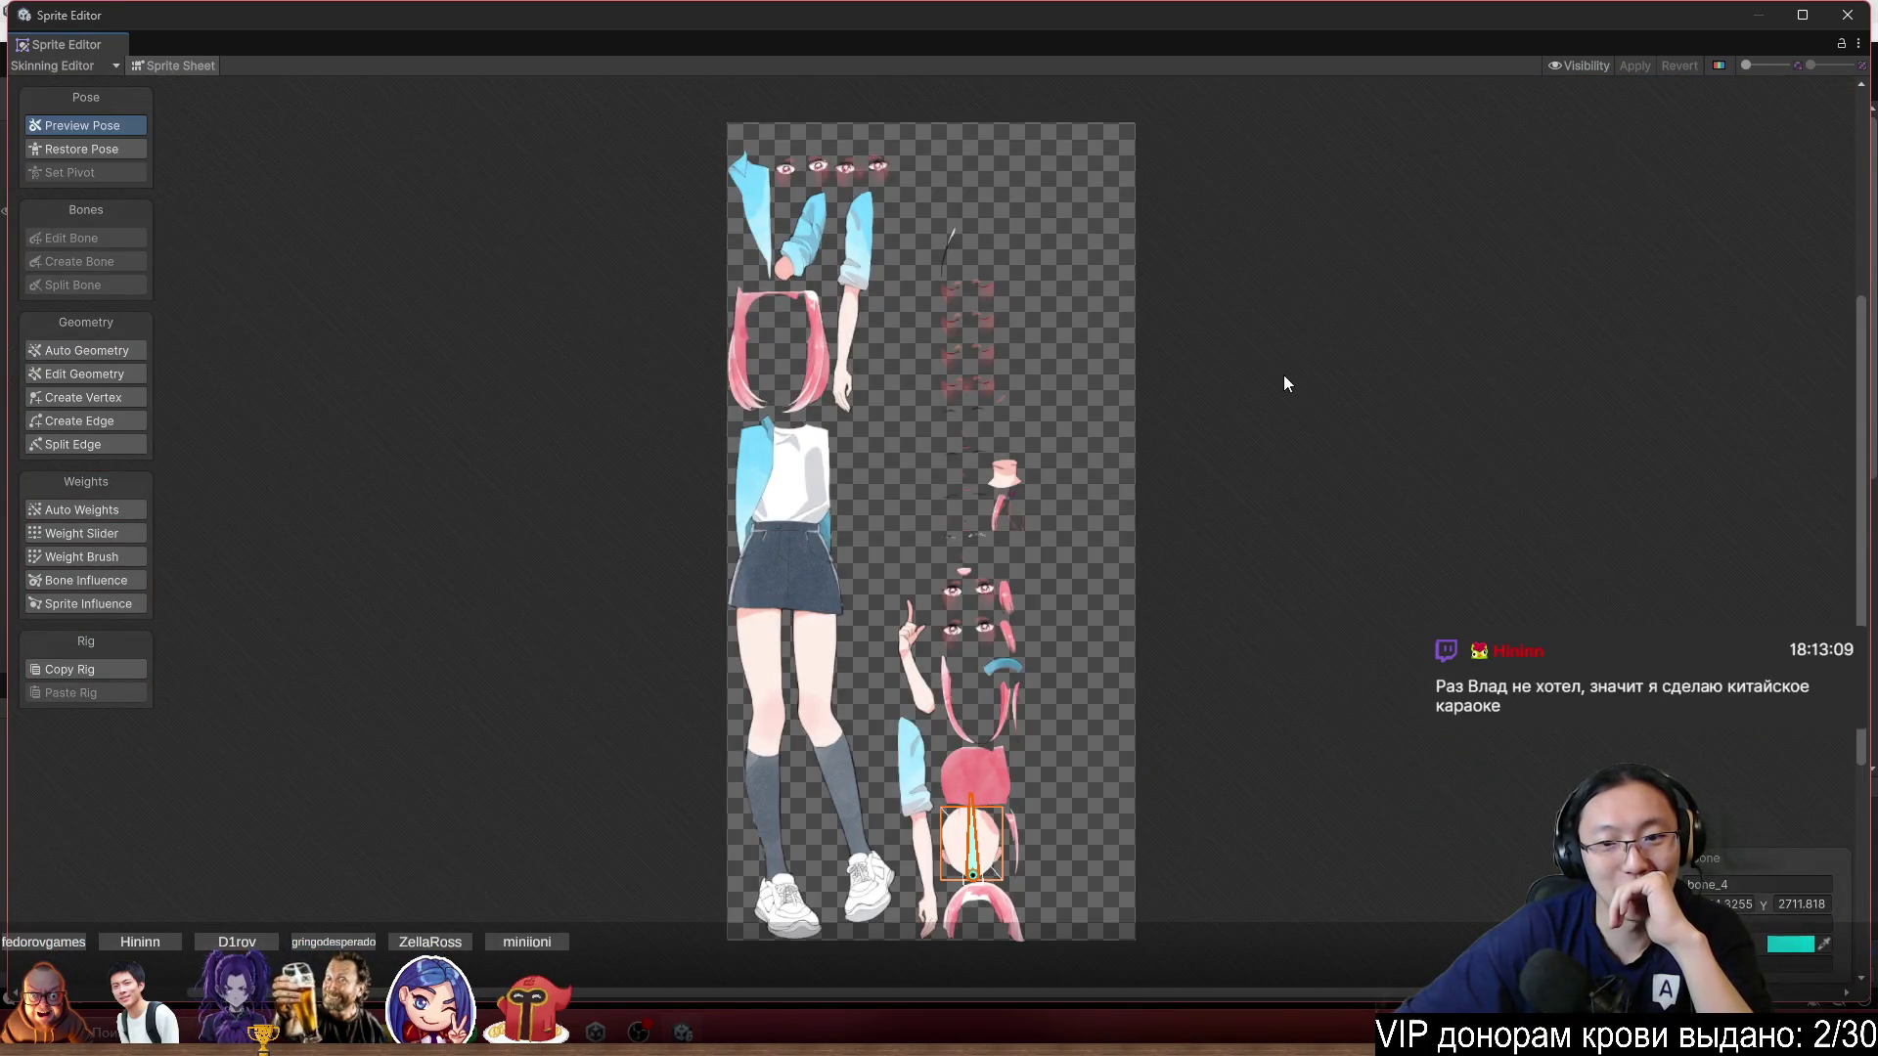
scroll(923, 366, "up", 5)
scroll(919, 432, "down", 5)
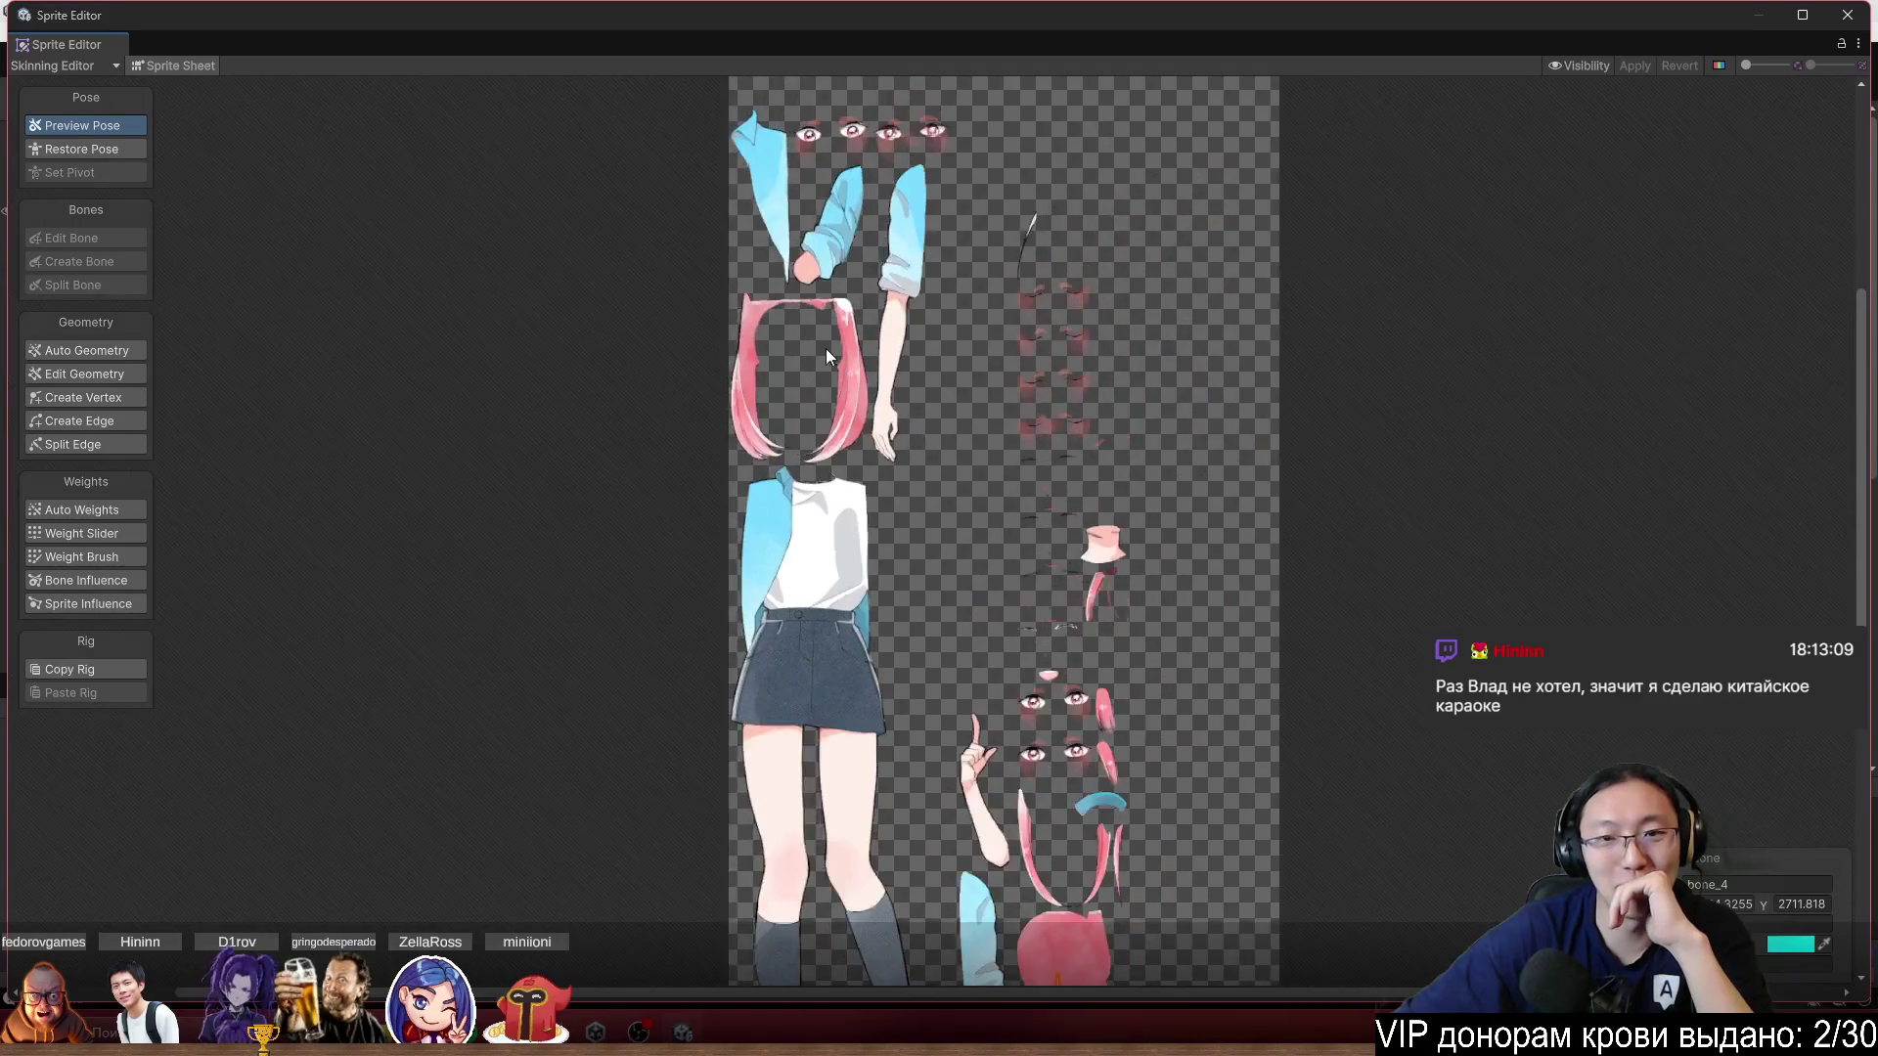
scroll(1066, 626, "up", 2)
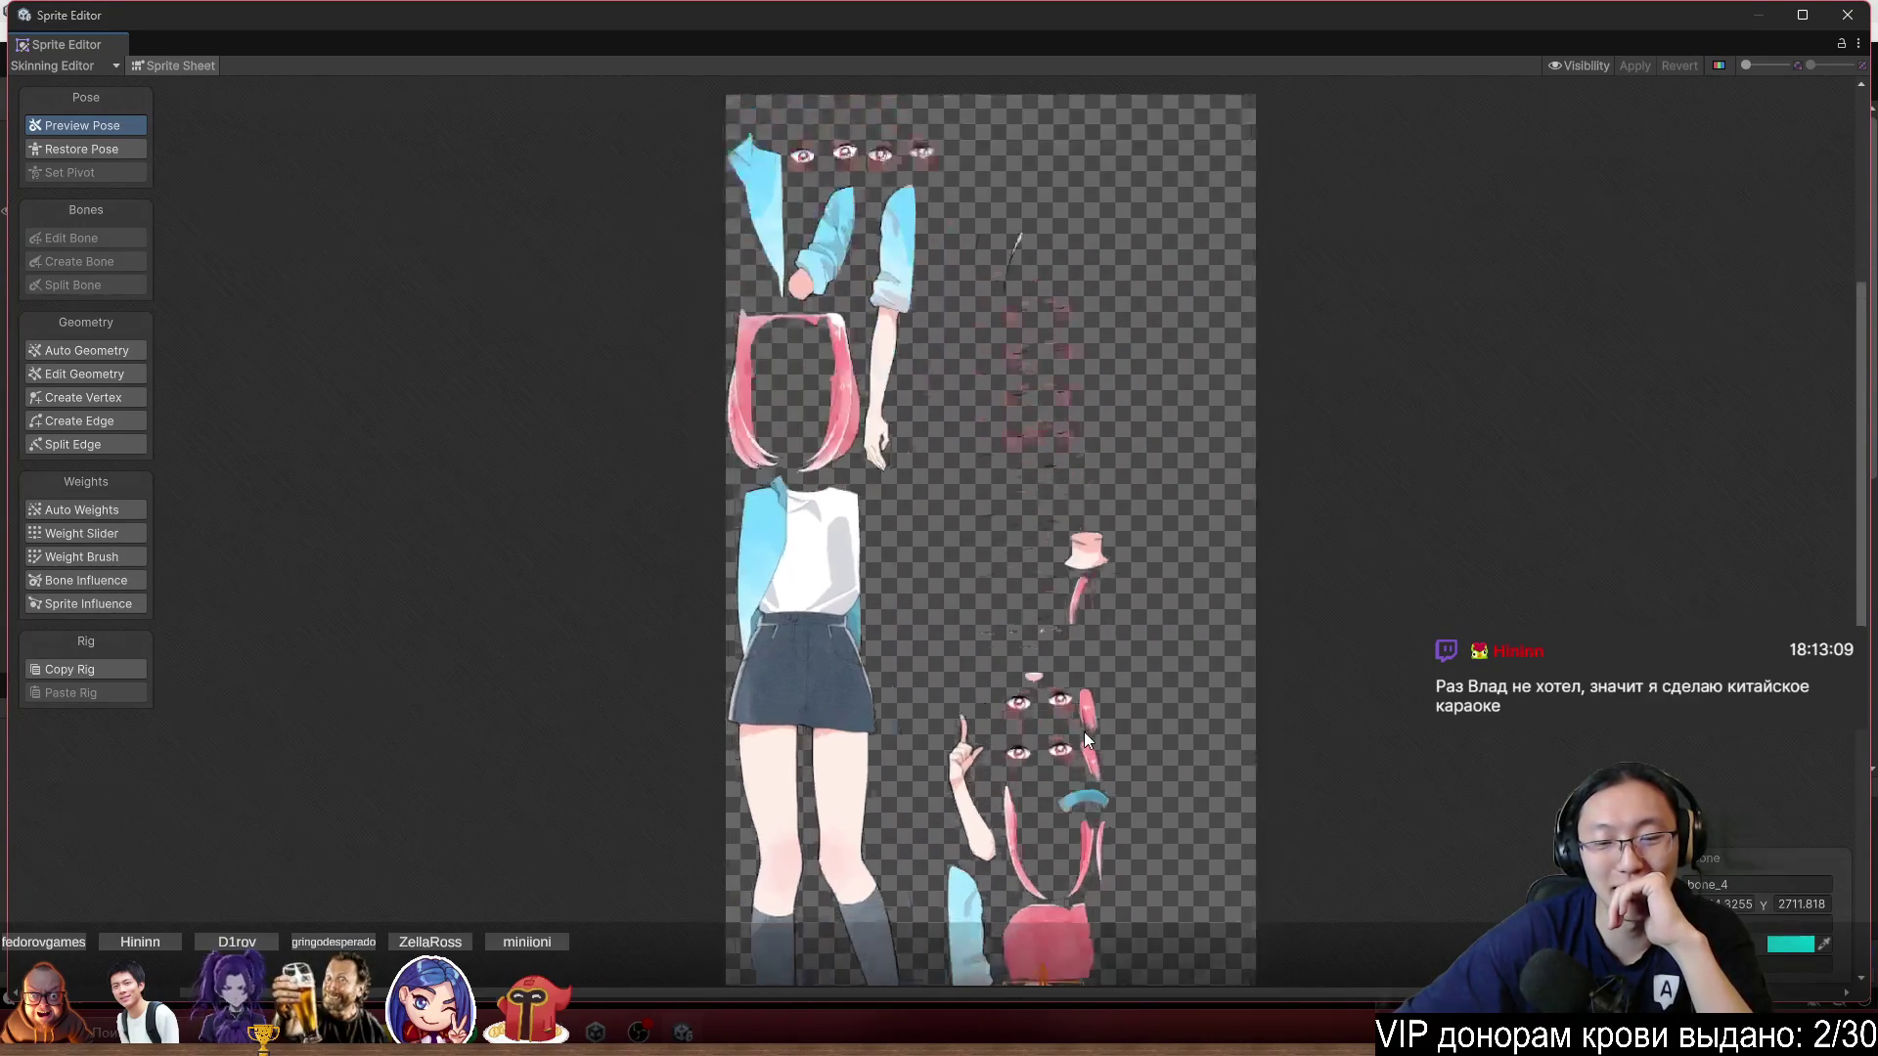
left_click(97, 70)
left_click(106, 82)
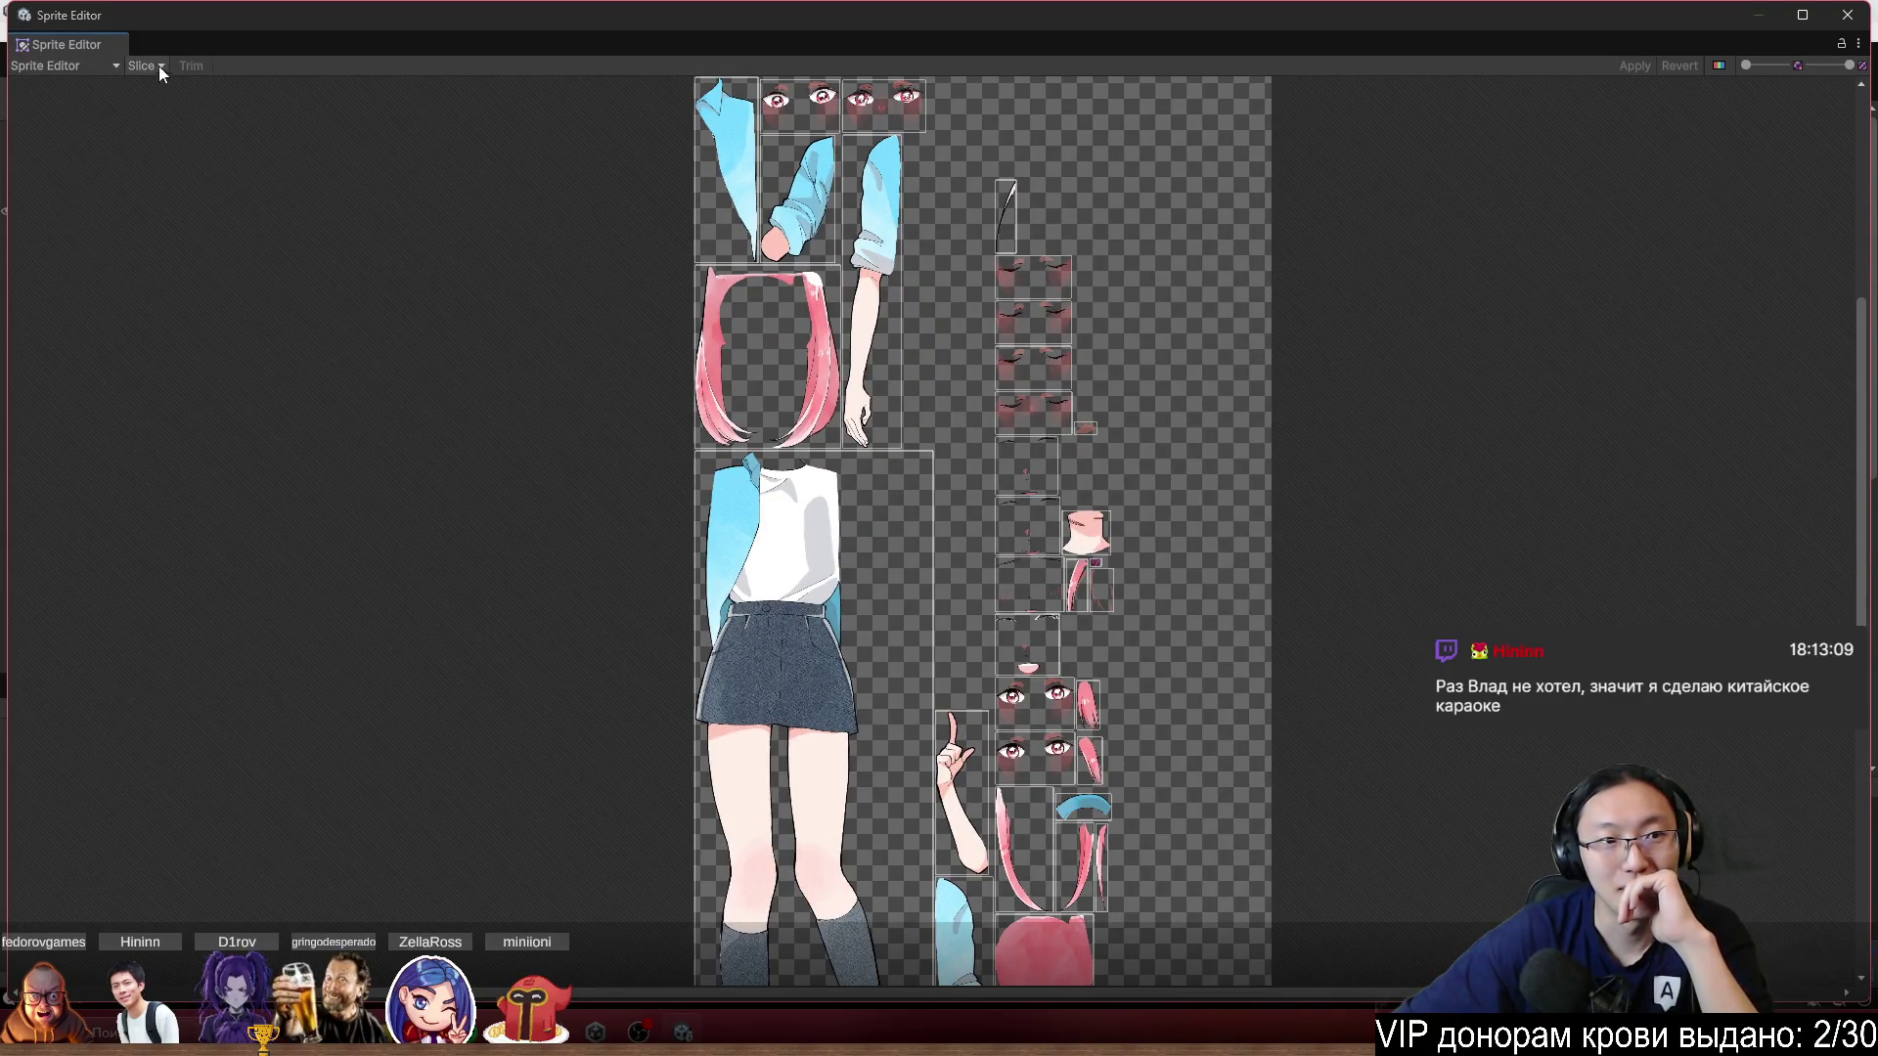
left_click(151, 62)
Cycle through Custom Outline, Custom Physics Shape and Secondary Textures, then return to the assembled Skinning Editor view.
left_click(69, 62)
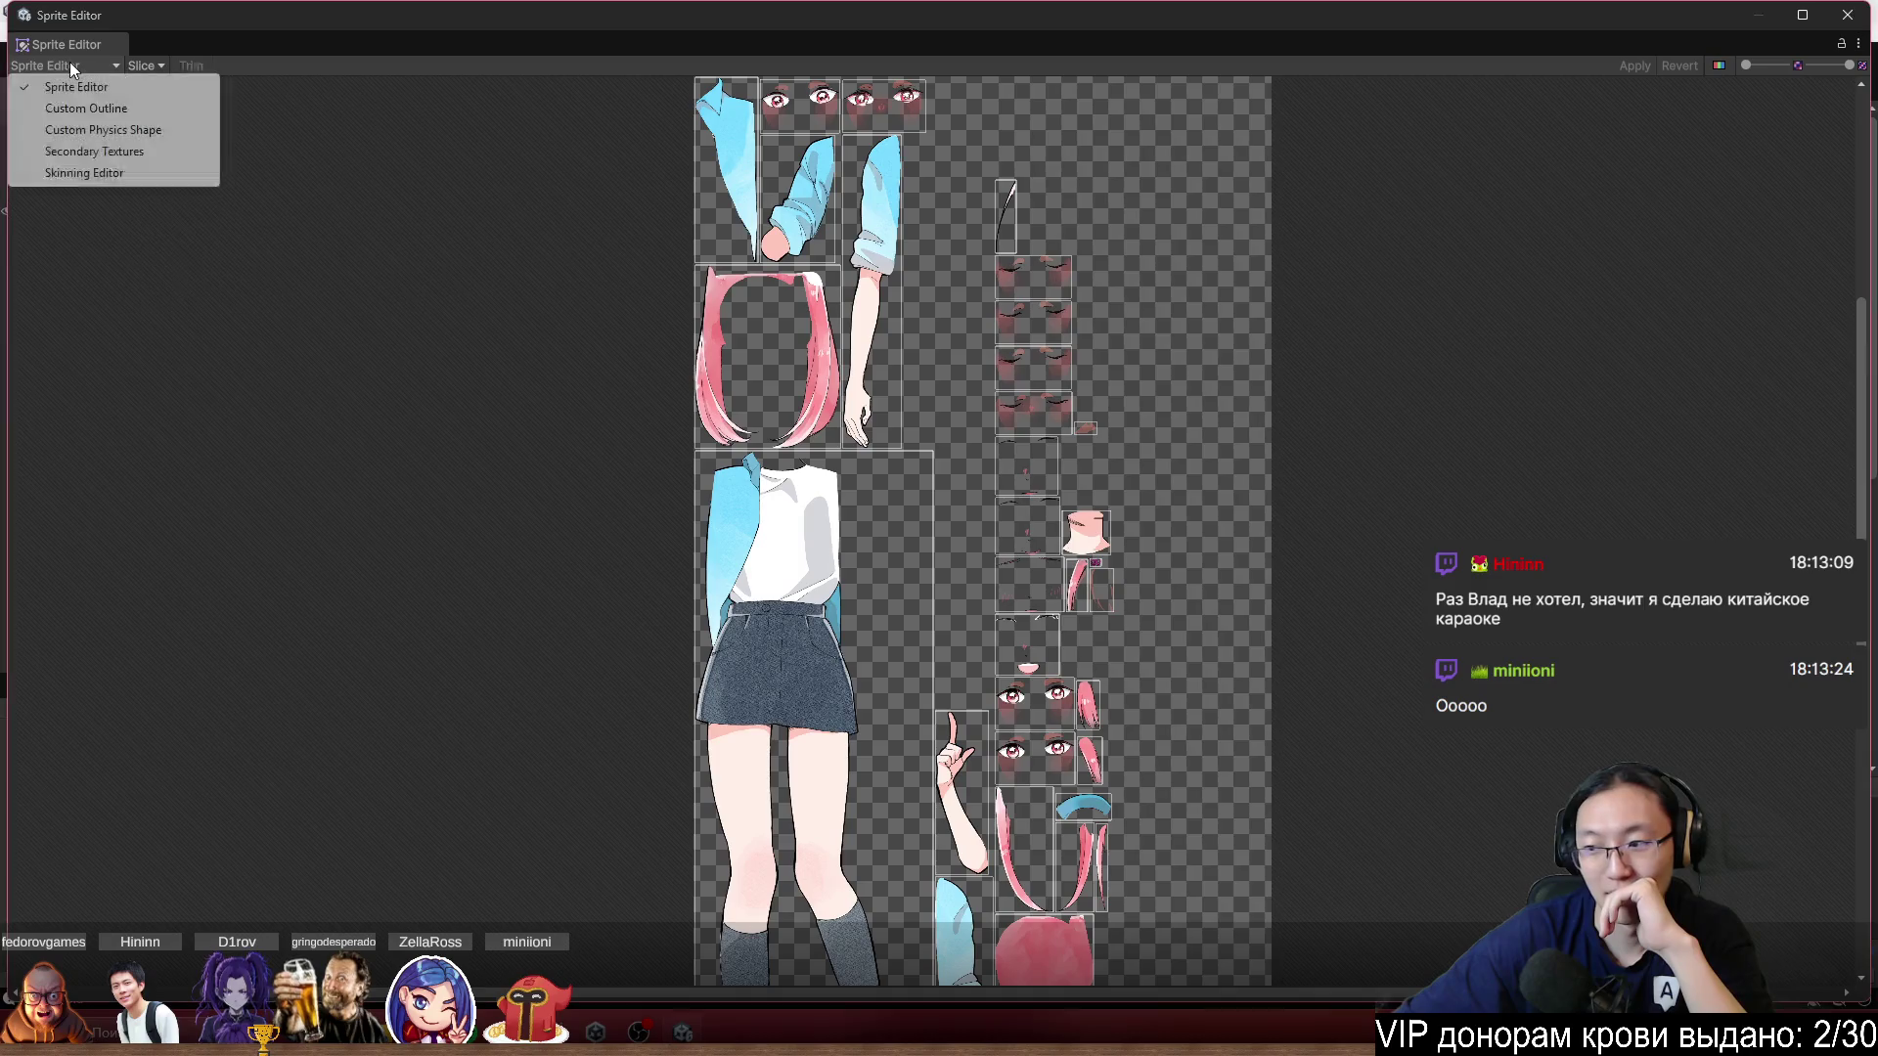
left_click(98, 109)
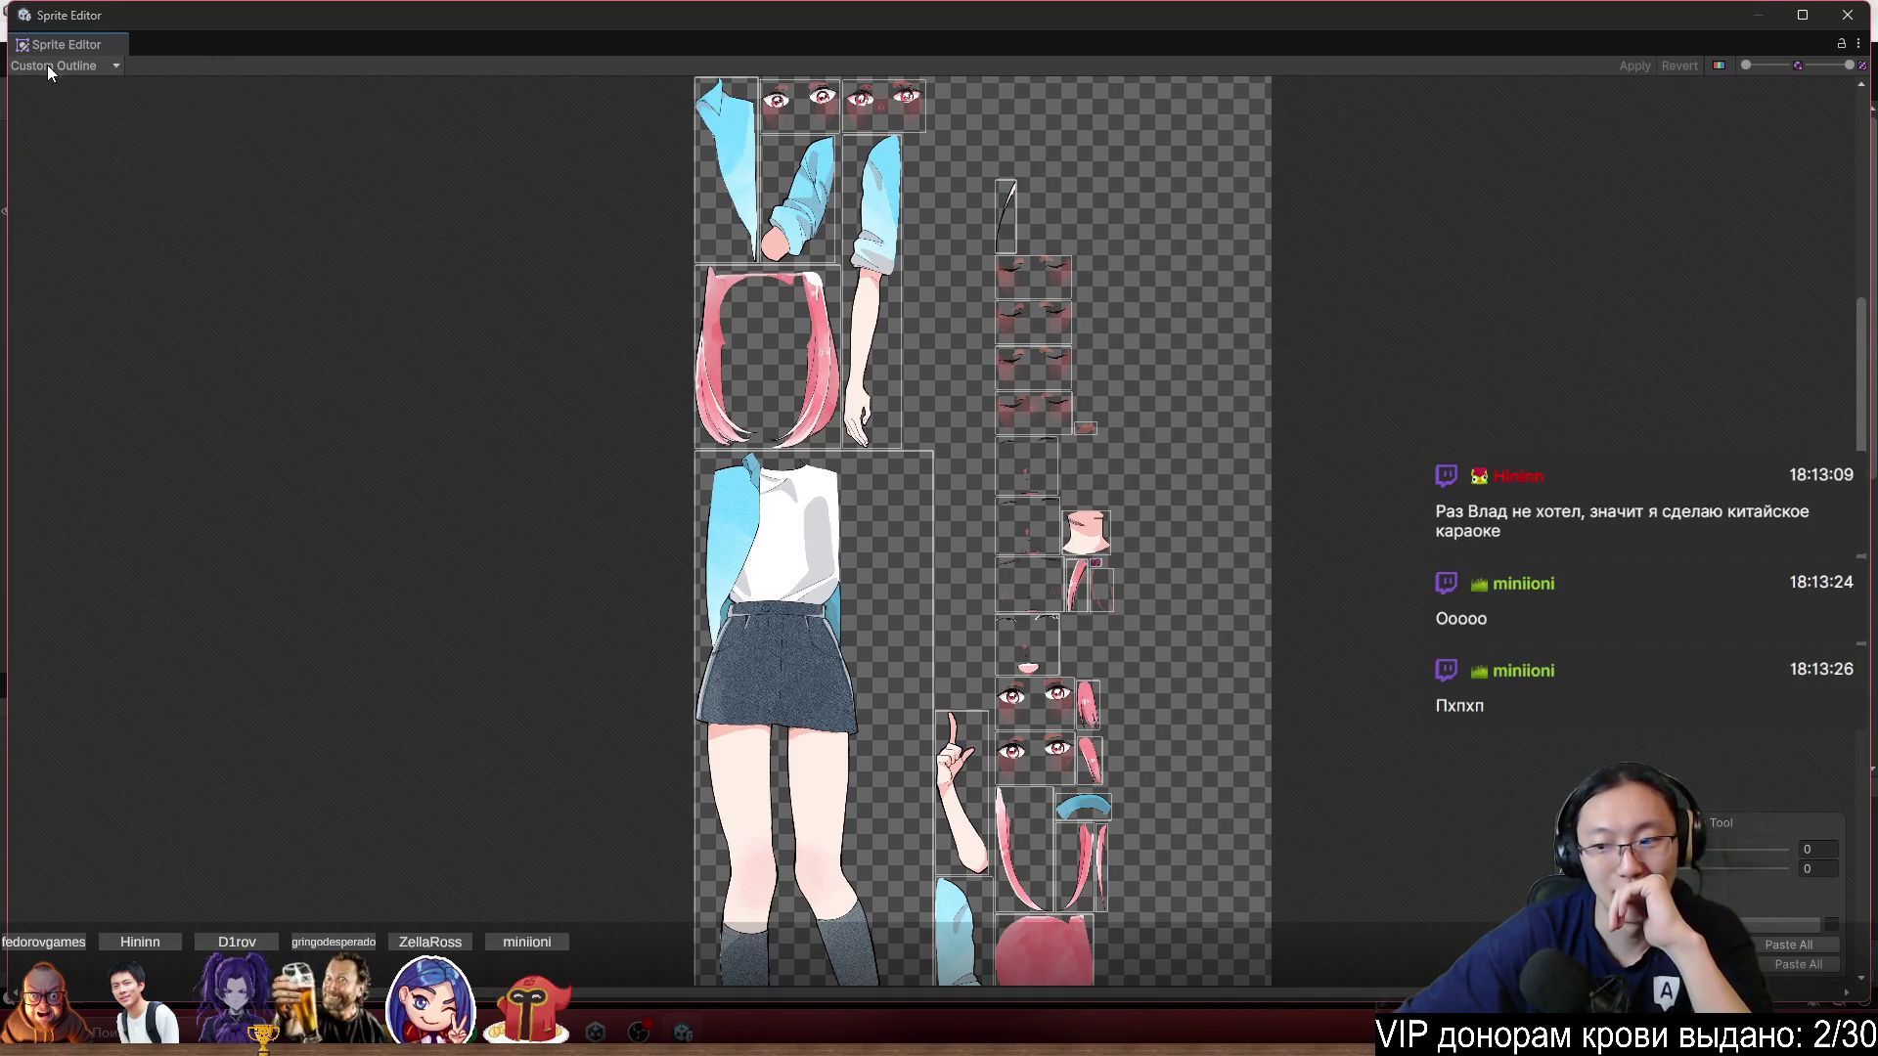
left_click(47, 66)
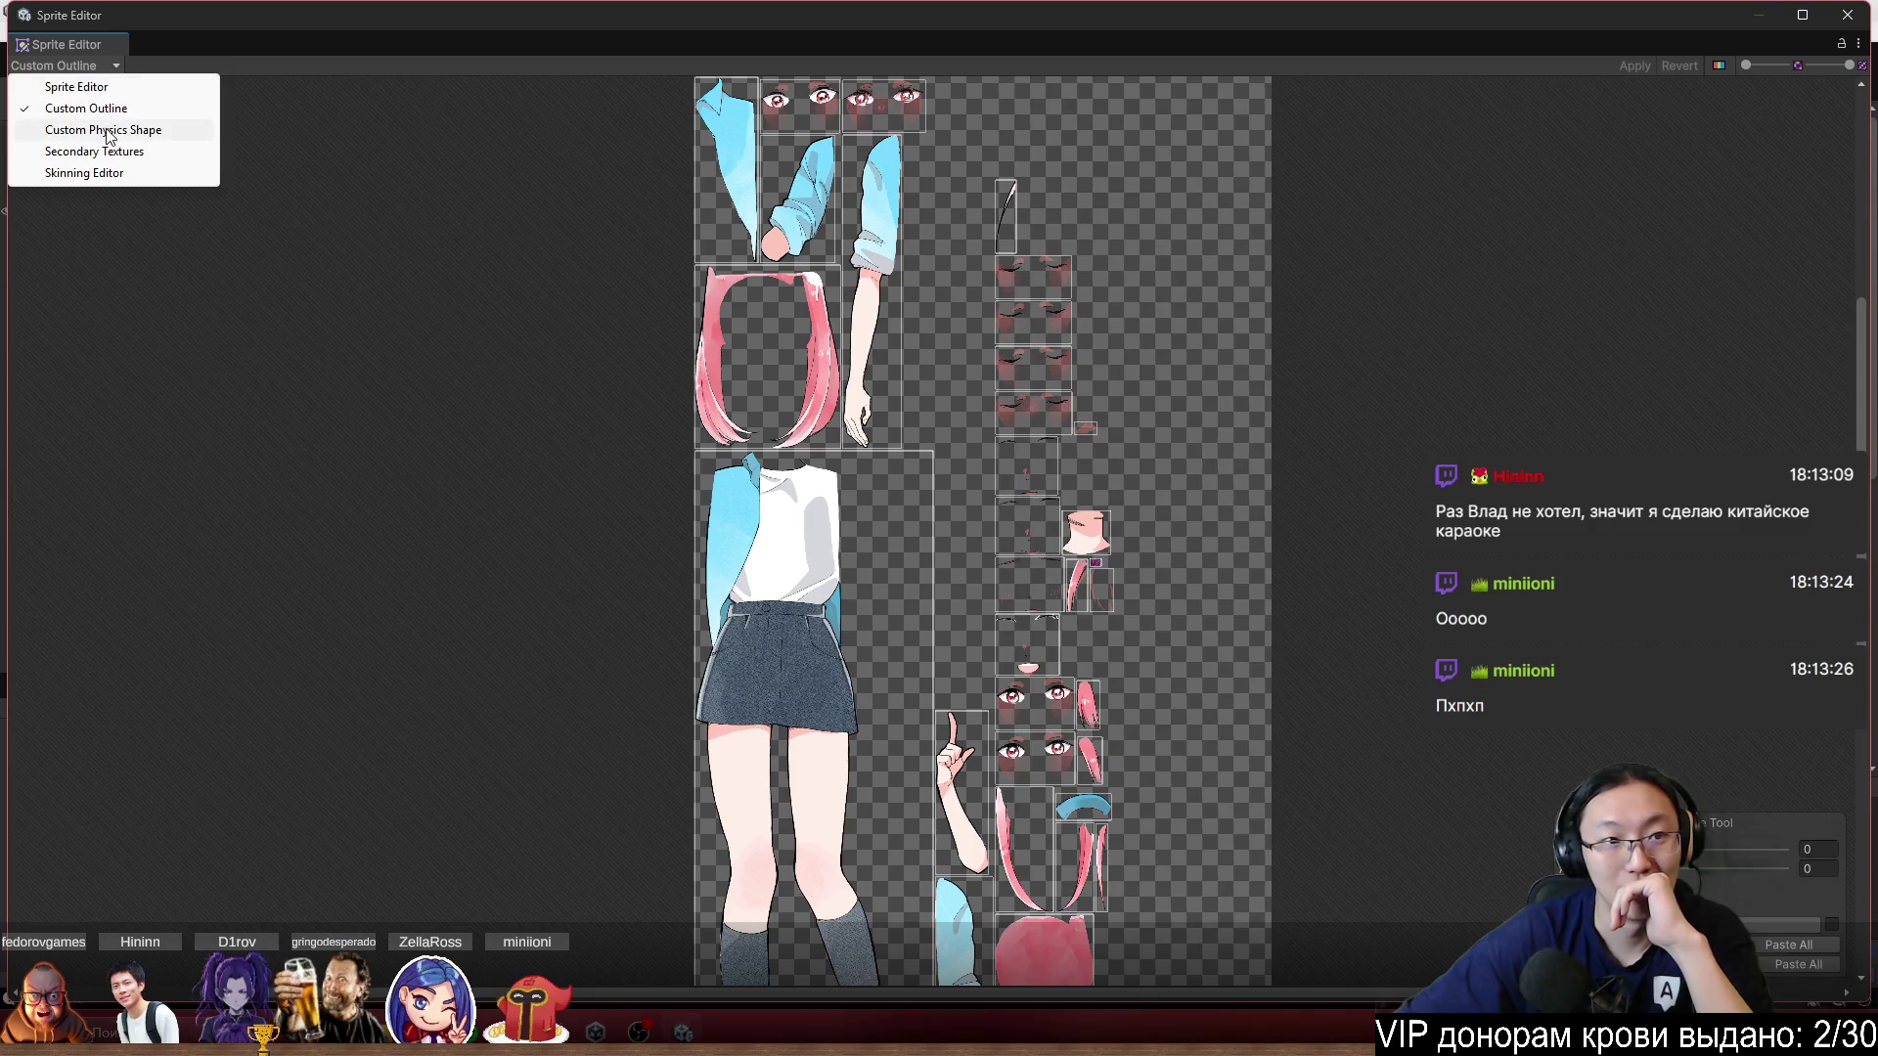
left_click(106, 129)
left_click(70, 64)
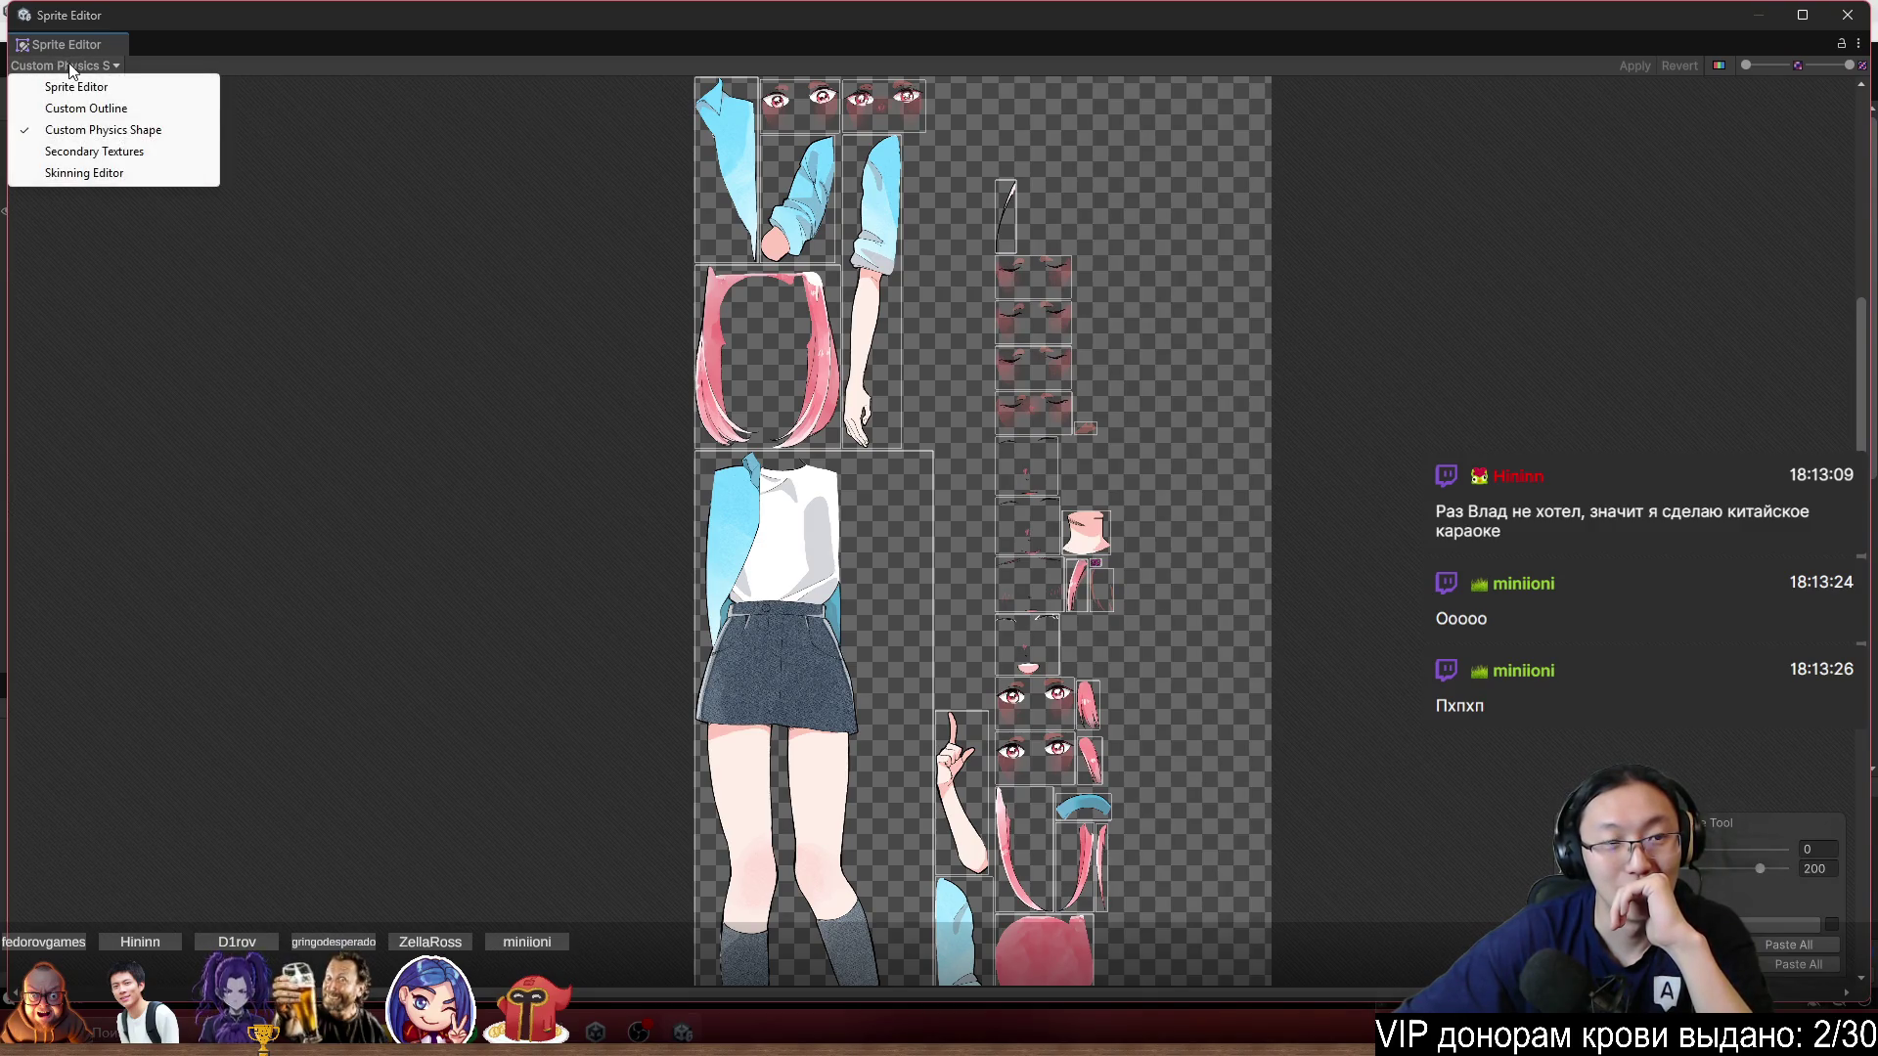
left_click(88, 152)
left_click(68, 65)
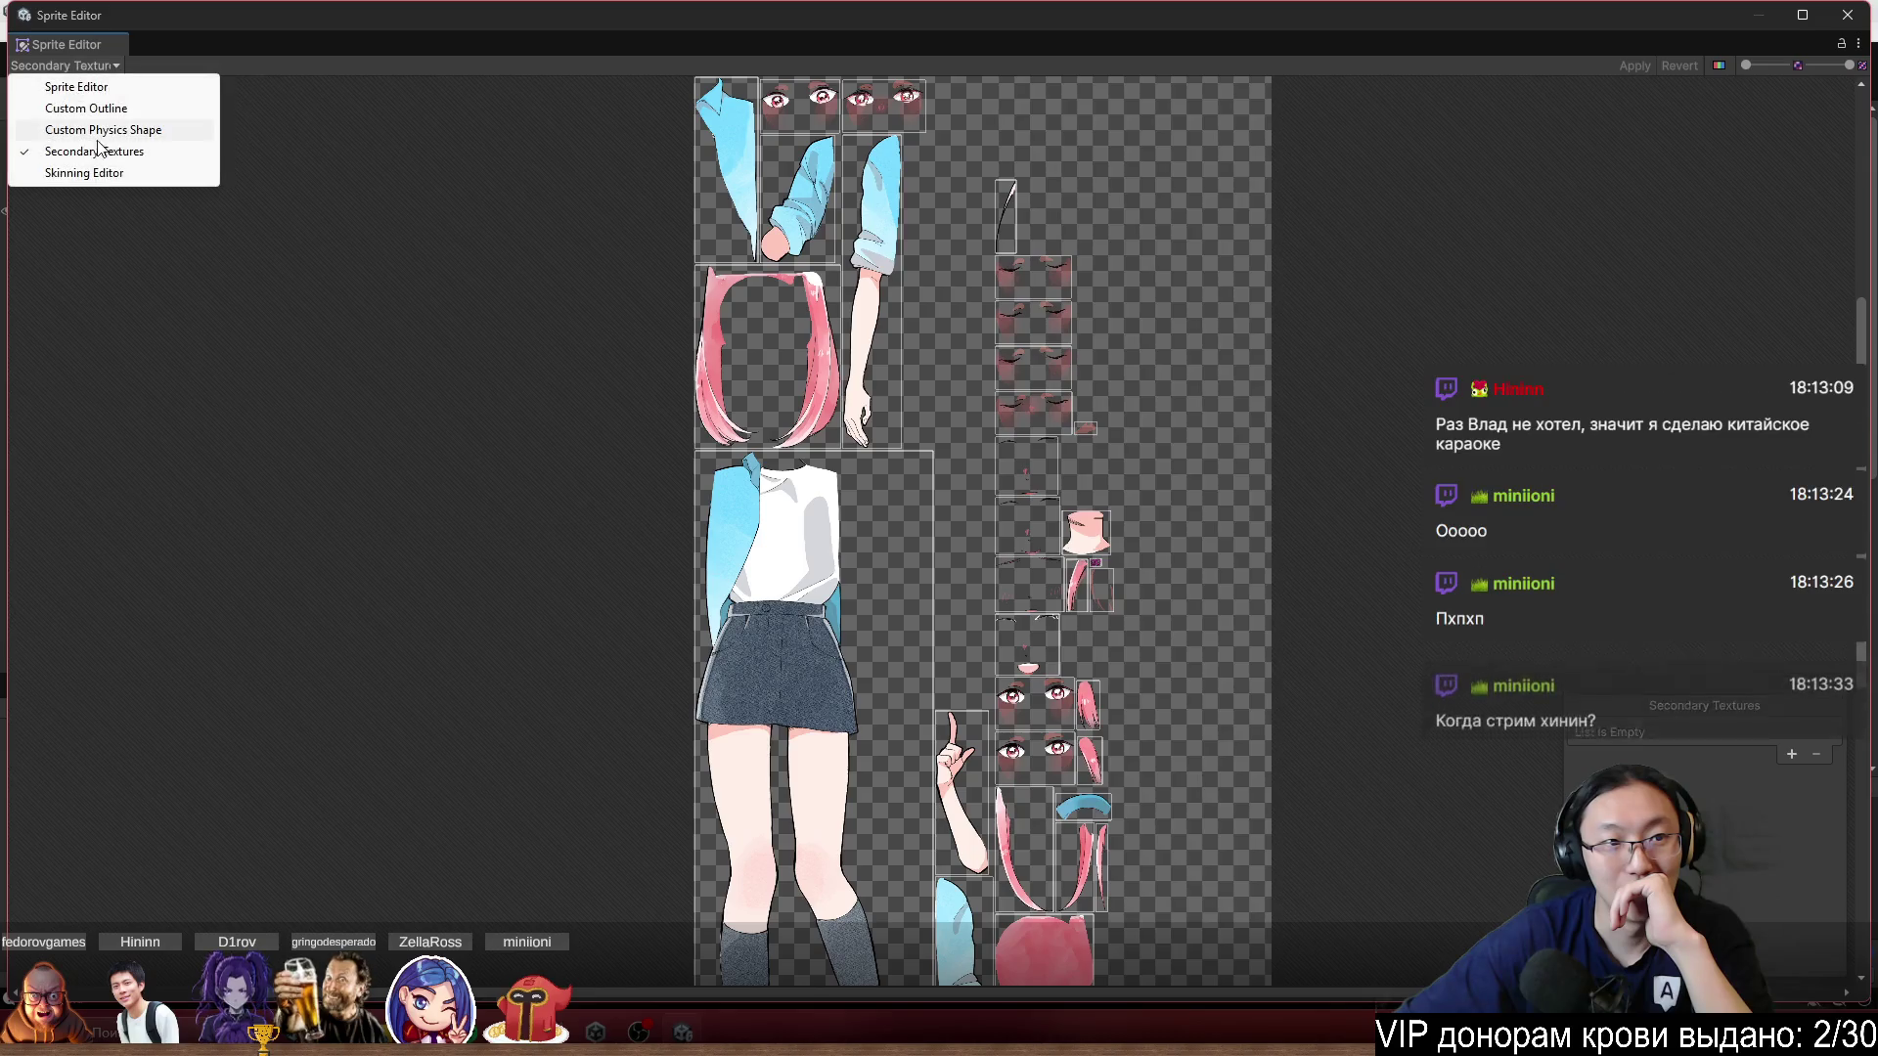
left_click(98, 173)
left_click(178, 65)
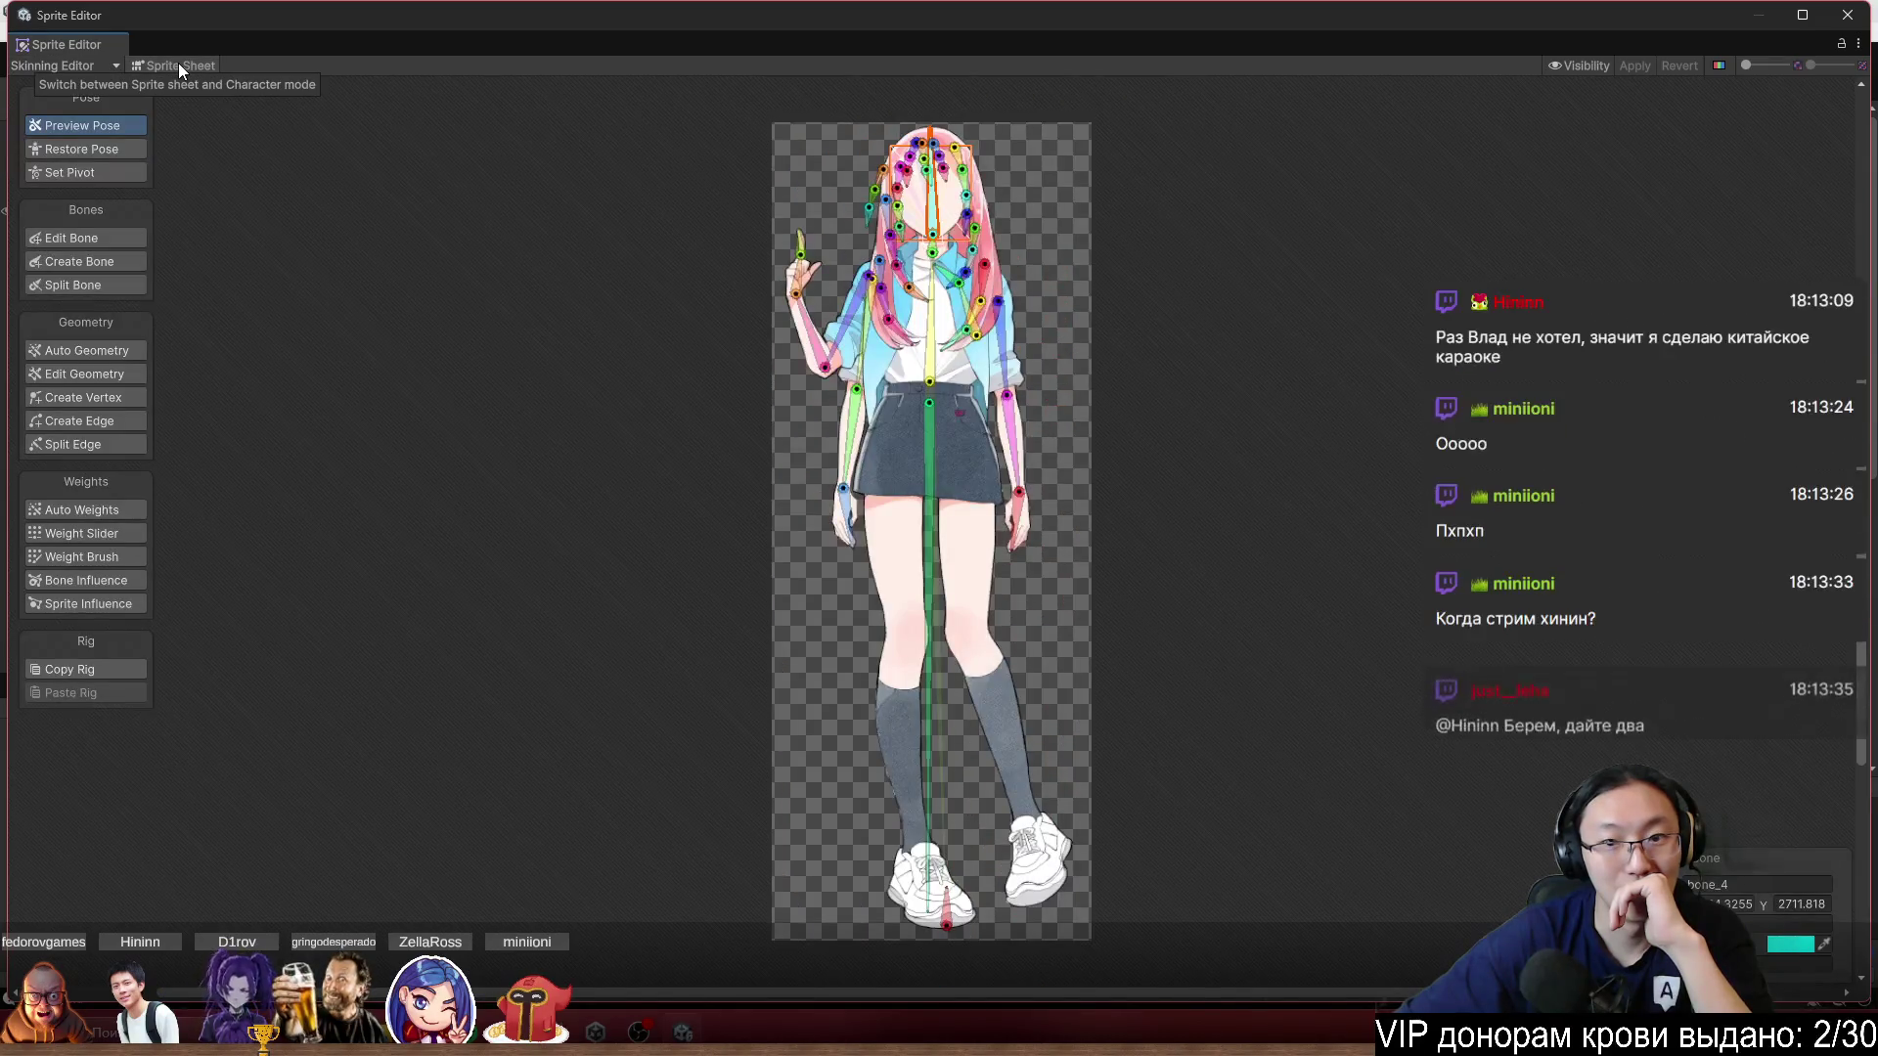
scroll(839, 137, "up", 5)
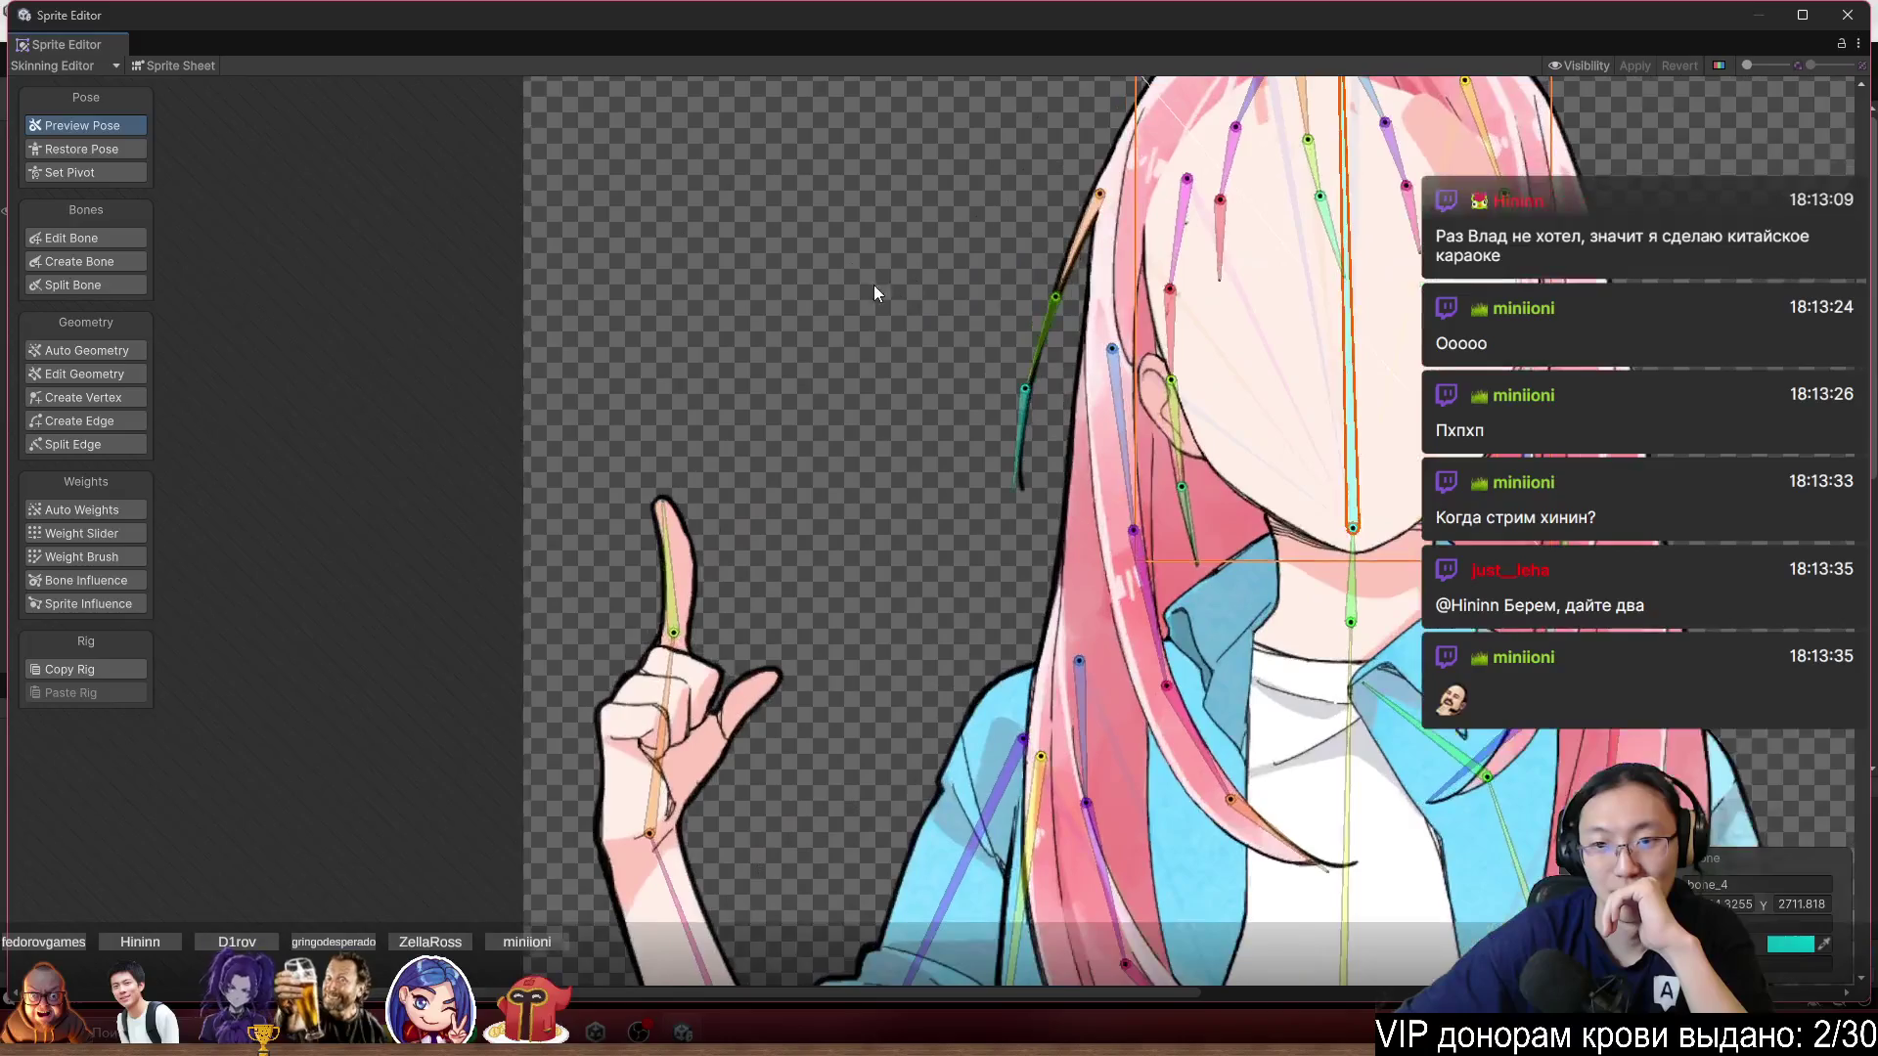
scroll(1039, 598, "up", 3)
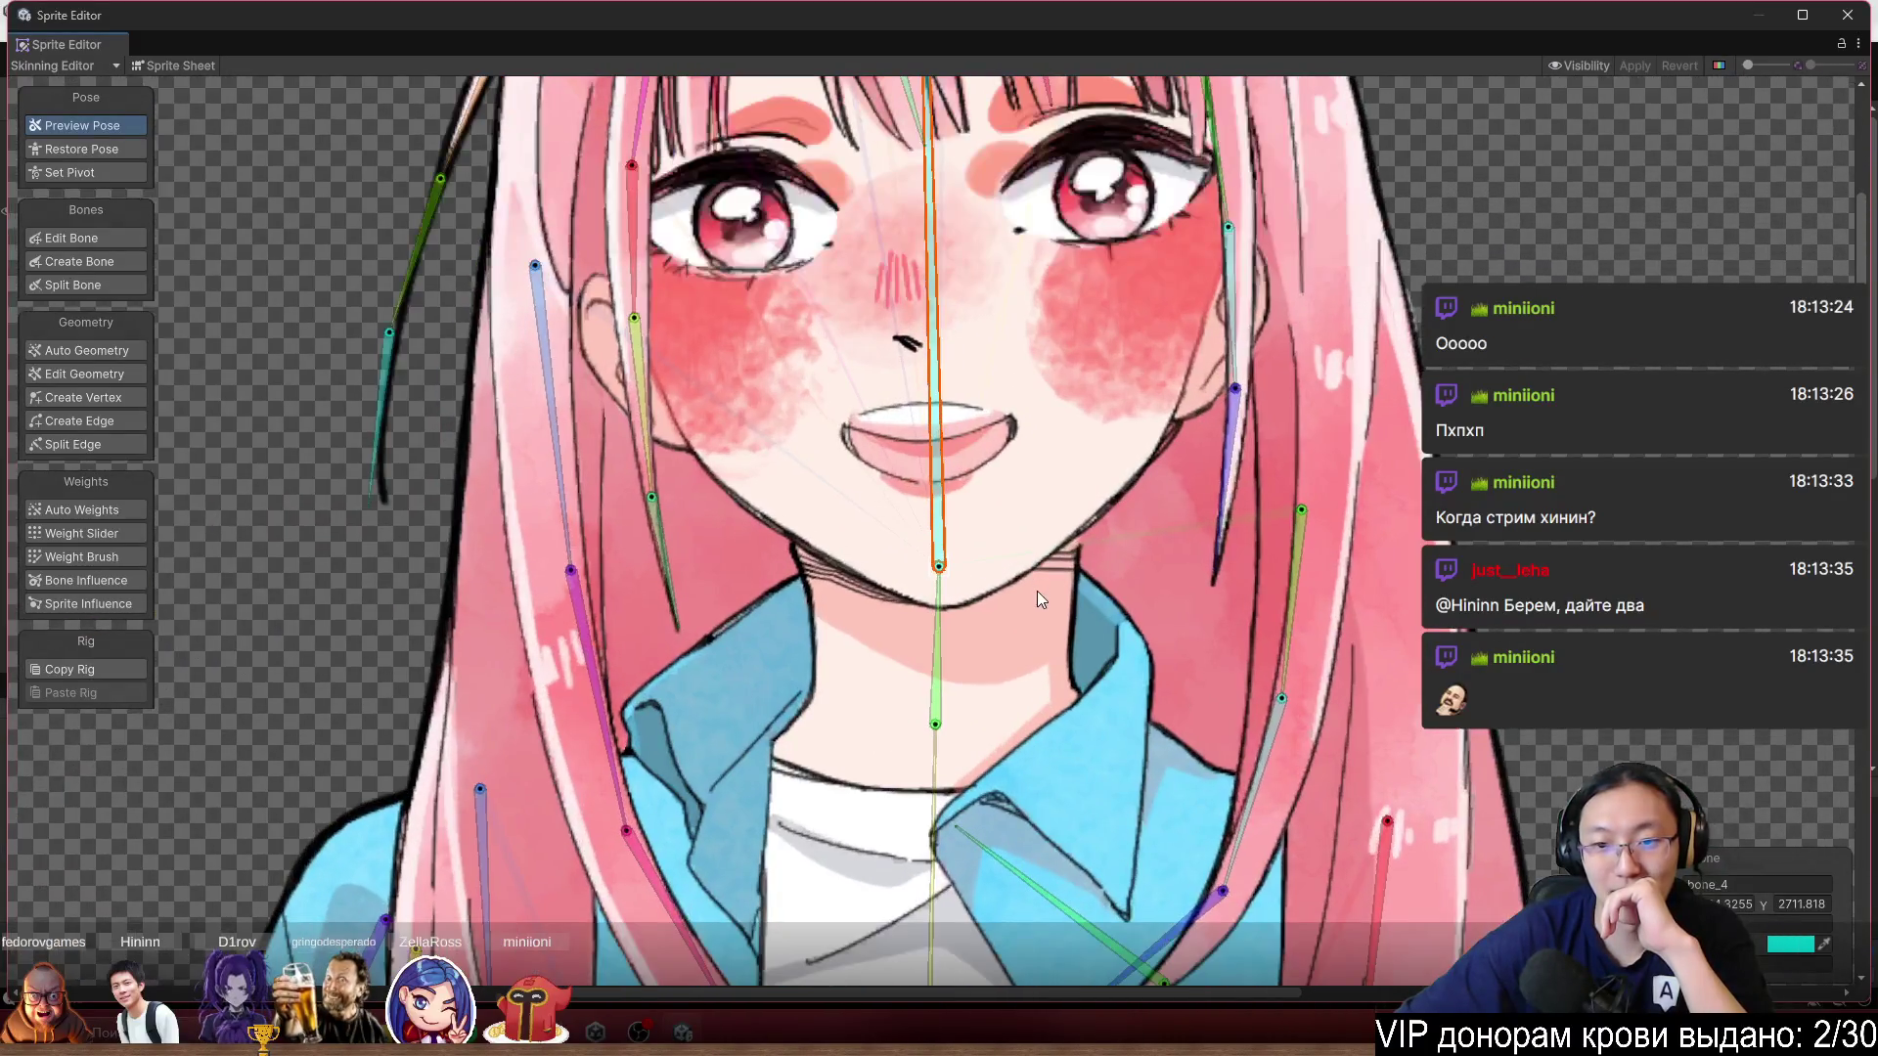
scroll(1037, 591, "up", 2)
mouse_move(920, 499)
left_mouse_down()
mouse_move(848, 389)
mouse_move(952, 367)
mouse_move(860, 231)
mouse_move(879, 182)
mouse_move(927, 182)
left_mouse_up()
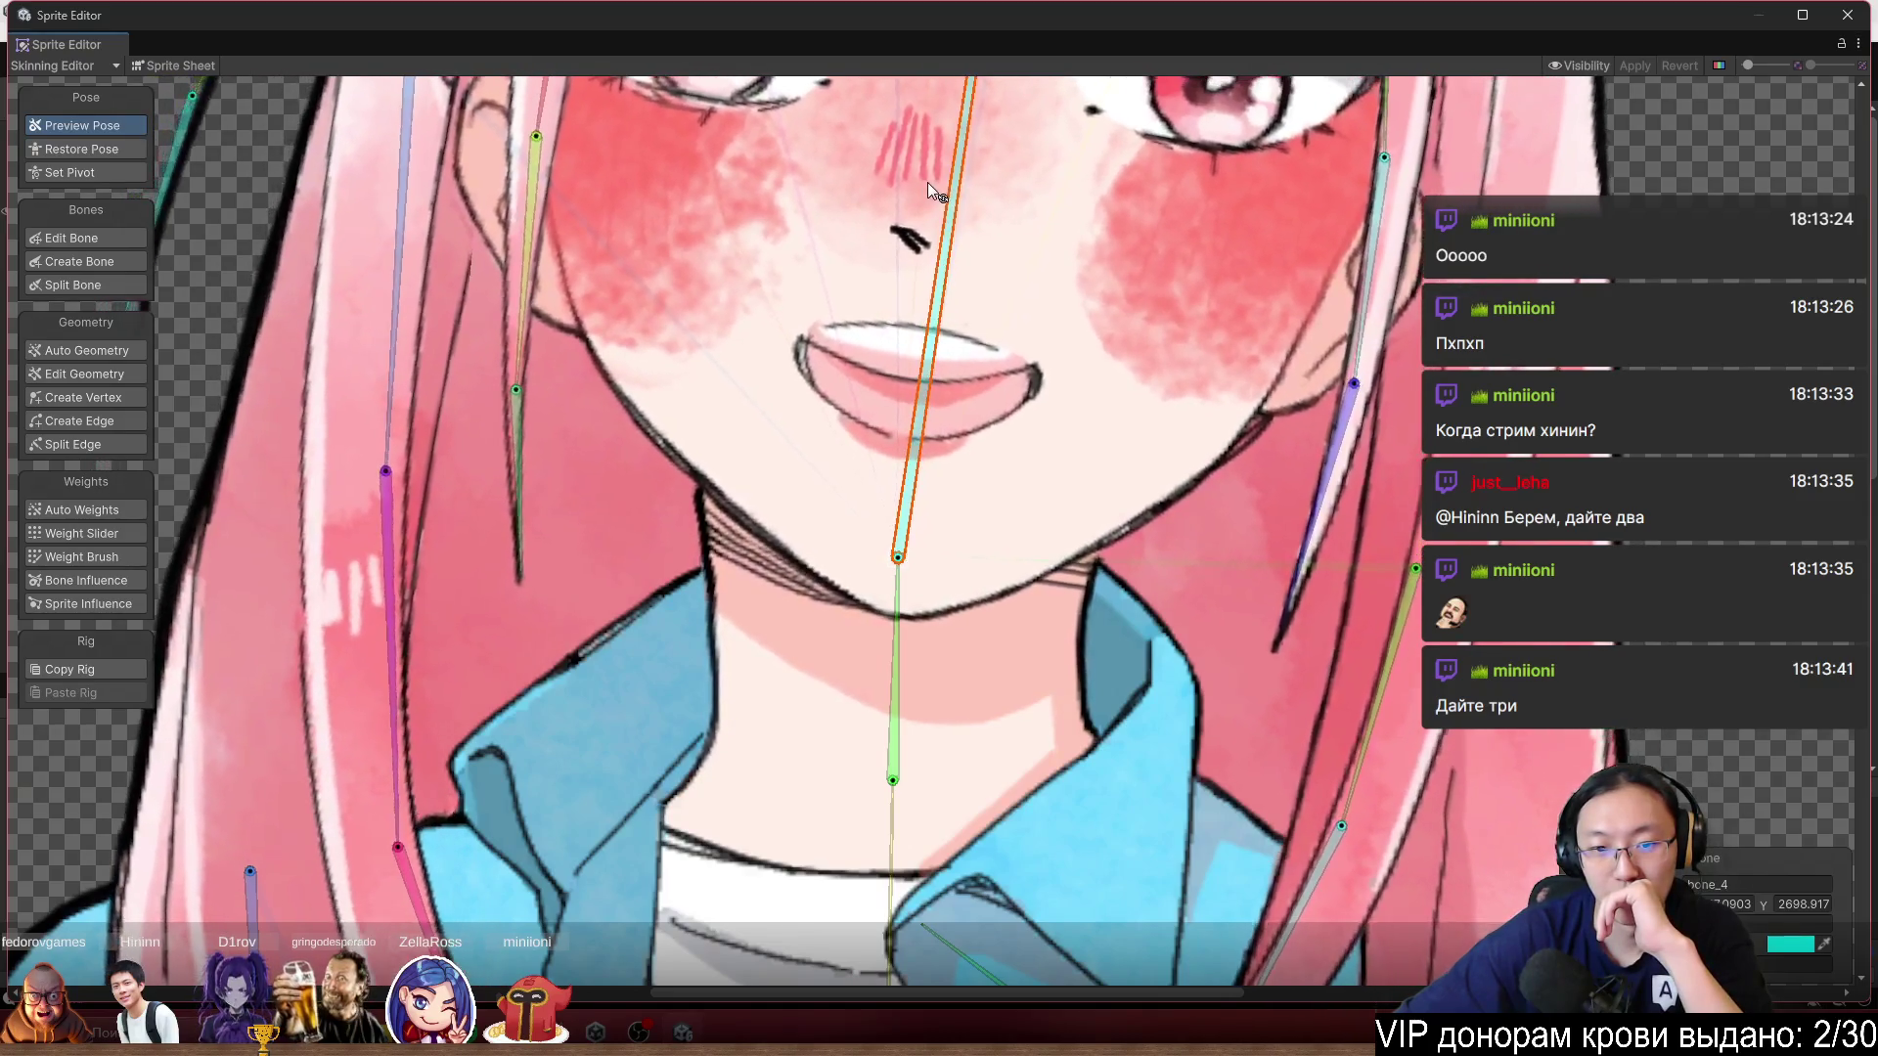
mouse_move(919, 606)
left_mouse_down()
mouse_move(936, 611)
mouse_move(885, 606)
left_mouse_up()
left_click_drag(863, 442, 810, 396)
mouse_move(864, 591)
left_mouse_down()
mouse_move(849, 591)
mouse_move(908, 586)
left_mouse_up()
left_click_drag(909, 489, 923, 411)
left_click(137, 149)
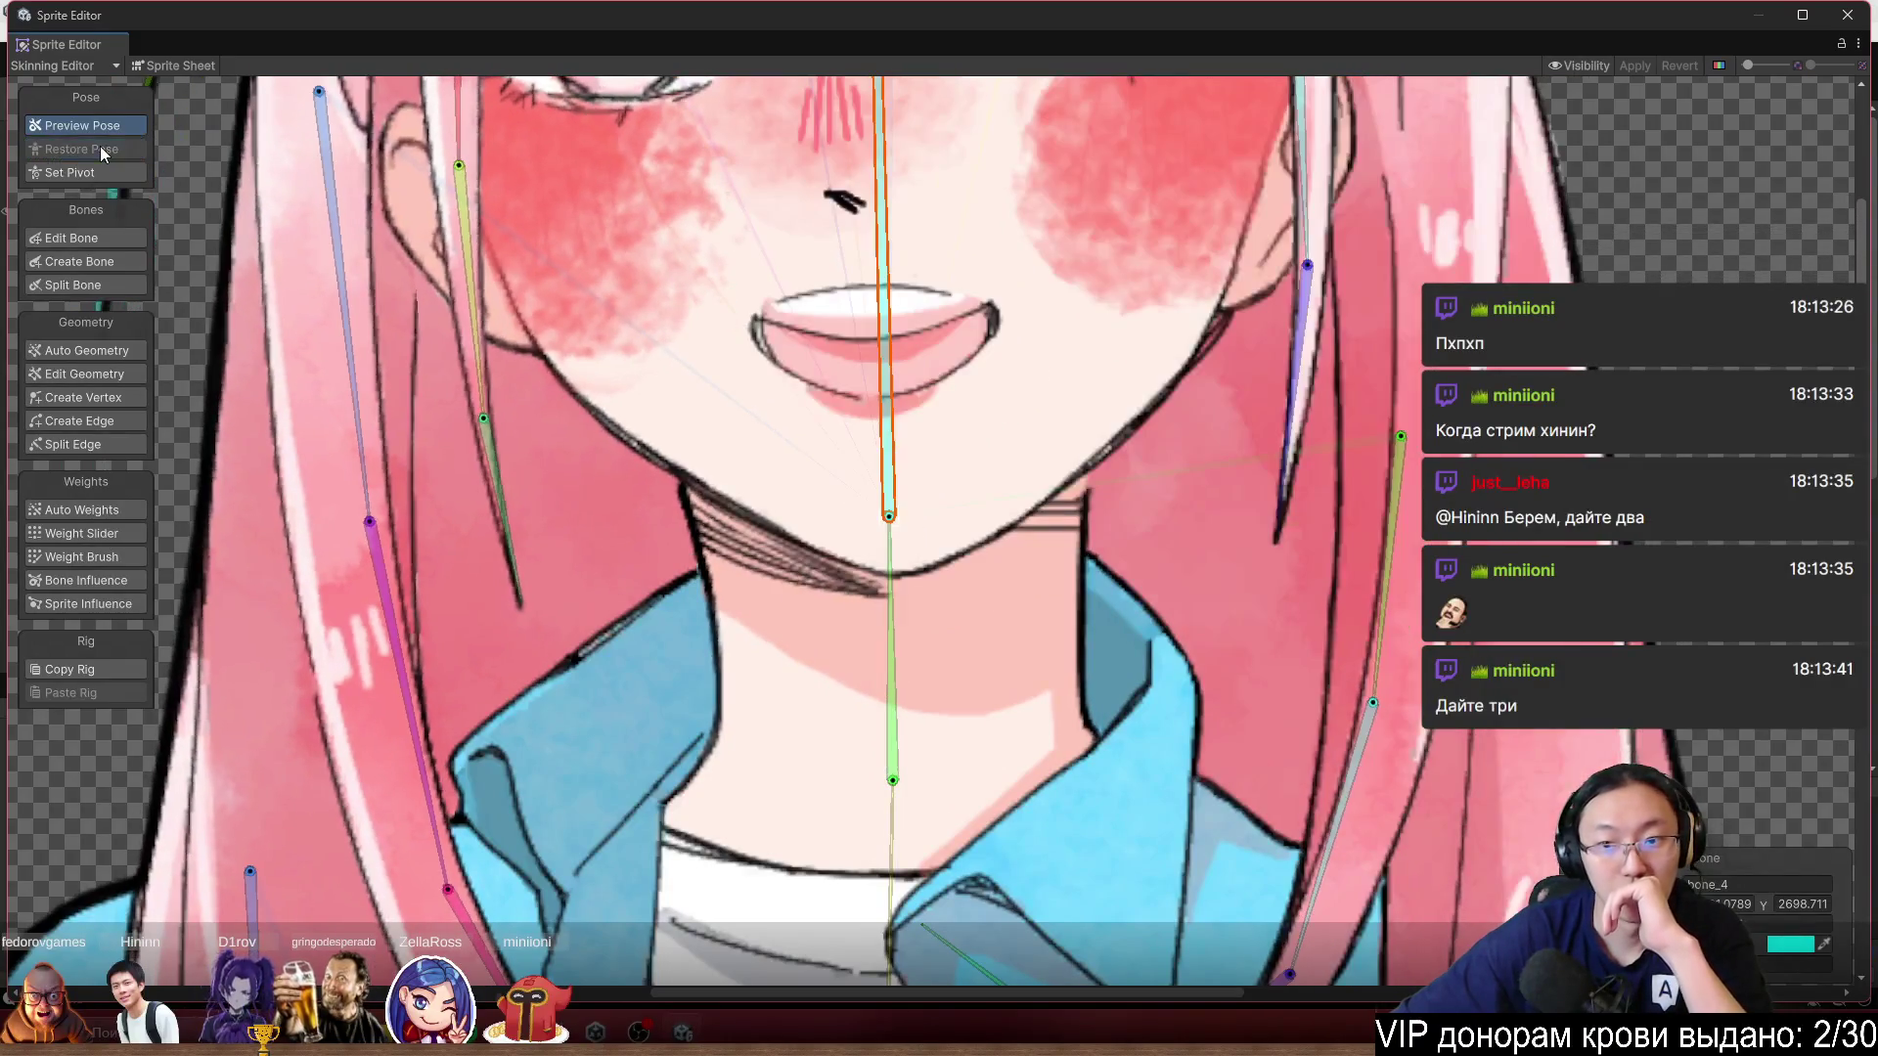
scroll(937, 583, "down", 6)
scroll(937, 583, "up", 10)
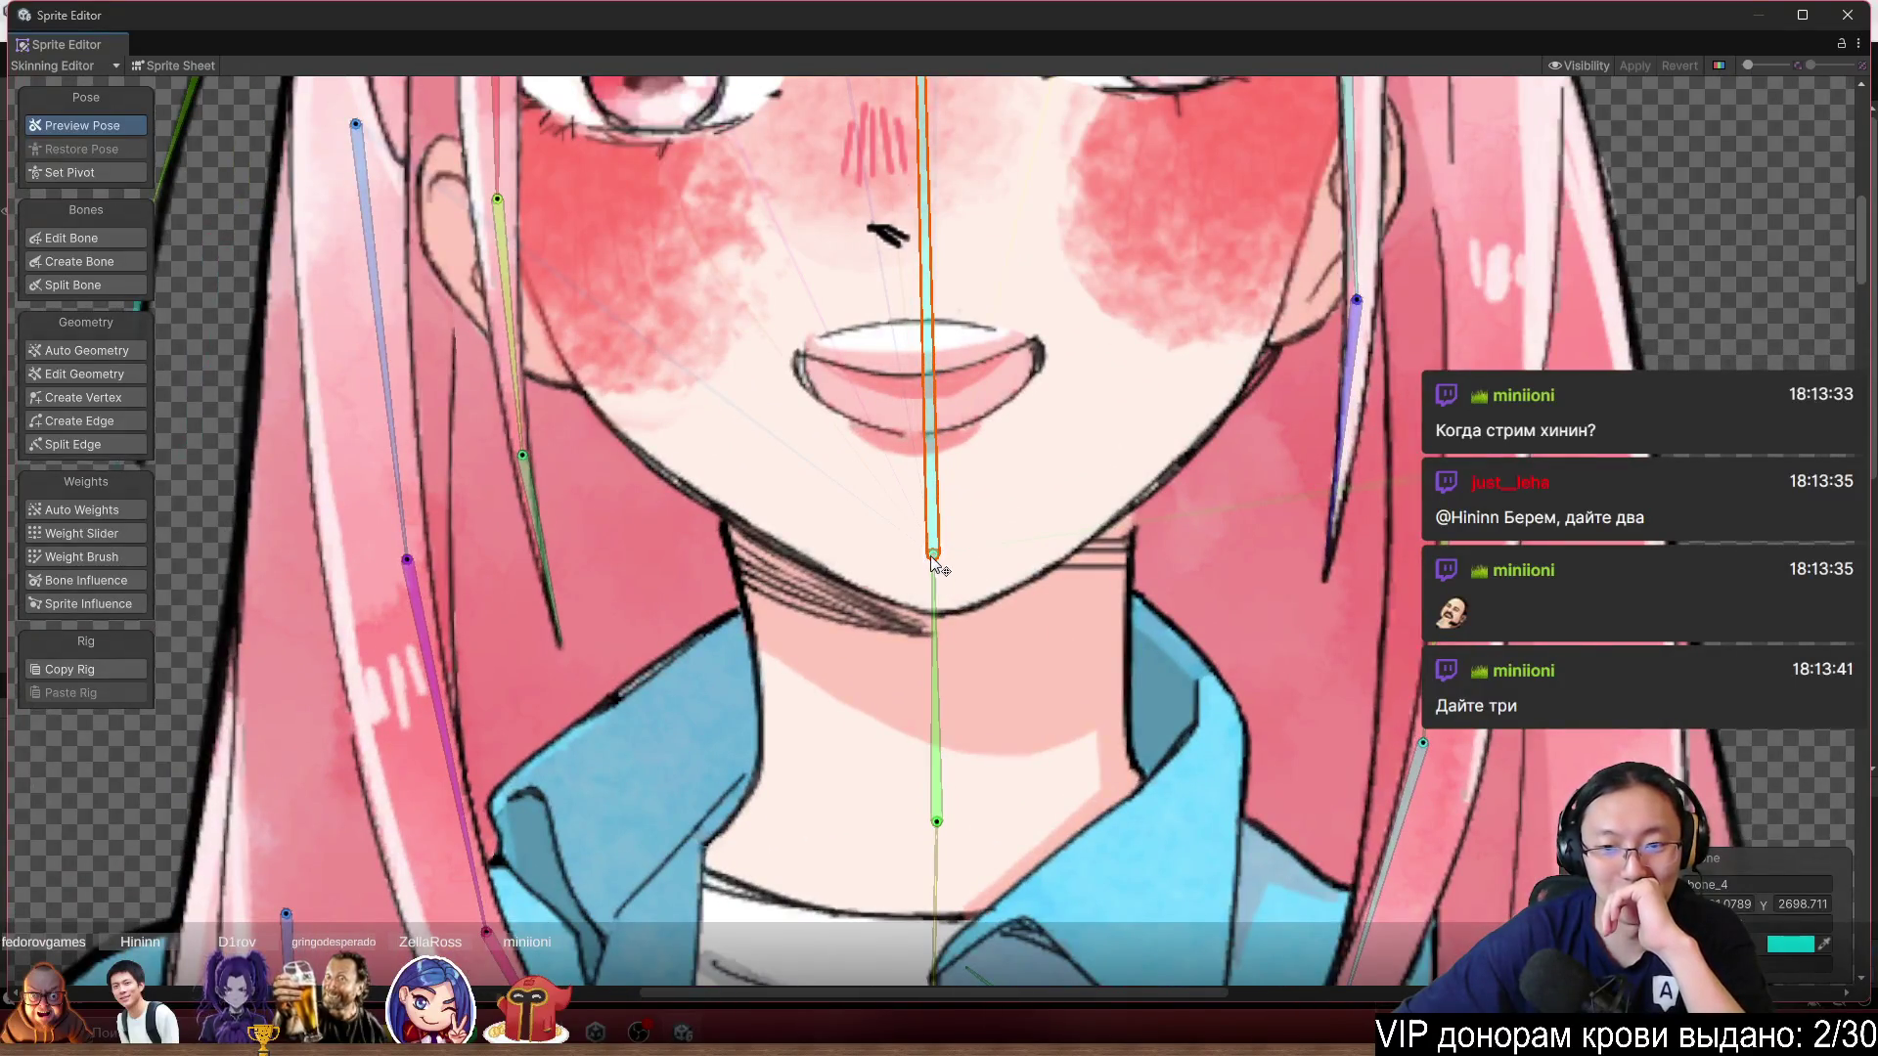
mouse_move(930, 554)
left_mouse_down()
mouse_move(935, 589)
mouse_move(936, 536)
mouse_move(940, 553)
left_mouse_up()
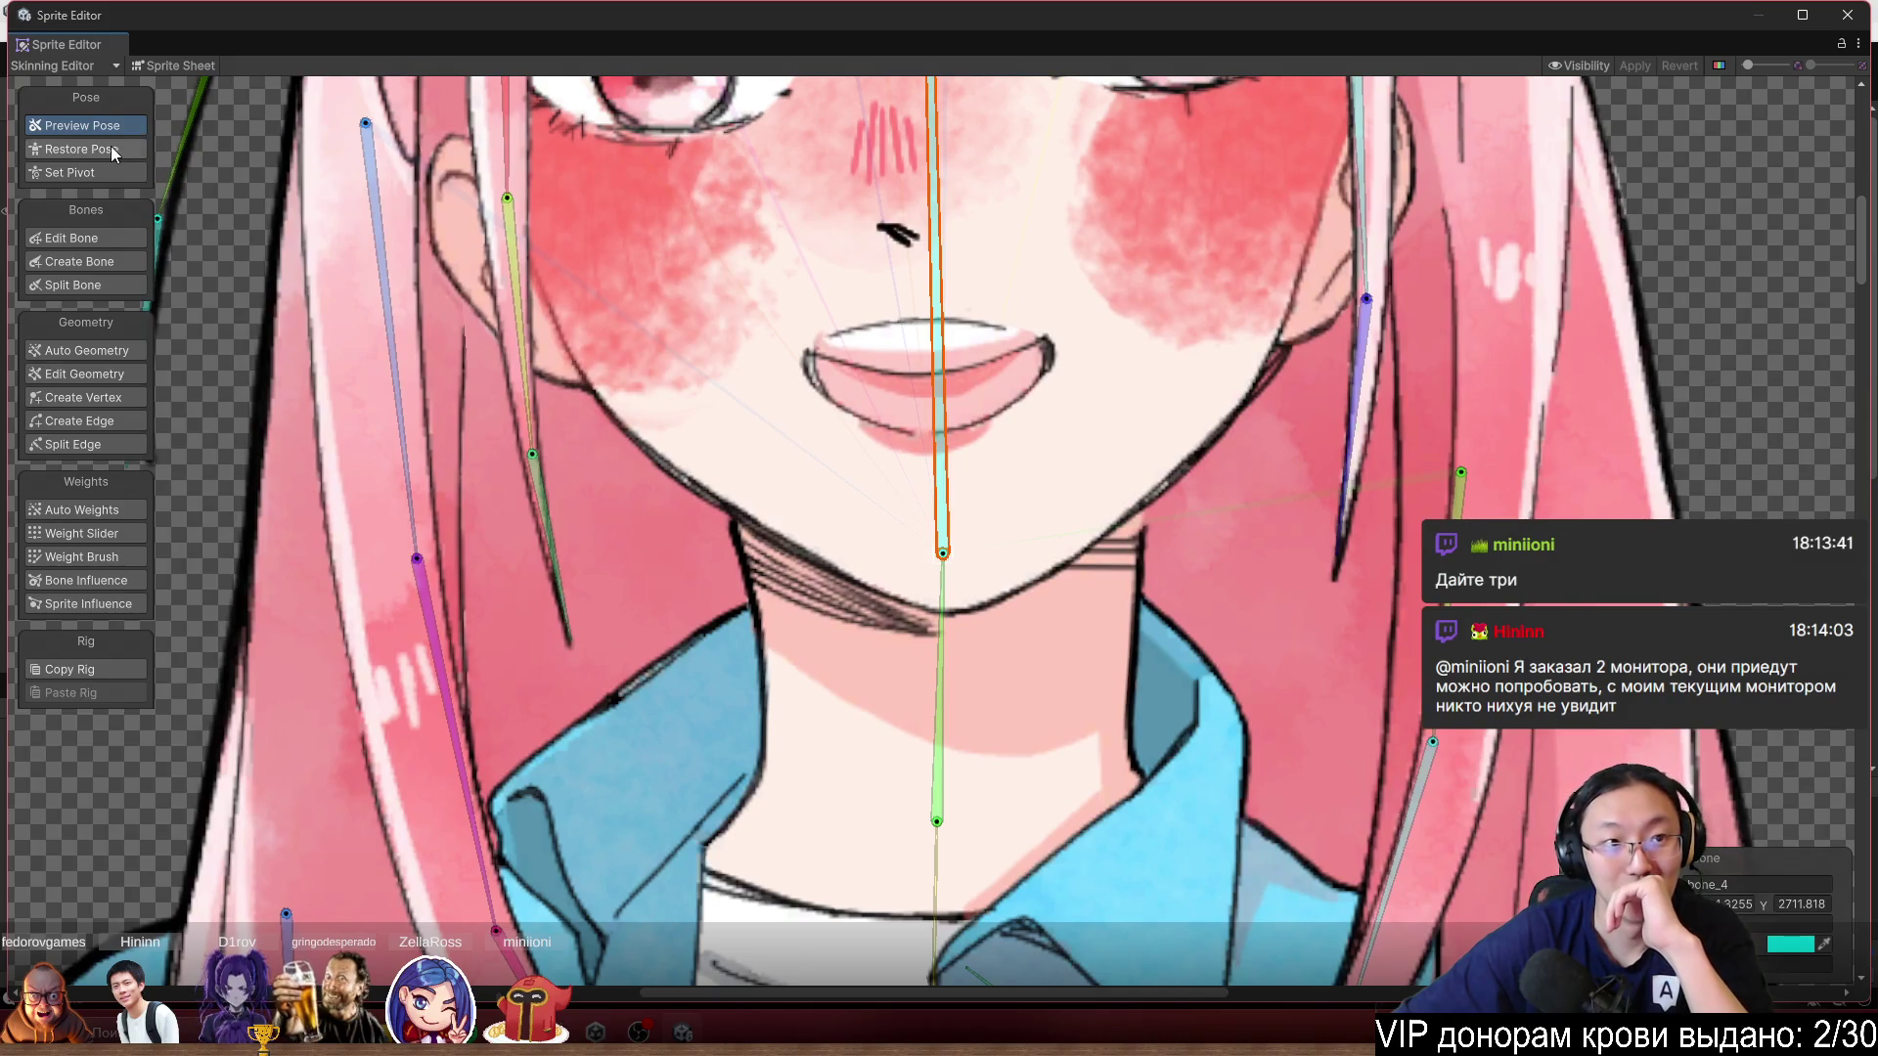
left_click(111, 148)
scroll(877, 597, "down", 5)
scroll(877, 597, "up", 3)
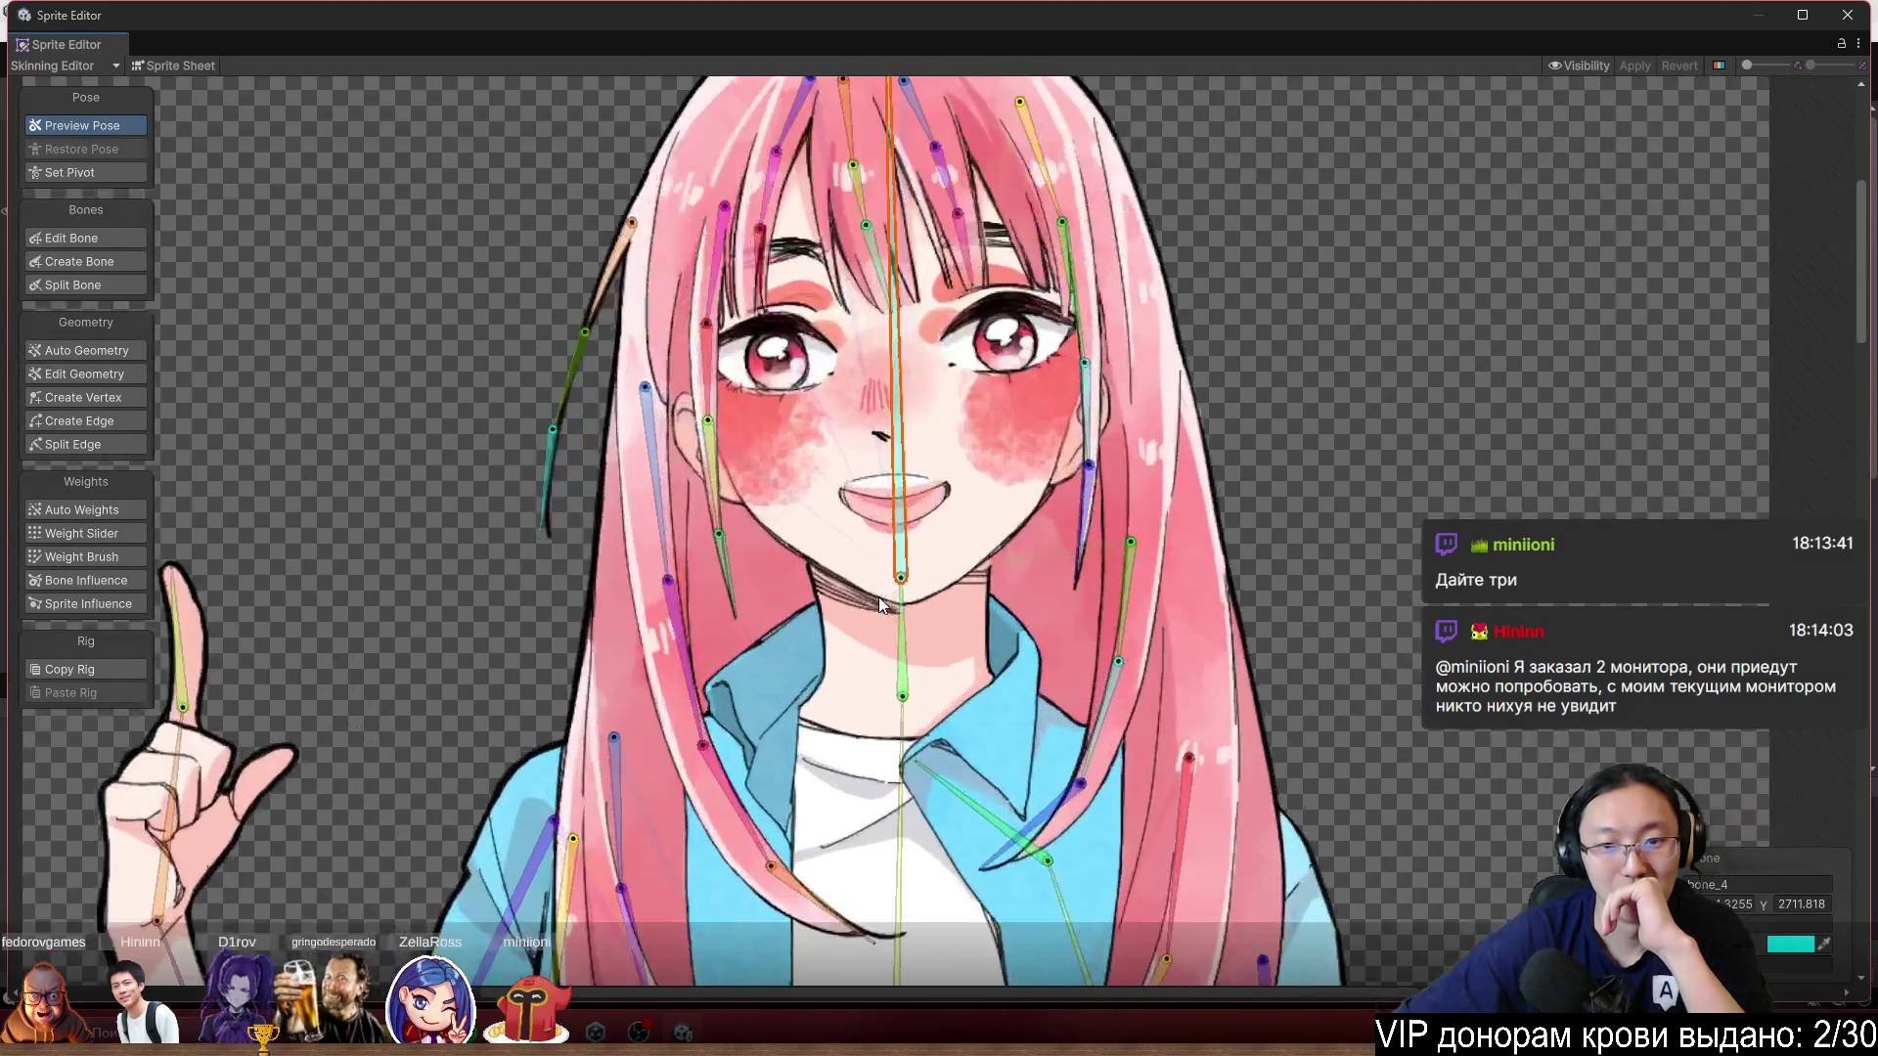
scroll(909, 610, "up", 5)
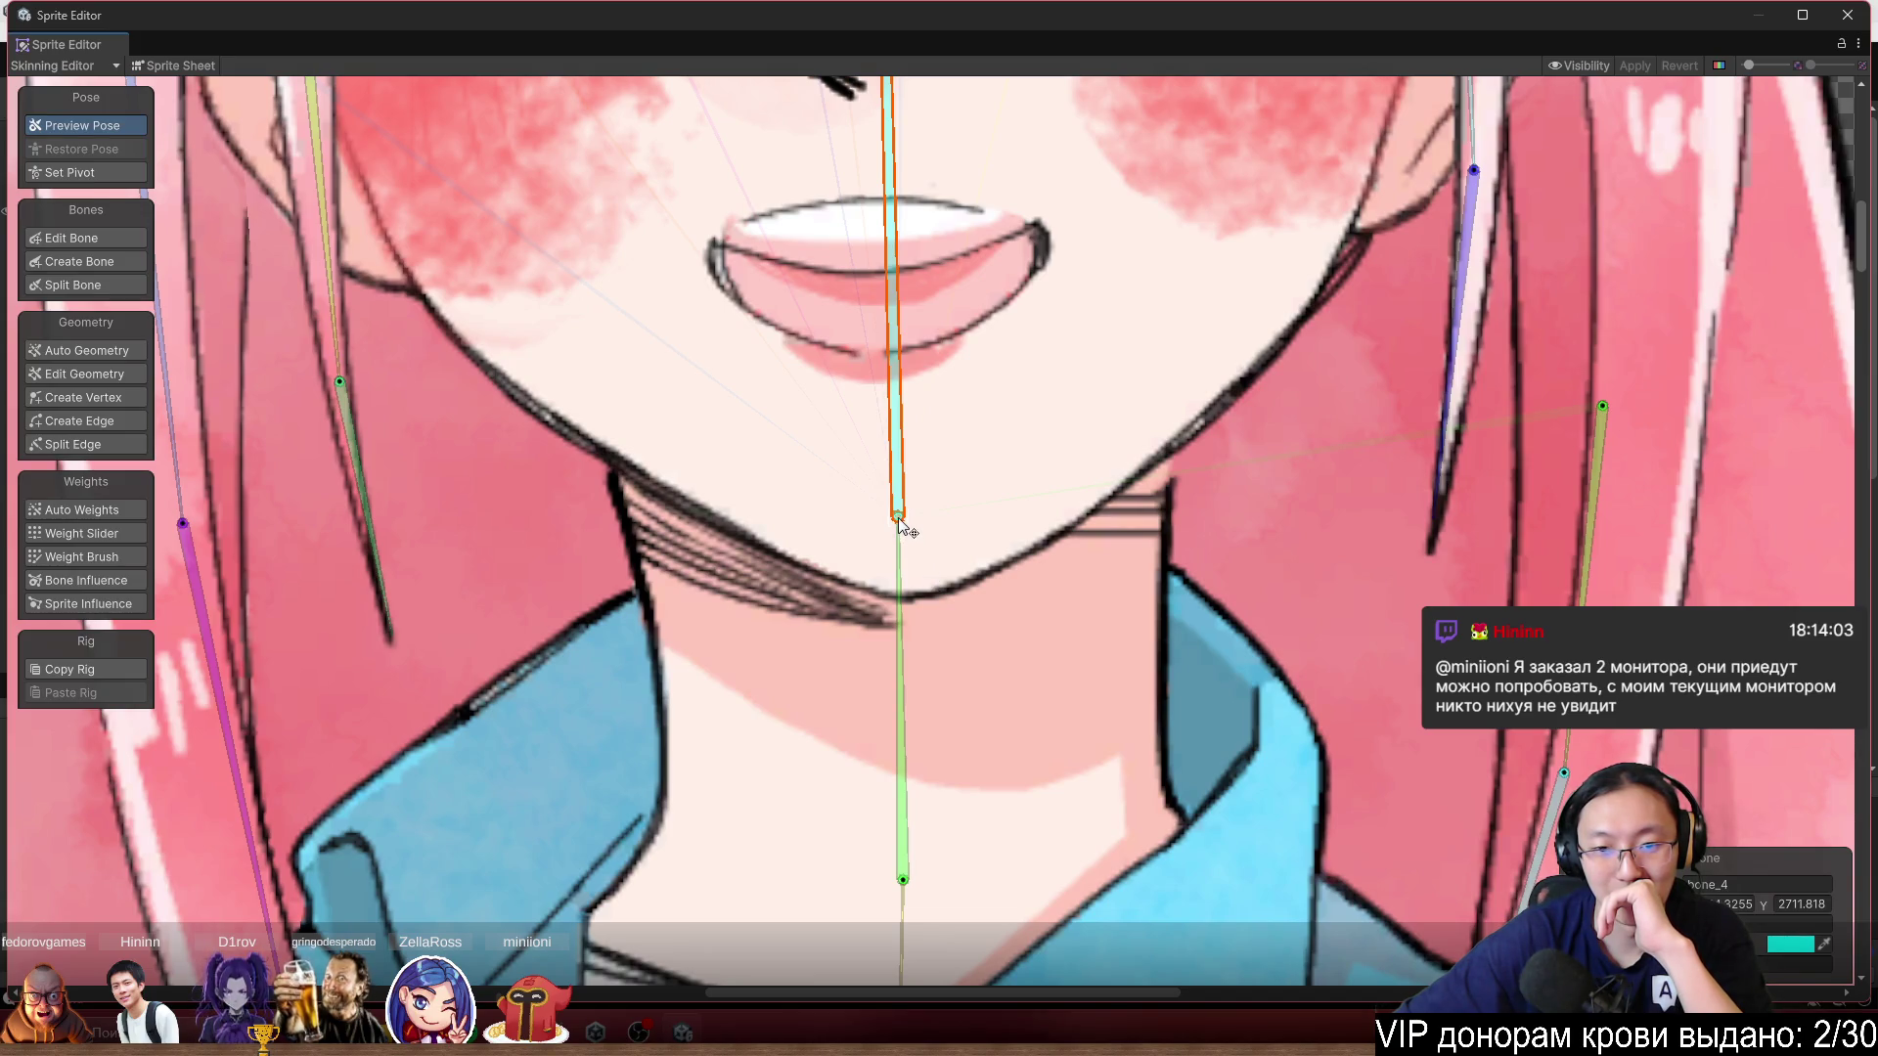
left_click_drag(902, 531, 907, 534)
Select the neck sprite, view its mesh and bone weights, and move the chin bone to test.
left_click(1117, 630)
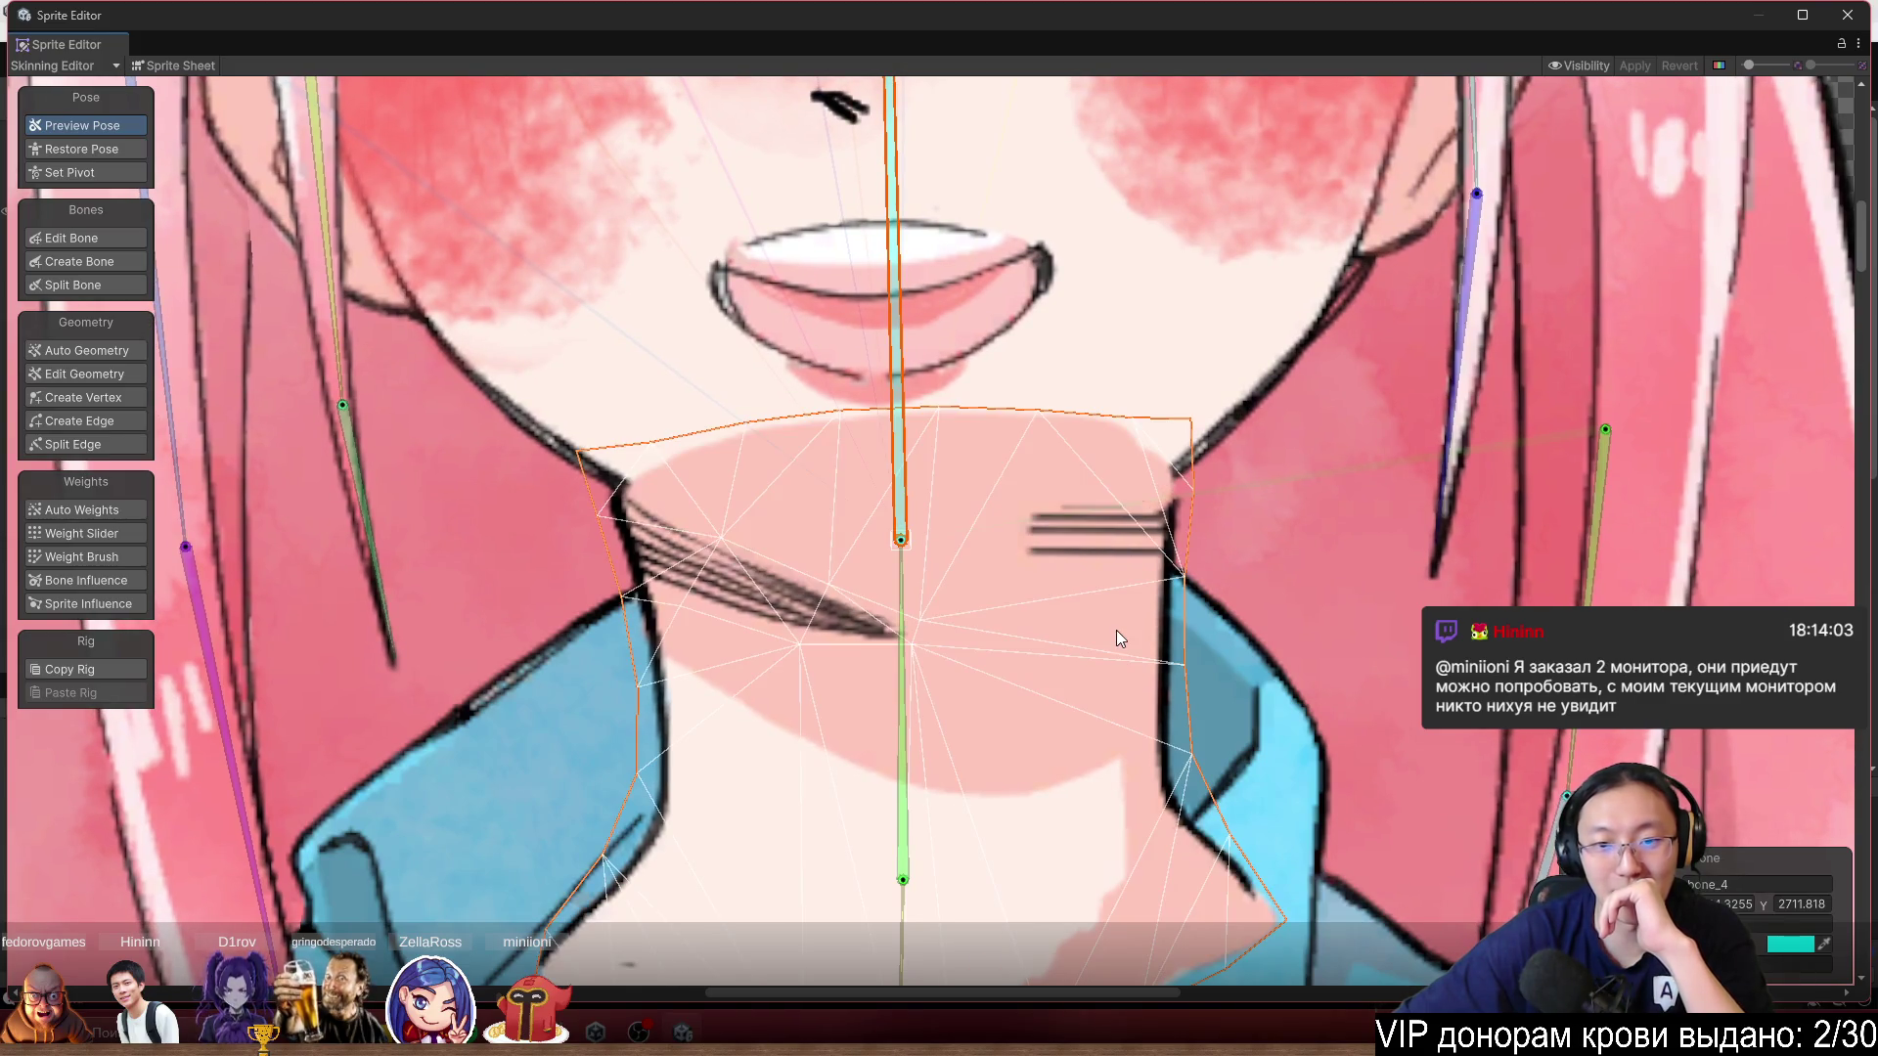
left_click(110, 377)
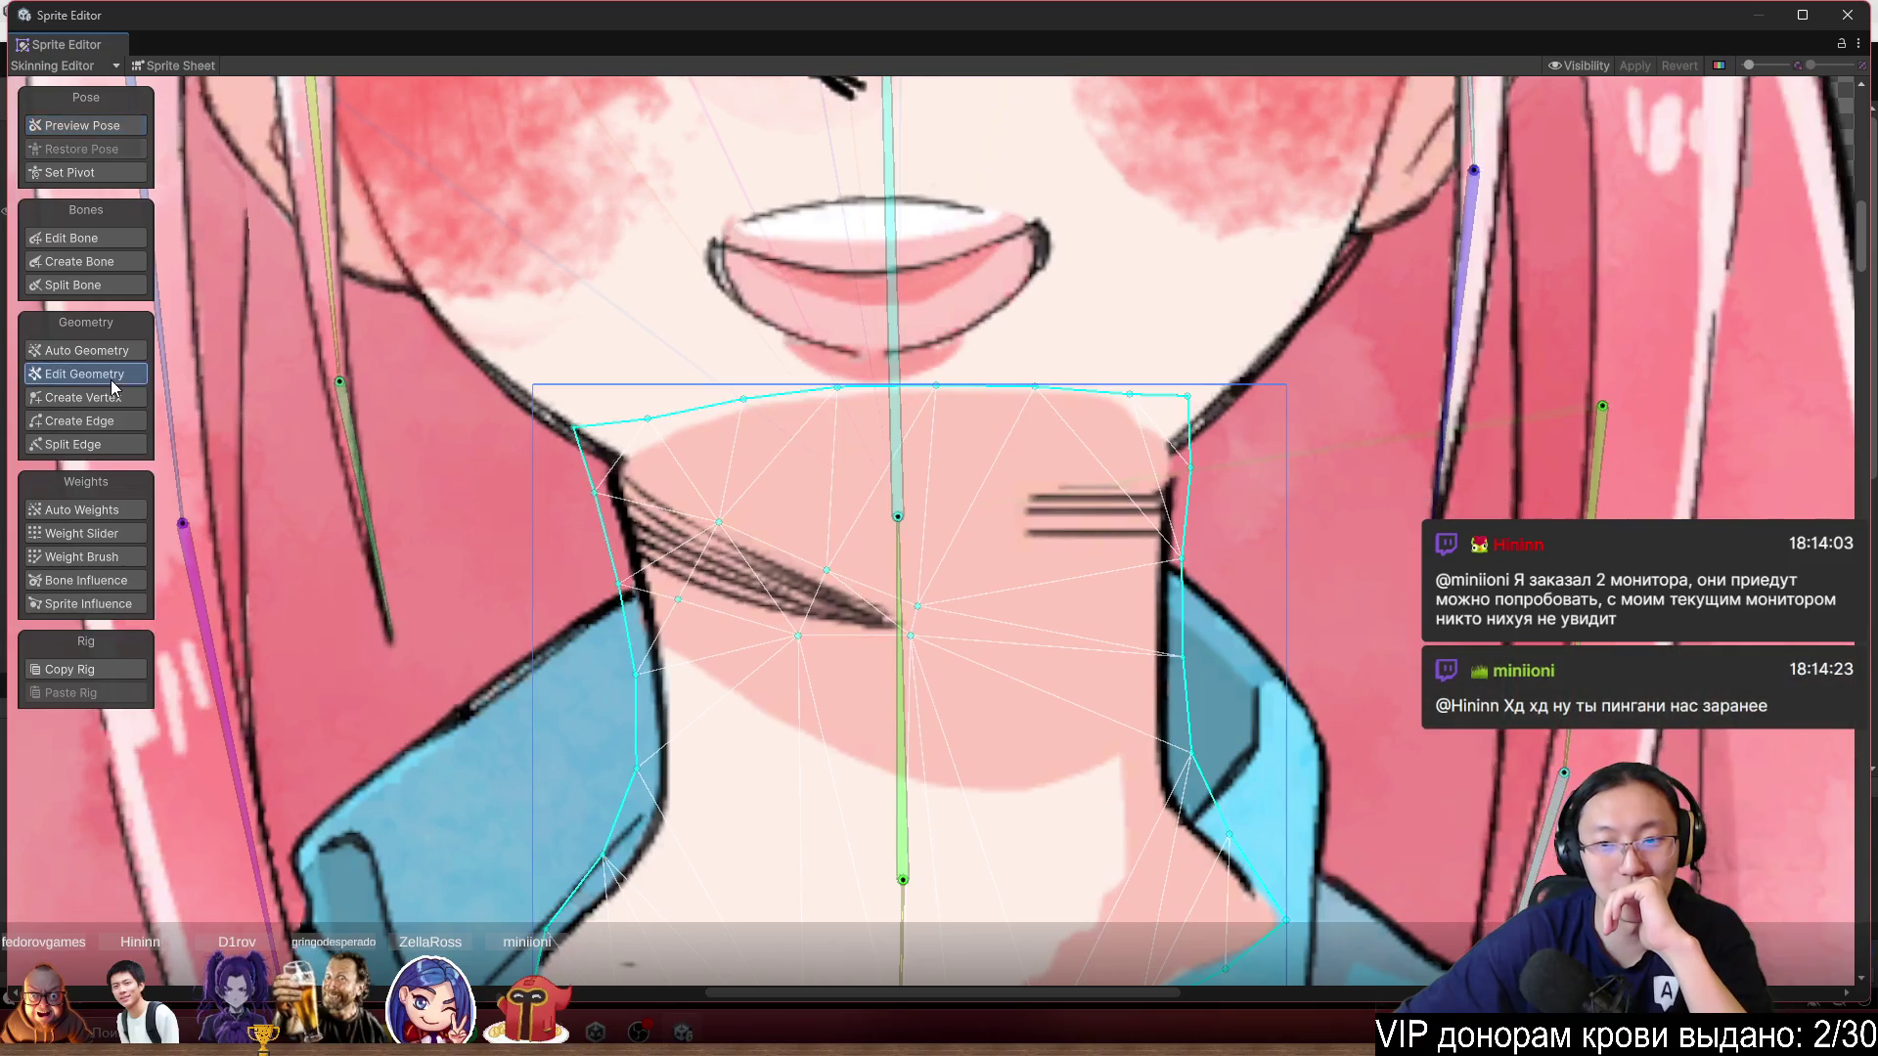
left_click(109, 533)
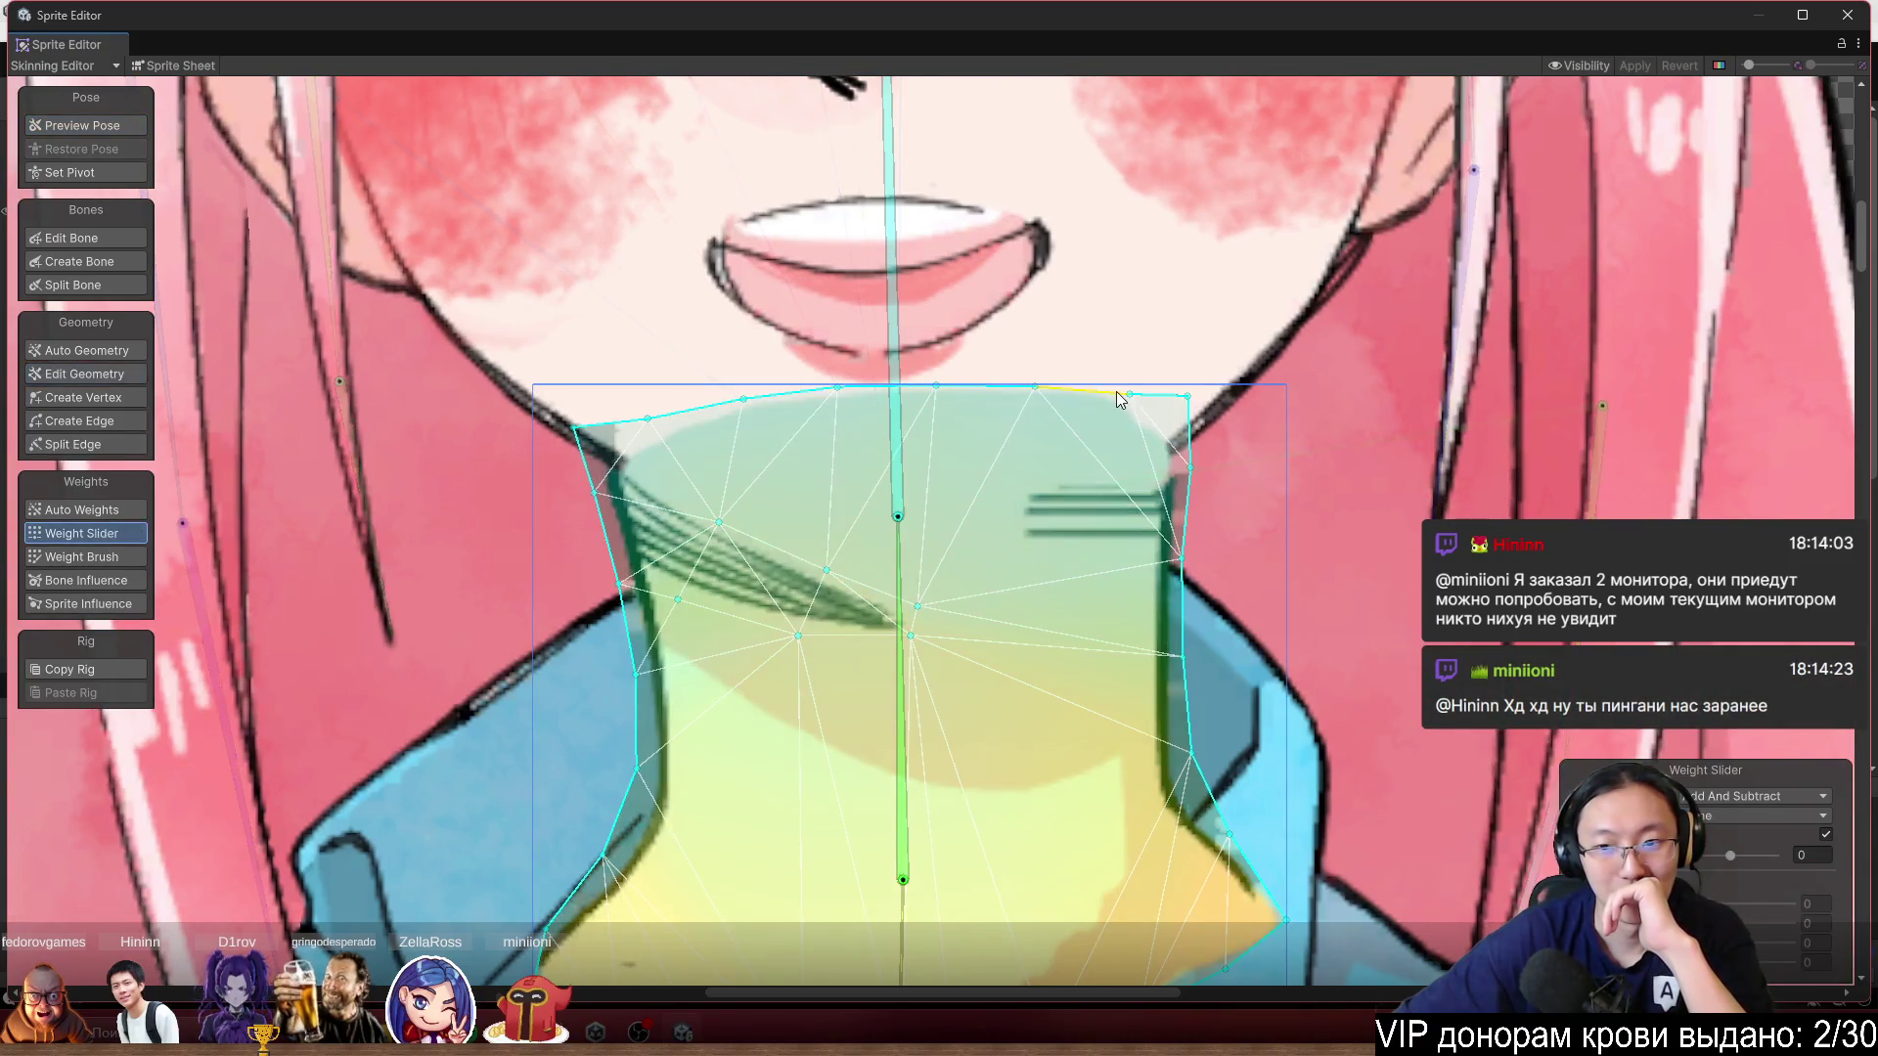
scroll(804, 311, "up", 1)
left_click_drag(829, 554, 829, 607)
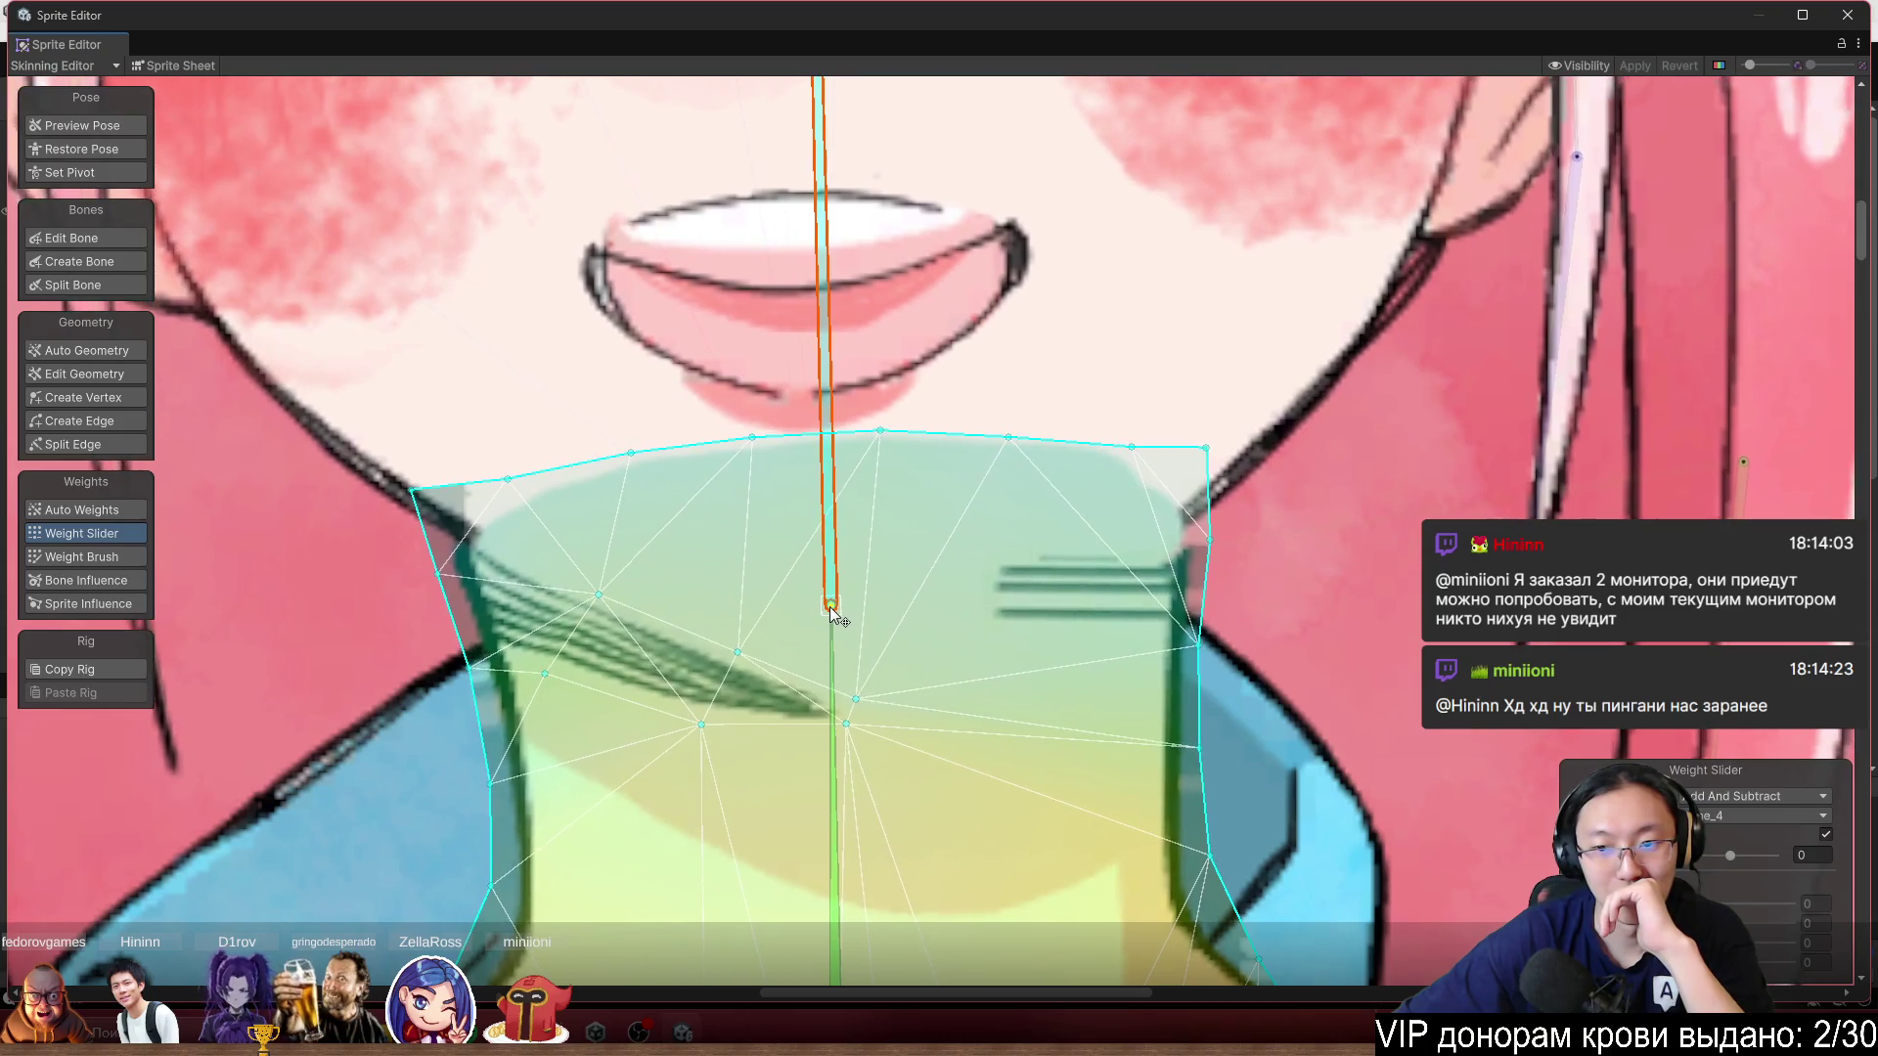
Paint weights for the lower neck bone and fix the mesh's upper-right corner spike.
left_click(829, 691)
left_click(82, 557)
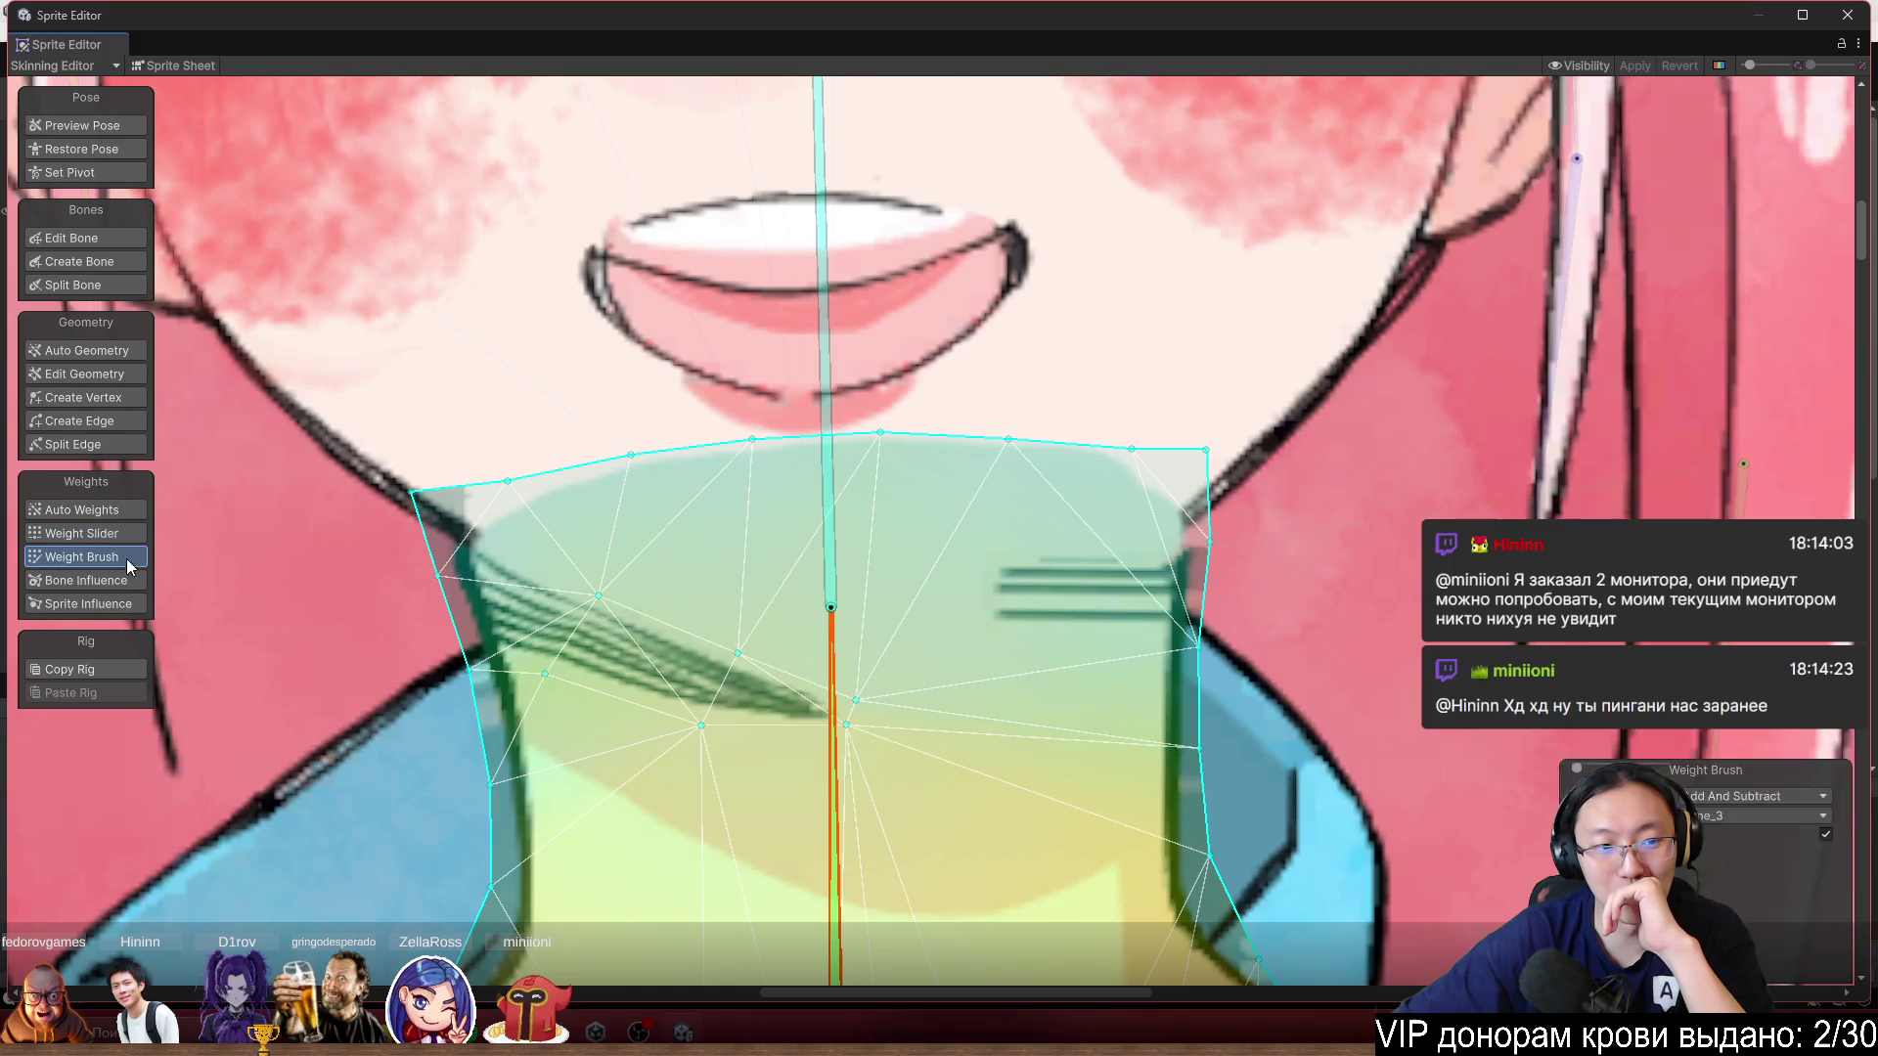
left_click(1195, 530)
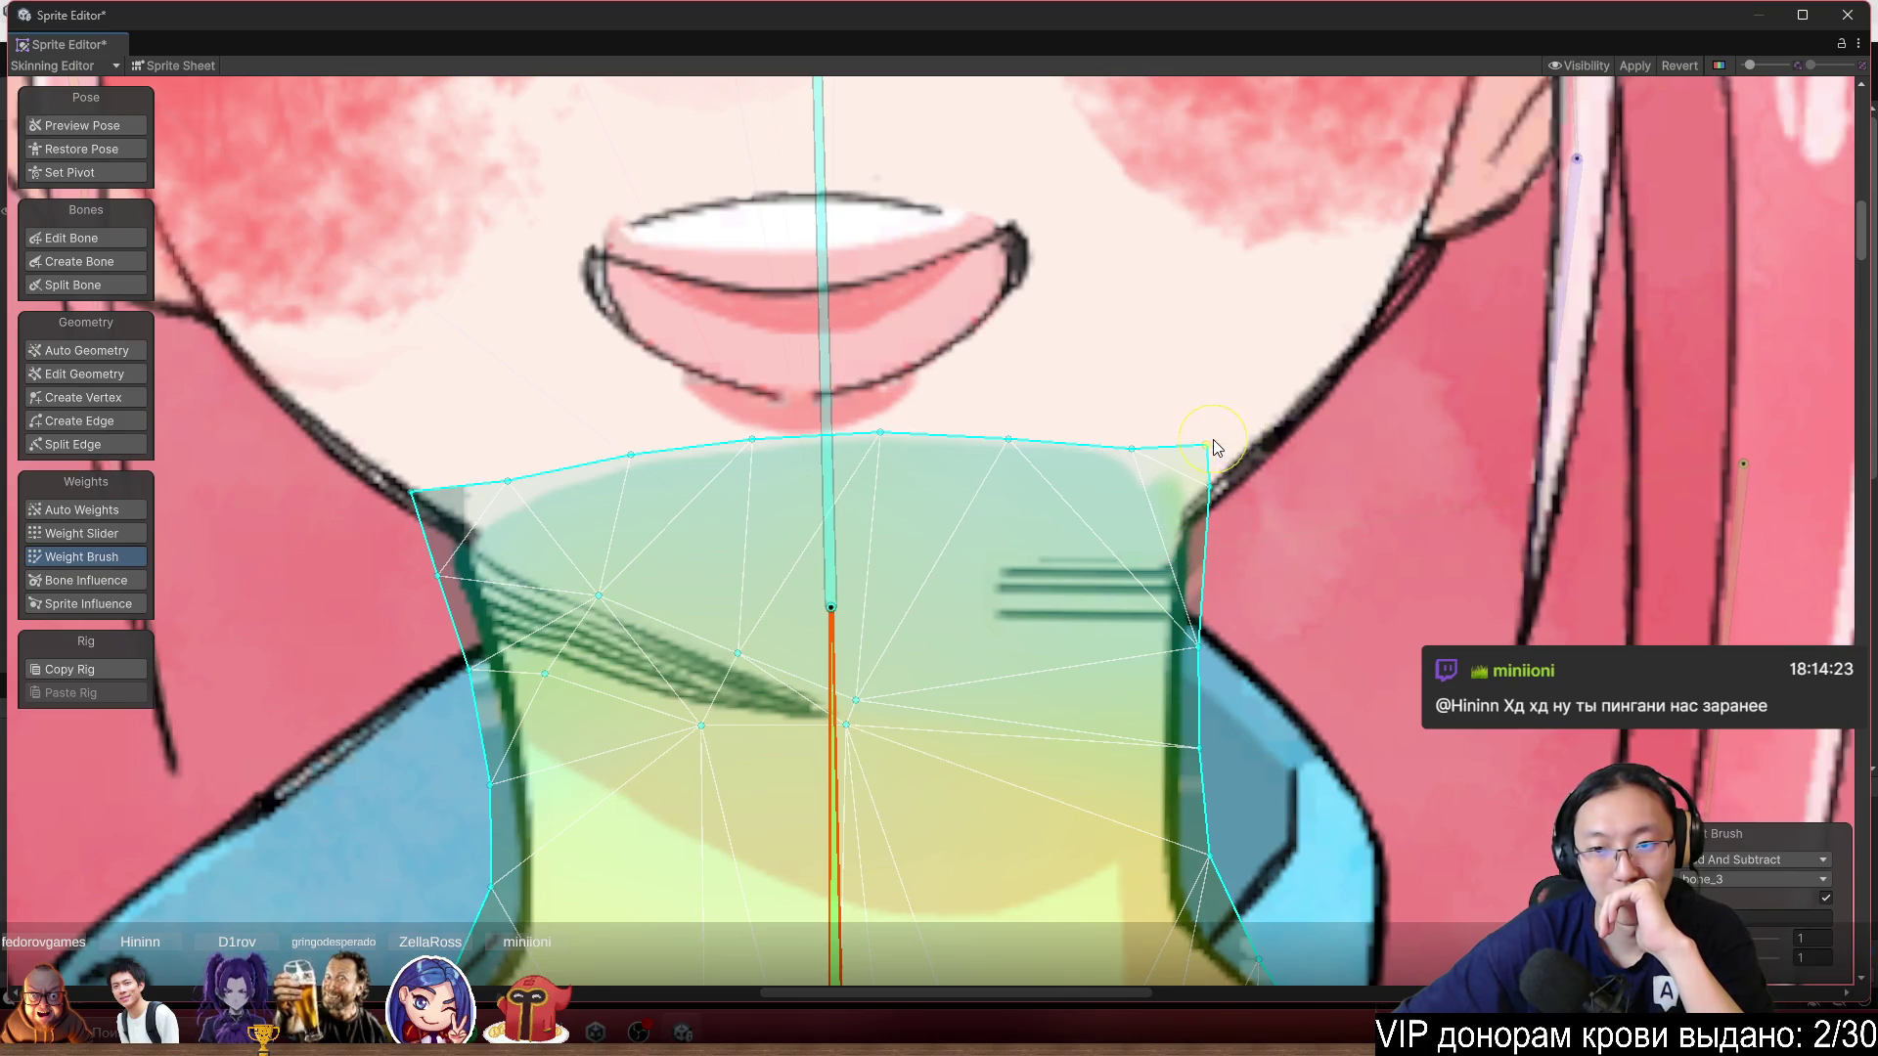
left_click_drag(823, 531, 859, 505)
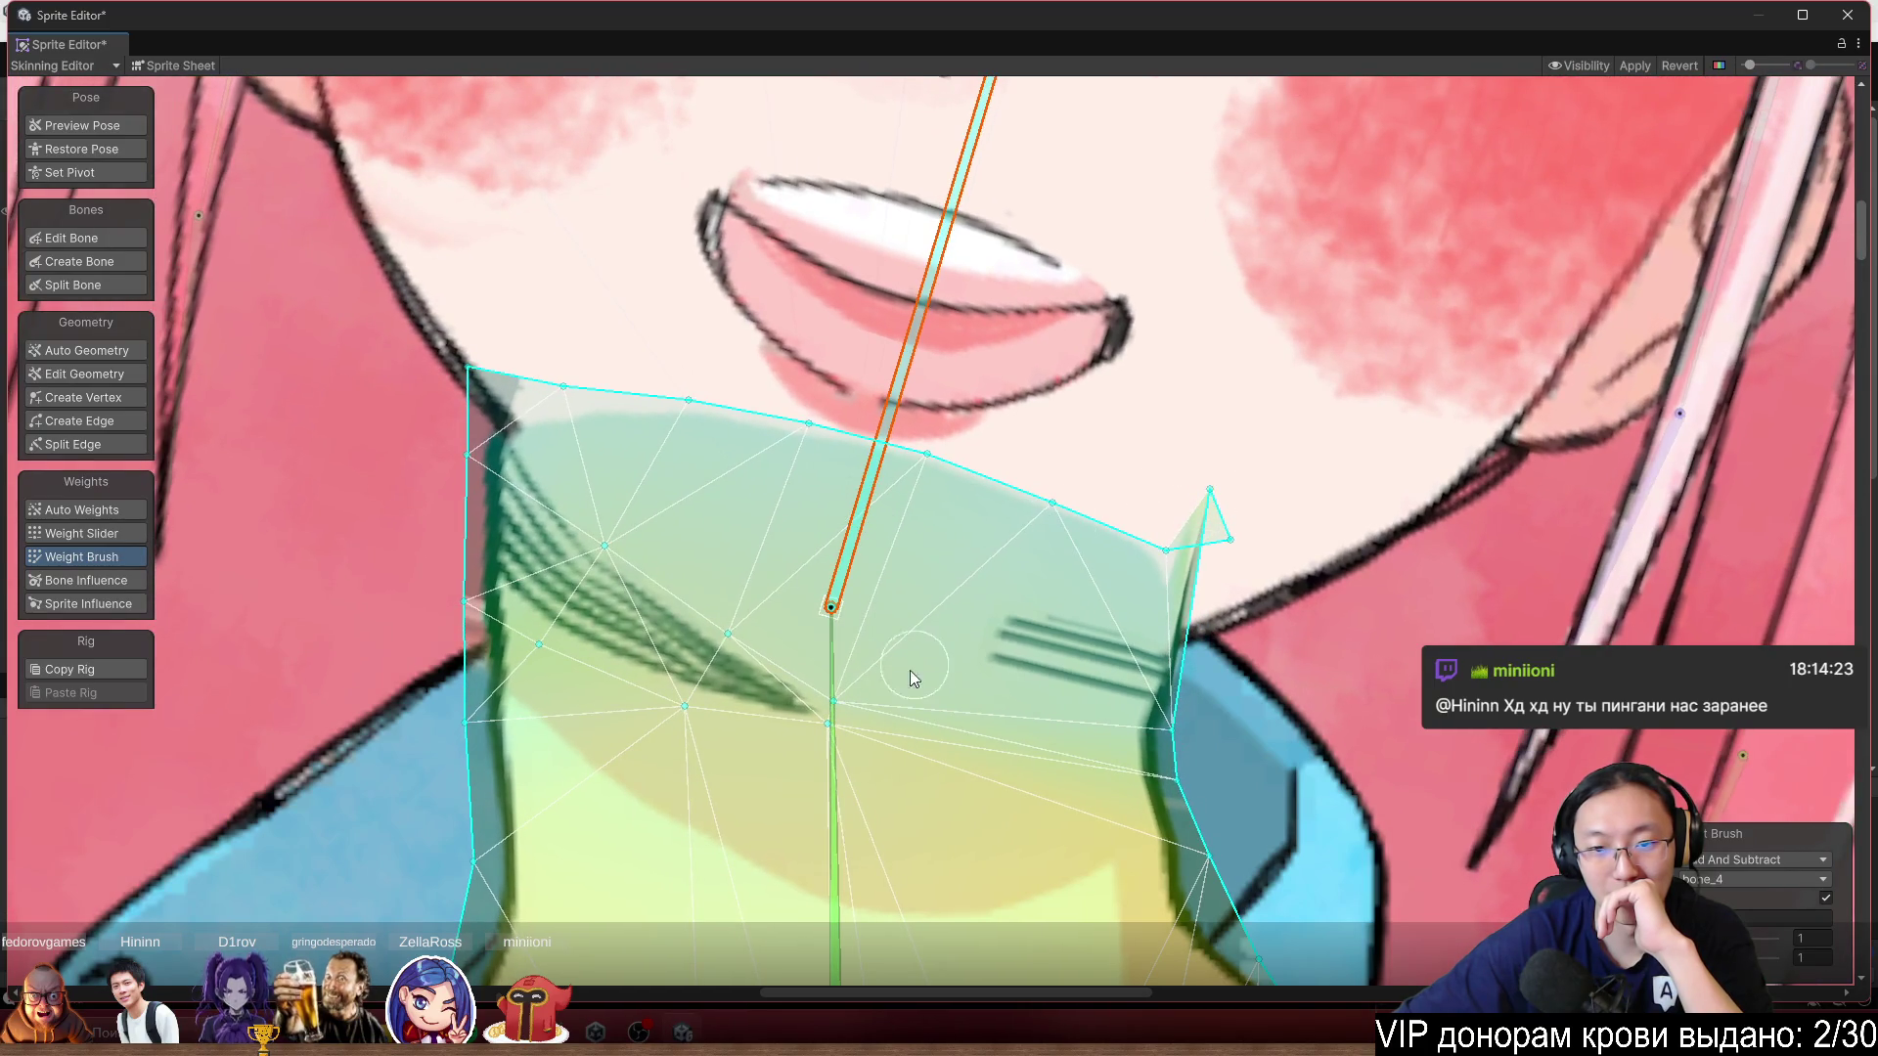
left_click_drag(1237, 501, 1203, 621)
Swing the bone to test deformation, return it upright, and apply the weight changes.
mouse_move(966, 442)
left_mouse_down()
mouse_move(889, 311)
mouse_move(704, 229)
left_mouse_up()
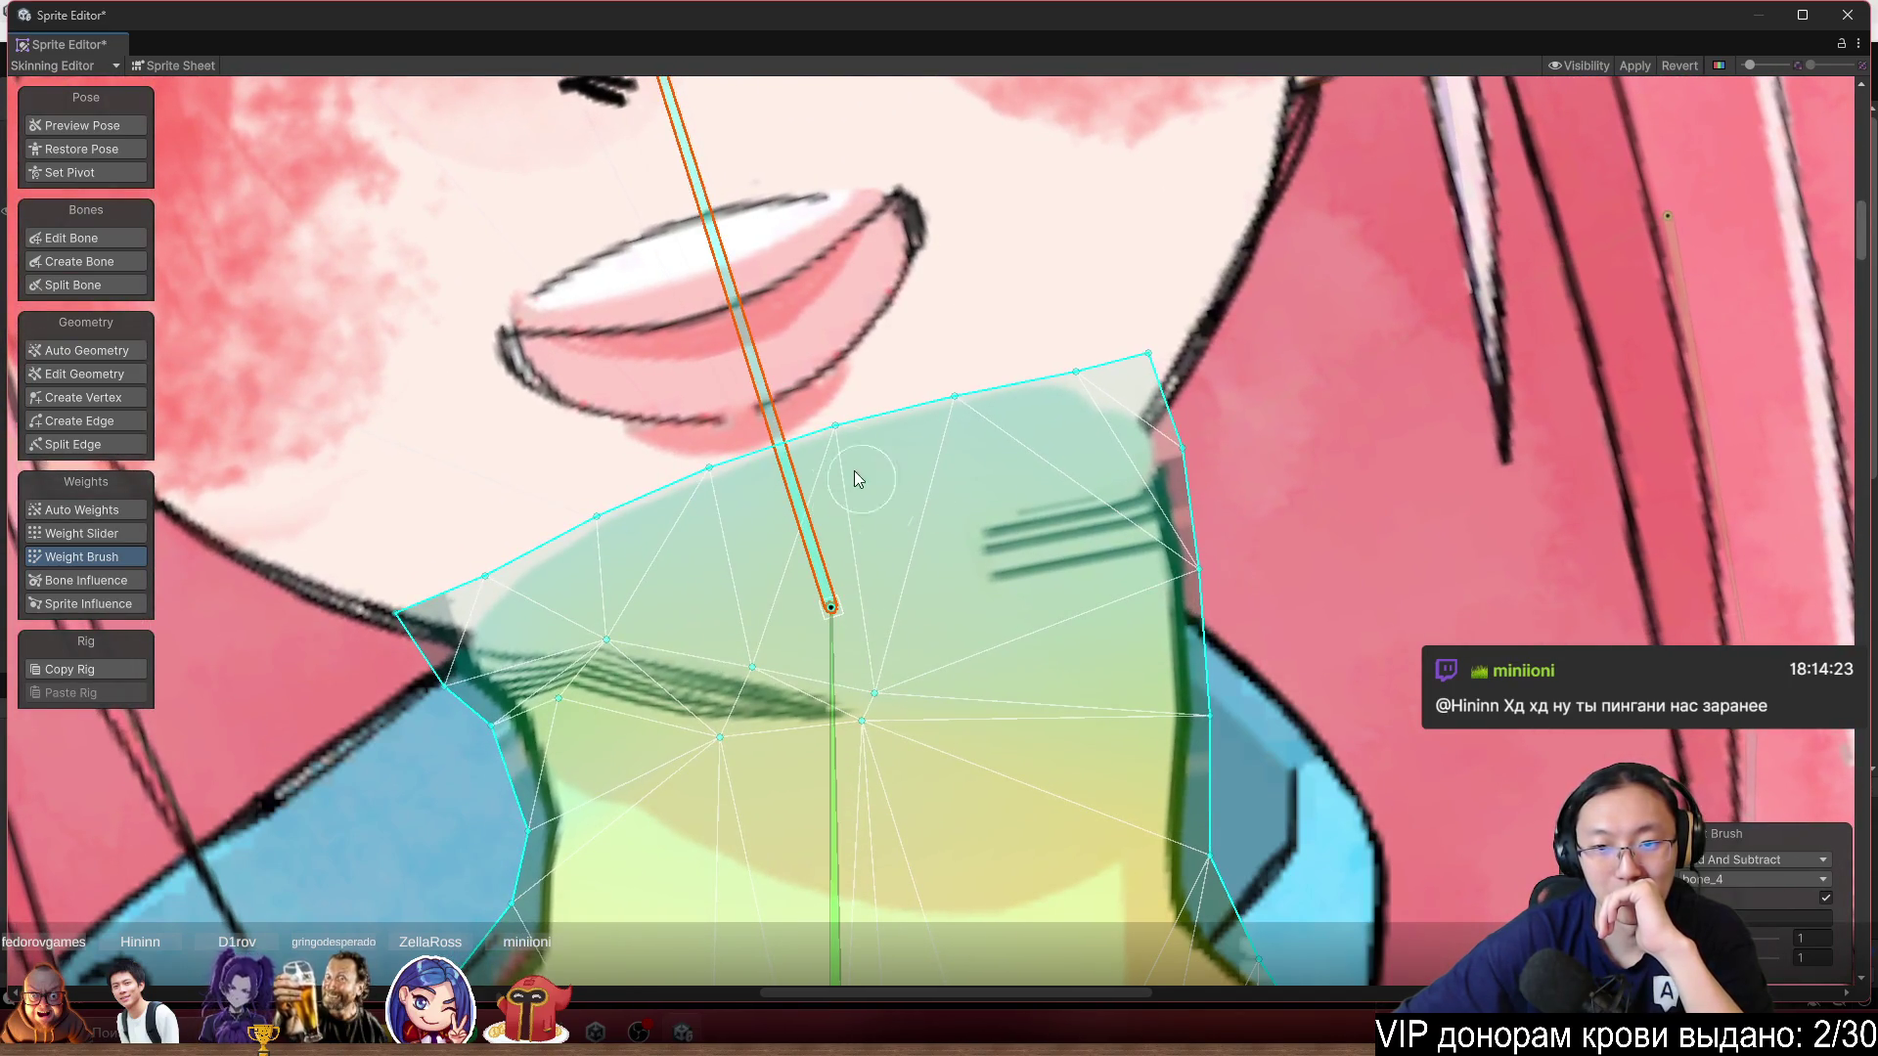
mouse_move(772, 372)
left_mouse_down()
mouse_move(840, 350)
mouse_move(790, 319)
mouse_move(767, 381)
left_mouse_up()
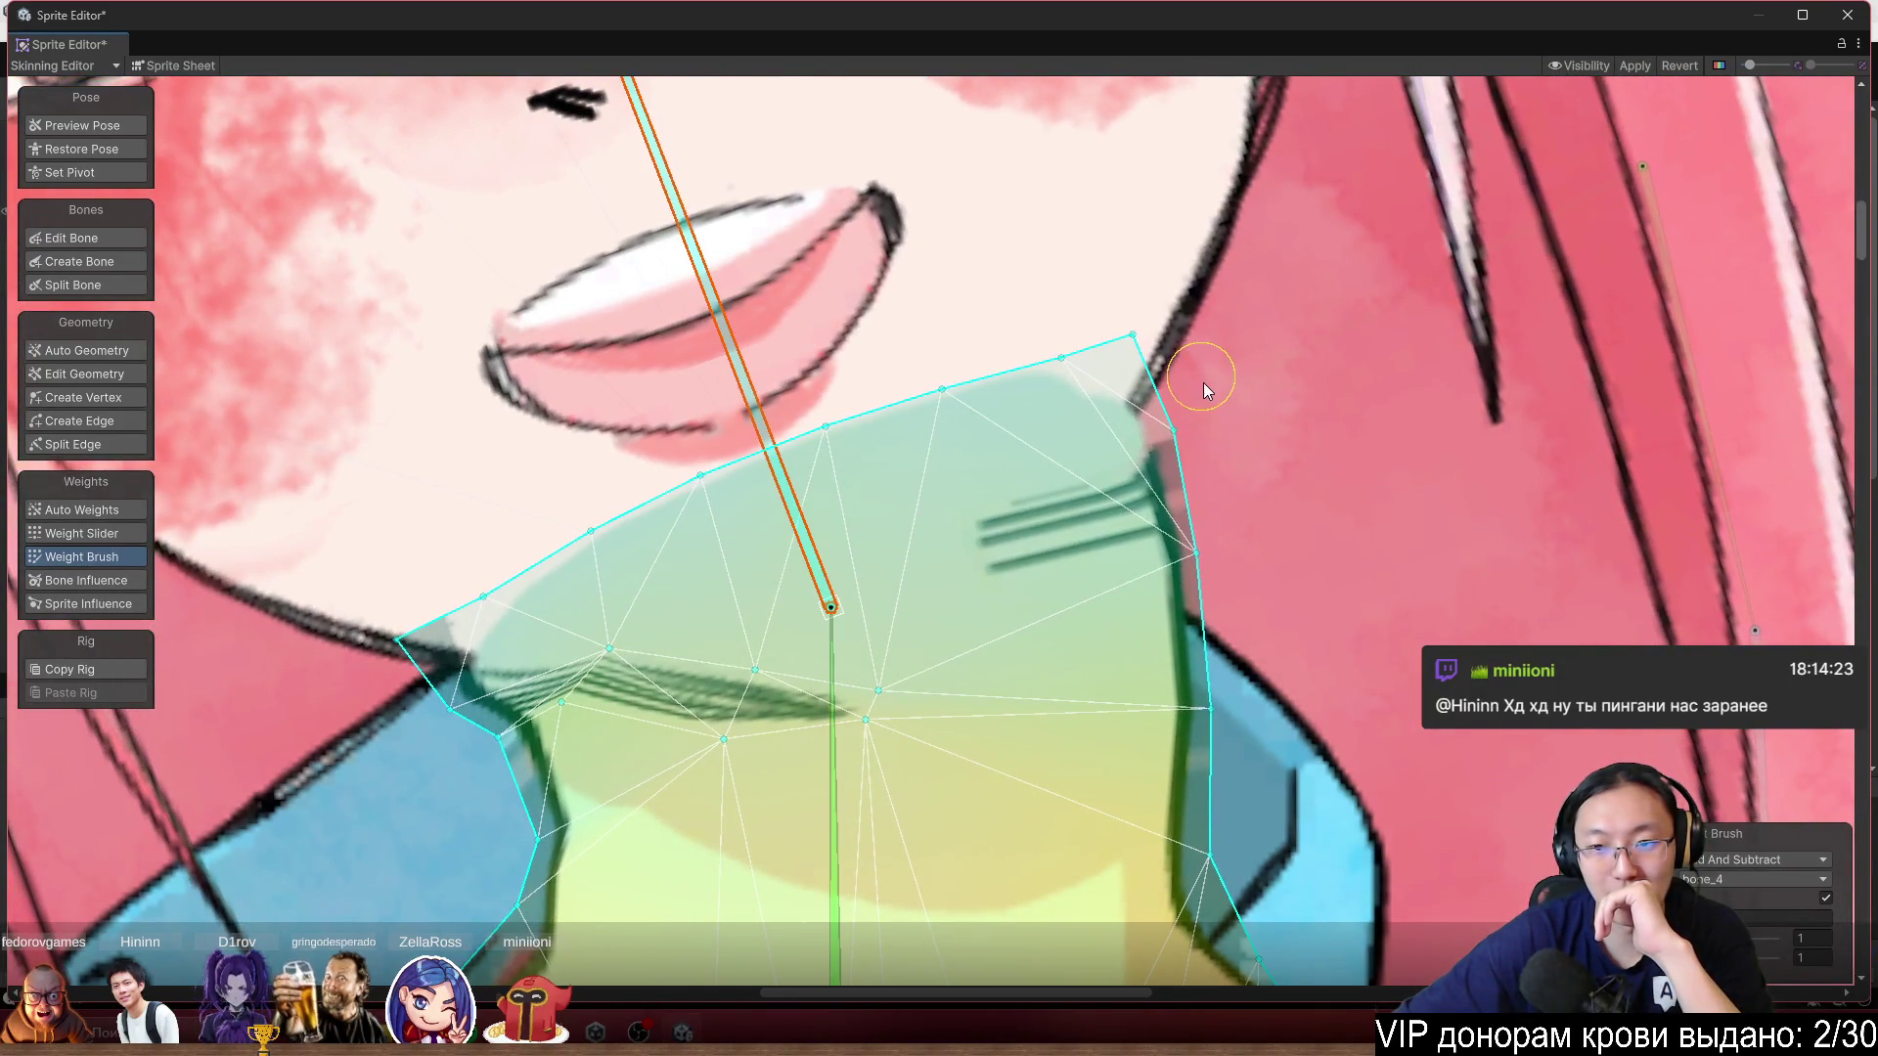
left_click_drag(726, 338, 849, 332)
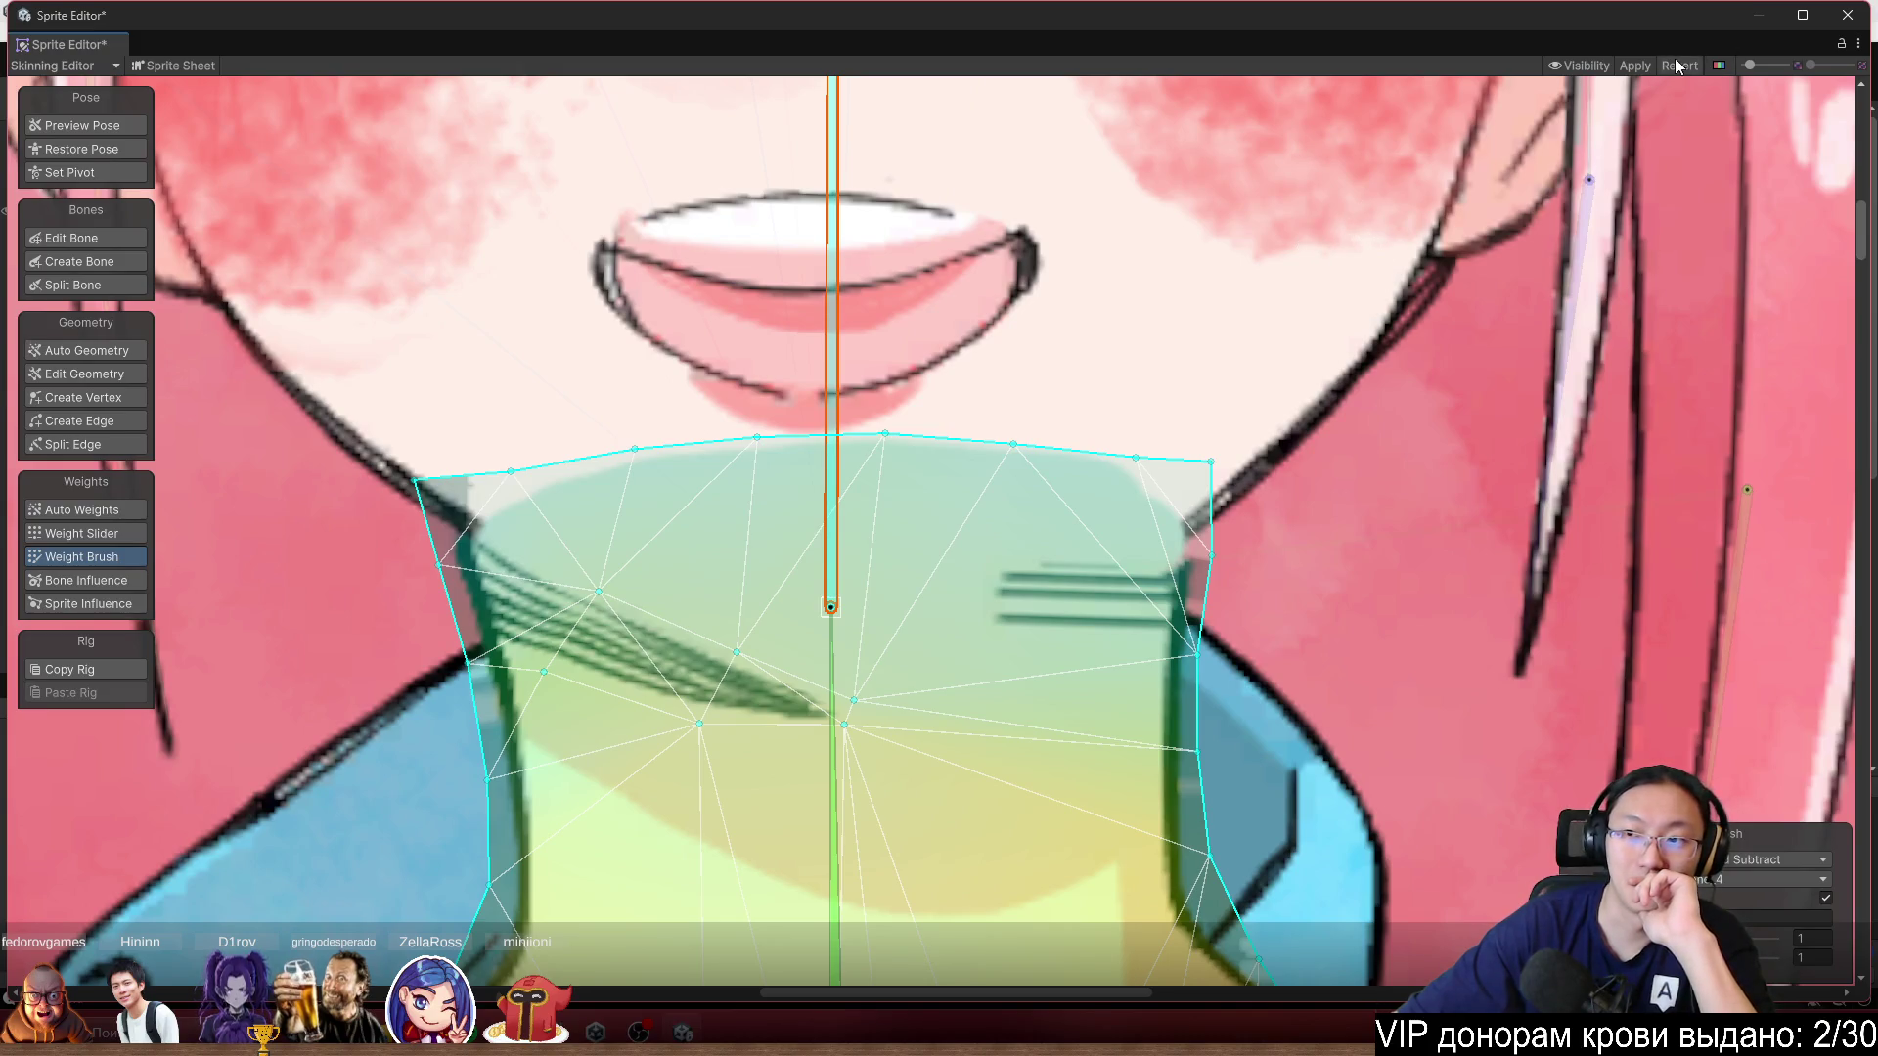
left_click(1628, 68)
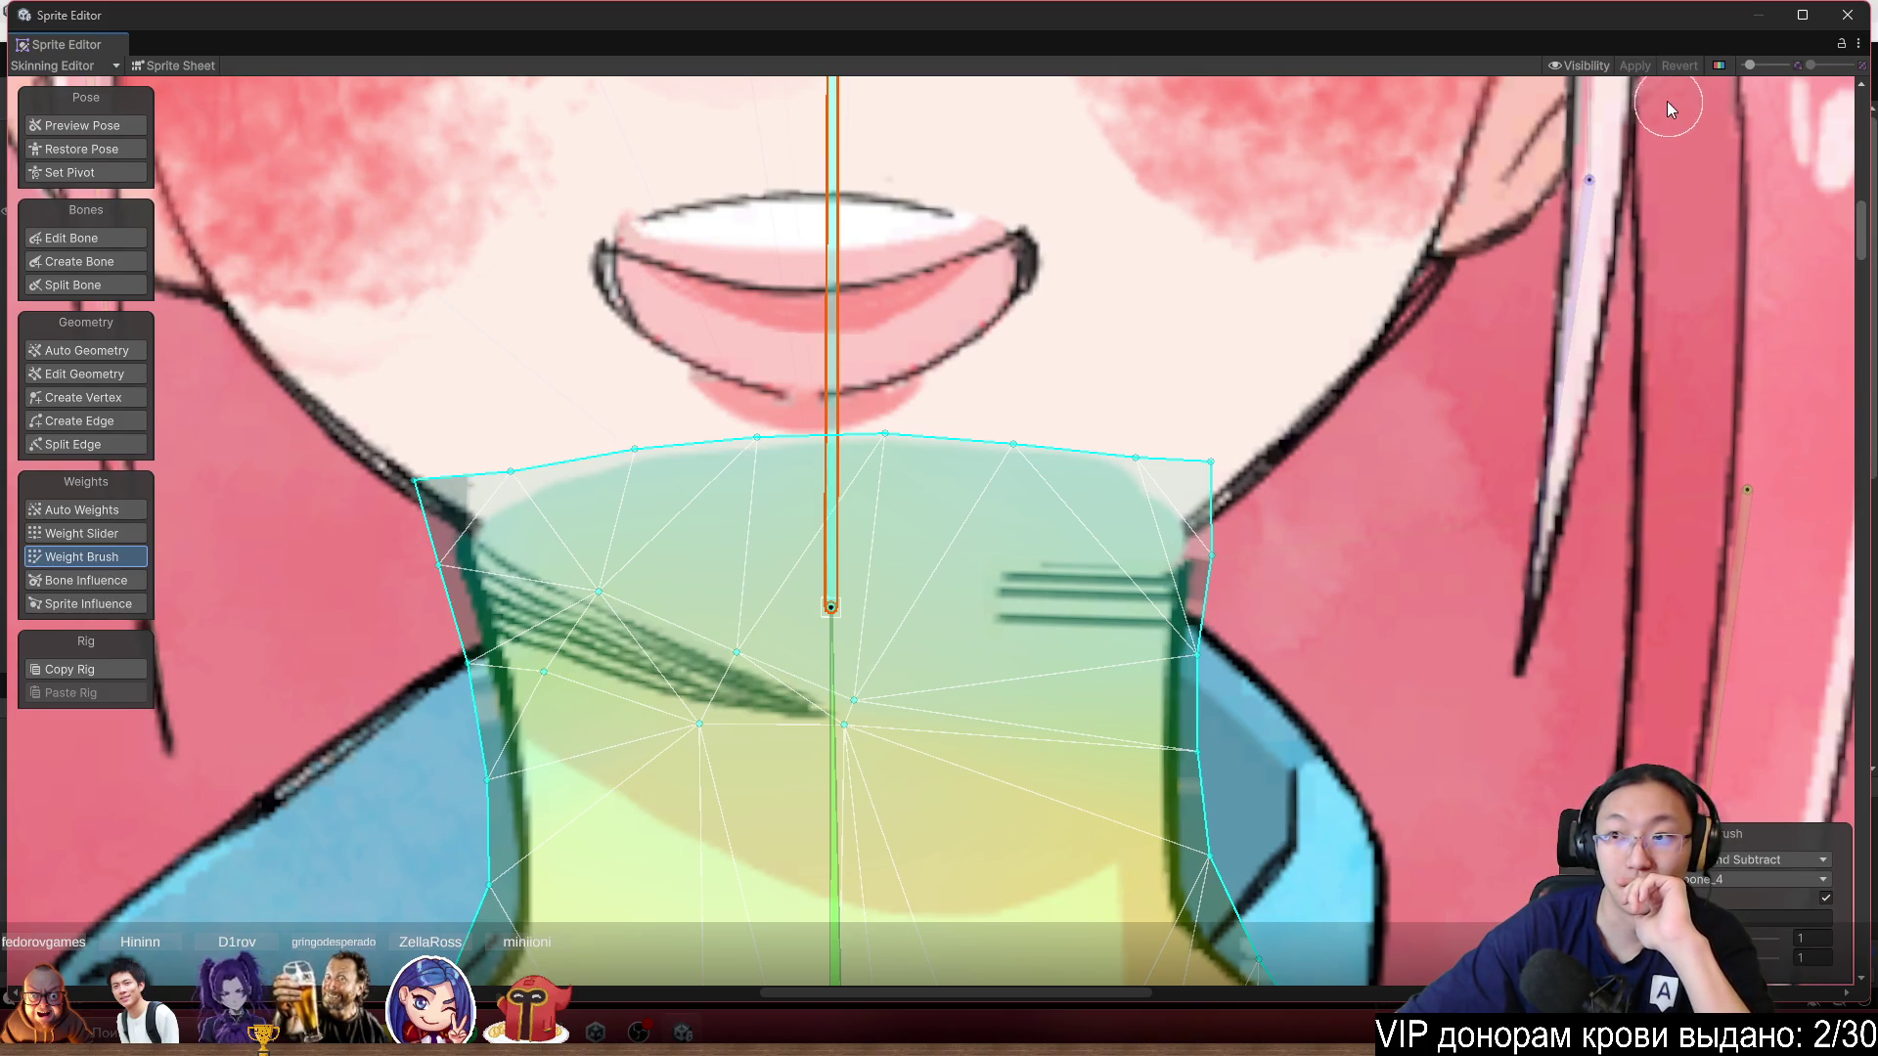
scroll(643, 450, "down", 5)
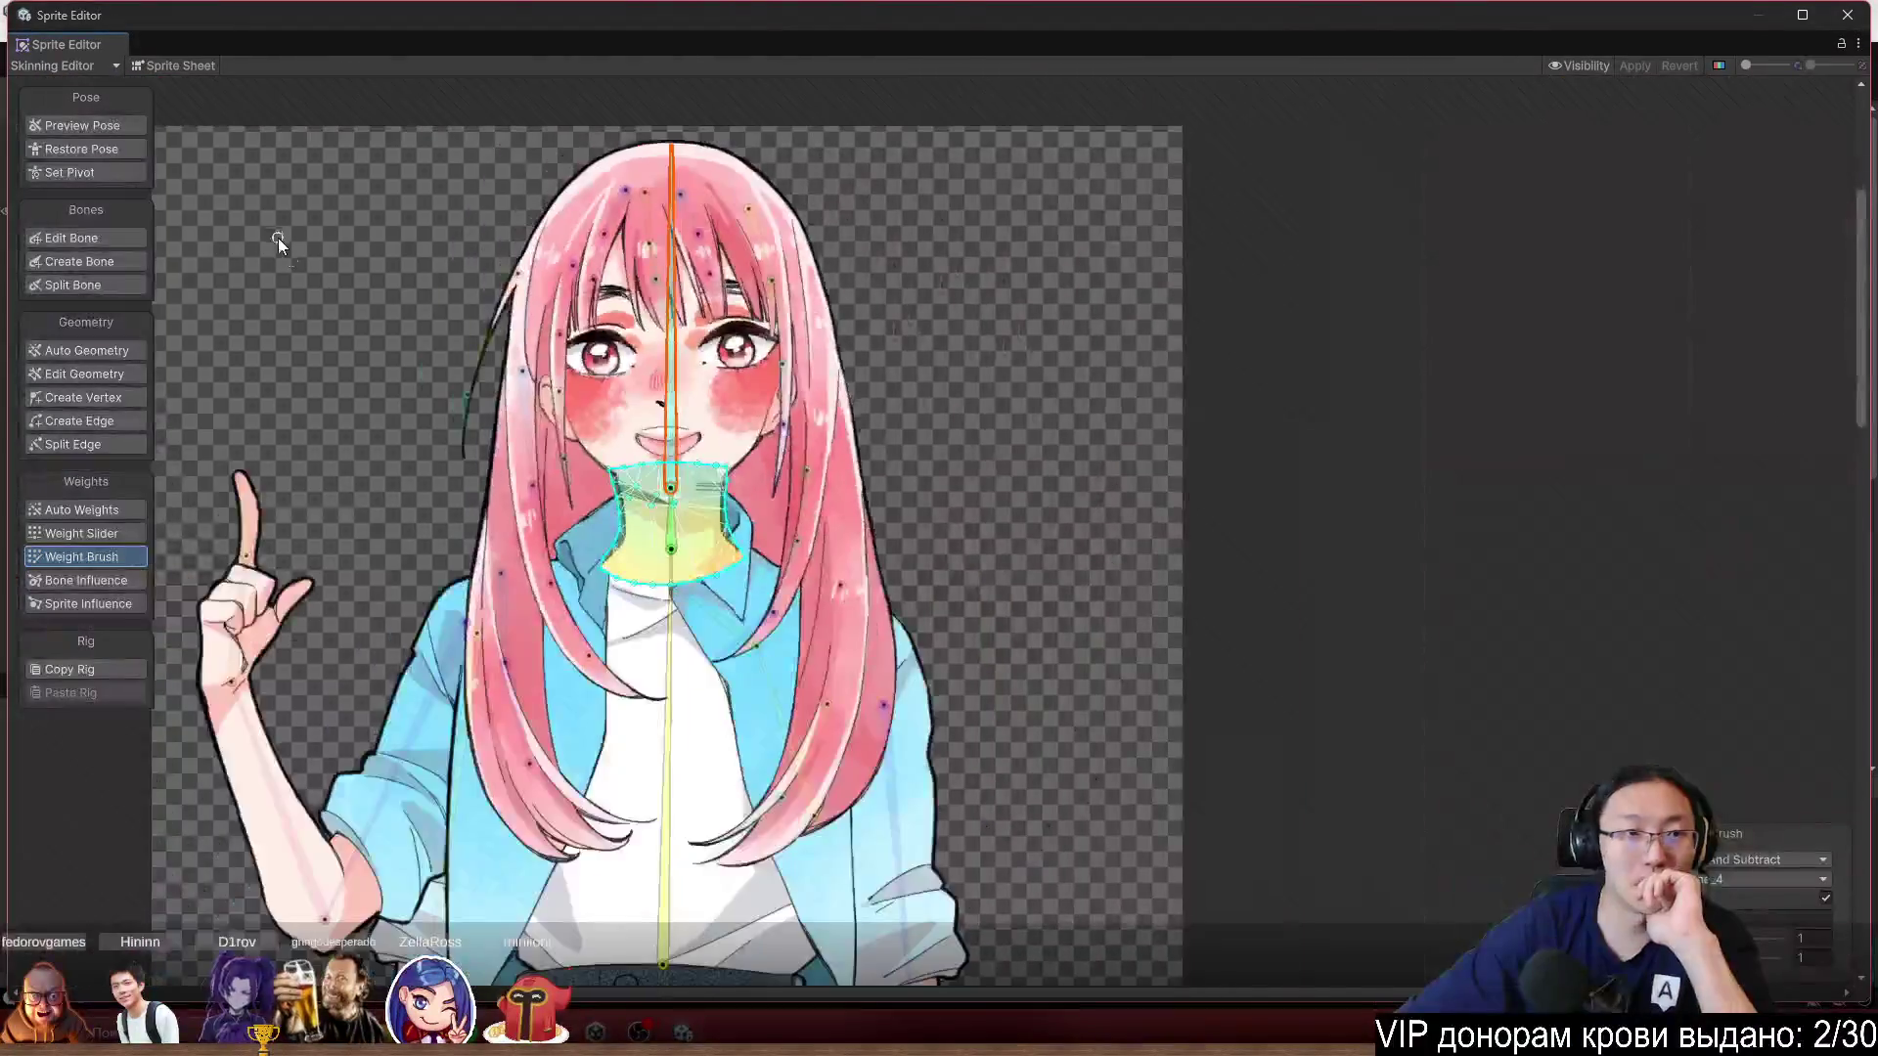
Switch back to Preview Pose and bring Nana's chin area into view.
left_click(101, 125)
scroll(993, 661, "up", 5)
scroll(734, 495, "up", 3)
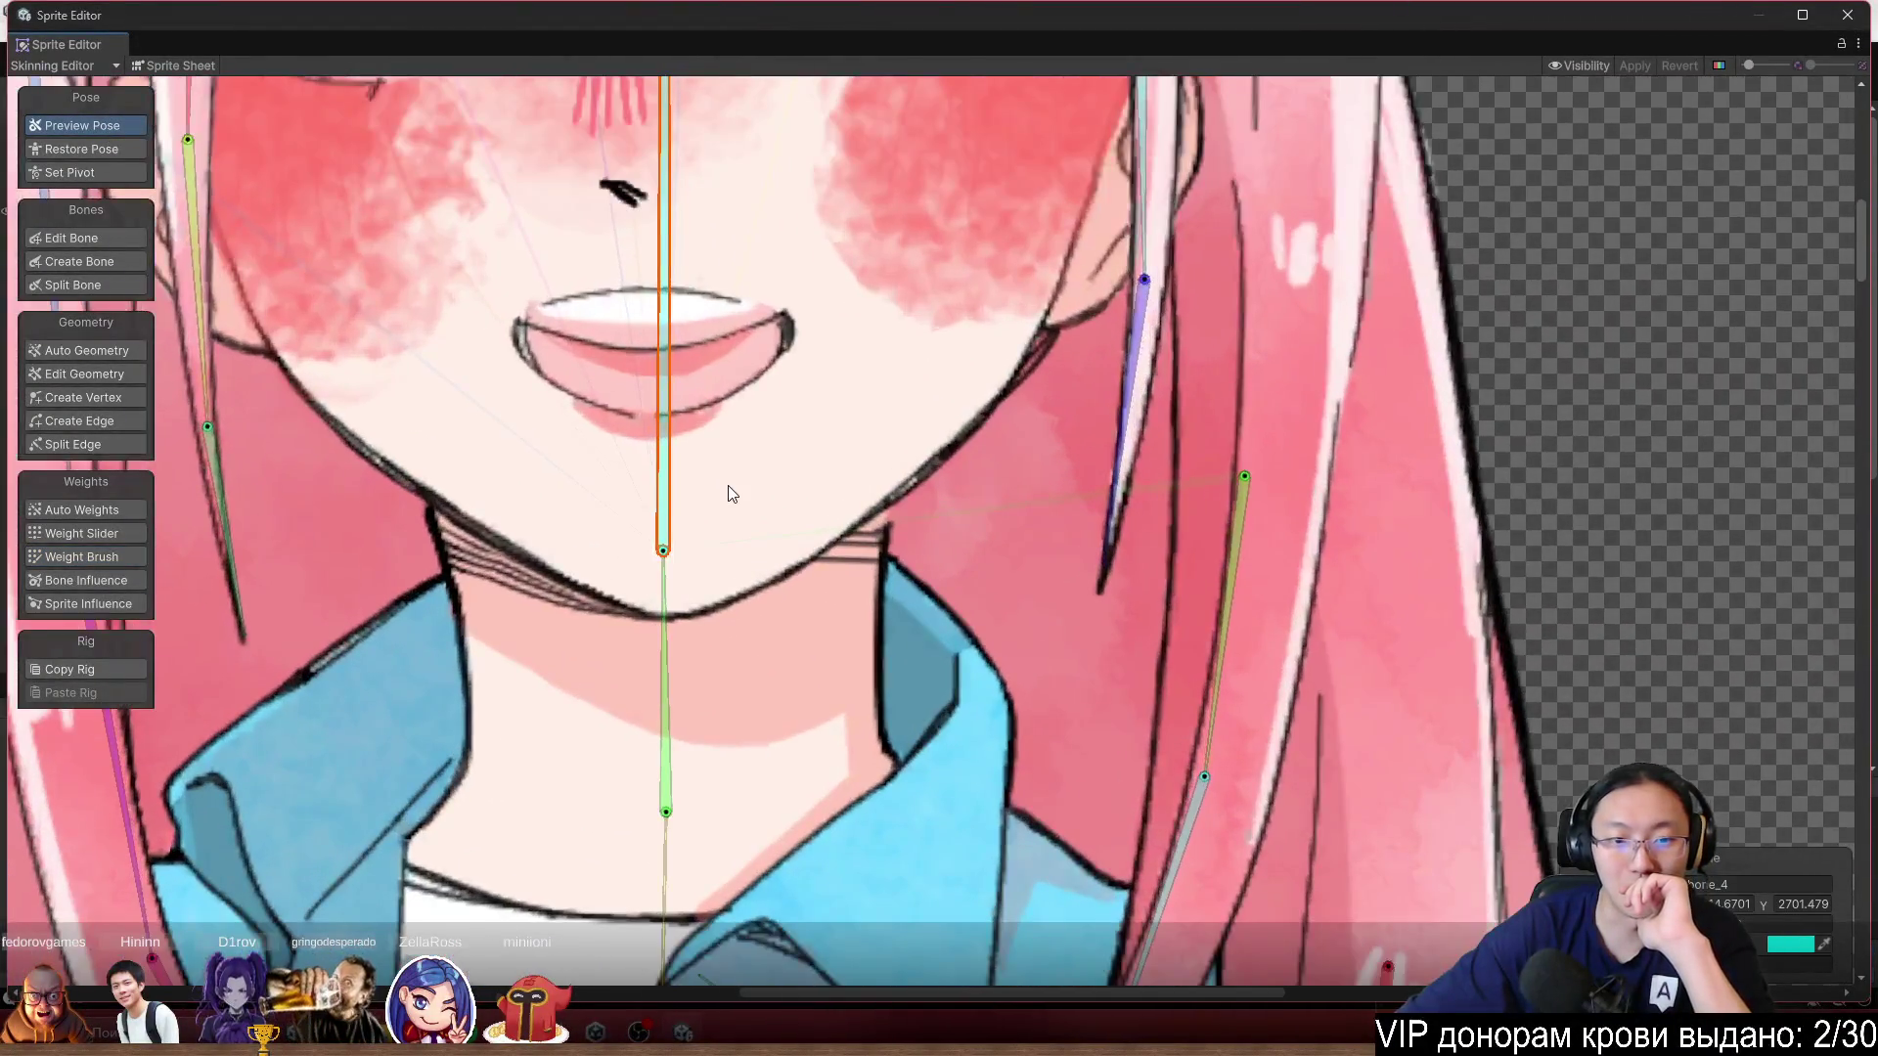
left_click_drag(774, 550, 1174, 508)
scroll(1174, 509, "down", 4)
scroll(1183, 546, "up", 2)
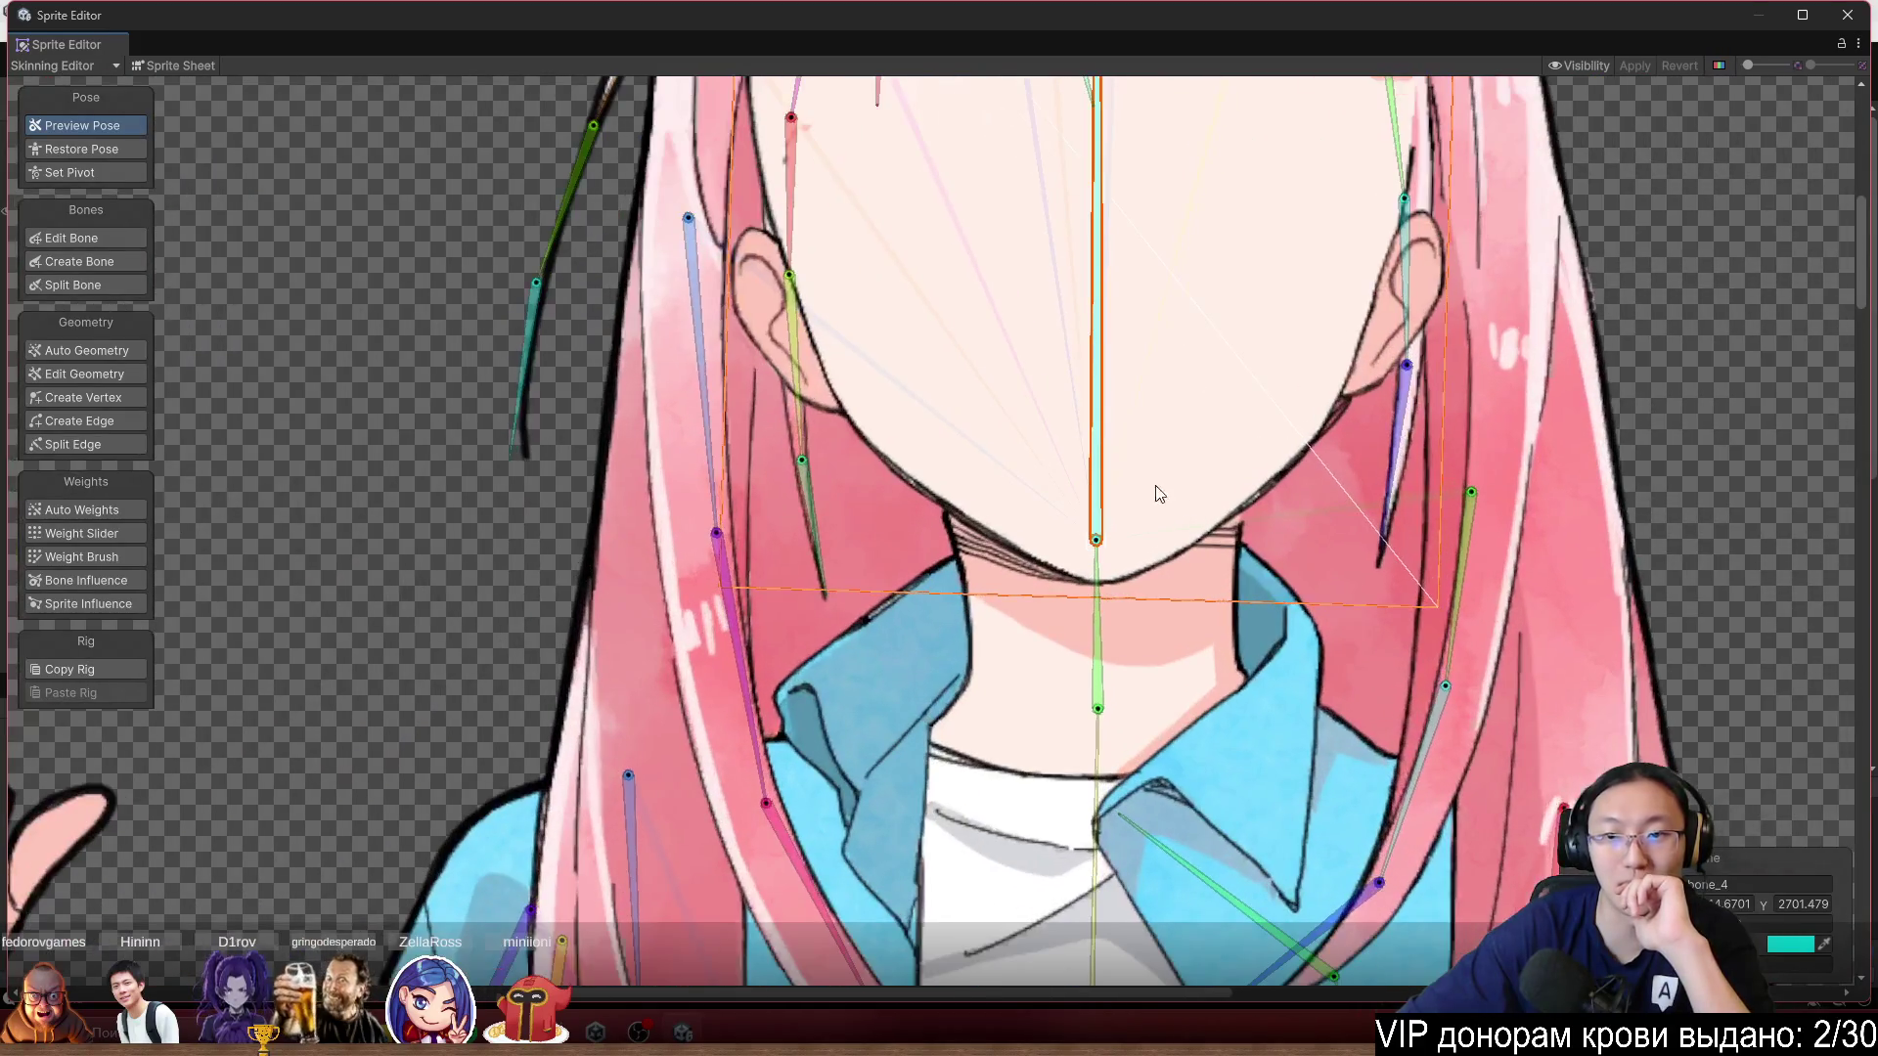
scroll(1144, 513, "up", 5)
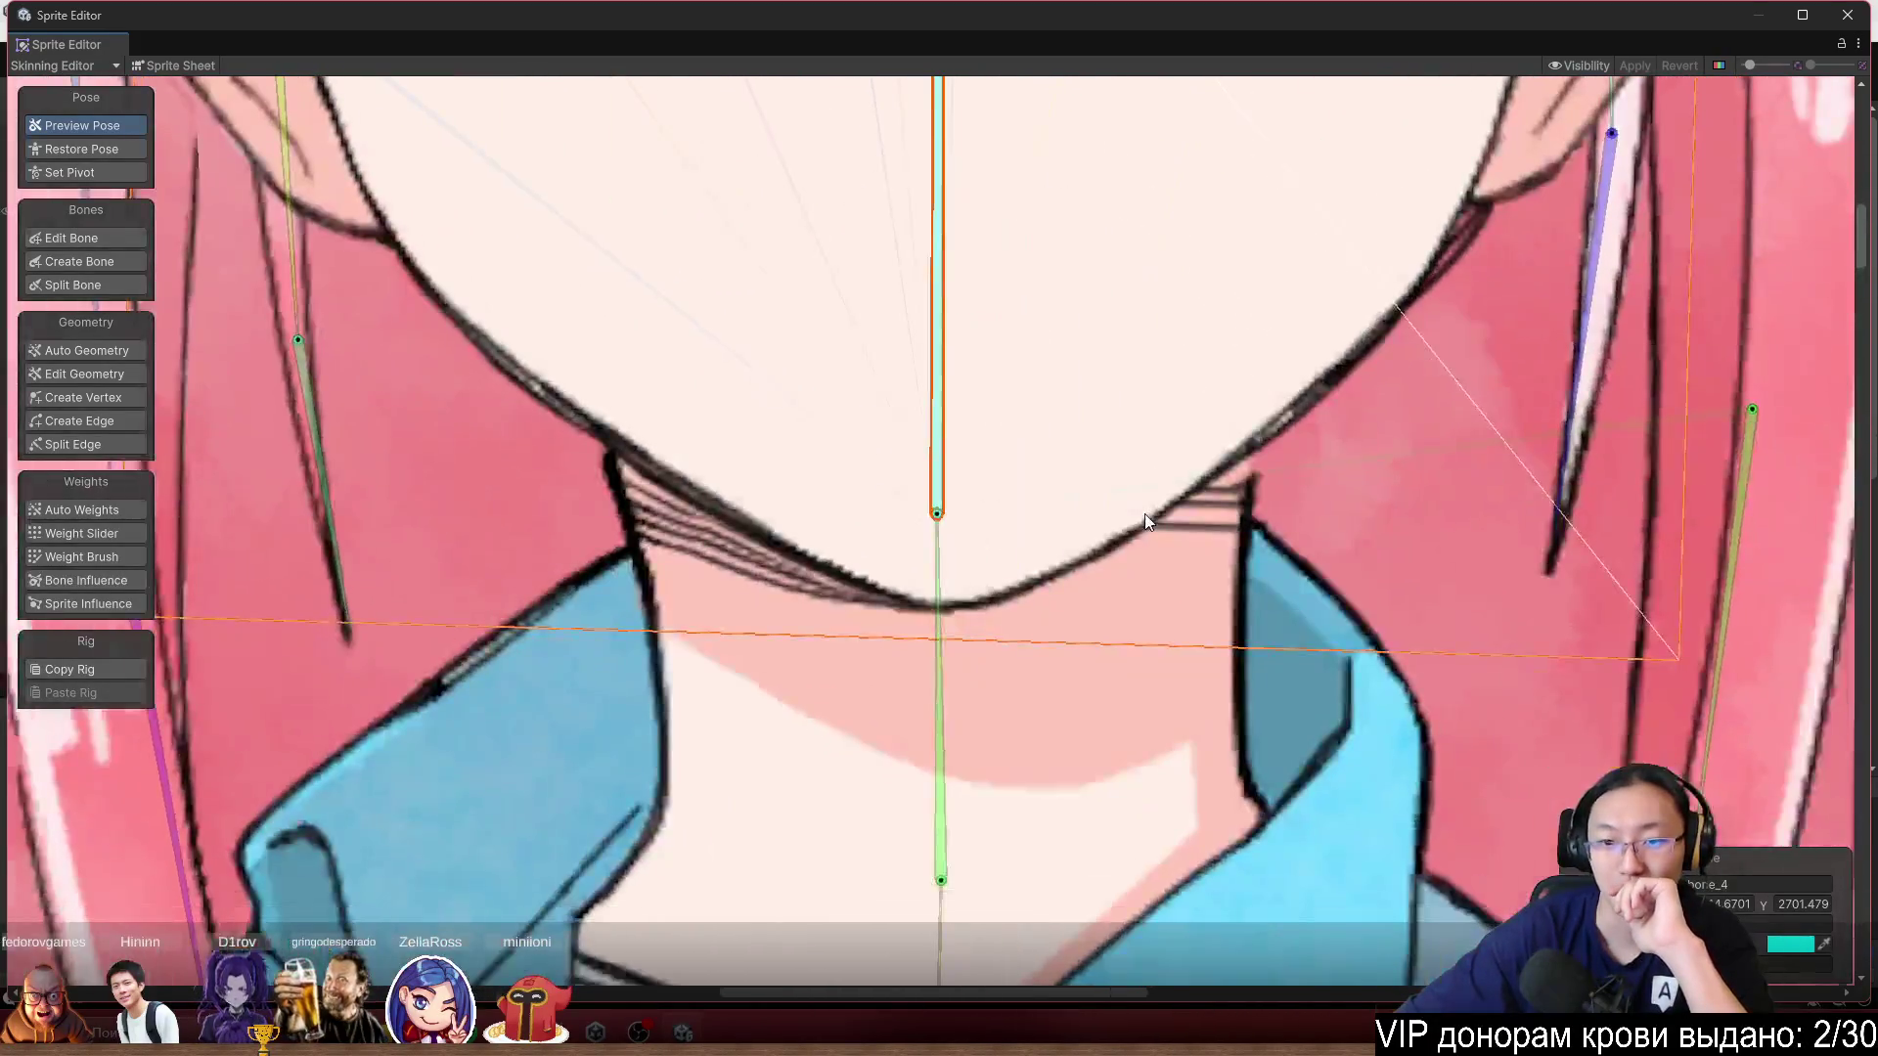
scroll(1018, 519, "down", 3)
scroll(1140, 436, "up", 8)
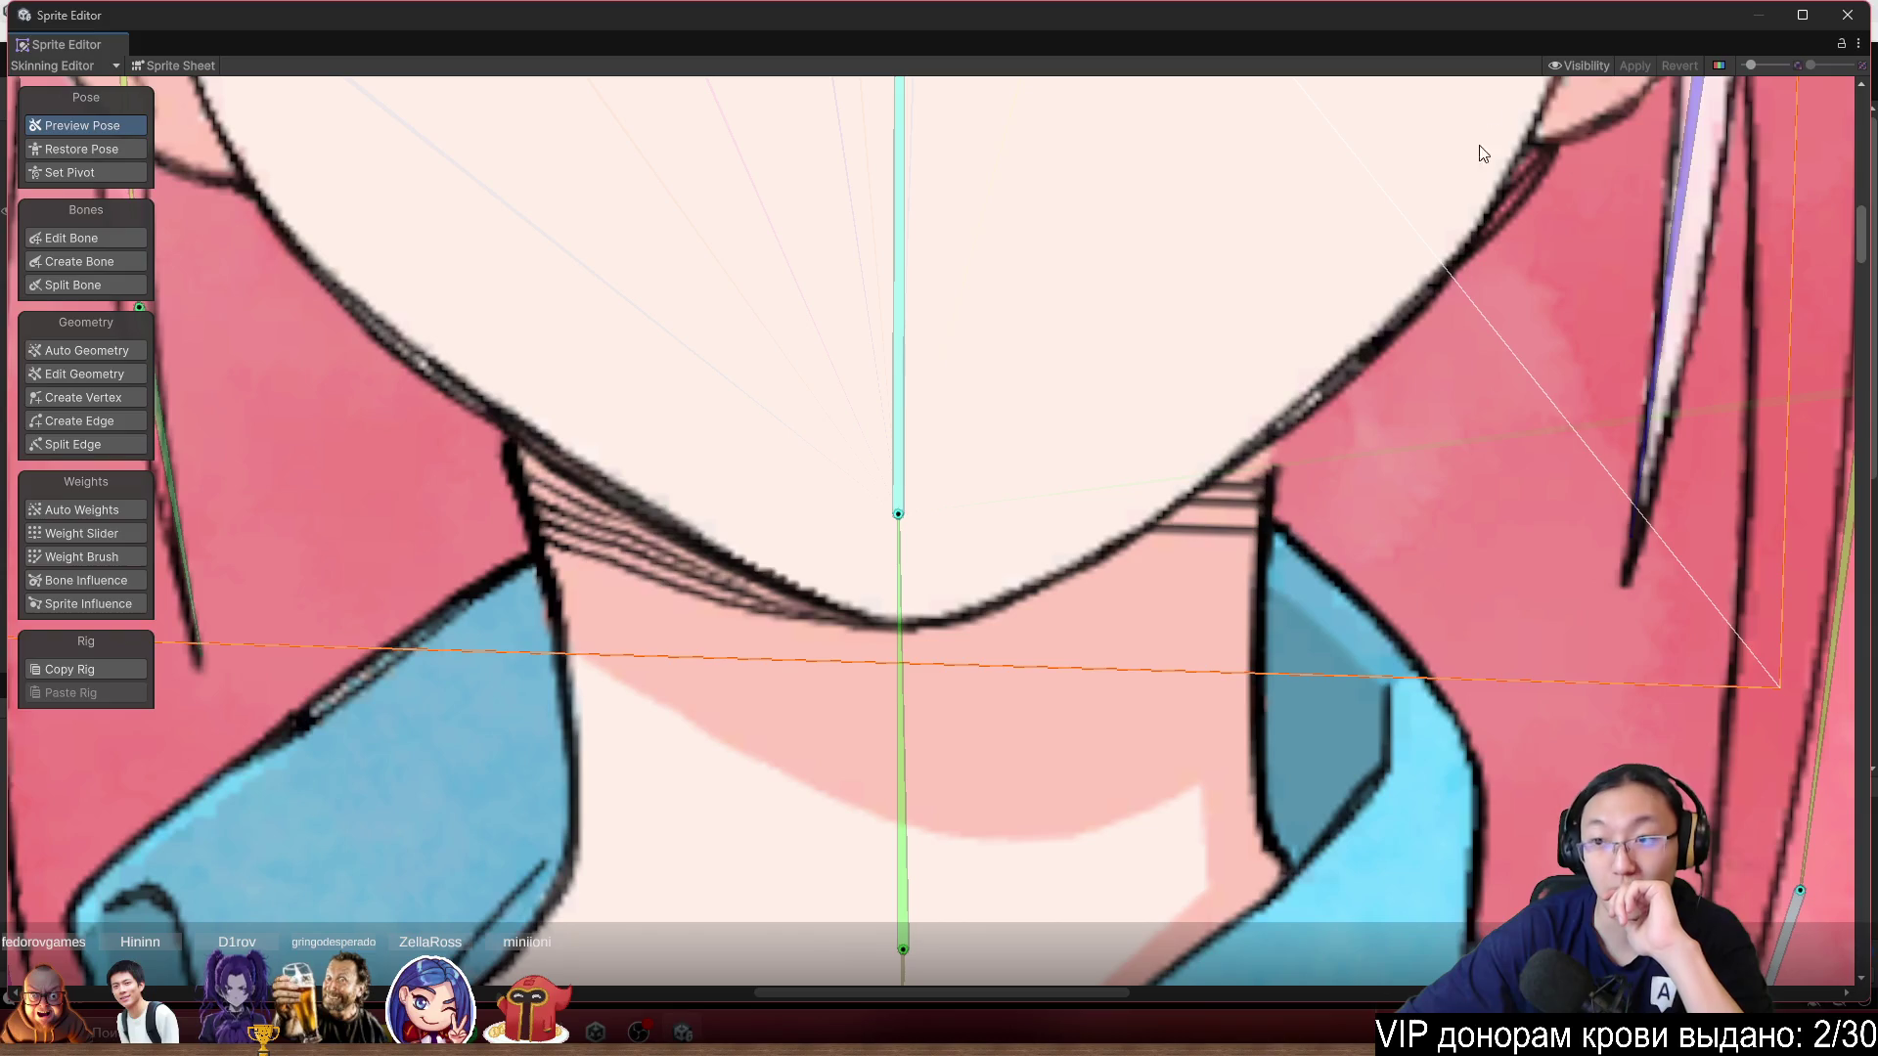
Open the Visibility panel's Sprite list, select the Head layer, and restore the rest pose.
left_click(1599, 66)
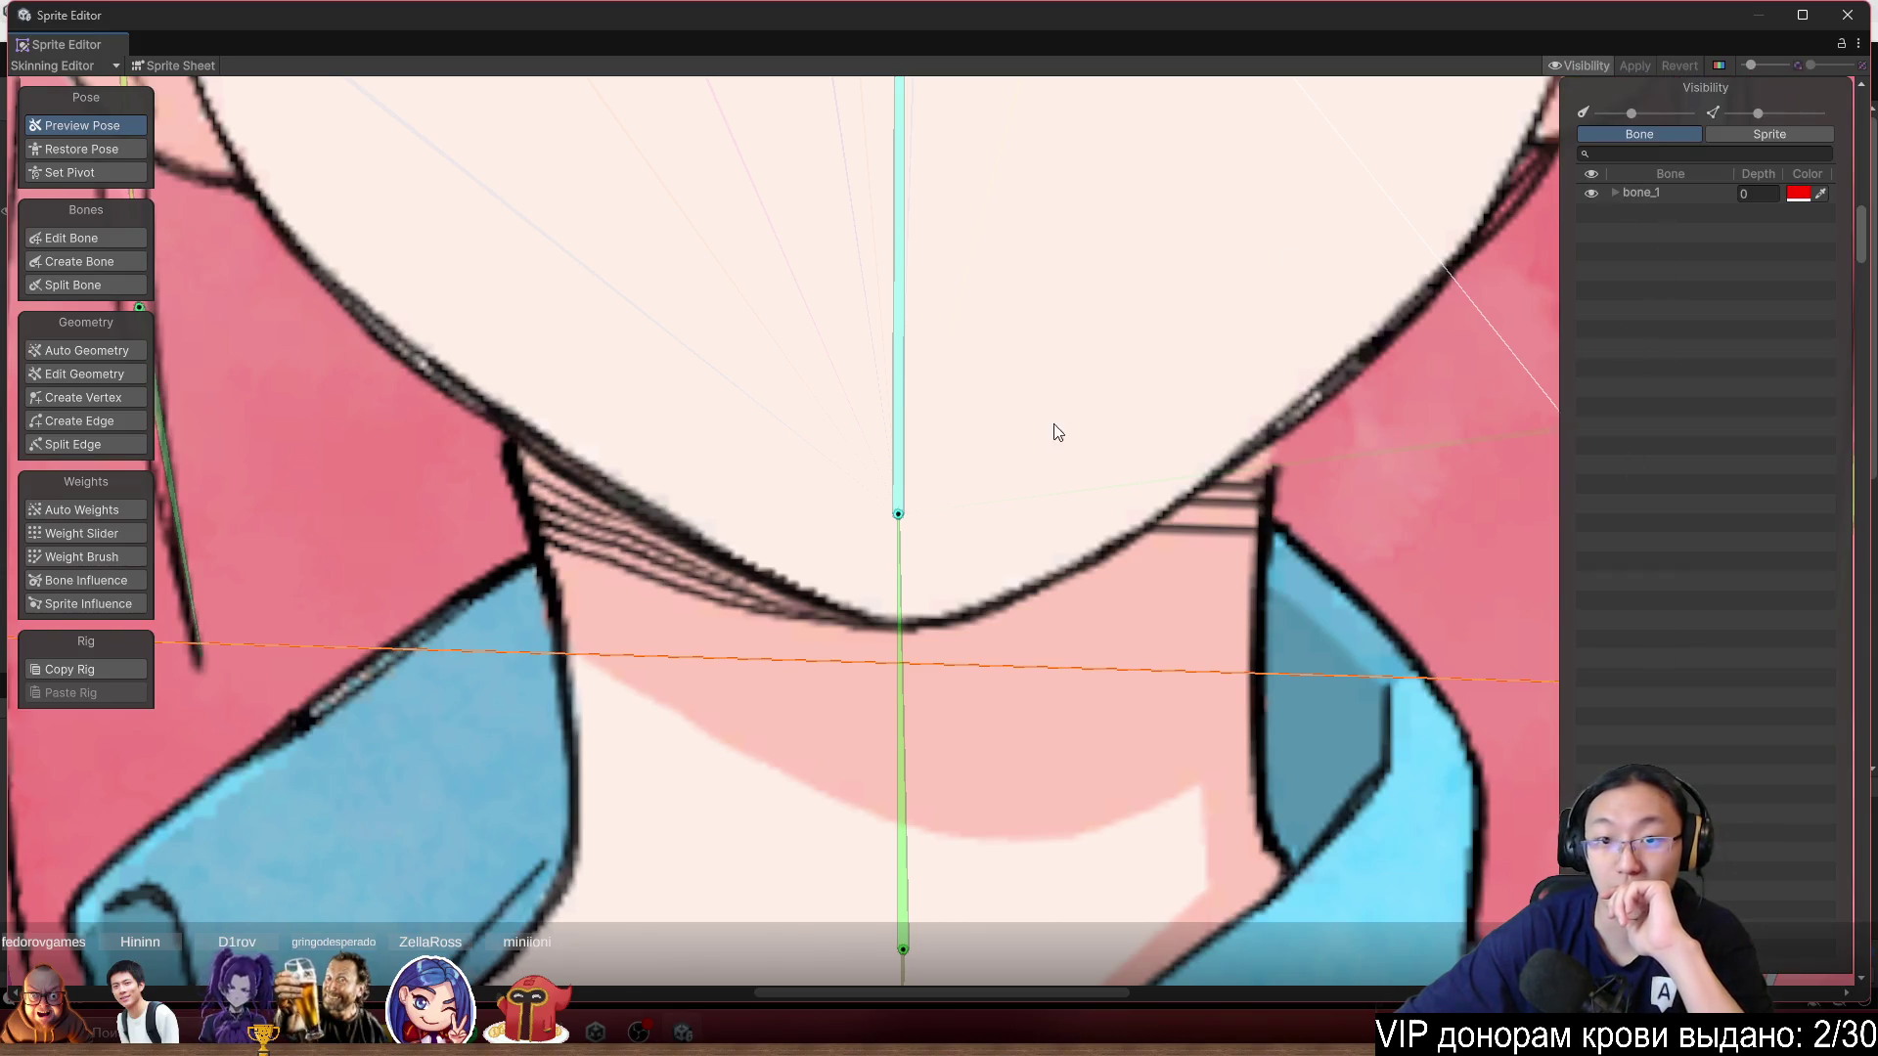
left_click(1769, 134)
left_click(1661, 412)
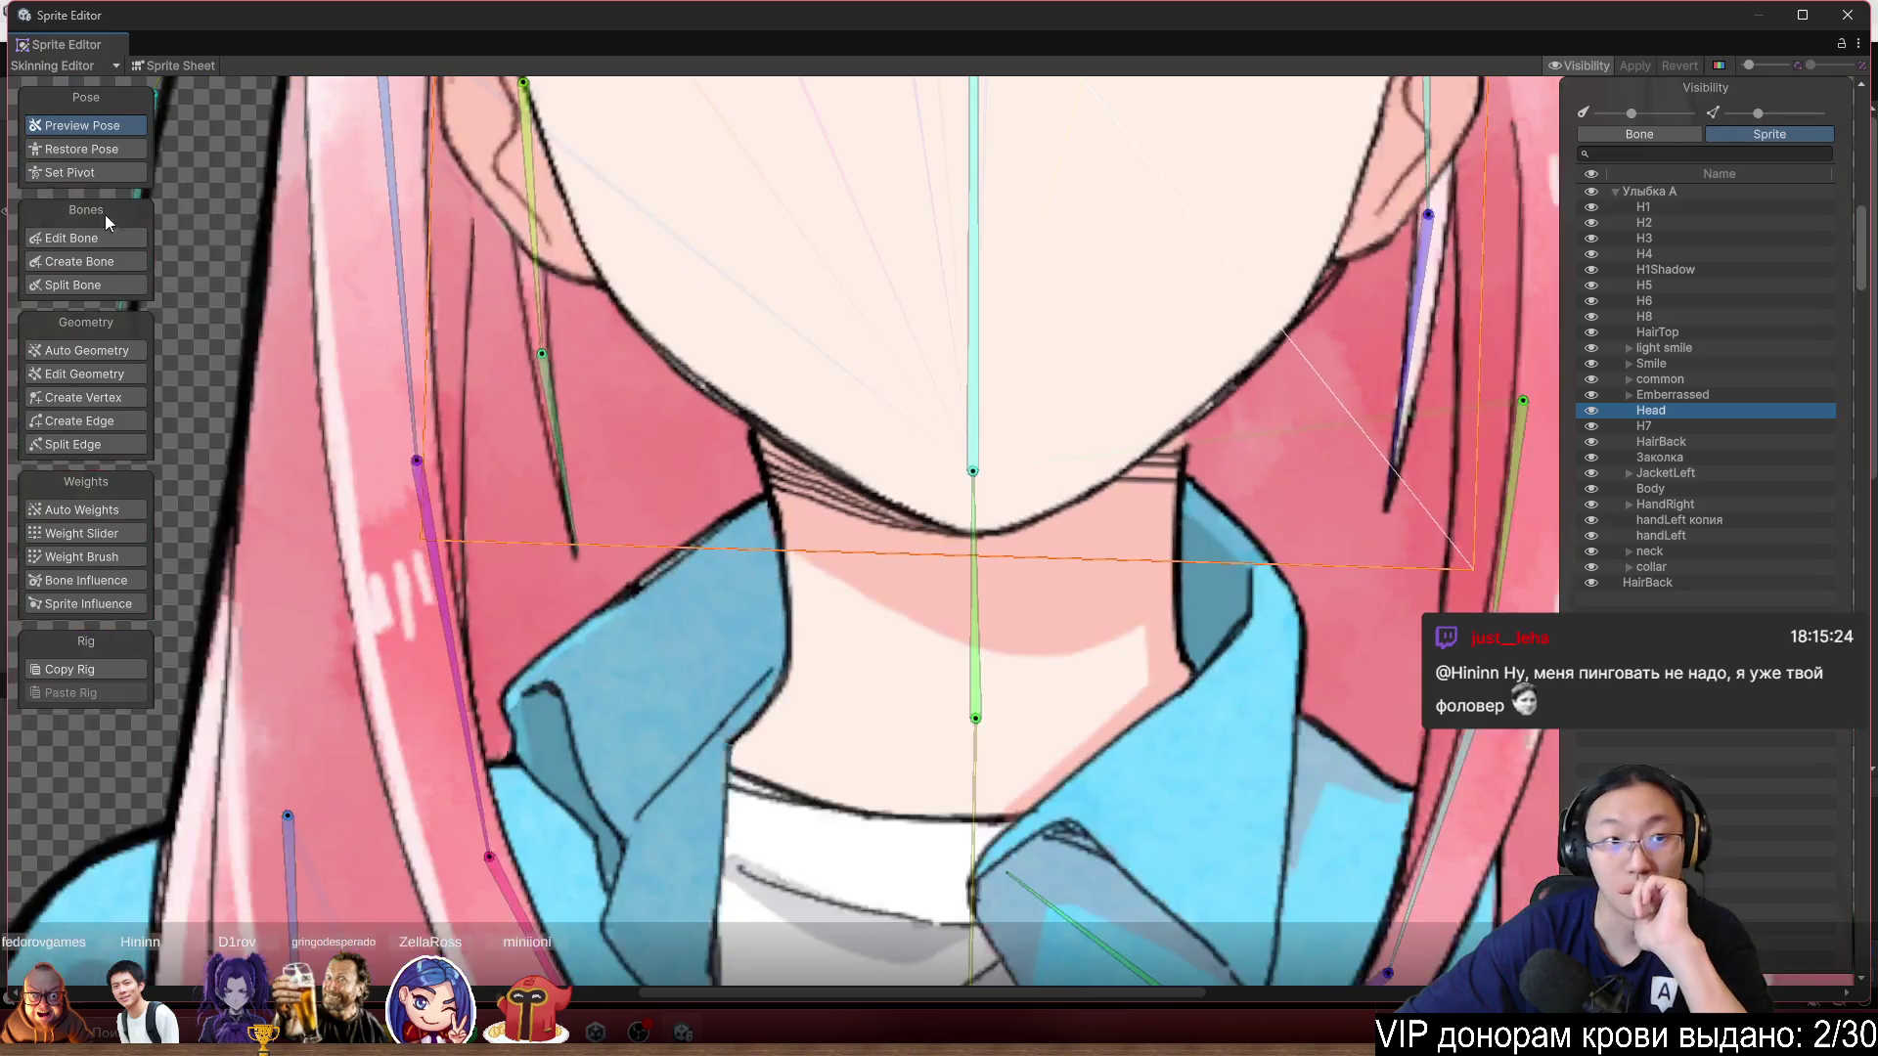
left_click(56, 142)
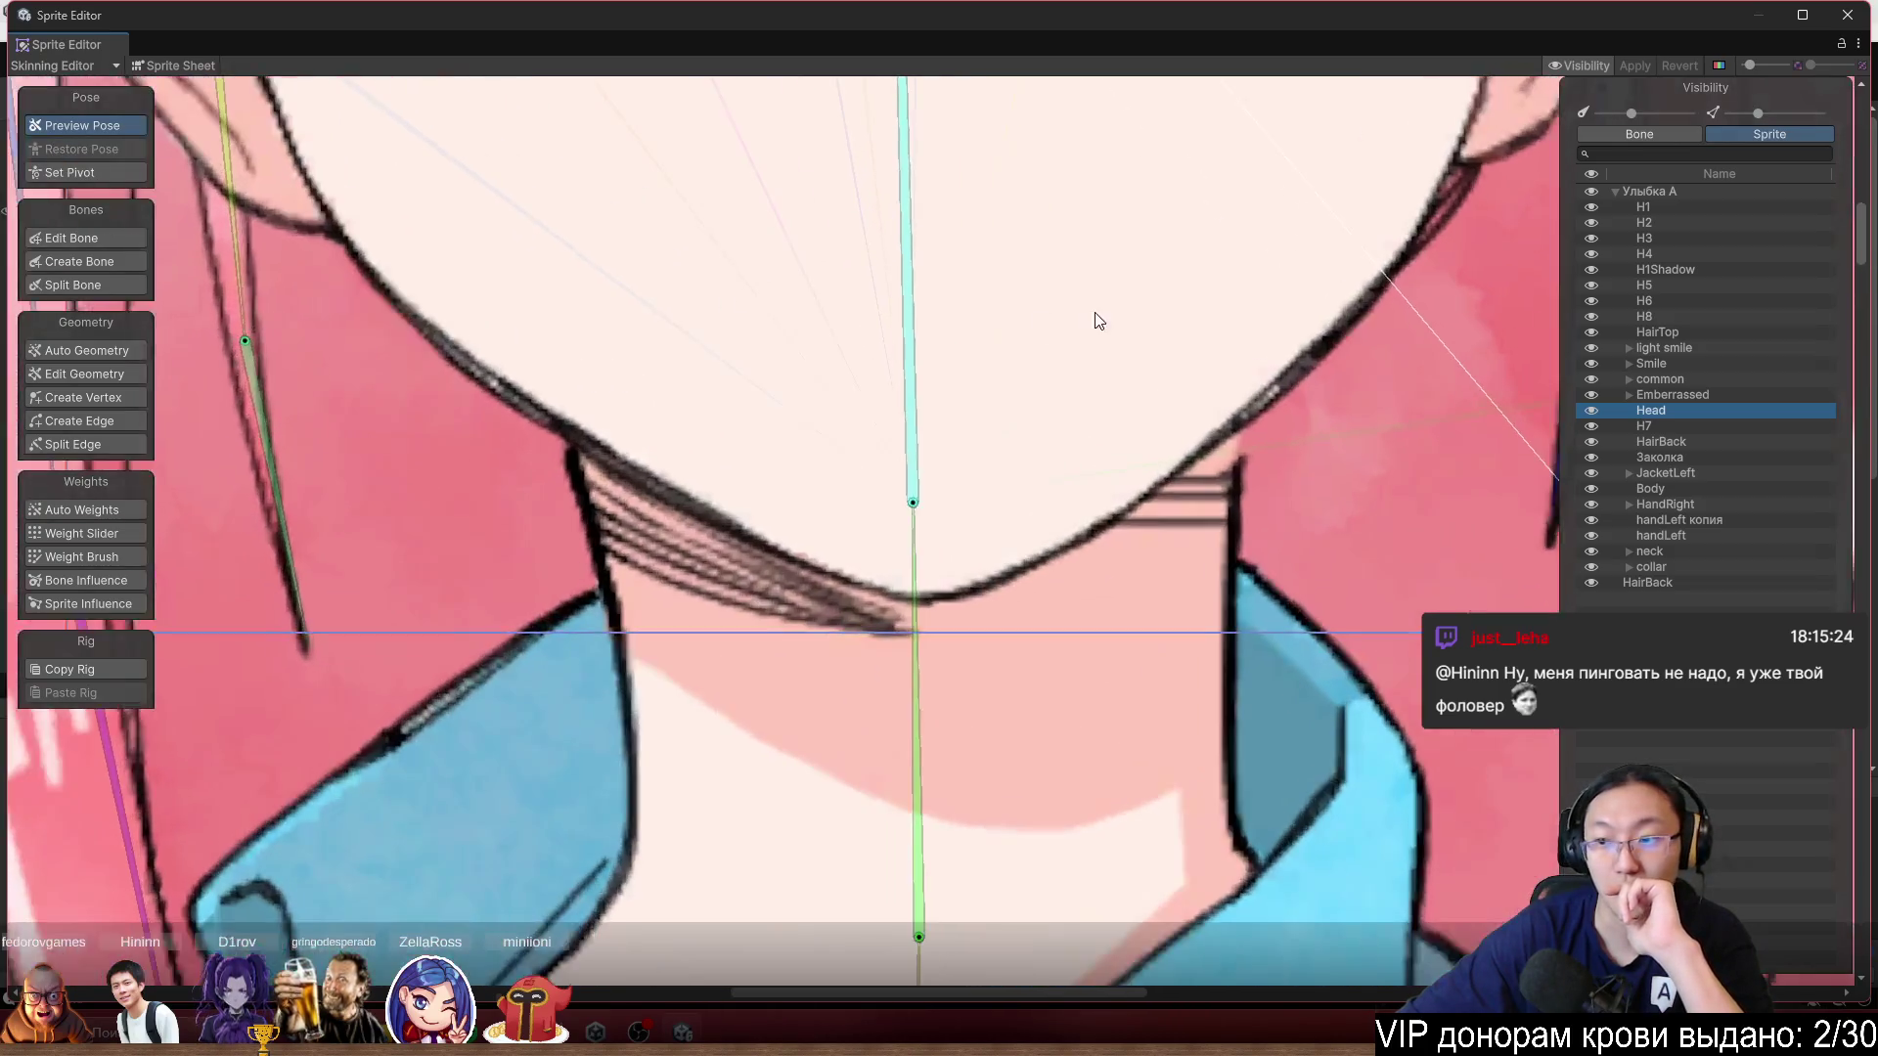
scroll(1523, 380, "up", 2)
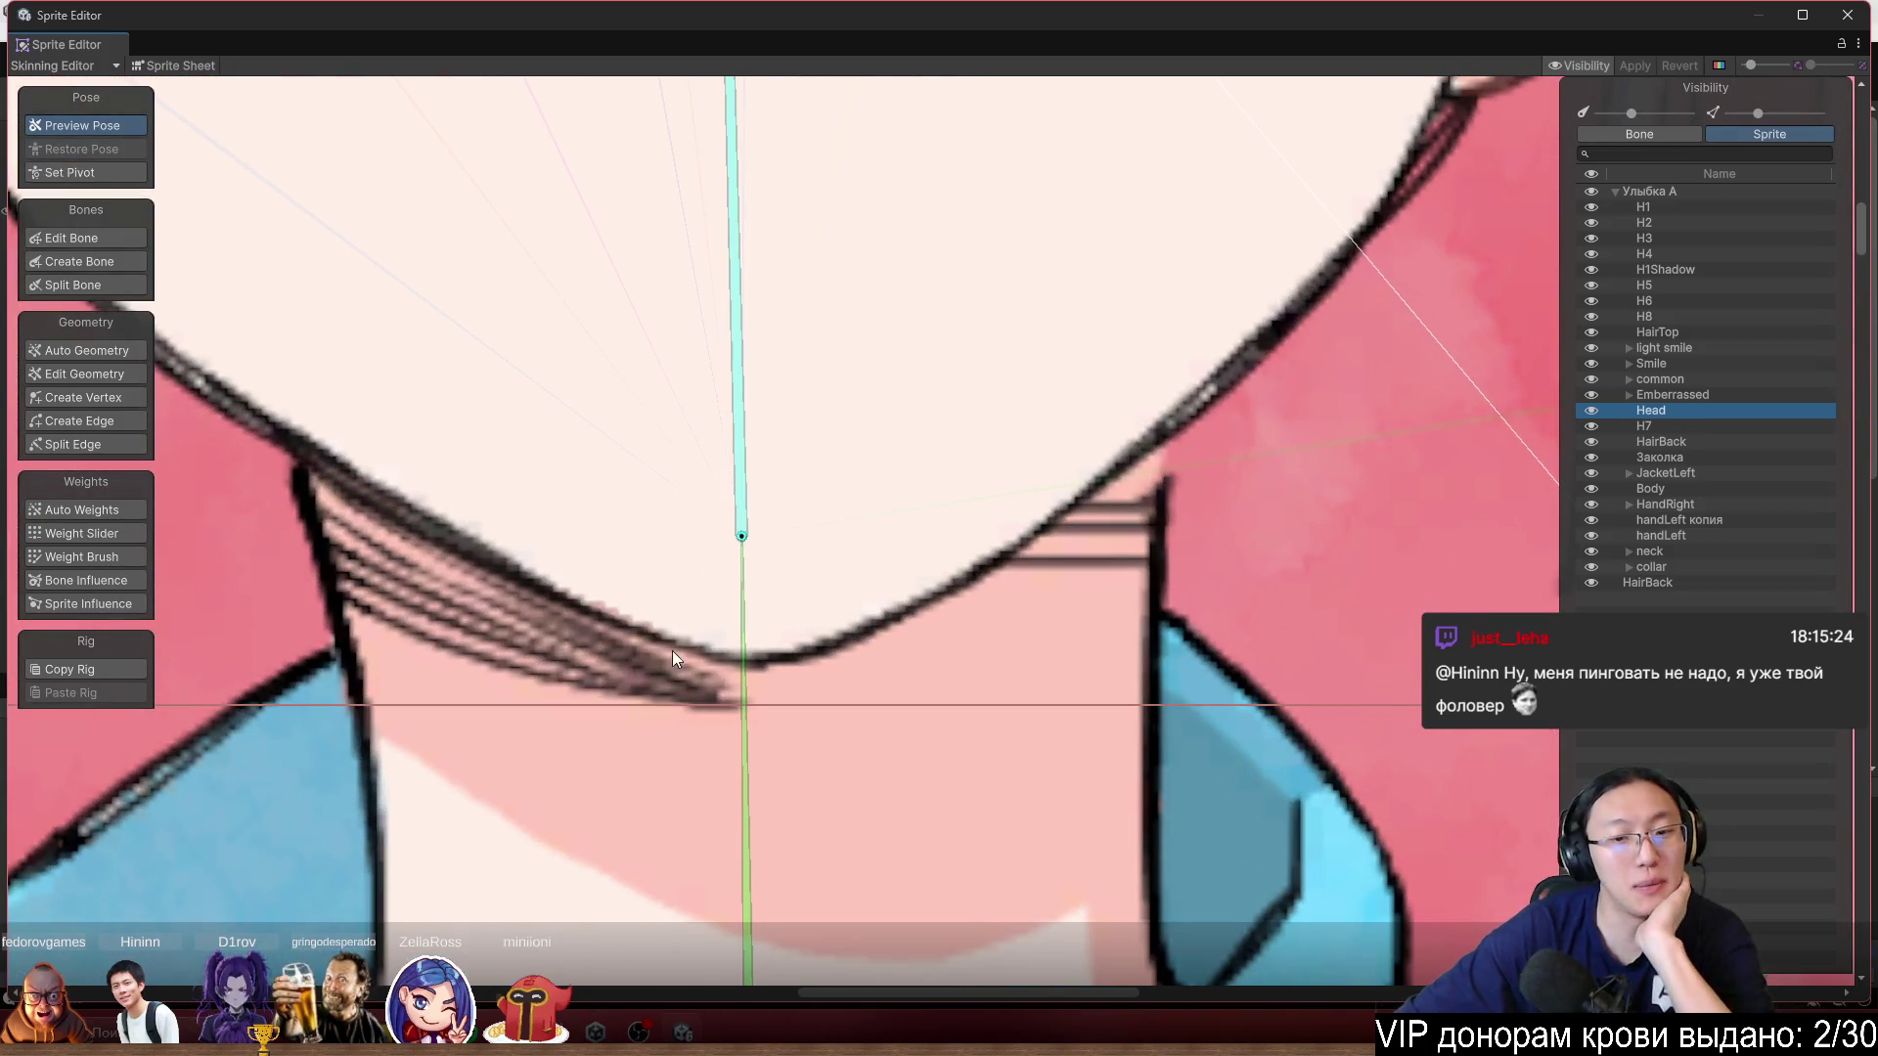
scroll(802, 601, "down", 5)
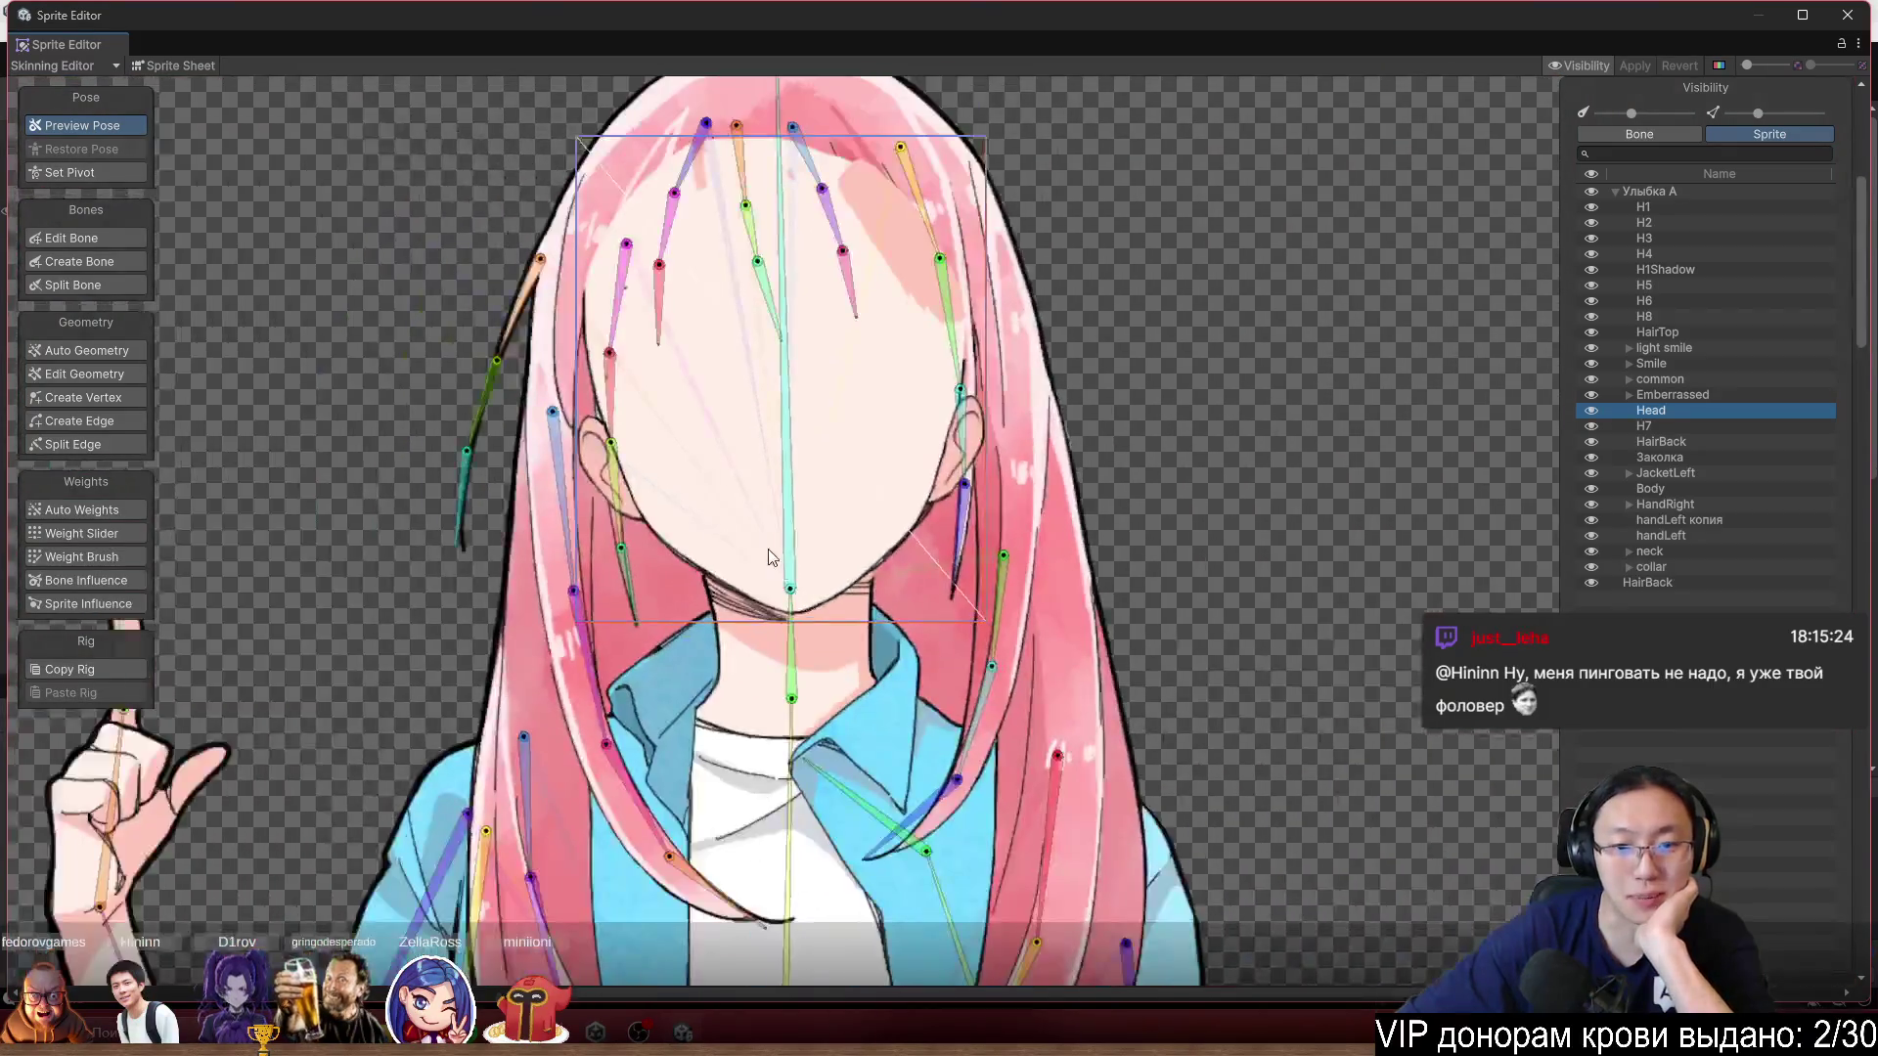
scroll(817, 600, "up", 3)
scroll(818, 600, "up", 2)
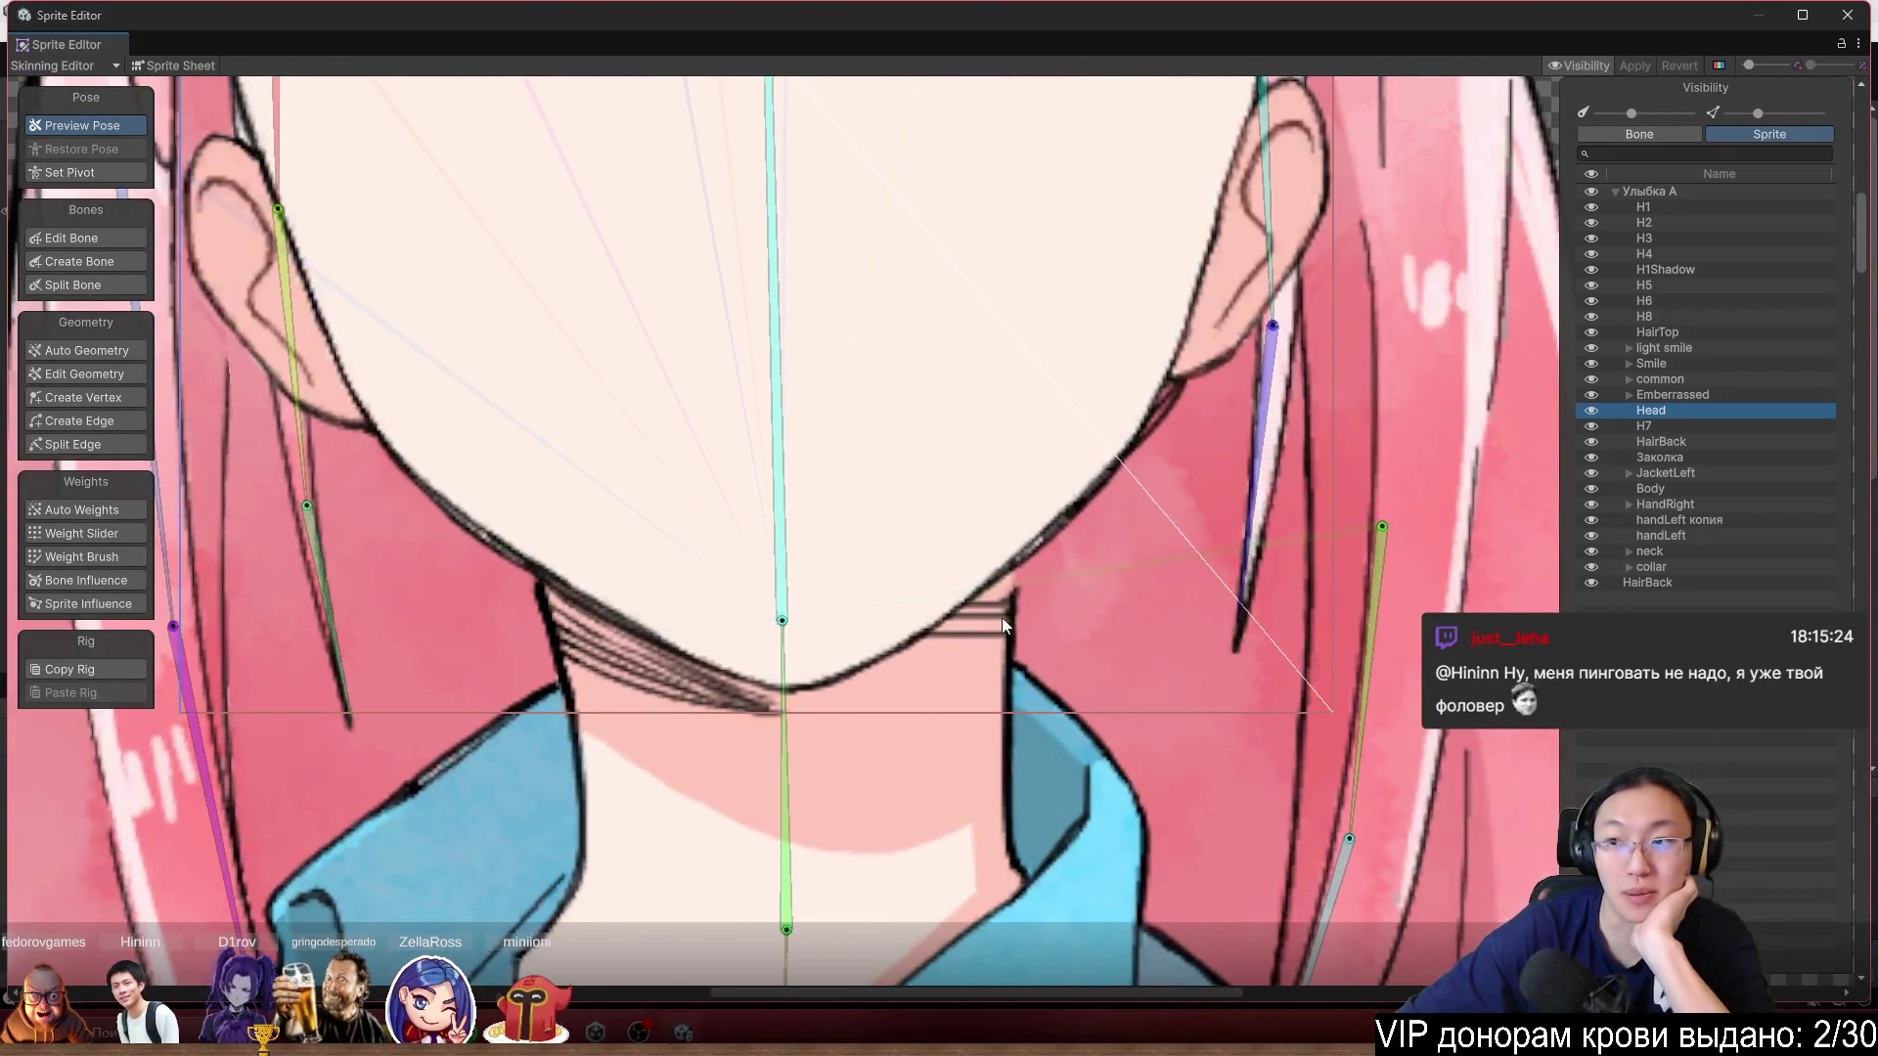
scroll(917, 672, "down", 1)
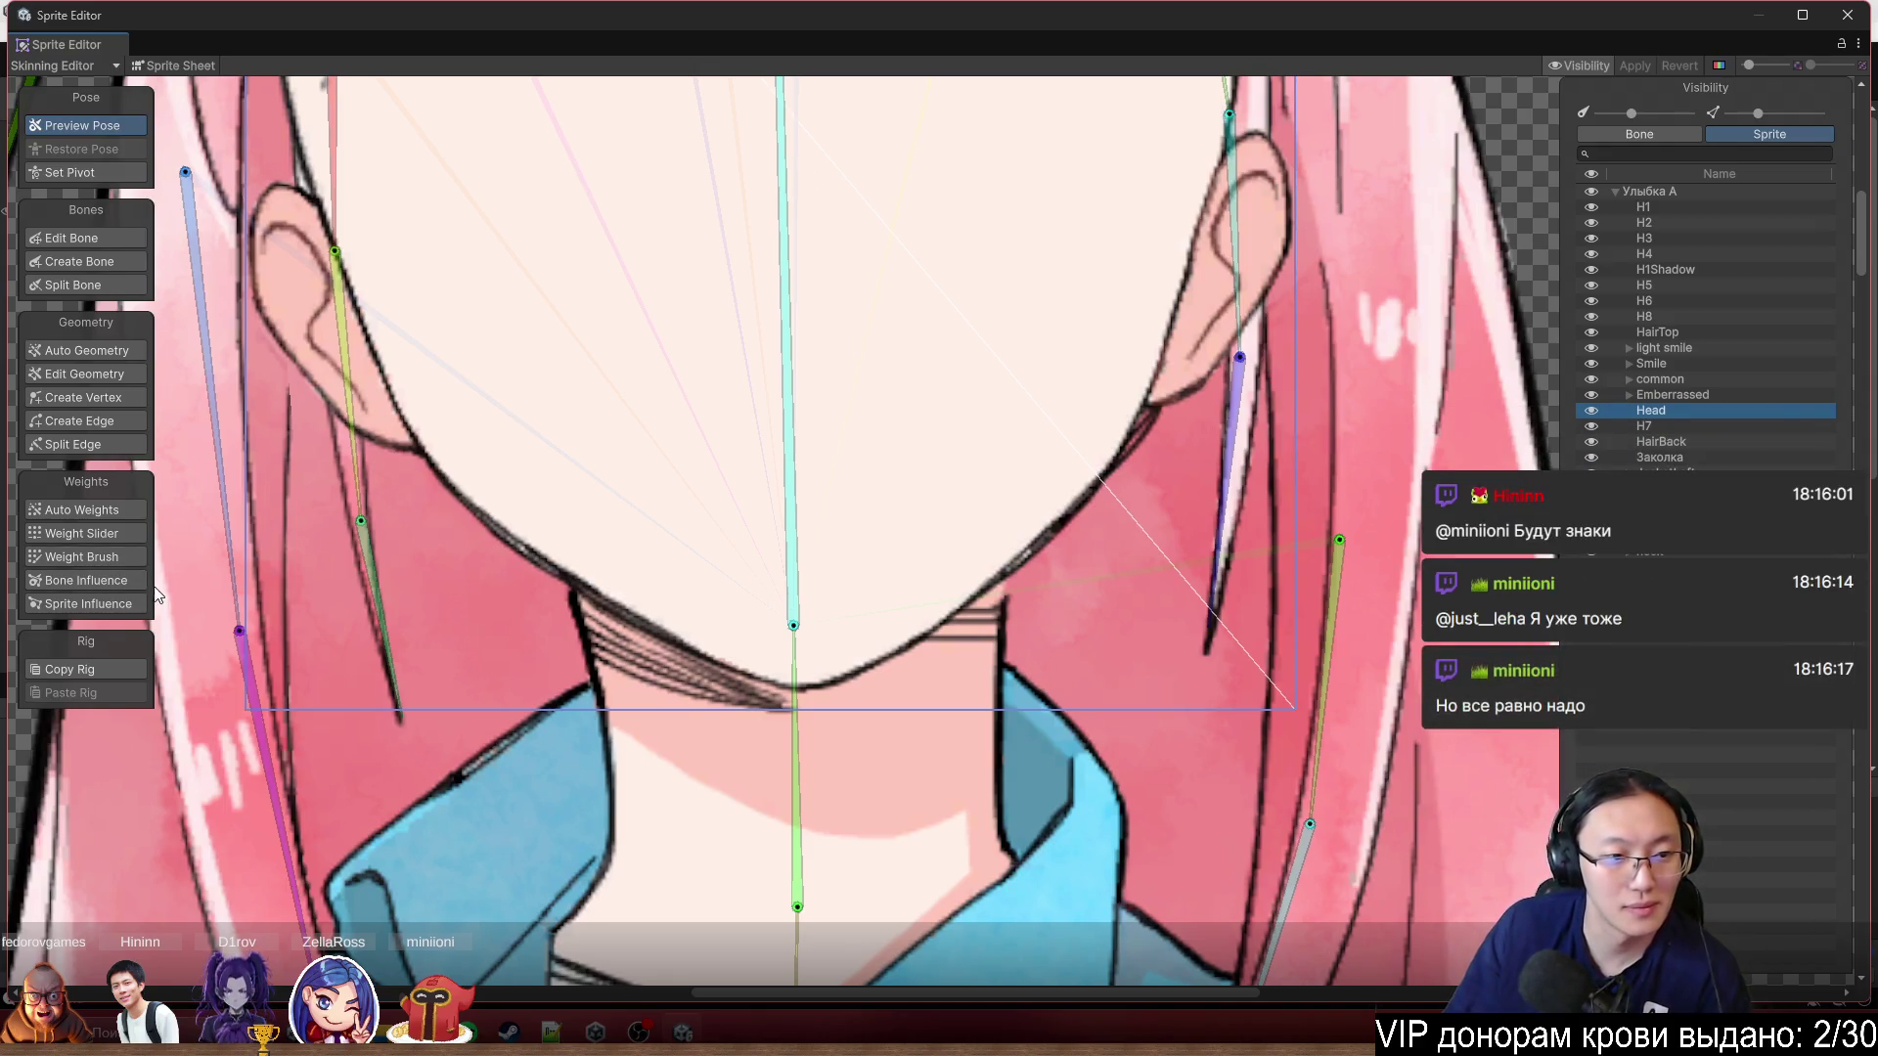
left_click(115, 604)
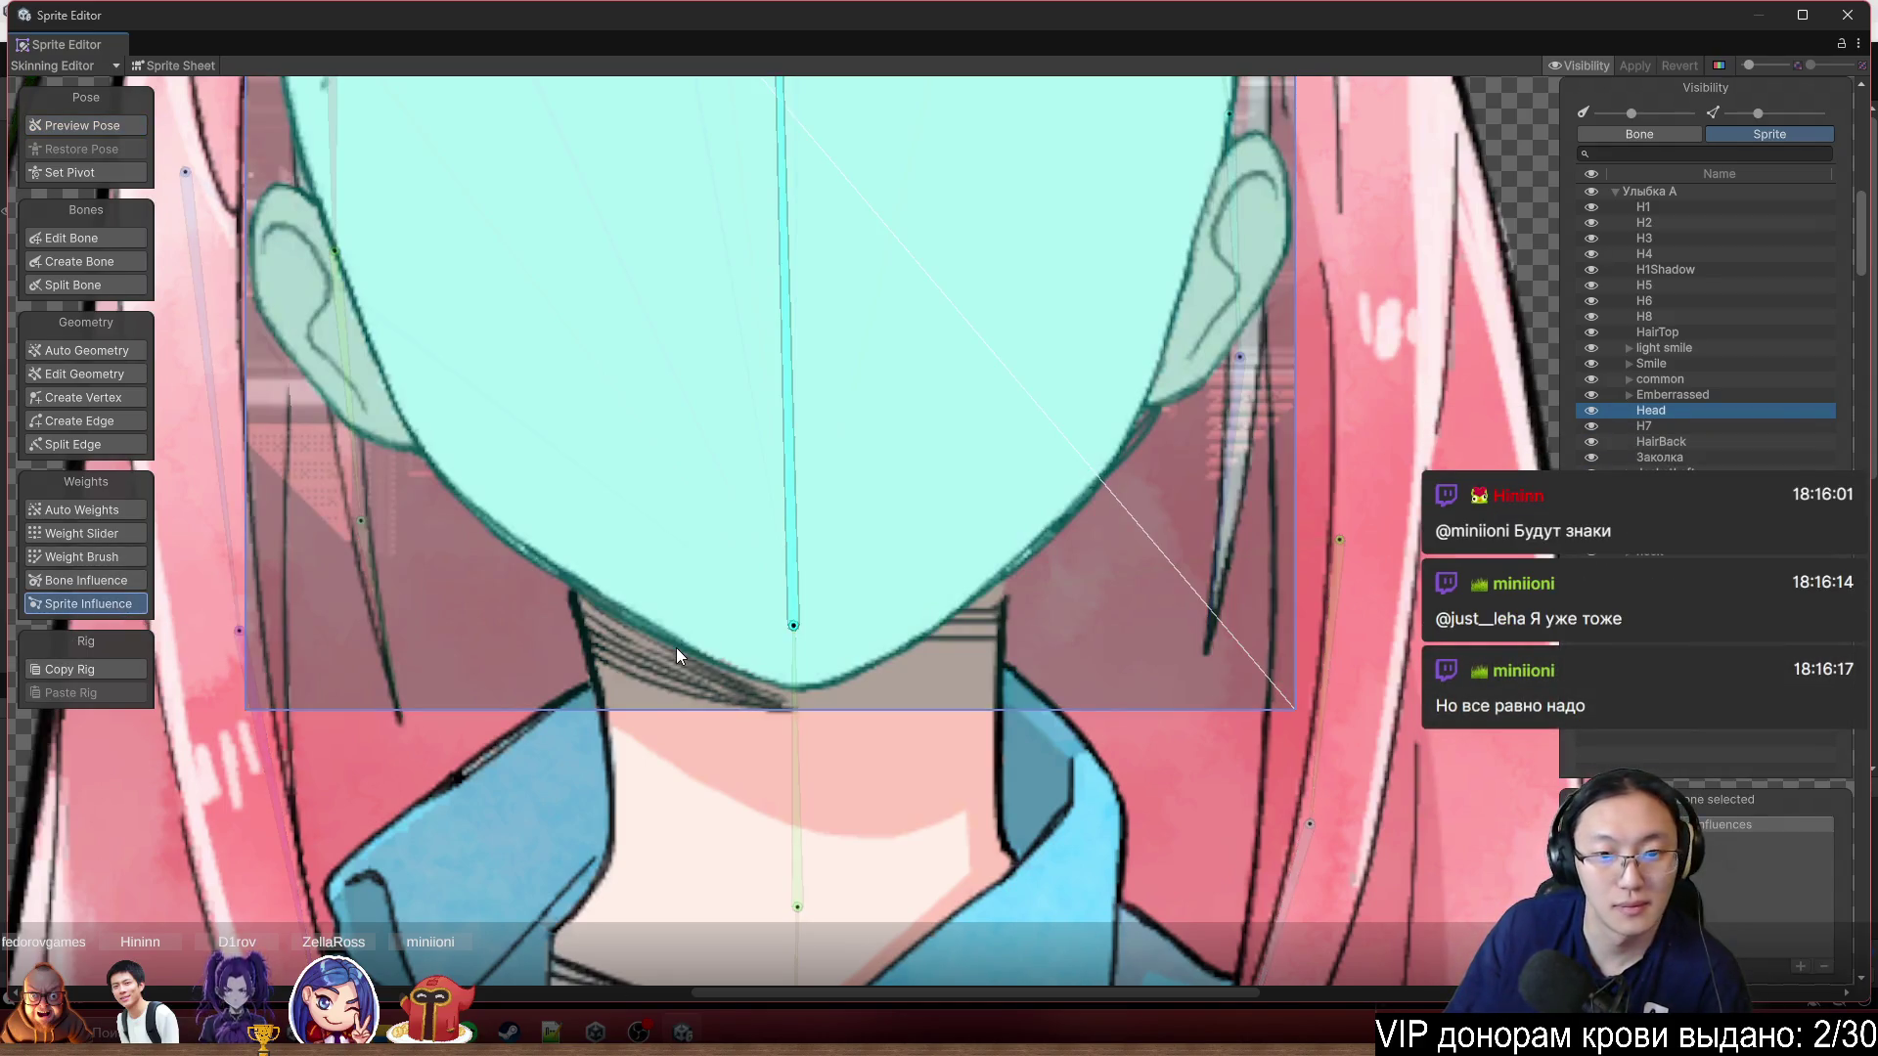
scroll(677, 648, "down", 3)
scroll(719, 583, "up", 1)
scroll(644, 548, "down", 1)
scroll(761, 554, "up", 1)
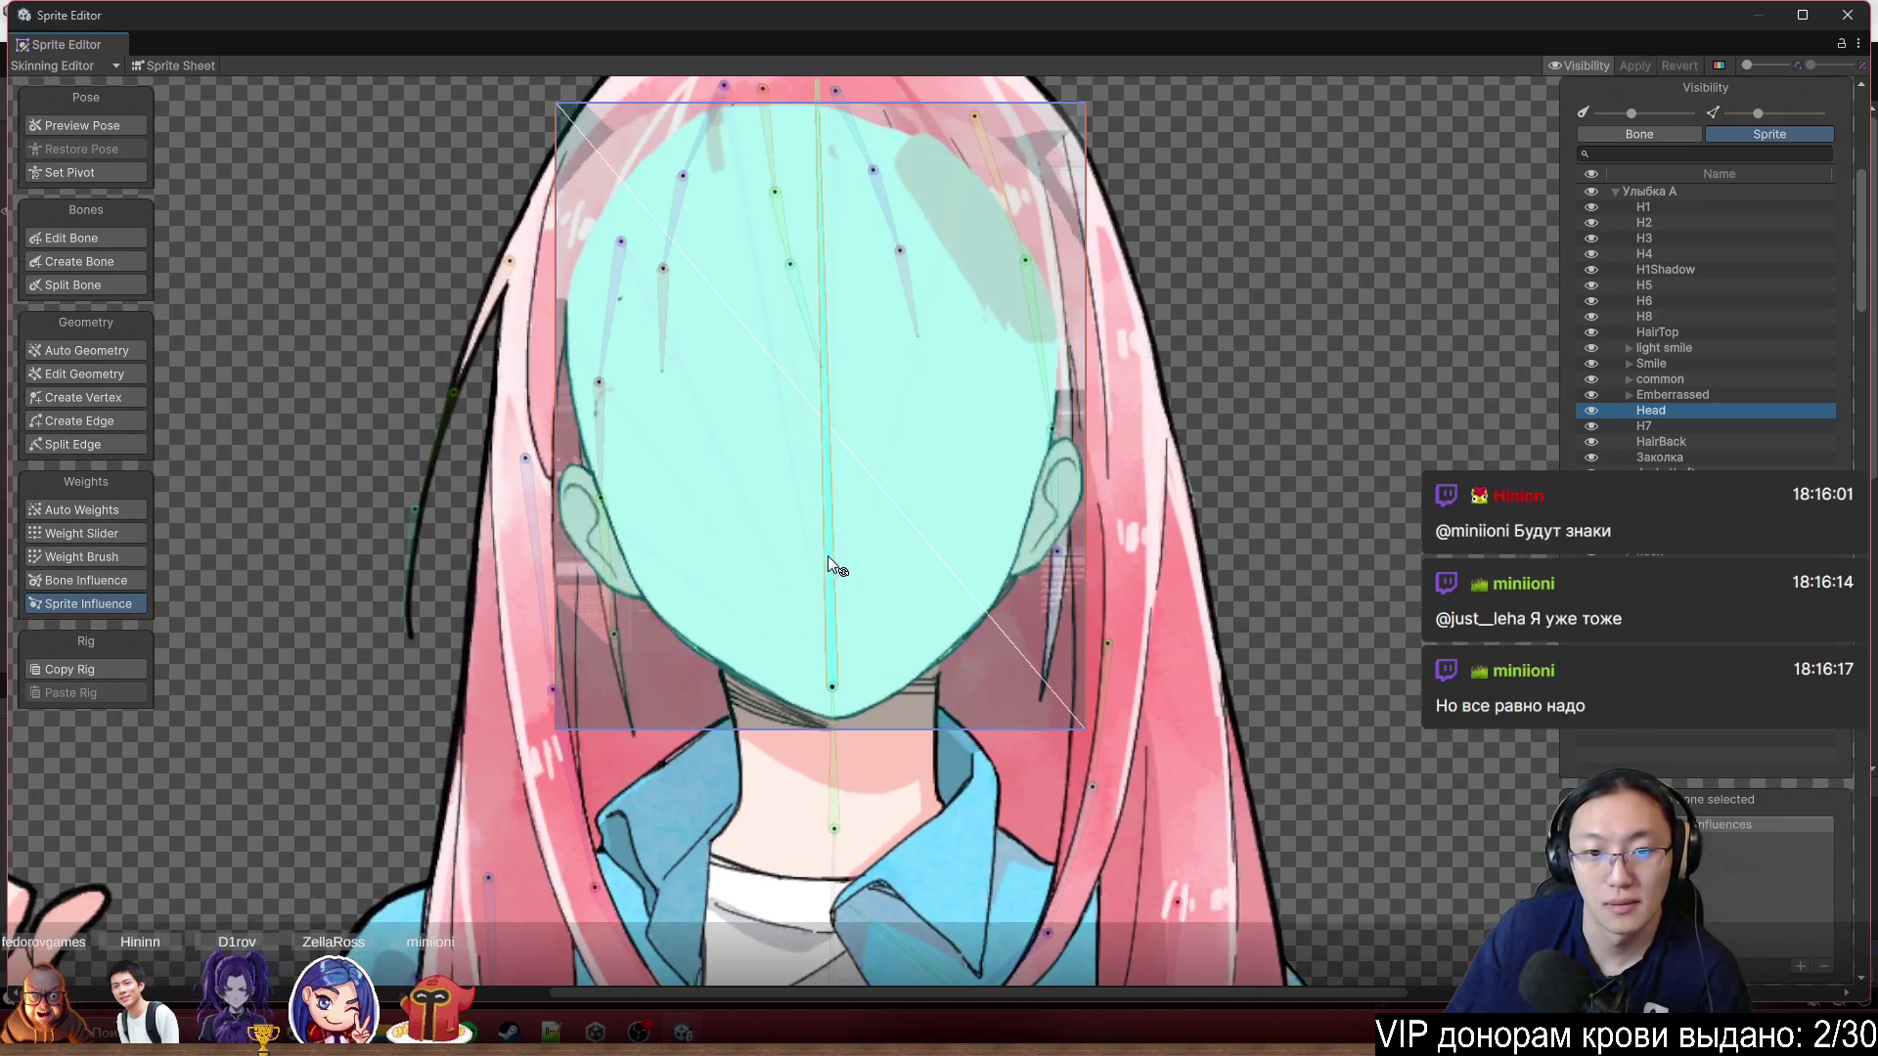
mouse_move(839, 572)
left_mouse_down()
mouse_move(861, 558)
mouse_move(835, 538)
mouse_move(861, 518)
mouse_move(845, 505)
mouse_move(876, 501)
mouse_move(802, 473)
mouse_move(916, 454)
mouse_move(951, 495)
left_mouse_up()
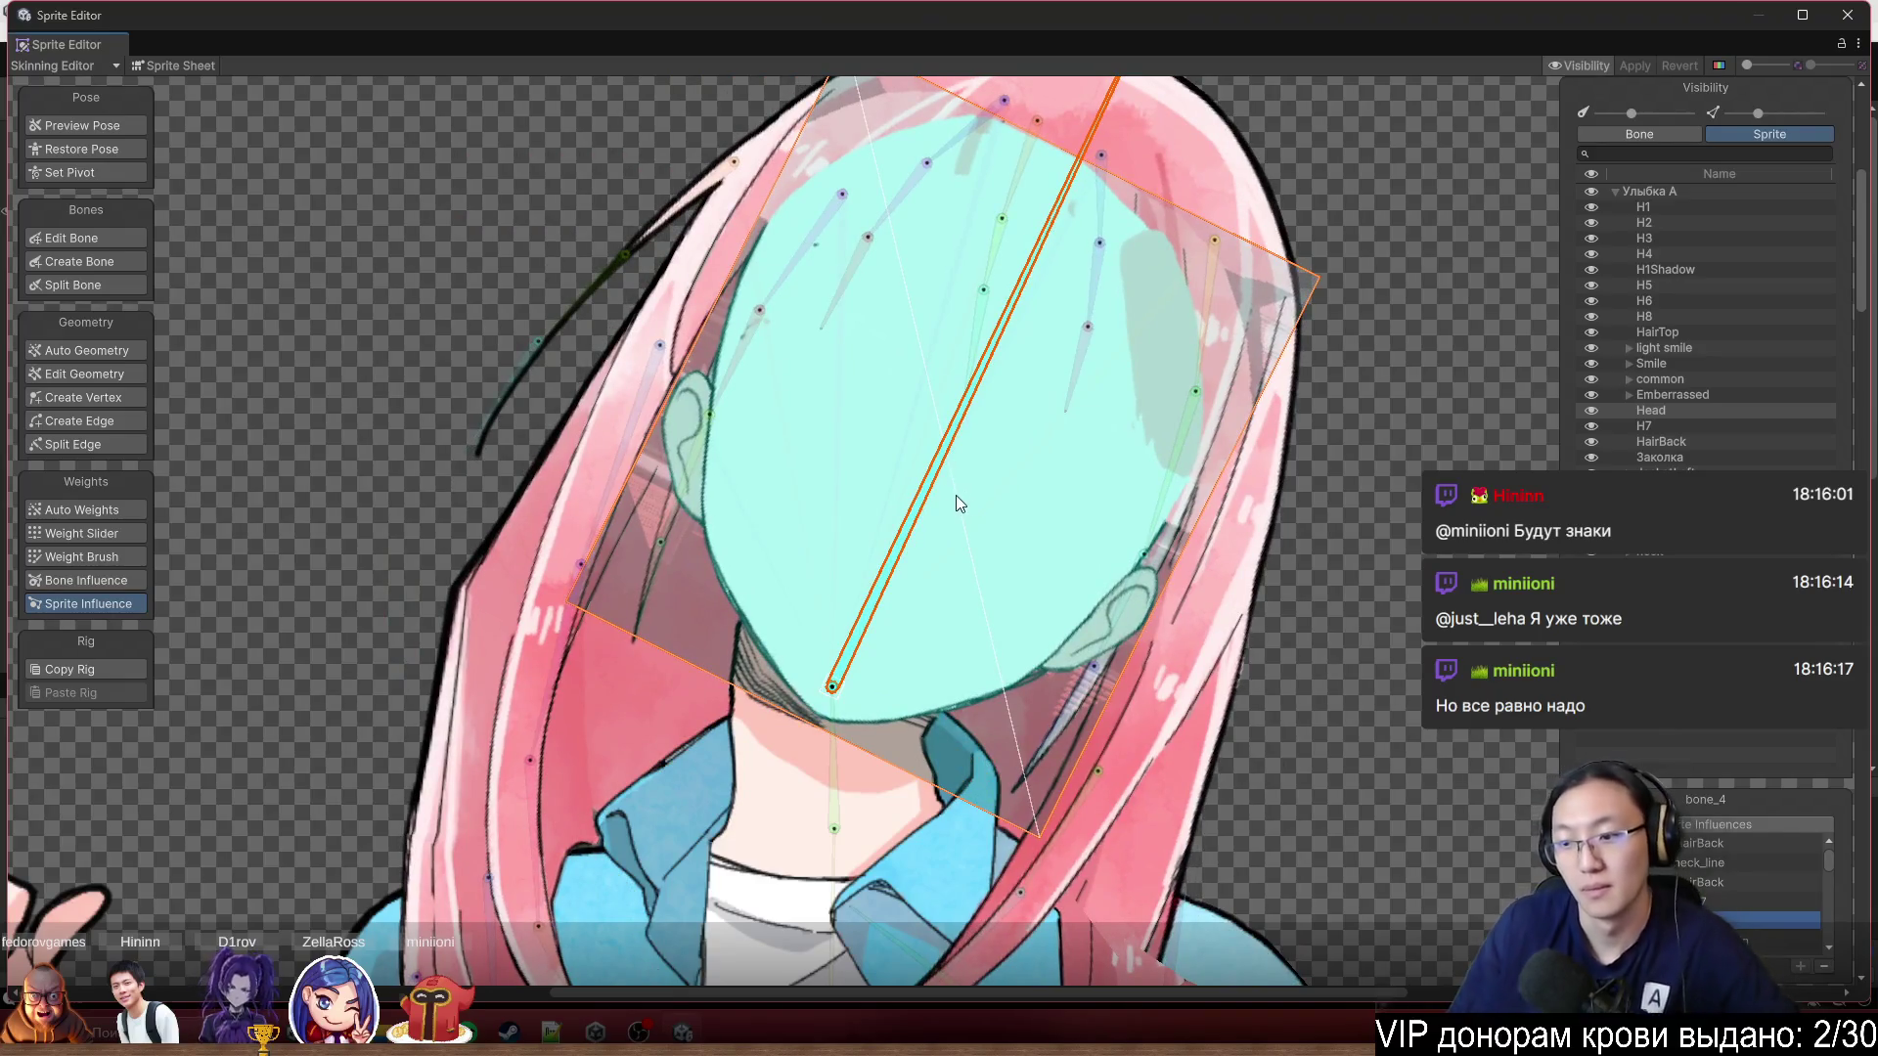
key("ctrl+z")
key("ctrl+z")
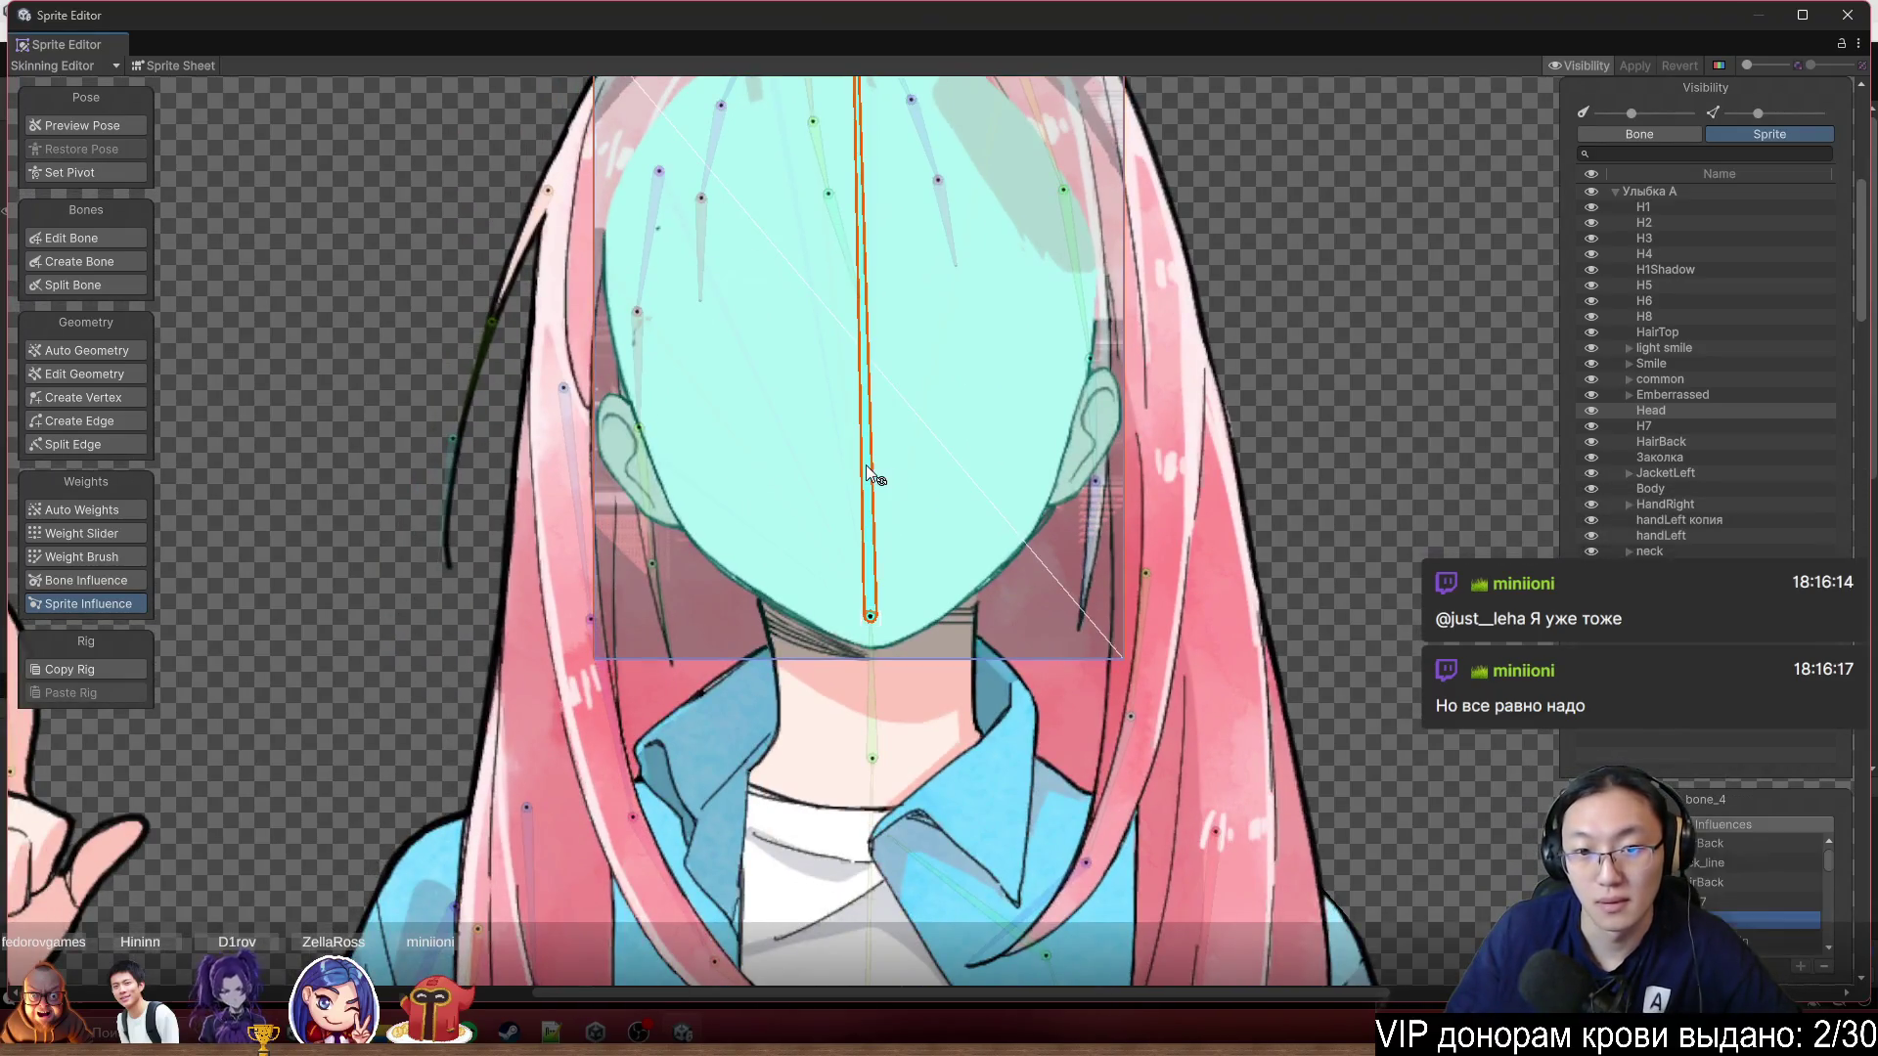
left_click_drag(742, 590, 924, 438)
left_click_drag(842, 325, 842, 158)
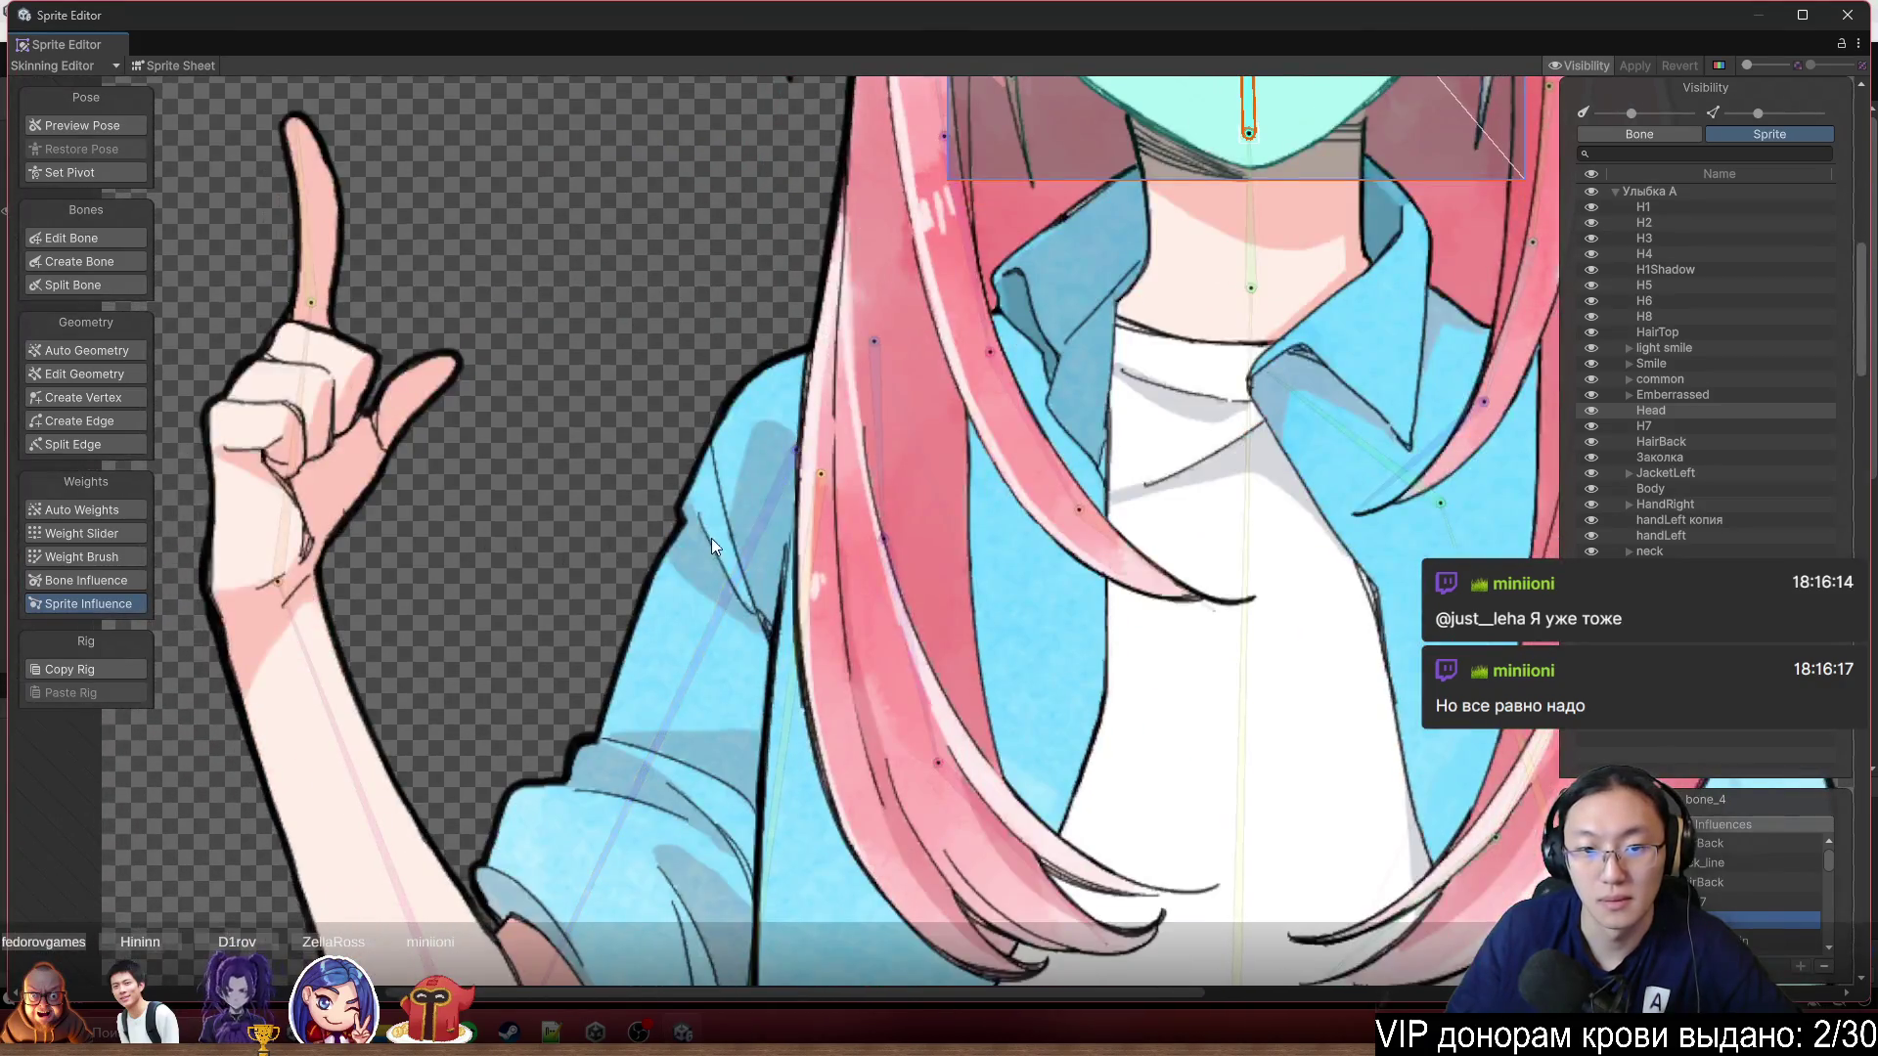
left_click(736, 537)
left_click_drag(665, 683, 807, 553)
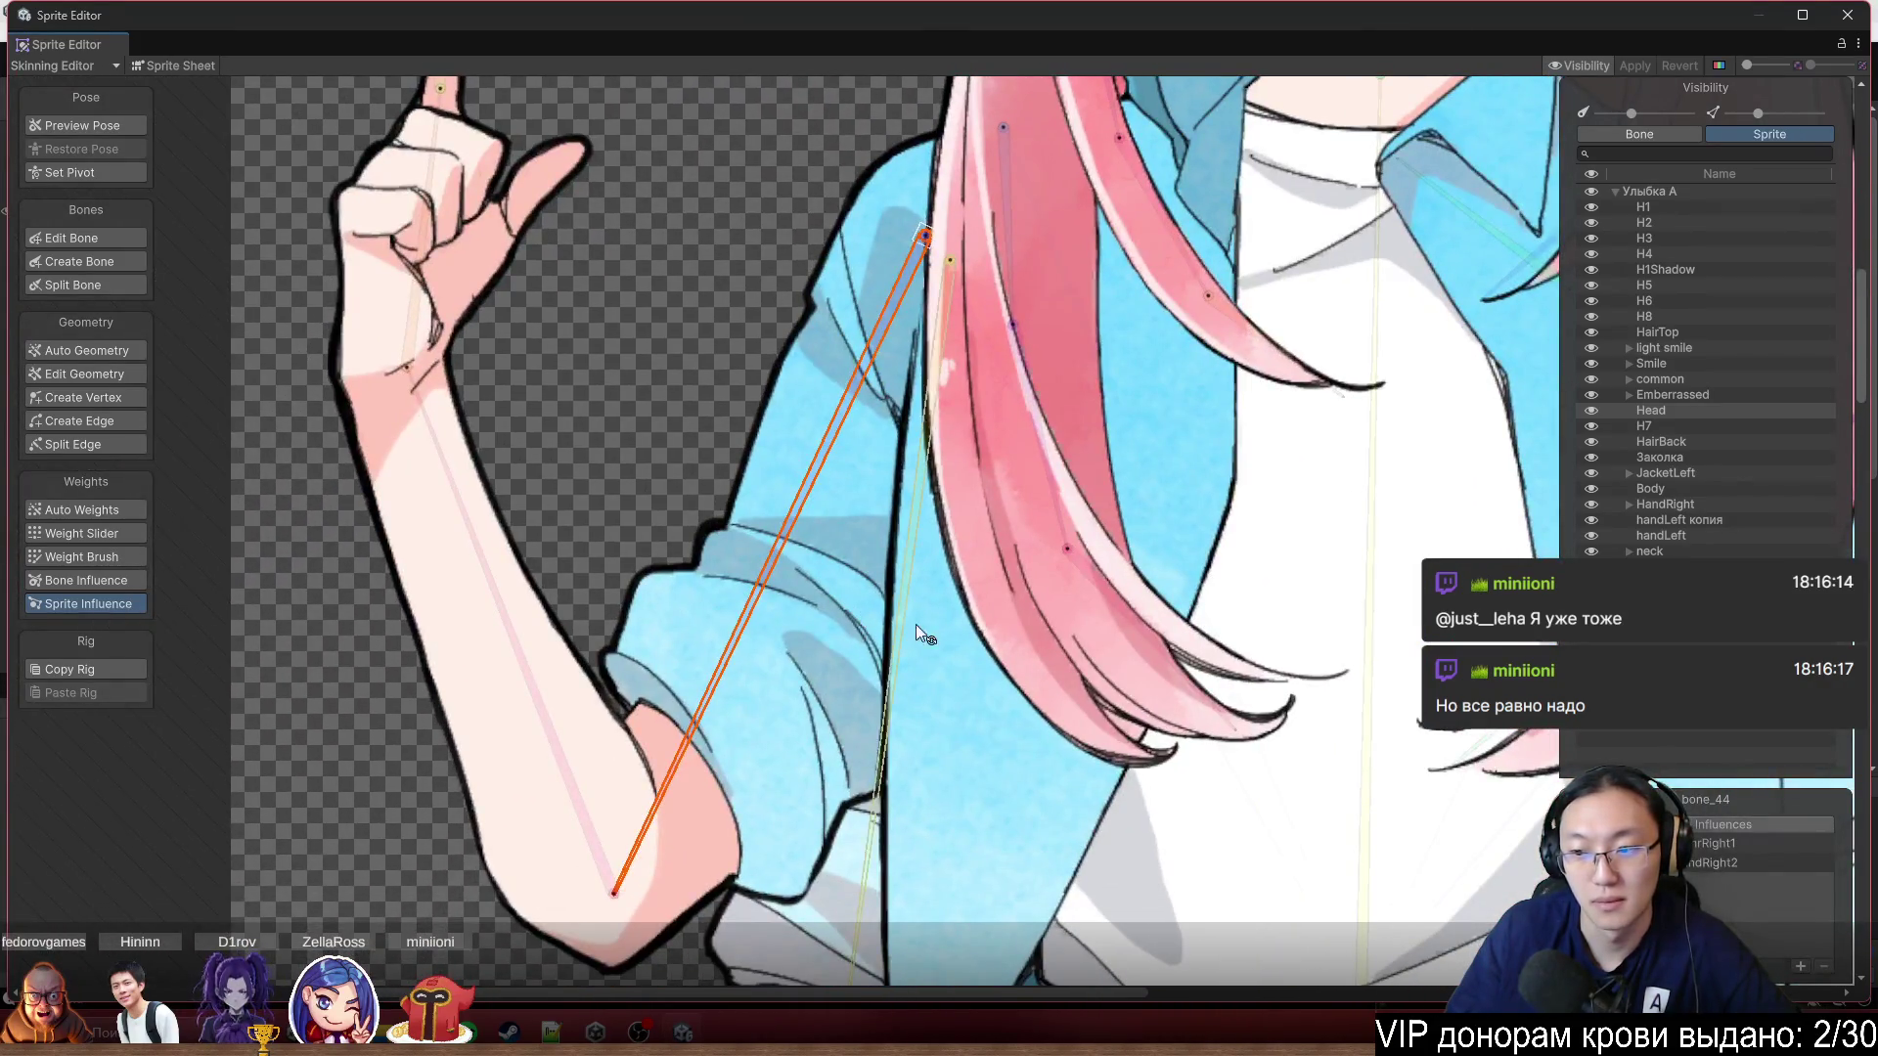
left_click(564, 751)
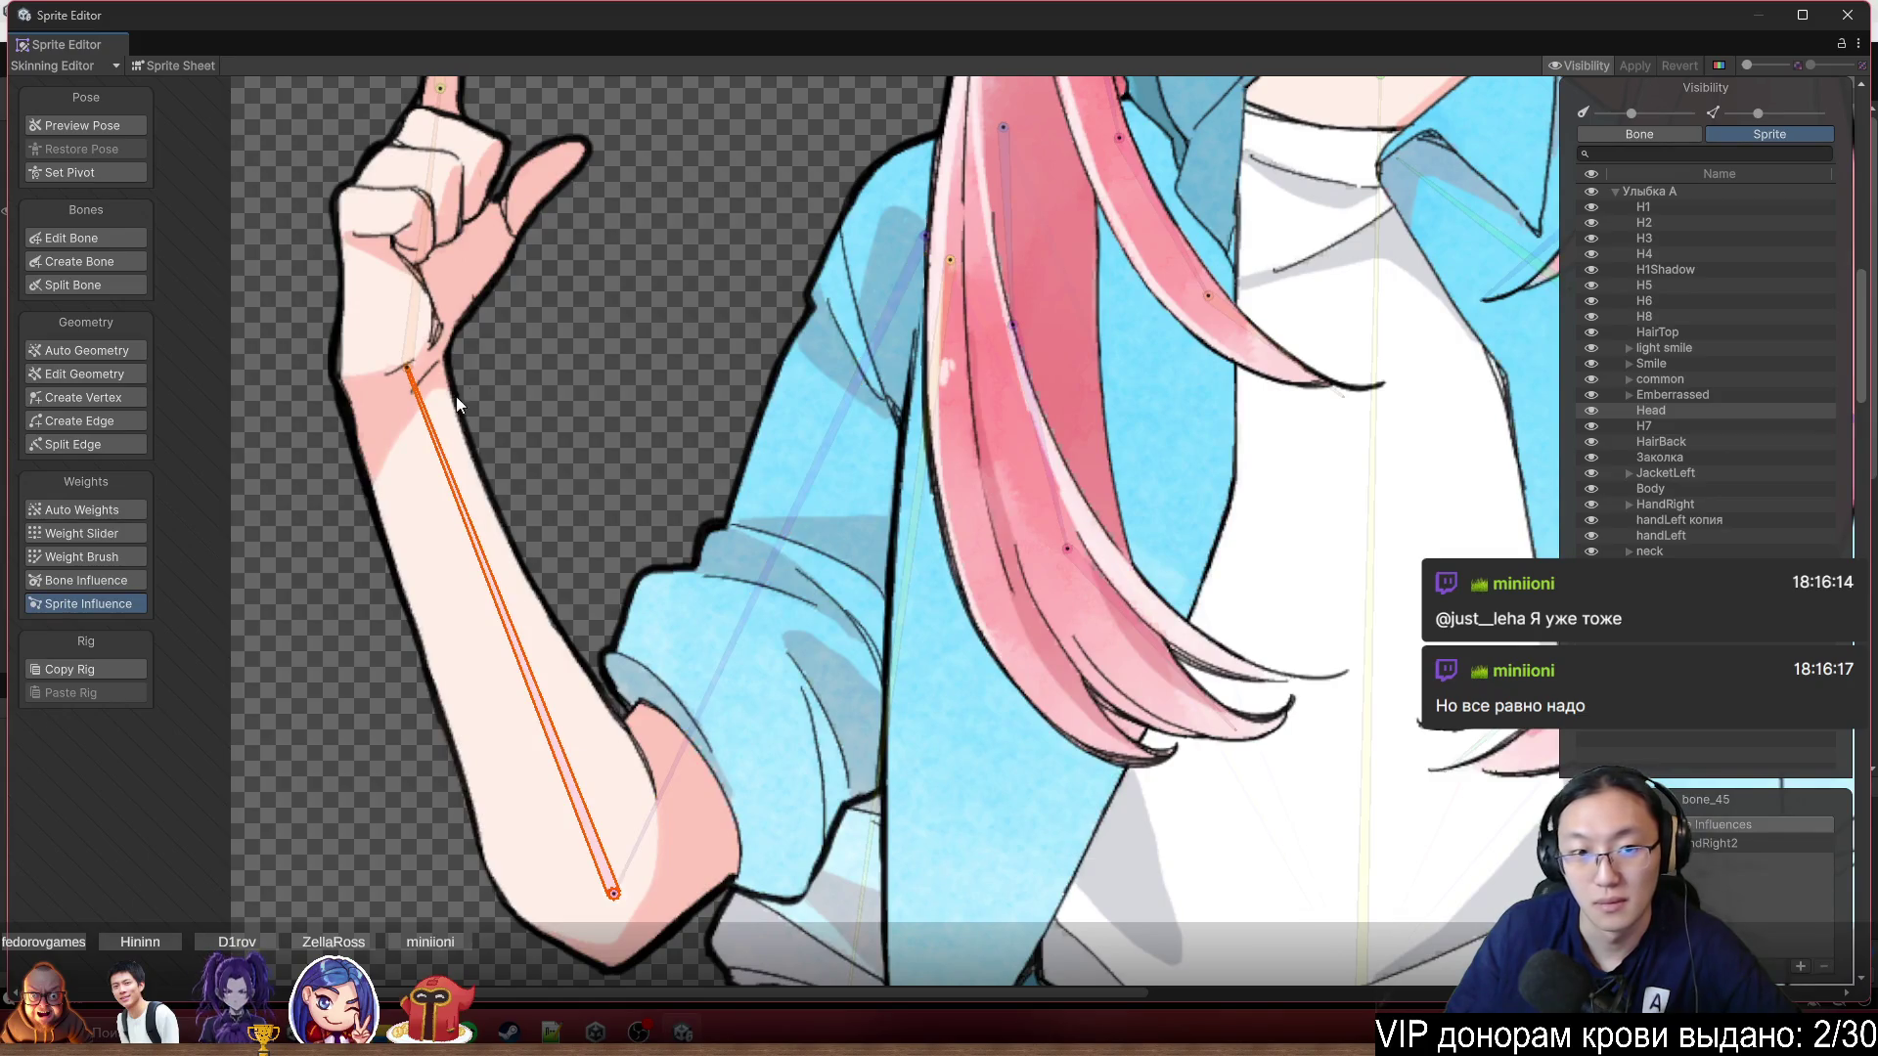
left_click(422, 292)
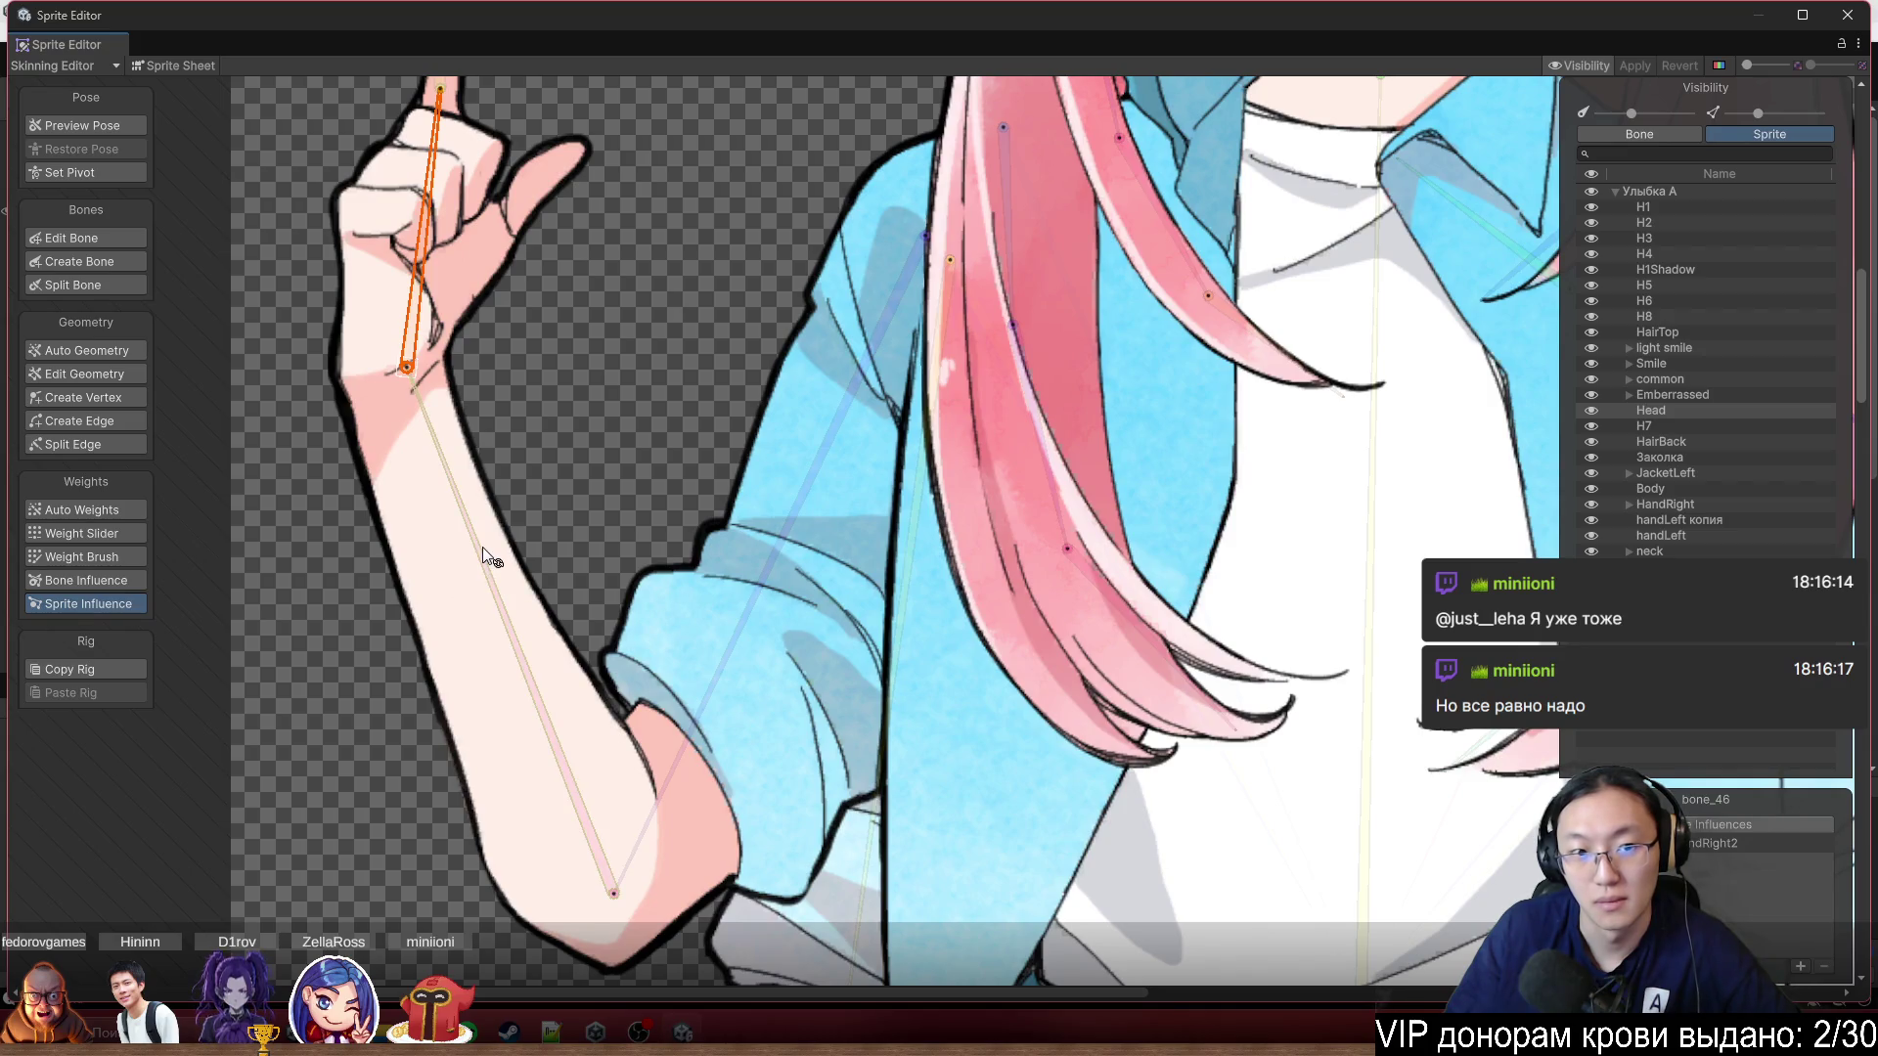
left_click(536, 696)
left_click(742, 657)
scroll(524, 550, "down", 5)
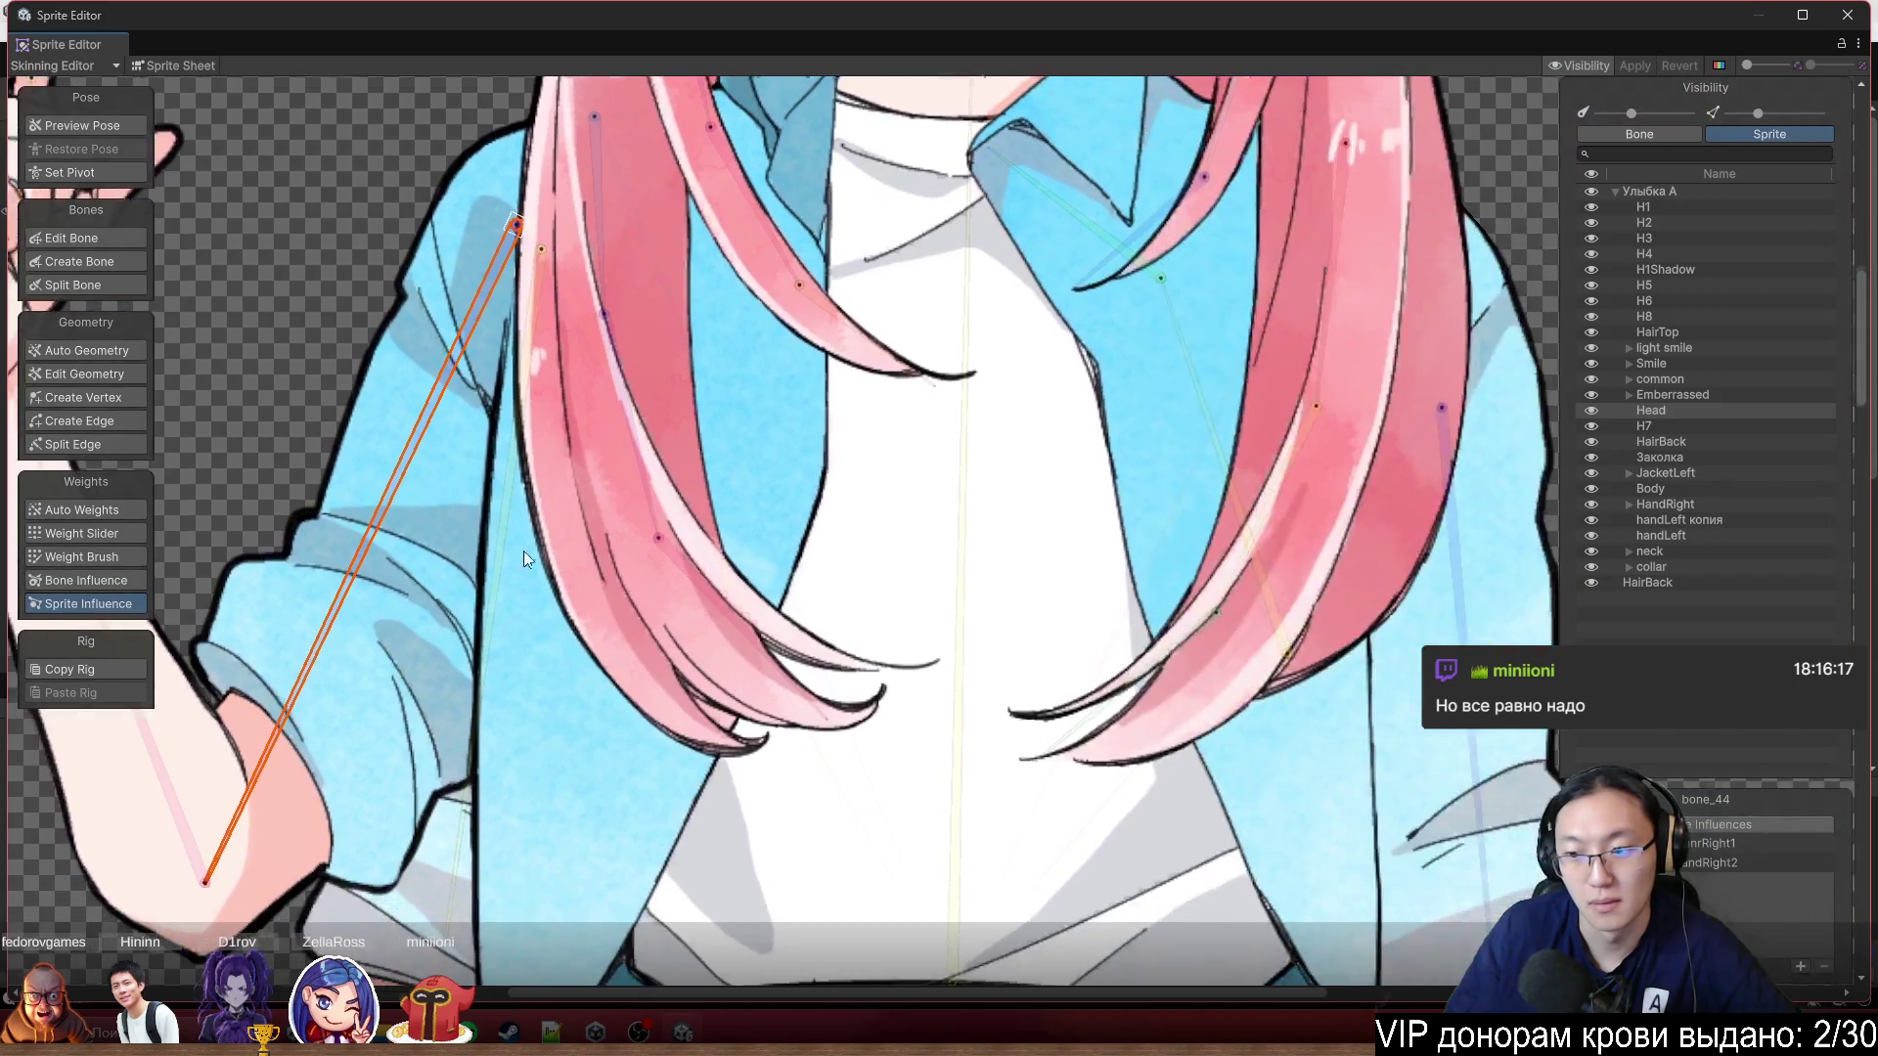
scroll(914, 603, "up", 4)
left_click(888, 632)
scroll(888, 632, "down", 3)
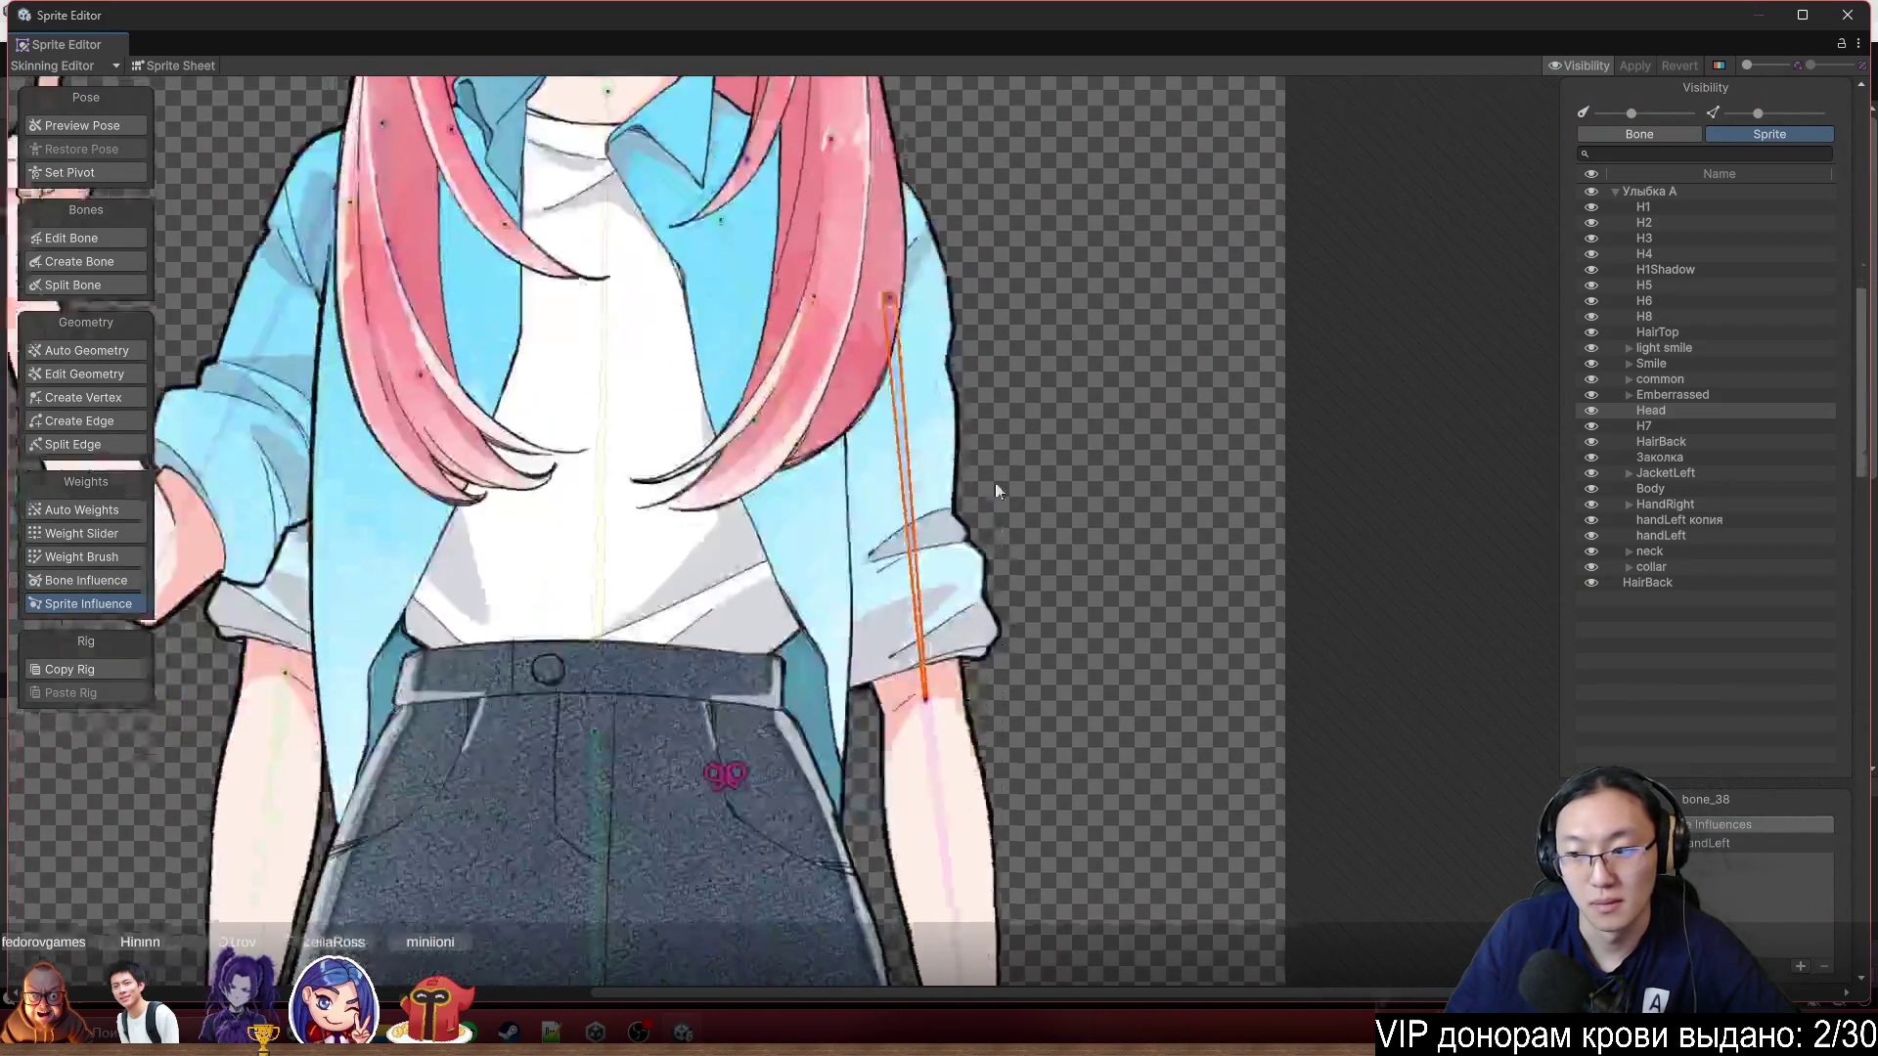
left_click(916, 662)
scroll(959, 714, "down", 4)
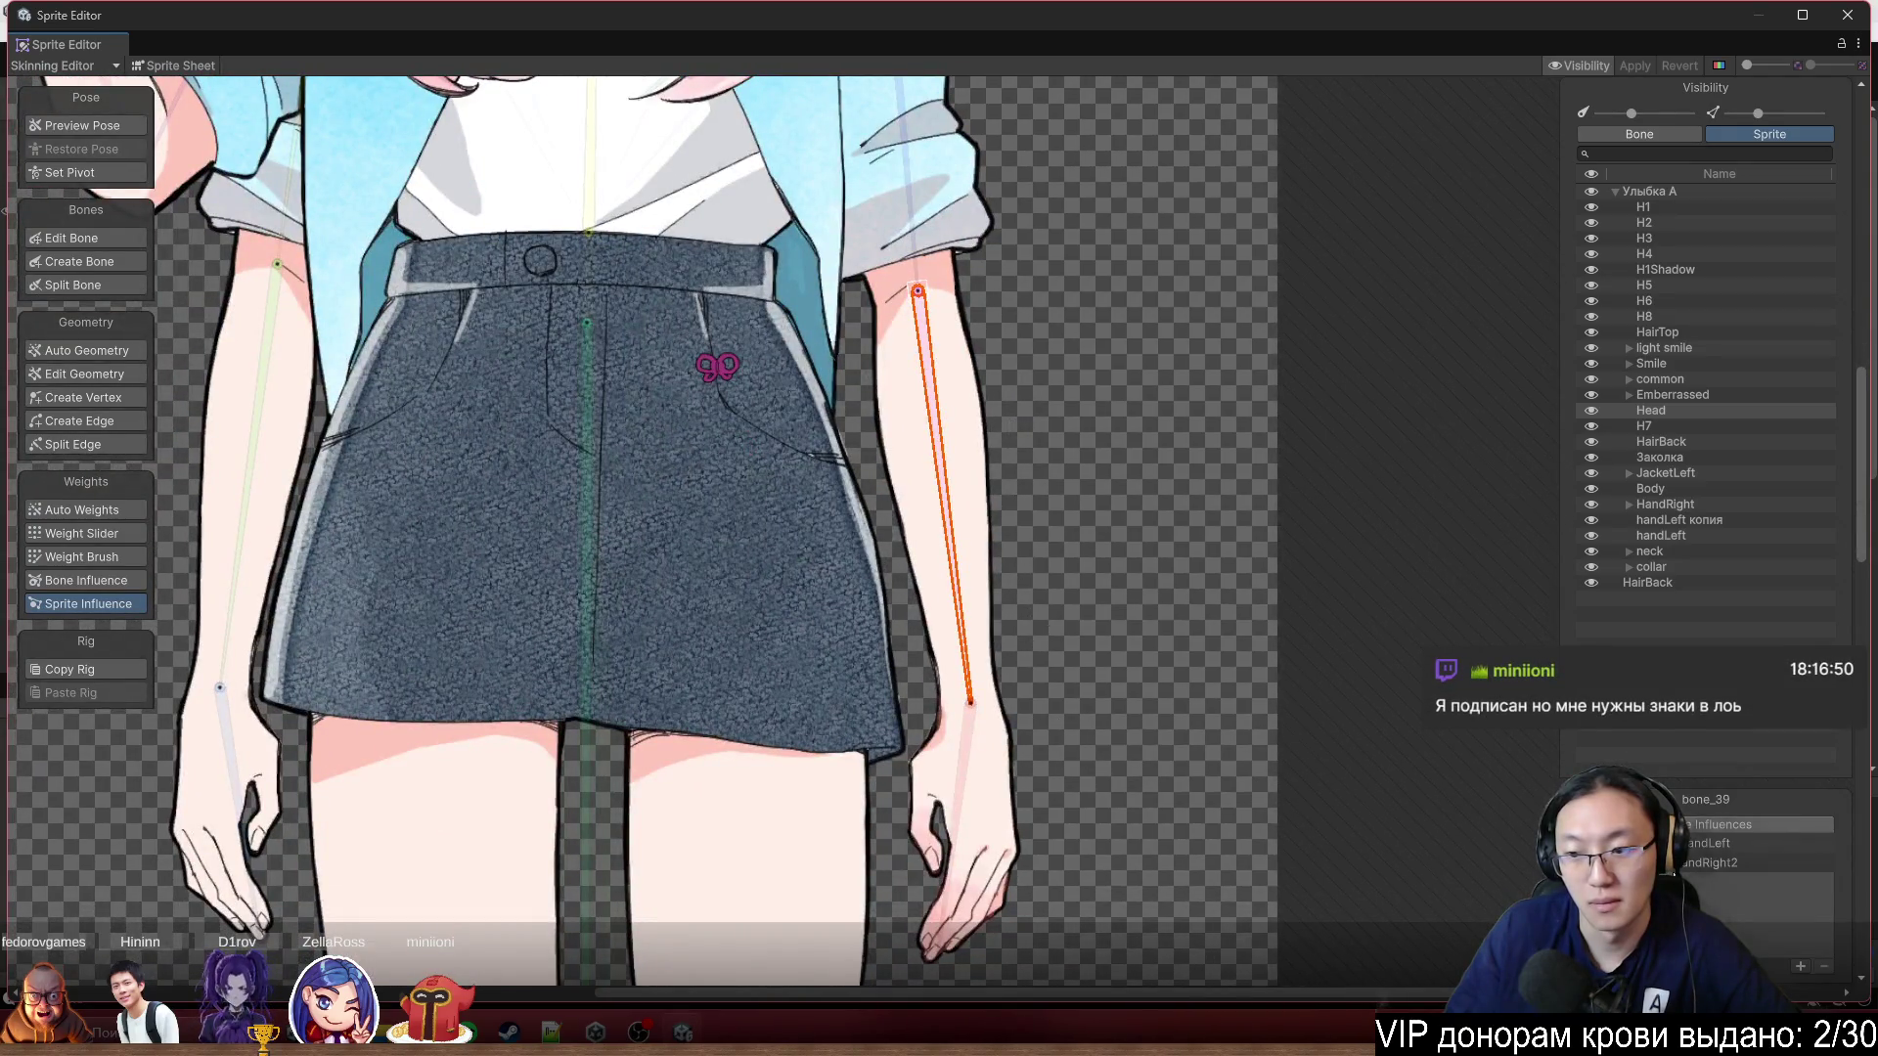
scroll(734, 538, "down", 4)
left_click(1746, 864)
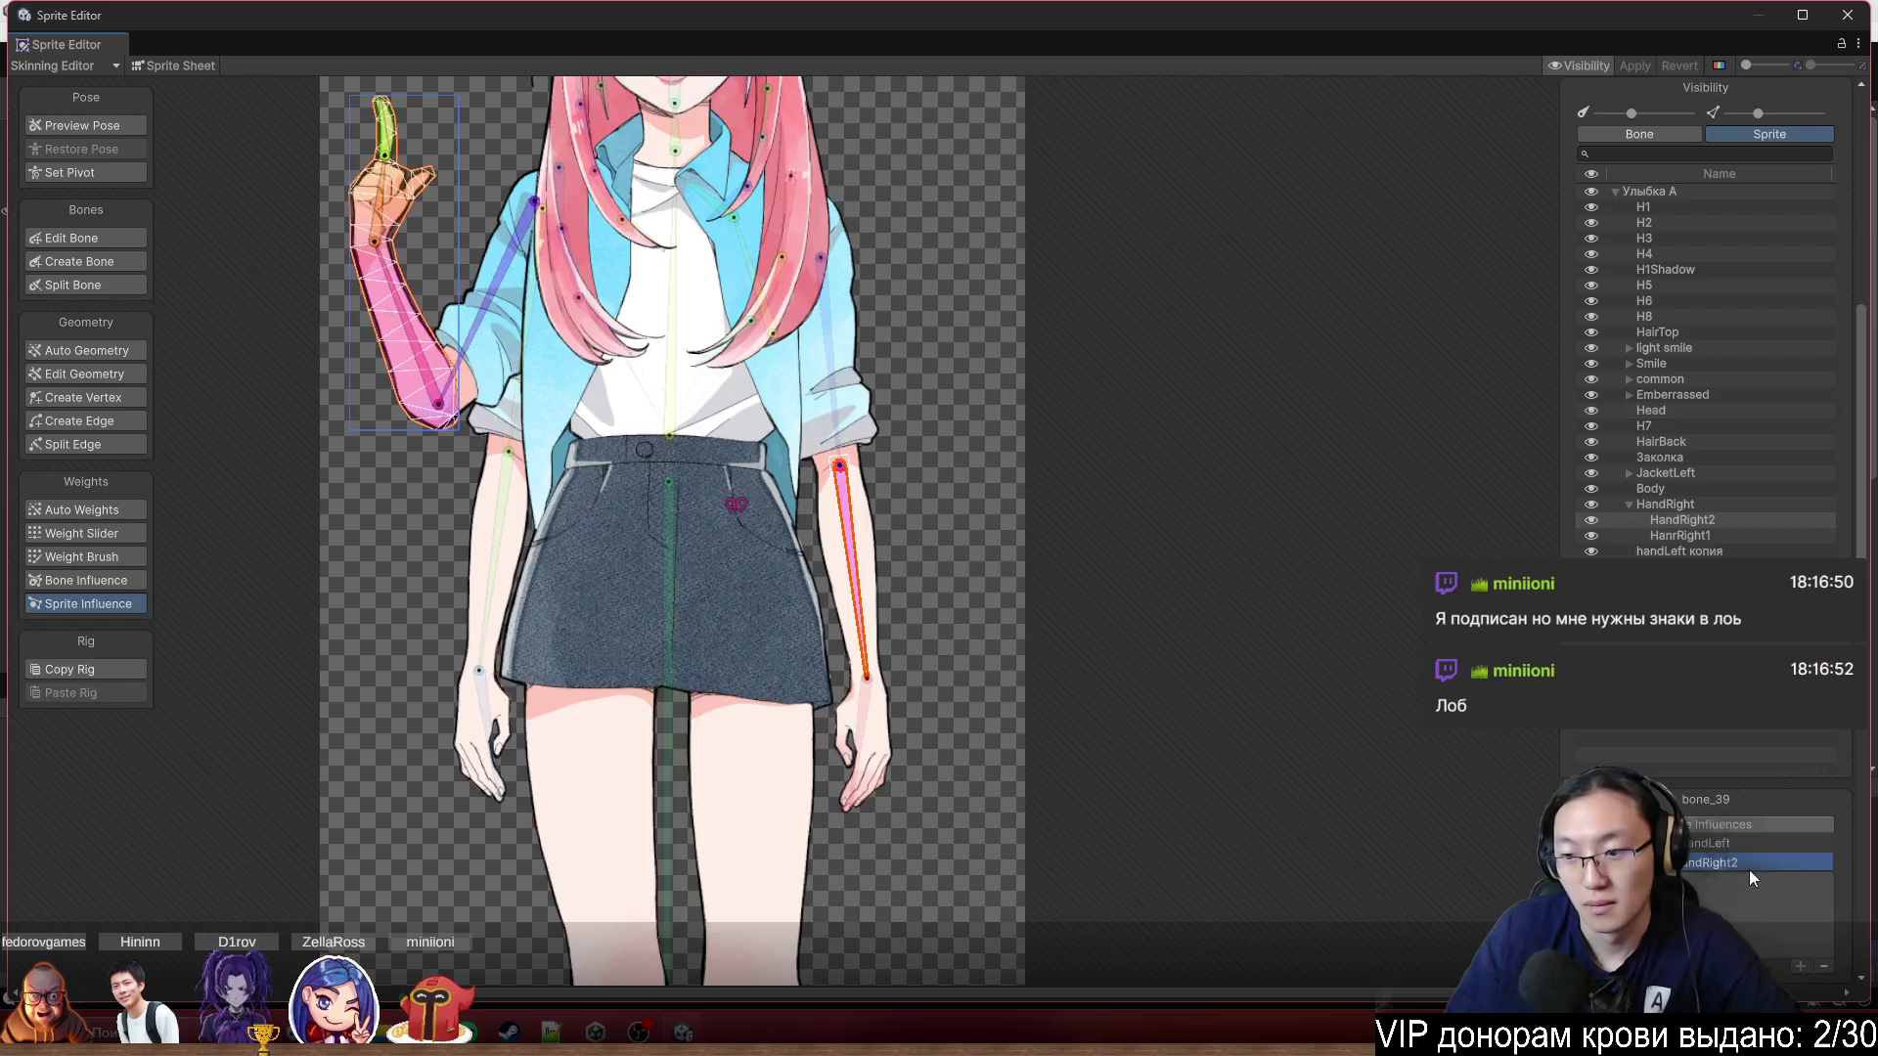
Remove HandRight2 from bone_39's influences and bend the forearm to confirm the hand stays put.
left_click(1823, 967)
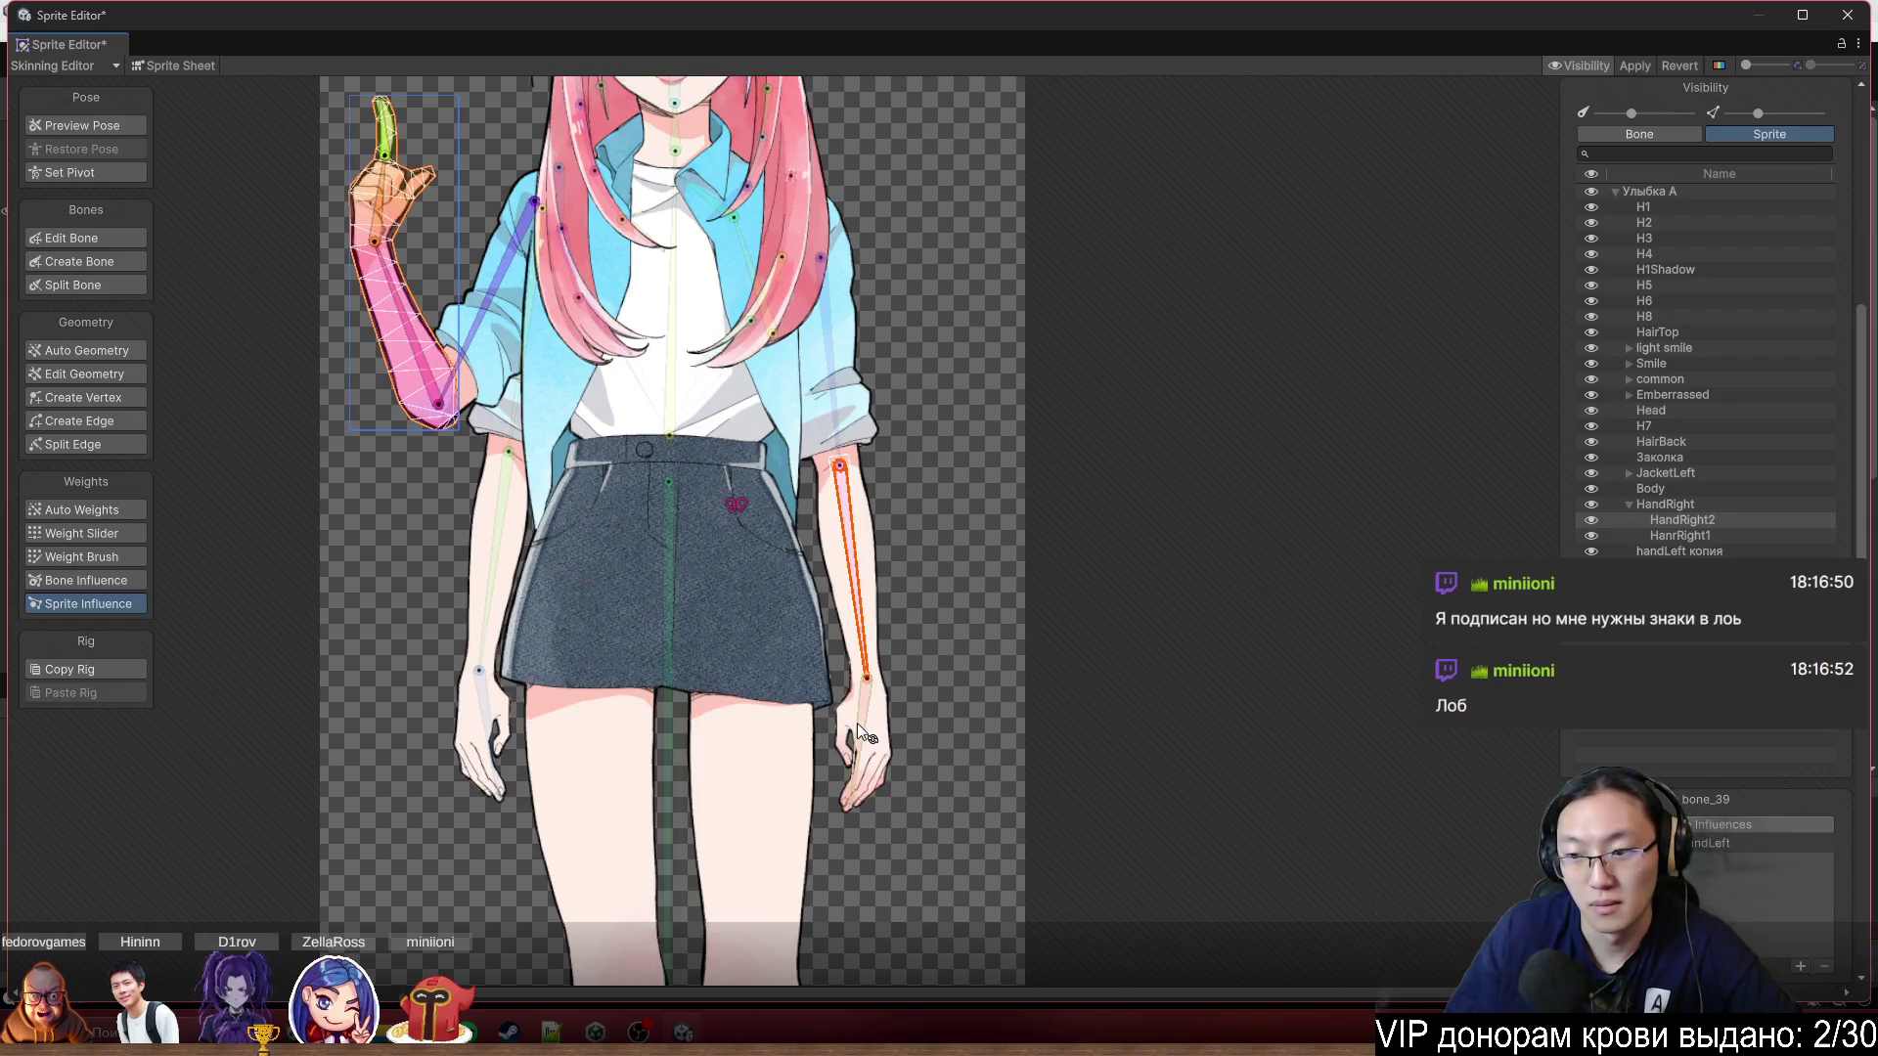
left_click_drag(850, 579, 912, 618)
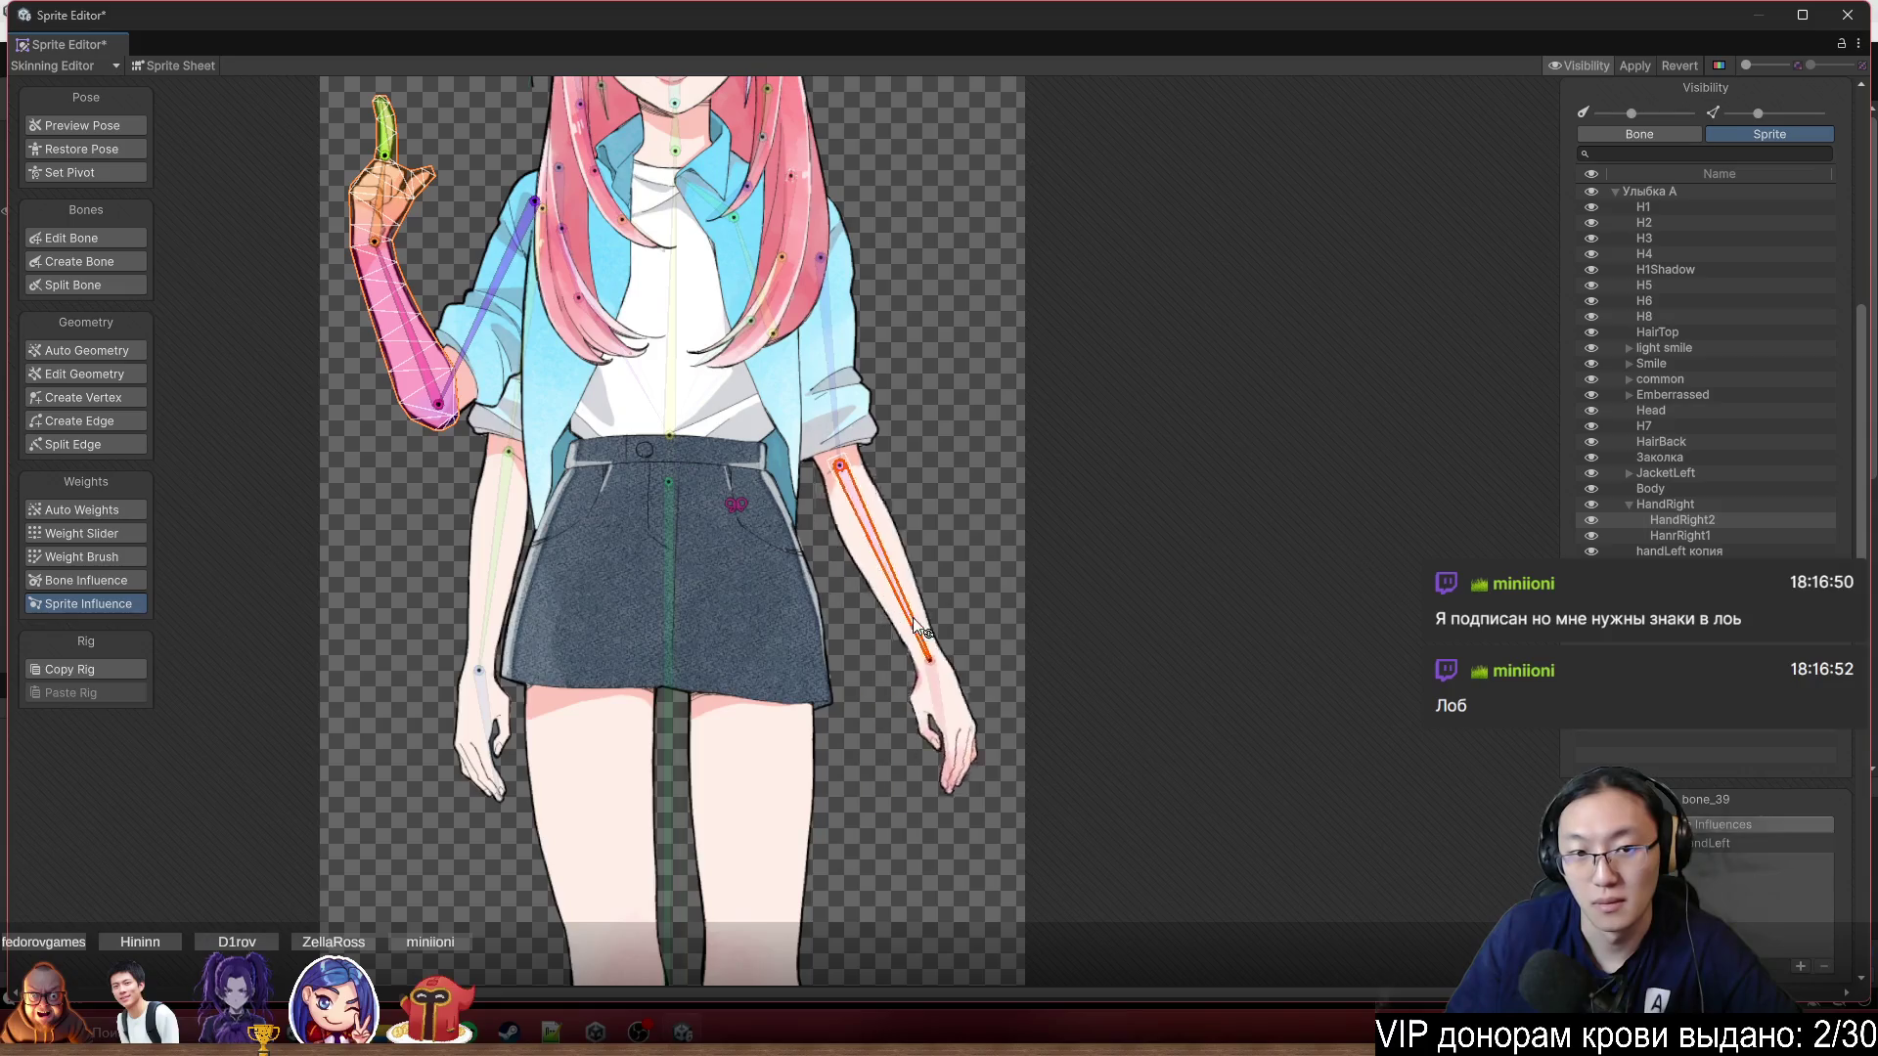
scroll(1253, 635, "down", 3)
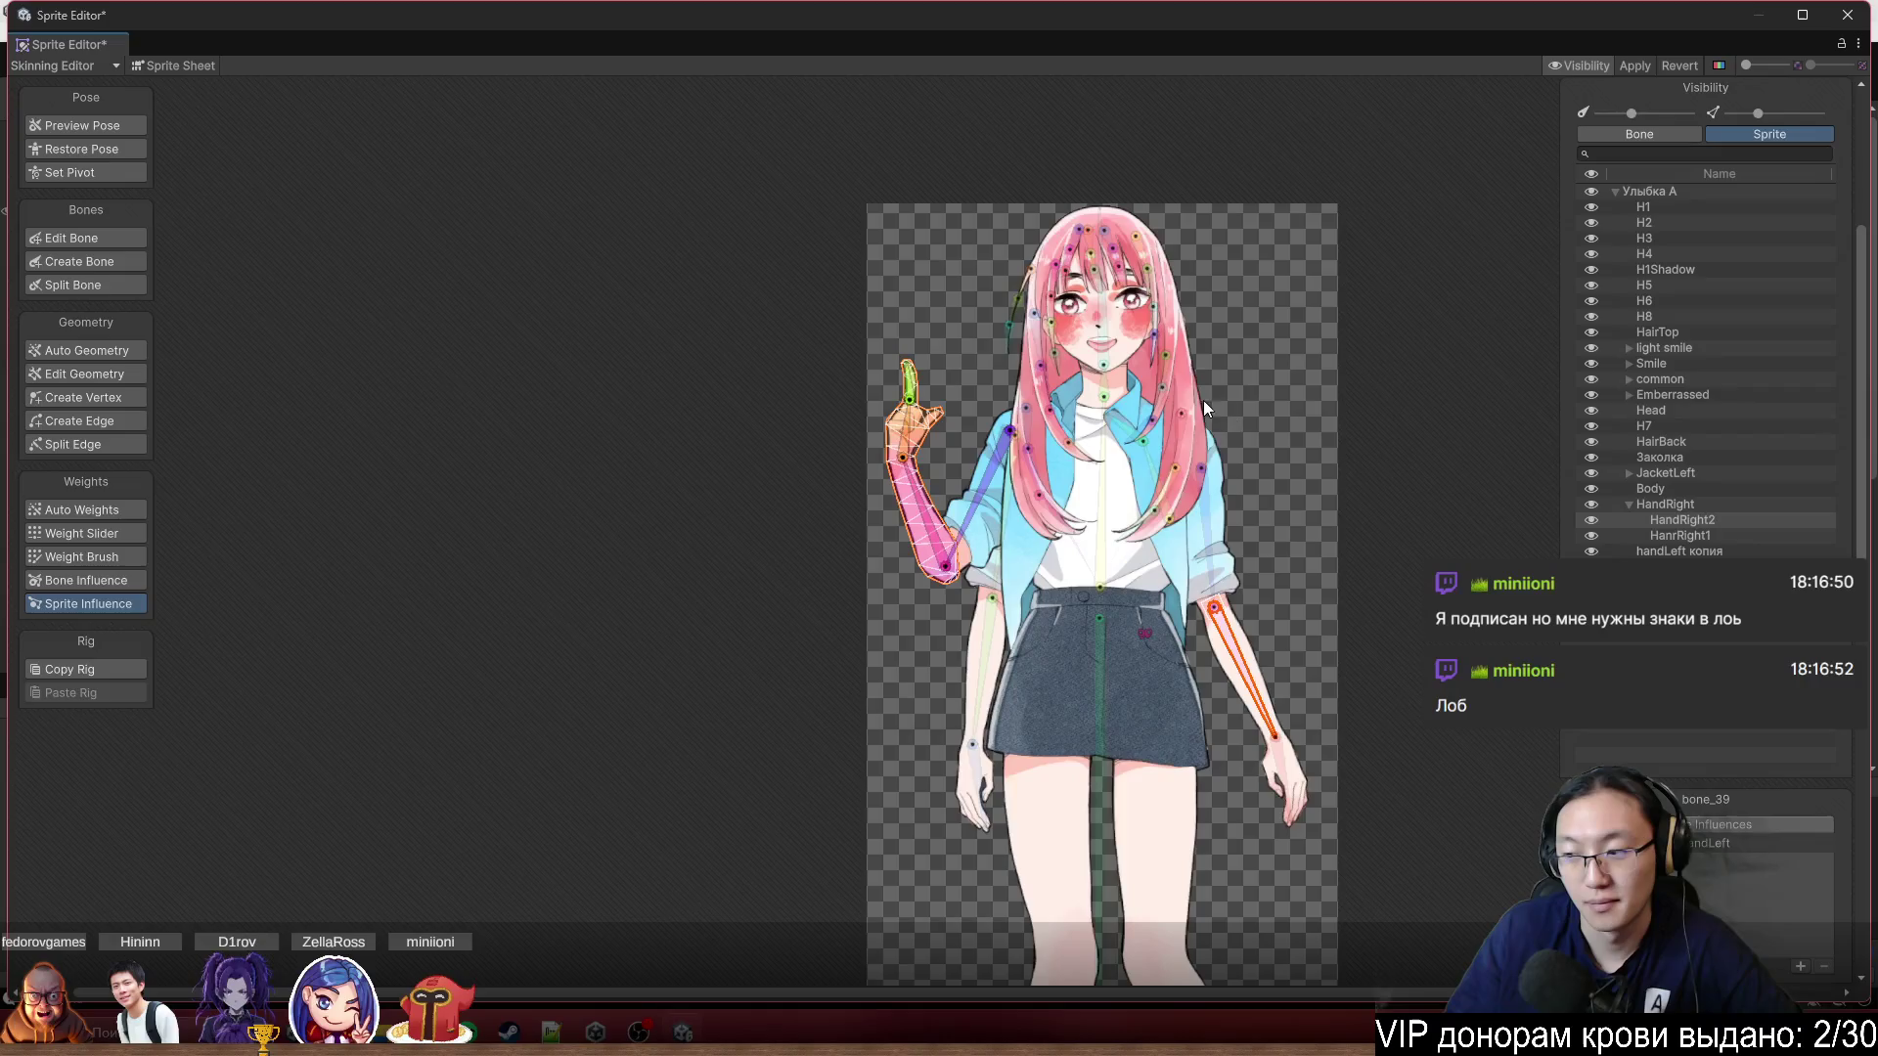
scroll(1134, 376, "up", 4)
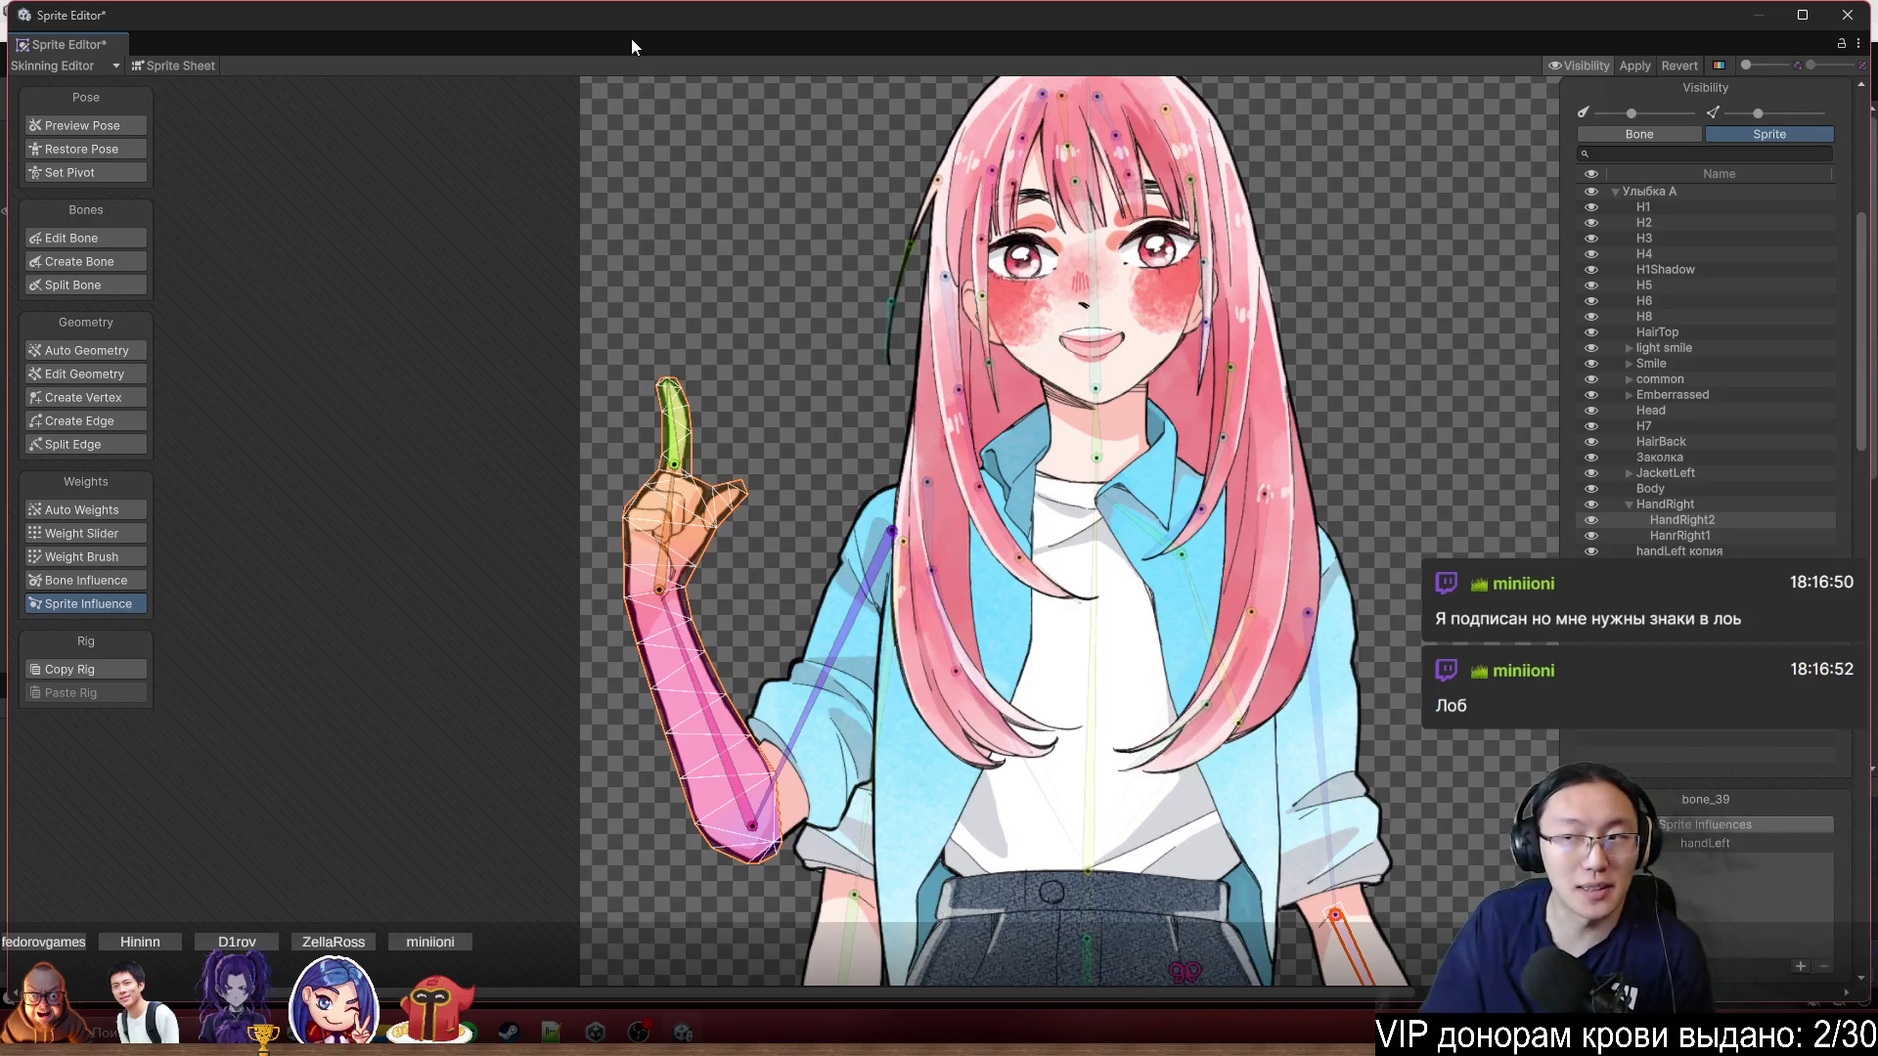
Select a hair bone to check its influence, then clear the bone selection.
scroll(1141, 520, "up", 10)
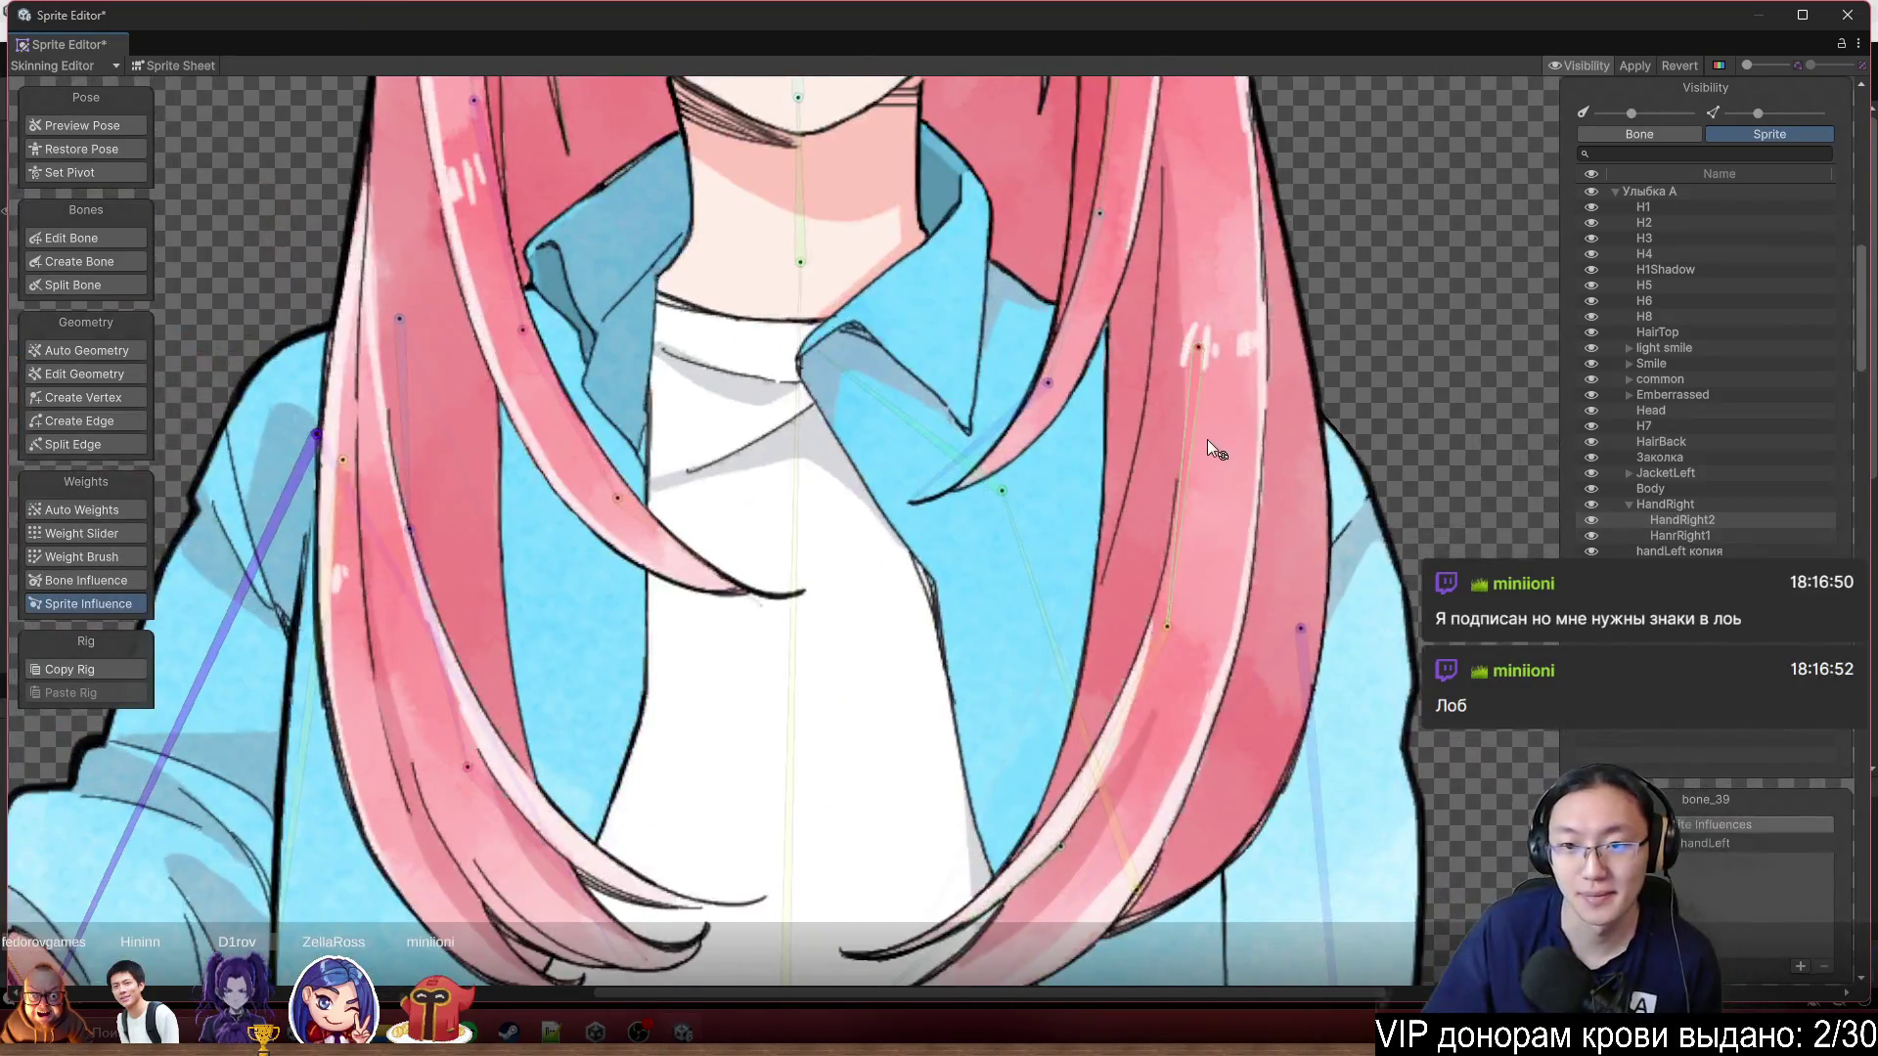
left_click(1181, 509)
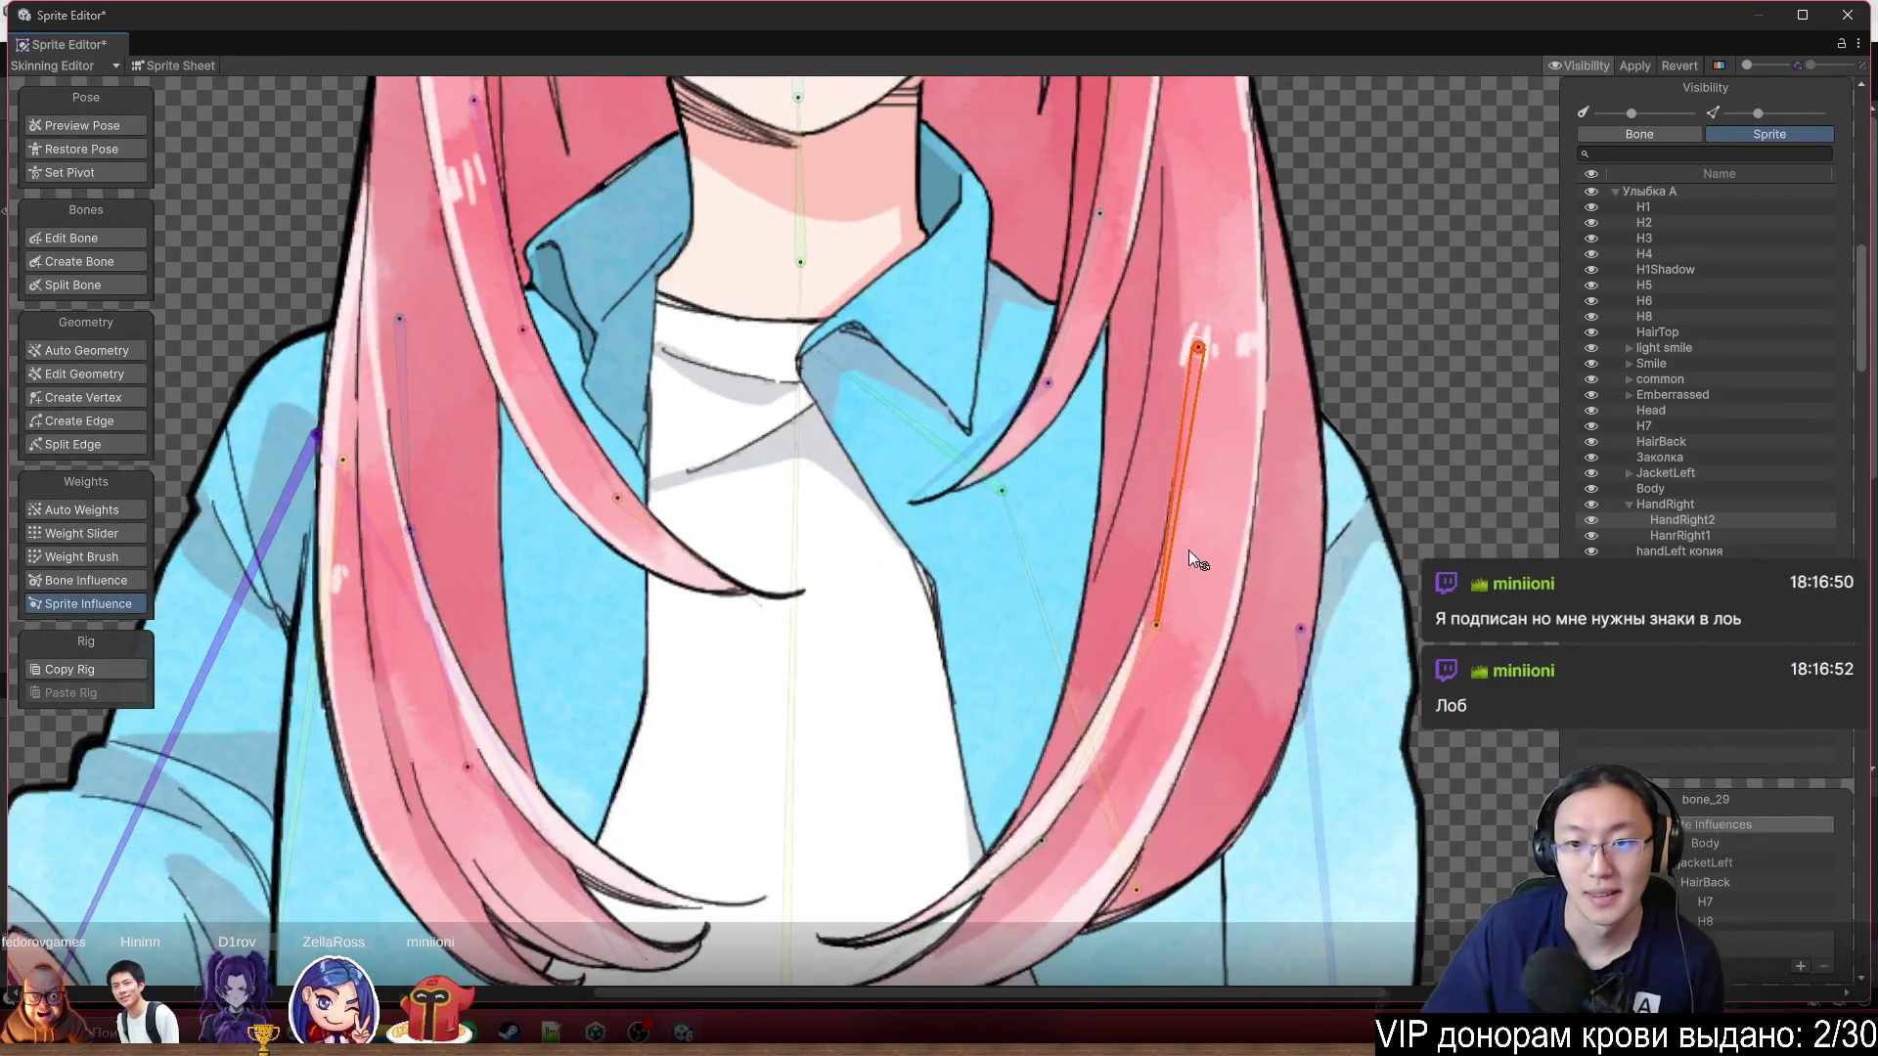
scroll(1185, 544, "down", 10)
left_click(1449, 485)
Inspect the Head sprite's mesh, then apply the skinning changes and close the Sprite Editor.
scroll(1450, 485, "down", 5)
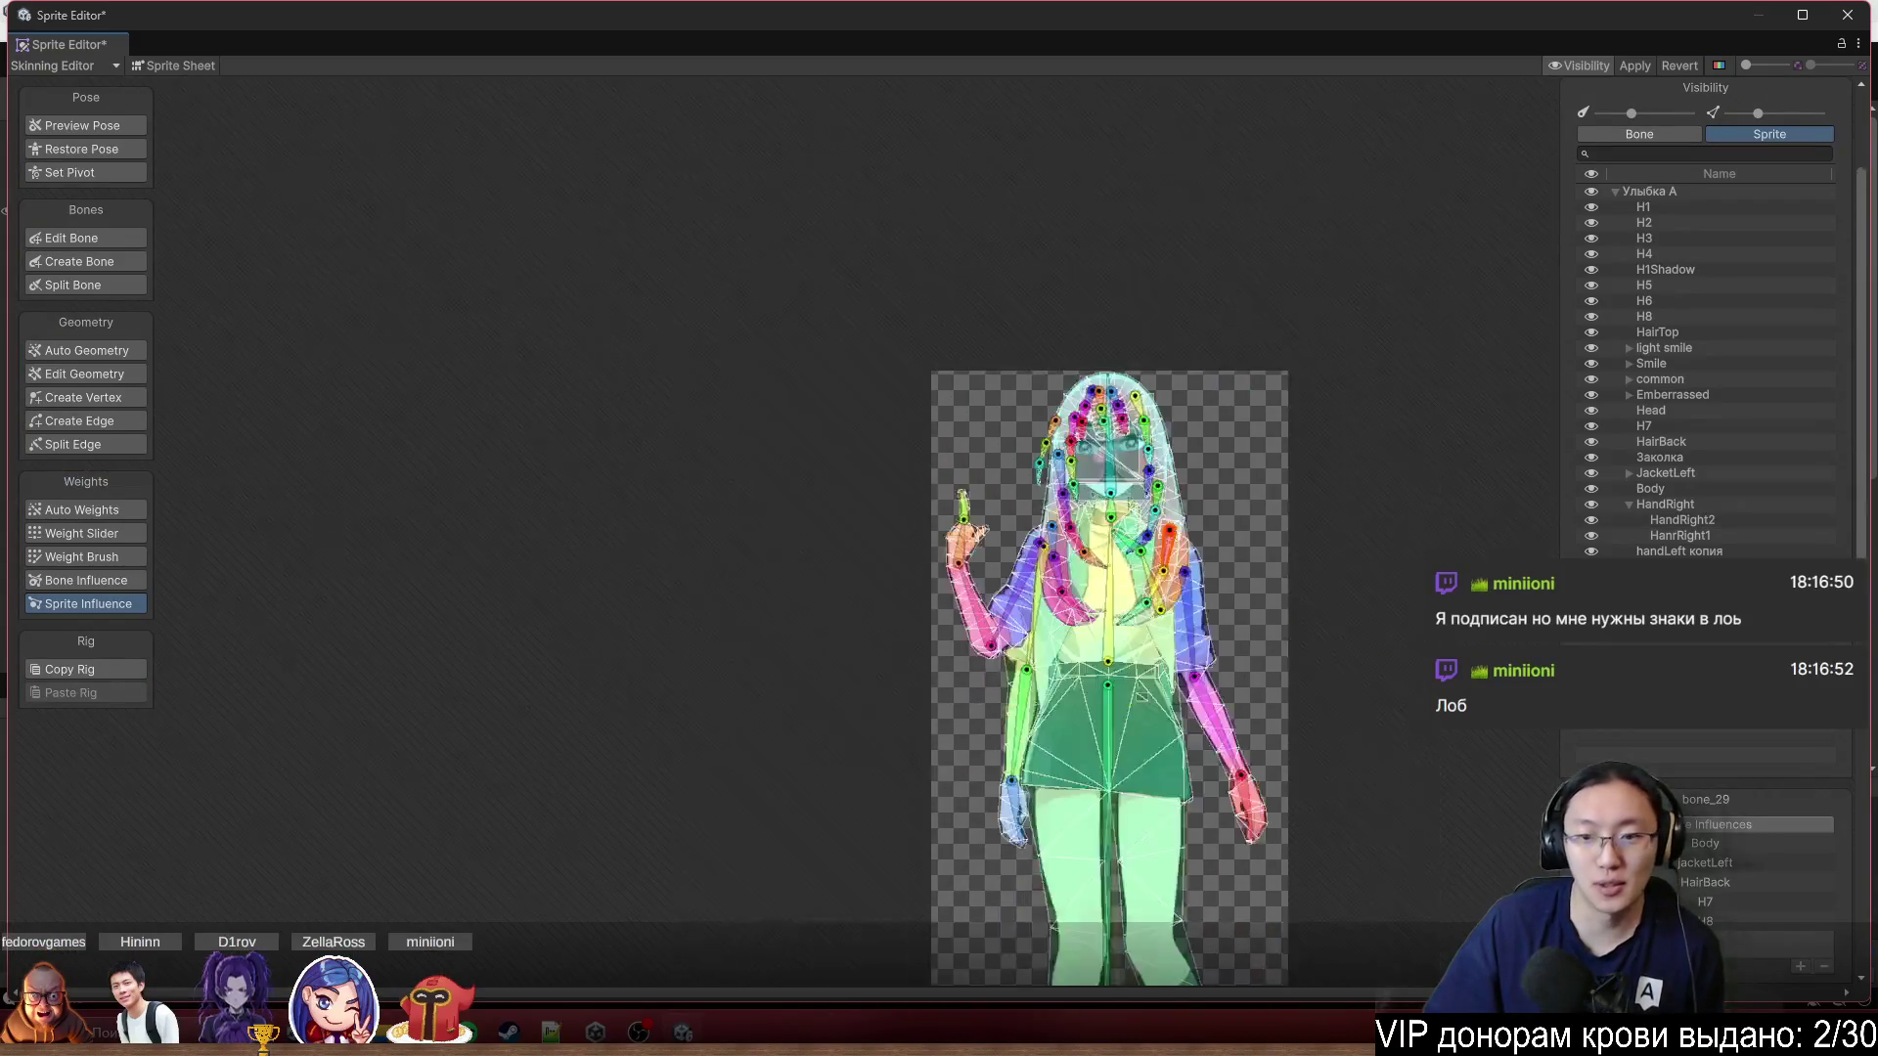
scroll(1258, 566, "up", 6)
scroll(1222, 323, "down", 5)
scroll(1131, 365, "up", 10)
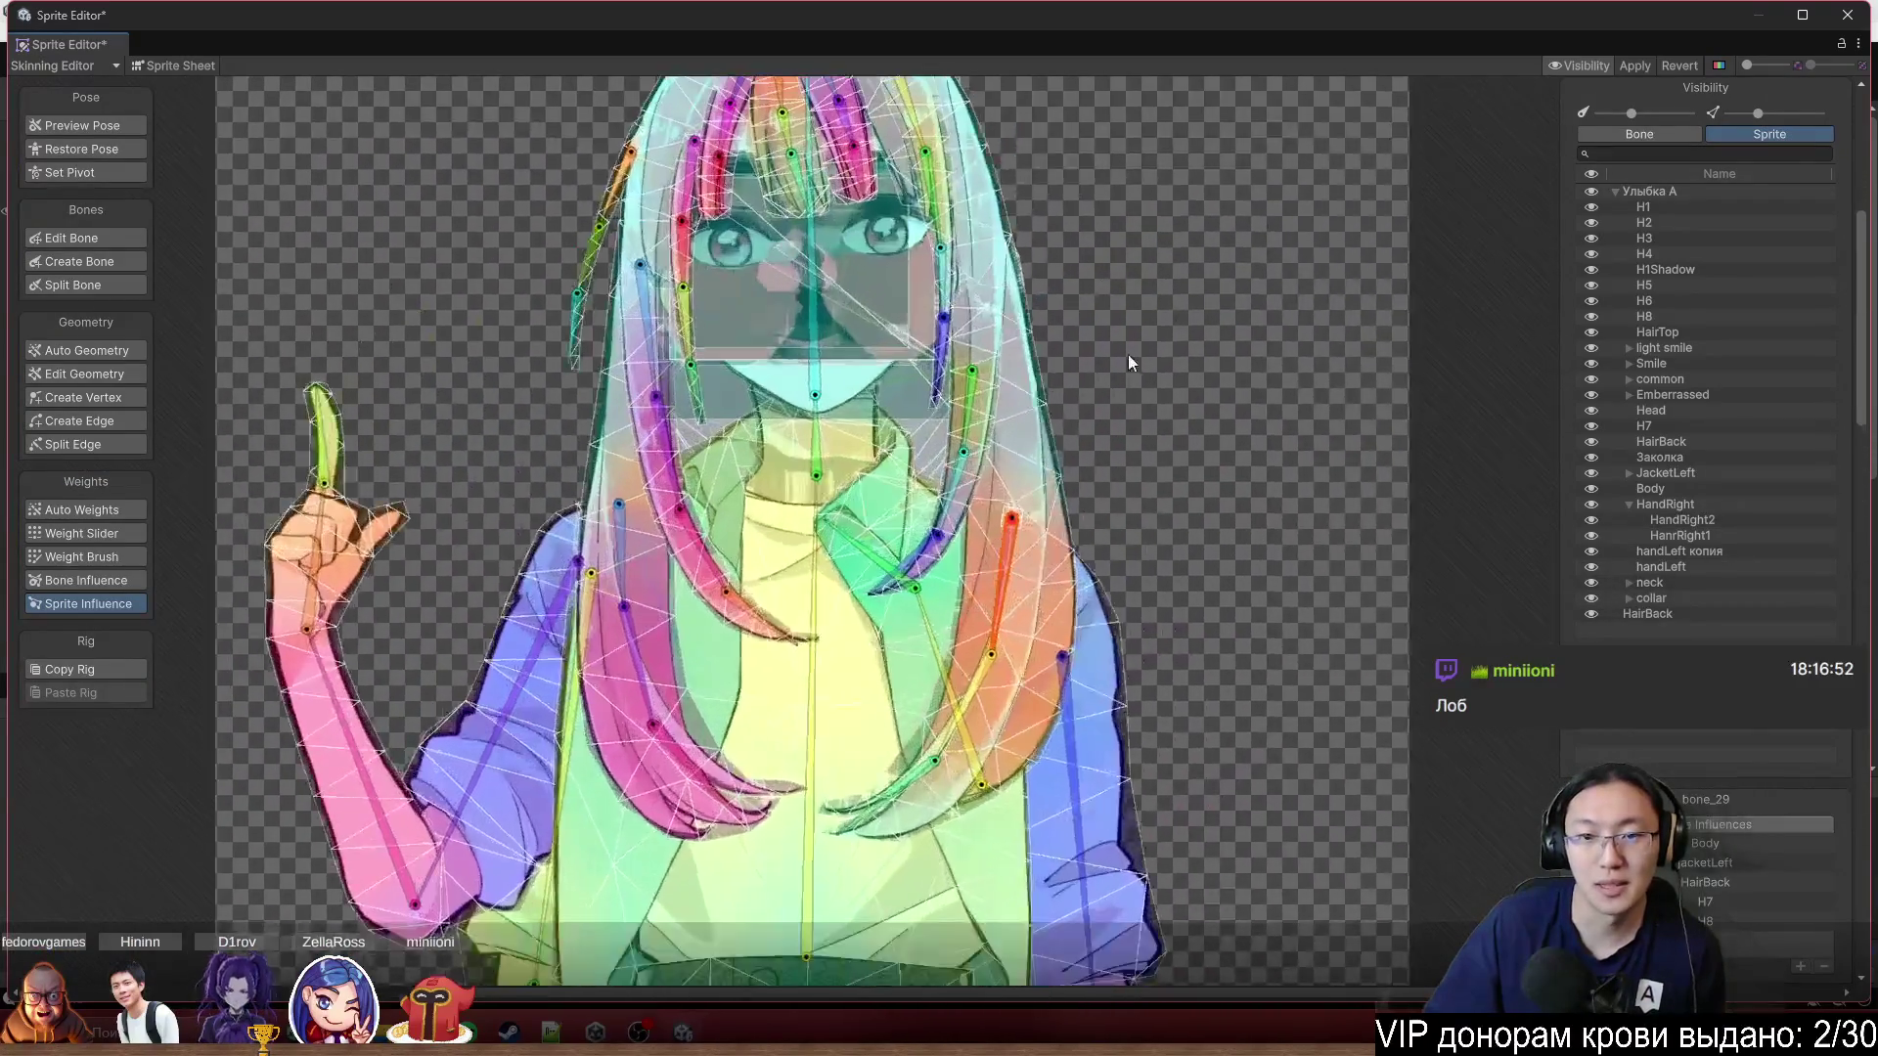
scroll(902, 519, "up", 3)
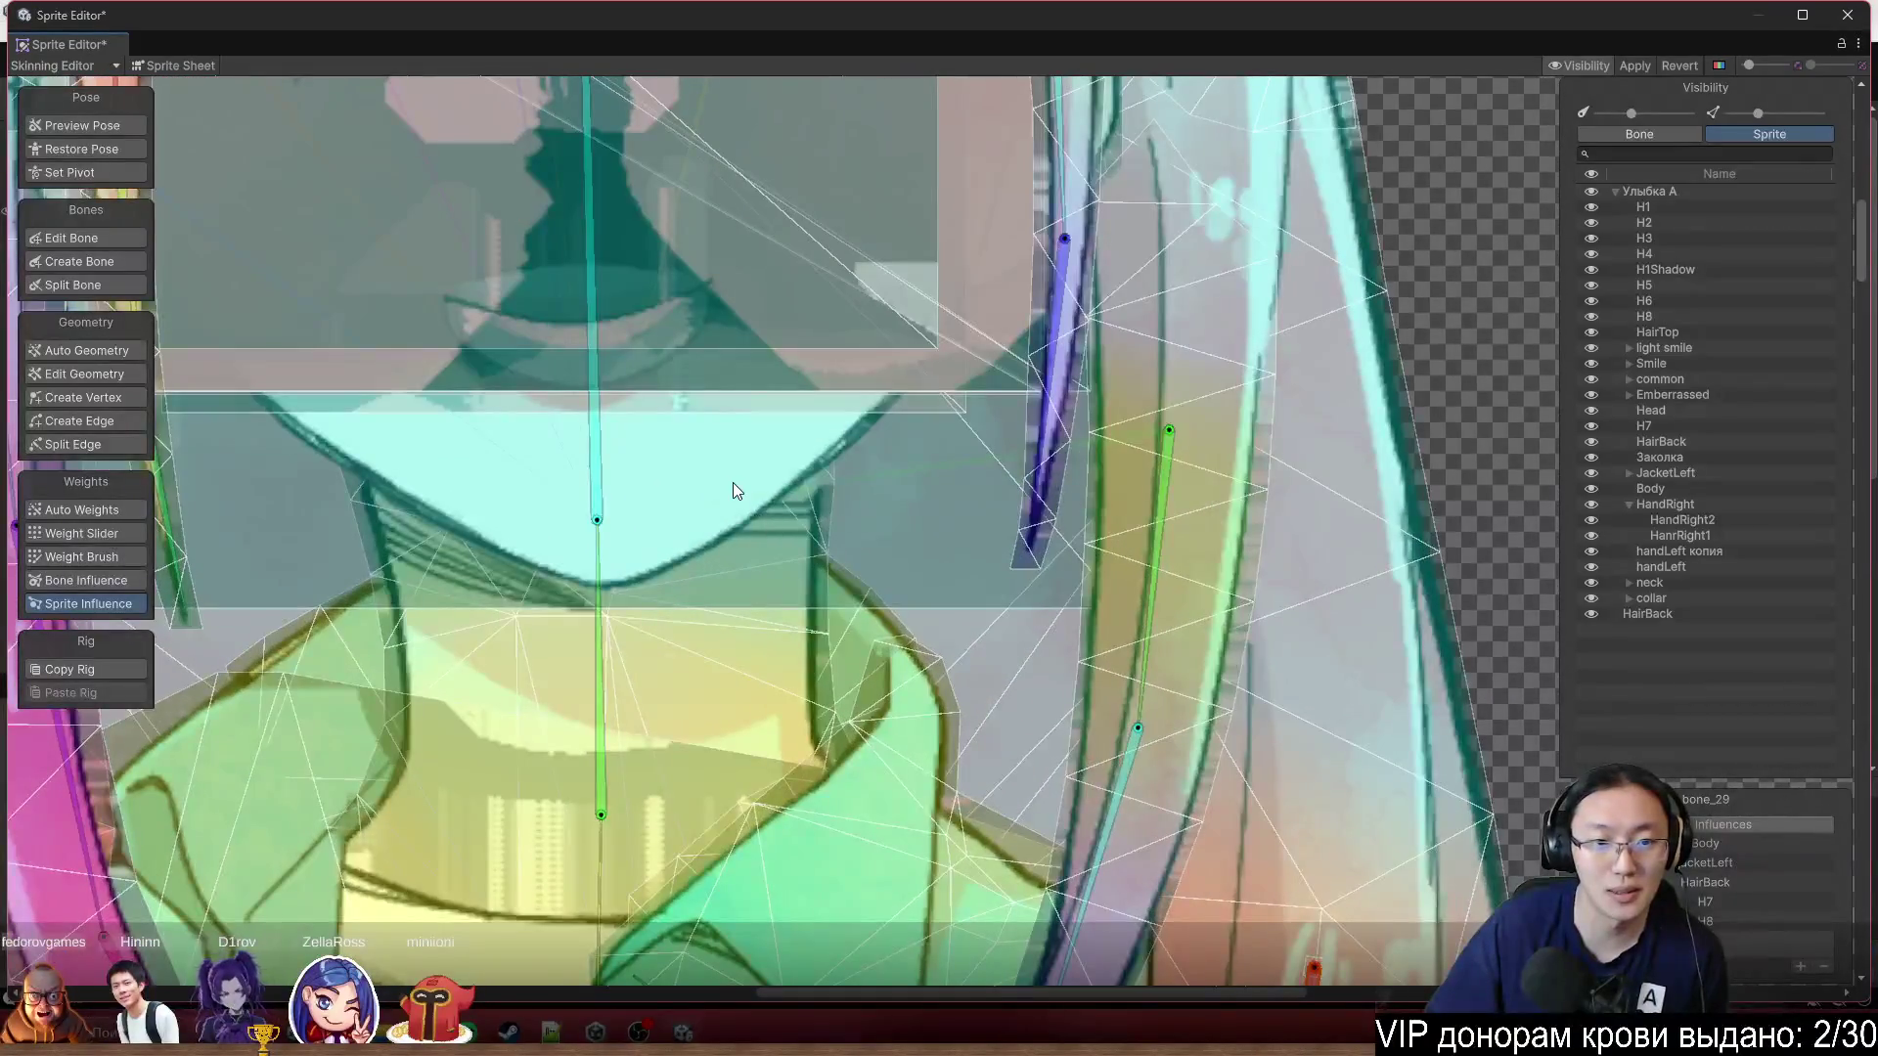
left_click(734, 485)
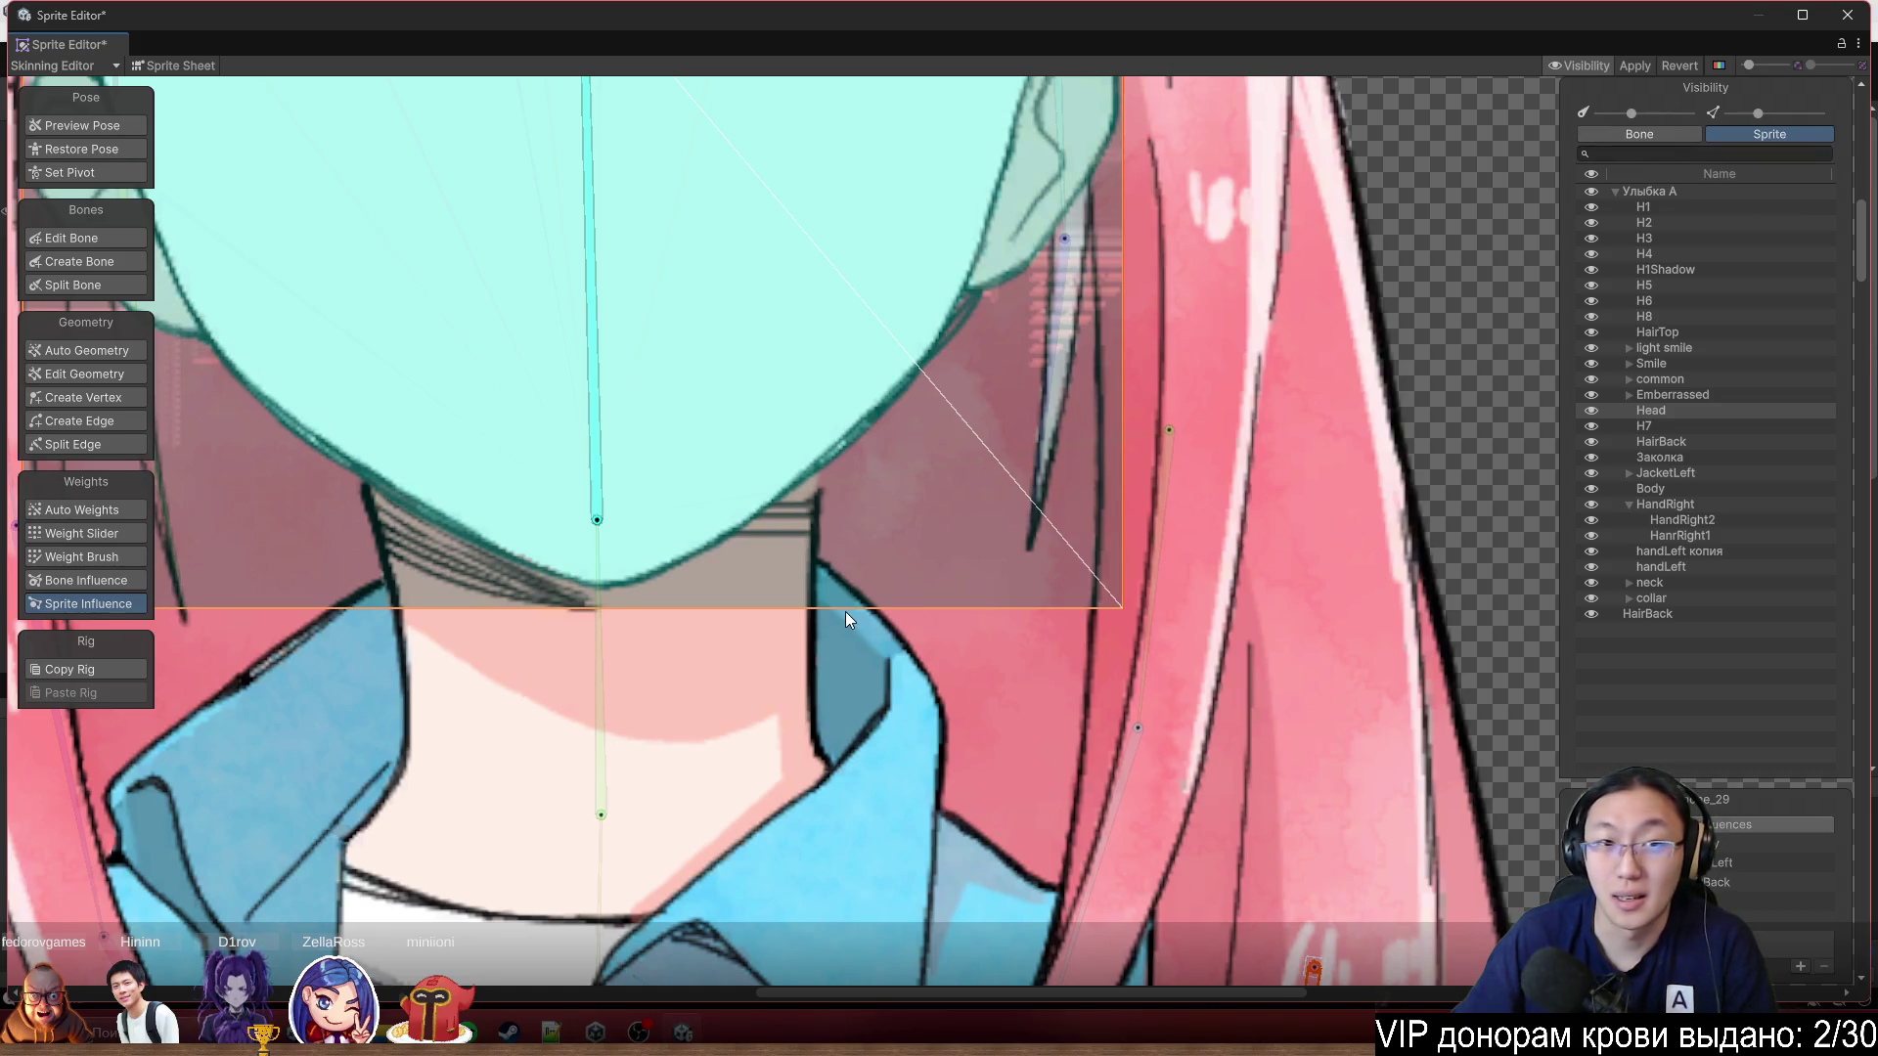
left_click(1634, 66)
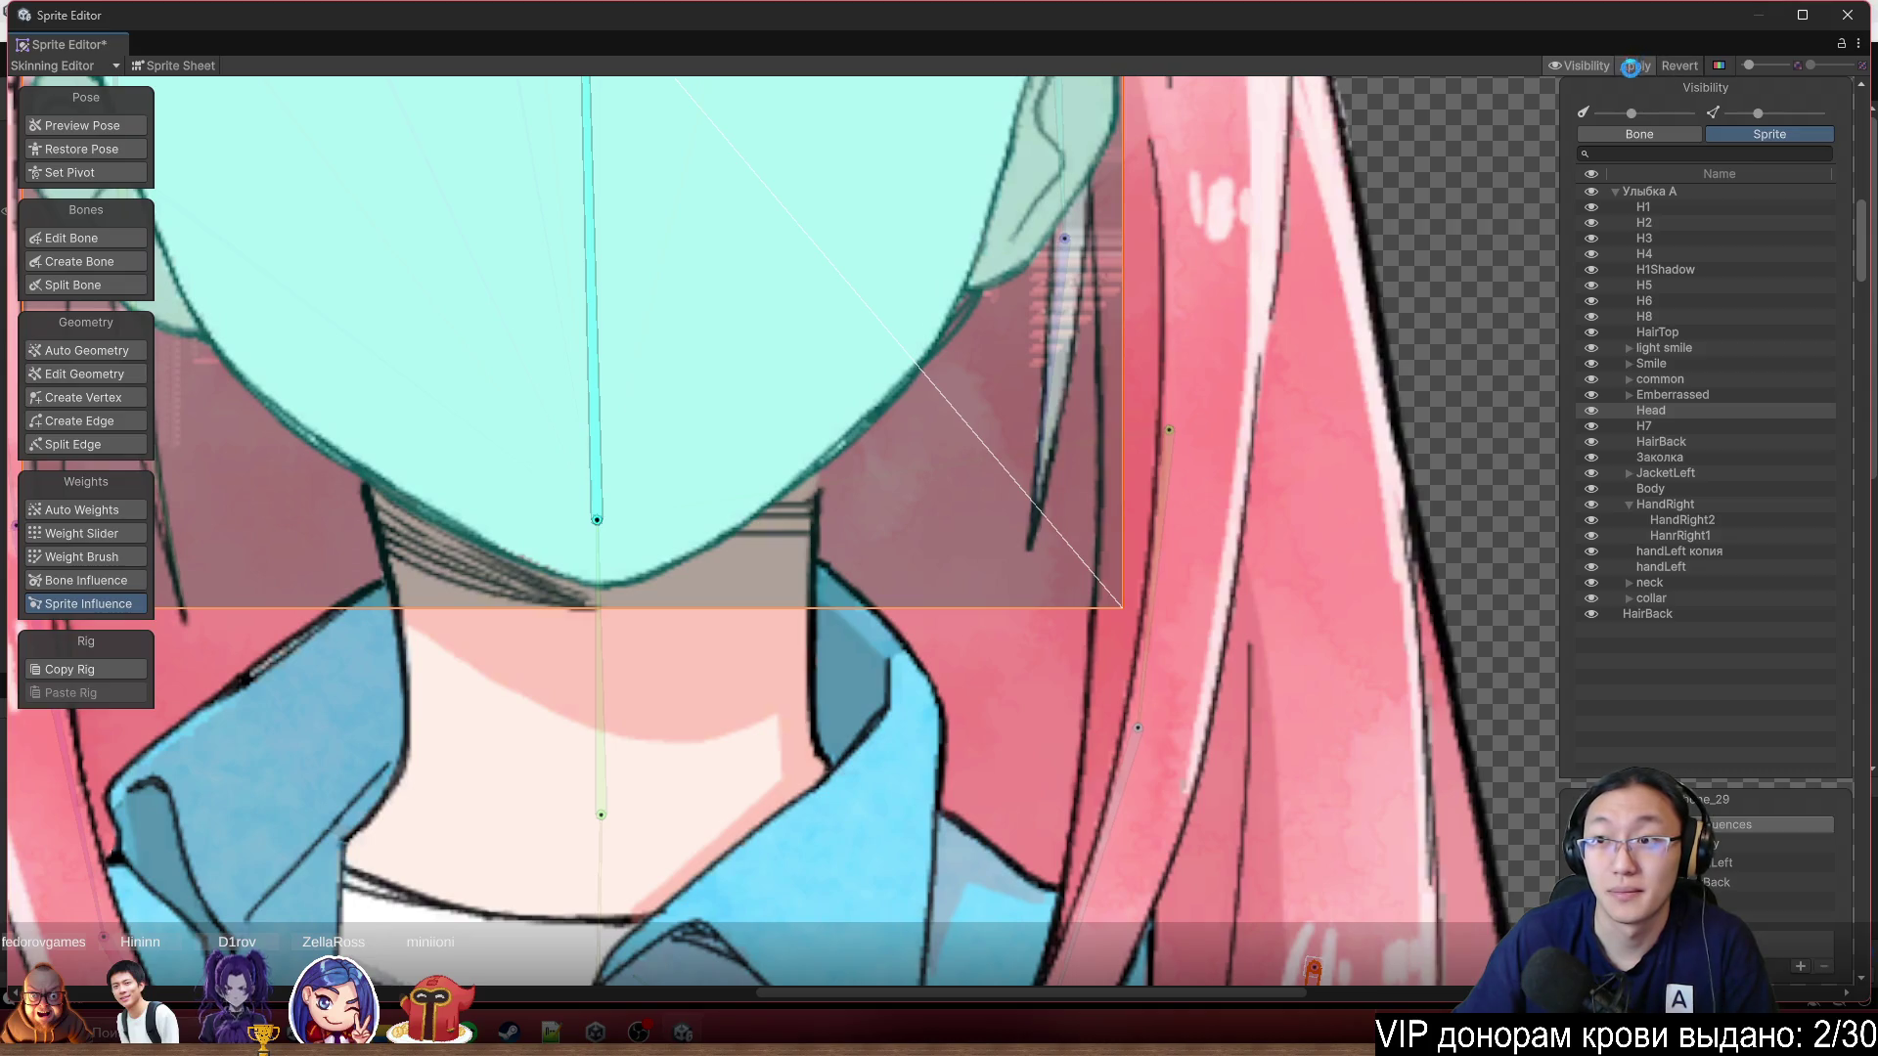
left_click(1848, 15)
Open Nana 1's sprite sheet, select the pink hair sprite, then close it.
scroll(1805, 403, "up", 5)
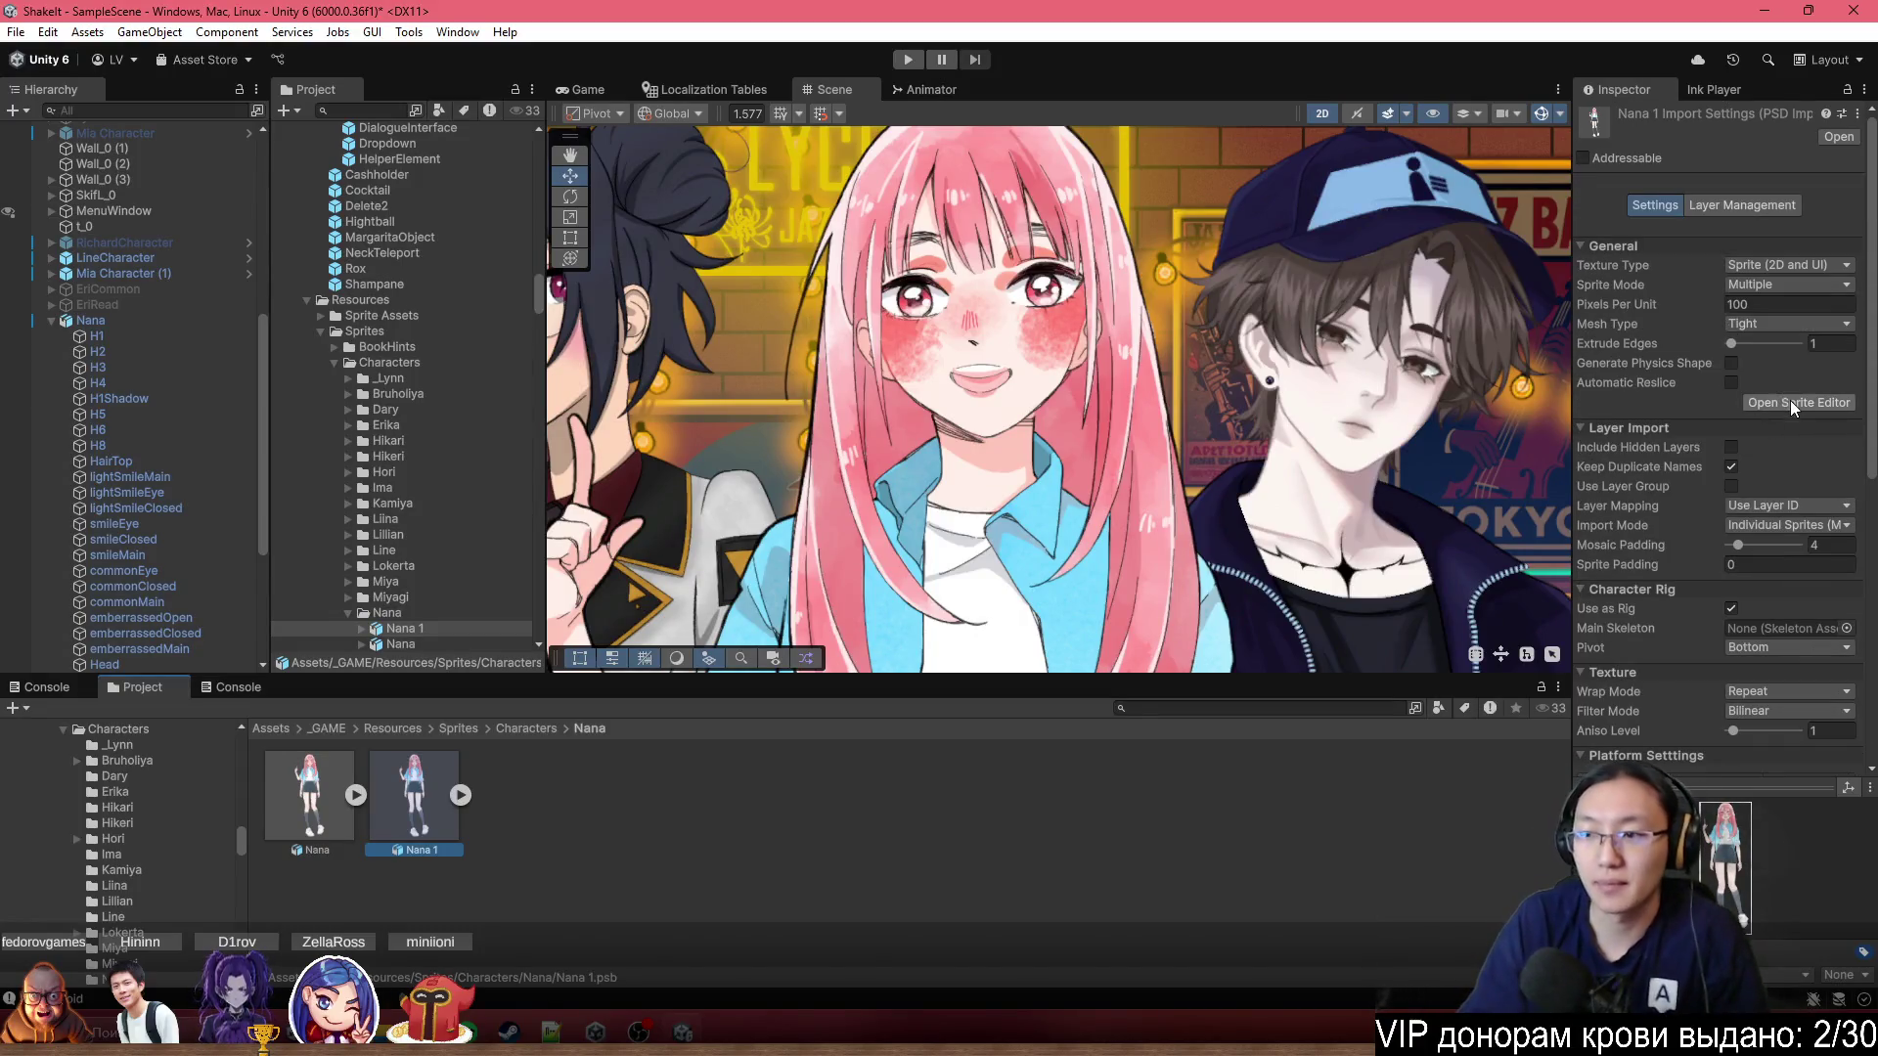
left_click(1790, 401)
scroll(788, 357, "up", 3)
scroll(787, 357, "up", 2)
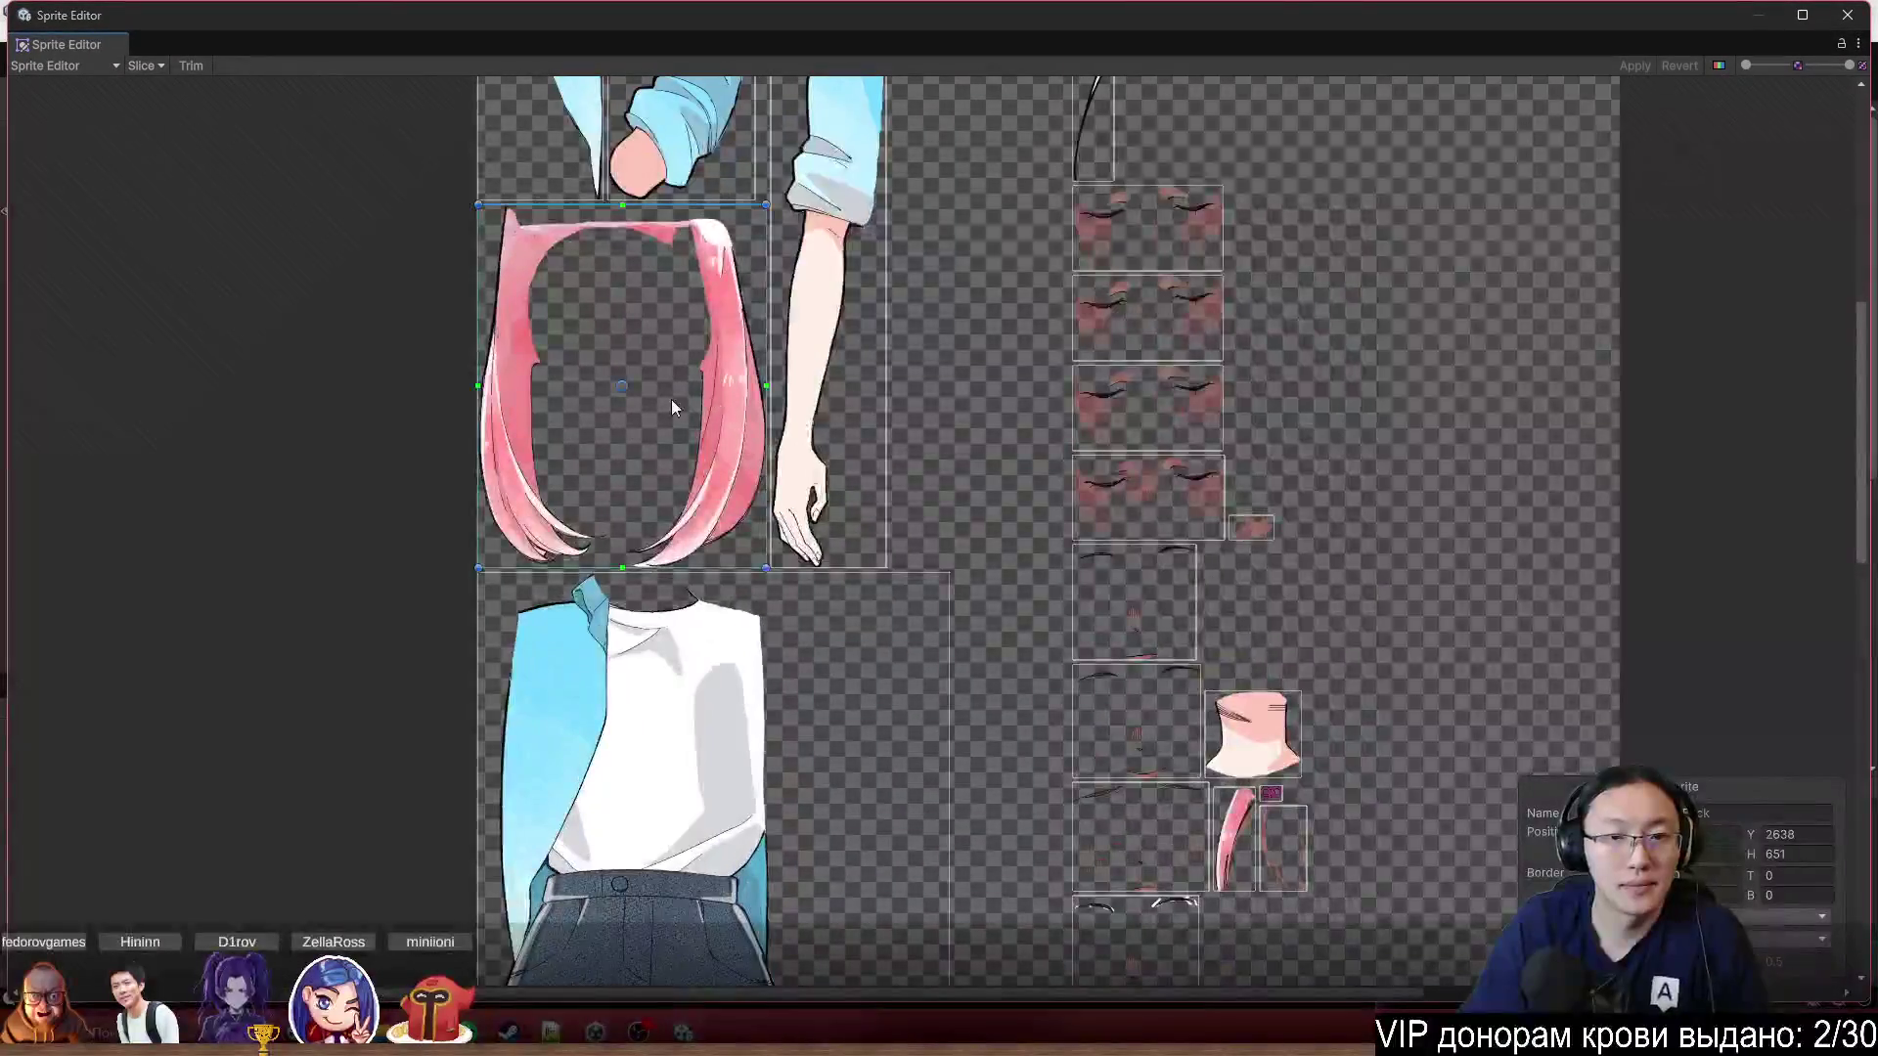
left_click(587, 461)
scroll(1218, 460, "down", 3)
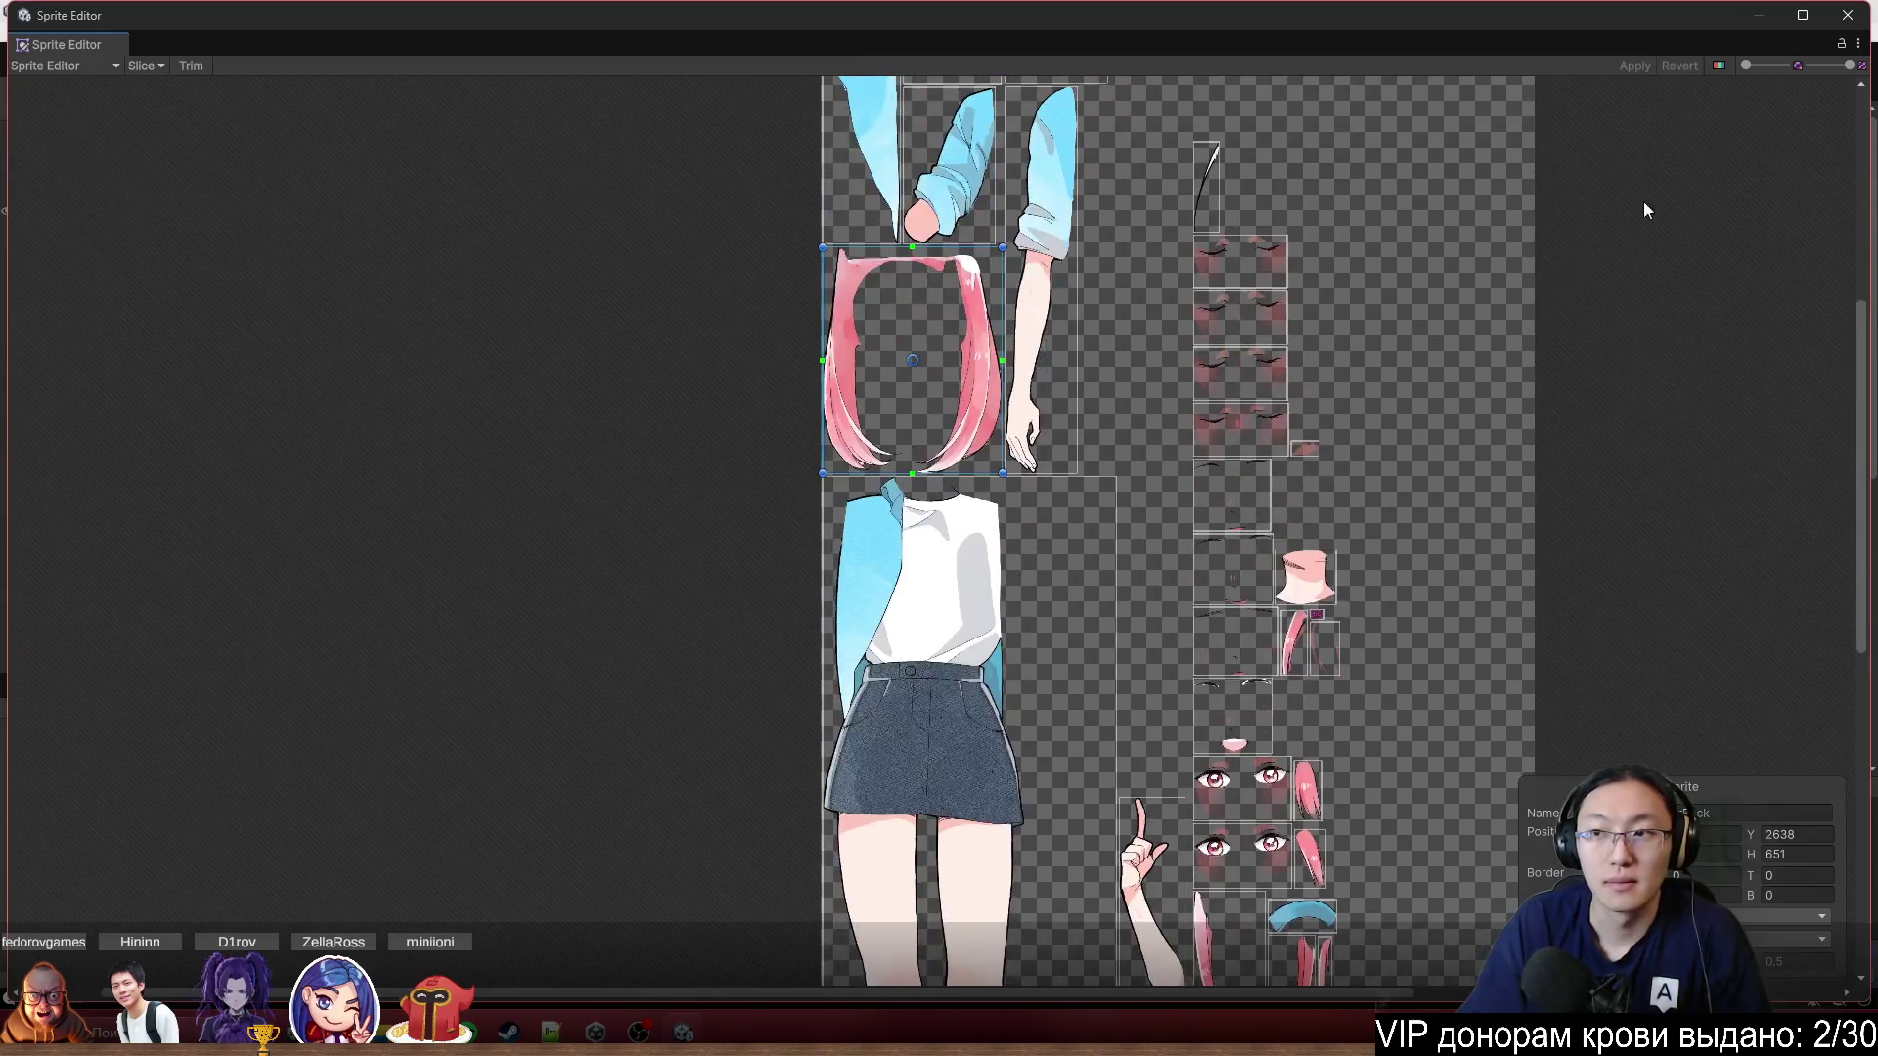
left_click(1847, 15)
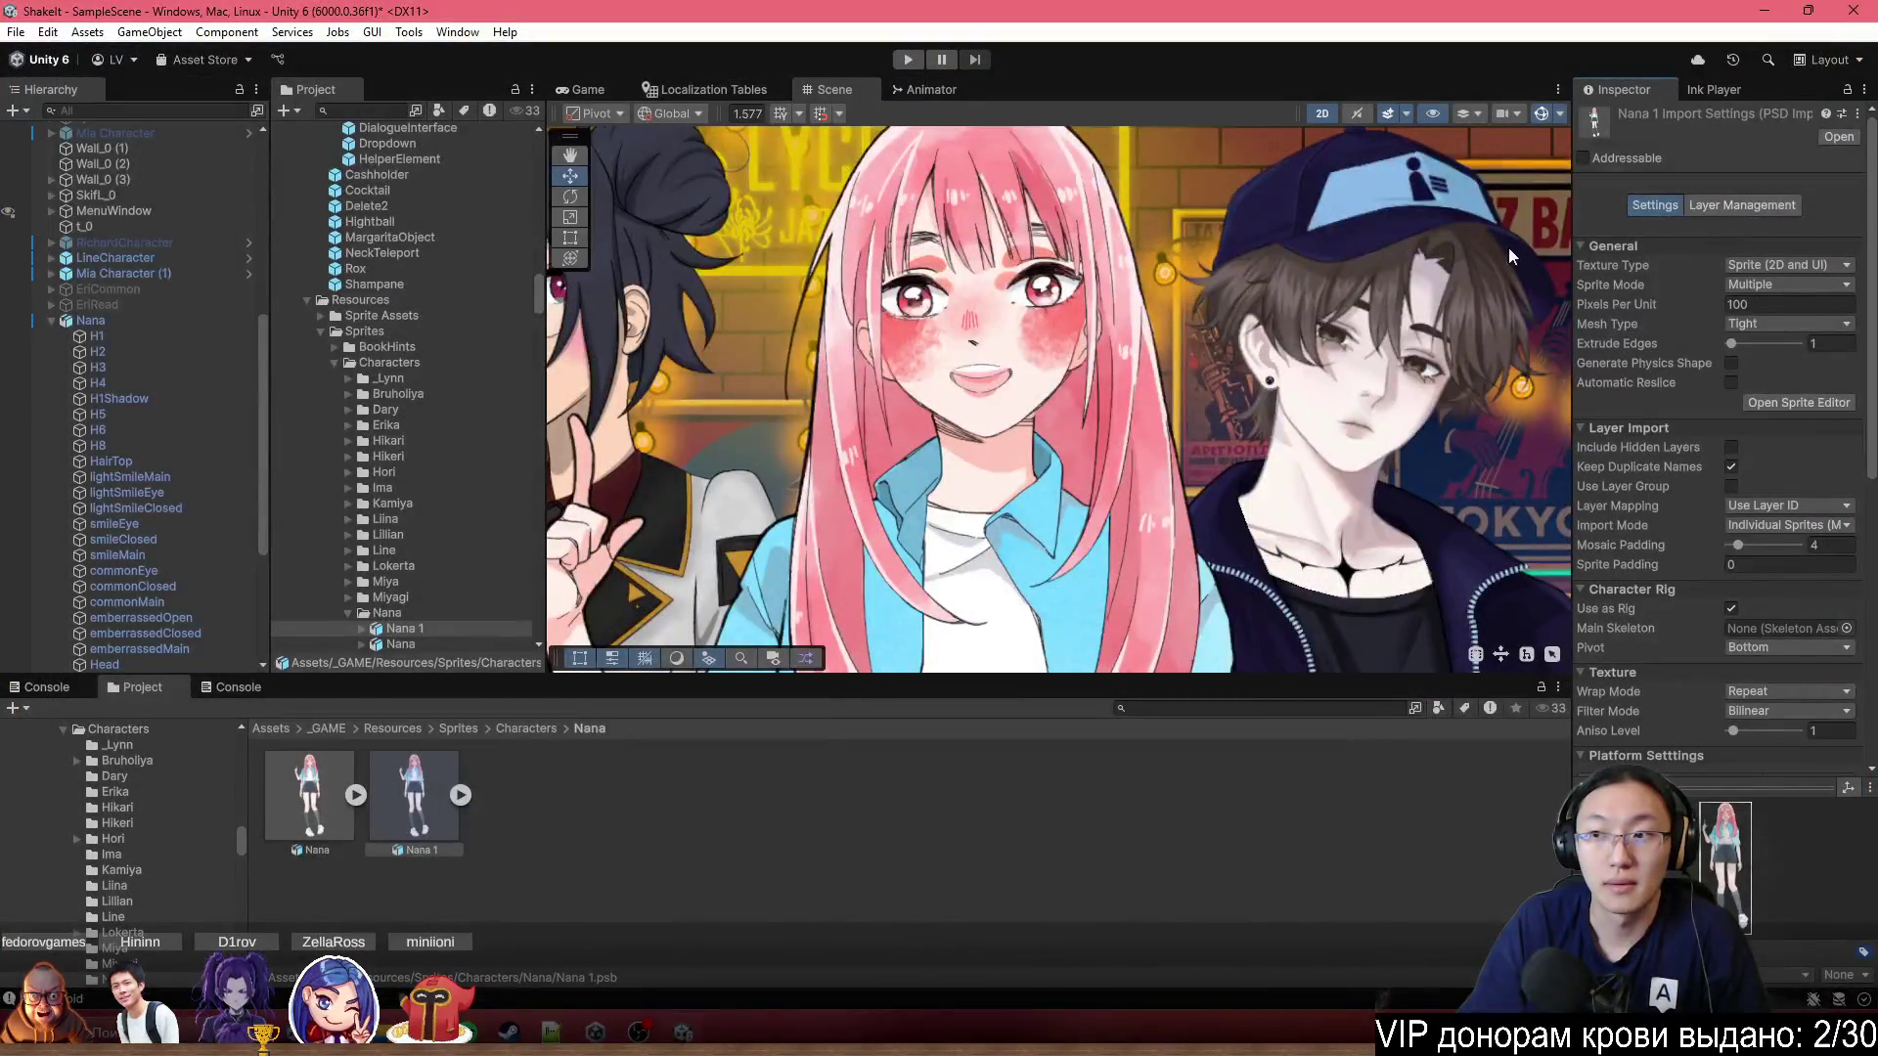
Select the Nana asset and open its Sprite Editor in Skinning Editor mode.
left_click(330, 808)
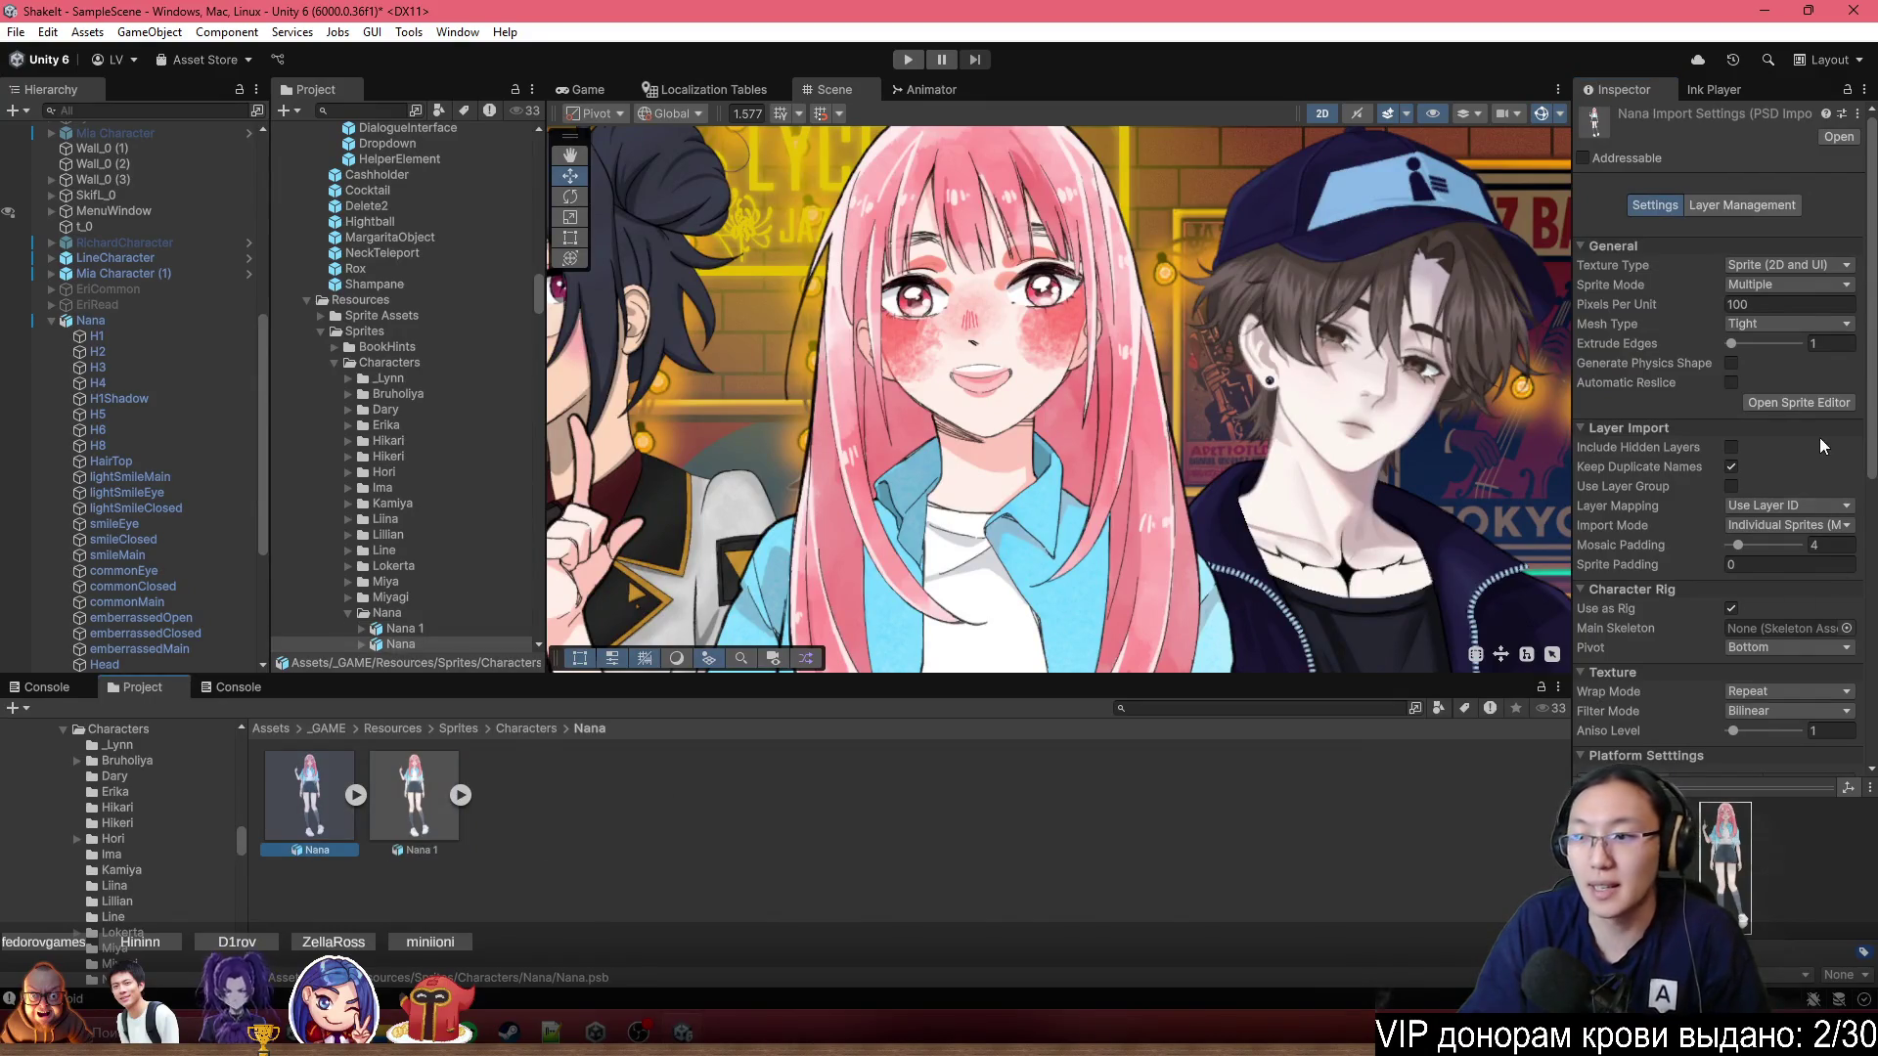
left_click(1799, 402)
left_click(77, 65)
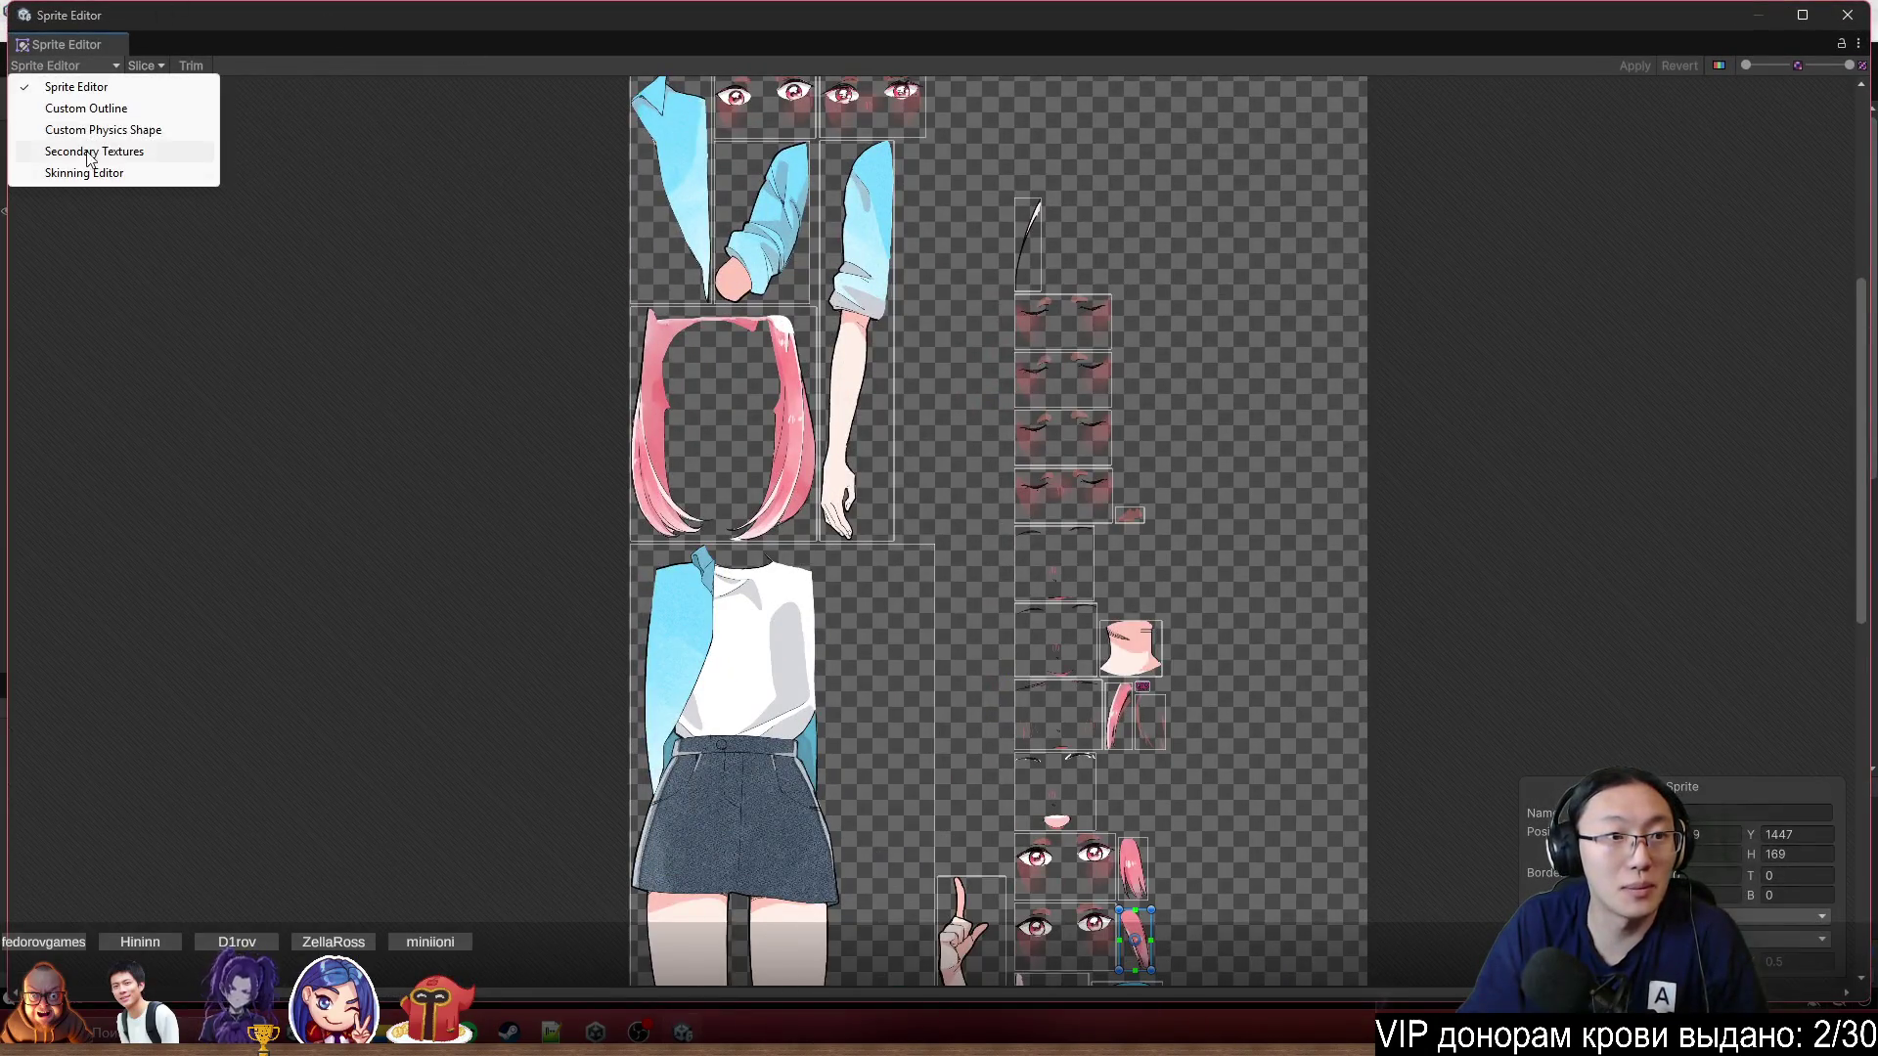
left_click(54, 173)
scroll(1023, 184, "up", 3)
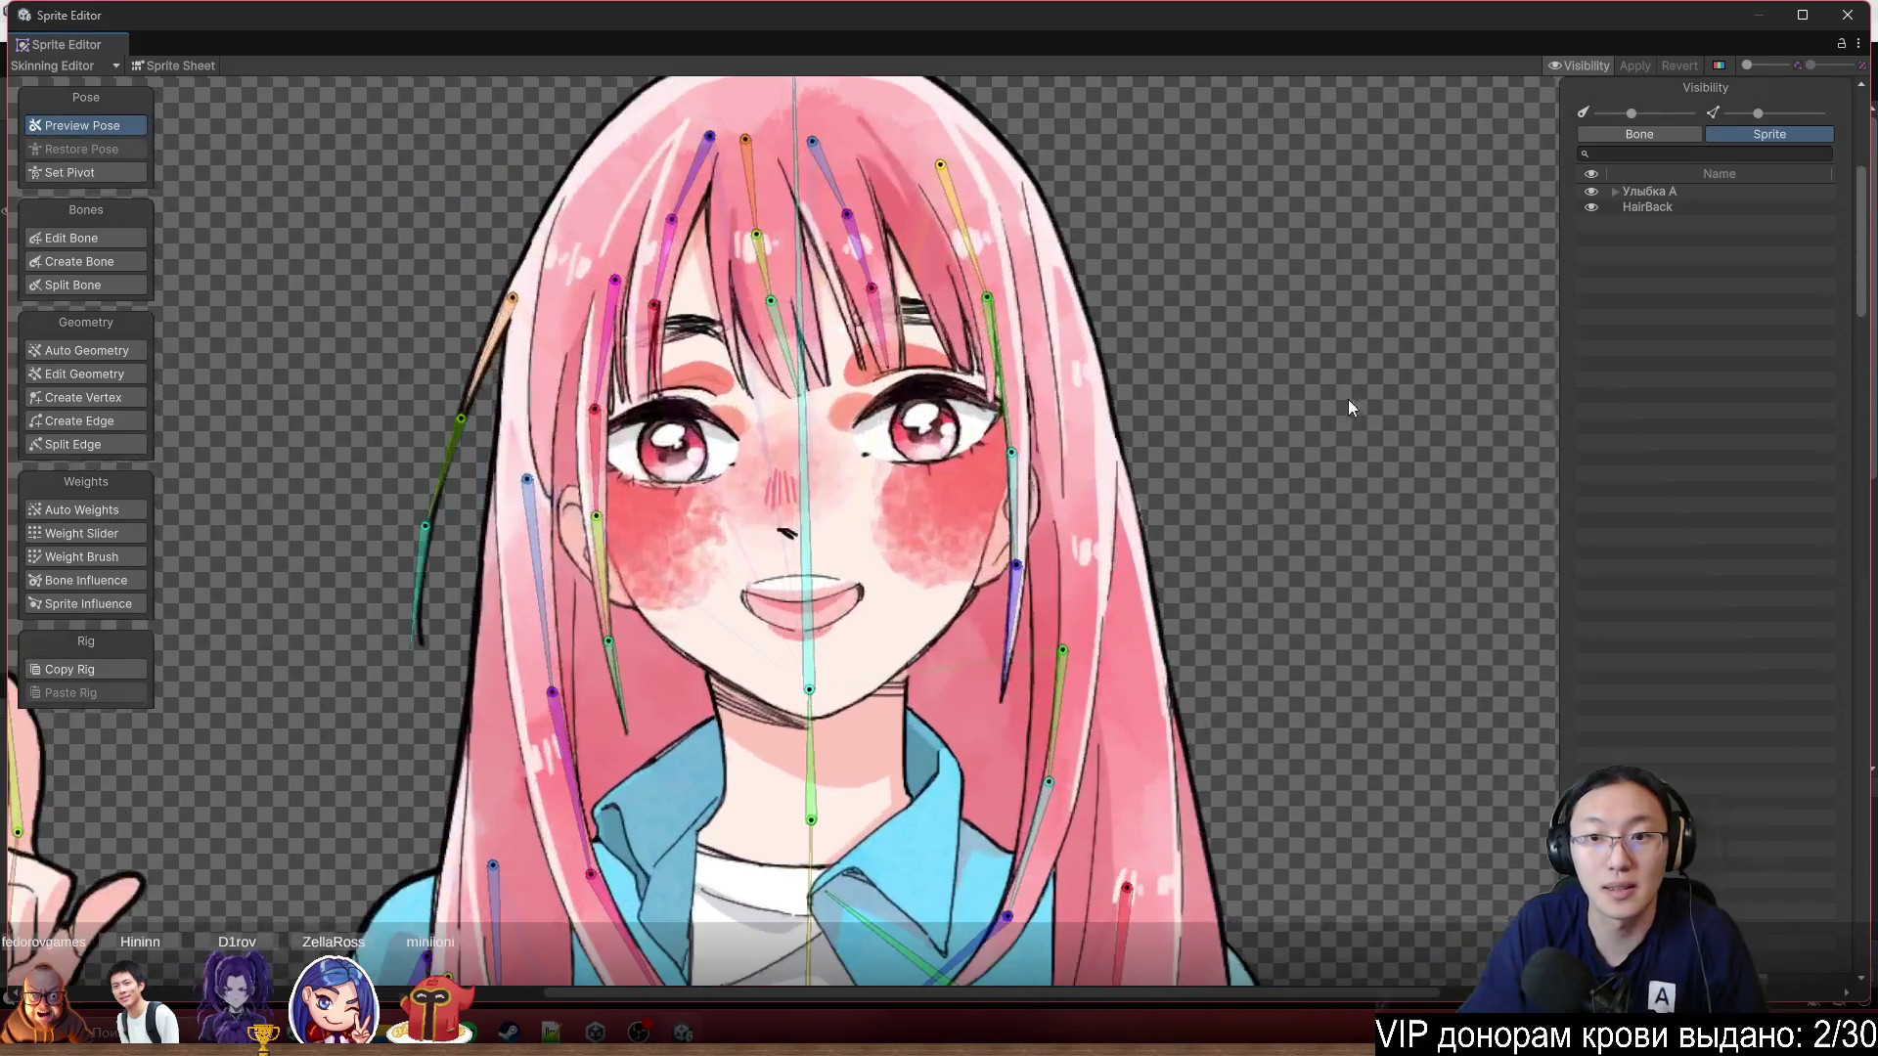
Select H2, then hide and re-show the H2, H3 and H4 hair layers.
left_click(795, 211)
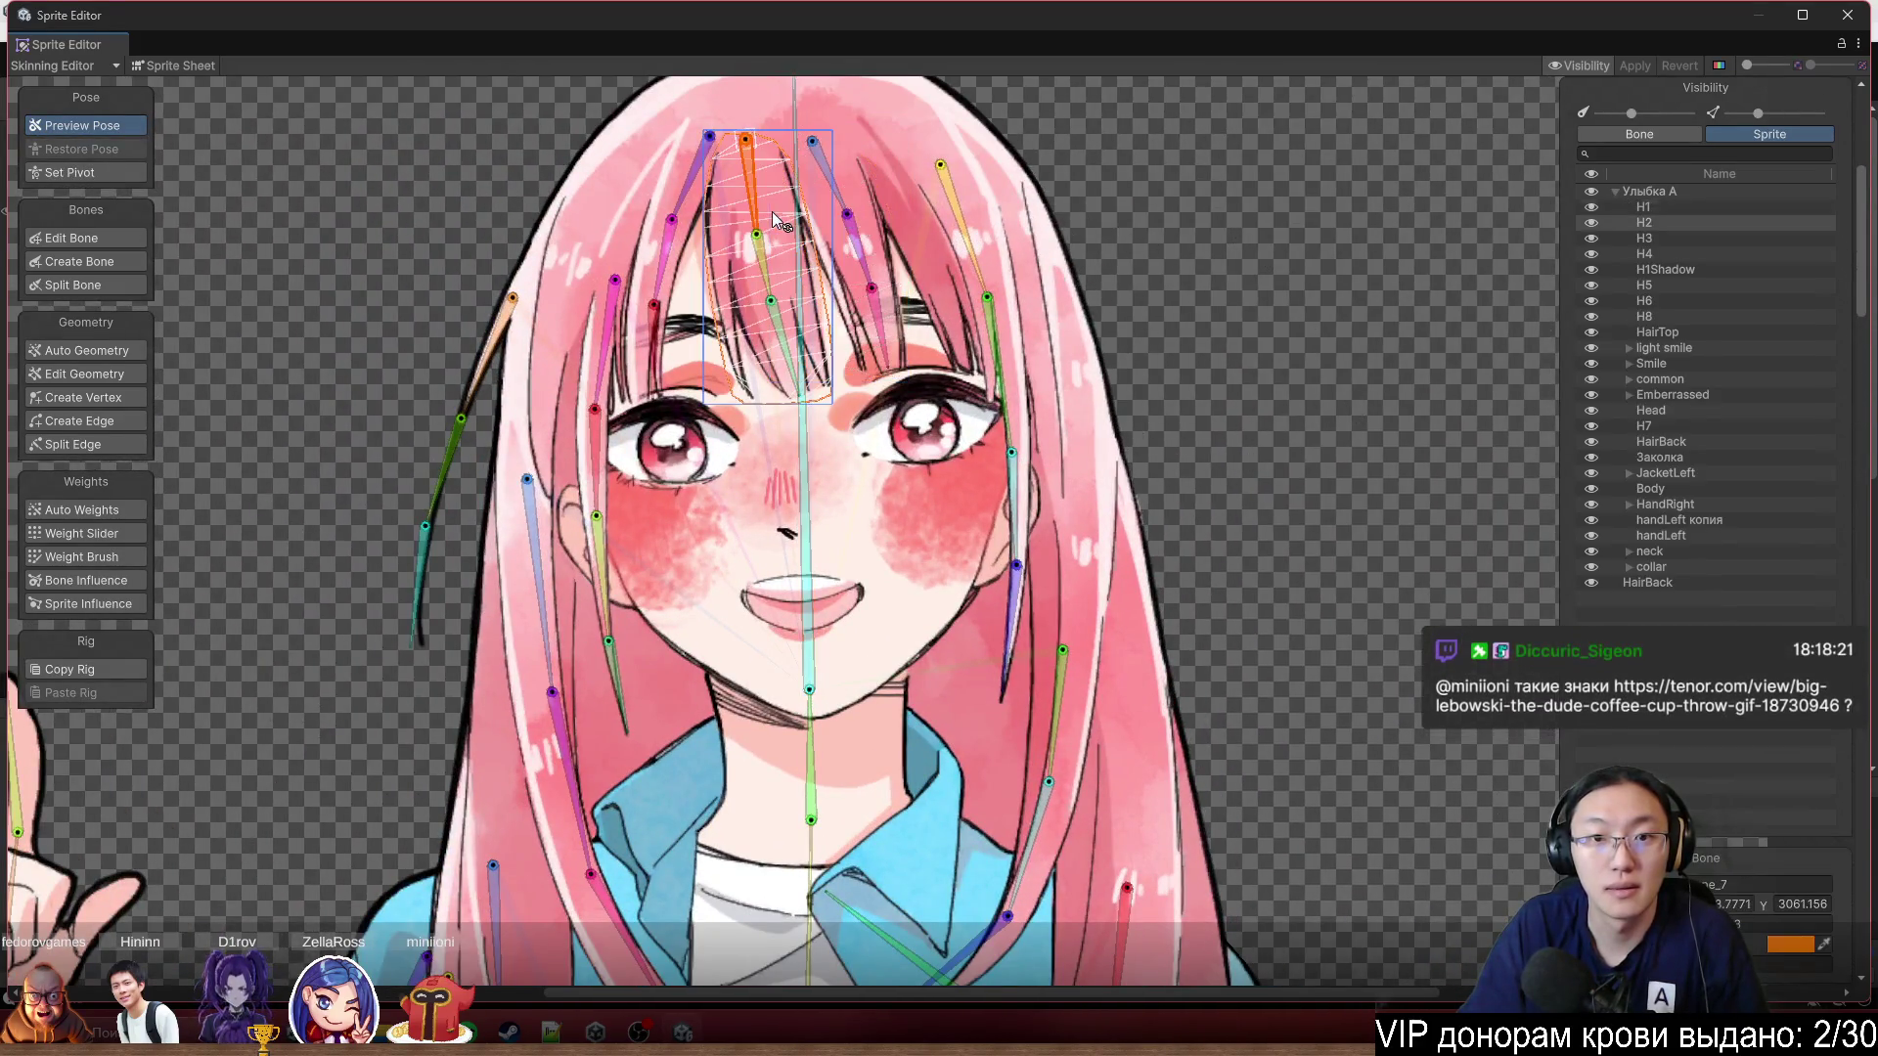
left_click_drag(1594, 232, 1594, 257)
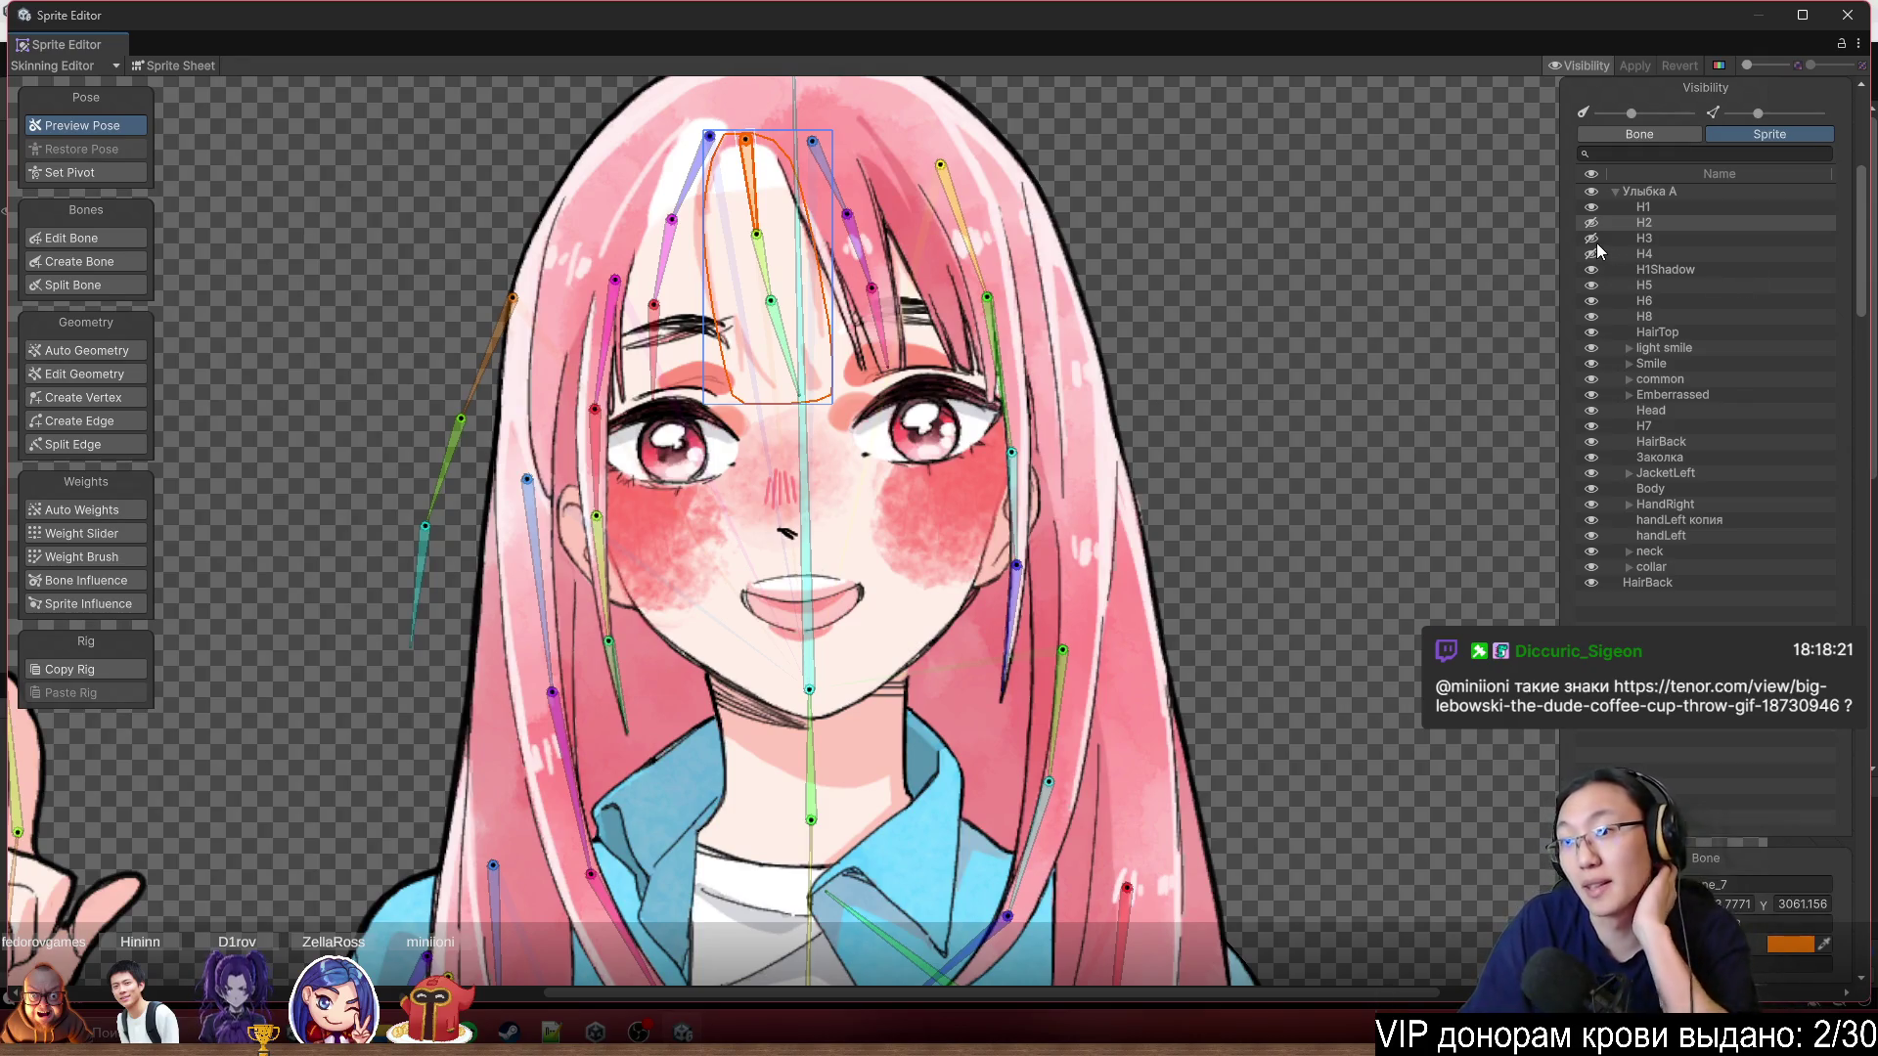
left_click_drag(1590, 260, 1586, 230)
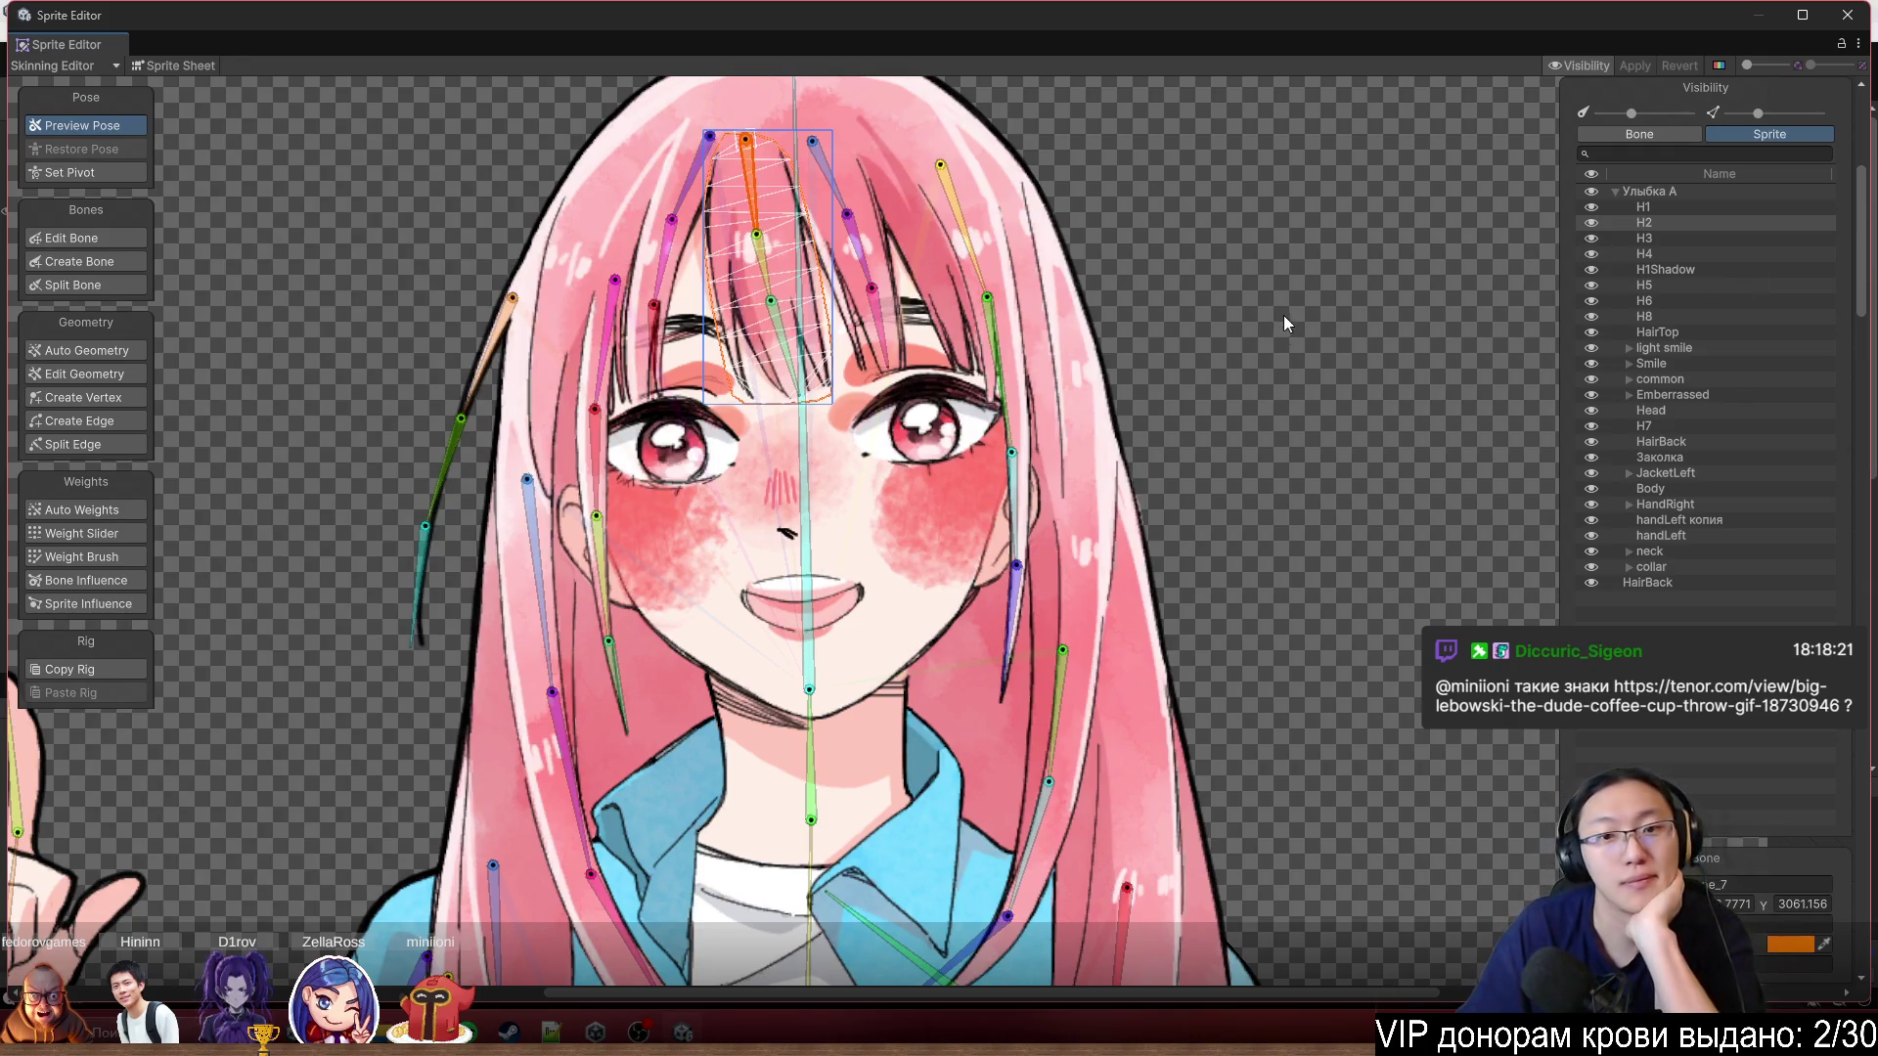
scroll(1283, 315, "down", 3)
scroll(1233, 336, "up", 5)
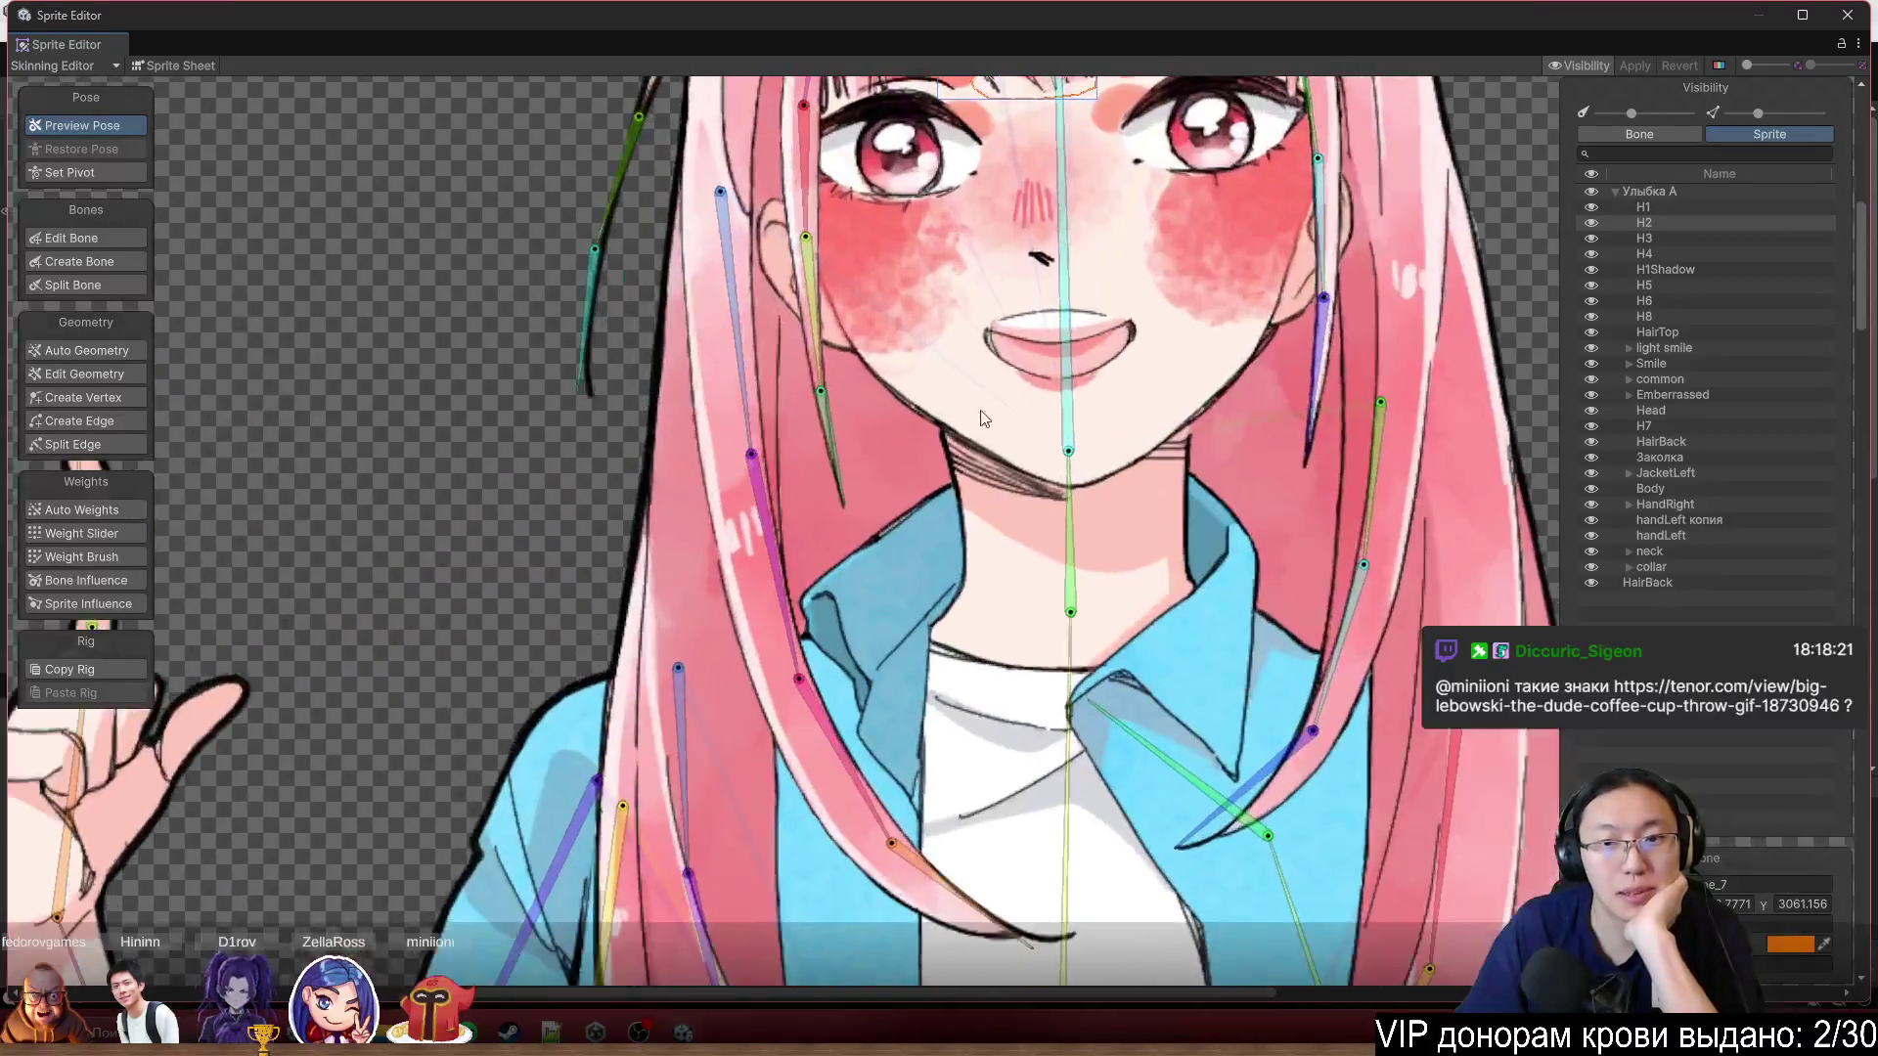
Select the Head sprite, then shrink and minimize the GIF browser window.
left_click(1025, 459)
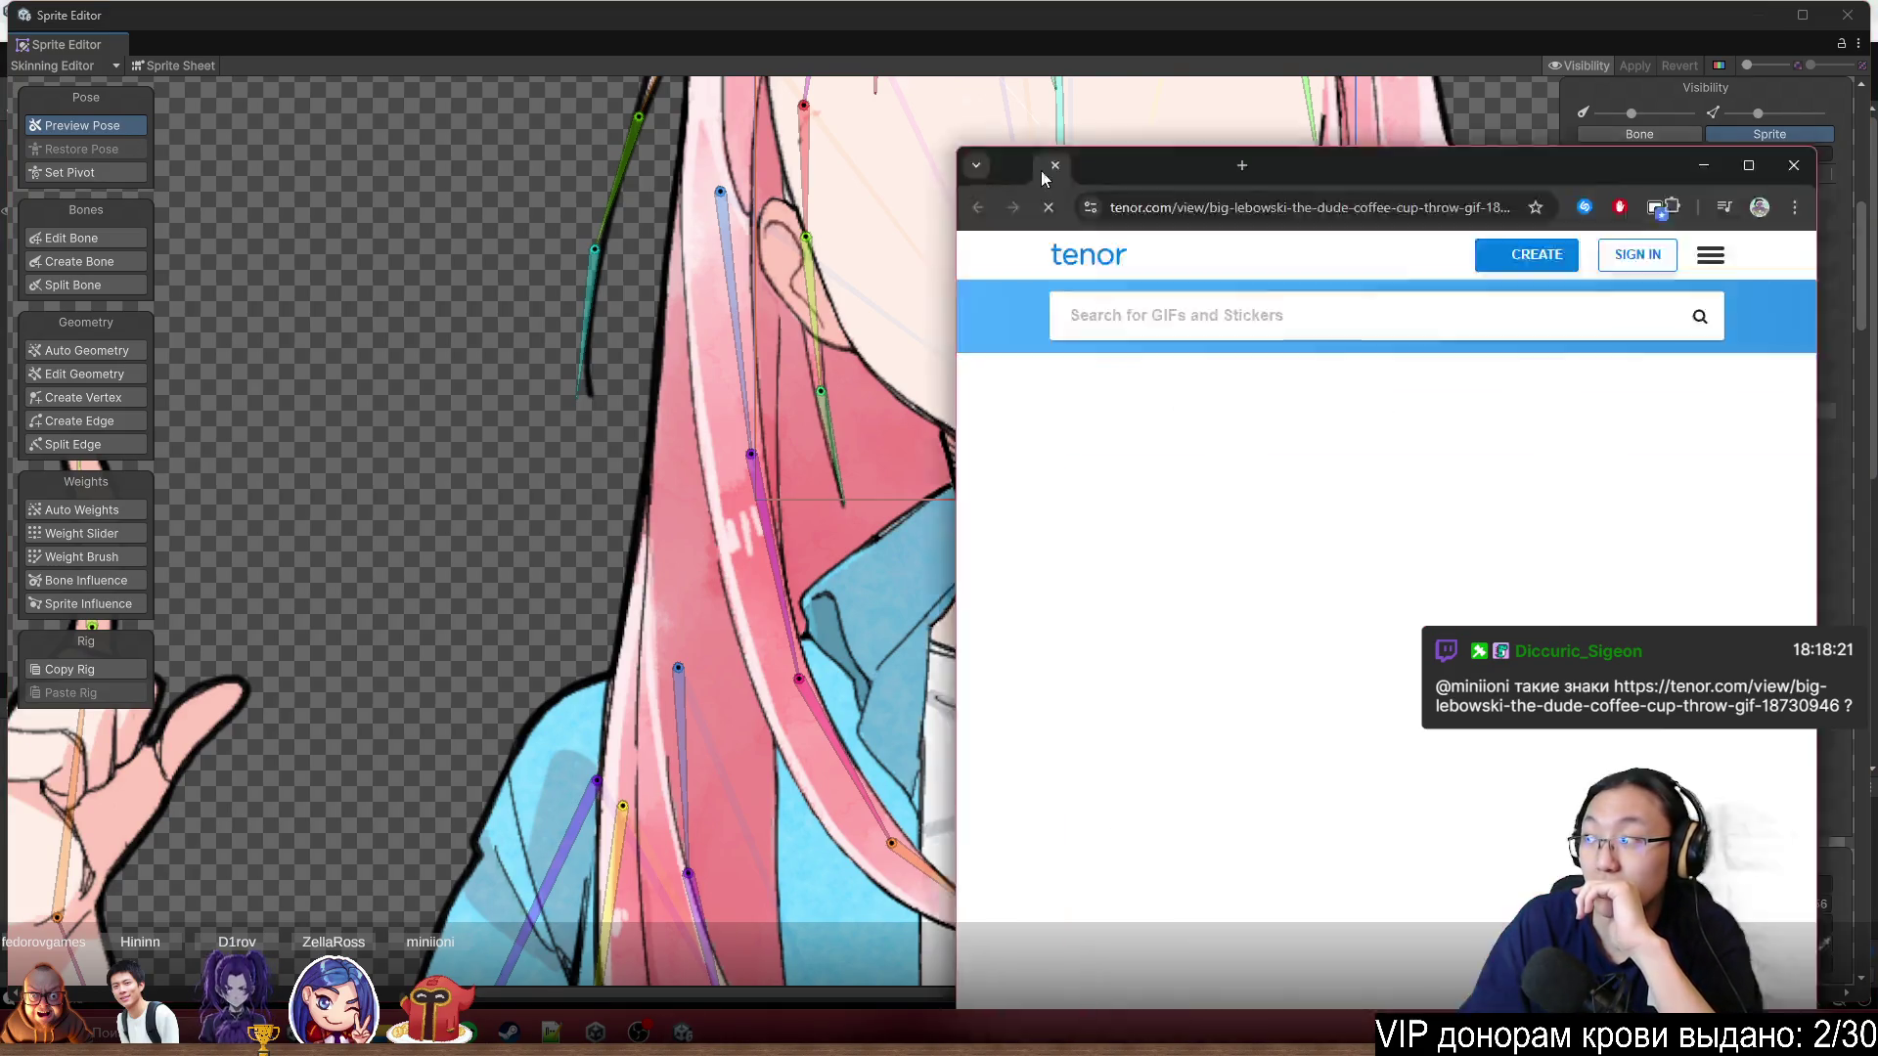
left_click_drag(1076, 161, 873, 8)
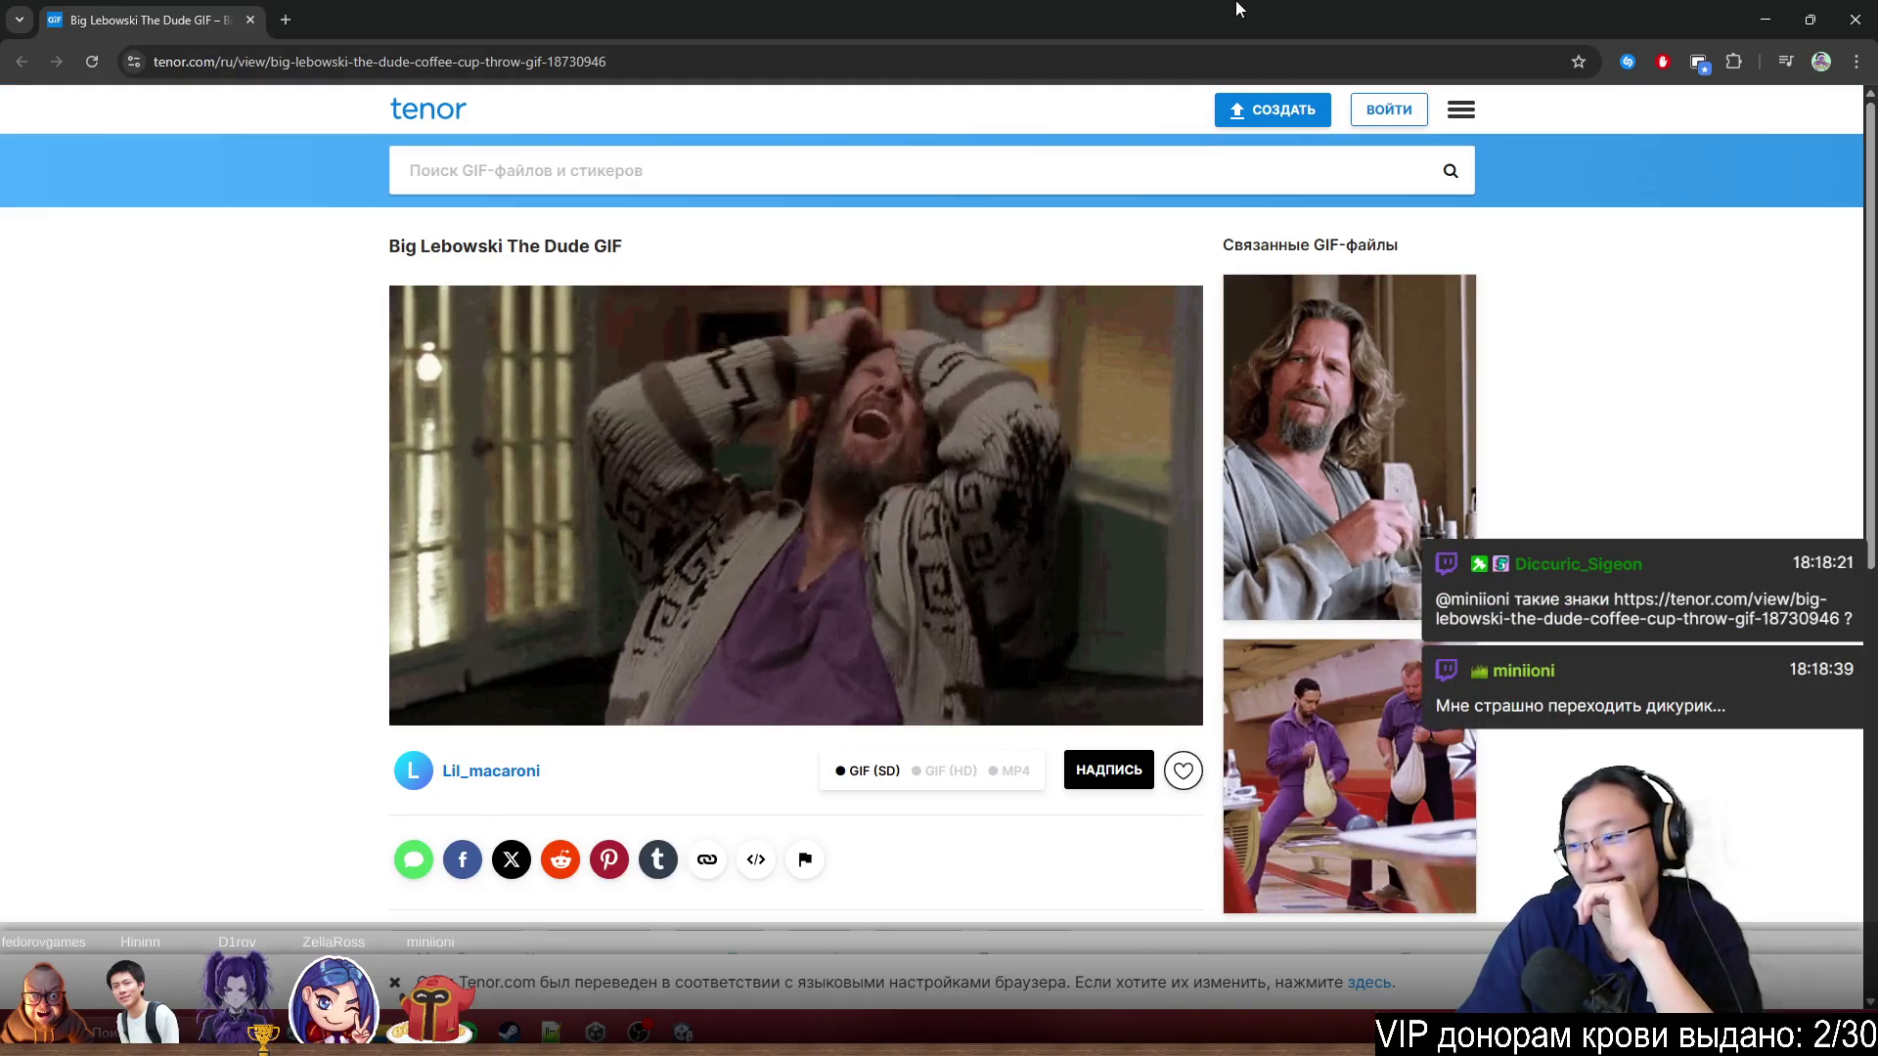
left_click_drag(874, 8, 988, 535)
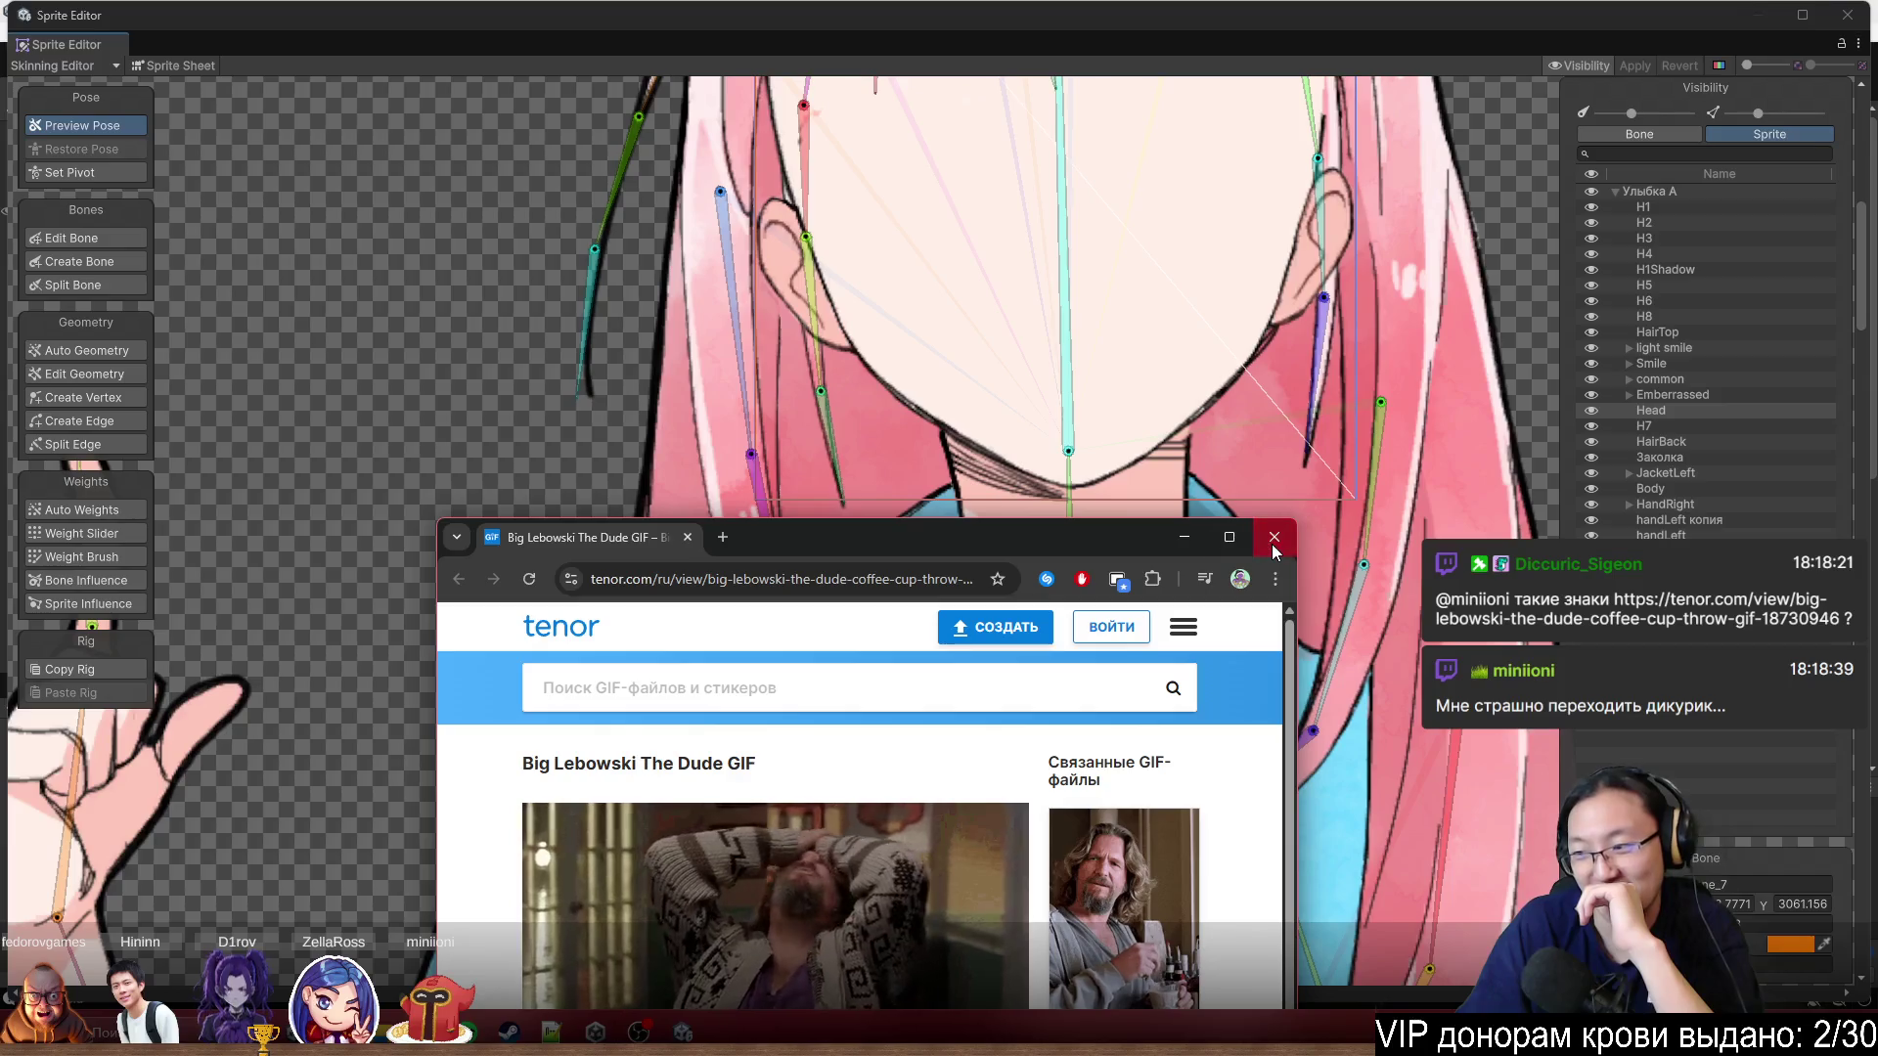
left_click(1182, 537)
left_click_drag(1066, 198, 927, 447)
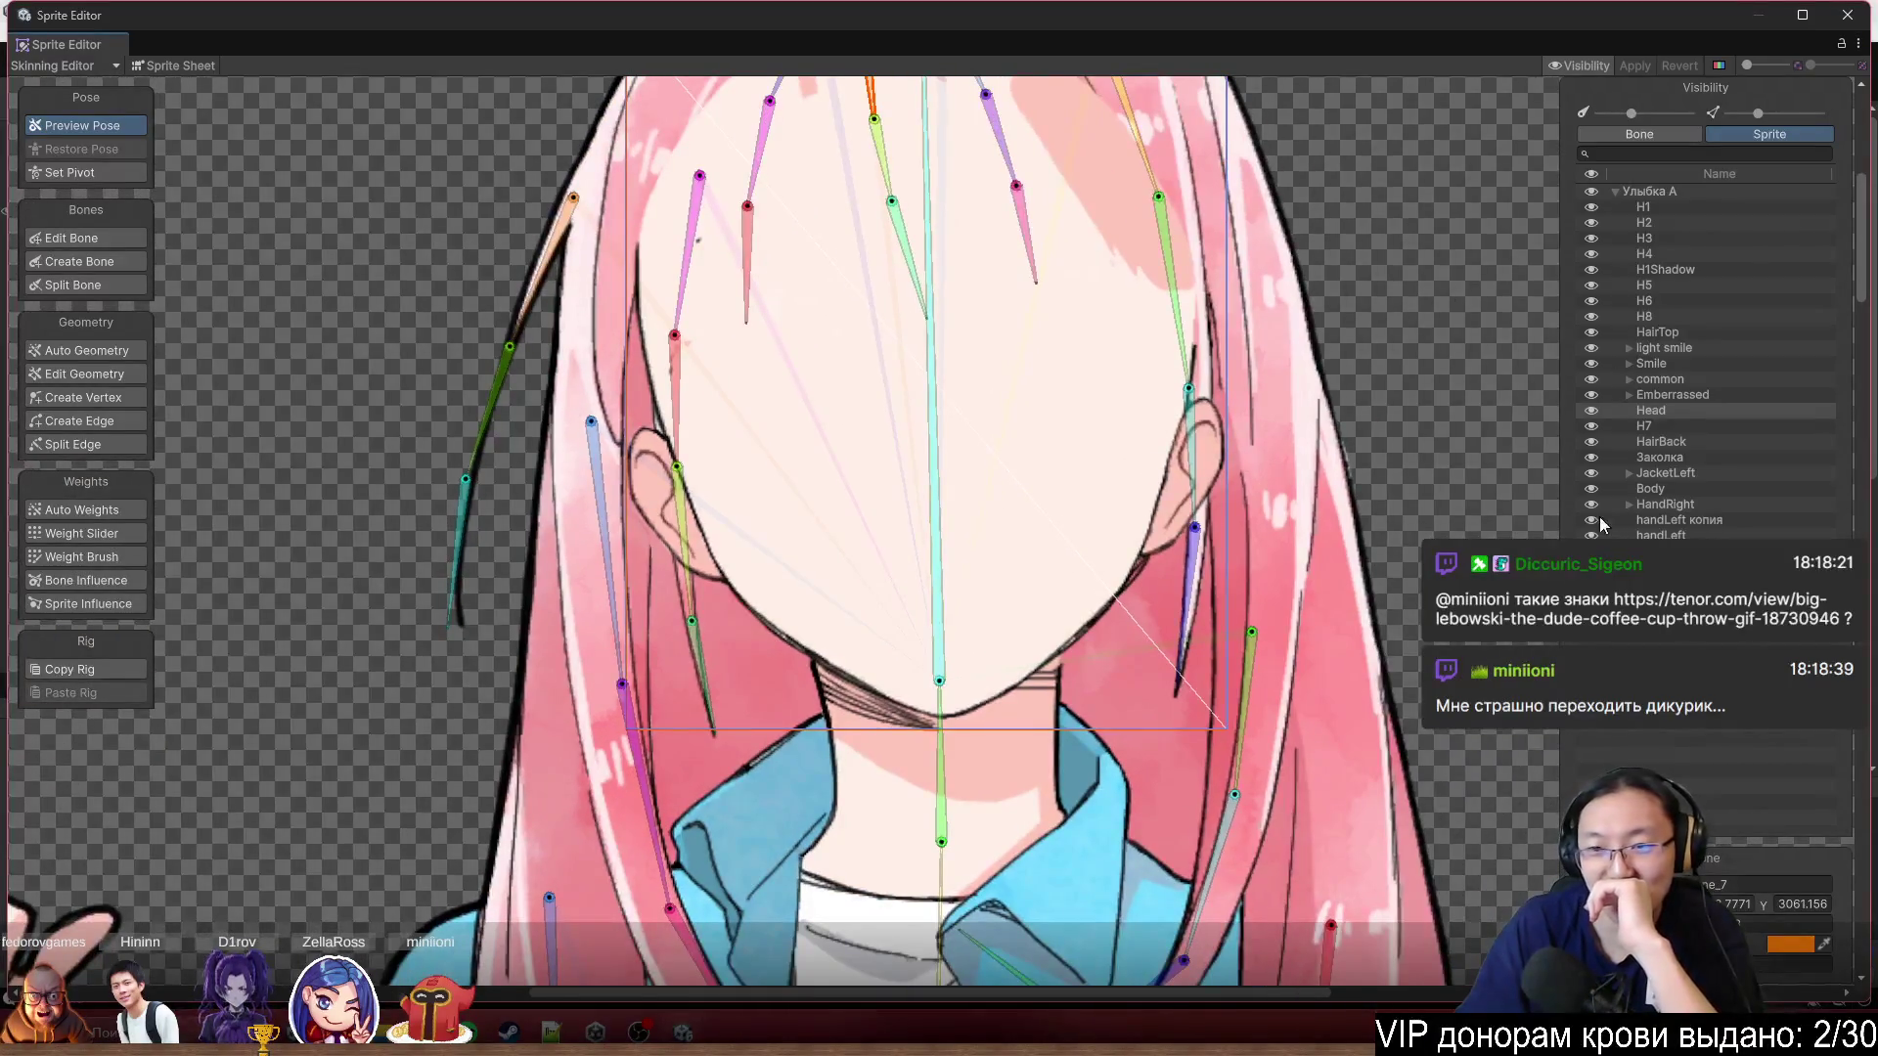
scroll(1295, 567, "up", 3)
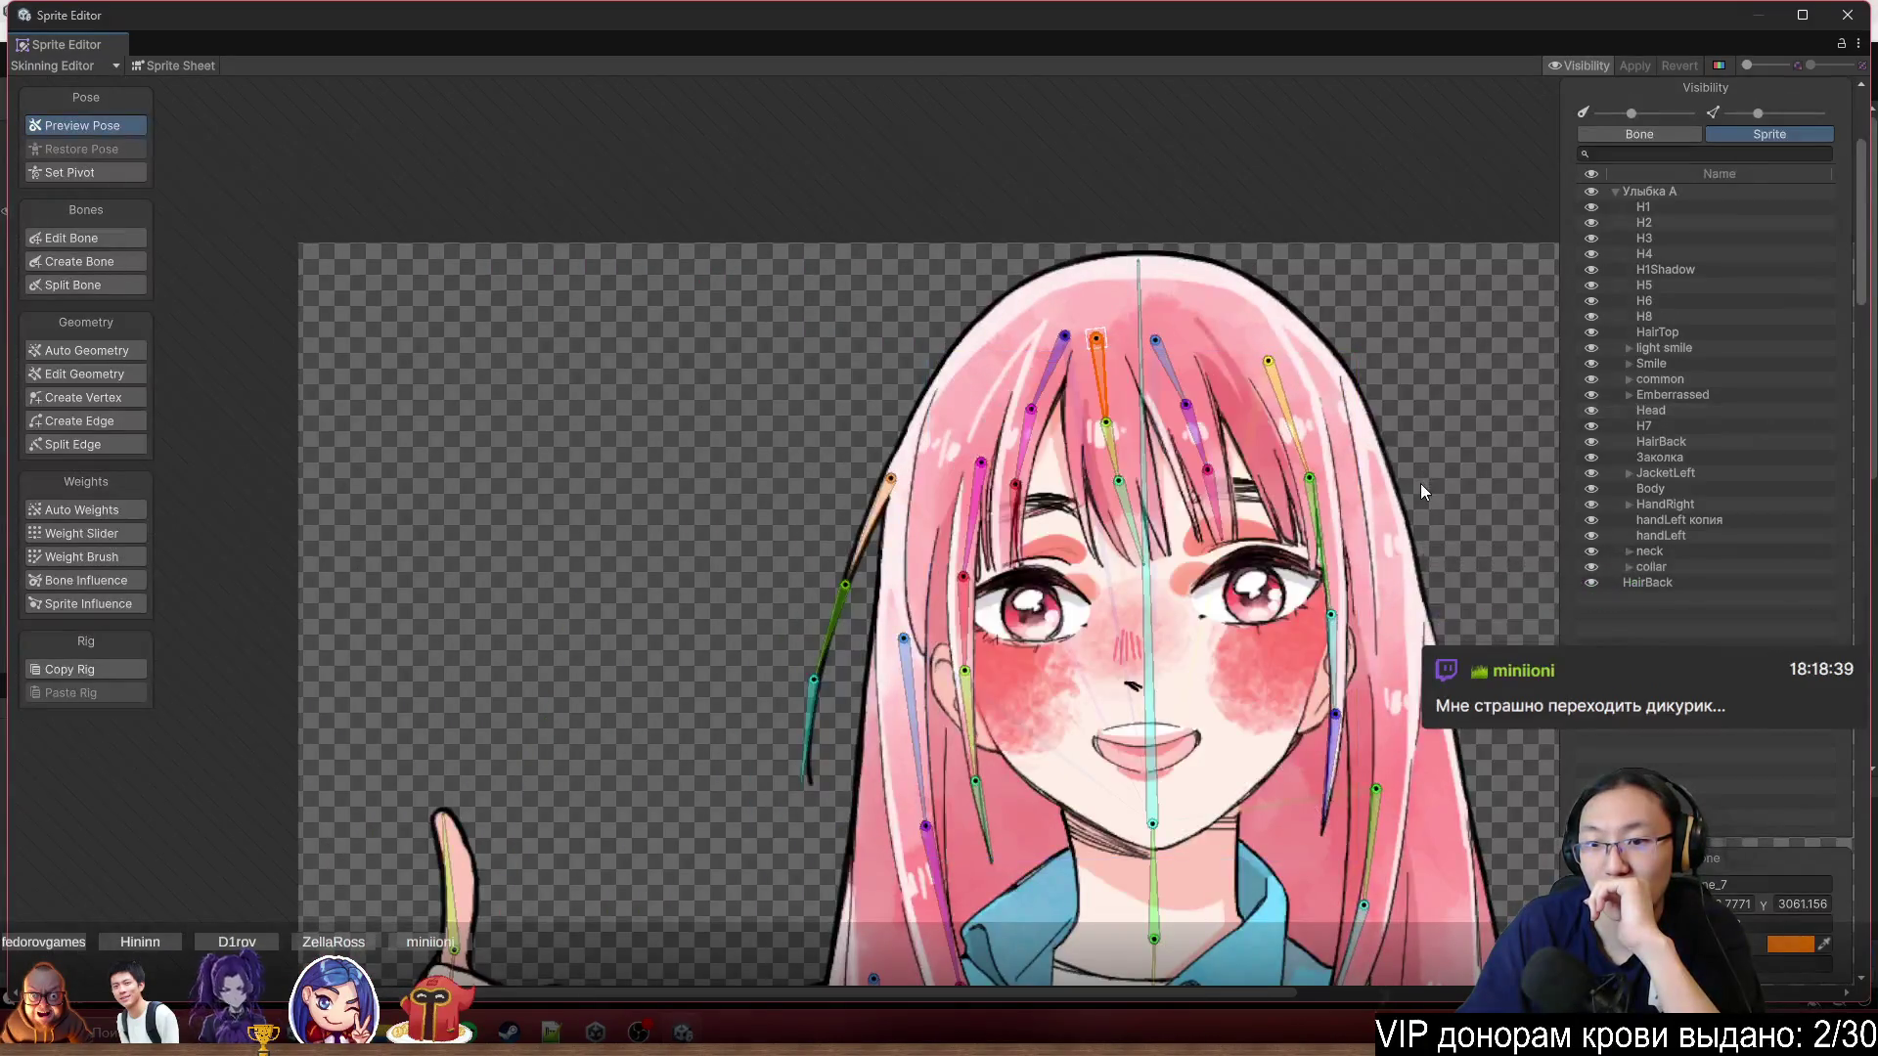
scroll(1420, 483, "up", 5)
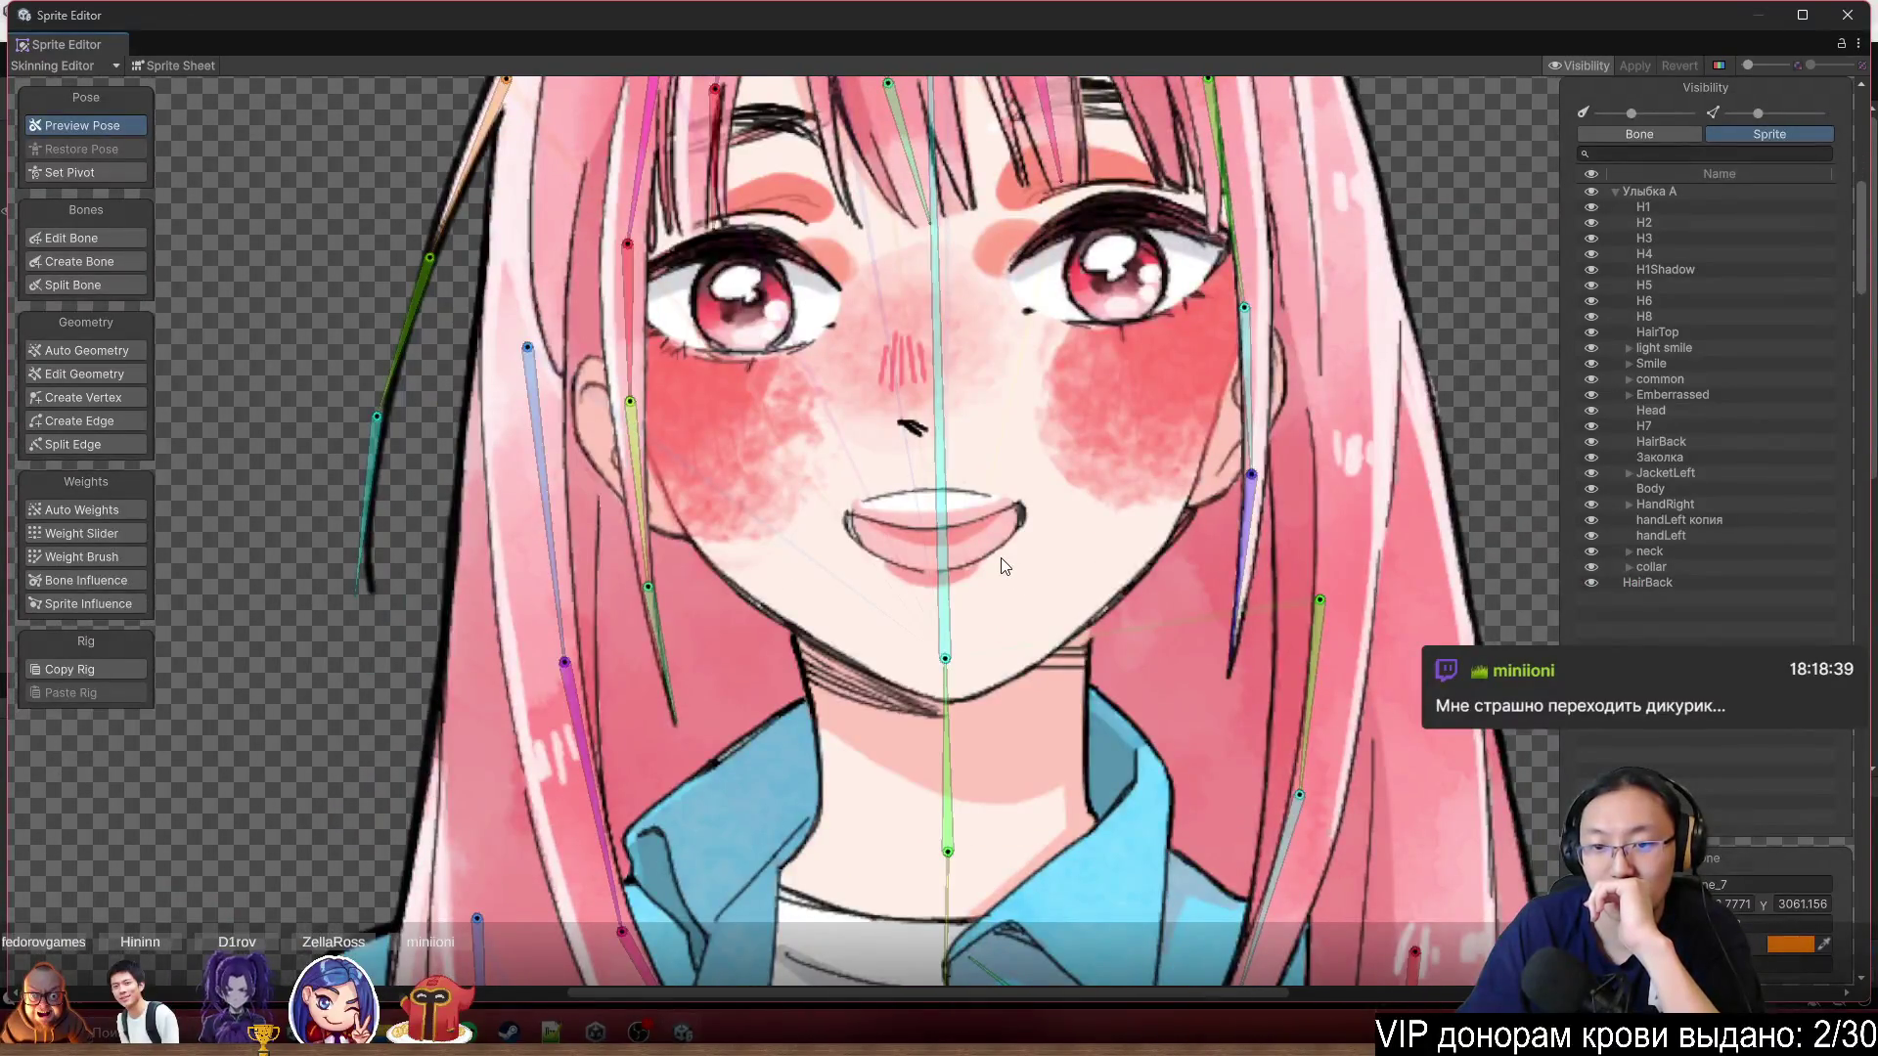
left_click(1023, 597)
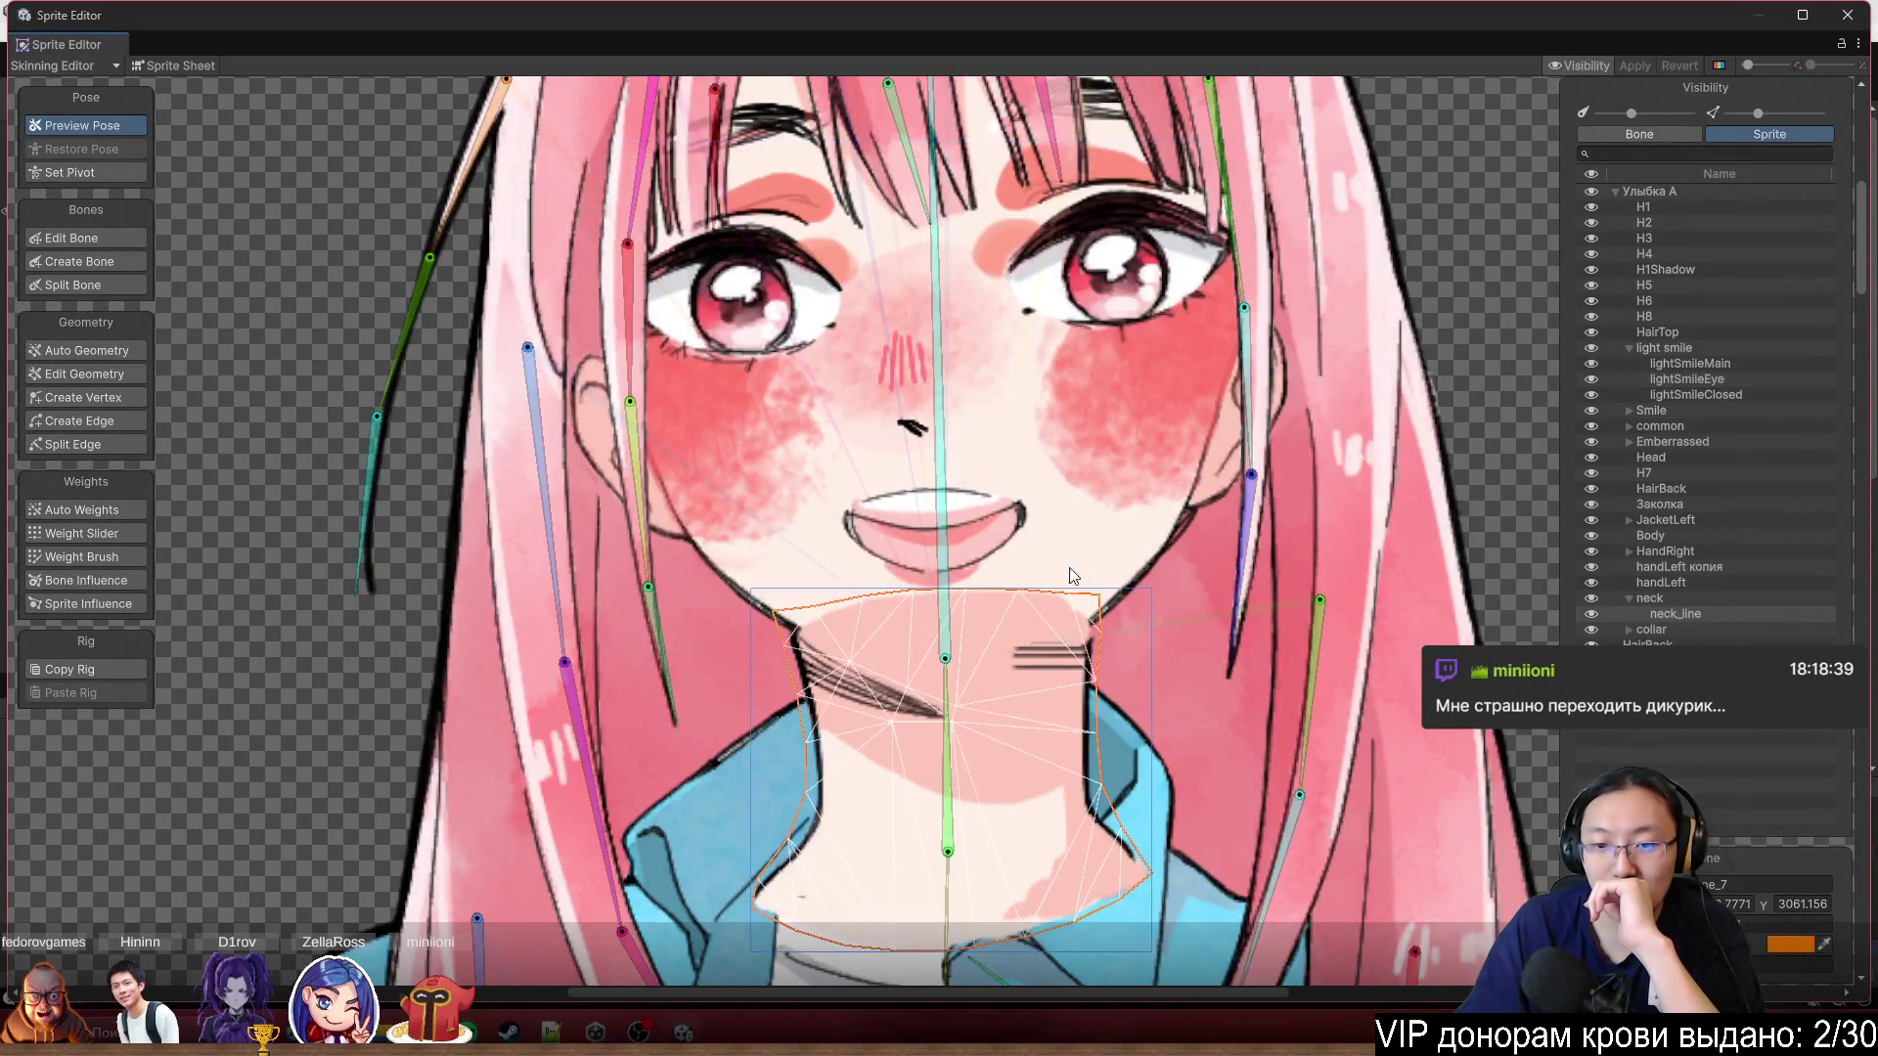
left_click(1719, 457)
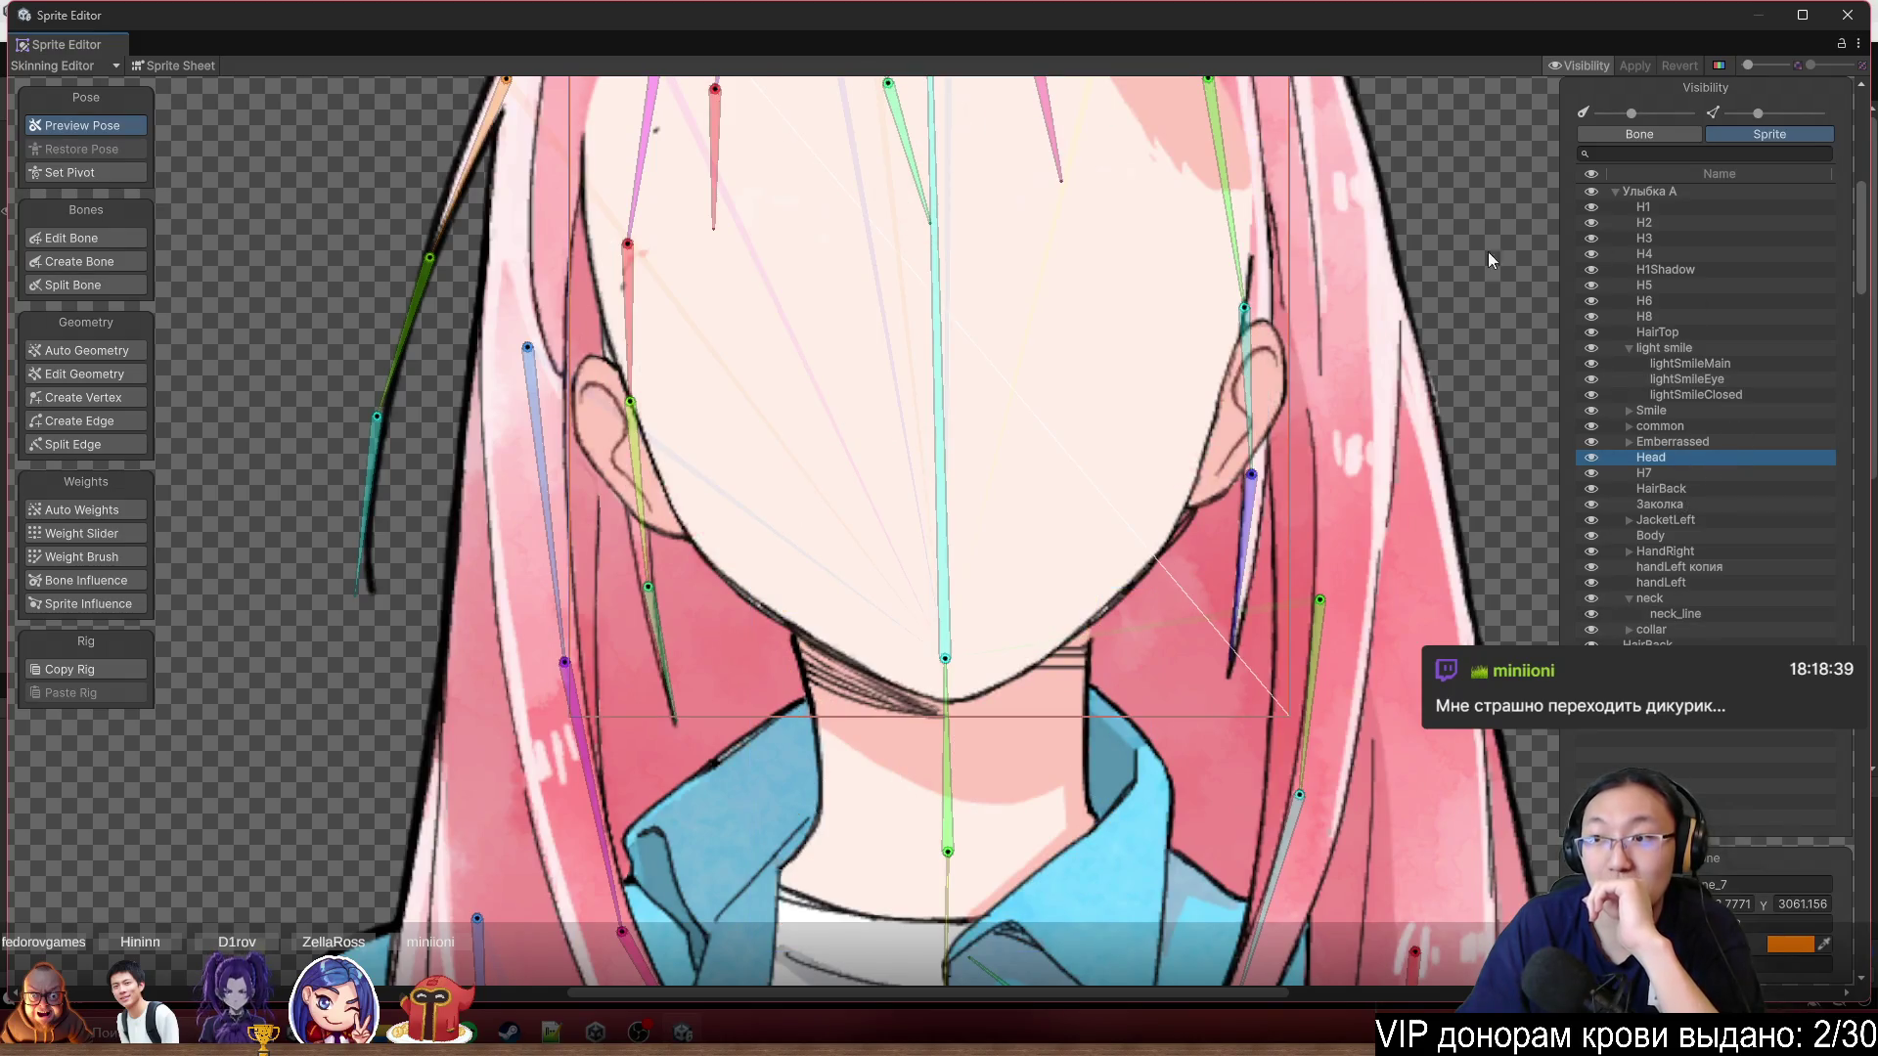
scroll(1070, 504, "up", 2)
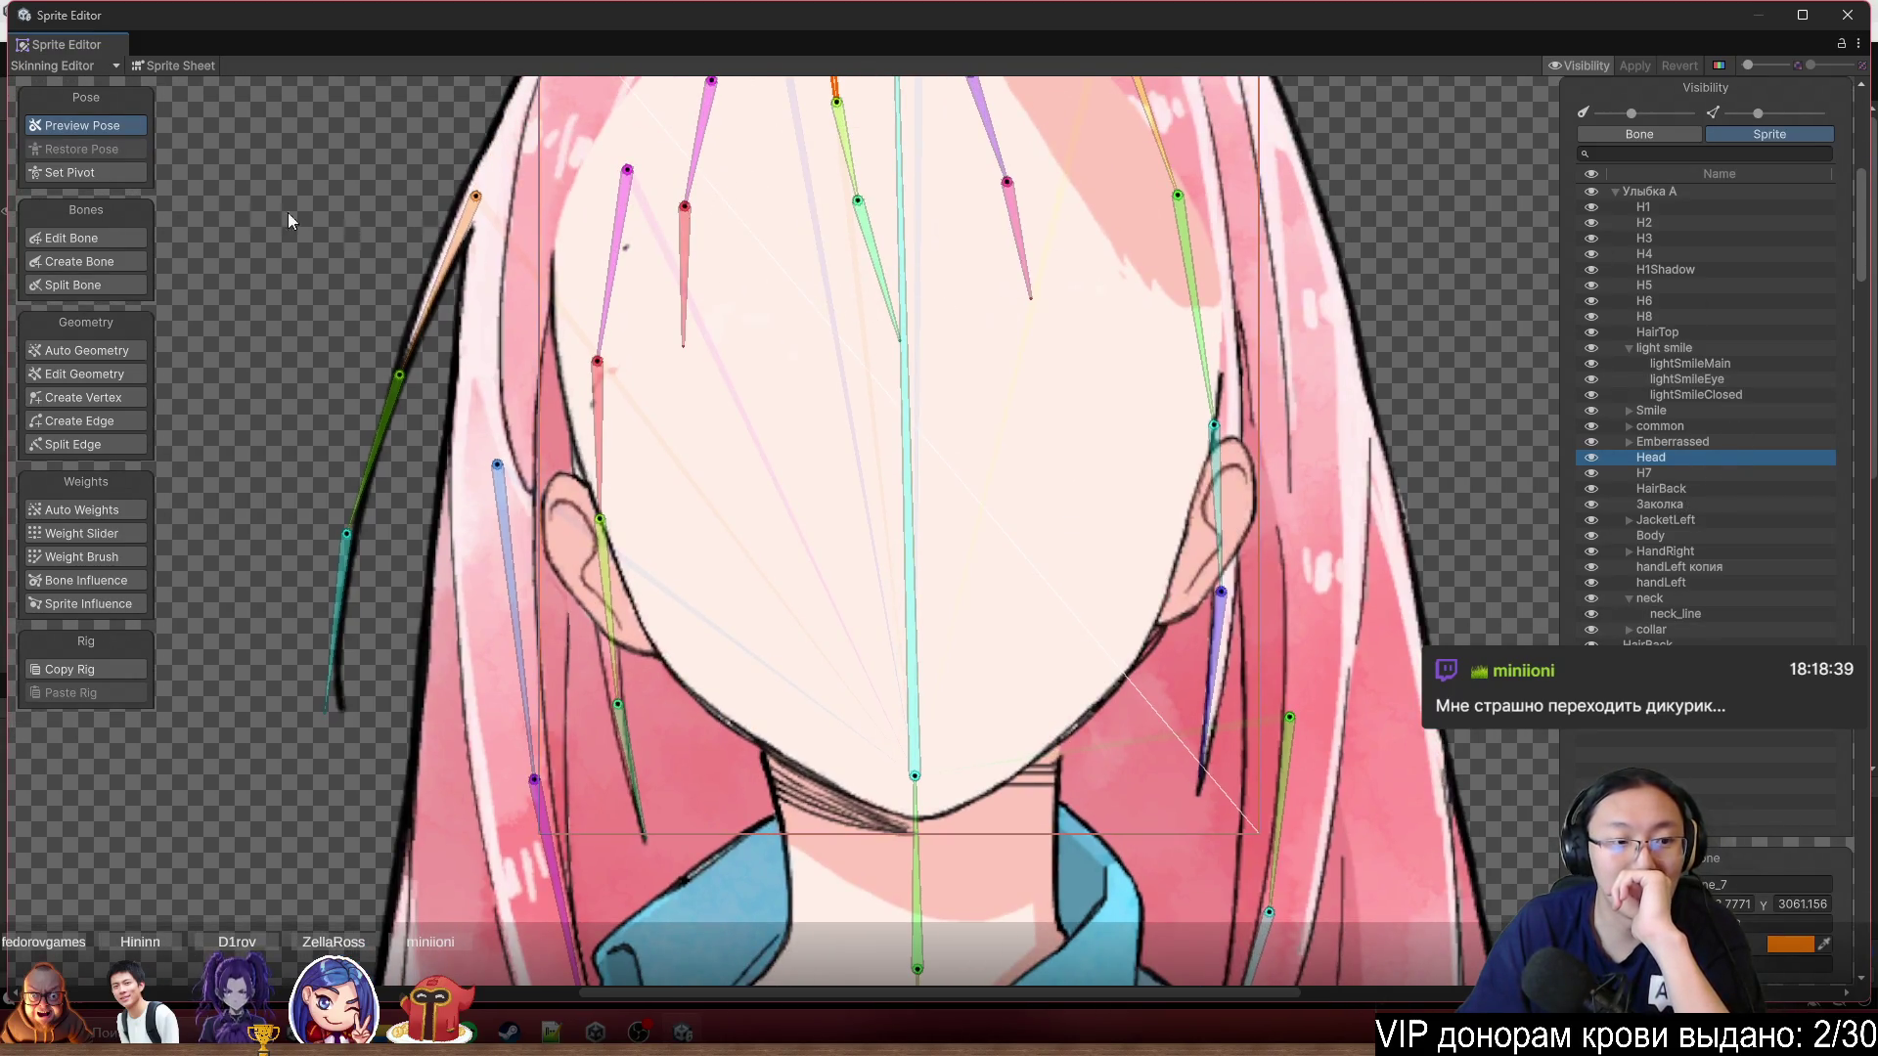
Switch to the Sprite Sheet layout and zoom in on the Head sprite.
left_click(180, 65)
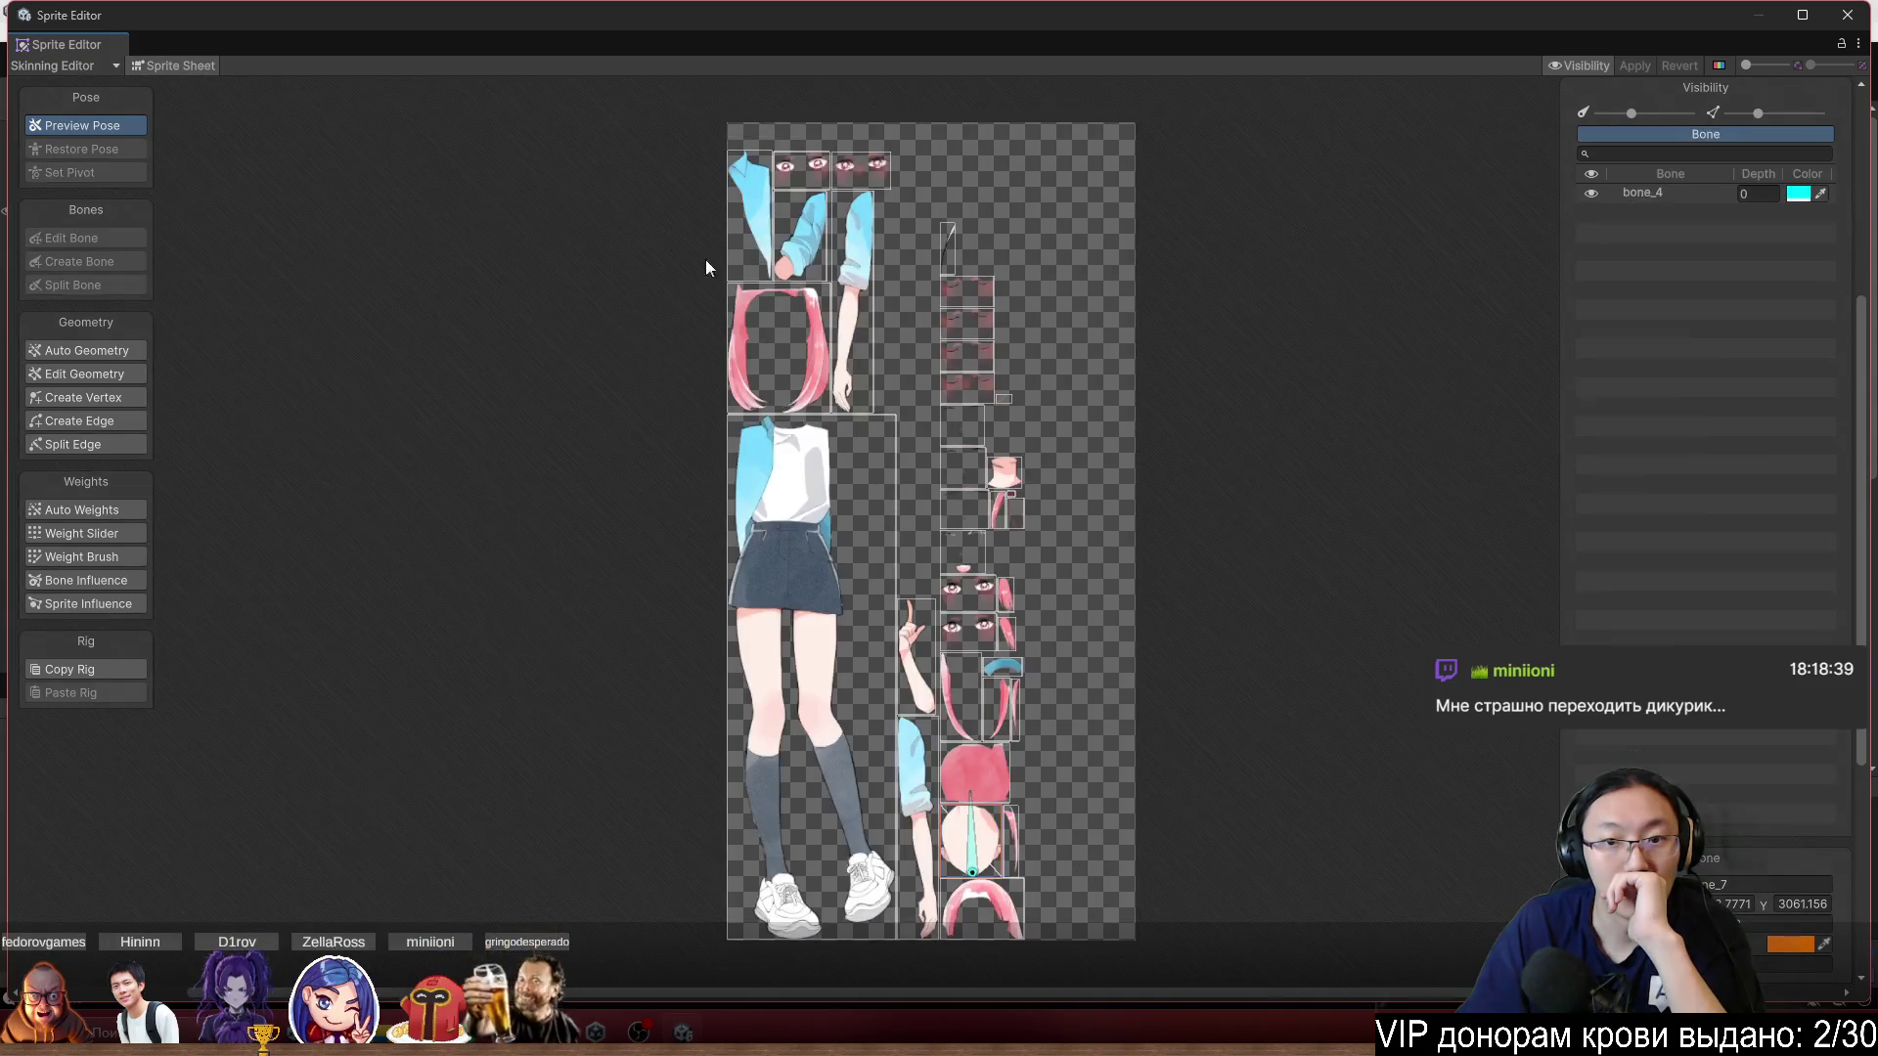
scroll(1003, 820, "up", 10)
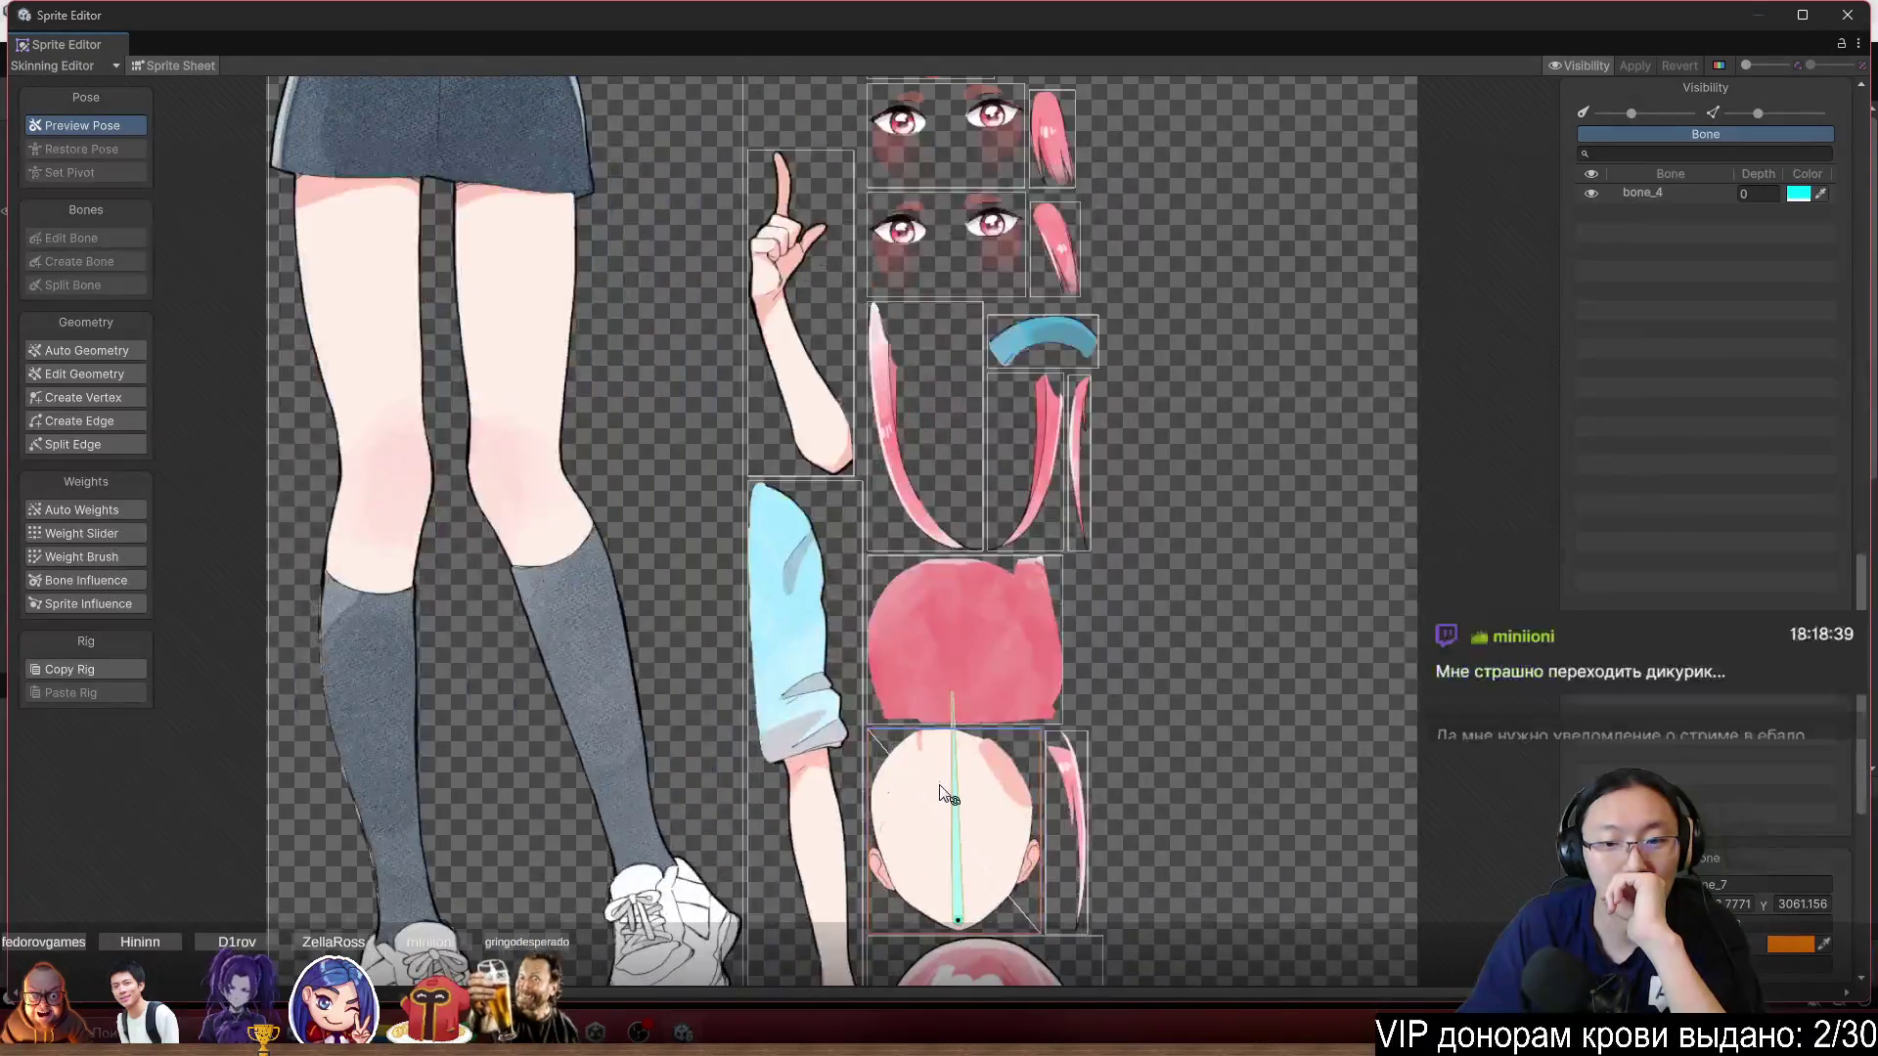
scroll(924, 704, "up", 5)
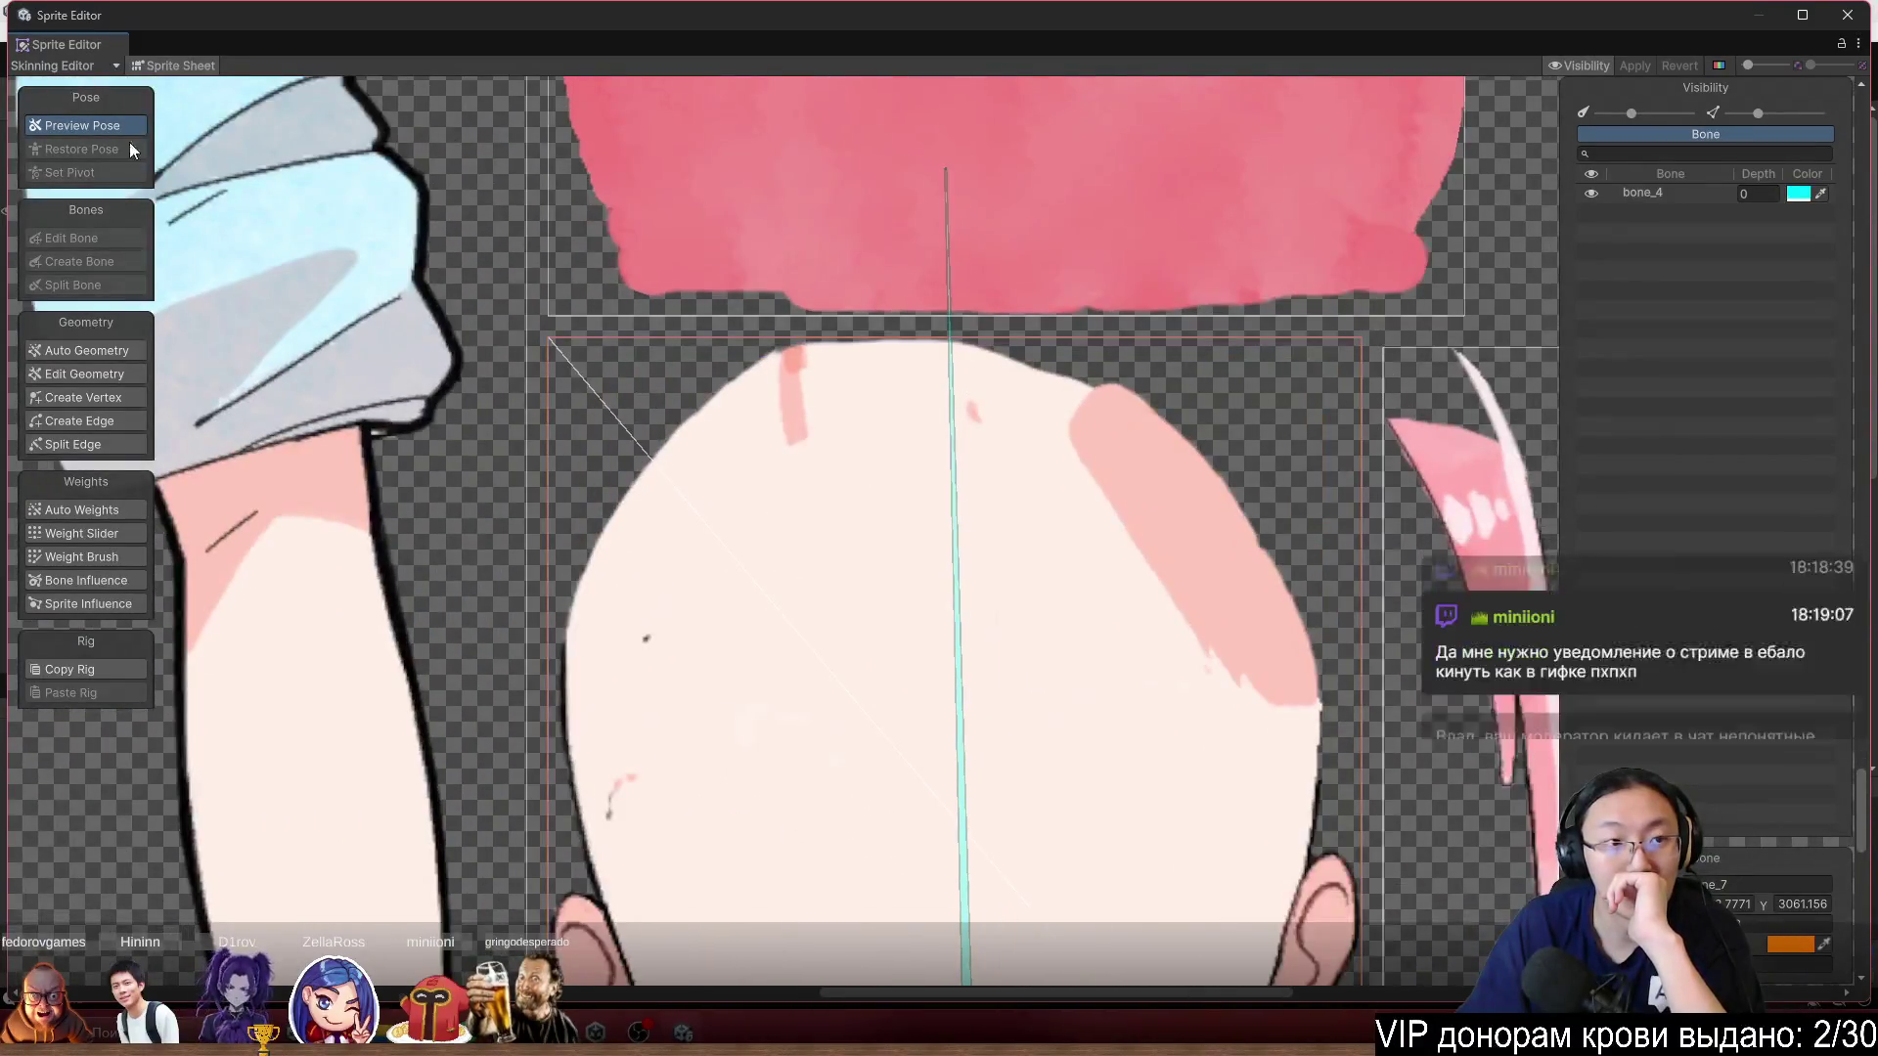
scroll(998, 643, "up", 1)
scroll(997, 643, "down", 3)
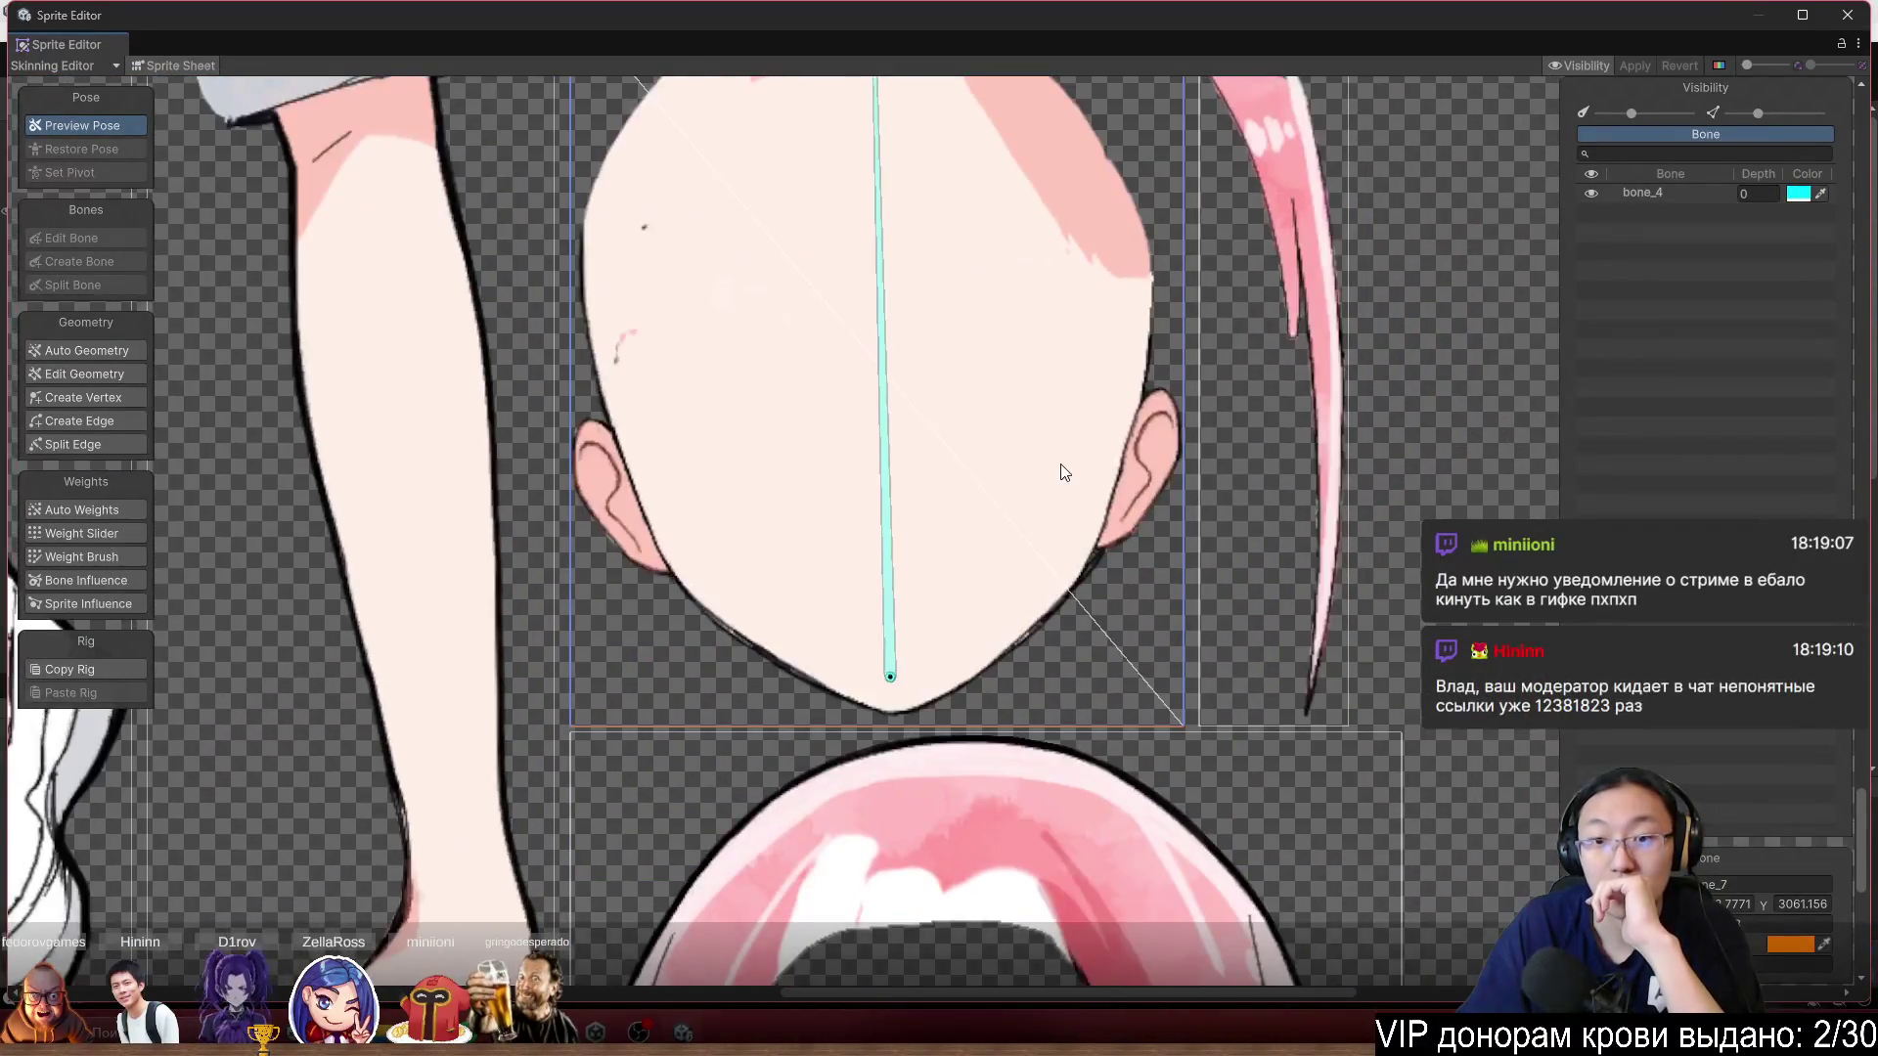
left_click_drag(971, 370, 1017, 507)
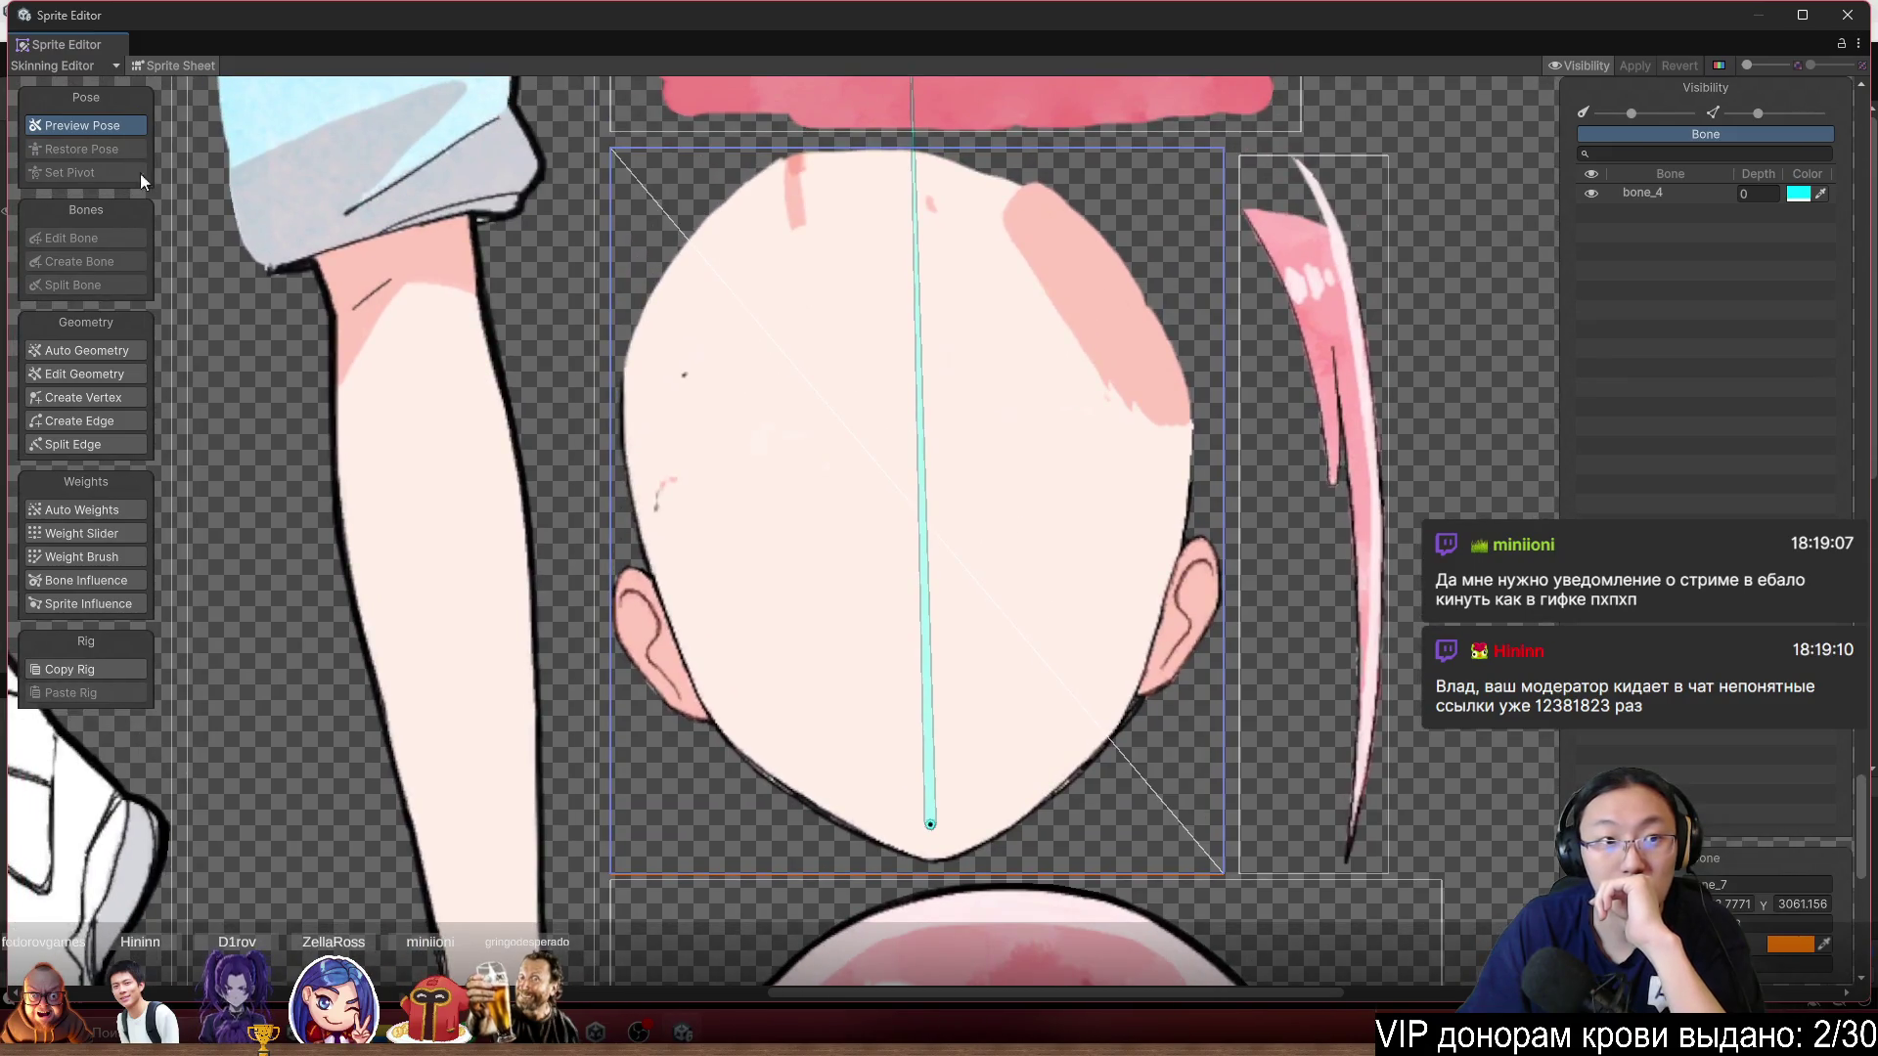
left_click(103, 66)
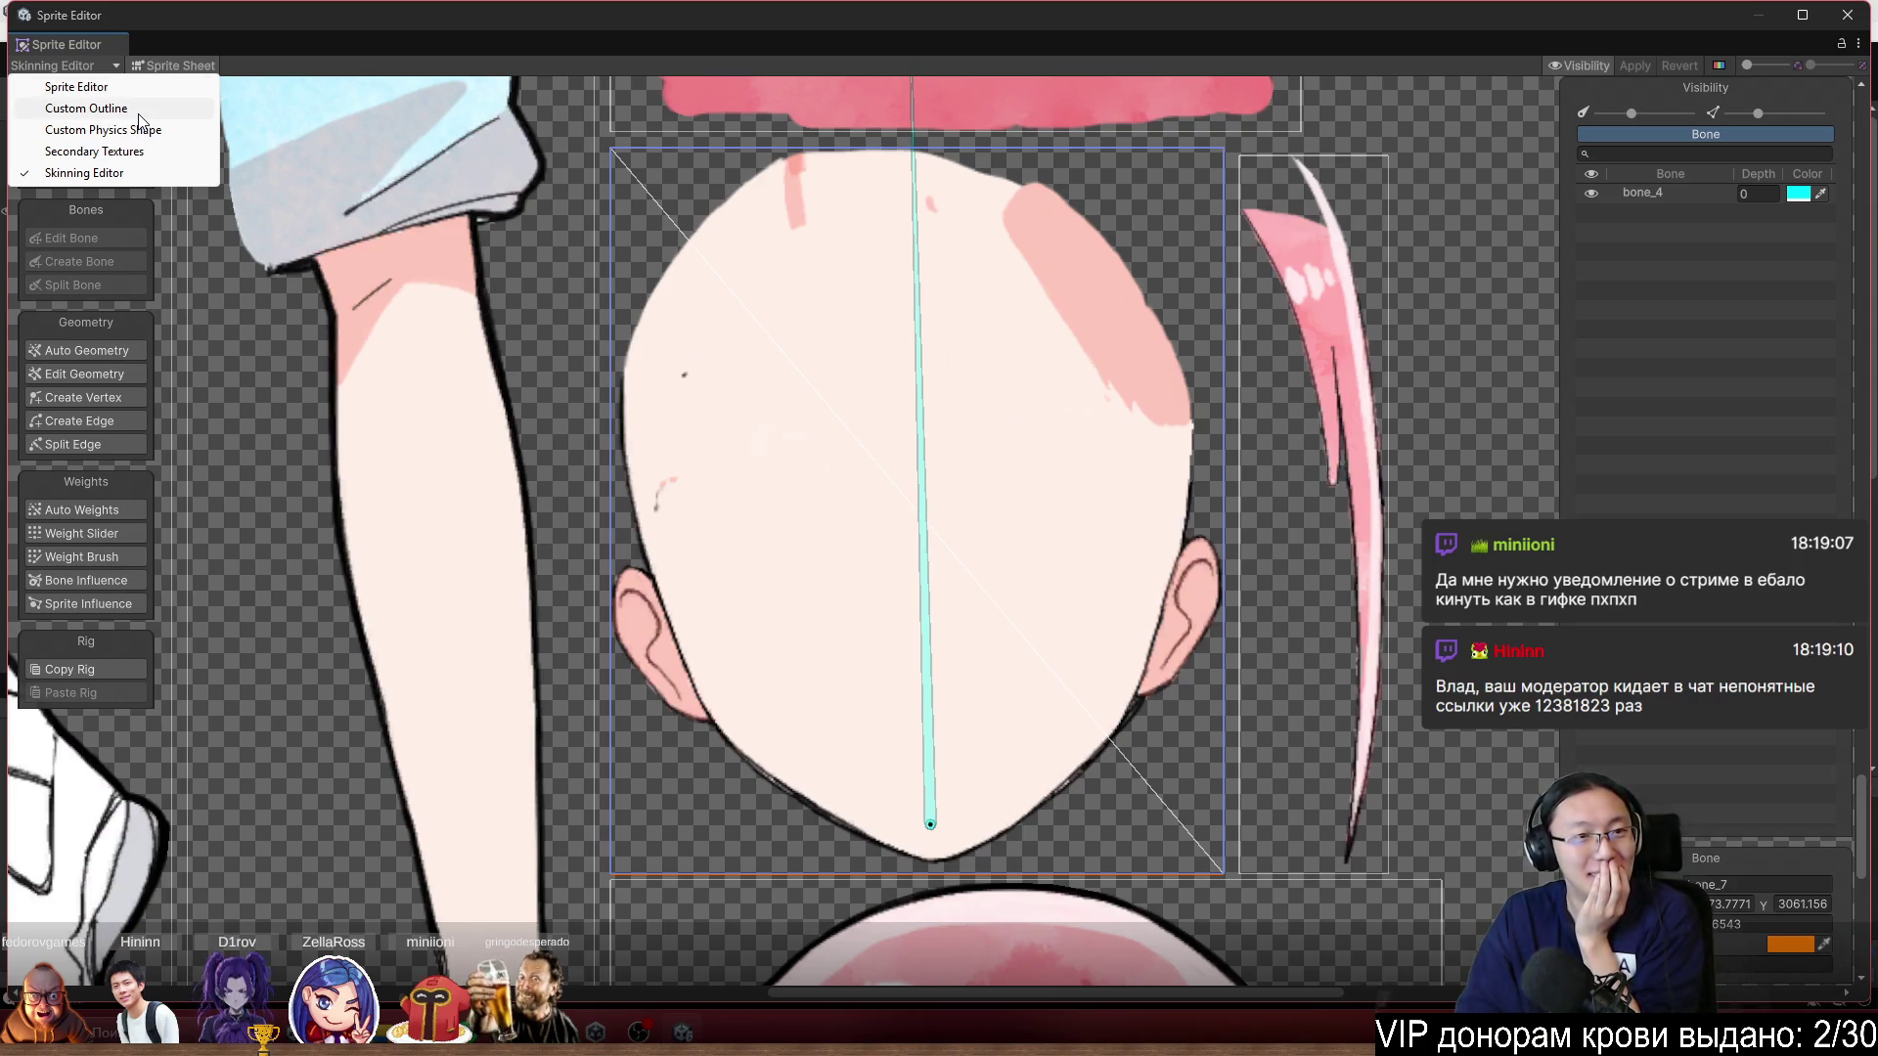
In Sprite Editor mode, drag the Head rect's top edge up, raising H from 366 to 372.
left_click(141, 88)
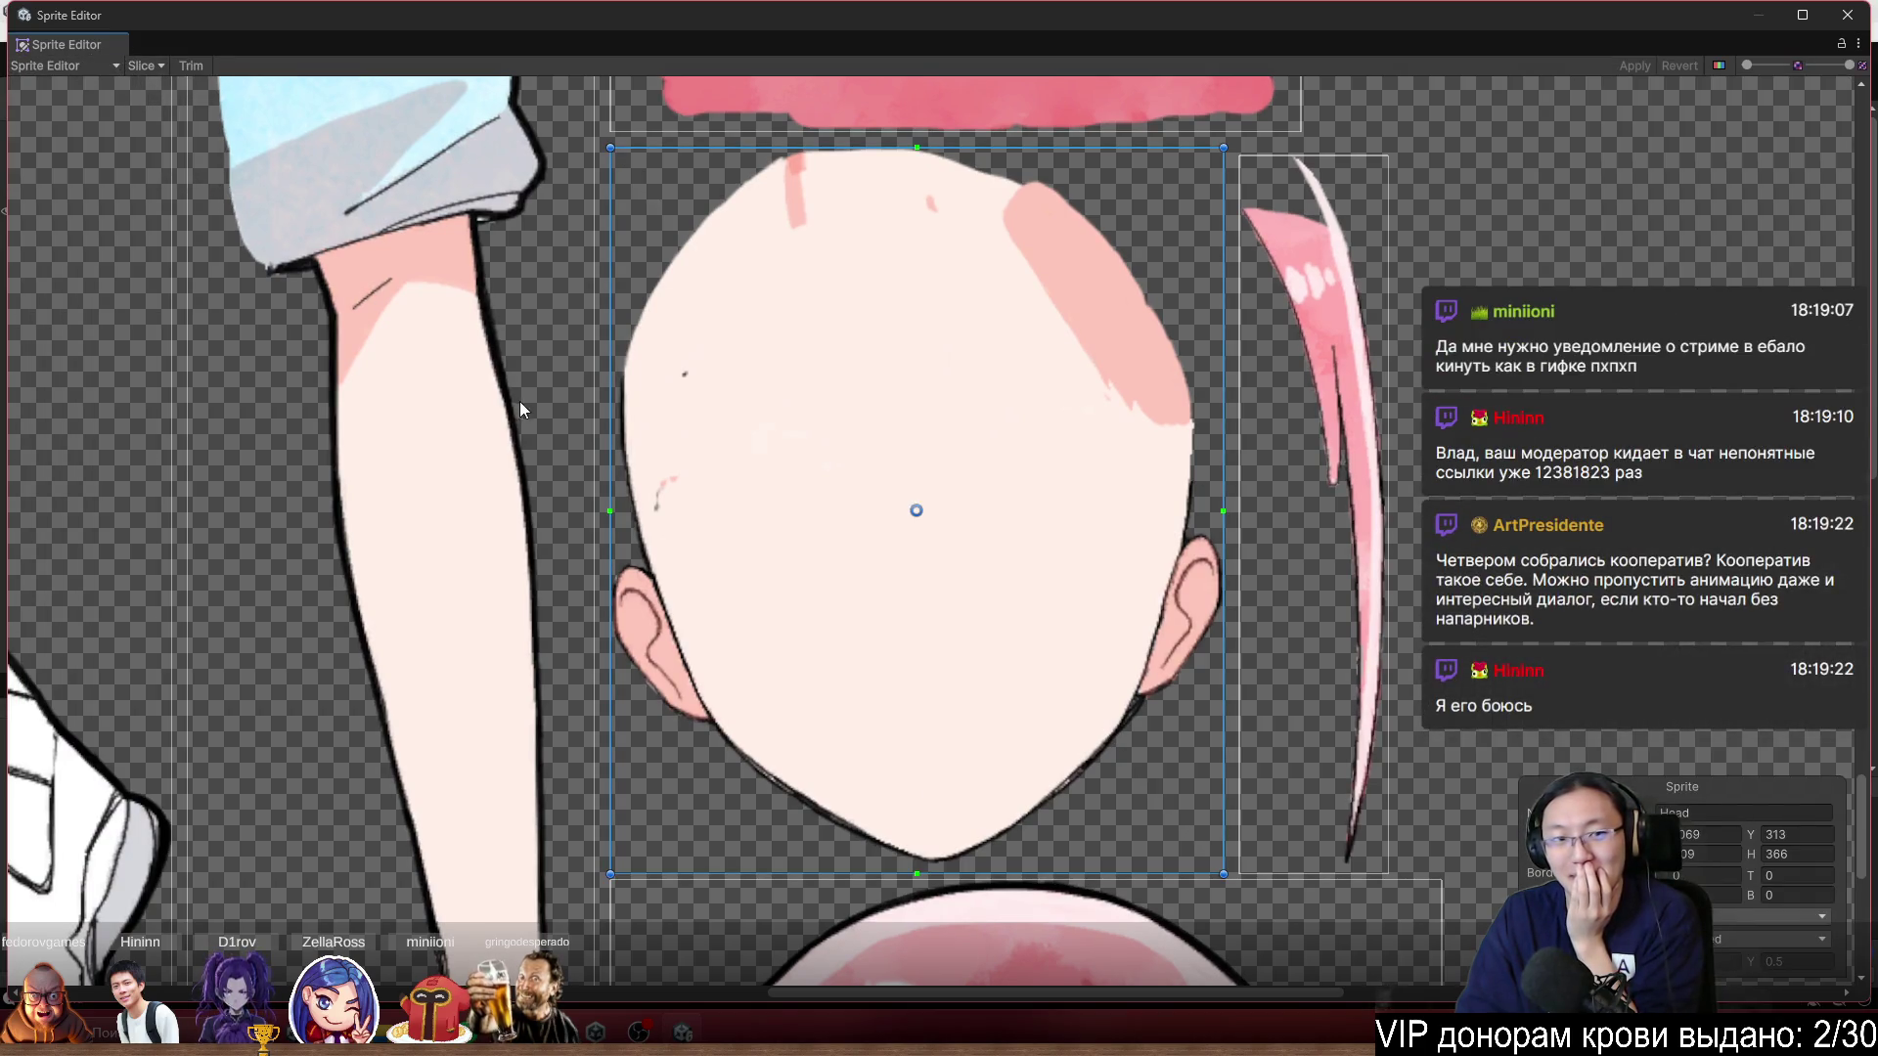
scroll(902, 560, "up", 3)
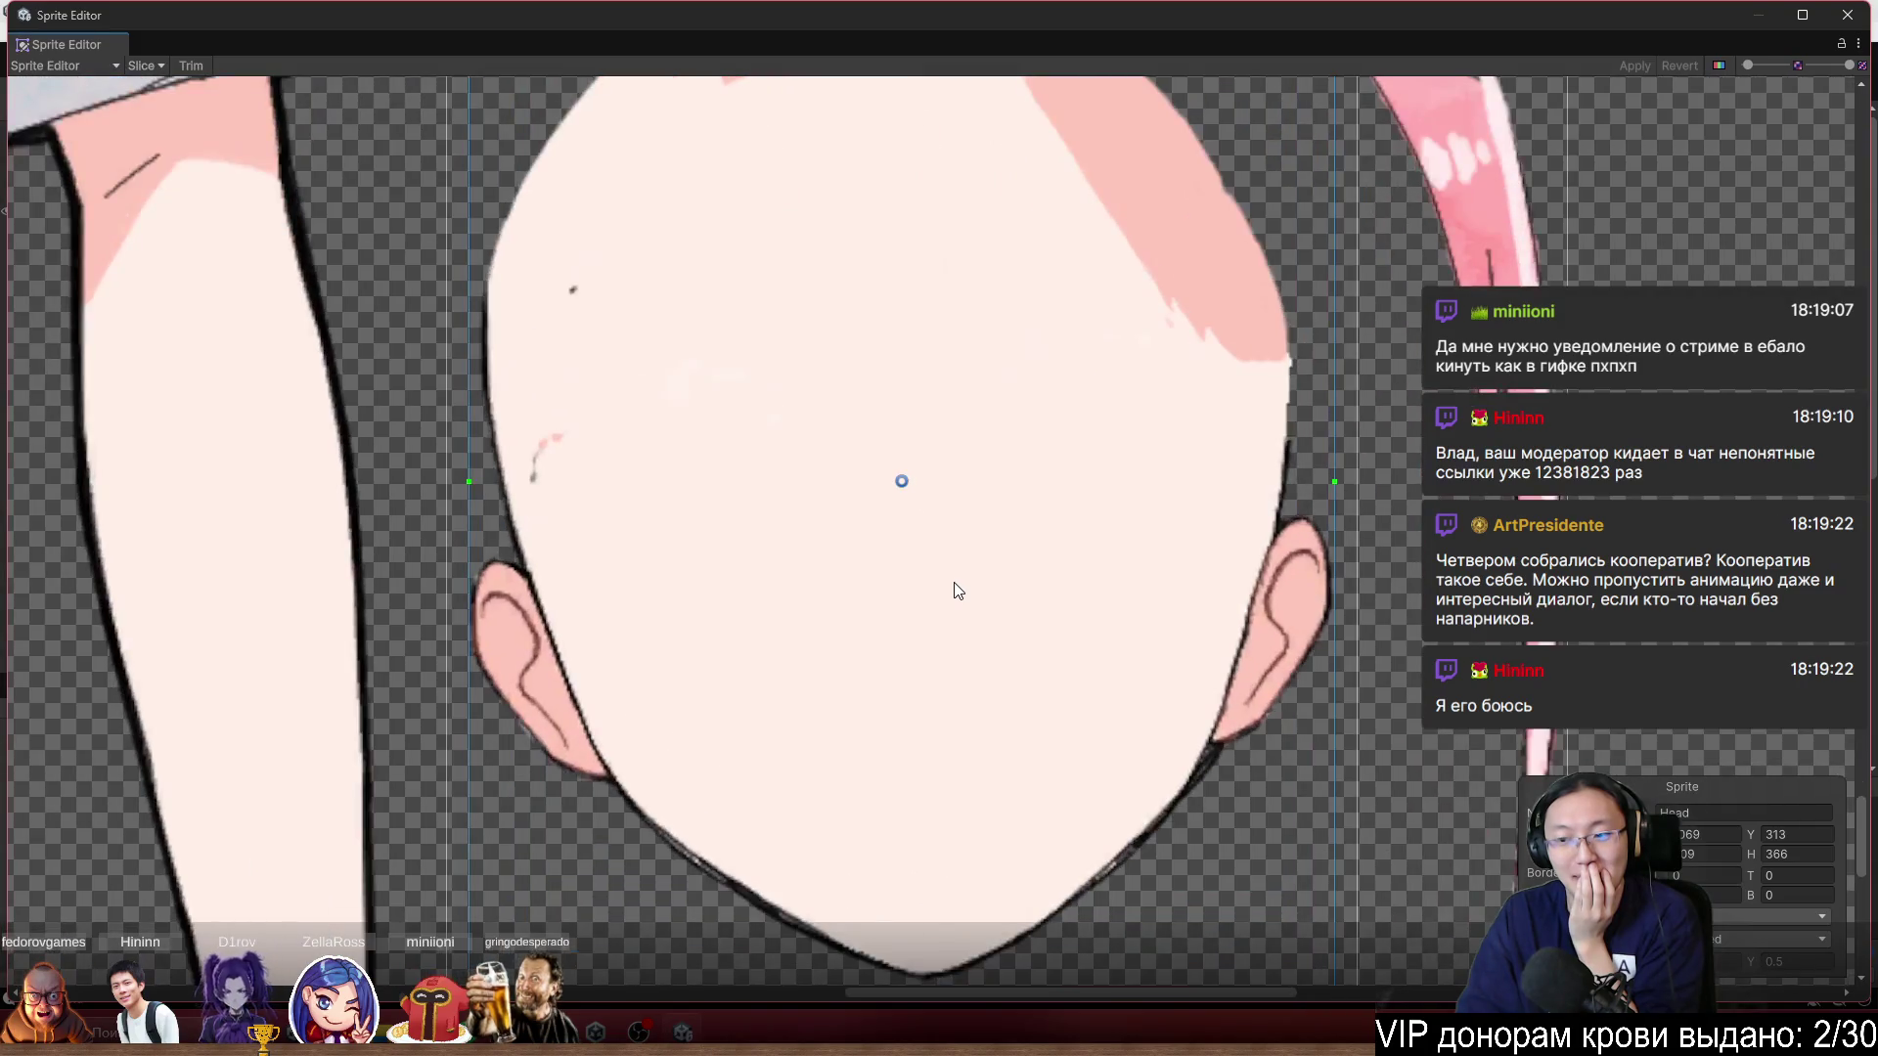
left_click_drag(993, 505, 996, 506)
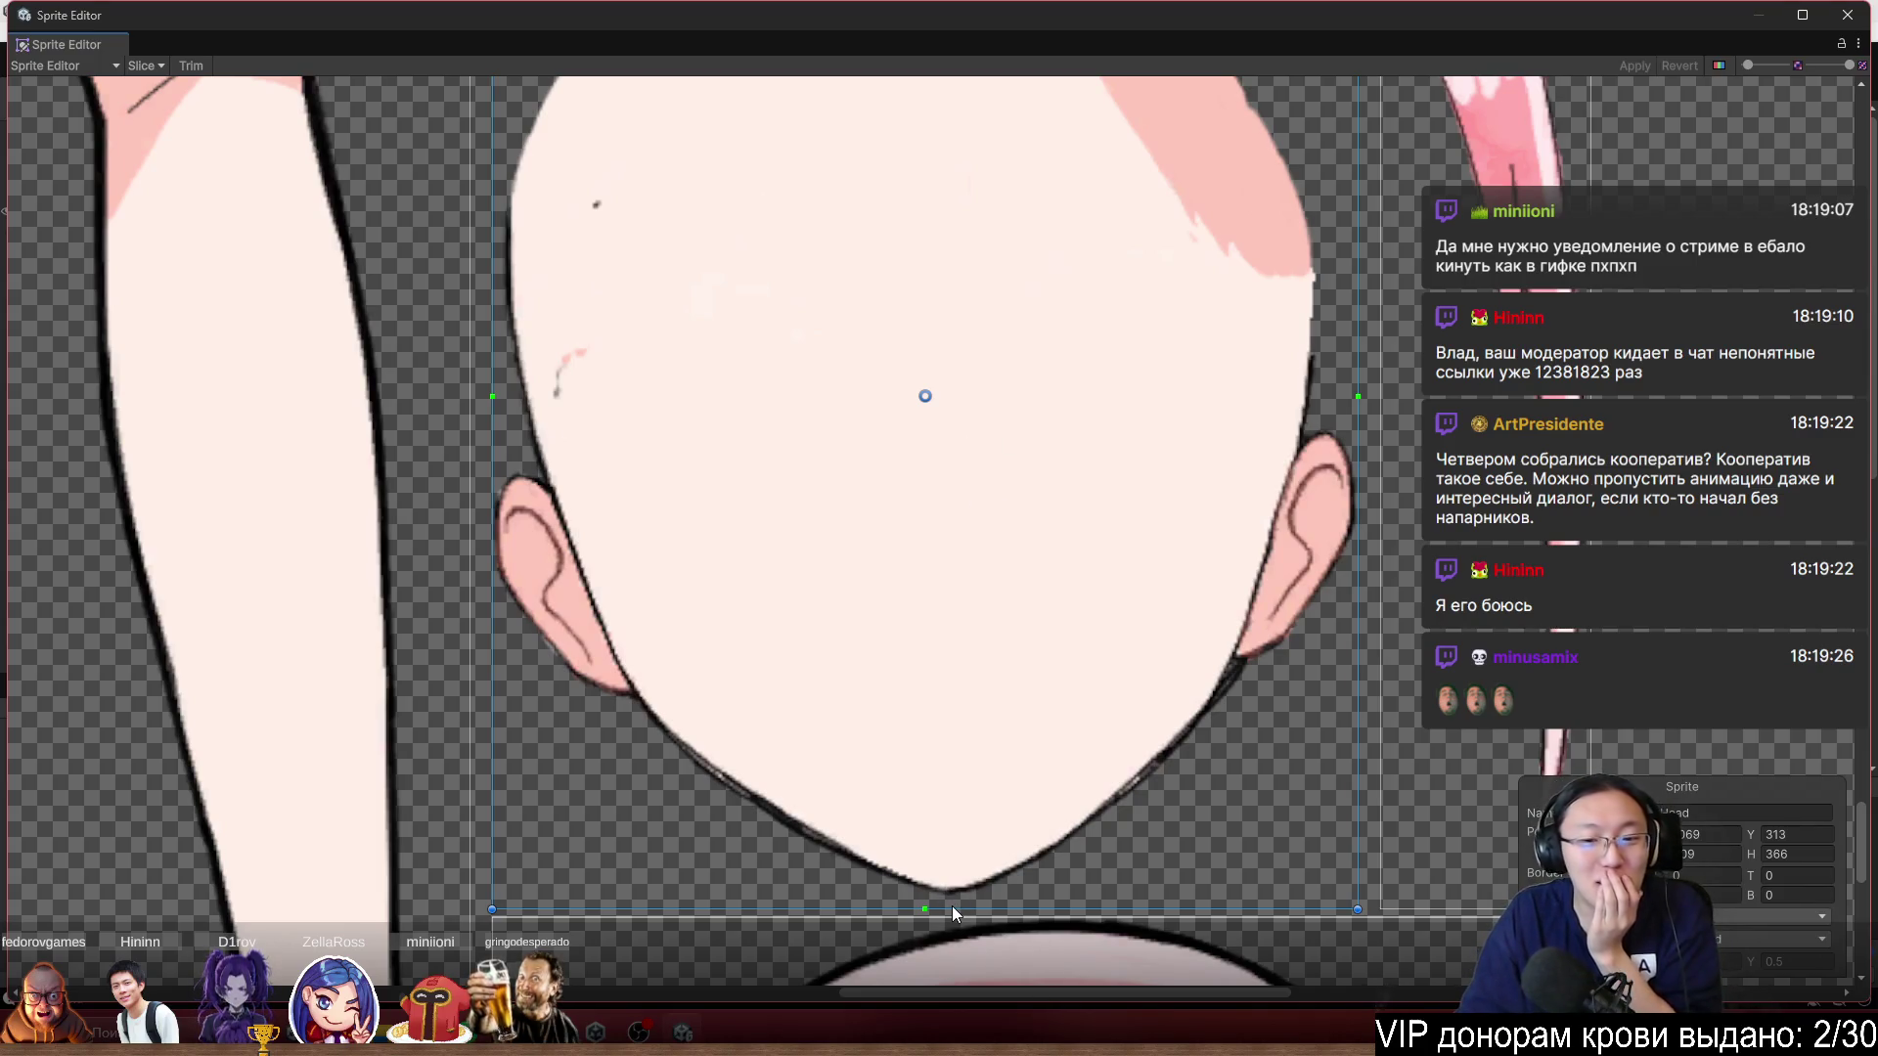
left_click_drag(942, 528, 957, 743)
scroll(956, 744, "down", 3)
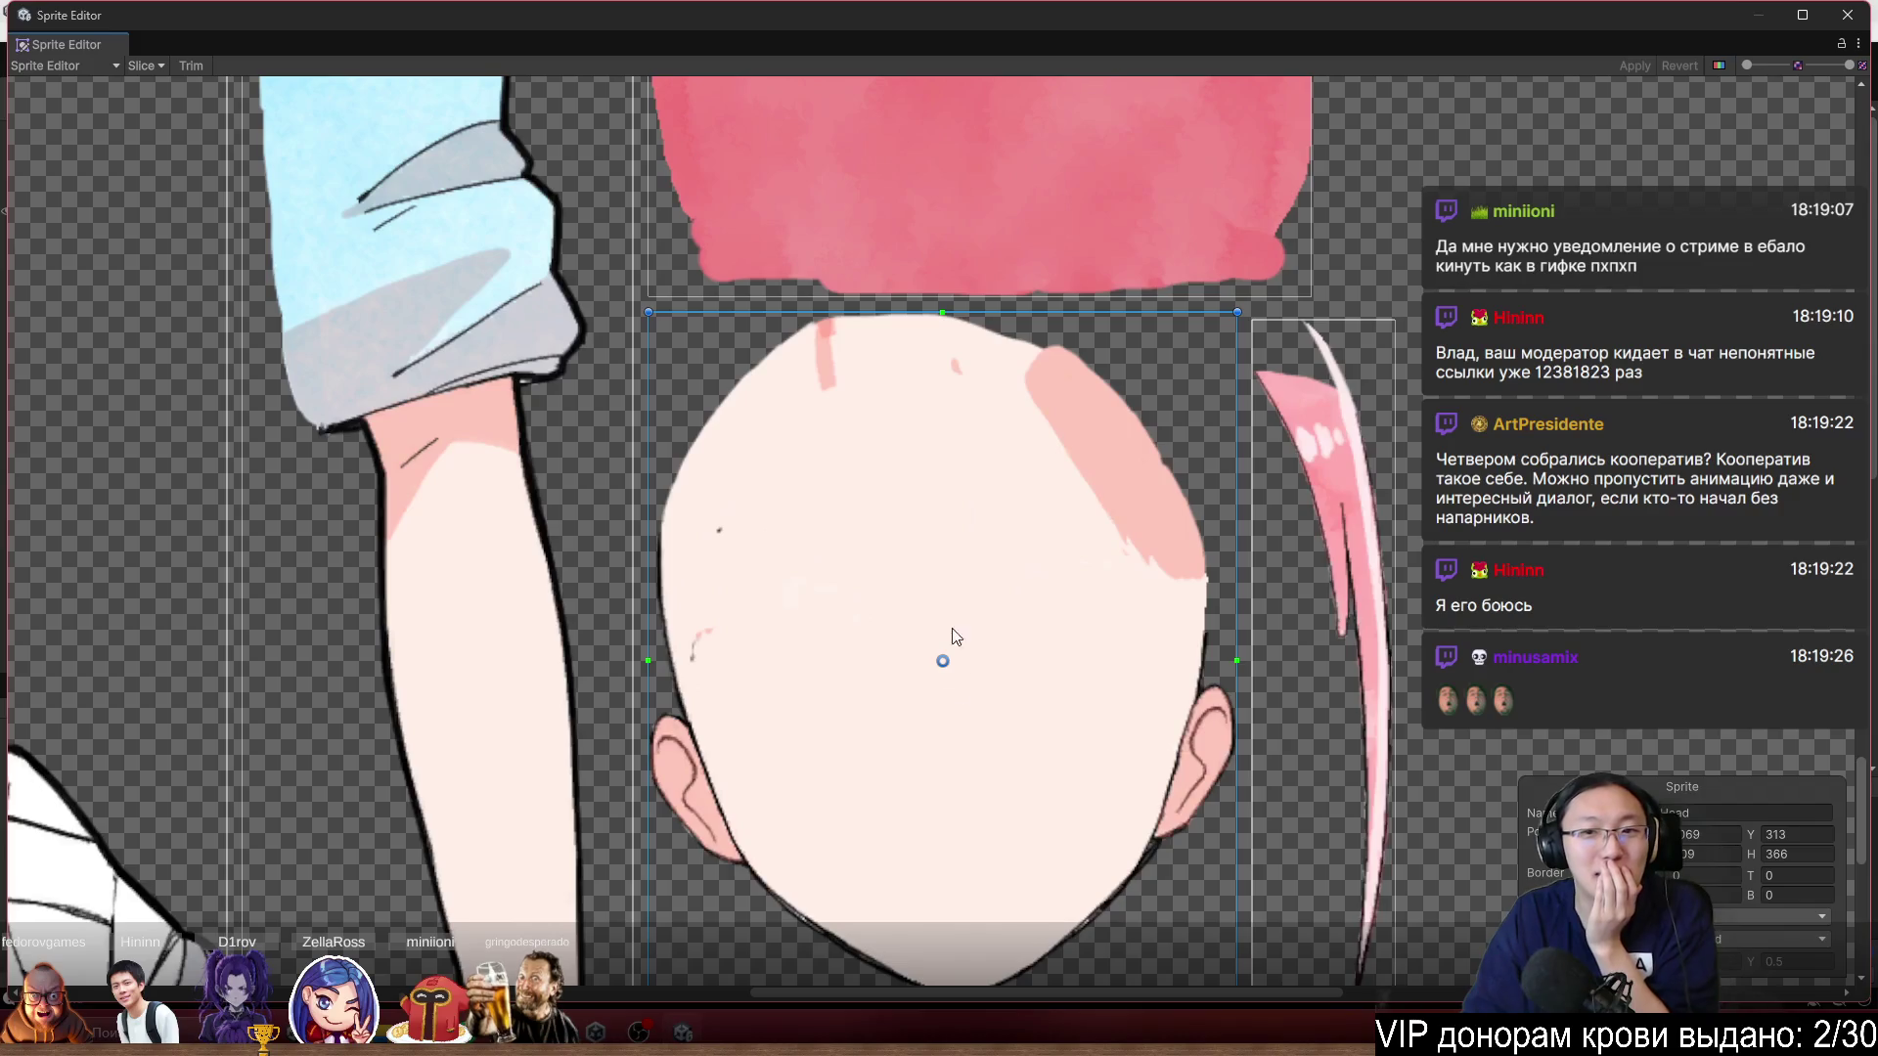
scroll(941, 448, "up", 3)
left_click_drag(953, 427, 994, 193)
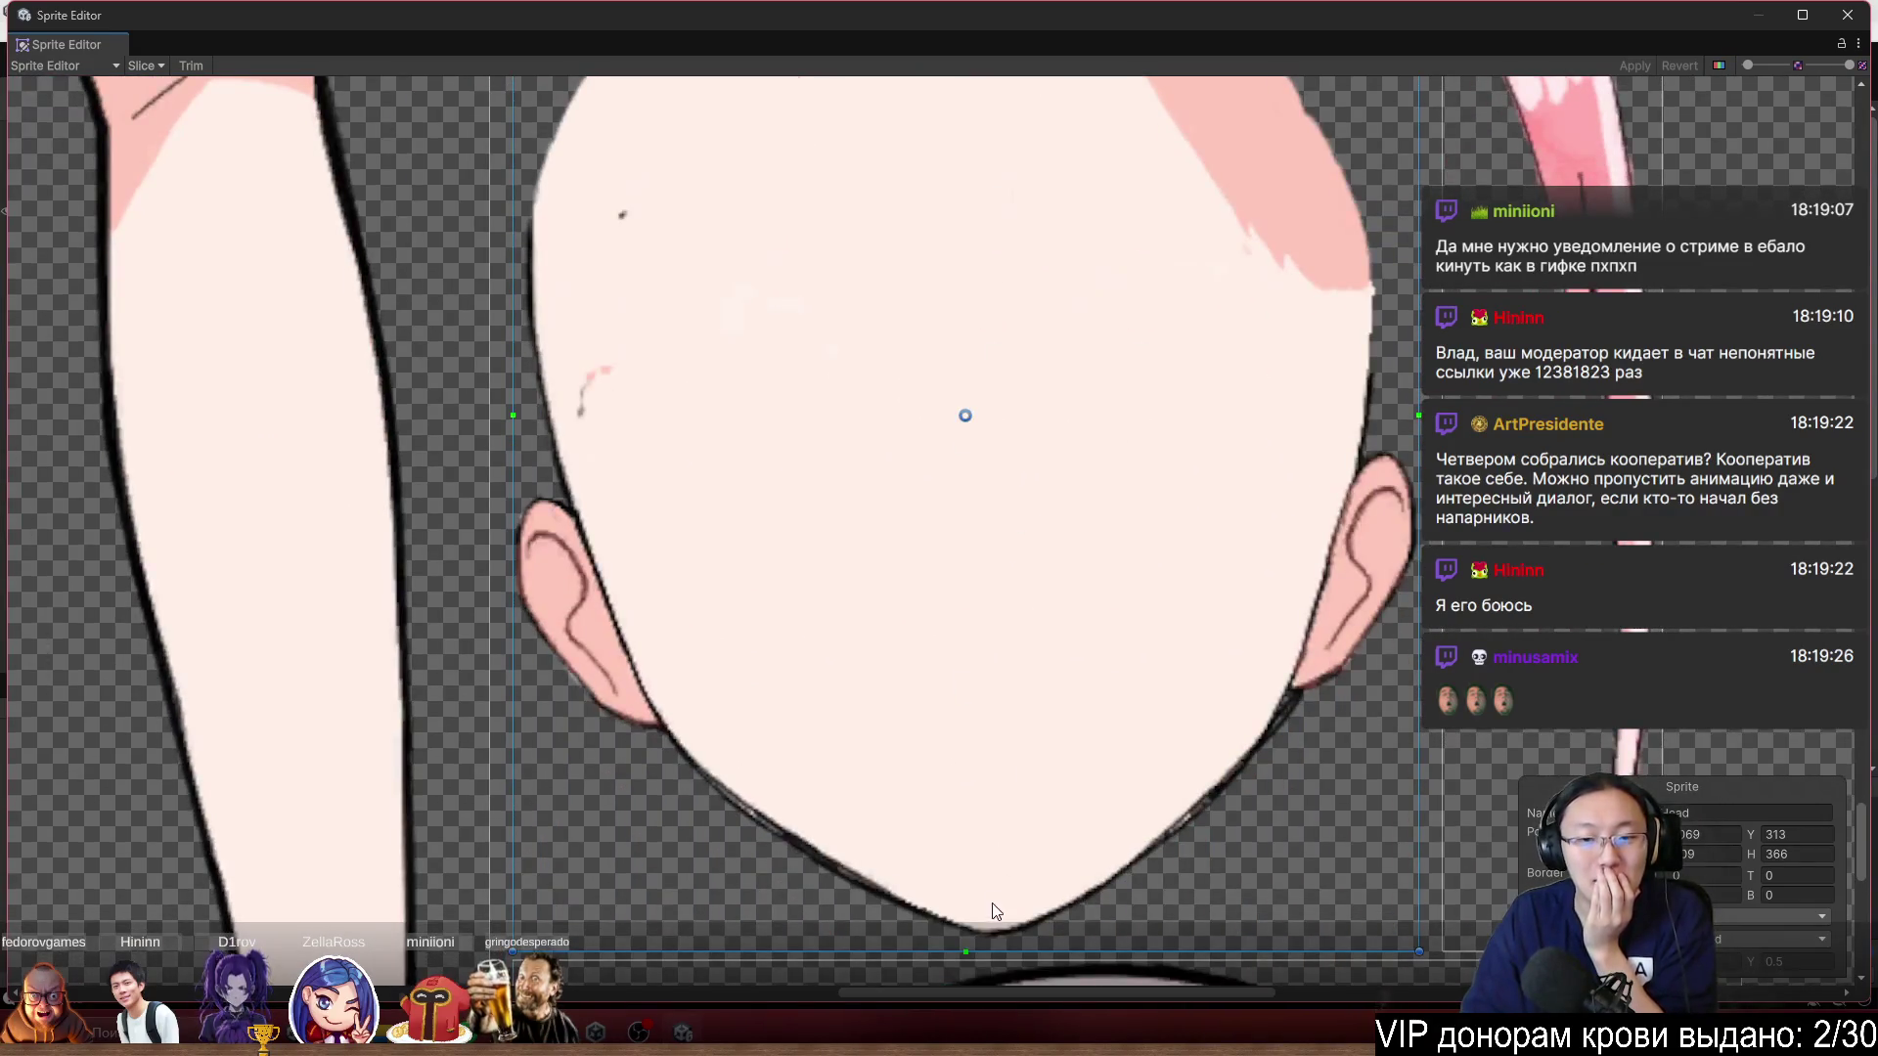
scroll(993, 915, "down", 3)
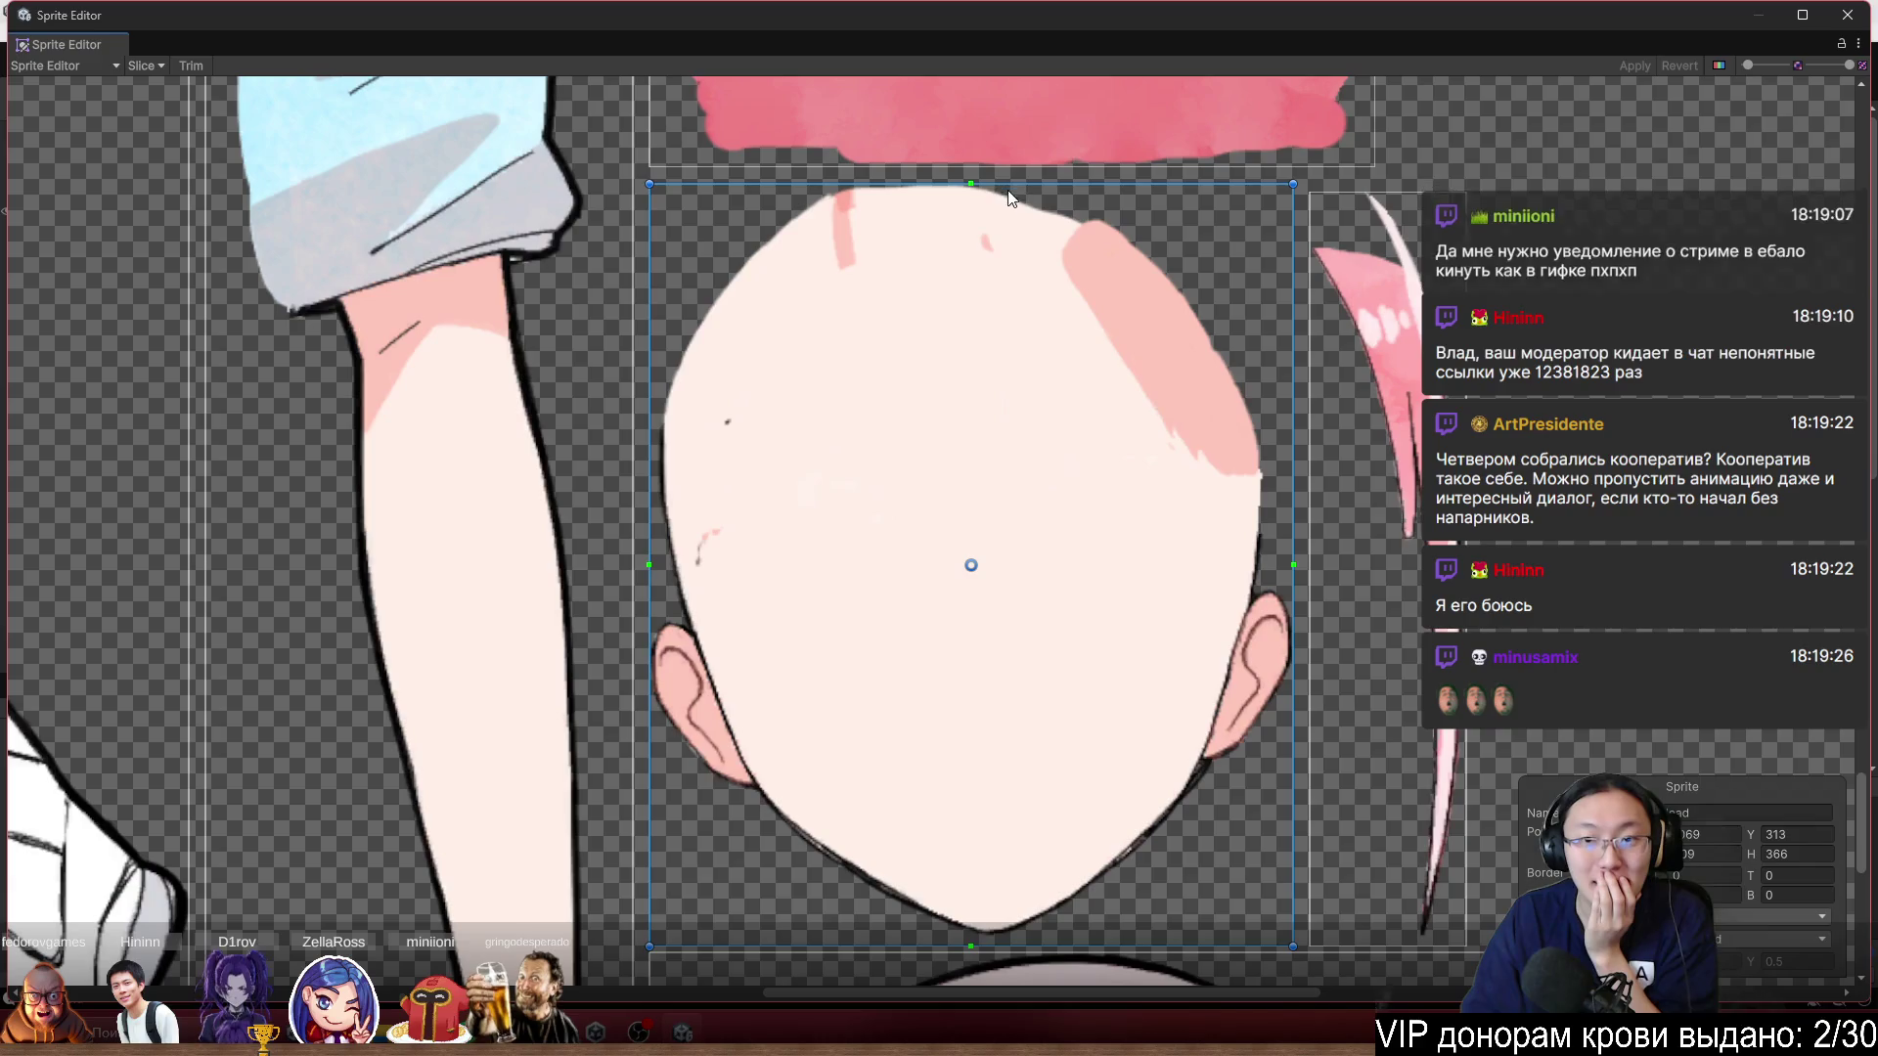
left_click_drag(1012, 183, 1012, 171)
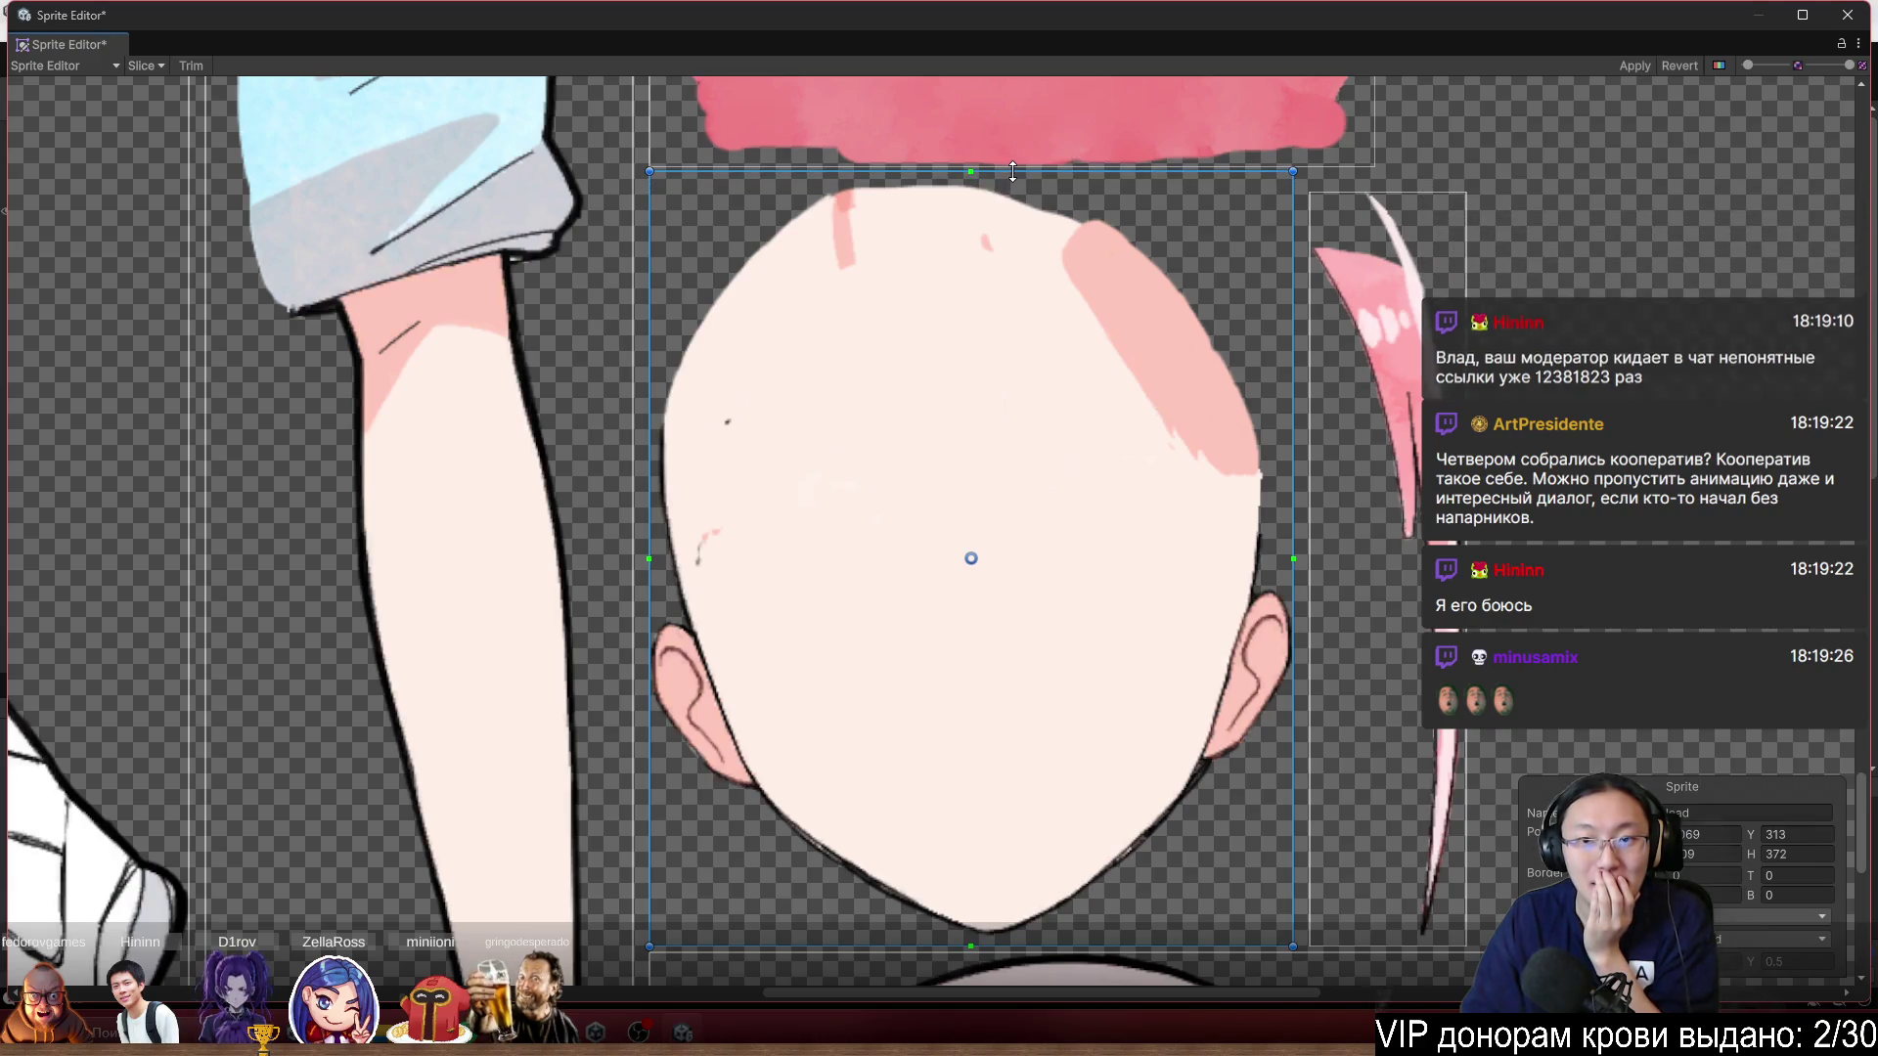
Apply the changed Head rectangle and return to the Skinning Editor.
left_click(1644, 65)
left_click(59, 65)
left_click(77, 177)
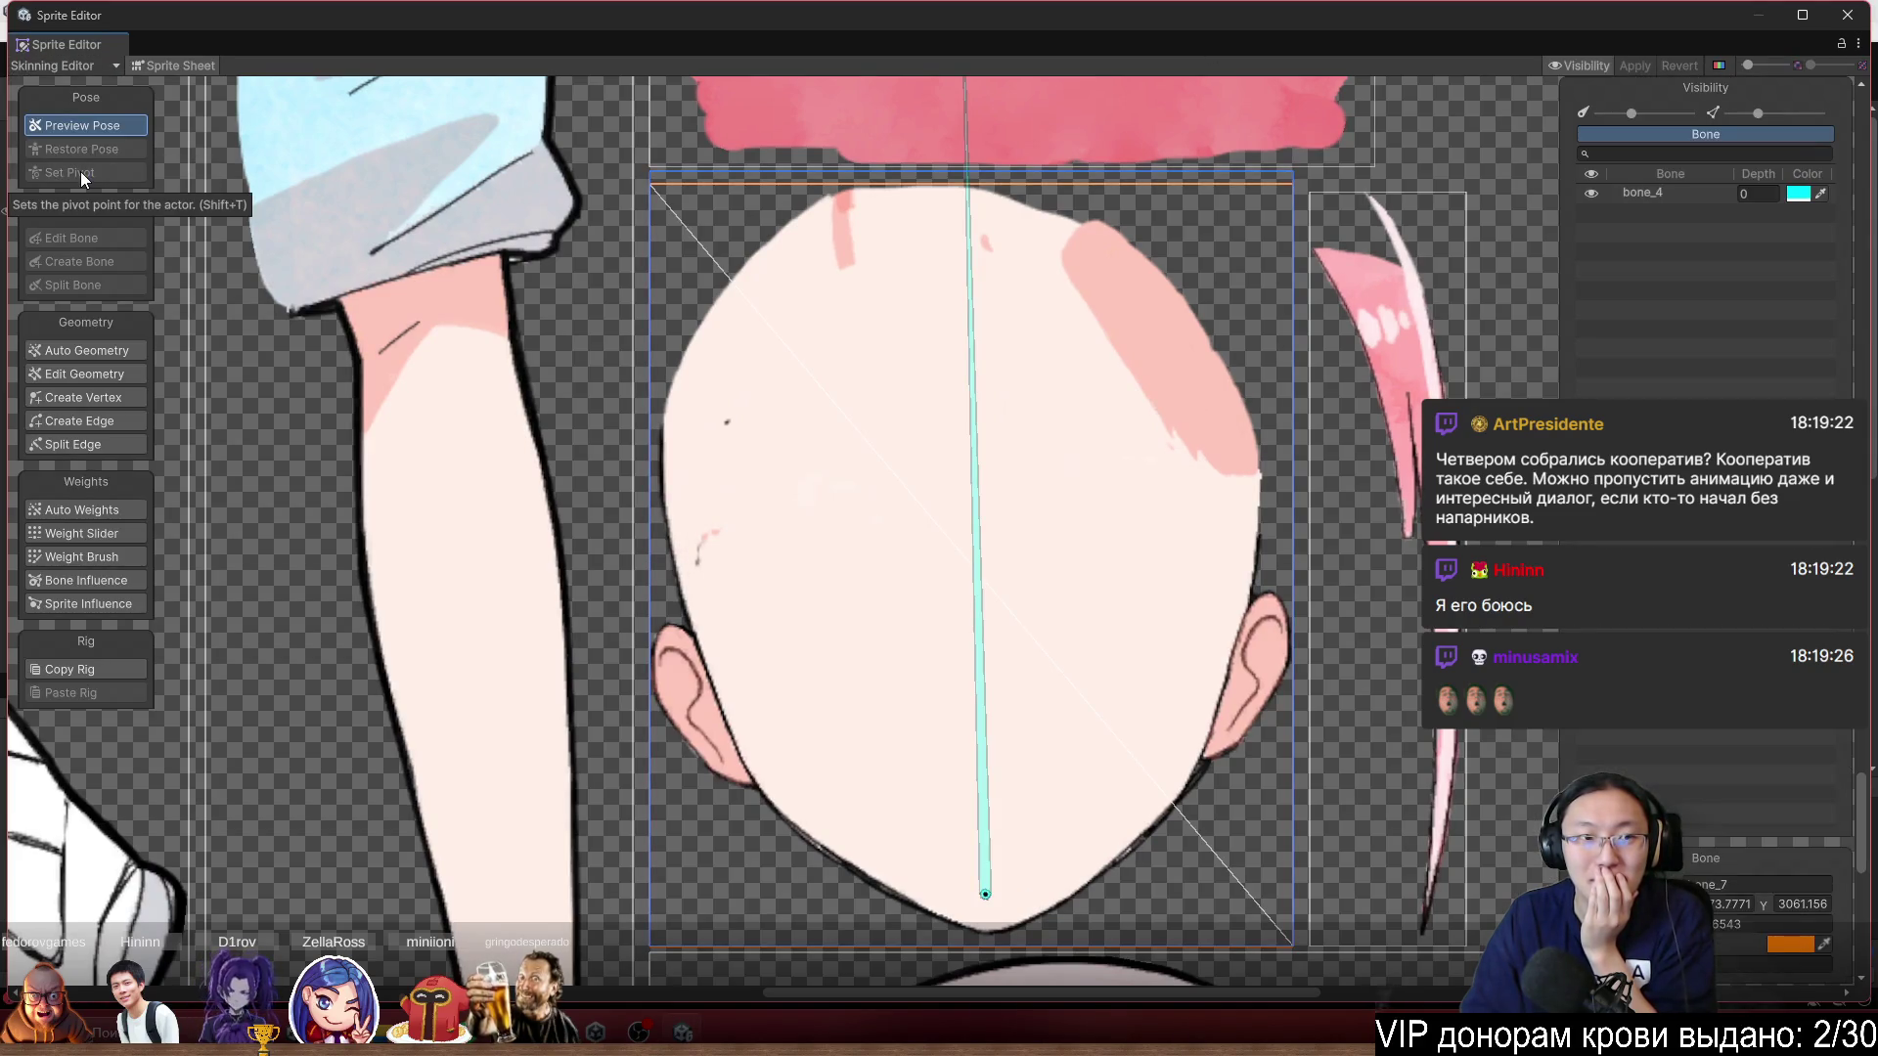
scroll(944, 196, "up", 10)
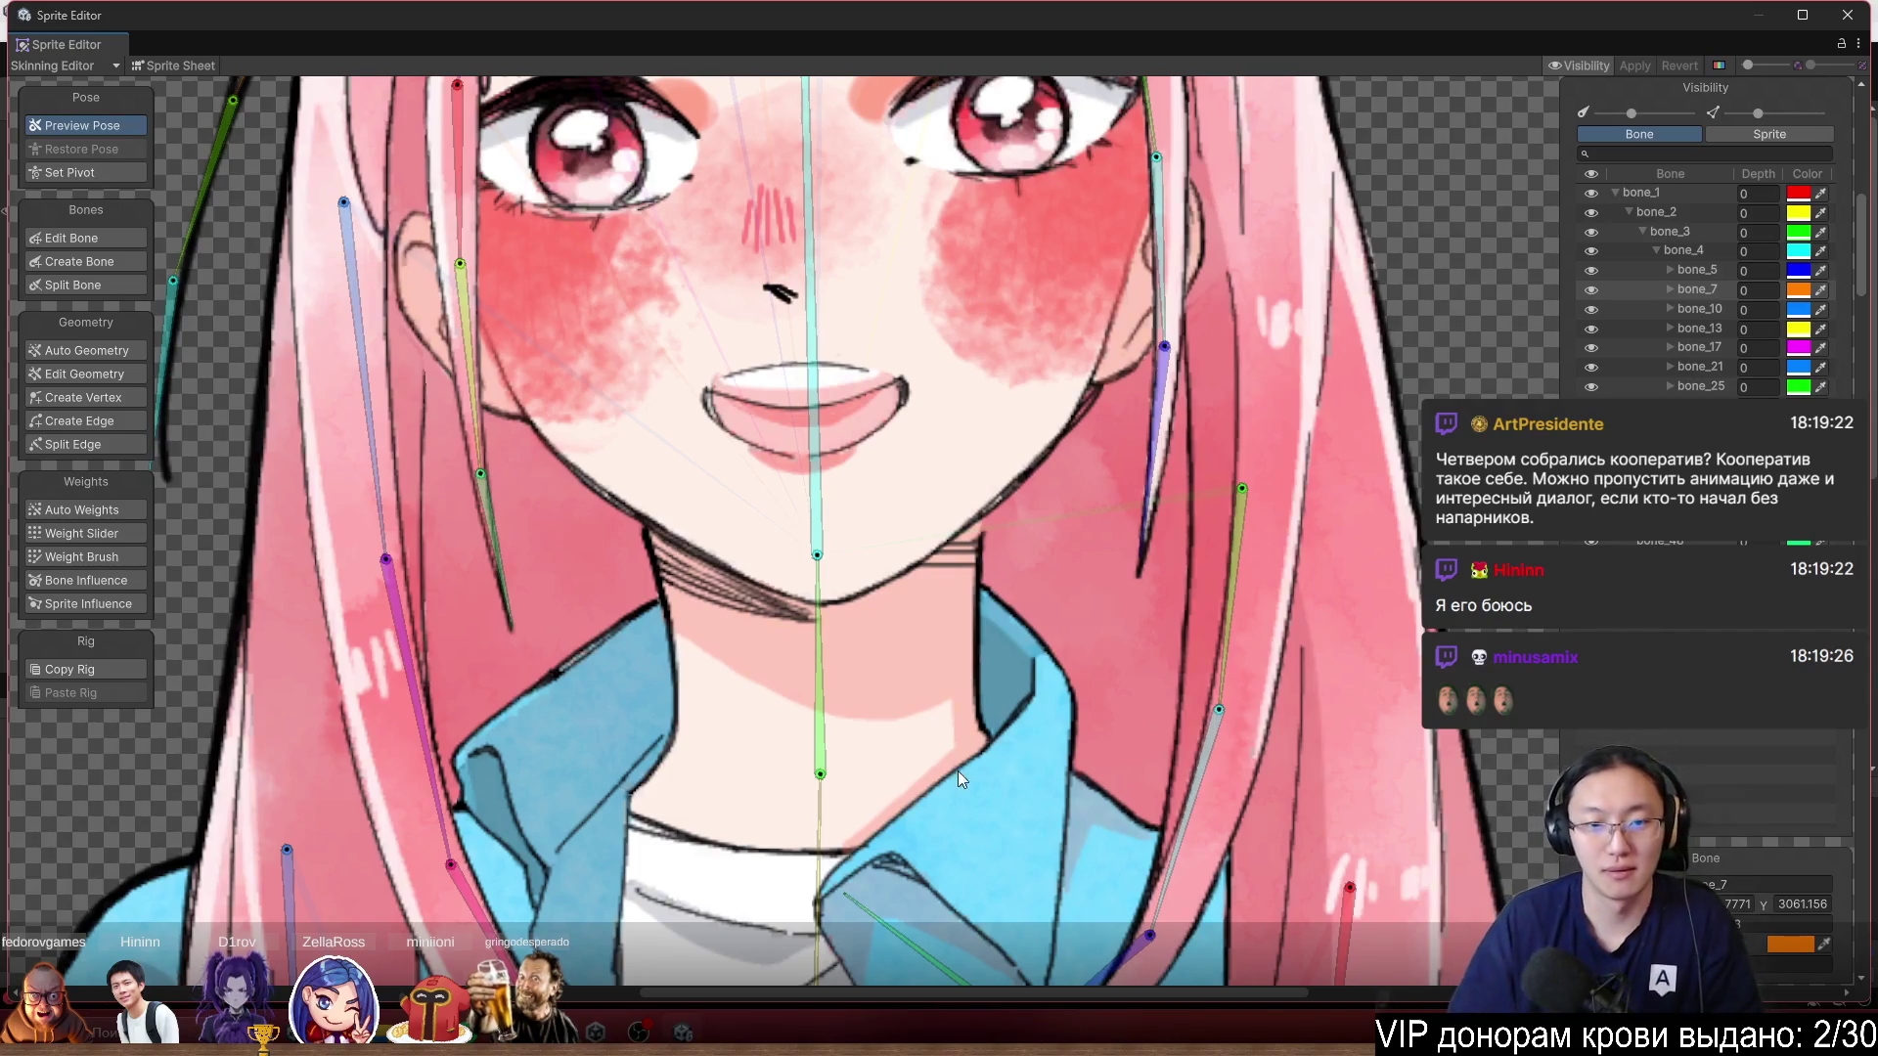
scroll(867, 549, "up", 2)
Select the head sprite and view it on the sprite sheet with bone_4.
left_click(1024, 486)
left_click(1111, 416)
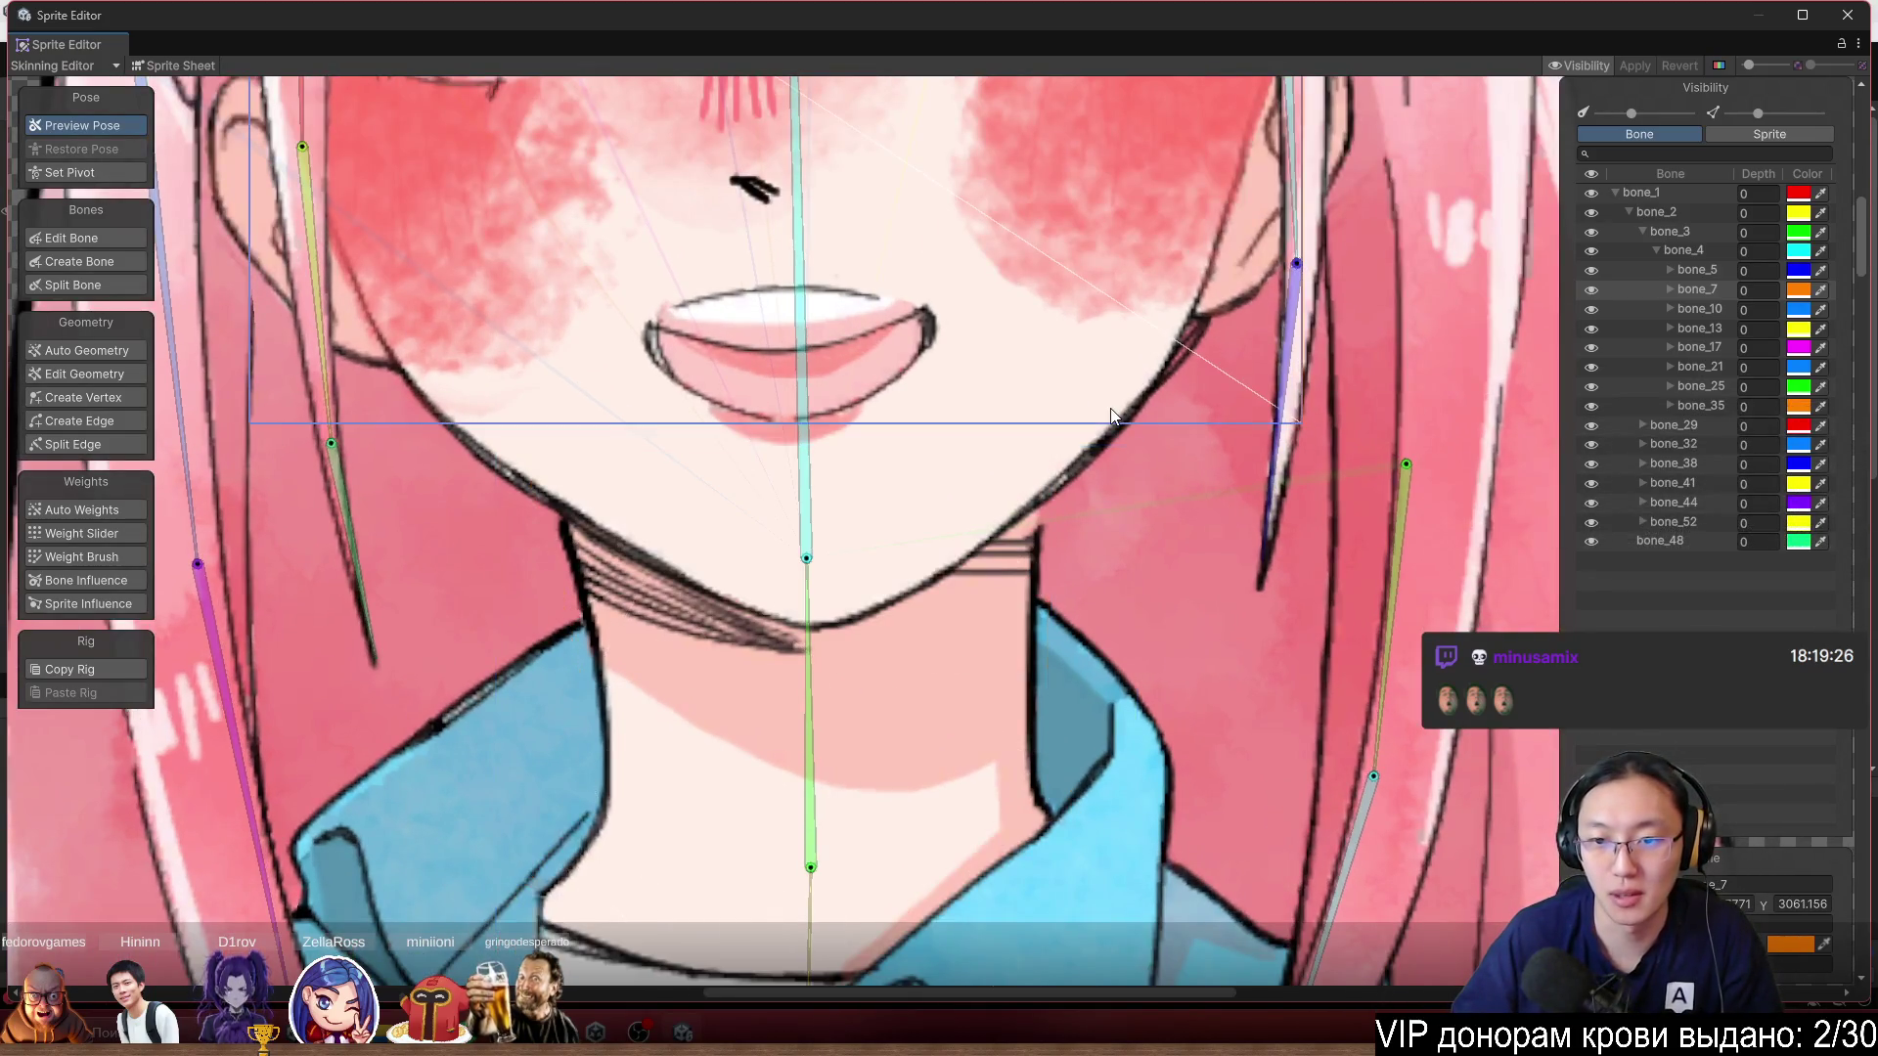
left_click(1001, 518)
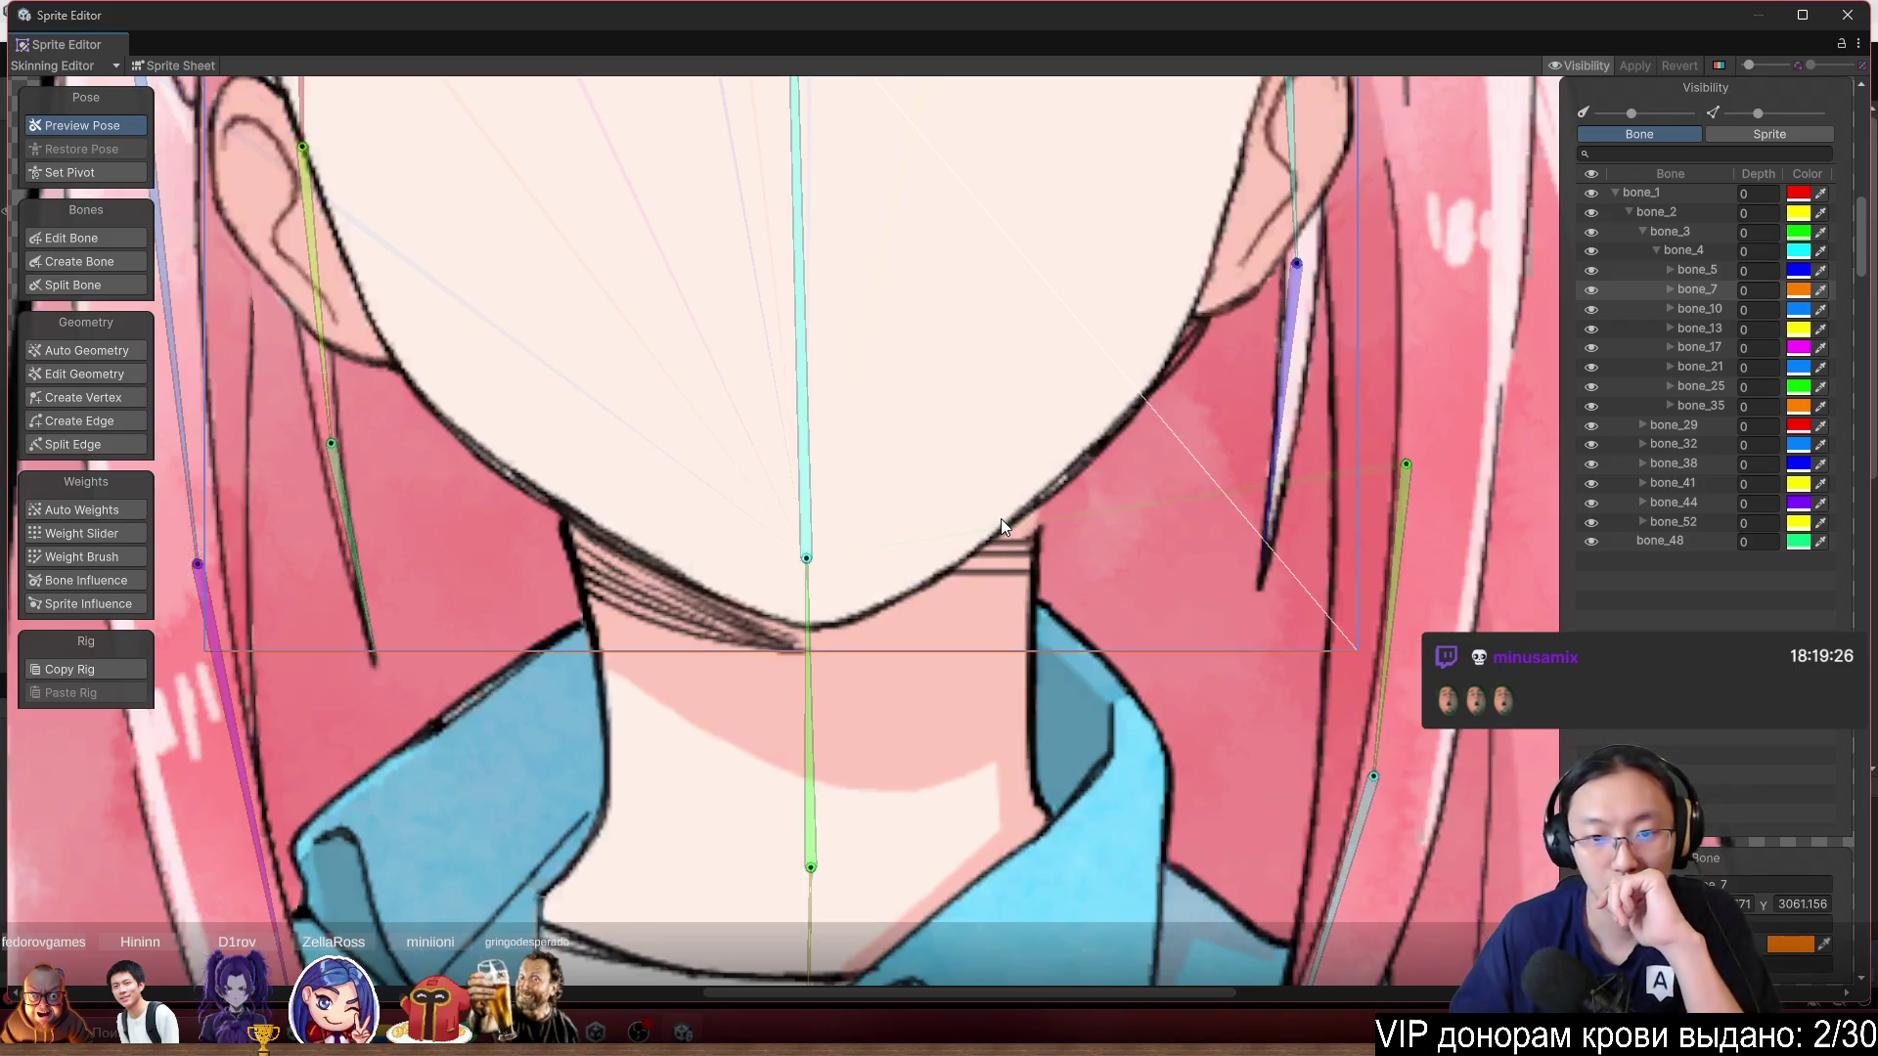
scroll(956, 286, "down", 5)
scroll(880, 495, "up", 3)
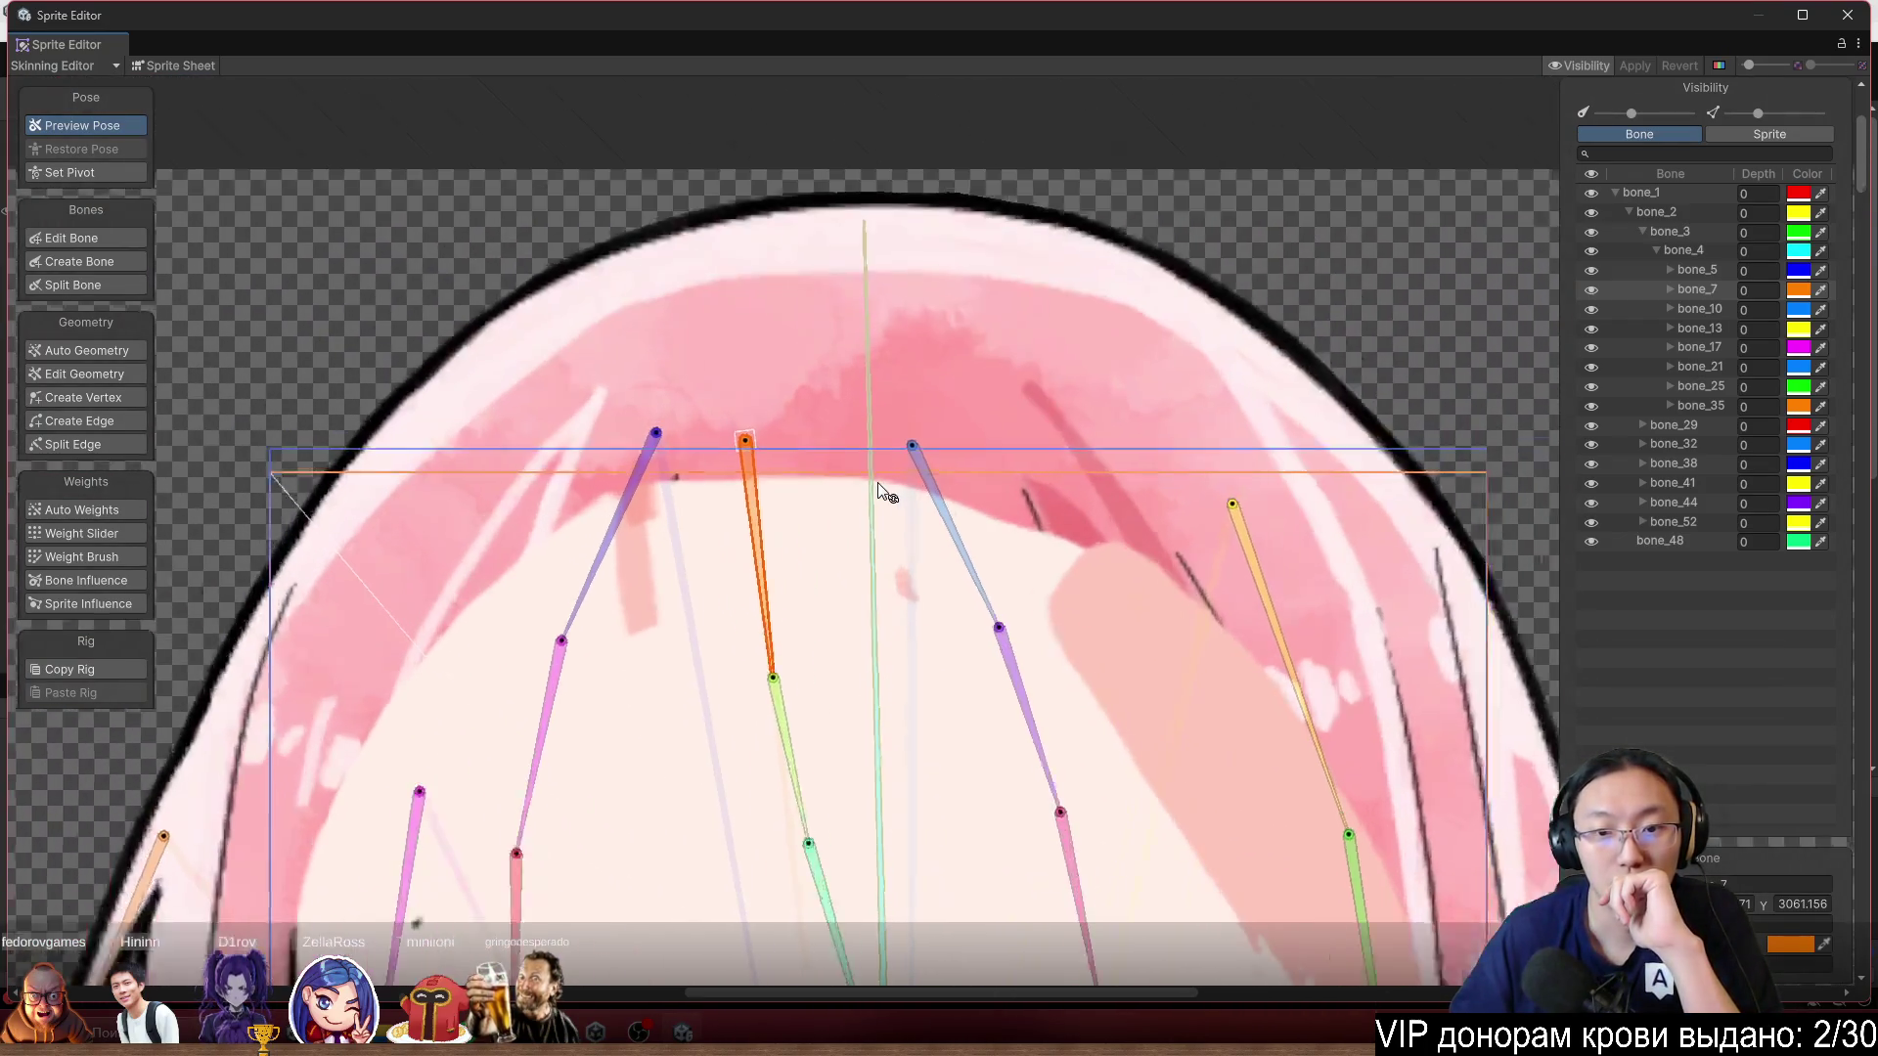
scroll(858, 558, "up", 1)
scroll(629, 599, "down", 3)
scroll(631, 417, "up", 1)
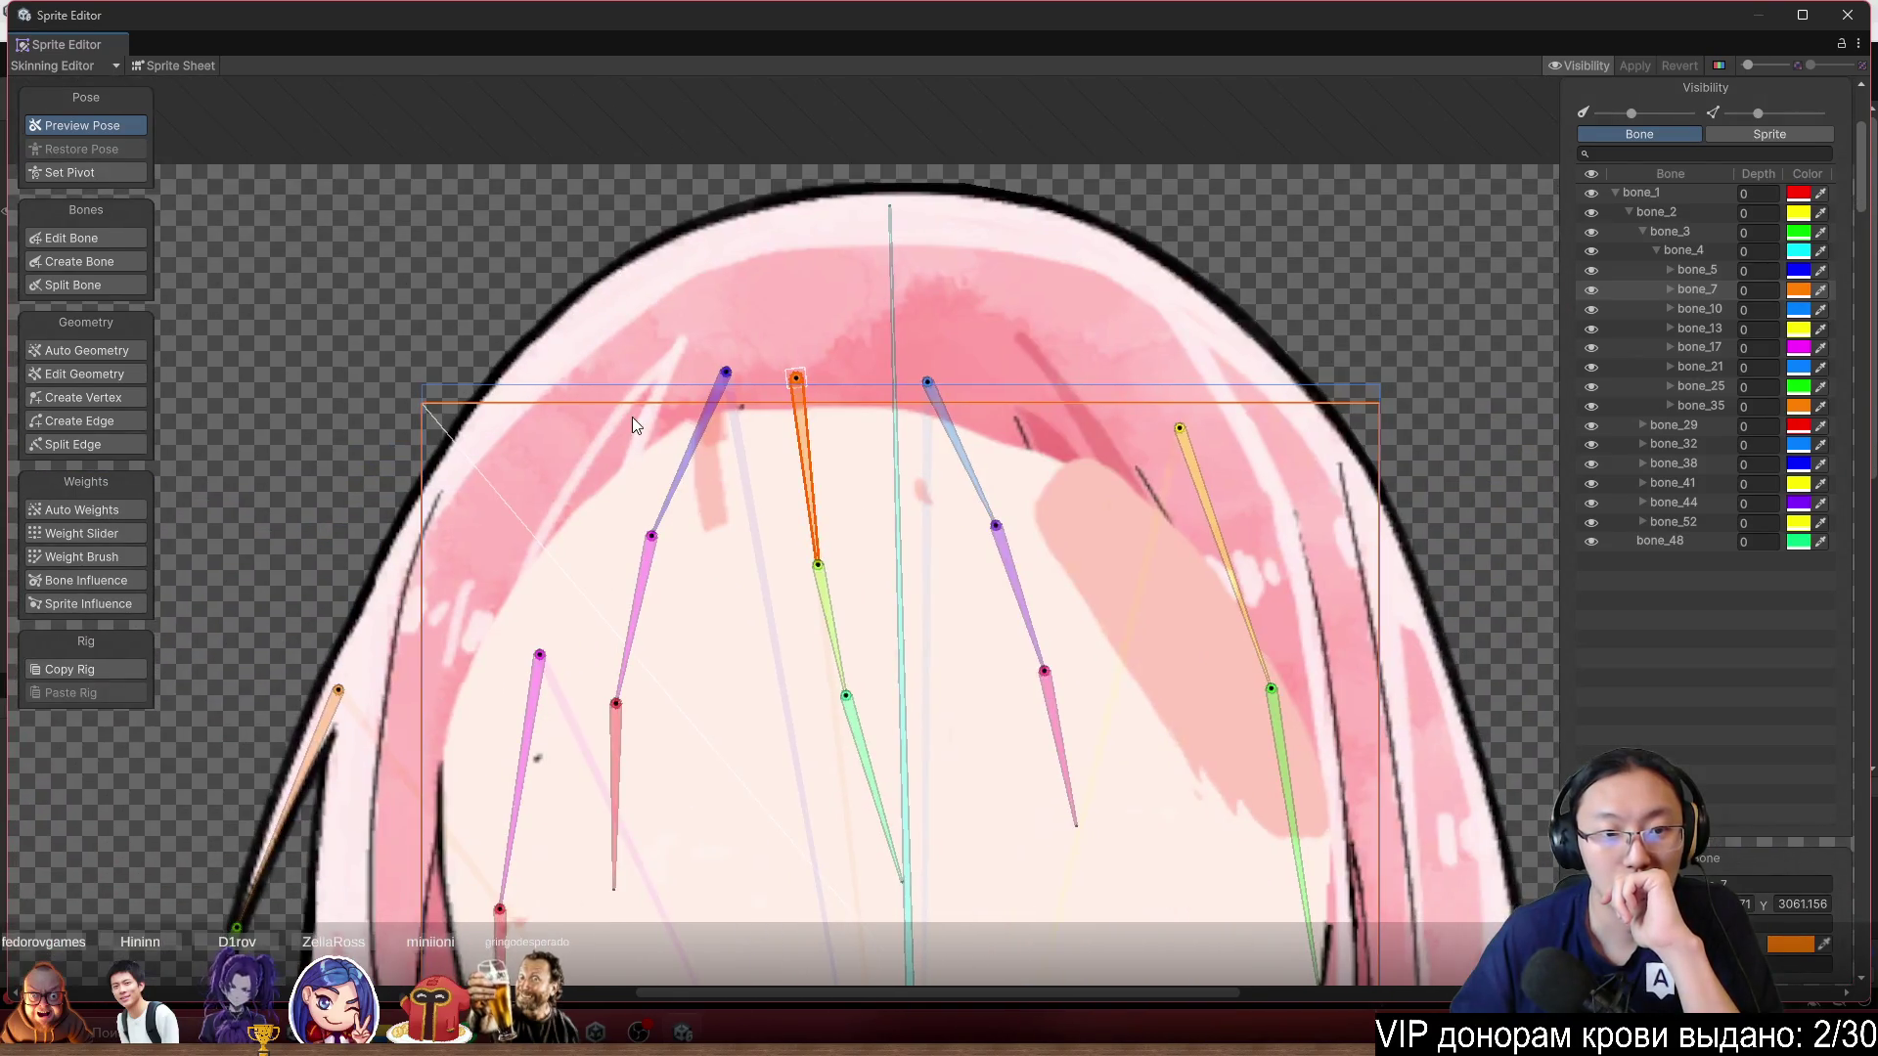
left_click(155, 67)
scroll(813, 389, "up", 5)
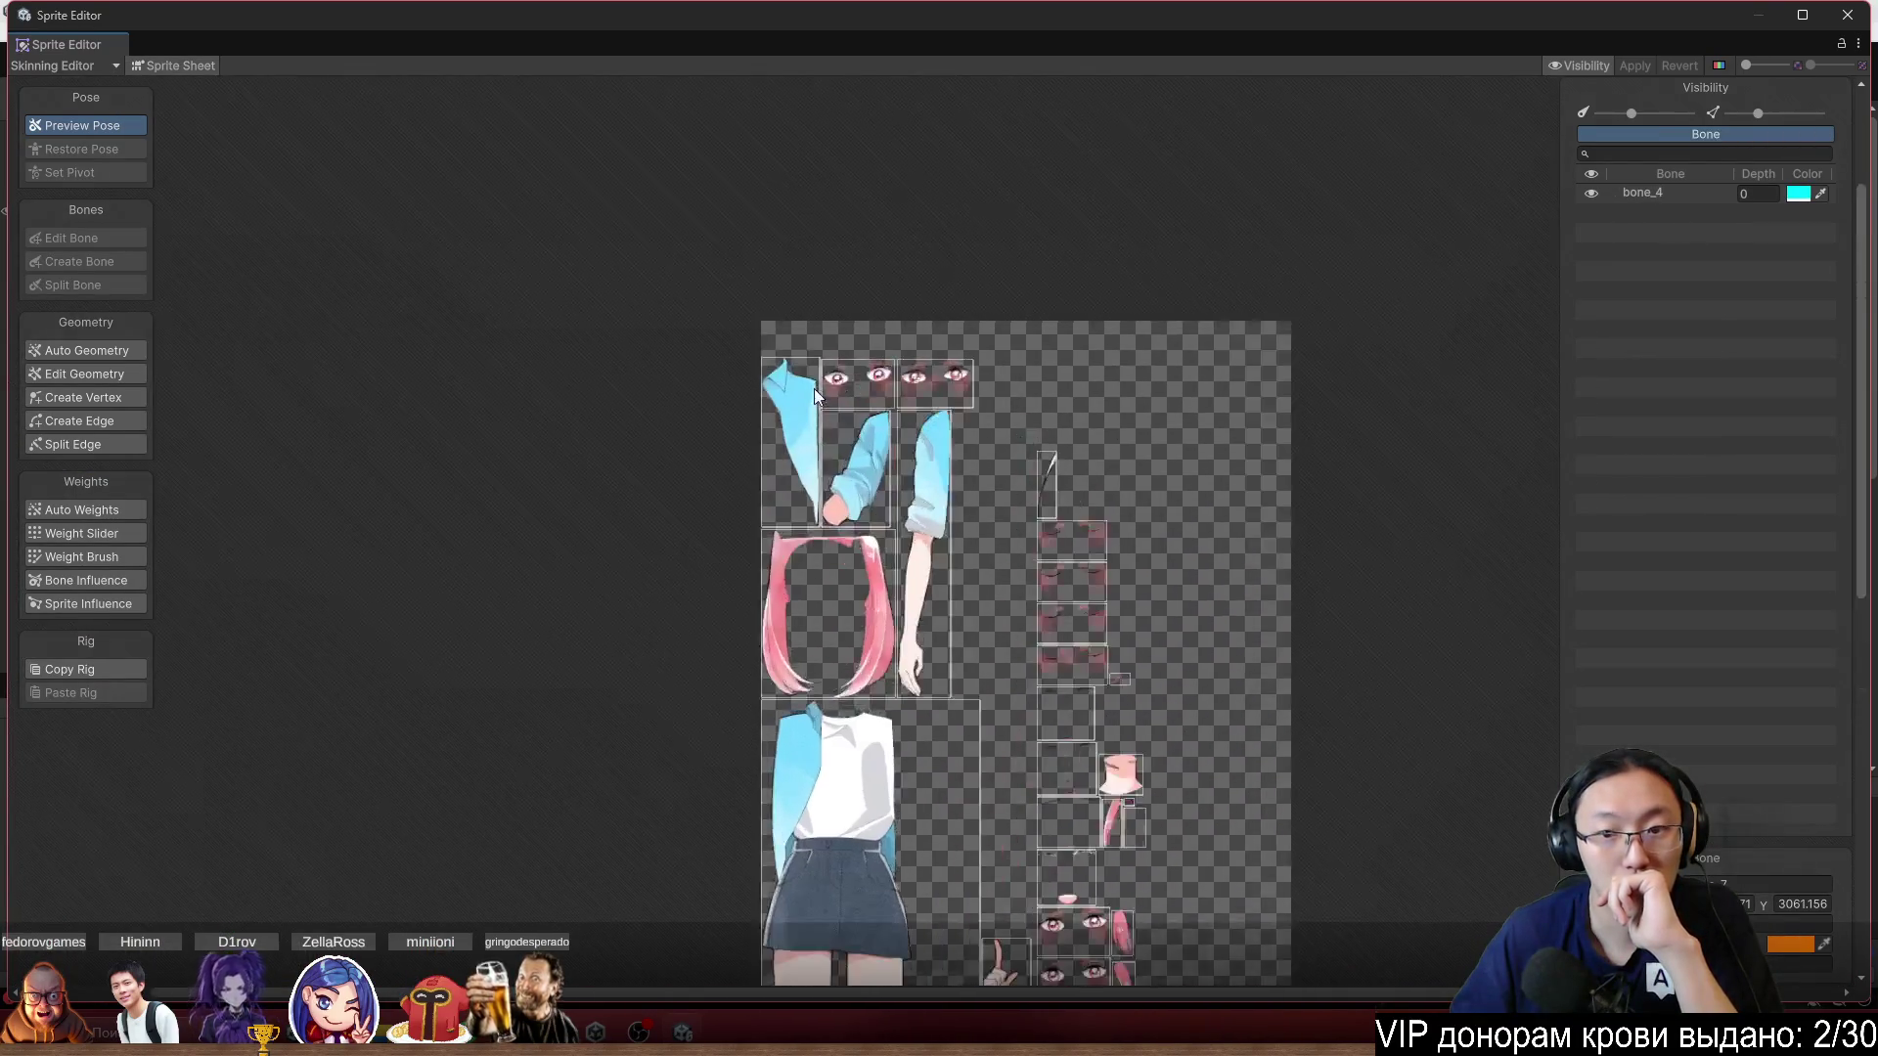
Try dragging the Head outline's top-left vertex, undo it, and apply the sprite changes.
scroll(988, 366, "down", 5)
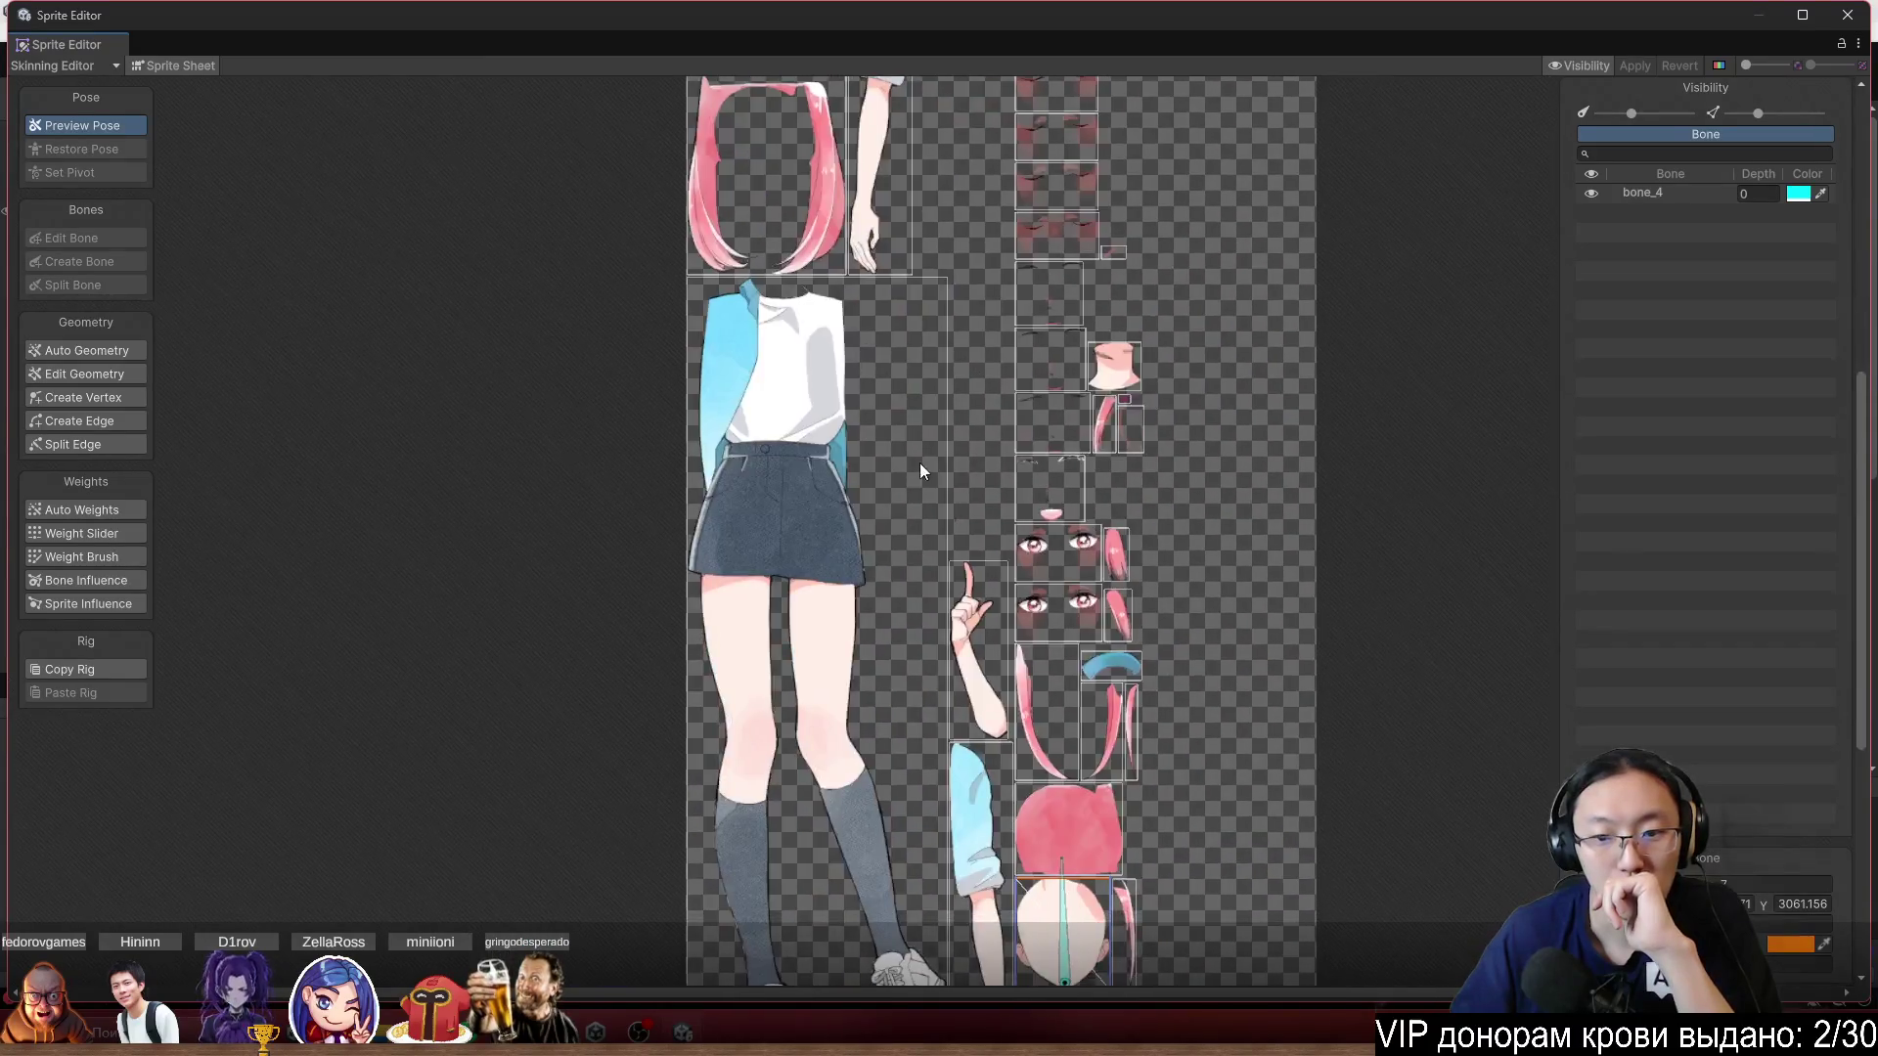
scroll(1002, 727, "up", 5)
scroll(1003, 729, "up", 5)
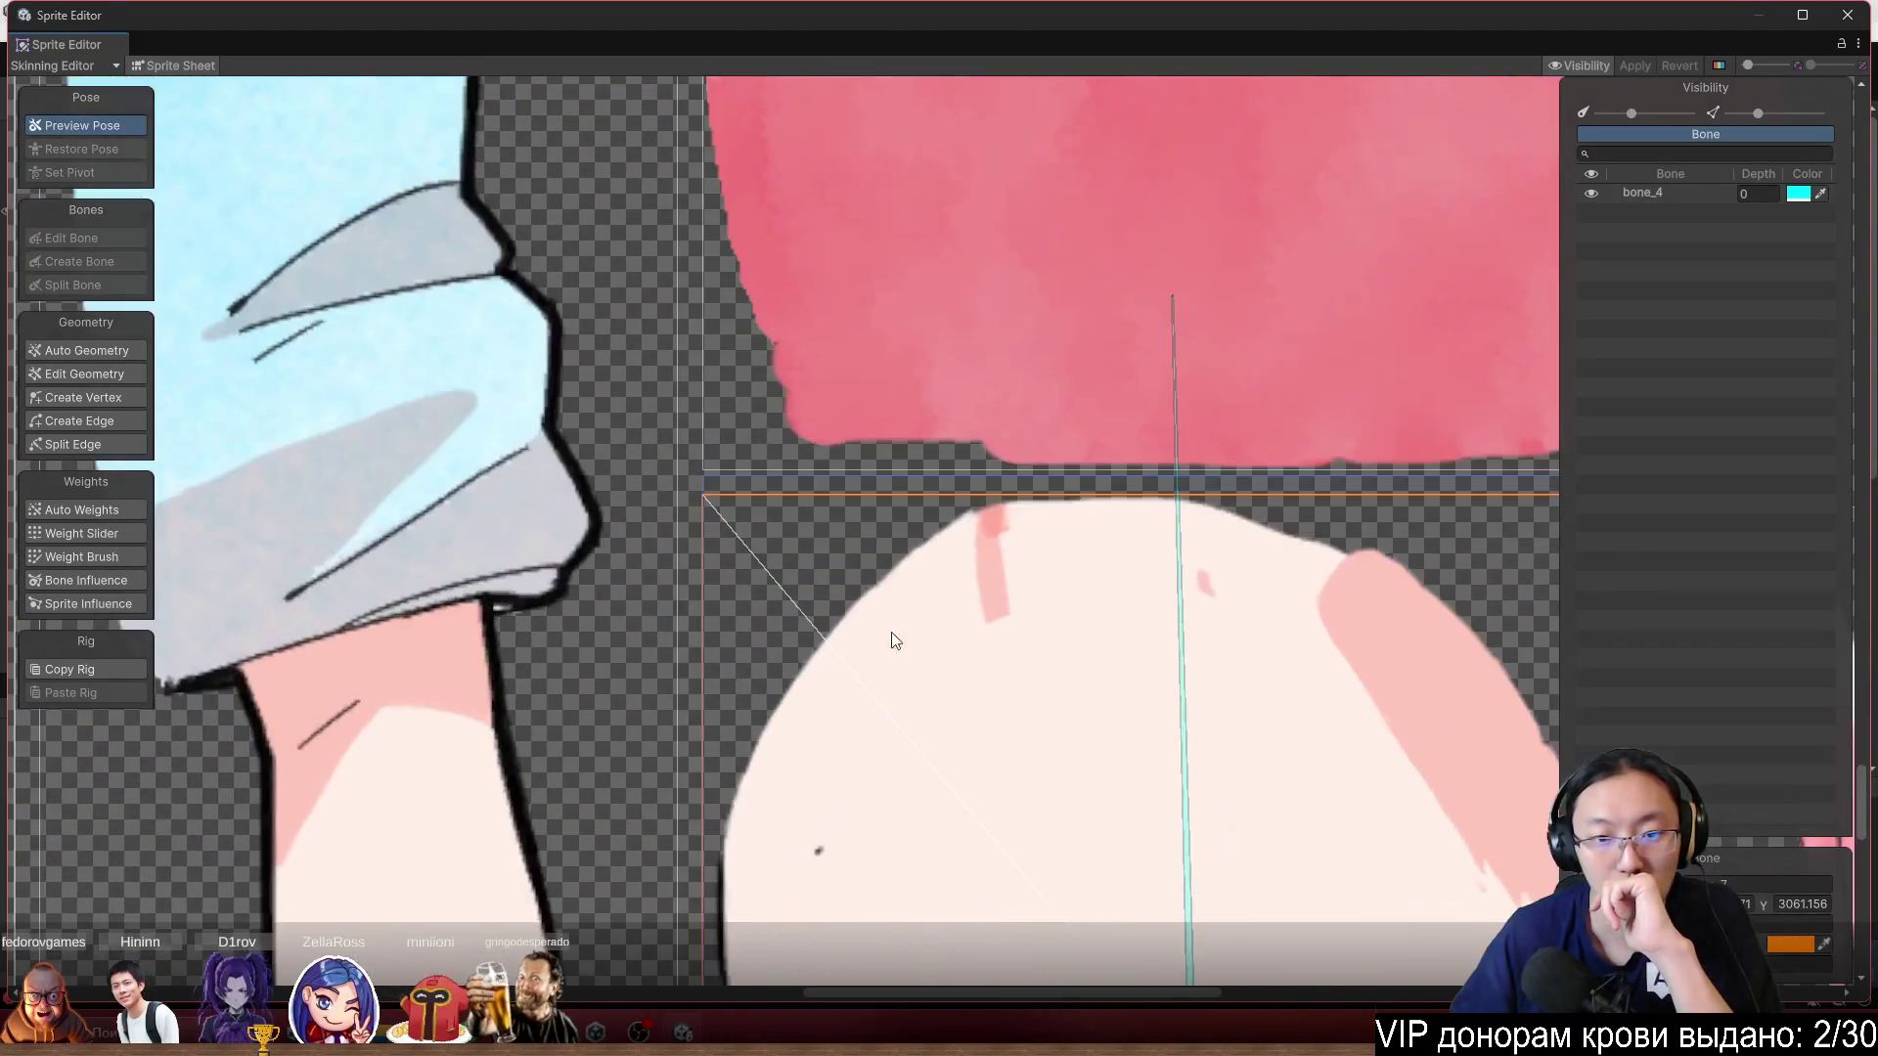
left_click(103, 401)
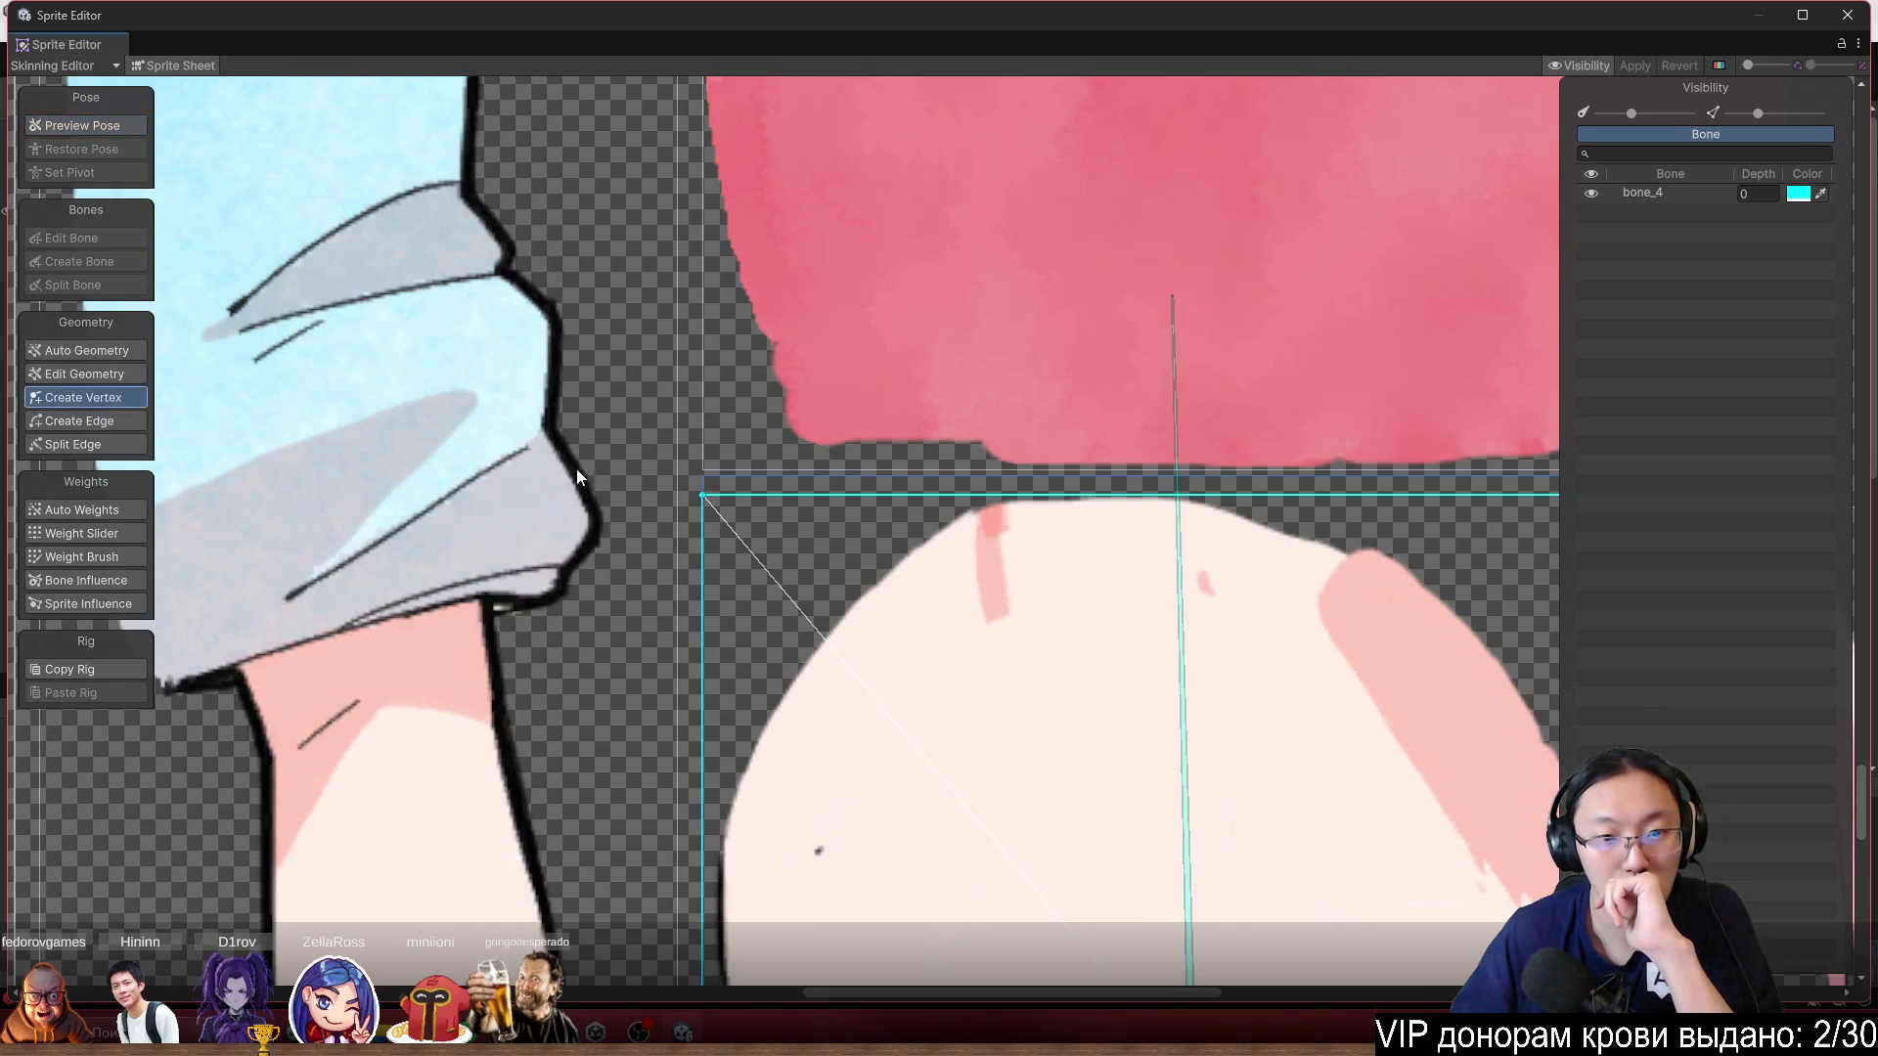
left_click_drag(704, 495, 700, 475)
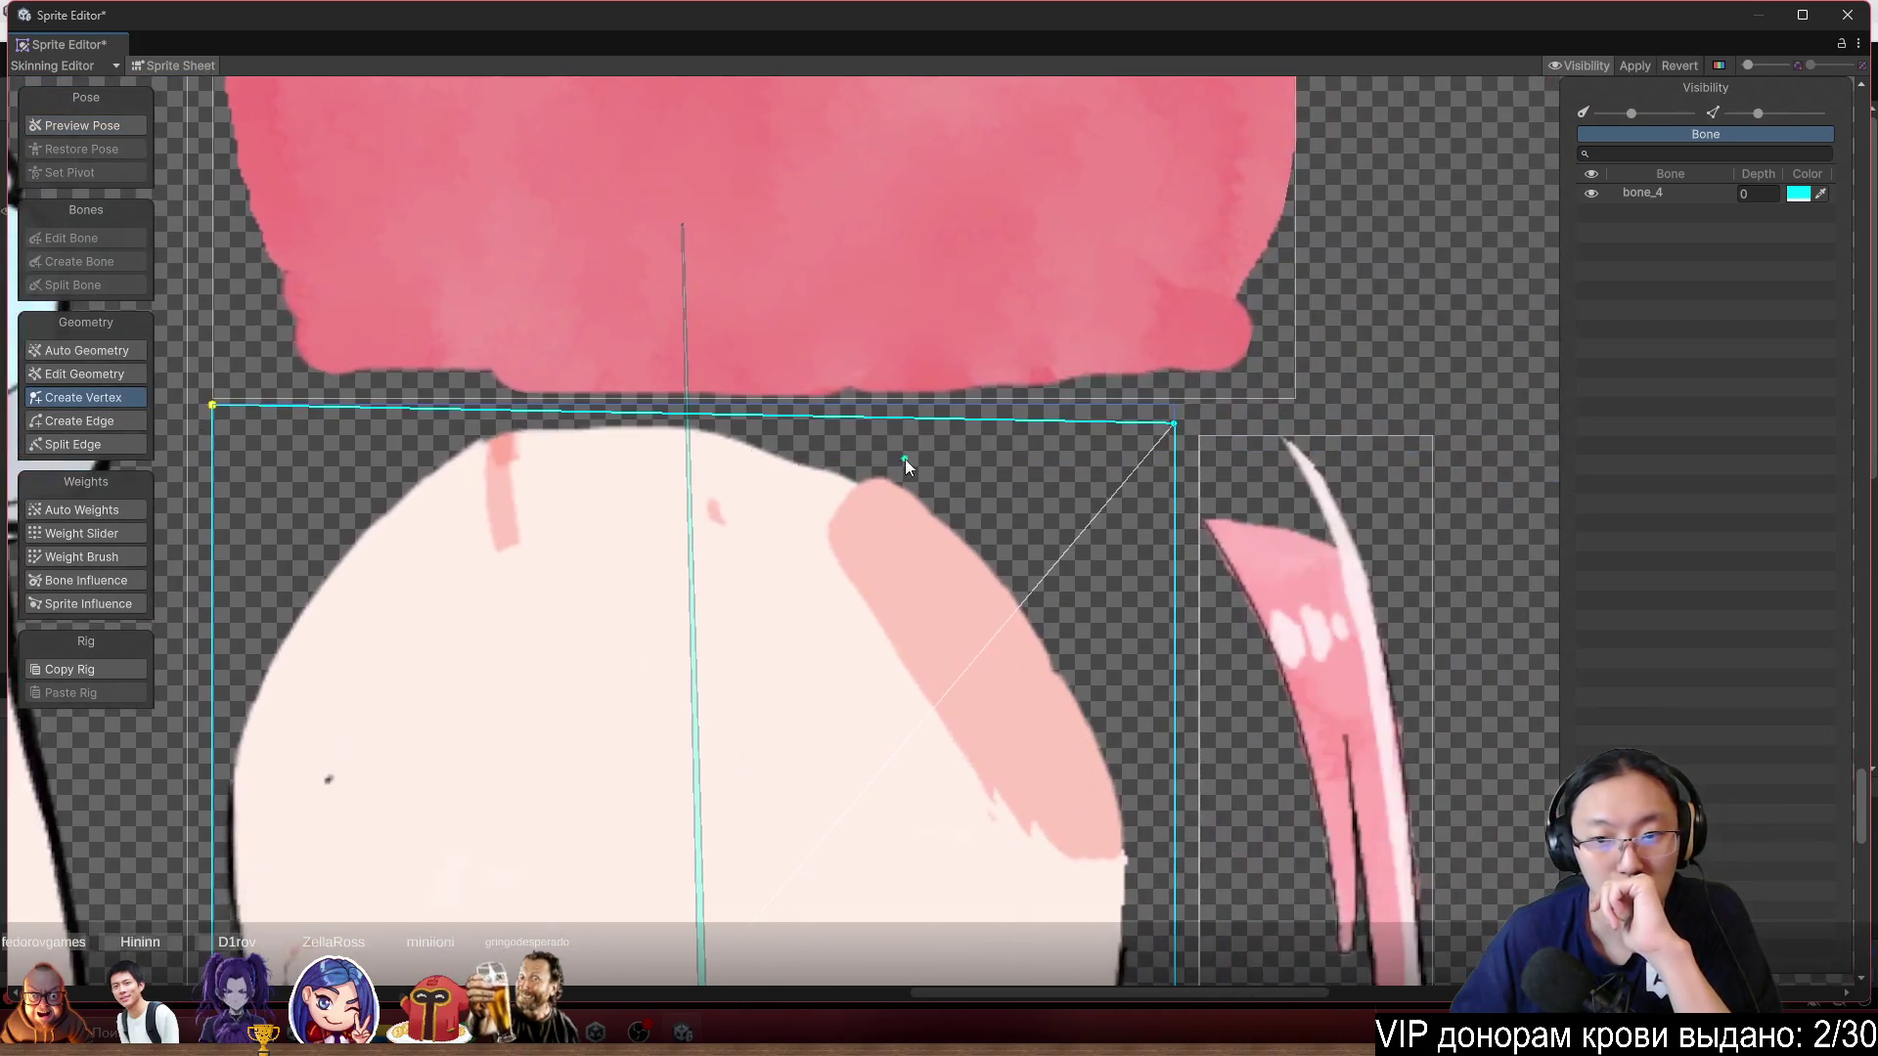
key("ctrl+z")
scroll(1165, 444, "down", 3)
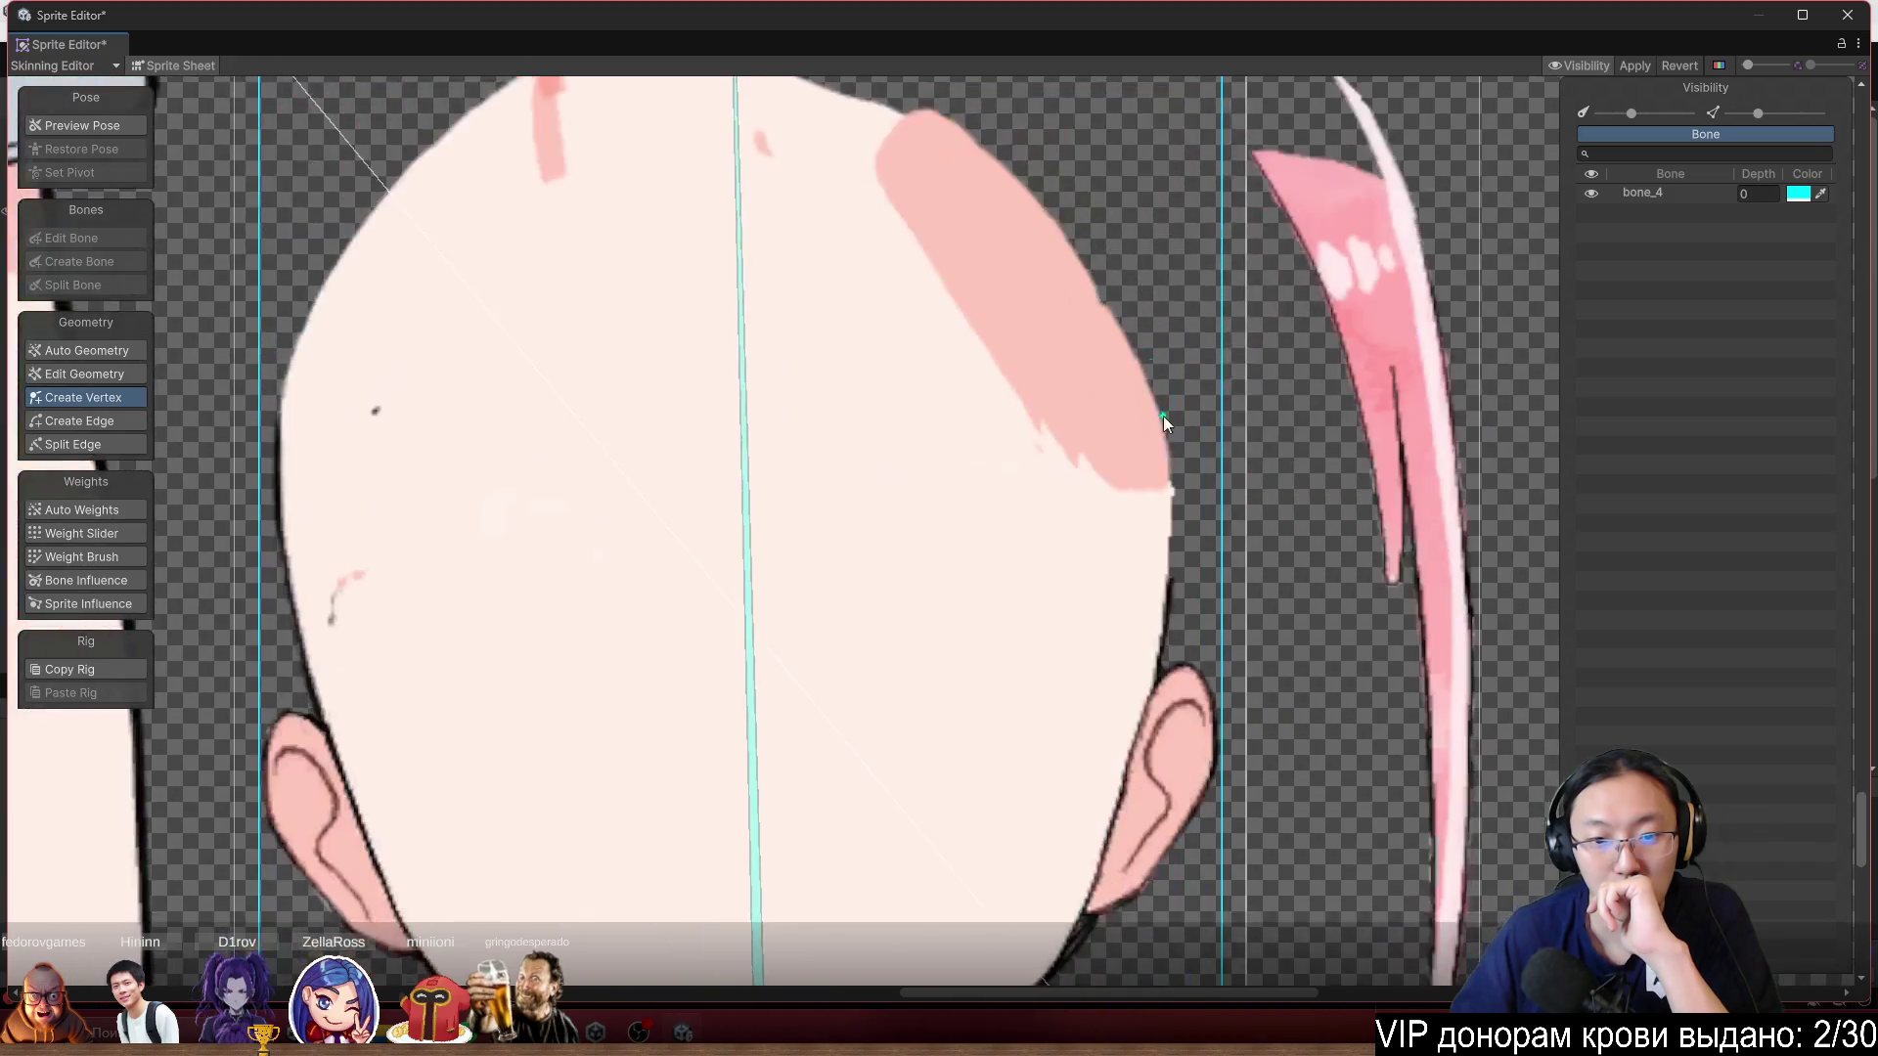
left_click(1632, 66)
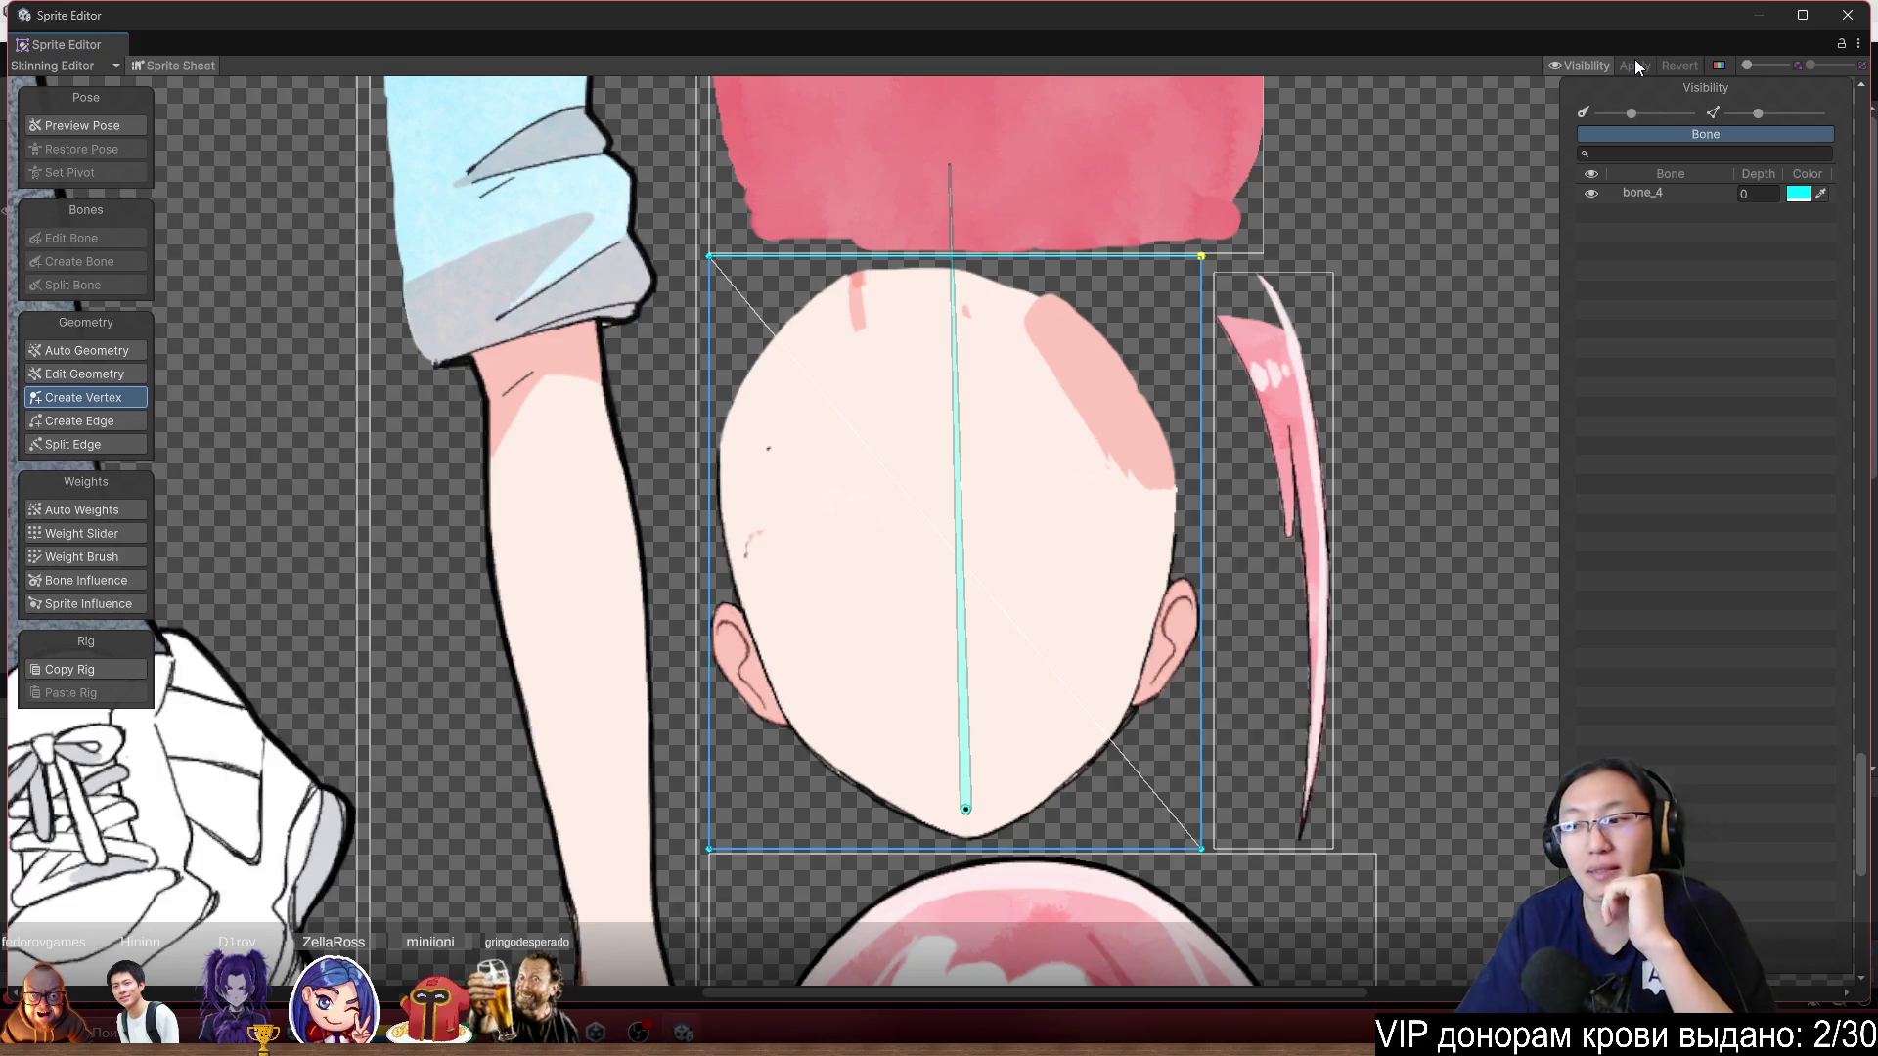
Return to the assembled rigged character, select the neck sprite, and enable Preview Pose.
left_click(179, 61)
scroll(929, 196, "up", 8)
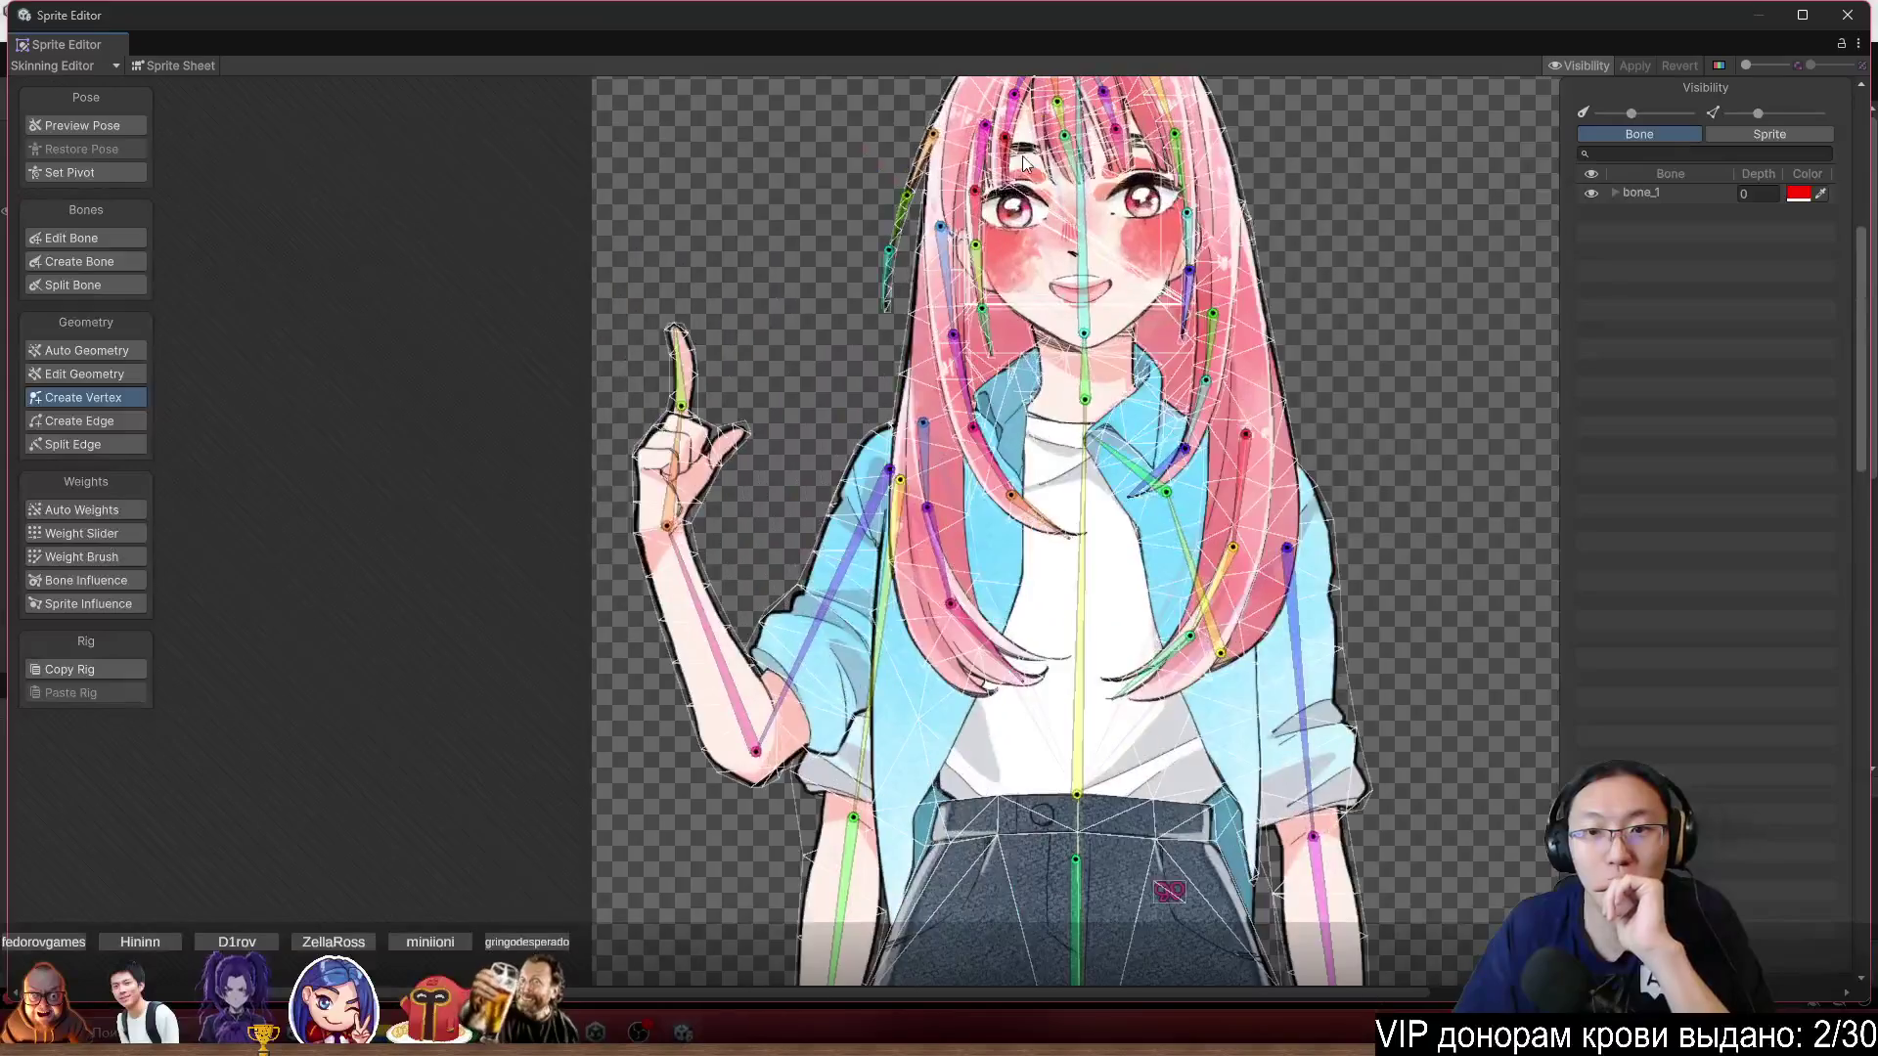
scroll(1110, 428, "up", 3)
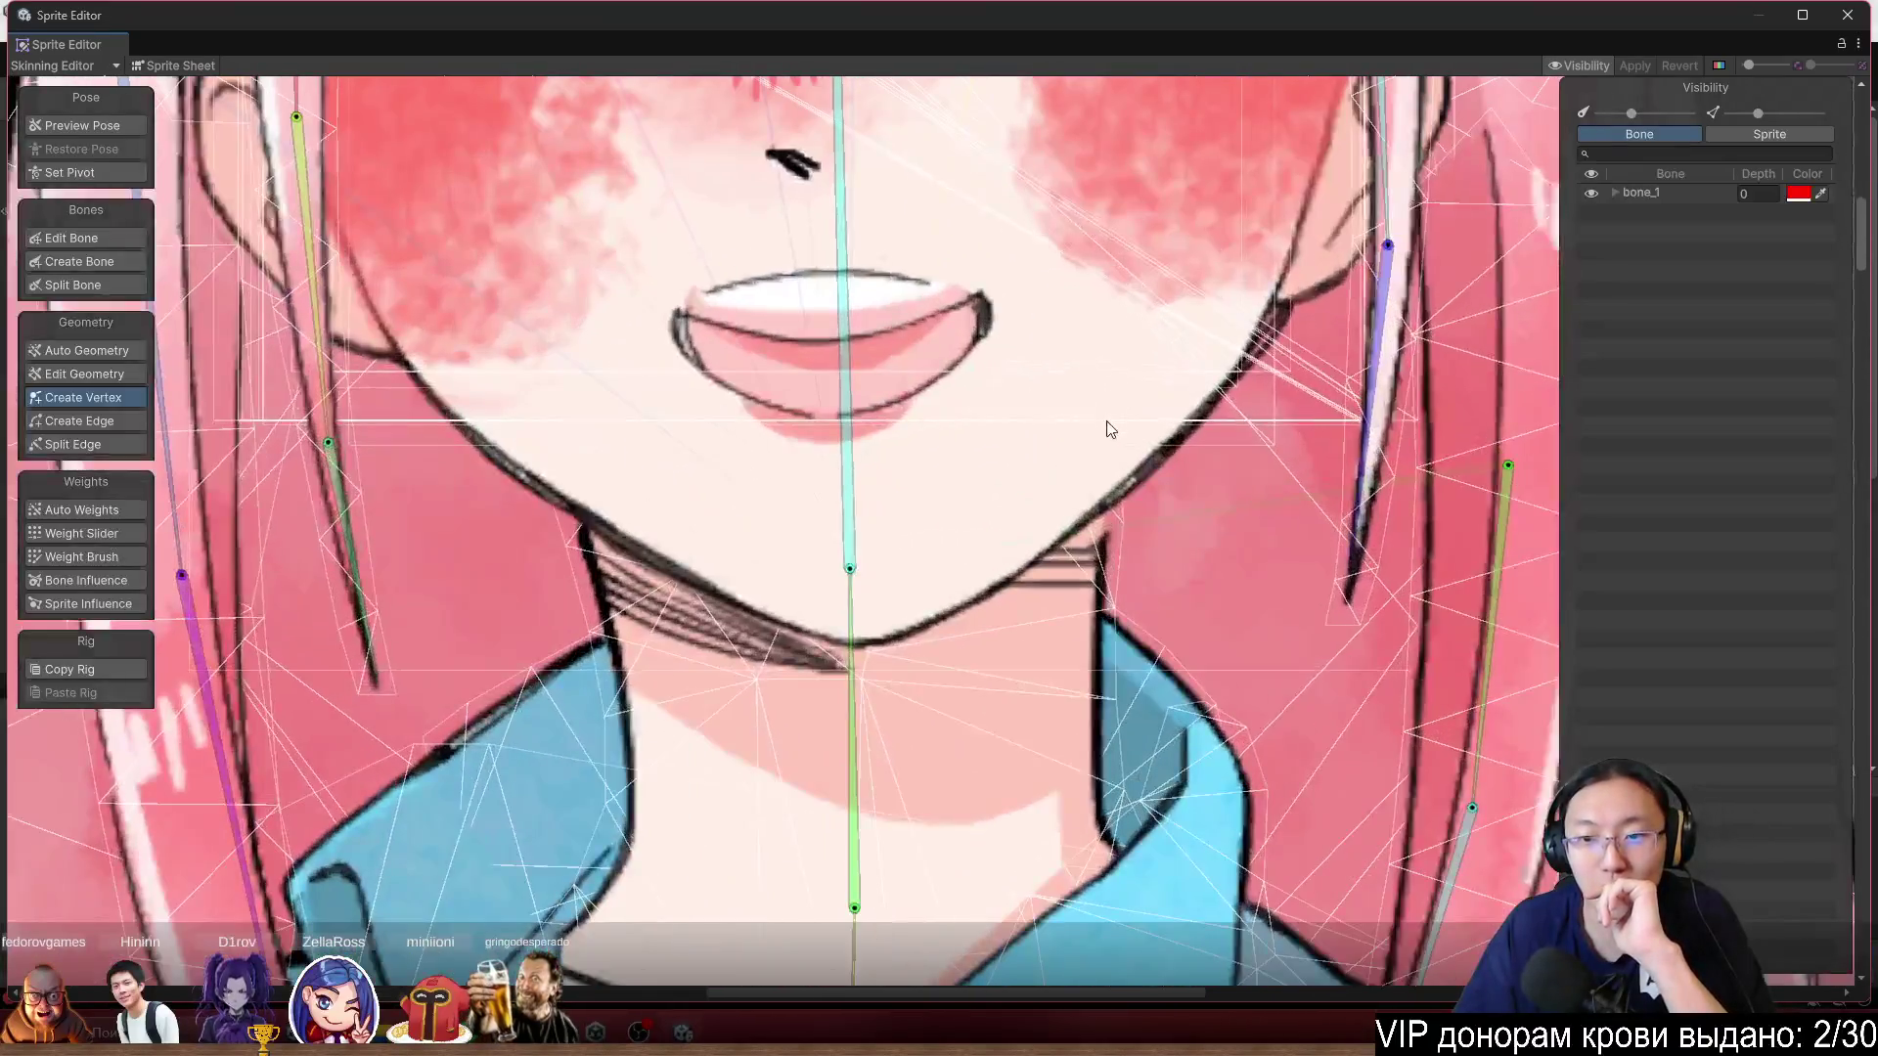
left_click(901, 549)
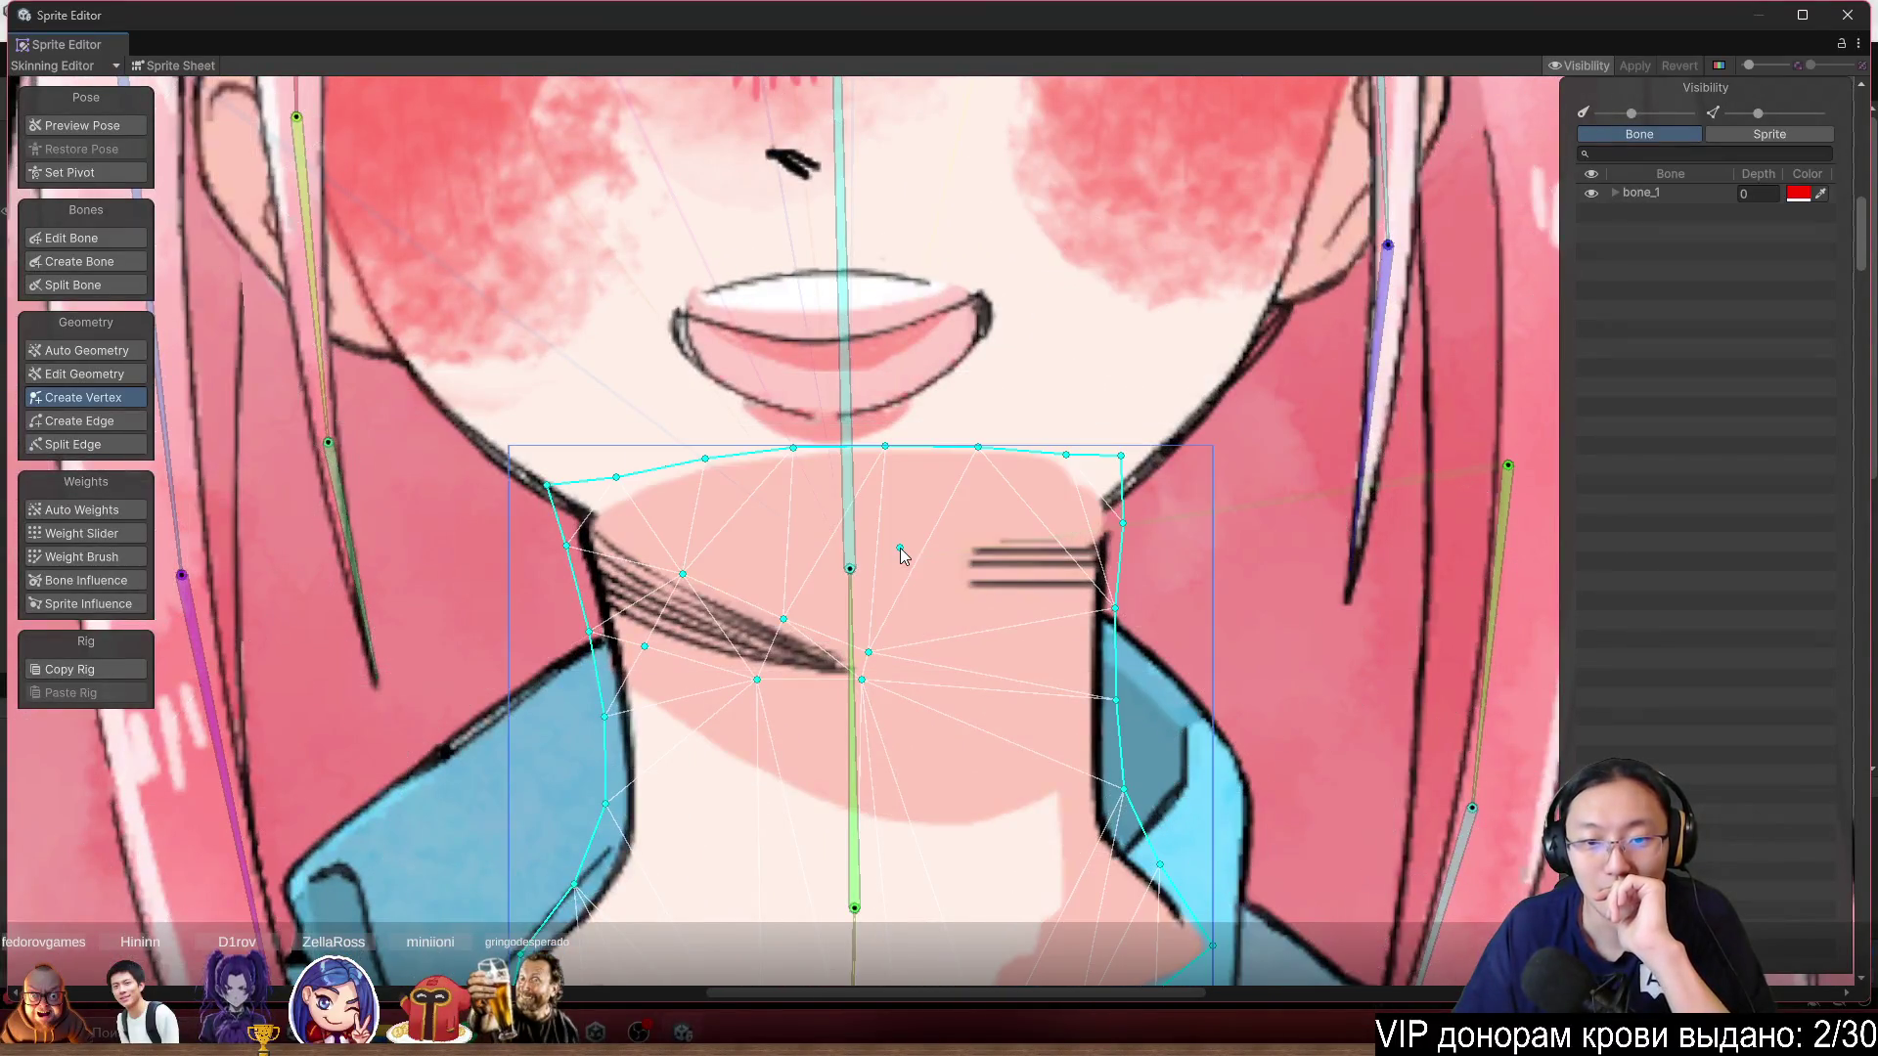
left_click(113, 125)
Select the pink blush sprite and the plain face sprite to inspect their meshes.
scroll(816, 464, "down", 3)
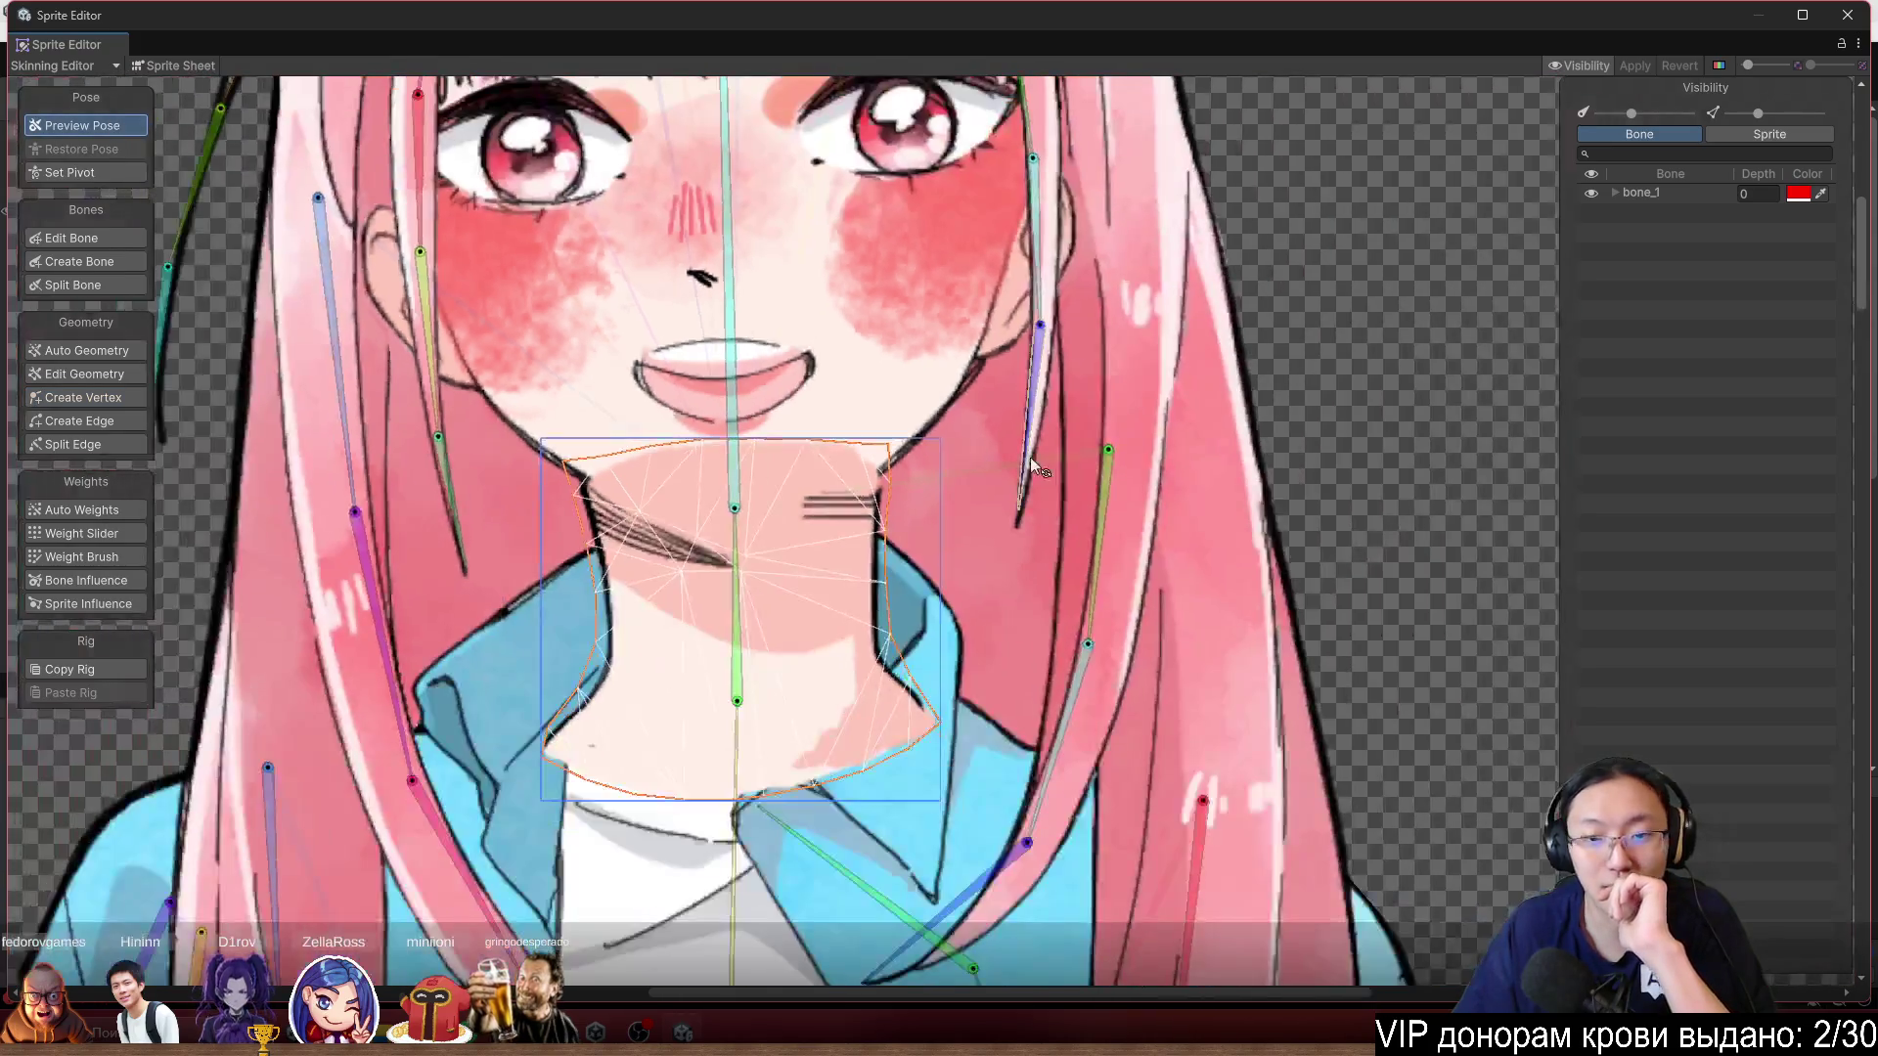
left_click(900, 391)
left_click(821, 458)
left_click(819, 454)
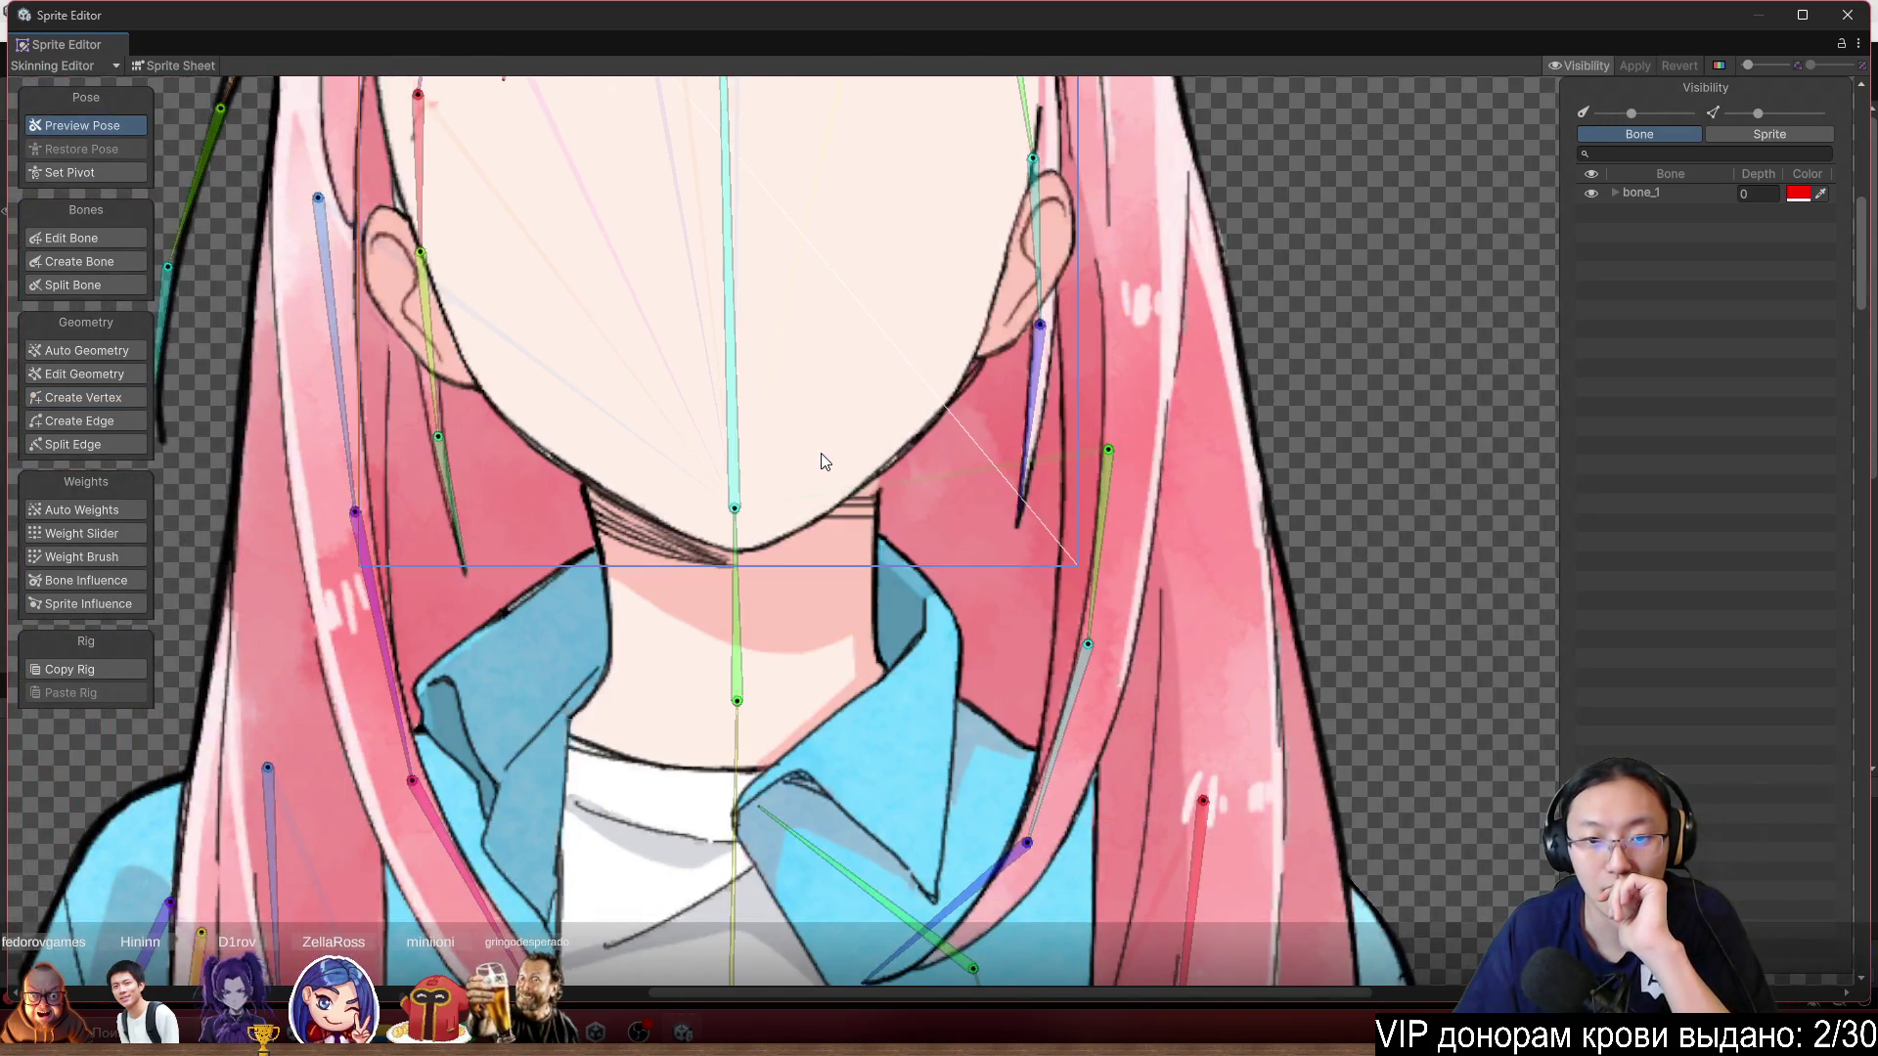
scroll(976, 608, "up", 3)
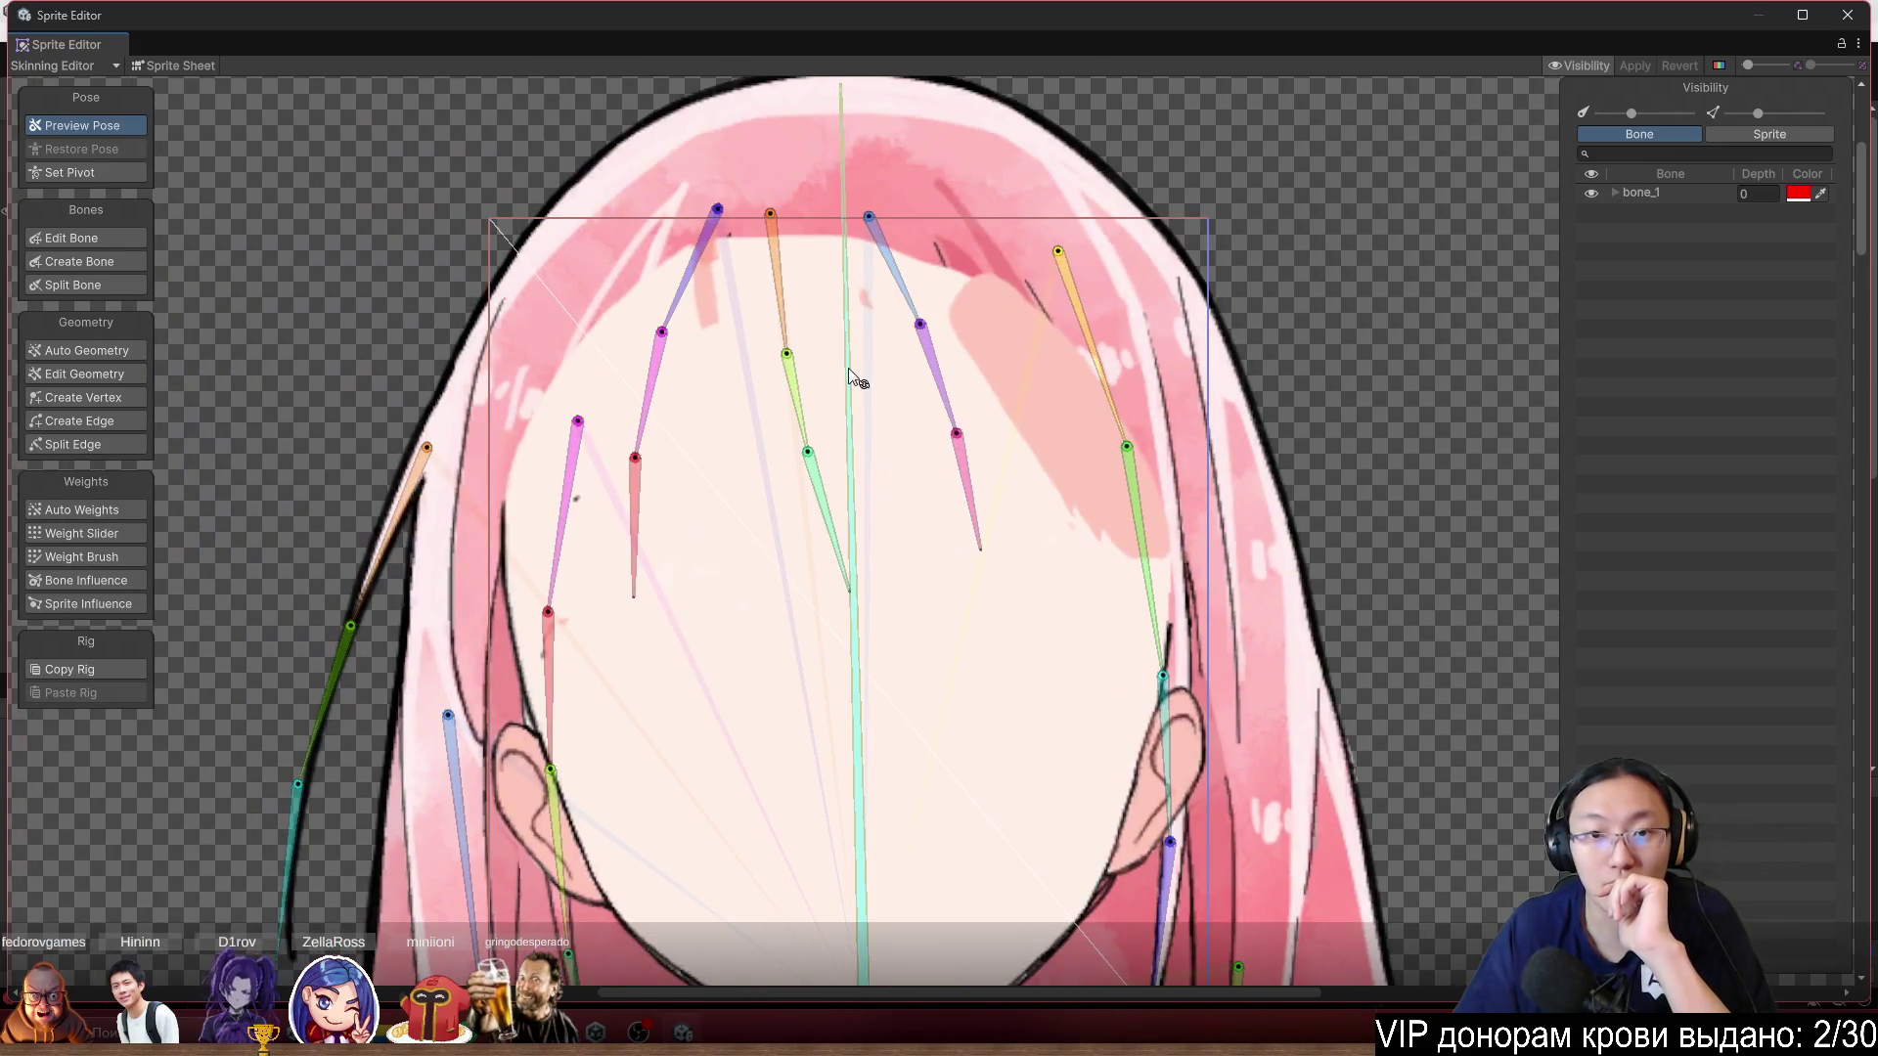
scroll(926, 270, "down", 3)
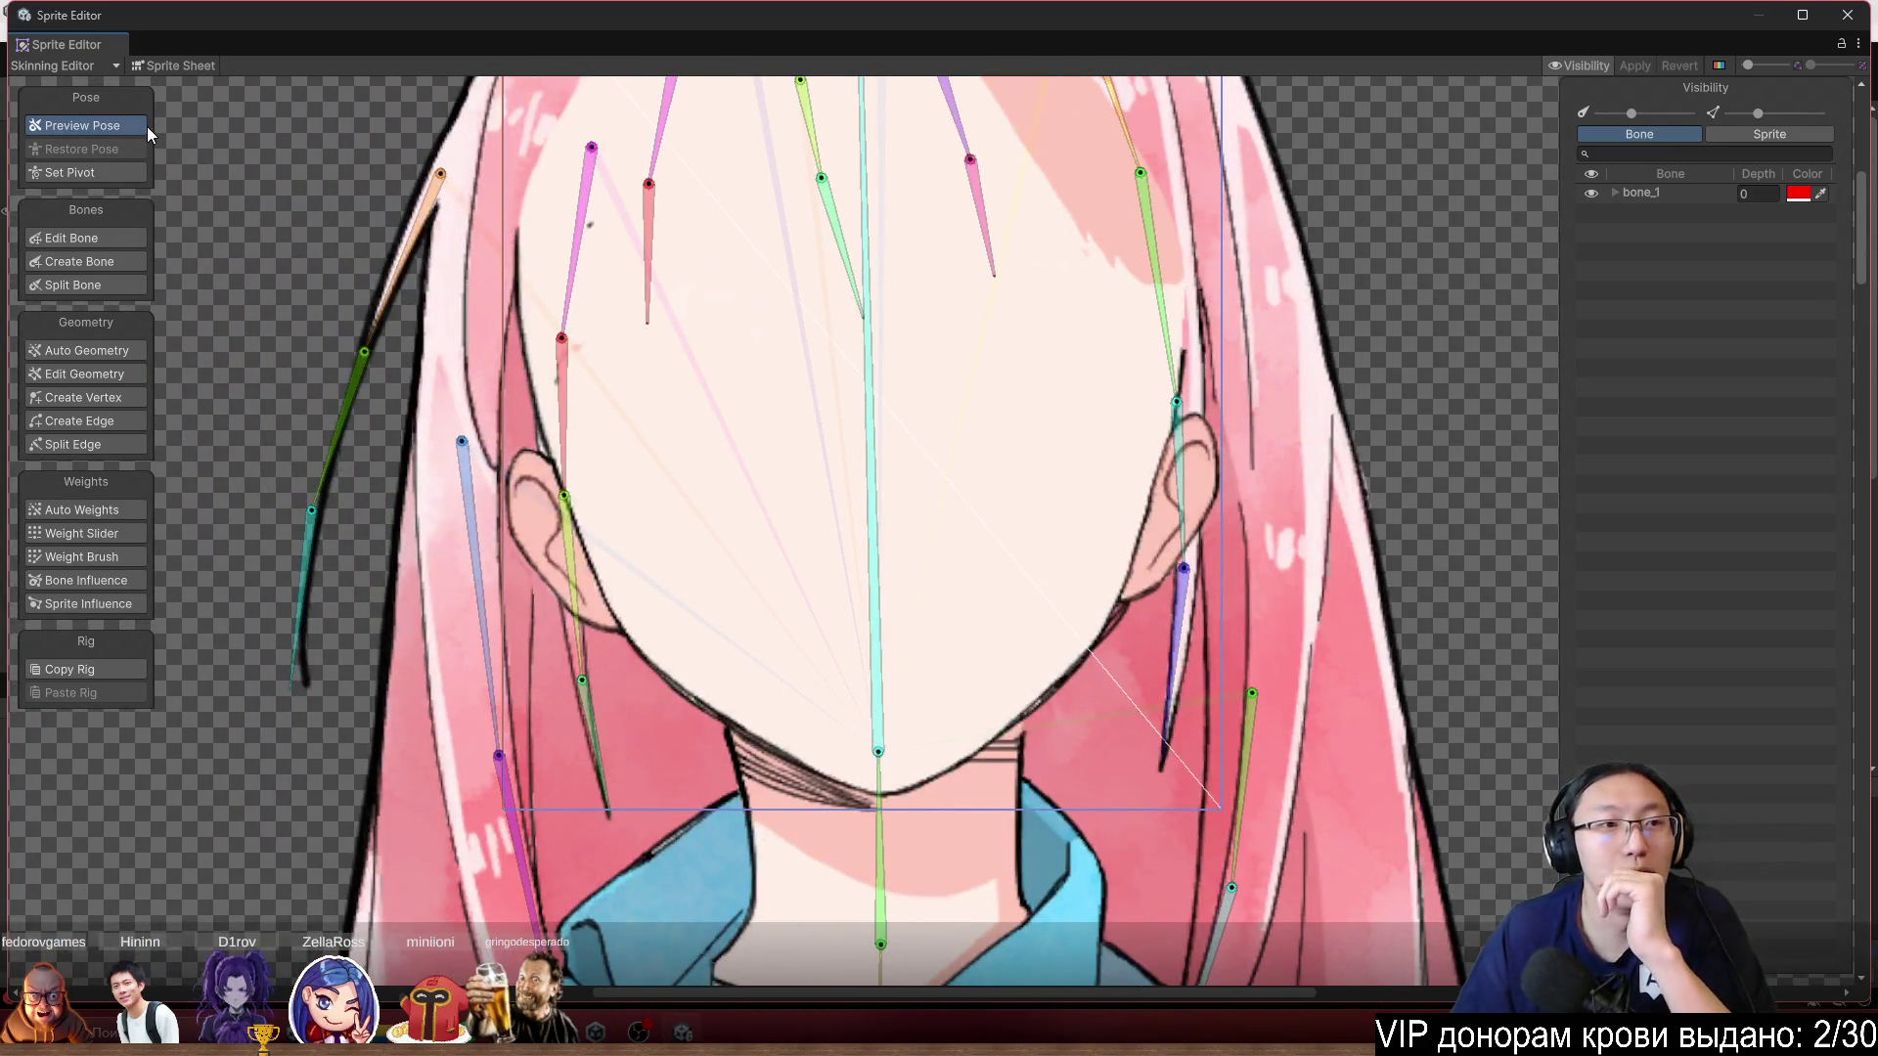
left_click(97, 66)
Switch to Sprite Editor mode, then close the Sprite Editor window.
left_click(117, 84)
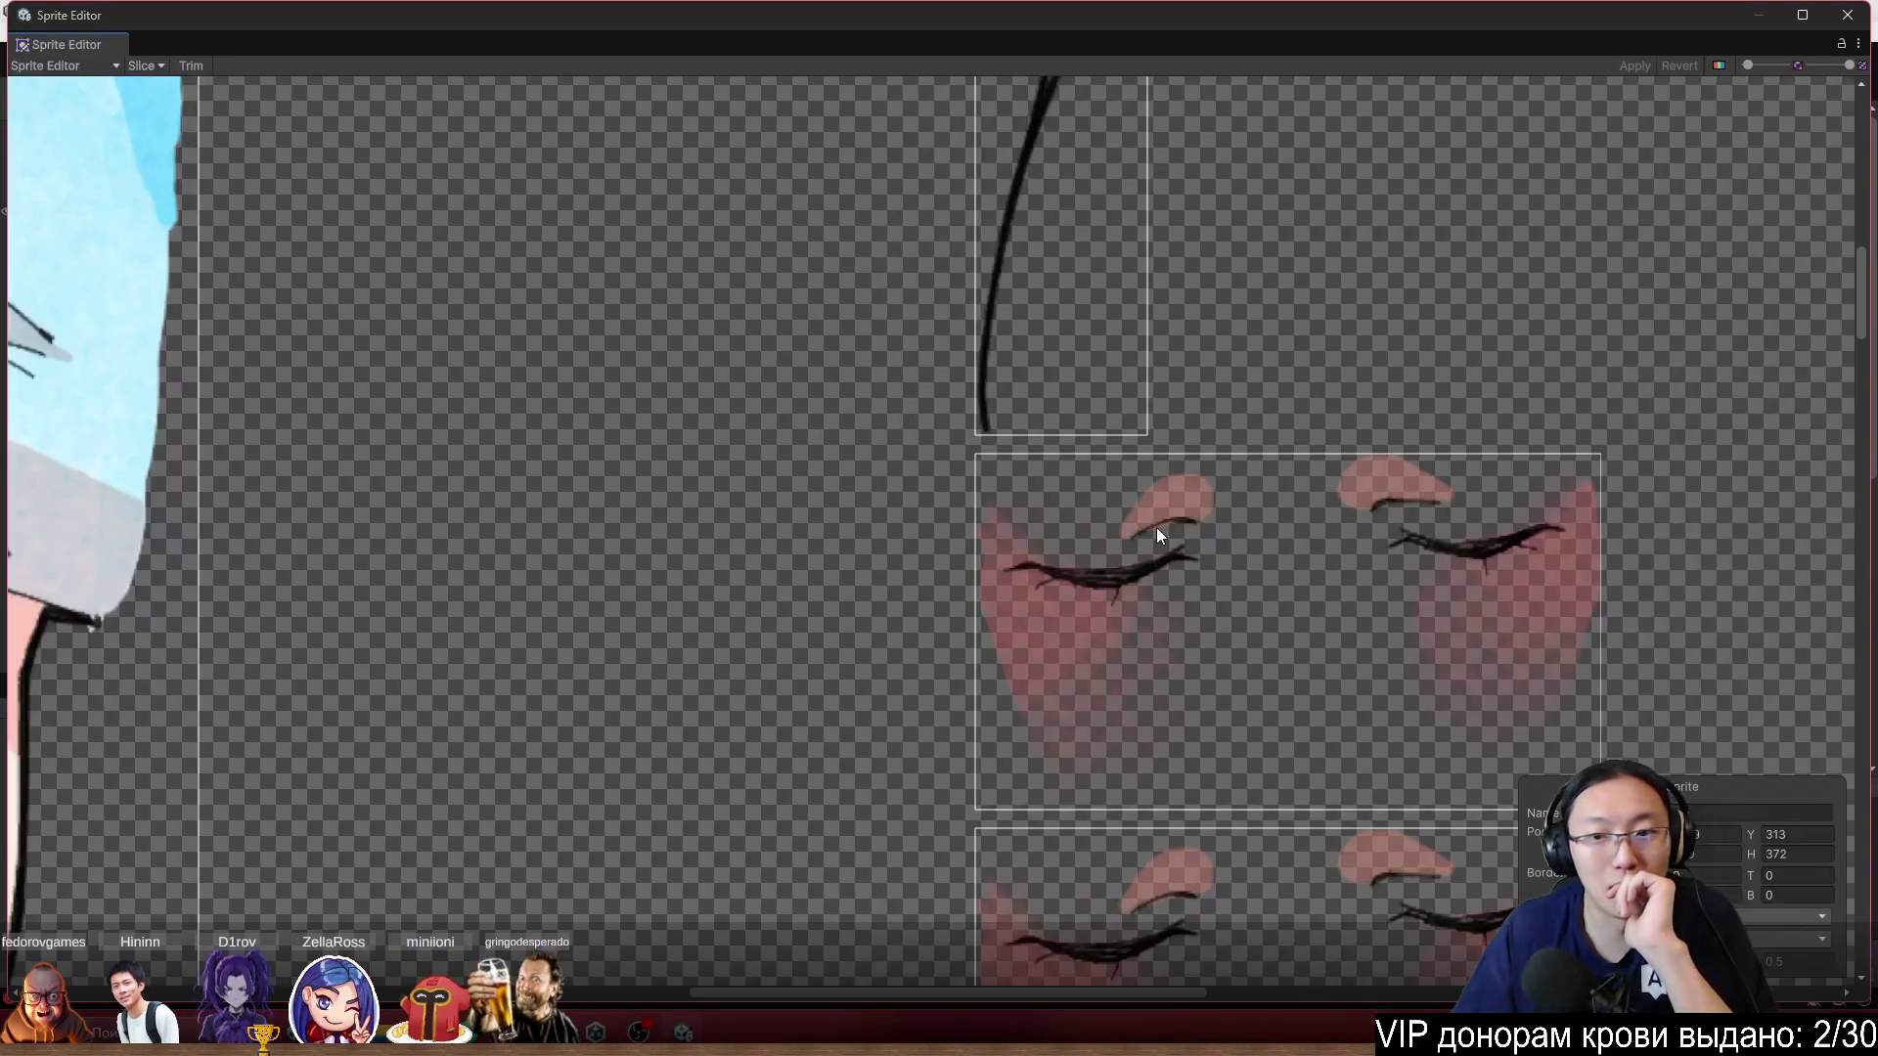
scroll(631, 512, "down", 5)
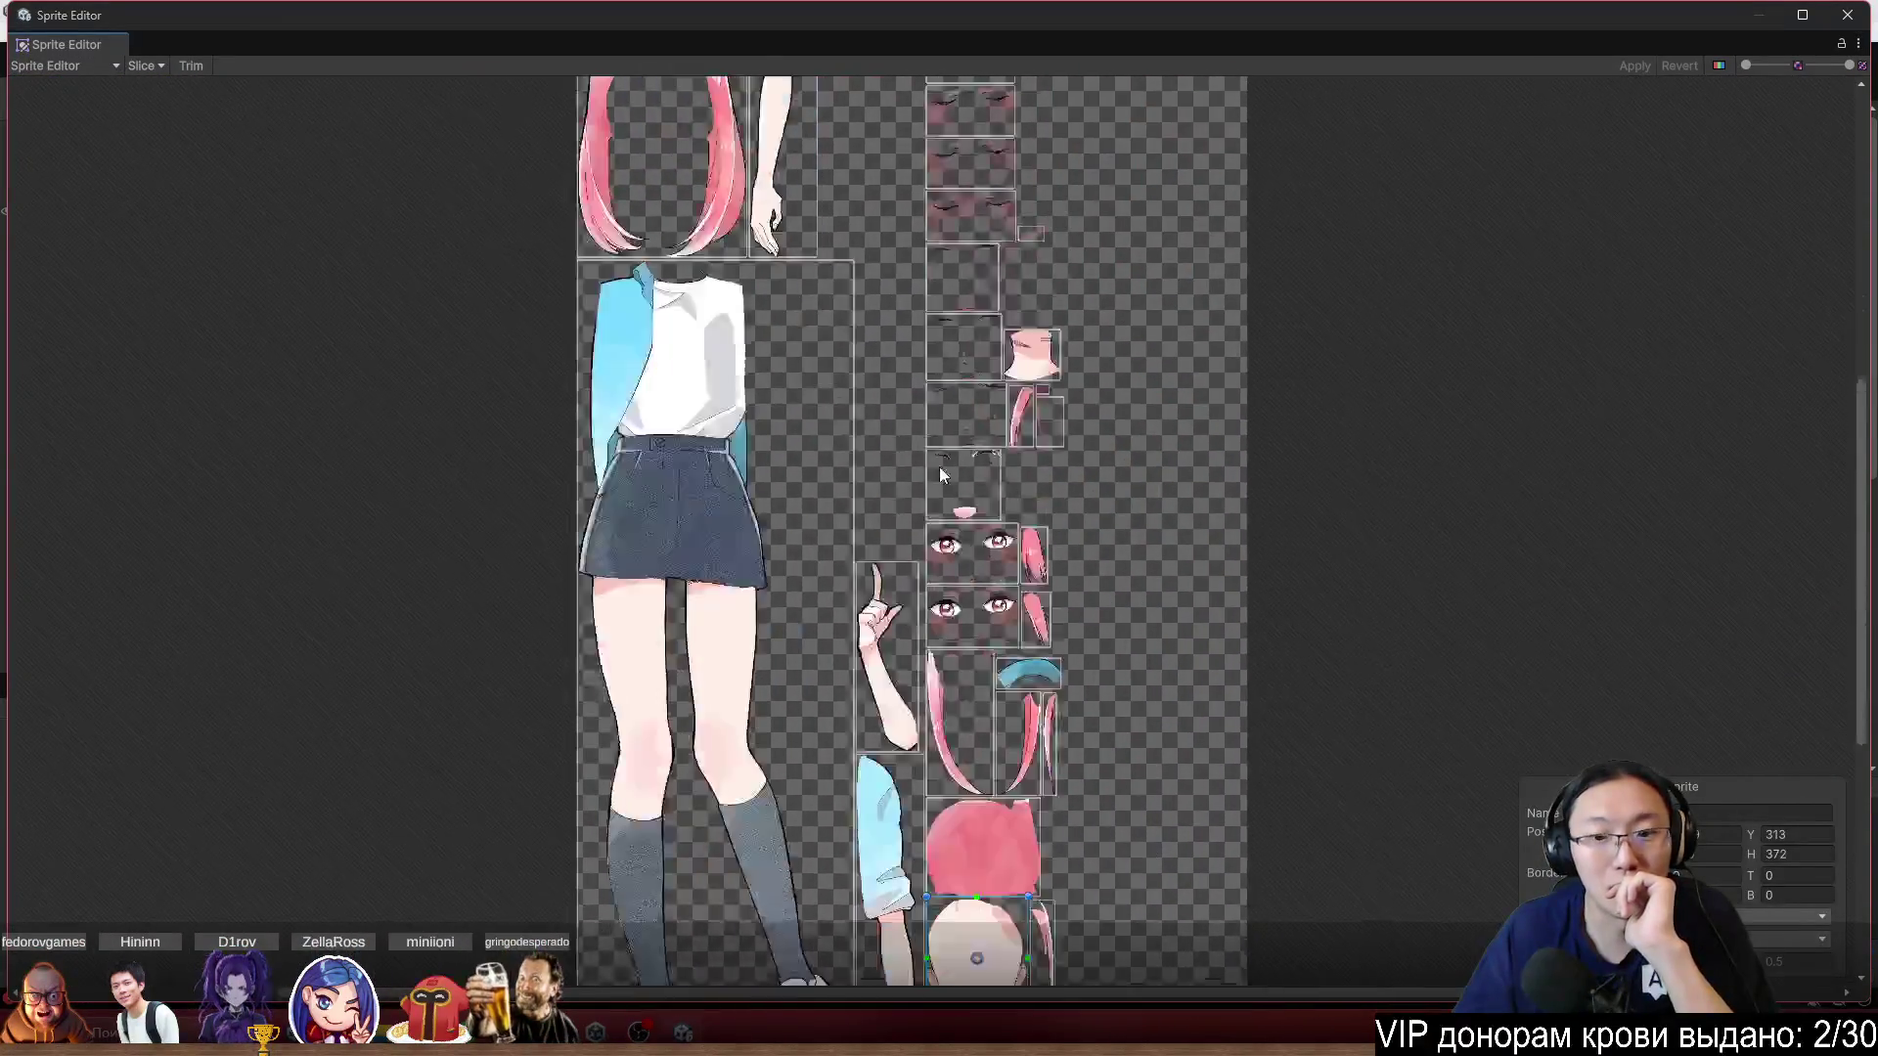
scroll(945, 389, "up", 5)
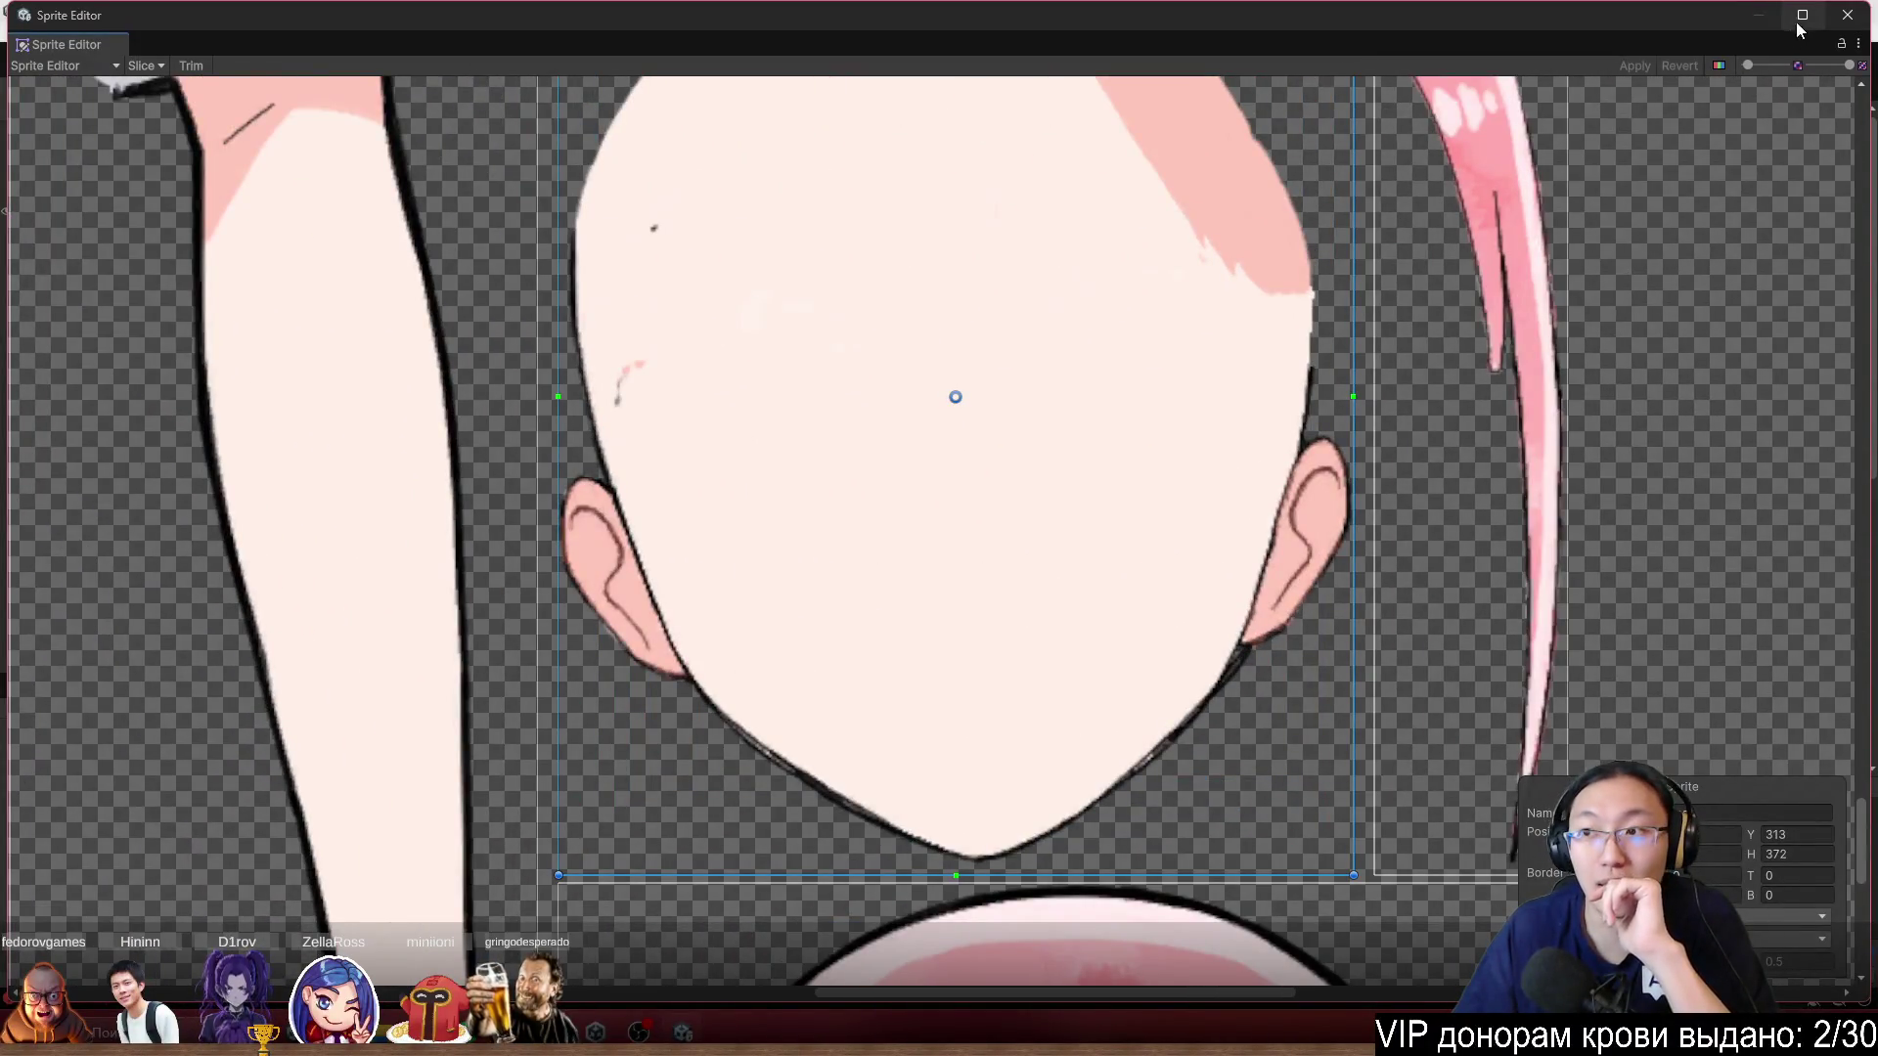
left_click(1848, 15)
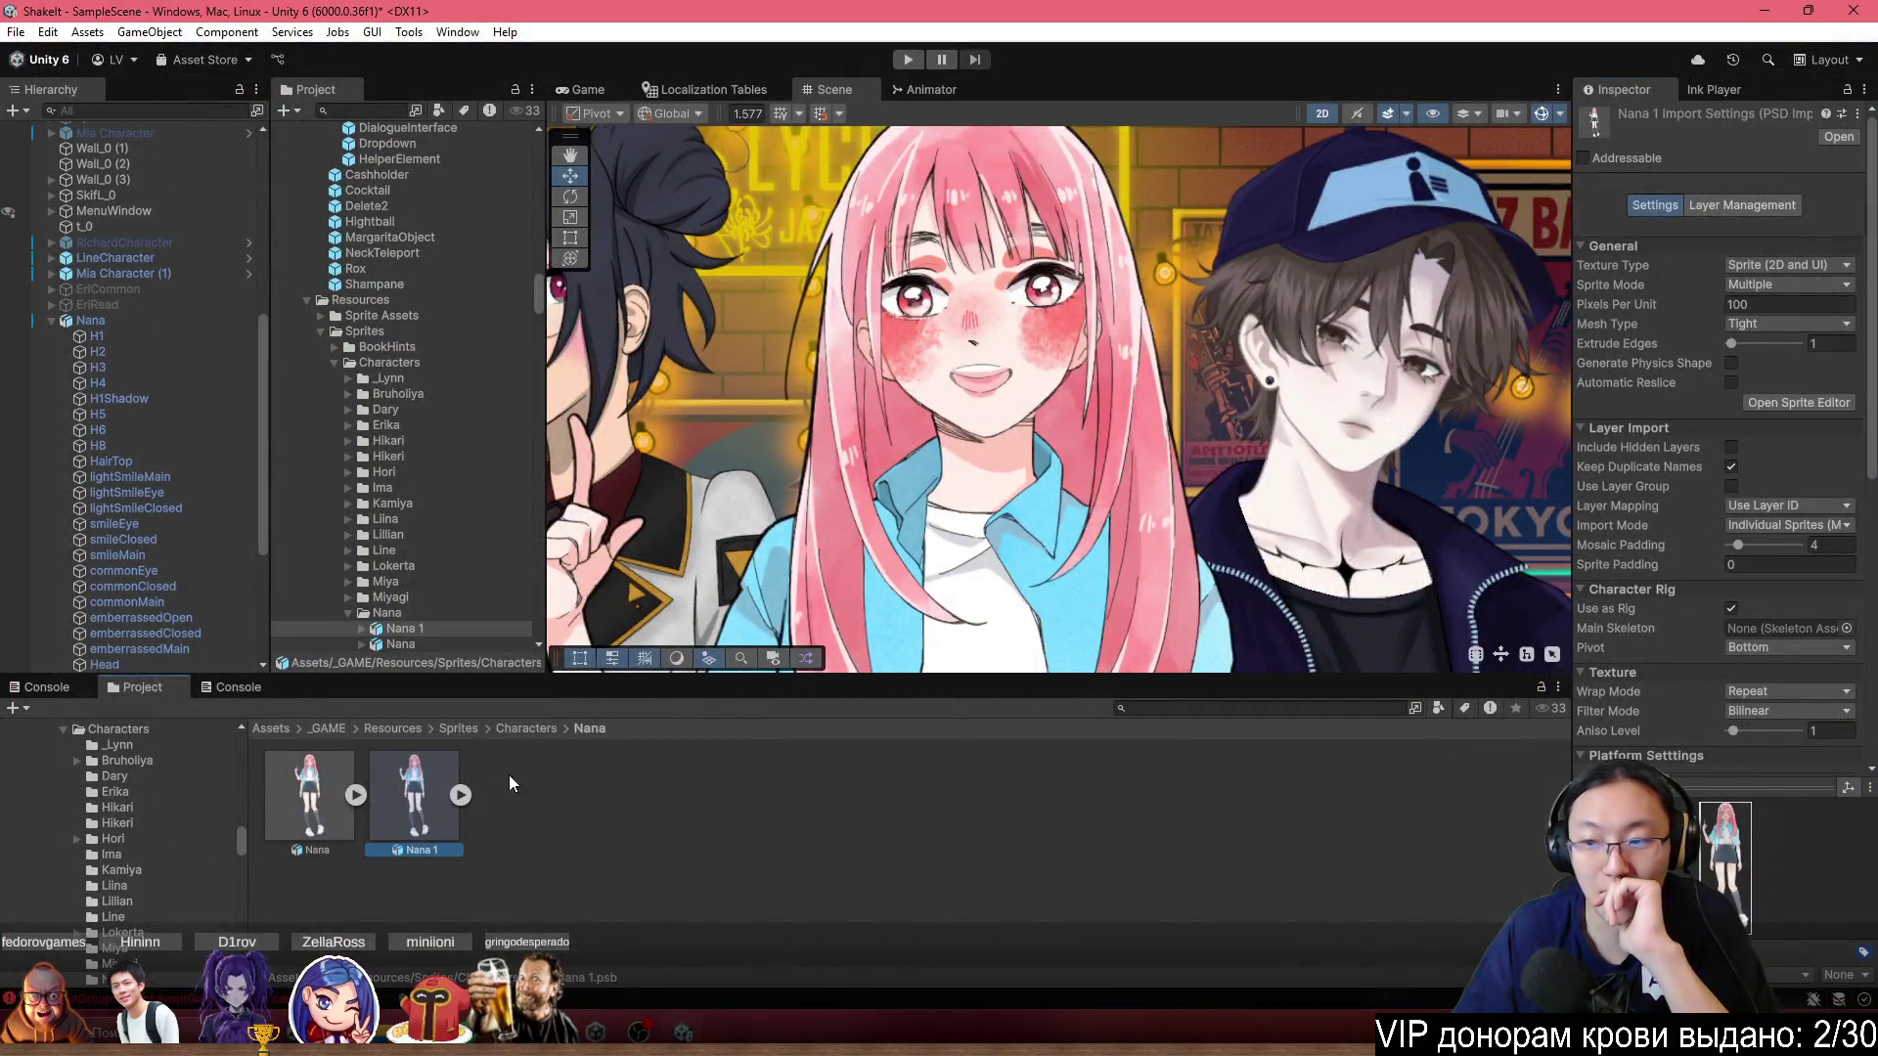
Reopen Nana 1's Sprite Editor, raise the face sprite's pivot above centre, and apply.
left_click(1789, 401)
scroll(766, 366, "up", 5)
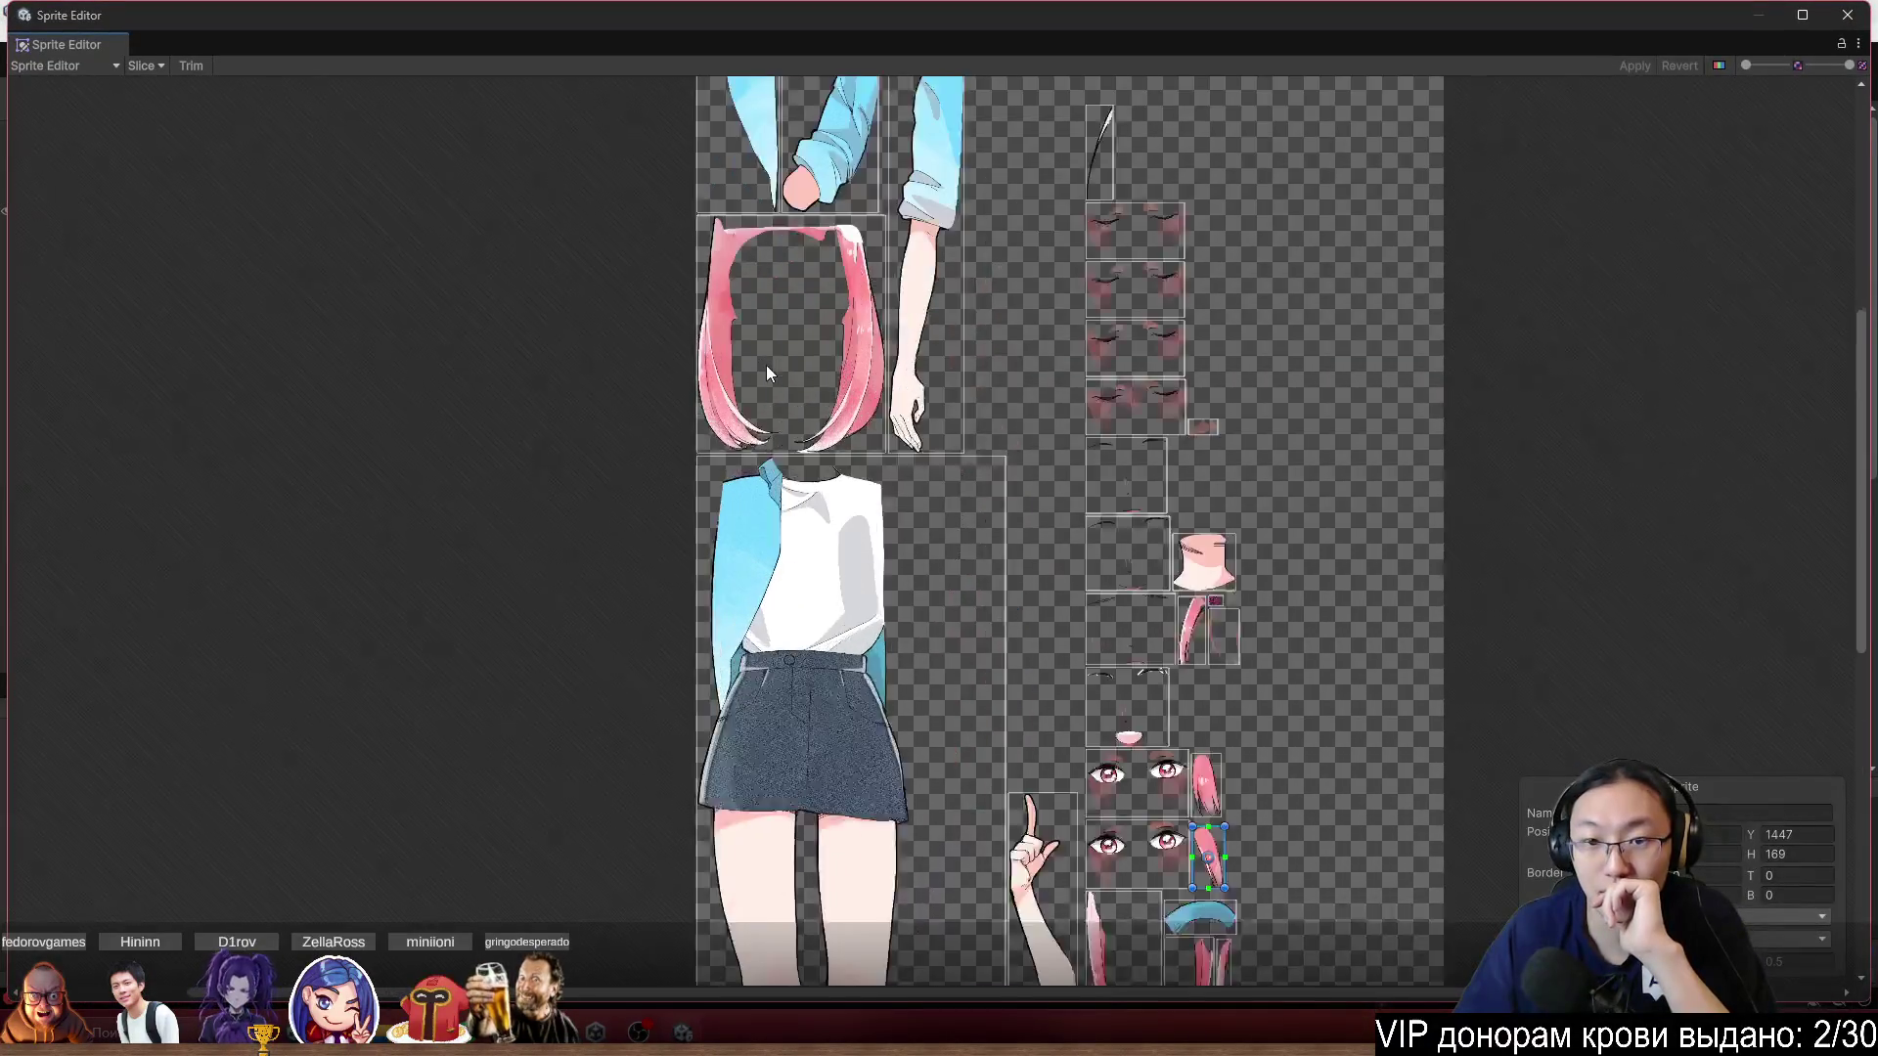
scroll(1052, 572, "down", 10)
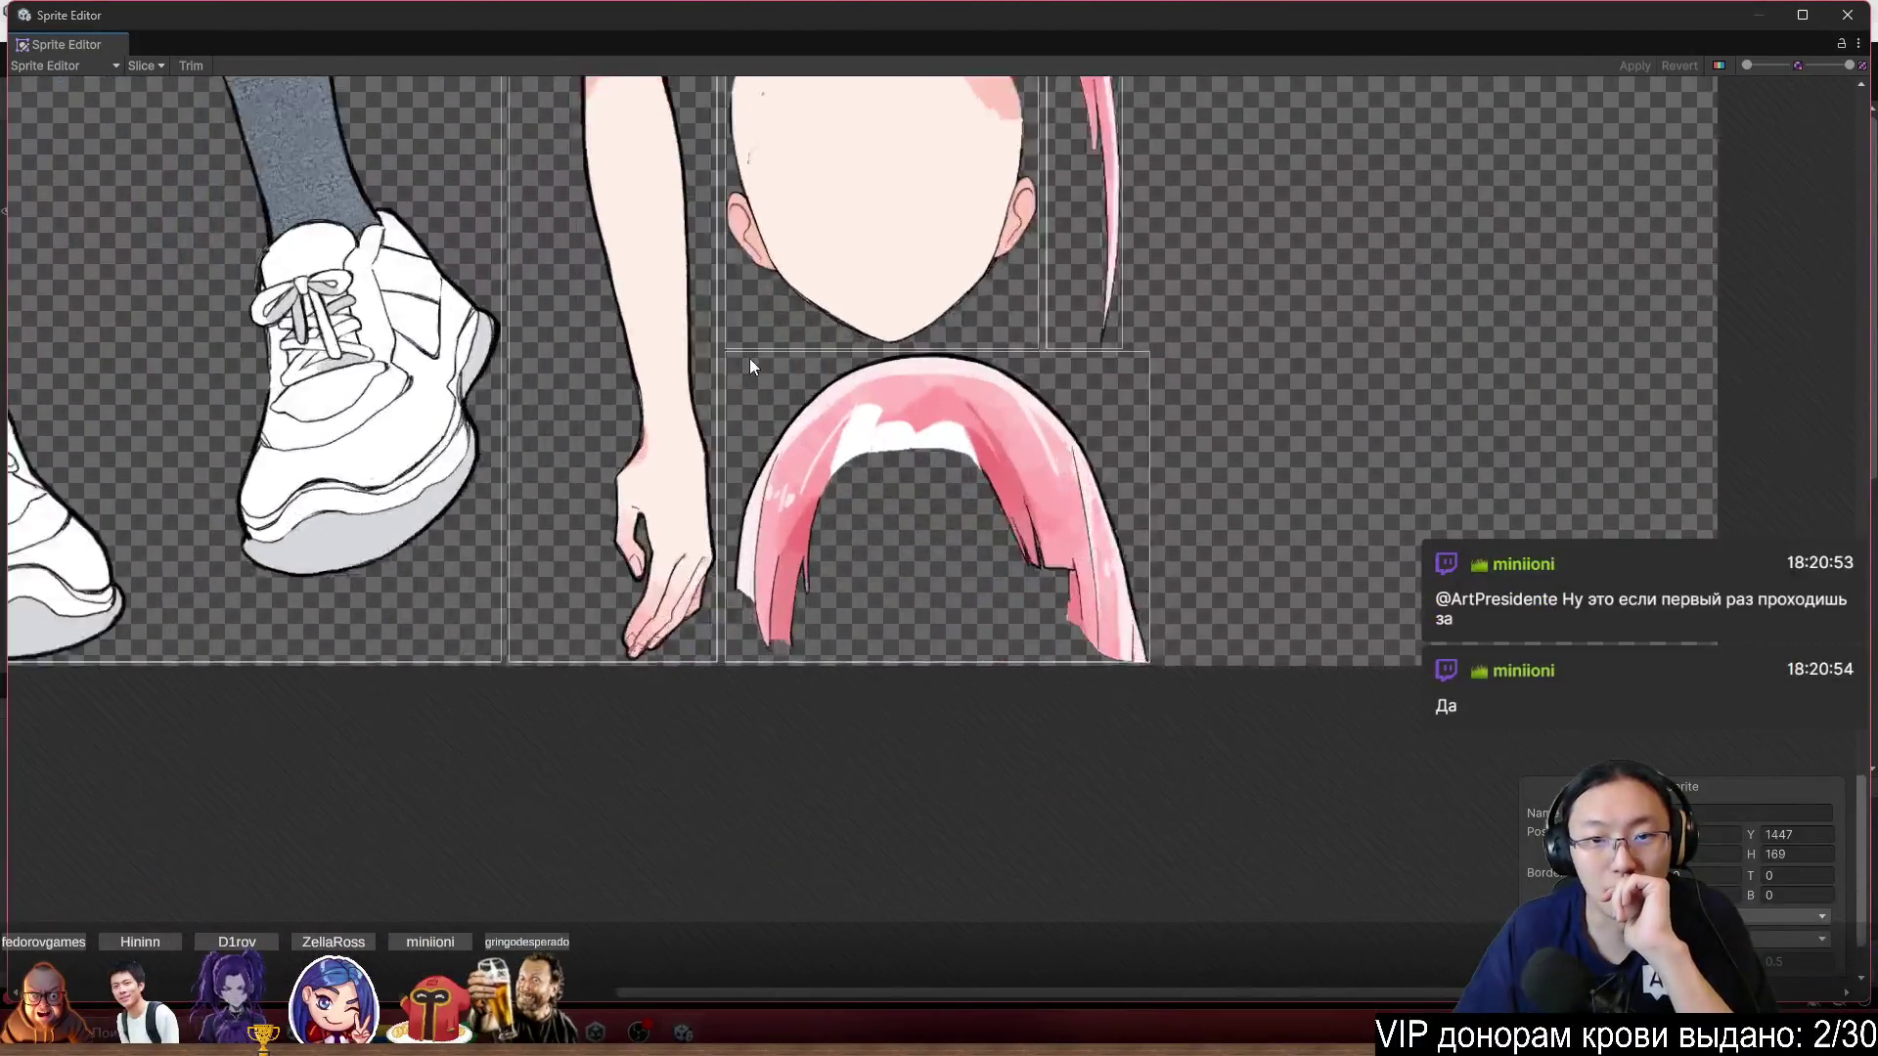
scroll(749, 366, "up", 3)
left_click(921, 465)
left_click_drag(948, 453, 944, 385)
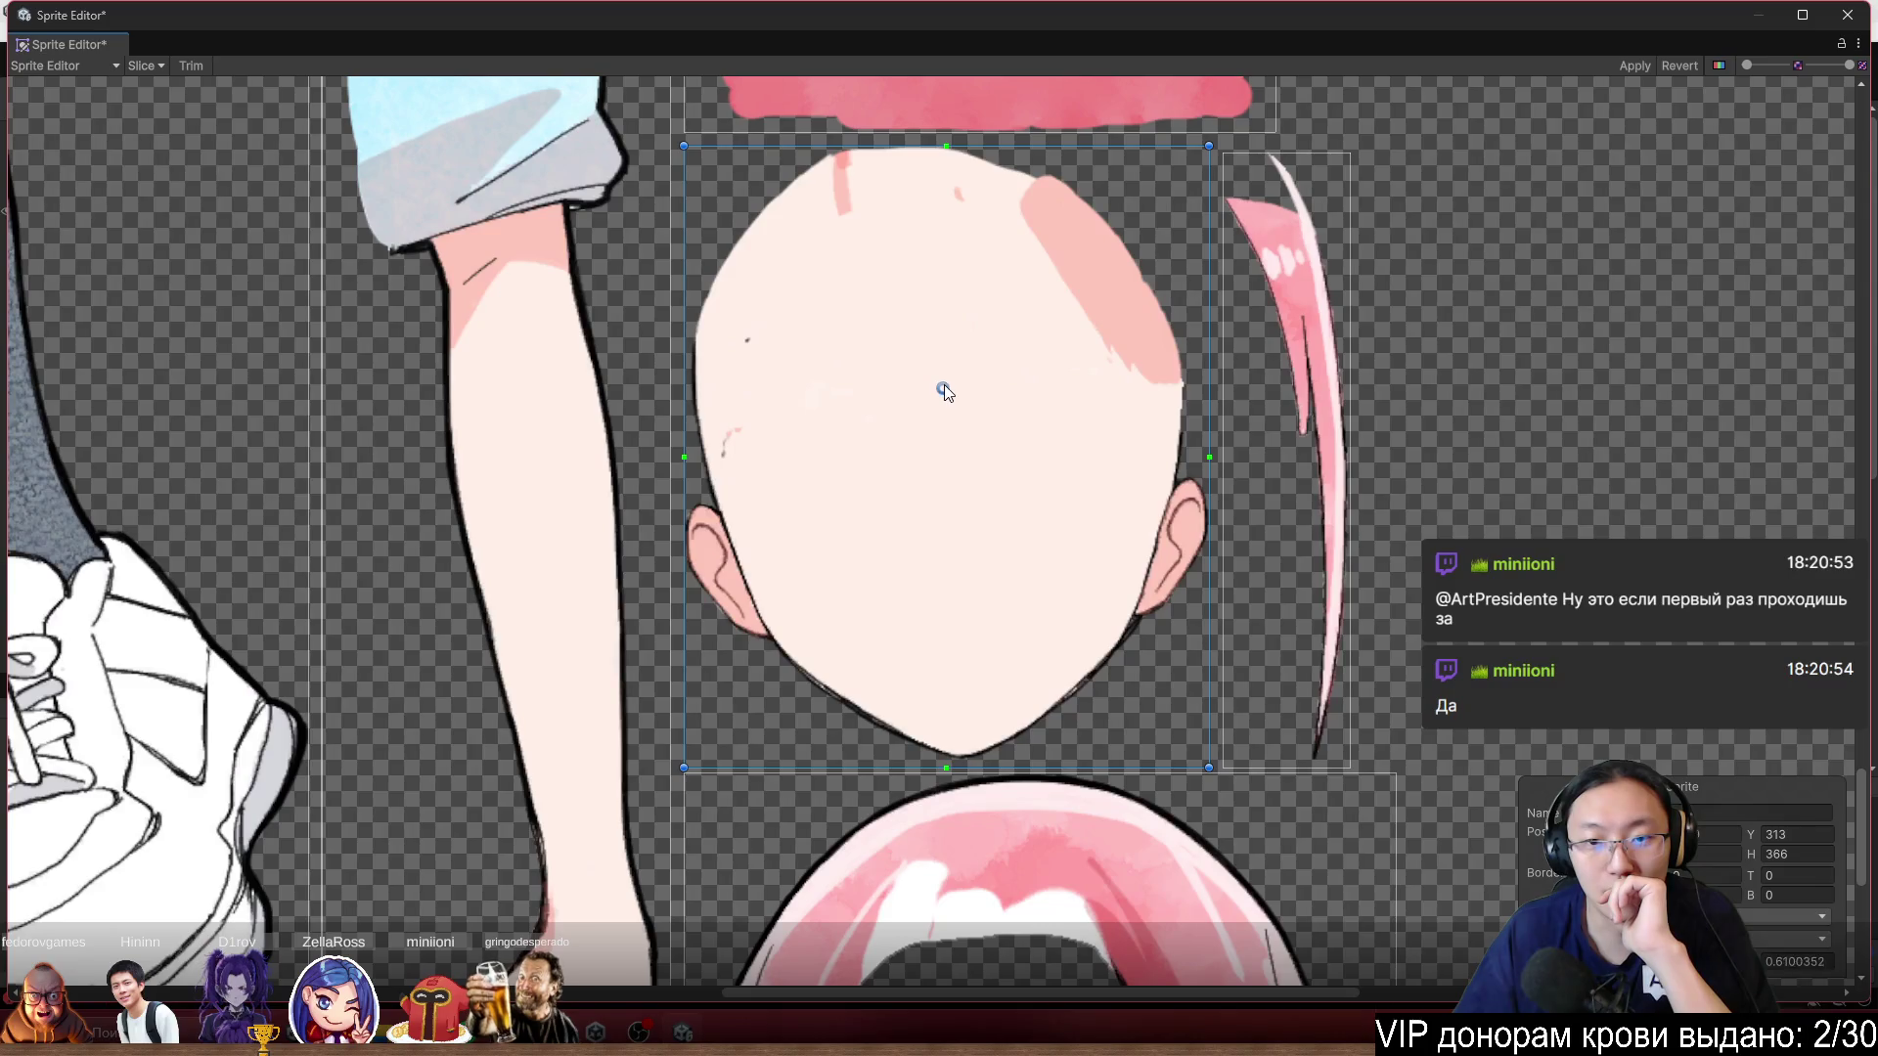
left_click(1633, 65)
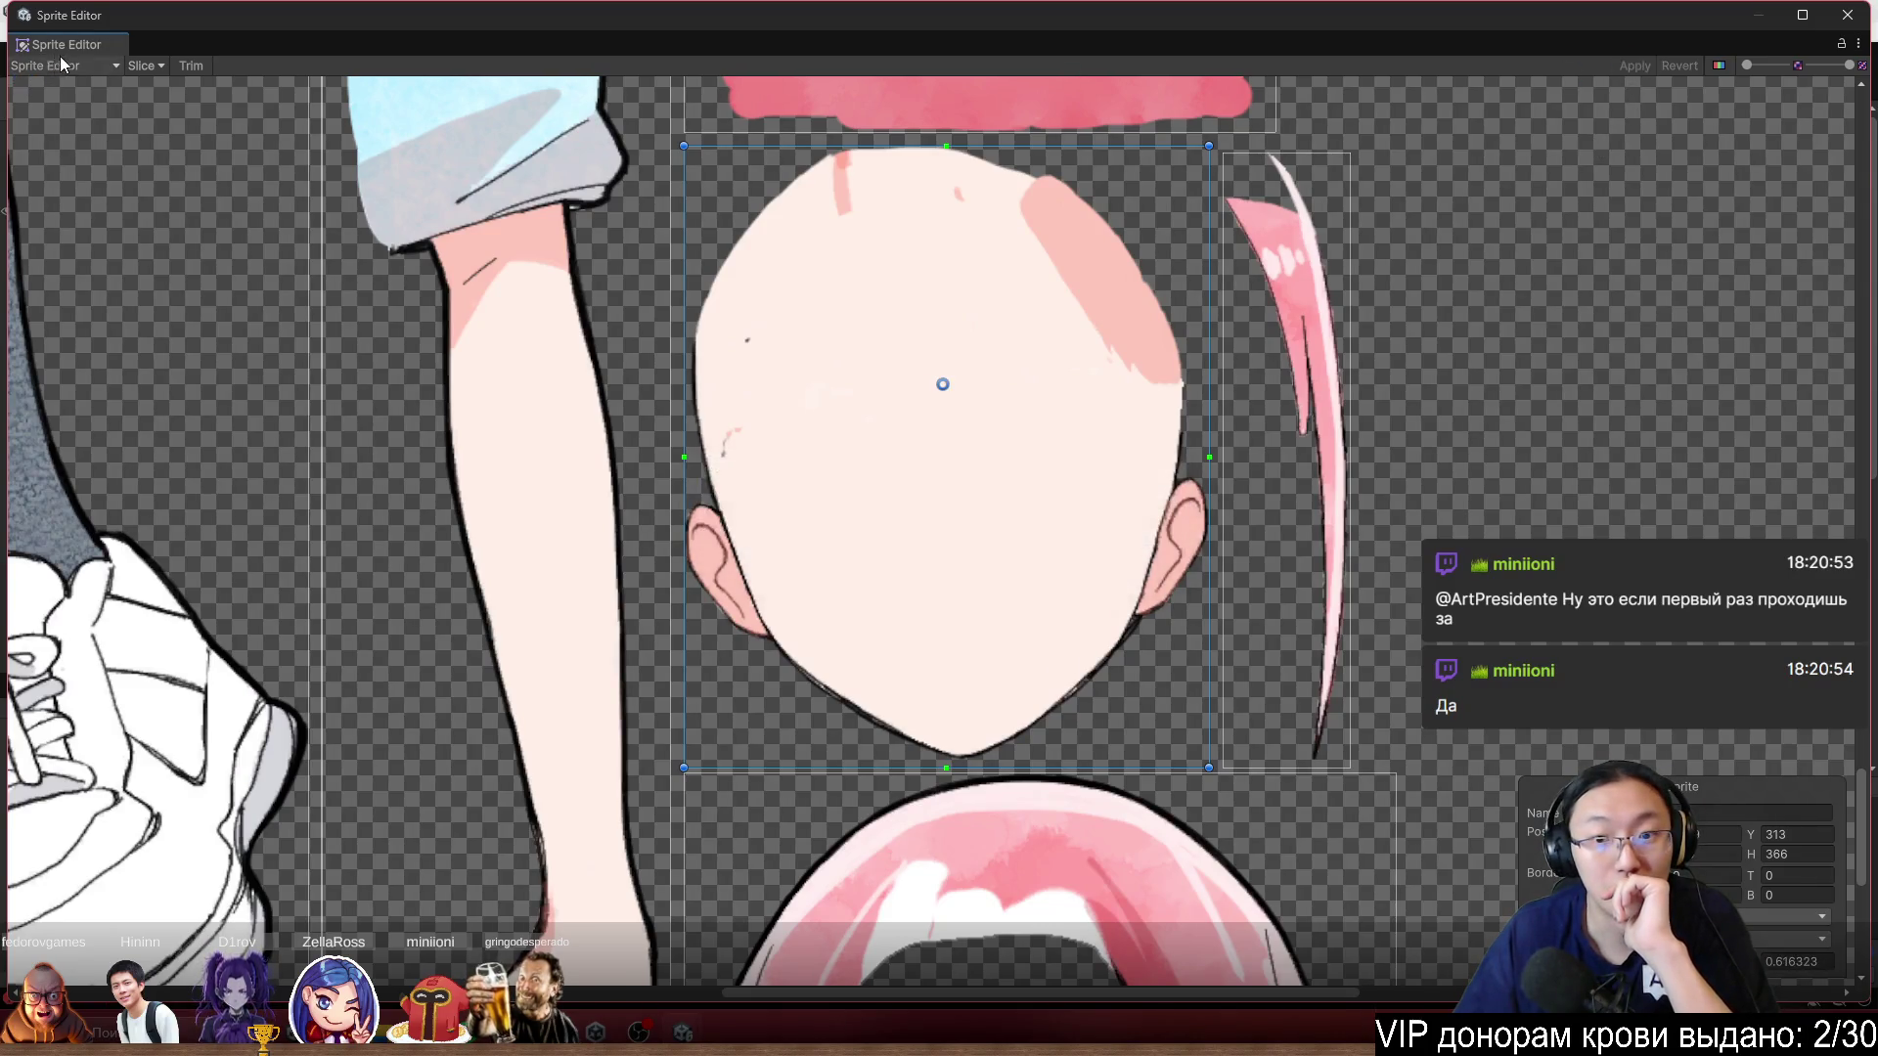
Switch back to the Skinning Editor, then close the Sprite Editor window.
left_click(64, 66)
left_click(96, 173)
scroll(948, 196, "up", 5)
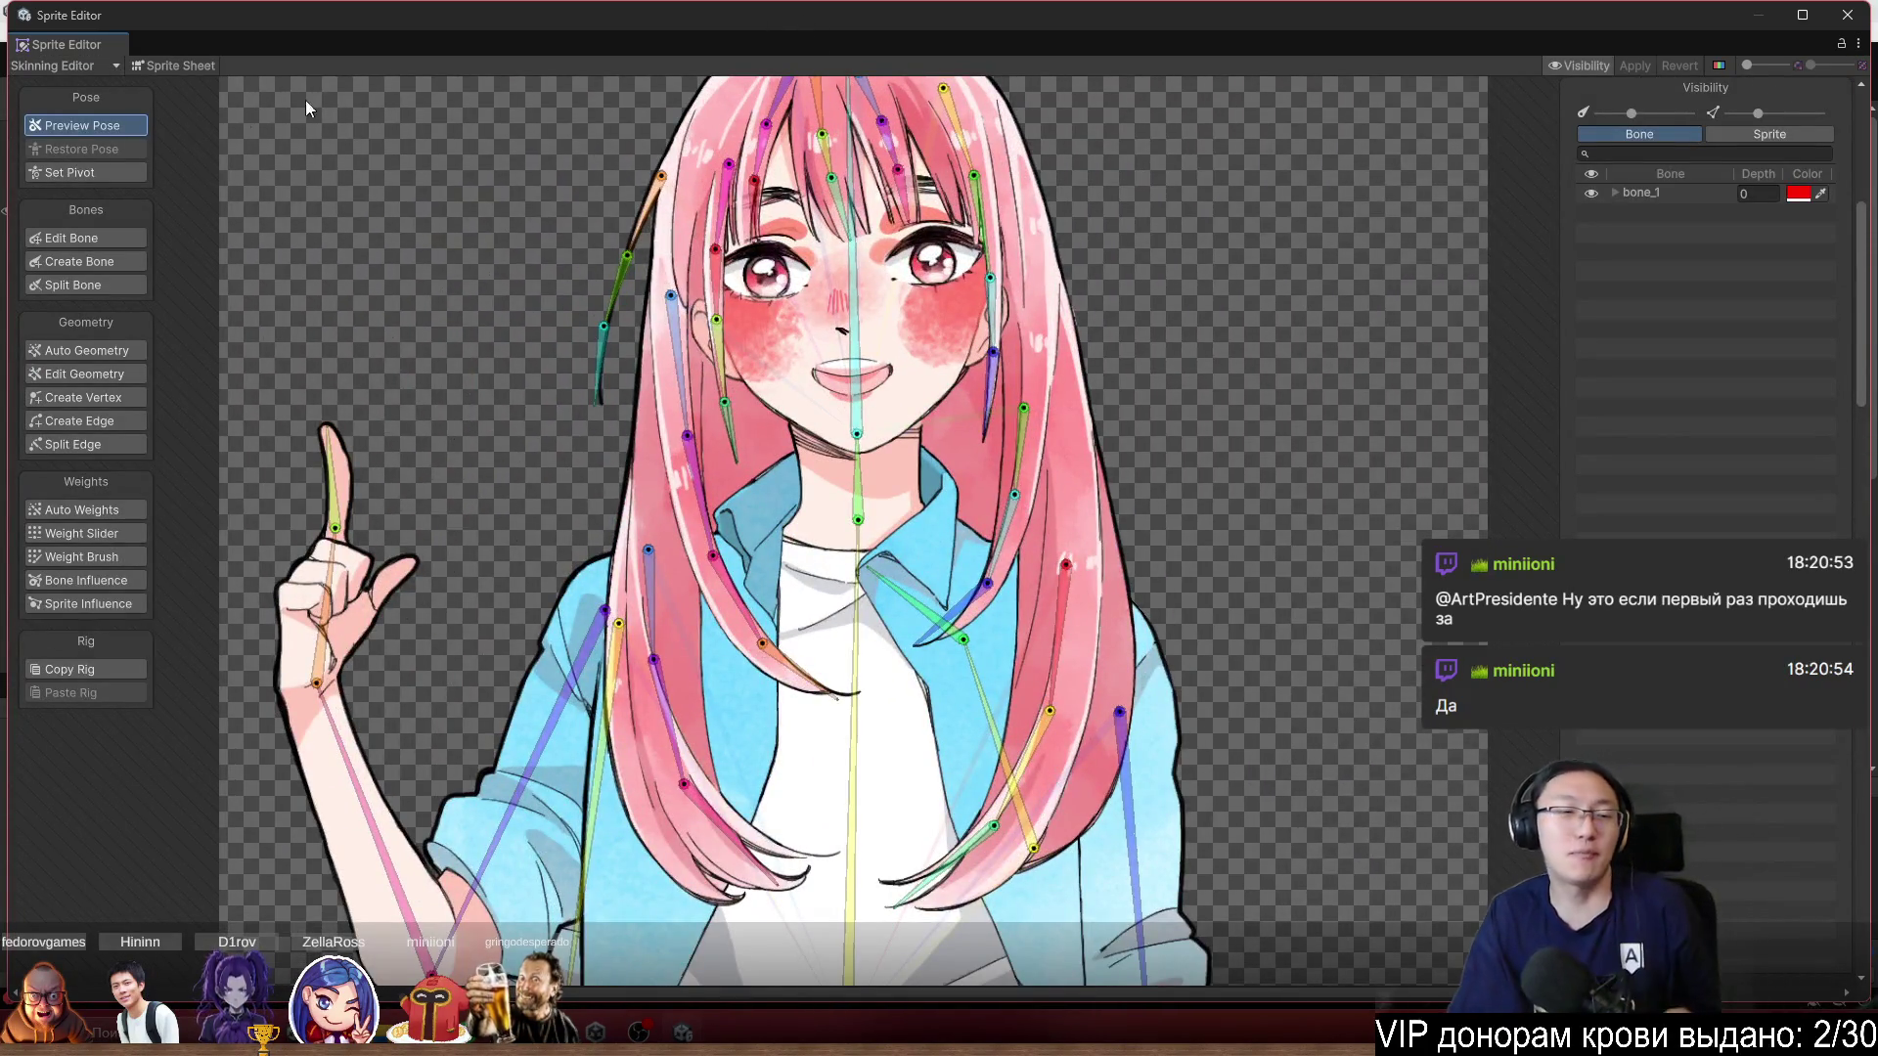
left_click(64, 67)
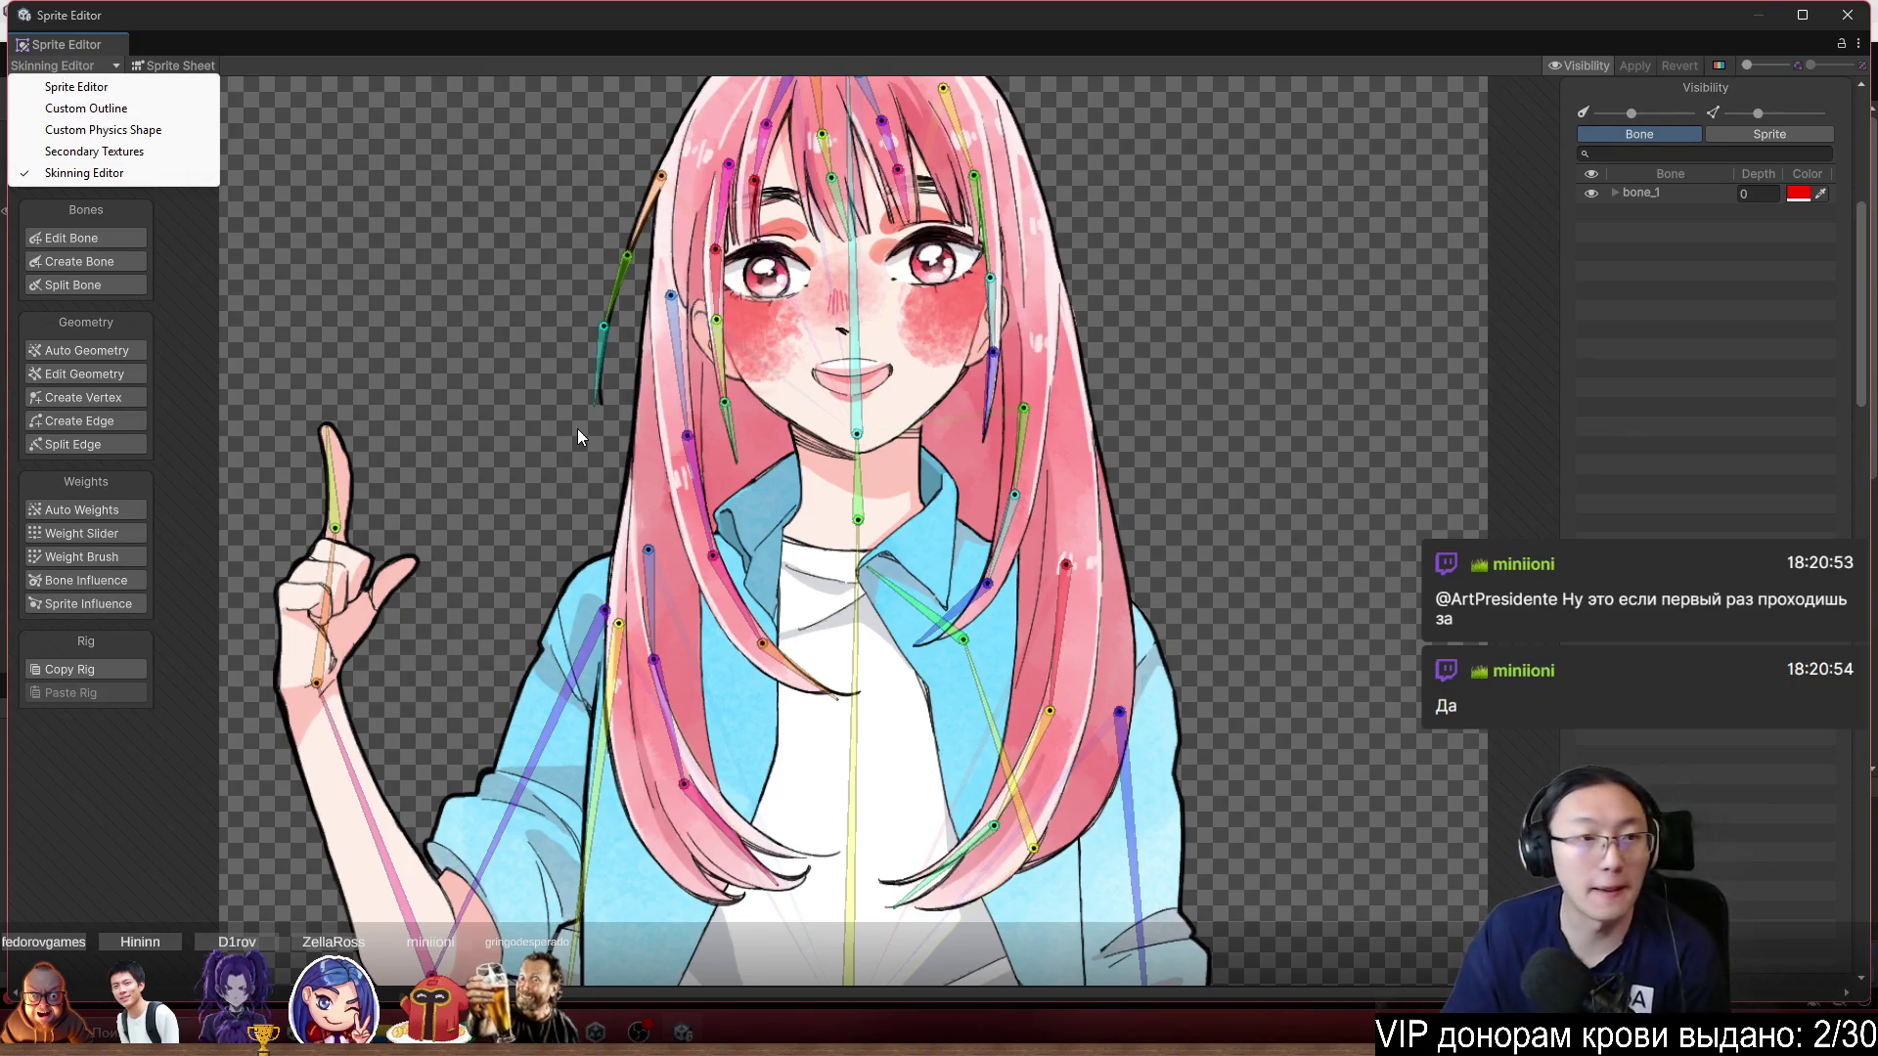
left_click(965, 260)
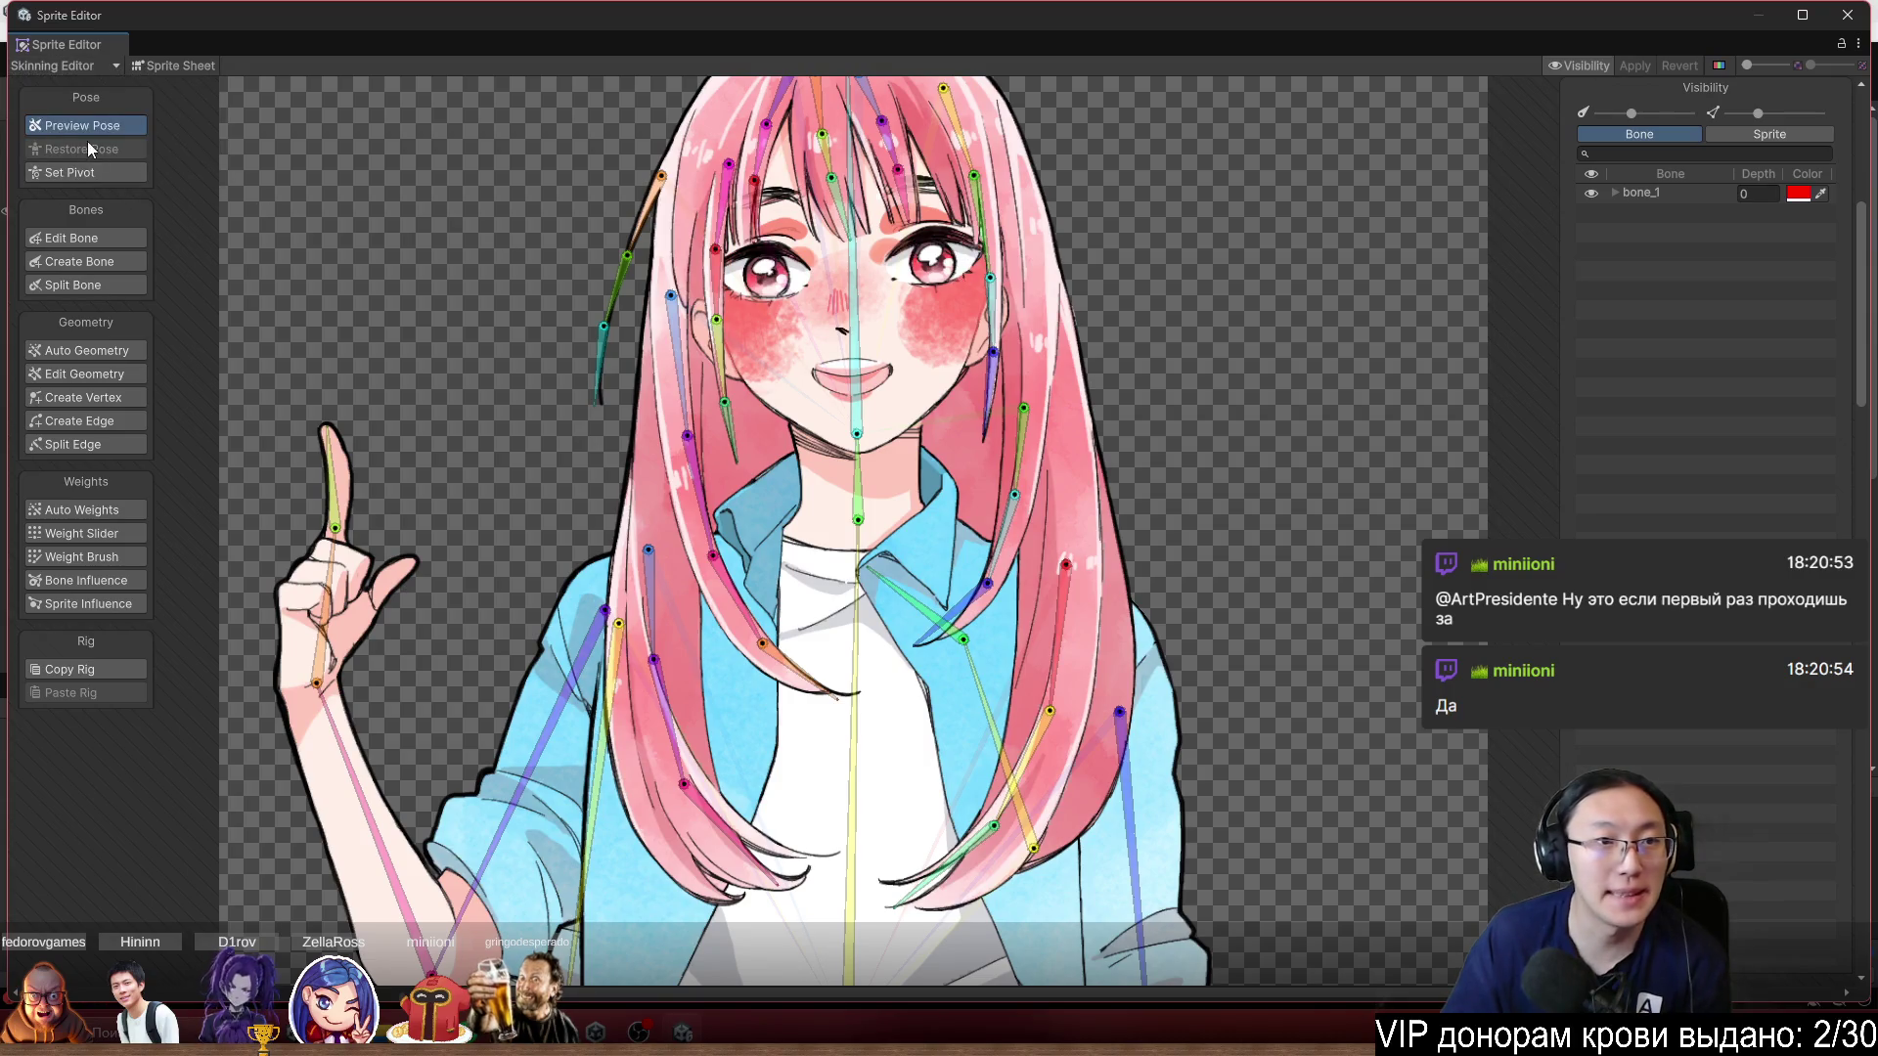
left_click(65, 66)
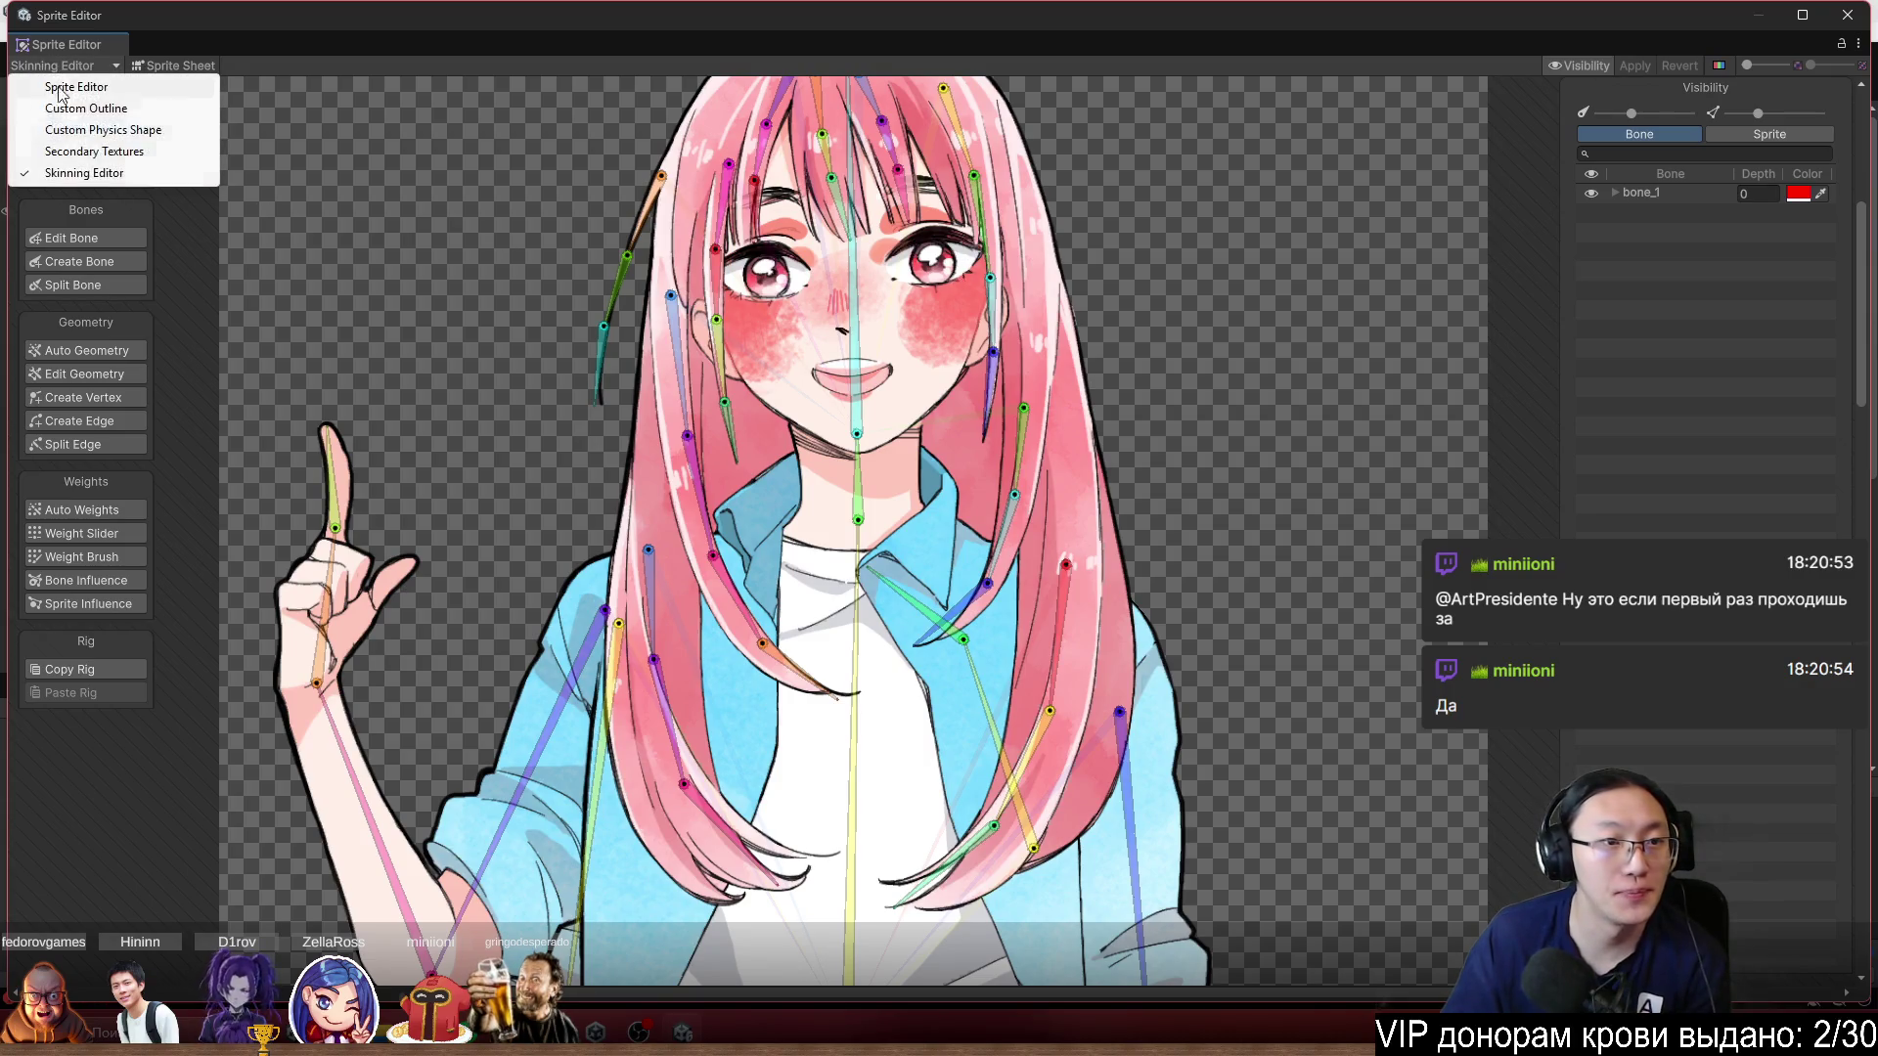
left_click(1844, 21)
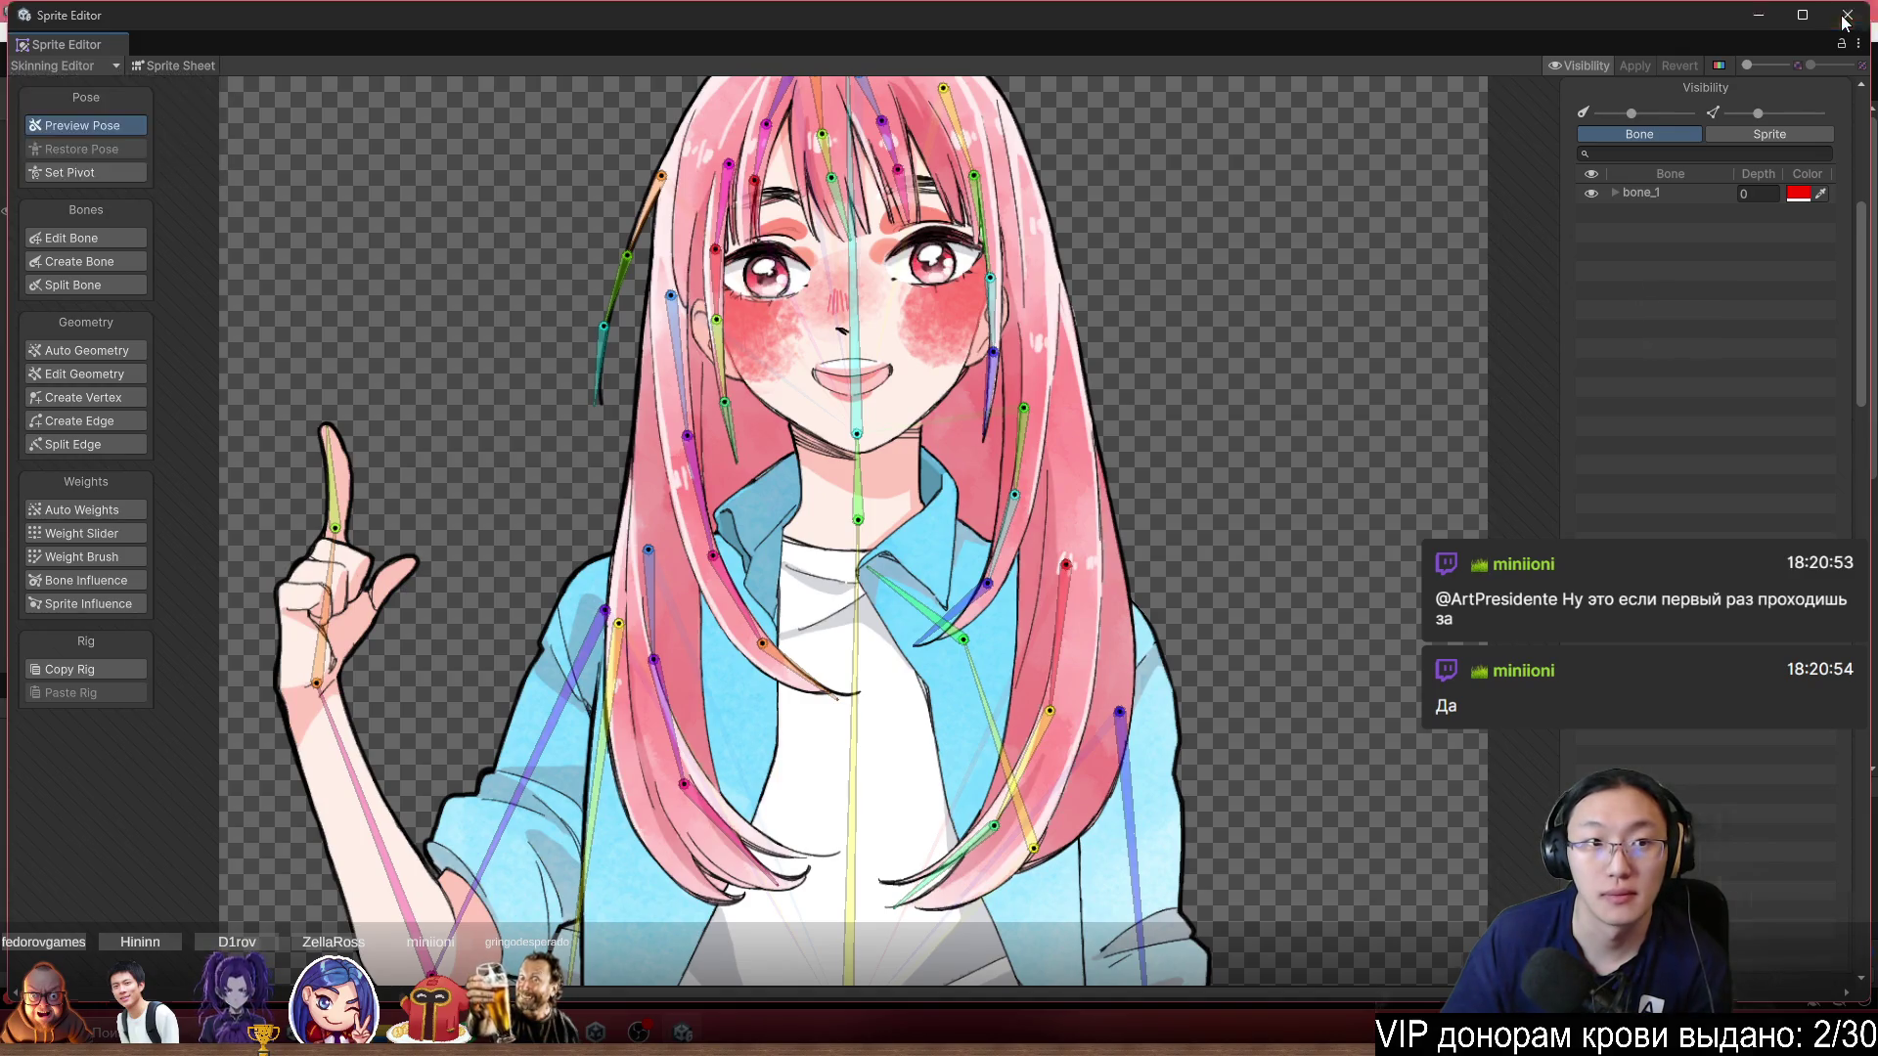
Close the Sprite Editor and bring up Nana 1.psb in Photoshop.
left_click(1843, 22)
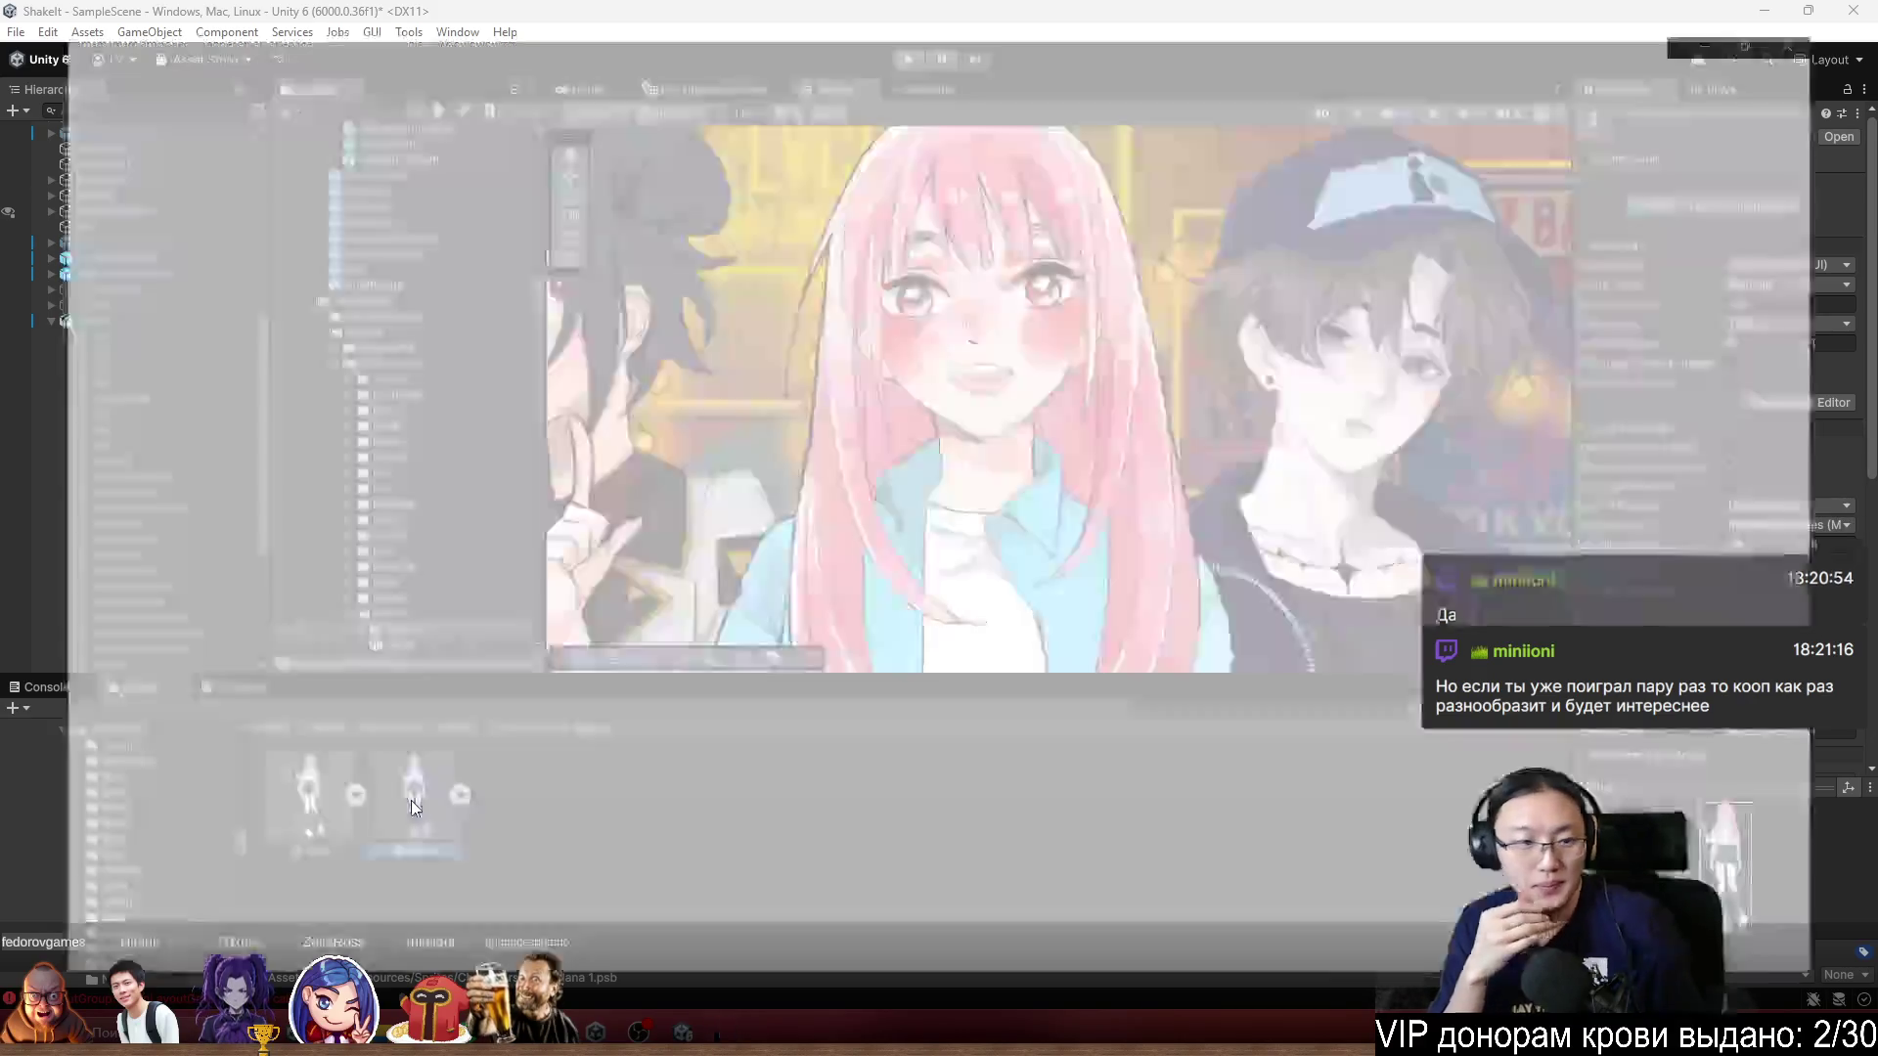
scroll(757, 463, "up", 3)
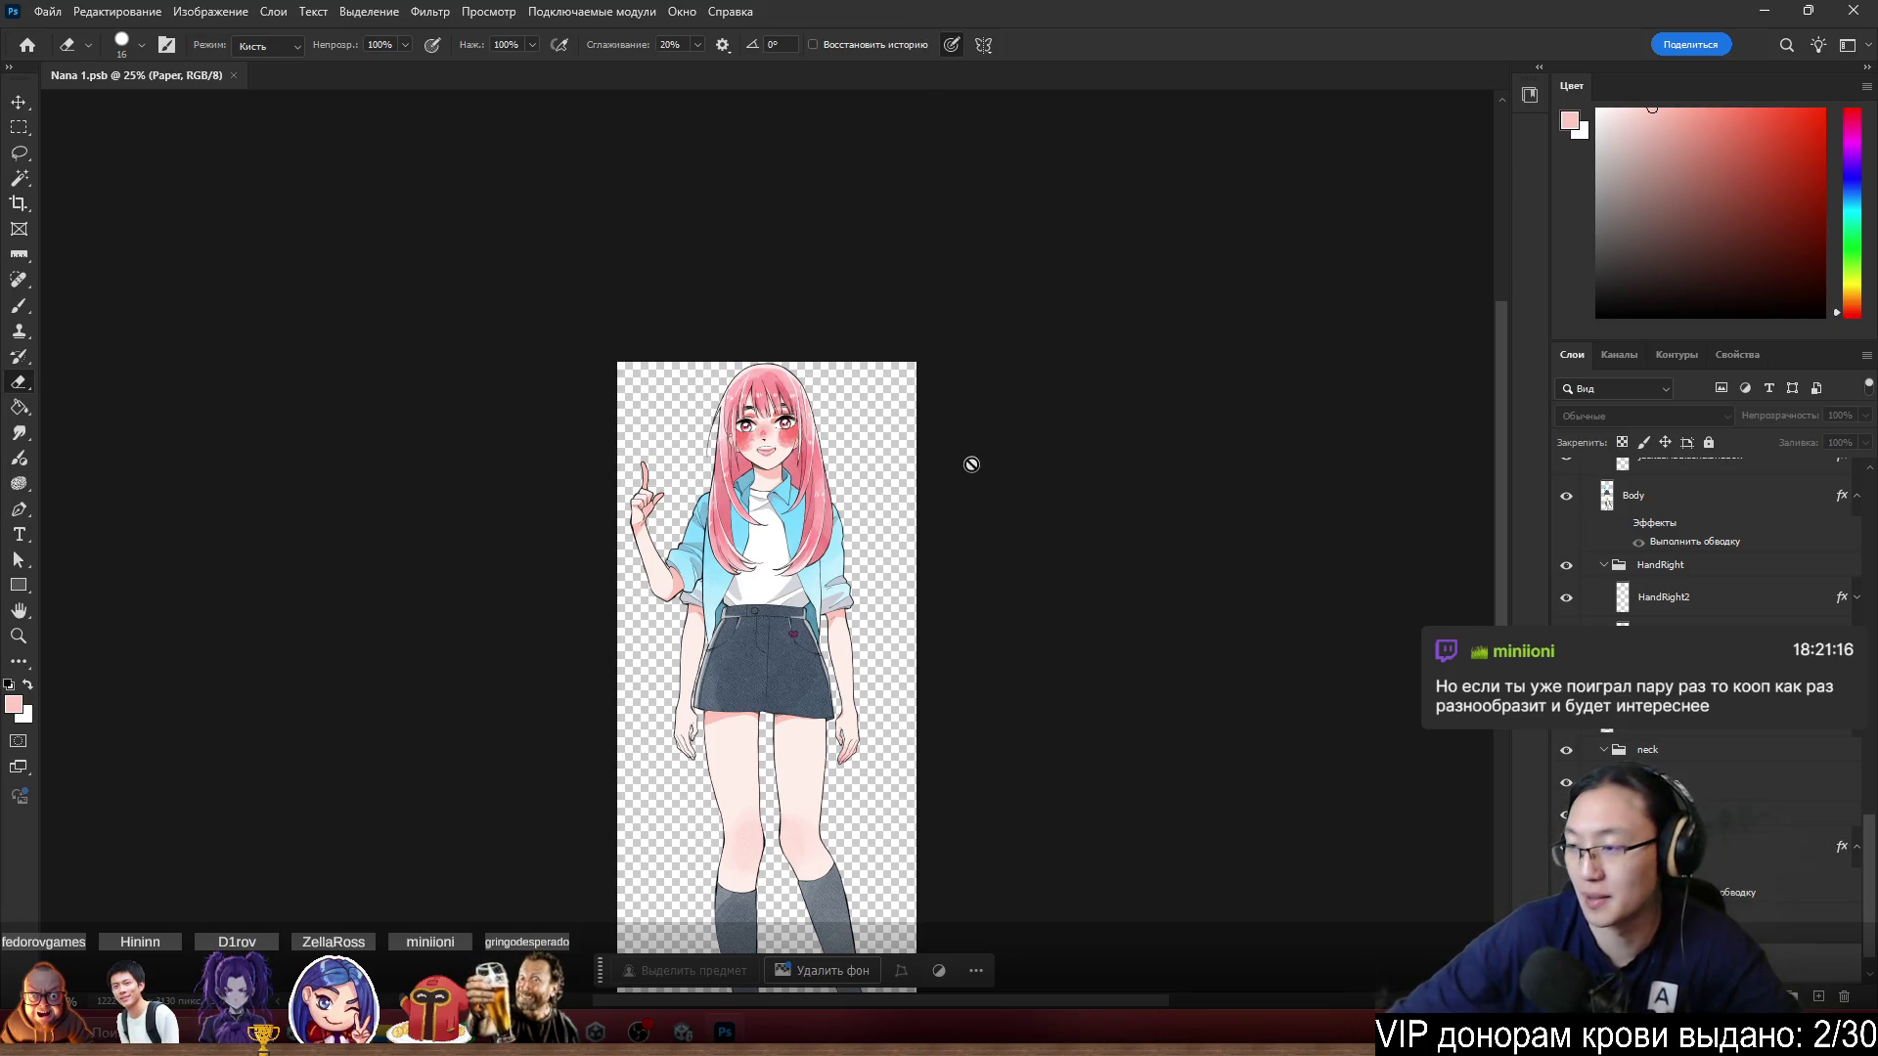
scroll(698, 425, "up", 3)
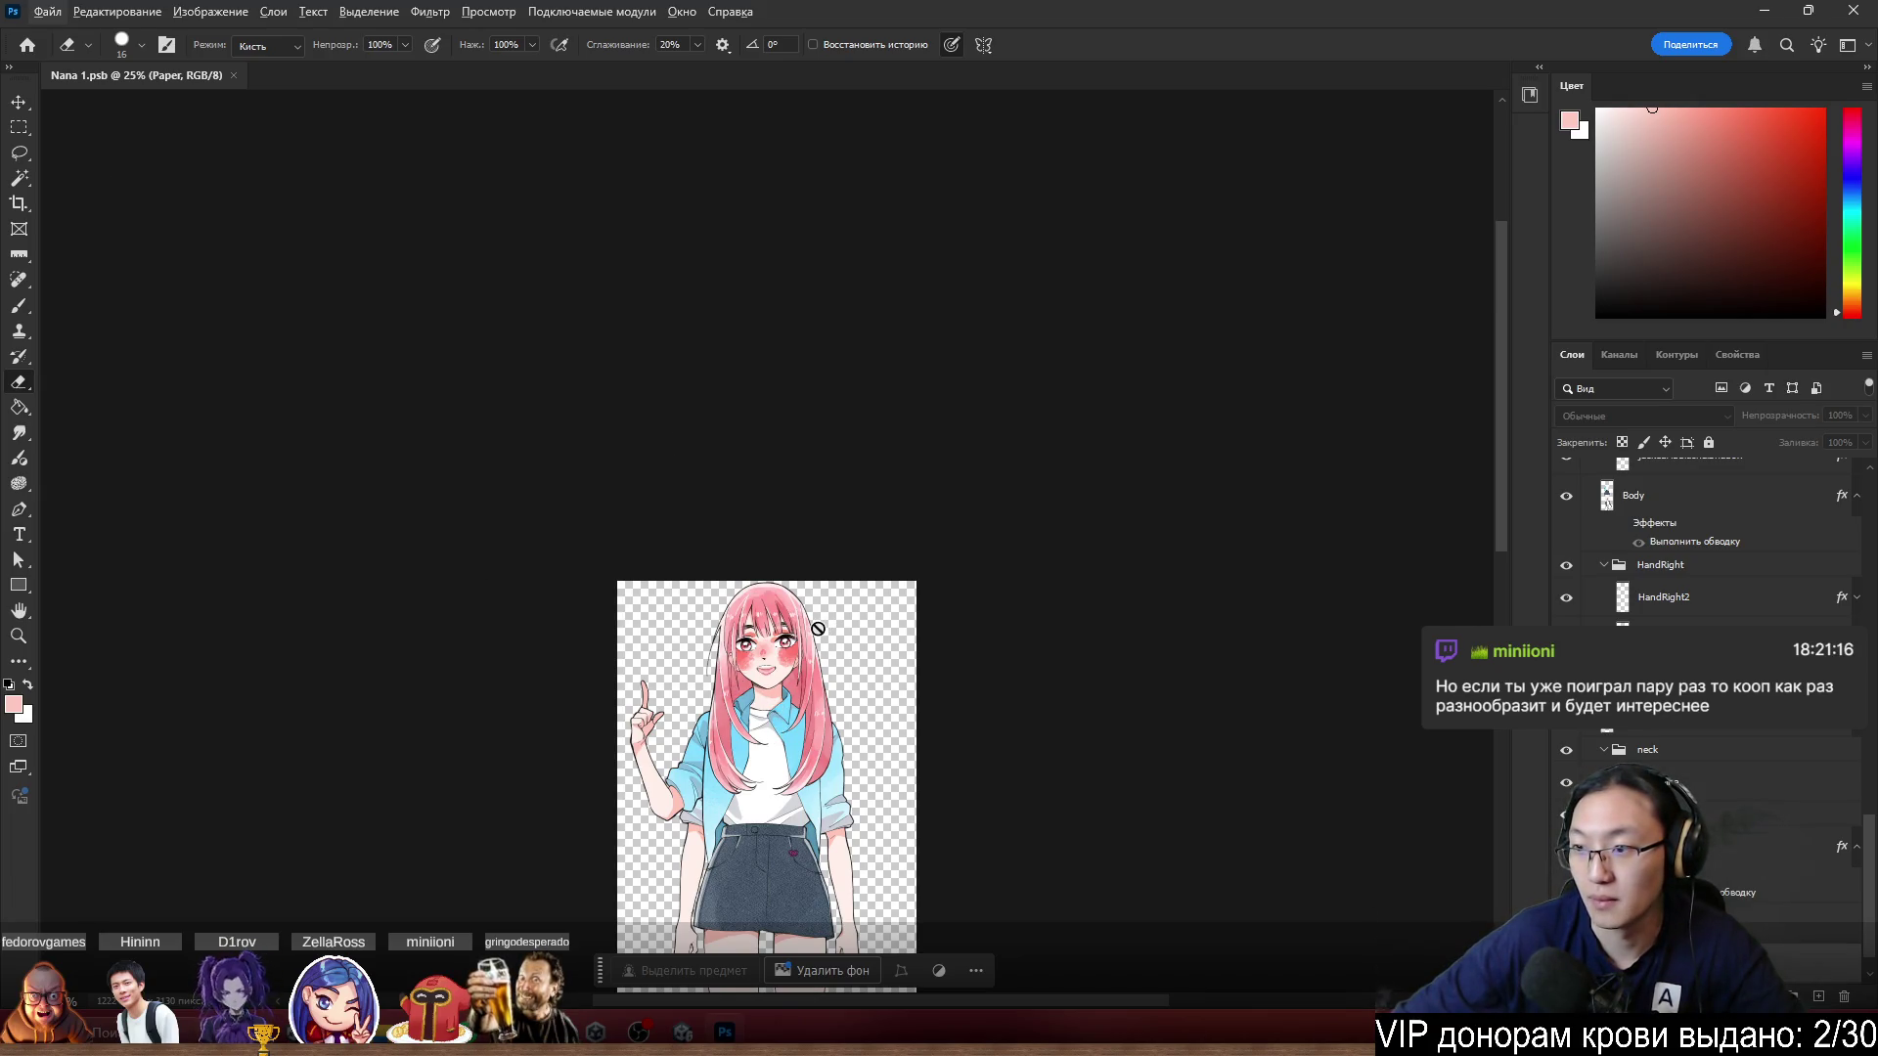
scroll(818, 628, "down", 3)
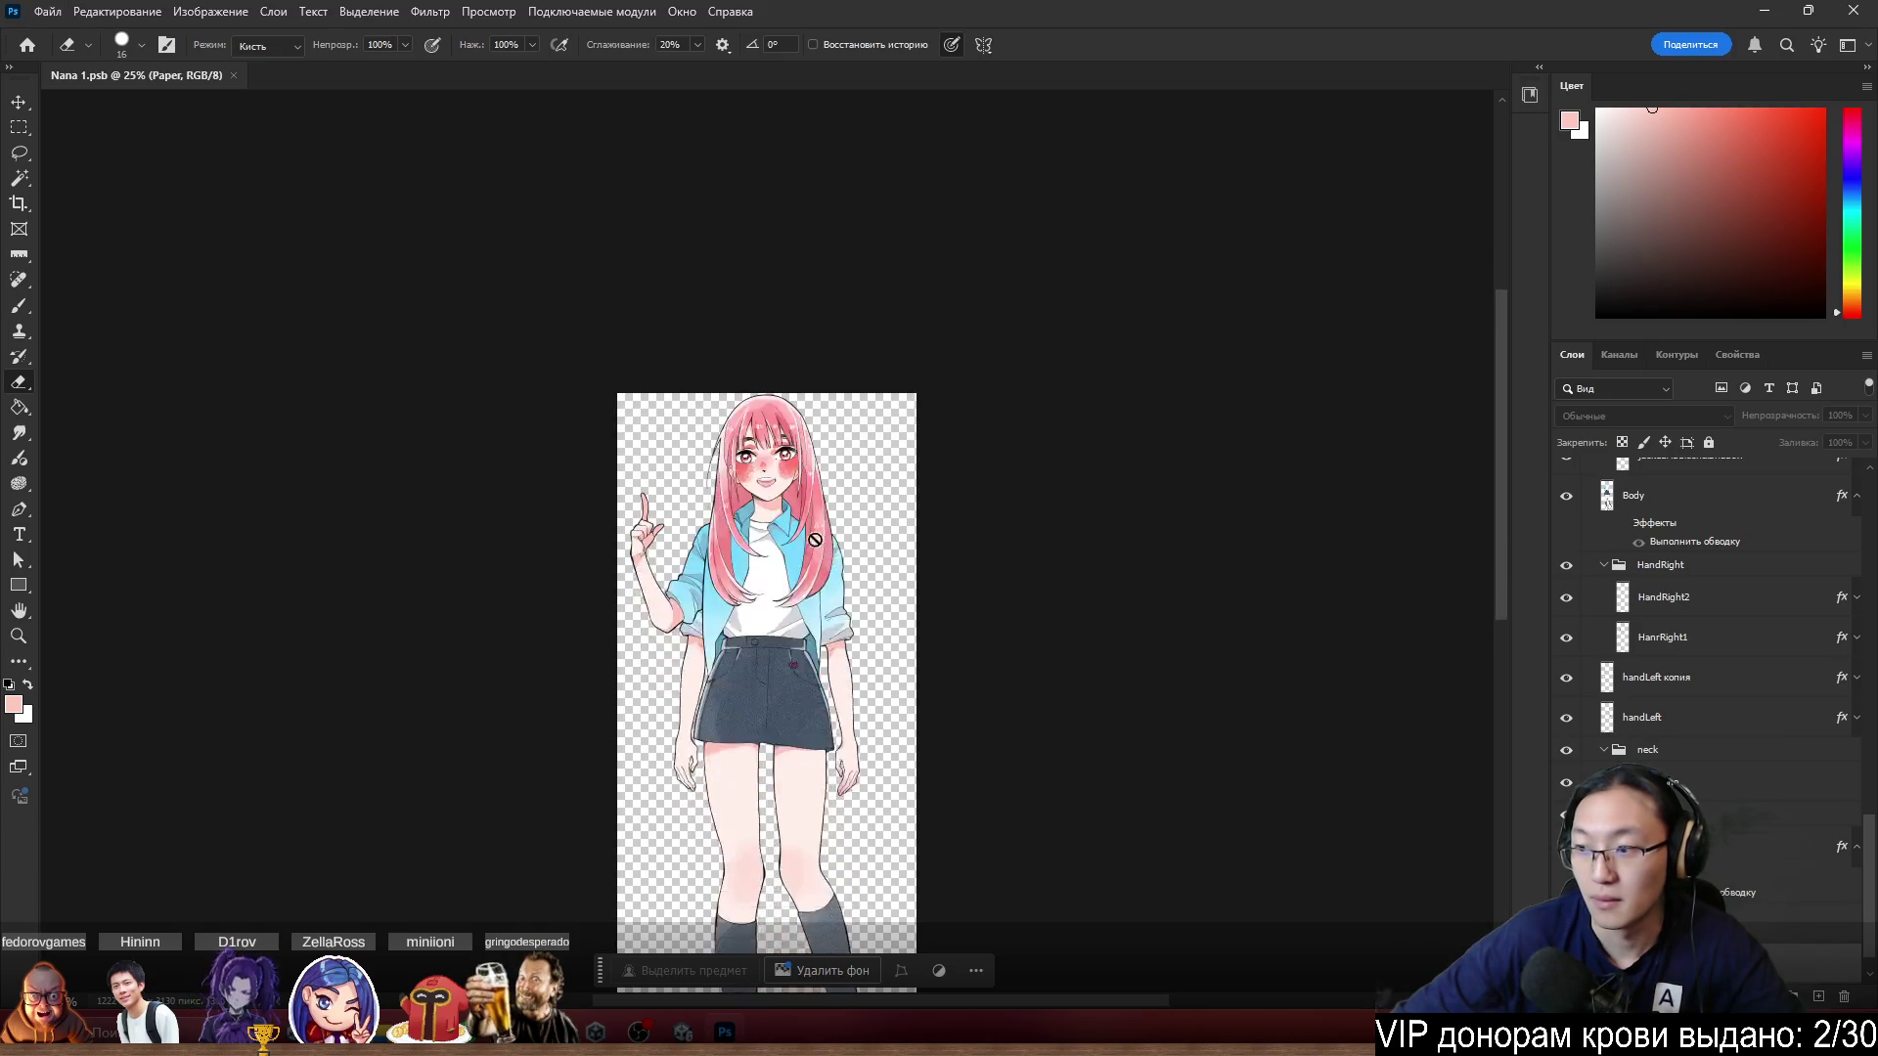
scroll(730, 555, "up", 5)
scroll(885, 719, "up", 2)
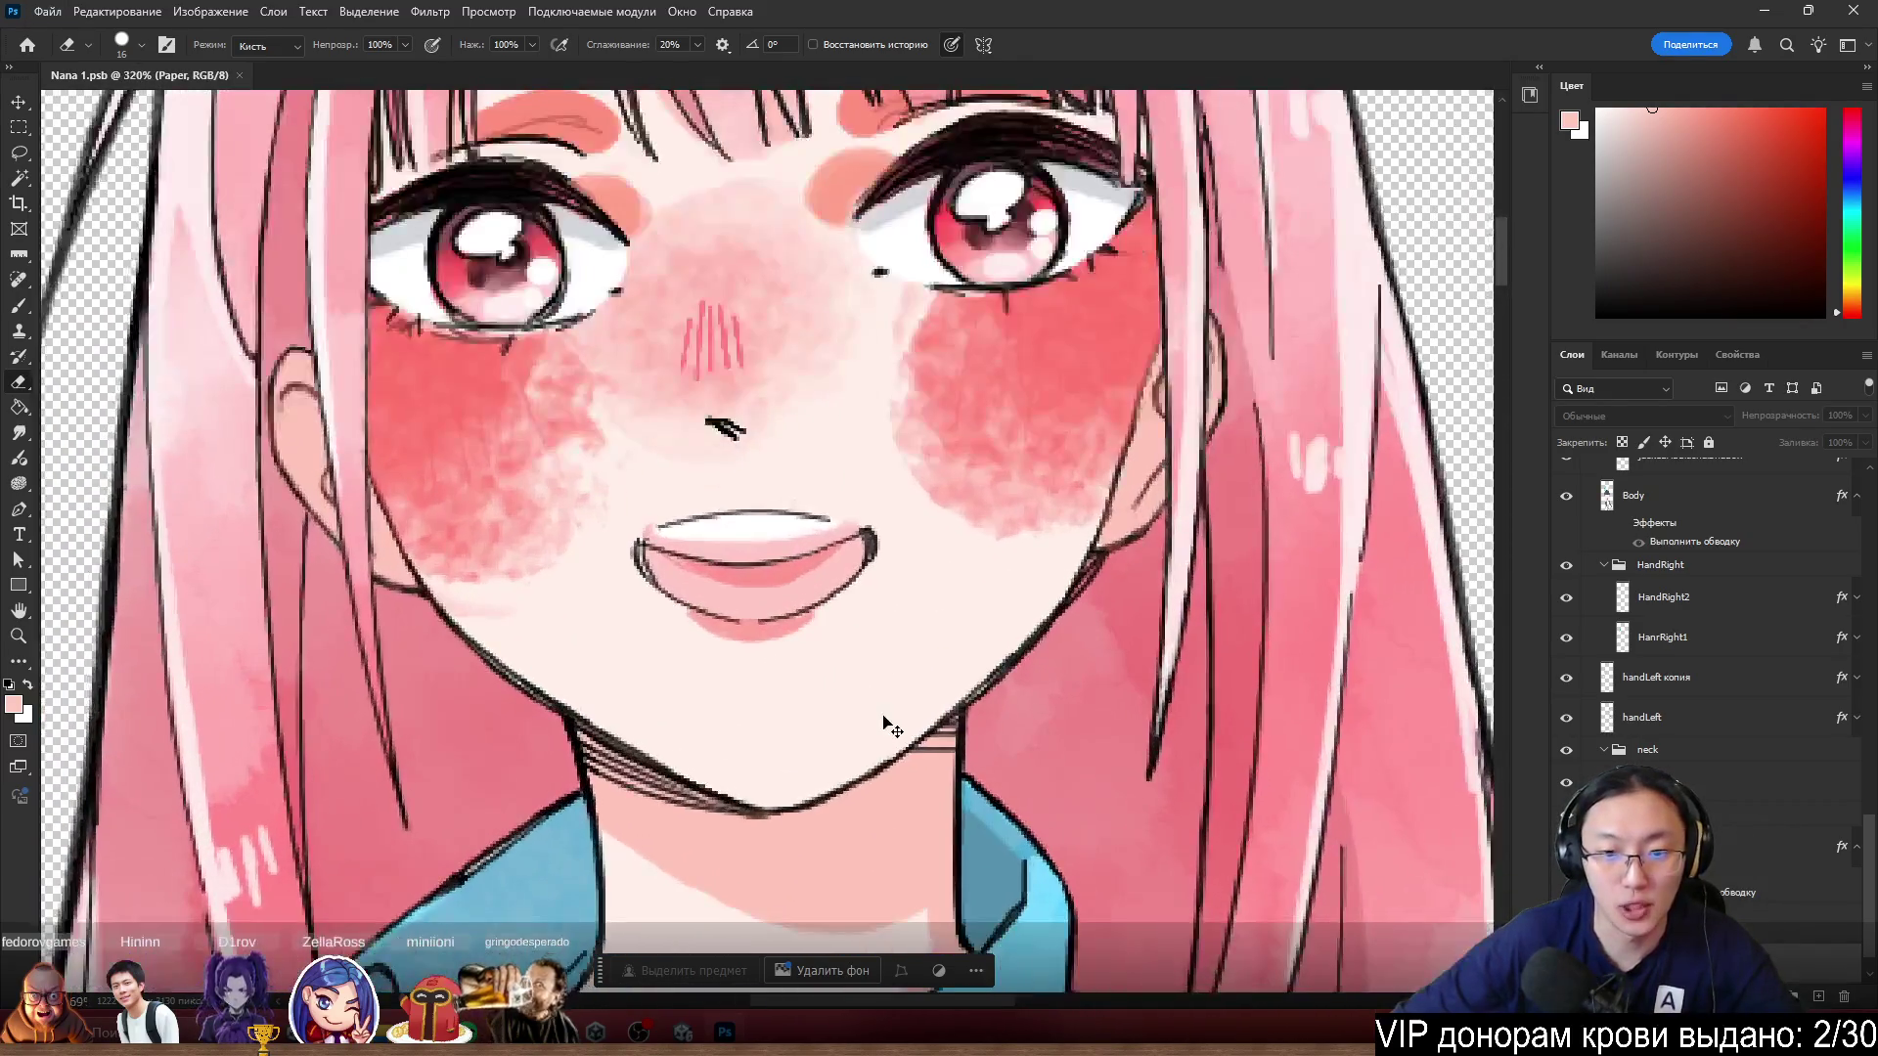
Select the Head layer and nudge it down so the chin meets the neck.
left_click(830, 691, "ctrl")
left_click_drag(875, 734, 875, 733)
key("ctrl+z")
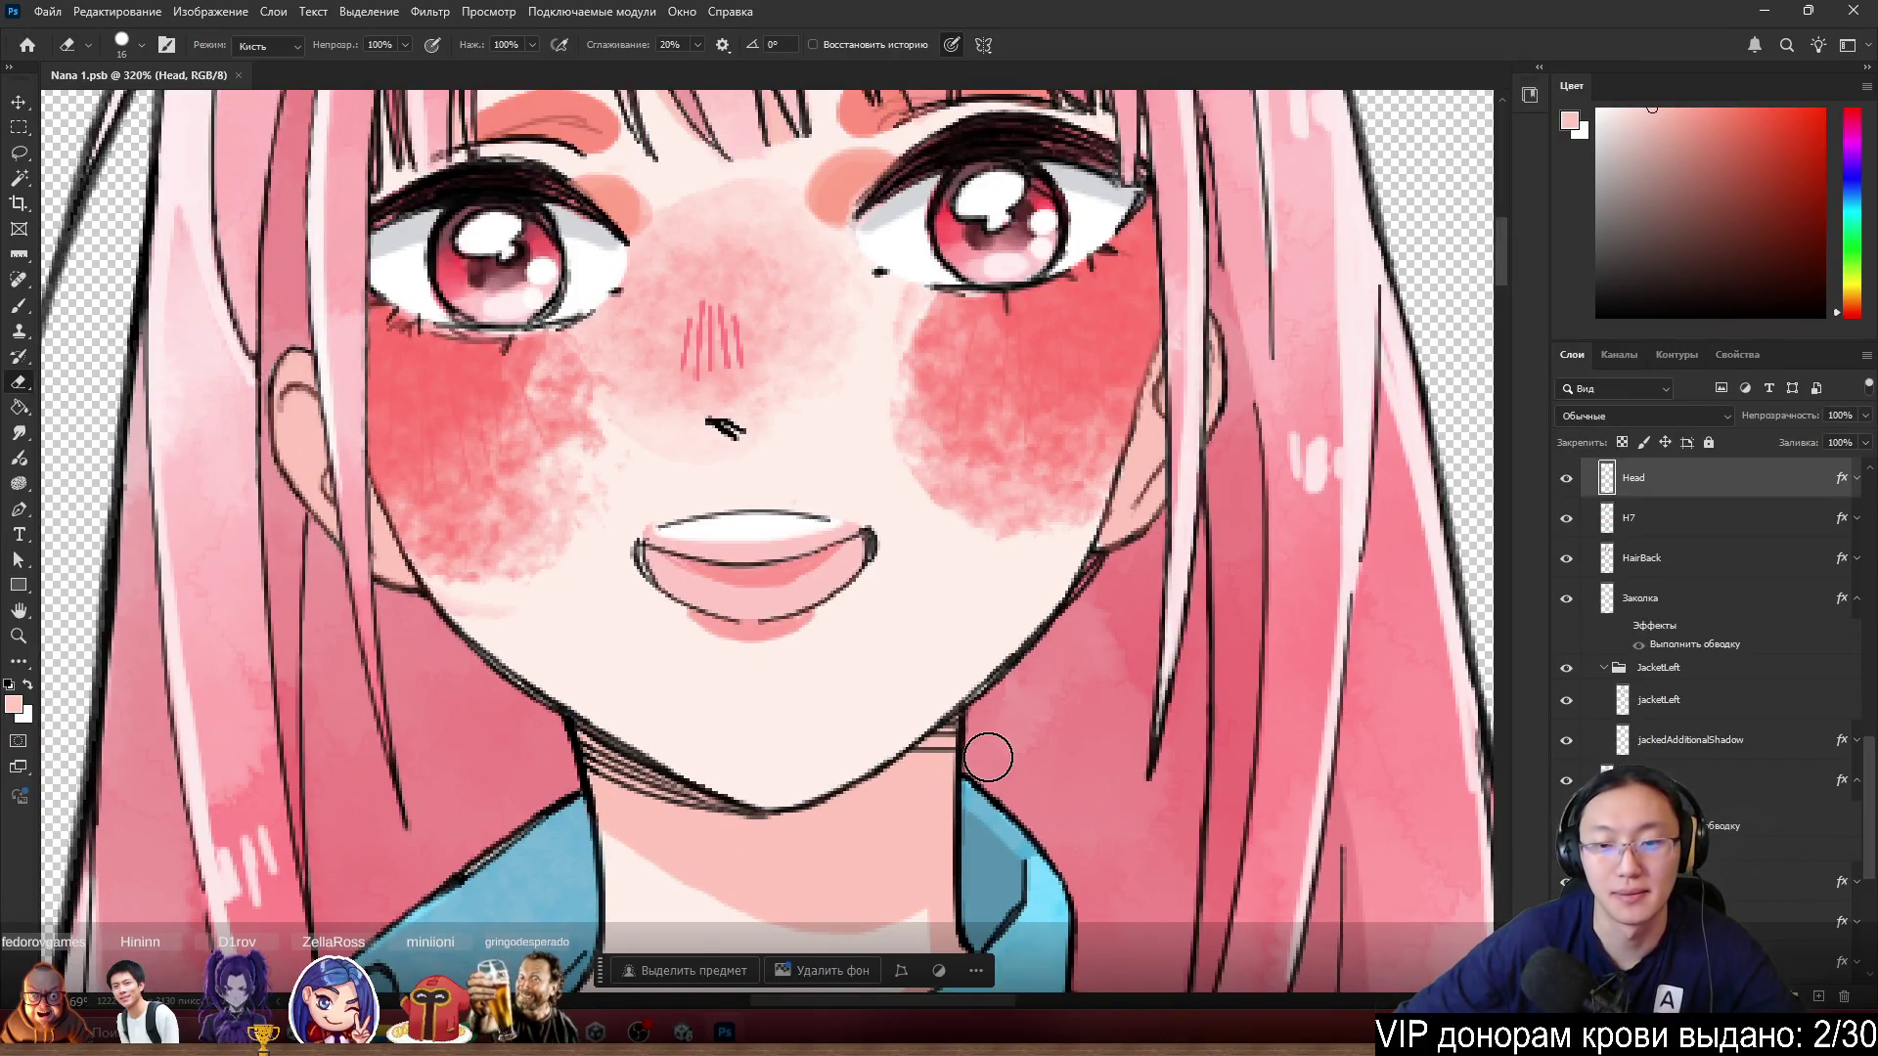
key("ctrl+shift+z")
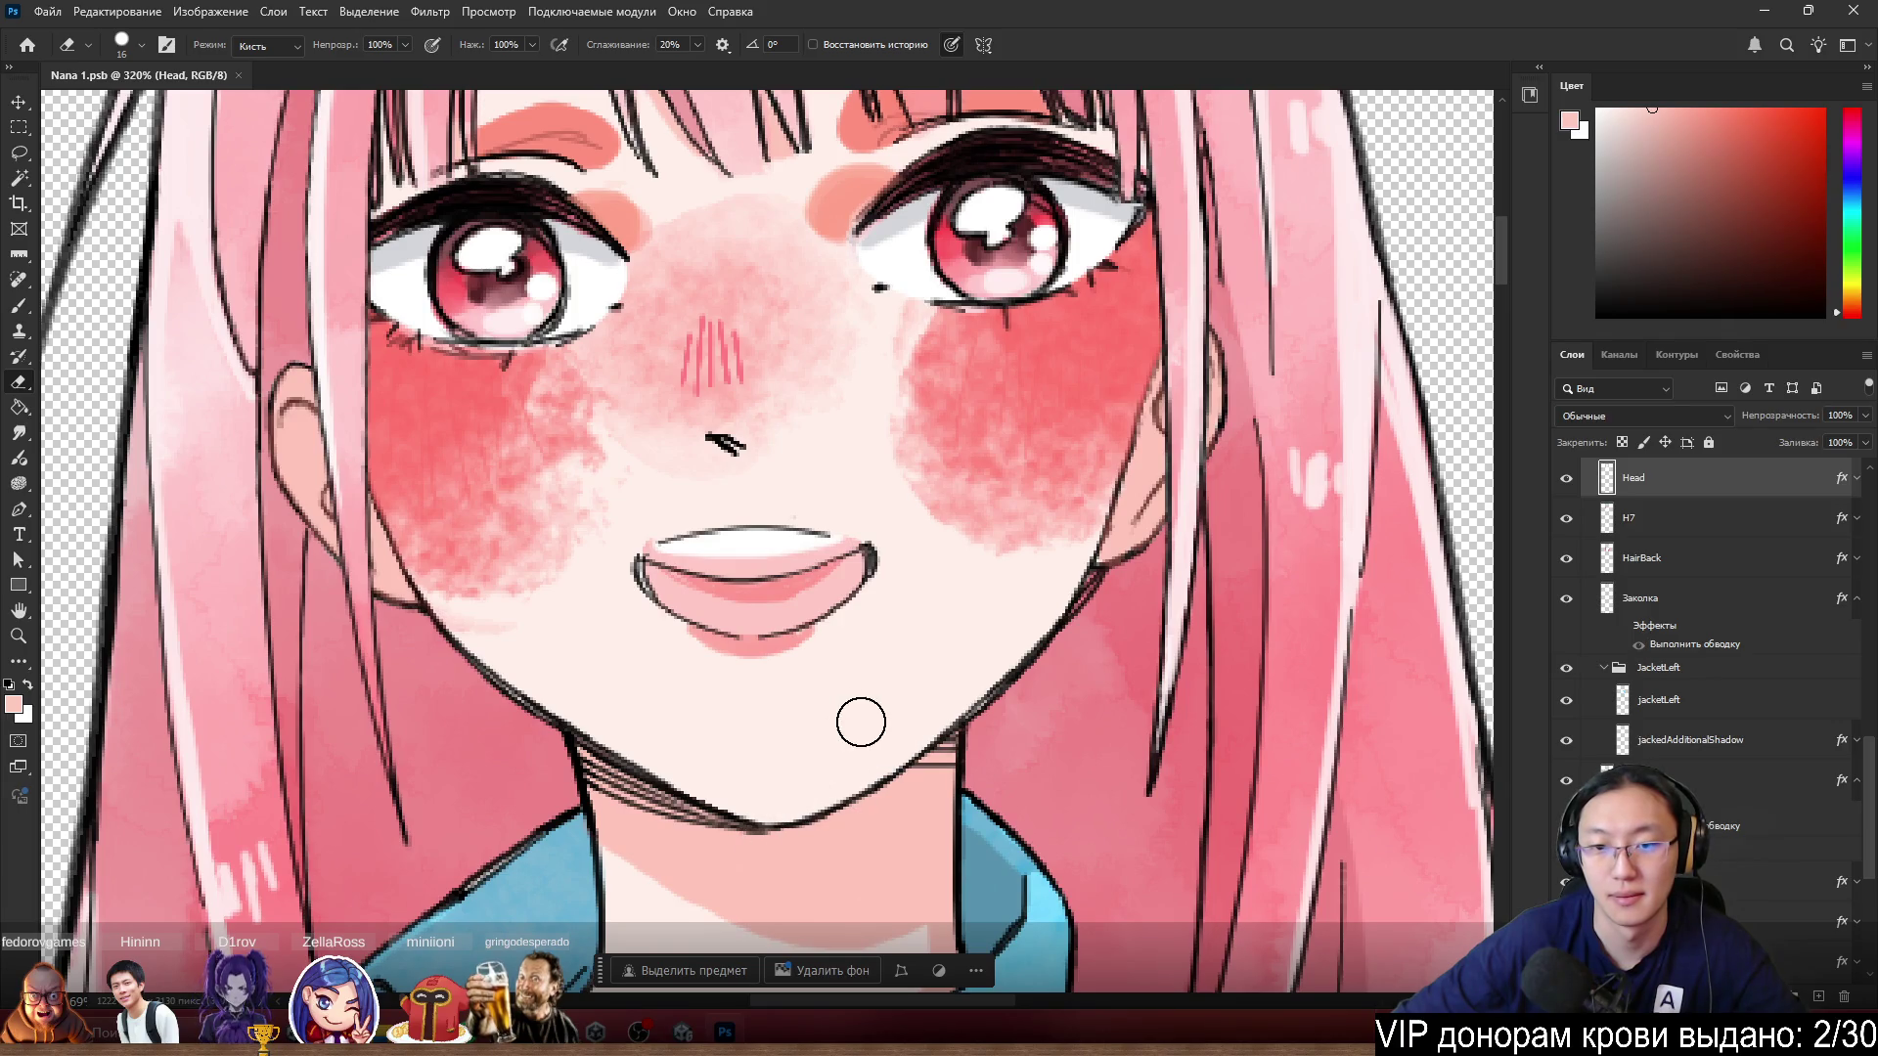
scroll(985, 767, "up", 5)
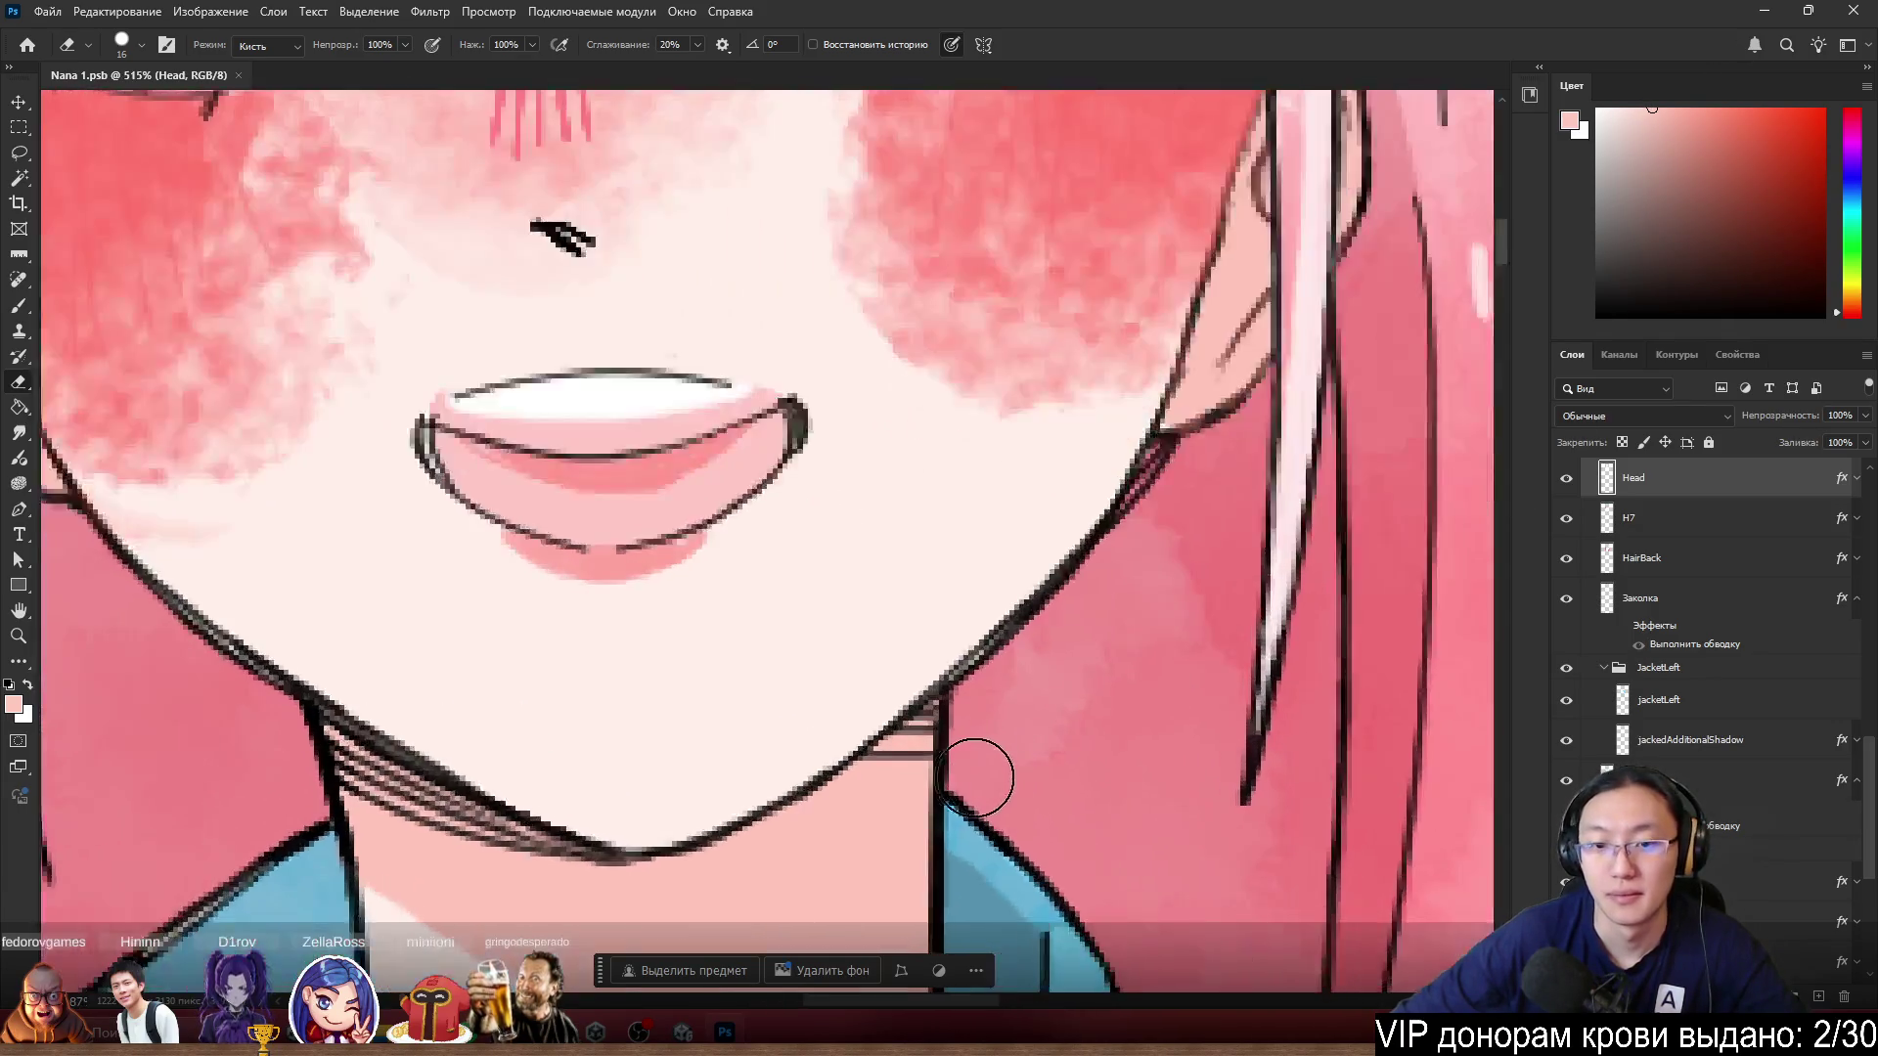
Touch up the chin with a 1-pixel brush, save the PSB, and close Photoshop.
key("b")
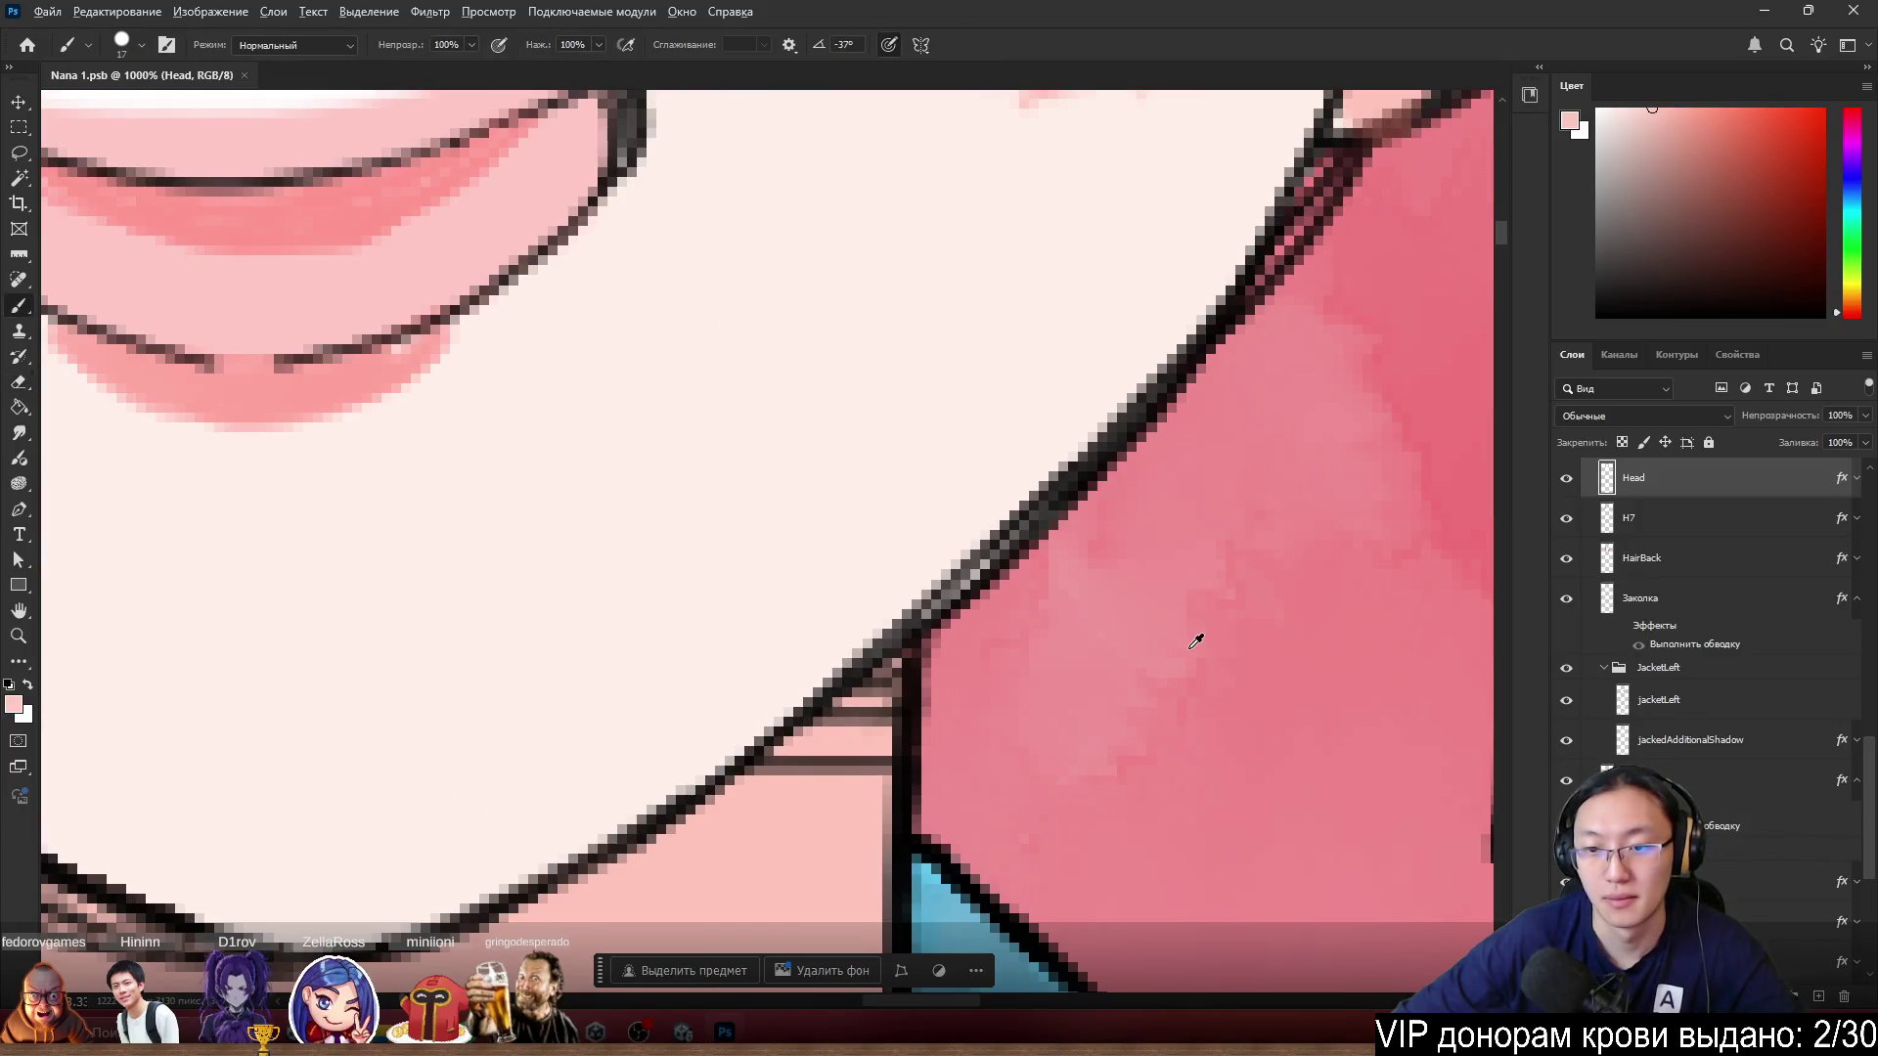
right_click(1187, 645, "alt")
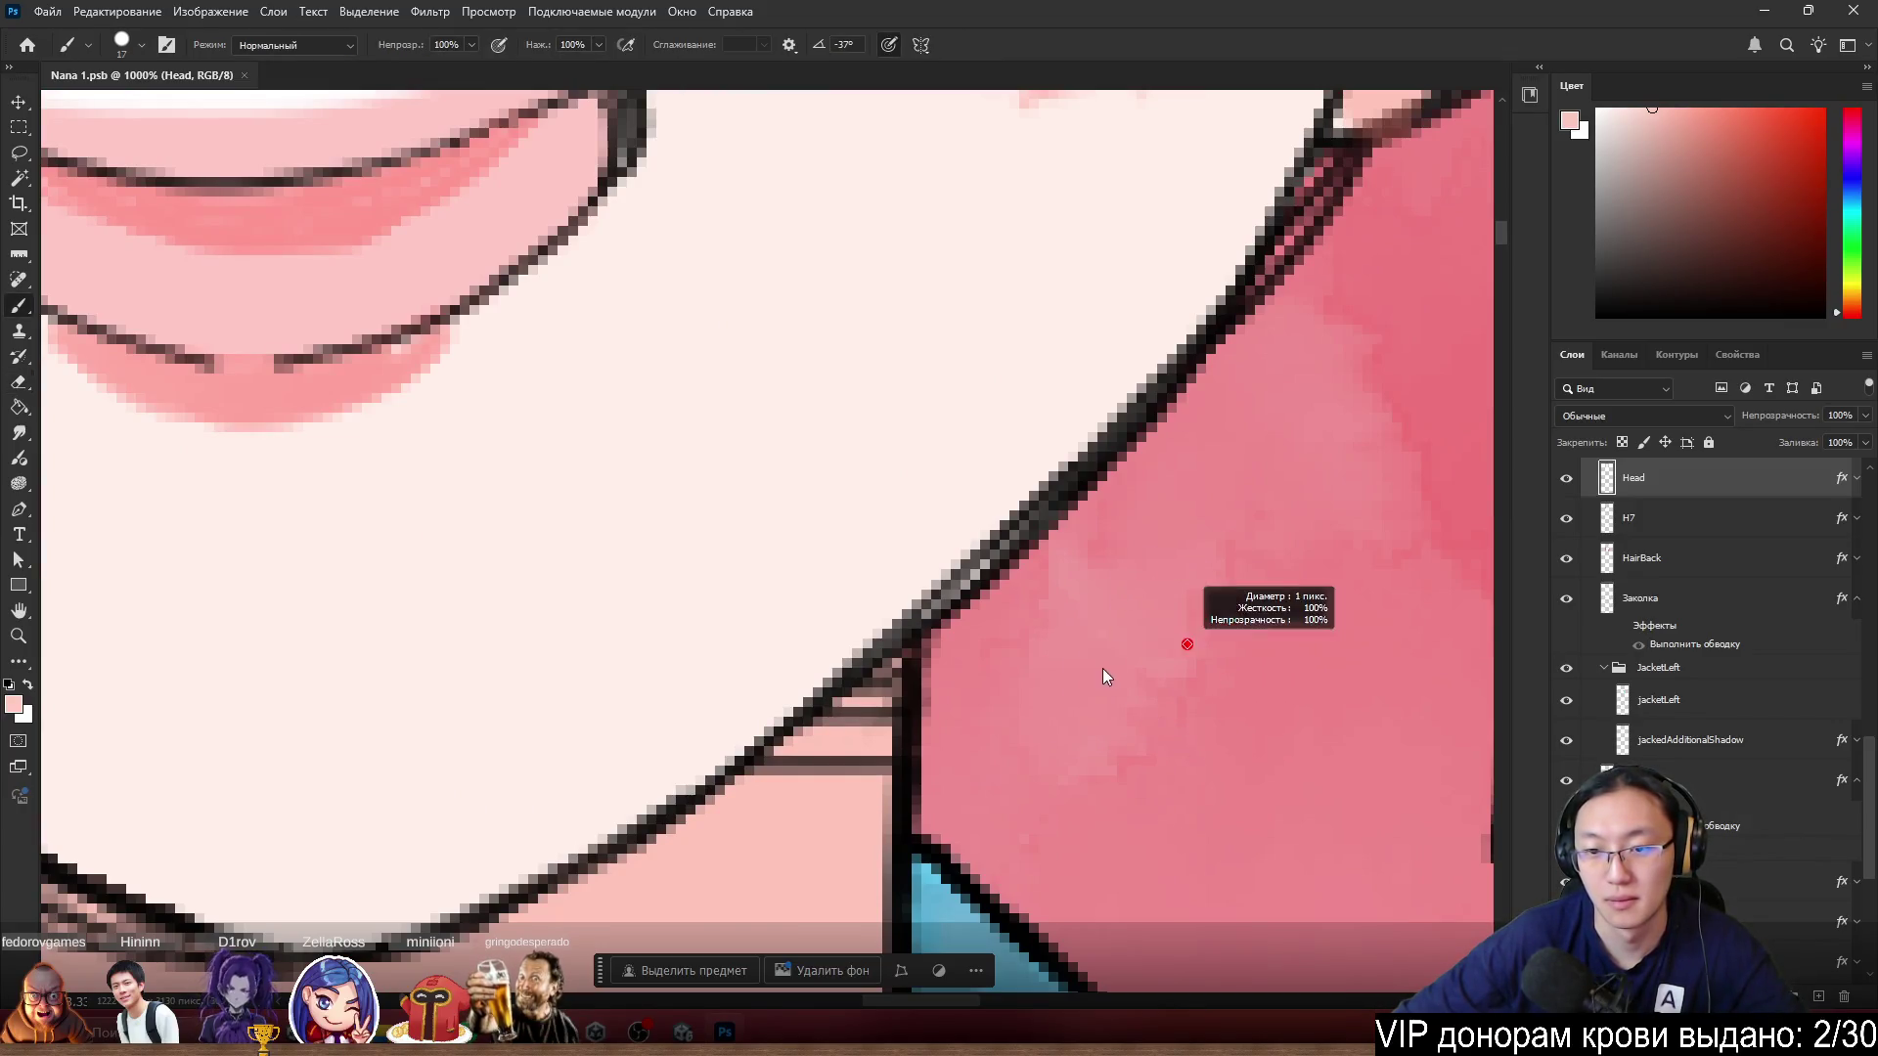
left_click(1126, 650)
right_click(1148, 660, "alt")
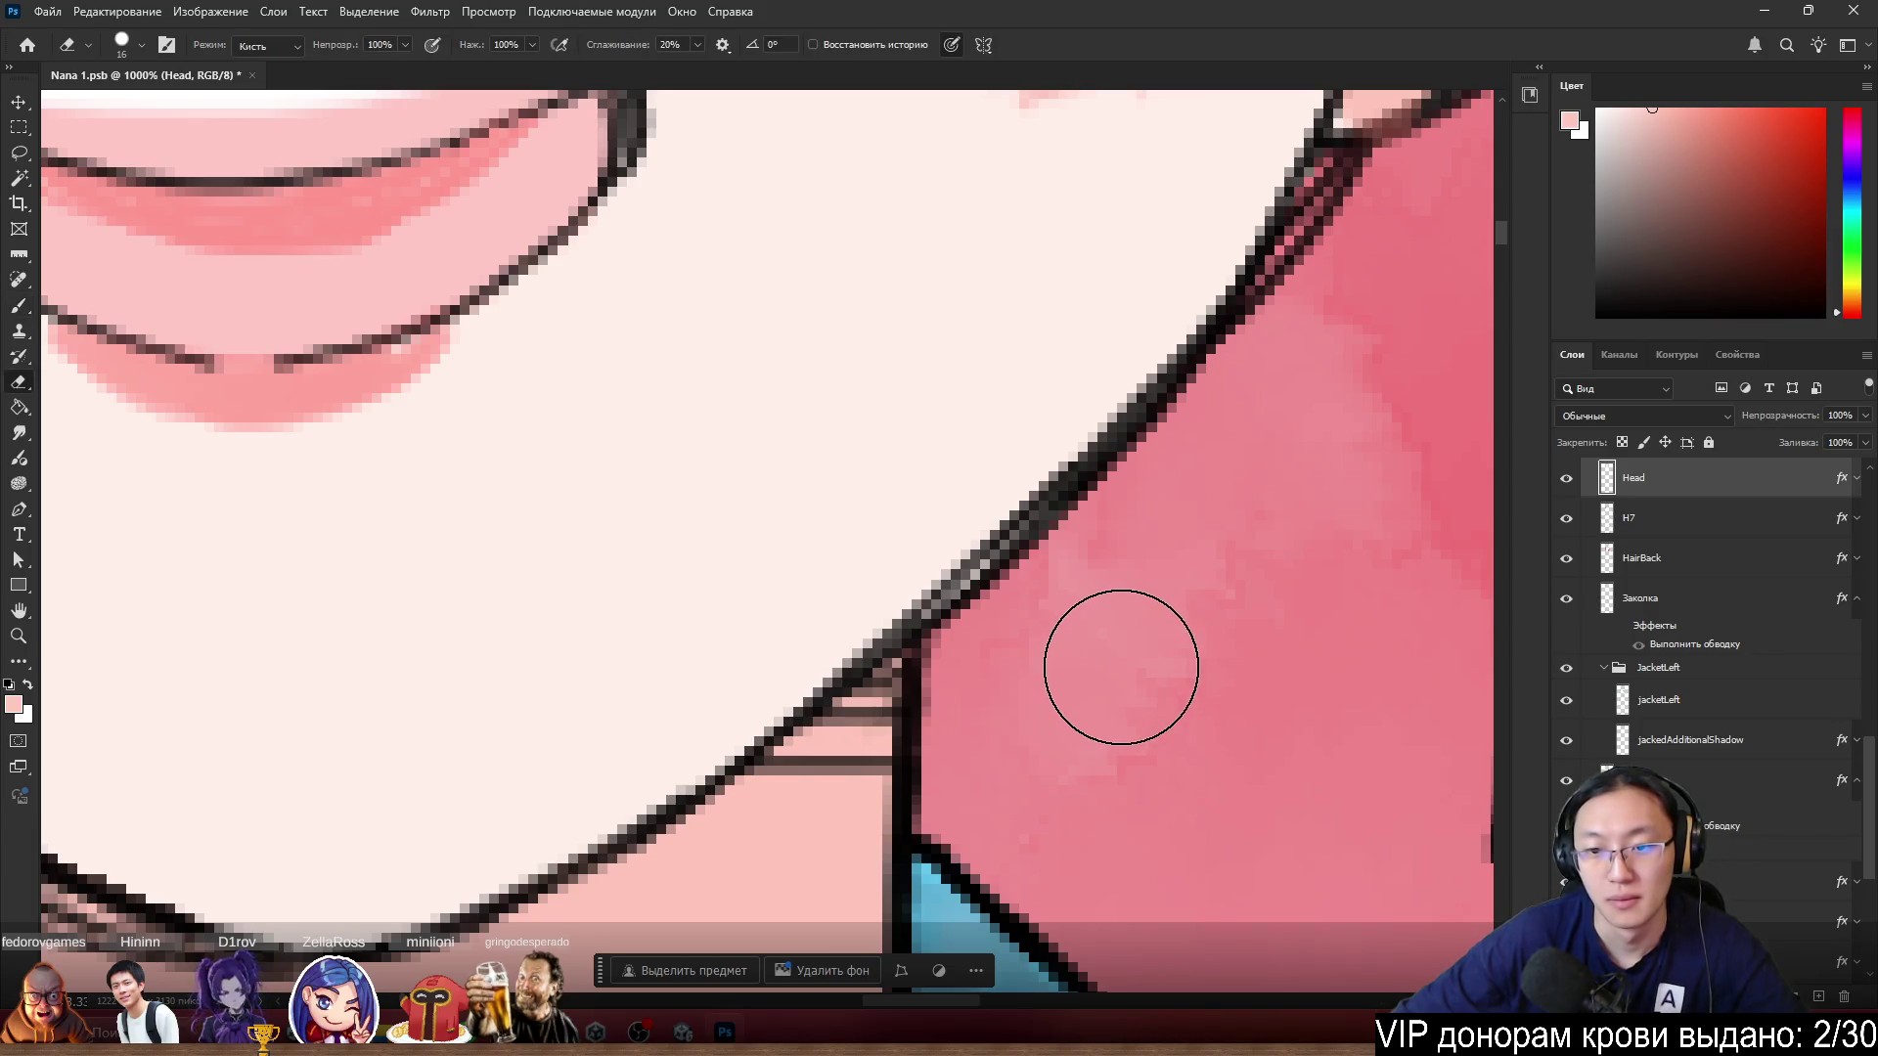
key("ctrl+s")
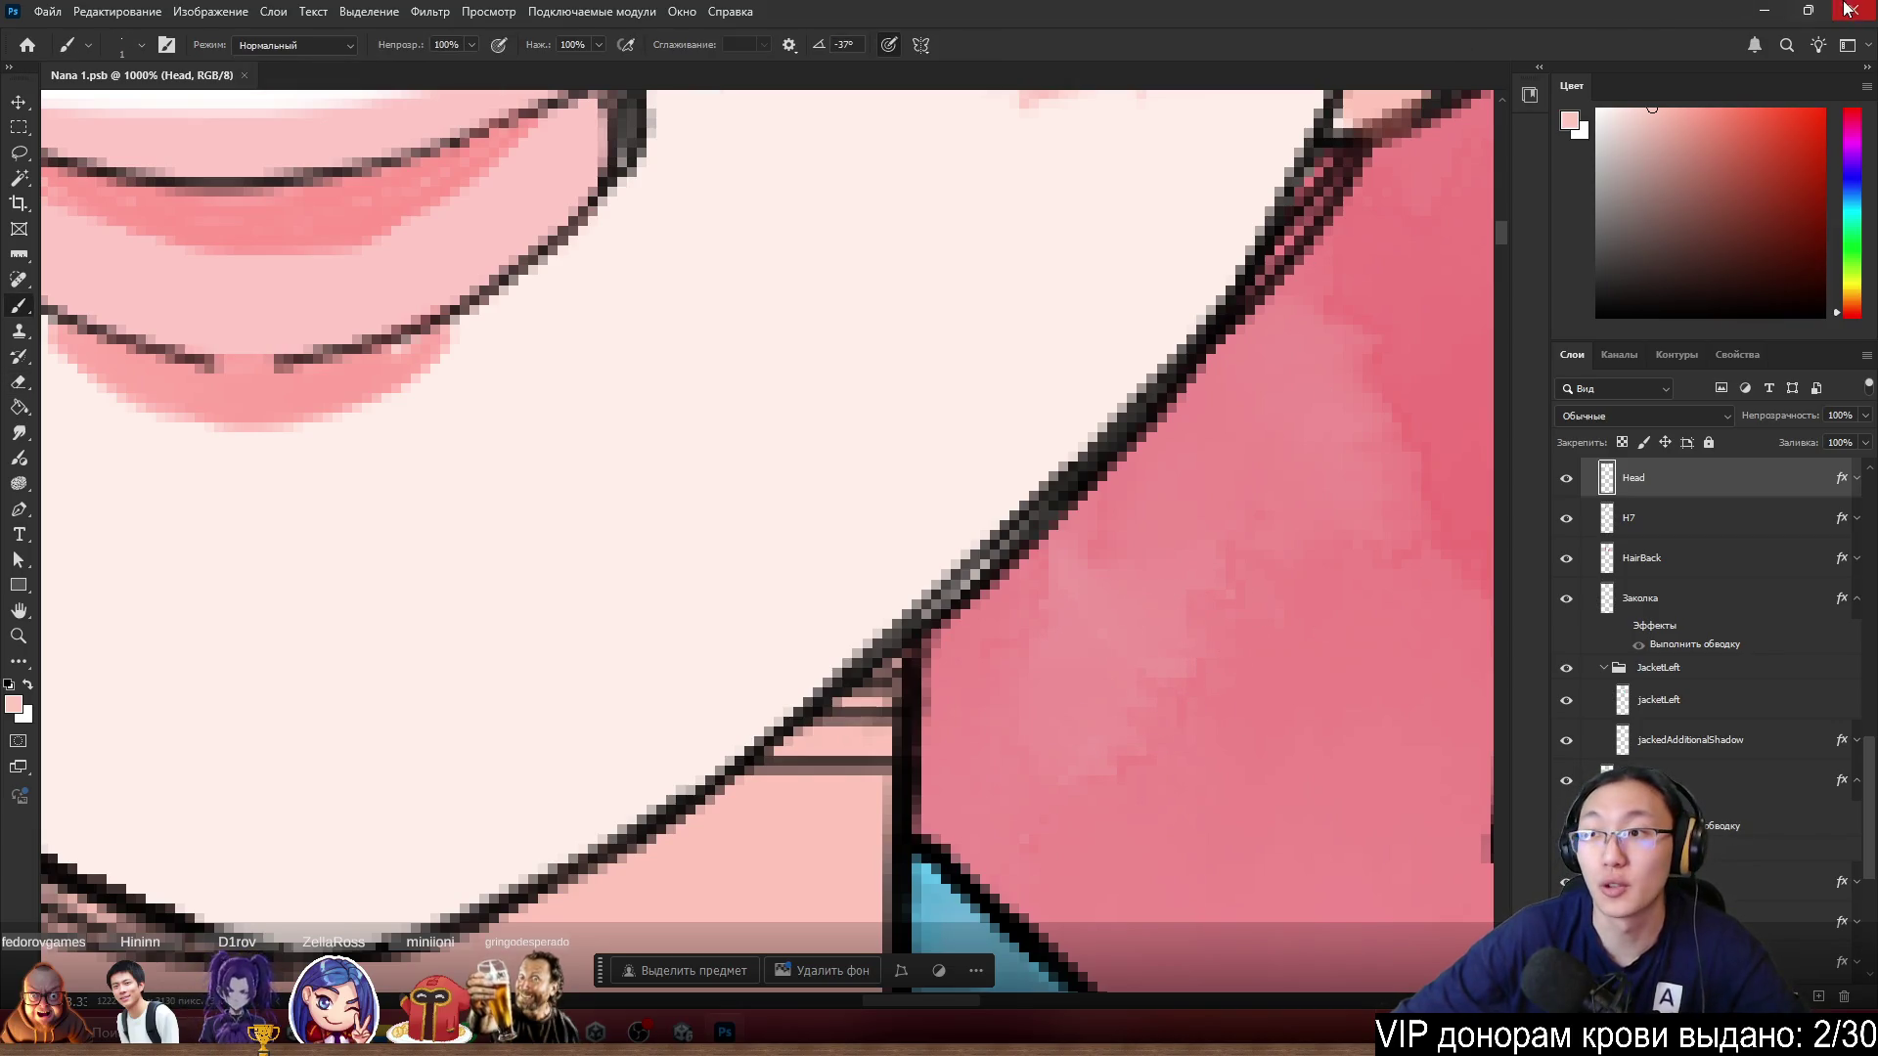
left_click(1853, 11)
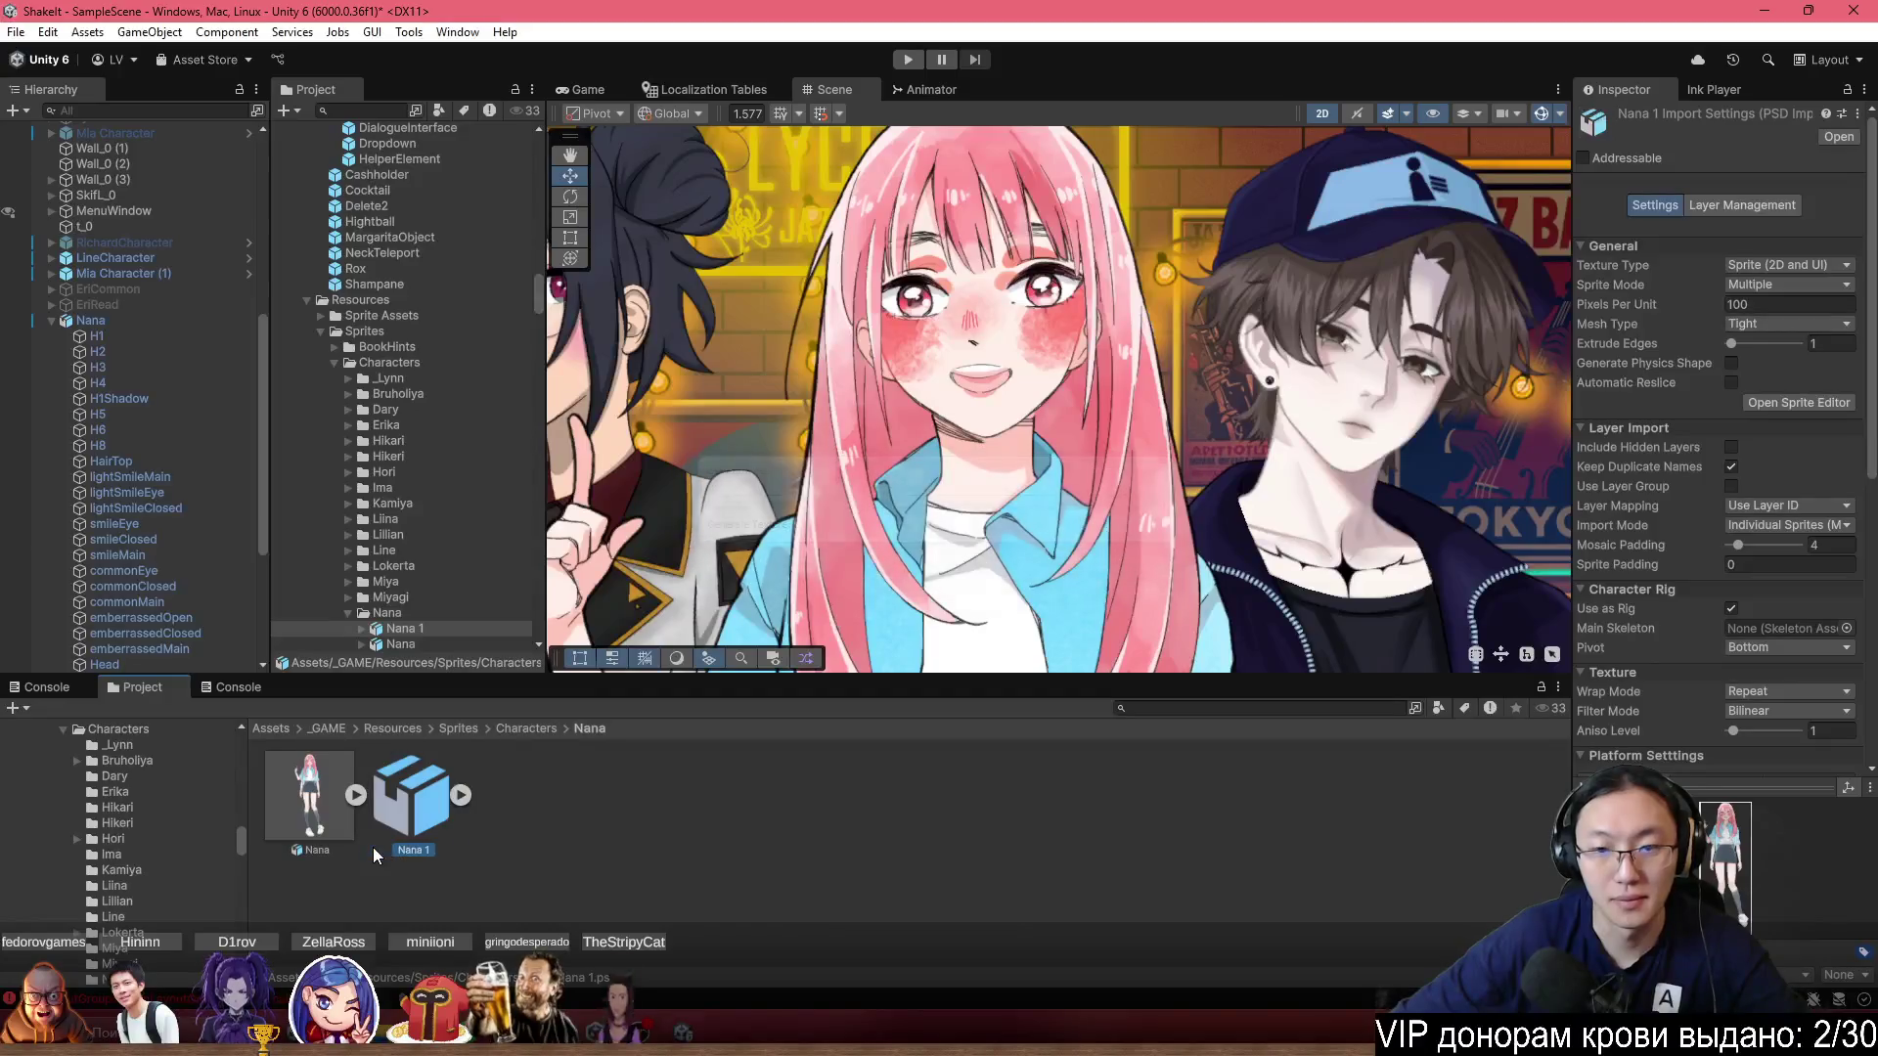
Frame Nana 1 and zoom in on its face, then restore the Unity window from maximized.
scroll(997, 513, "down", 3)
left_click(1163, 420)
key("f")
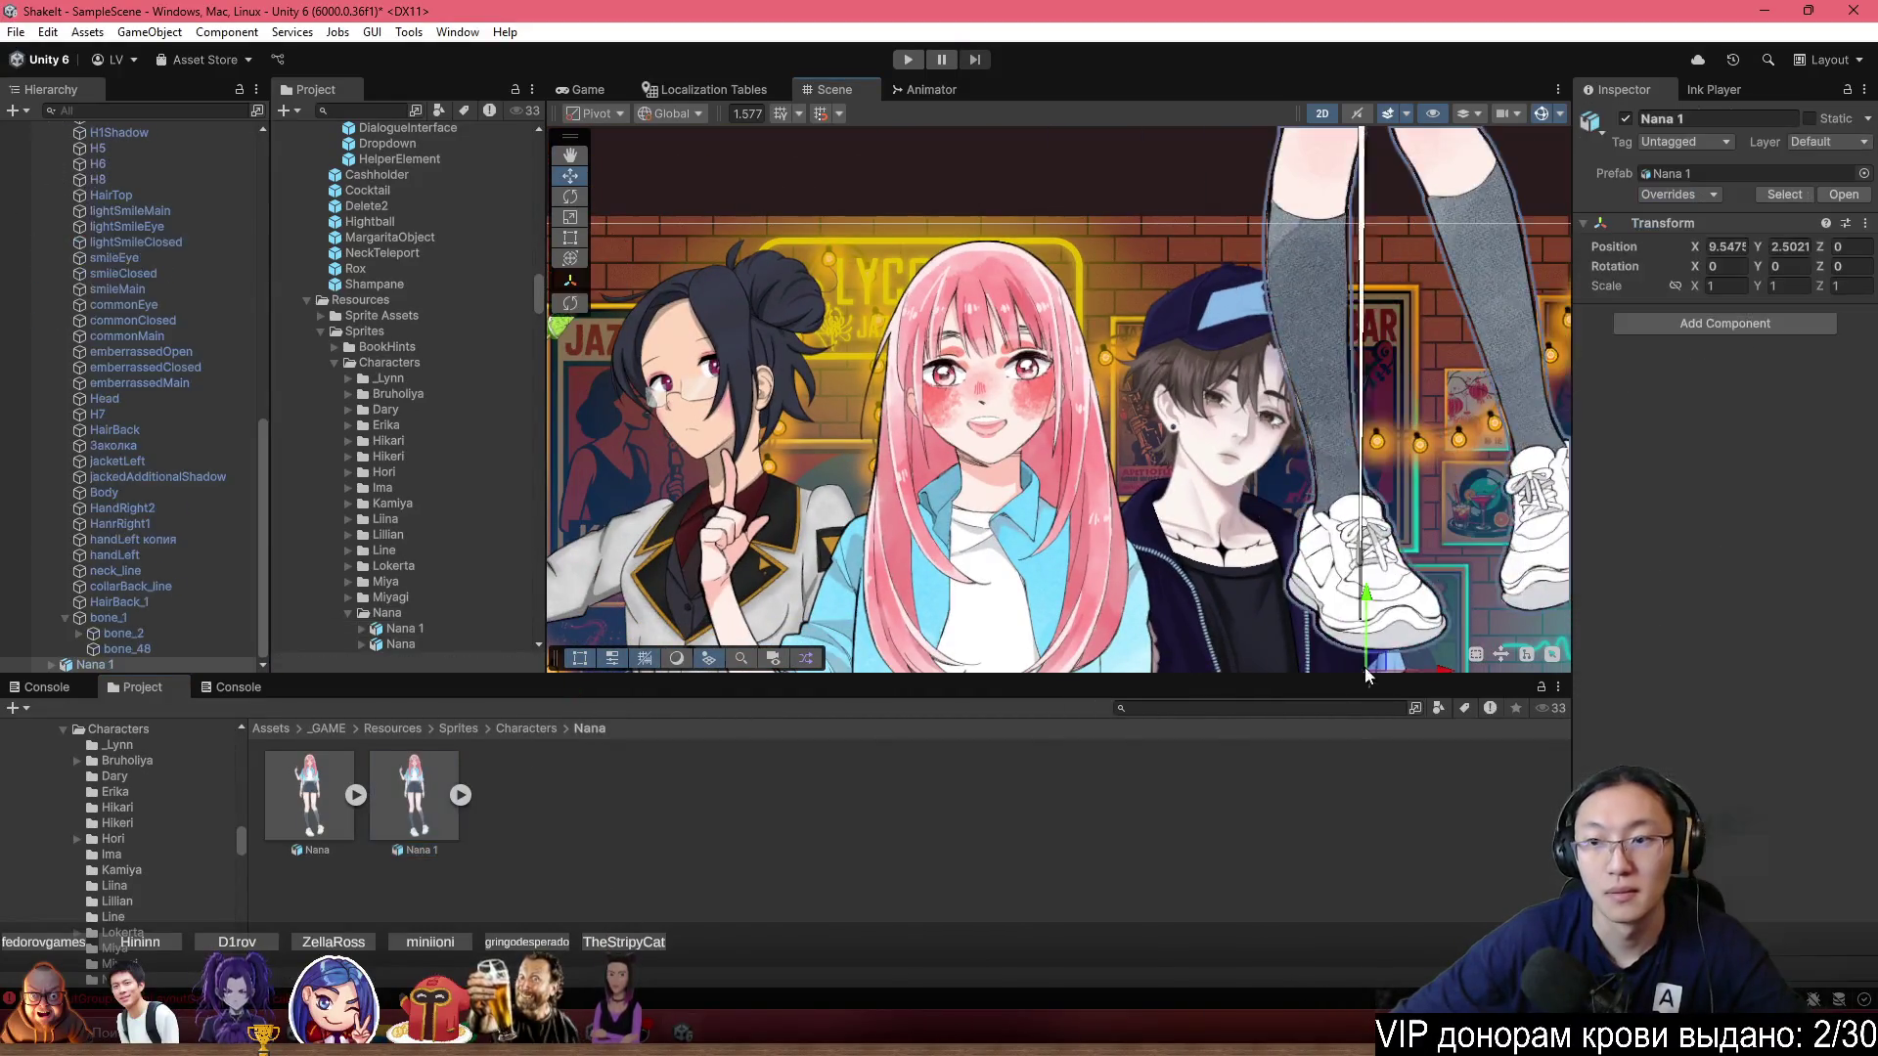
scroll(1002, 384, "up", 10)
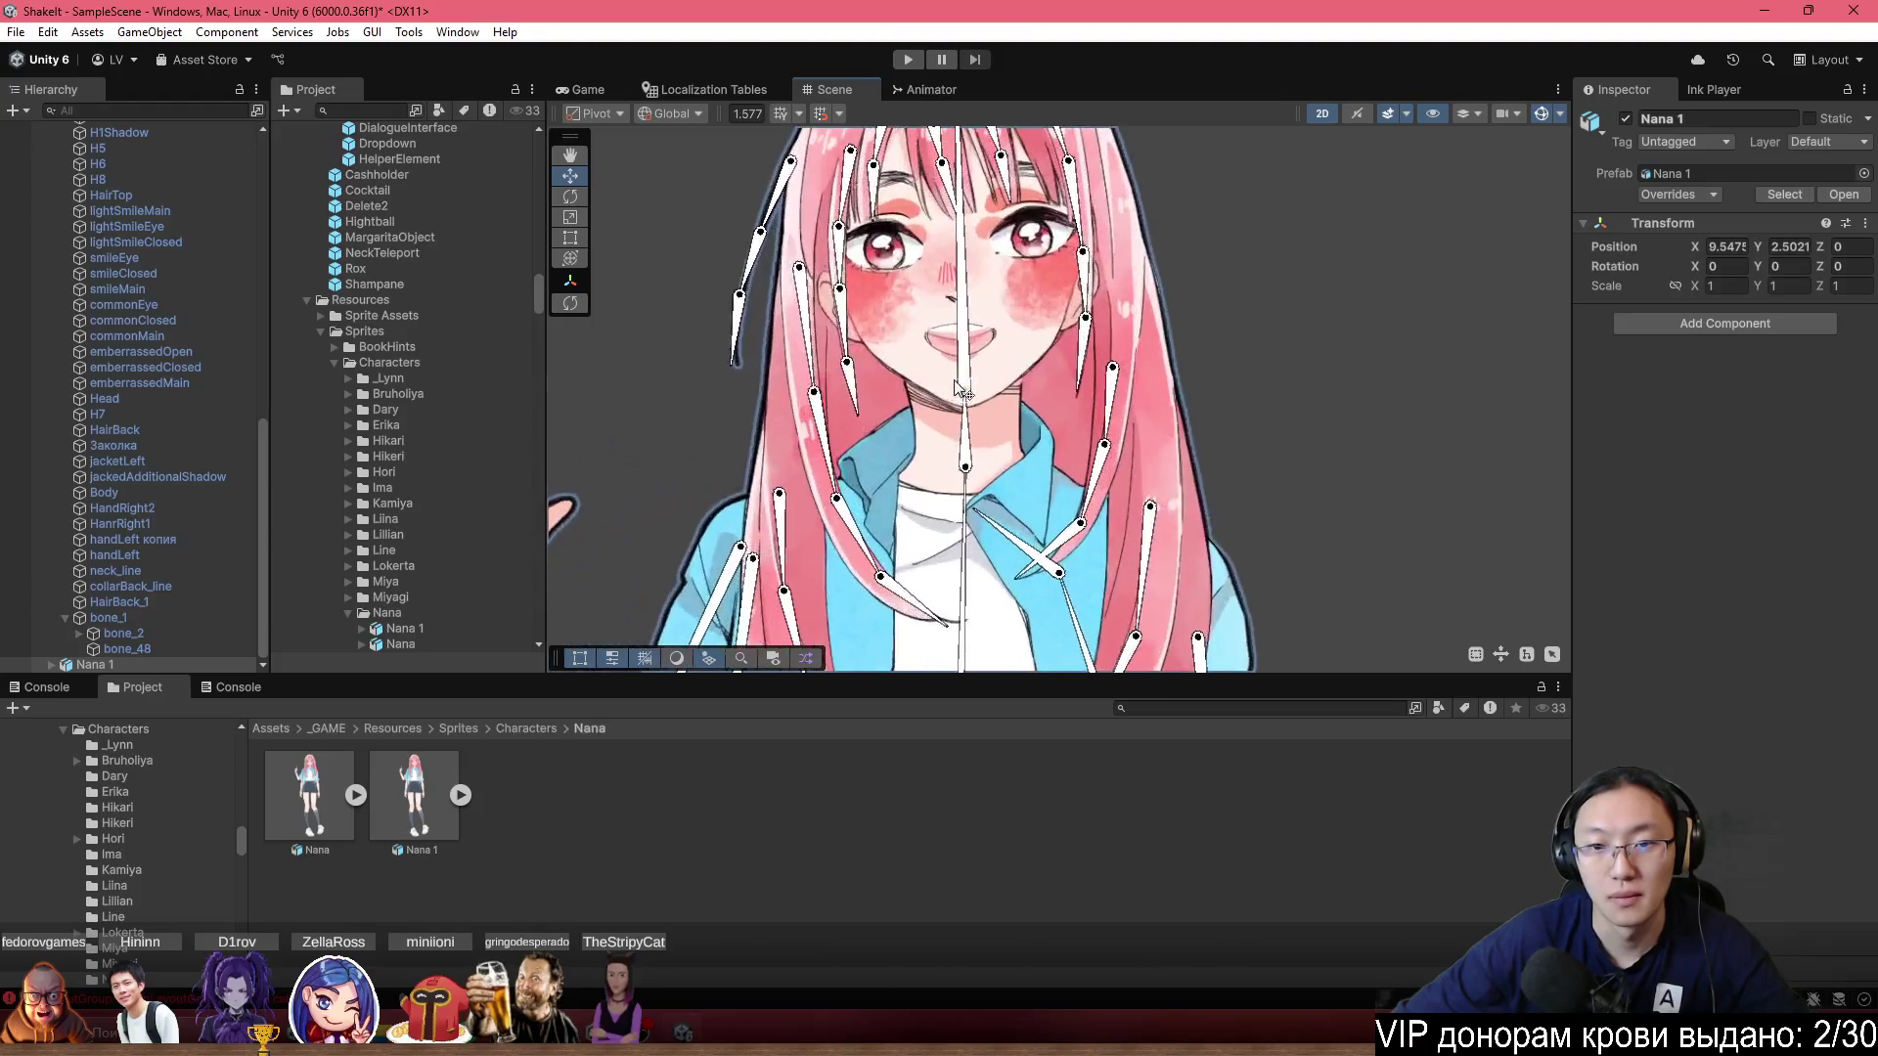
scroll(1054, 389, "down", 10)
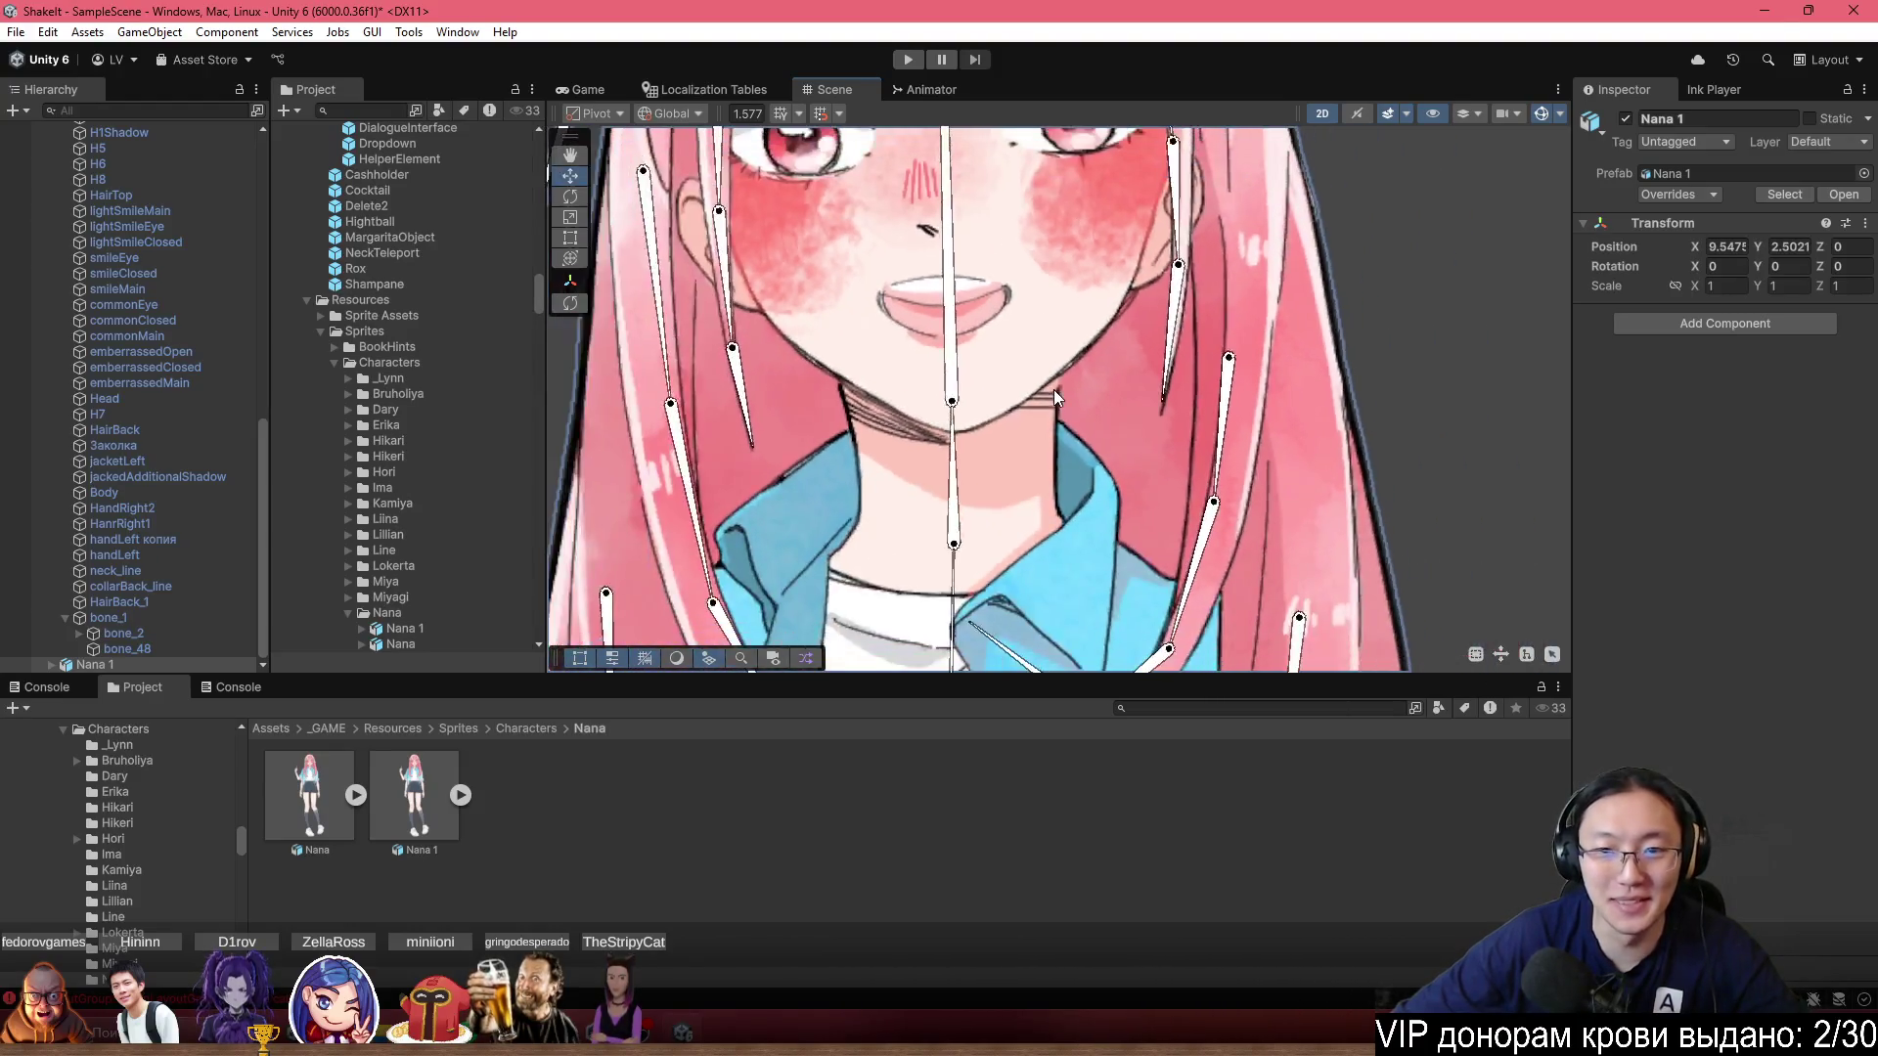
key("ctrl+z")
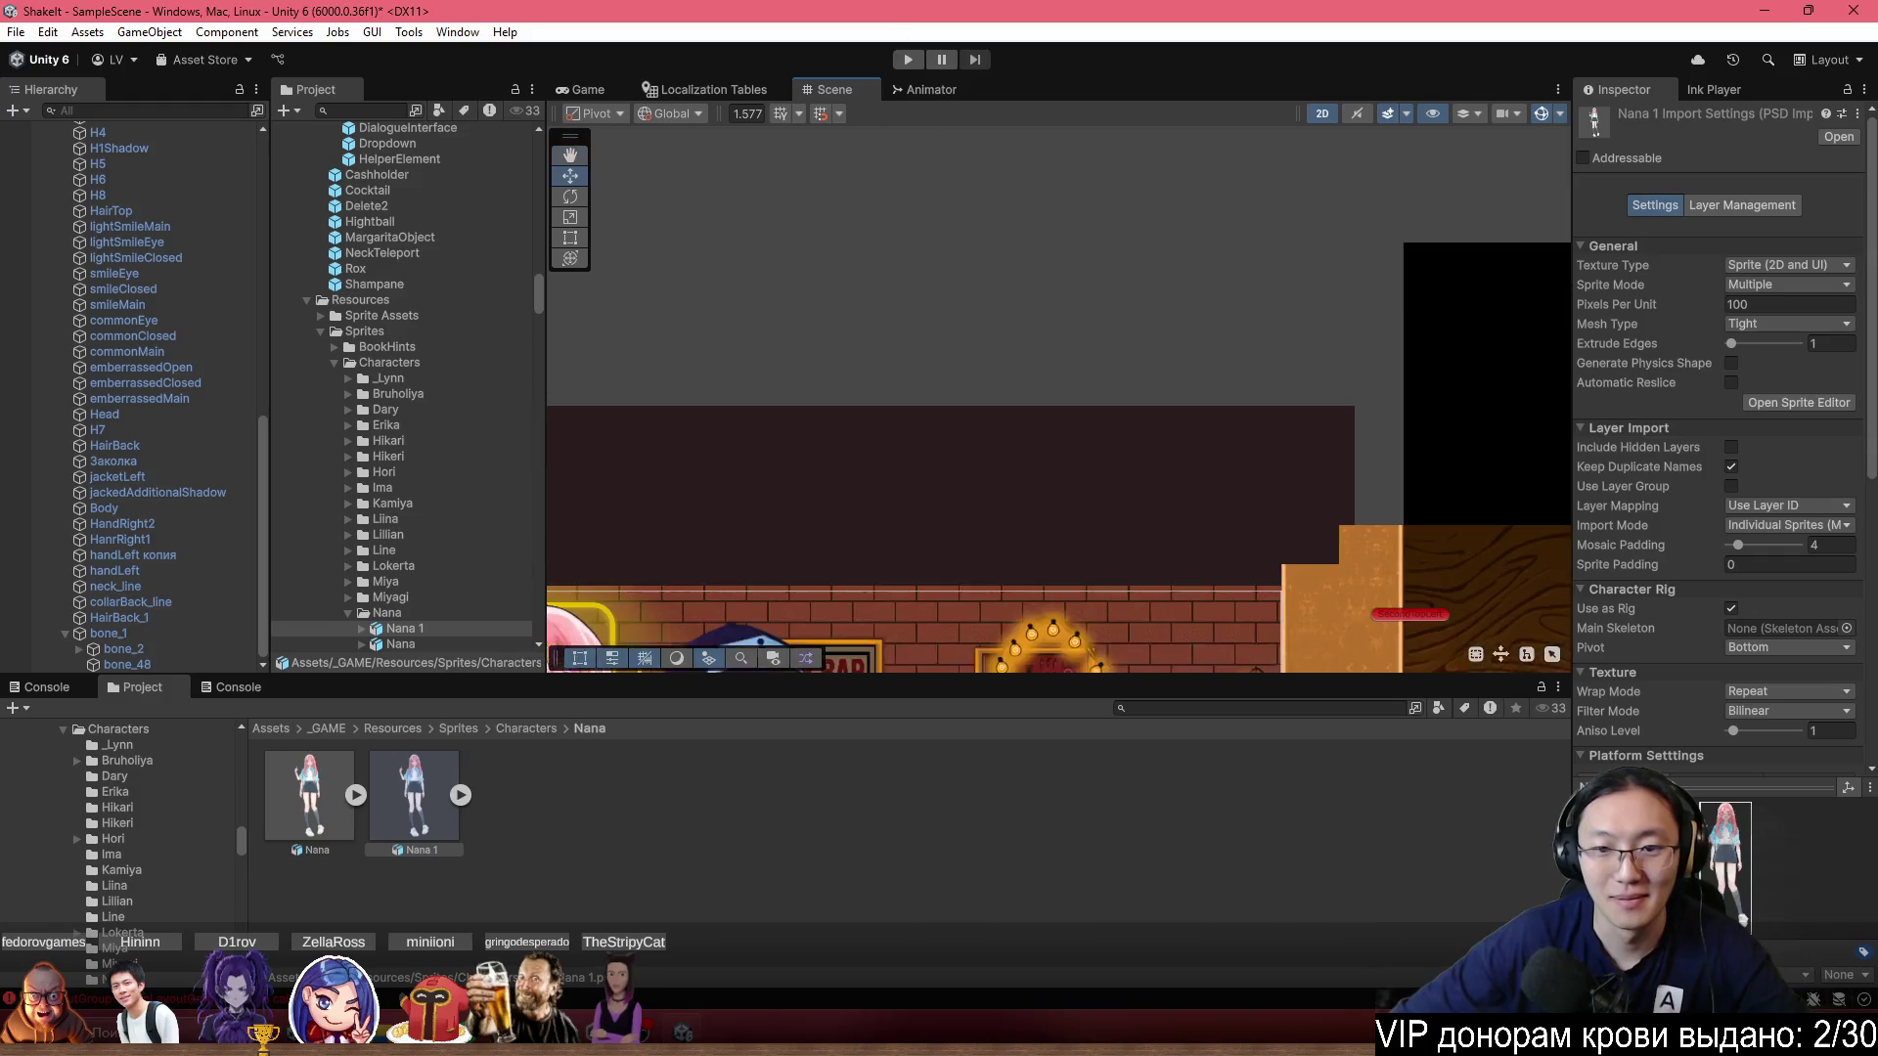
scroll(982, 409, "down", 2)
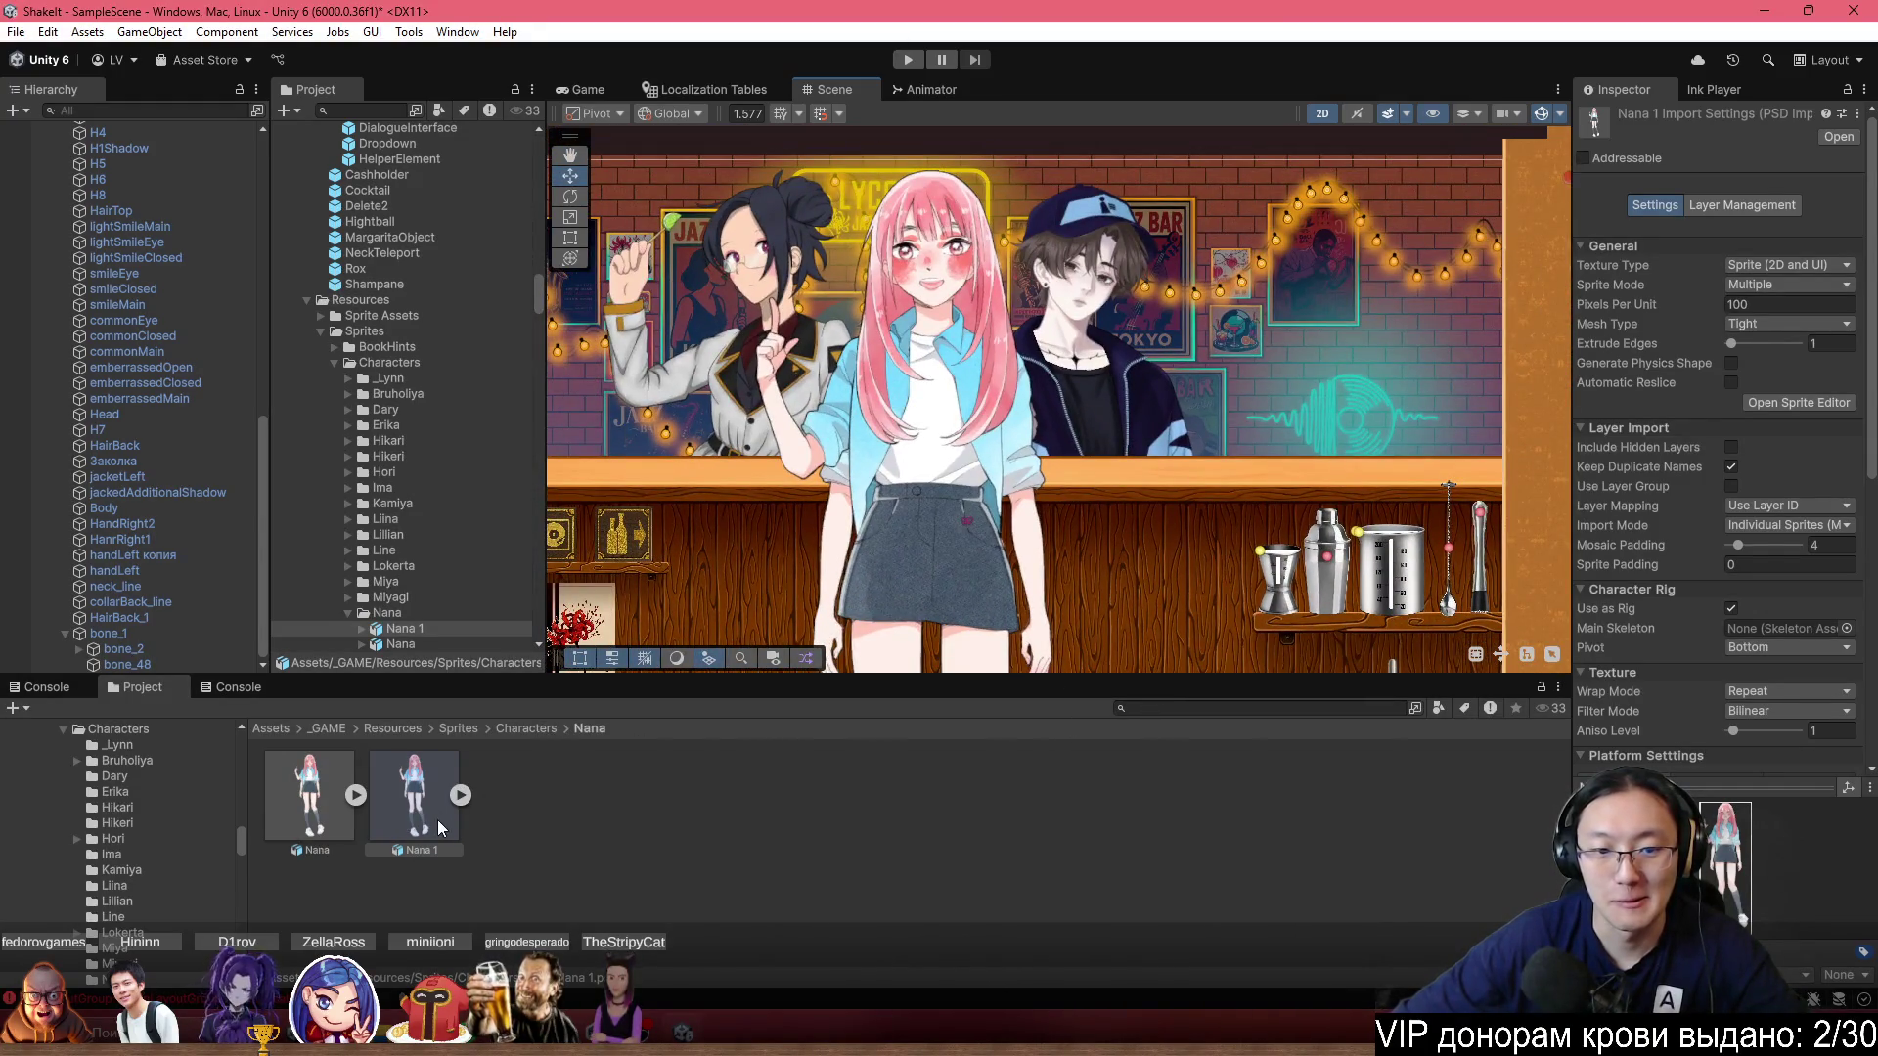
mouse_move(1272, 11)
left_mouse_down()
mouse_move(1296, 159)
mouse_move(1339, 201)
mouse_move(1477, 130)
left_mouse_up()
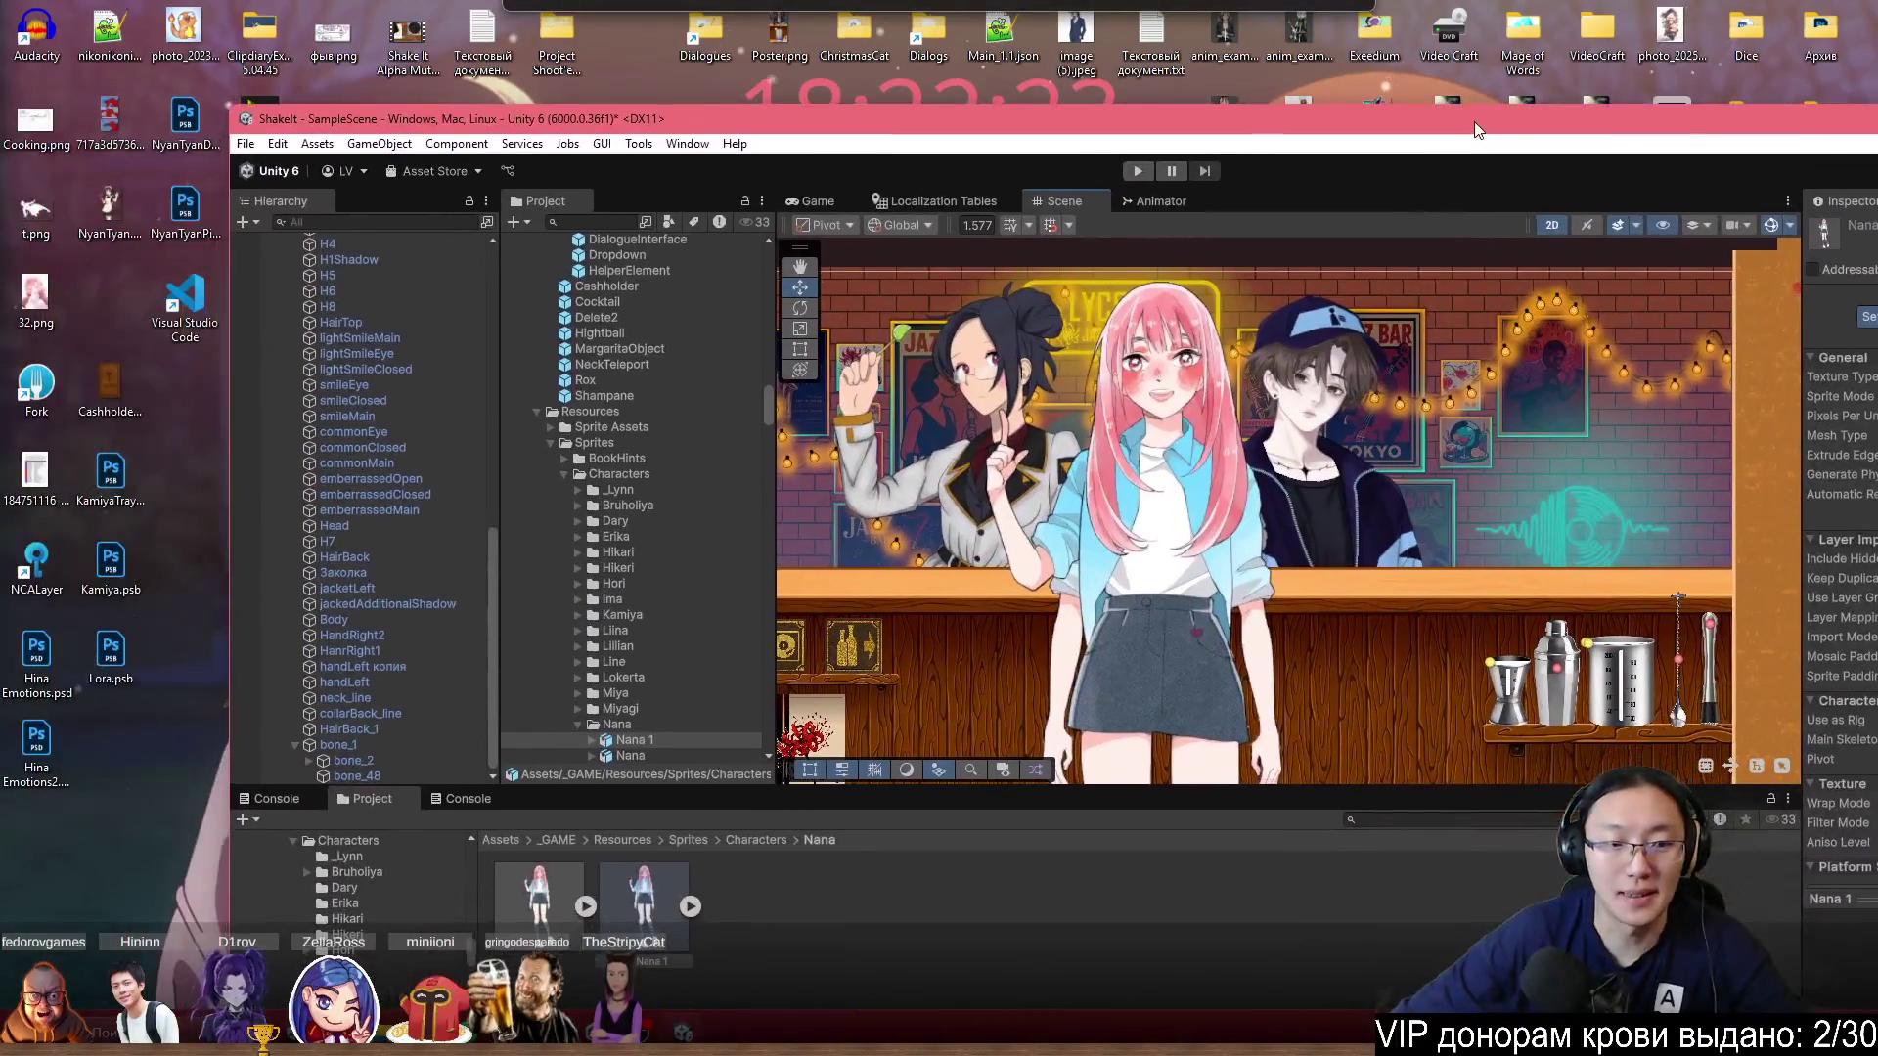
Reveal Nana 1.psb in File Explorer, move it onto the desktop, and return to Unity.
right_click(624, 937)
left_click(781, 350)
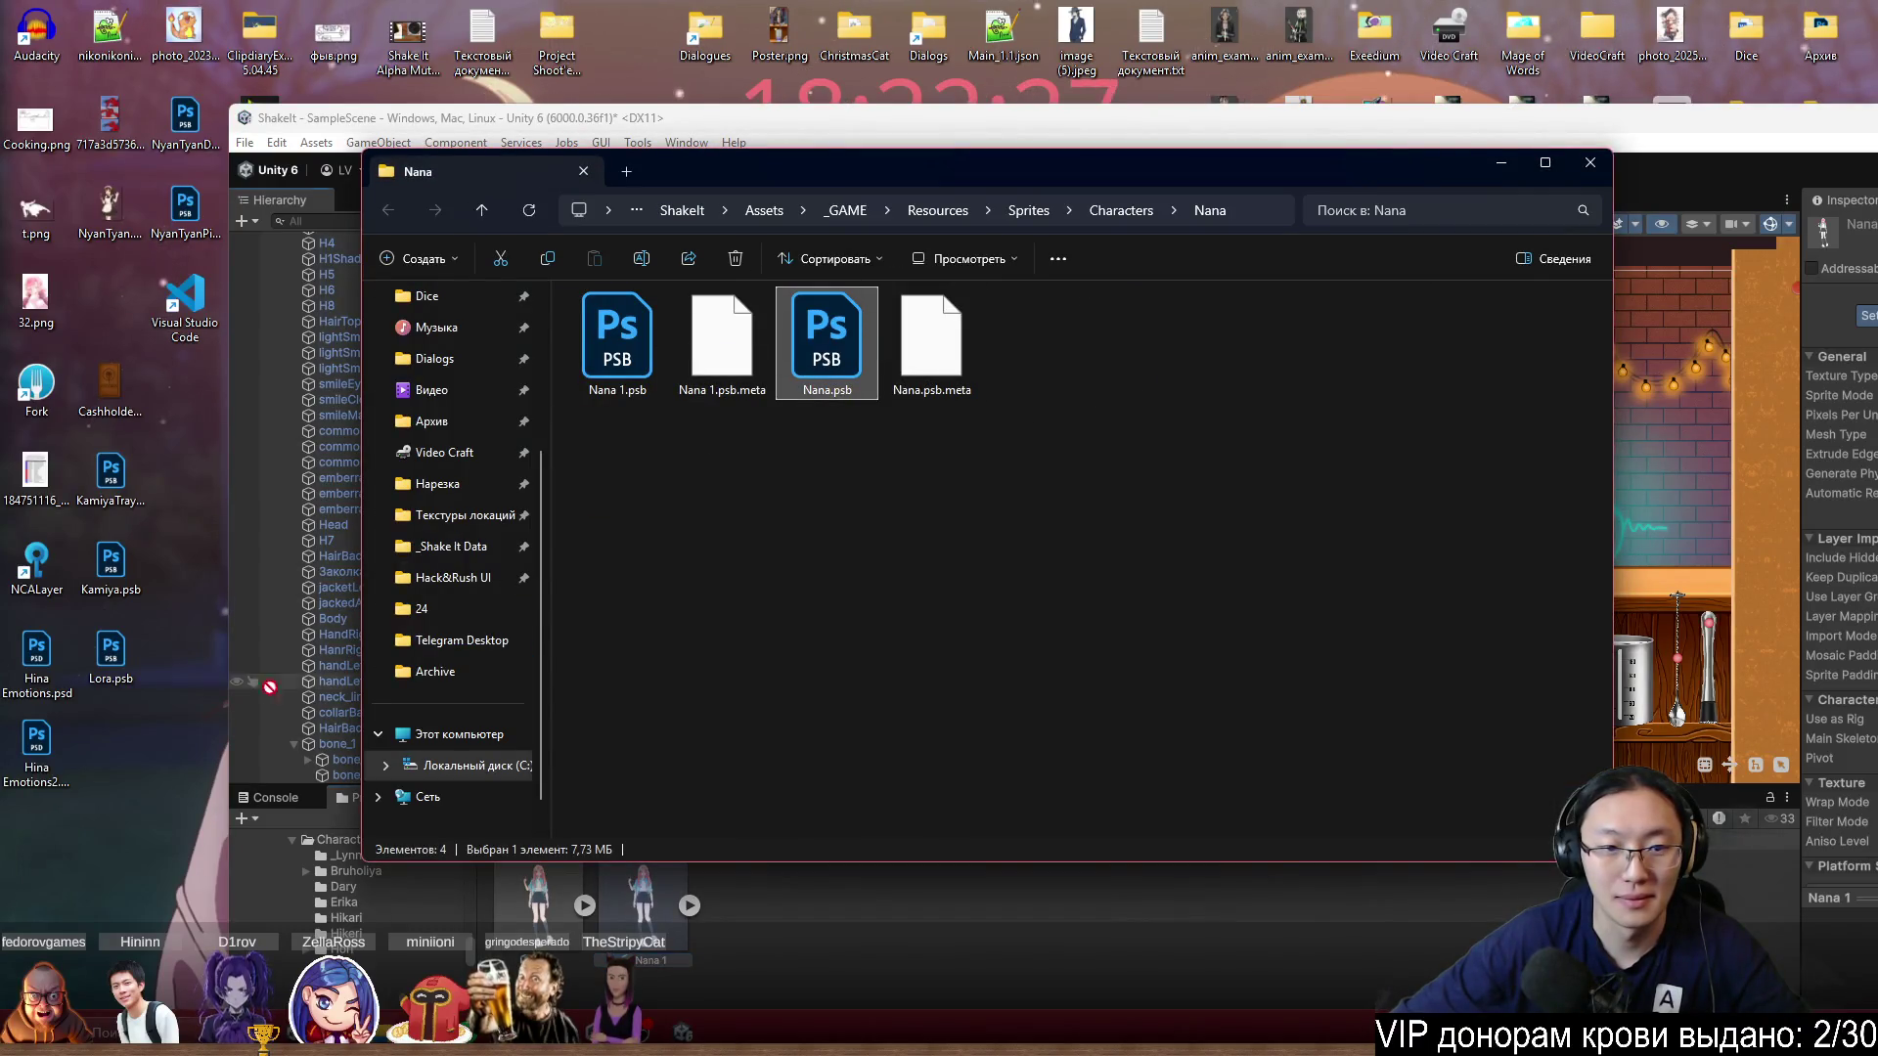
left_click(617, 343)
left_click_drag(138, 744, 137, 773)
left_click(915, 946)
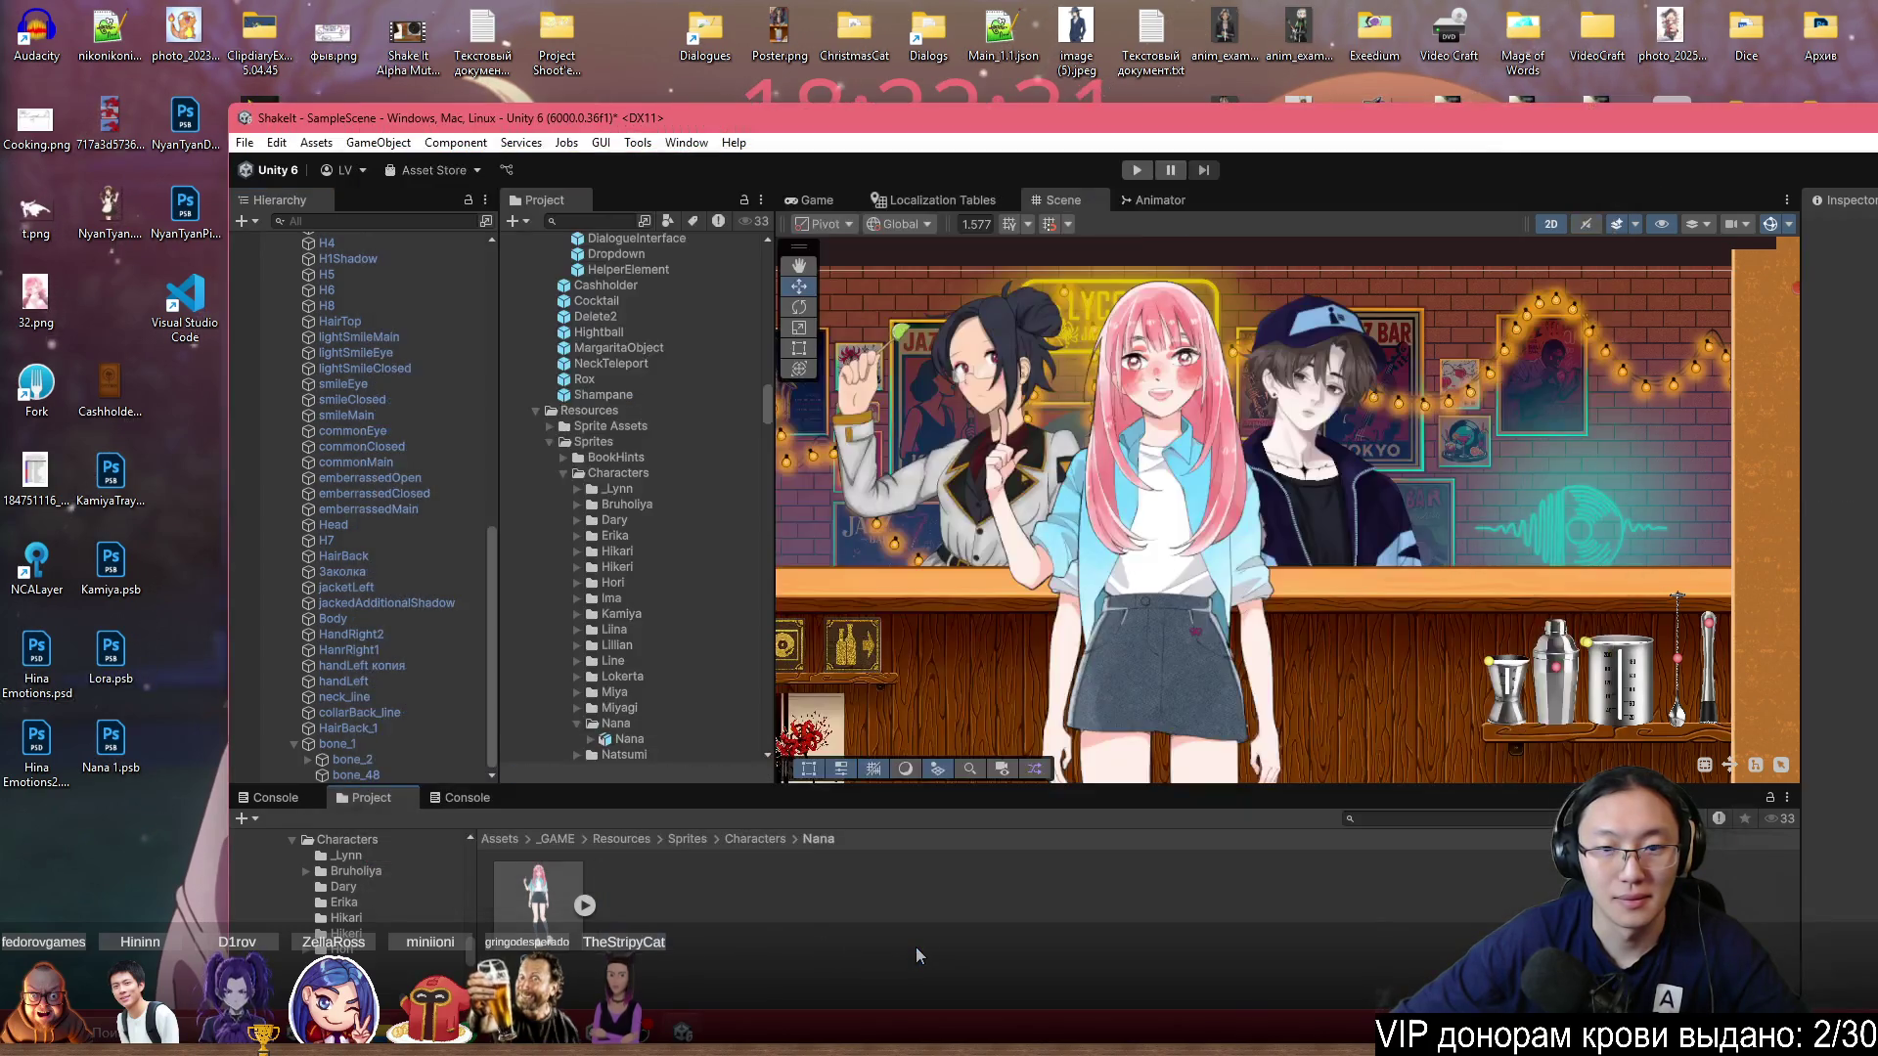
Bring Nana 1.psb back into the project and place the Nana 1 character in the bar scene.
mouse_move(110, 745)
left_mouse_down()
mouse_move(640, 874)
mouse_move(732, 917)
left_mouse_up()
left_click_drag(1125, 134, 1144, 2)
left_click_drag(415, 794, 1268, 333)
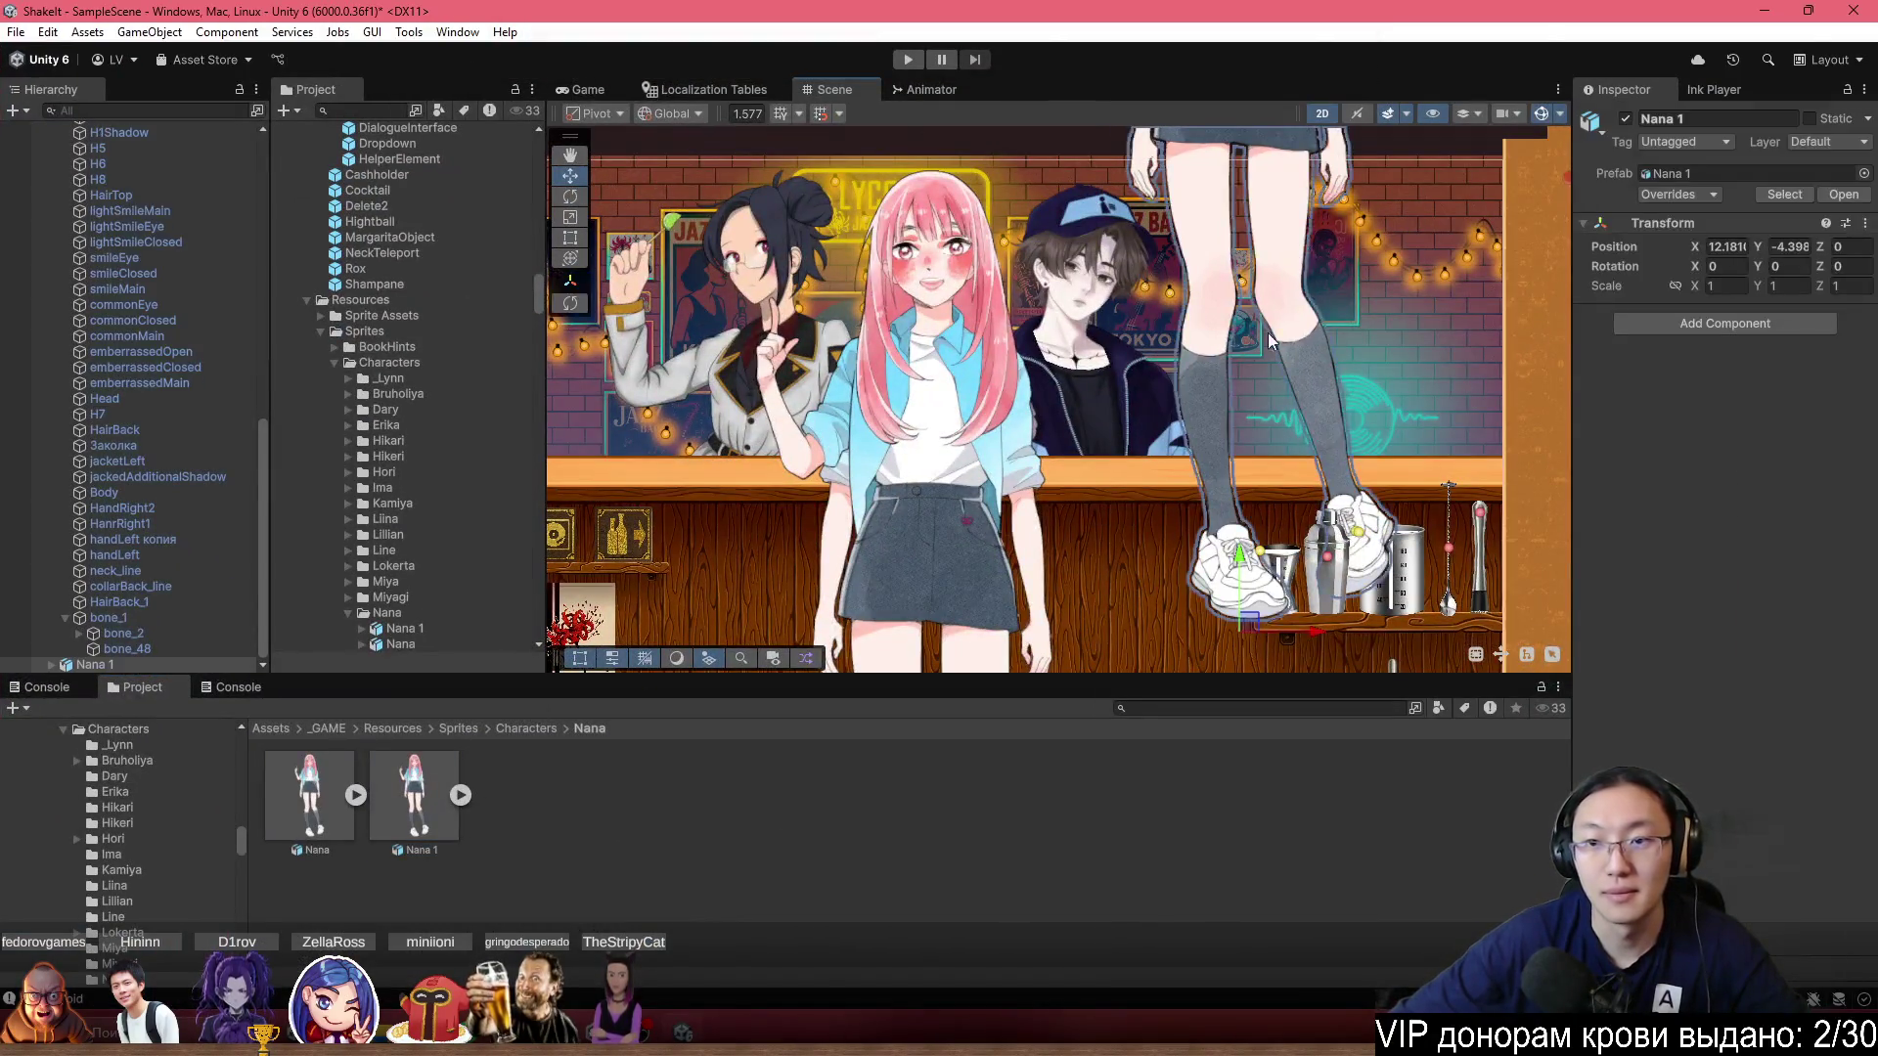
key("f")
scroll(1030, 520, "up", 10)
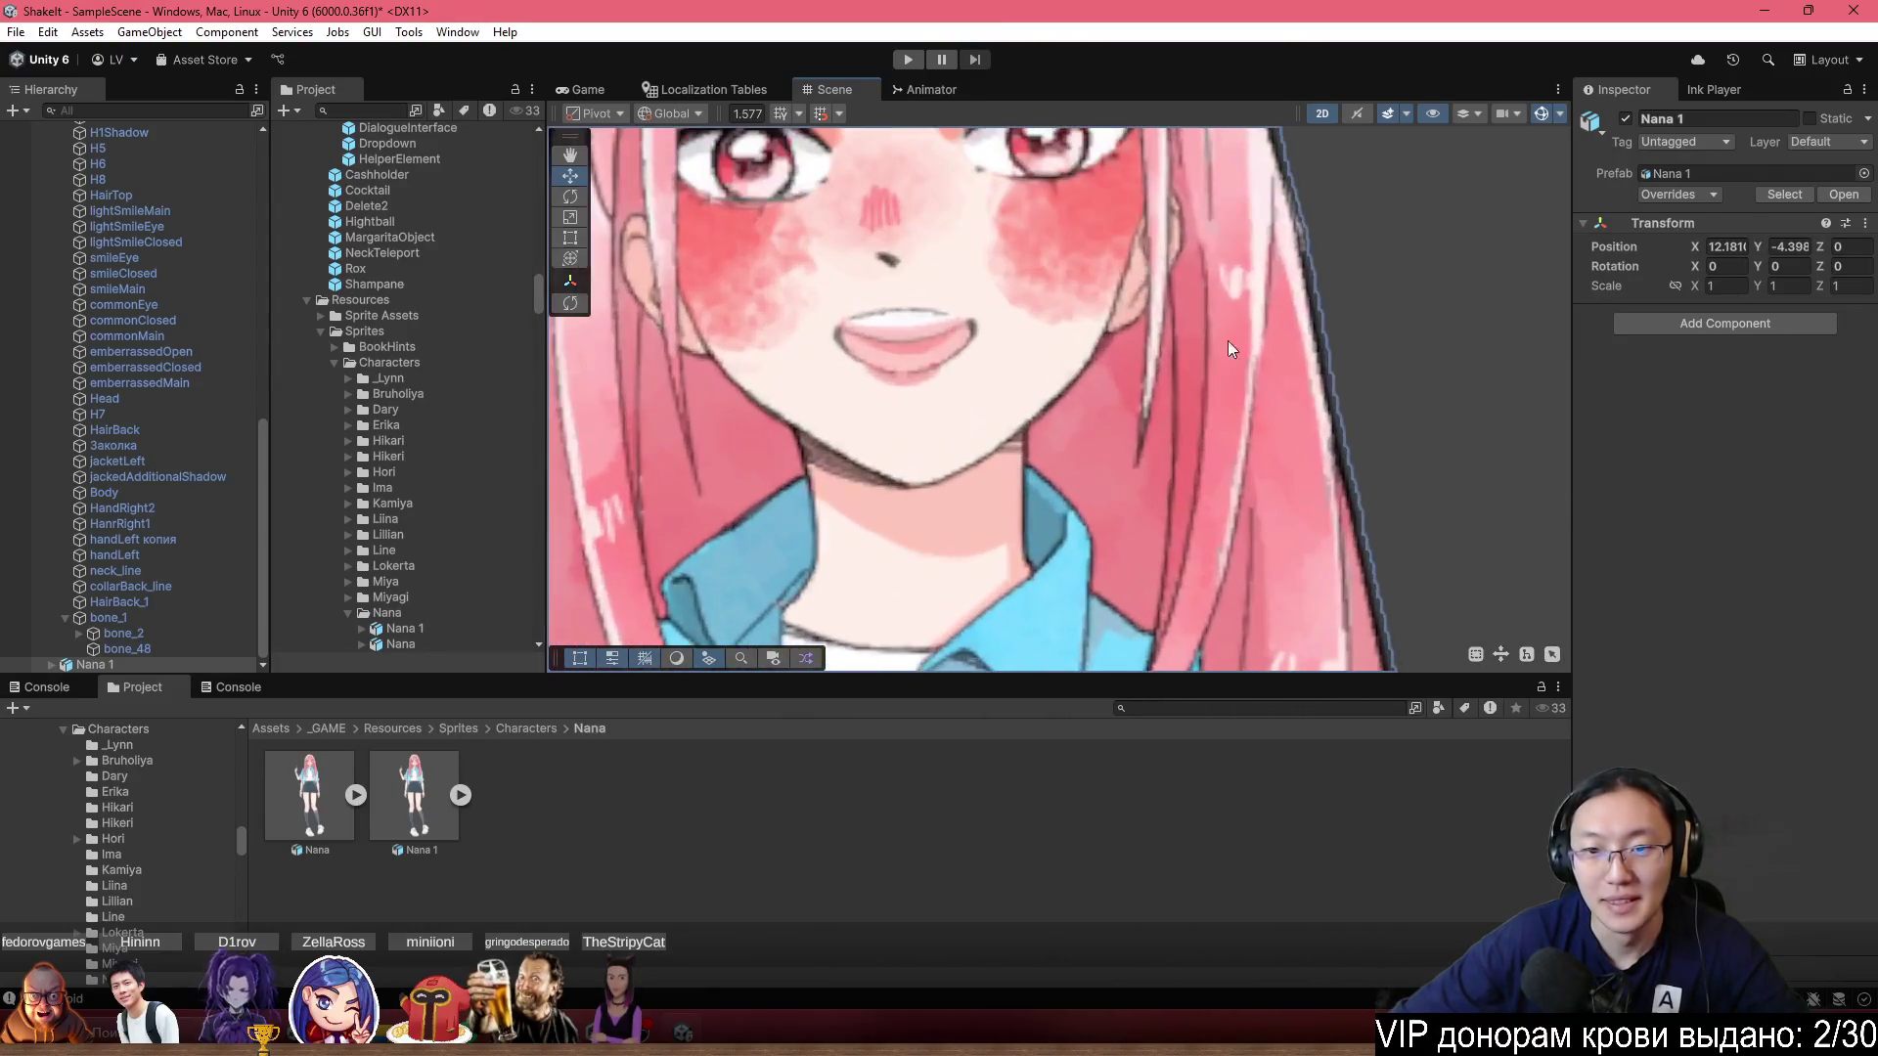
left_click(1229, 340)
scroll(1306, 352, "down", 3)
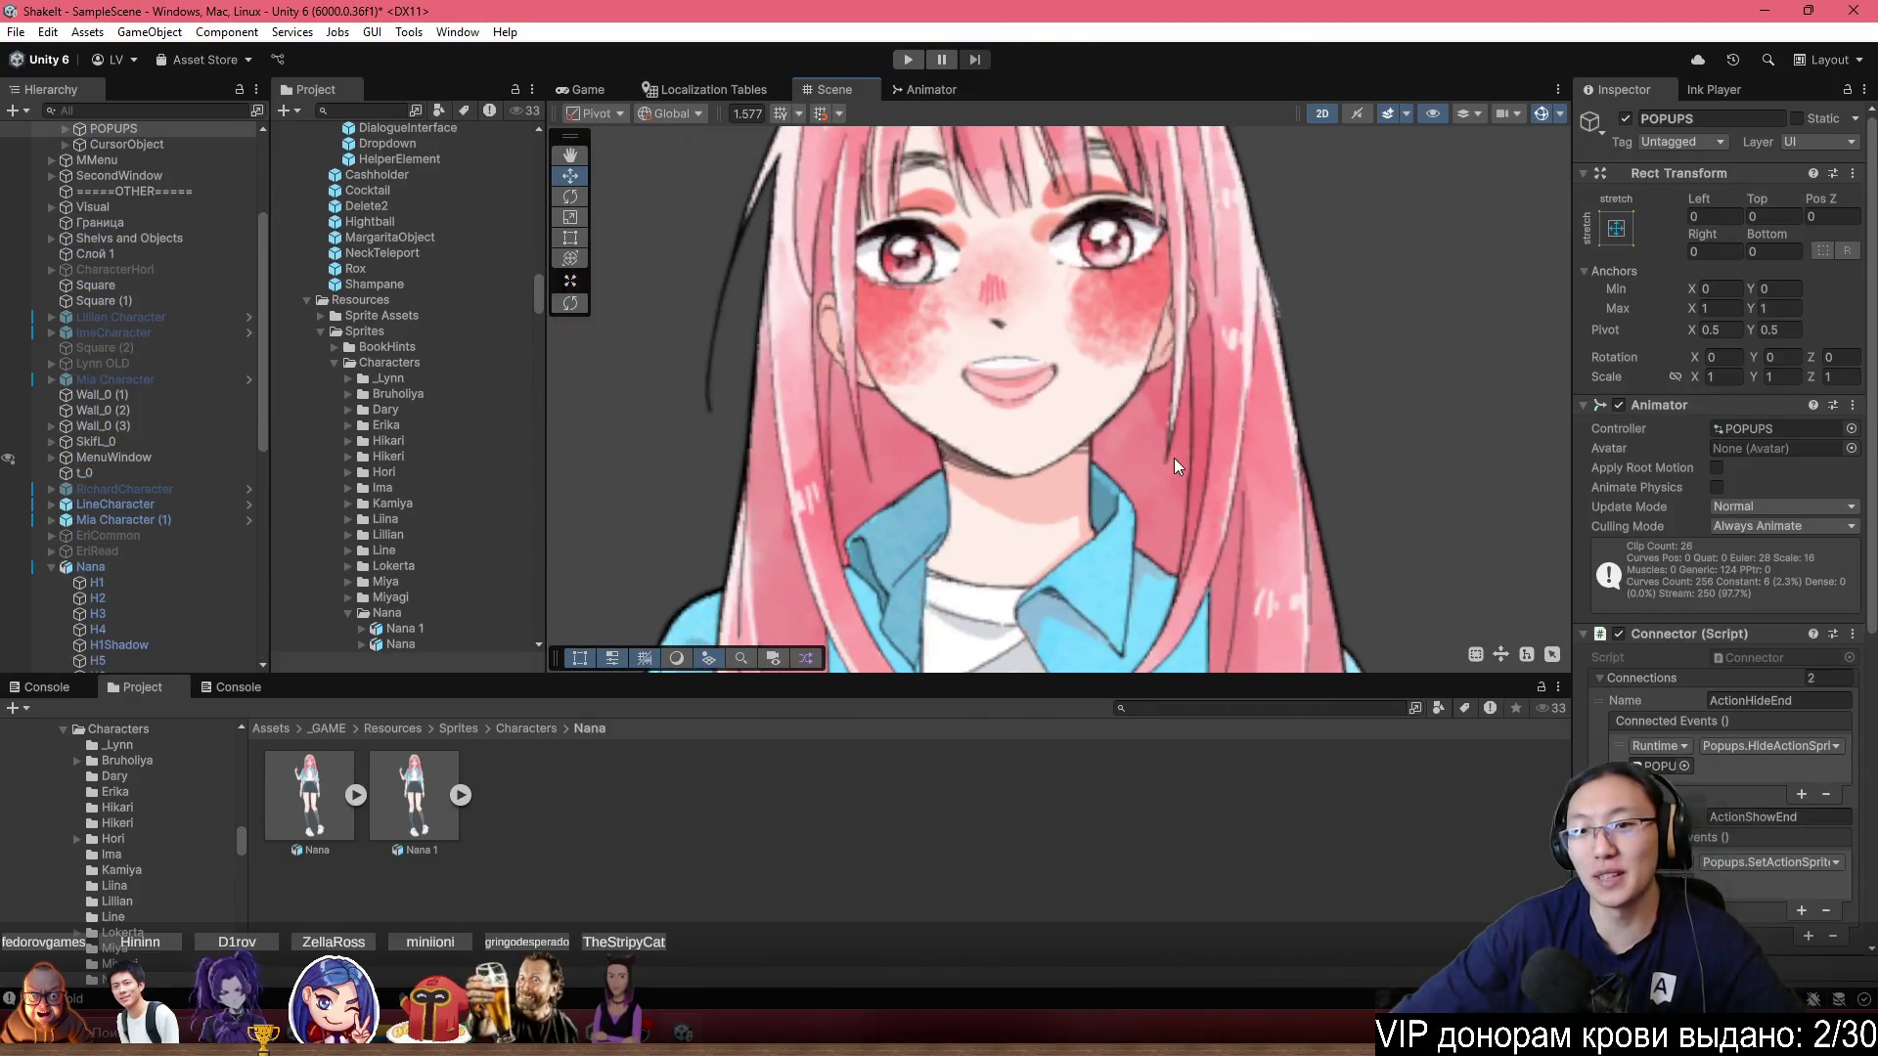
Raise the Nana 1 asset's texture Max Size from 2048 to 4096 and apply it.
left_click(434, 822)
scroll(1789, 650, "down", 3)
left_click(1788, 288)
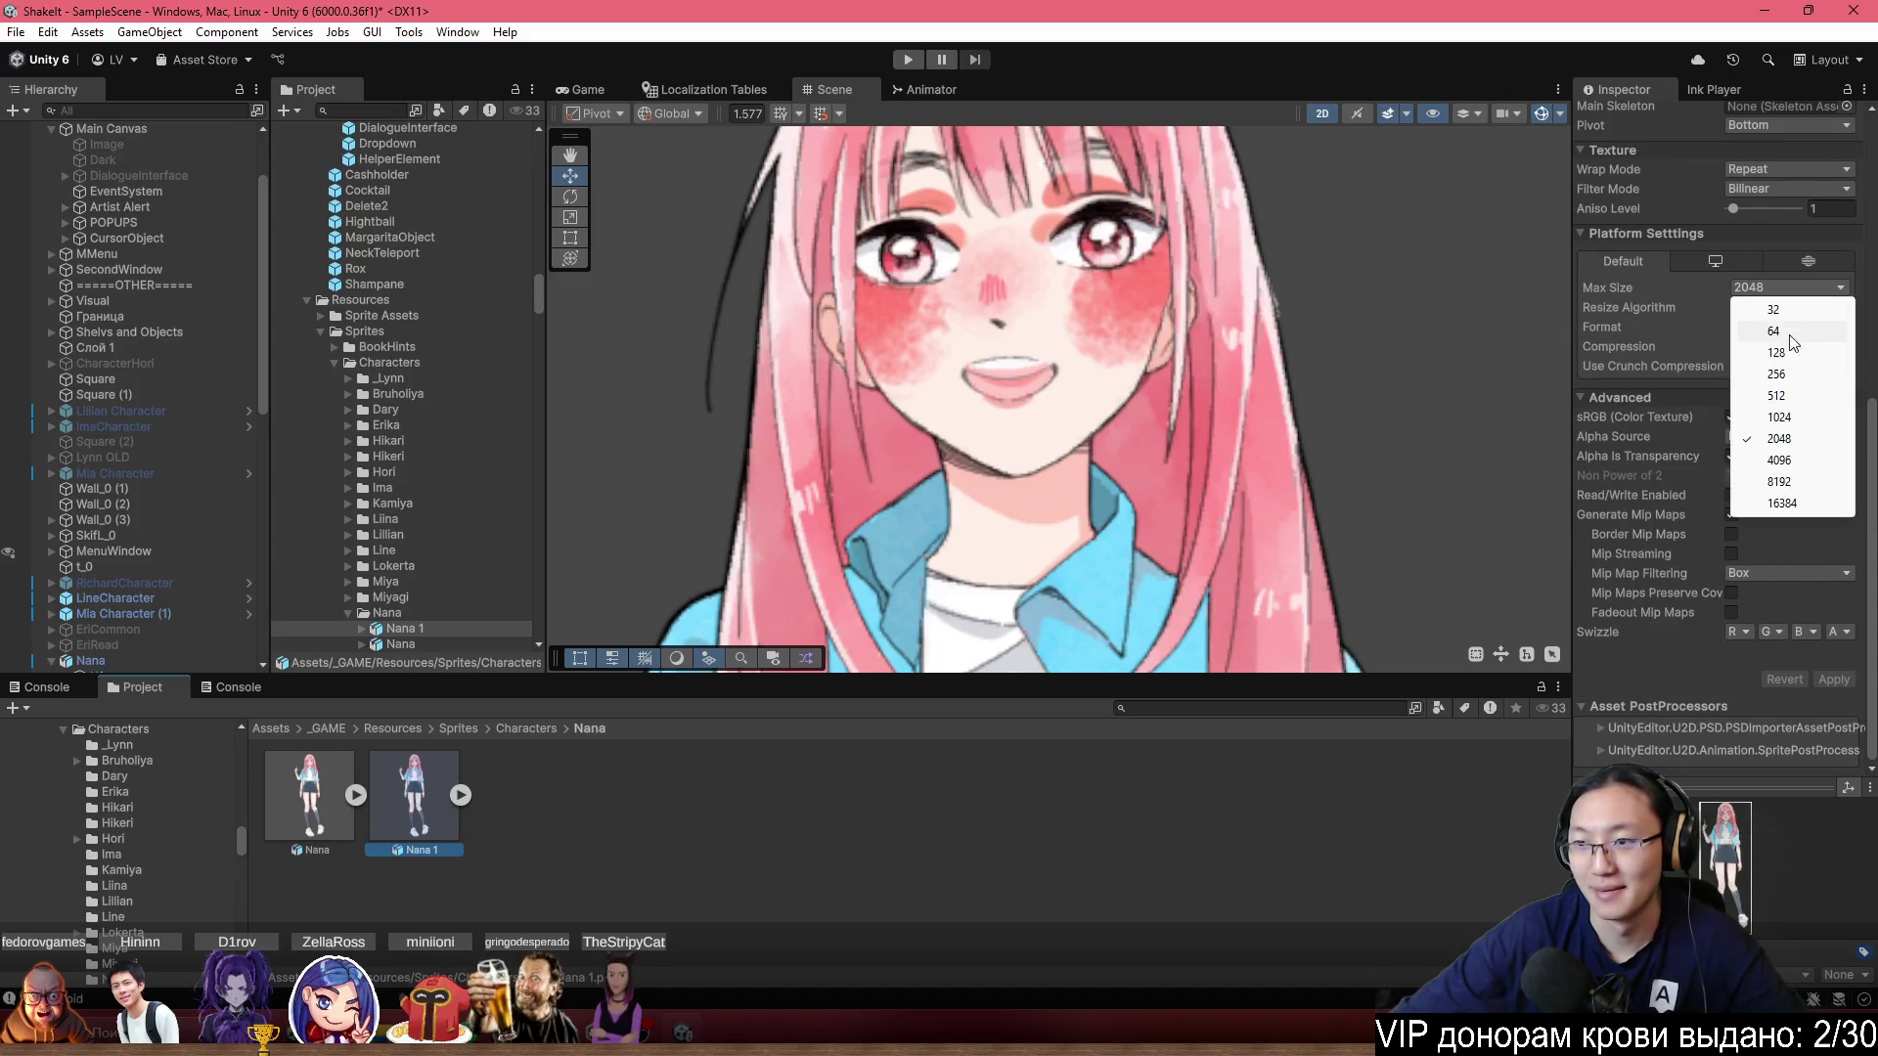
left_click(1819, 461)
left_click(1833, 679)
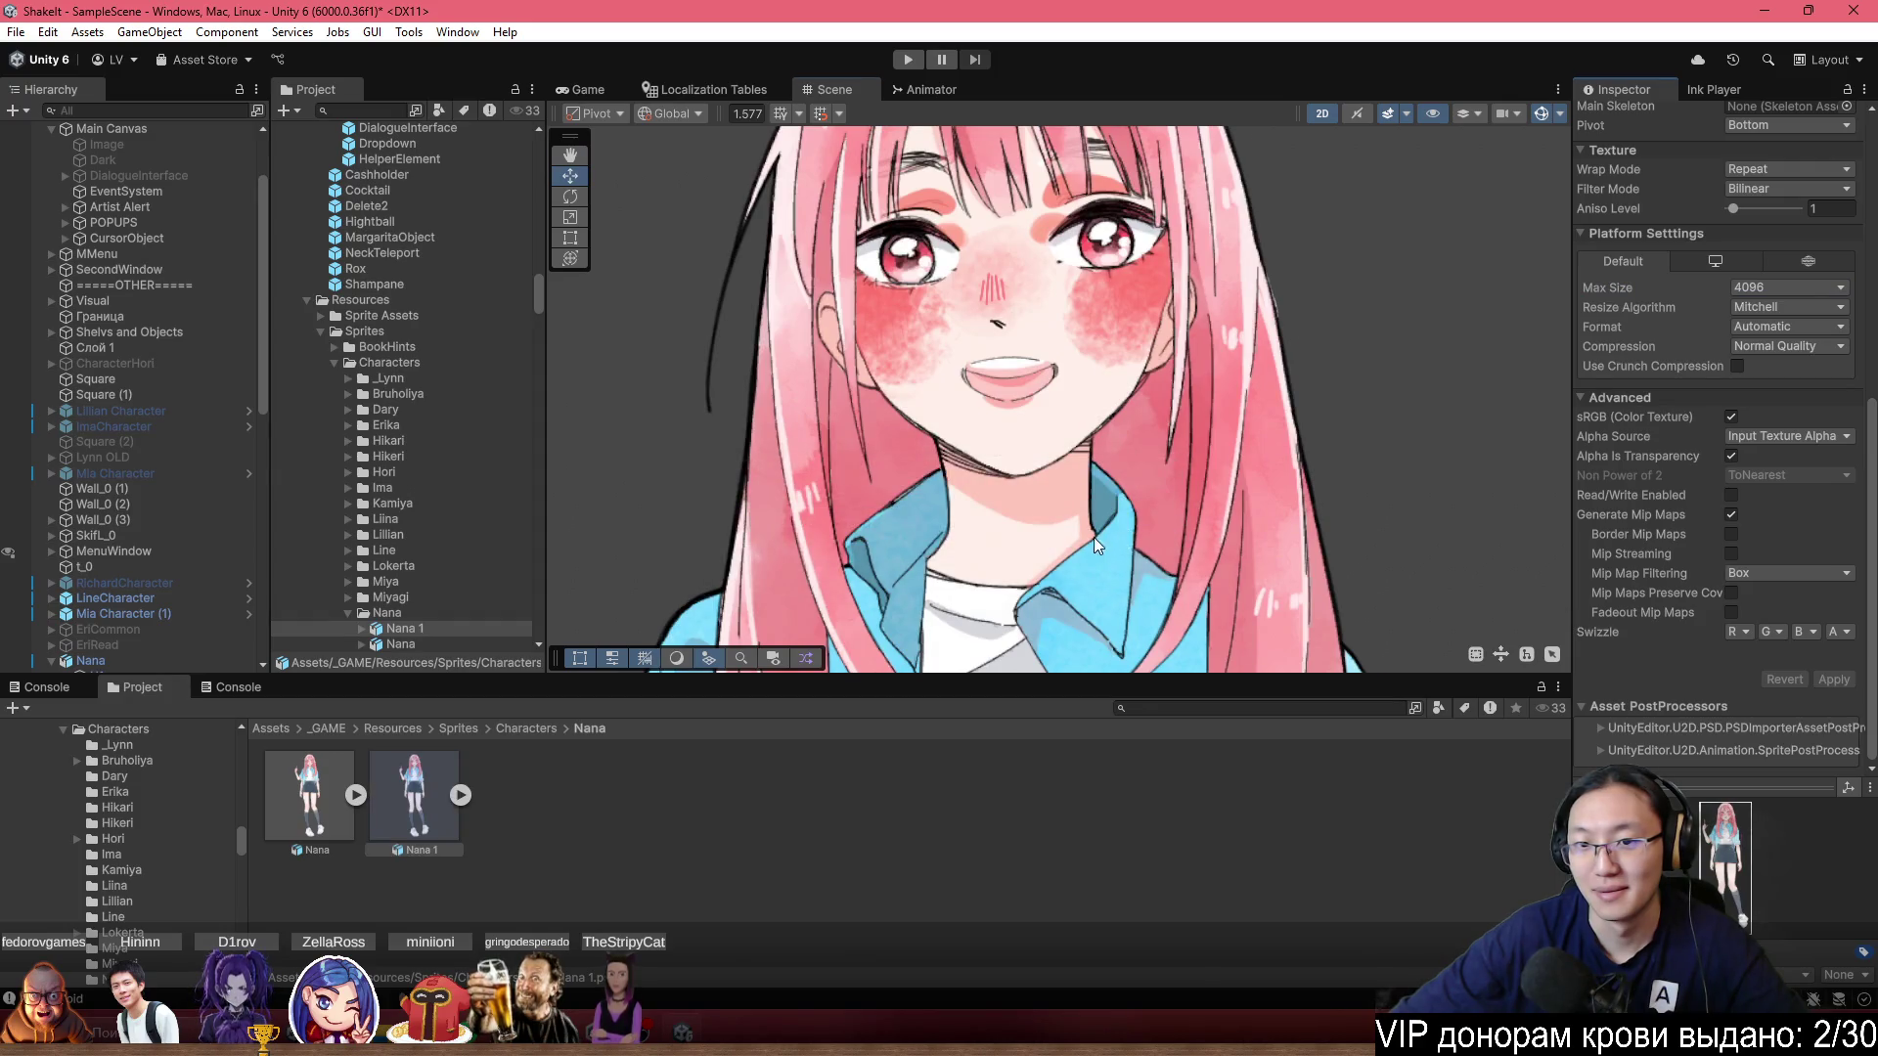
Zoom and pan the Scene view onto the large Nana sprite's torso to check its rendering.
scroll(1094, 537, "down", 6)
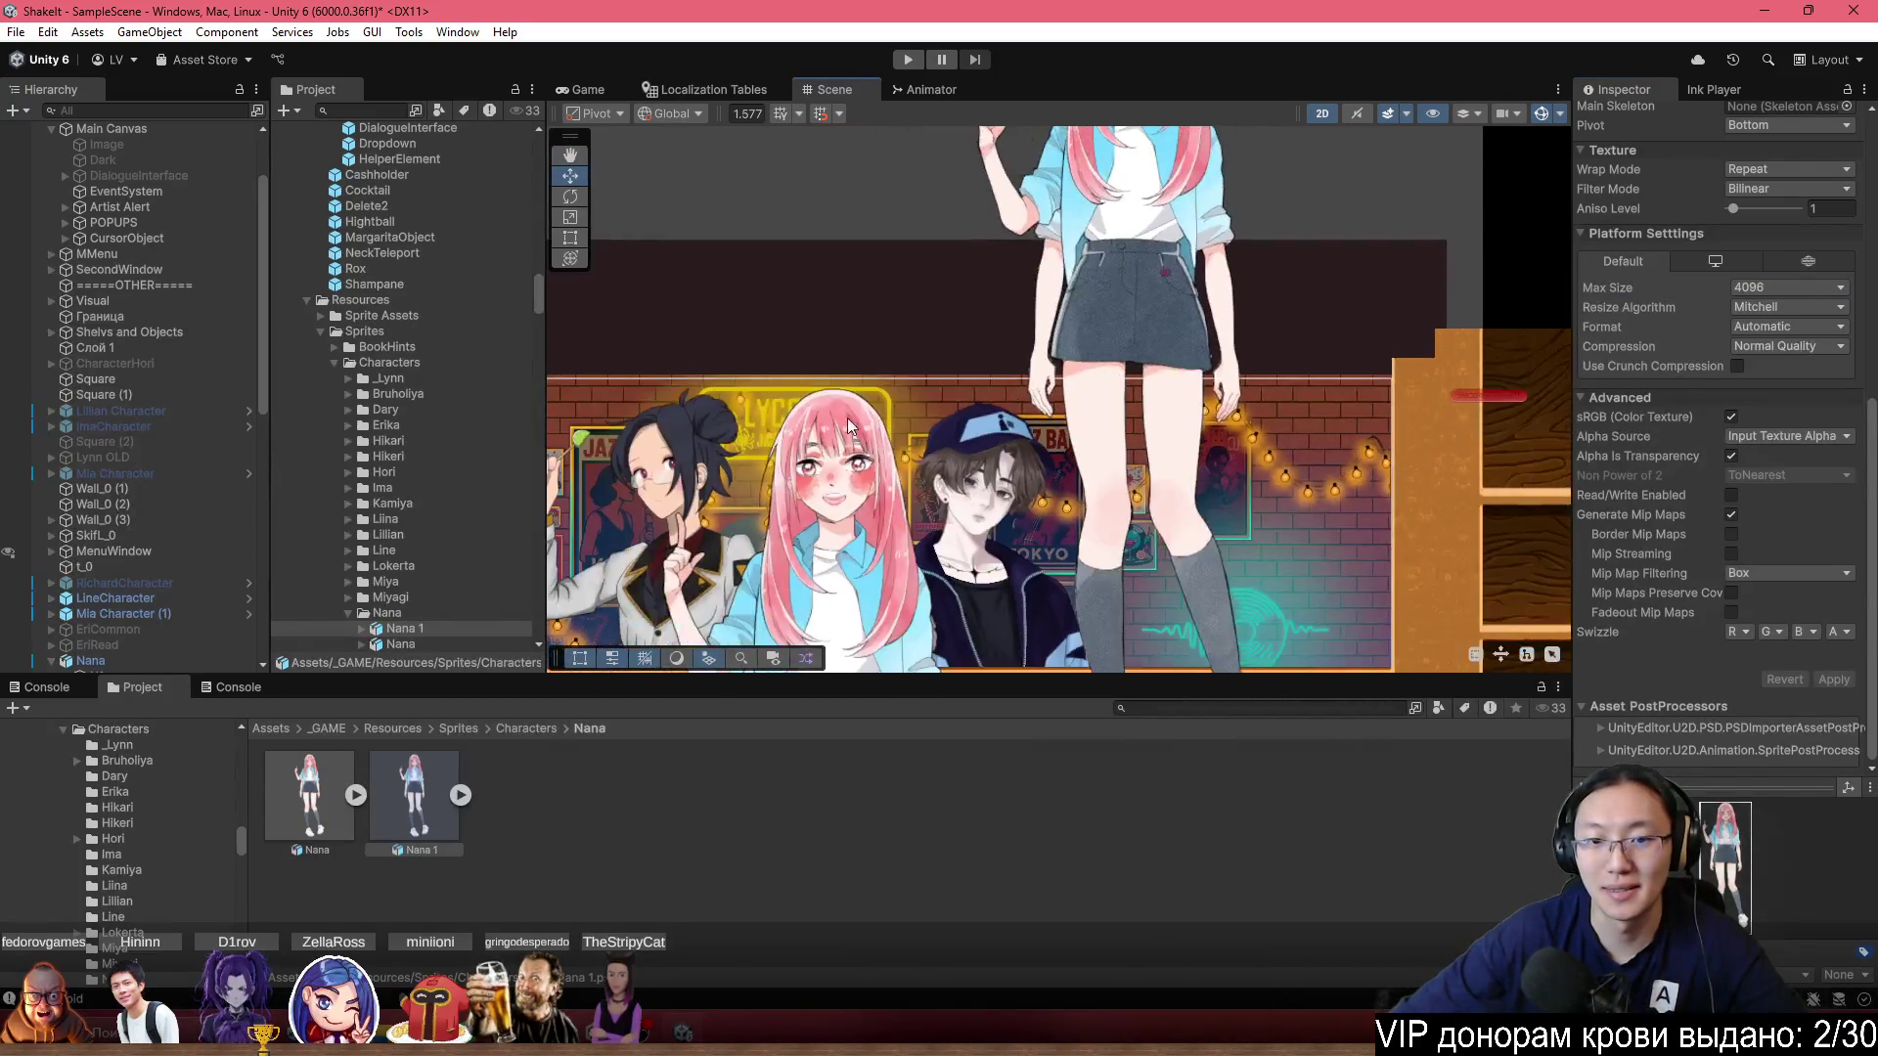
scroll(848, 426, "up", 10)
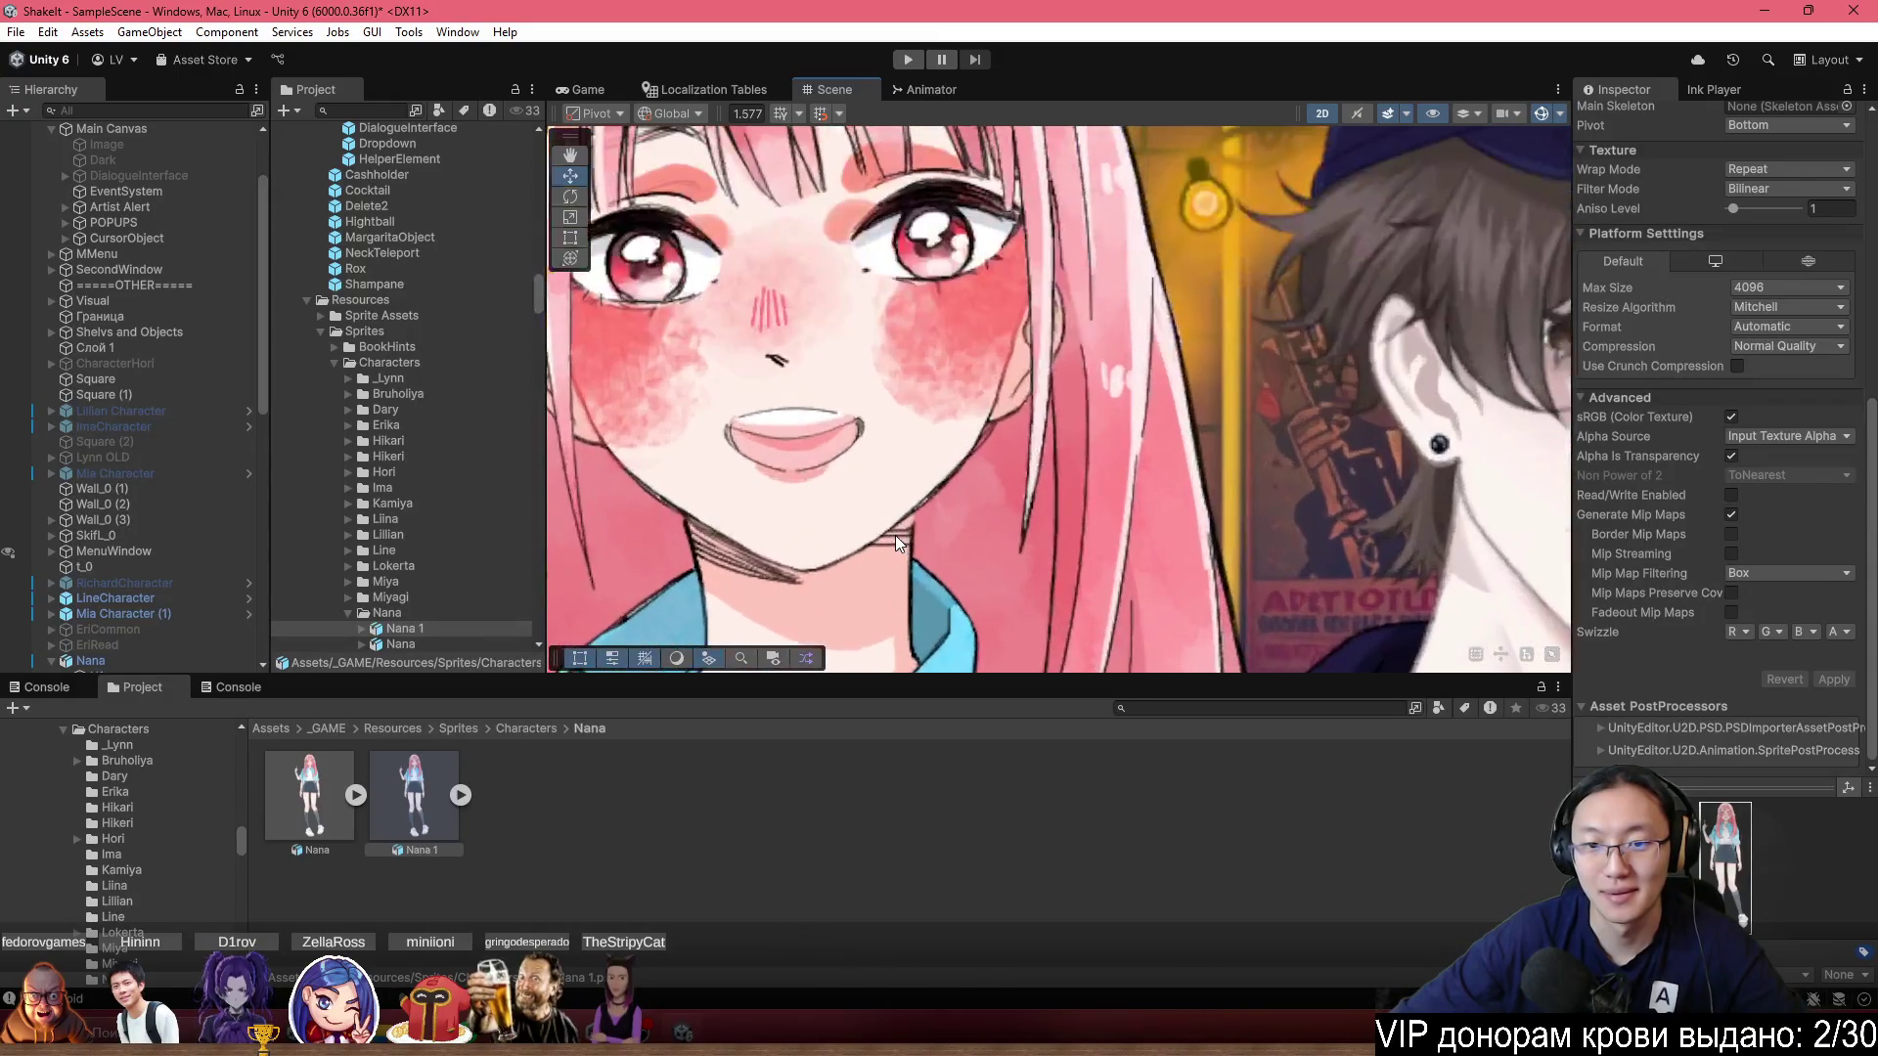
scroll(895, 536, "down", 8)
scroll(1033, 308, "up", 8)
mouse_move(1033, 308)
left_mouse_down()
mouse_move(885, 539)
mouse_move(943, 646)
mouse_move(1015, 409)
left_mouse_up()
scroll(943, 645, "up", 3)
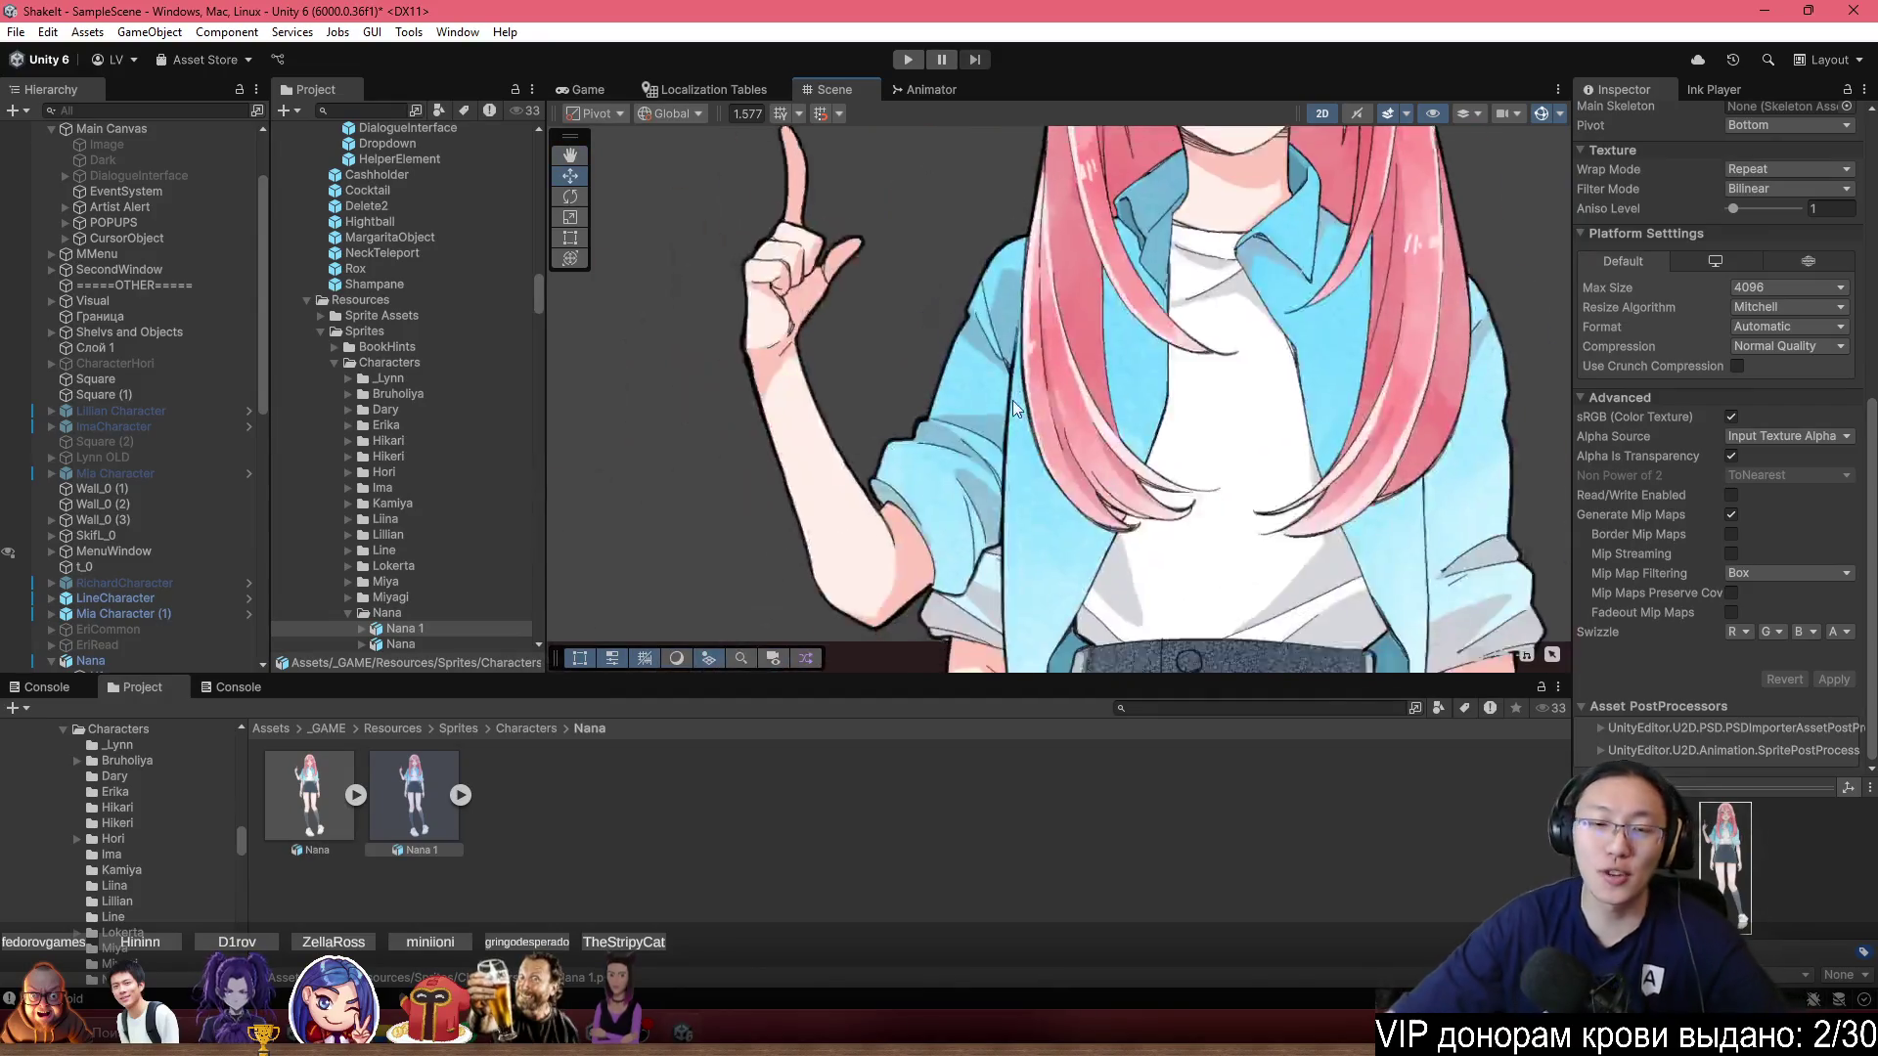
scroll(1015, 409, "down", 3)
left_click(1066, 396)
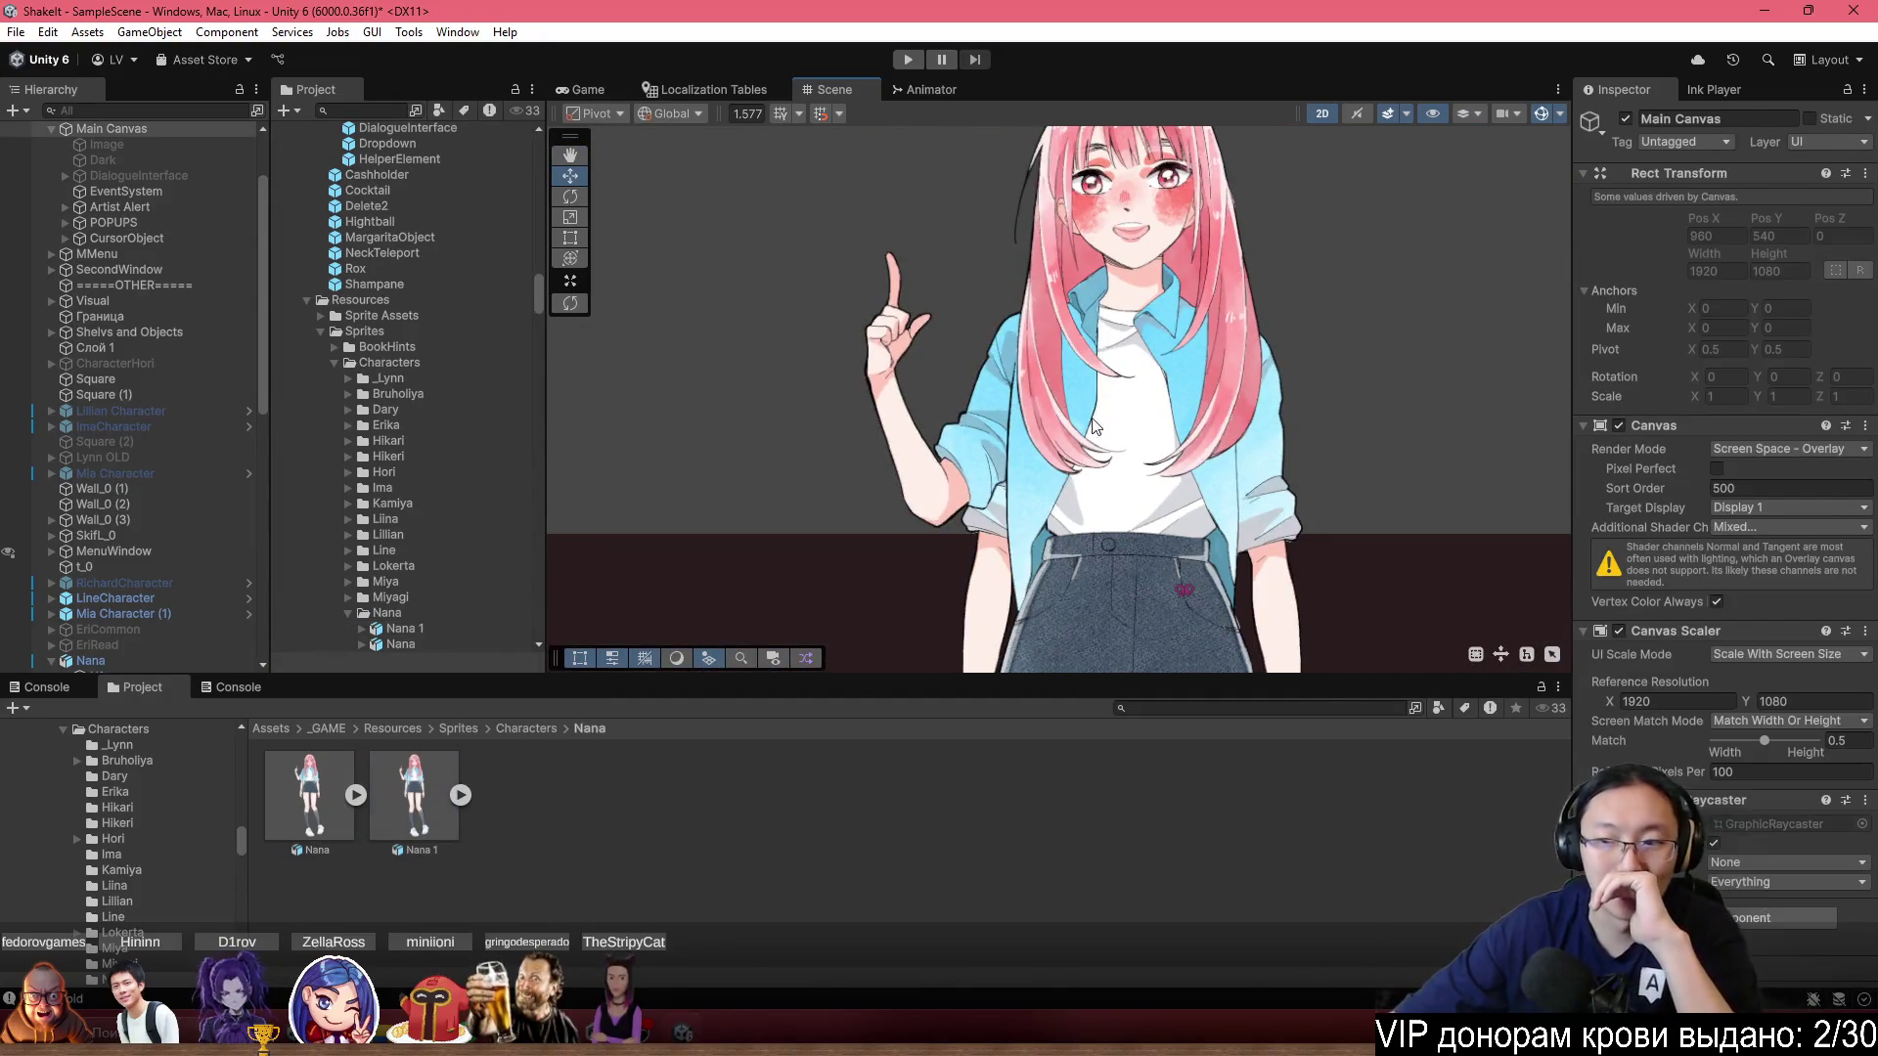
Select Nana's body sprite and pan the view over the bar counter and both characters.
left_click(1116, 513)
scroll(1054, 531, "down", 5)
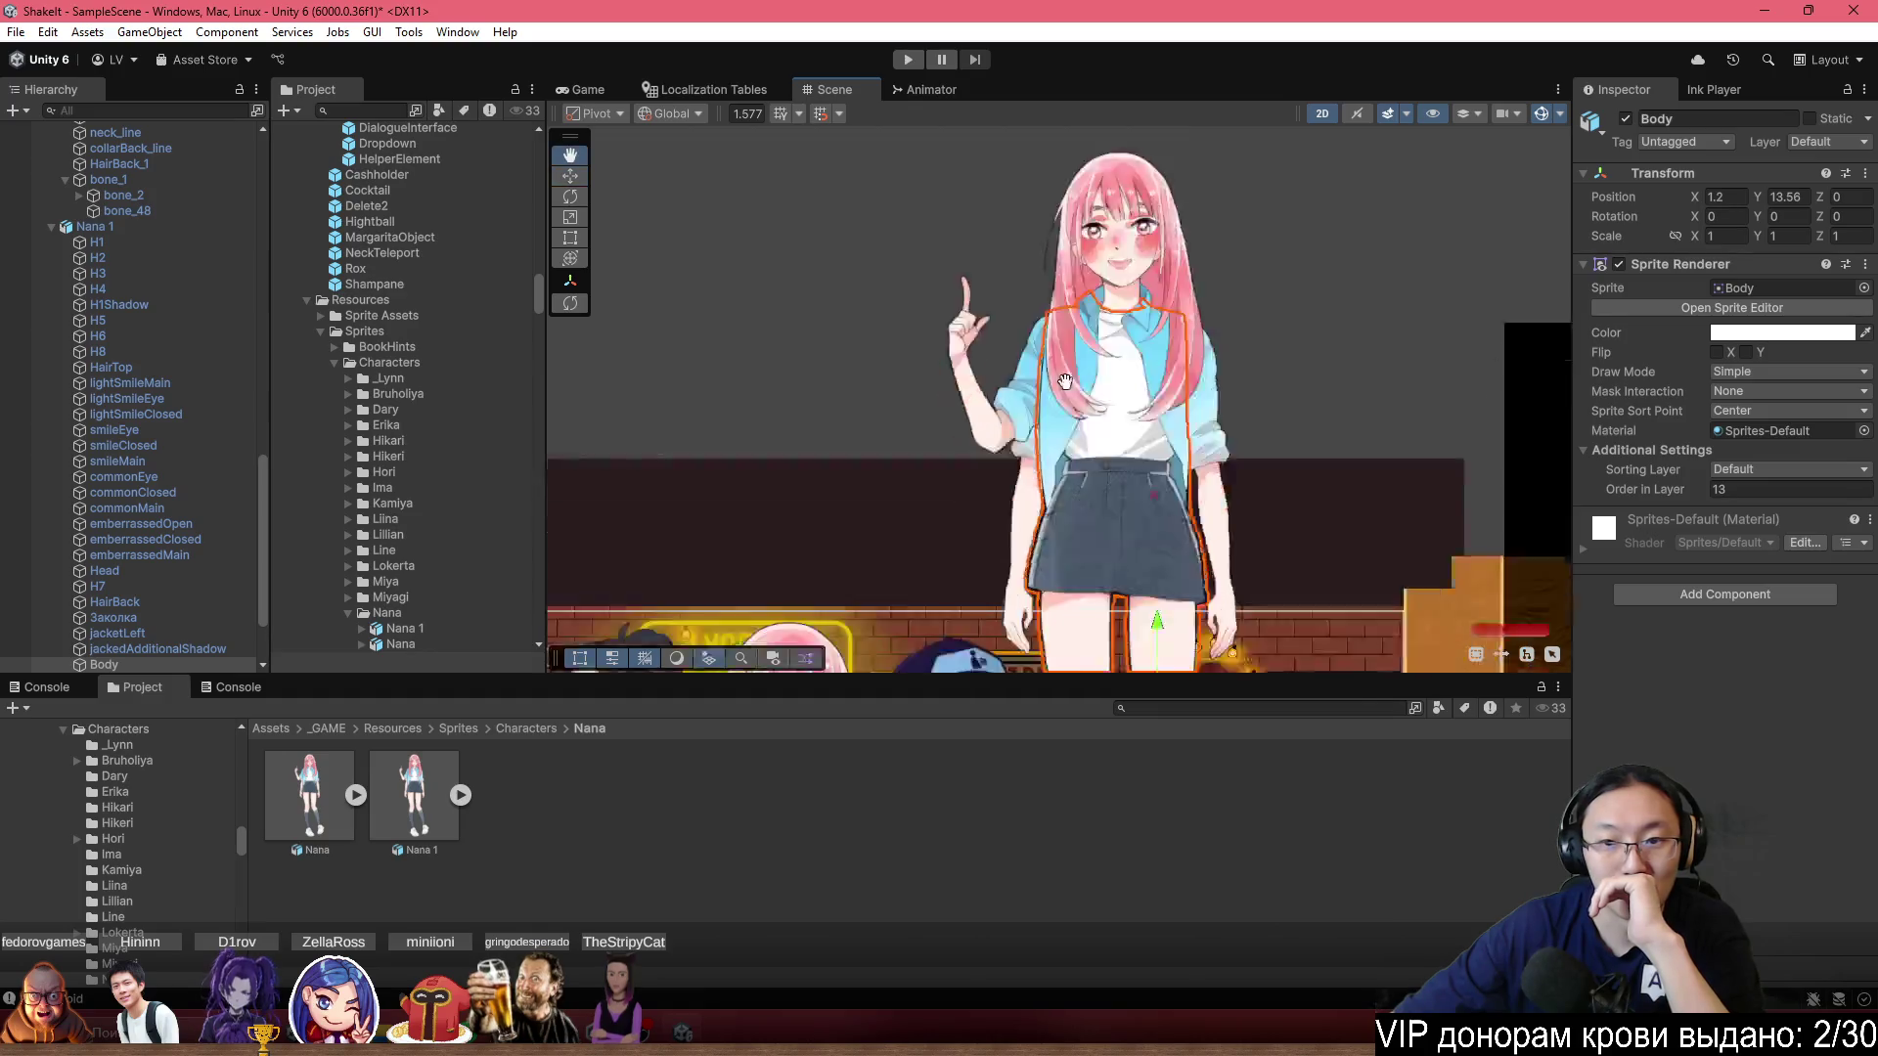
left_click_drag(1141, 479, 1100, 381)
left_click_drag(944, 599, 934, 477)
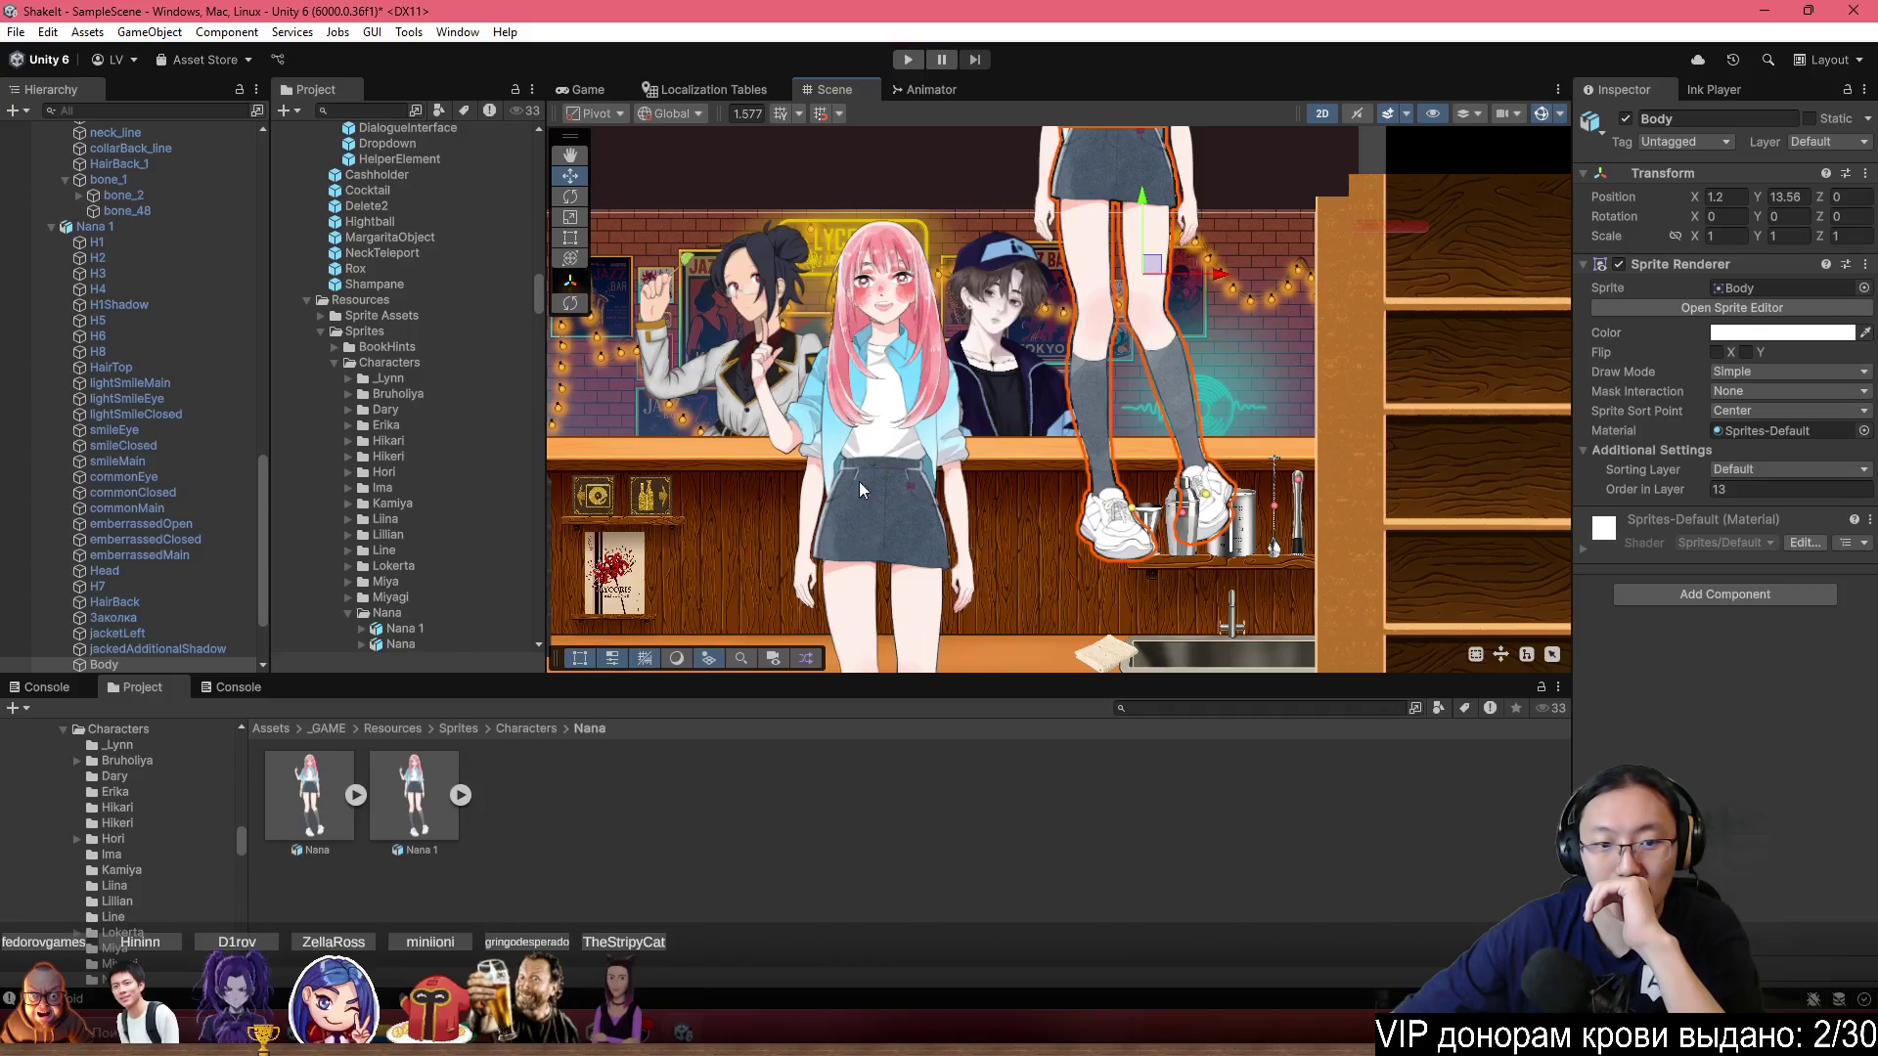
left_click_drag(1195, 314, 1125, 458)
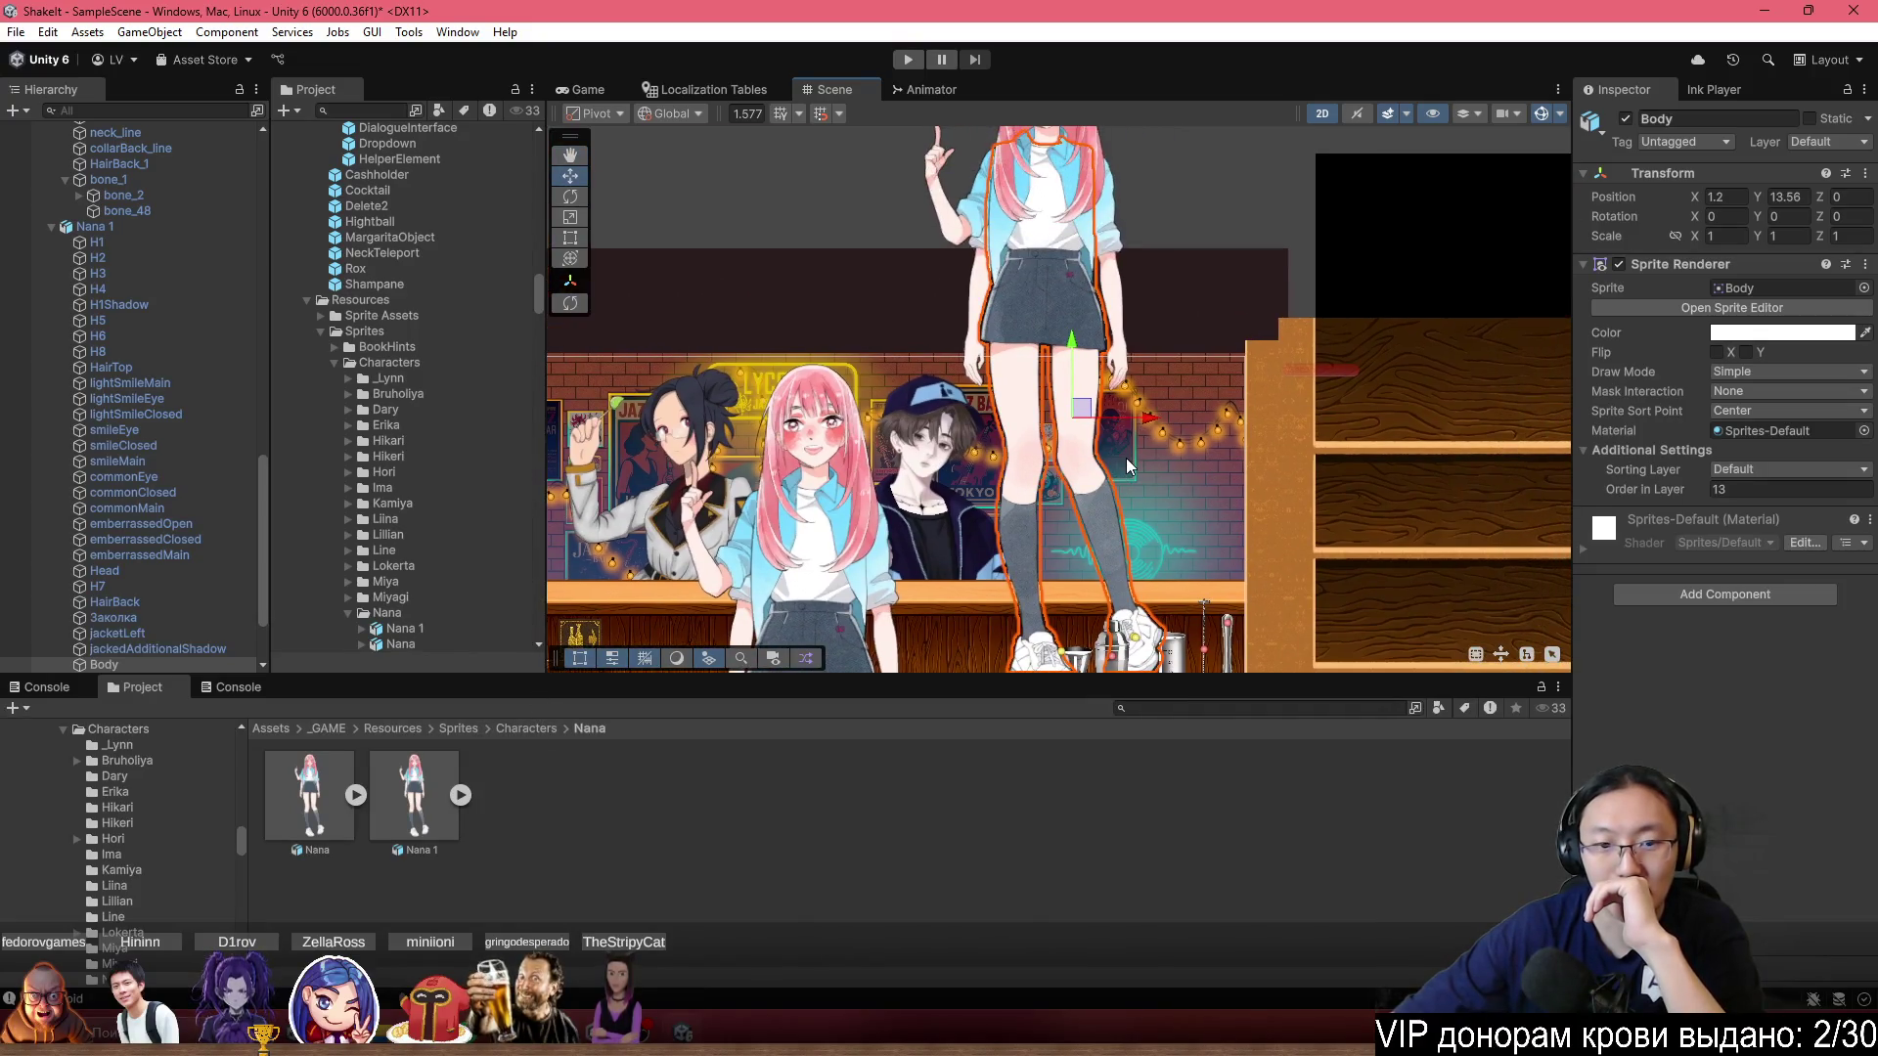
Compare the import settings of the Nana 1 and Nana assets in the Inspector.
left_click(417, 818)
scroll(1623, 565, "down", 2)
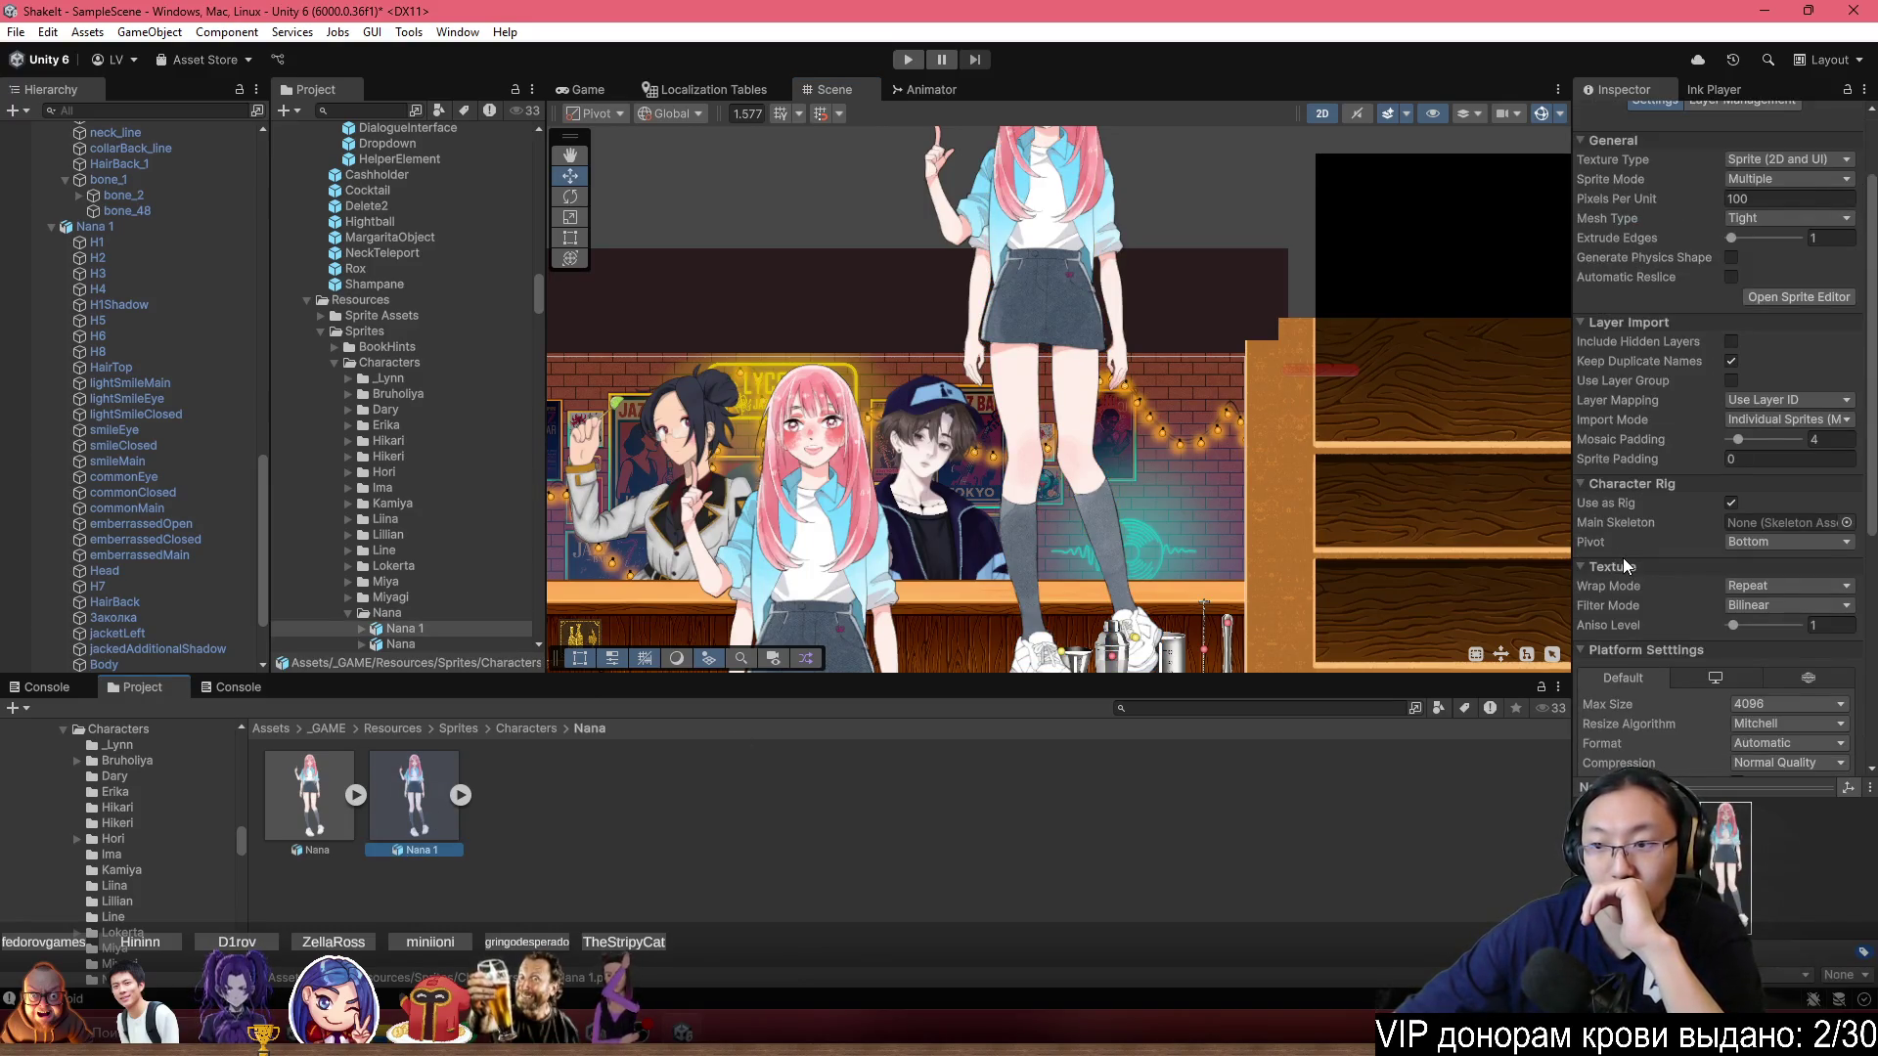
scroll(1623, 565, "down", 2)
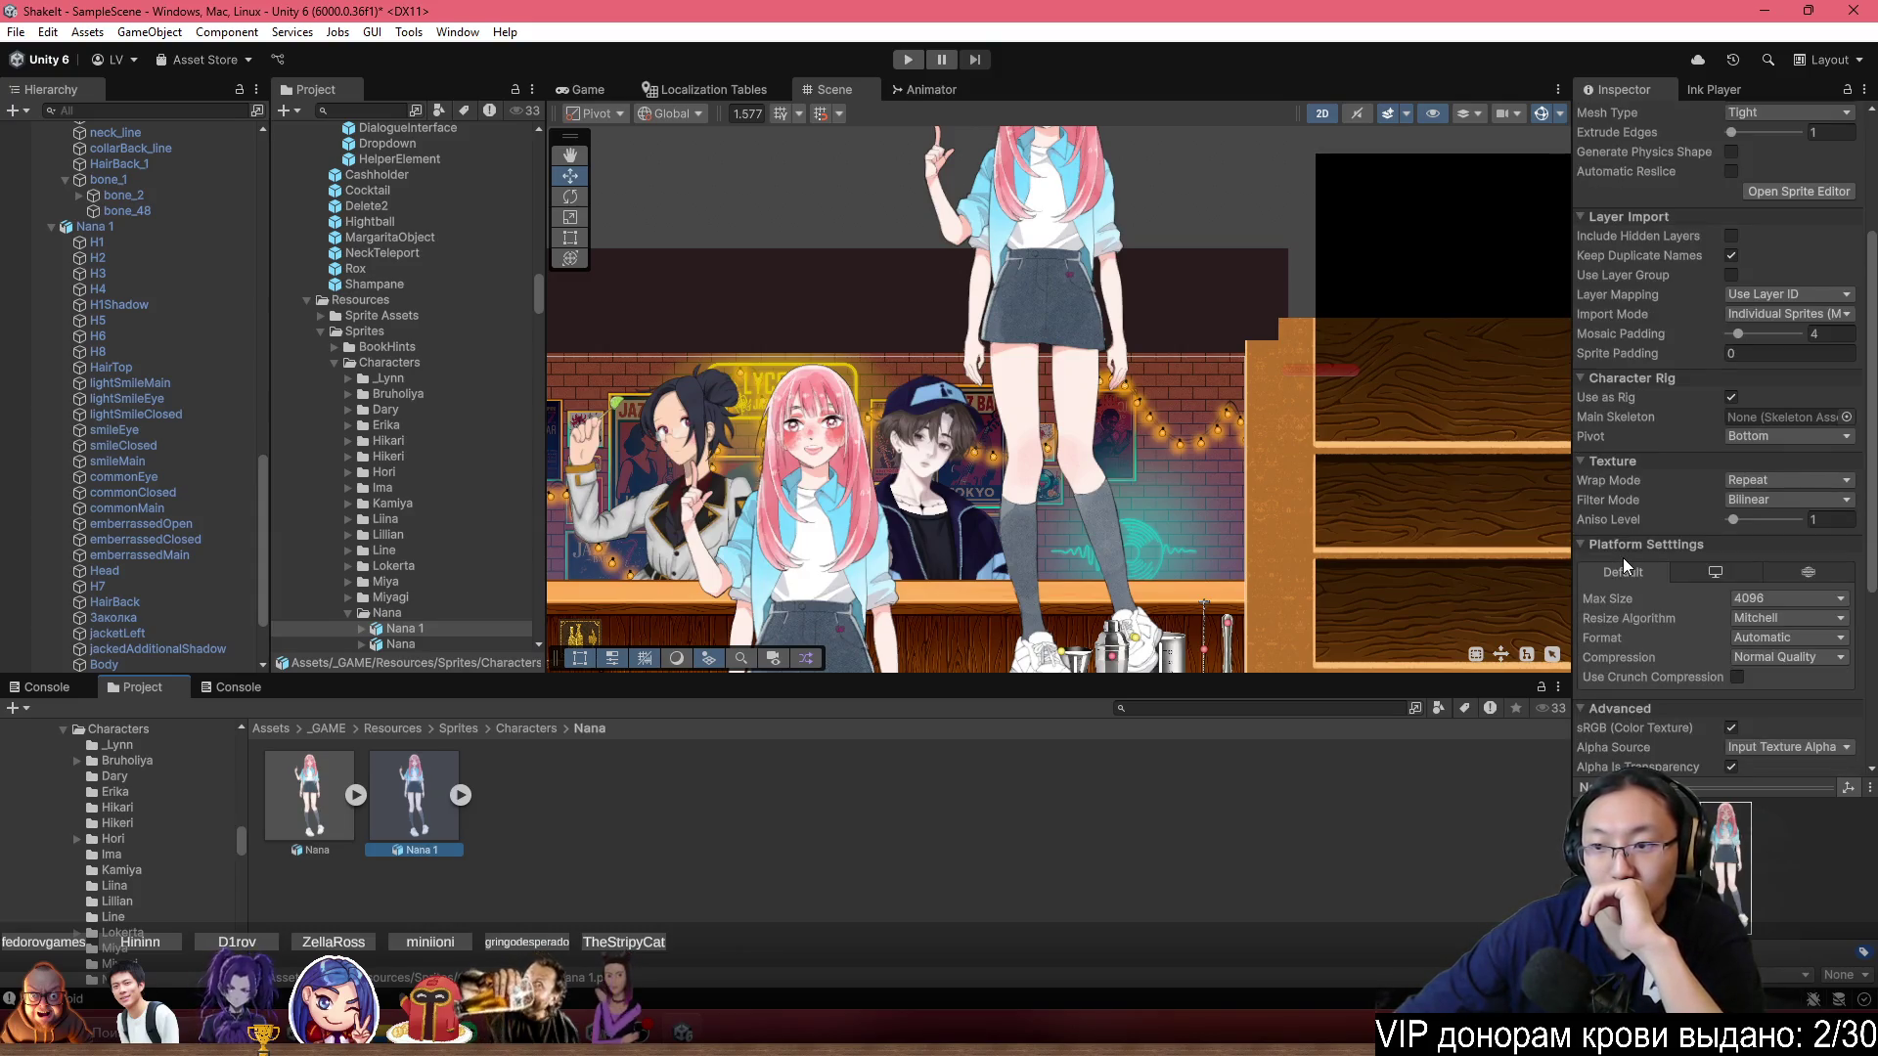
scroll(1622, 565, "up", 4)
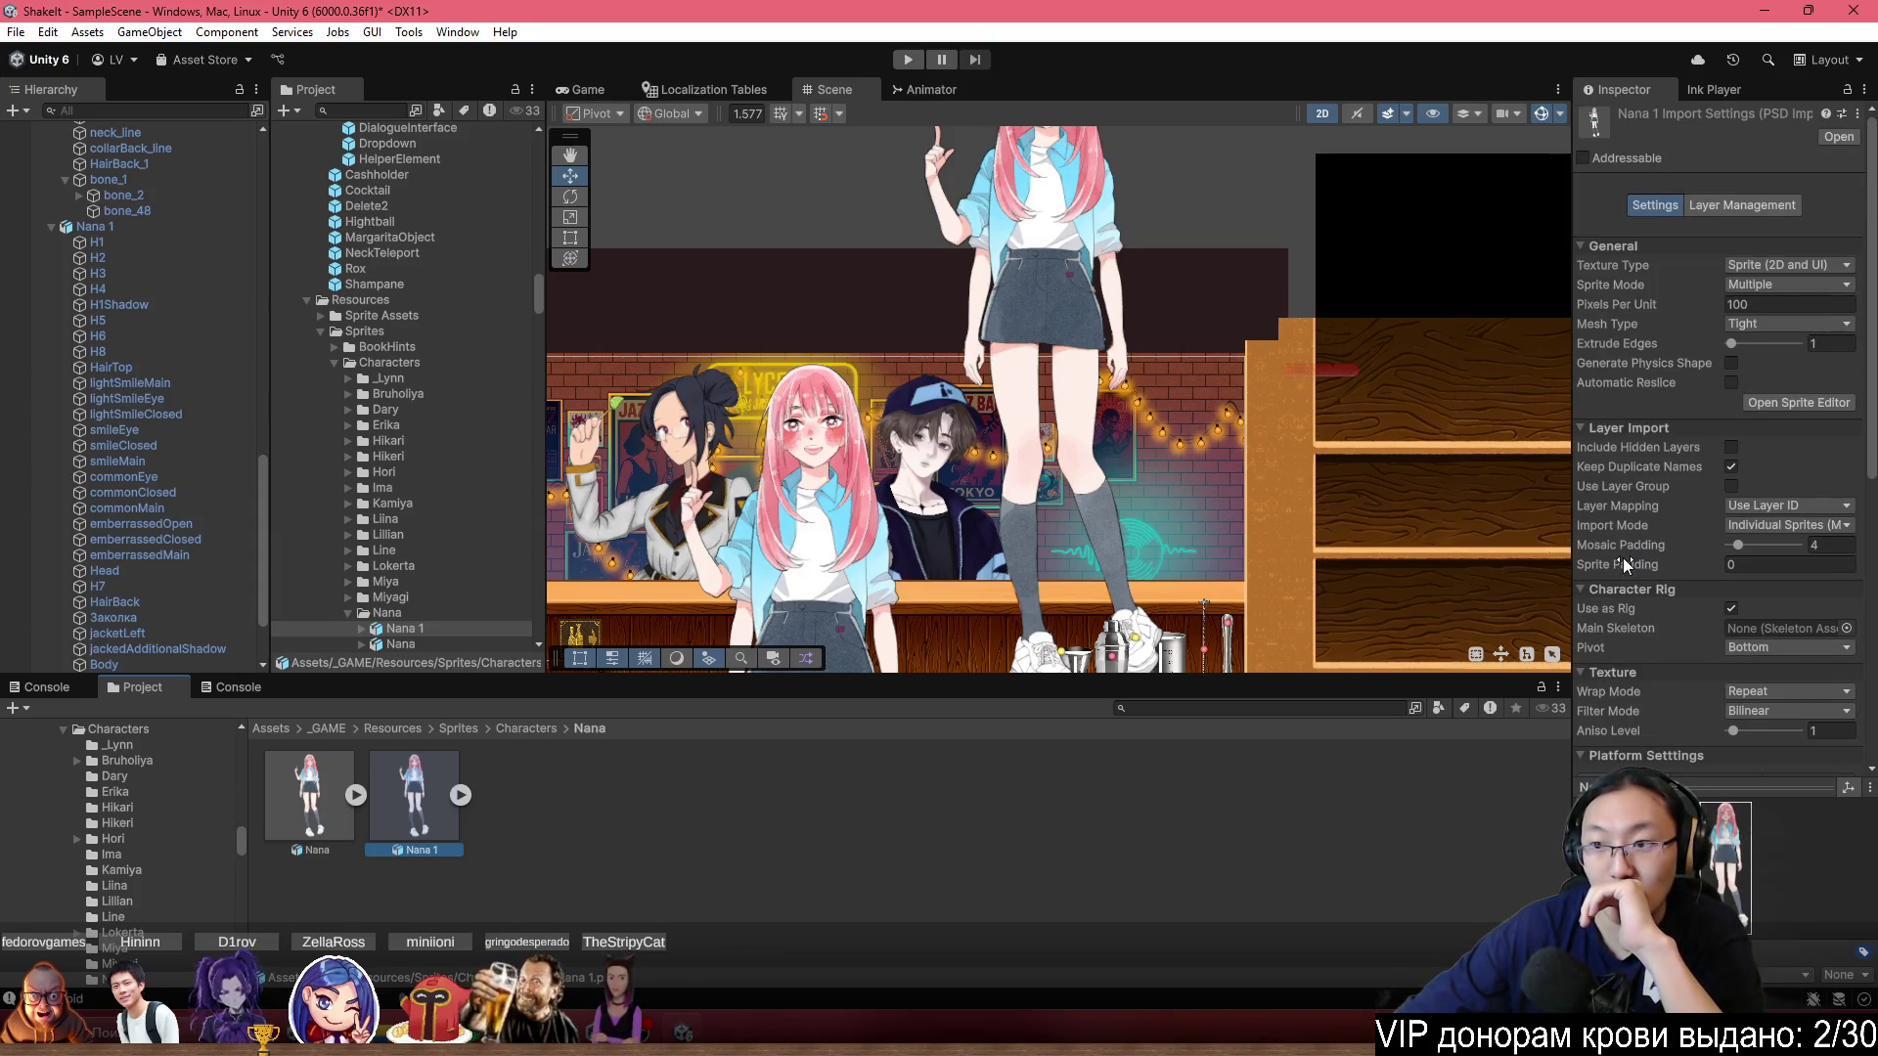
scroll(978, 323, "up", 5)
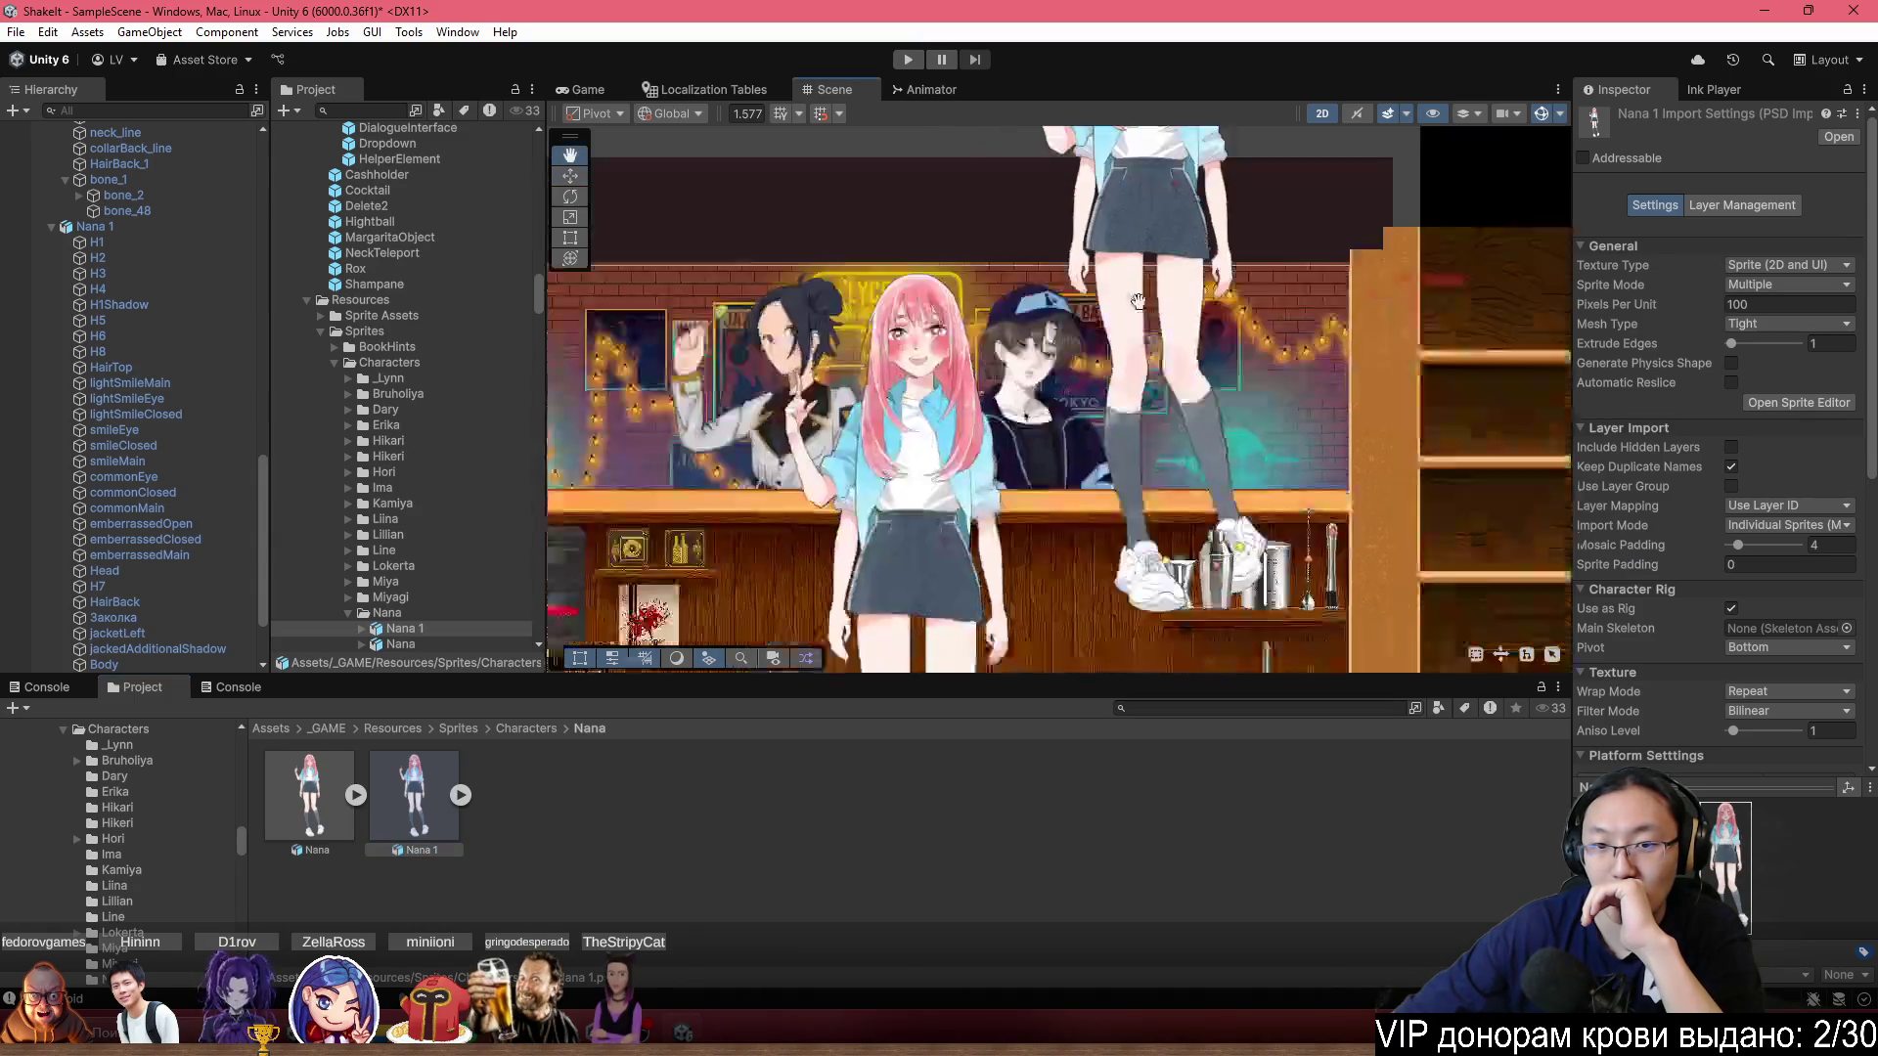
scroll(1010, 315, "up", 3)
left_click(325, 773)
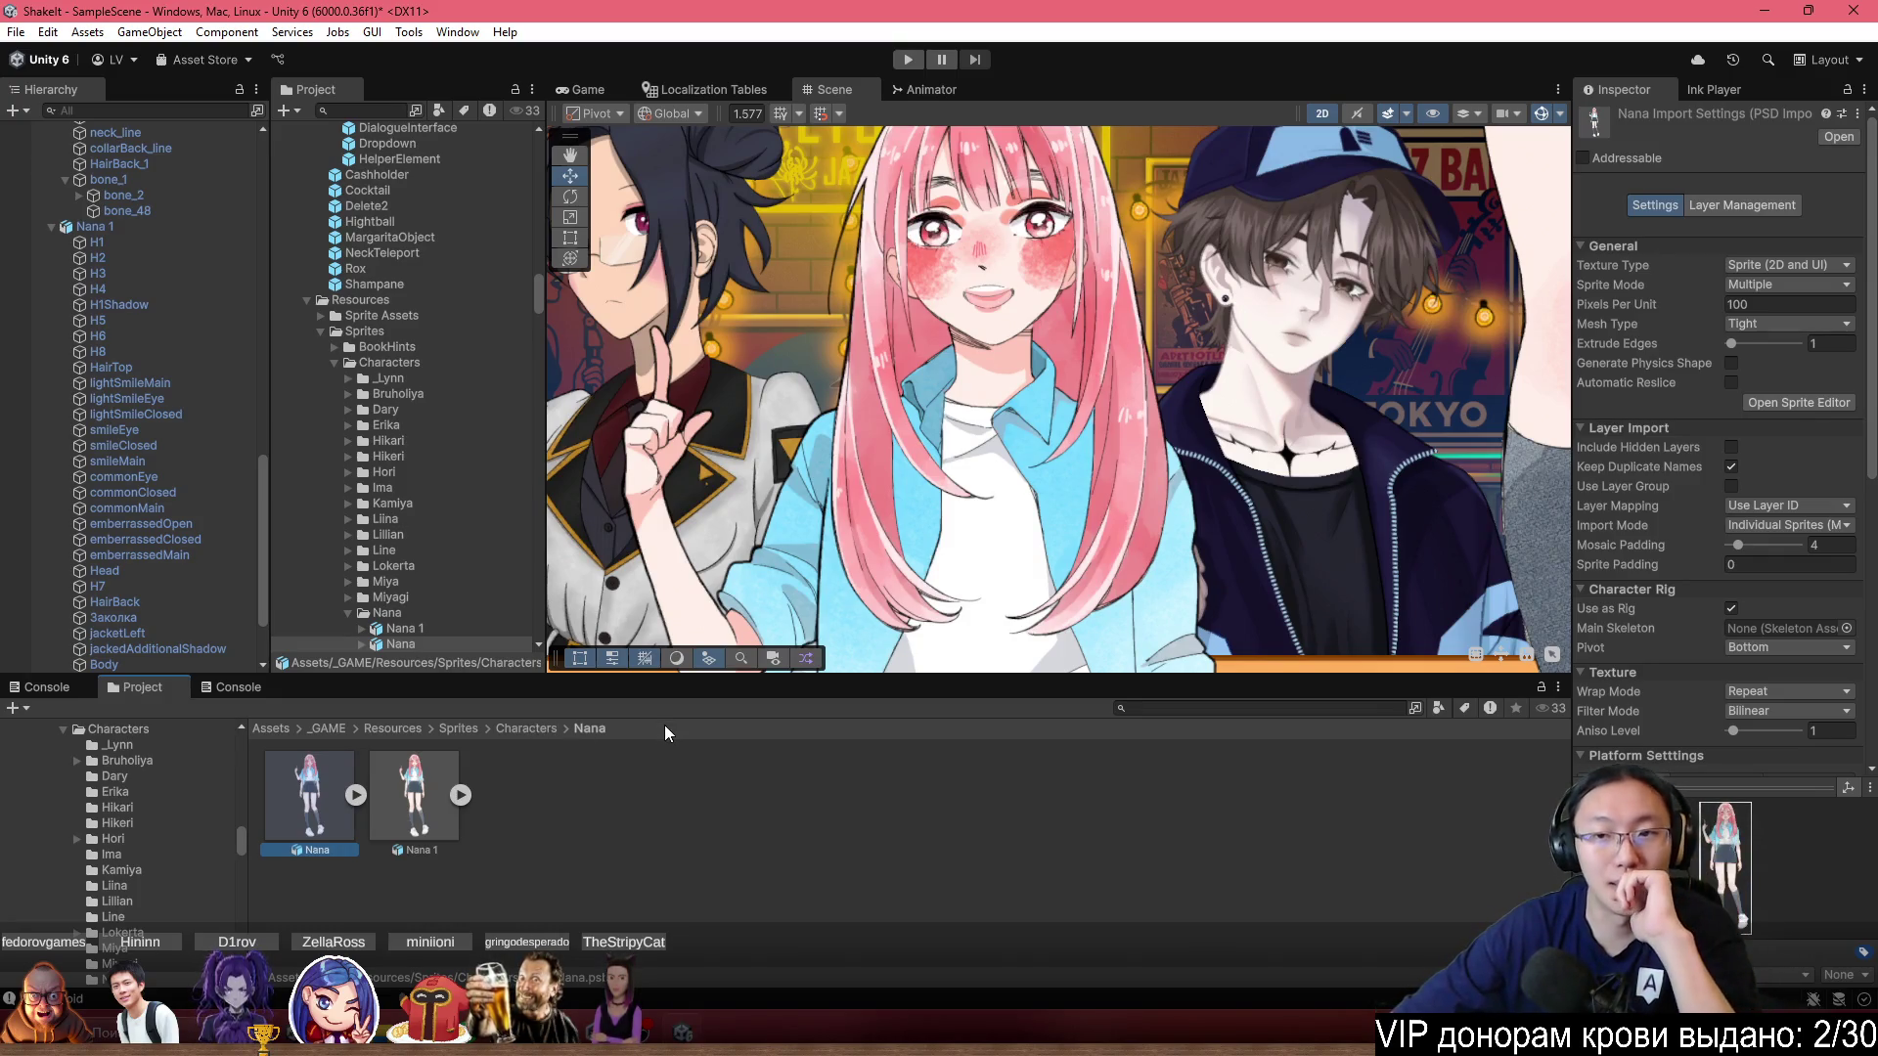
Zoom in on the large Nana, switch to the Move tool, and select the smaller Nana.
scroll(1036, 425, "down", 5)
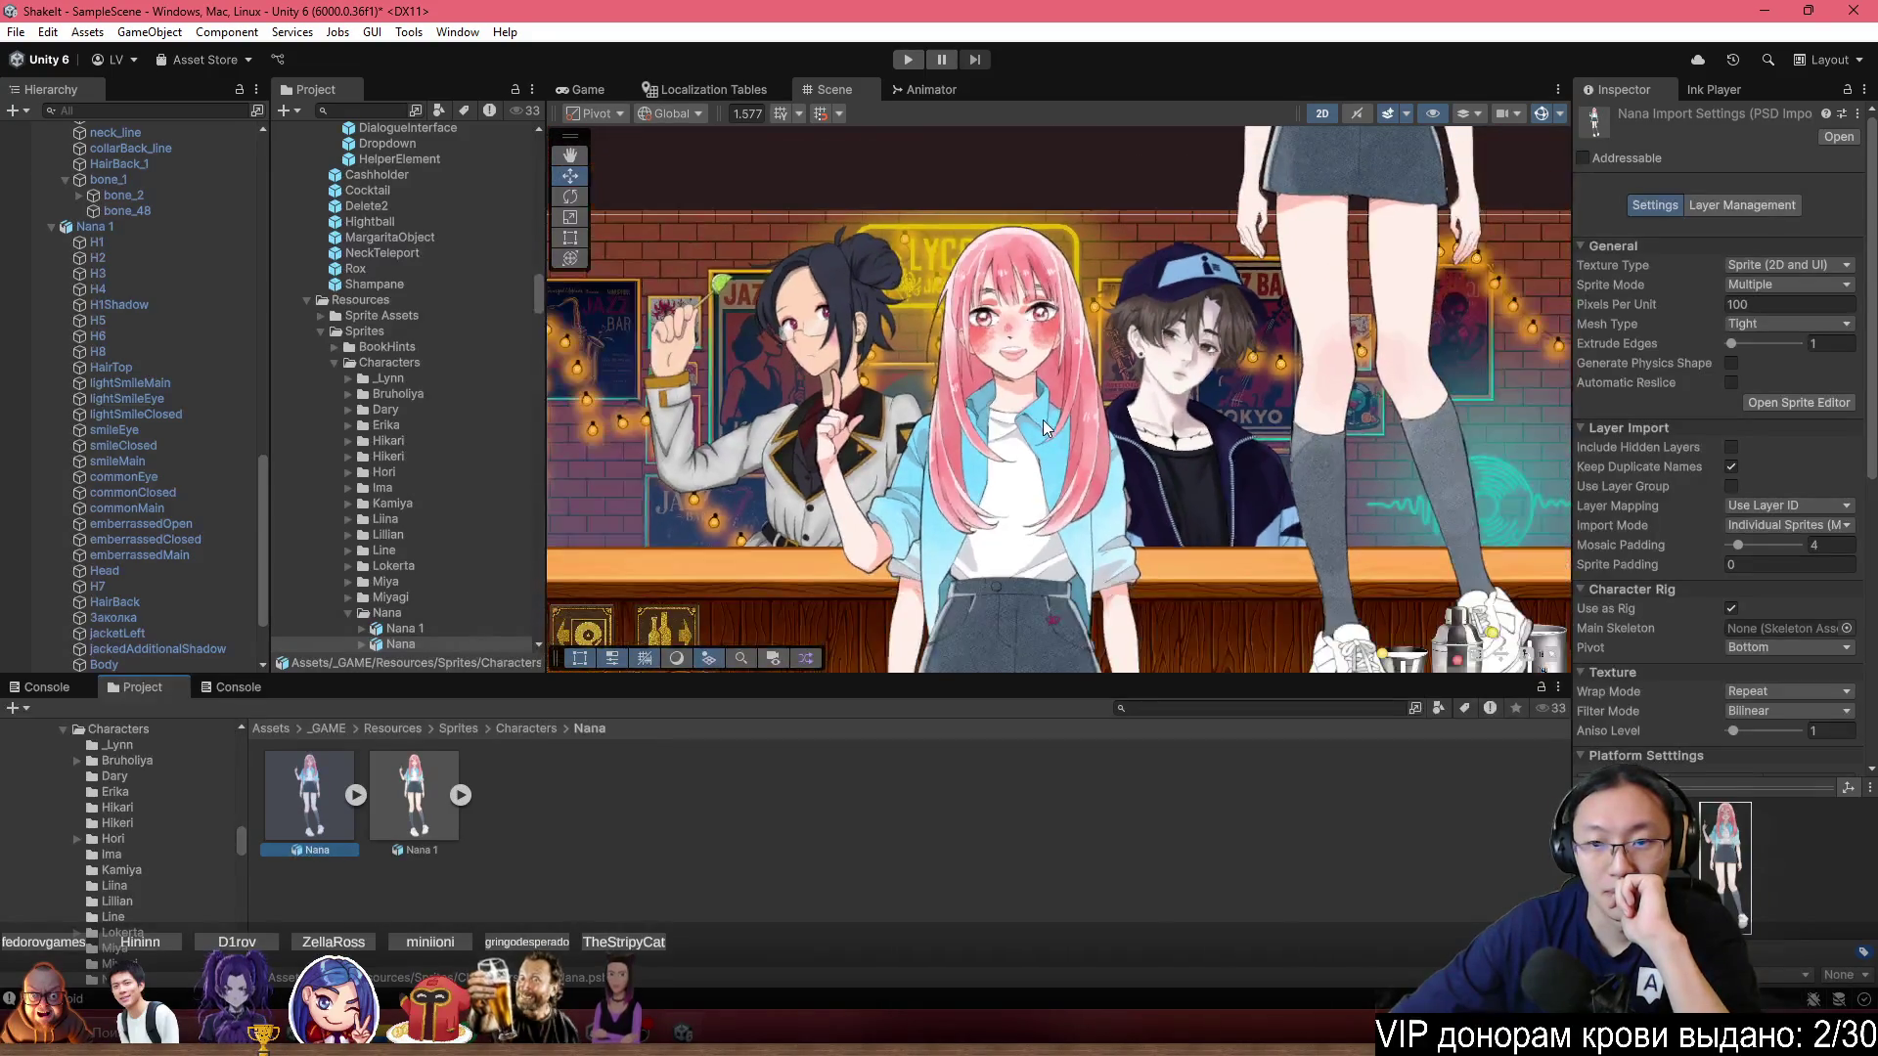
left_click_drag(1337, 109, 1173, 305)
scroll(1174, 305, "up", 3)
scroll(908, 389, "down", 3)
scroll(933, 408, "up", 3)
key("w")
scroll(933, 408, "up", 6)
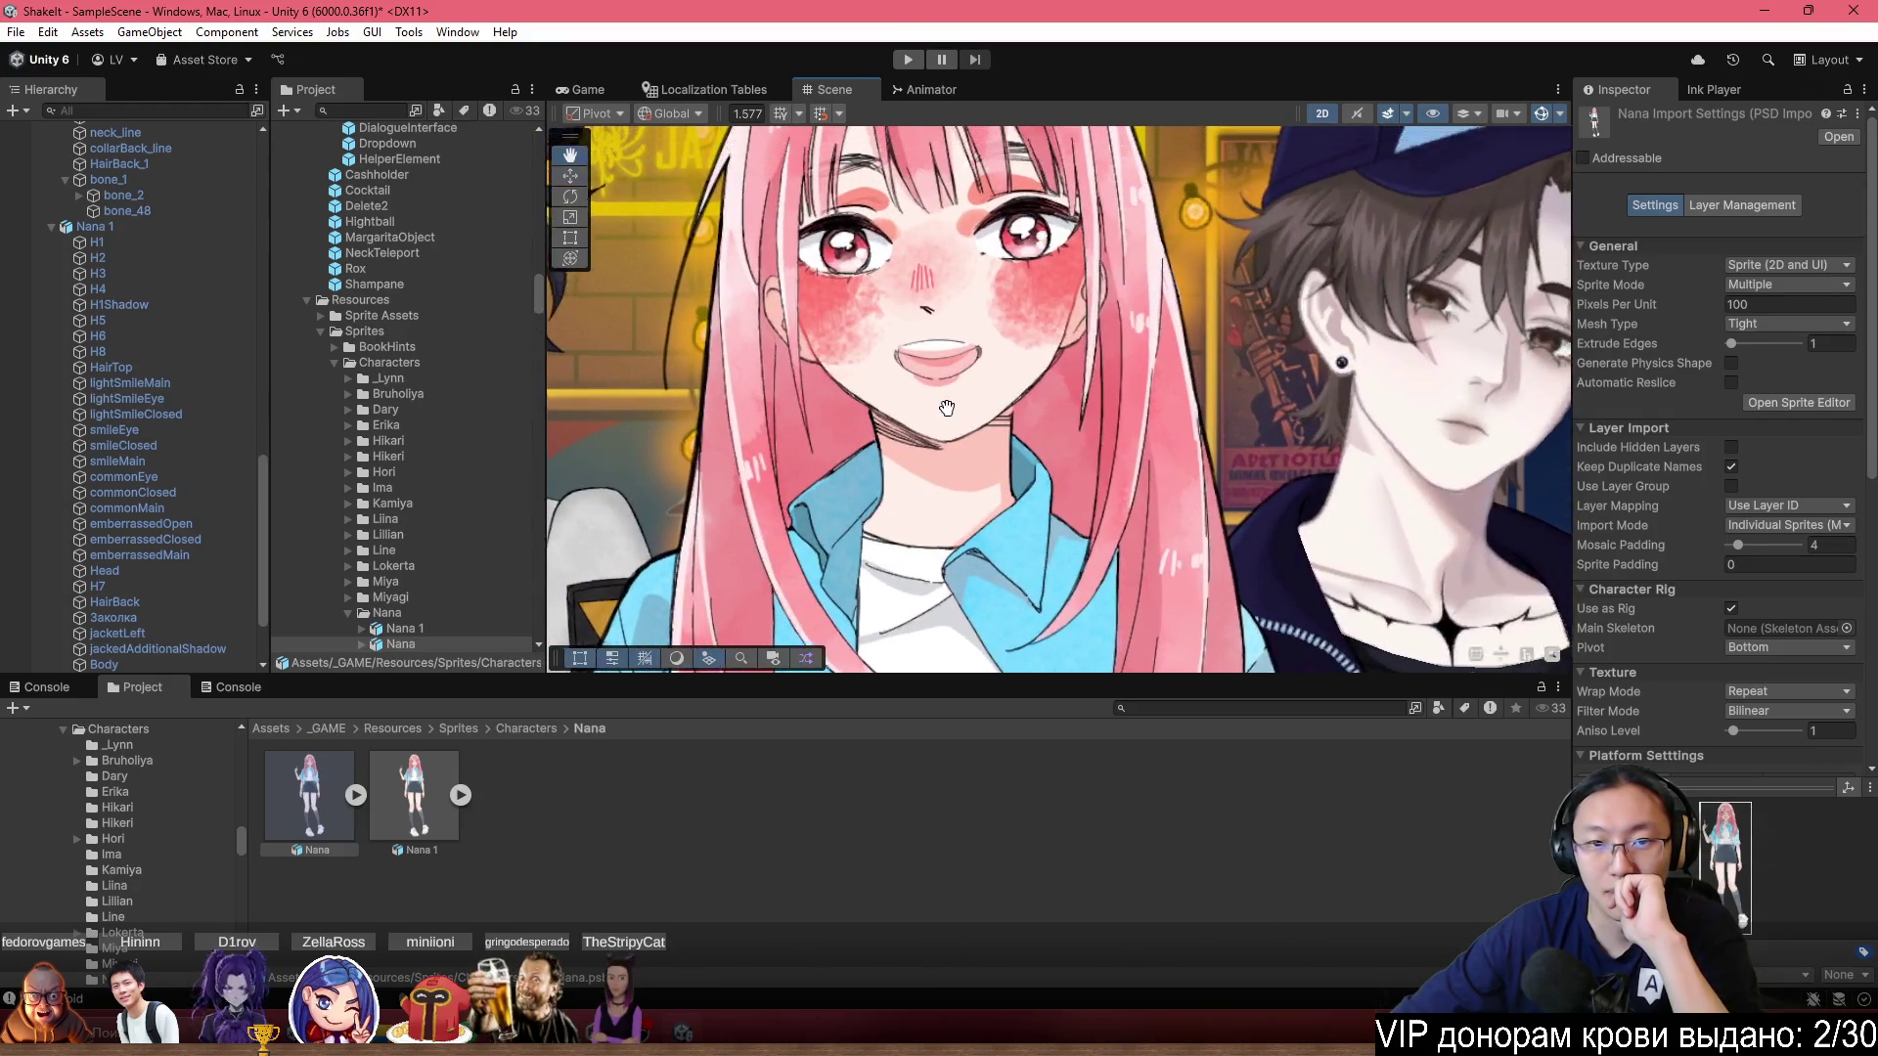
scroll(958, 455, "down", 8)
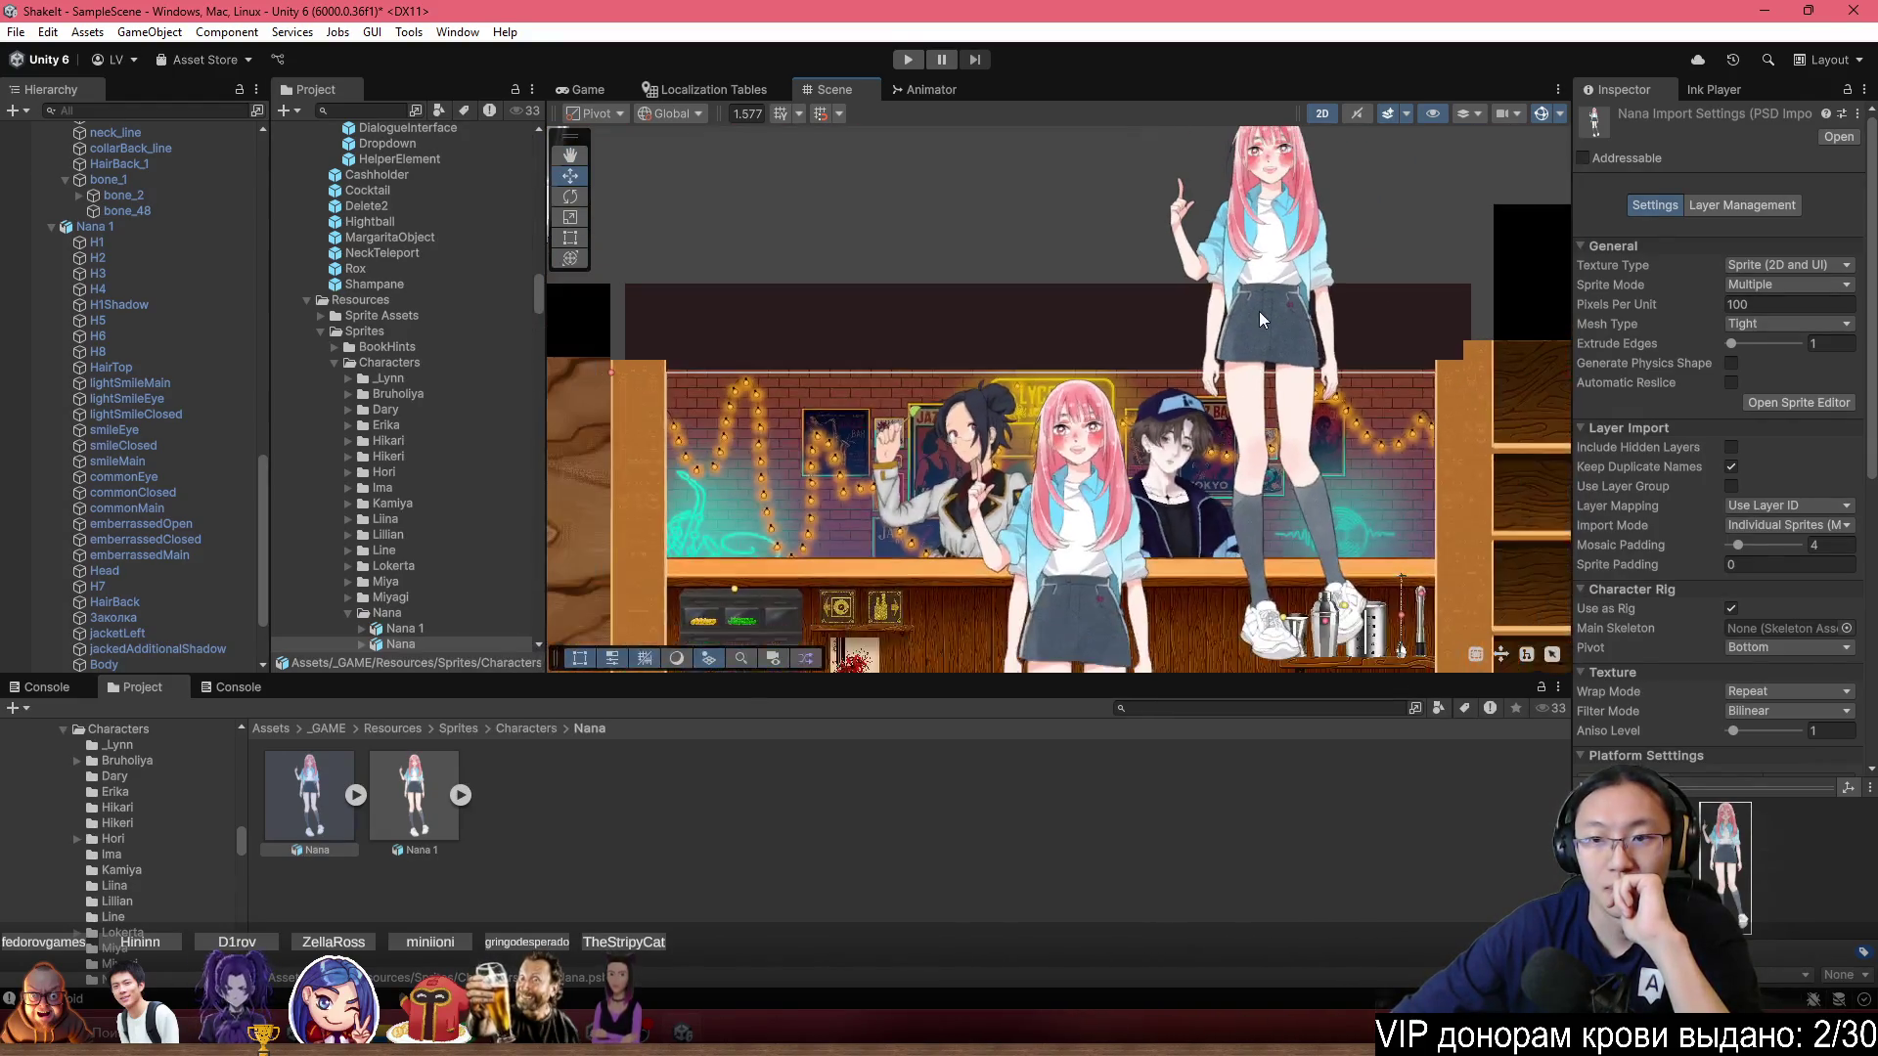
left_click(1259, 307)
left_click(1062, 626)
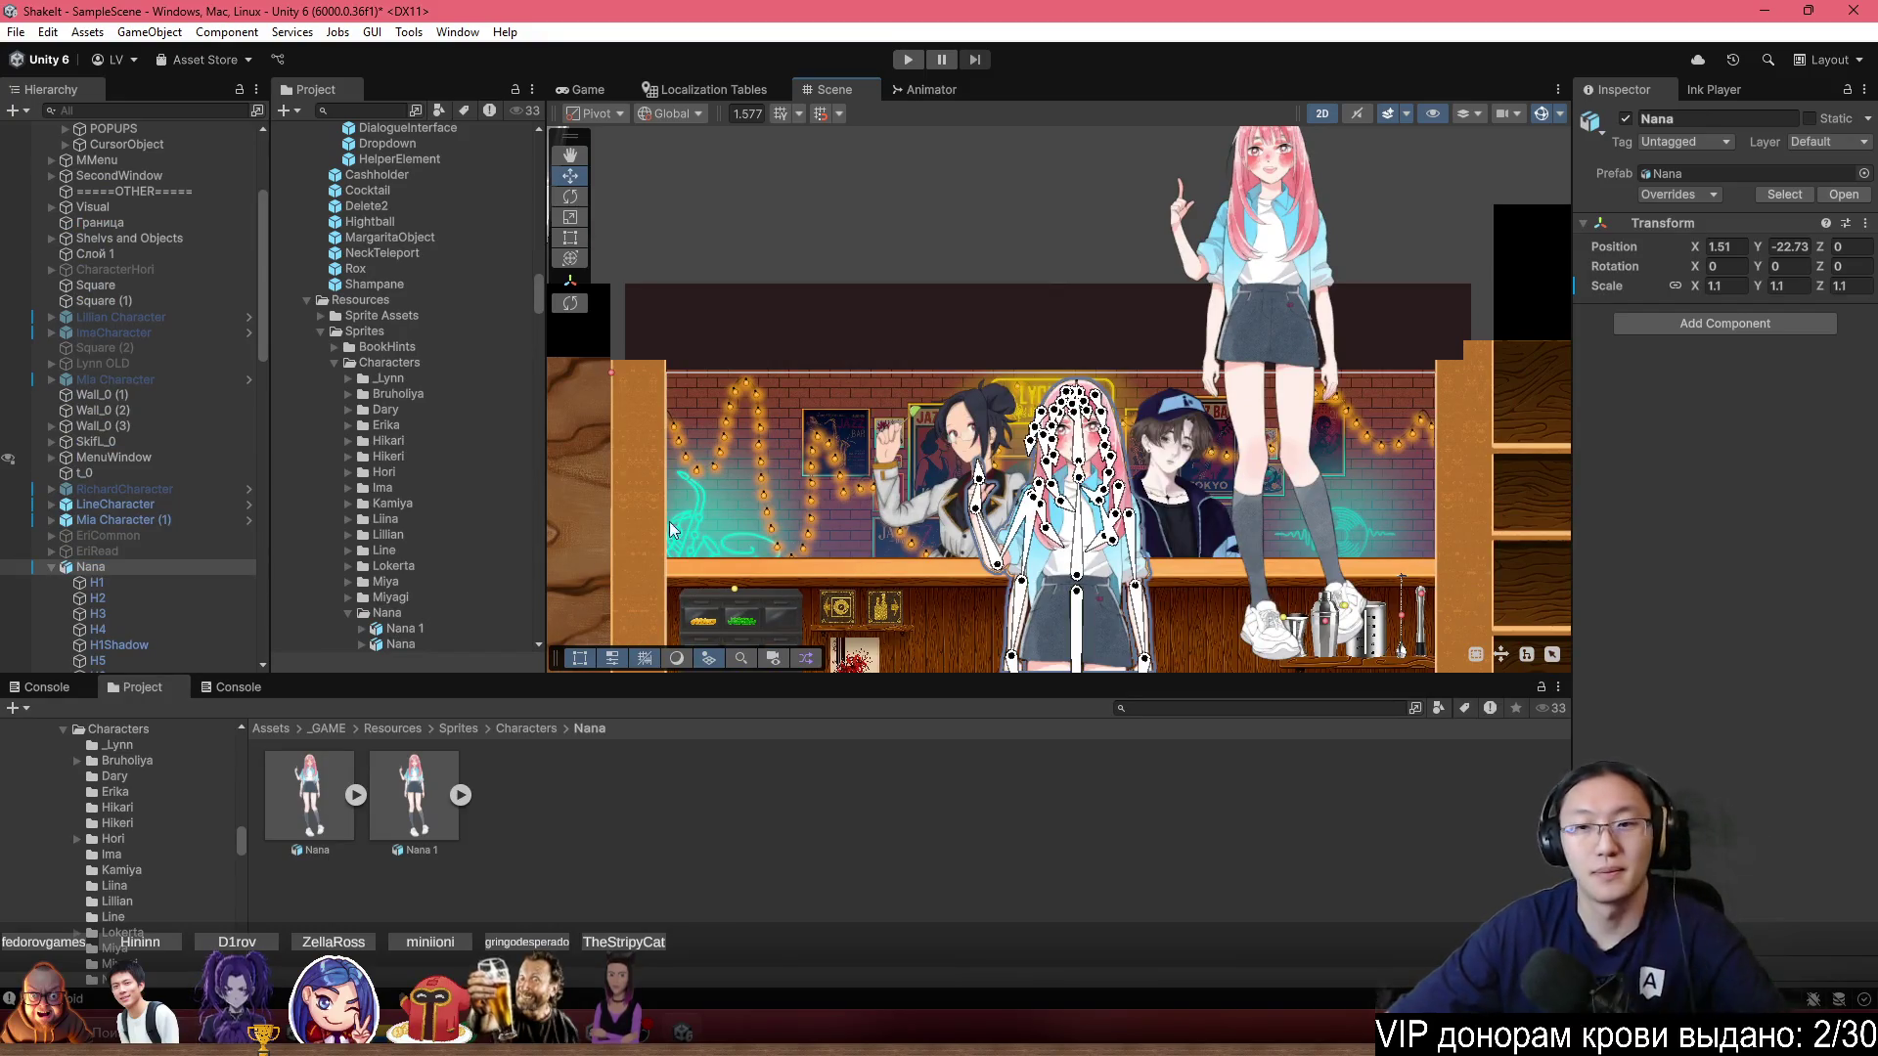
Read the first Nana's X and Y position values, then select the Nana 1 root object.
left_click(1726, 246)
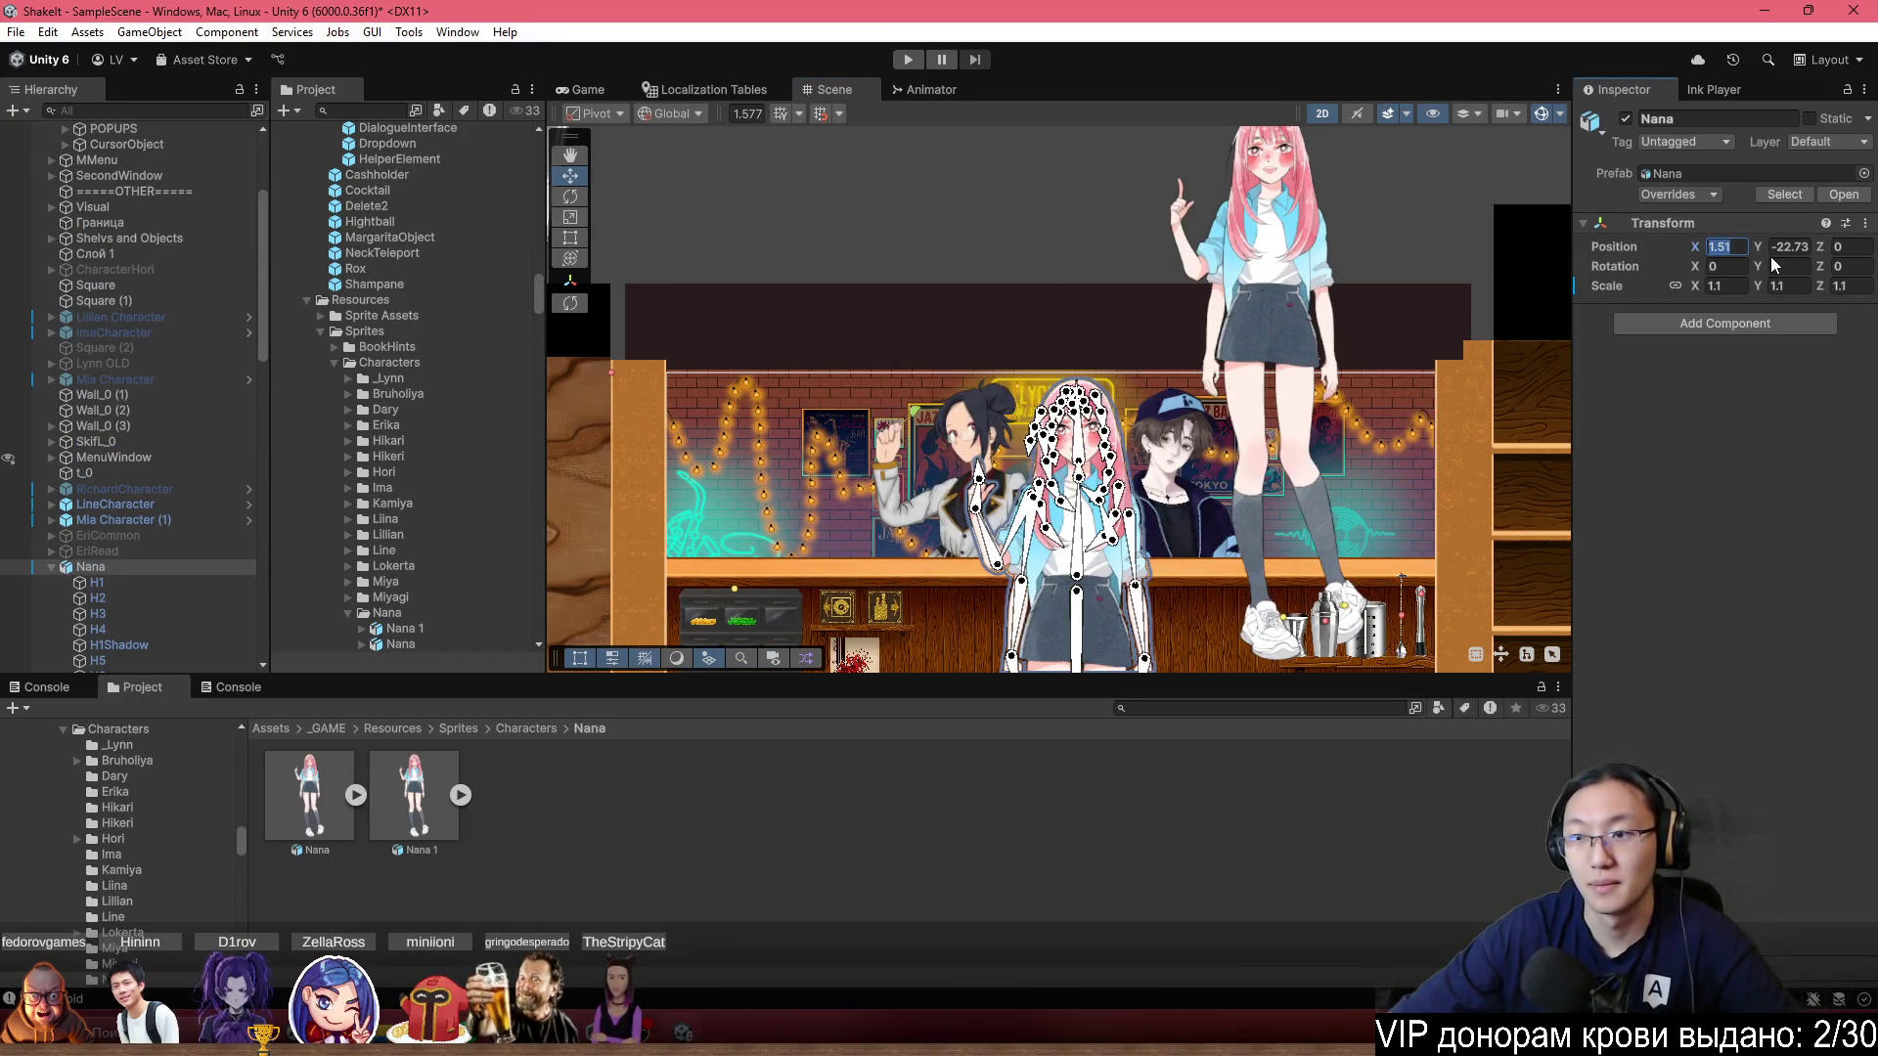
left_click(1798, 249)
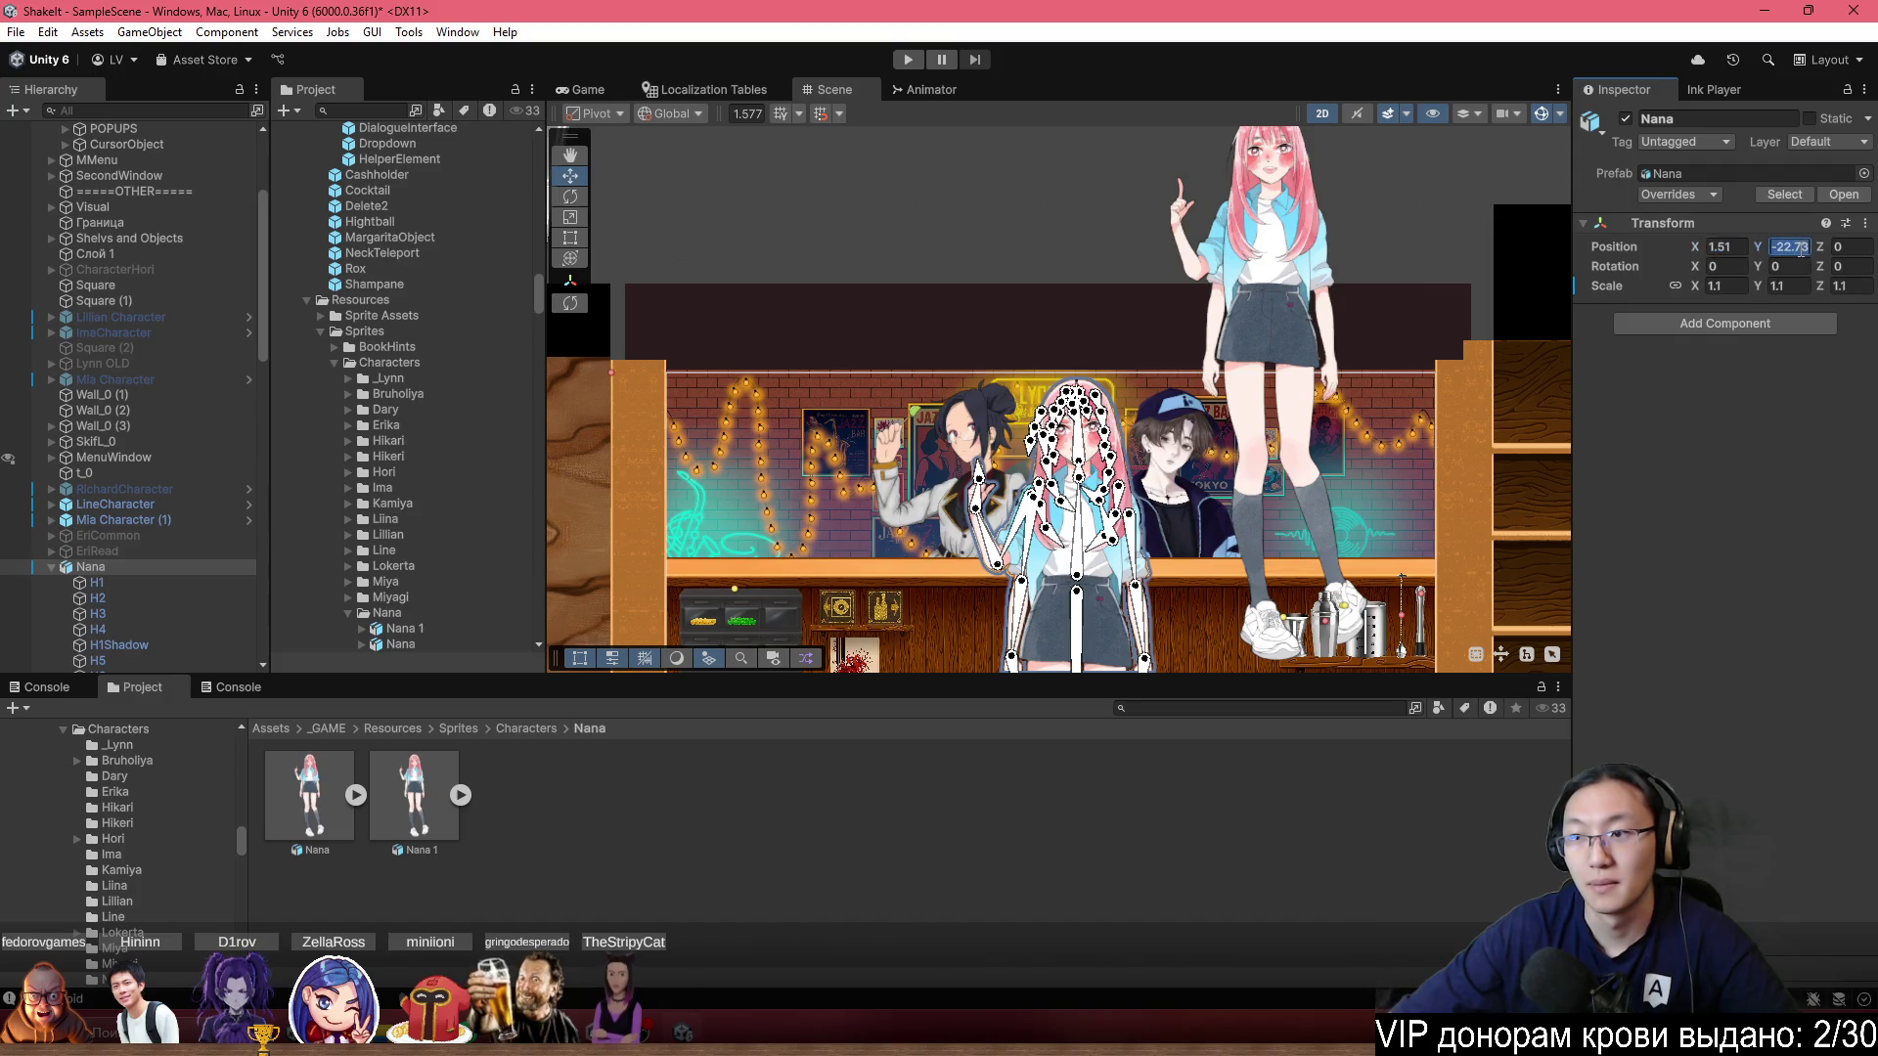
left_click(1281, 314)
left_click(1281, 314)
left_click(1281, 314)
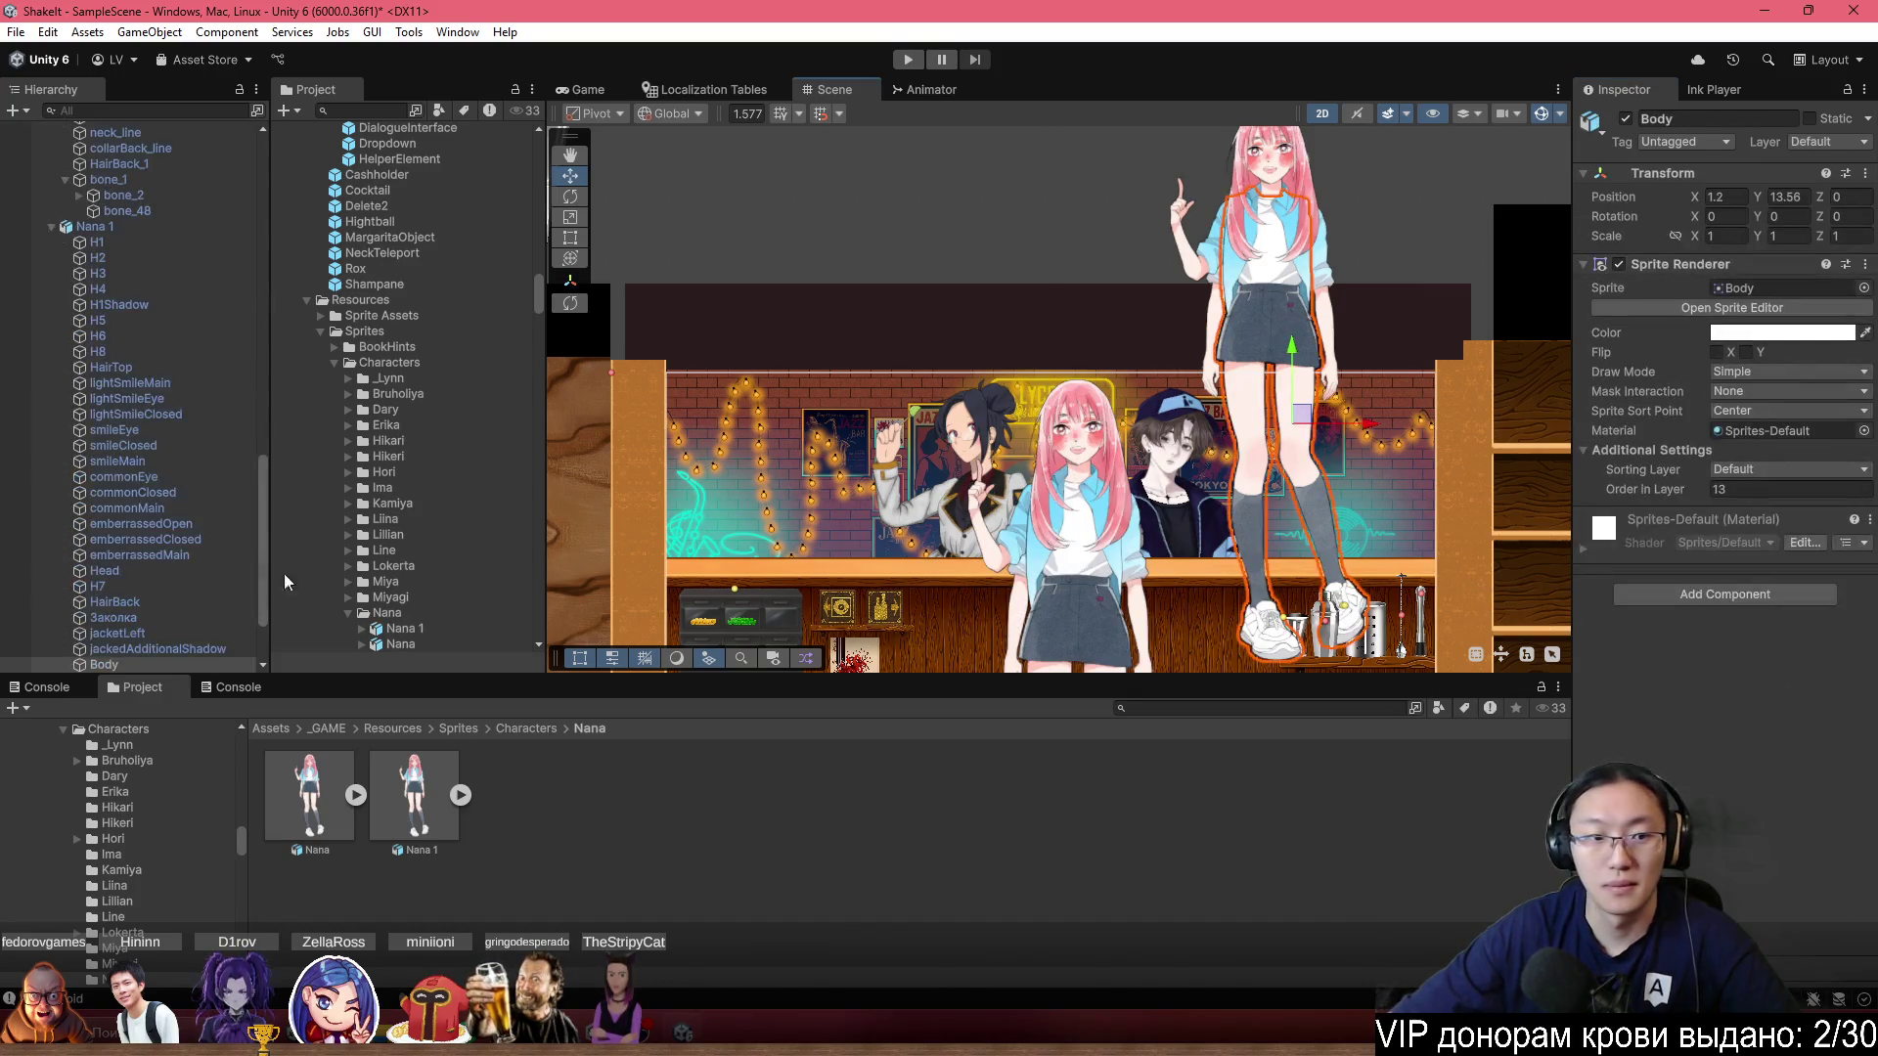
left_click(104, 229)
Set Nana 1's Scale X to 1.1 and Position Y to -22.73.
left_click(1807, 287)
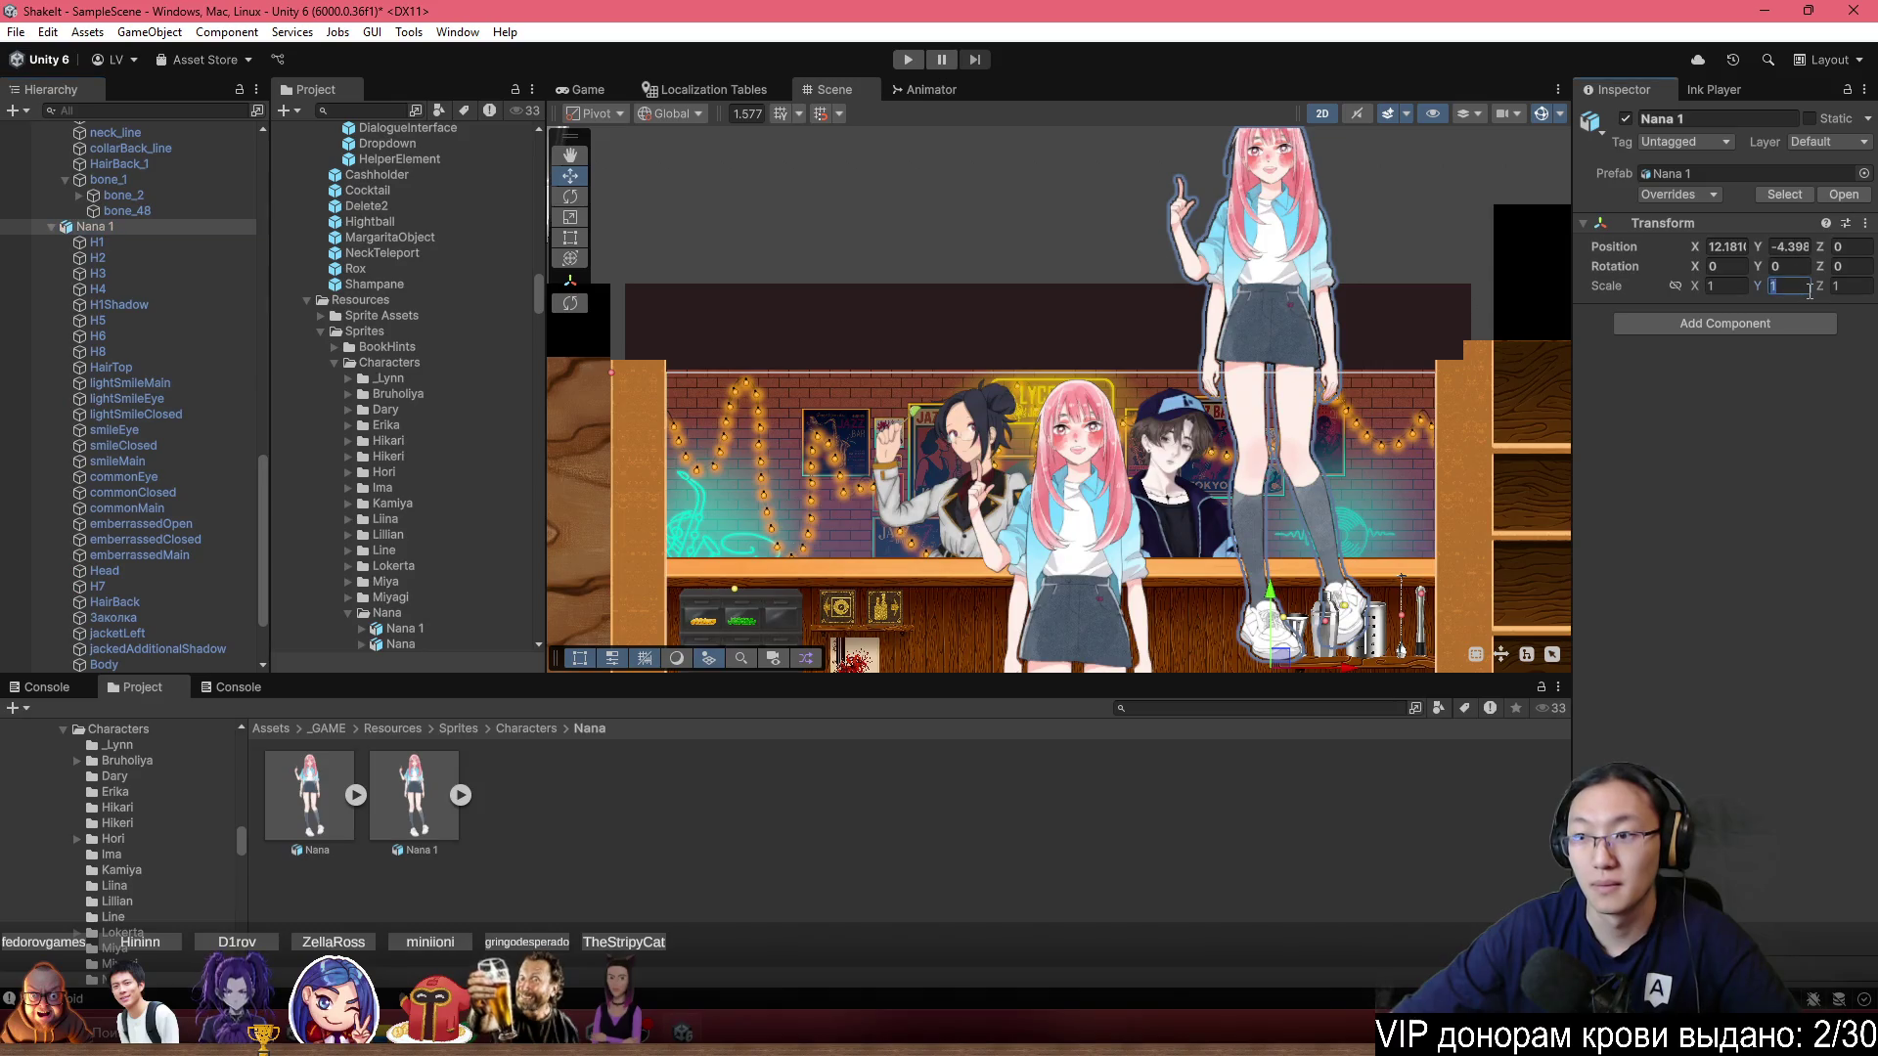
left_click(1724, 286)
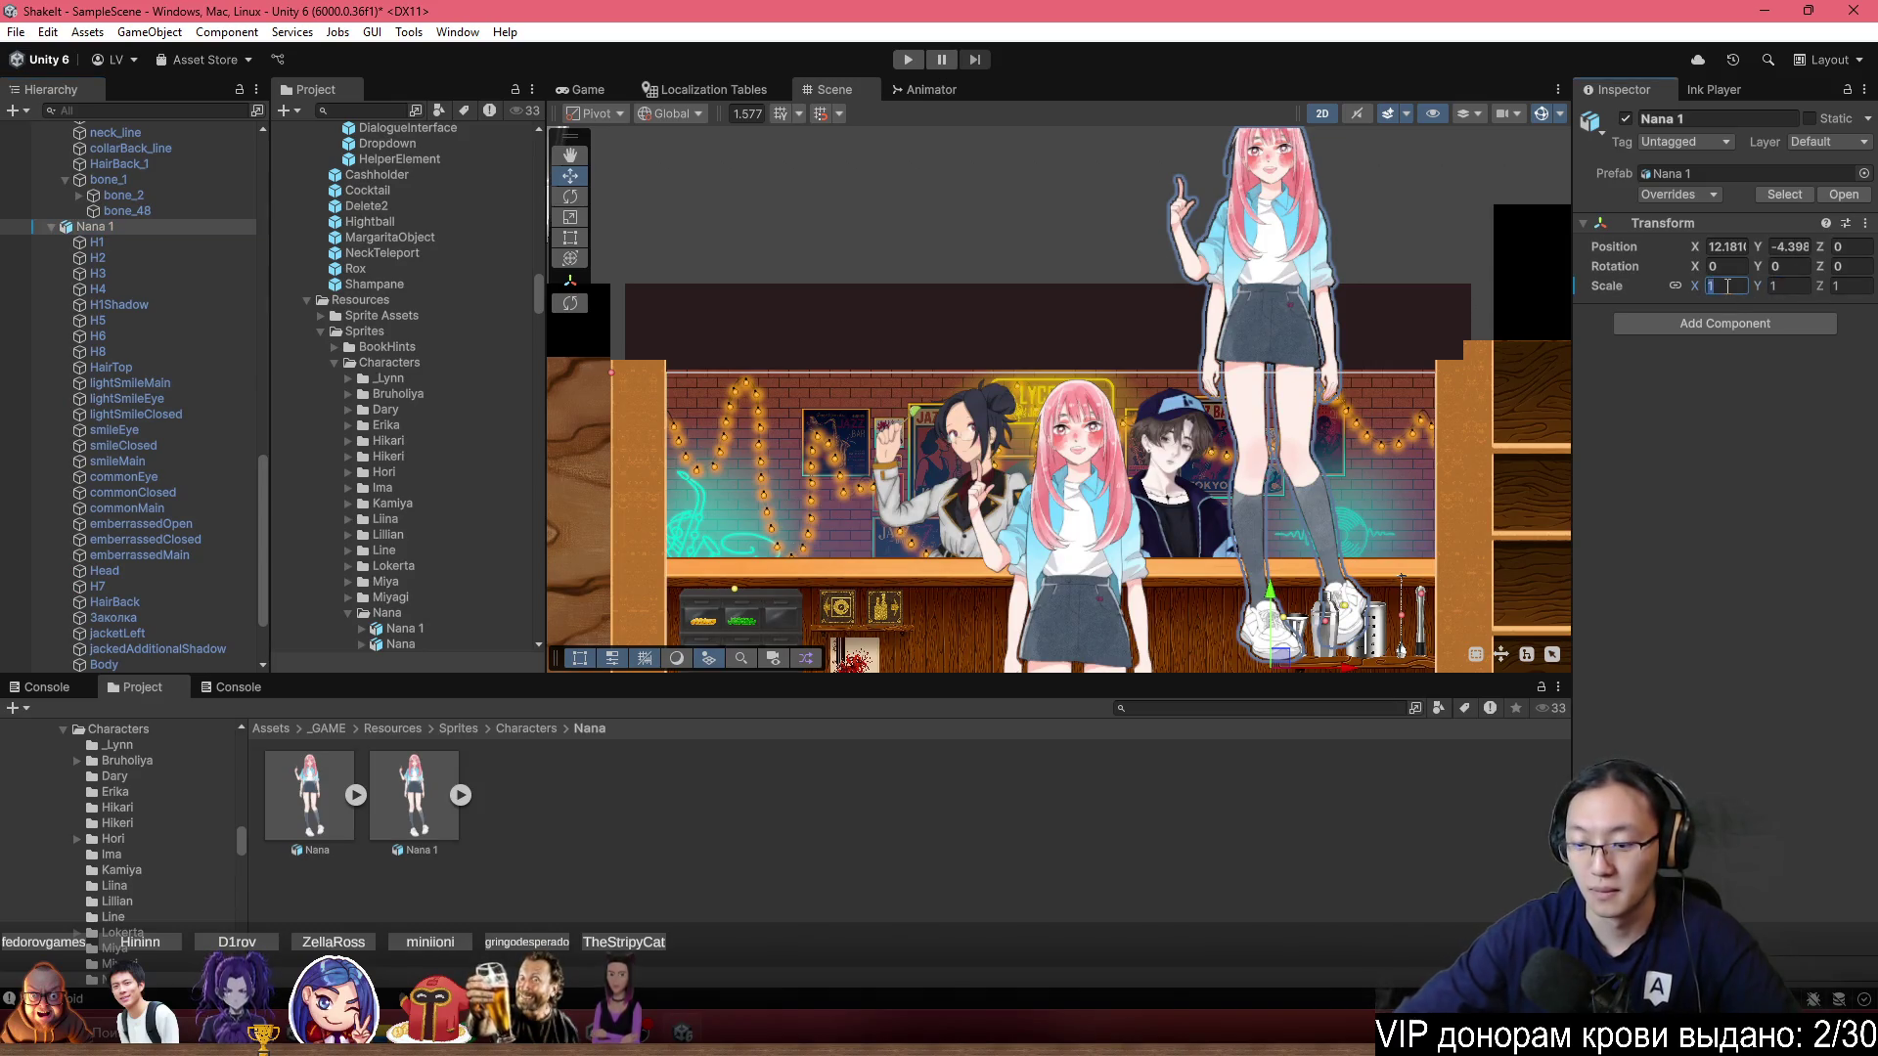
type("1,1")
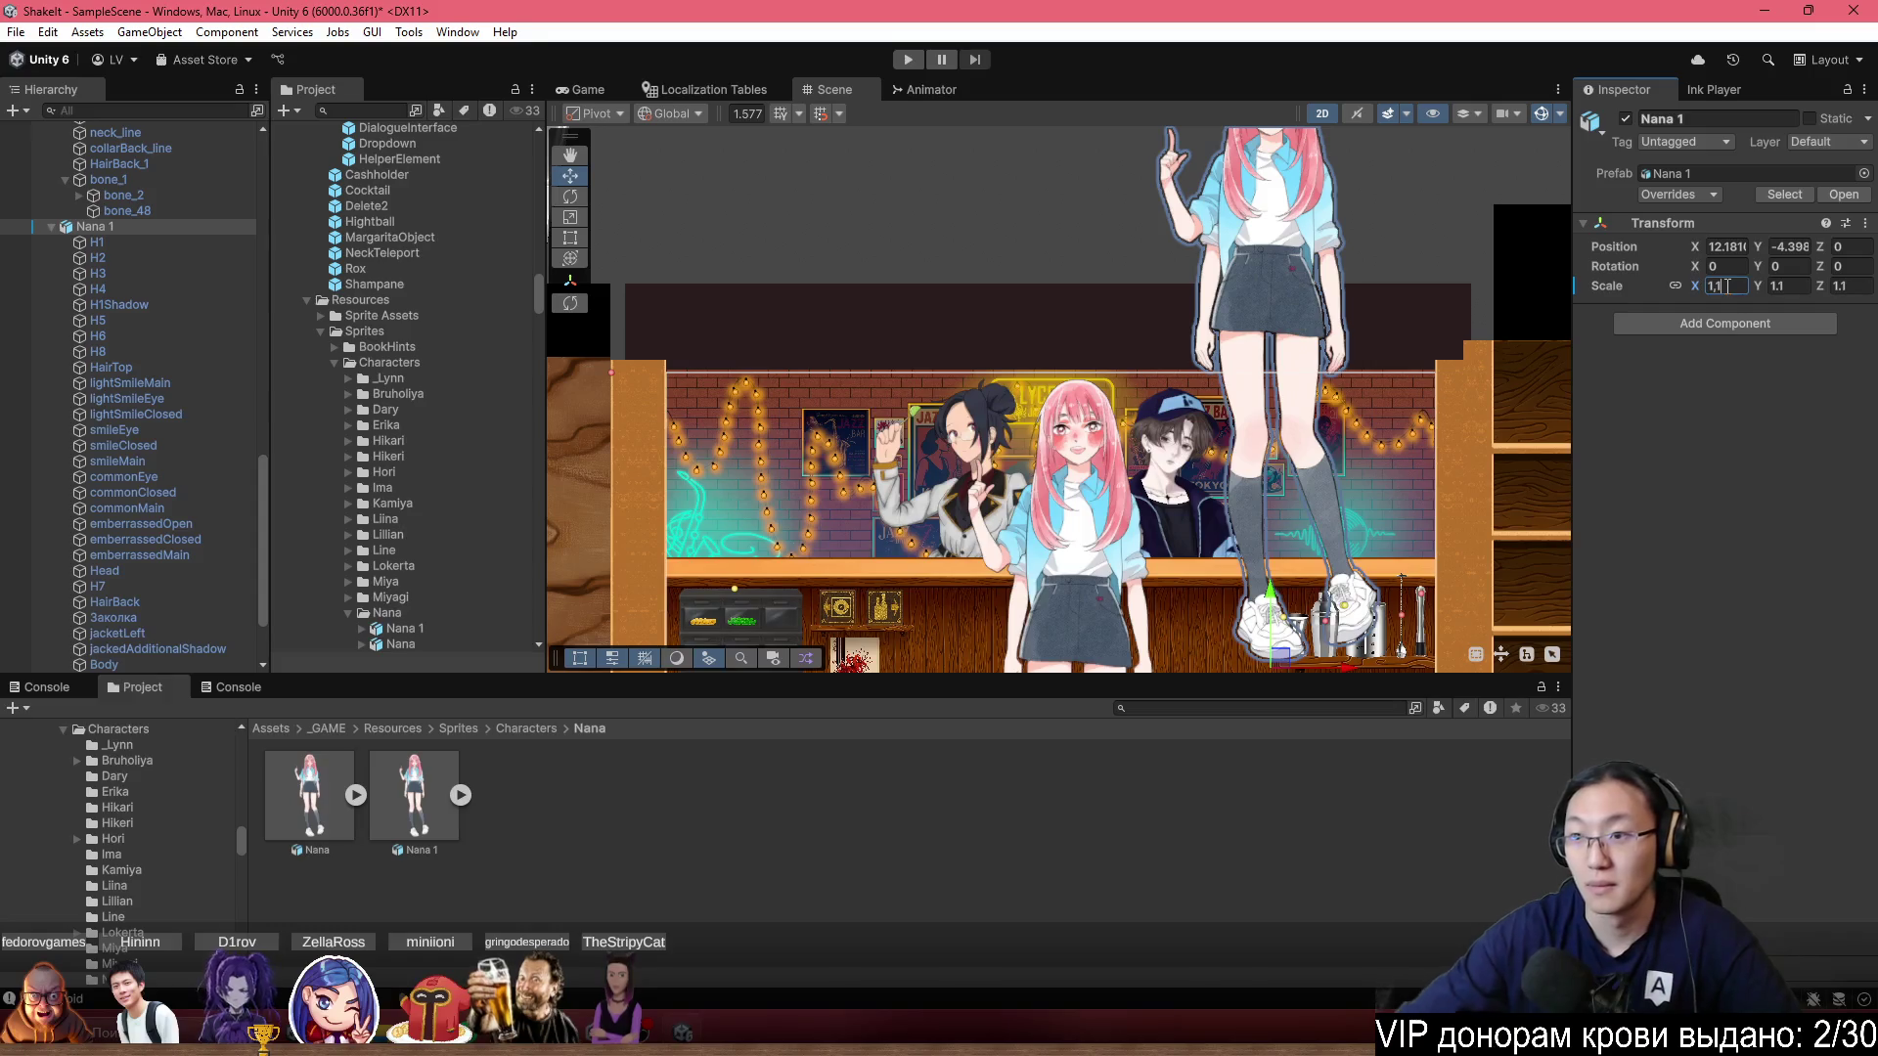
left_click(1790, 246)
type("-22.73")
key("Return")
Slide Nana 1 left along X until it nearly overlaps the original Nana.
scroll(1200, 470, "up", 5)
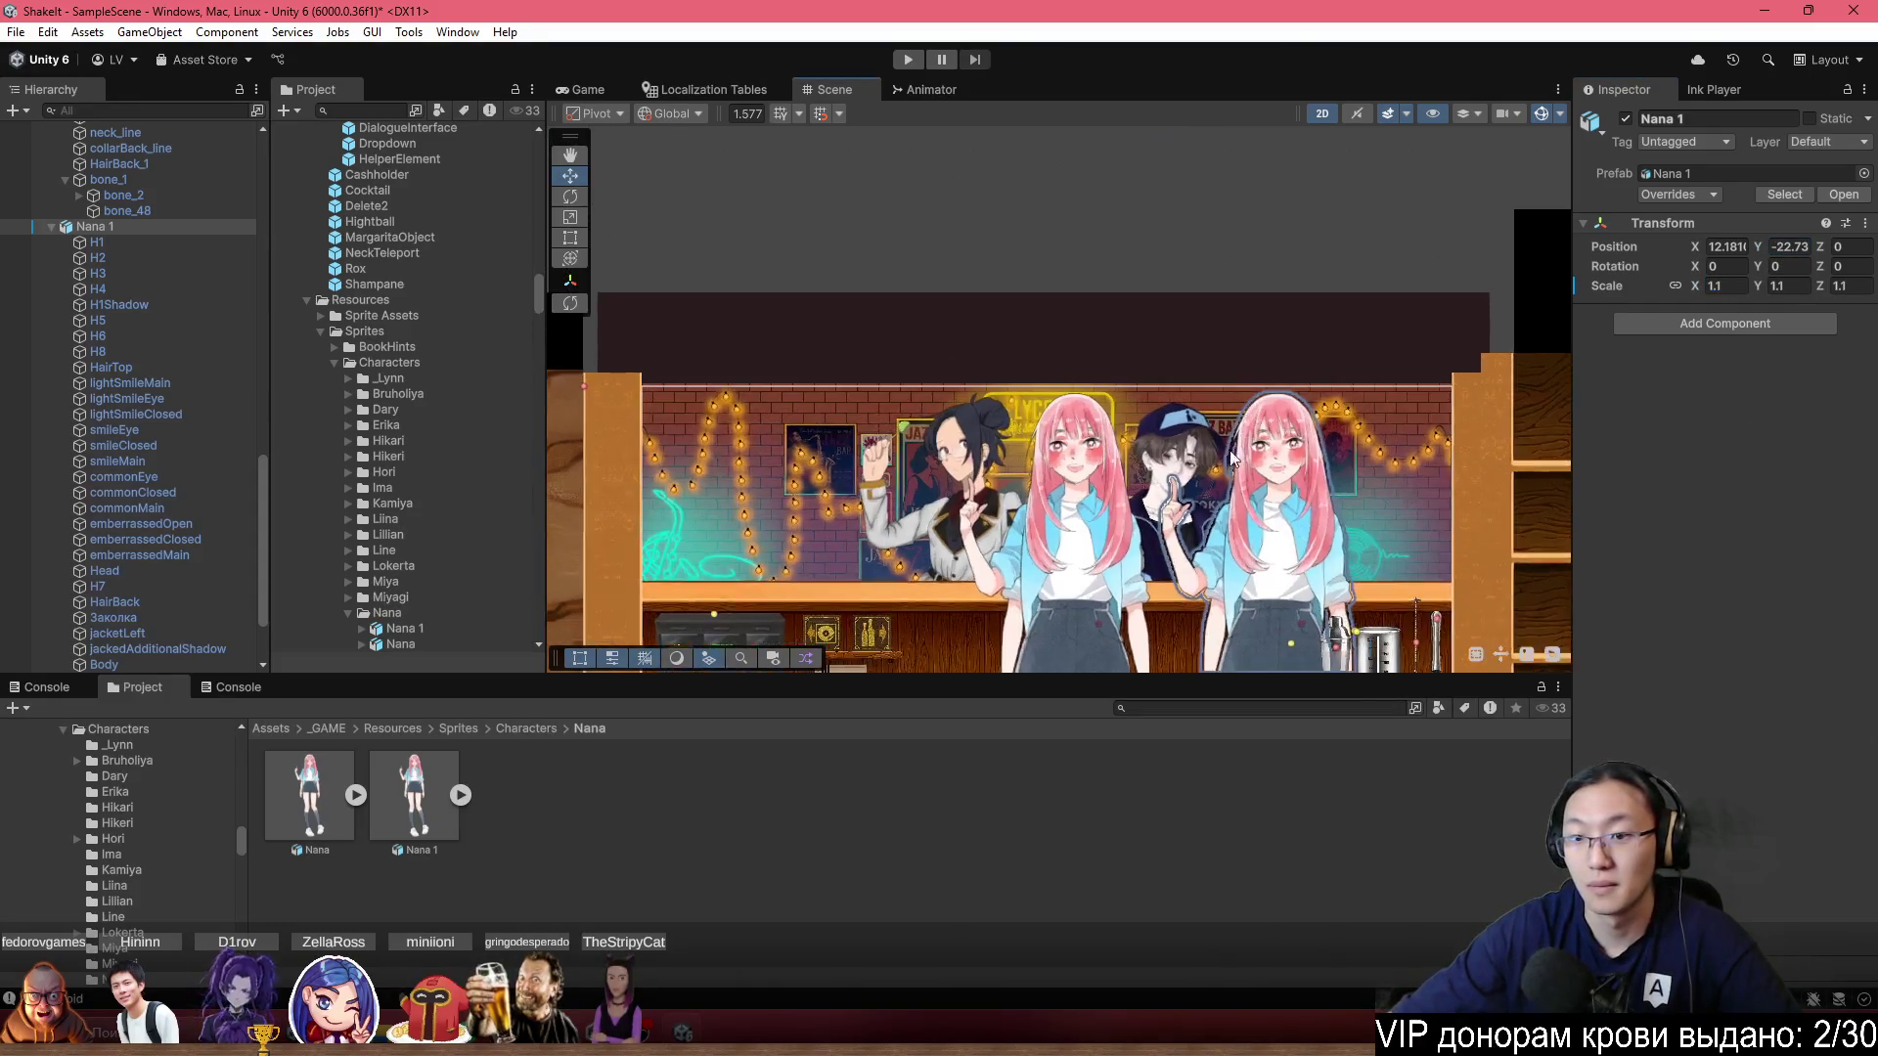
scroll(1200, 470, "up", 5)
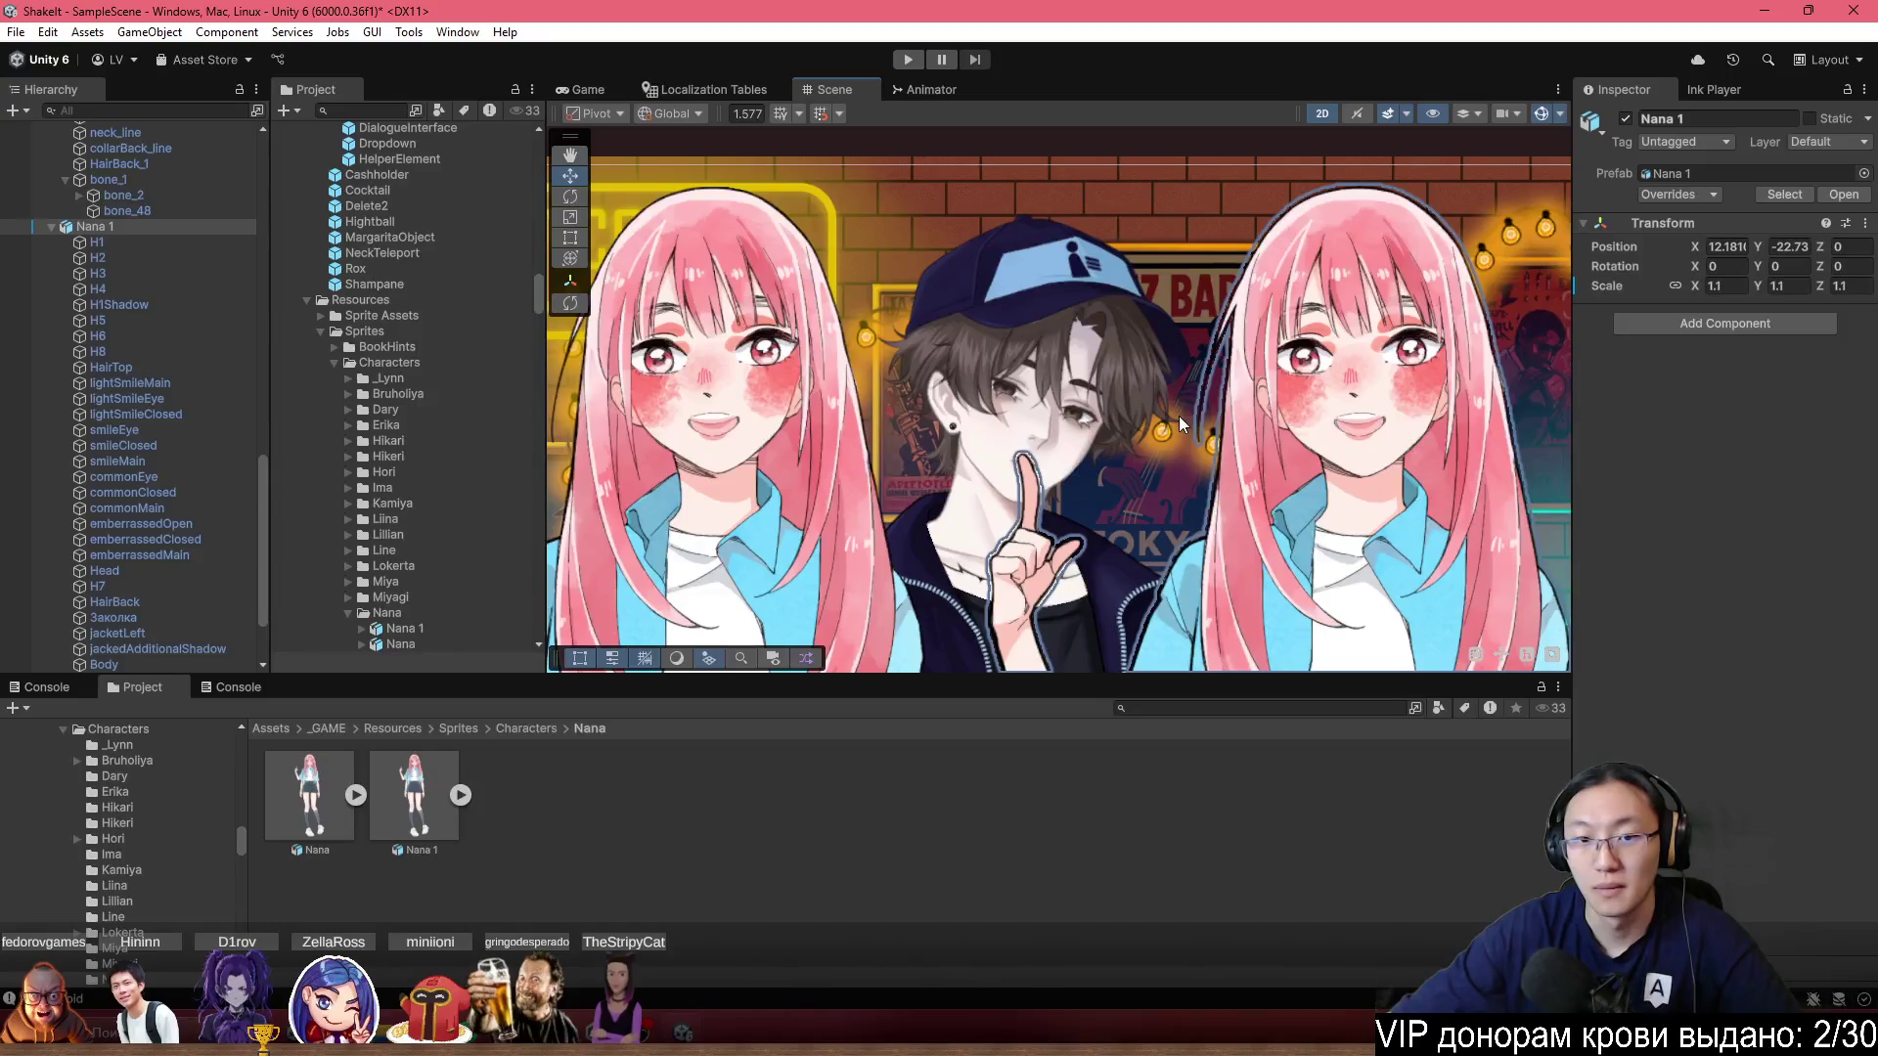
scroll(1160, 455, "down", 6)
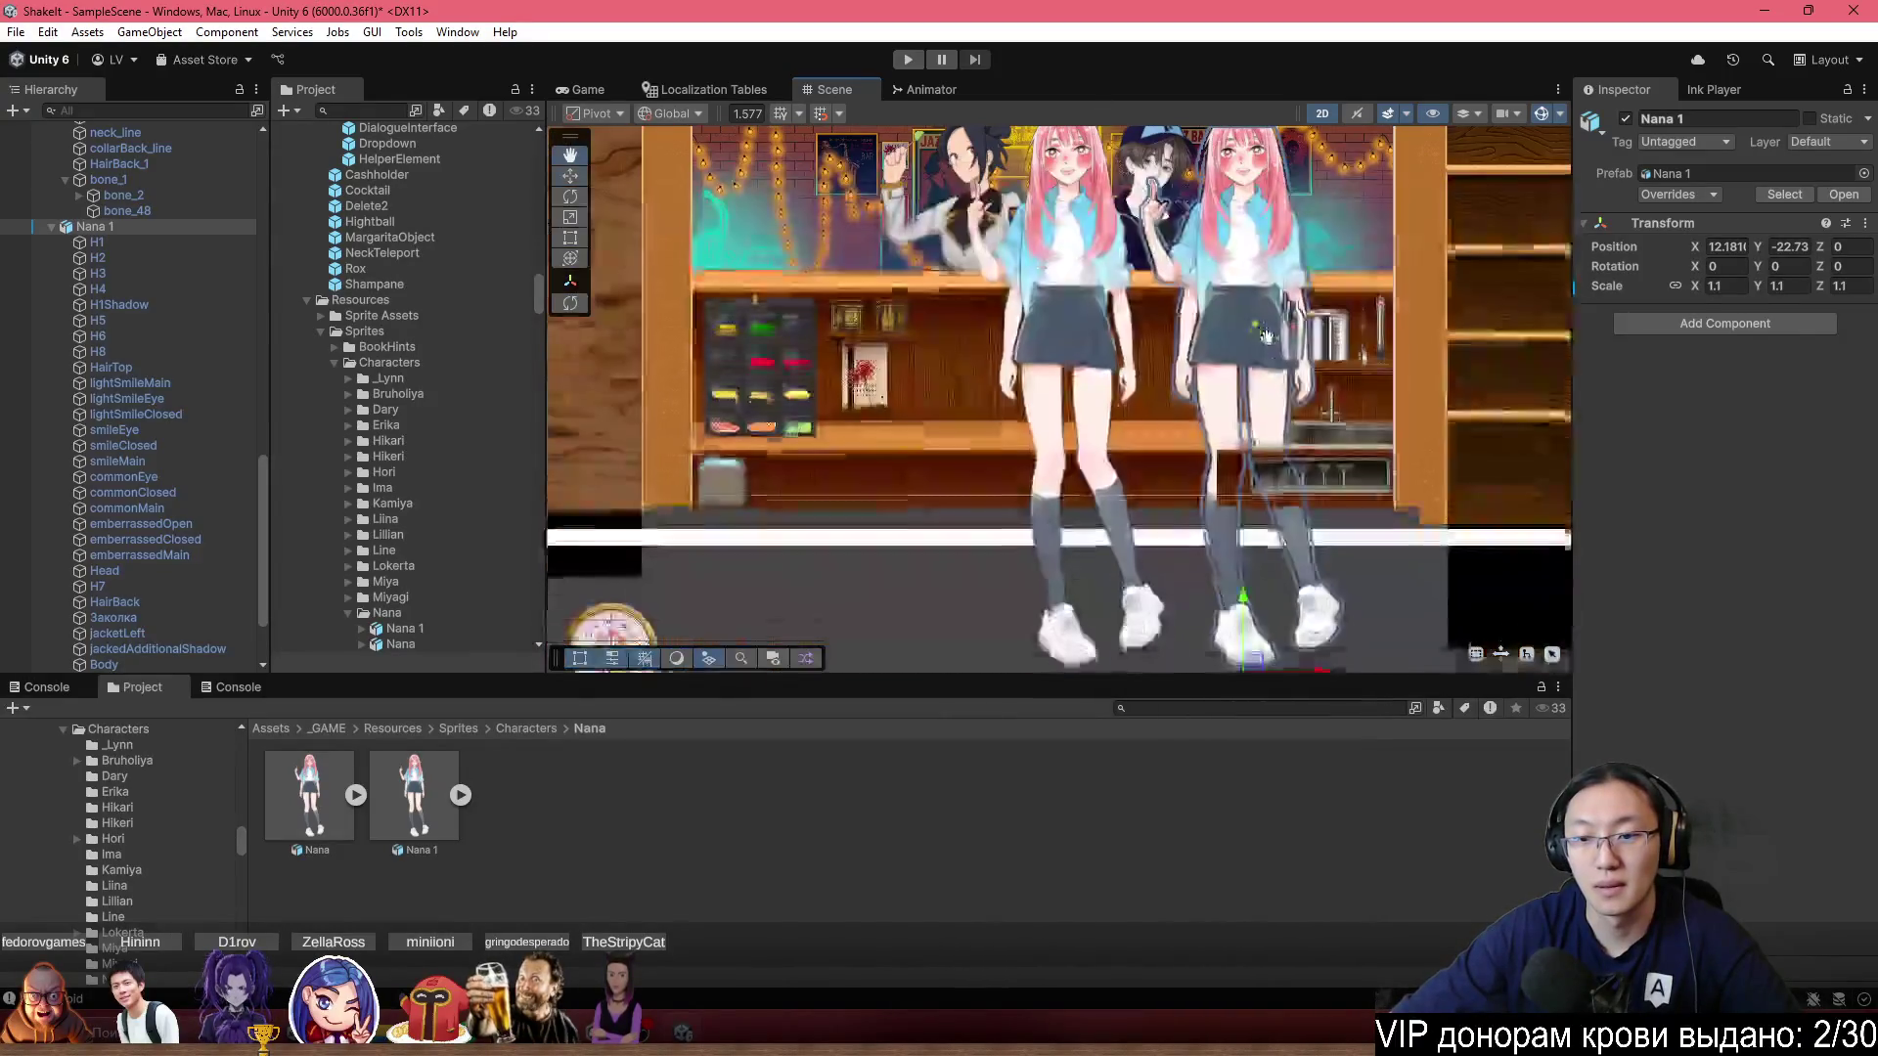
left_click_drag(1322, 666, 1161, 696)
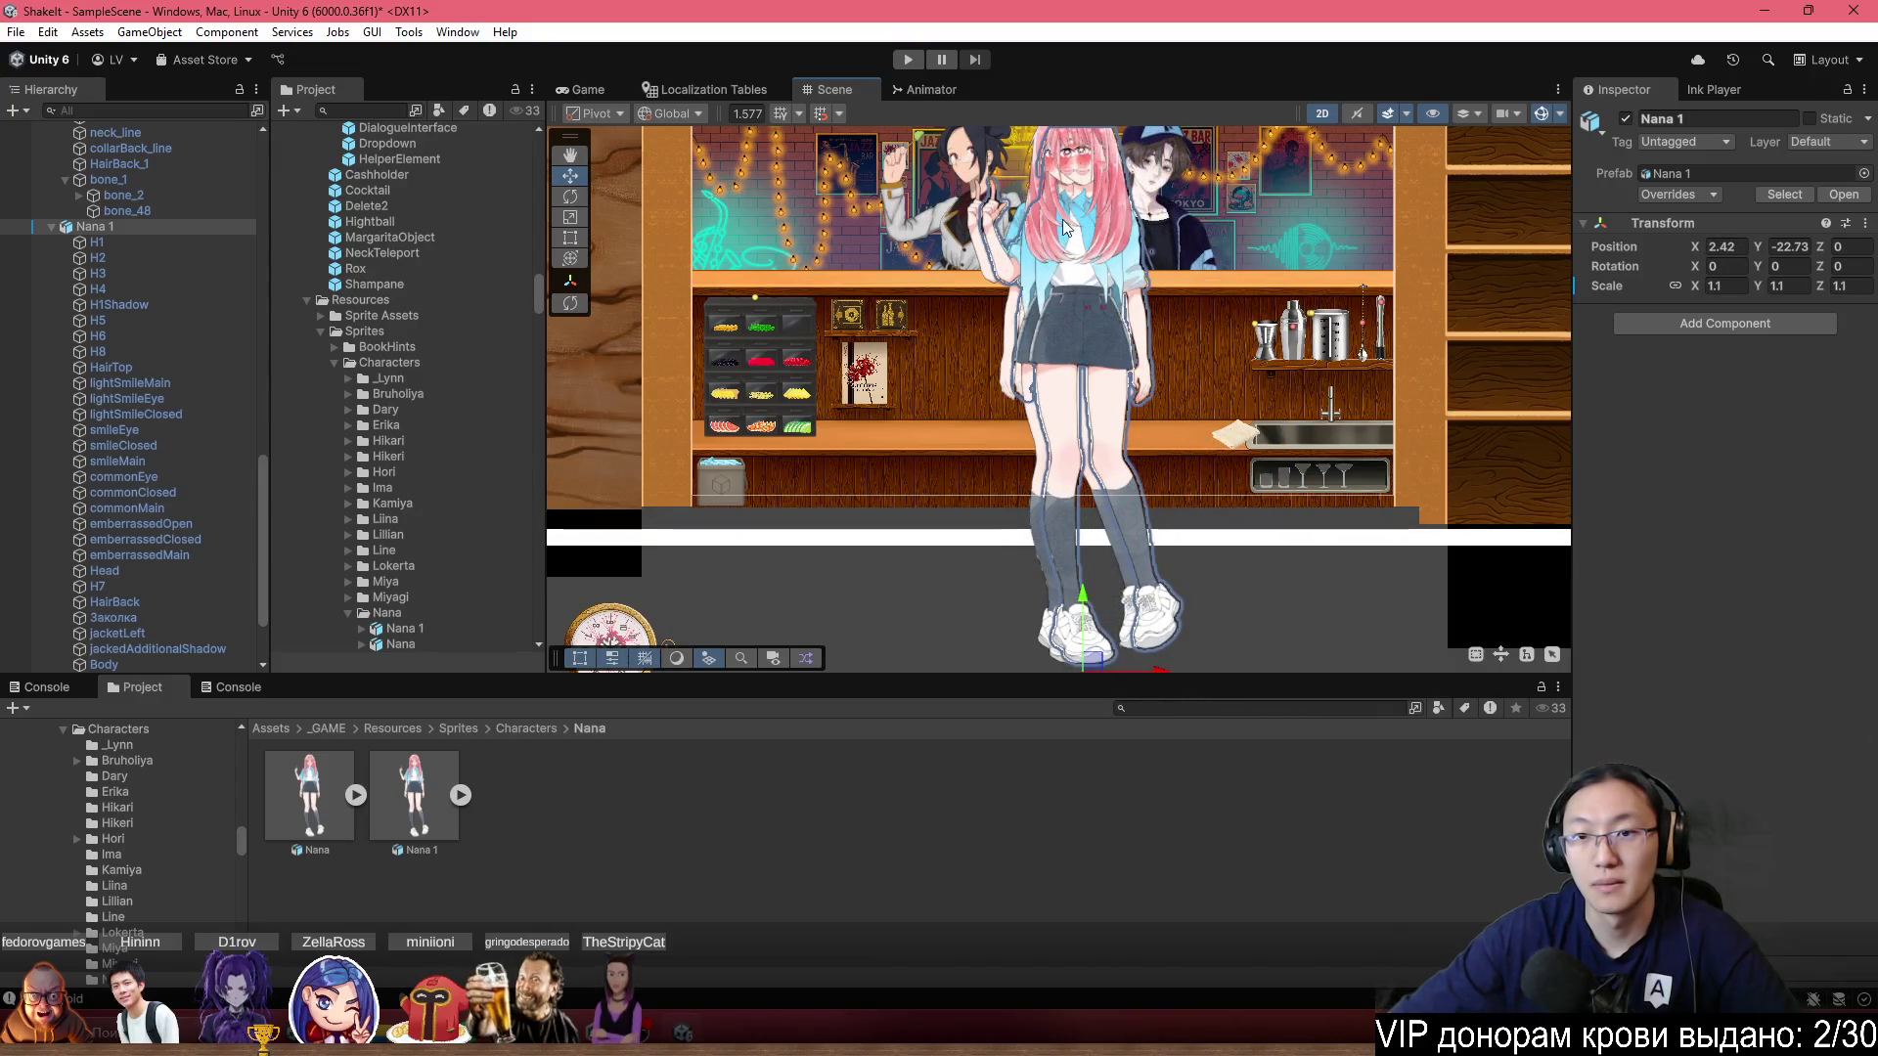
Nudge Nana 1 slightly further left by adjusting its X position.
scroll(1035, 454, "up", 5)
scroll(1034, 454, "up", 10)
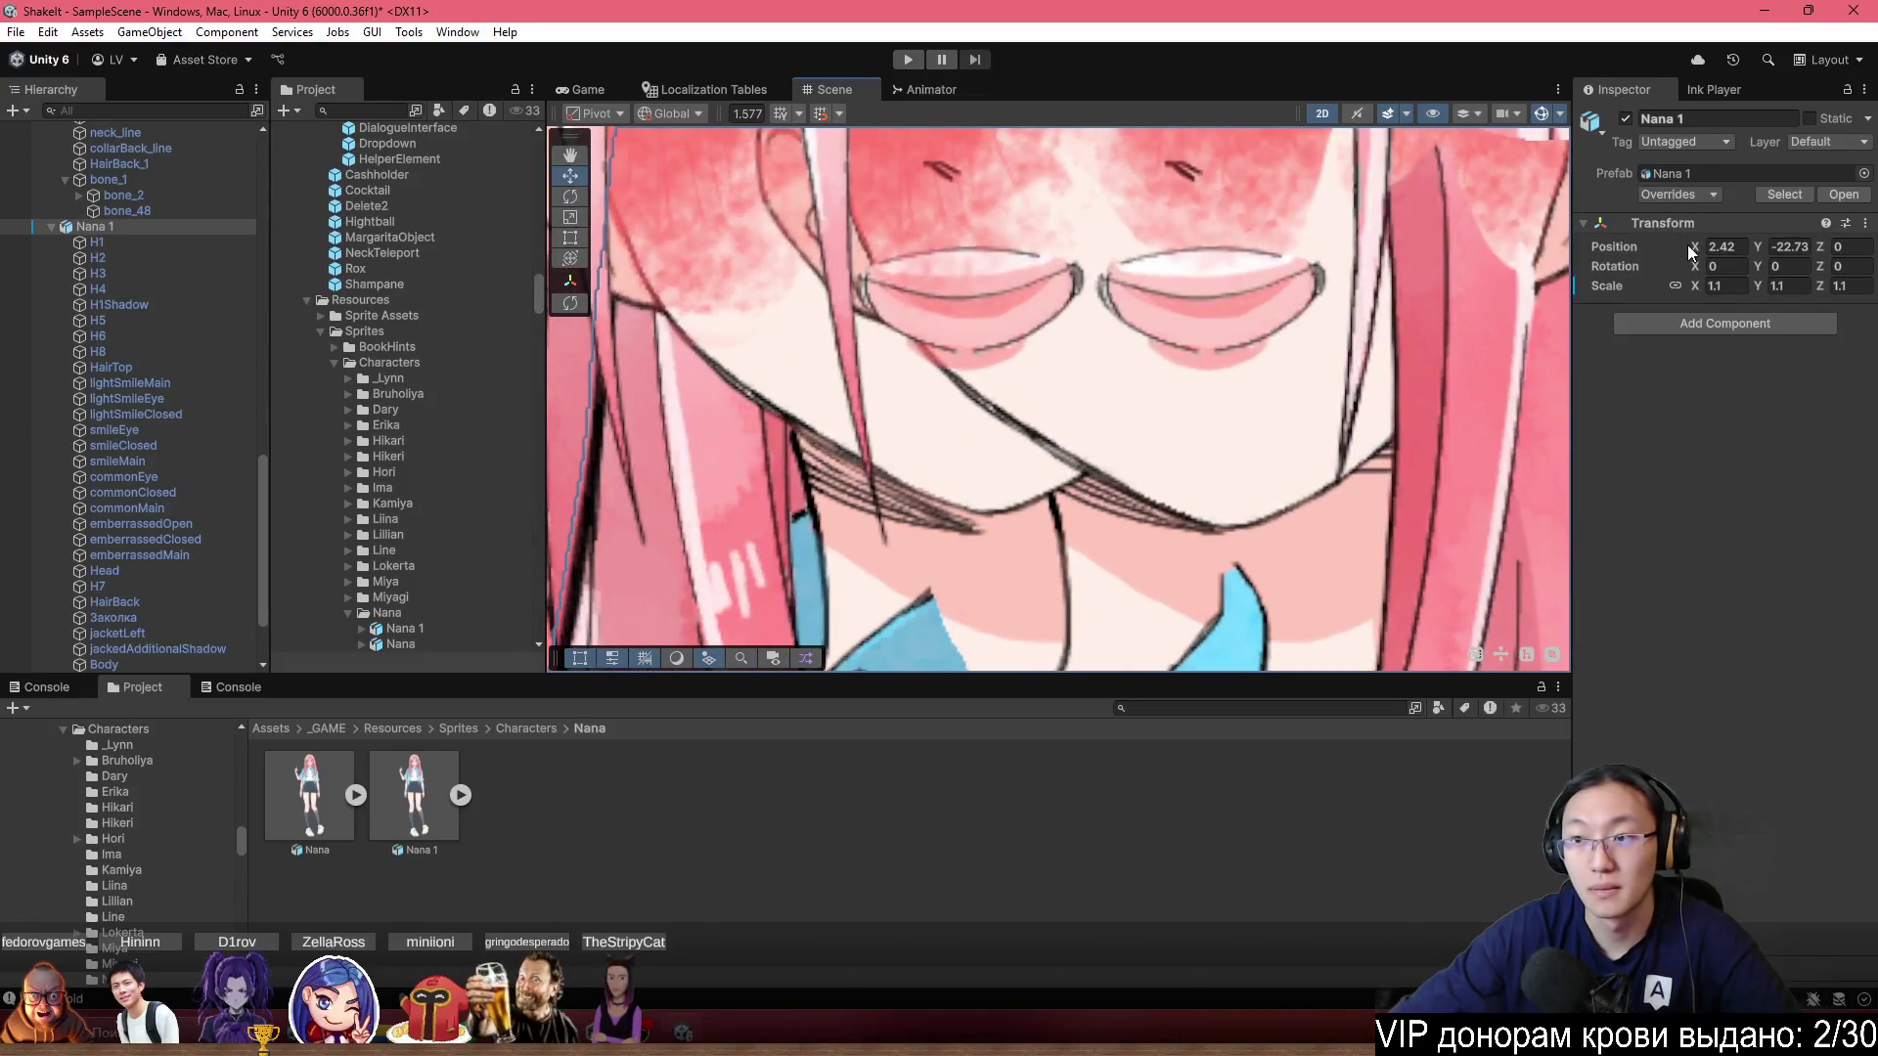
left_click_drag(1687, 245, 1665, 252)
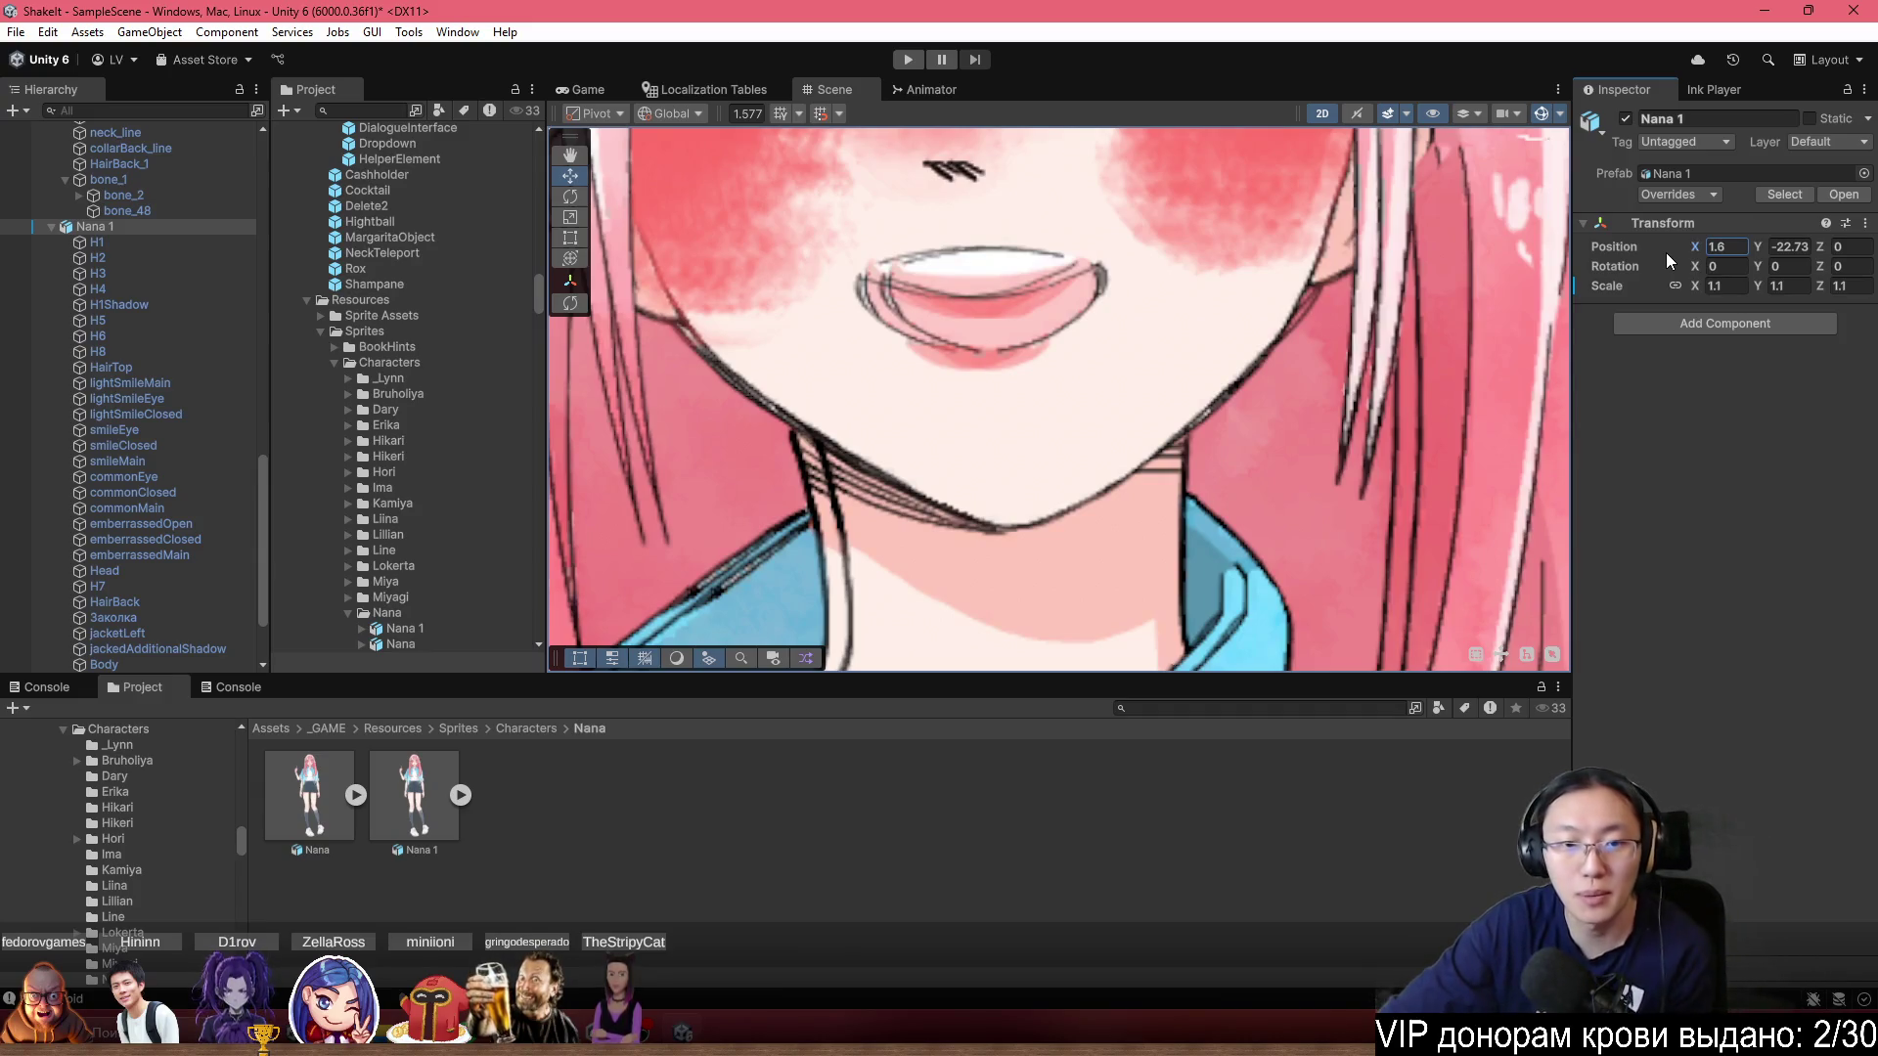
Inspect Nana's face and collar up close, then deactivate Nana 1 with Alt+Shift+A.
scroll(1105, 460, "down", 3)
mouse_move(1085, 474)
left_mouse_down()
mouse_move(1240, 323)
mouse_move(1237, 305)
left_mouse_up()
scroll(1223, 352, "up", 5)
scroll(1218, 362, "down", 3)
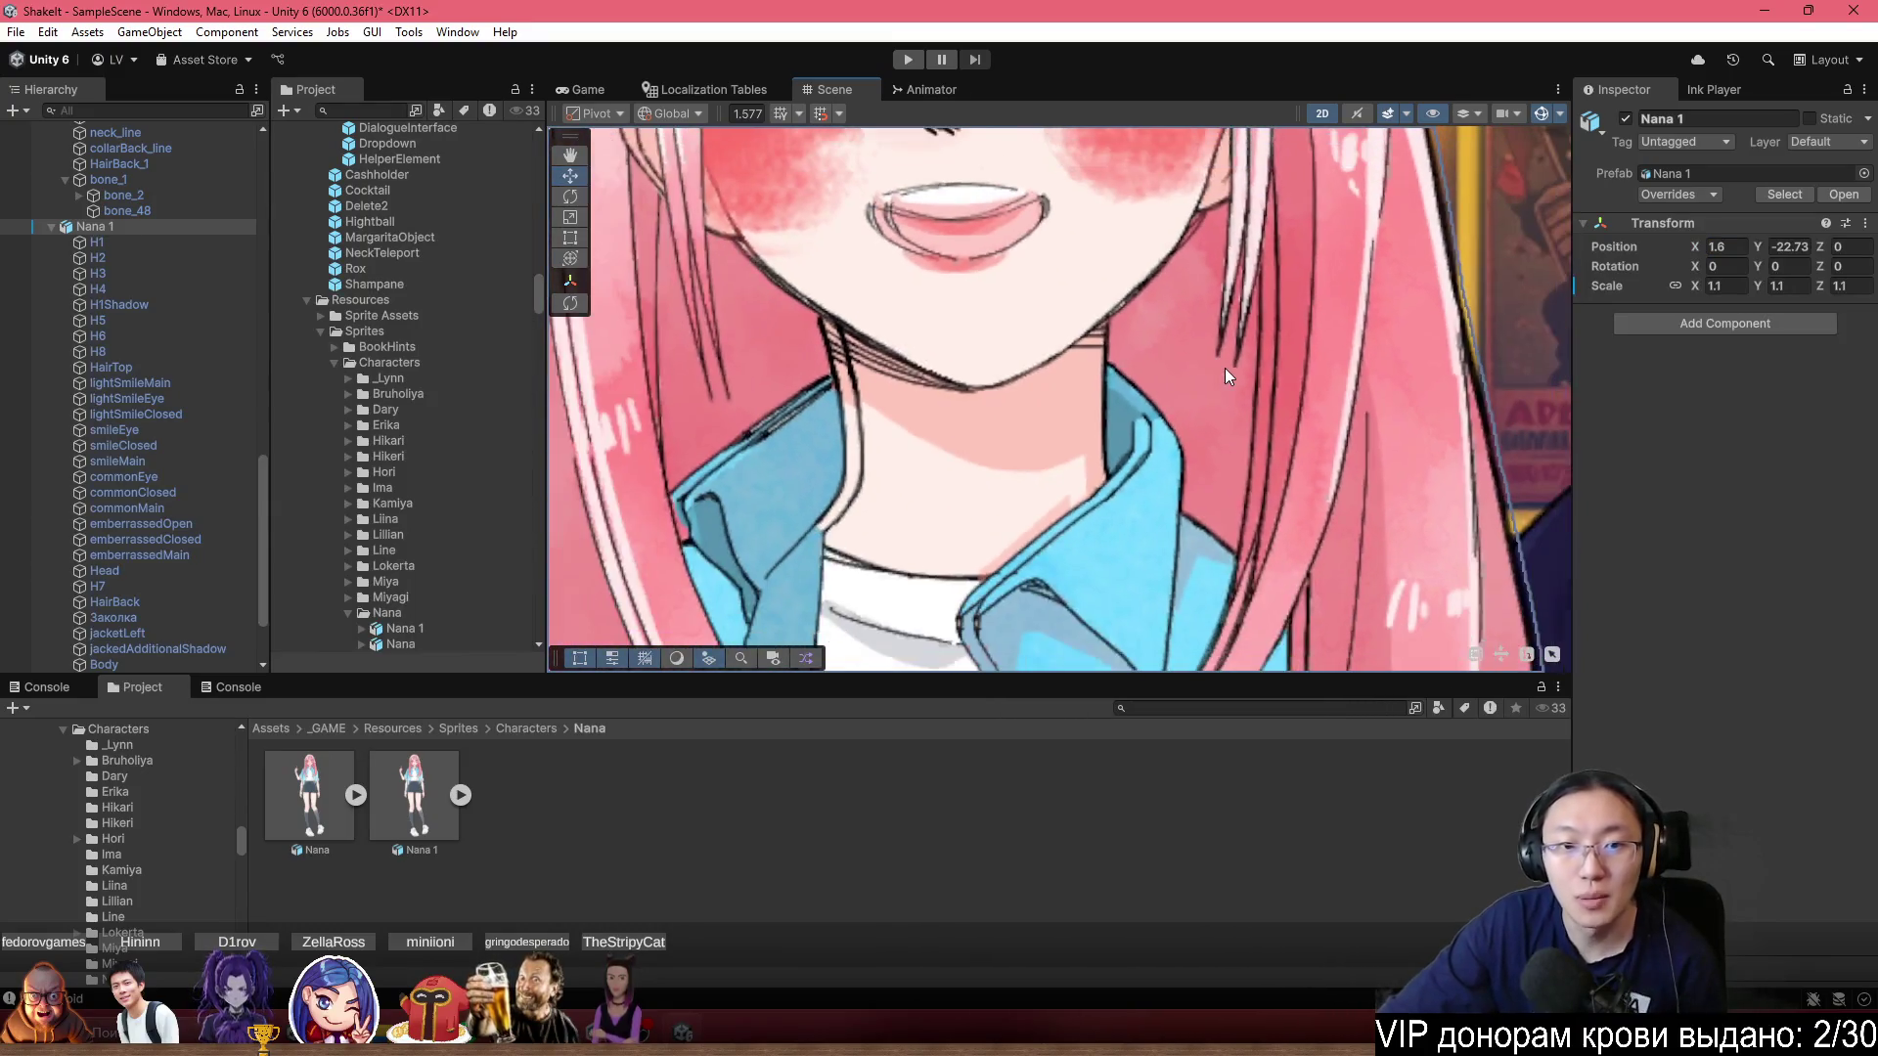
scroll(1156, 302, "down", 4)
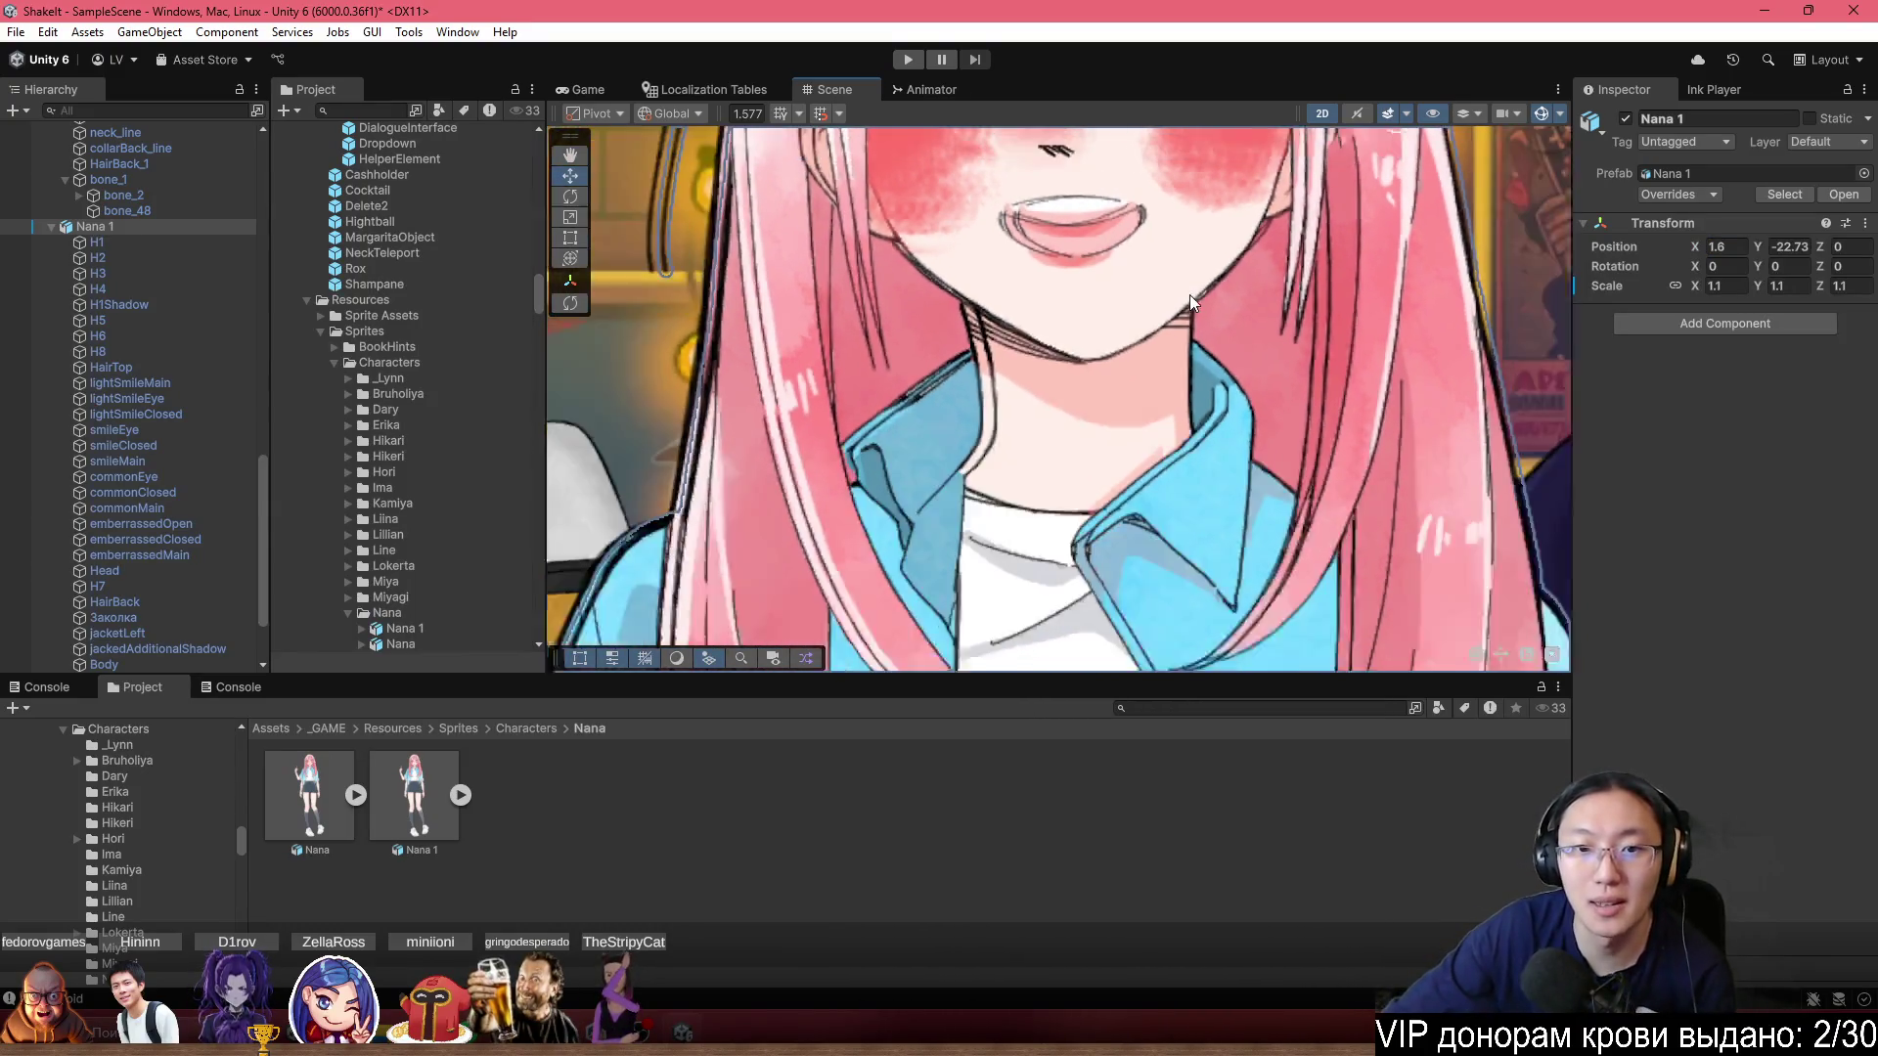
mouse_move(1182, 301)
left_mouse_down()
mouse_move(1171, 182)
mouse_move(1109, 308)
left_mouse_up()
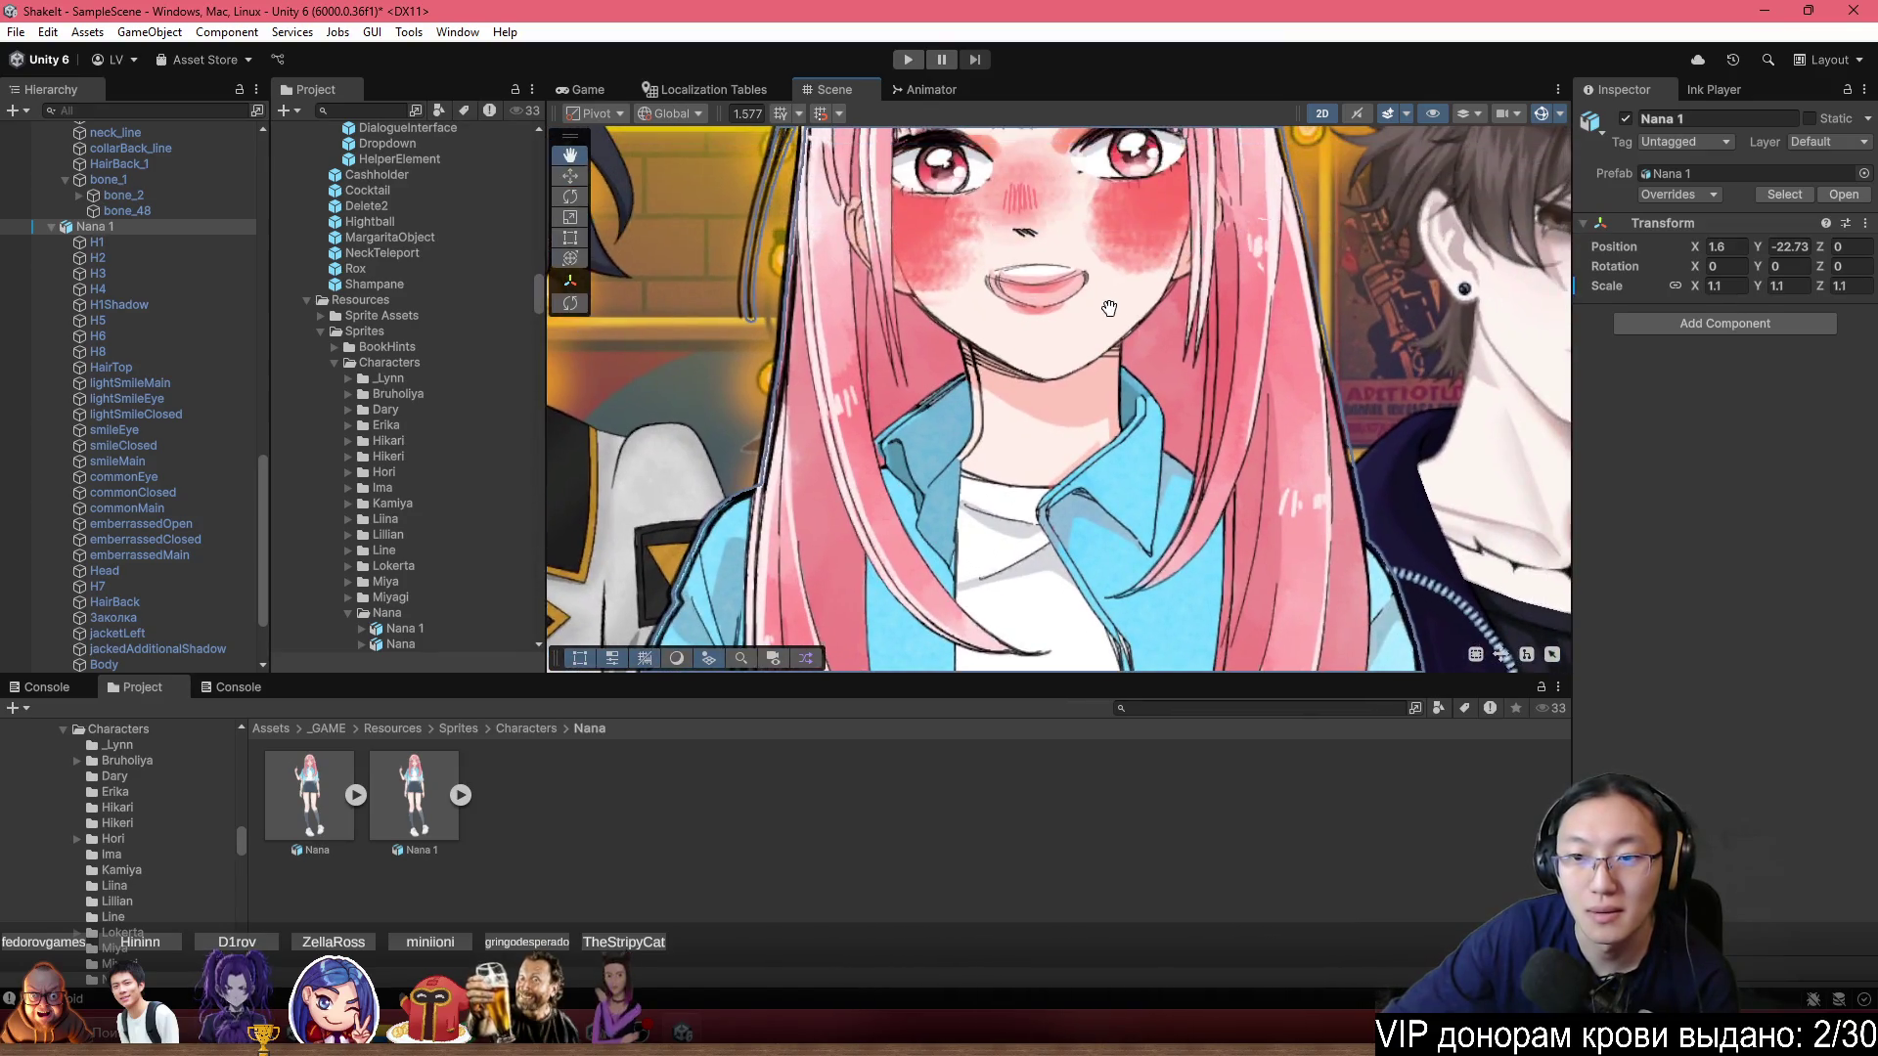
scroll(1223, 337, "up", 5)
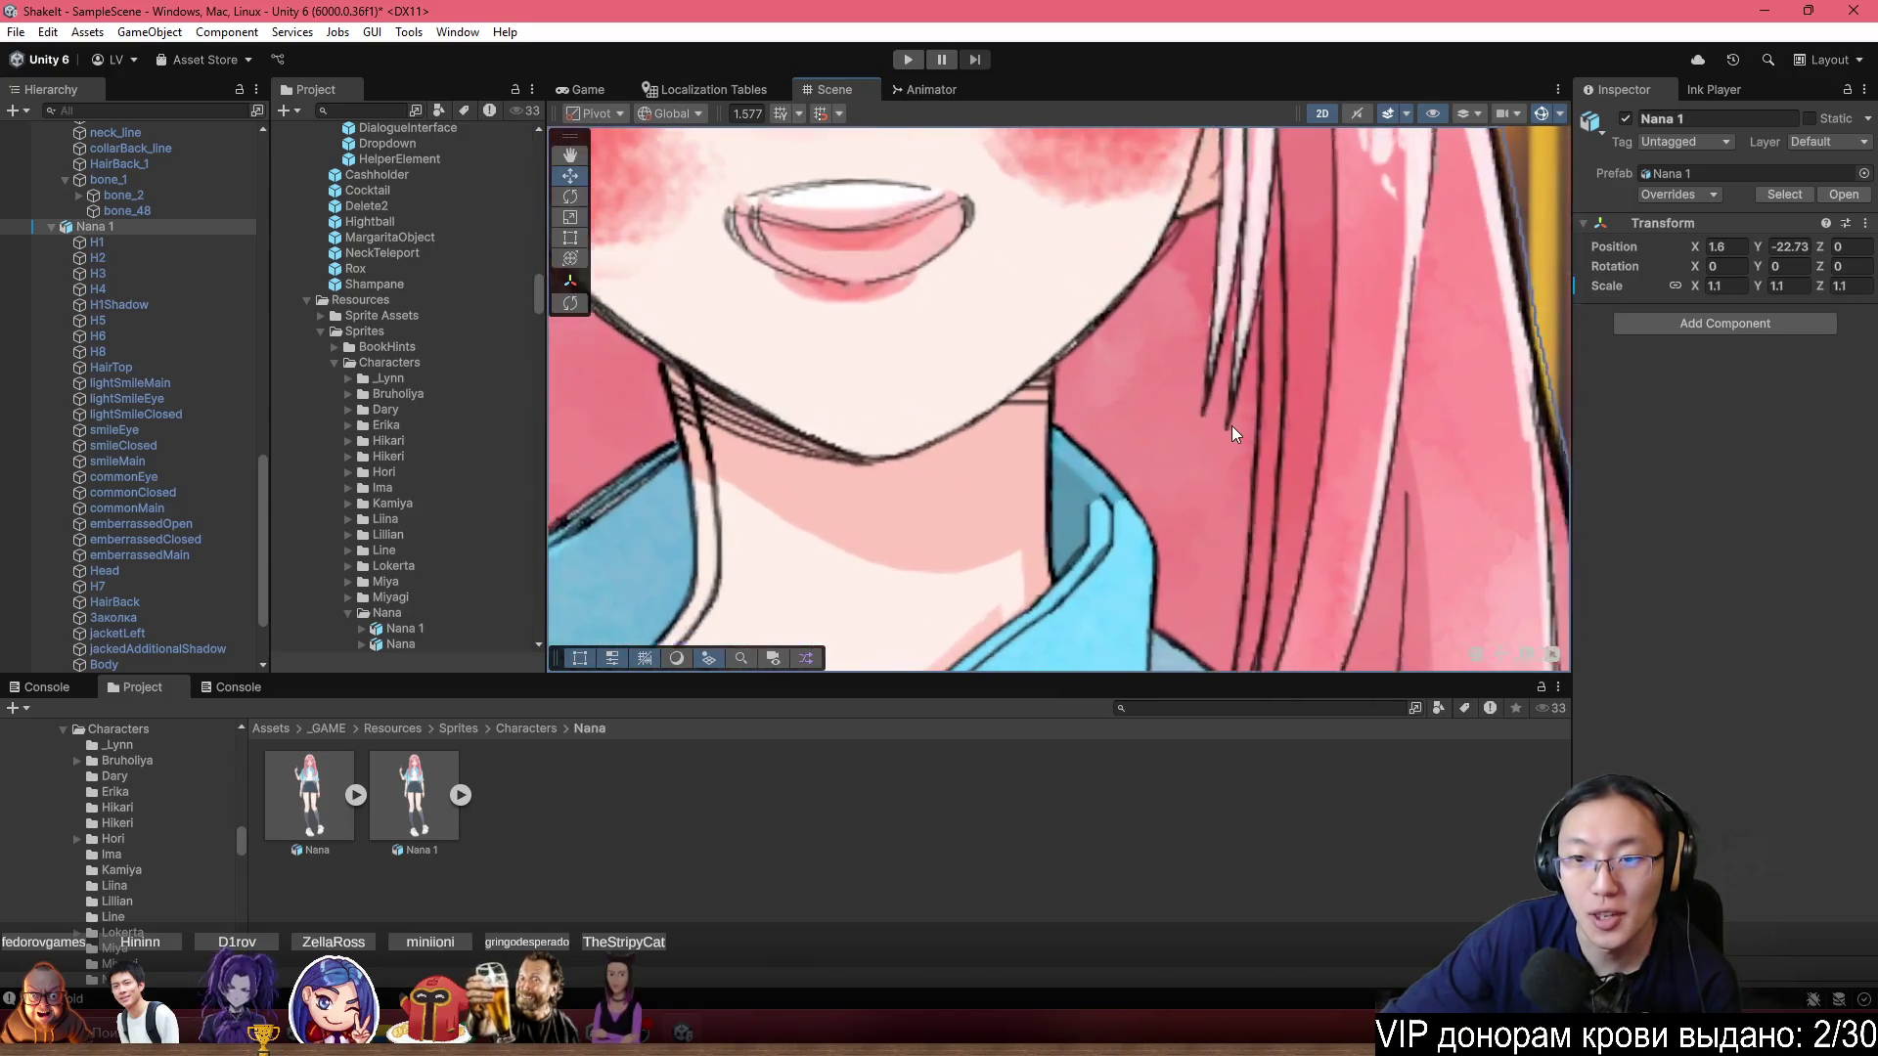
scroll(1193, 419, "down", 2)
scroll(1191, 421, "down", 2)
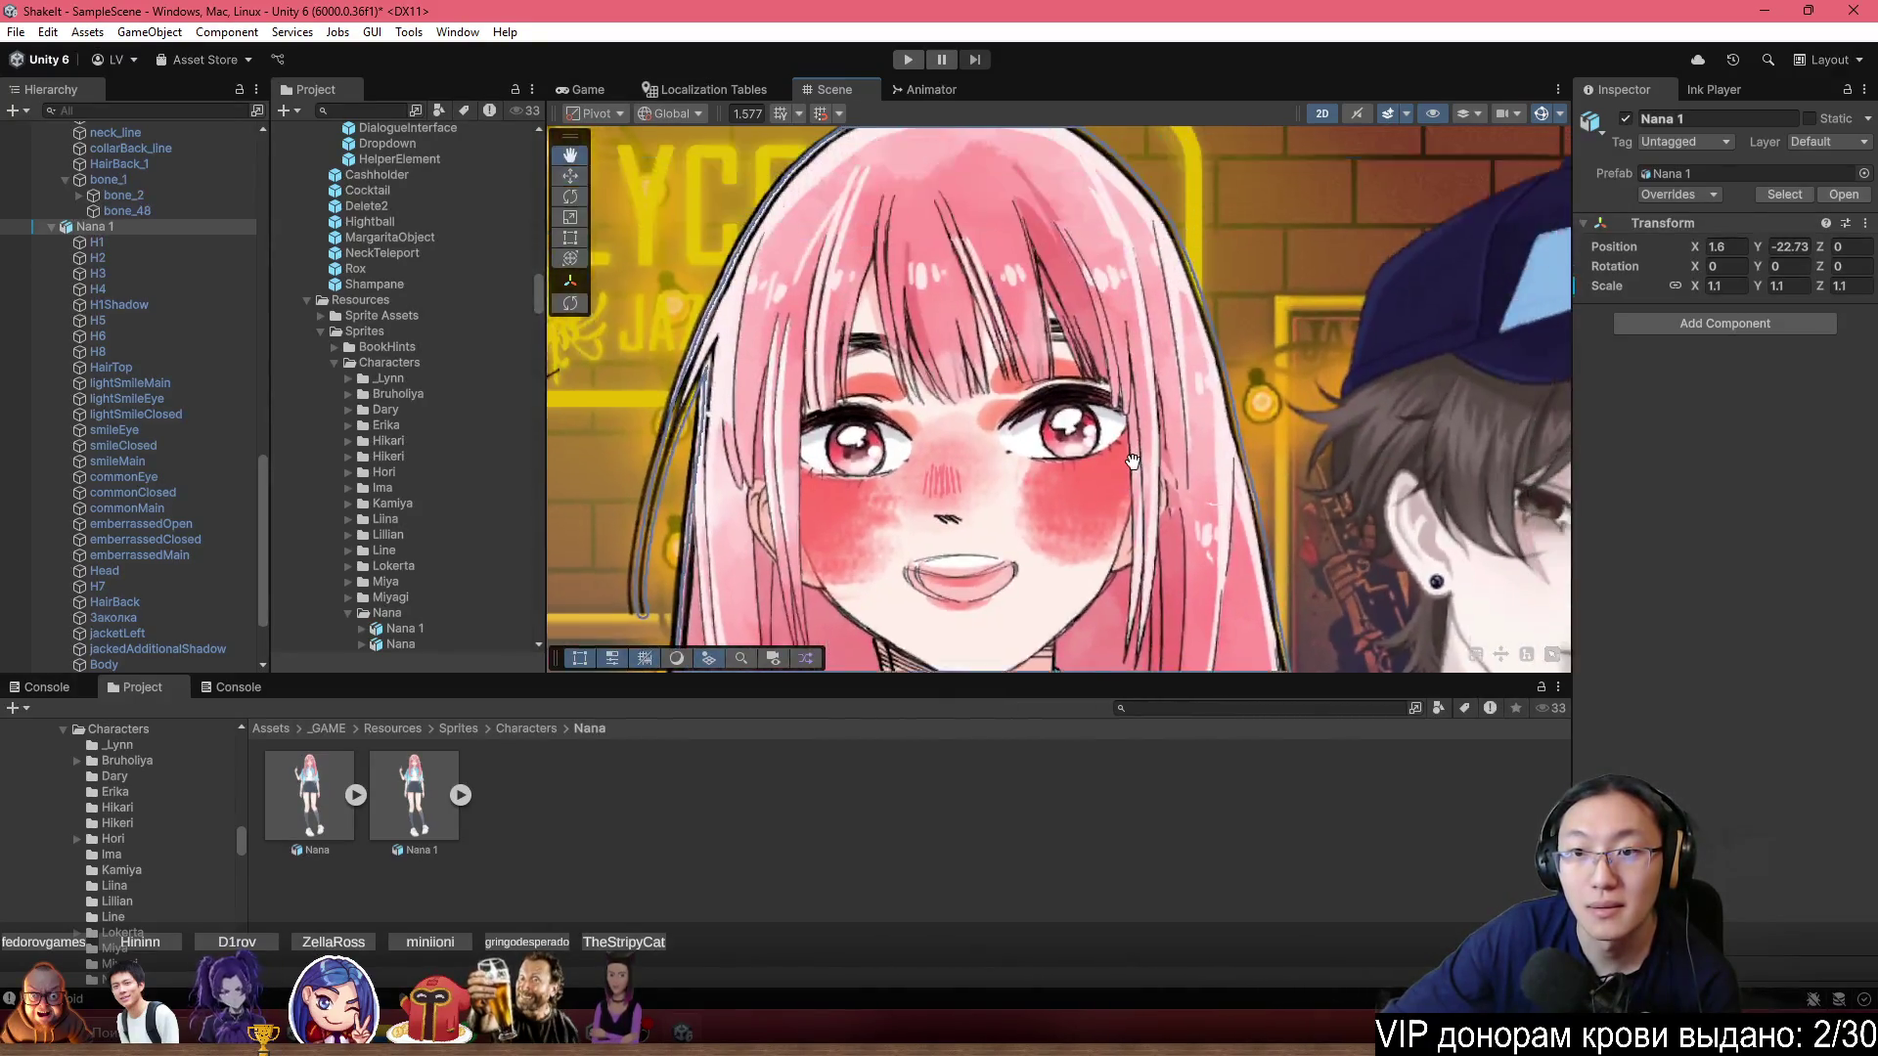
left_click_drag(1131, 435, 1199, 229)
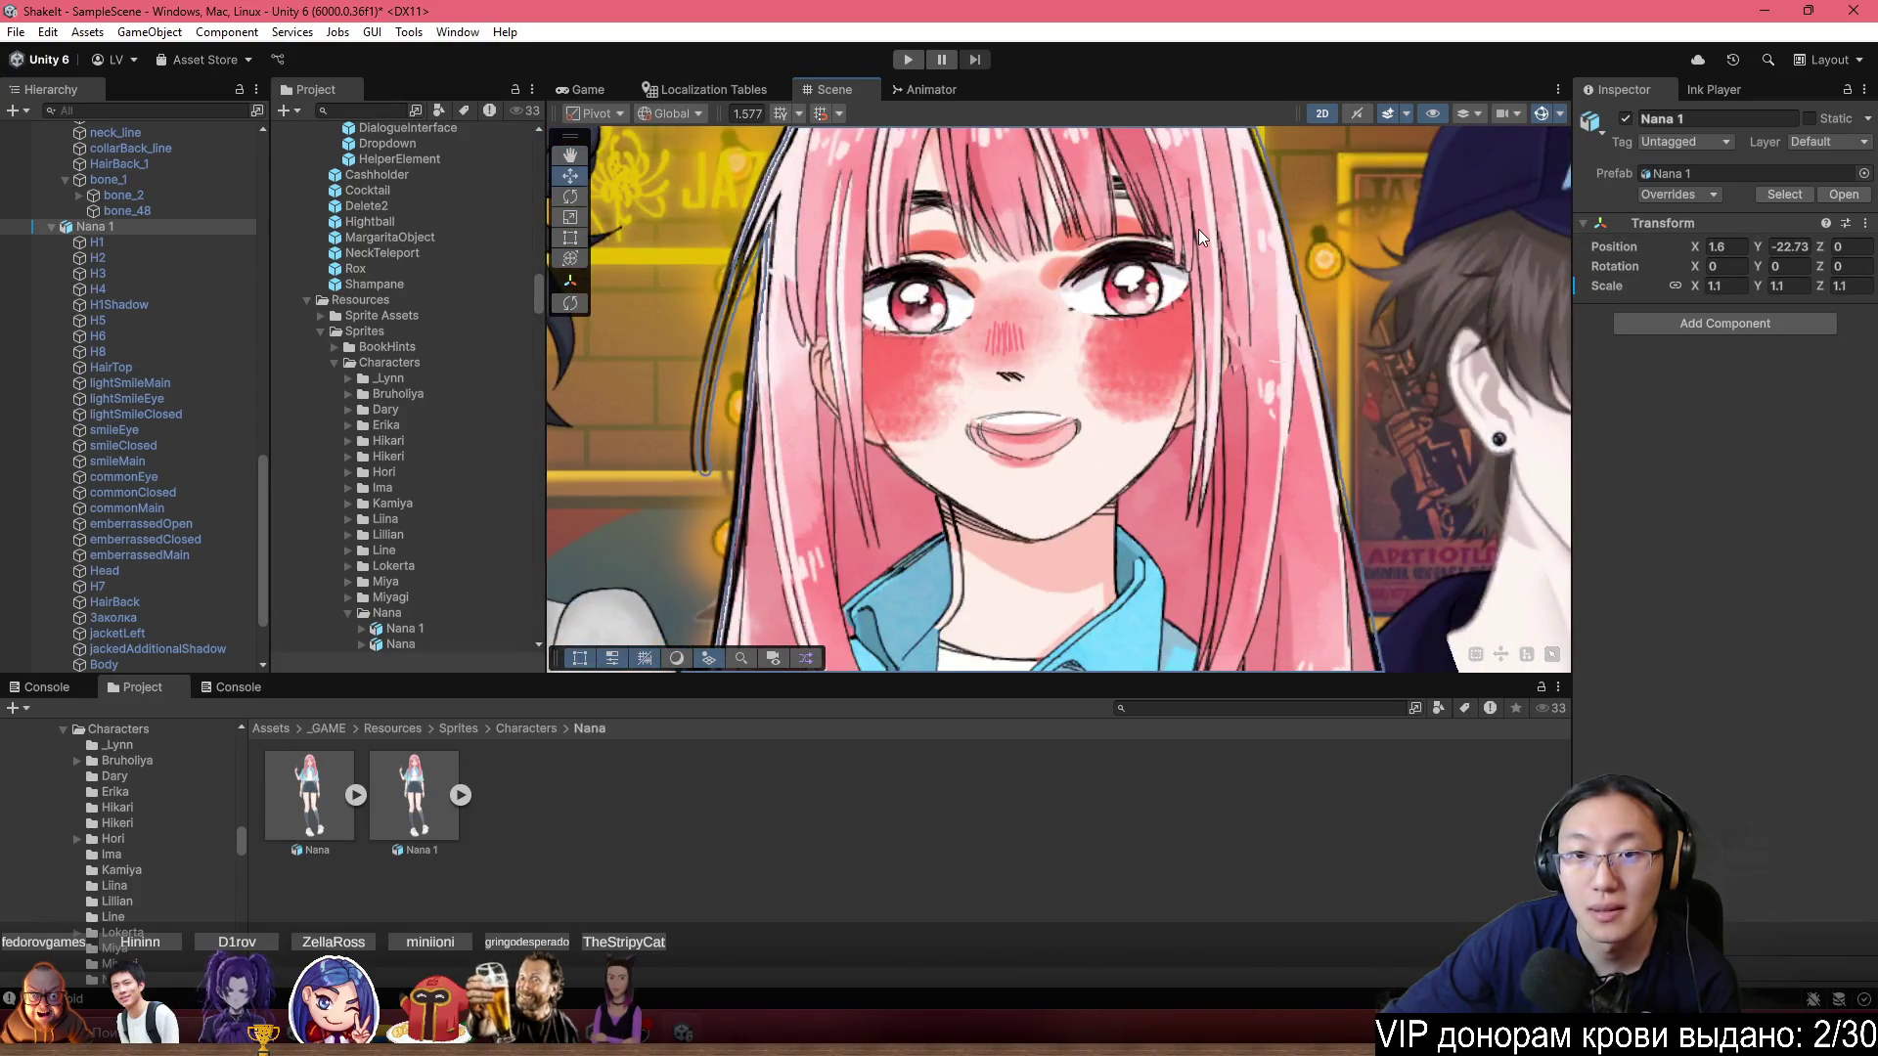
key("alt+shift+a")
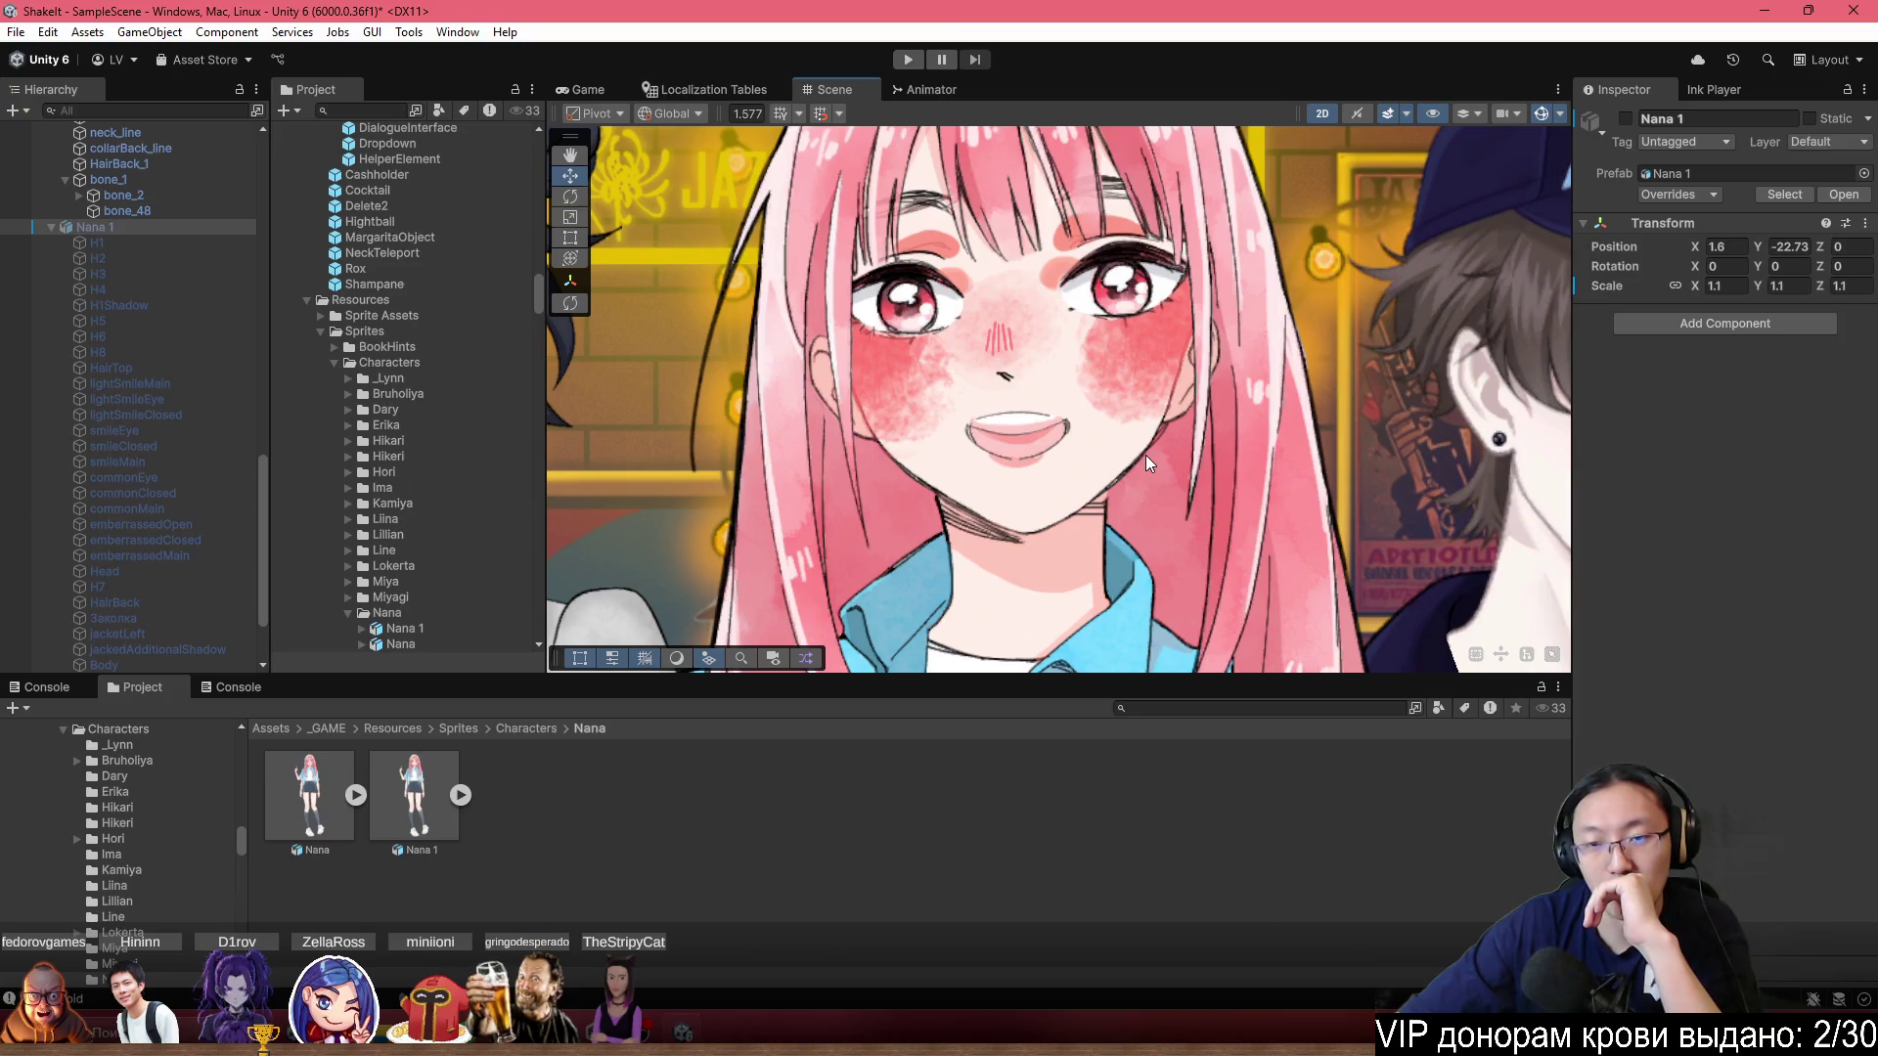
Show the Nana asset's PSD Importer settings in the Inspector.
scroll(1094, 455, "down", 4)
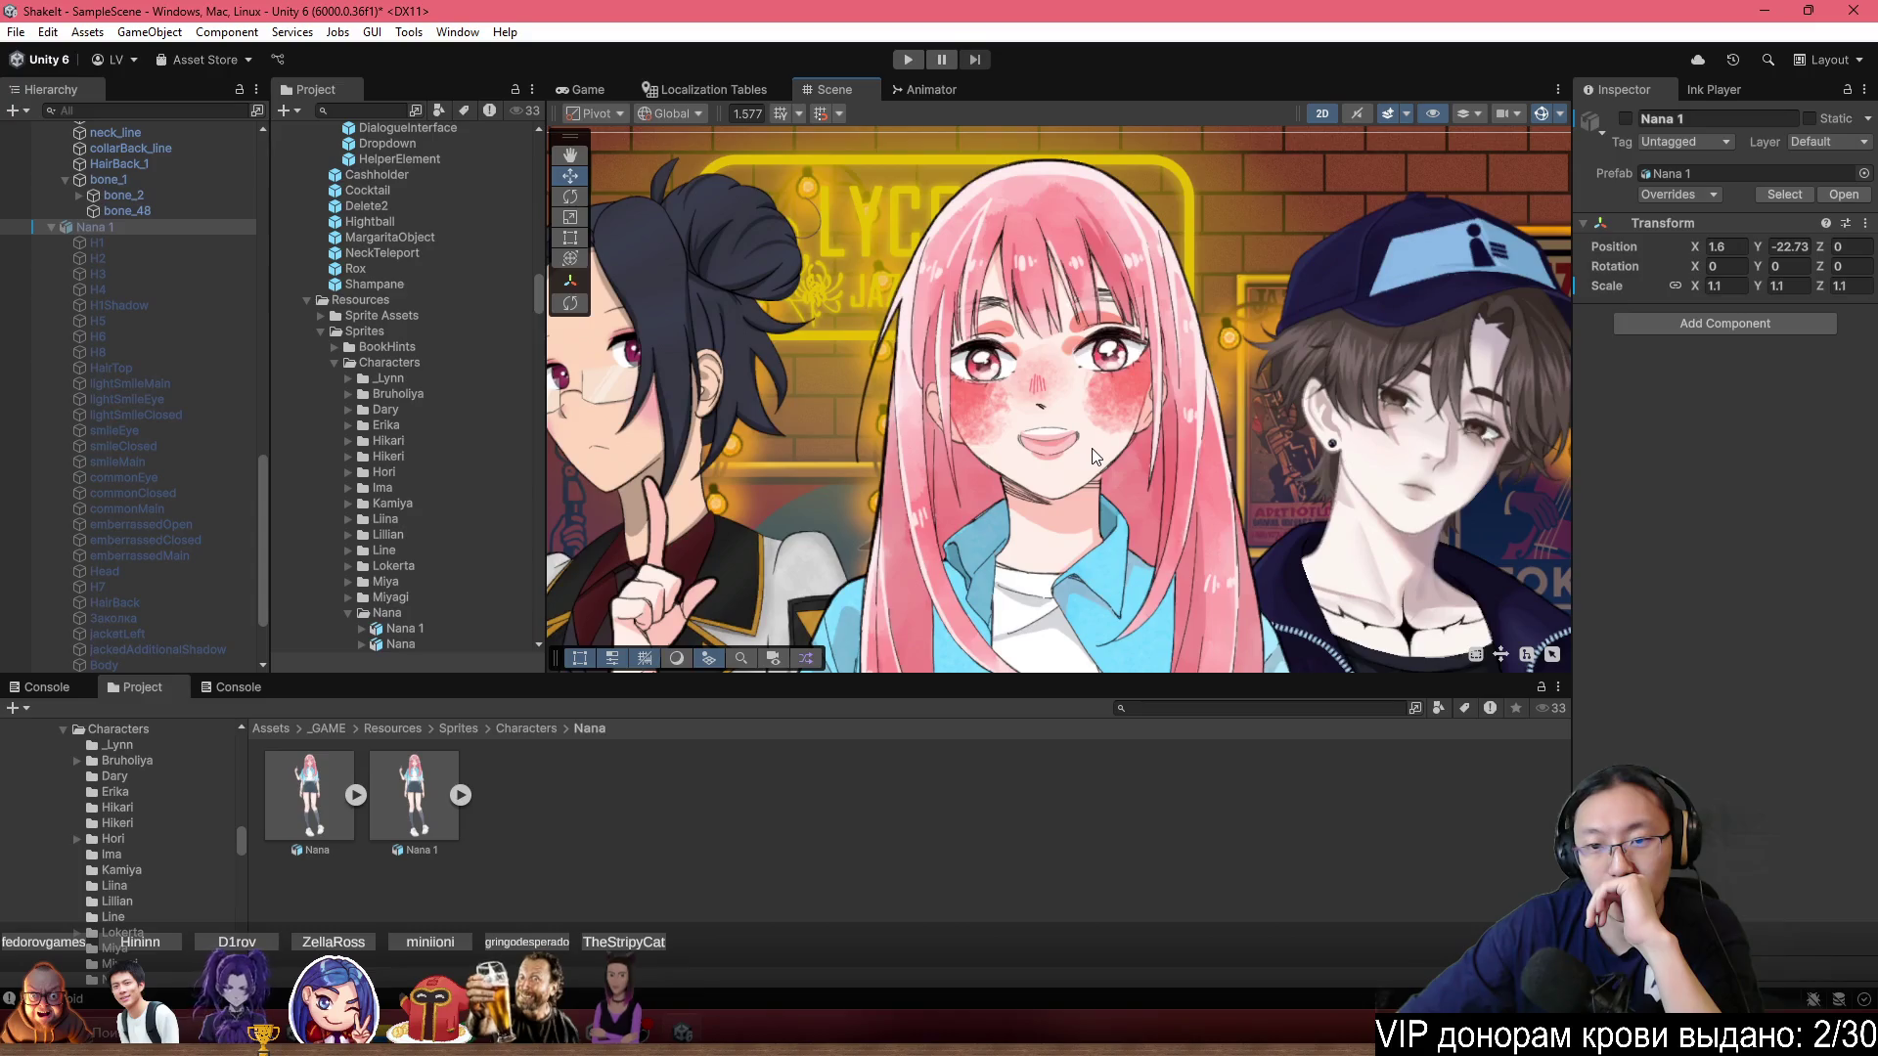
scroll(1094, 454, "up", 5)
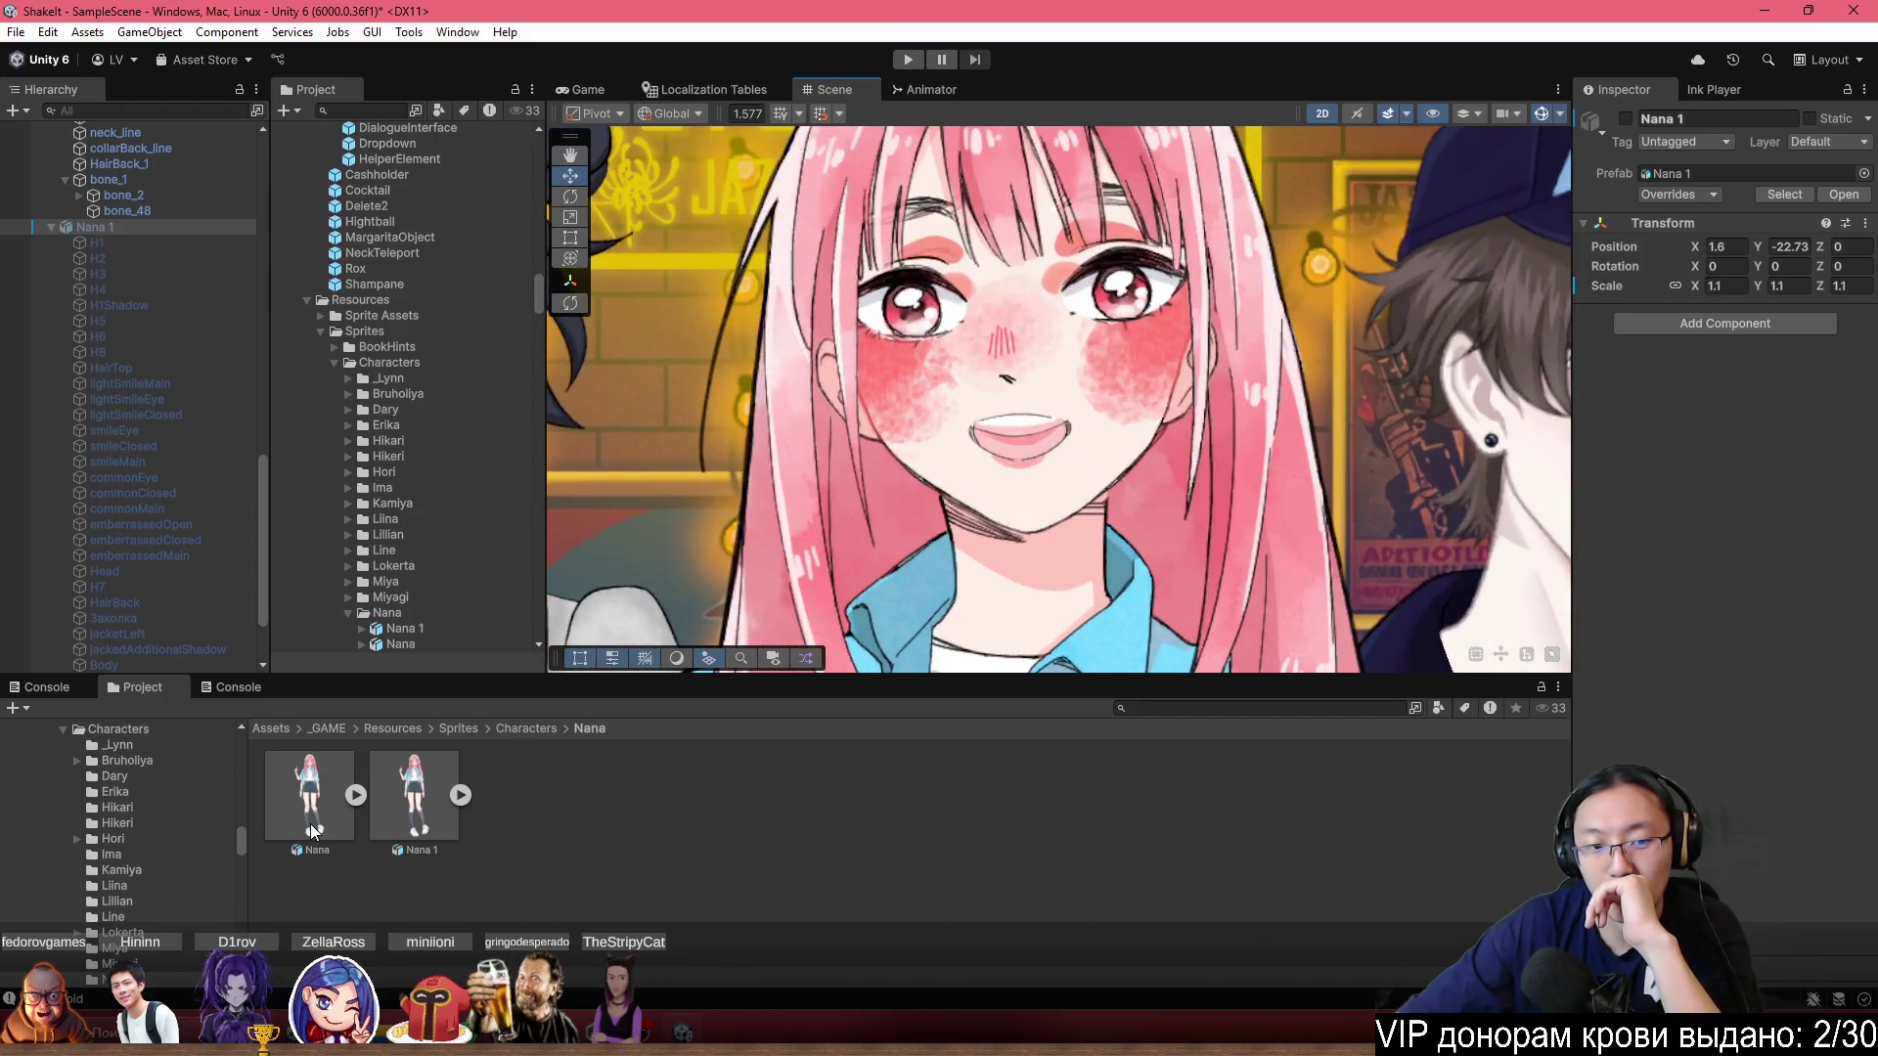
left_click(309, 823)
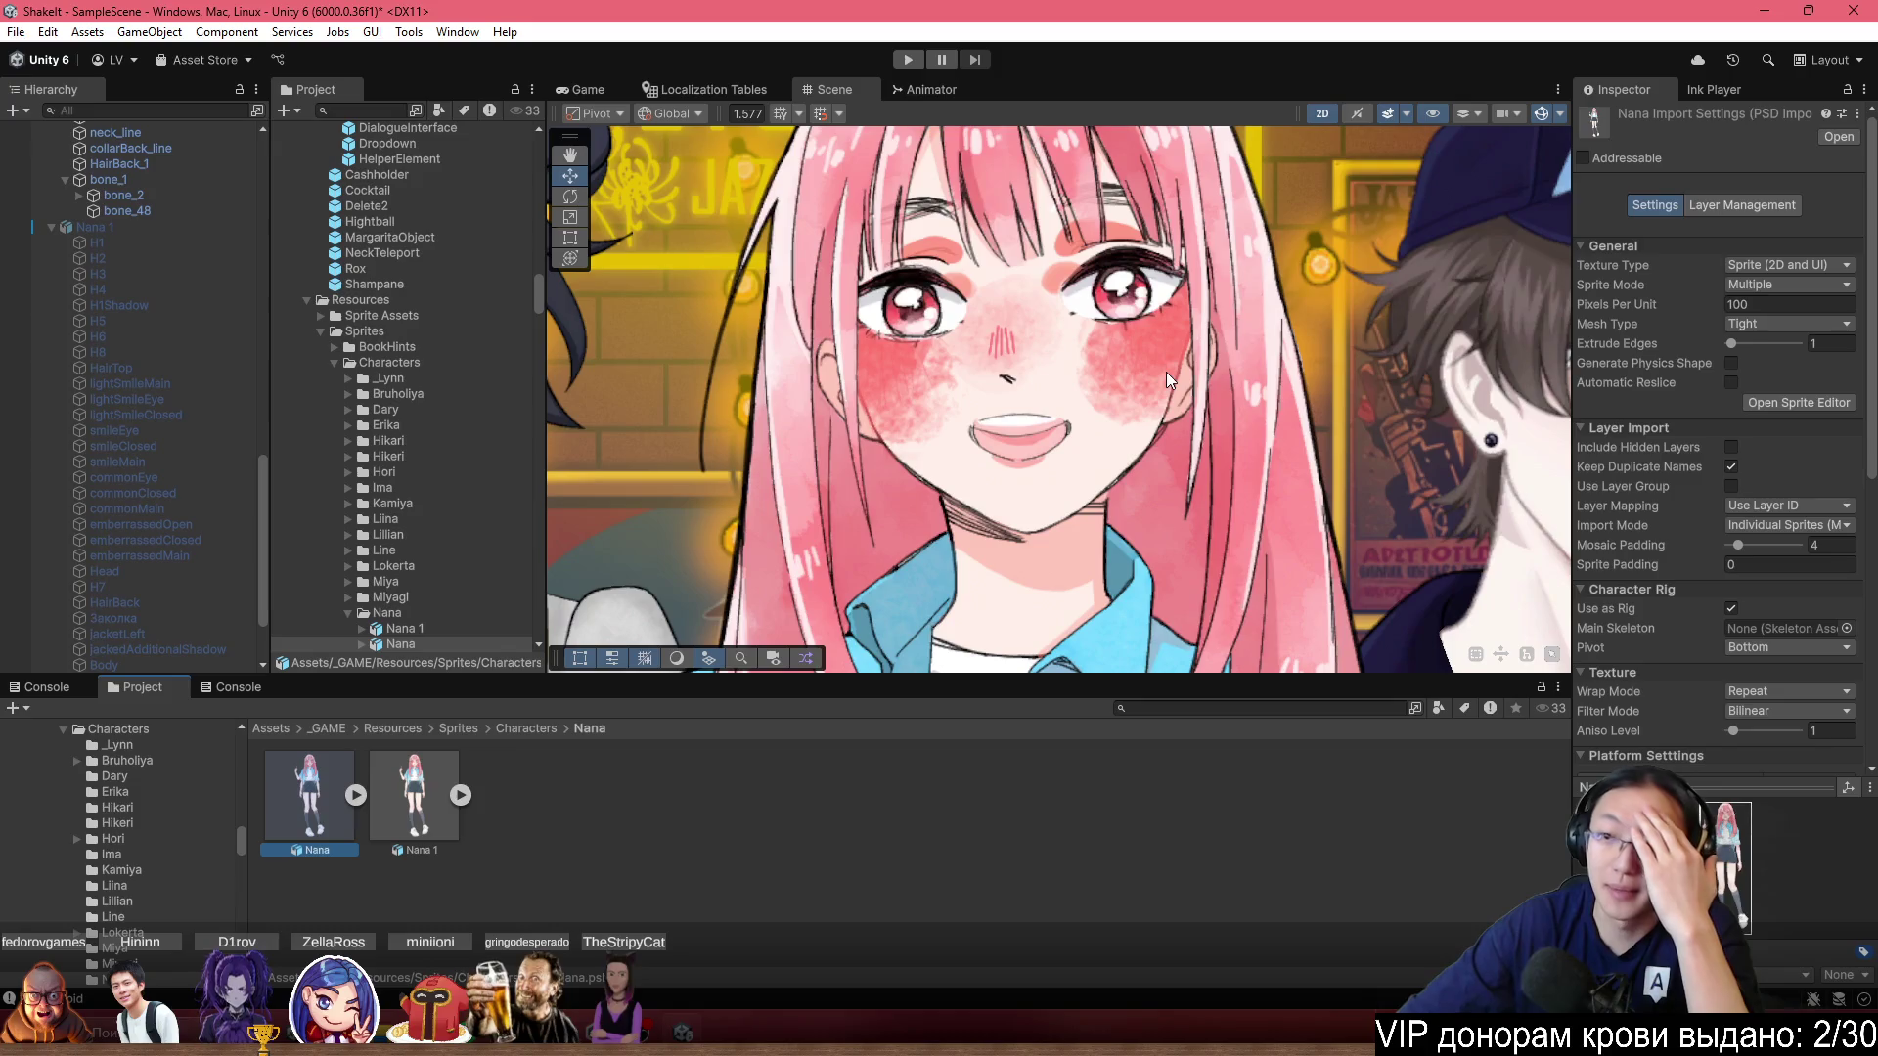
scroll(1272, 357, "down", 4)
left_click(1755, 204)
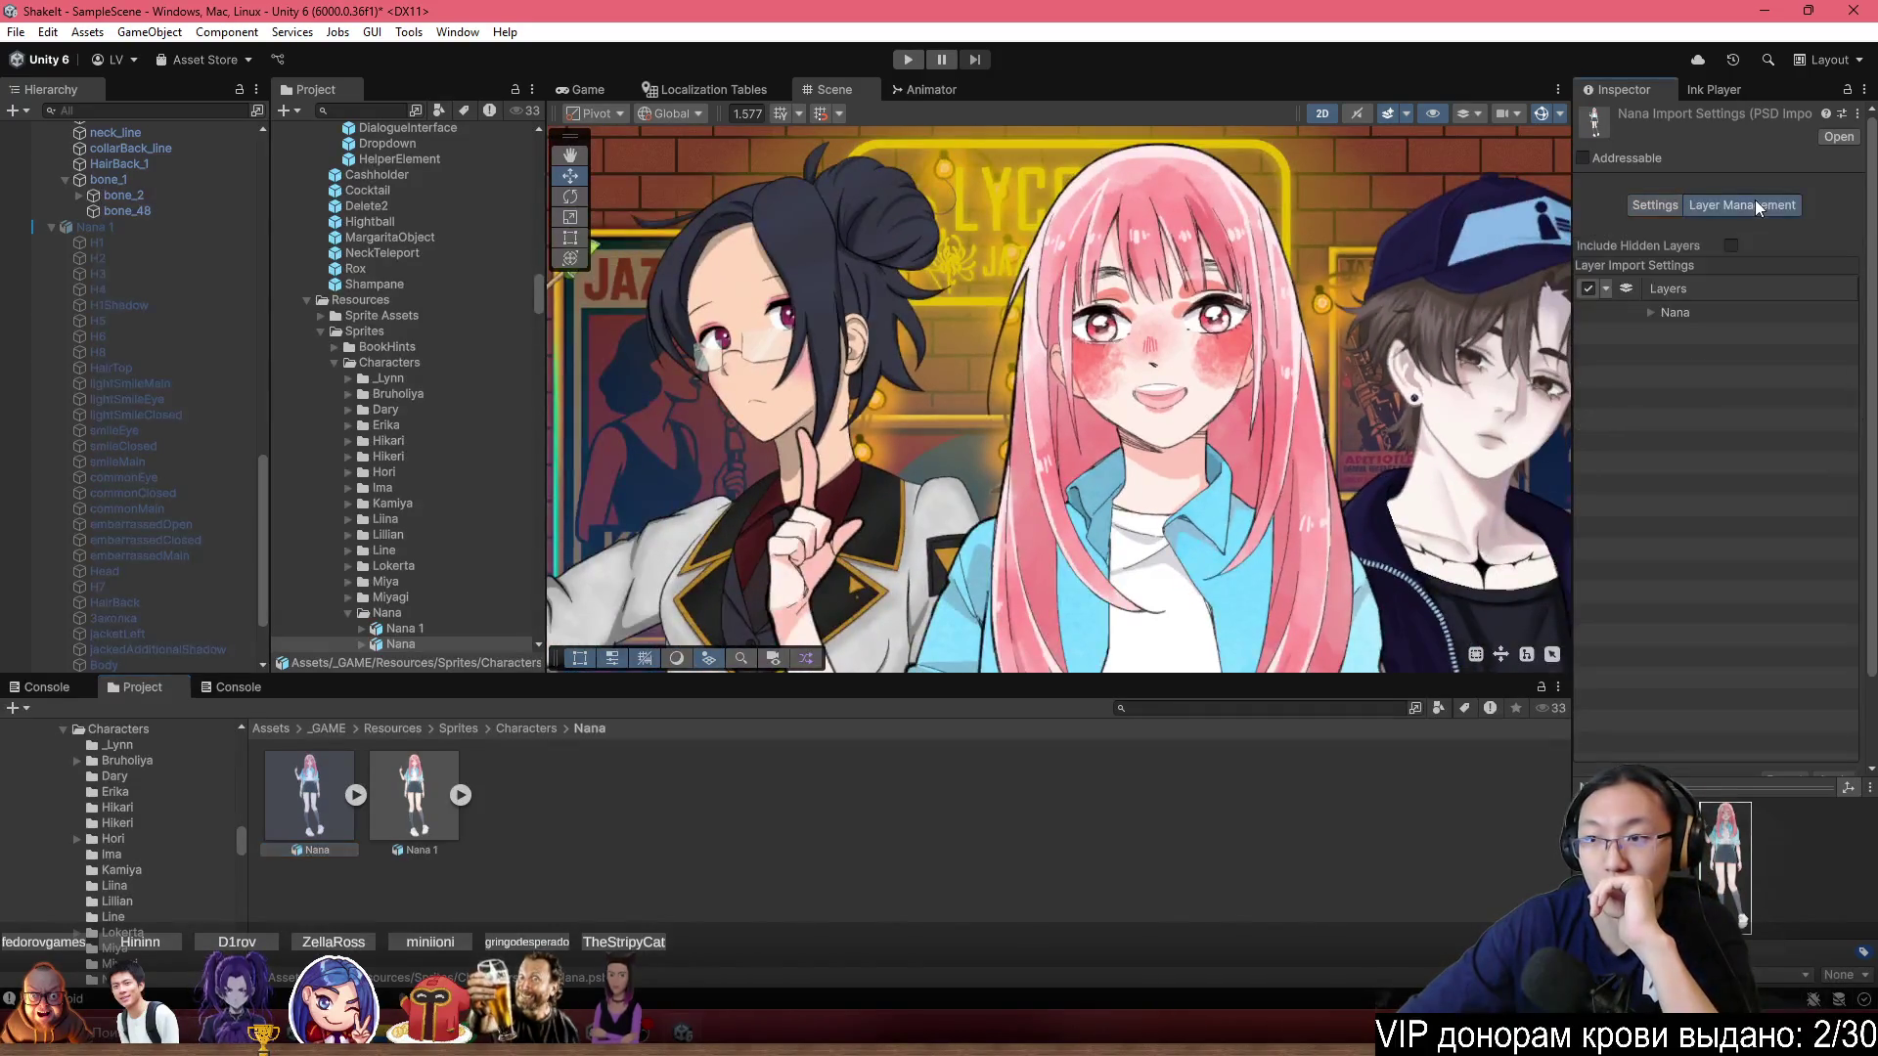
left_click(1651, 312)
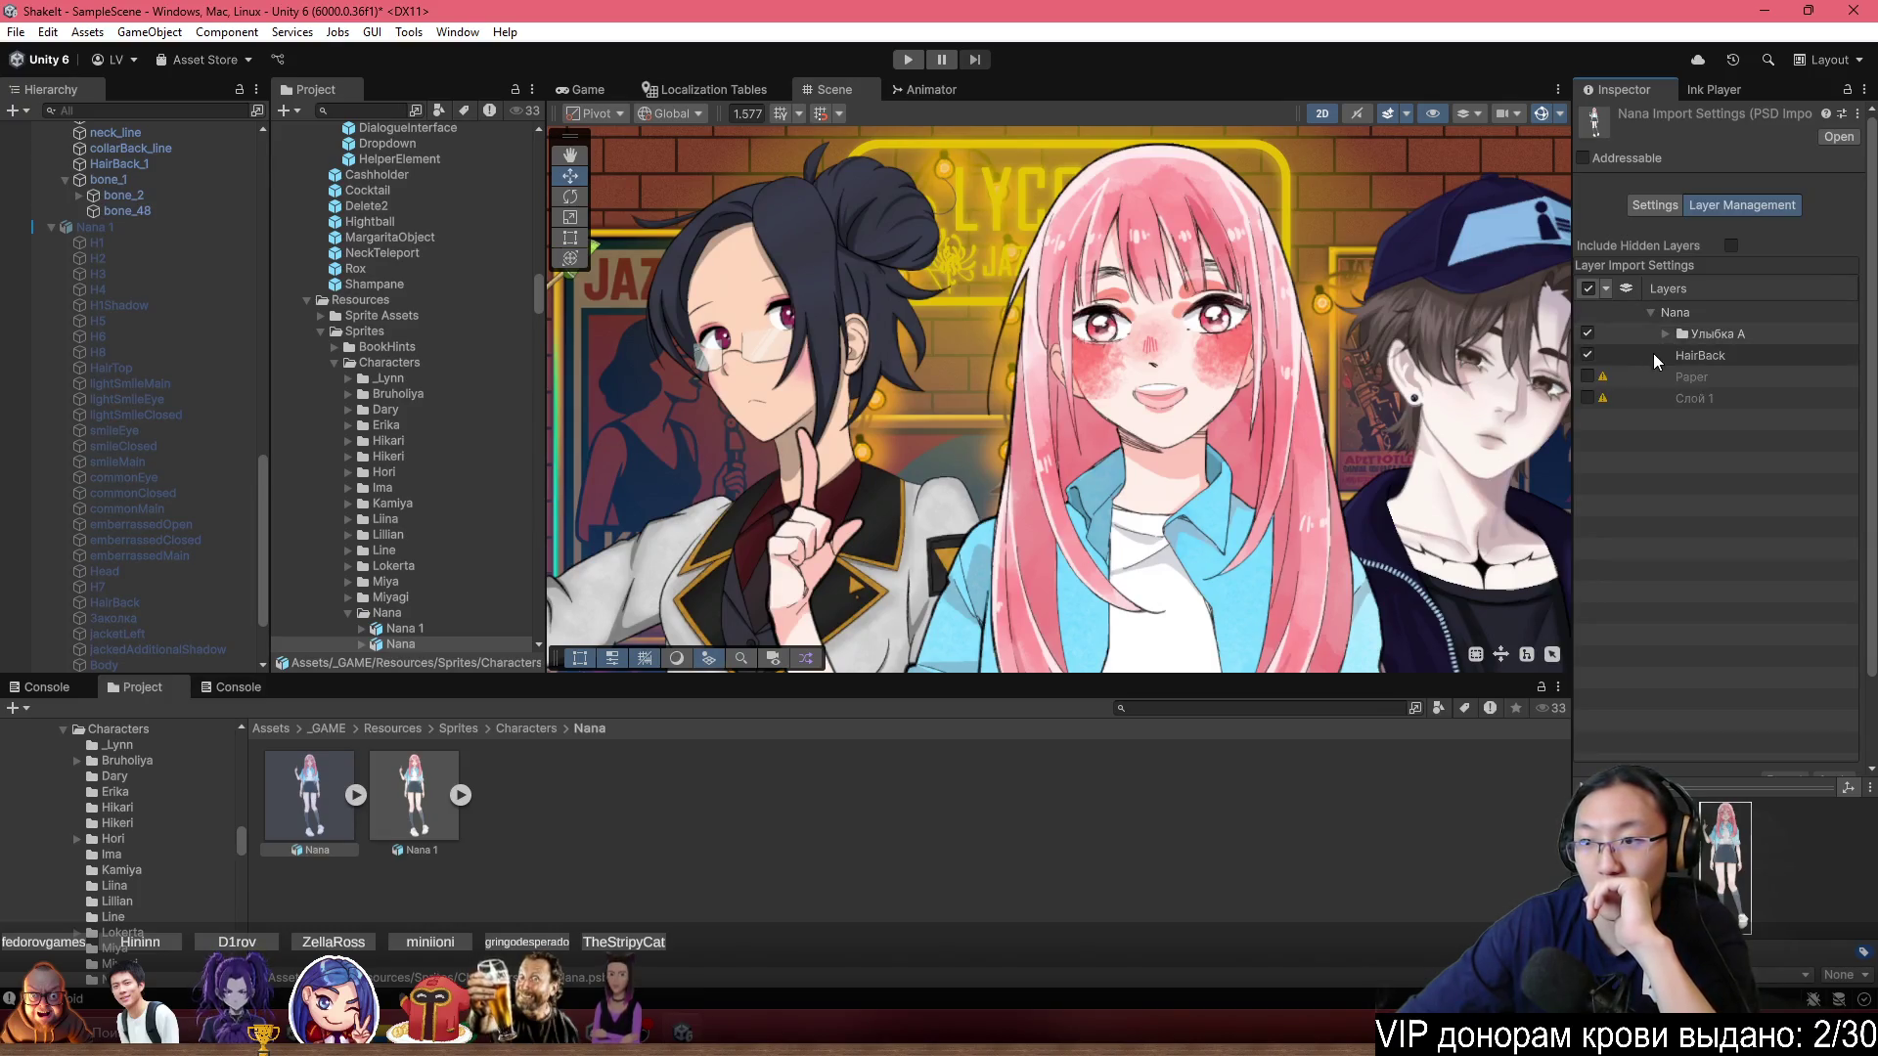
left_click(1665, 335)
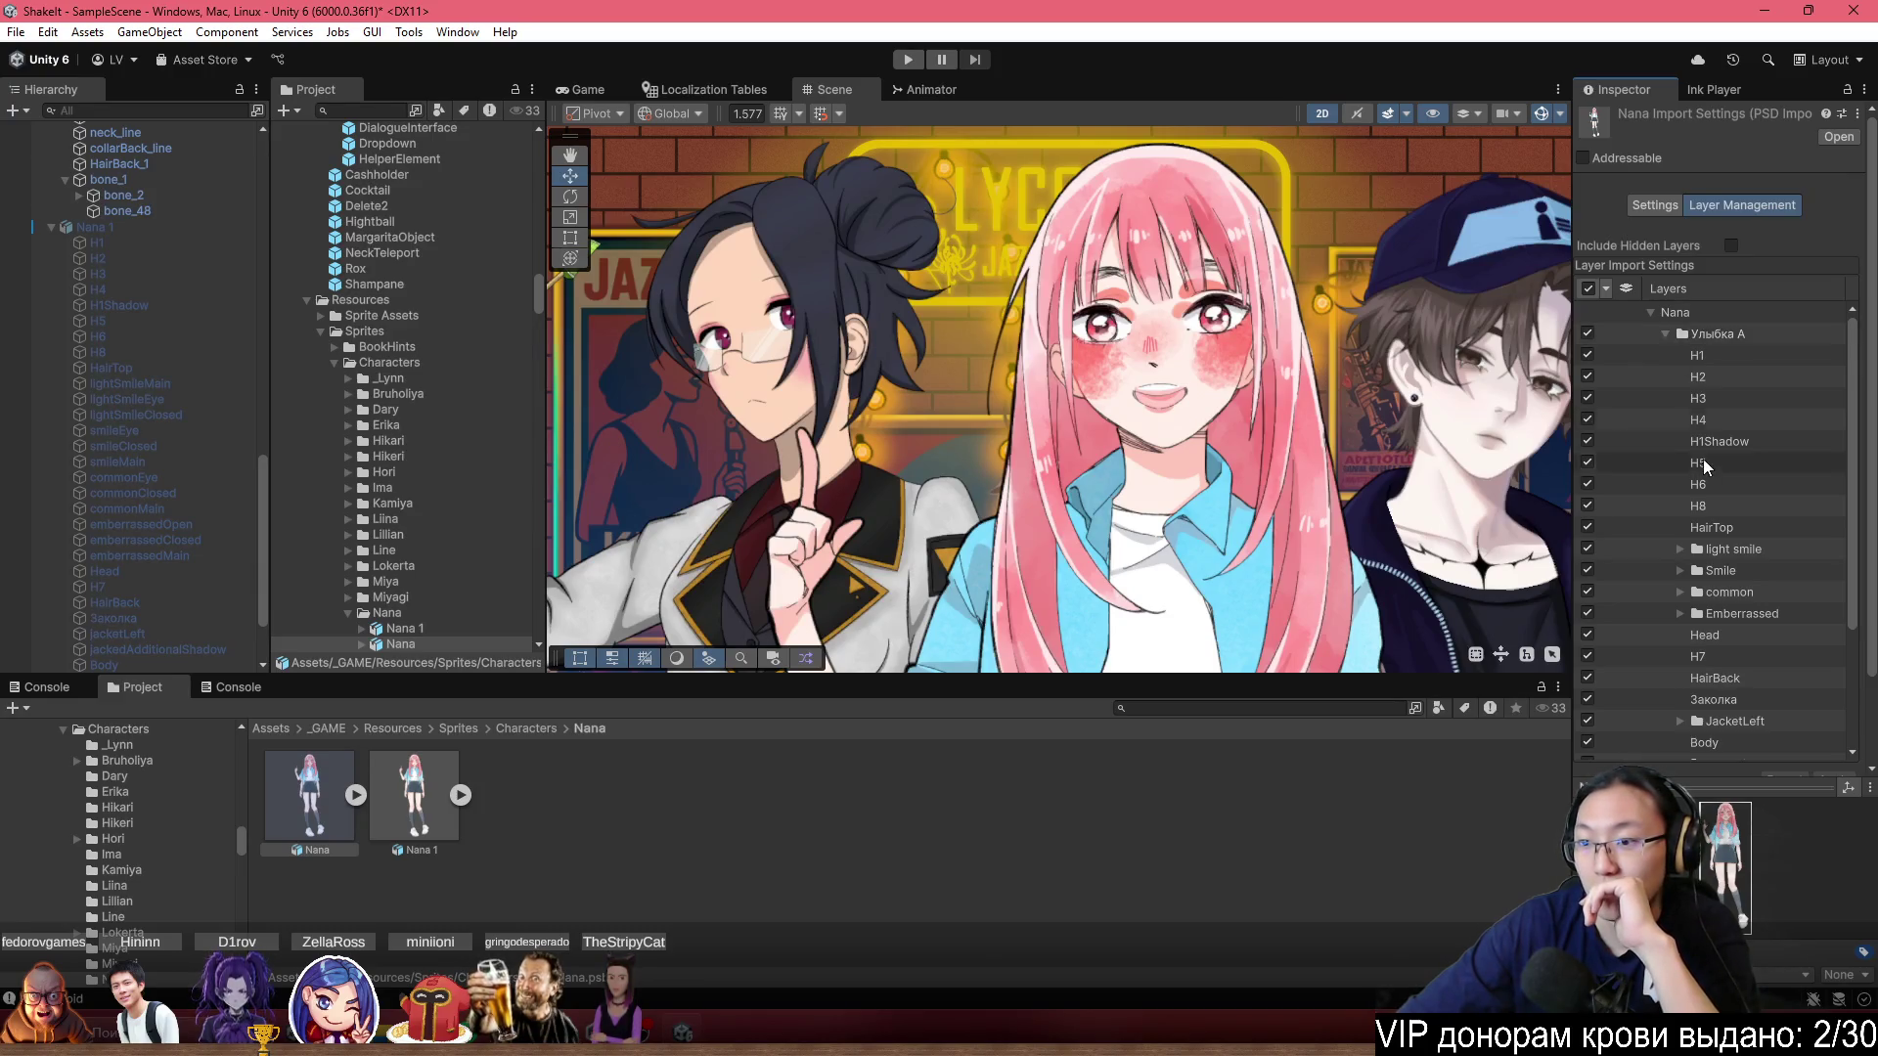
scroll(1704, 469, "down", 5)
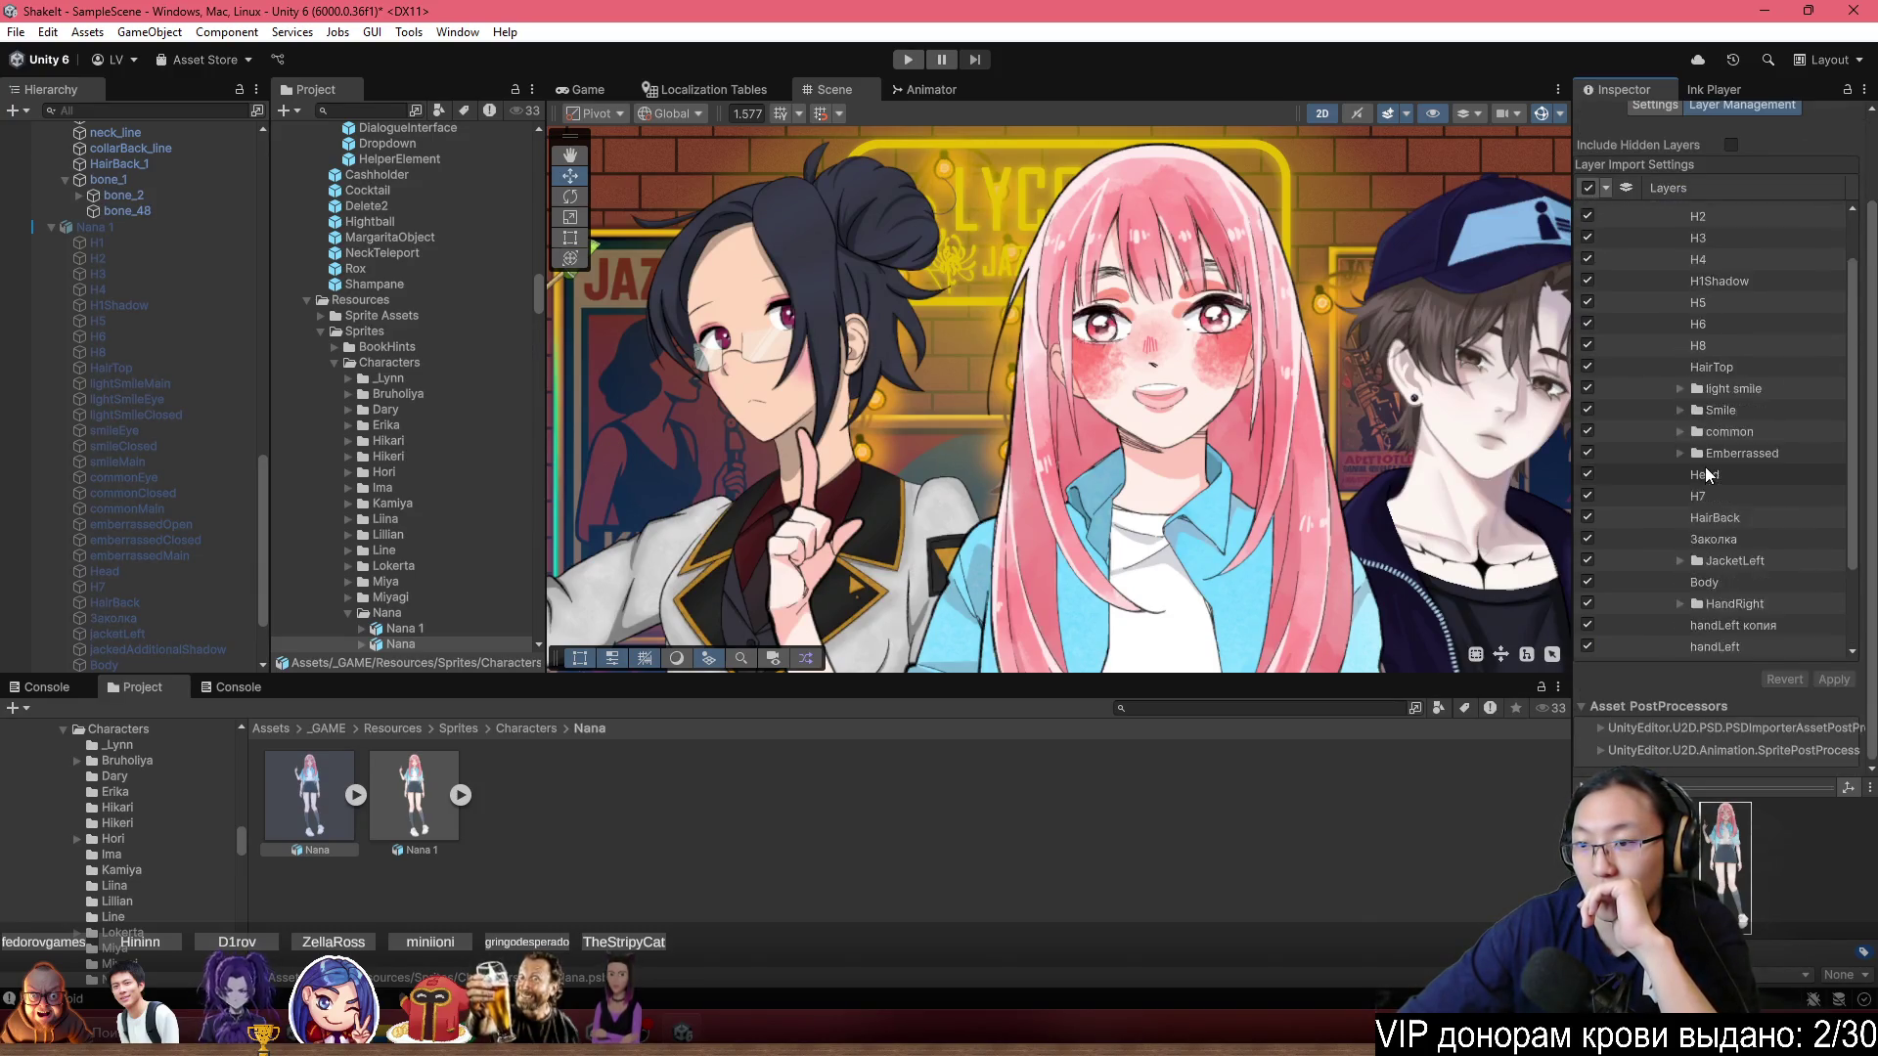
scroll(1705, 467, "up", 5)
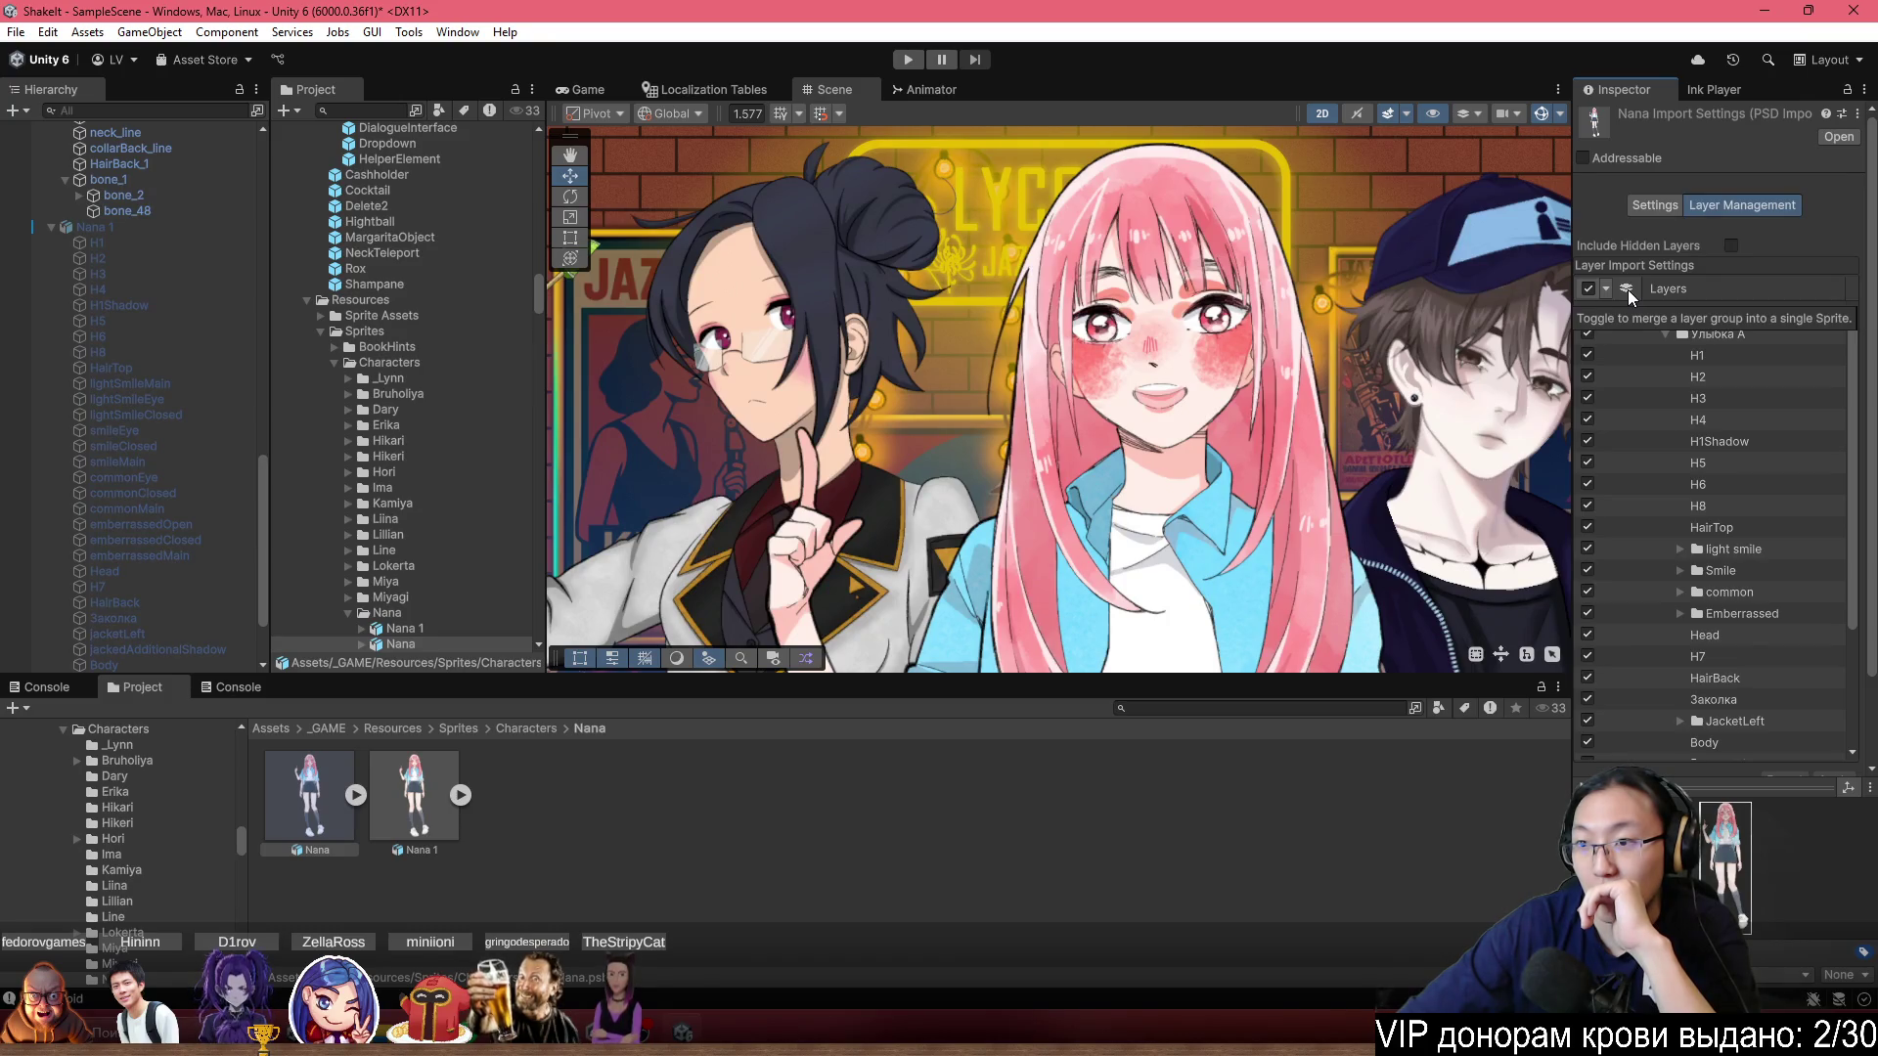
left_click(1656, 207)
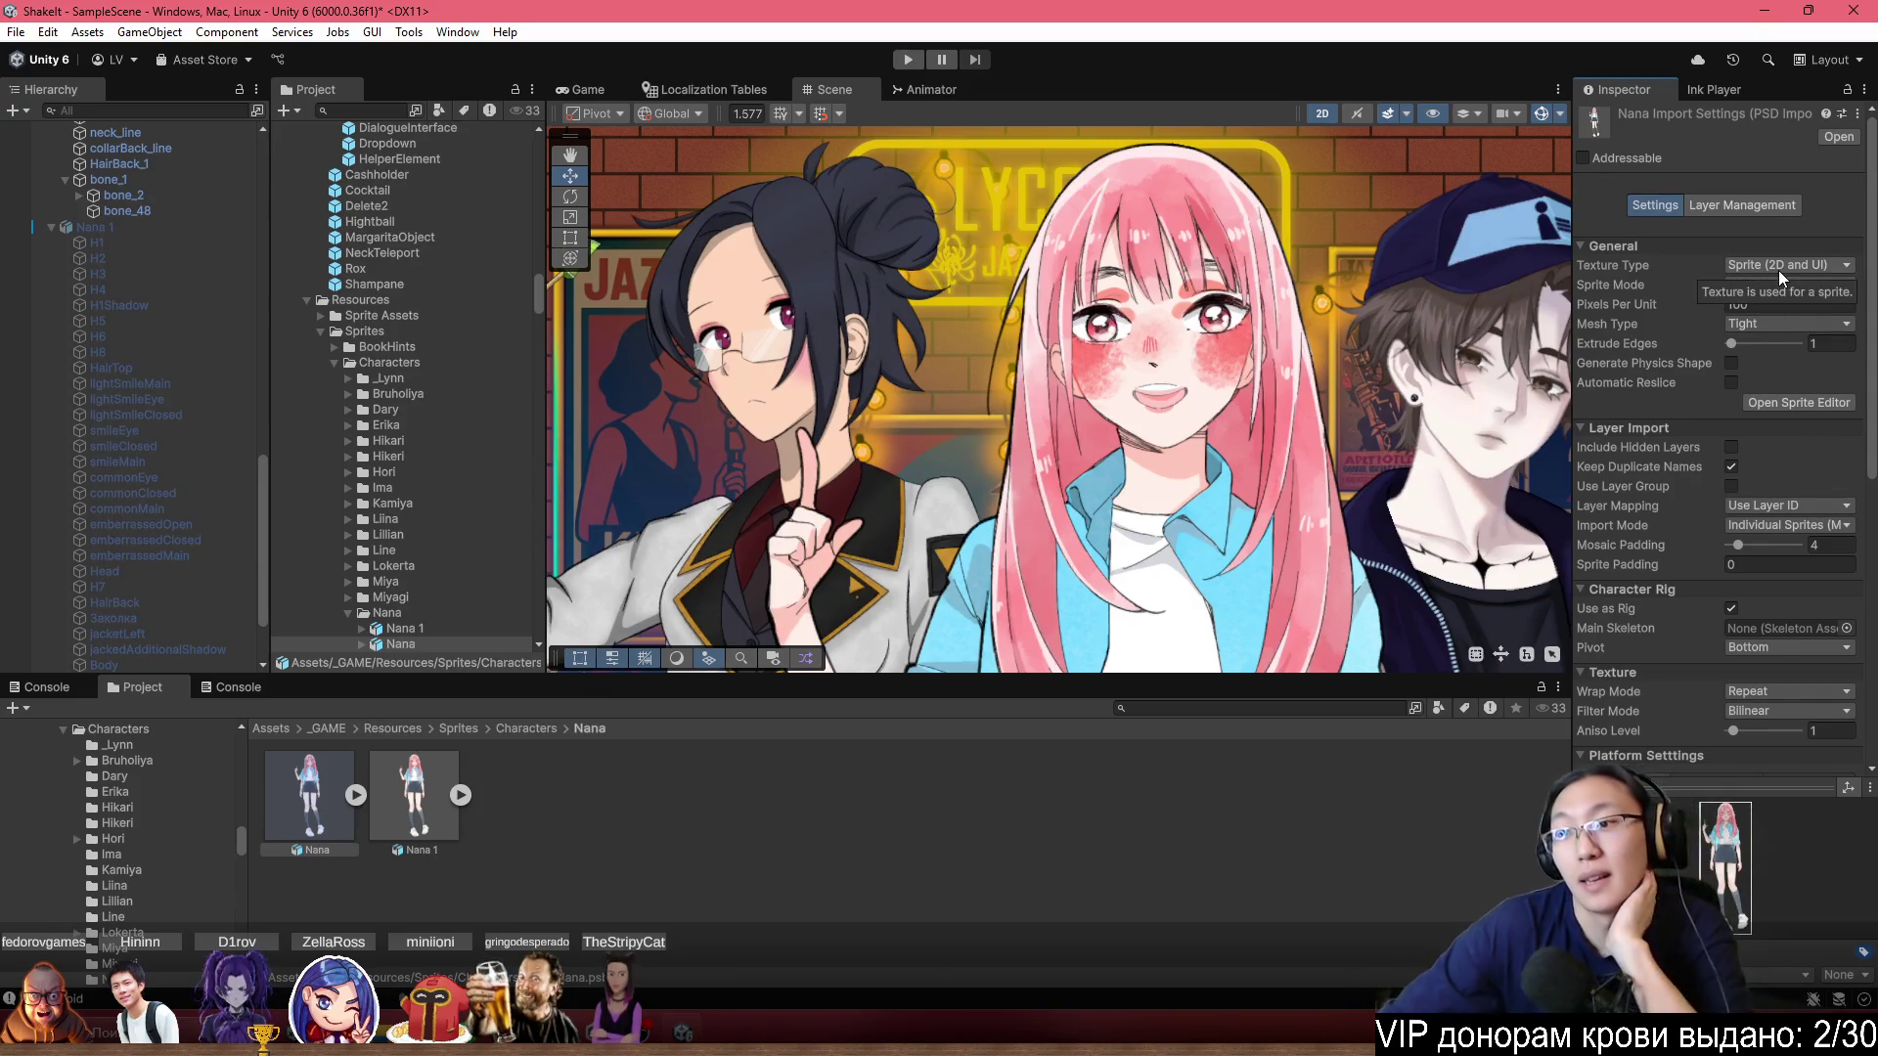
Keep Mesh Type Tight and duplicate layer names, and enable Use Layer Group.
left_click(1801, 316)
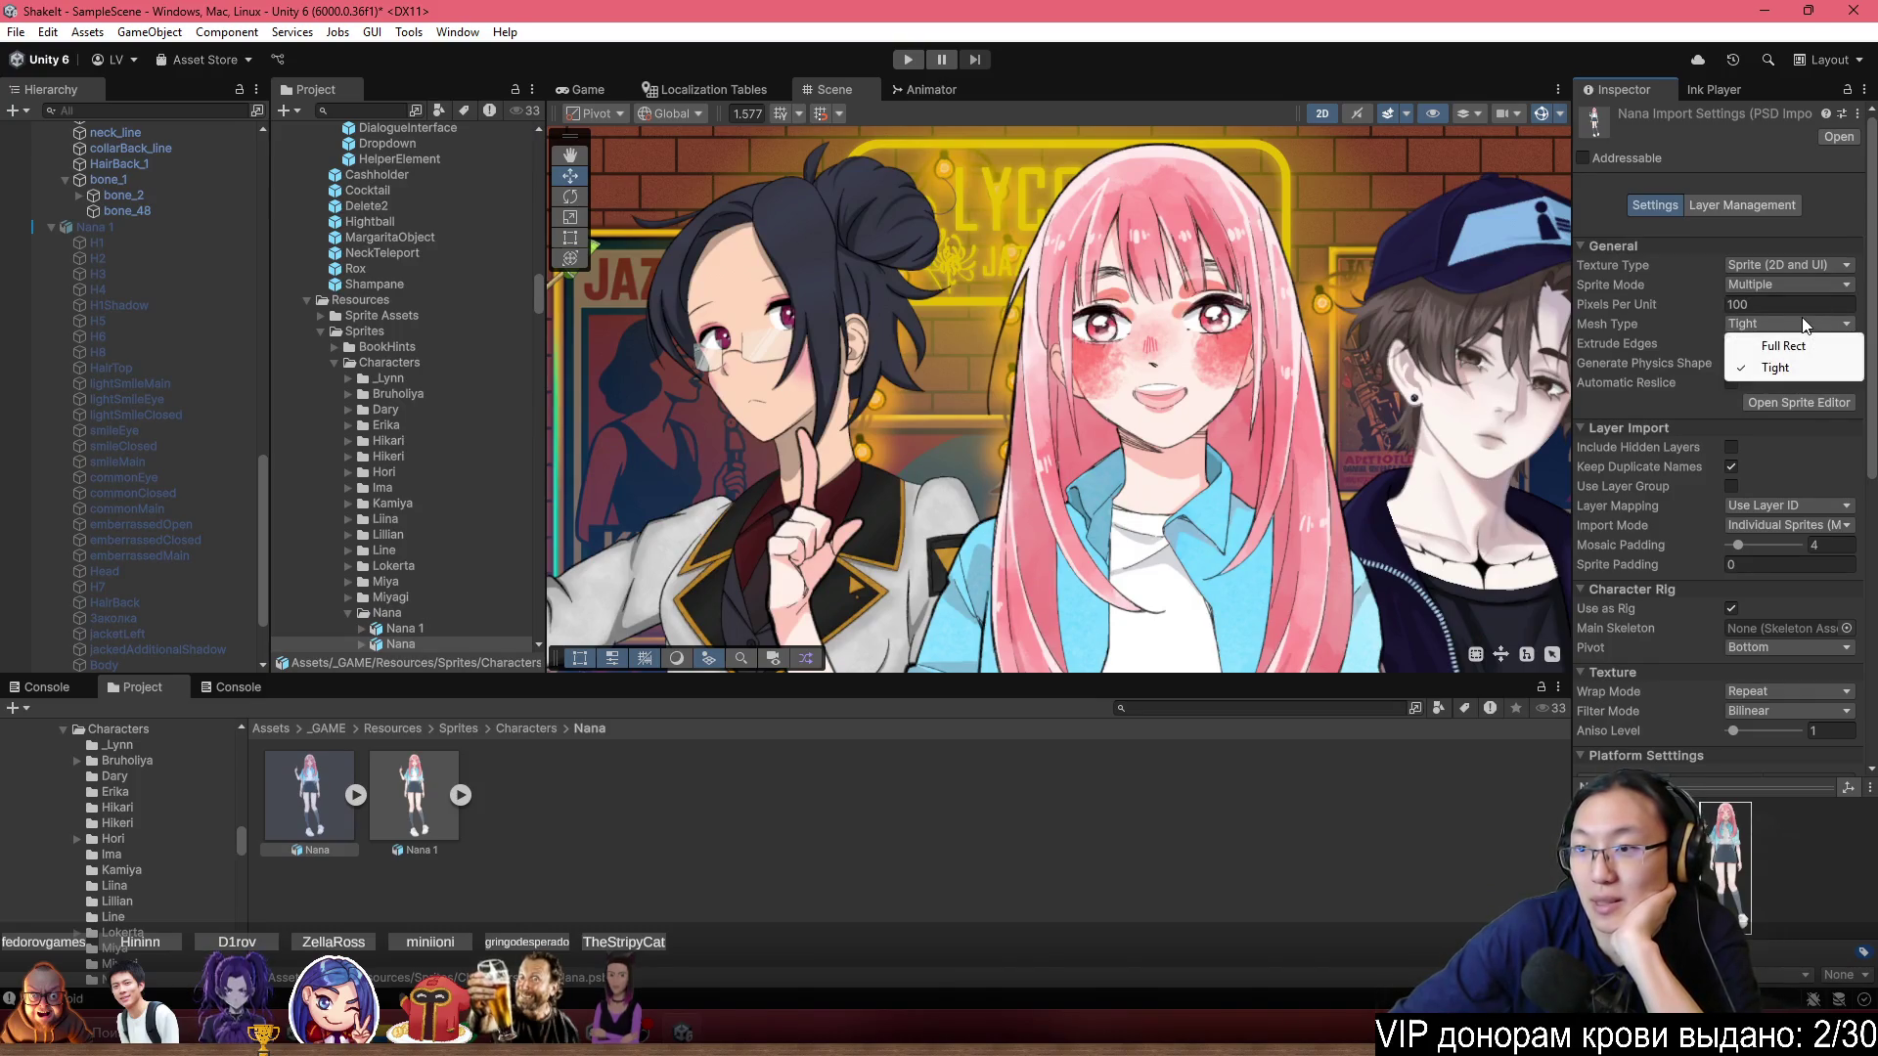
left_click(1647, 356)
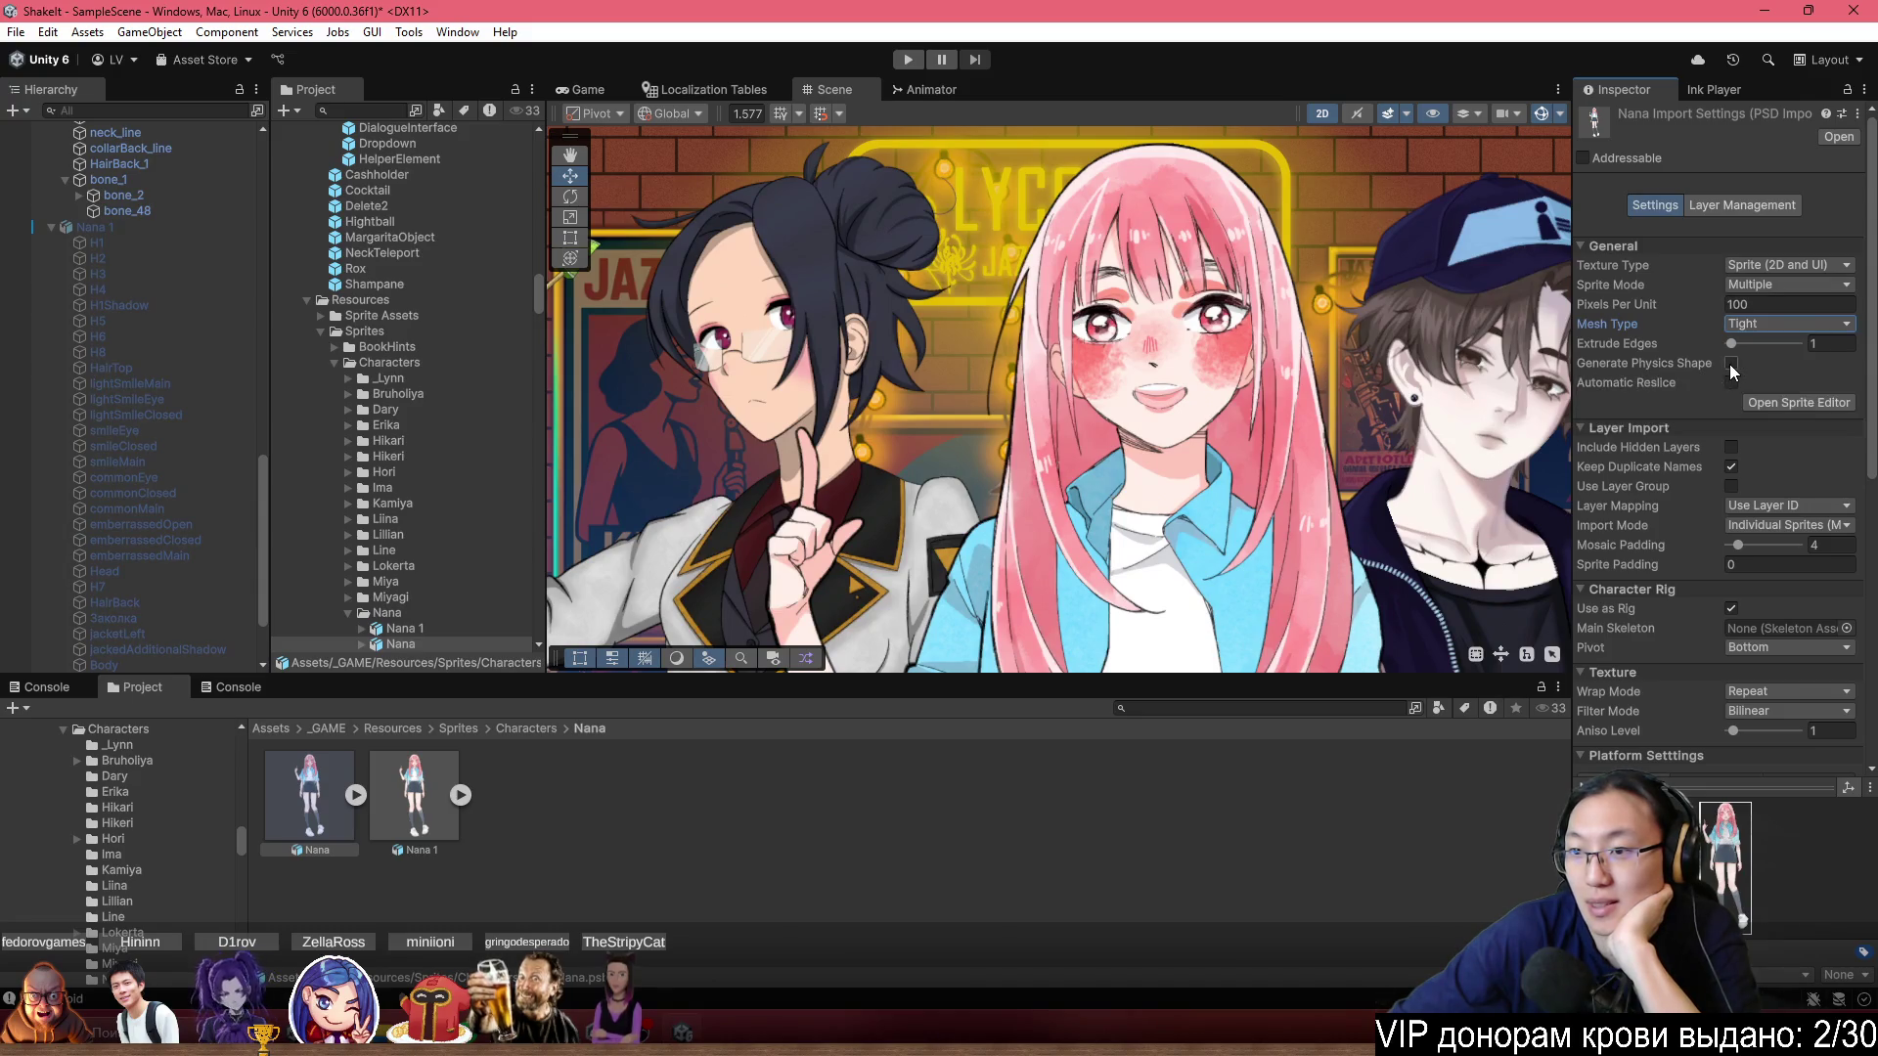
scroll(1684, 381, "down", 2)
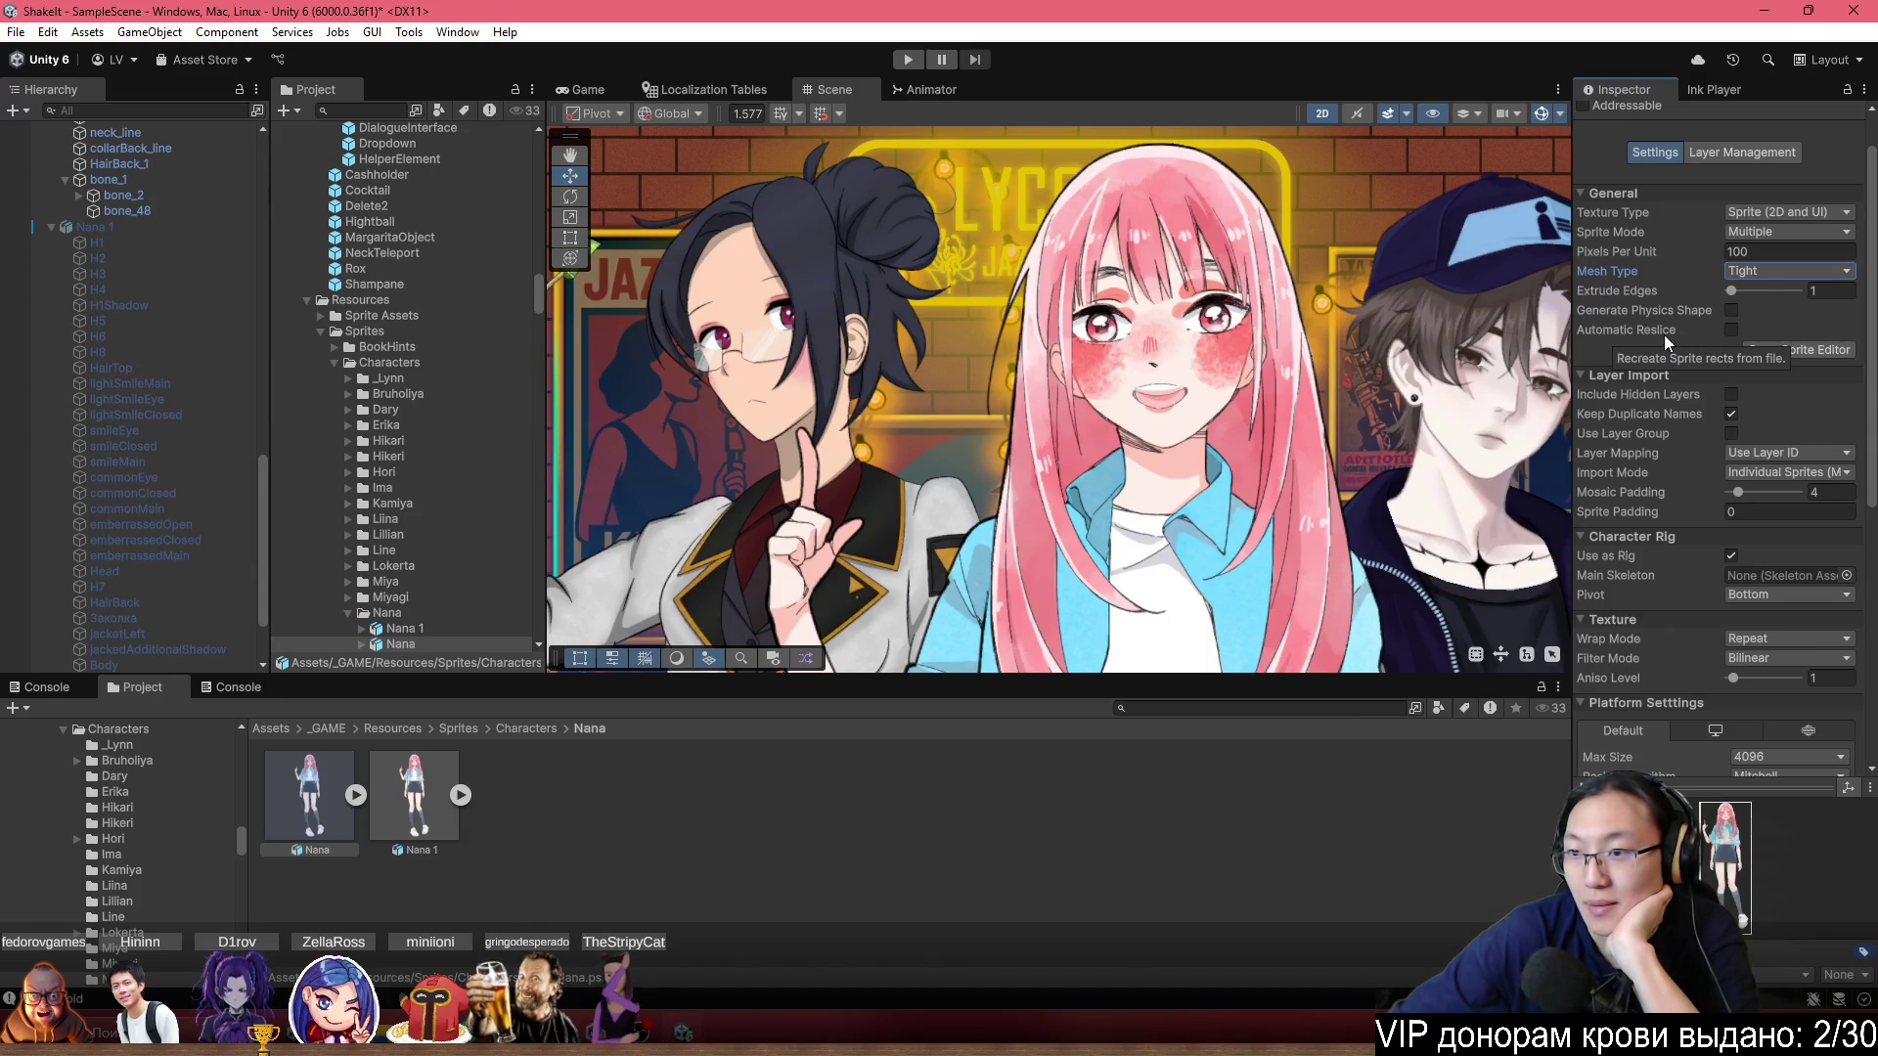
scroll(1664, 334, "down", 3)
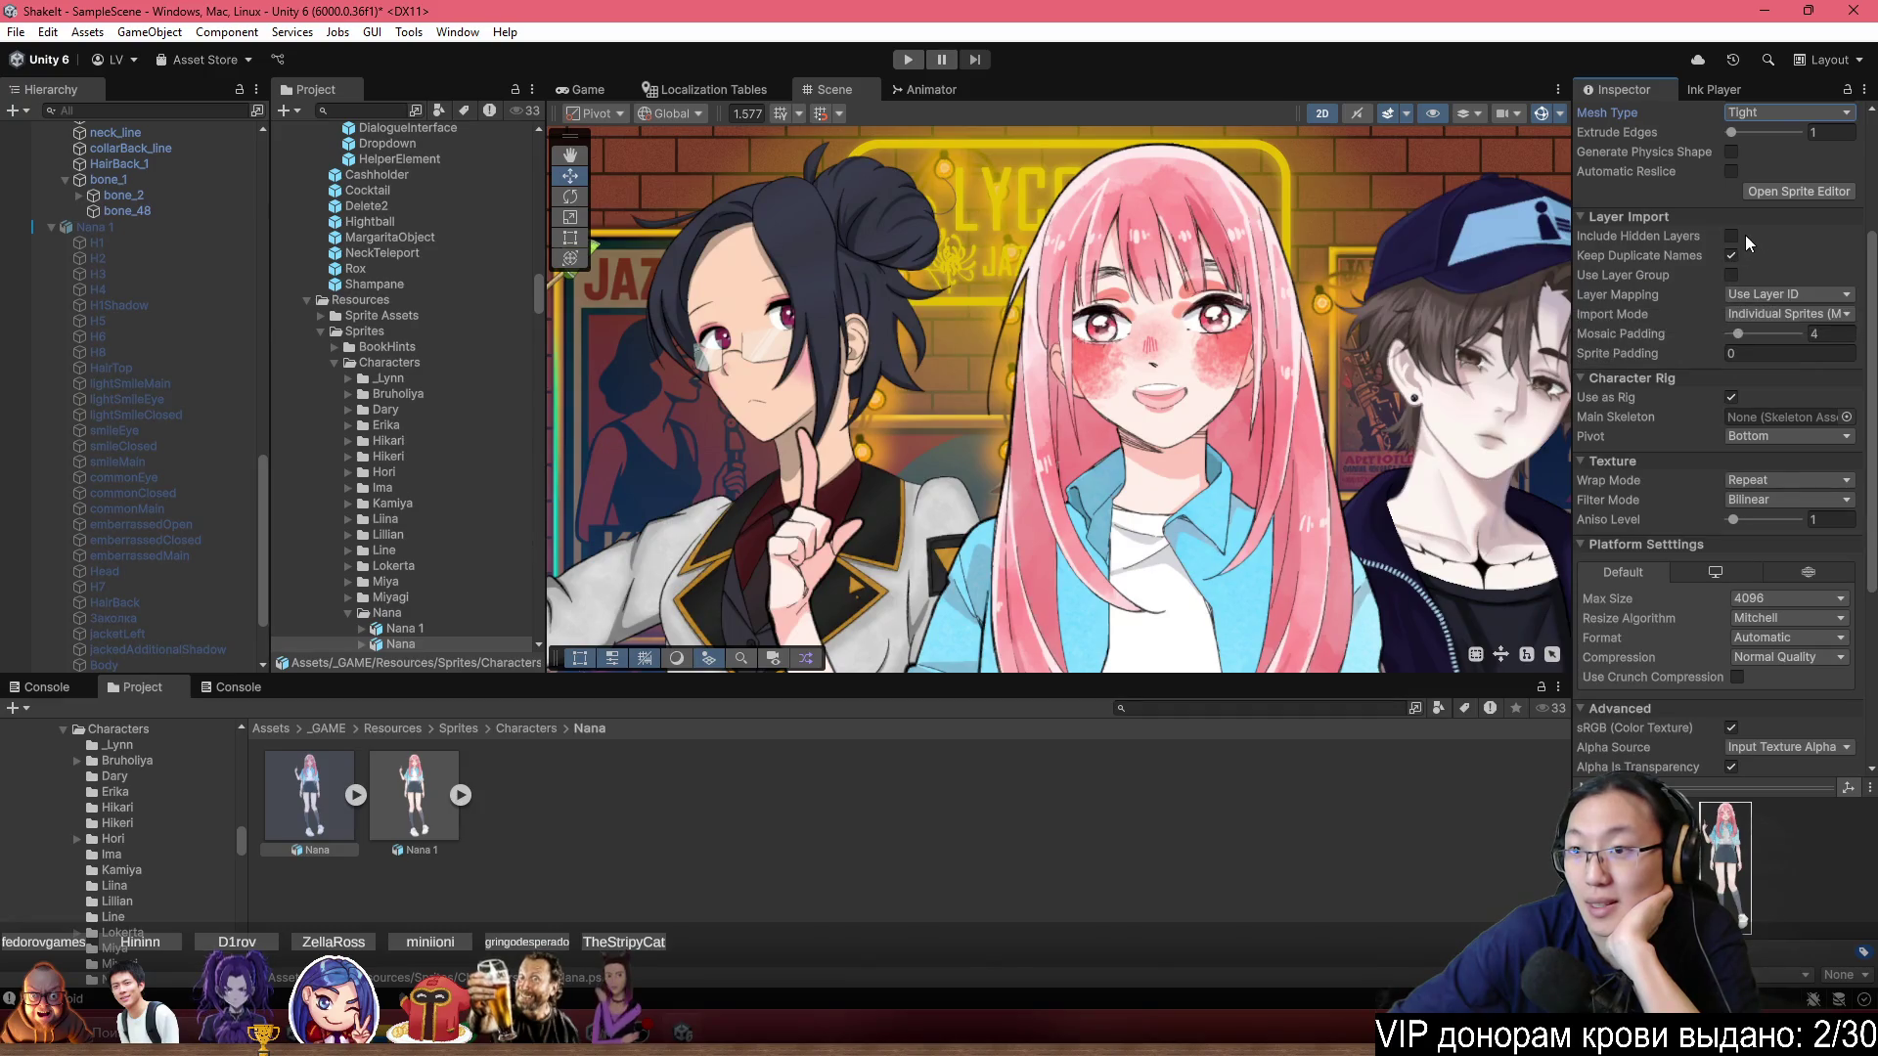
left_click(1732, 255)
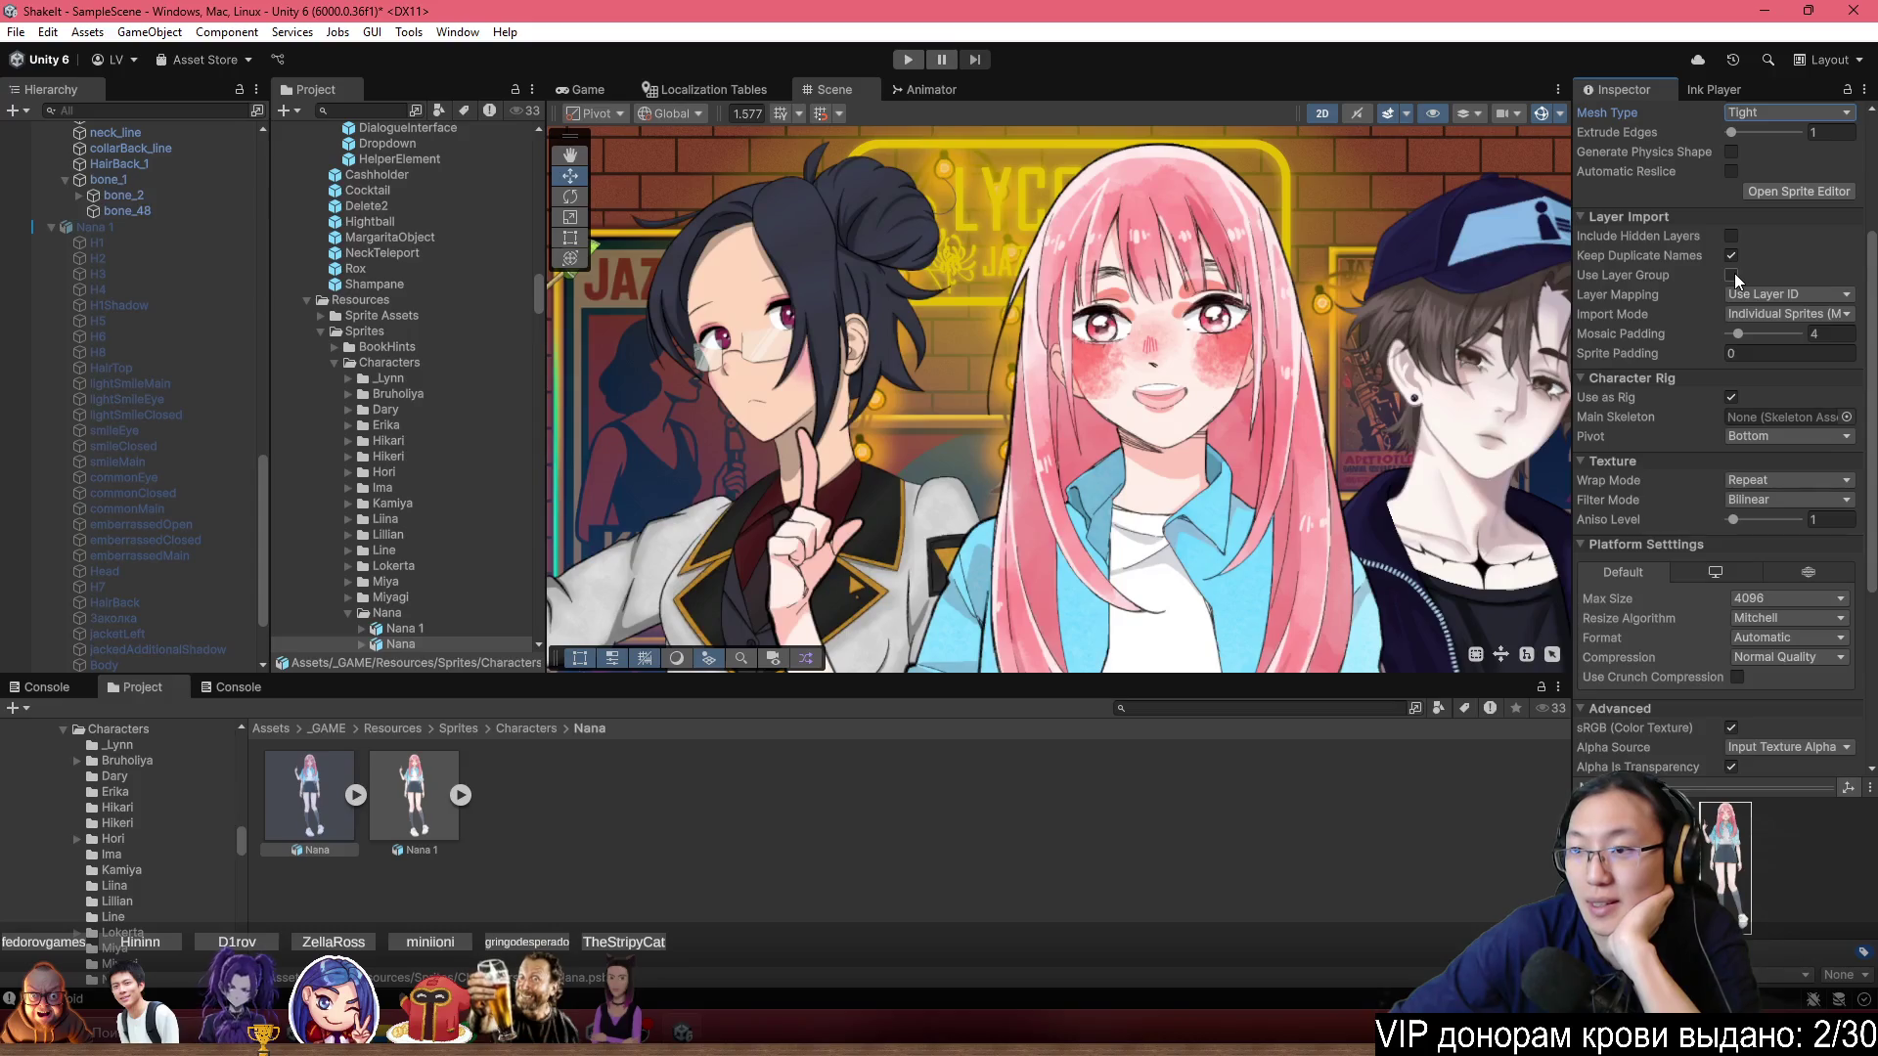
left_click(1732, 275)
scroll(1719, 430, "down", 2)
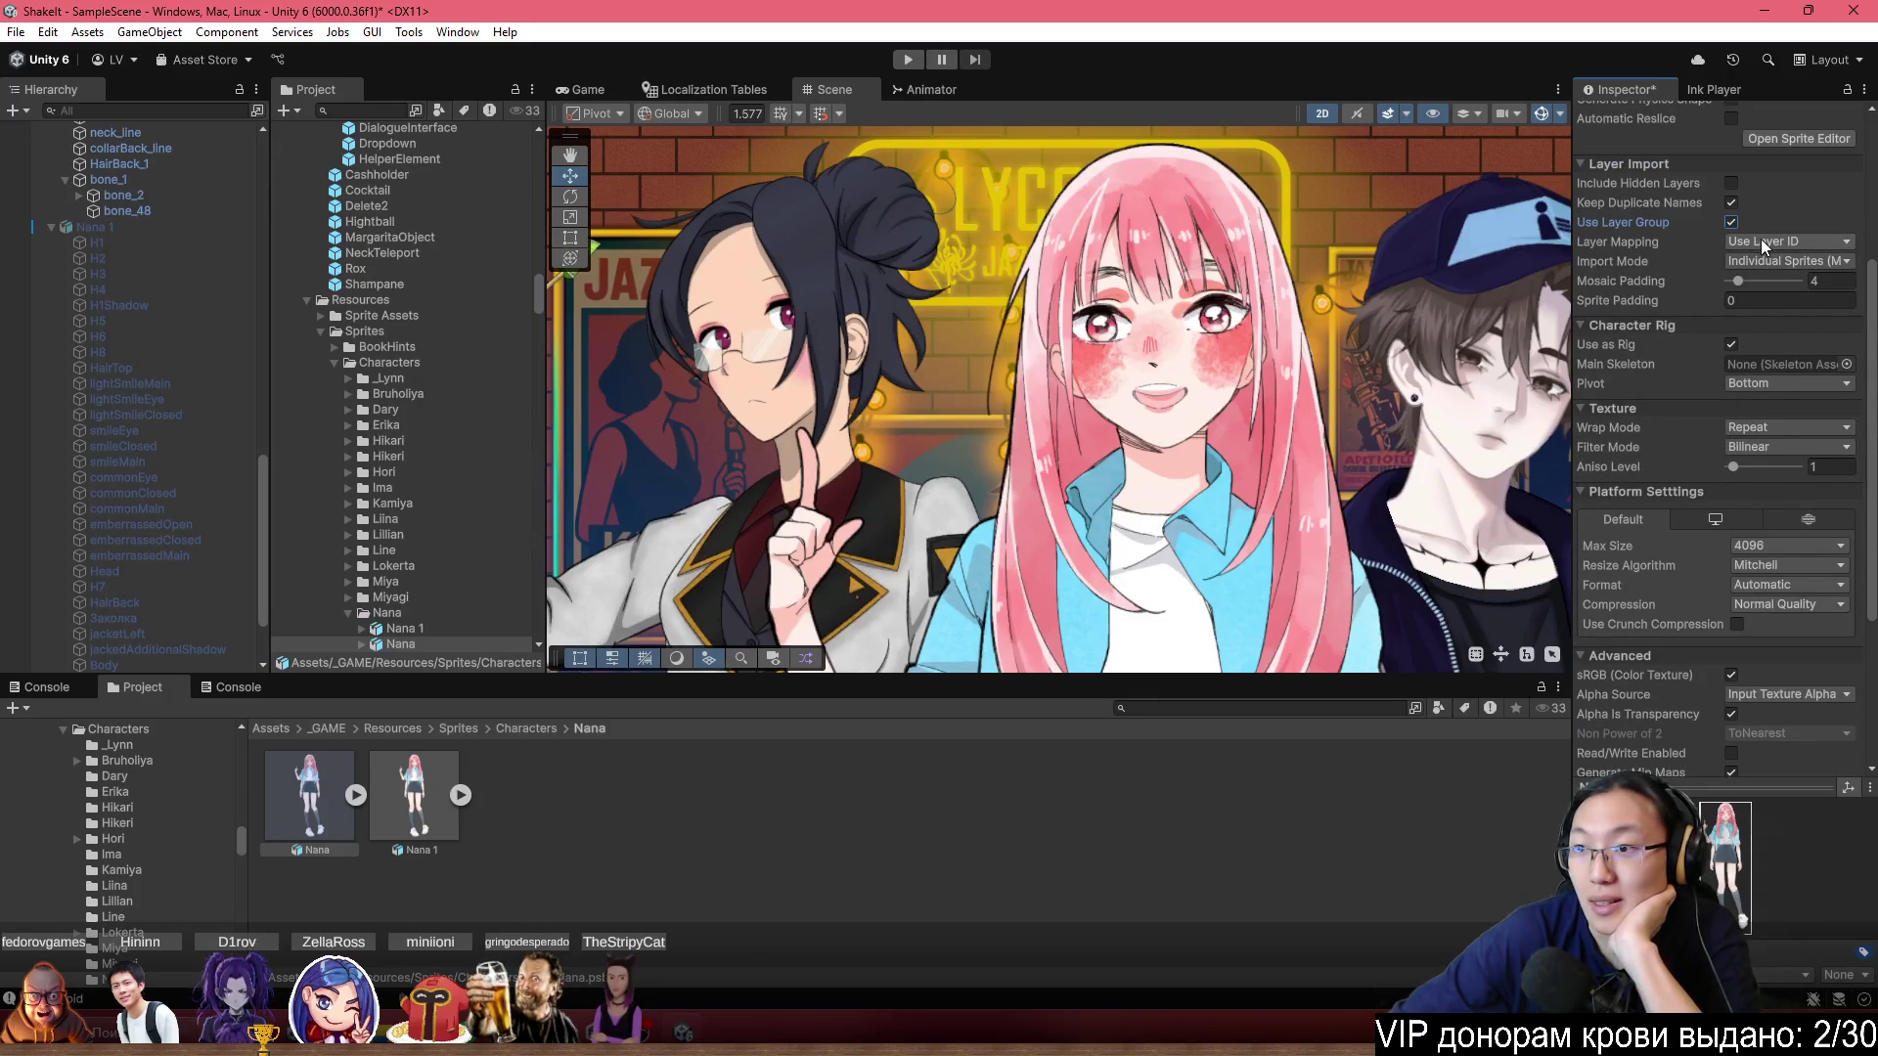
Keep Layer Mapping by layer ID and Import Mode as individual sprites.
left_click(1760, 239)
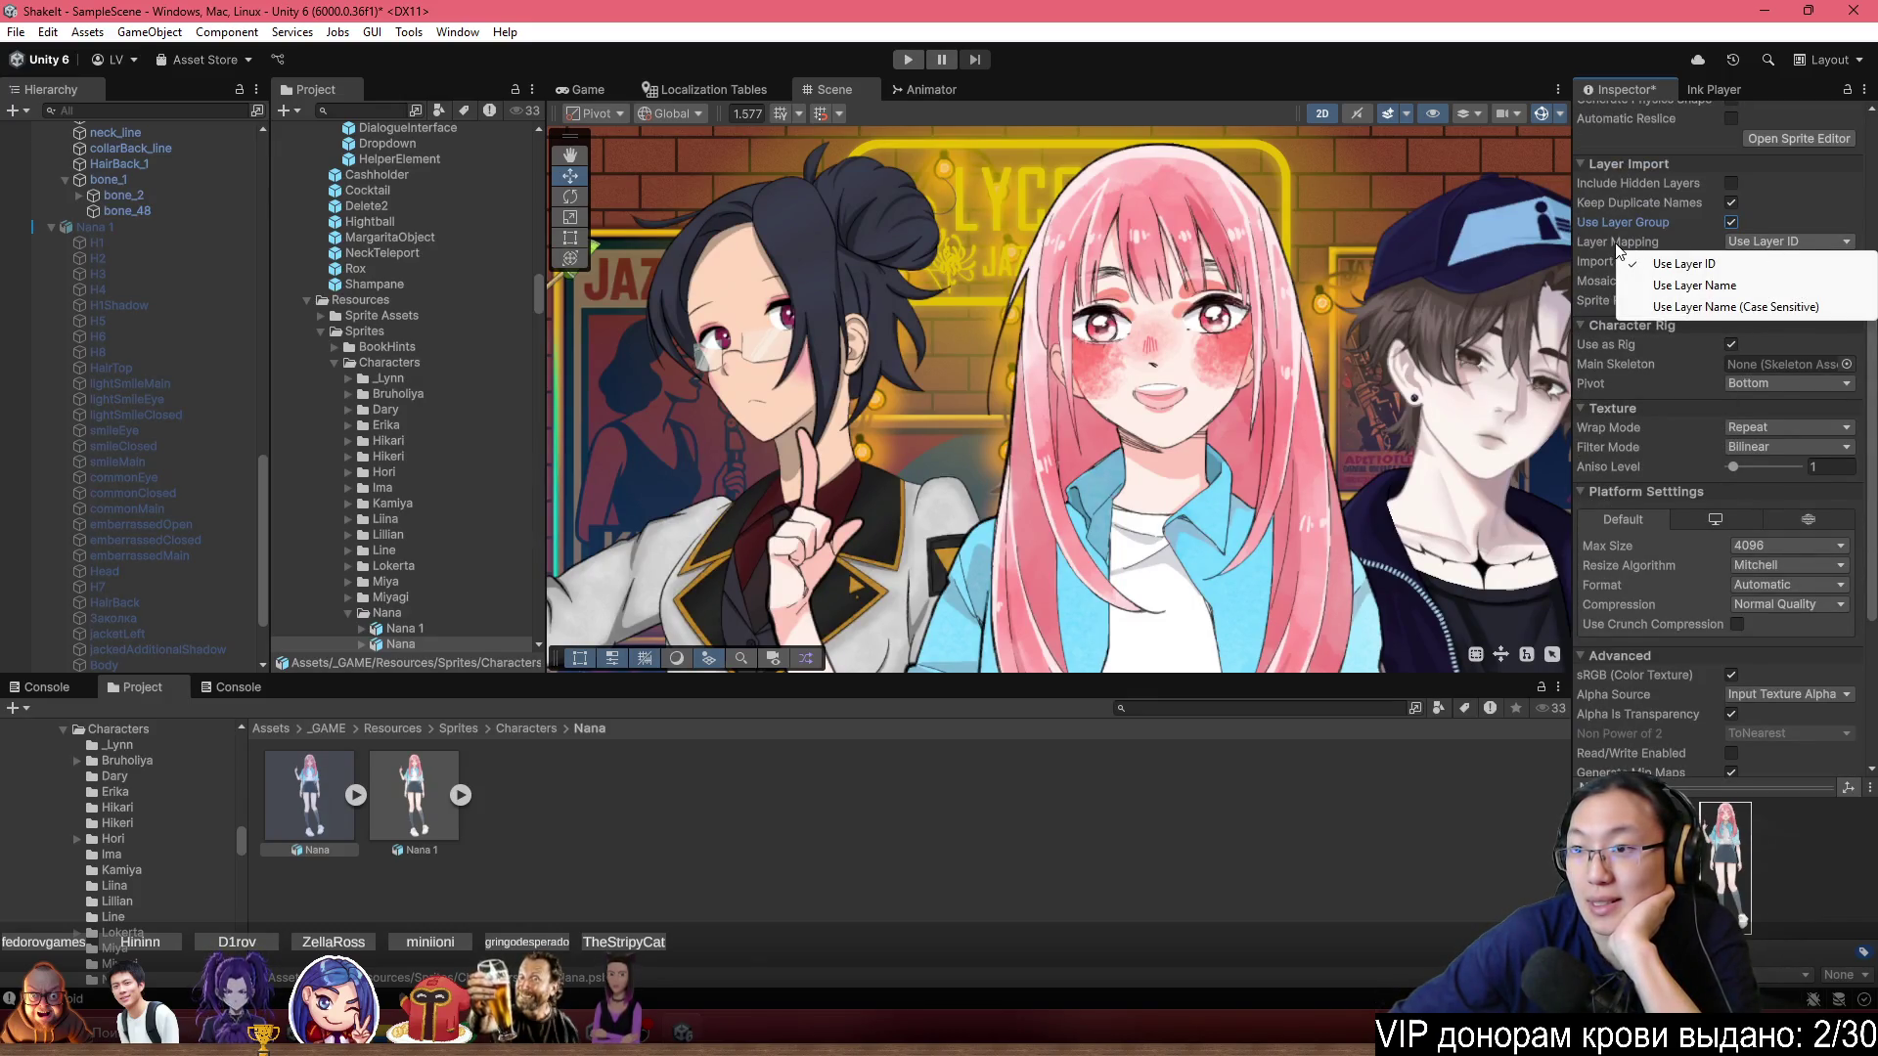
left_click(1616, 246)
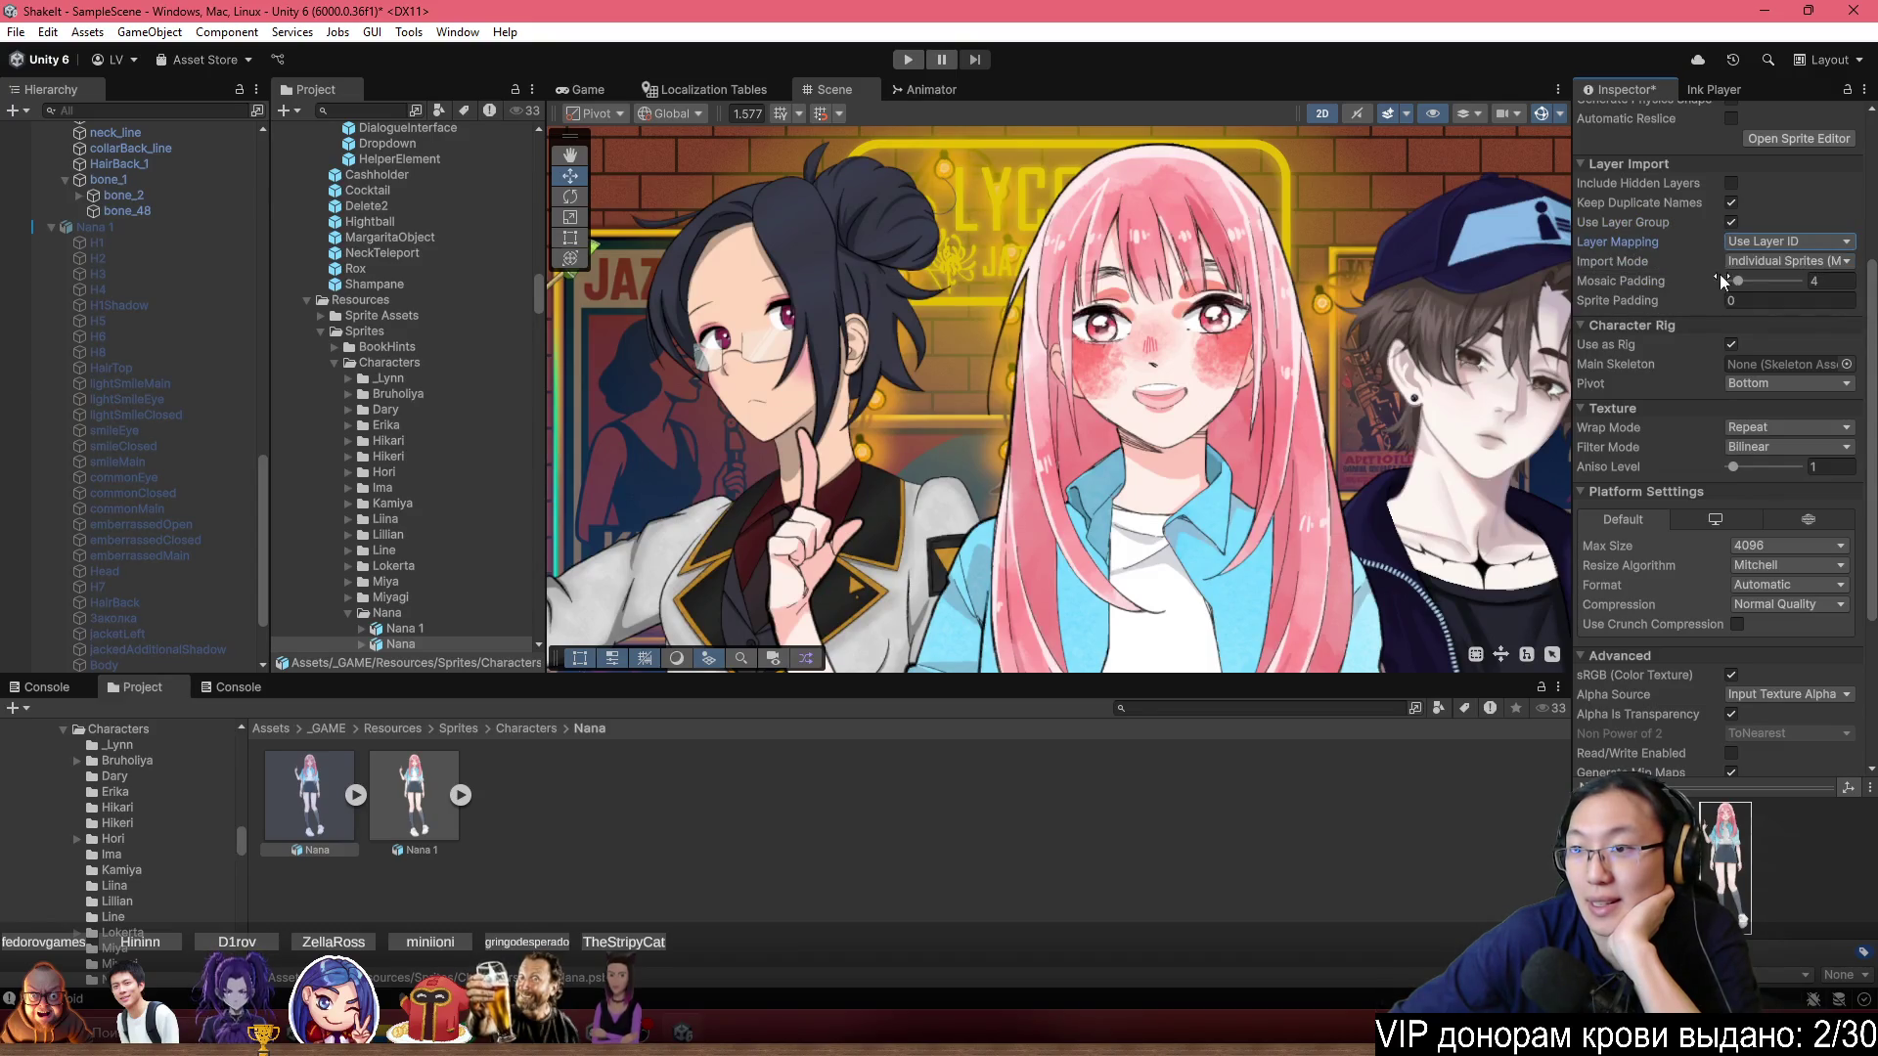
left_click(1774, 262)
left_click(1608, 261)
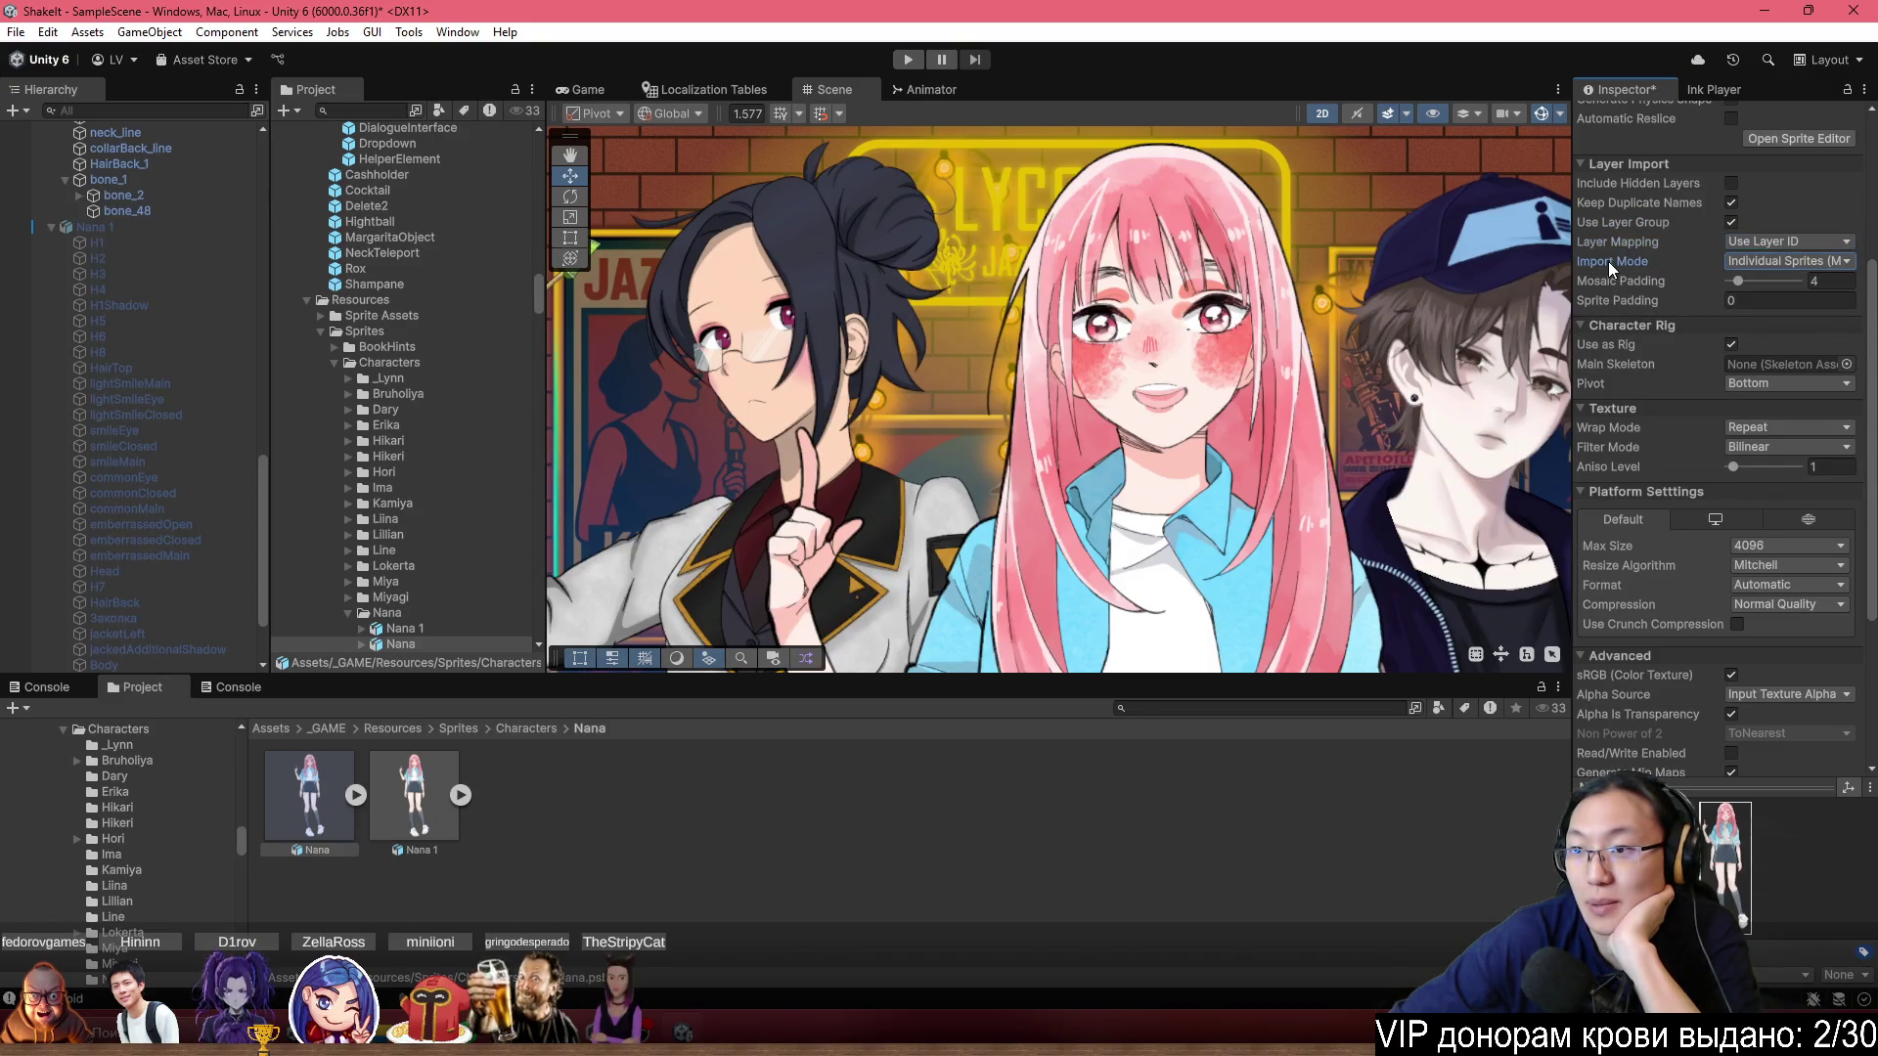
Keep Bilinear filtering, recheck the platform texture settings, and apply to reimport Nana.psb.
mouse_move(1651, 293)
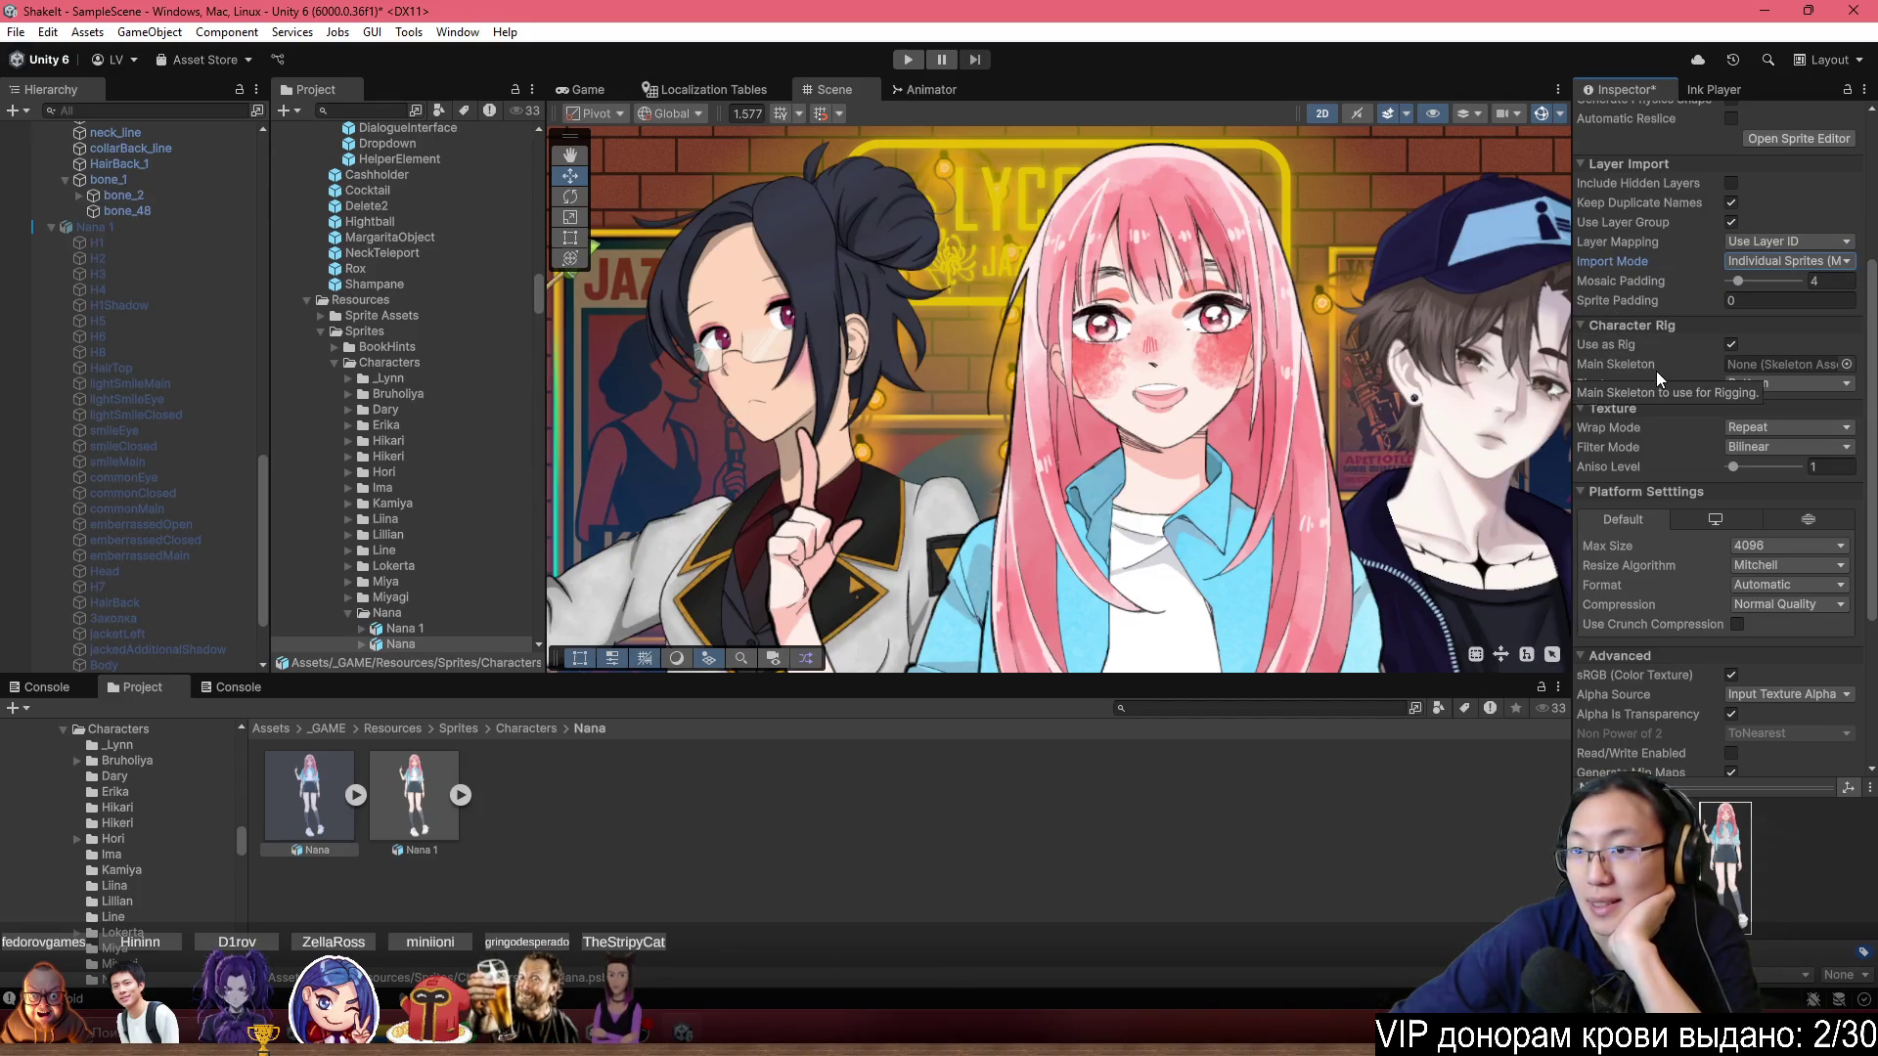
scroll(1666, 405, "down", 1)
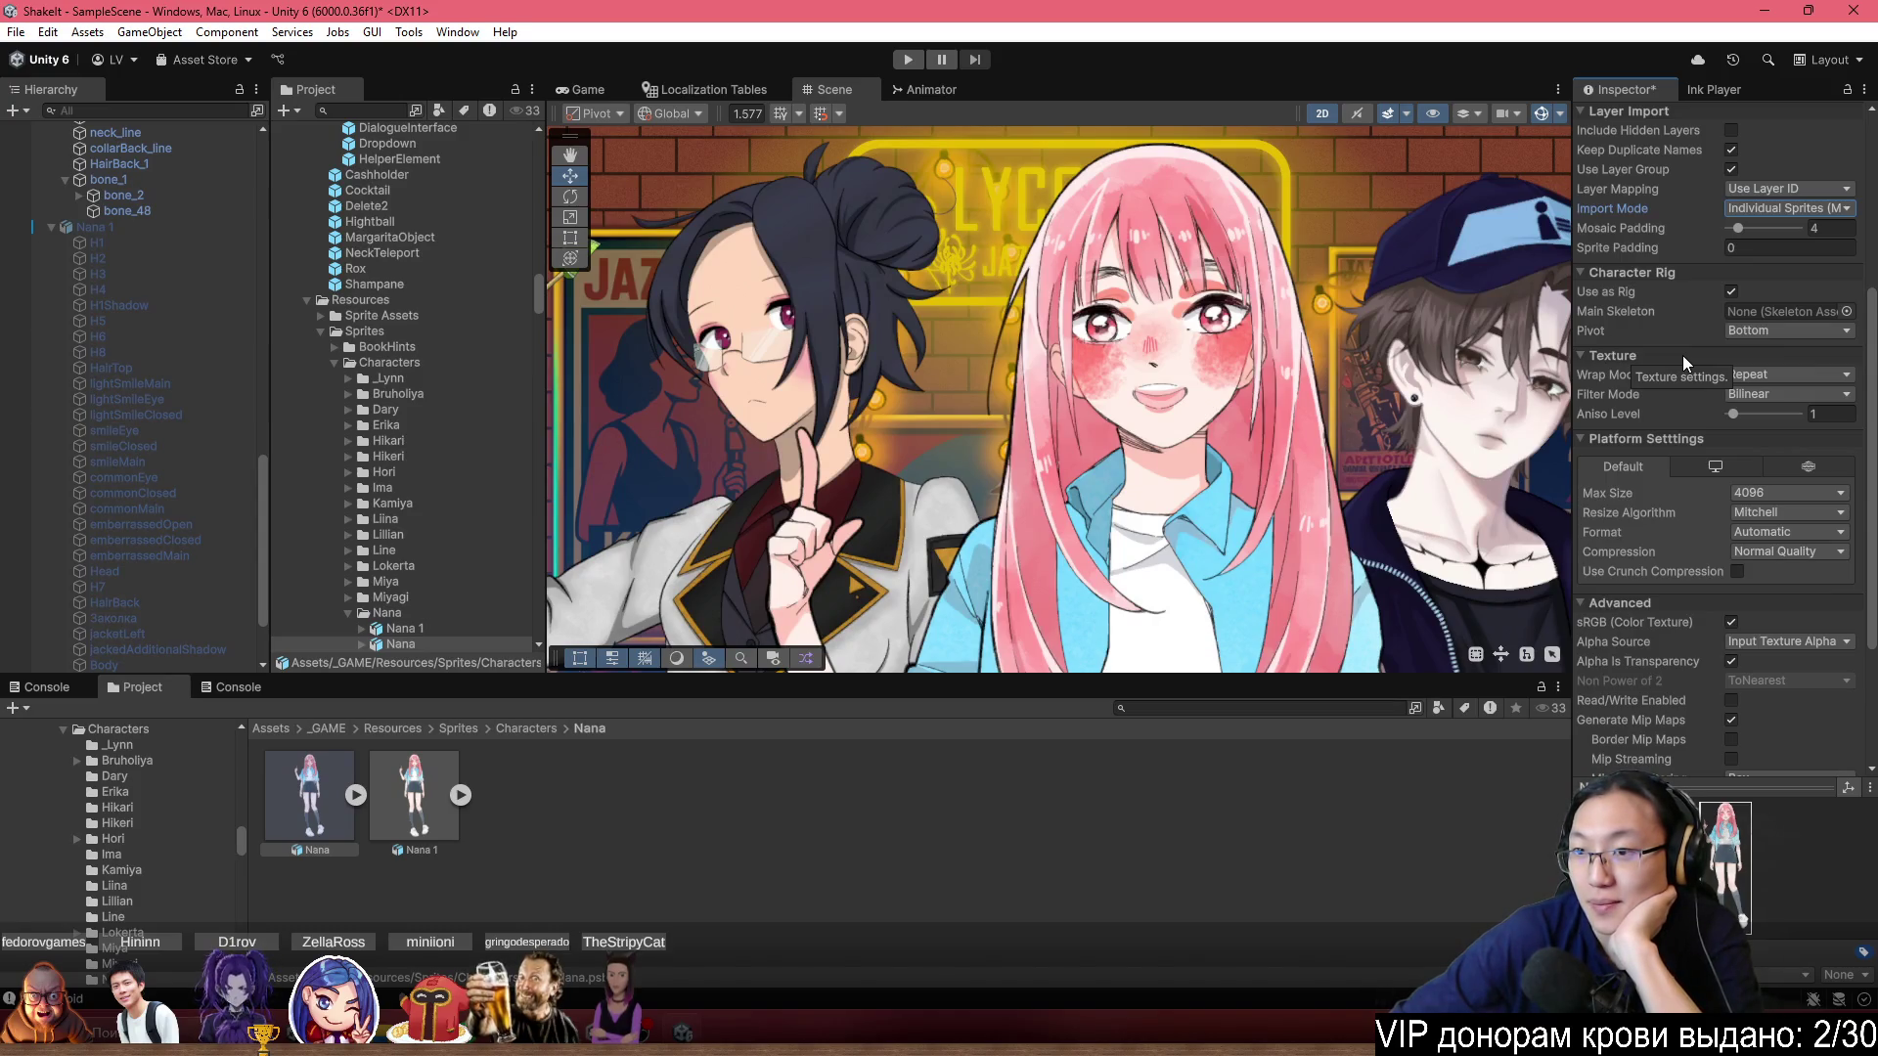
scroll(1682, 355, "down", 2)
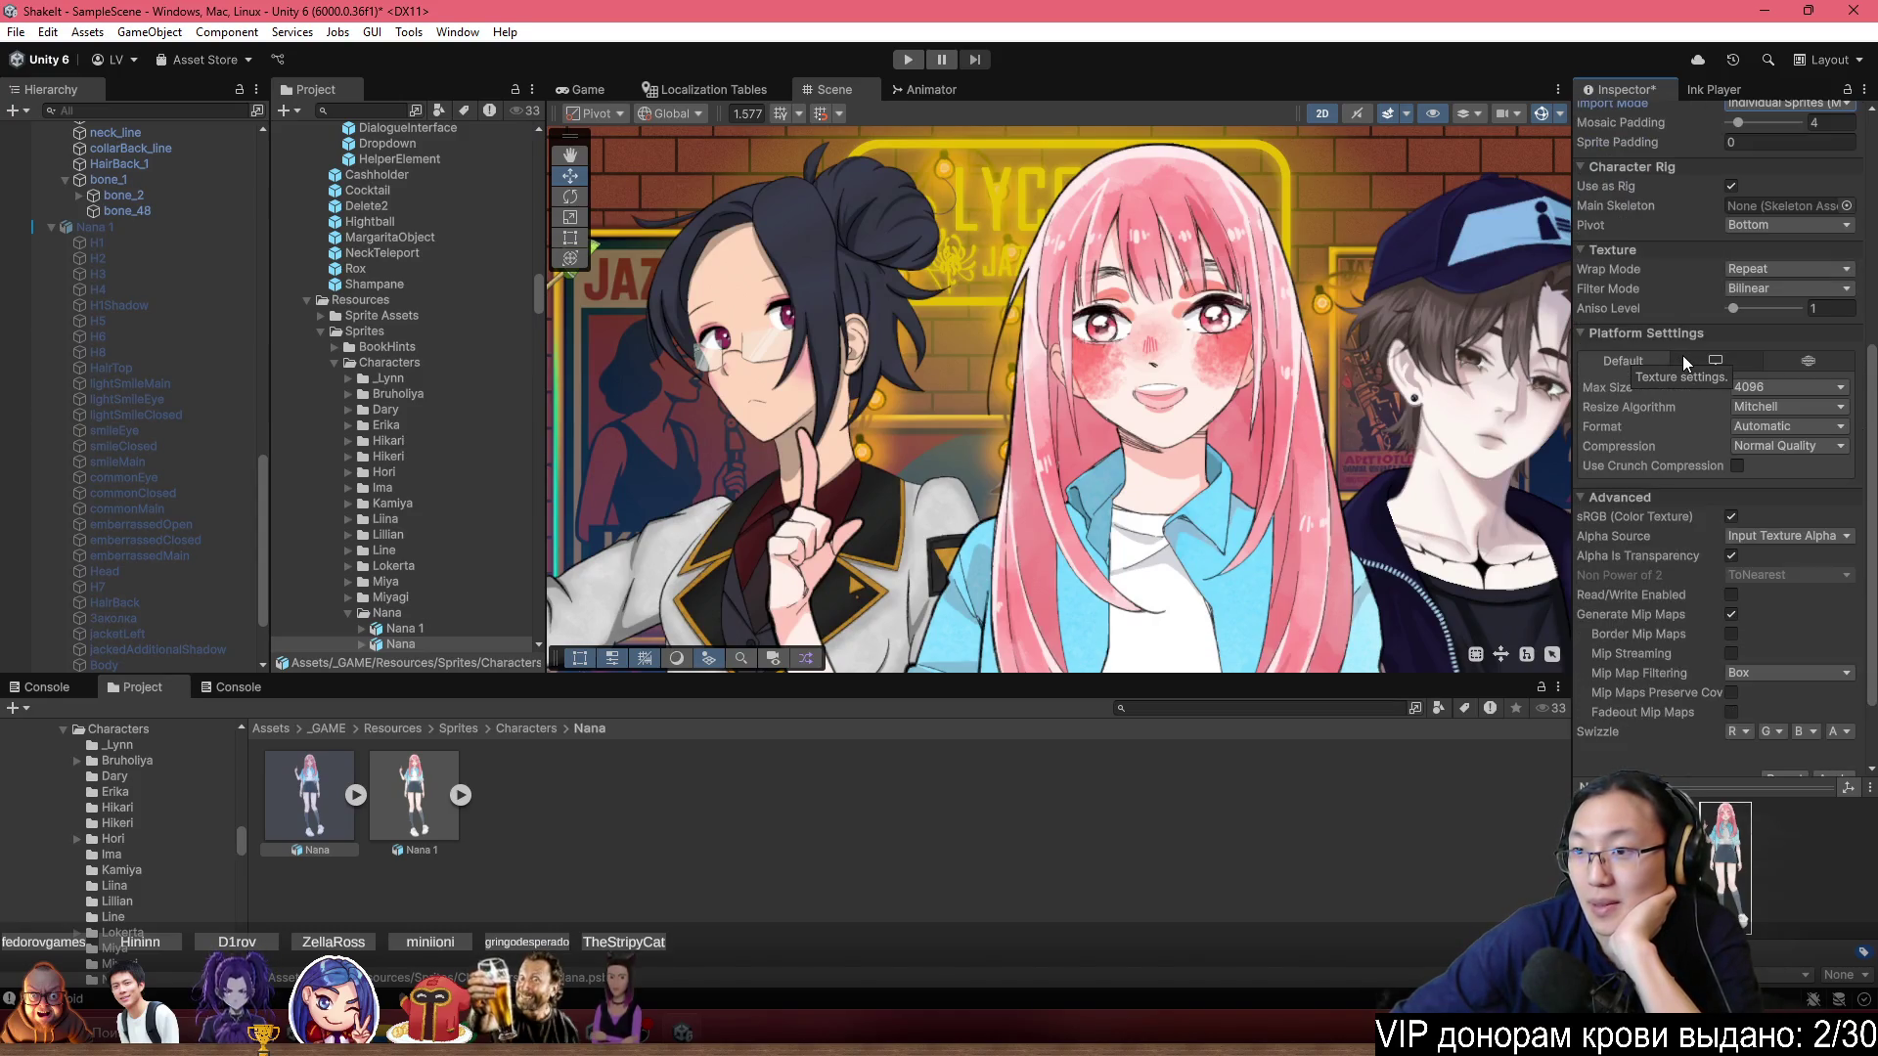
left_click(1769, 289)
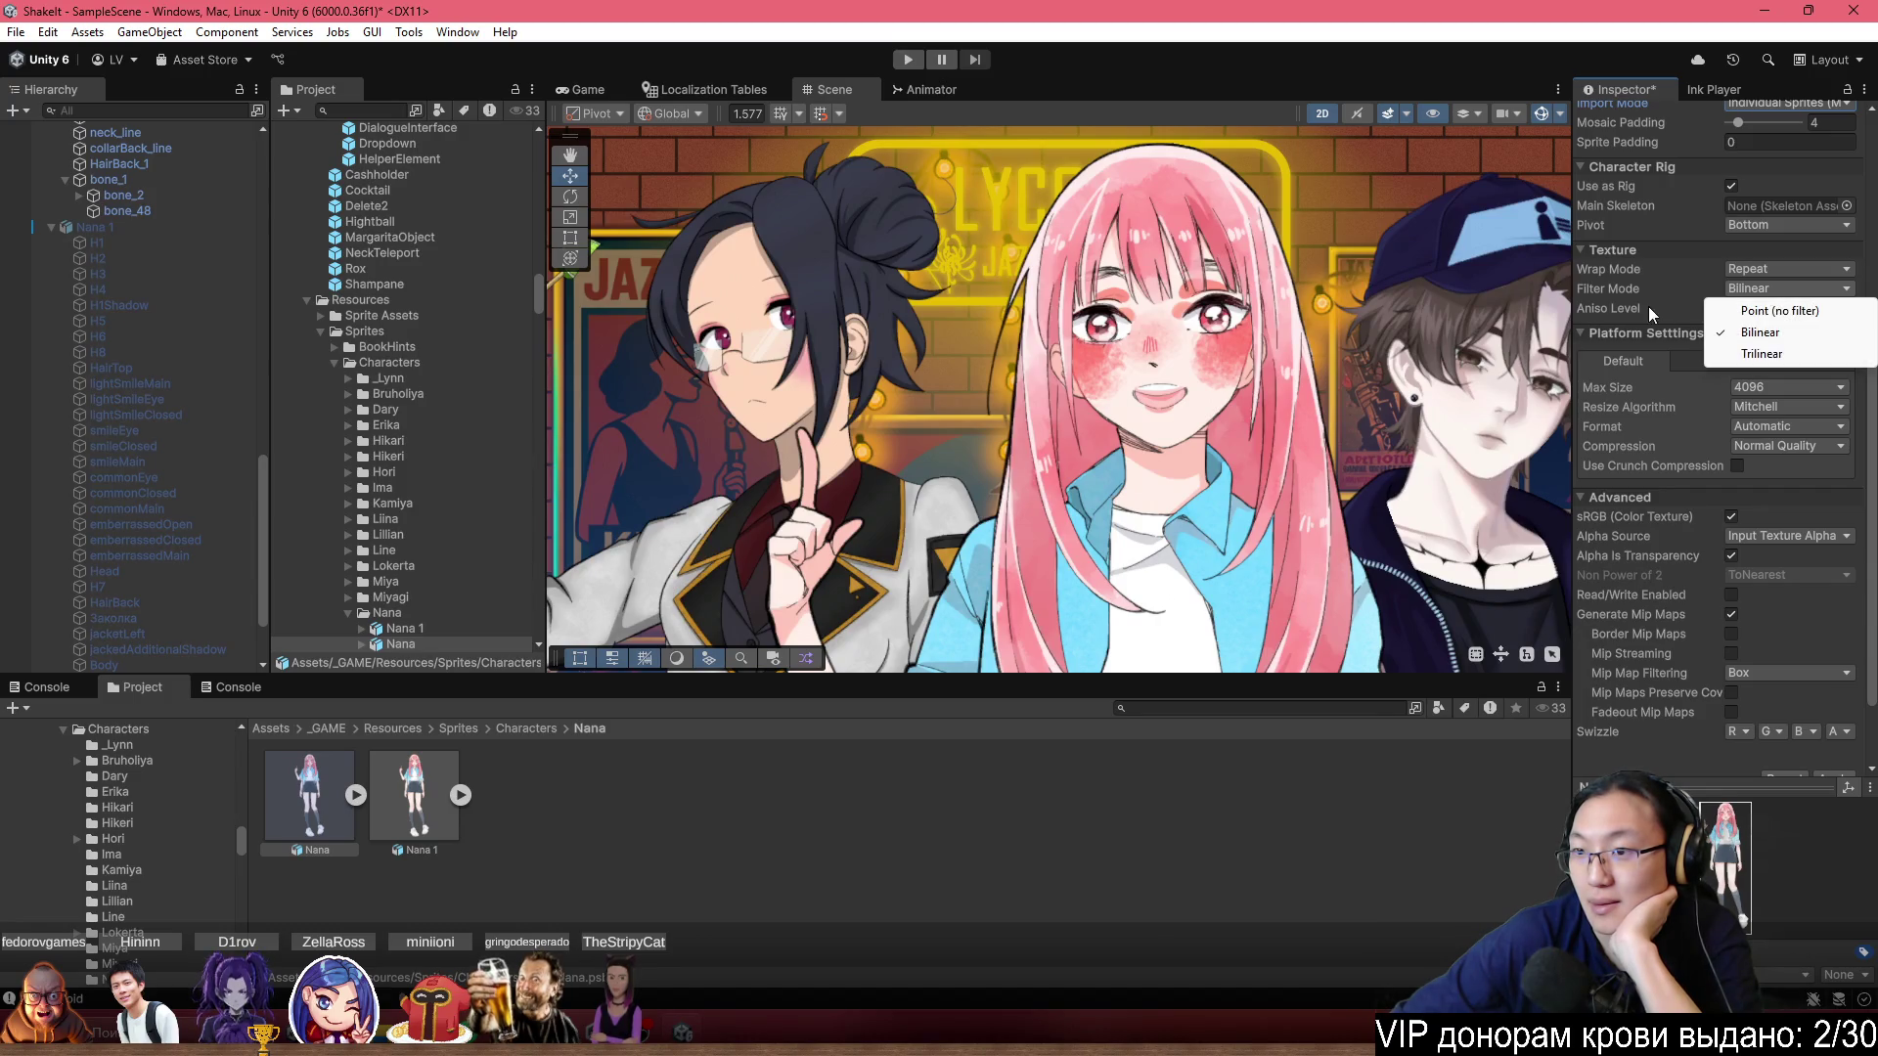
left_click(1586, 335)
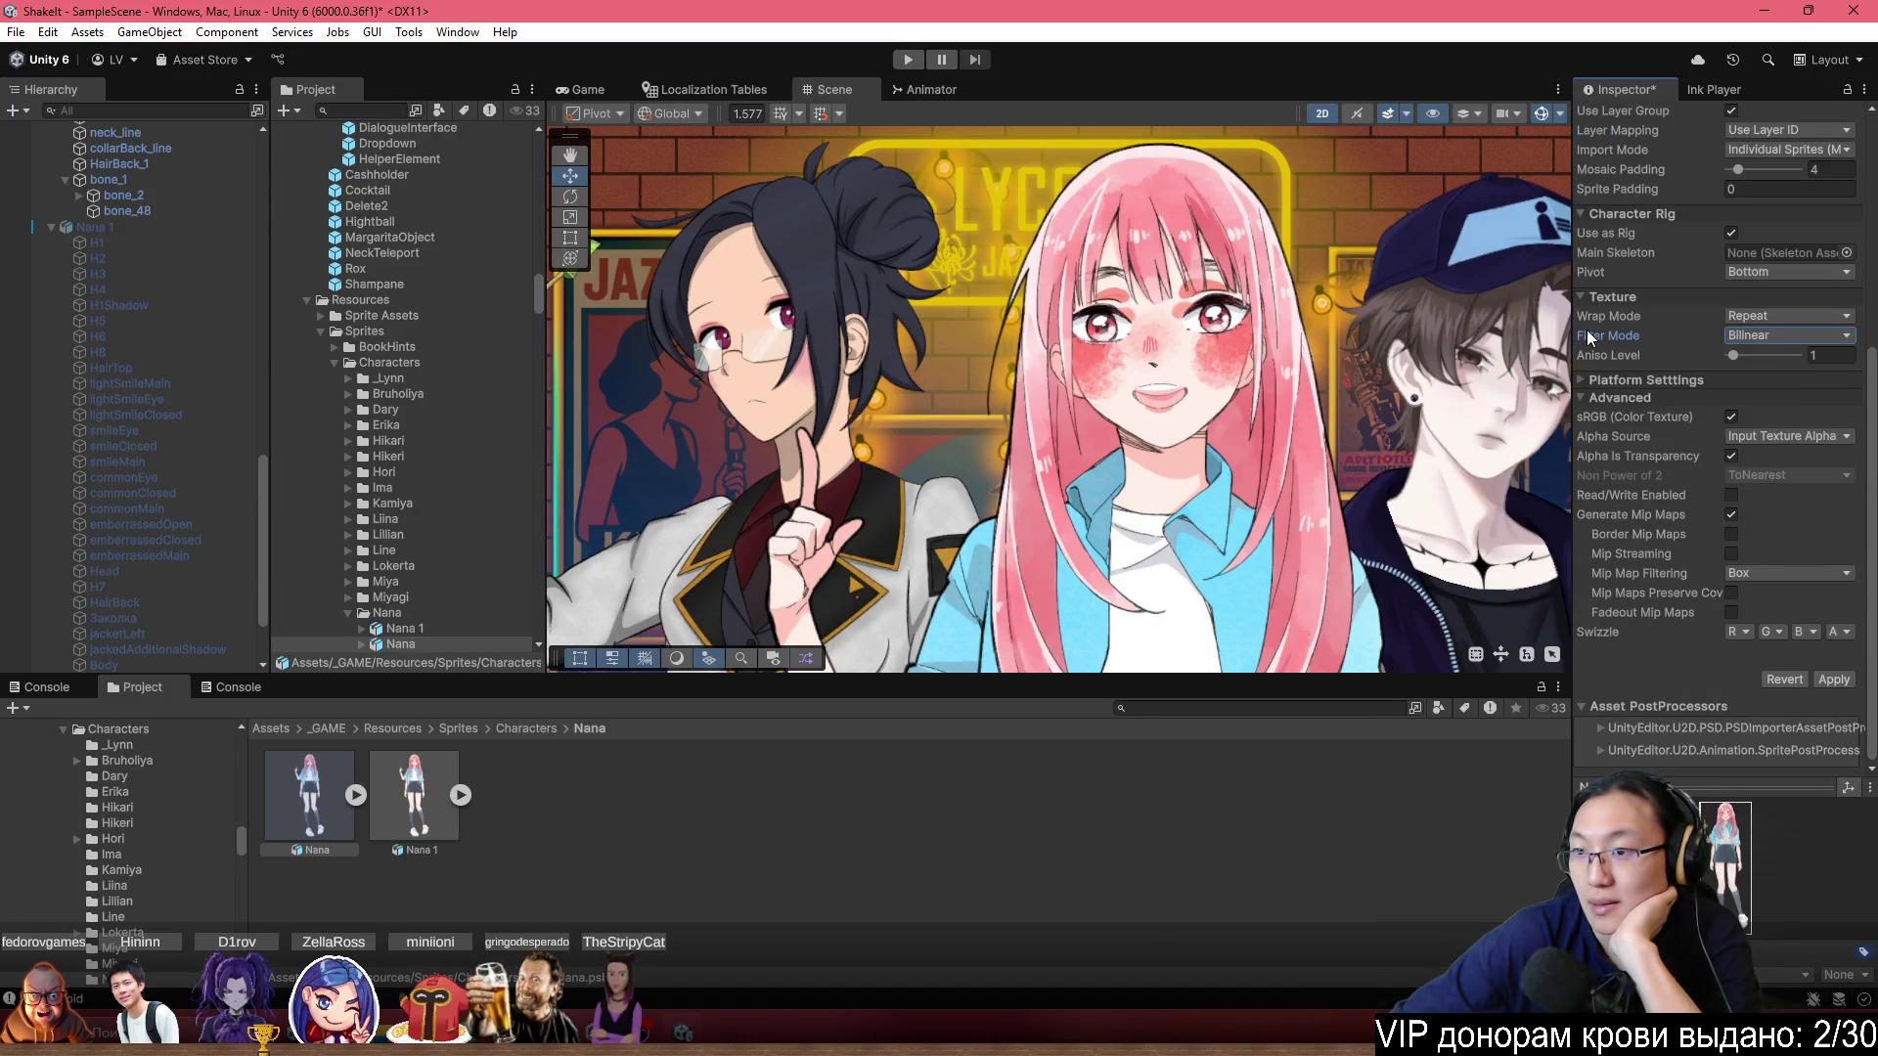
left_click(1605, 378)
scroll(1712, 516, "down", 2)
scroll(1713, 523, "down", 1)
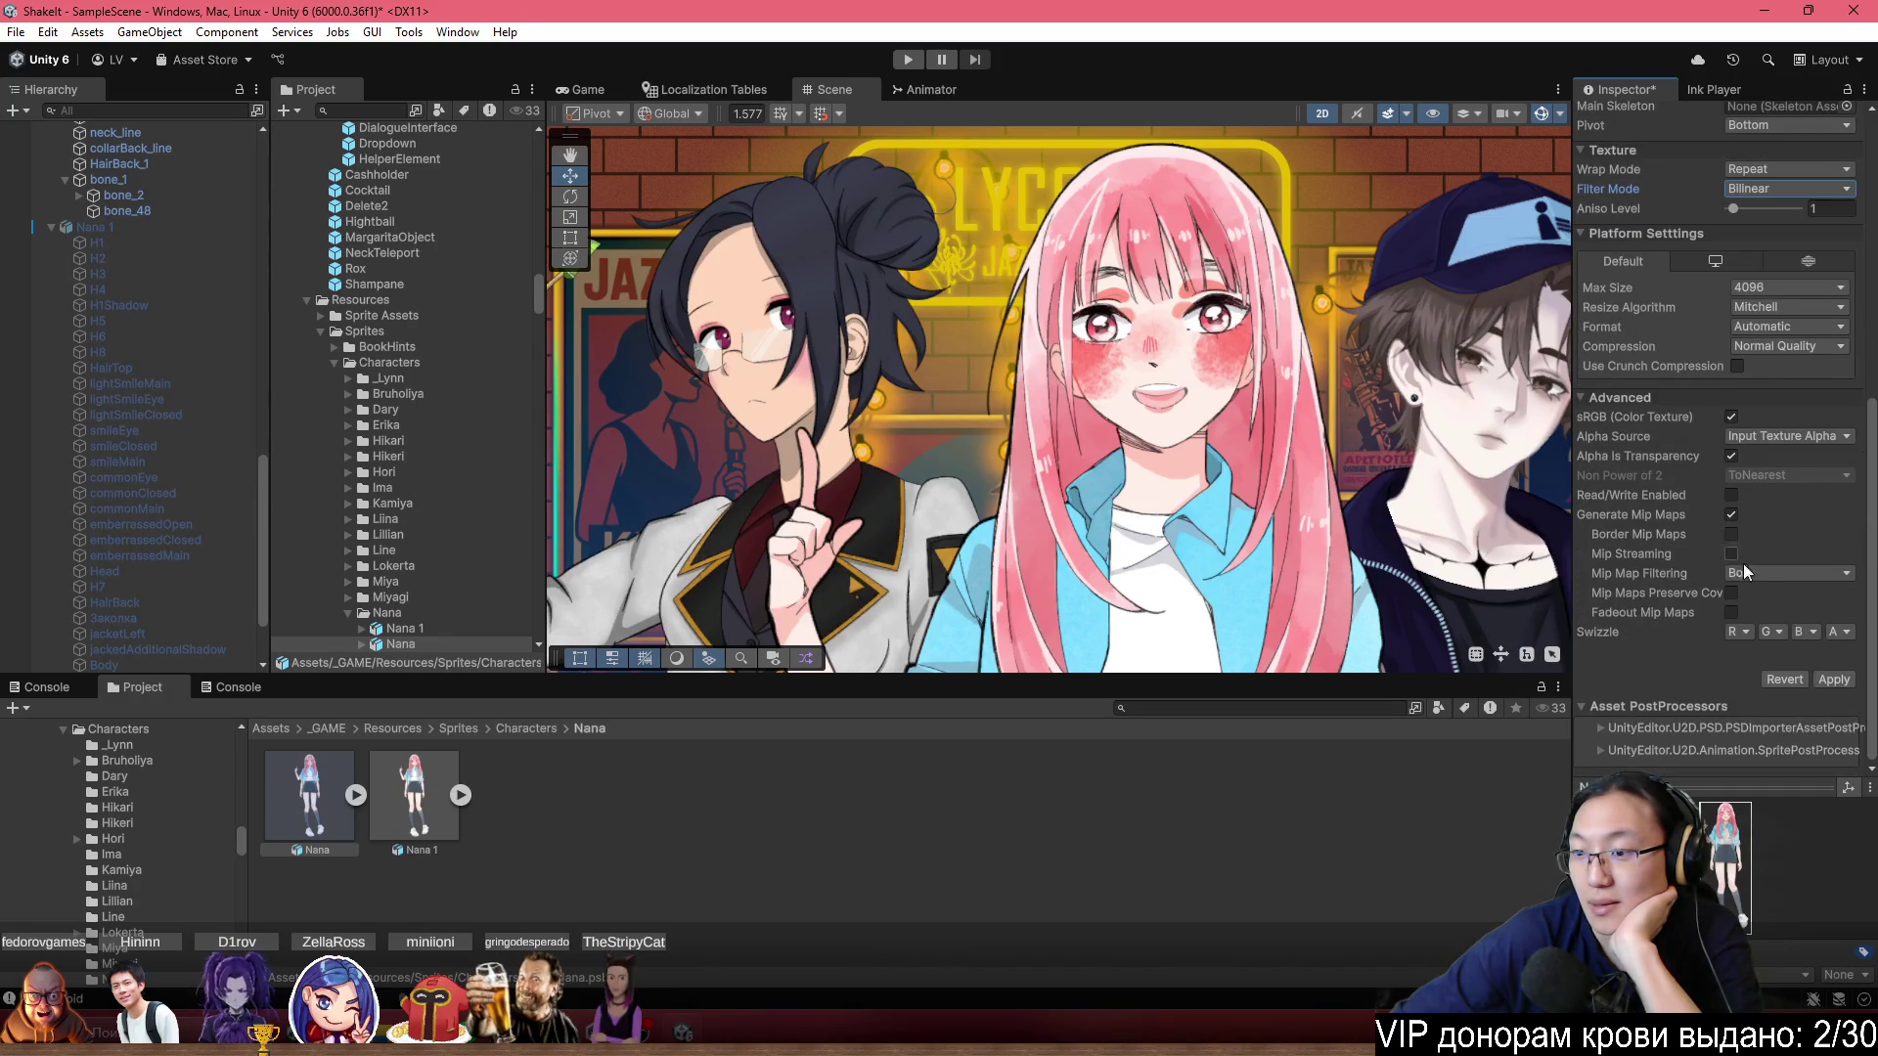
left_click(1842, 678)
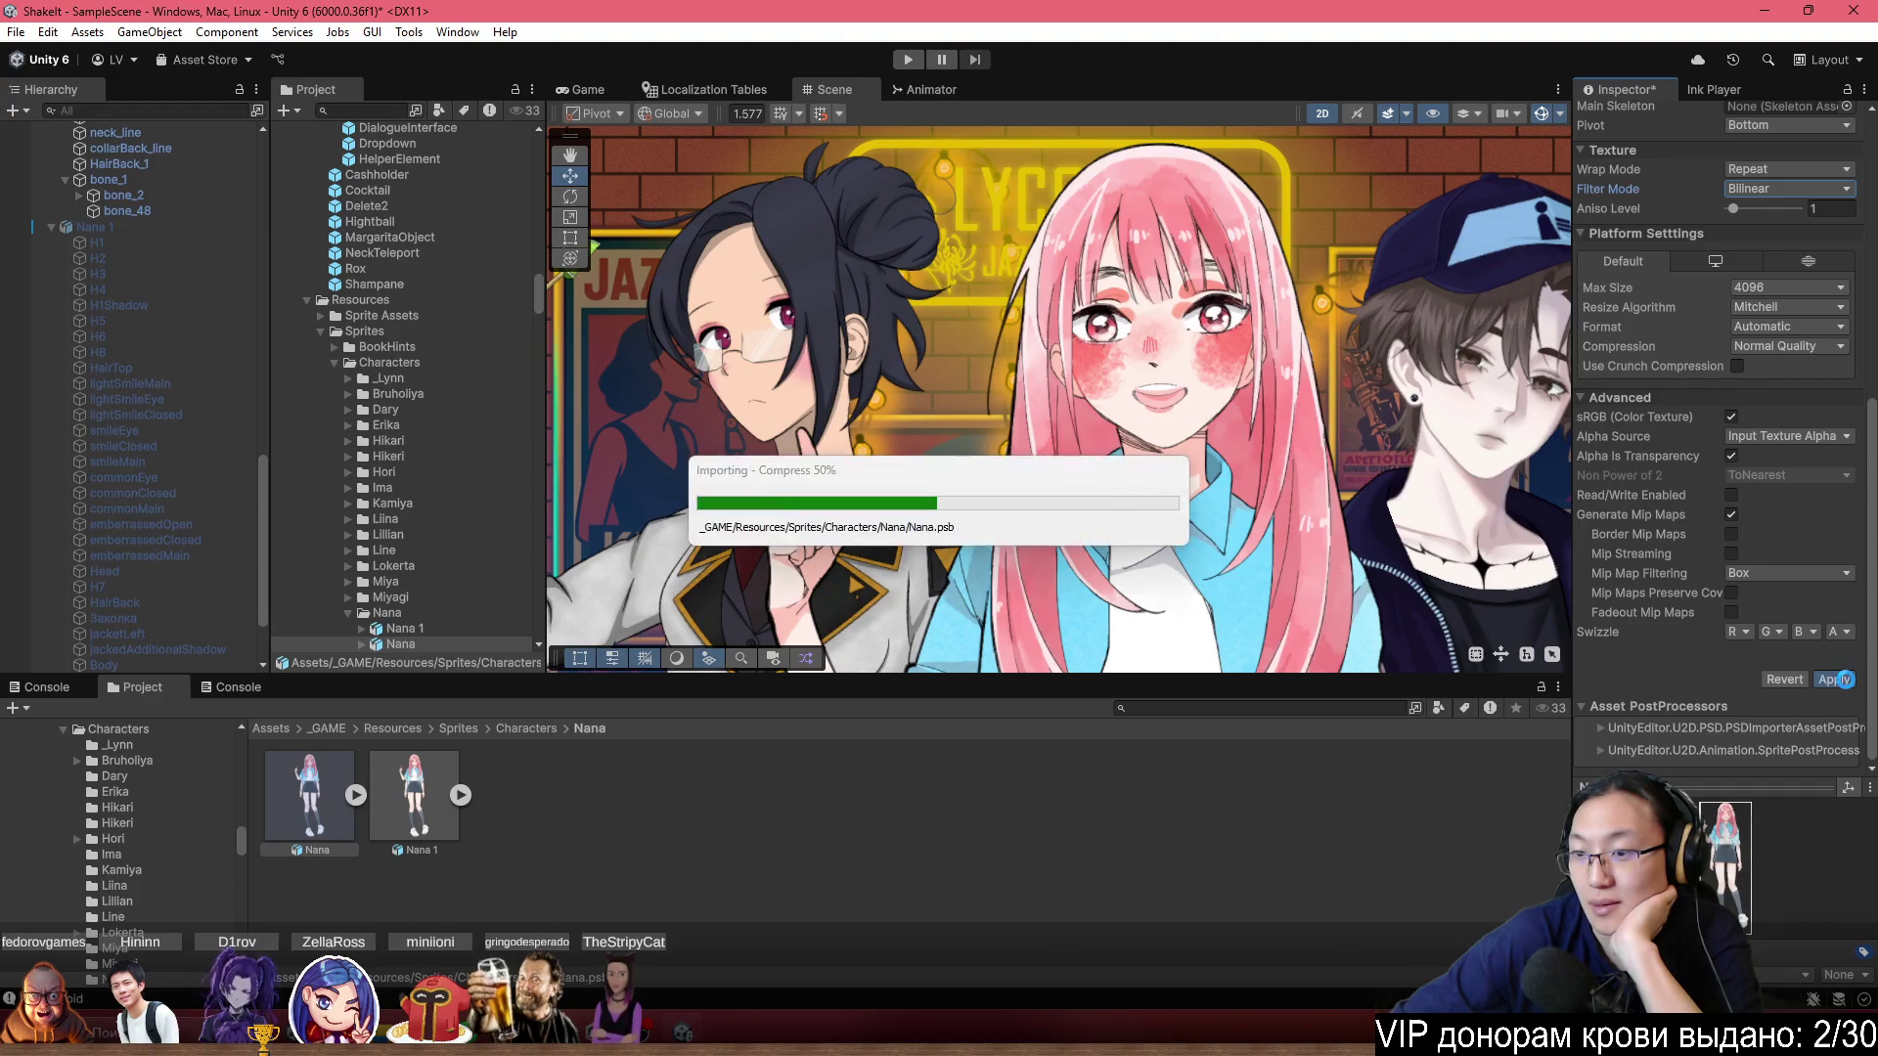
Inspect Nana's Улыбка A group, bone_1 and HairBack_1, and expand the Улыбка A group.
scroll(82, 528, "up", 5)
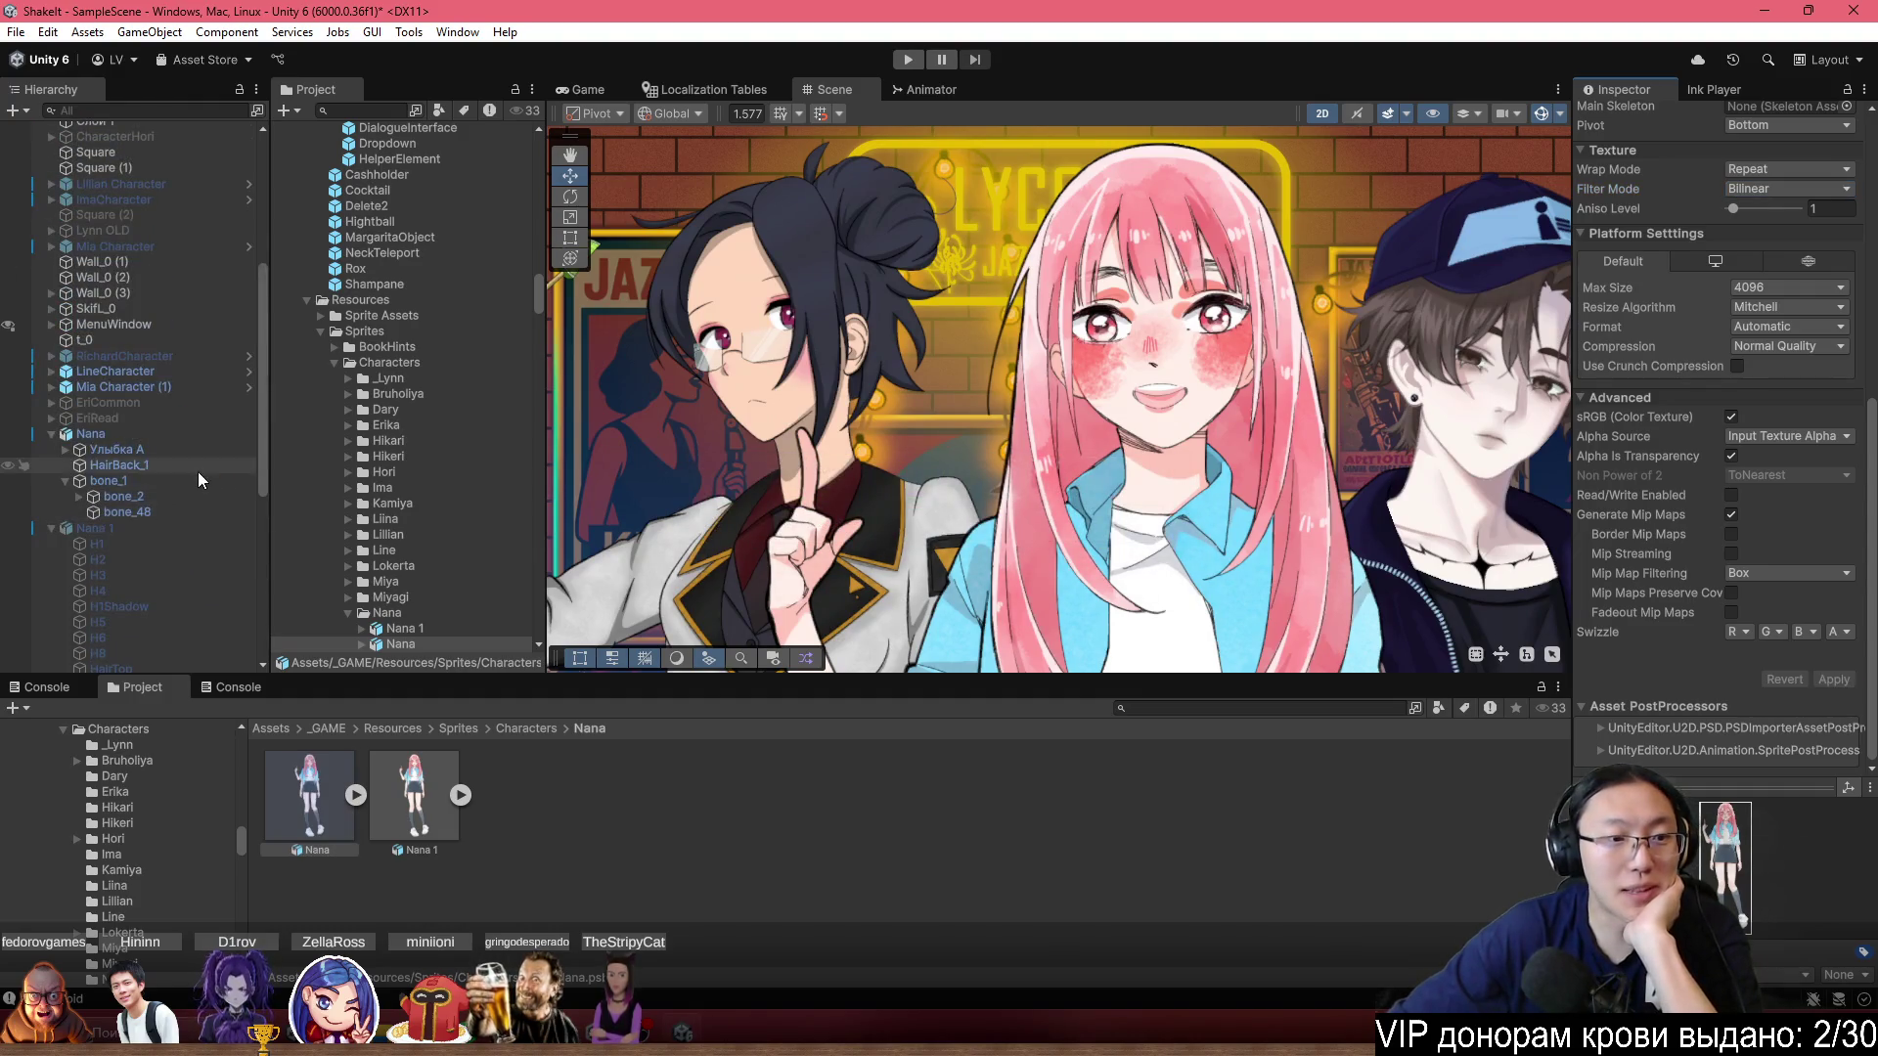
left_click(179, 437)
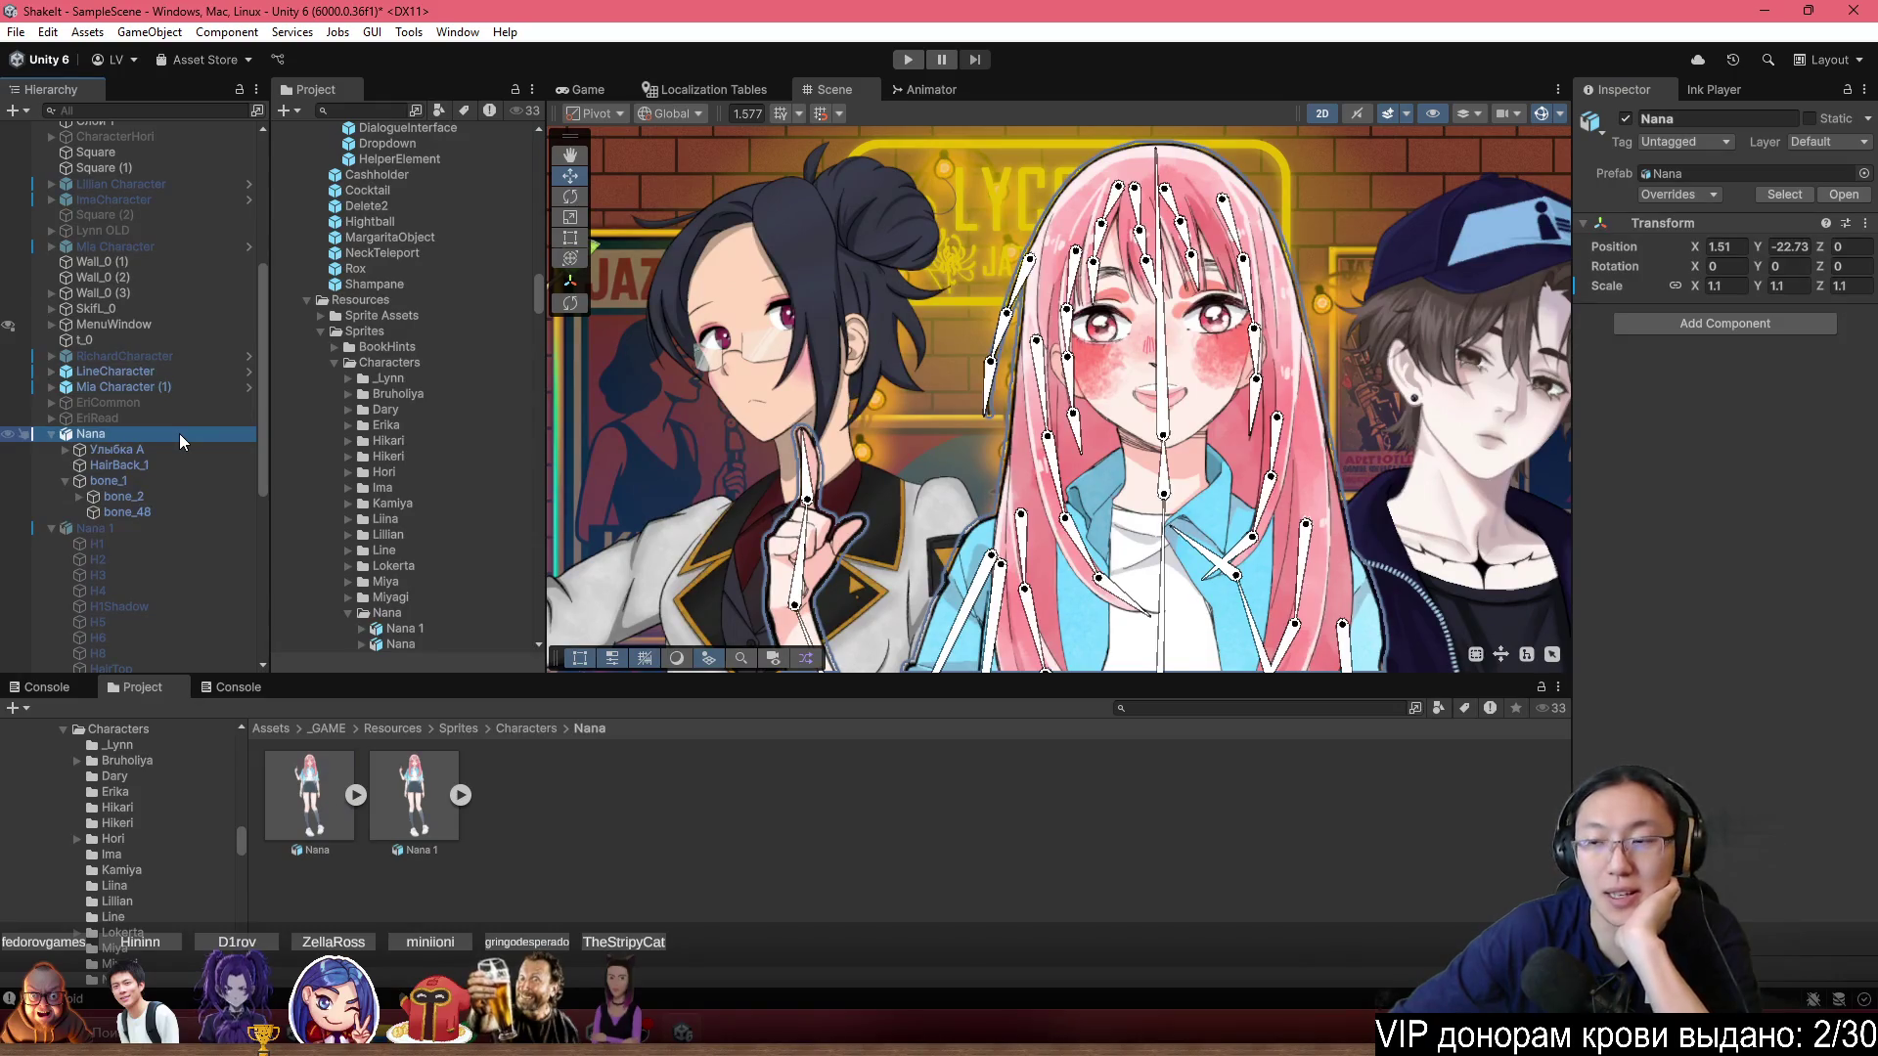
left_click(172, 454)
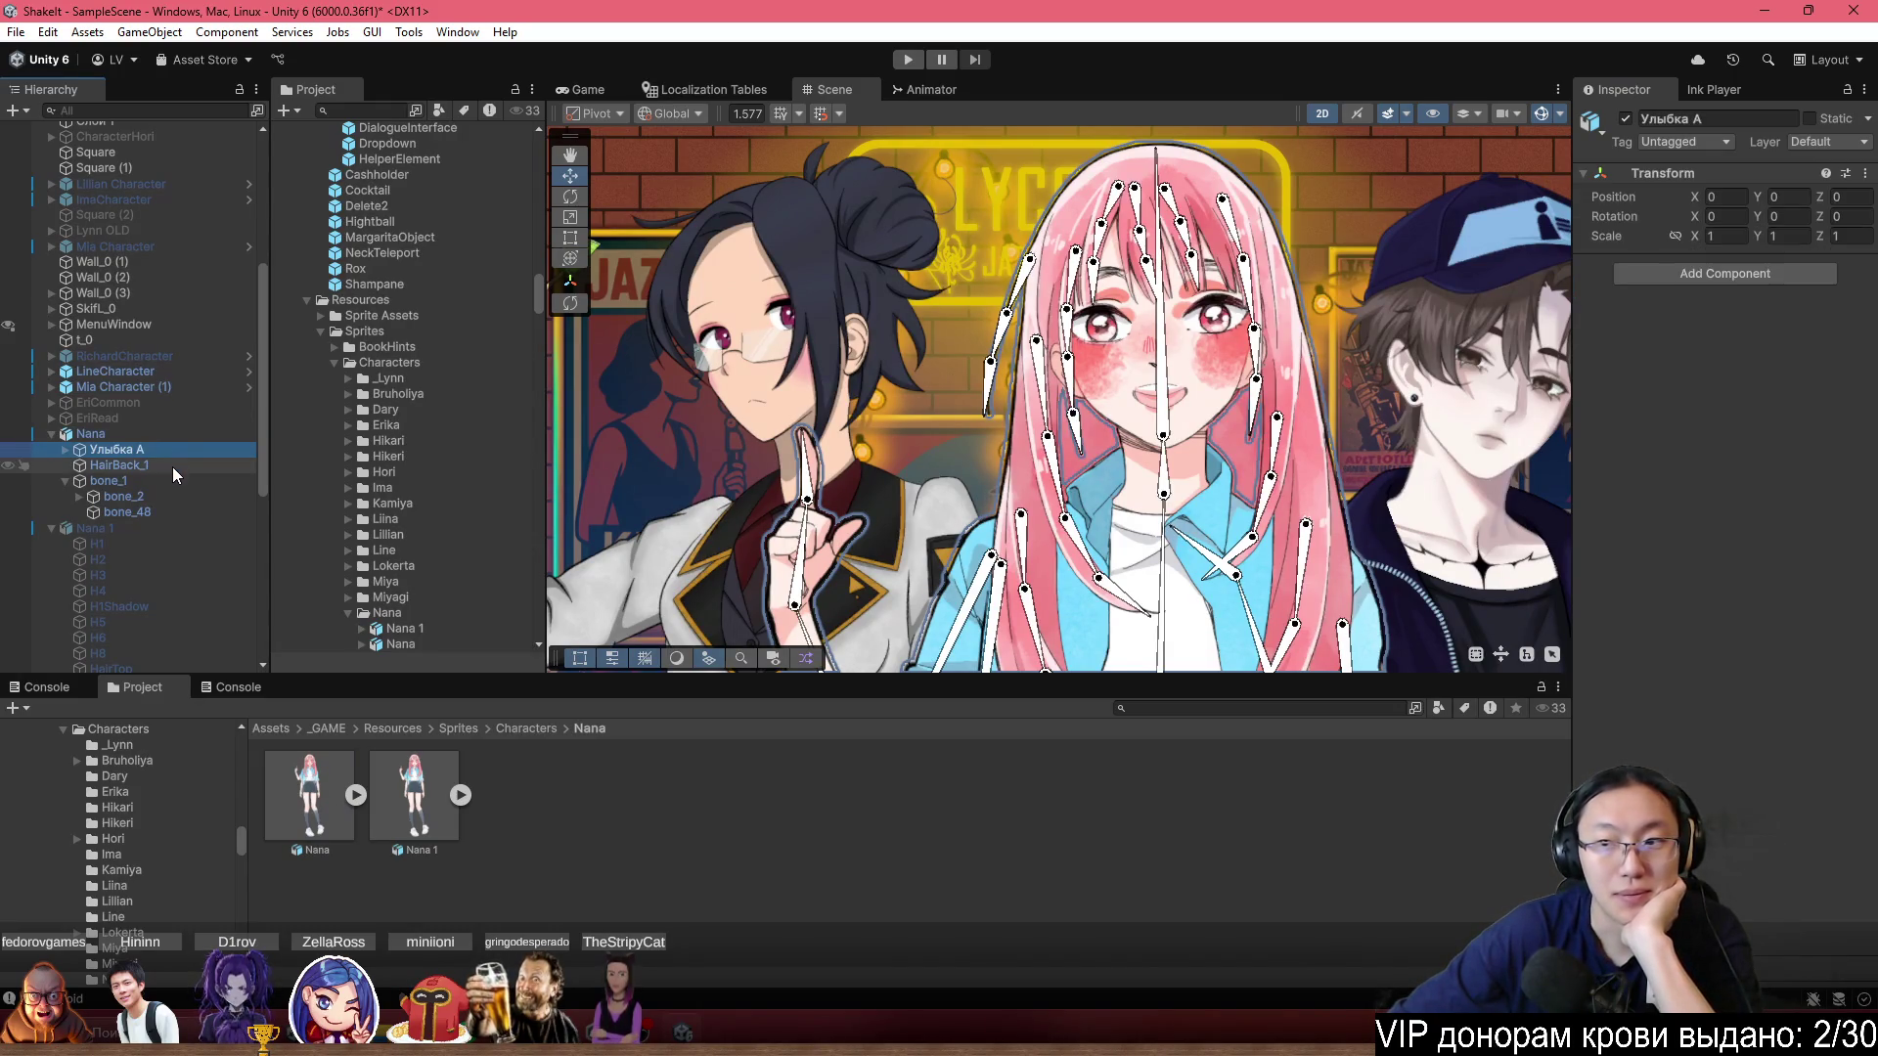
left_click(172, 476)
left_click(112, 465)
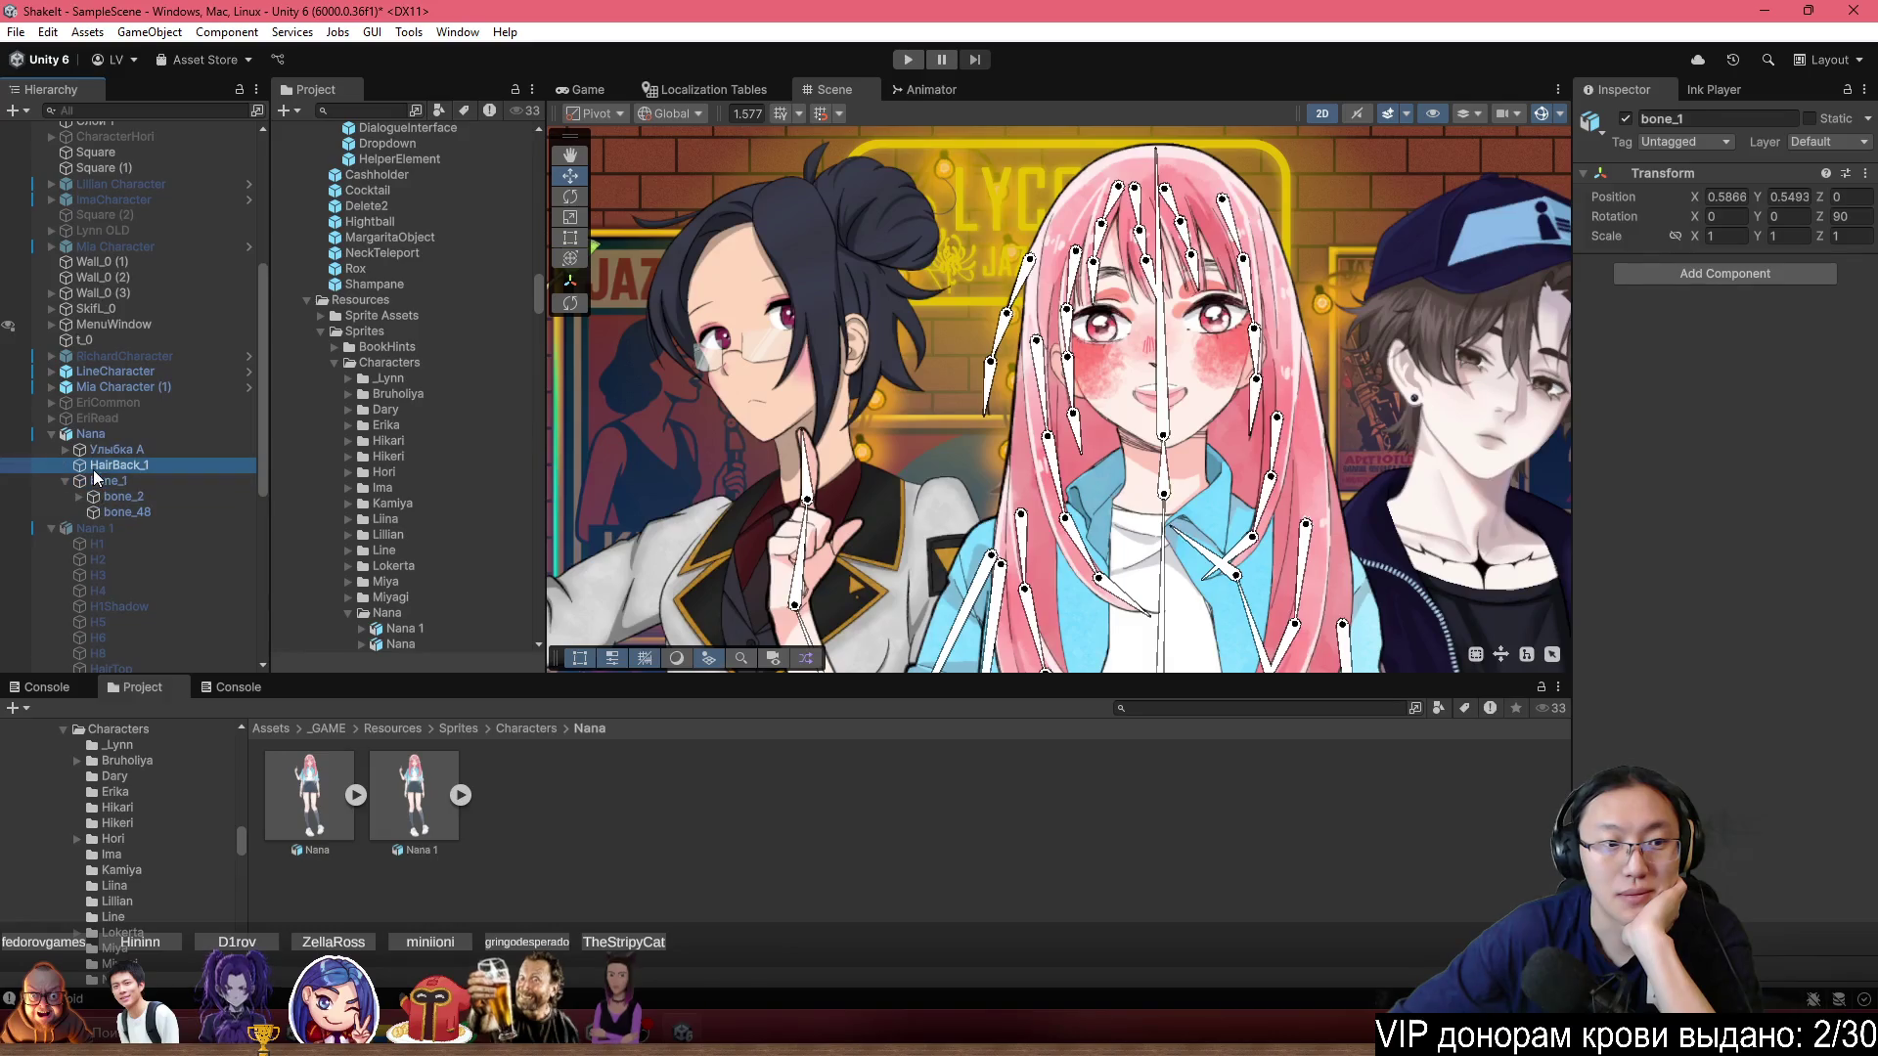
left_click(66, 450)
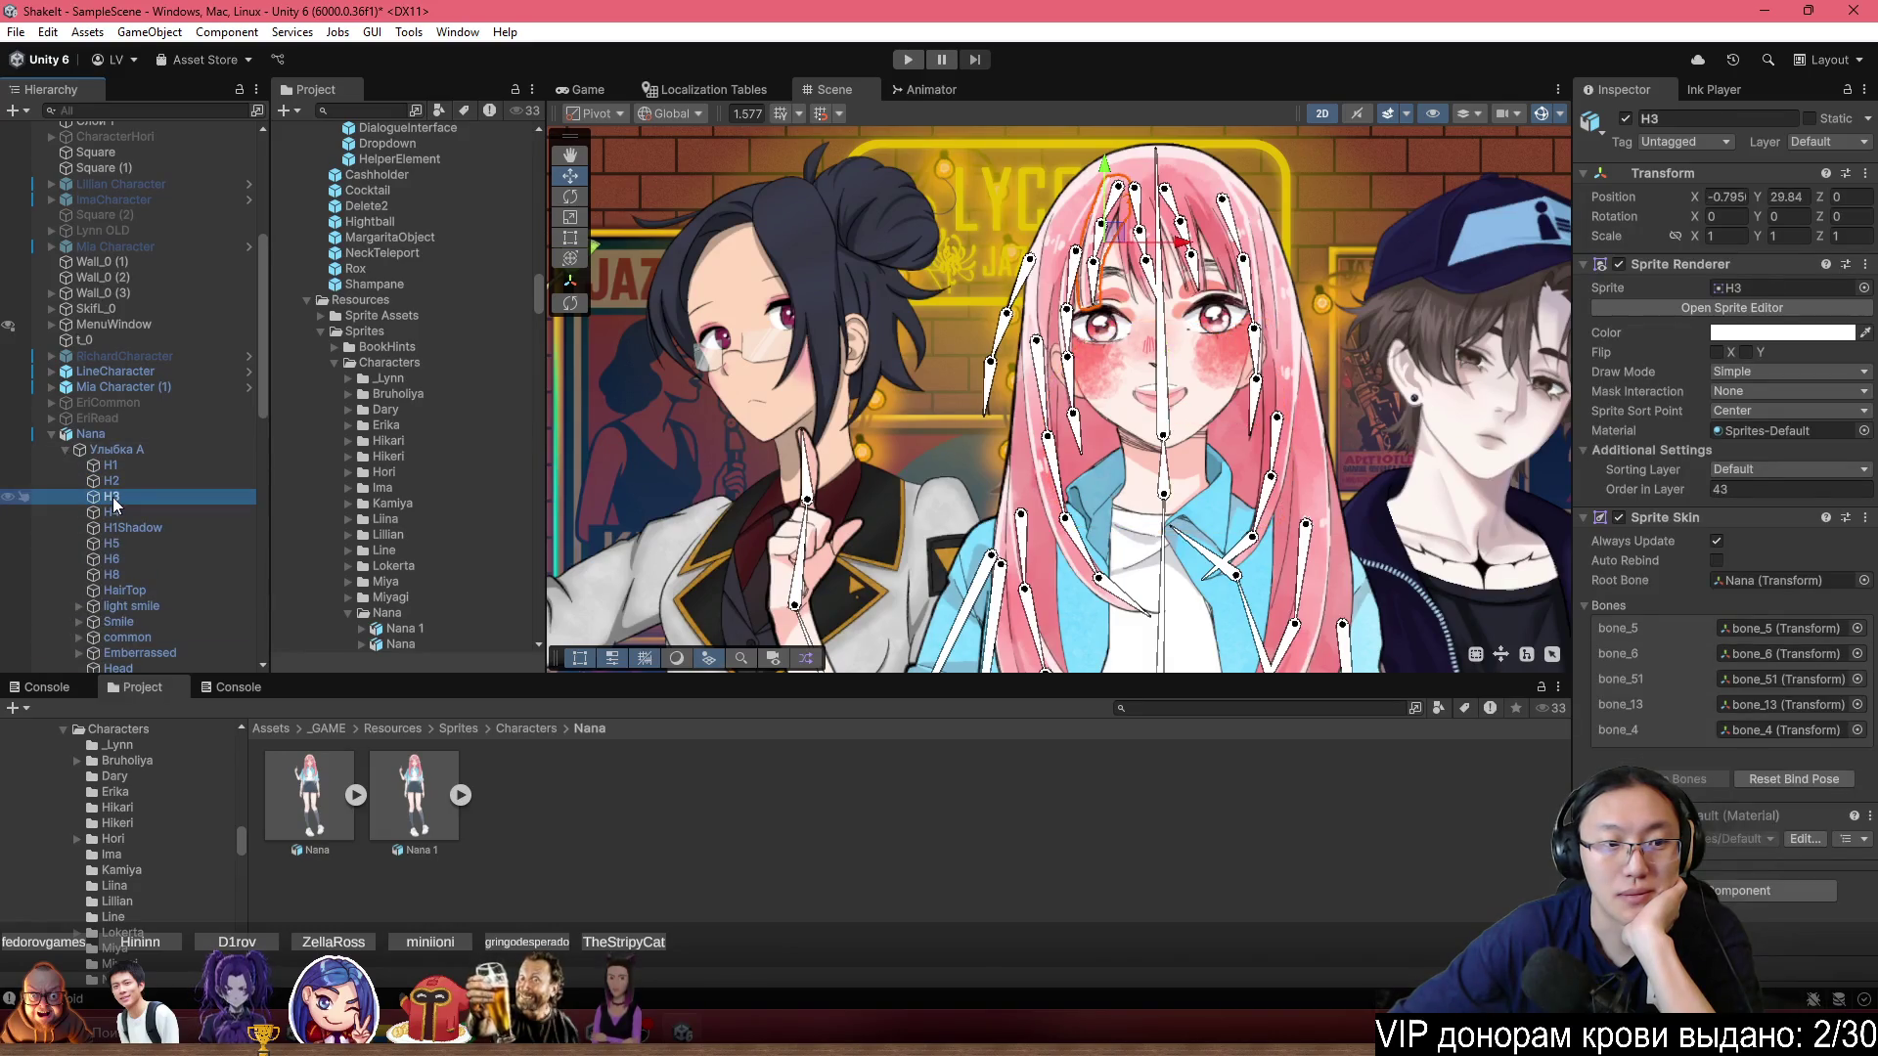
left_click(112, 453)
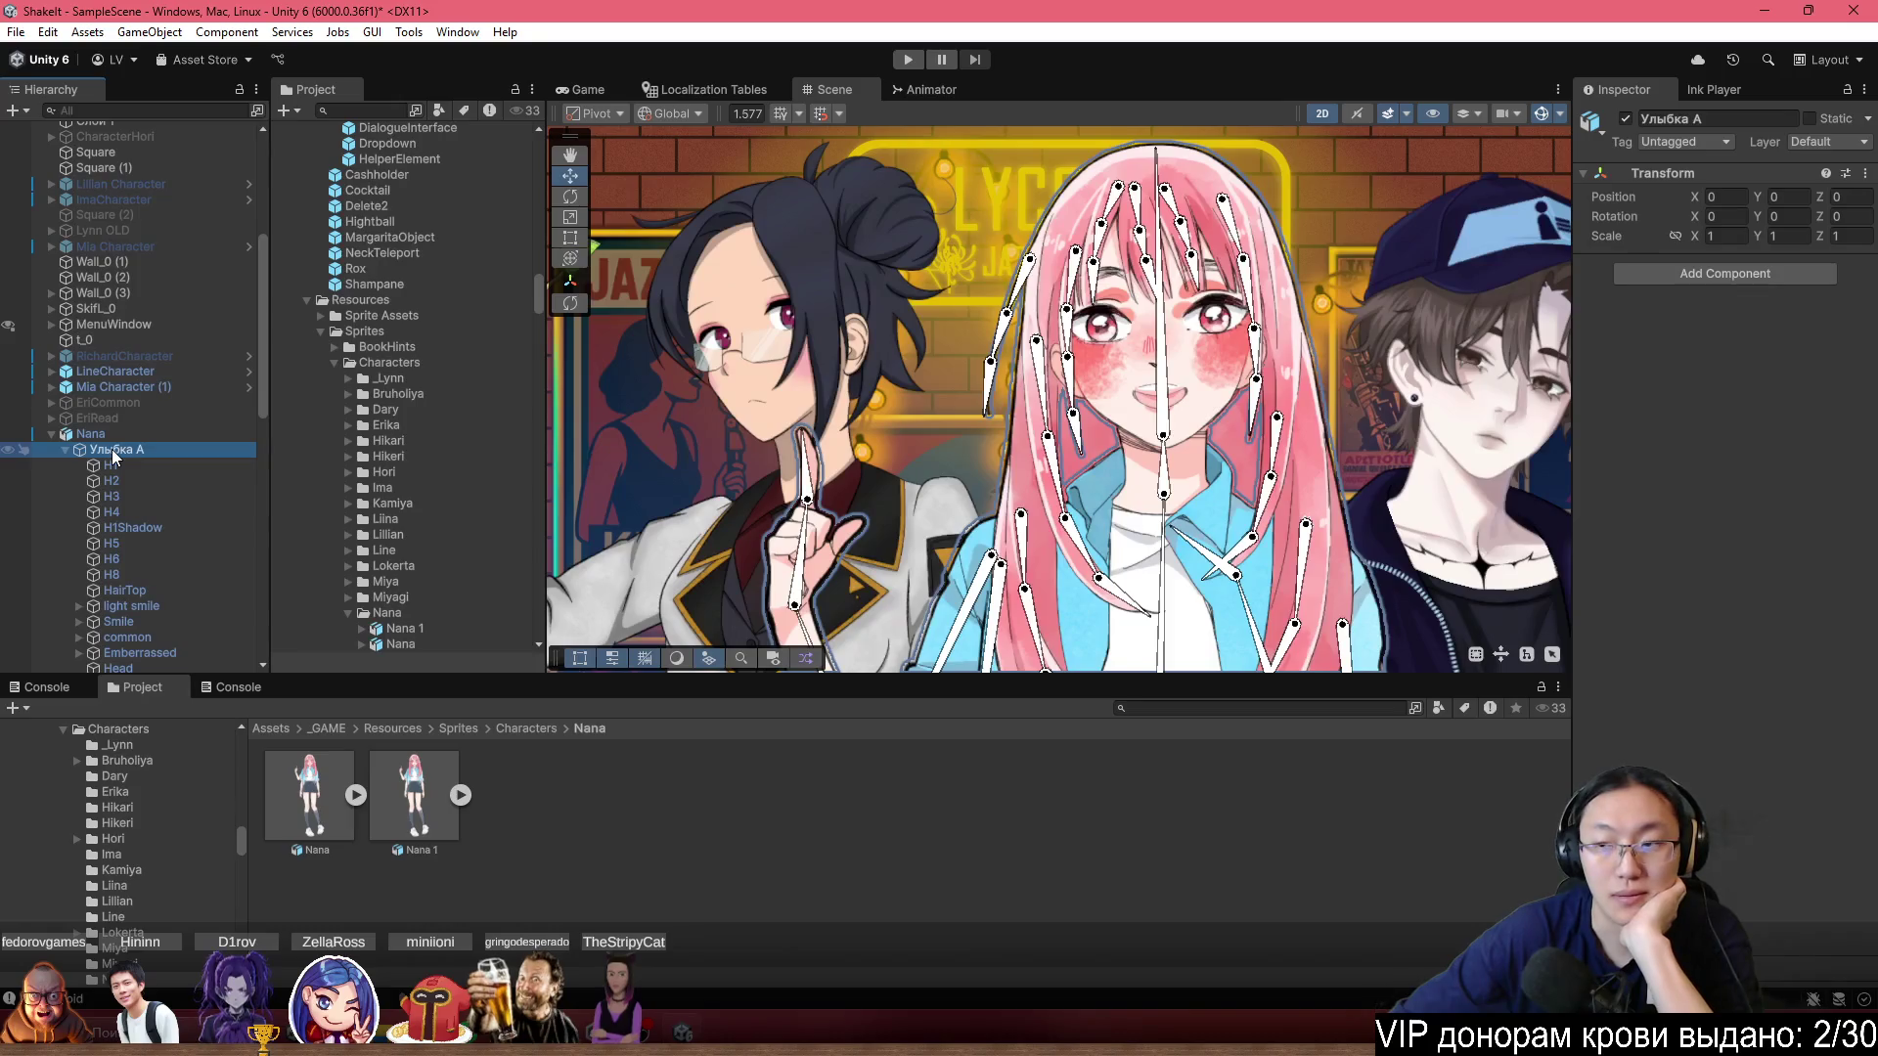
Select the light smile layer and expand the Smile group to see its parts.
scroll(149, 519, "down", 1)
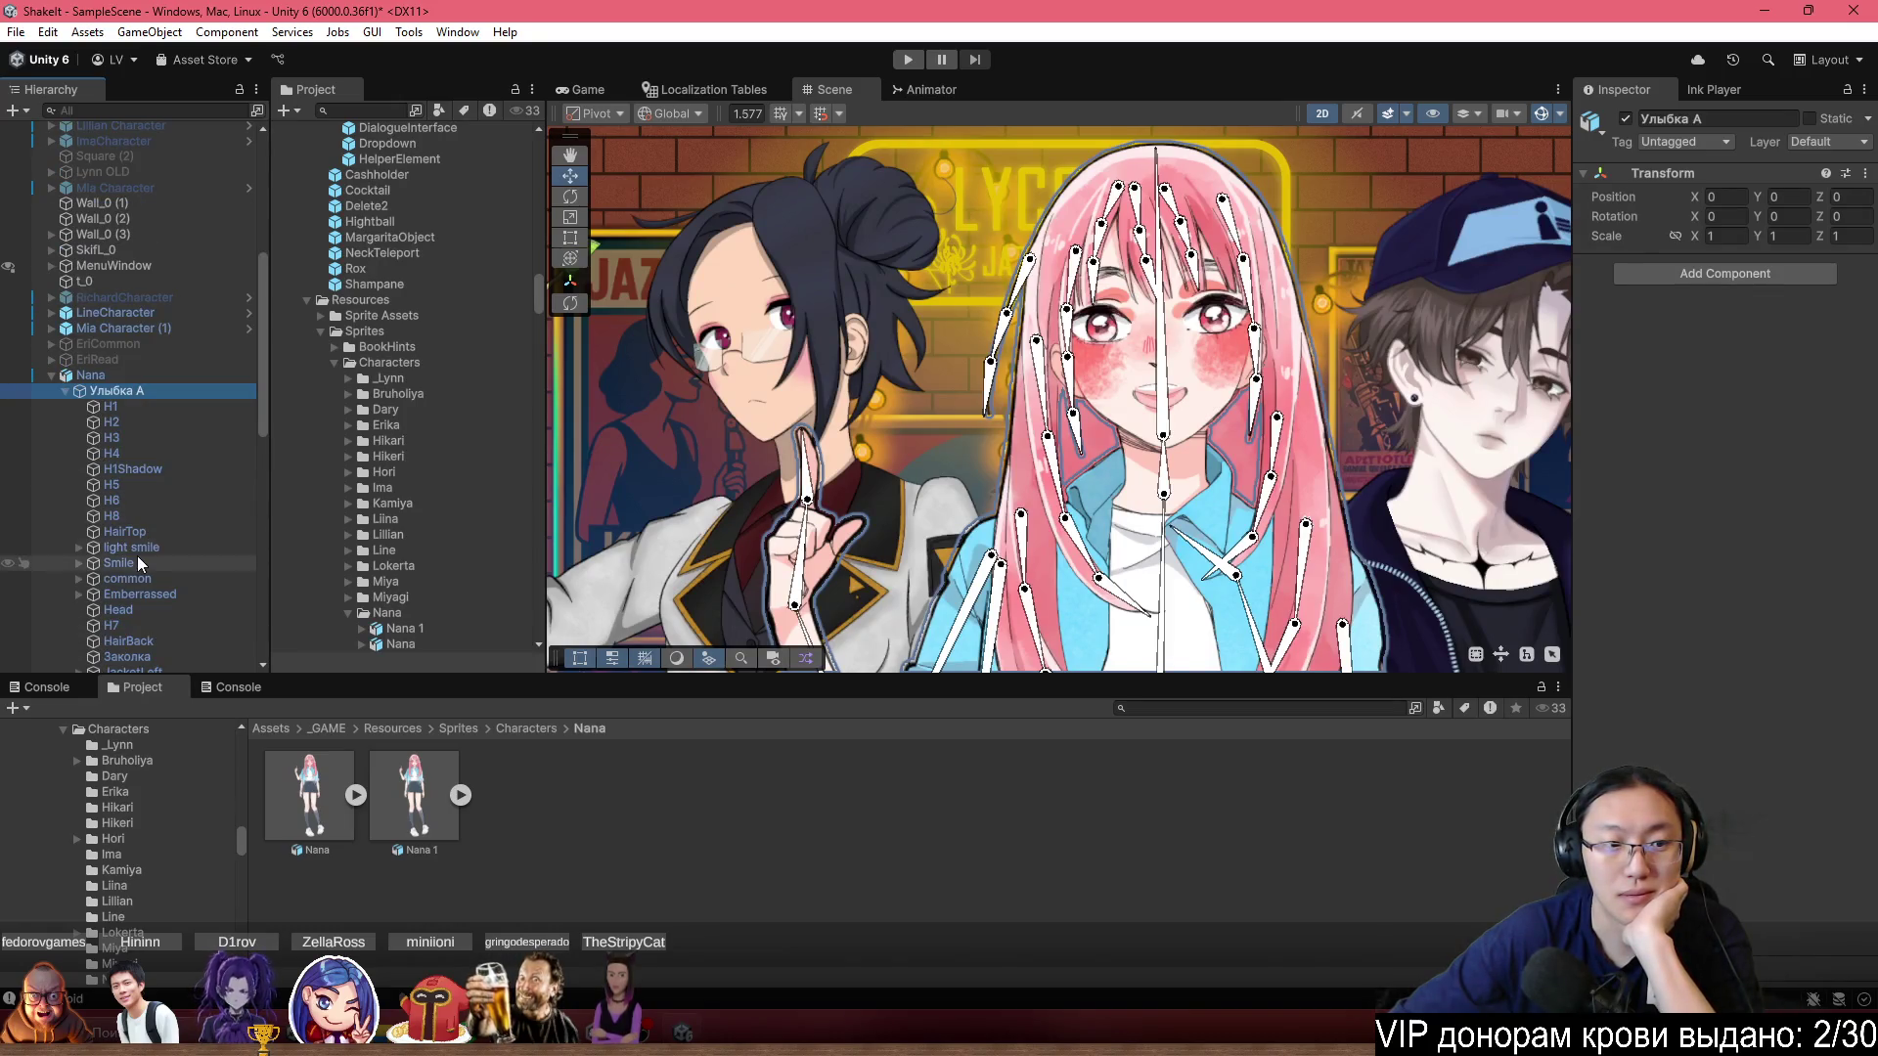
left_click(141, 548)
left_click(77, 561)
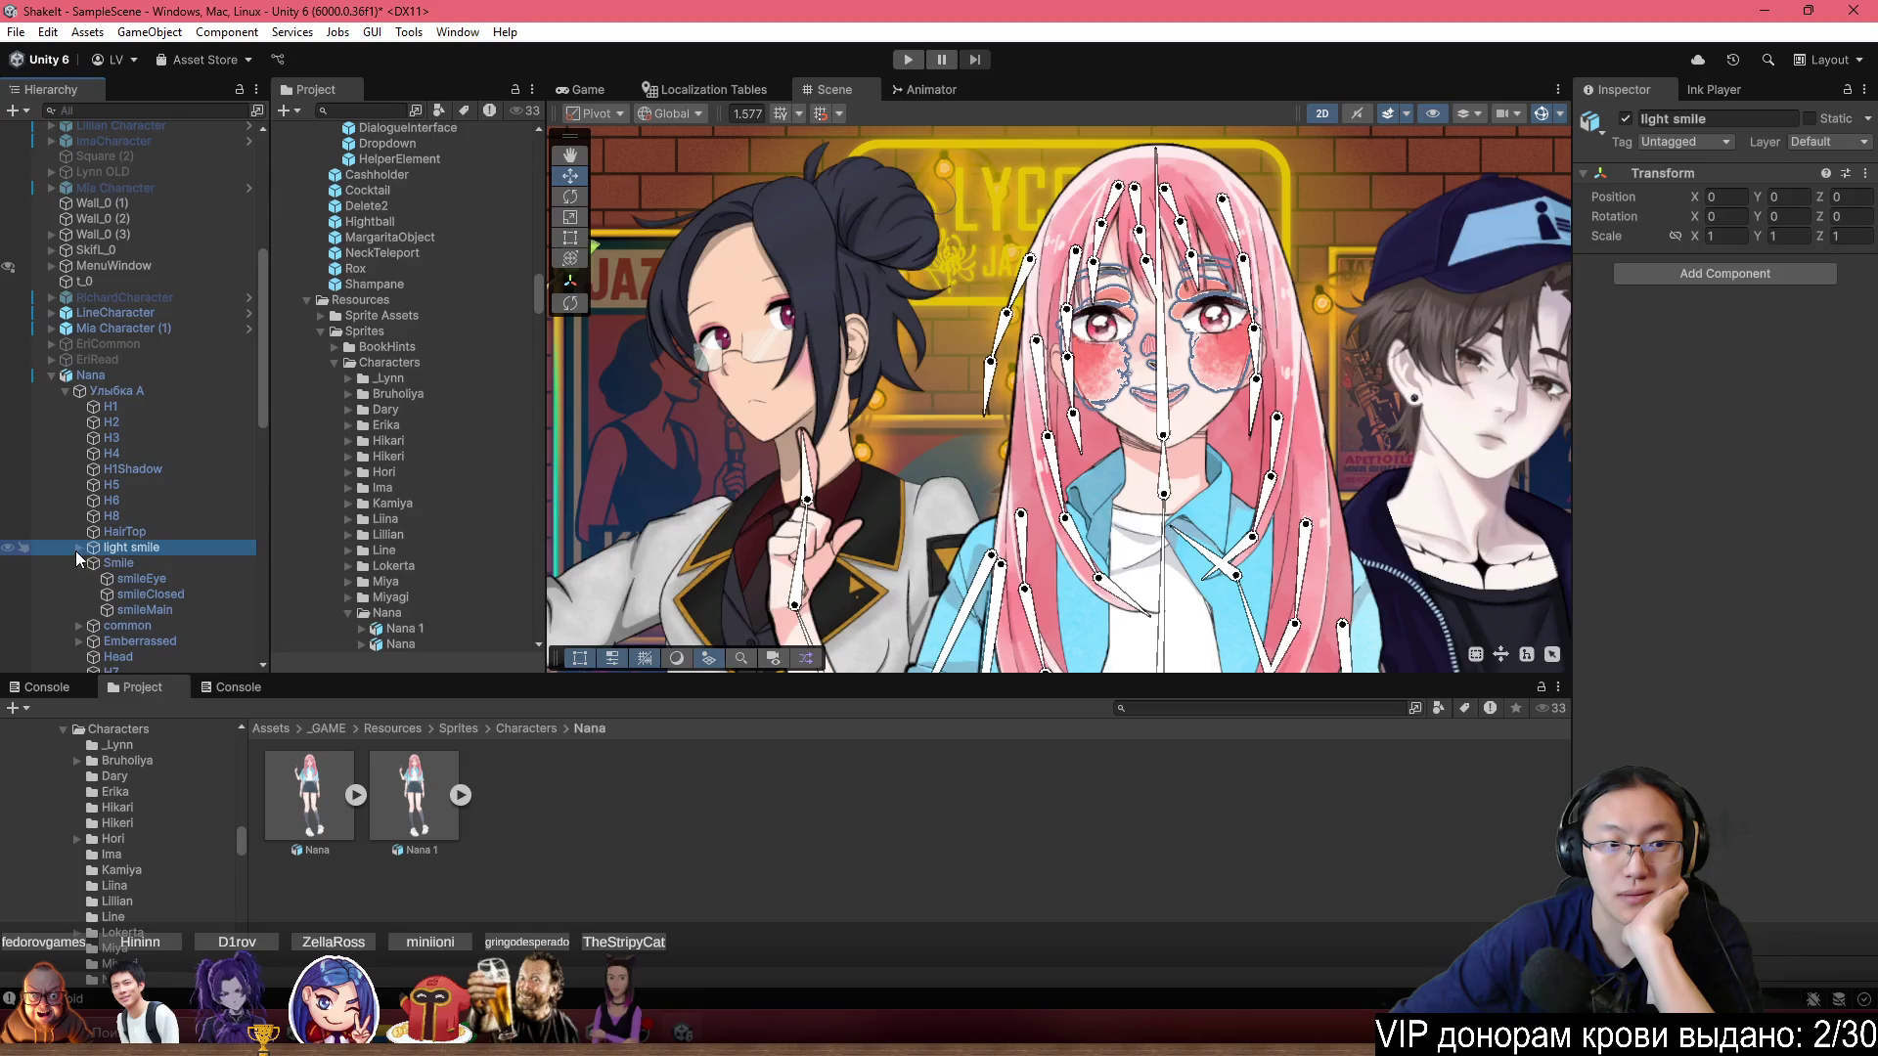
left_click(95, 394)
scroll(884, 426, "down", 3)
scroll(964, 142, "up", 4)
Frame Nana in the Scene view and expand the Nana asset's sprite list in the Project panel.
mouse_move(964, 142)
left_mouse_down()
mouse_move(973, 587)
mouse_move(977, 236)
mouse_move(1025, 538)
left_mouse_up()
left_click(90, 375)
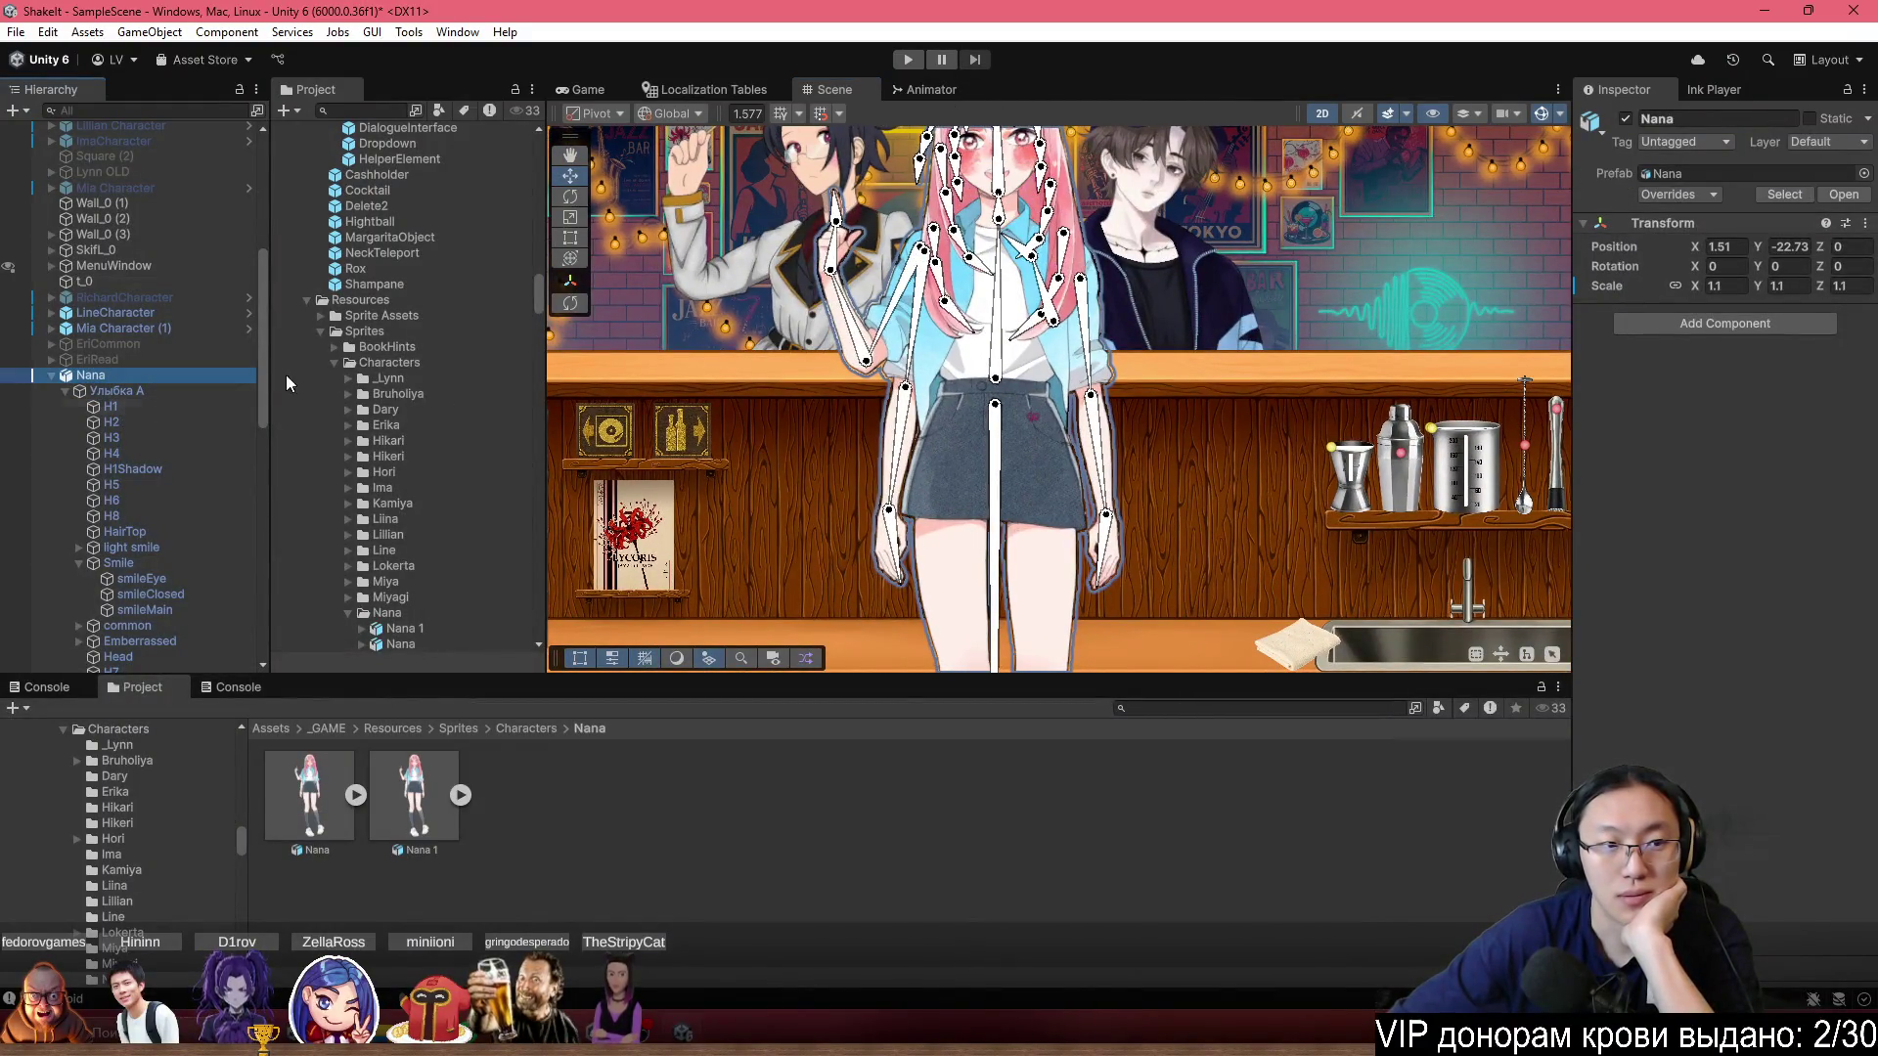
key("f")
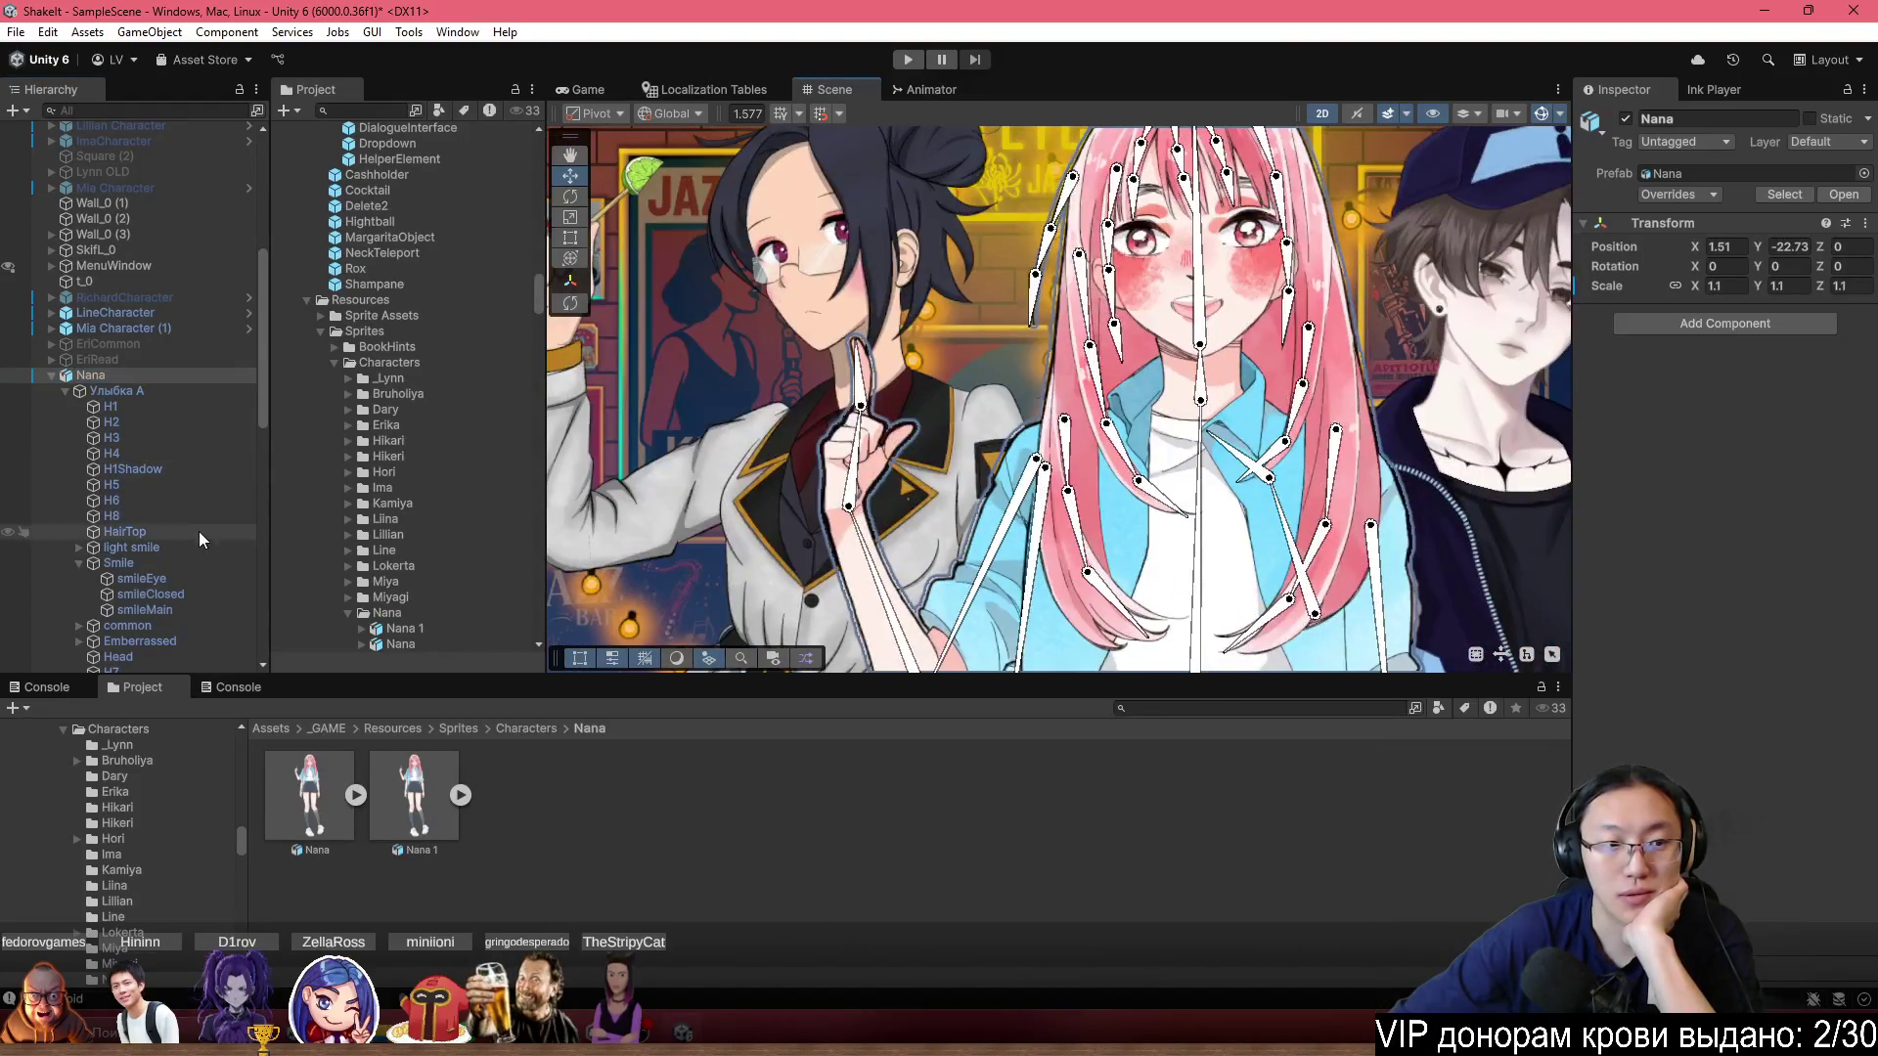
left_click(188, 545)
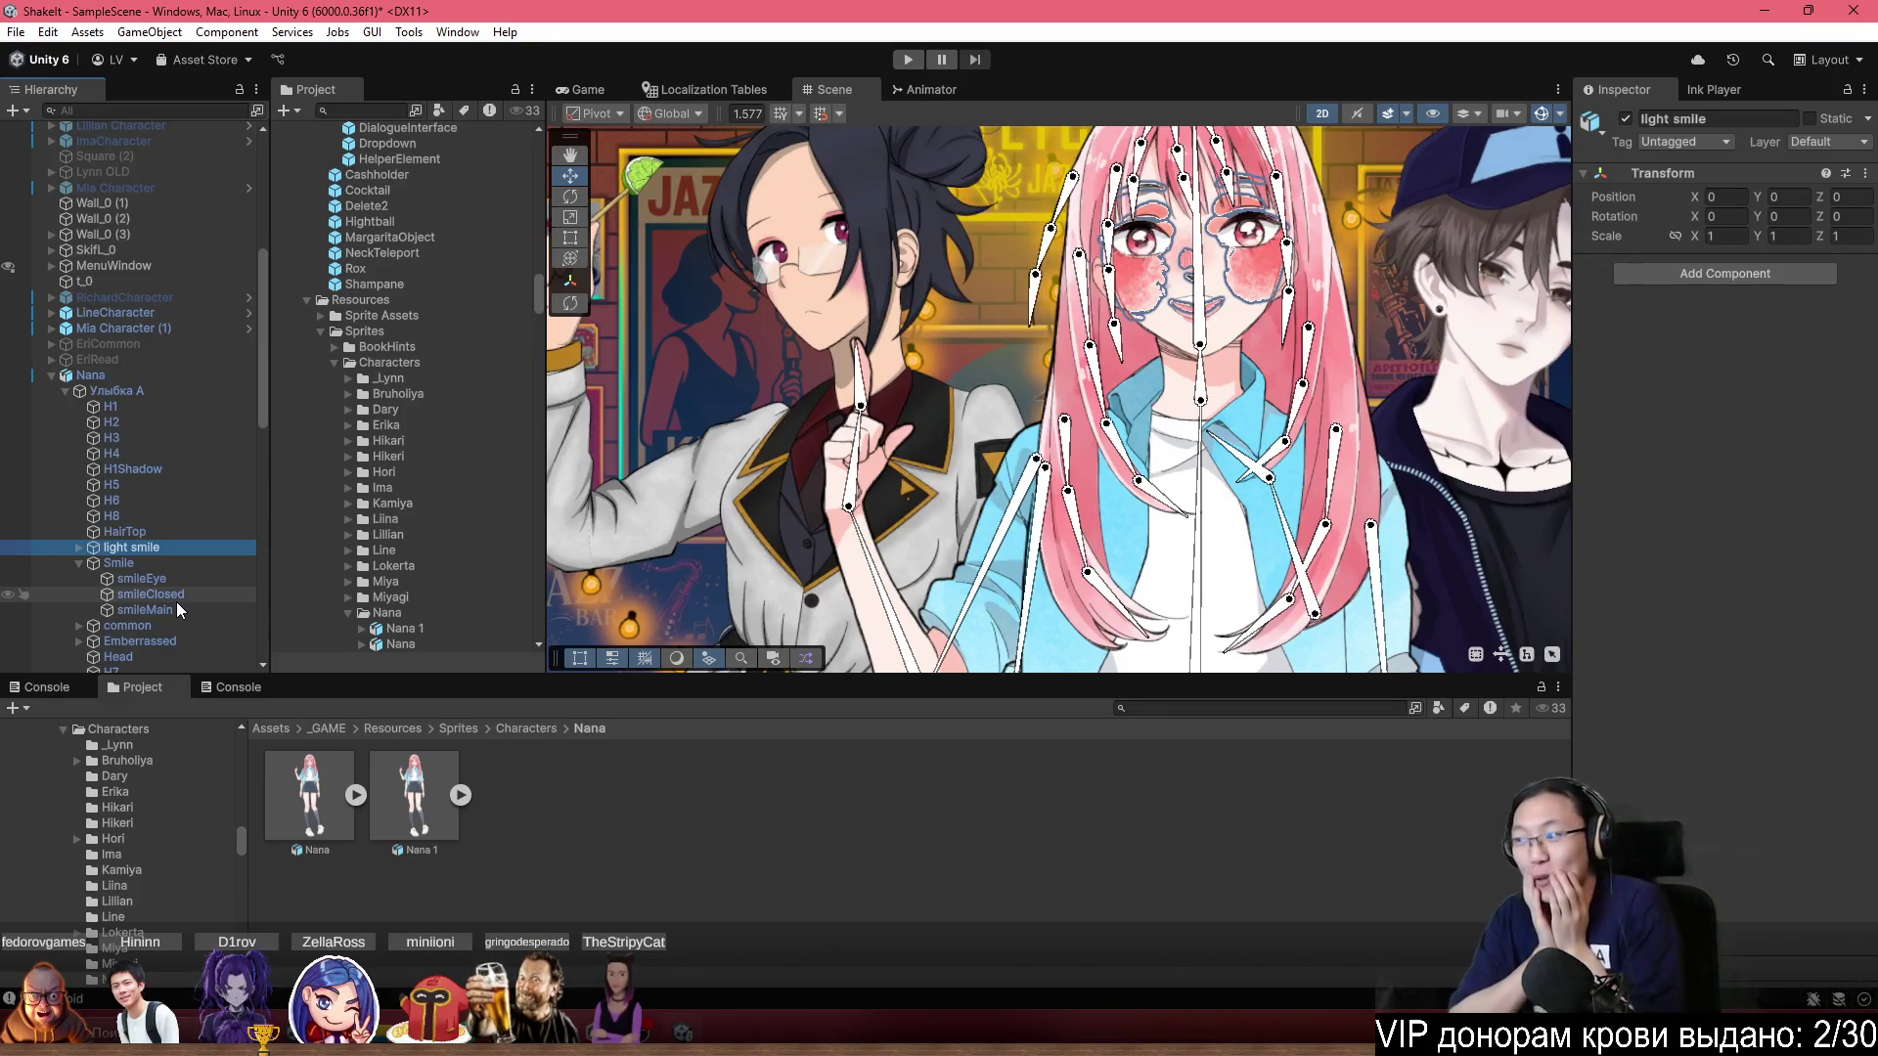
left_click(357, 796)
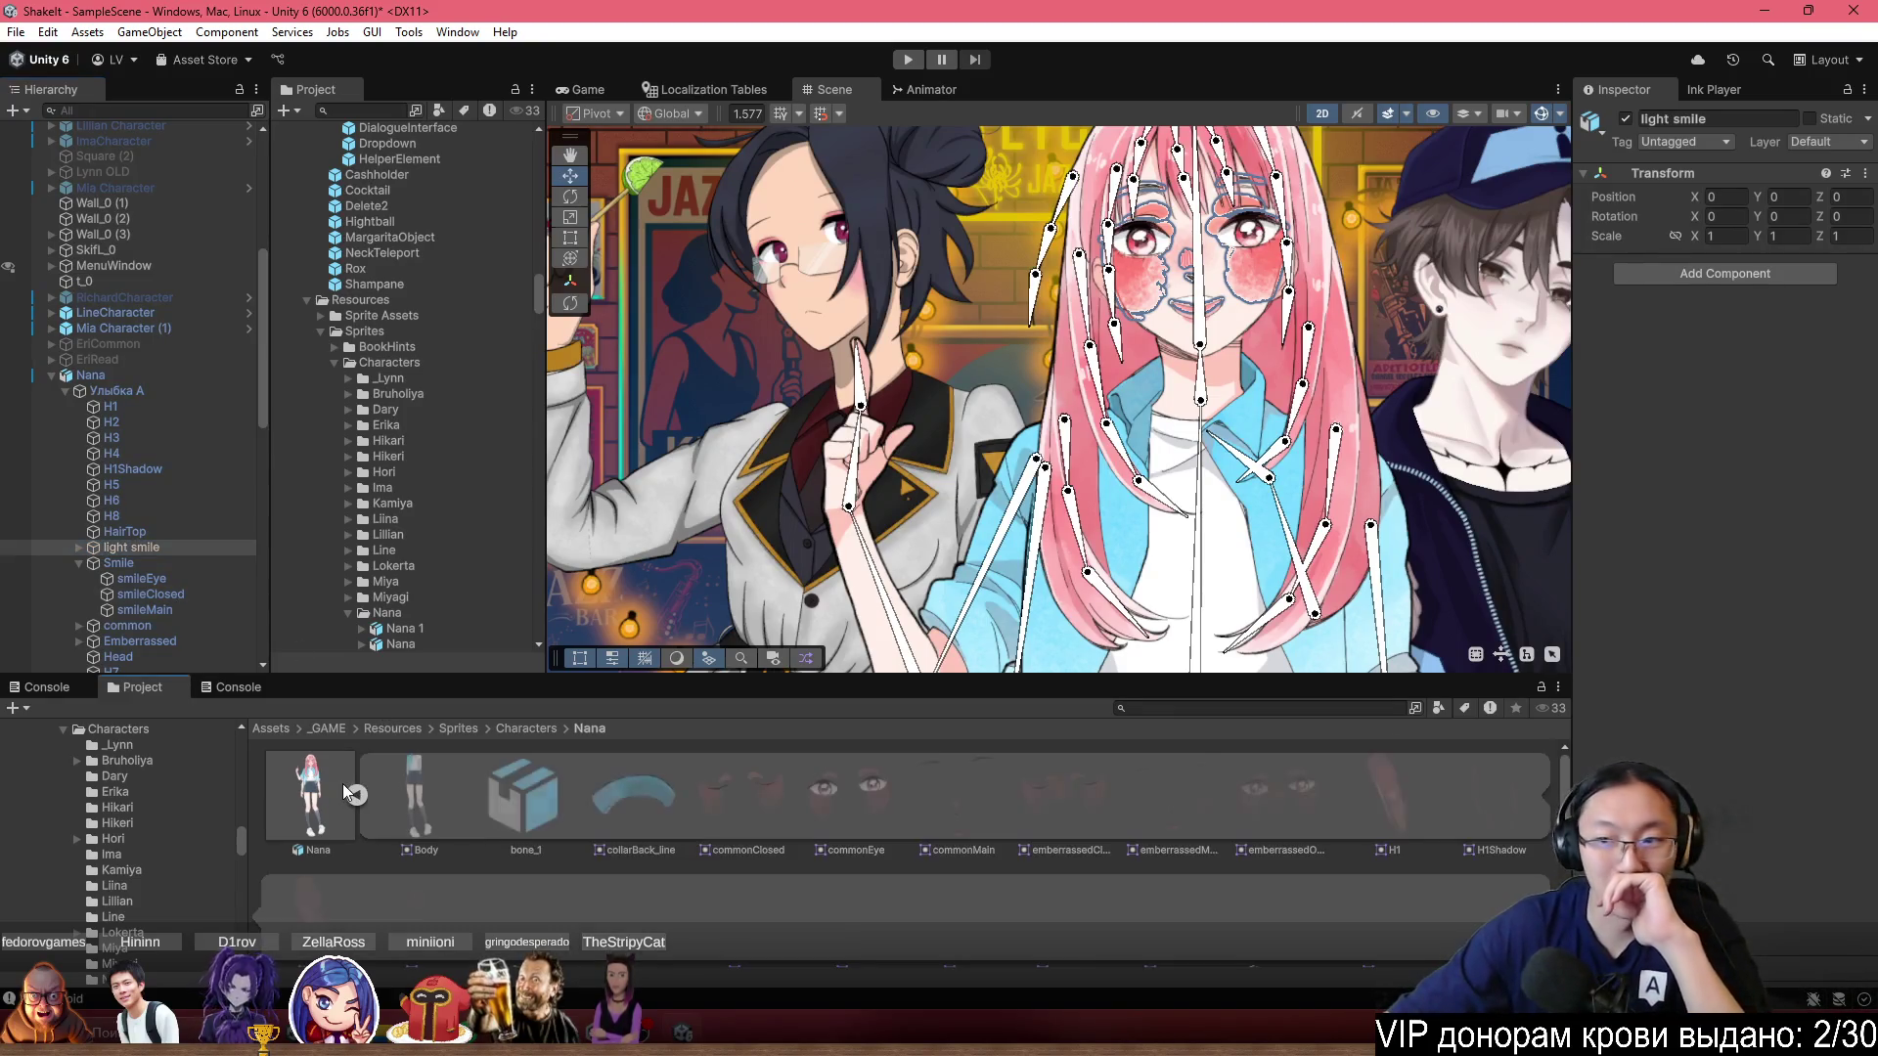
Show Nana's PSD import settings, then select H1, HairTop, light smile and the Smile group.
left_click(360, 800)
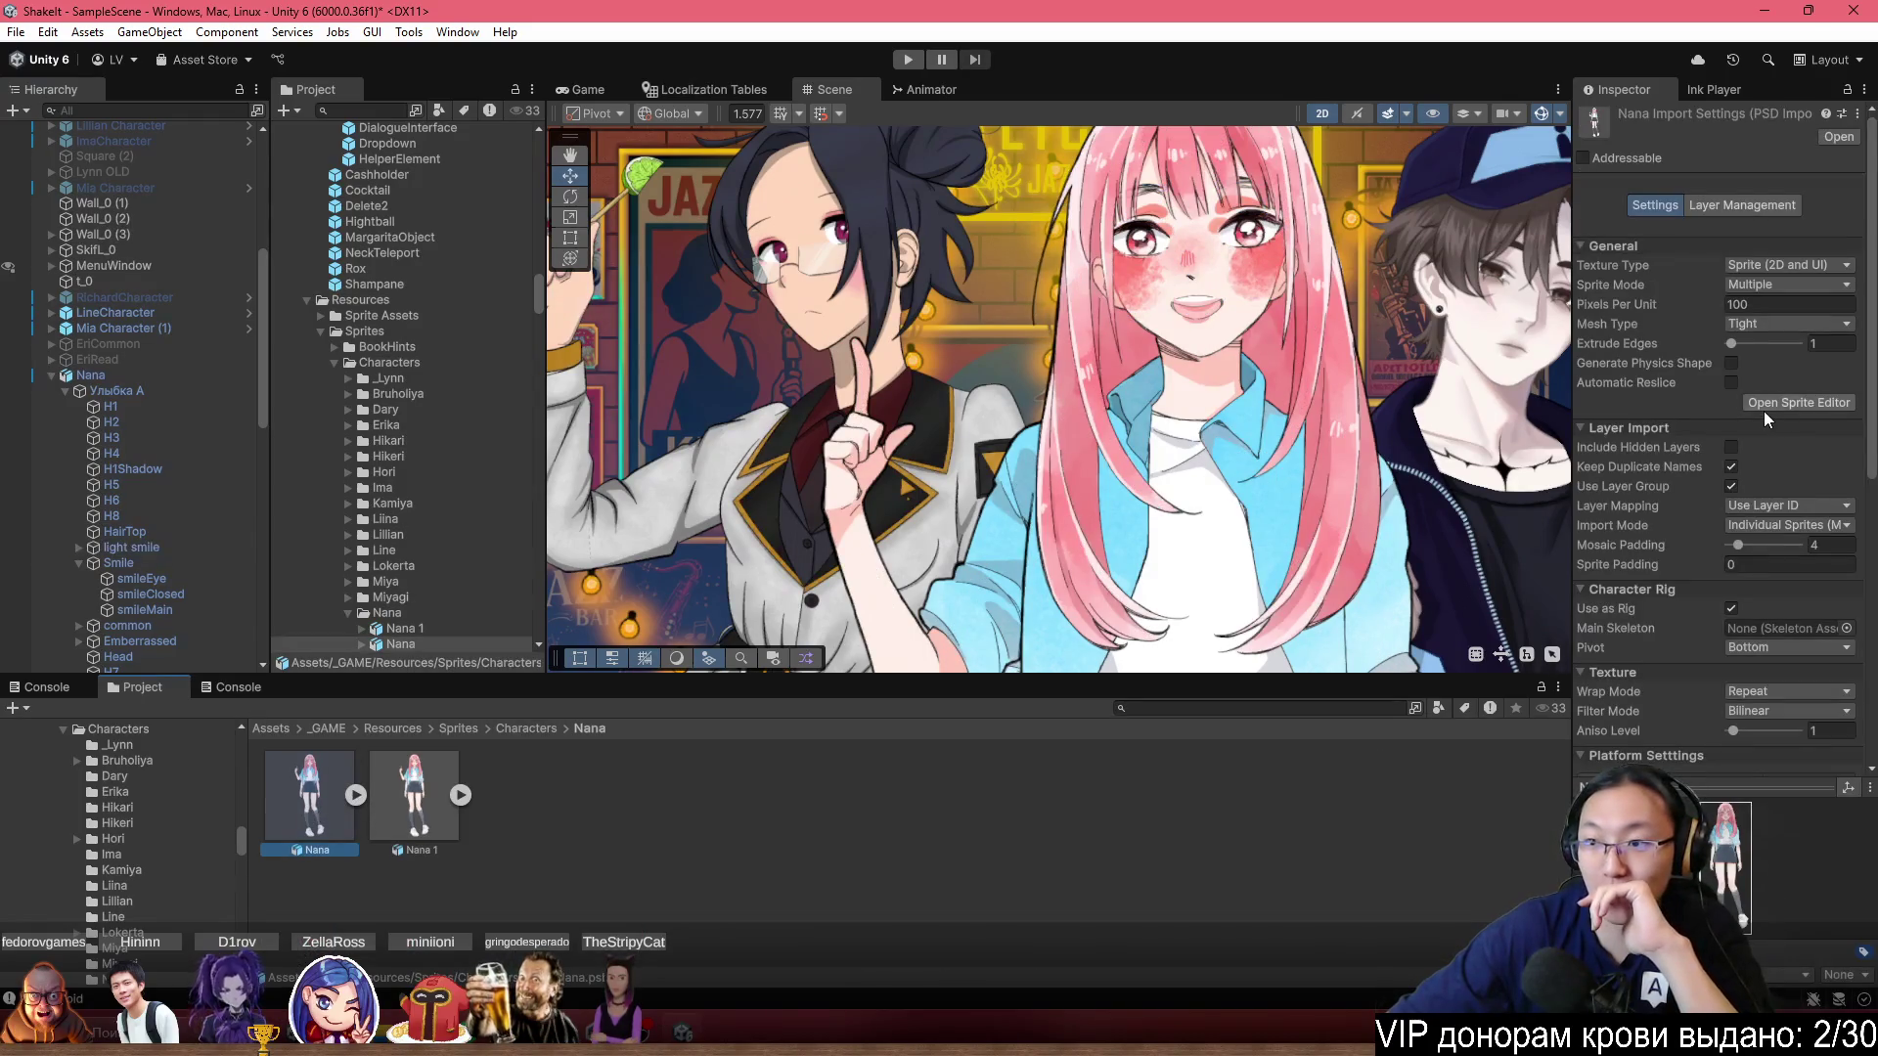
scroll(1763, 411, "down", 3)
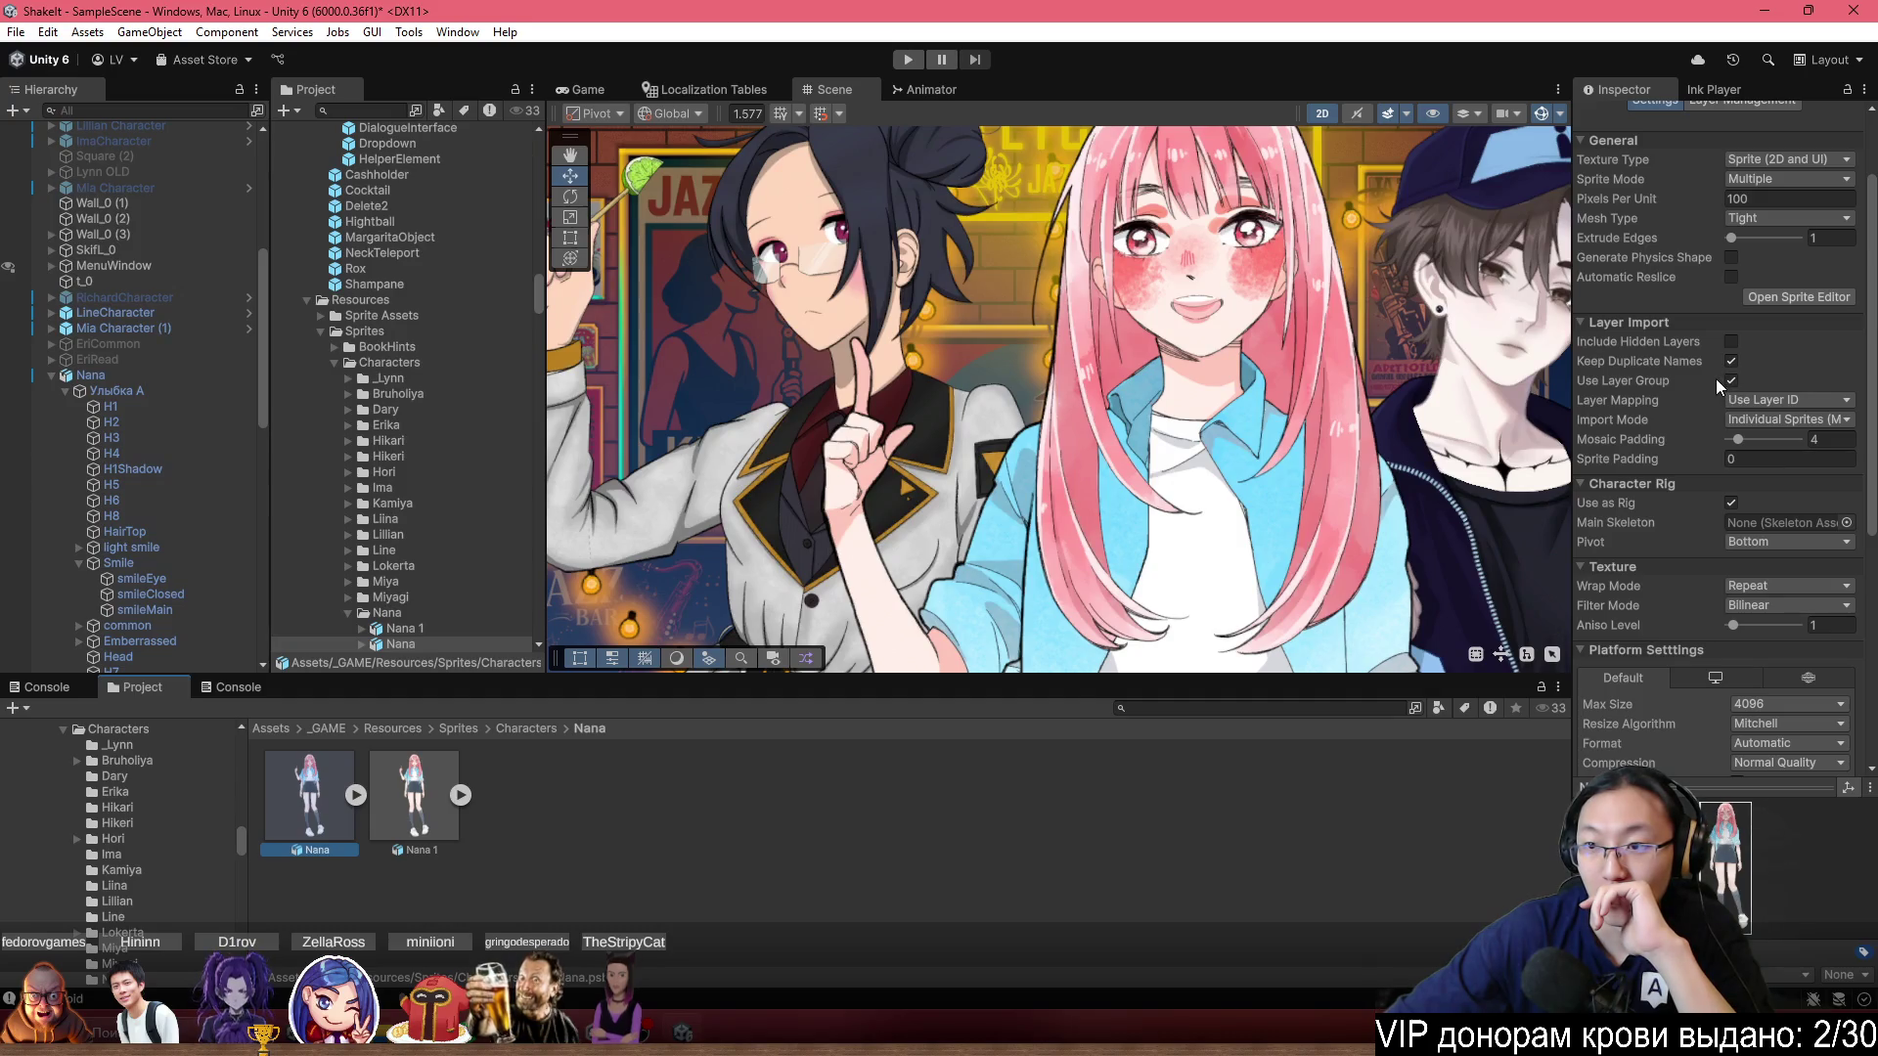
left_click(111, 406)
left_click(122, 531)
left_click(117, 548)
left_click(114, 562)
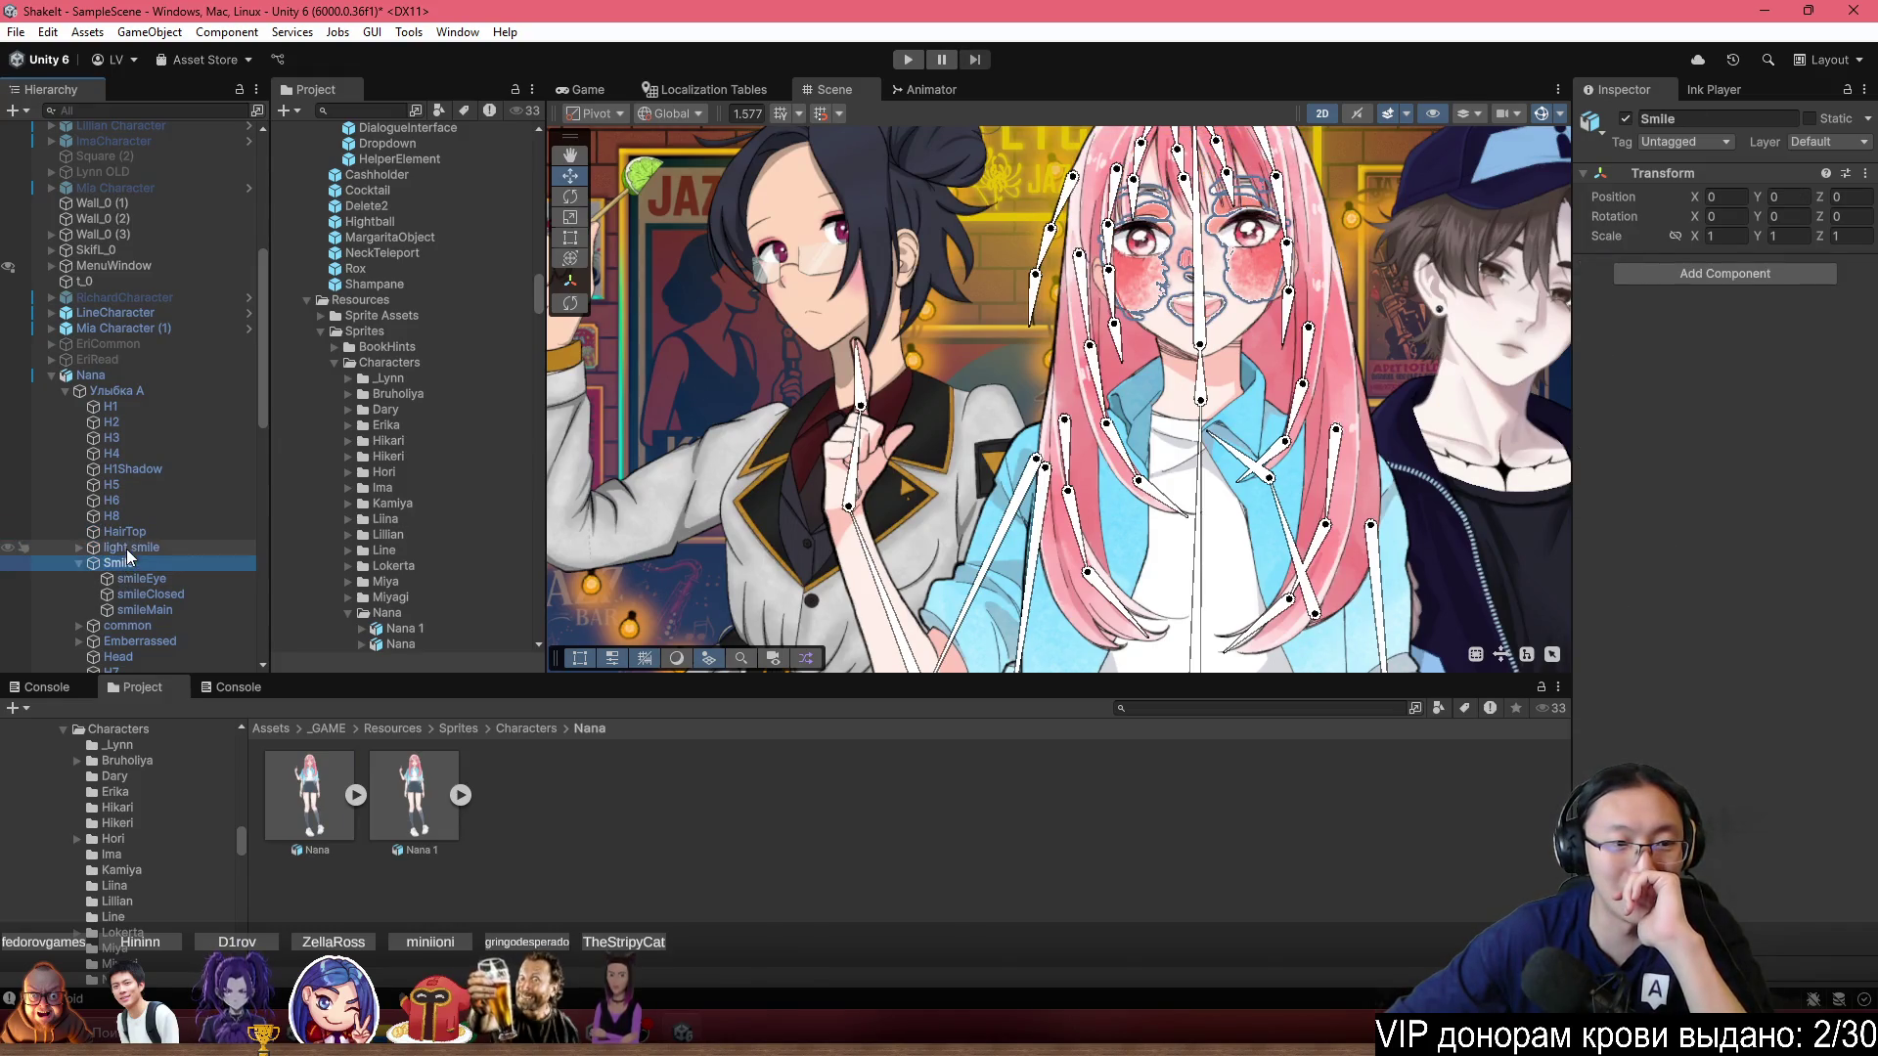
scroll(126, 549, "down", 5)
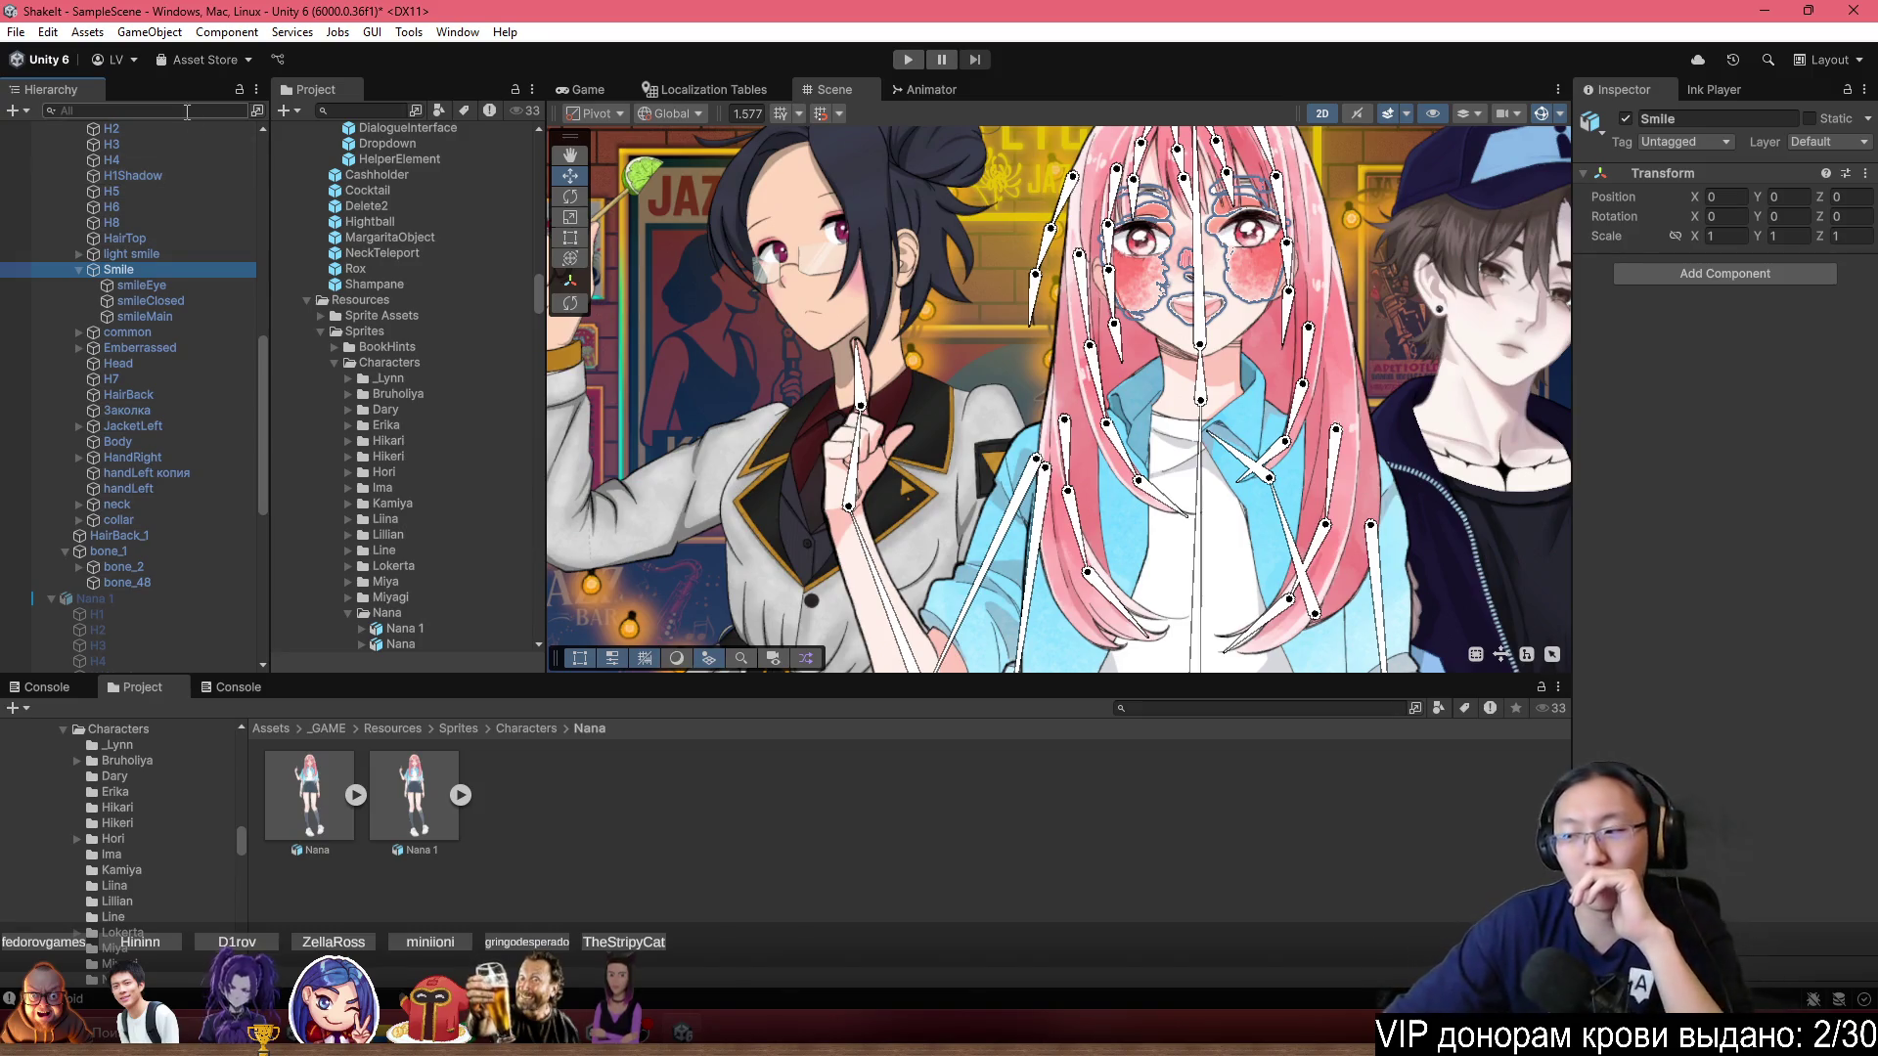
Pan and zoom the Scene view toward Nana and turn Gizmos off to hide the bone overlays.
left_click_drag(777, 403, 752, 432)
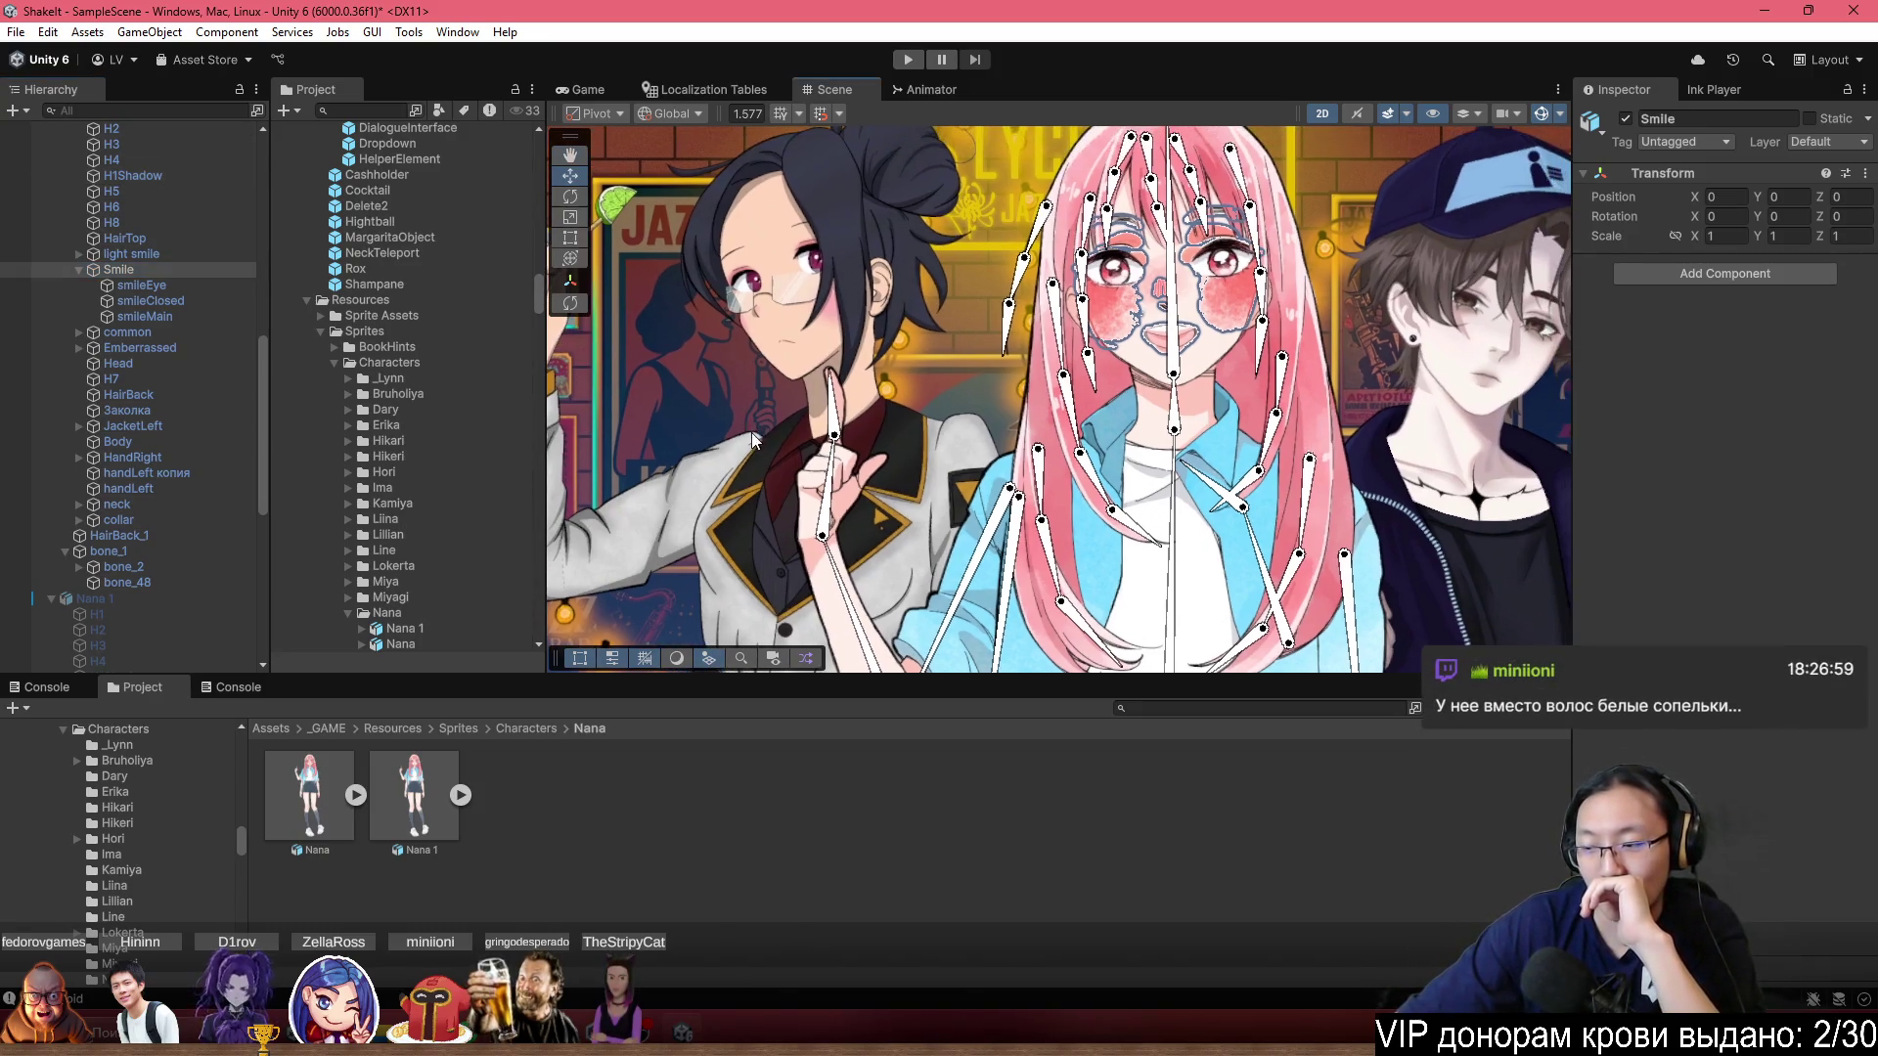
left_click_drag(859, 311, 809, 362)
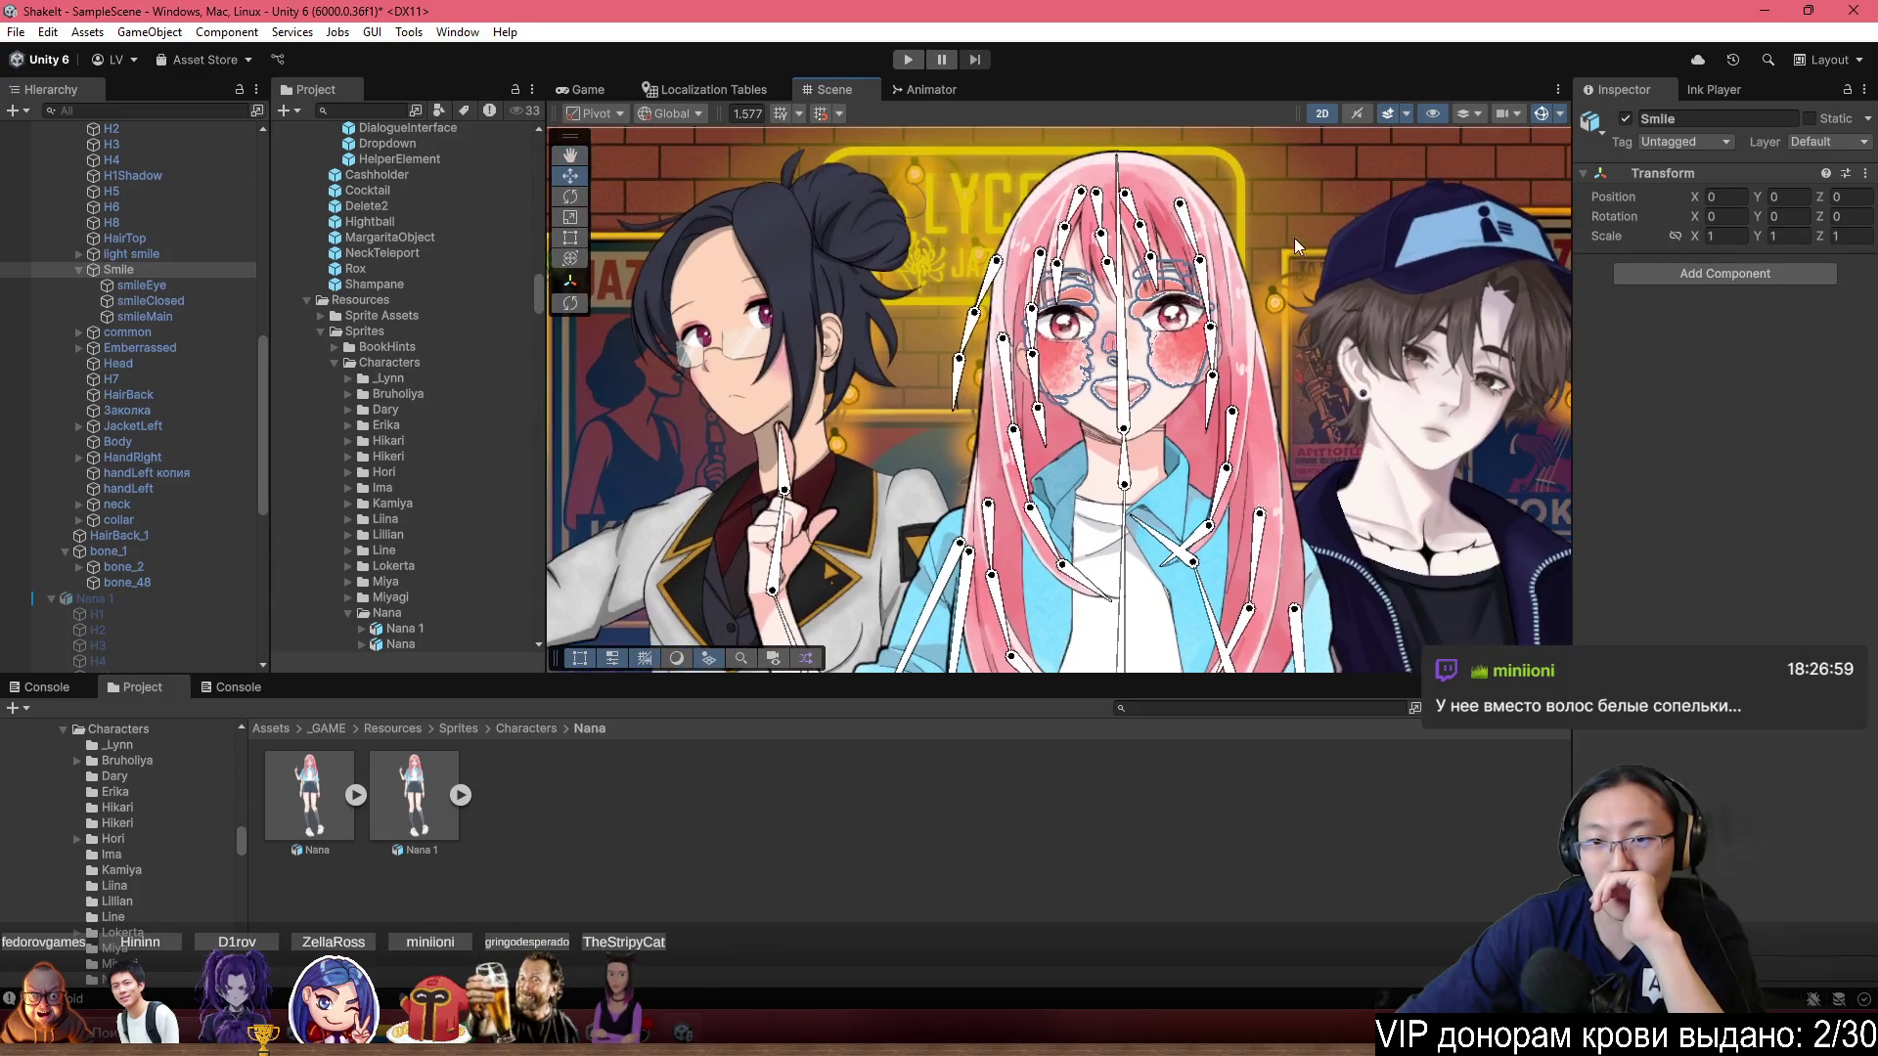
scroll(1330, 205, "up", 4)
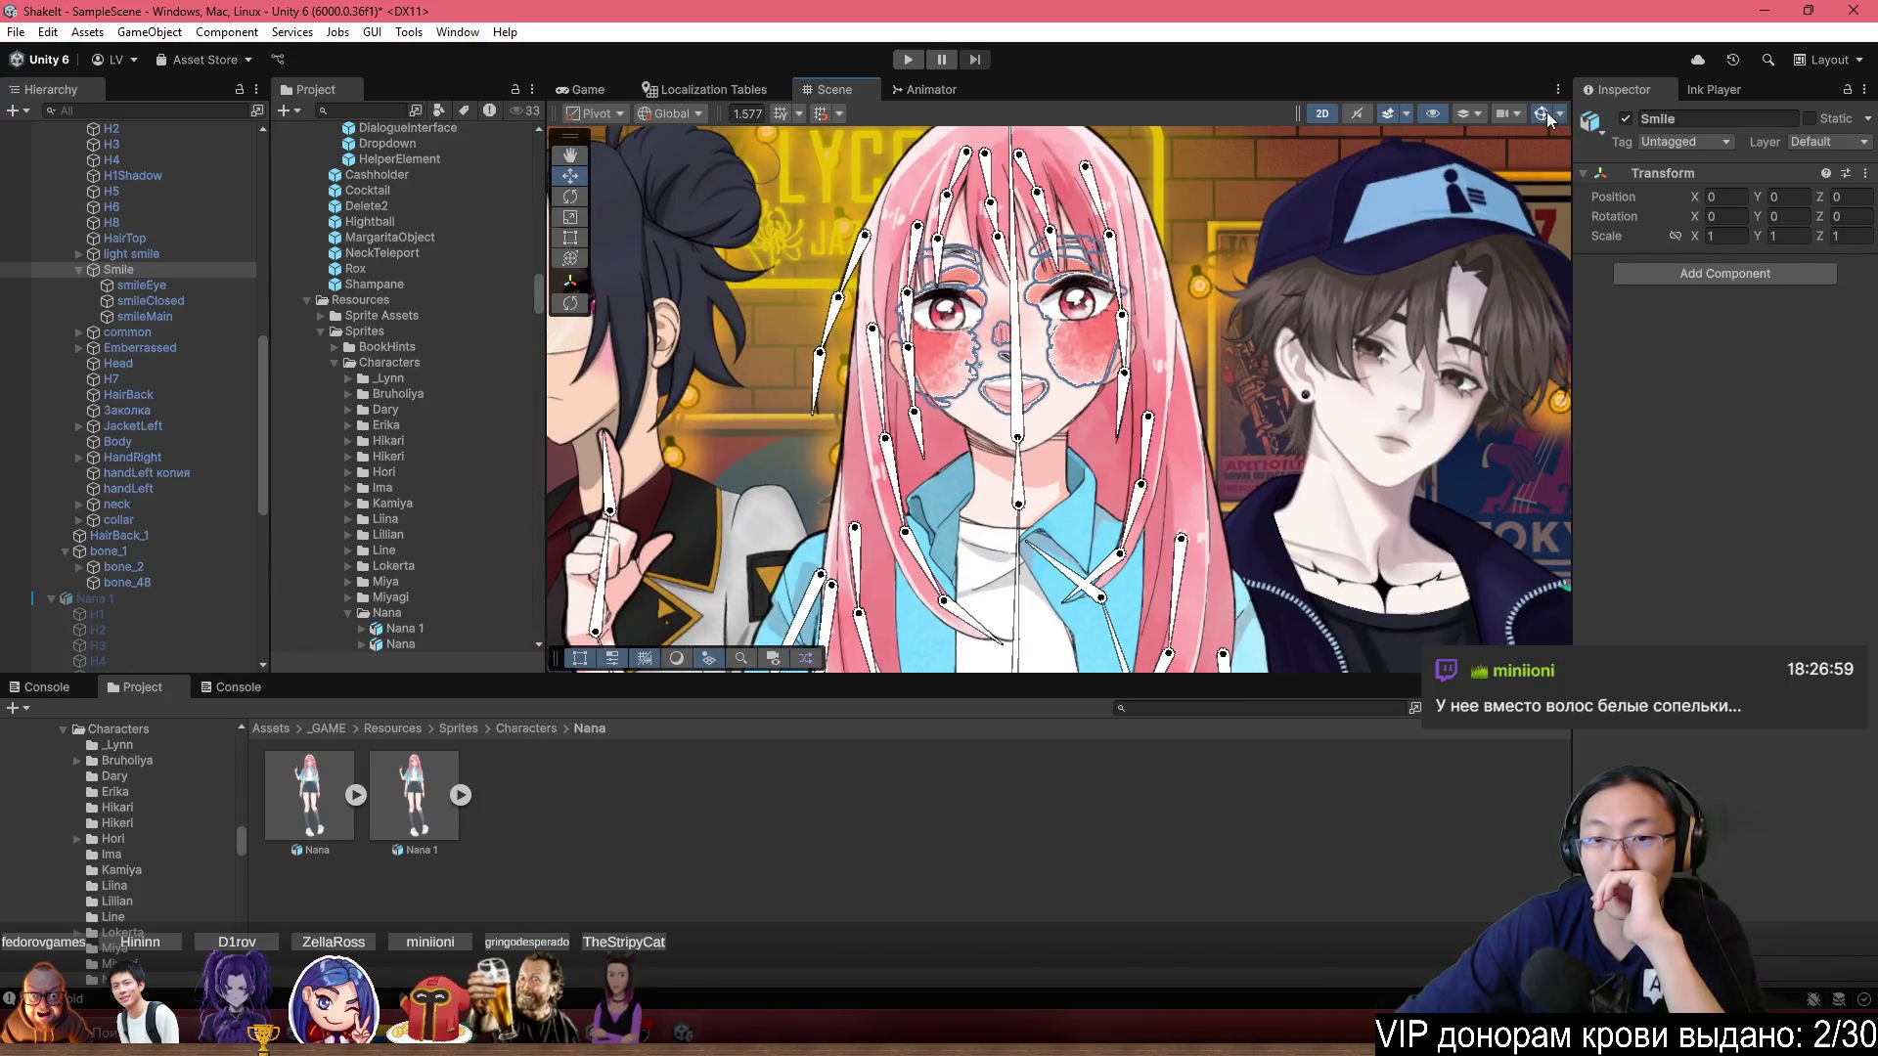
left_click(1543, 113)
Try moving HairBack in the Hierarchy and dismiss the Cannot restructure Prefab instance warning.
left_click_drag(135, 395, 164, 408)
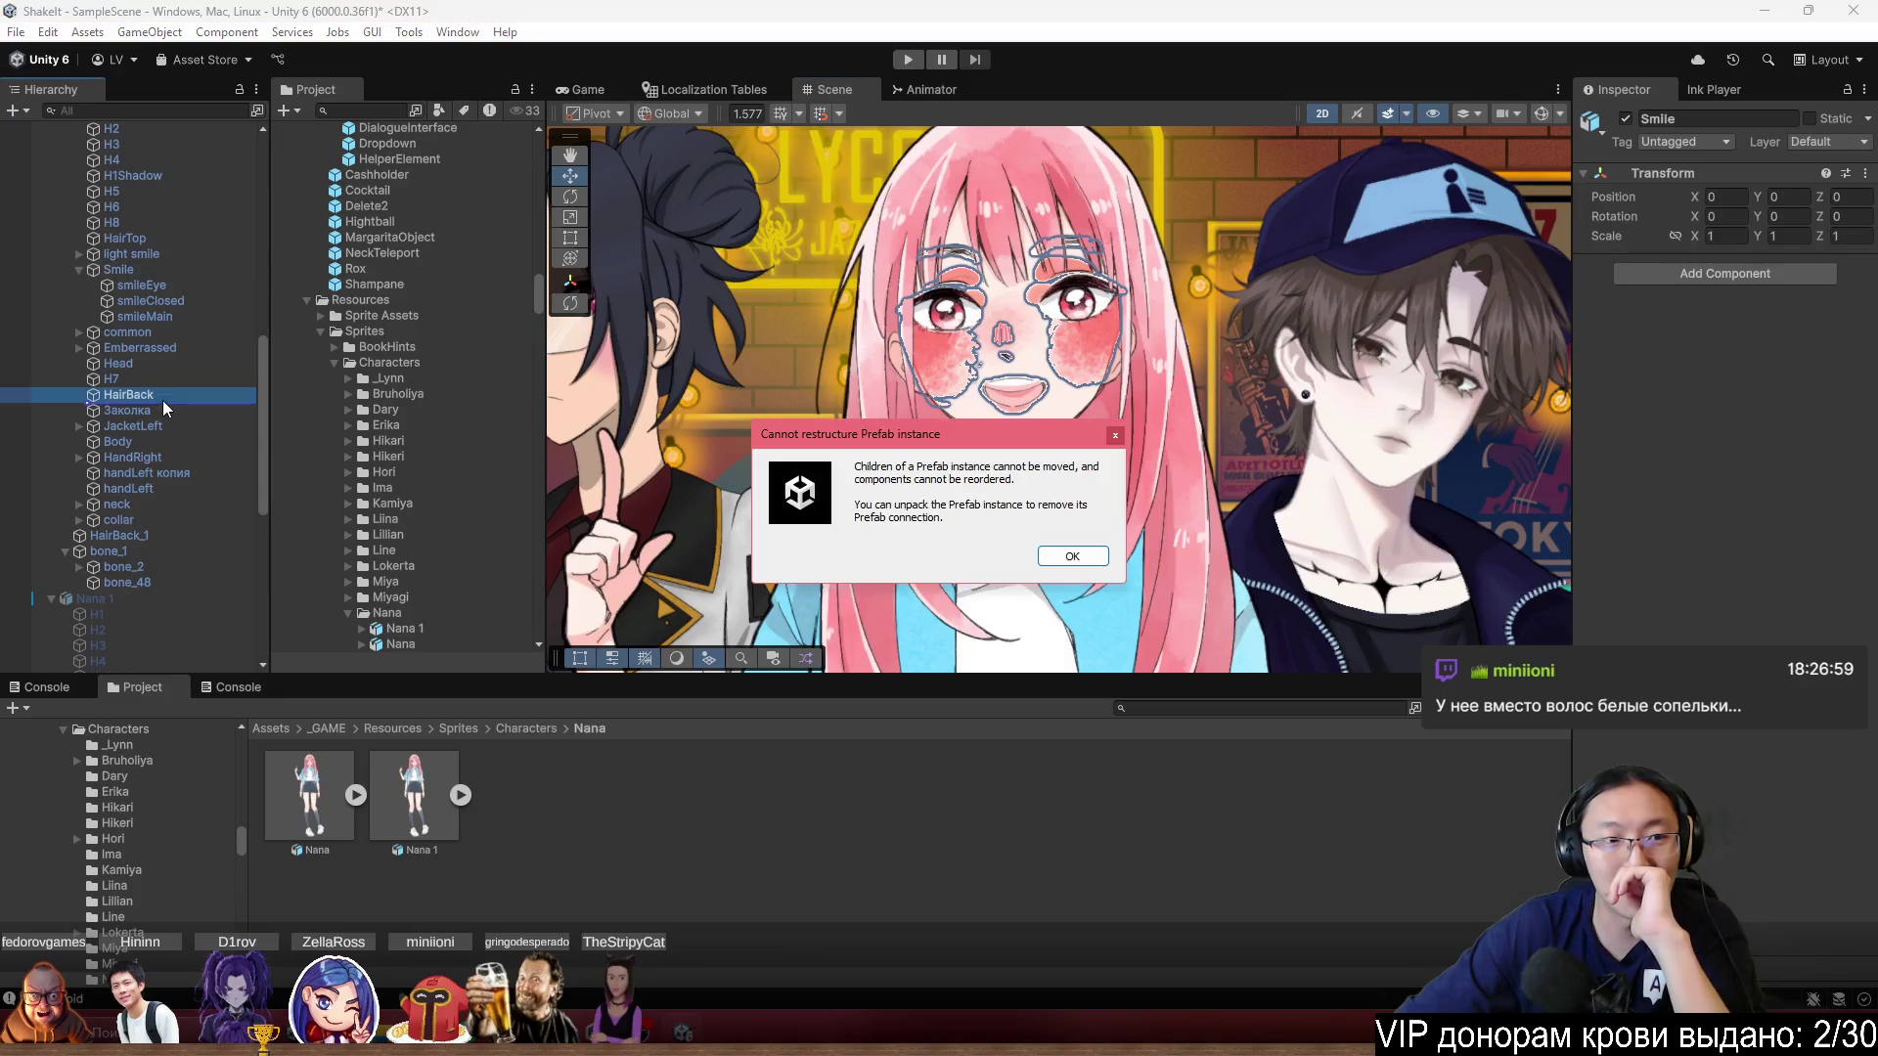
left_click(1074, 564)
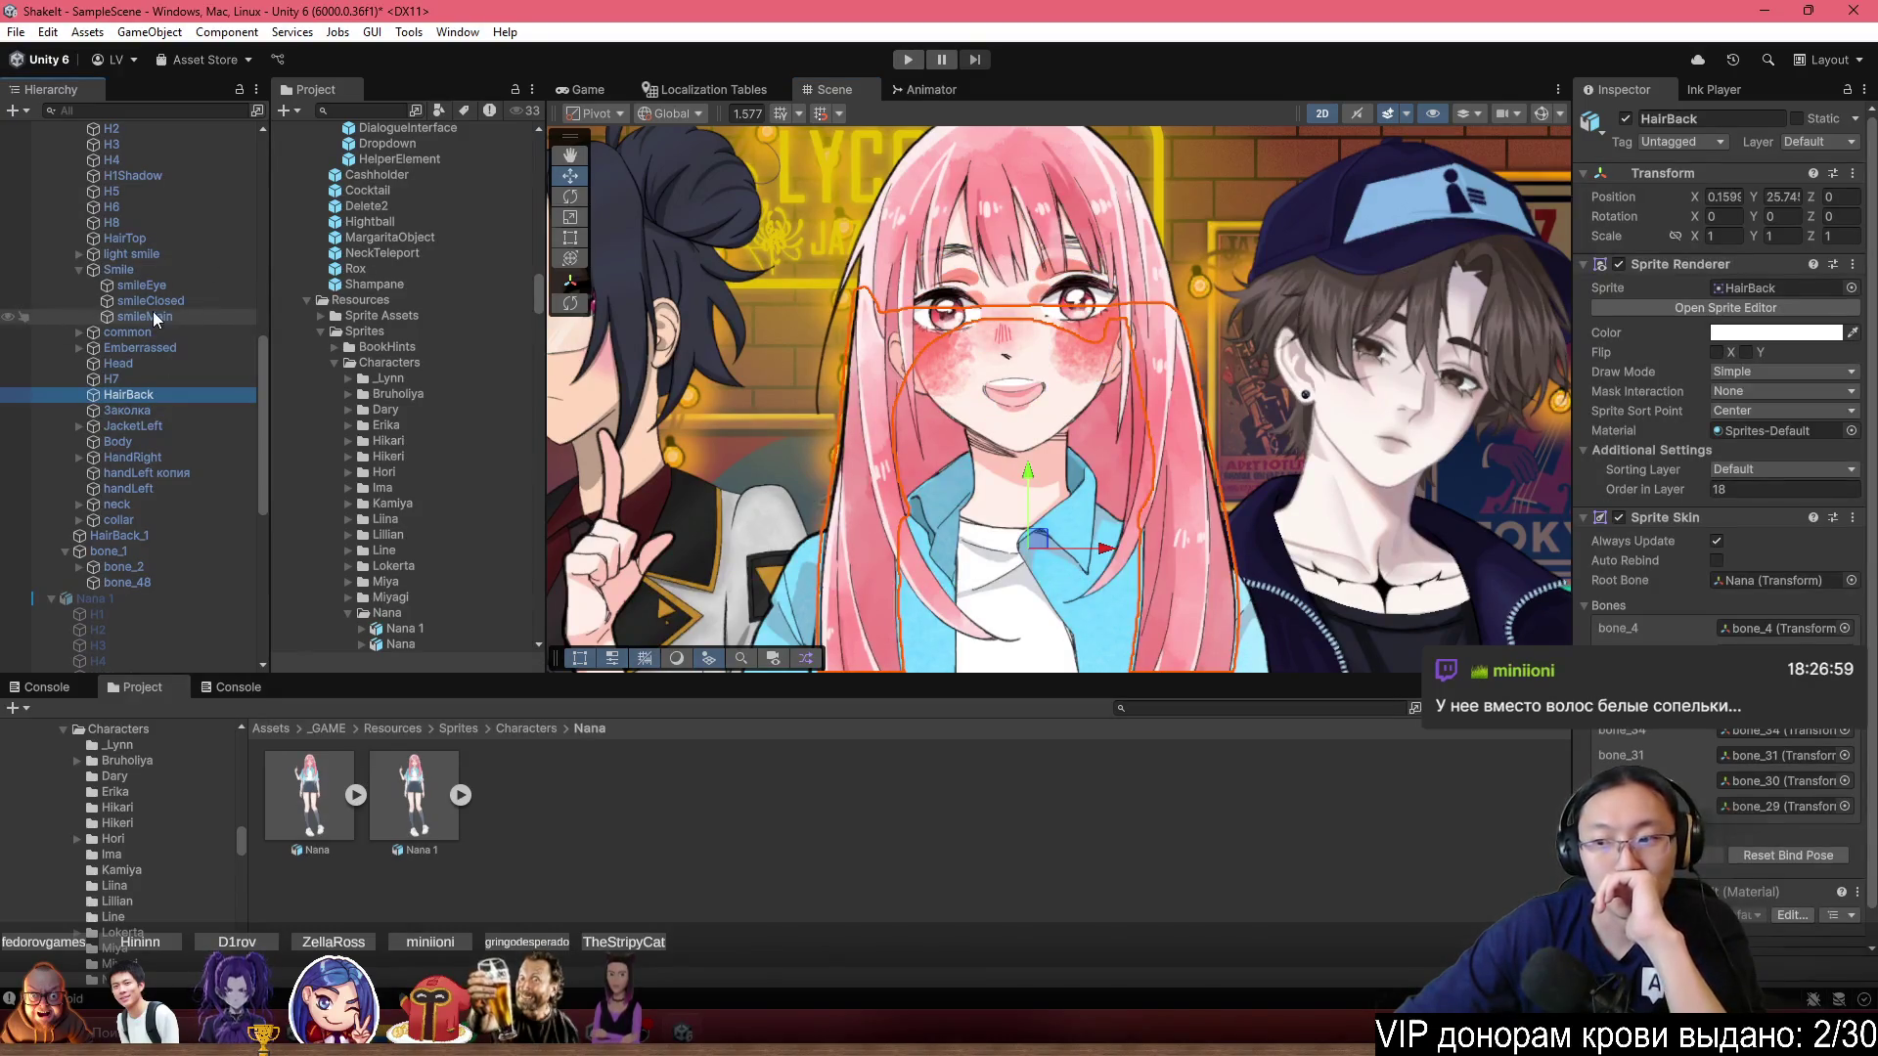
scroll(1699, 479, "down", 1)
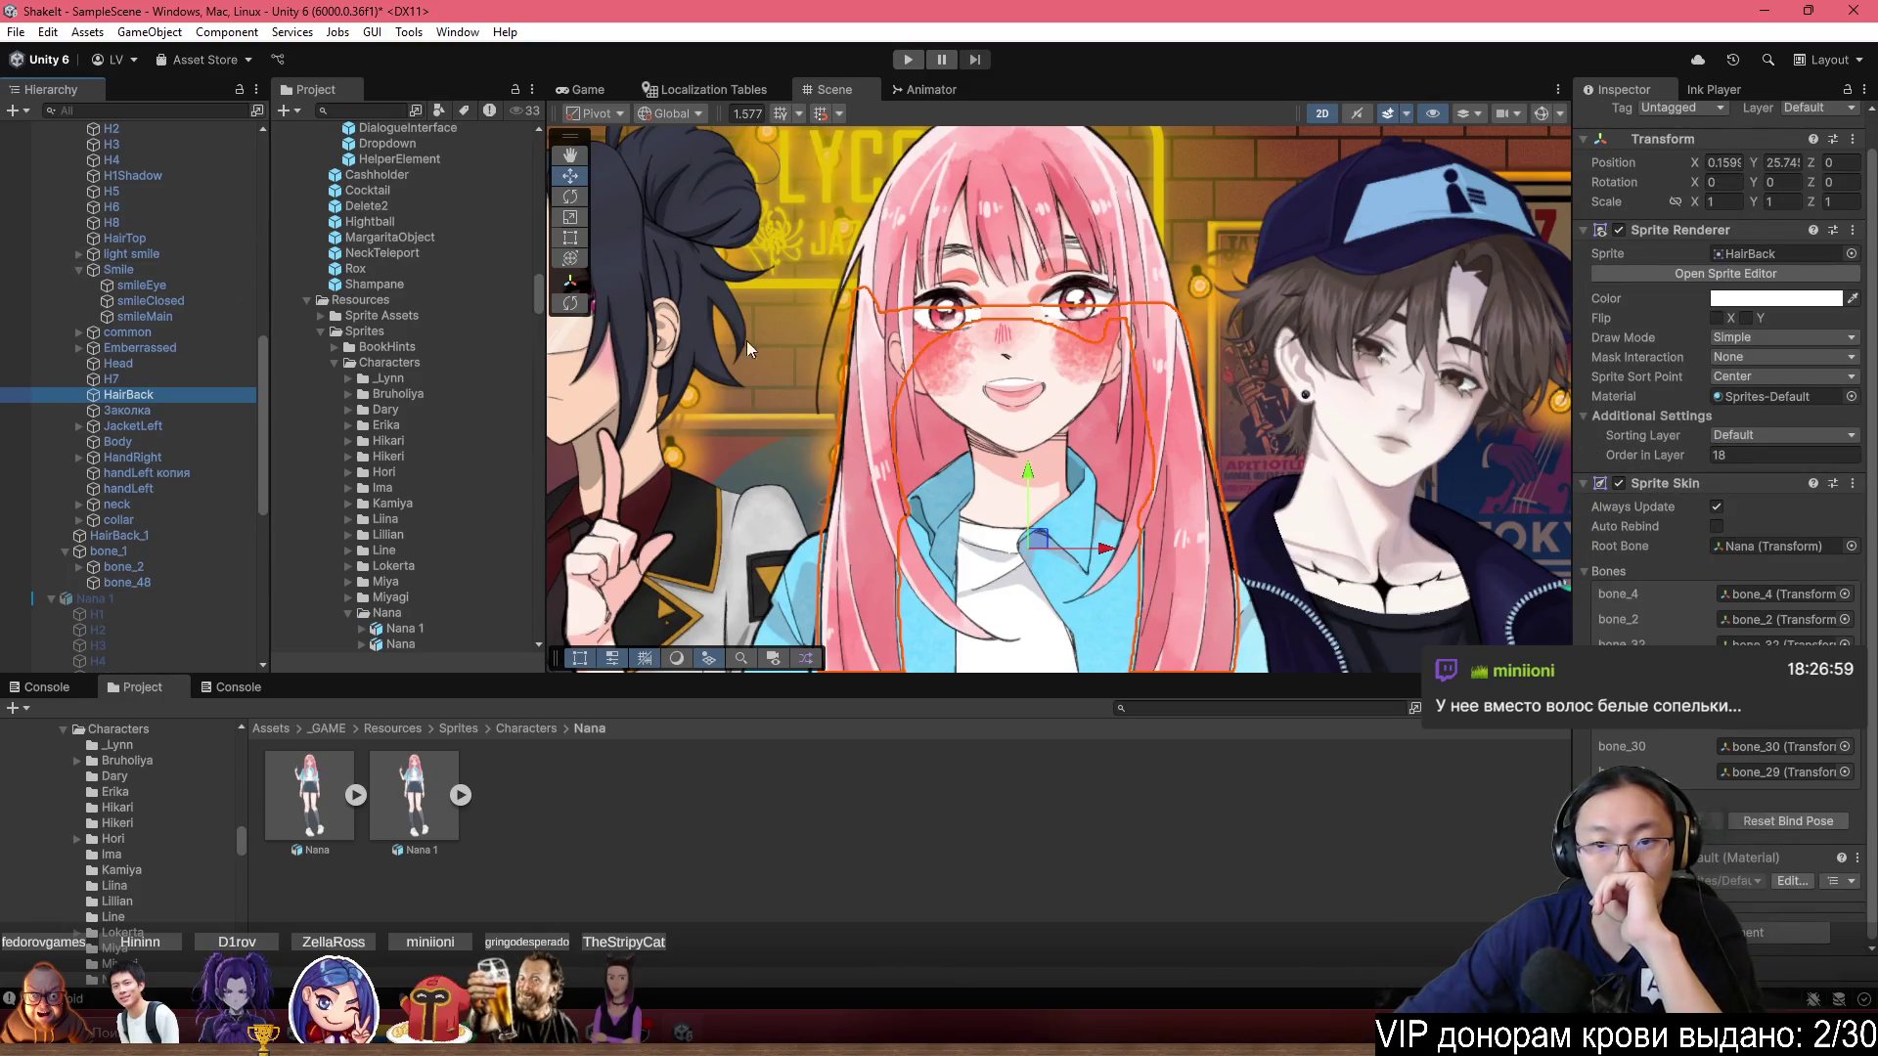
scroll(733, 331, "down", 2)
scroll(137, 221, "up", 5)
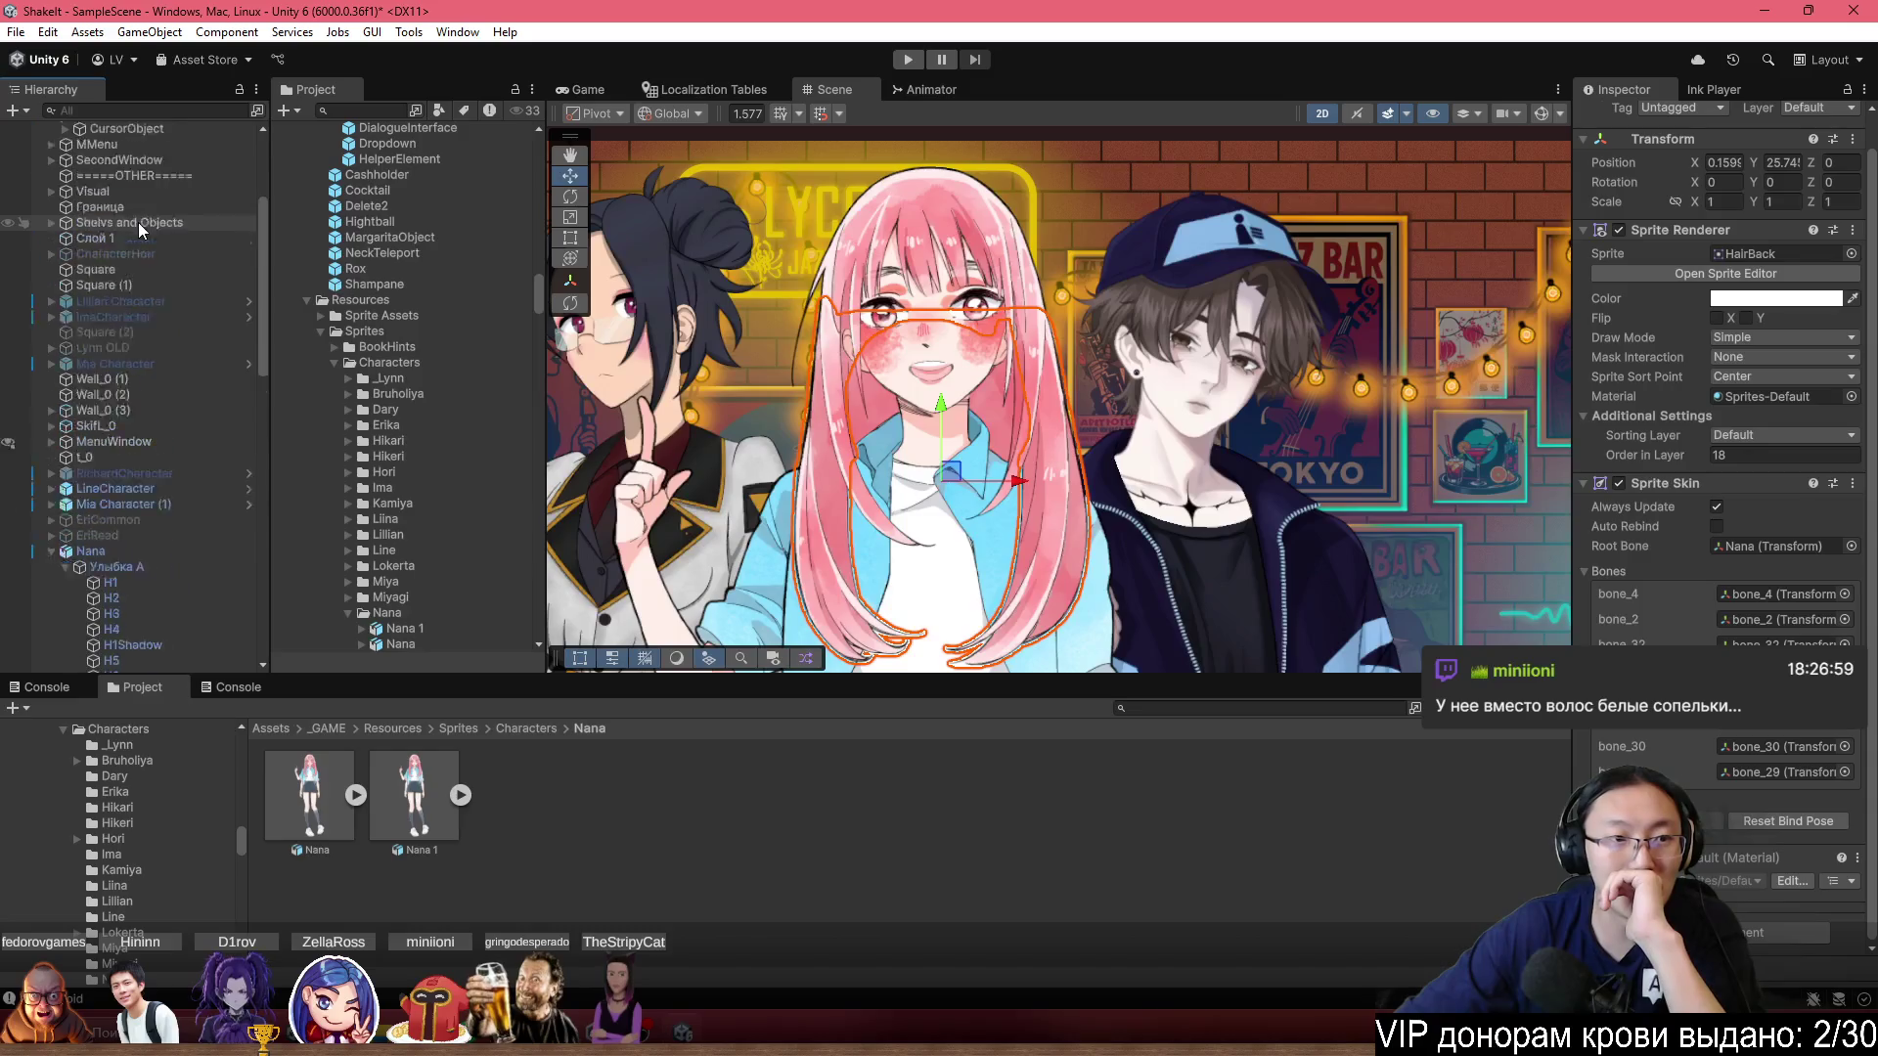
Select Nana and zoom the Scene view in on her face.
left_click(98, 318)
scroll(896, 342, "up", 5)
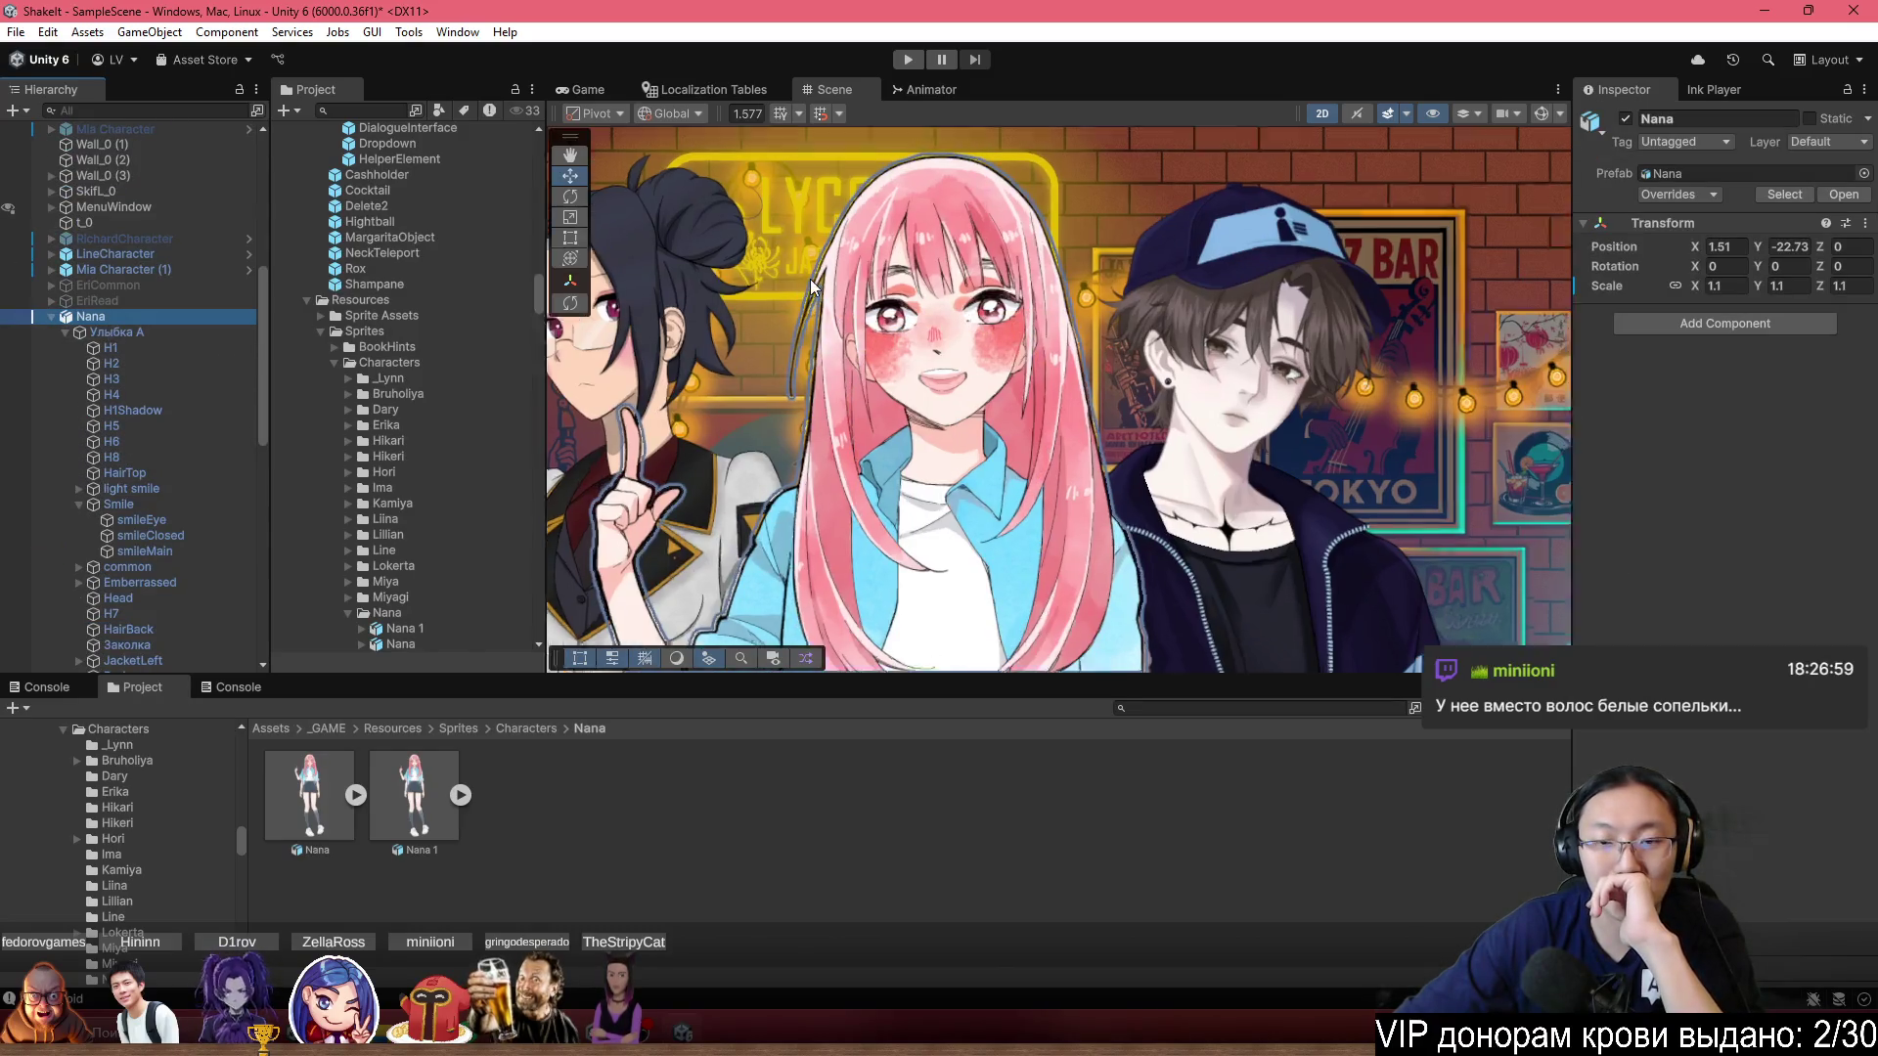
scroll(1063, 510, "up", 2)
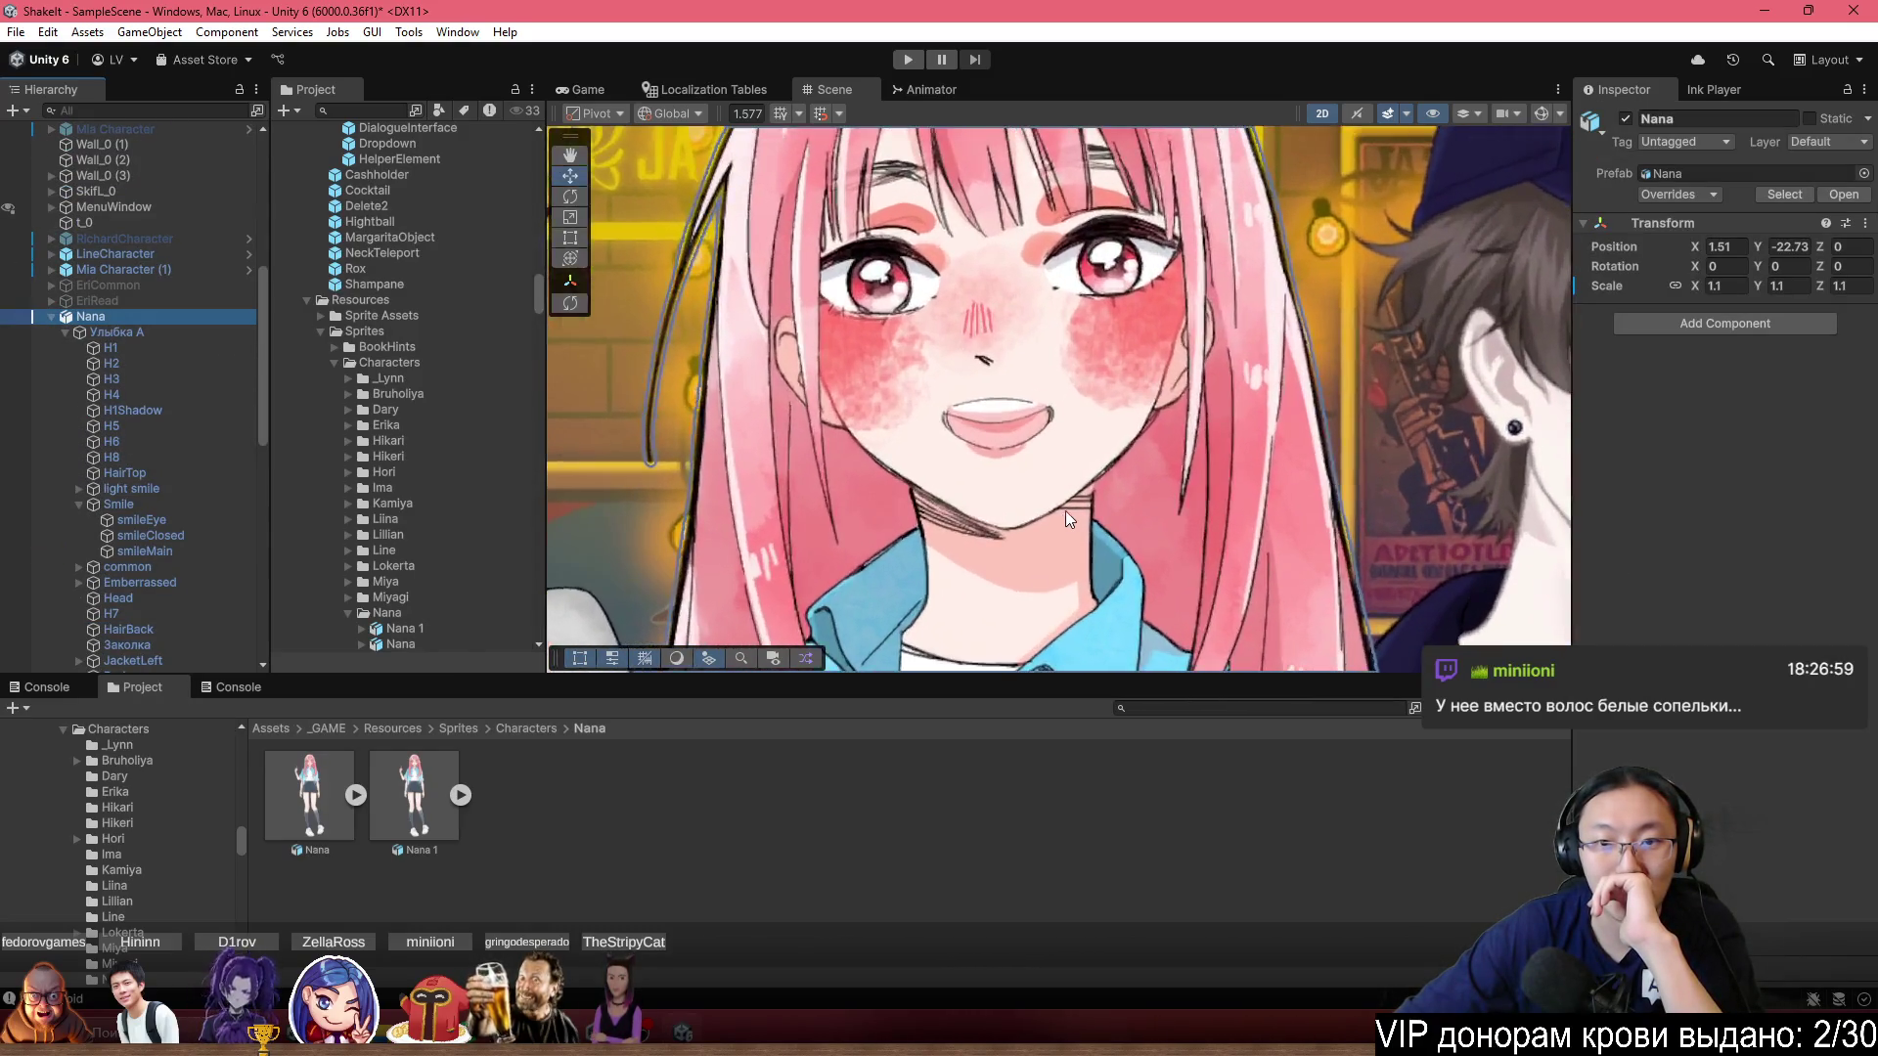
scroll(1027, 509, "up", 4)
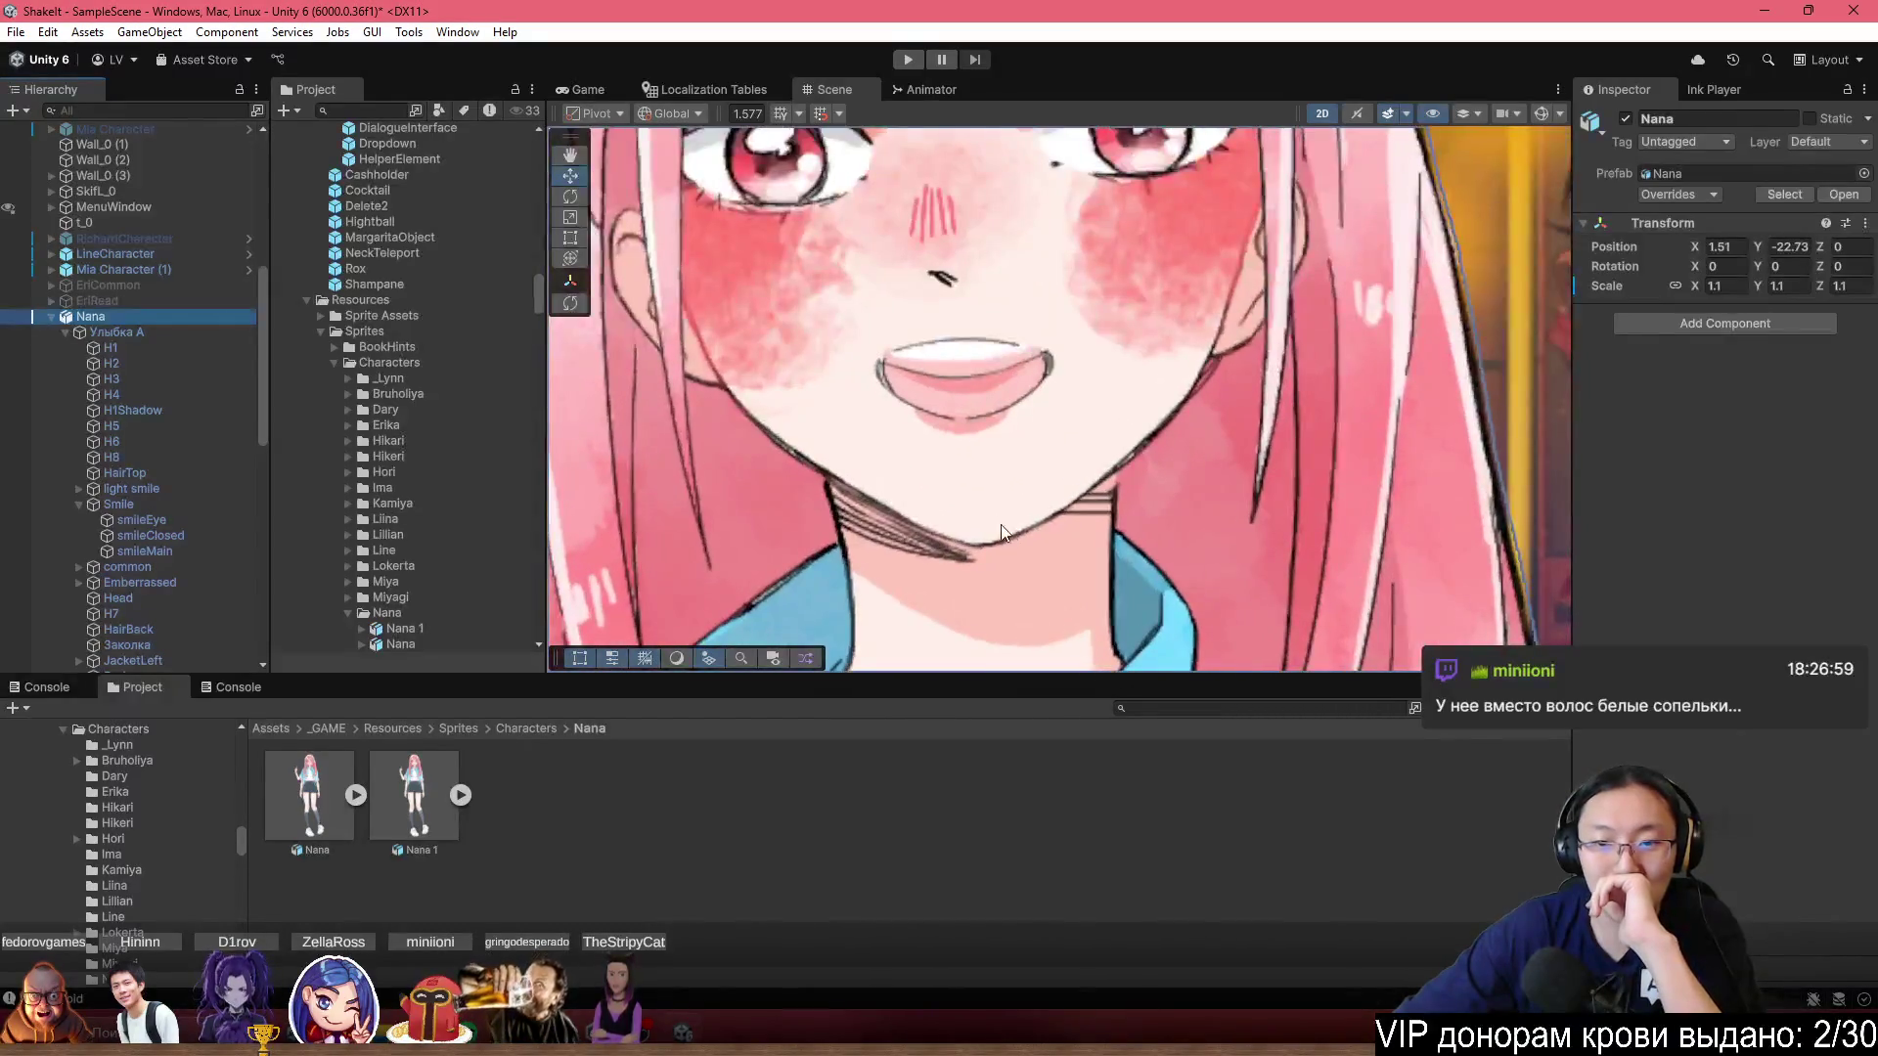
Nudge the Head sprite's Position Y down, then undo it back to 28.73.
left_click(991, 525)
scroll(986, 536, "down", 2)
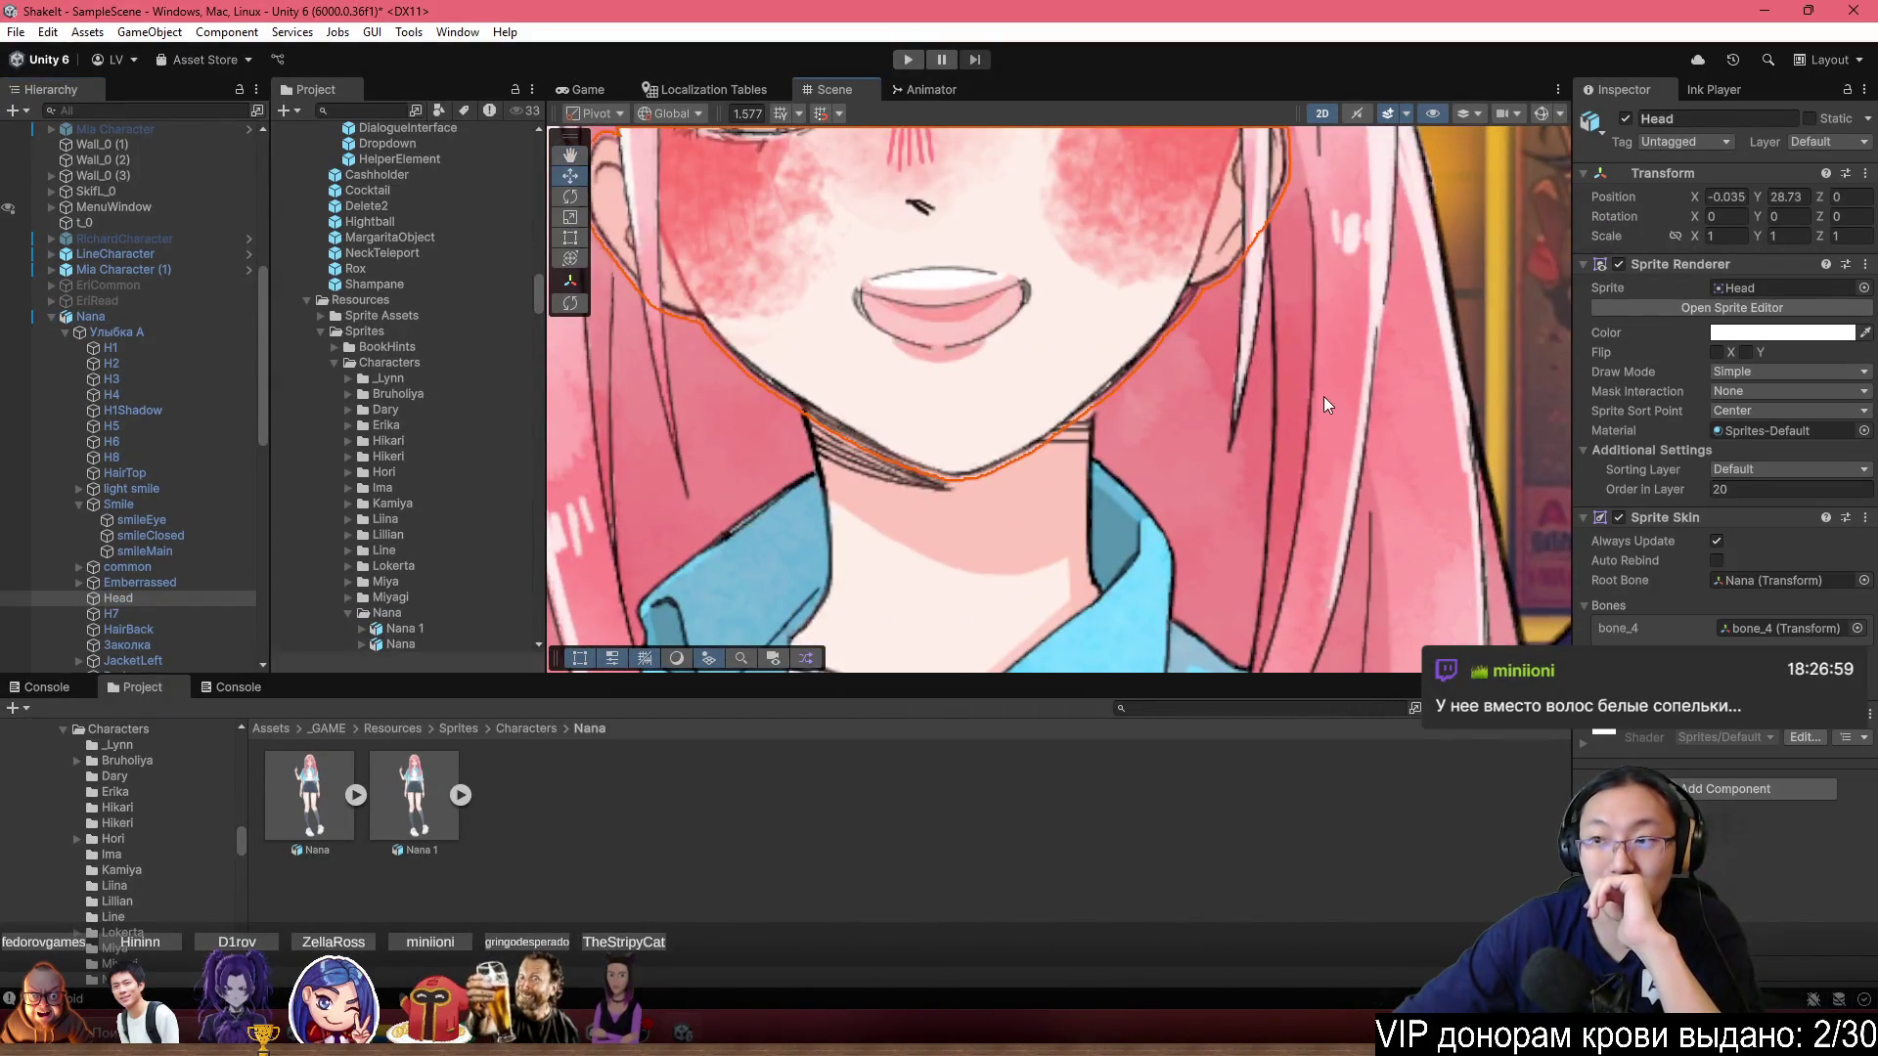
left_click_drag(1758, 196, 1736, 210)
key("ctrl+z")
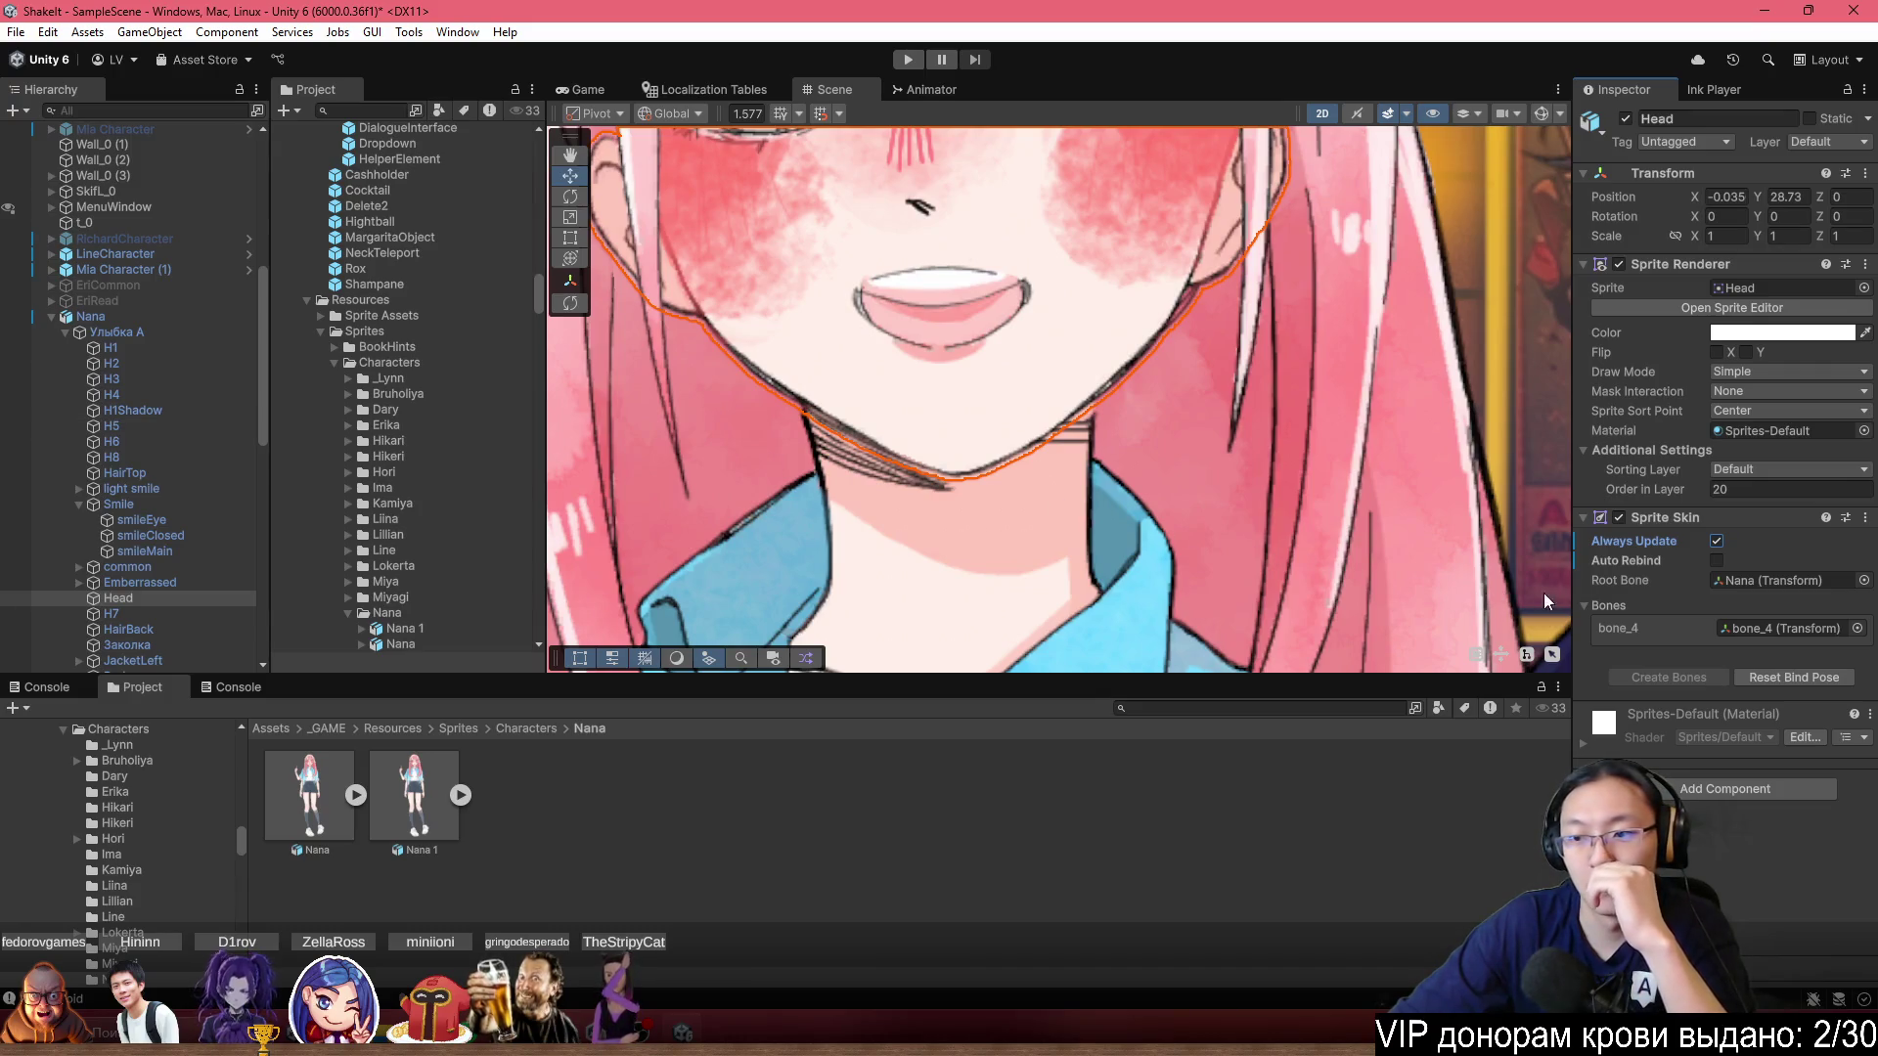
scroll(1118, 347, "down", 1)
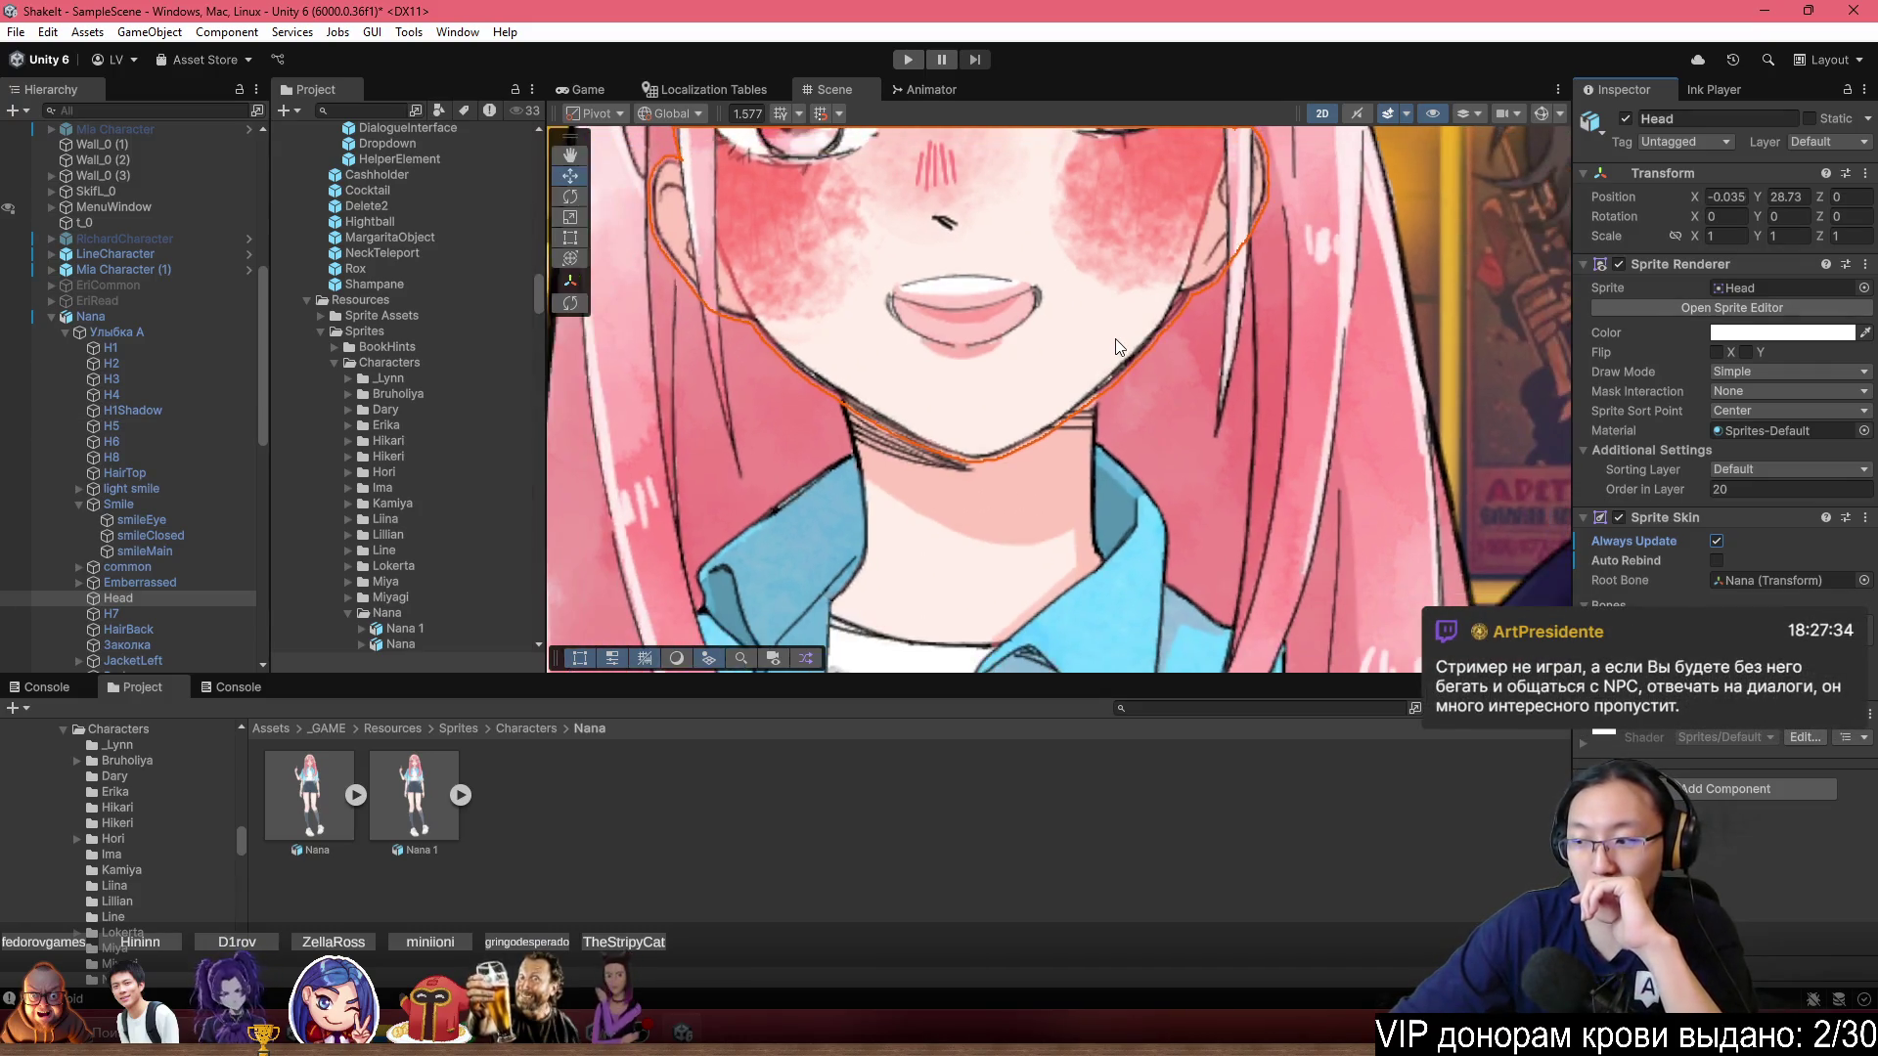
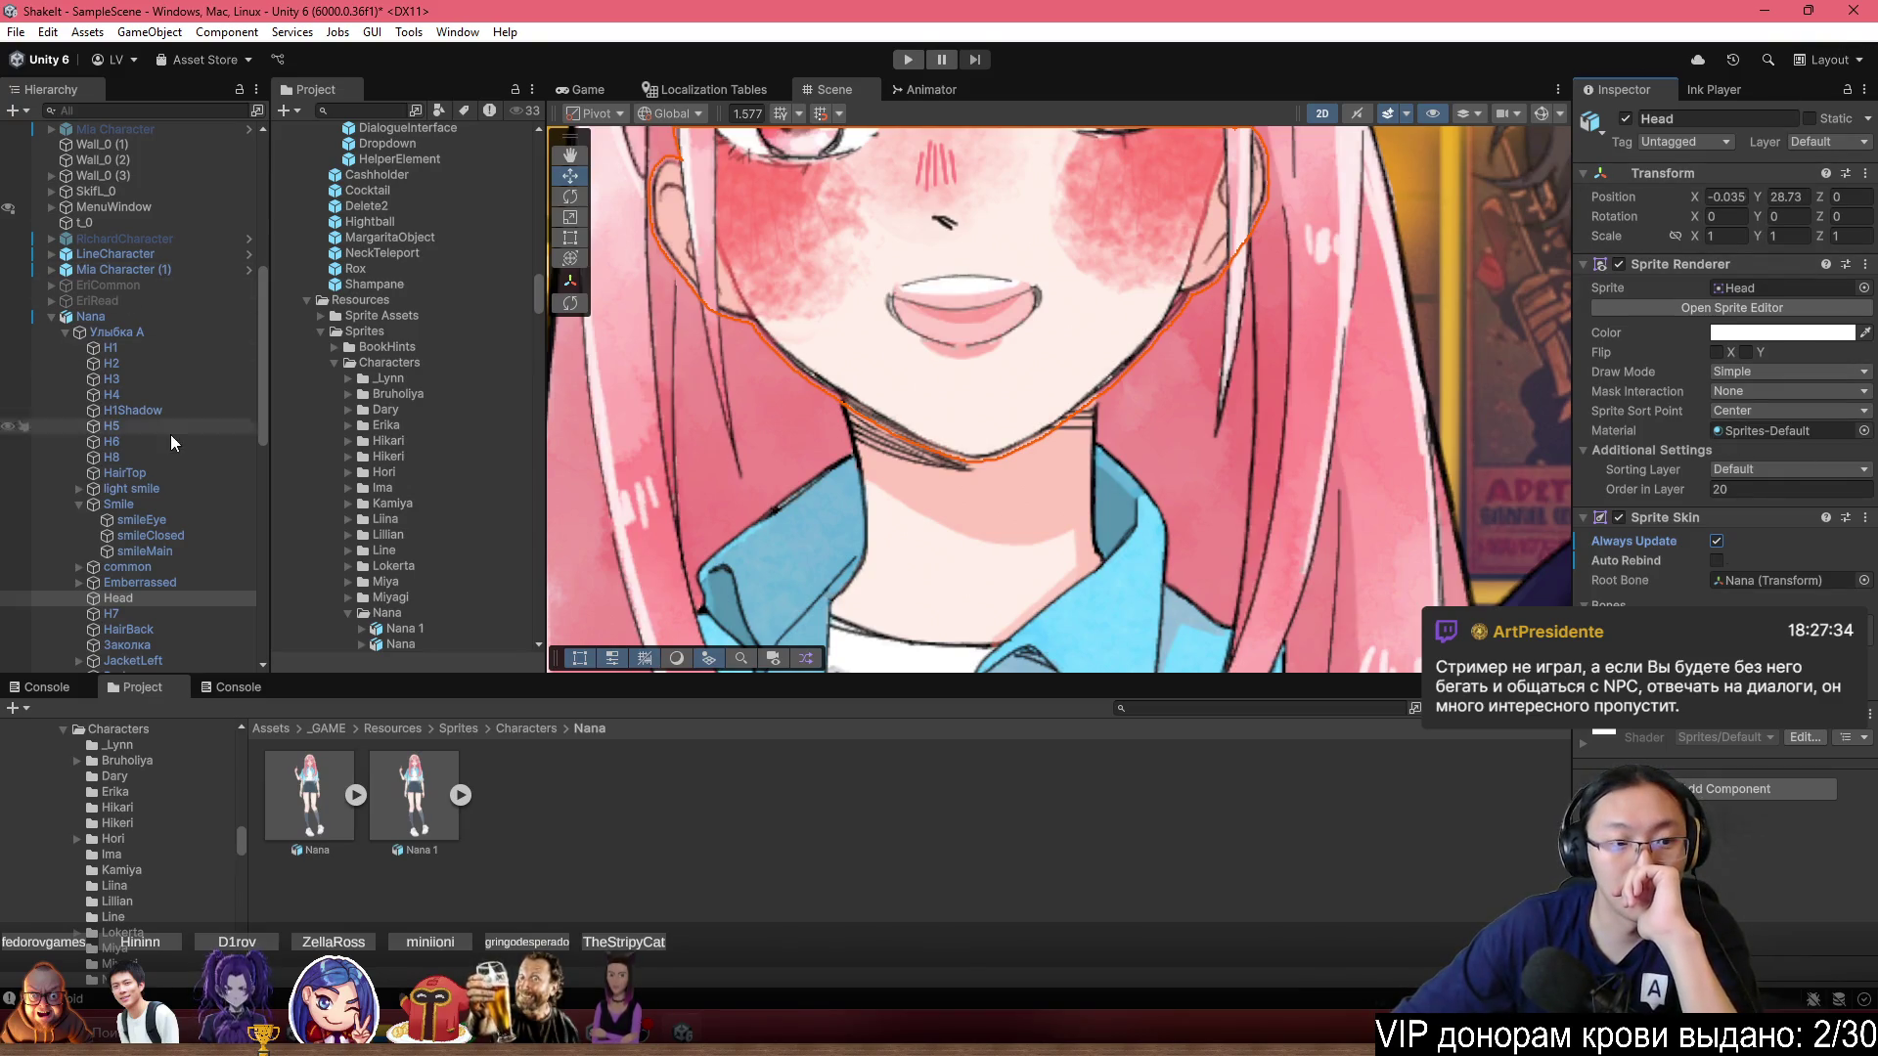
Show Nana's bone overlay, then rotate and nudge bone_4 to a Z rotation of -3.86.
left_click(190, 321)
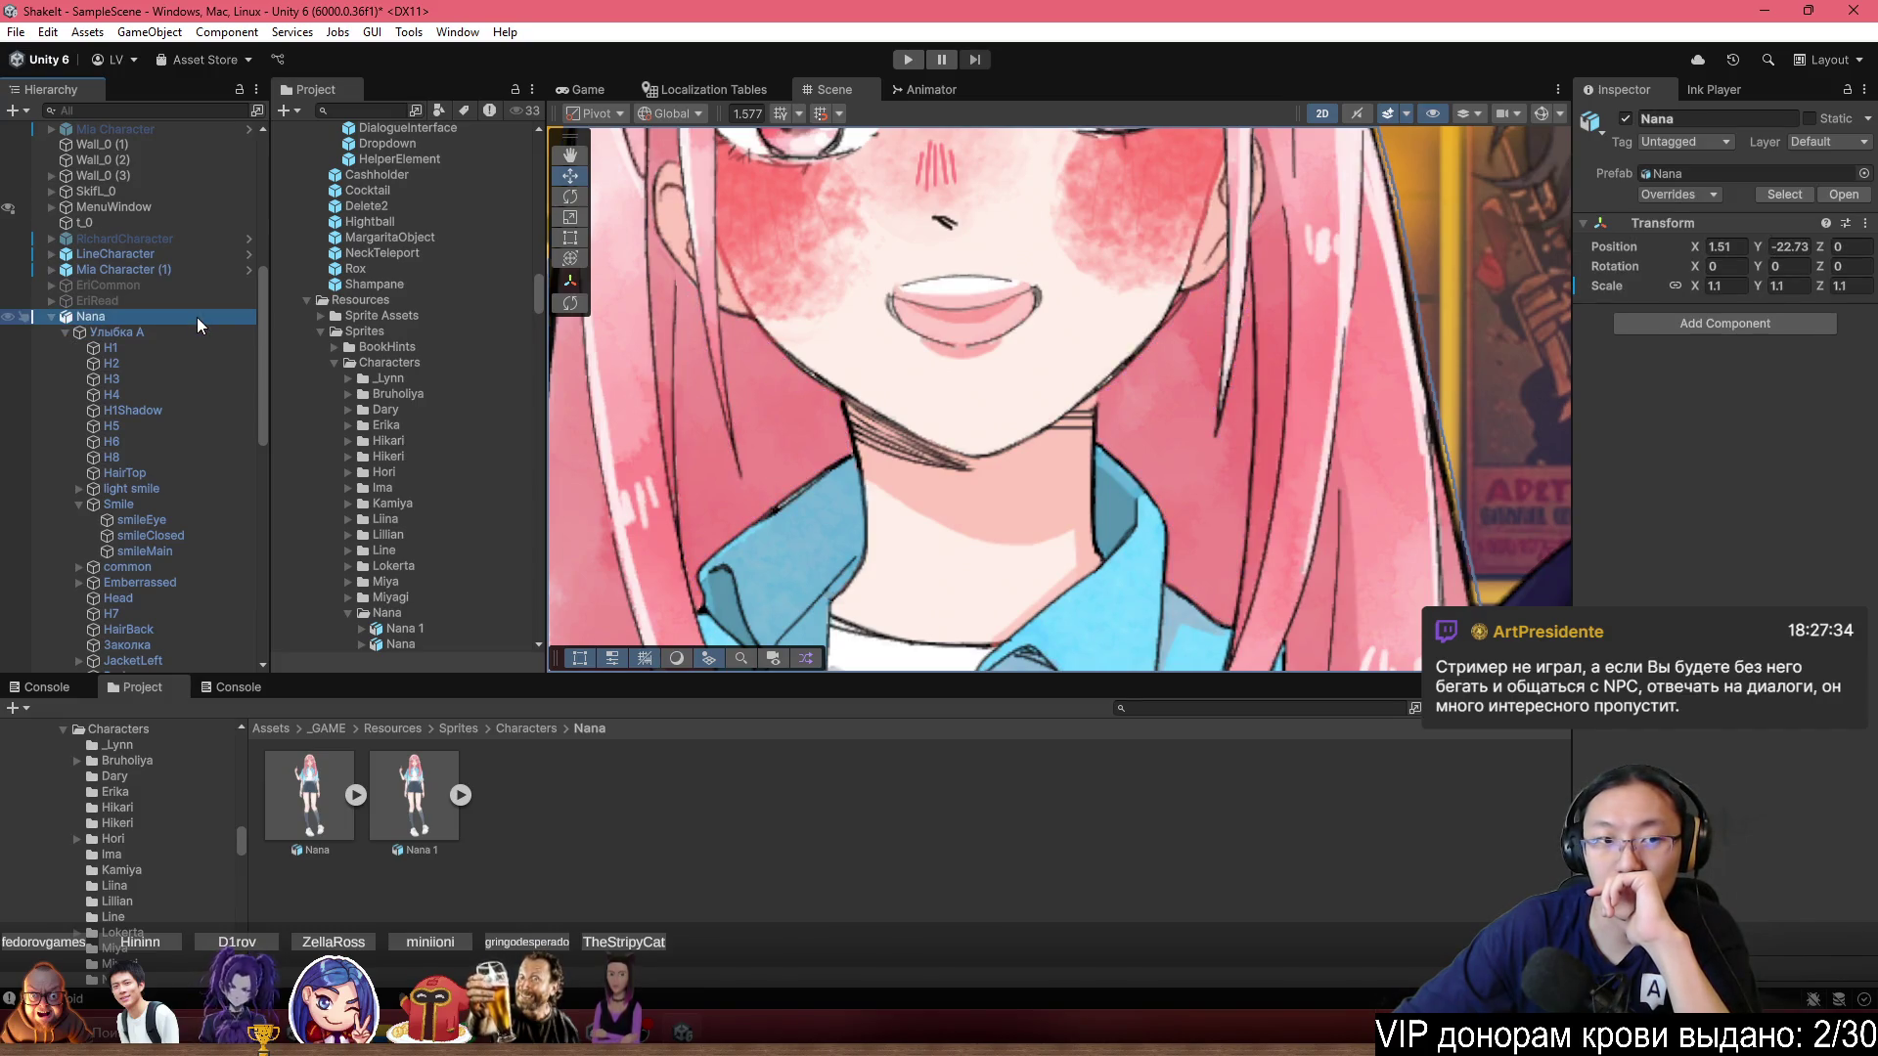
scroll(641, 422, "down", 5)
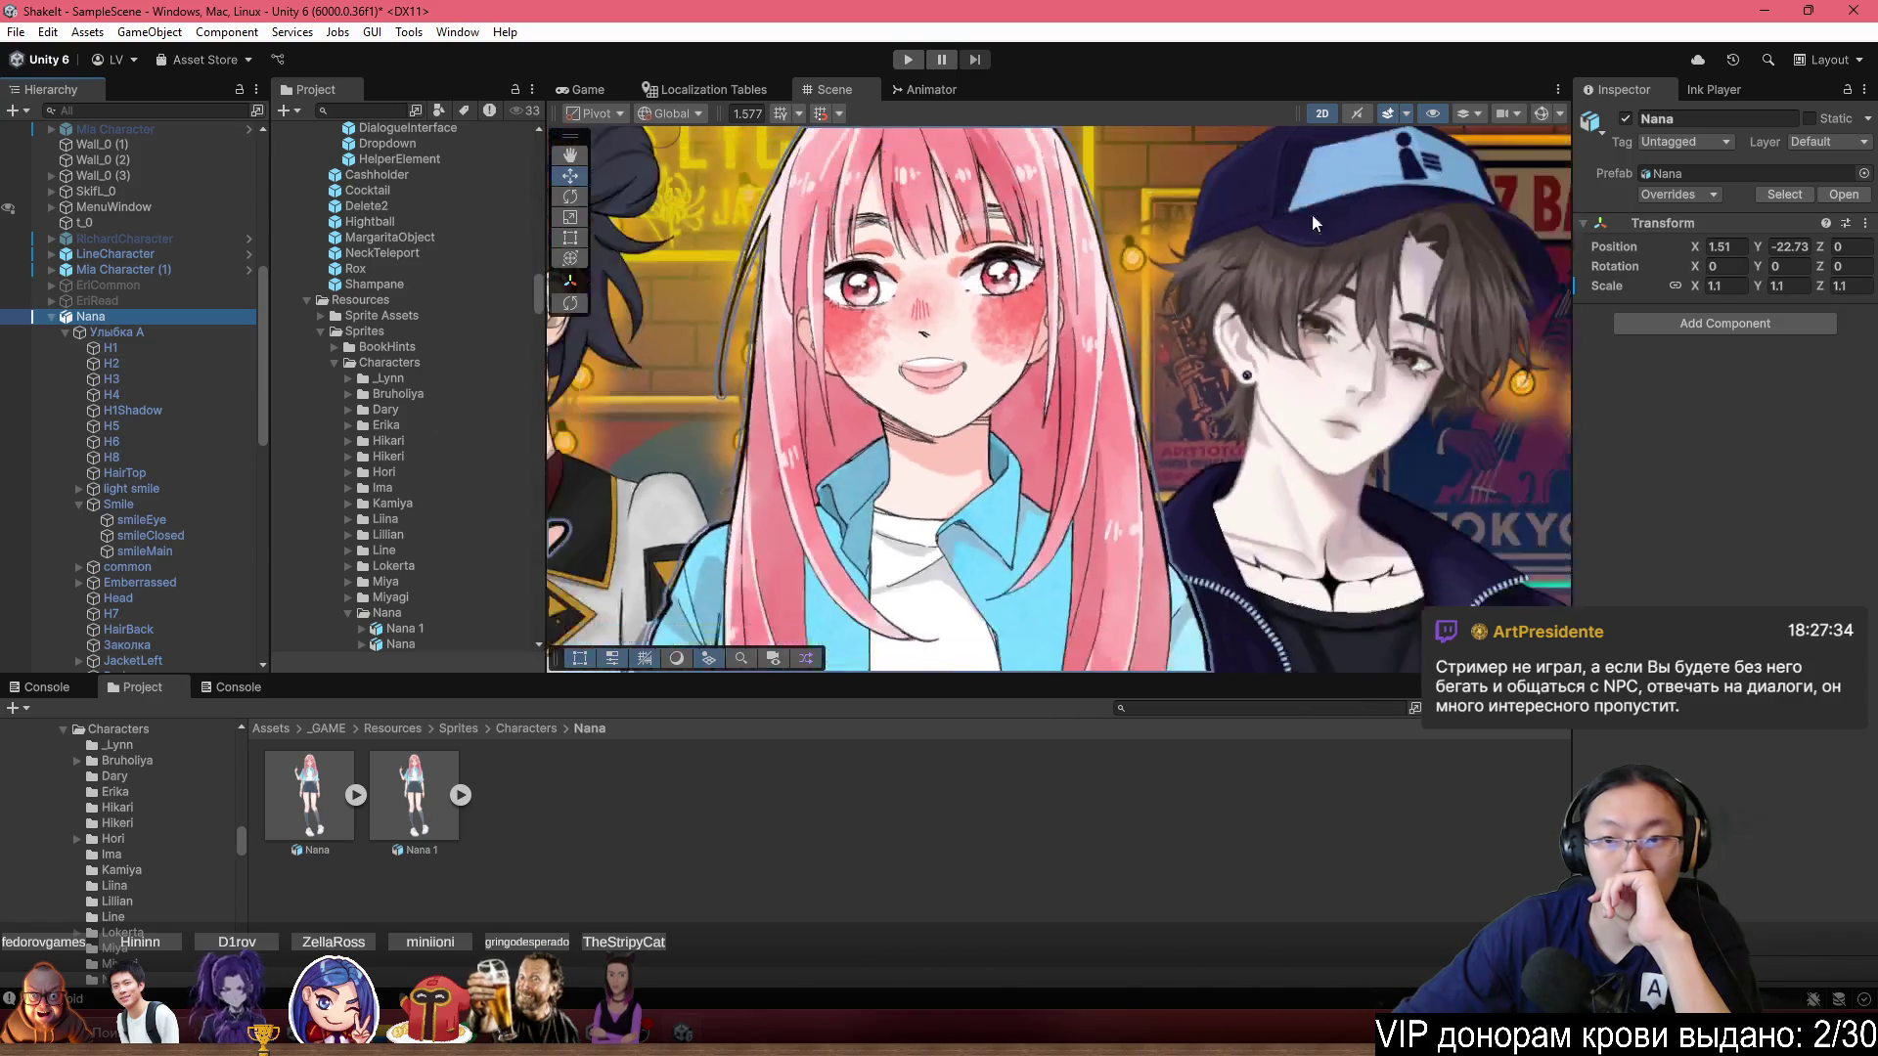
left_click(1543, 113)
left_click(960, 287)
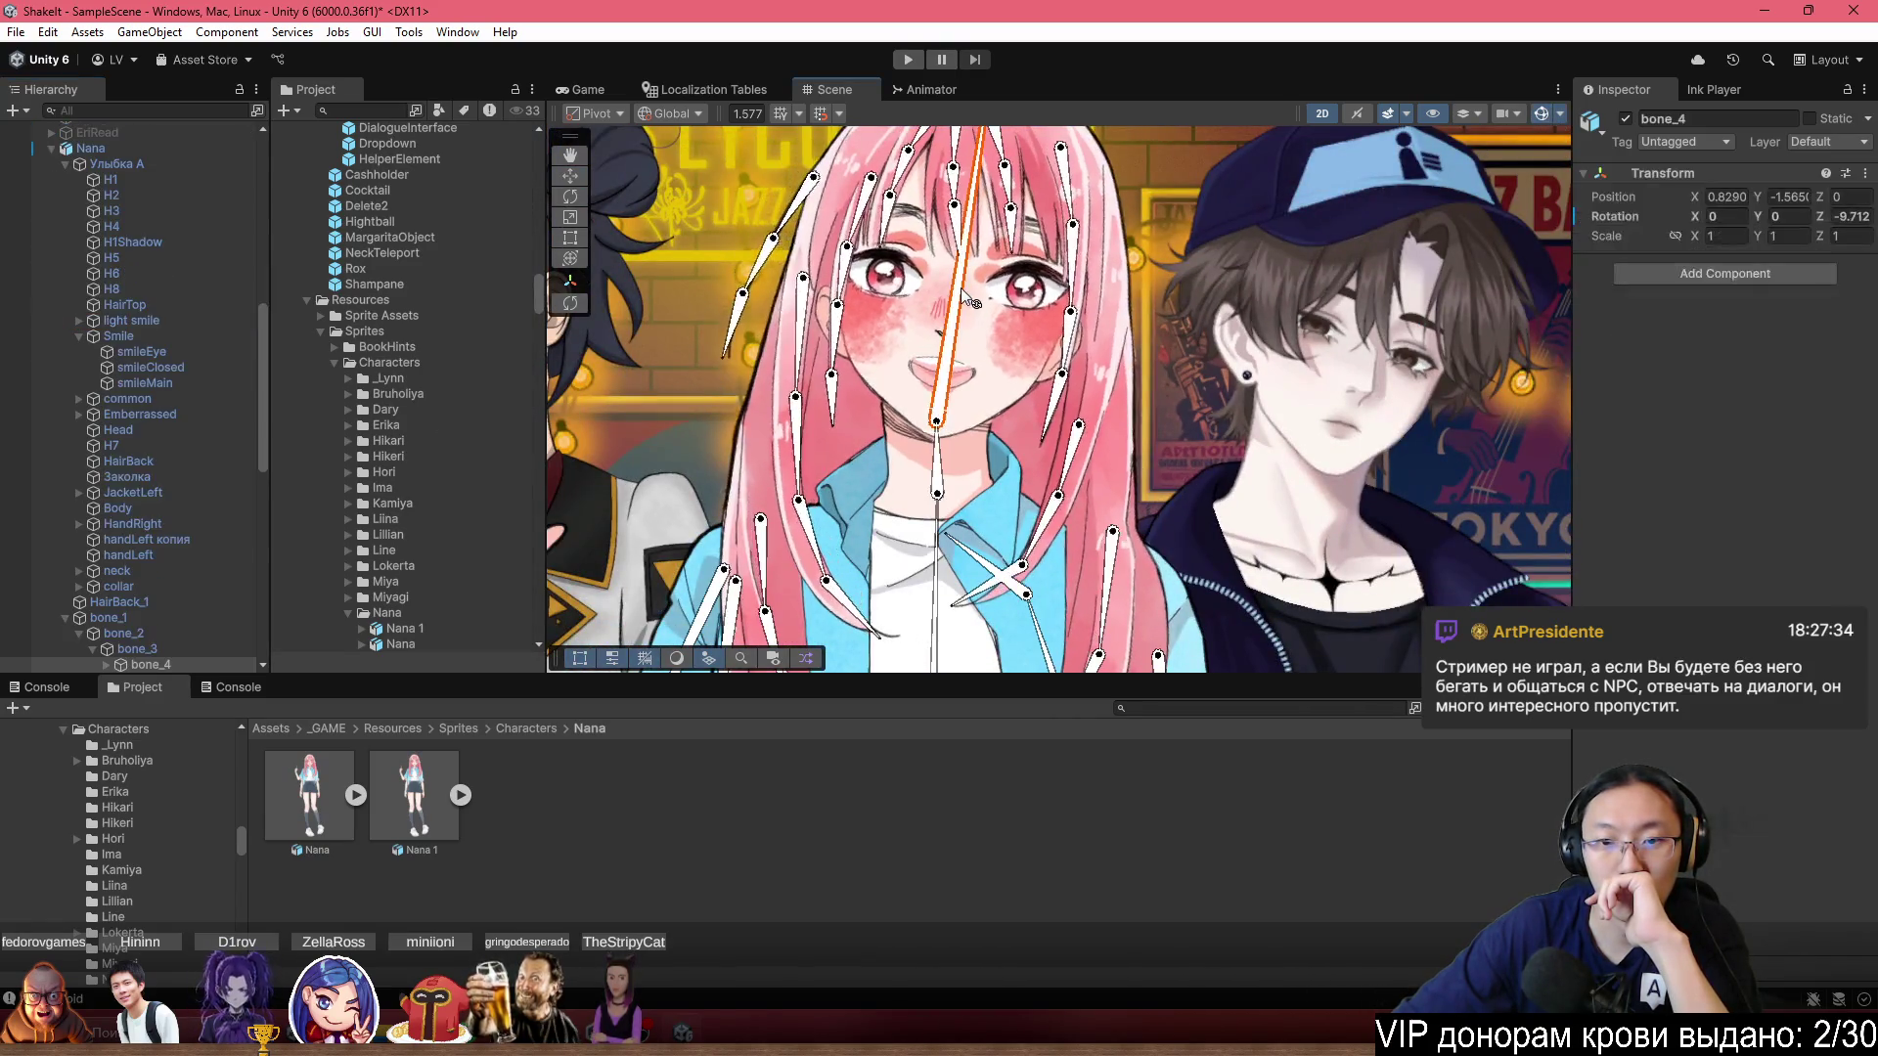
left_click_drag(965, 280, 910, 208)
scroll(937, 425, "up", 3)
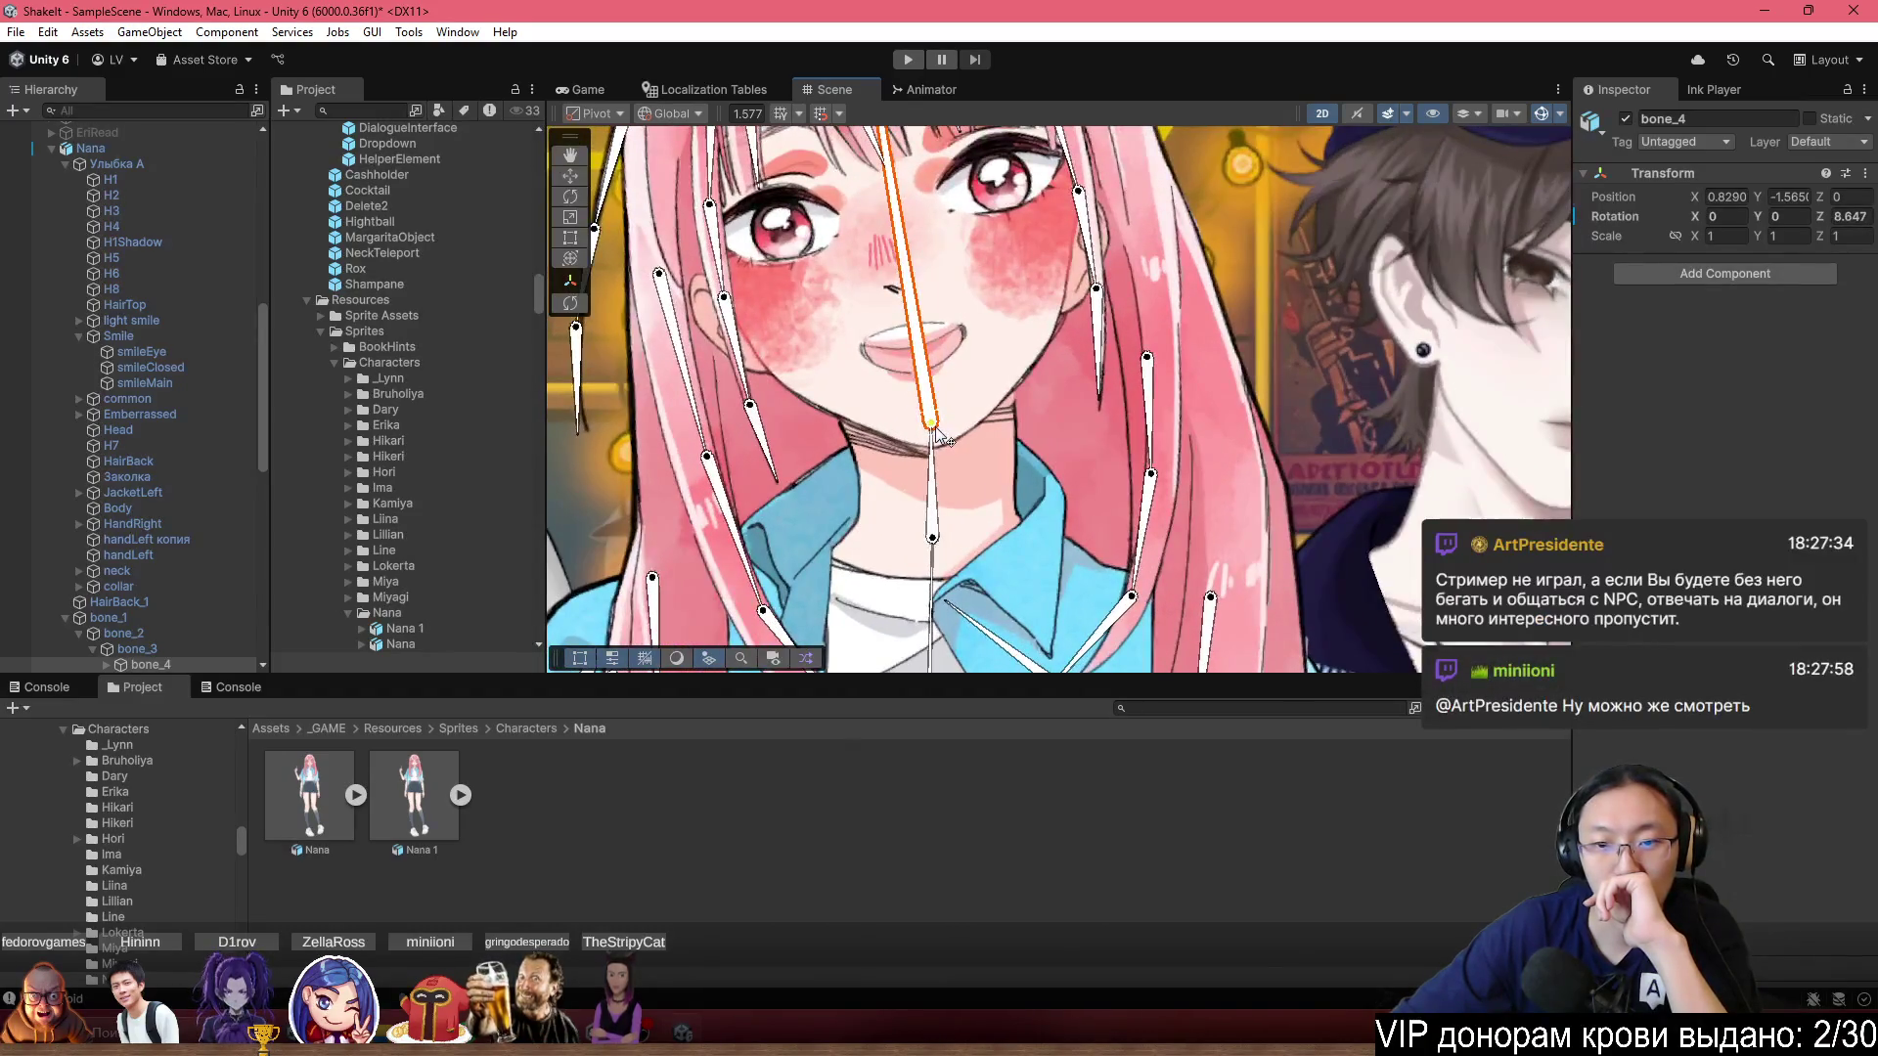
mouse_move(936, 442)
left_mouse_down()
mouse_move(927, 386)
mouse_move(954, 313)
mouse_move(892, 225)
mouse_move(954, 220)
mouse_move(892, 197)
mouse_move(951, 216)
mouse_move(931, 199)
left_mouse_up()
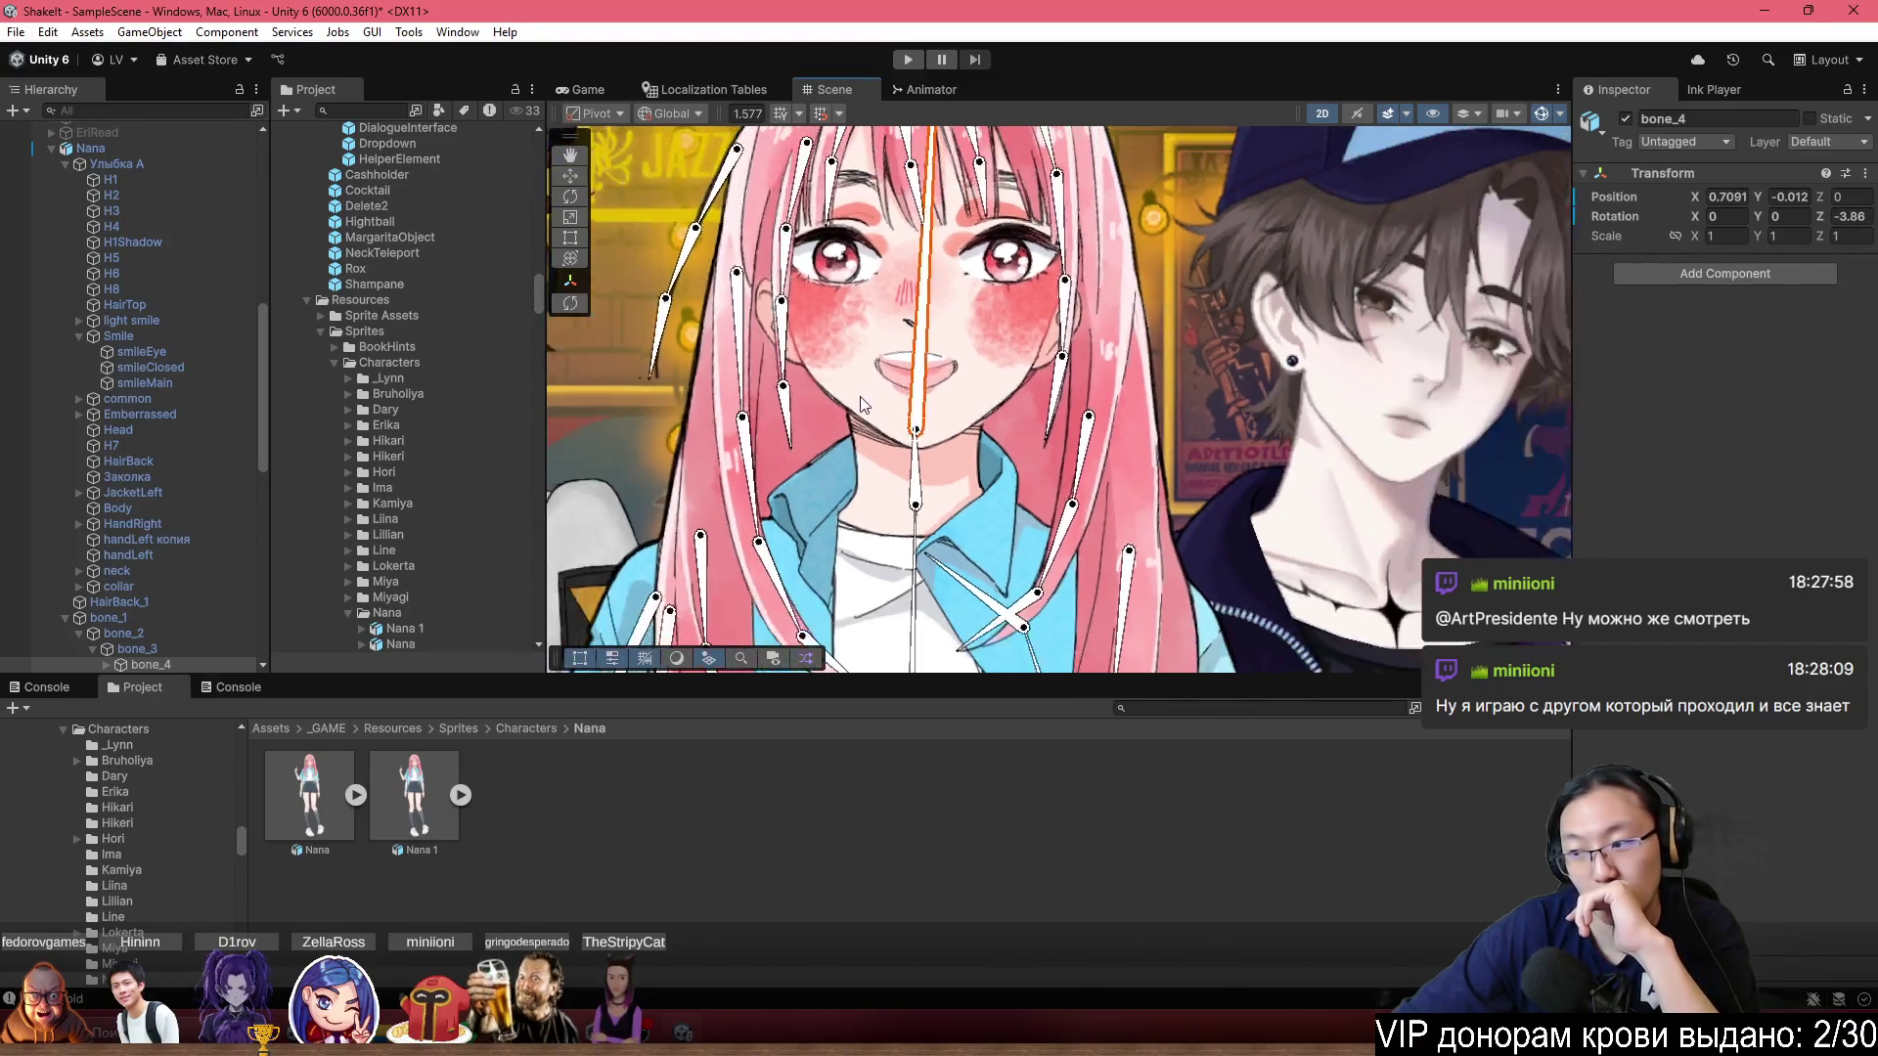
Delete the Nana character object from the scene.
scroll(958, 448, "down", 3)
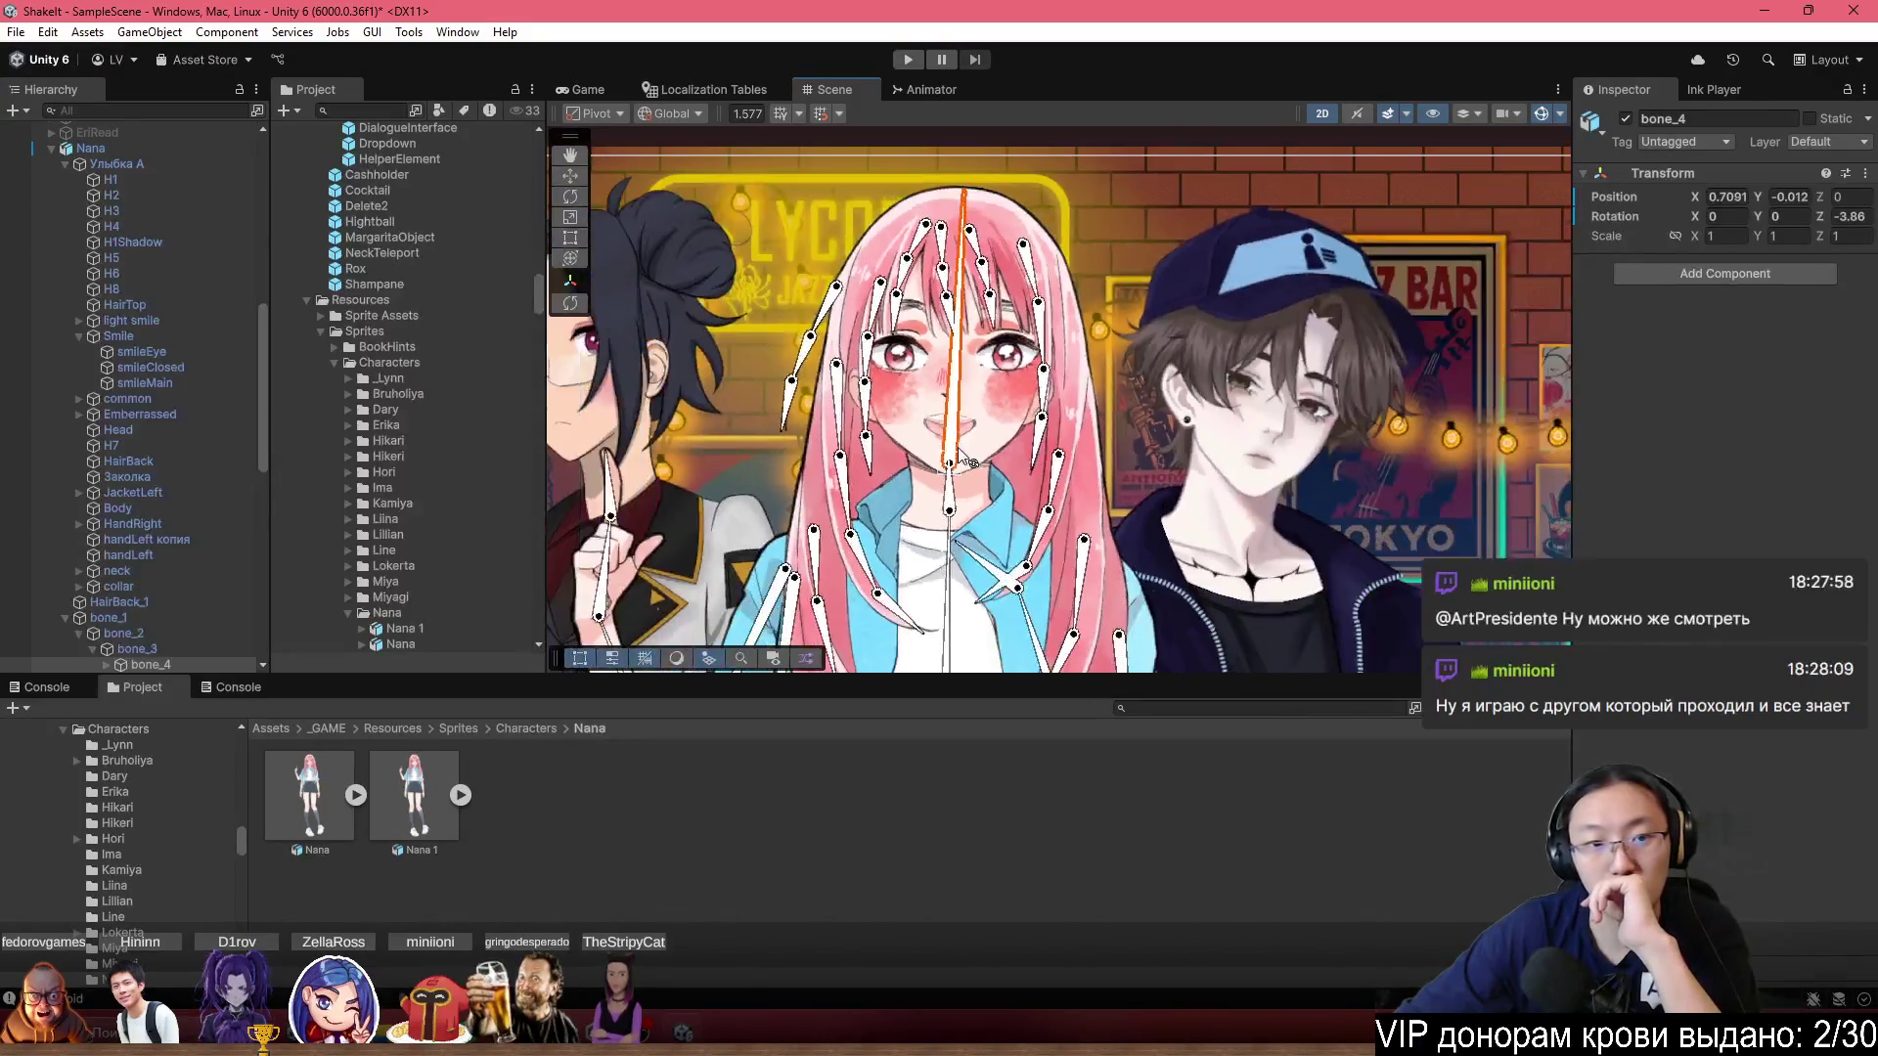
left_click(131, 146)
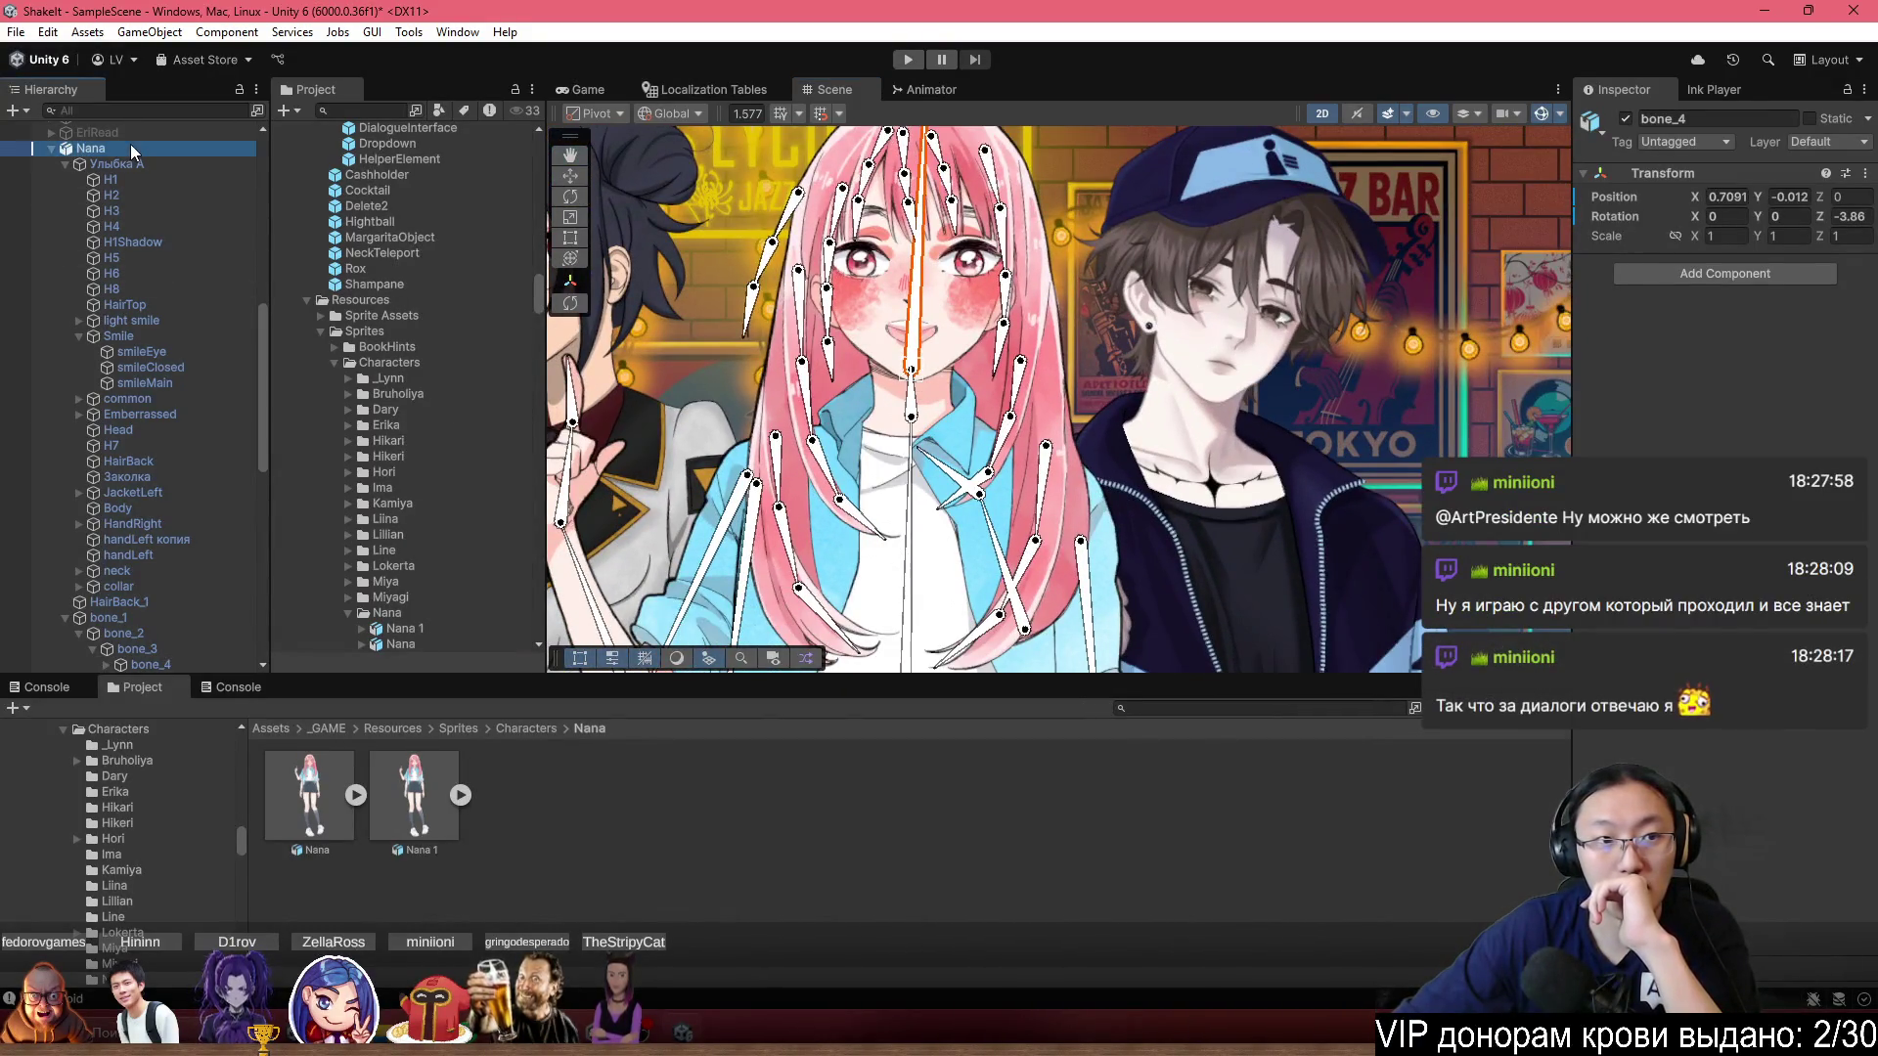
key("Delete")
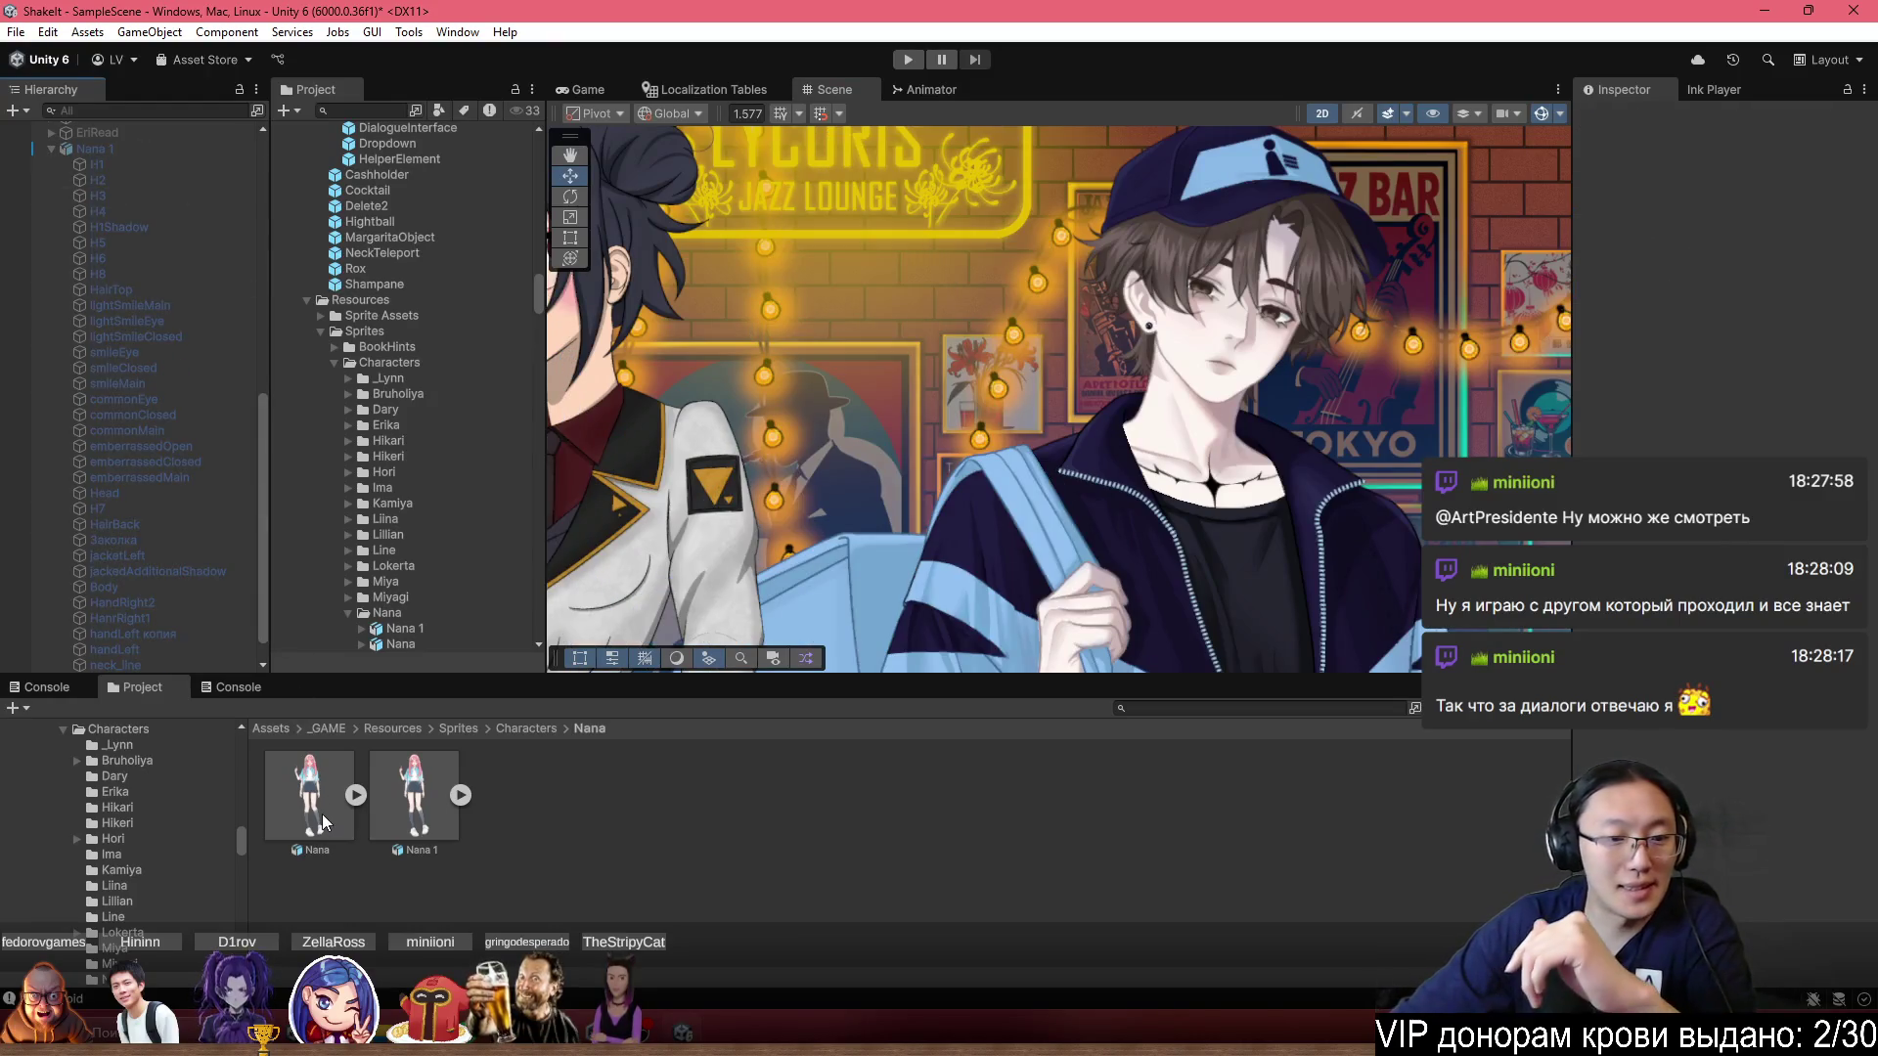
Place a new Nana prefab instance in the scene and frame her Body.
left_click_drag(882, 543, 893, 611)
left_click(398, 797)
scroll(983, 279, "down", 5)
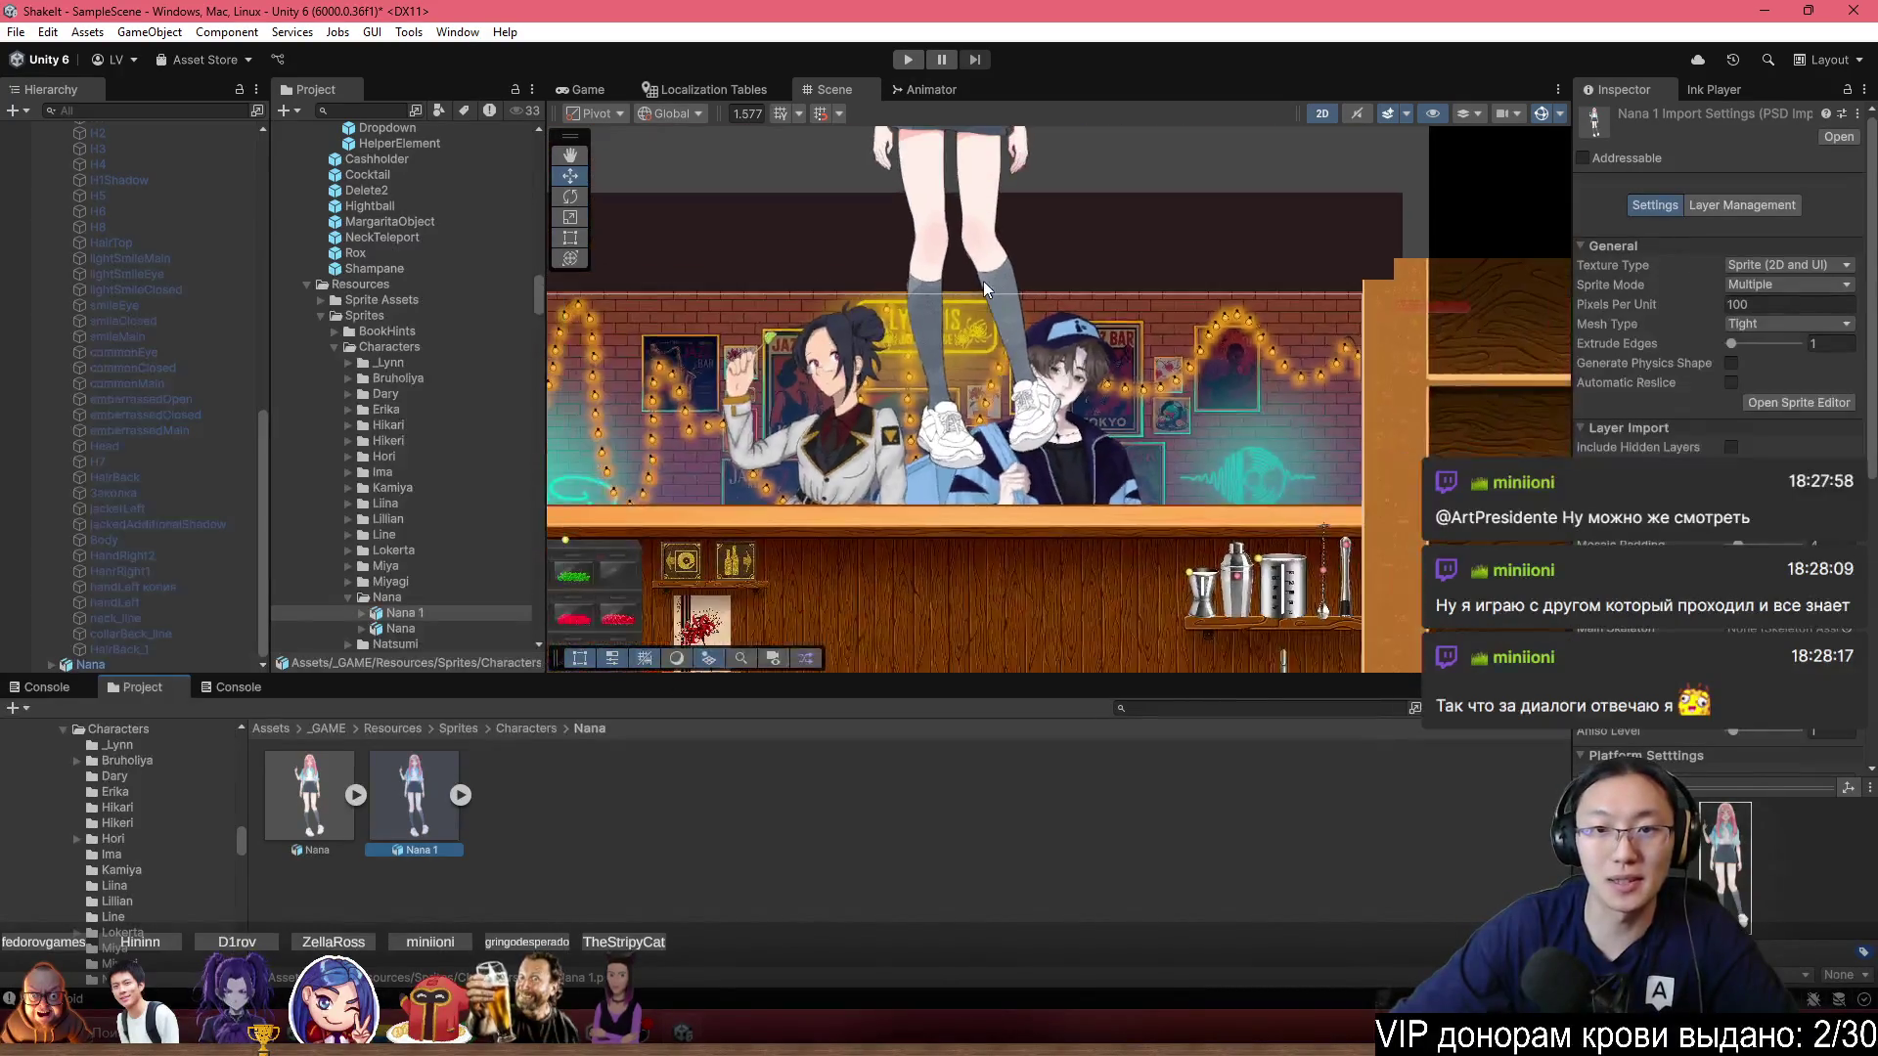
left_click(960, 189)
left_click(966, 168)
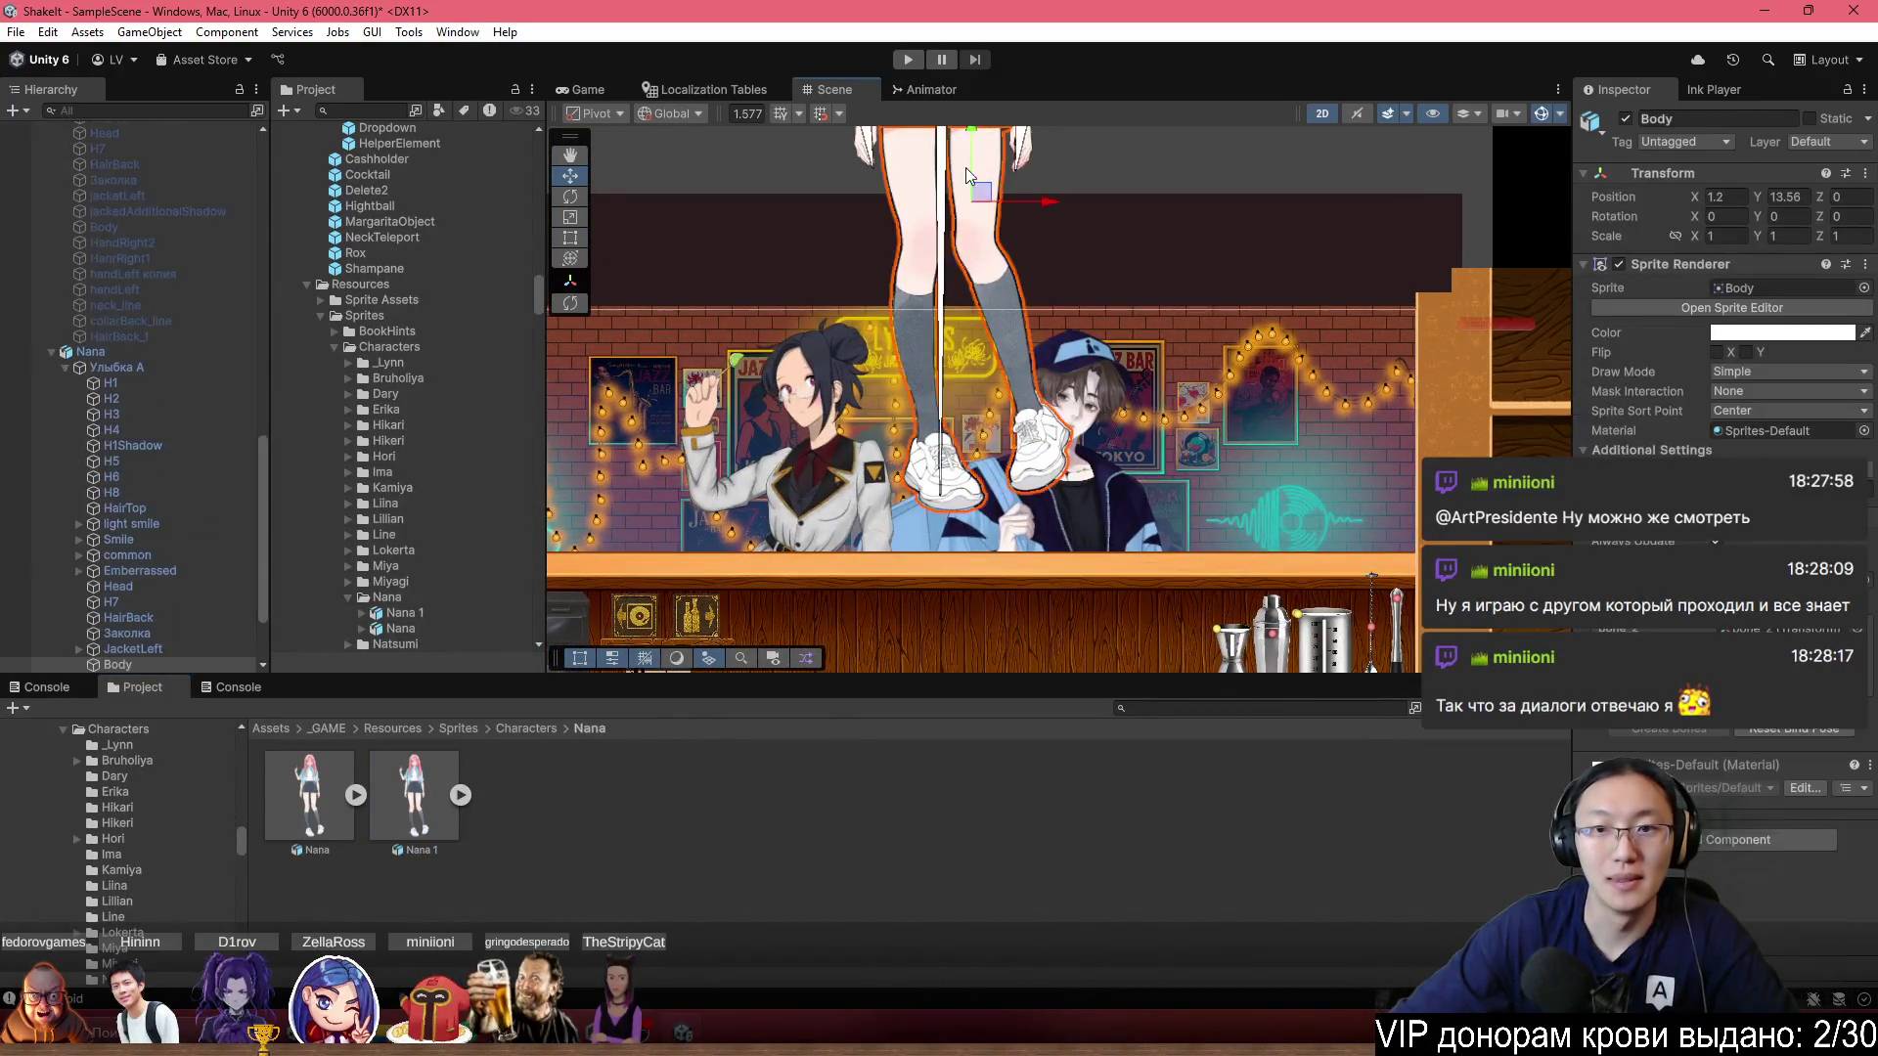
key("f")
scroll(1045, 516, "down", 3)
scroll(978, 626, "up", 3)
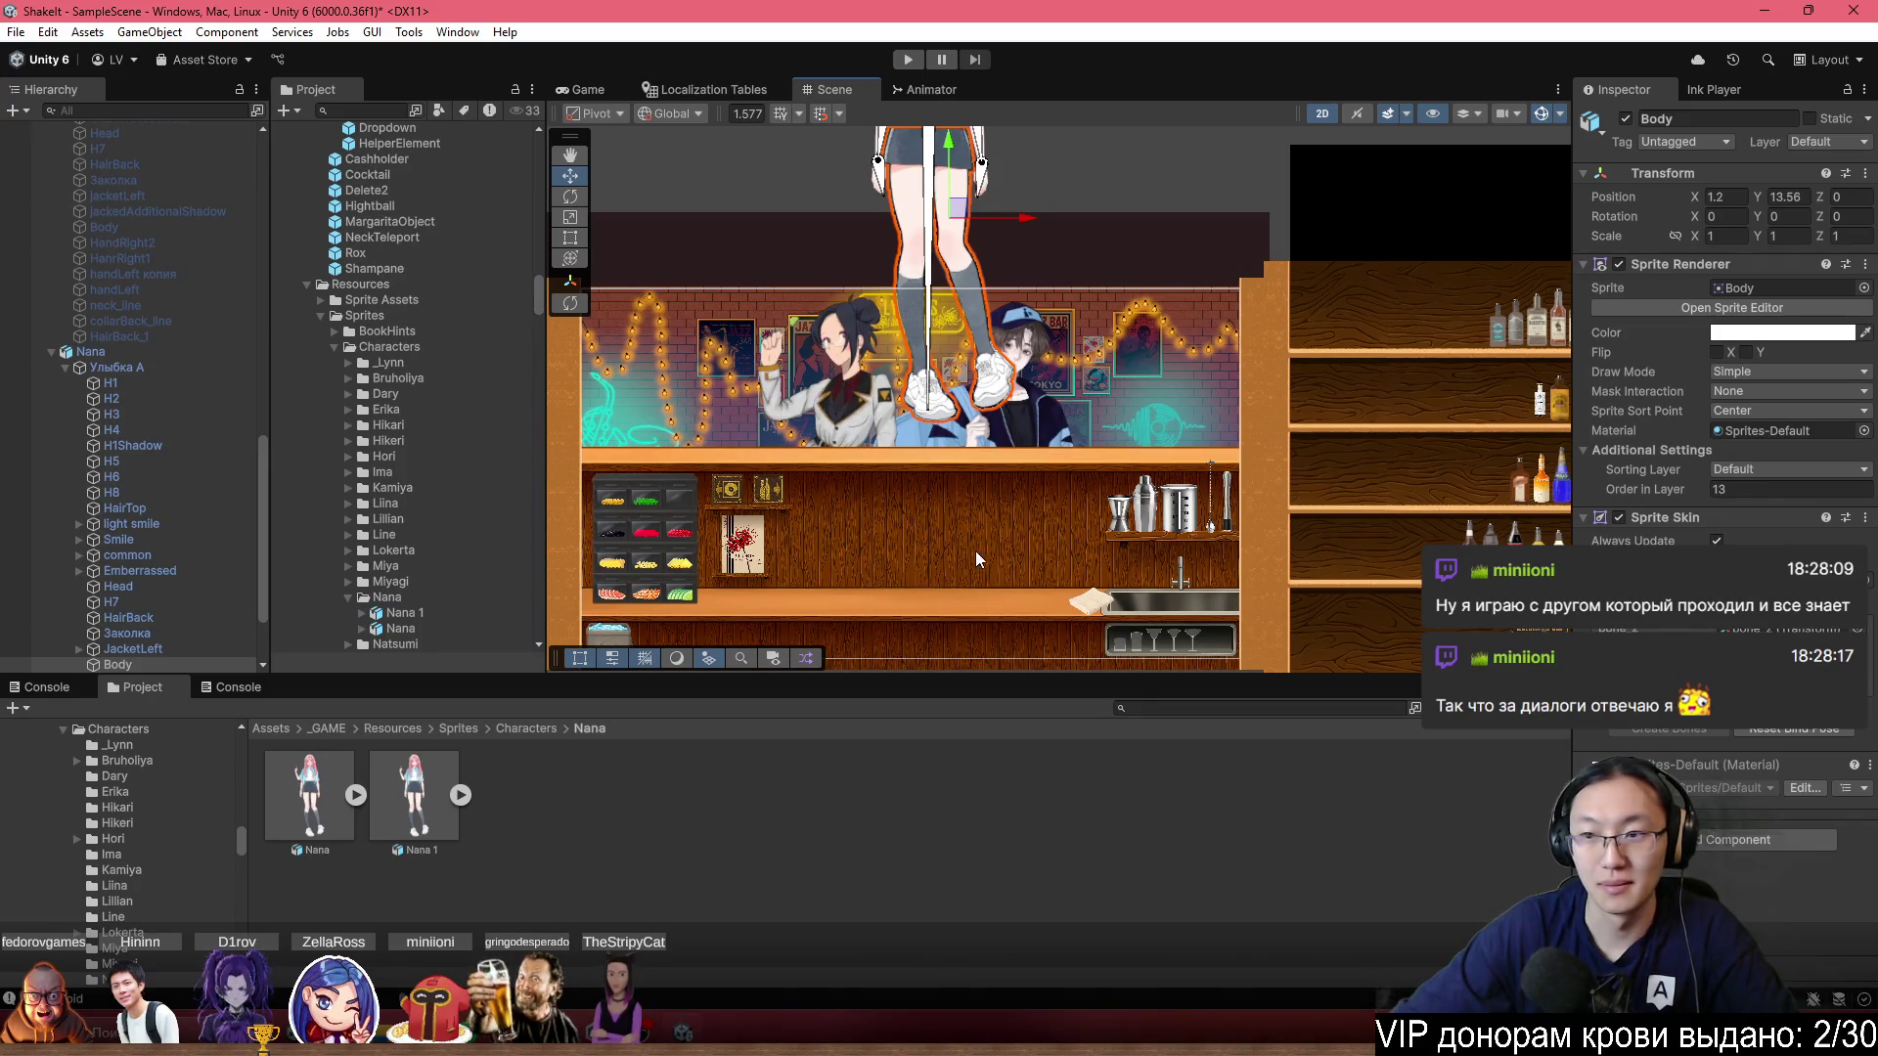
Select Nana's root object and move her down to Y -21.75.
left_click(147, 351)
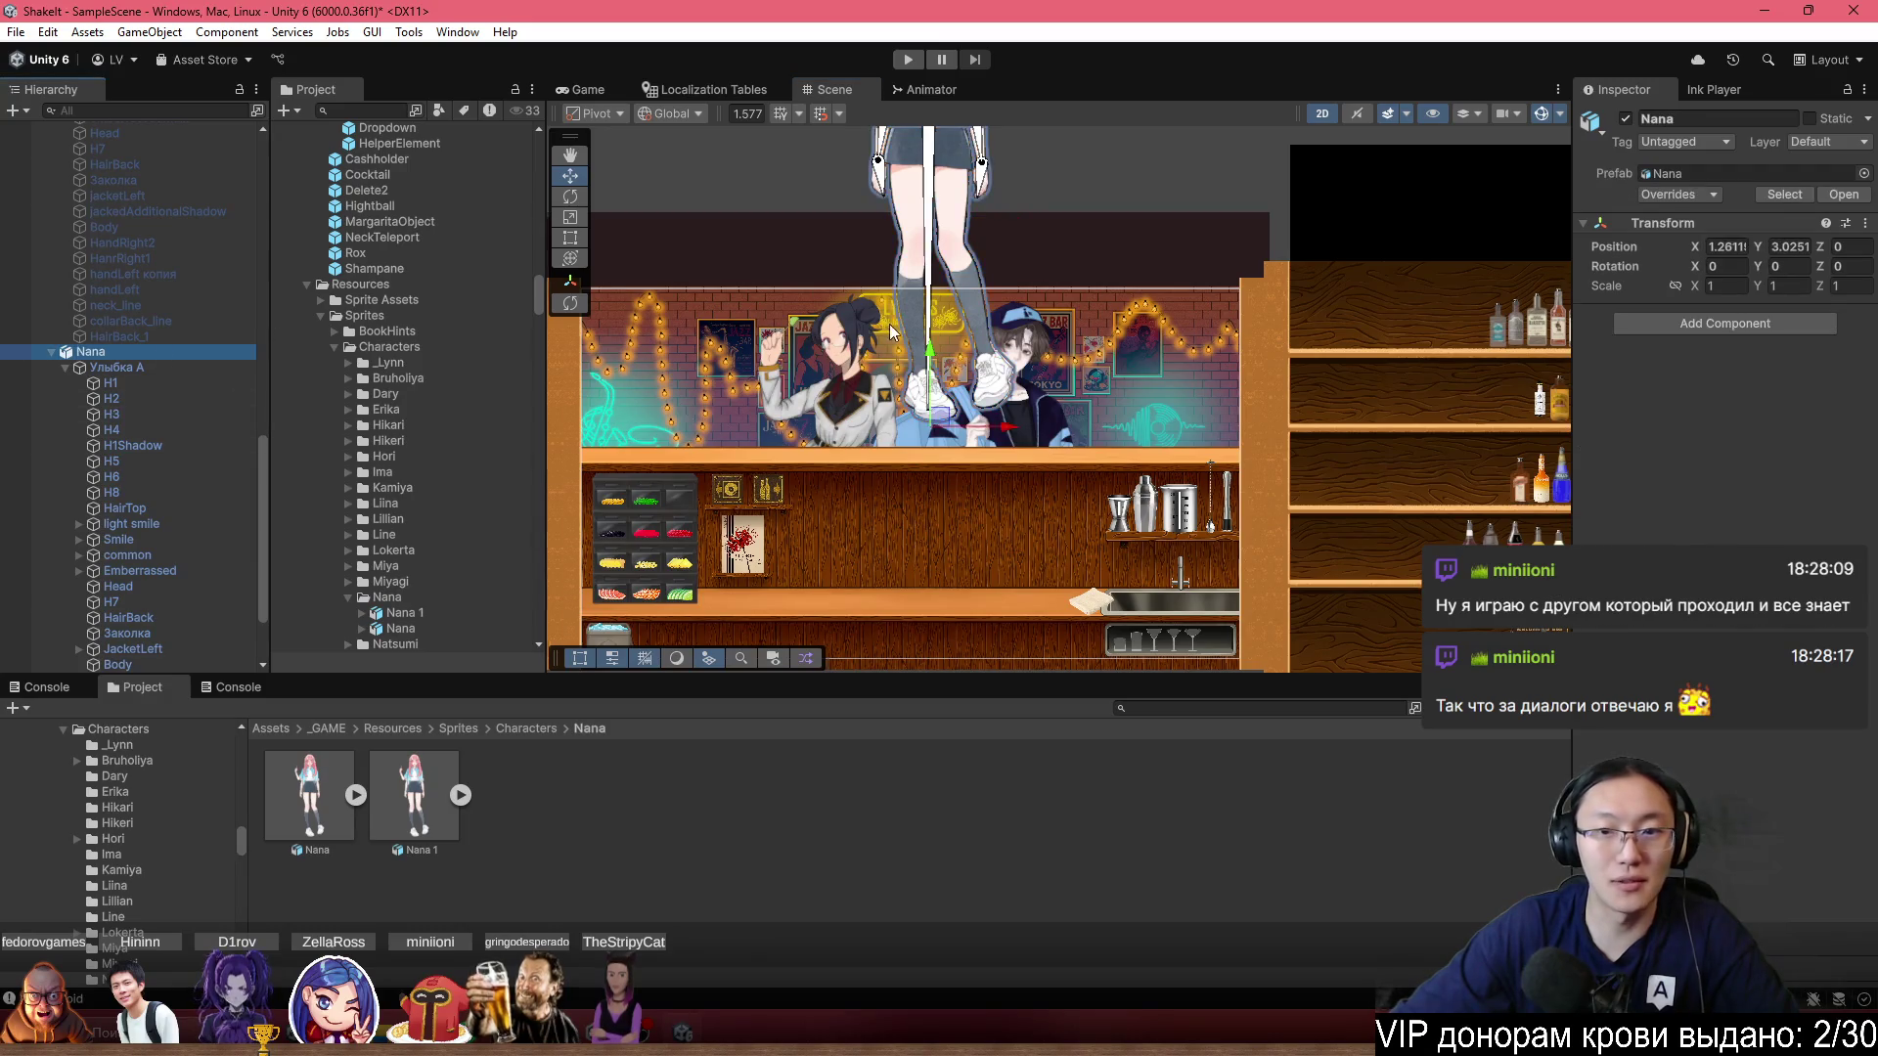
scroll(925, 362, "down", 1)
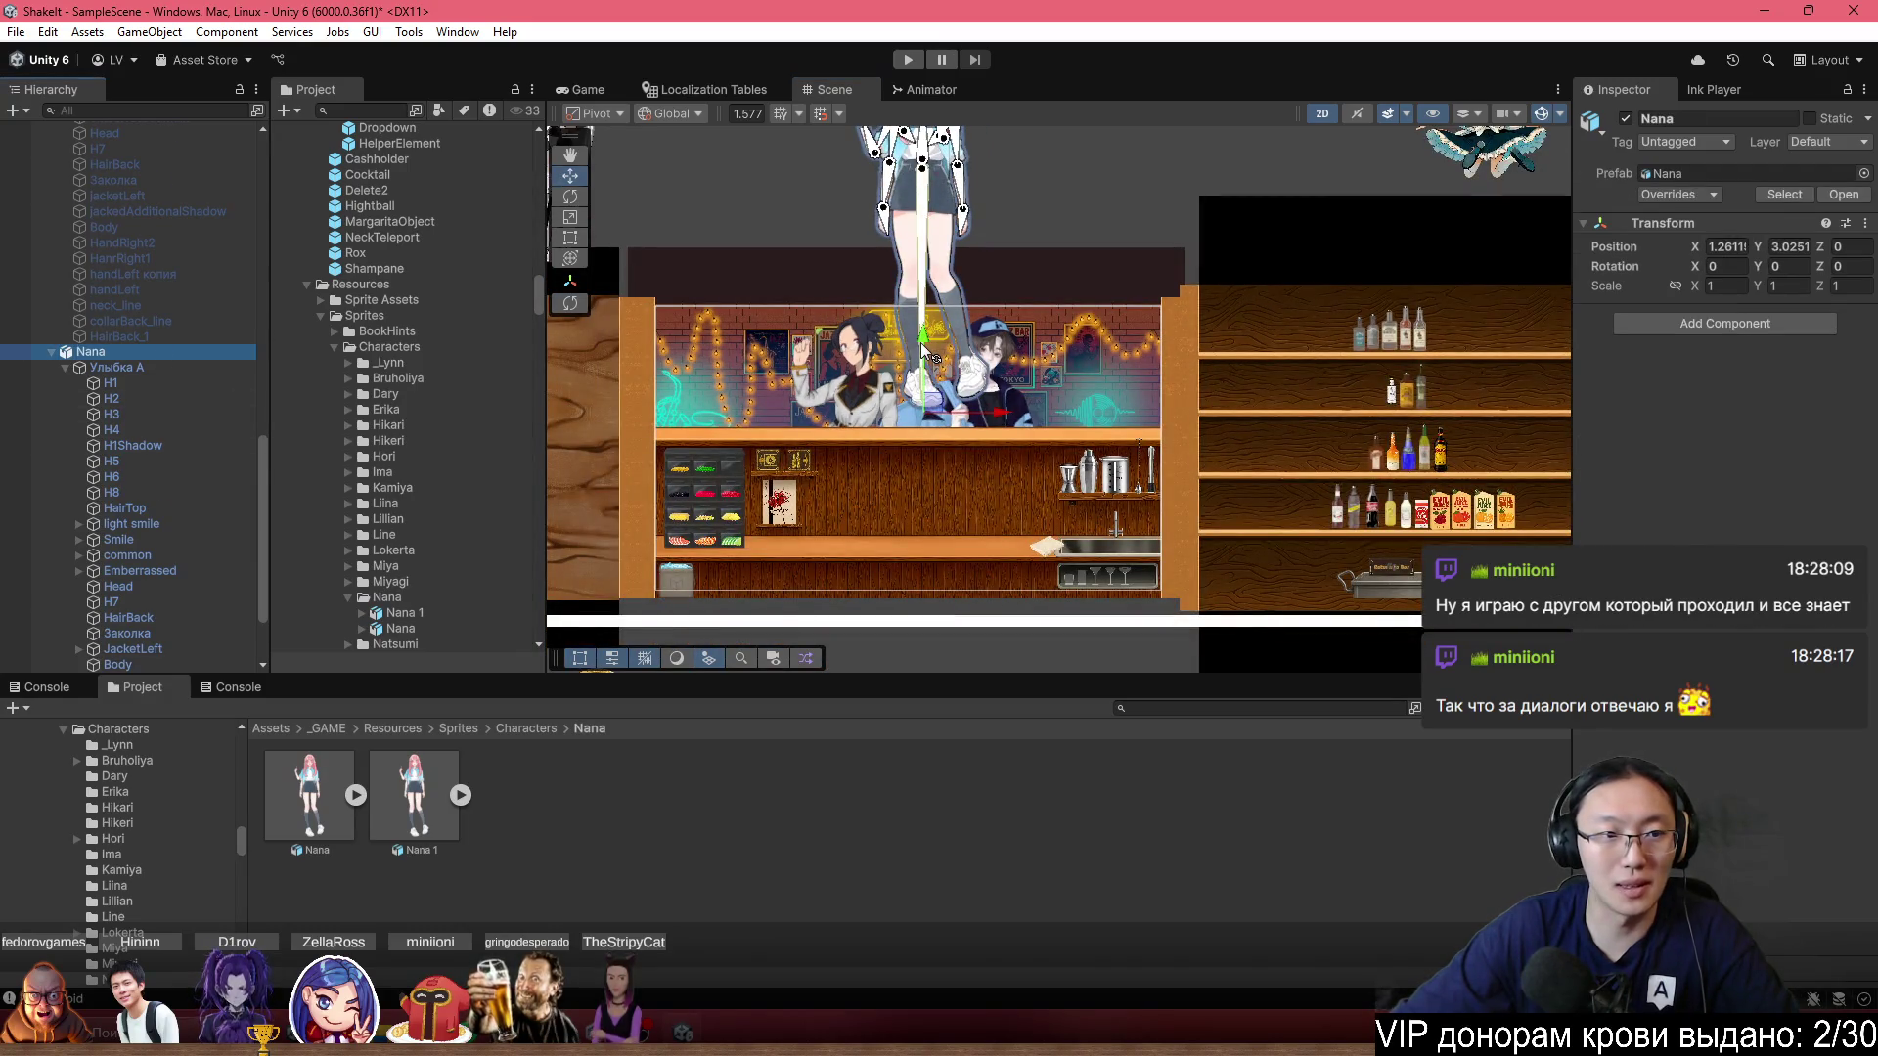
scroll(130, 368, "down", 3)
left_click(115, 226)
left_click(137, 211)
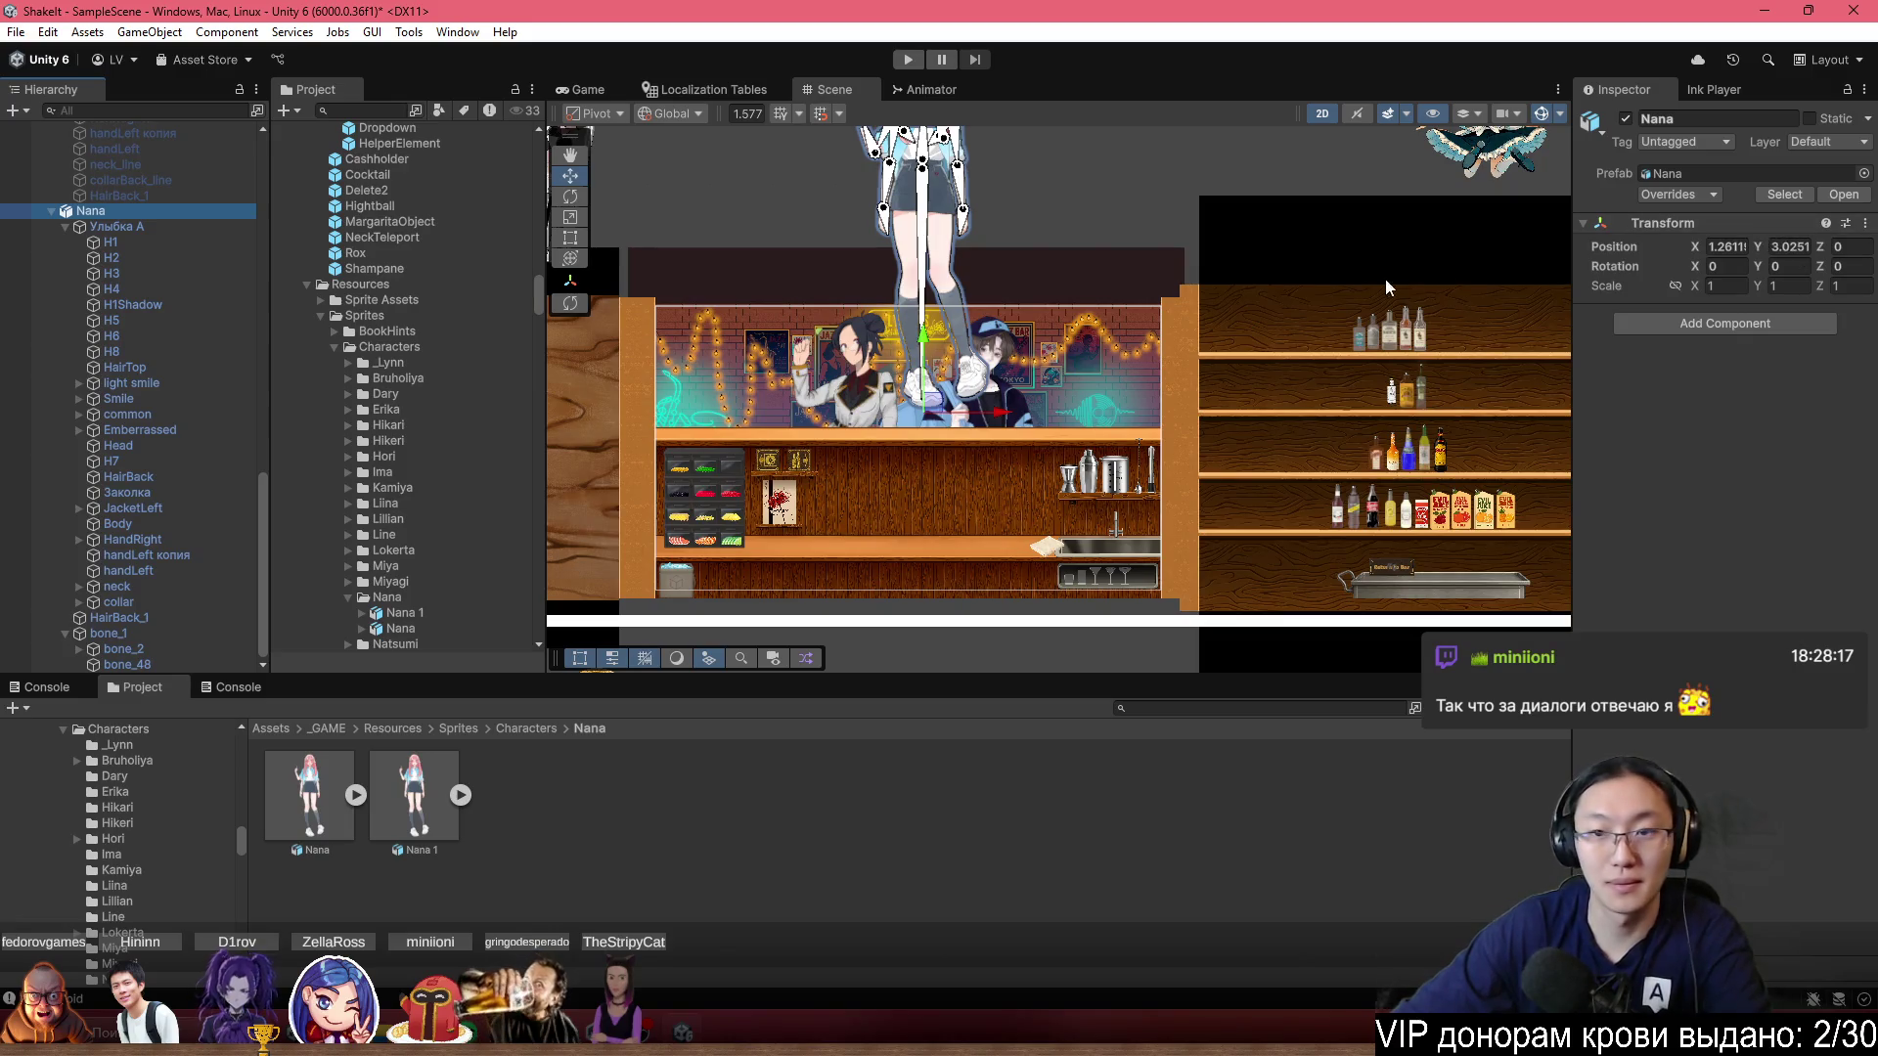
left_click_drag(924, 345, 925, 636)
Set Nana's Transform scale to 1.1 and select hair bone bone_22.
left_click(1722, 286)
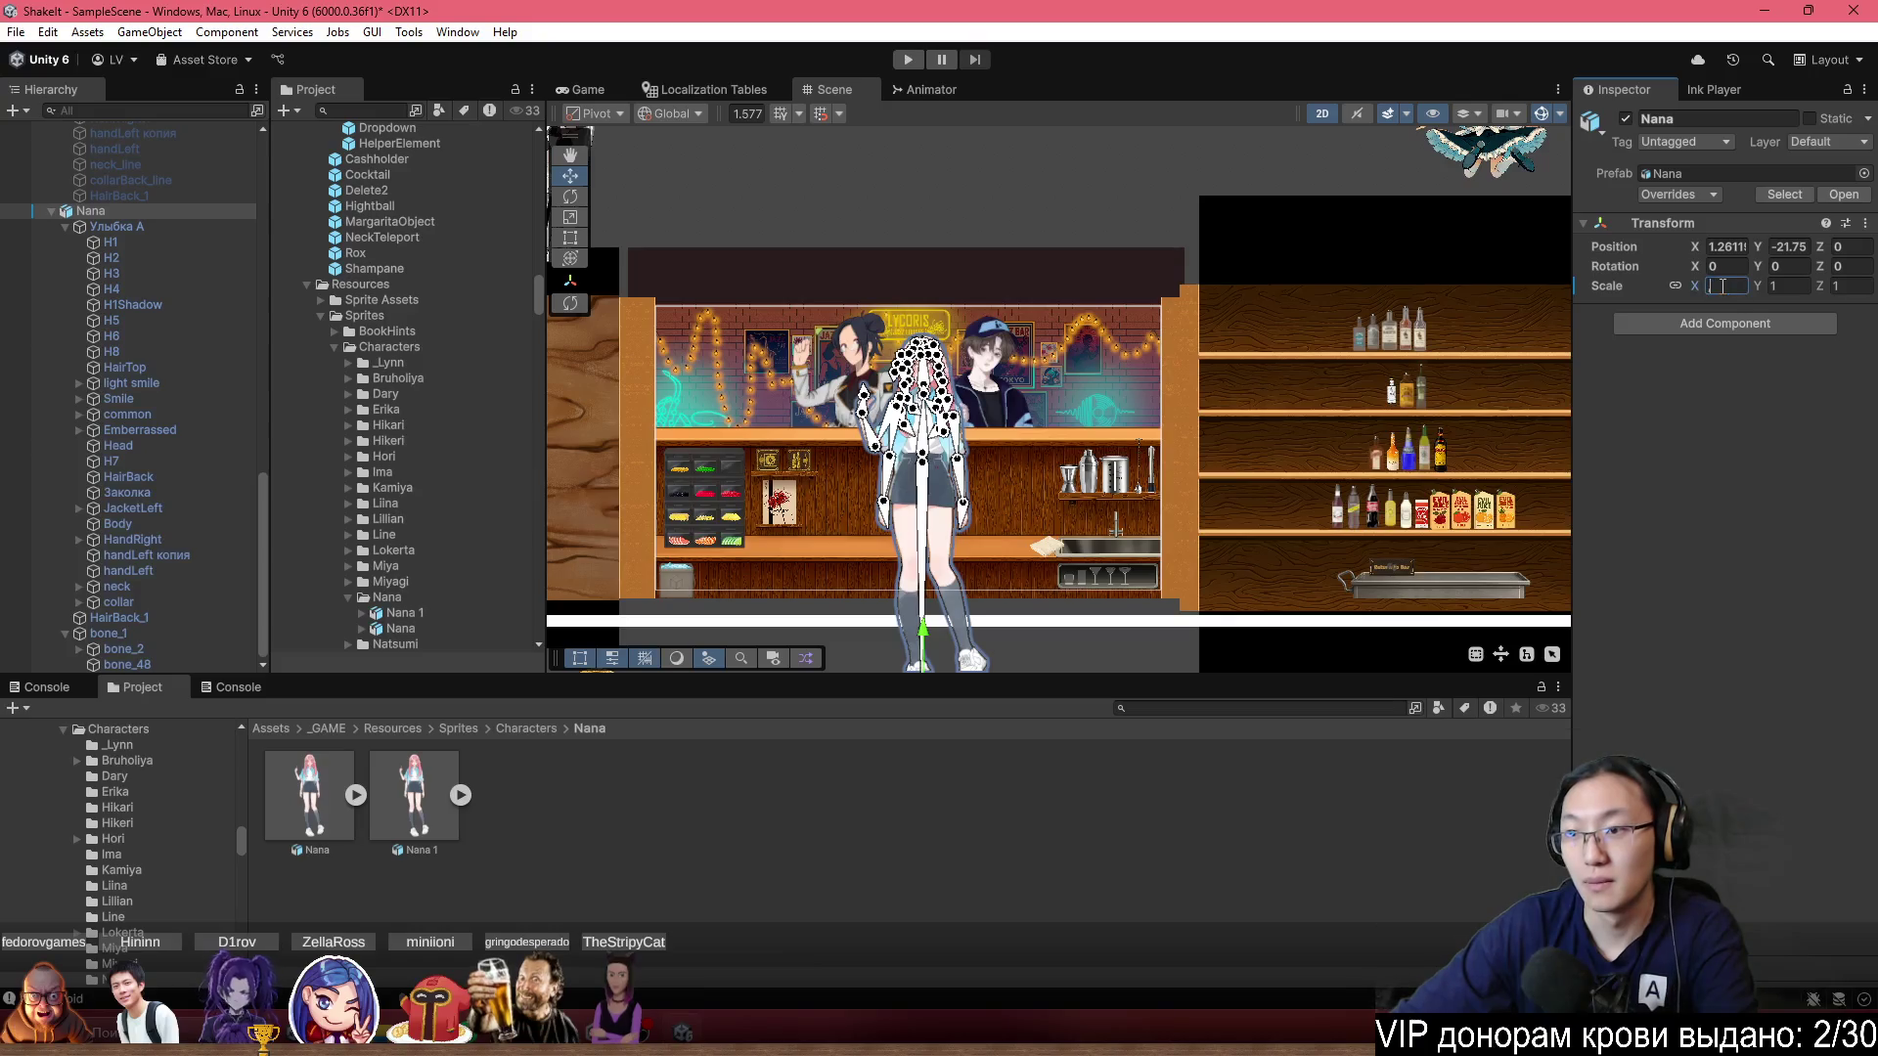
type(".1")
type("1,1")
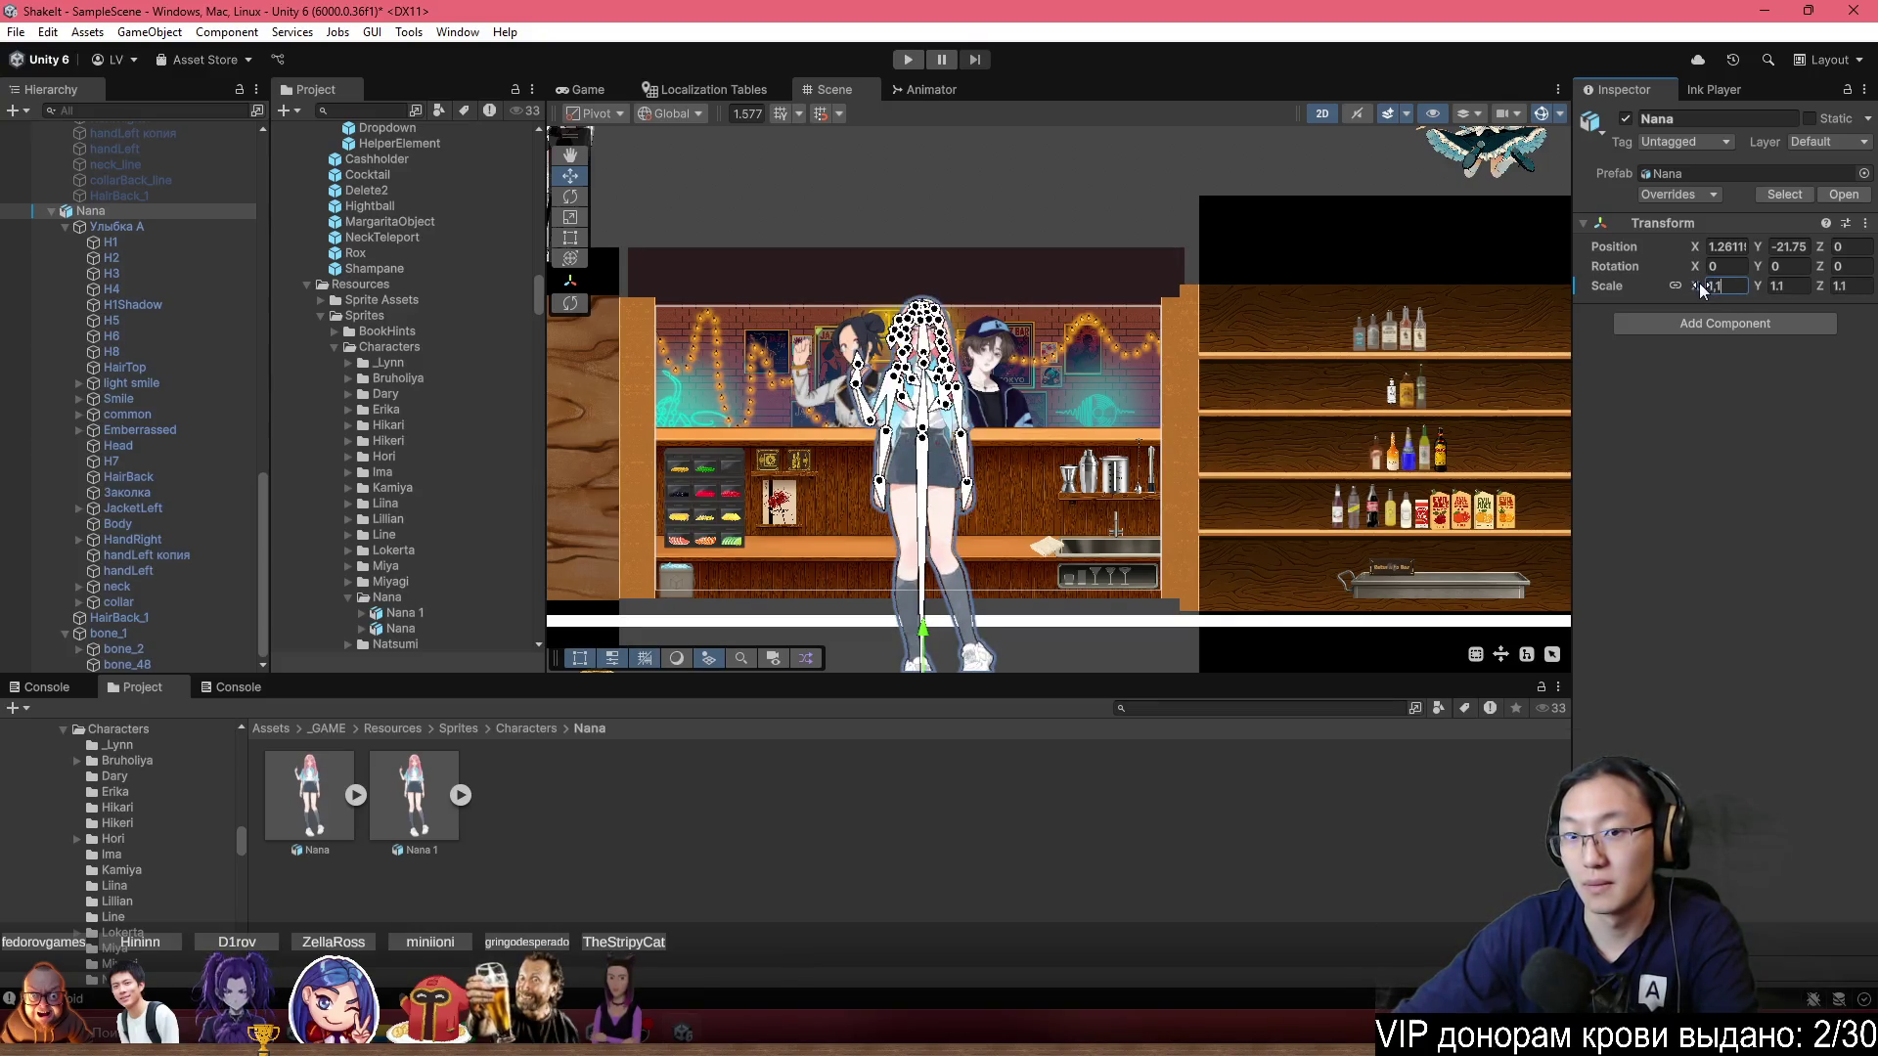
scroll(870, 318, "up", 3)
scroll(942, 248, "up", 4)
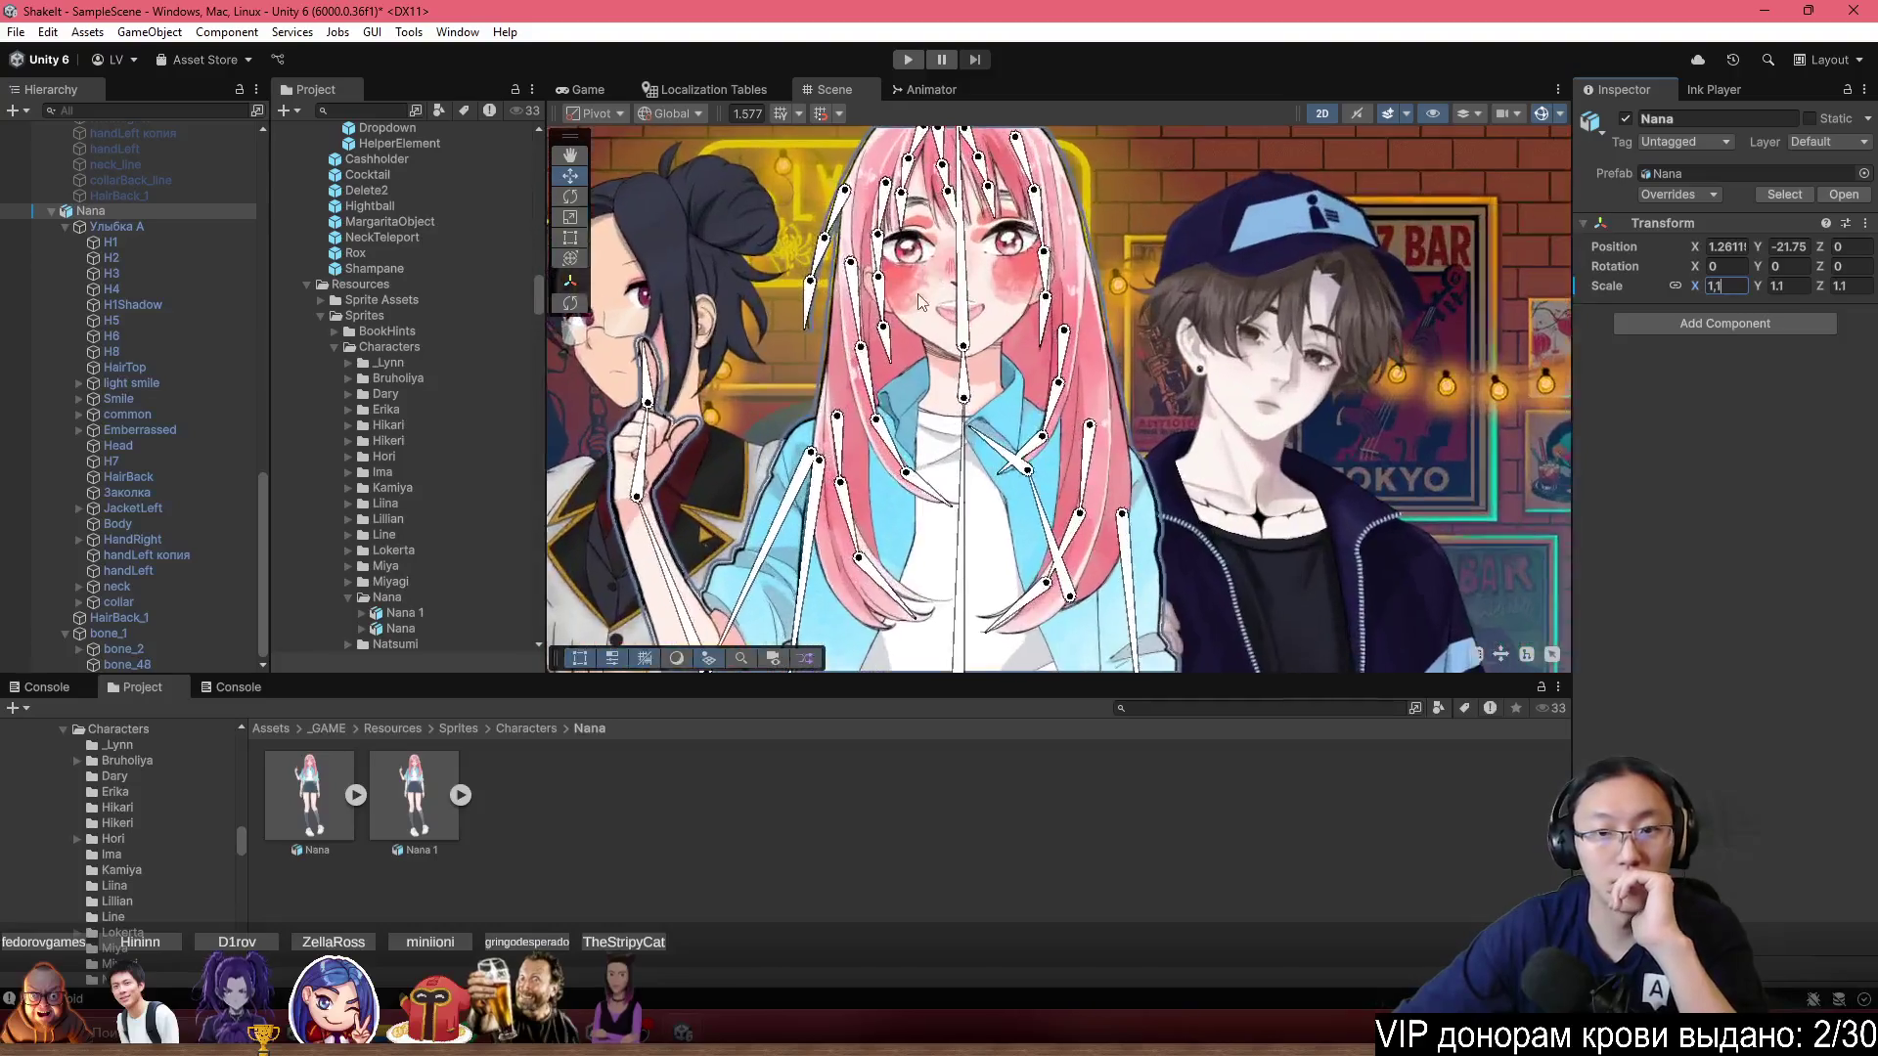
left_click(863, 383)
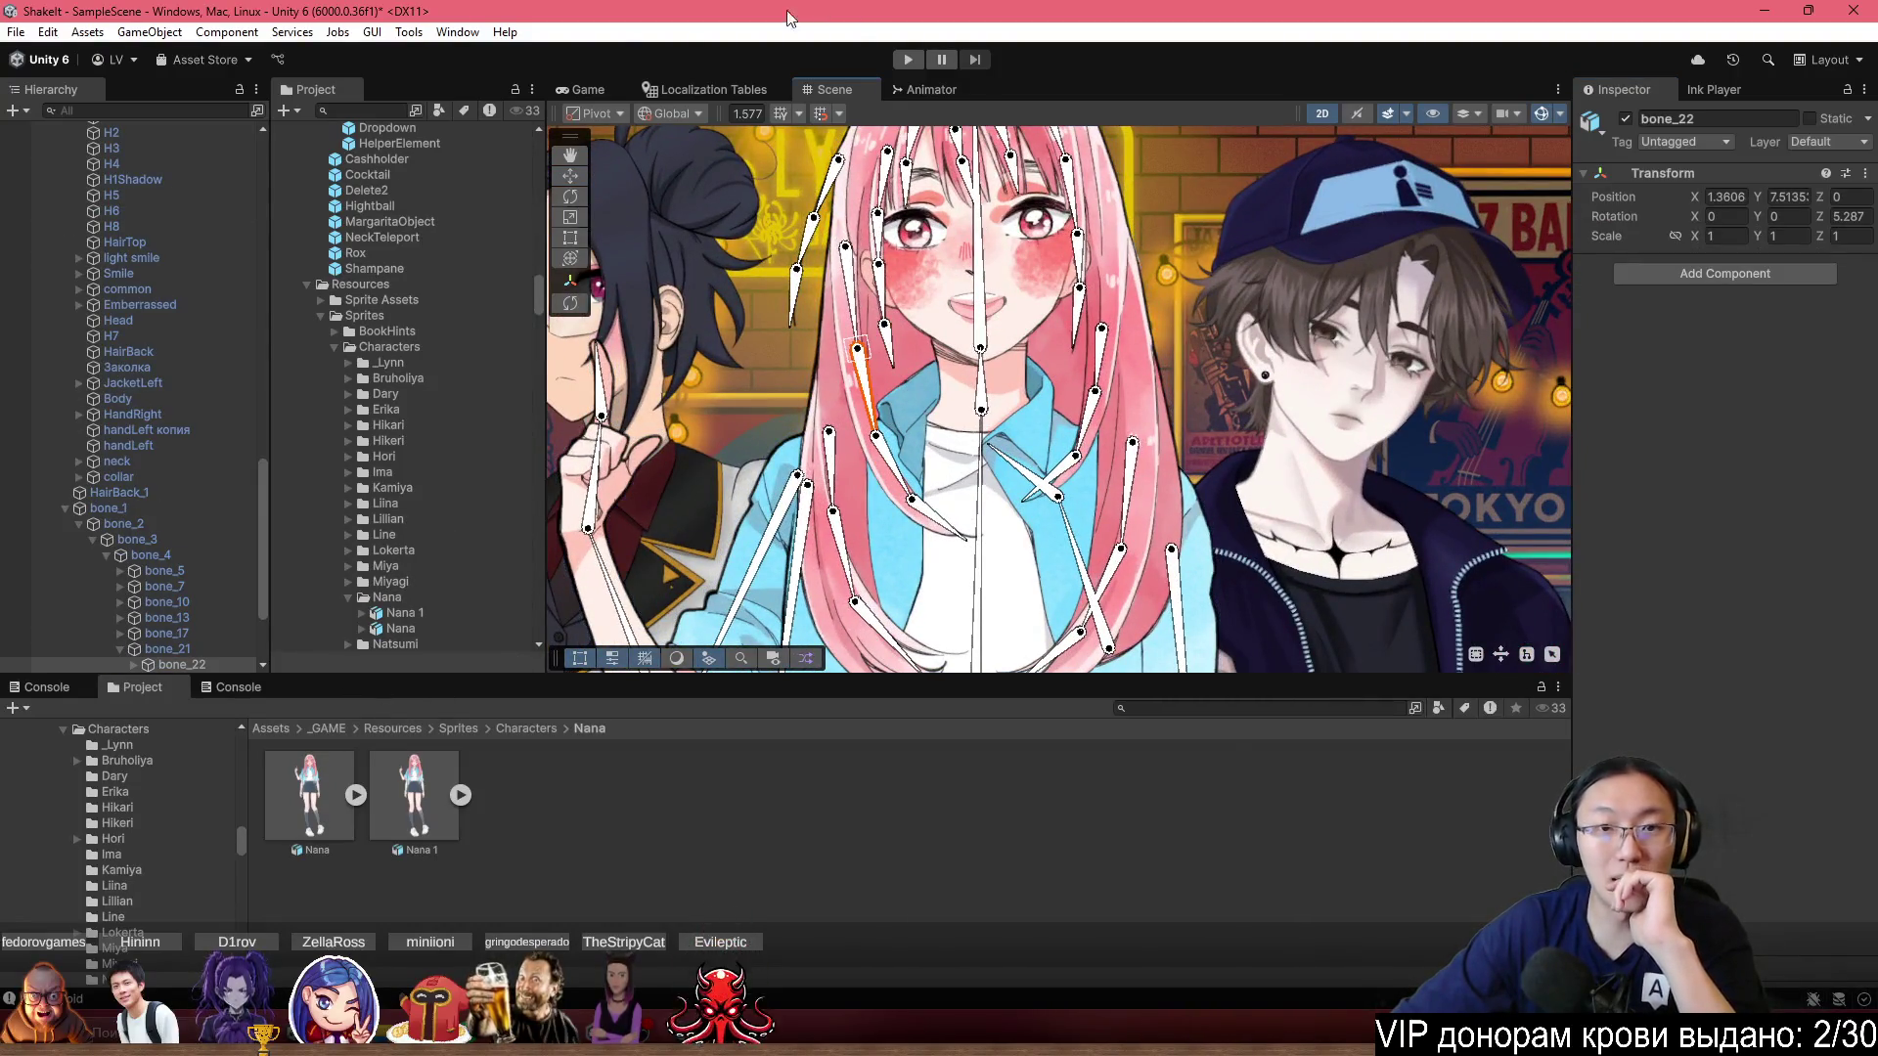
left_click(457, 32)
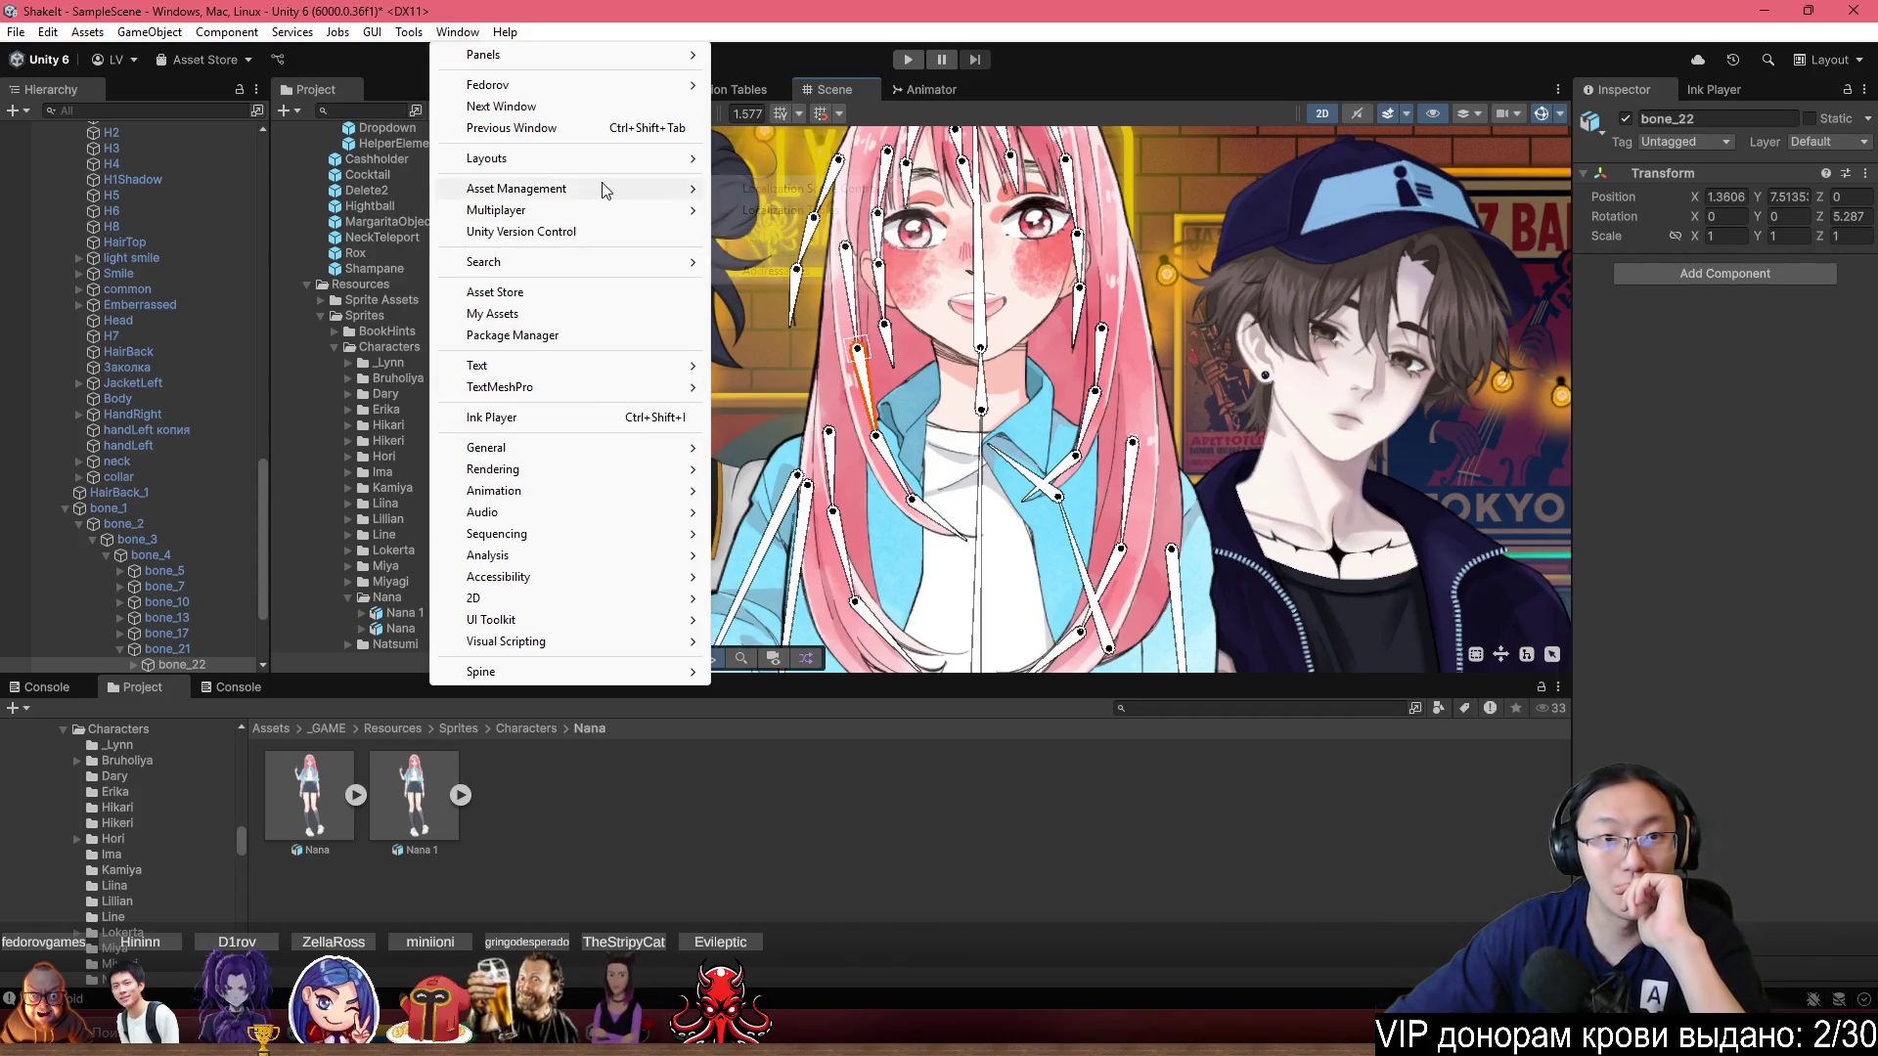
Open Window > Fedorov > Unimator Constraint Manager and dock it beside the Project panel.
mouse_move(624, 86)
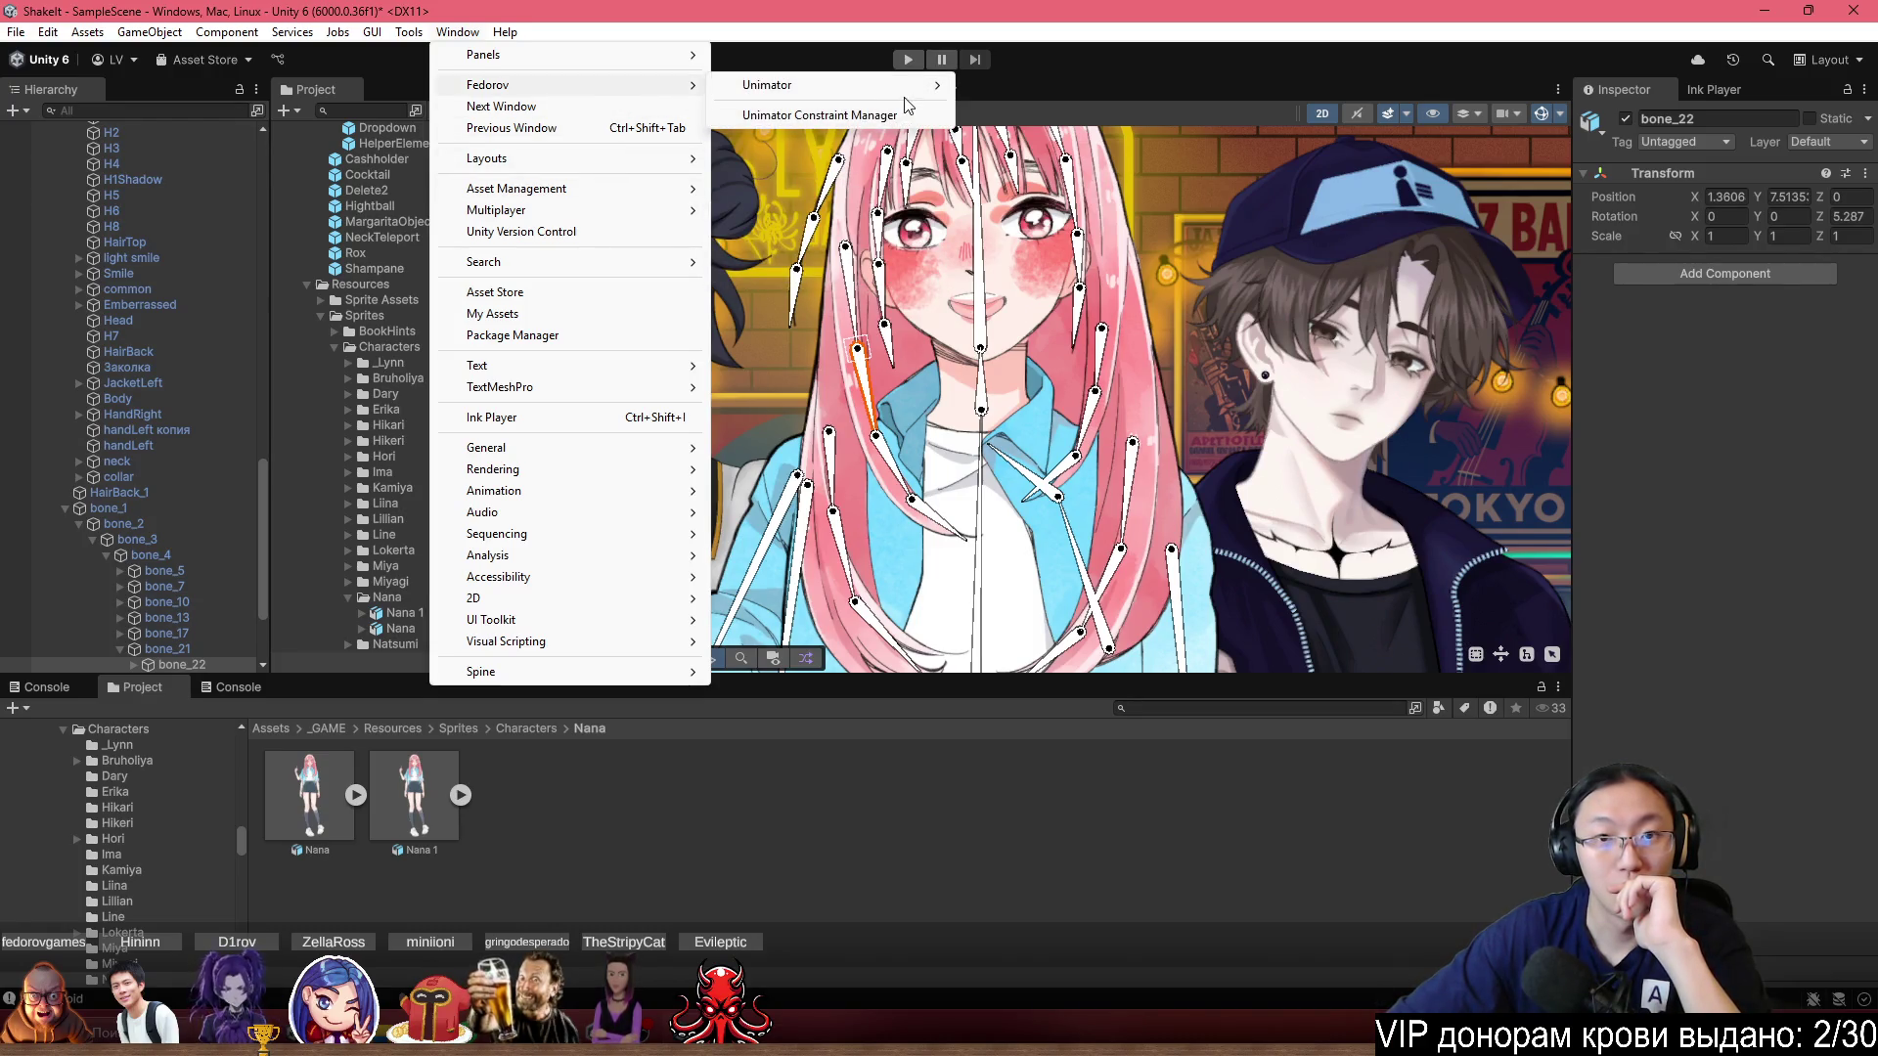
left_click(819, 116)
mouse_move(1397, 440)
left_mouse_down()
mouse_move(1223, 659)
mouse_move(1277, 841)
mouse_move(1296, 810)
left_mouse_up()
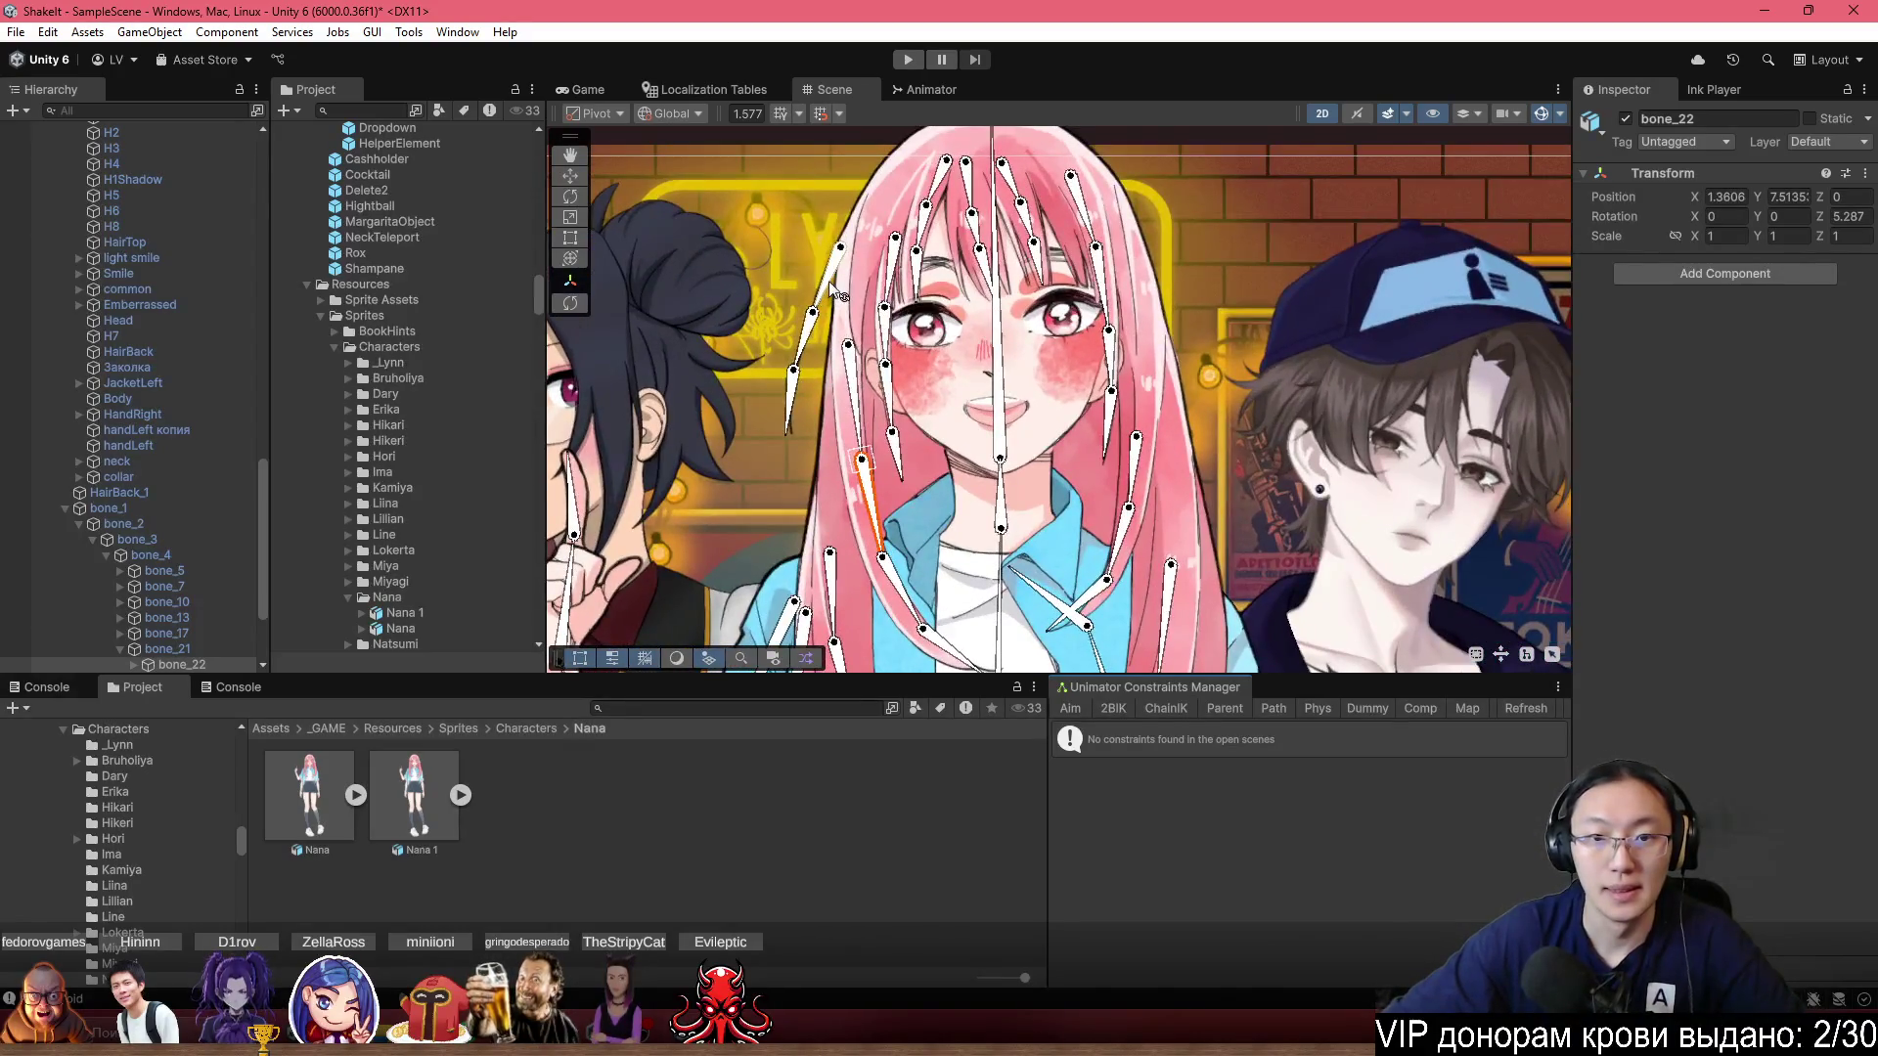
scroll(861, 377, "down", 3)
Add a new child bone bone_37 under bone_36 in Nana's hair.
left_click(1098, 302)
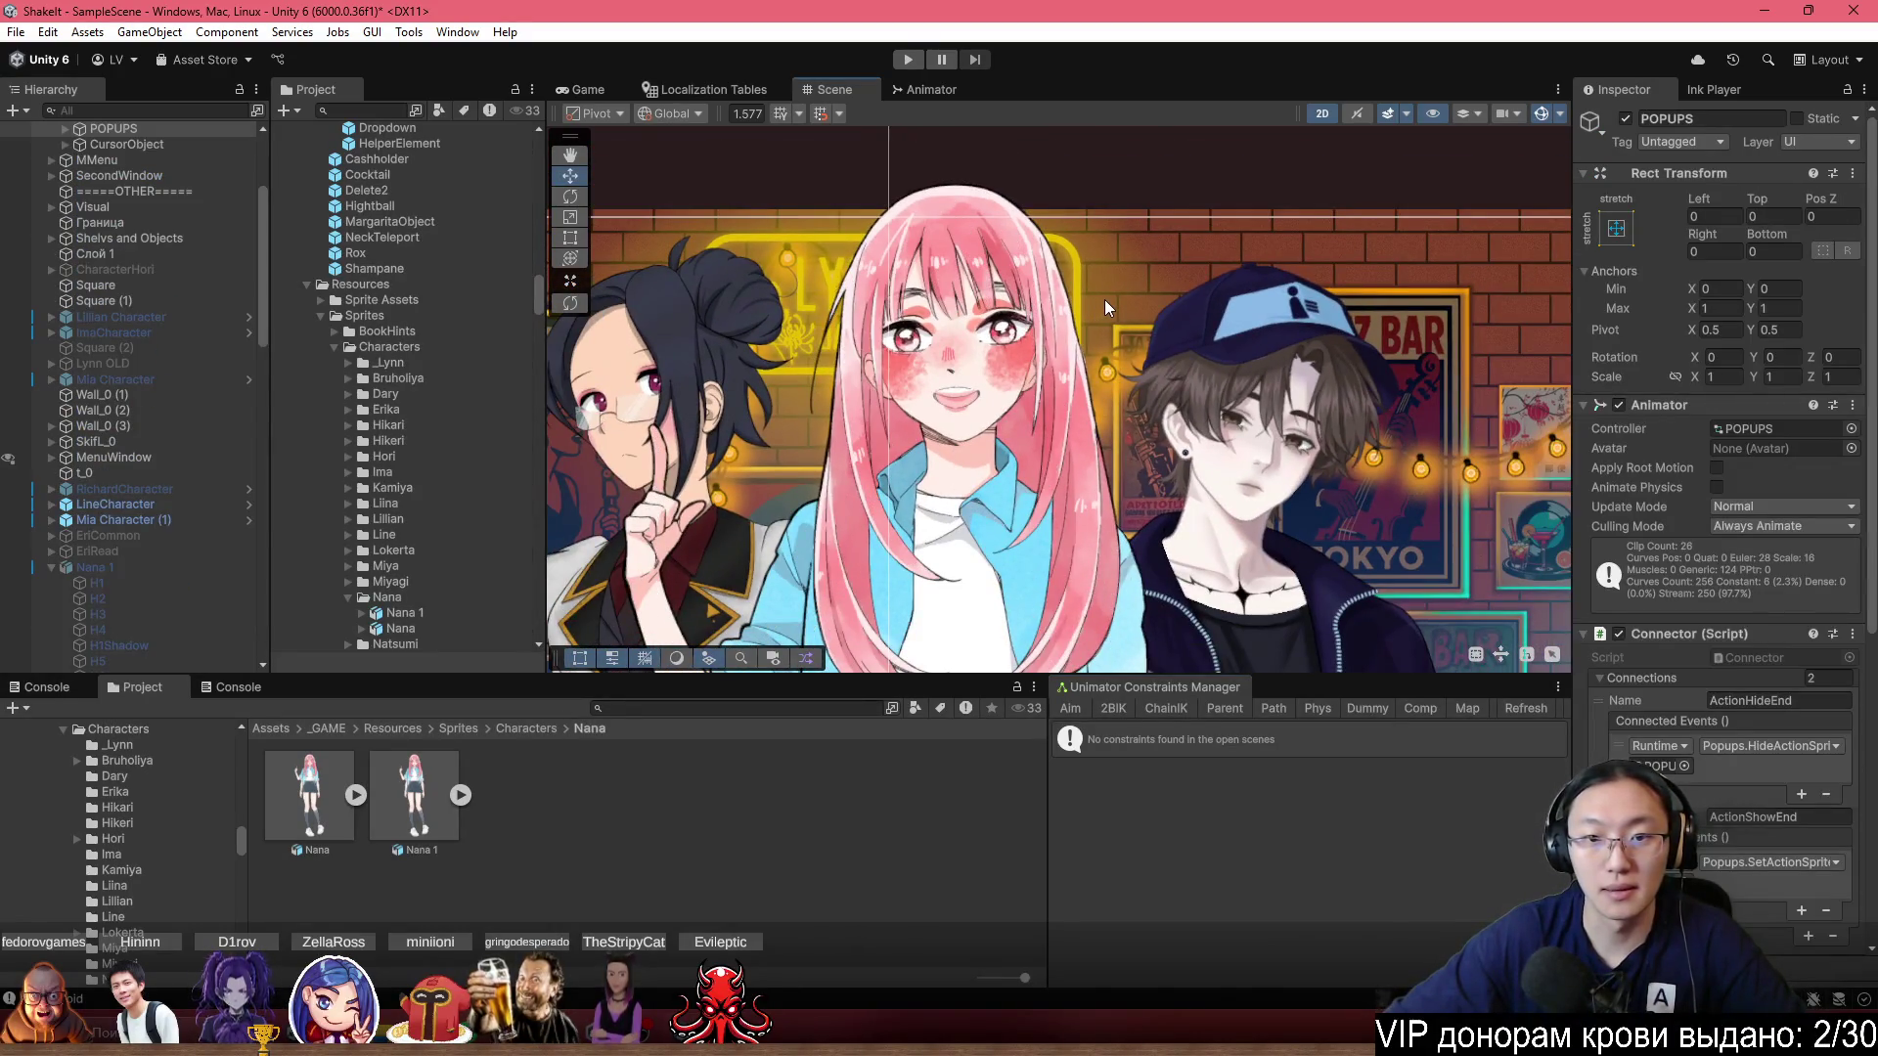
left_click(823, 295)
left_click(839, 323)
scroll(846, 328, "up", 2)
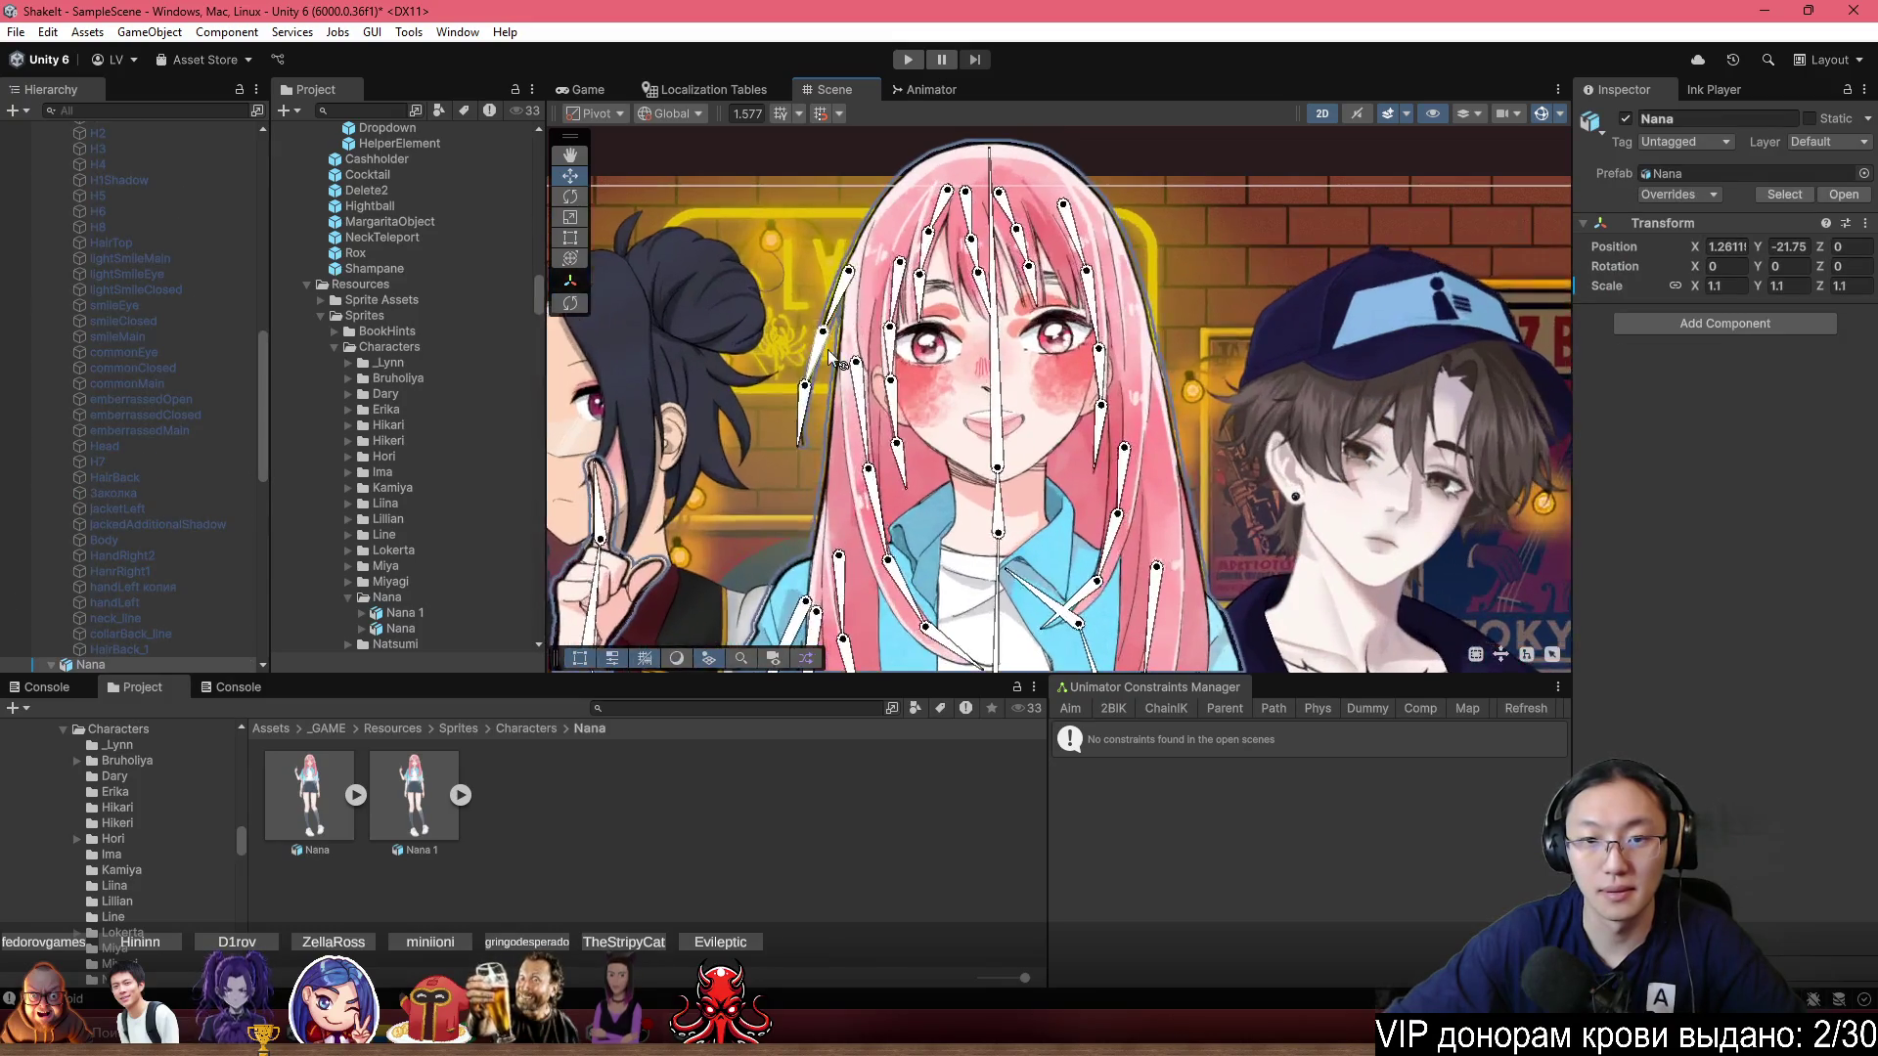
scroll(343, 474, "down", 5)
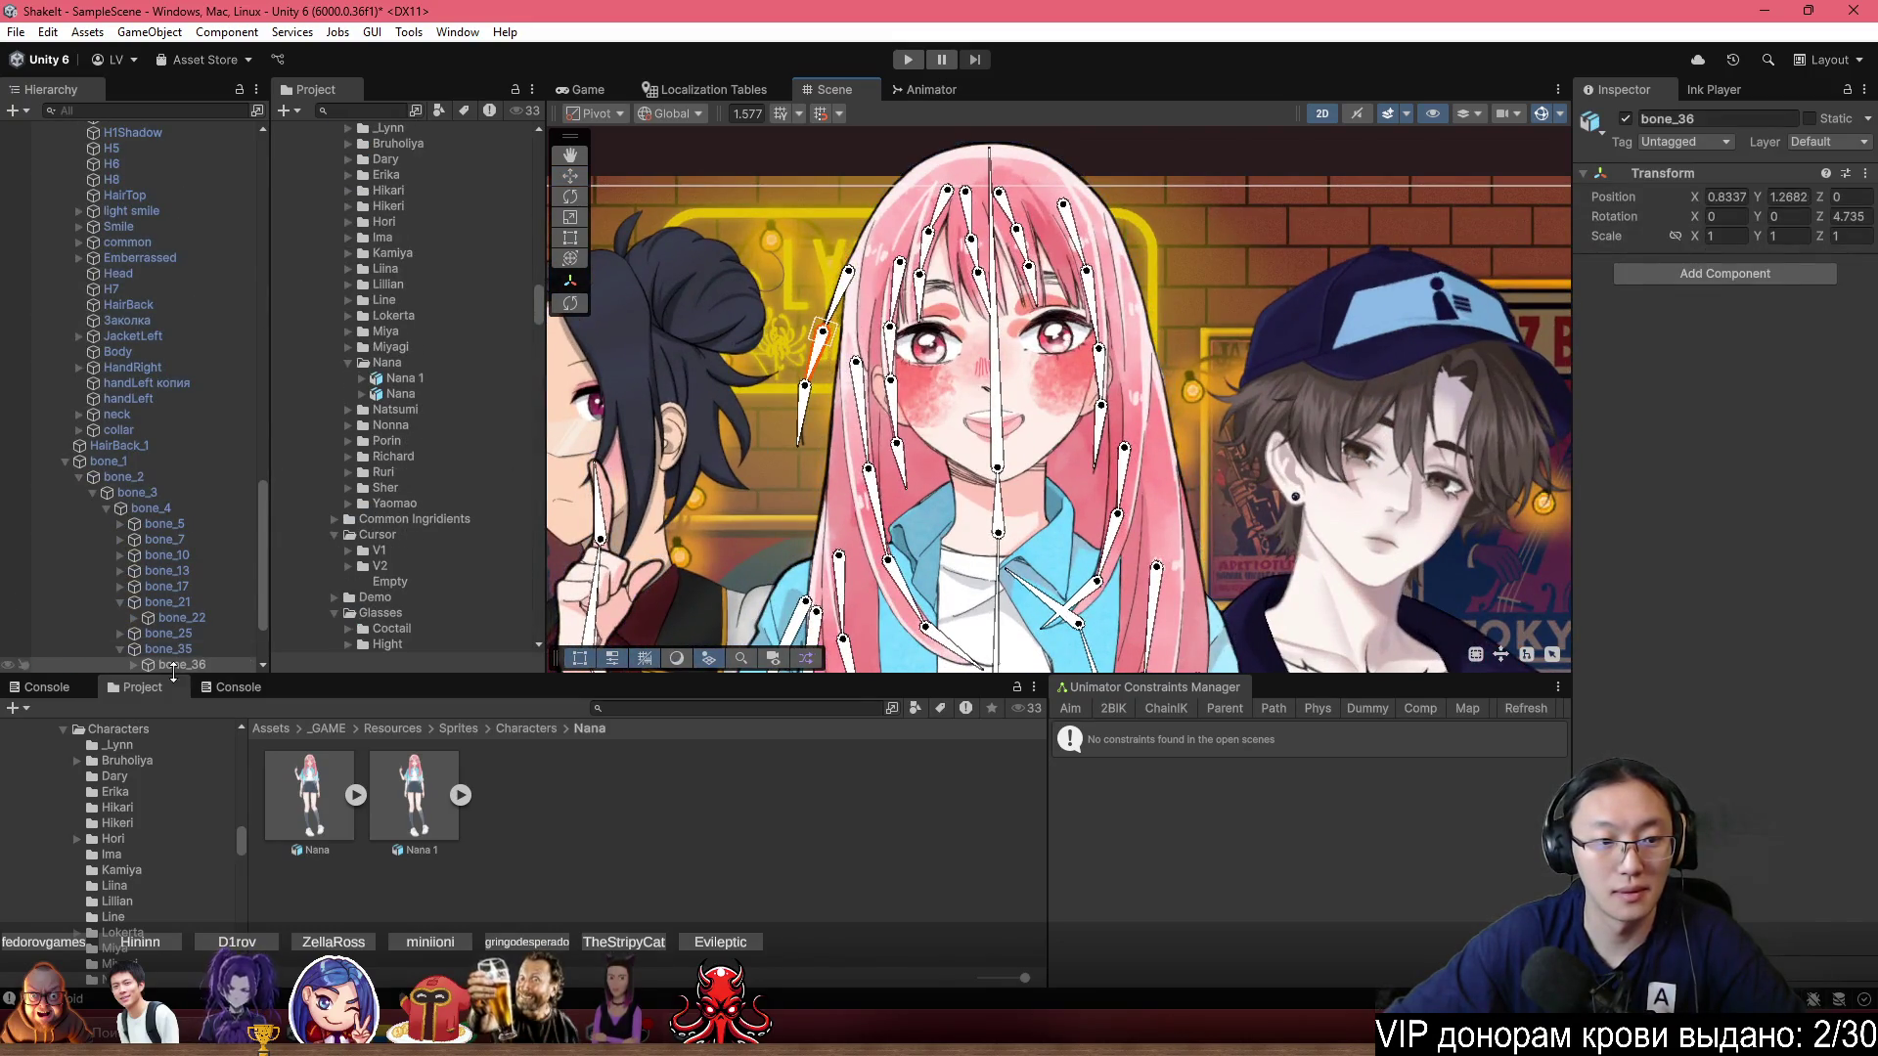
scroll(187, 579, "down", 3)
left_click(800, 422)
left_click(182, 555)
left_click(195, 568, "shift")
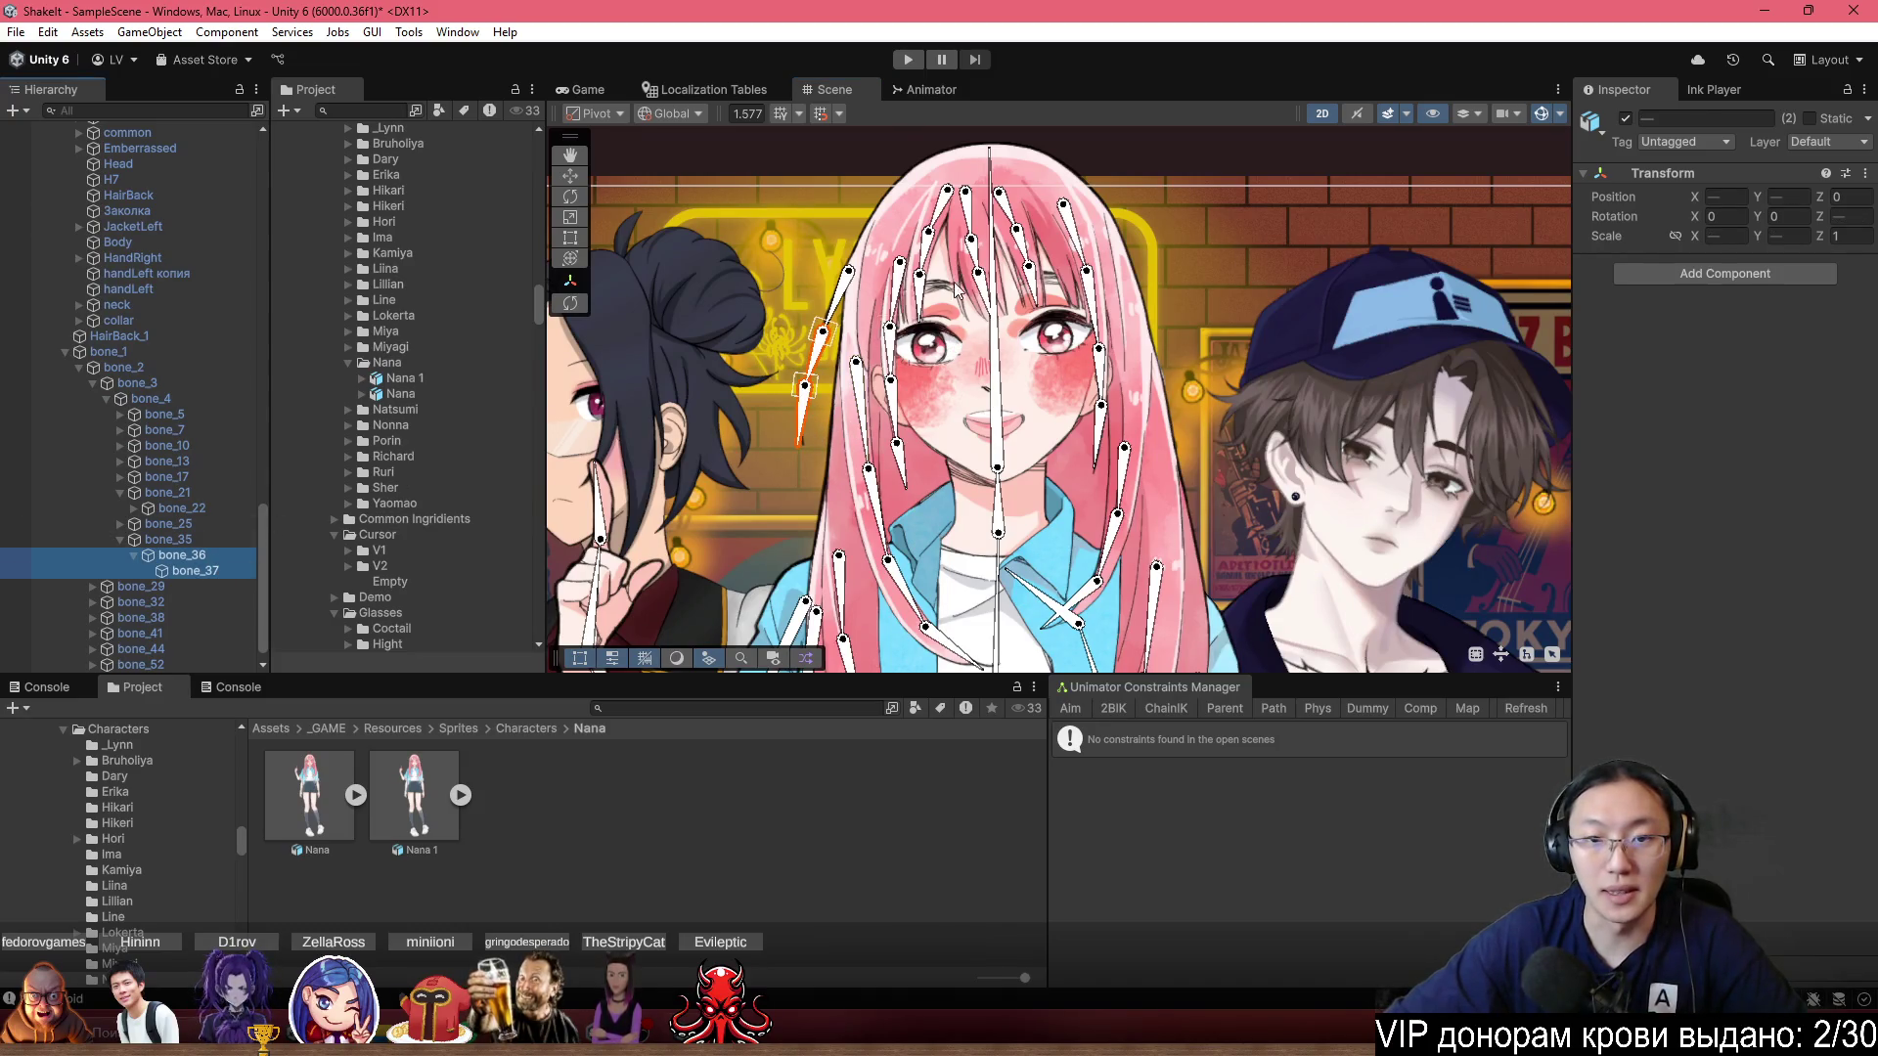
Add bone_51 under bone_6 and check which hair strands bones 9 to 27 drive.
left_click(895, 452)
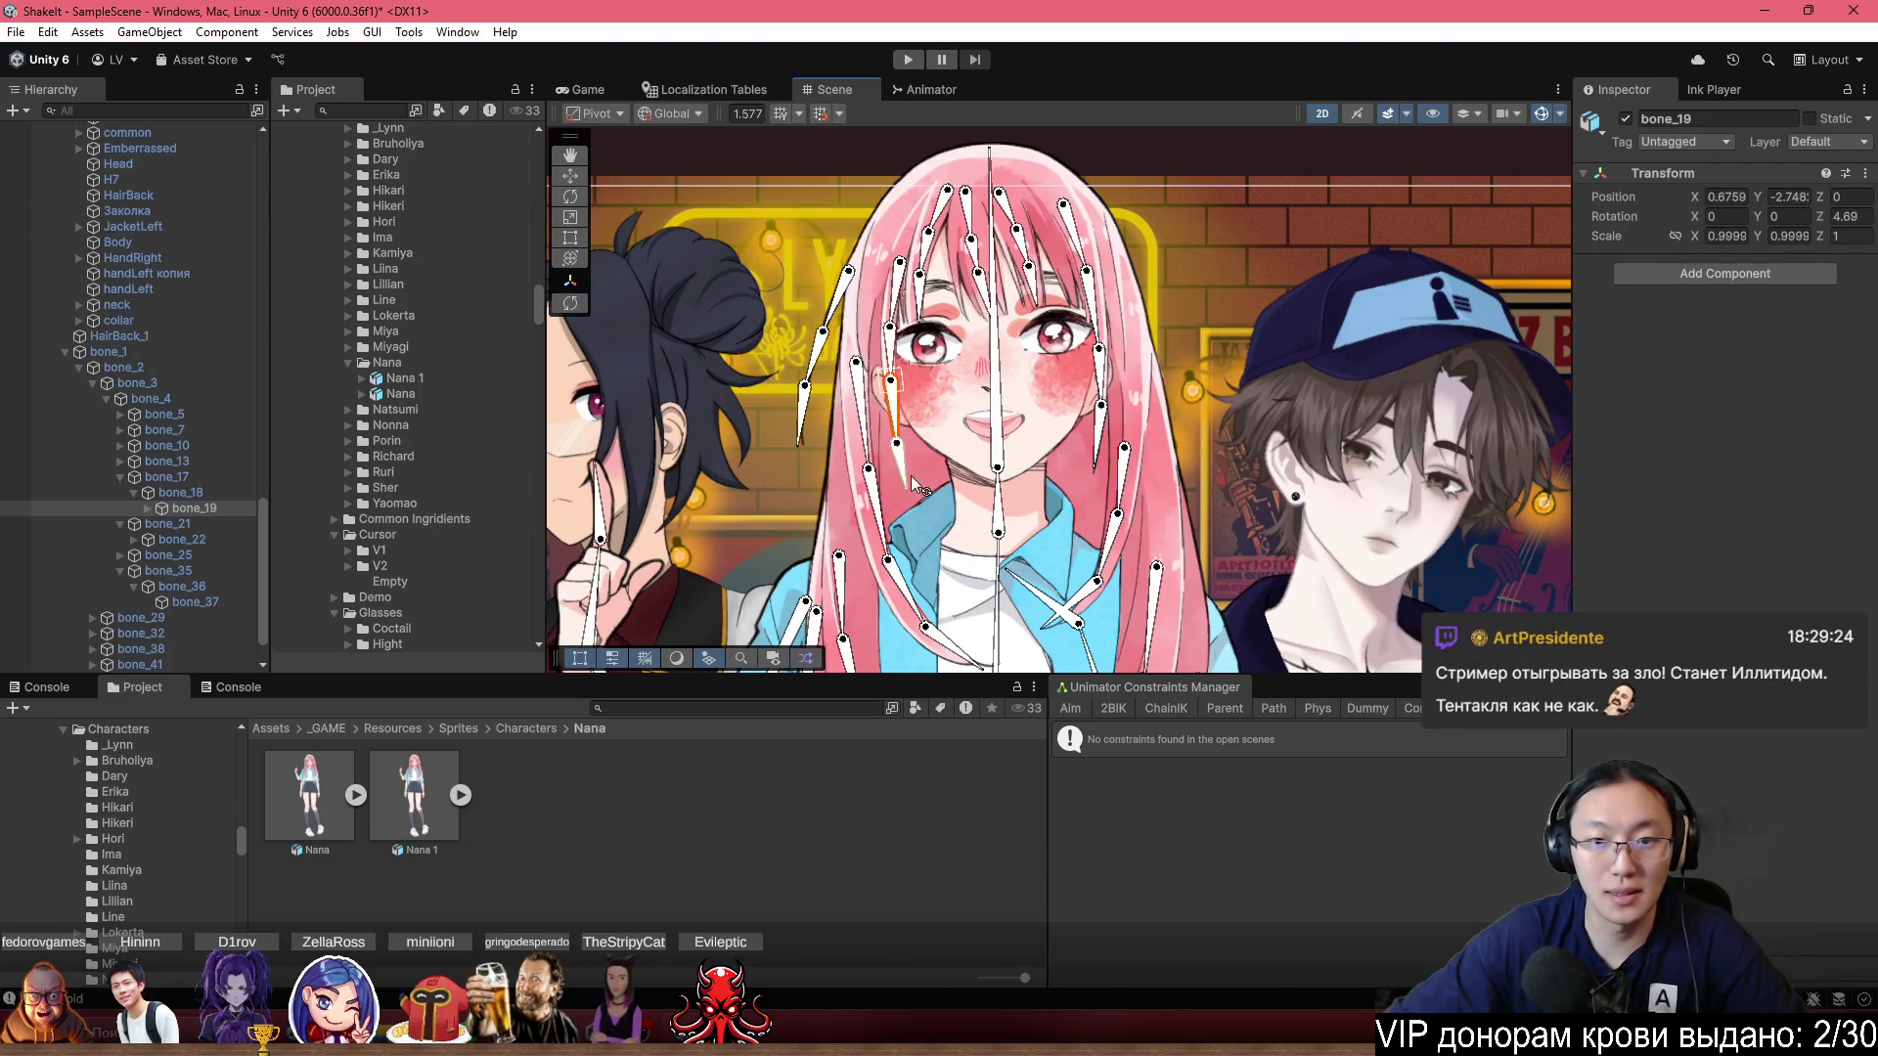
left_click(929, 252)
left_click(919, 274)
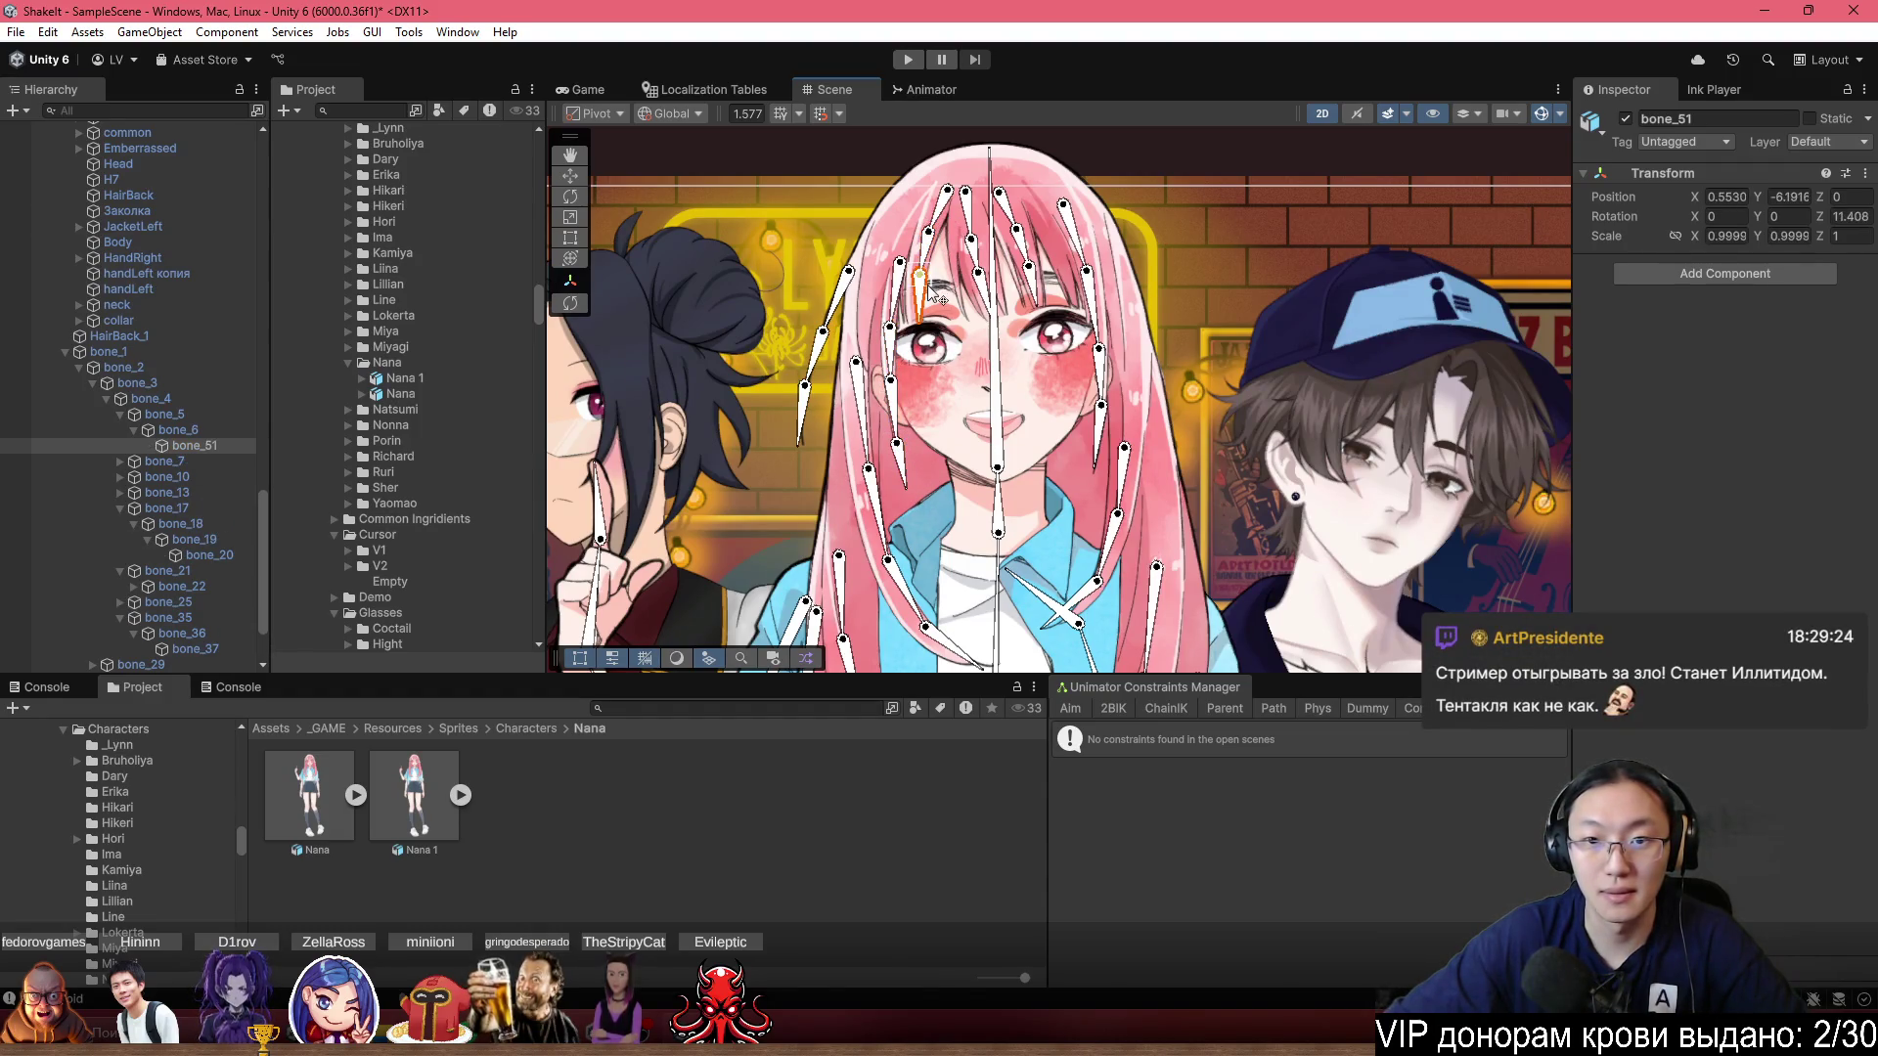
left_click(981, 284)
left_click(1040, 291)
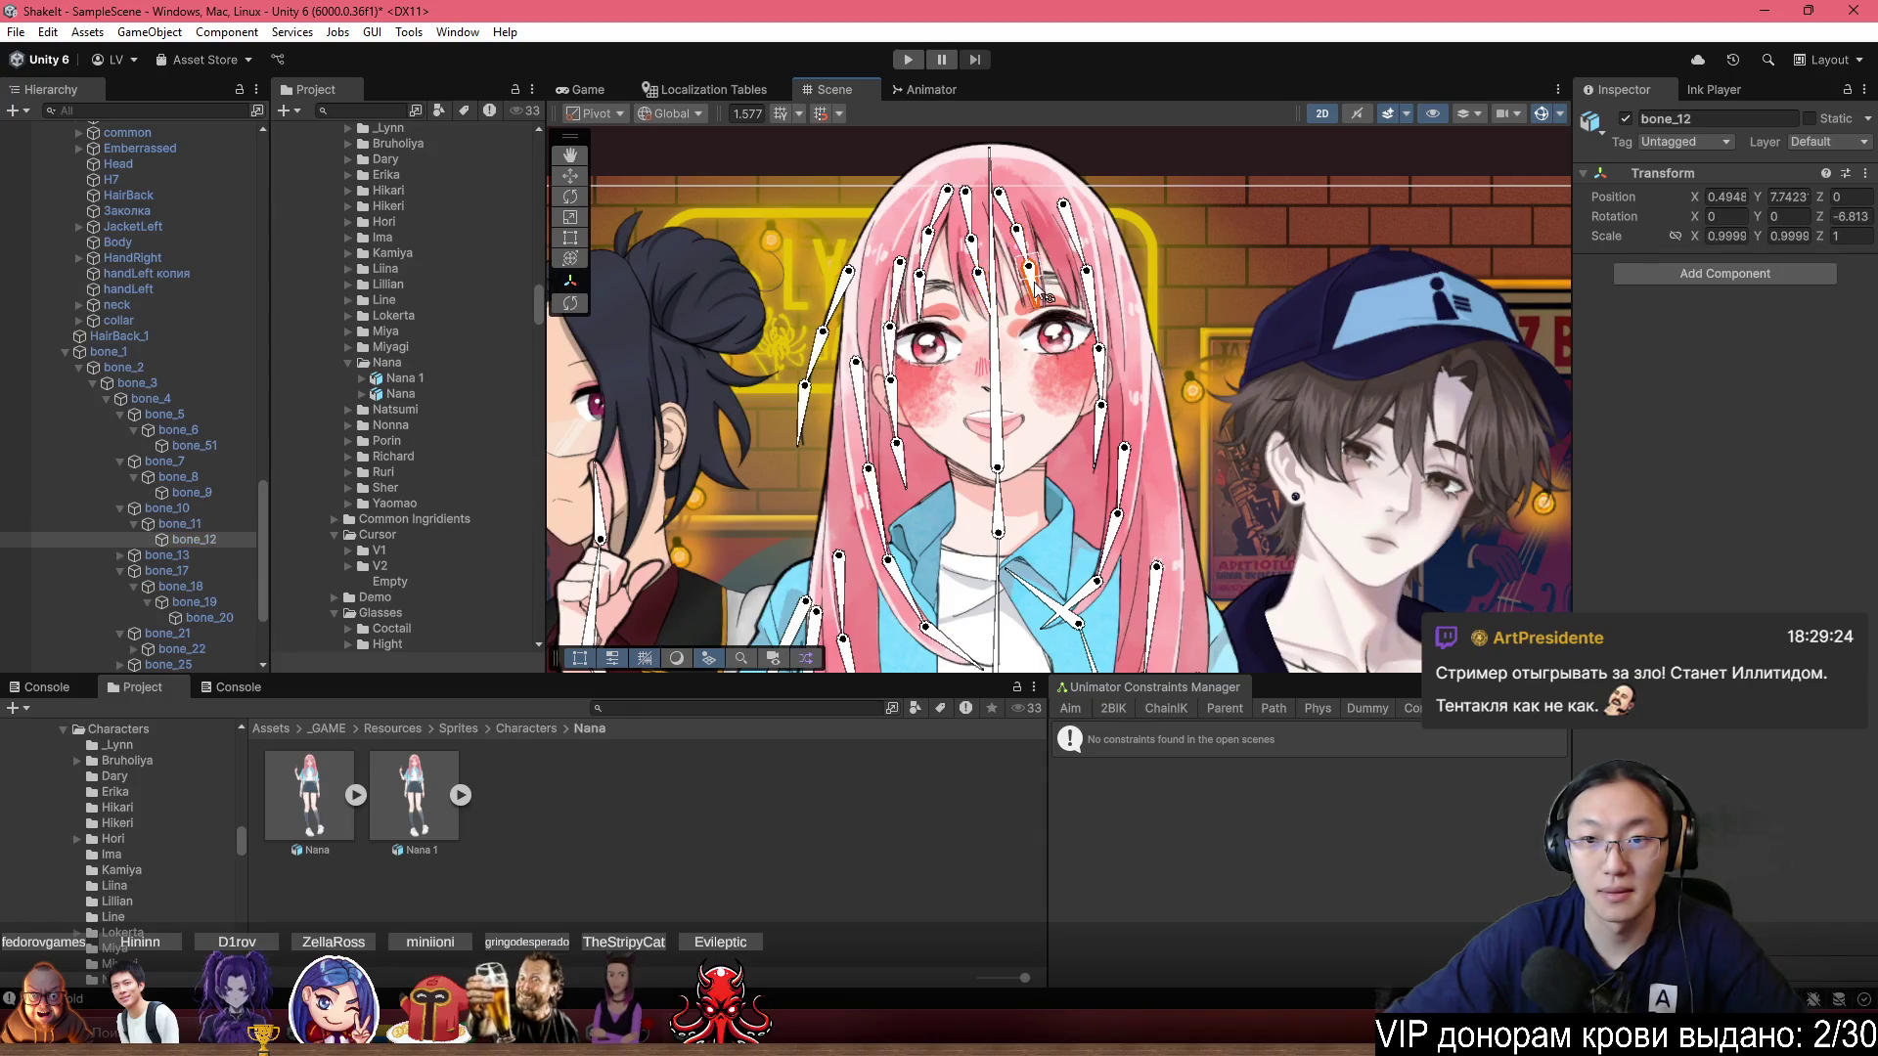
left_click(1090, 293)
left_click(1100, 372)
left_click(1100, 430)
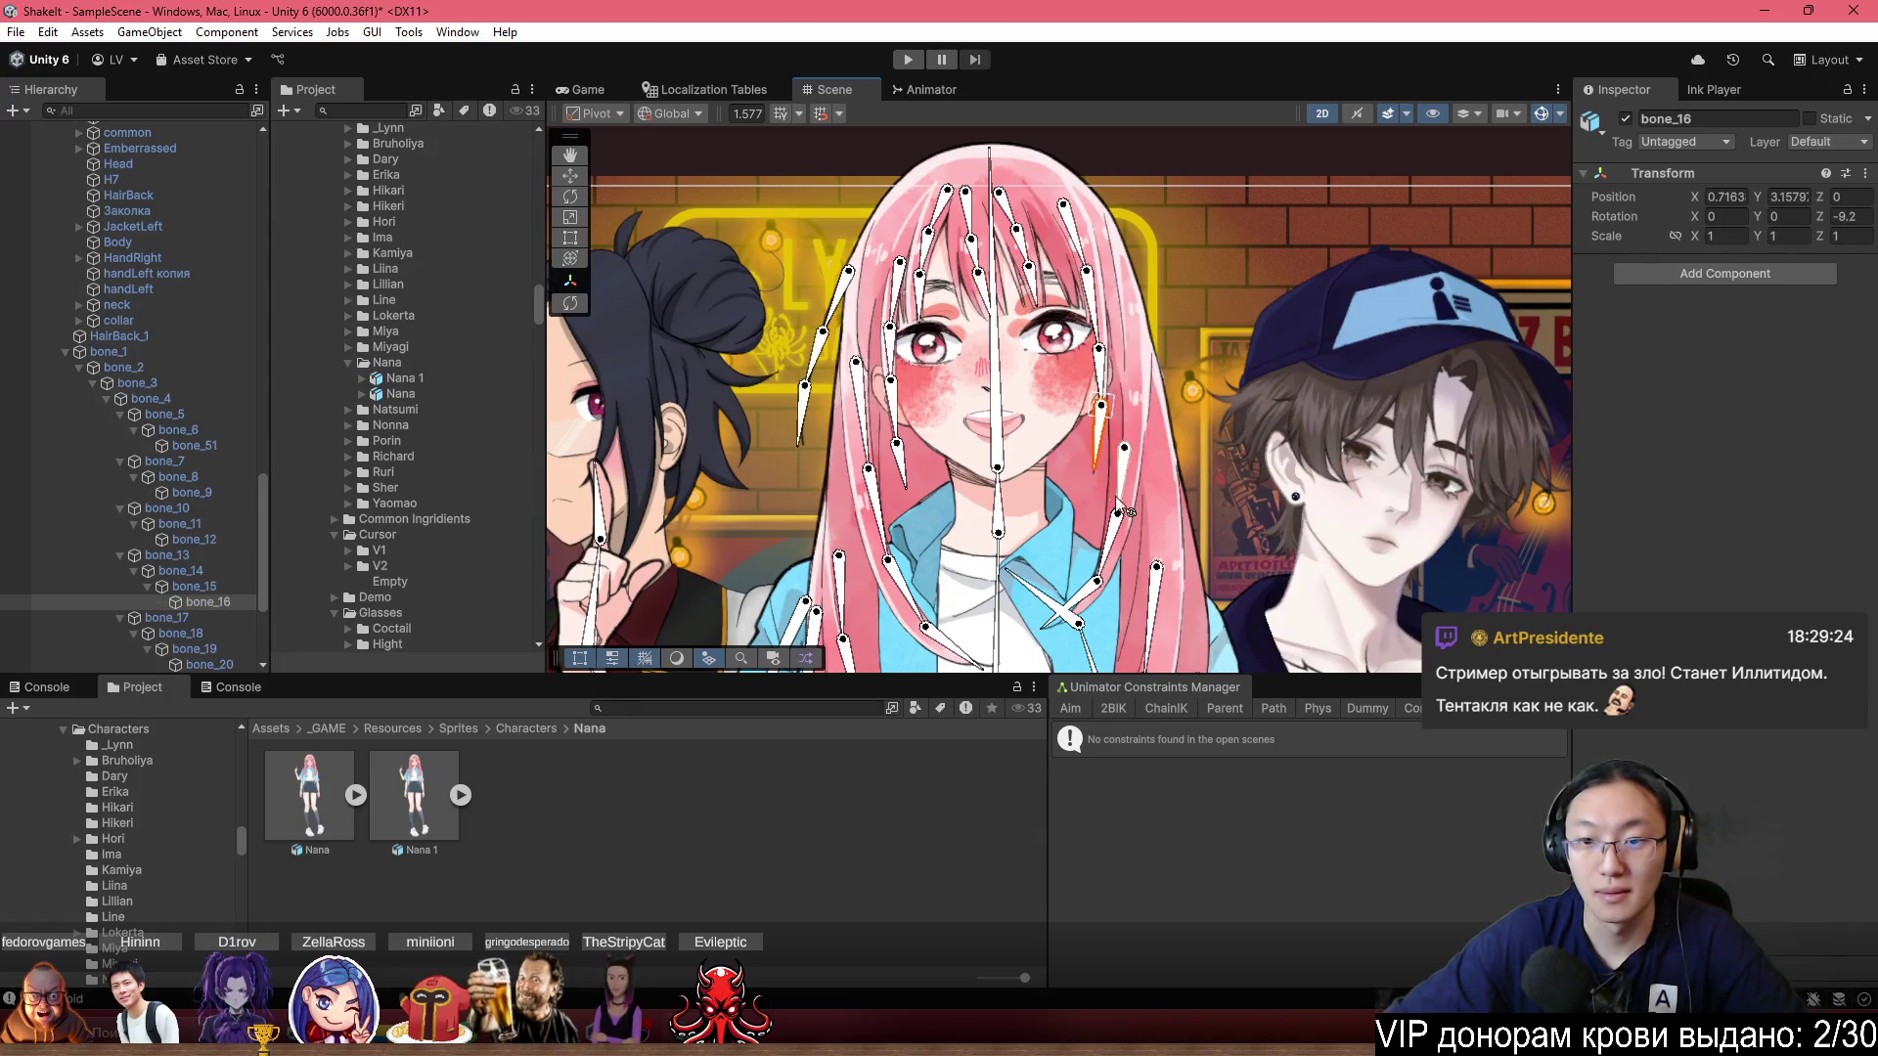
left_click(1085, 616)
left_click_drag(1085, 616, 1095, 419)
scroll(1096, 419, "up", 2)
left_click(1062, 641)
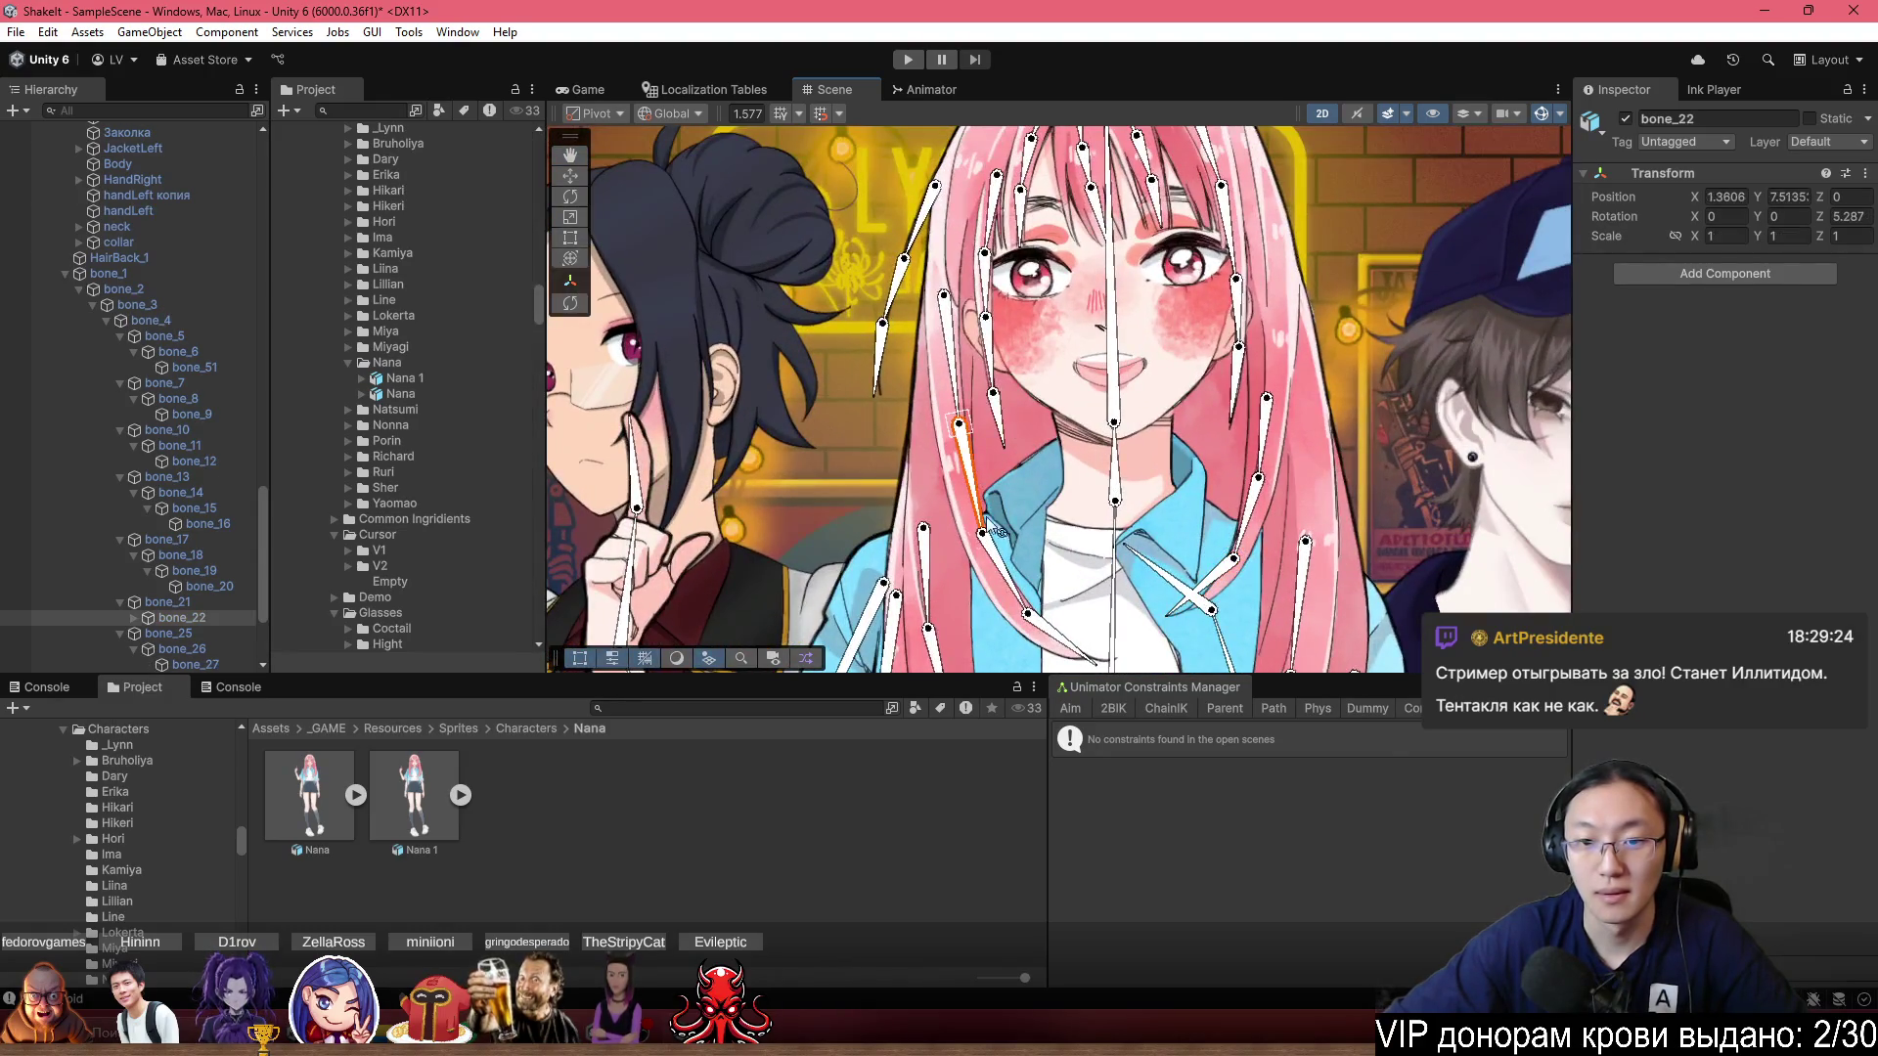
left_click(1003, 401)
left_click(985, 269)
left_click(990, 322)
left_click(1020, 210)
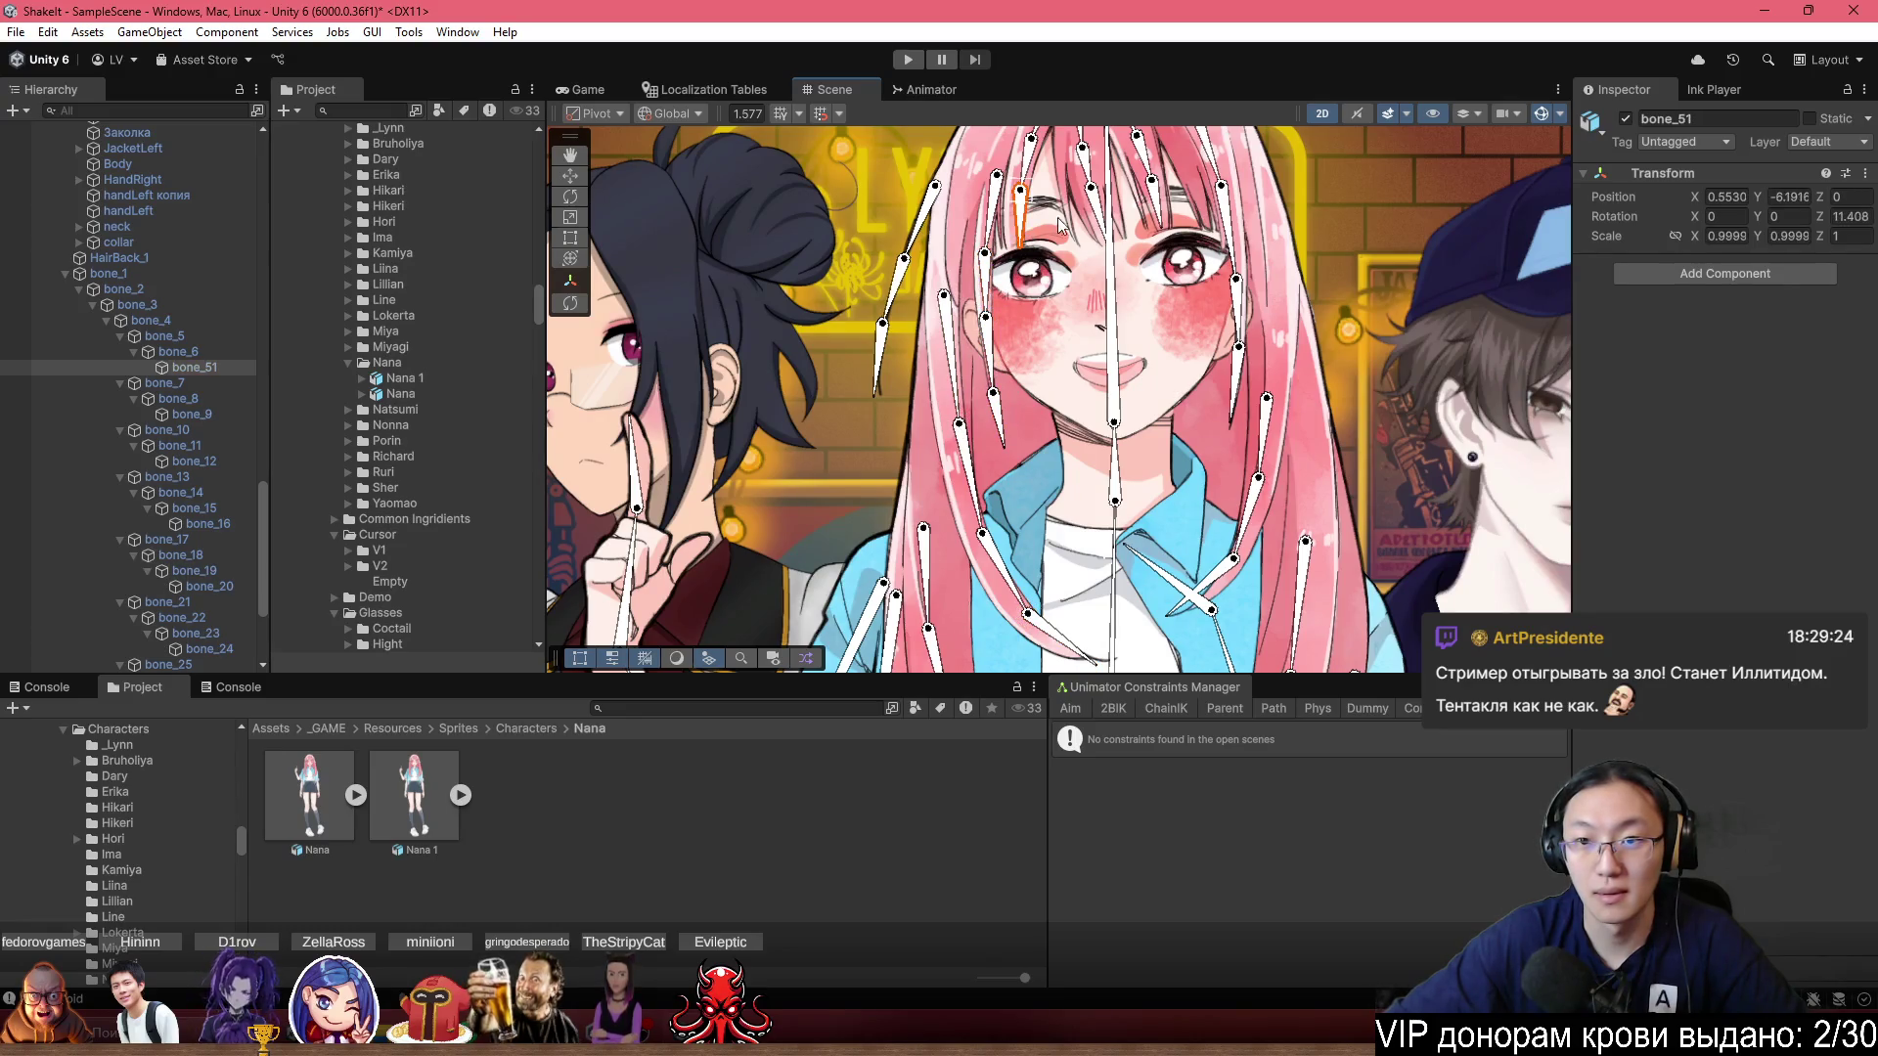
left_click(1095, 218)
left_click(1169, 210)
left_click(1237, 229)
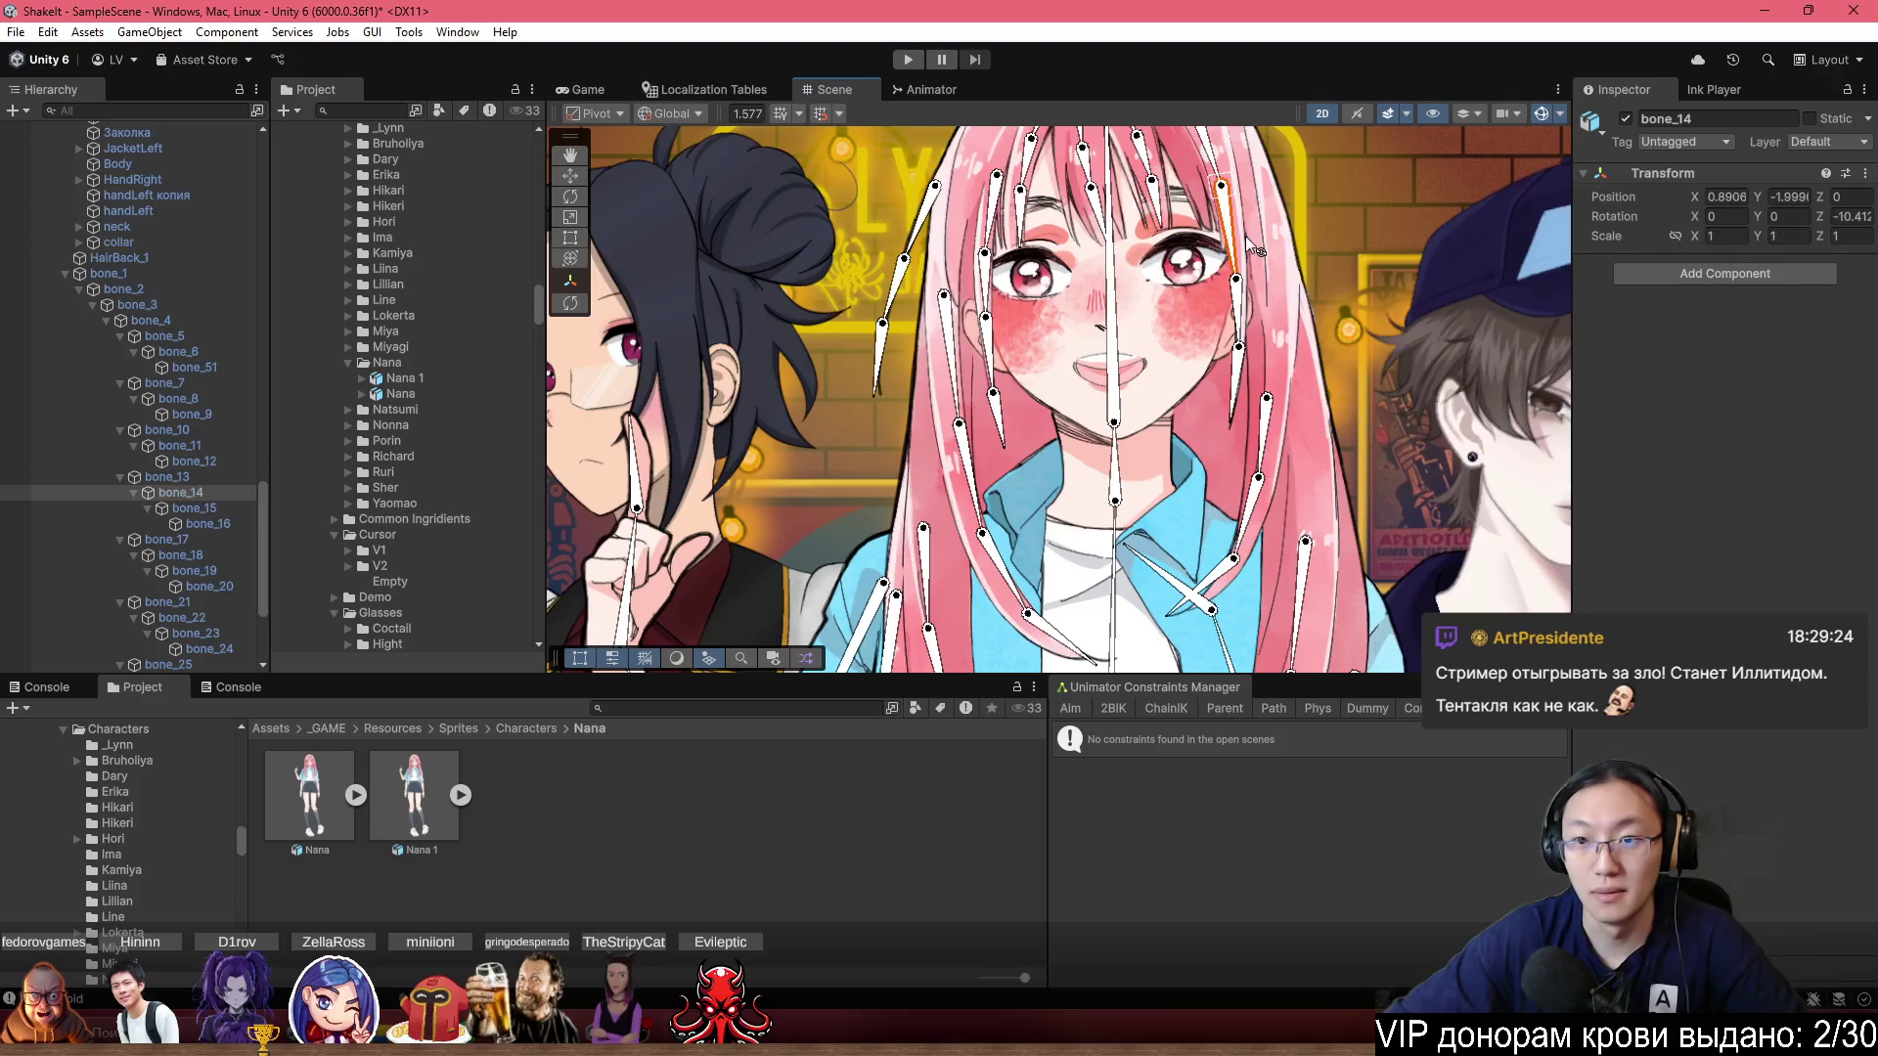
left_click(210, 367)
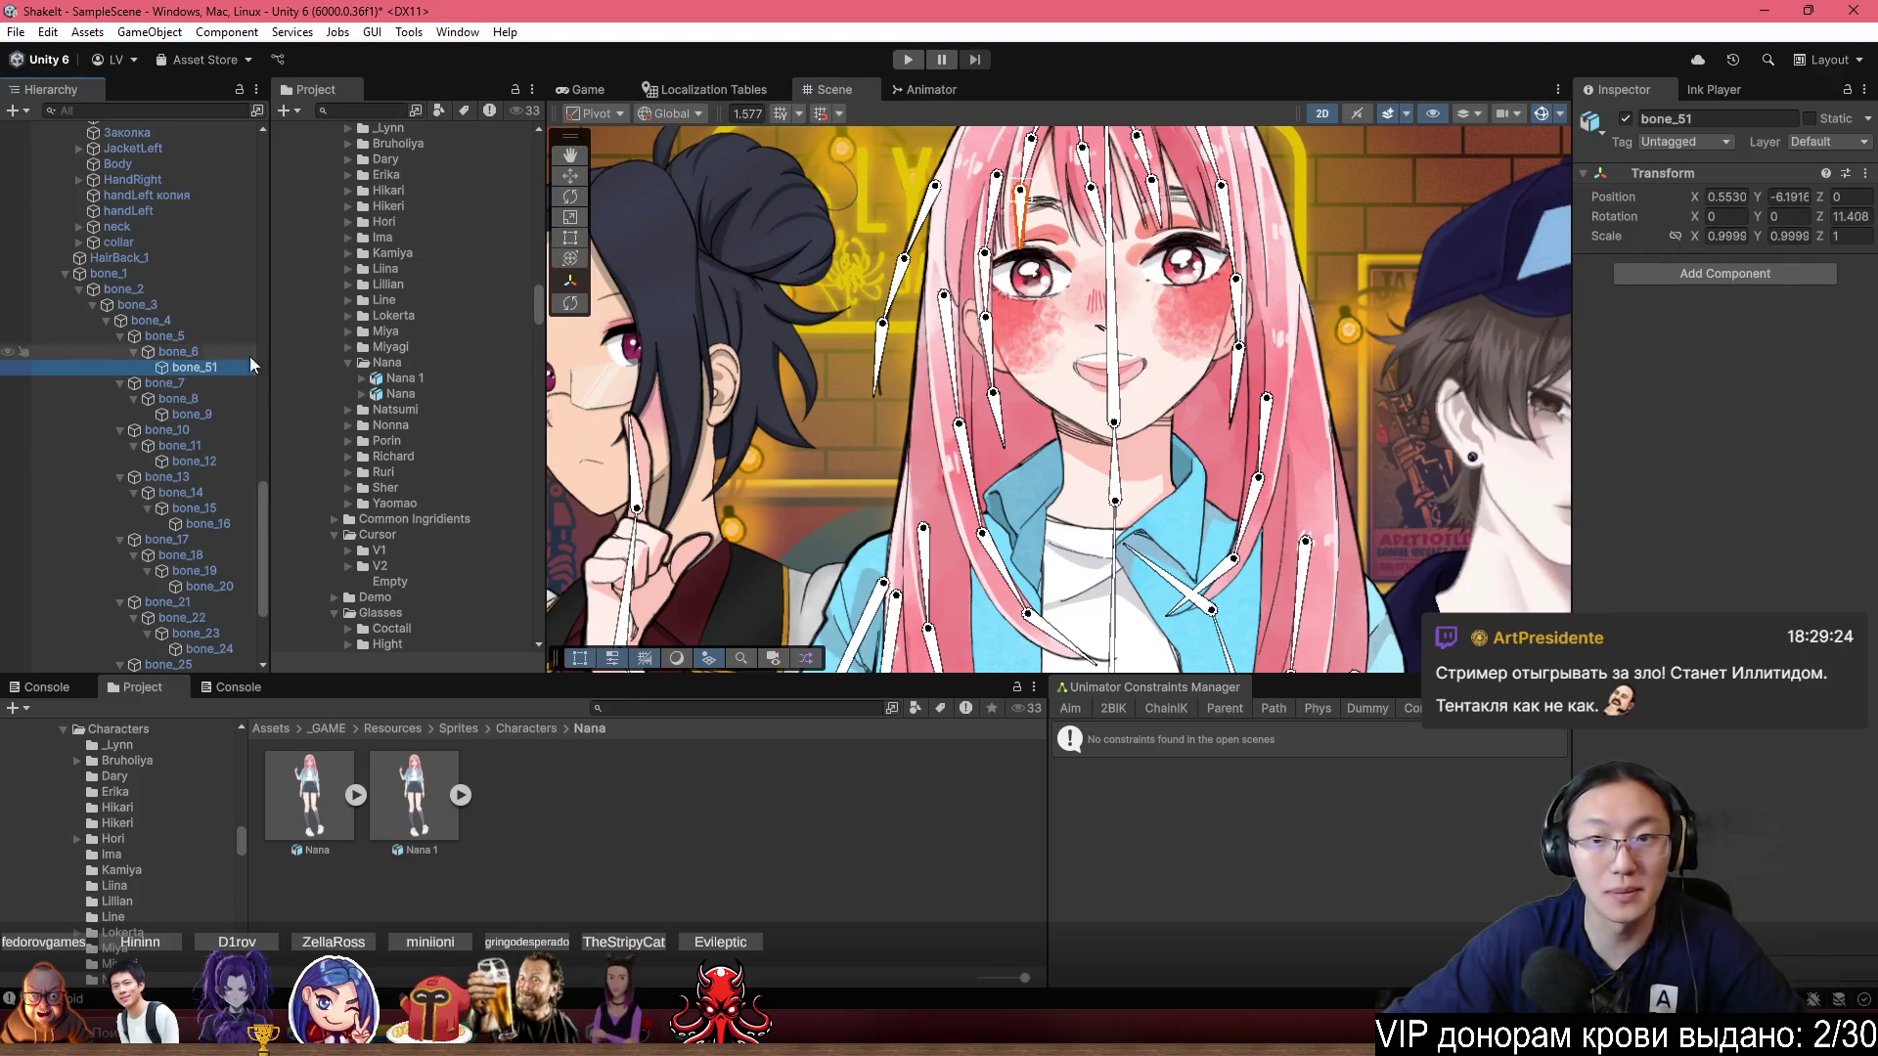
scroll(805, 375, "down", 1)
Multi-select the nineteen hair bones, bone_6 through bone_27 plus bone_36 and bone_37.
left_click(180, 351, "ctrl")
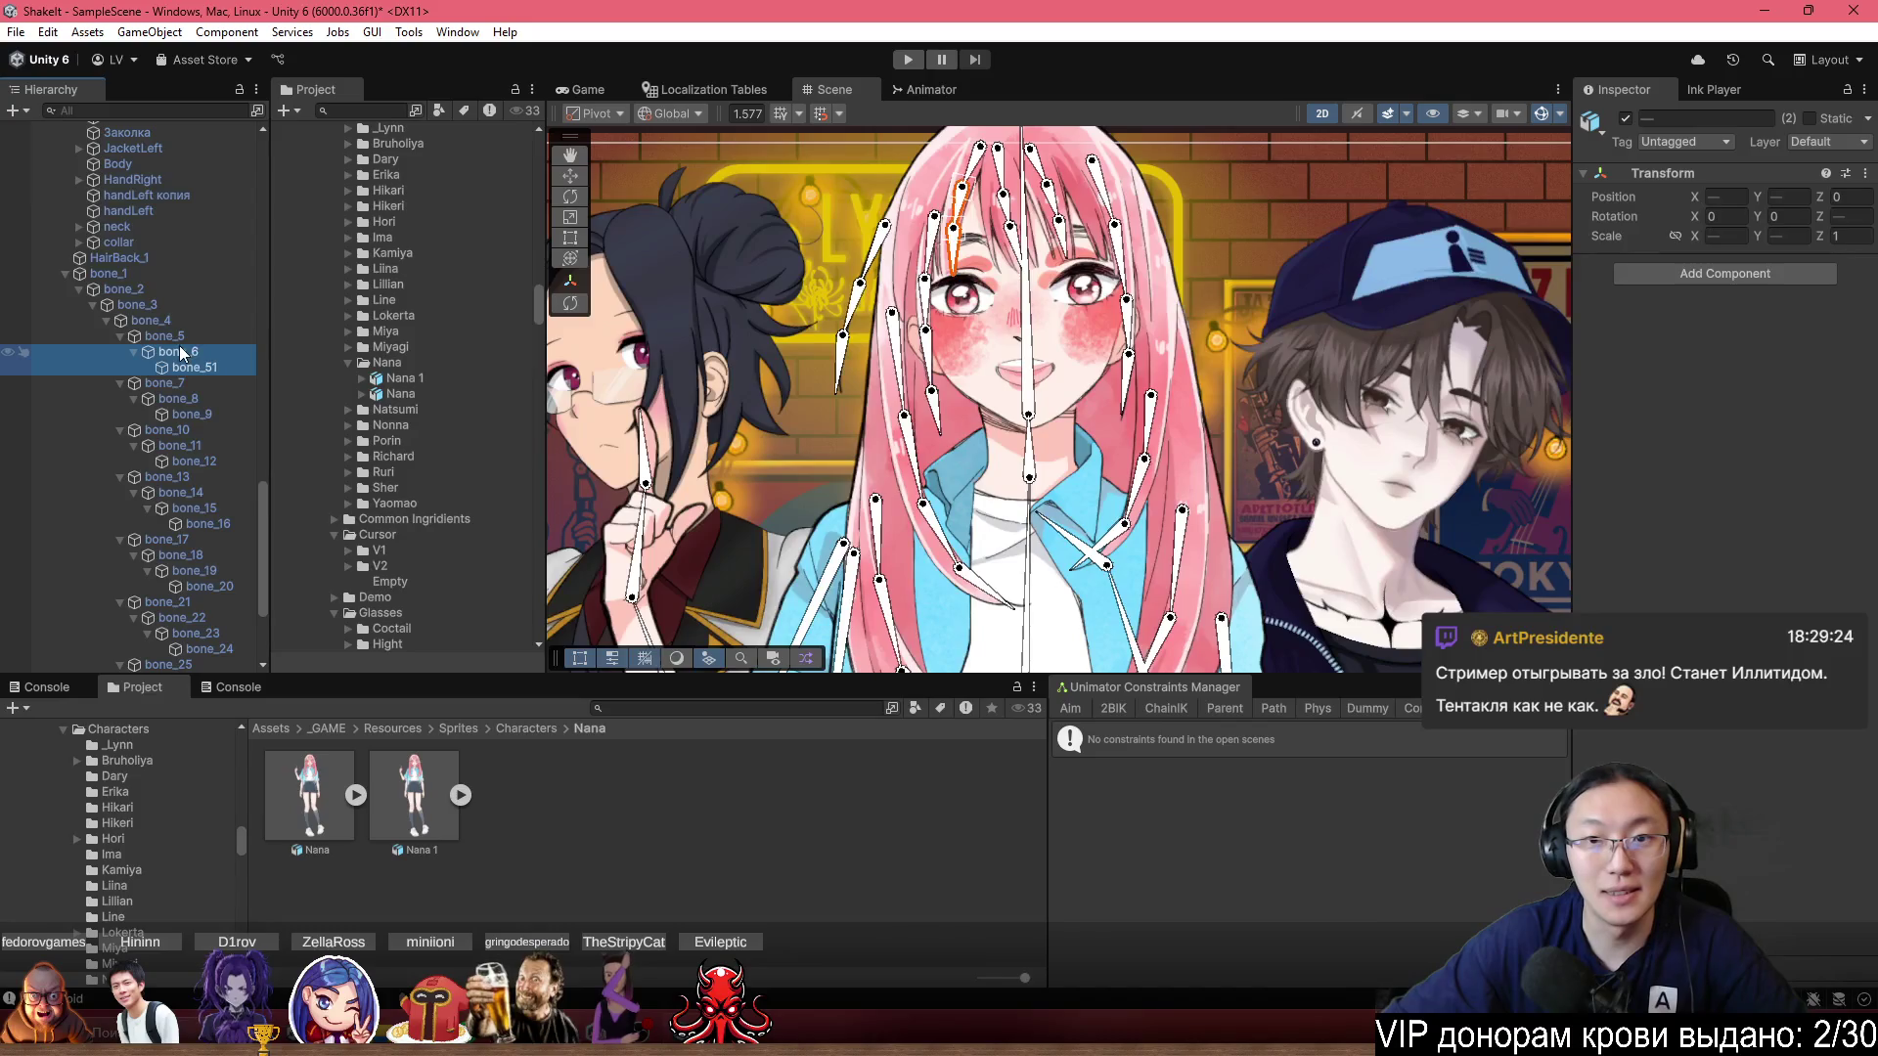
left_click(191, 414, "ctrl")
left_click(197, 399, "ctrl")
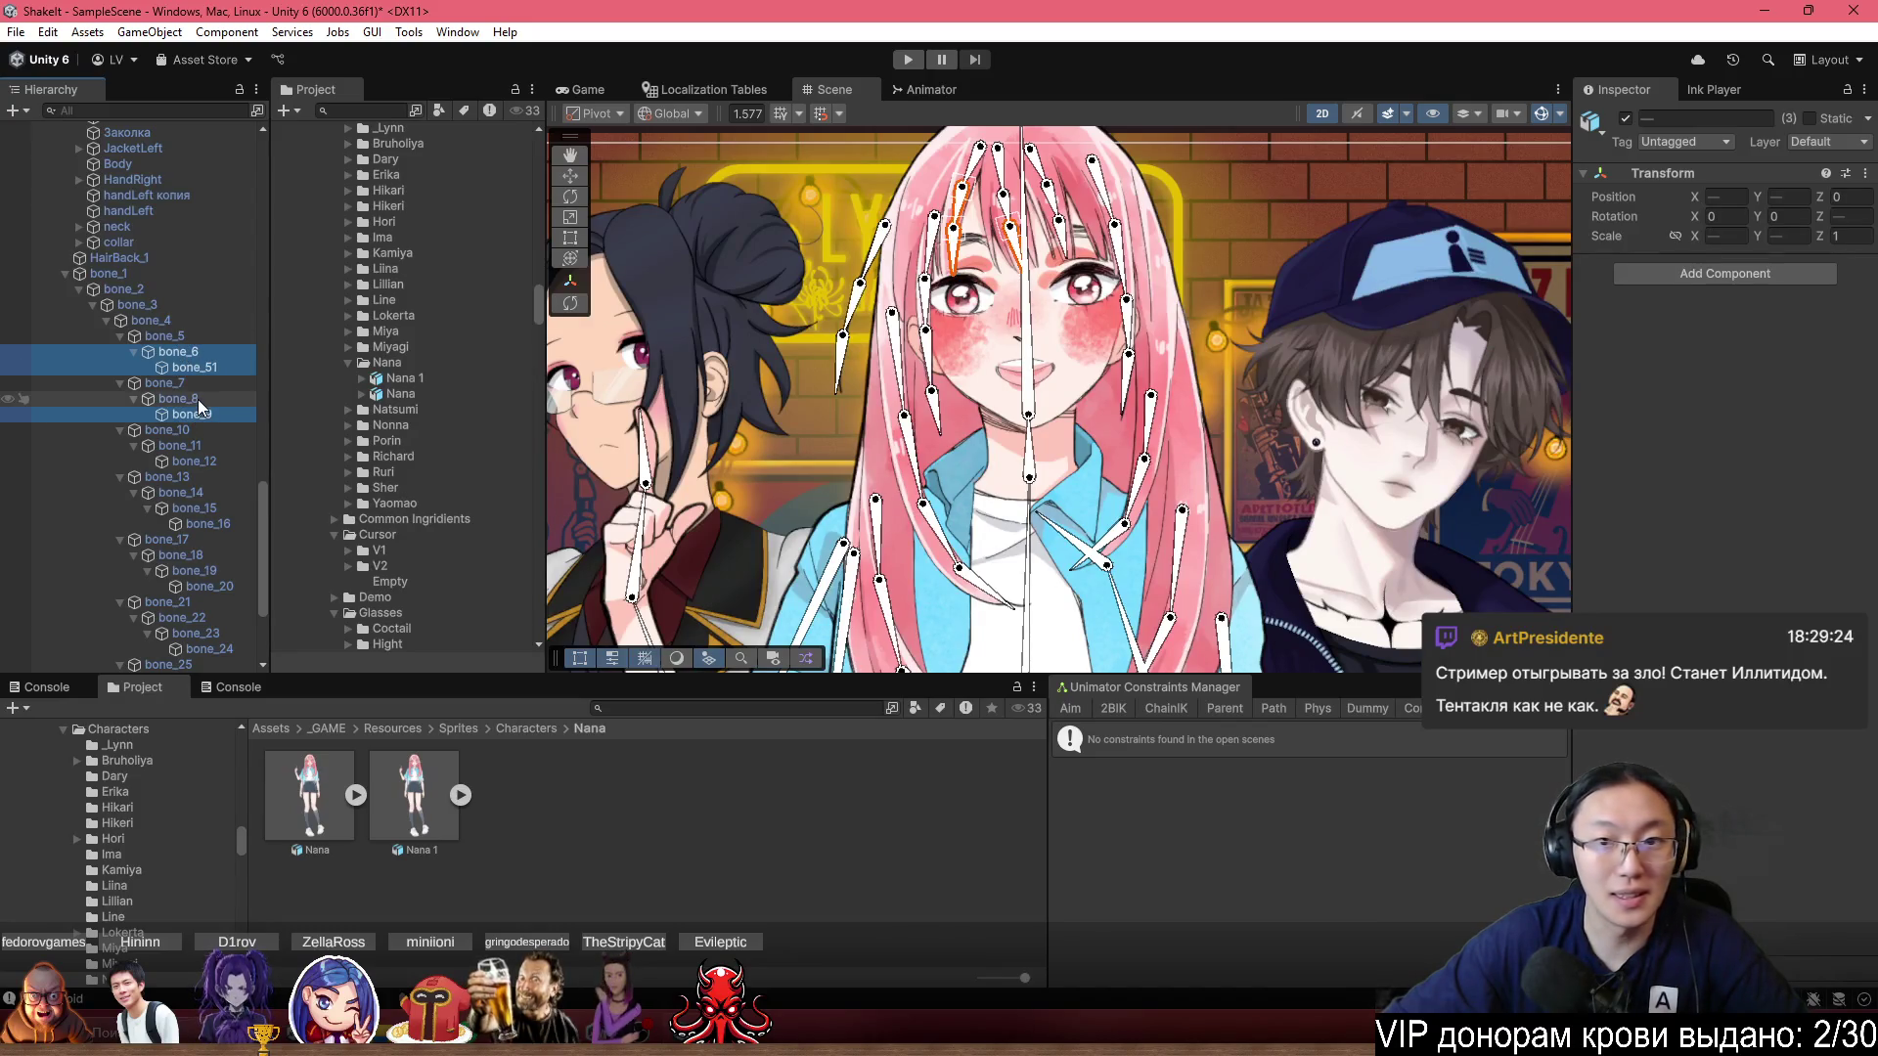
left_click(193, 461, "ctrl")
left_click(186, 445, "ctrl")
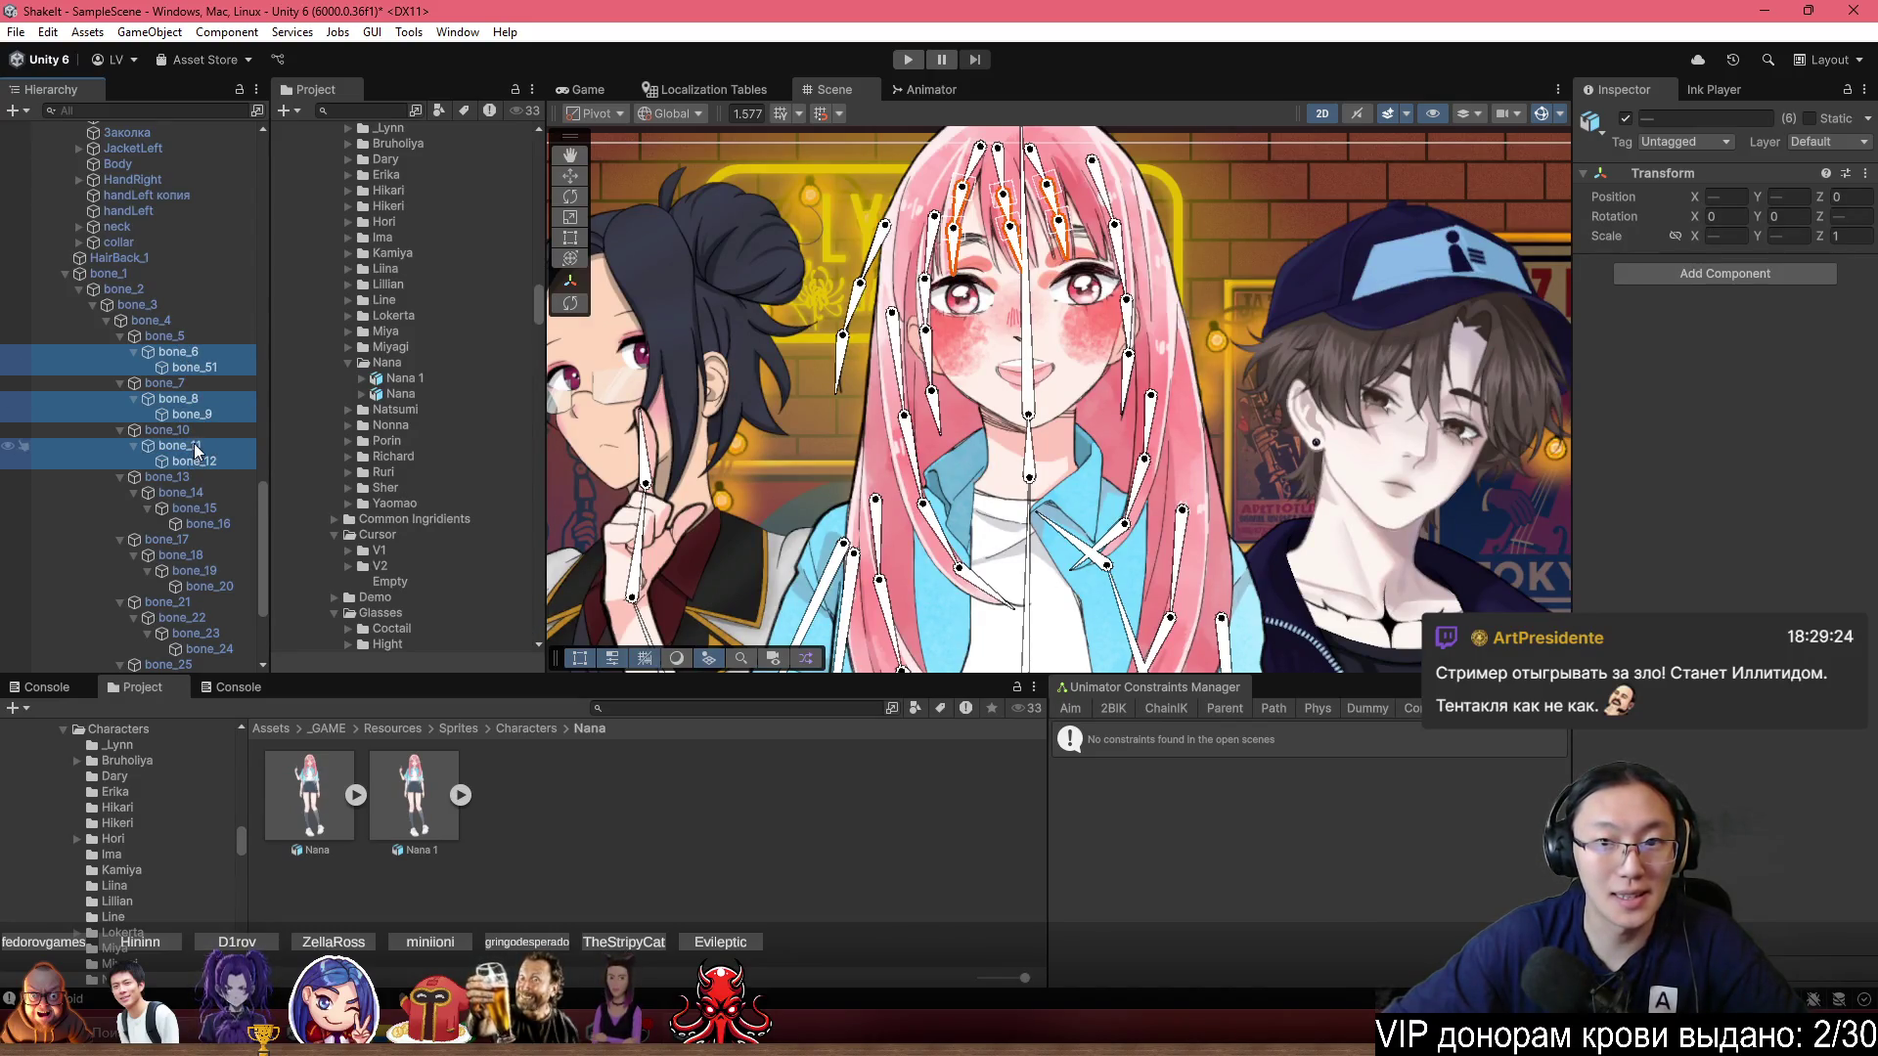
left_click(206, 529, "ctrl")
left_click(210, 509, "ctrl")
left_click(211, 496, "ctrl")
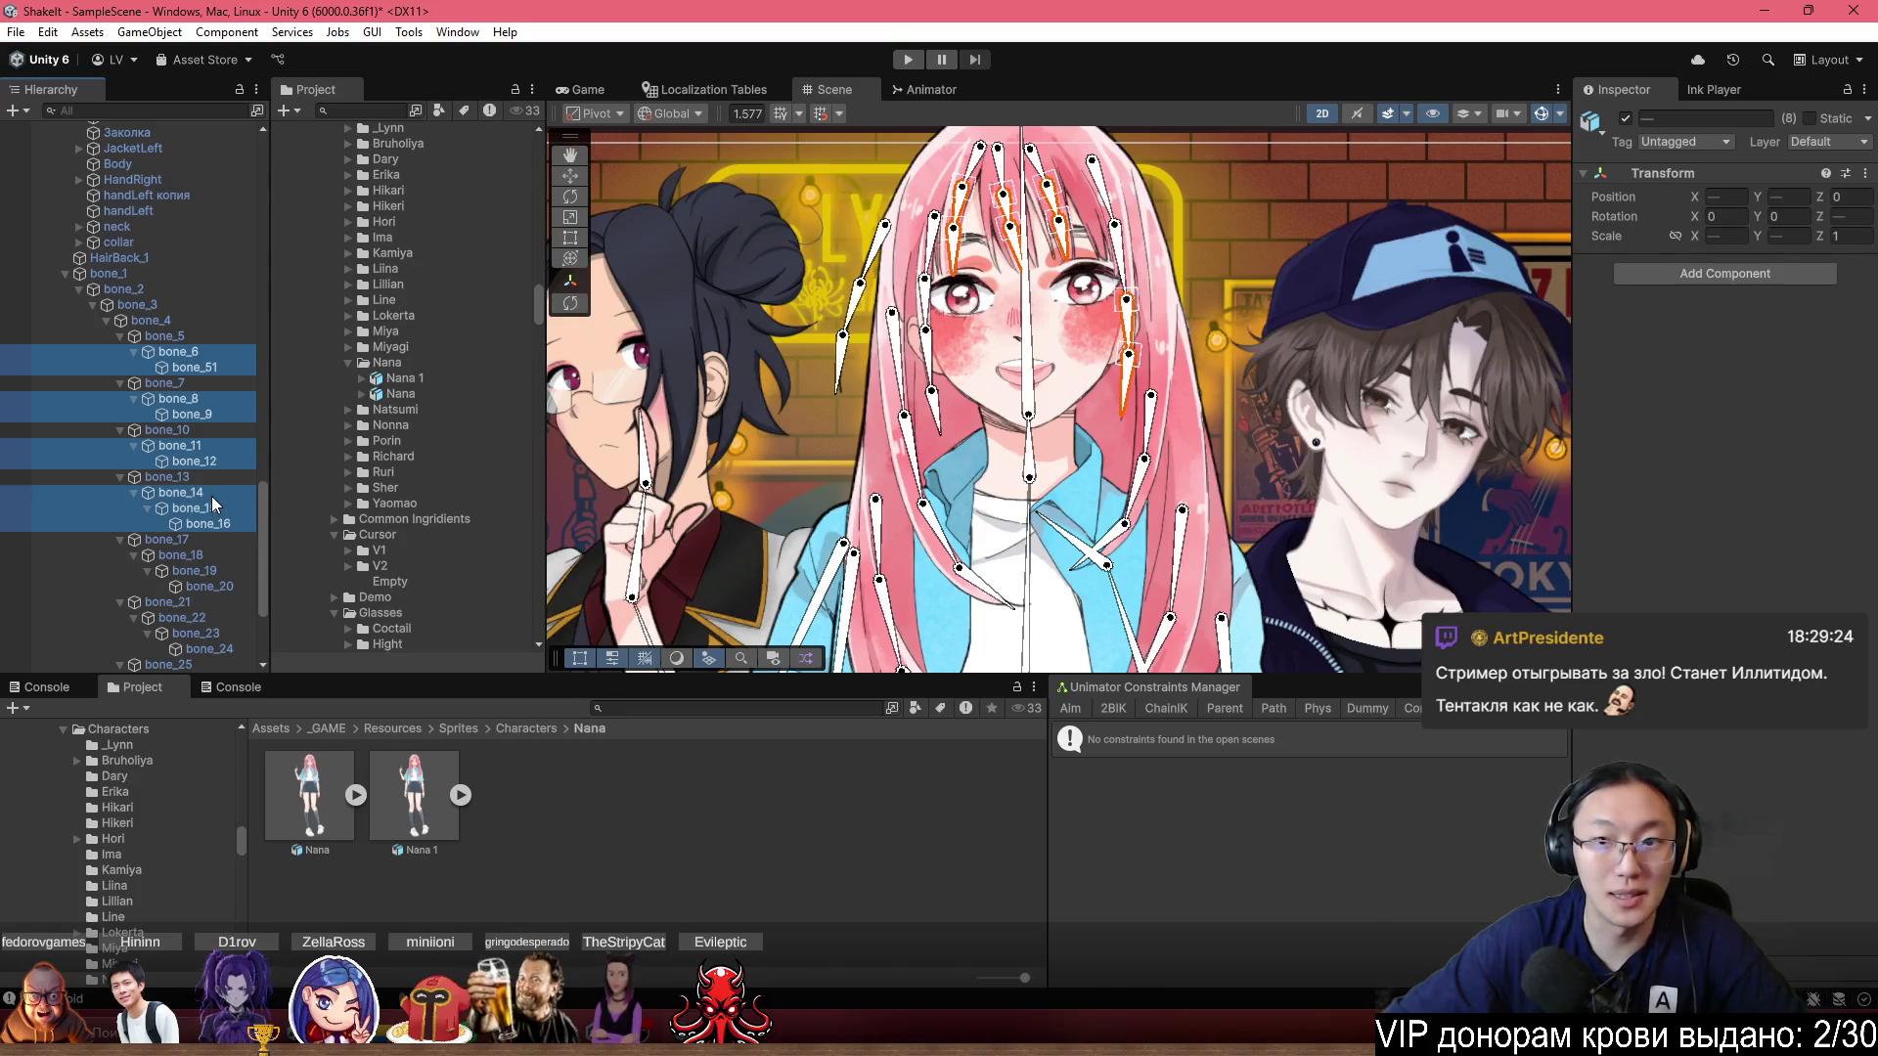
left_click(200, 585, "ctrl")
left_click(201, 571, "ctrl")
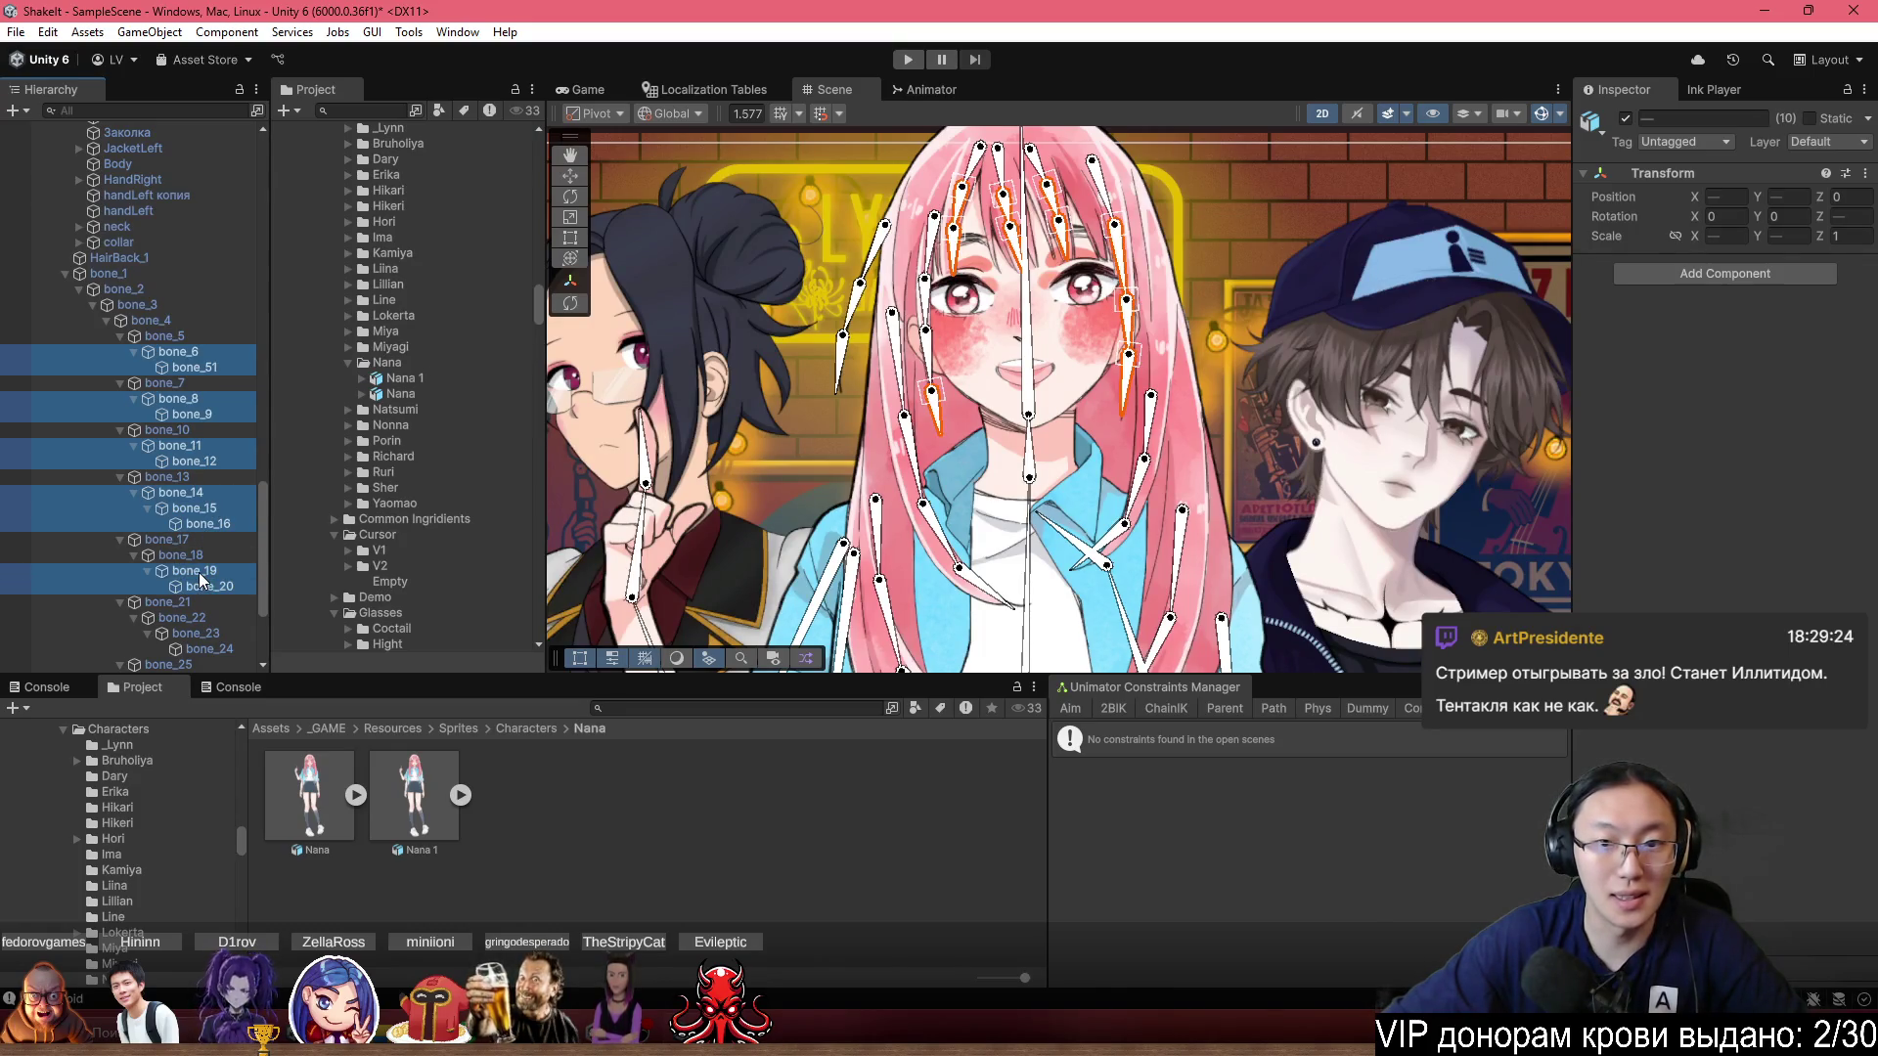
left_click(199, 555, "ctrl")
scroll(205, 489, "down", 4)
left_click(217, 462, "ctrl")
left_click(220, 436, "ctrl")
left_click(221, 452, "ctrl")
left_click(217, 491, "ctrl")
left_click(213, 505, "ctrl")
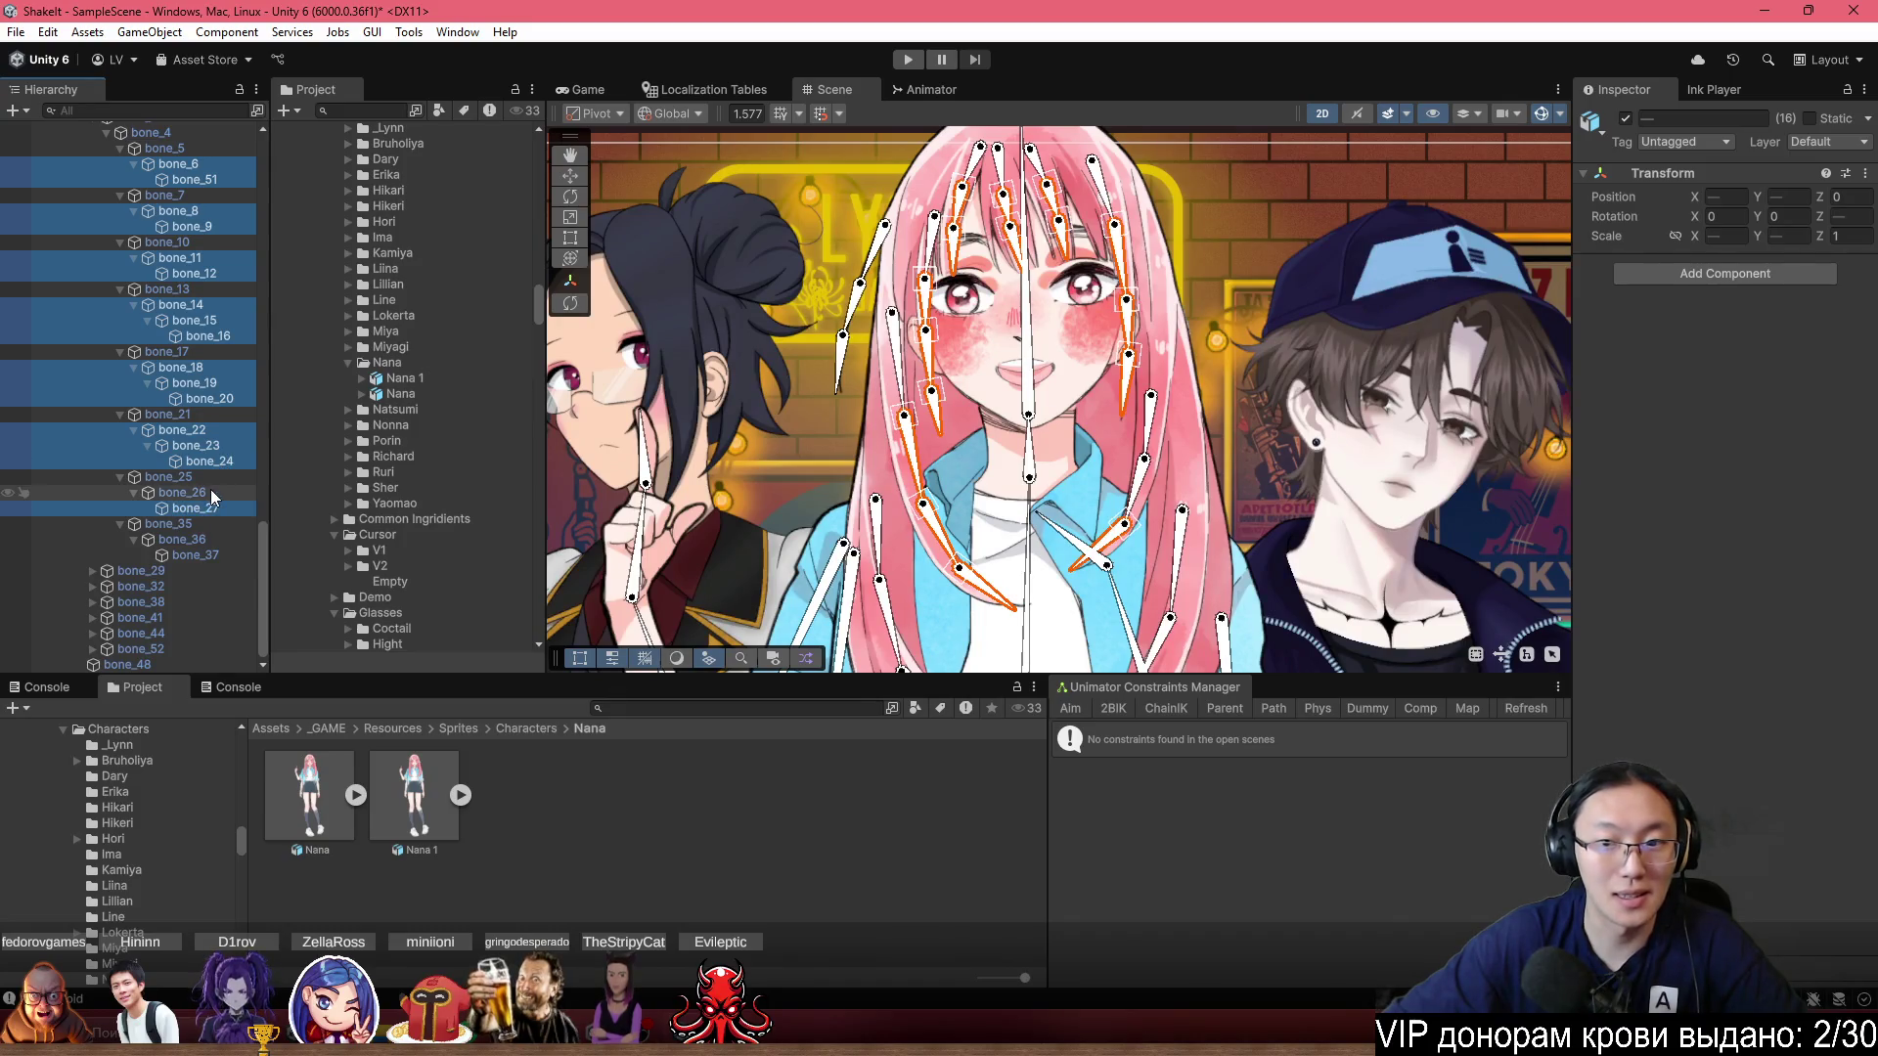
left_click(193, 552, "ctrl")
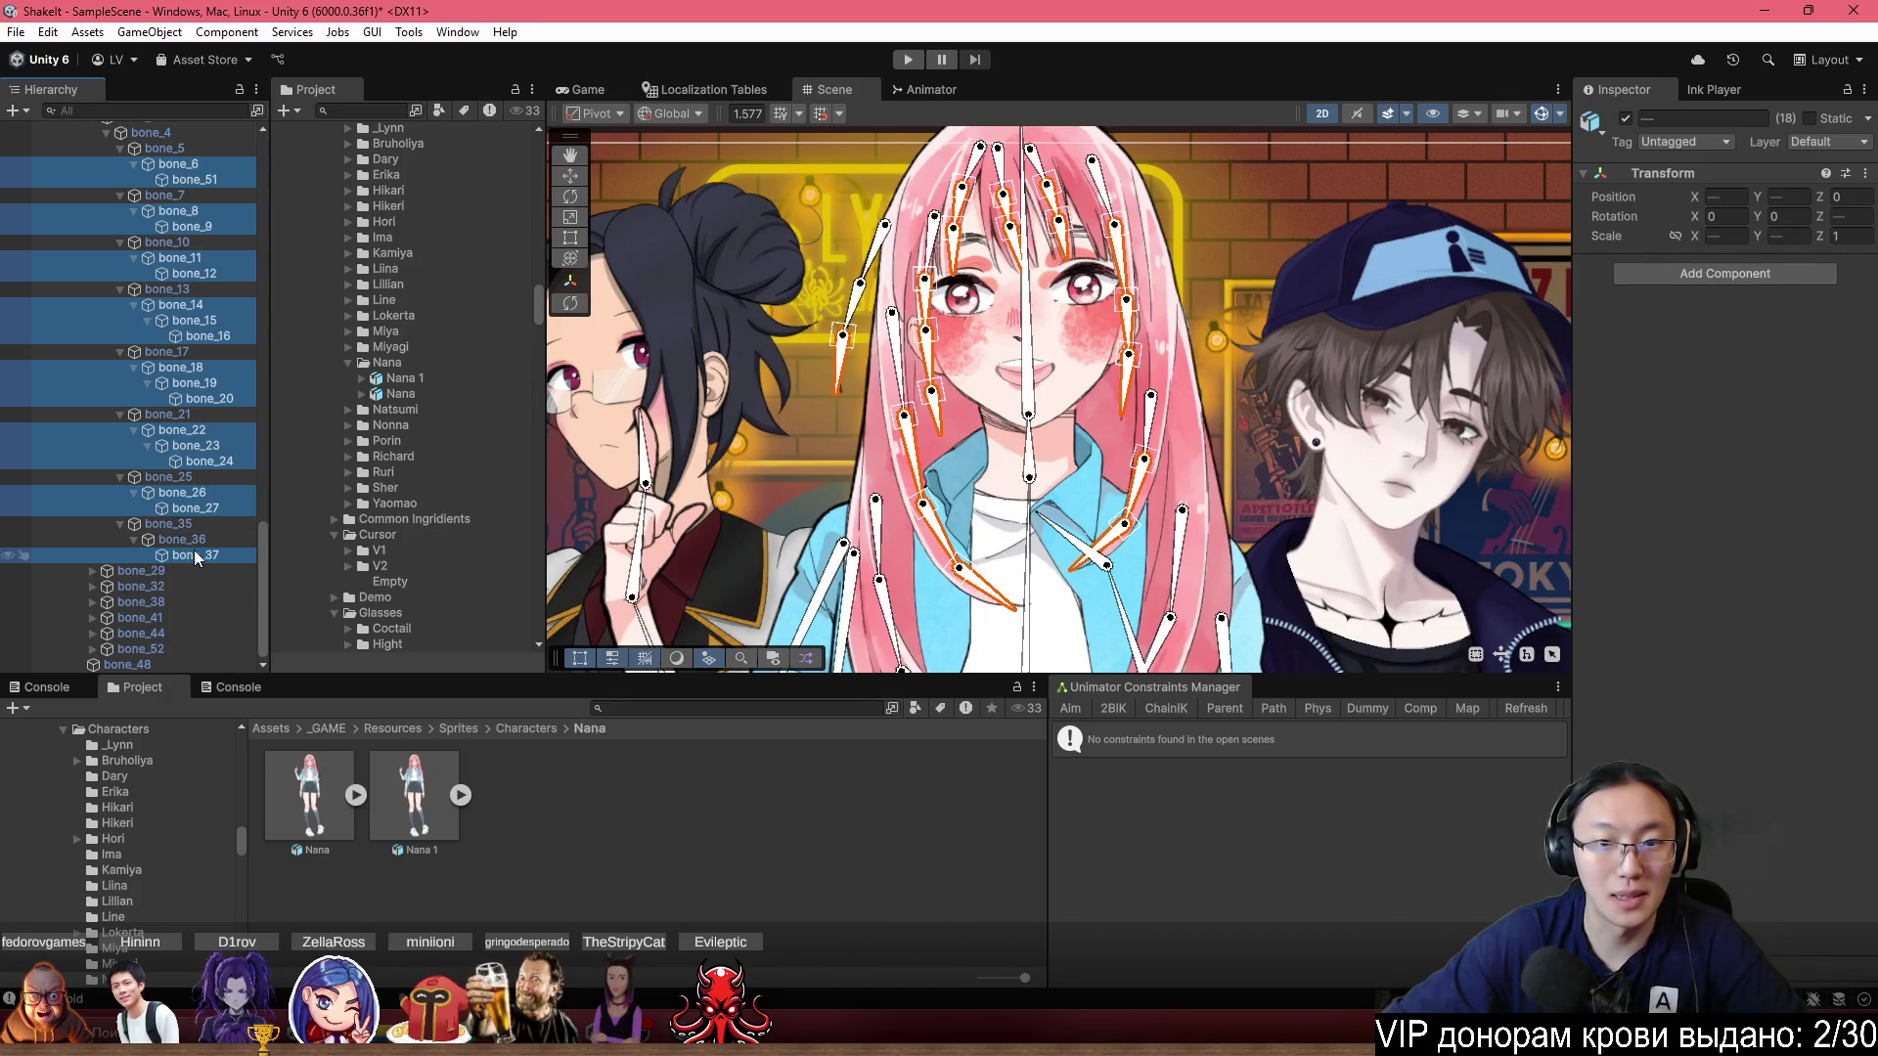
left_click(192, 538, "ctrl")
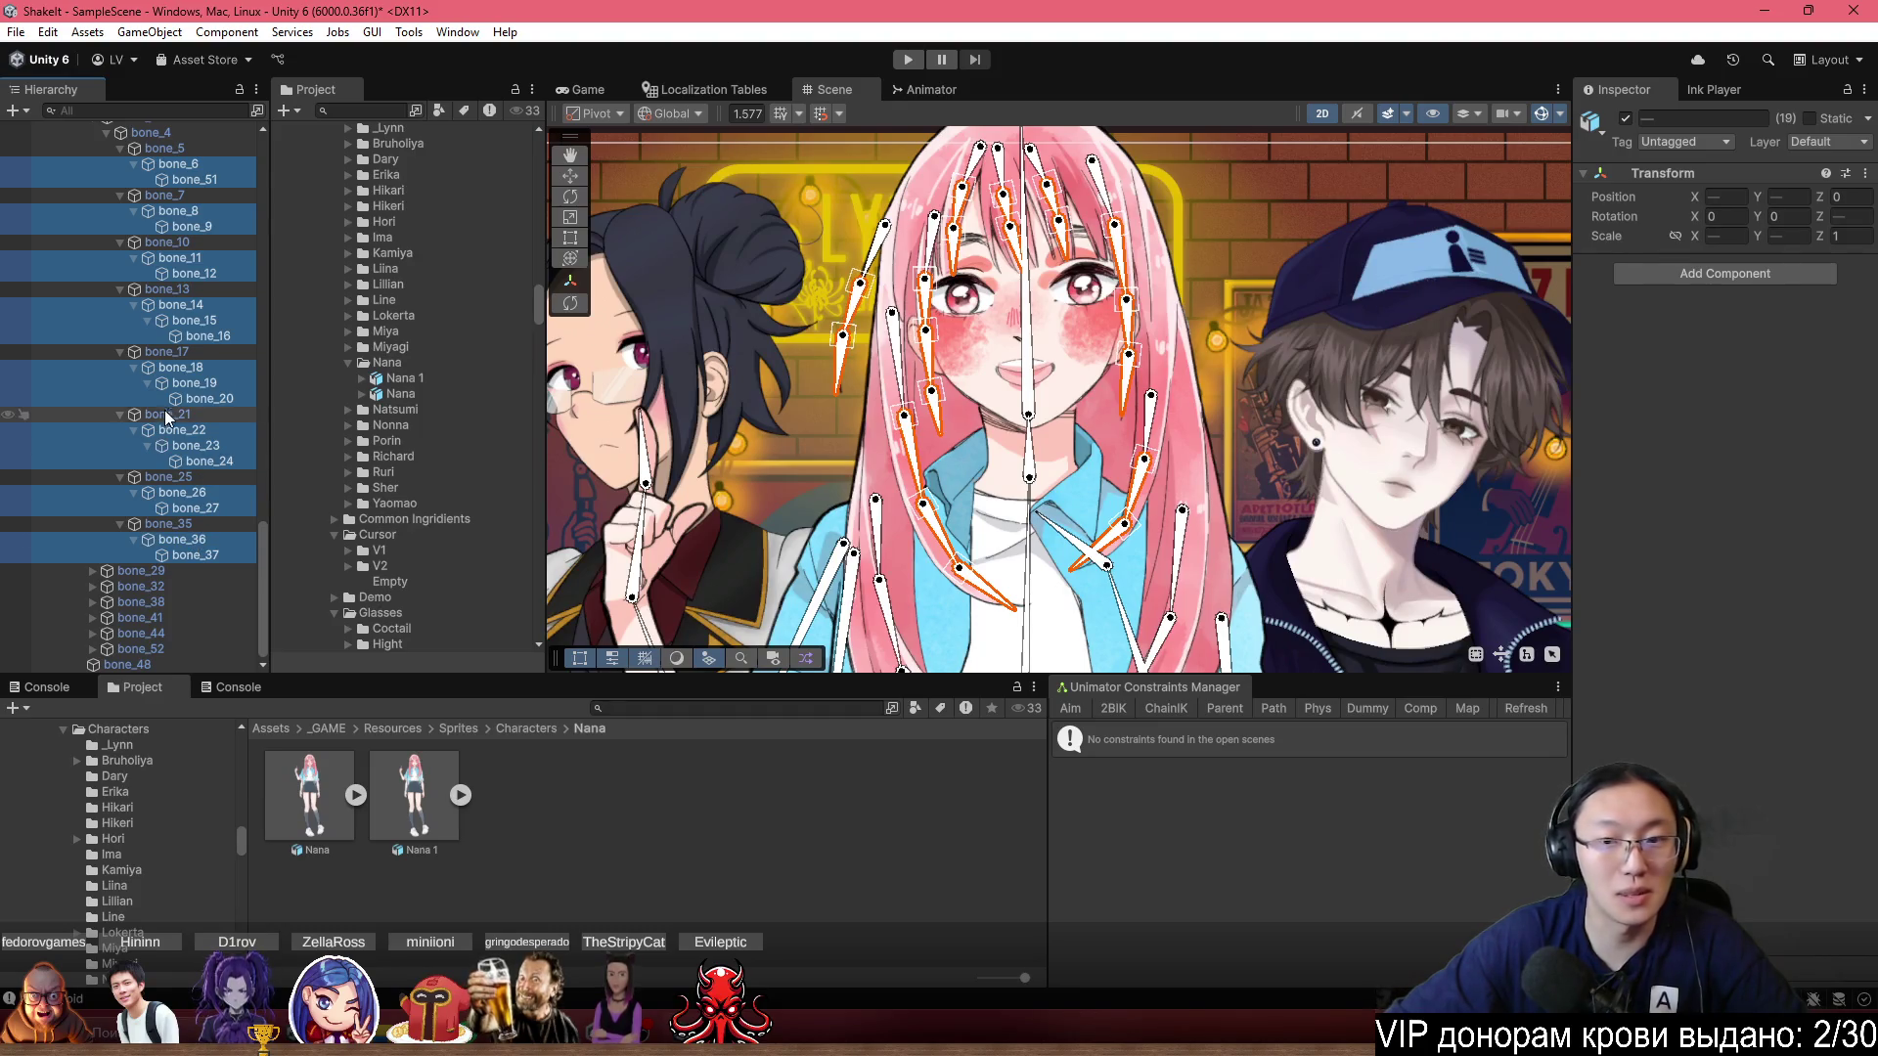
Open the Unimator Phys dialog to make a physics rig named 'Physics'.
scroll(1020, 423, "down", 2)
scroll(1107, 397, "up", 1)
scroll(1179, 416, "up", 2)
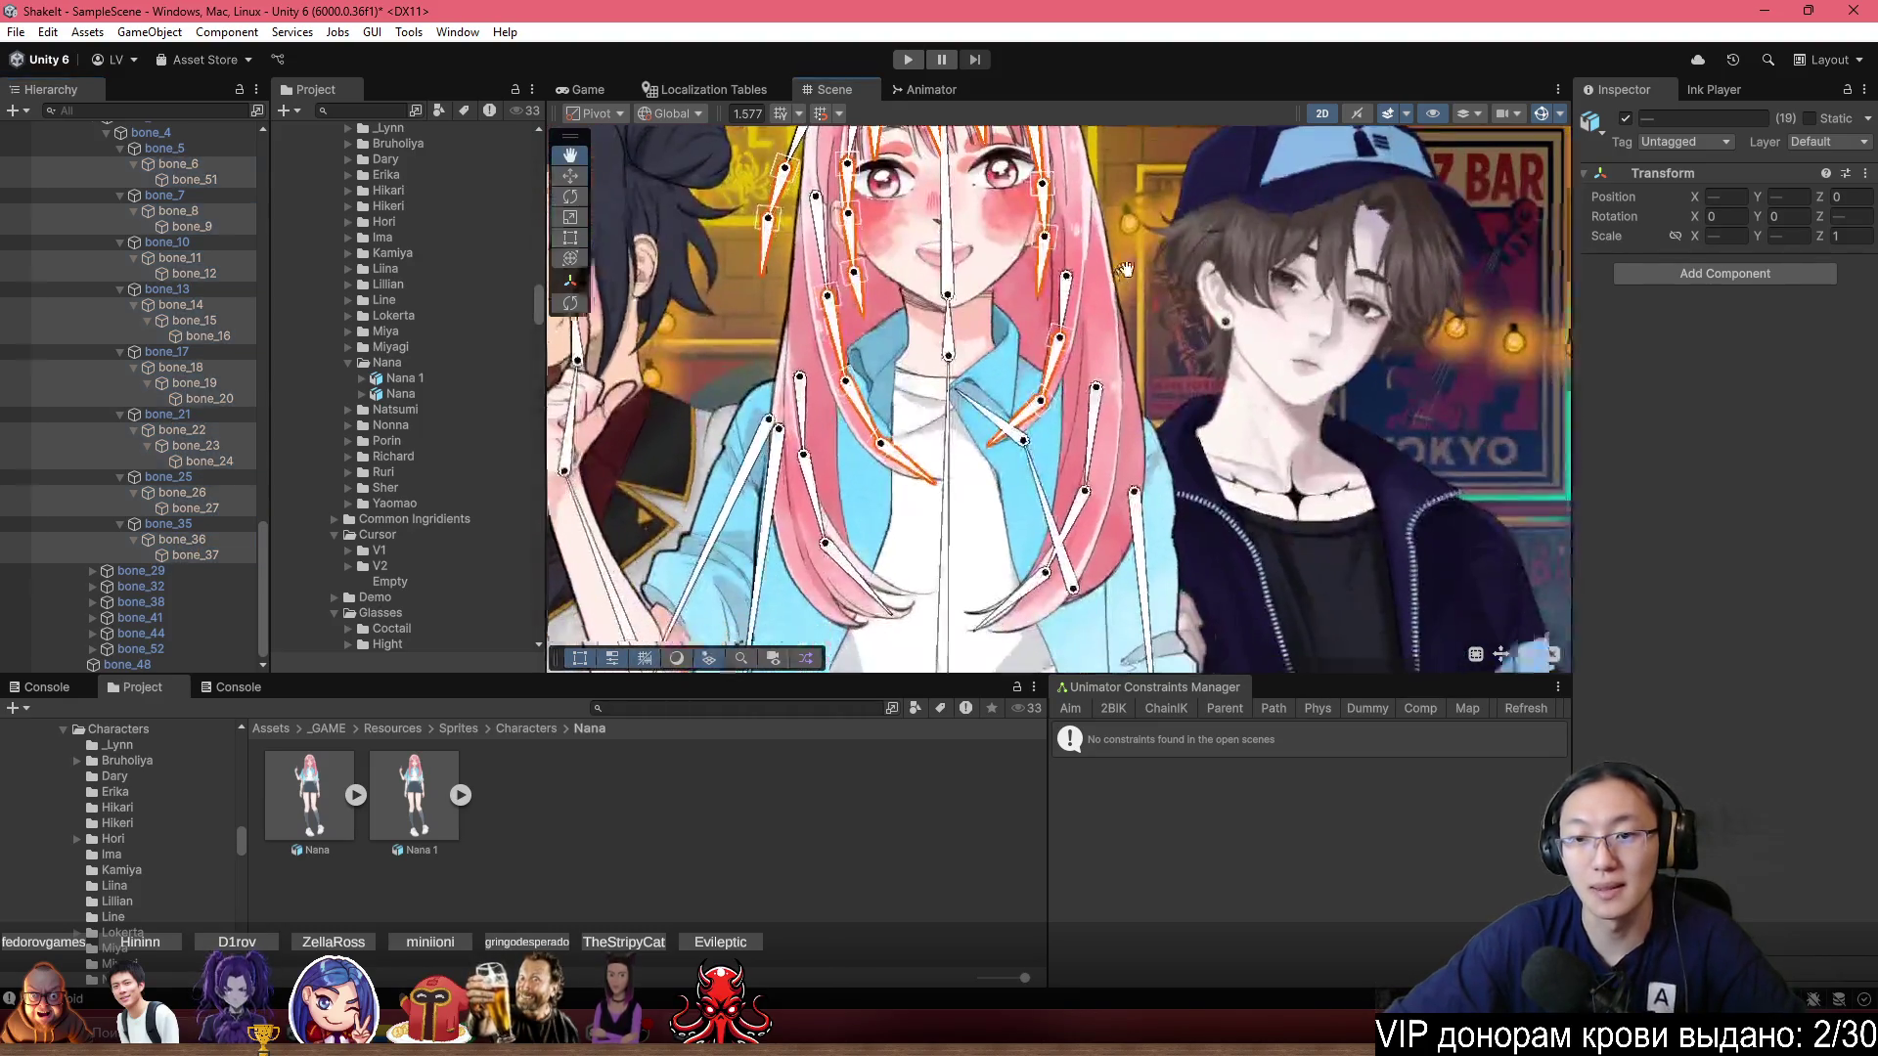
left_click_drag(1135, 252, 1165, 354)
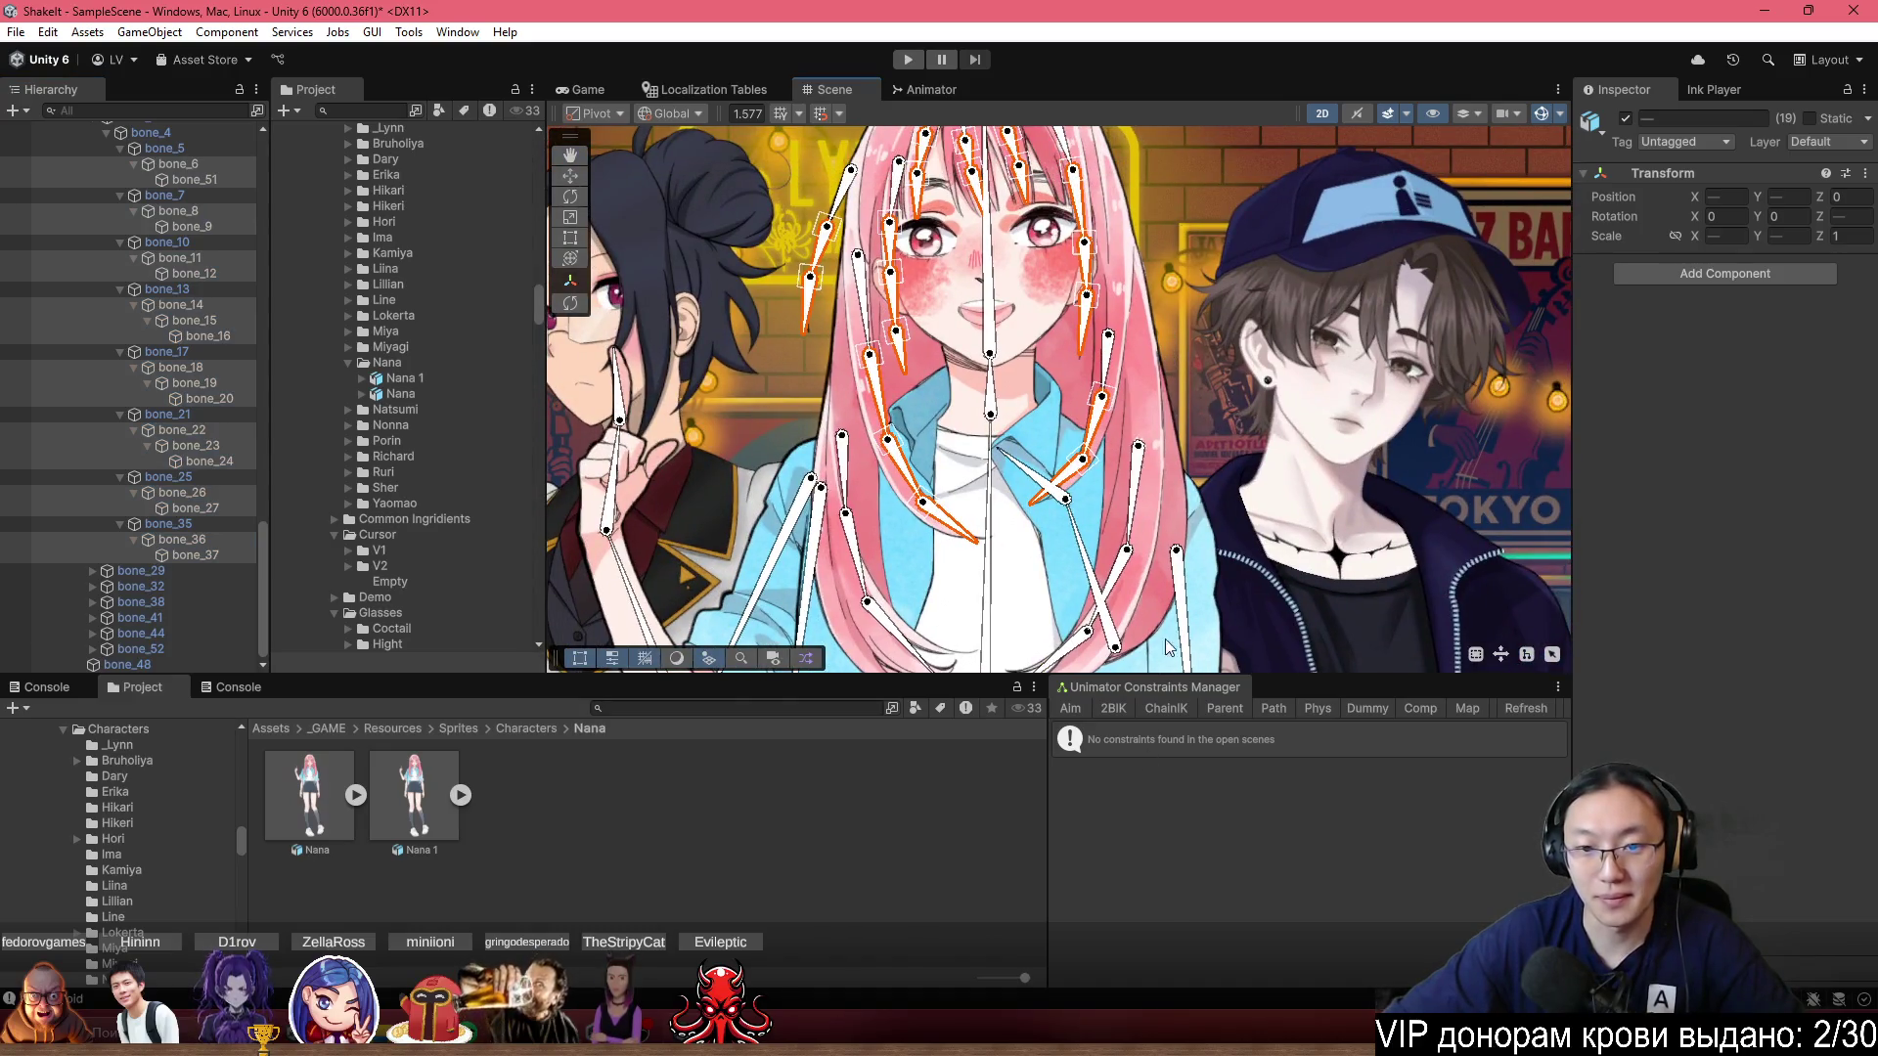
mouse_move(1122, 614)
left_mouse_down()
mouse_move(1134, 529)
mouse_move(1129, 565)
left_mouse_up()
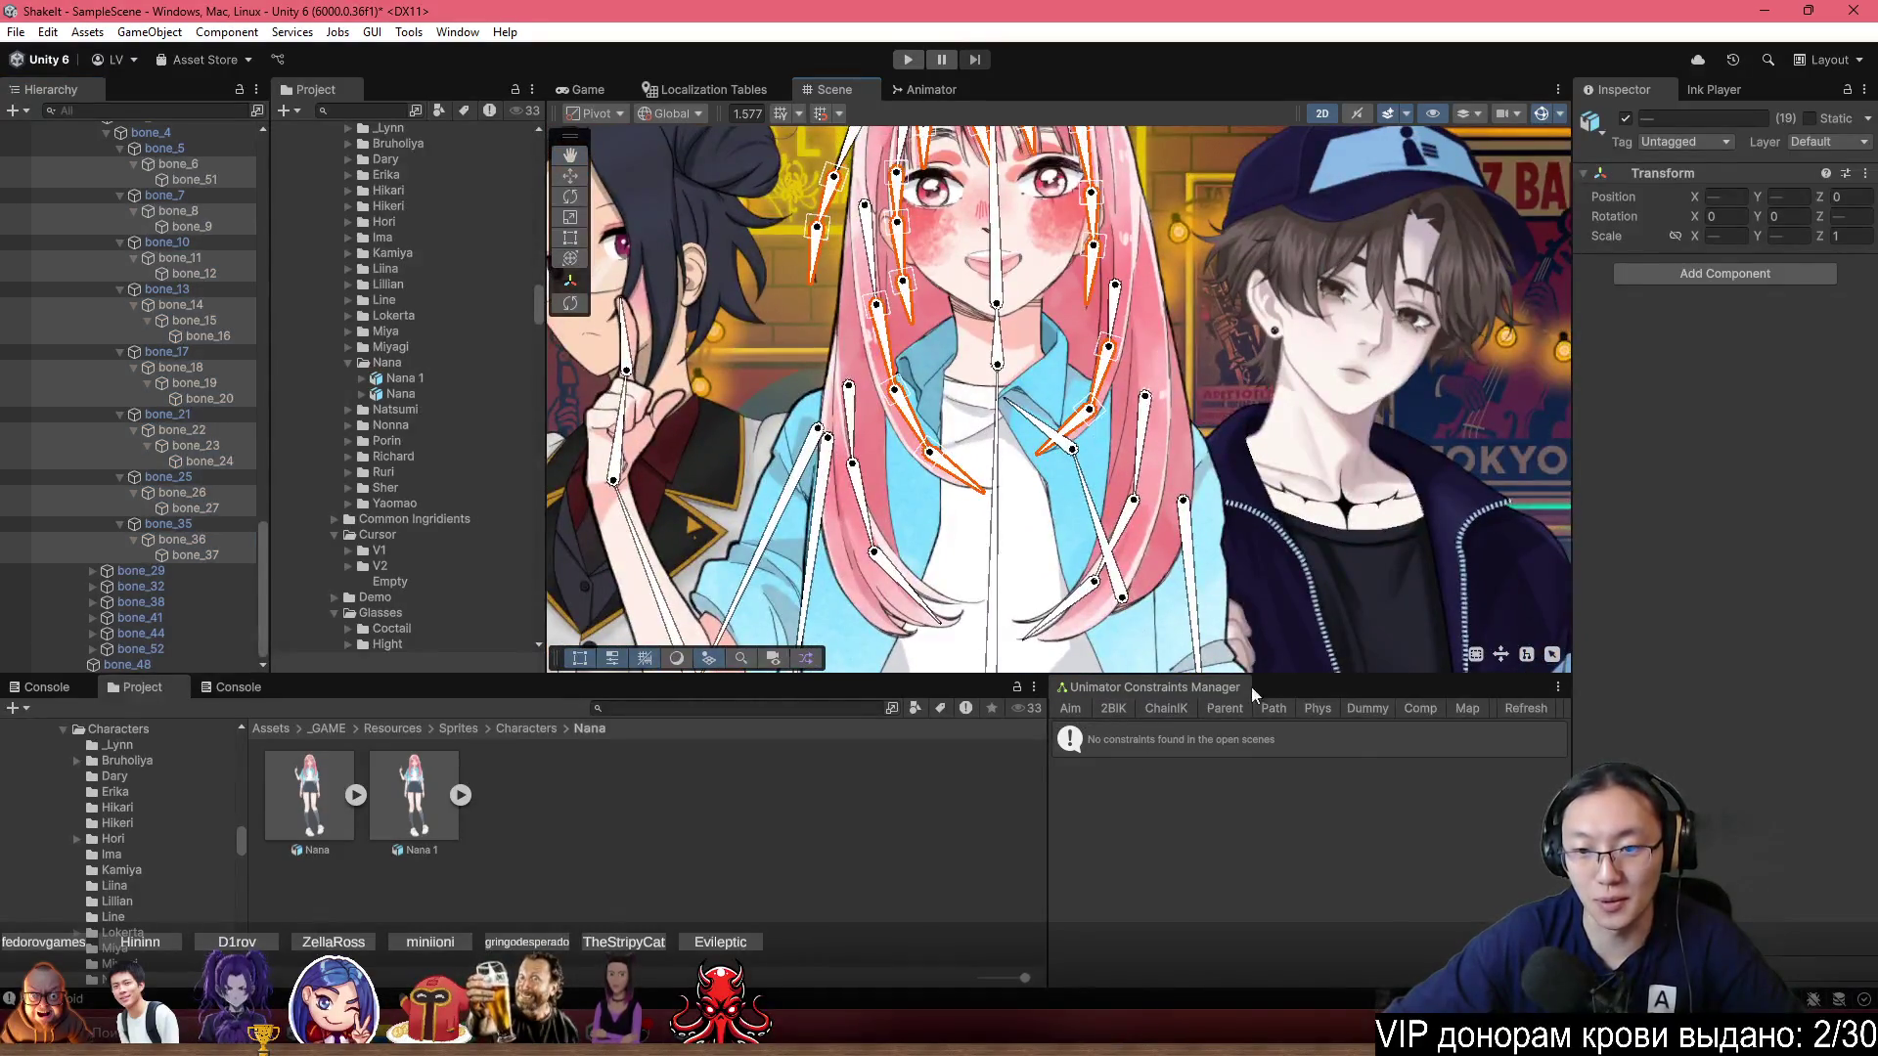
left_click(1328, 713)
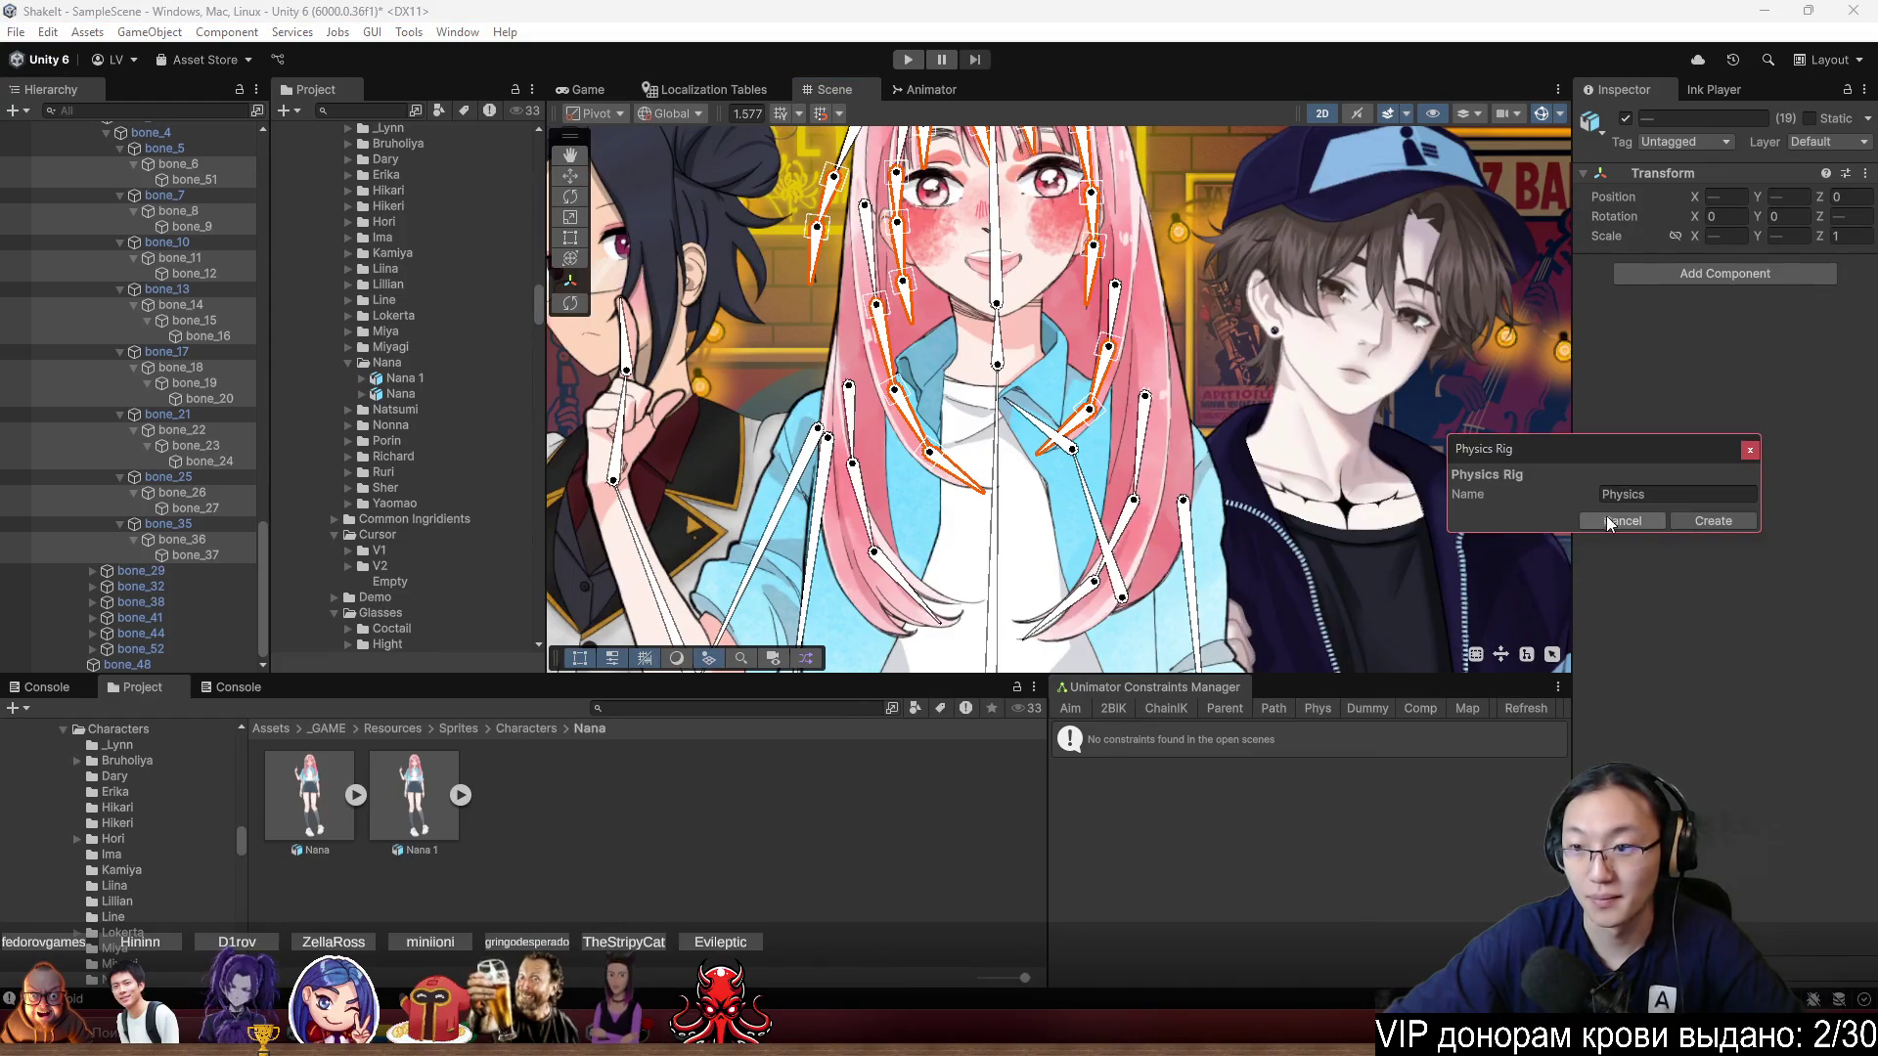
left_click(1712, 519)
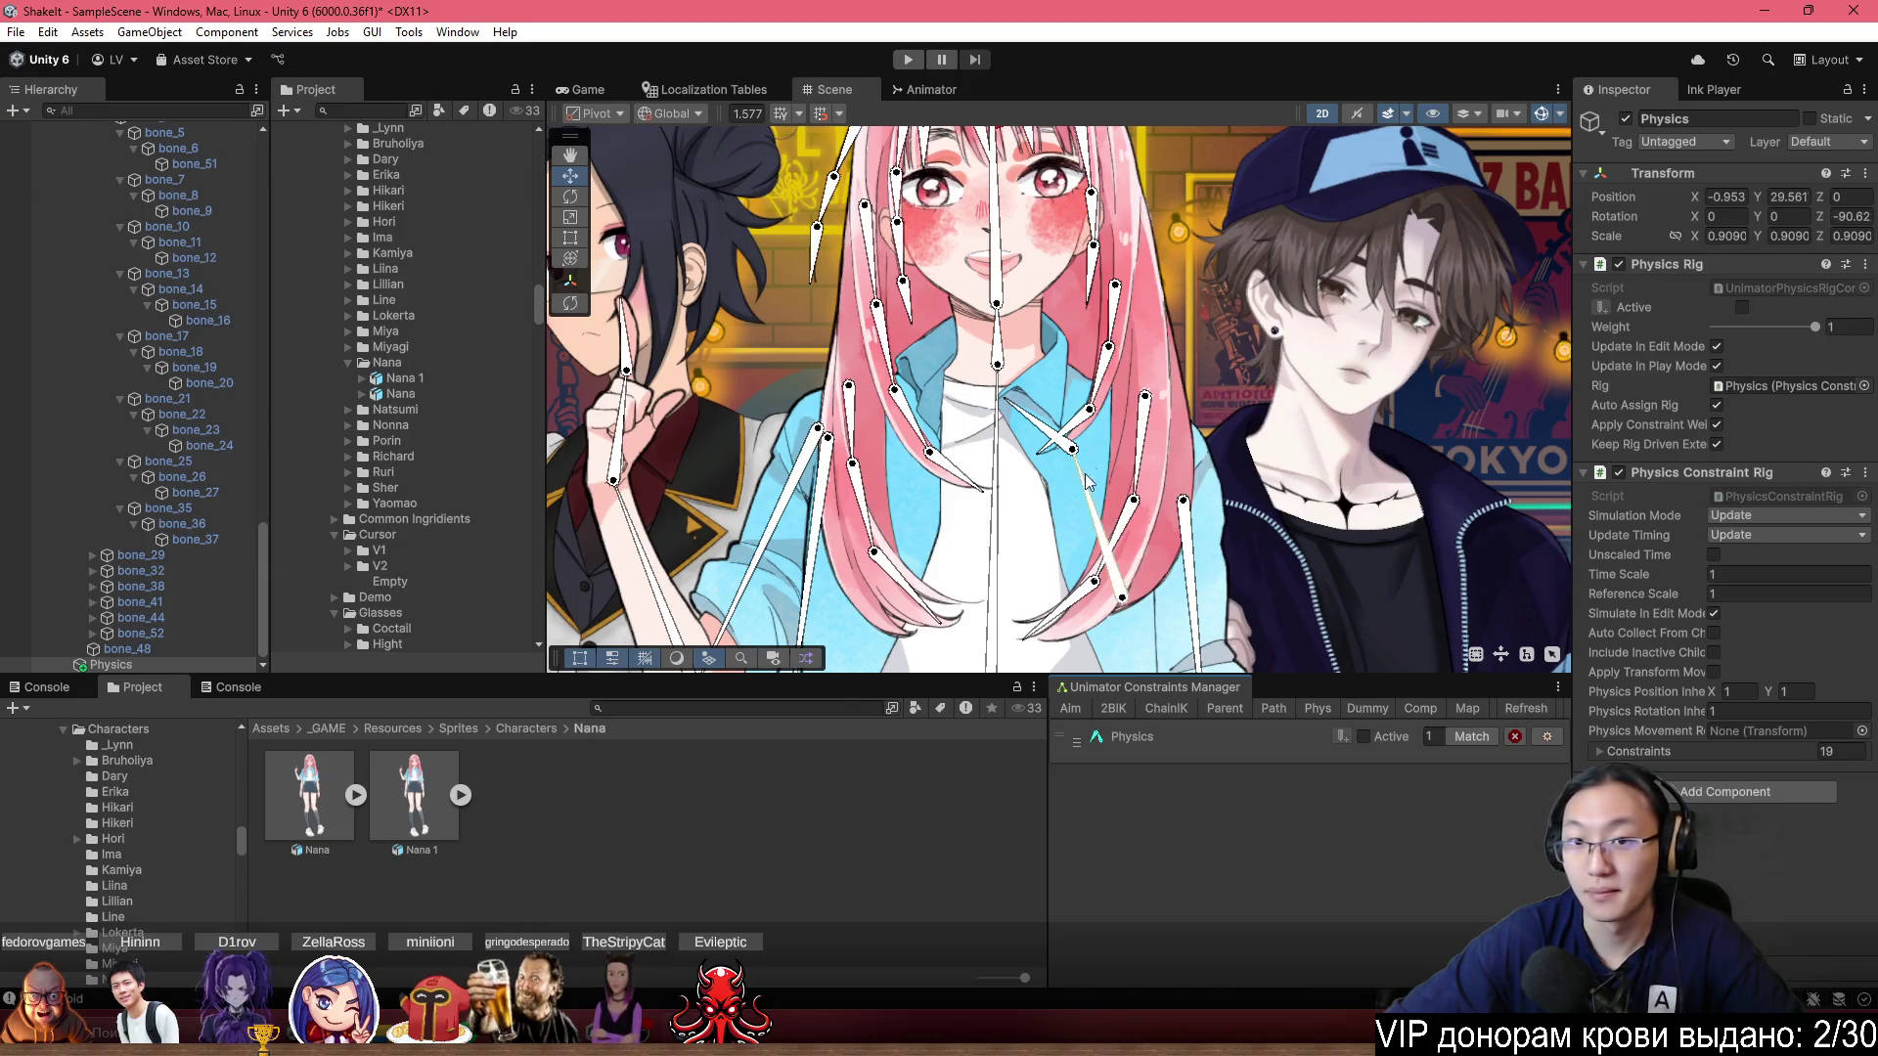
Tilt the head bone repeatedly, undoing each time, to watch the hair physics swing.
scroll(1039, 339, "down", 2)
left_click_drag(1003, 281, 1029, 282)
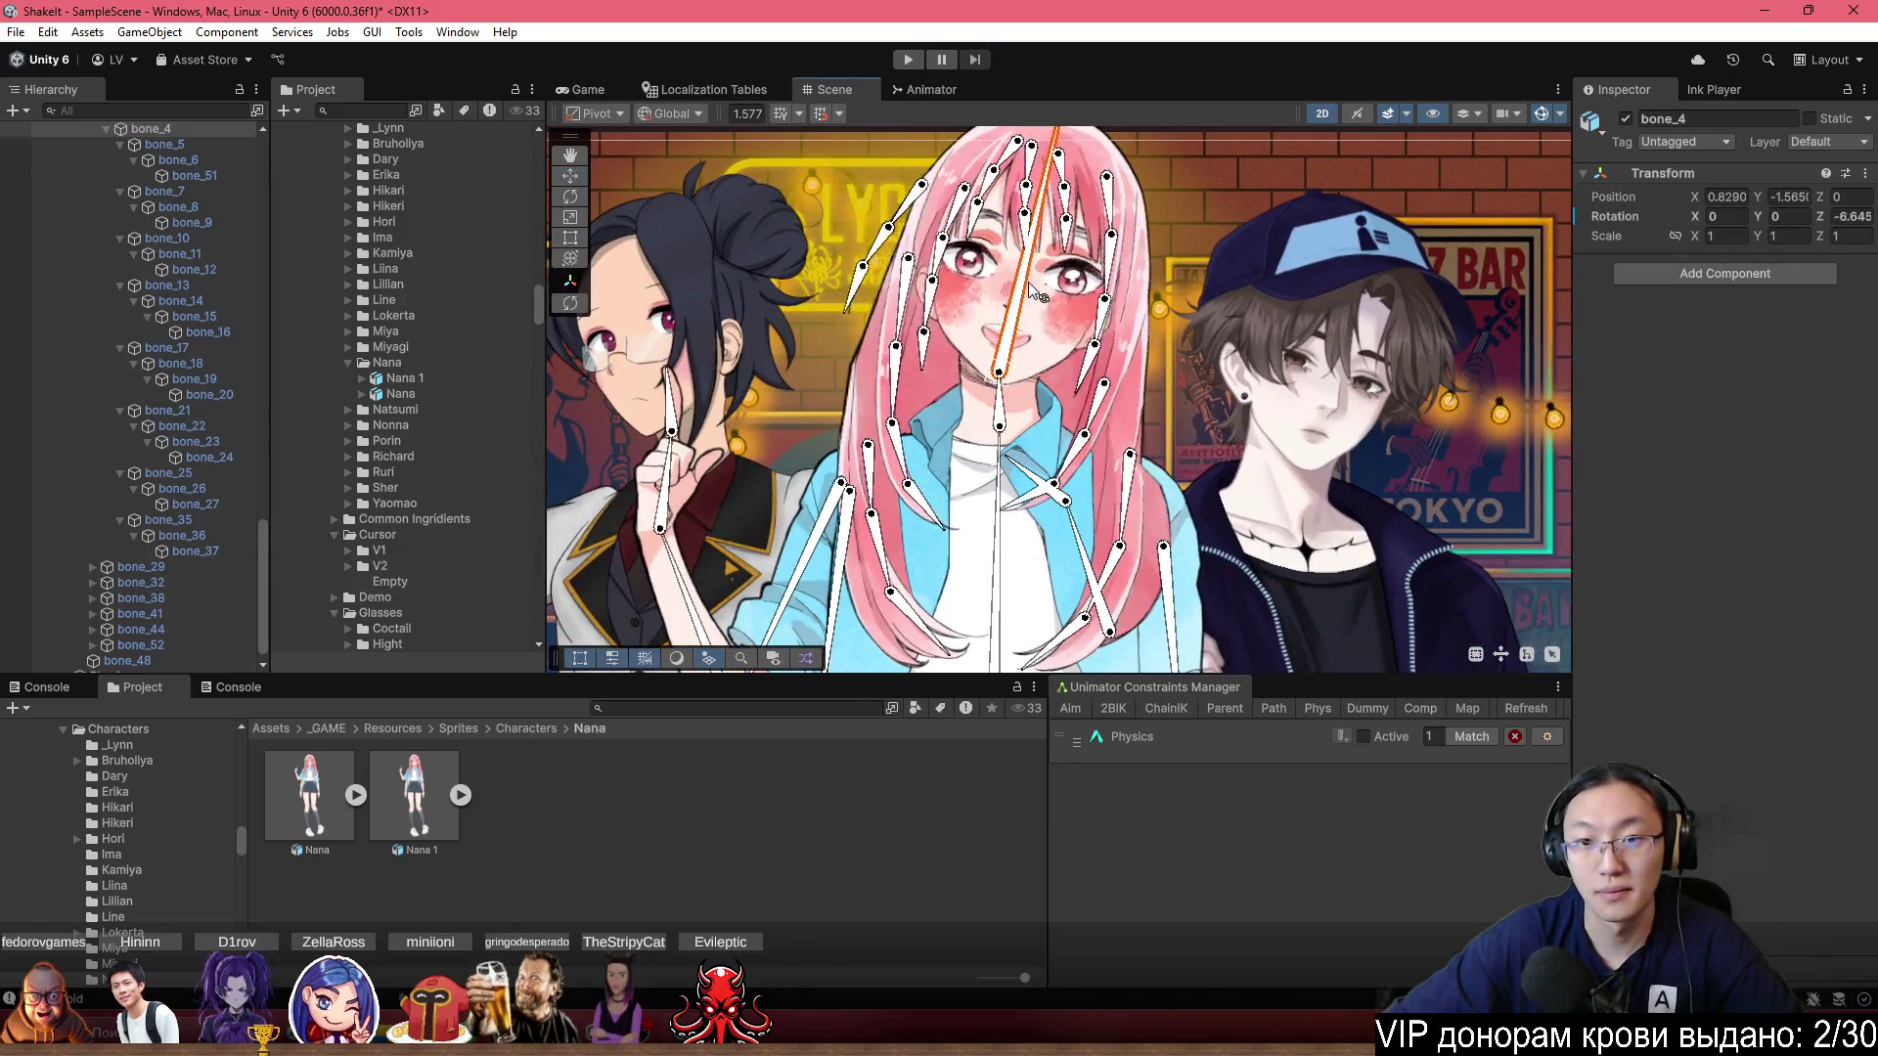
key("ctrl+z")
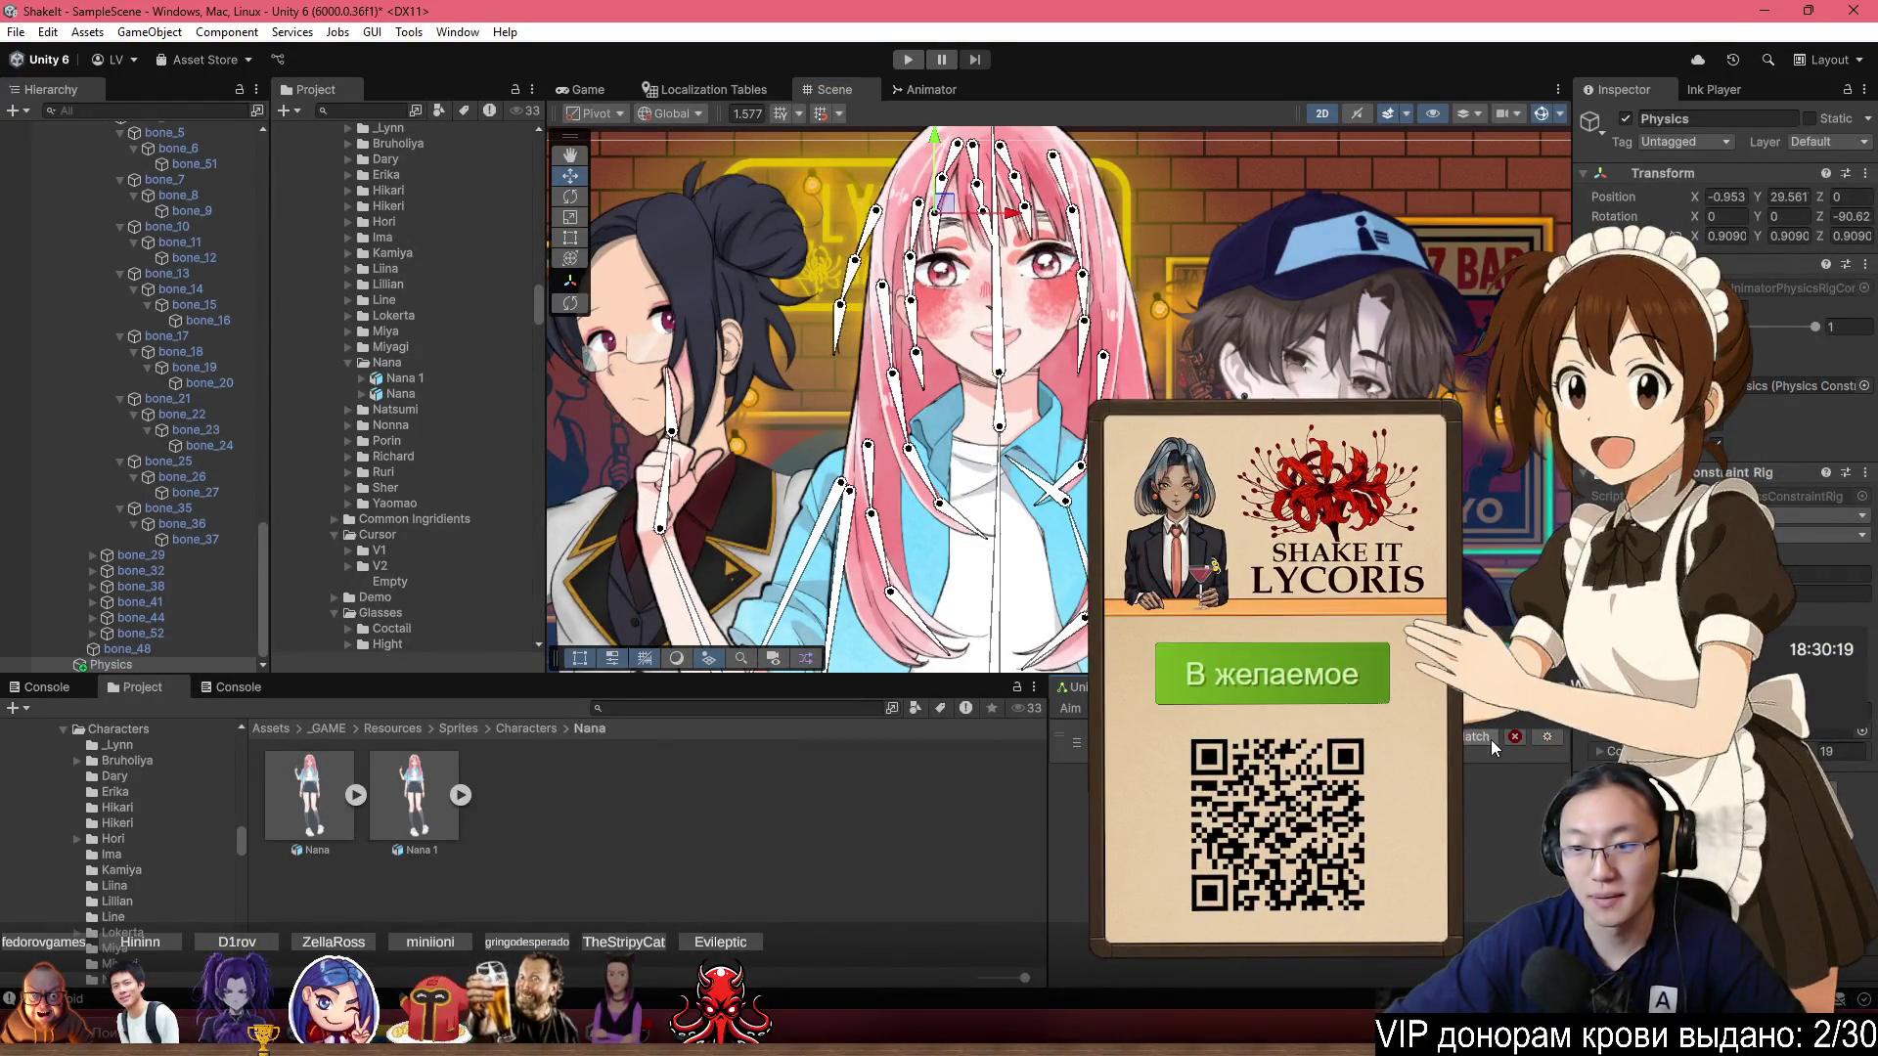
scroll(1007, 284, "up", 2)
mouse_move(994, 266)
left_mouse_down()
mouse_move(1021, 266)
mouse_move(974, 251)
left_mouse_up()
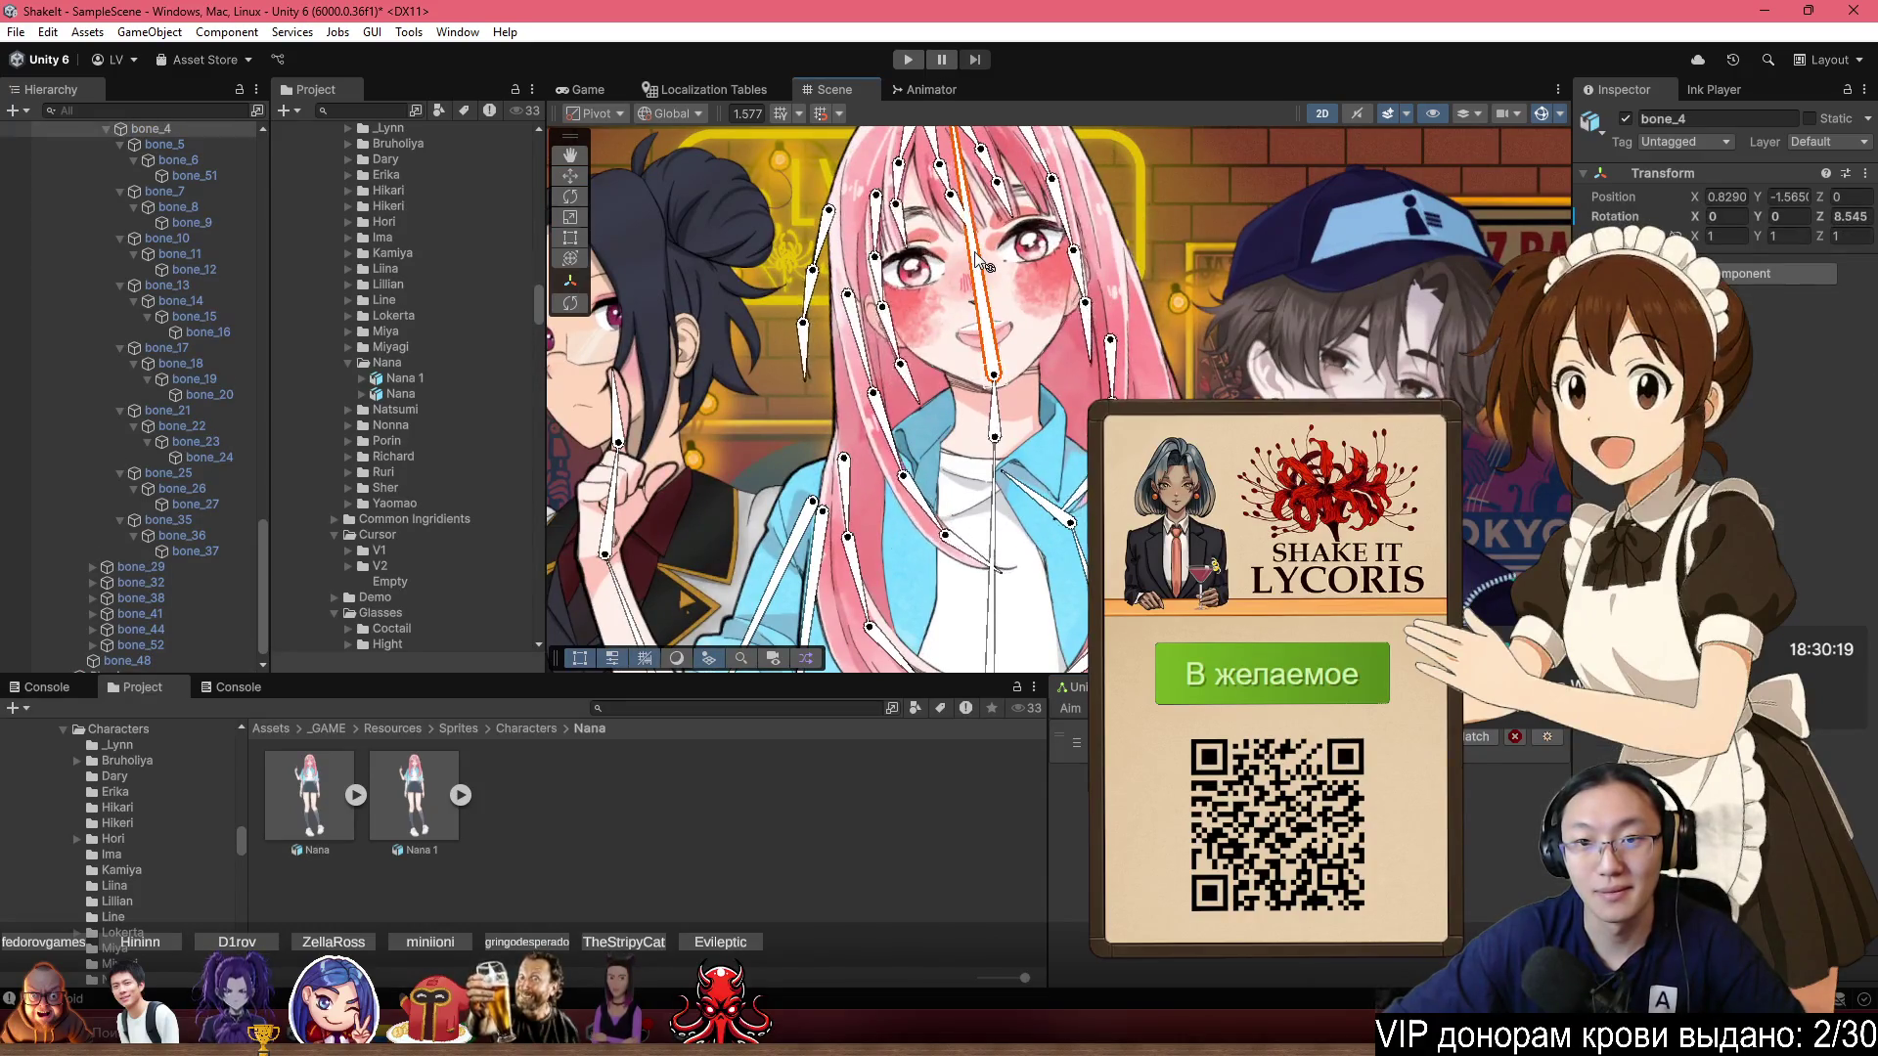
key("ctrl+z")
key("ctrl+z")
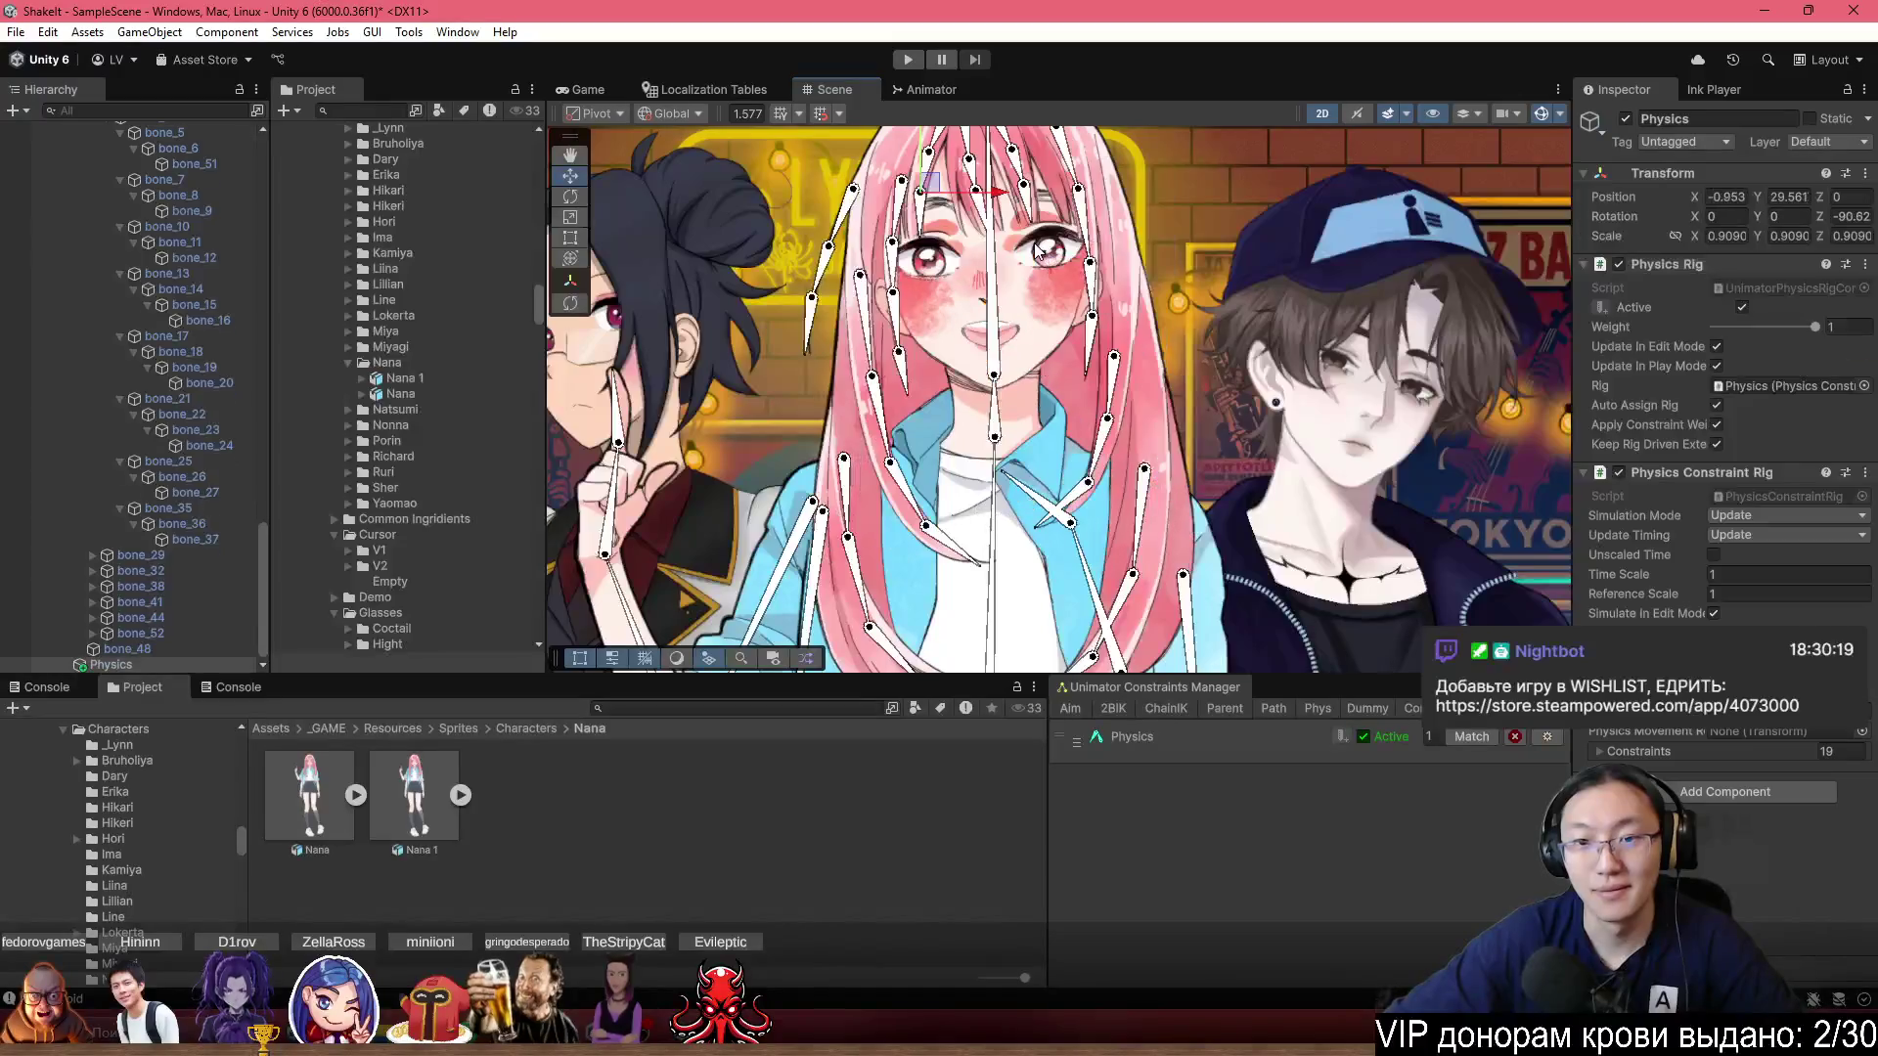
scroll(1035, 249, "up", 2)
left_click_drag(994, 273, 1013, 273)
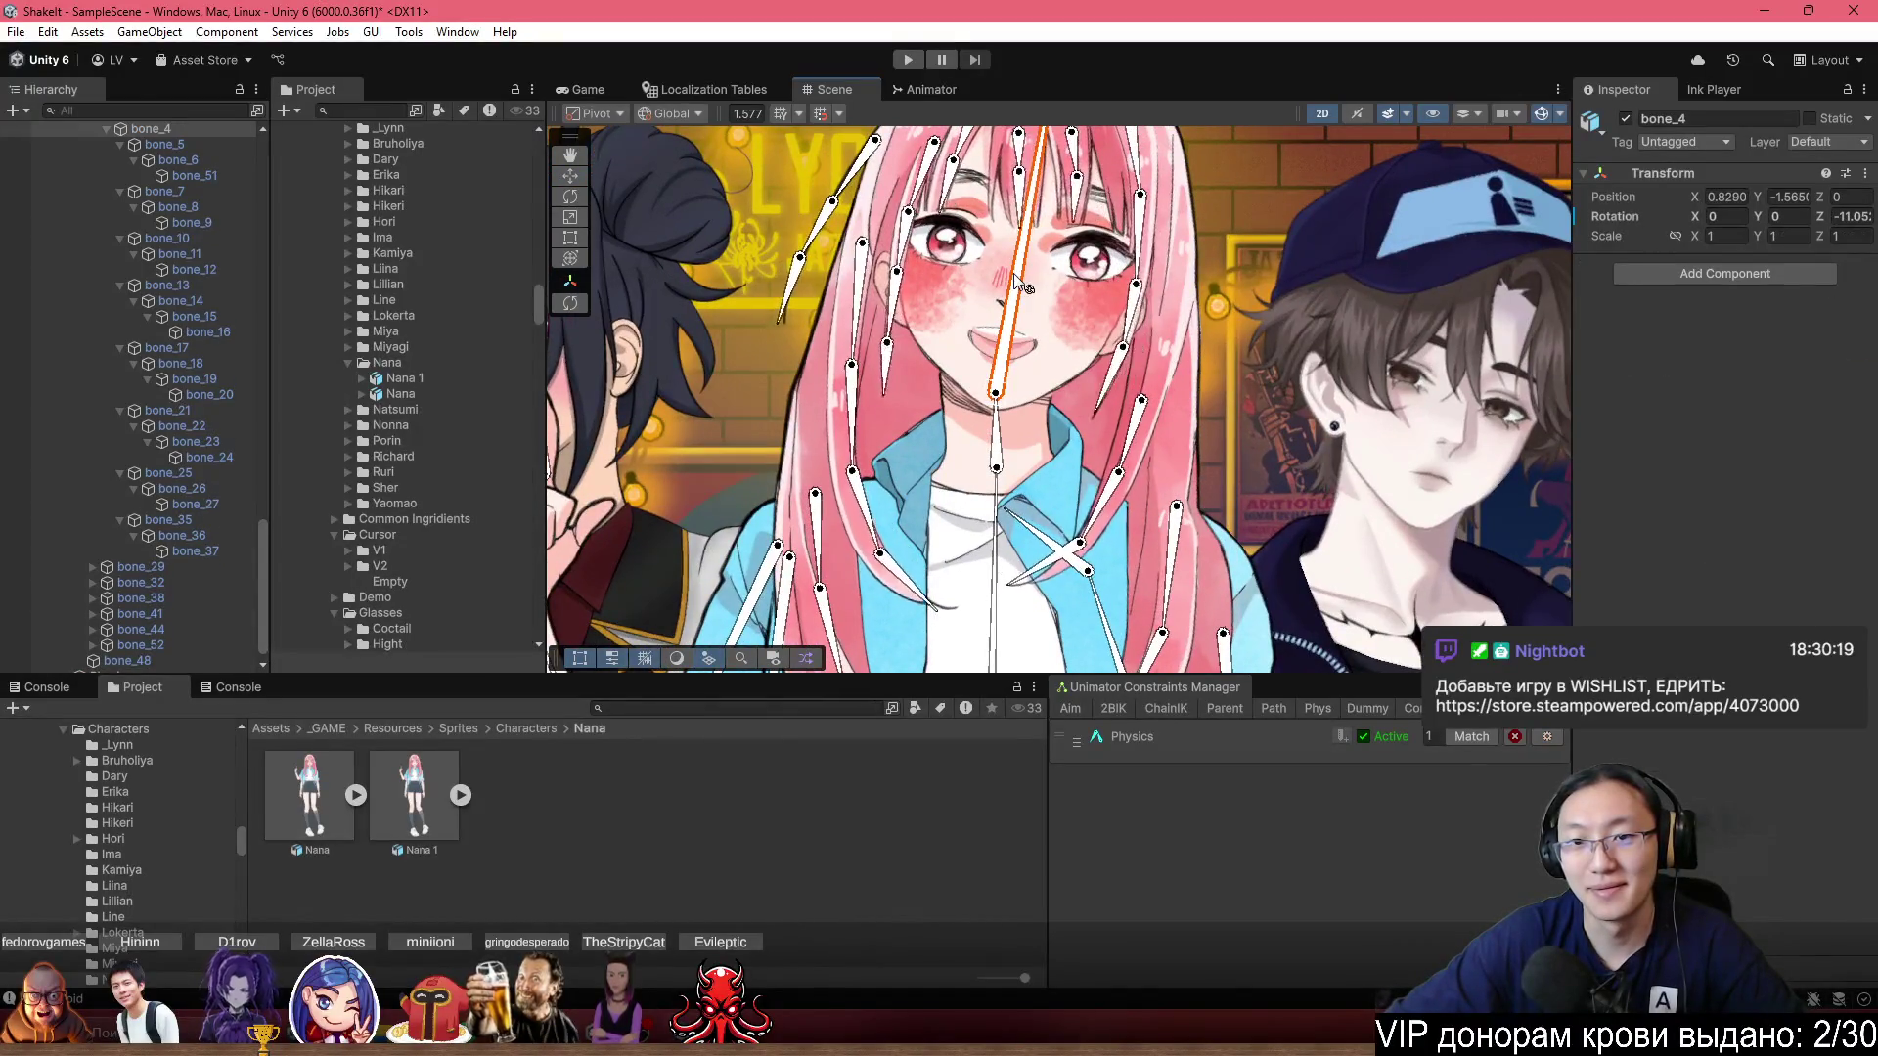
key("ctrl+z")
scroll(1005, 268, "up", 3)
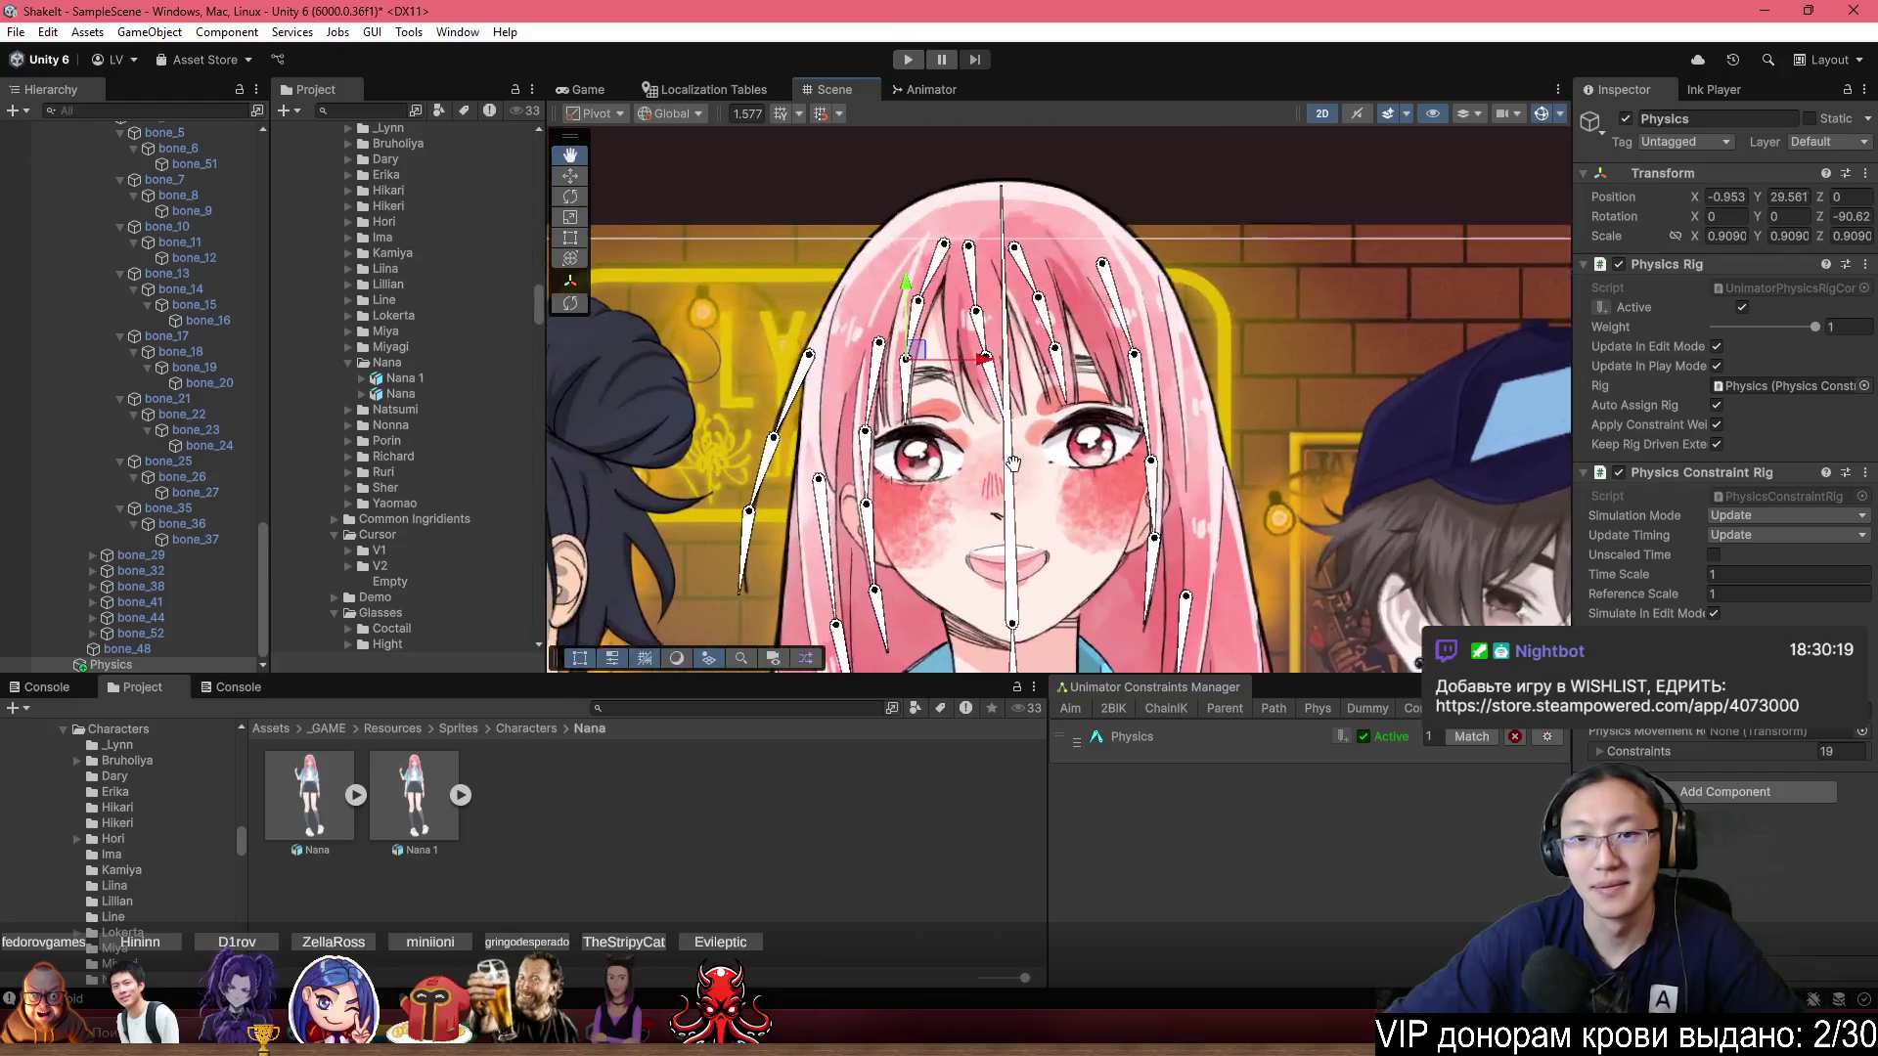
scroll(1019, 343, "up", 1)
mouse_move(1023, 244)
left_mouse_down()
mouse_move(1077, 237)
mouse_move(998, 217)
left_mouse_up()
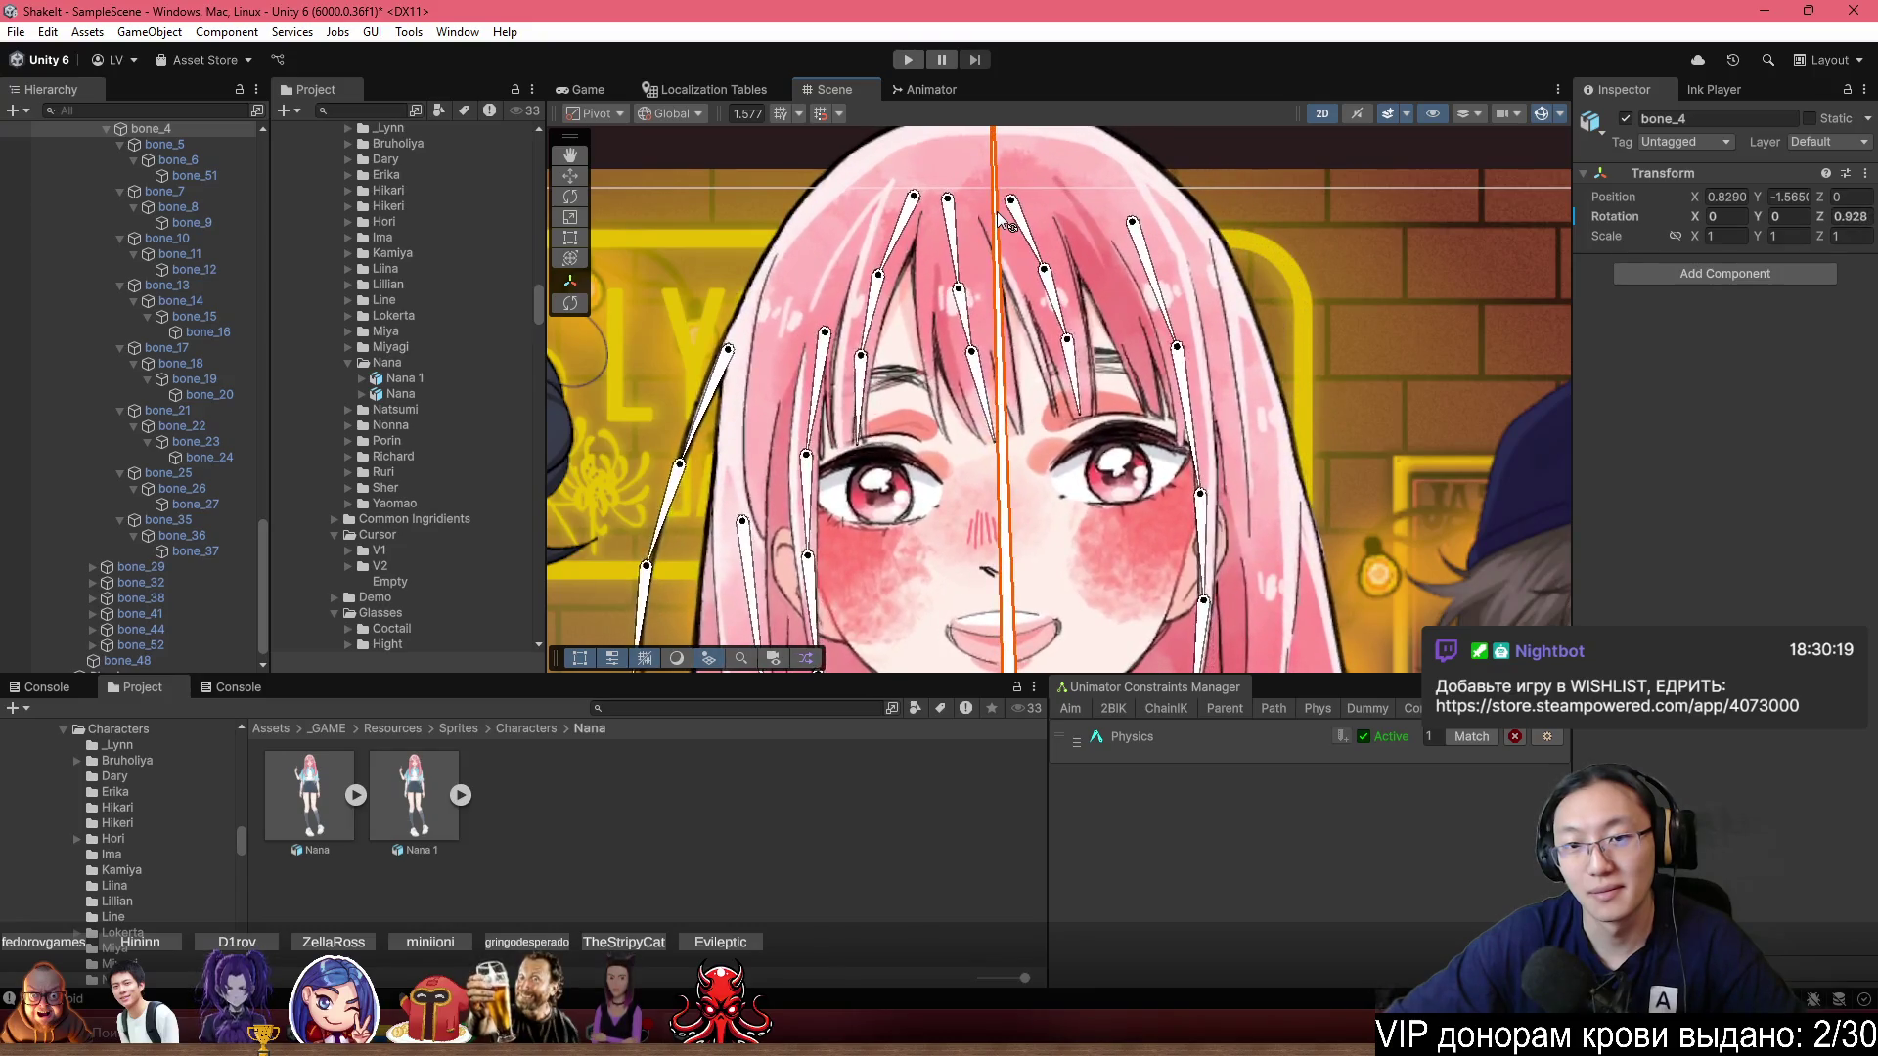
key("ctrl+z")
scroll(1099, 423, "down", 2)
scroll(1065, 294, "up", 2)
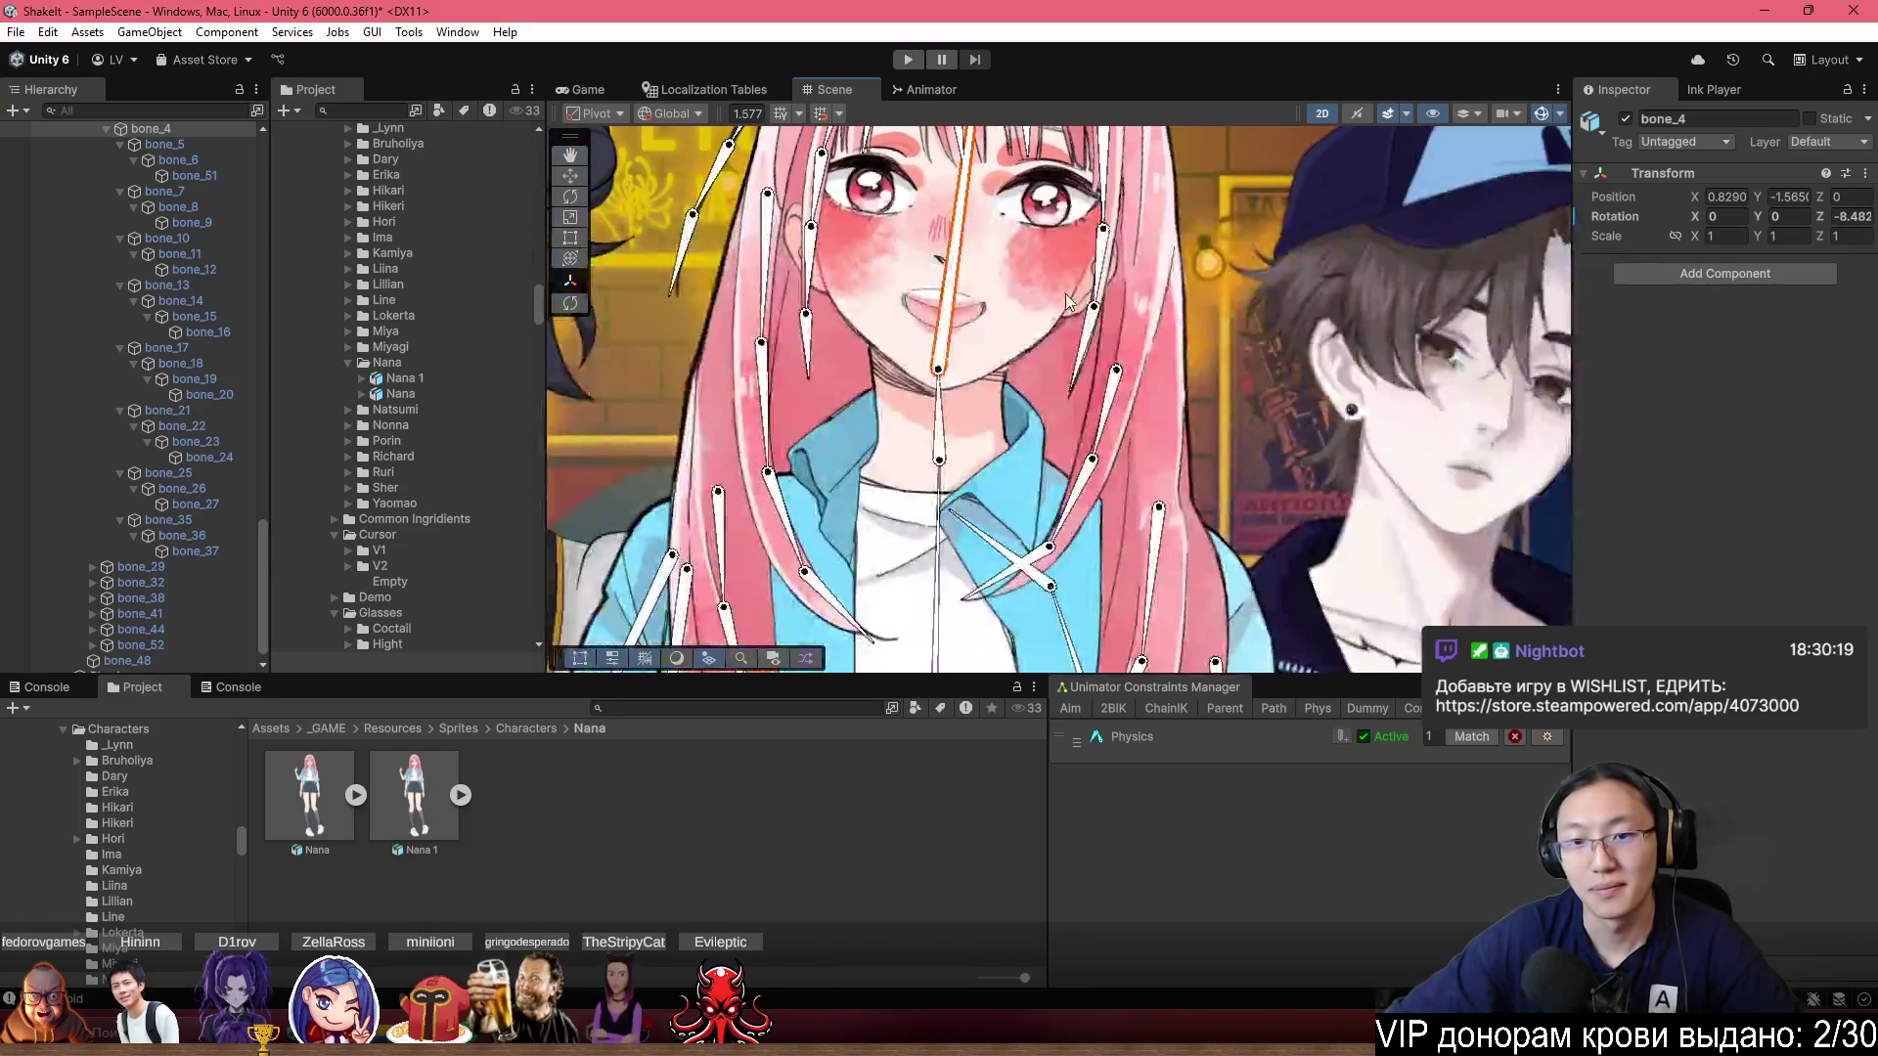
key("ctrl+z")
Tilt the head bone left once more, then reselect the Physics rig and arm bone_44.
scroll(1078, 338, "down", 5)
scroll(1042, 418, "down", 5)
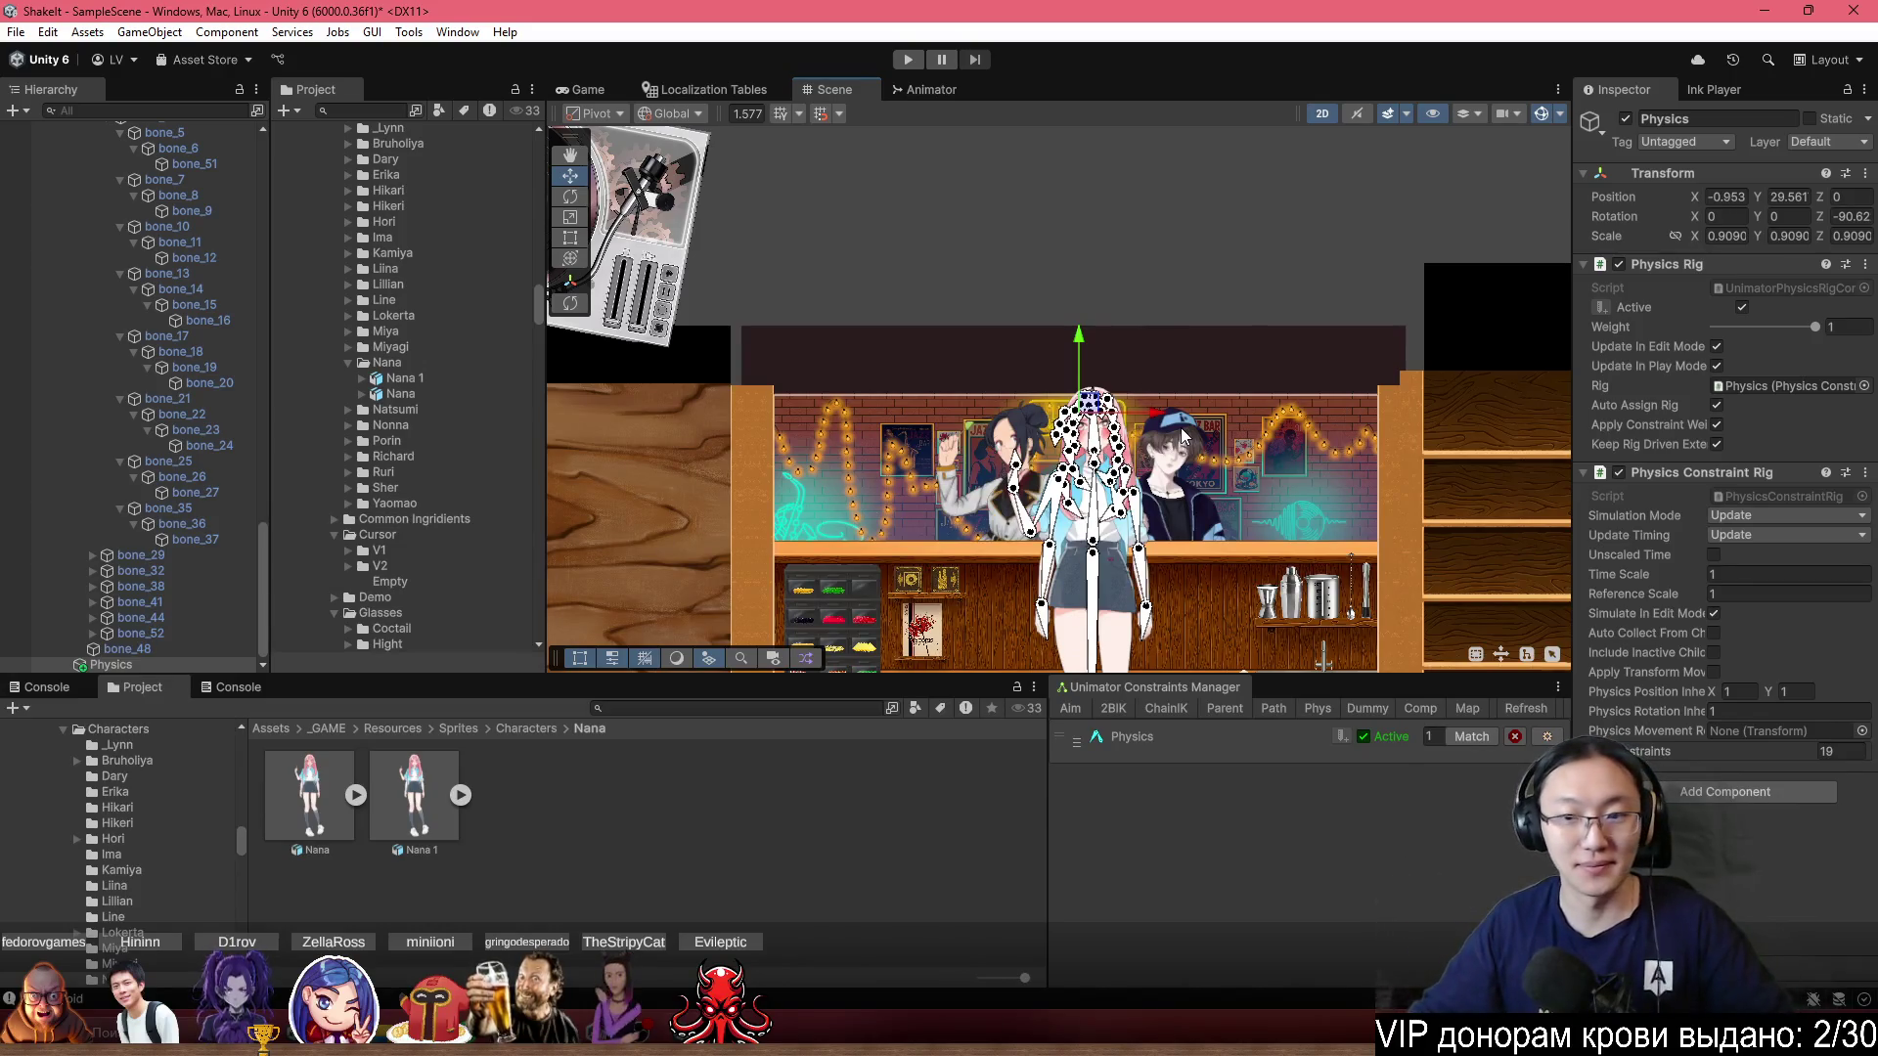
scroll(1079, 363, "up", 10)
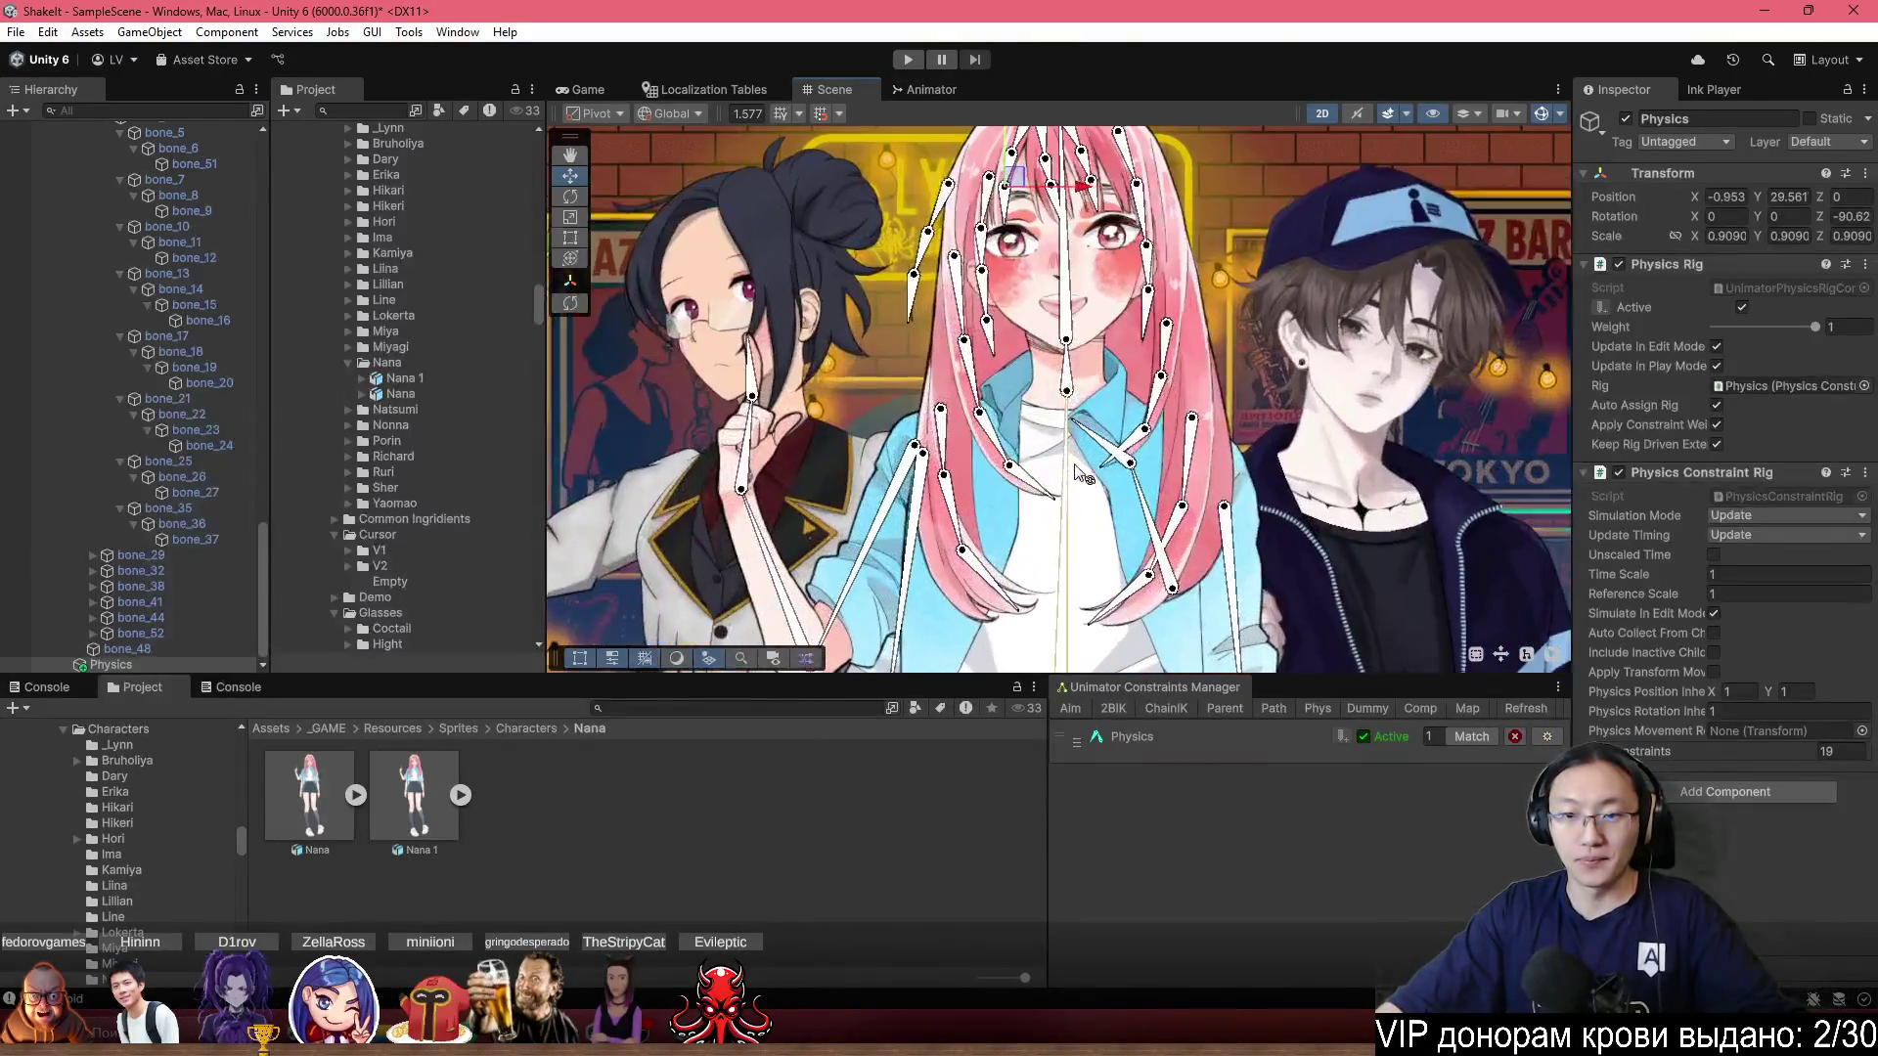
mouse_move(1078, 364)
left_mouse_down()
mouse_move(1099, 334)
mouse_move(1024, 328)
mouse_move(1037, 318)
left_mouse_up()
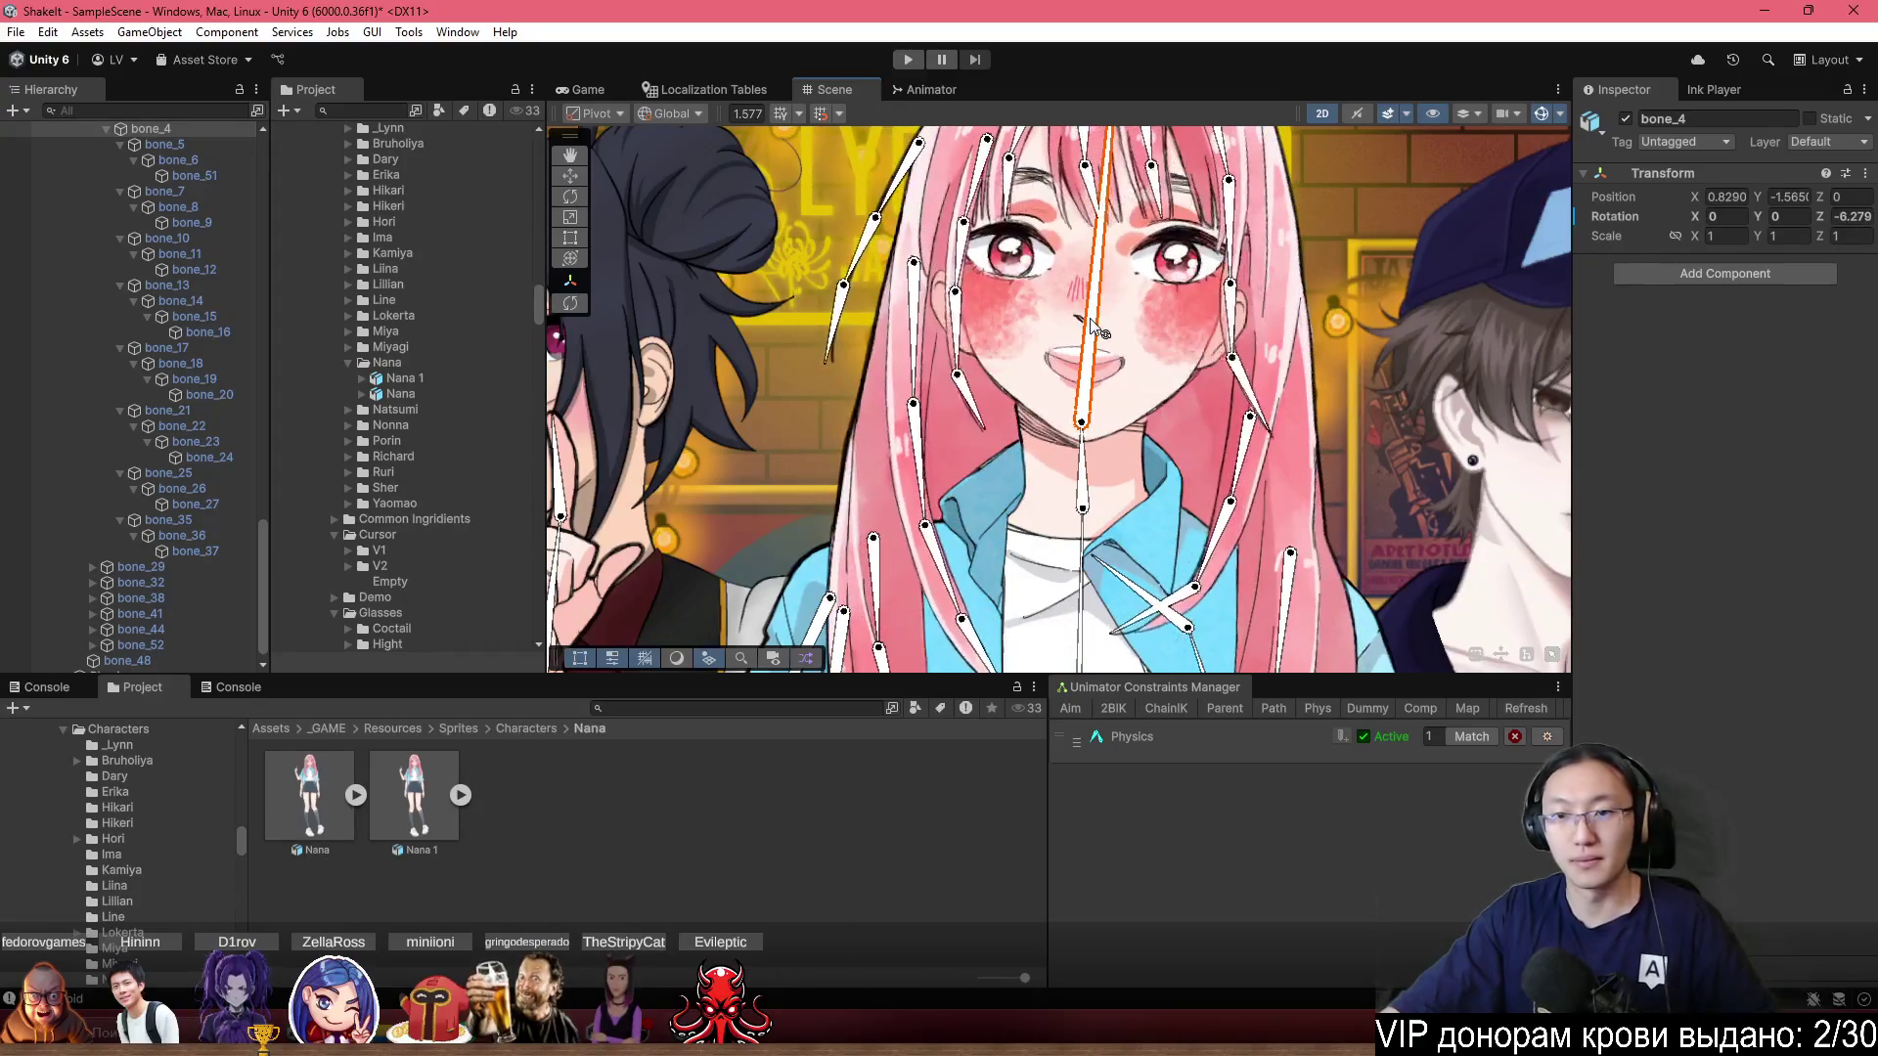
left_click(1089, 366)
scroll(1090, 365, "down", 5)
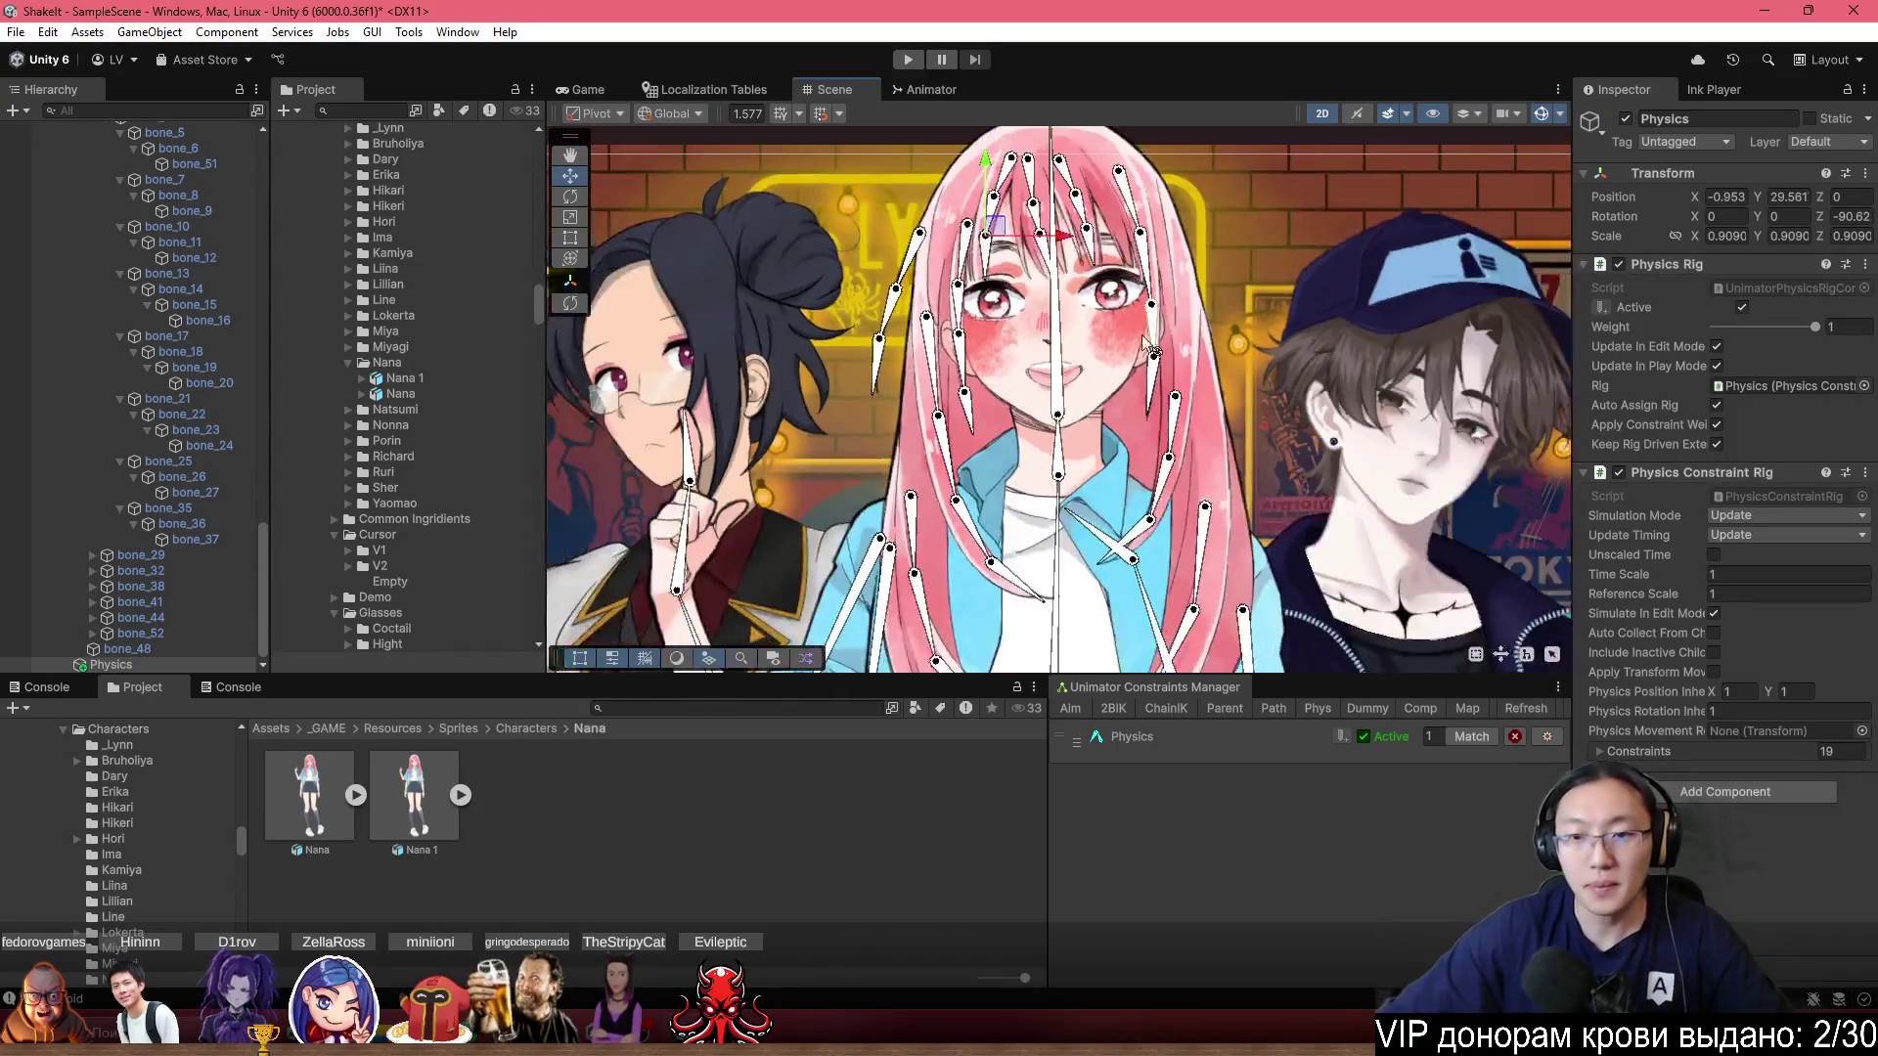
scroll(1211, 448, "up", 5)
scroll(1211, 448, "down", 5)
scroll(1135, 372, "up", 3)
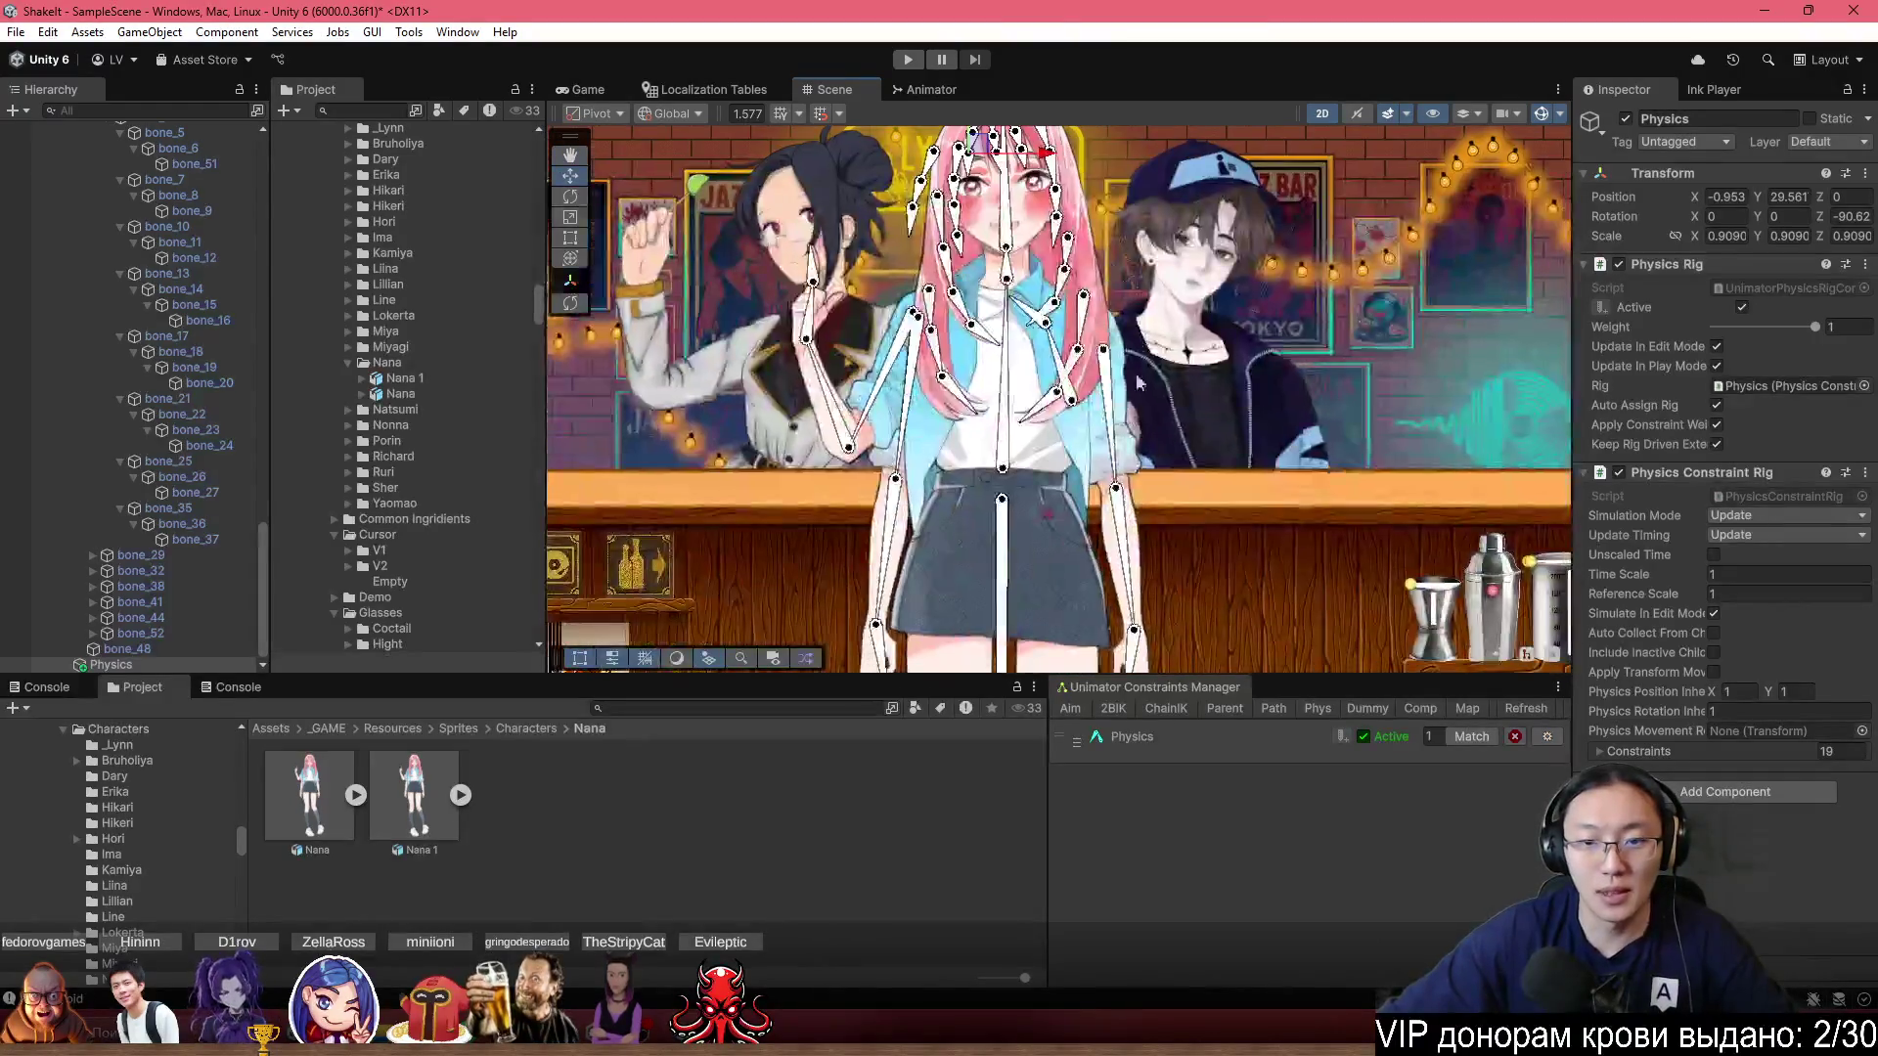
left_click(861, 303)
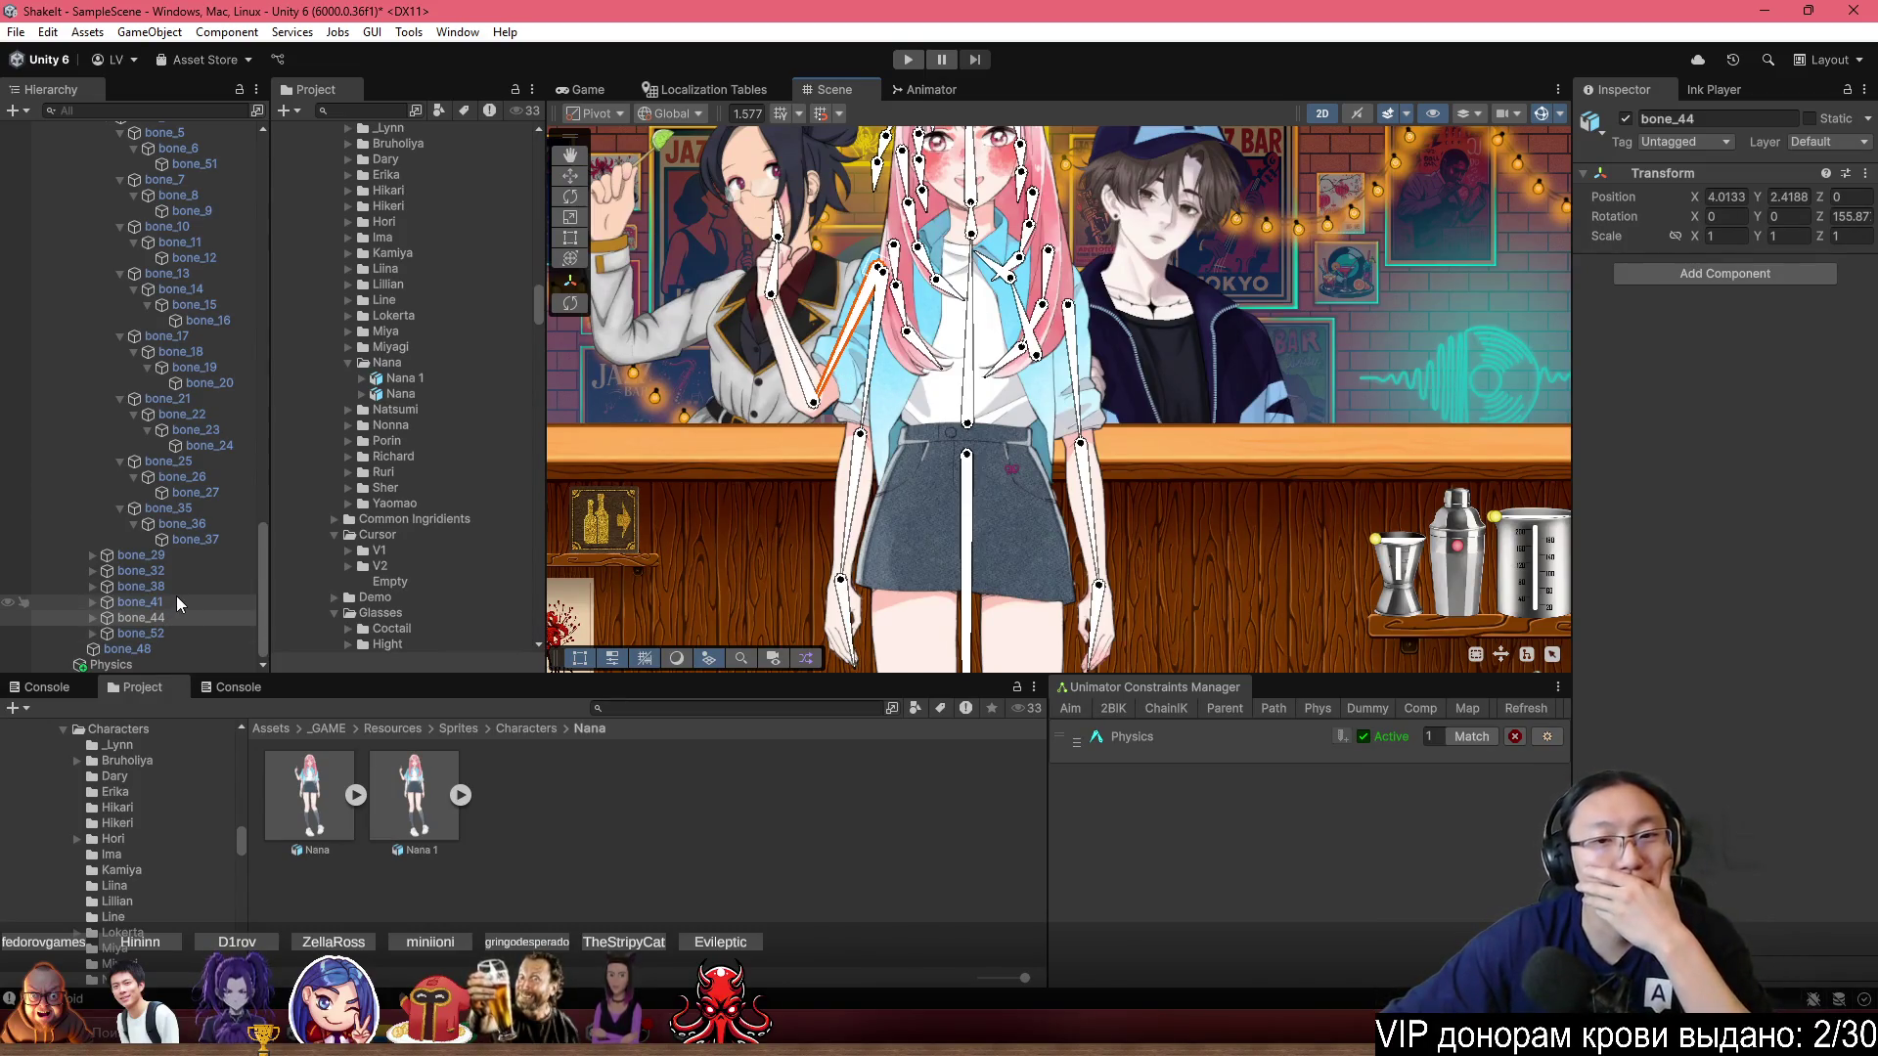
Deactivate Nana's HandRight object so her right hand is hidden.
left_click(793, 383)
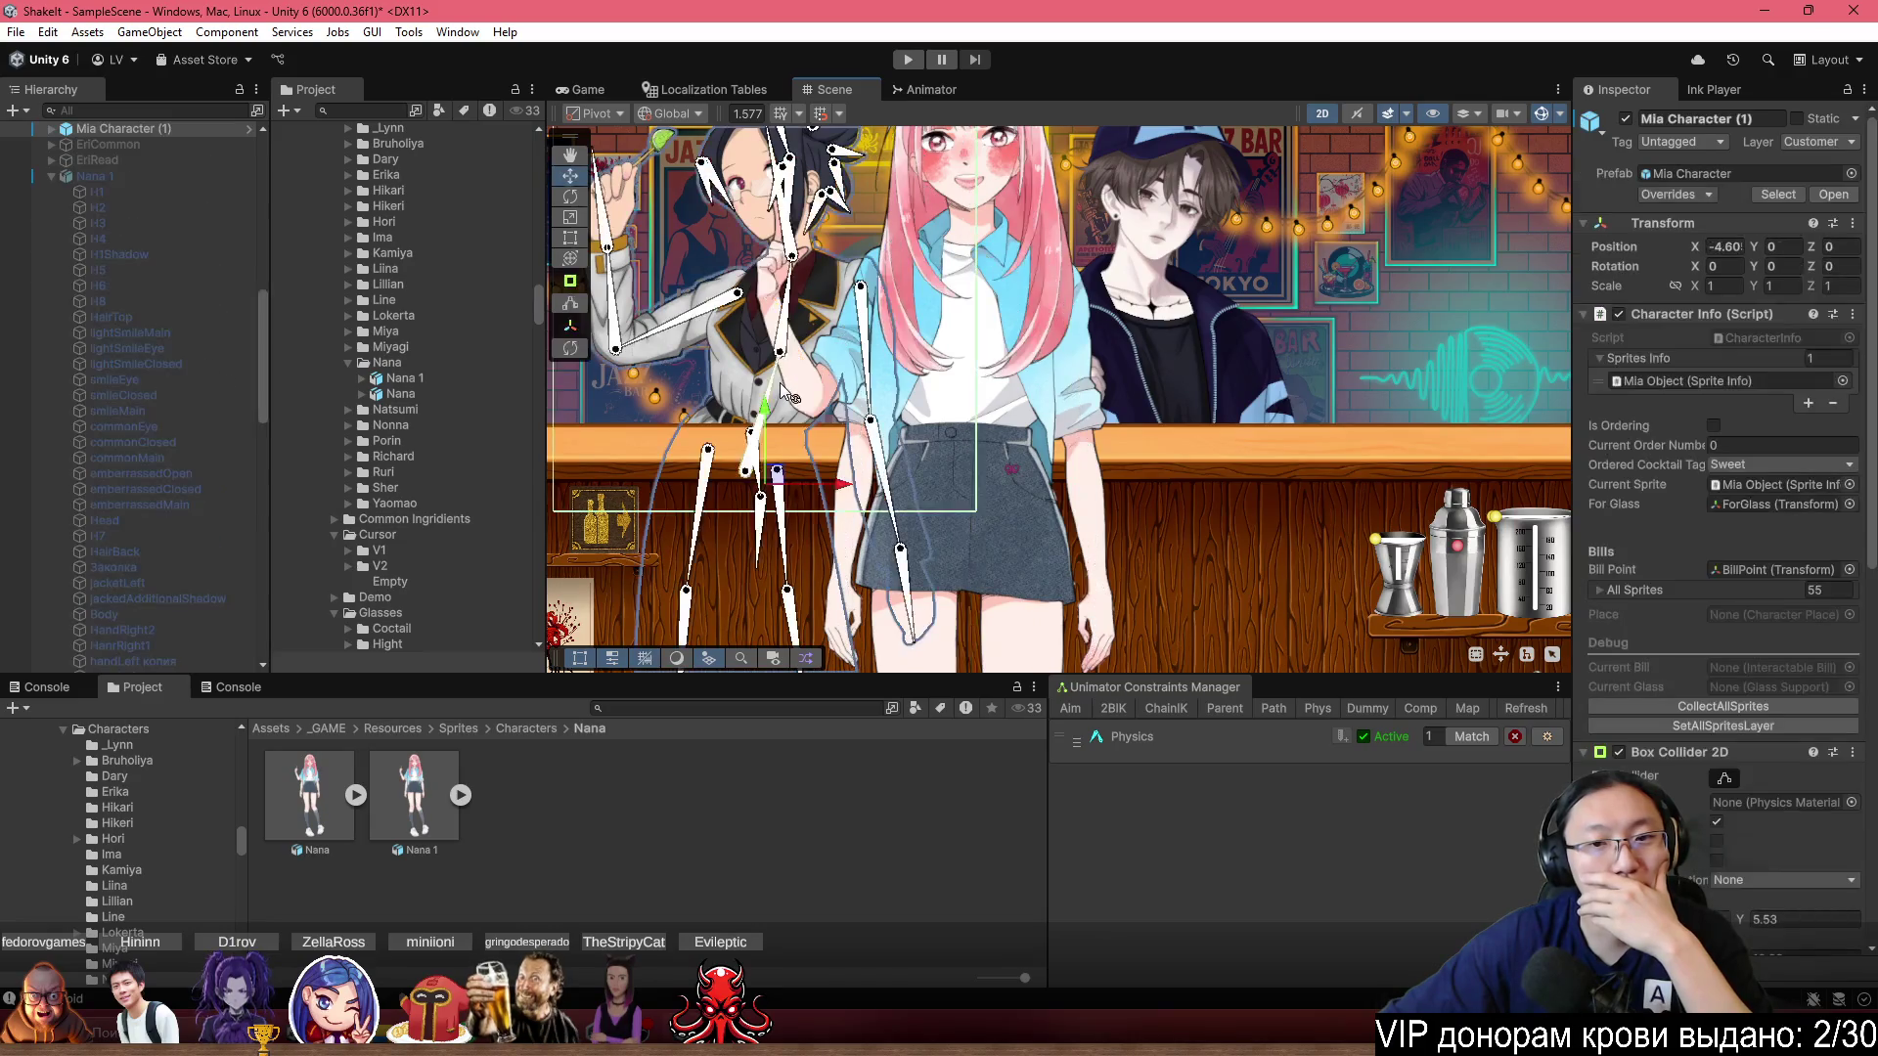
left_click(790, 383)
scroll(826, 375, "up", 2)
left_click(826, 375)
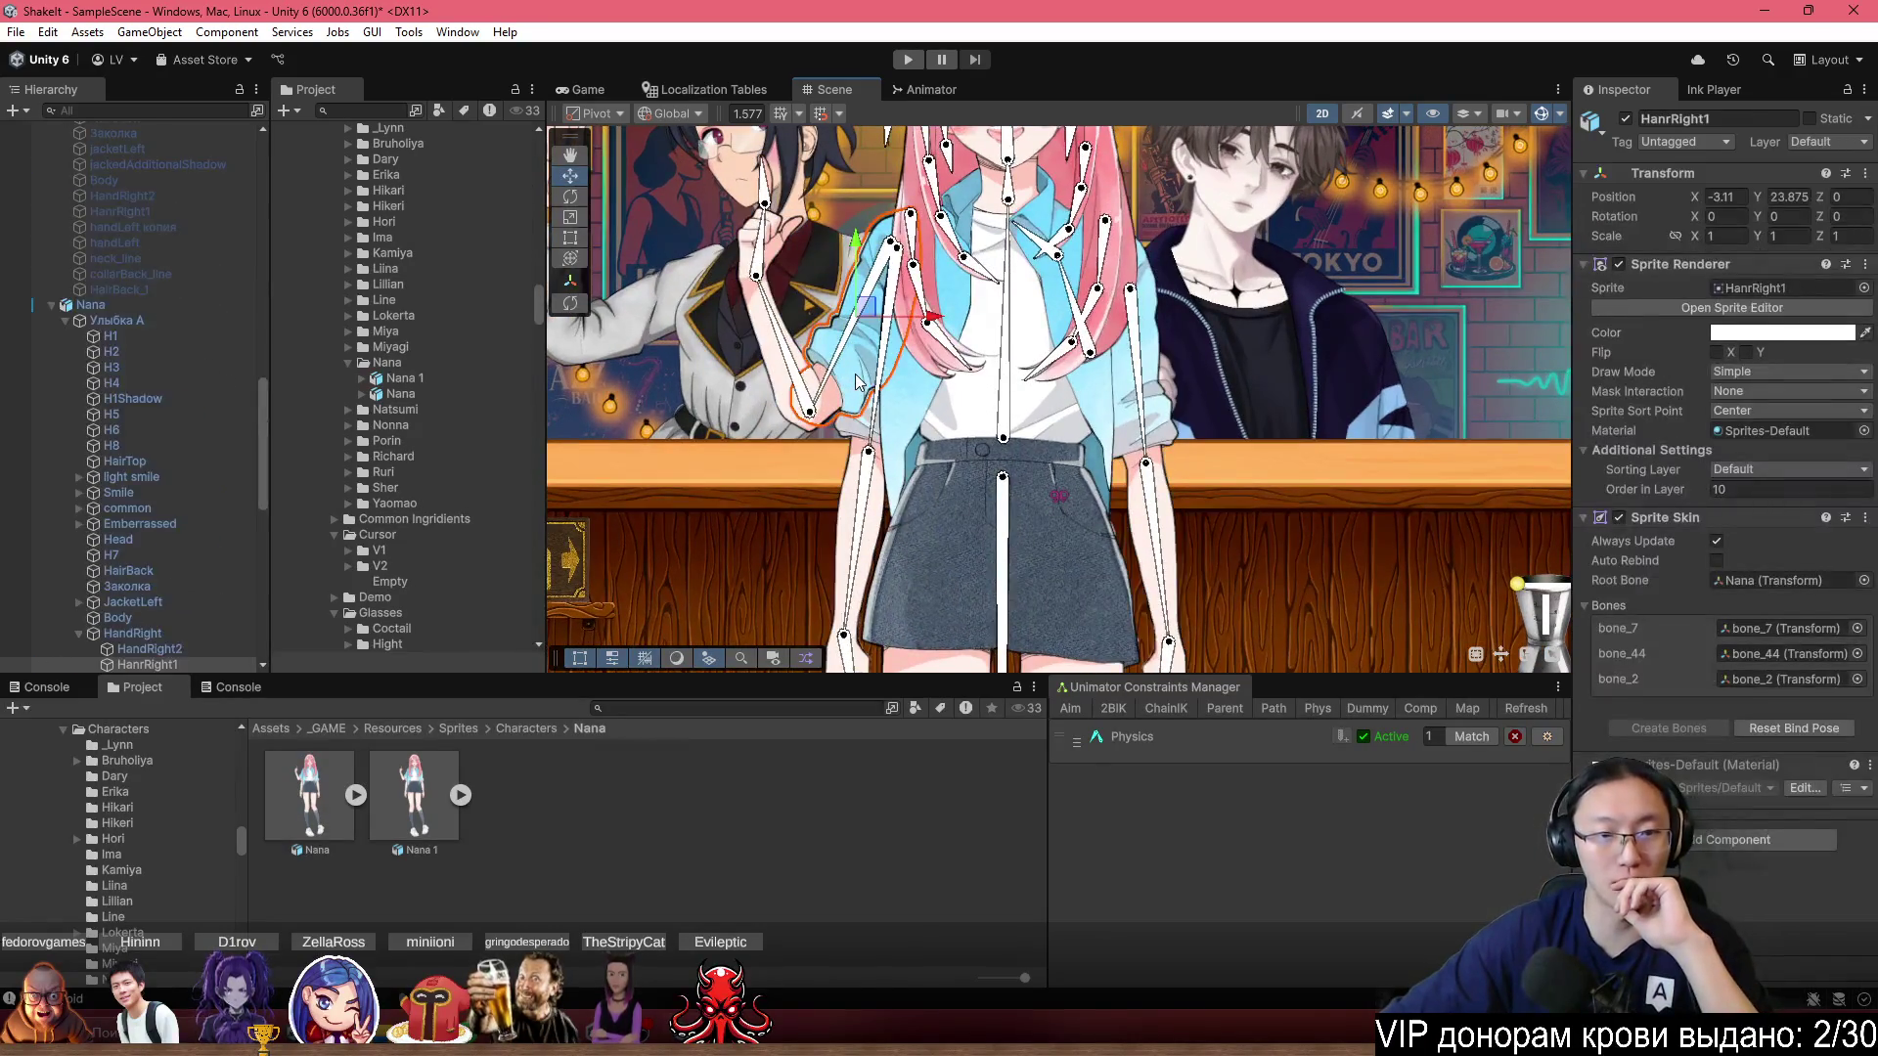
scroll(176, 614, "down", 3)
left_click(173, 516)
key("alt+shift+a")
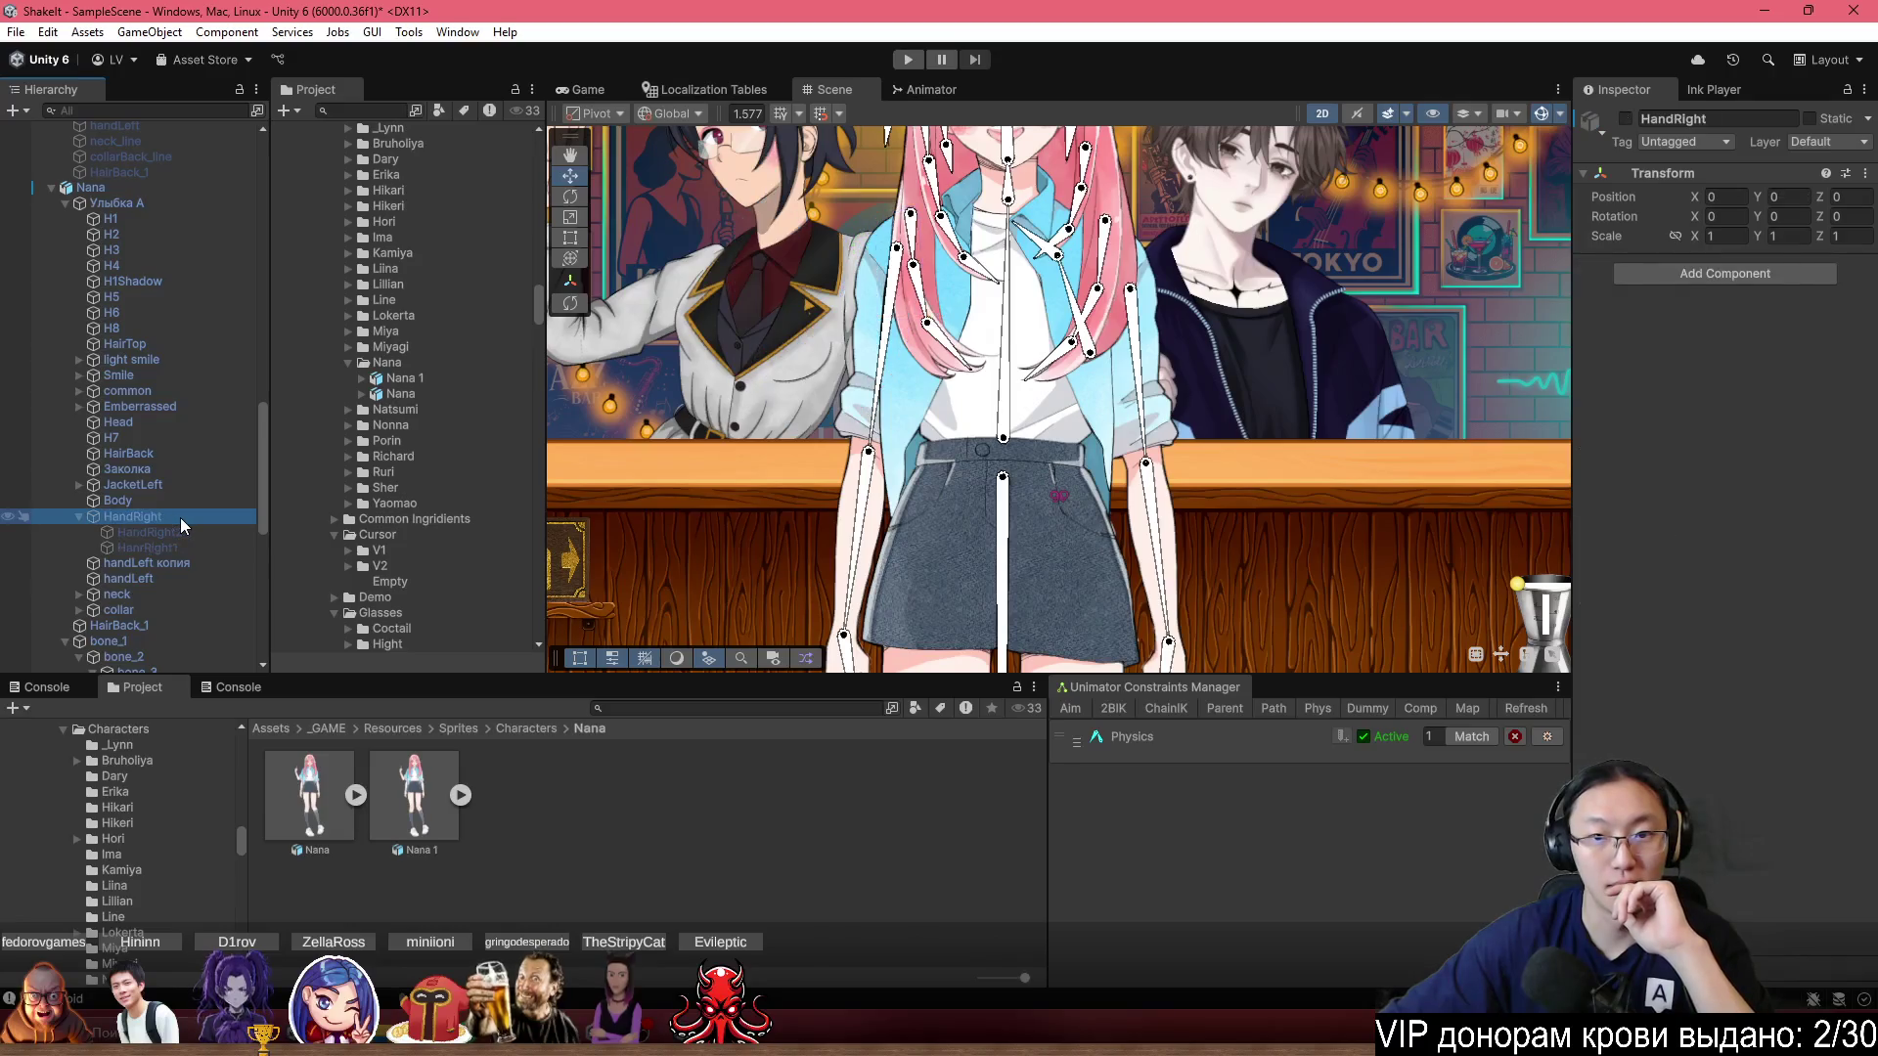
key("alt+shift+a")
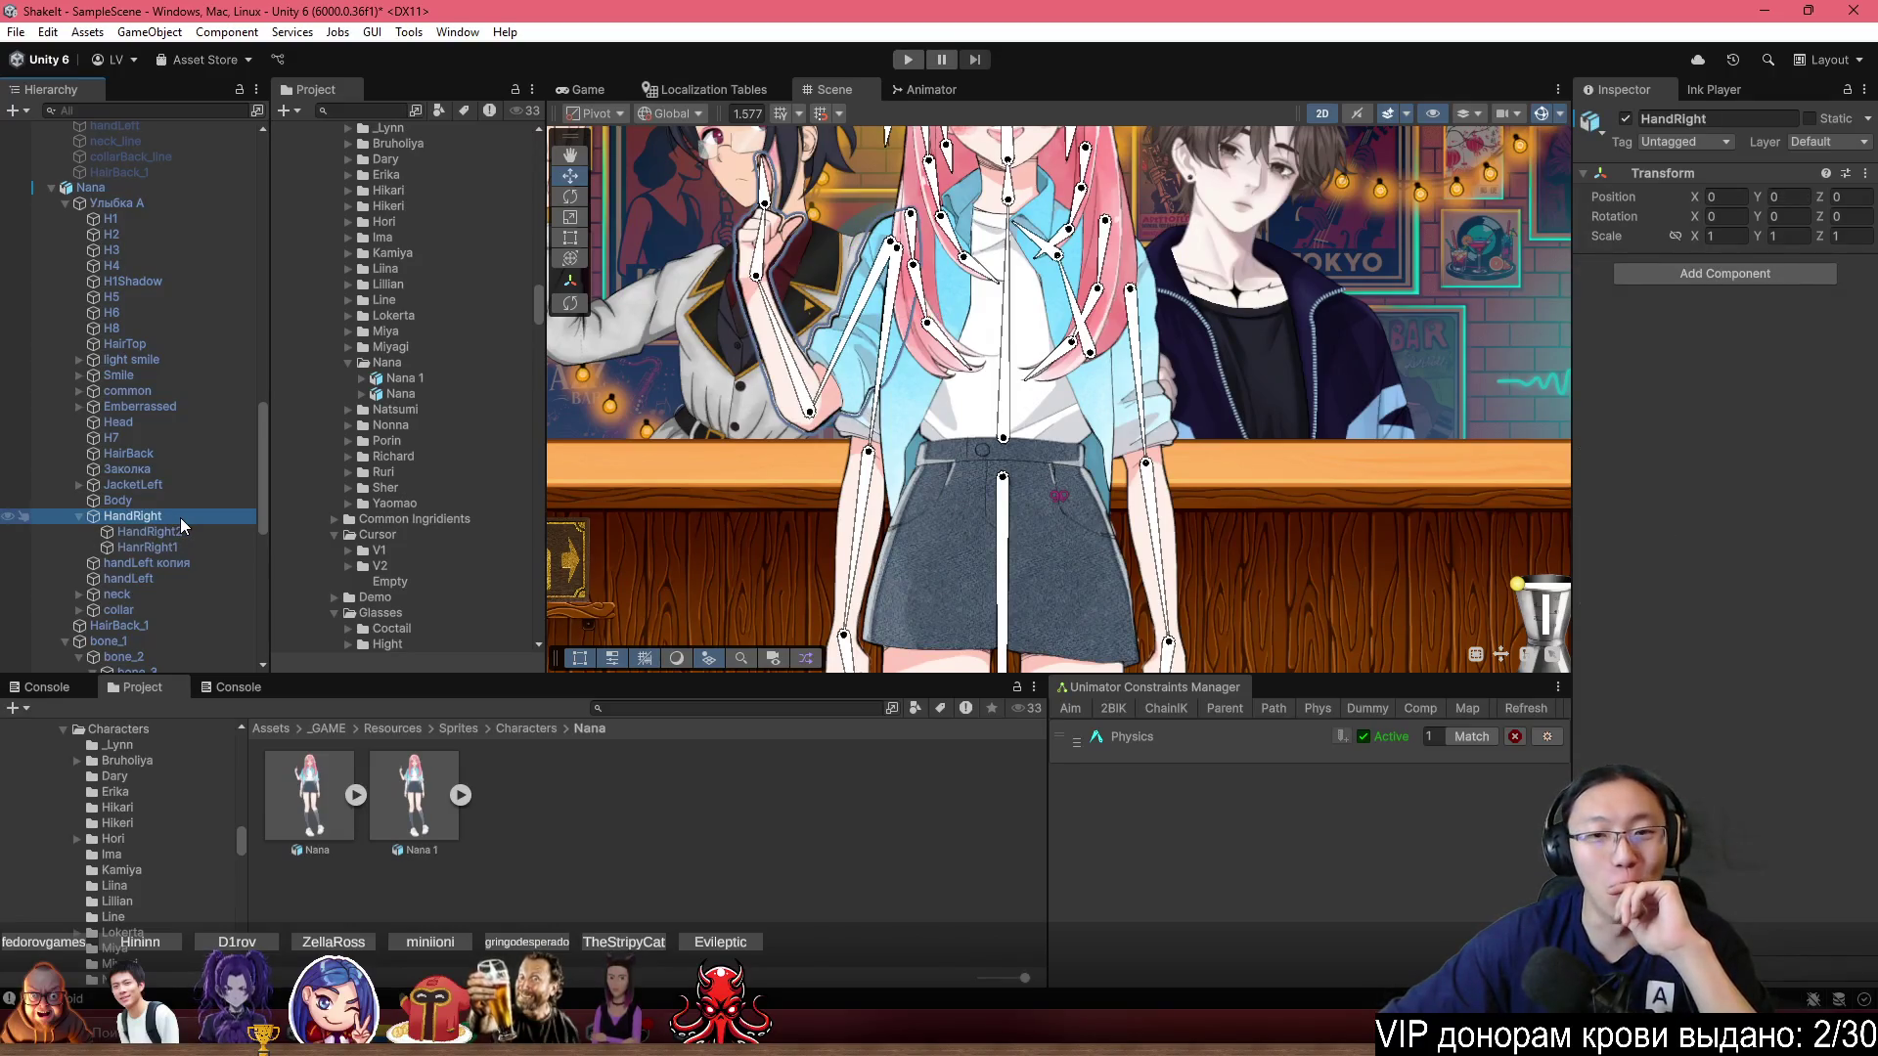
key("alt+shift+a")
Rename the three expression objects to emberrassed, smile and lightSmile.
scroll(1034, 377, "up", 2)
scroll(1033, 377, "down", 2)
scroll(176, 420, "up", 5)
scroll(176, 421, "down", 5)
left_click(115, 466)
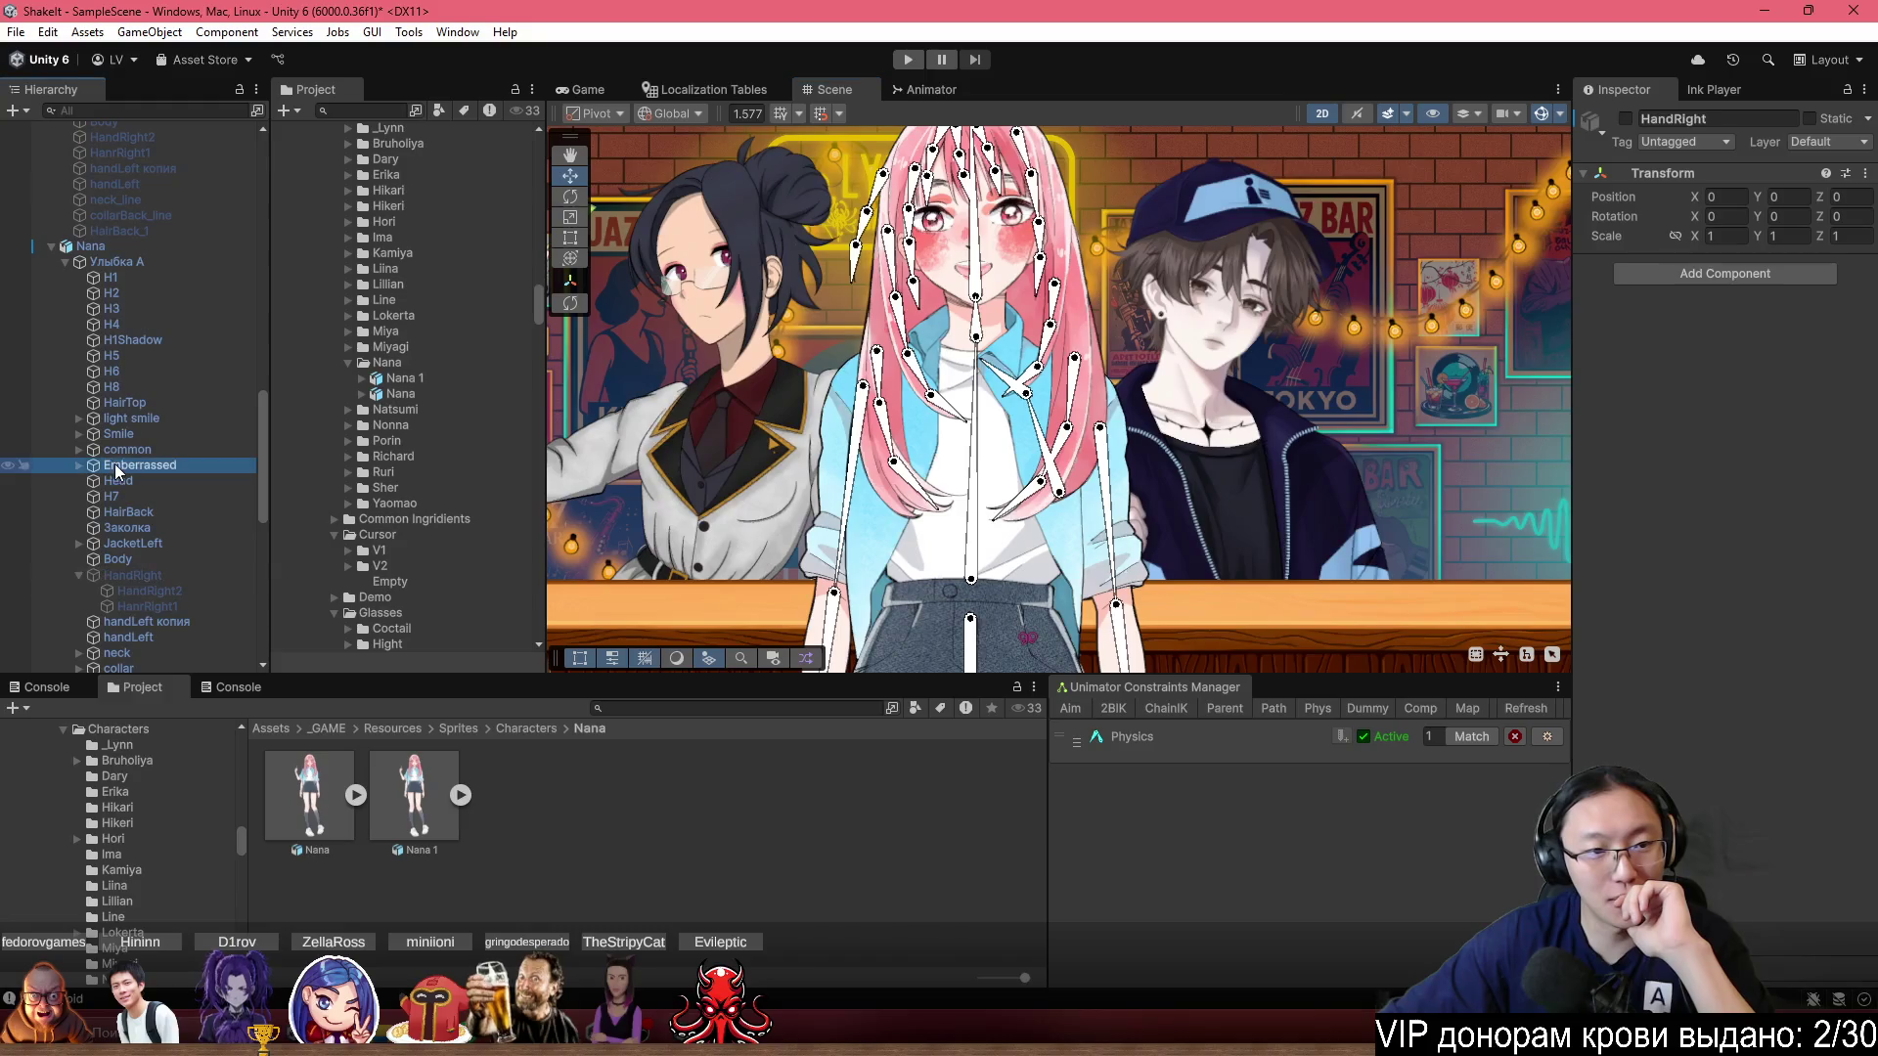
left_click(1717, 120)
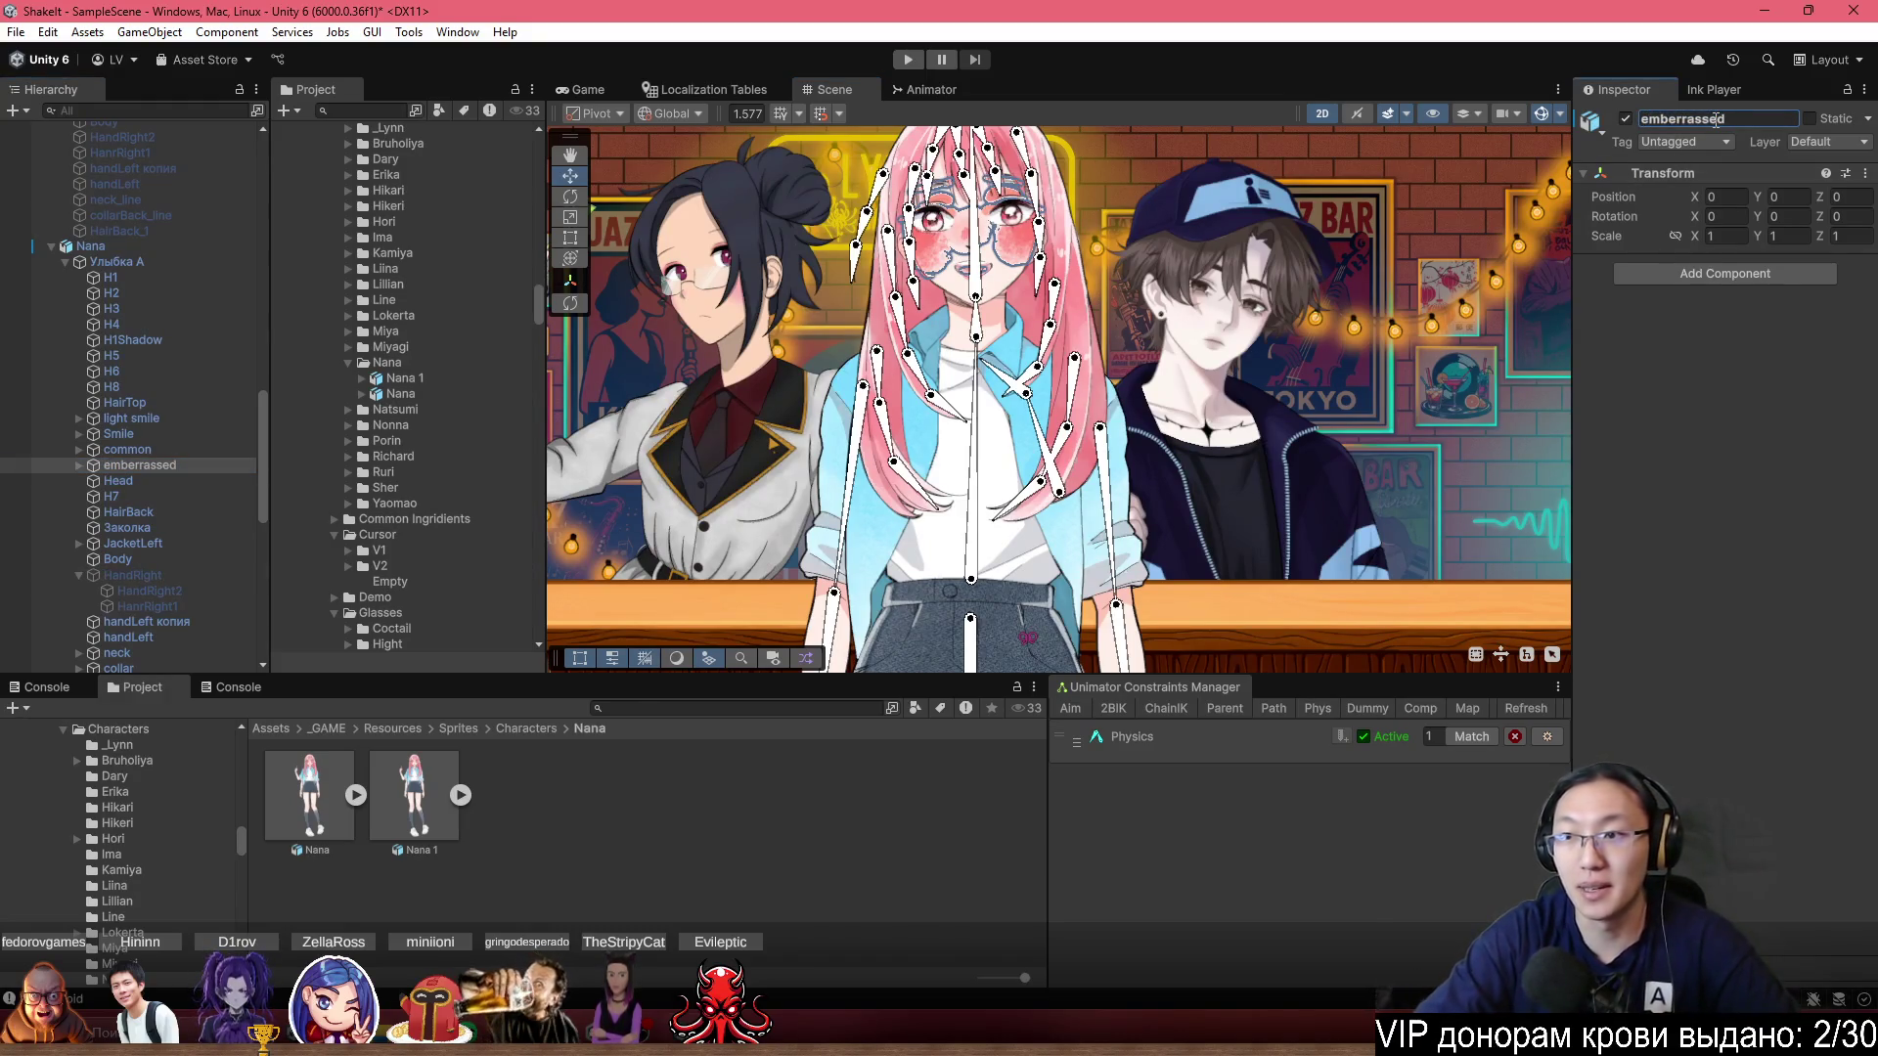
left_click(118, 433)
left_click(1726, 119)
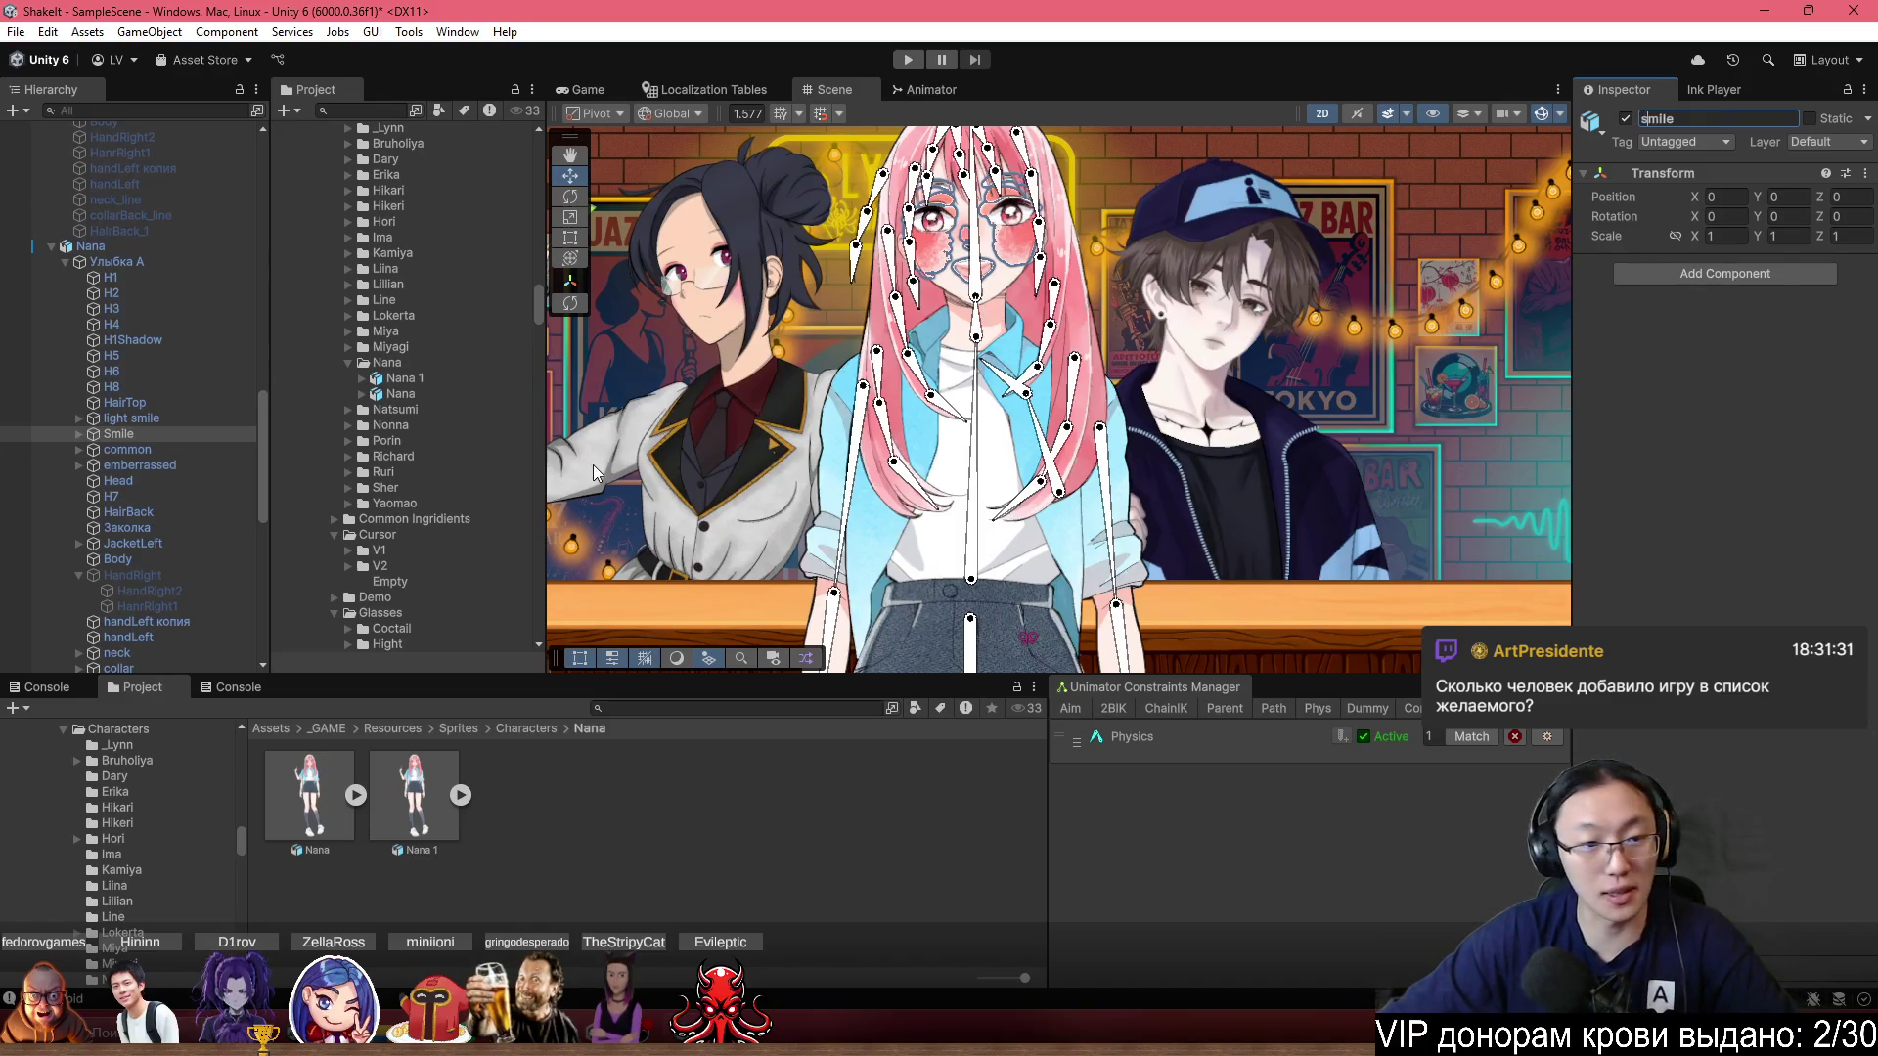
left_click(190, 419)
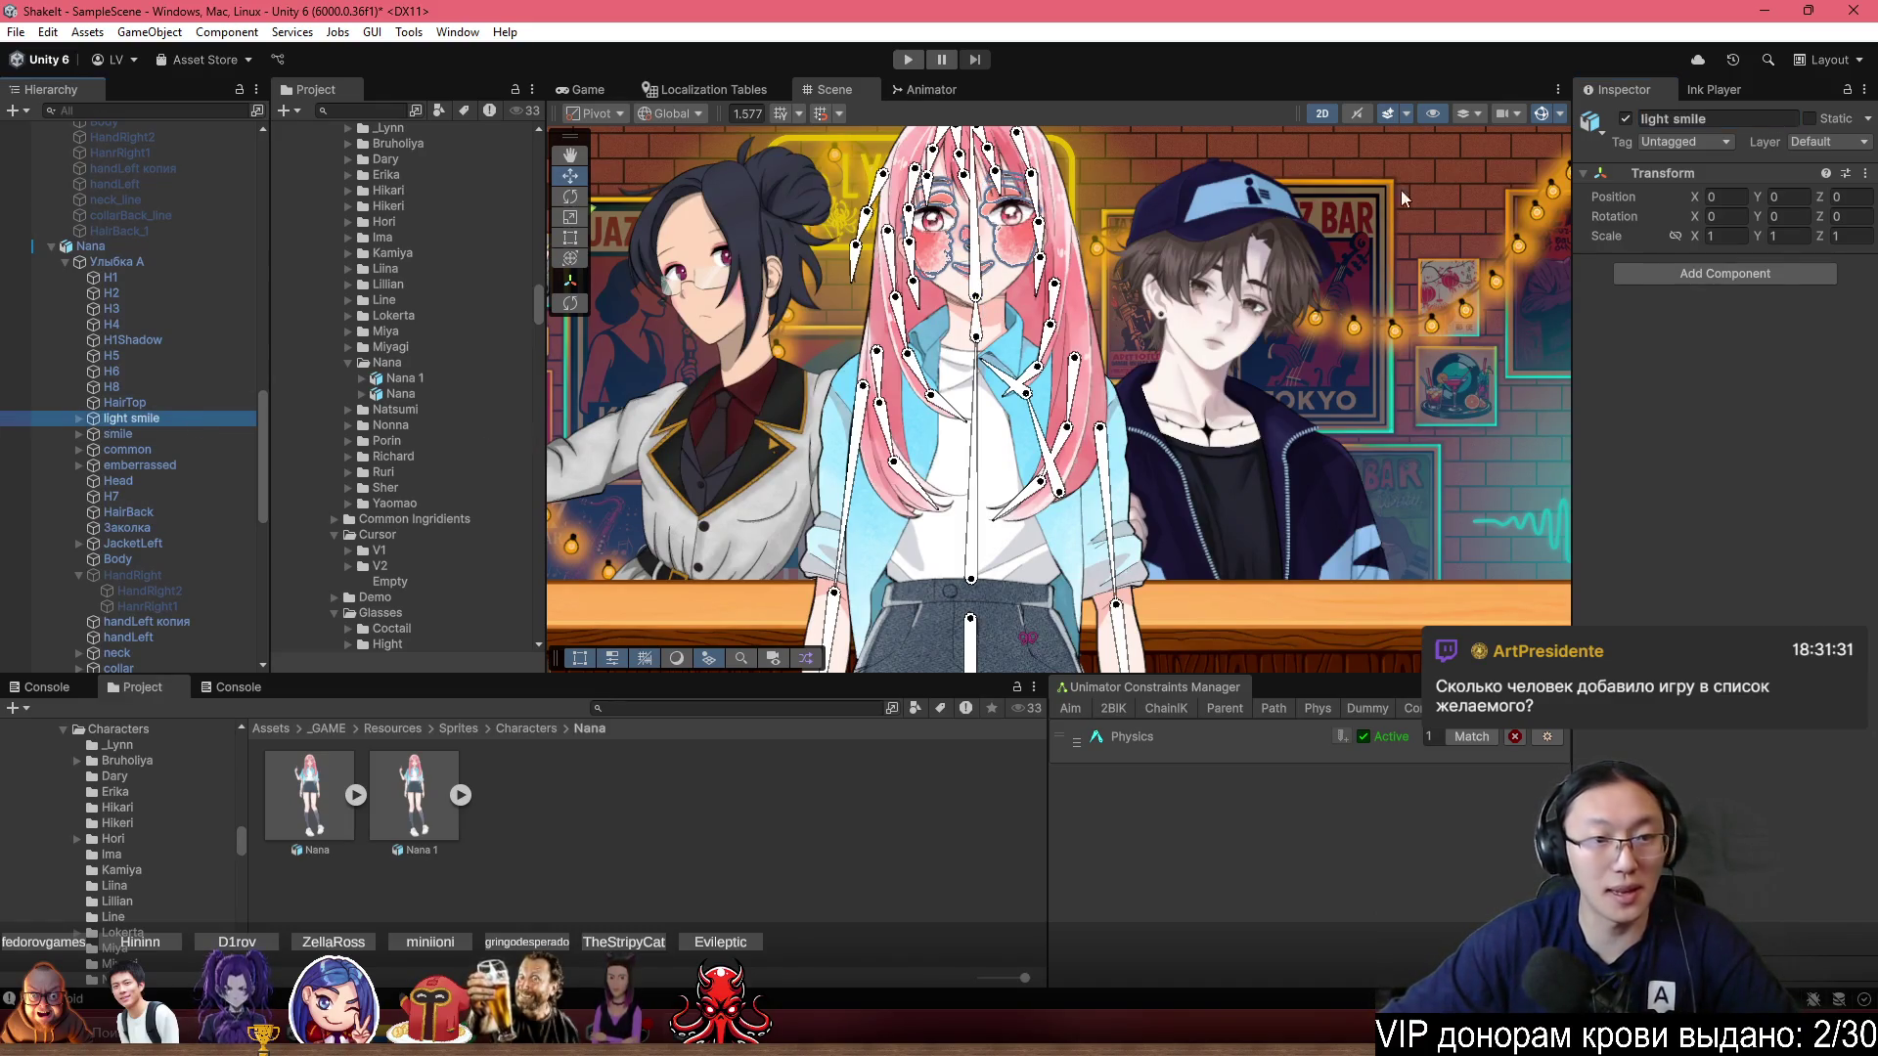
left_click(1743, 119)
type("S")
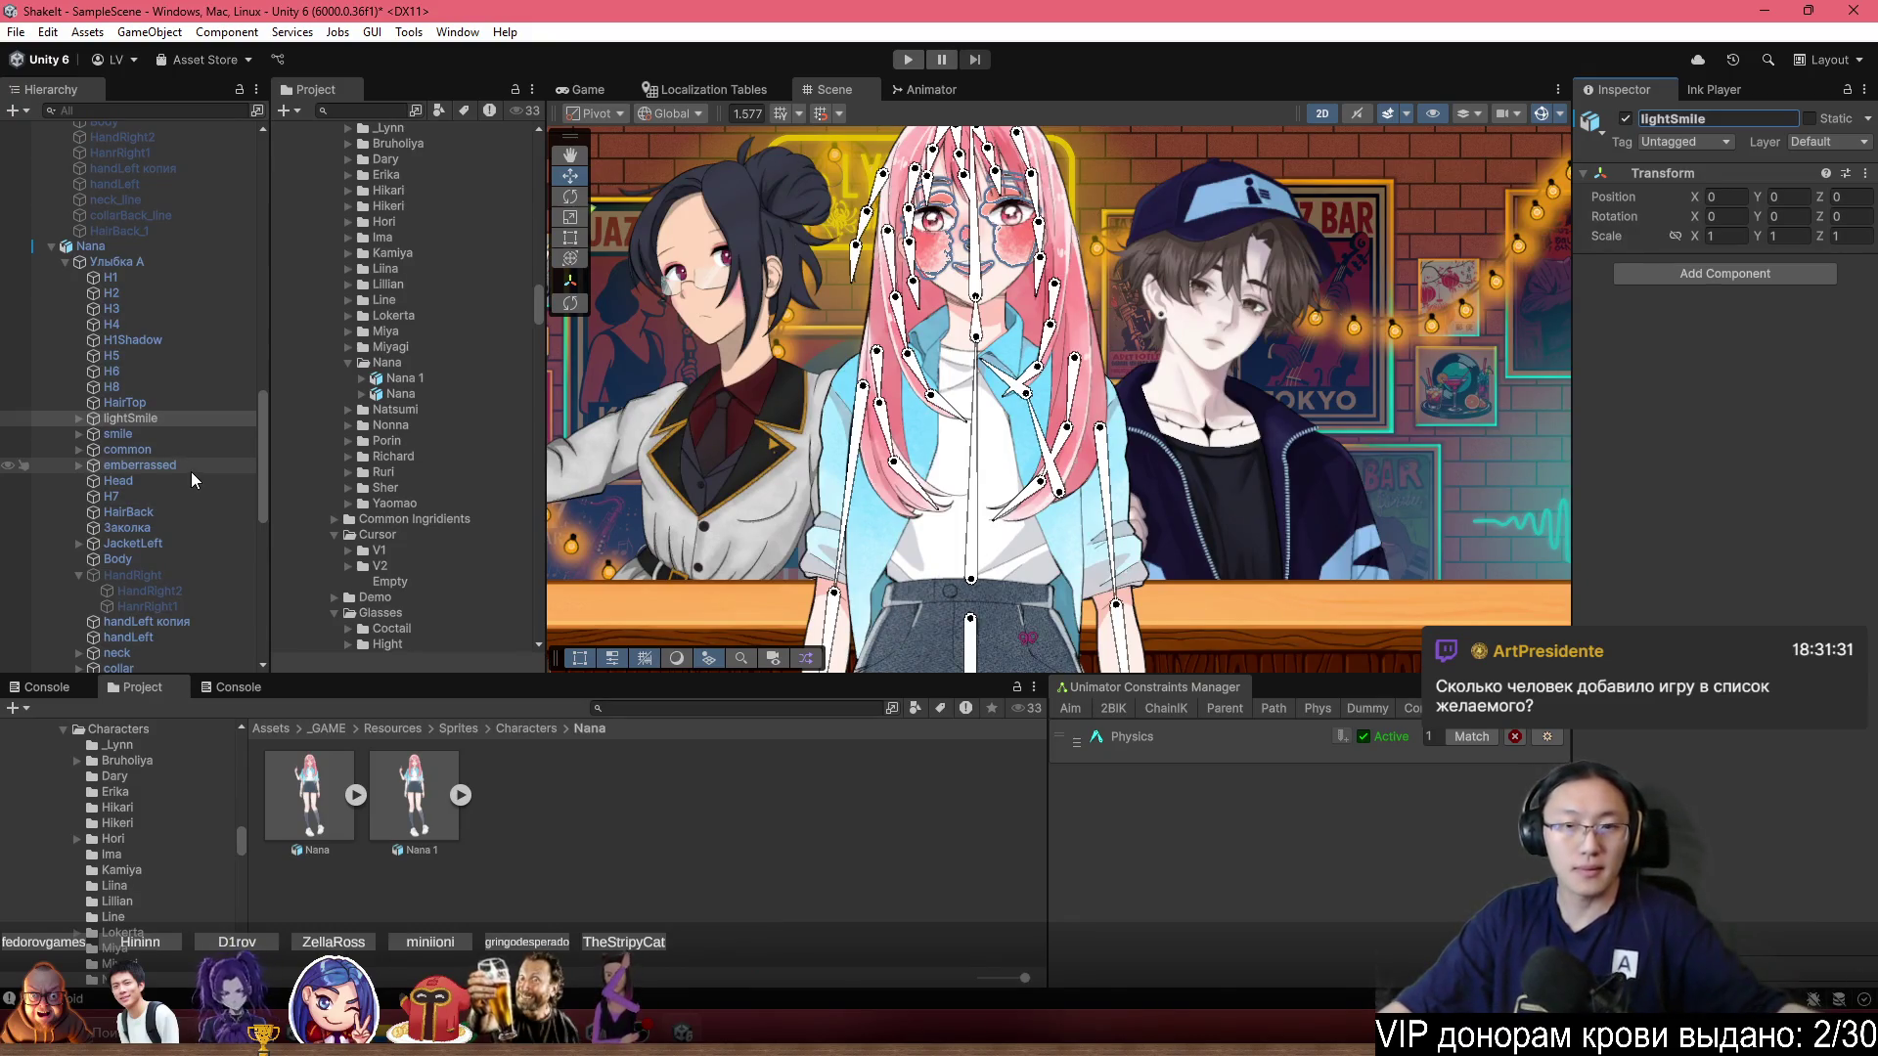
Deactivate lightSmile, smile, emberrassed and commonClosed, then reselect Nana.
key("alt+shift+a")
left_click(153, 437)
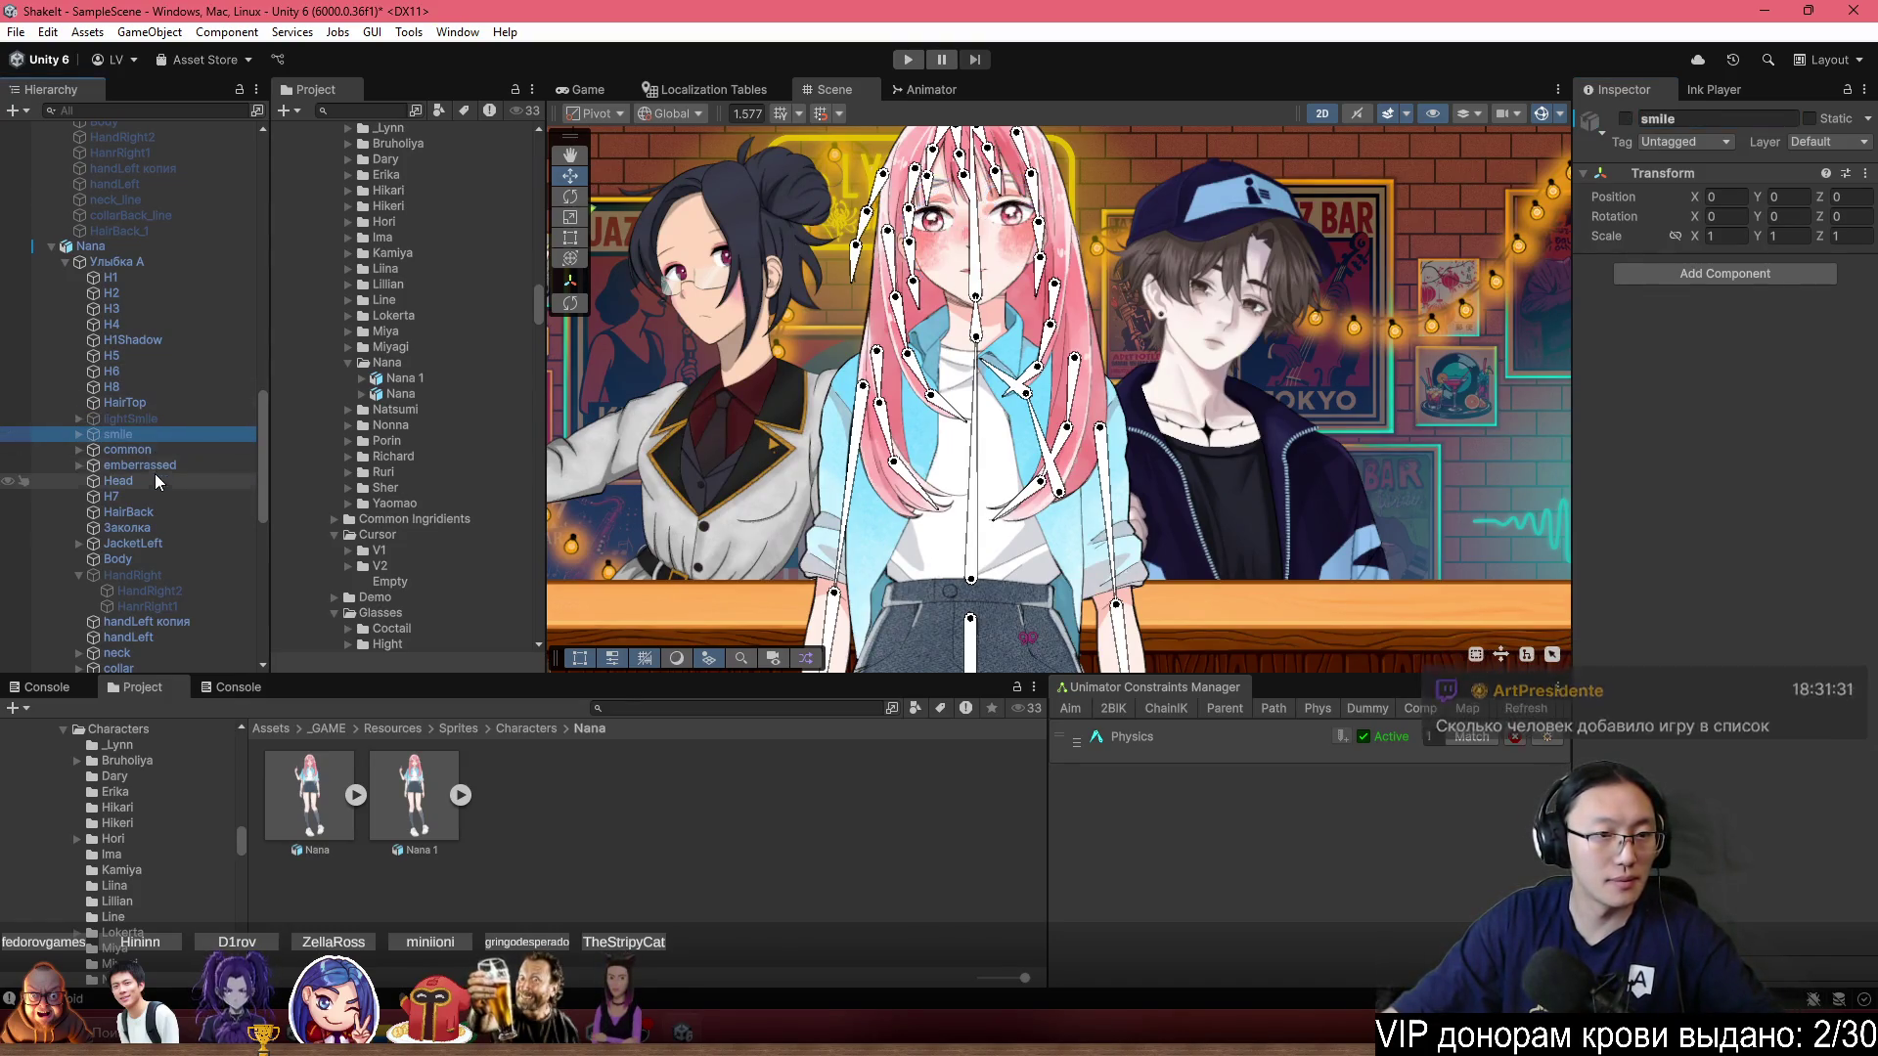
key("alt+shift+a")
left_click(168, 466)
scroll(873, 297, "up", 2)
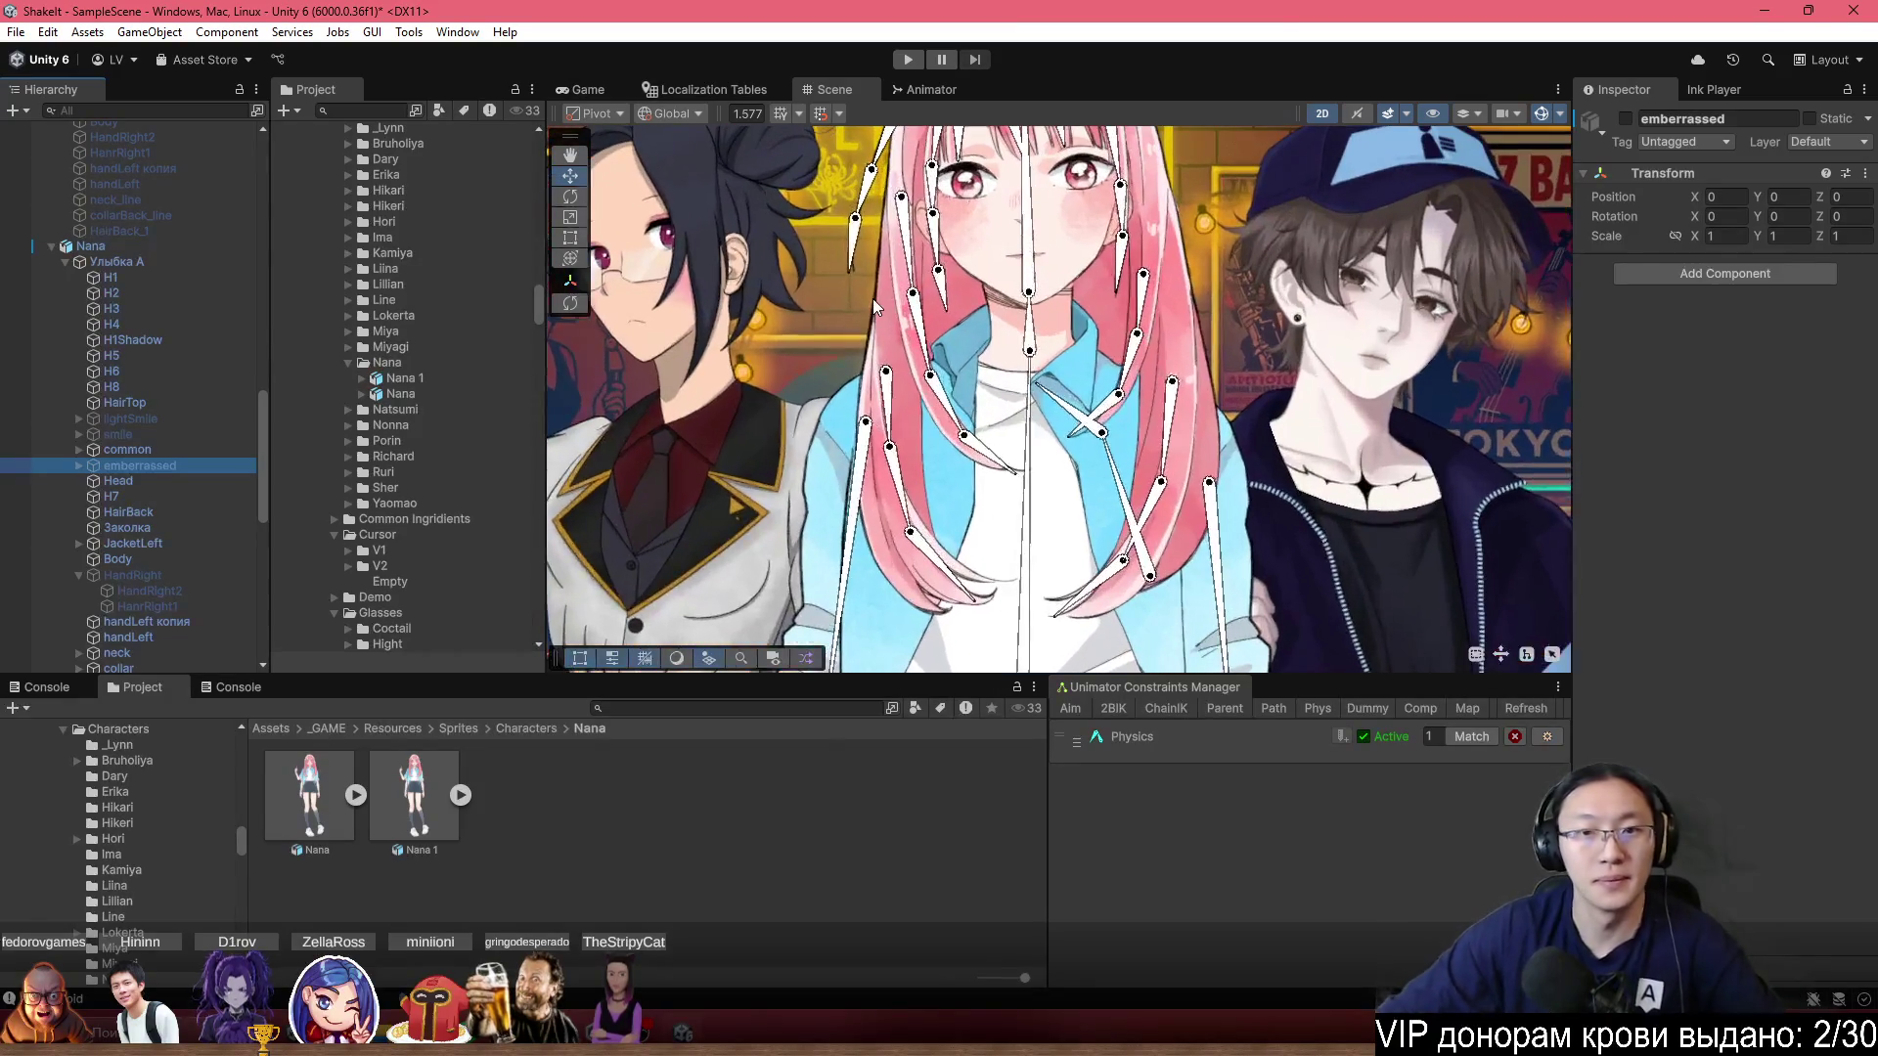
key("alt+shift+a")
left_click(79, 450)
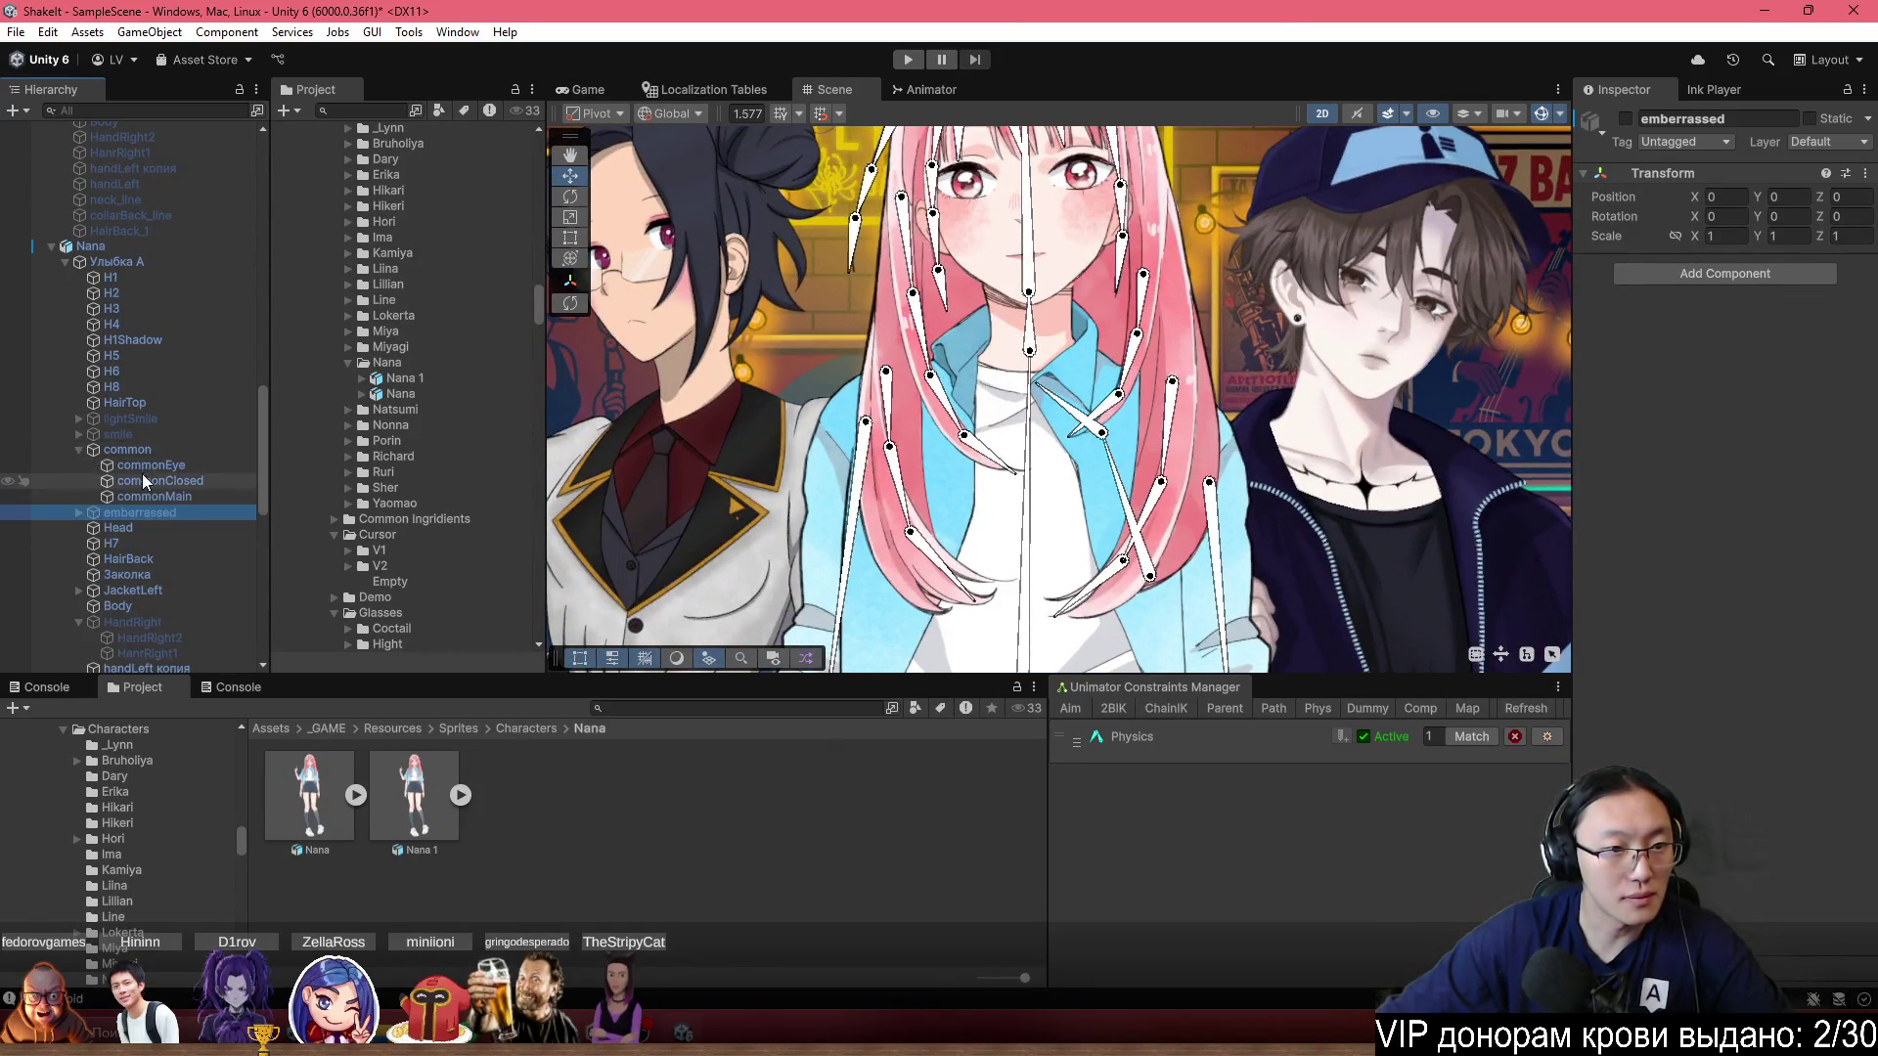
left_click(147, 481)
key("alt+shift+a")
scroll(1065, 338, "up", 4)
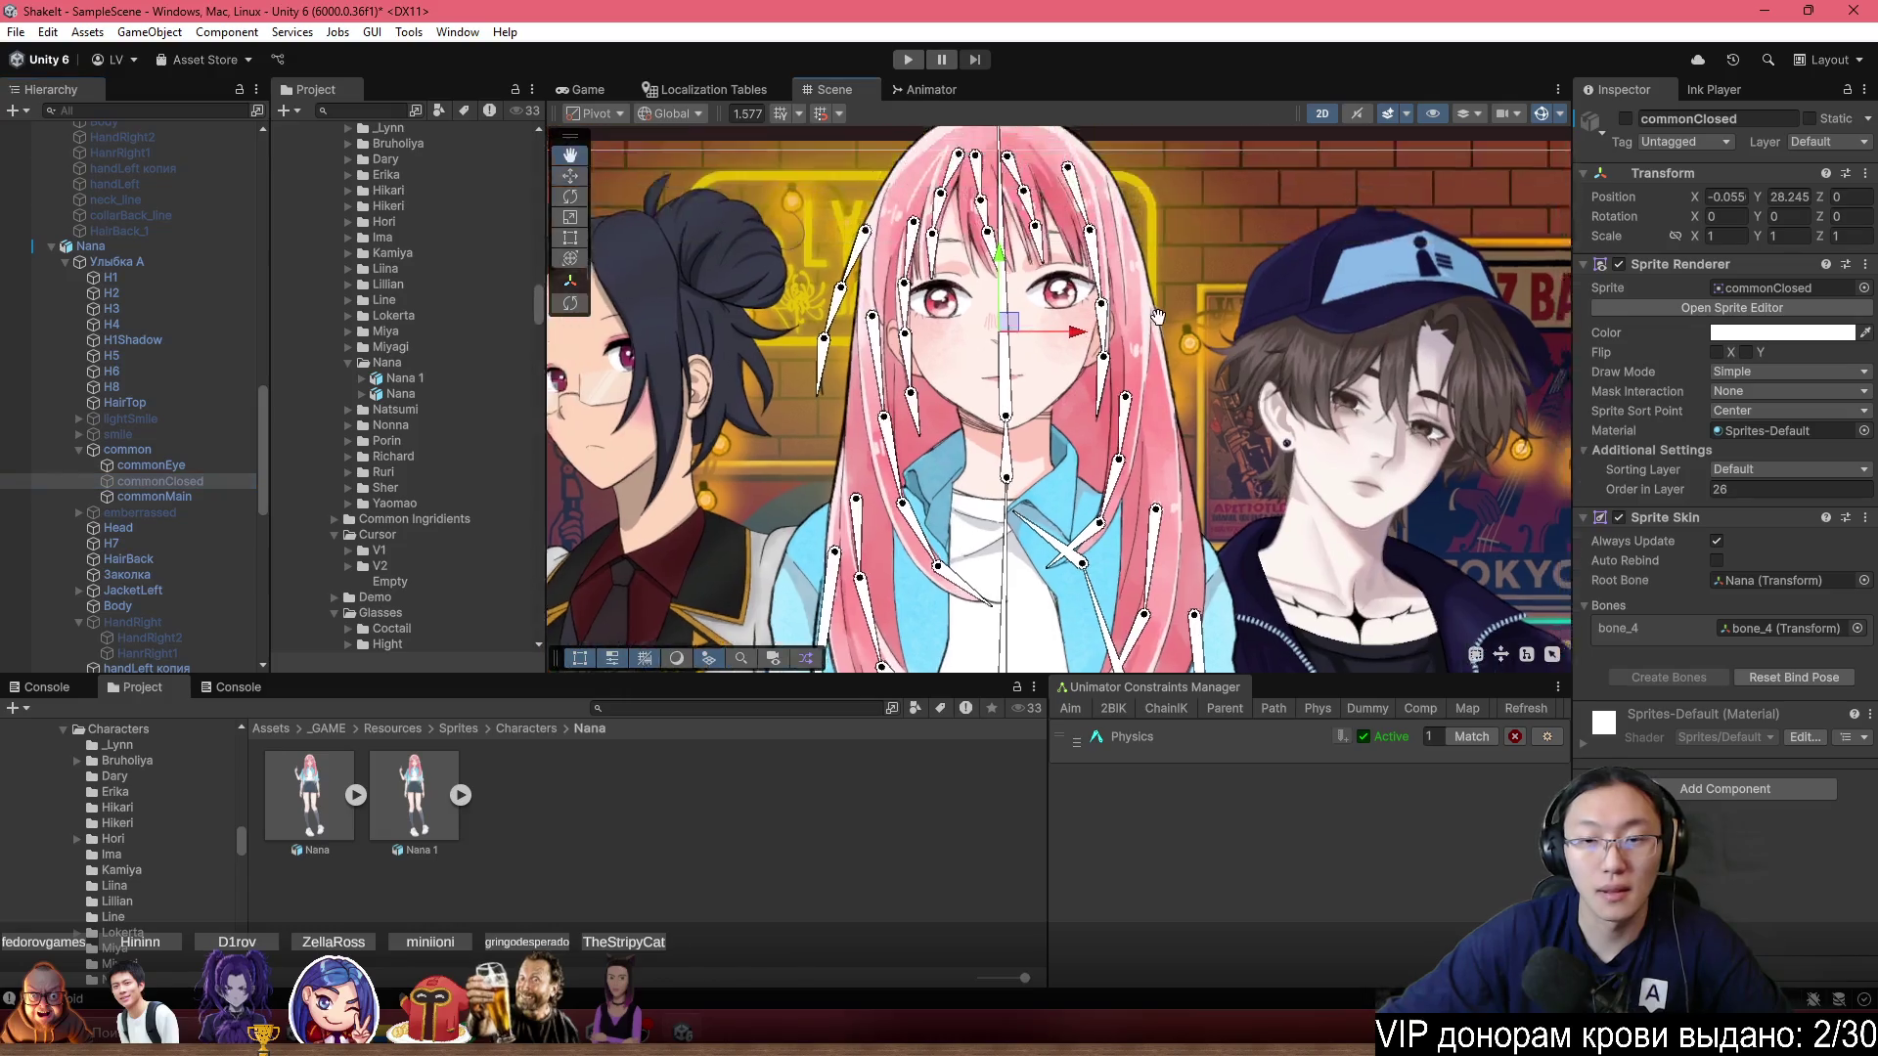
left_click(1074, 352)
left_click(457, 31)
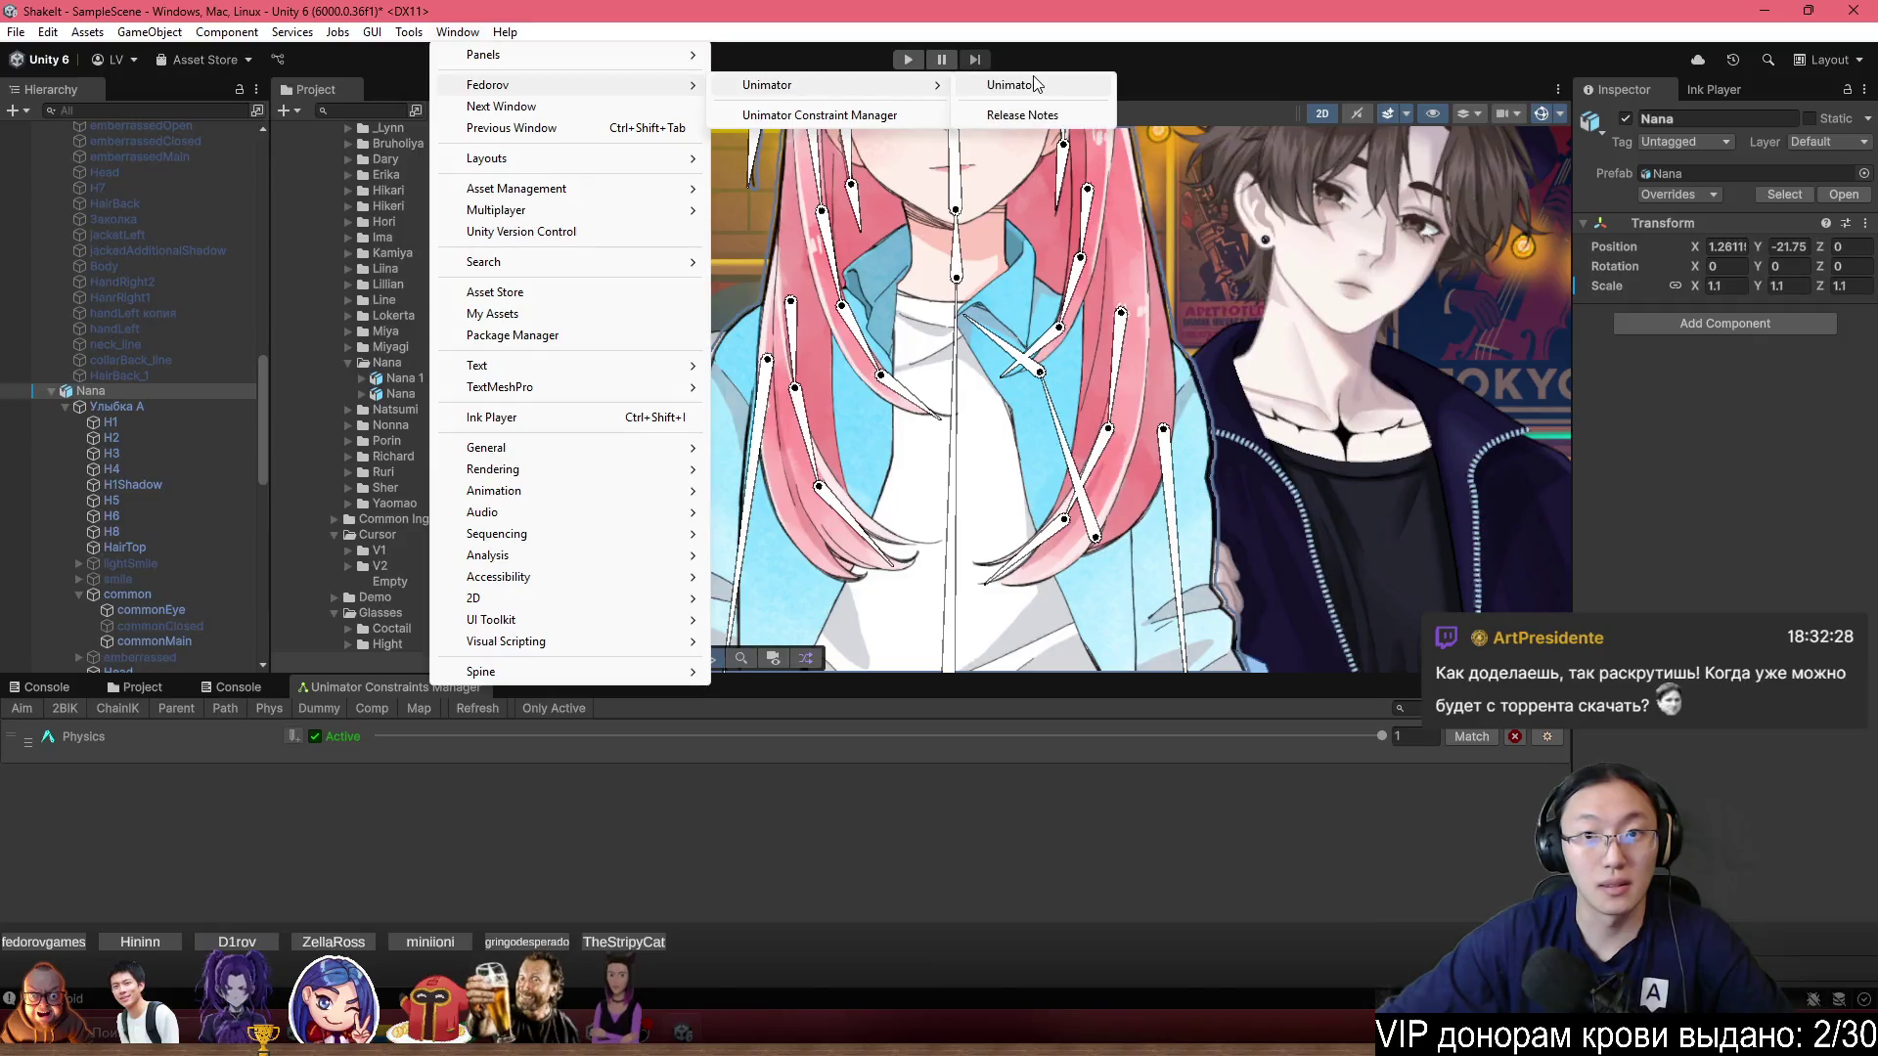
Dock the Unimator window beside the other panels and browse to _GAME/Animations.
left_click(1042, 84)
left_click_drag(553, 783, 618, 685)
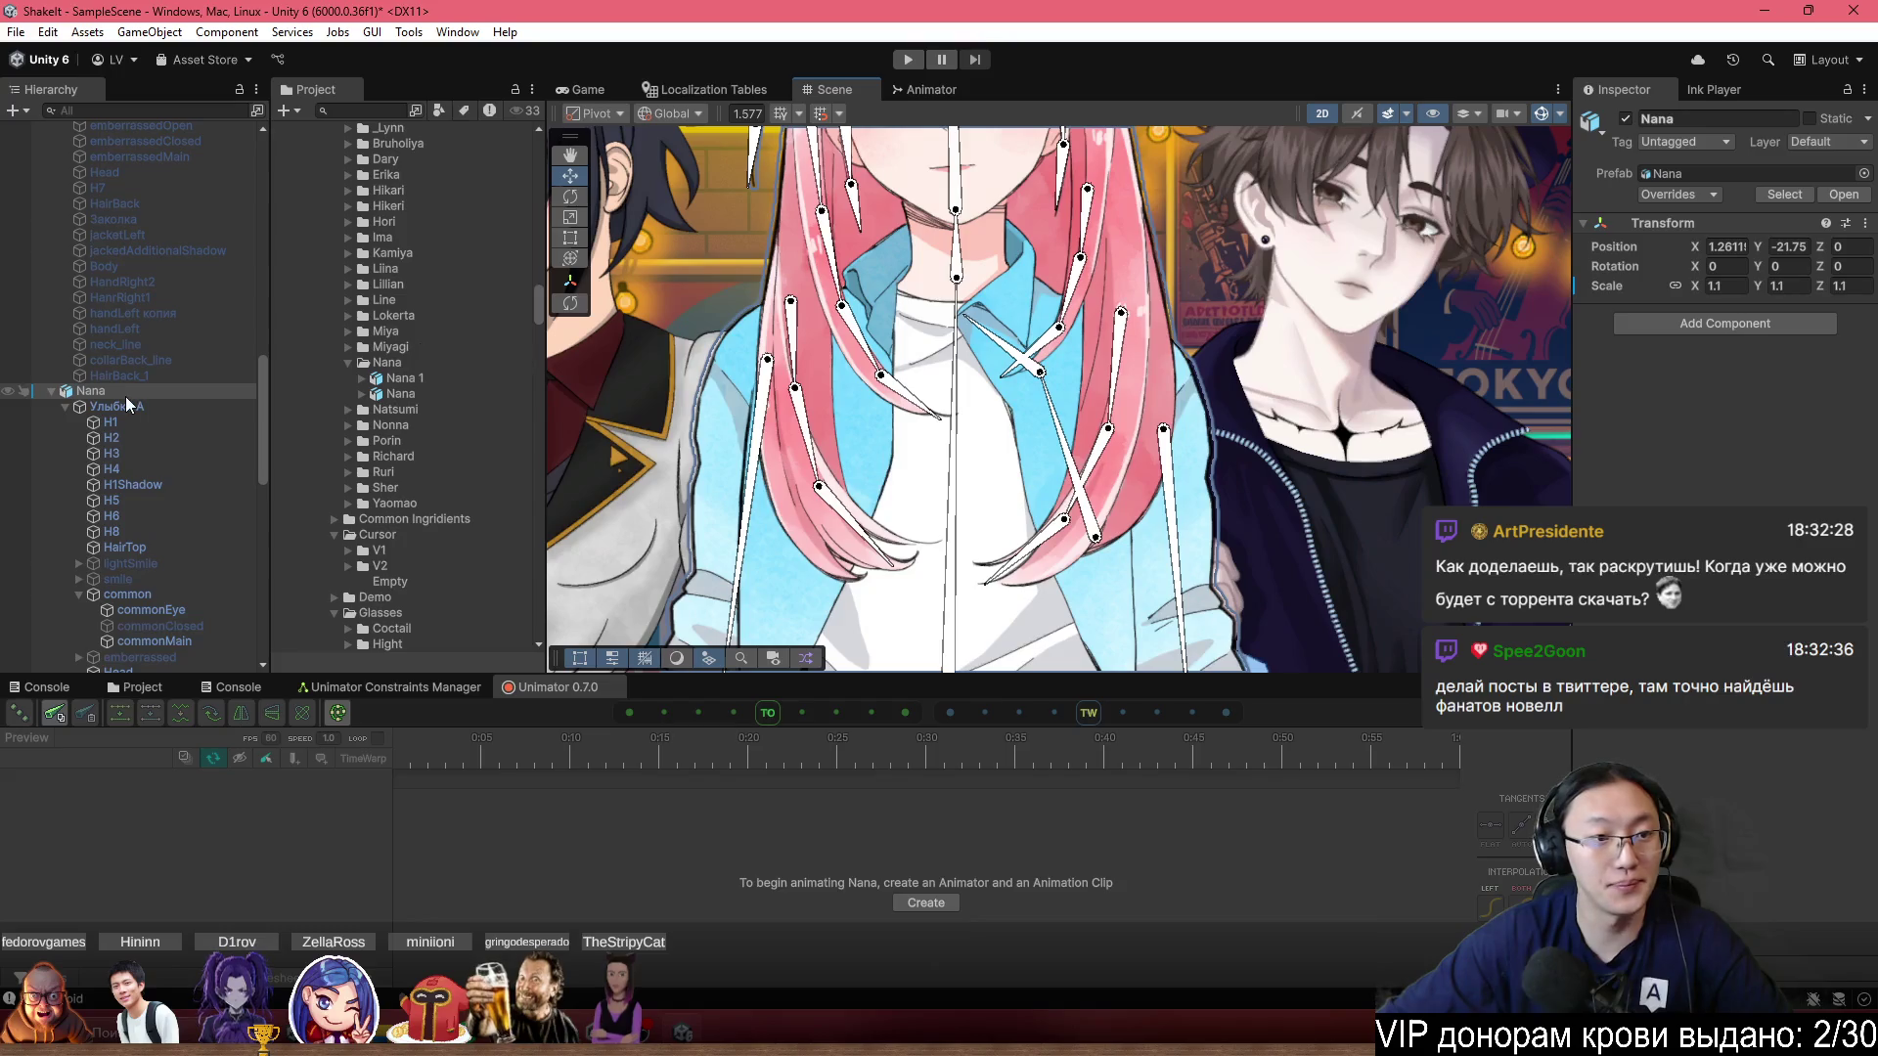
left_click(137, 687)
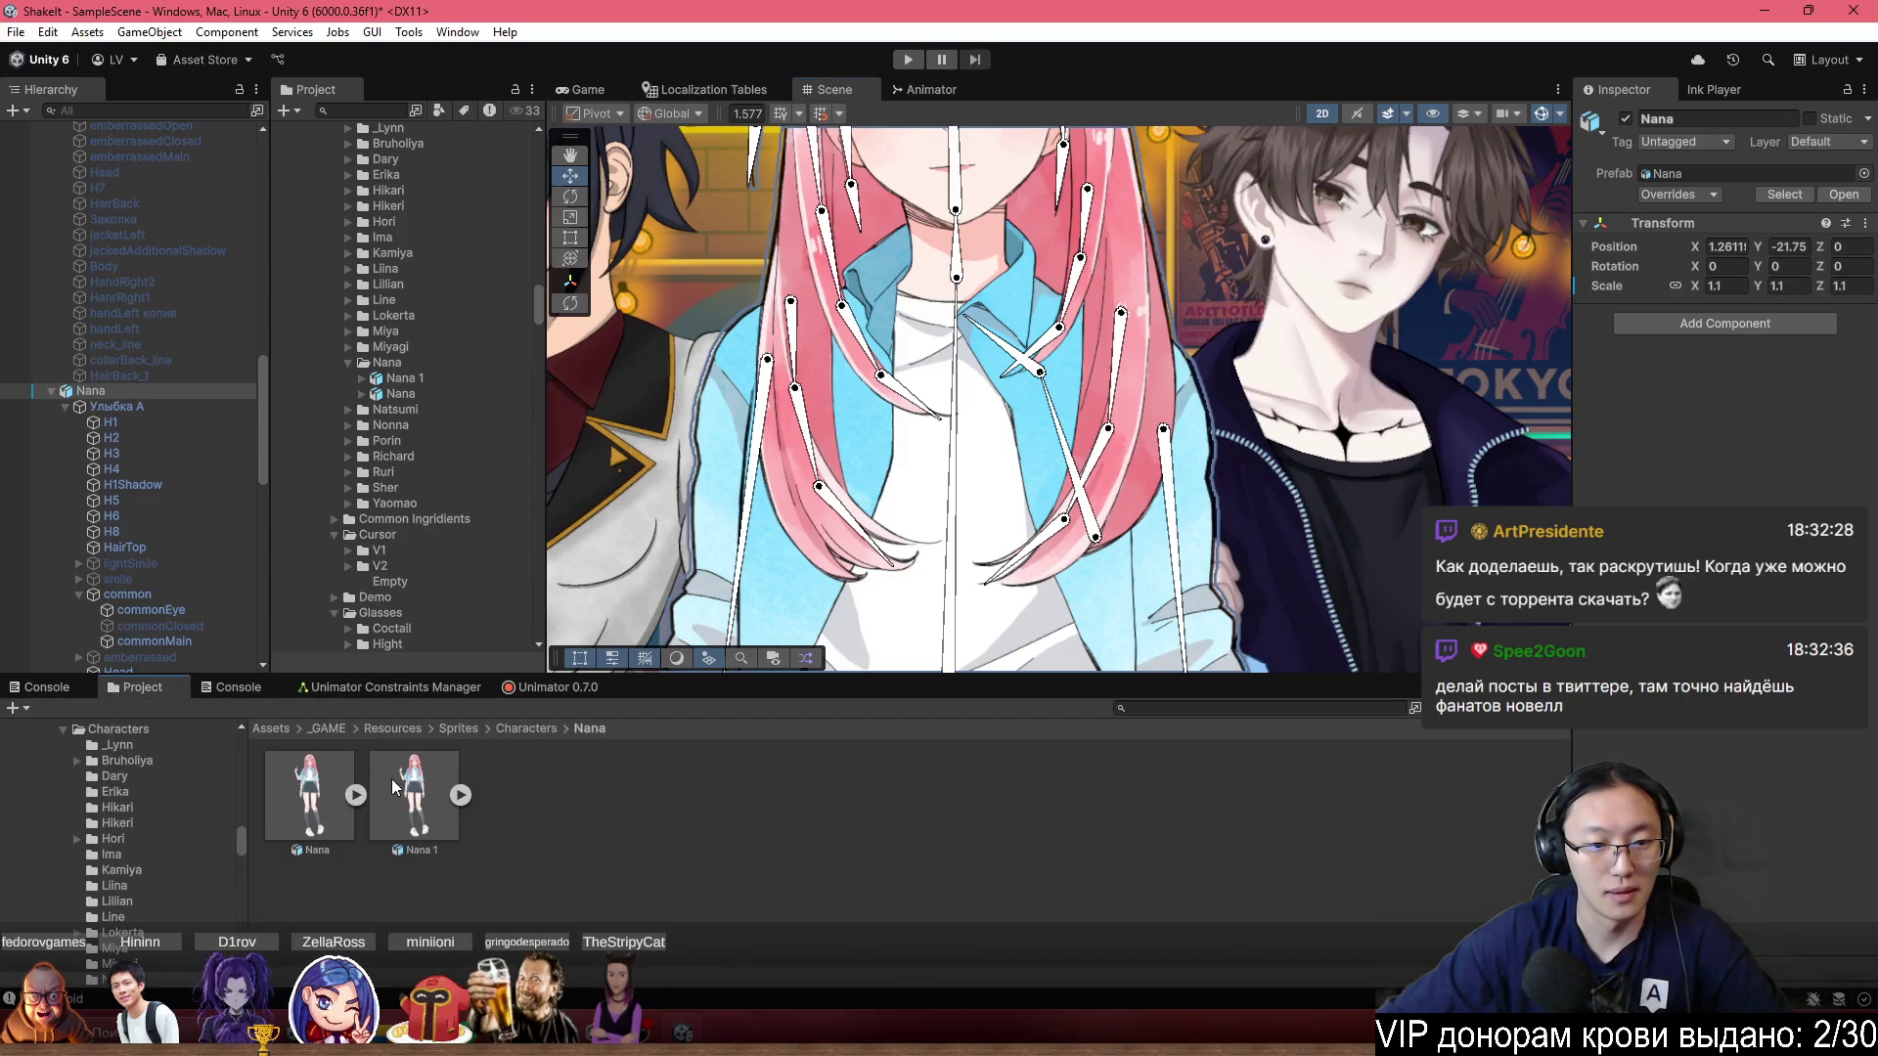
left_click(333, 728)
double_click(332, 804)
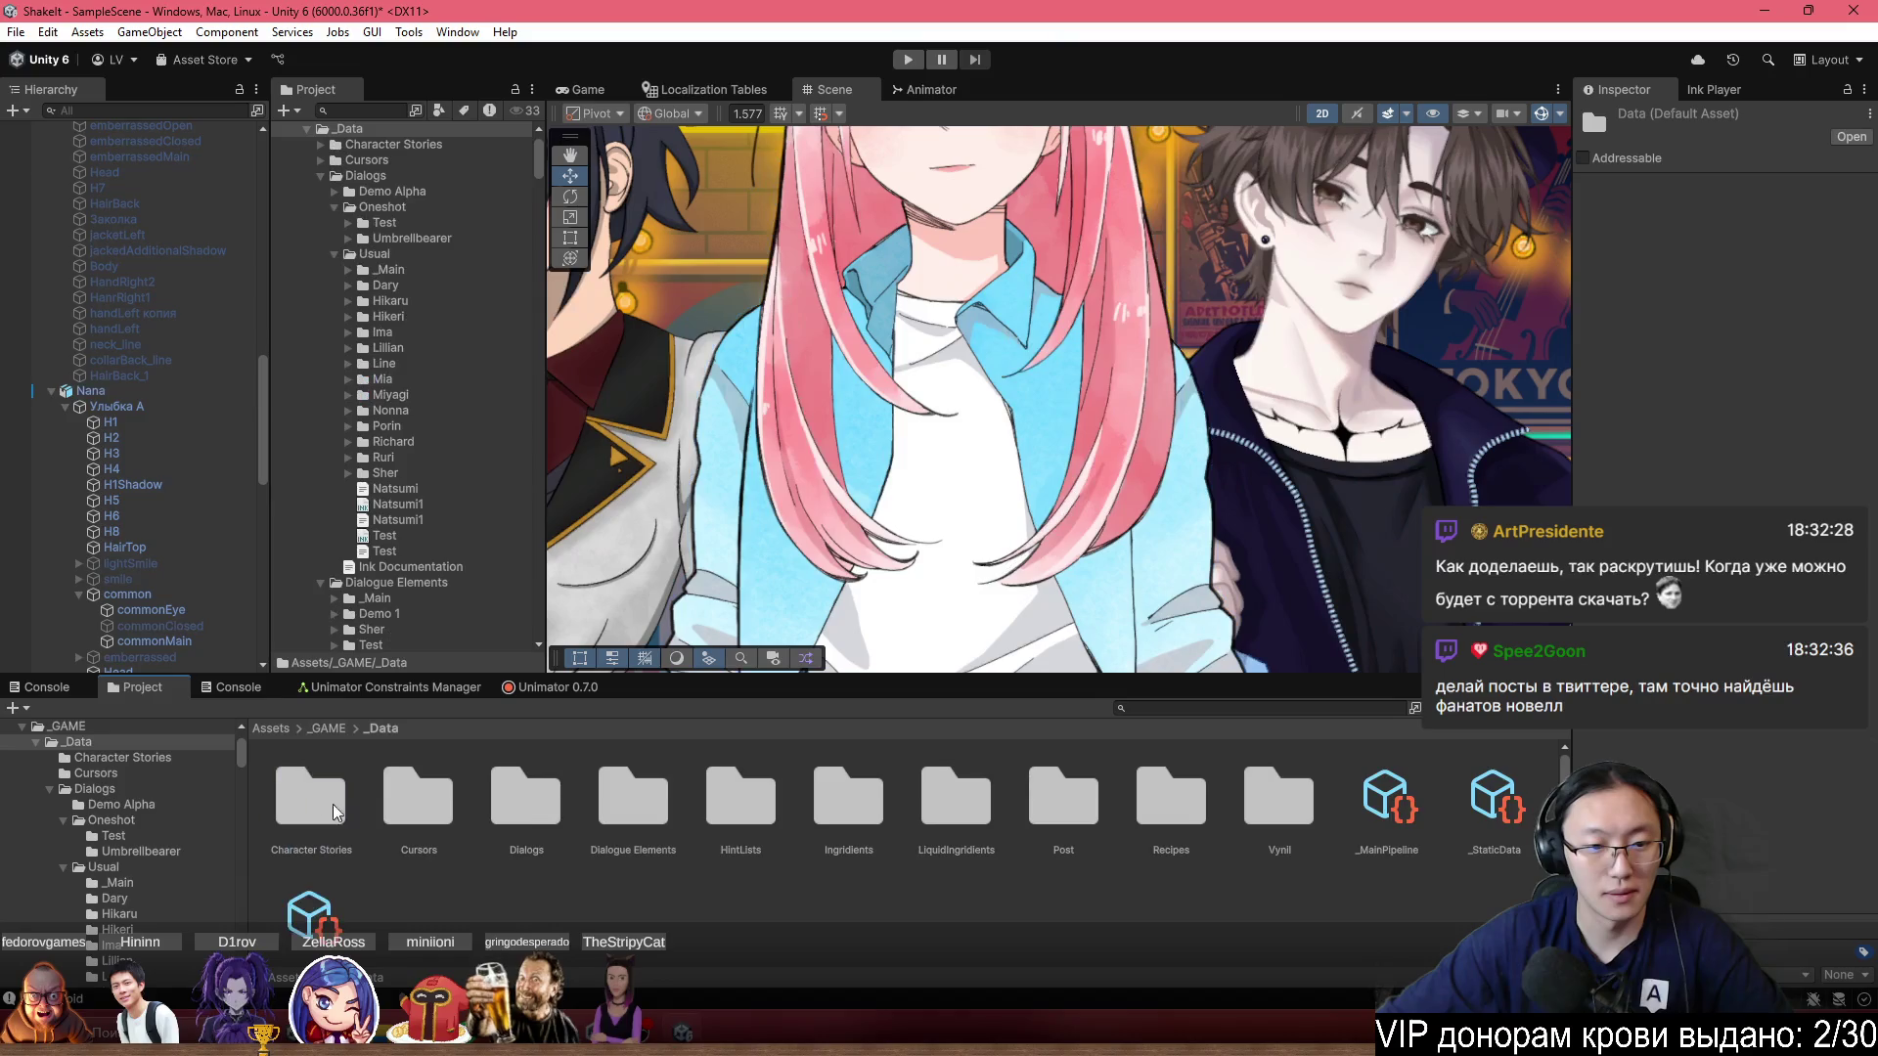
left_click(327, 727)
double_click(427, 845)
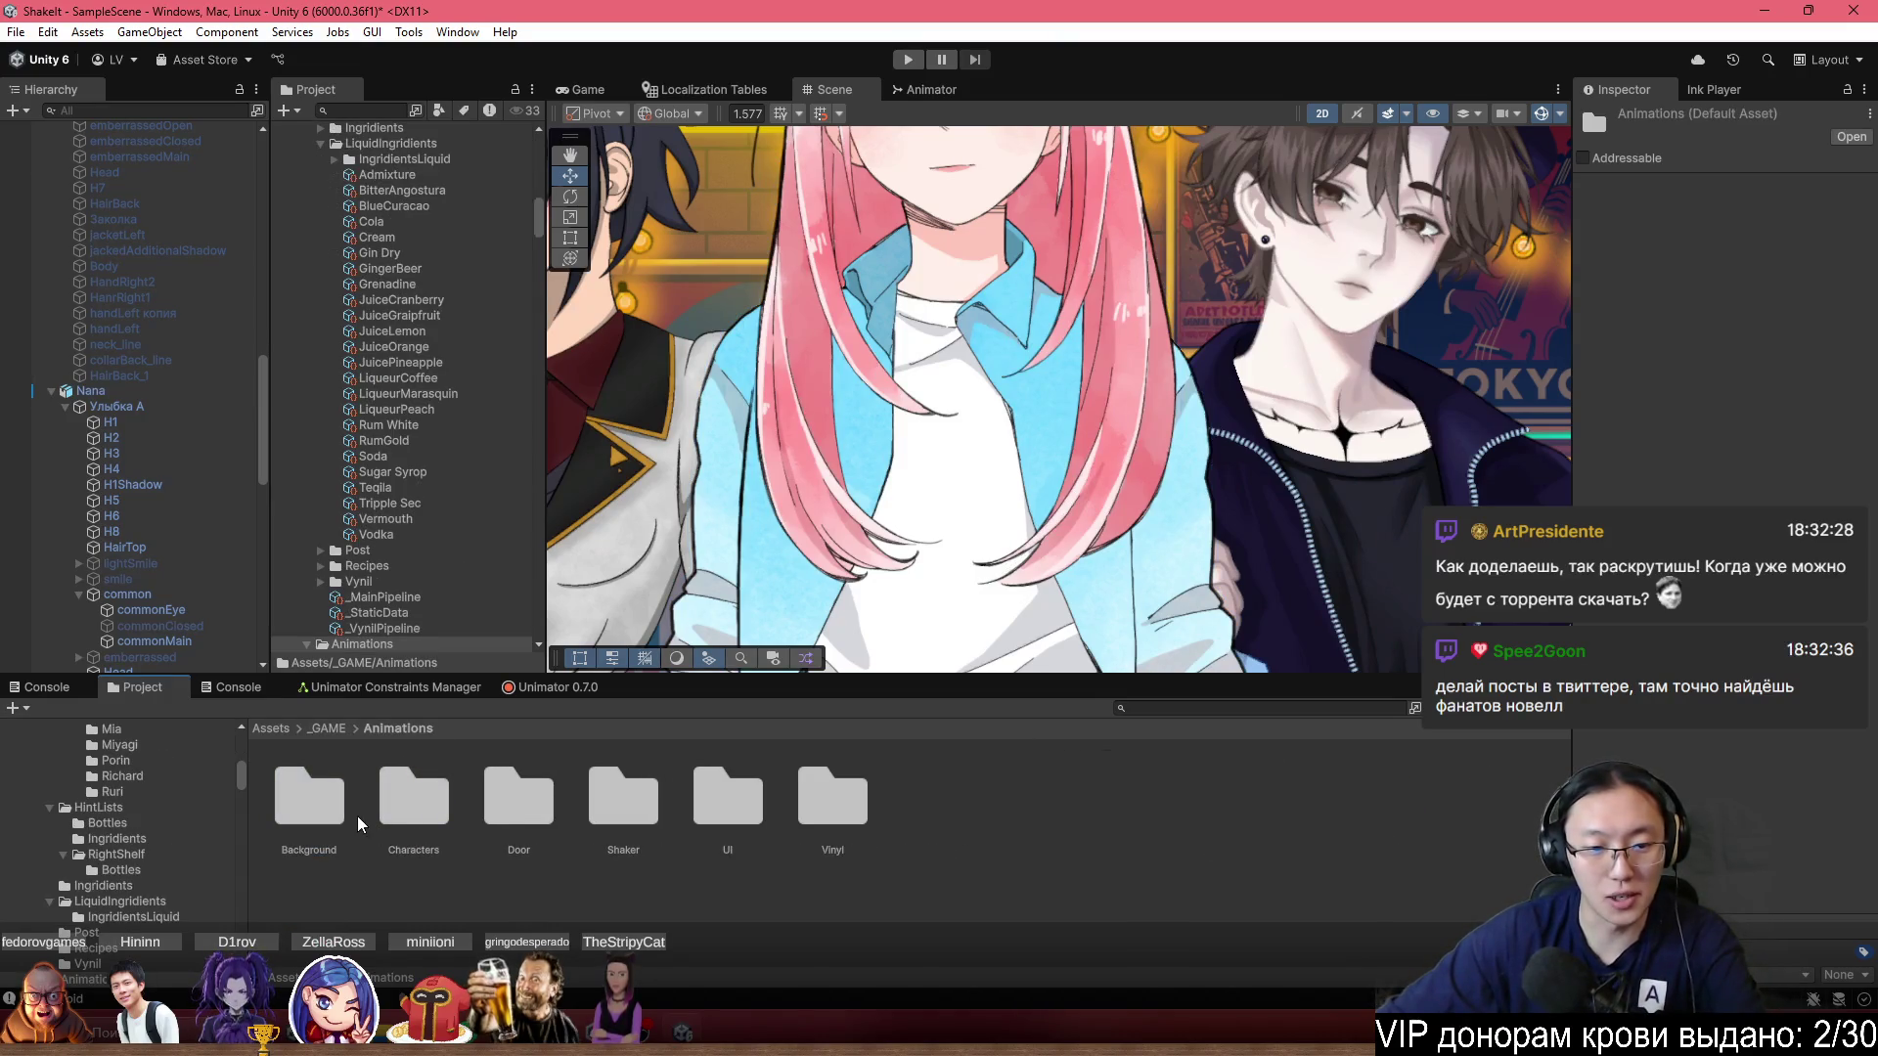
Create a new folder named Nana inside the Characters animations folder.
double_click(414, 800)
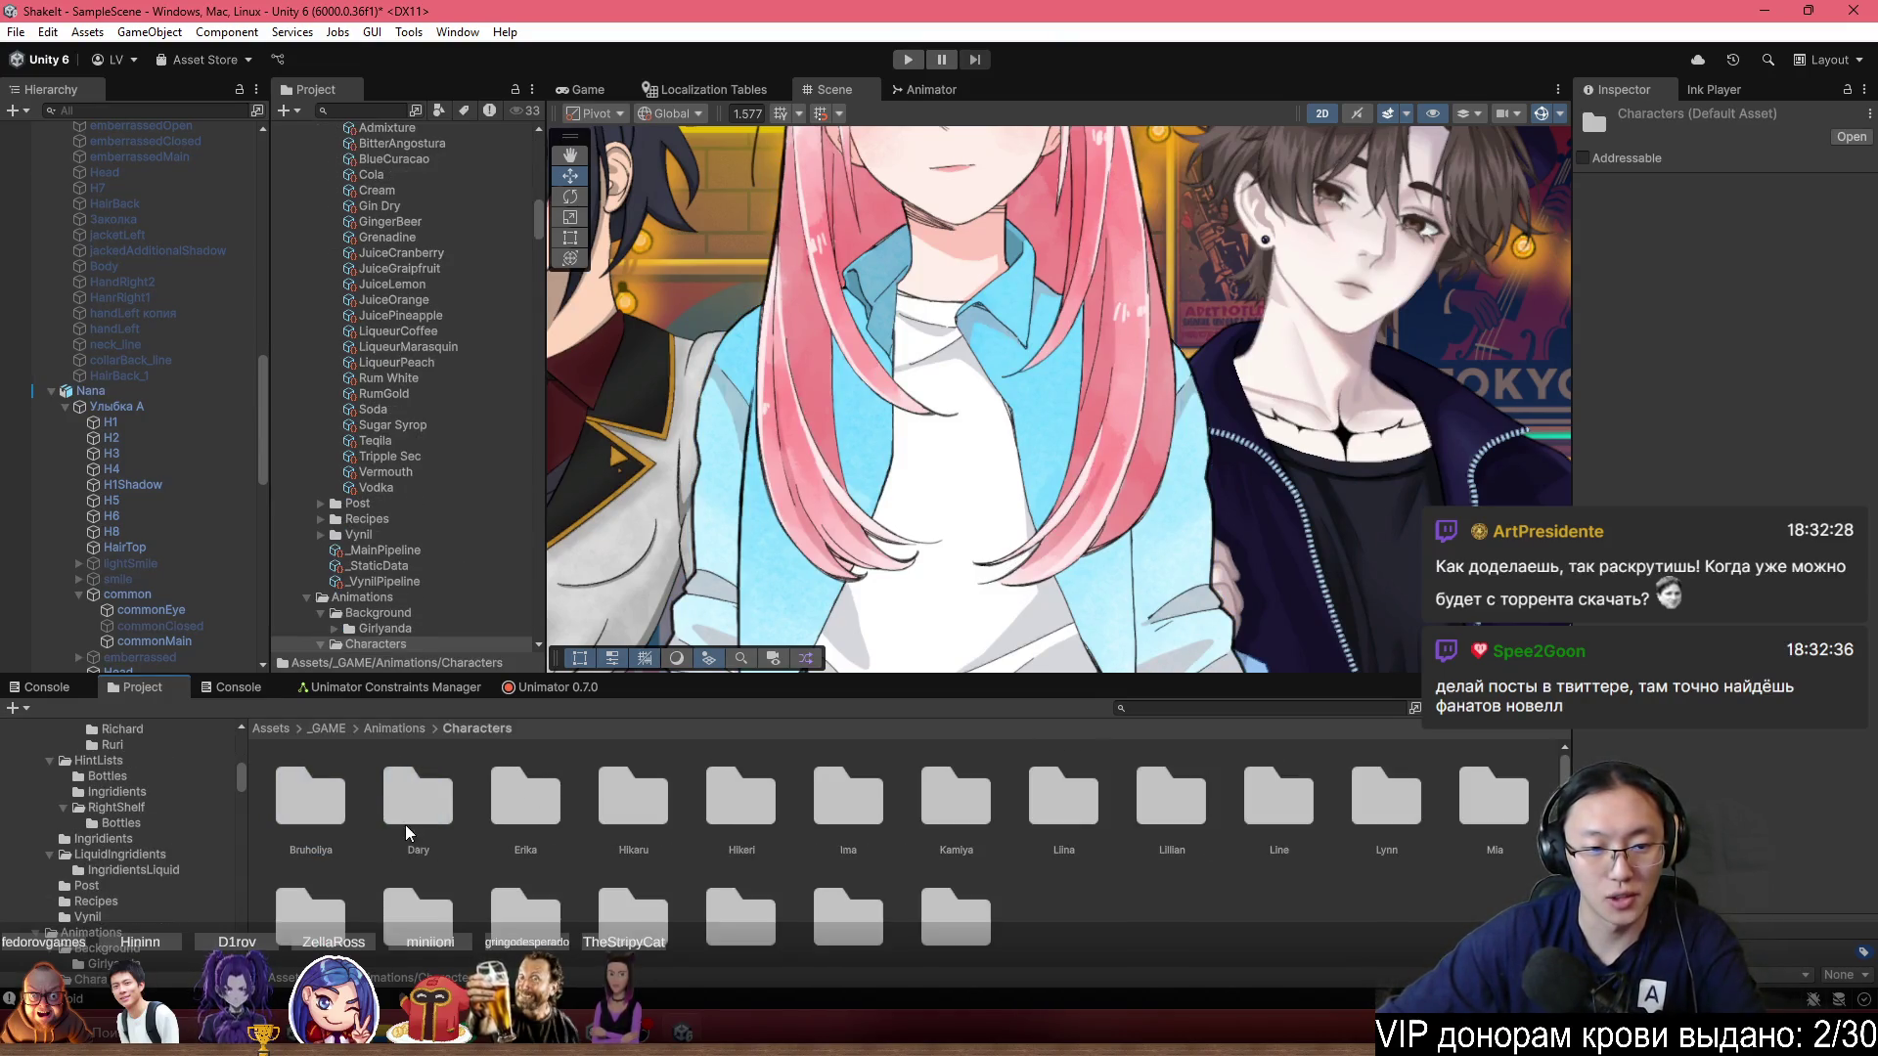
right_click(1256, 904)
mouse_move(1370, 291)
left_click(1581, 308)
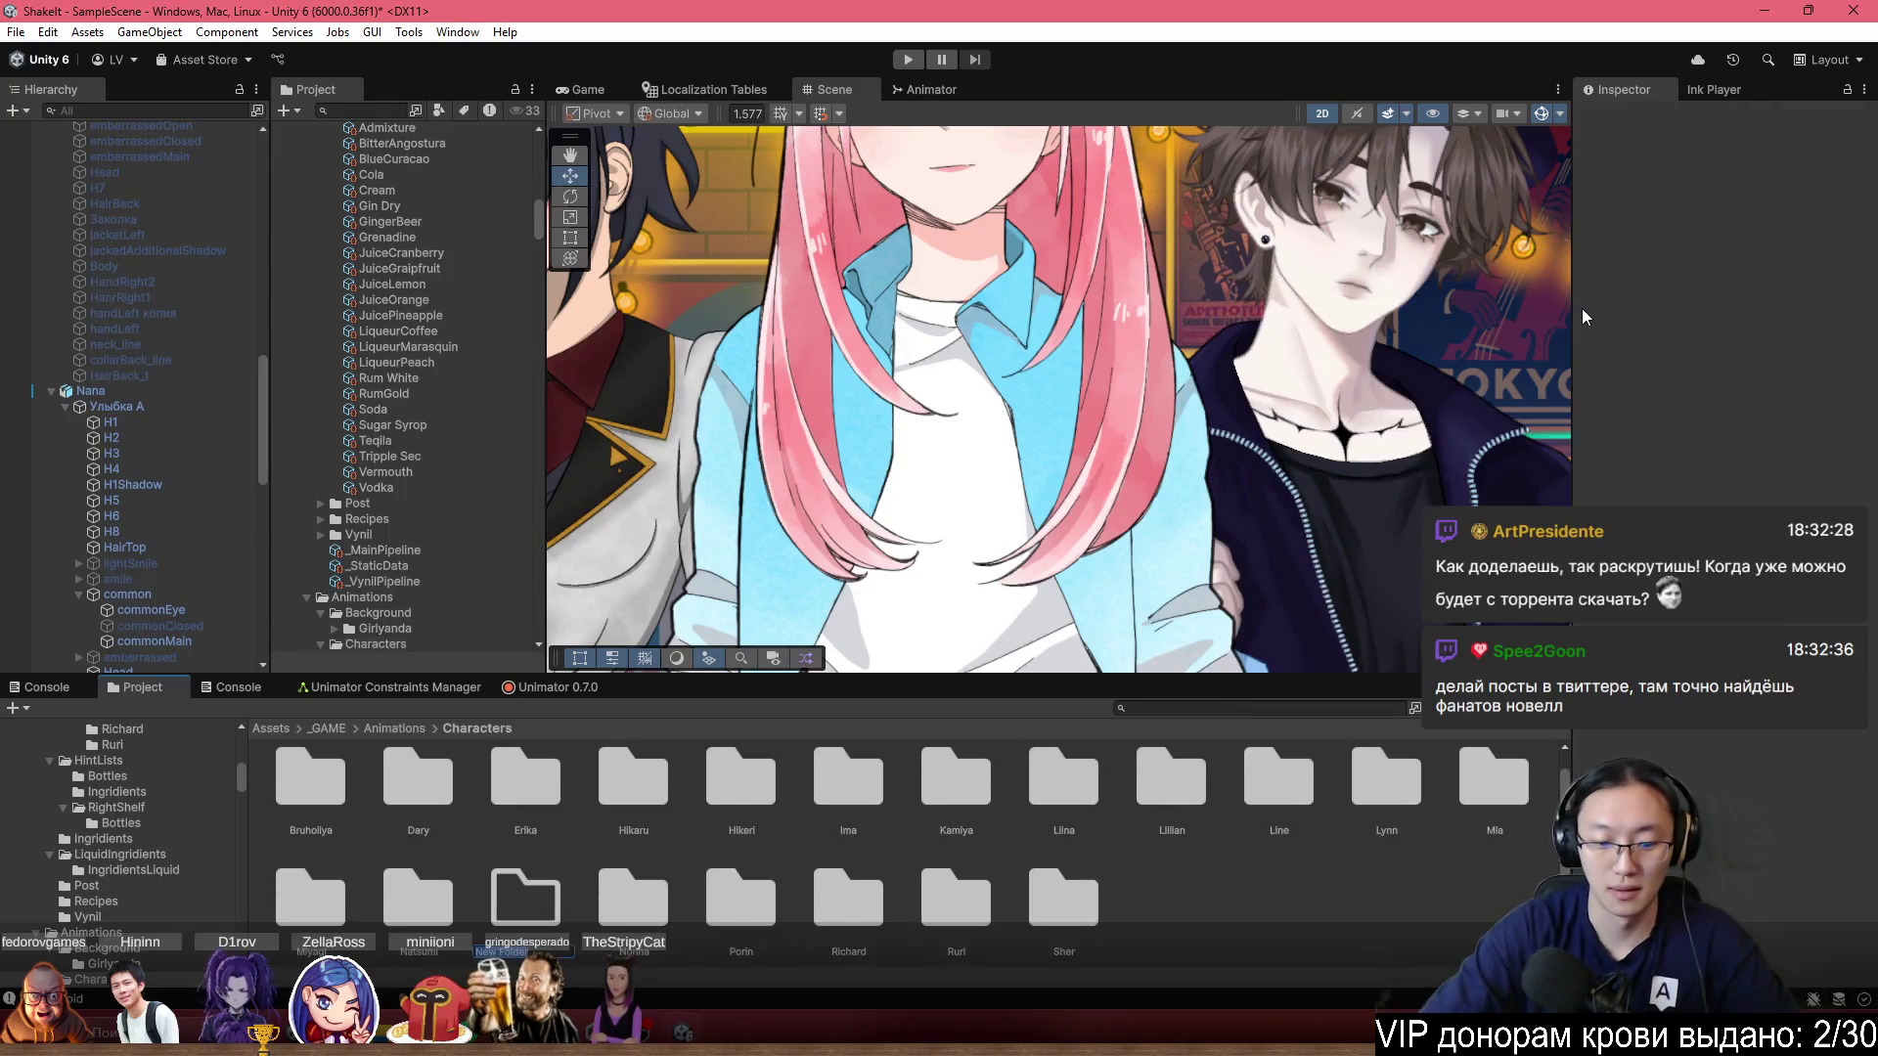
type("Nana")
key("Return")
key("Return")
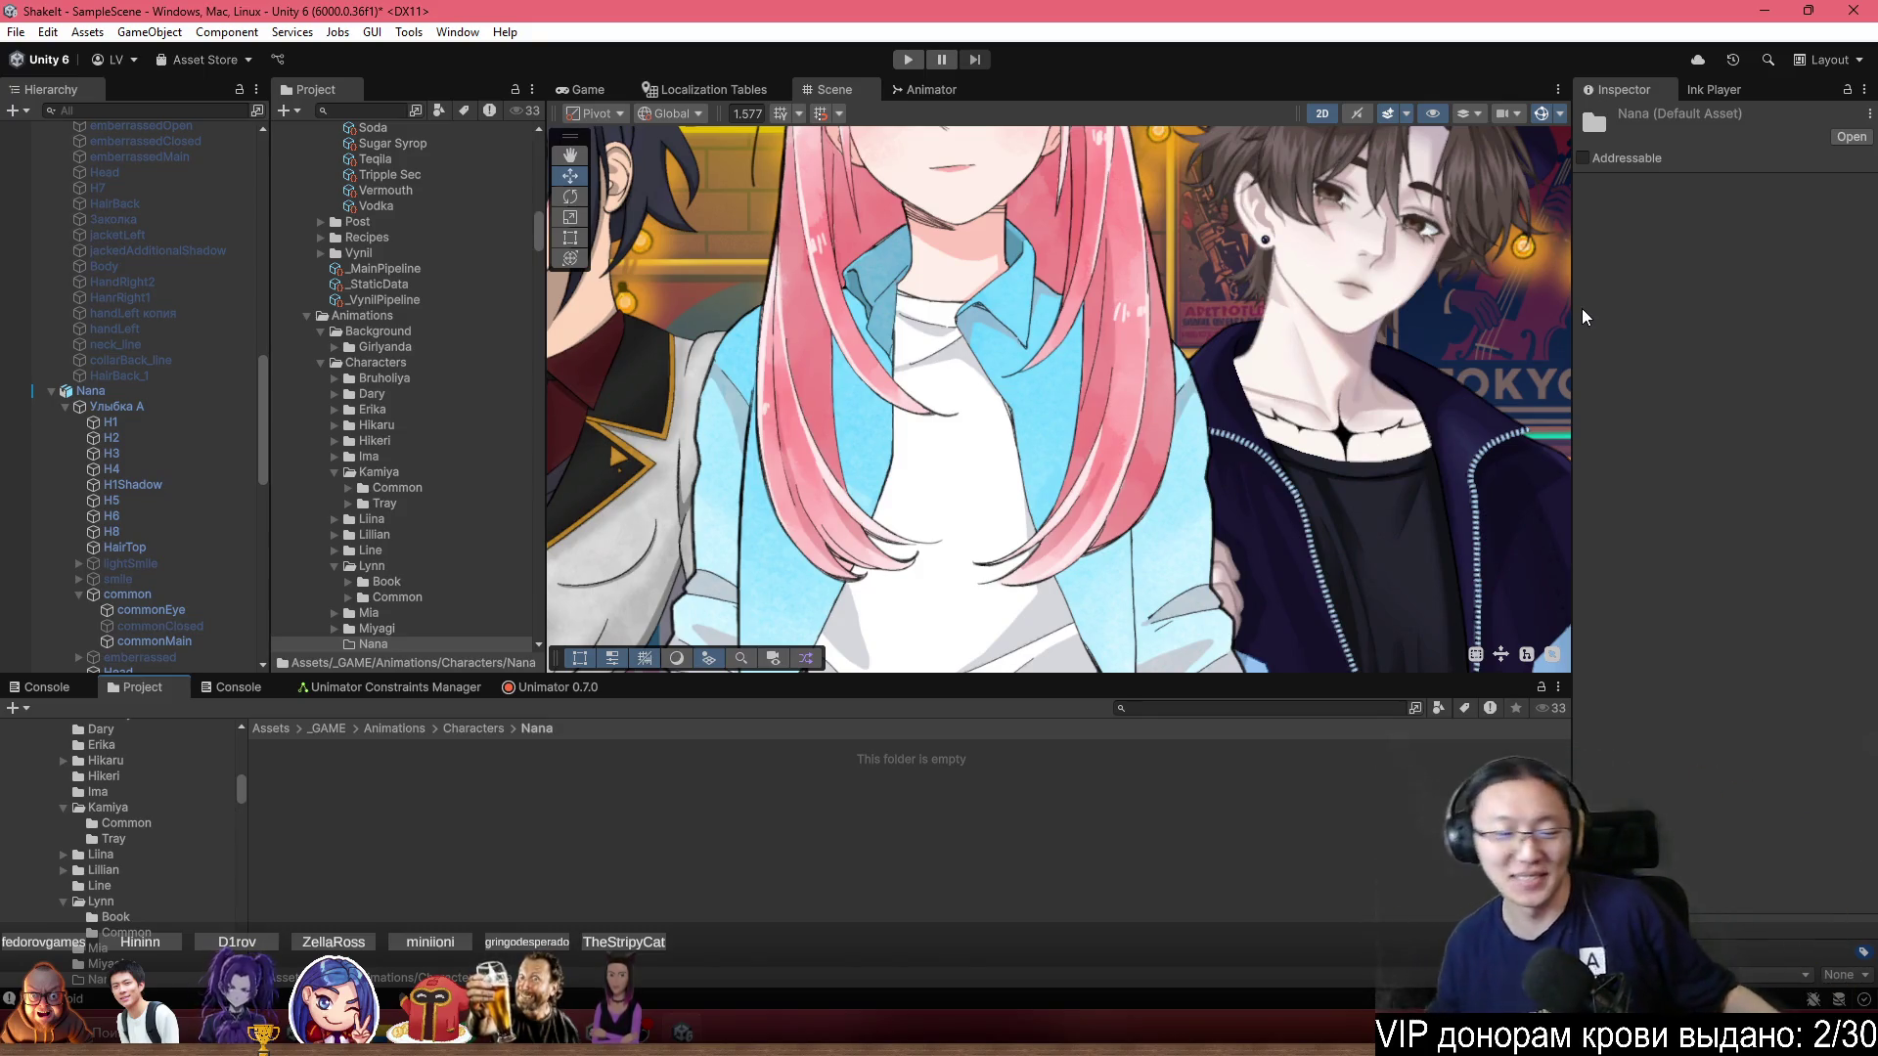
Create an Animator Controller named NanaController and assign it to Nana's Animator.
right_click(506, 222)
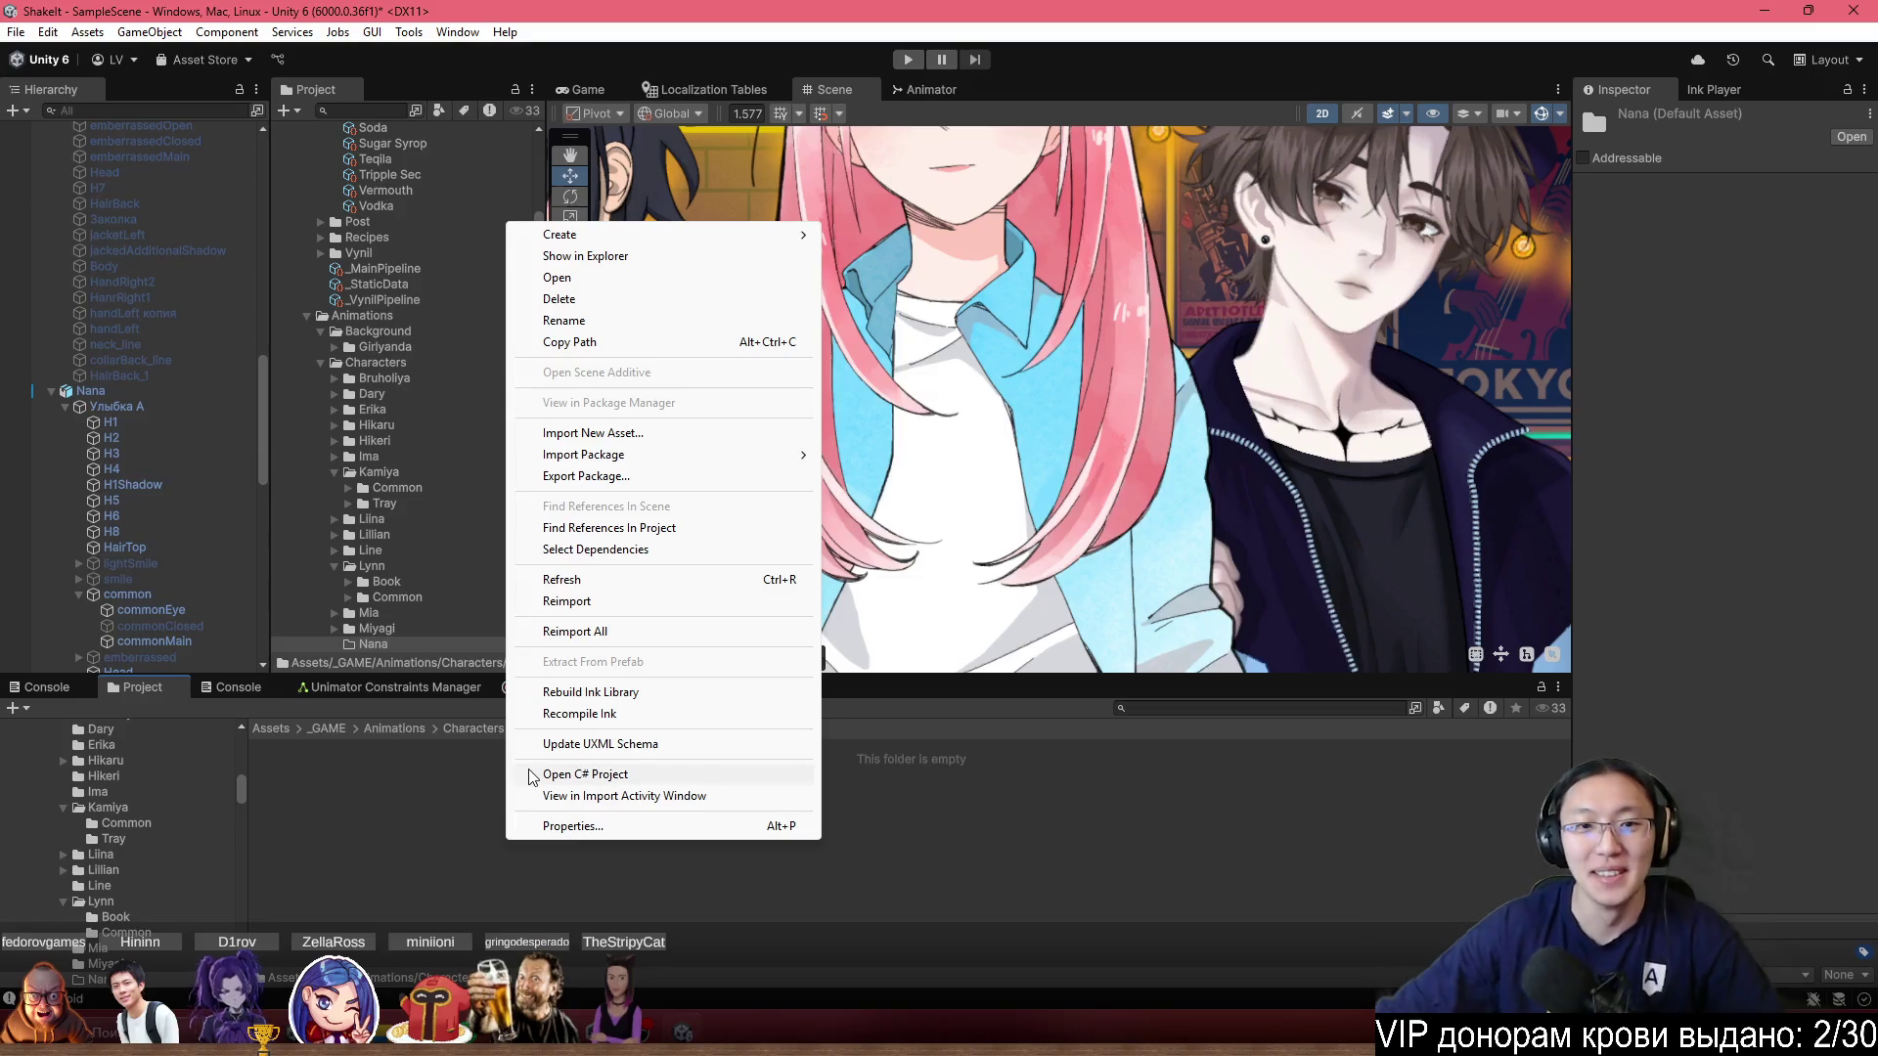
mouse_move(674, 235)
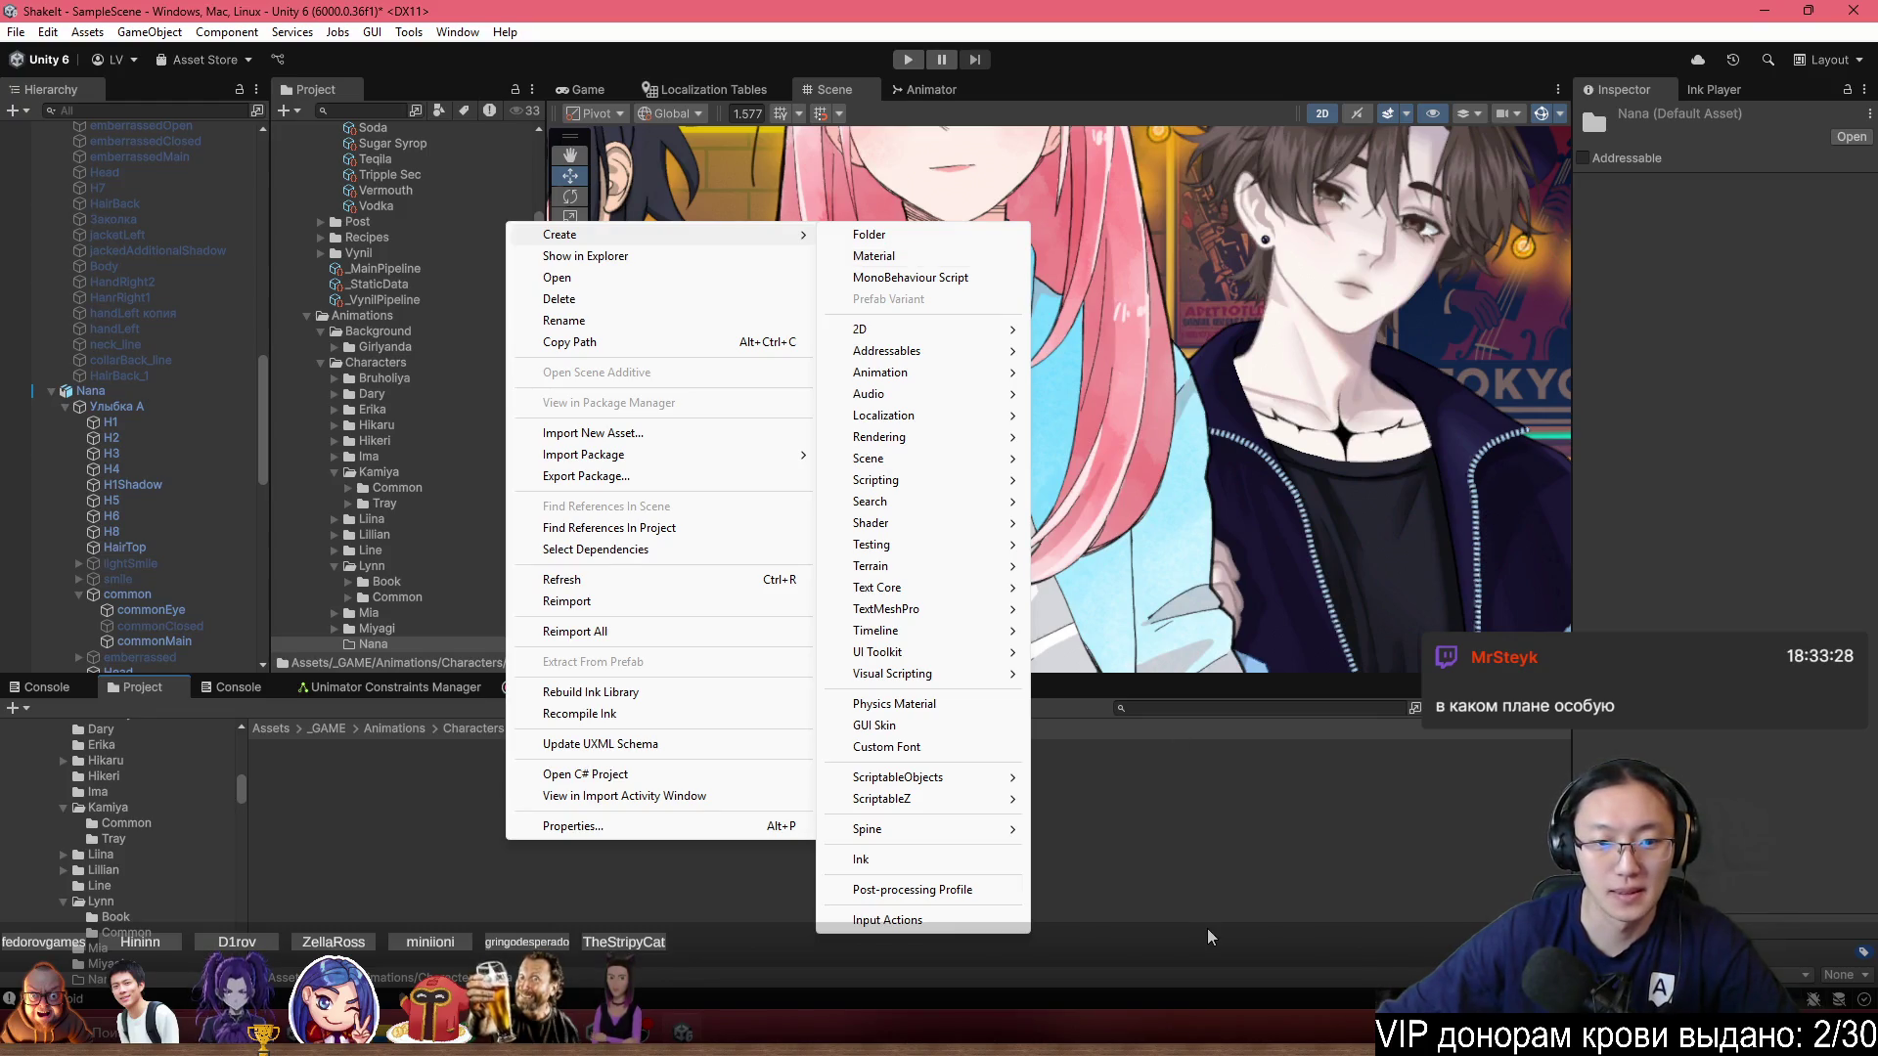
left_click(1200, 821)
right_click(509, 856)
mouse_move(701, 243)
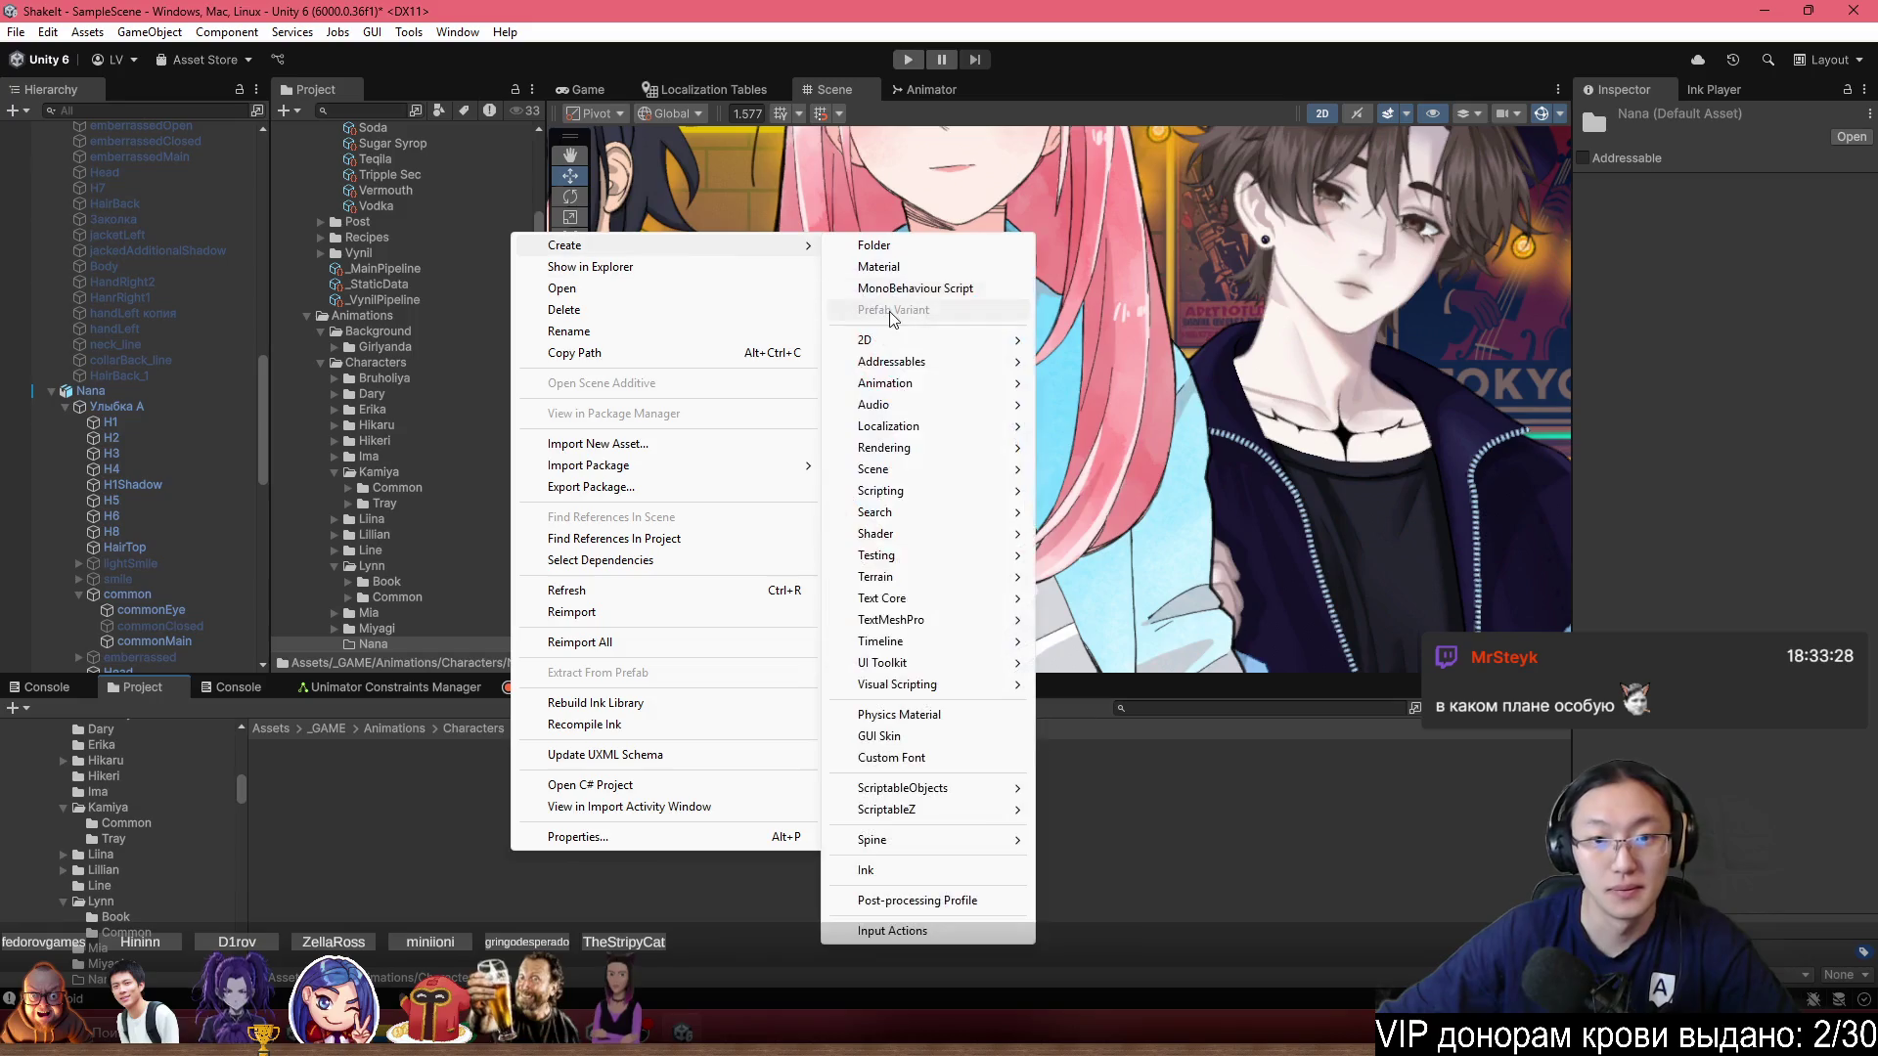
mouse_move(973, 384)
left_click(1144, 384)
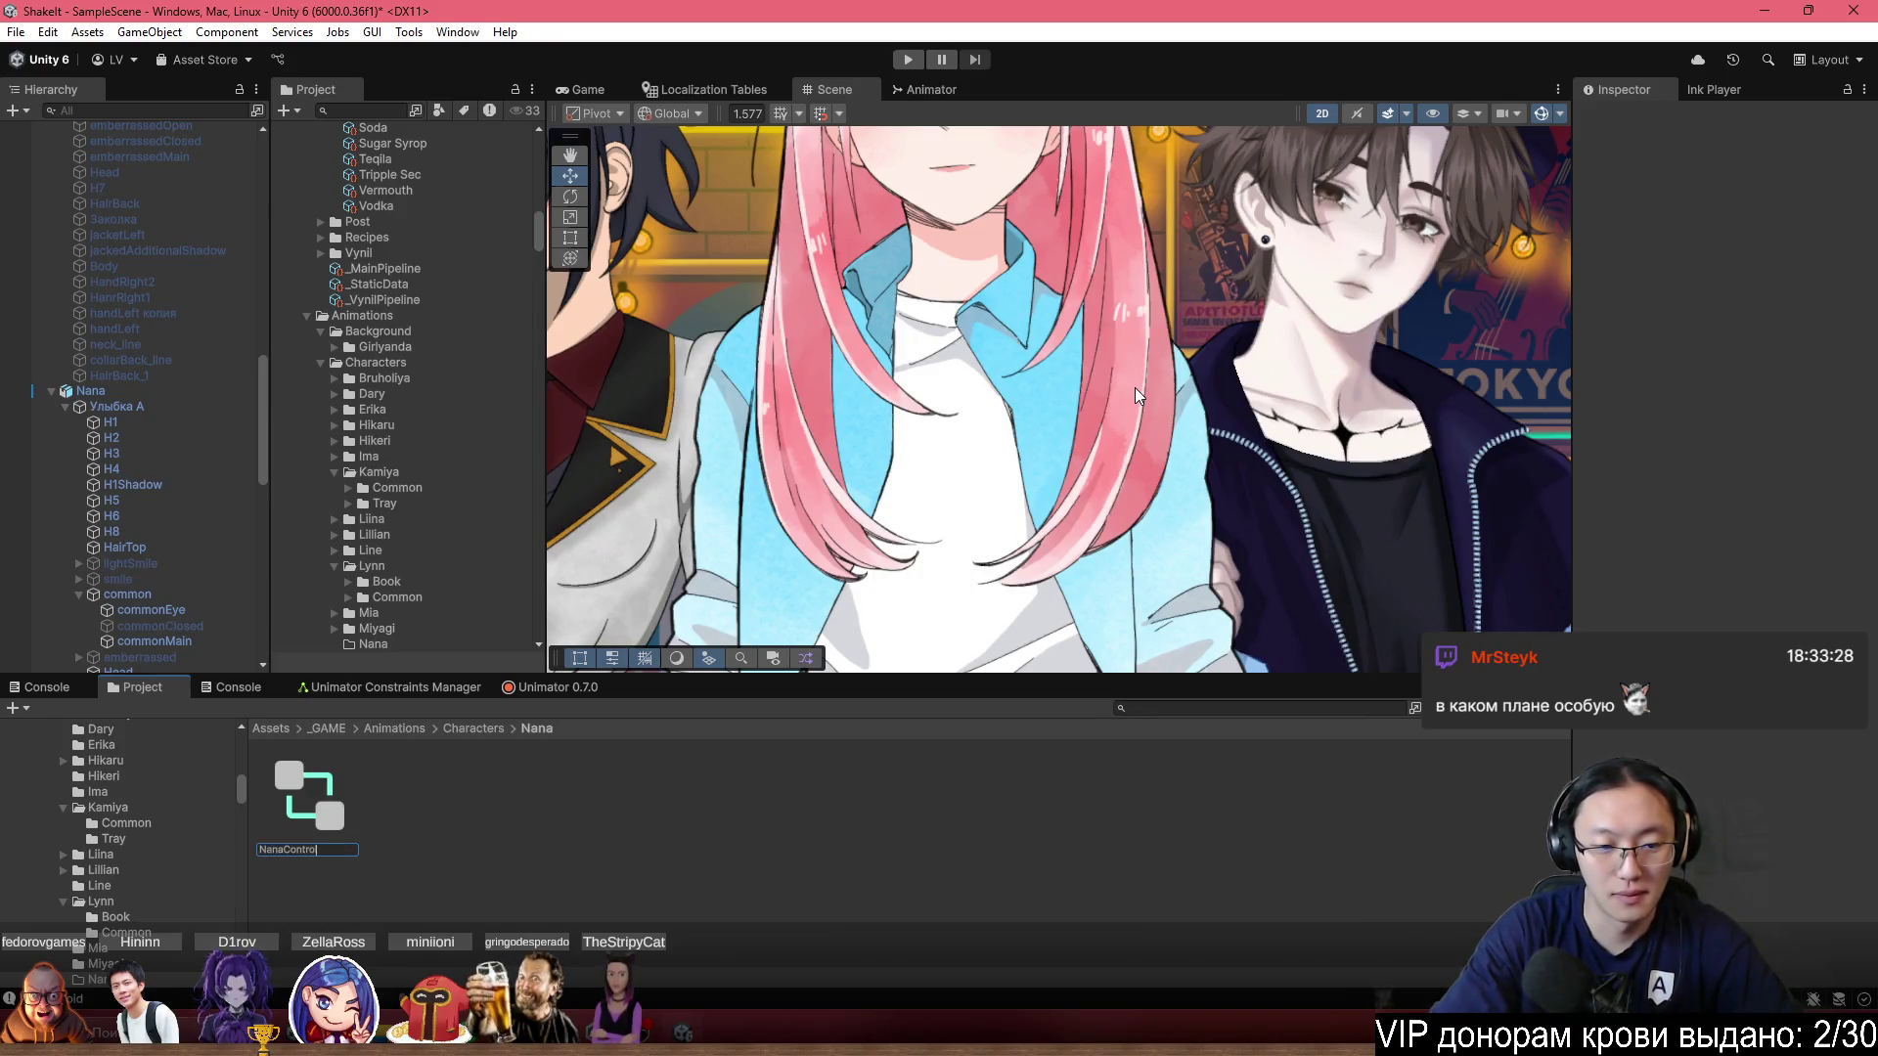
key("Return")
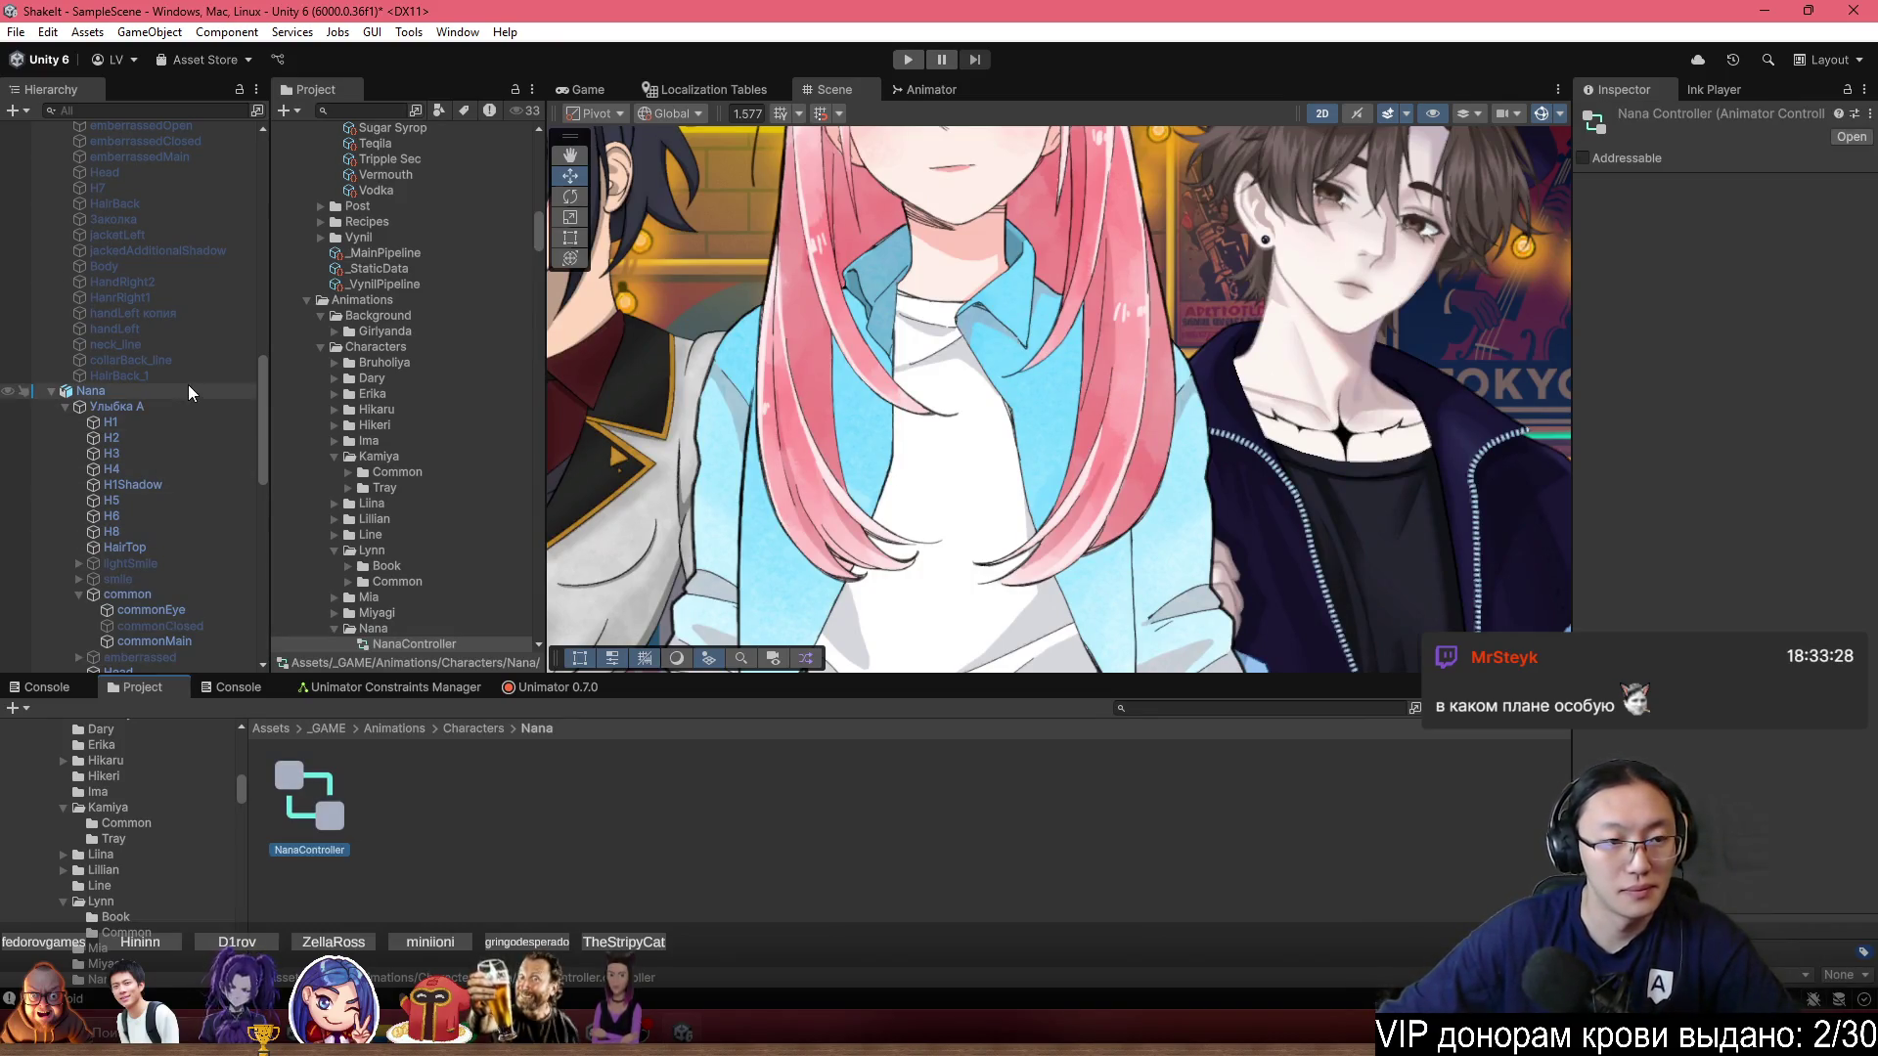
left_click(188, 384)
left_click_drag(309, 797, 1851, 457)
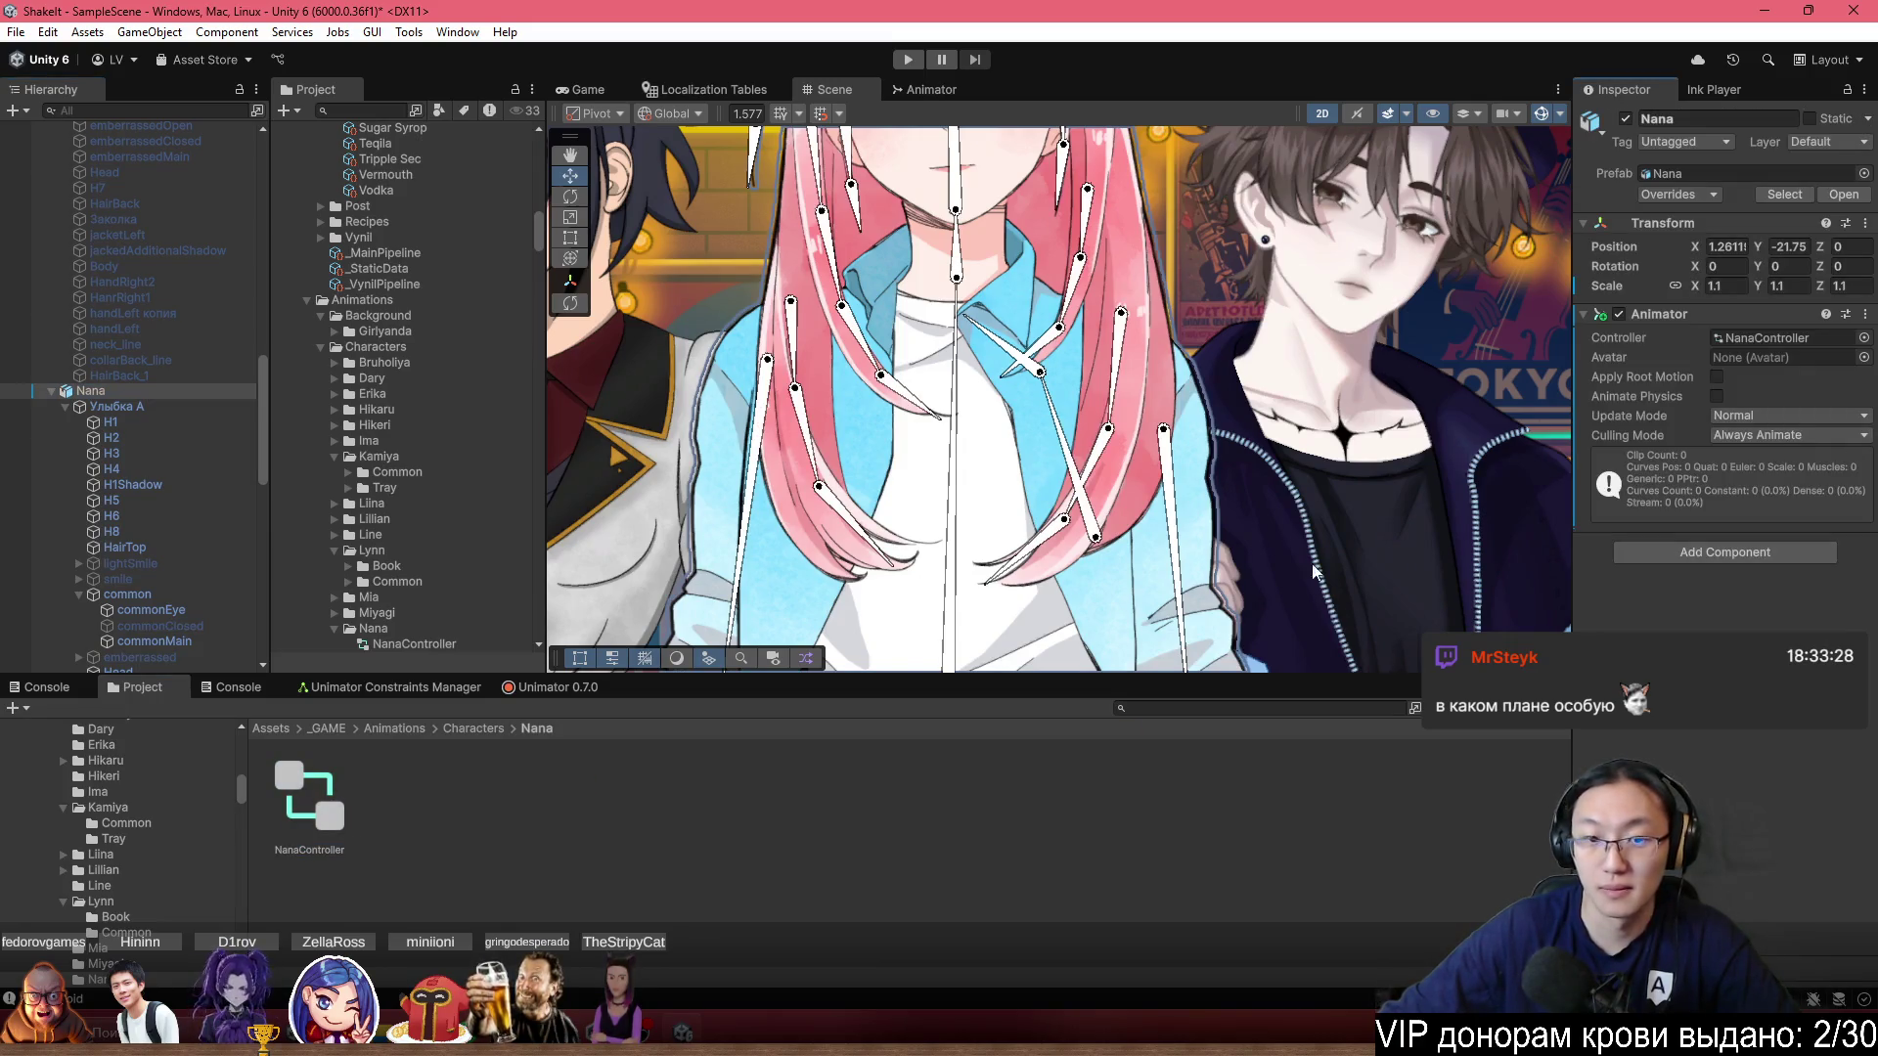
Create and save a new Idle clip in Unimator and turn on recording.
left_click(525, 695)
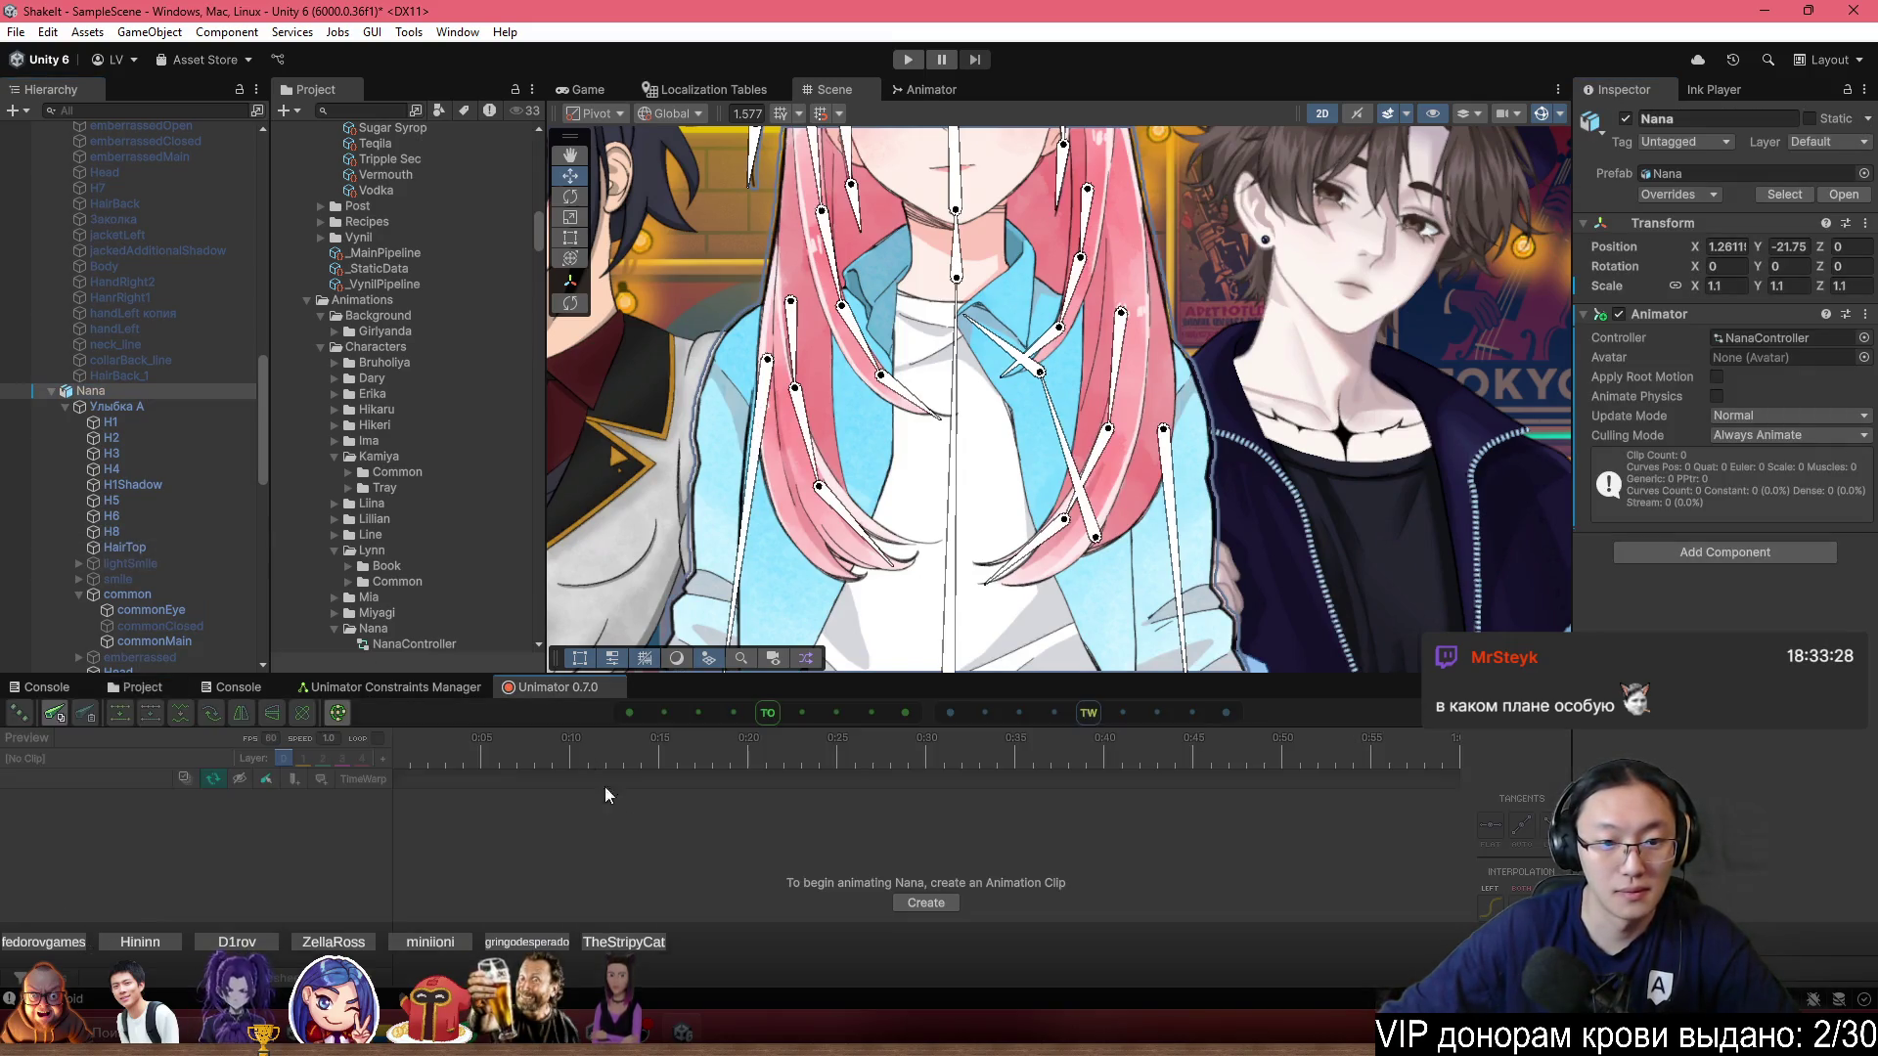
left_click(921, 900)
type("Idle")
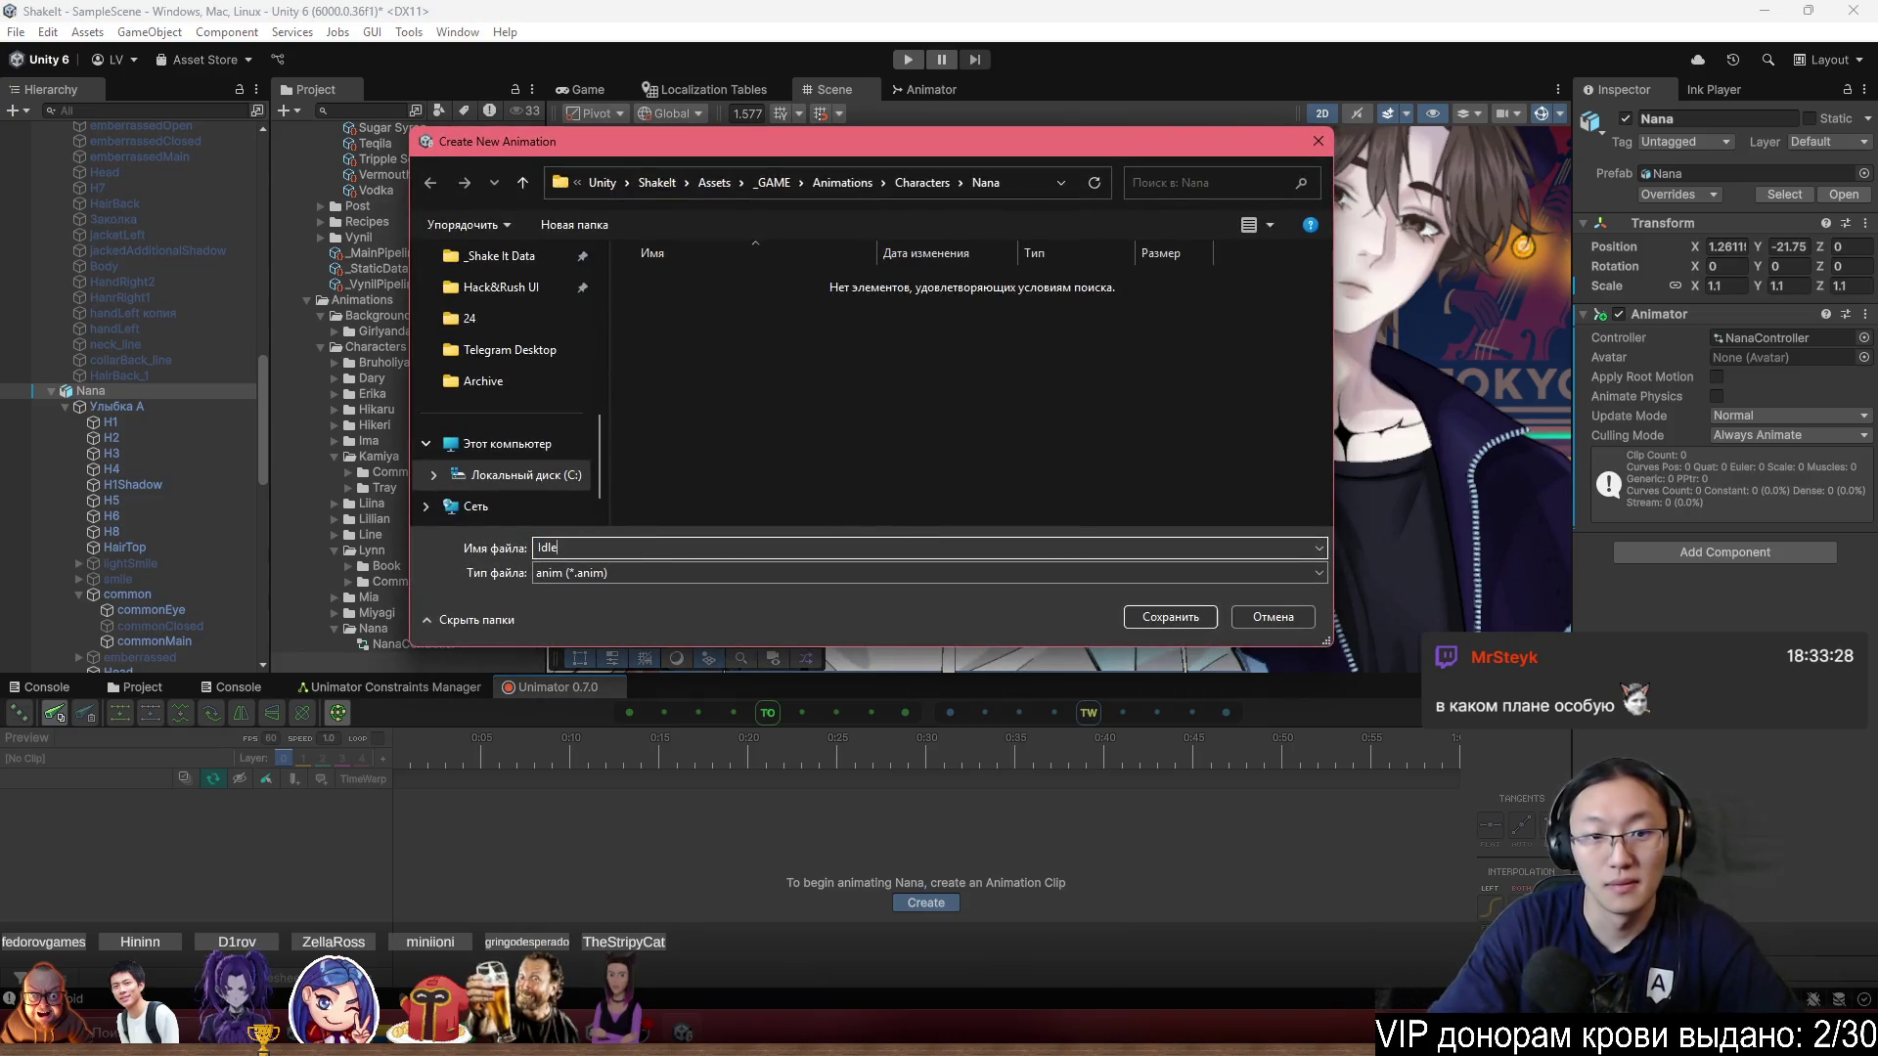
key("Return")
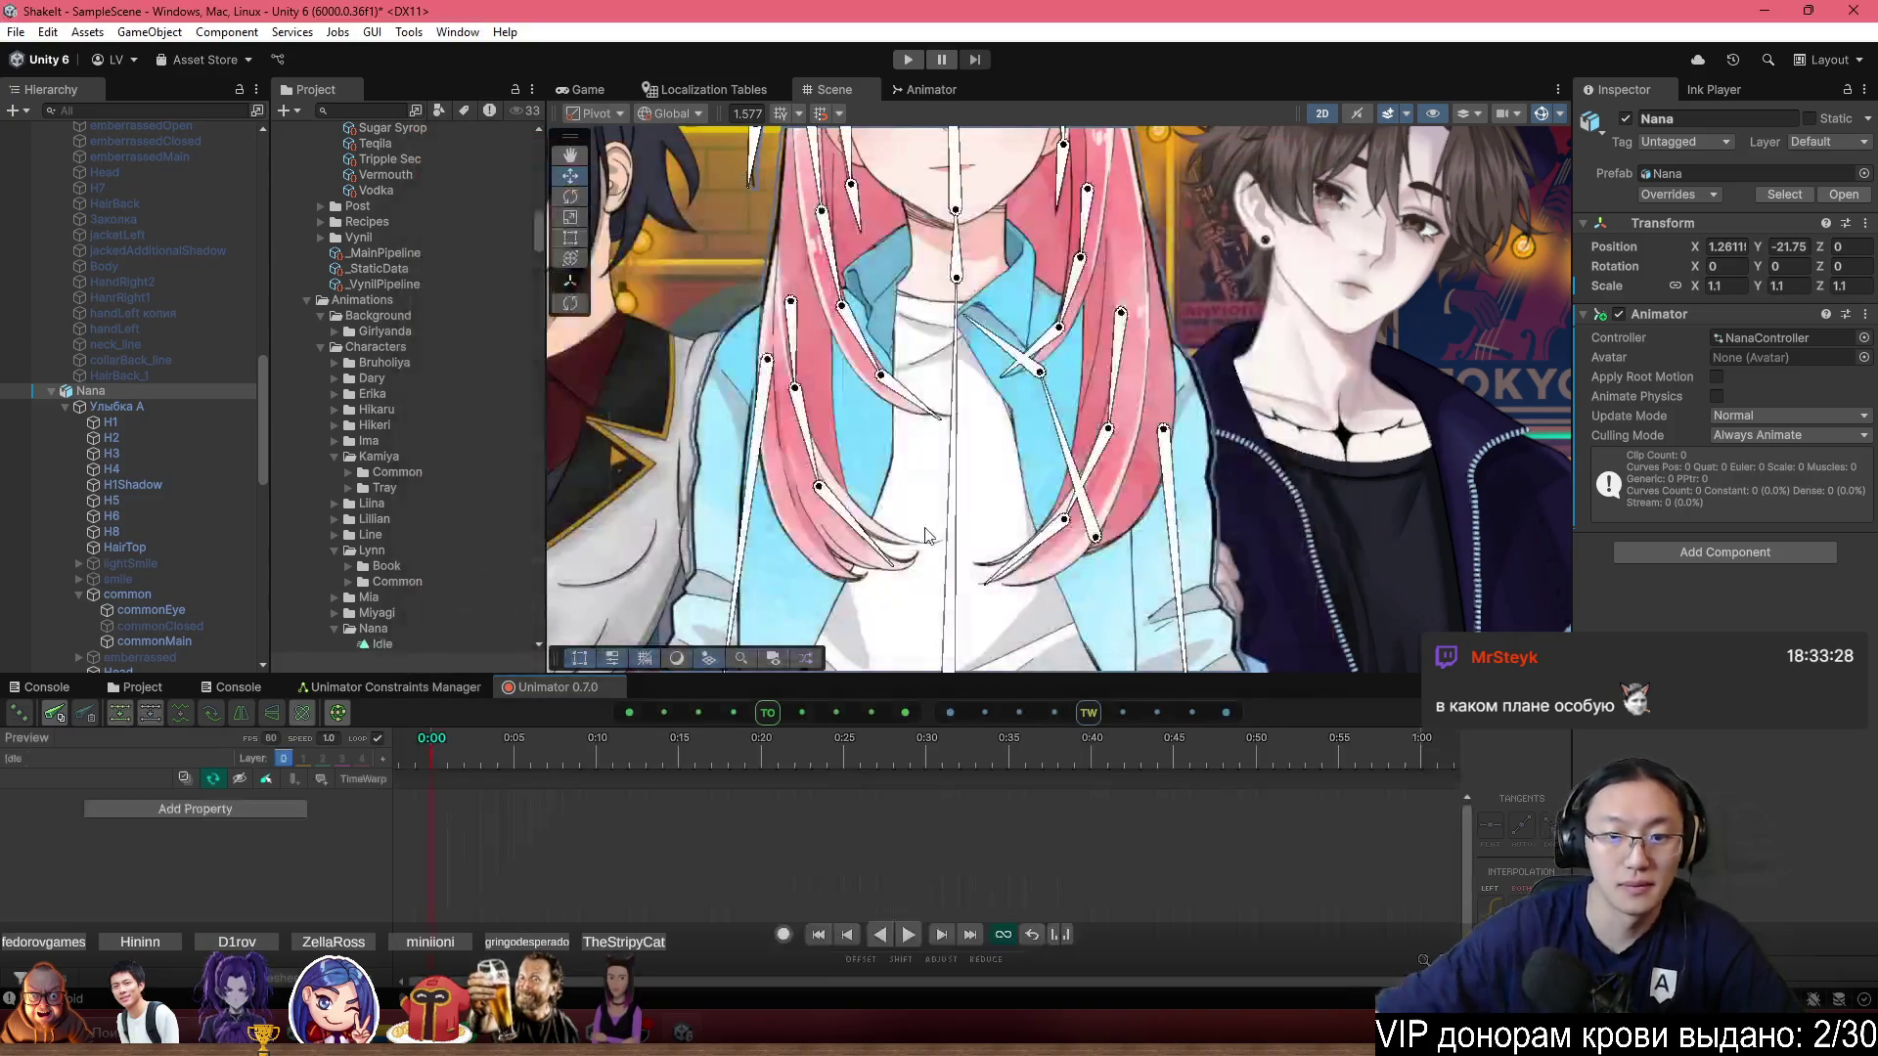
left_click(784, 934)
scroll(977, 505, "up", 5)
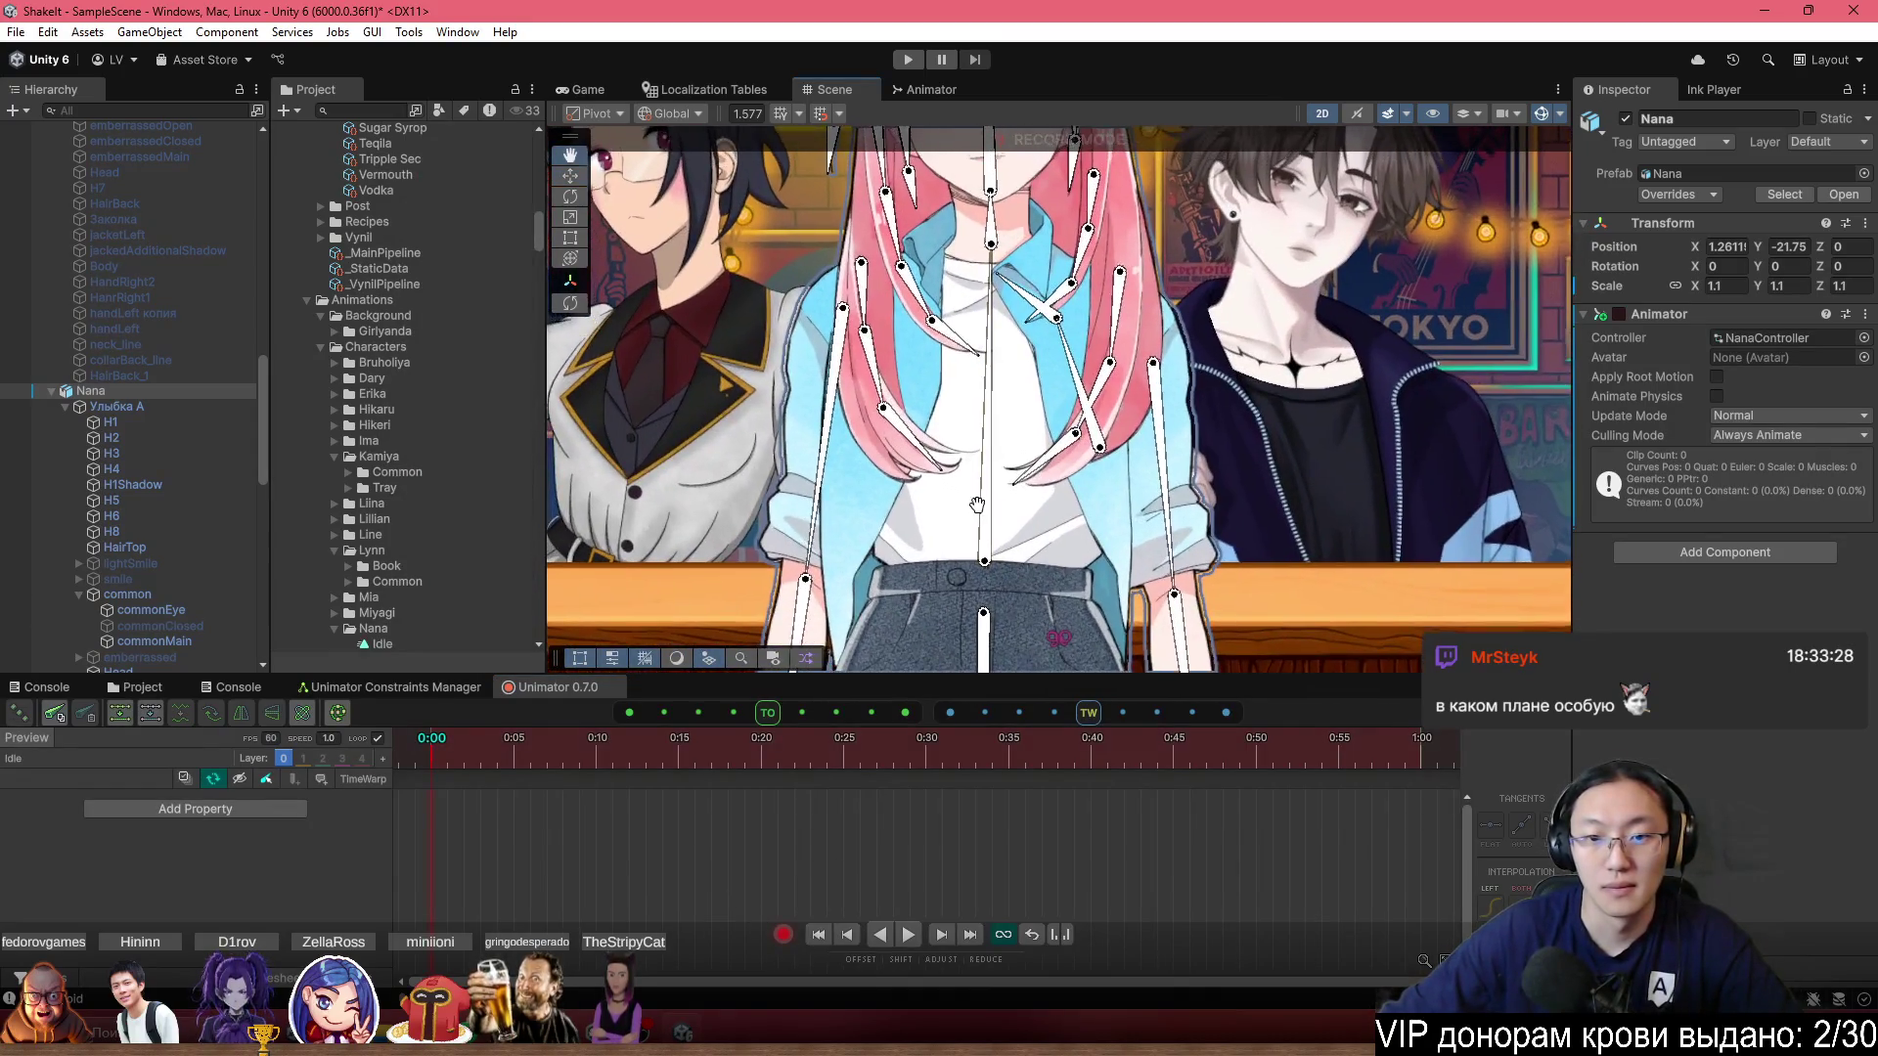
scroll(977, 506, "down", 5)
scroll(978, 489, "up", 2)
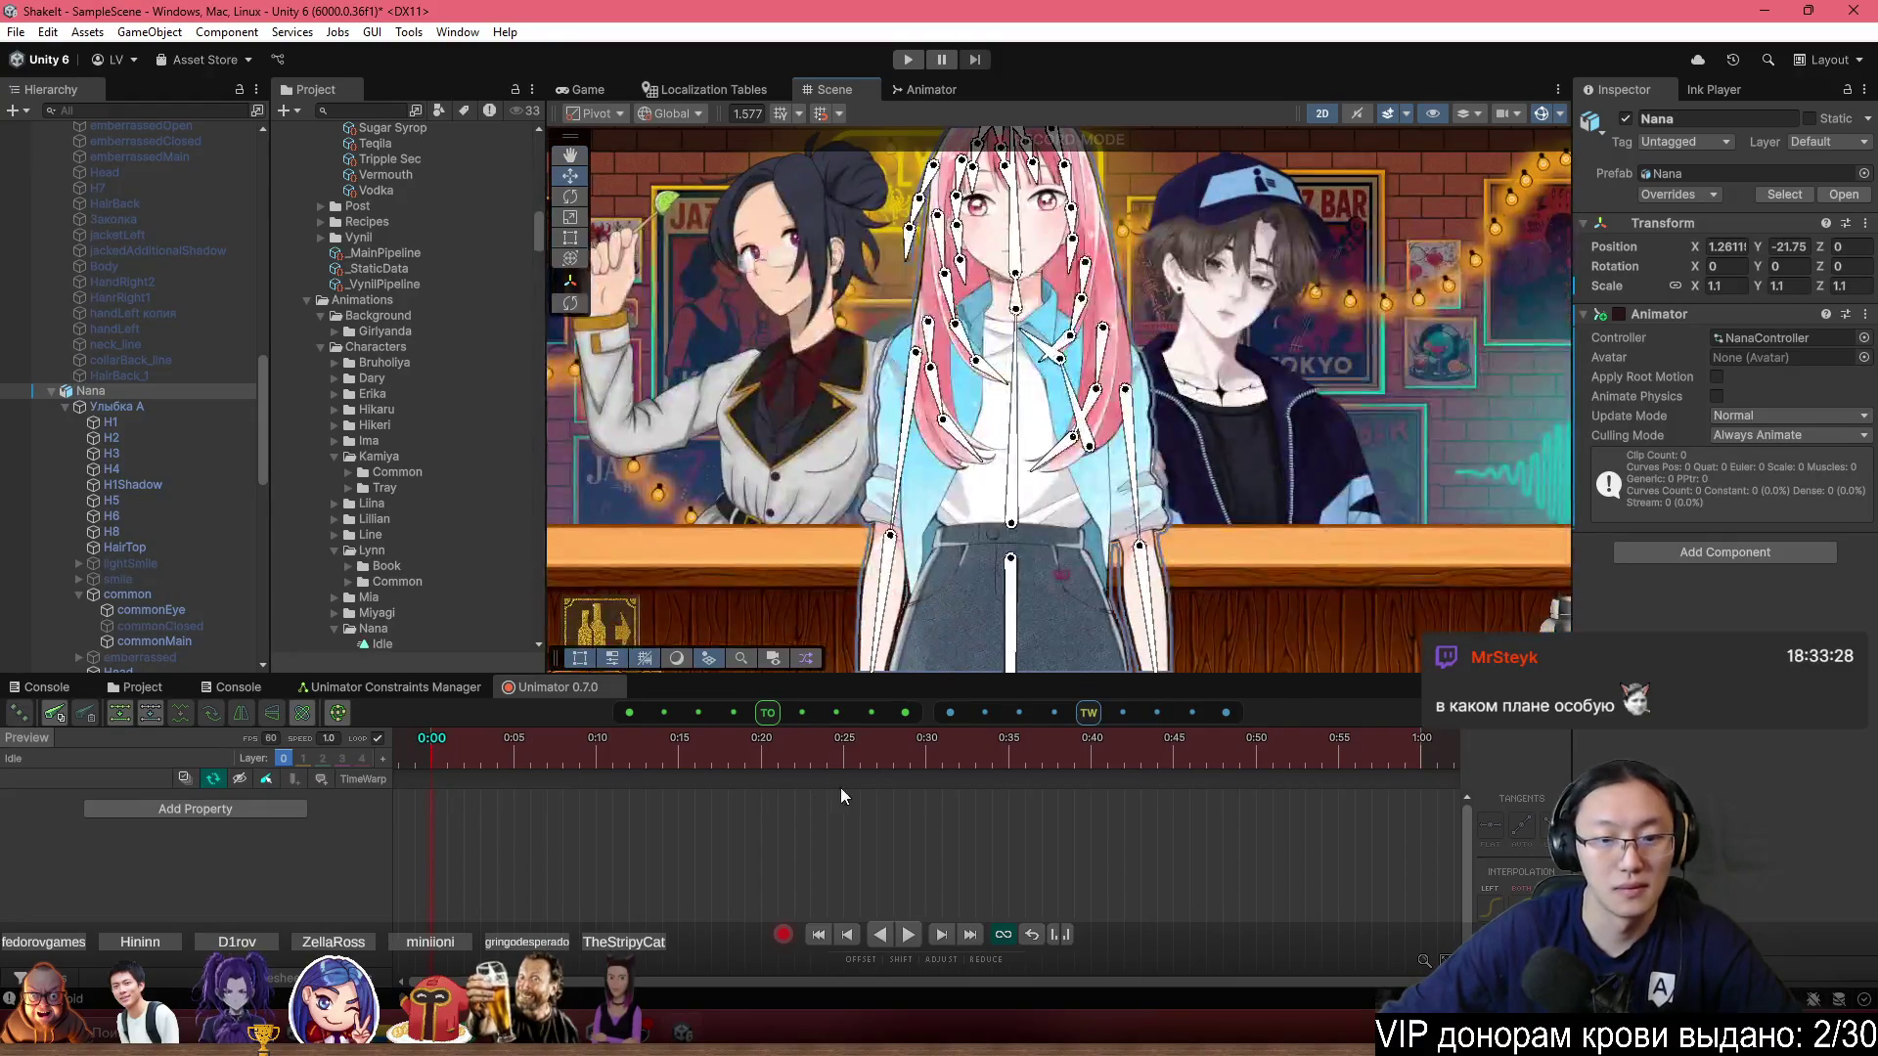
With recording off, drag Nana down with the Y-axis gizmo to Y -22.
left_click(783, 934)
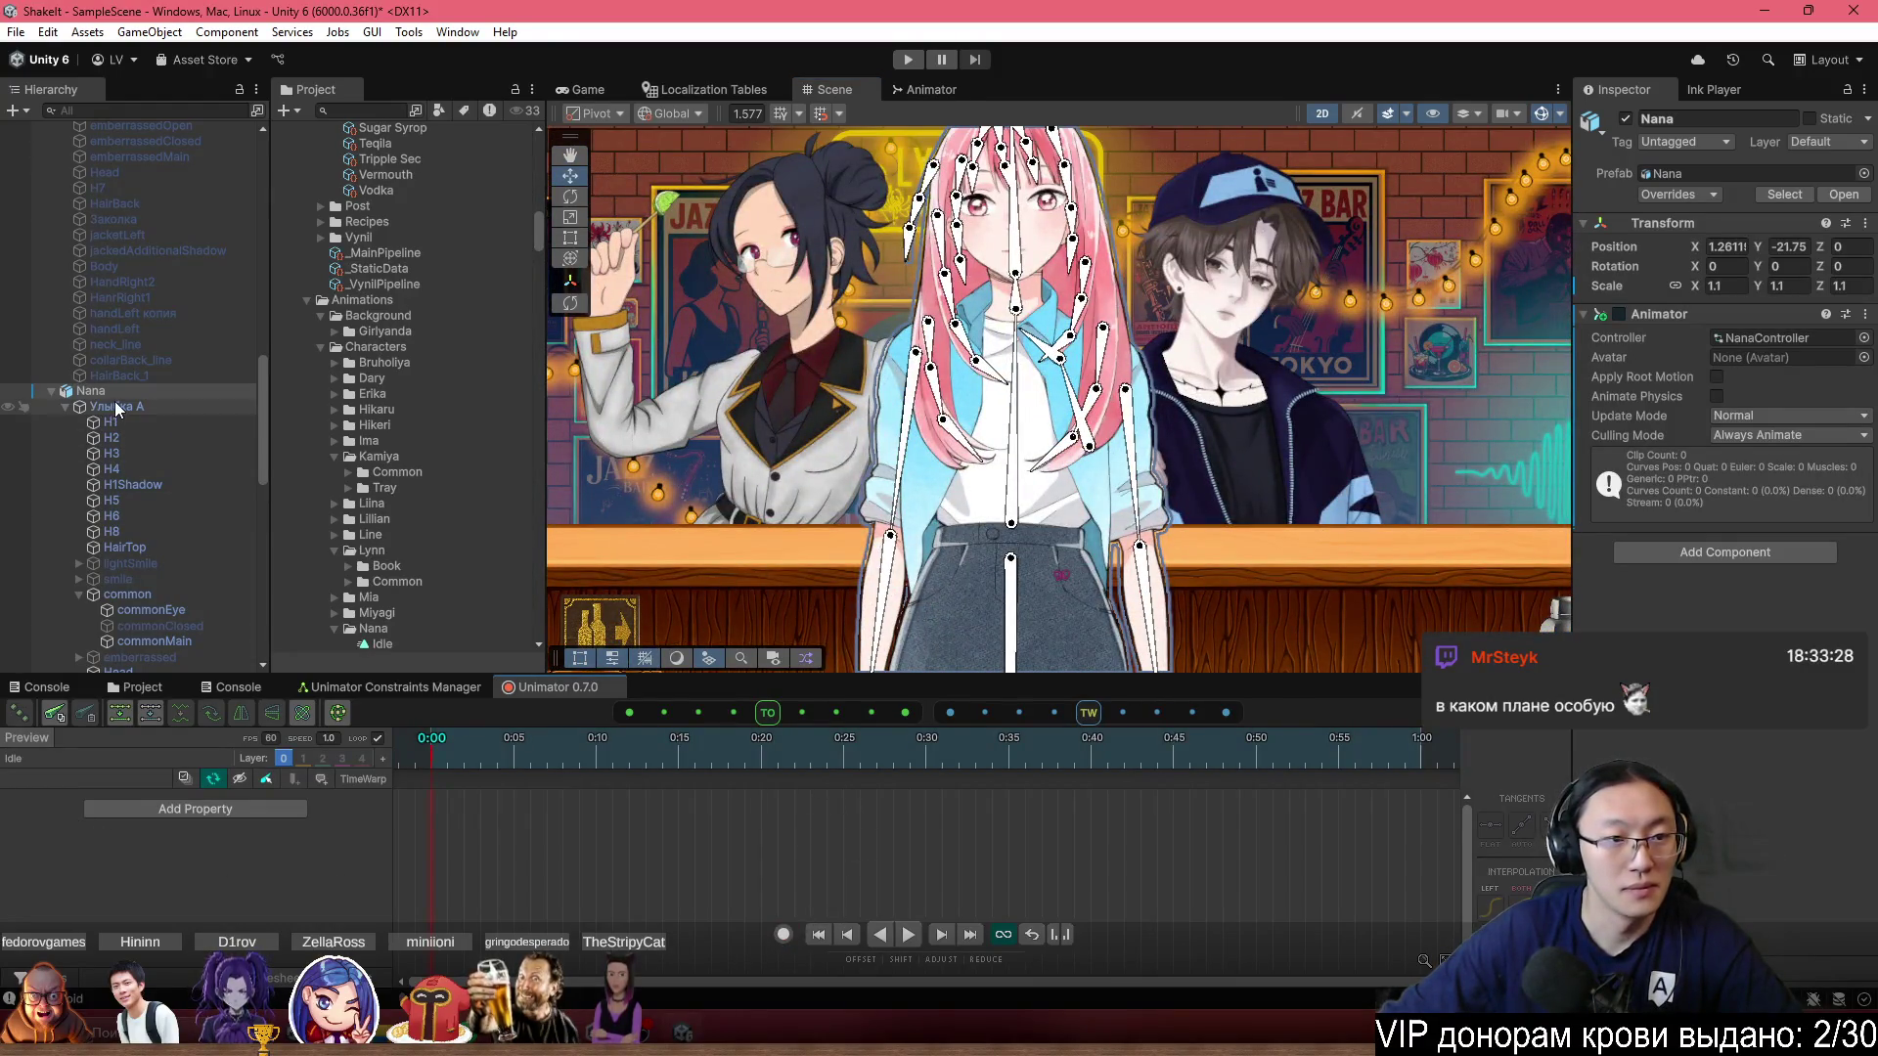
key("f")
left_click_drag(1092, 631, 1110, 651)
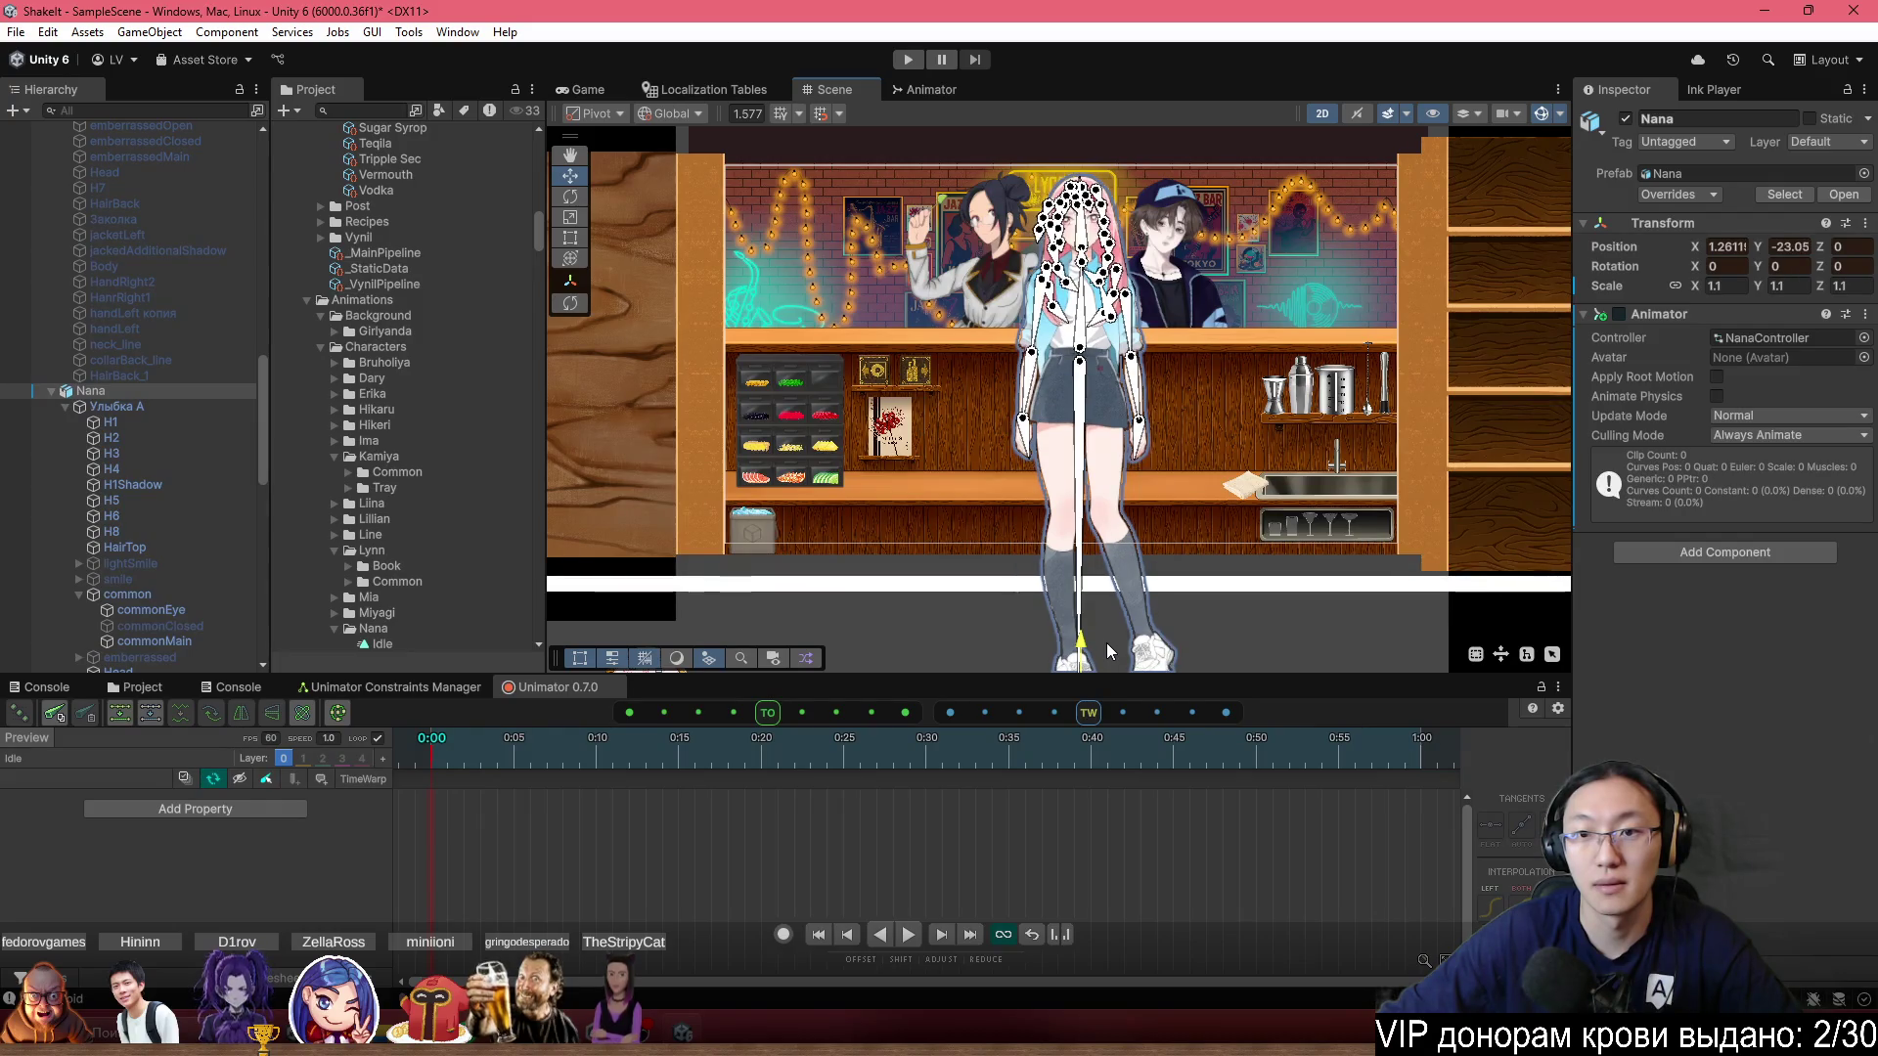
scroll(1095, 322, "up", 5)
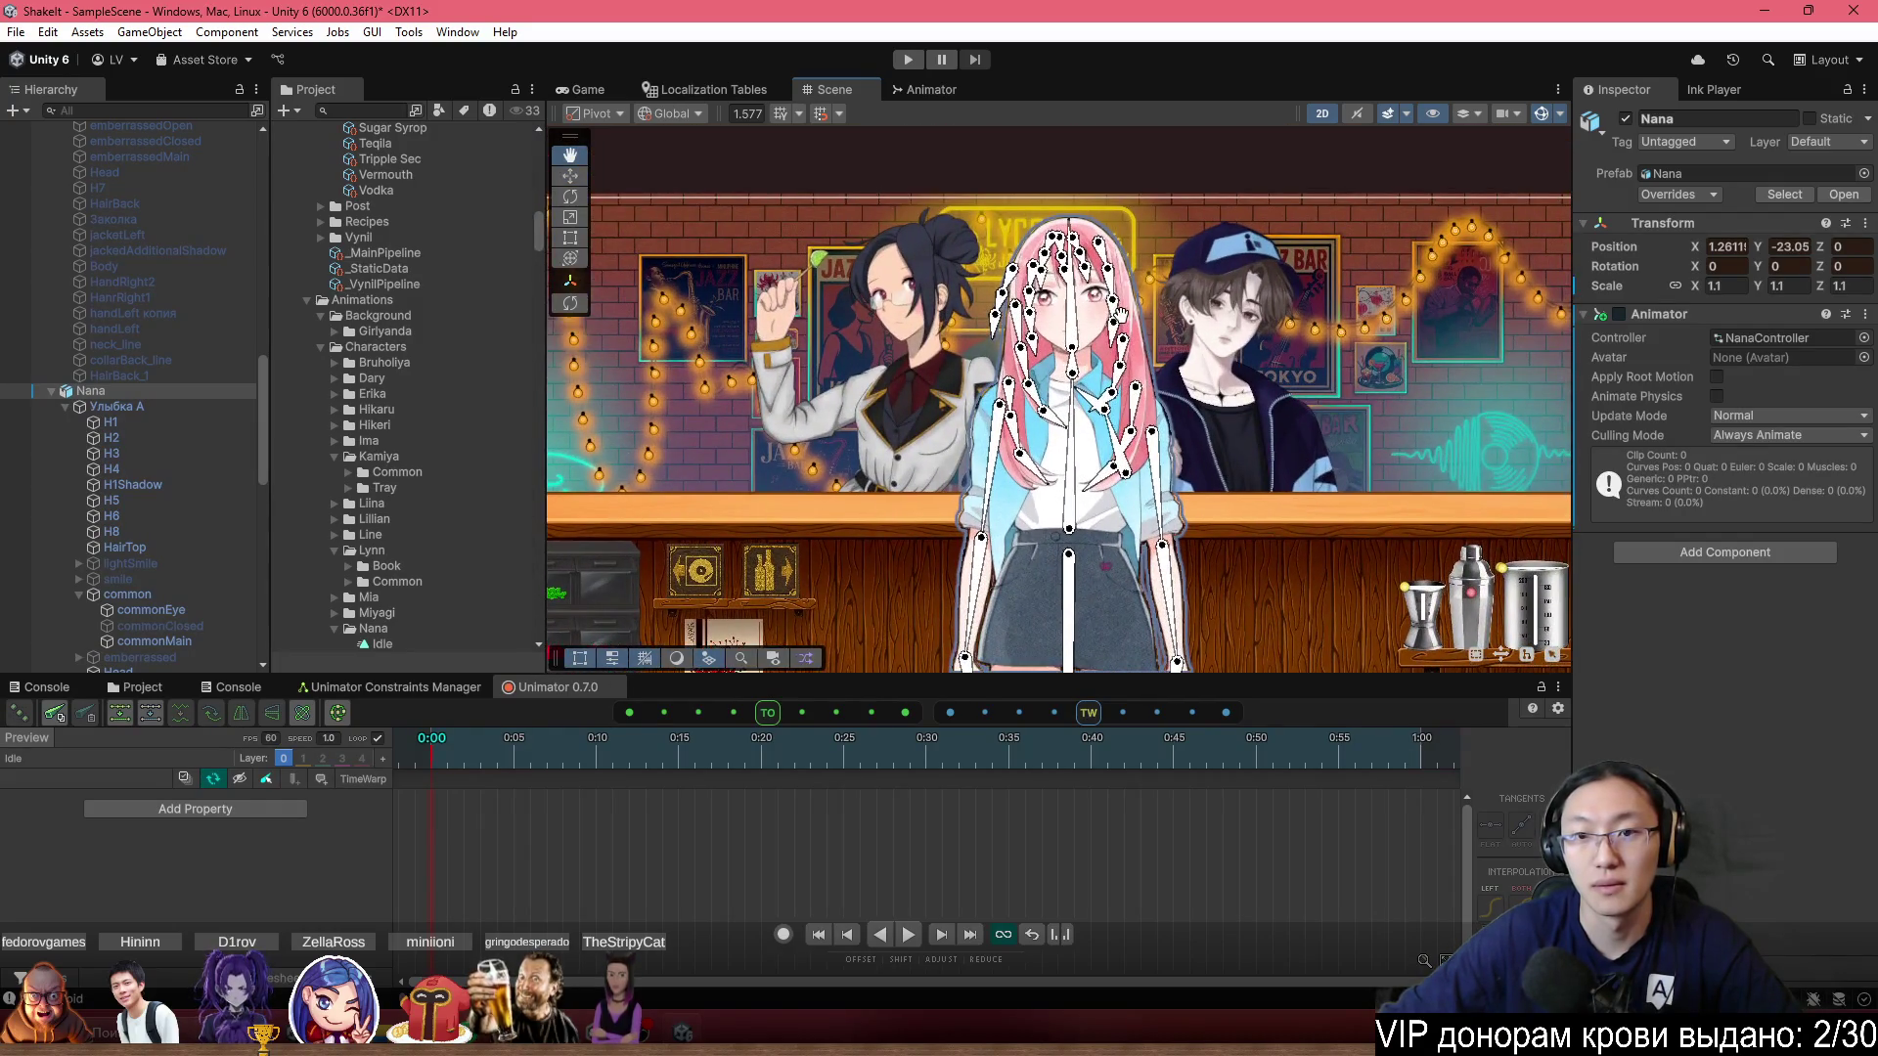
scroll(1096, 634, "down", 5)
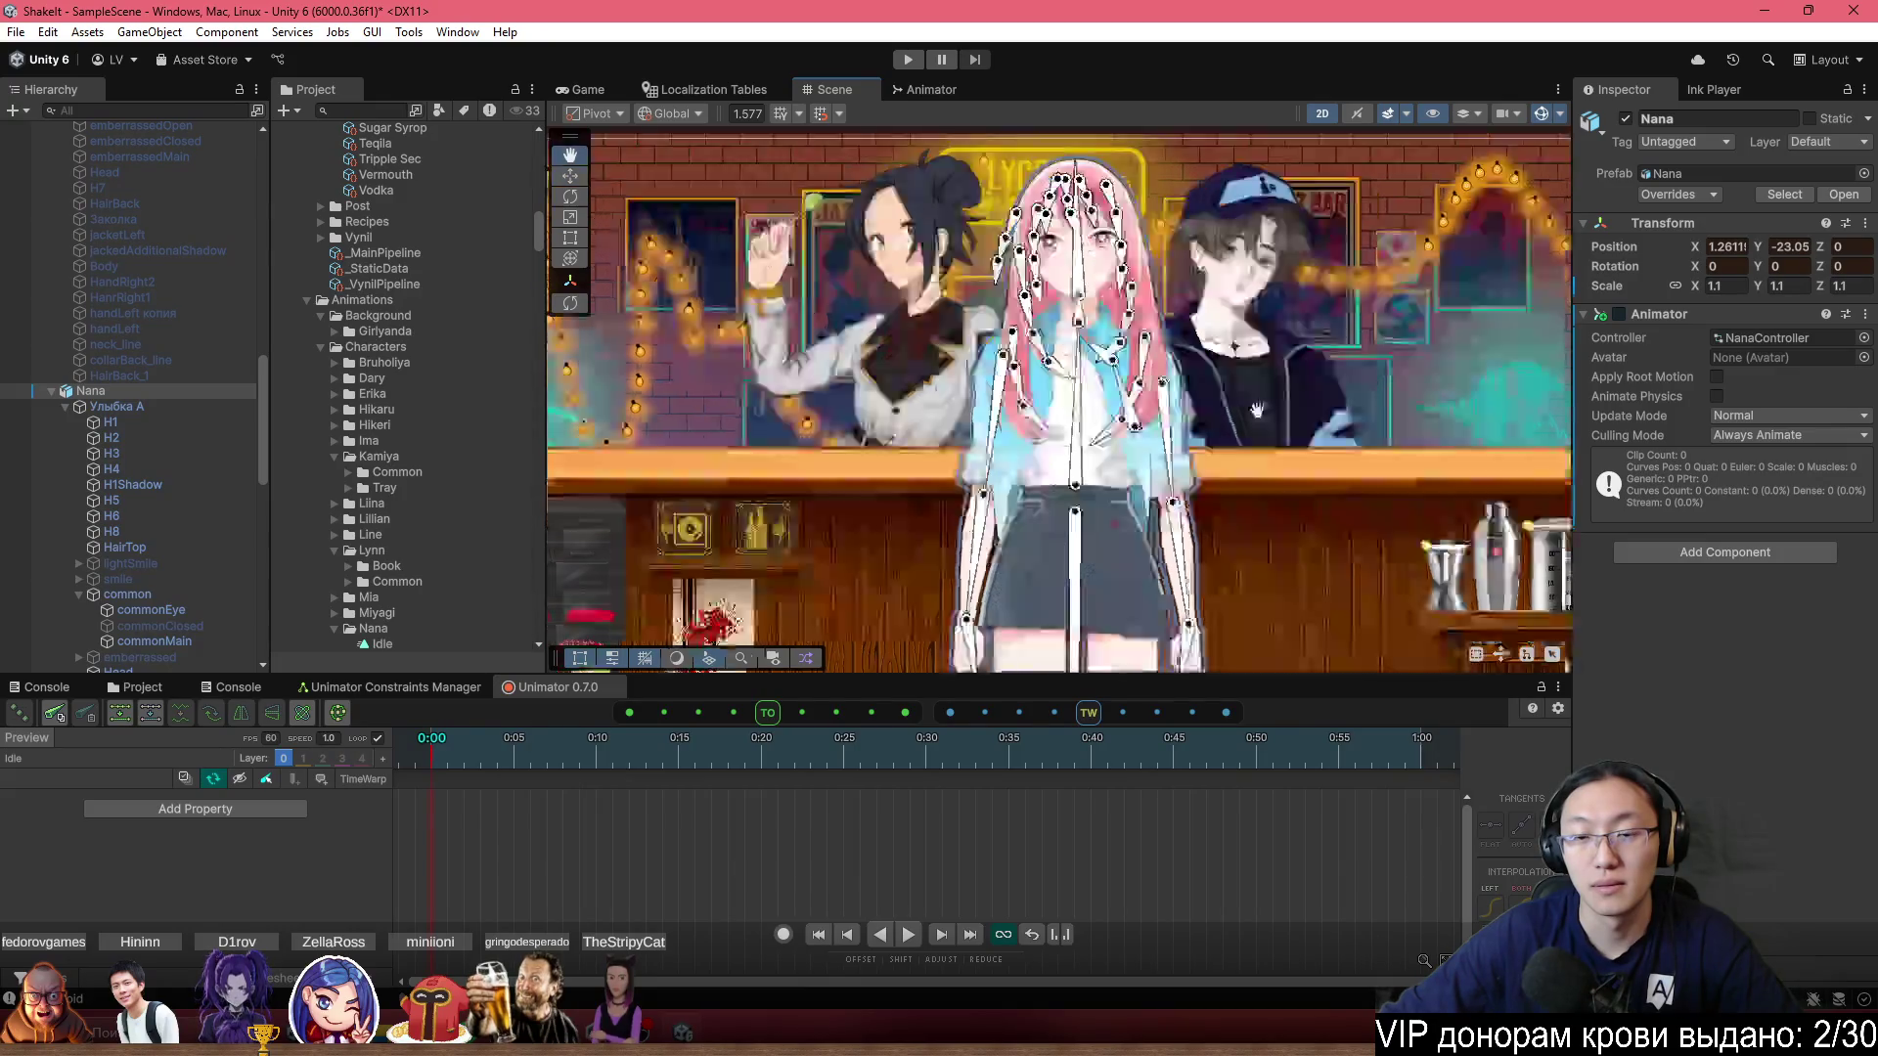
left_click_drag(1095, 634, 1106, 646)
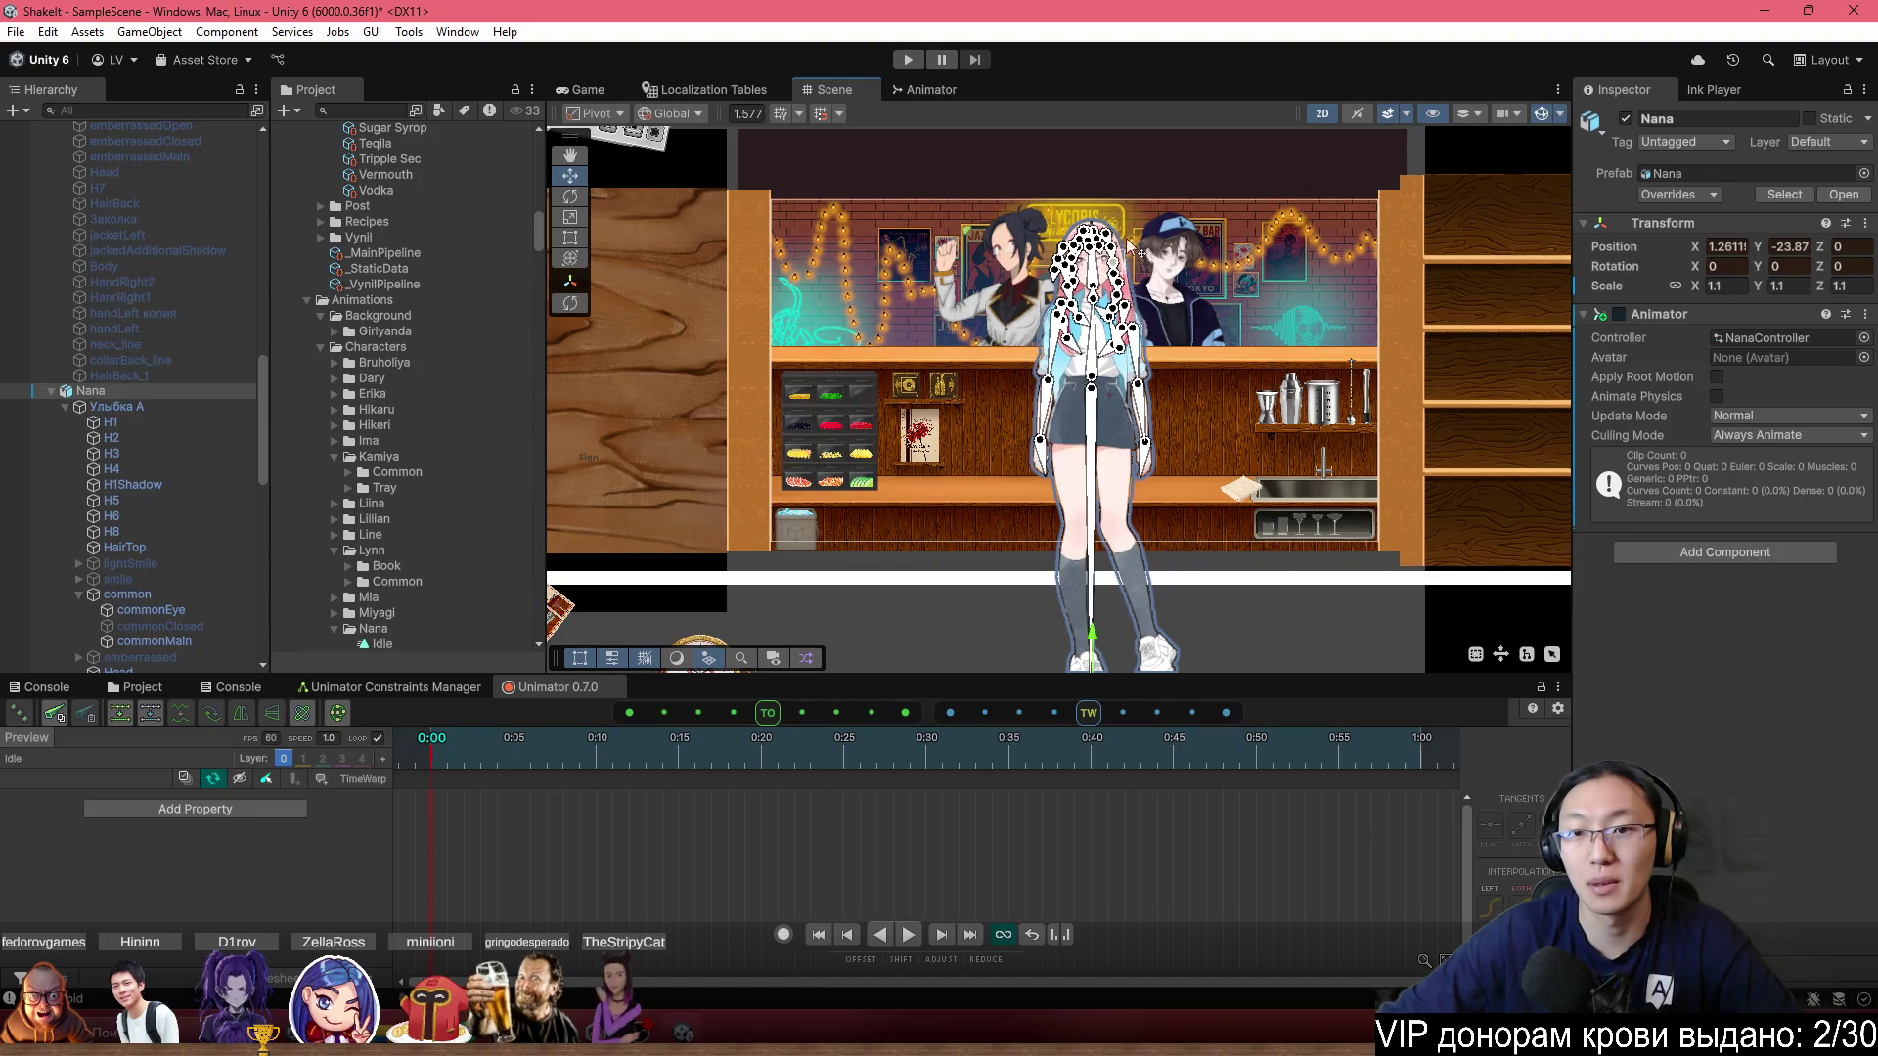
scroll(1097, 301, "up", 5)
Pan the view down over Nana's lower body and re-enable Unimator recording.
key("Down")
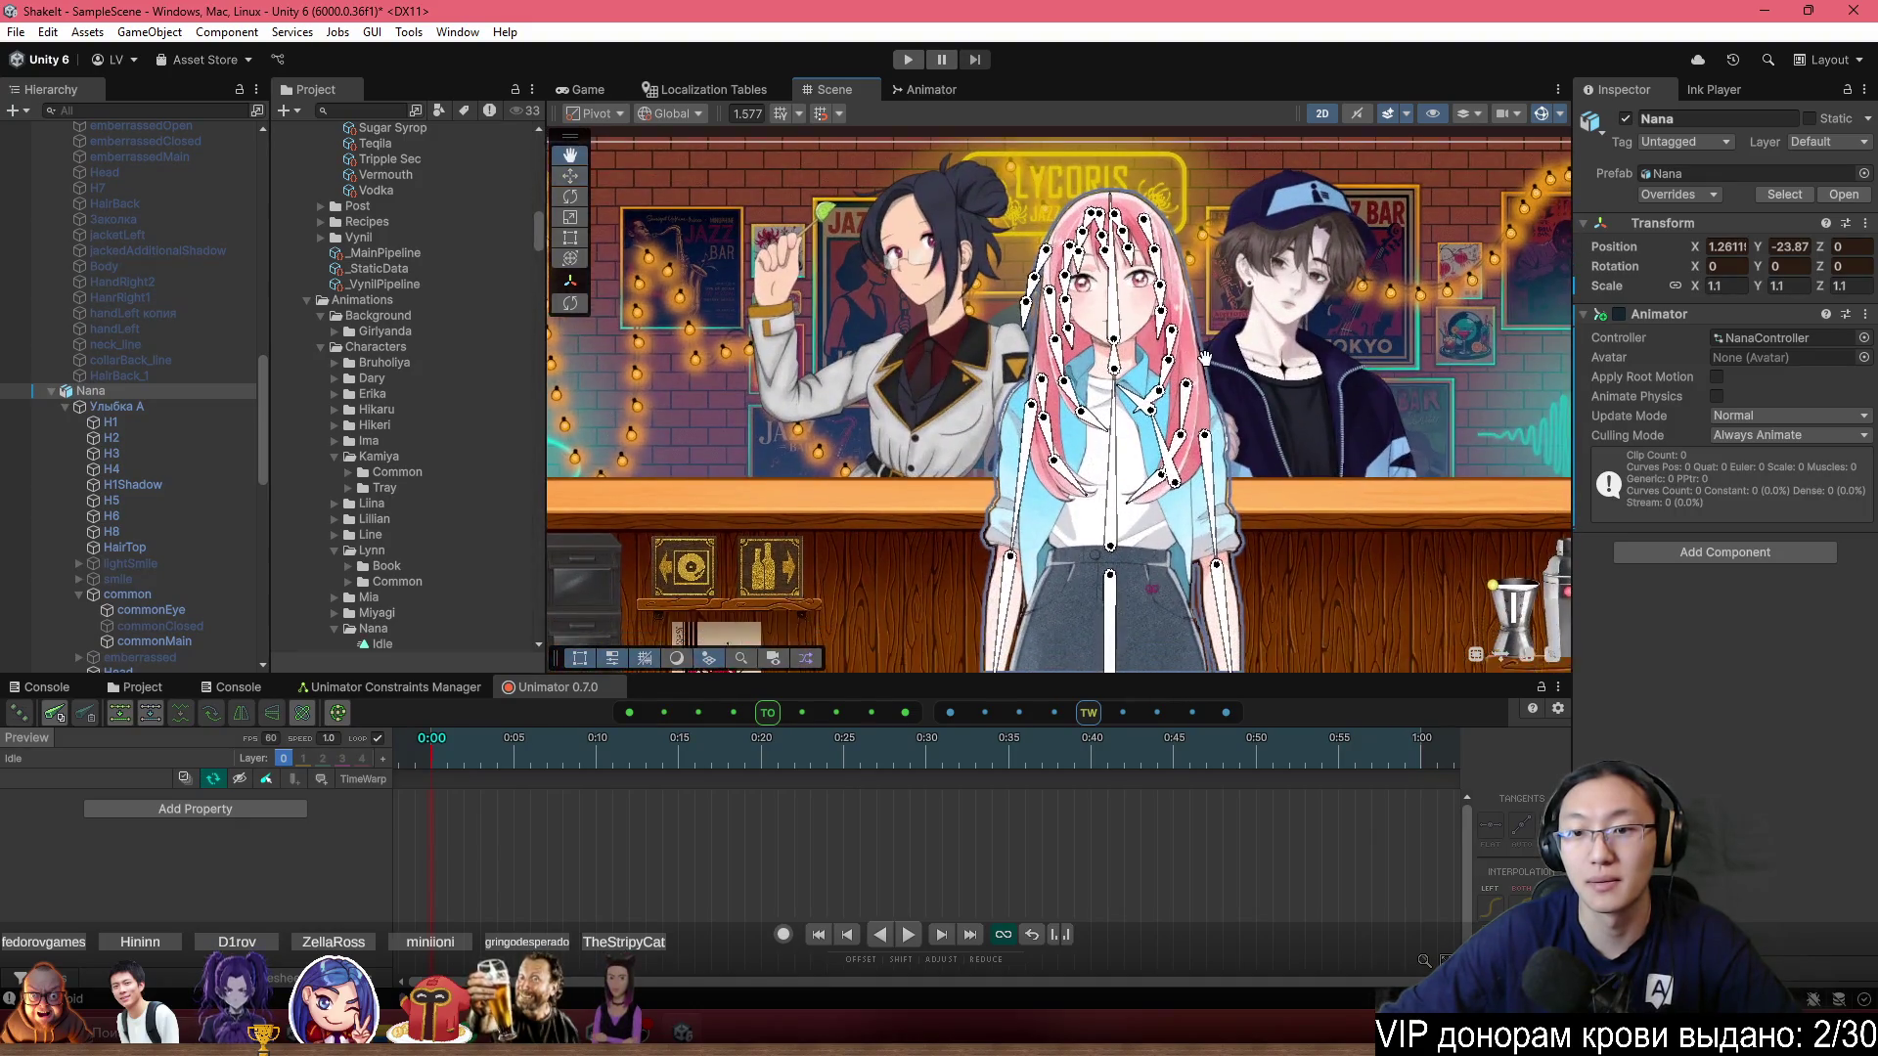
left_click_drag(1183, 327, 1166, 380)
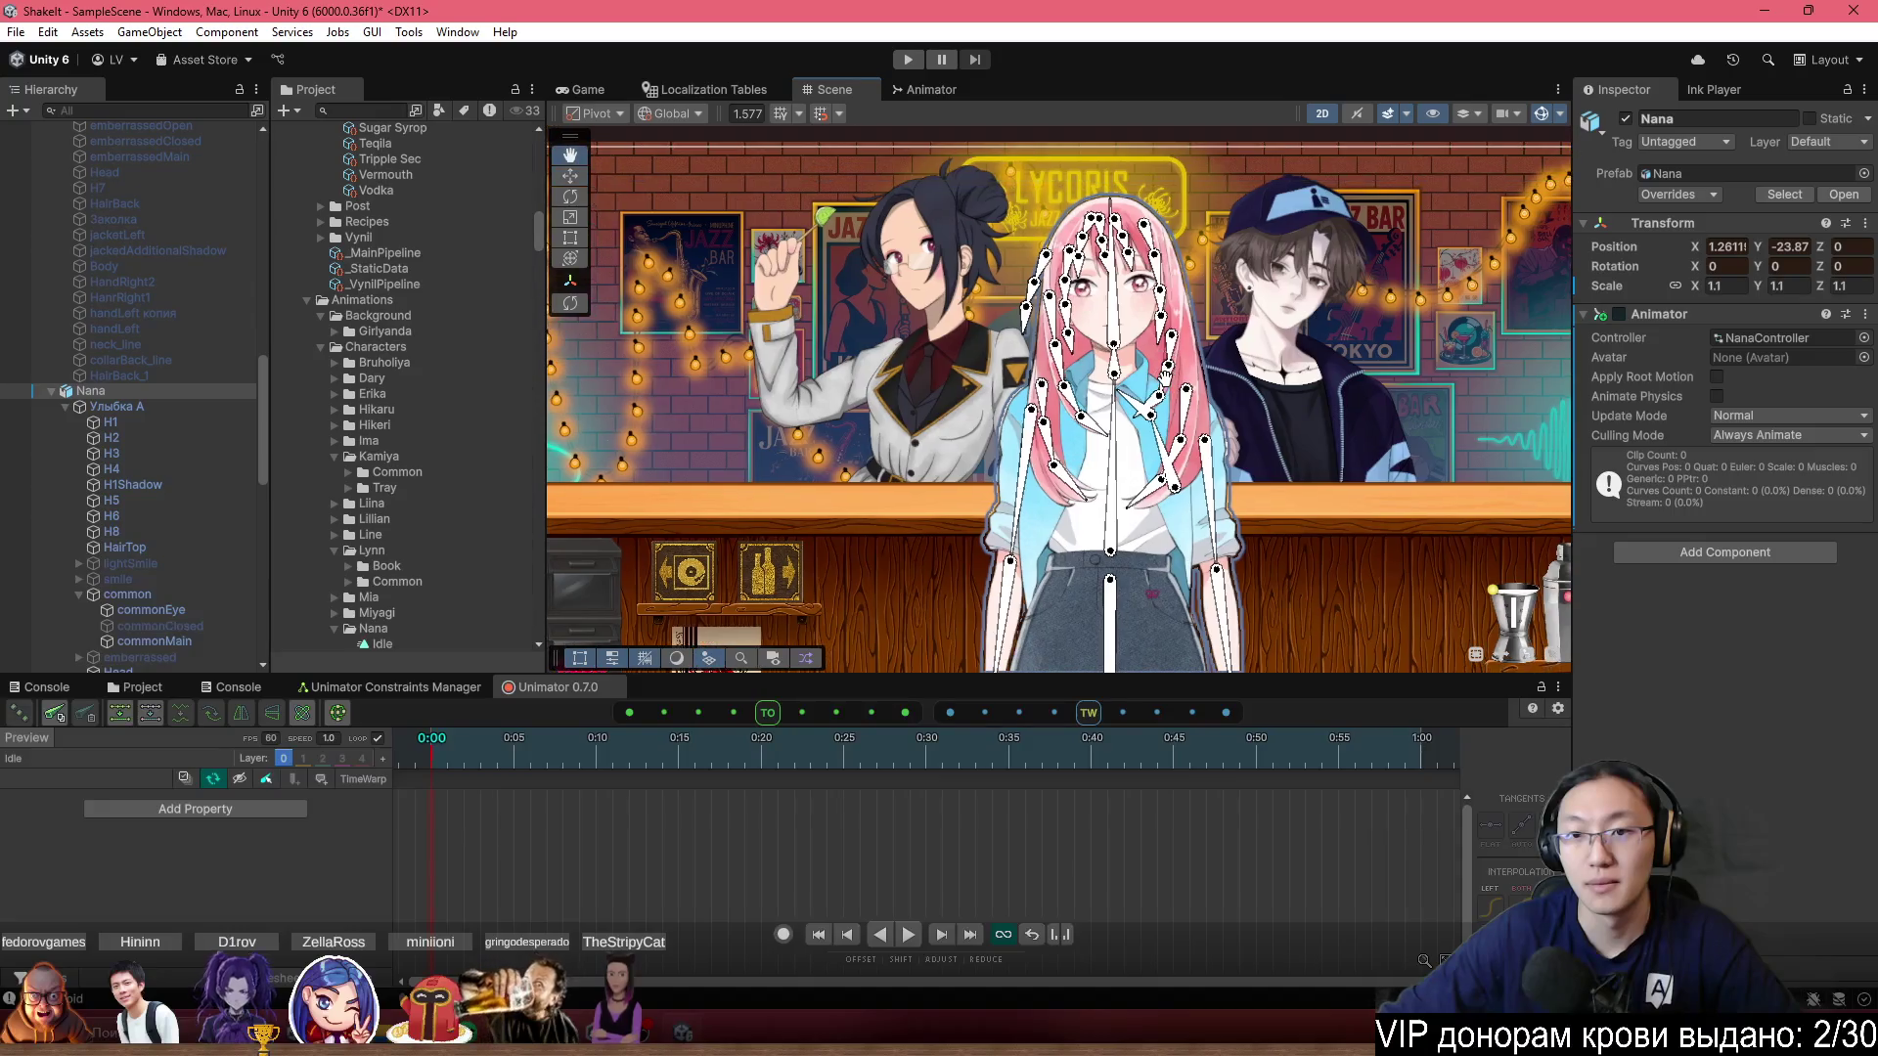
scroll(1146, 640, "down", 6)
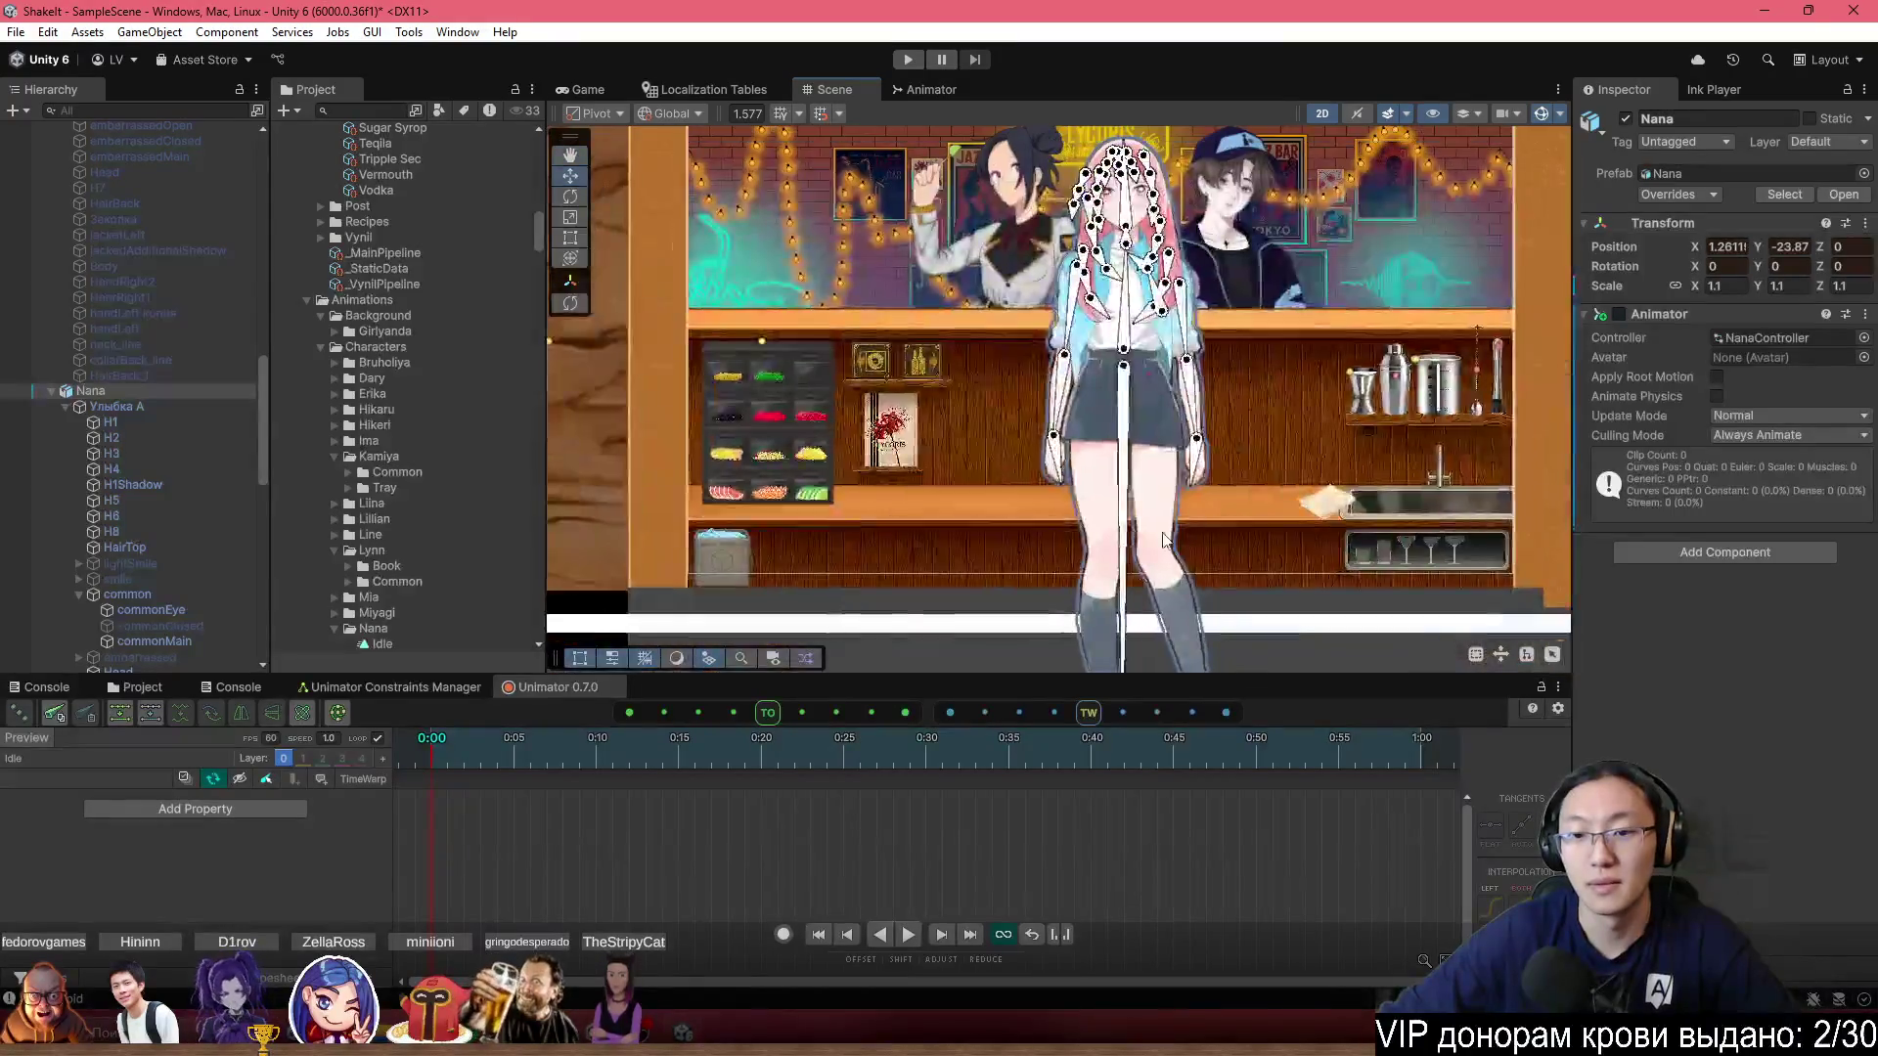
scroll(1146, 636, "down", 2)
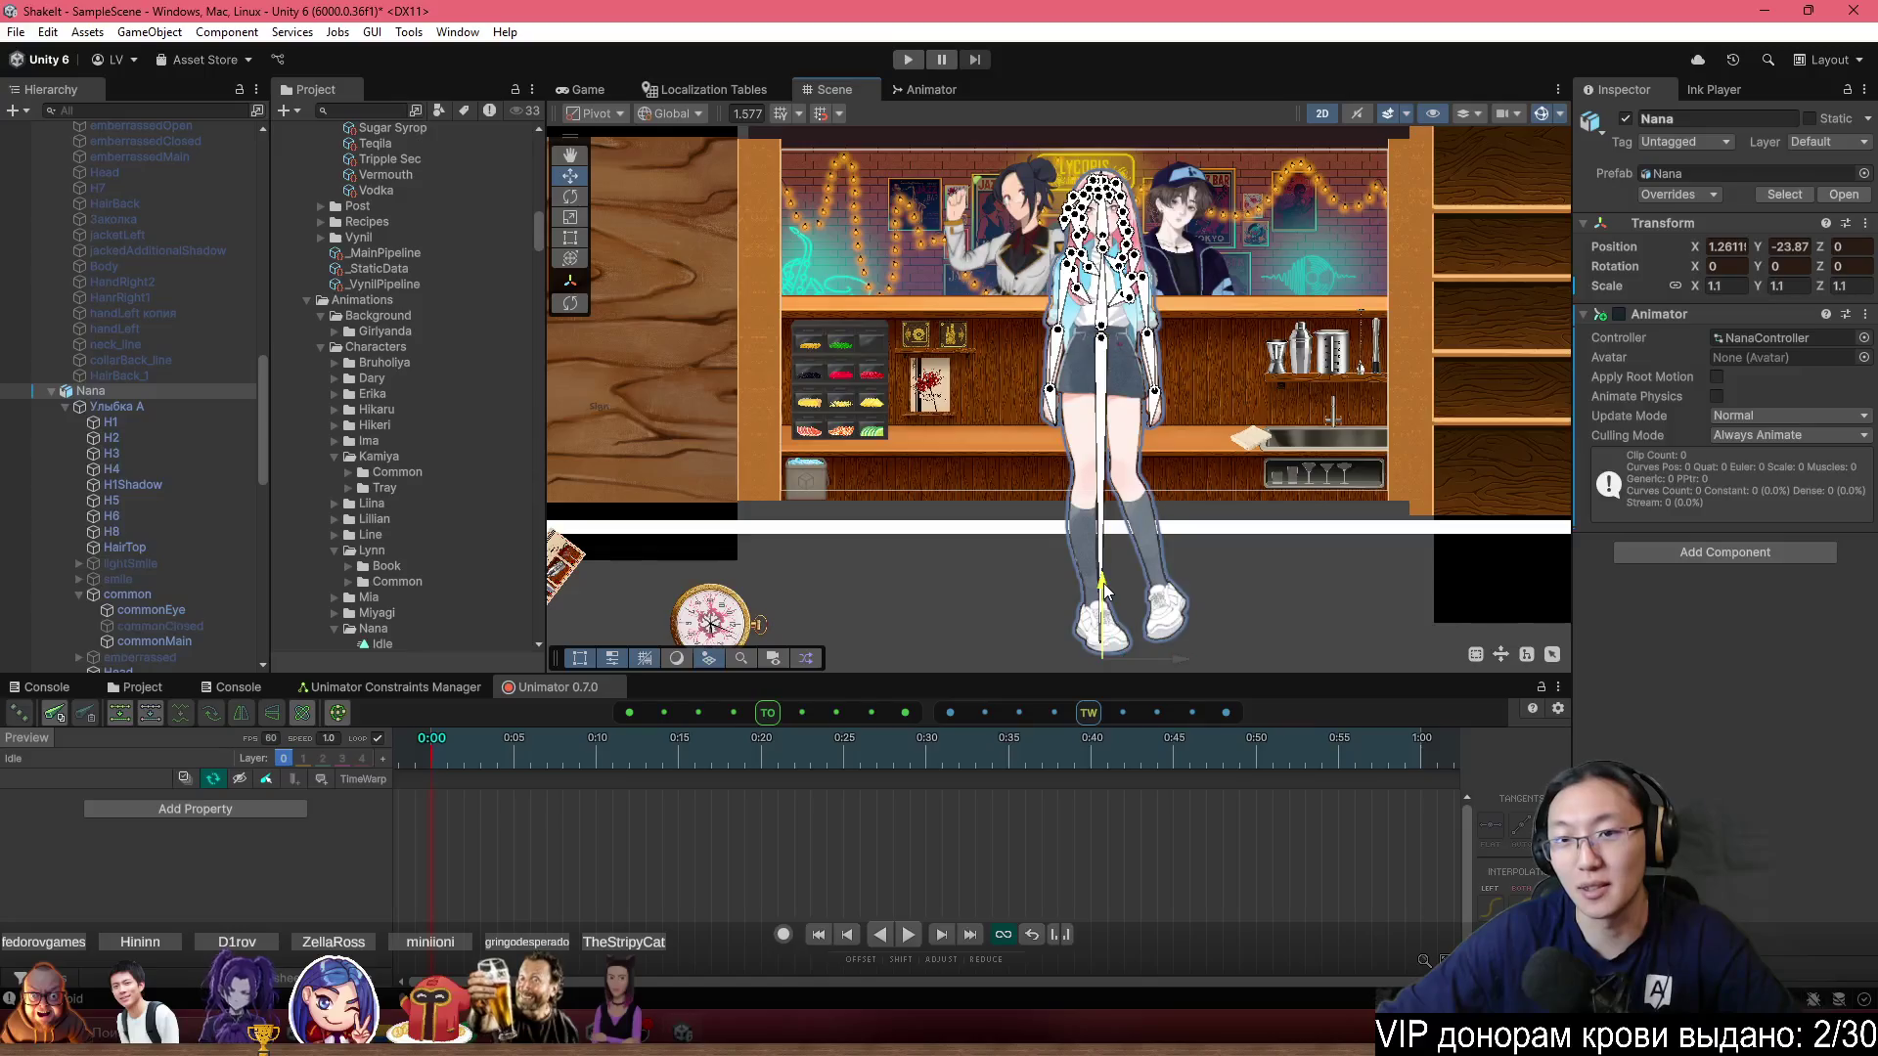
scroll(1106, 587, "up", 8)
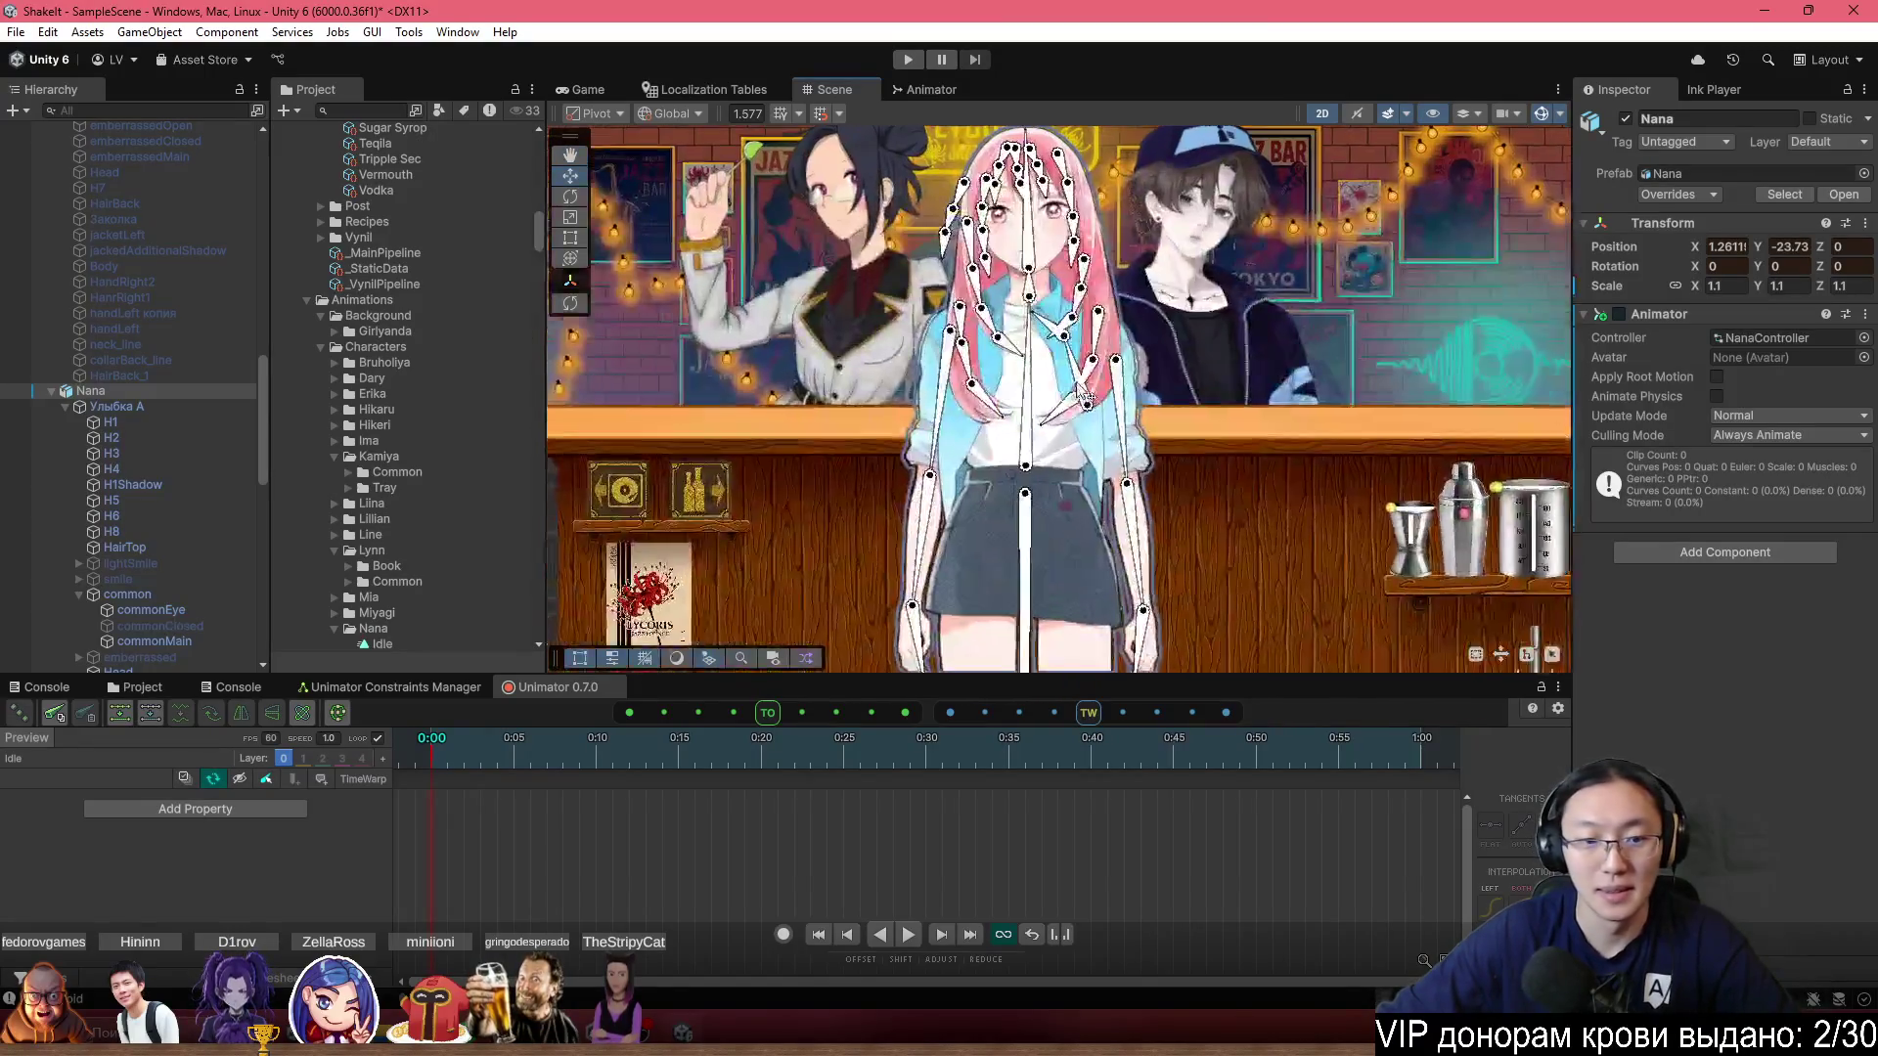
scroll(1024, 486, "up", 2)
left_click(782, 934)
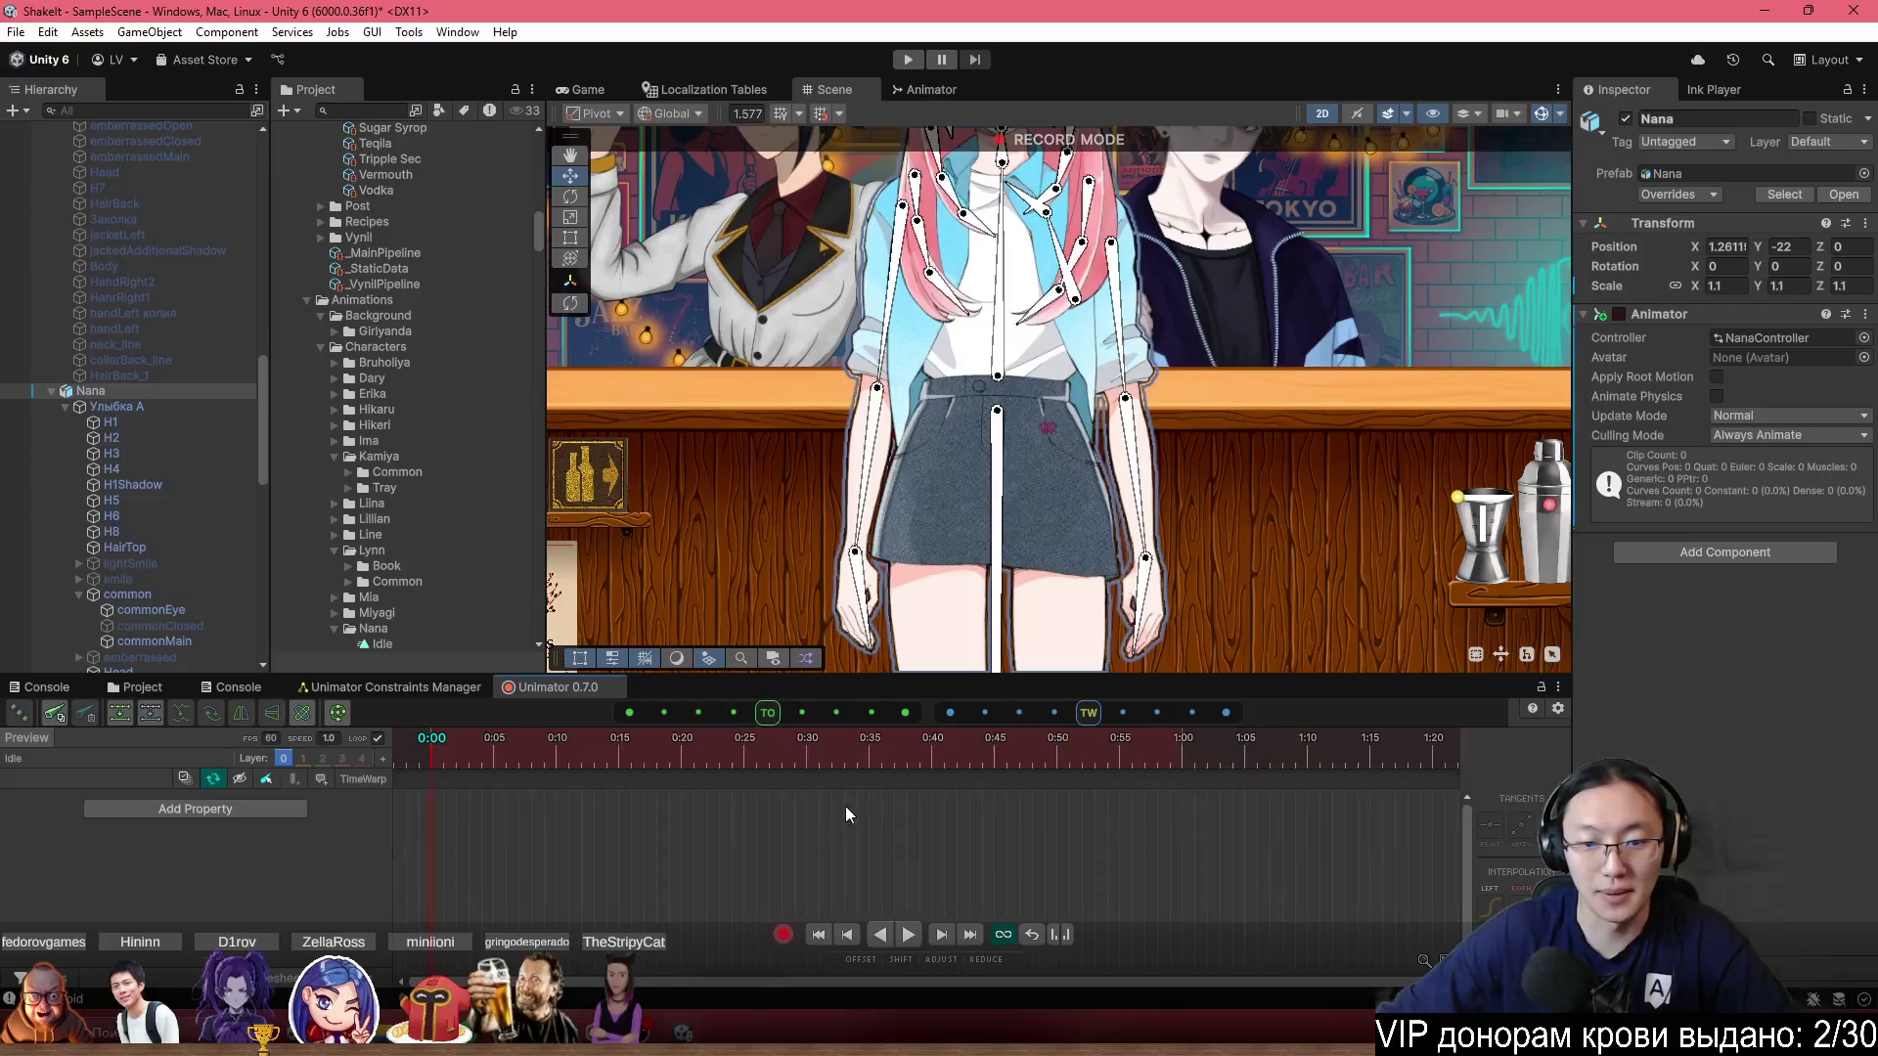
Toggle the Unimator Loop > Auto sync first-last keys setting.
scroll(885, 812, "down", 5)
left_click(782, 761)
left_click(728, 777)
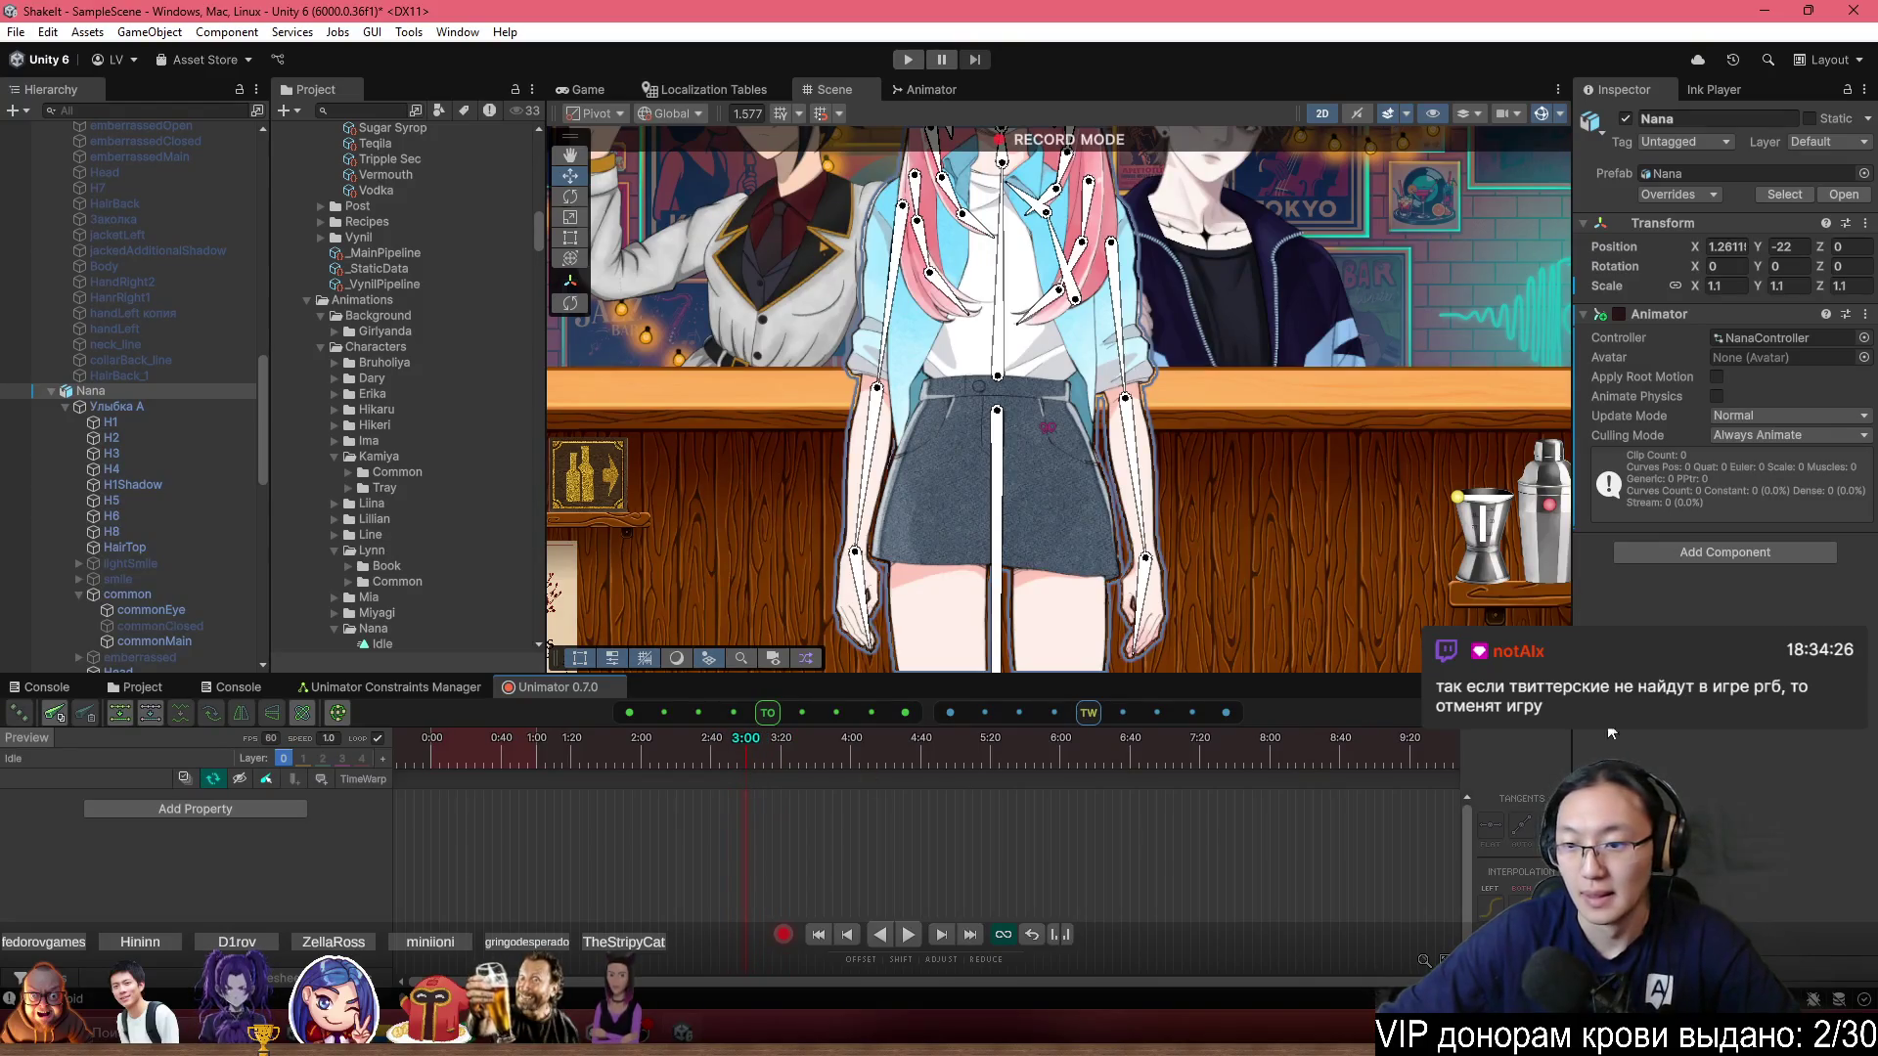
left_click(1853, 712)
mouse_move(1667, 491)
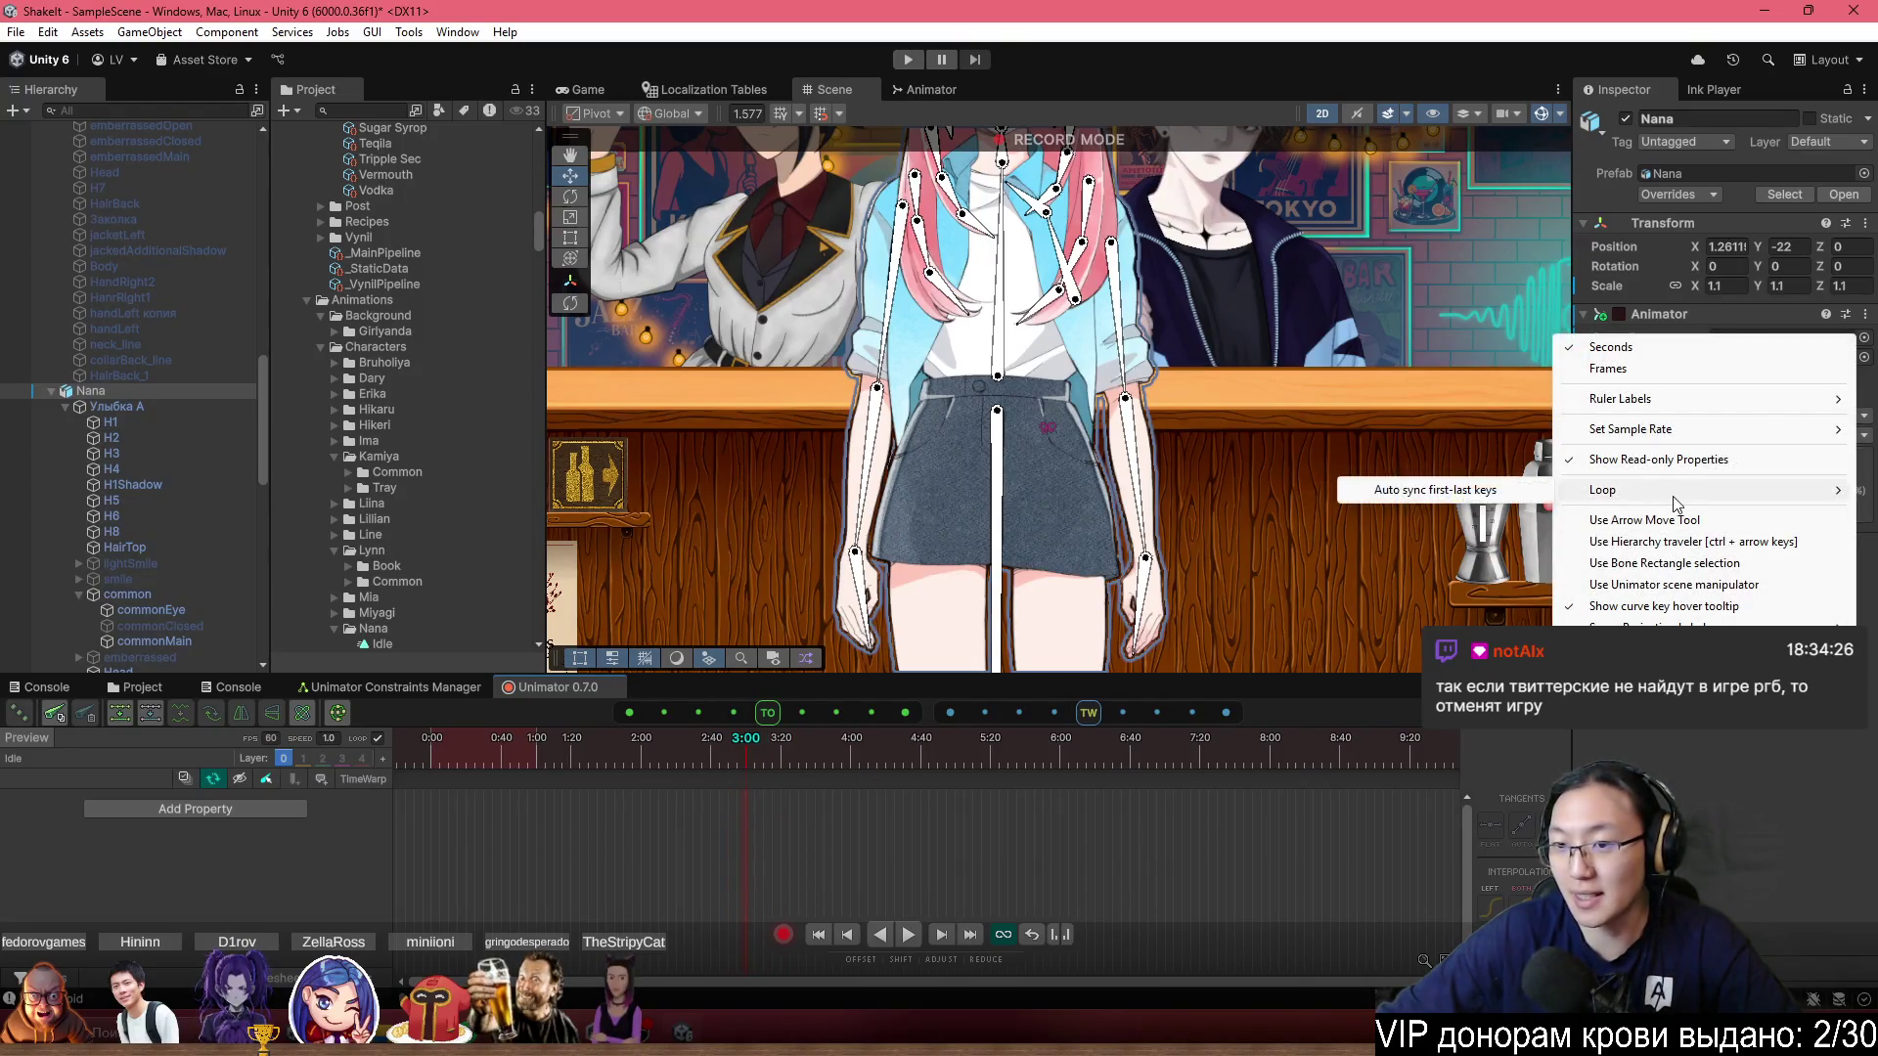
left_click(1464, 498)
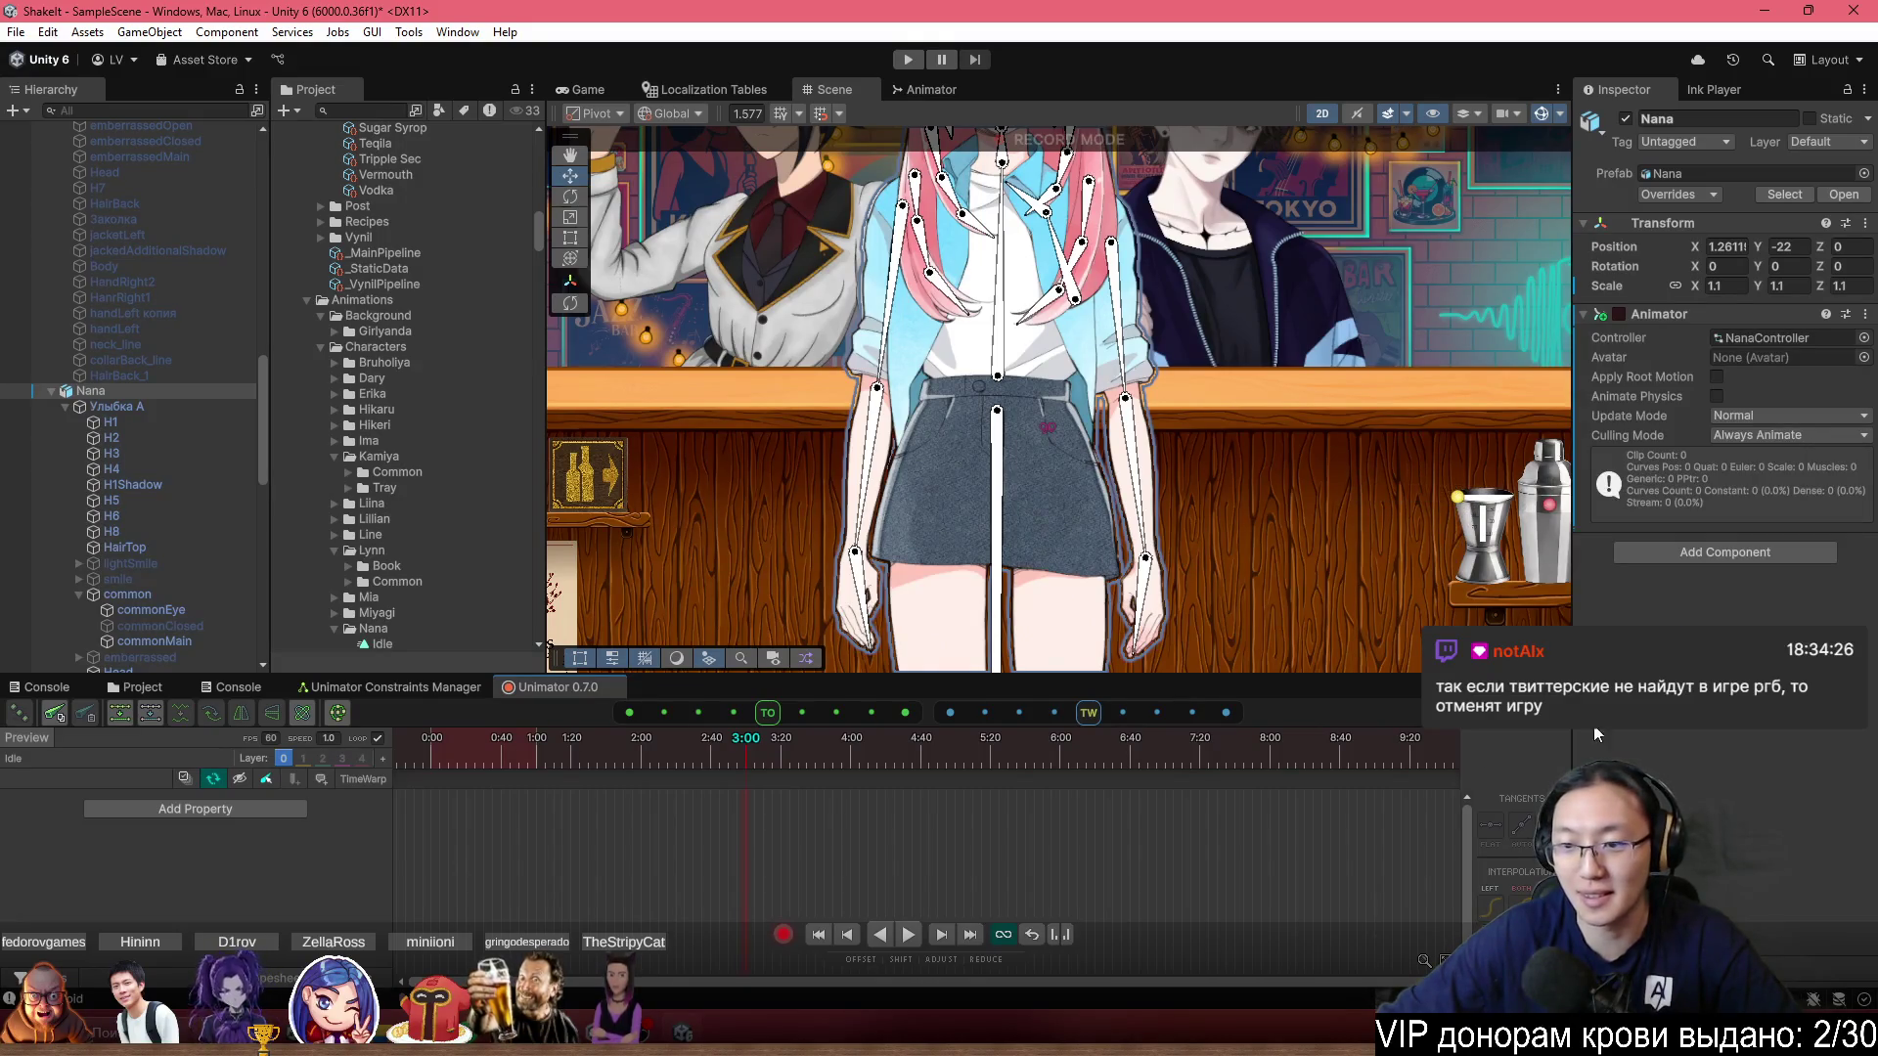
left_click(1854, 712)
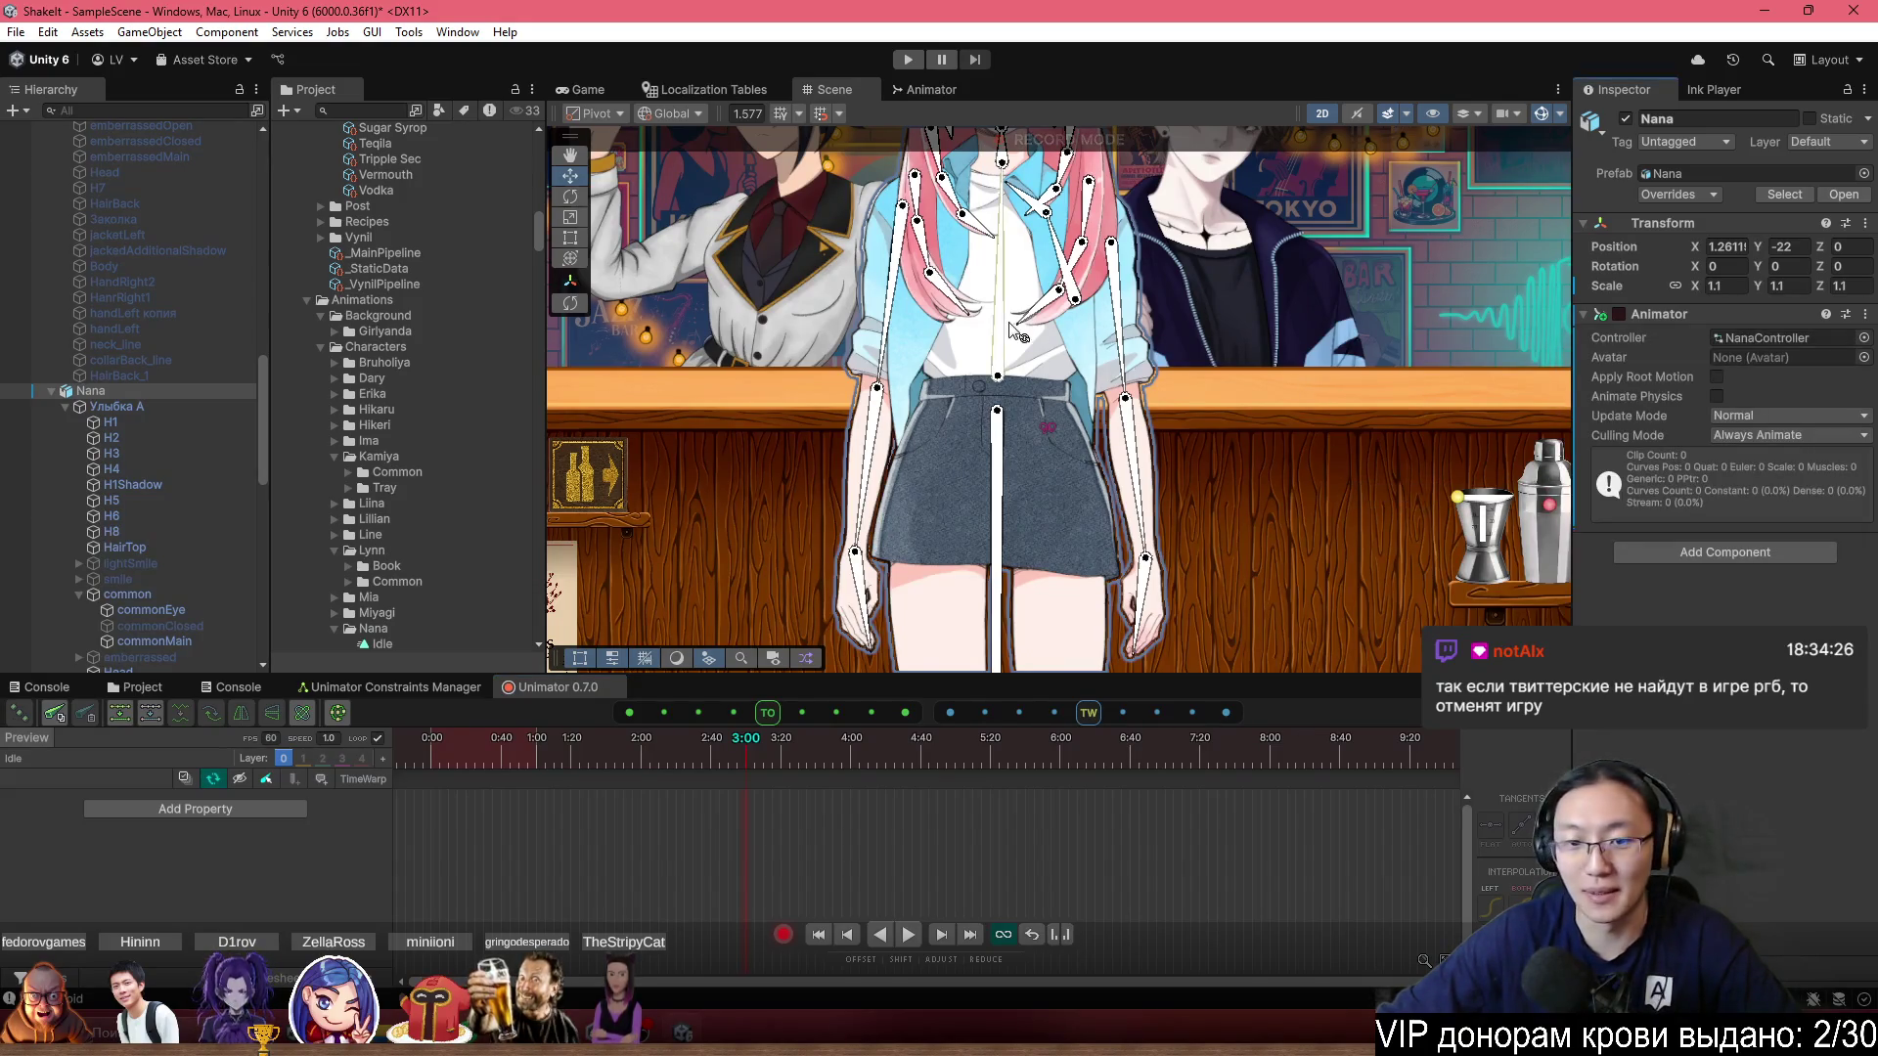
Place the Unimator playhead at exactly 3:00.
left_click_drag(994, 332, 994, 459)
scroll(994, 461, "up", 5)
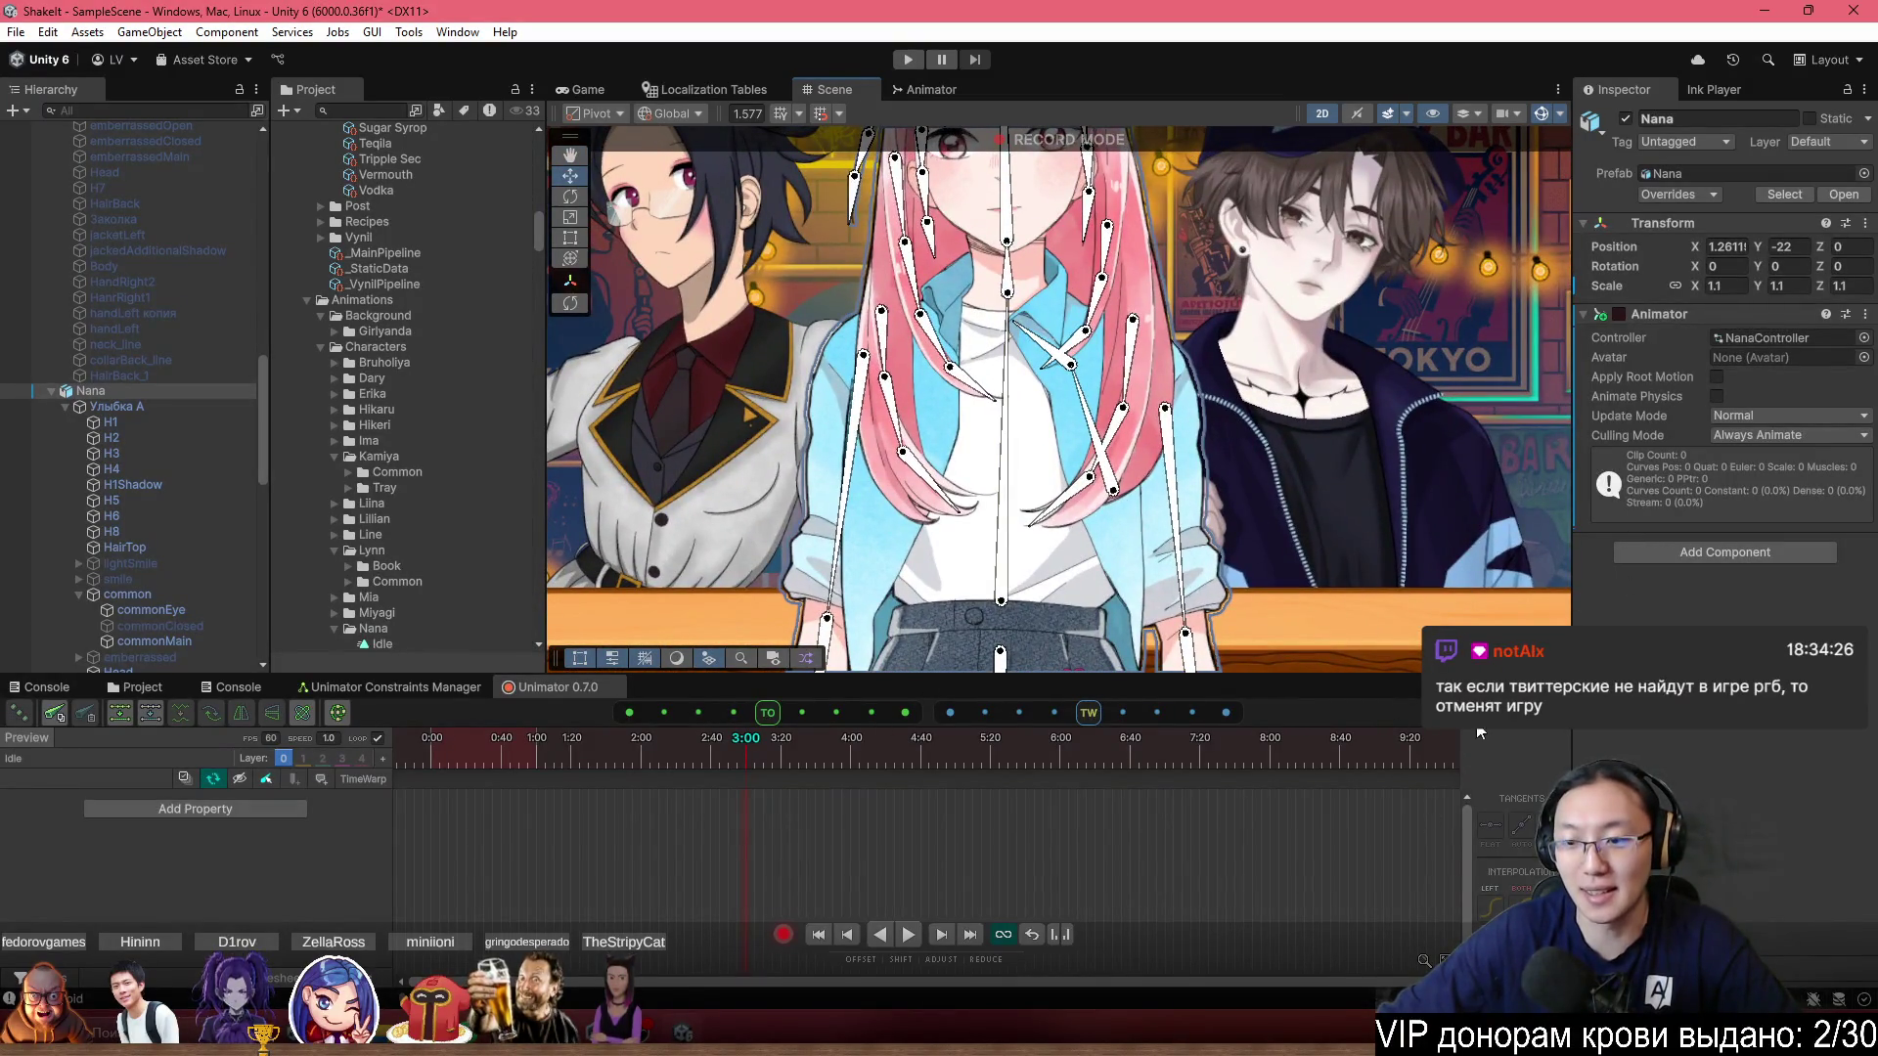
left_click(1085, 762)
left_click(778, 766)
left_click(718, 771)
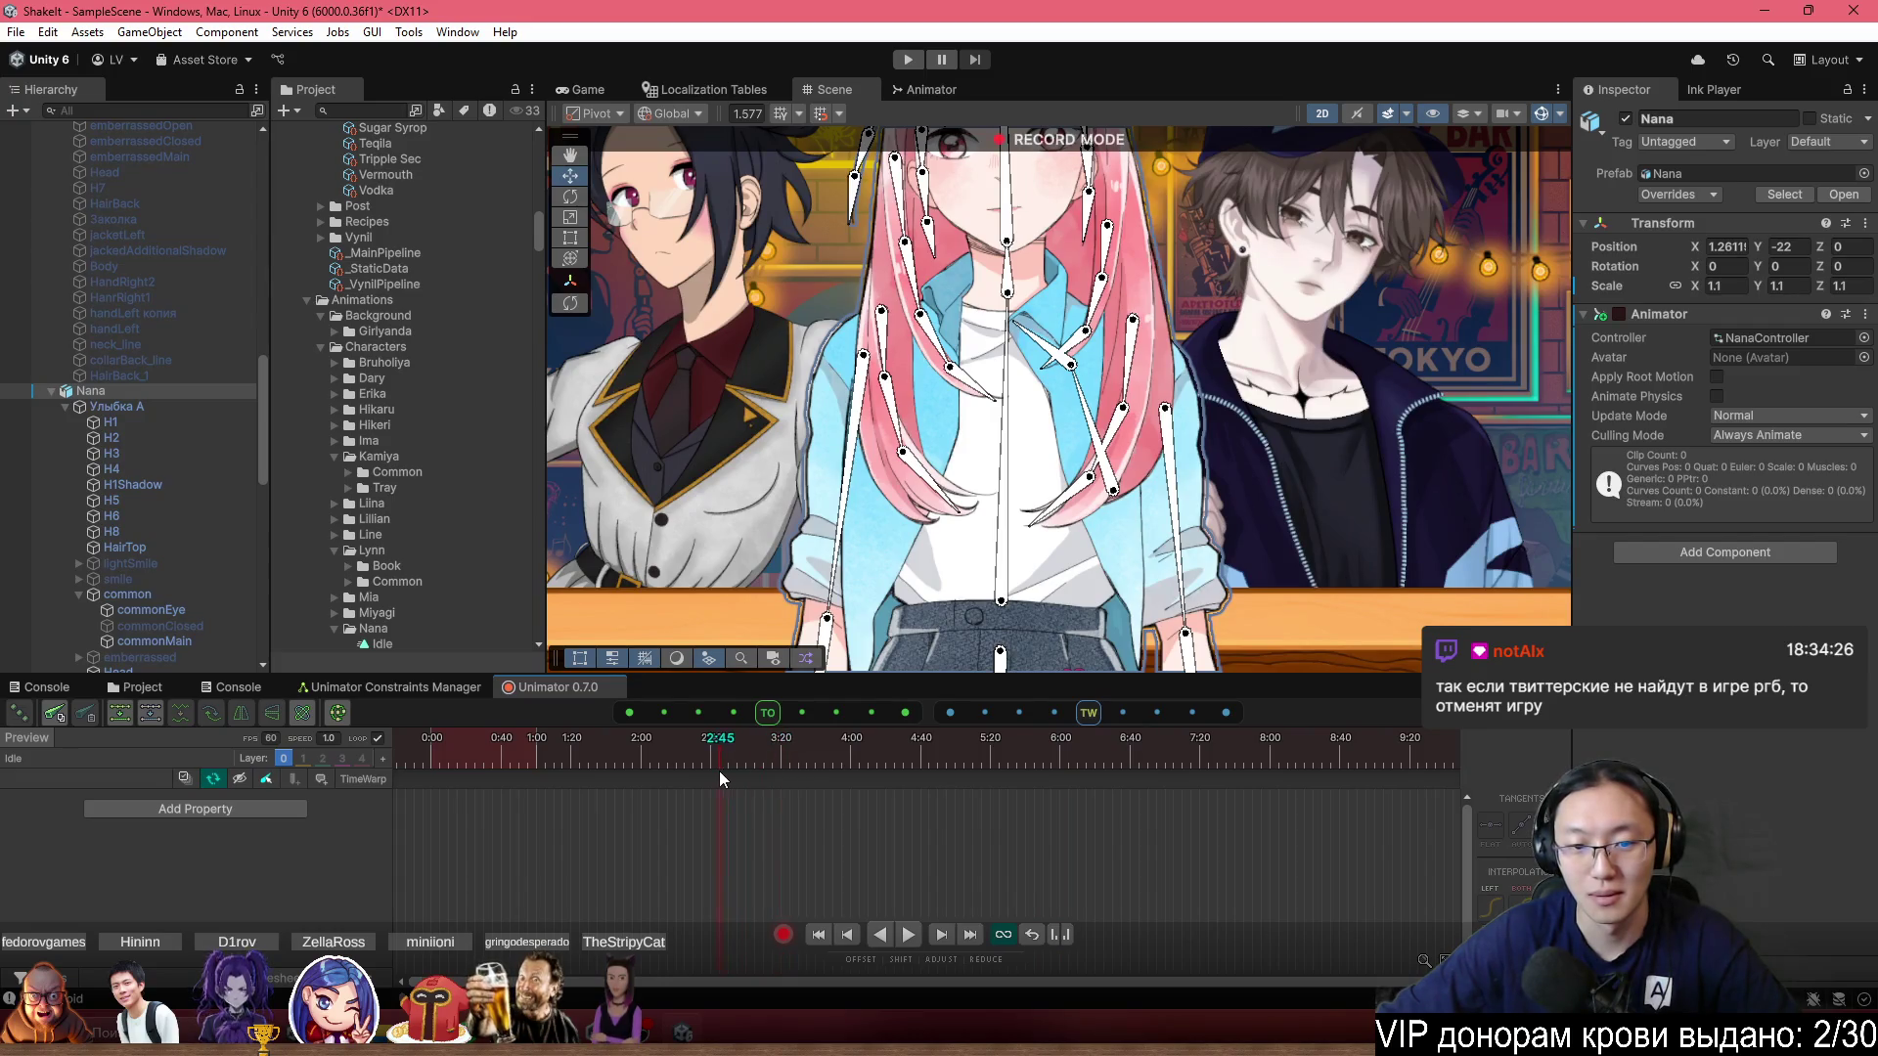
left_click(745, 766)
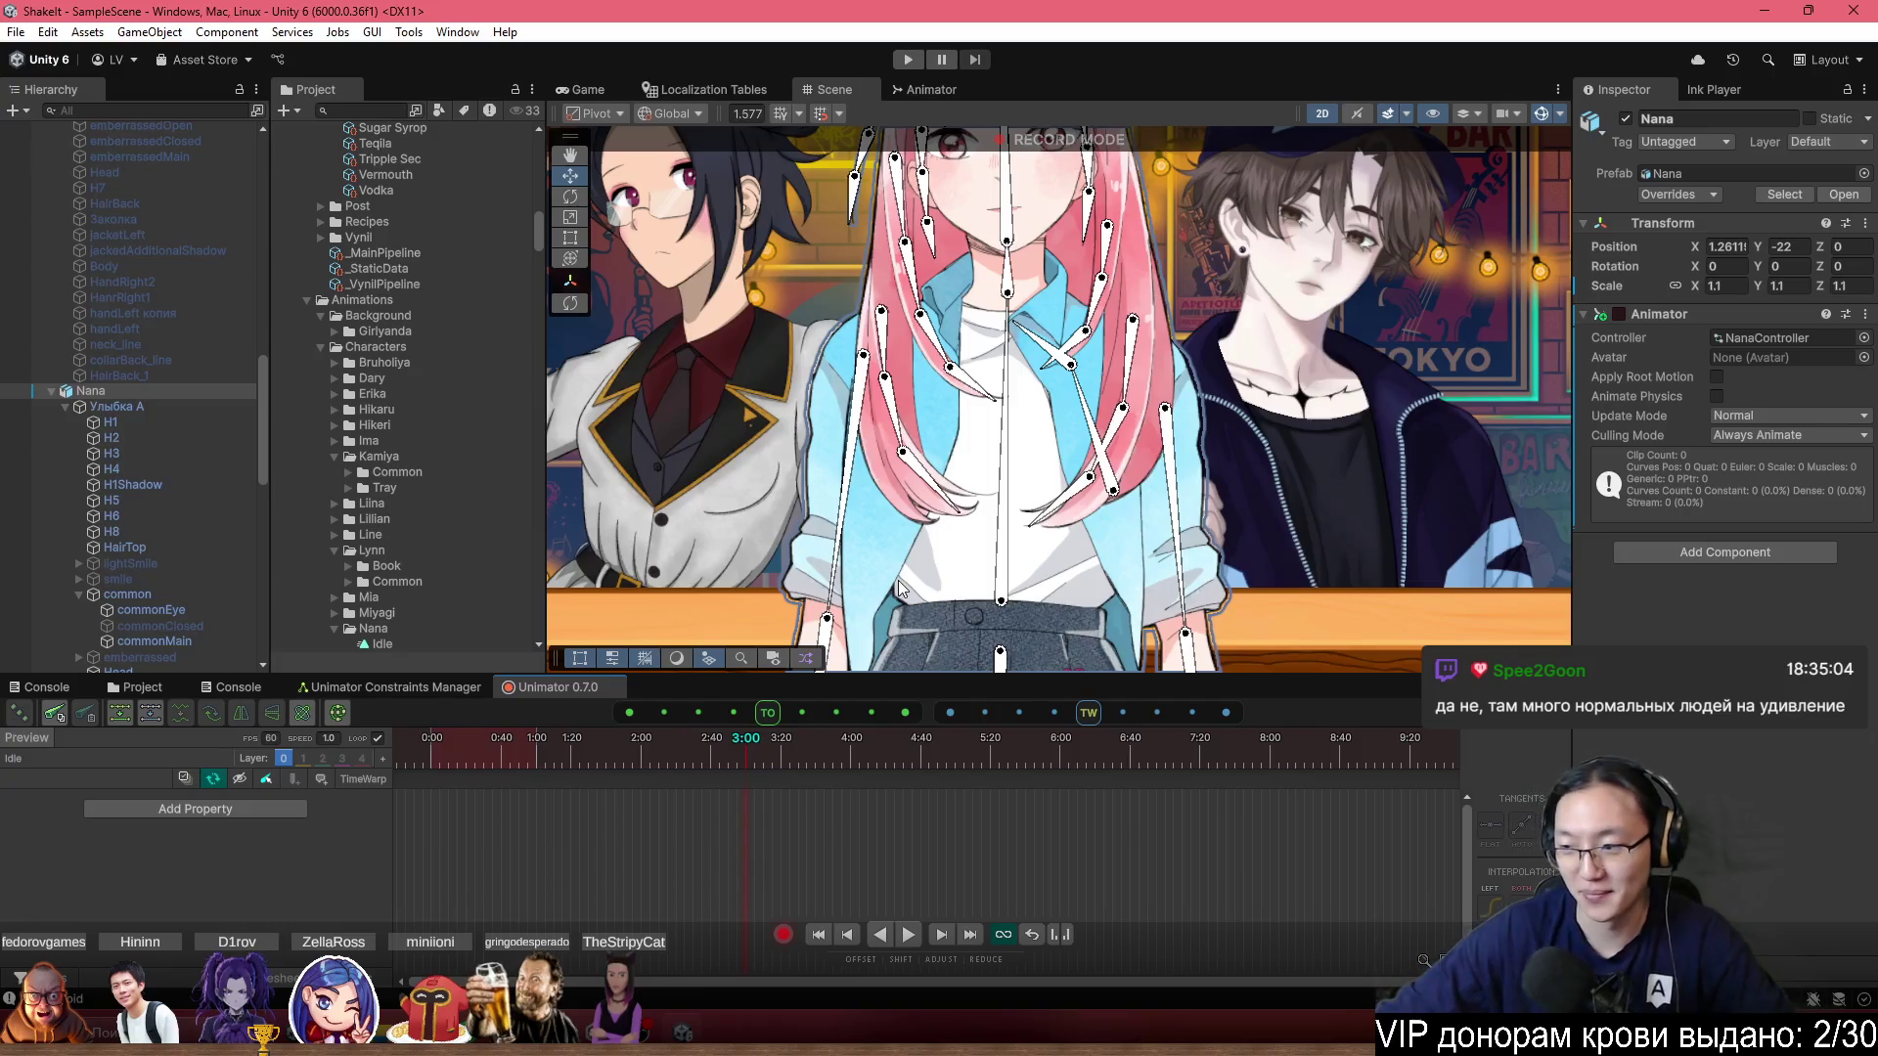
scroll(1049, 597, "down", 5)
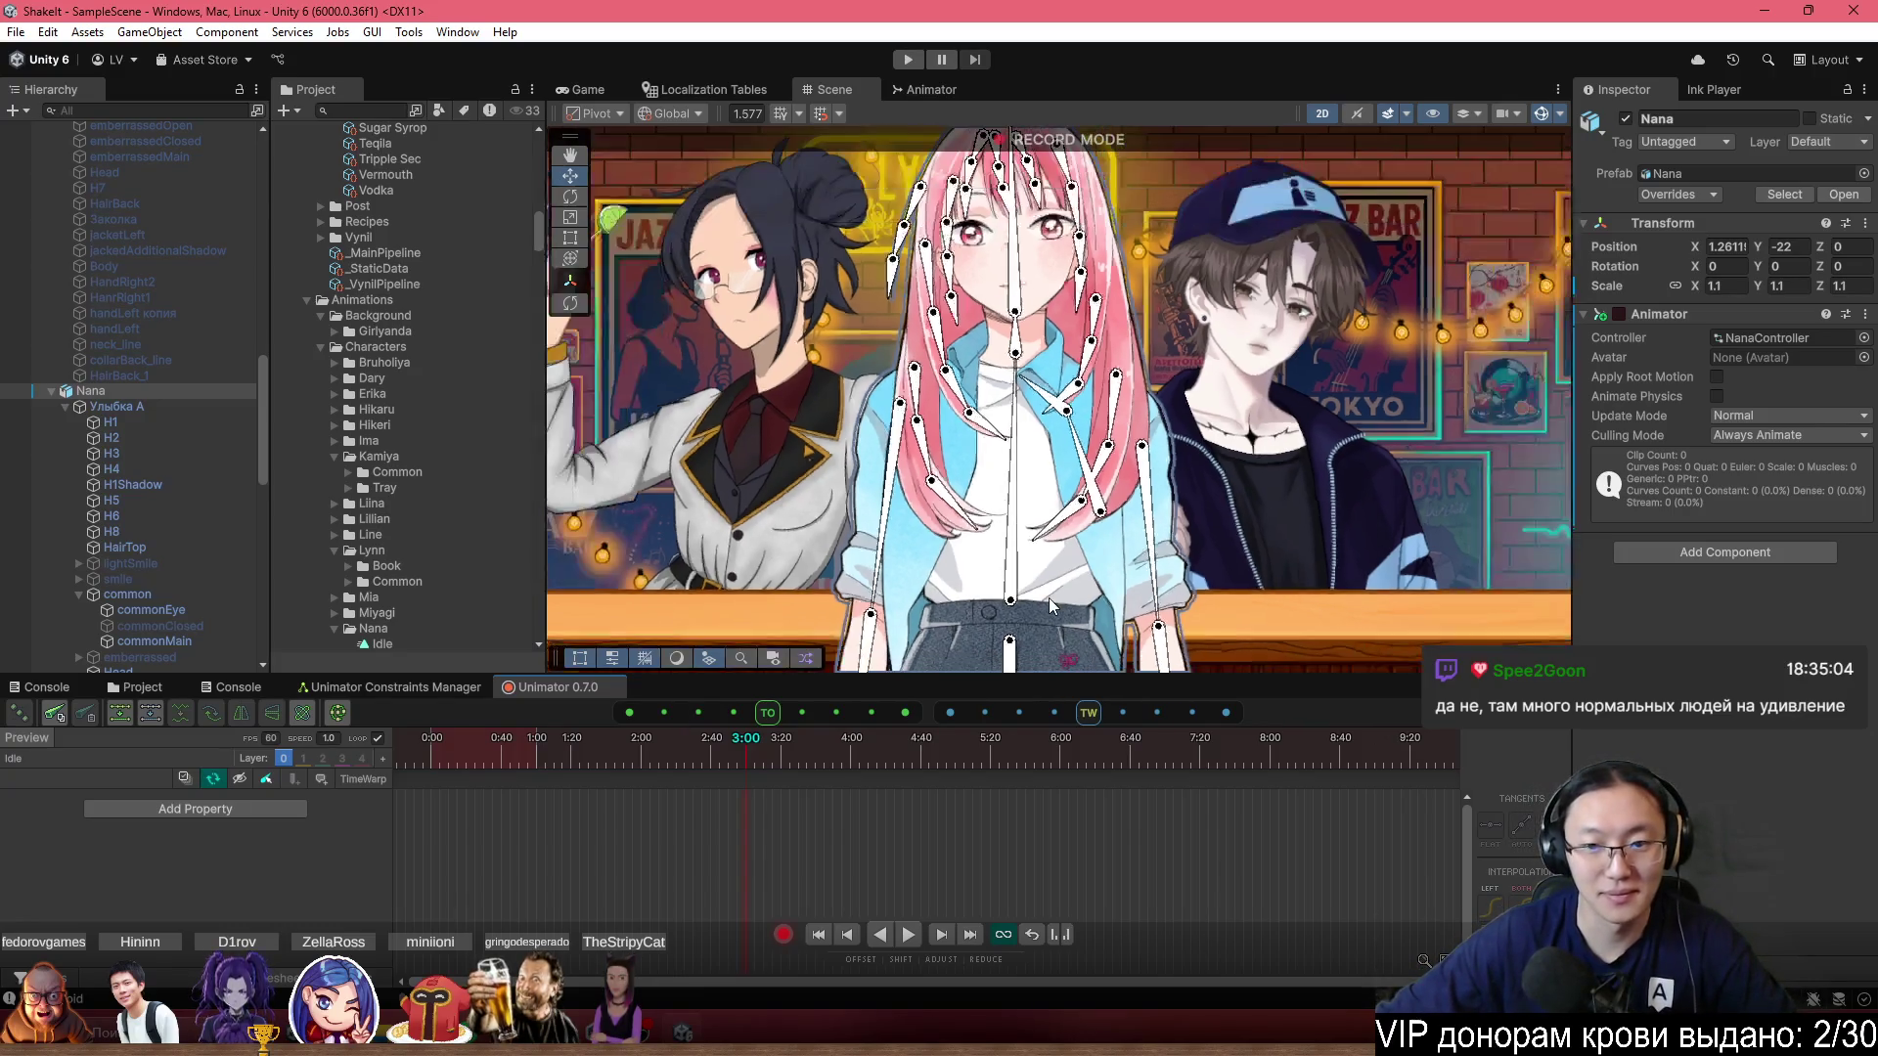
Select bone_2 and nudge its Position X to 20.88, creating position keys.
scroll(1054, 623, "up", 5)
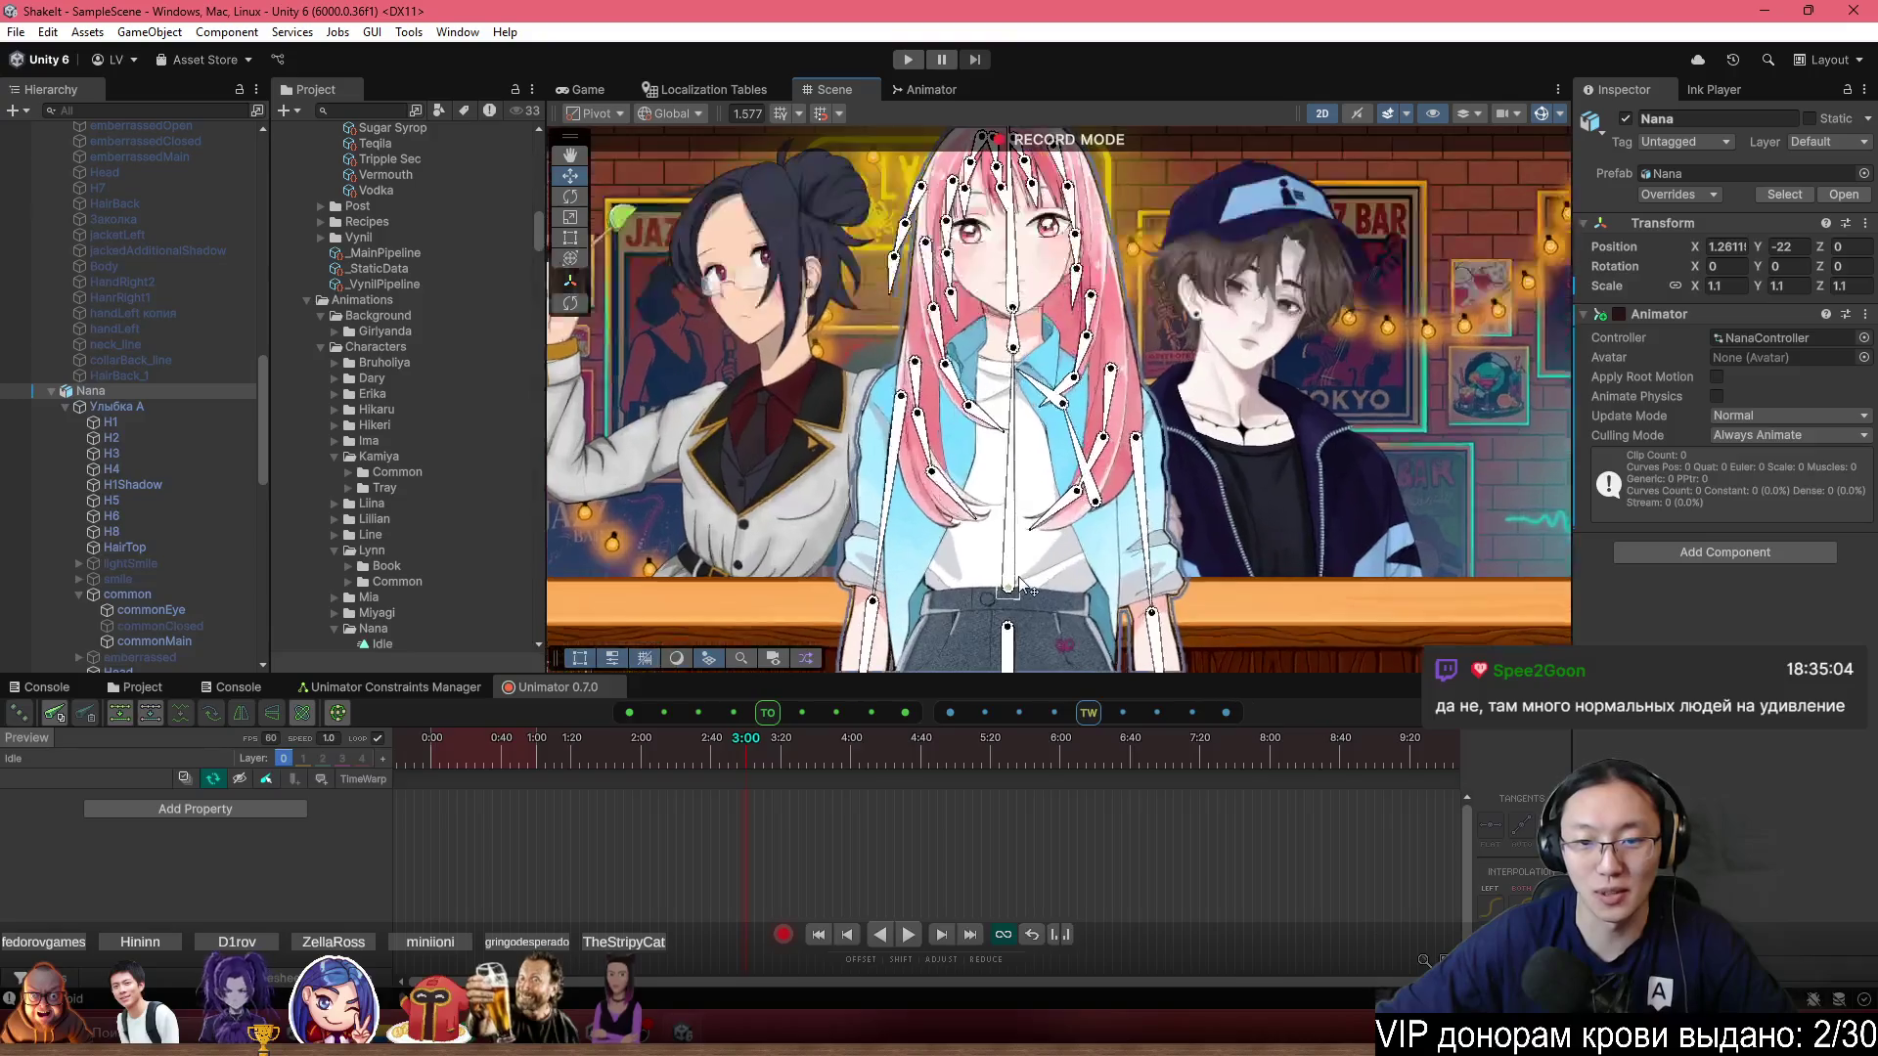
left_click_drag(1014, 596, 1017, 634)
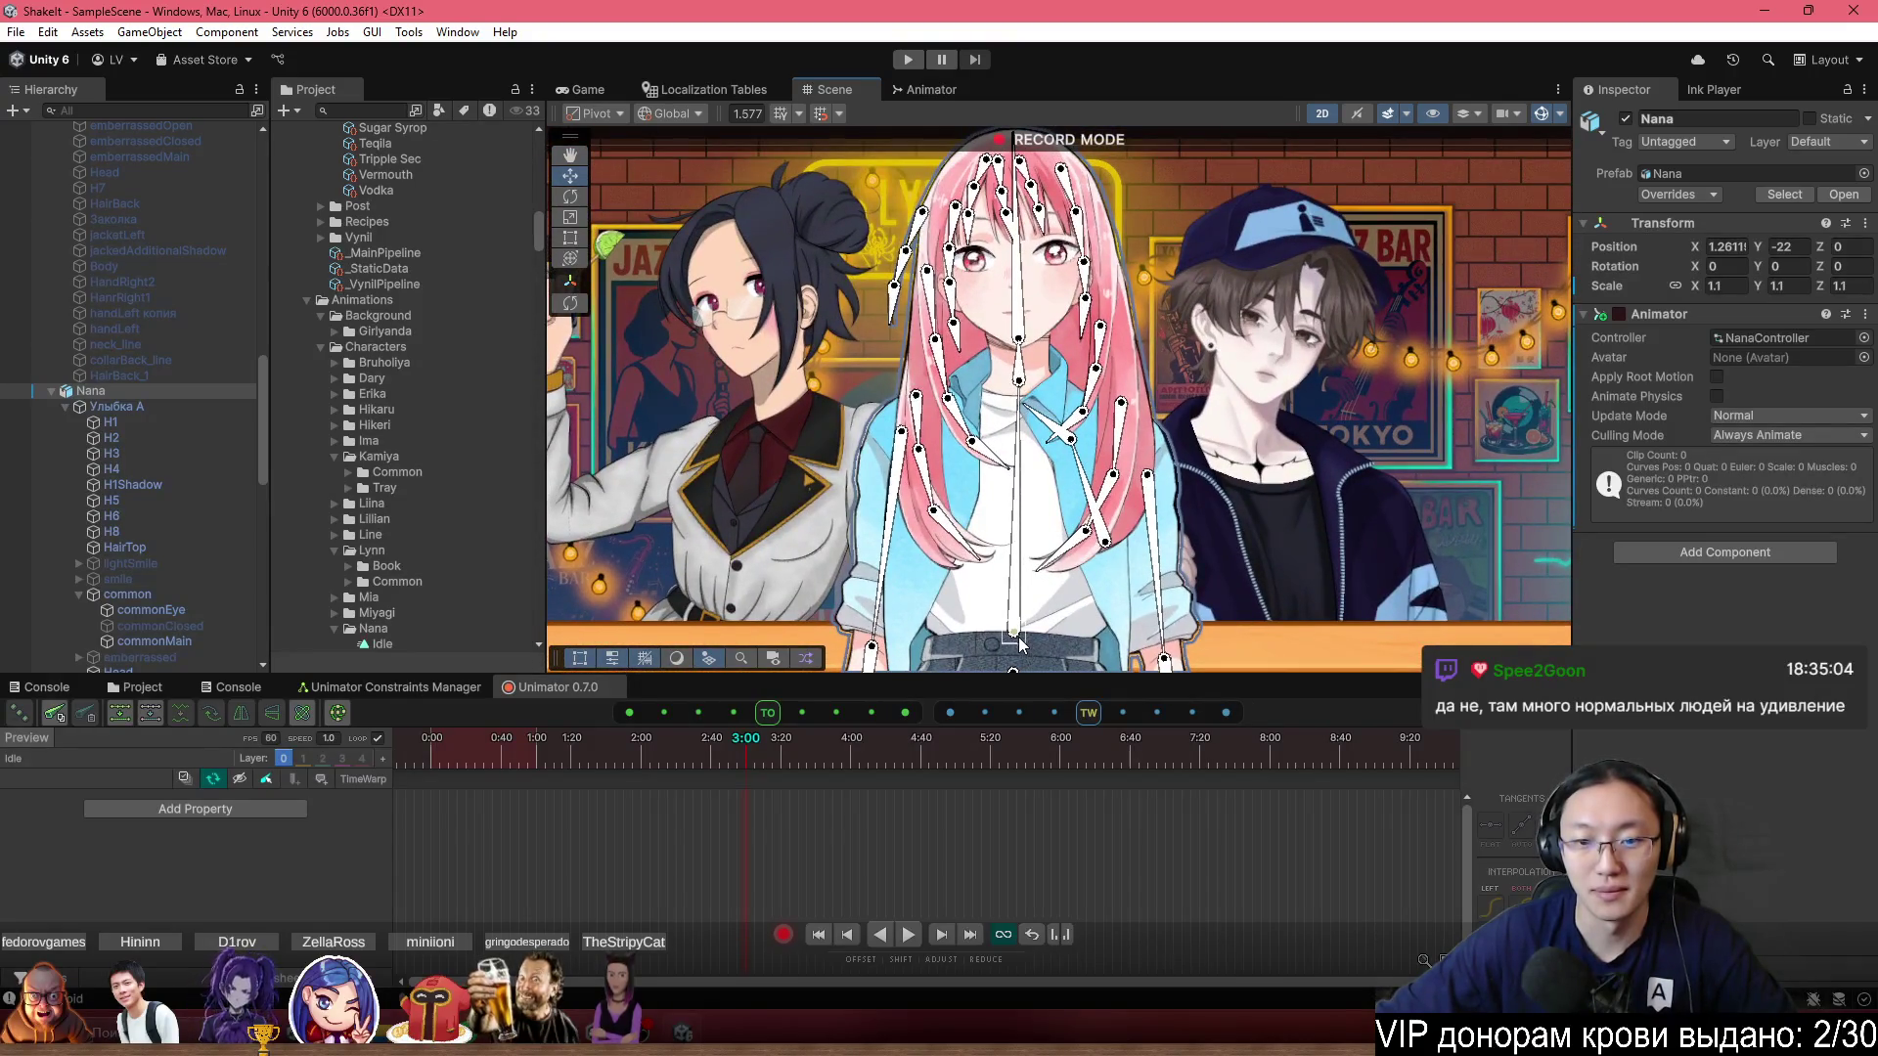
left_click(1017, 637)
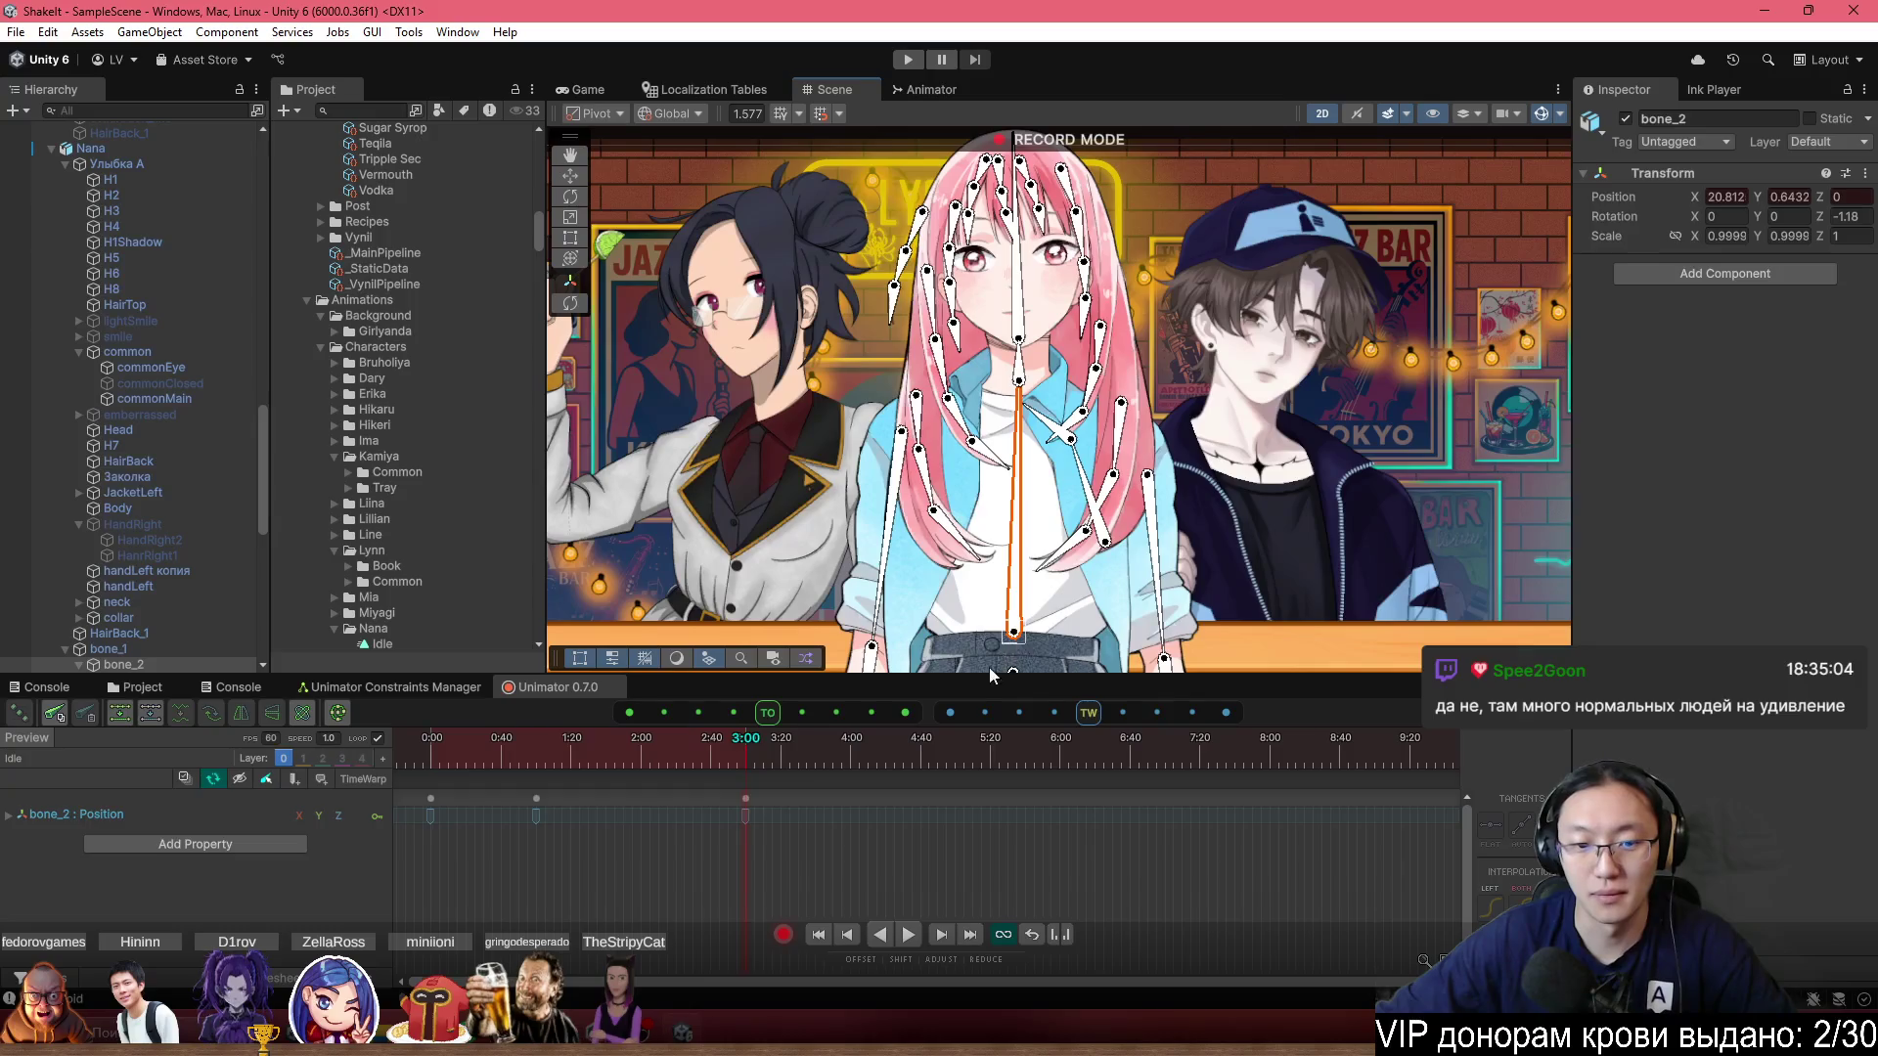
left_click(990, 673)
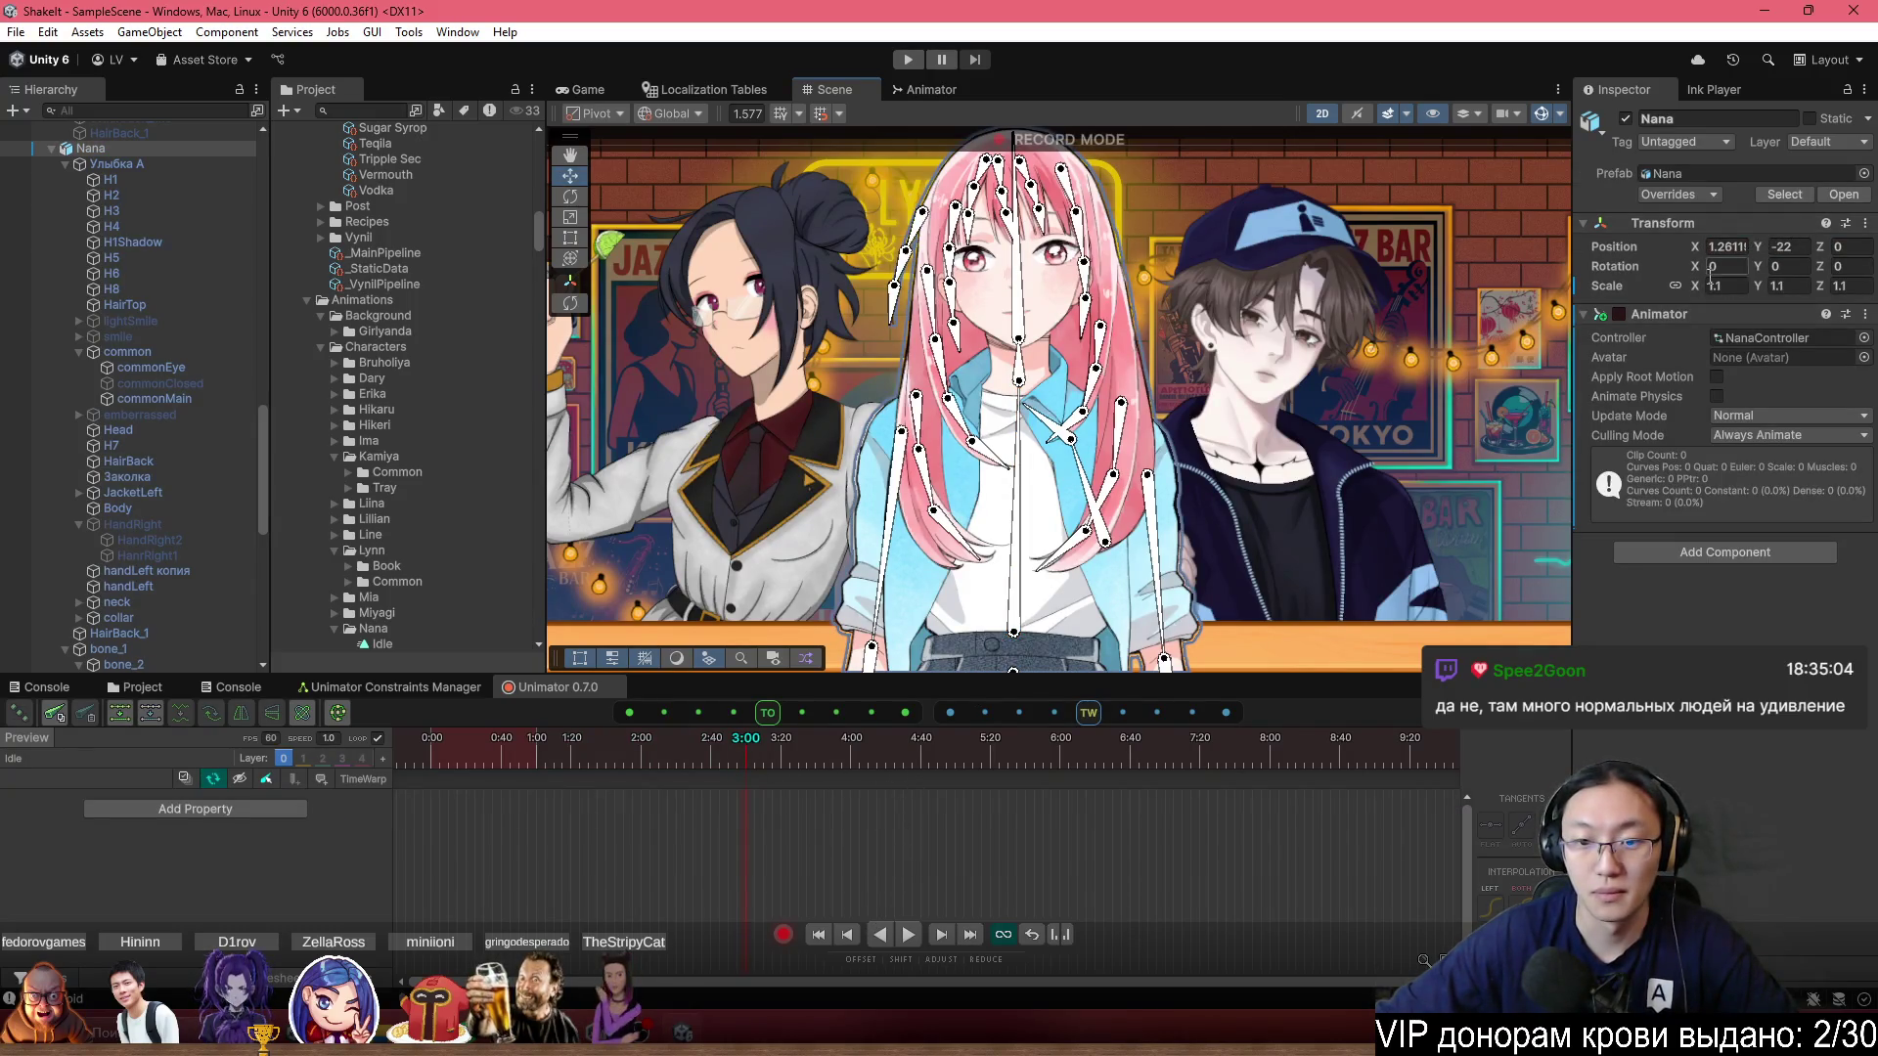
key("ctrl+z")
left_click(1757, 193)
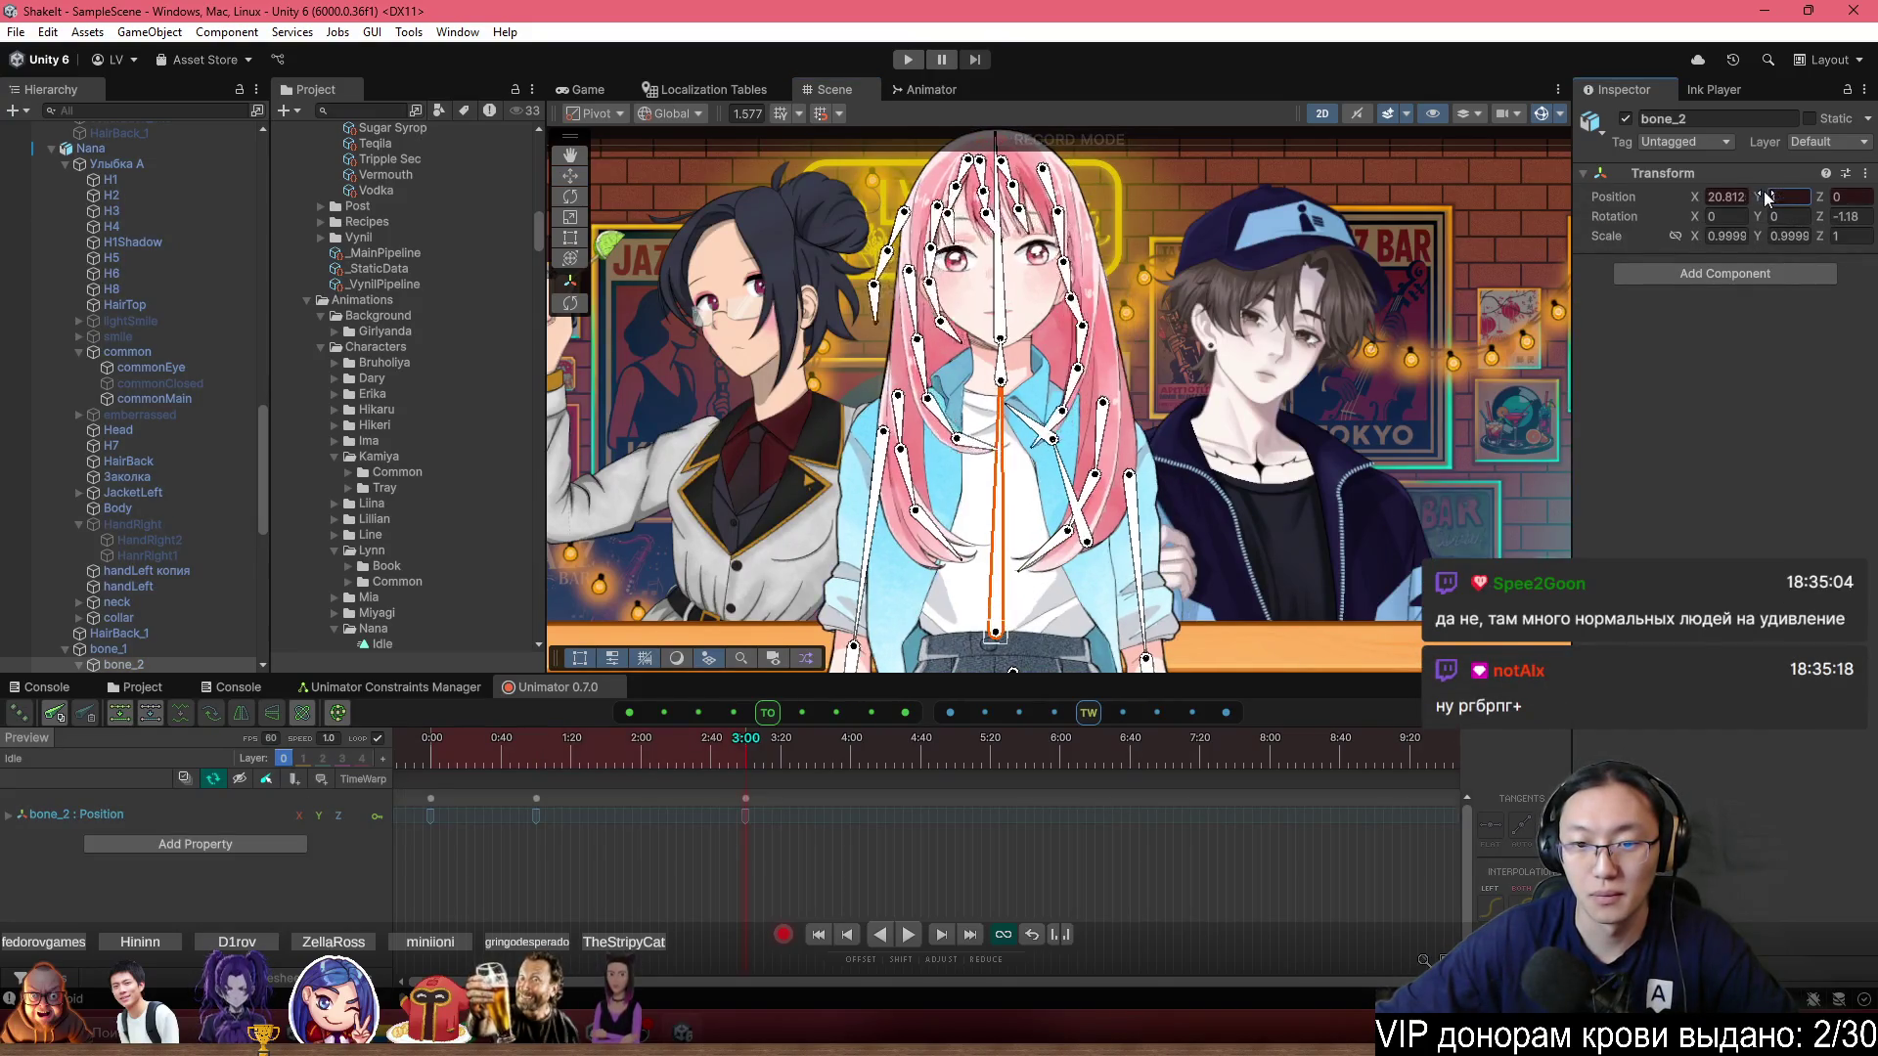
left_click_drag(1702, 200, 1709, 203)
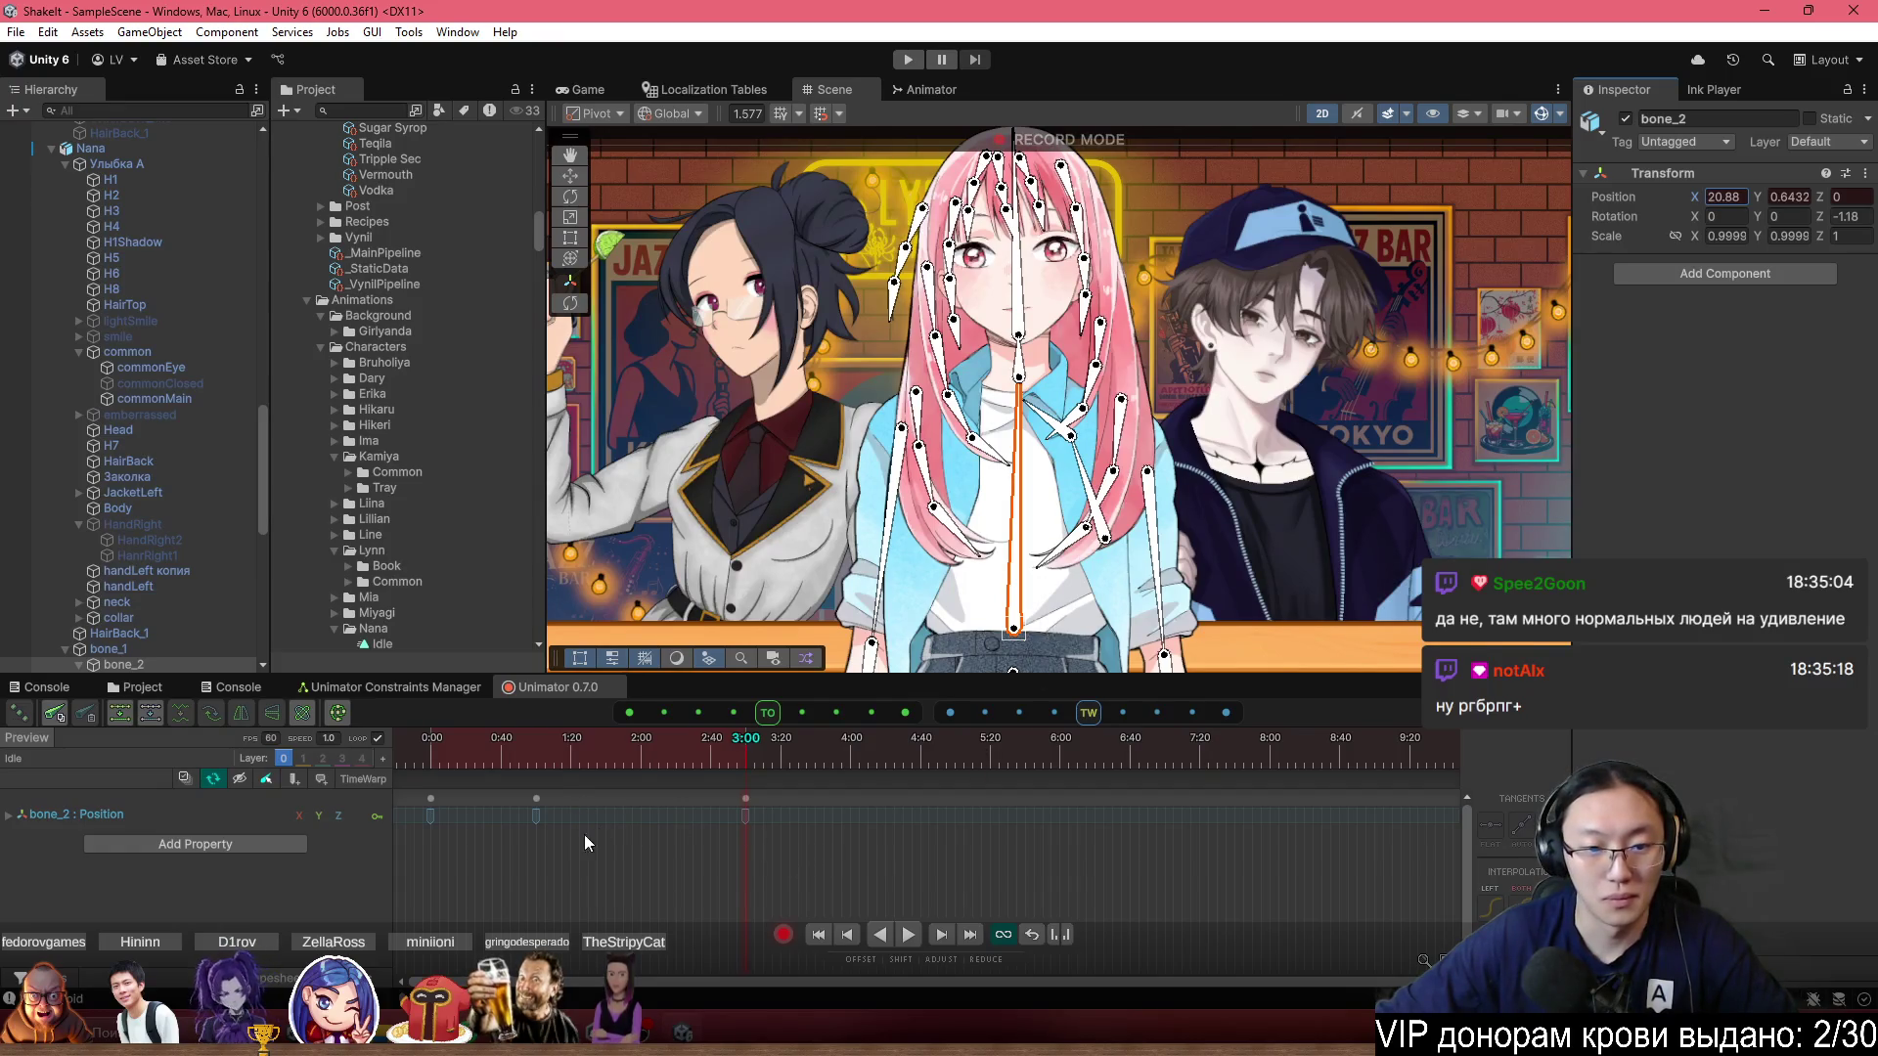
Copy the 0:00 key, paste it, and arrange keys at 3:00 and 6:00, then expand Position.
left_click(536, 813)
mouse_move(563, 762)
left_mouse_down()
mouse_move(516, 749)
mouse_move(442, 769)
mouse_move(740, 787)
left_mouse_up()
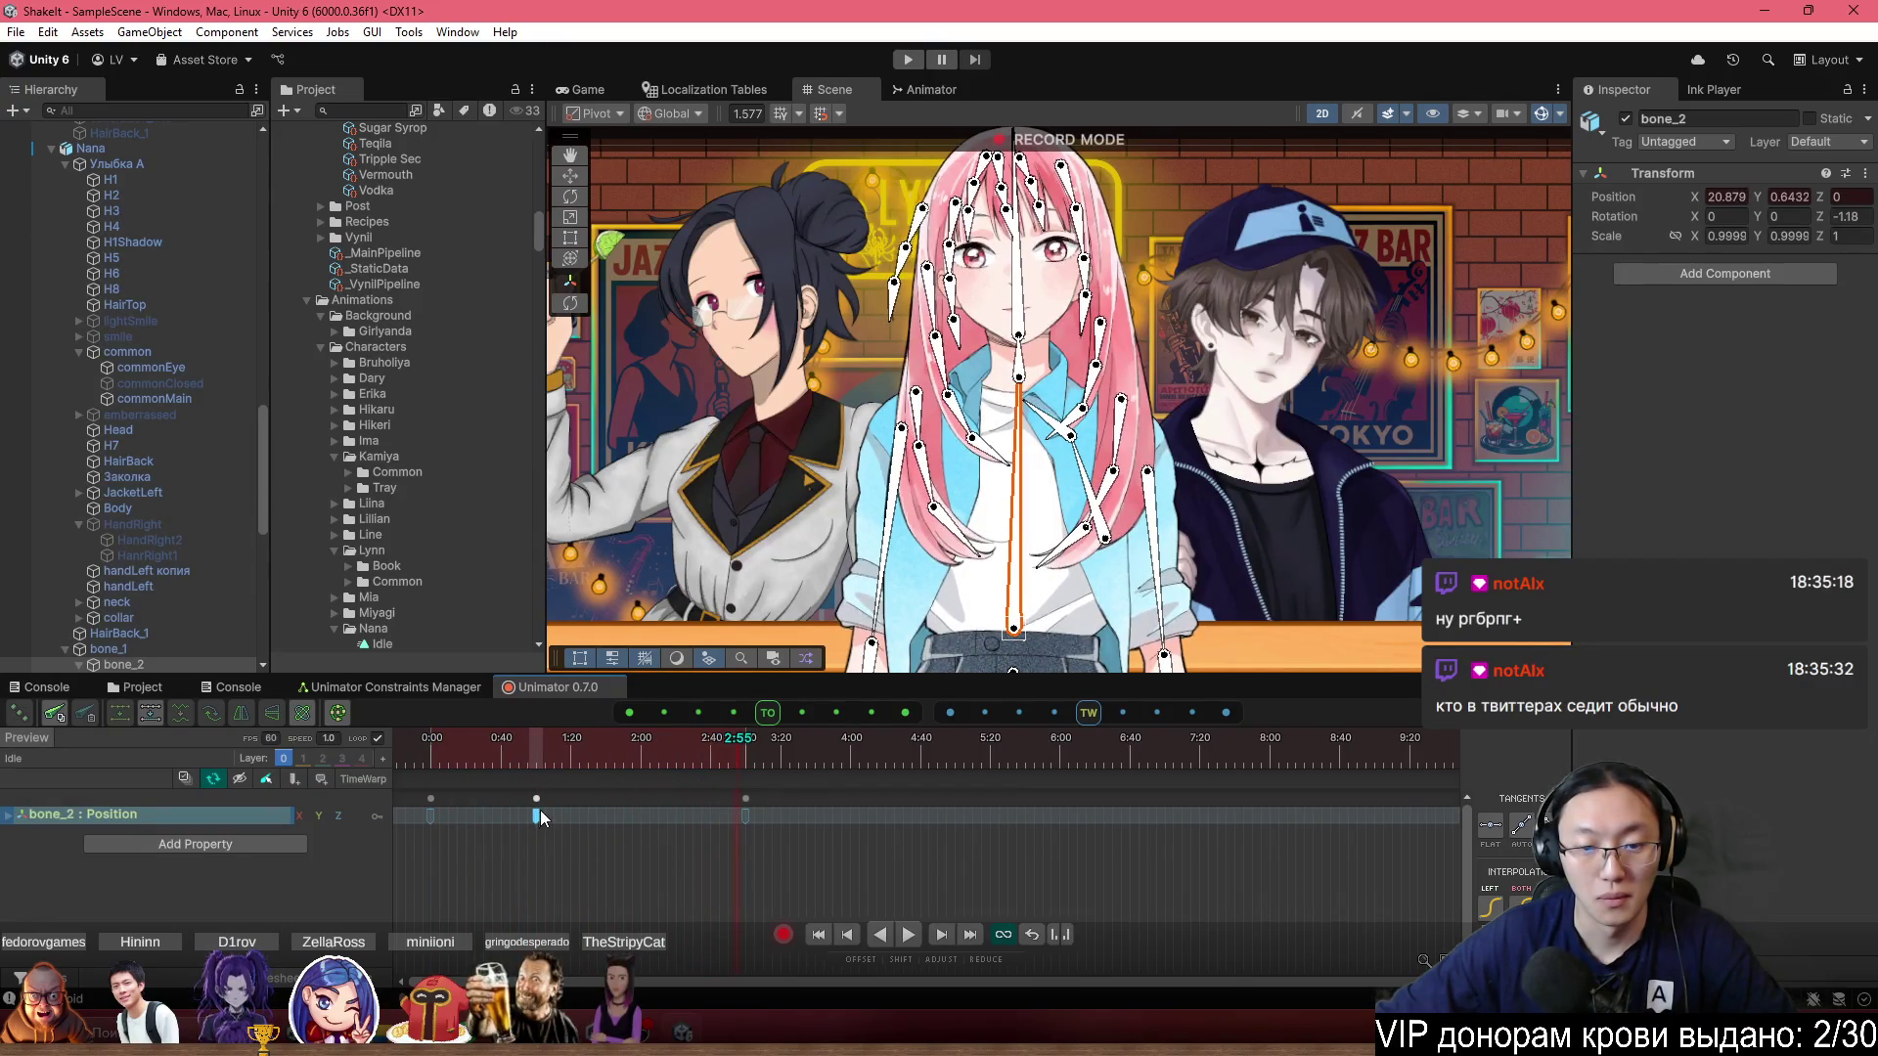
left_click_drag(560, 741, 459, 778)
left_click(431, 794)
key("ctrl+c")
left_click(745, 751)
key("ctrl+v")
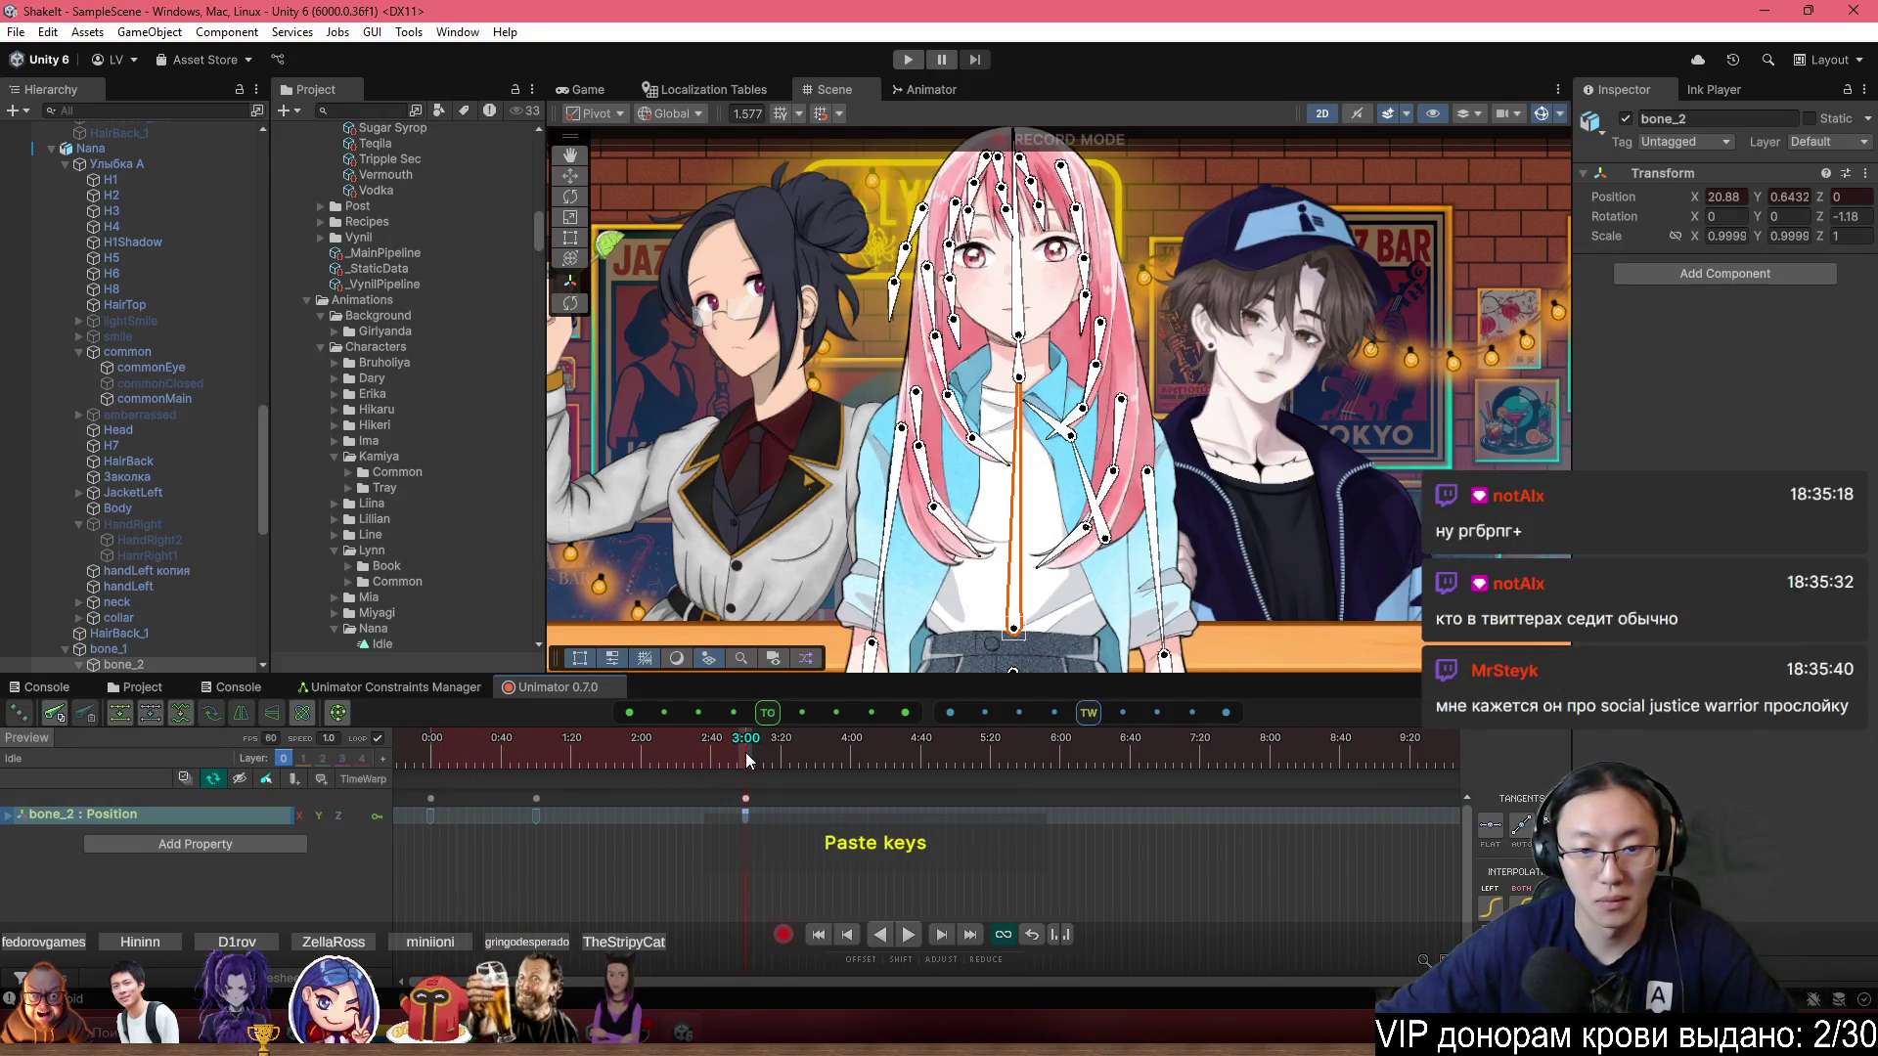
left_click_drag(747, 798, 1063, 796)
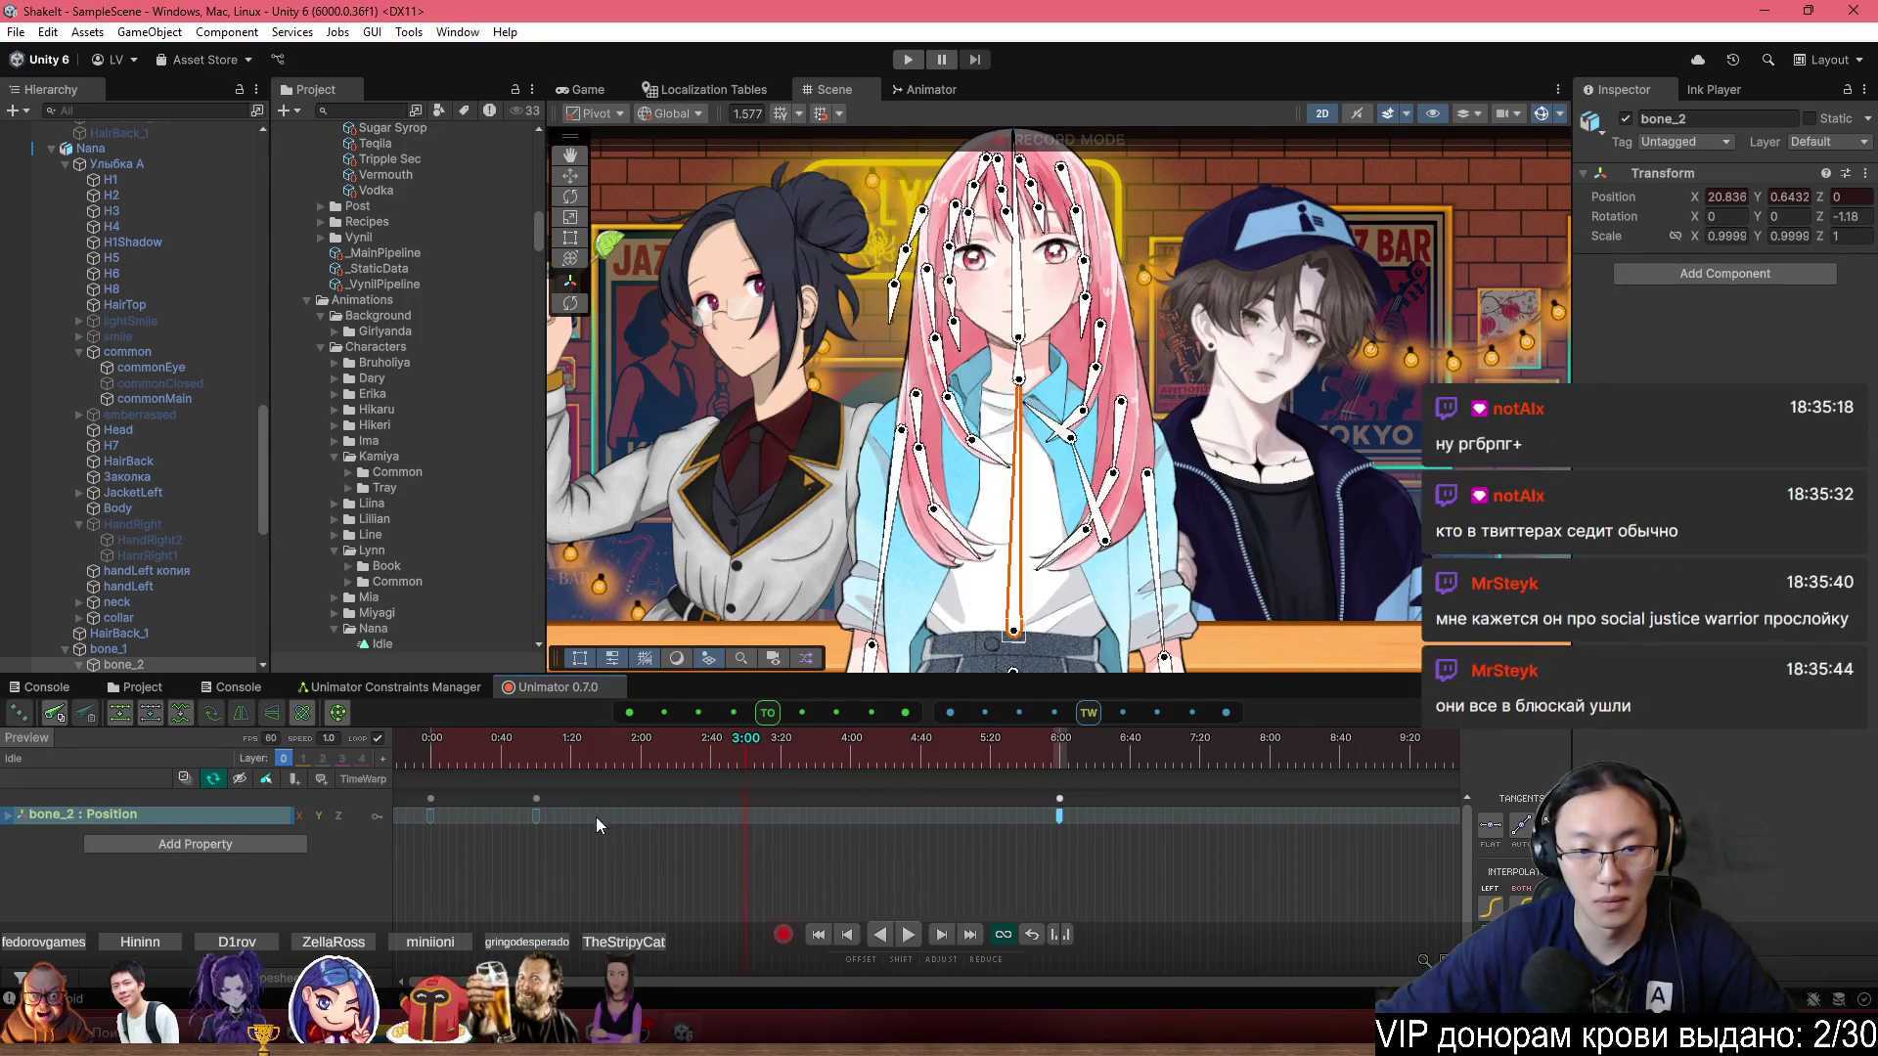
left_click_drag(534, 798, 743, 802)
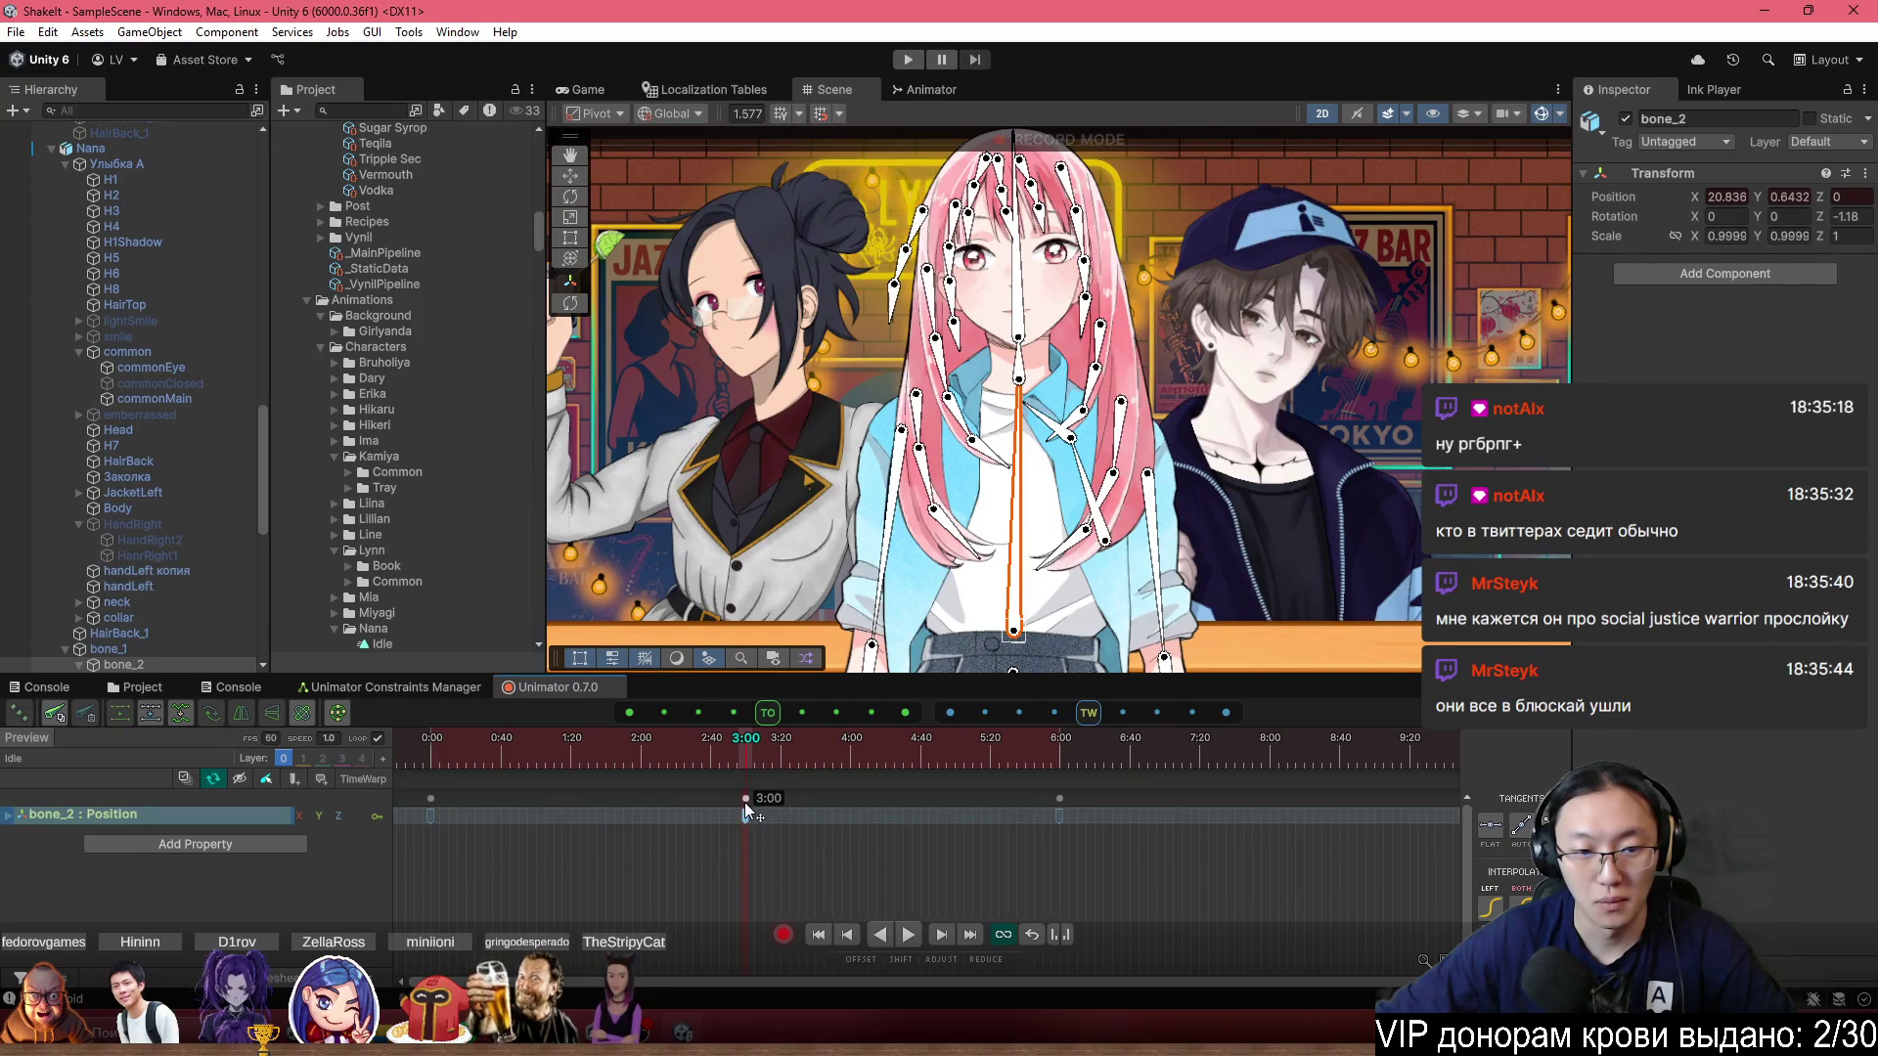
left_click(7, 814)
Frame the Position.x curve and raise the 3:00 key to flatten it.
key("f")
key("a")
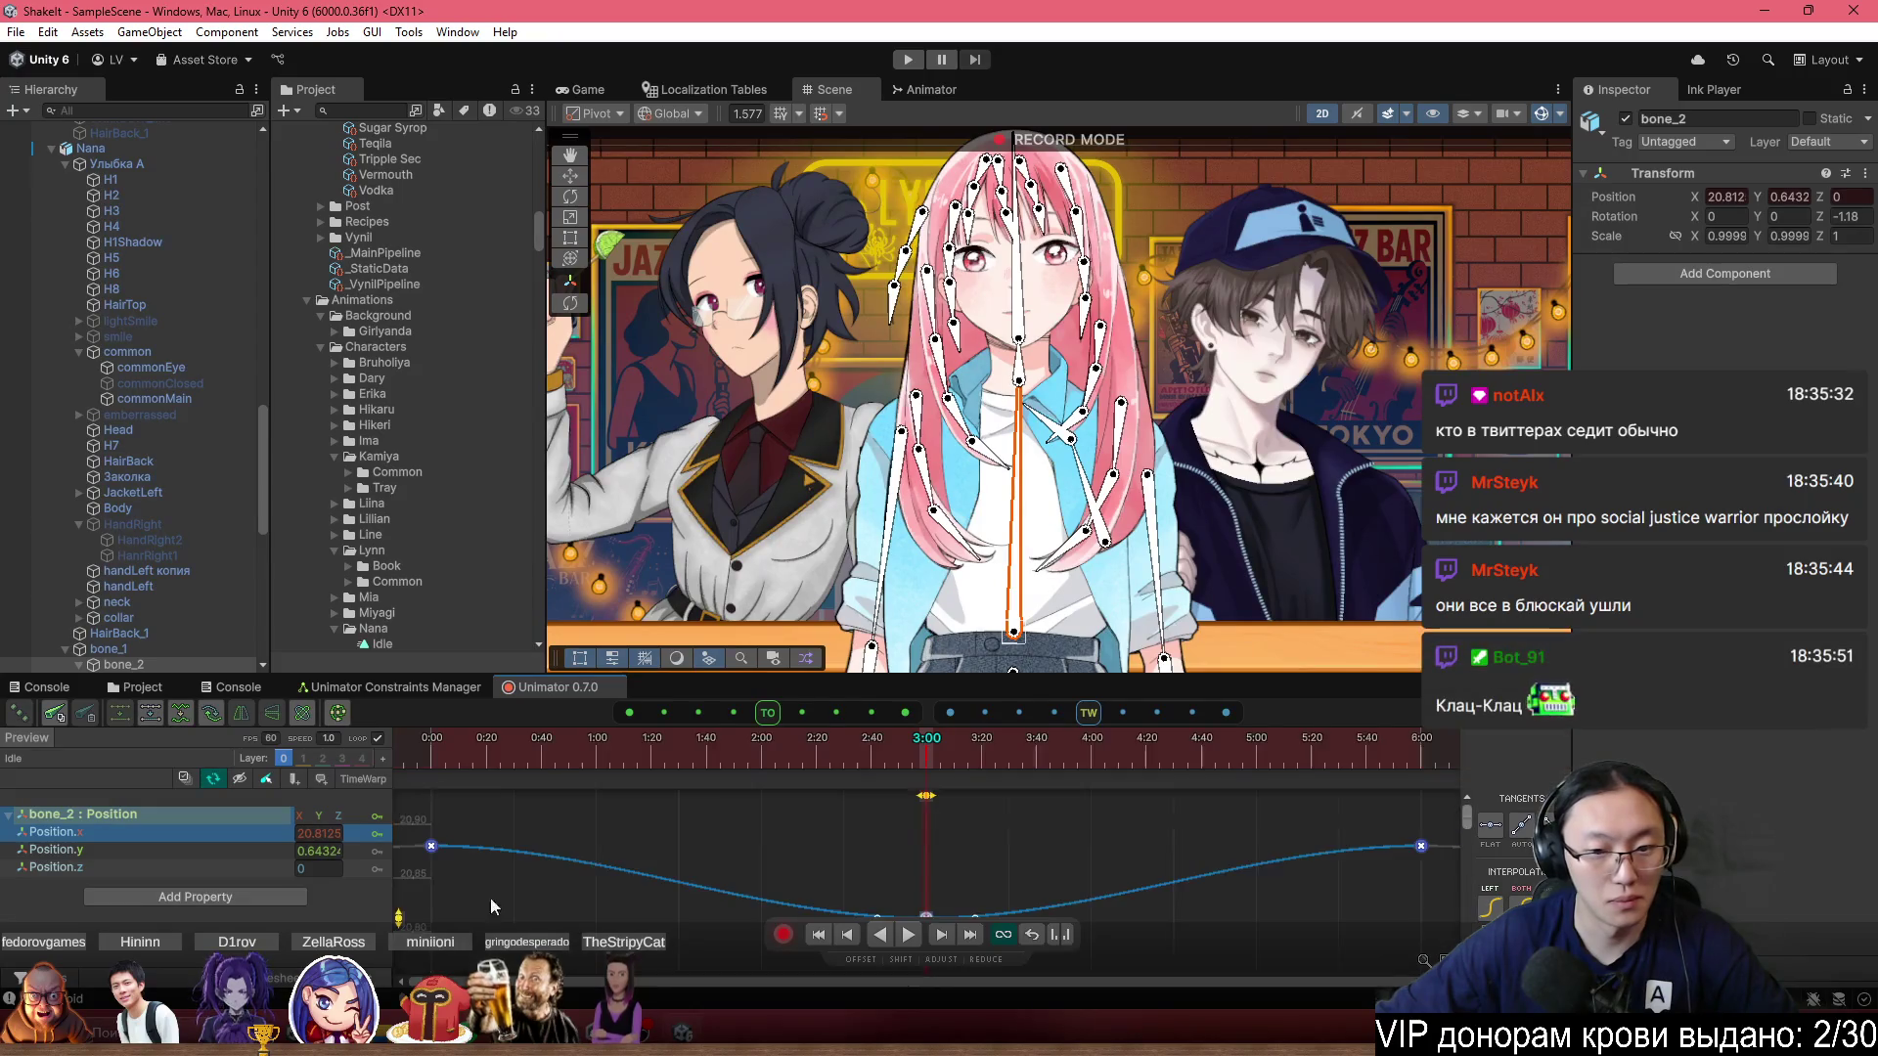
scroll(738, 900, "up", 1)
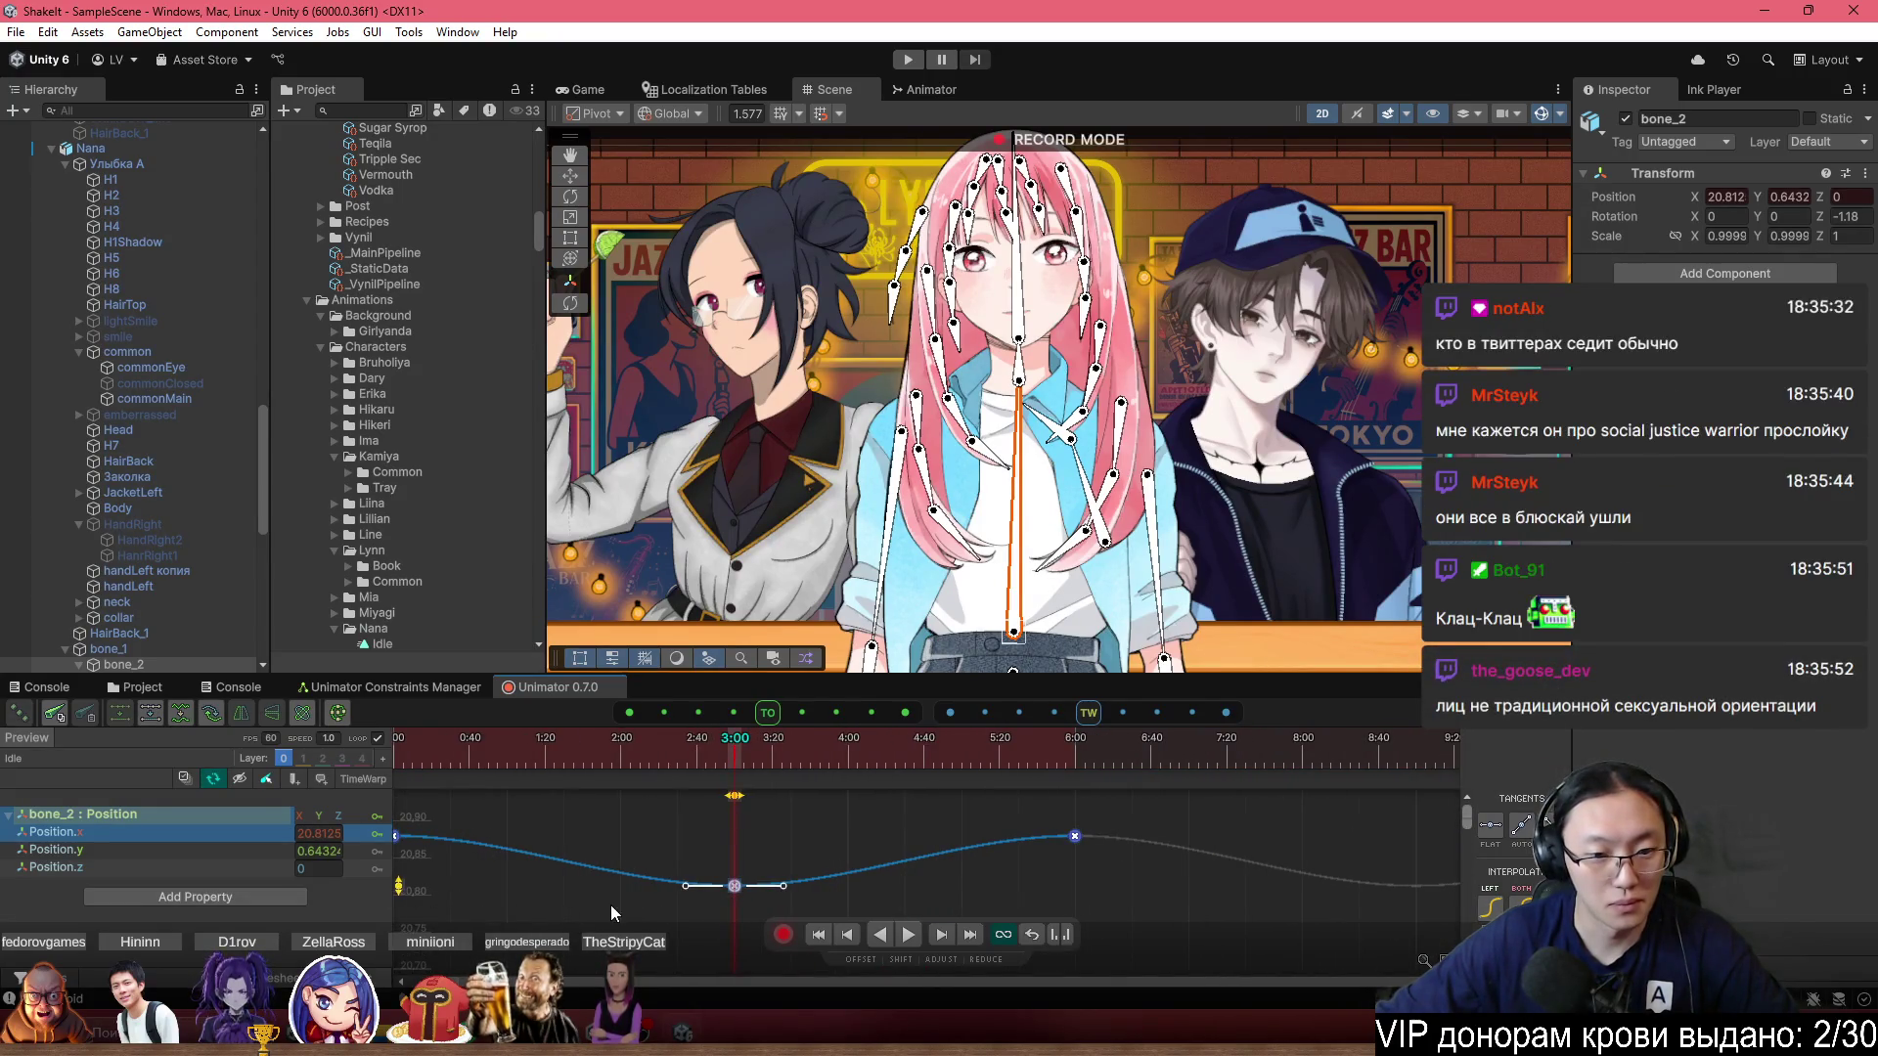
left_click(86, 849)
left_click(114, 833)
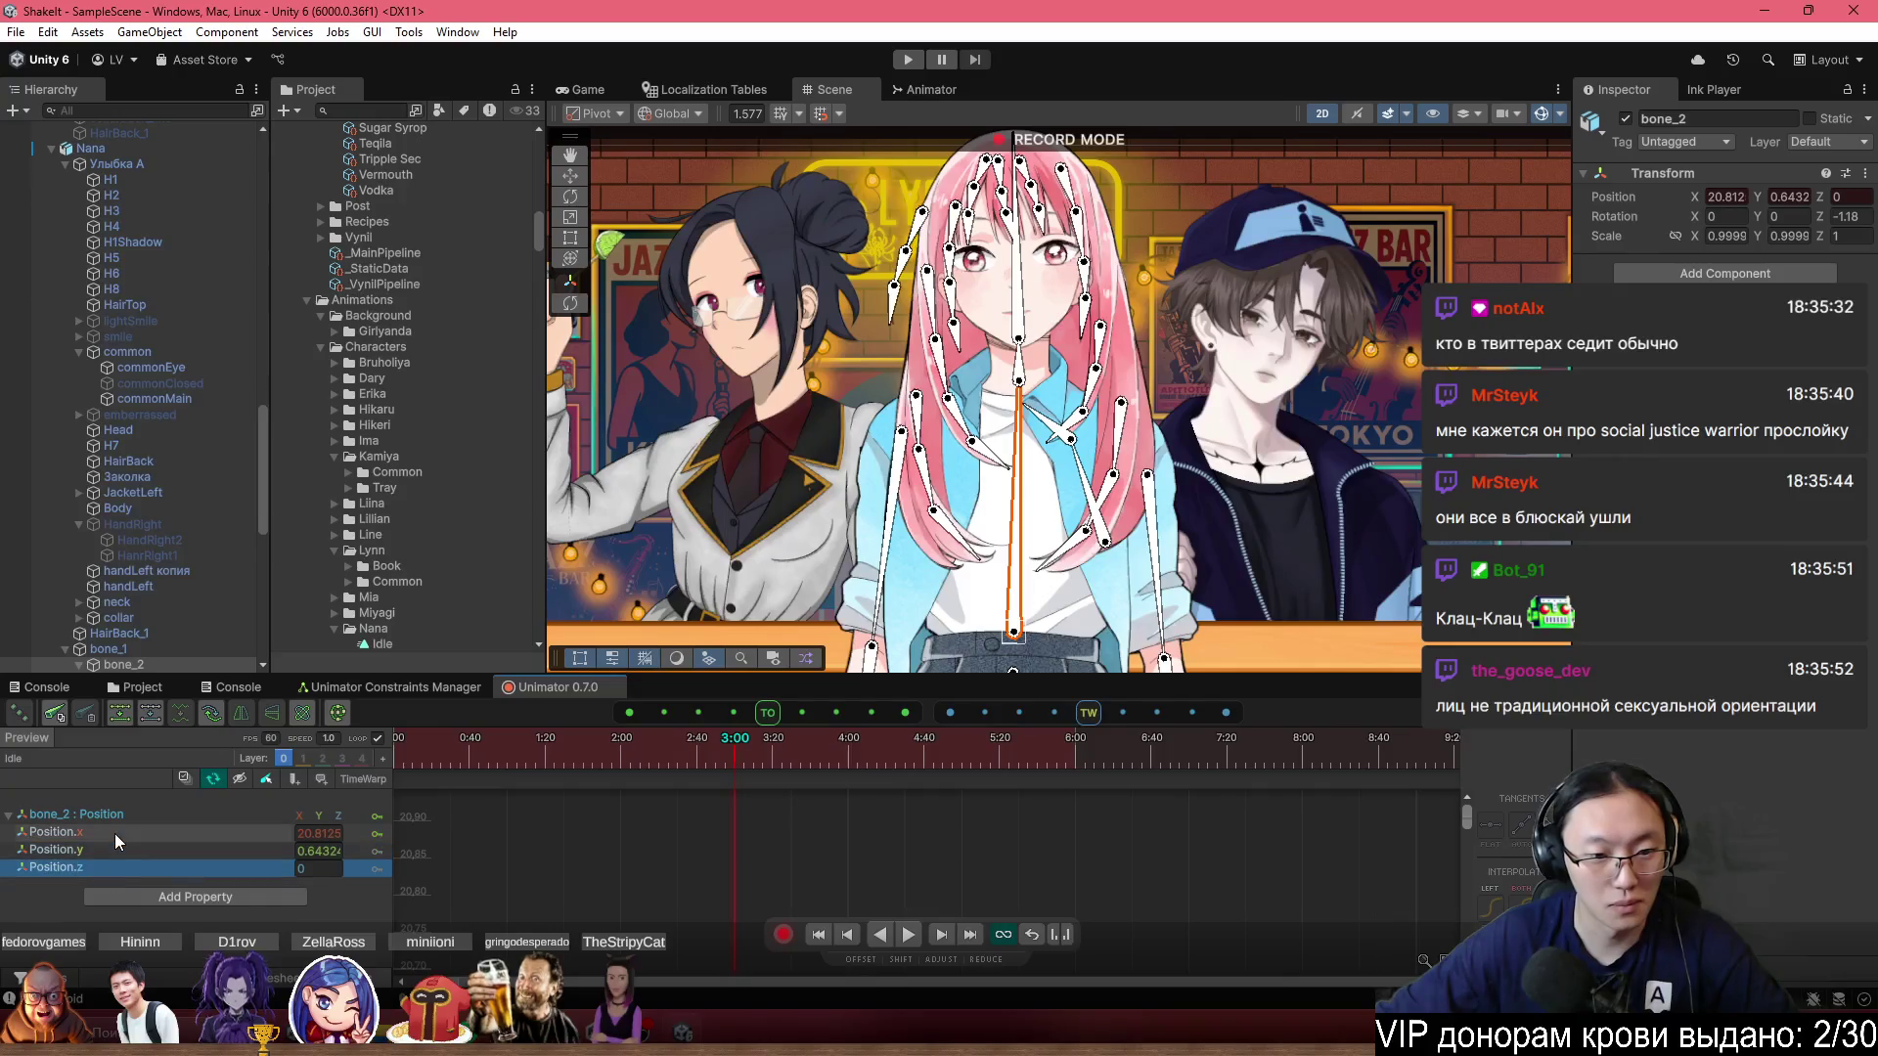
scroll(908, 893, "down", 2)
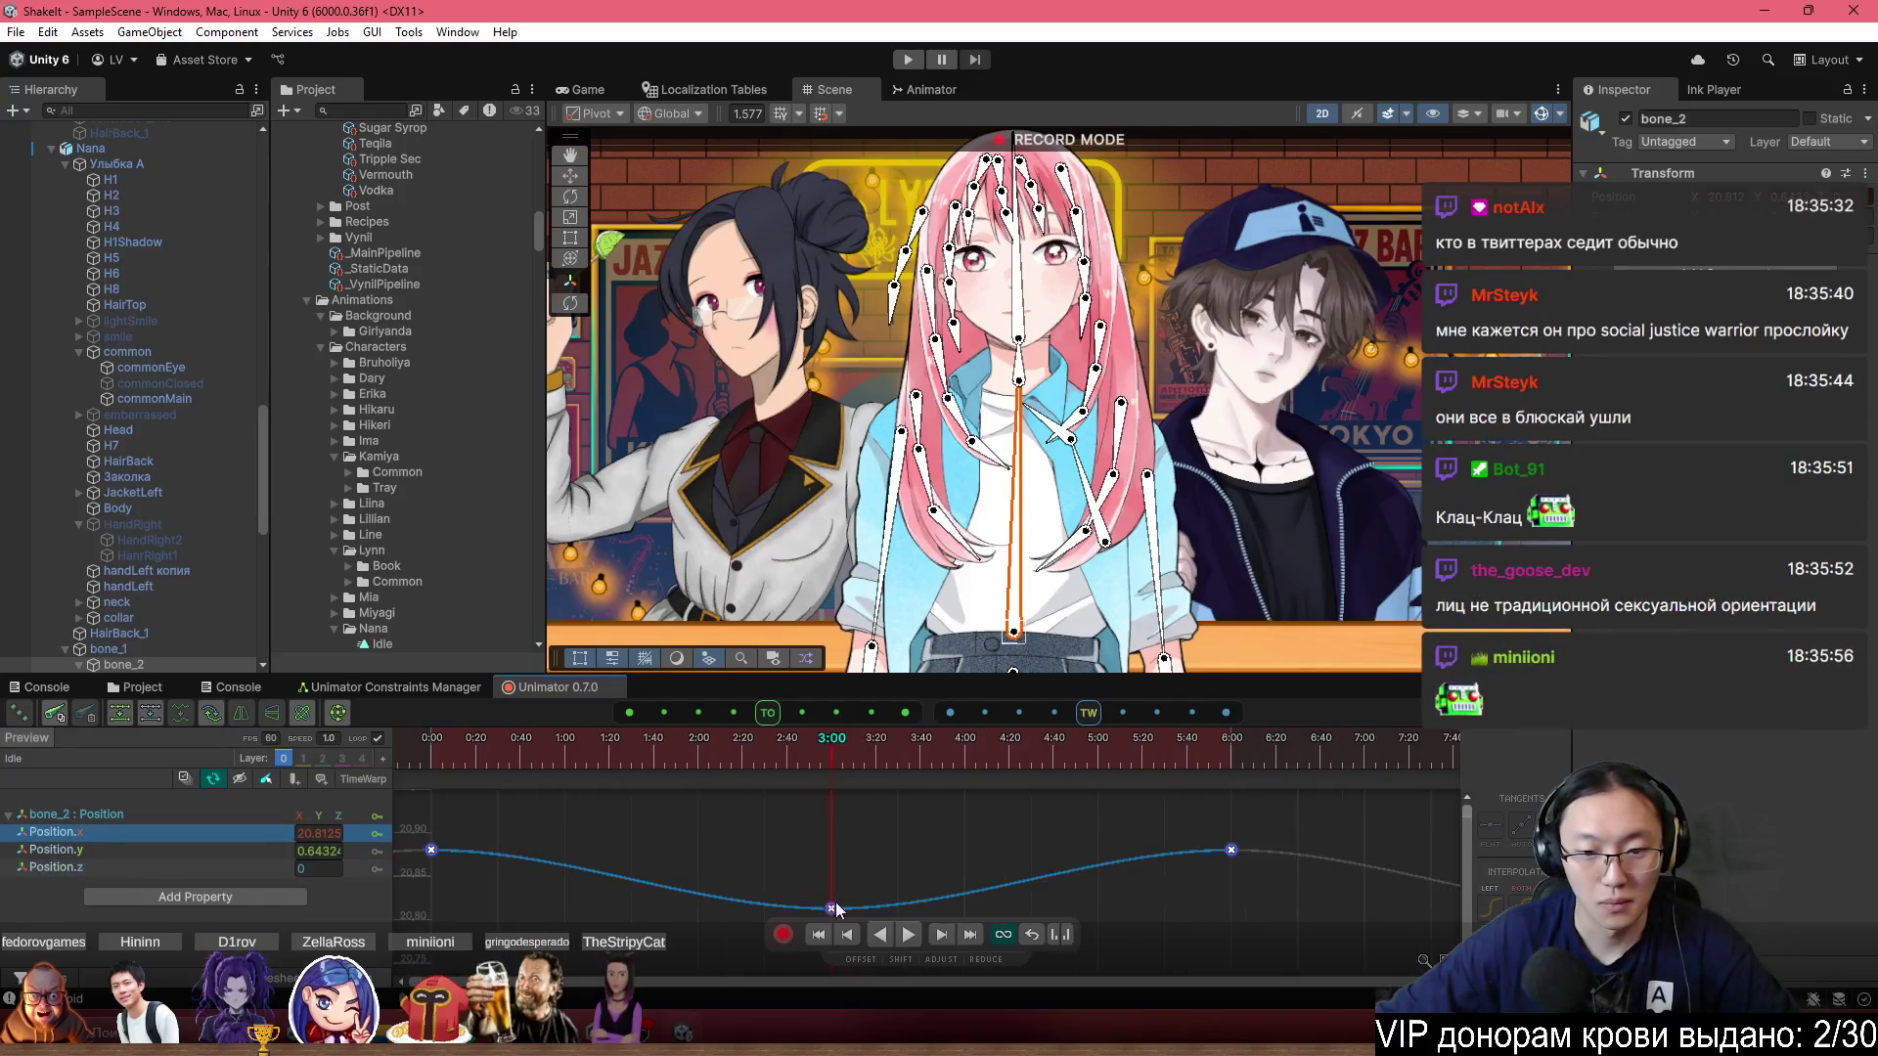
mouse_move(808, 915)
left_mouse_down()
mouse_move(814, 808)
mouse_move(805, 875)
left_mouse_up()
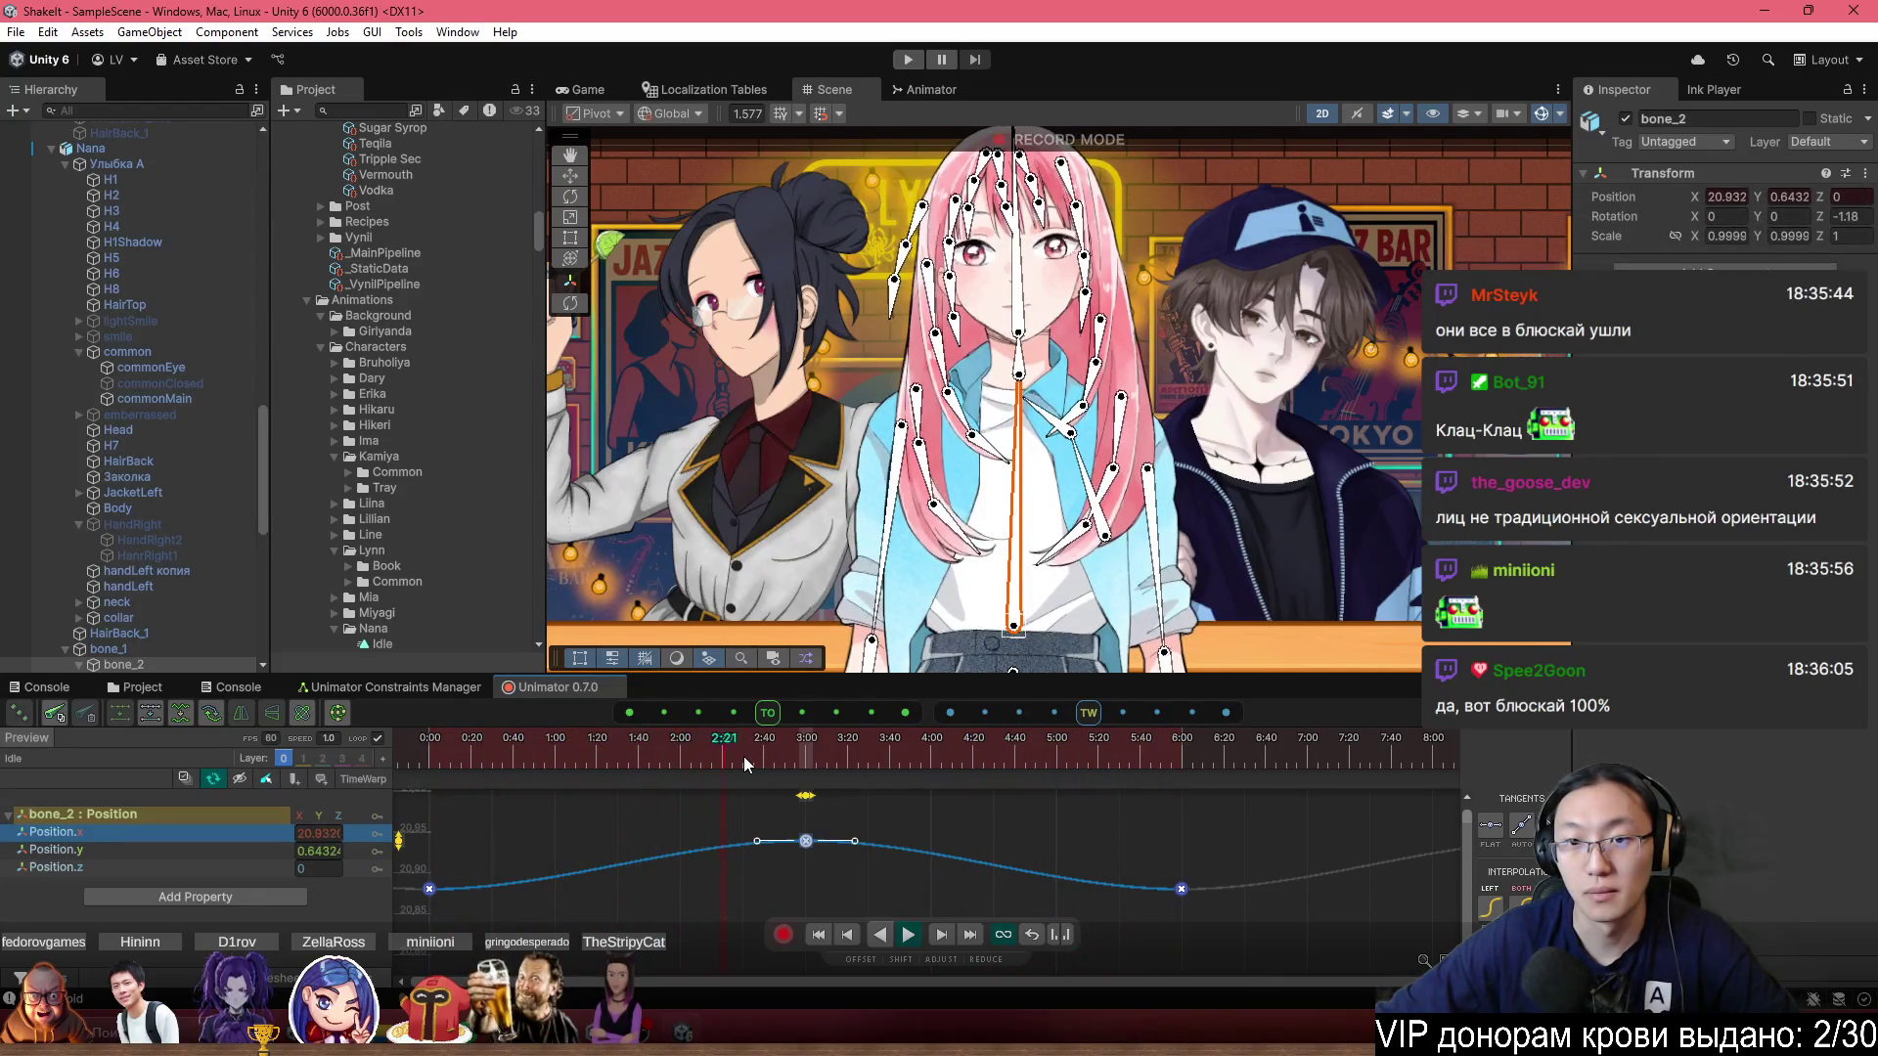
Delete the Position.x curve and the bone_2 : Position property, then stop recording.
scroll(1291, 392, "down", 2)
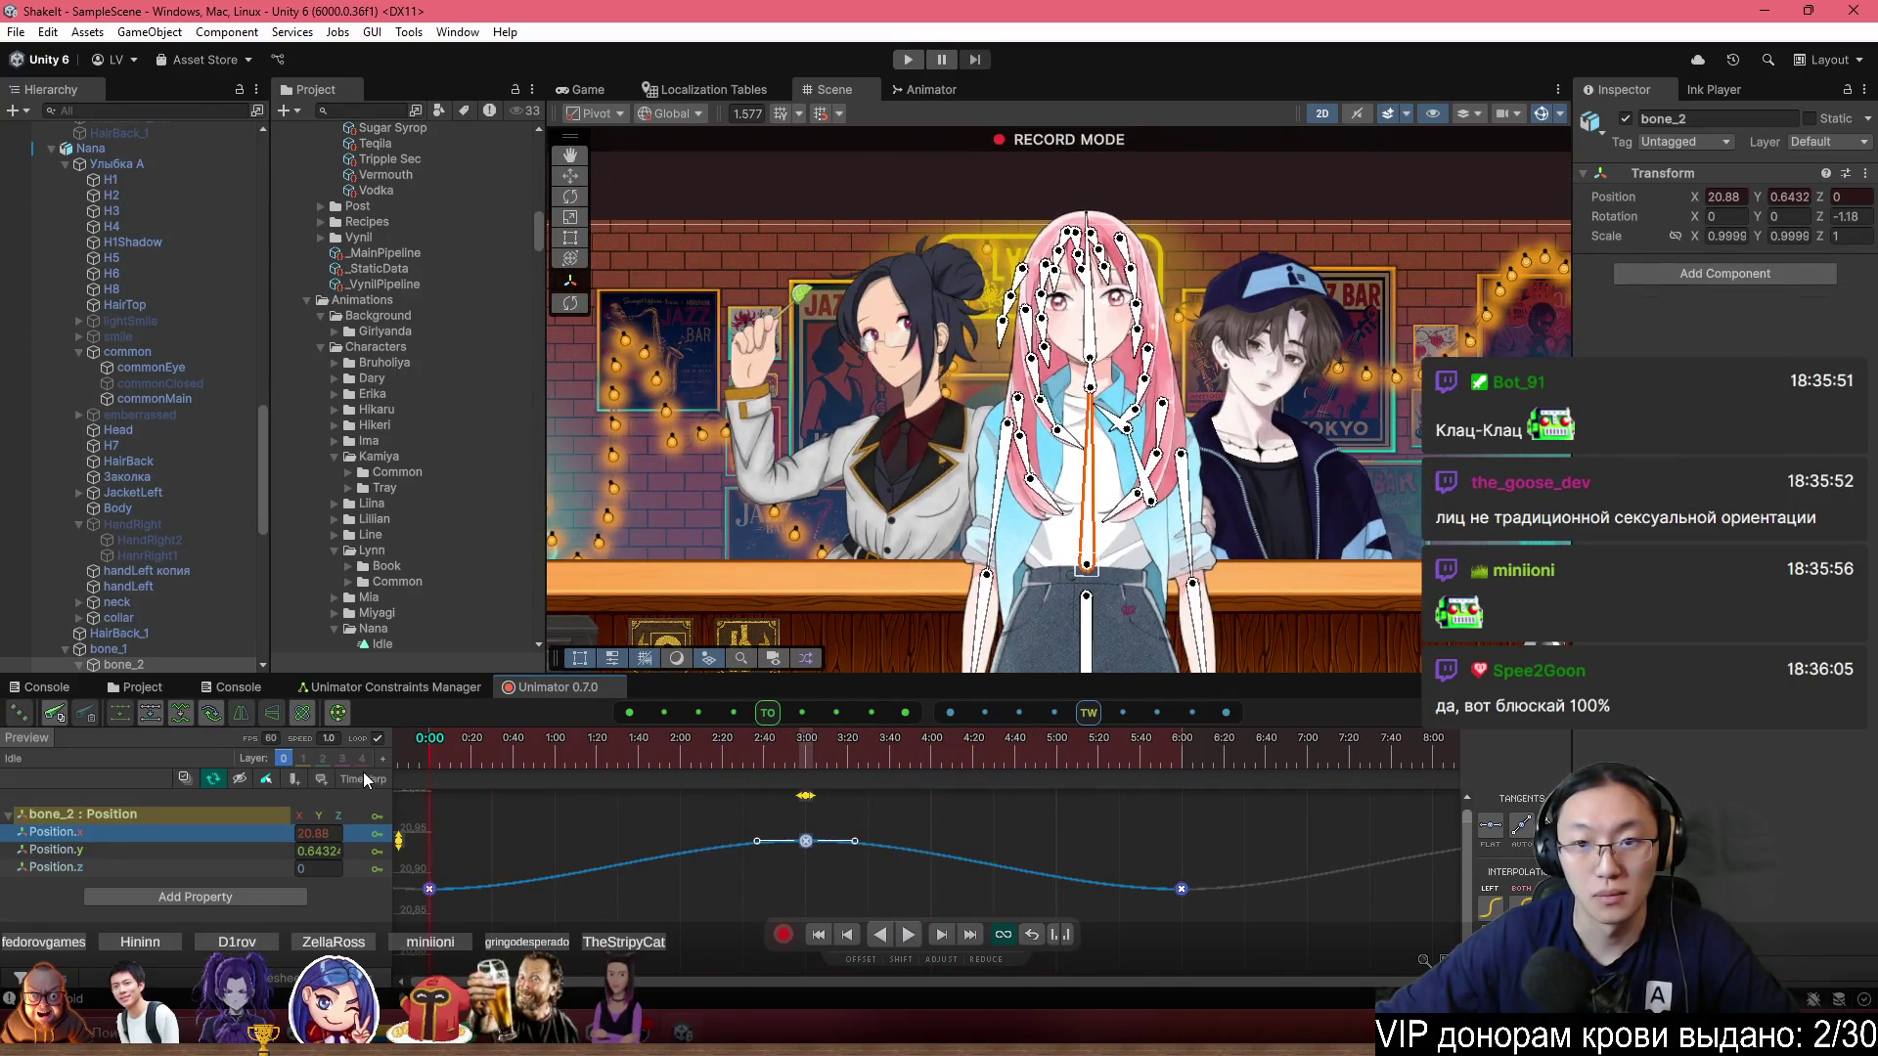
scroll(1056, 401, "up", 3)
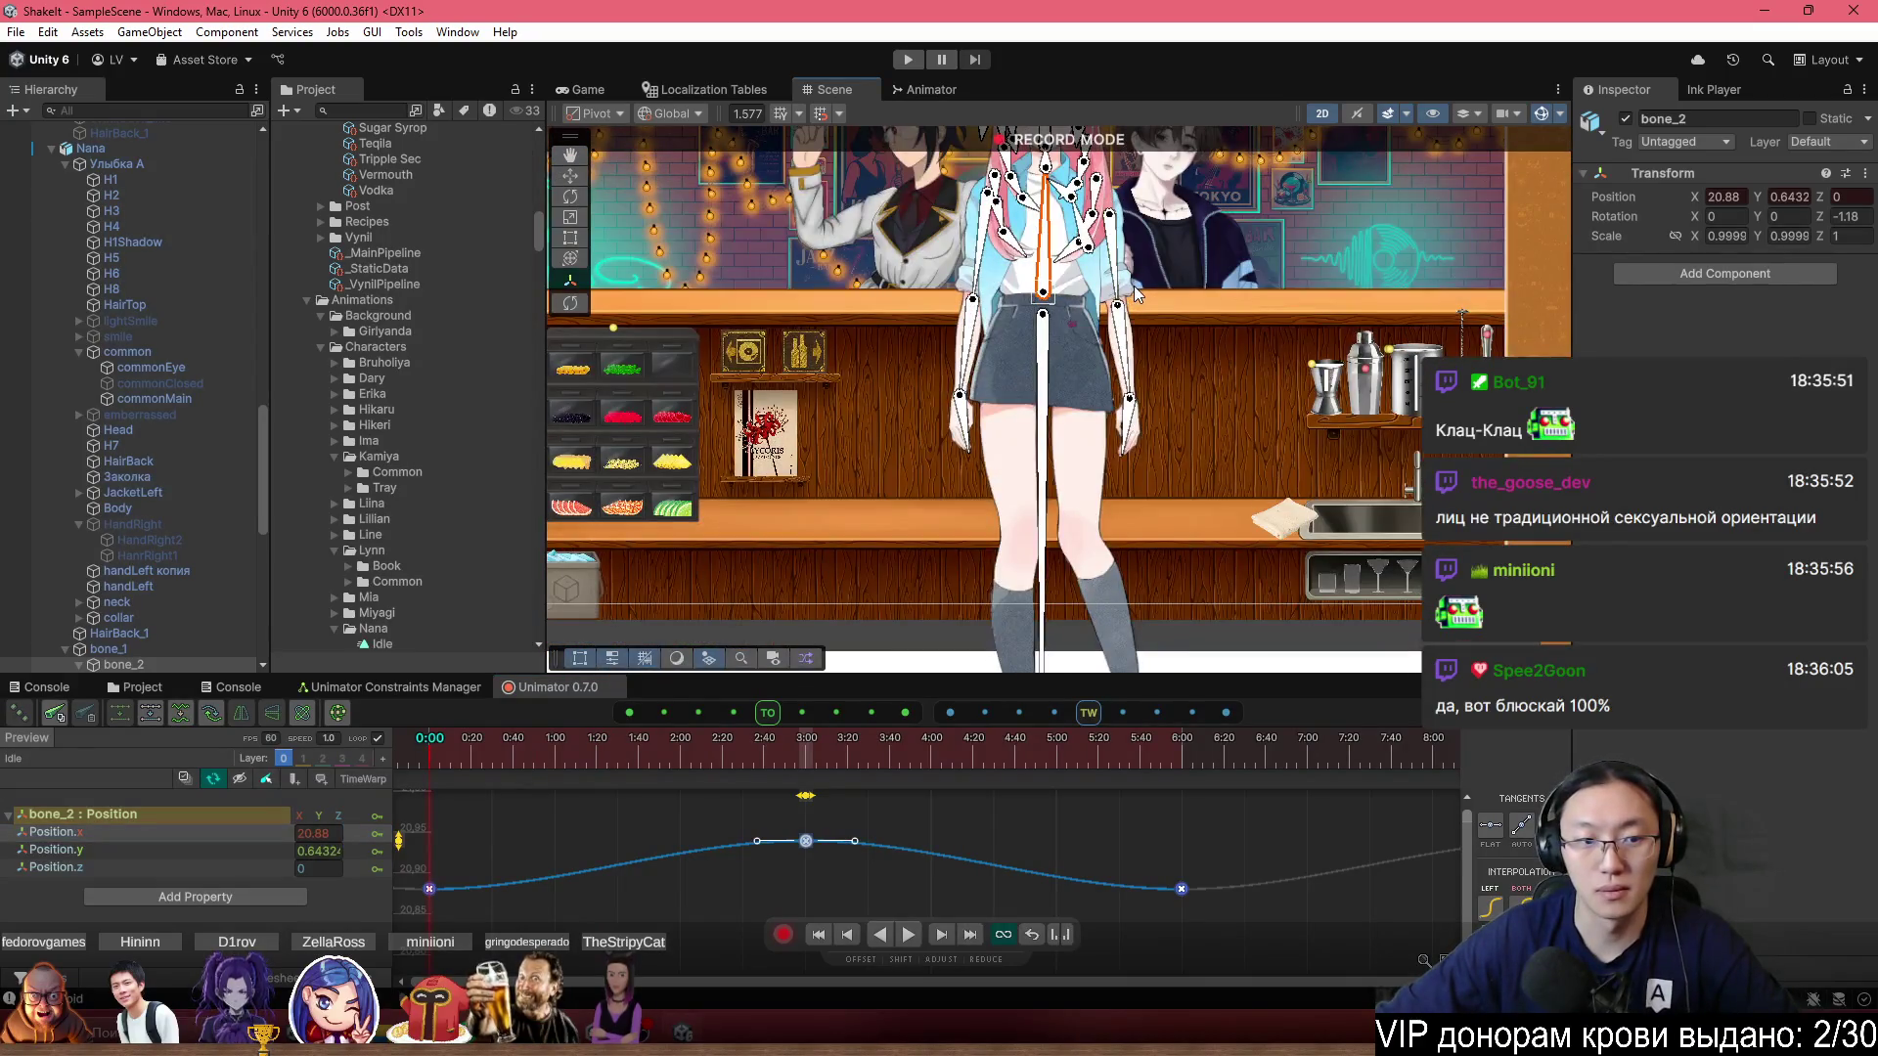
left_click(59, 832)
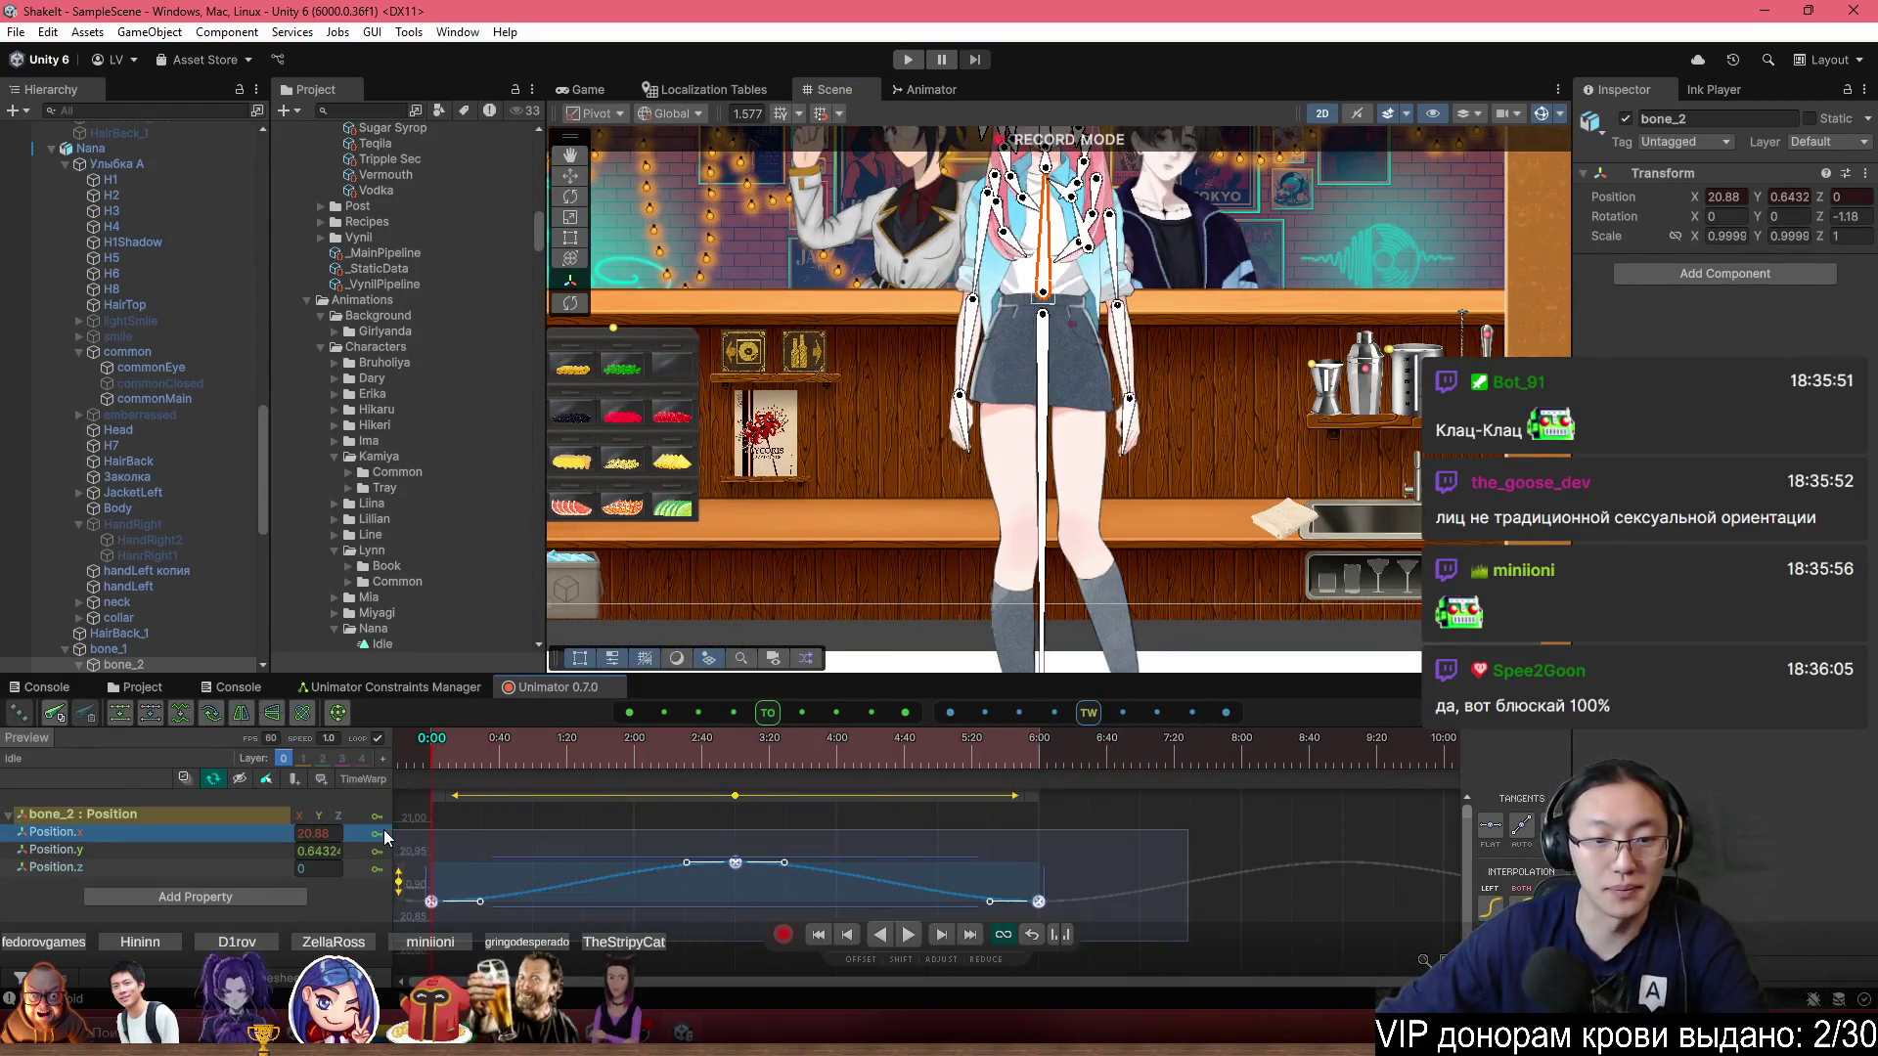
key("Delete")
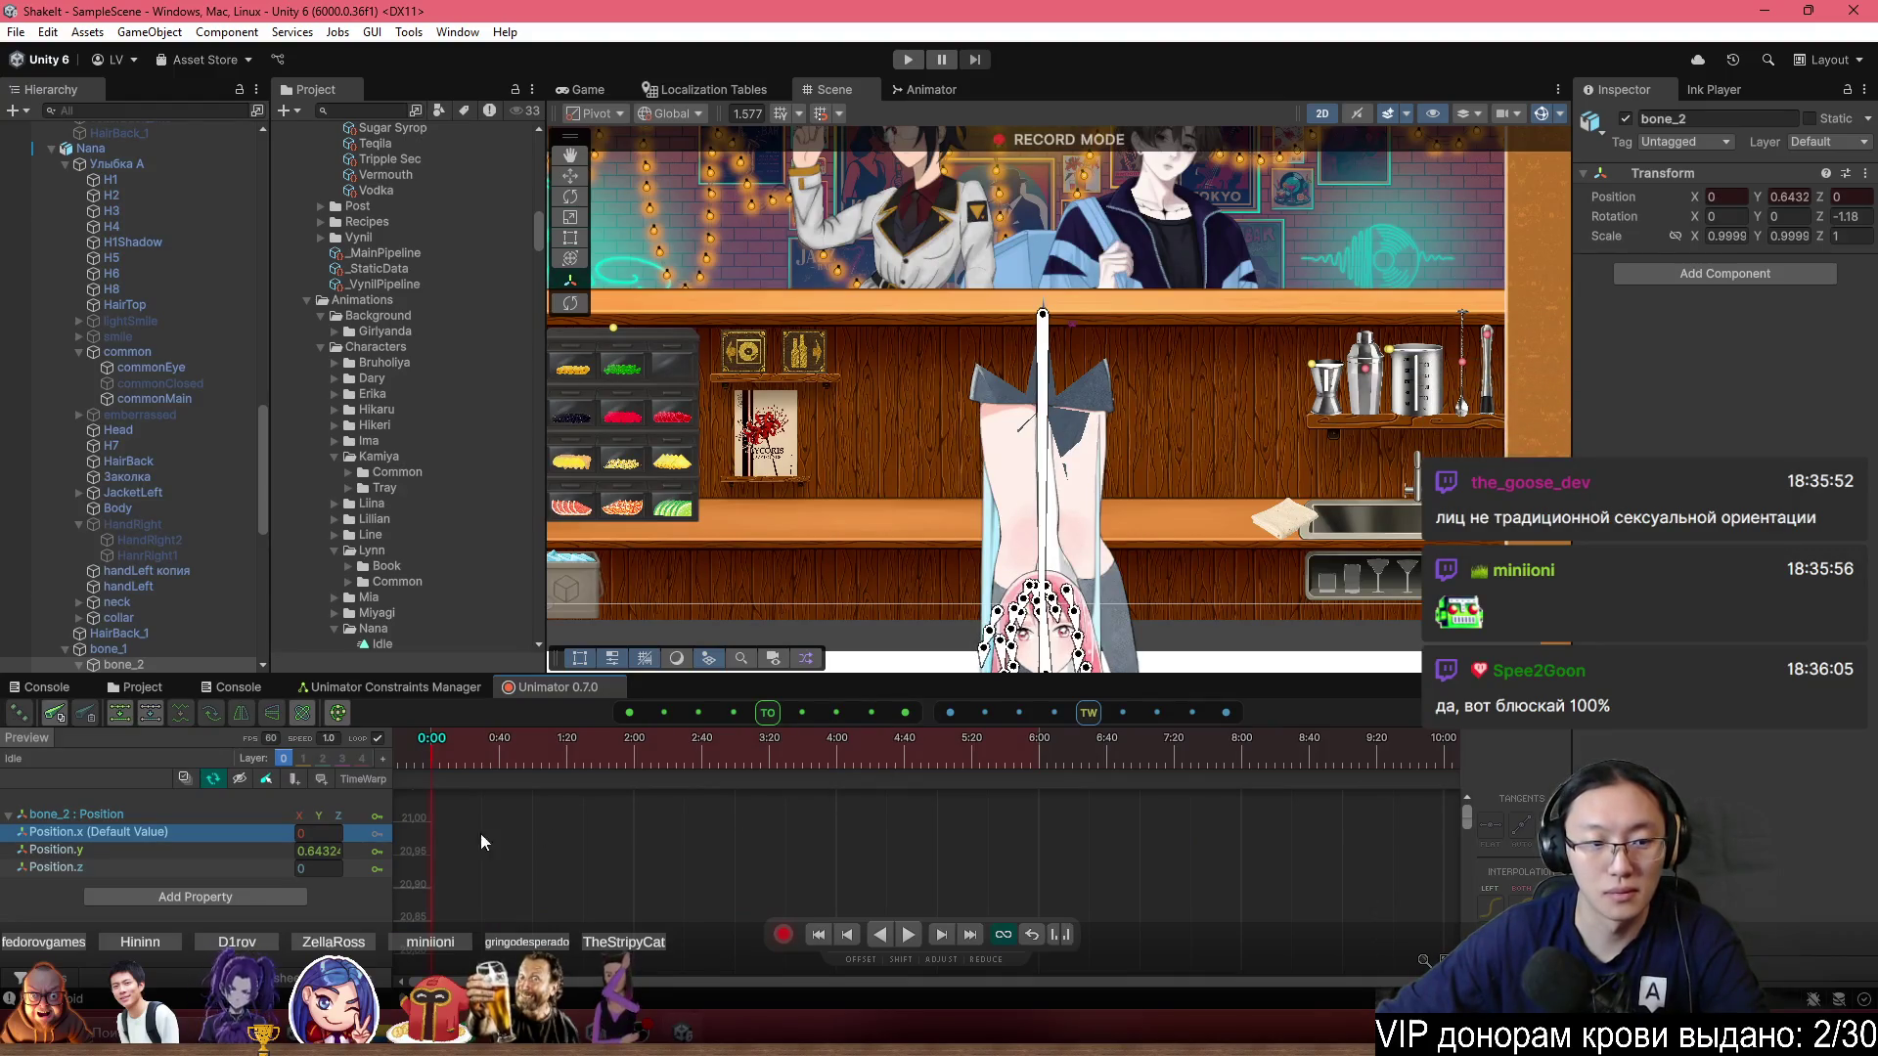
left_click(180, 815)
key("Delete")
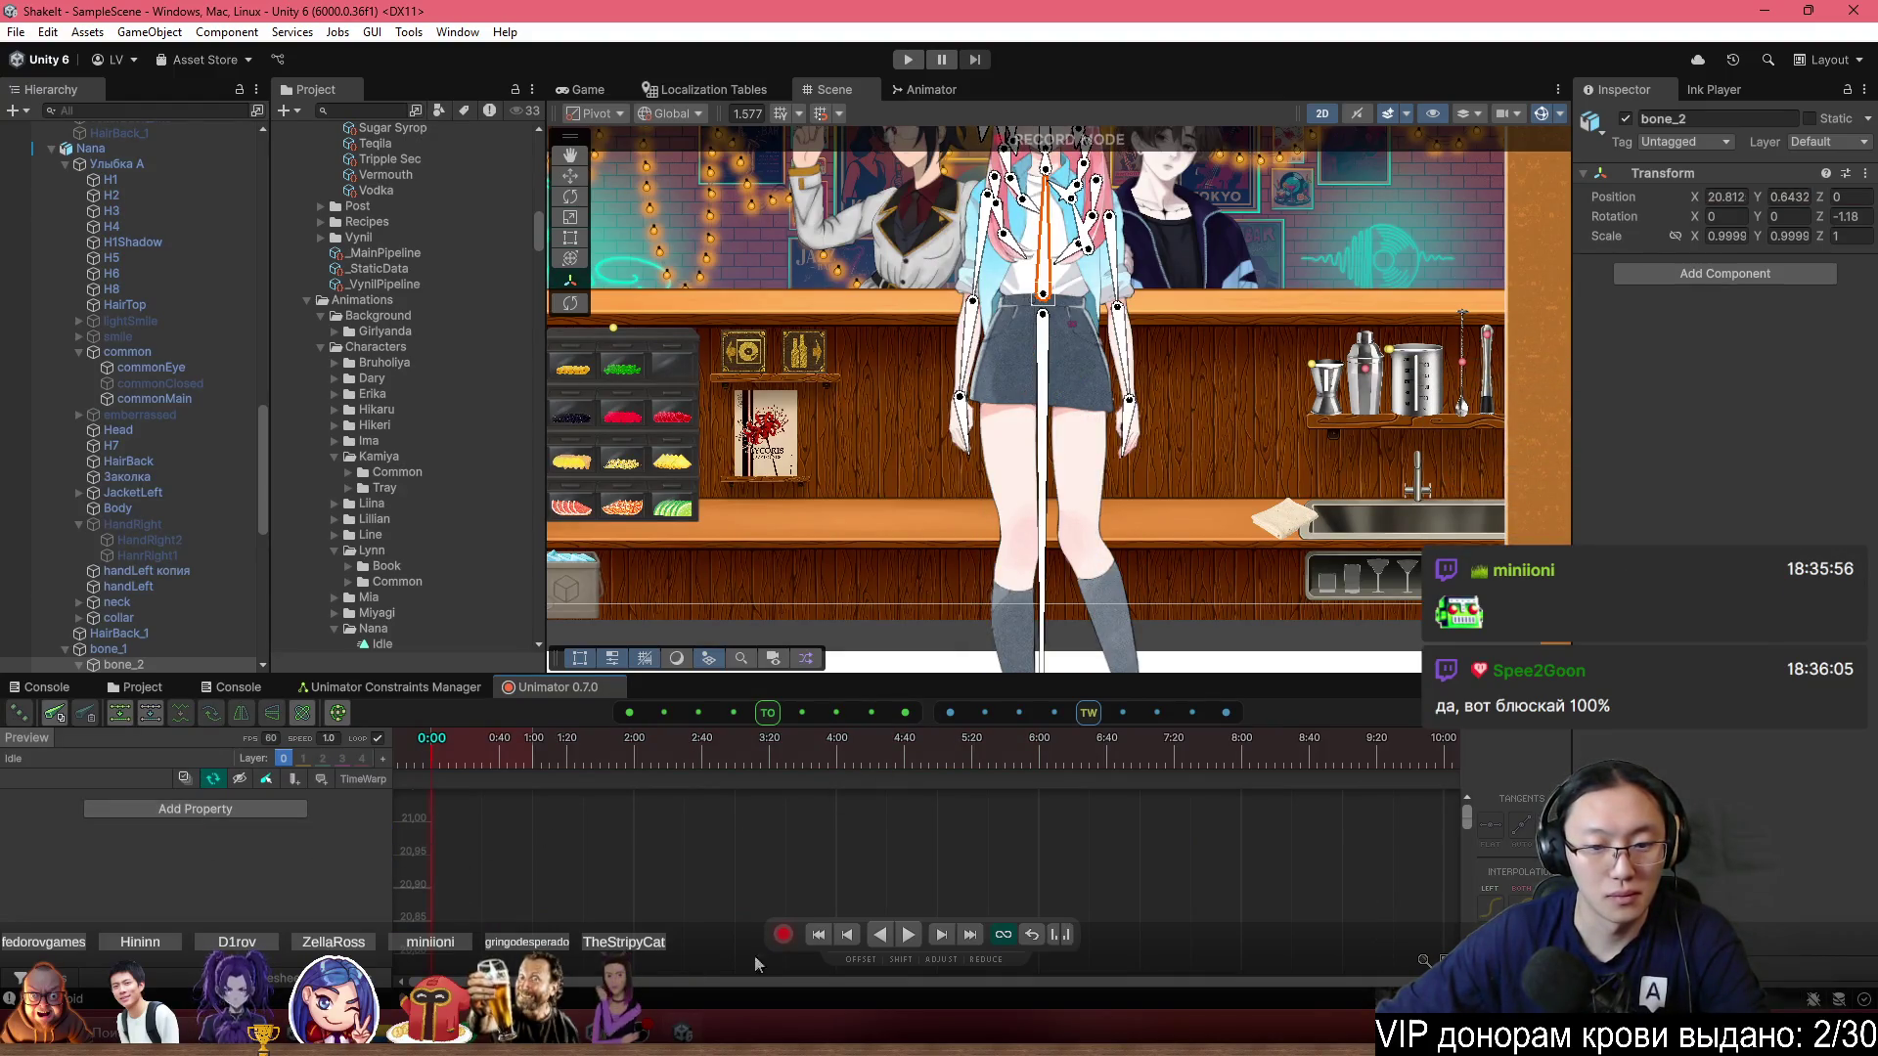
left_click(787, 941)
scroll(1081, 482, "down", 4)
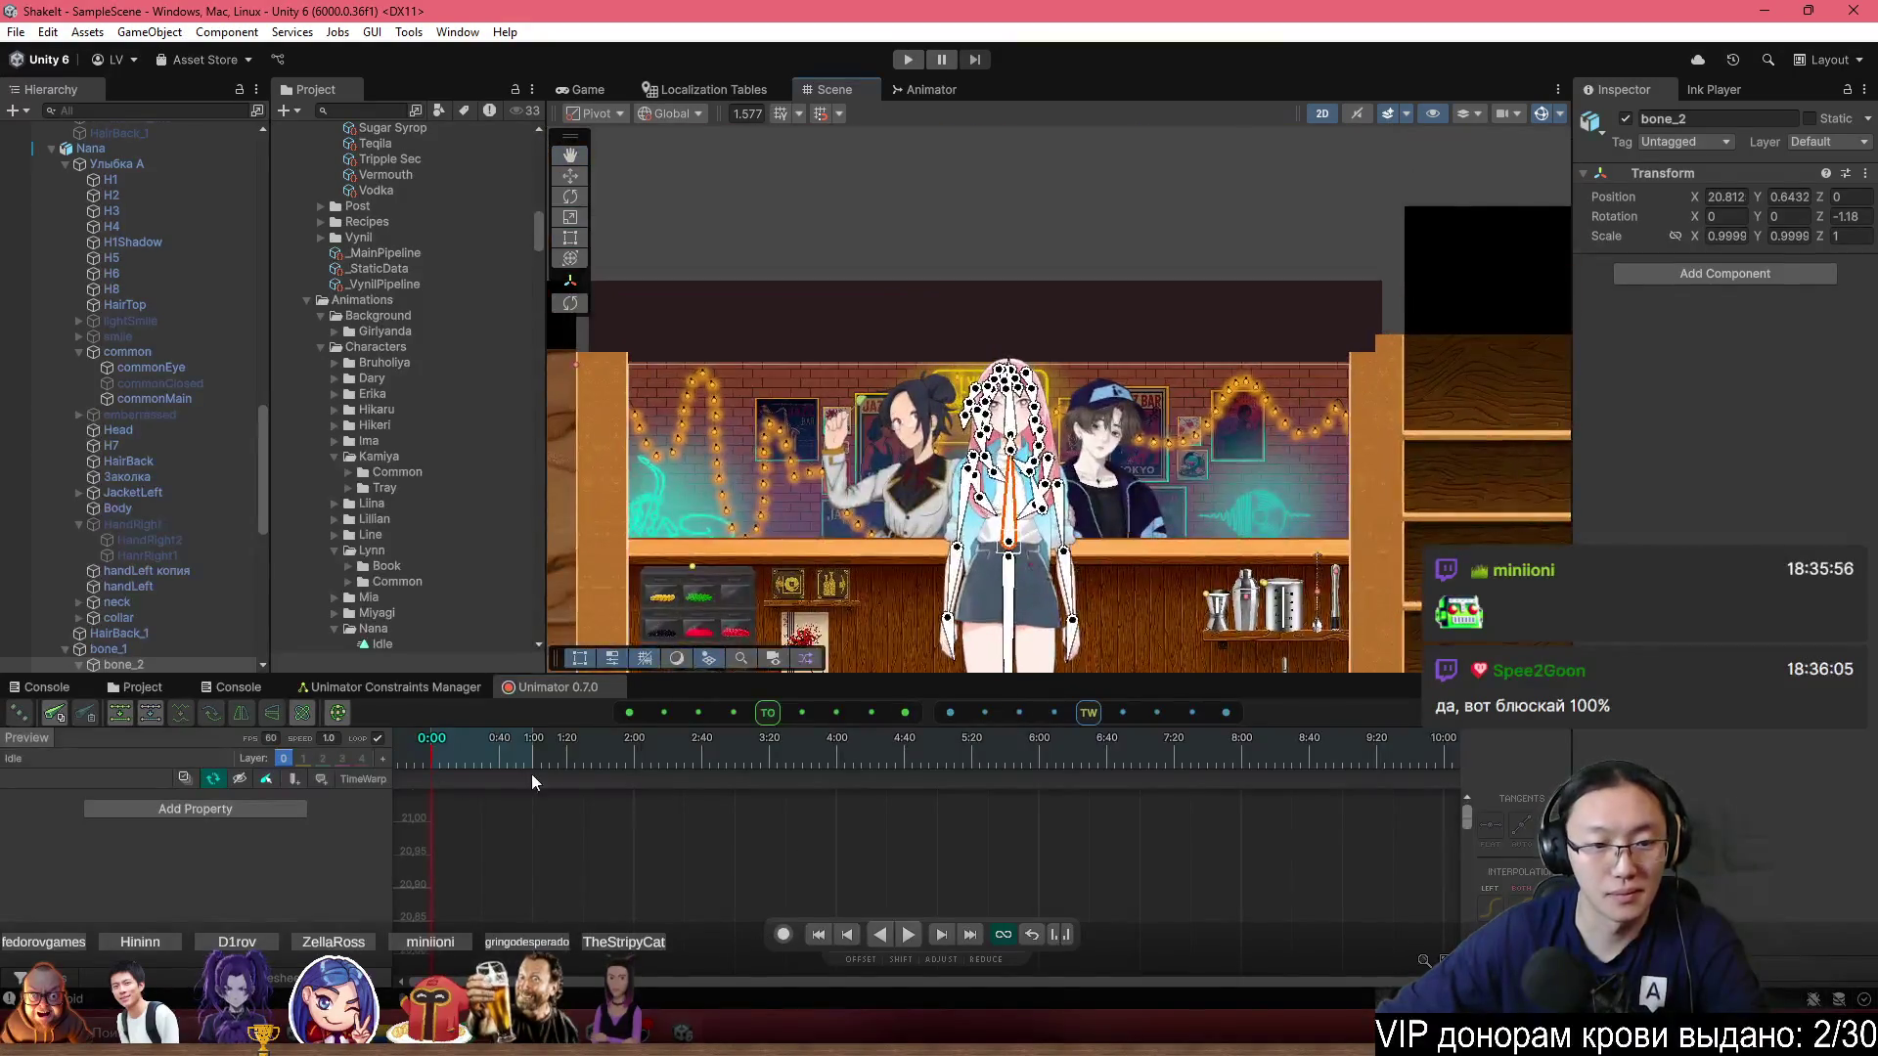
scroll(1081, 482, "up", 1)
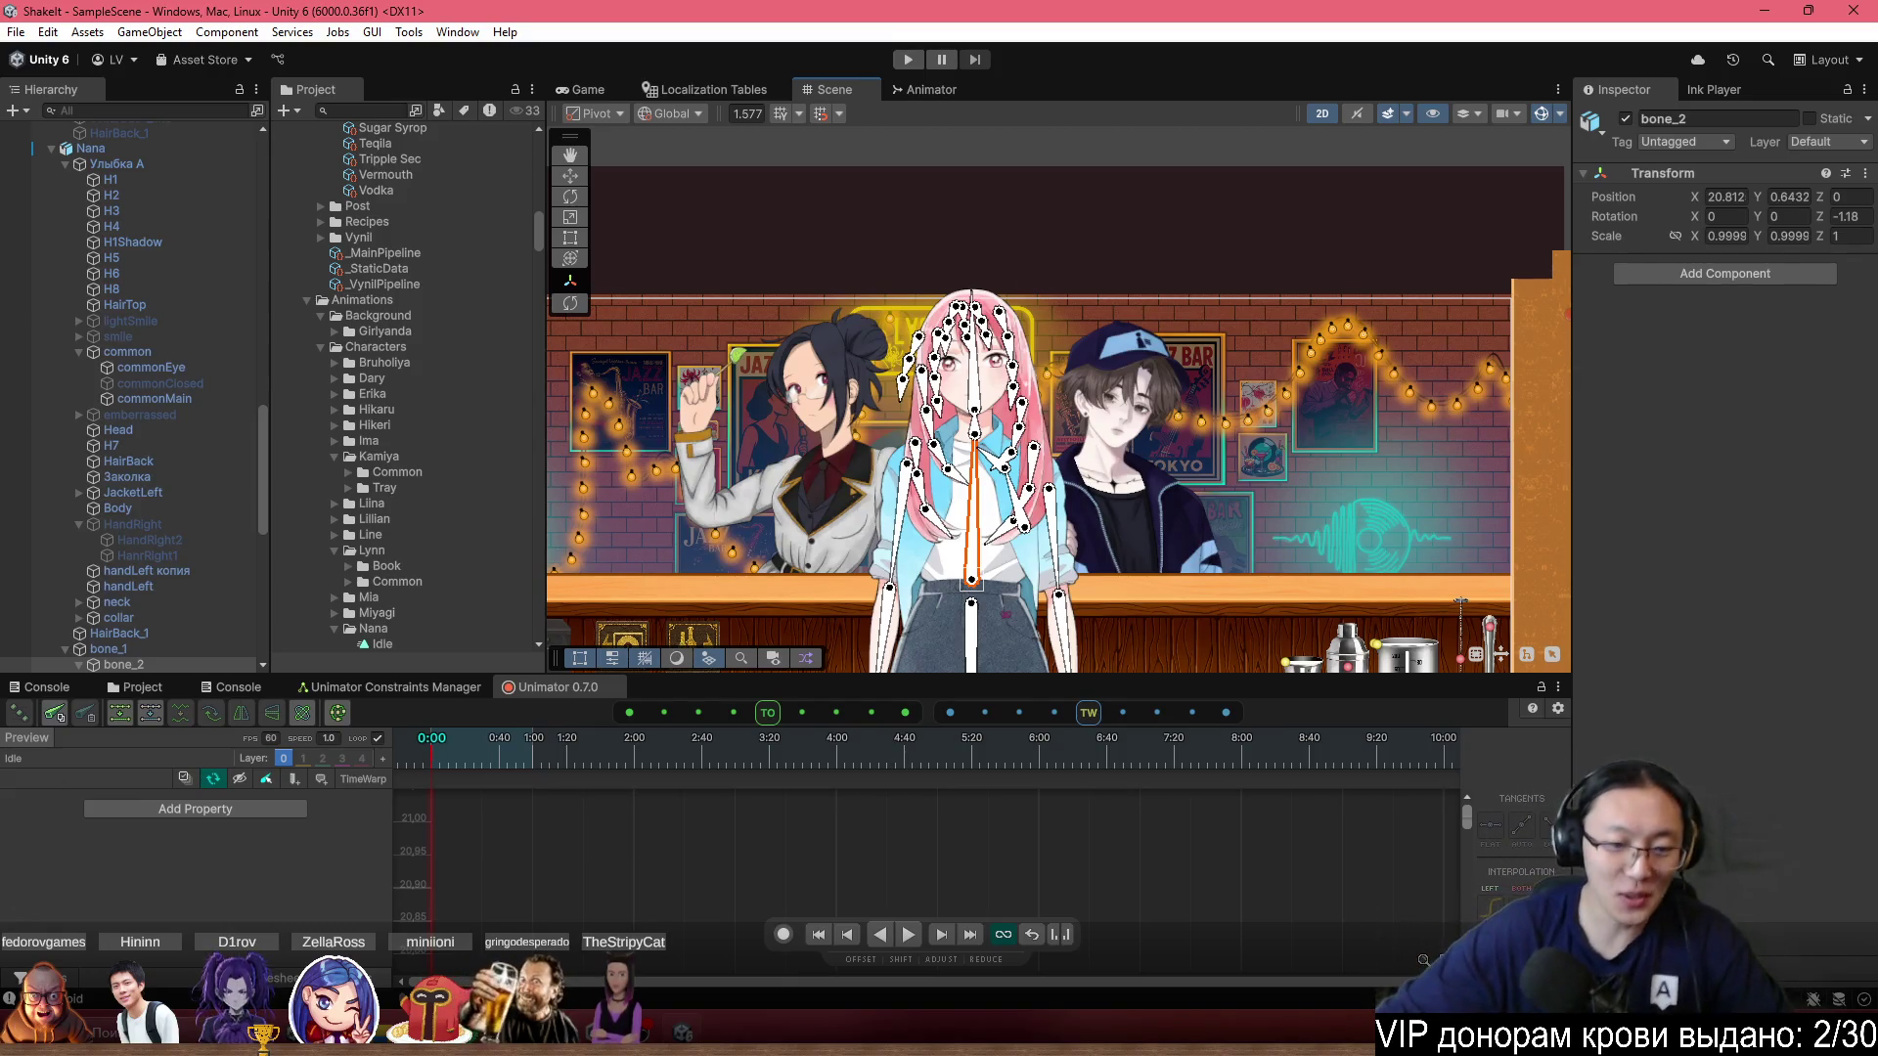
scroll(1038, 401, "up", 5)
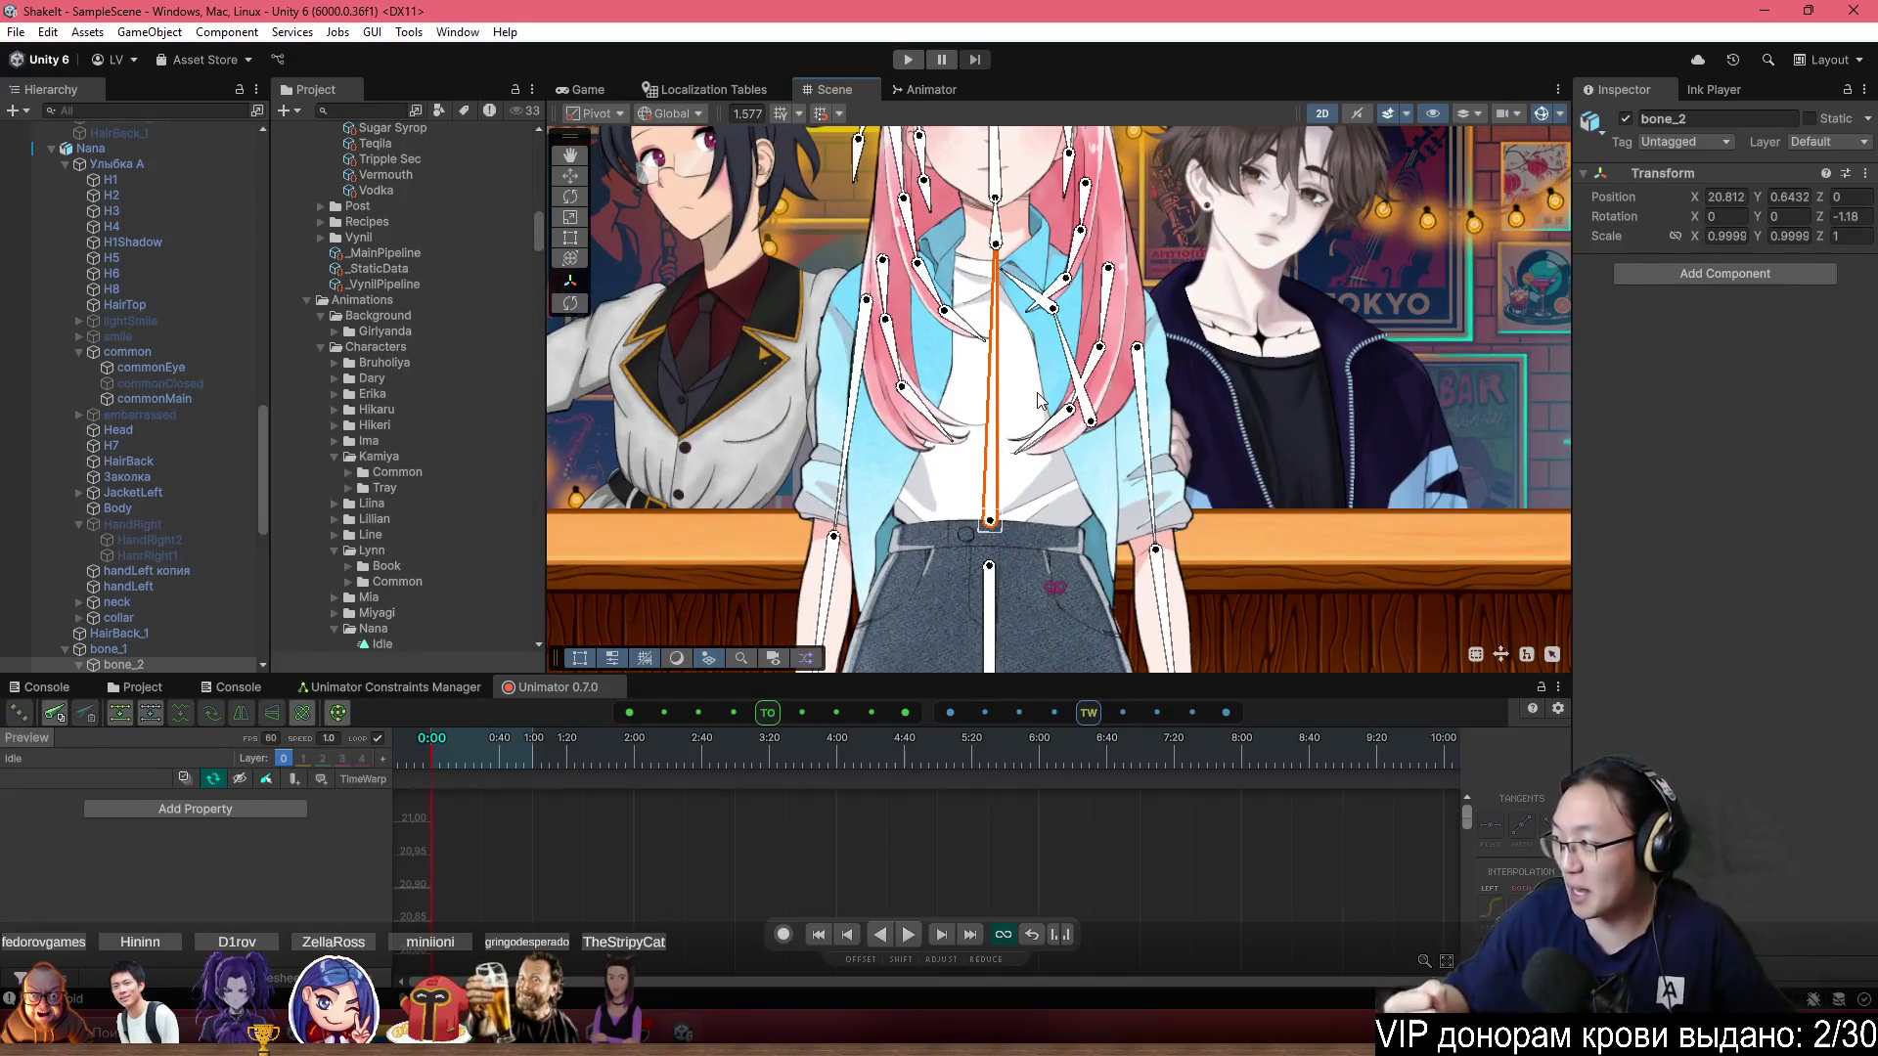
scroll(1102, 562, "down", 6)
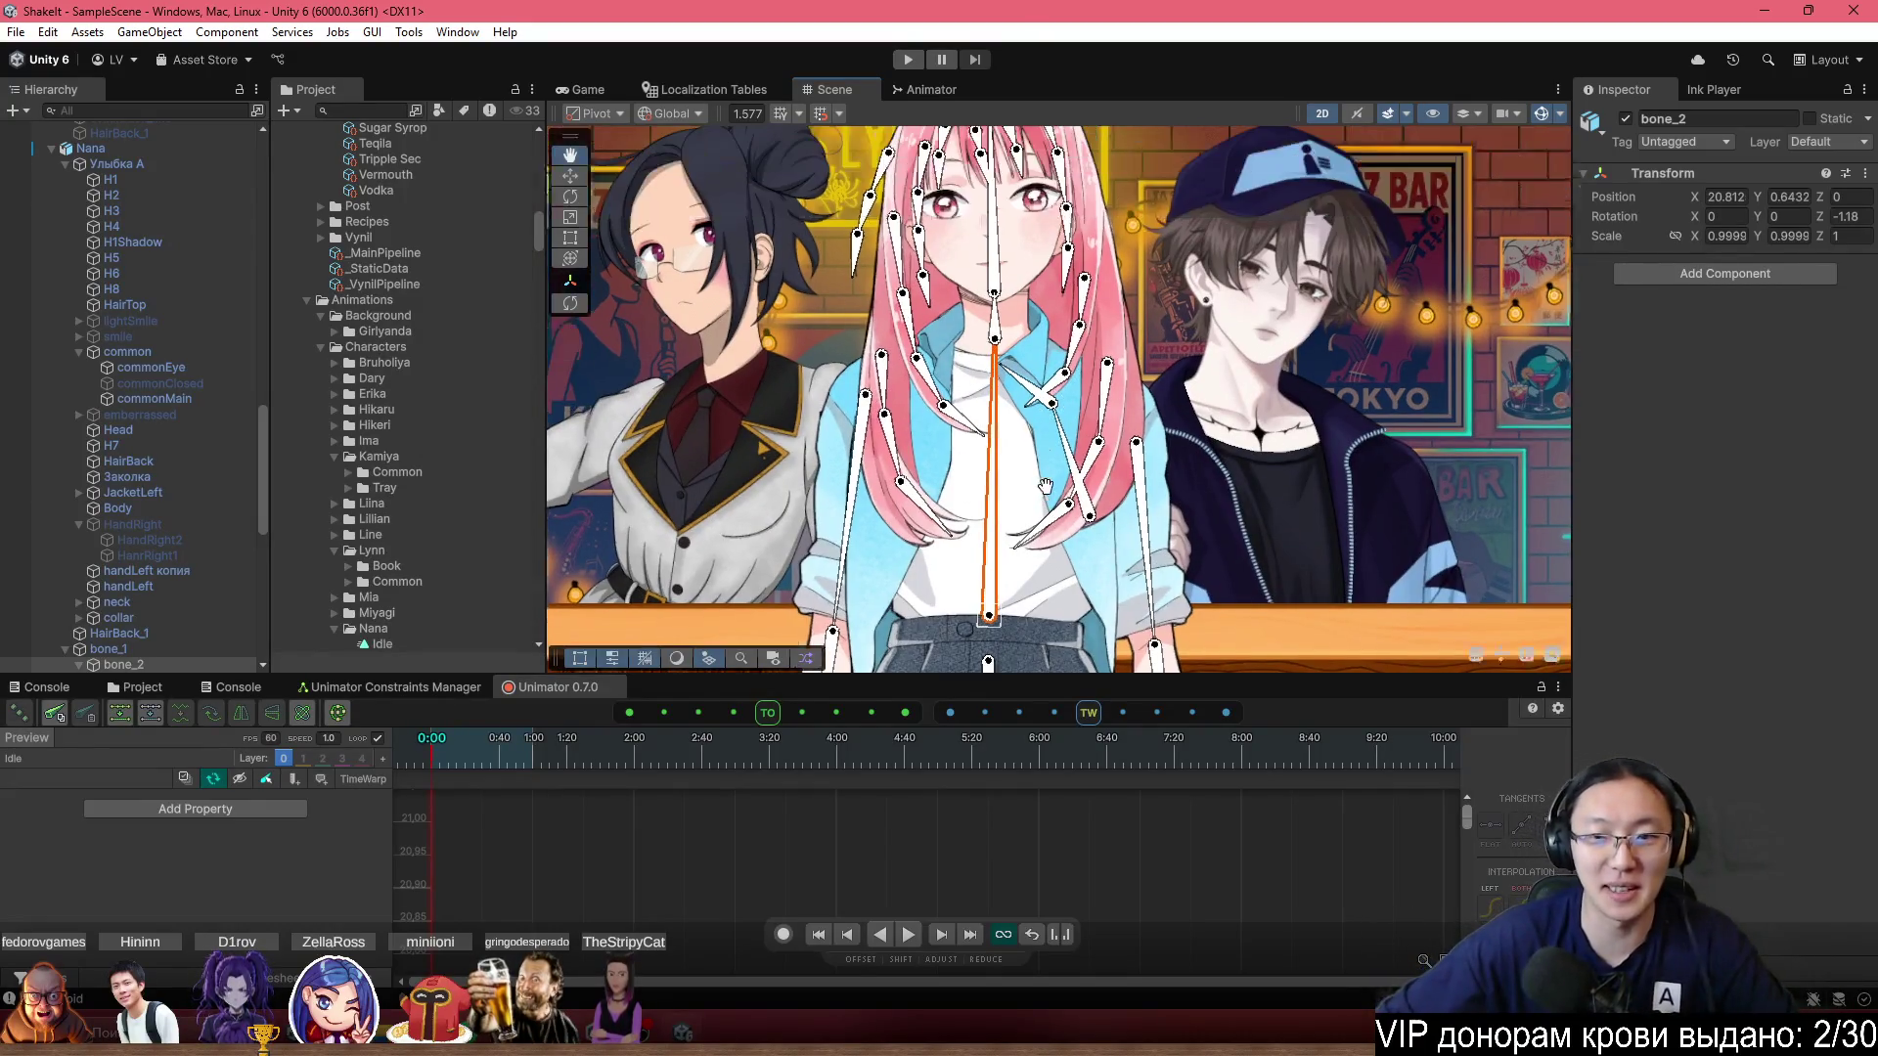
scroll(1099, 486, "up", 3)
scroll(1078, 464, "up", 5)
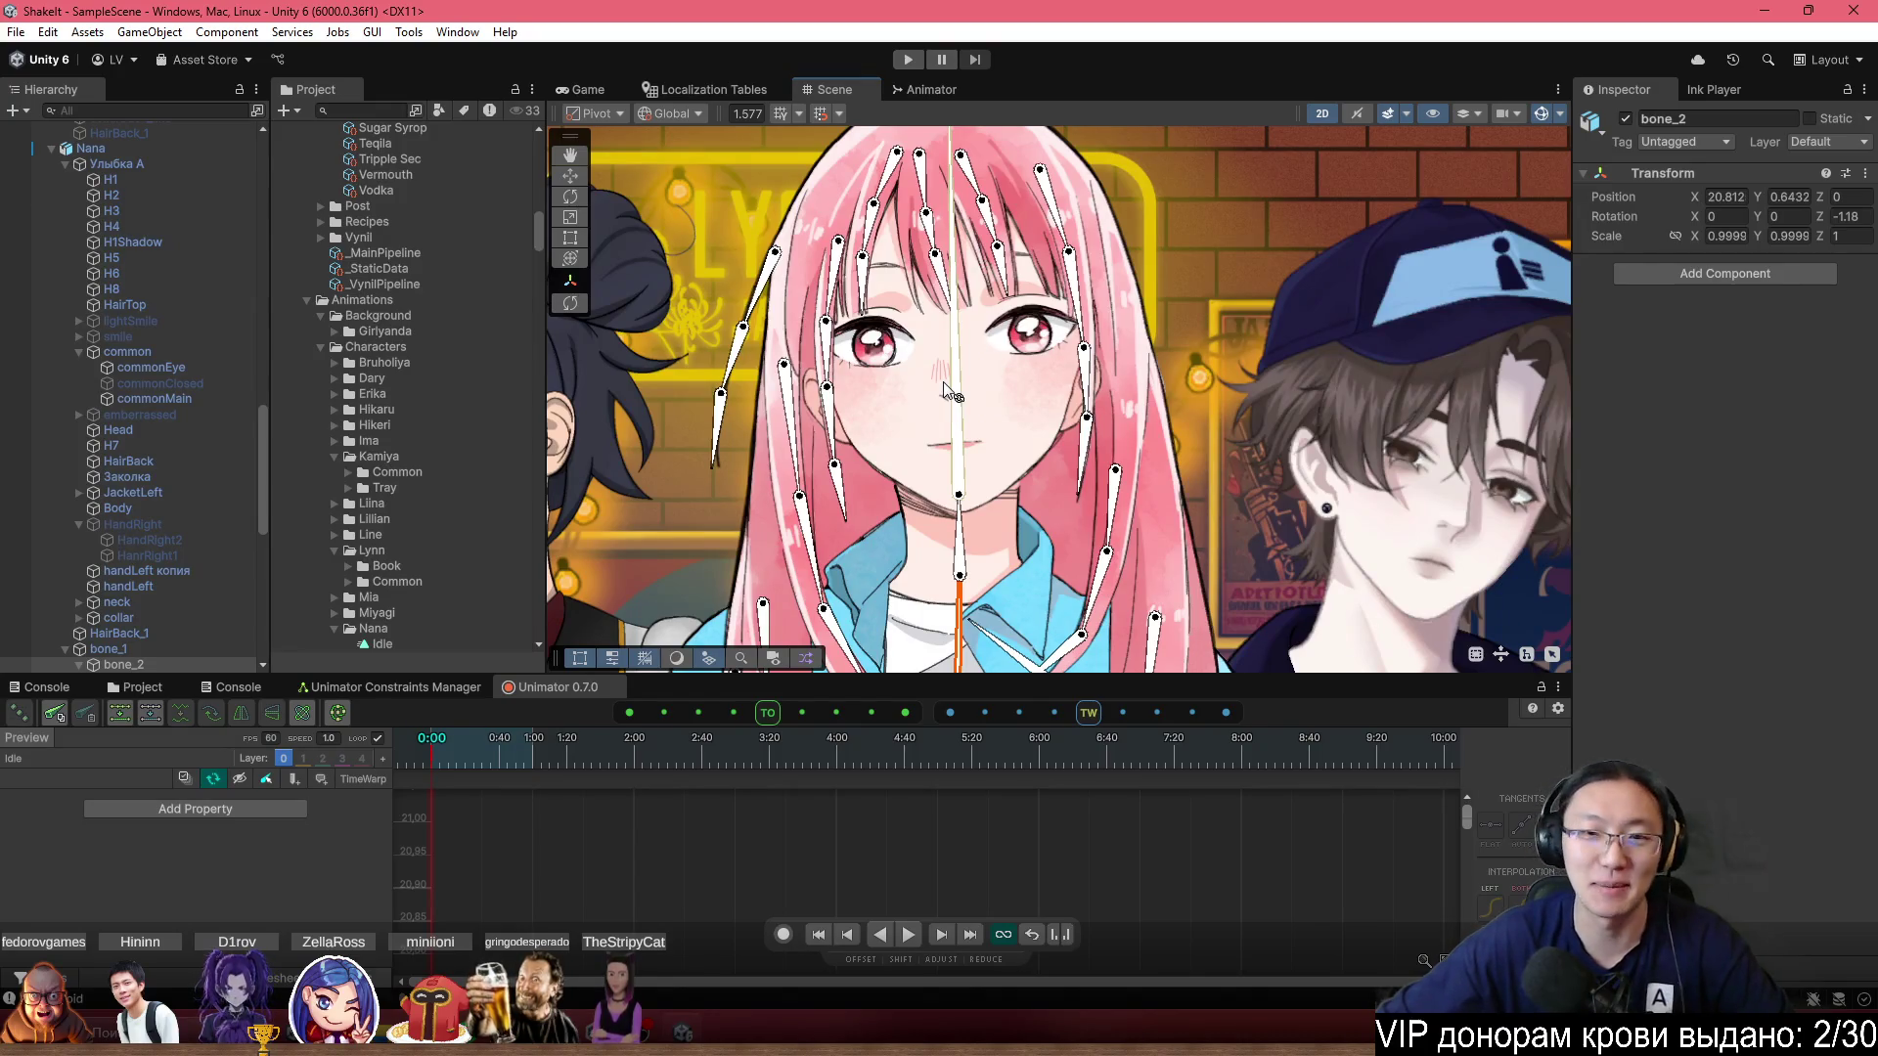
scroll(998, 473, "down", 6)
scroll(997, 473, "down", 3)
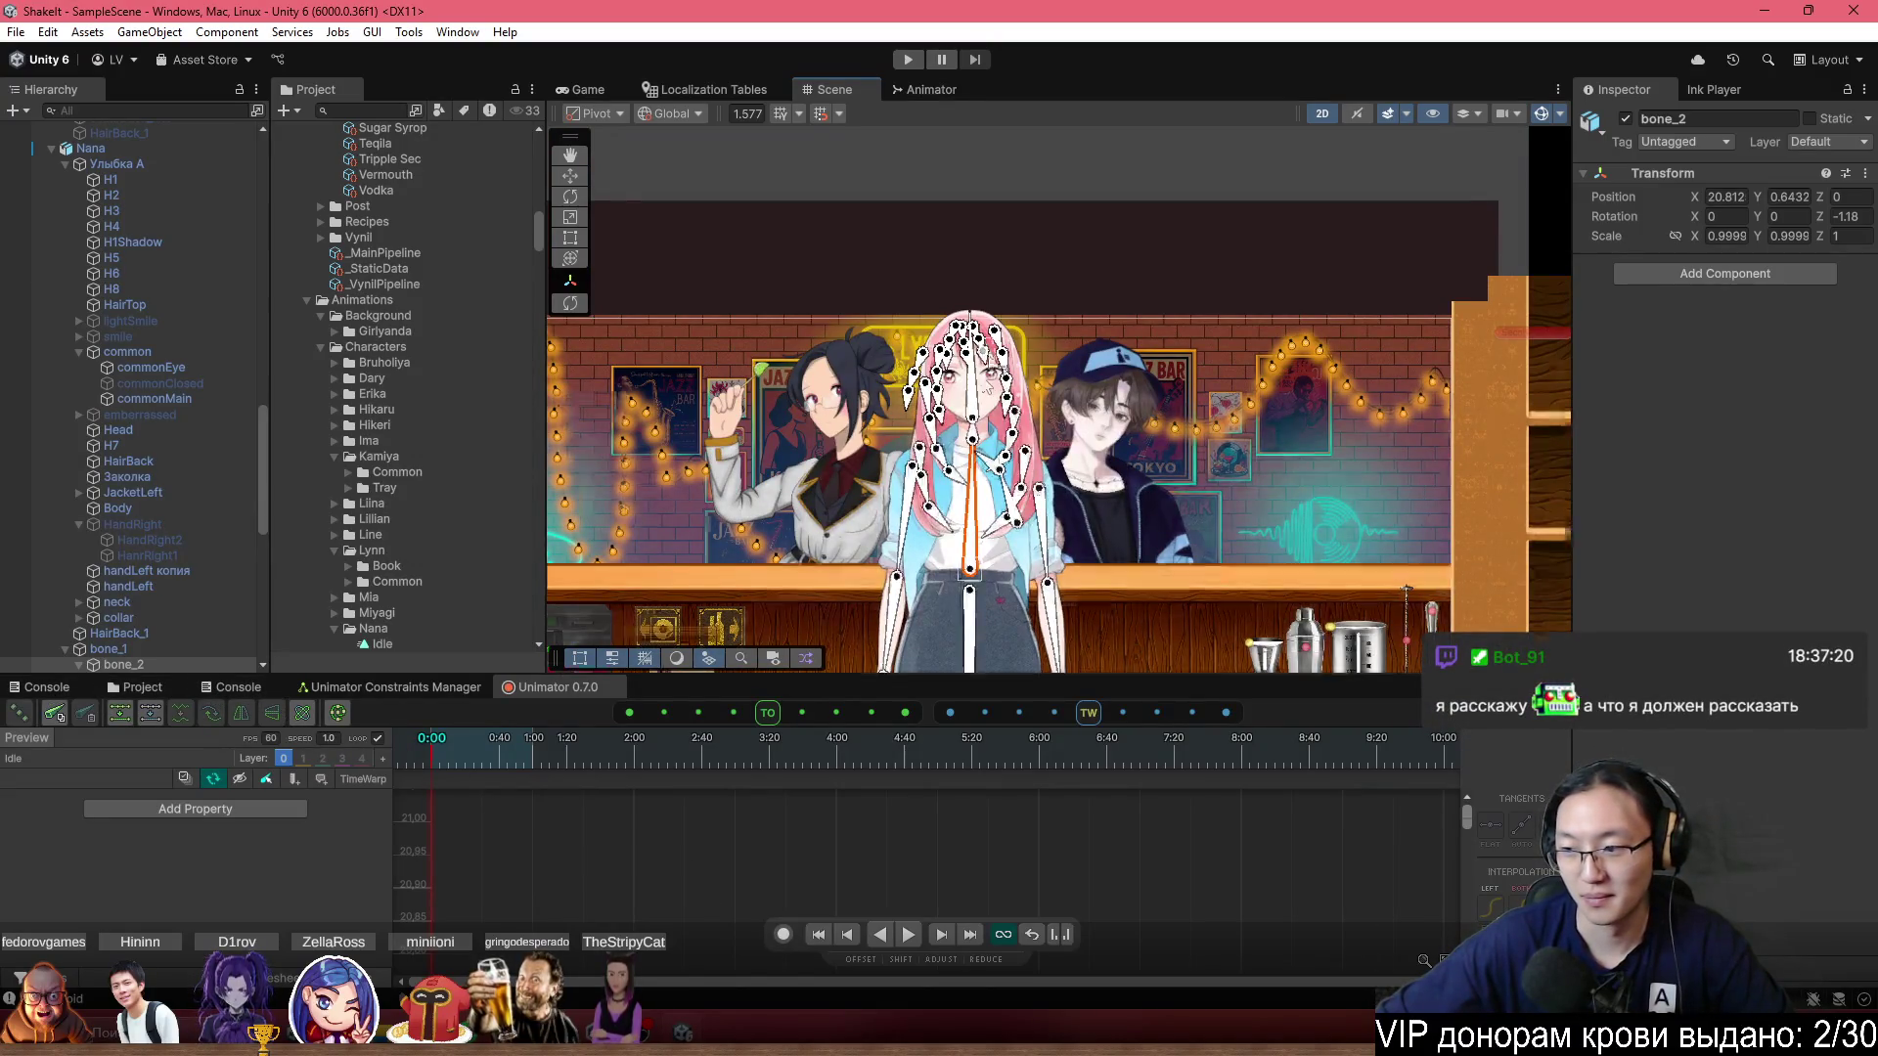
scroll(990, 427, "up", 3)
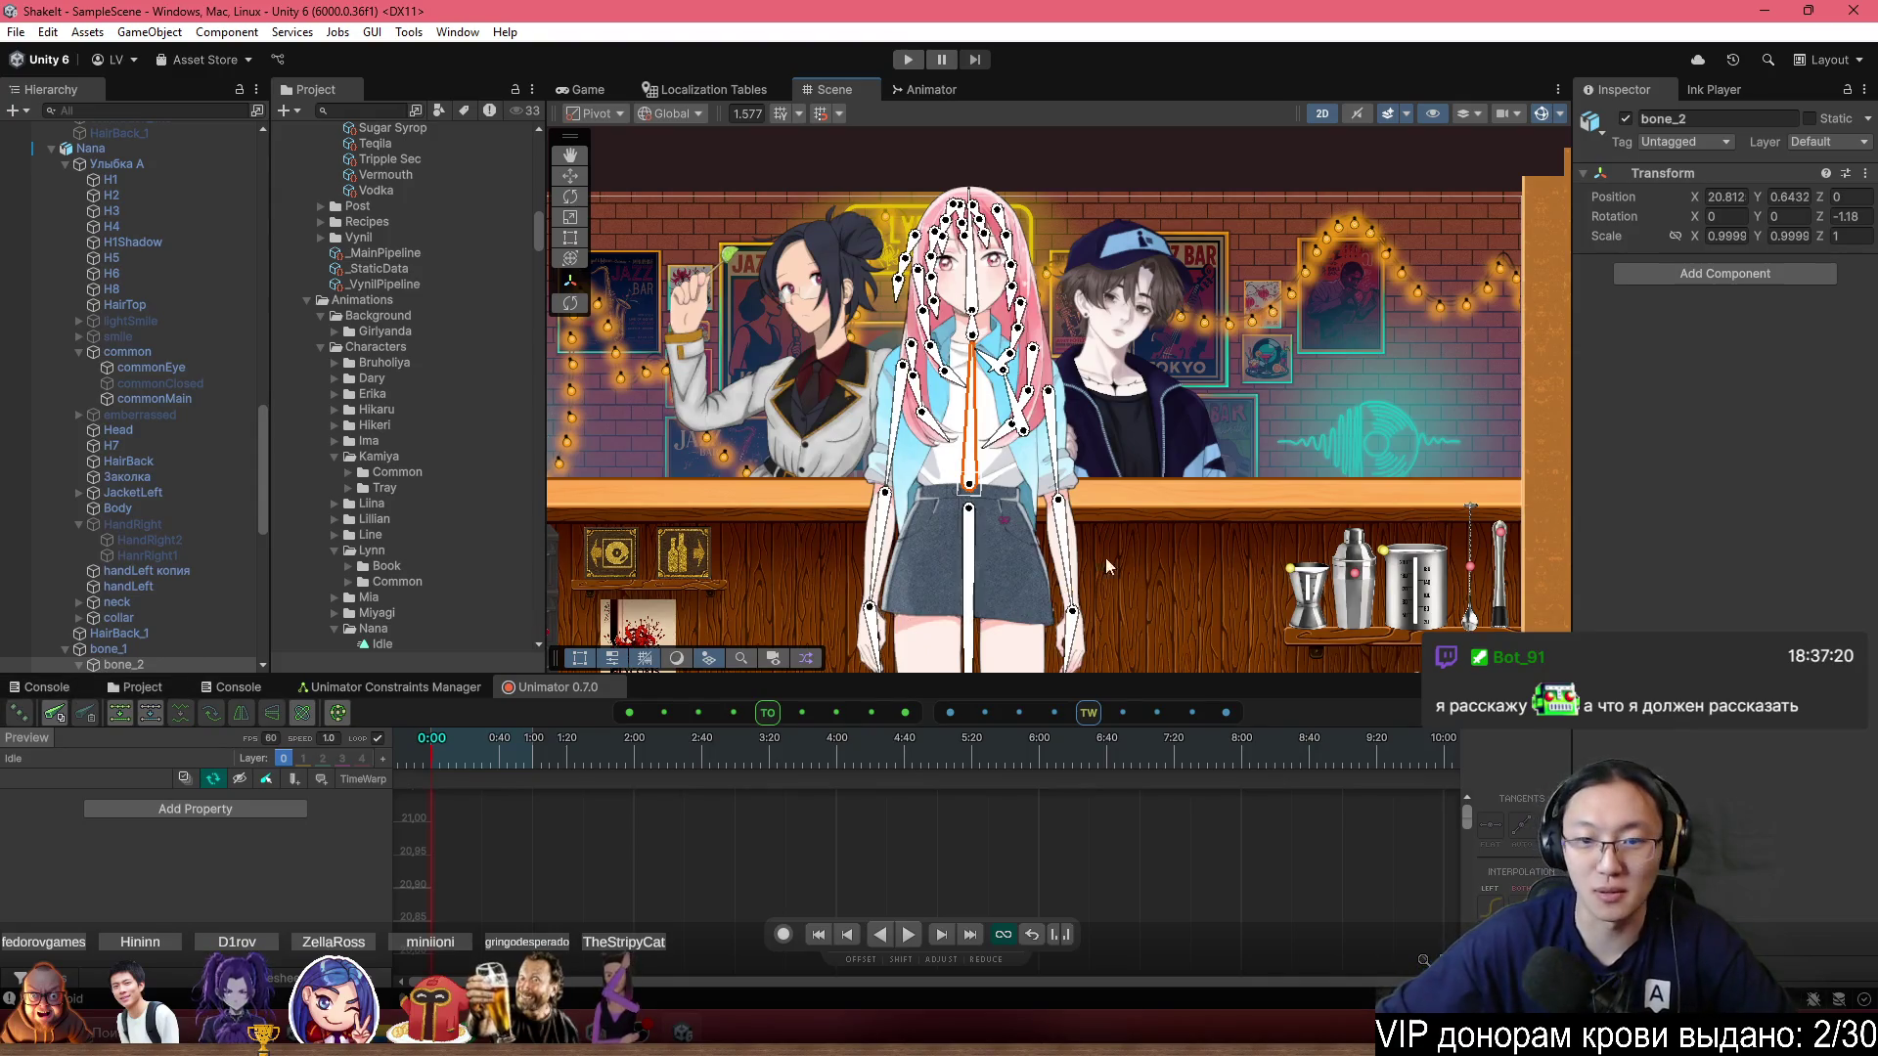
Select Nana and drag her Y handle down slightly behind the bar counter.
left_click_drag(1017, 636, 1059, 362)
scroll(1066, 433, "down", 4)
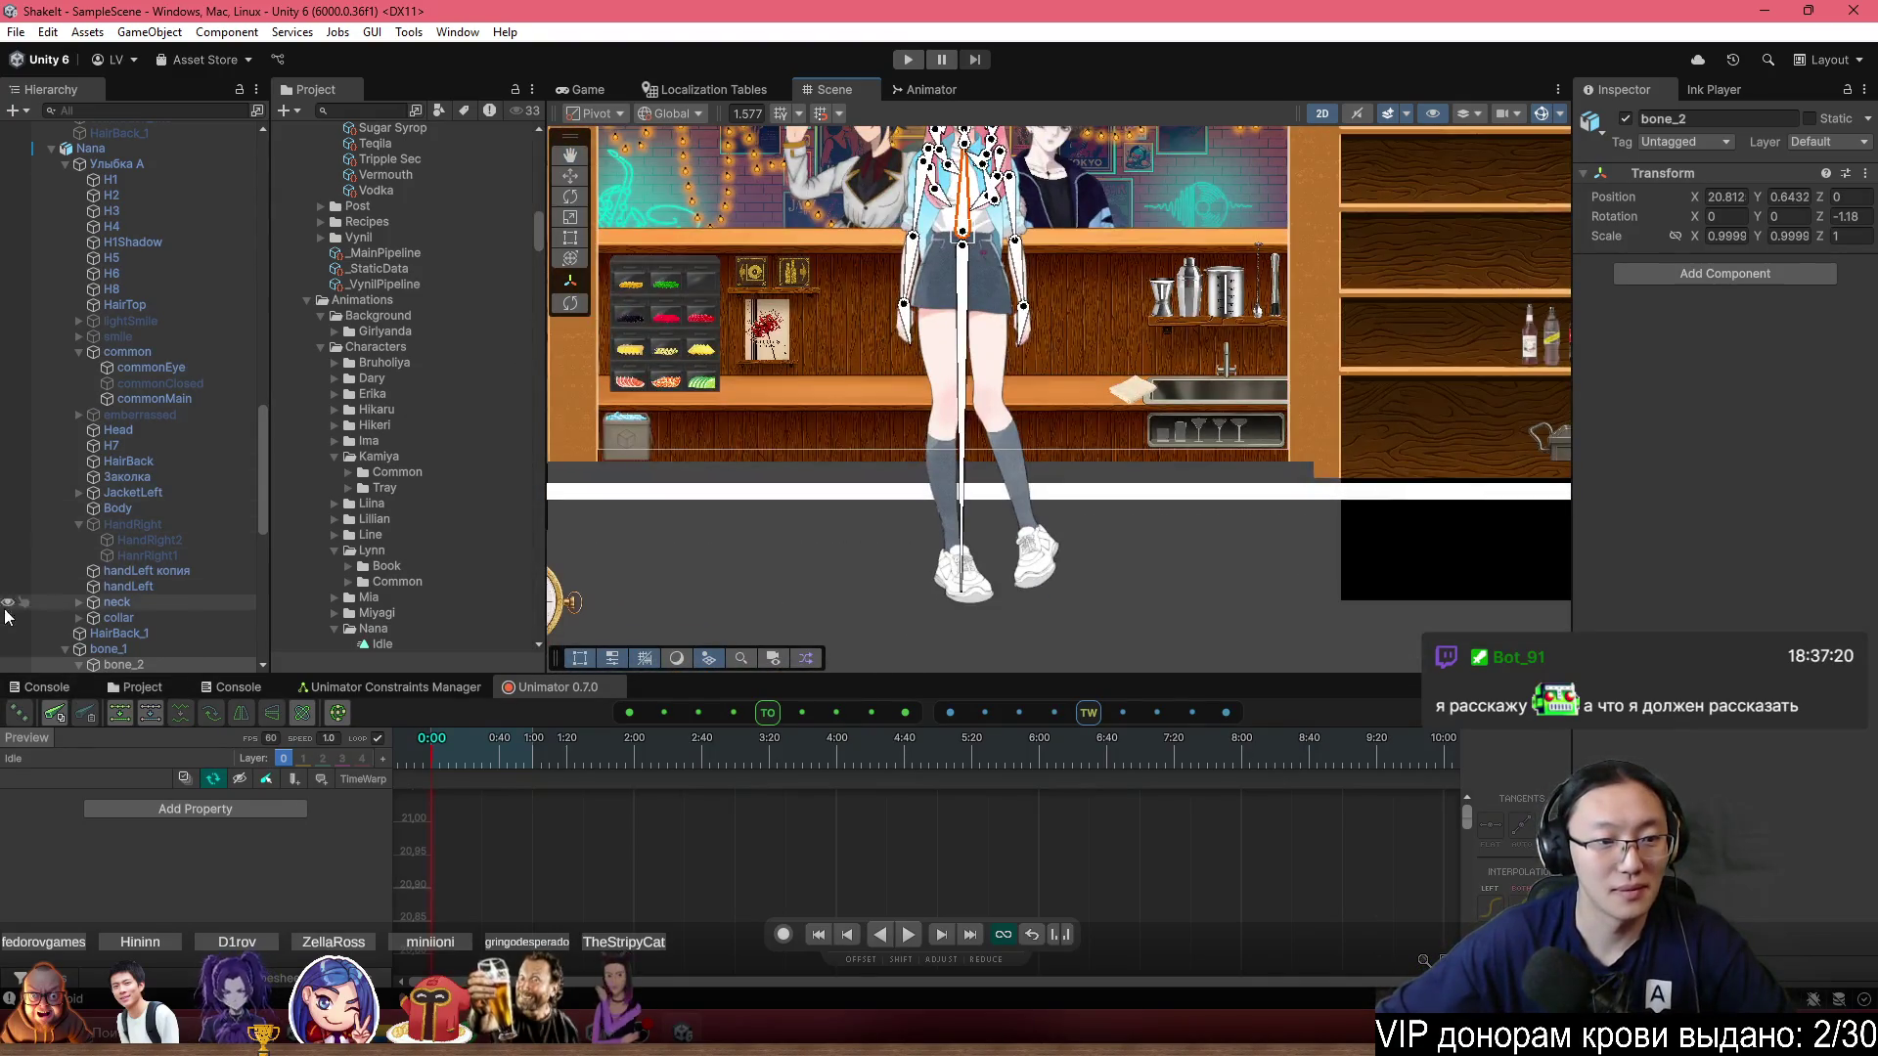
left_click(91, 148)
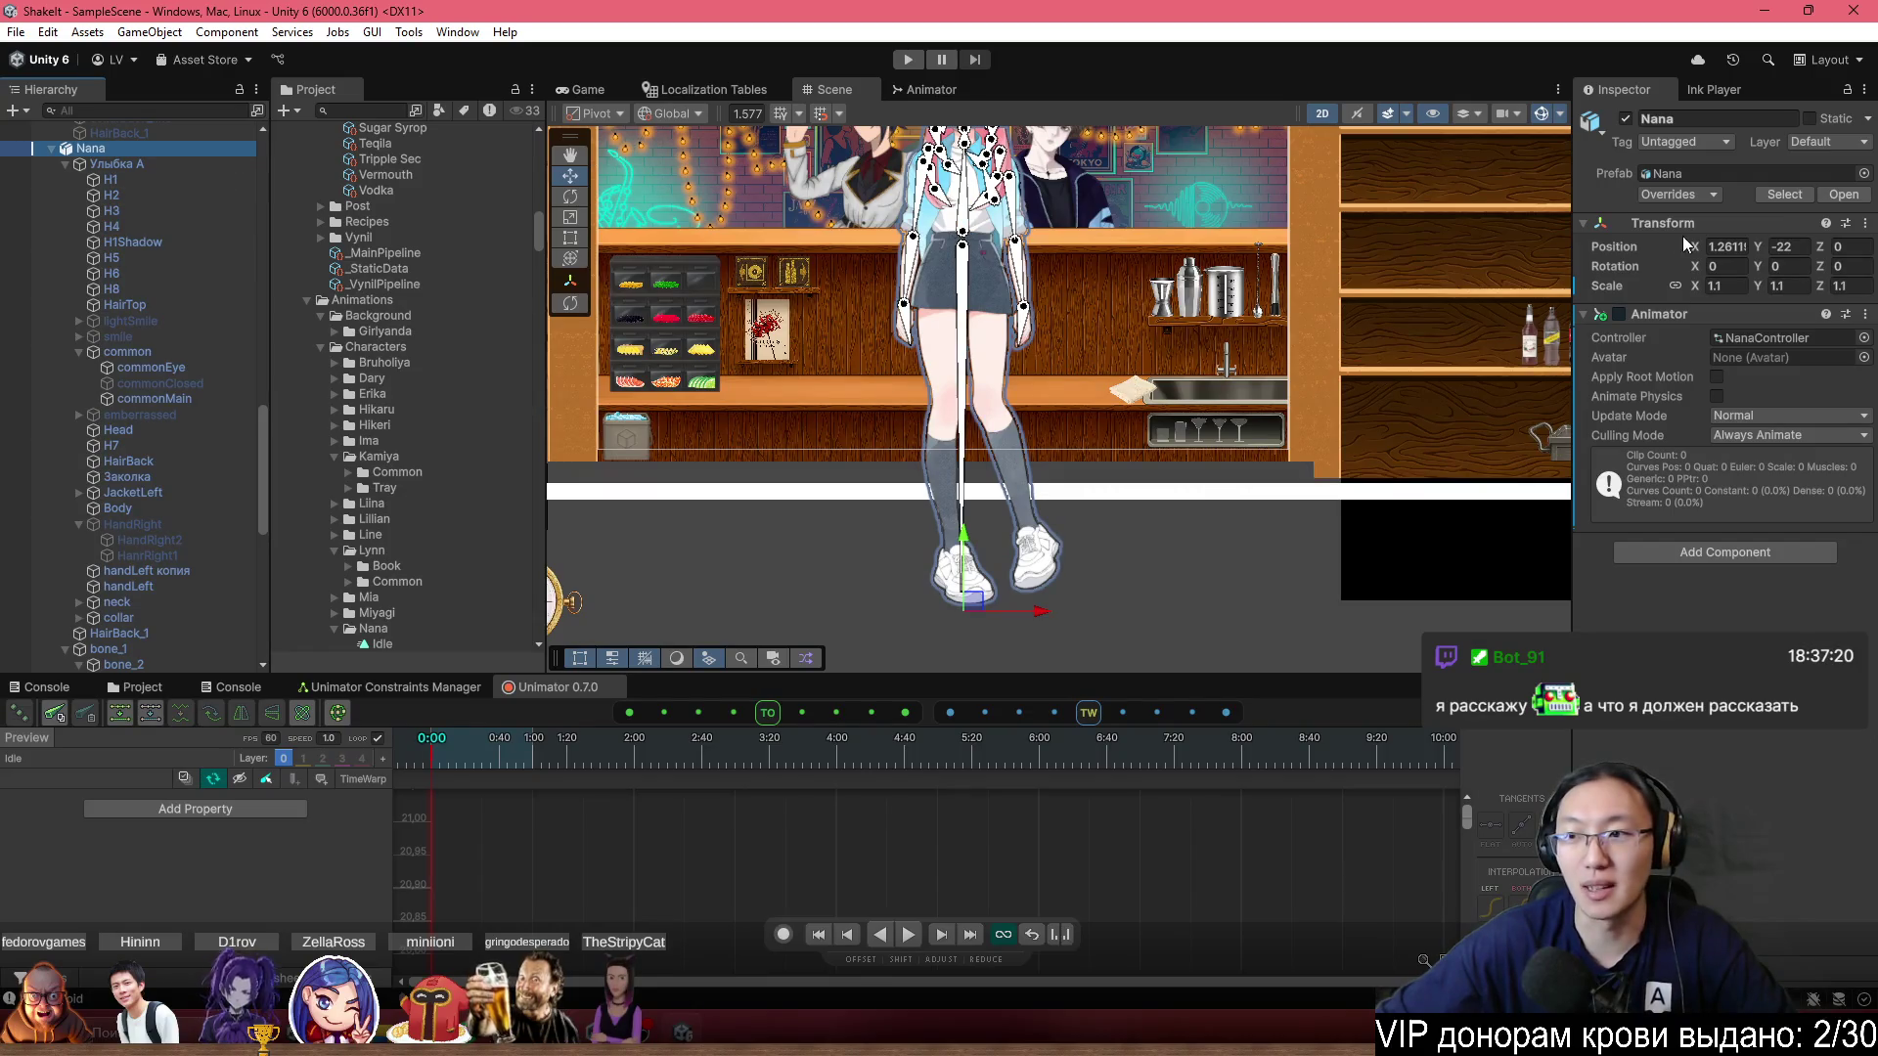
left_click_drag(961, 541, 962, 609)
left_click_drag(1054, 273, 1040, 394)
scroll(1039, 394, "up", 2)
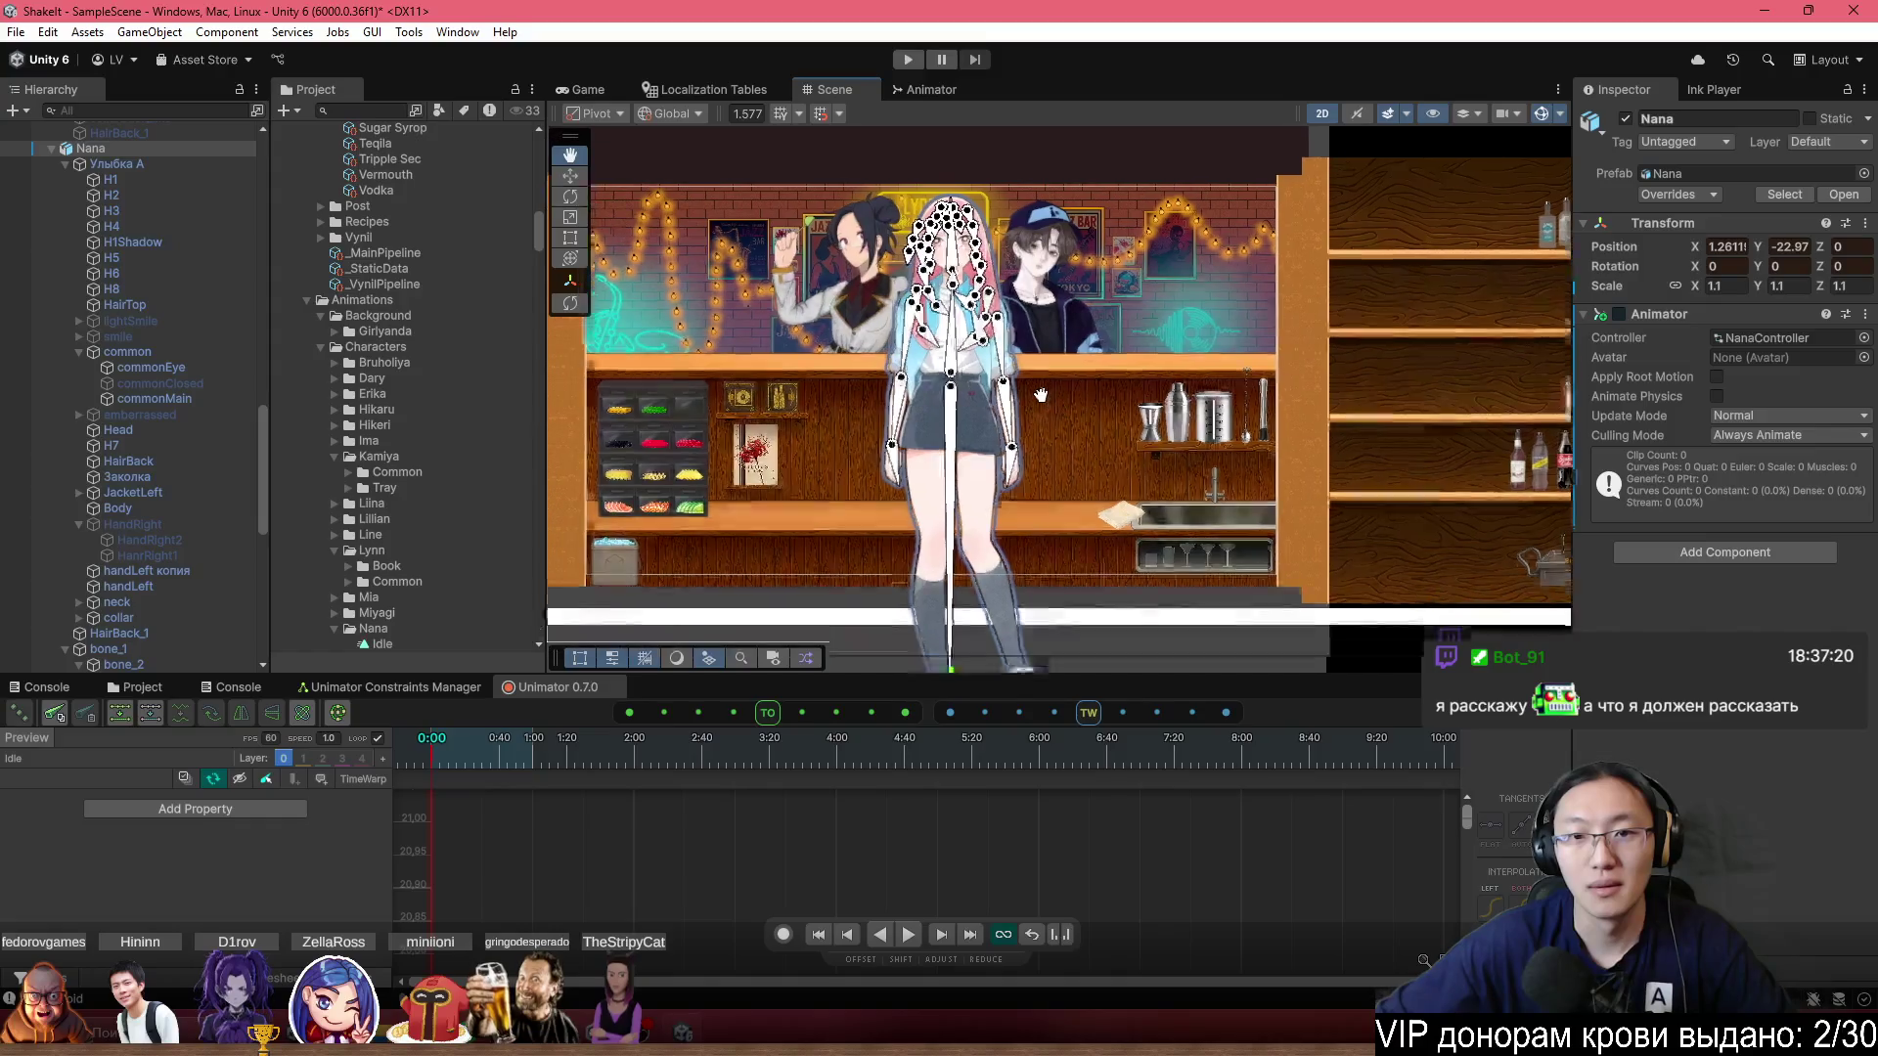
scroll(1040, 395, "down", 1)
left_click_drag(965, 620, 968, 634)
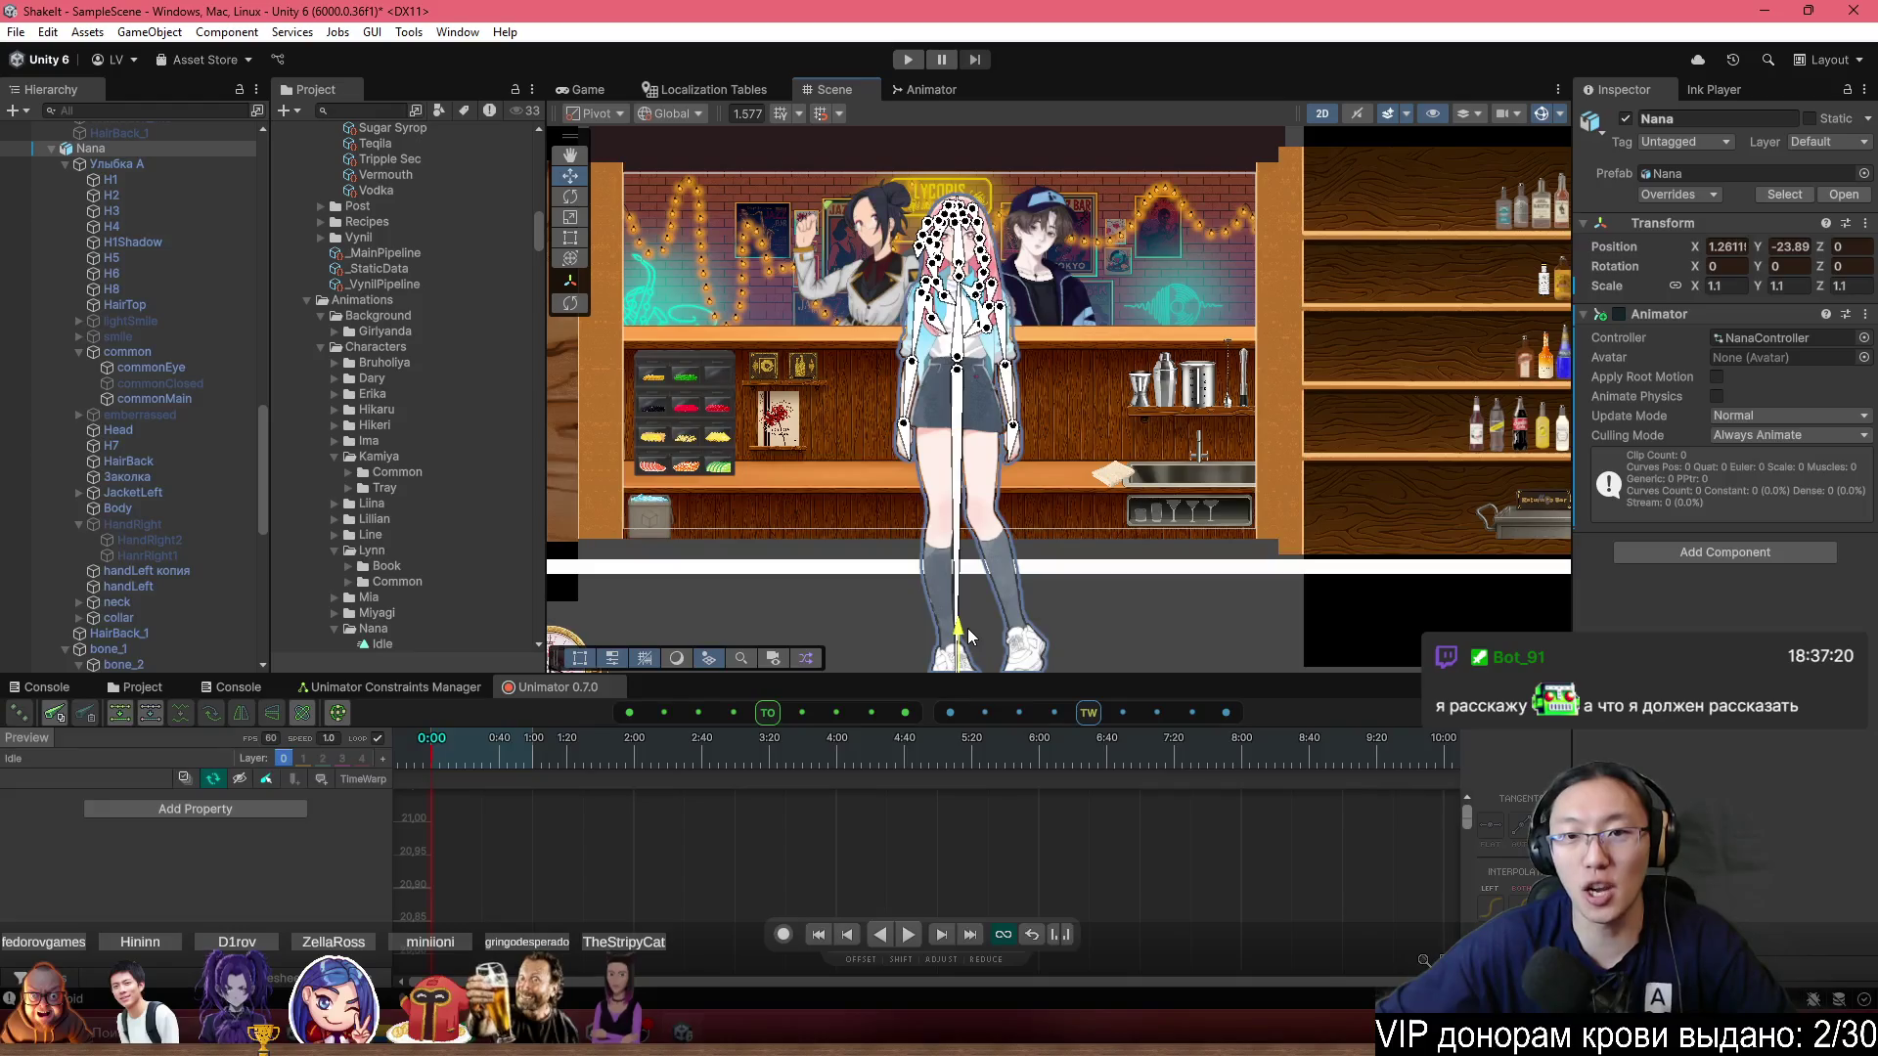
scroll(871, 307, "up", 4)
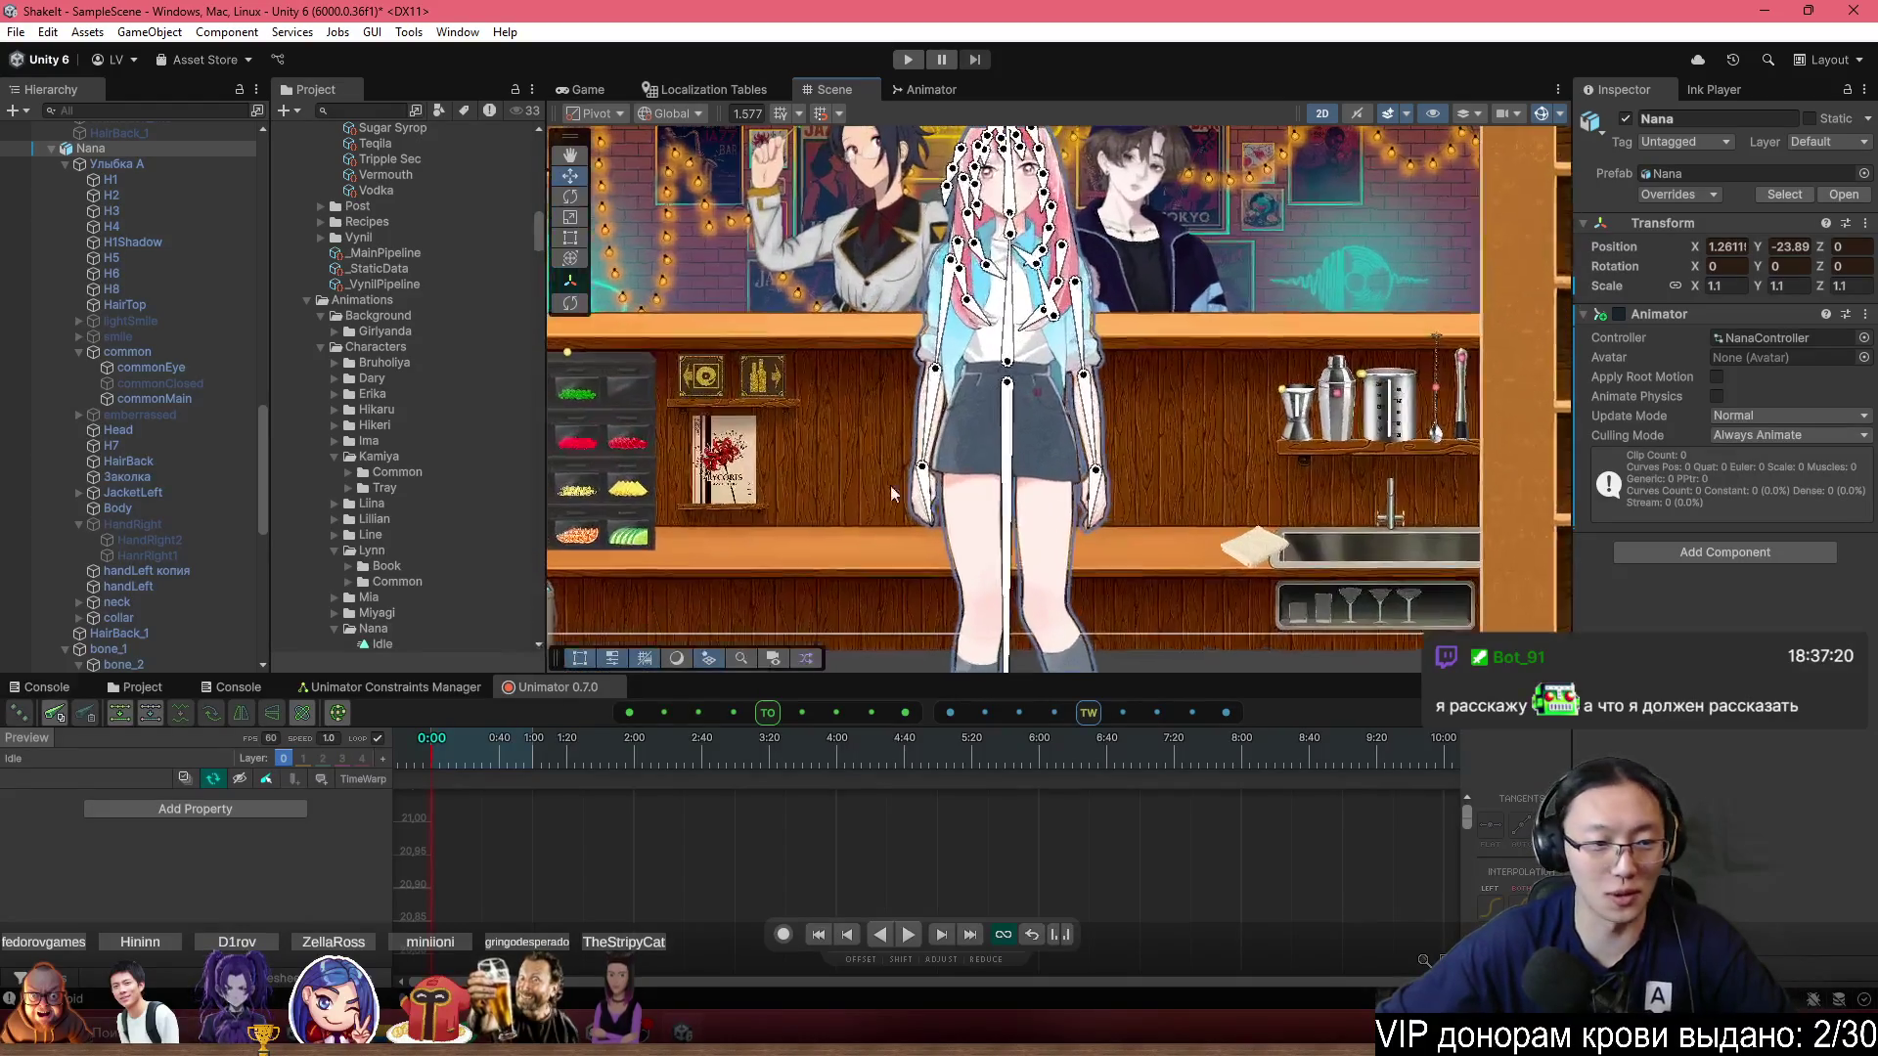
scroll(1031, 288, "down", 5)
scroll(1022, 396, "up", 6)
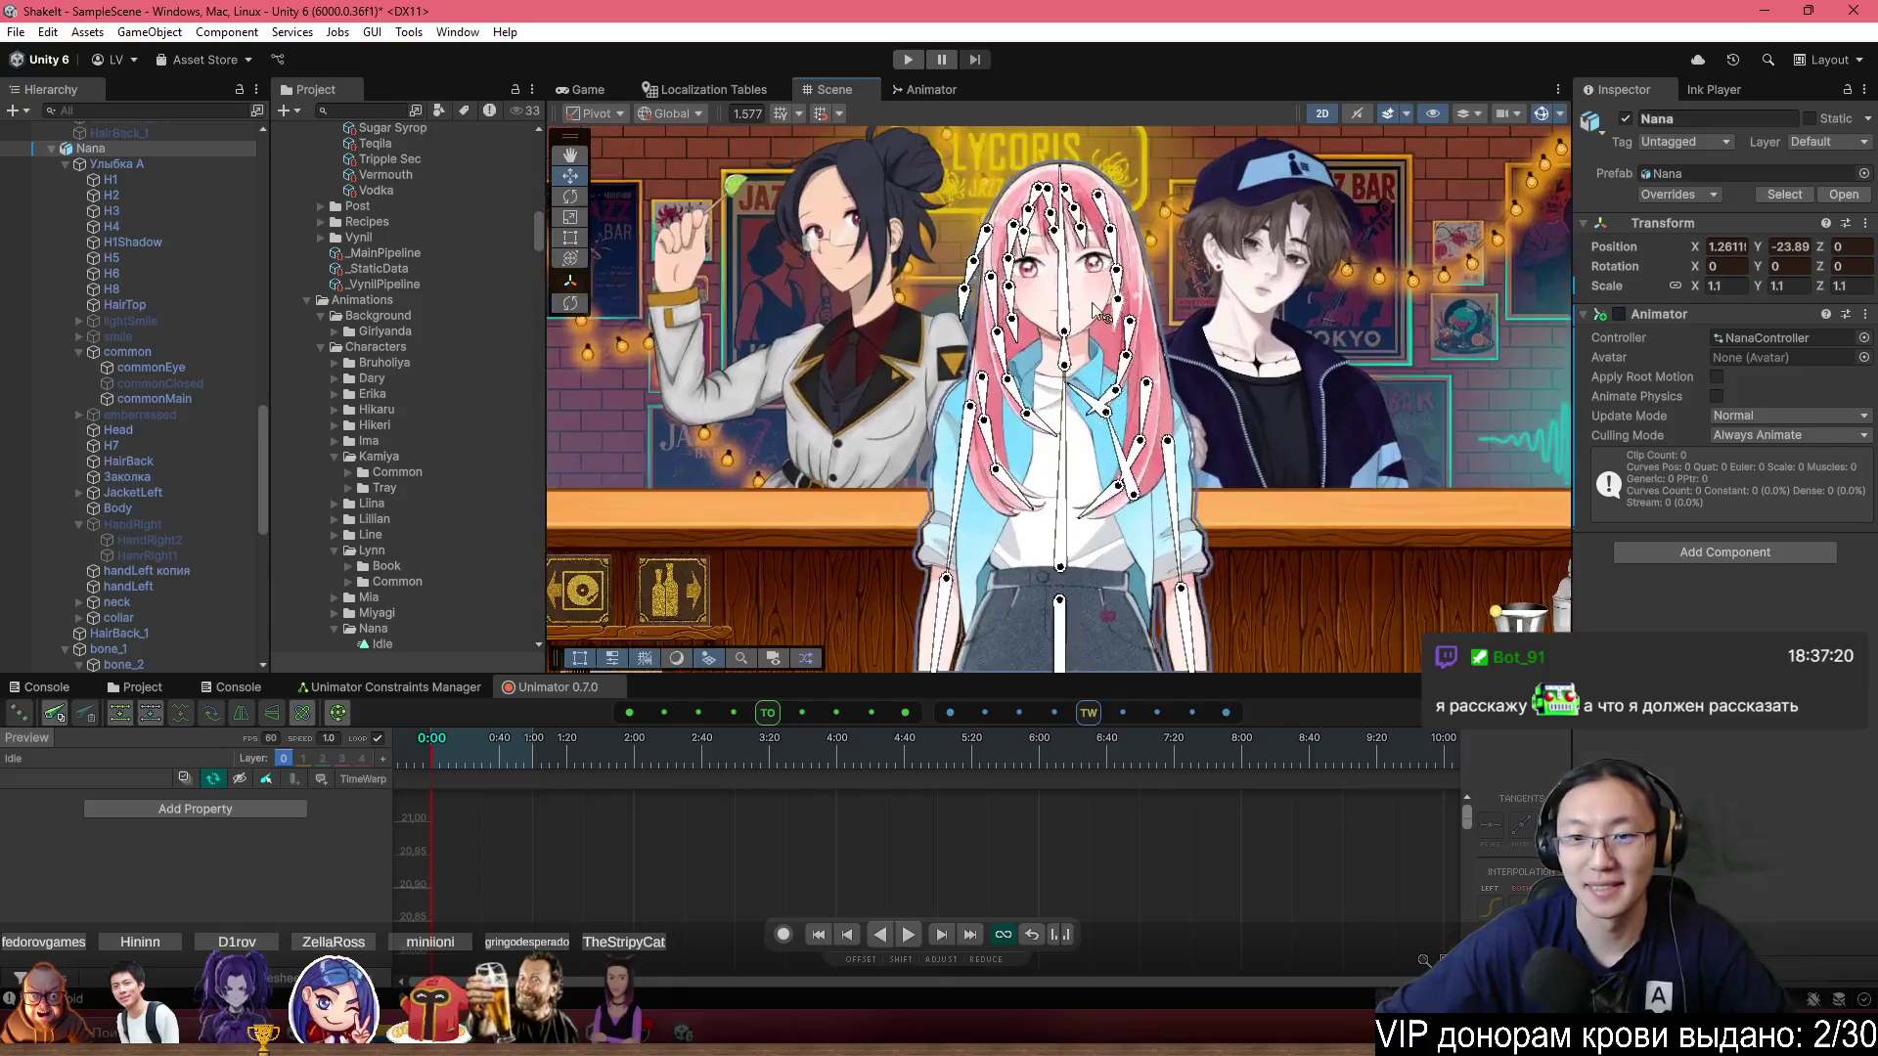
scroll(1022, 396, "down", 4)
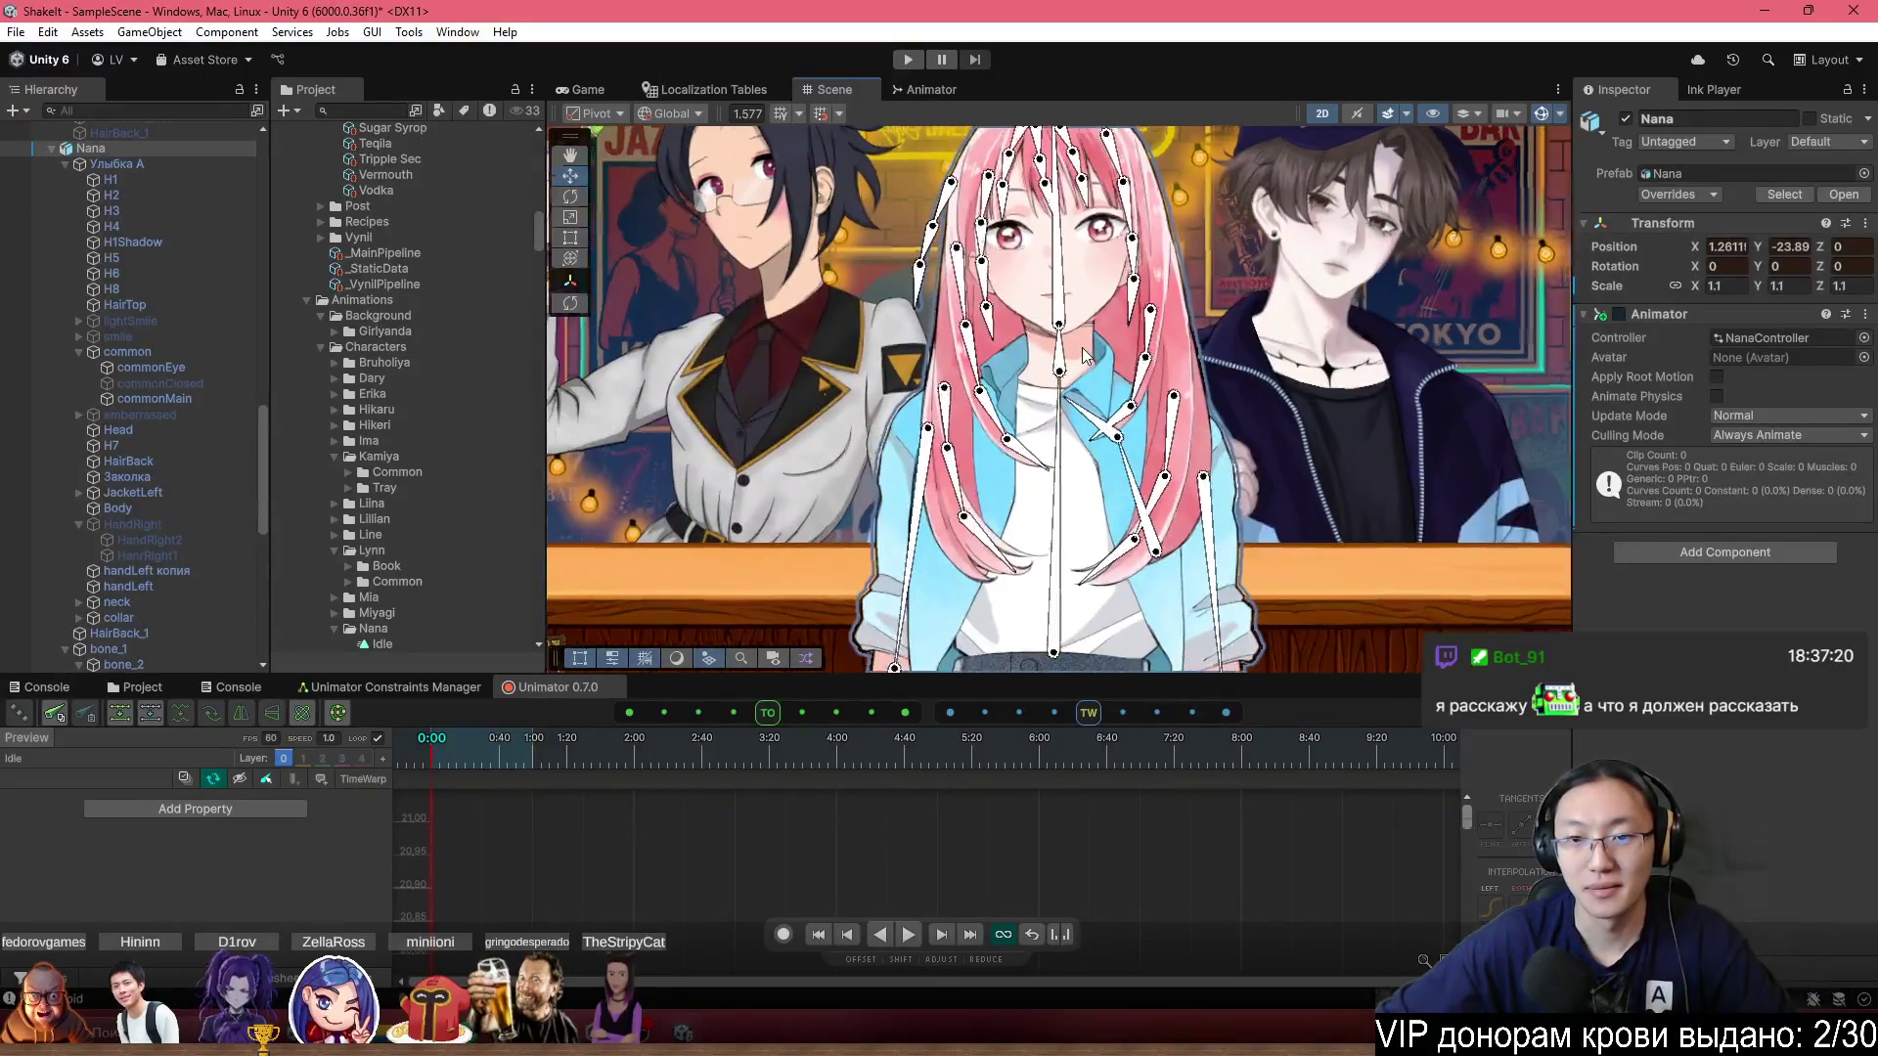
scroll(1097, 349, "up", 2)
Reframe the Scene view around Nana and the counter, then deselect her.
left_click_drag(1097, 349, 1074, 384)
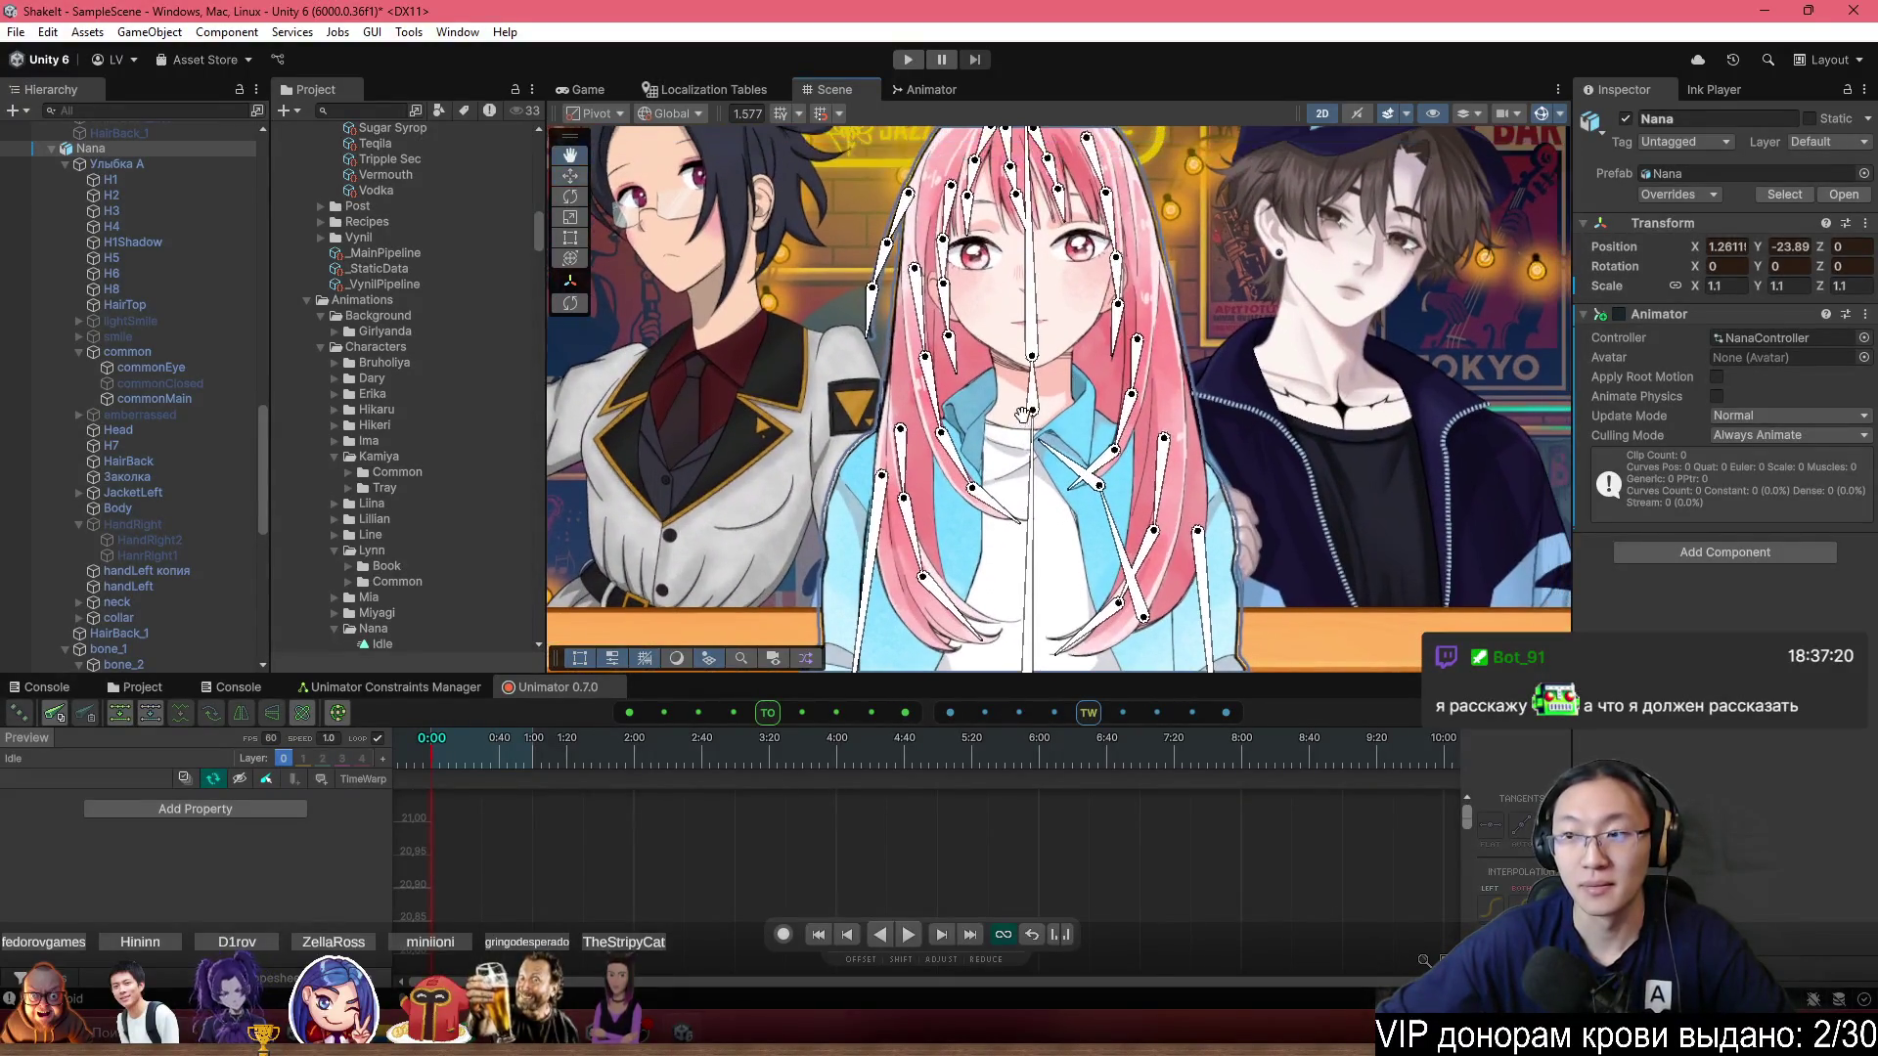
scroll(877, 585, "down", 5)
scroll(877, 585, "up", 3)
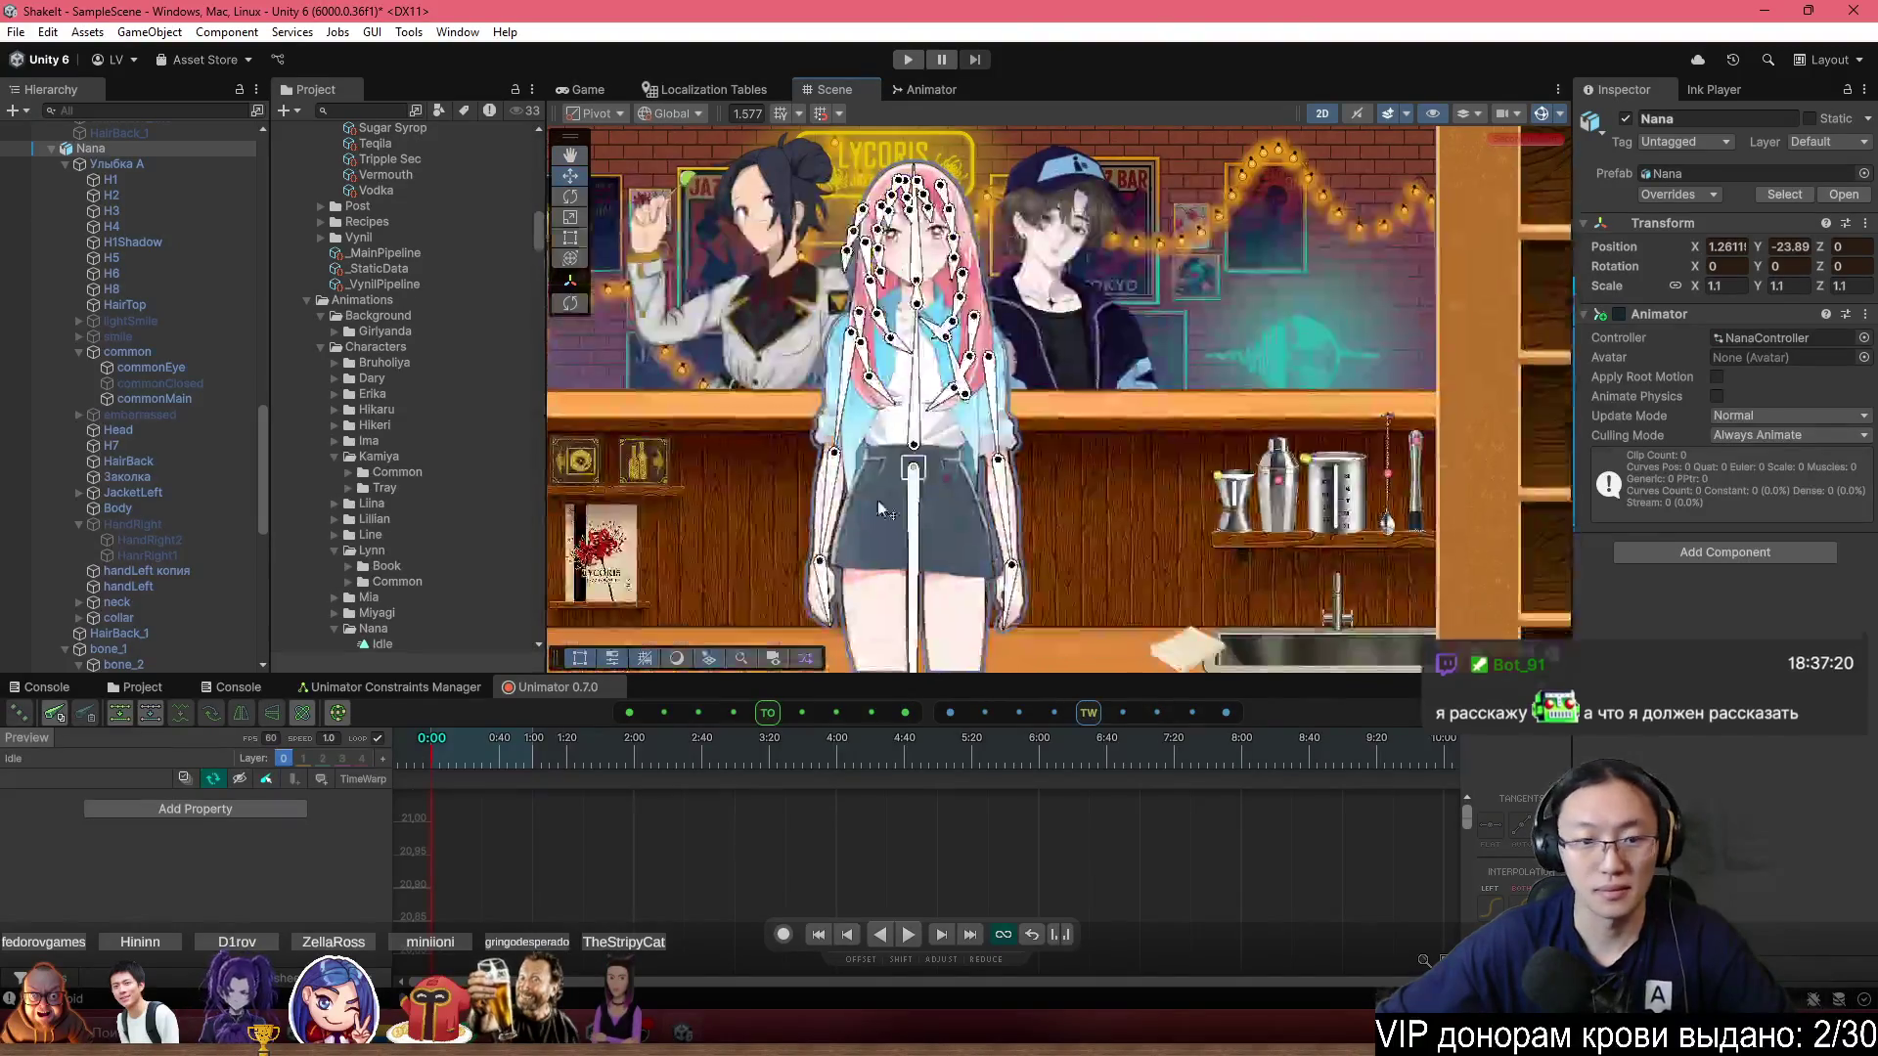
scroll(1150, 479, "down", 3)
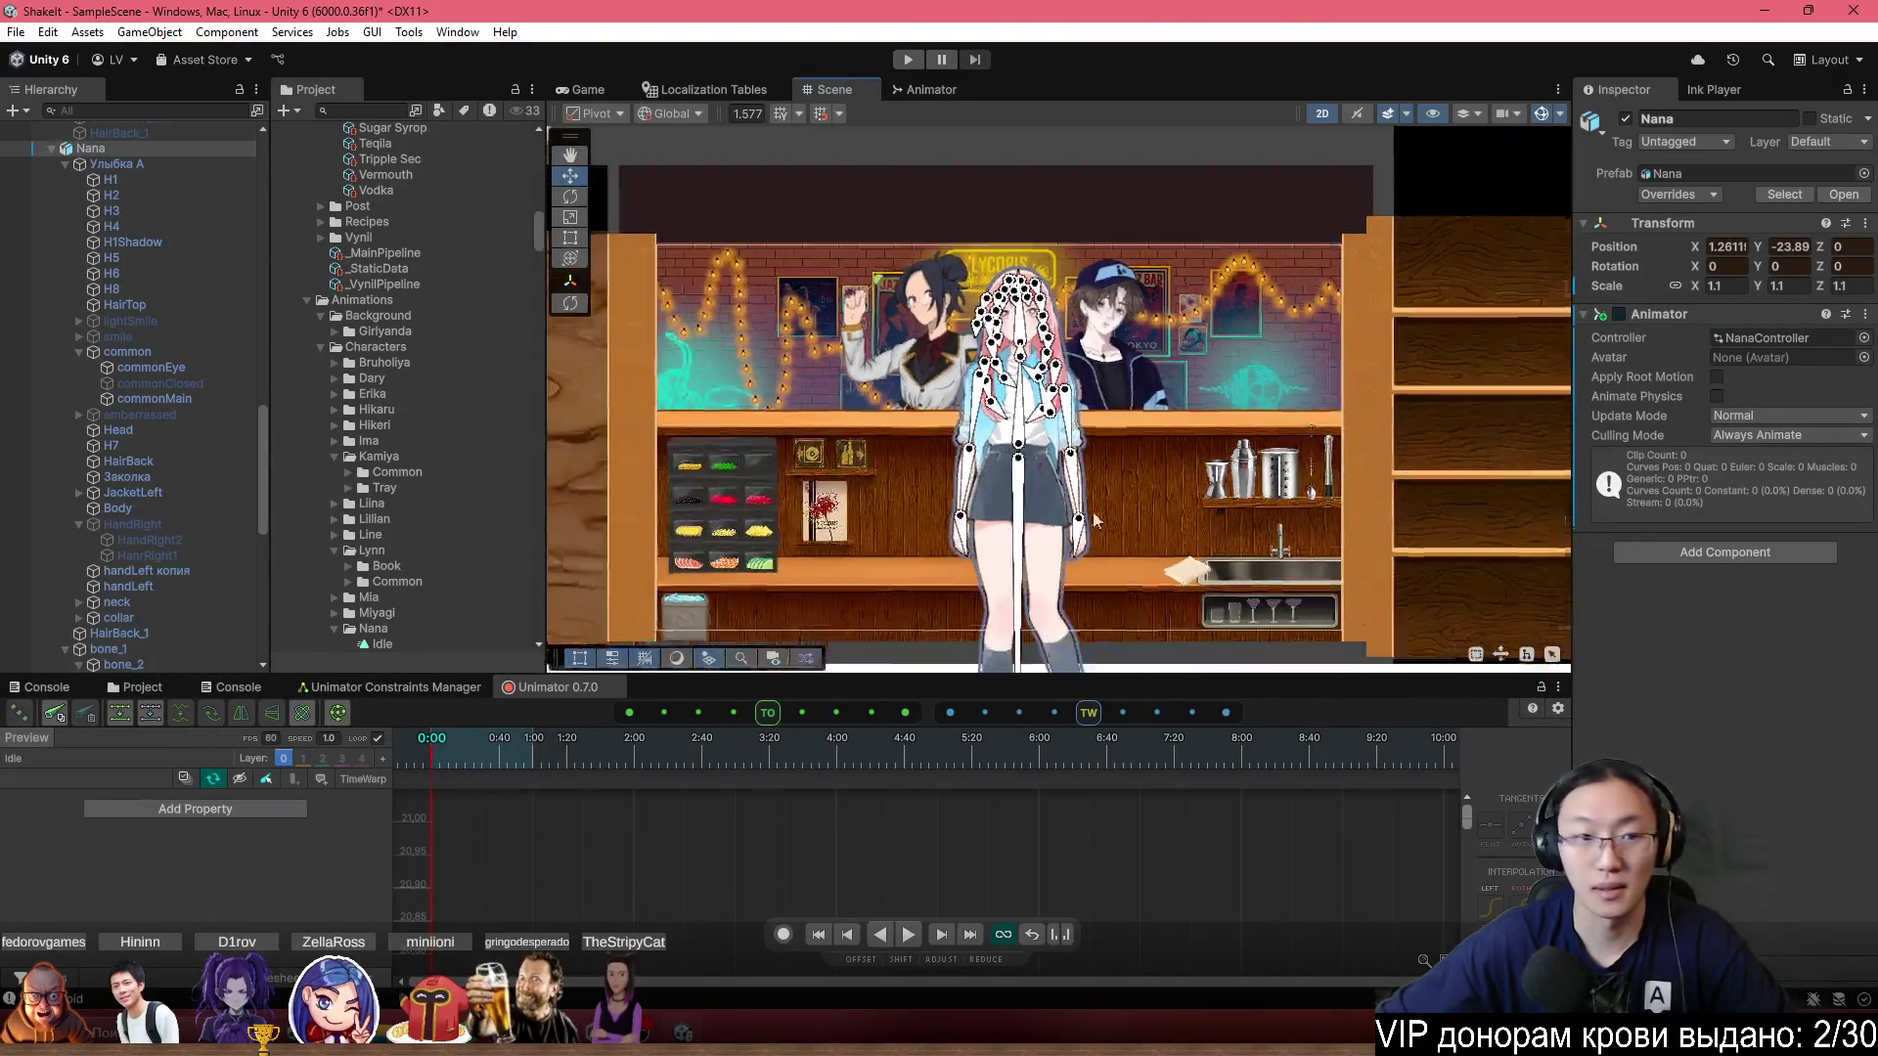
scroll(790, 518, "down", 2)
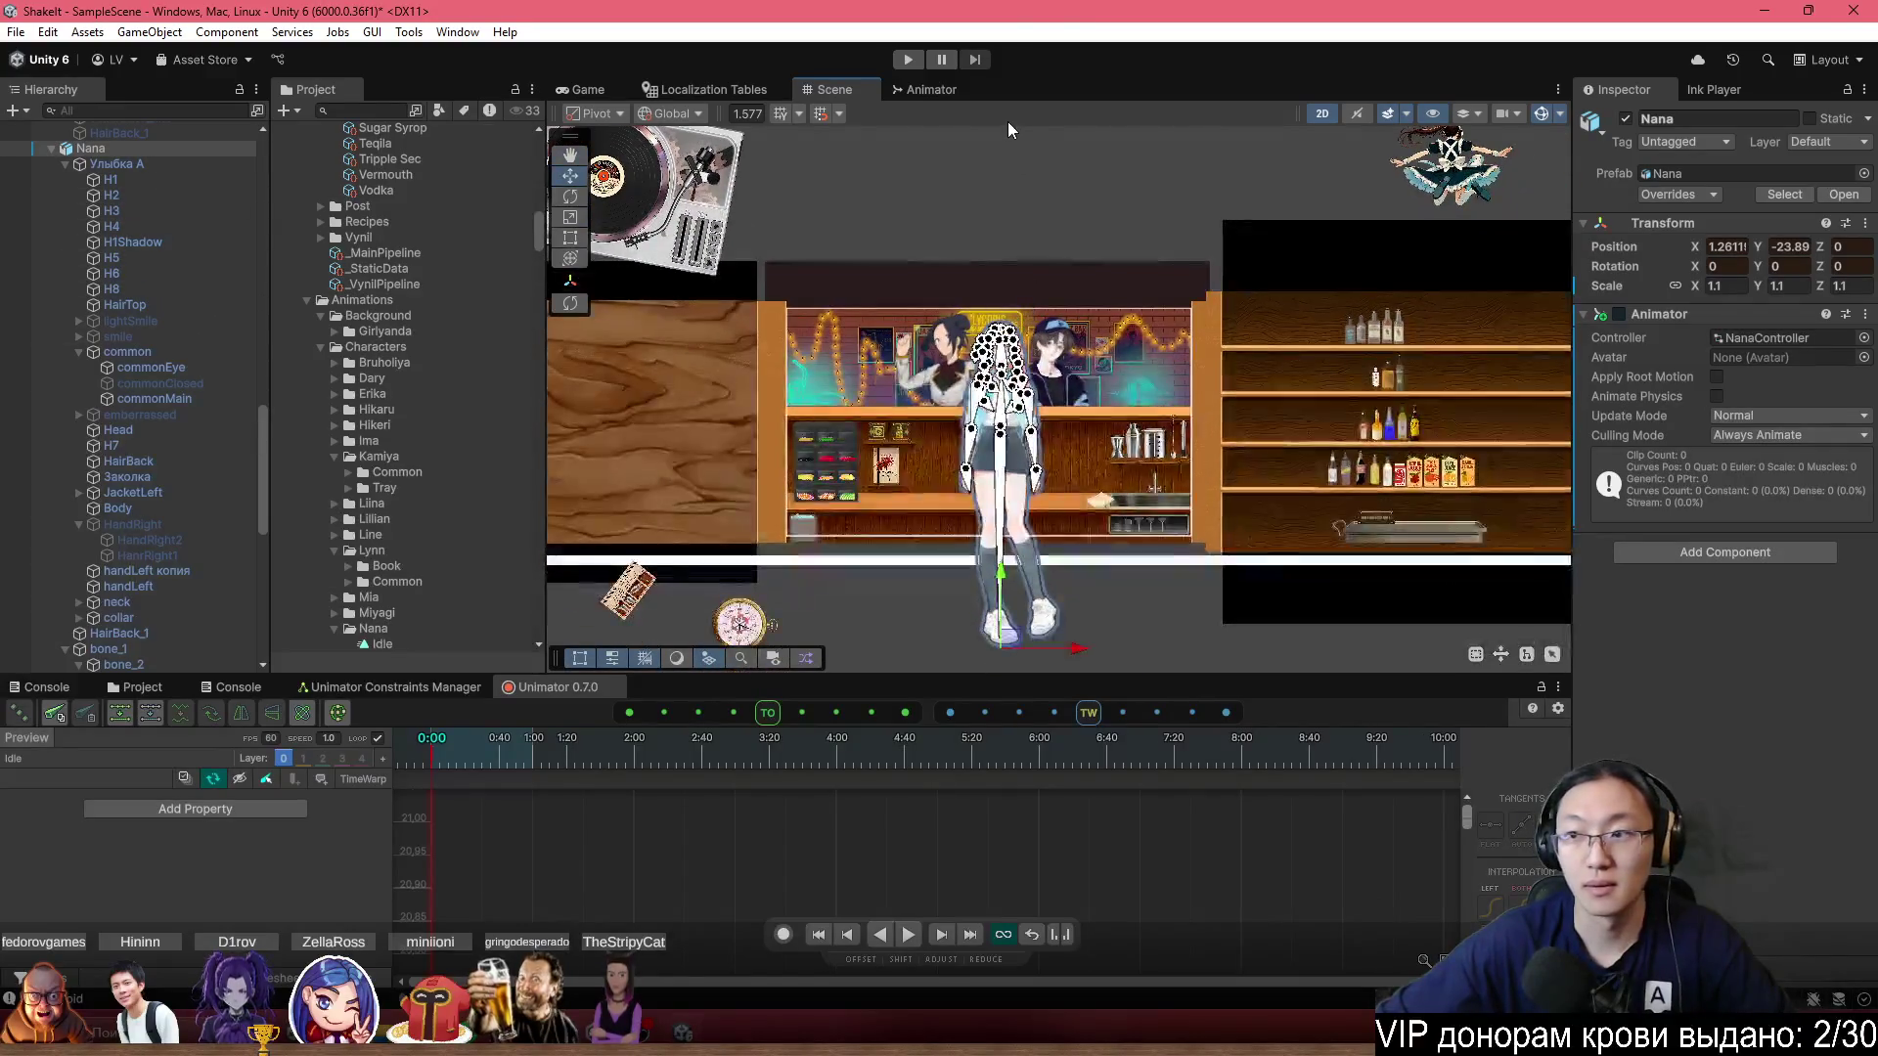
left_click(1057, 208)
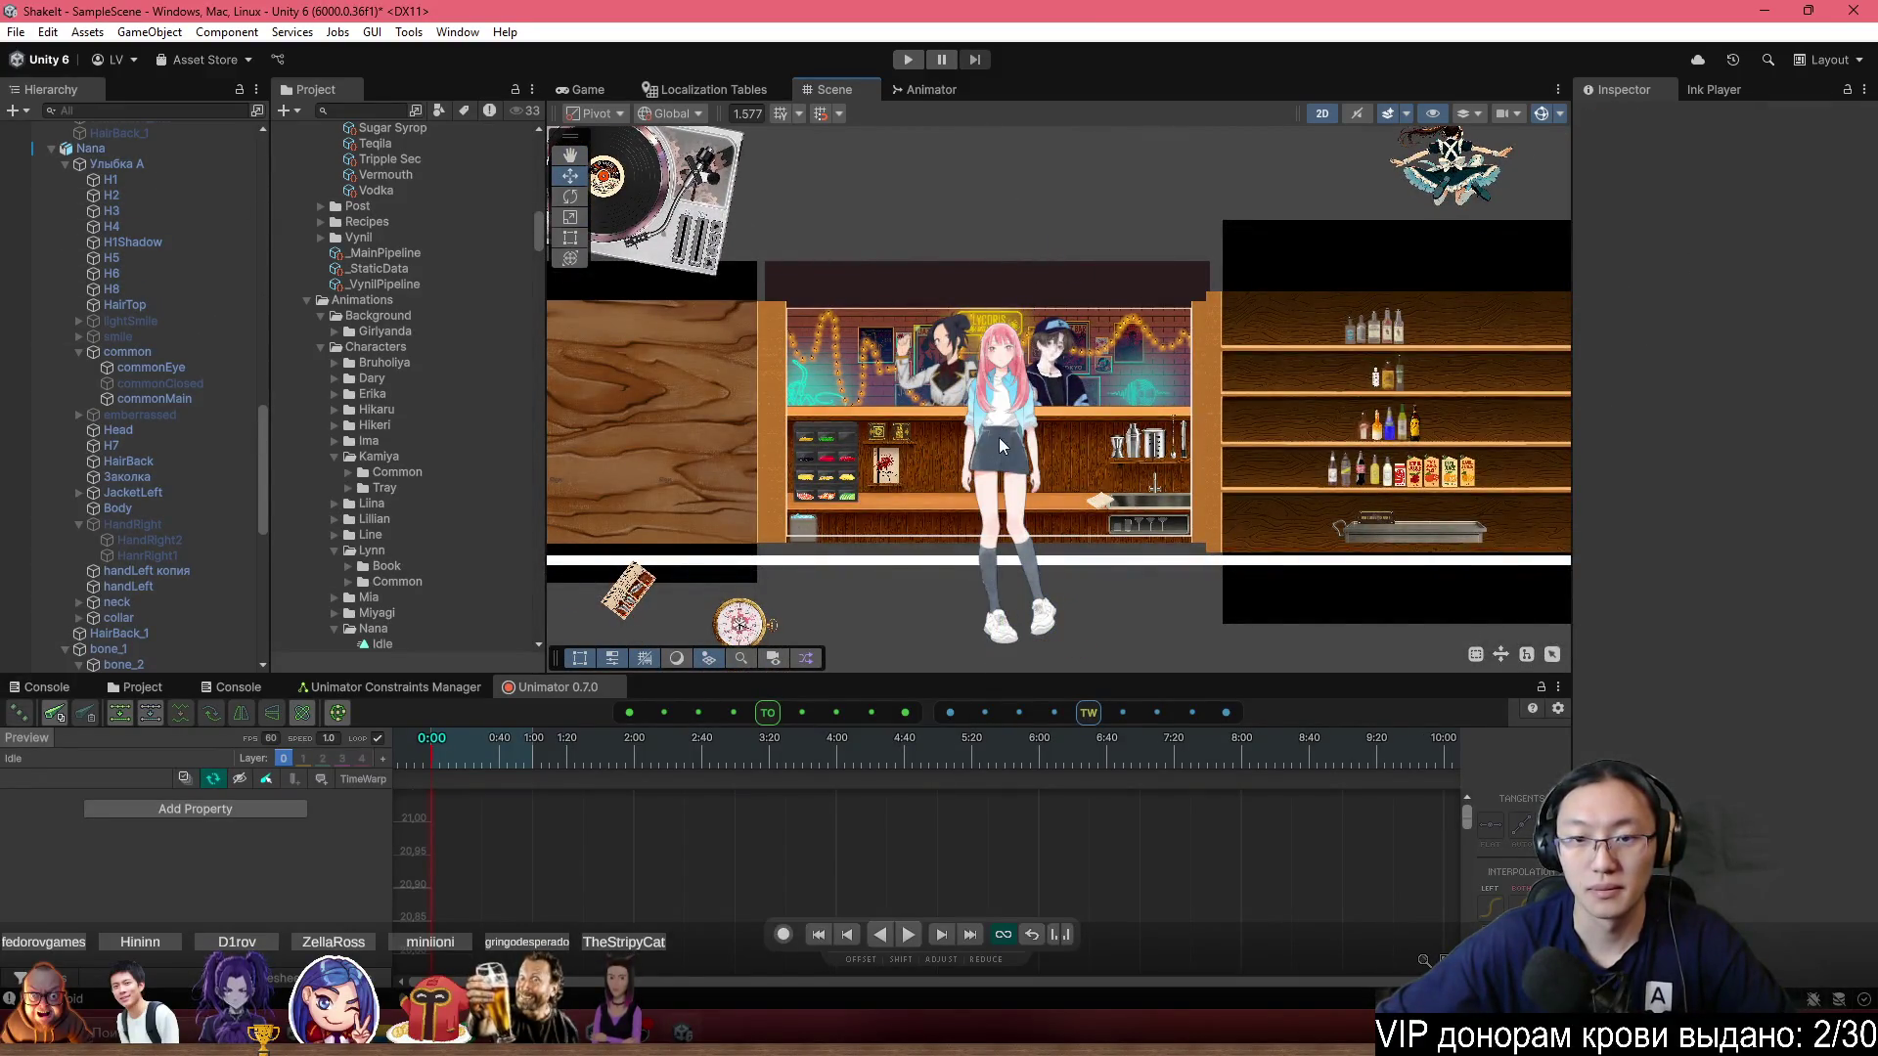
scroll(999, 437, "up", 2)
Preview the Idle clip in Unimator, frame Nana, and toggle Record on and off.
left_click(907, 936)
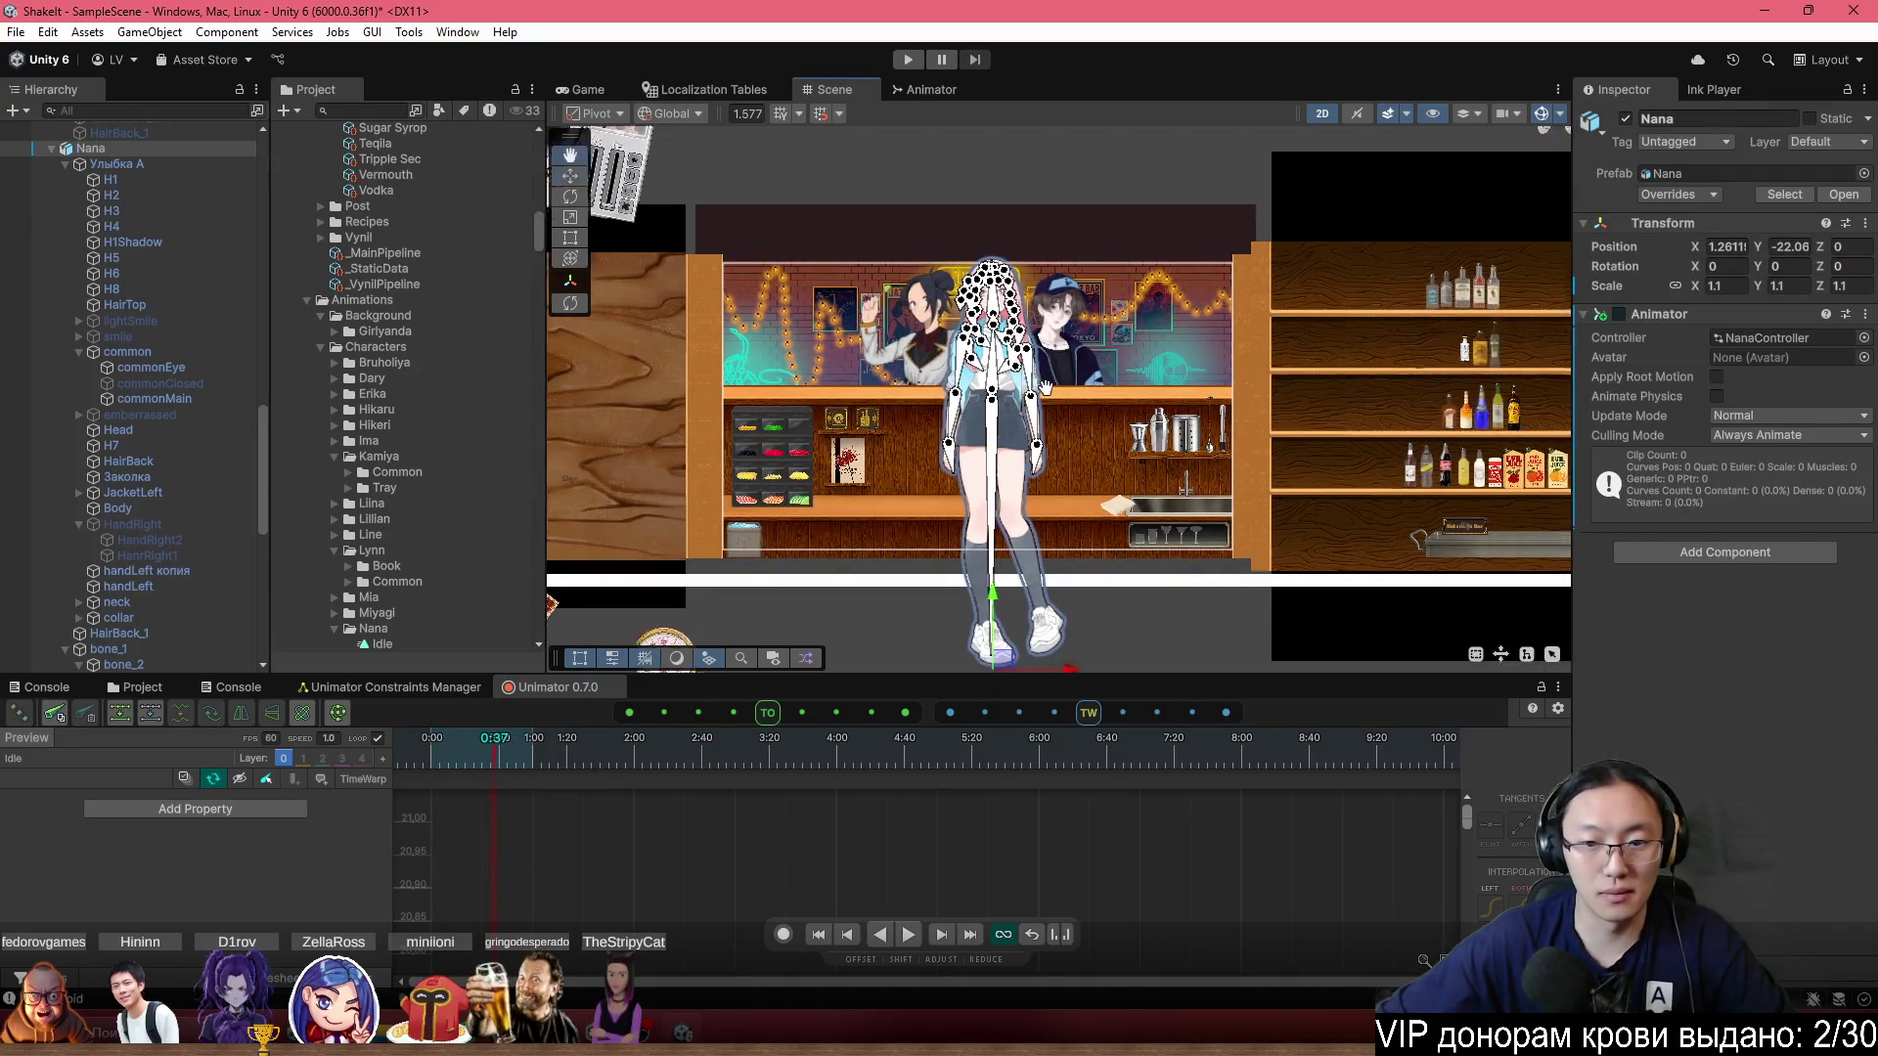
key("f")
left_click(782, 935)
left_click(782, 935)
left_click(1757, 249)
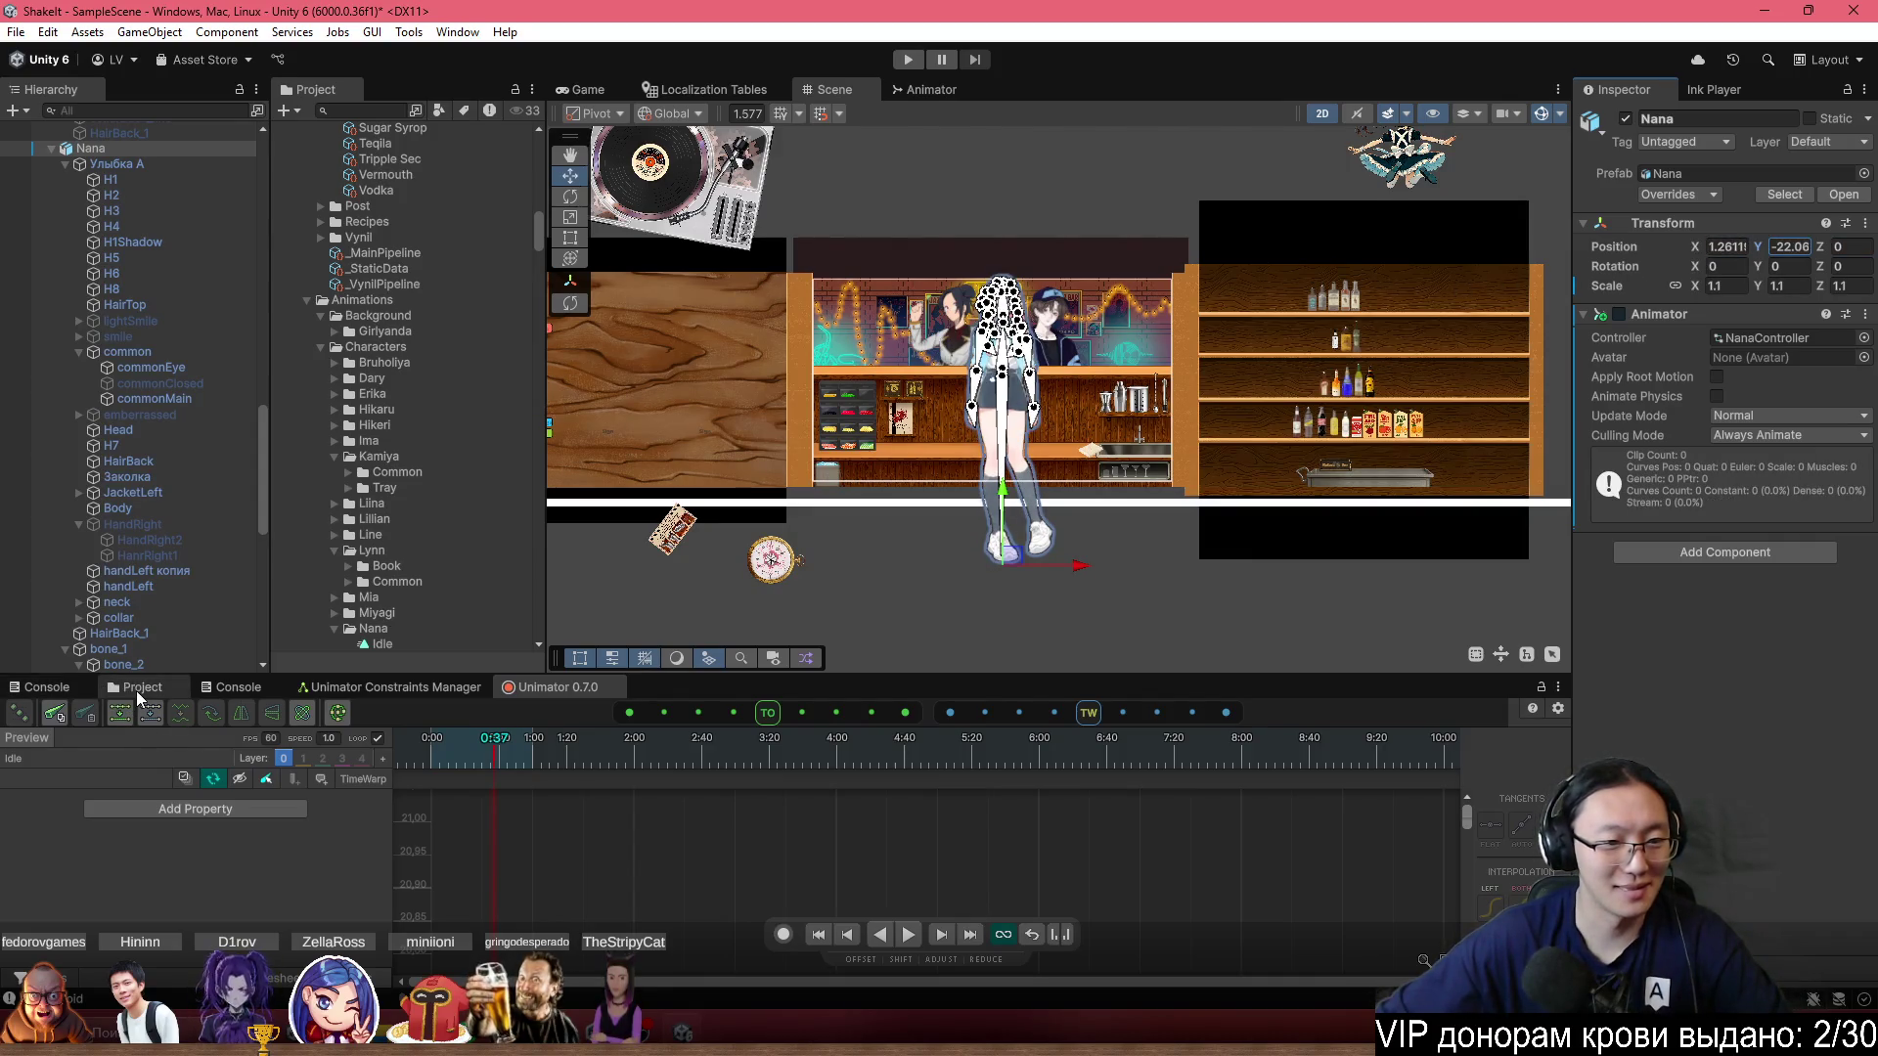
Reselect Nana, nudge her down to Y -22.18, and show the Unimator 0.7.0 timeline.
left_click(110, 691)
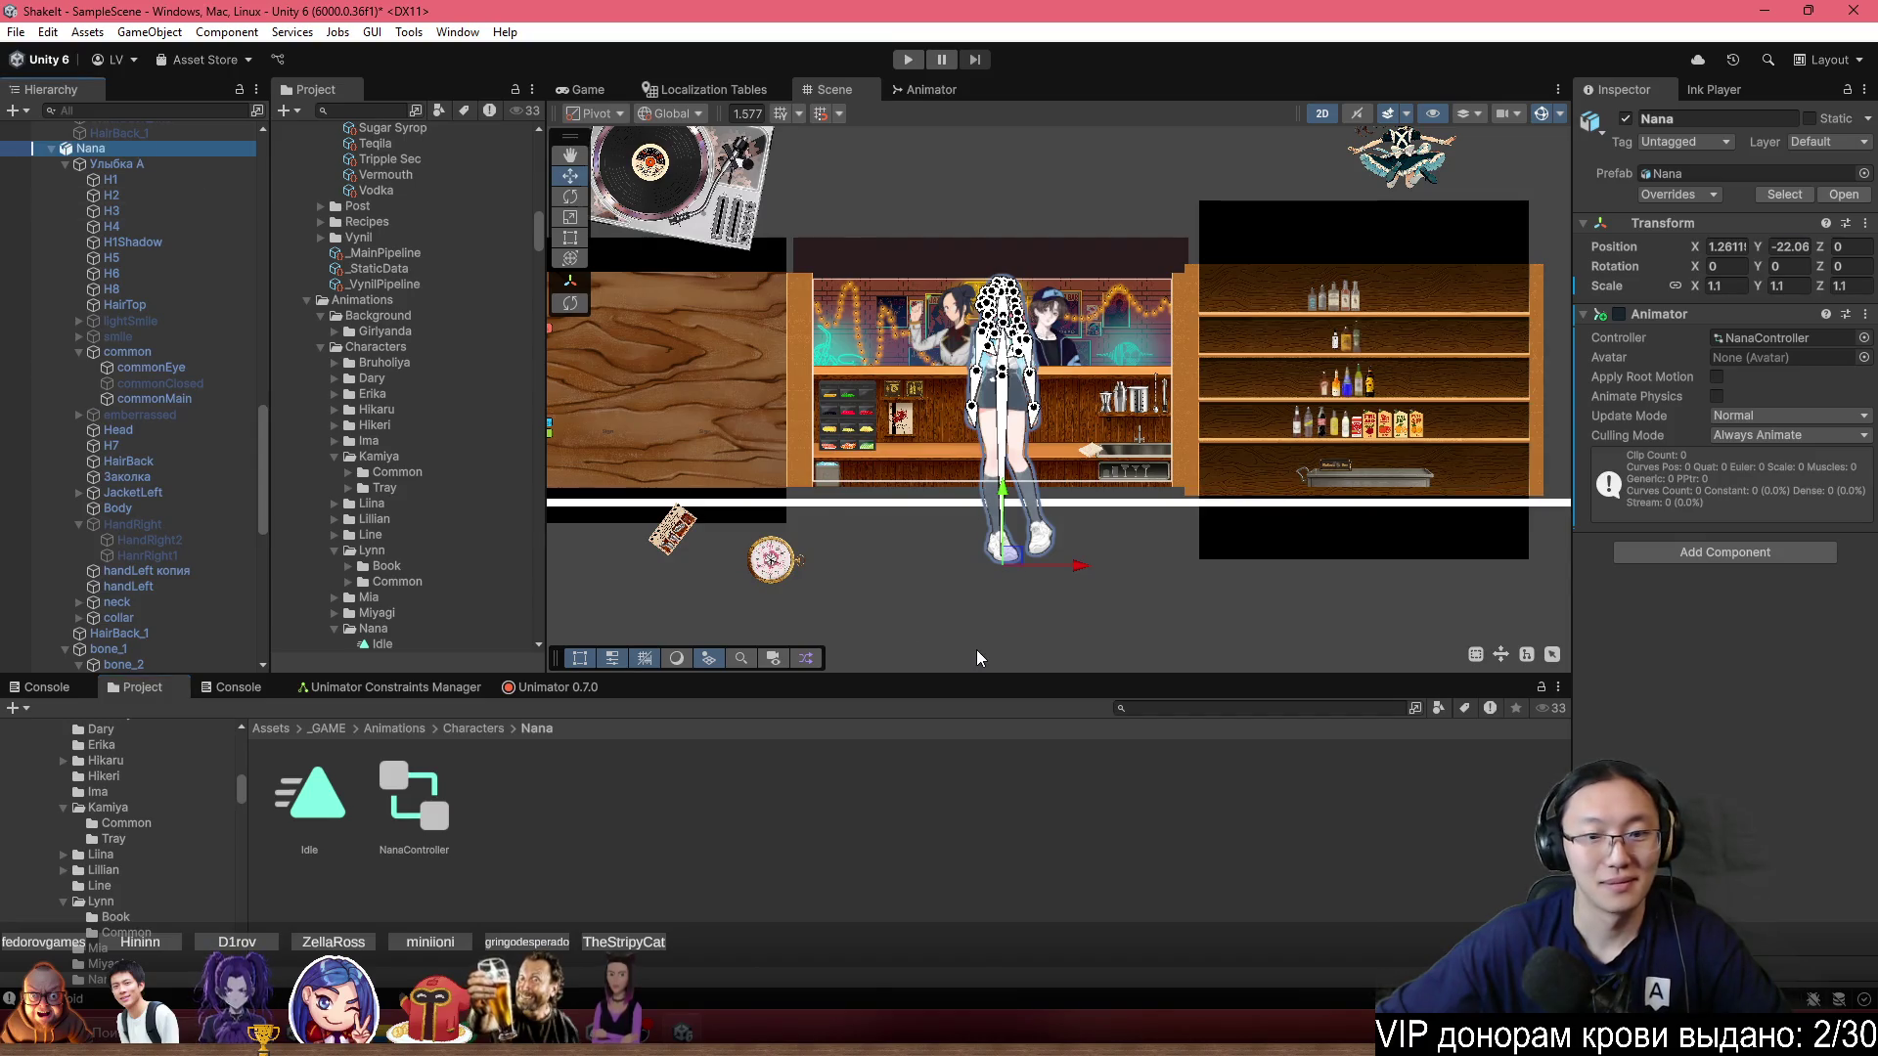
left_click(139, 149, "ctrl")
left_click(91, 148)
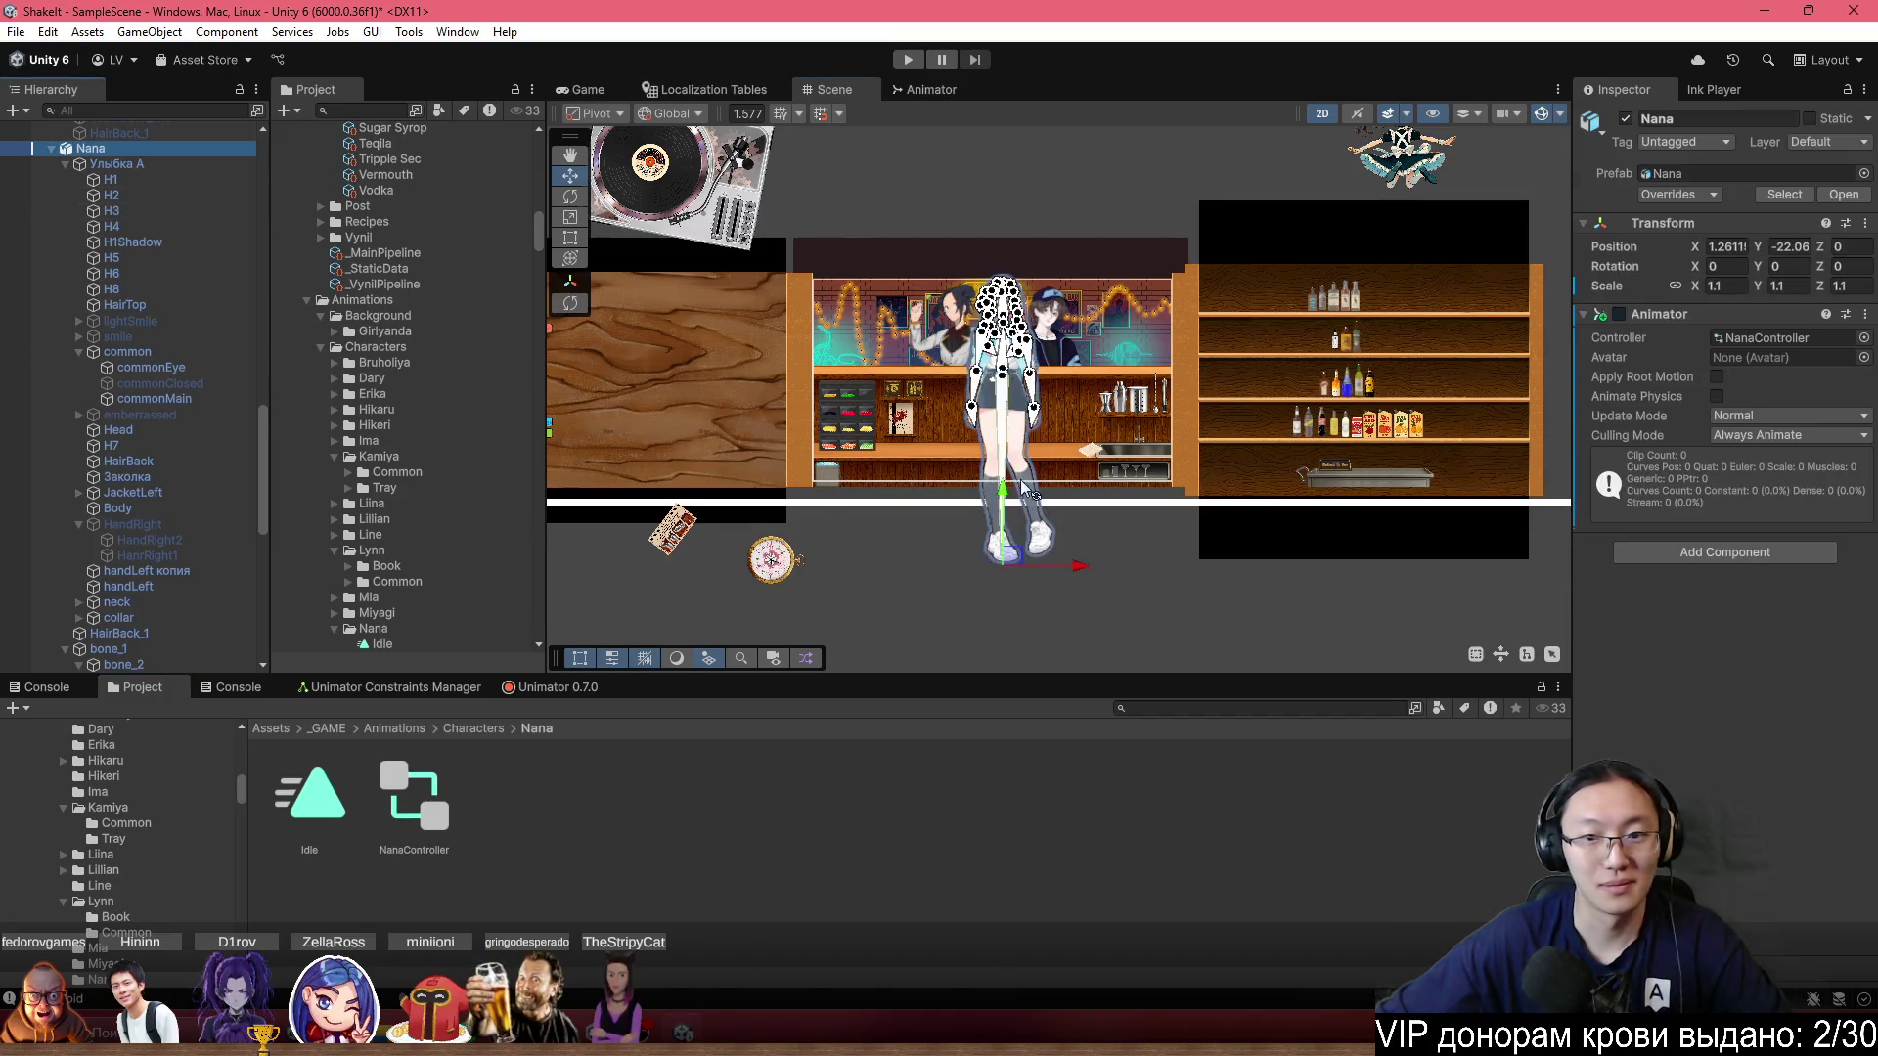
scroll(1005, 518, "up", 2)
left_click_drag(1005, 519, 1027, 513)
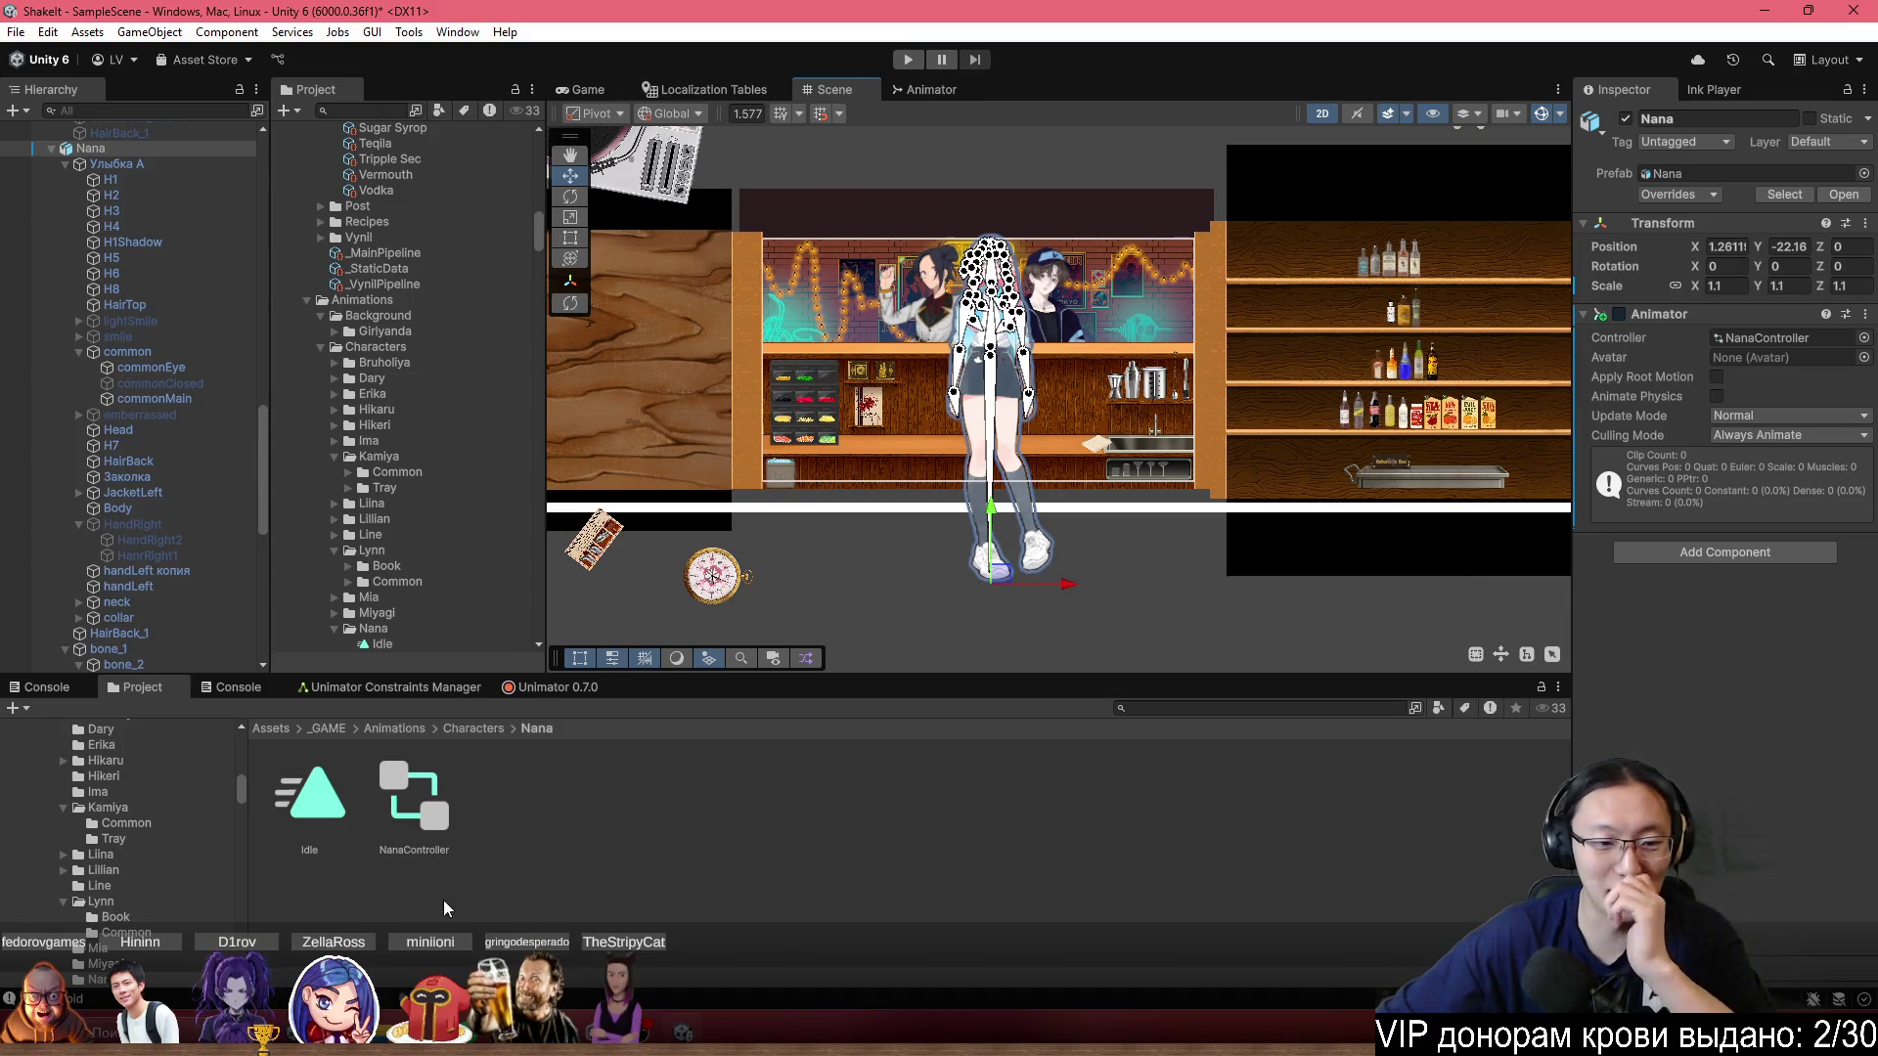
scroll(1062, 365, "up", 5)
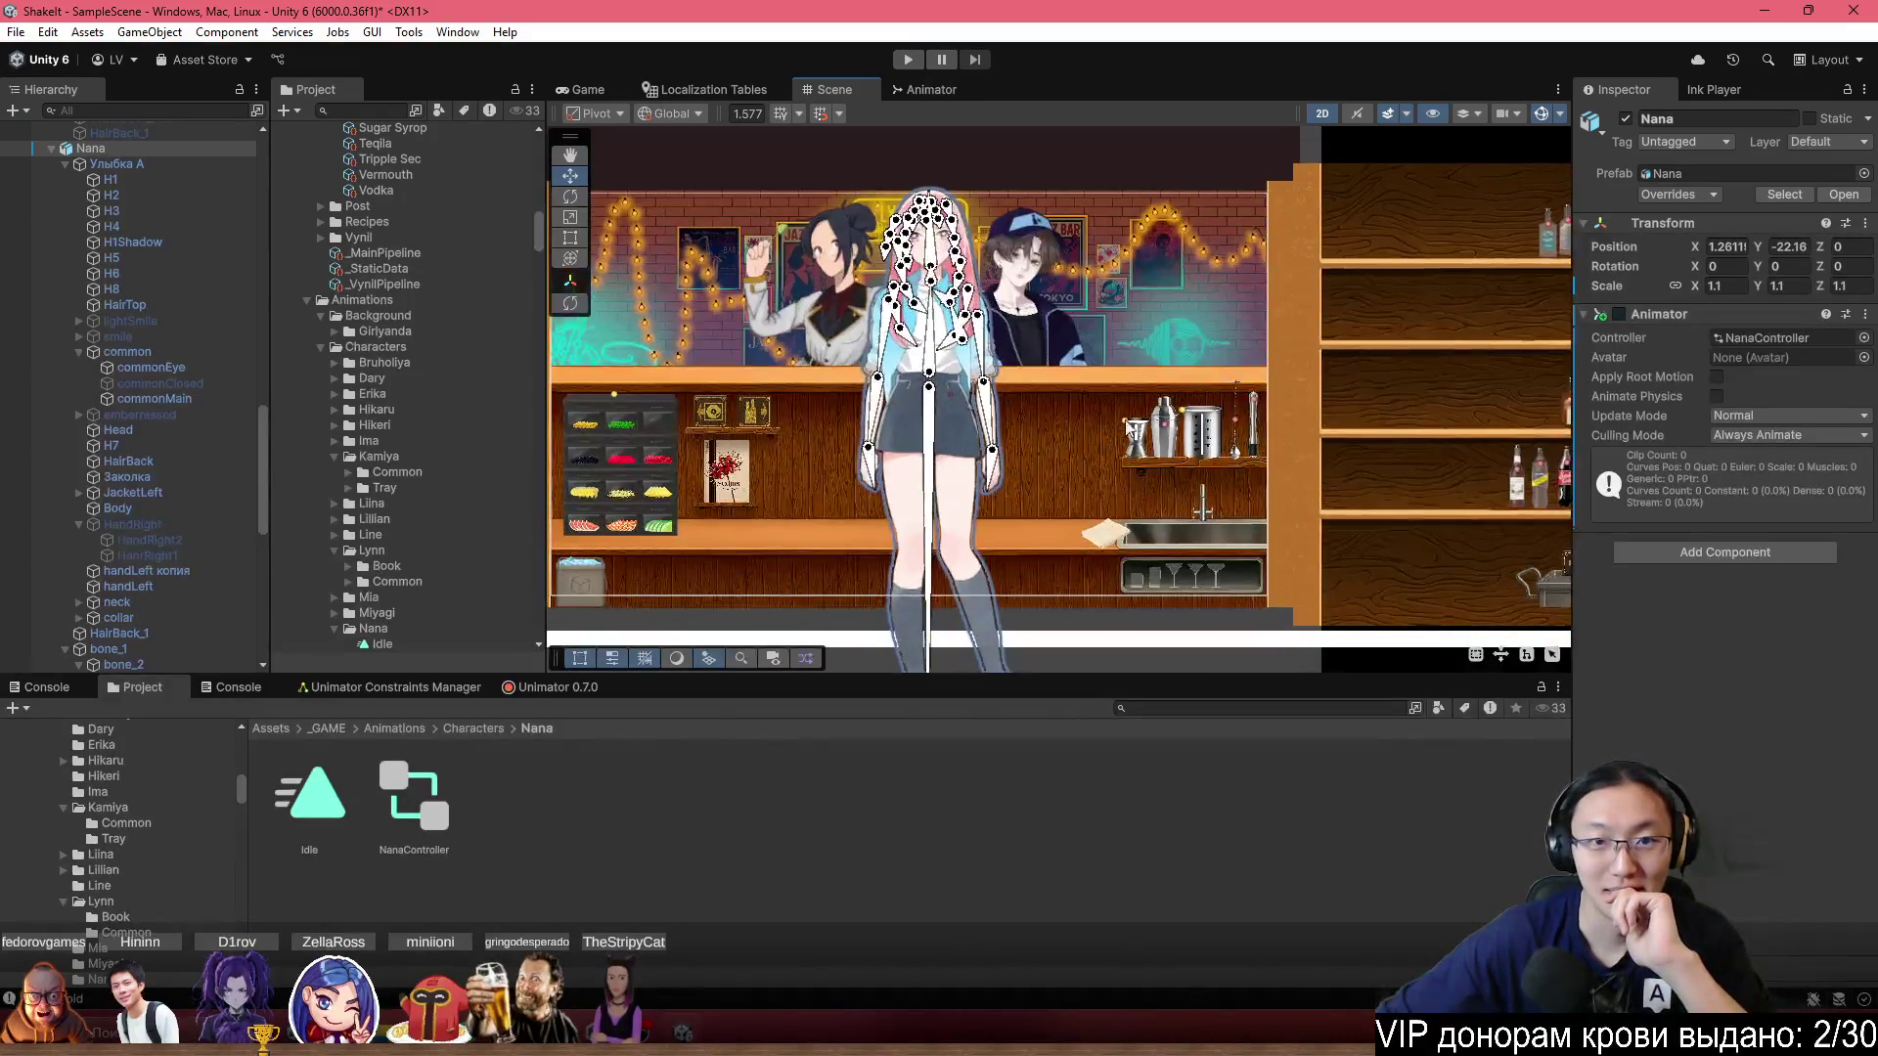
left_click(572, 686)
left_click(784, 935)
left_click(784, 935)
scroll(1117, 438, "down", 3)
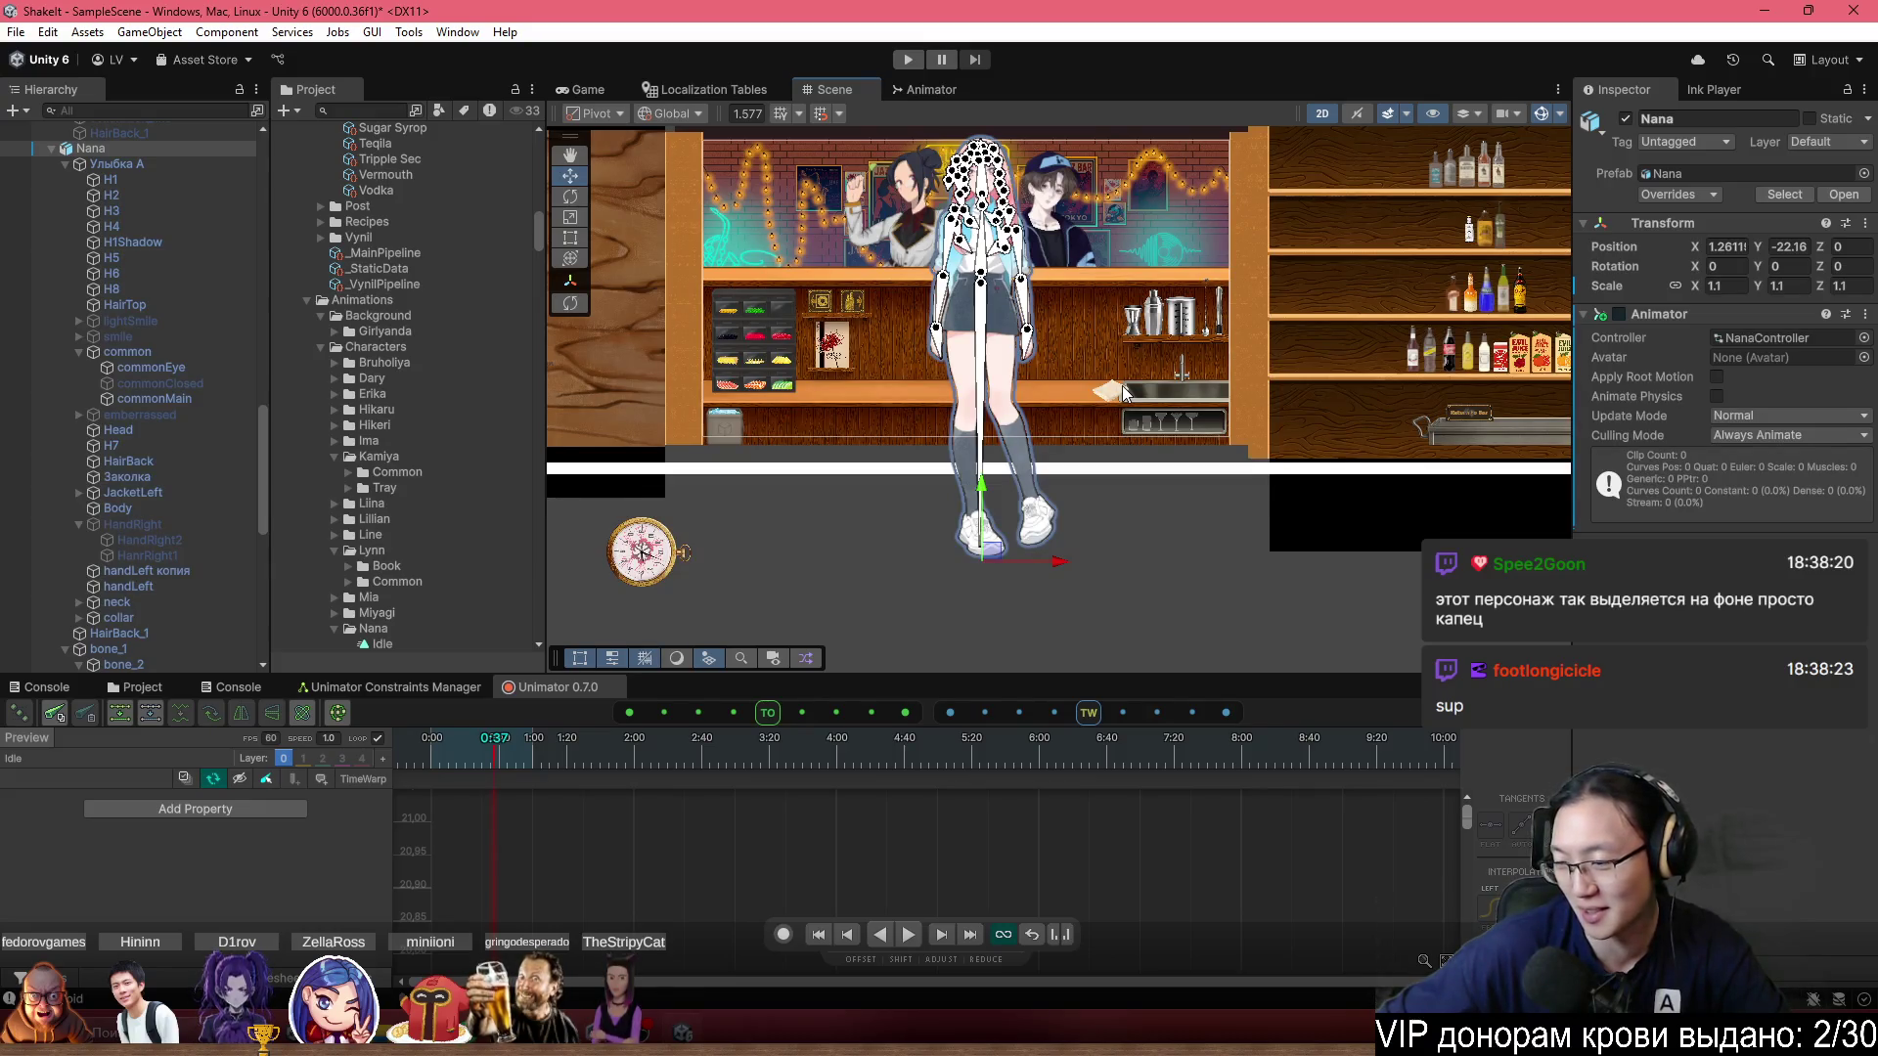
scroll(1010, 604, "up", 2)
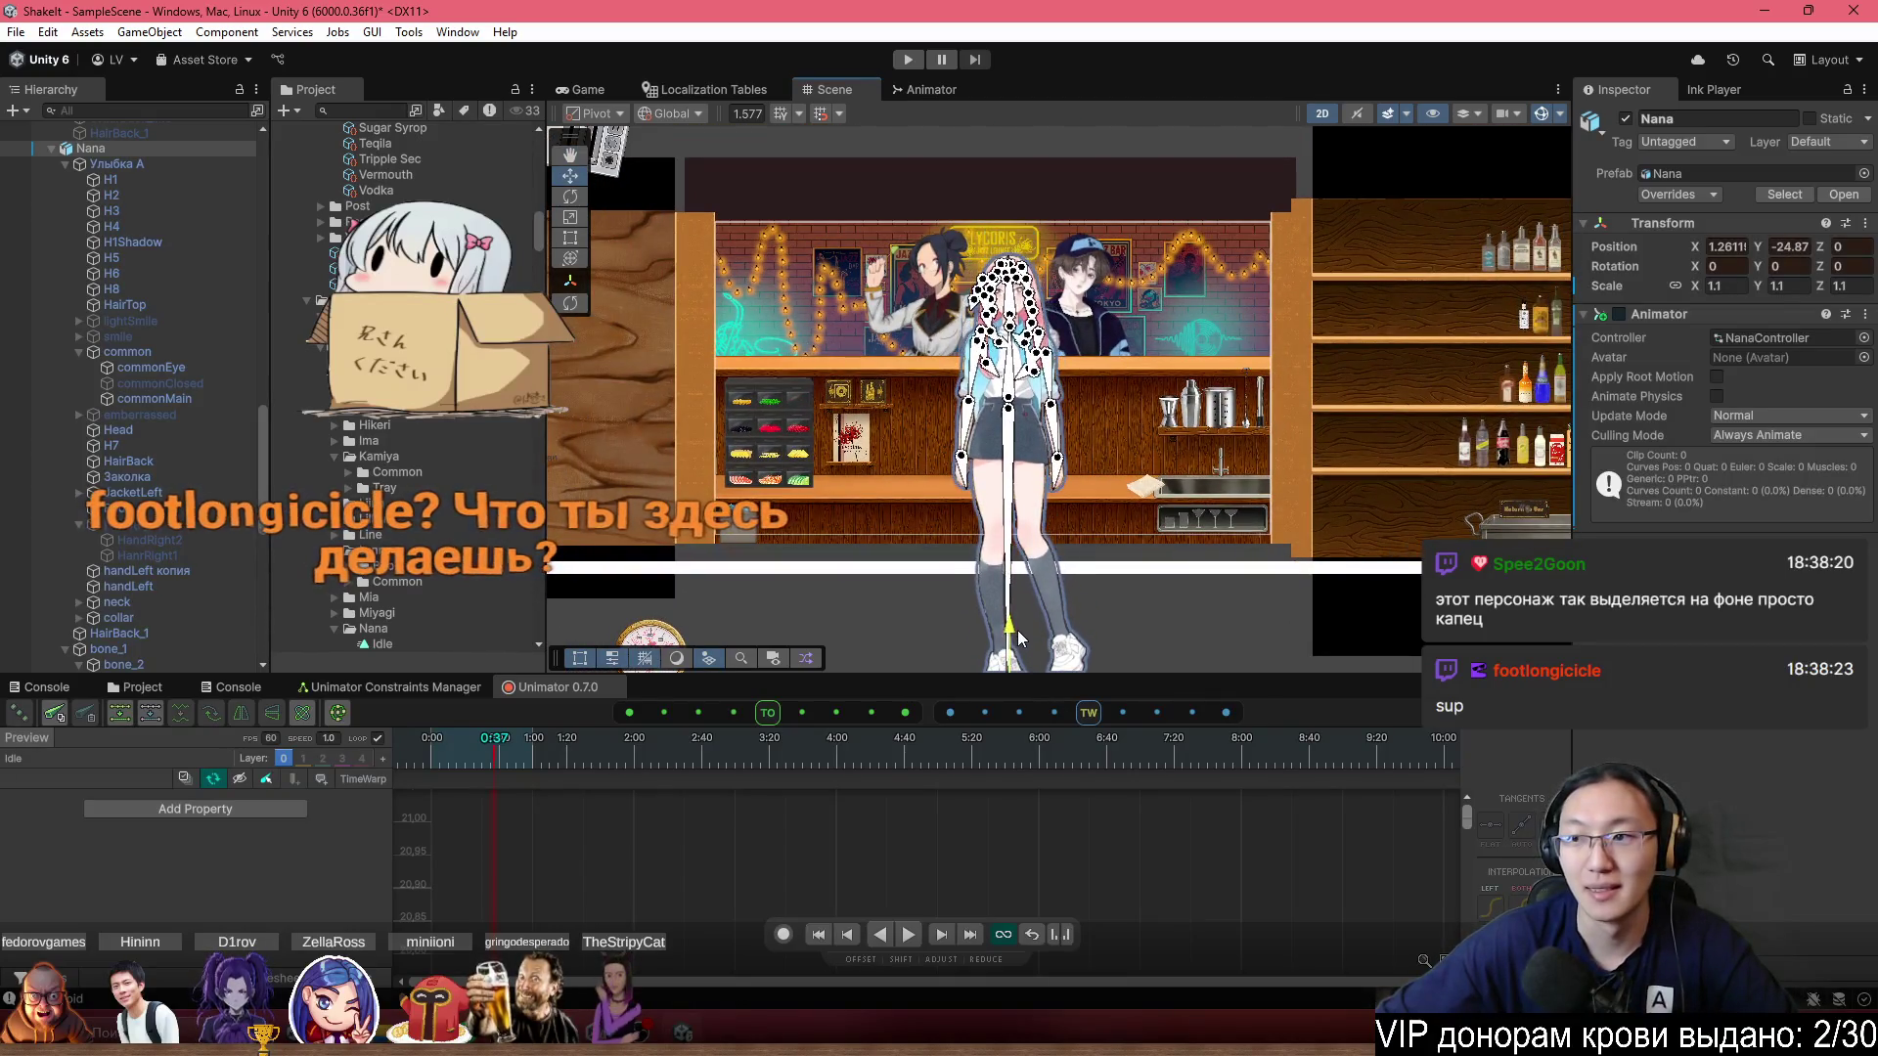
scroll(1130, 503, "down", 5)
left_click(1167, 598)
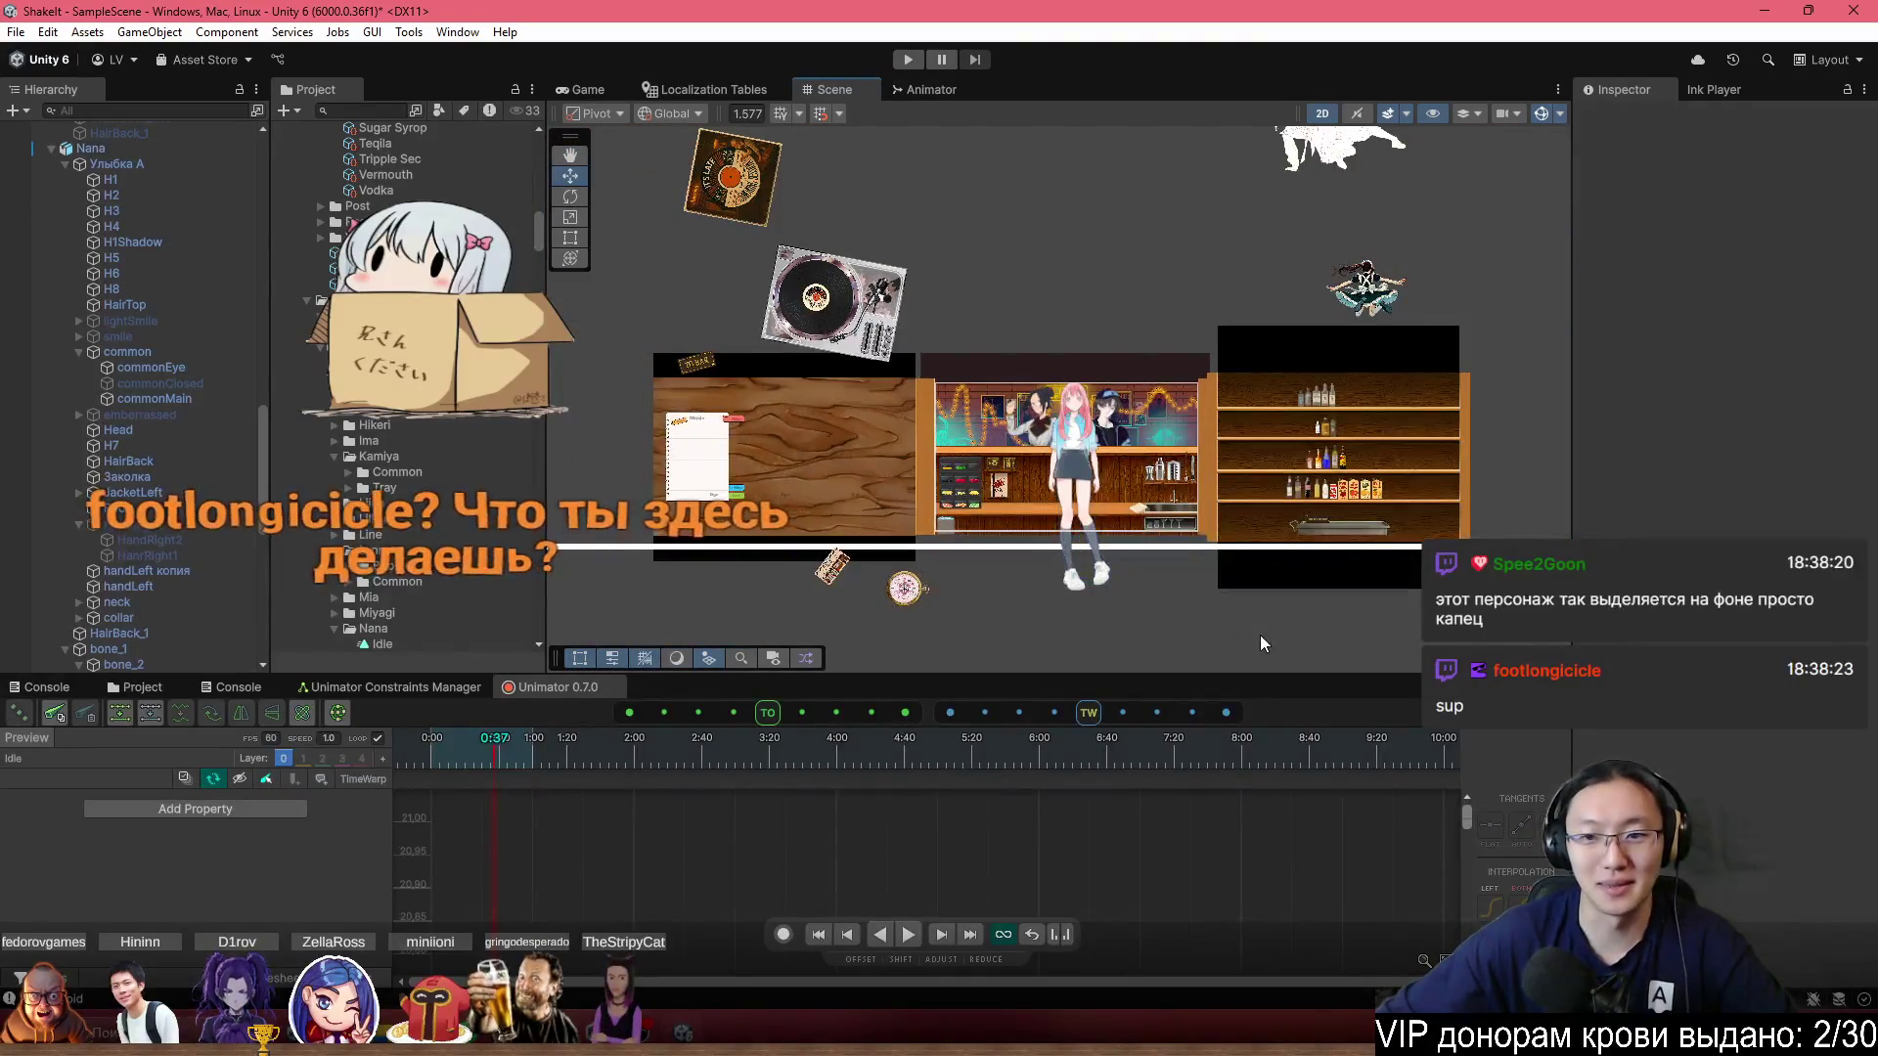
left_click(111, 150)
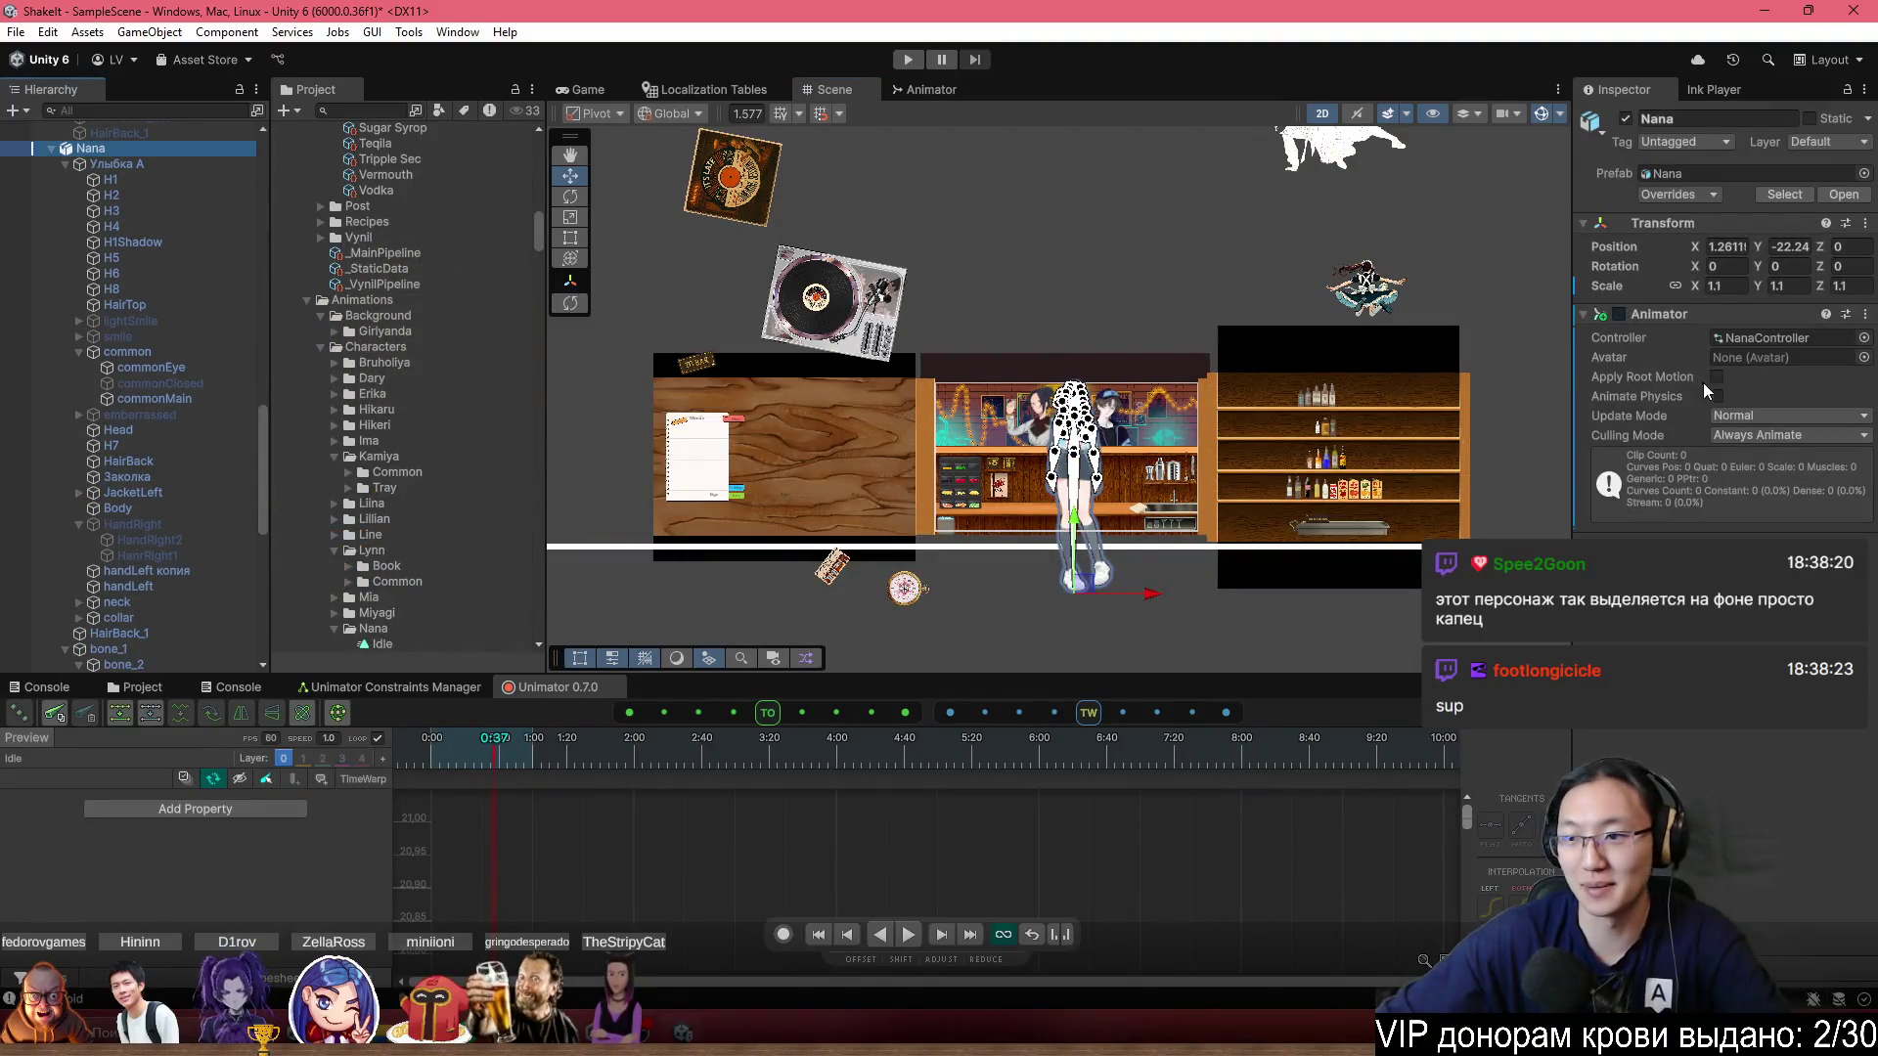
Remove the Animator component from Nana.
left_click(1864, 314)
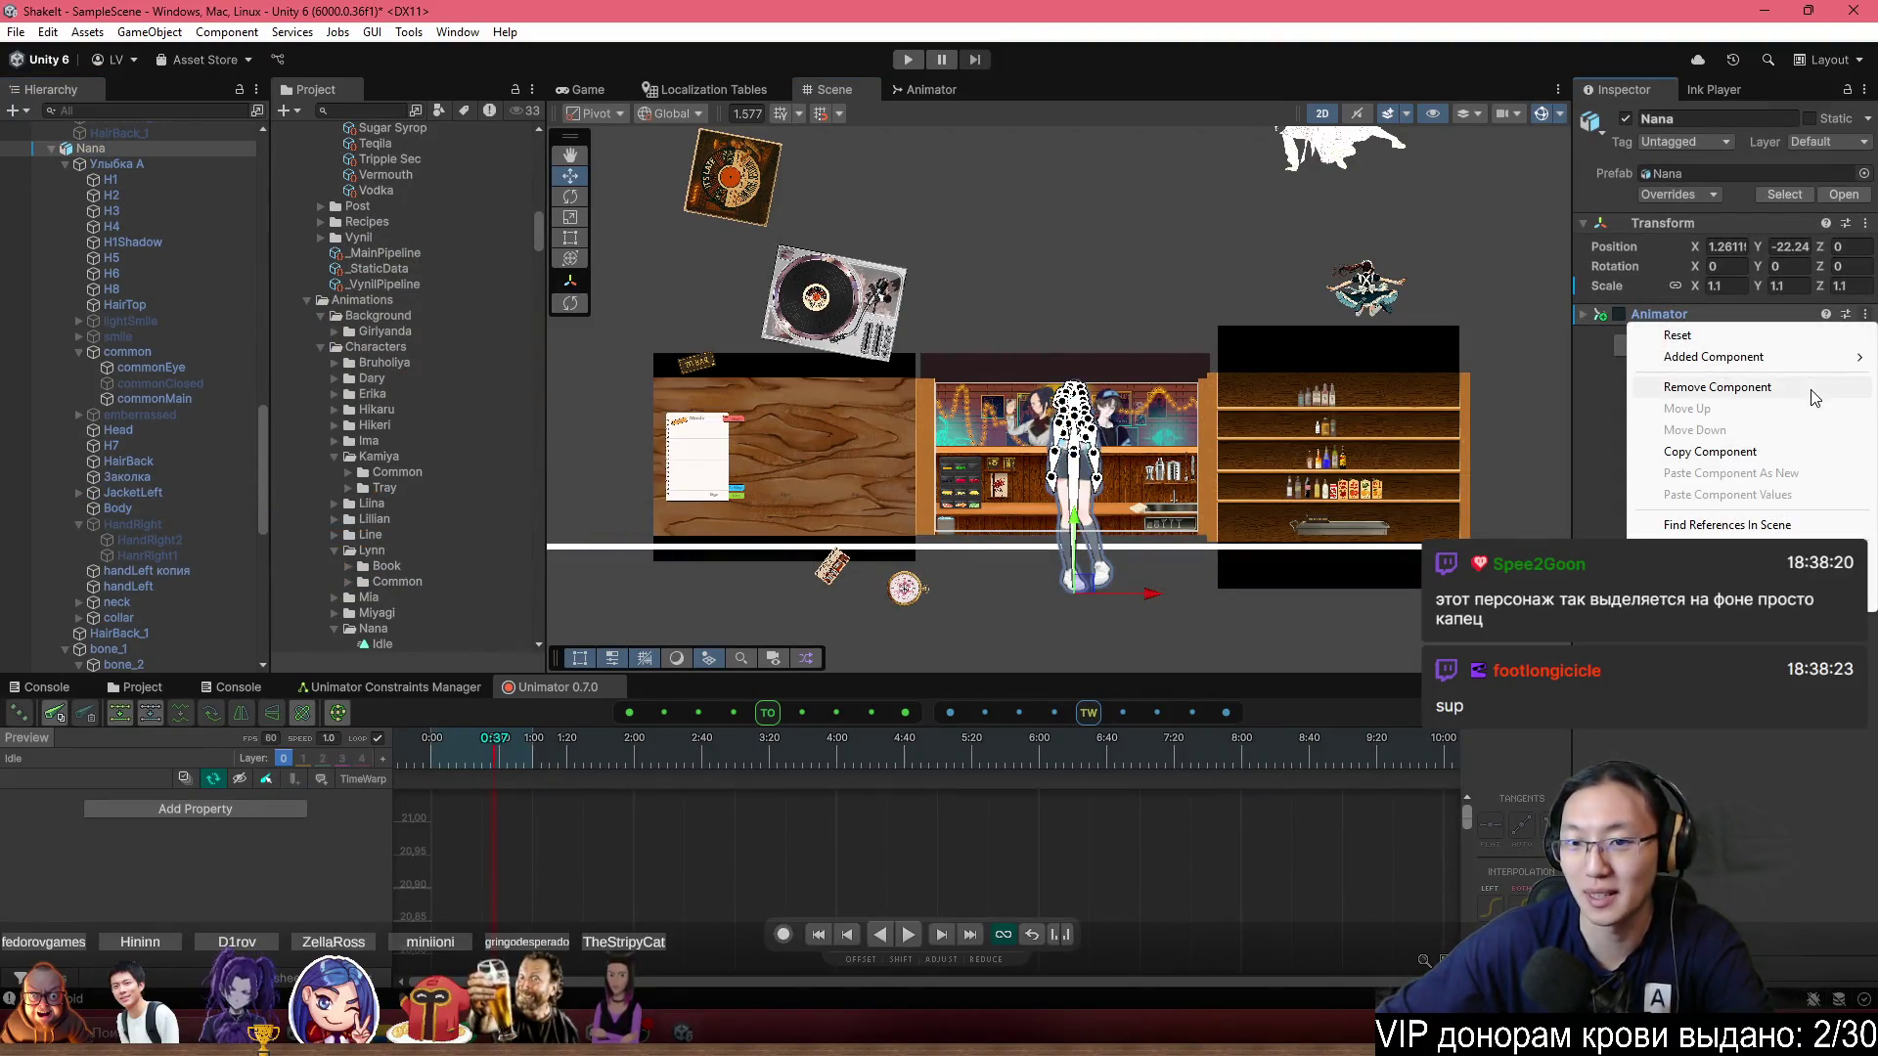
left_click(1816, 387)
scroll(1094, 575, "up", 5)
Drag Nana down to about Y -24.14 and reframe the characters in view.
mouse_move(1035, 531)
left_mouse_down()
mouse_move(1029, 577)
mouse_move(1046, 565)
left_mouse_up()
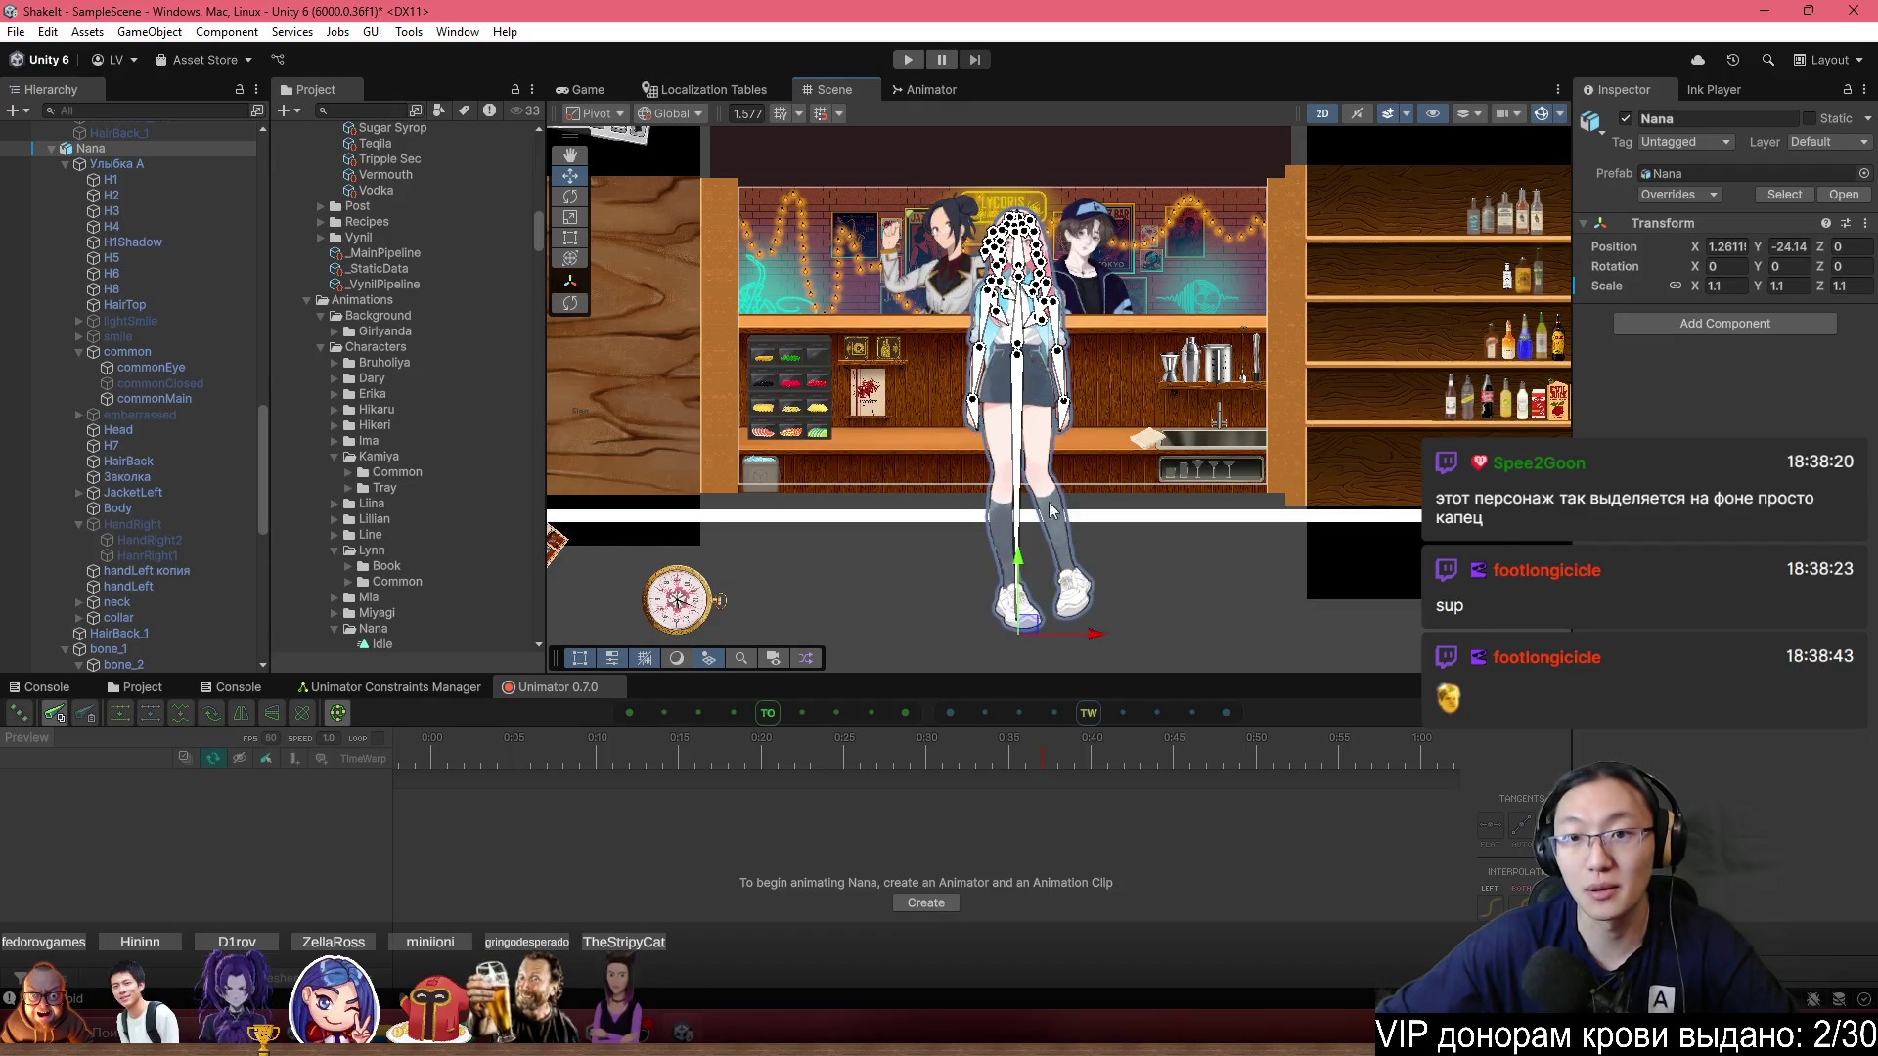
scroll(1192, 522, "up", 6)
scroll(1195, 528, "down", 2)
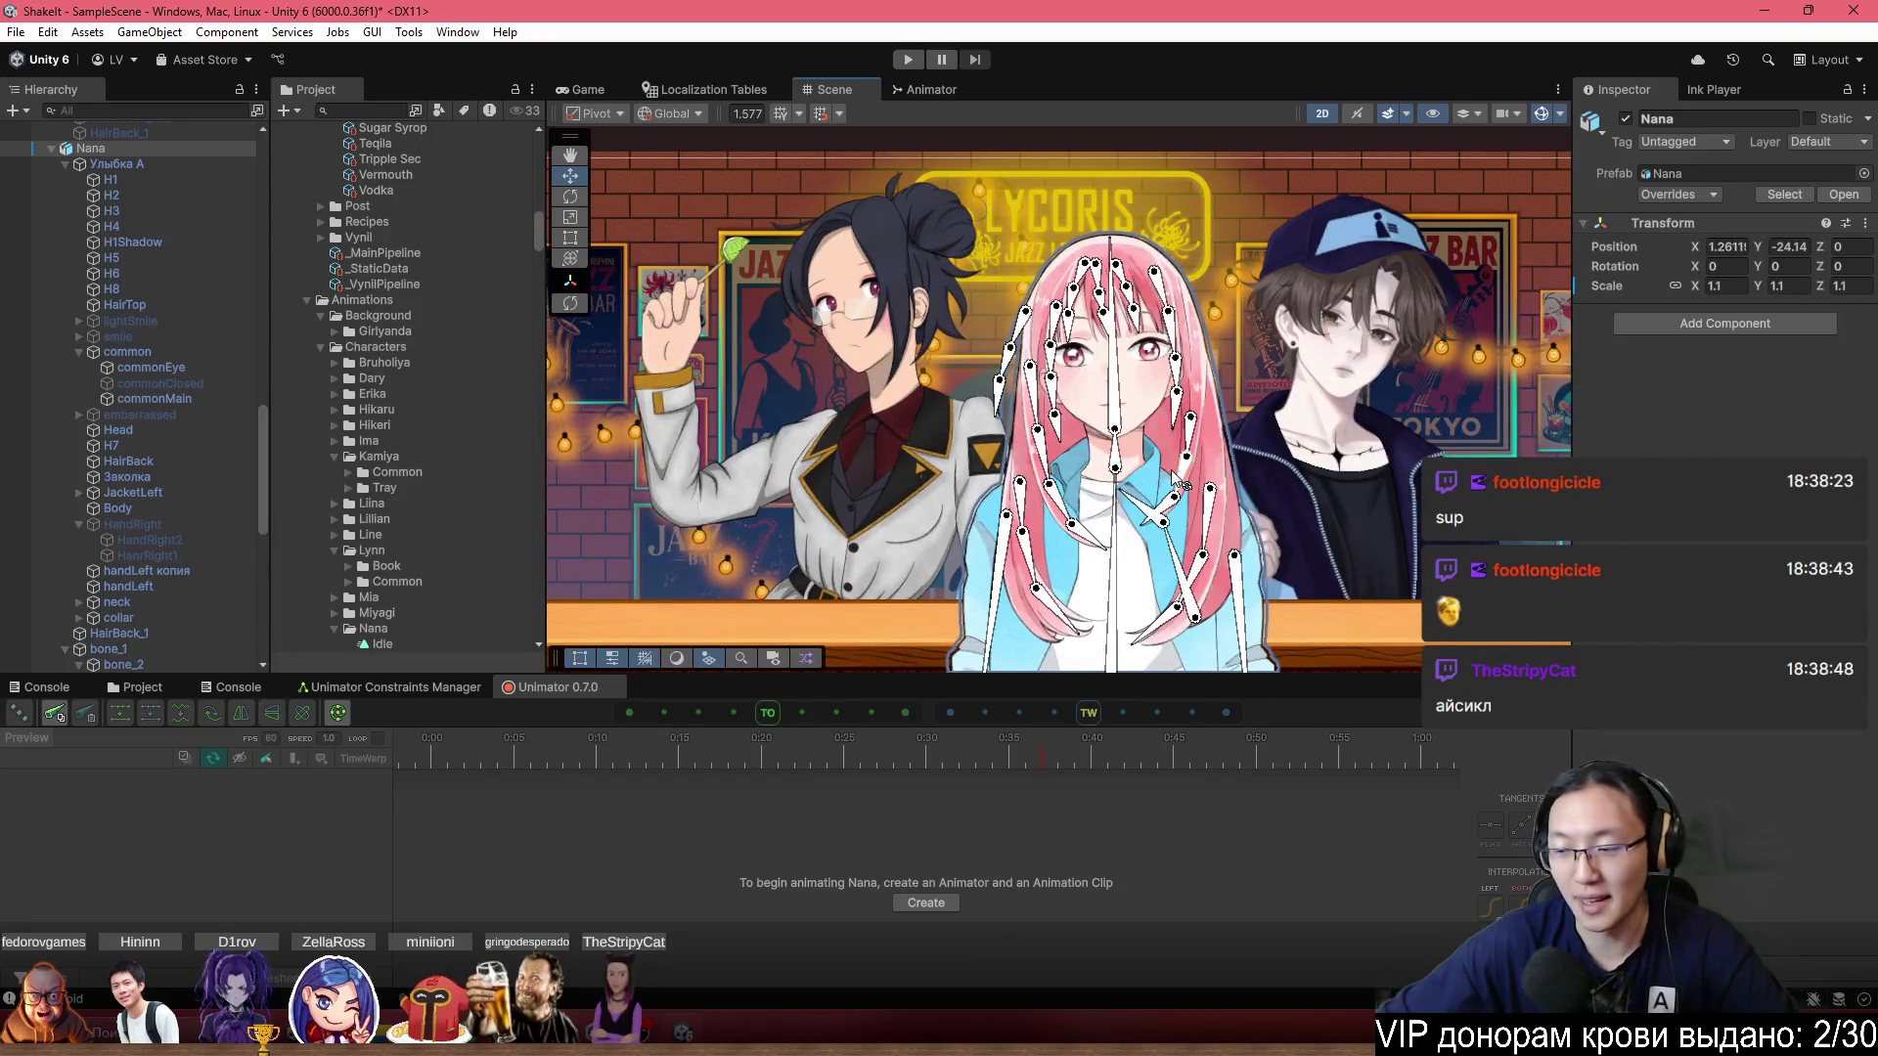
scroll(1240, 601, "down", 2)
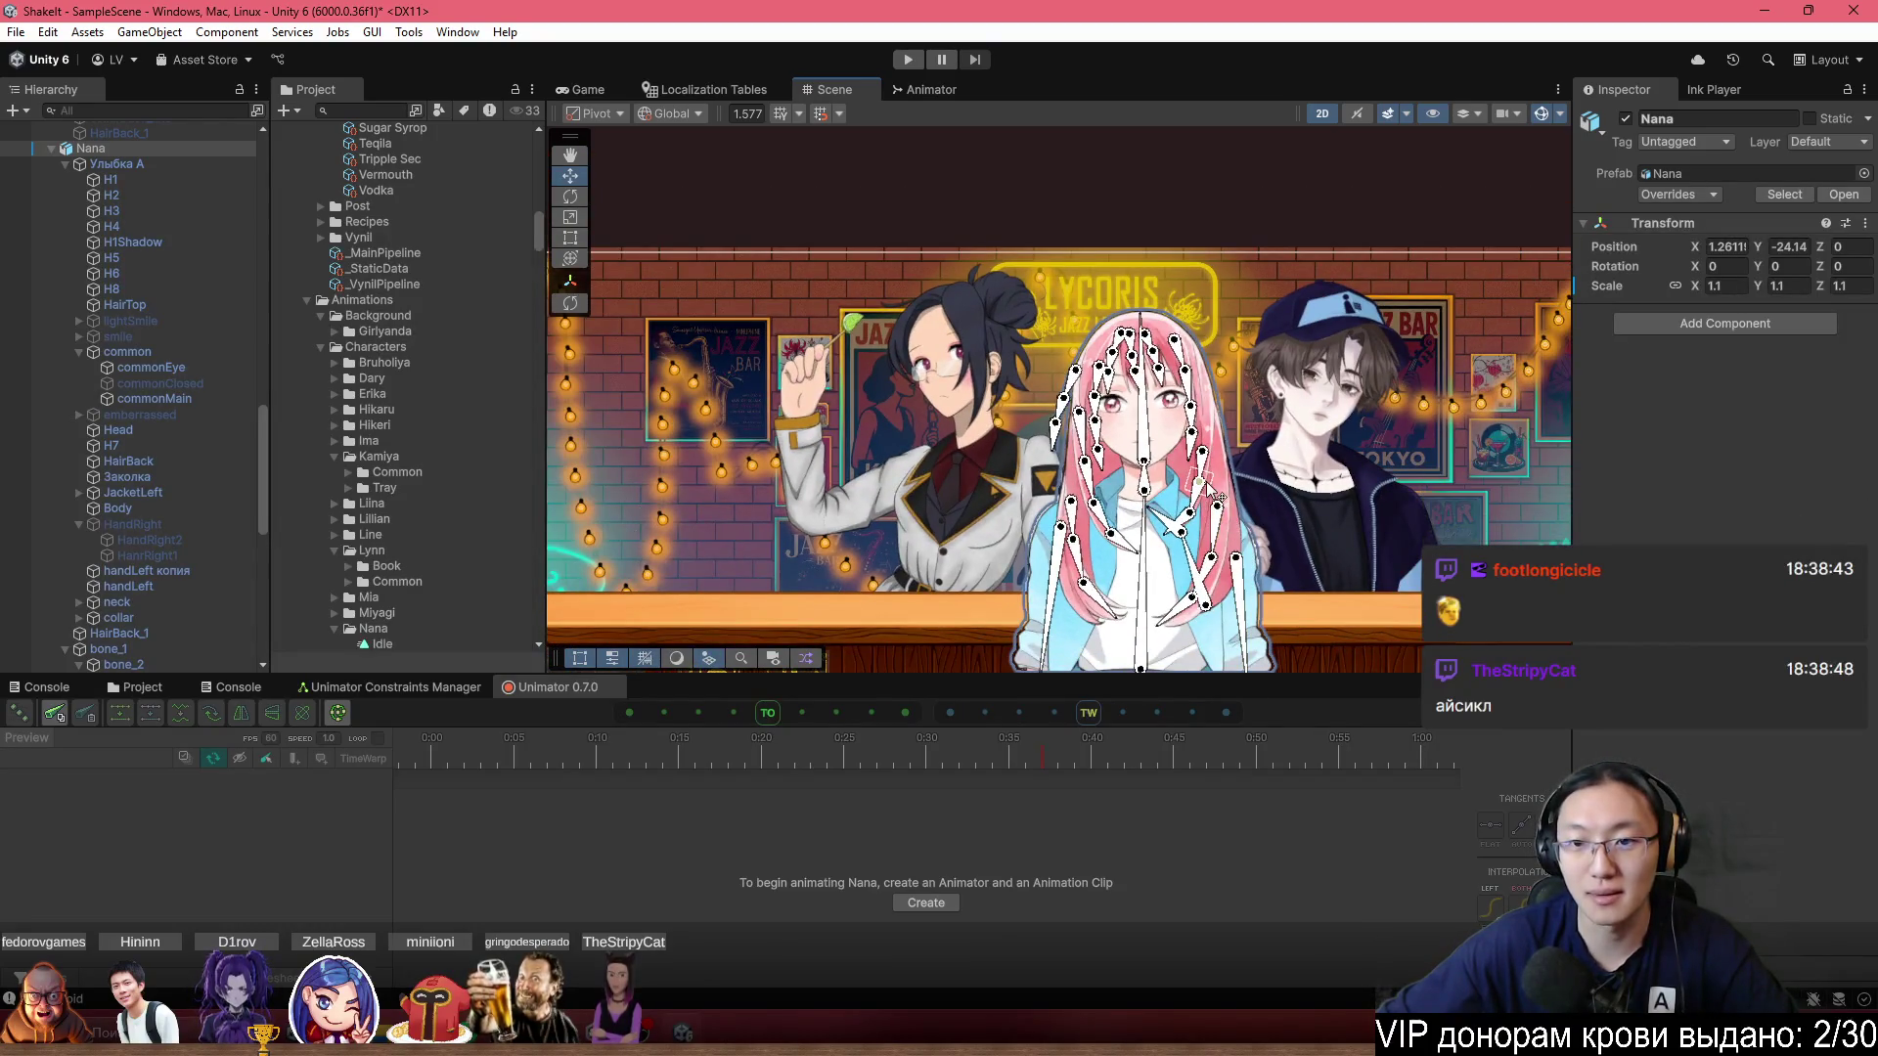
left_click_drag(1202, 481, 1181, 417)
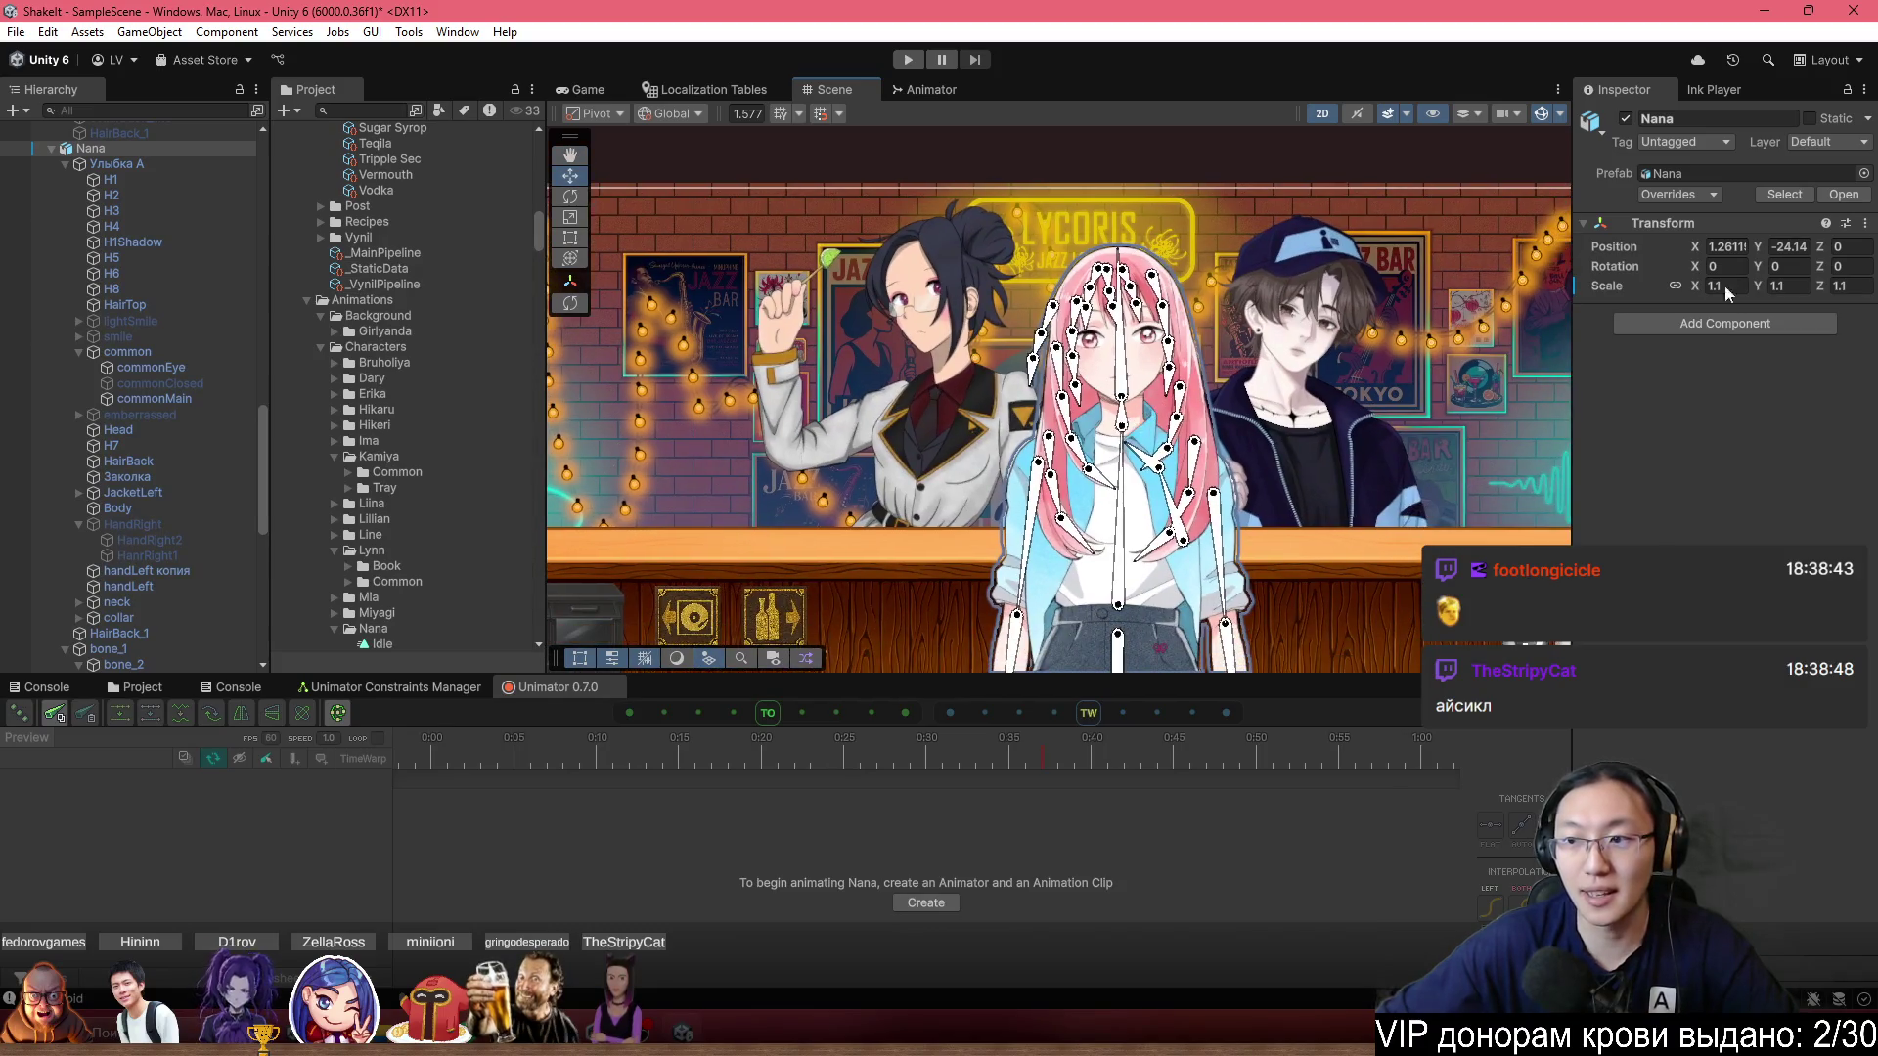
scroll(1178, 337, "up", 3)
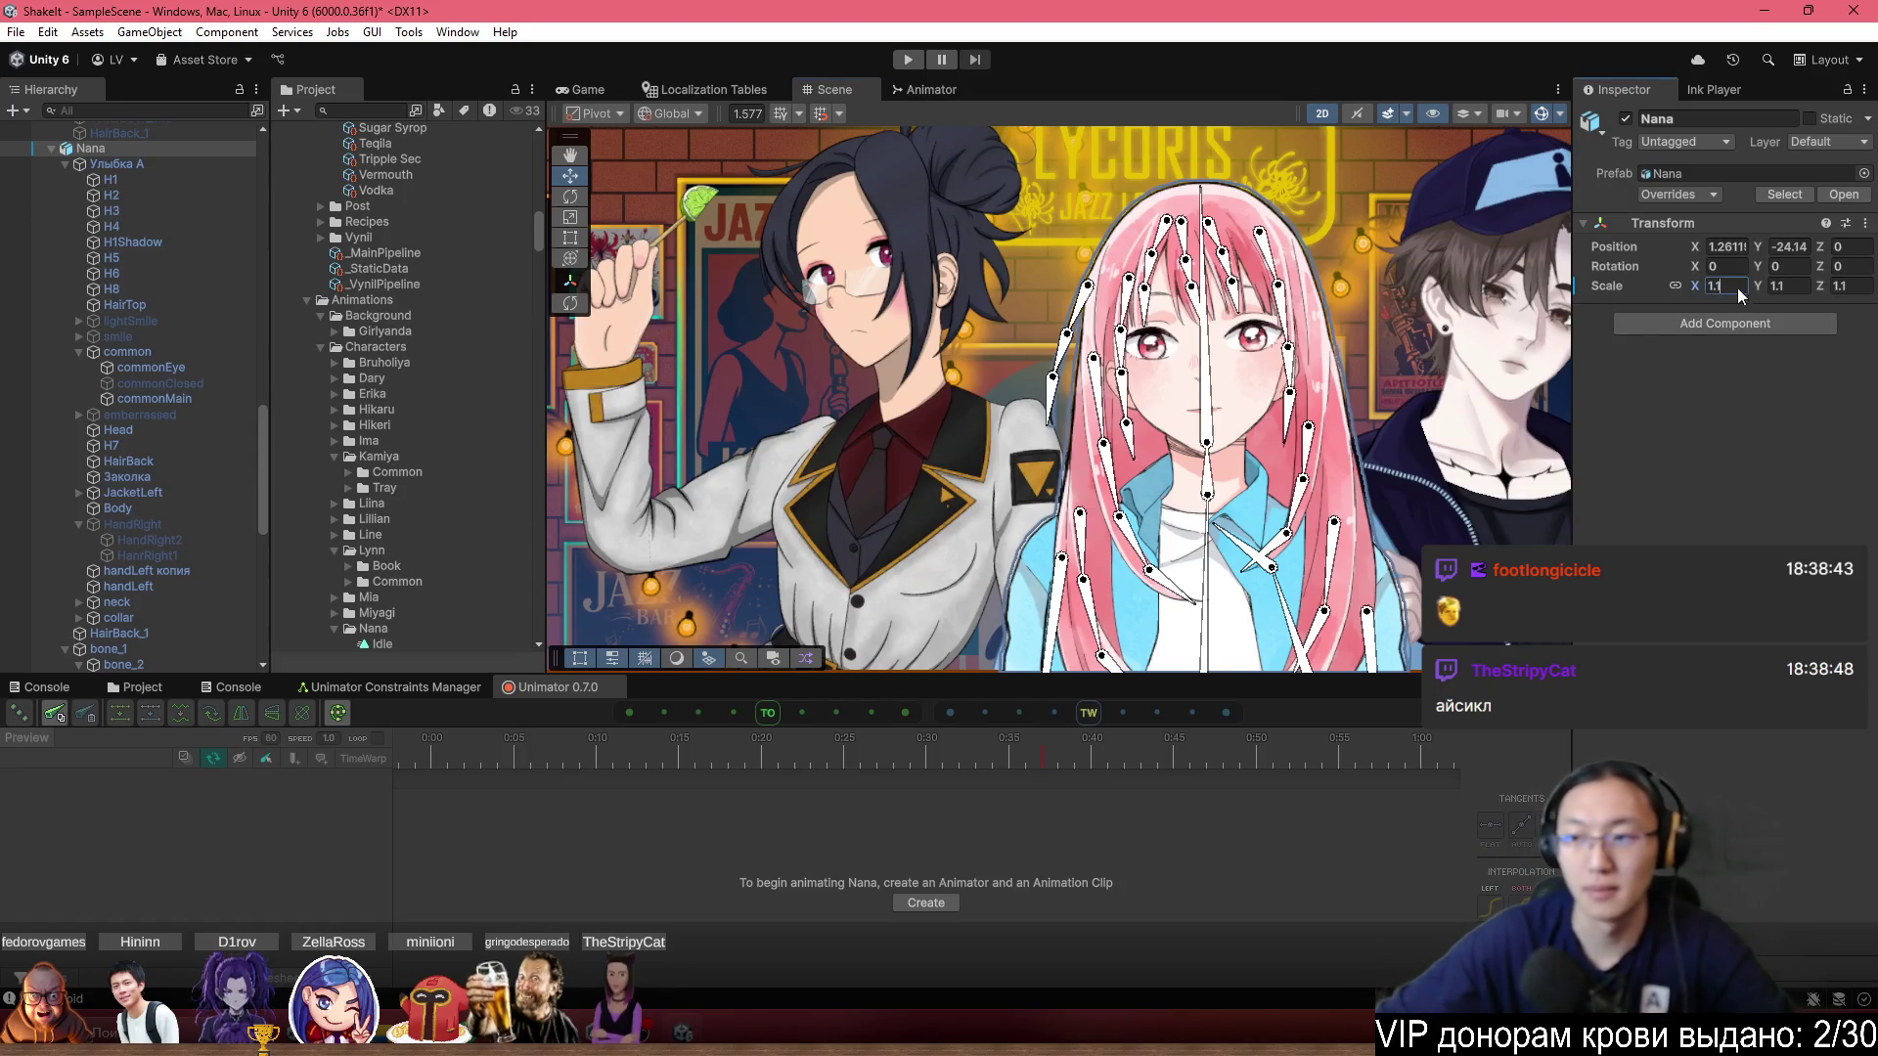
Set Nana's Transform scale back to 1.
key("BackSpace")
key("BackSpace")
key("Return")
scroll(1080, 535, "down", 5)
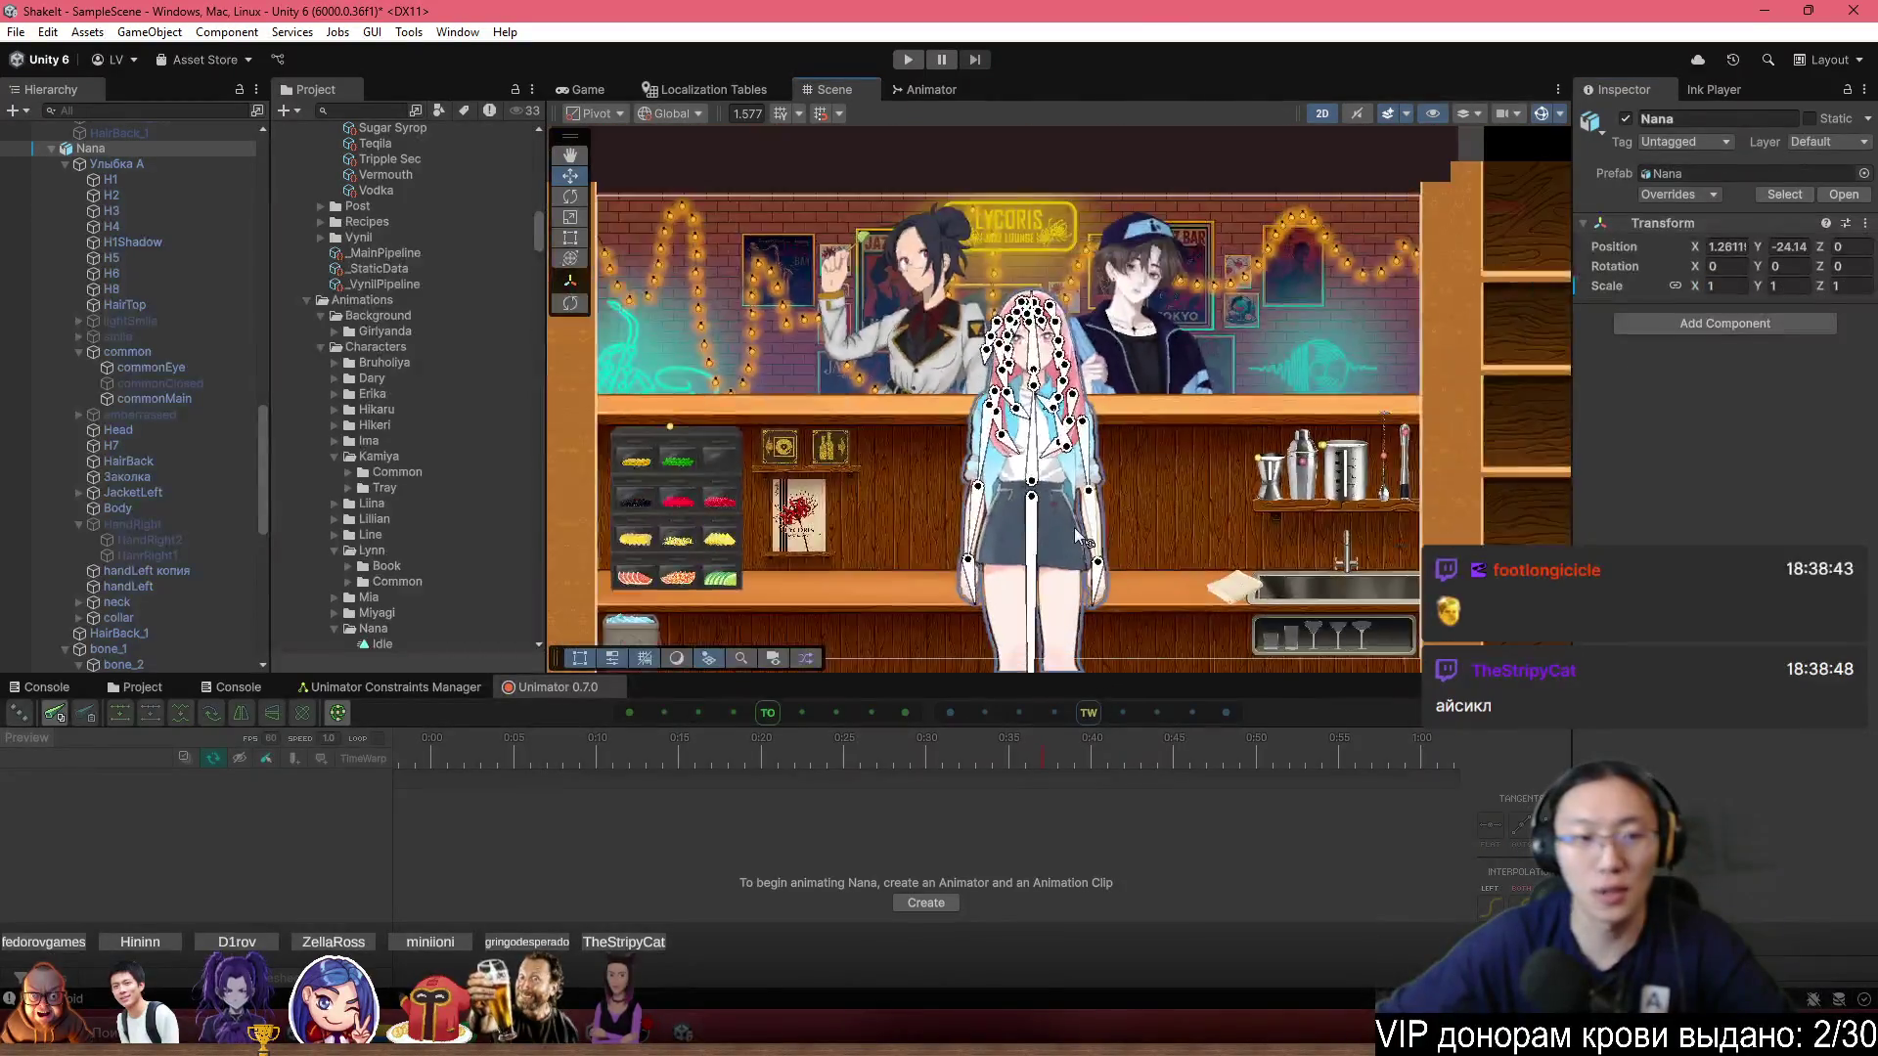
scroll(1081, 535, "down", 3)
Frame Nana and raise her behind the counter to Y -21.1.
left_click_drag(1011, 534, 1124, 372)
scroll(1024, 378, "up", 5)
key("f")
scroll(1075, 391, "down", 5)
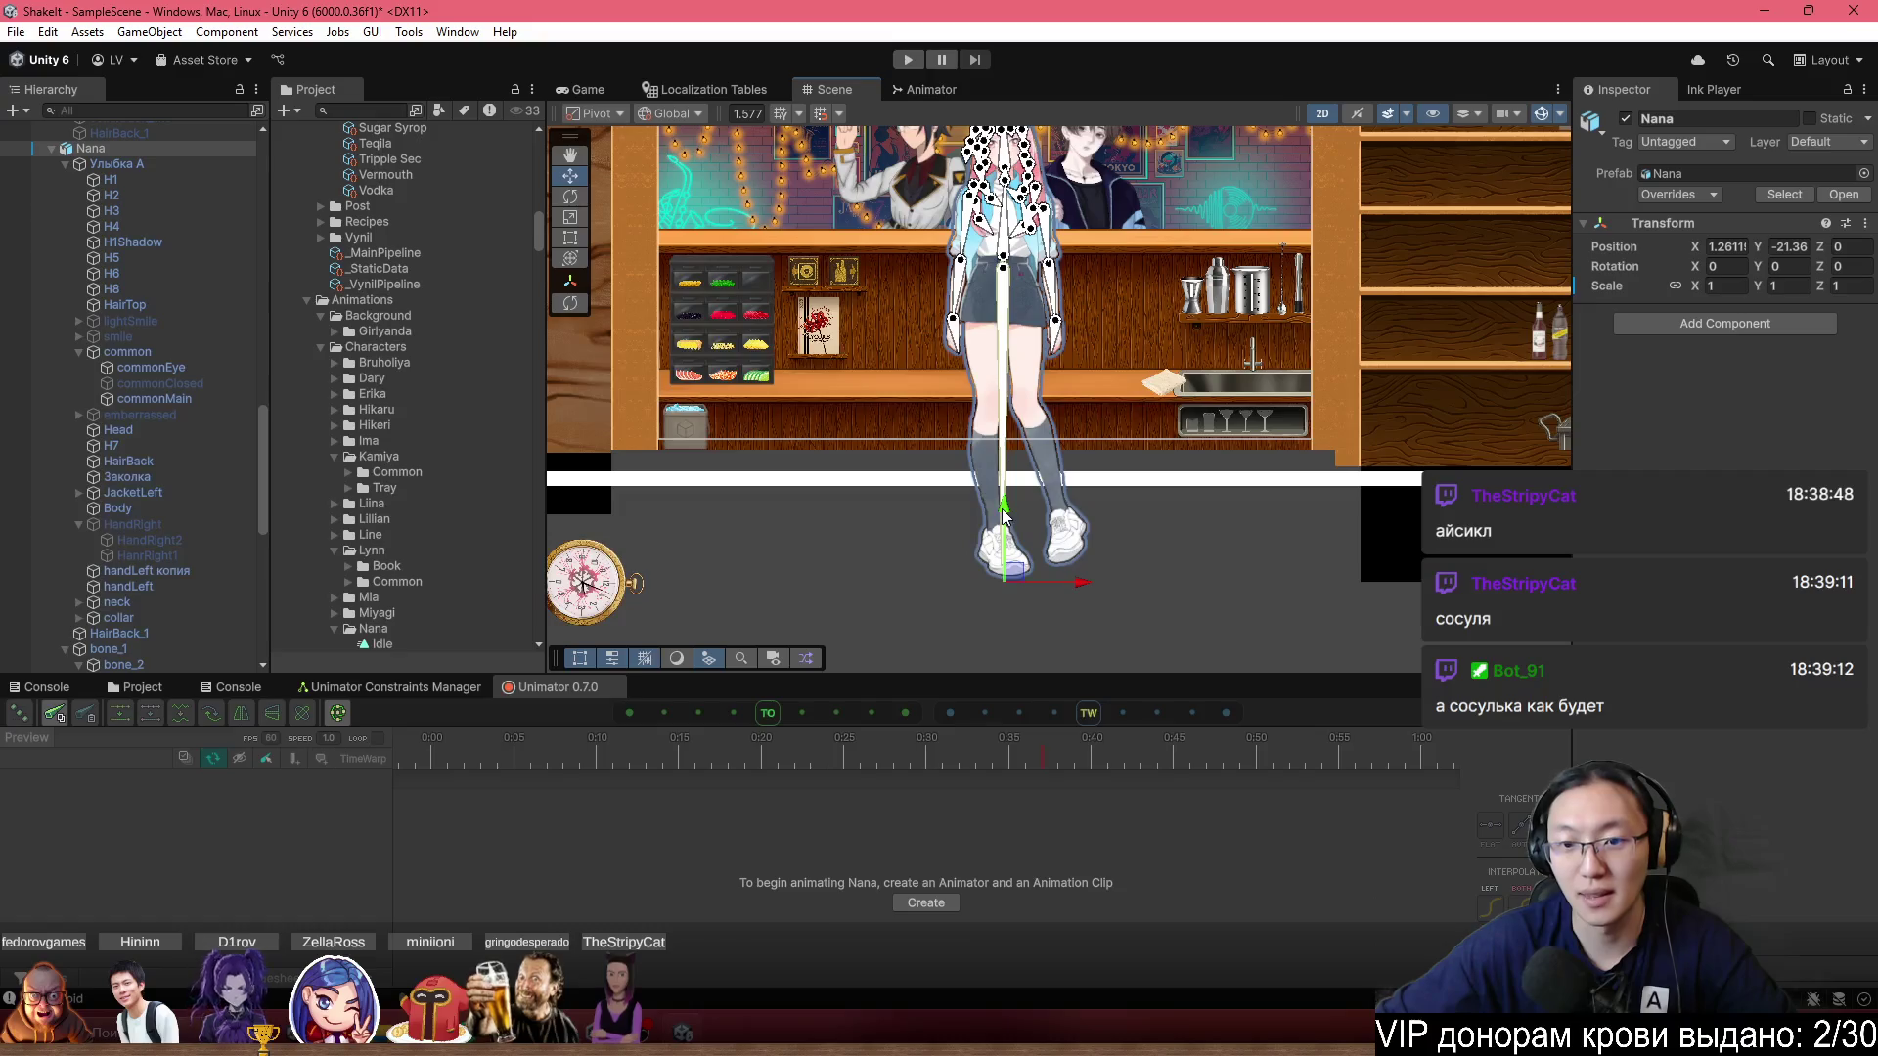
left_click_drag(1002, 513, 1002, 508)
scroll(988, 164, "up", 5)
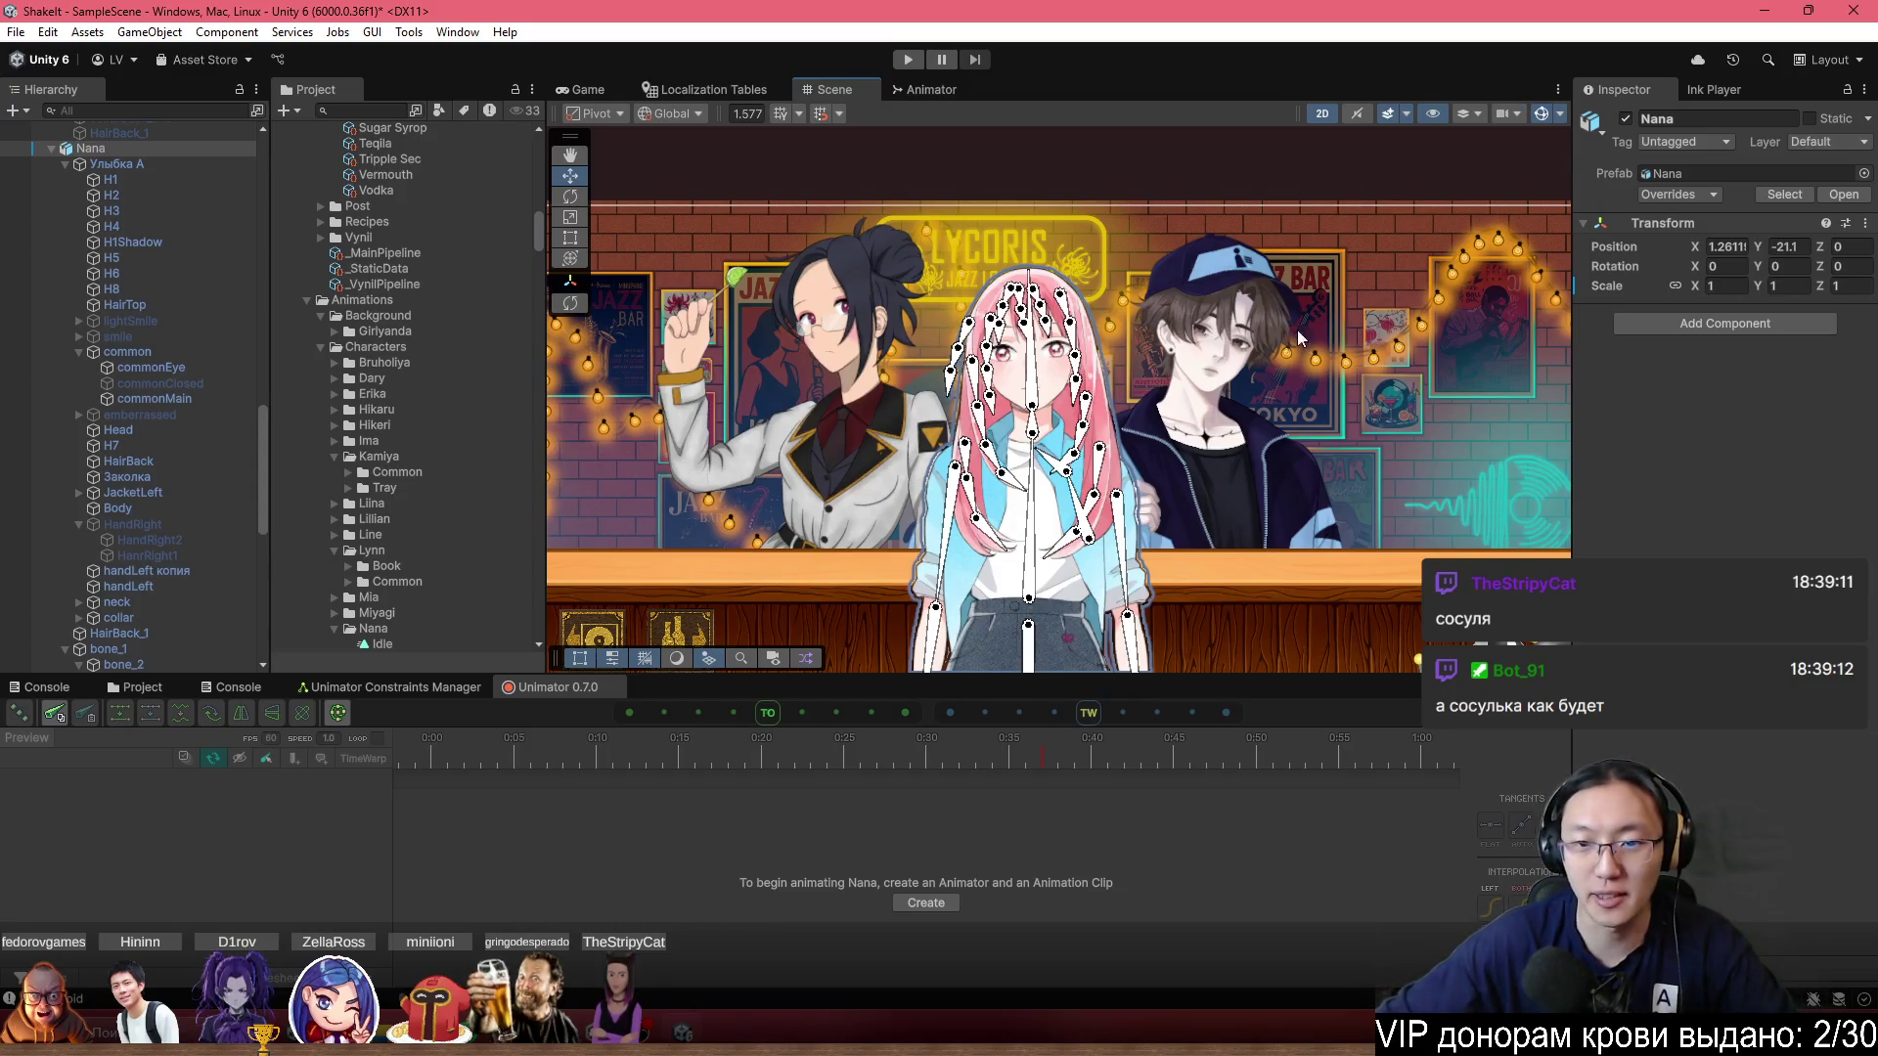
scroll(1332, 409, "up", 2)
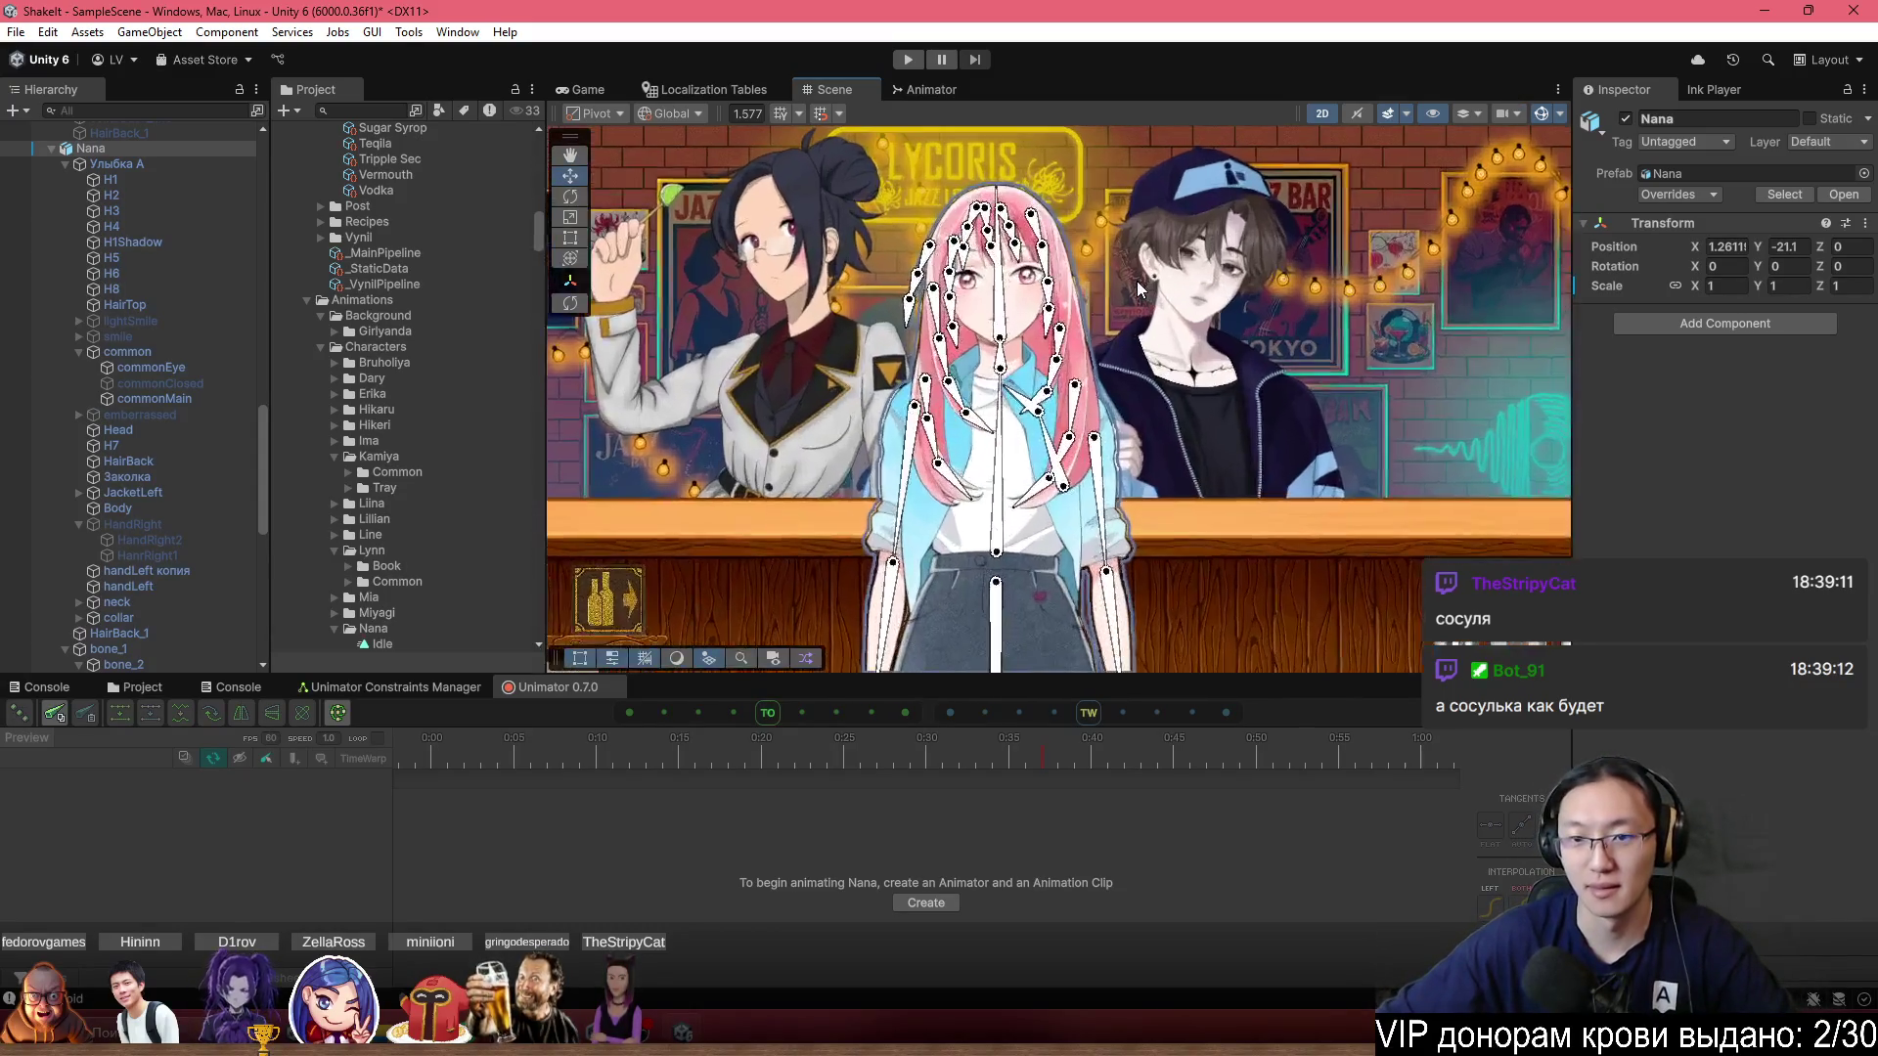
scroll(1199, 285, "up", 1)
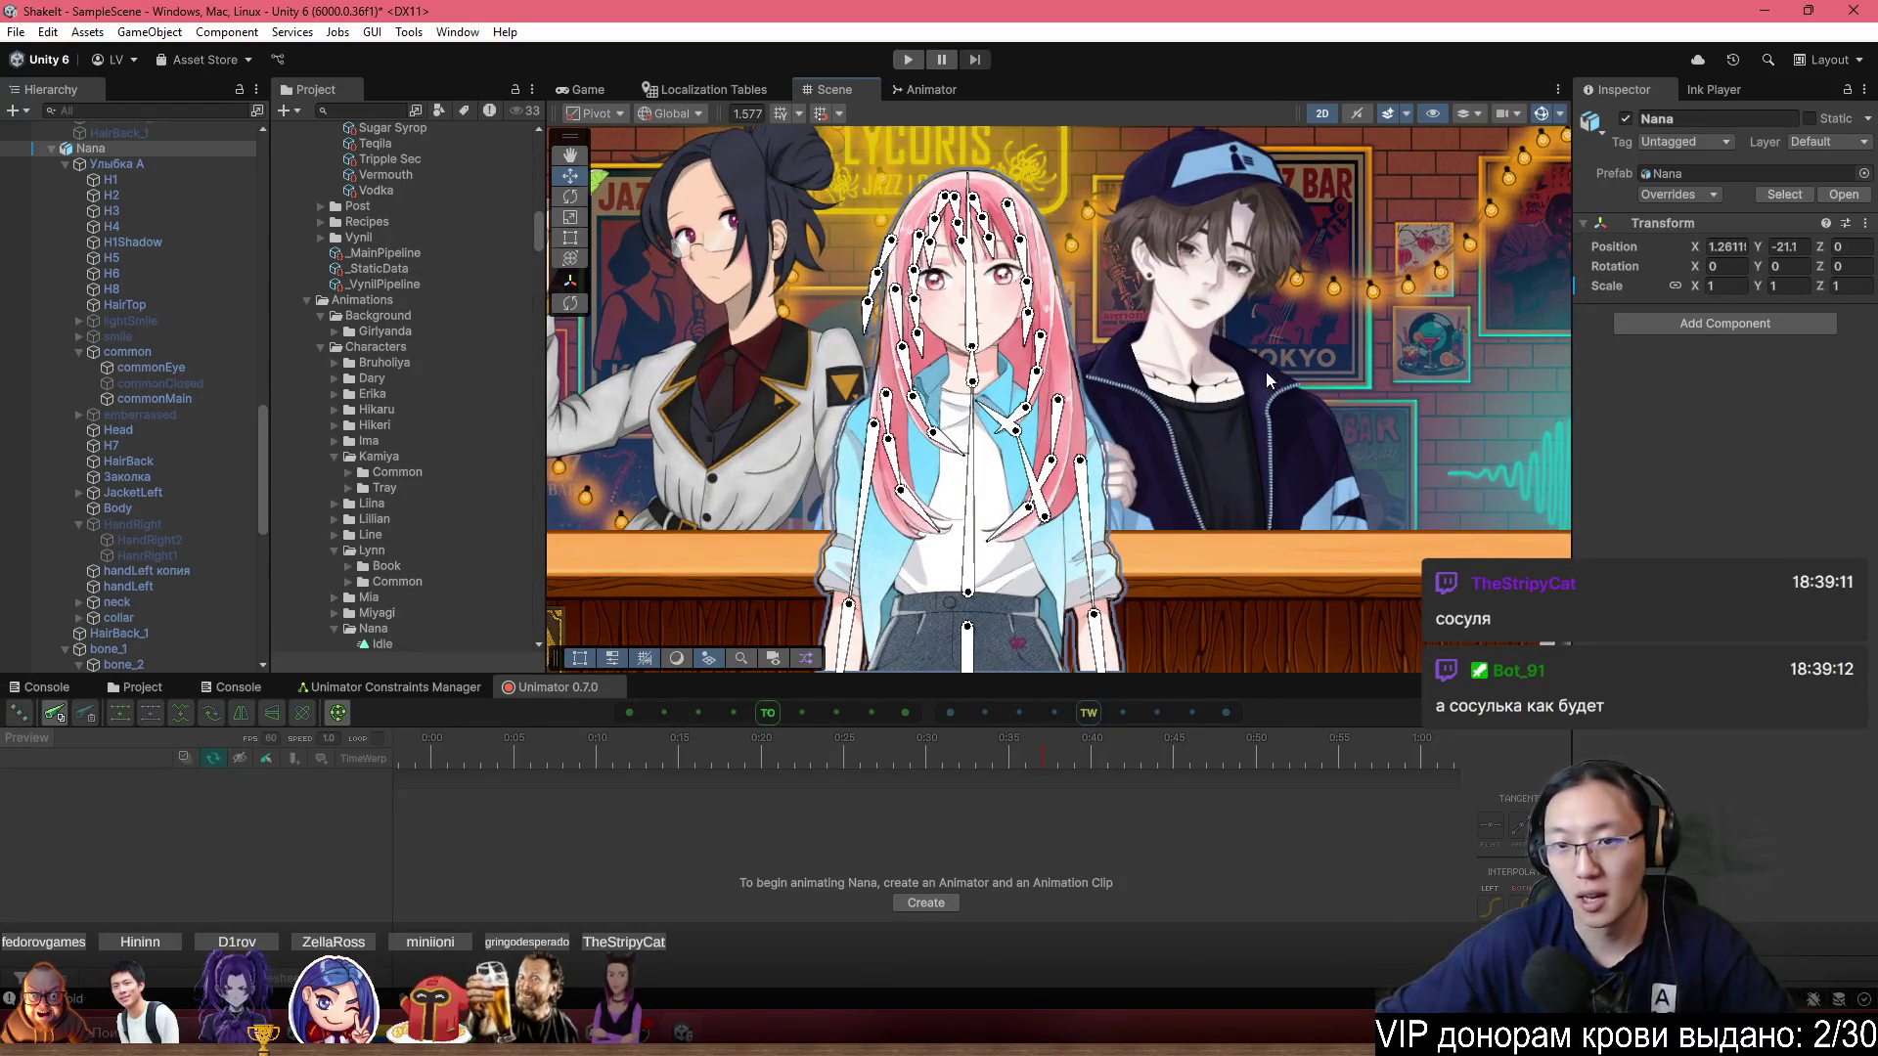
scroll(1125, 305, "up", 5)
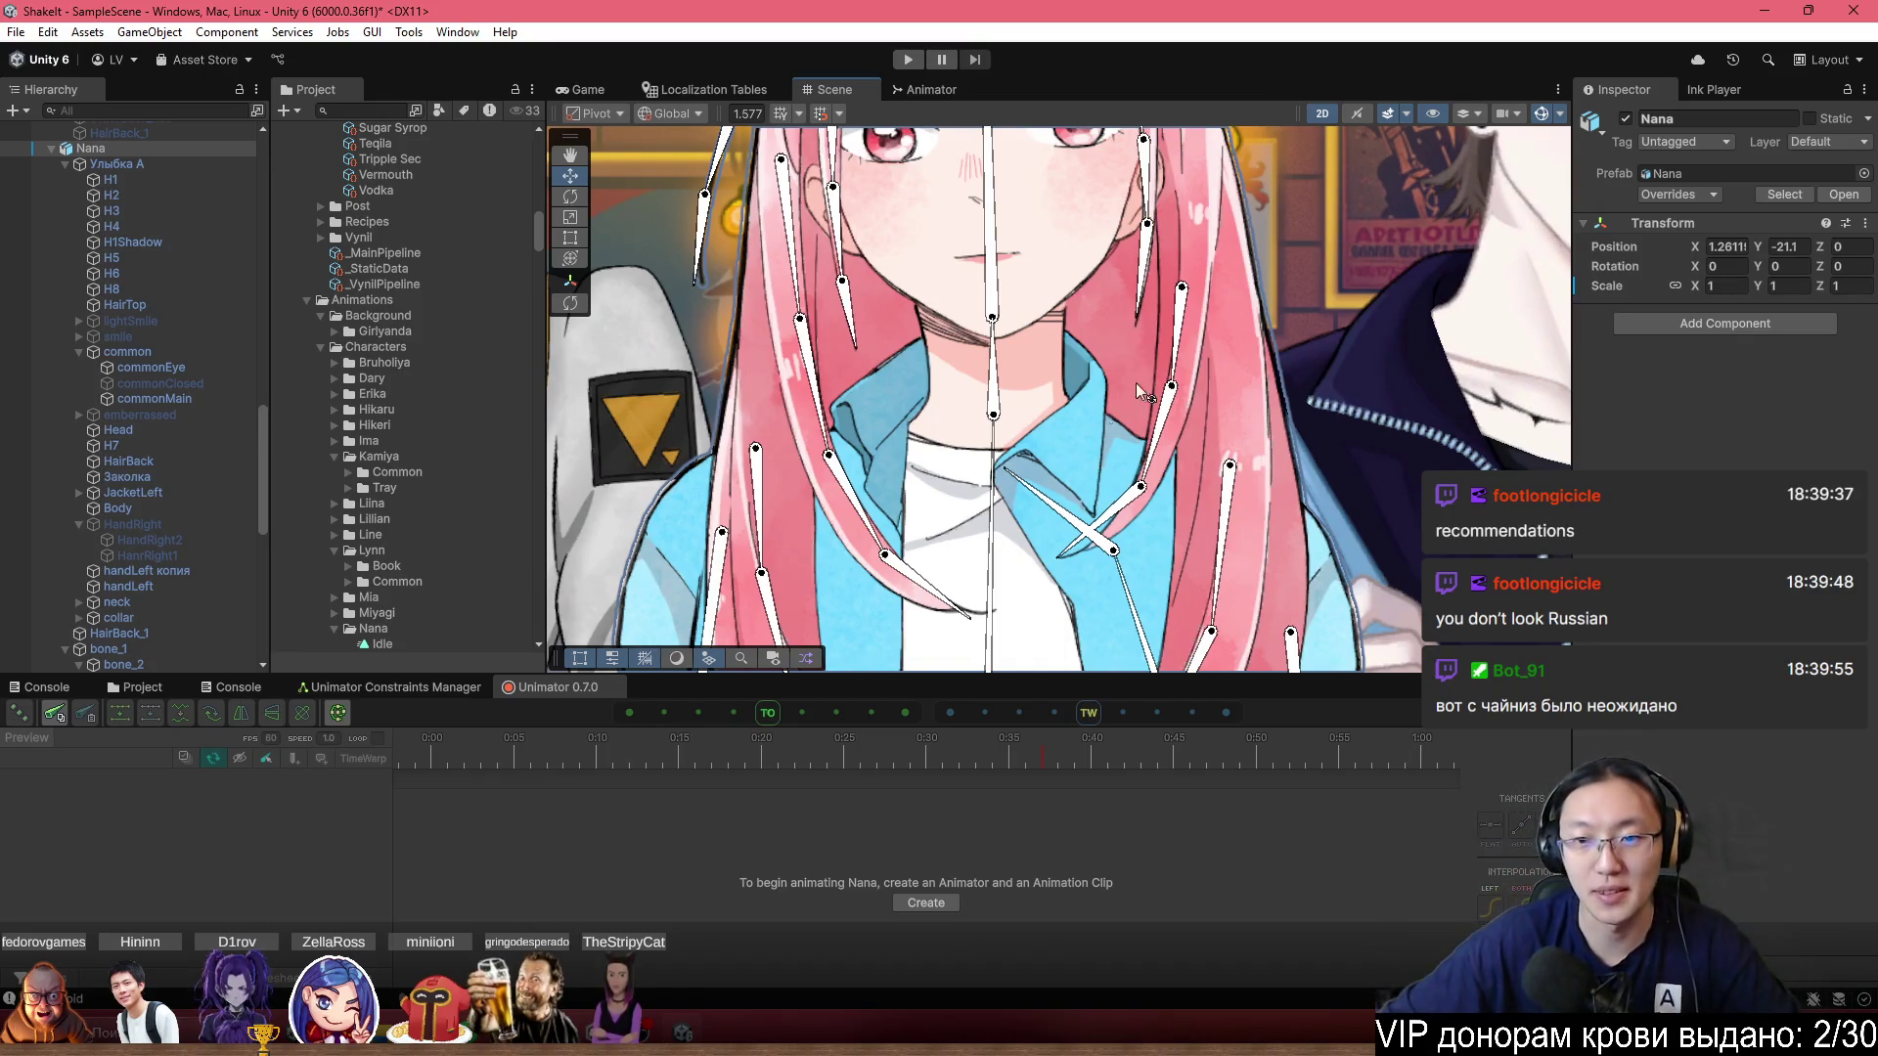
scroll(1136, 383, "down", 3)
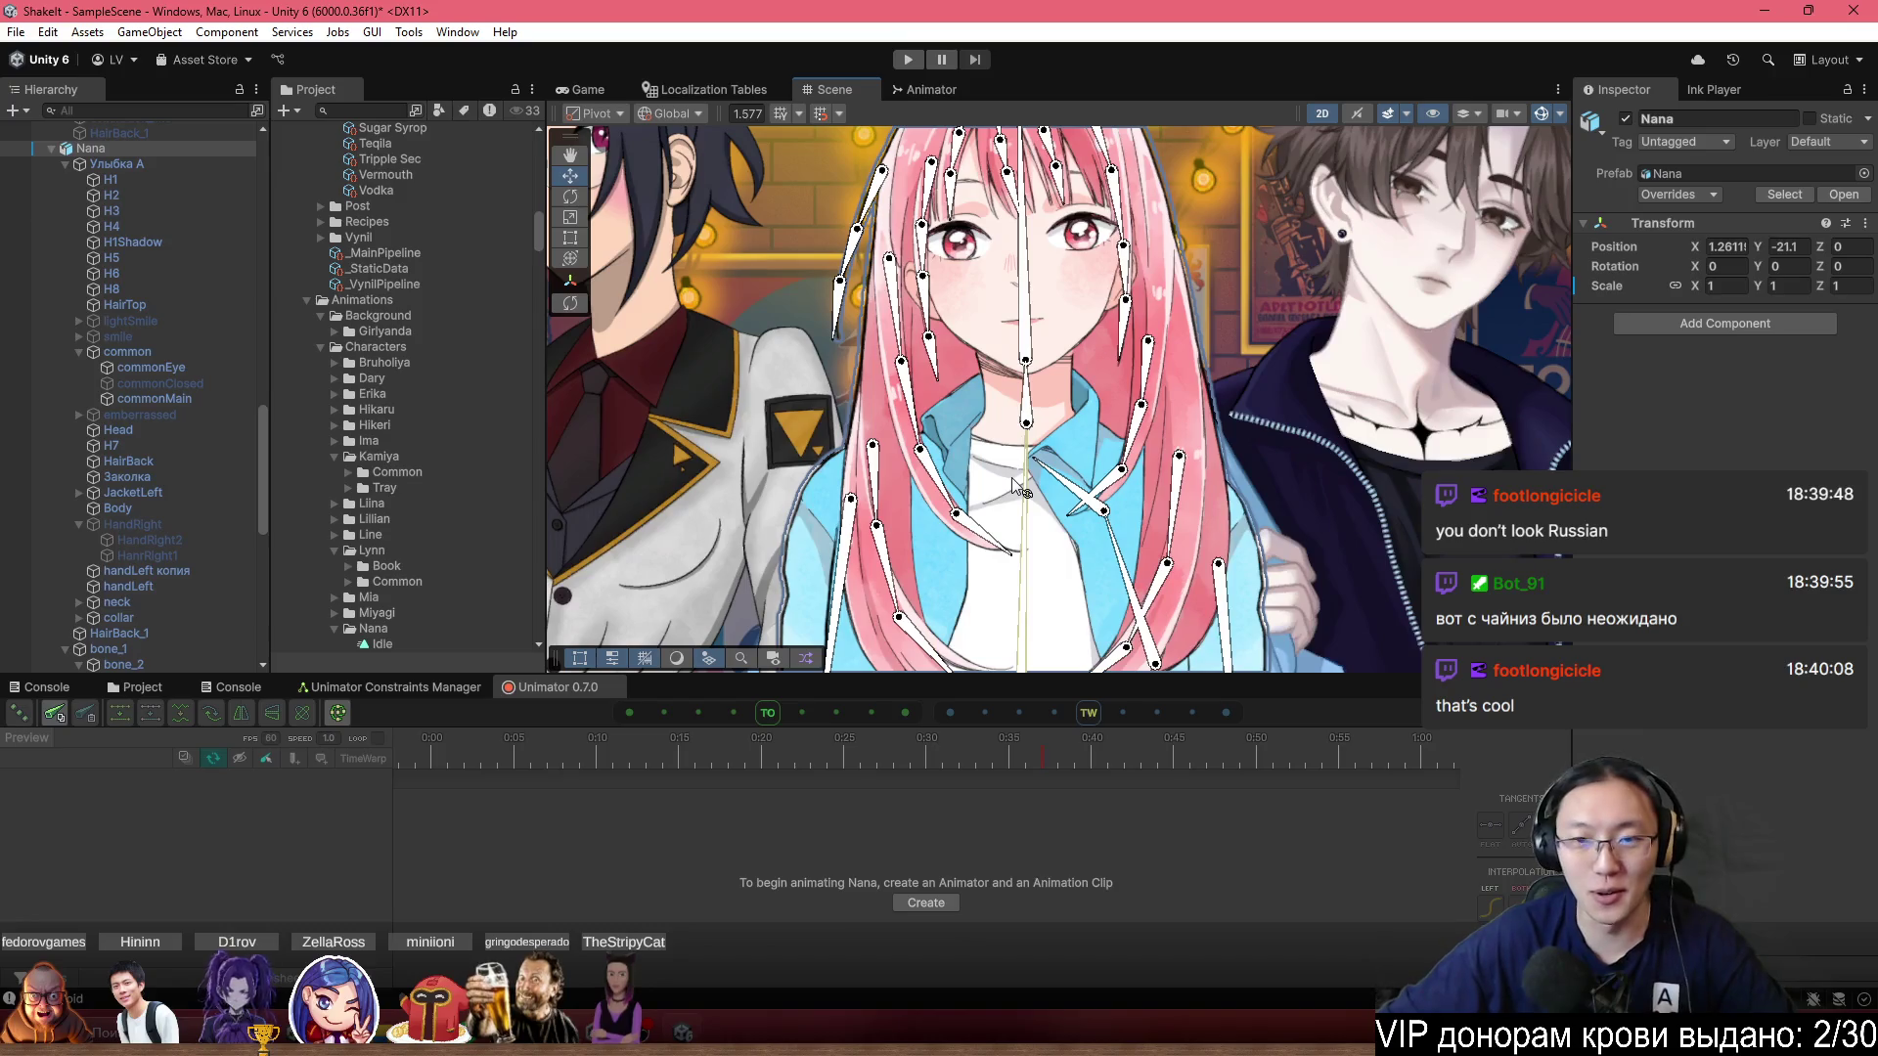
scroll(1011, 477, "down", 3)
scroll(1102, 228, "up", 3)
scroll(1103, 228, "down", 3)
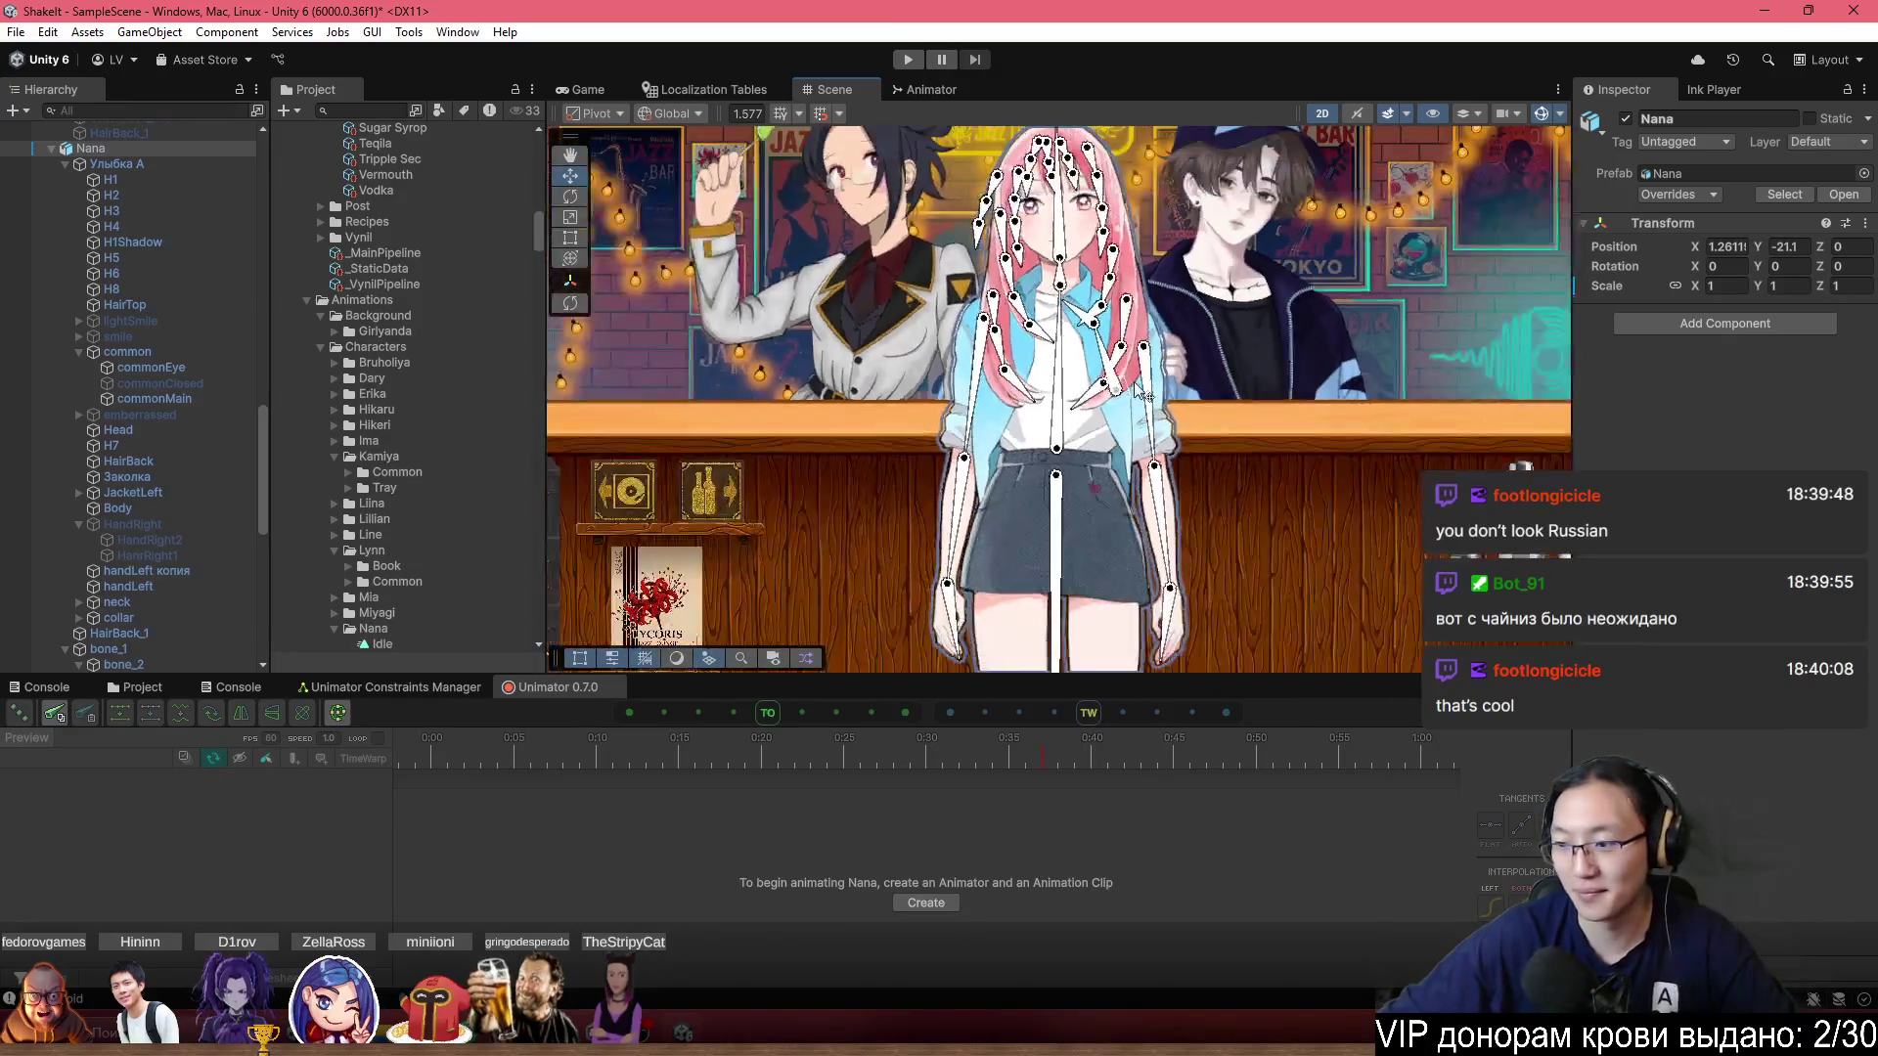
scroll(845, 311, "up", 4)
scroll(845, 303, "down", 2)
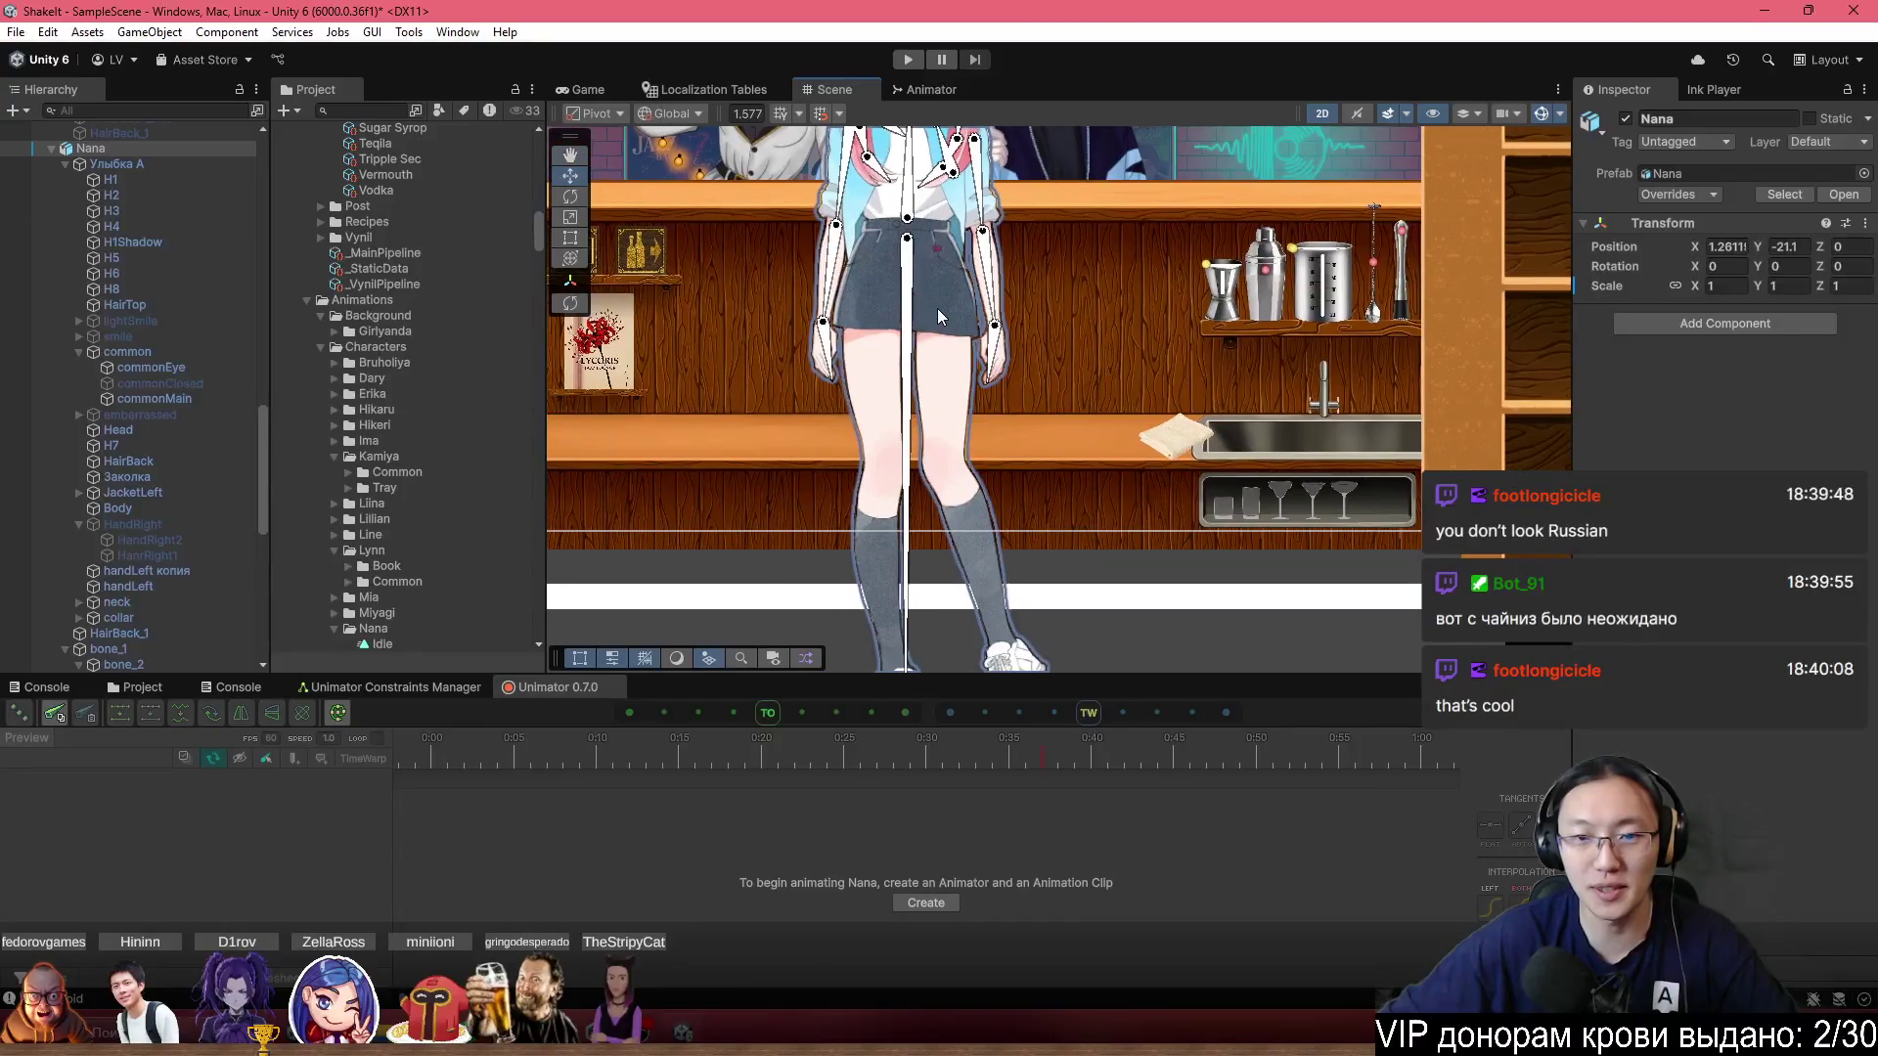
left_click_drag(912, 289, 1011, 579)
scroll(1007, 479, "up", 2)
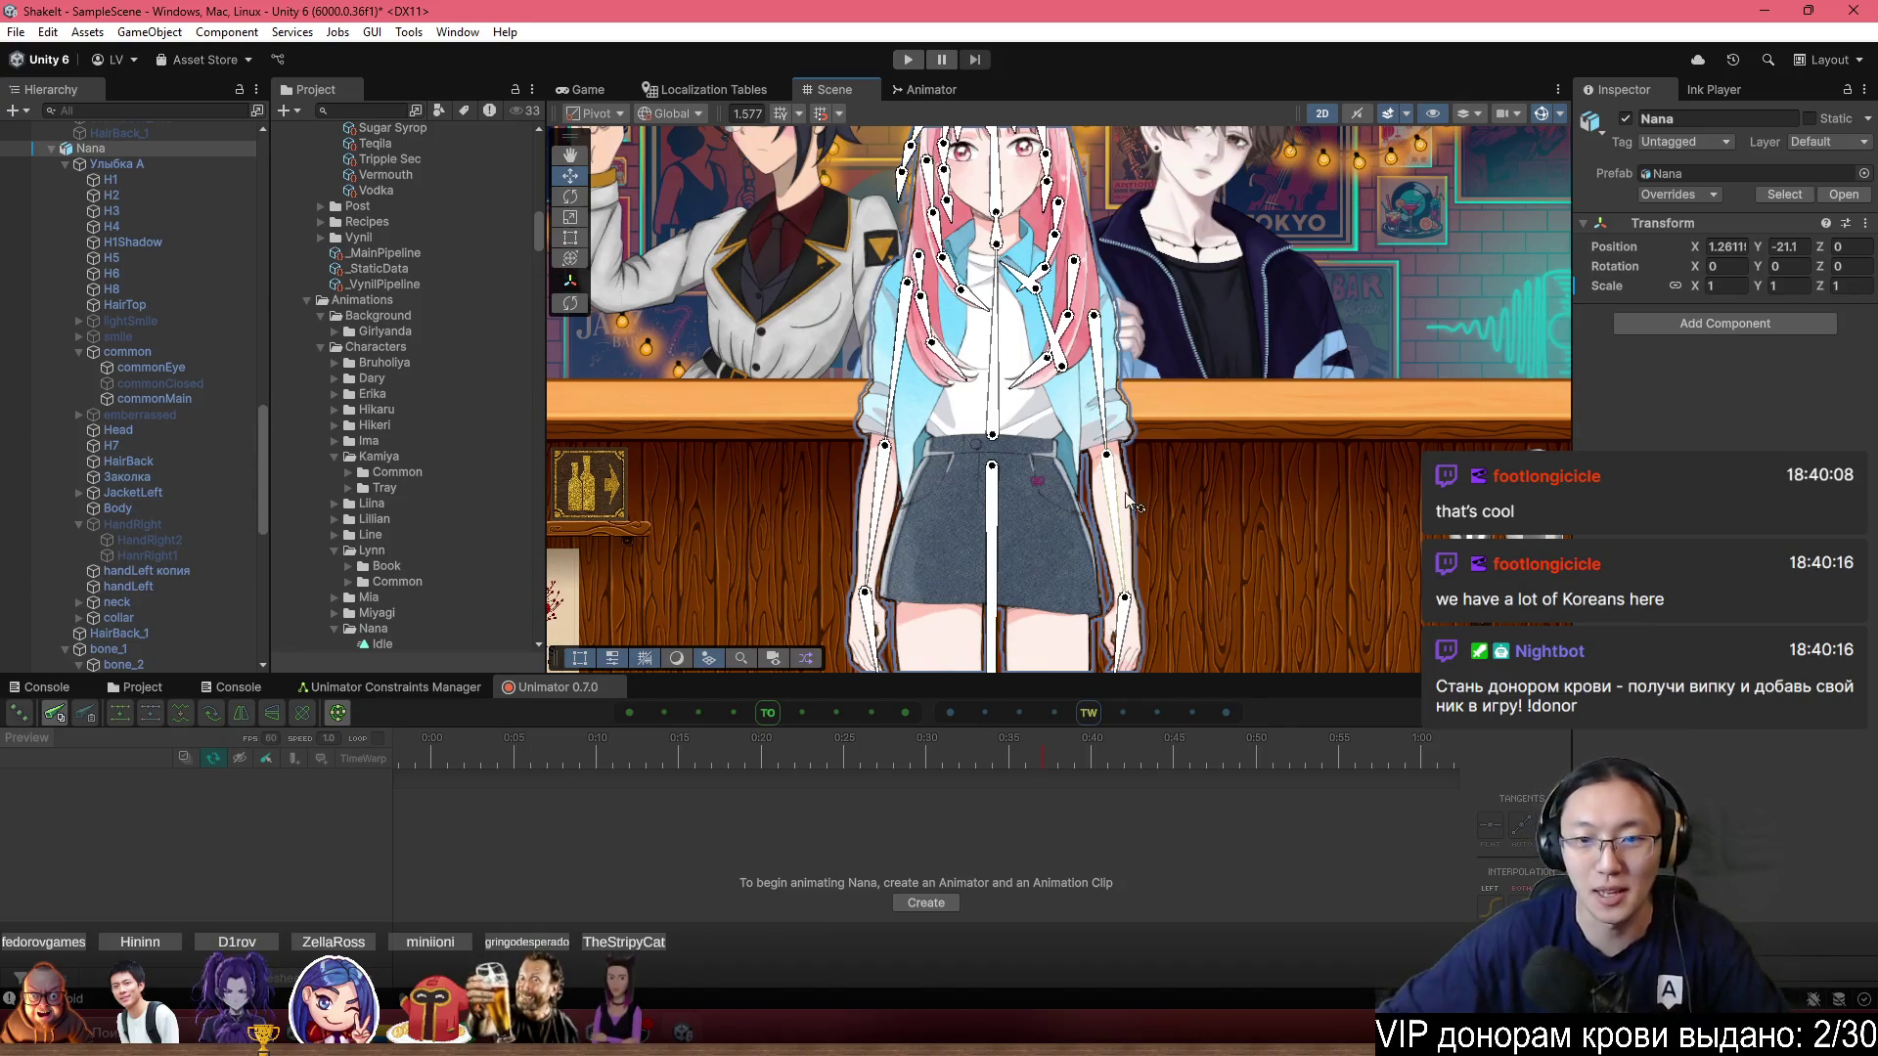
scroll(1133, 503, "down", 3)
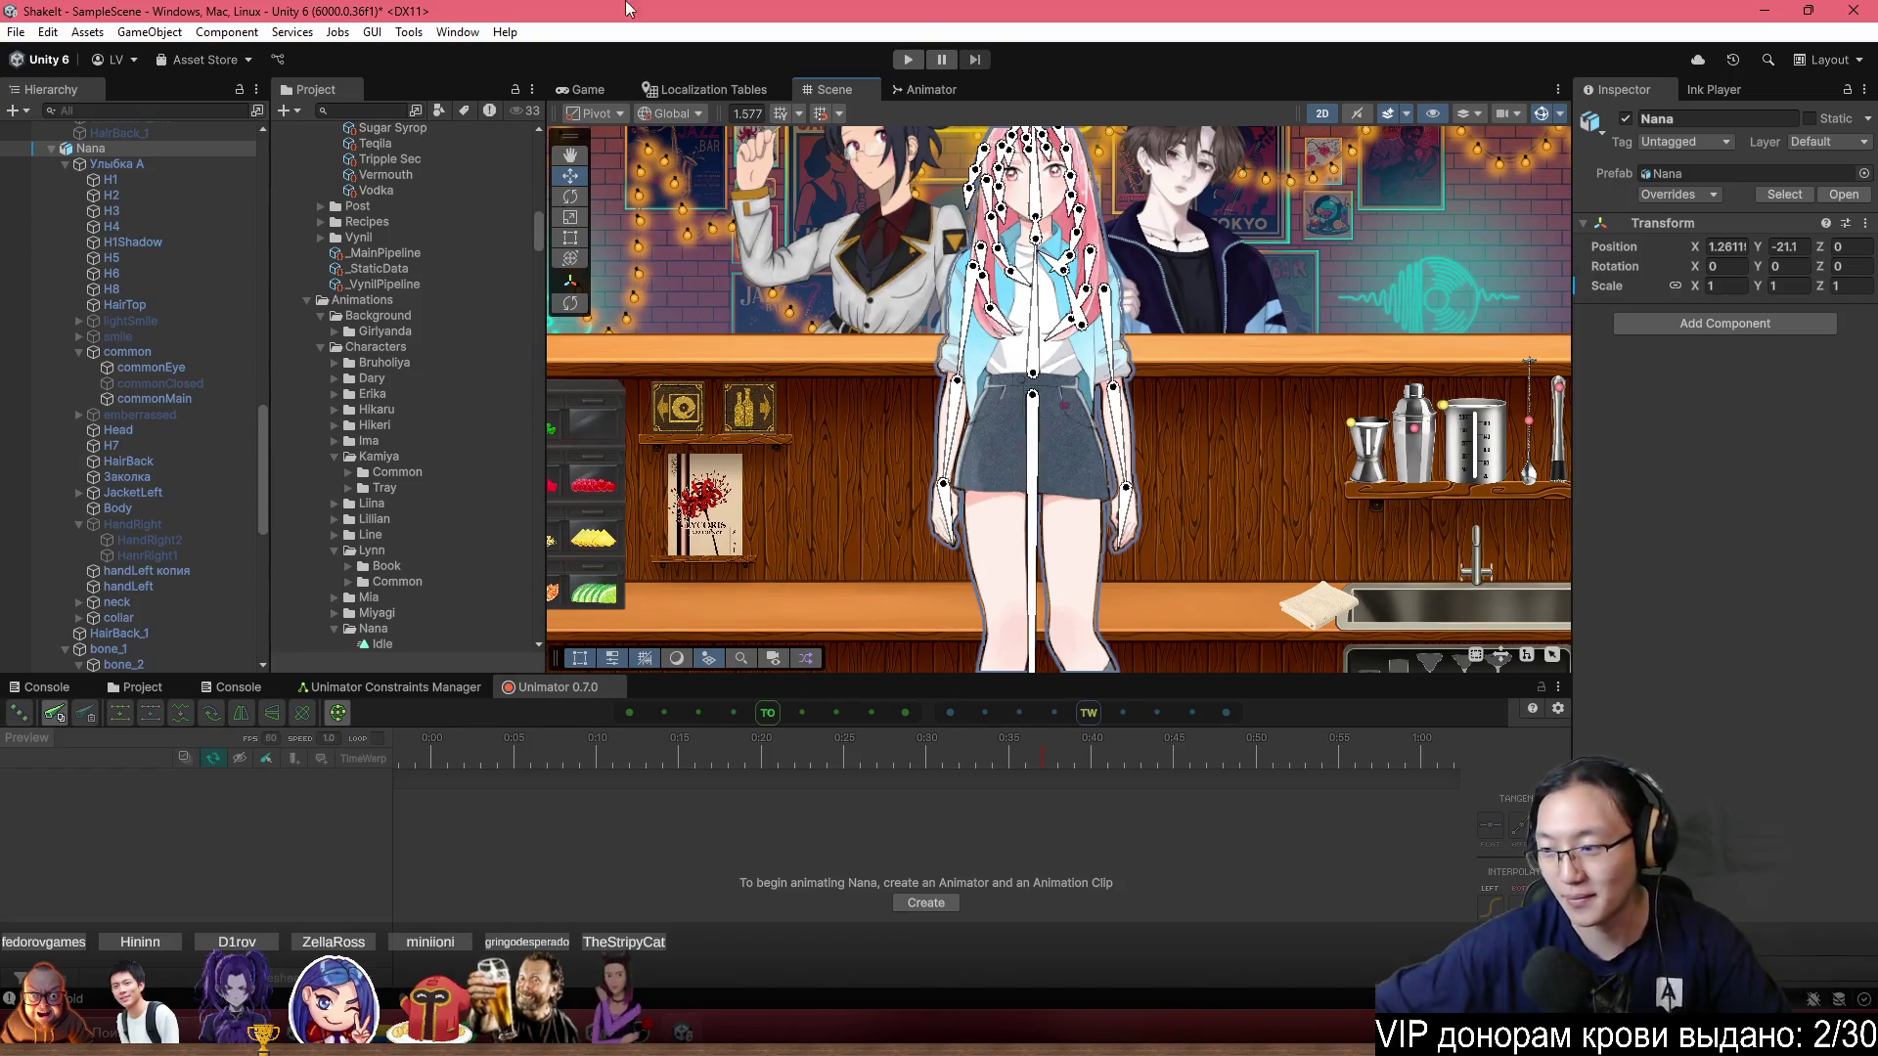
scroll(1059, 421, "up", 5)
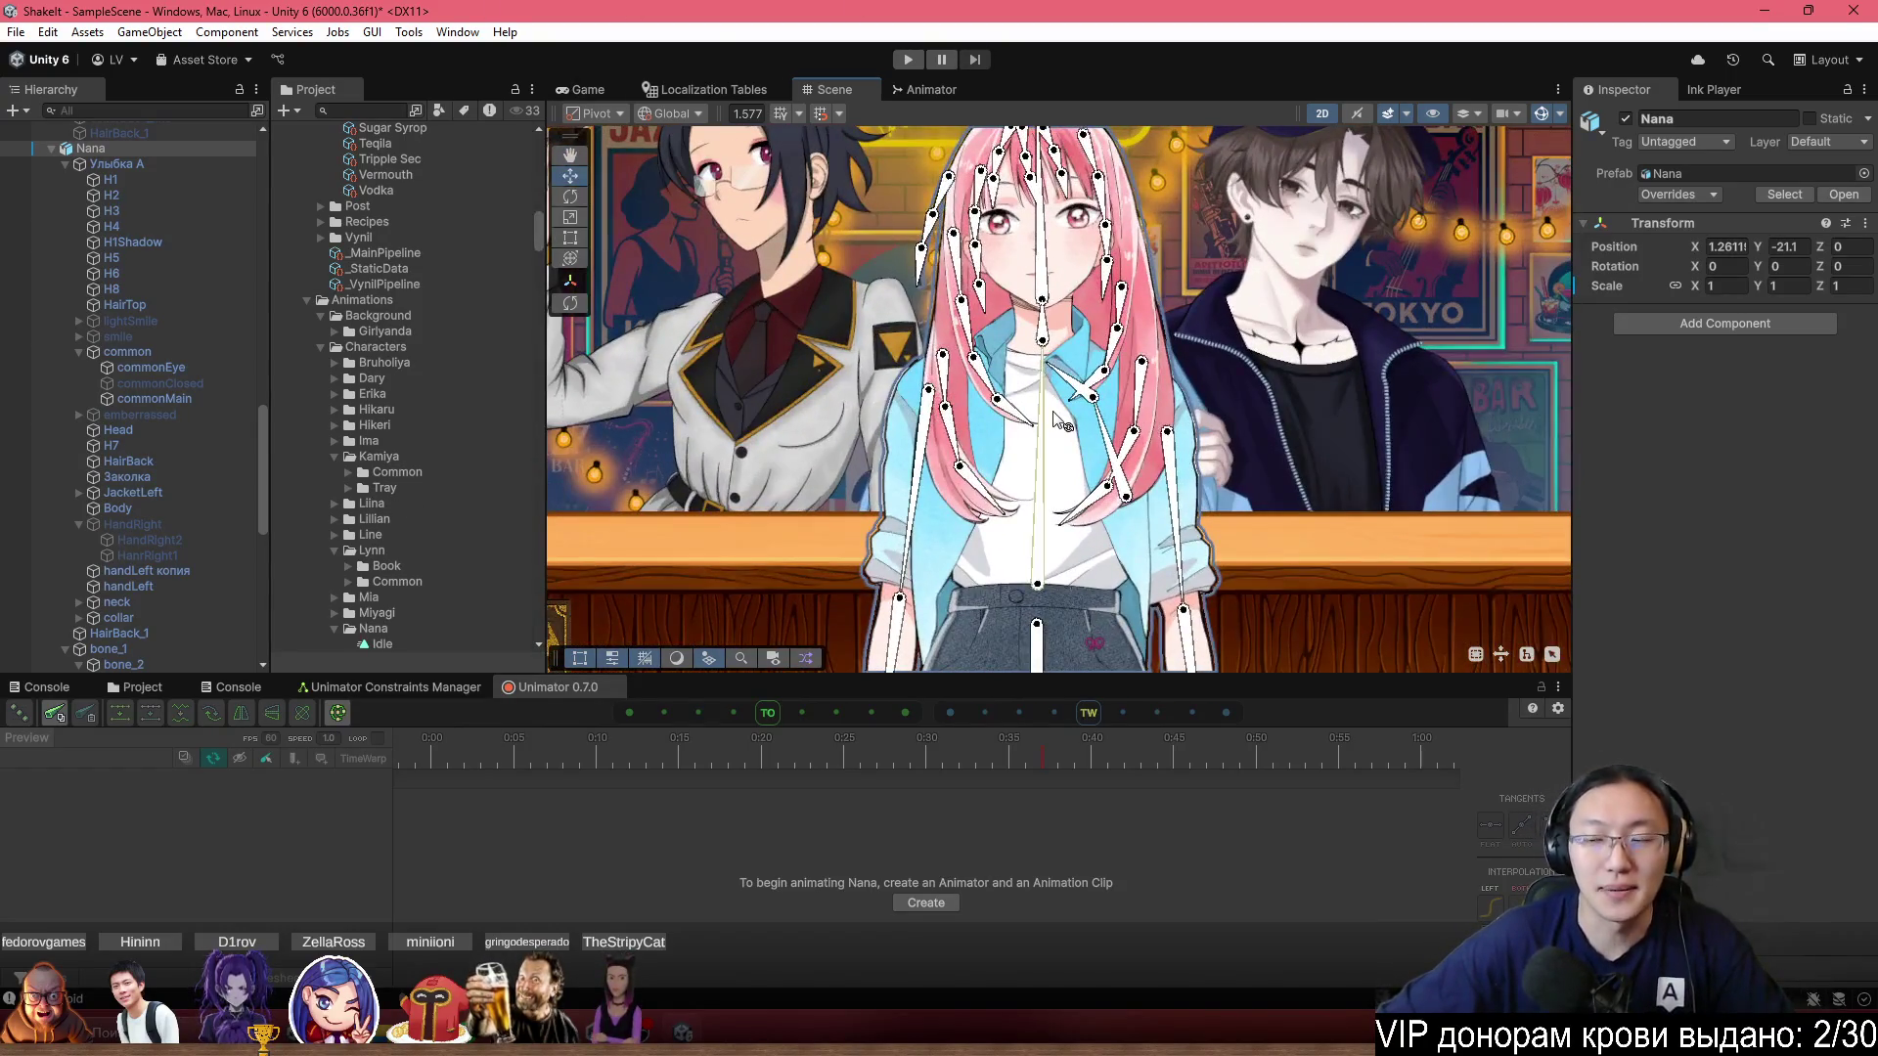
scroll(1218, 497, "down", 5)
scroll(1090, 461, "up", 5)
scroll(1113, 526, "down", 6)
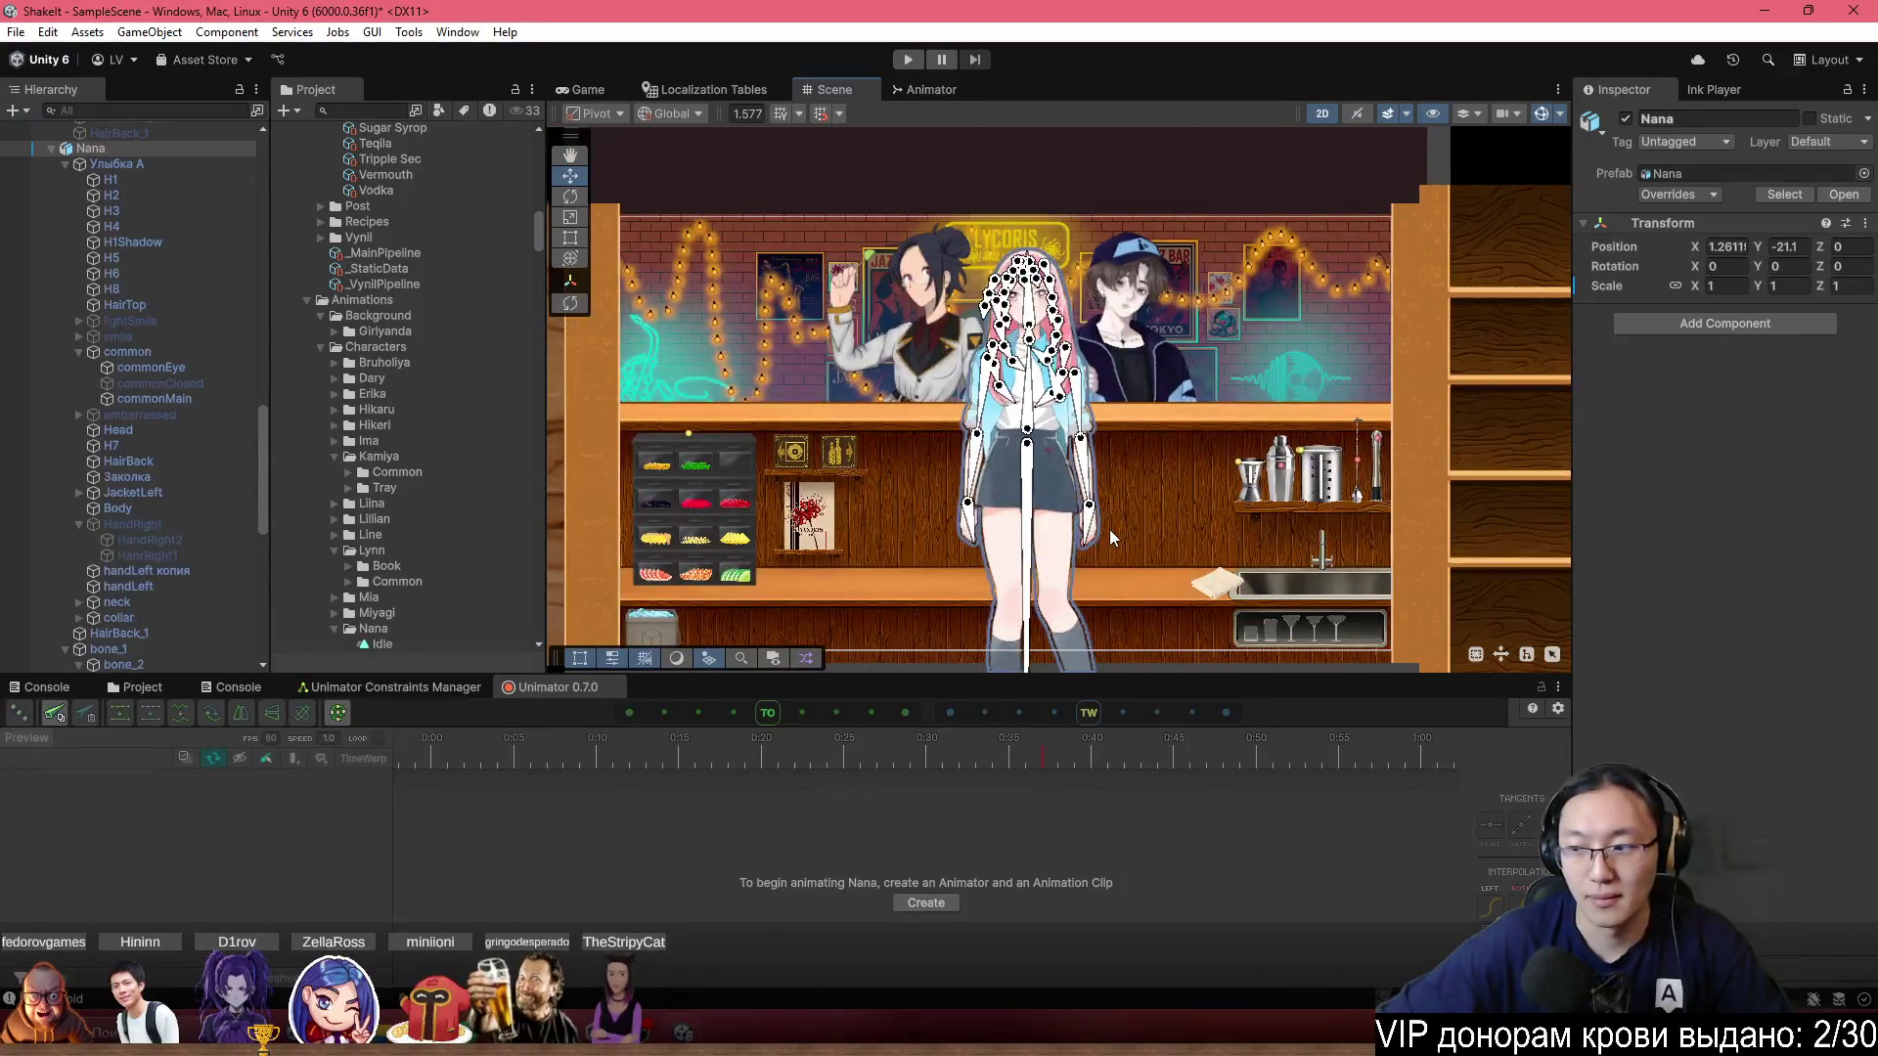
scroll(1113, 524, "up", 2)
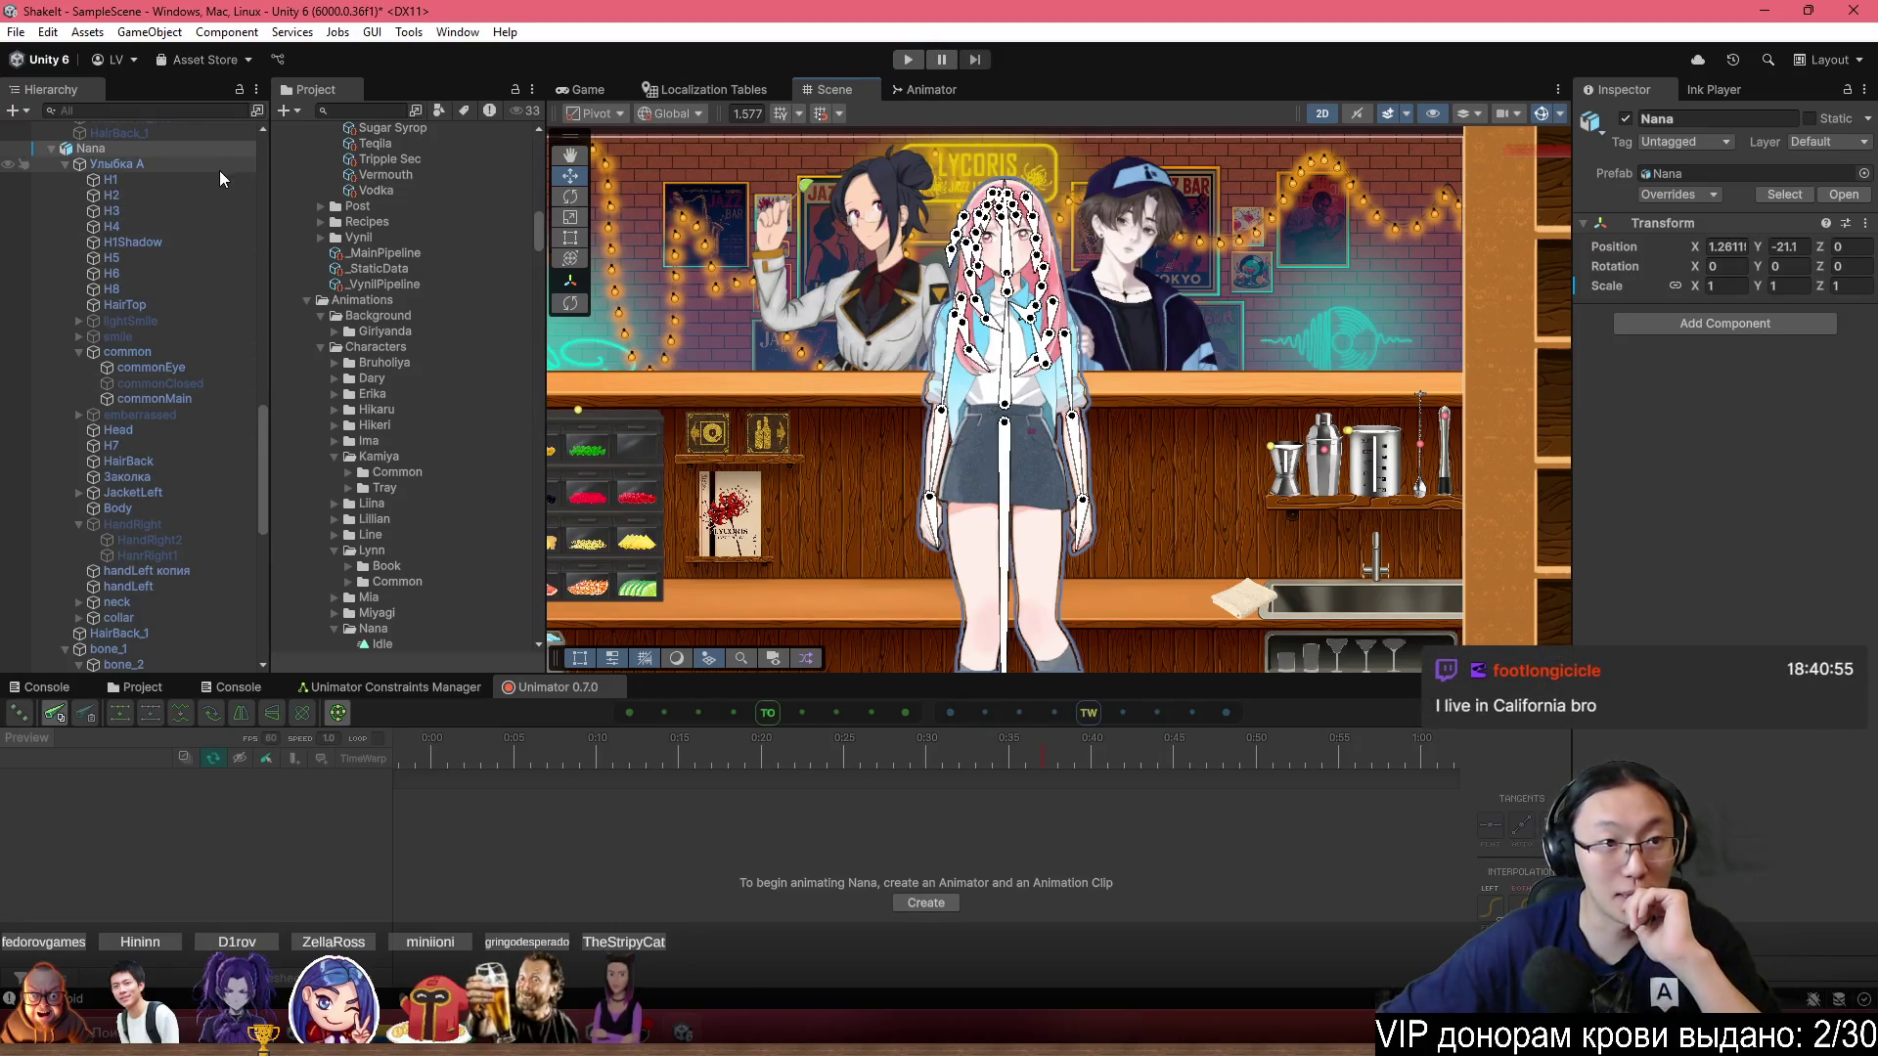
Zoom the Scene view back onto Nana and her bones.
scroll(990, 424, "up", 1)
scroll(990, 424, "down", 1)
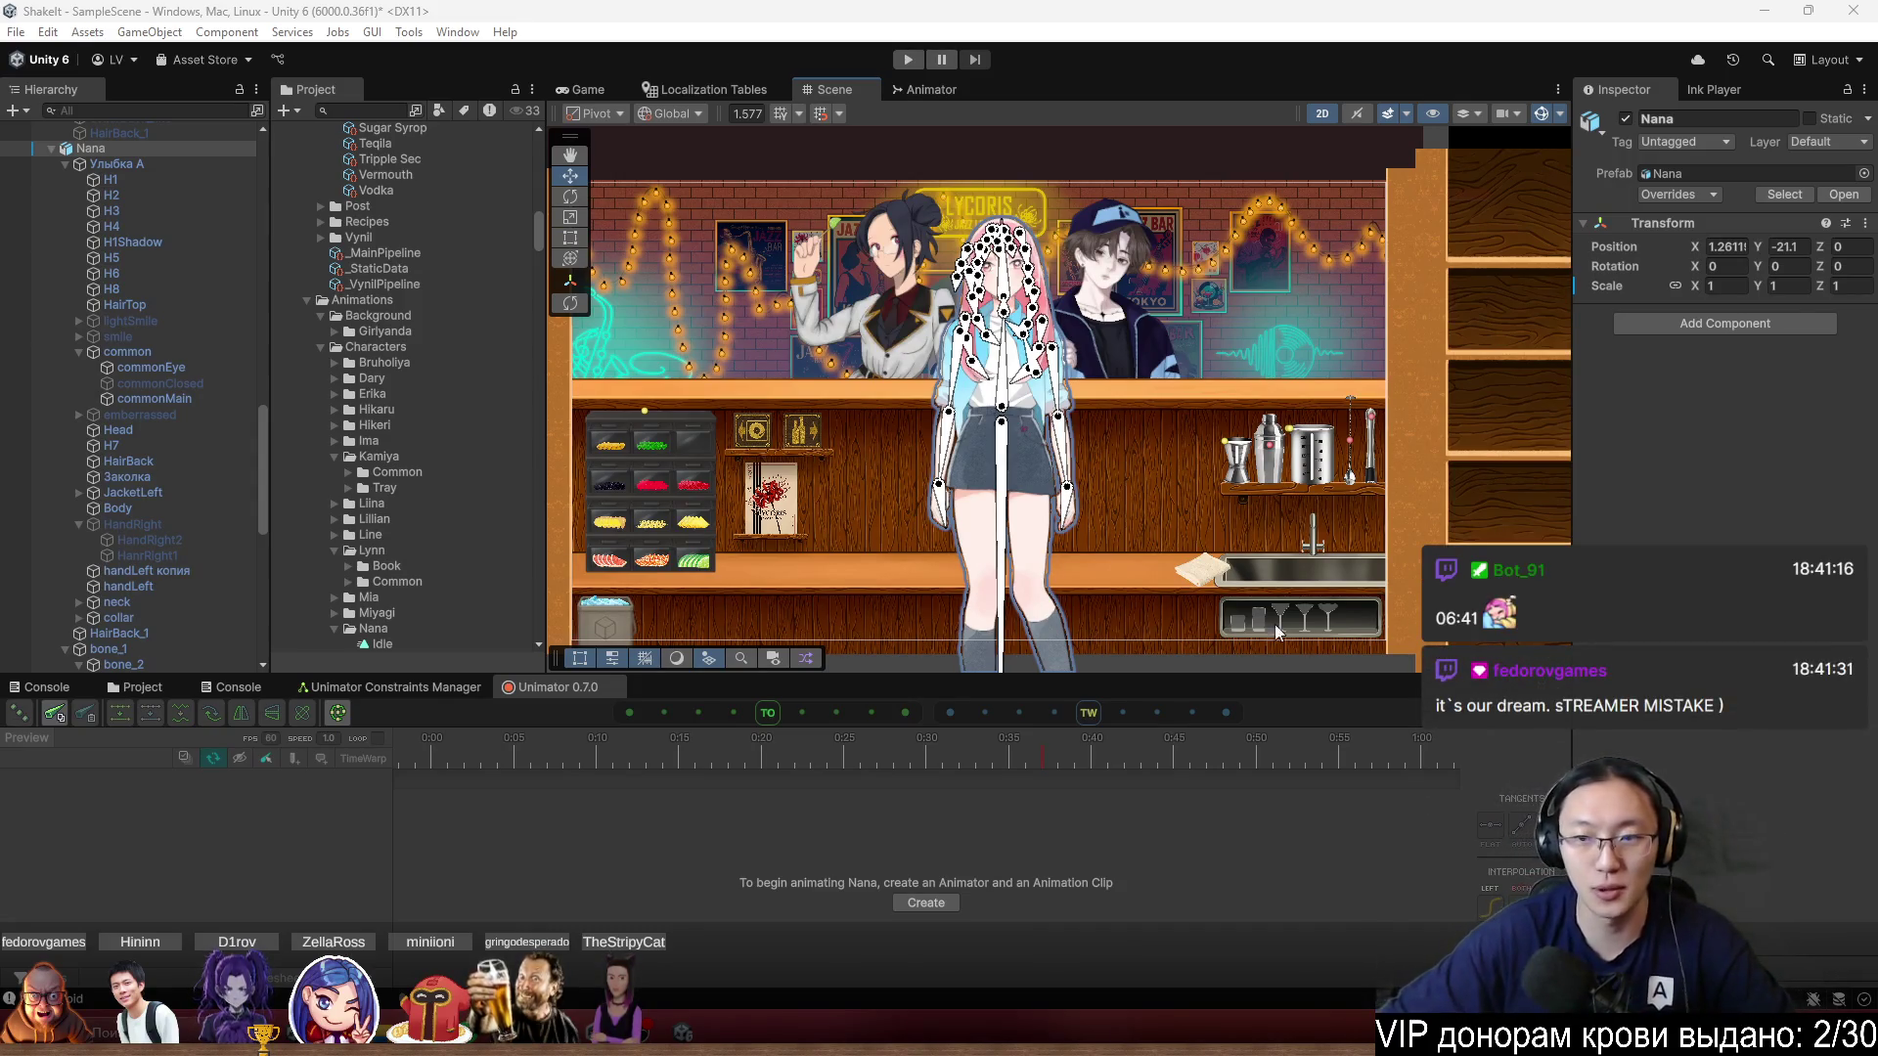
scroll(1148, 262, "up", 6)
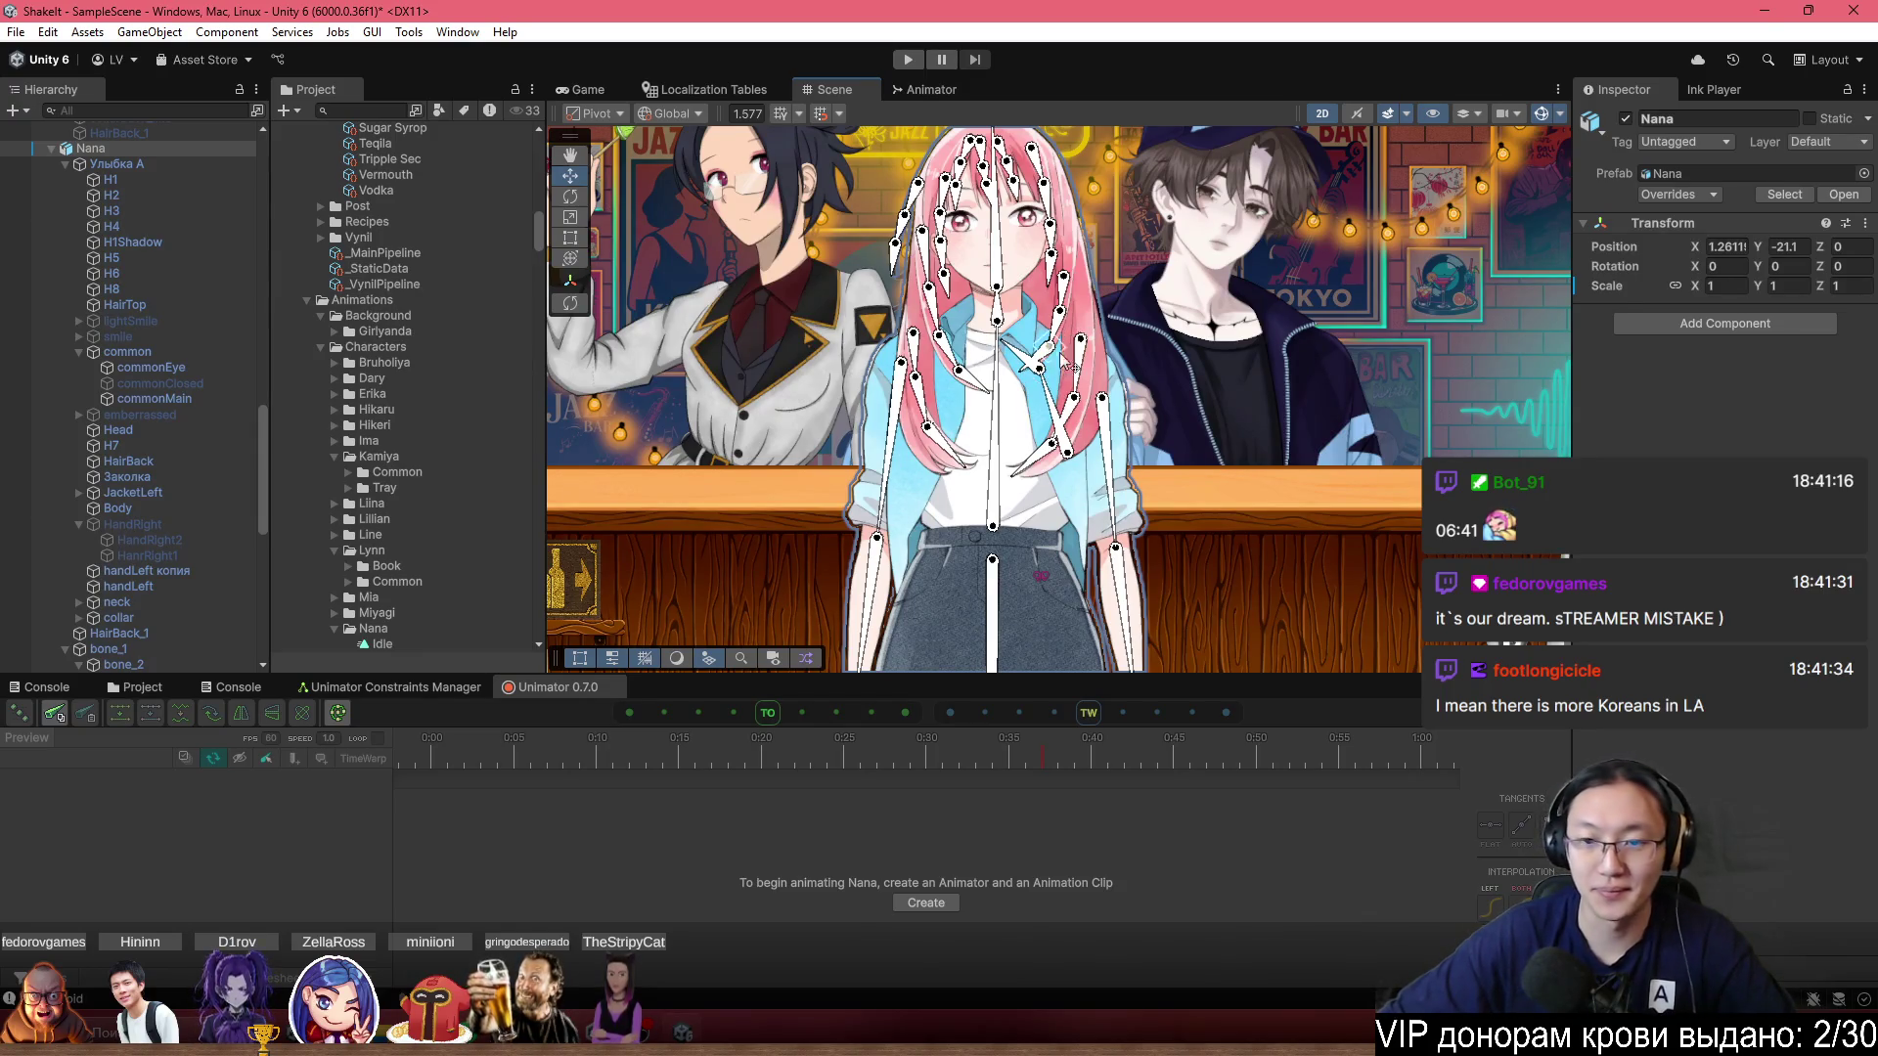
scroll(989, 285, "up", 4)
scroll(990, 285, "up", 2)
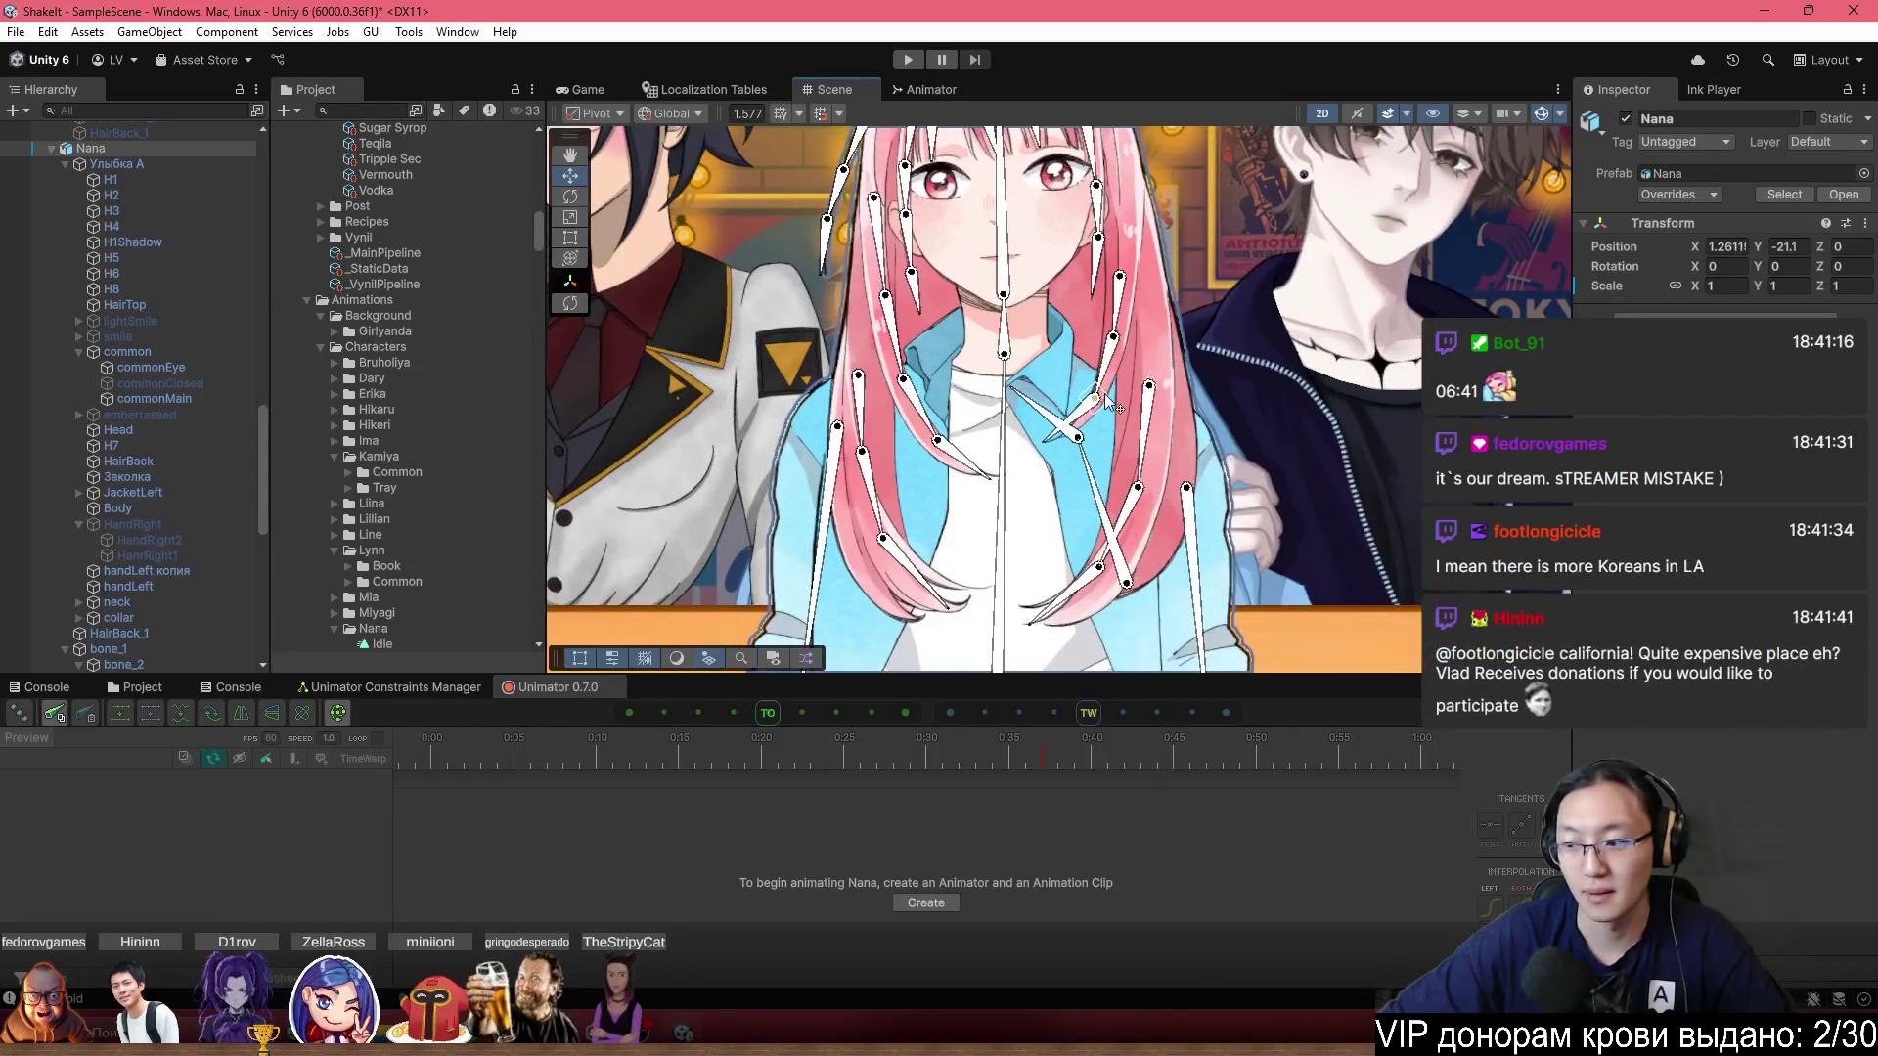
scroll(1105, 393, "up", 2)
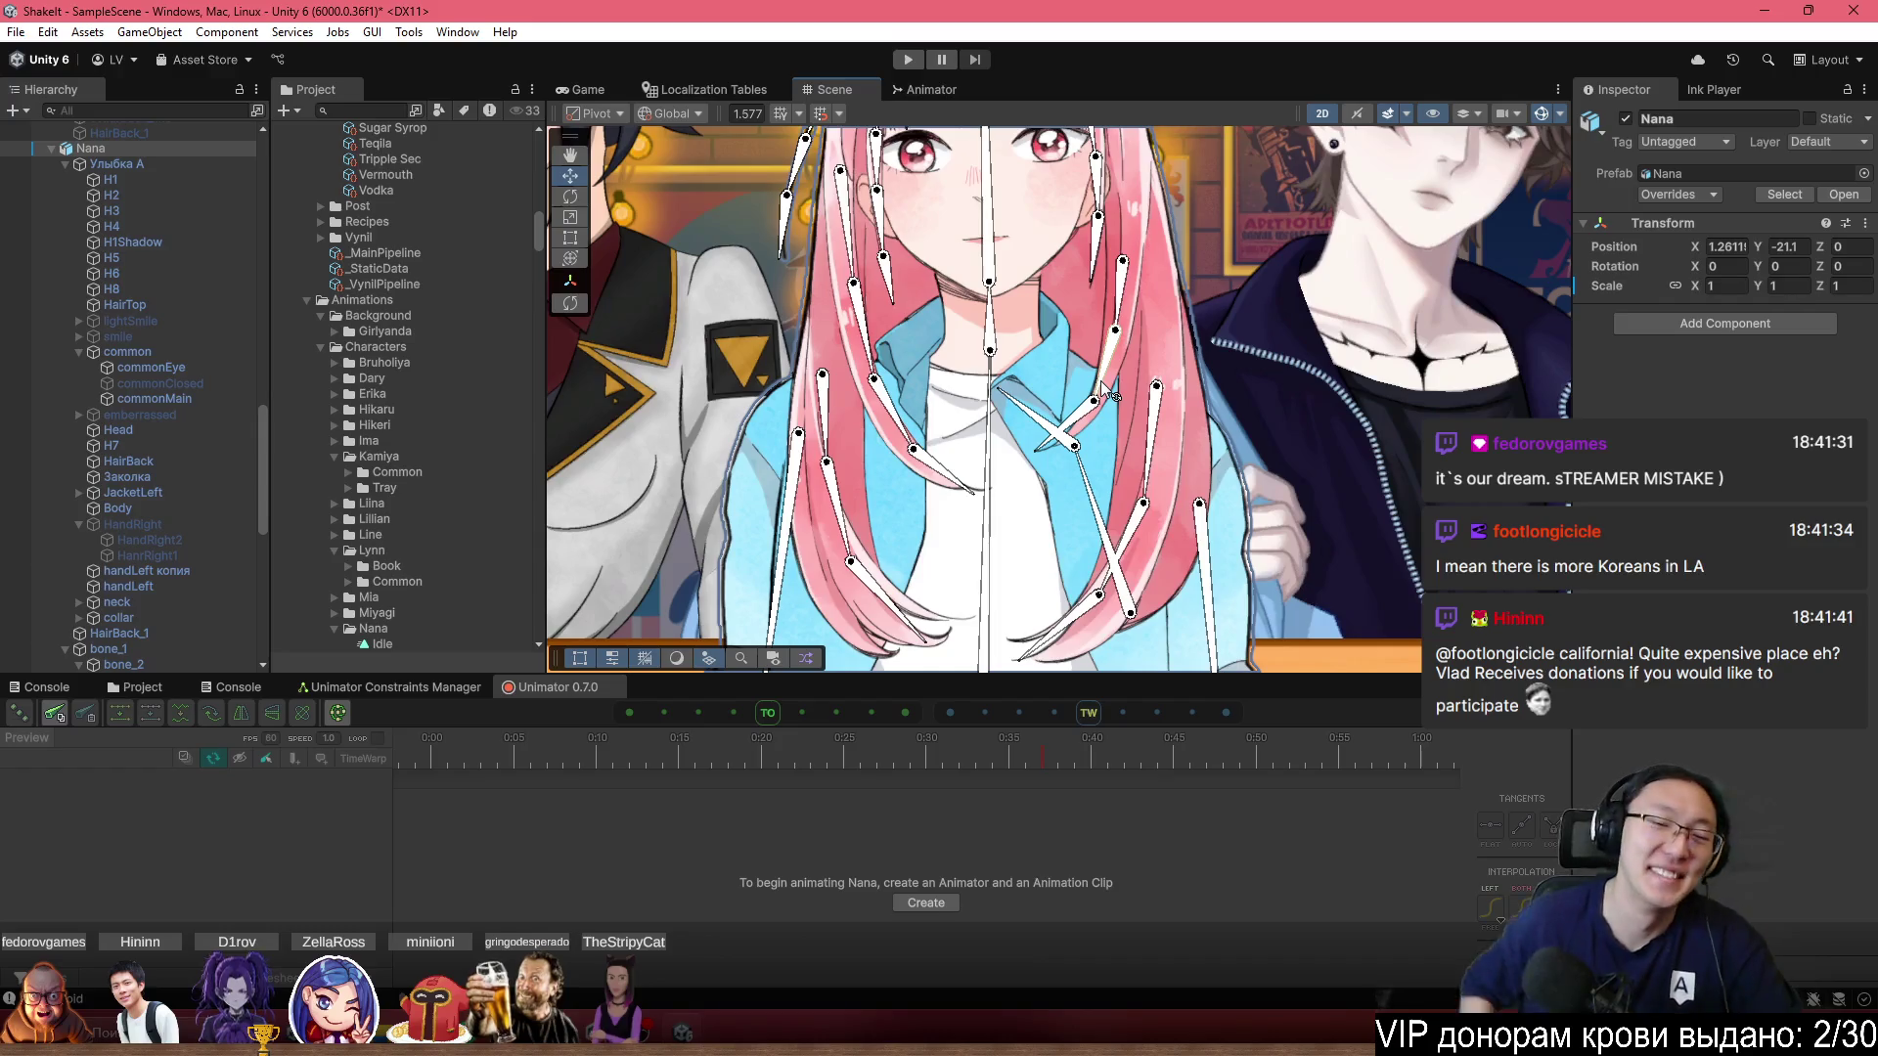
scroll(1073, 319, "down", 3)
scroll(1074, 318, "down", 4)
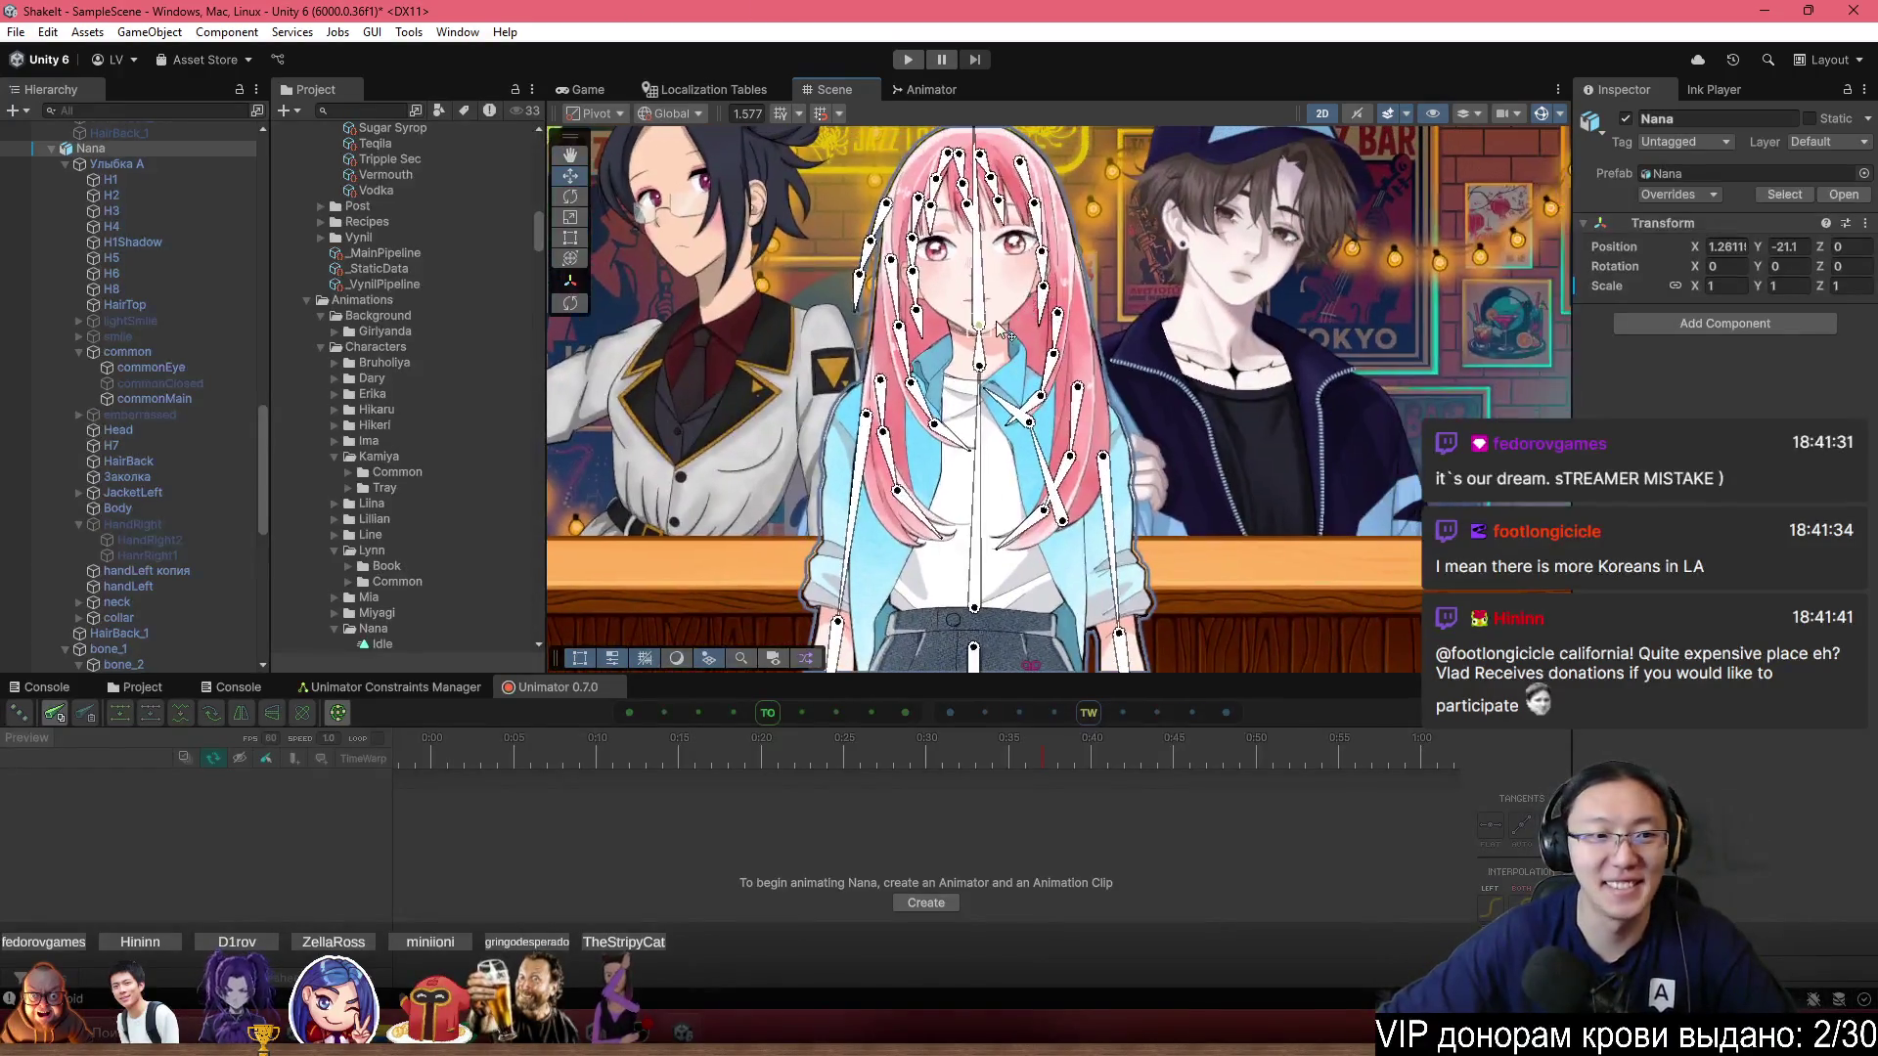
scroll(1210, 508, "up", 2)
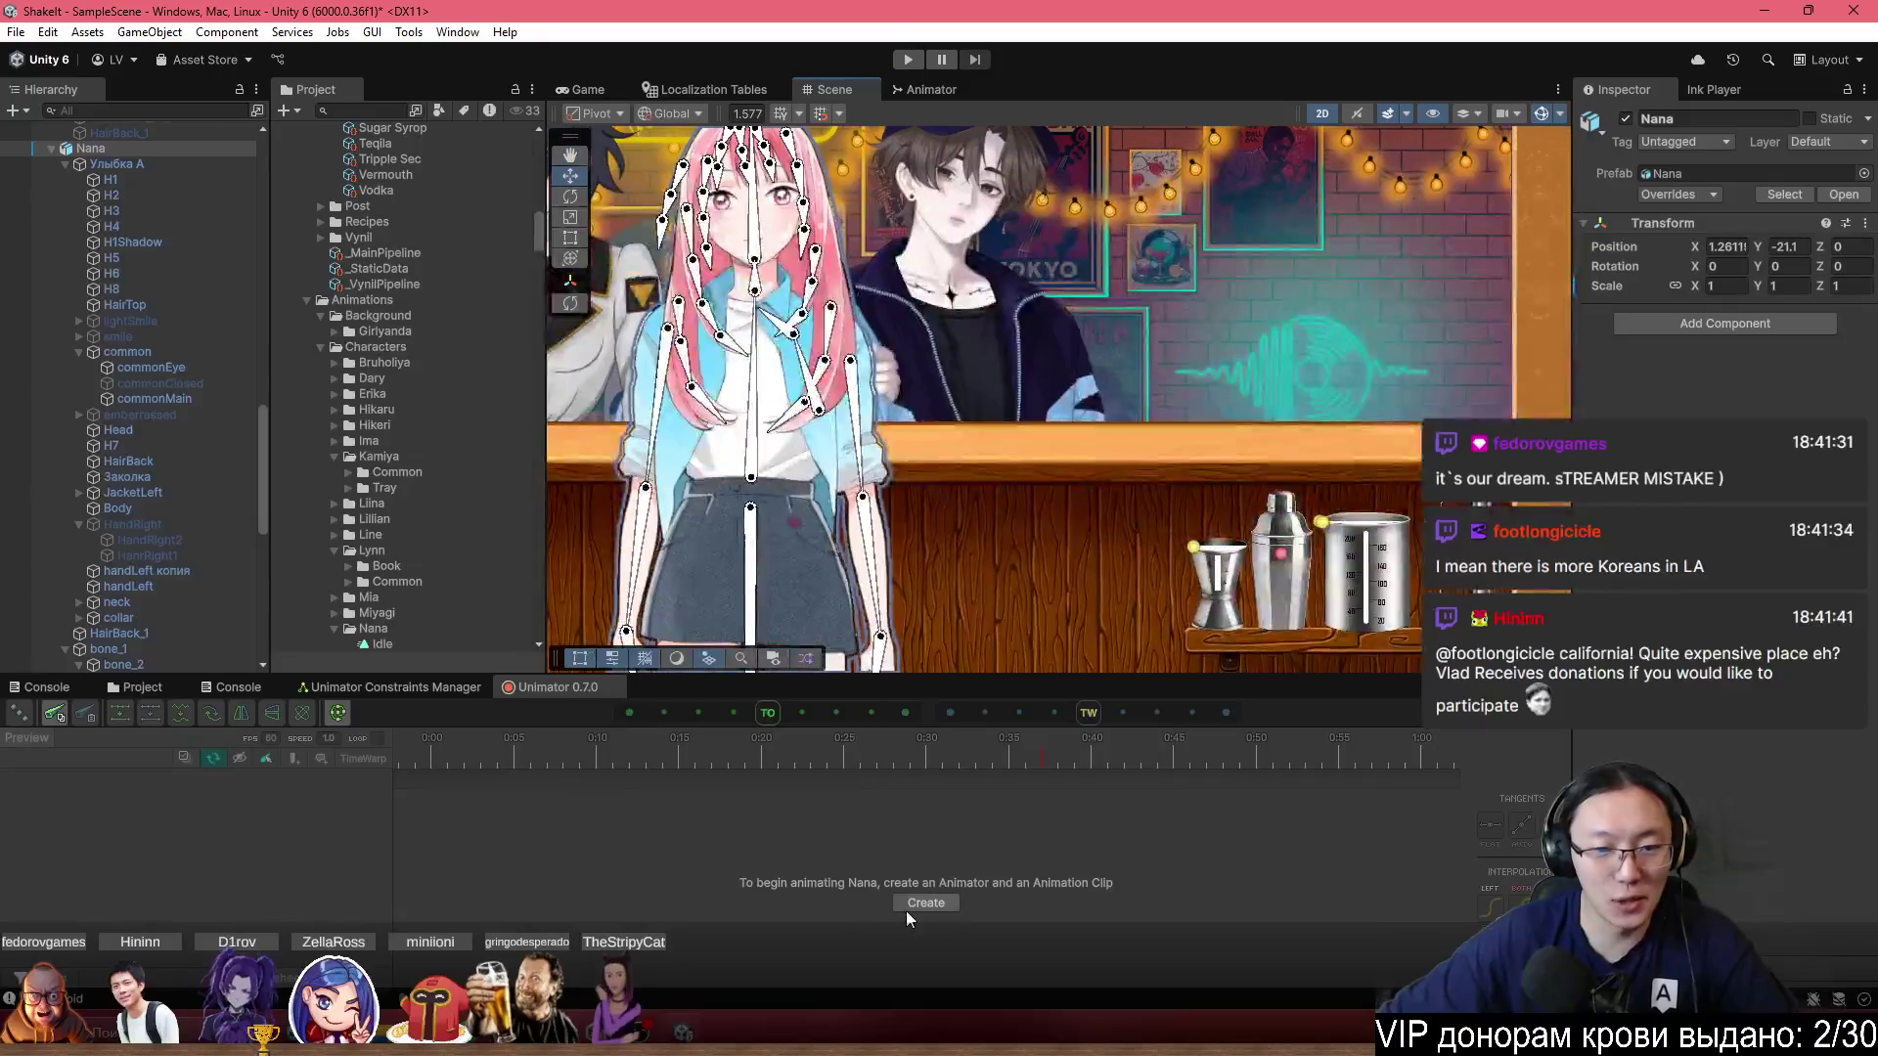
Create an Animator and save a new Idle clip for Nana, then show Unimator.
left_click(921, 902)
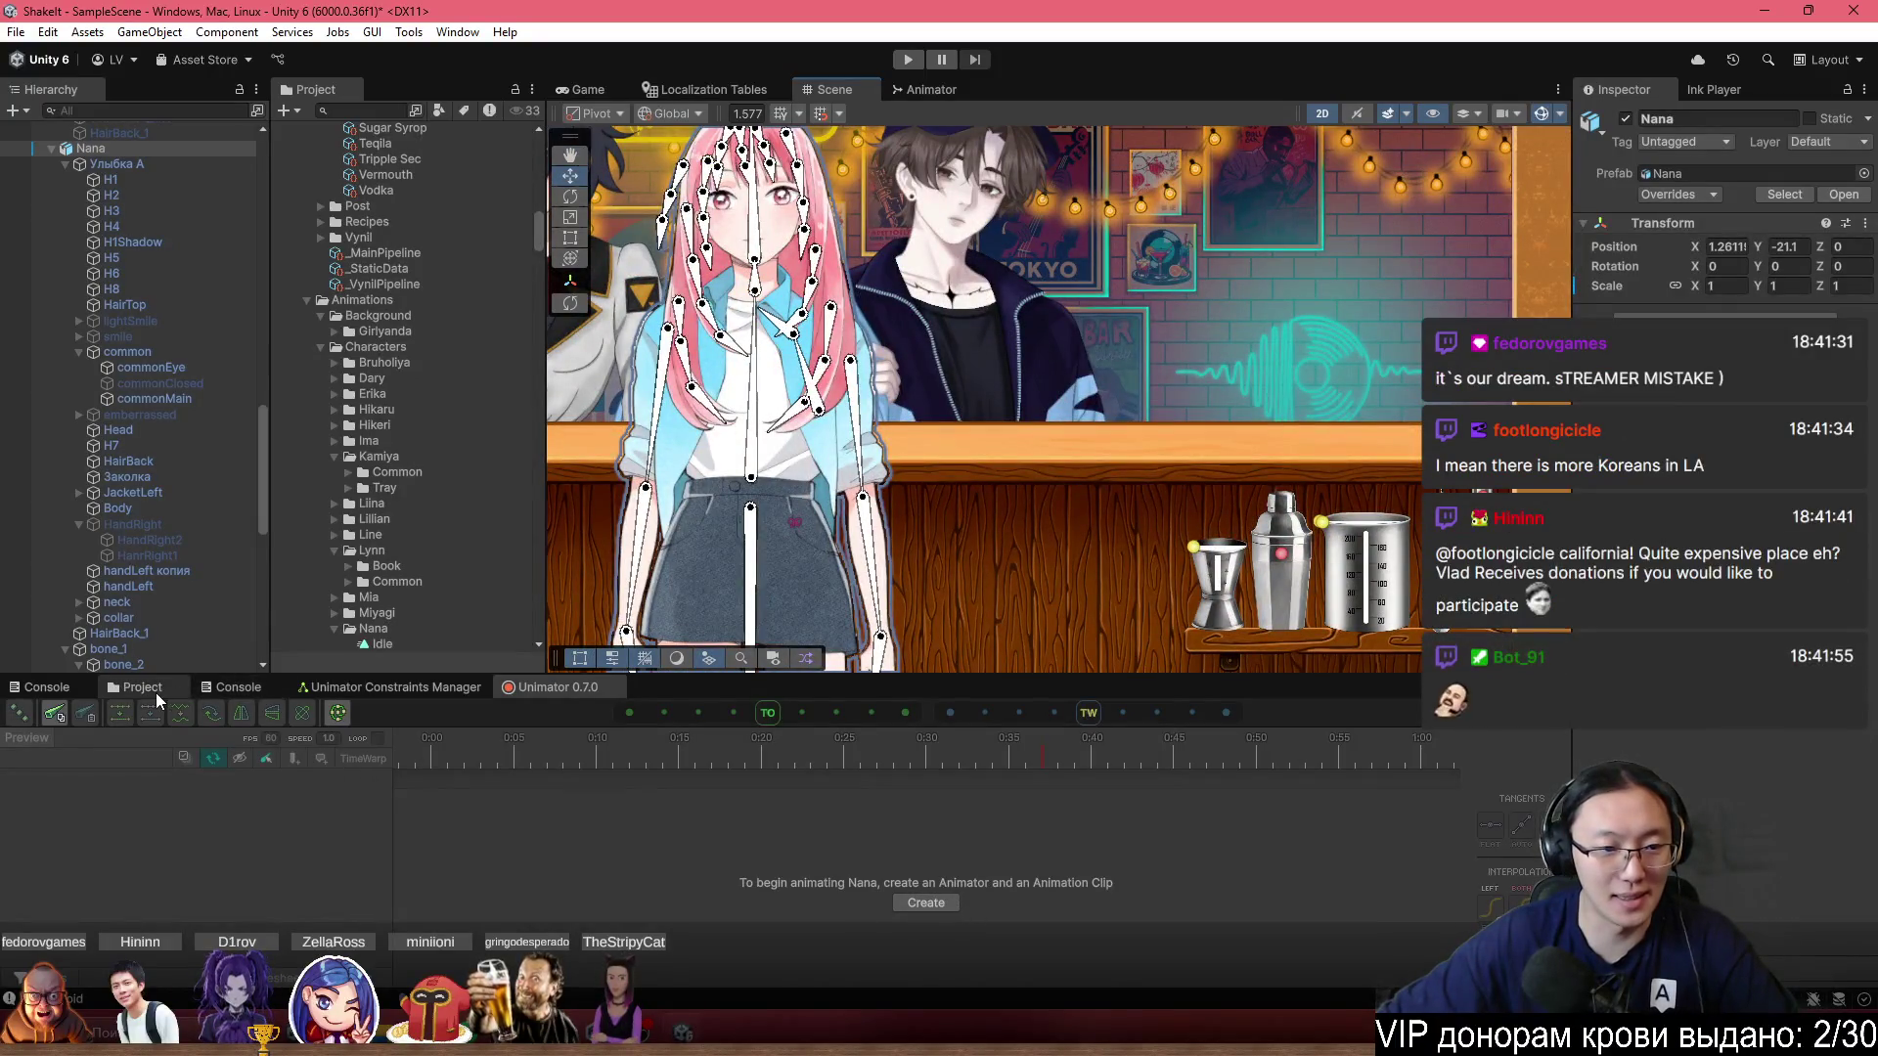
left_click(155, 691)
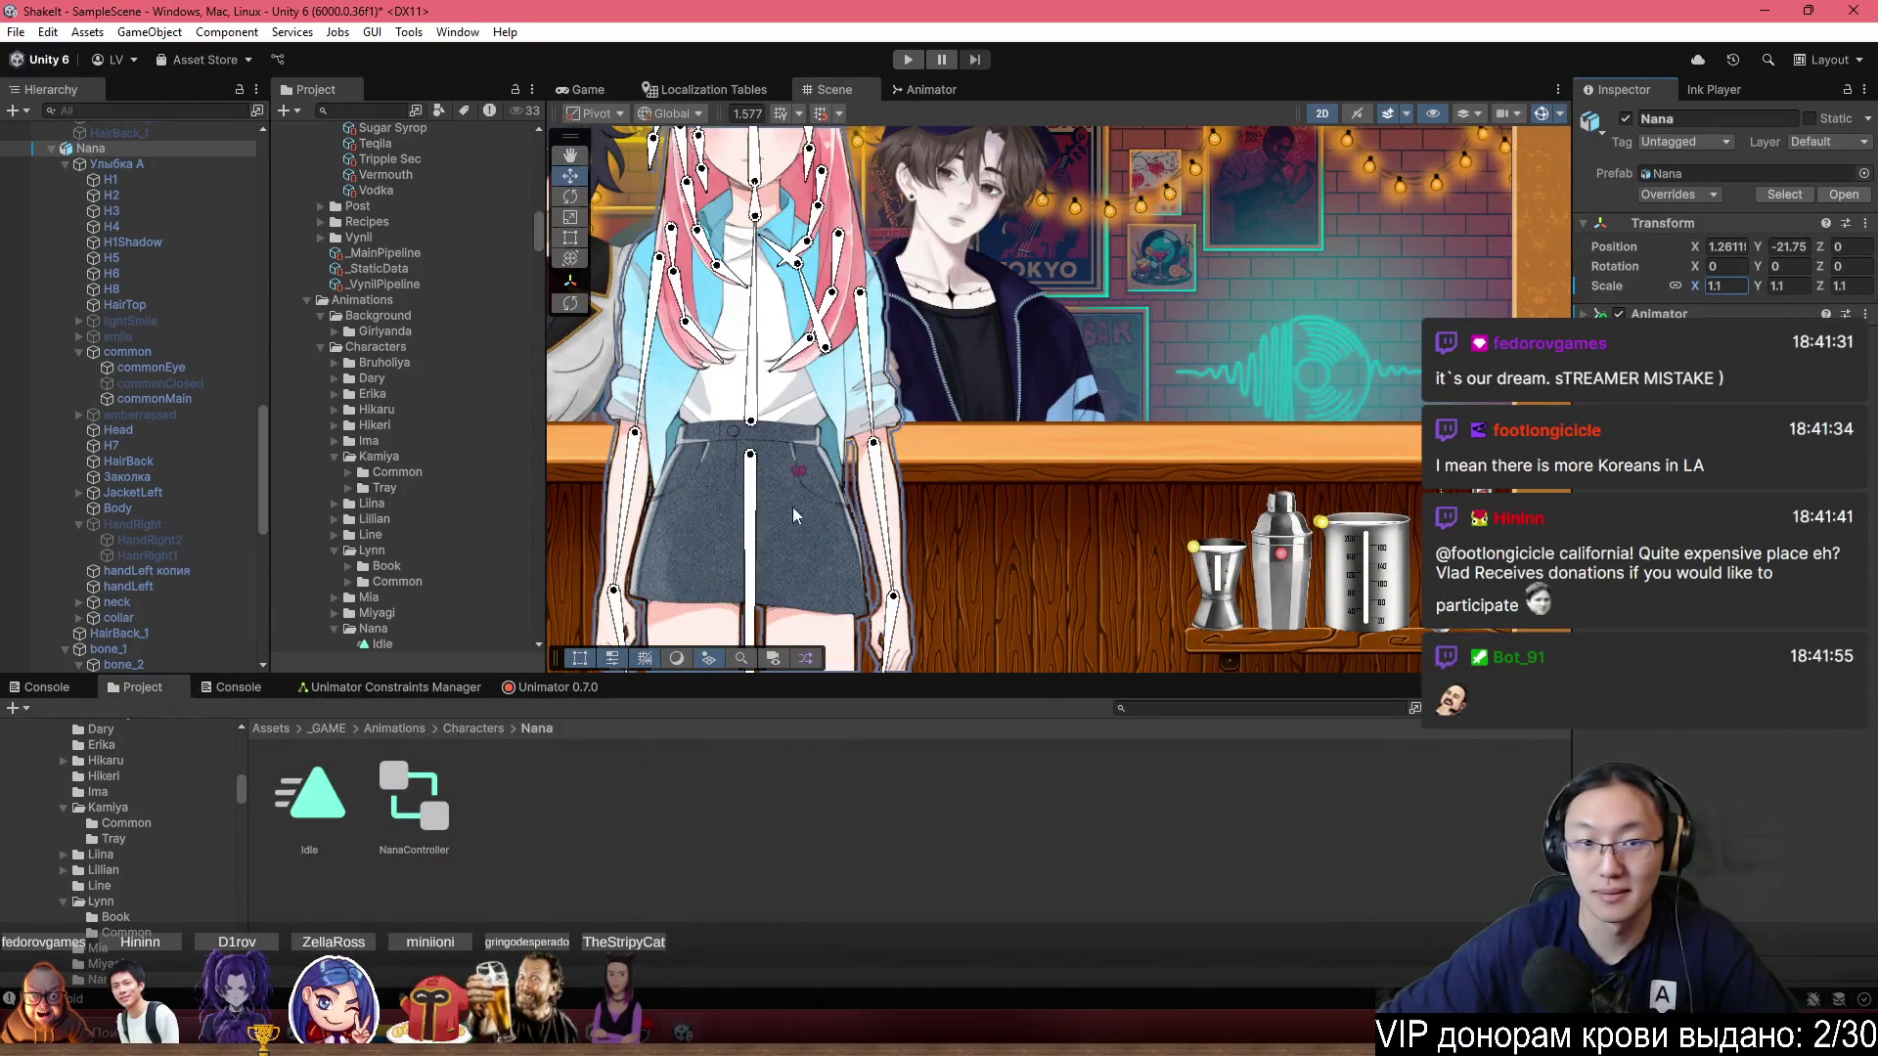
left_click(557, 688)
Play the Idle clip, set the playhead to 0:30, and turn keyframe recording on.
left_click(908, 935)
scroll(935, 396, "down", 4)
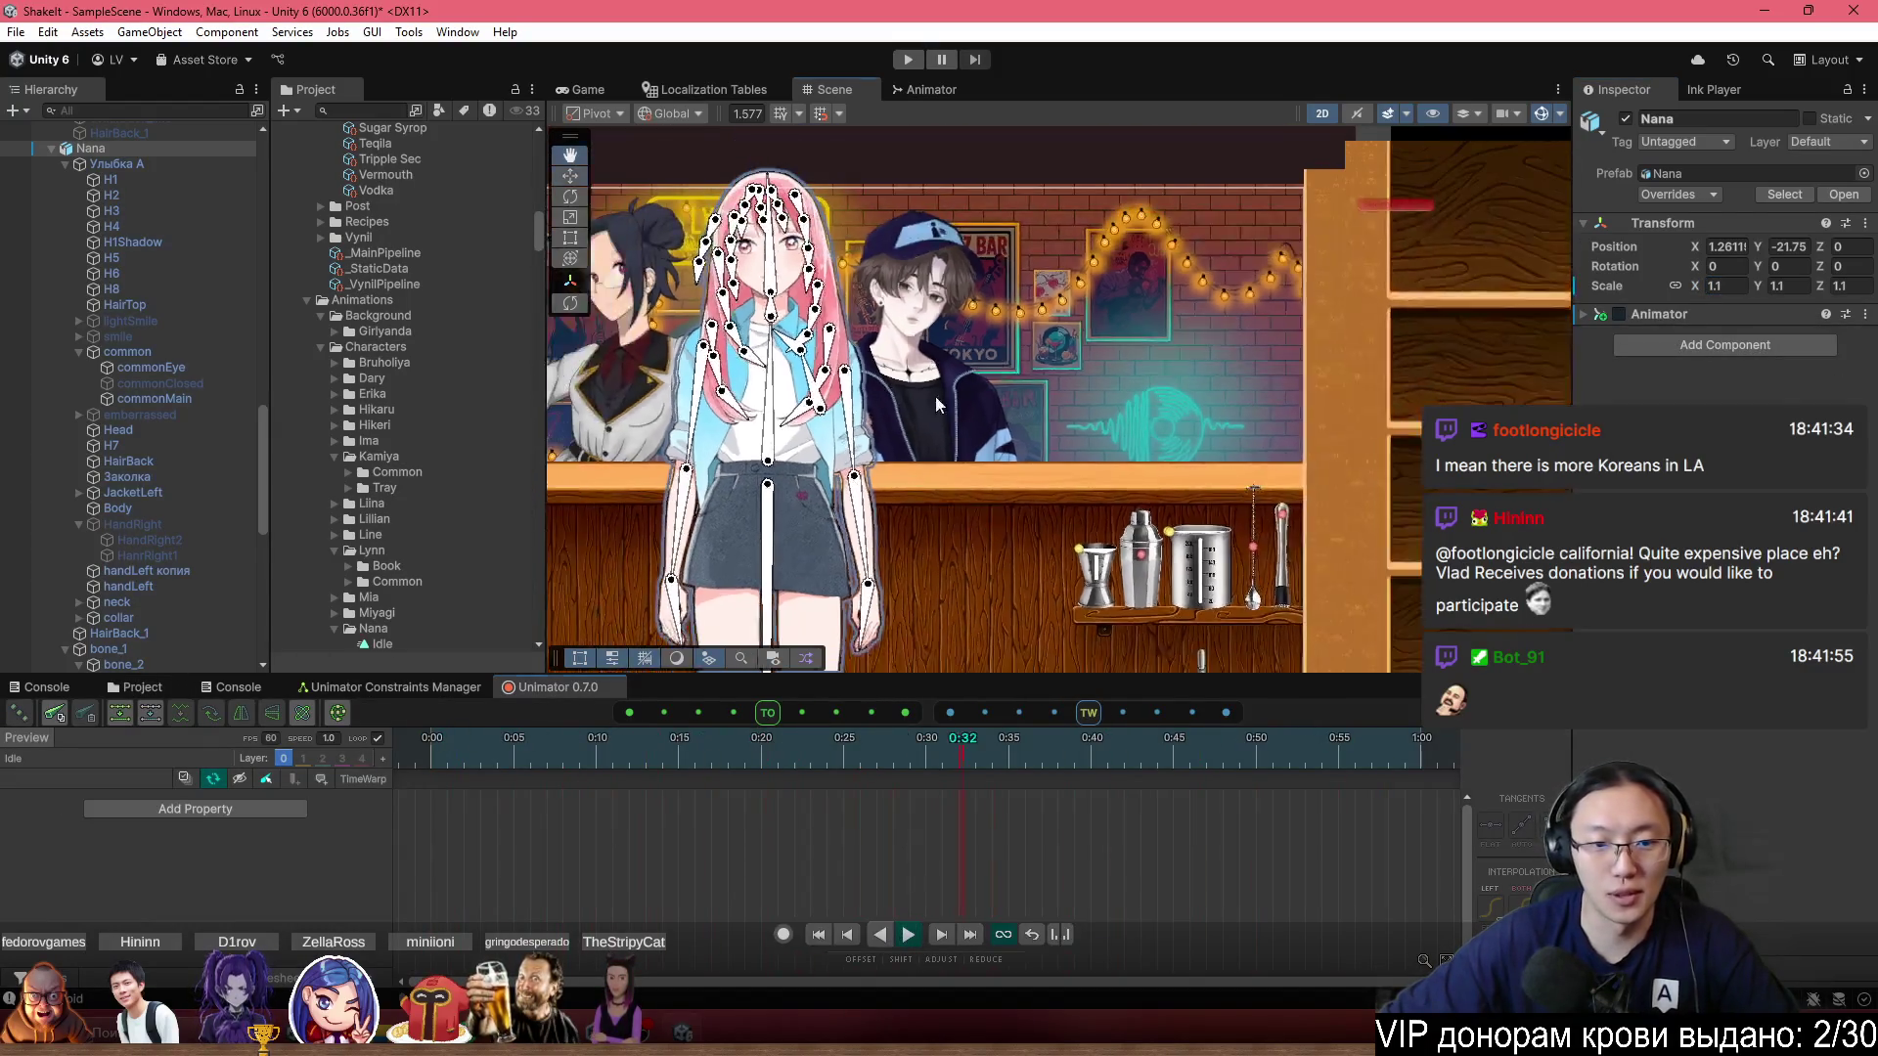
left_click(926, 758)
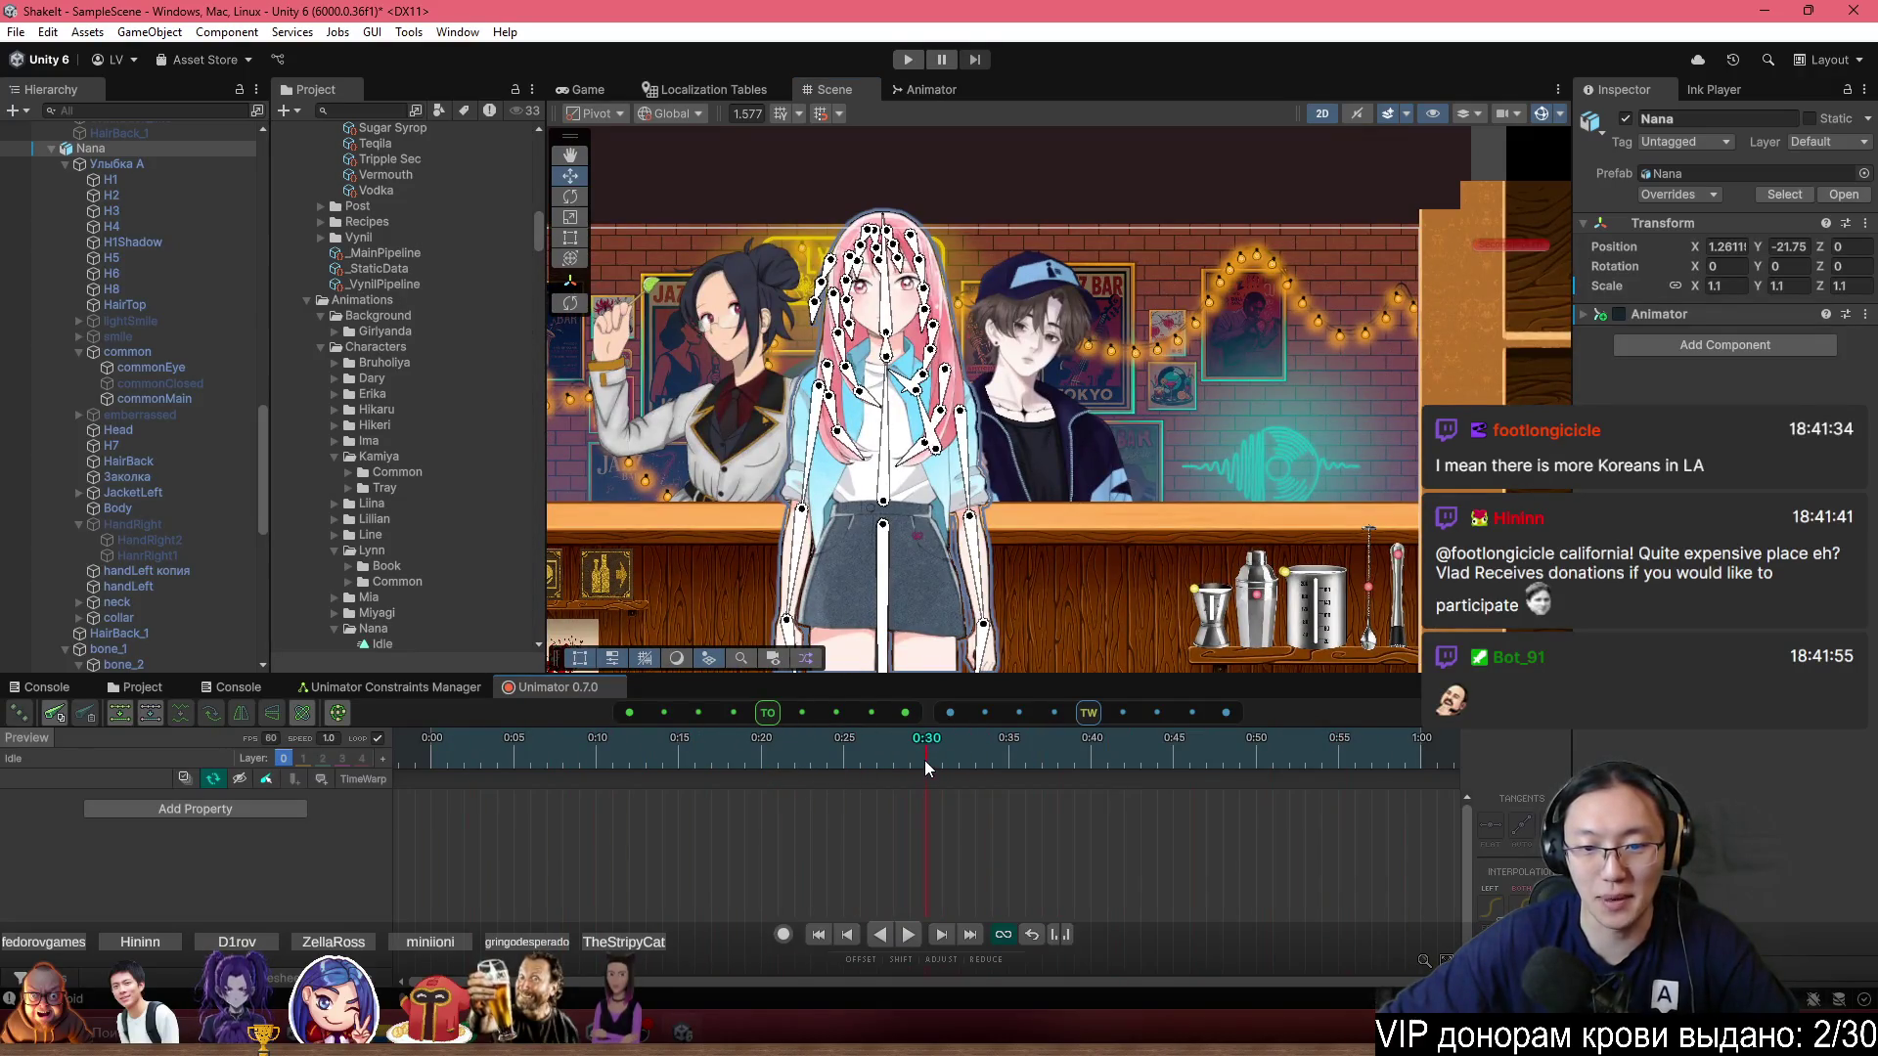
left_click(785, 935)
scroll(877, 377, "up", 1)
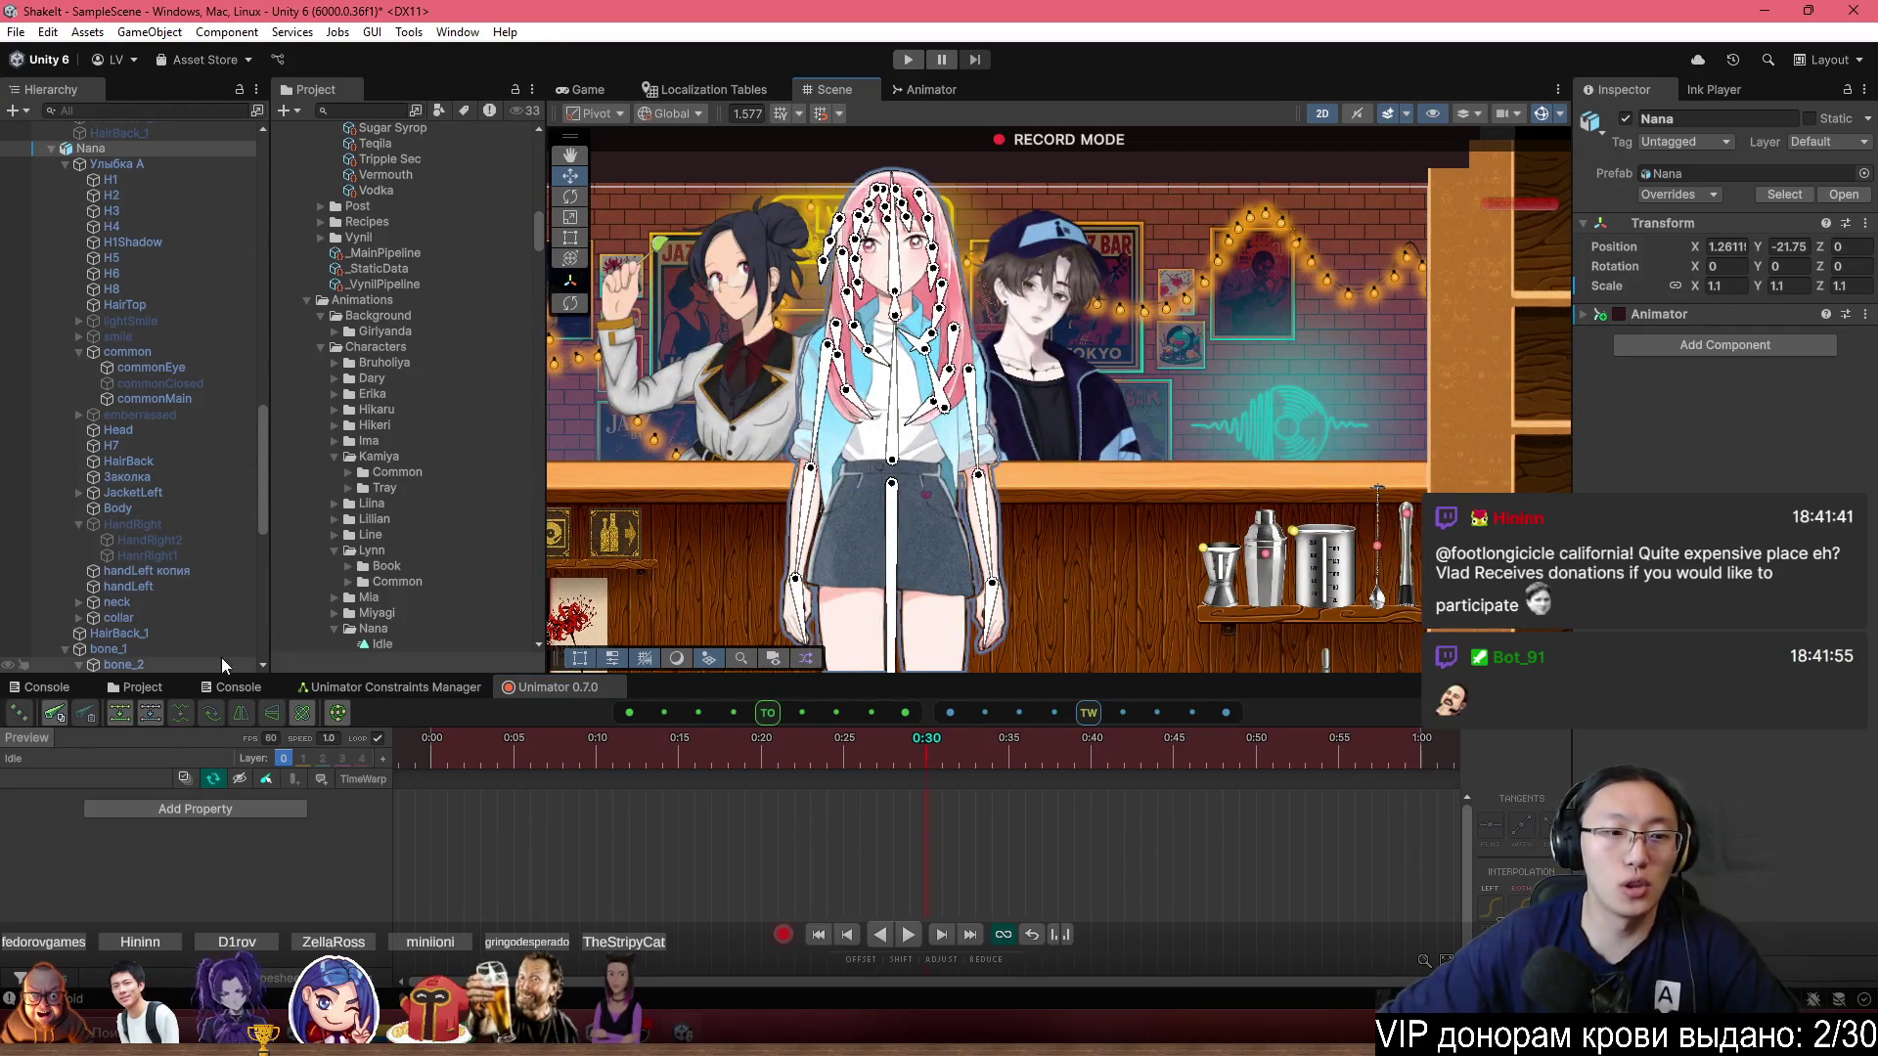
scroll(1059, 559, "down", 1)
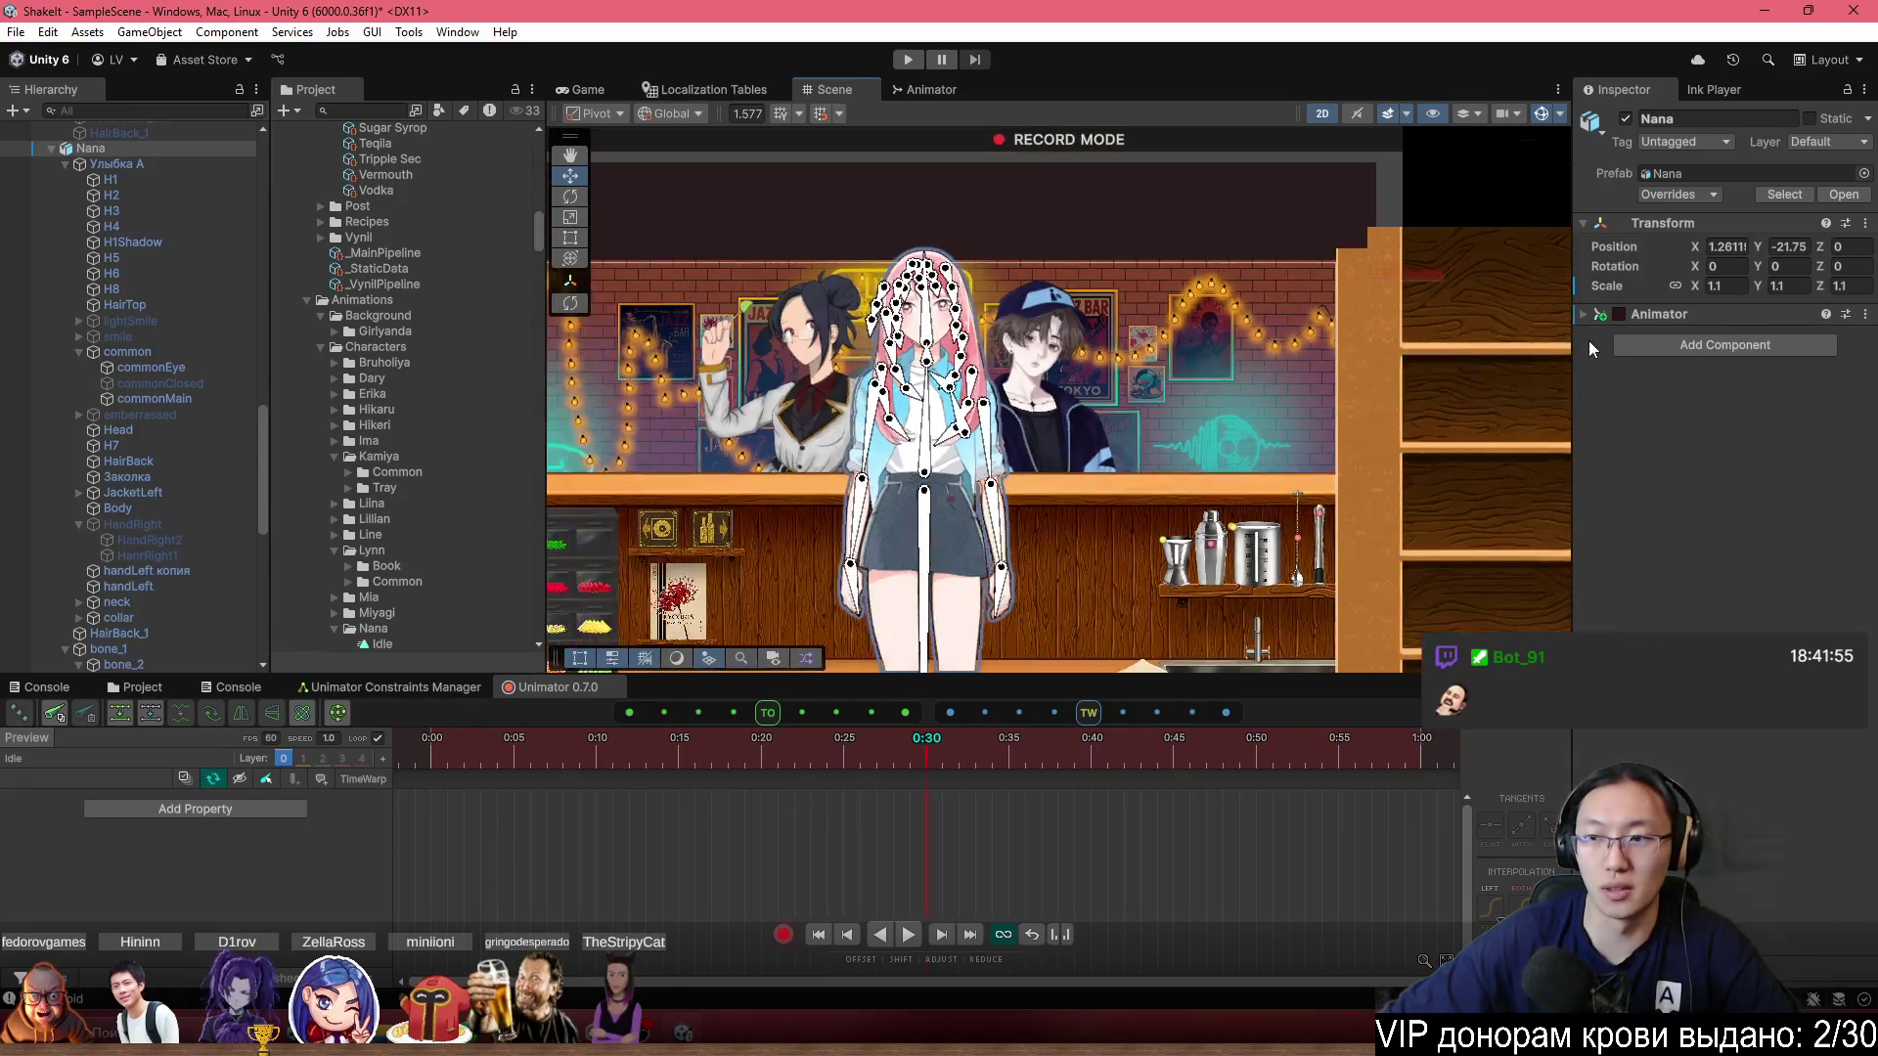
Check the NanaController asset, then remove Nana's Animator component again.
left_click(178, 690)
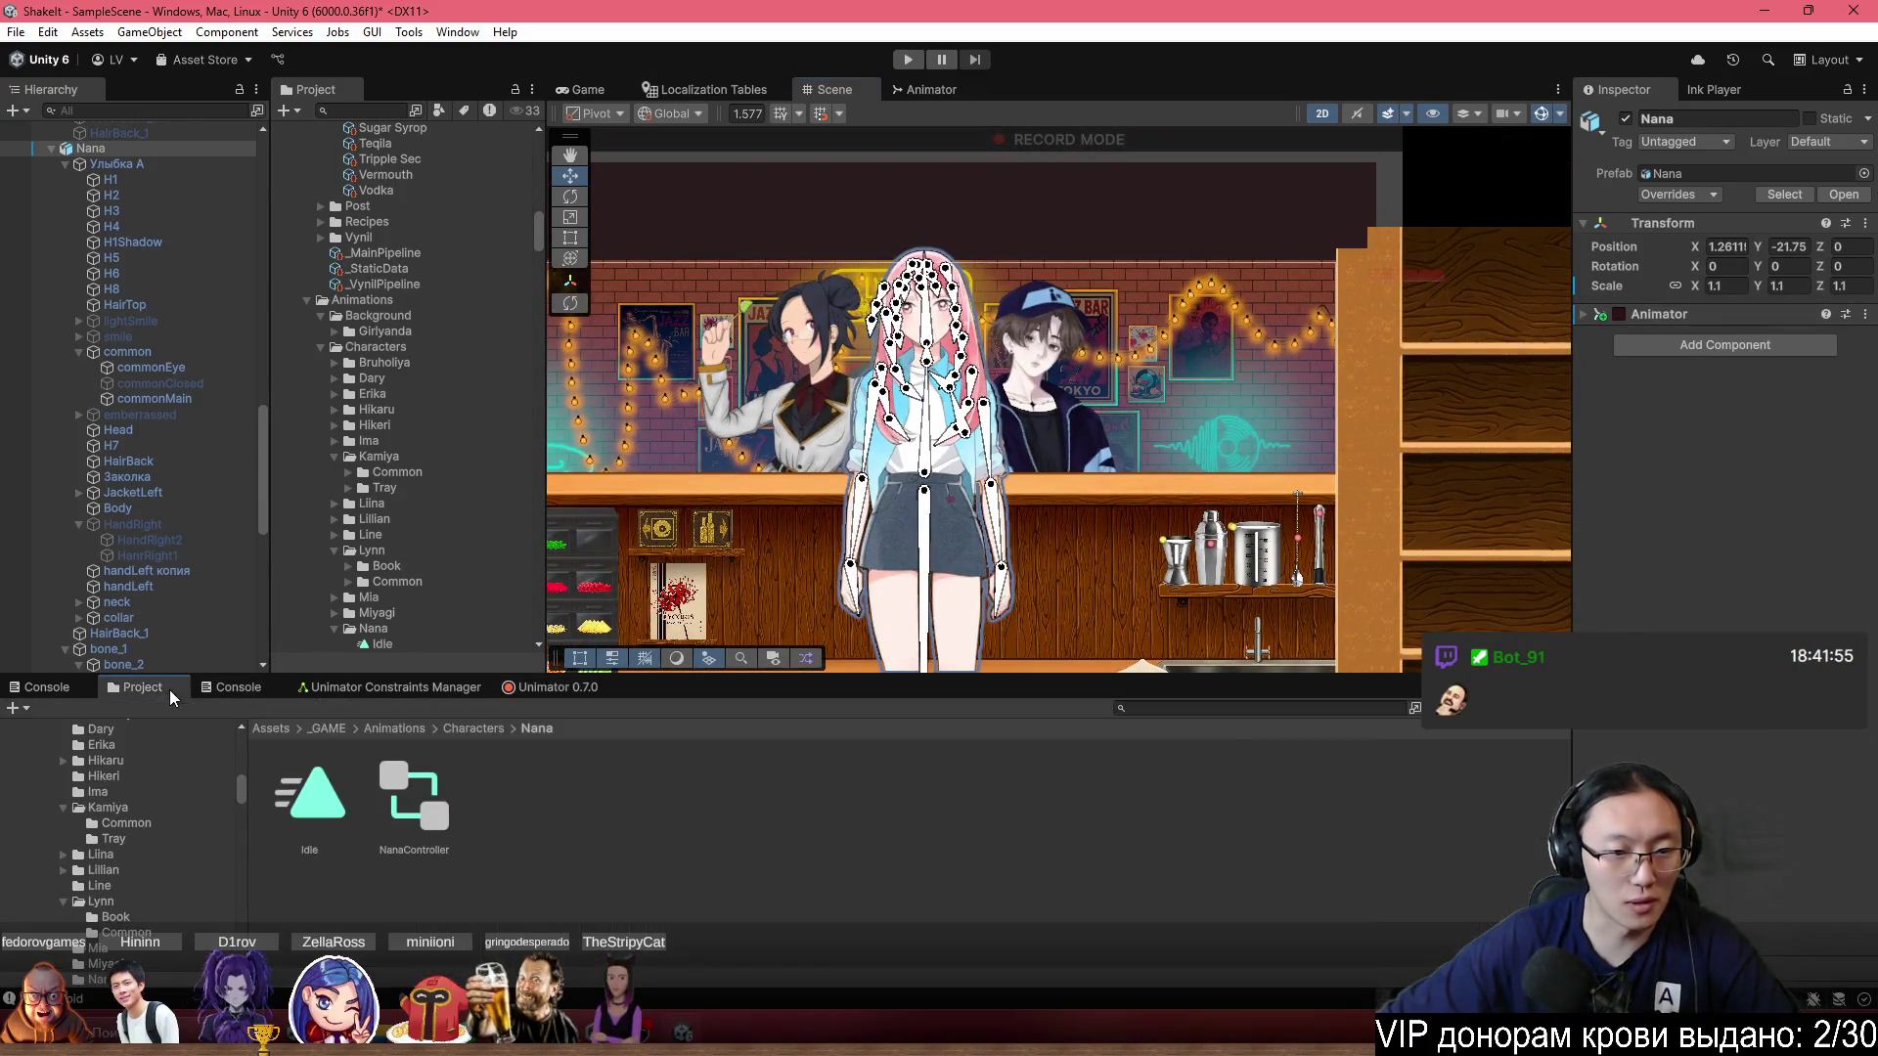
left_click(409, 801)
left_click(91, 149)
left_click(1775, 327)
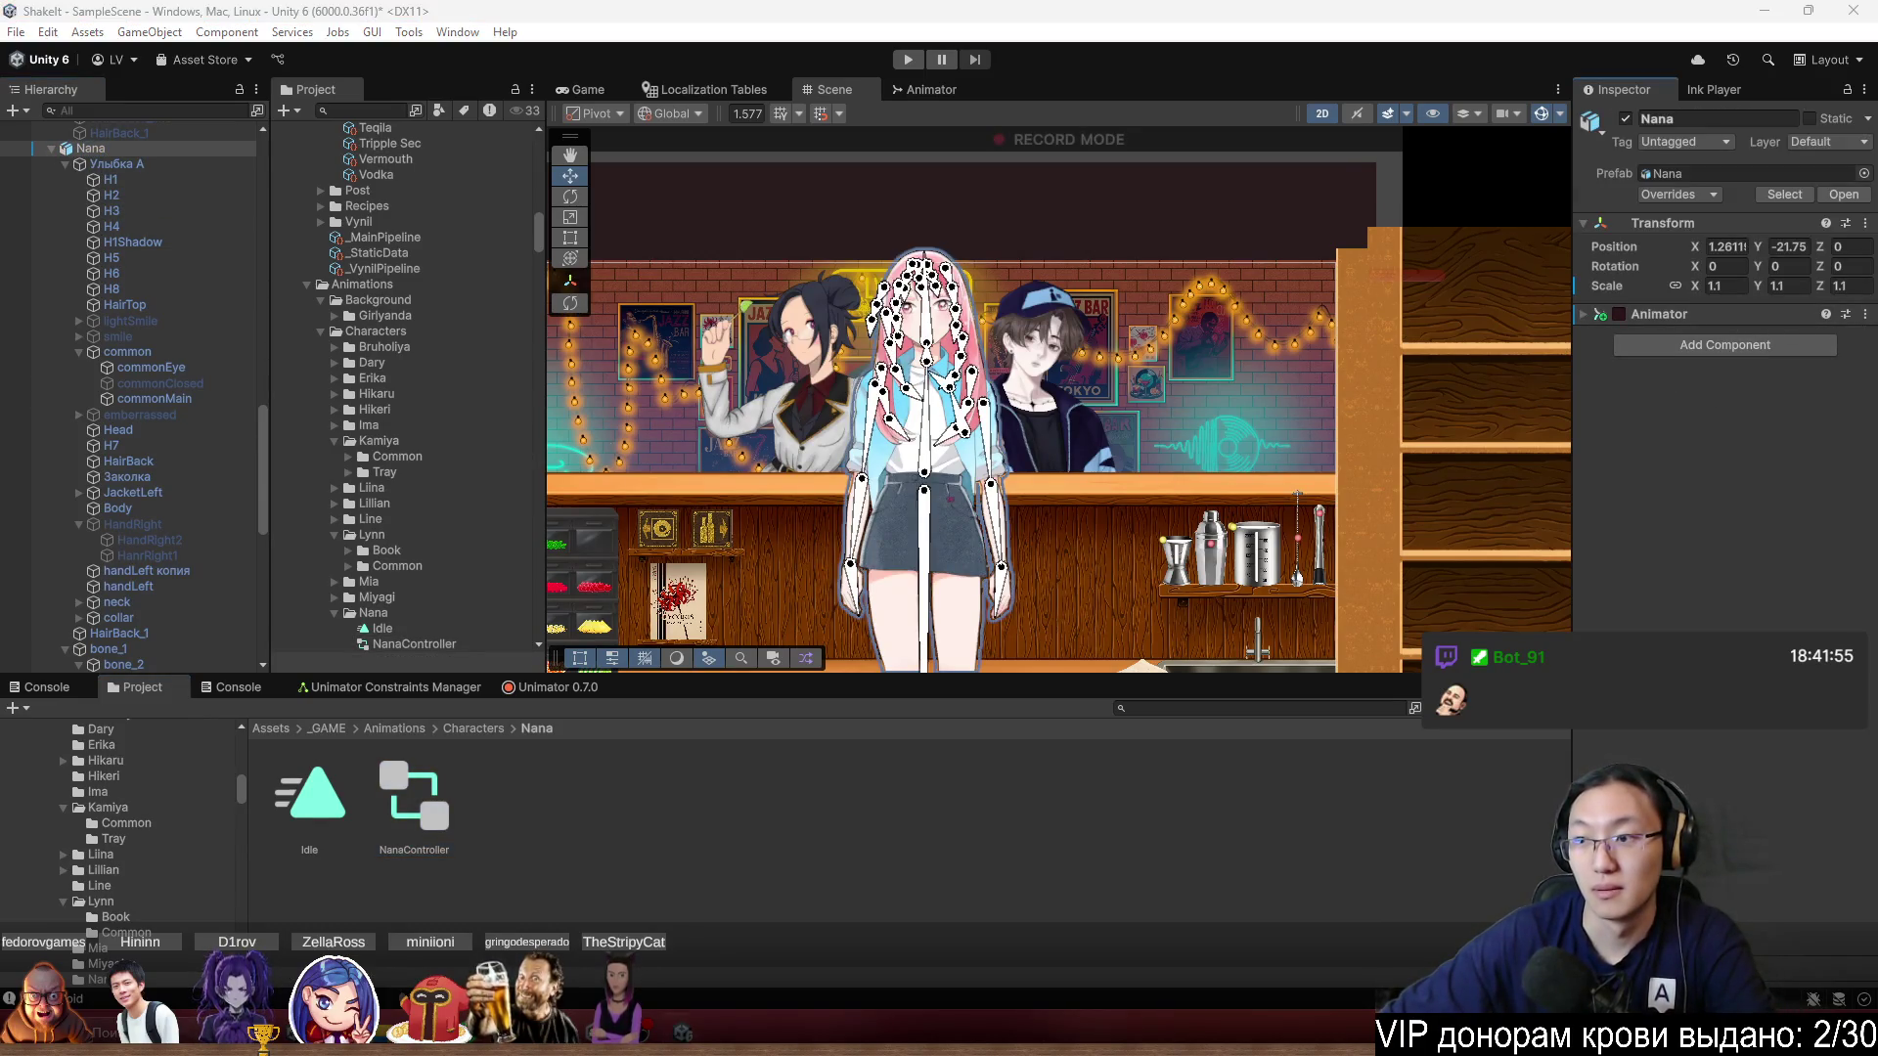
left_click(1865, 314)
left_click(1773, 388)
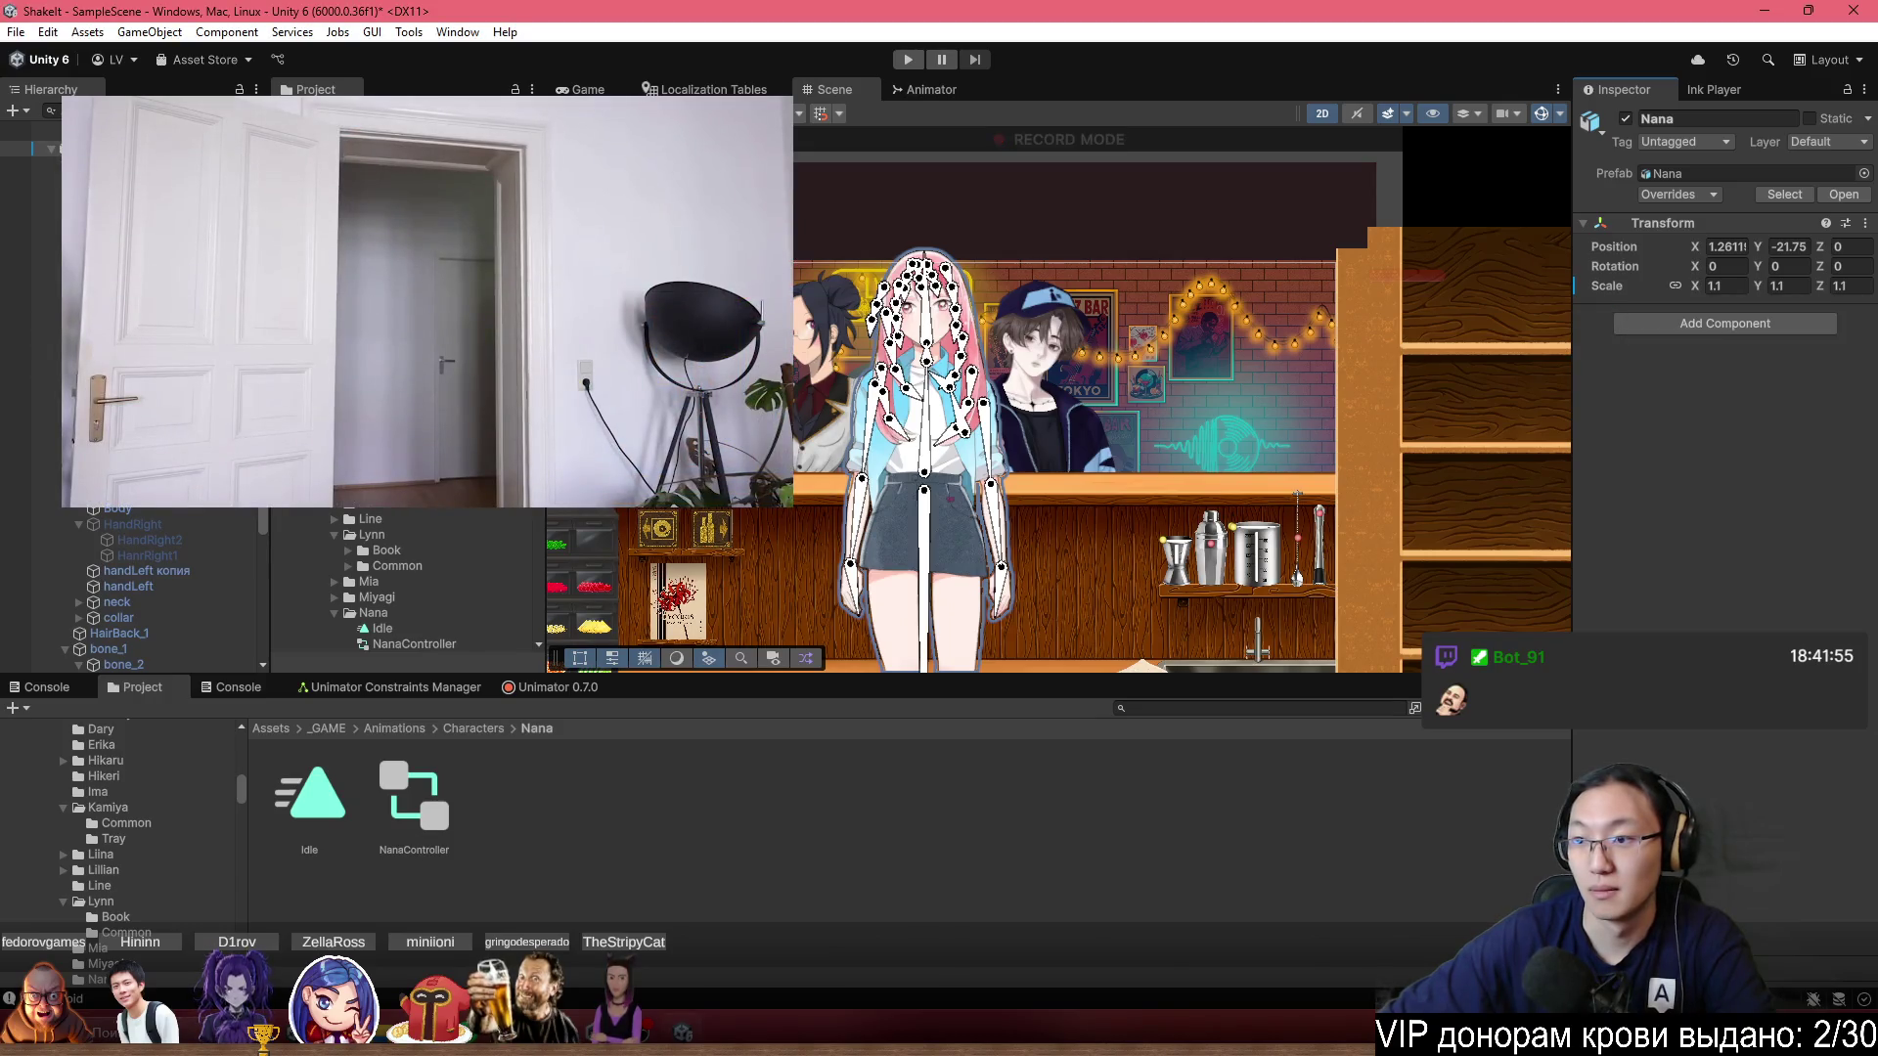
scroll(646, 665, "down", 3)
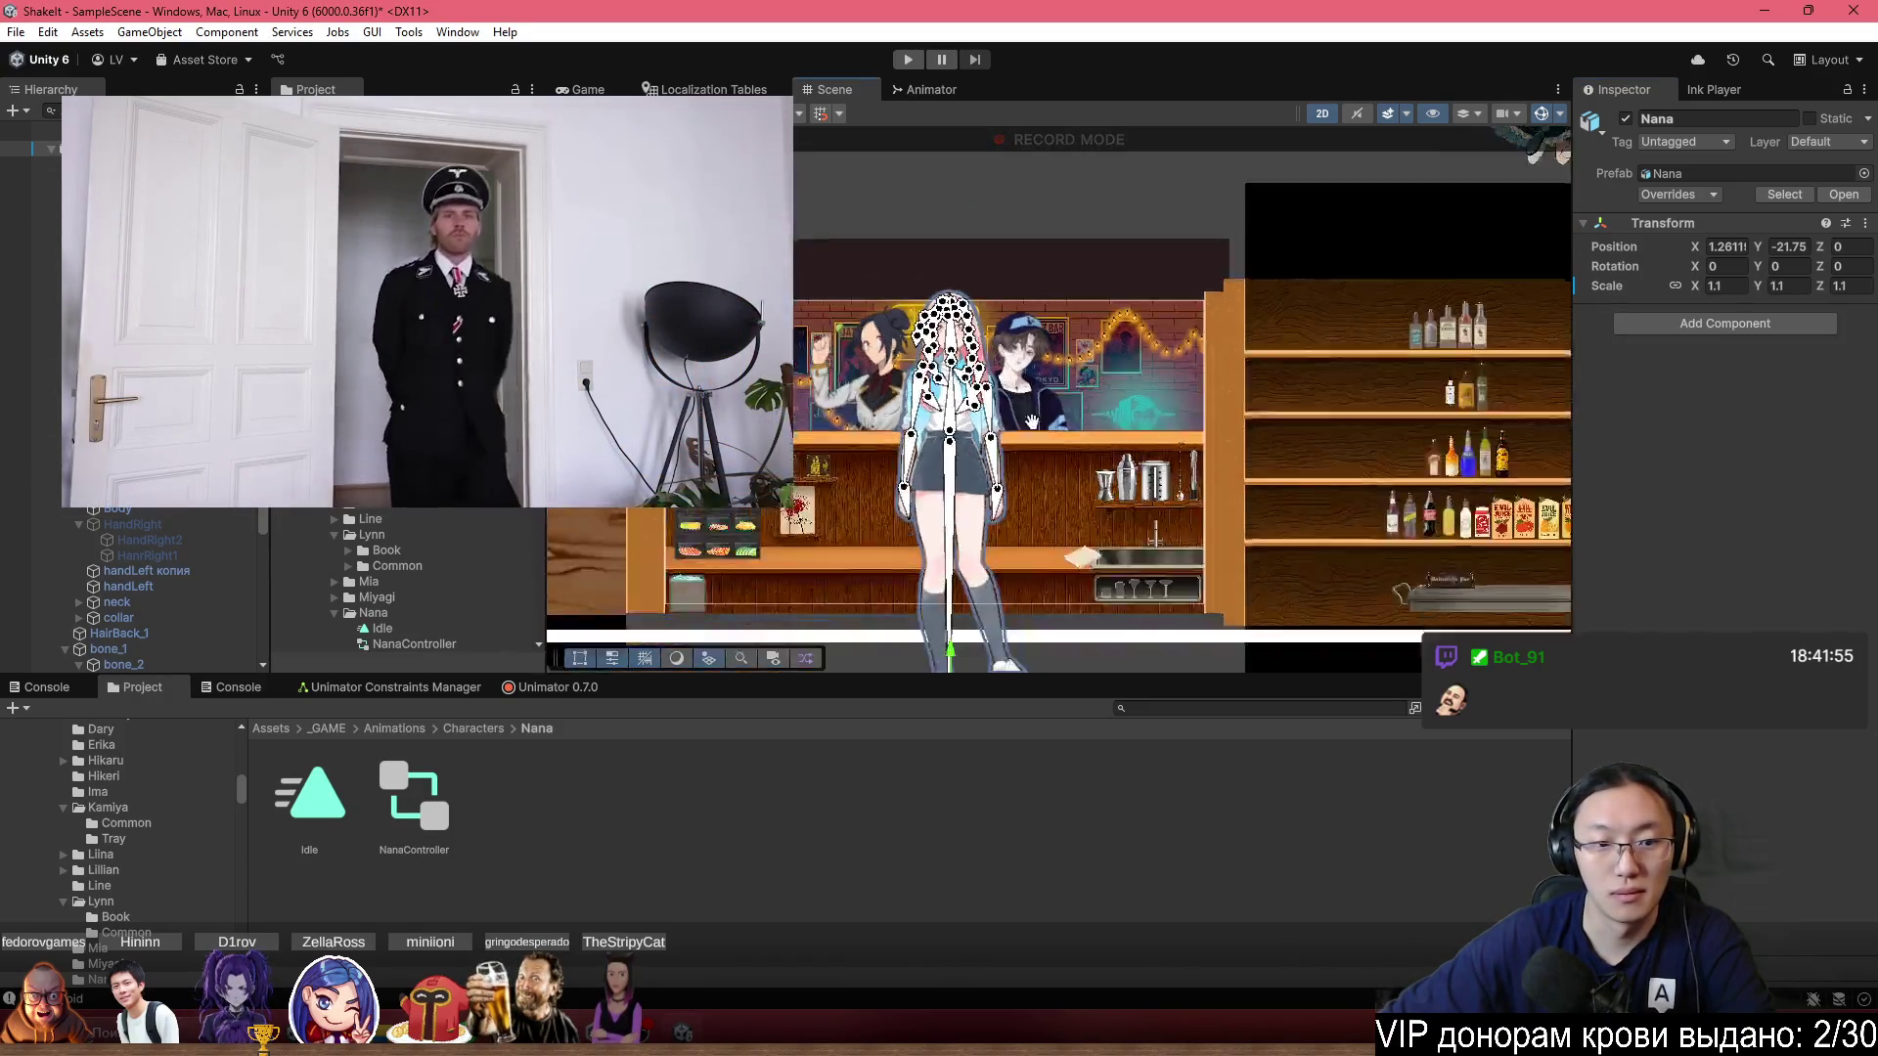
right_click(603, 686)
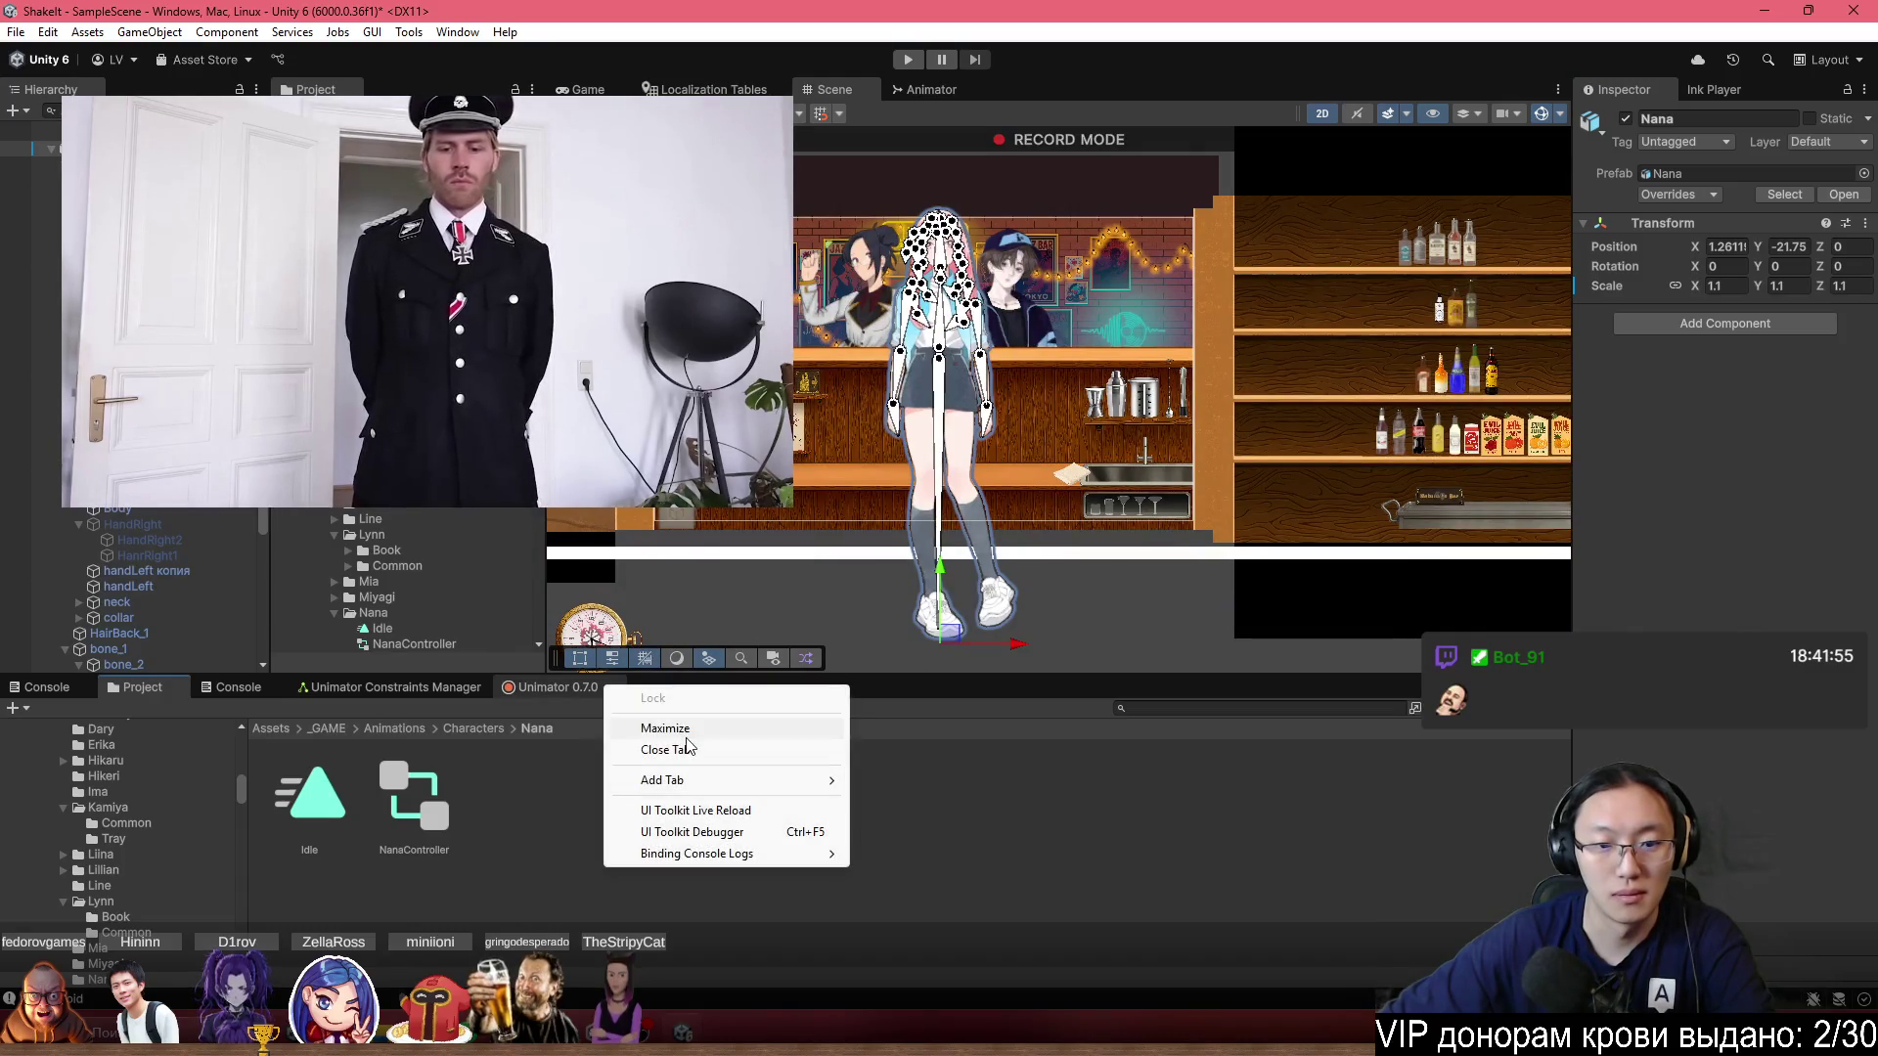
Close the Unimator tab and delete the NanaController and Idle assets.
left_click(665, 750)
left_click(414, 807)
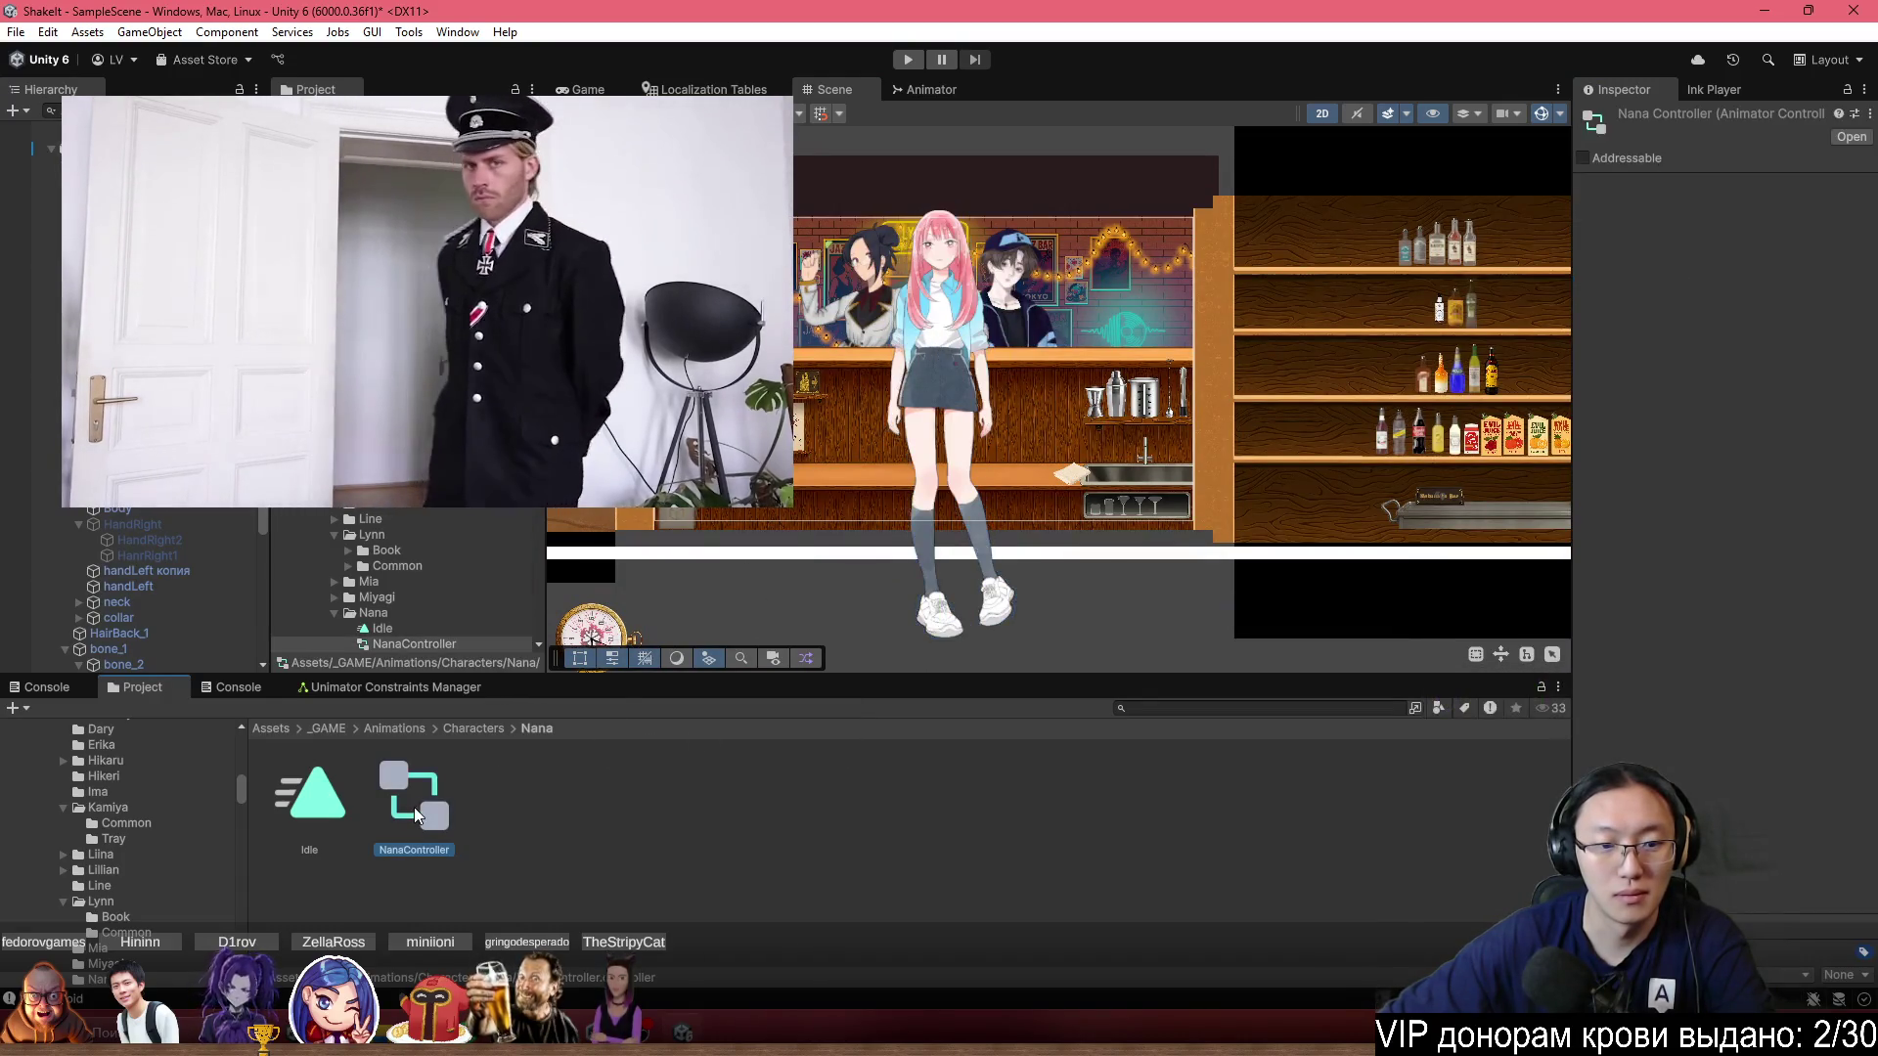
key("Delete")
key("Return")
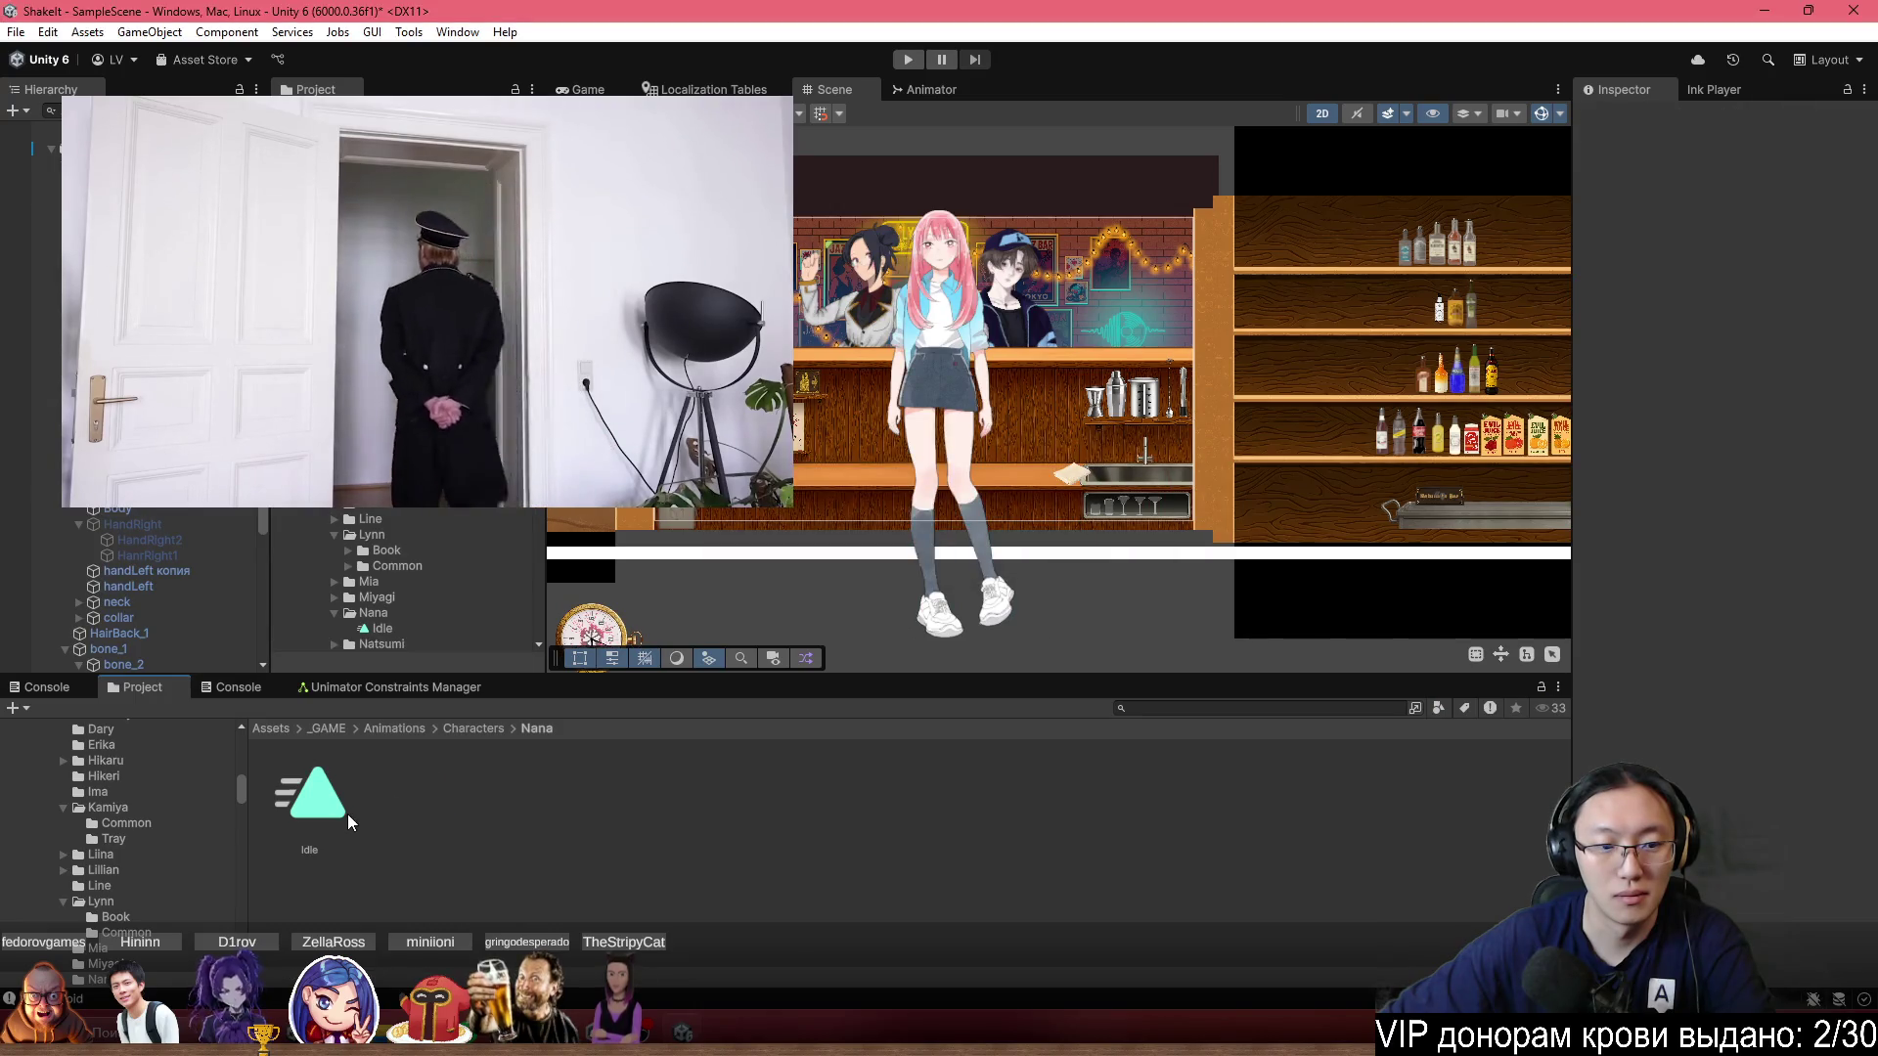
left_click(349, 814)
key("Delete")
key("Return")
Set Nana's scale to 1 and raise her slightly to Y -20.92.
left_click(964, 371)
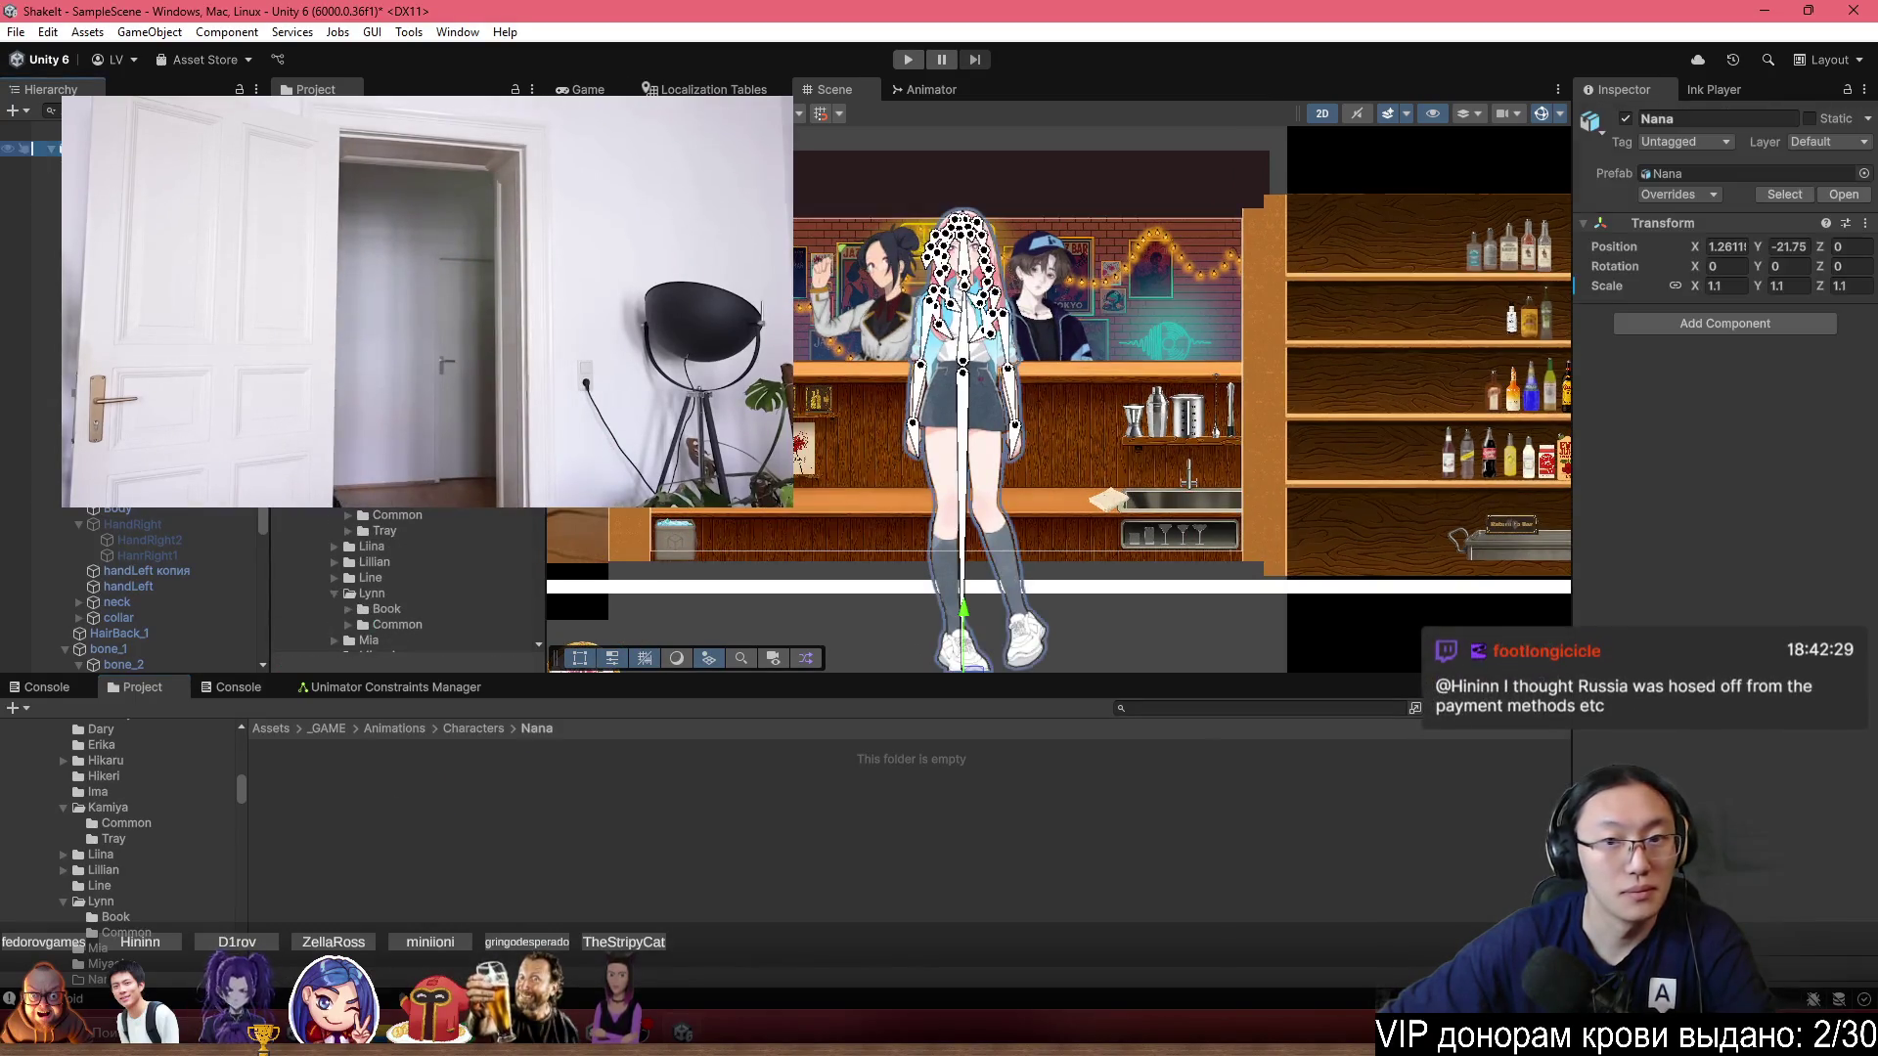
double_click(1726, 286)
type("1")
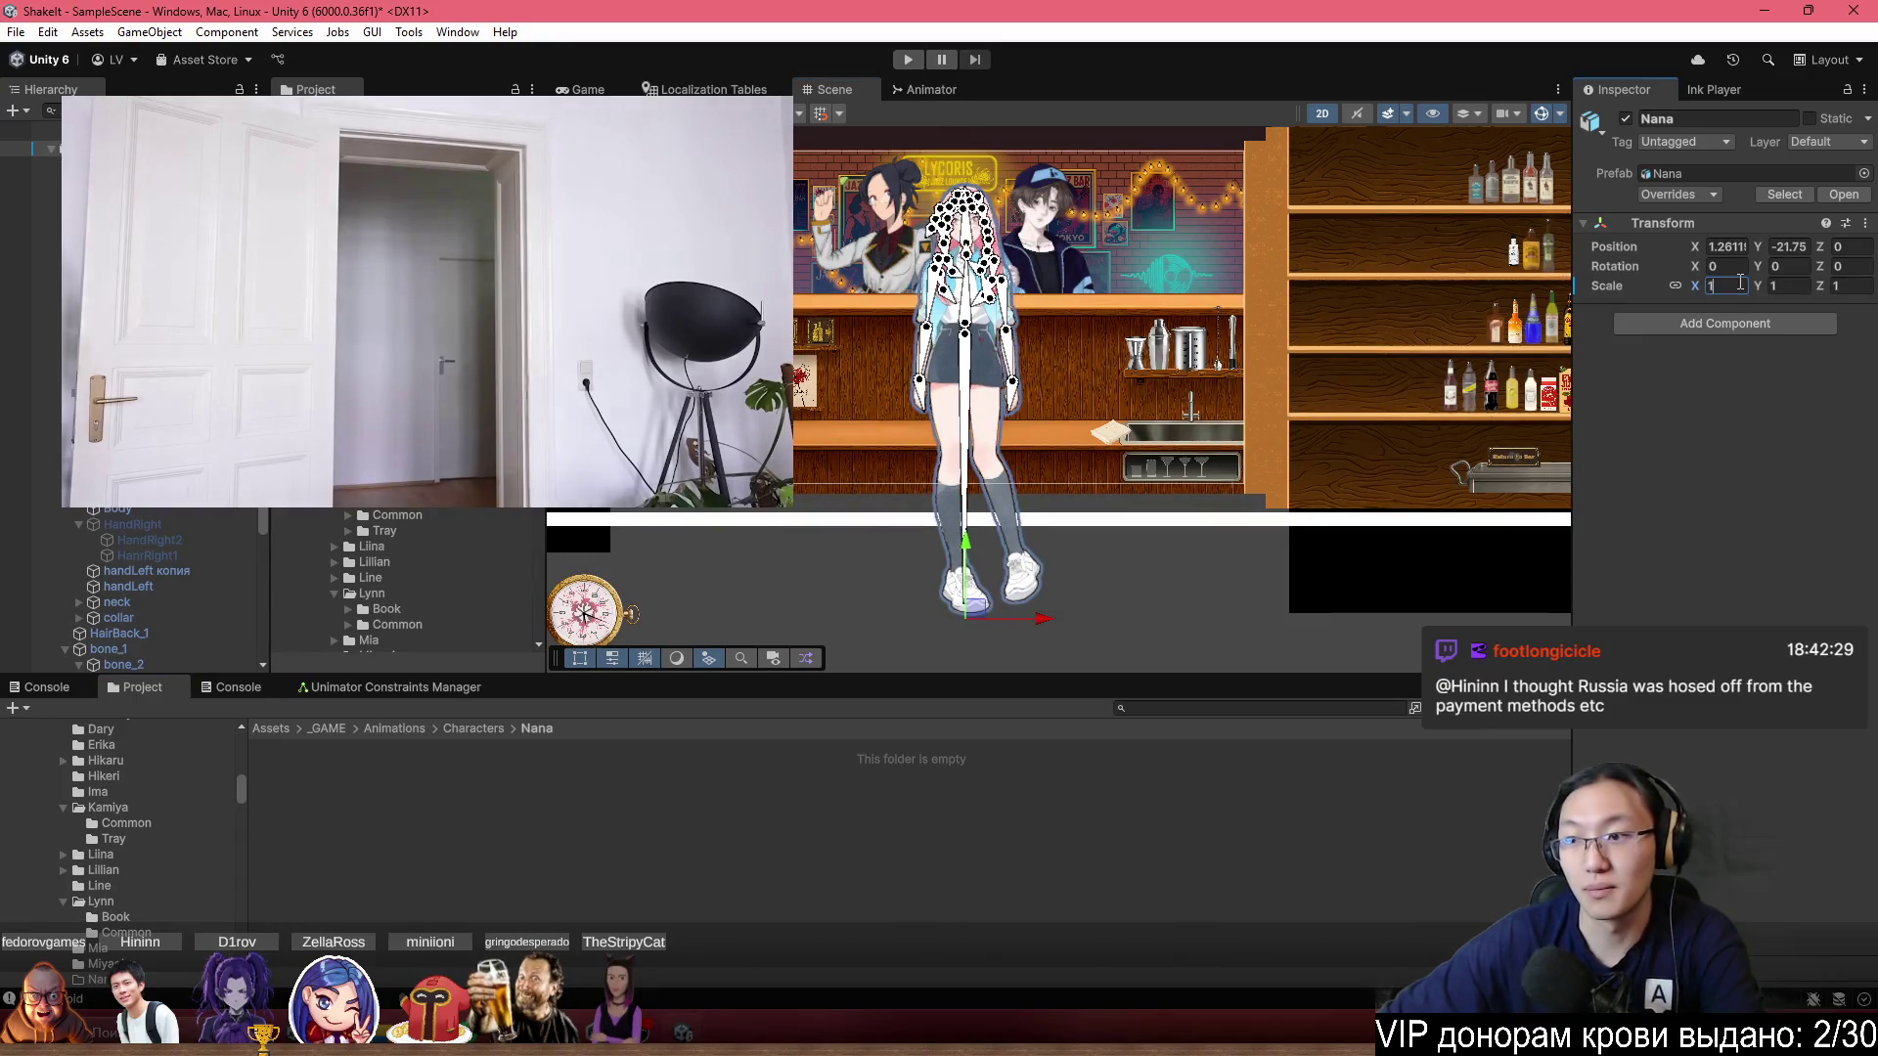
key("Return")
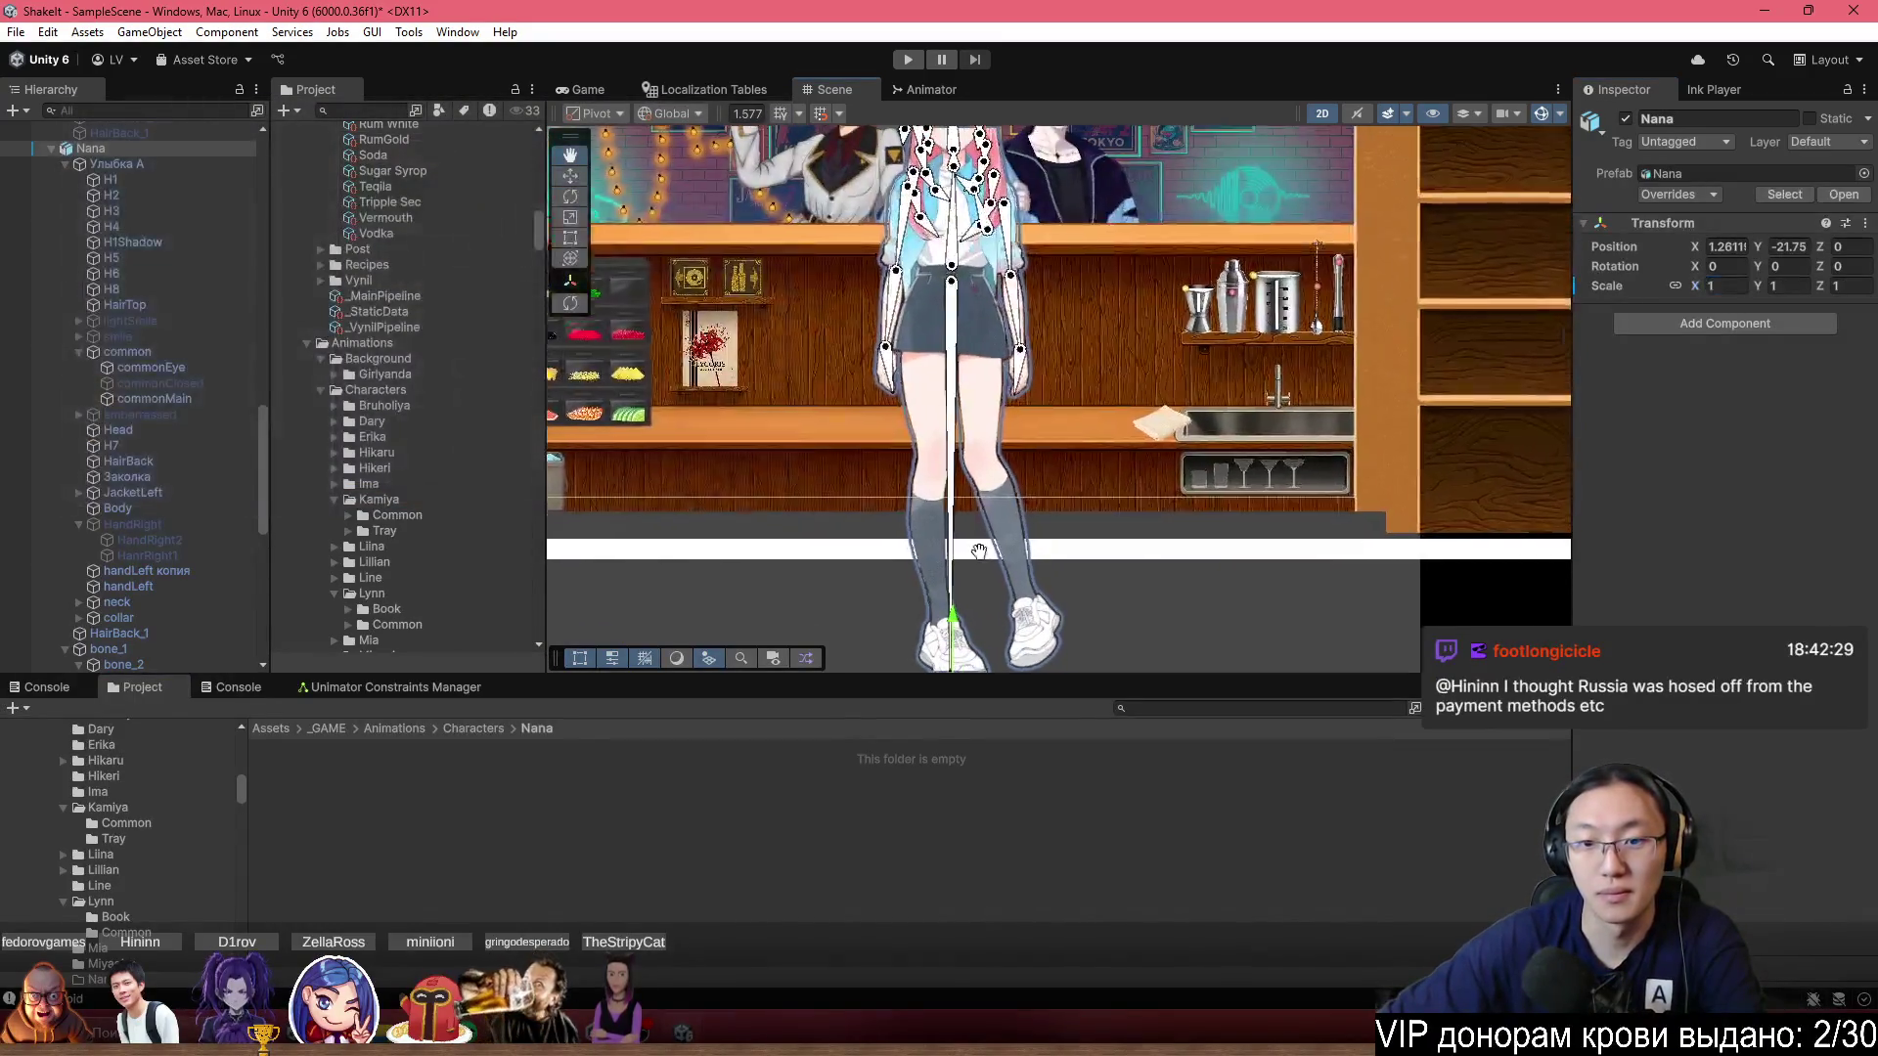
left_click_drag(968, 636, 977, 600)
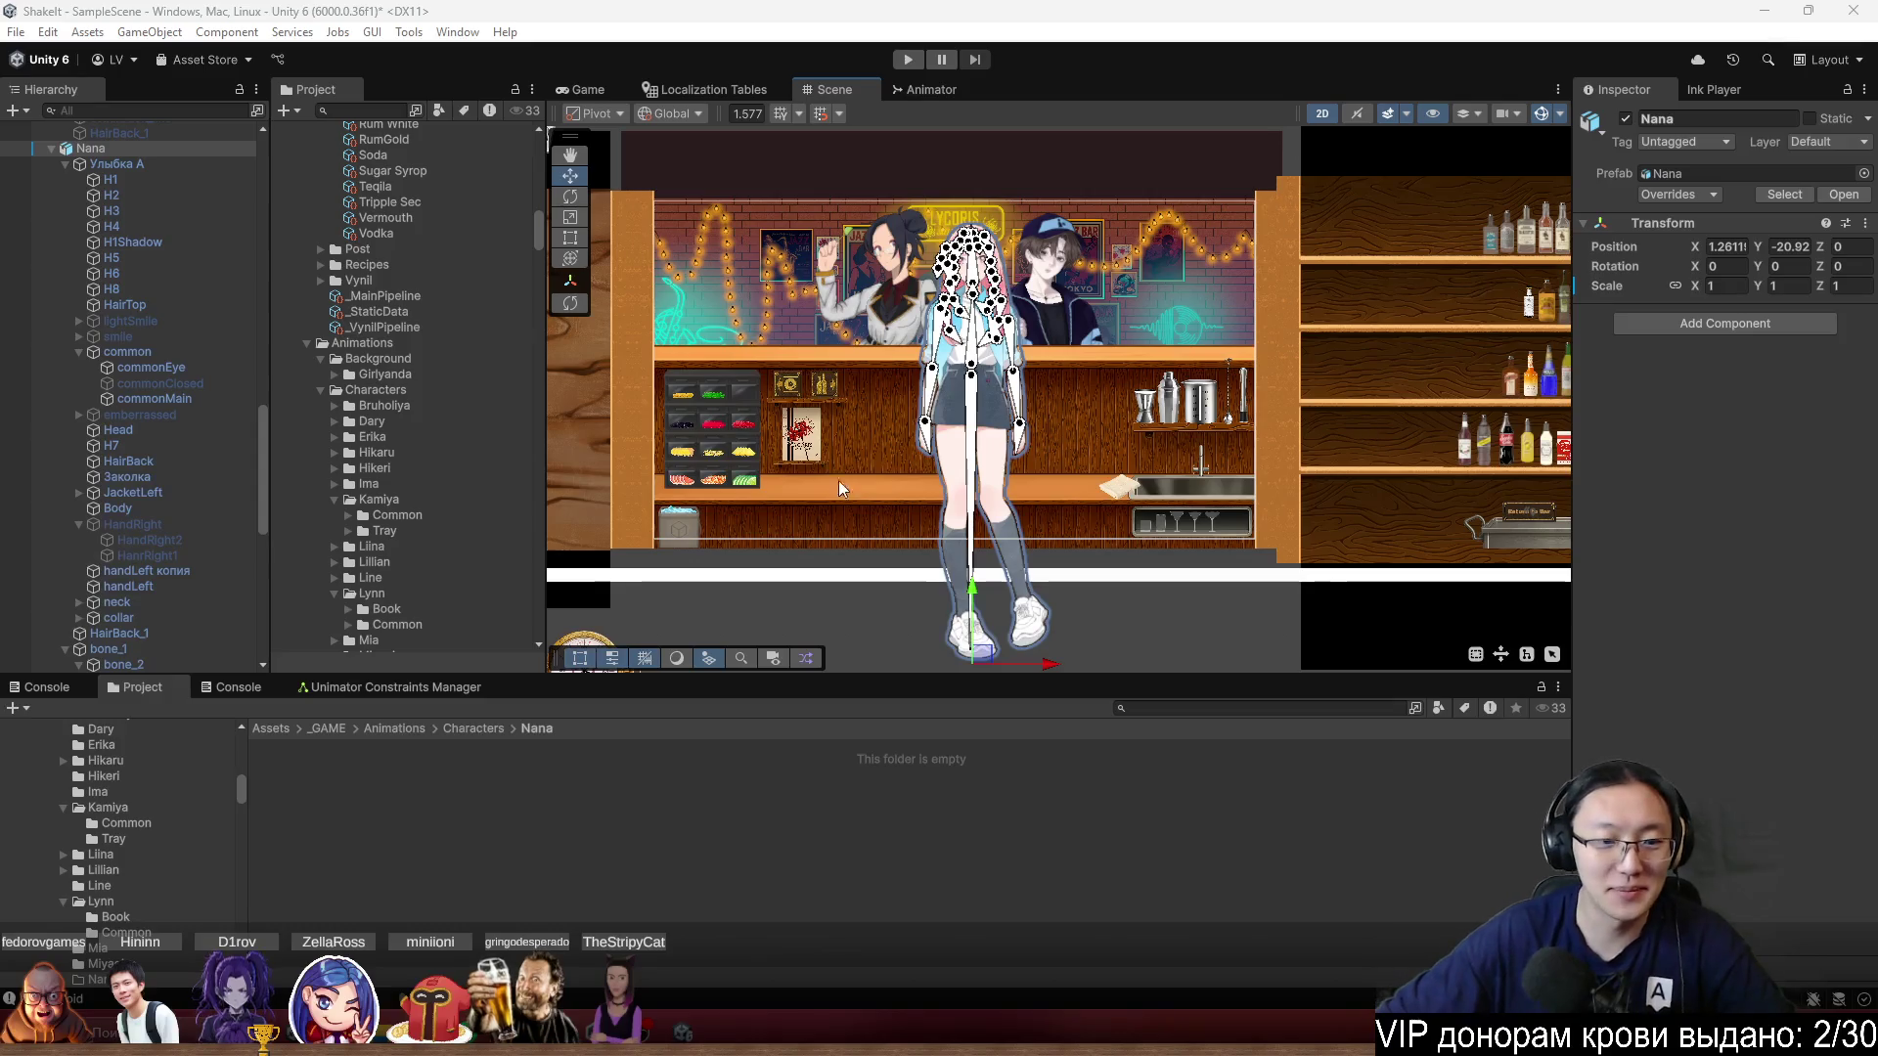
Create an Animator Controller named NanaController in the Nana animations folder.
scroll(907, 511, "up", 2)
right_click(501, 179)
mouse_move(717, 192)
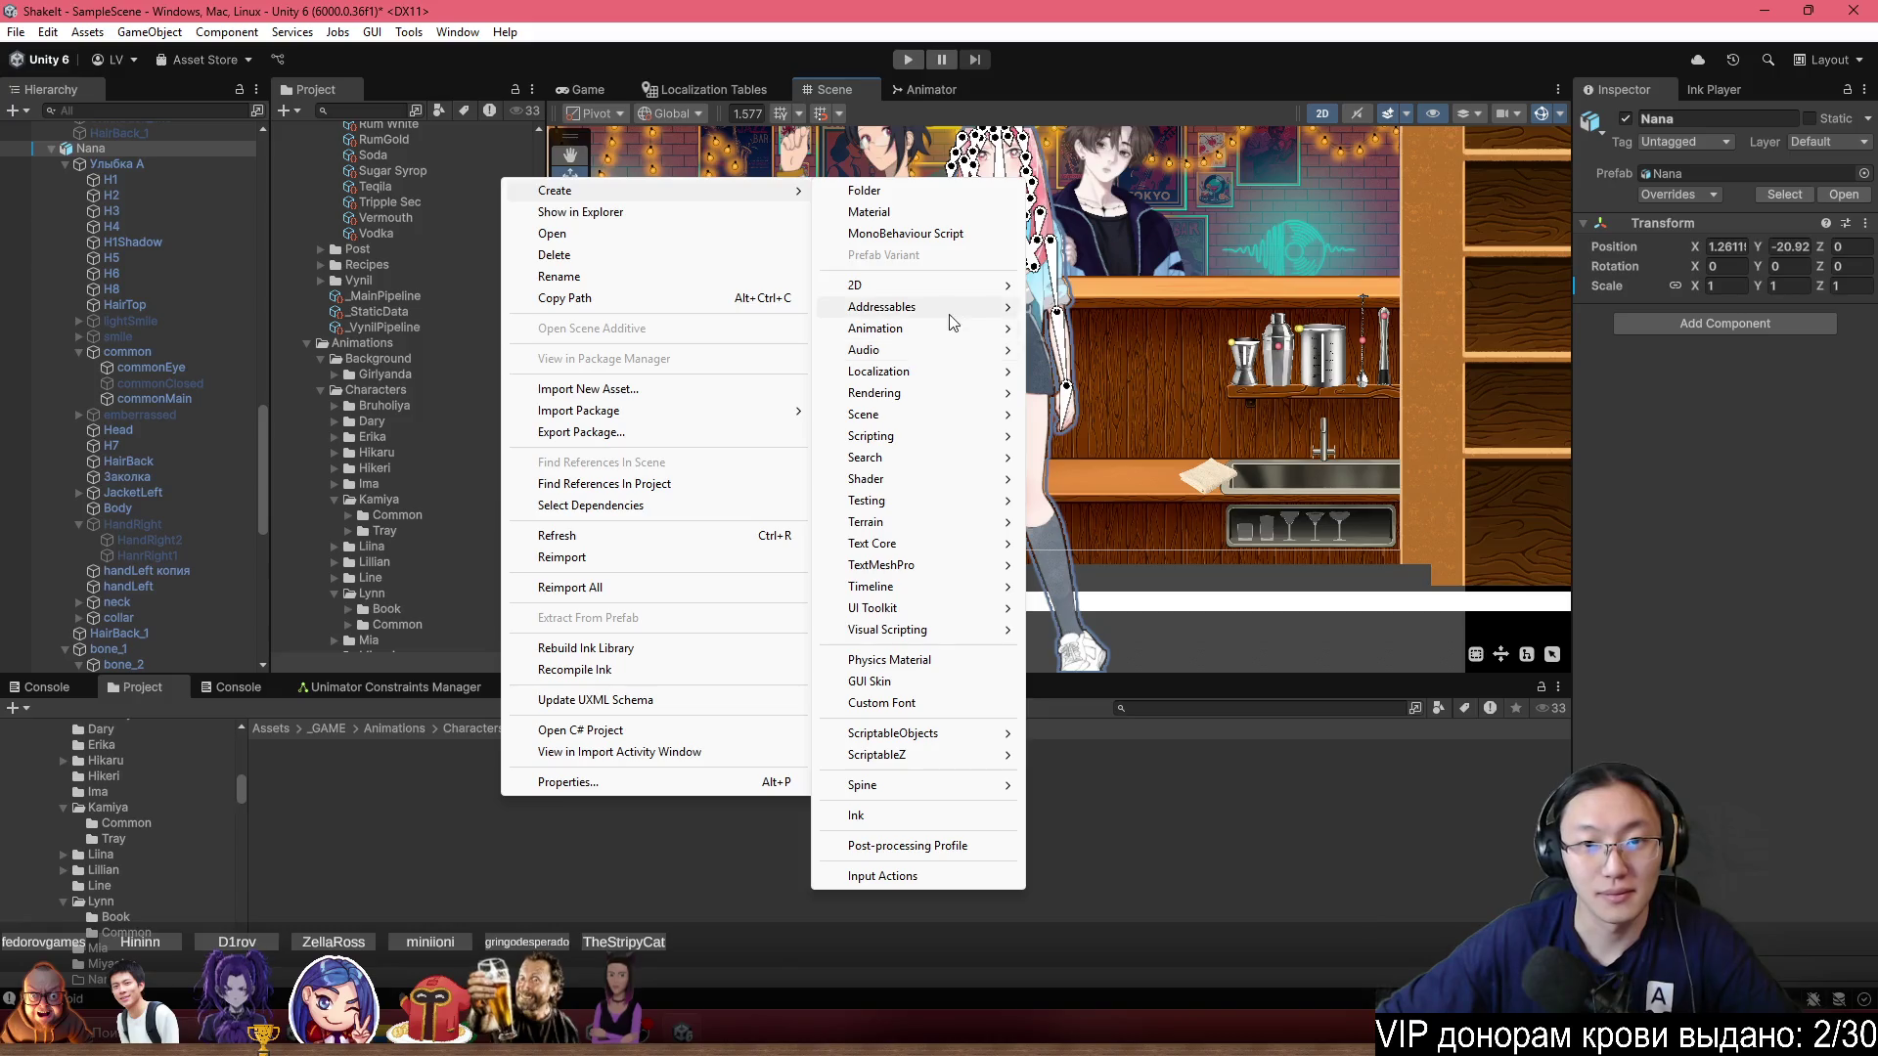
mouse_move(934, 307)
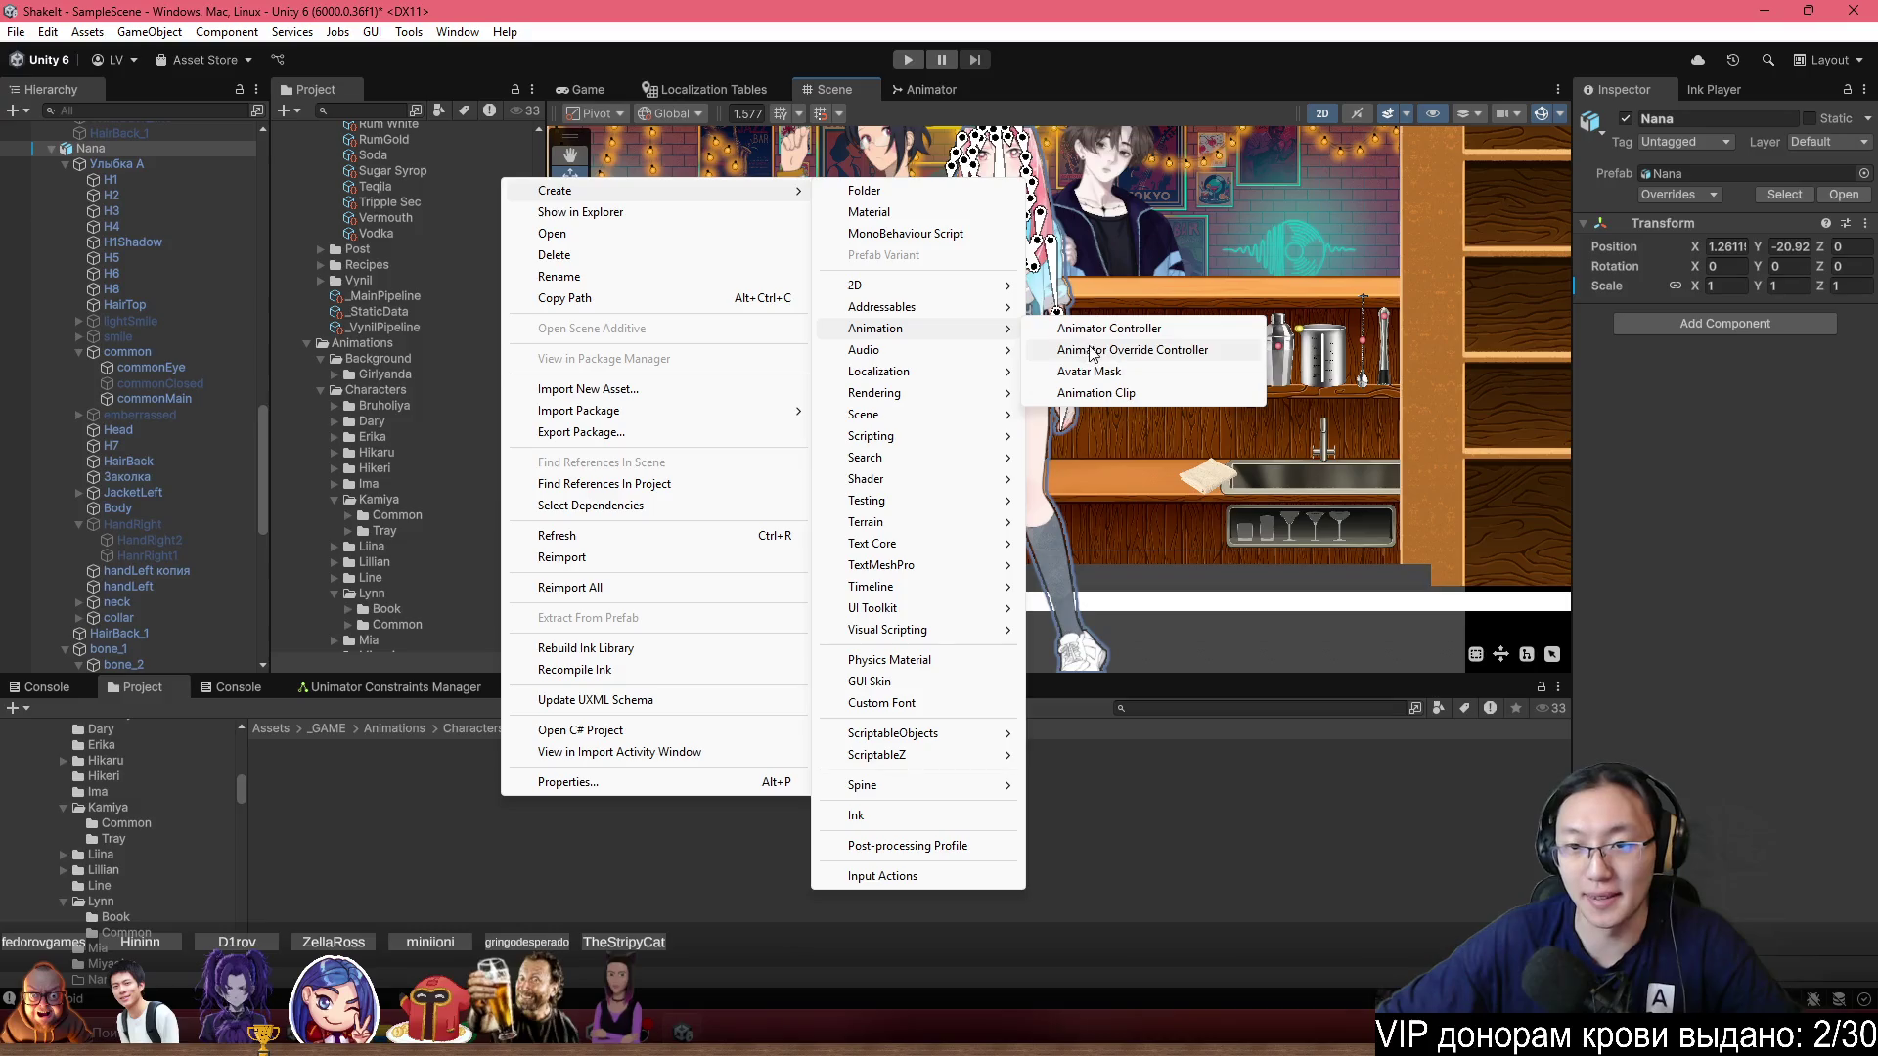
left_click(1095, 328)
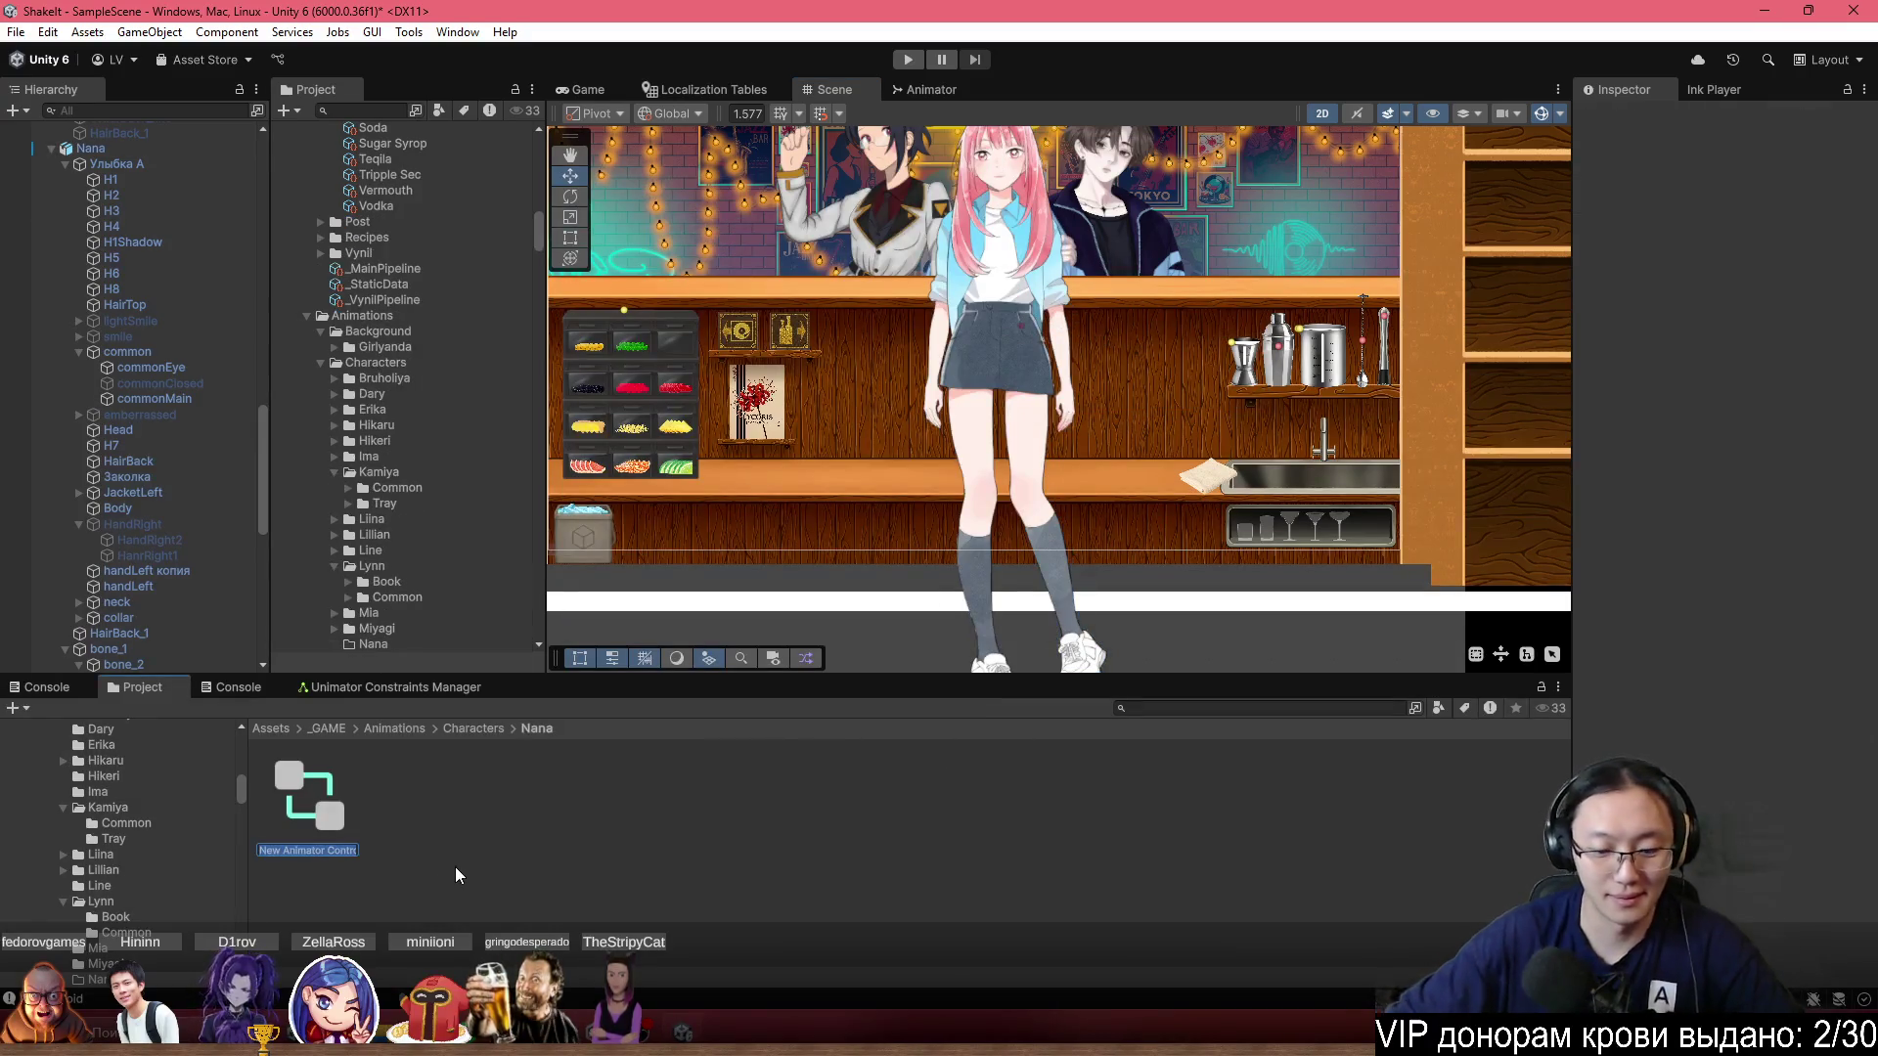
type("NanaContr")
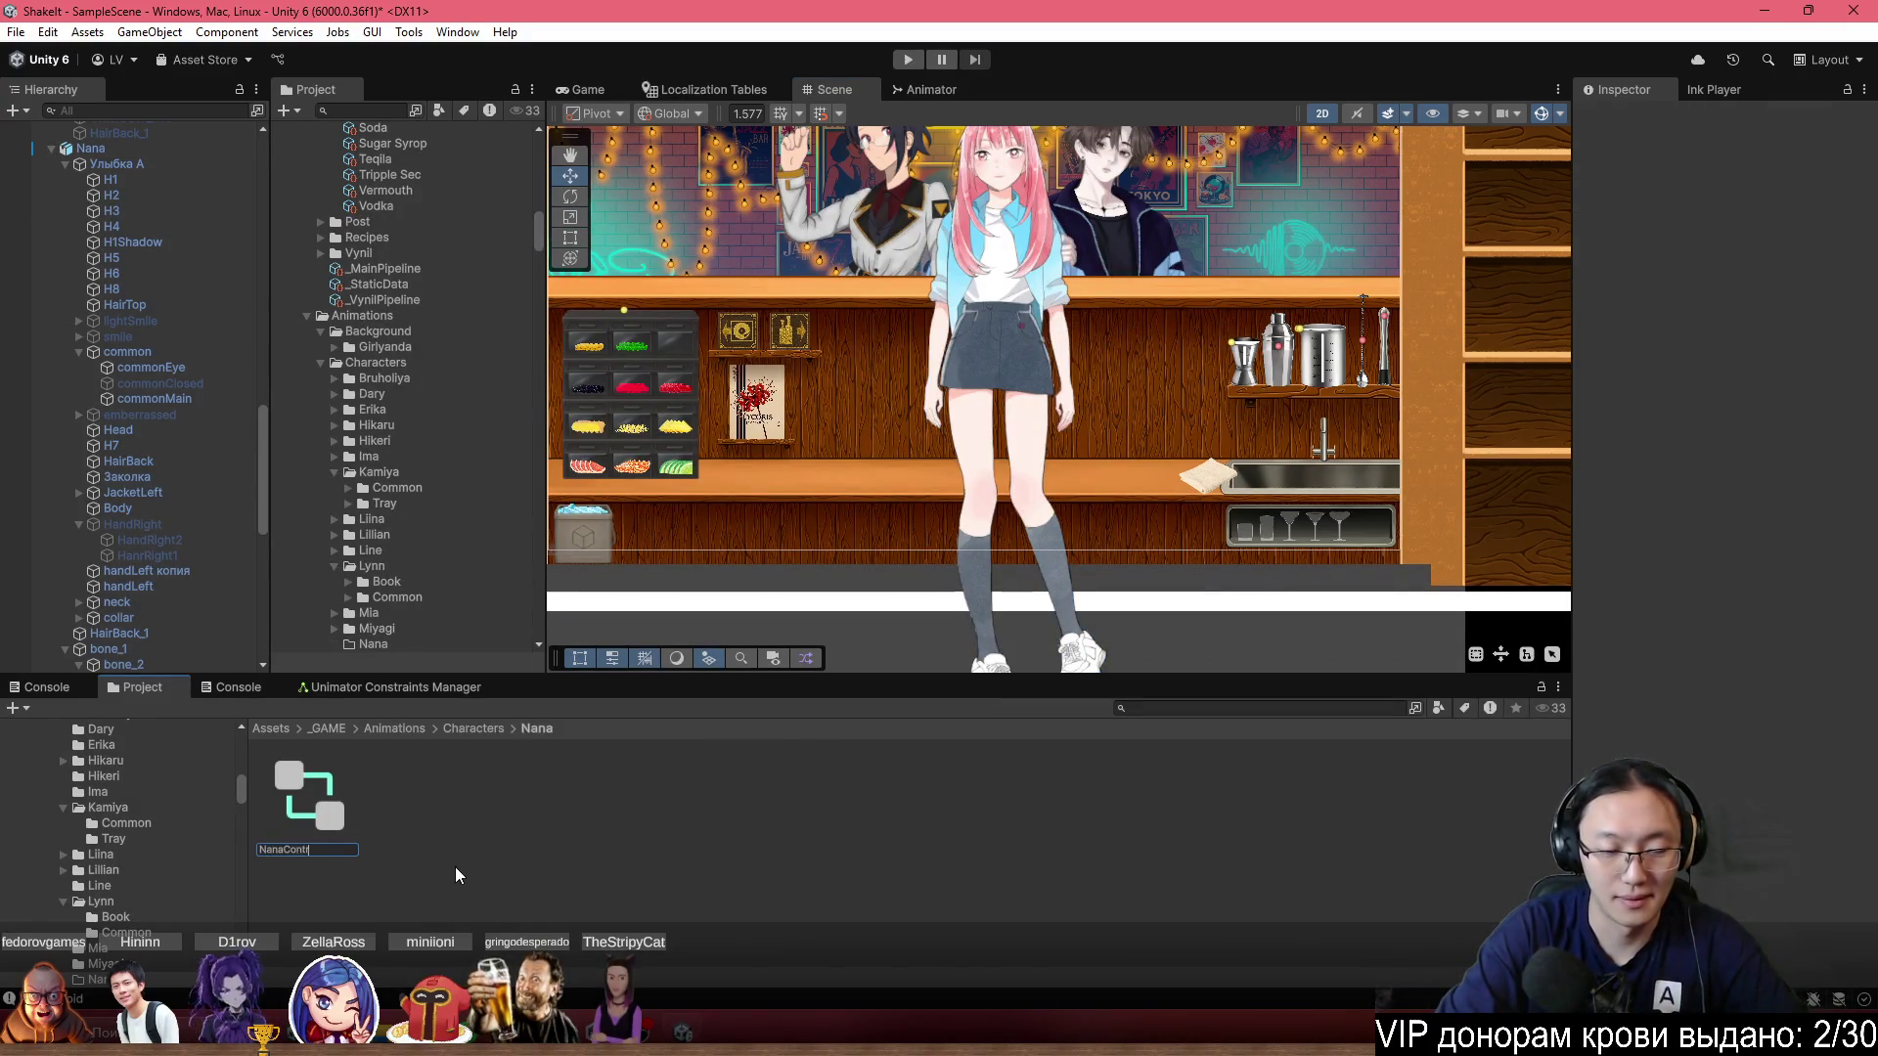
type("oller")
key("Return")
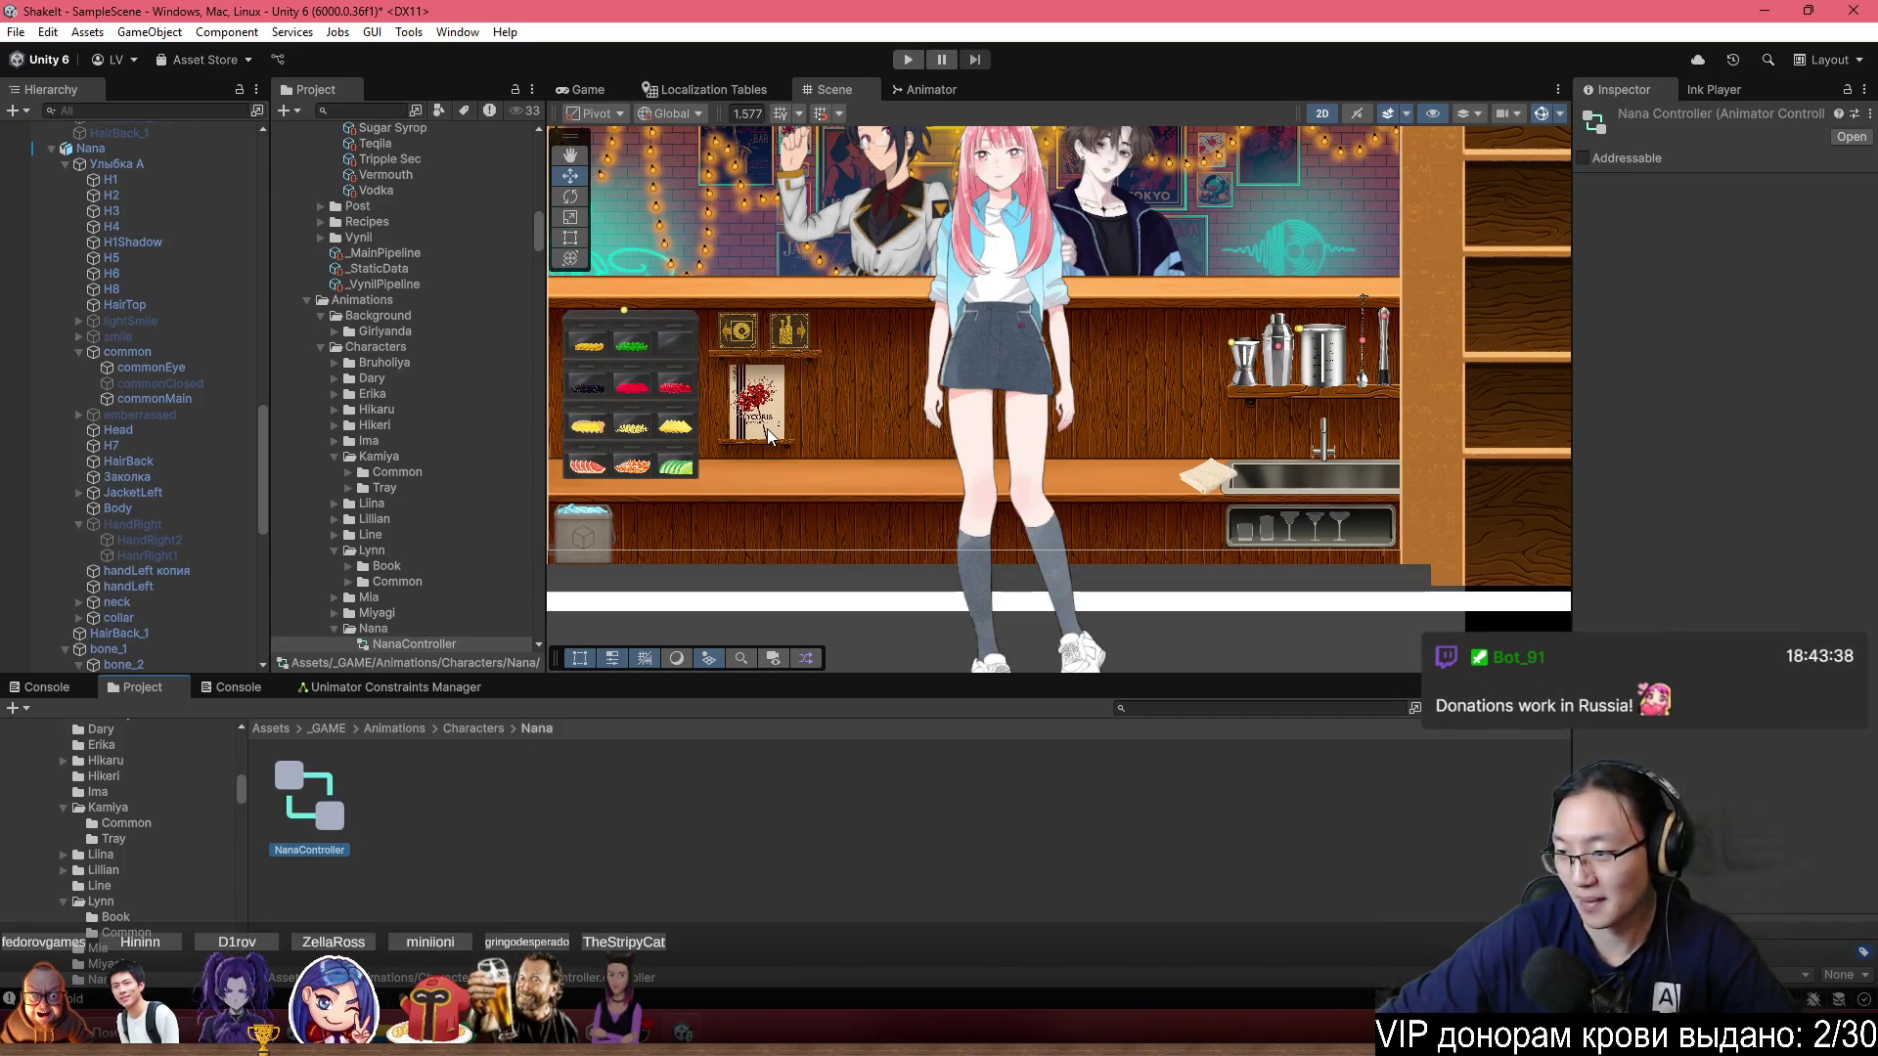
Open the Project creation menu again and dismiss it without creating anything.
scroll(998, 350, "up", 3)
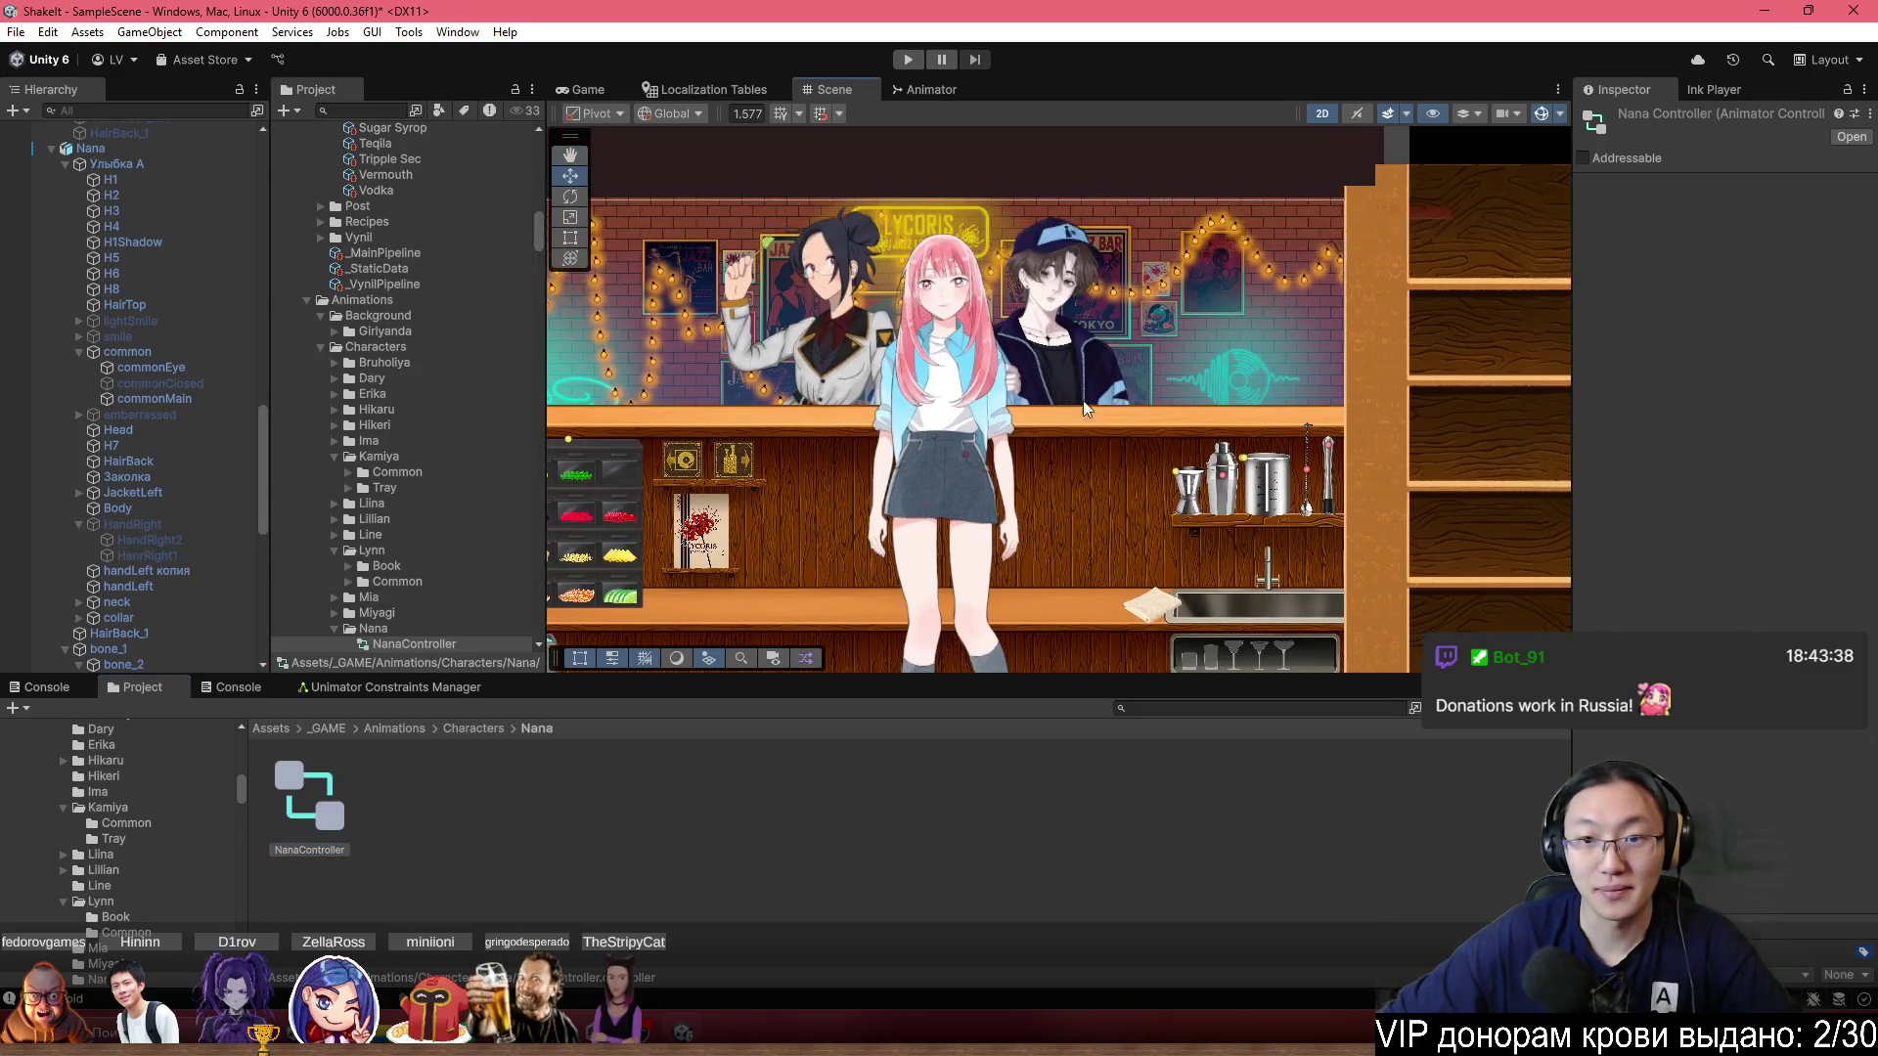
scroll(998, 351, "up", 1)
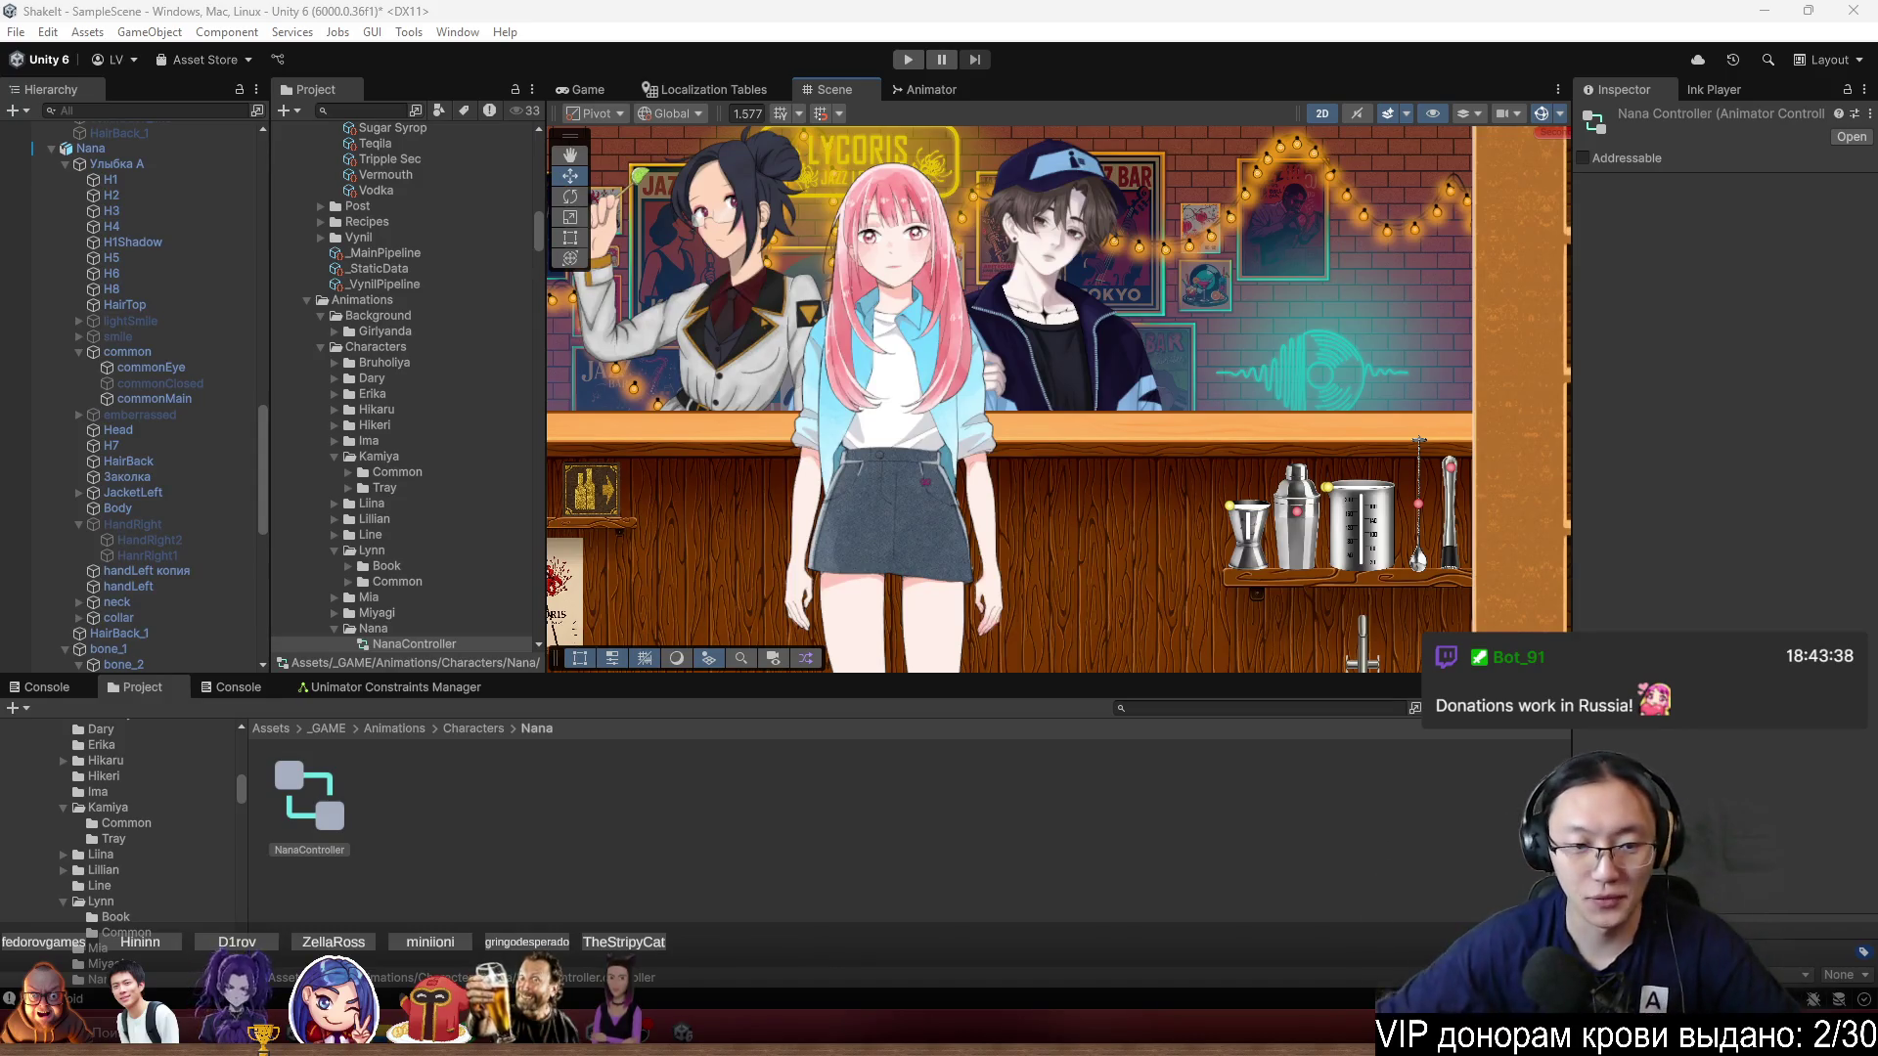
right_click(740, 827)
mouse_move(1010, 223)
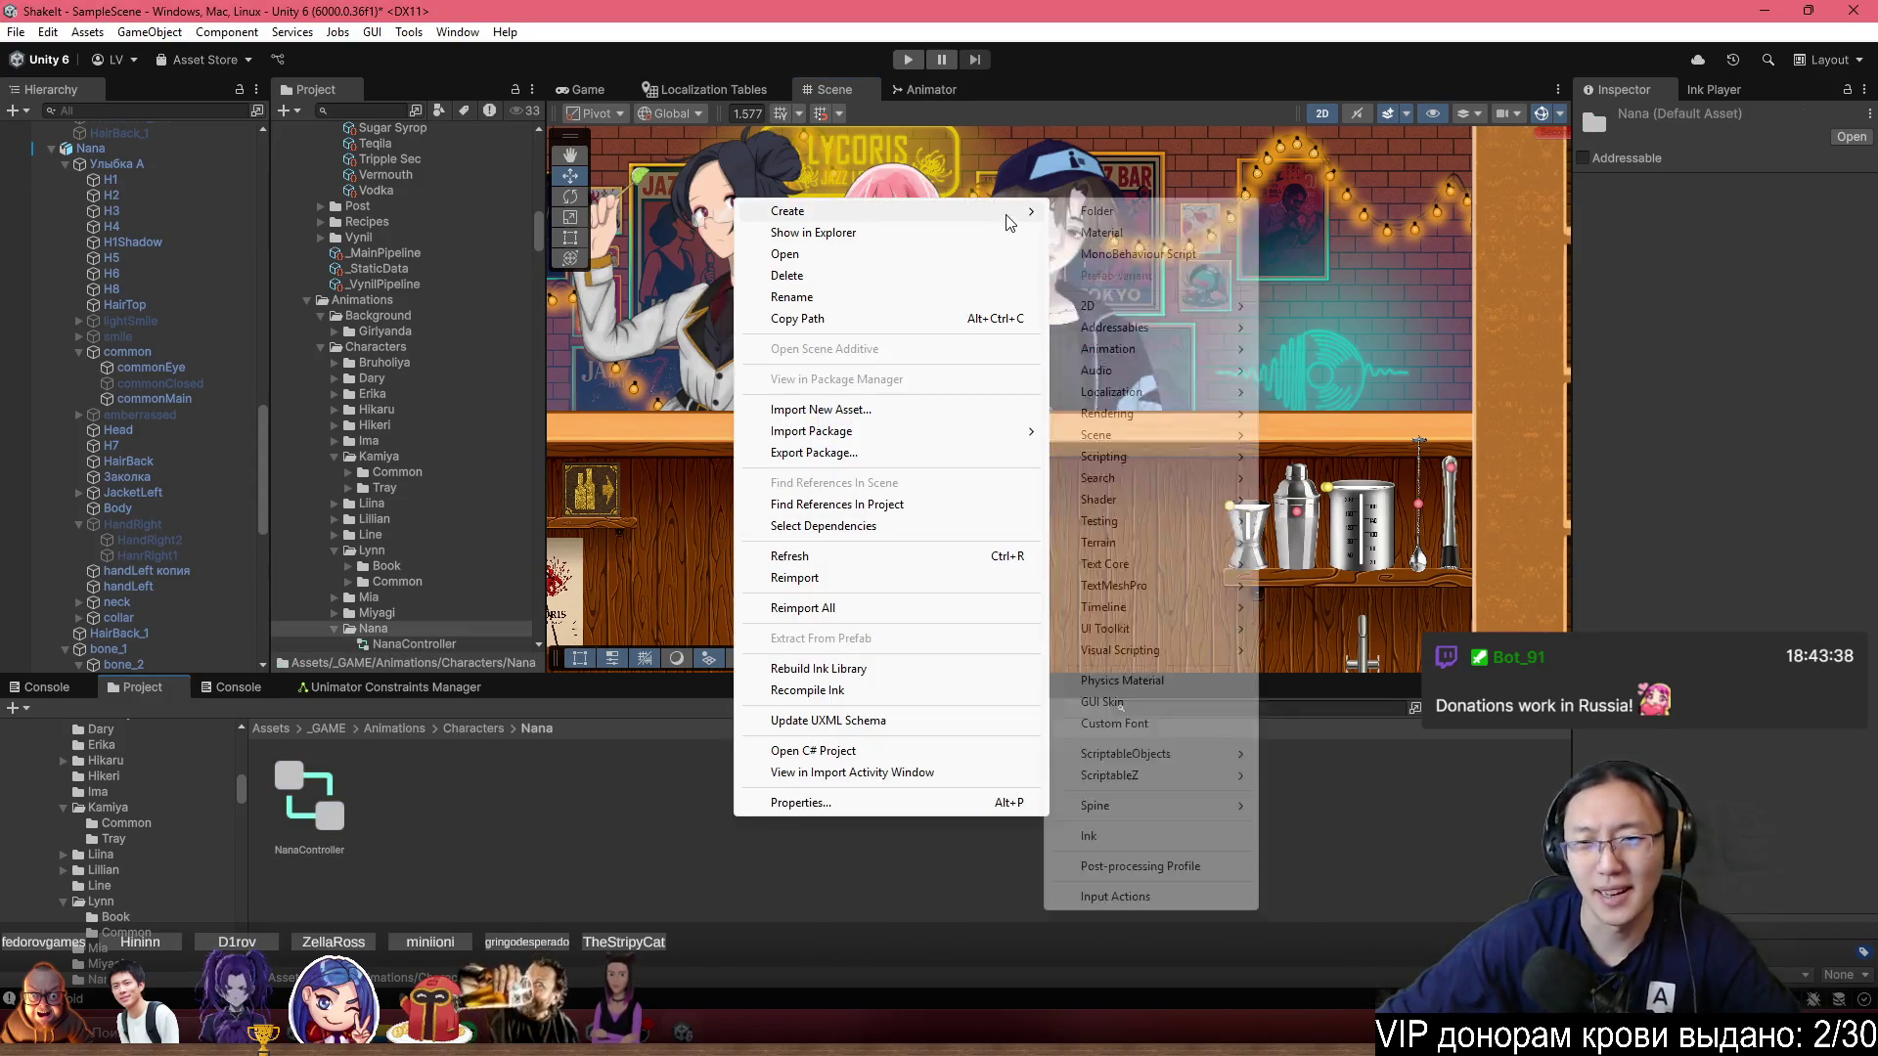
left_click(601, 219)
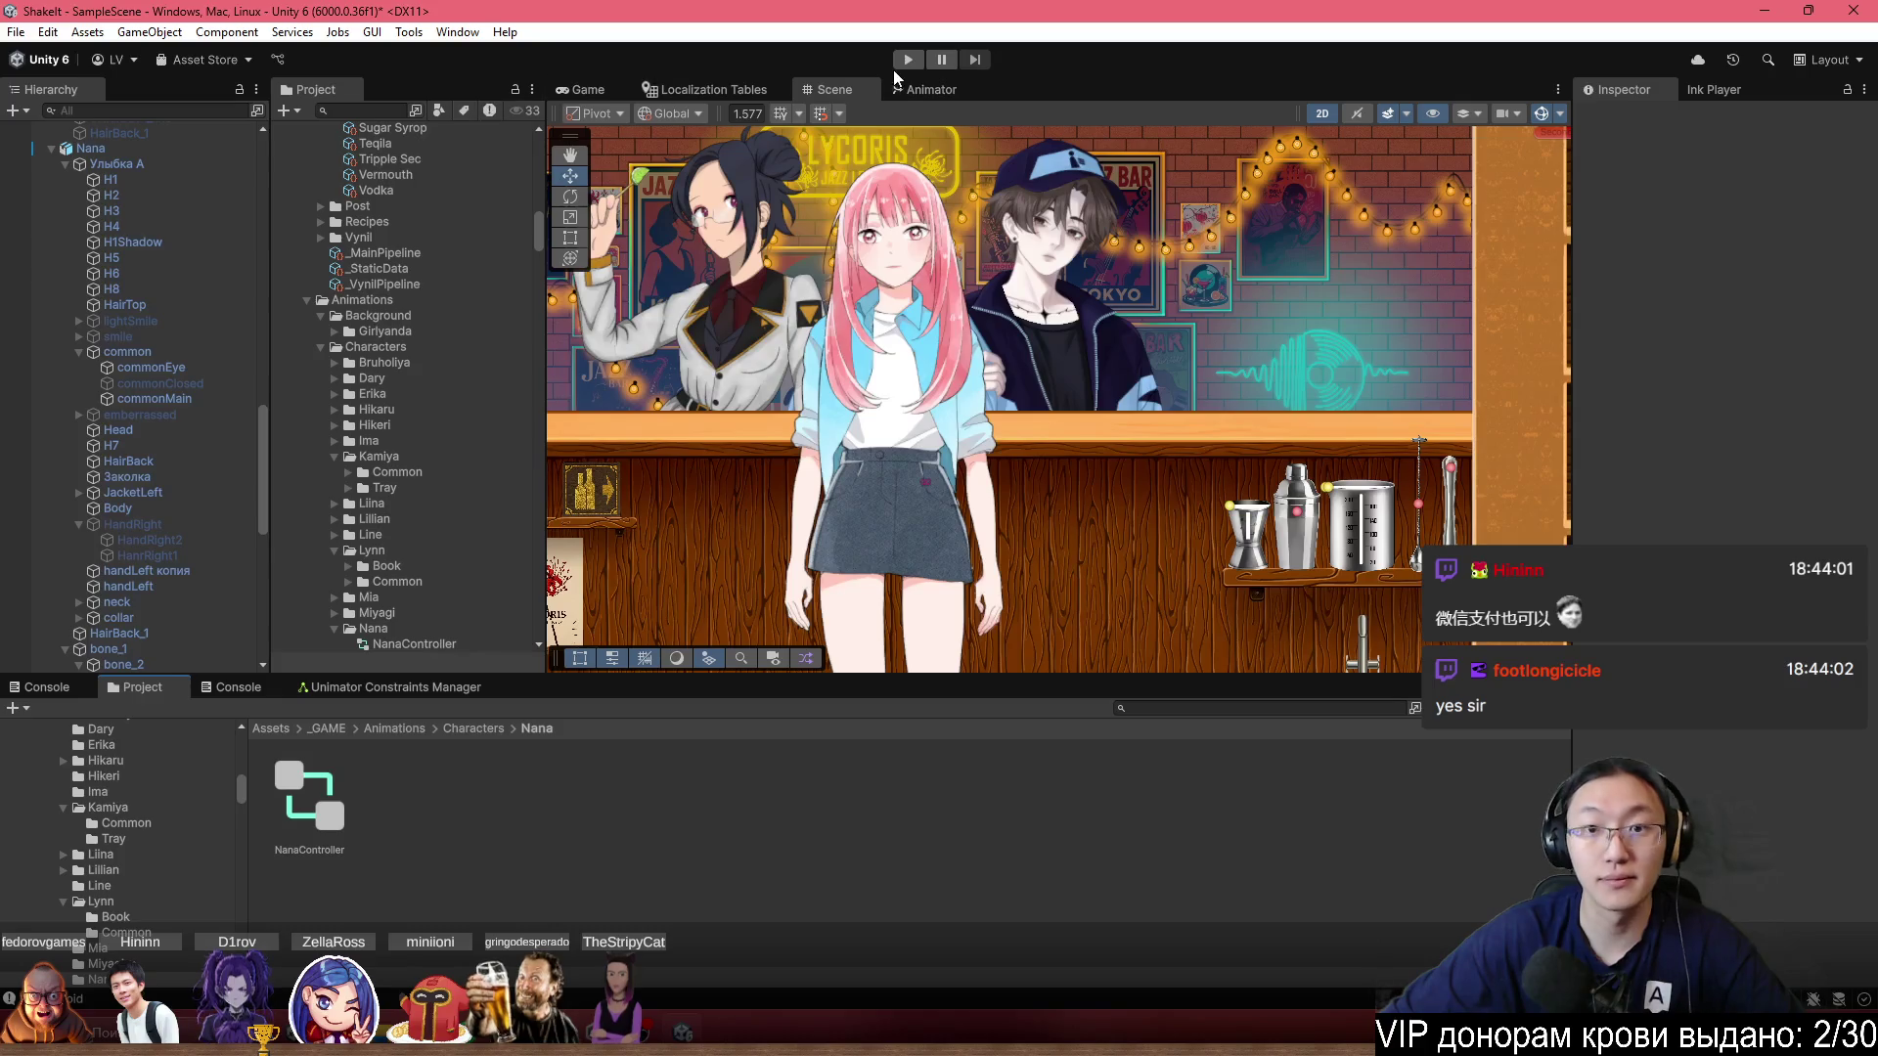
Open the Unimator window from the menu and dock it beside the Project assets.
left_click(458, 34)
mouse_move(641, 86)
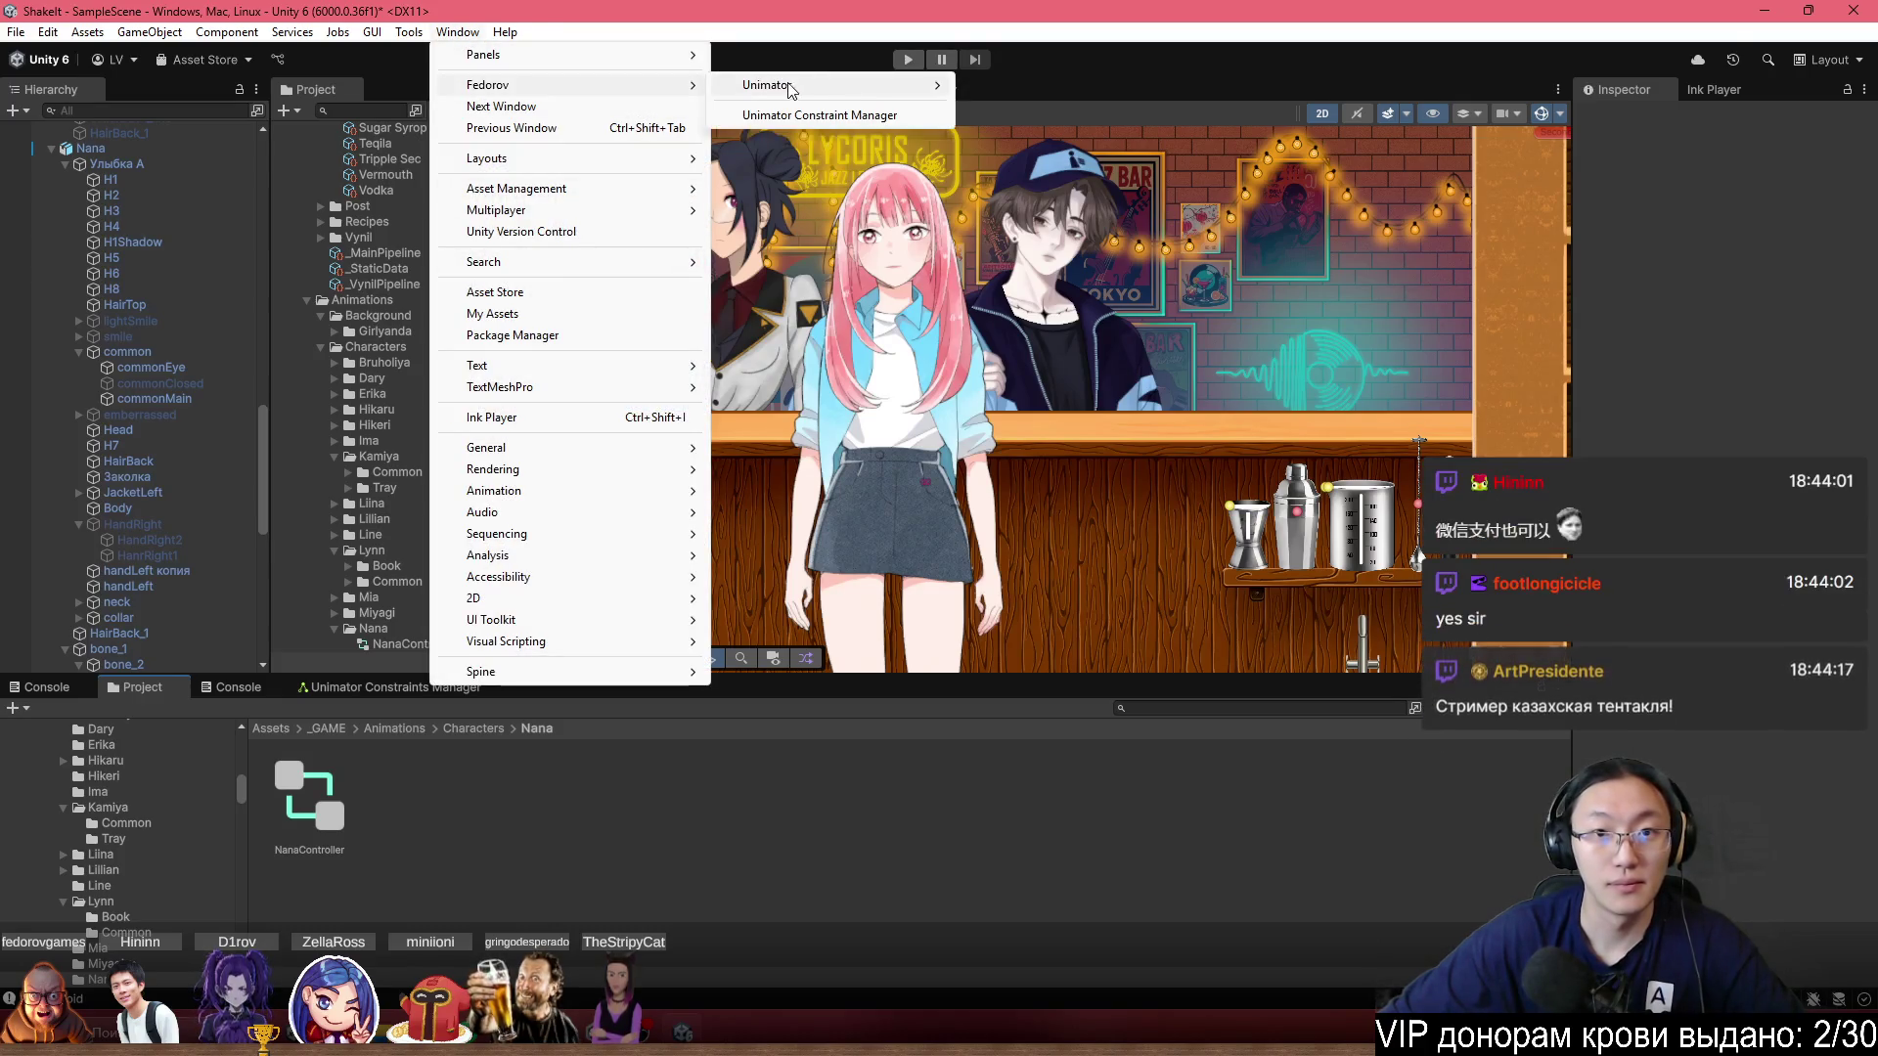
mouse_move(939, 90)
left_click(1008, 86)
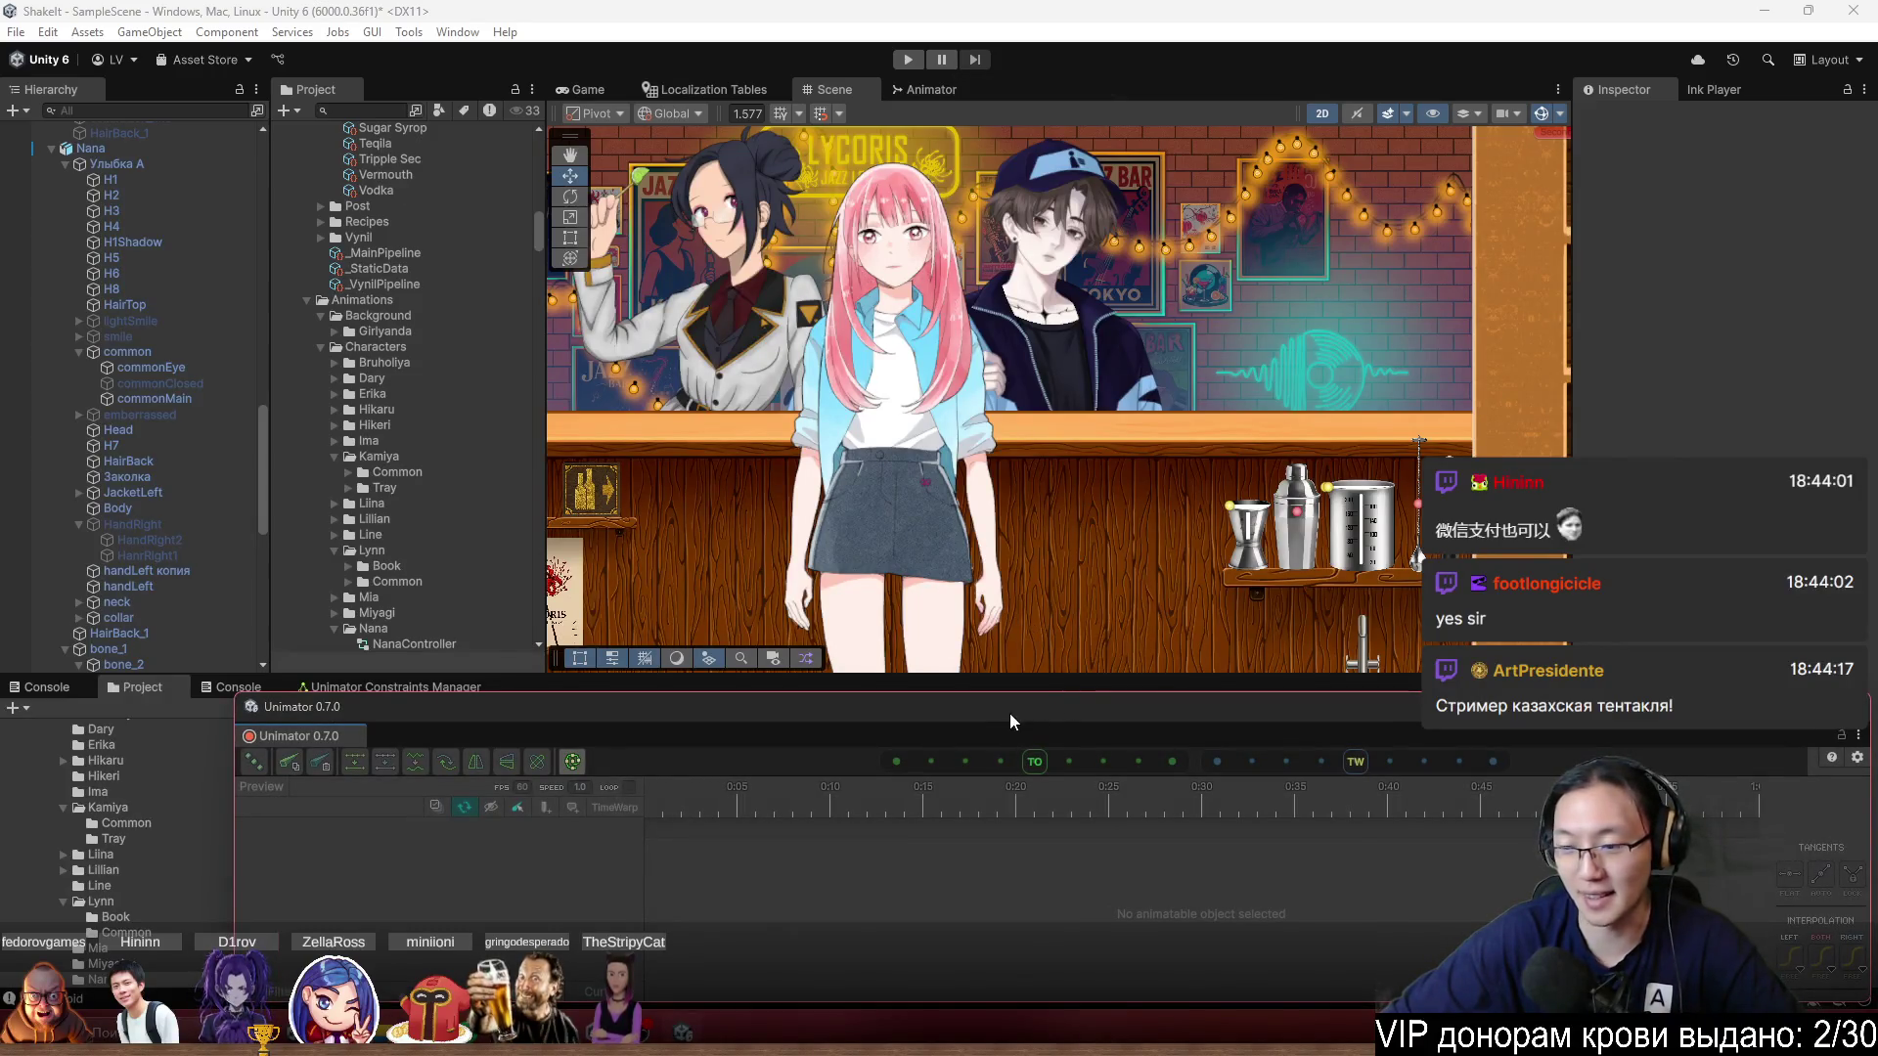
left_click_drag(1009, 713, 1332, 715)
mouse_move(665, 743)
left_mouse_down()
mouse_move(657, 696)
mouse_move(663, 719)
left_mouse_up()
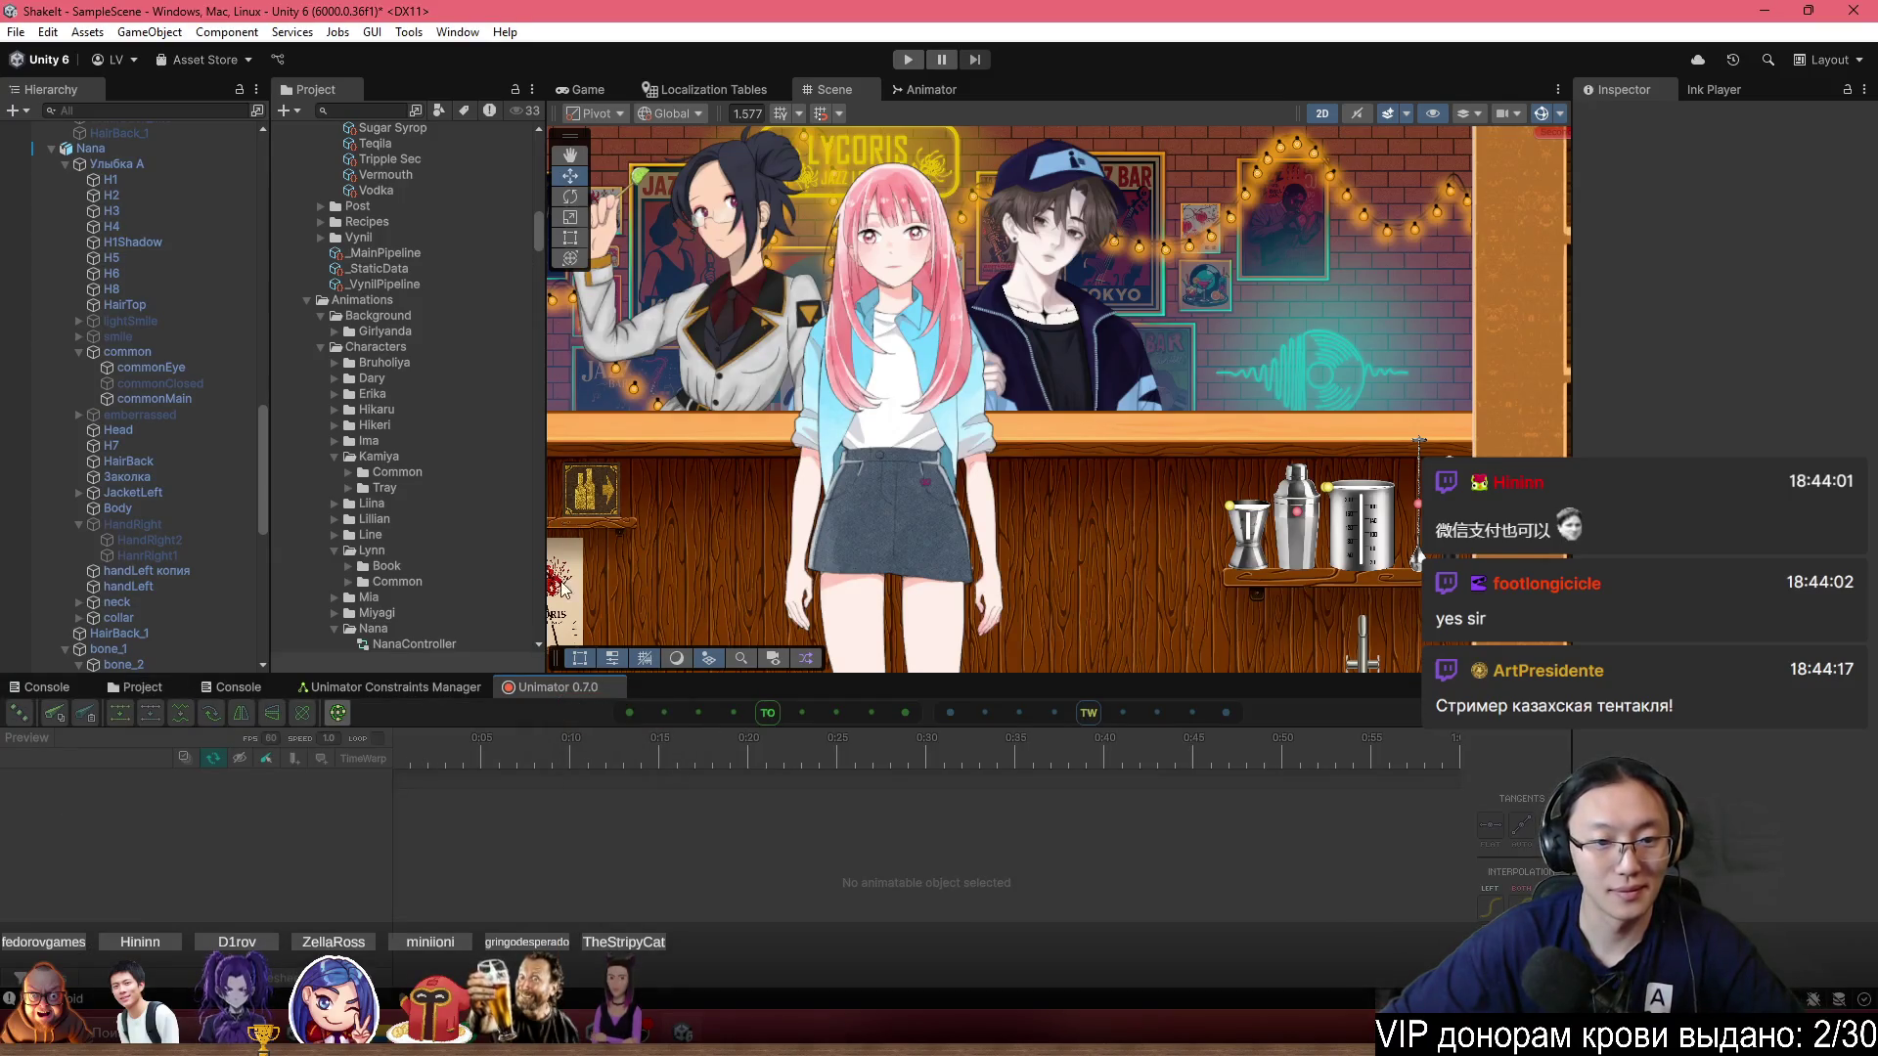
Select Nana and create a new animation clip named Idle.
left_click(89, 147)
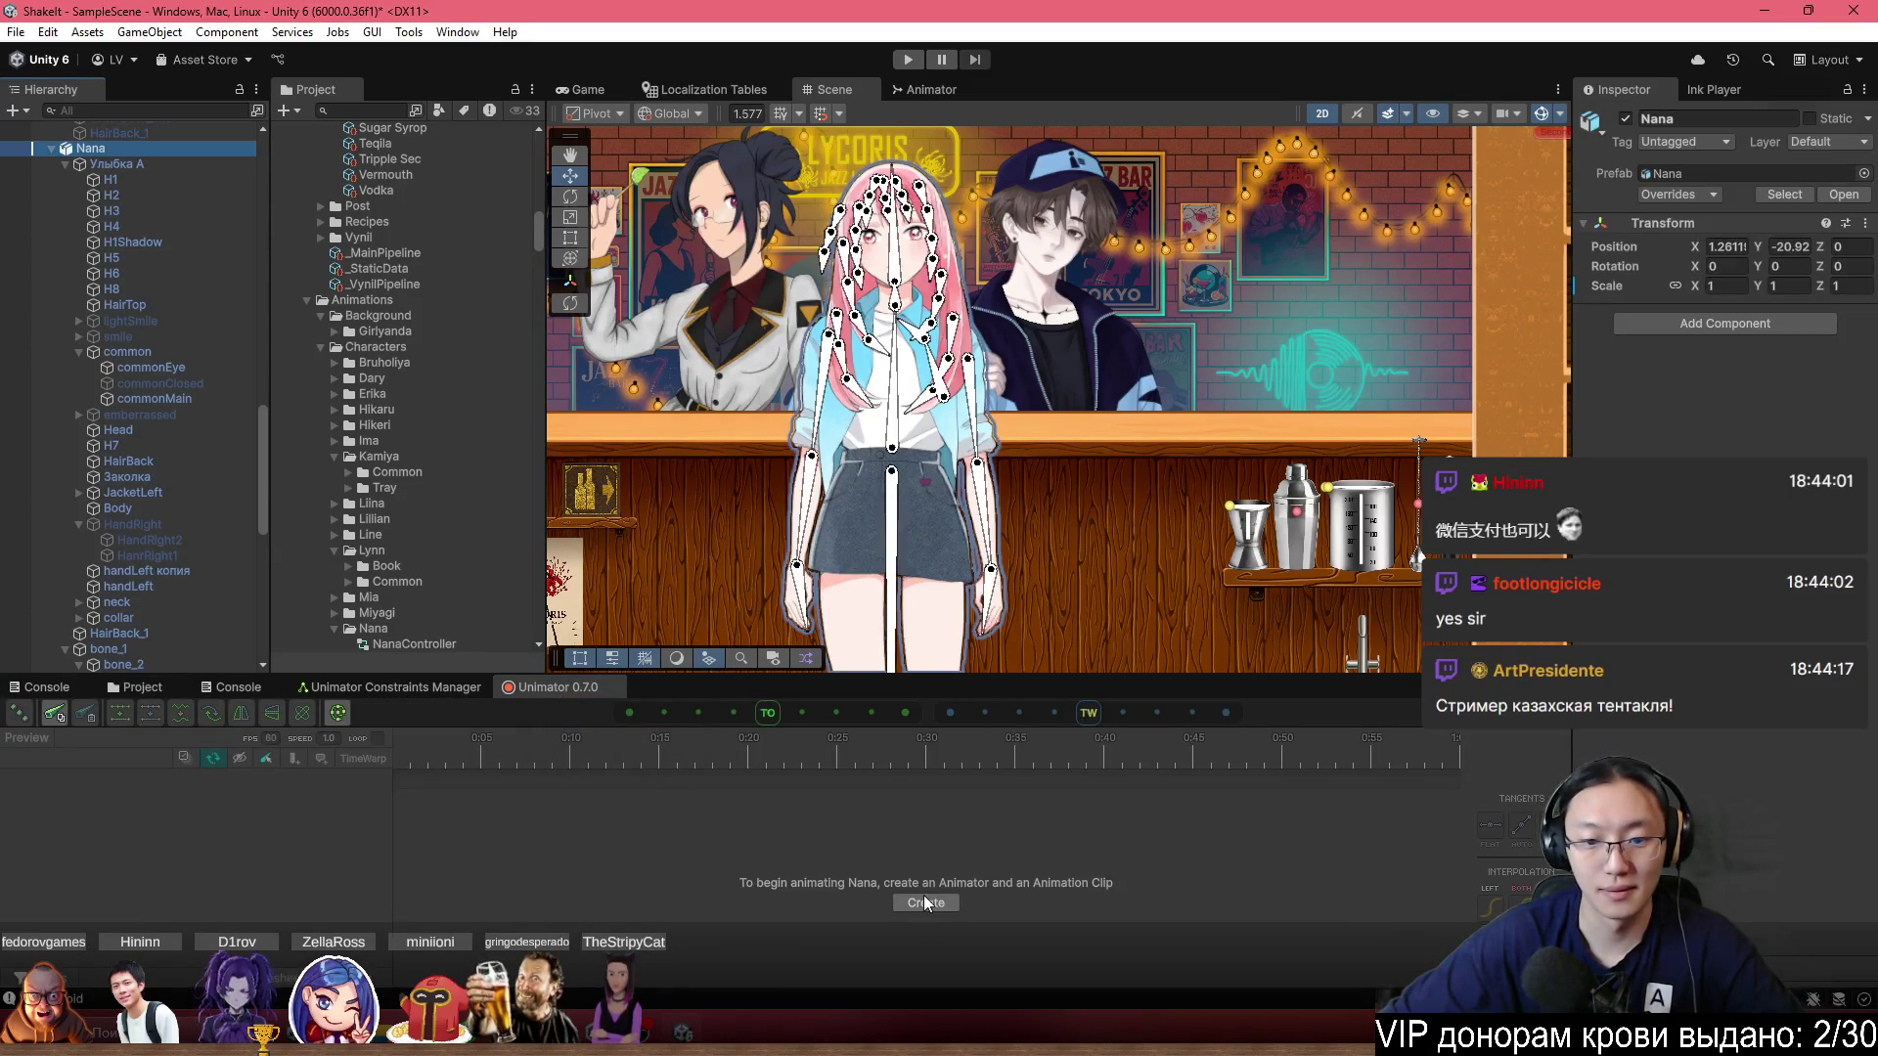
left_click(924, 898)
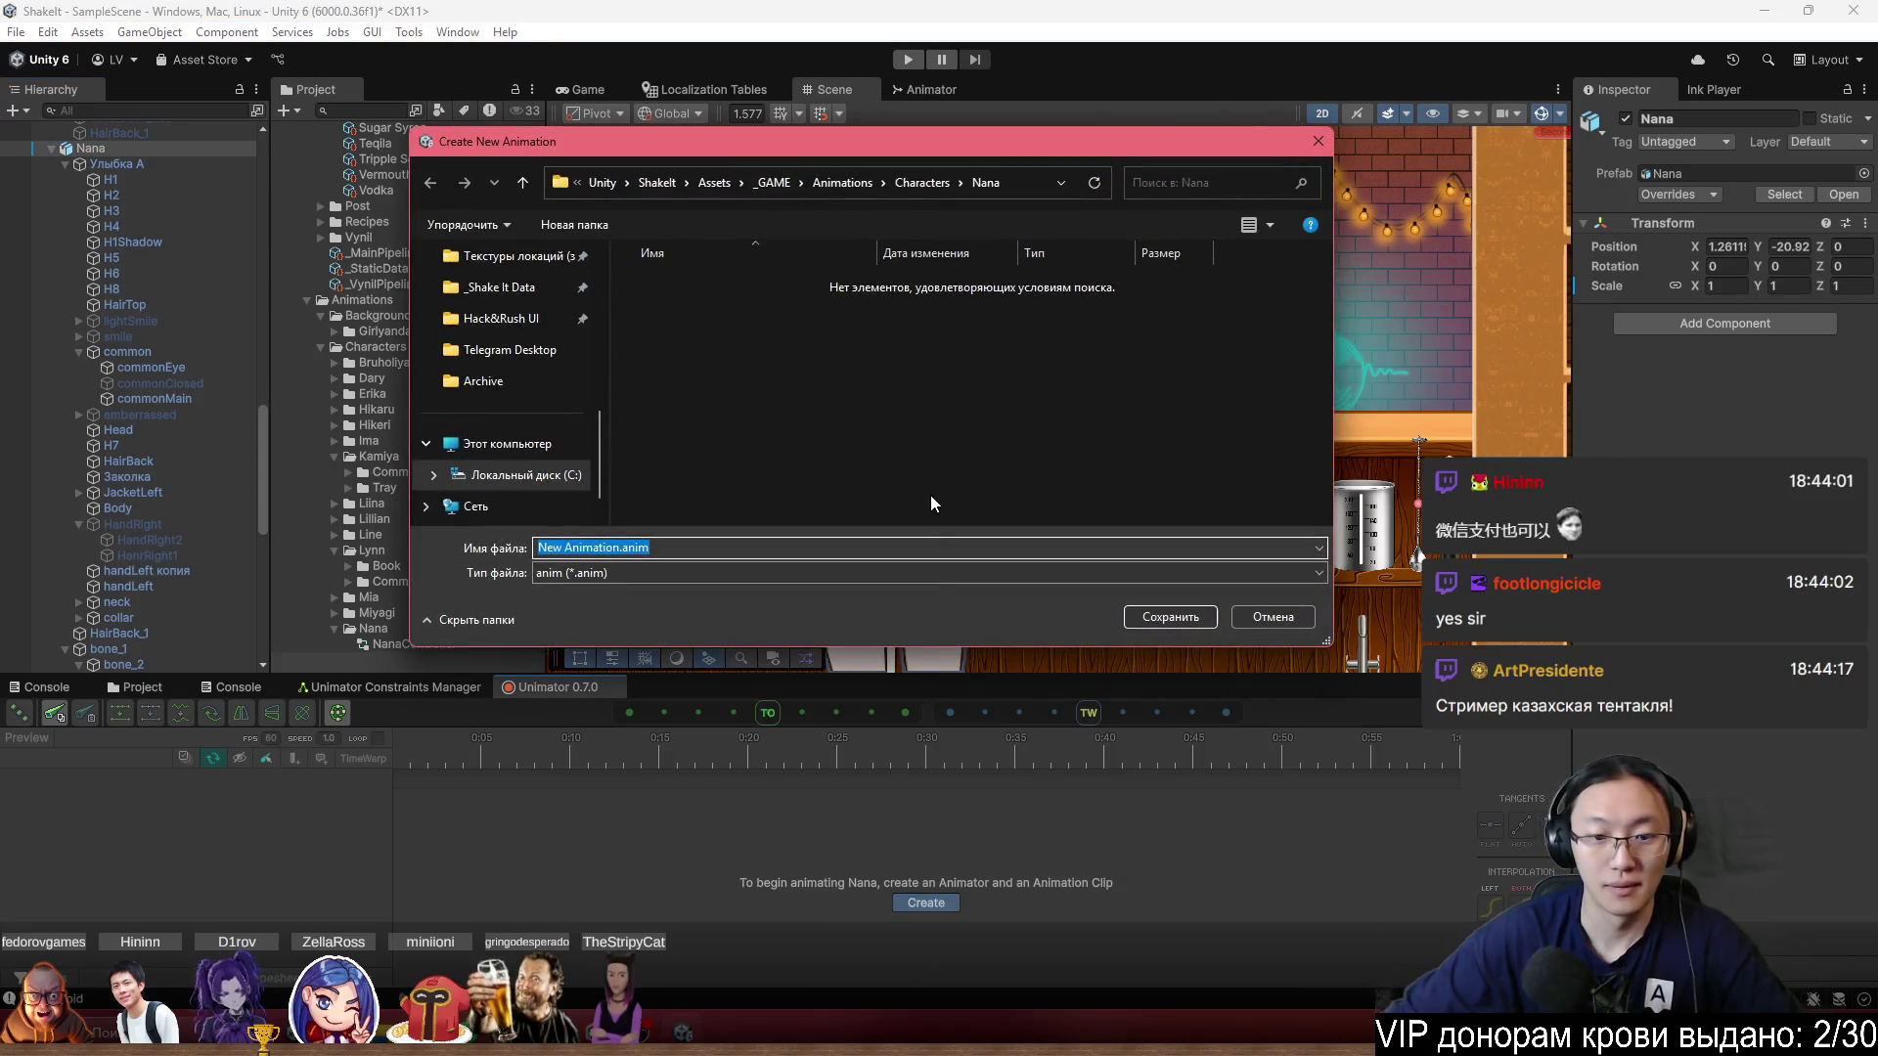
type("Idle")
key("Return")
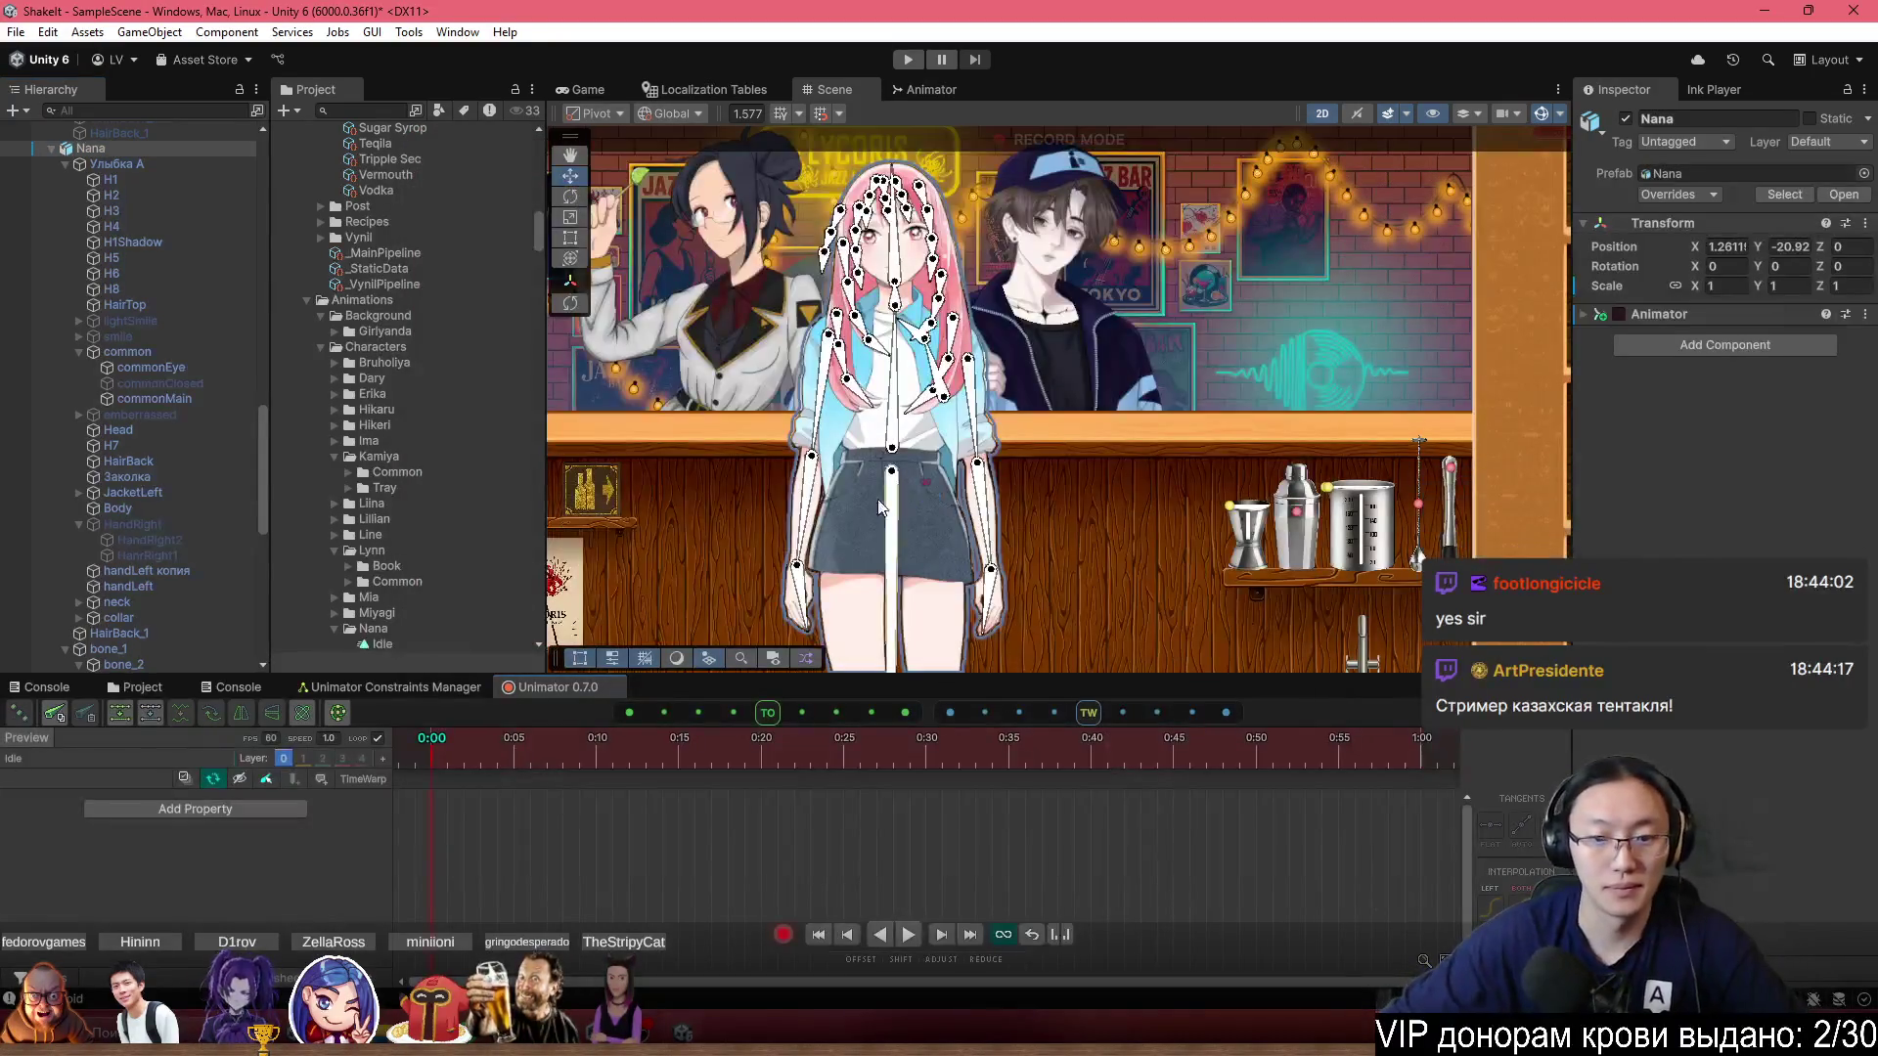
Play the clip, set the playhead to 1:00, and raise Nana to record position keys.
scroll(989, 415, "up", 3)
scroll(996, 415, "down", 2)
left_click(902, 936)
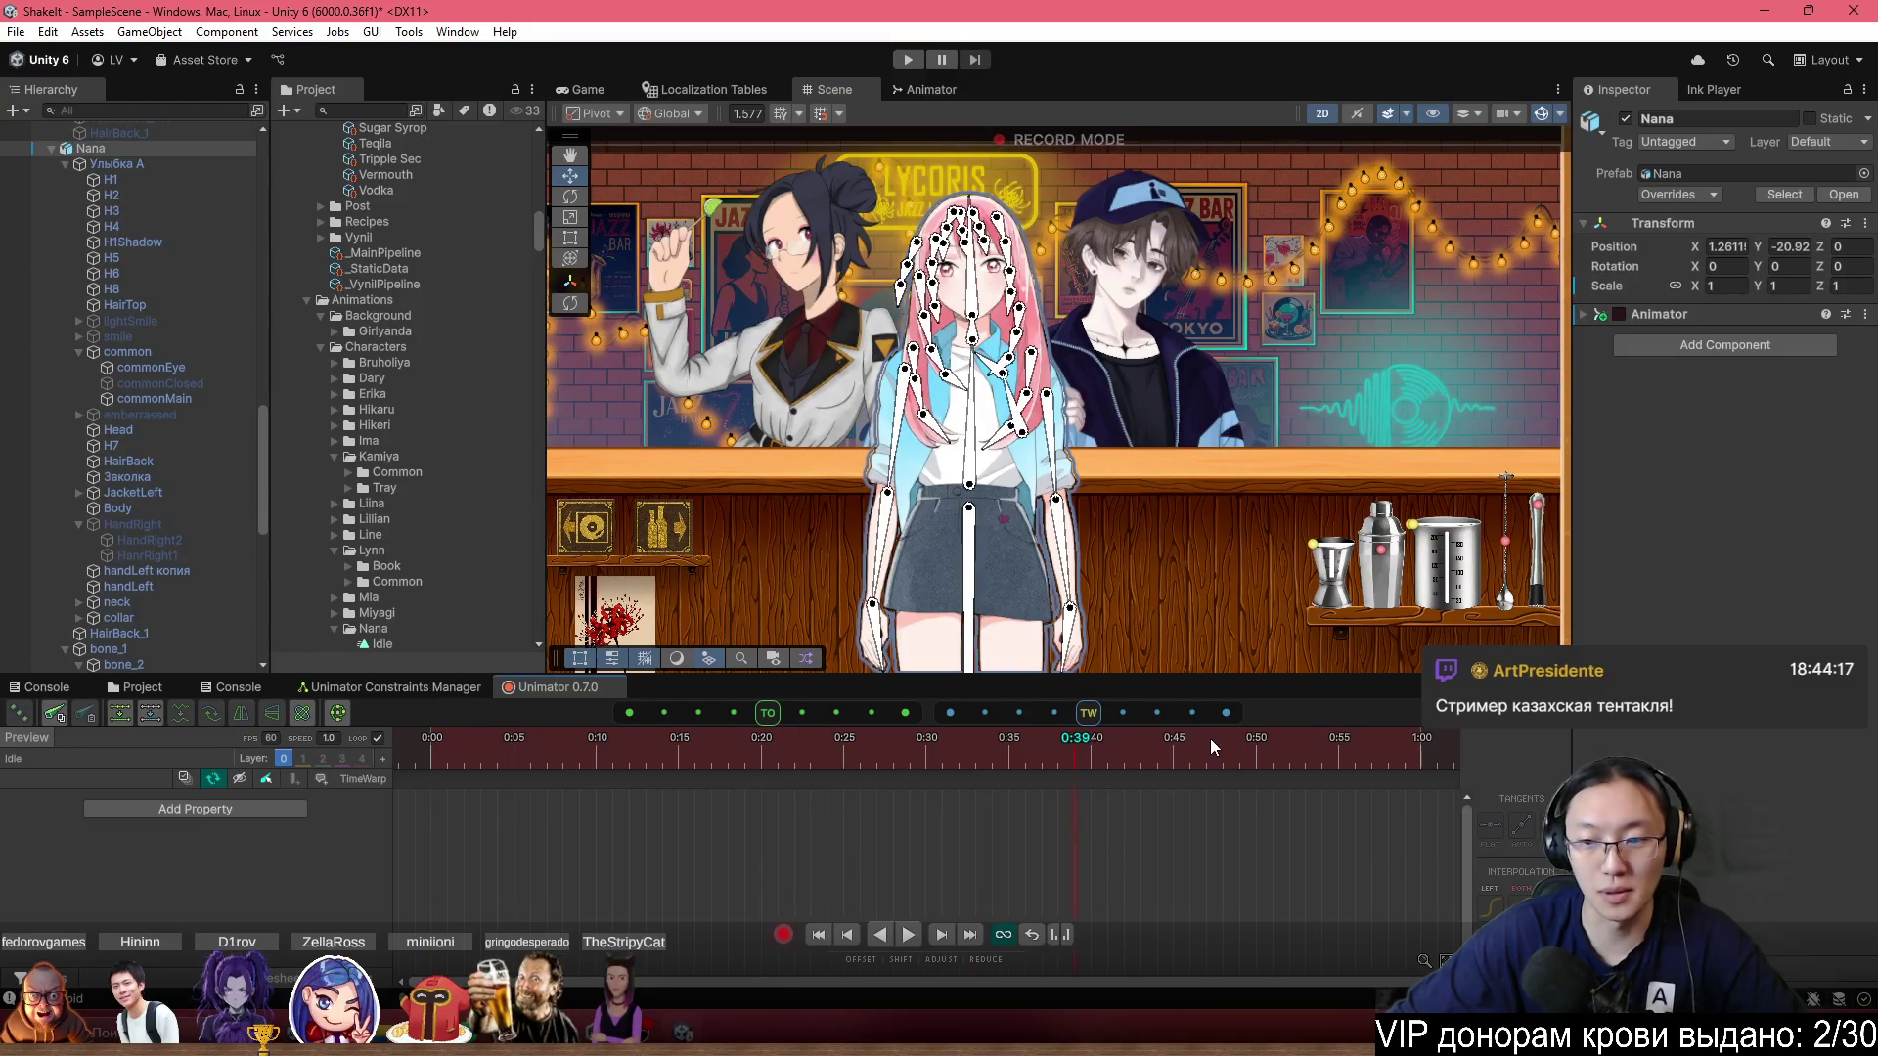
left_click(943, 755)
left_click_drag(1432, 753, 1419, 757)
scroll(1051, 541, "down", 3)
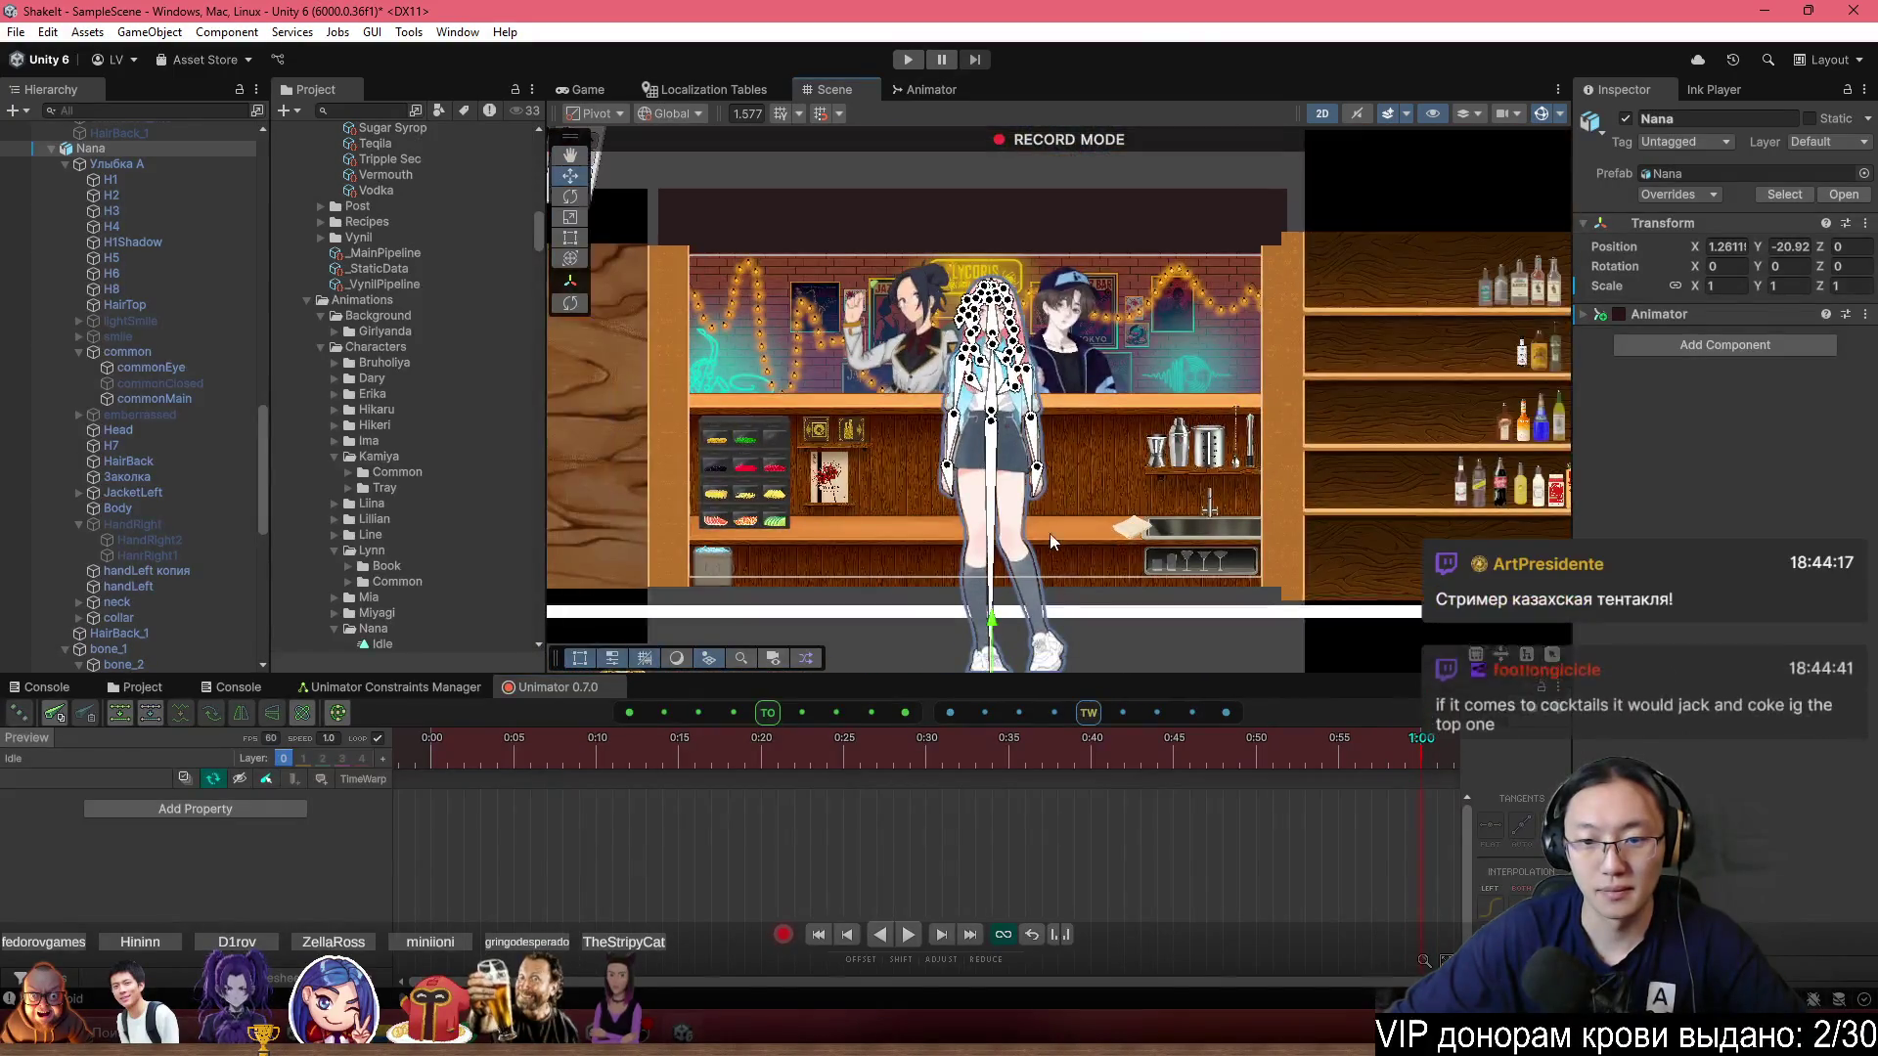
left_click_drag(969, 555, 977, 544)
Discard the trial Nana position keys recorded at the start and at 1:00.
left_click(480, 758)
key("space")
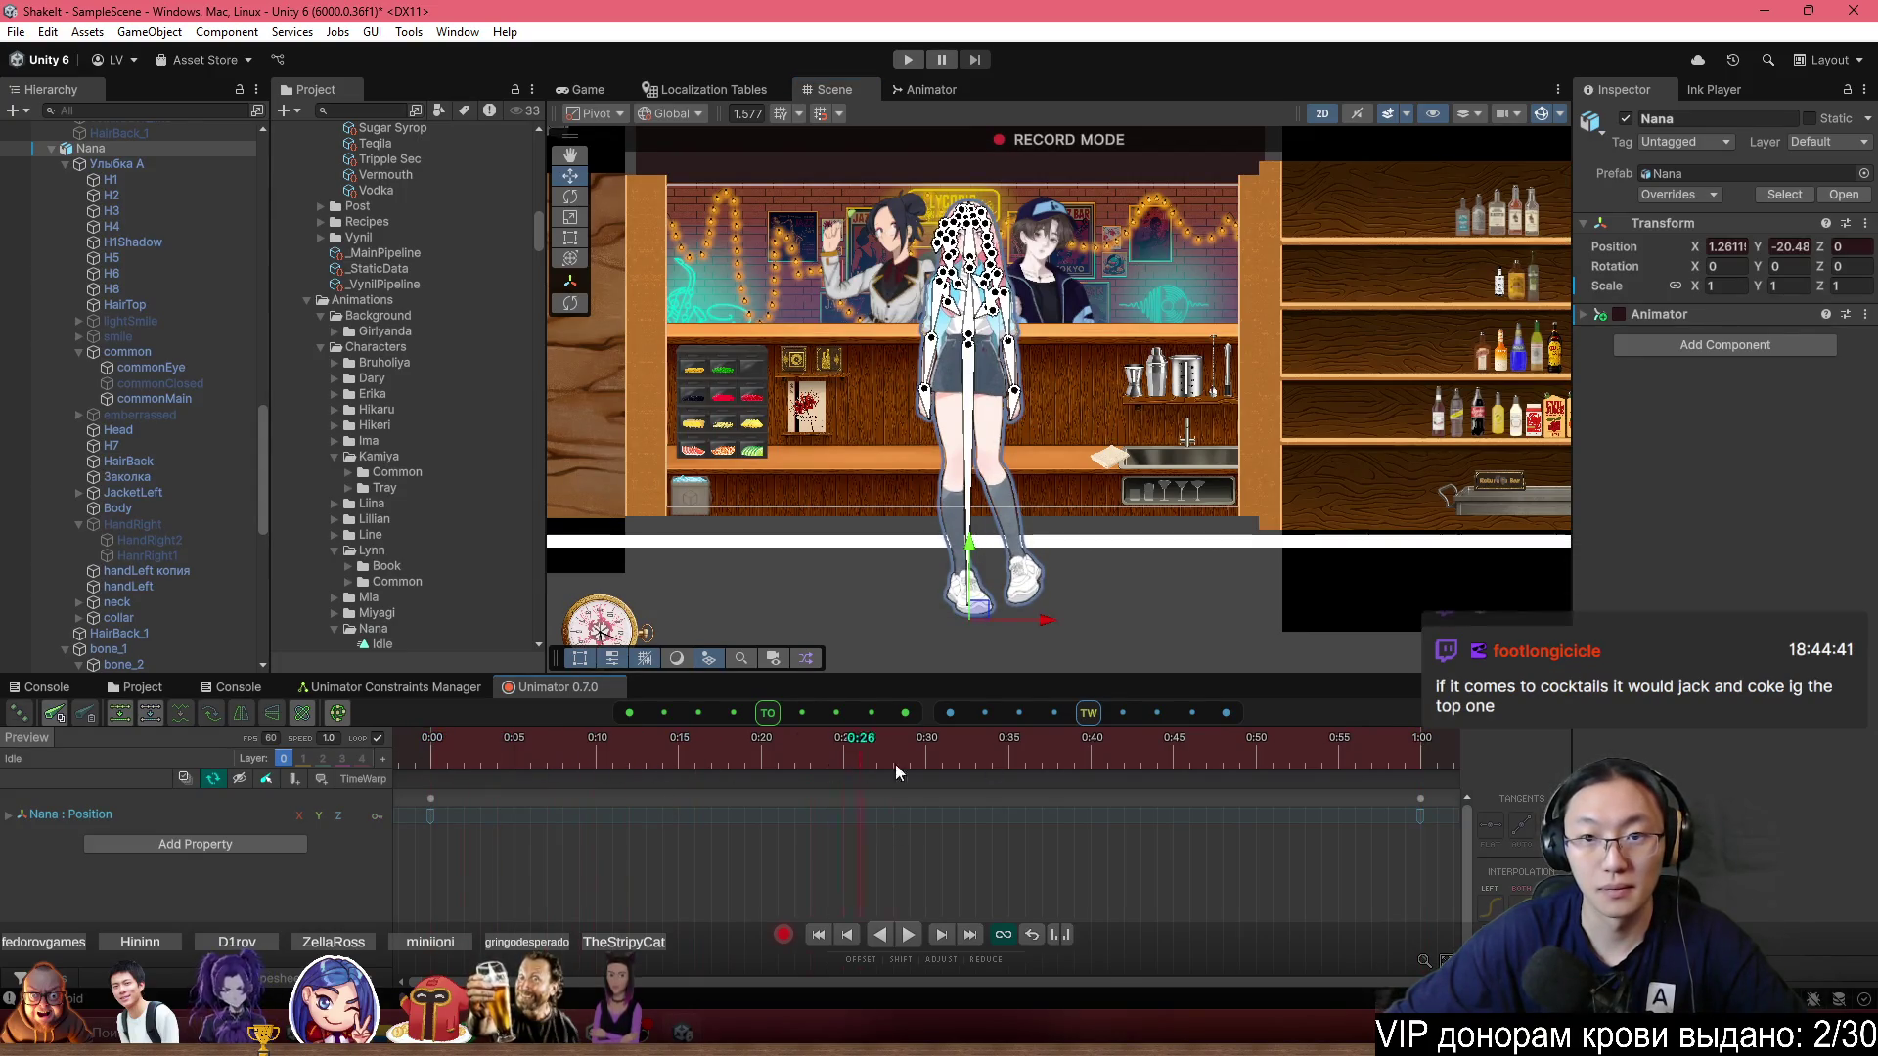
key("ctrl+z")
scroll(851, 849, "down", 3)
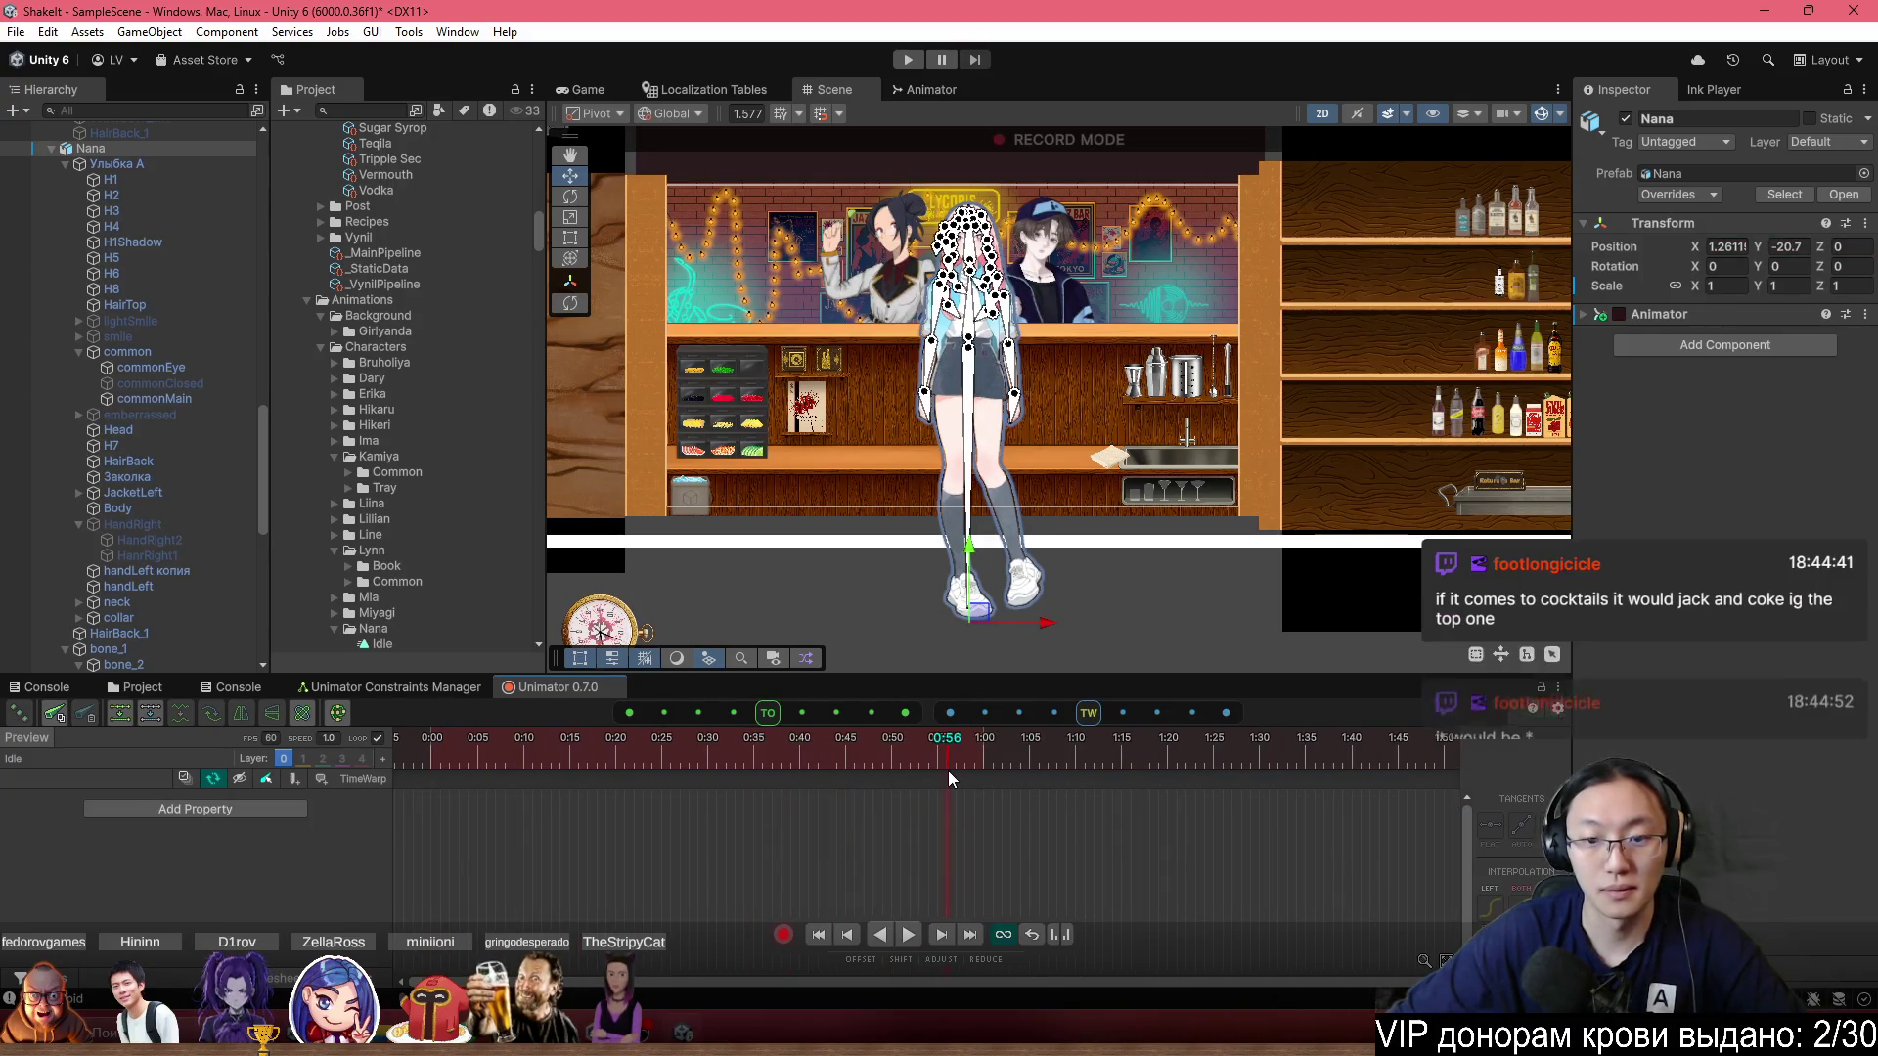
left_click(982, 765)
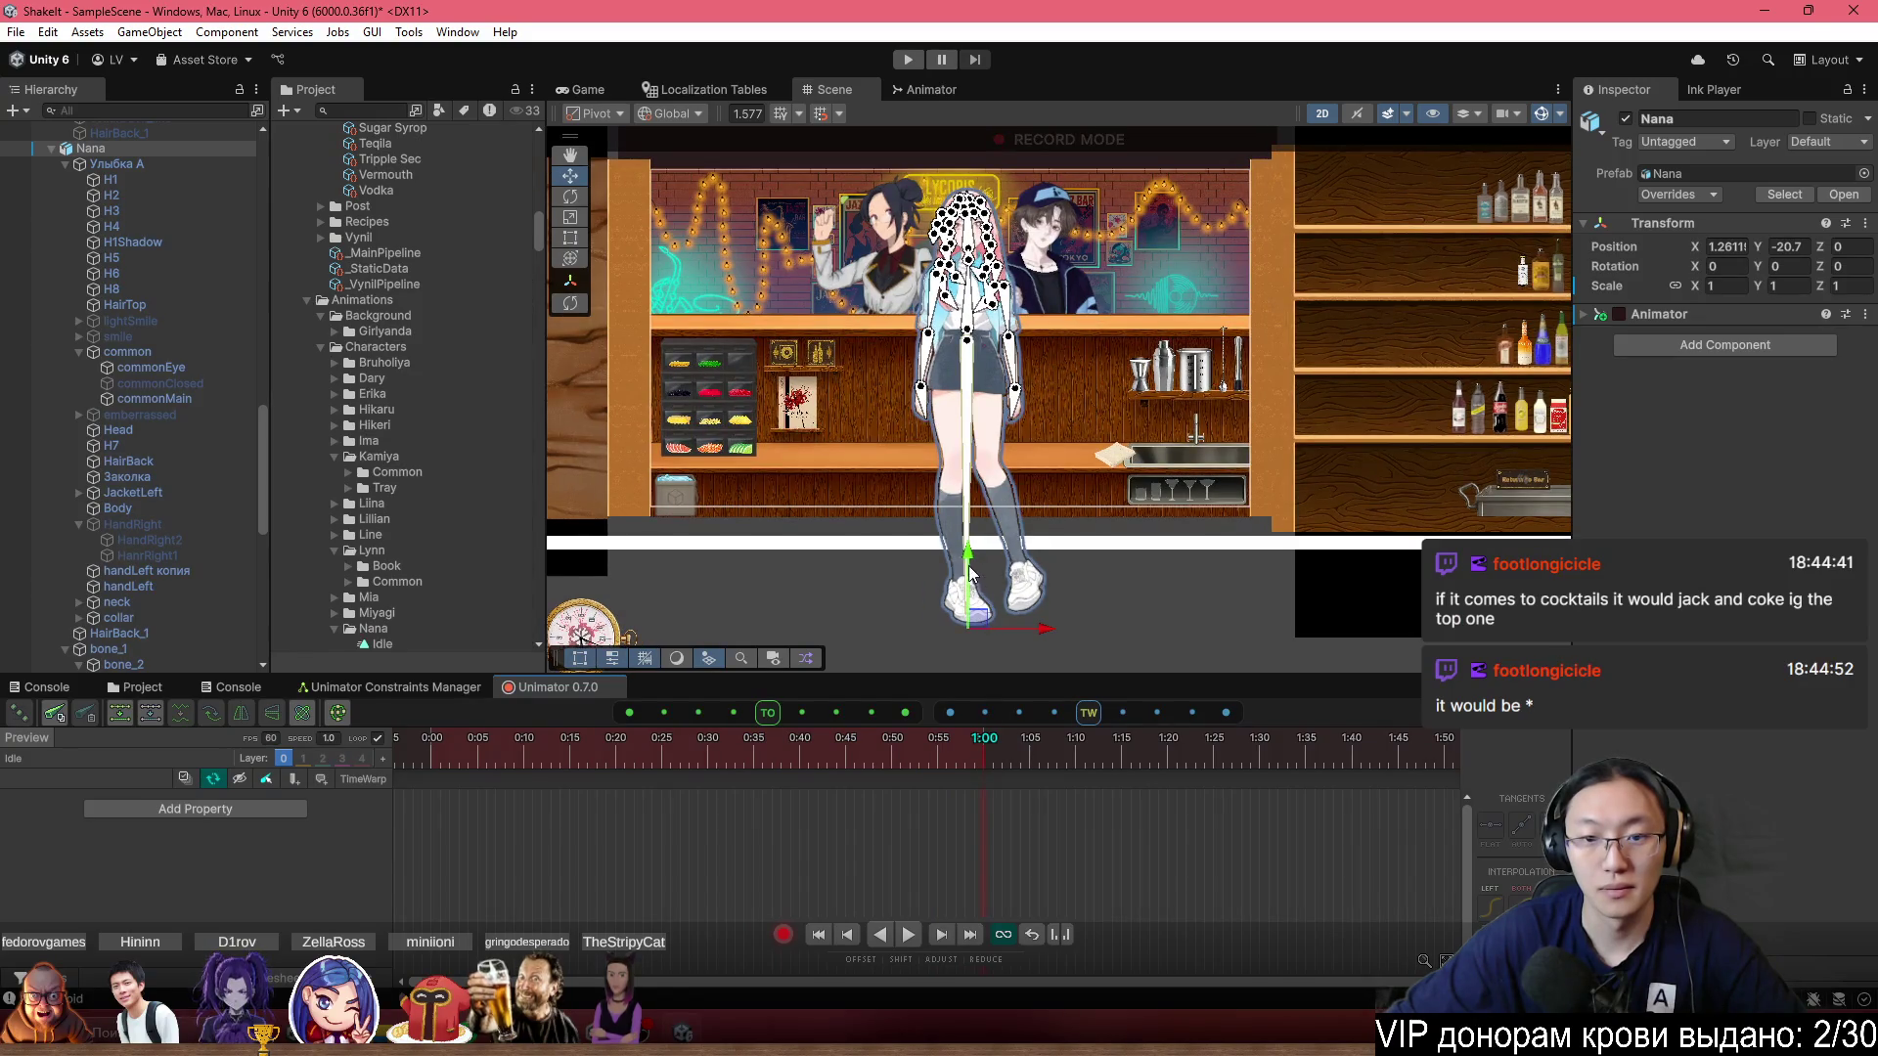
left_click_drag(972, 568, 972, 561)
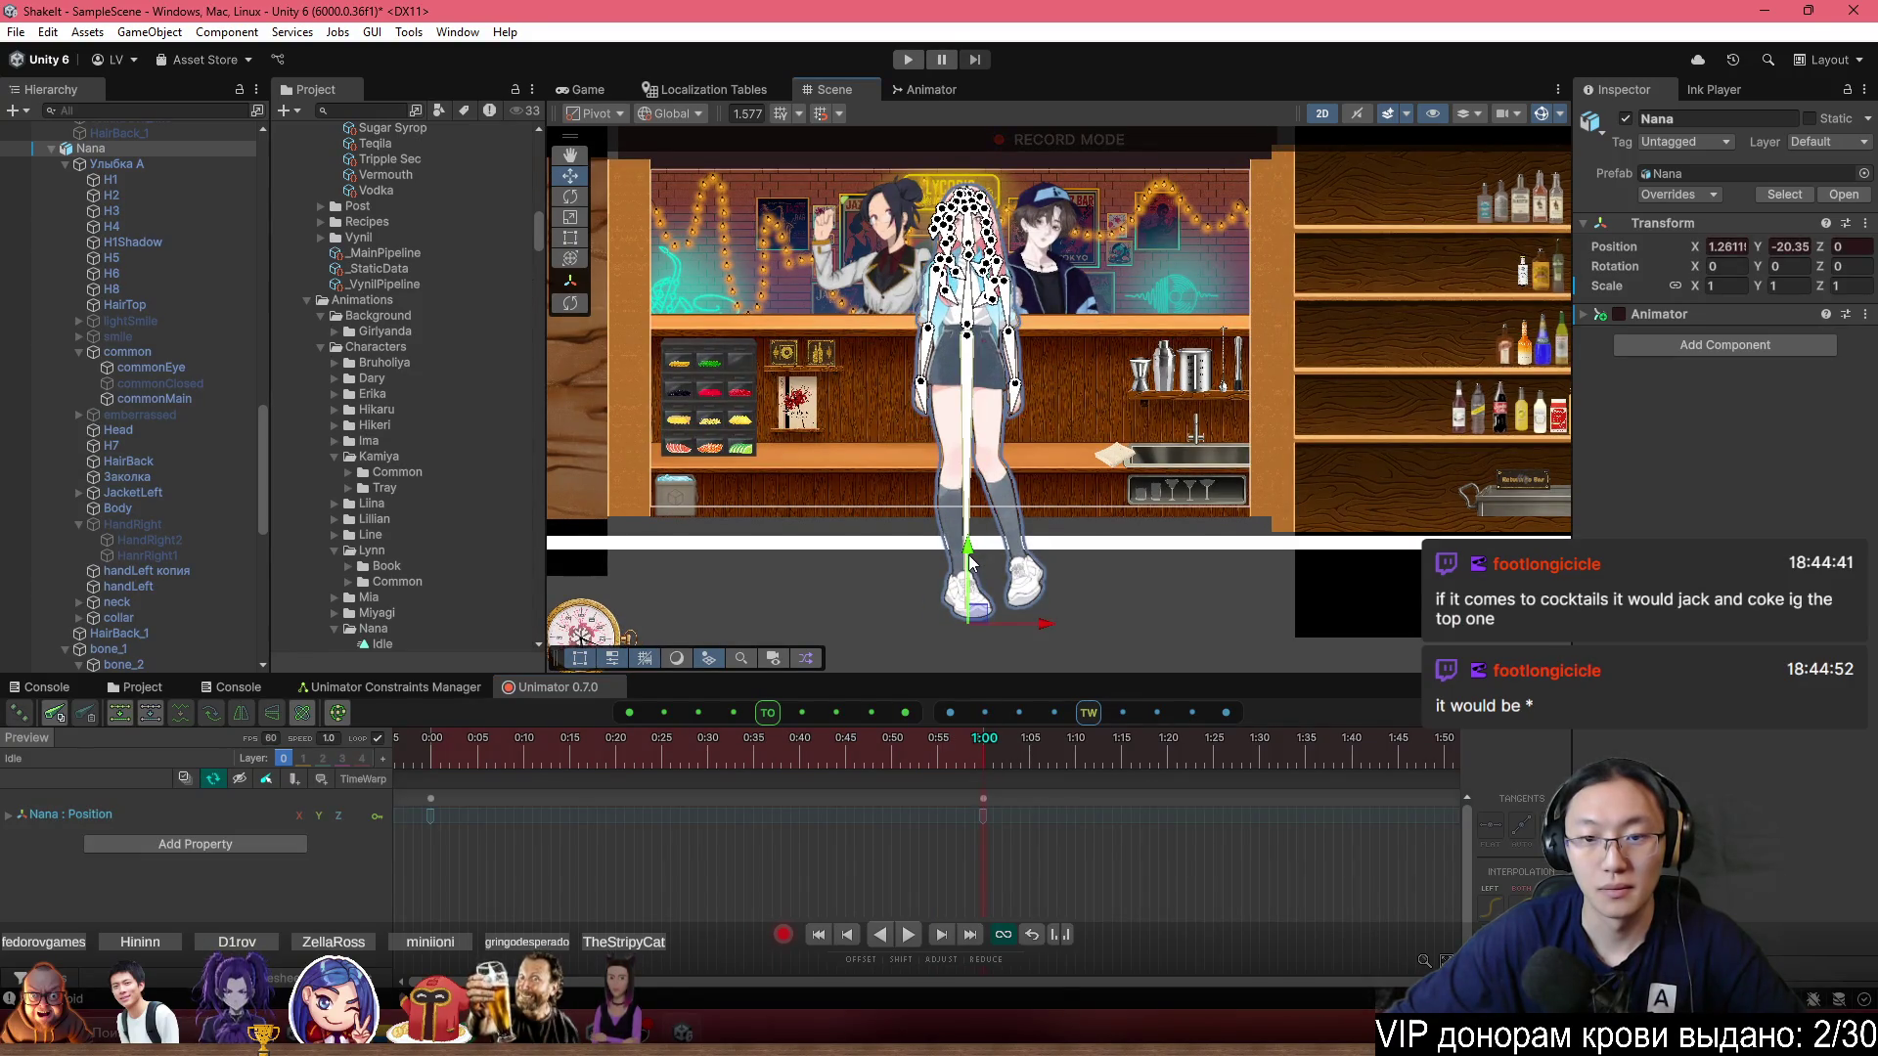
key("ctrl+z")
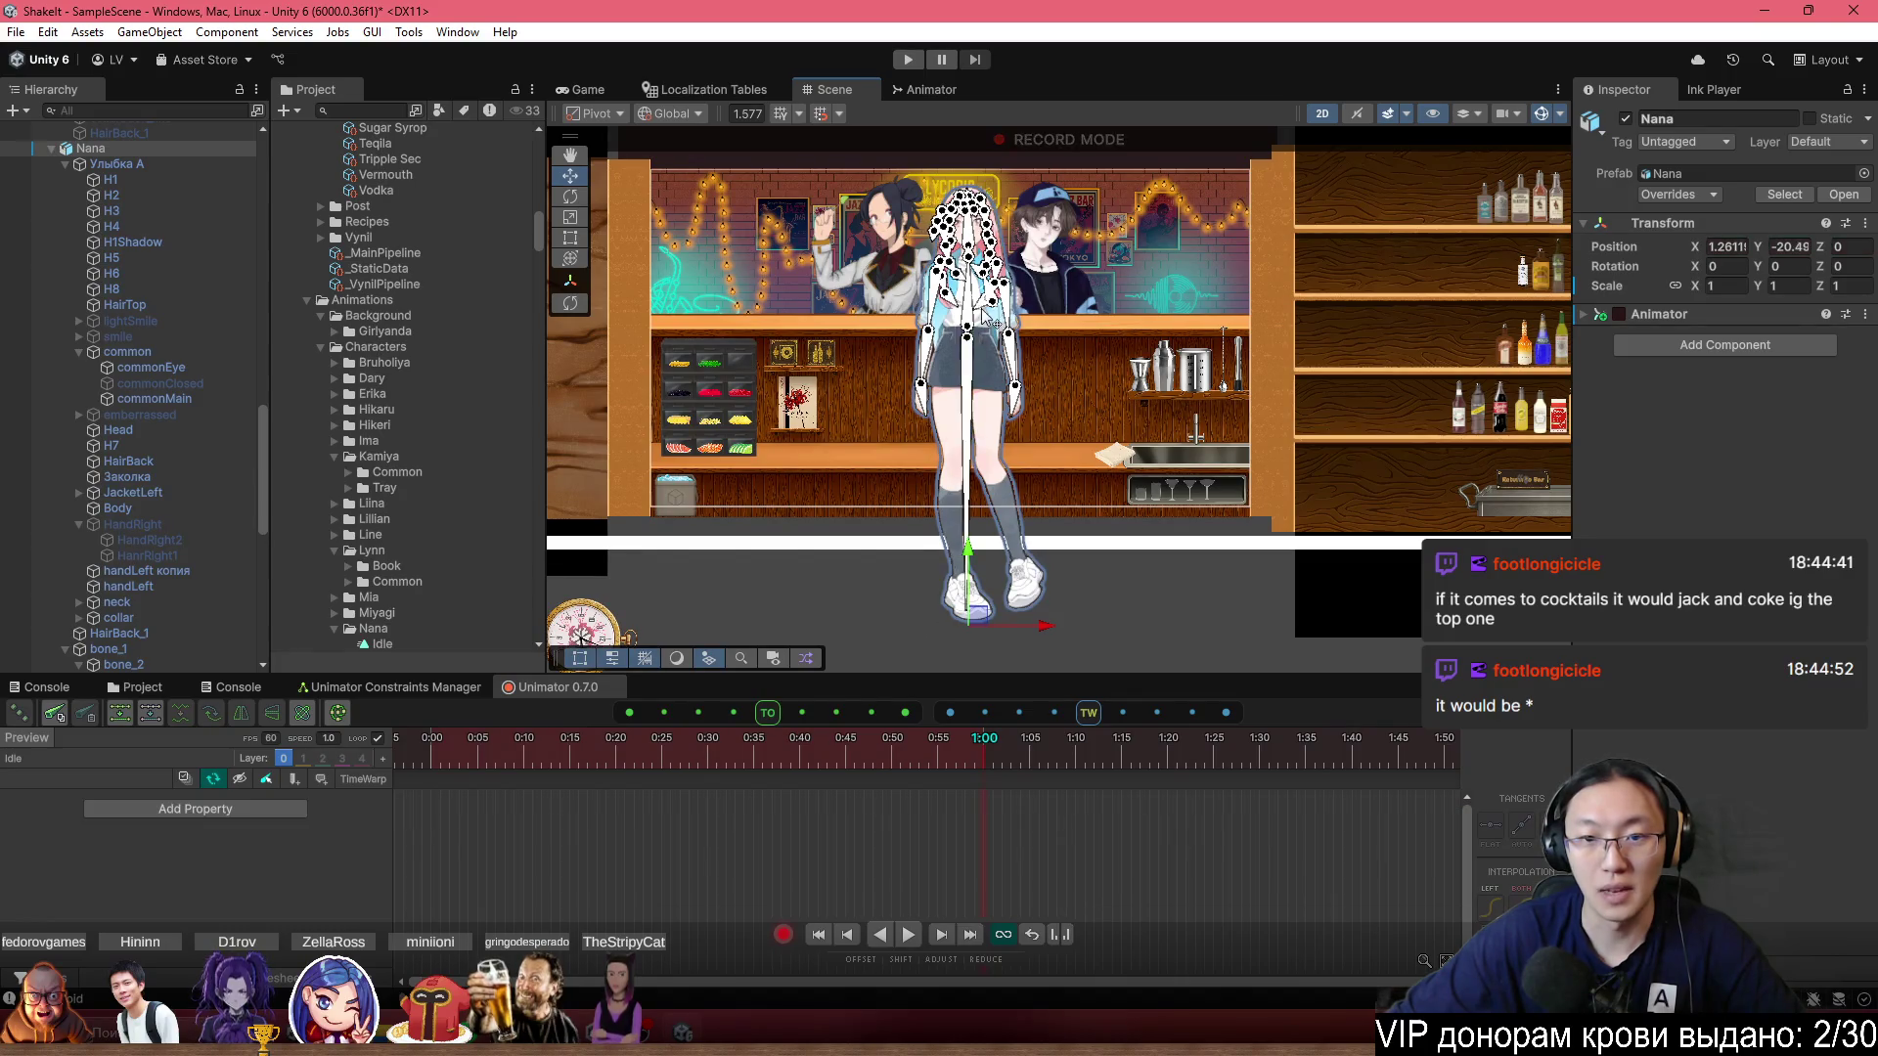
scroll(982, 346, "up", 3)
Select bone_2 and undo its trial X position change to 21.
left_click(966, 334)
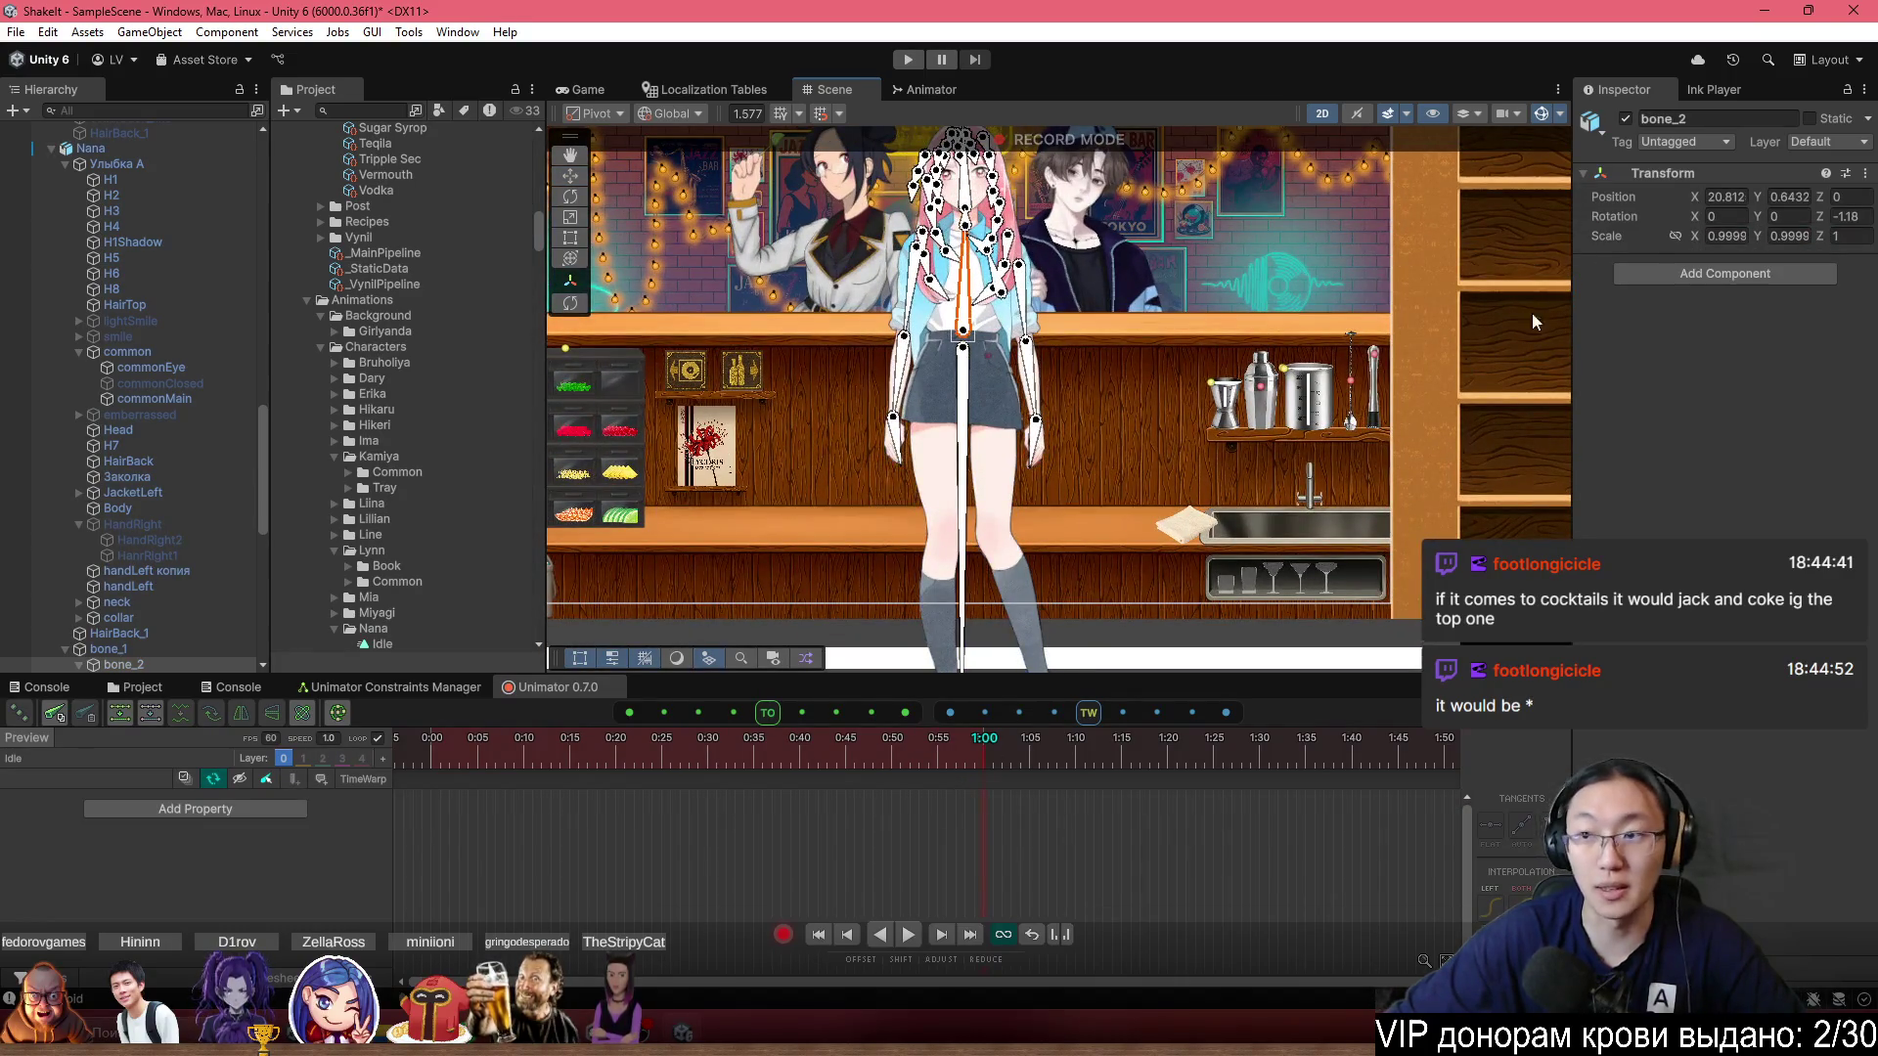
left_click_drag(1697, 201, 1704, 202)
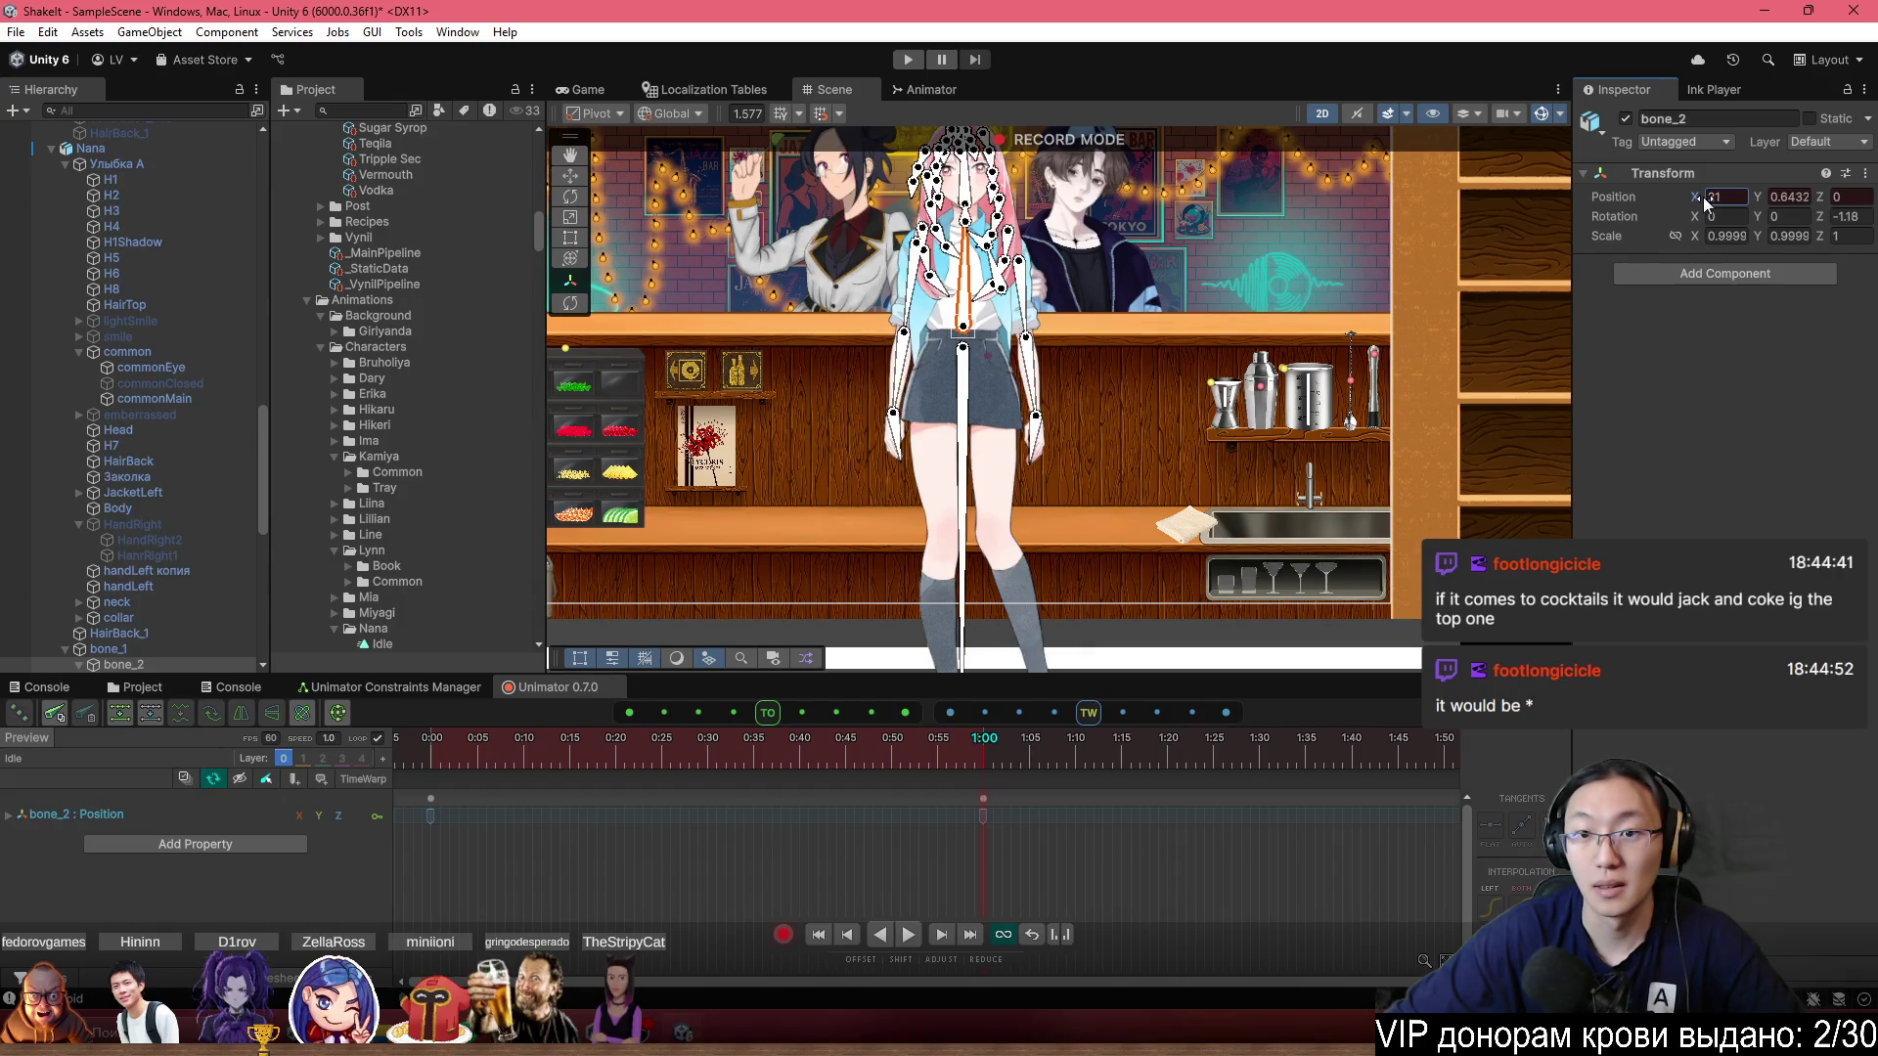
scroll(1012, 608, "down", 5)
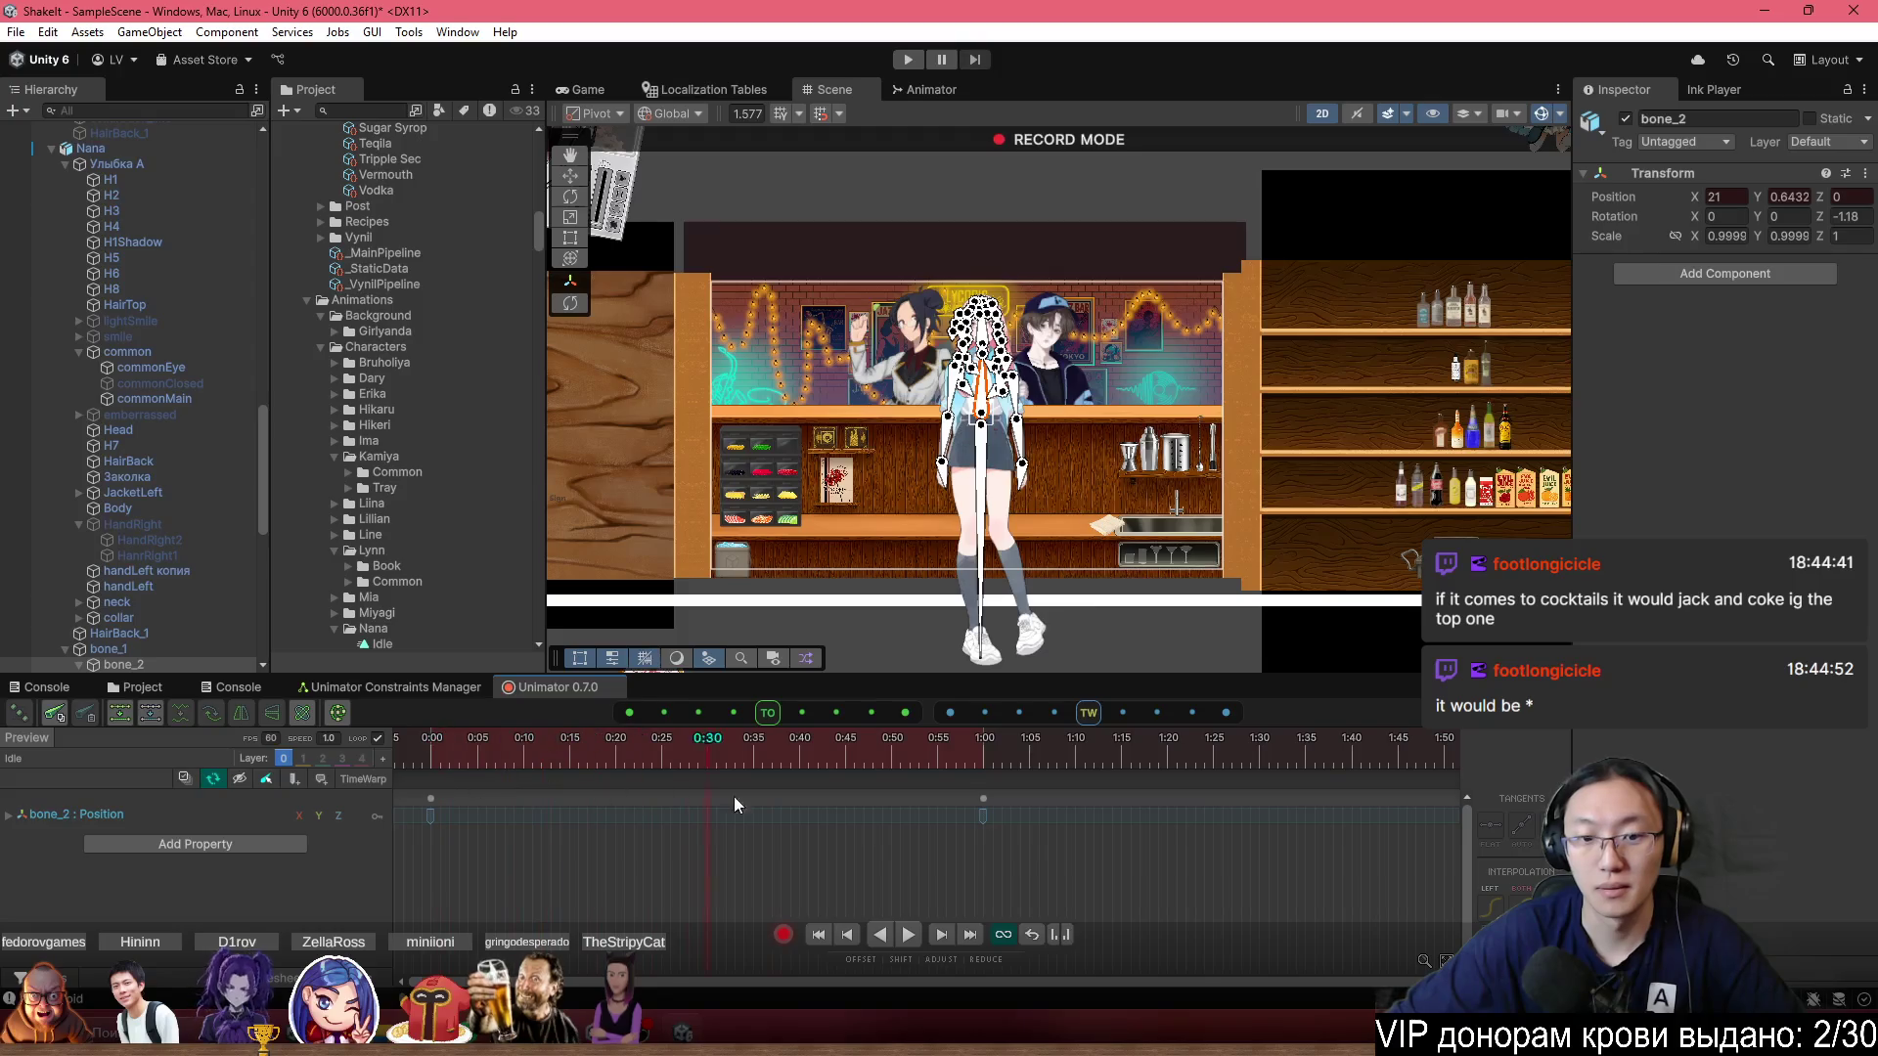
key("ctrl+z")
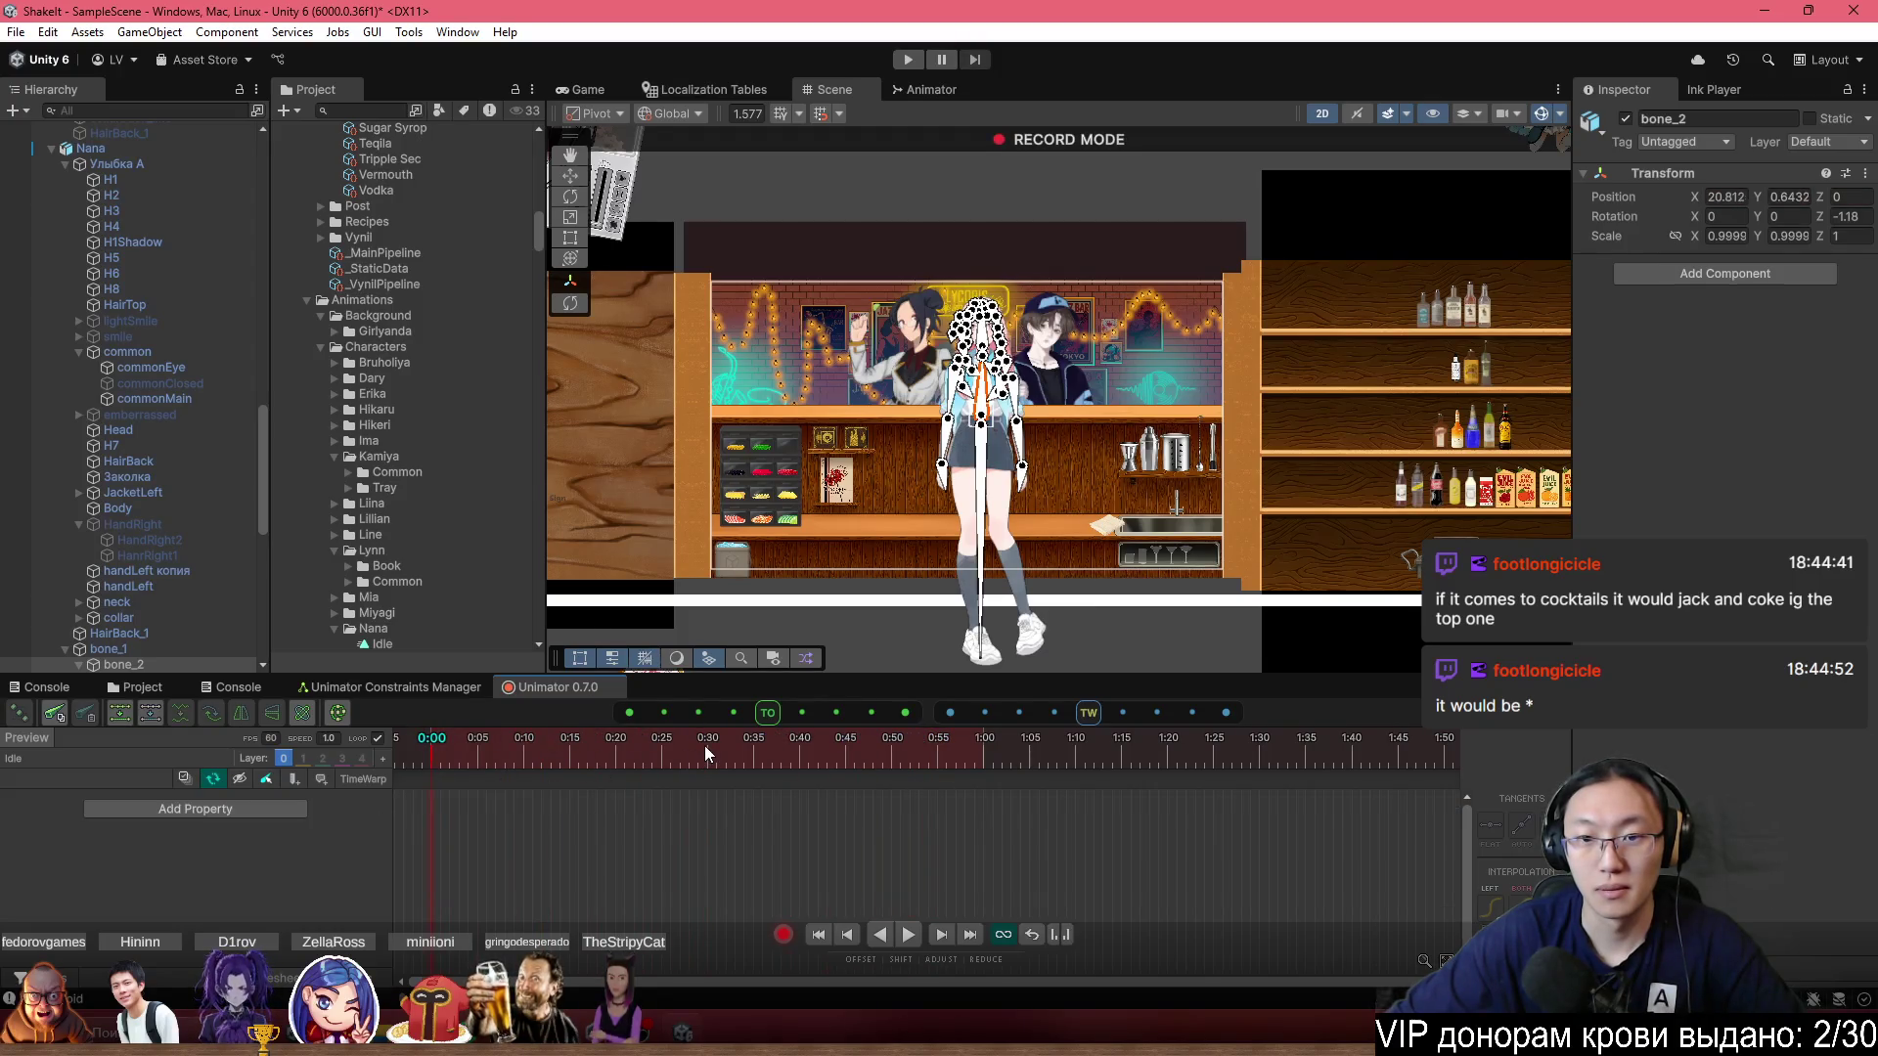
left_click(836, 761)
right_click(1552, 337)
left_click(1624, 502)
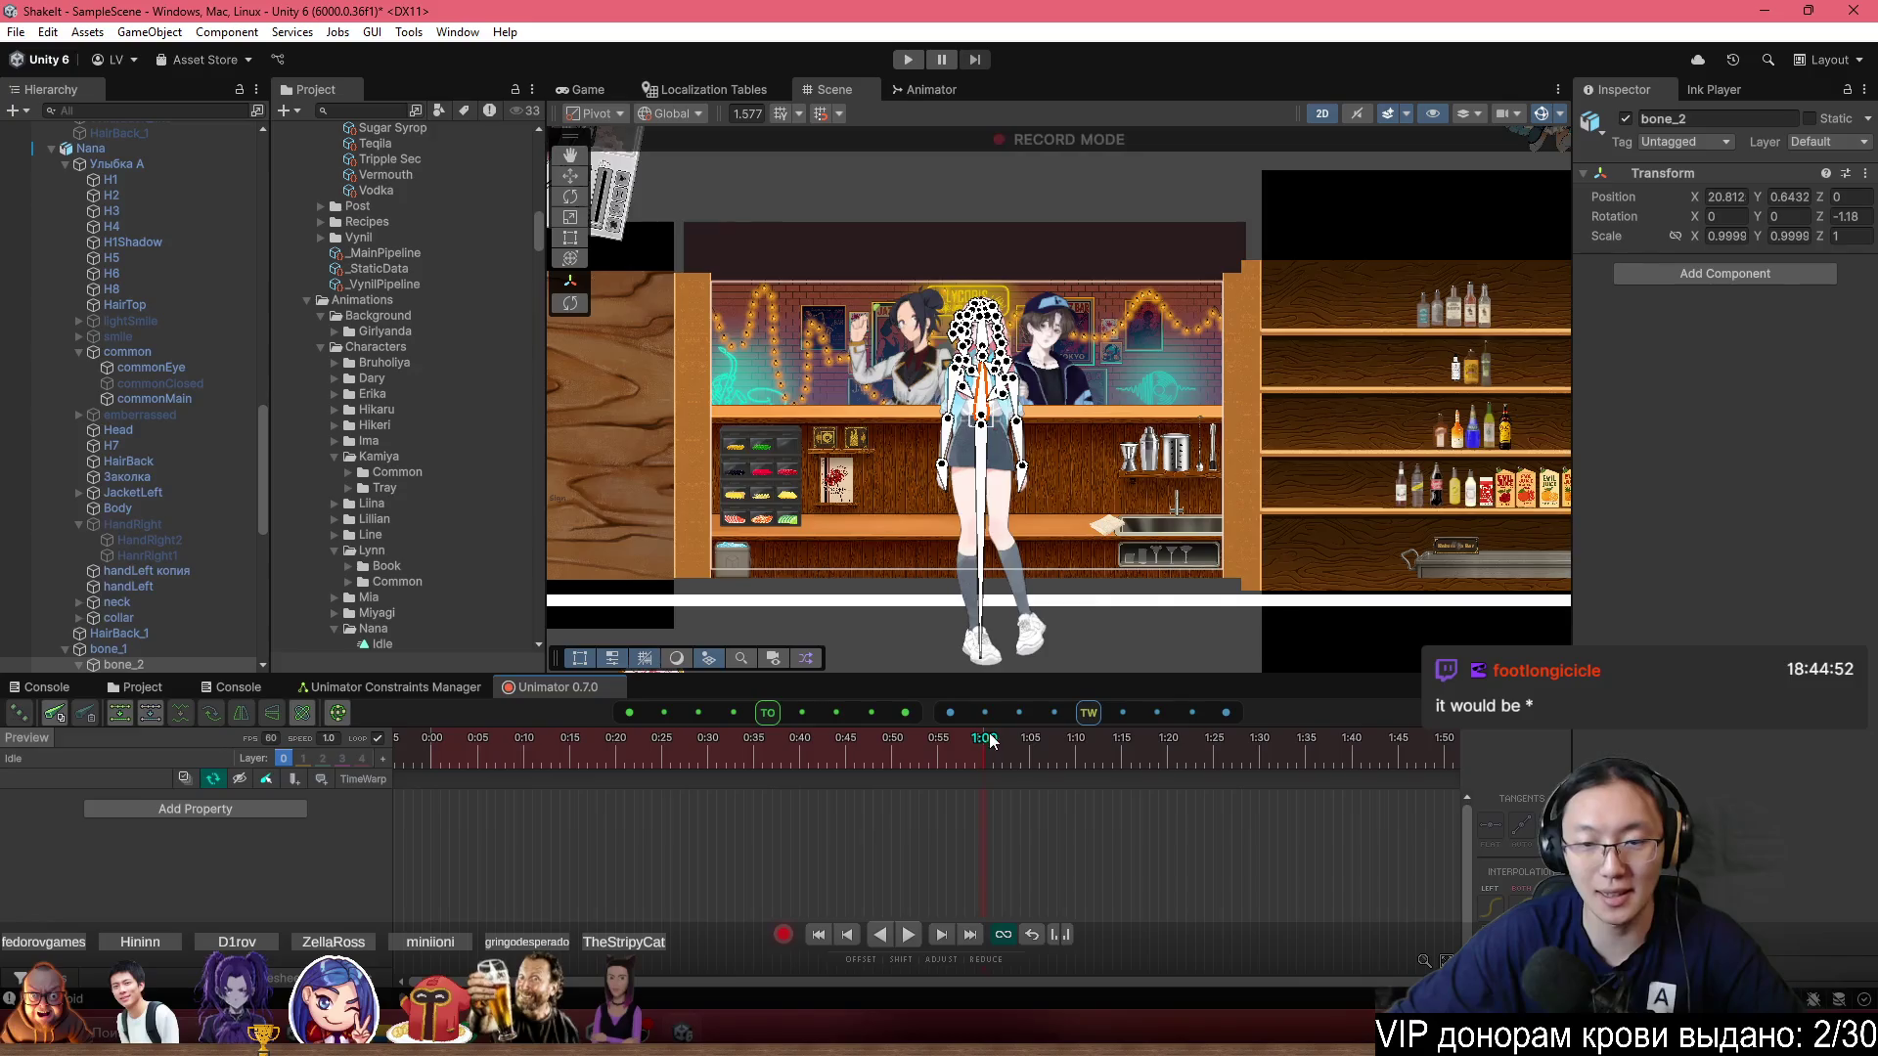
Frame bone_2 in the Scene view, then show the timeline settings' Loop options.
scroll(978, 430, "up", 5)
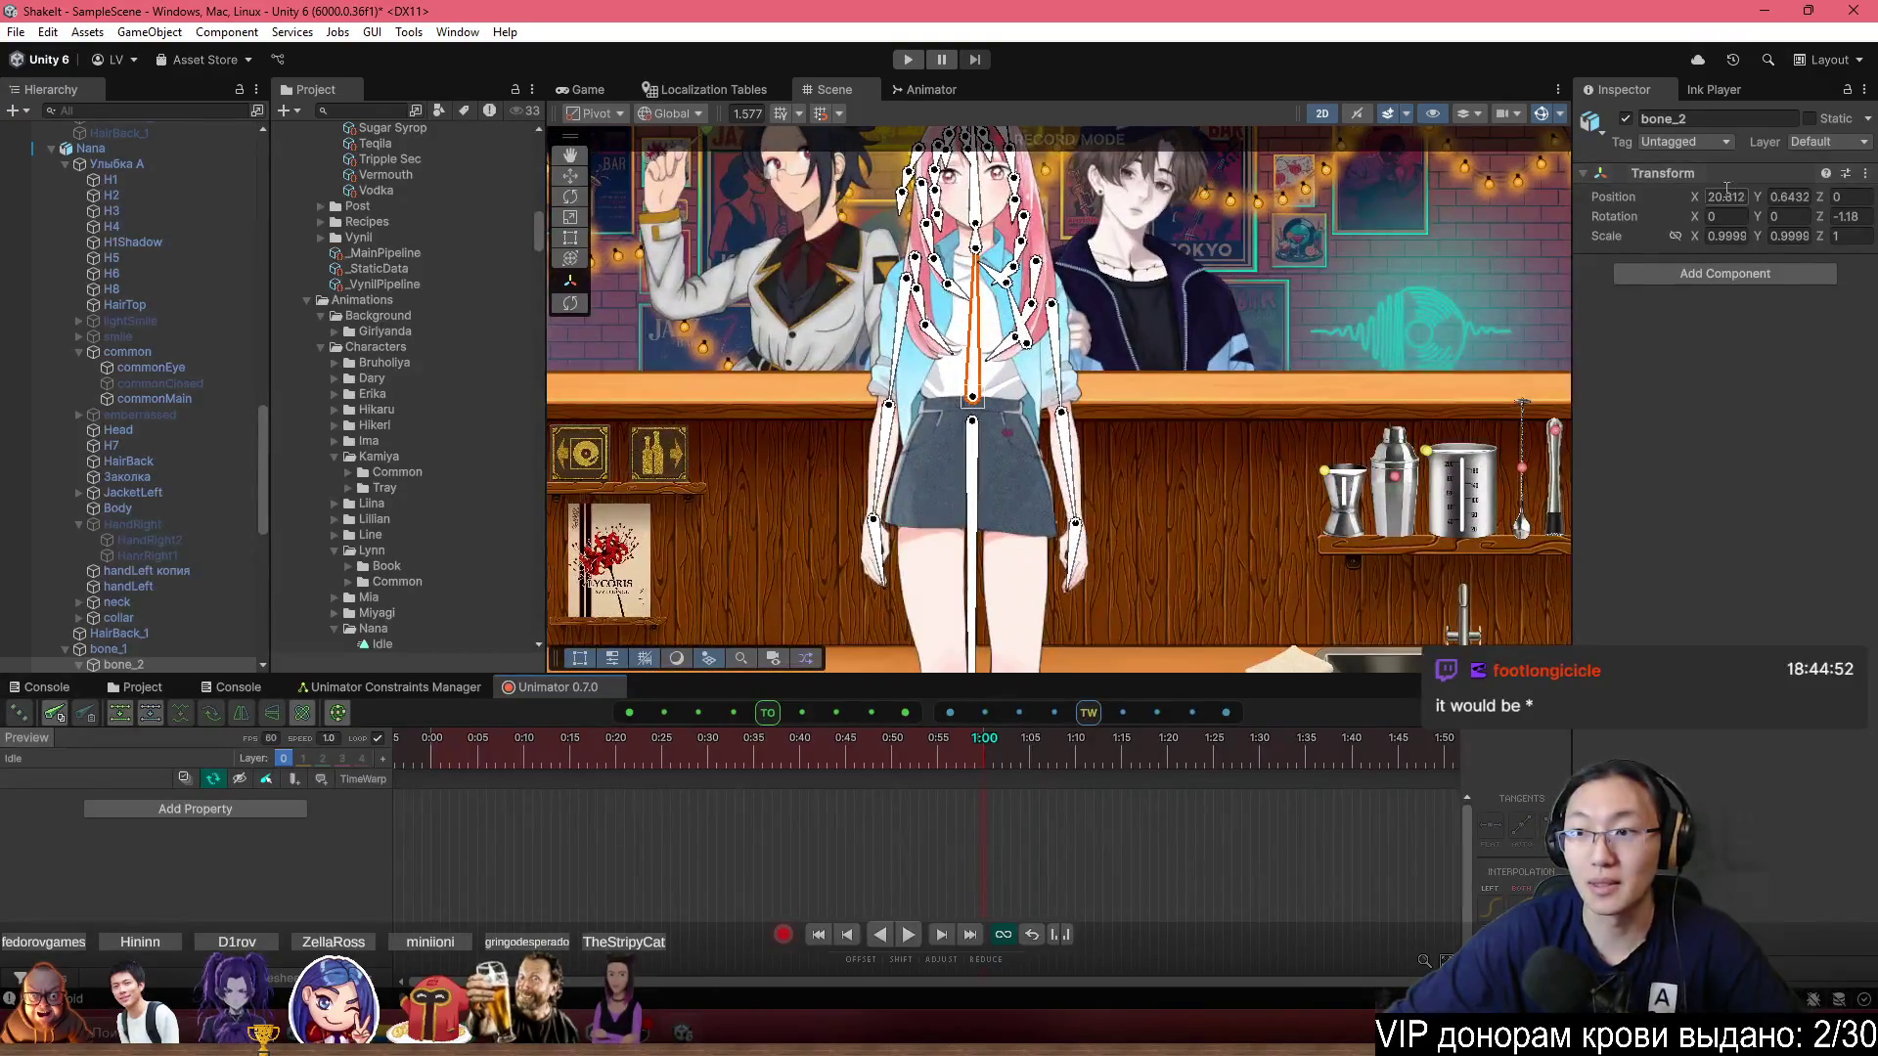
mouse_move(1694, 194)
left_mouse_down()
mouse_move(1821, 201)
mouse_move(1825, 240)
left_mouse_up()
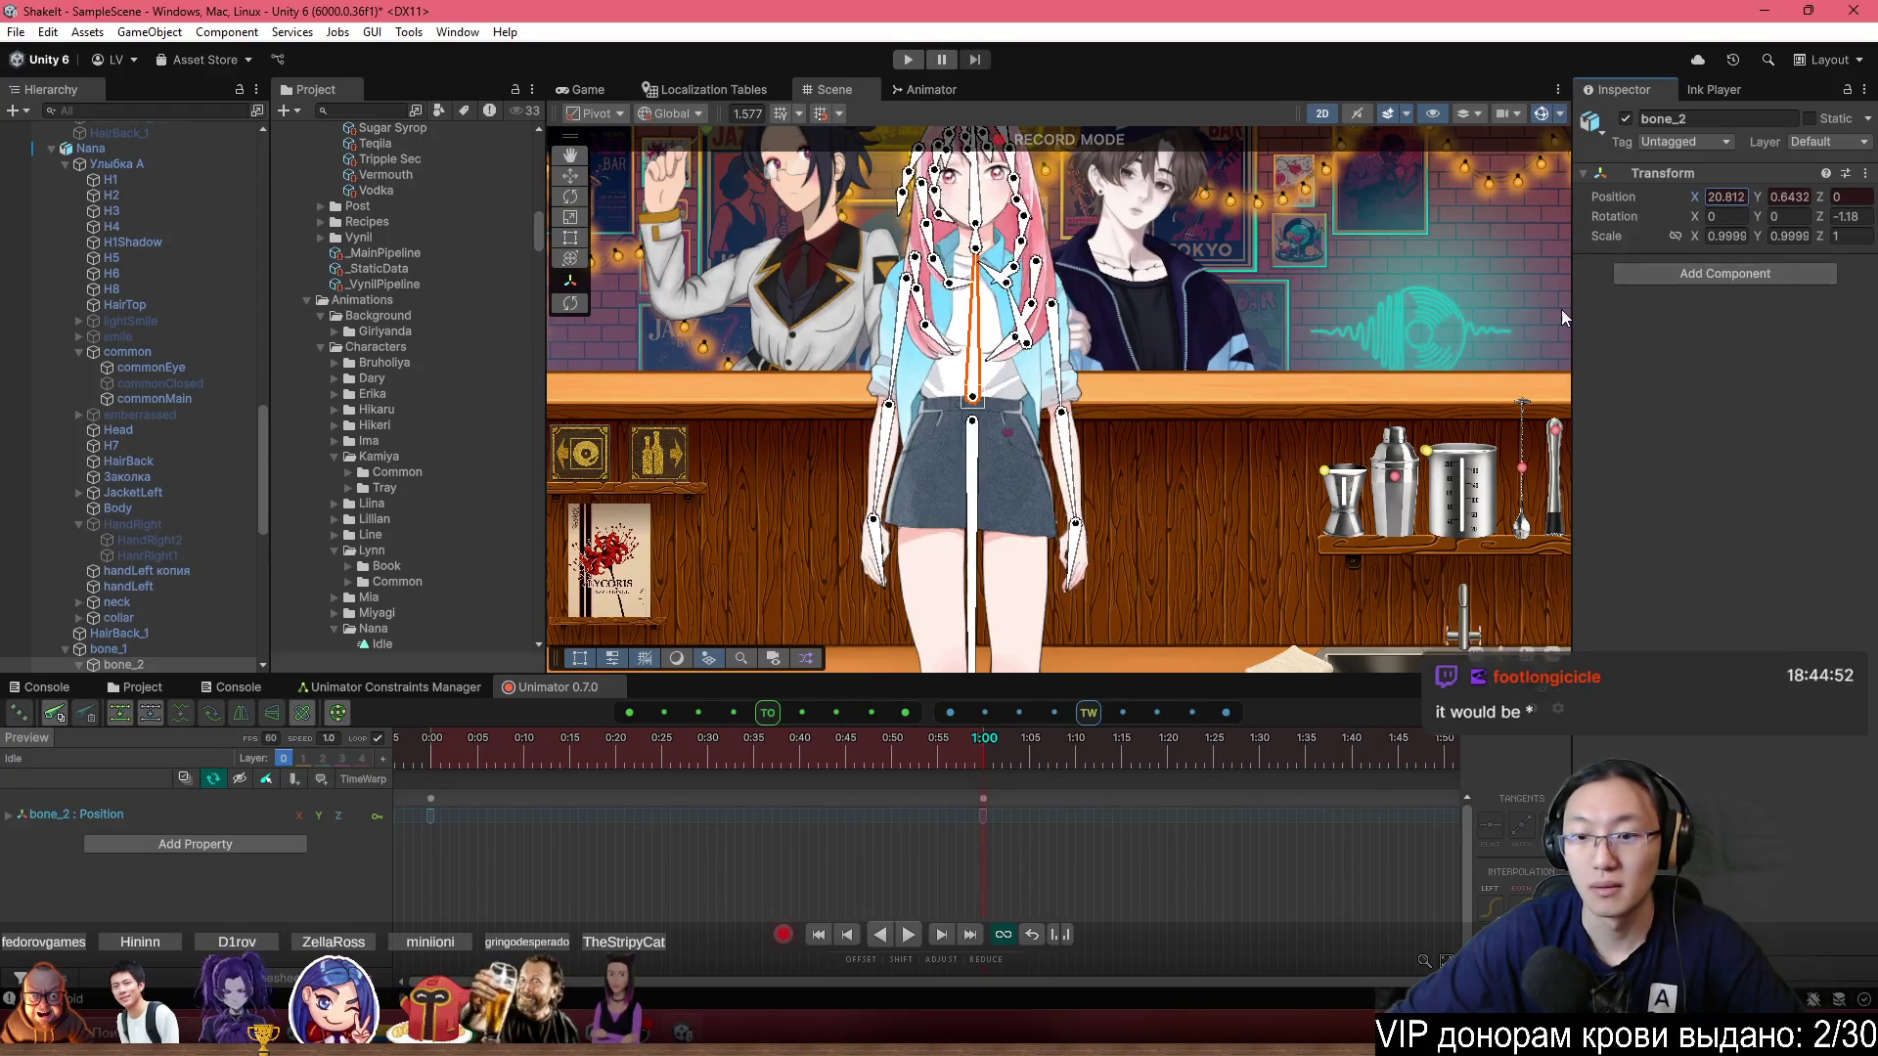
scroll(834, 849, "down", 2)
key("f")
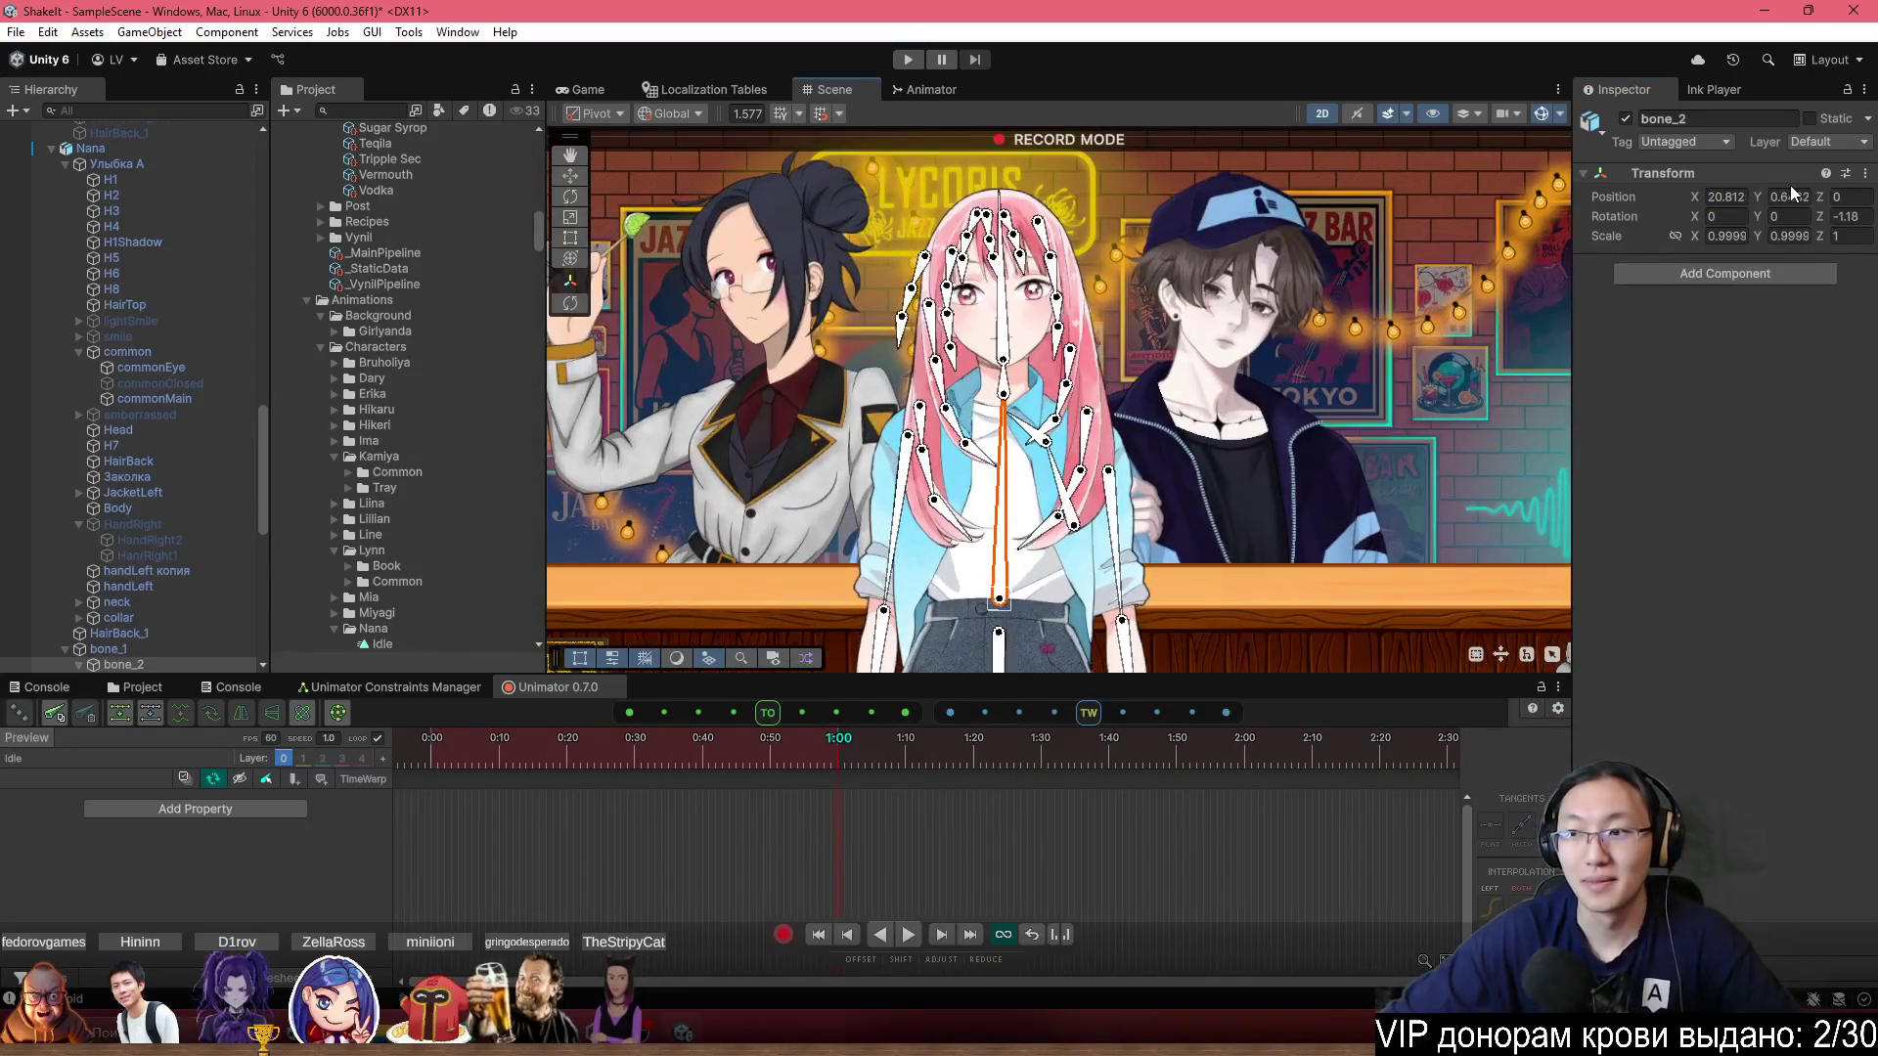
left_click(1725, 196)
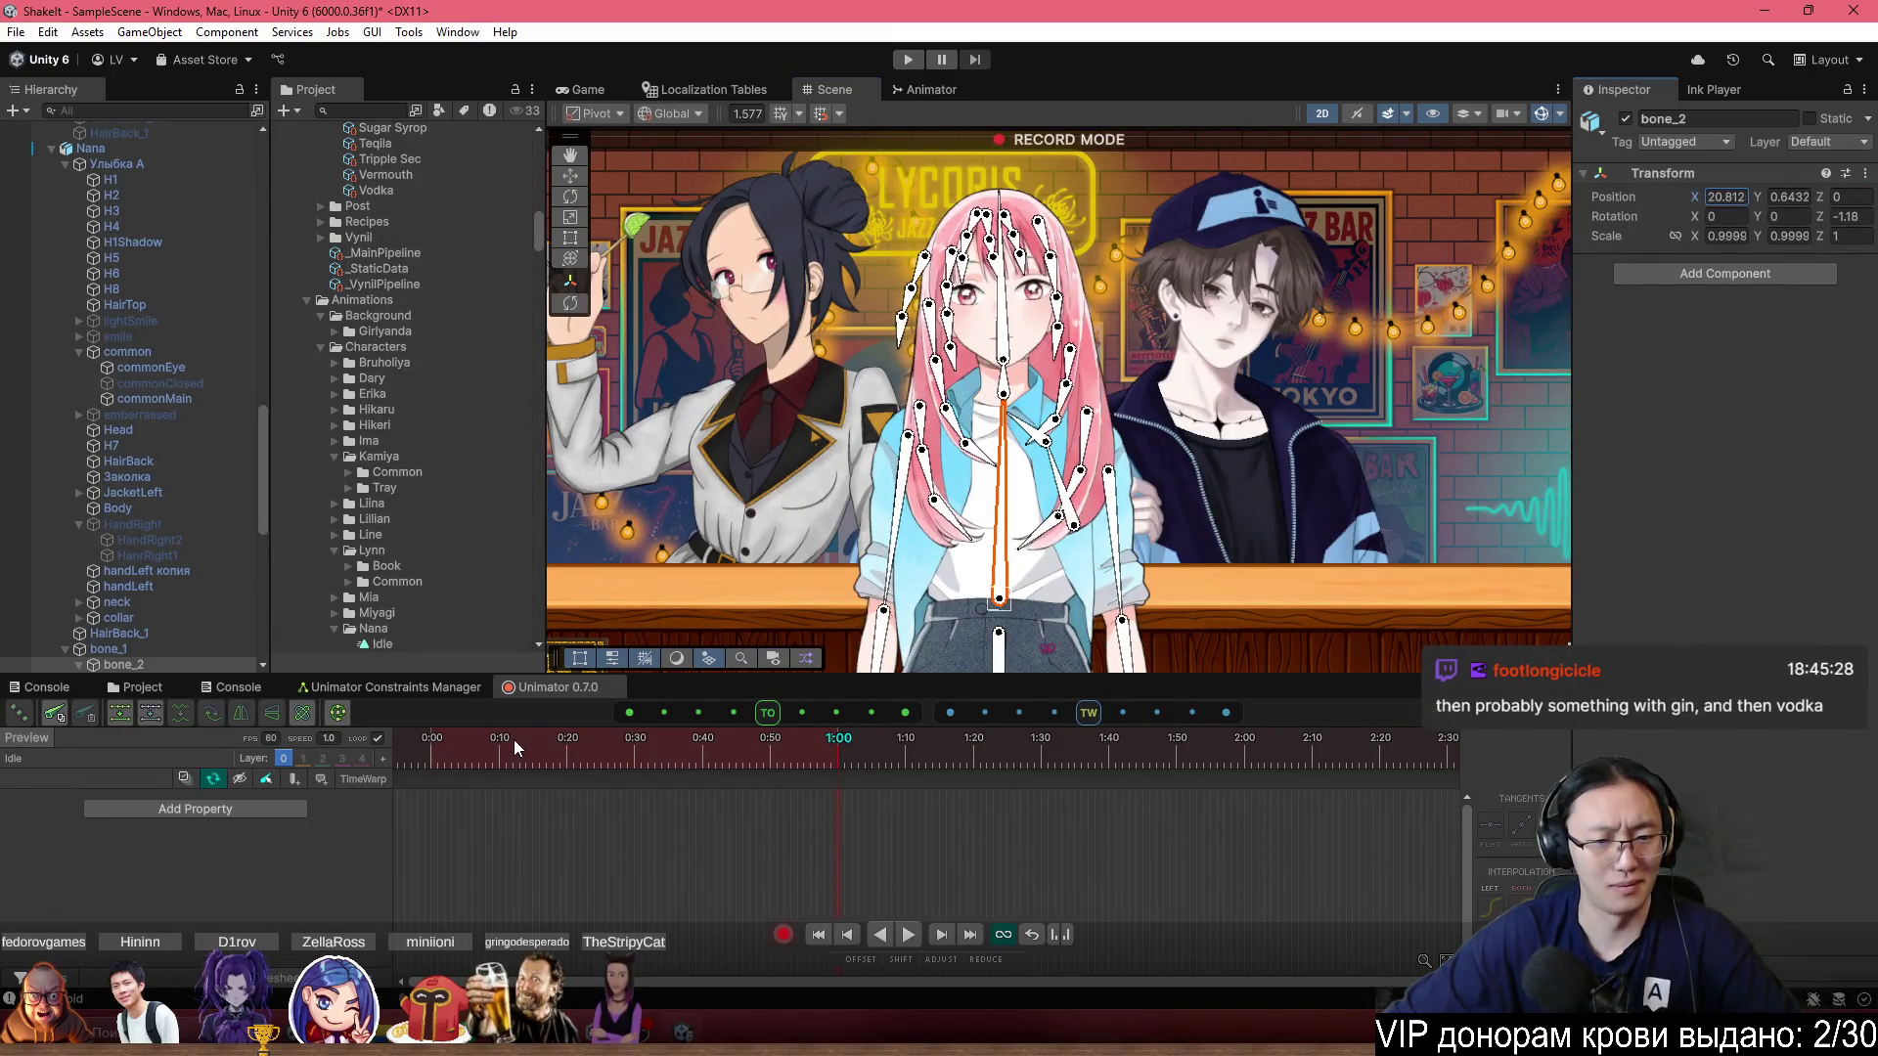
left_click(1565, 338)
mouse_move(1714, 489)
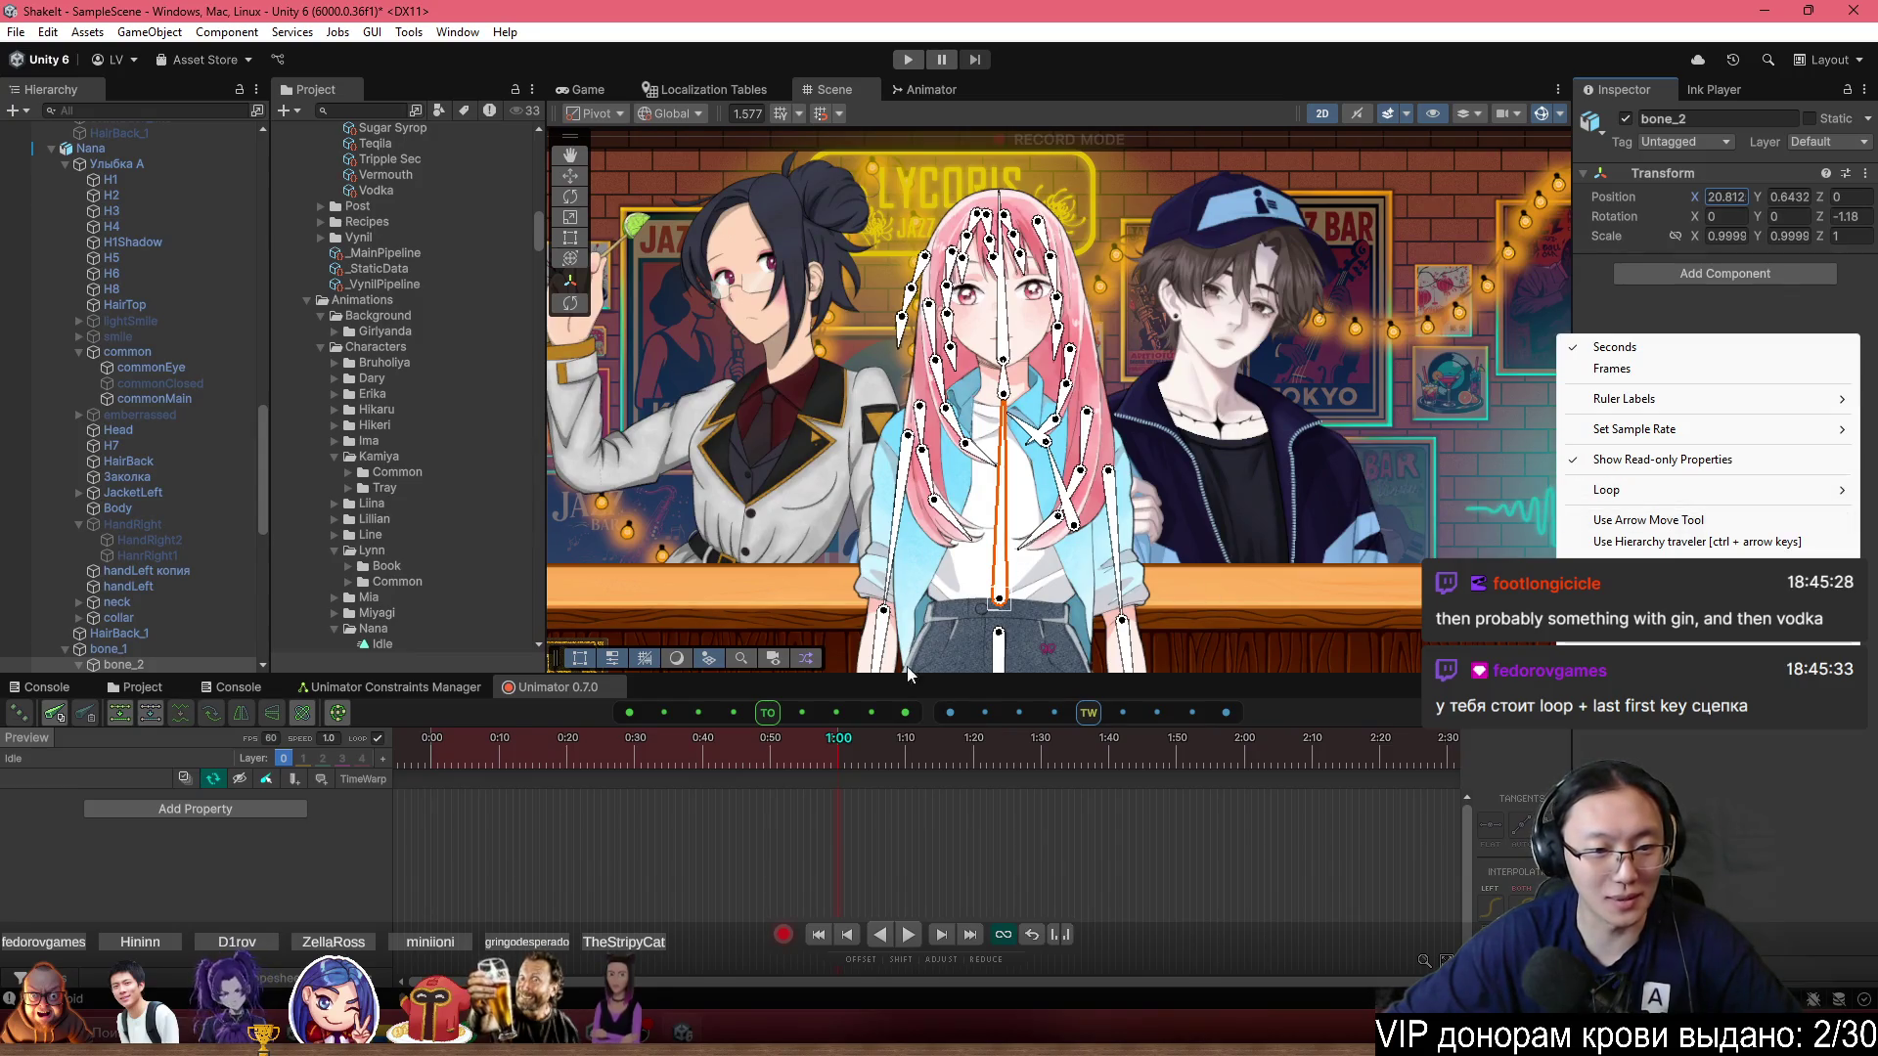
Dismiss the Unimator settings menu, returning to Nana's empty Idle timeline.
left_click(839, 749)
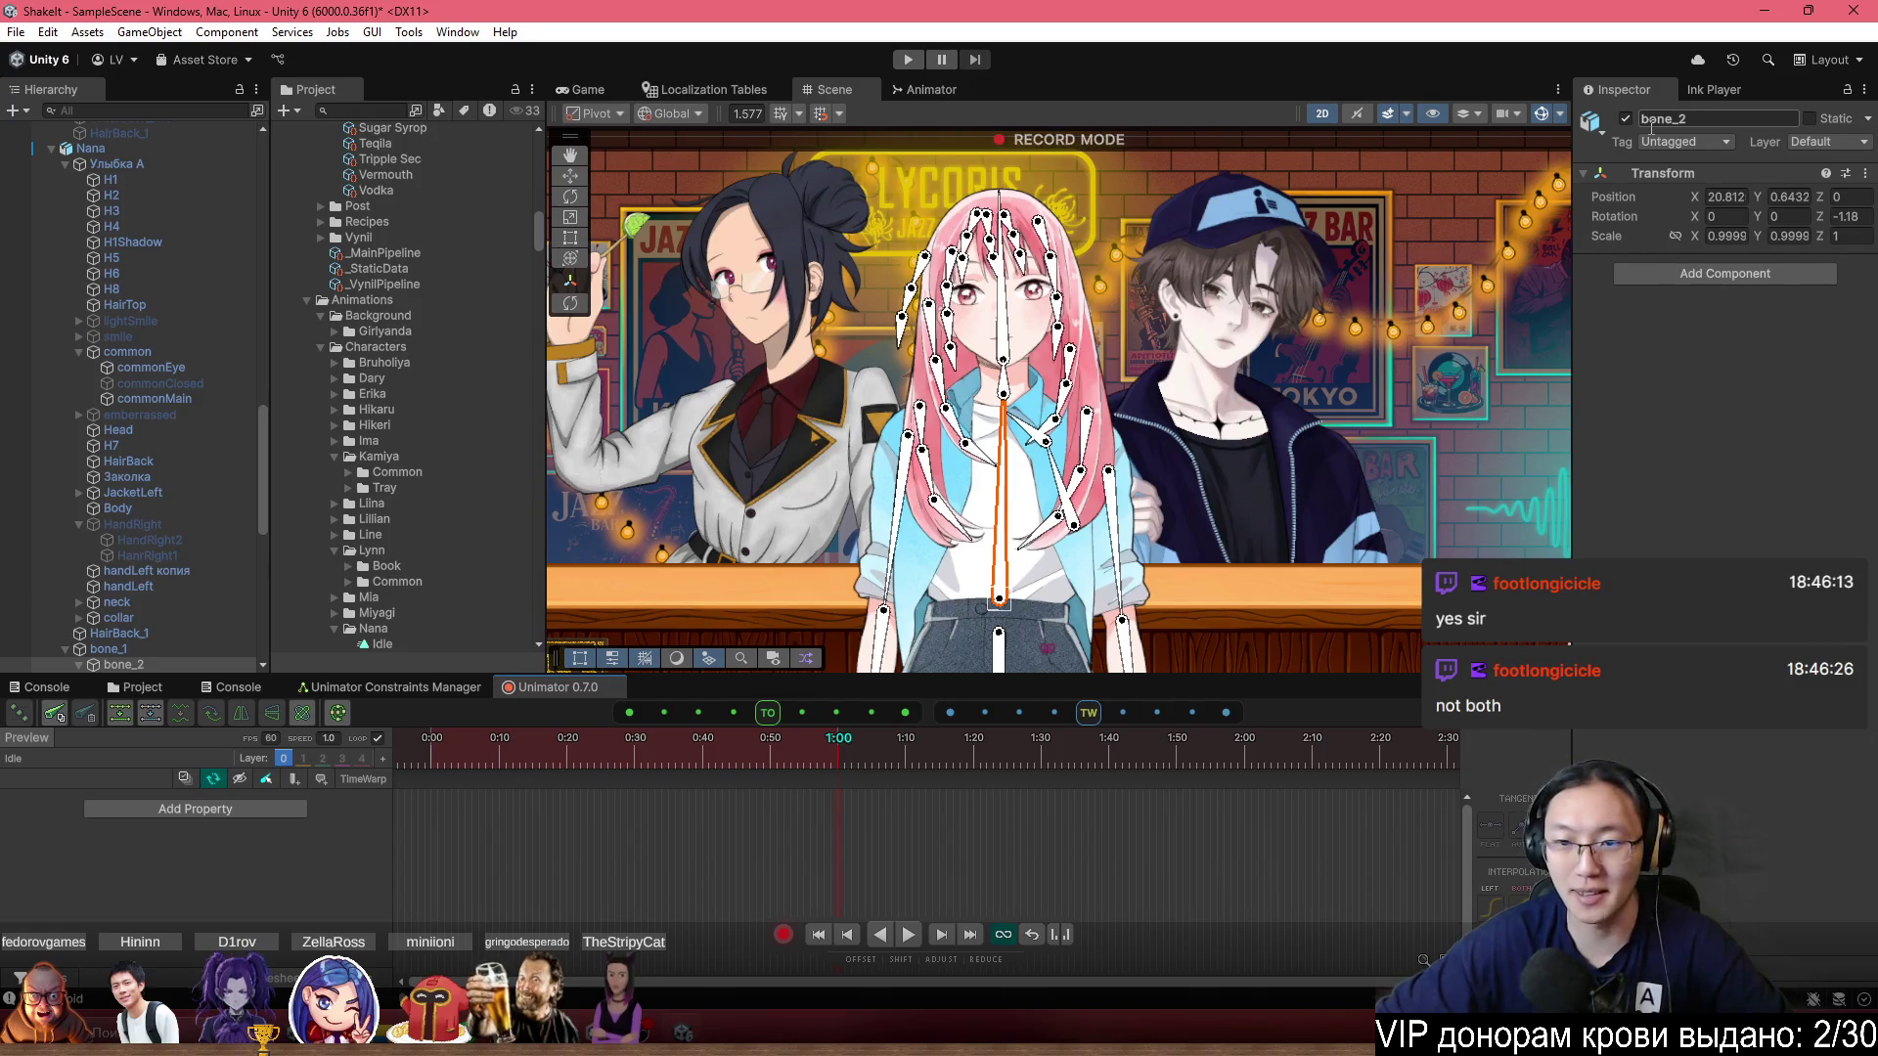
scroll(1063, 422, "up", 3)
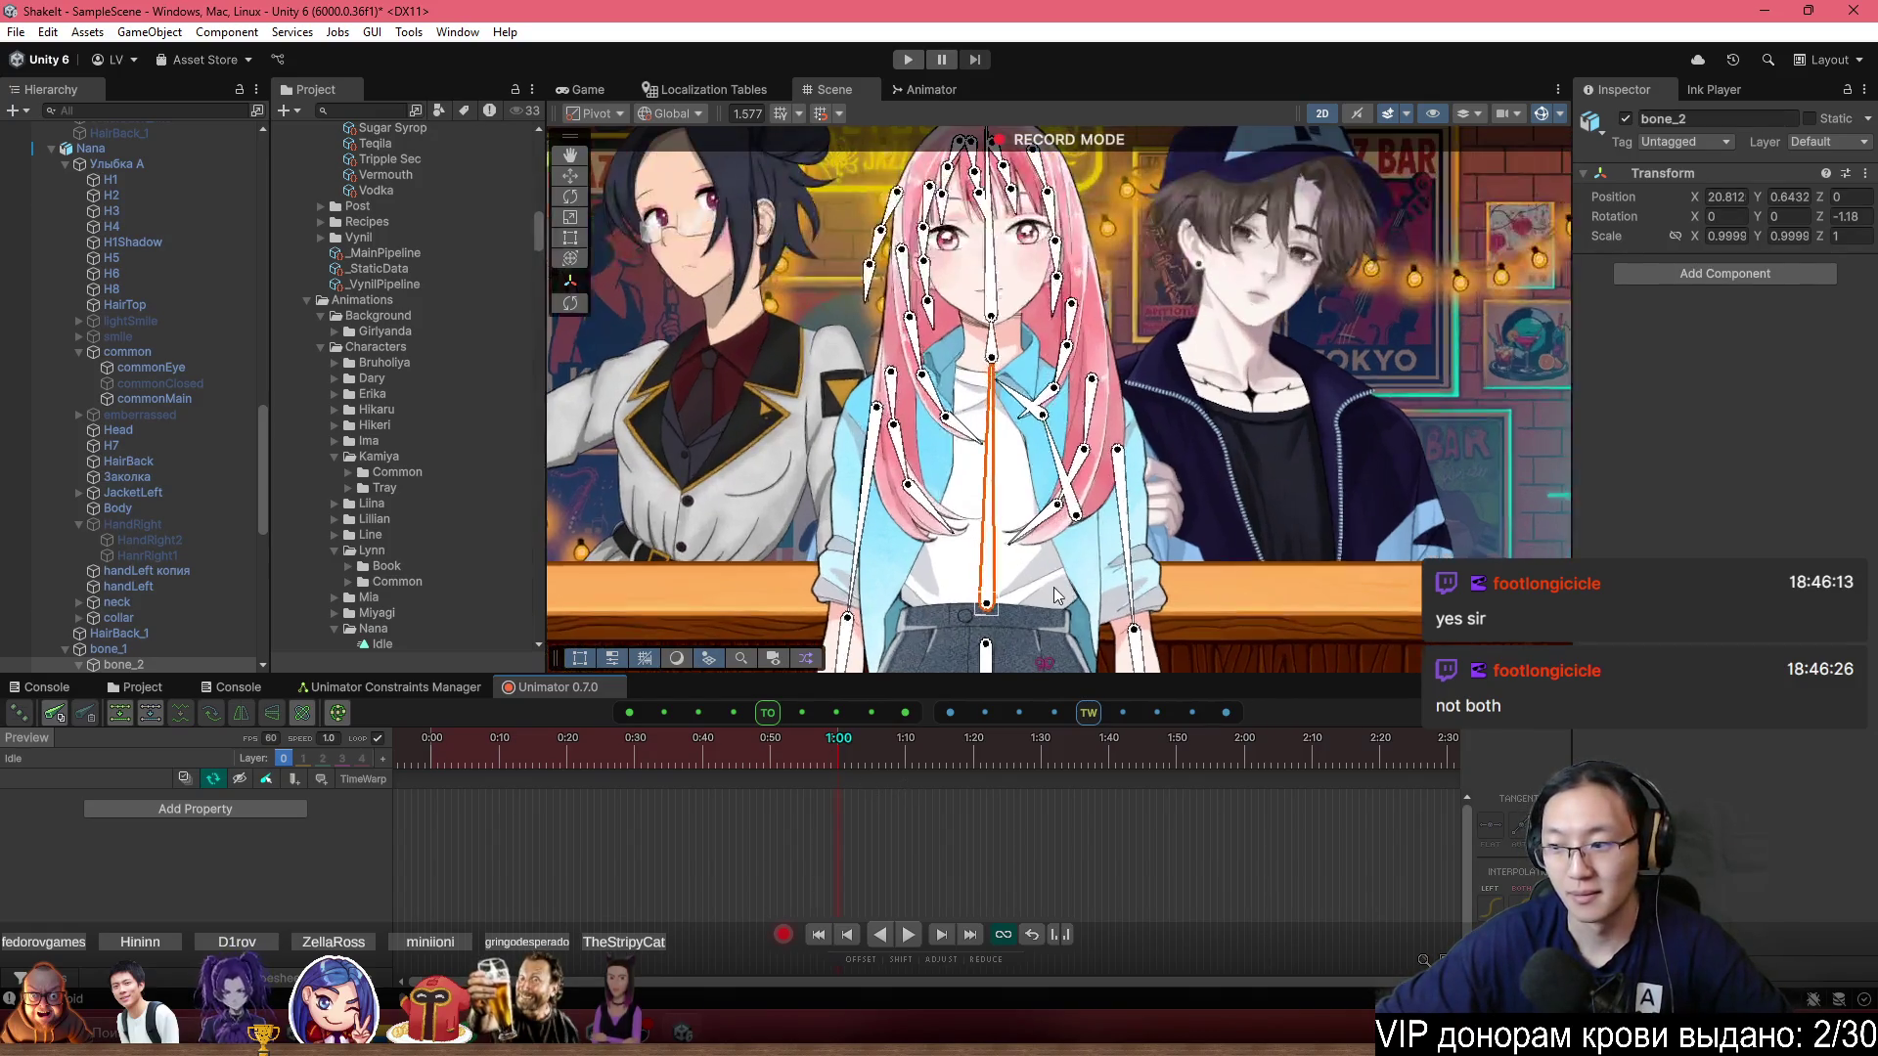
Key a trial bone_2 rotation, then box-select and delete the rotation keyframes.
left_click_drag(1022, 541, 1017, 504)
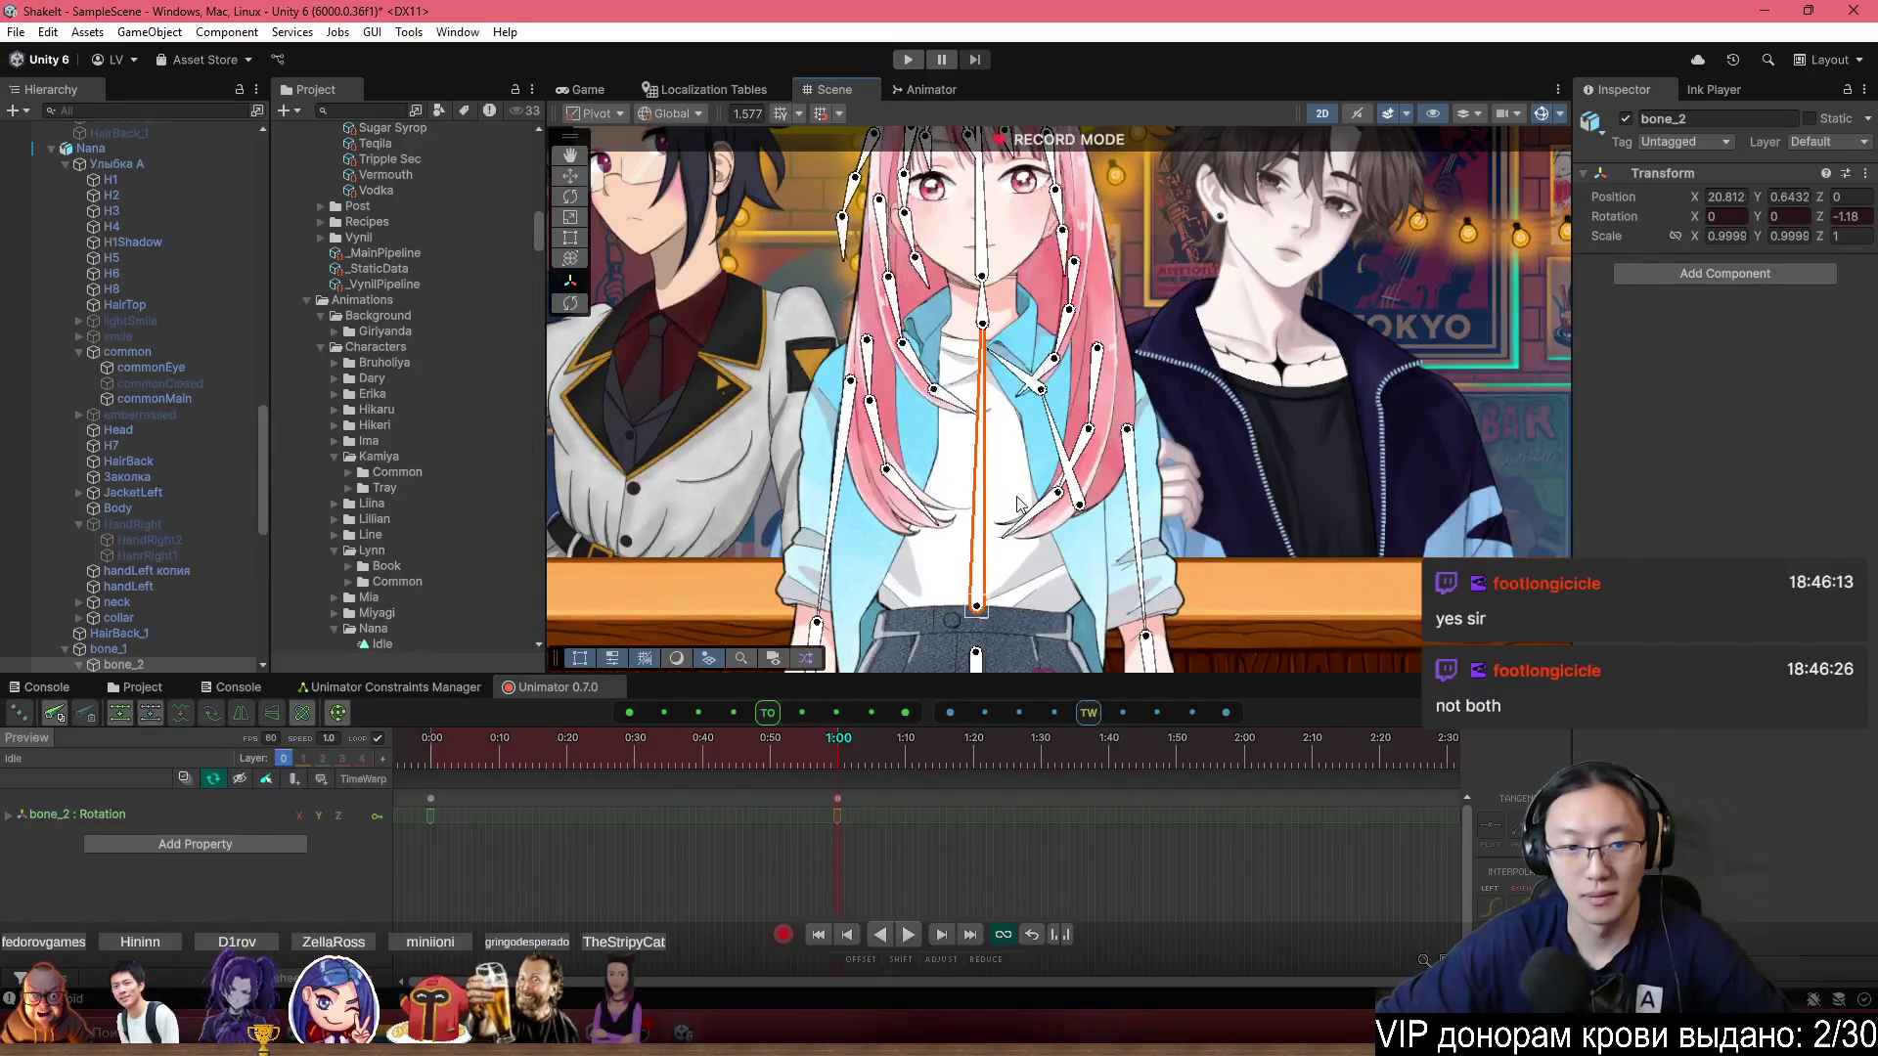
key("ctrl+z")
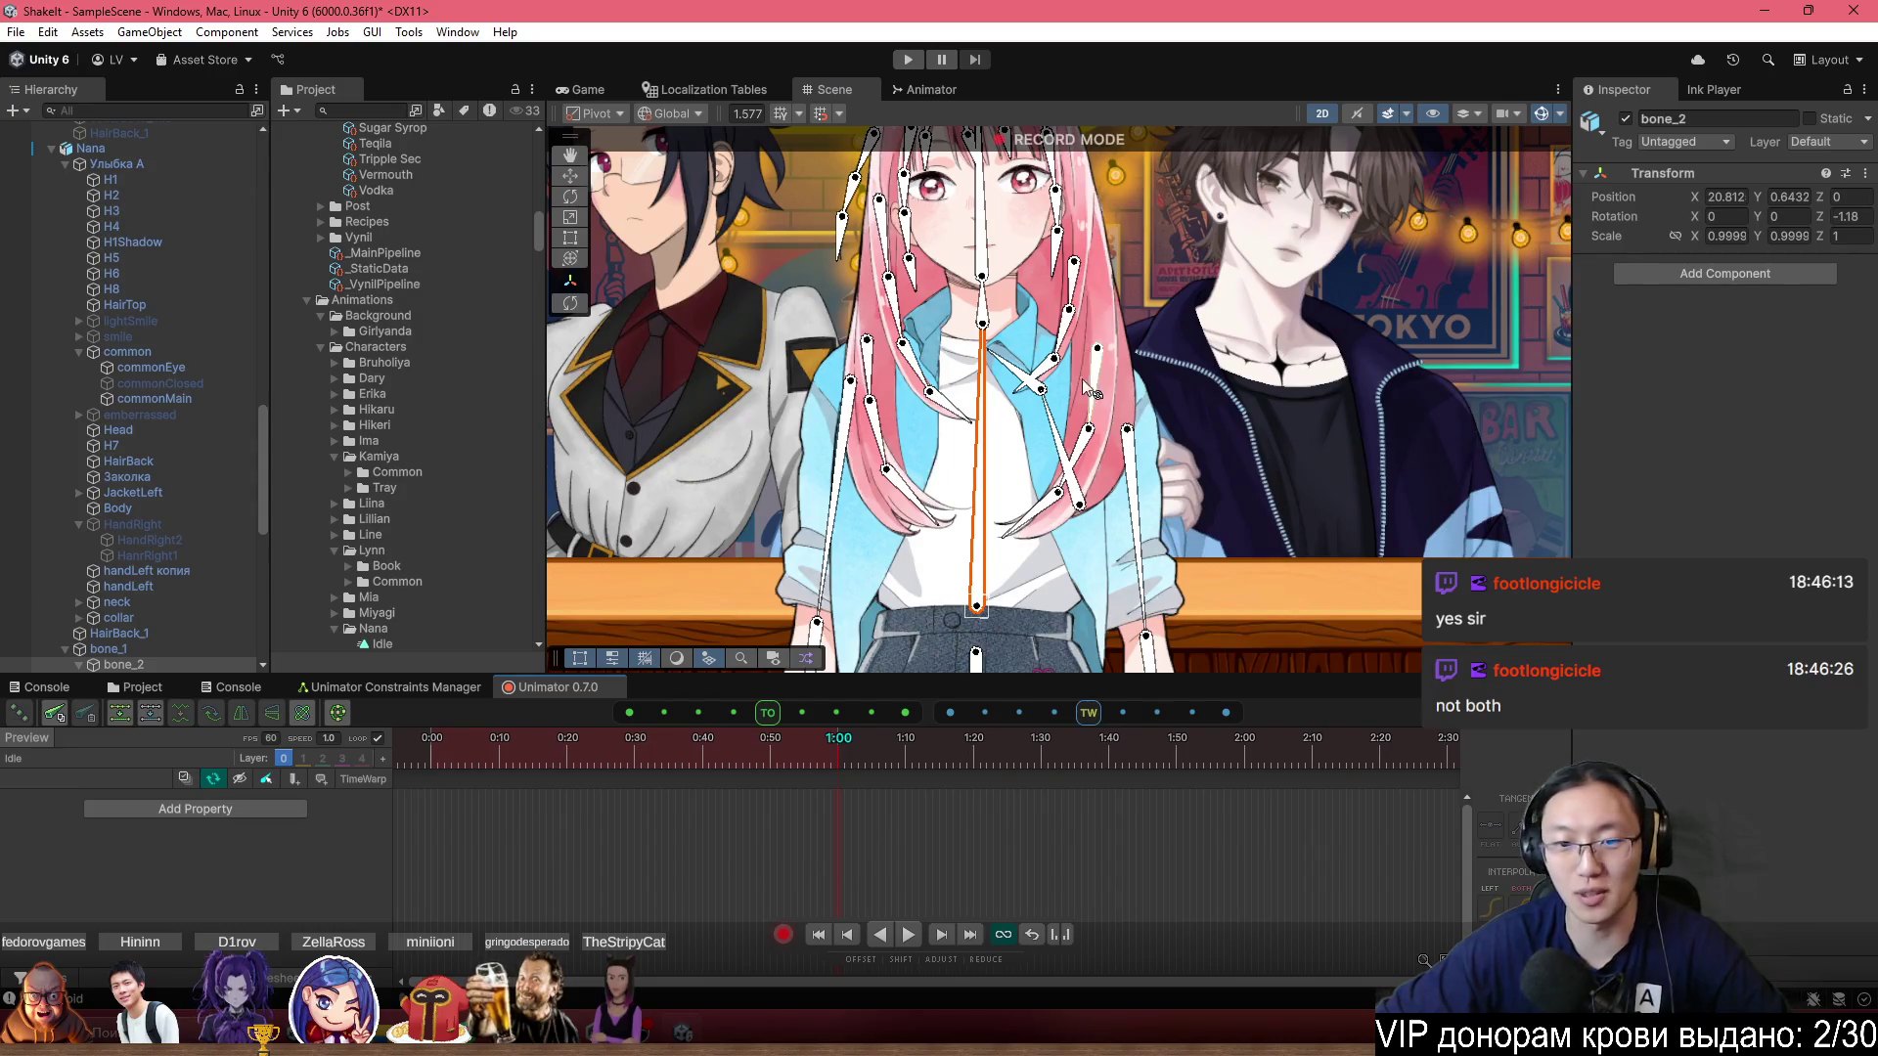
key("ctrl+y")
left_click(835, 489)
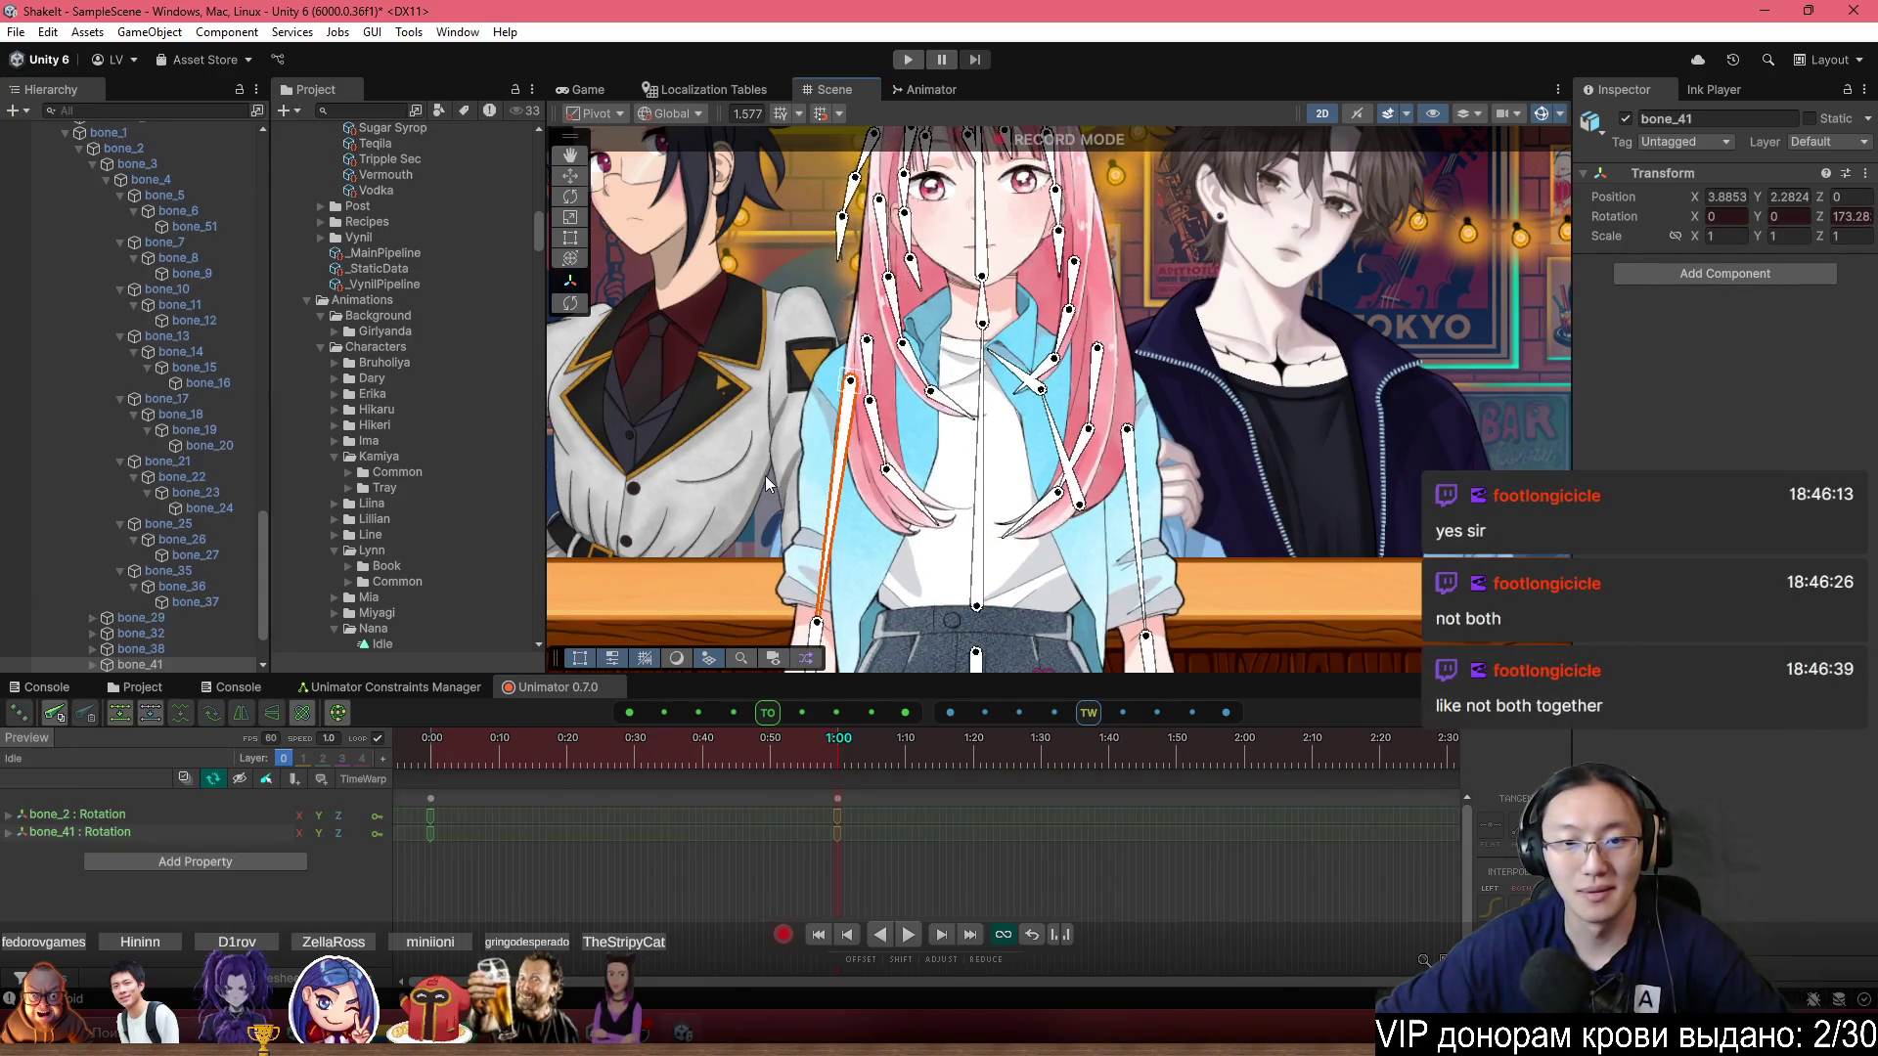
left_click_drag(871, 877, 428, 797)
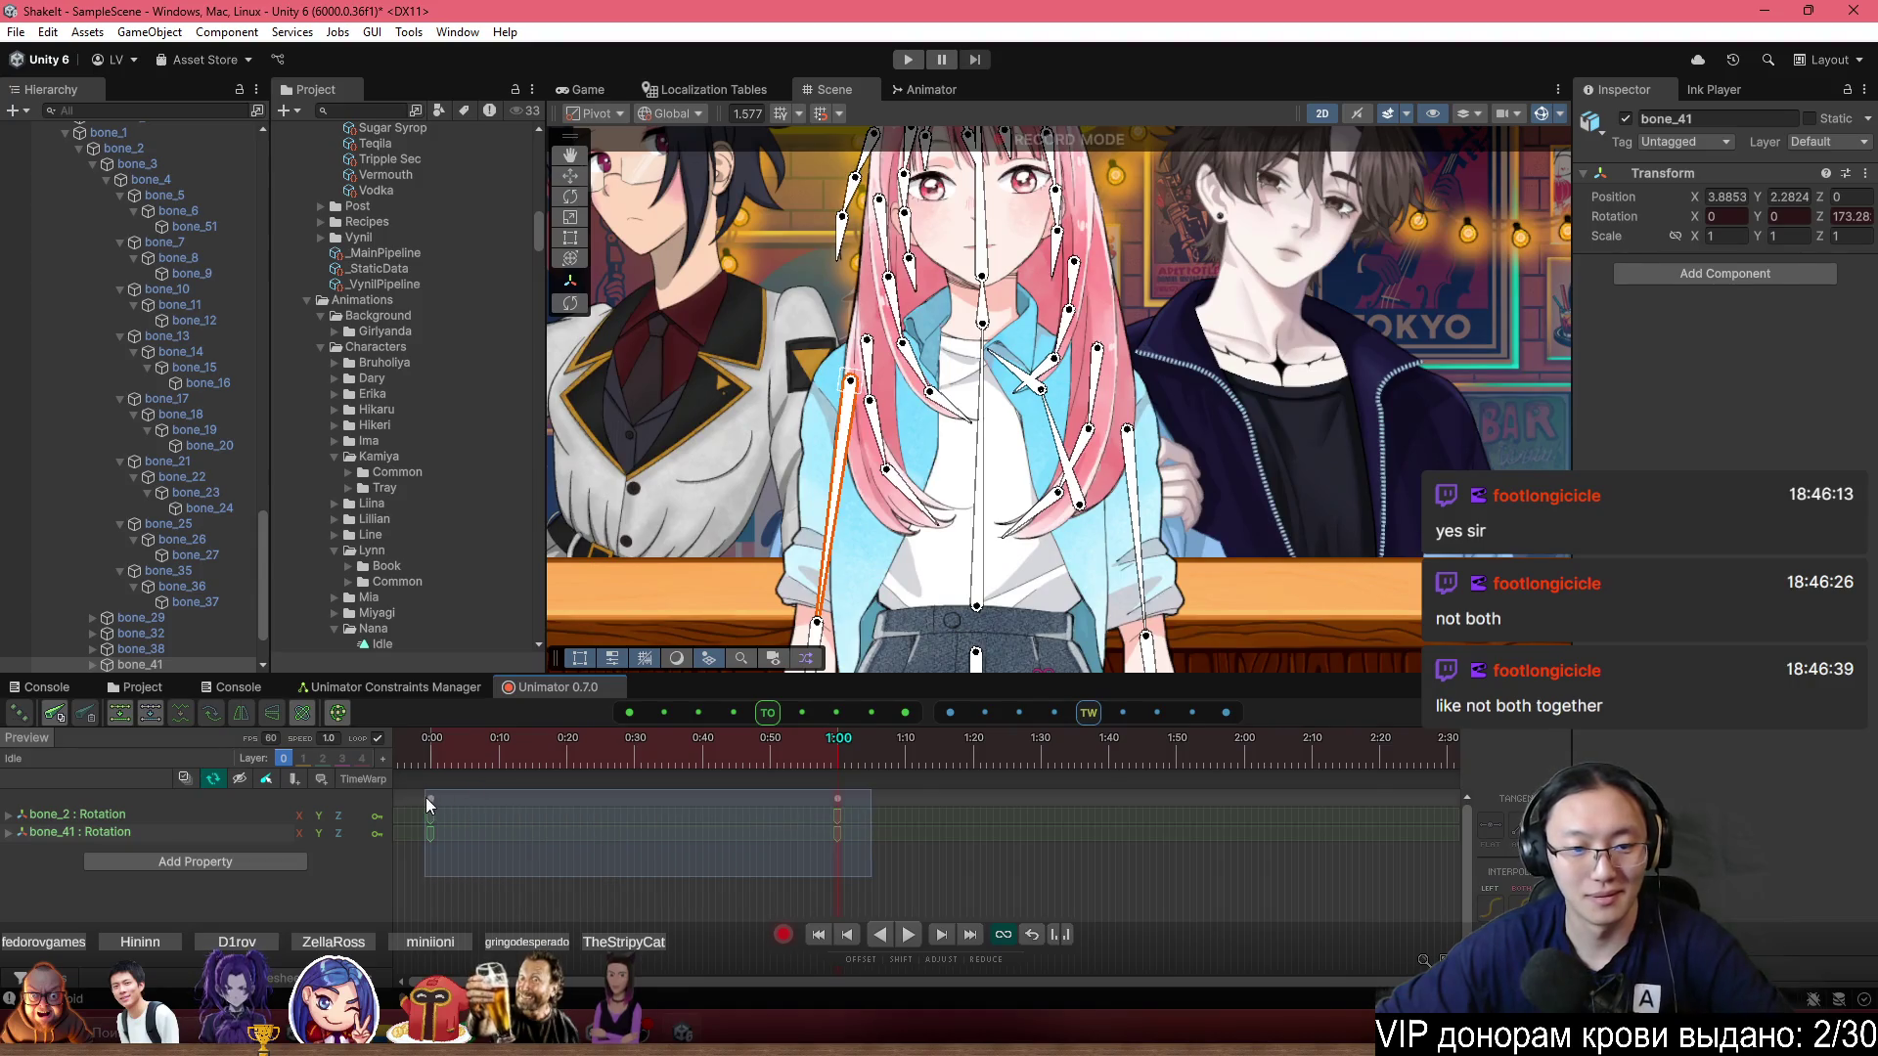
key("Delete")
Turn recording off, preview playback, set the playhead to 1:00, and re-enable recording.
left_click(783, 935)
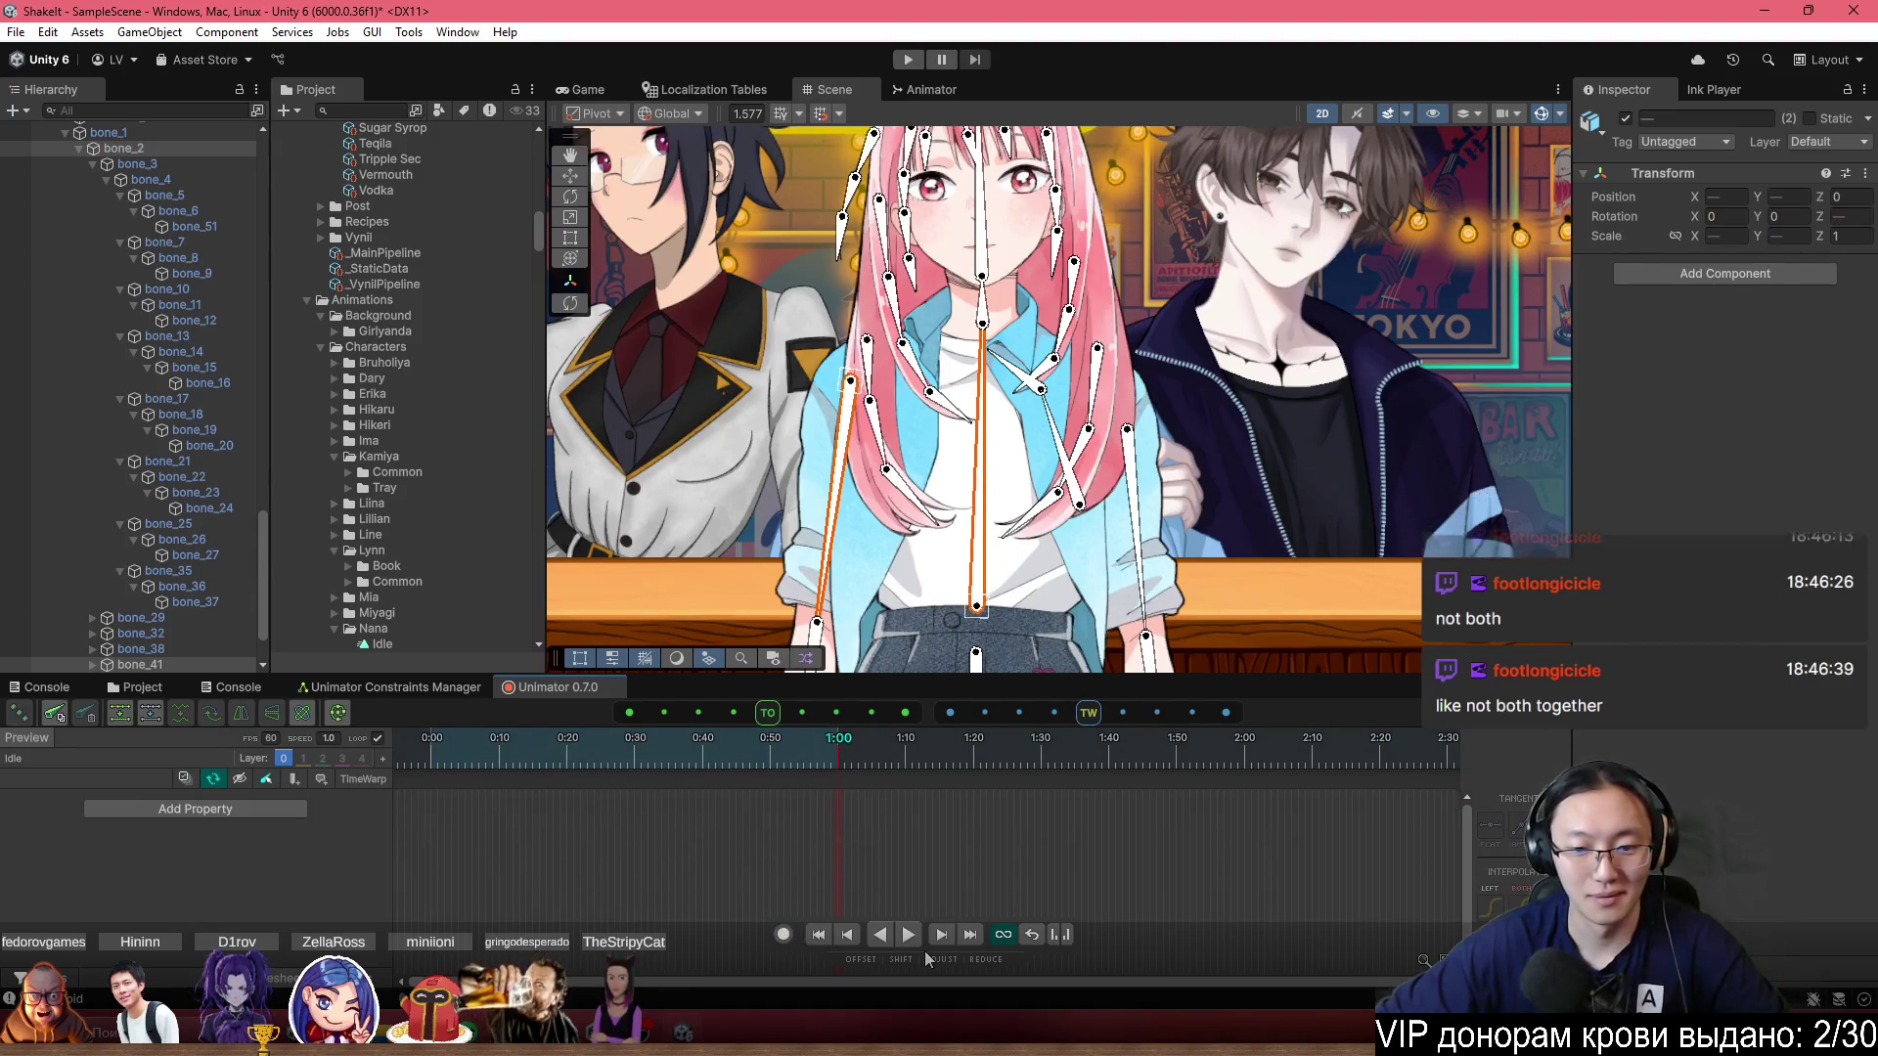
left_click(907, 935)
left_click(837, 760)
left_click(784, 935)
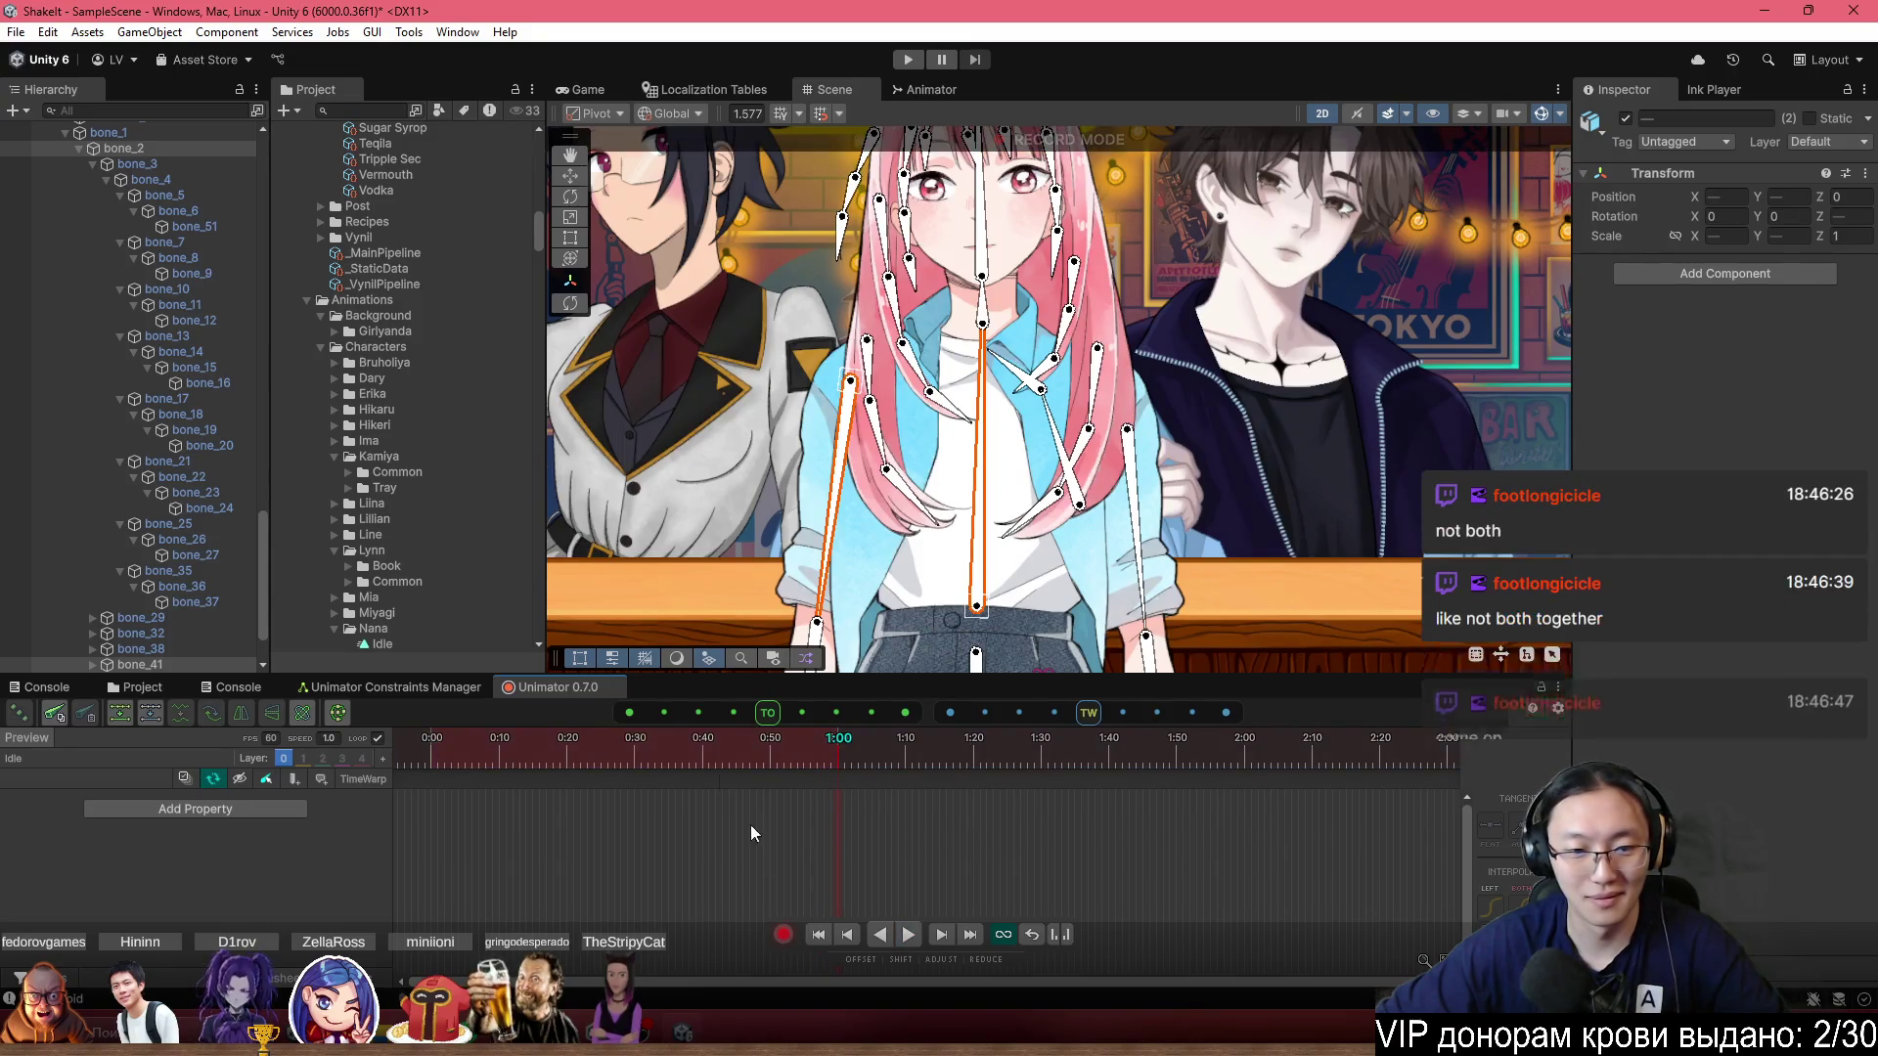
scroll(743, 471, "down", 5)
scroll(866, 547, "up", 1)
Undo a trial bone_39 rotation key at 1:00, stop recording, and select POPUPS.
left_click_drag(966, 587, 1012, 589)
key("ctrl+z")
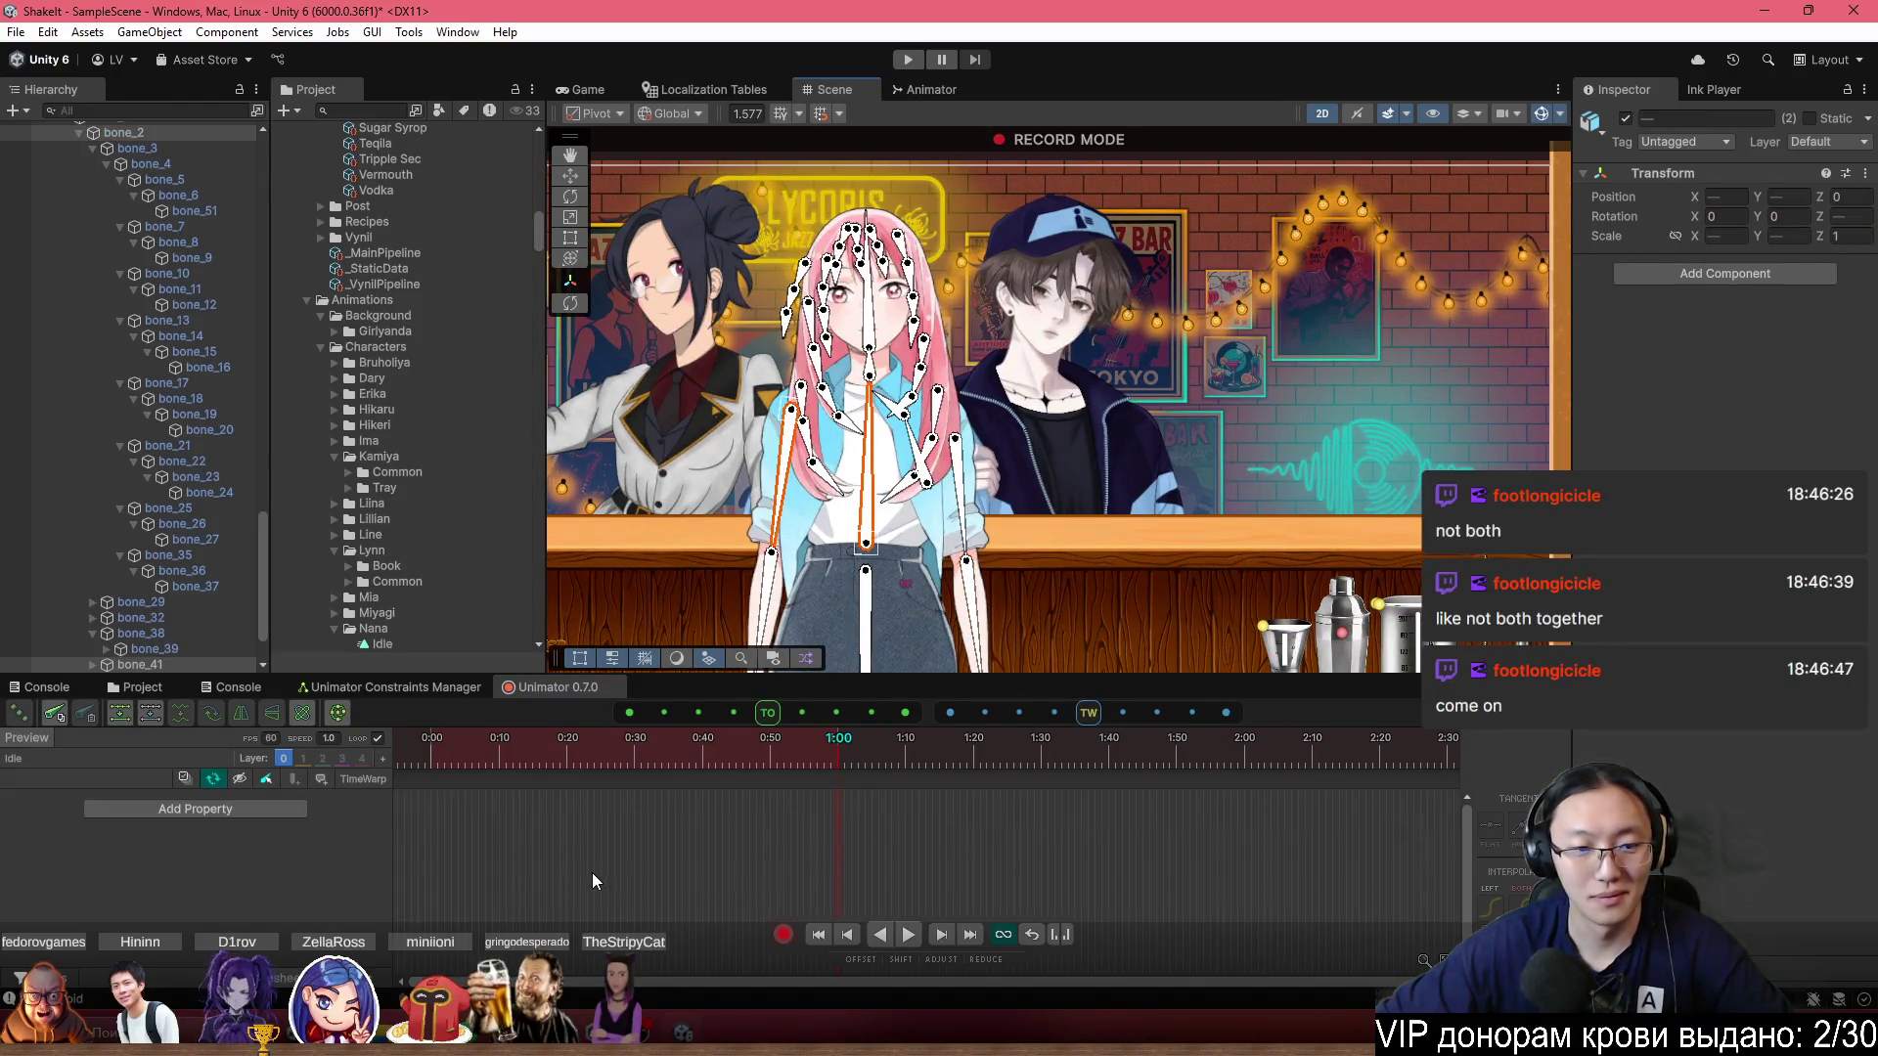
left_click(782, 934)
scroll(1212, 468, "down", 3)
left_click(1212, 468)
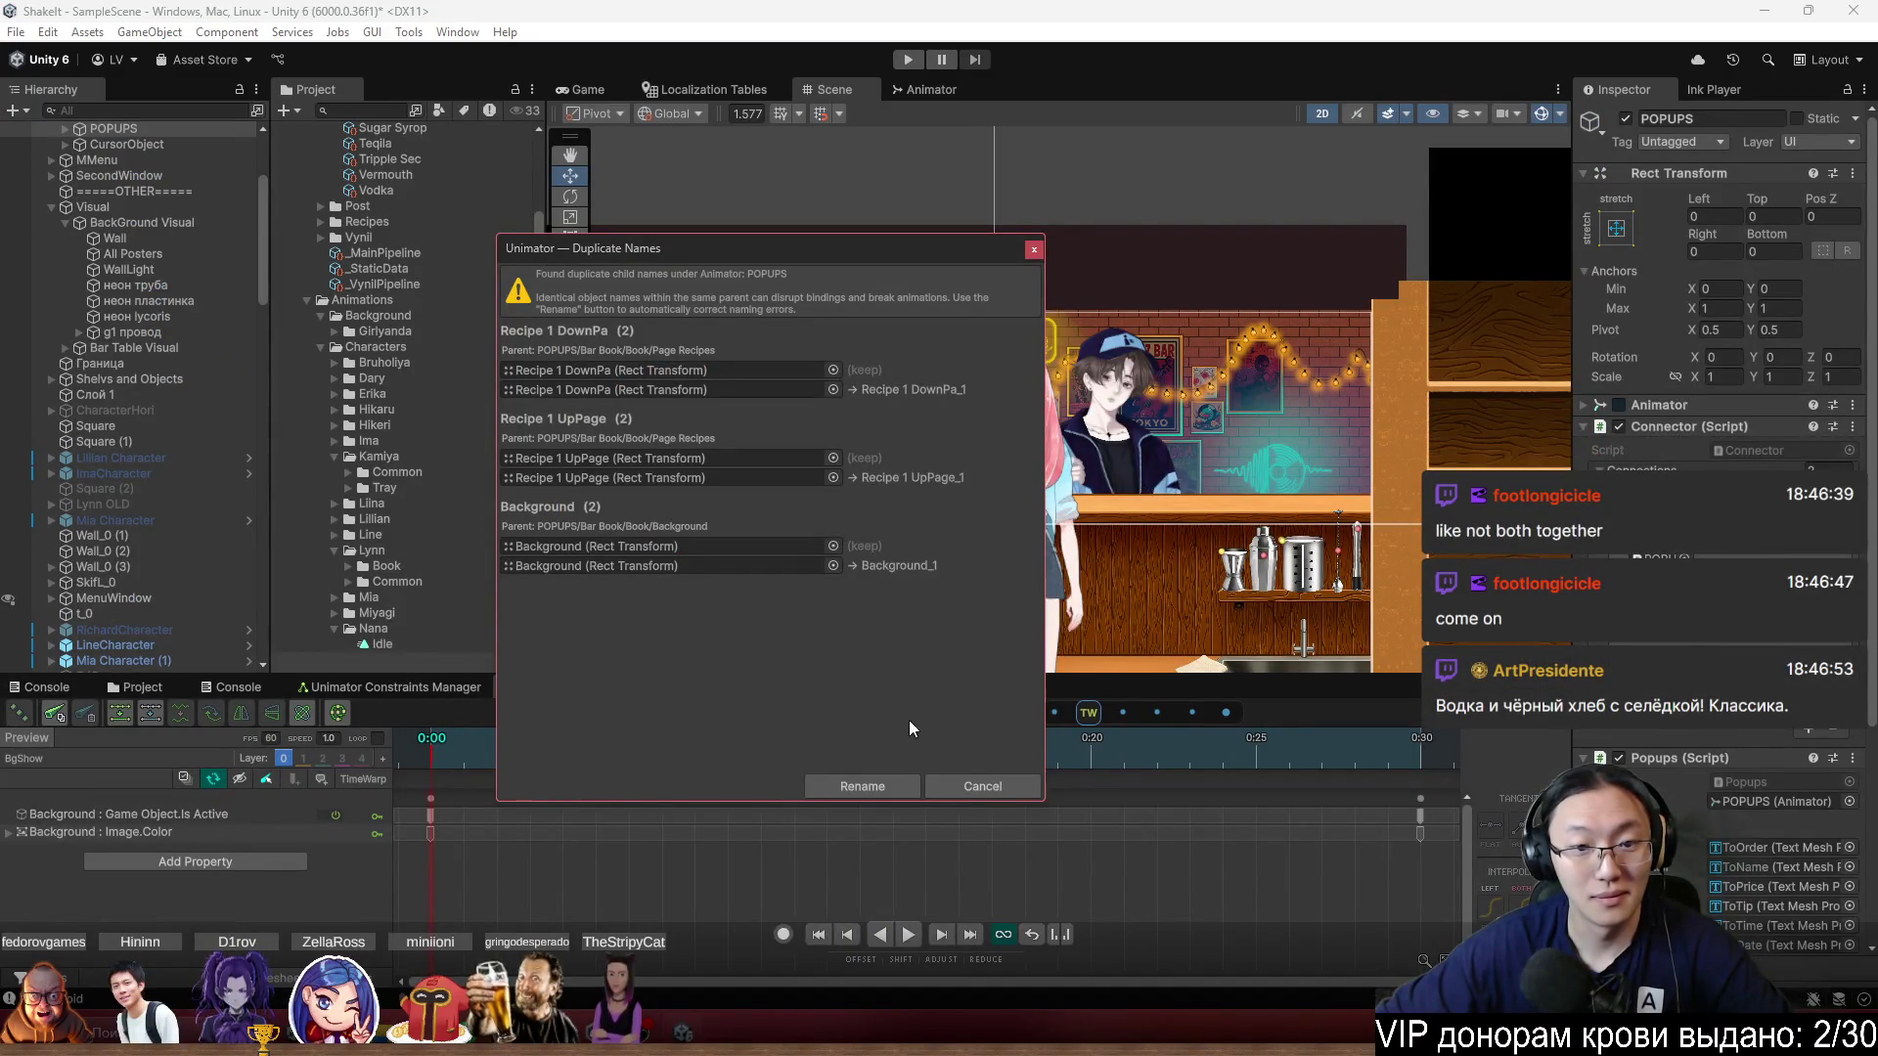
Cancel the Duplicate Names rename prompt and reselect Nana.
left_click(1011, 793)
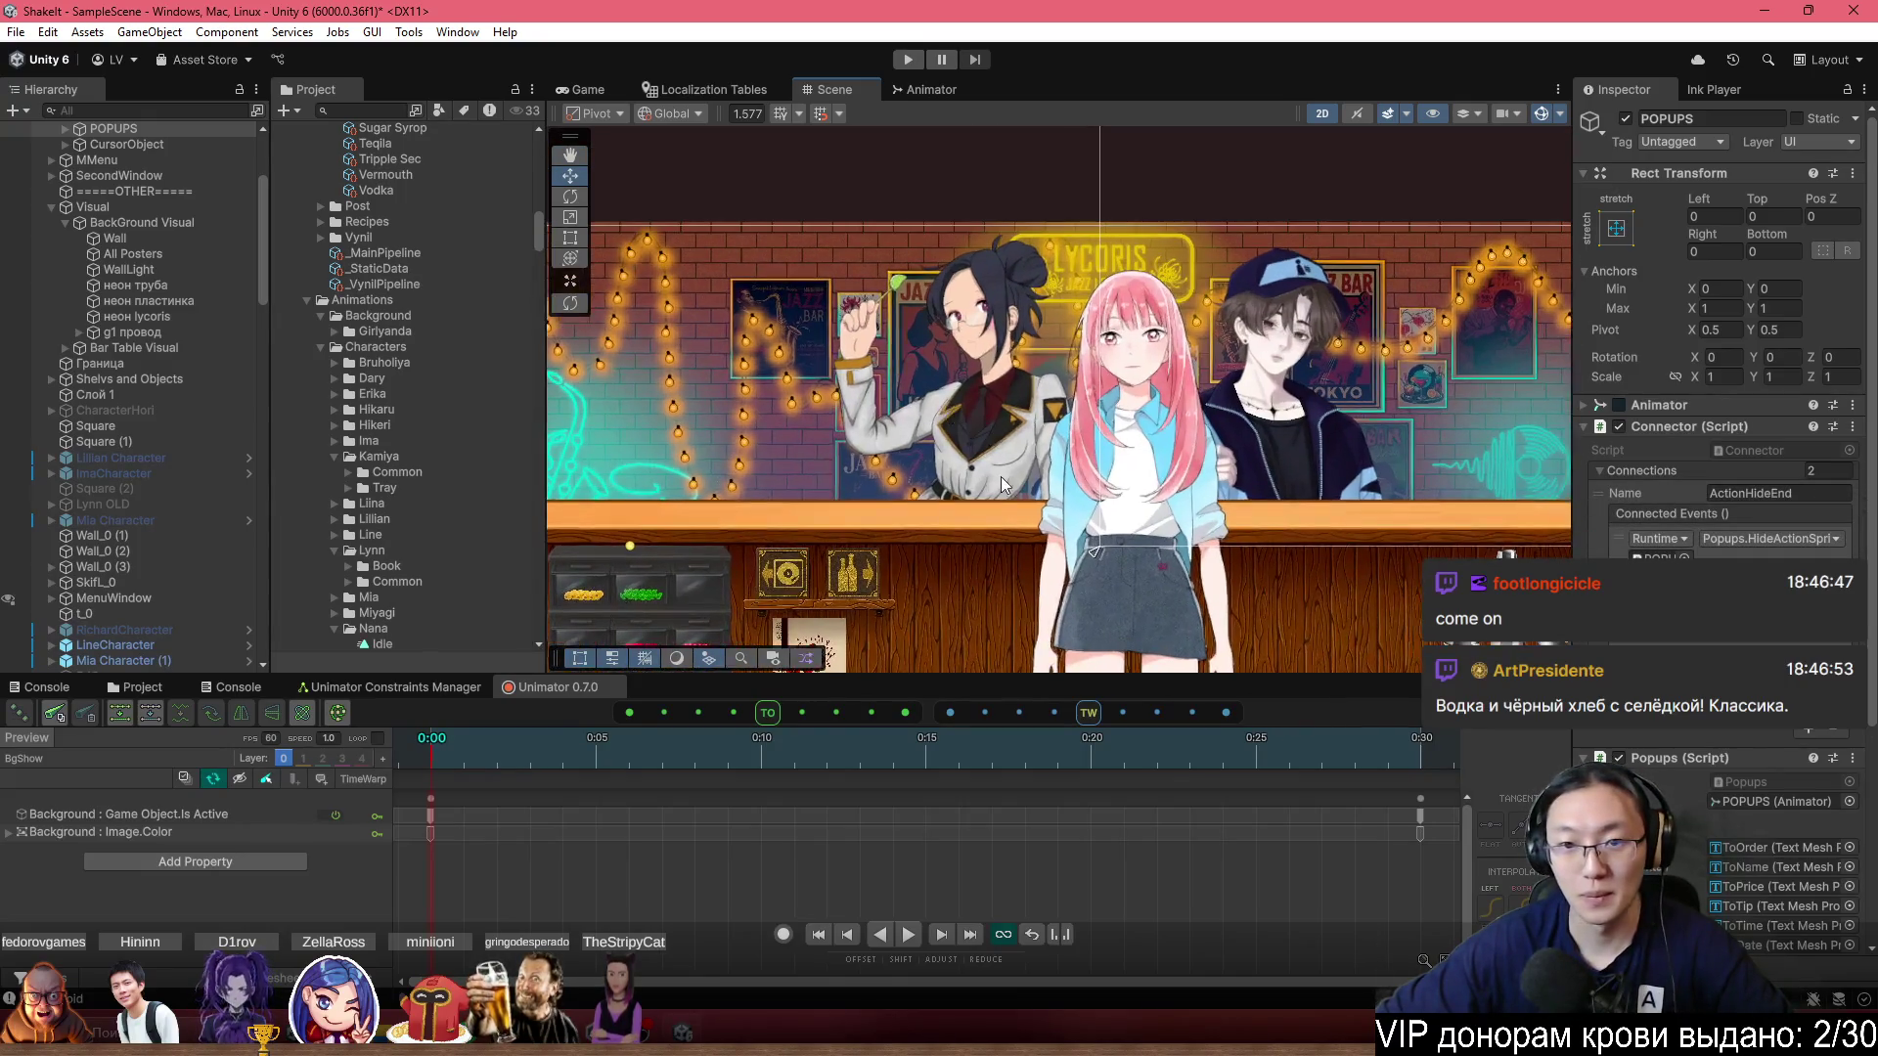
left_click(1109, 495)
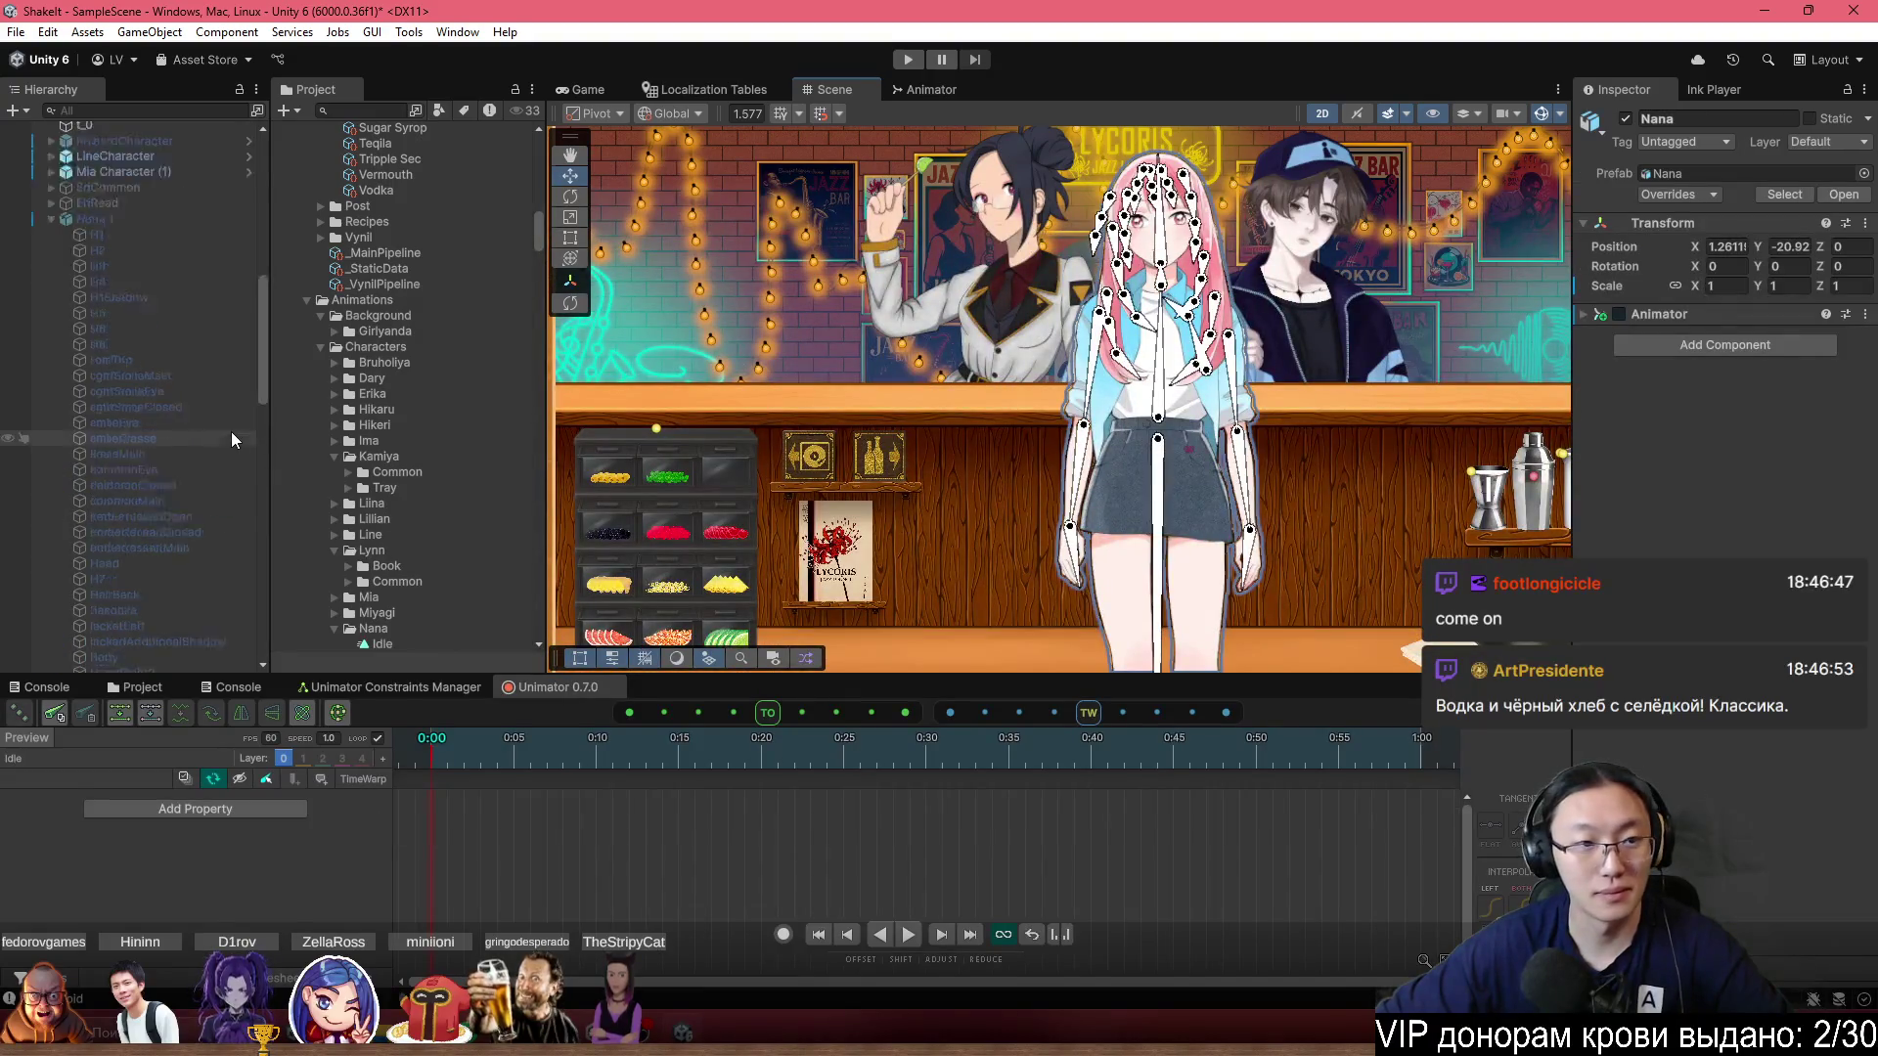
Hide Nana with Alt+Shift+A and zoom the Scene view out over the bar and shelves.
key("alt+shift+a")
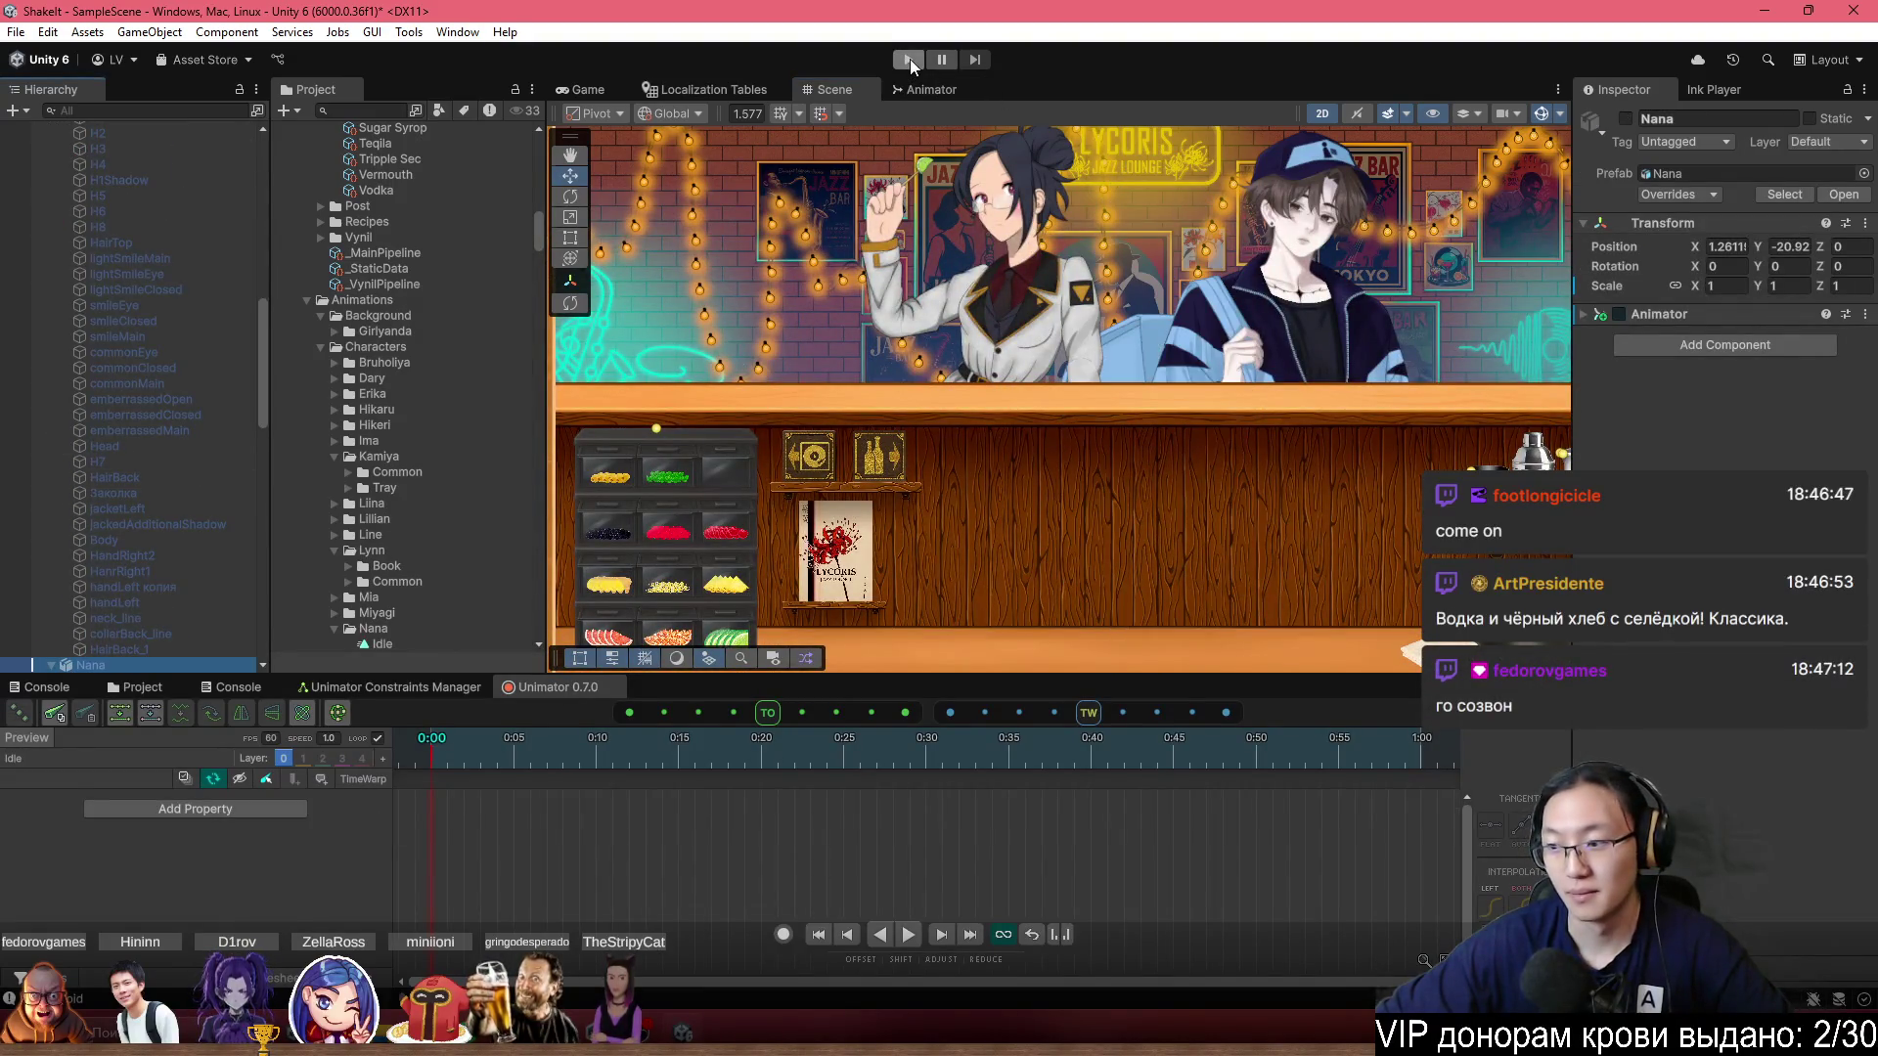
scroll(1094, 499, "down", 2)
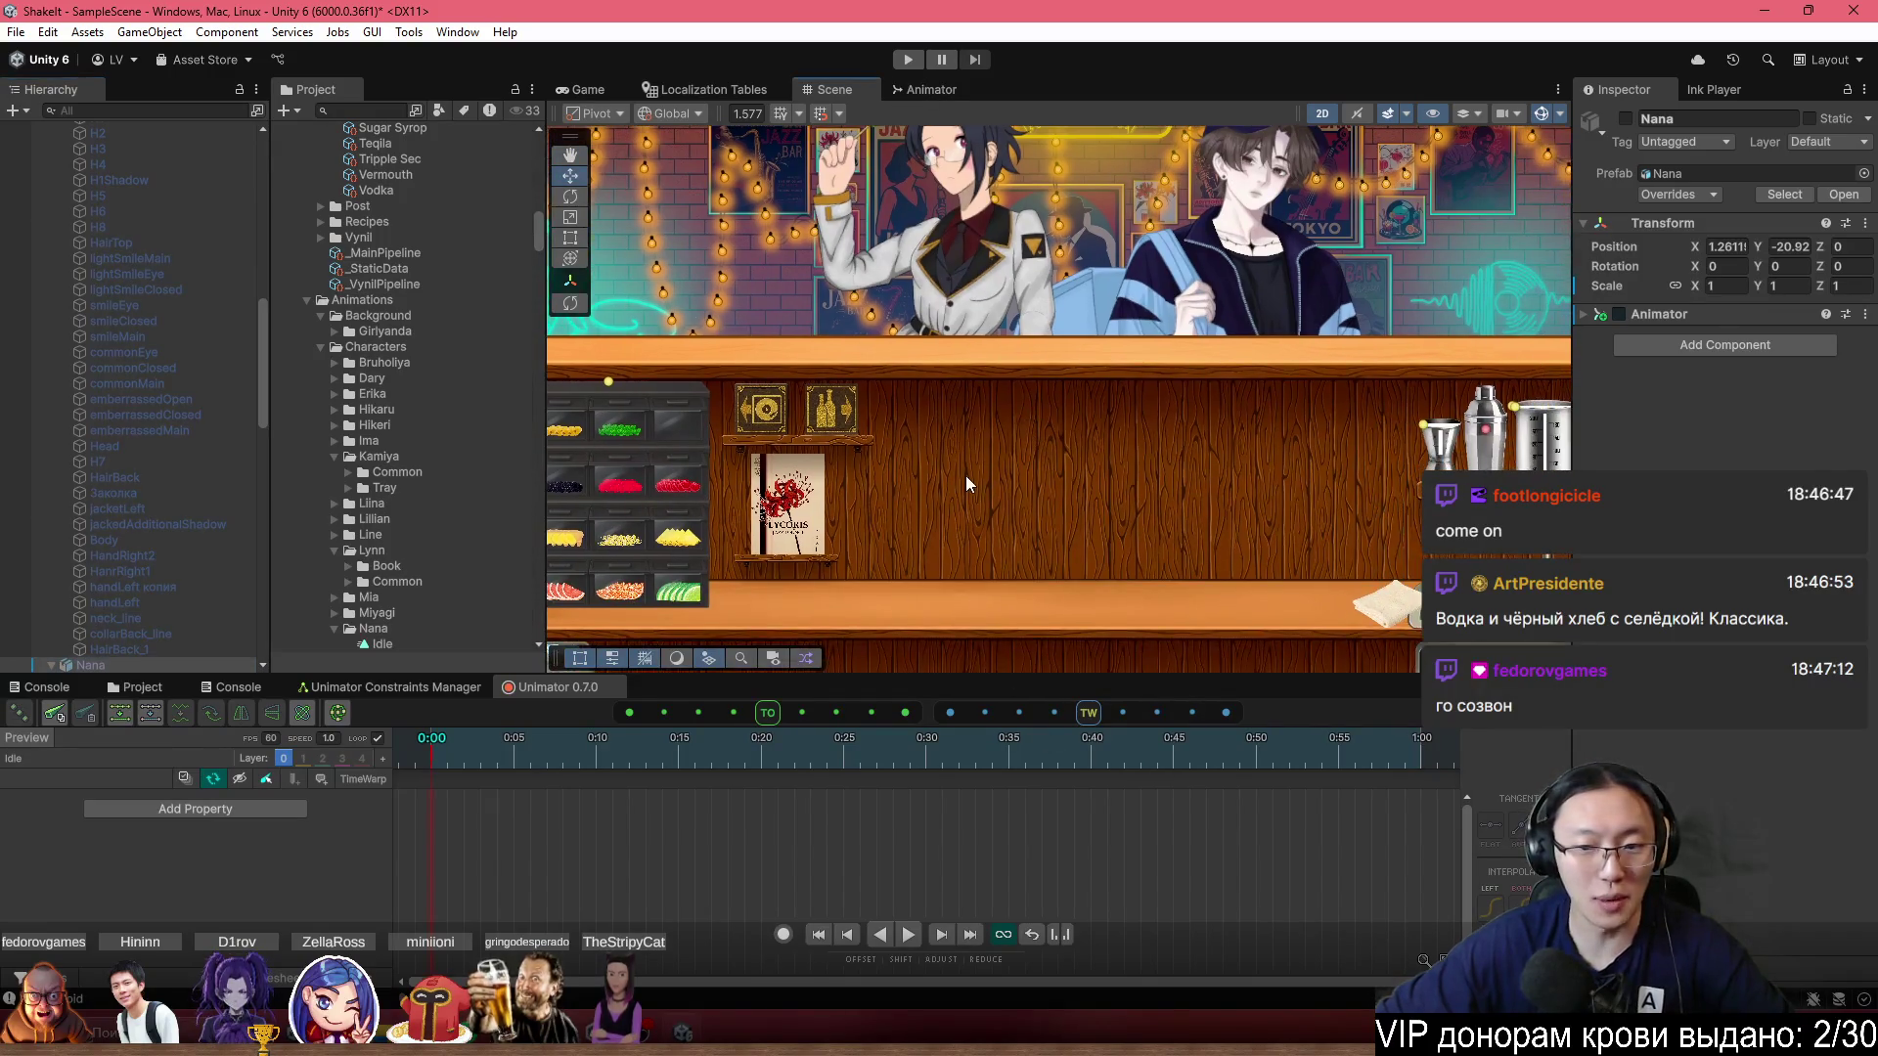
scroll(1041, 508, "down", 1)
scroll(1040, 507, "down", 3)
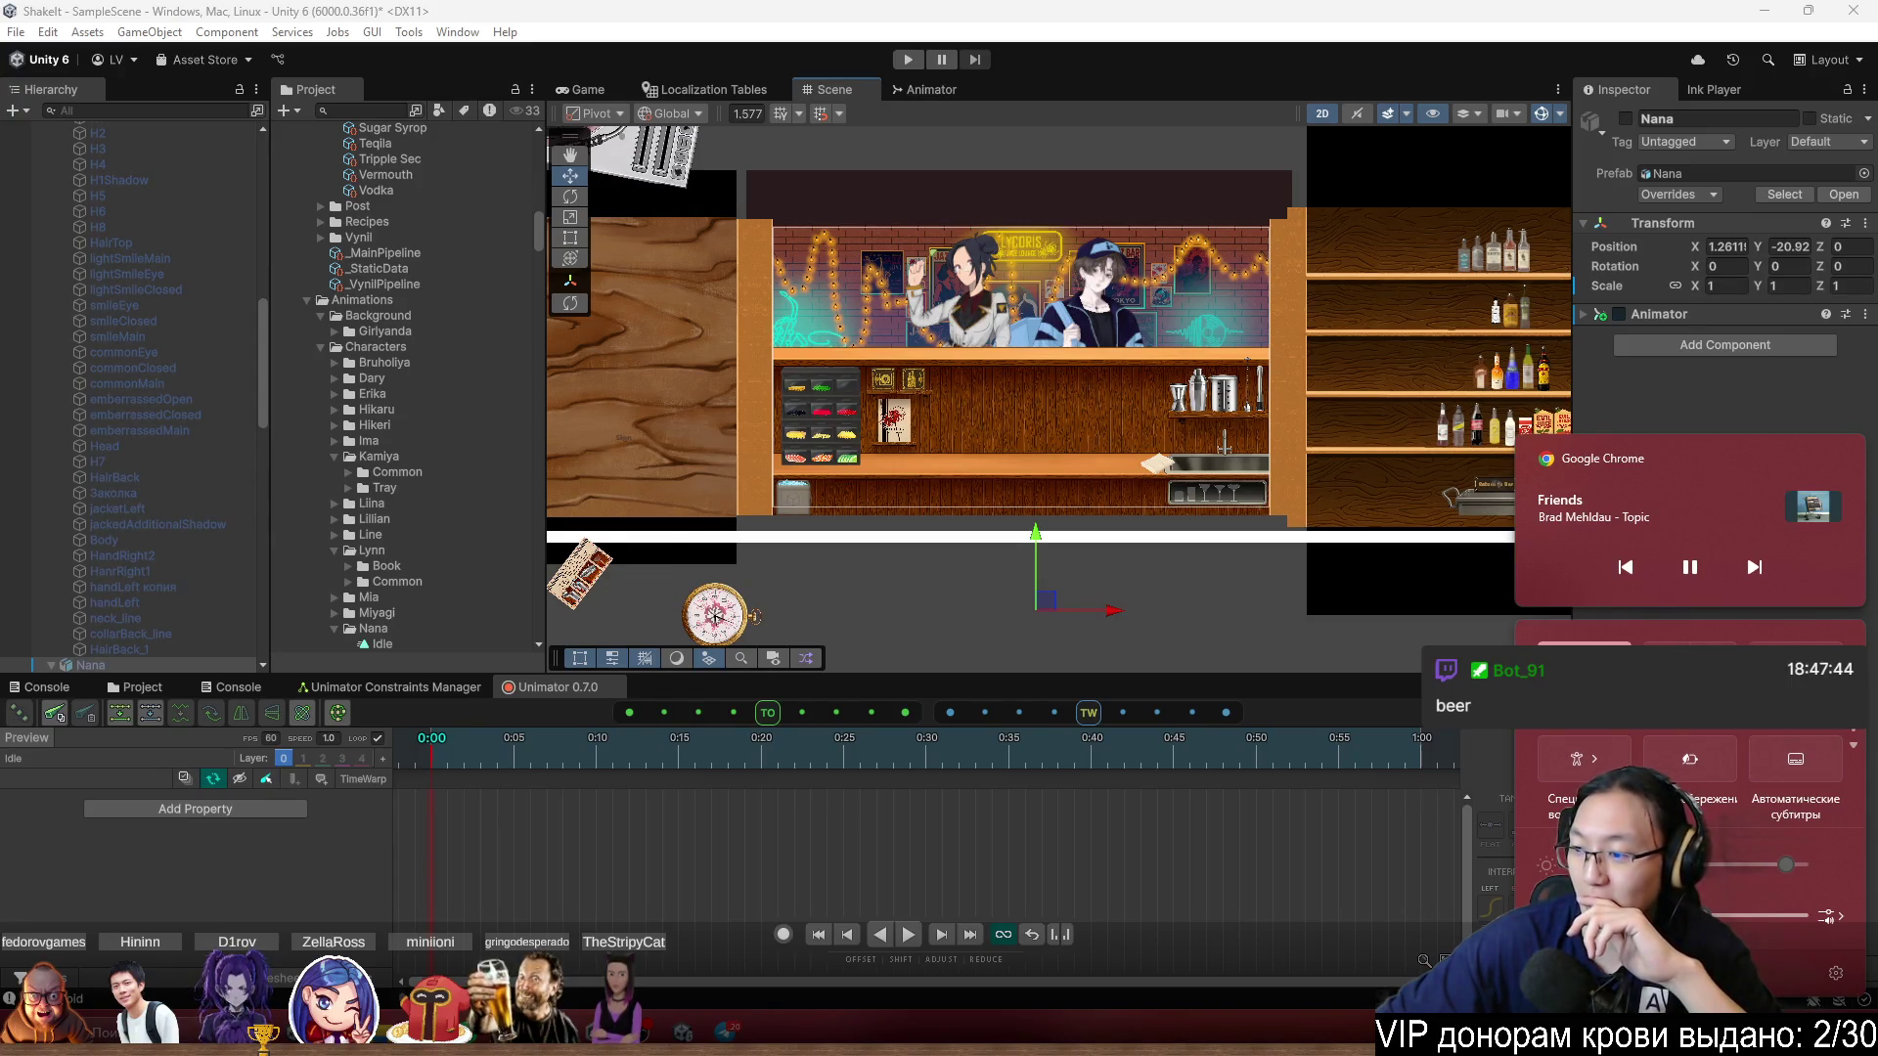
Check the timeline settings' Loop option 'Auto sync first-last keys', then close the menu unchanged.
key("Escape")
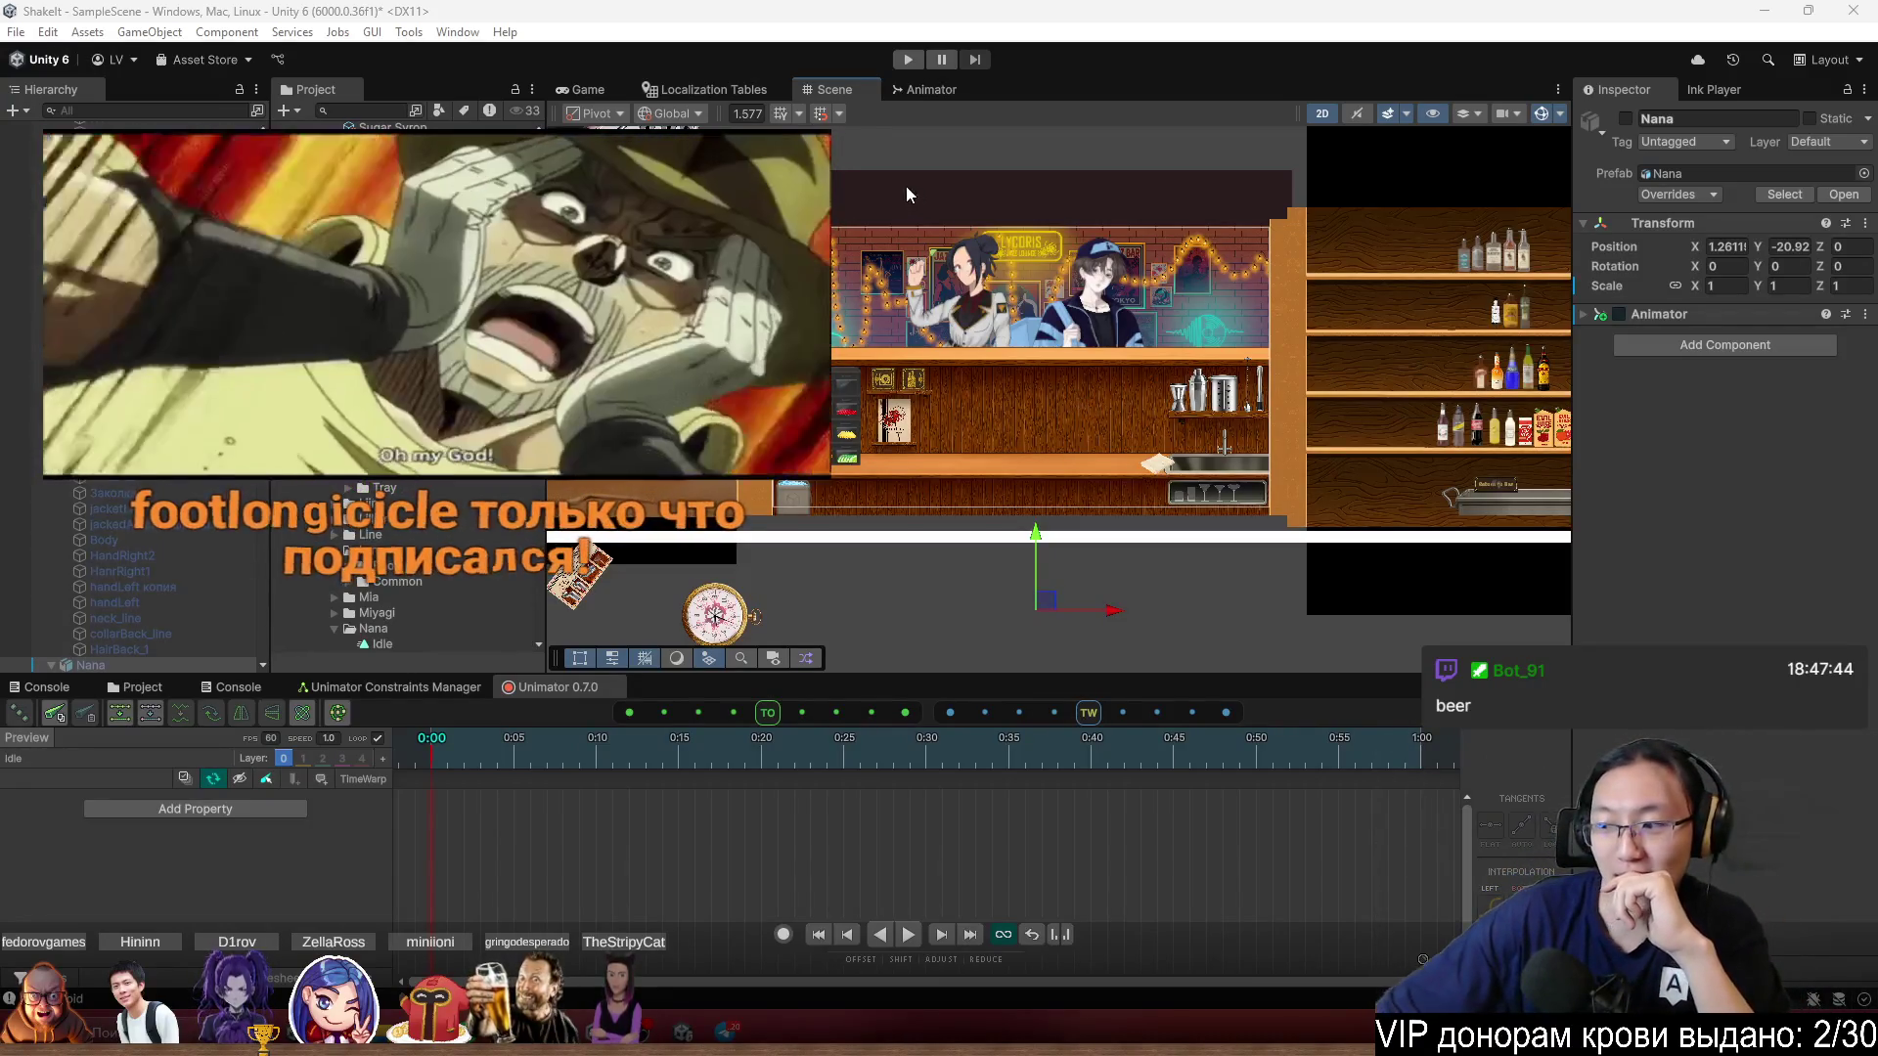
left_click_drag(972, 278, 936, 266)
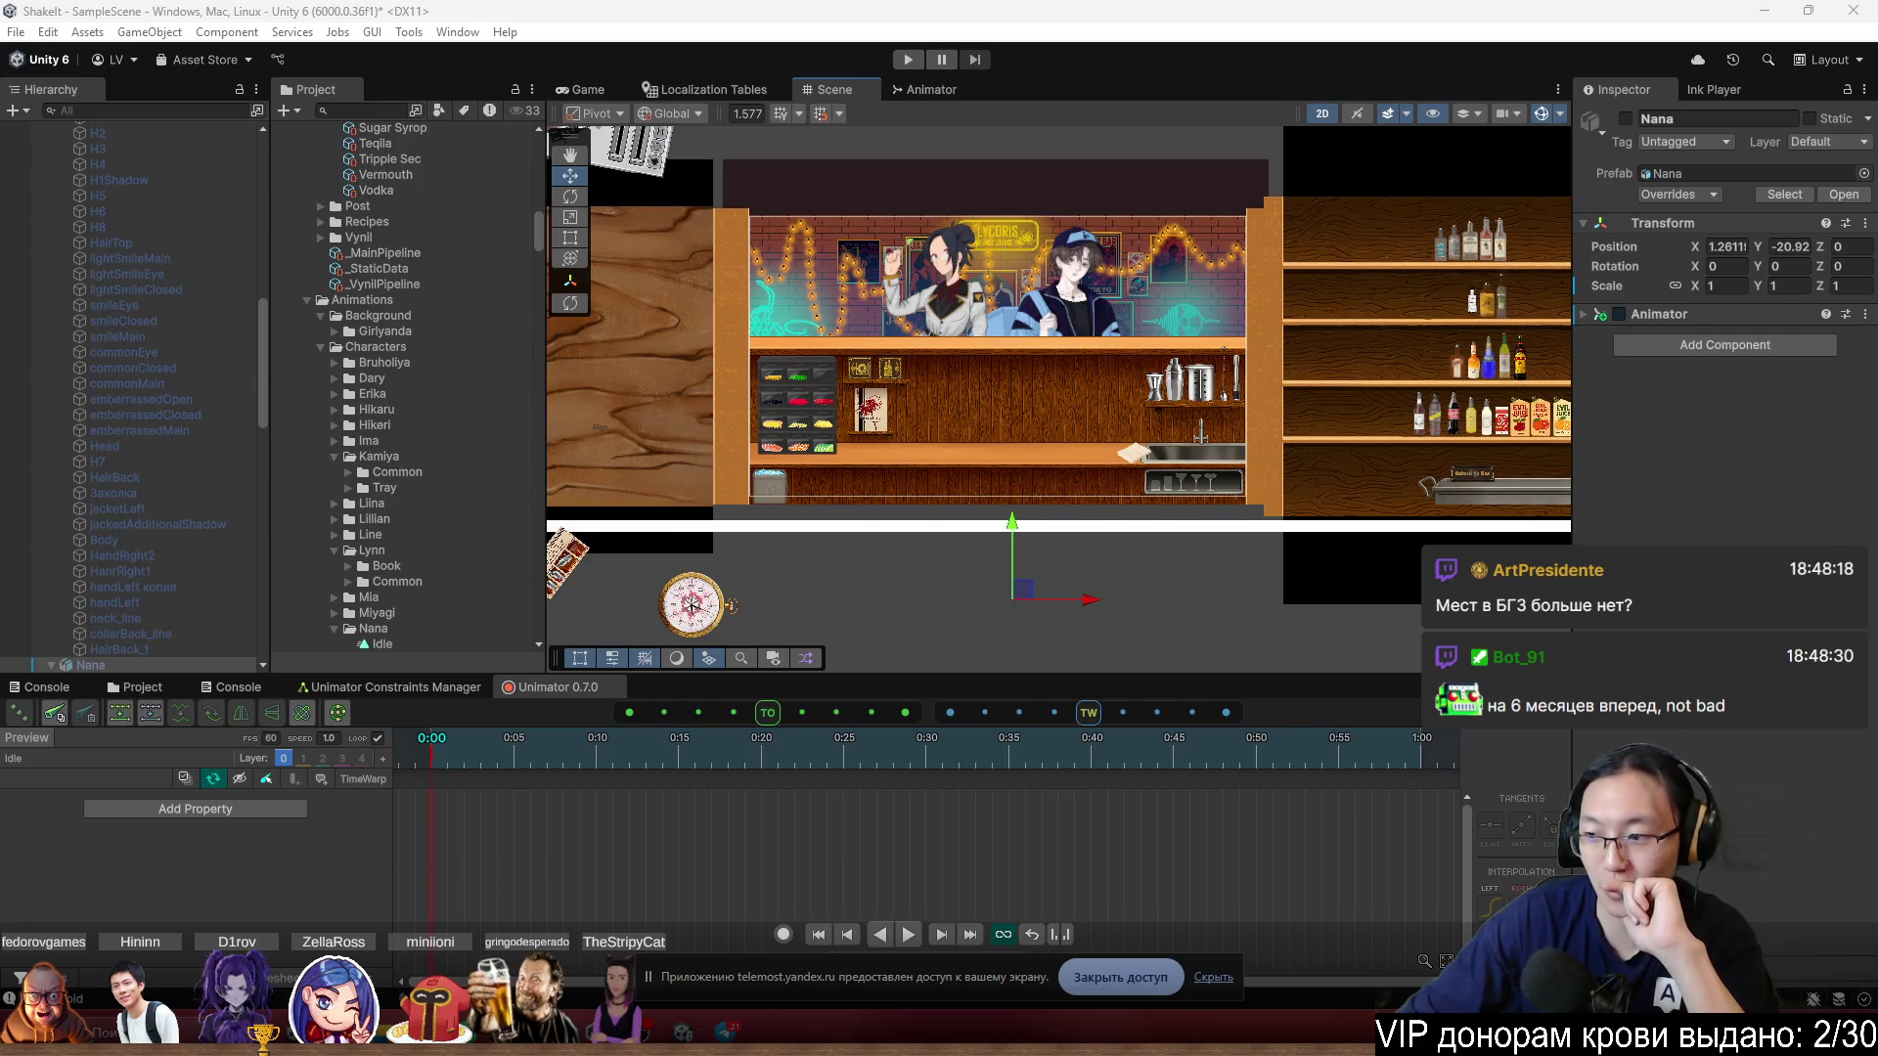
left_click(1170, 782)
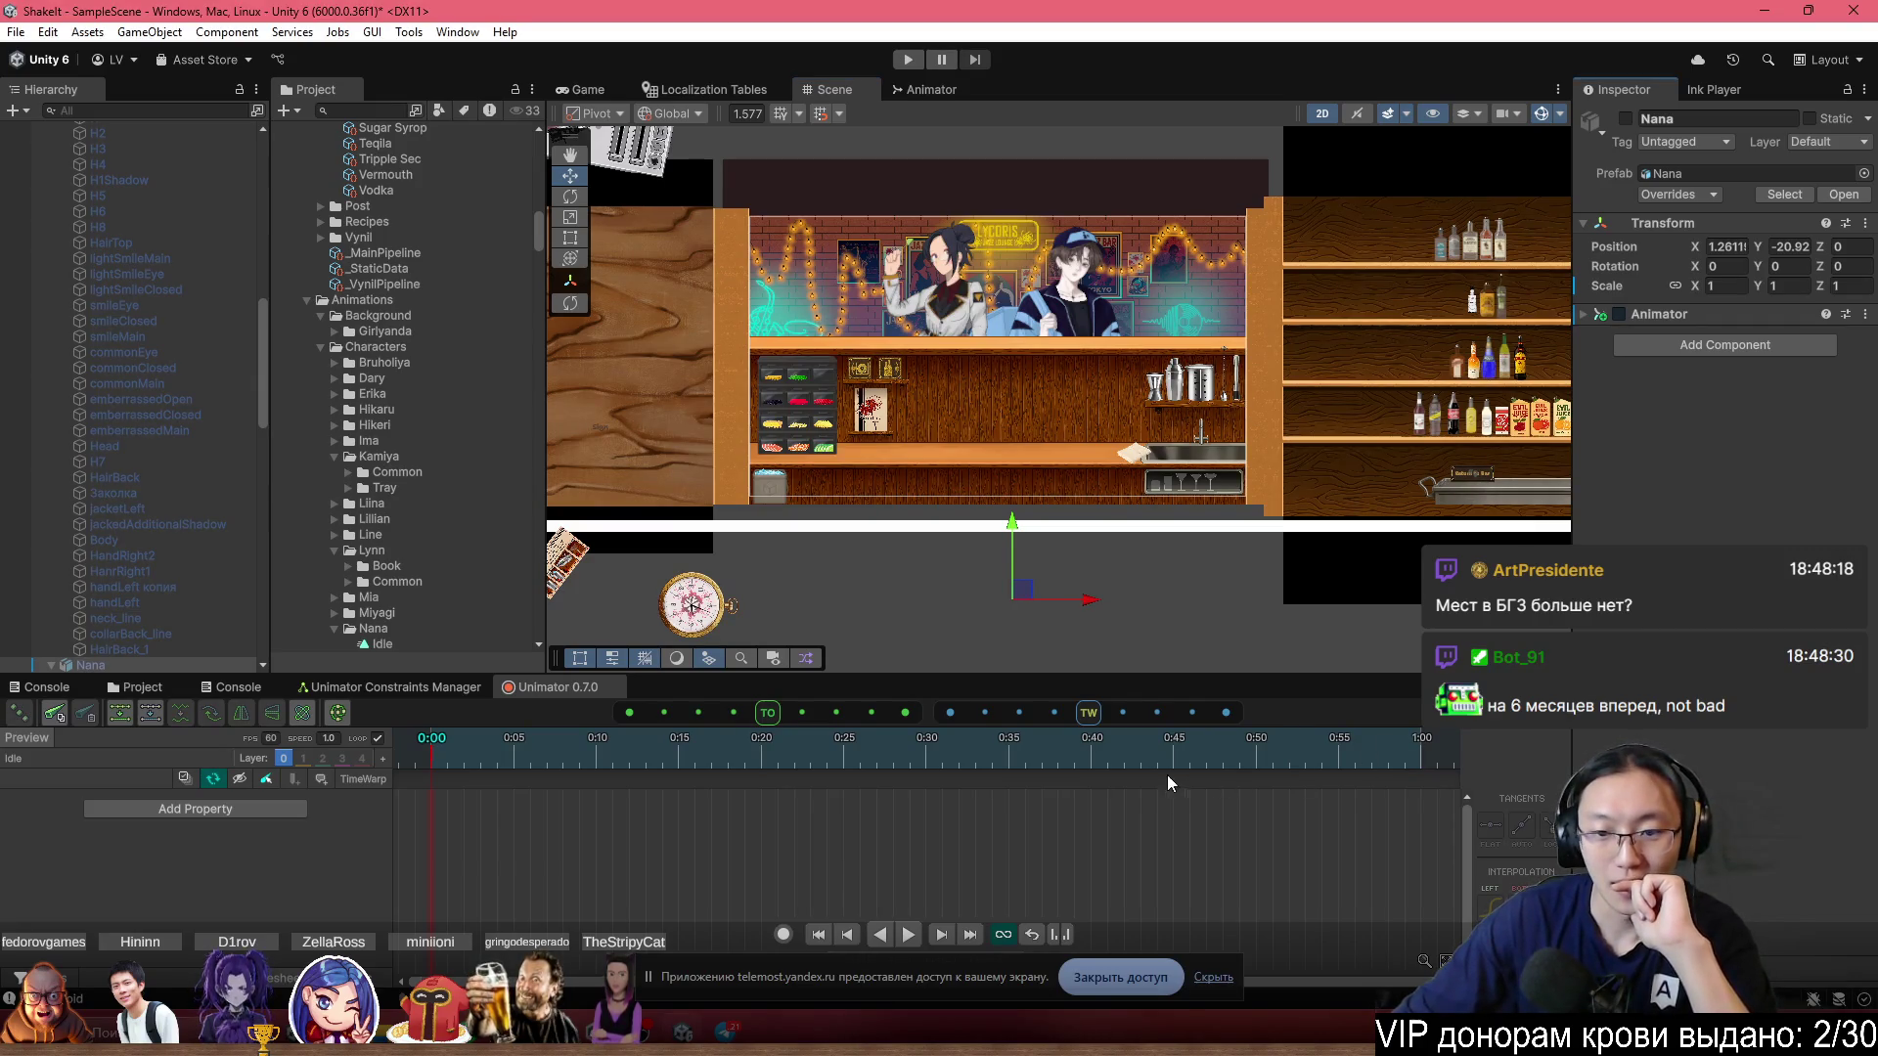
left_click(1547, 729)
mouse_move(1609, 498)
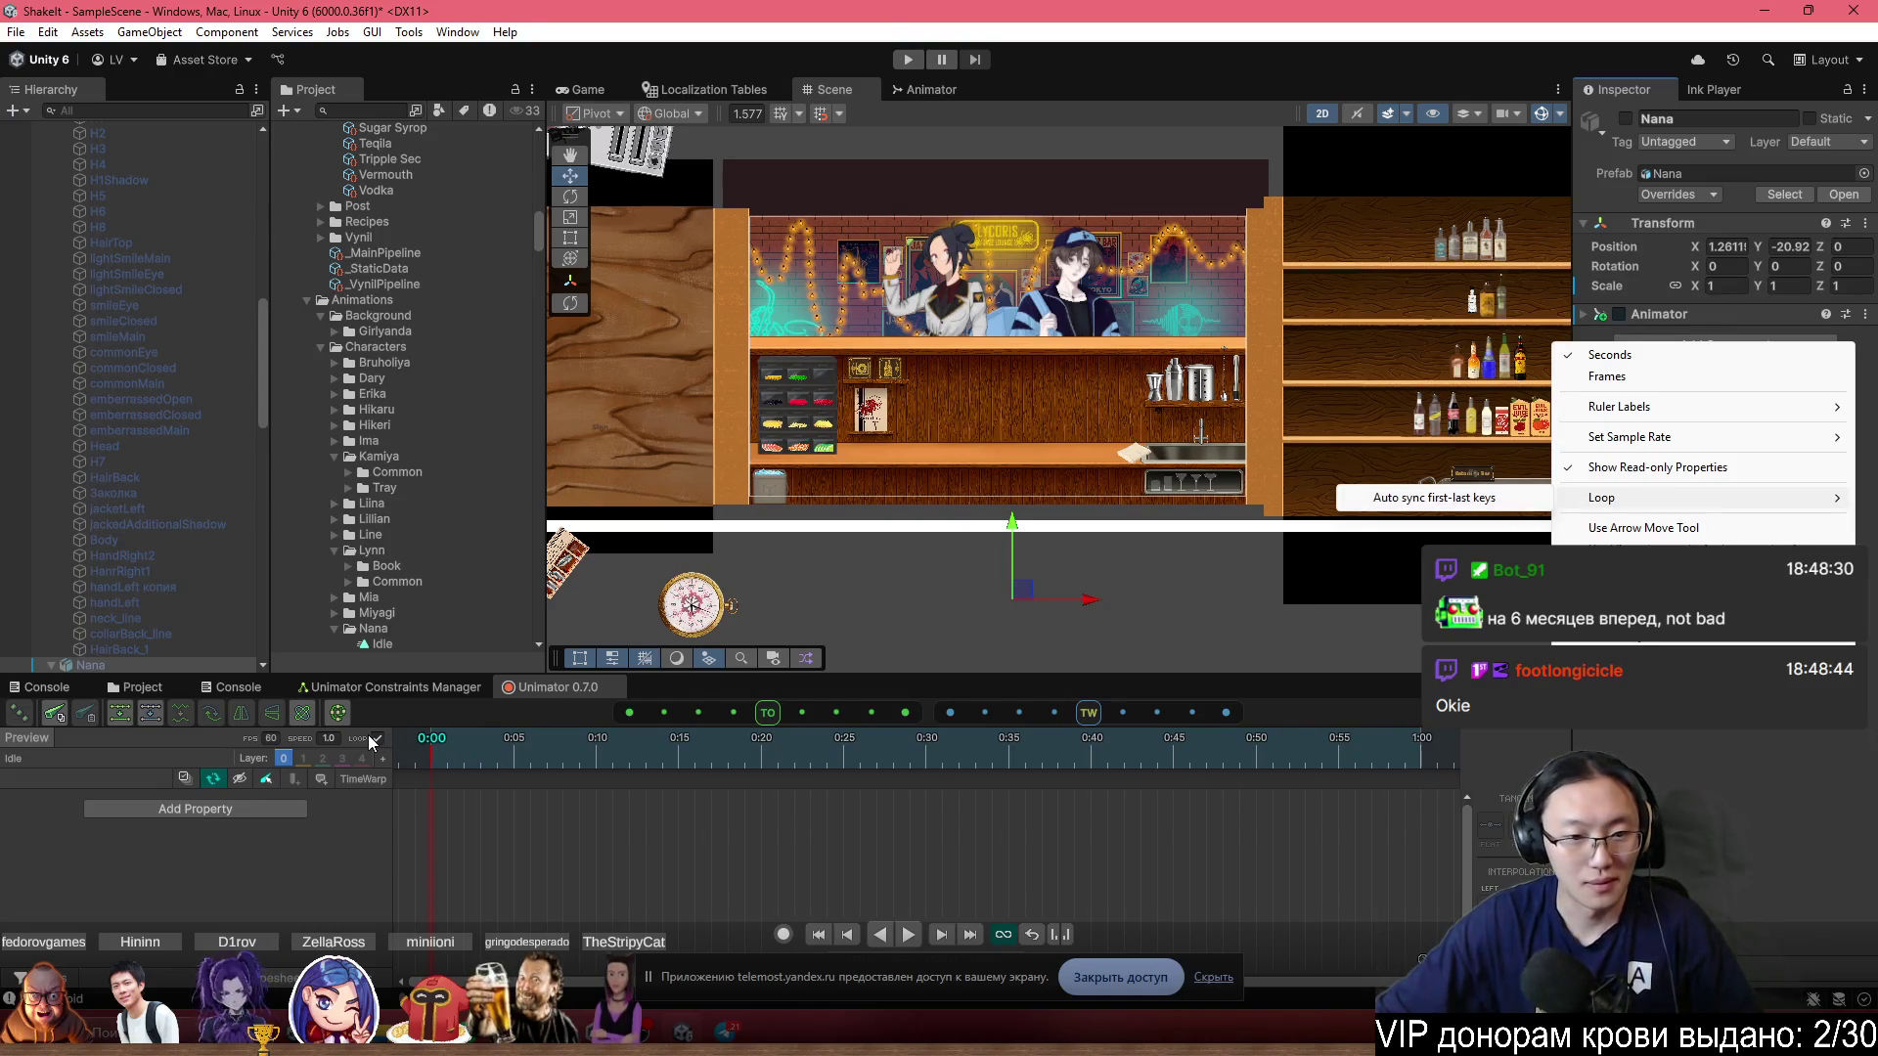
key("Escape")
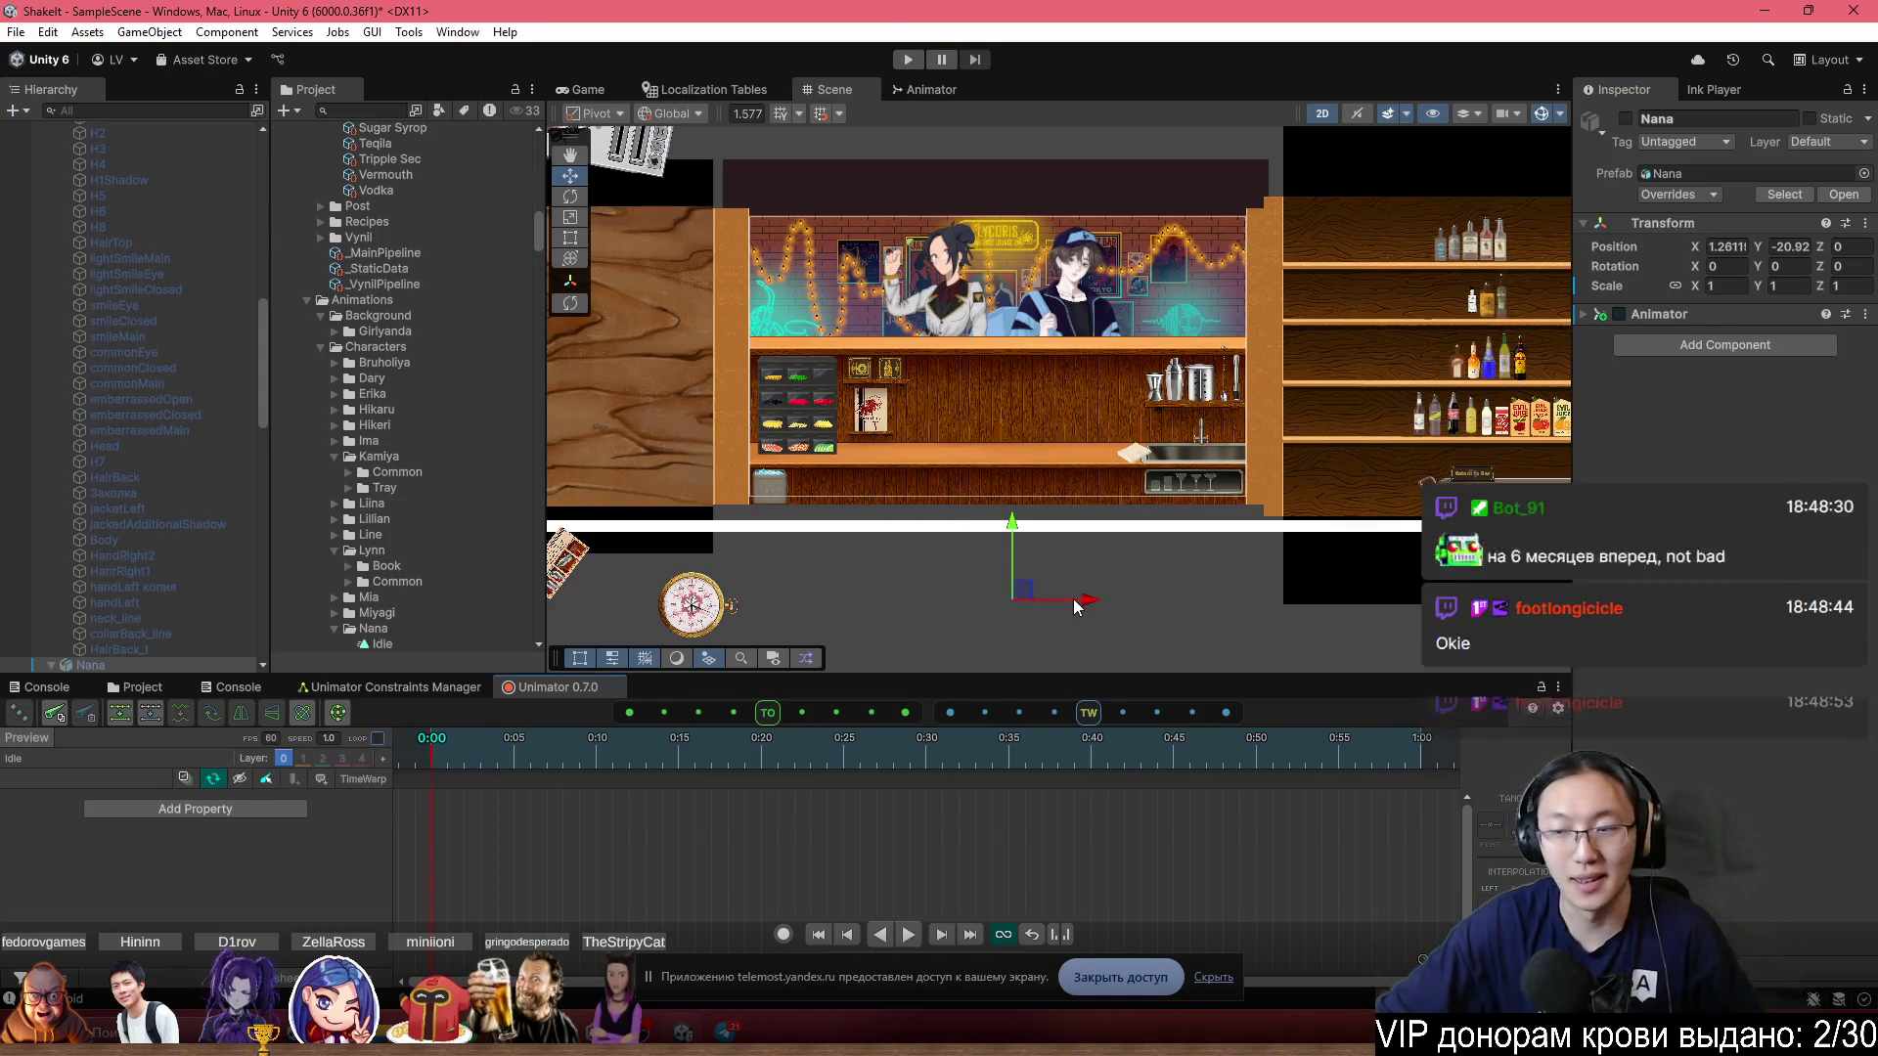
Select and reactivate Nana, then turn on keyframe recording.
scroll(1017, 354, "up", 1)
scroll(1017, 354, "up", 2)
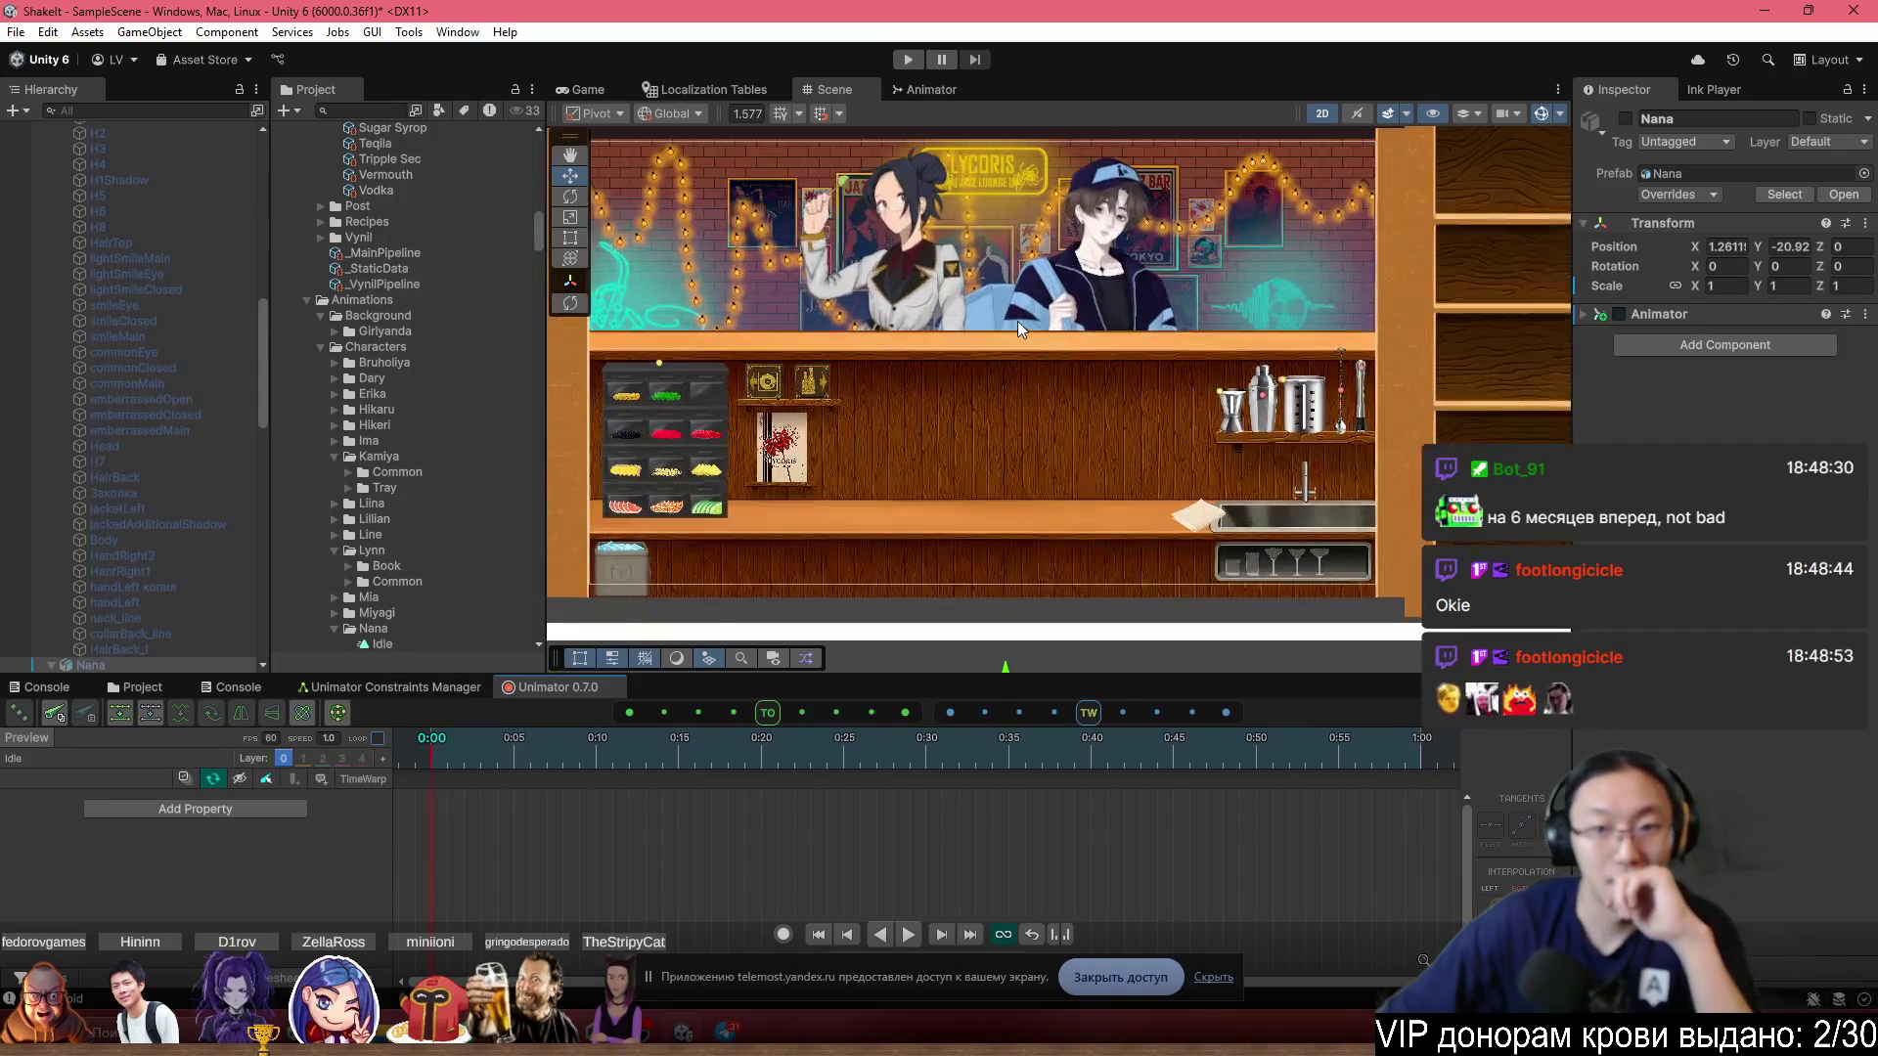
left_click(117, 662)
key("alt+shift+a")
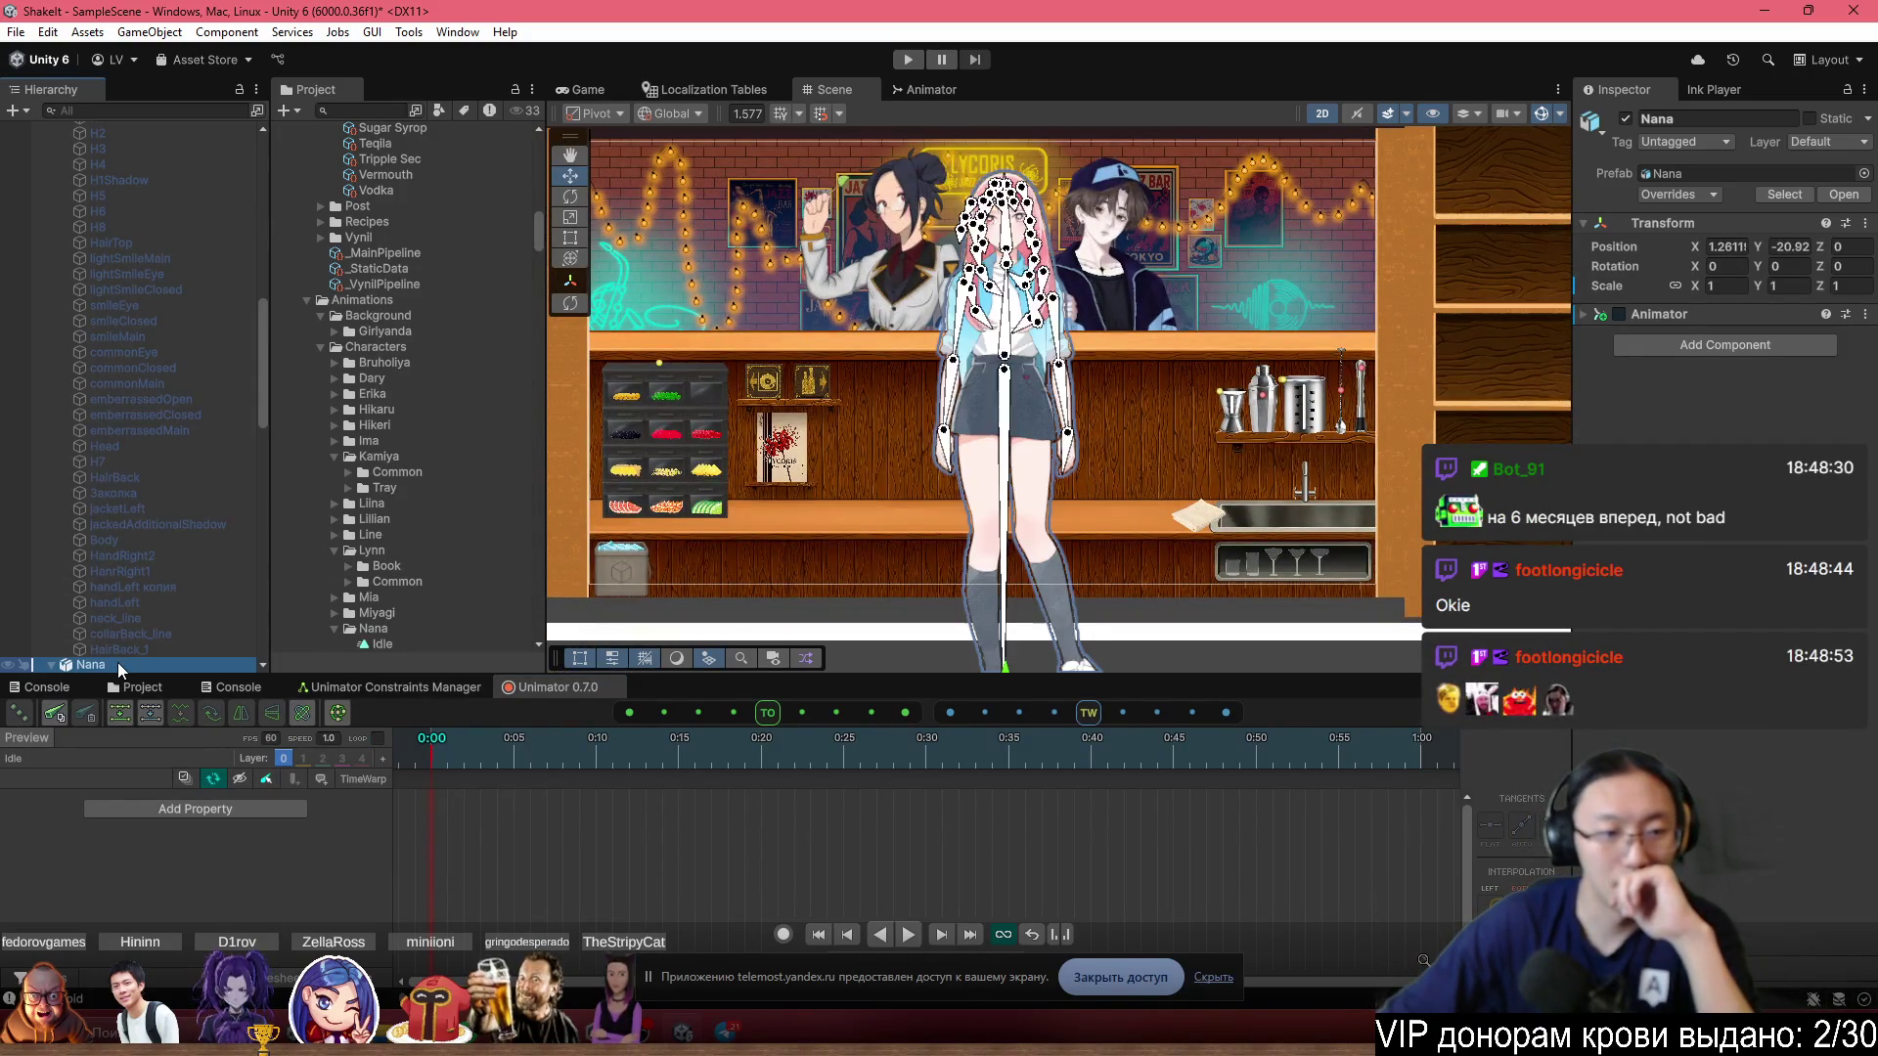
left_click(783, 934)
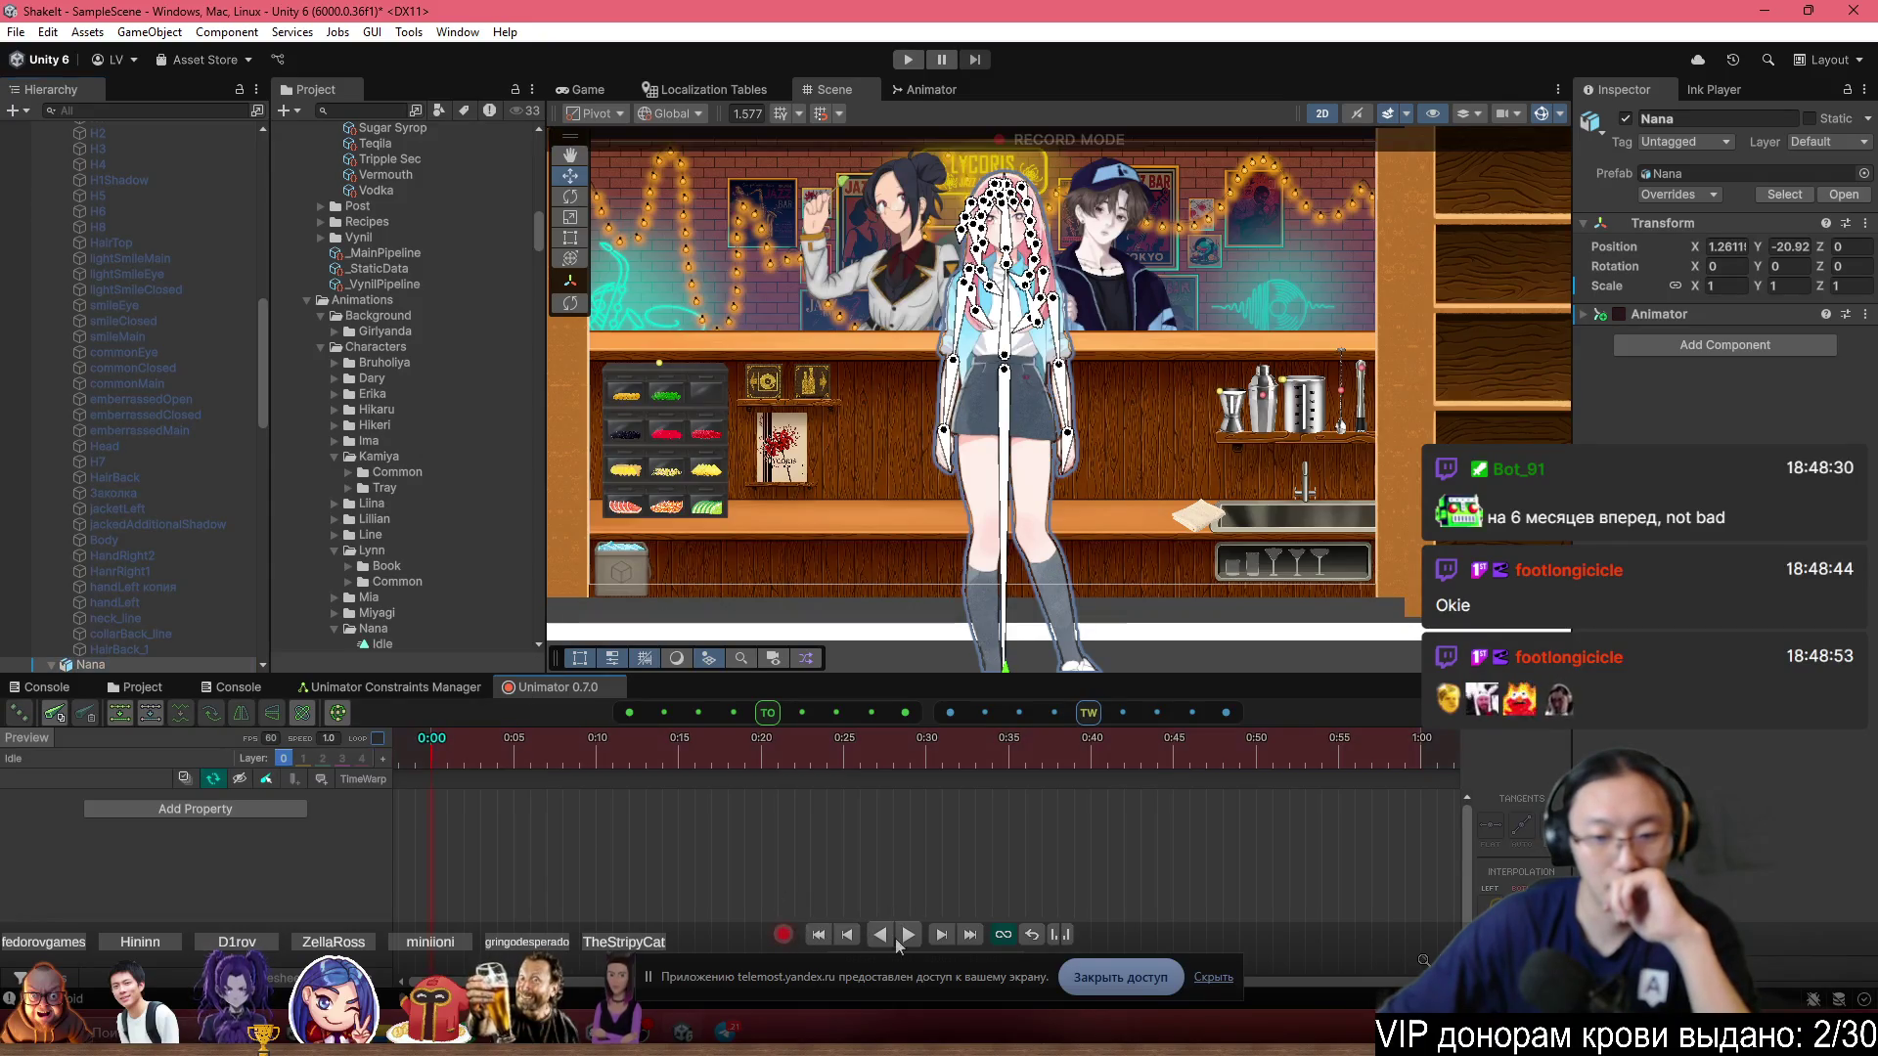
scroll(1105, 313, "up", 2)
scroll(1073, 466, "up", 3)
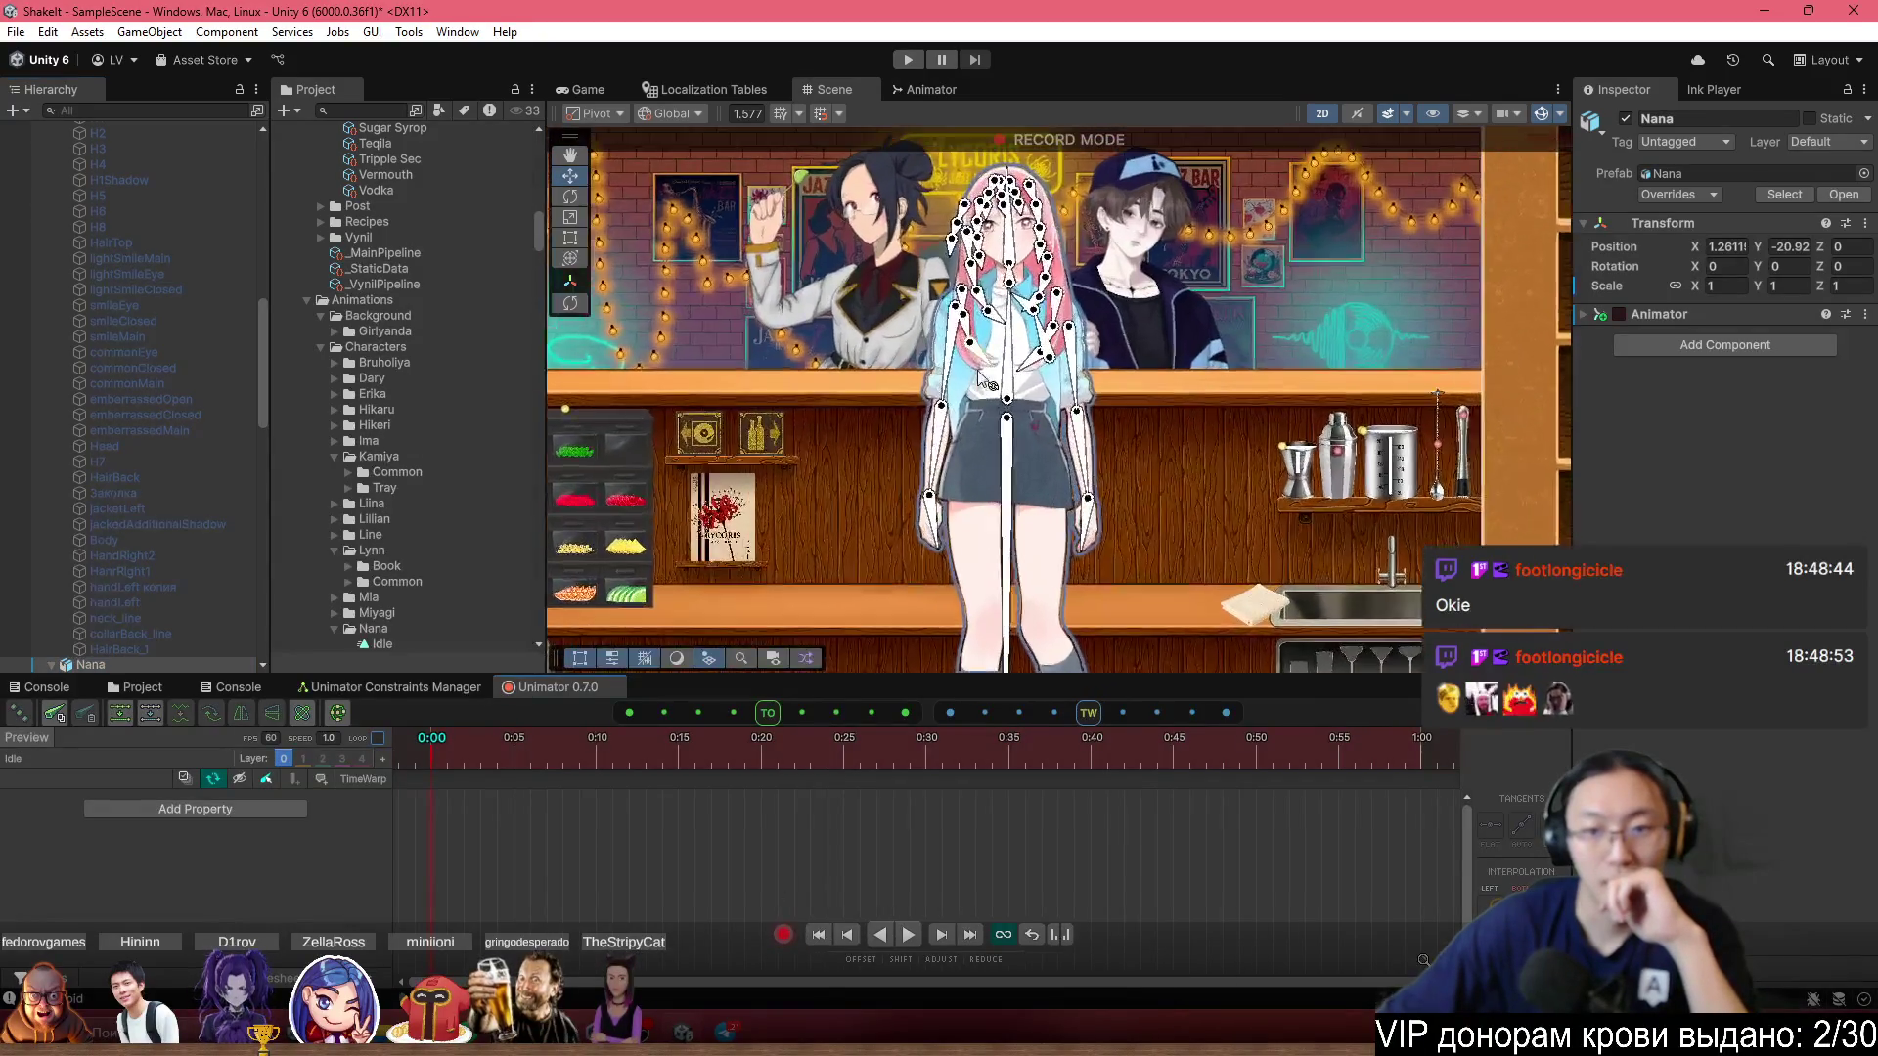
left_click_drag(1015, 396, 1017, 401)
key("ctrl+z")
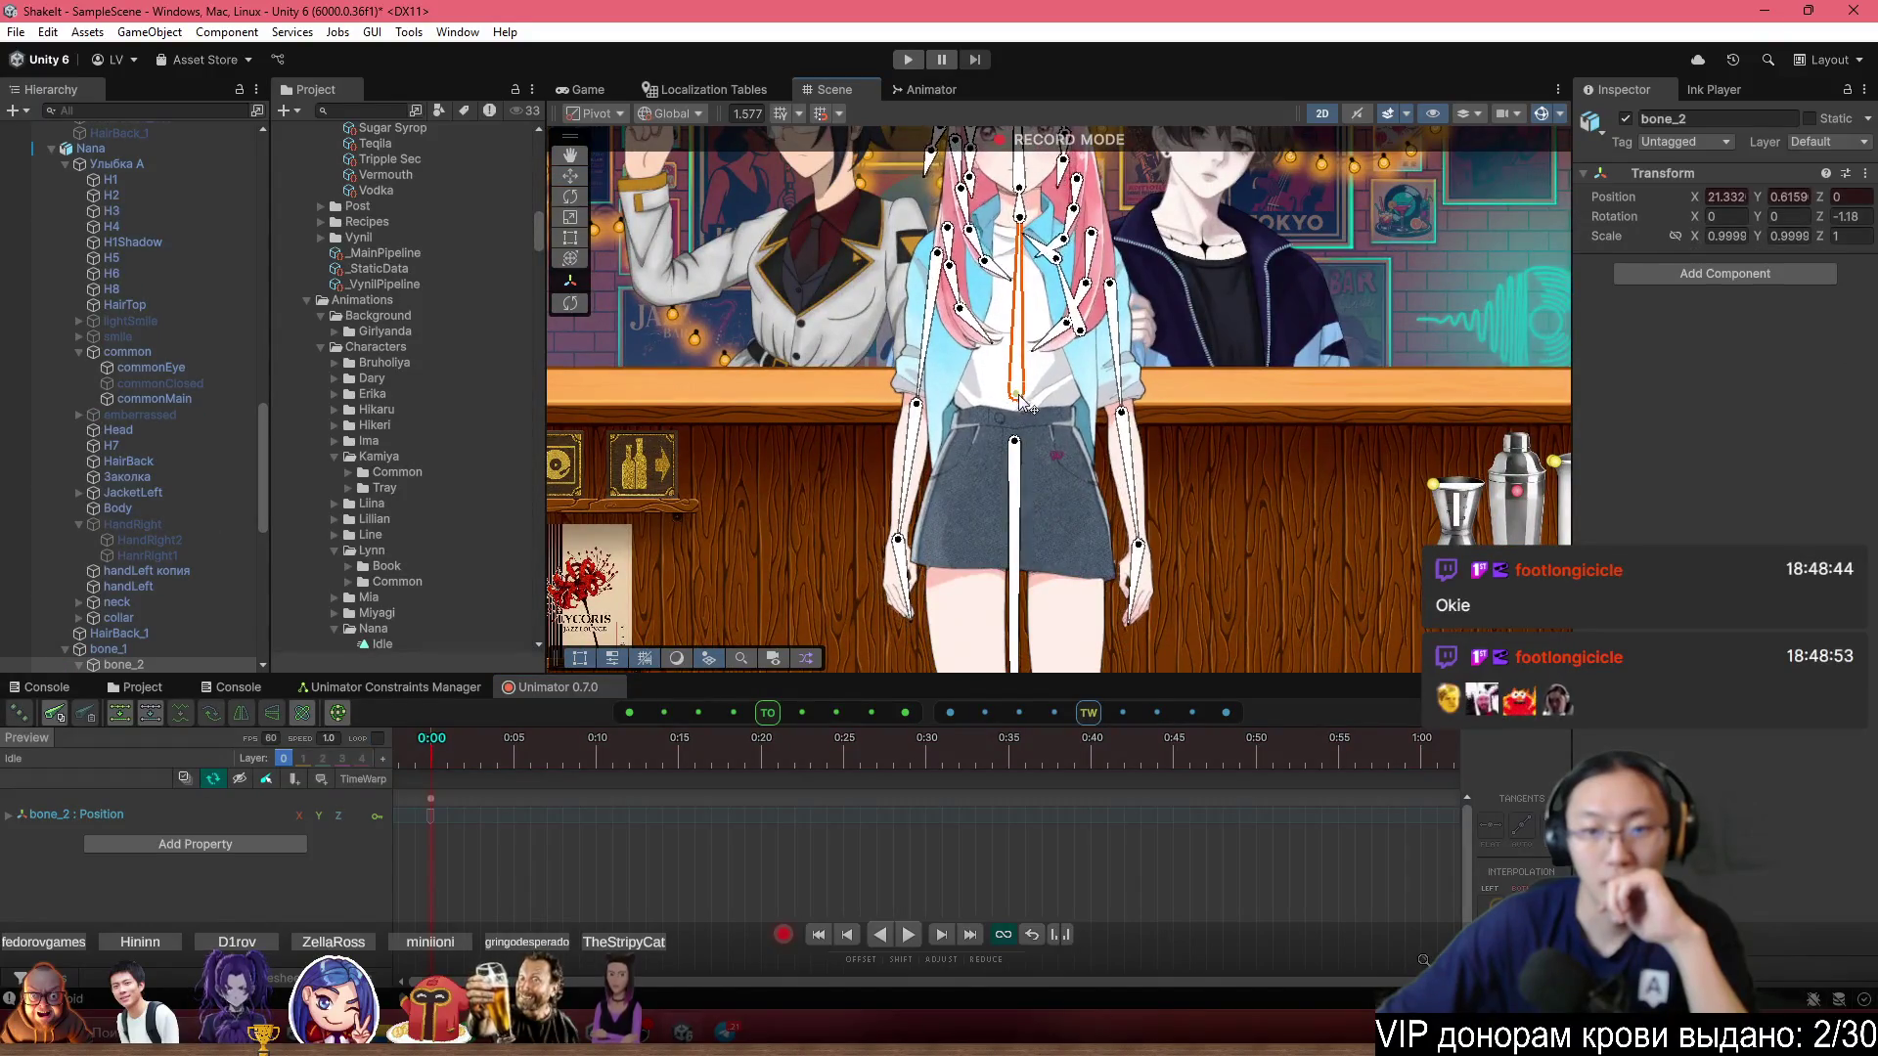
Key bone_2's position at 1:00, then select its key at 0:00.
left_click(972, 500)
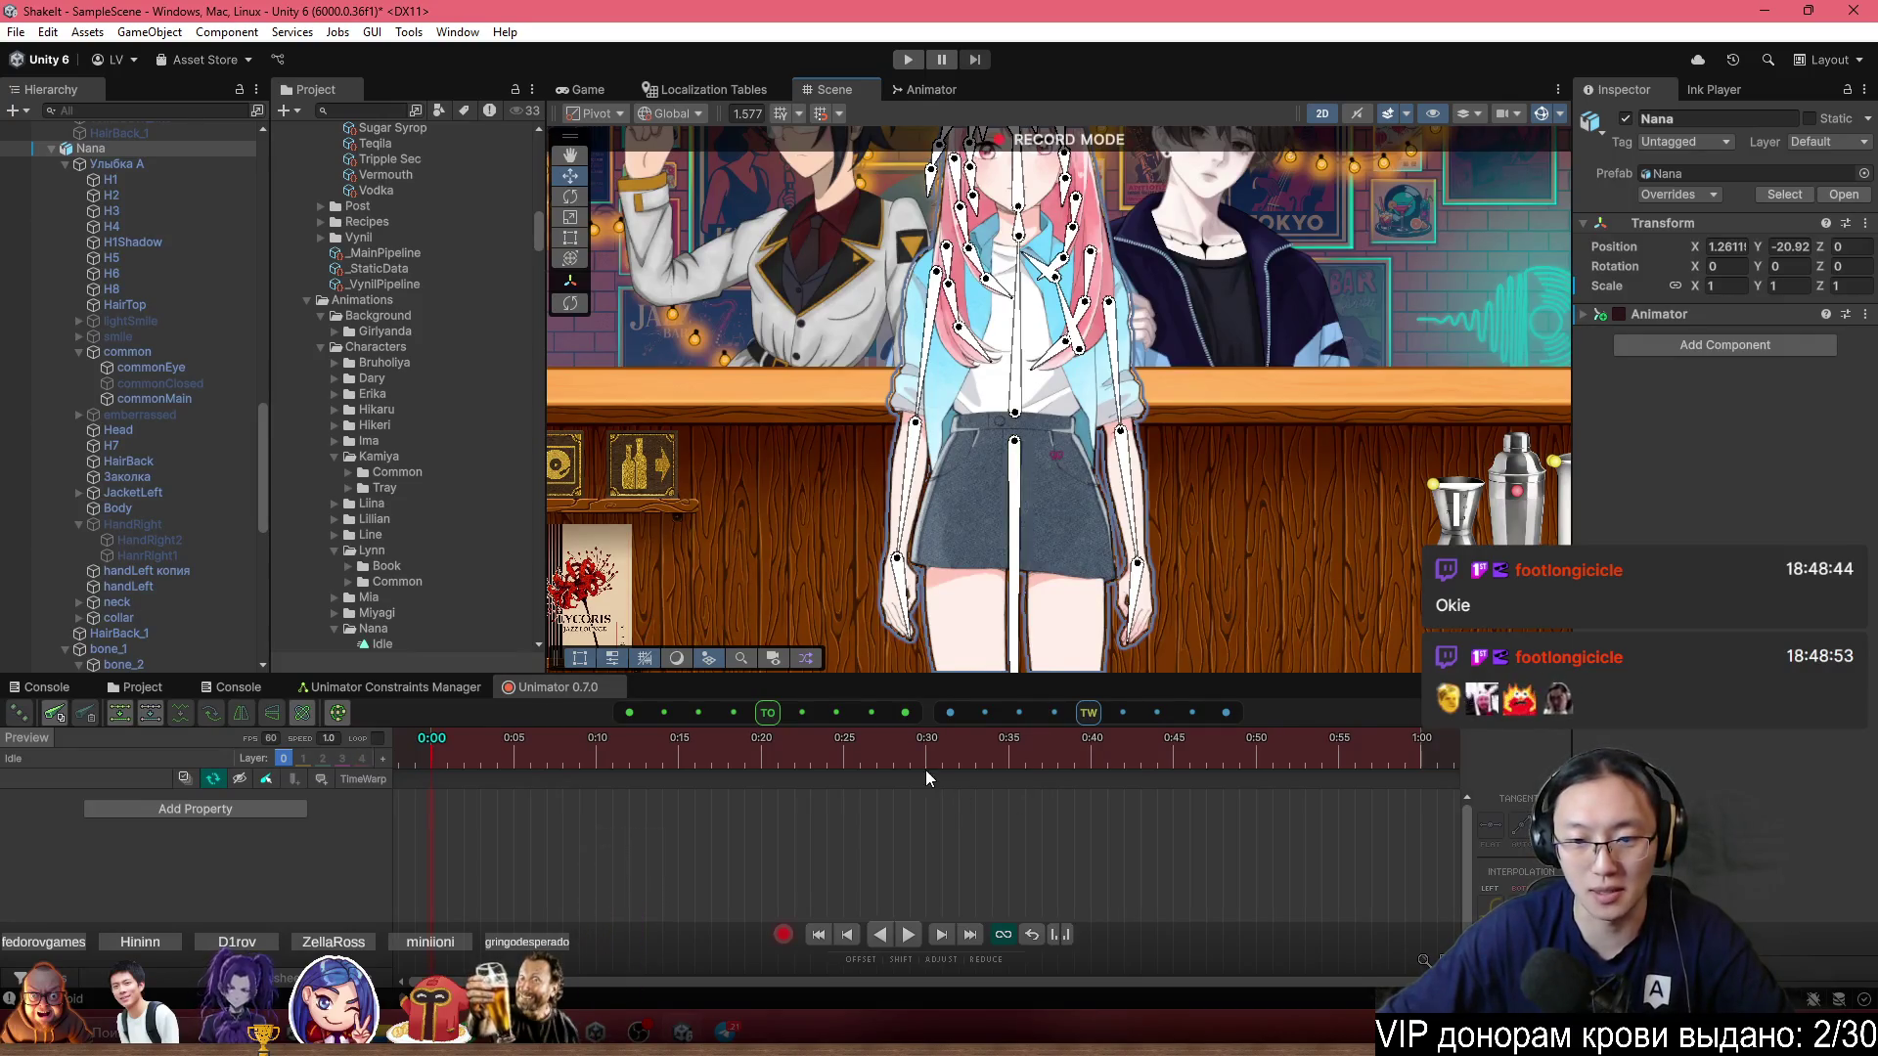
mouse_move(1071, 765)
left_mouse_down()
mouse_move(927, 768)
mouse_move(1394, 759)
mouse_move(1411, 736)
left_mouse_up()
left_click(1018, 421)
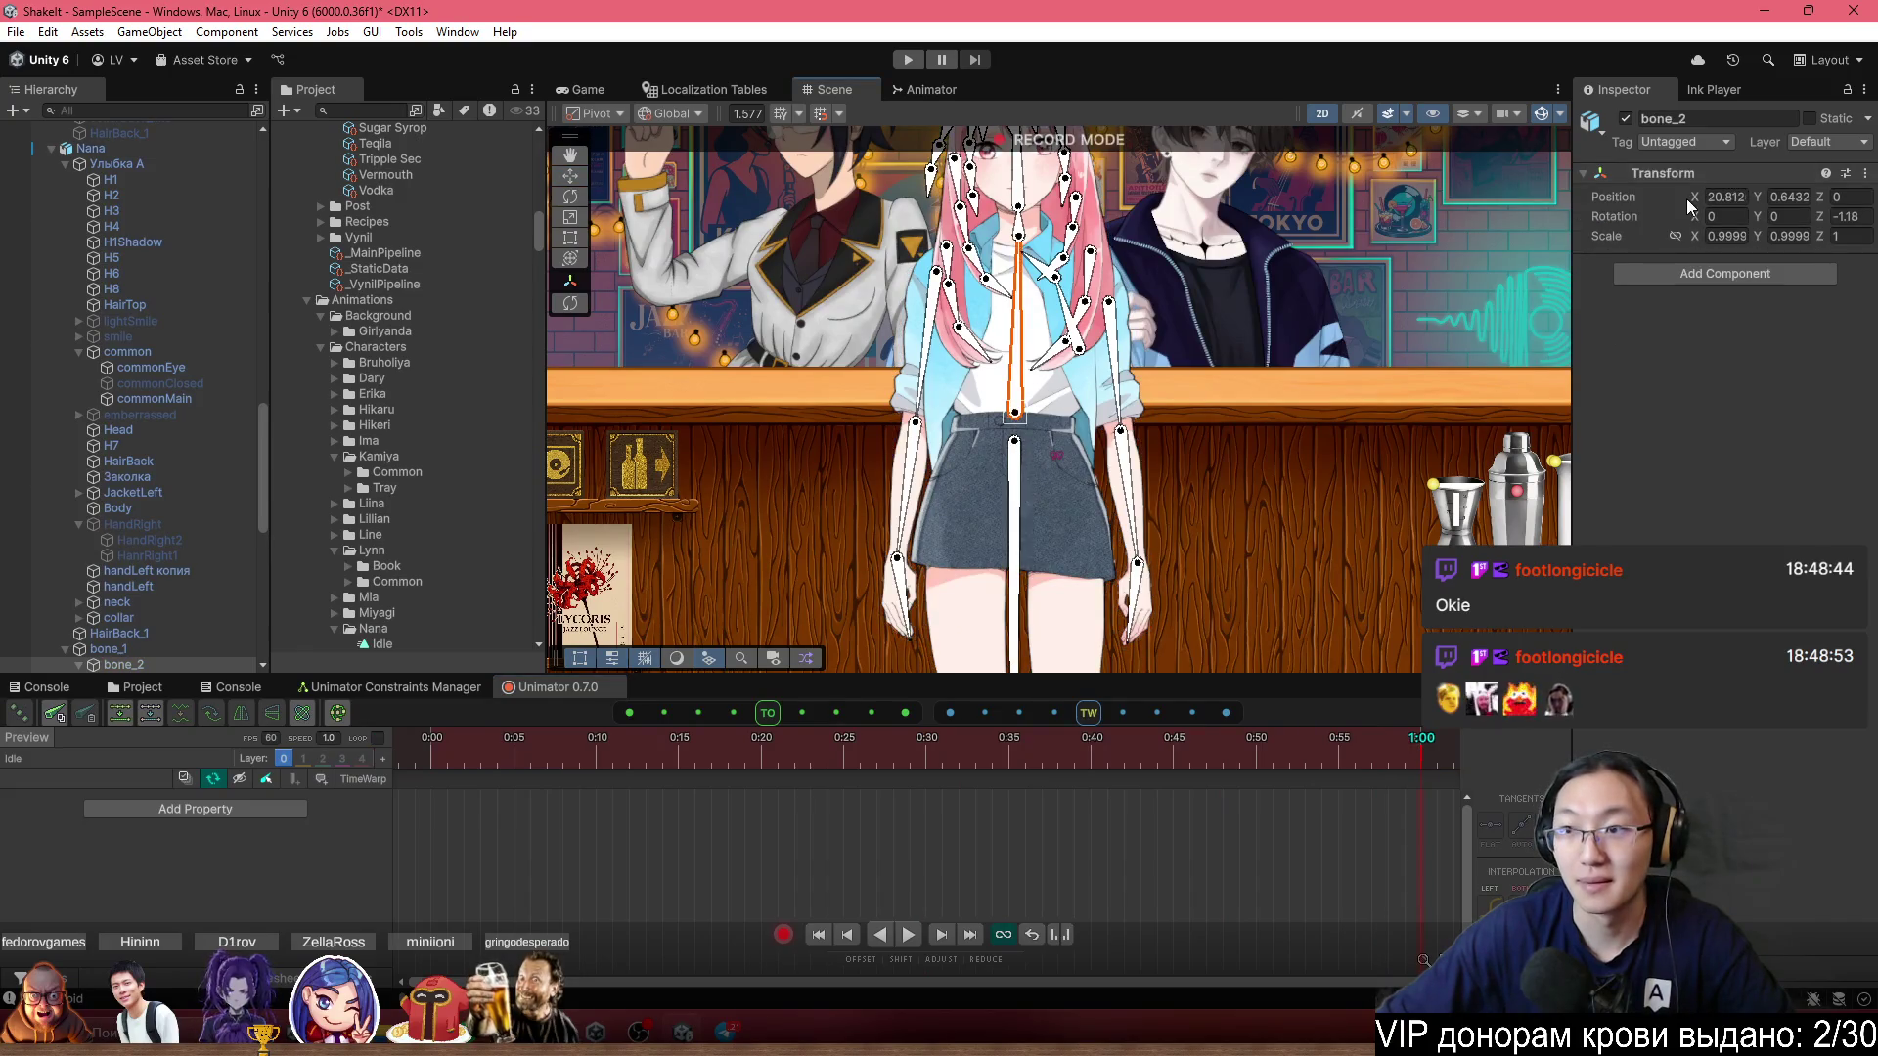
left_click_drag(1695, 198, 1702, 200)
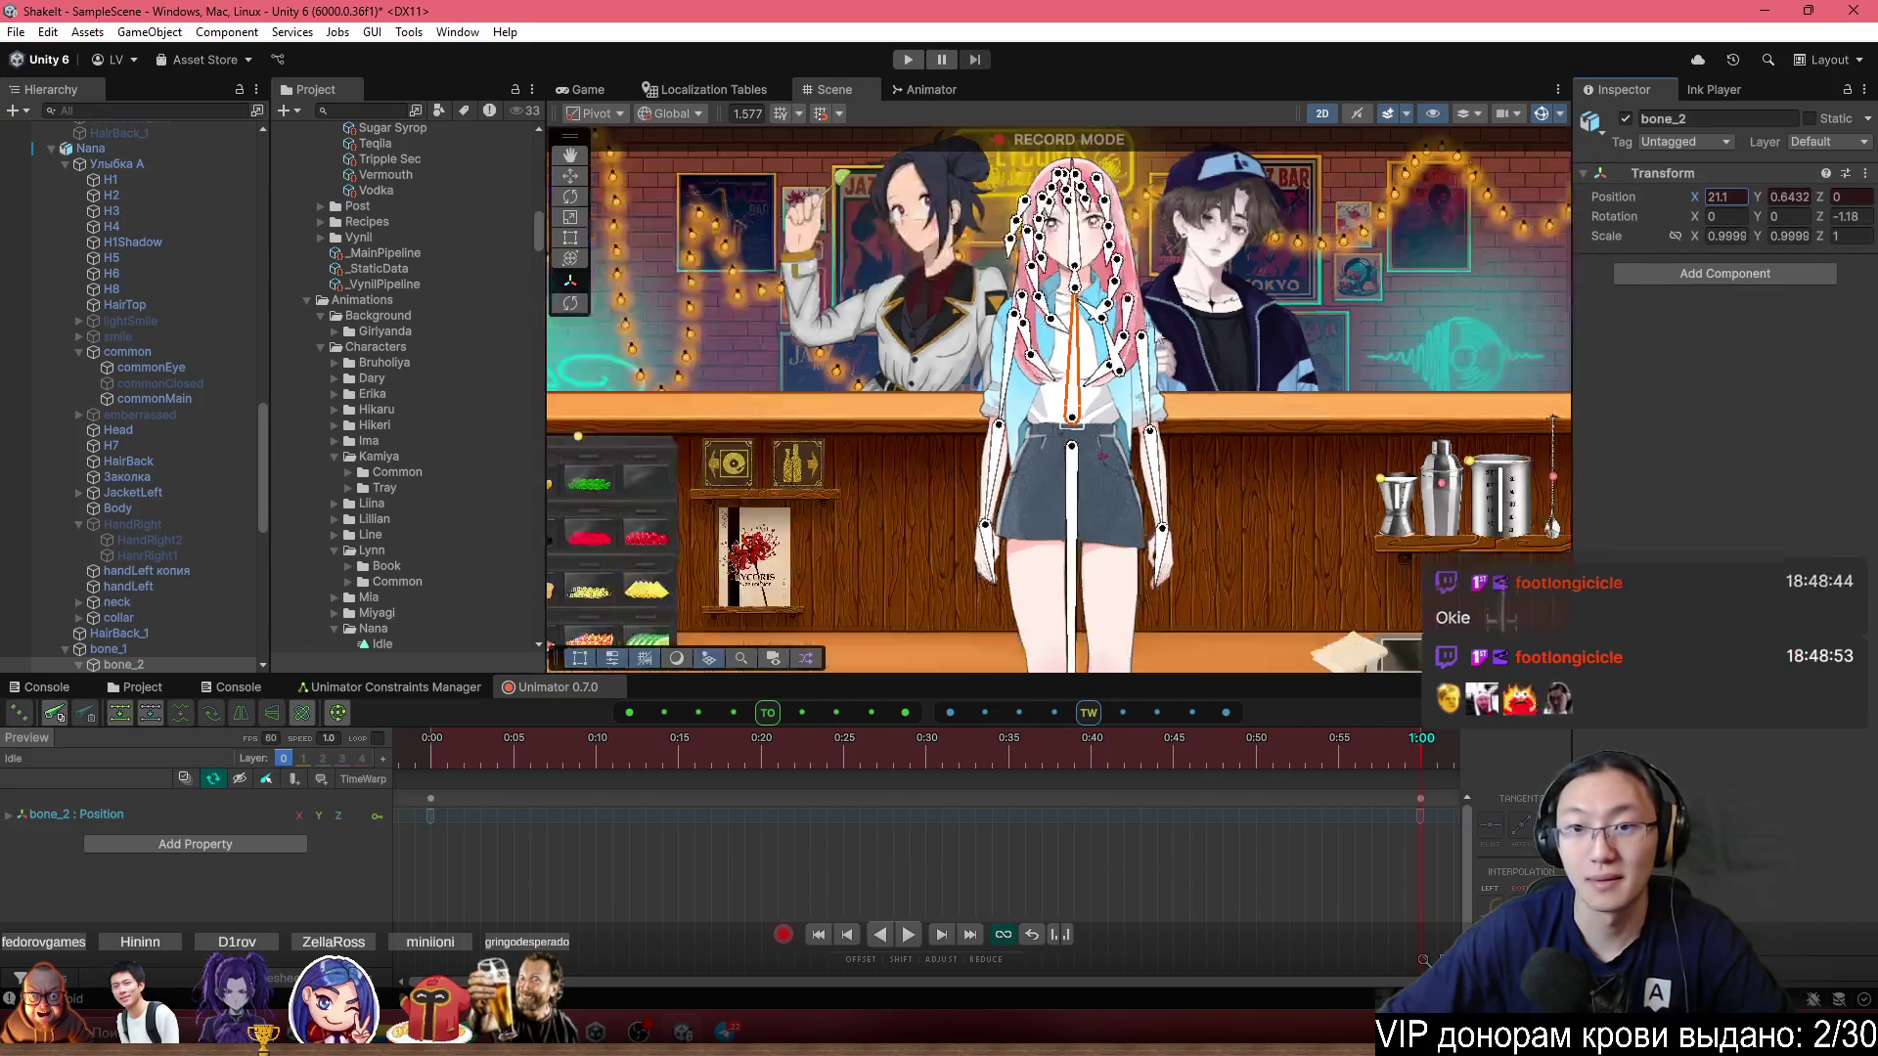
scroll(1056, 391, "down", 5)
left_click_drag(796, 755, 608, 777)
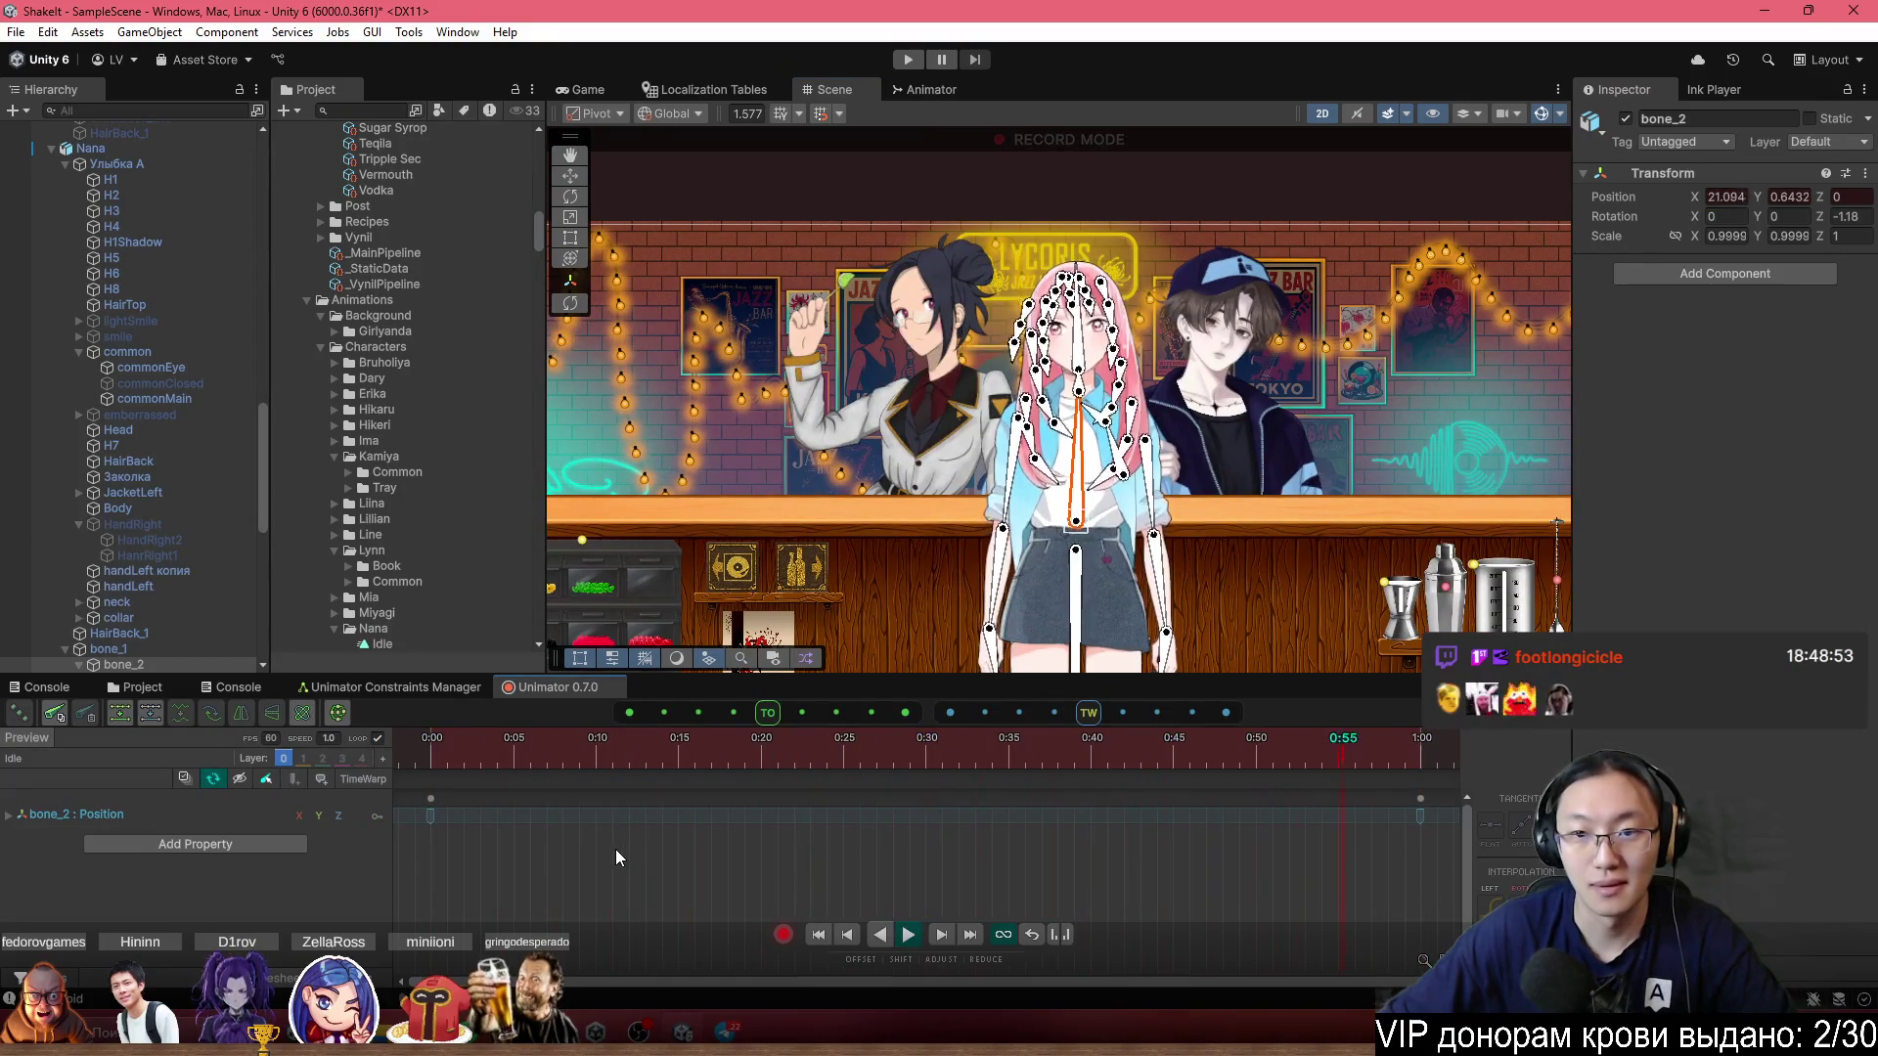
scroll(616, 851, "down", 5)
left_click_drag(559, 882, 427, 792)
Copy the 0:00 bone_2 key to 3:00 and shift the middle key to about 1:23.
key("ctrl+c")
left_click(1352, 754)
scroll(1293, 812, "down", 3)
left_click_drag(1158, 759, 1175, 749)
key("ctrl+v")
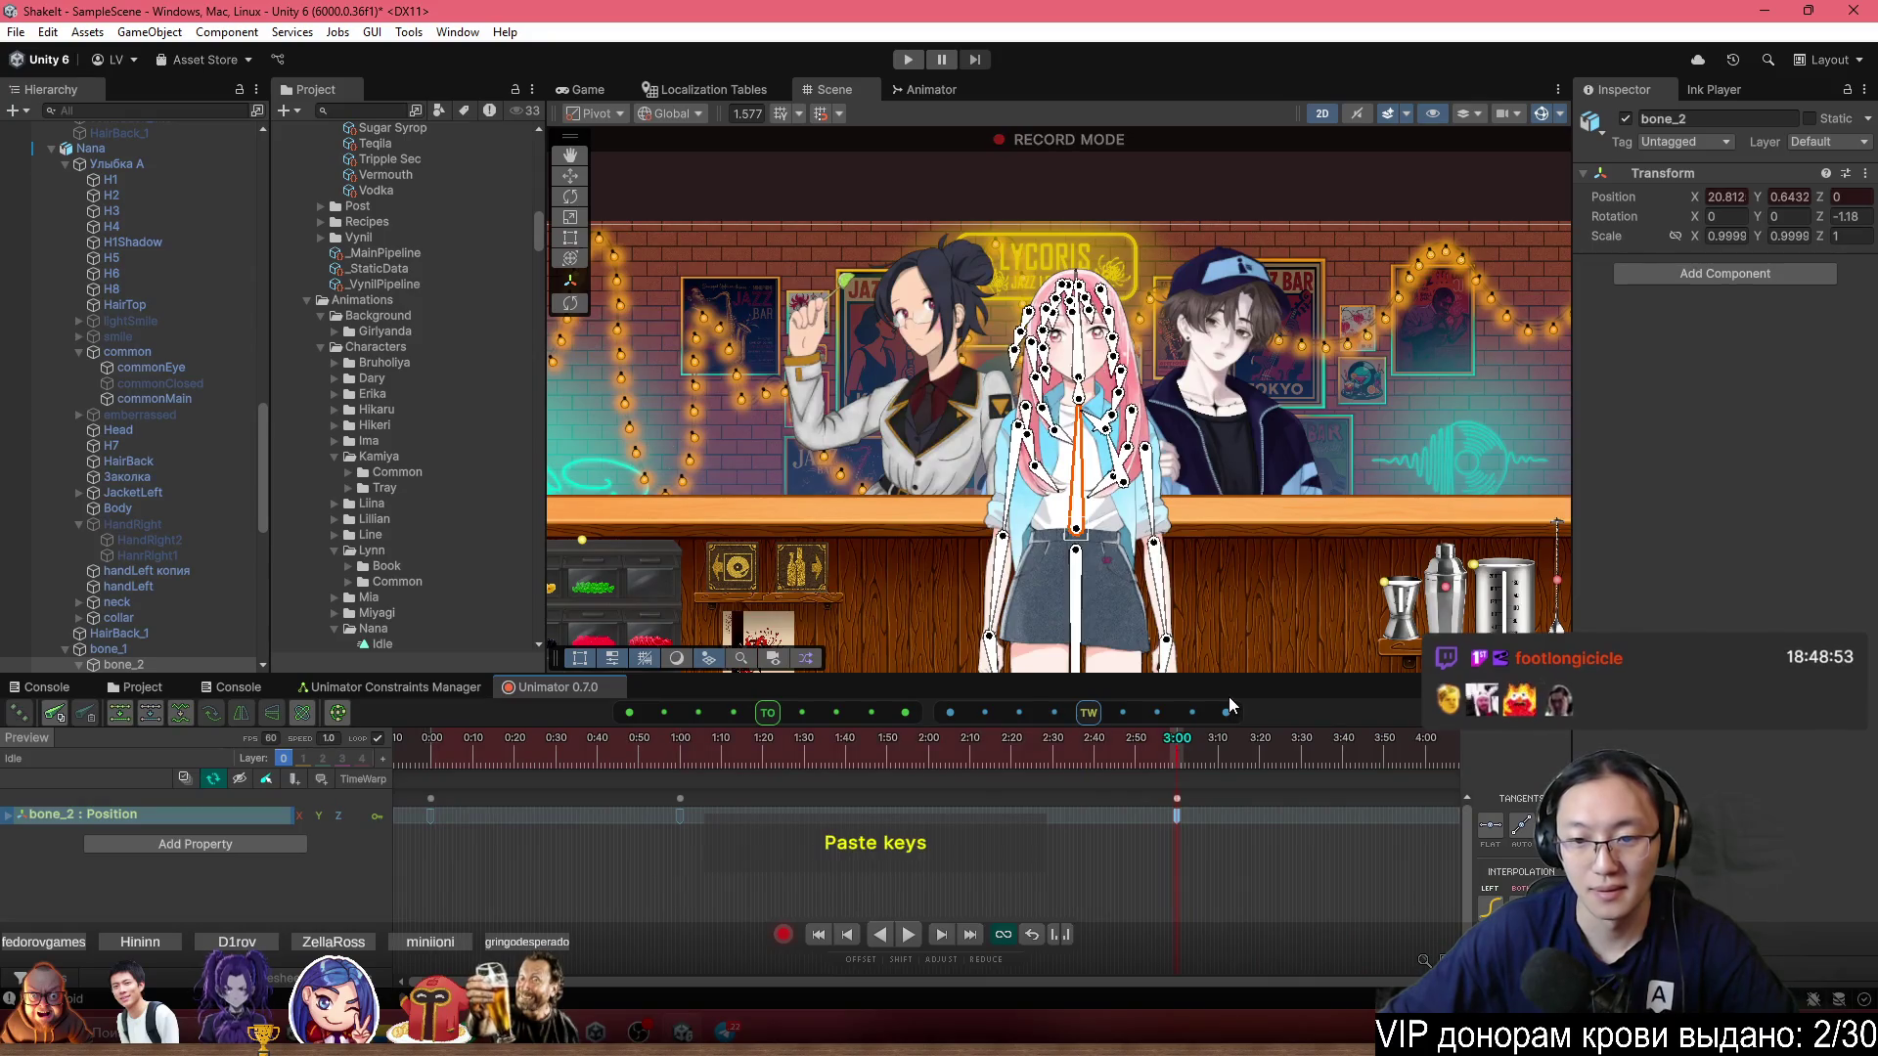
left_click(642, 753)
mouse_move(681, 802)
left_mouse_down()
mouse_move(892, 796)
mouse_move(810, 786)
left_mouse_up()
Stretch all three bone_2 keys so the last sits at 6:00, then stop recording.
mouse_move(1195, 857)
left_mouse_down()
mouse_move(794, 776)
mouse_move(424, 785)
left_mouse_up()
scroll(836, 851, "down", 3)
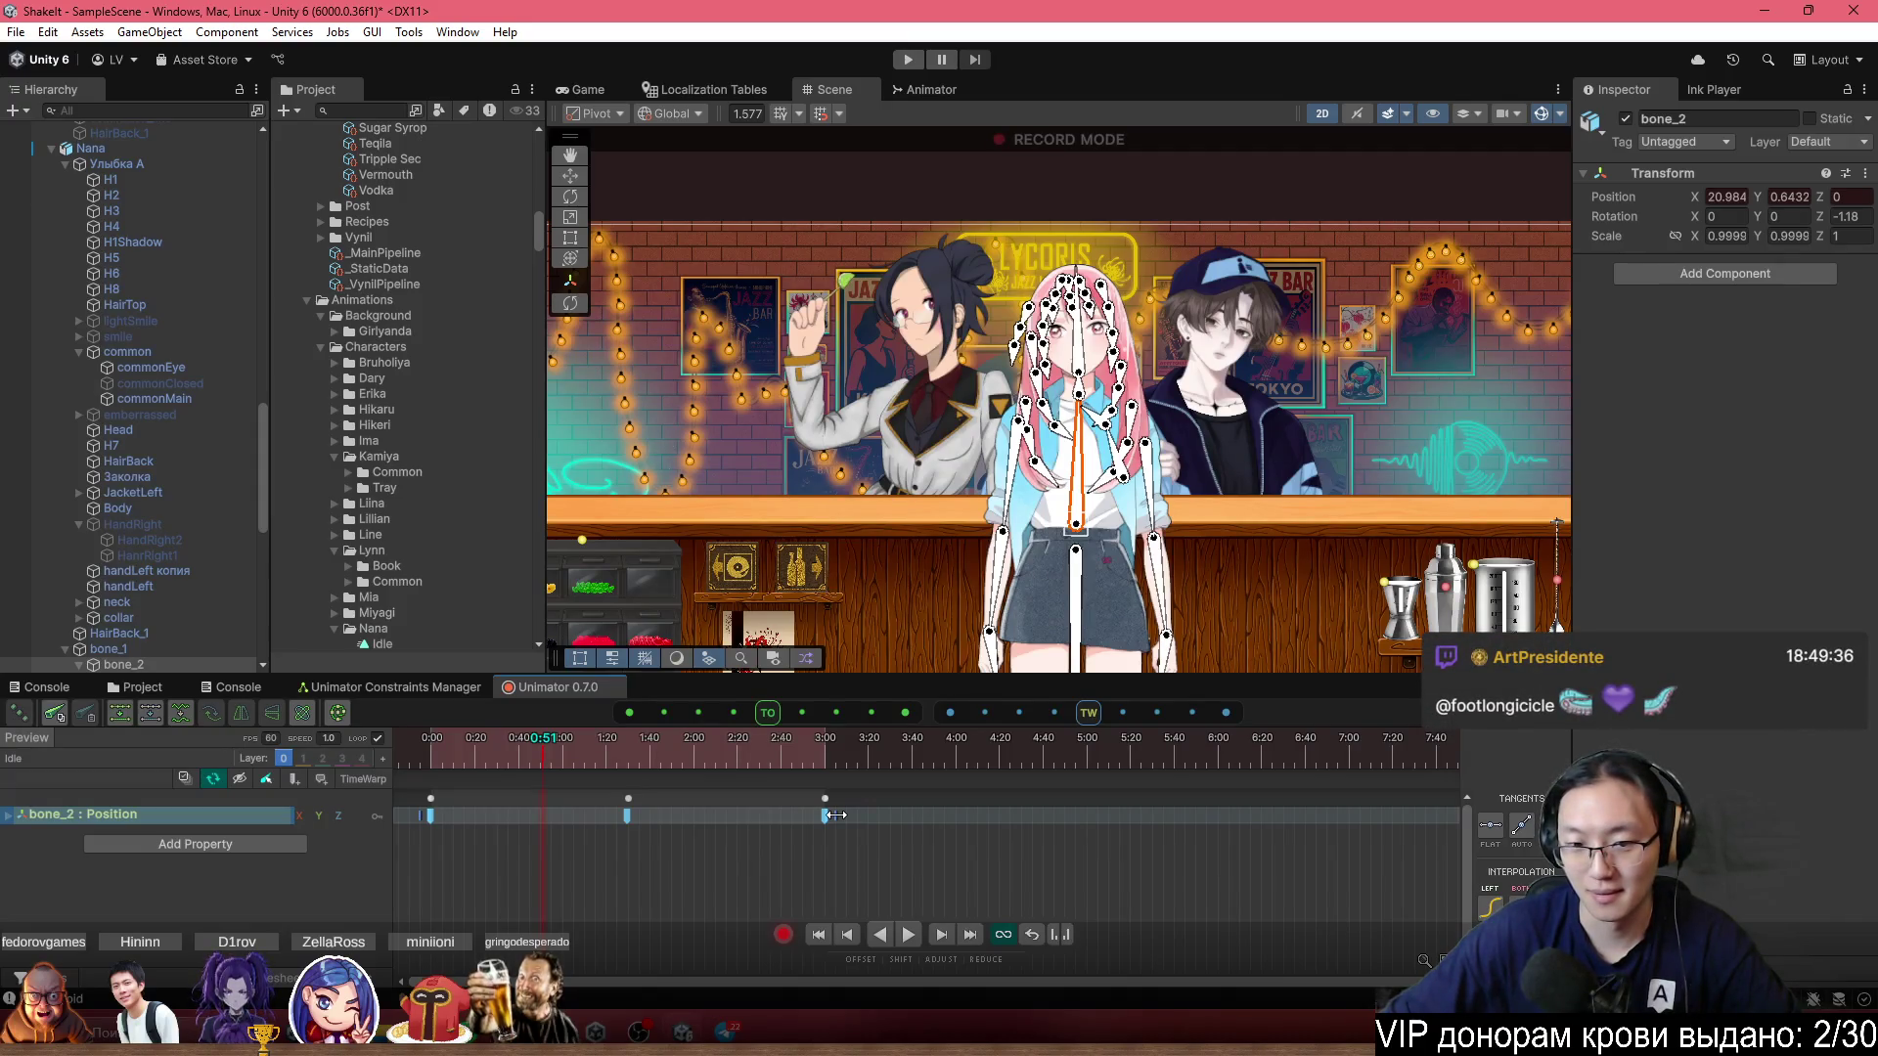
left_click_drag(831, 814, 1229, 808)
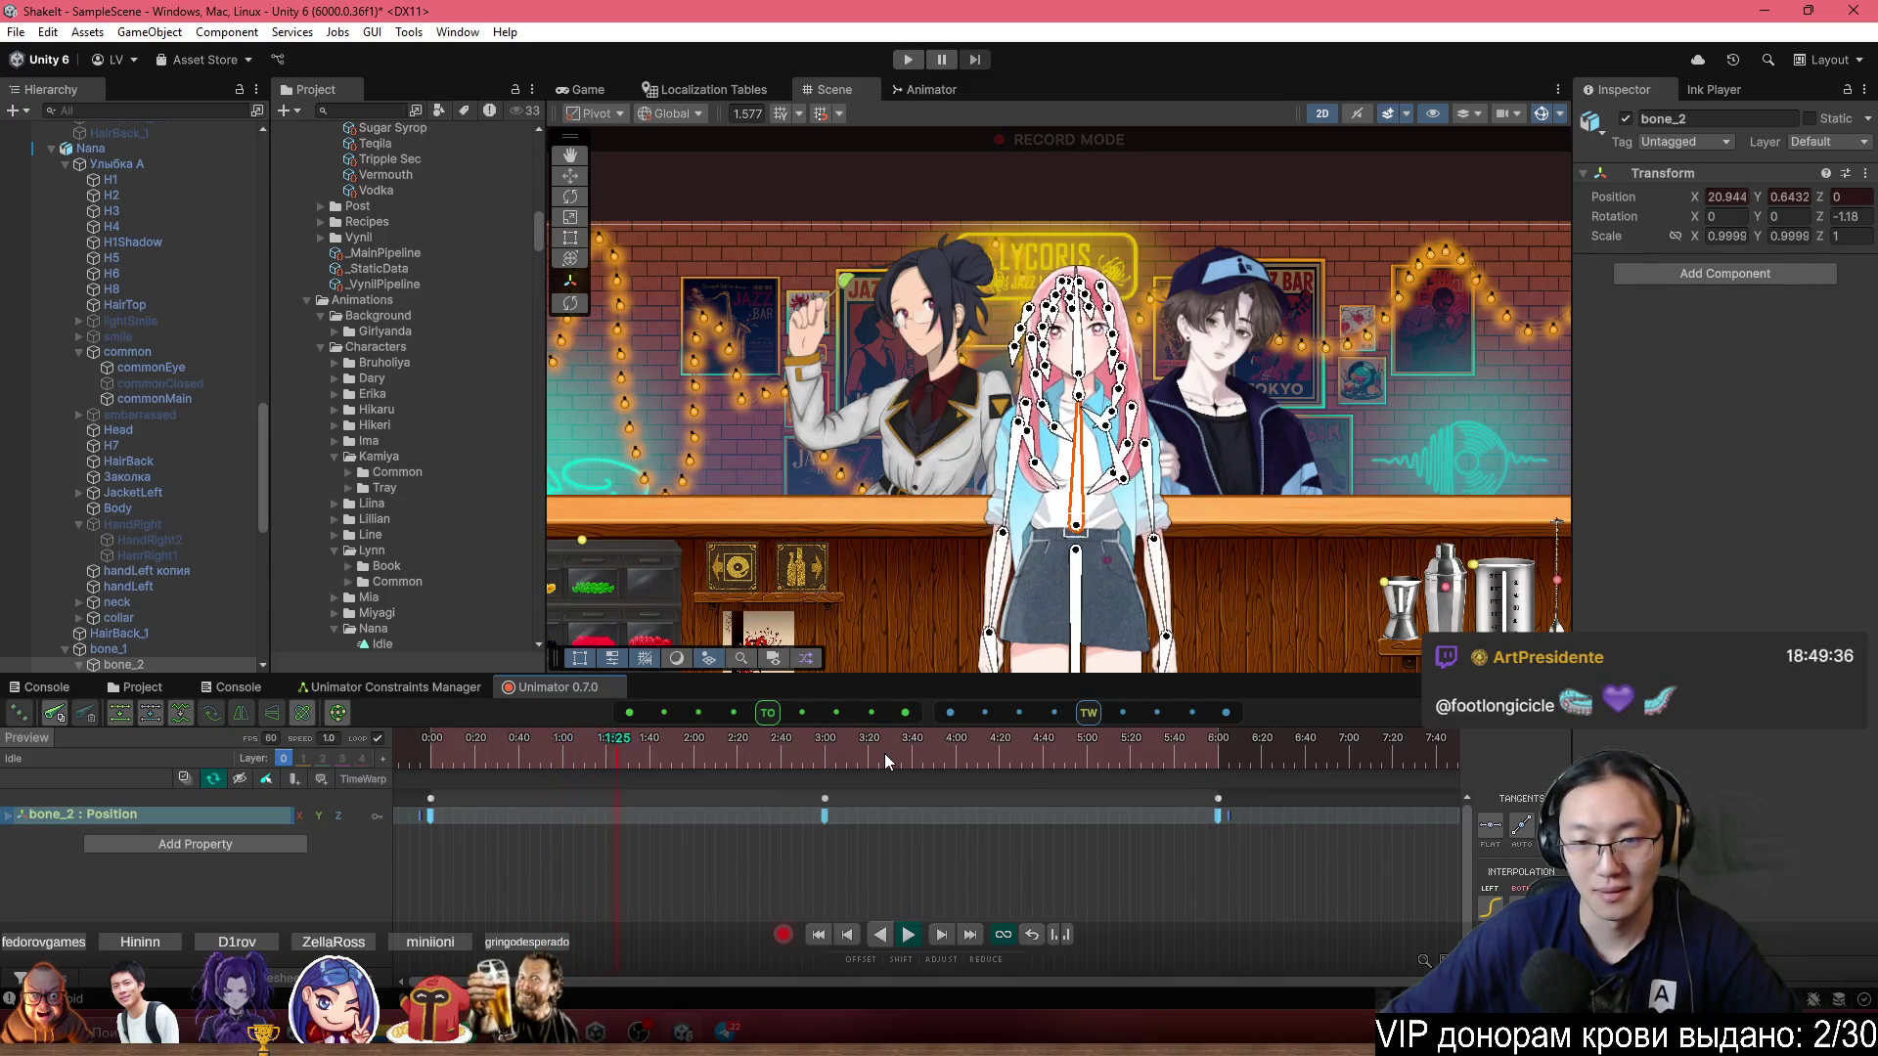
scroll(1181, 389, "up", 3)
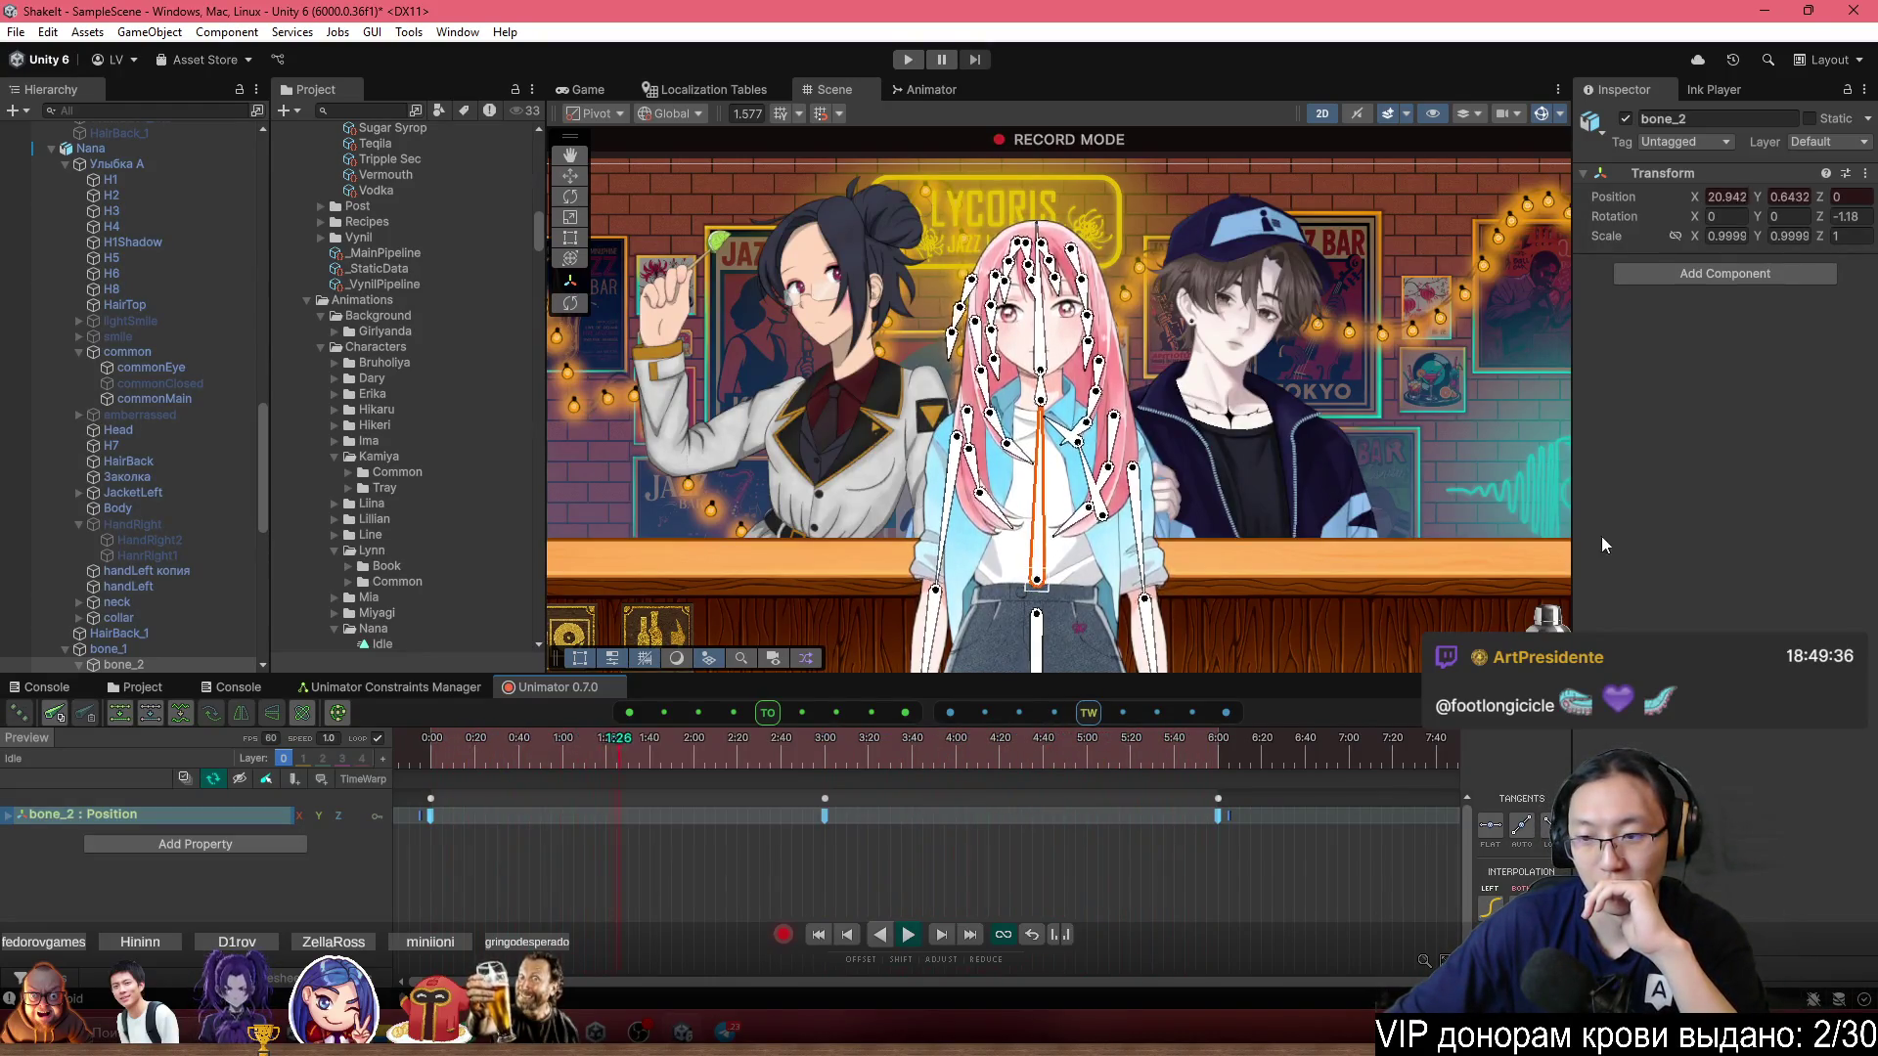
left_click(907, 934)
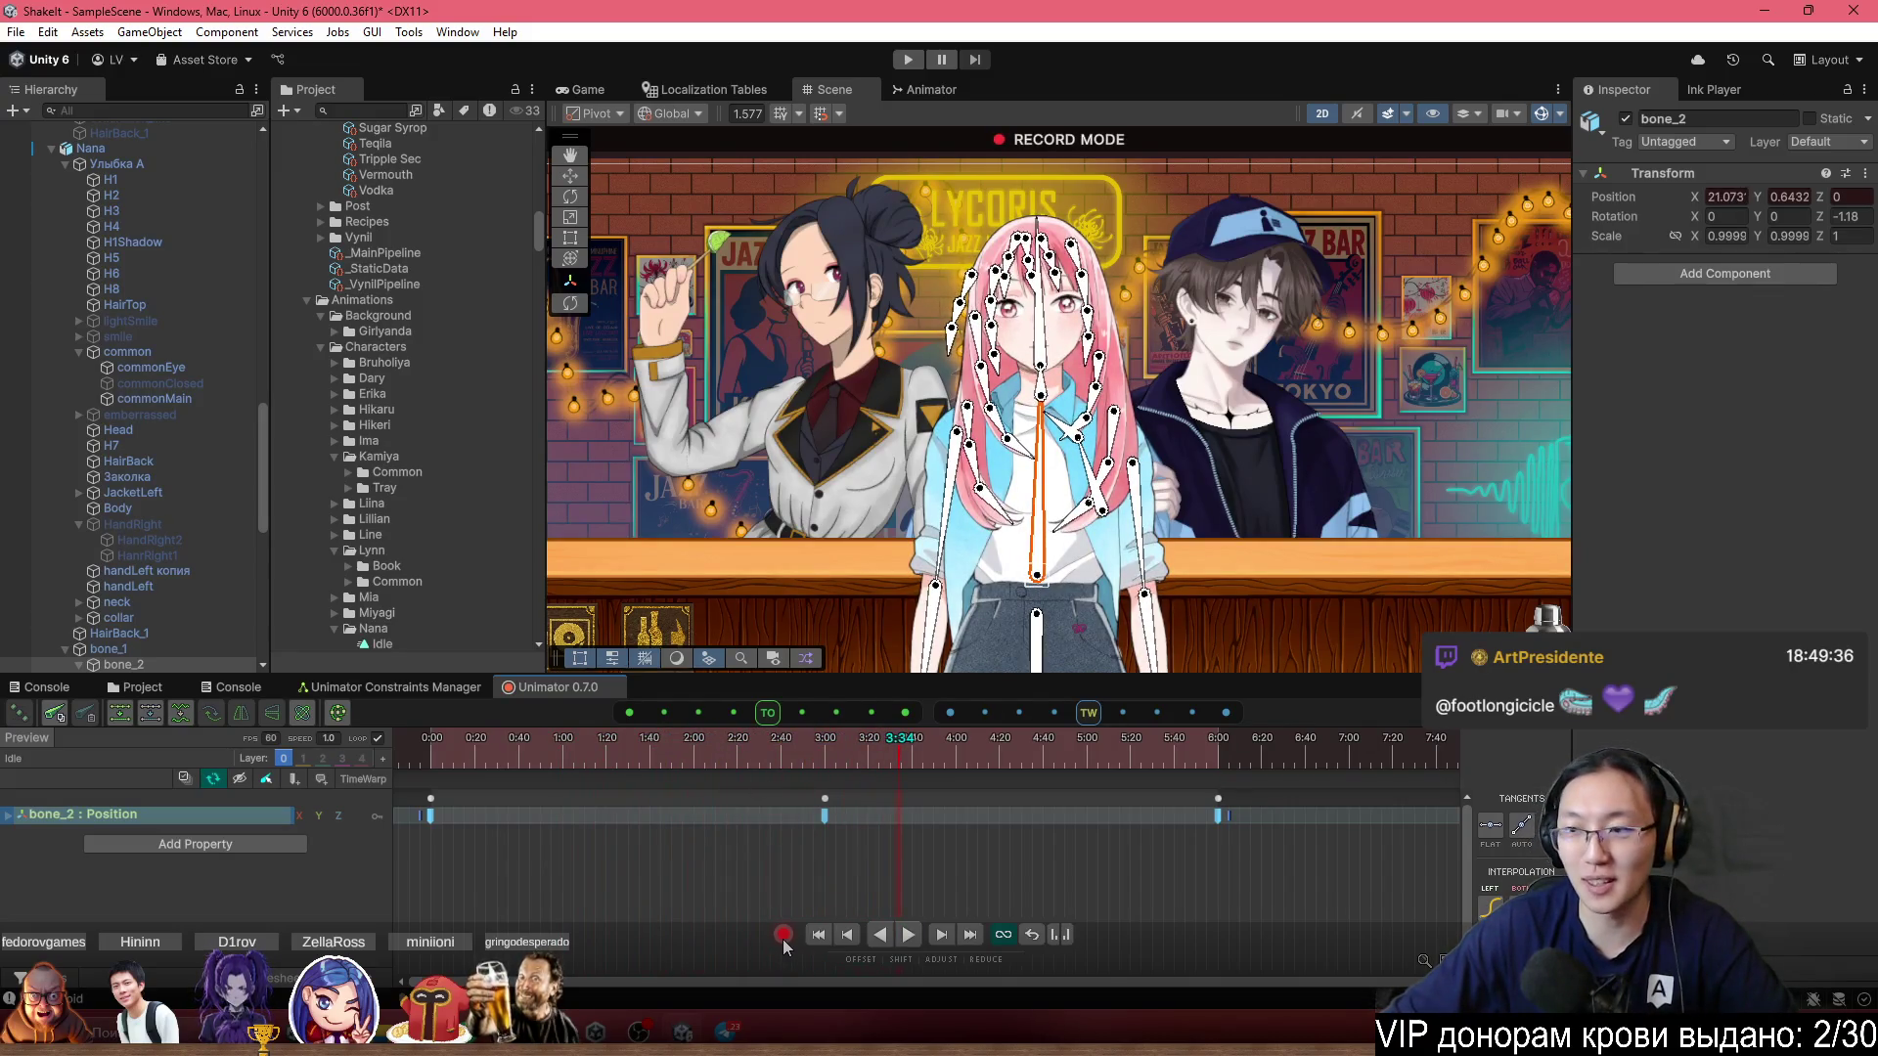
left_click(782, 937)
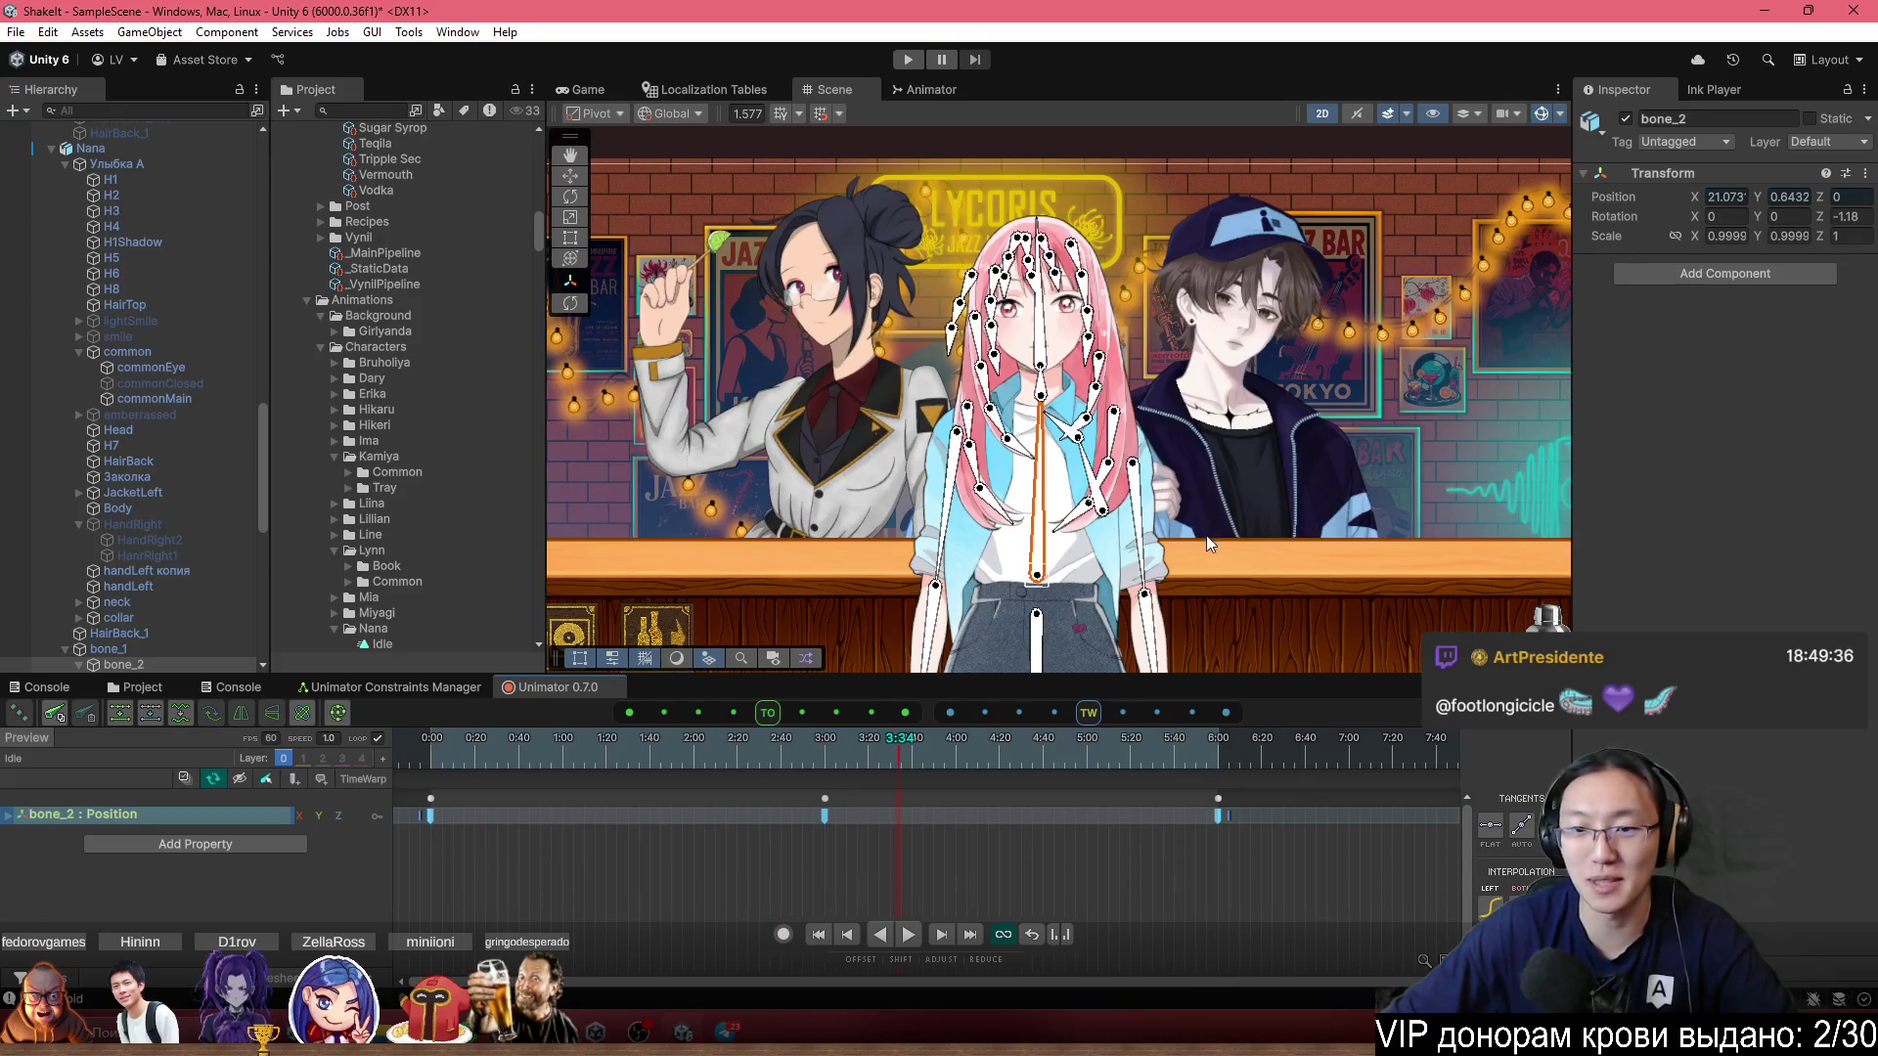